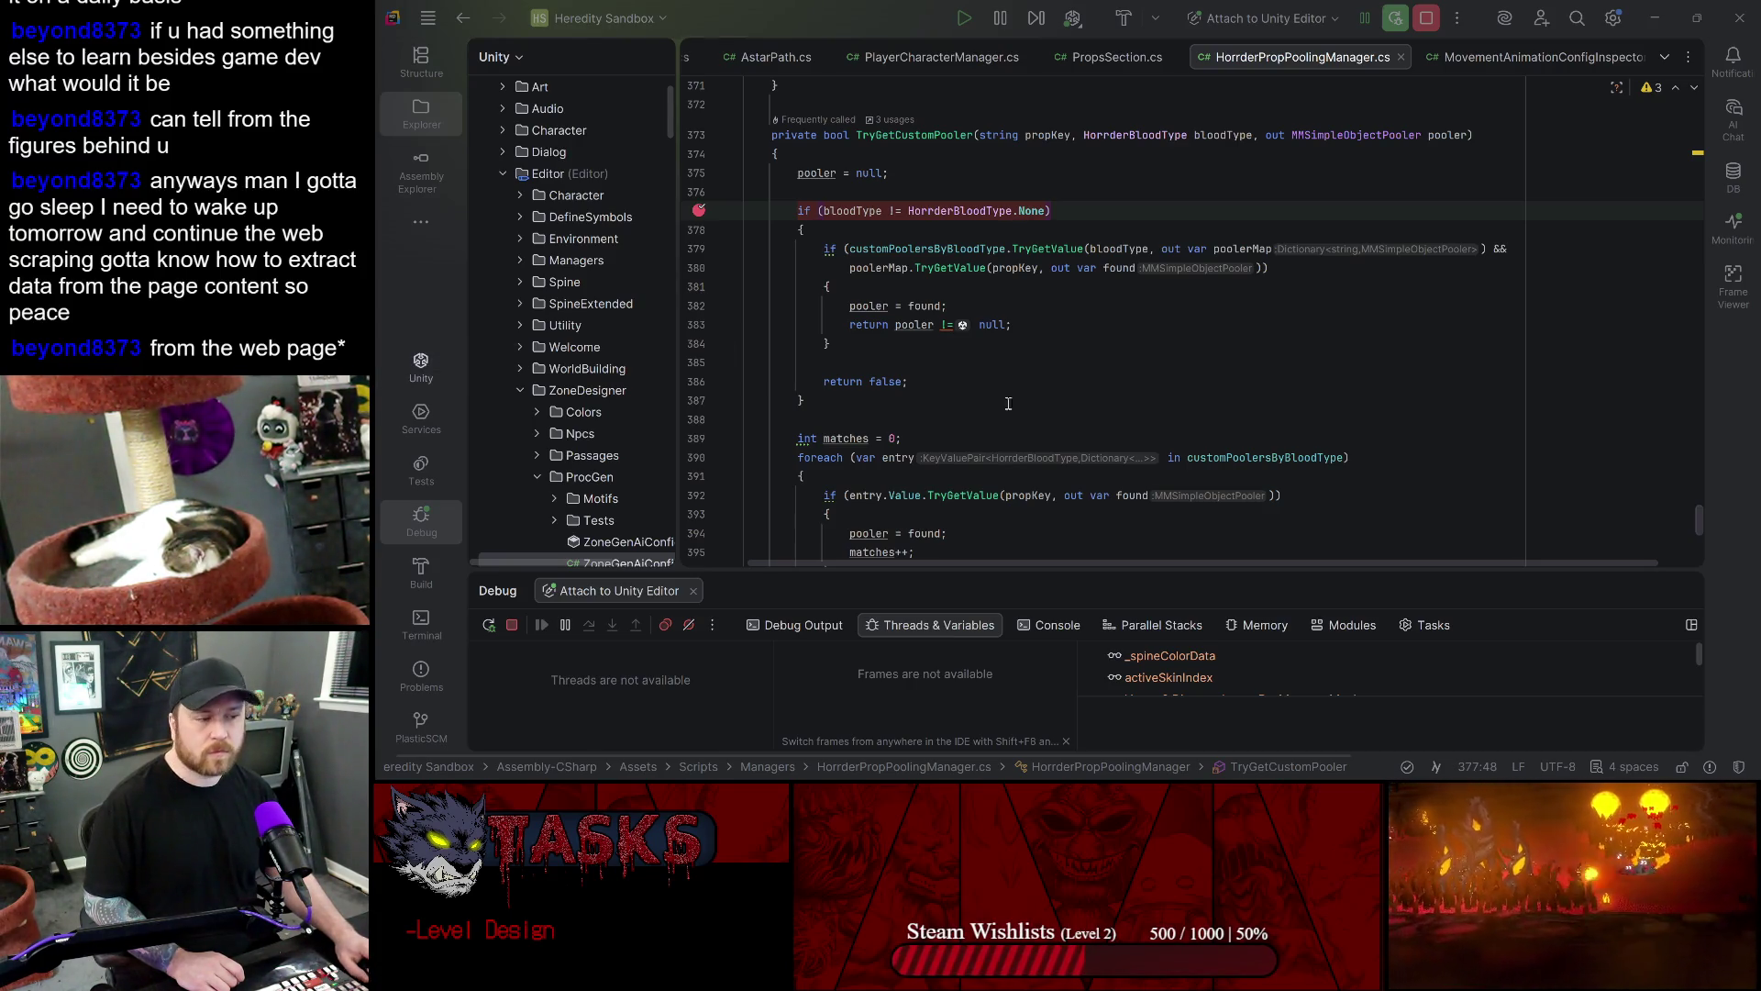
- Trigger the Klugbus placement in Unity so Rider halts at the line 157 breakpoint
{"action": "left_click", "coordinate": [1655, 18]}
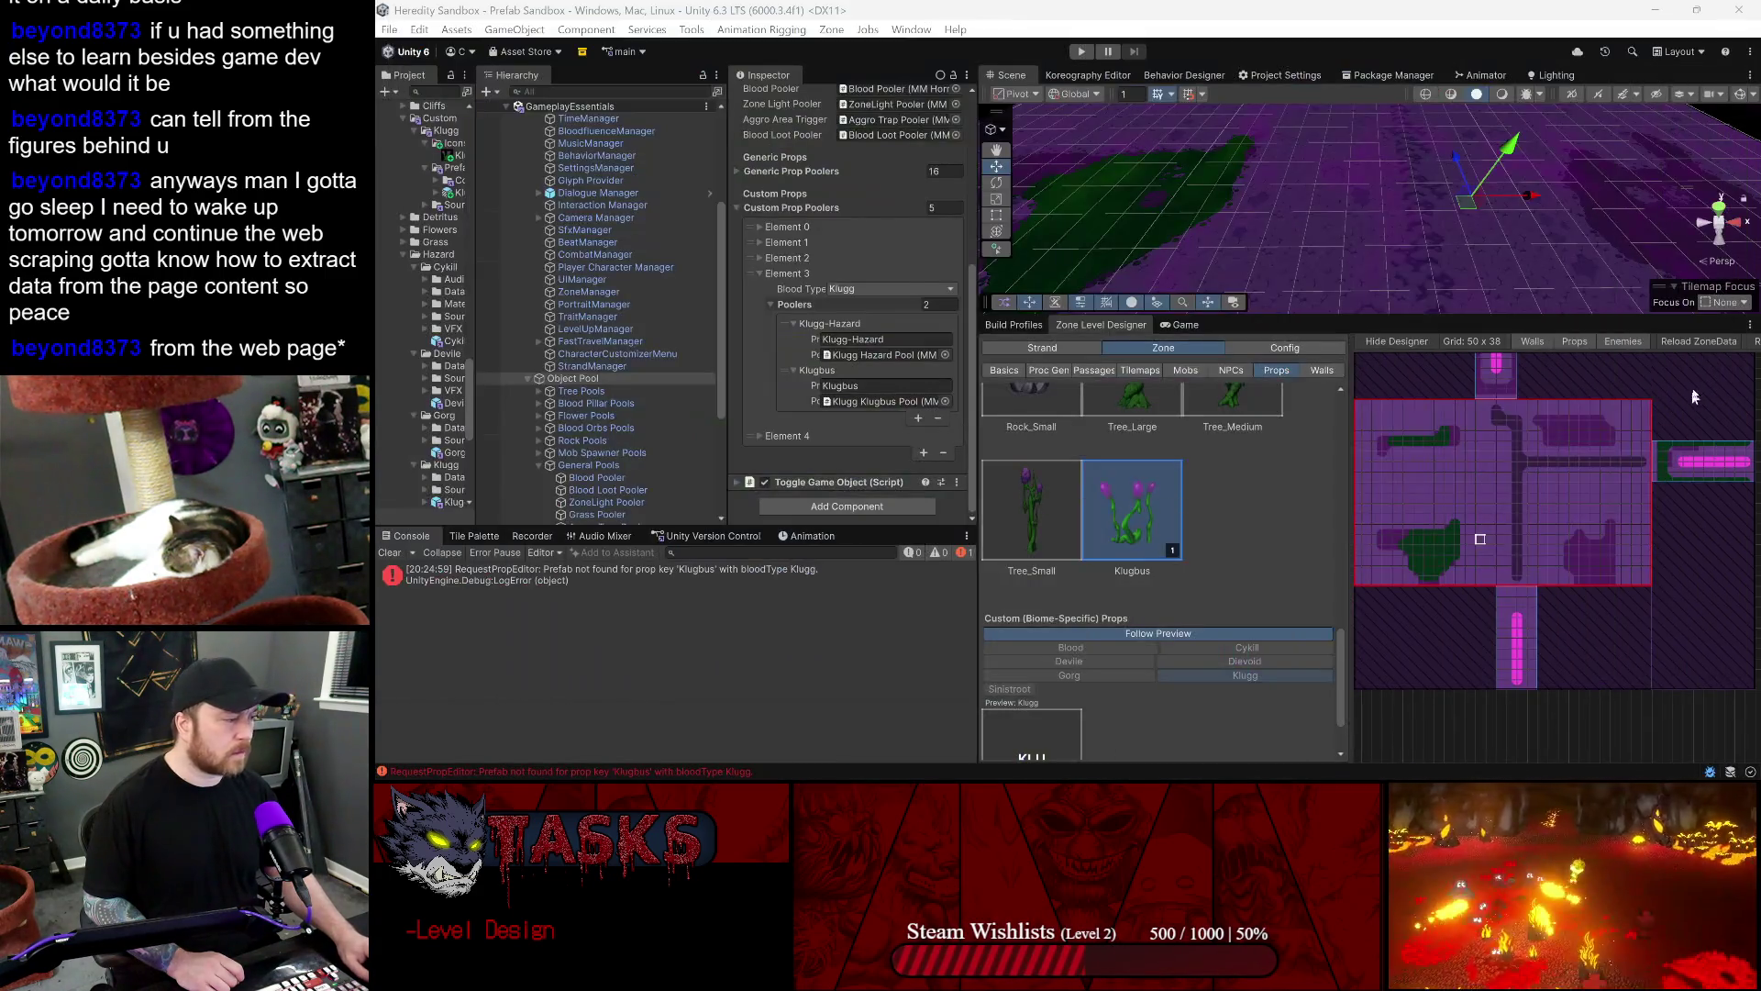
{"action": "left_click", "coordinate": [1049, 758]}
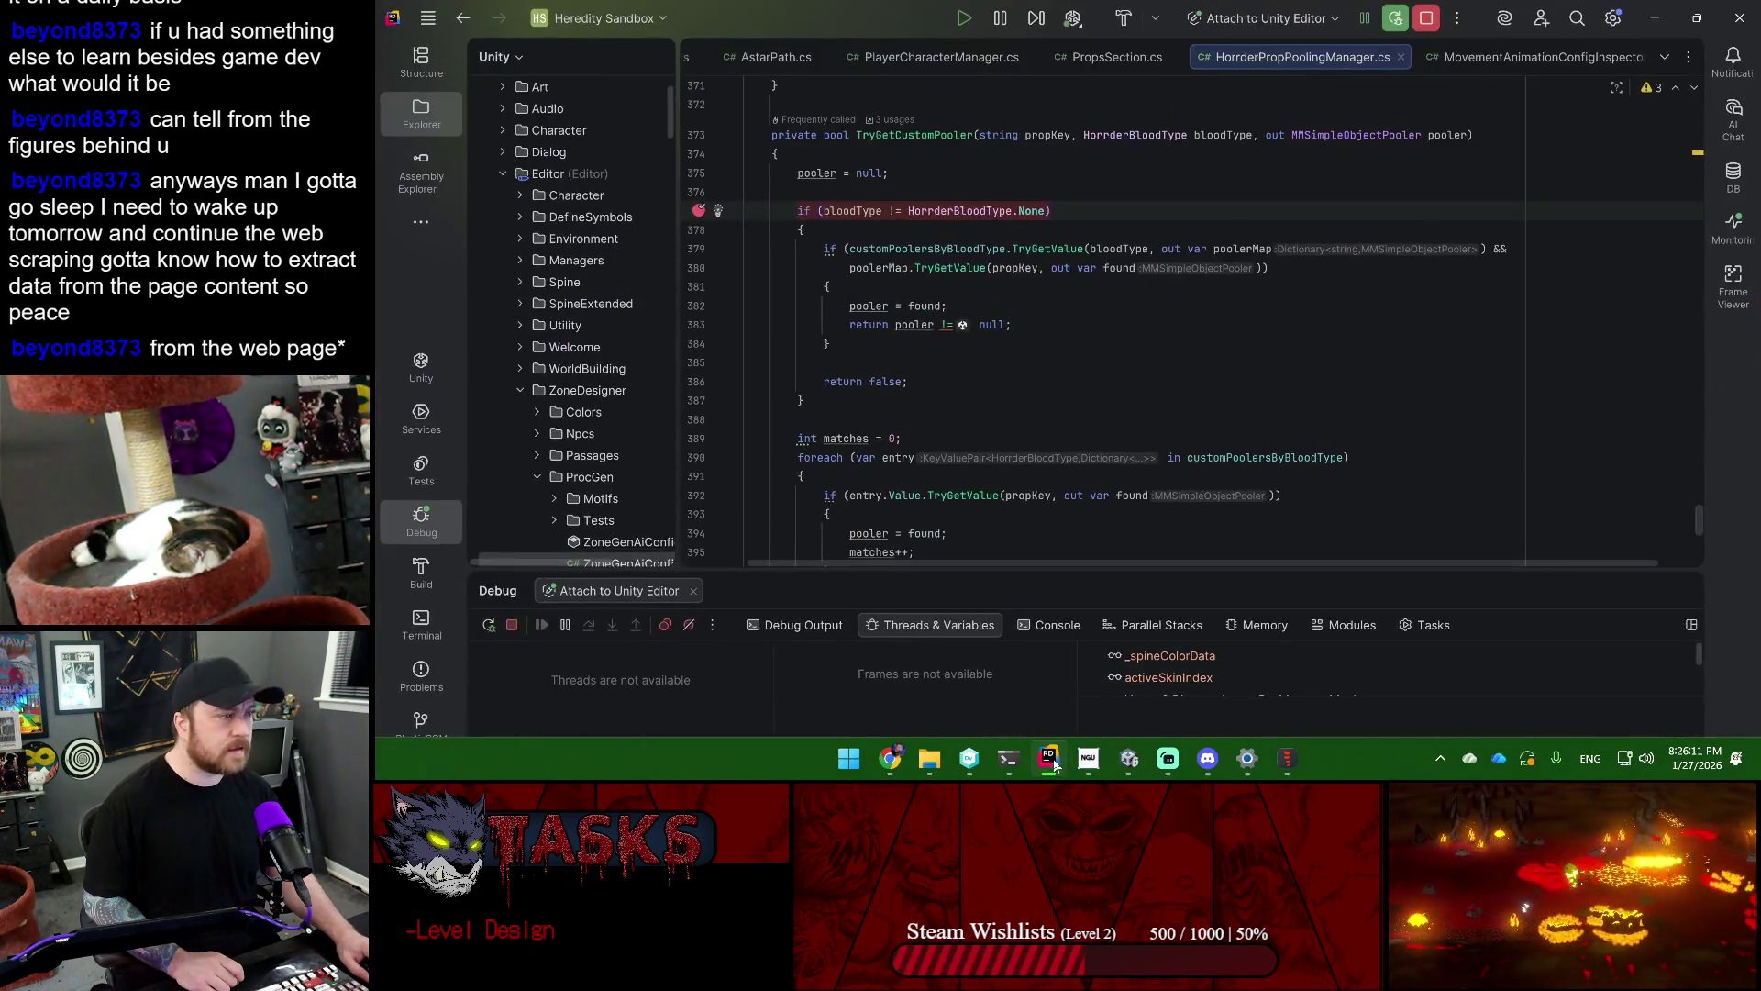
{"action": "left_click", "coordinate": [1048, 757]}
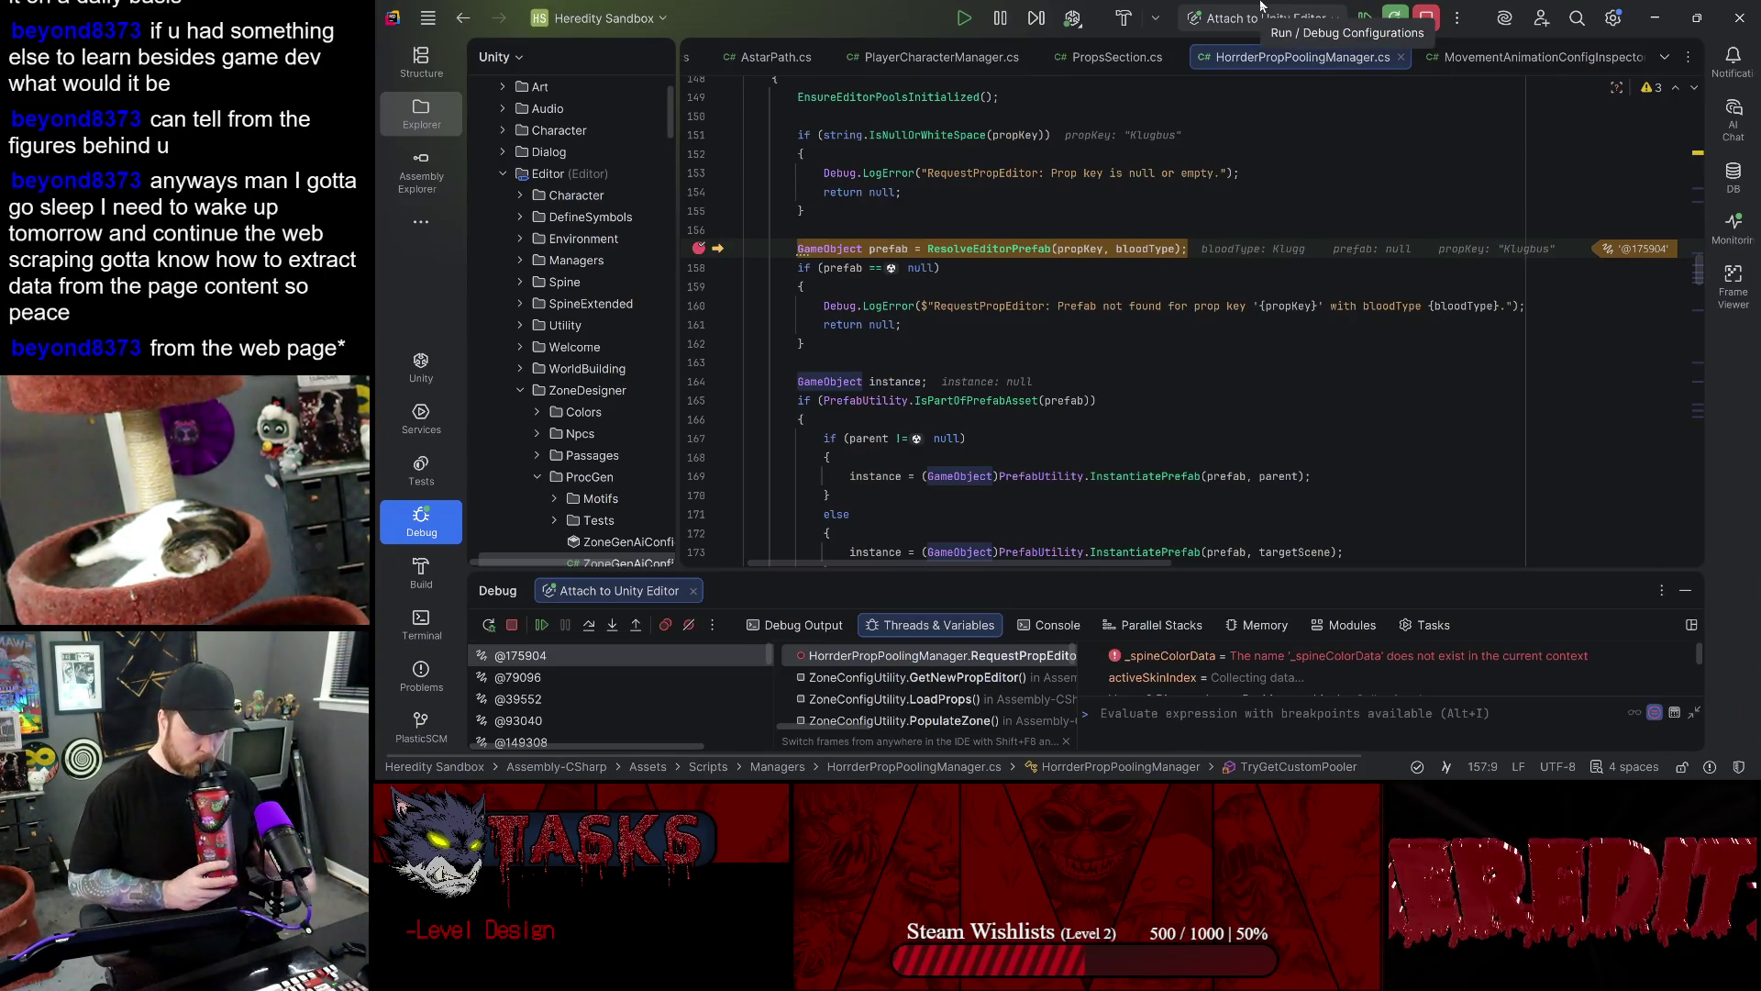
- Resume to TryGetCustomPooler and confirm the Klugg entry holds only Klugg-Hazard
{"action": "key", "text": "F10"}
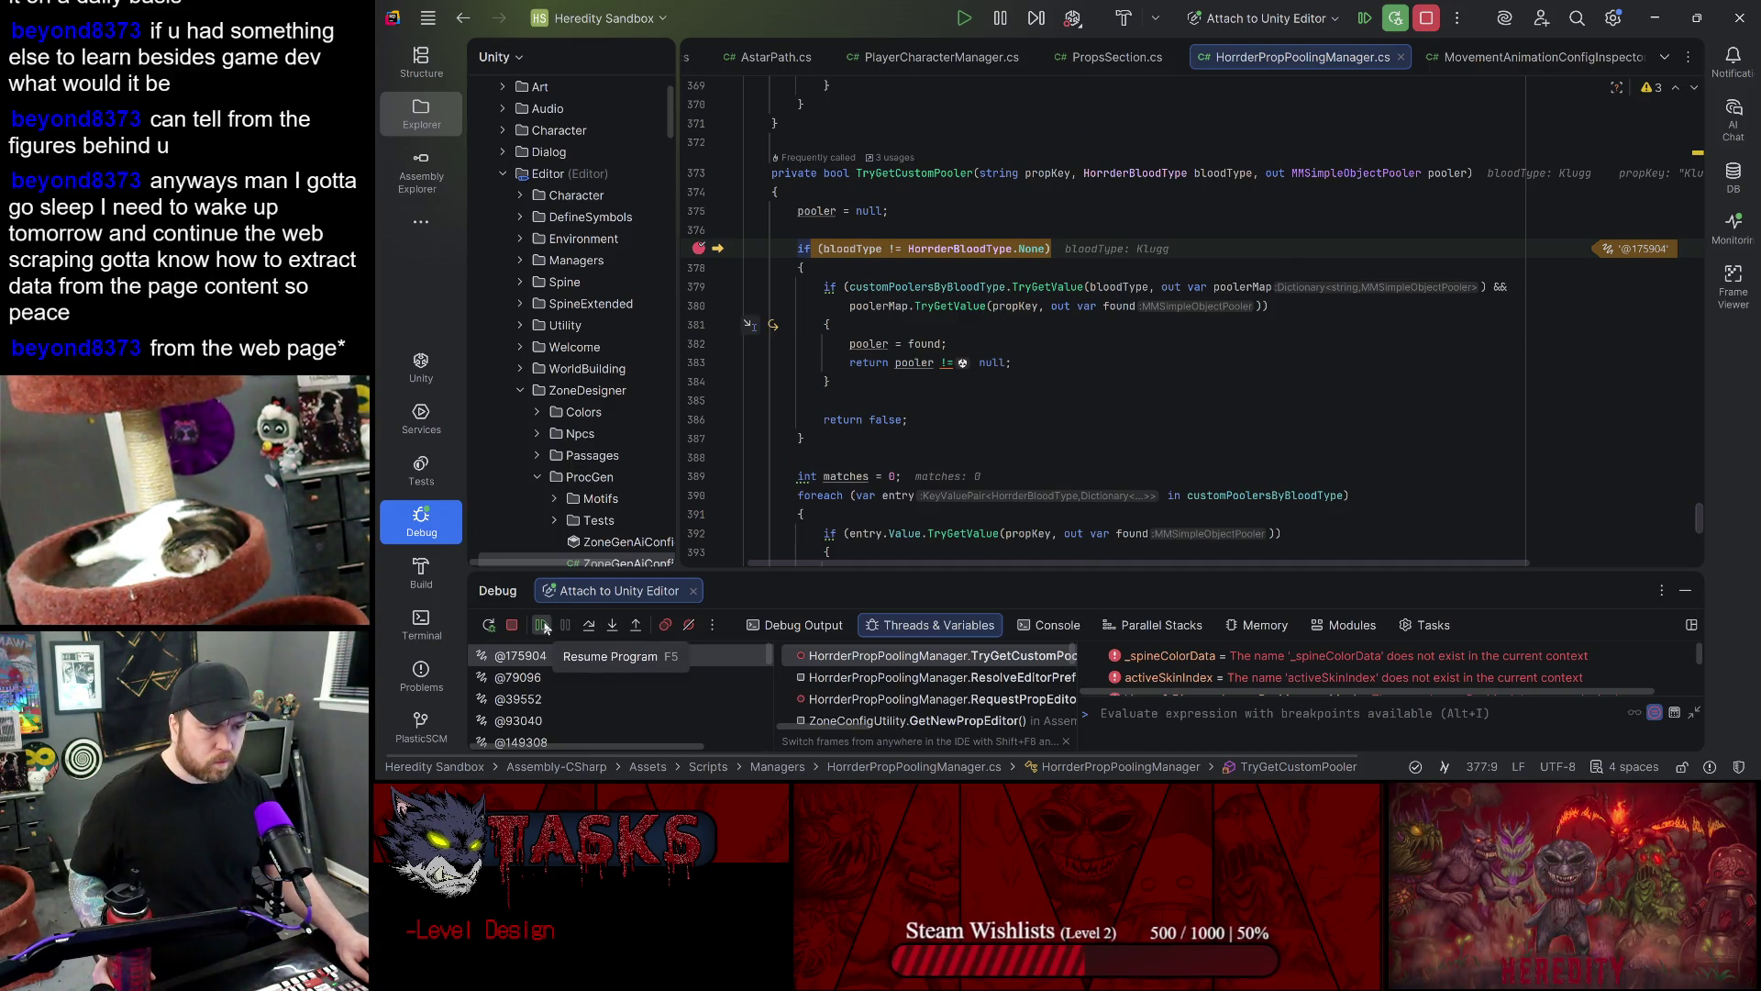
{"action": "mouse_move", "coordinate": [891, 303]}
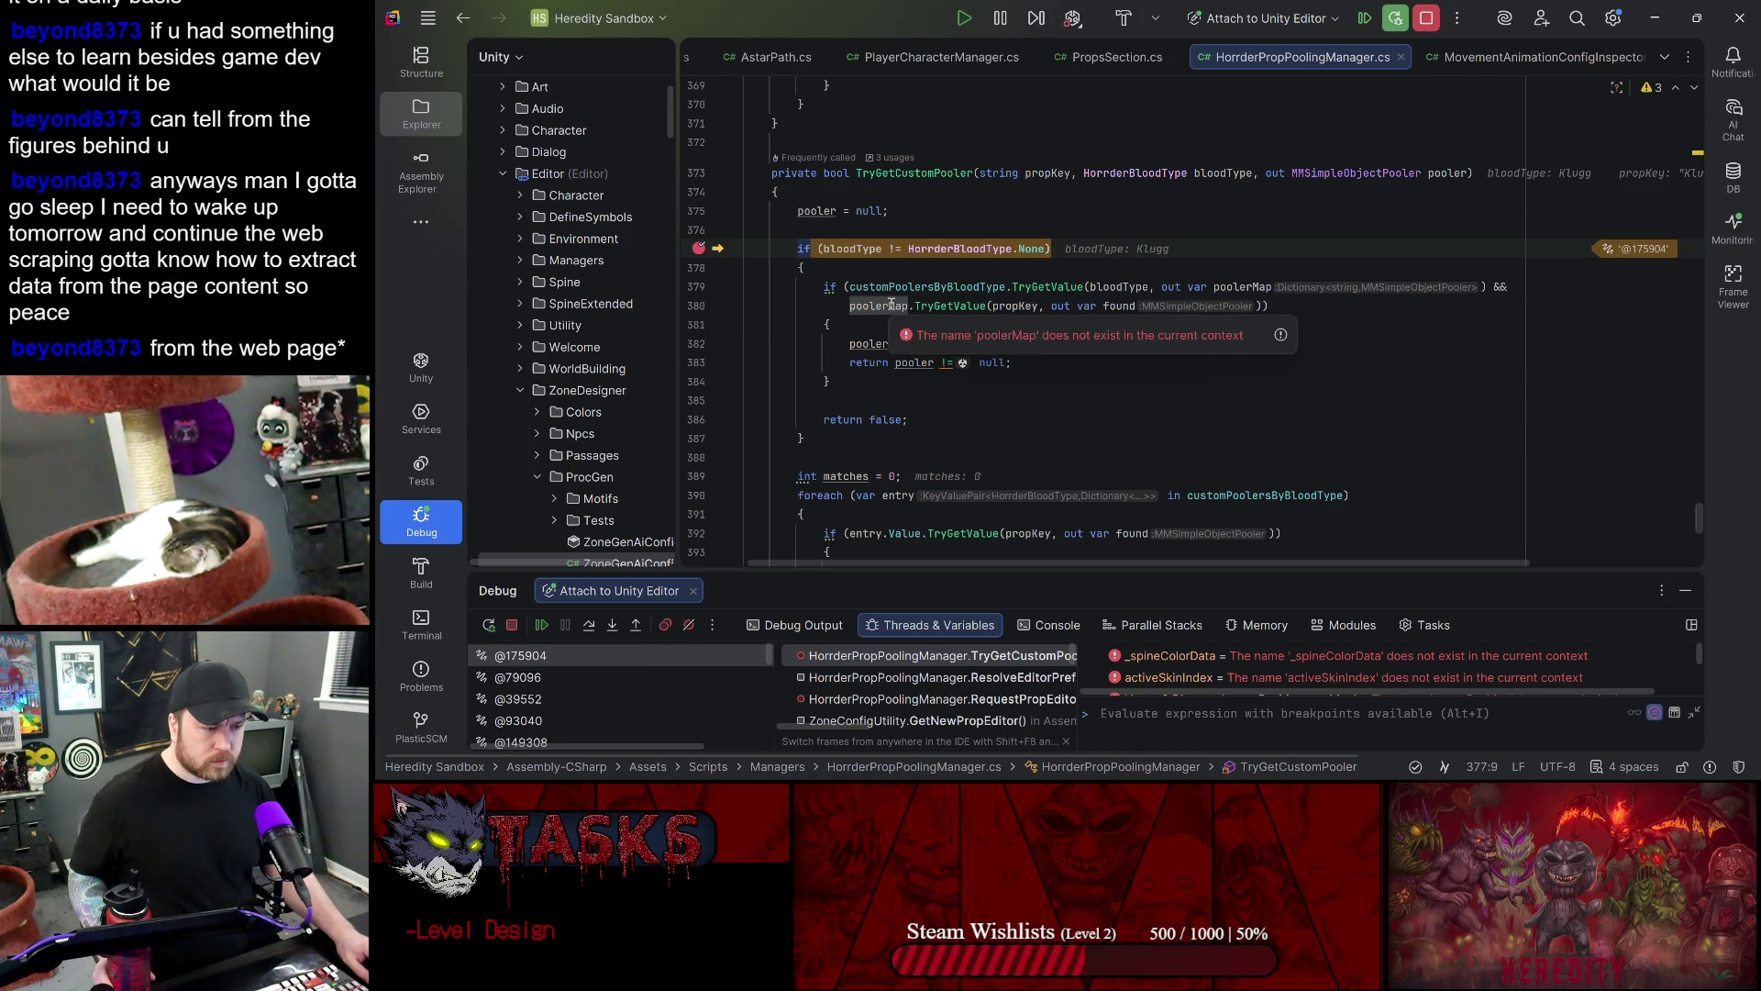
{"action": "left_click", "coordinate": [958, 313]}
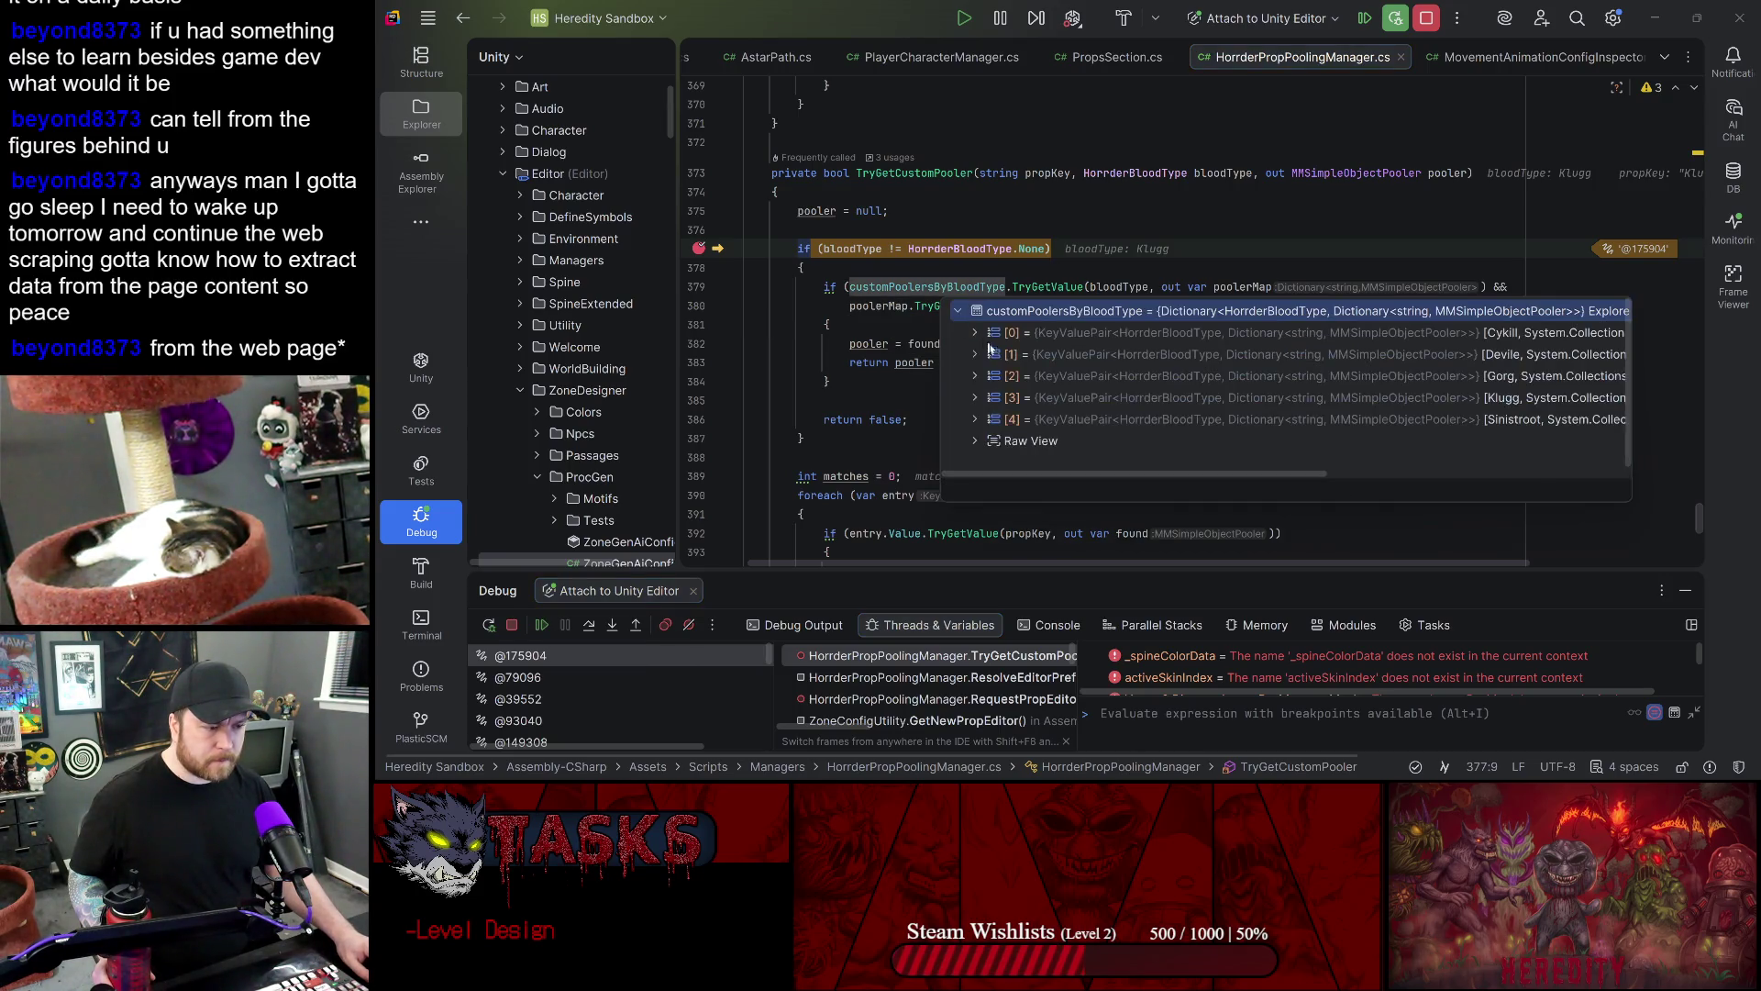
{"action": "left_click", "coordinate": [976, 398]}
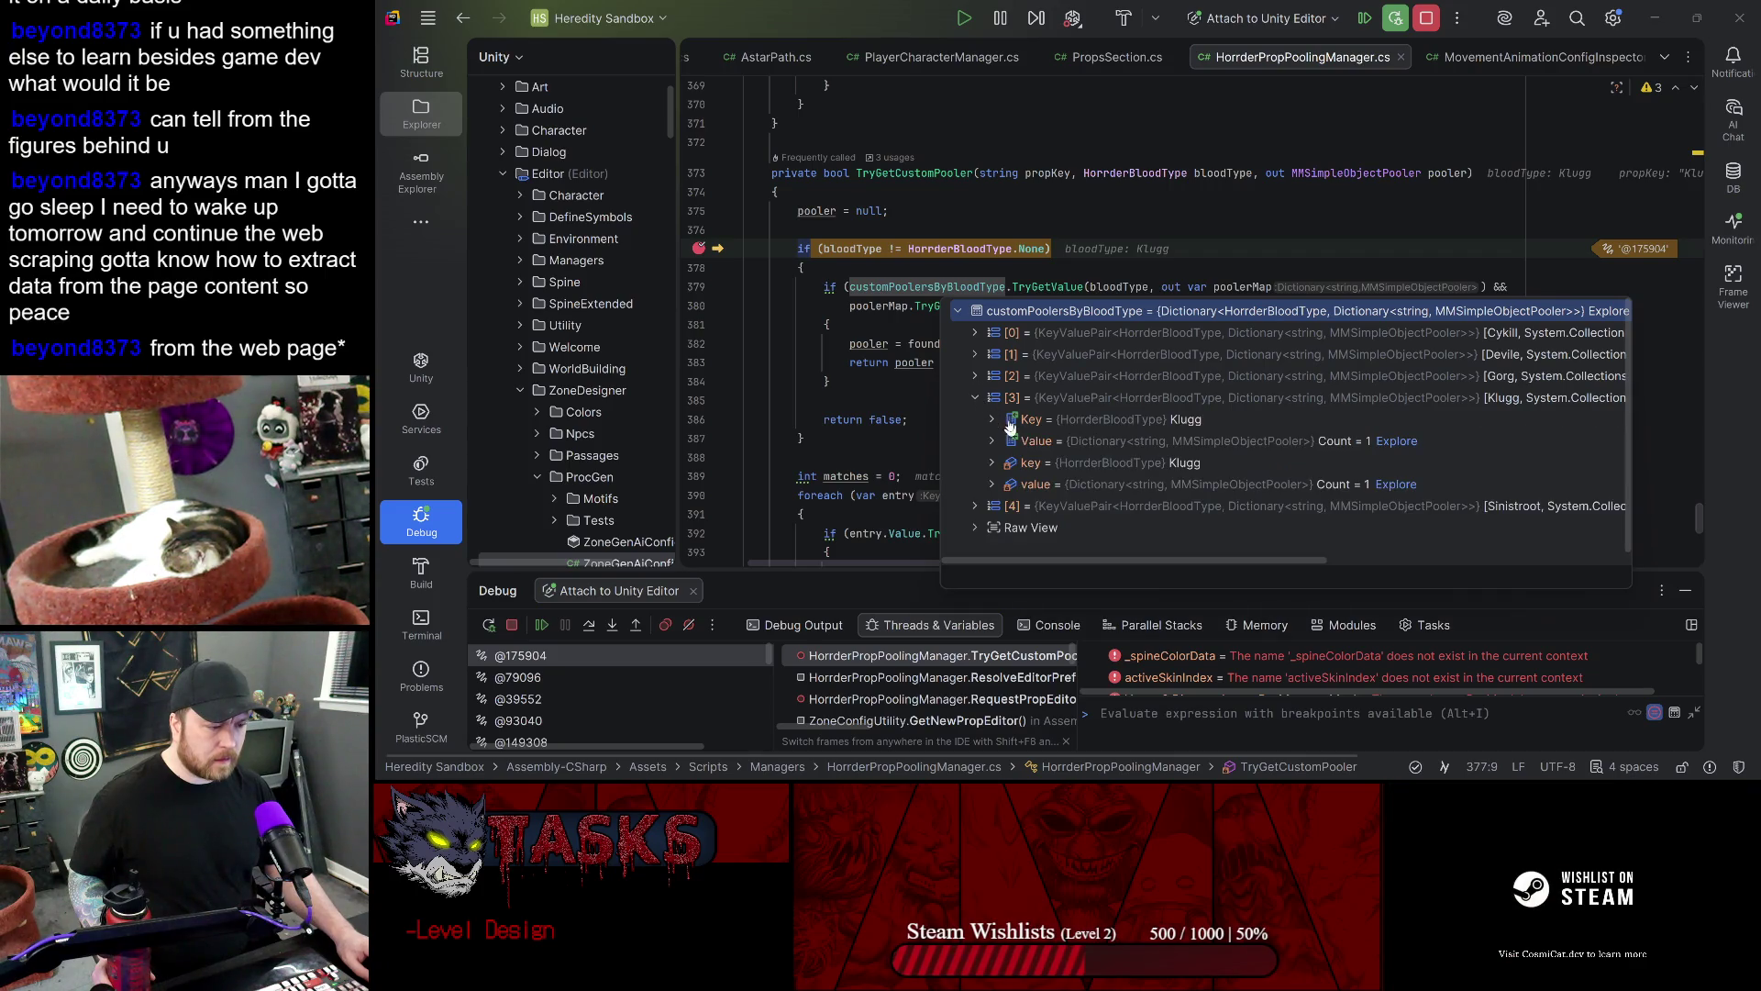
{"action": "left_click", "coordinate": [995, 441]}
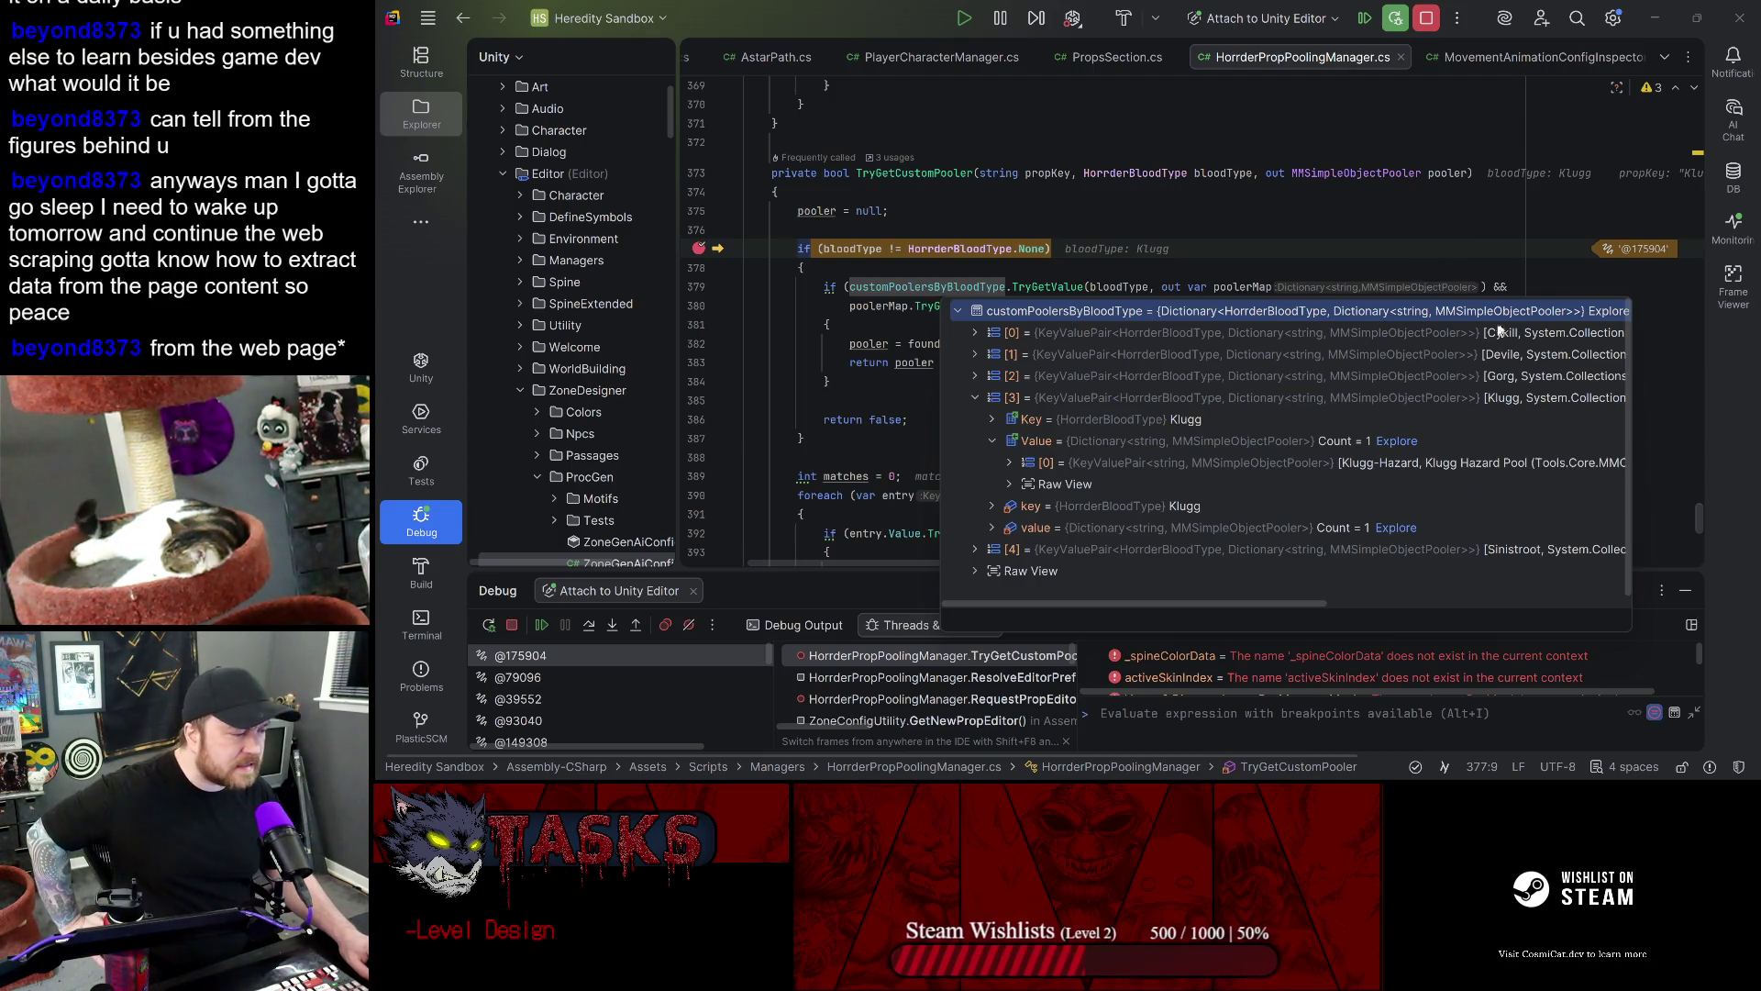
{"action": "left_click", "coordinate": [915, 223]}
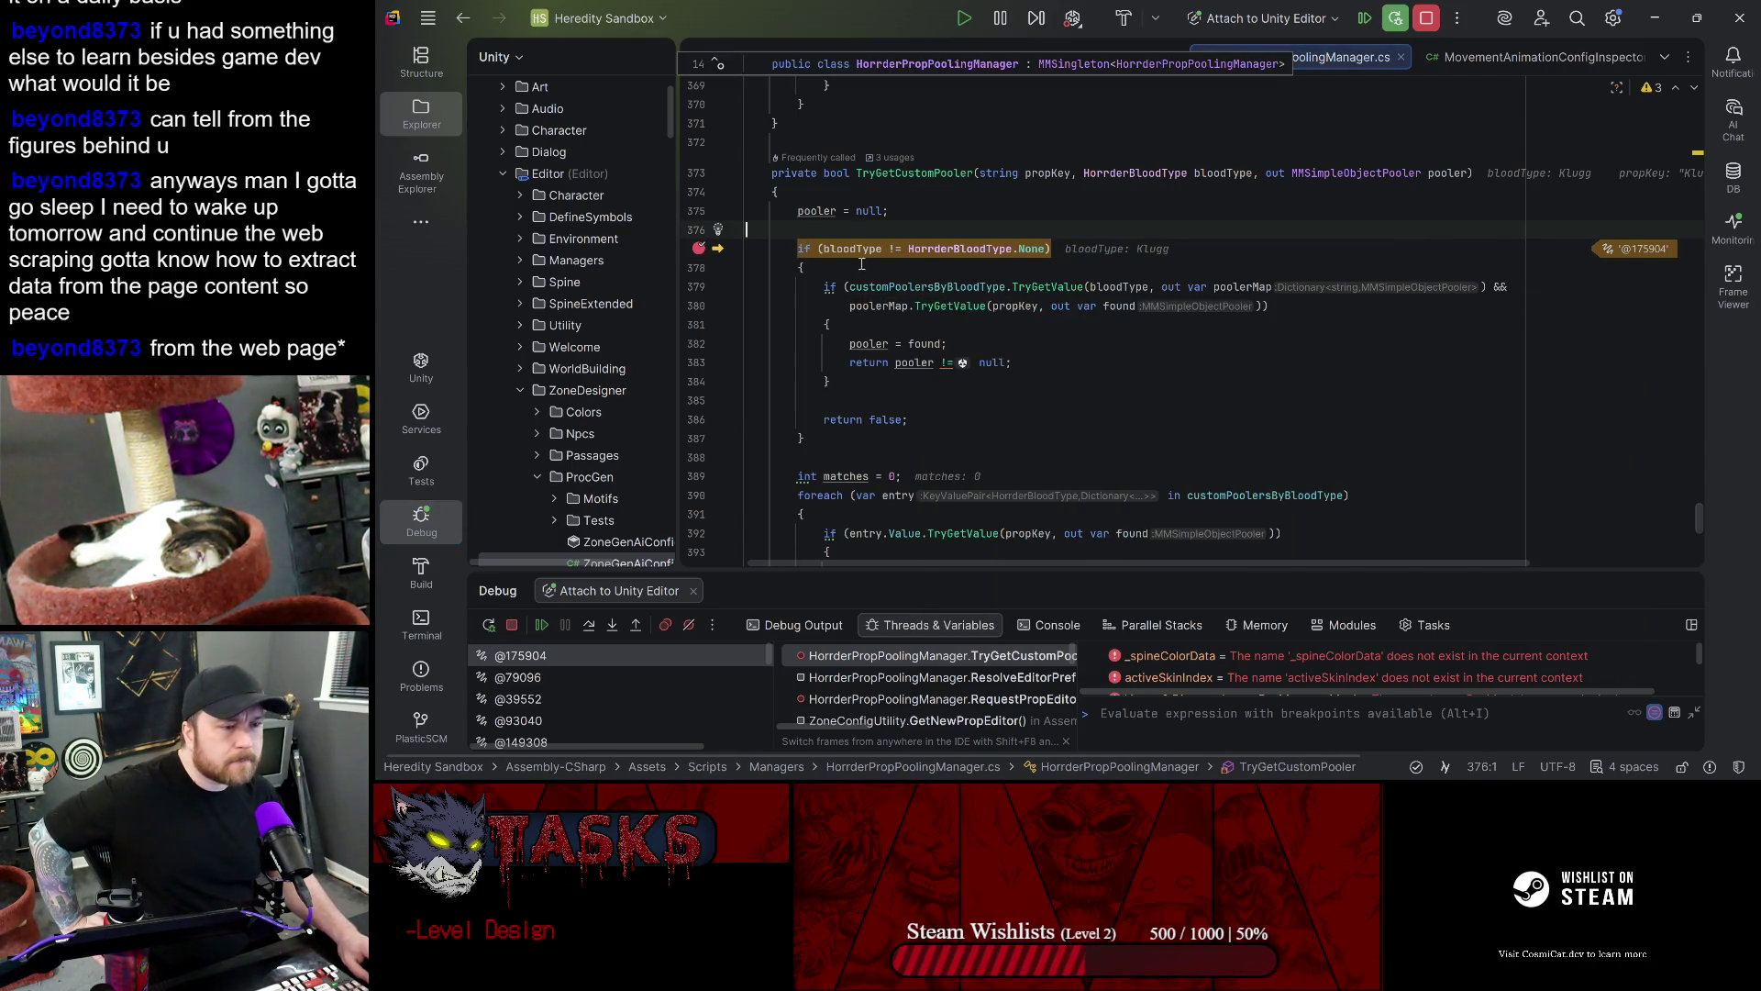
- Check the bloodType value and enlarge the Debug panel to show more variables
{"action": "mouse_move", "coordinate": [853, 249]}
{"action": "key", "text": "alt+Up"}
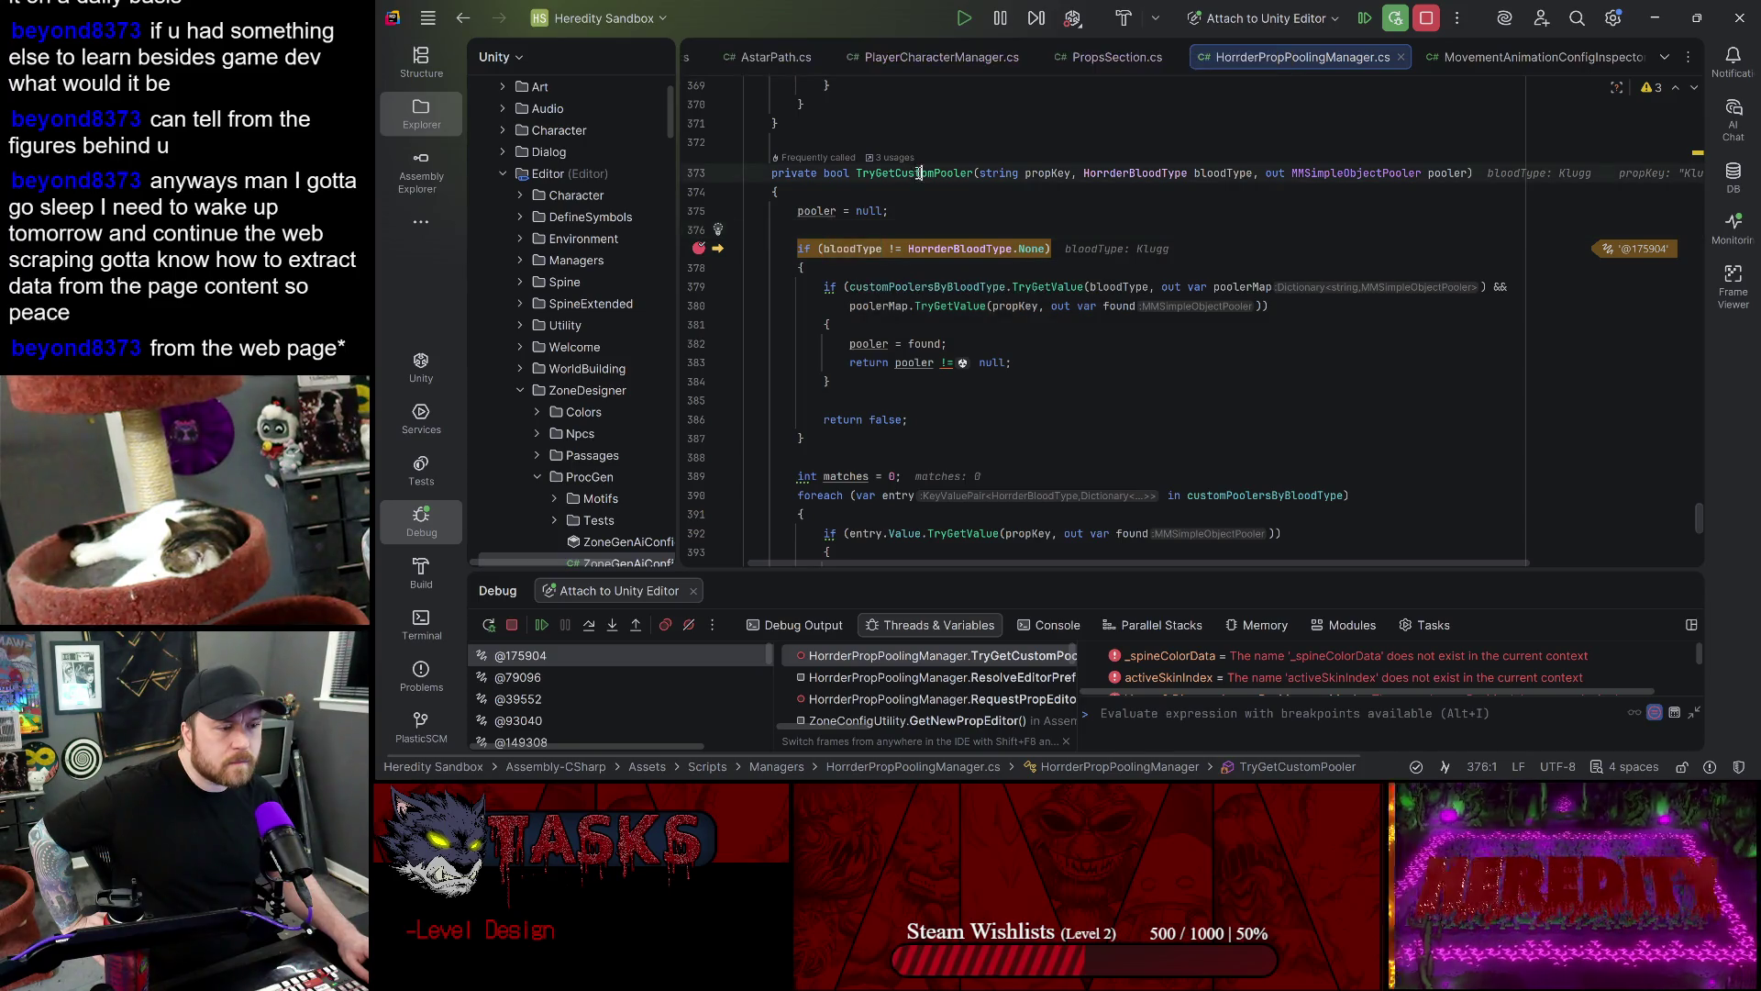
{"action": "left_click", "coordinate": [856, 252]}
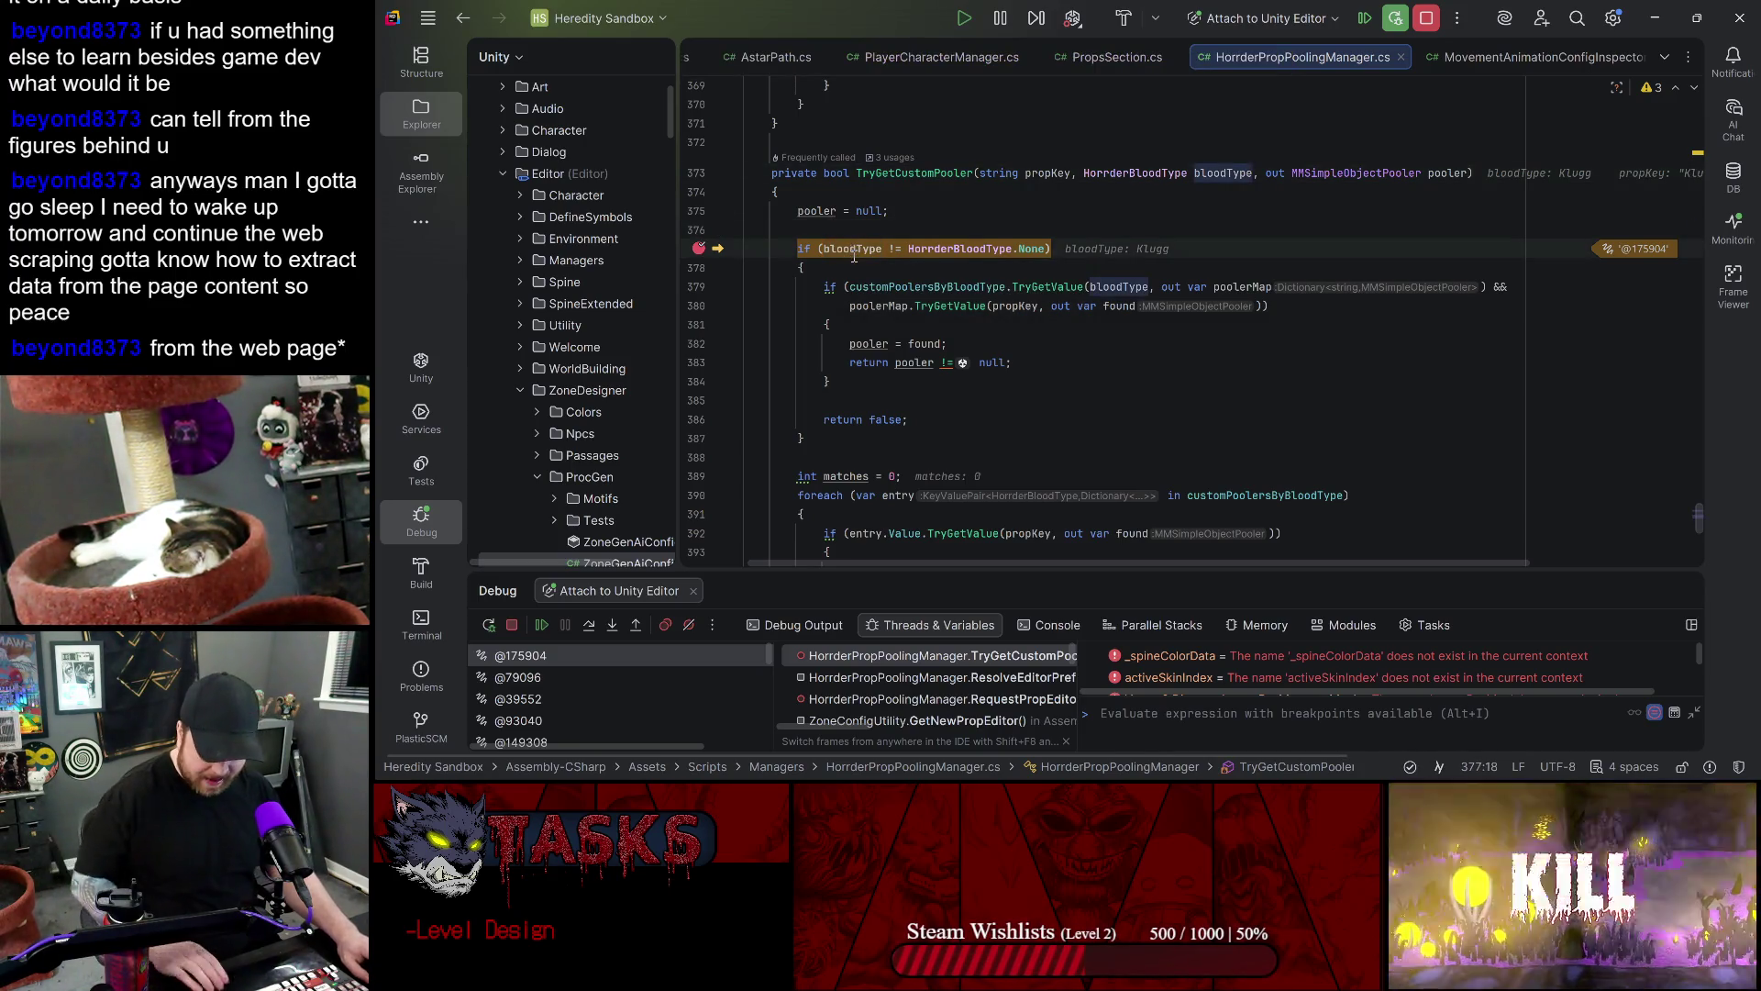
{"action": "mouse_move", "coordinate": [854, 253]}
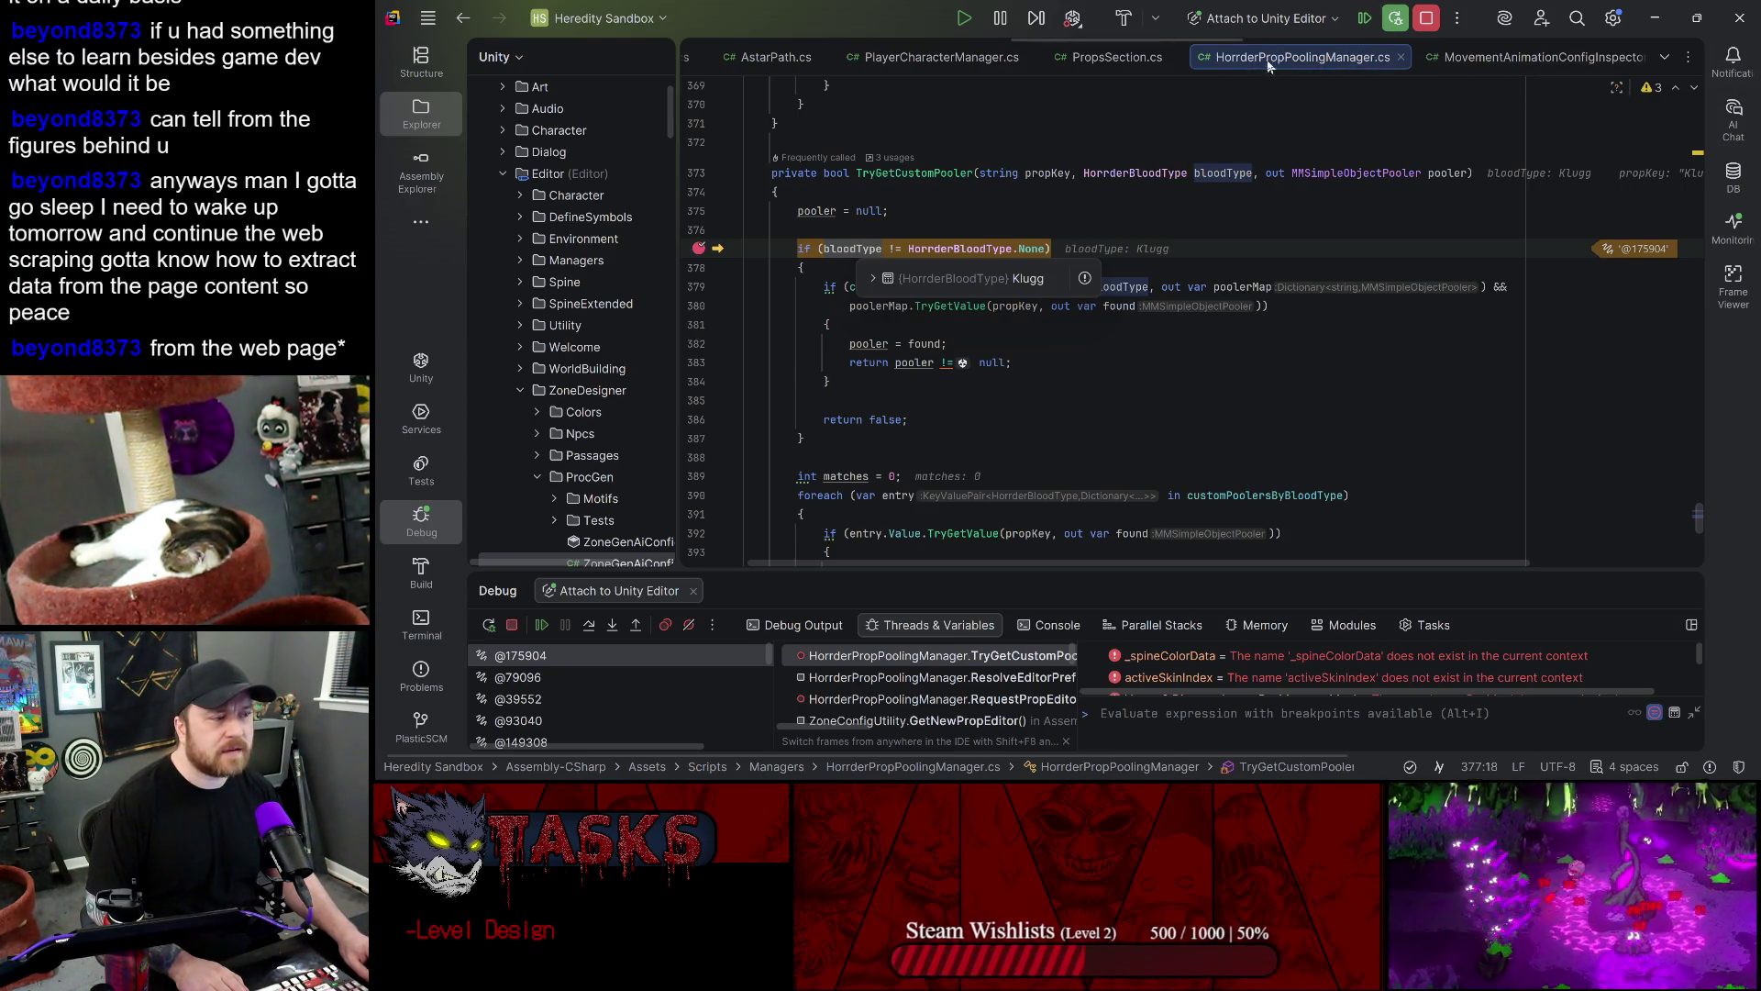
{"action": "left_click_drag", "start_coordinate": [1202, 576], "coordinate": [1201, 328]}
{"action": "scroll", "coordinate": [1158, 483], "scroll_direction": "down", "scroll_amount": 2}
{"action": "left_click", "coordinate": [1223, 454]}
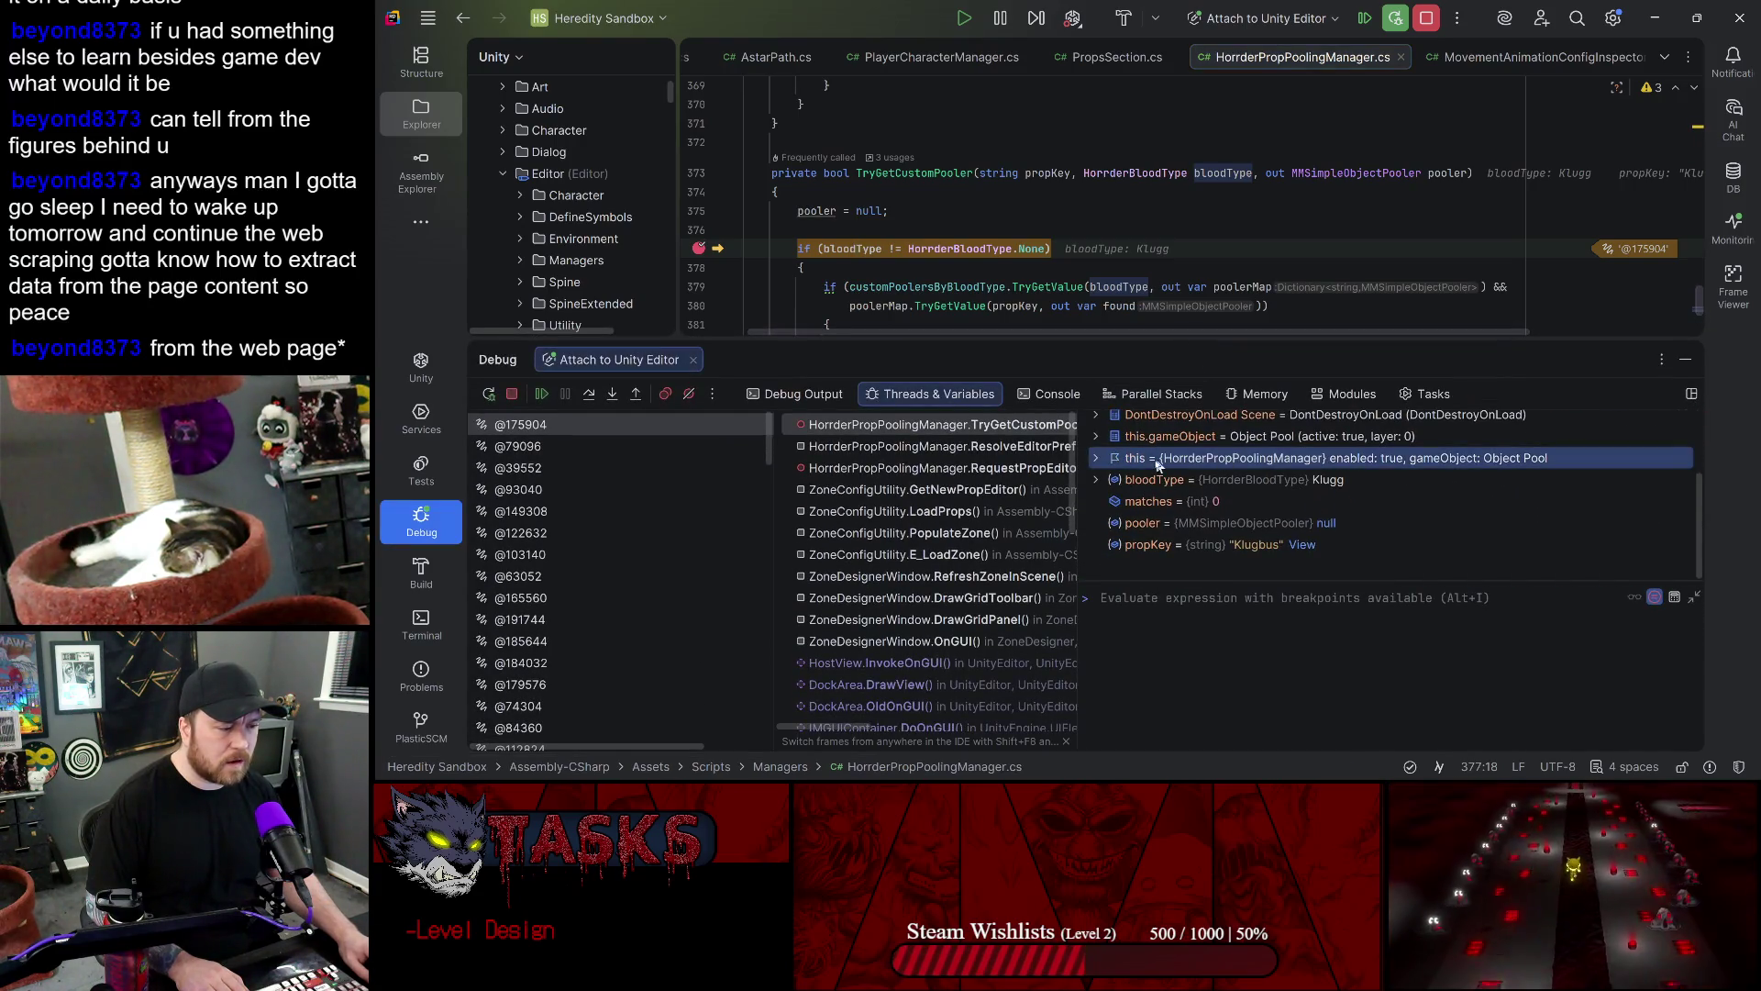
- Expand 'this' in Variables and scroll through the pool manager's fields and Scene path
{"action": "left_click", "coordinate": [1094, 458]}
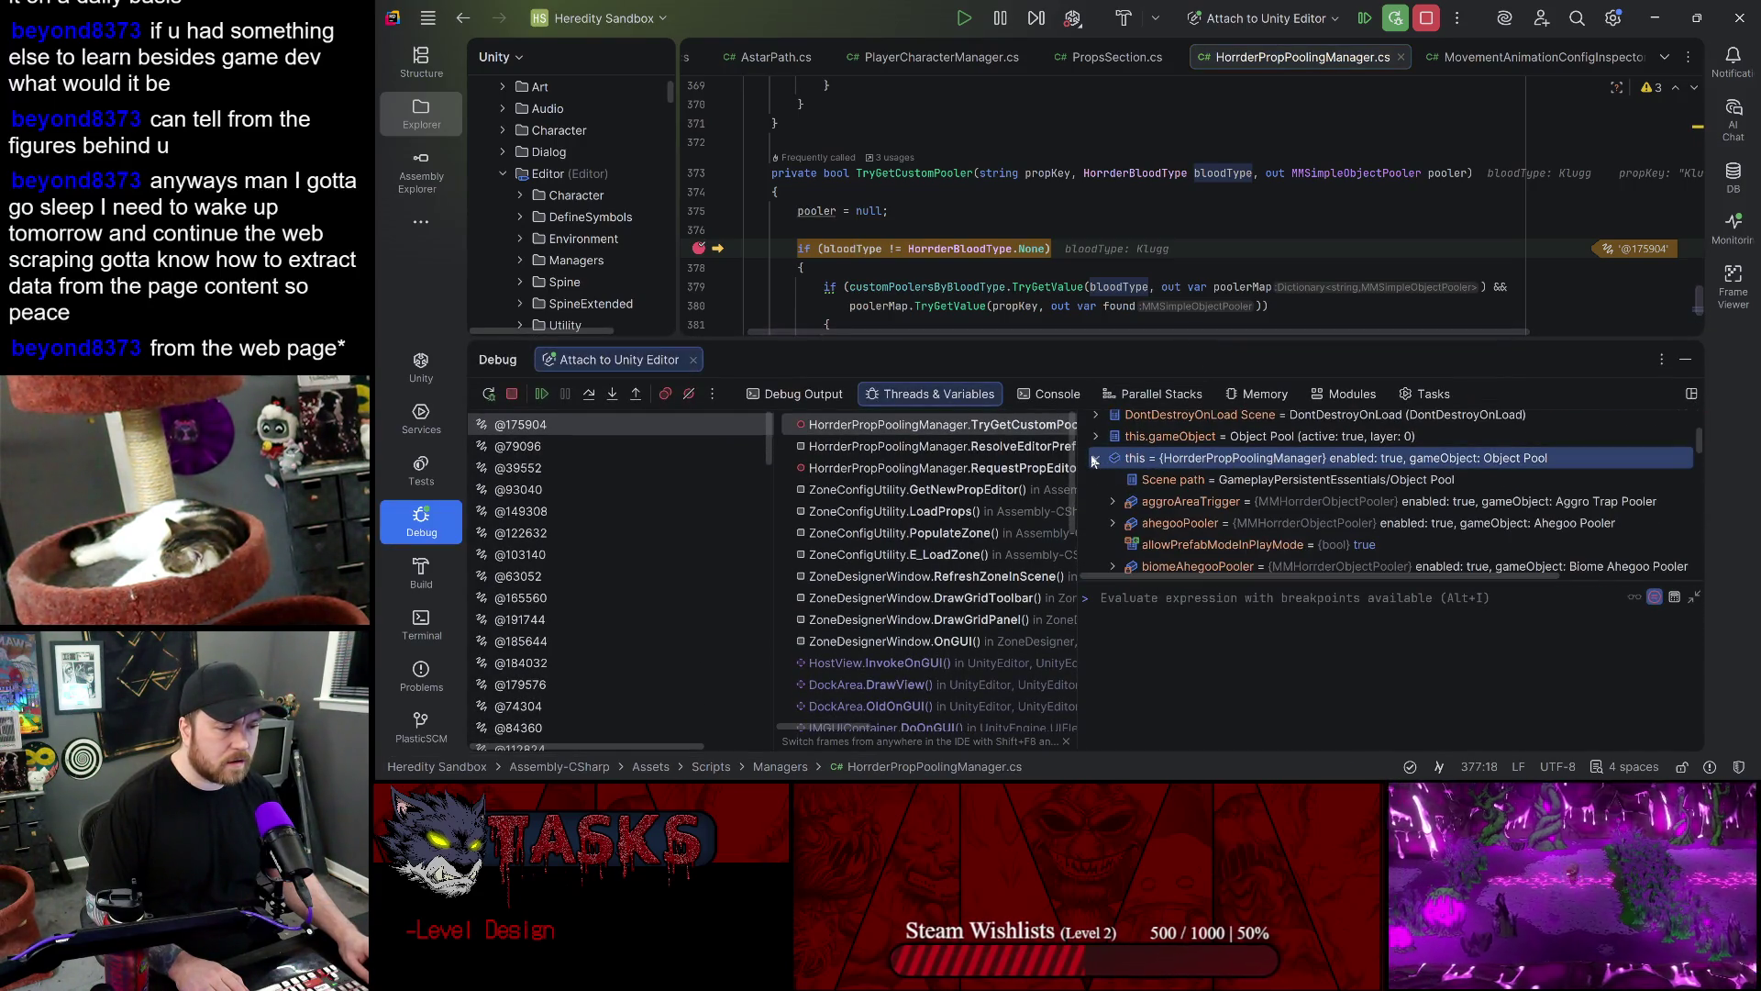
{"action": "left_click", "coordinate": [1309, 481]}
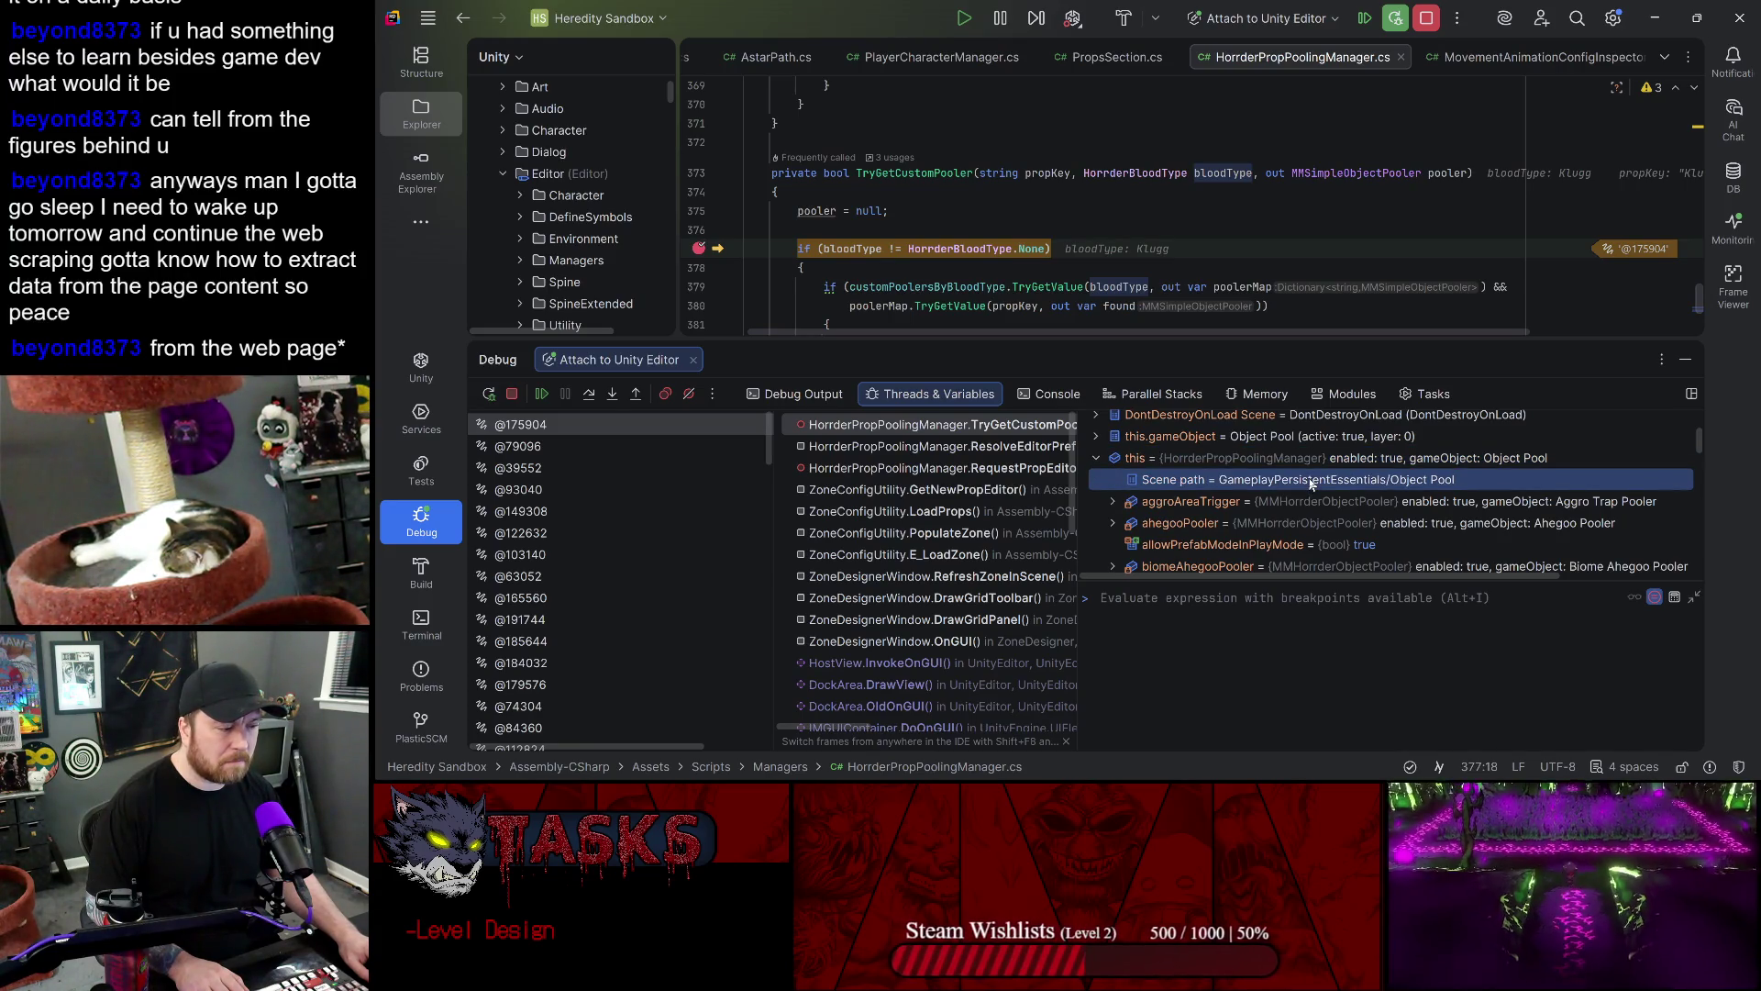
{"action": "scroll", "coordinate": [1310, 483], "scroll_direction": "down", "scroll_amount": 10}
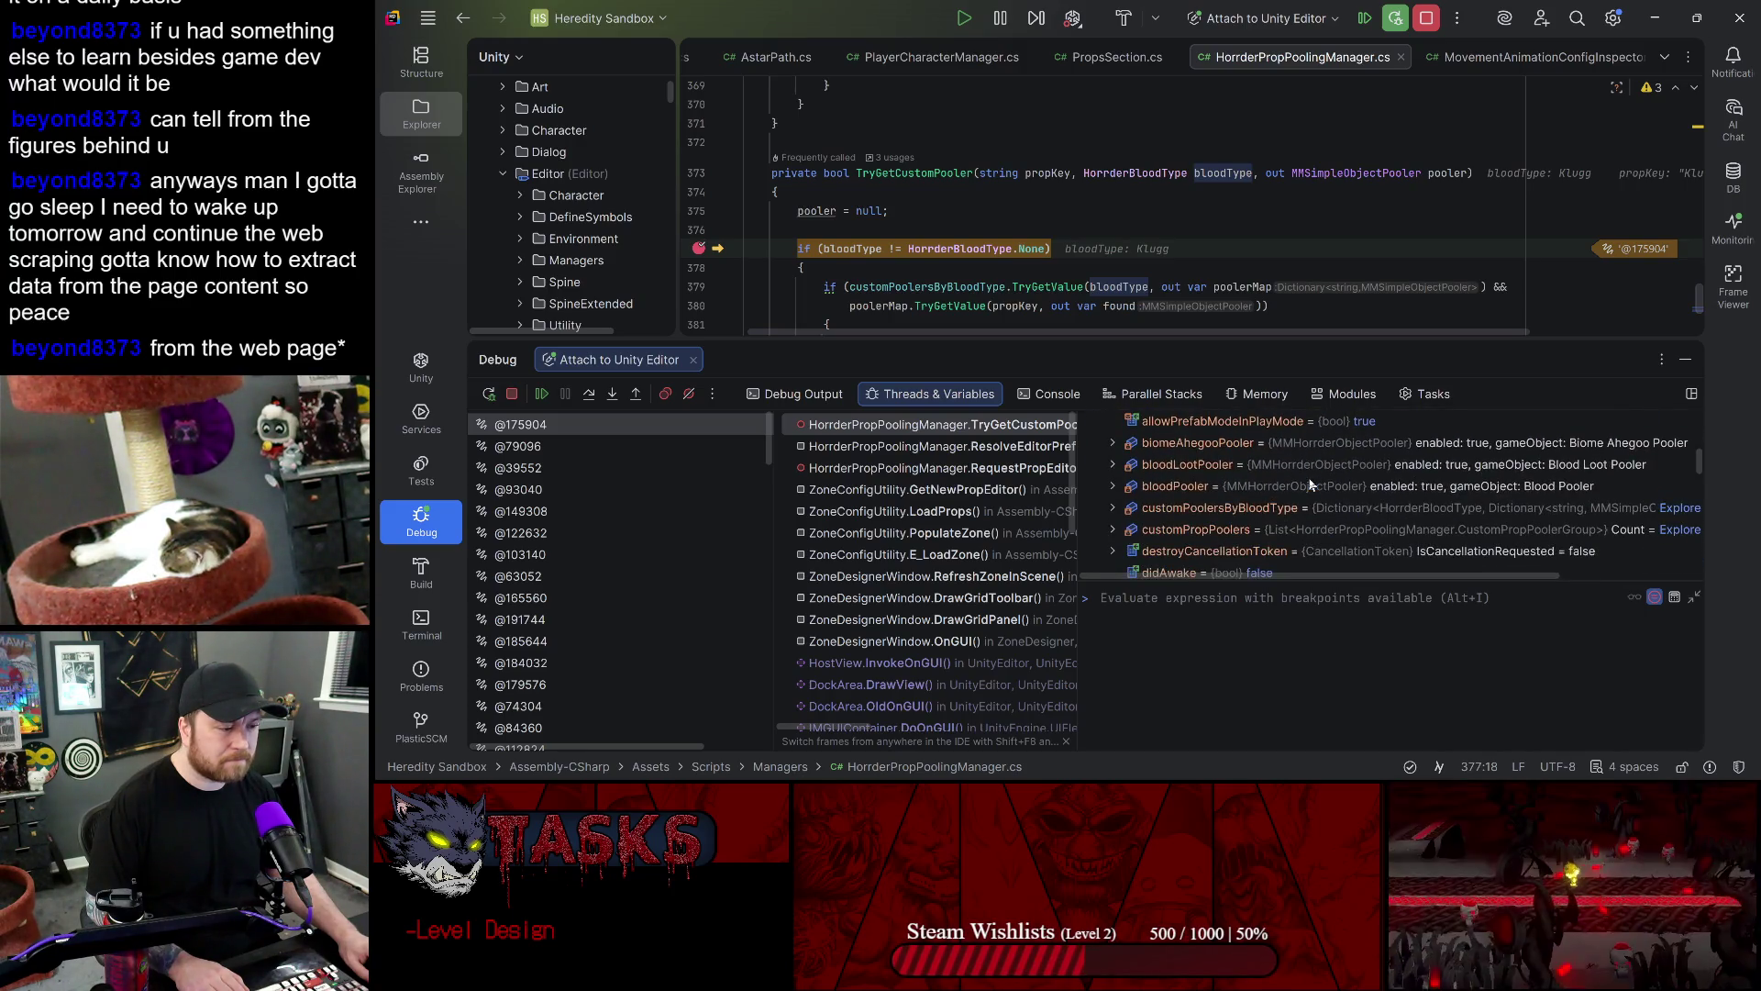
{"action": "scroll", "coordinate": [1308, 477], "scroll_direction": "down", "scroll_amount": 1}
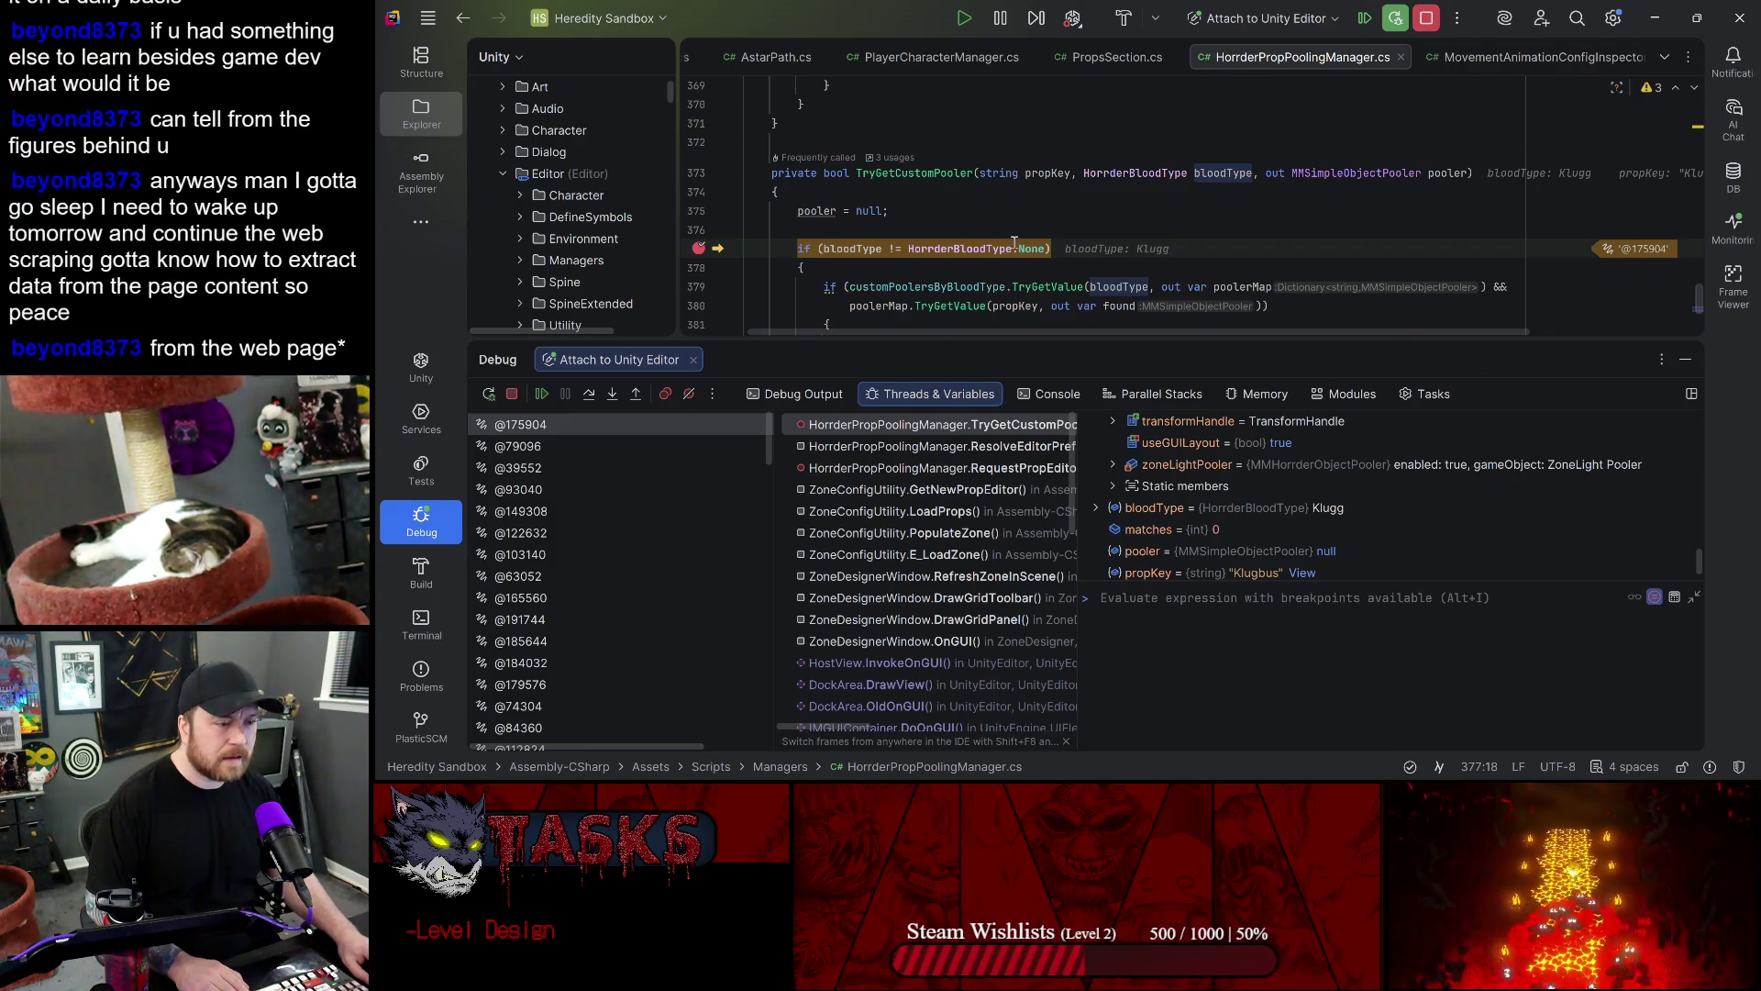
{"action": "scroll", "coordinate": [1014, 241], "scroll_direction": "down", "scroll_amount": 1}
- Expand customPoolersByBloodType to the [3] Klugg entry, then resume the program
{"action": "mouse_move", "coordinate": [984, 229]}
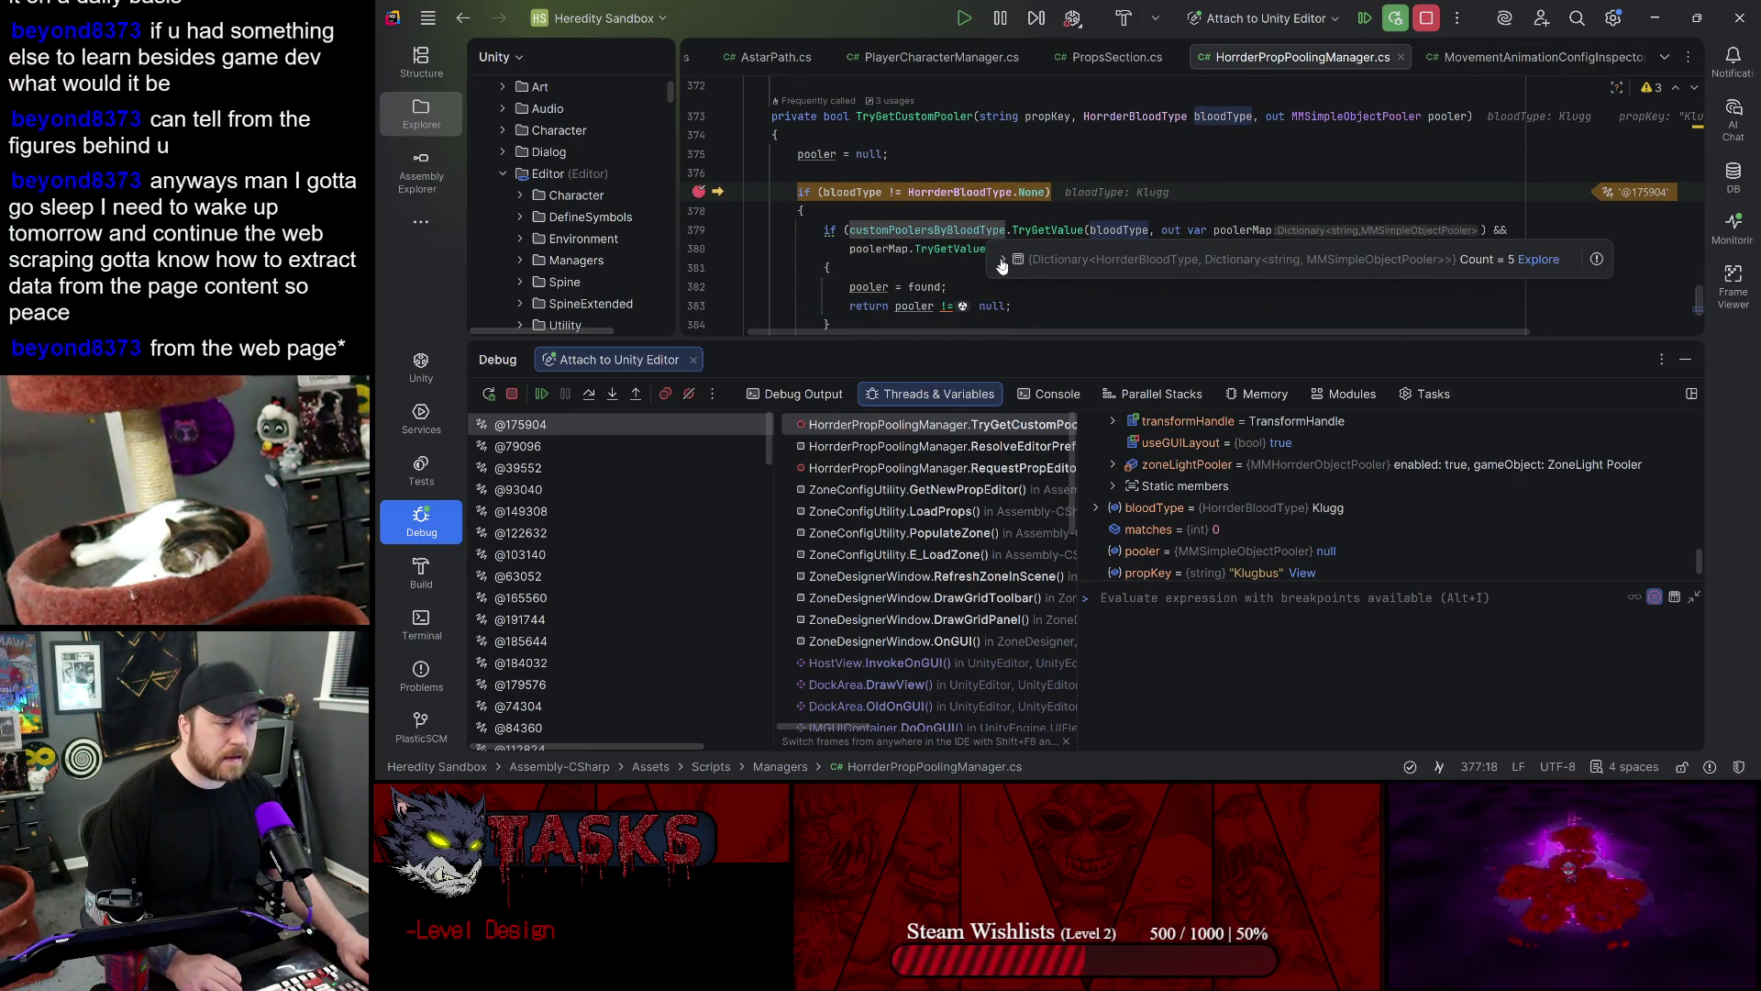
{"action": "left_click", "coordinate": [1003, 261]}
{"action": "left_click", "coordinate": [1021, 342]}
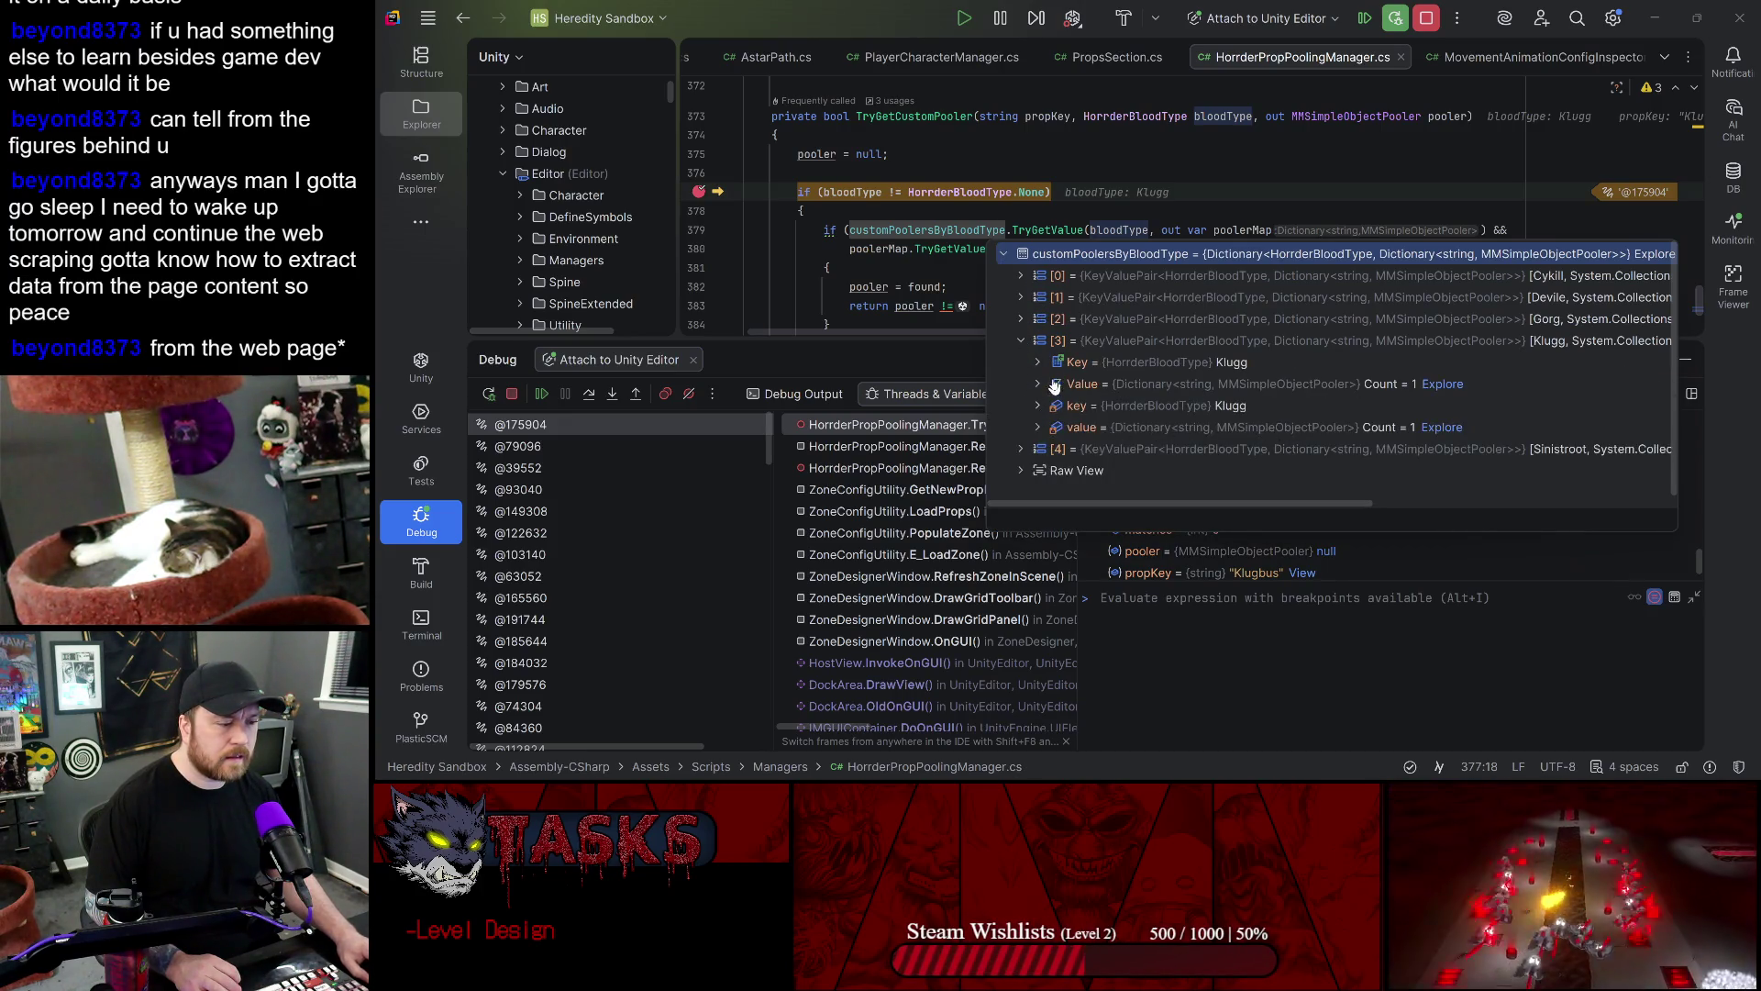
{"action": "left_click", "coordinate": [1395, 18]}
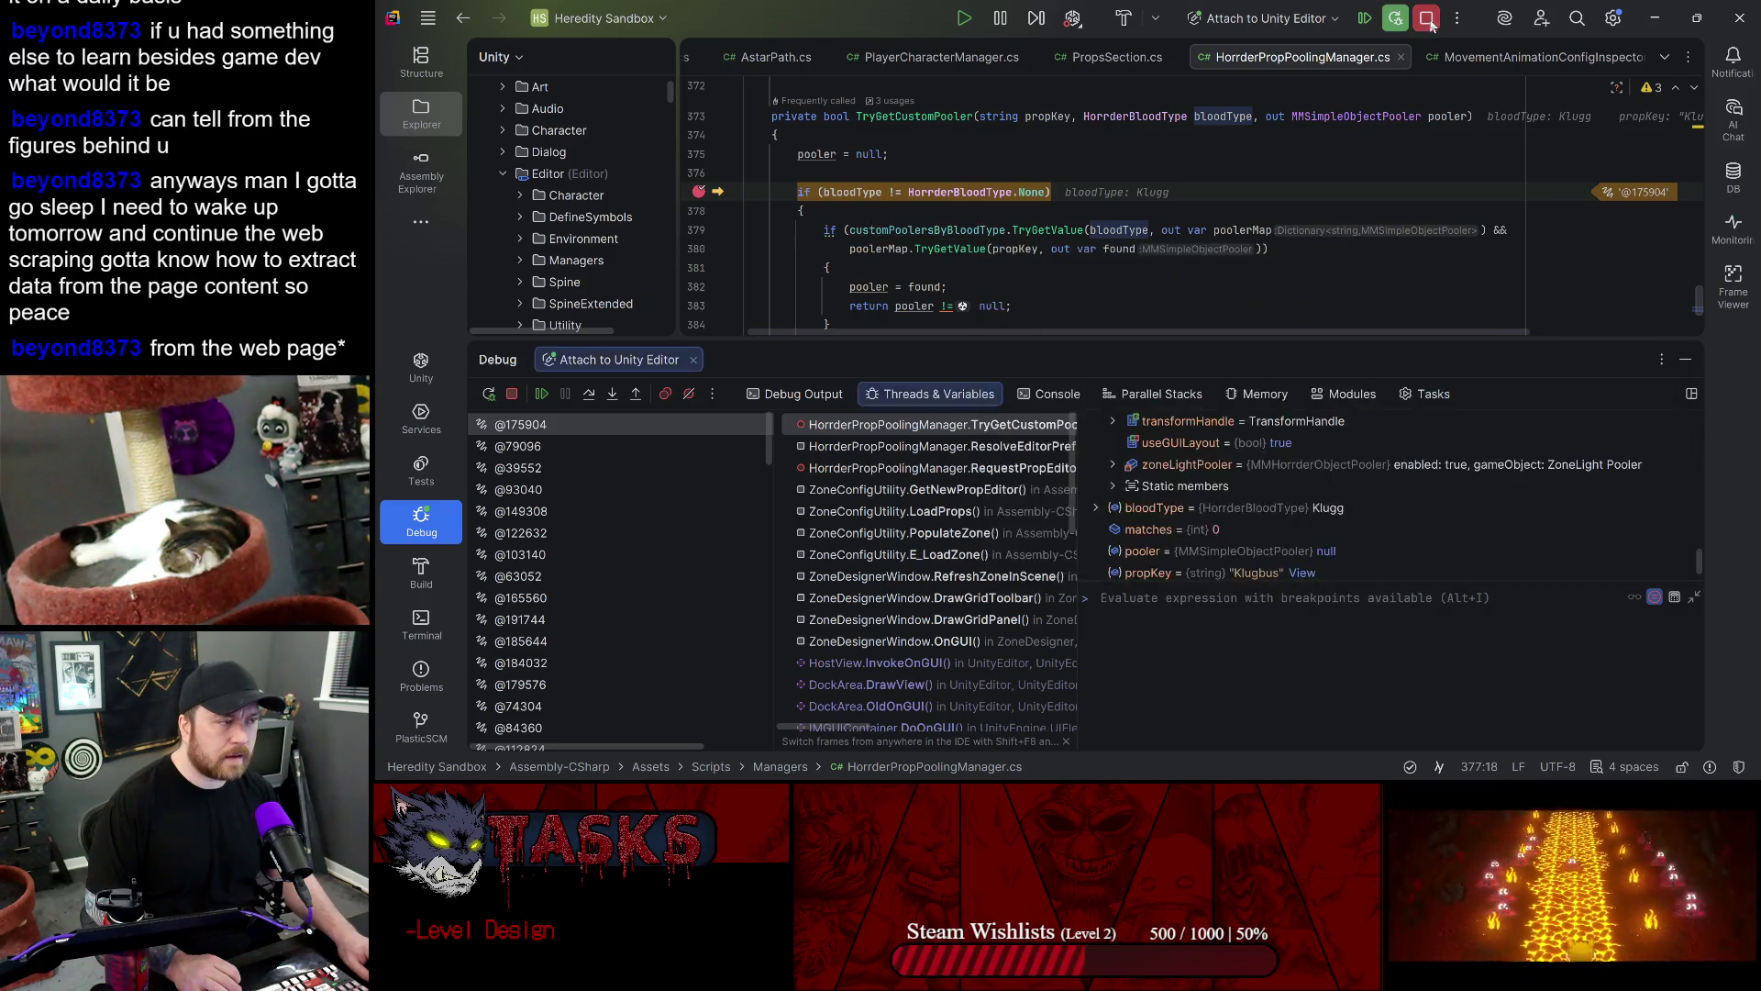
- Browse the Unity hierarchy, search it for Klugbus, then clear the filter
{"action": "scroll", "coordinate": [567, 235], "scroll_direction": "up", "scroll_amount": 5}
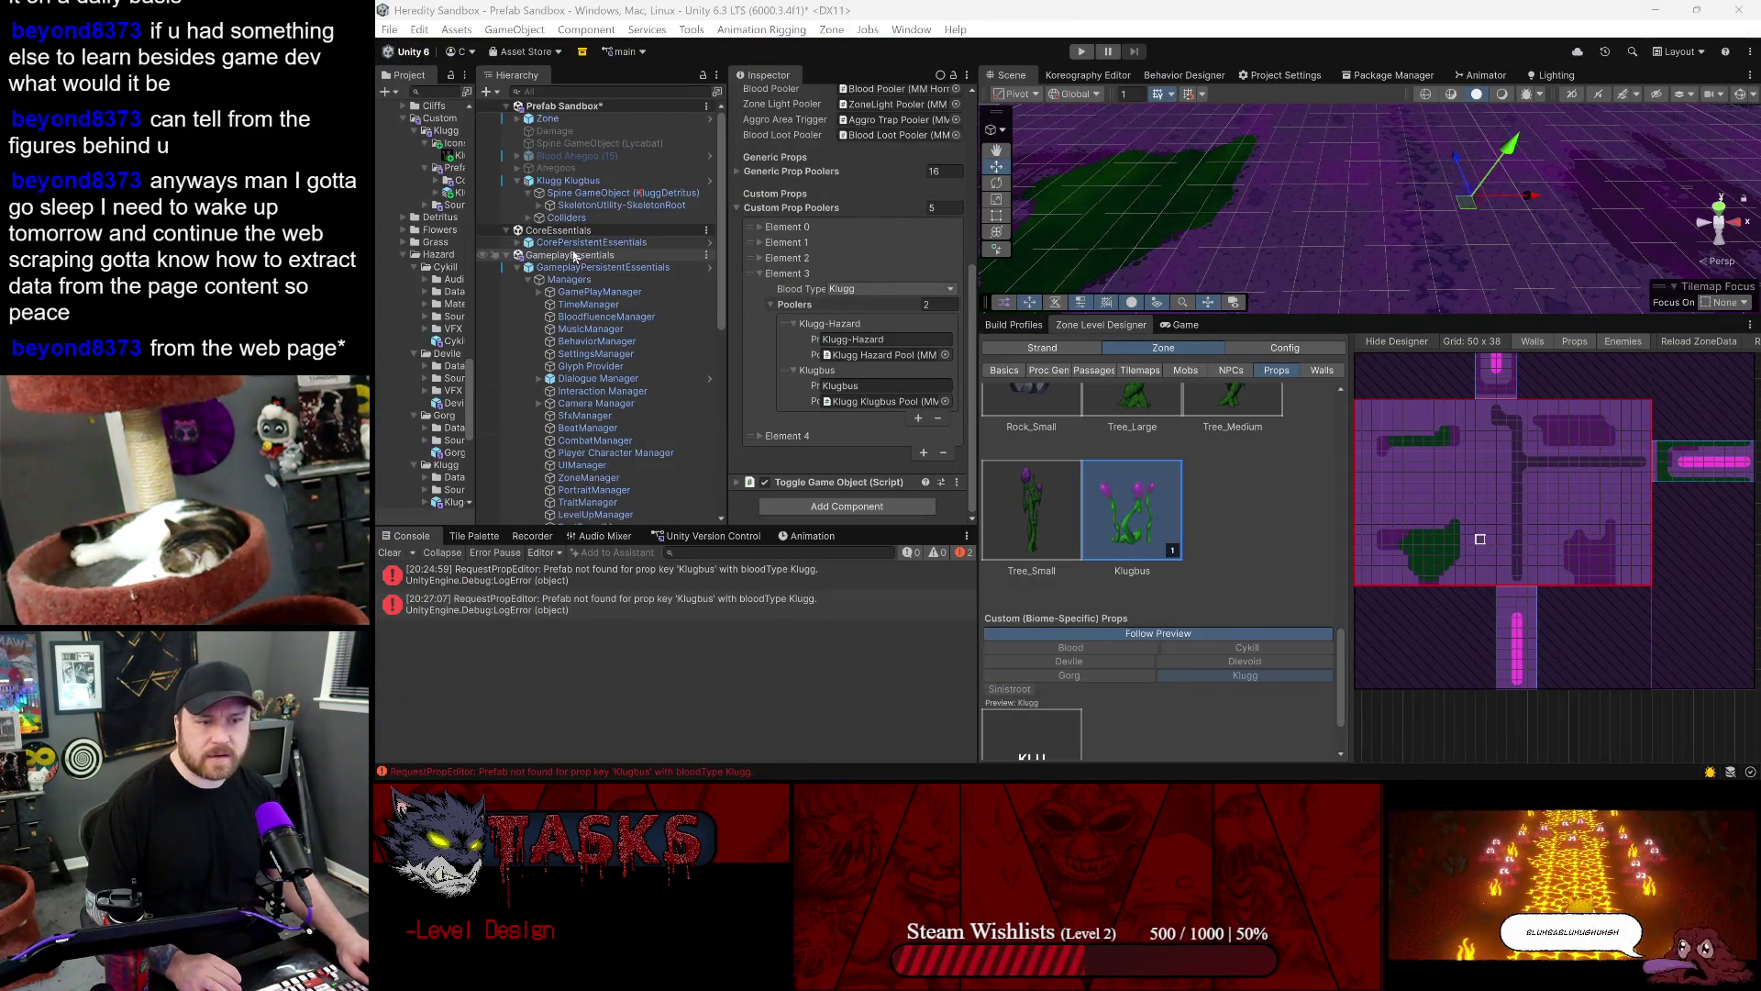
{"action": "left_click", "coordinate": [509, 265]}
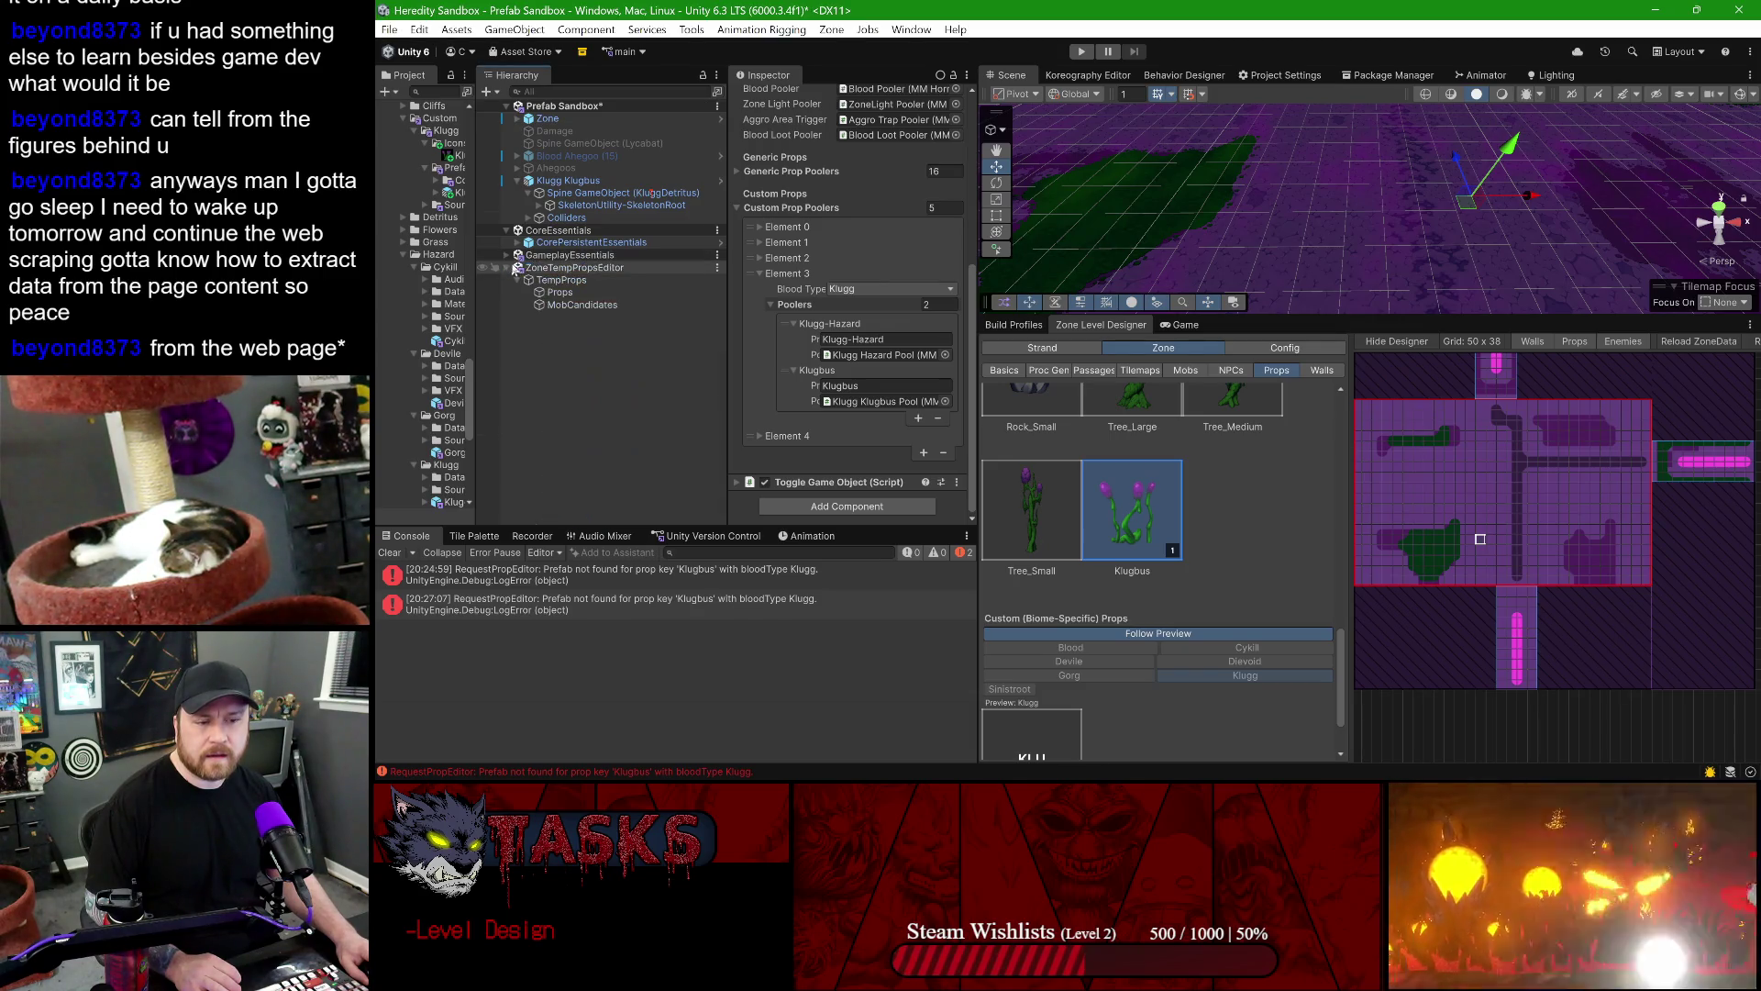
{"action": "left_click", "coordinate": [514, 269]}
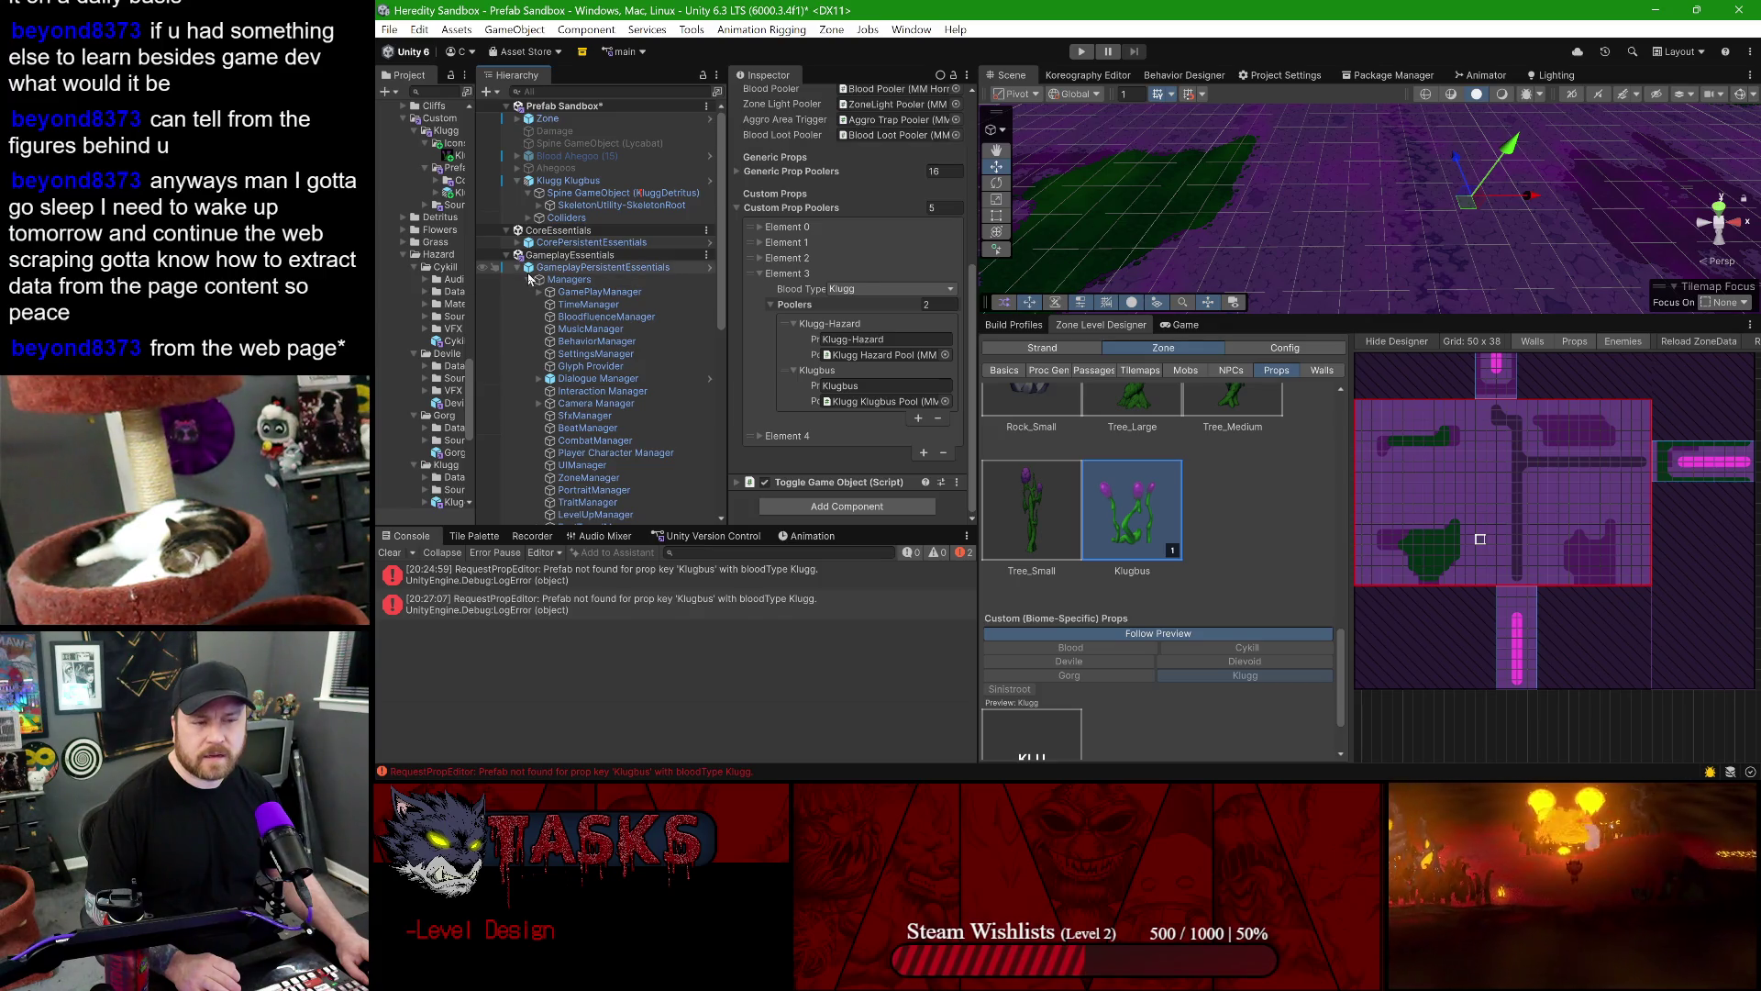
{"action": "mouse_move", "coordinate": [1333, 764]}
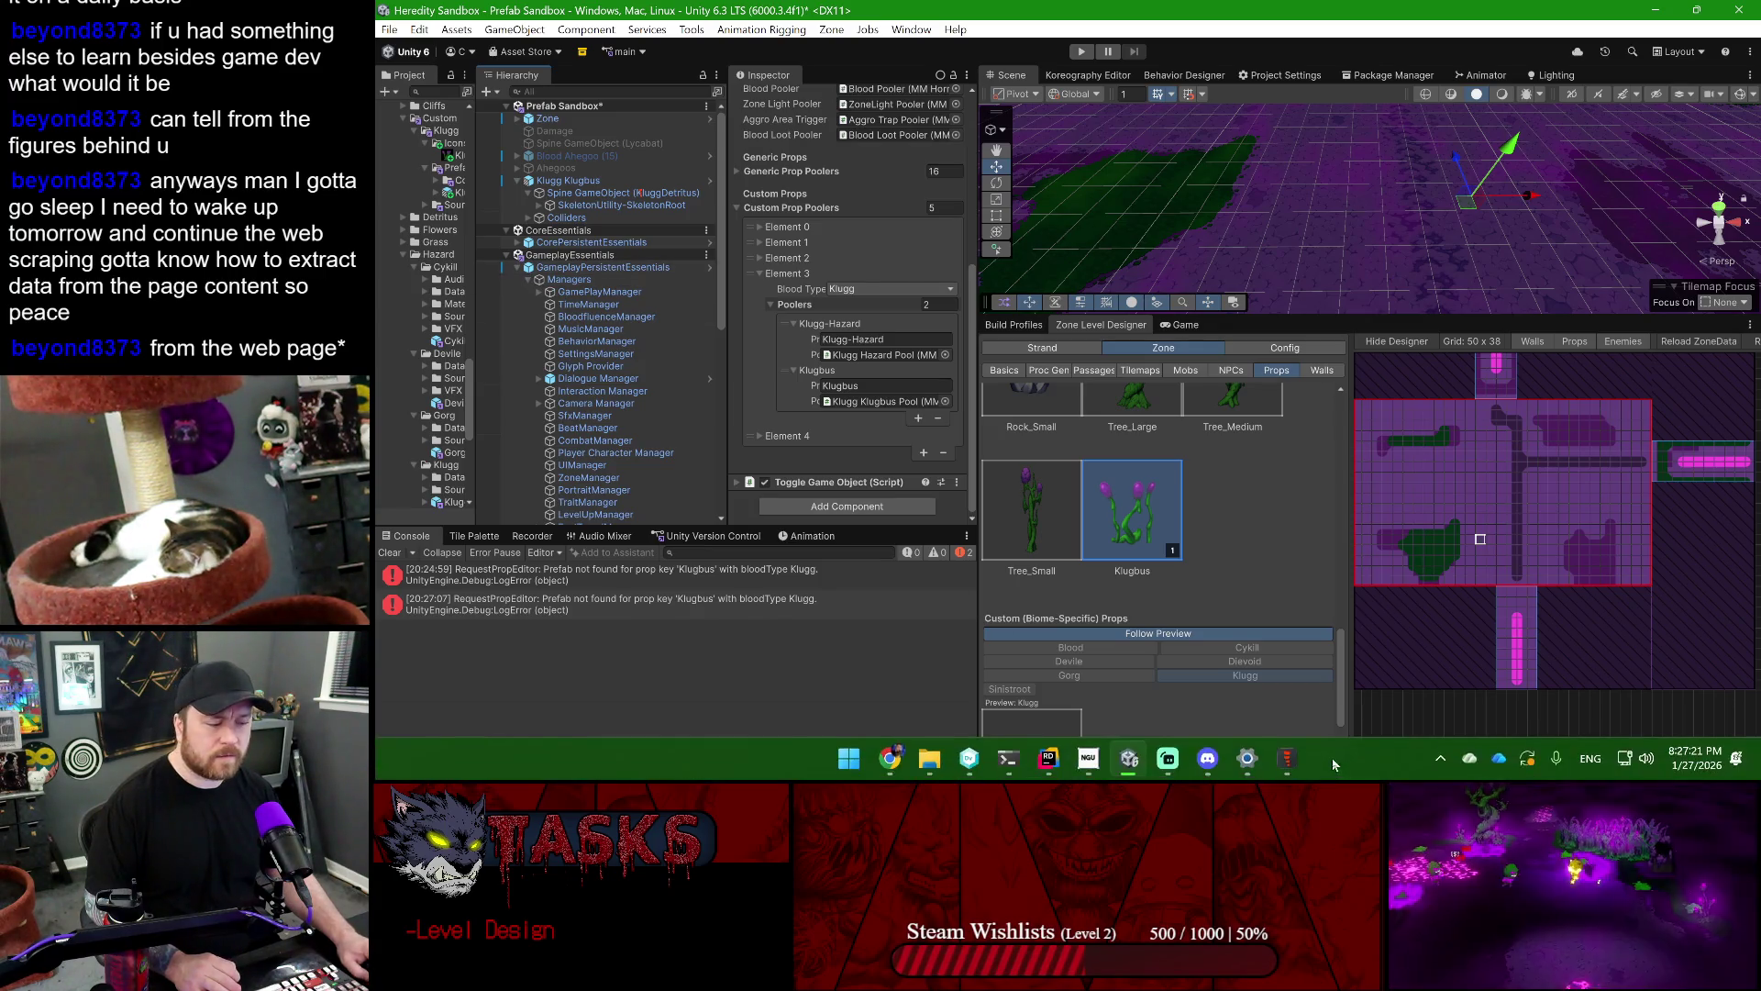
{"action": "left_click", "coordinate": [1049, 757]}
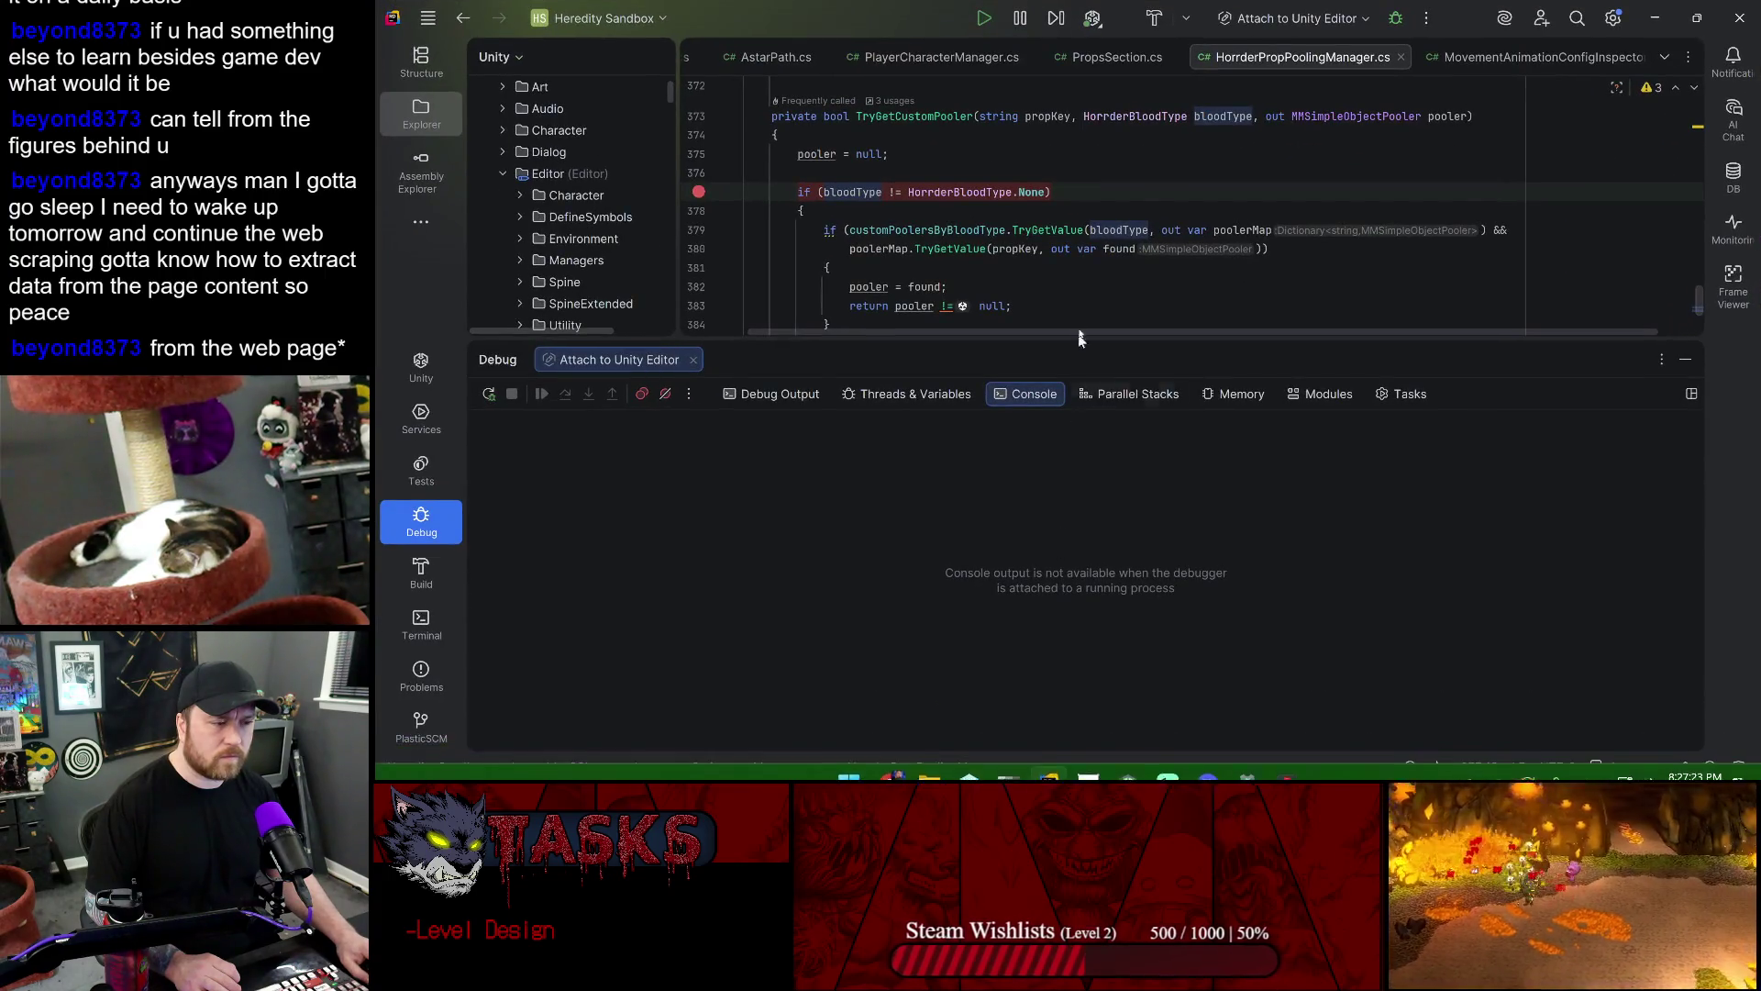
{"action": "left_click", "coordinate": [1655, 17]}
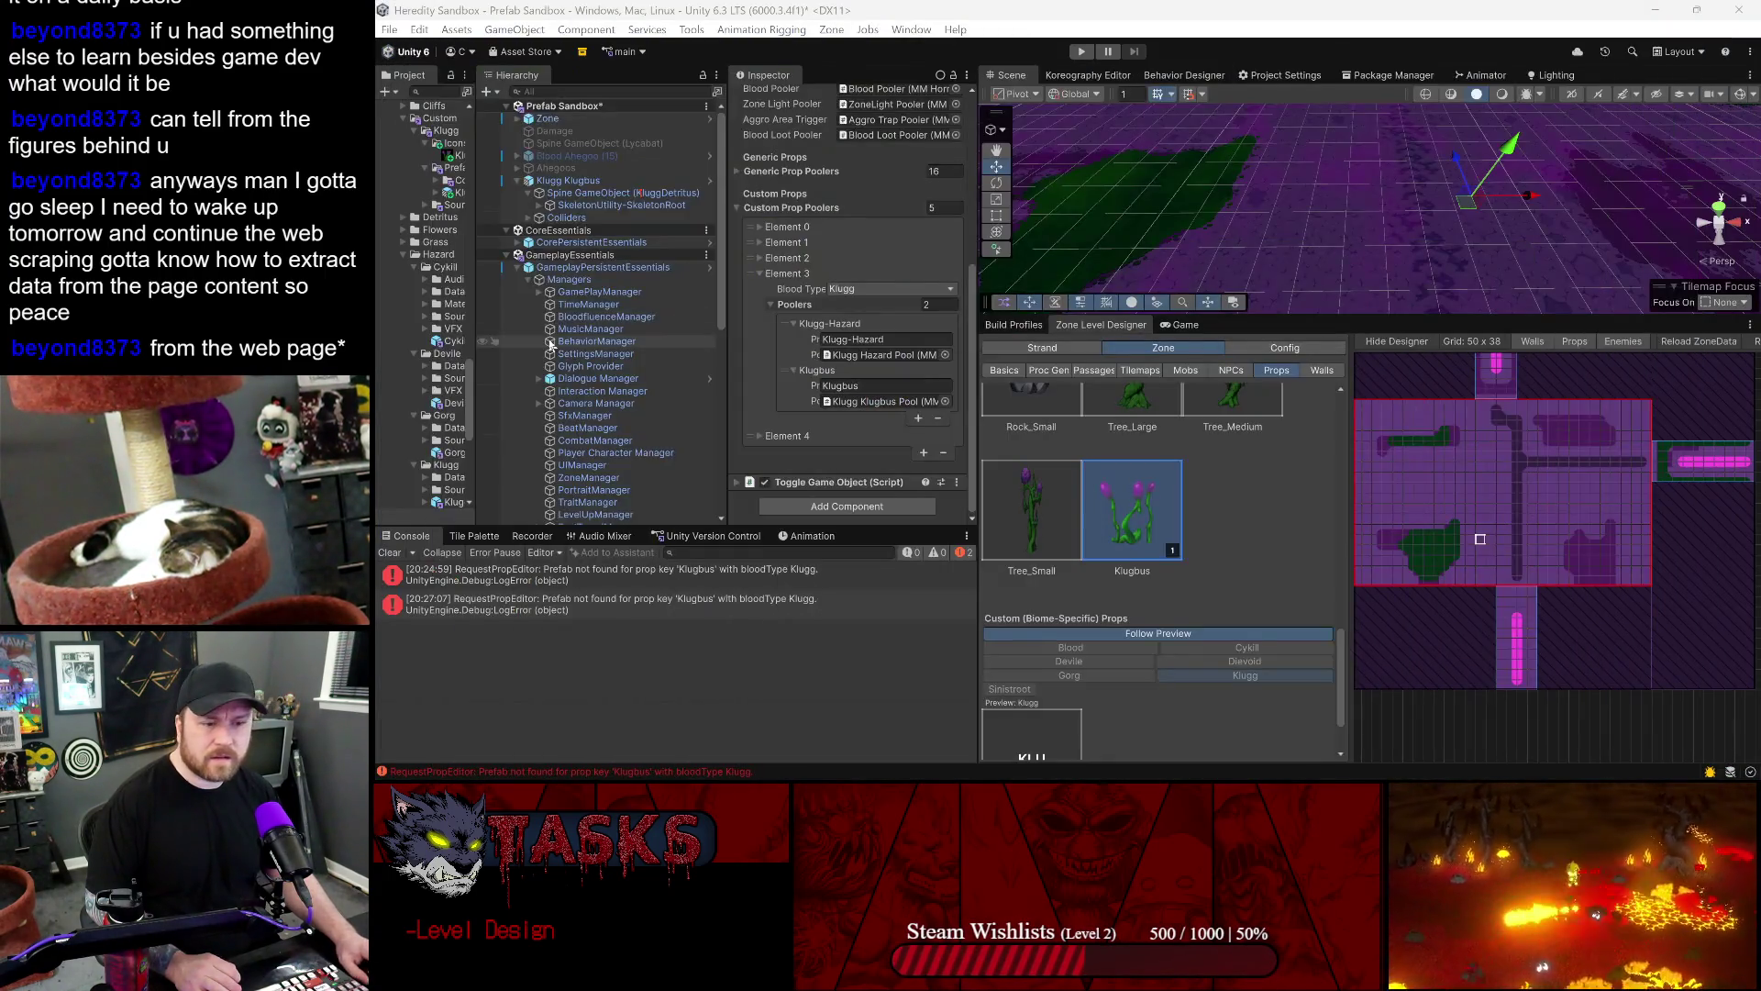
{"action": "scroll", "coordinate": [547, 349], "scroll_direction": "down", "scroll_amount": 8}
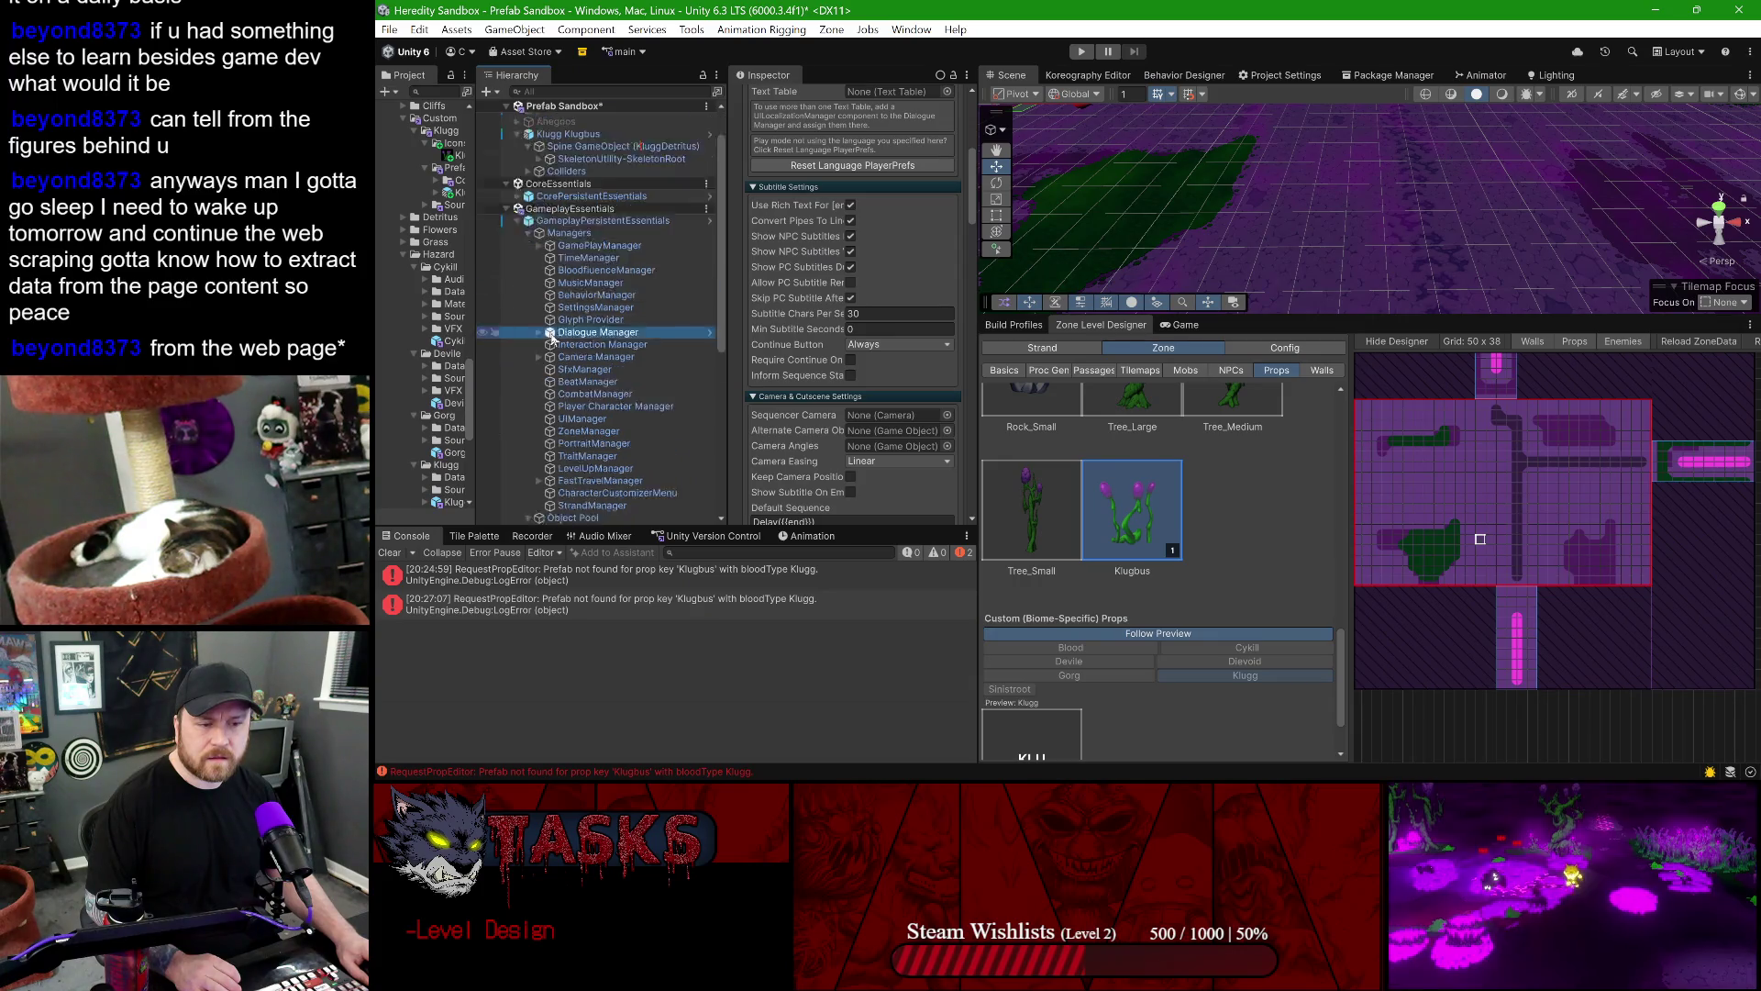
{"action": "scroll", "coordinate": [541, 349], "scroll_direction": "up", "scroll_amount": 8}
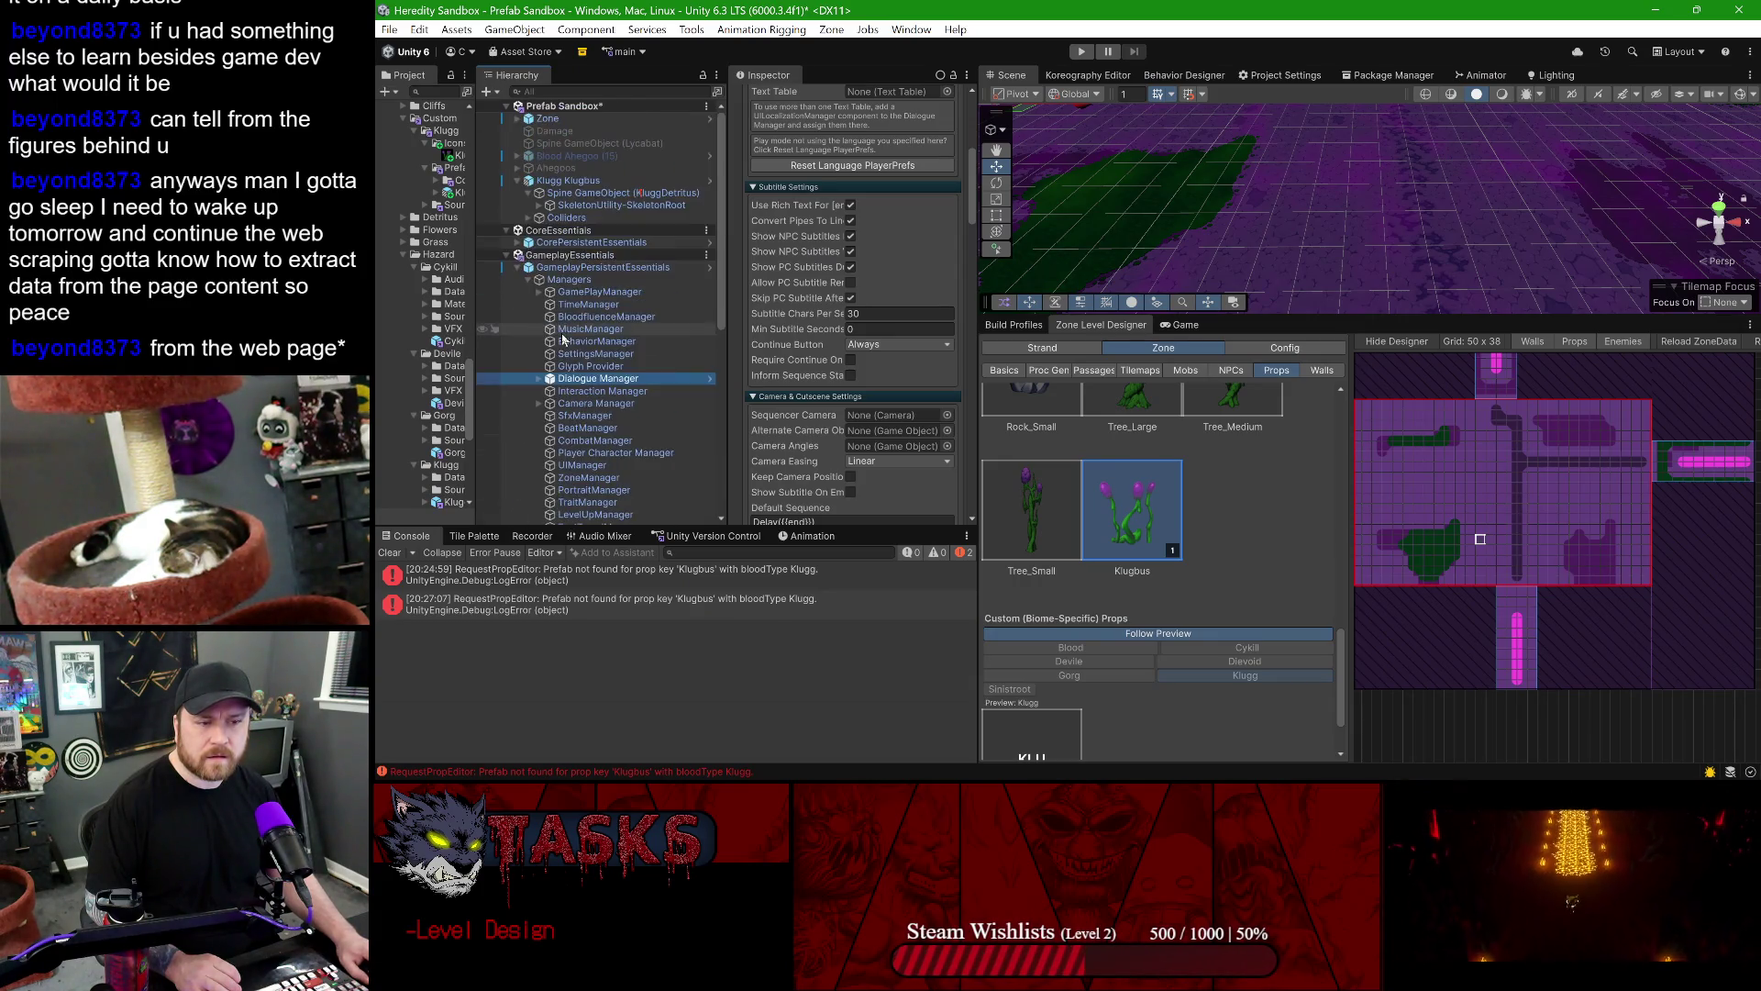
{"action": "left_click", "coordinate": [529, 280]}
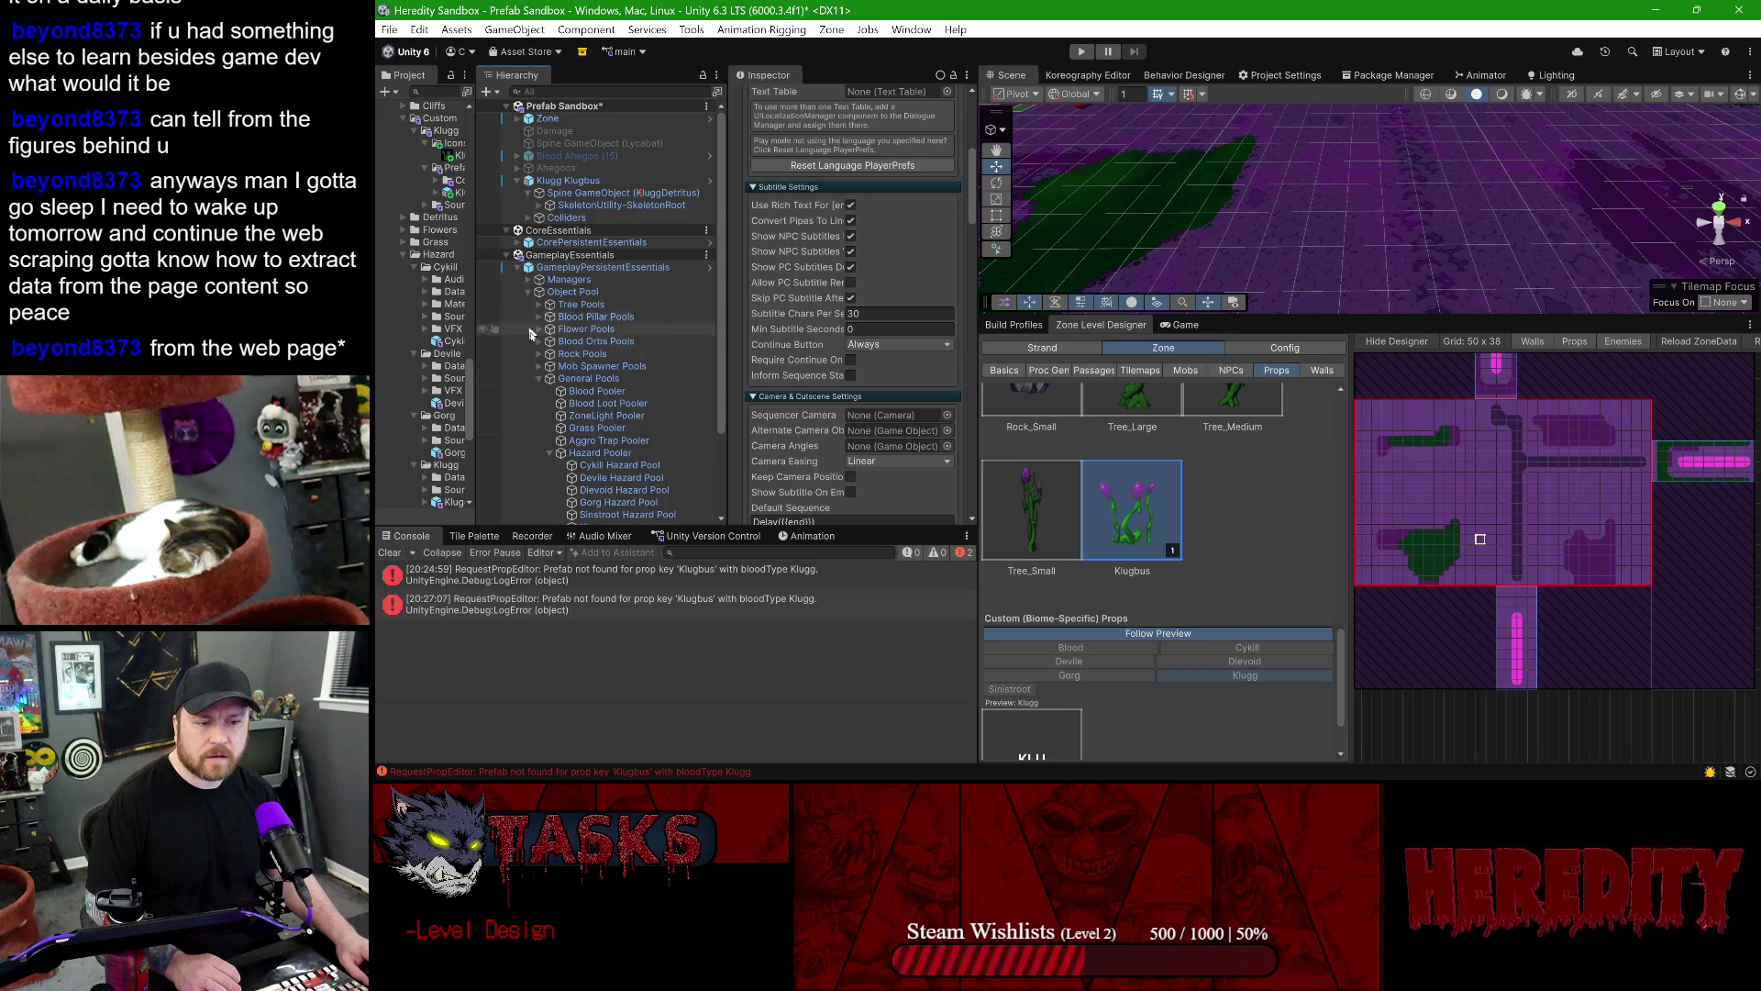
{"action": "left_click", "coordinate": [588, 93]}
{"action": "type", "text": "Klugbus"}
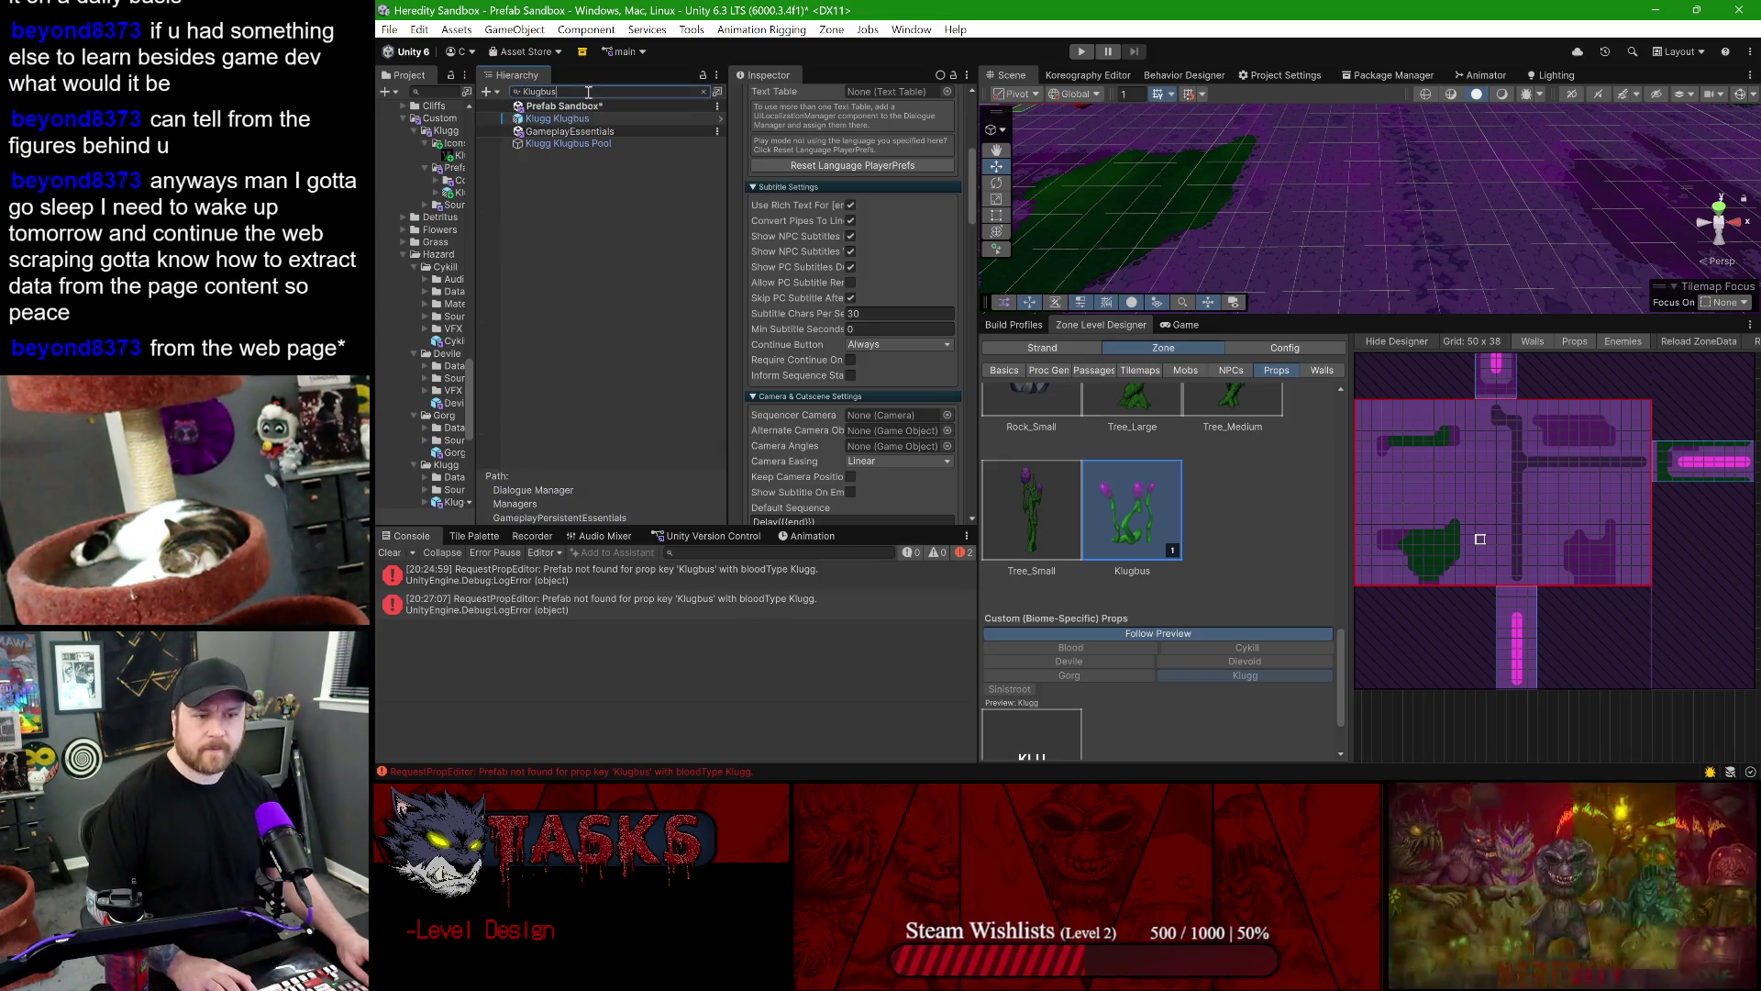
{"action": "key", "text": "Escape"}
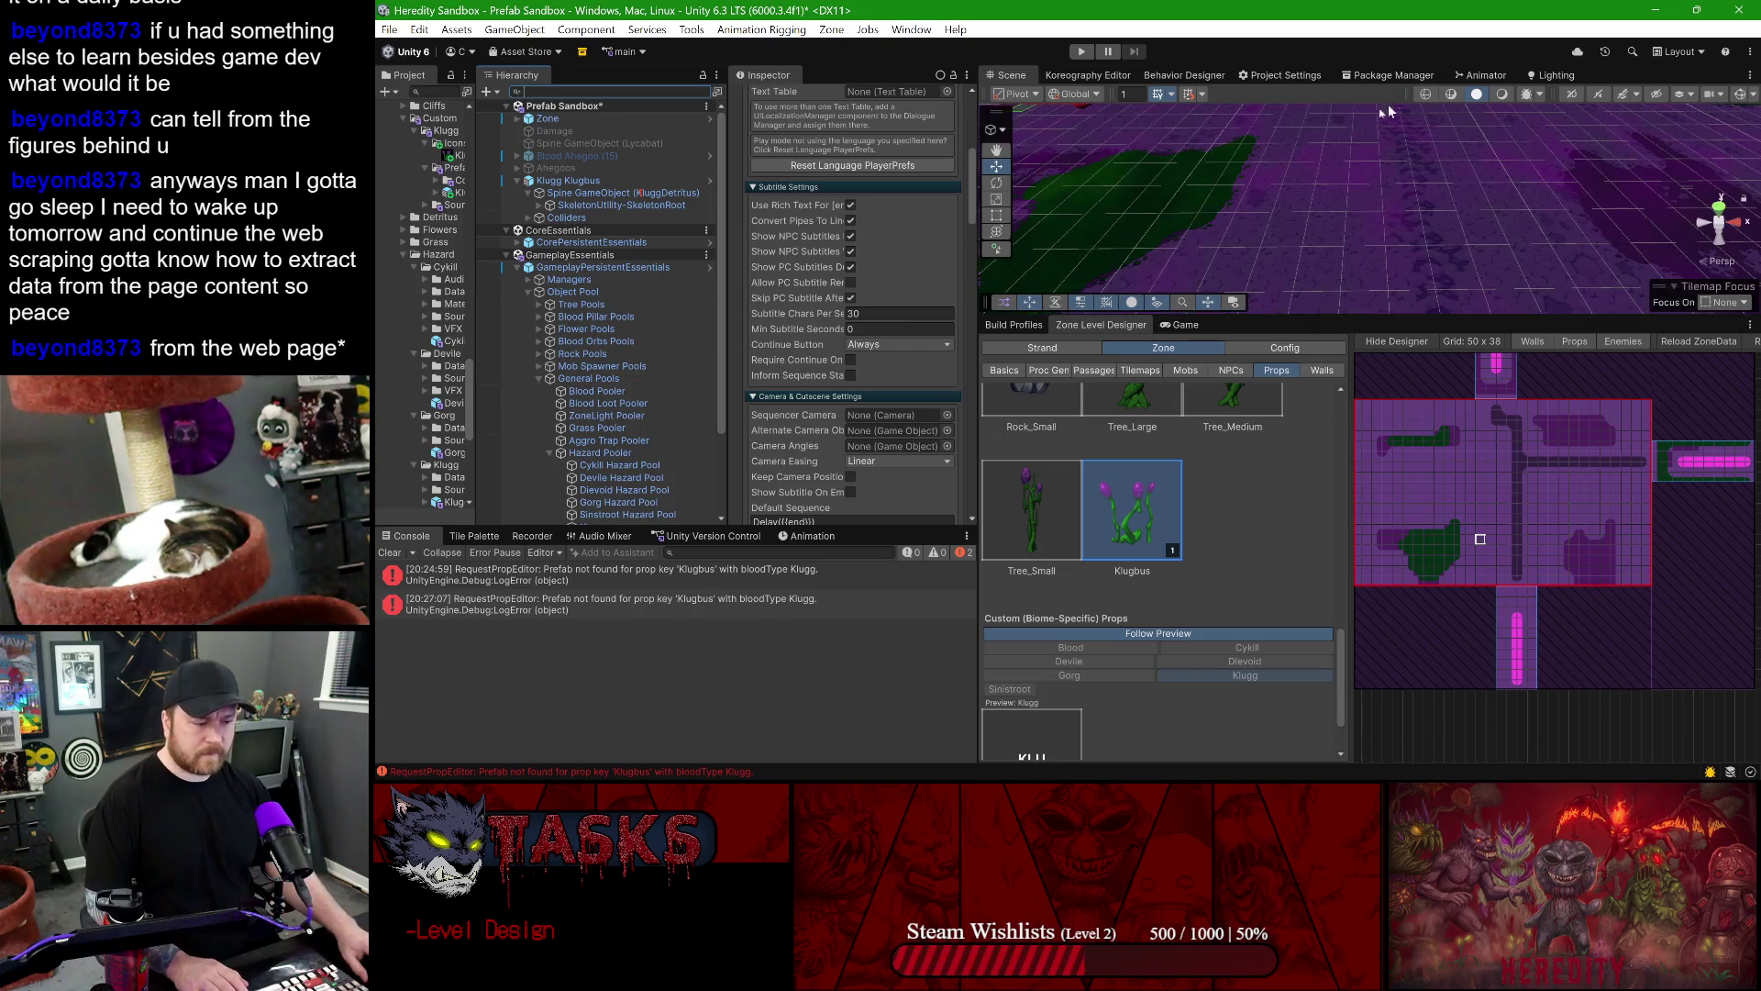
- Attach Rider to the Unity Editor and select the HorrderPropPoolingManager class name
{"action": "mouse_move", "coordinate": [1116, 761]}
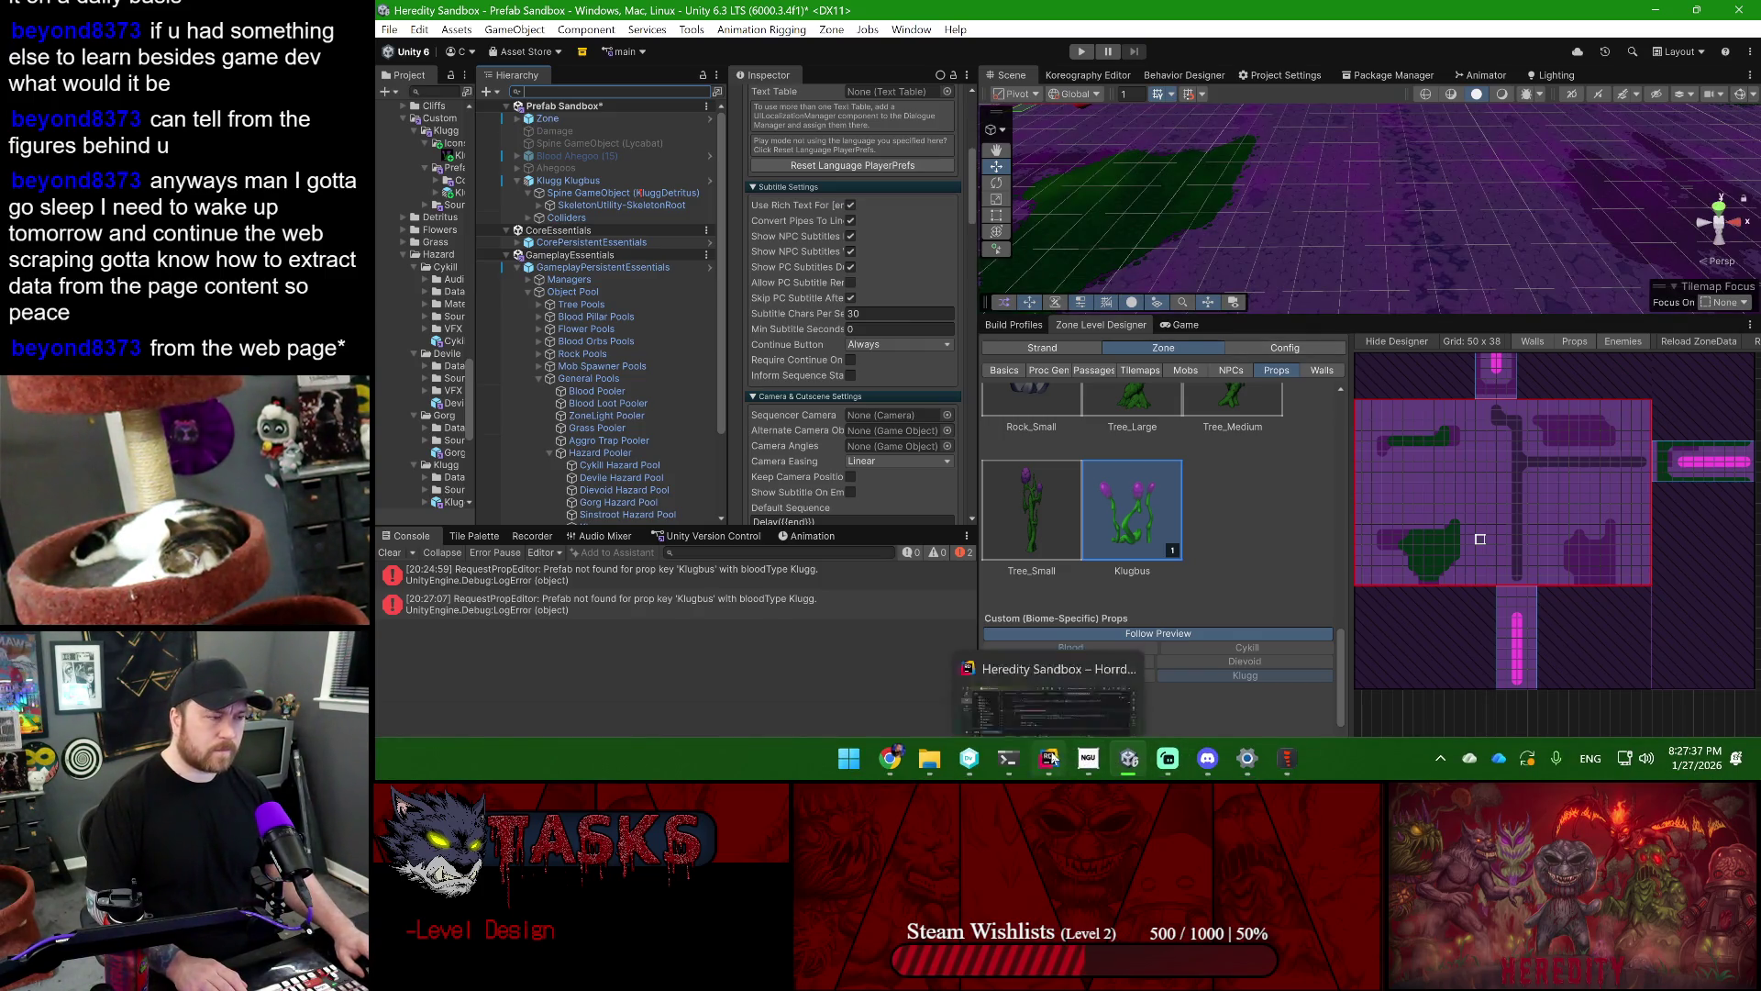
{"action": "left_click", "coordinate": [1048, 758]}
{"action": "left_click", "coordinate": [1393, 19]}
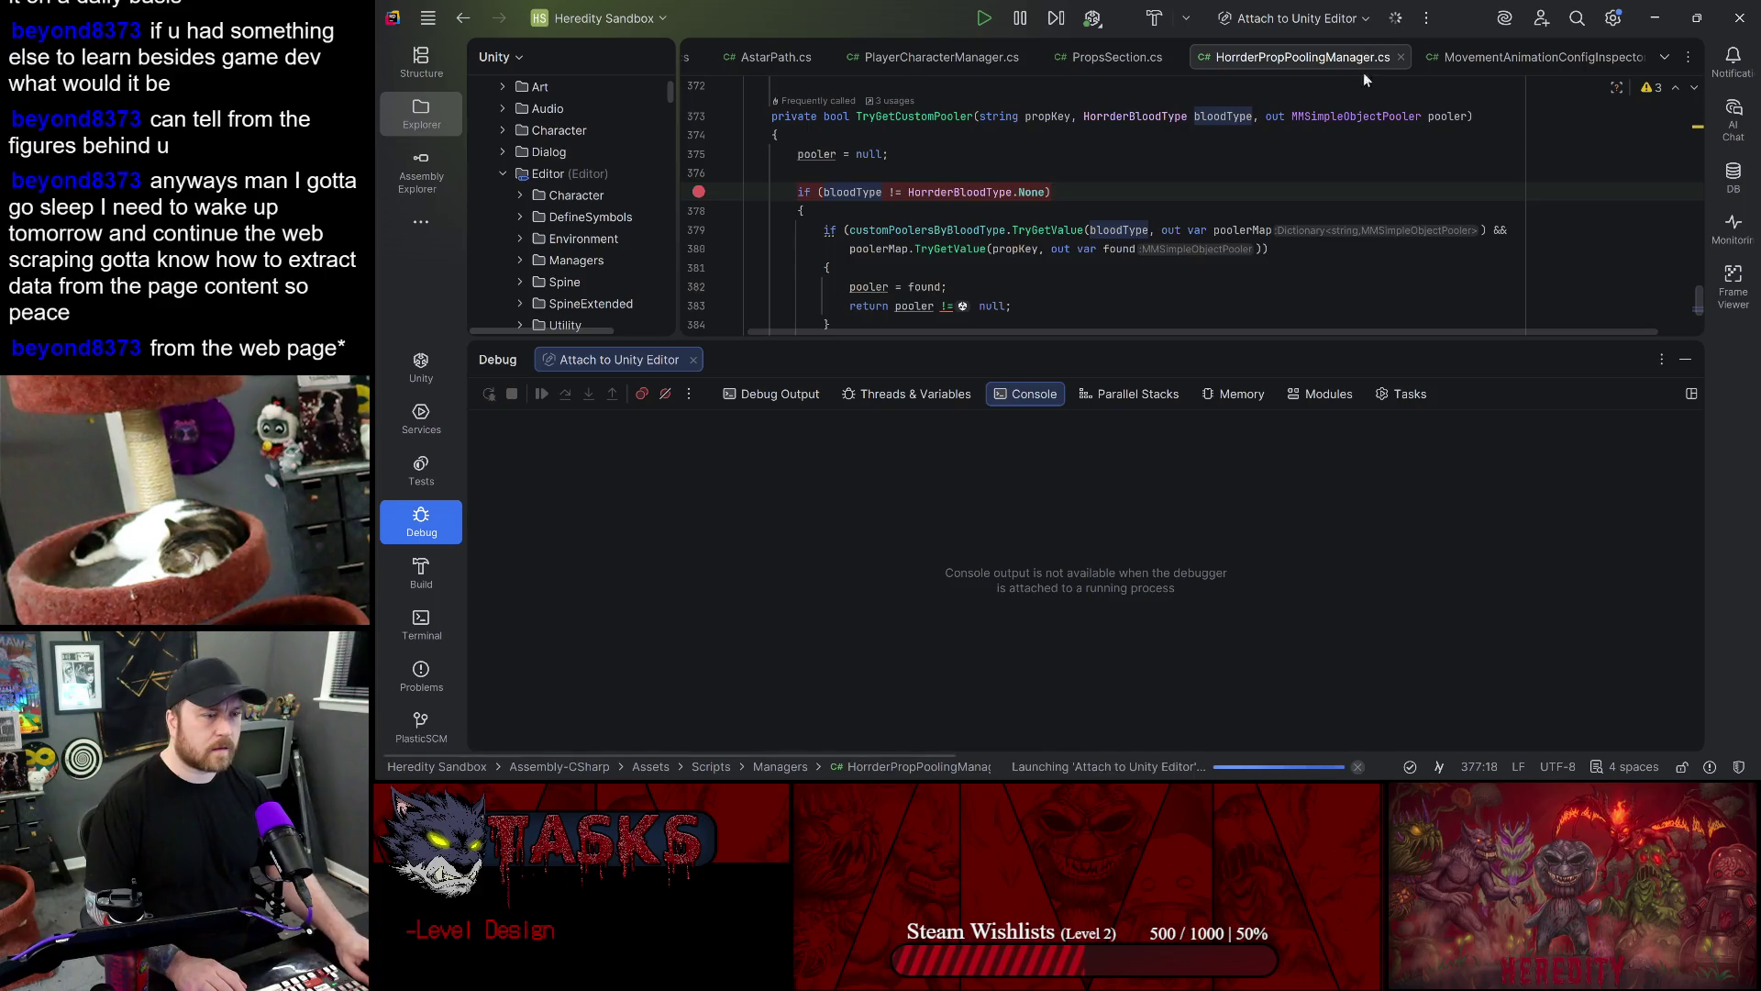
{"action": "scroll", "coordinate": [1302, 154], "scroll_direction": "up", "scroll_amount": 20}
{"action": "scroll", "coordinate": [1302, 154], "scroll_direction": "up", "scroll_amount": 20}
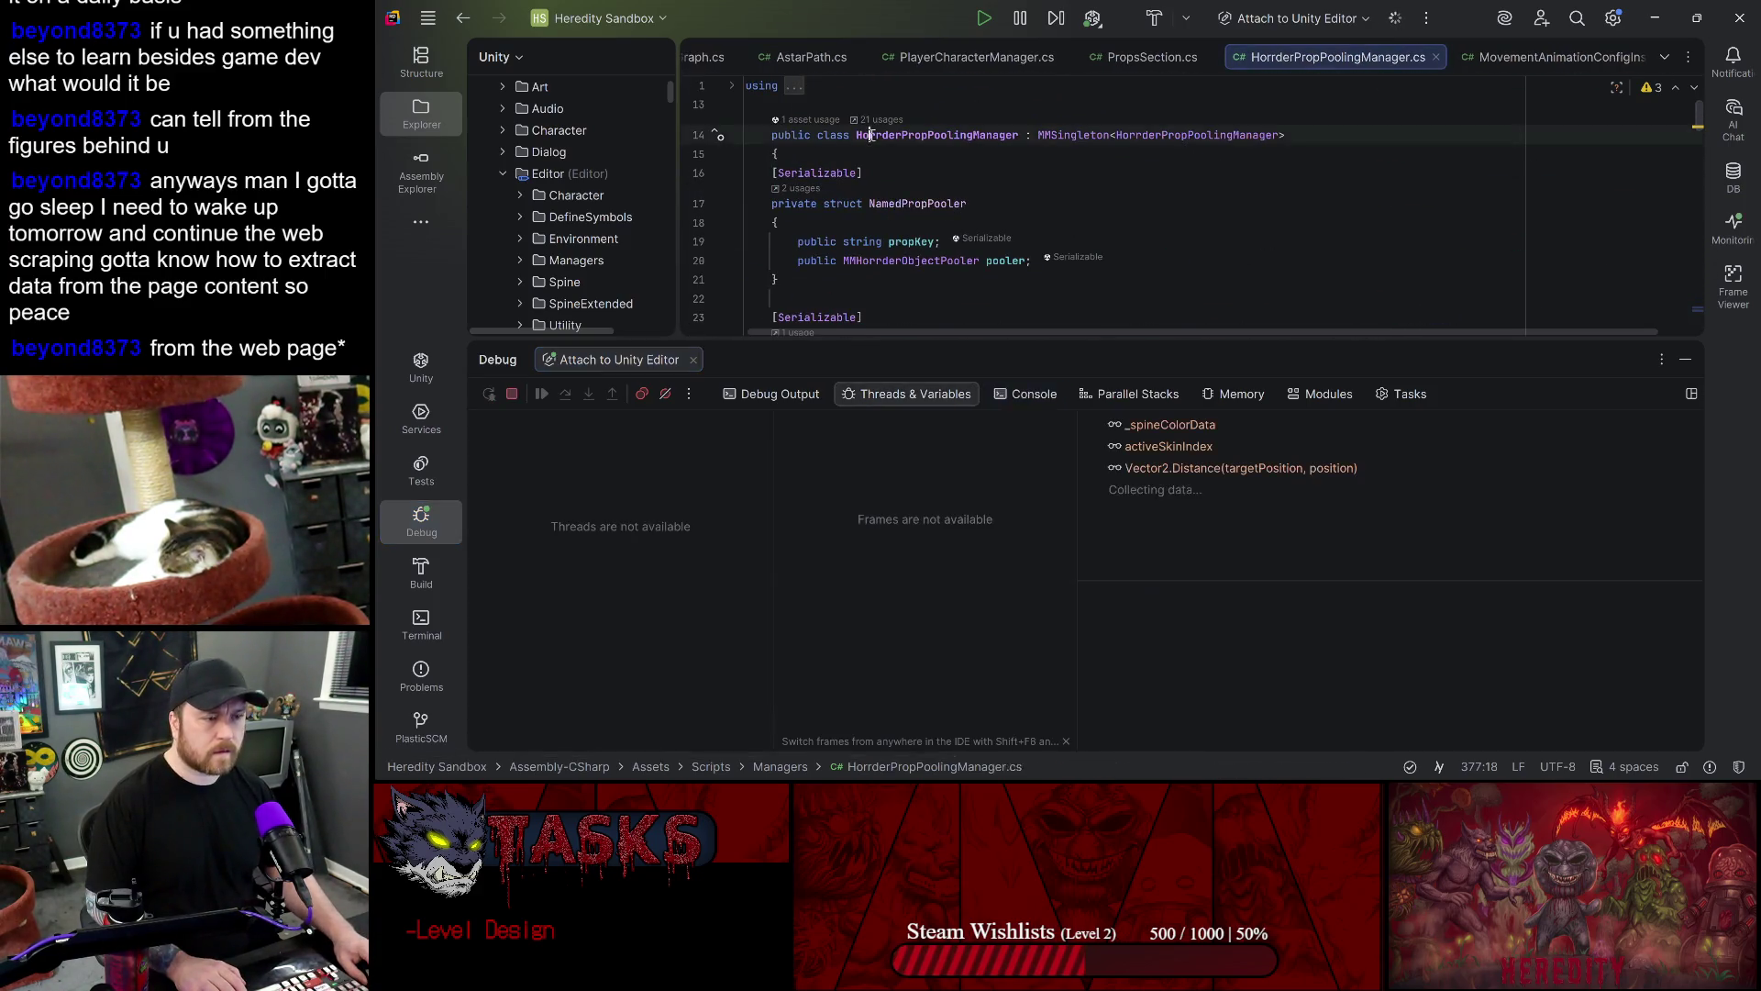
{"action": "double_click", "coordinate": [936, 135]}
{"action": "key", "text": "ctrl+c"}
{"action": "key", "text": "alt+Tab"}
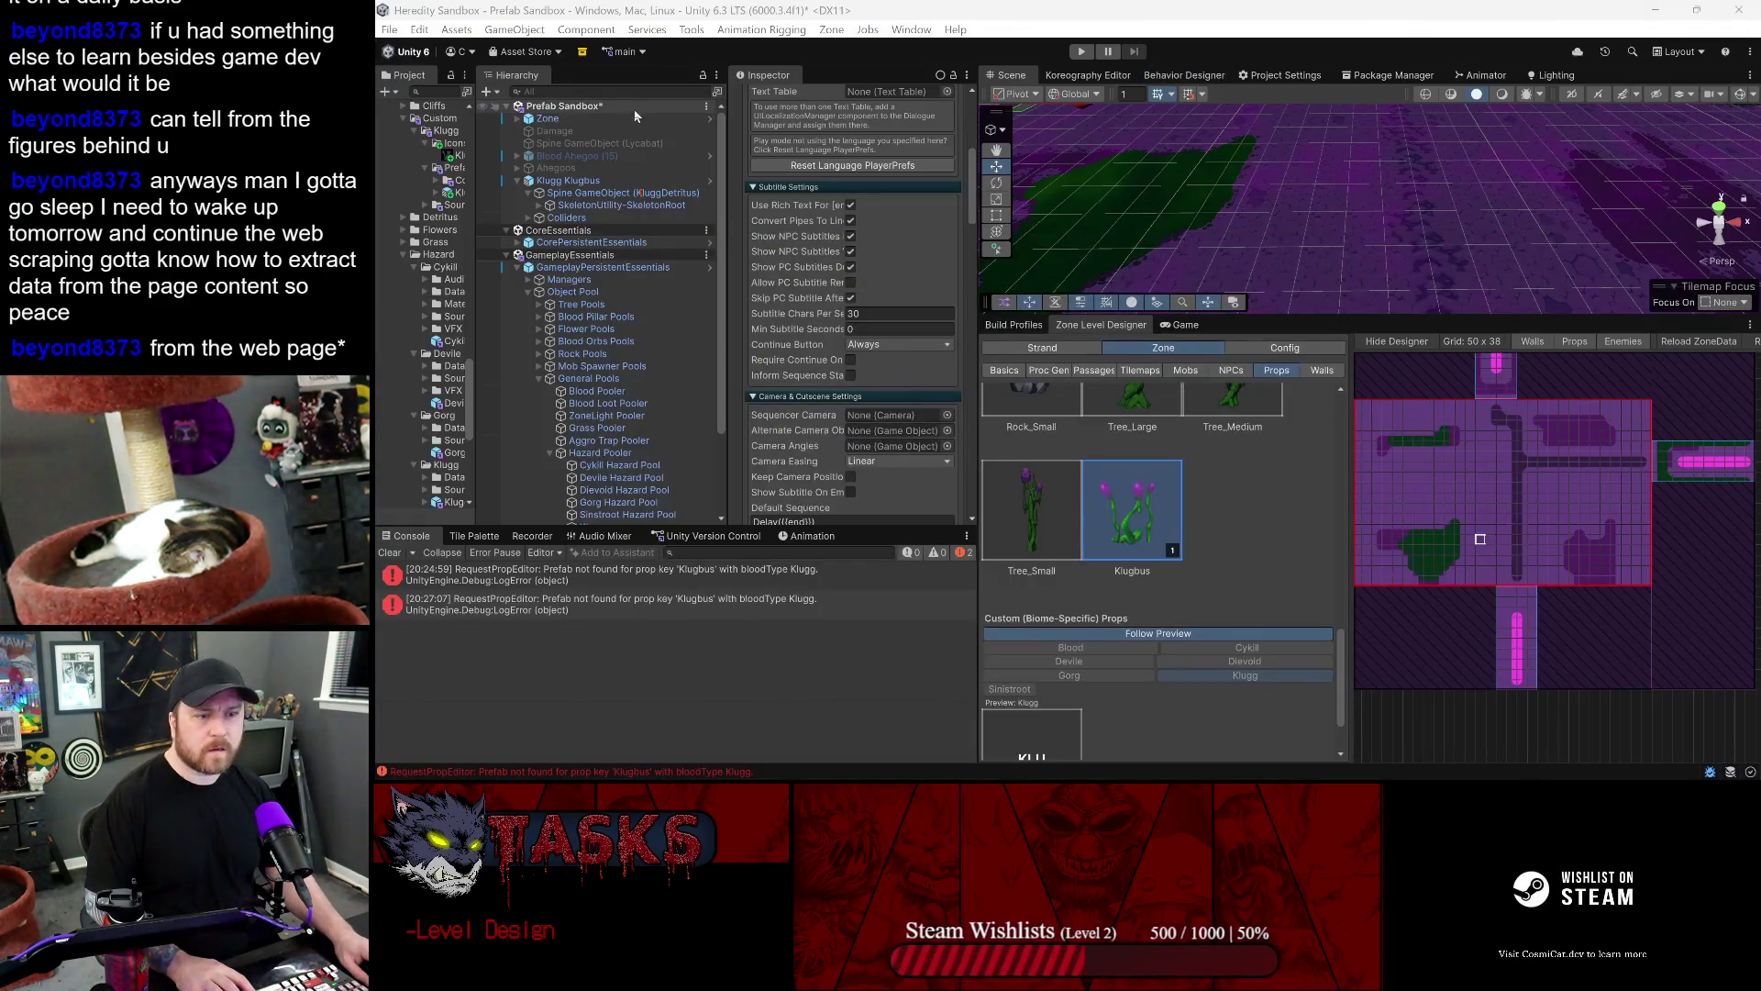
- Search HorrderPropPoolingManager, select Object Pool, and inspect Custom Prop Poolers Element 3
{"action": "left_click", "coordinate": [632, 92]}
{"action": "key", "text": "ctrl+v"}
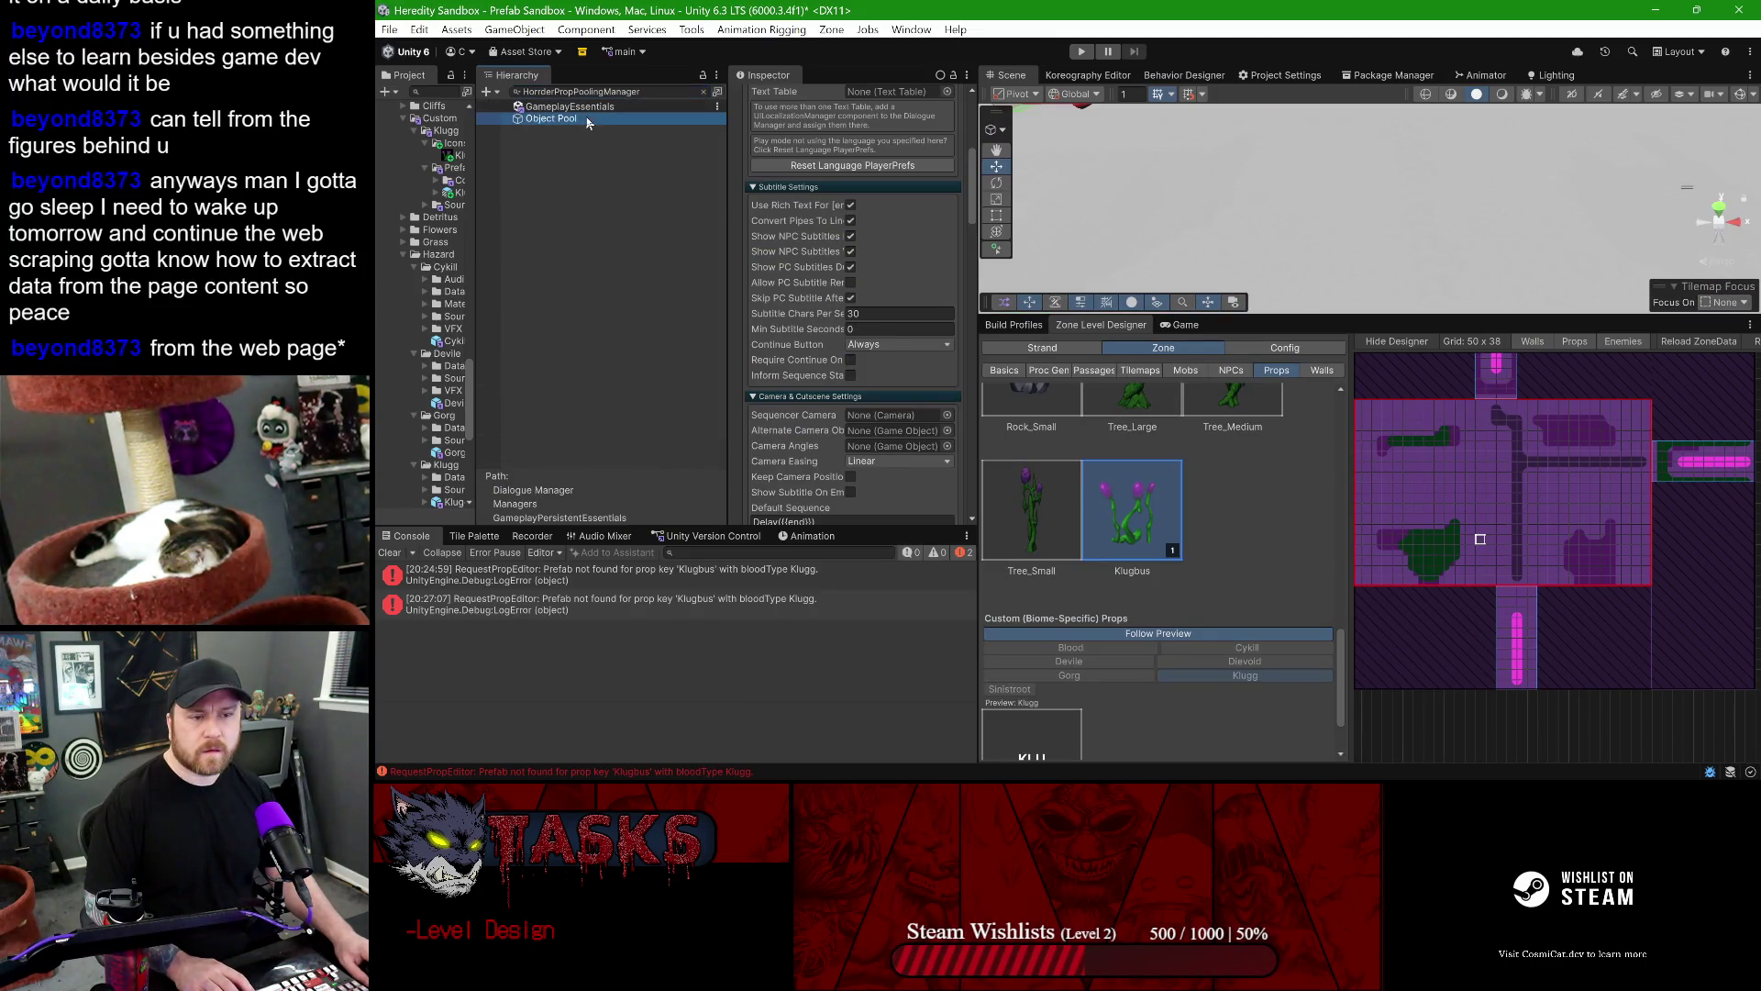
{"action": "left_click", "coordinate": [596, 119]}
{"action": "left_click", "coordinate": [704, 92]}
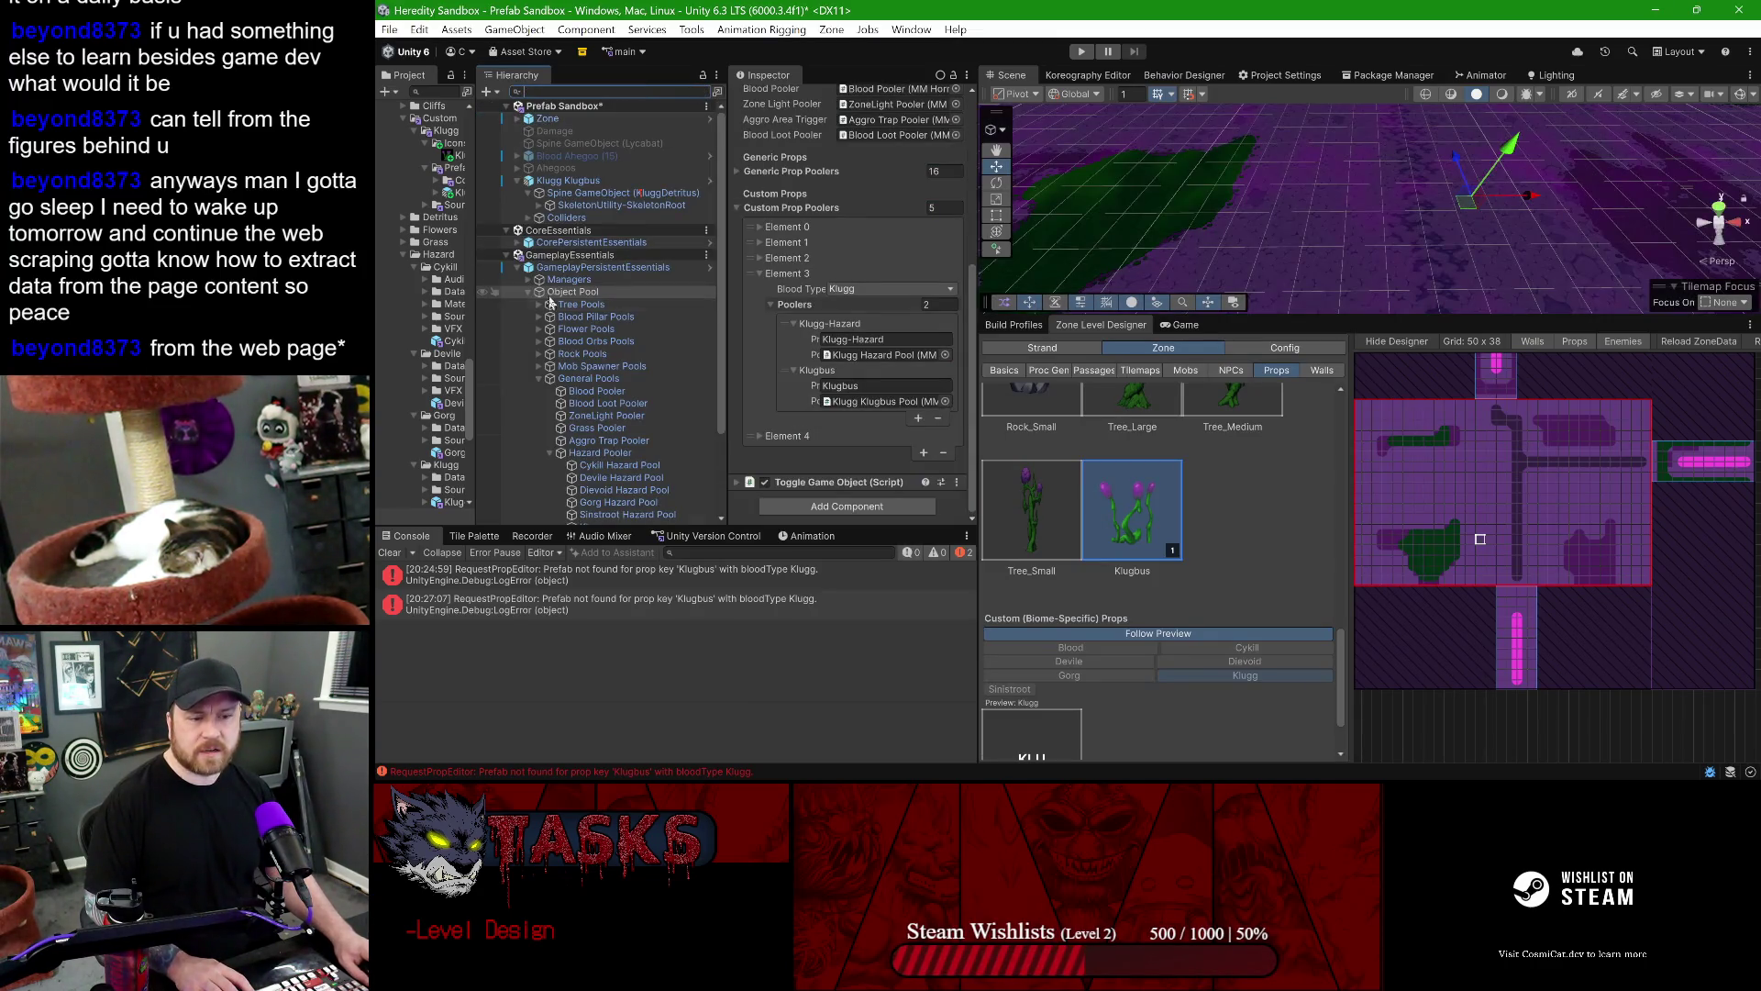
{"action": "left_click", "coordinate": [531, 293]}
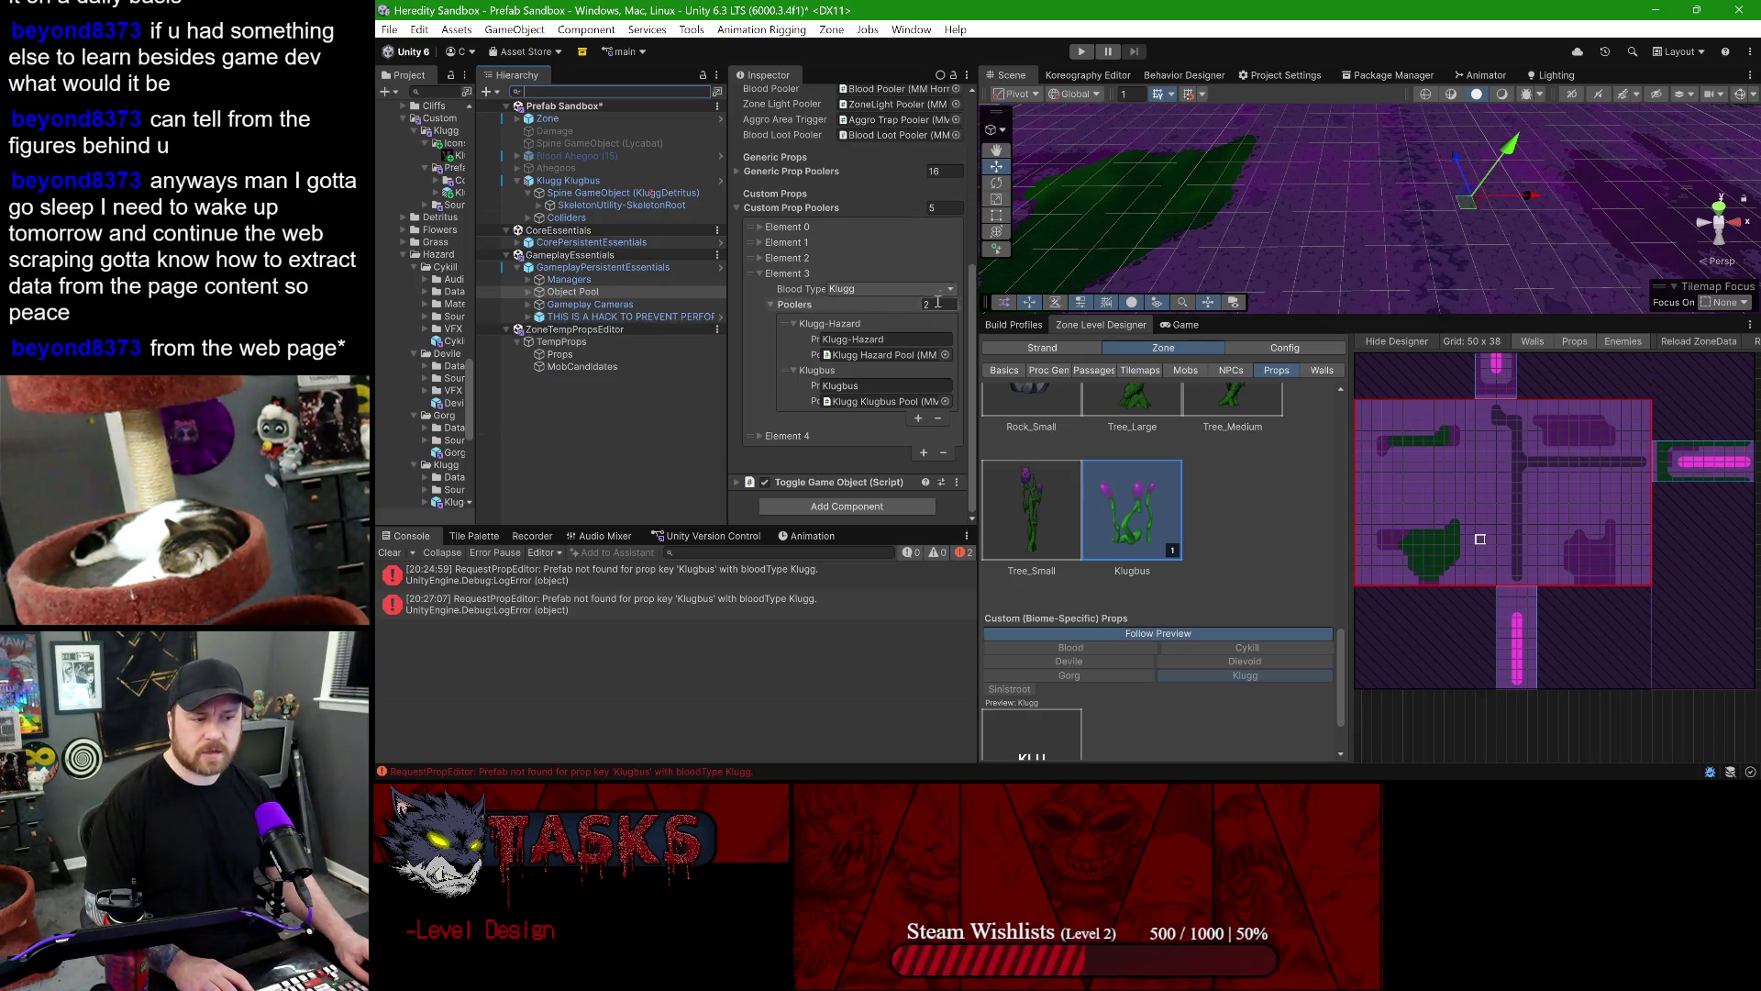
{"action": "scroll", "coordinate": [880, 267], "scroll_direction": "up", "scroll_amount": 5}
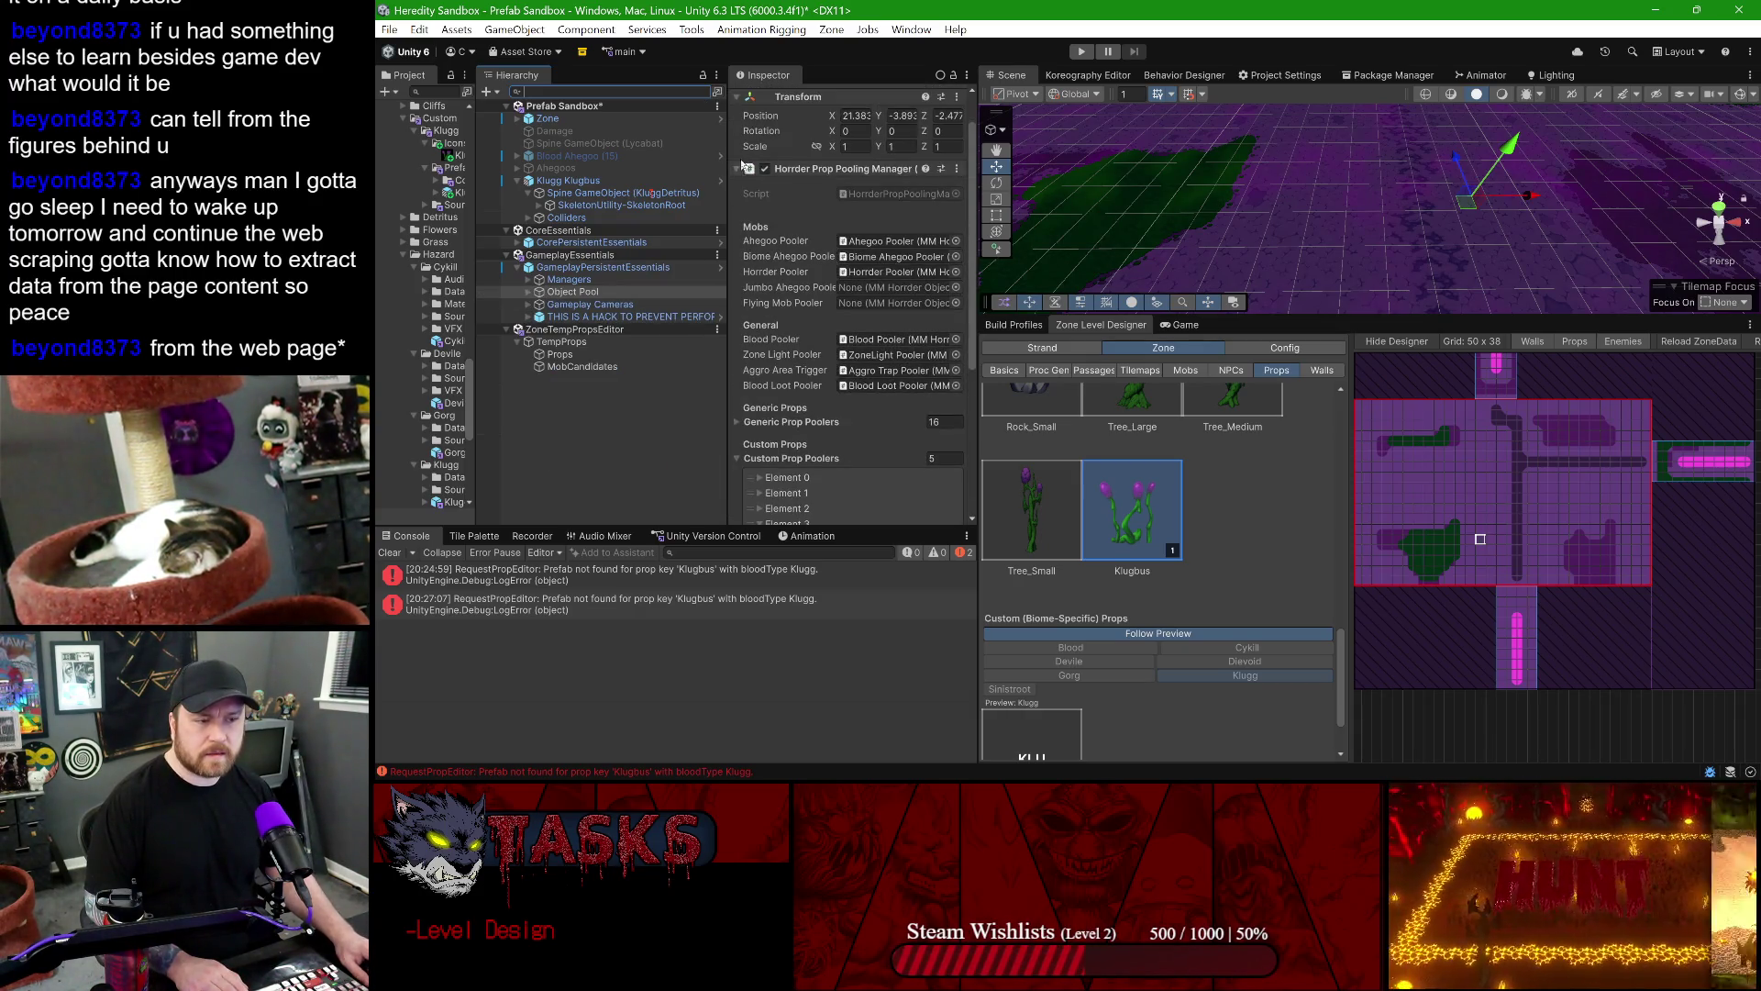
{"action": "scroll", "coordinate": [743, 345], "scroll_direction": "down", "scroll_amount": 3}
{"action": "scroll", "coordinate": [757, 345], "scroll_direction": "down", "scroll_amount": 3}
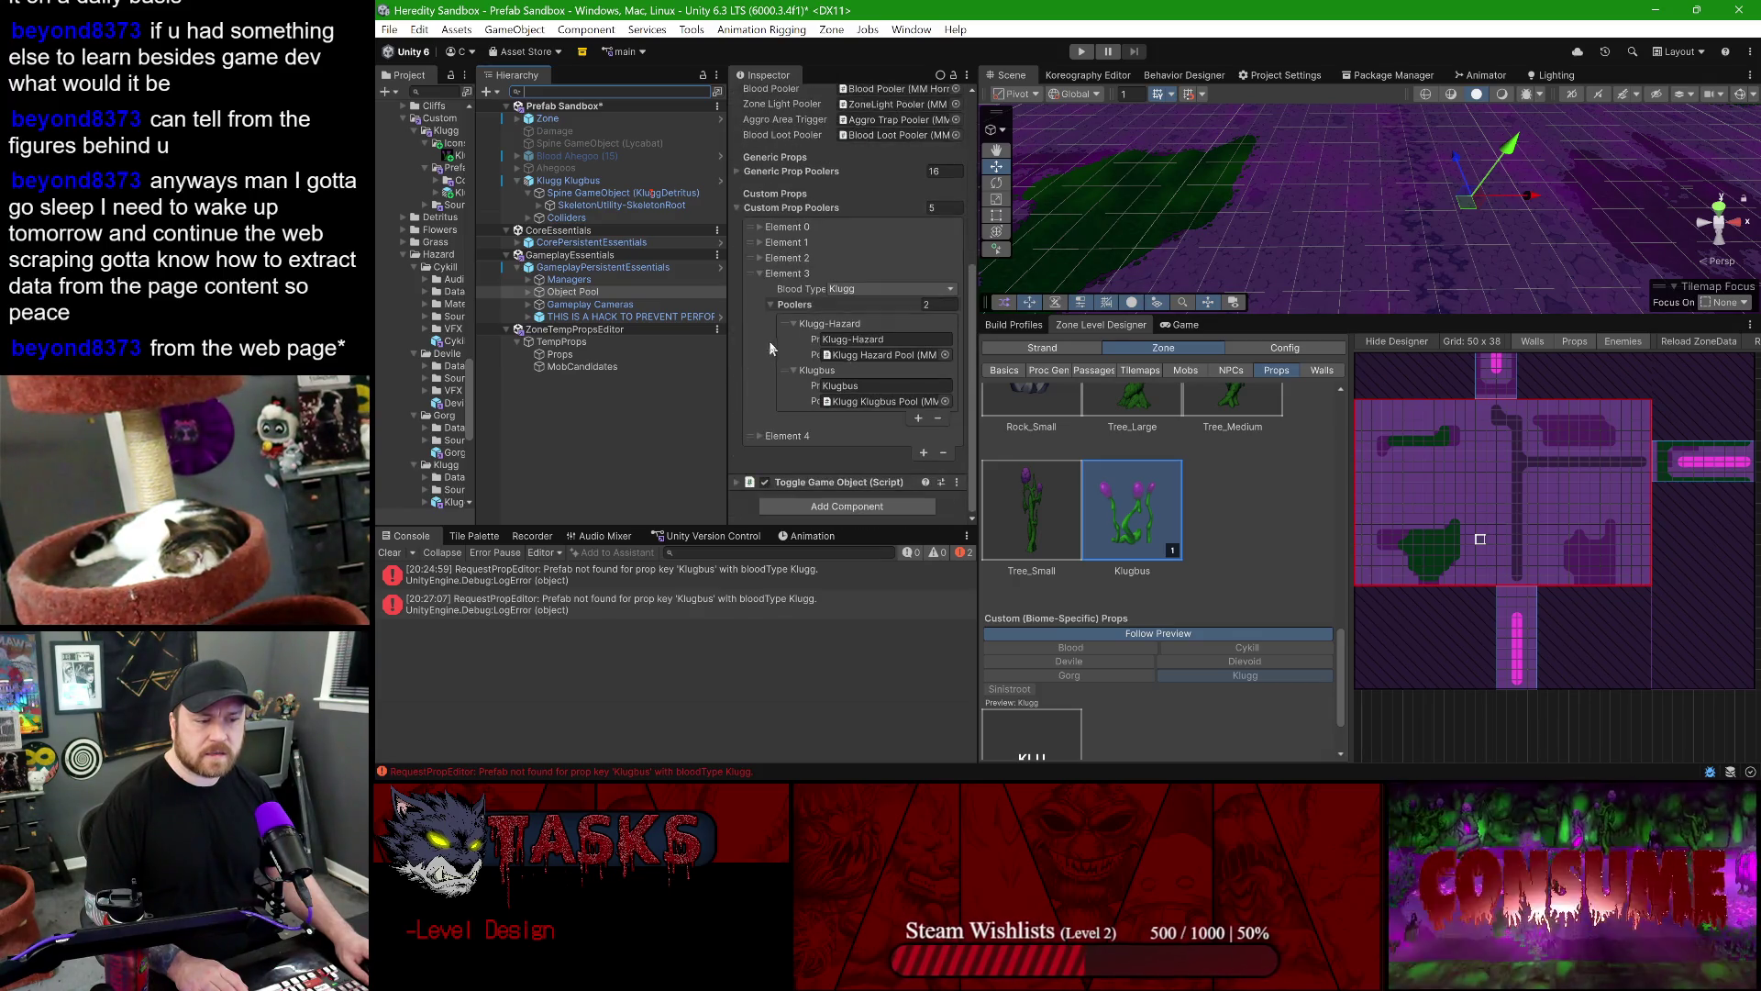
{"action": "left_click", "coordinate": [759, 274]}
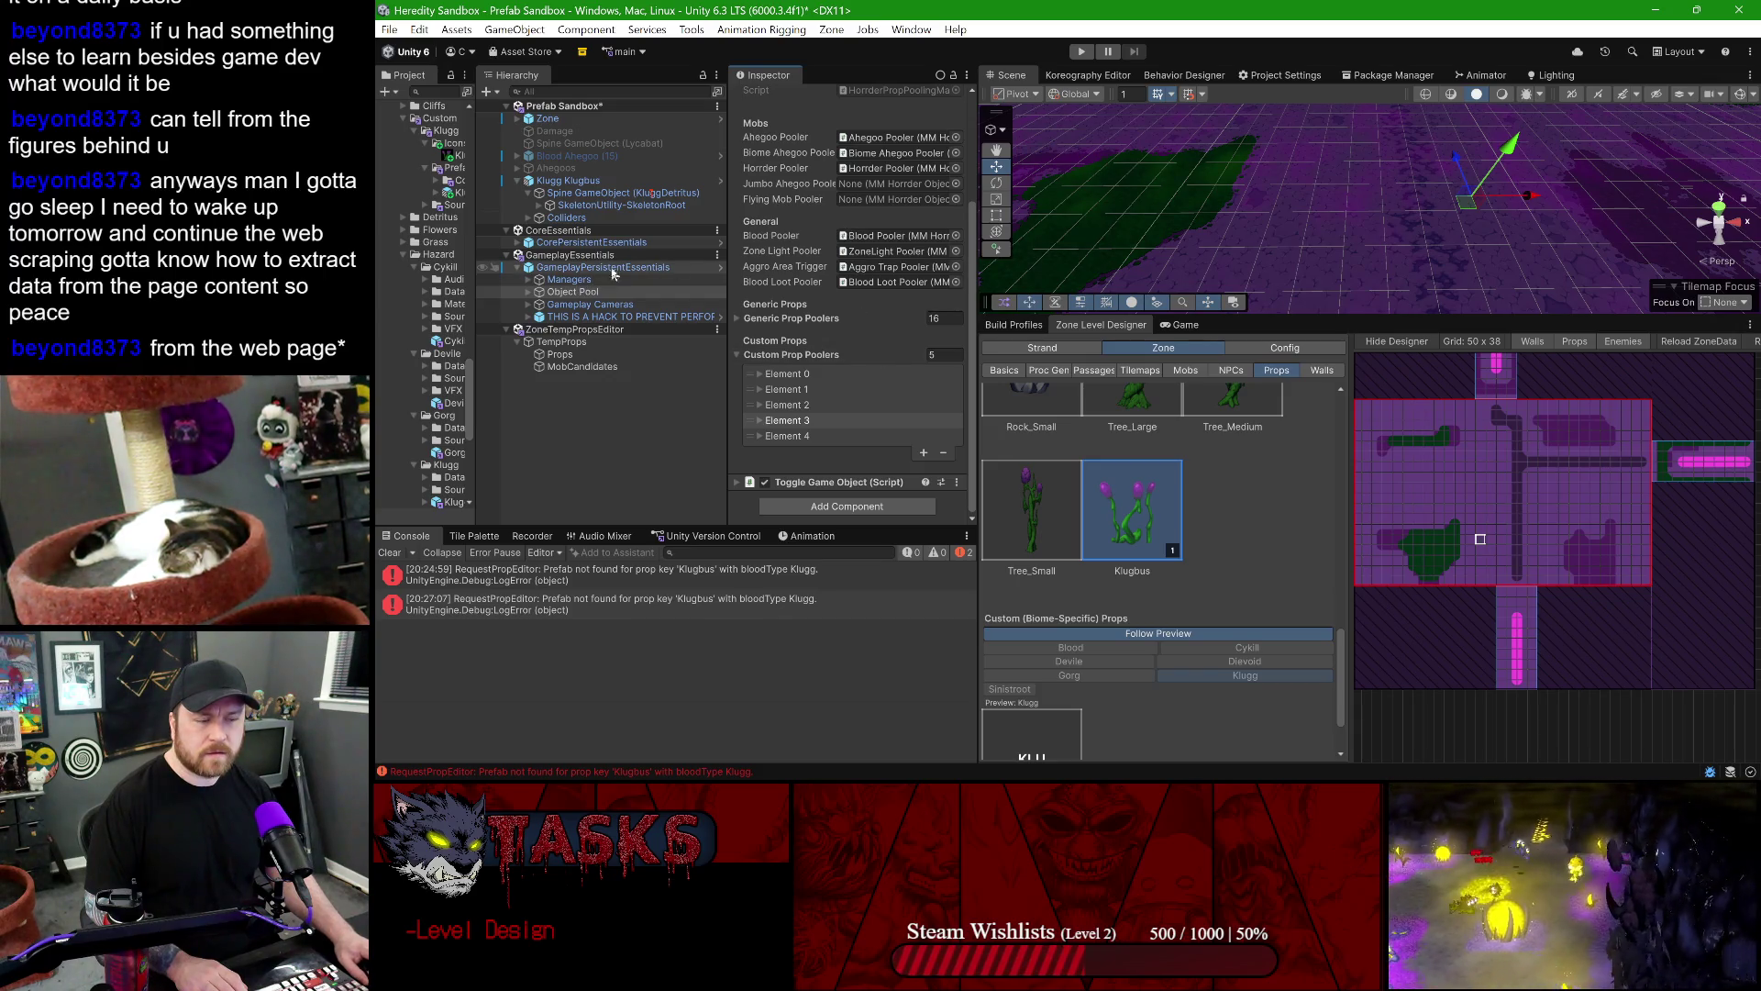
- Reselect the Klugbus prop in the Zone Level Designer and place it on the grid
{"action": "left_click", "coordinate": [1034, 496]}
{"action": "left_click", "coordinate": [1104, 347]}
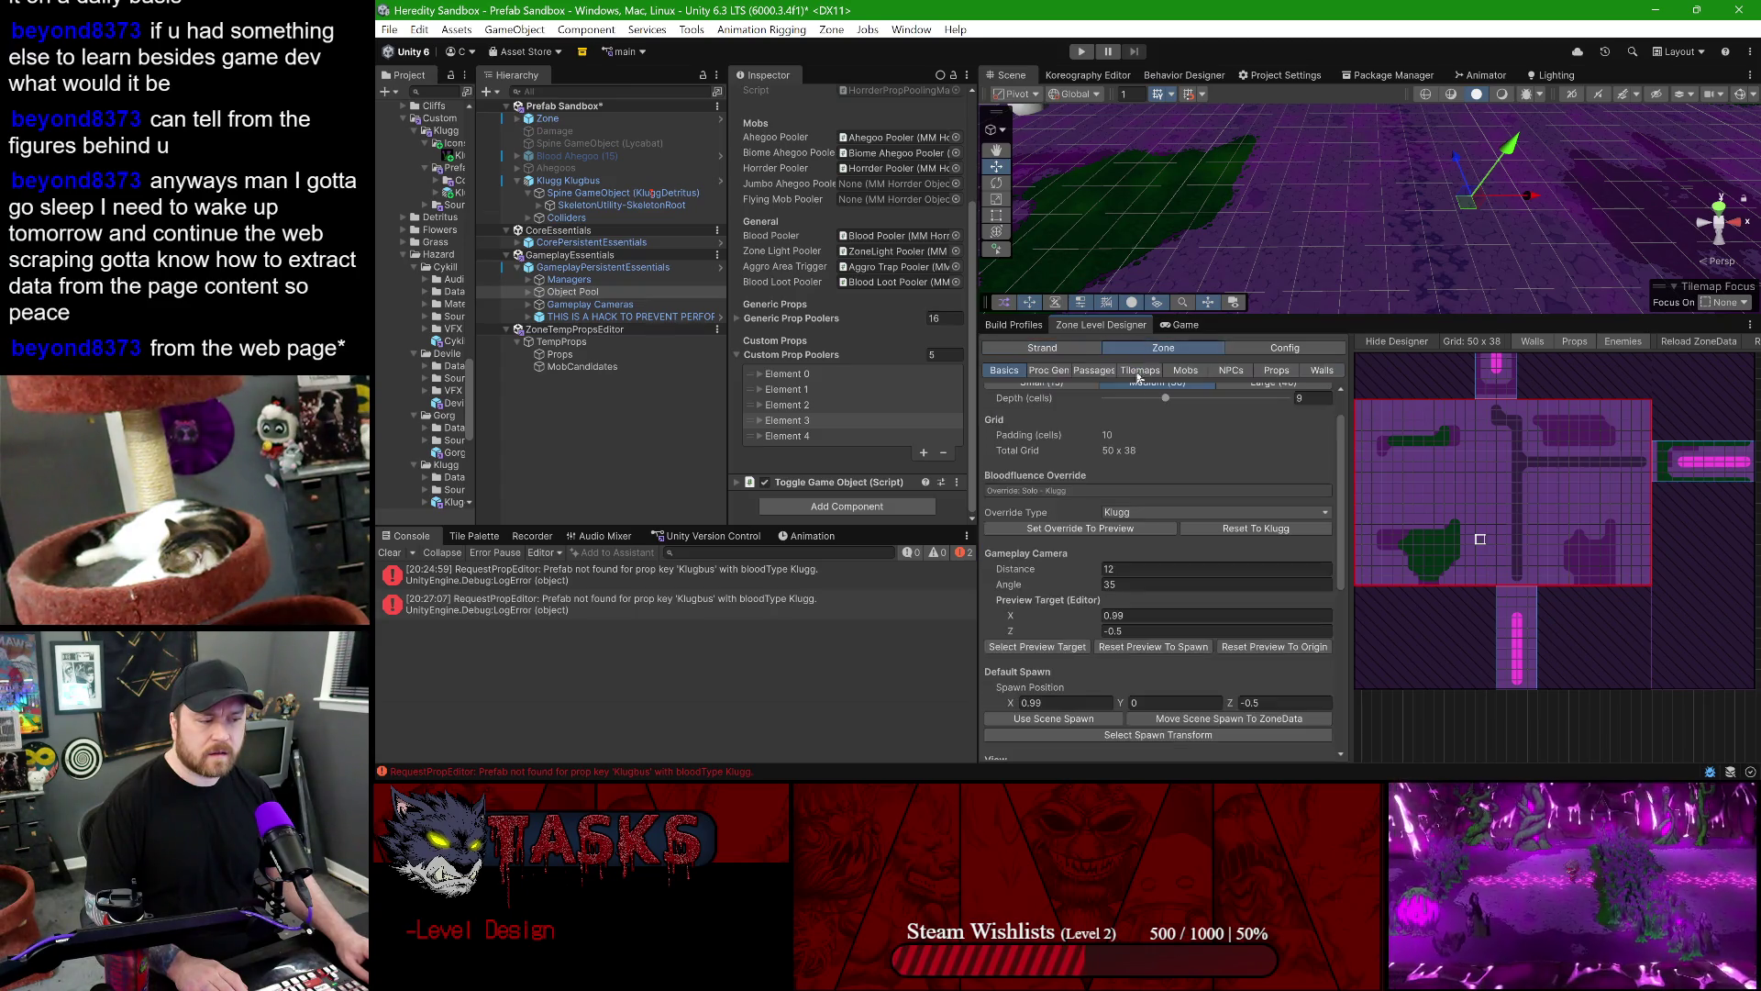
{"action": "left_click", "coordinate": [1231, 369]}
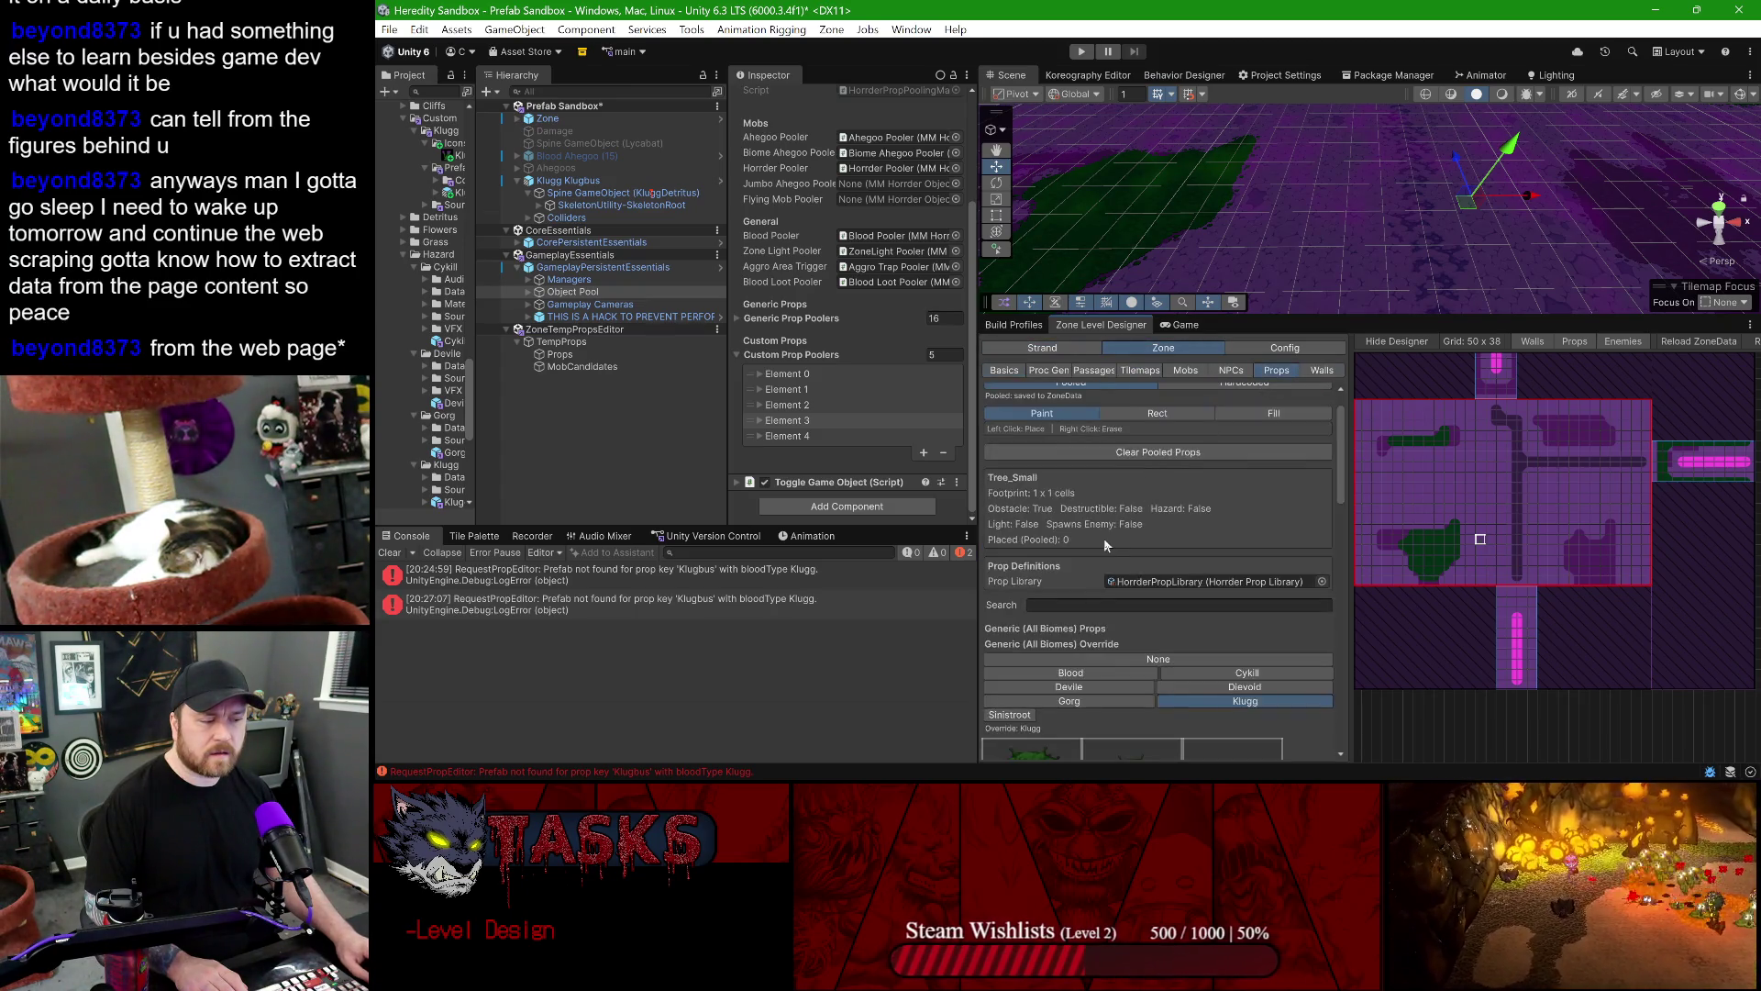
{"action": "left_click", "coordinate": [1276, 369]}
{"action": "left_click", "coordinate": [1113, 435]}
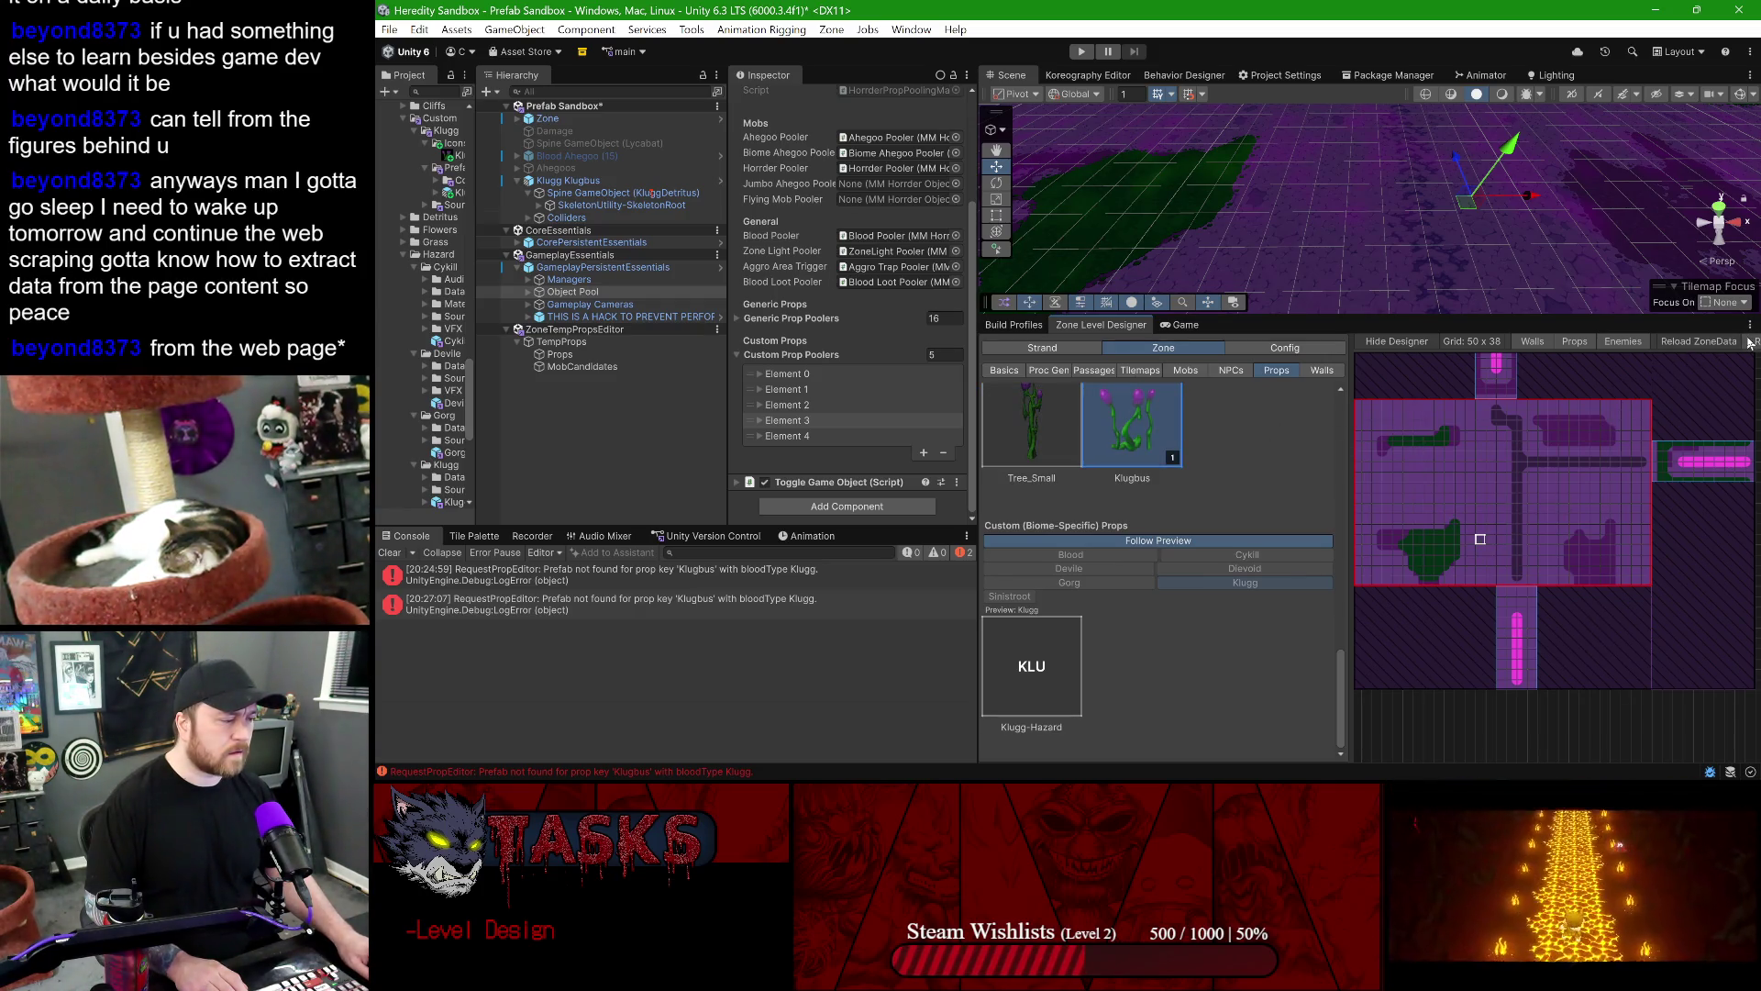
{"action": "left_click", "coordinate": [1637, 372]}
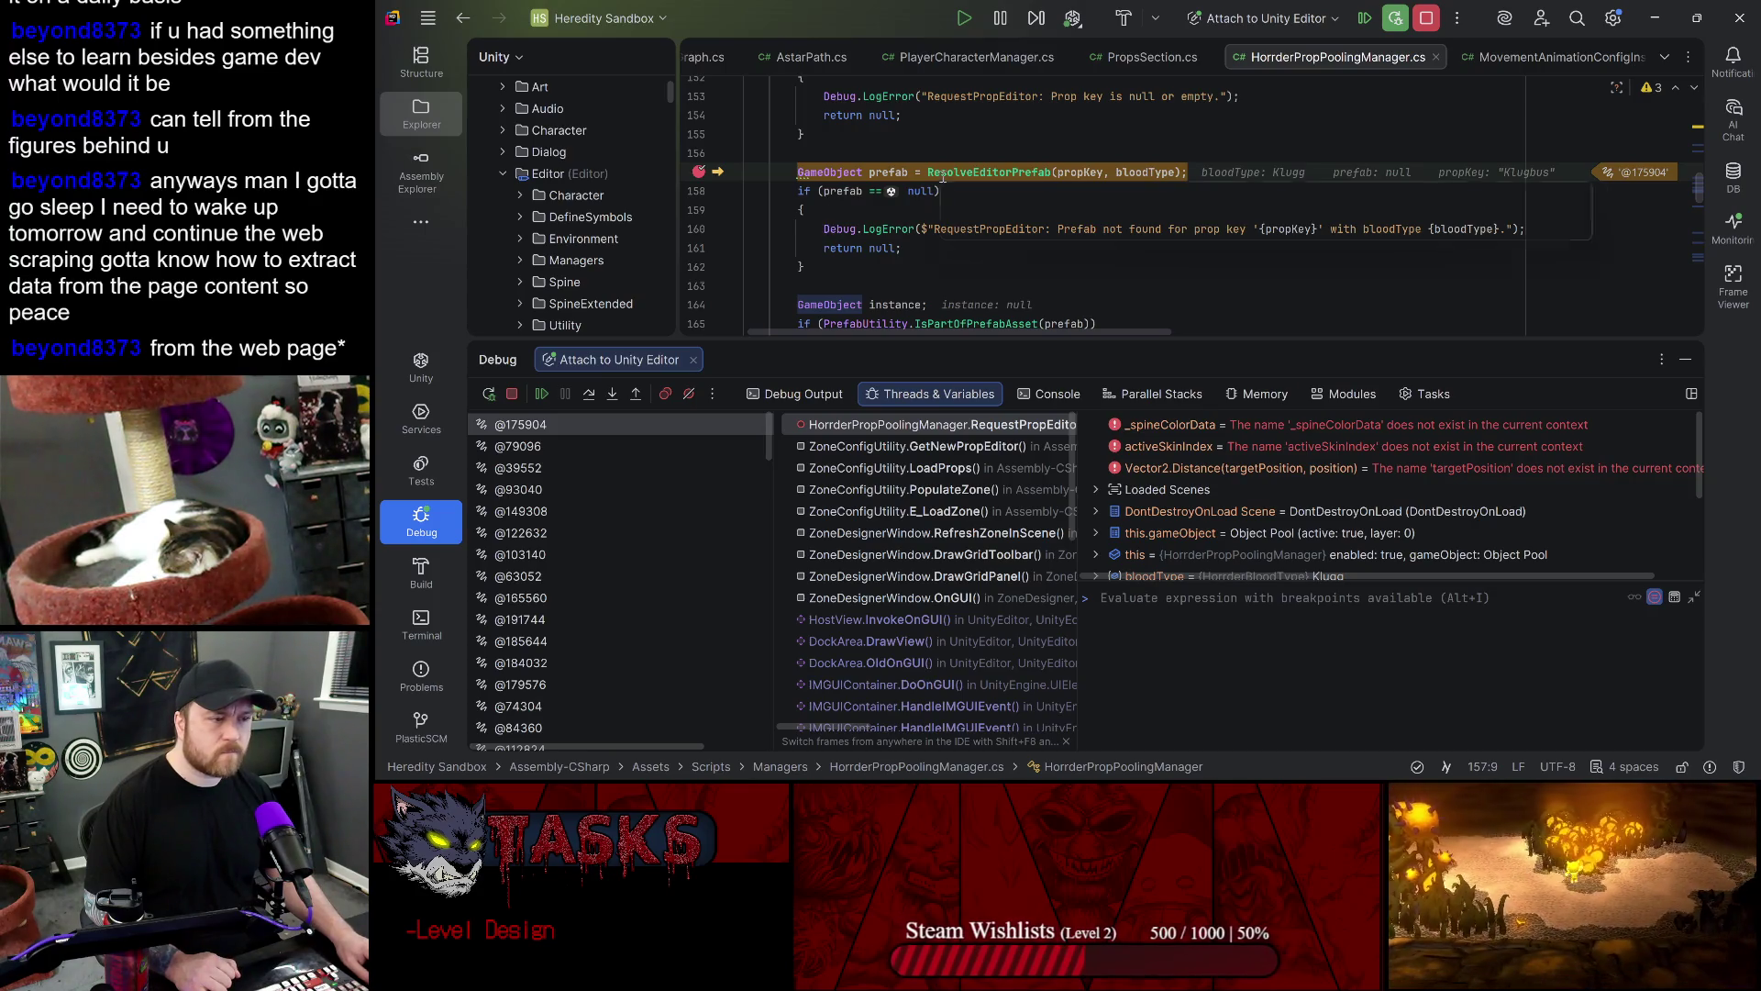
- Expand this > customPoolersByBloodType > [3] Klugg in Threads & Variables
{"action": "scroll", "coordinate": [1163, 511], "scroll_direction": "down", "scroll_amount": 3}
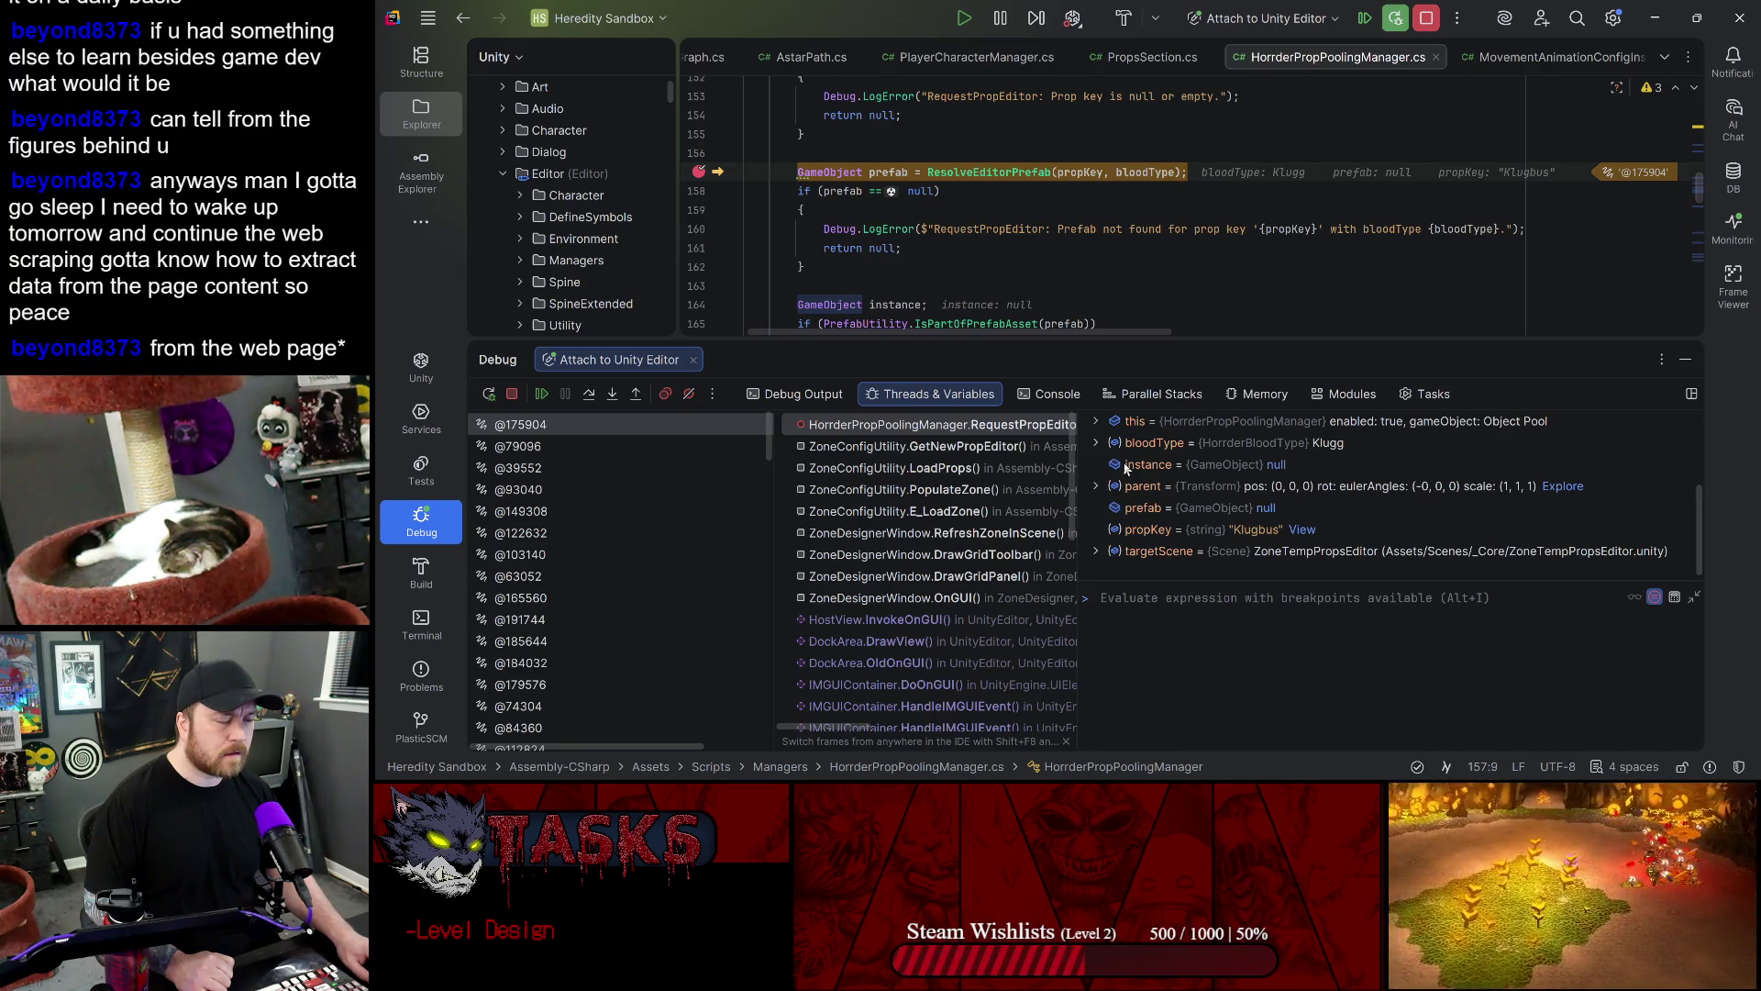
{"action": "scroll", "coordinate": [1119, 482], "scroll_direction": "up", "scroll_amount": 2}
{"action": "left_click", "coordinate": [1097, 486]}
{"action": "scroll", "coordinate": [1183, 479], "scroll_direction": "down", "scroll_amount": 3}
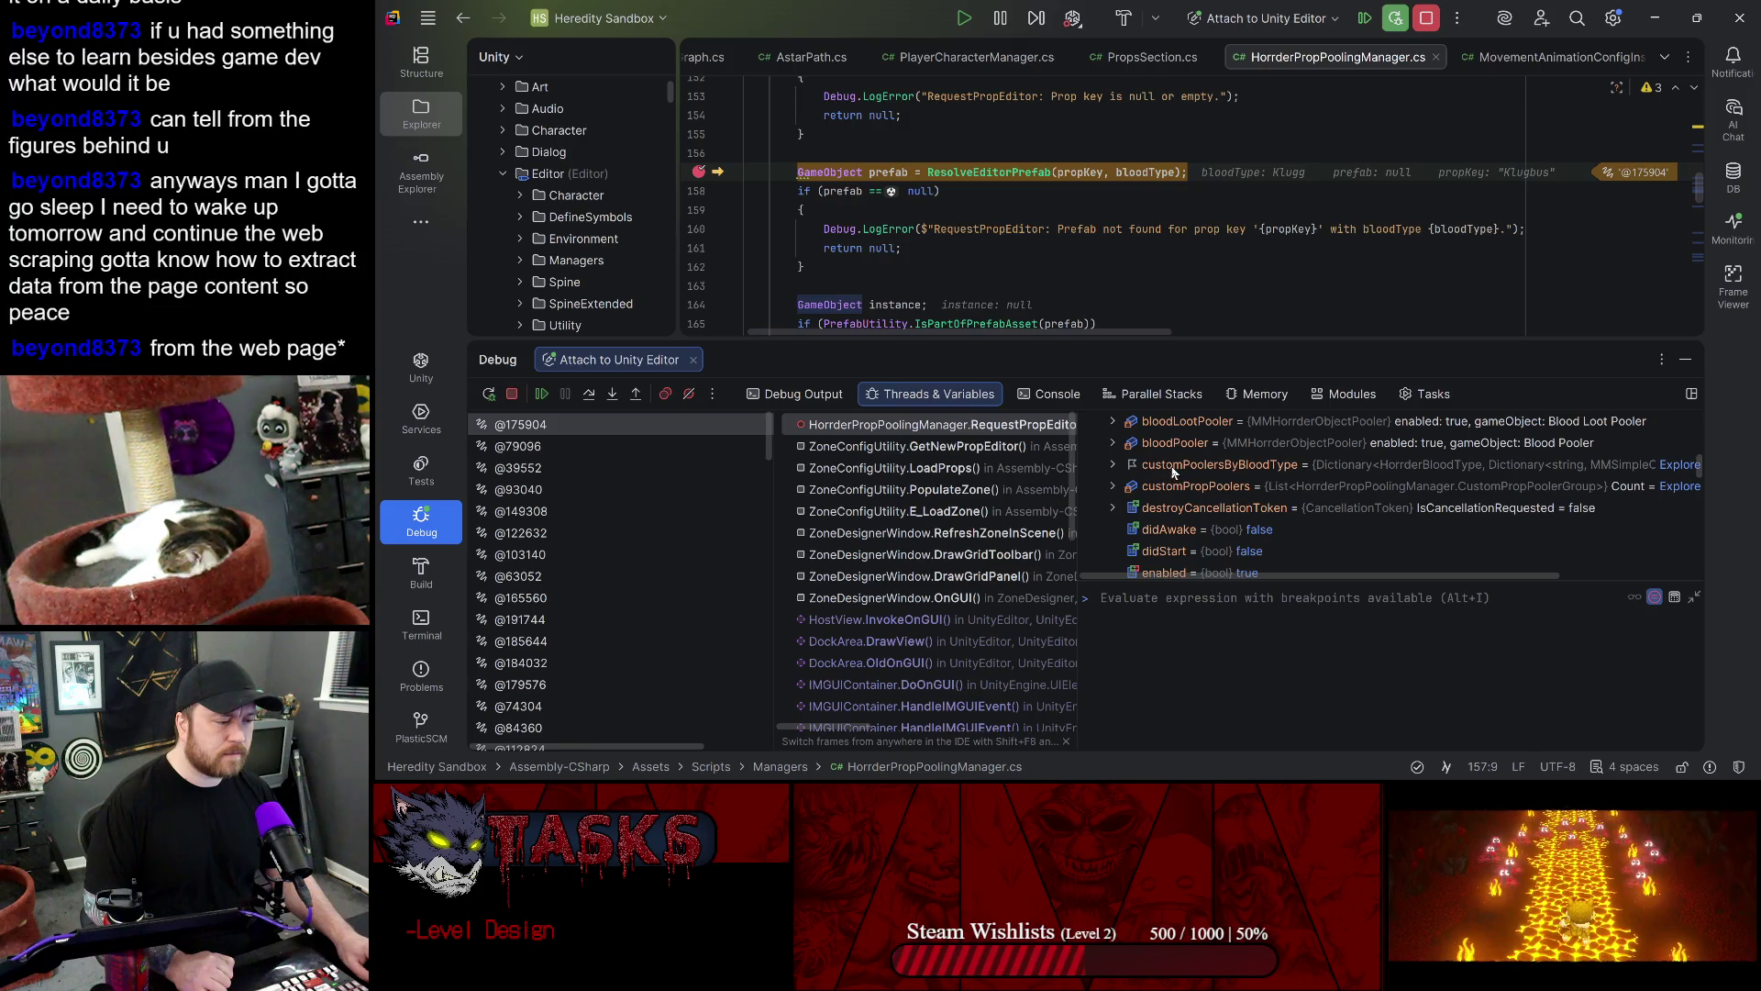
{"action": "left_click", "coordinate": [1111, 465]}
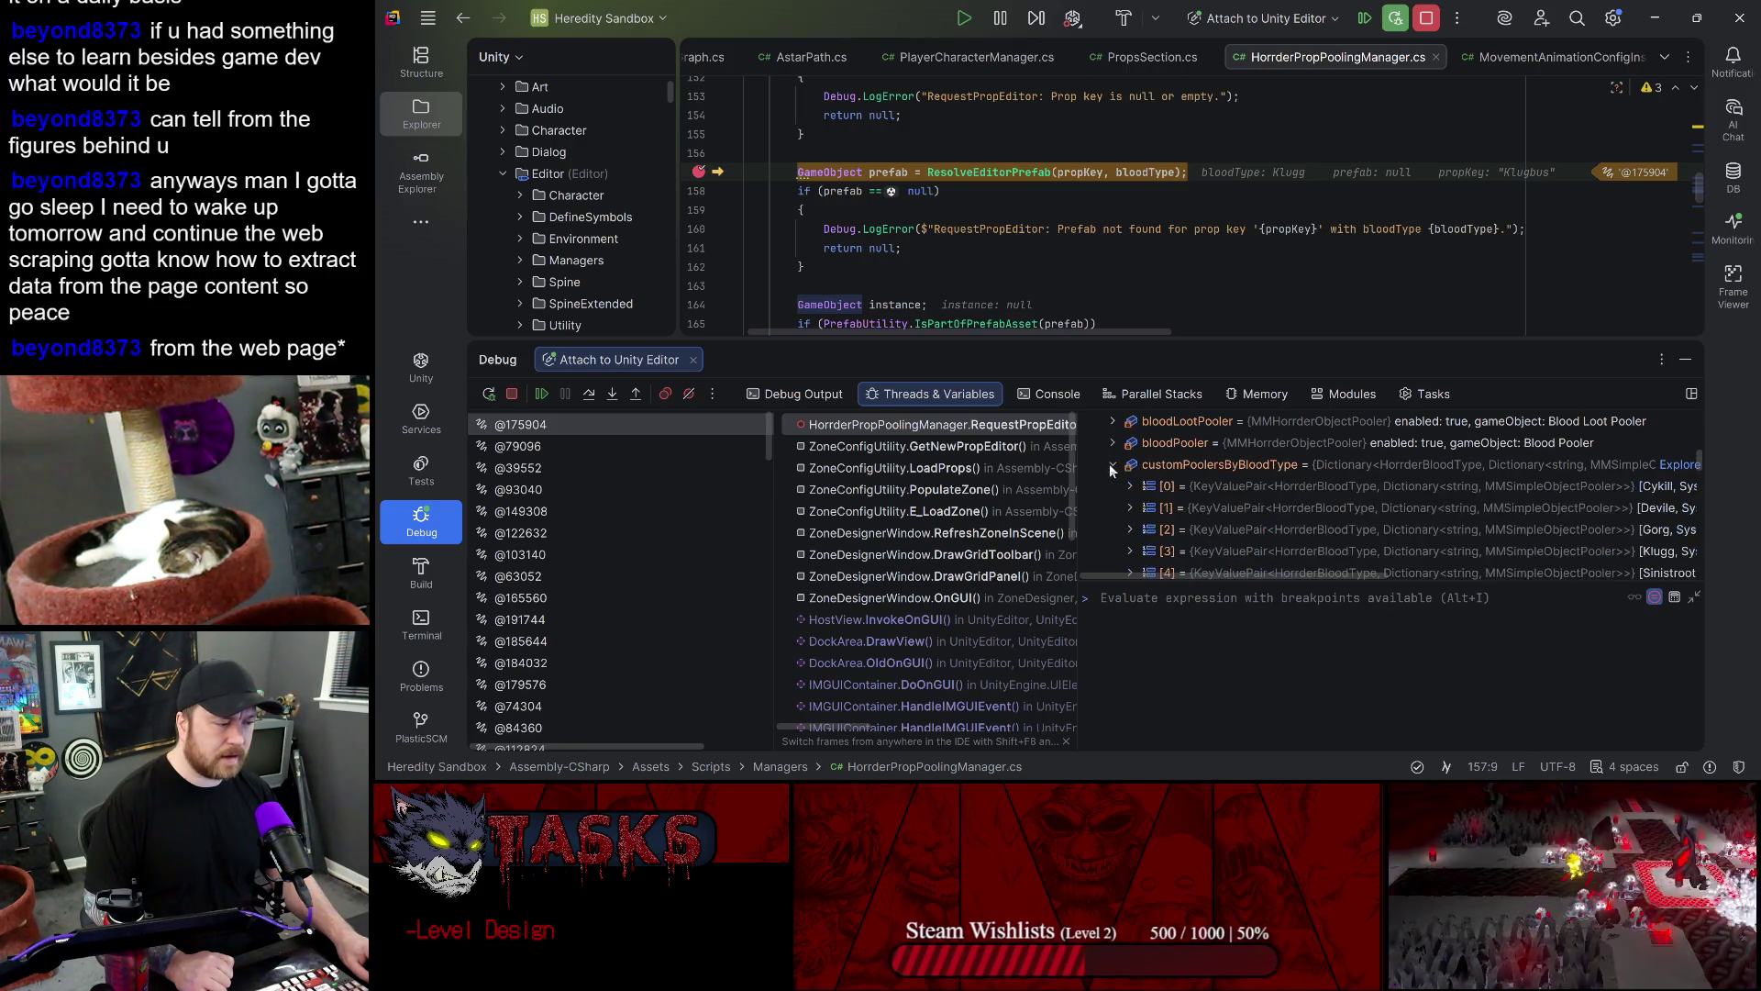
{"action": "scroll", "coordinate": [1183, 482], "scroll_direction": "down", "scroll_amount": 1}
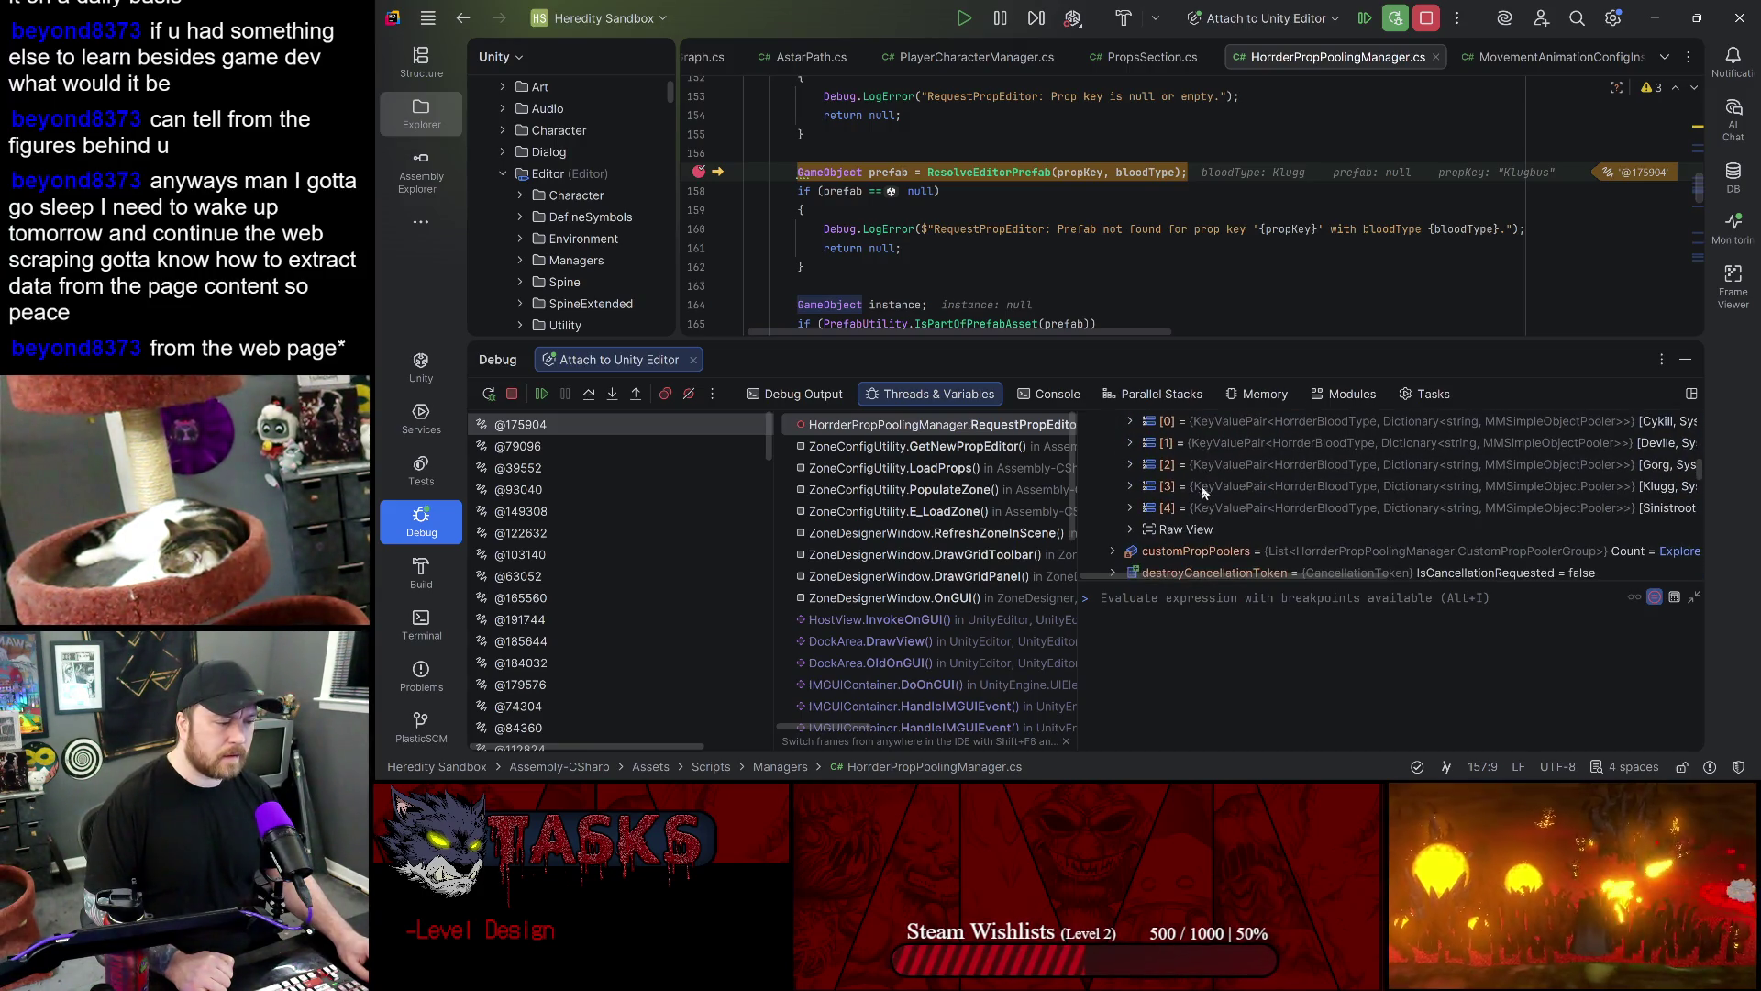
{"action": "left_click", "coordinate": [1130, 486]}
{"action": "scroll", "coordinate": [1192, 495], "scroll_direction": "down", "scroll_amount": 1}
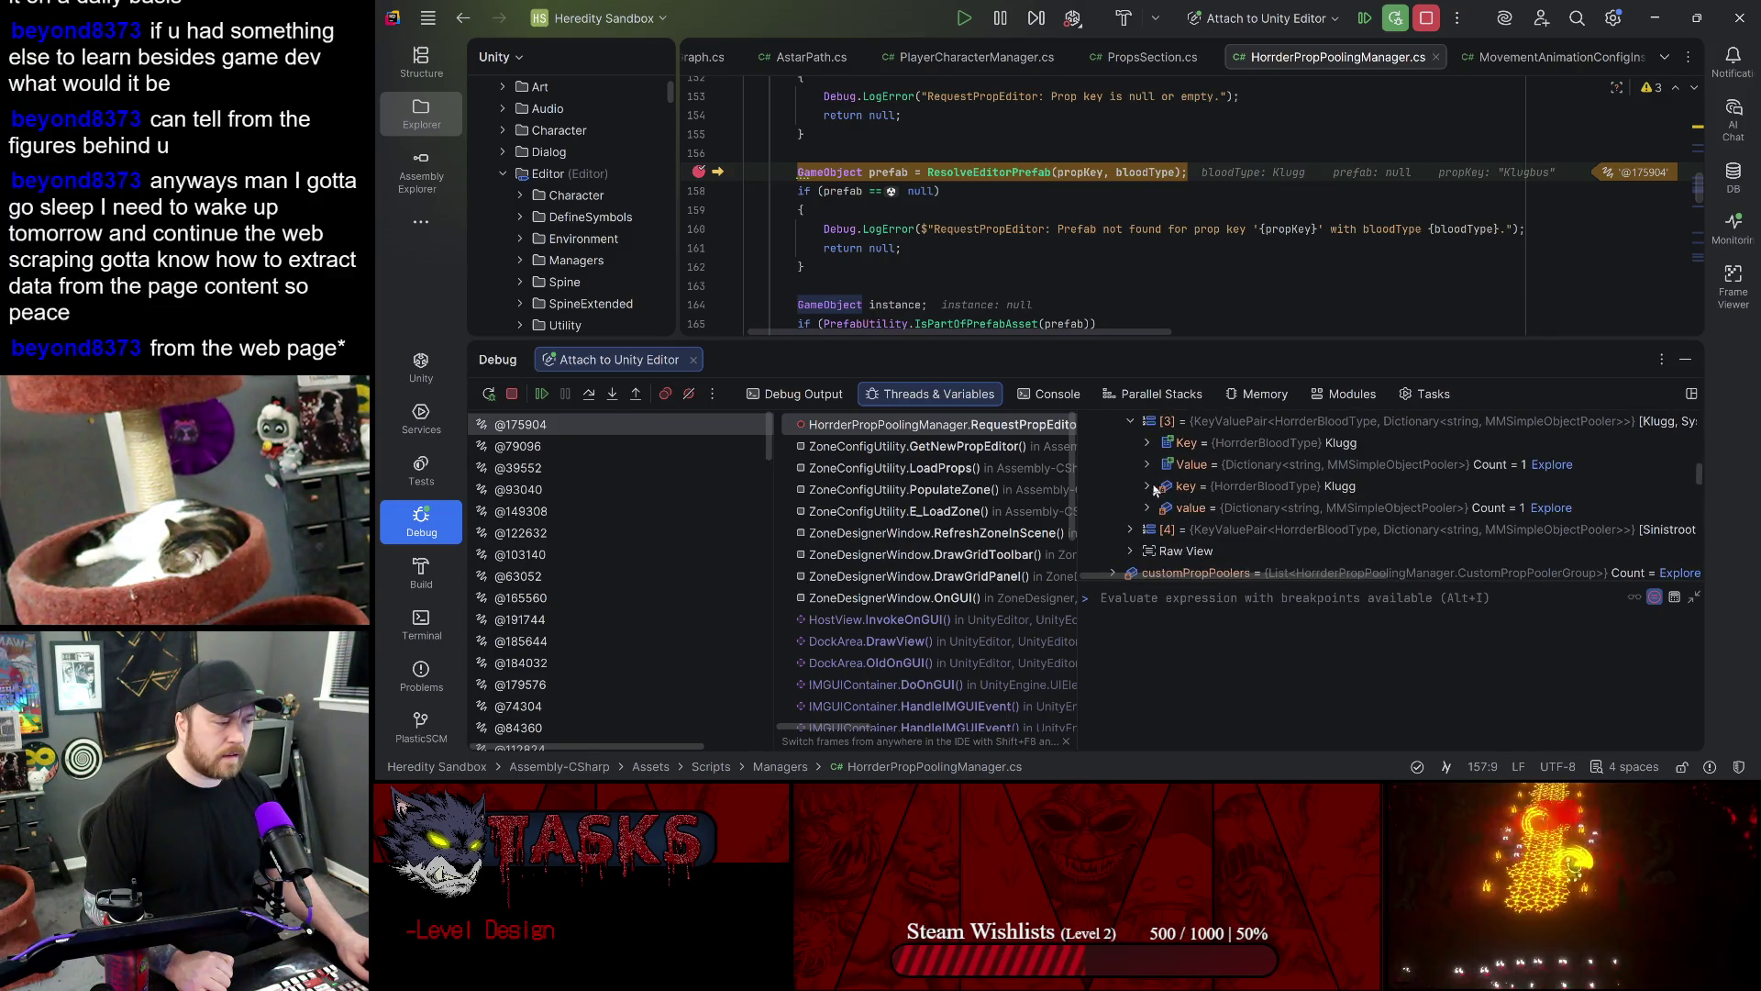
{"action": "scroll", "coordinate": [1192, 492], "scroll_direction": "up", "scroll_amount": 5}
{"action": "scroll", "coordinate": [1223, 496], "scroll_direction": "down", "scroll_amount": 2}
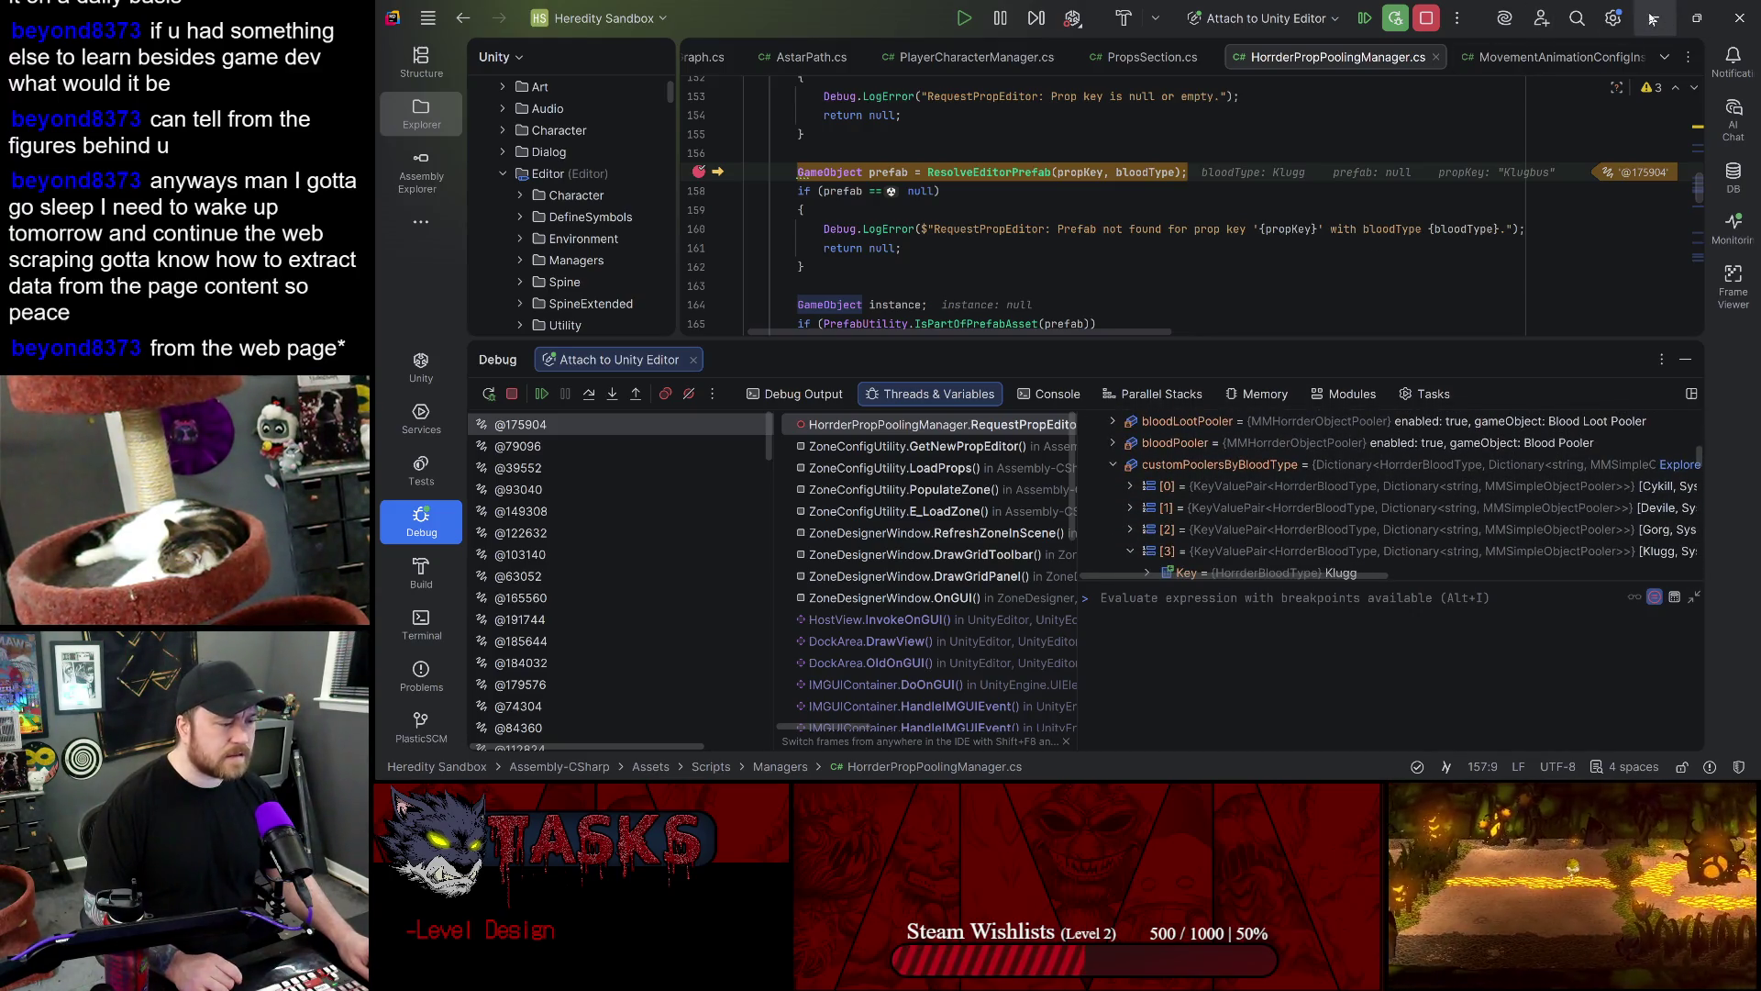
- Stop the Attach to Unity Editor debug session and return to Unity
{"action": "left_click", "coordinate": [1651, 19]}
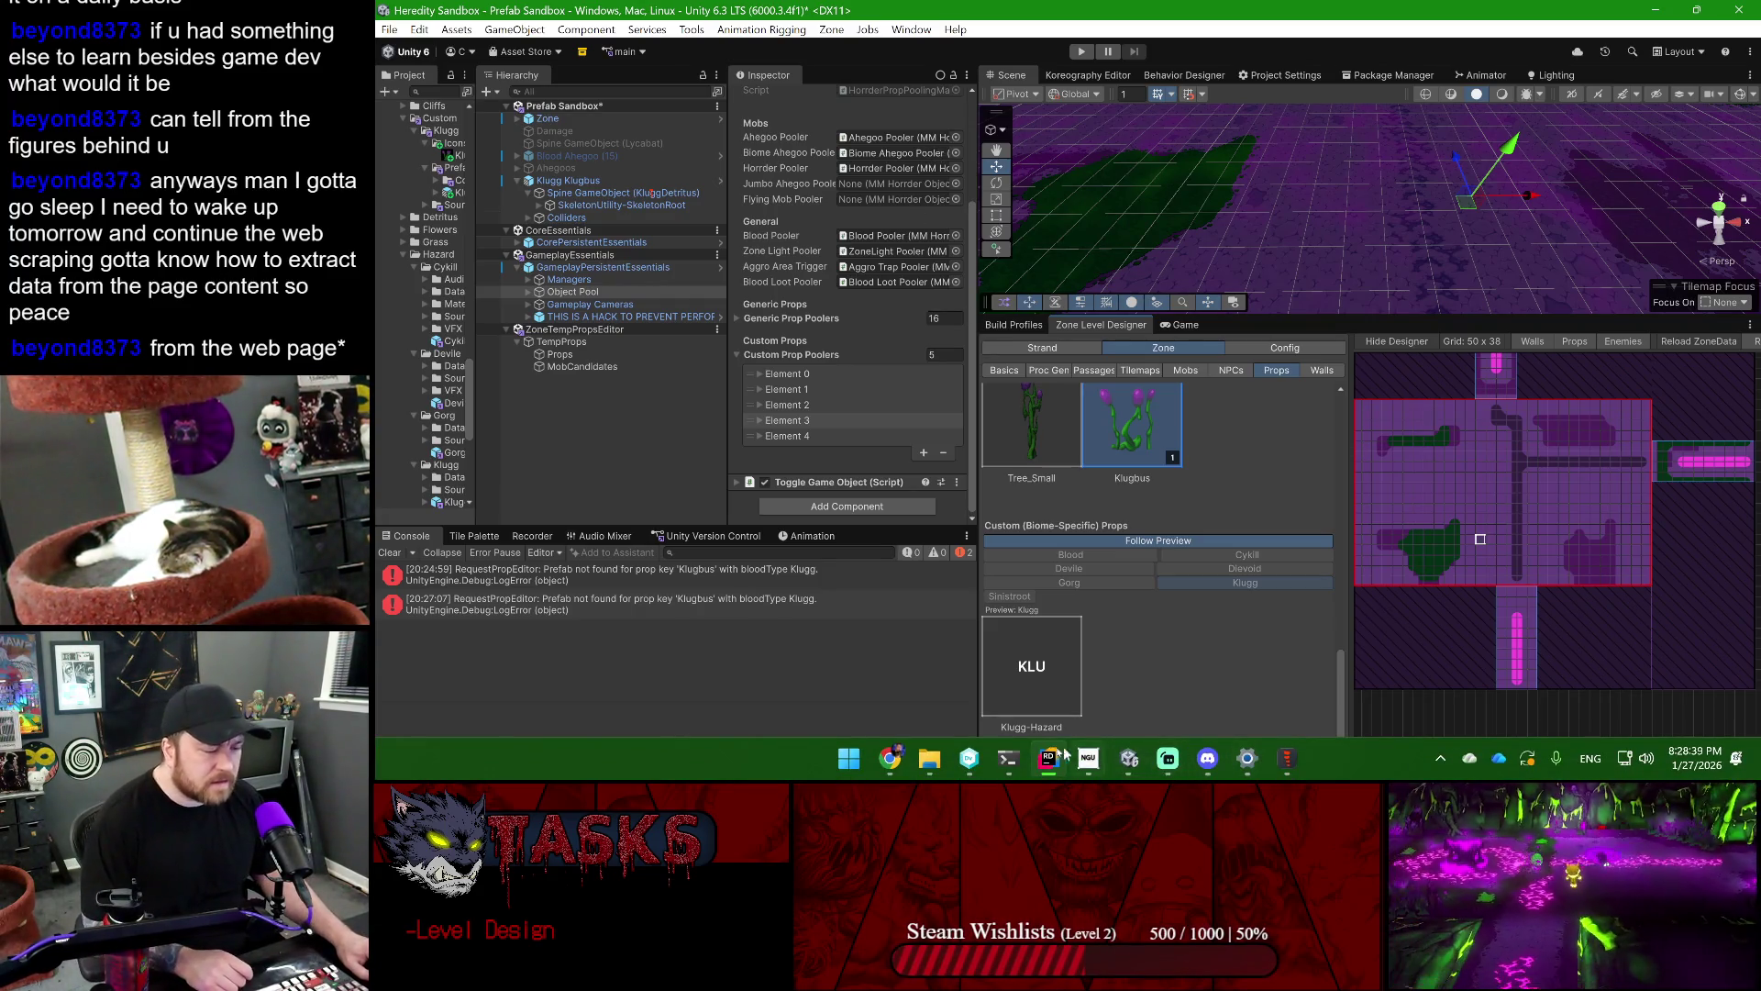
{"action": "left_click", "coordinate": [1041, 763]}
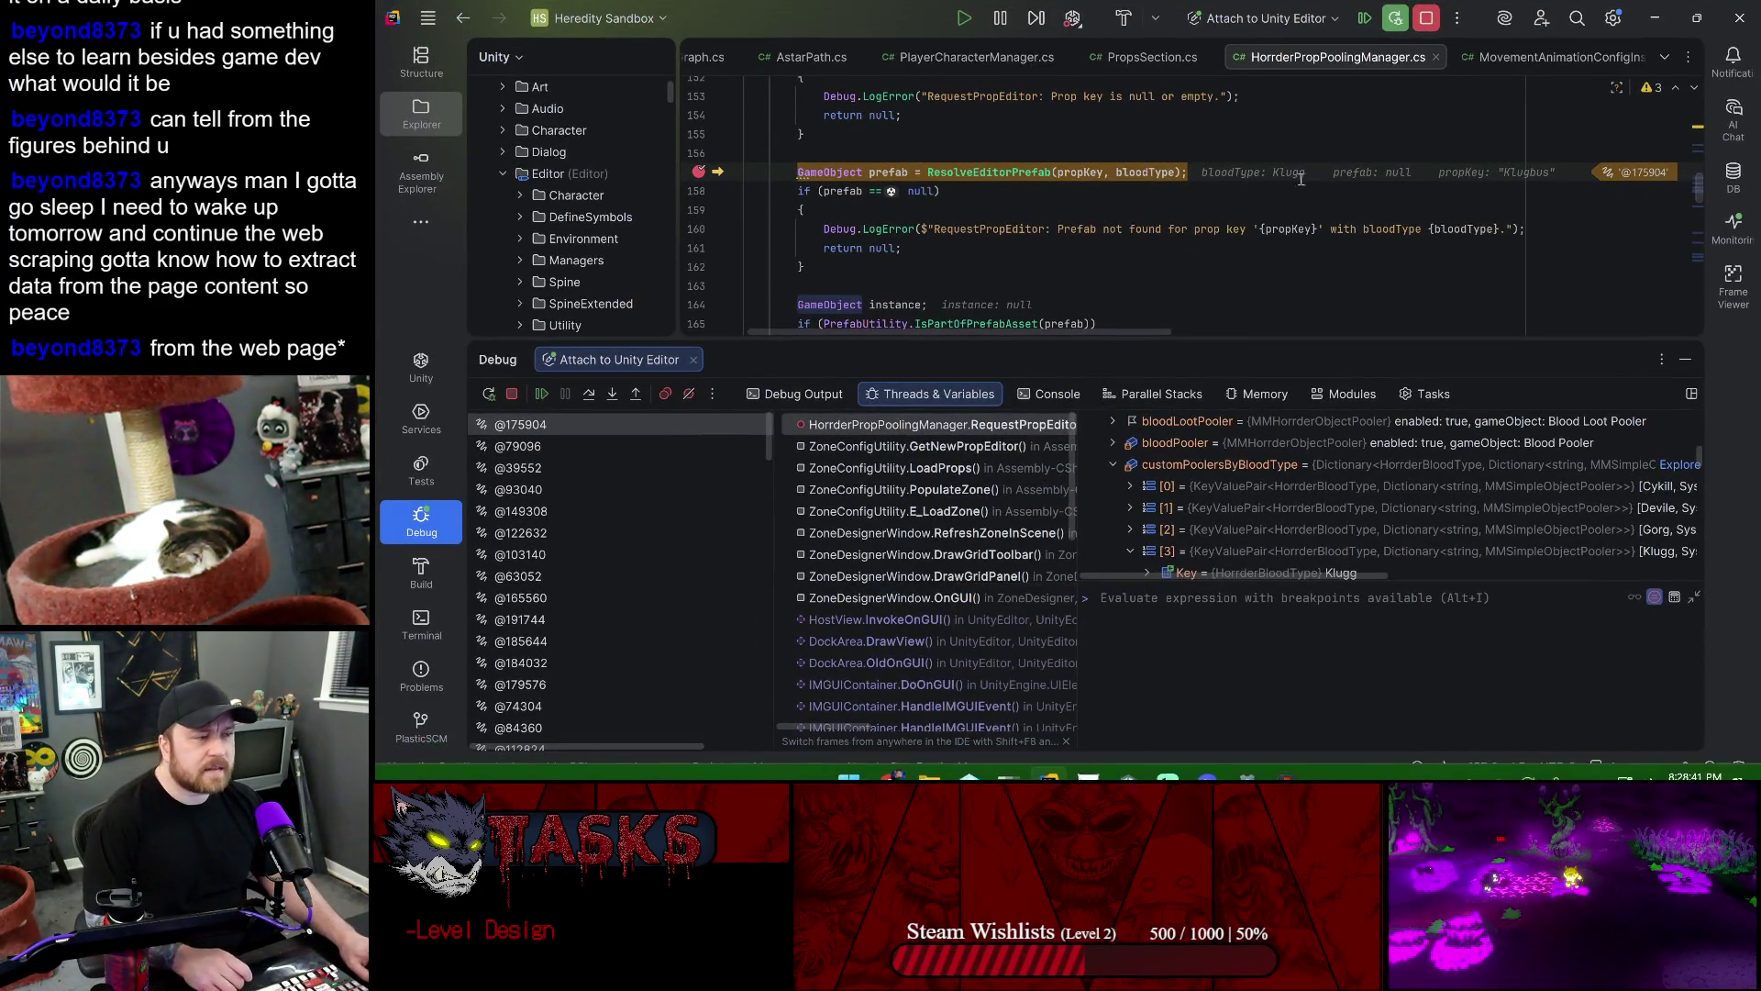
{"action": "left_click", "coordinate": [1430, 19]}
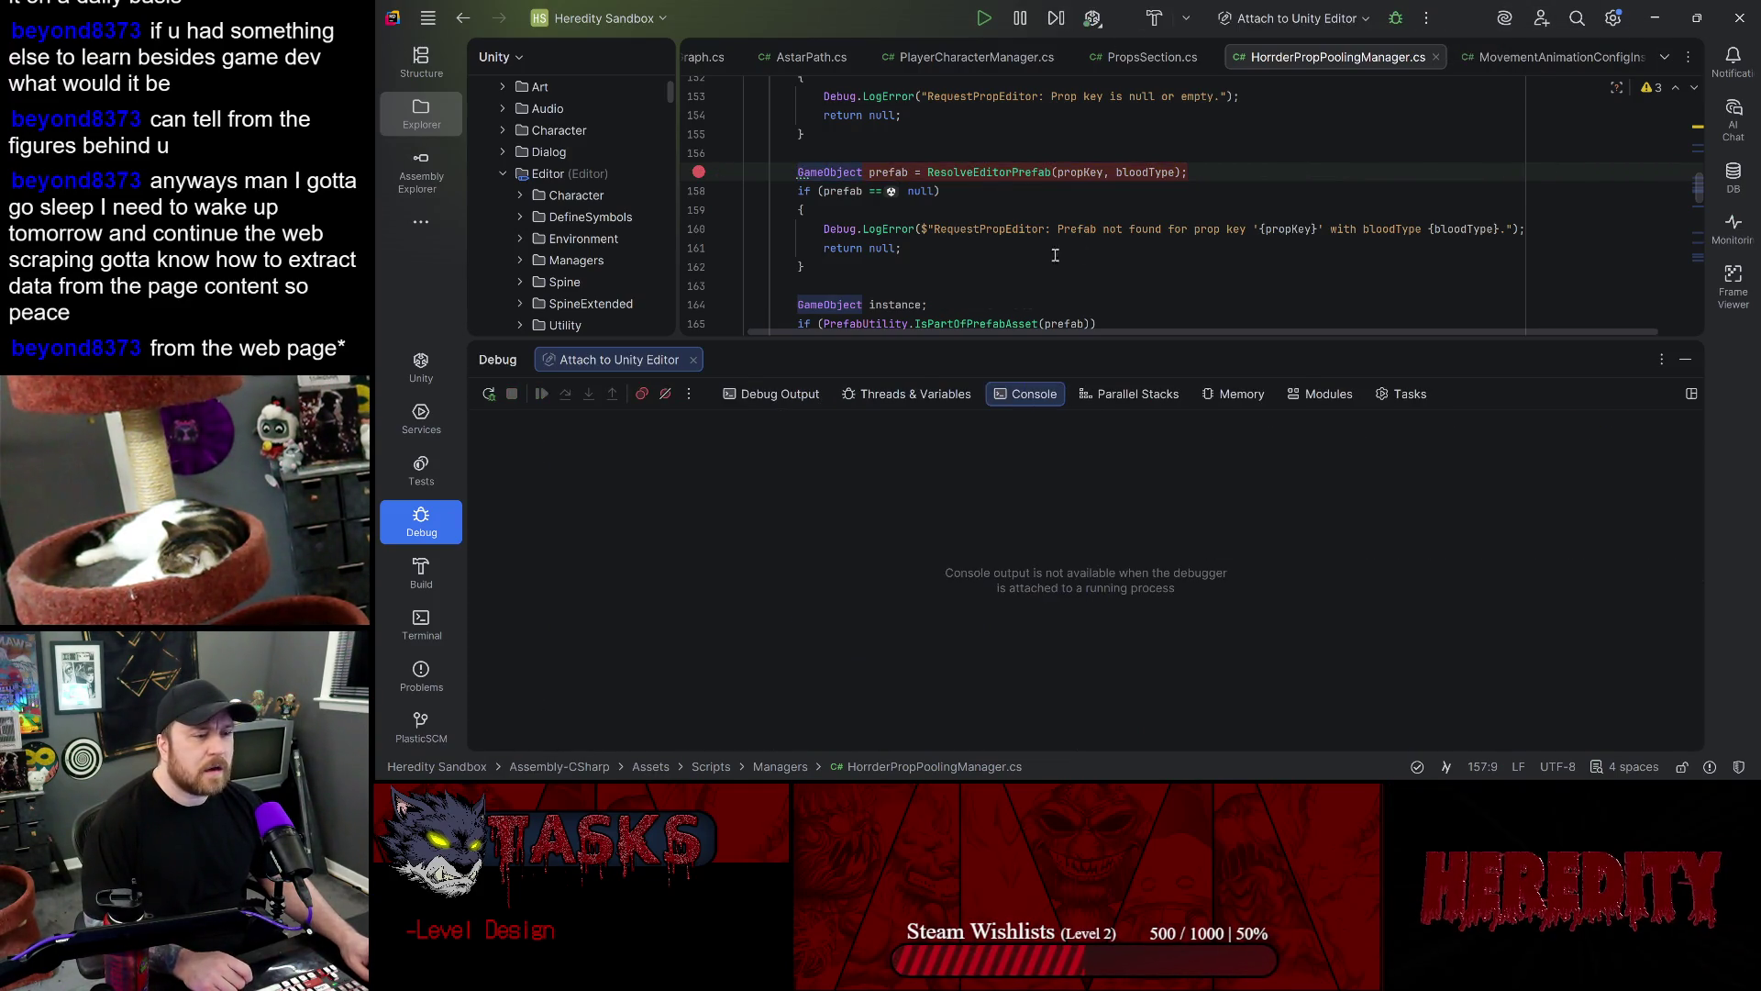
{"action": "key", "text": "End"}
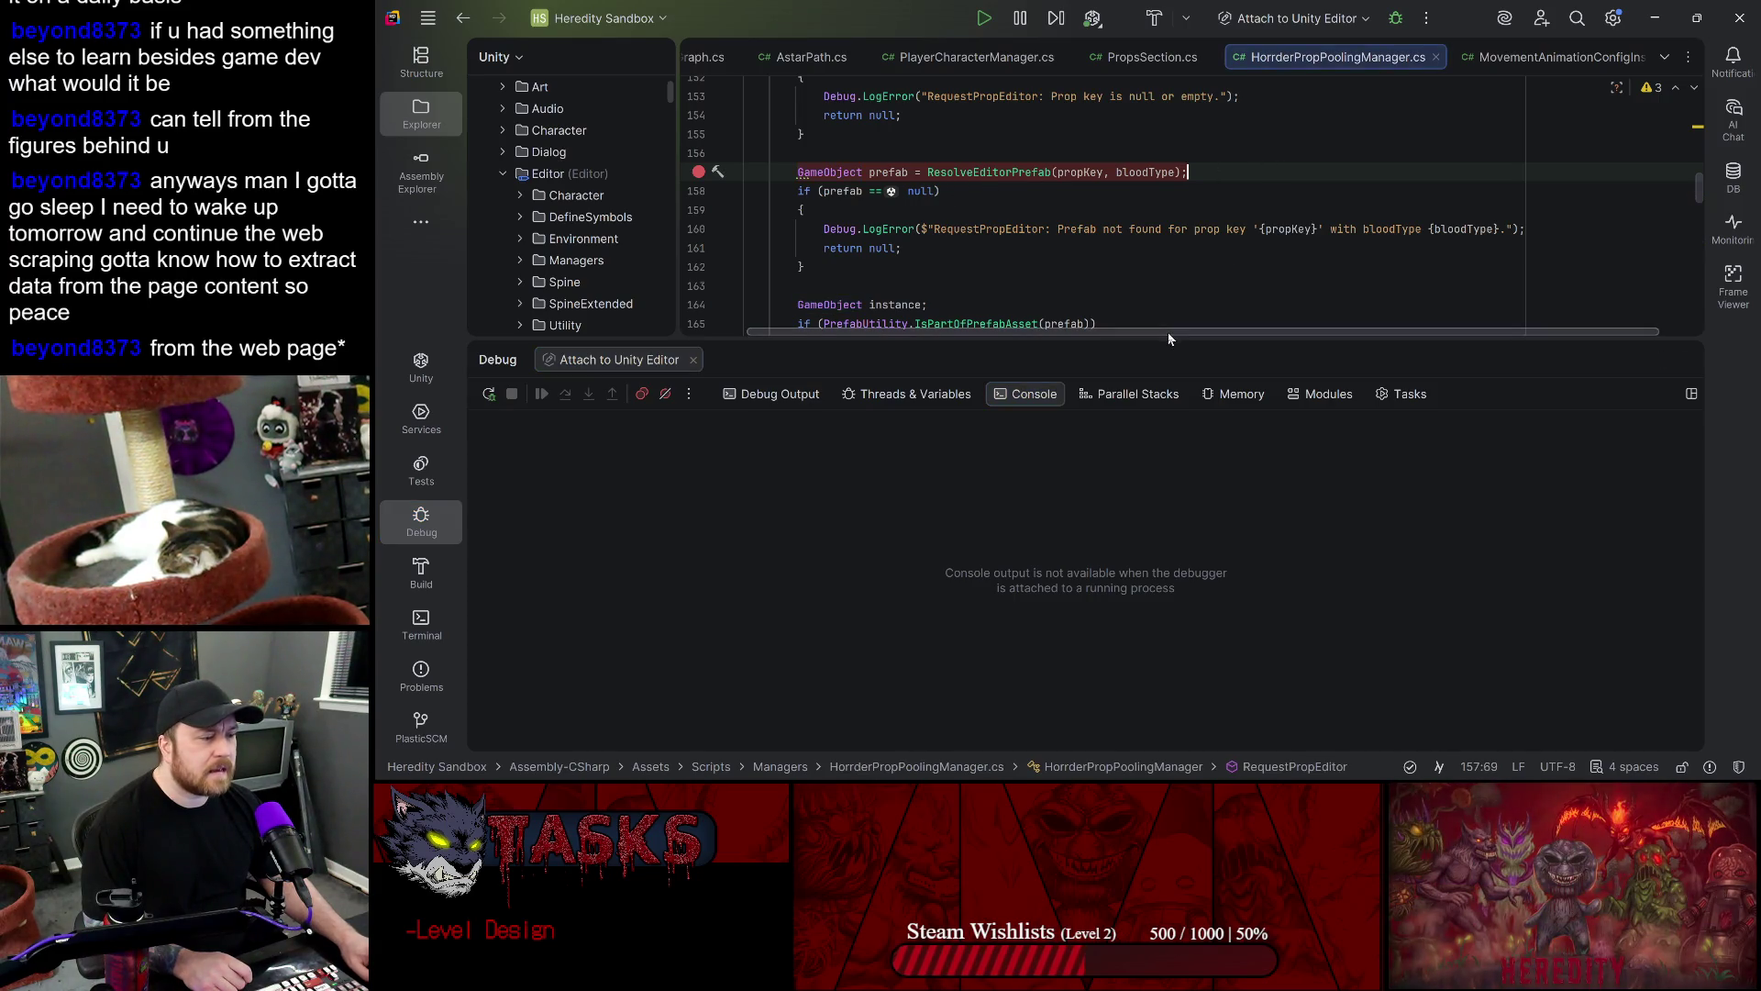
{"action": "left_click_drag", "start_coordinate": [1167, 338], "coordinate": [1166, 609]}
{"action": "scroll", "coordinate": [1265, 386], "scroll_direction": "up", "scroll_amount": 20}
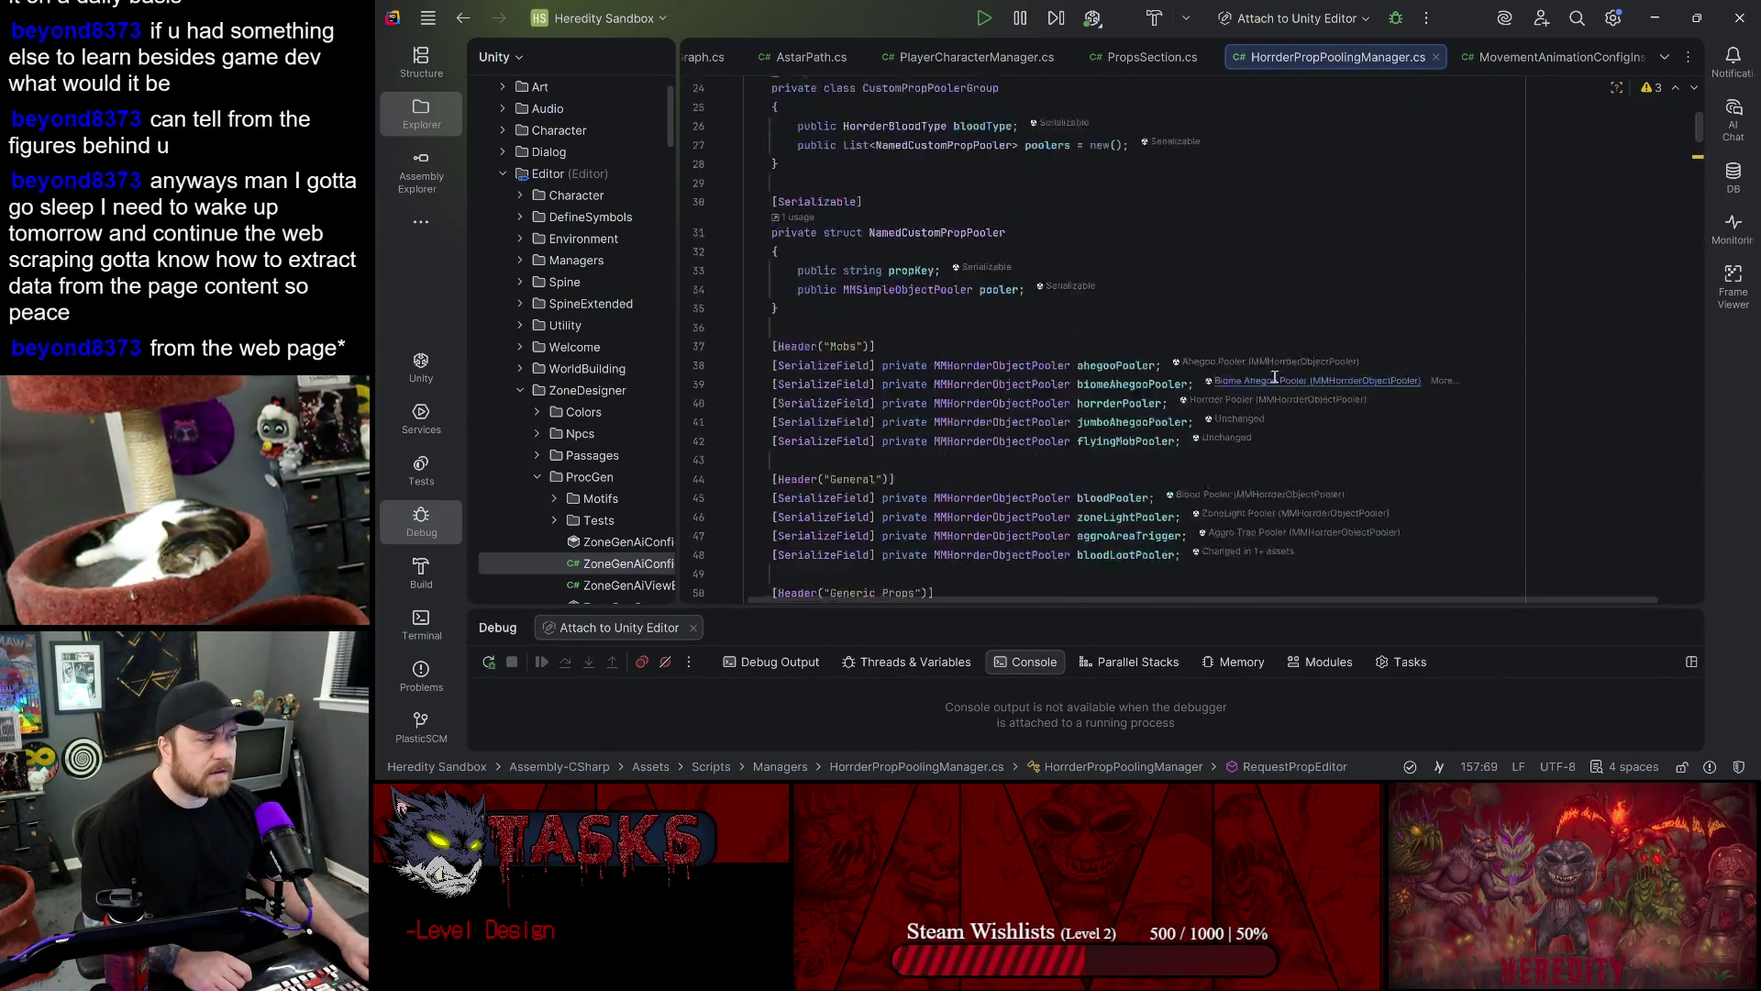
{"action": "key", "text": "alt+Tab"}
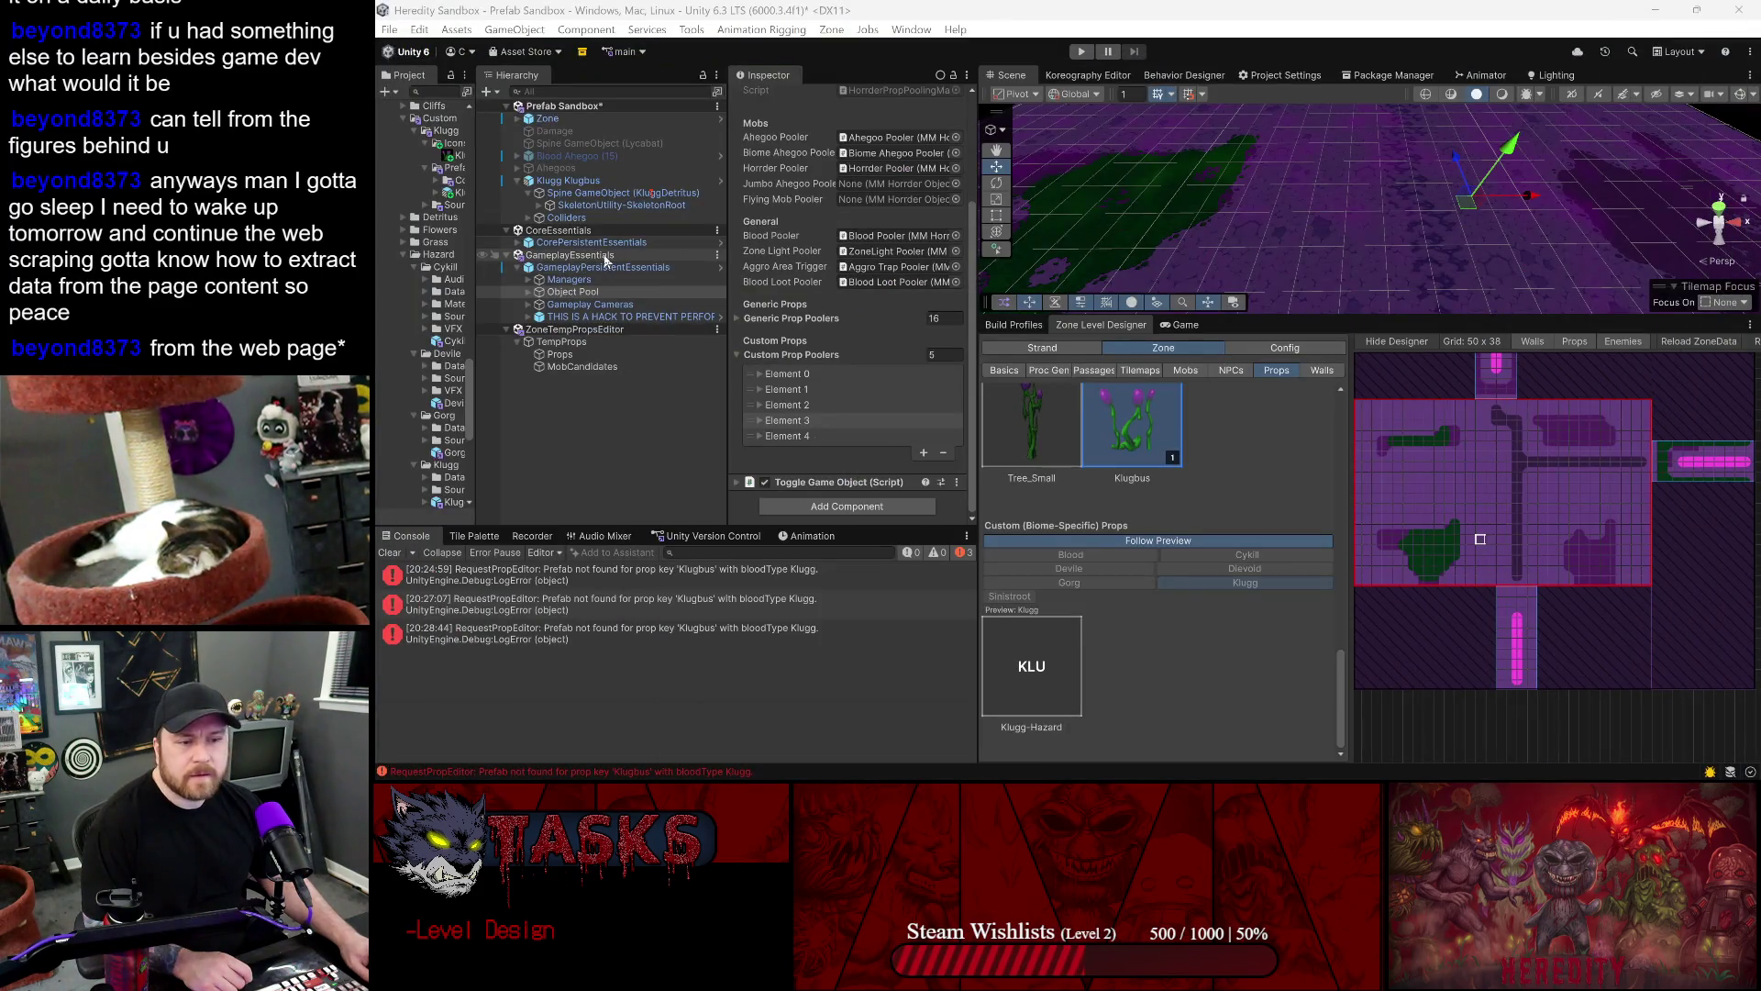
- Unload GameplayEssentials, then reopen Prefab Sandbox from Scenes > Prototype, saving its changes
{"action": "right_click", "coordinate": [605, 257]}
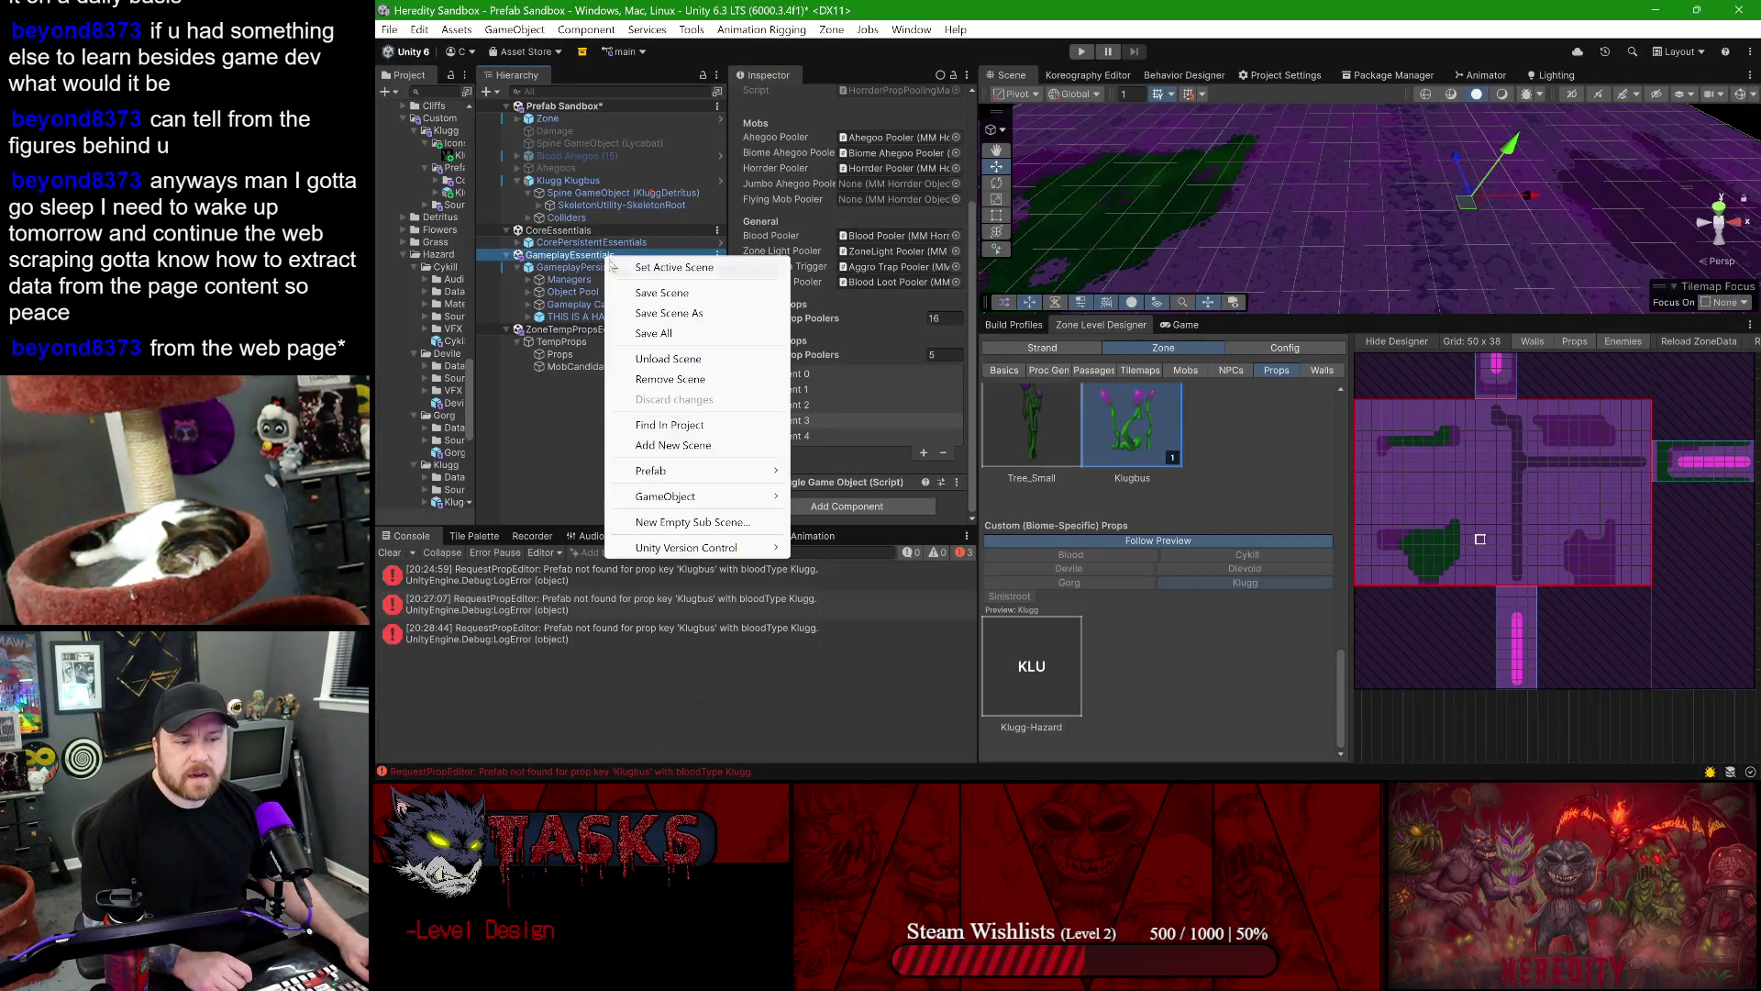
{"action": "left_click", "coordinate": [674, 377]}
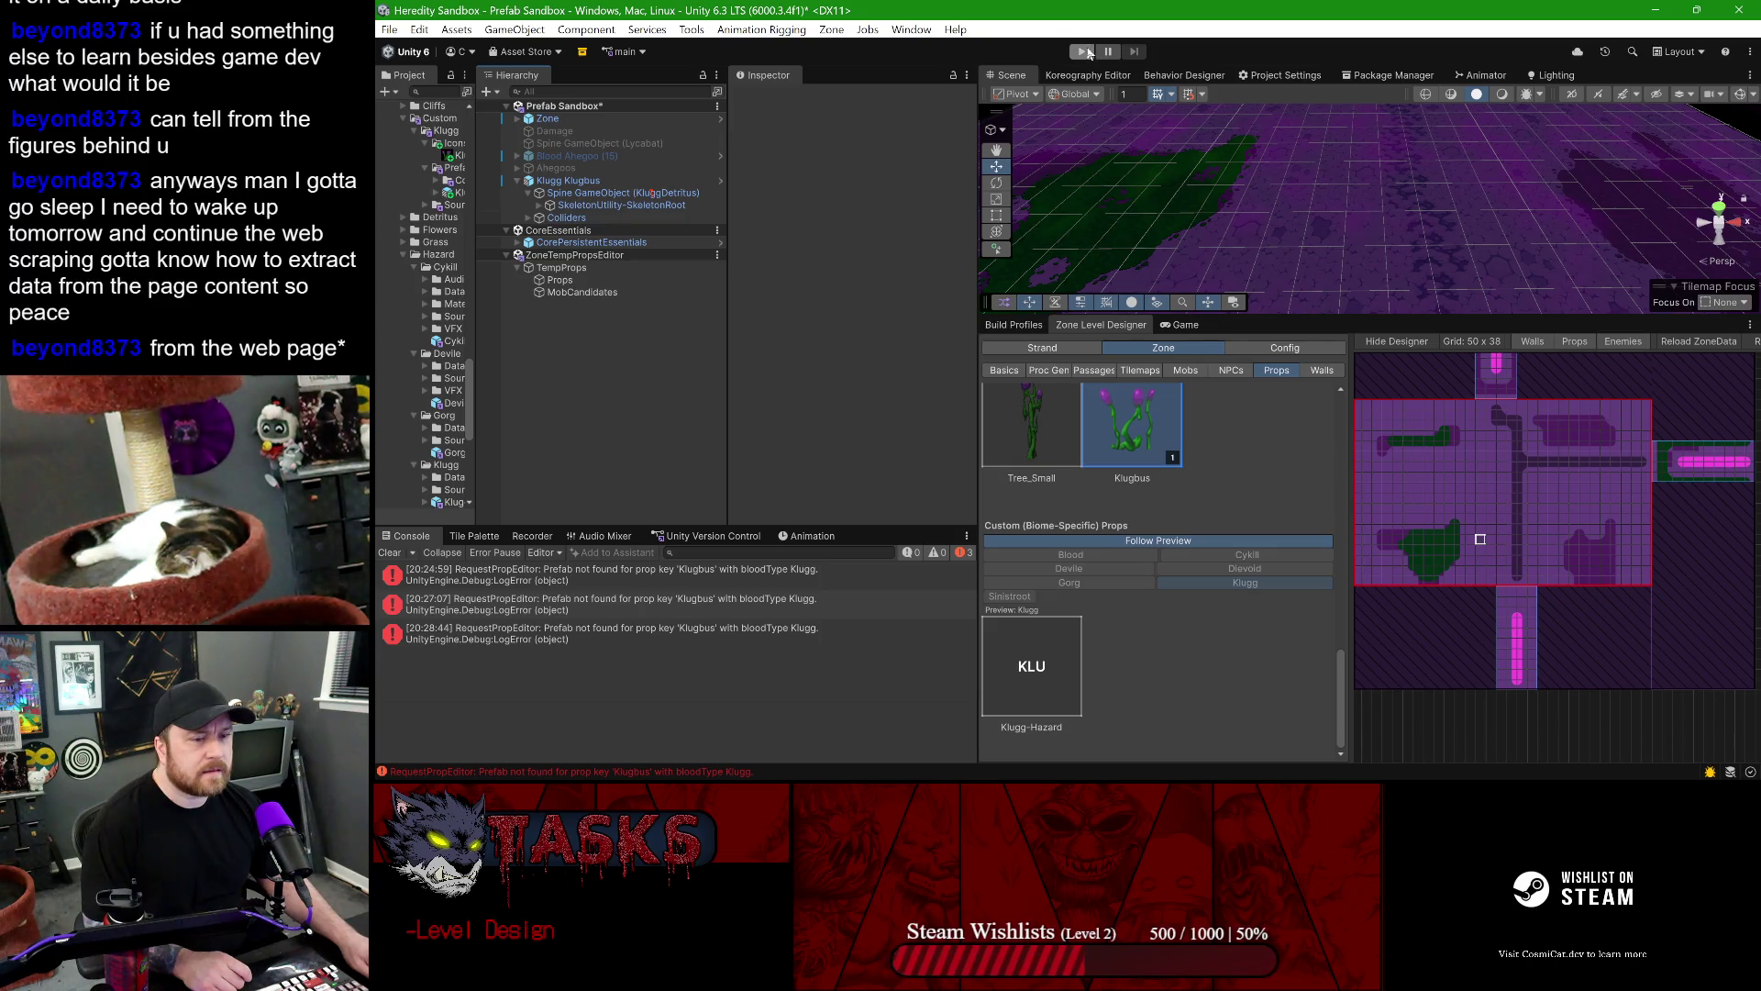
{"action": "left_click_drag", "start_coordinate": [476, 326], "coordinate": [581, 321]}
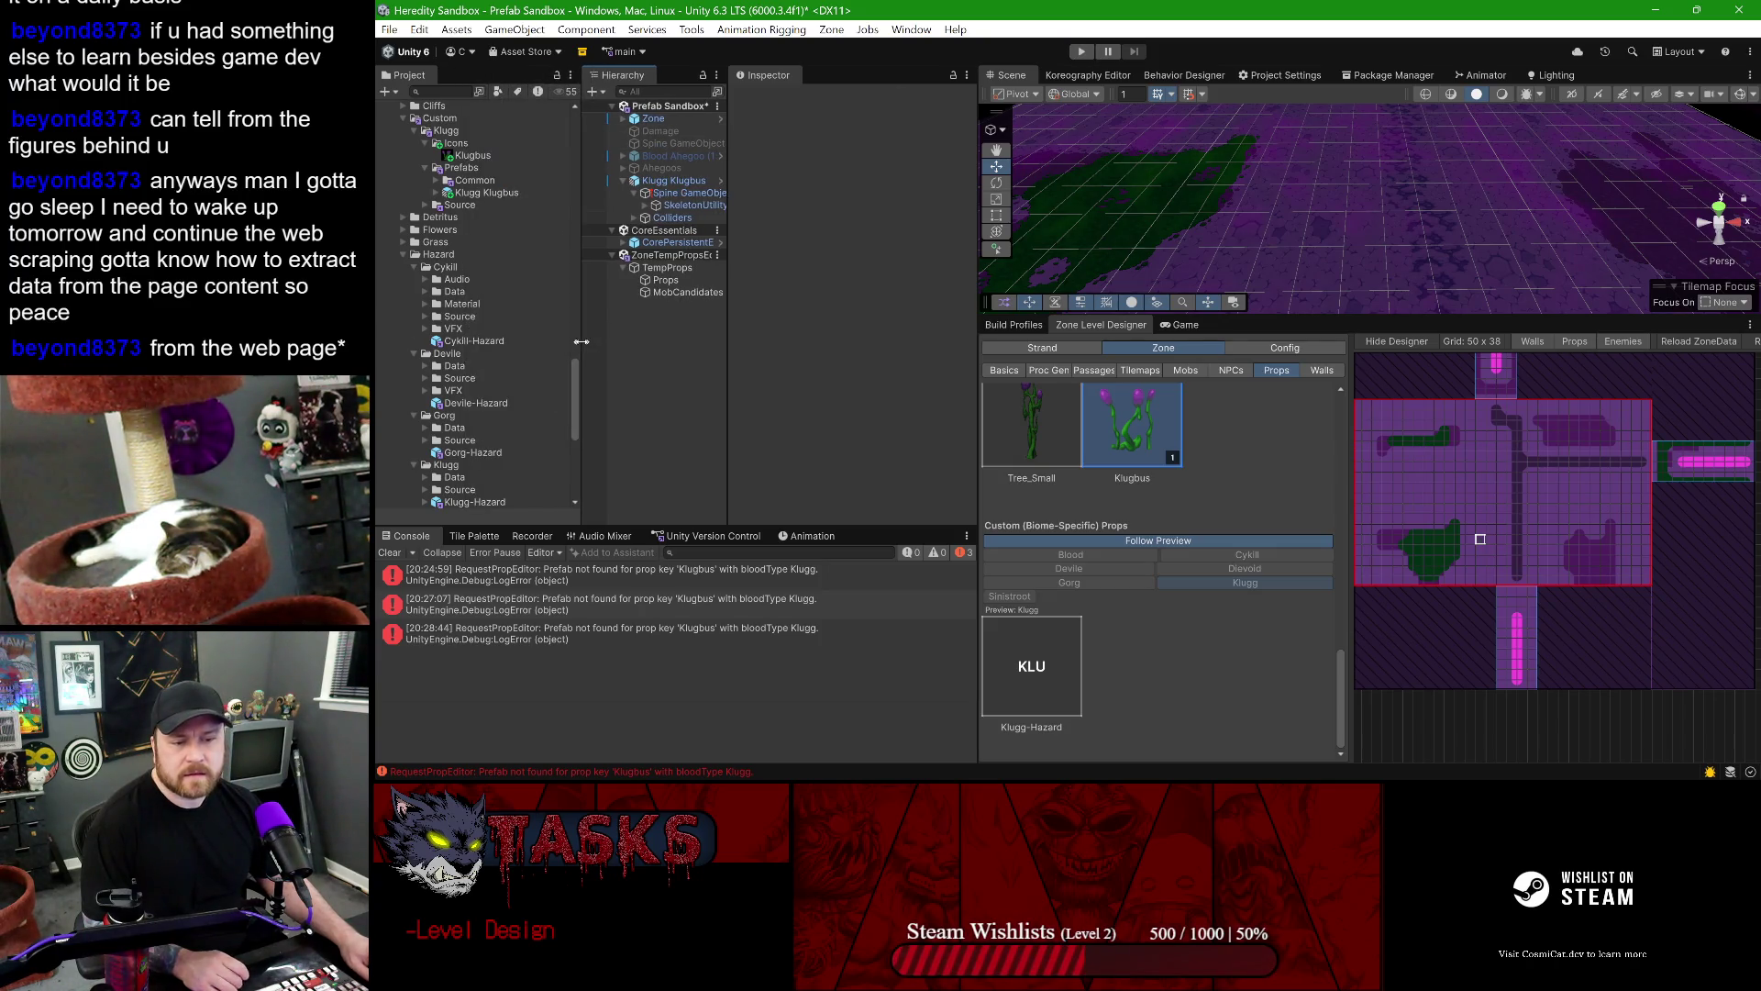
{"action": "scroll", "coordinate": [504, 241], "scroll_direction": "down", "scroll_amount": 8}
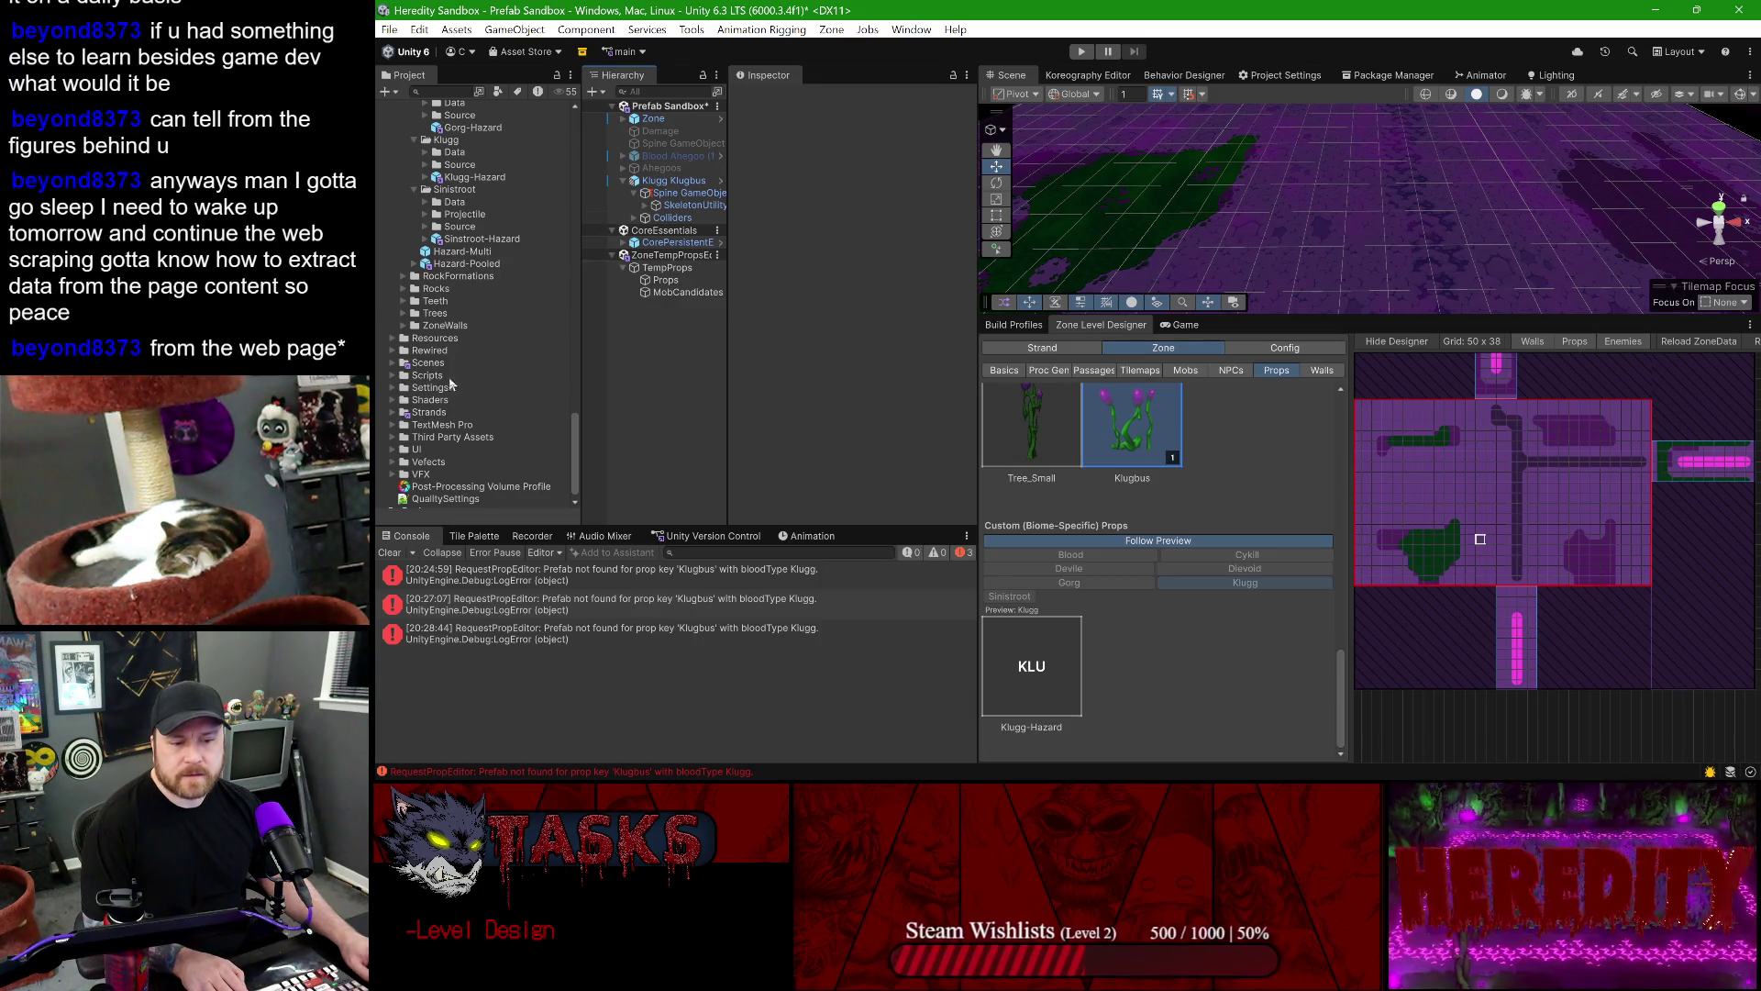
{"action": "left_click", "coordinate": [392, 363]}
{"action": "scroll", "coordinate": [430, 383], "scroll_direction": "down", "scroll_amount": 6}
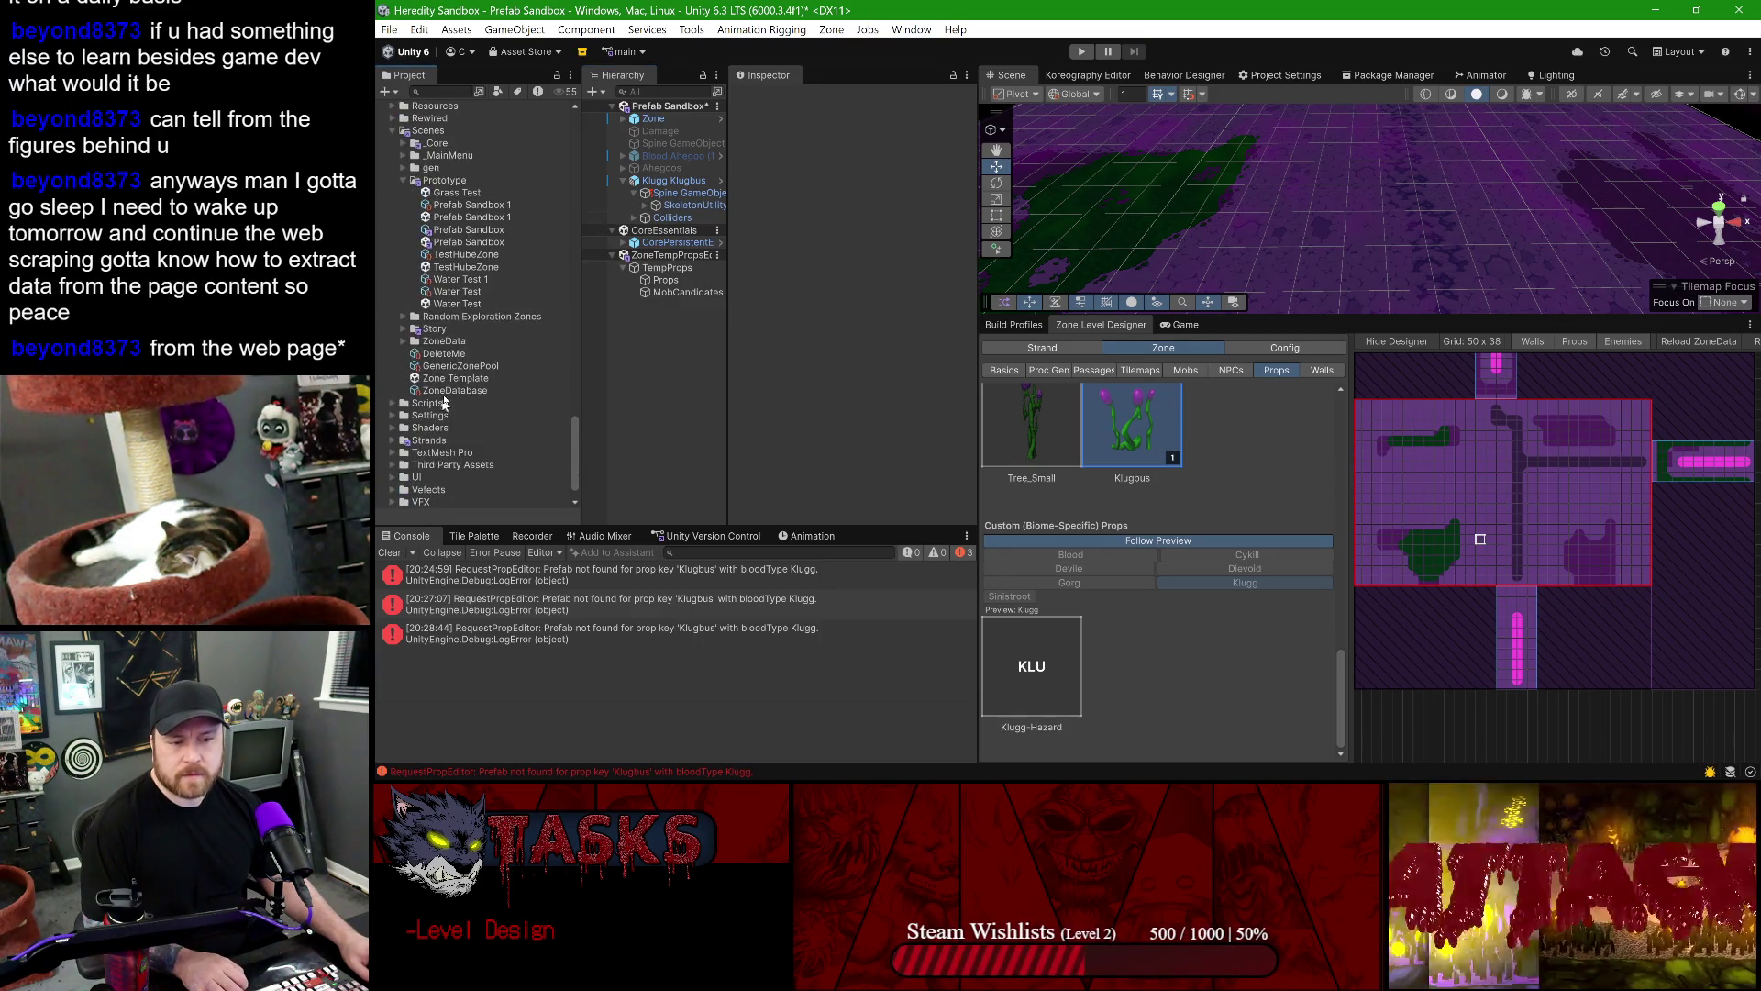
{"action": "double_click", "coordinate": [469, 241]}
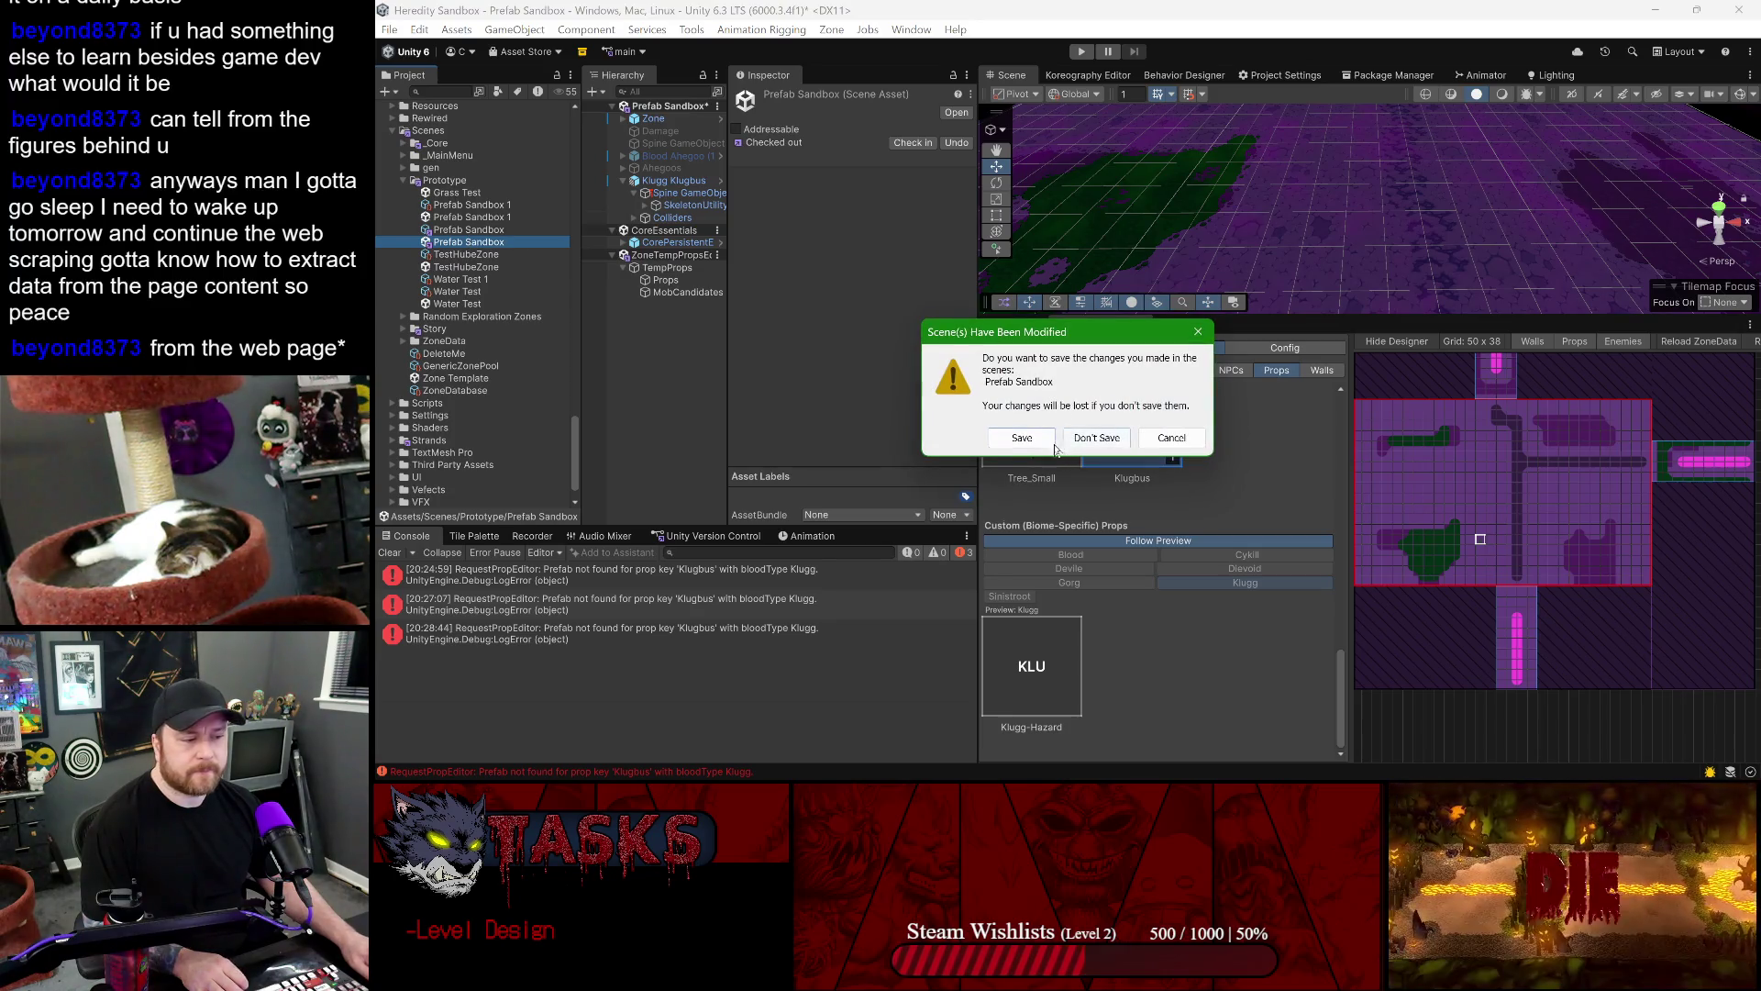
{"action": "key", "text": "Return"}
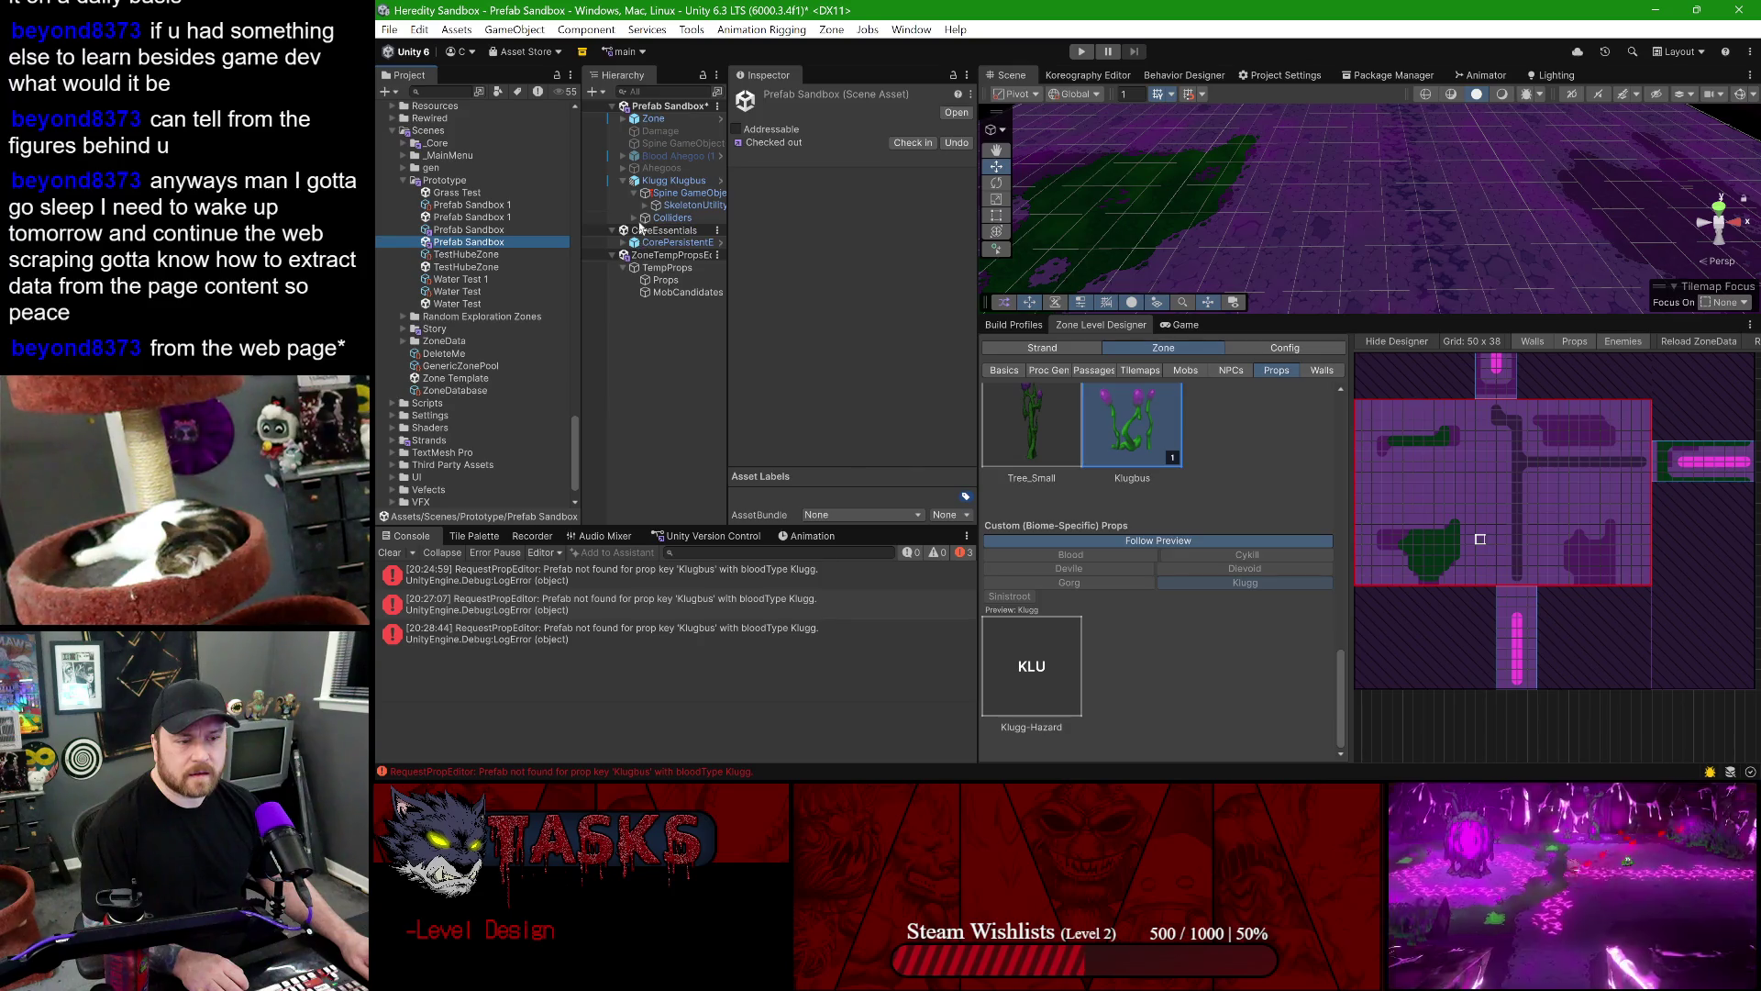
- Select GameplayPersistentEssentials, pan the Scene view, and place a Klugbus on the zone grid
{"action": "left_click", "coordinate": [653, 218]}
{"action": "left_click", "coordinate": [663, 229]}
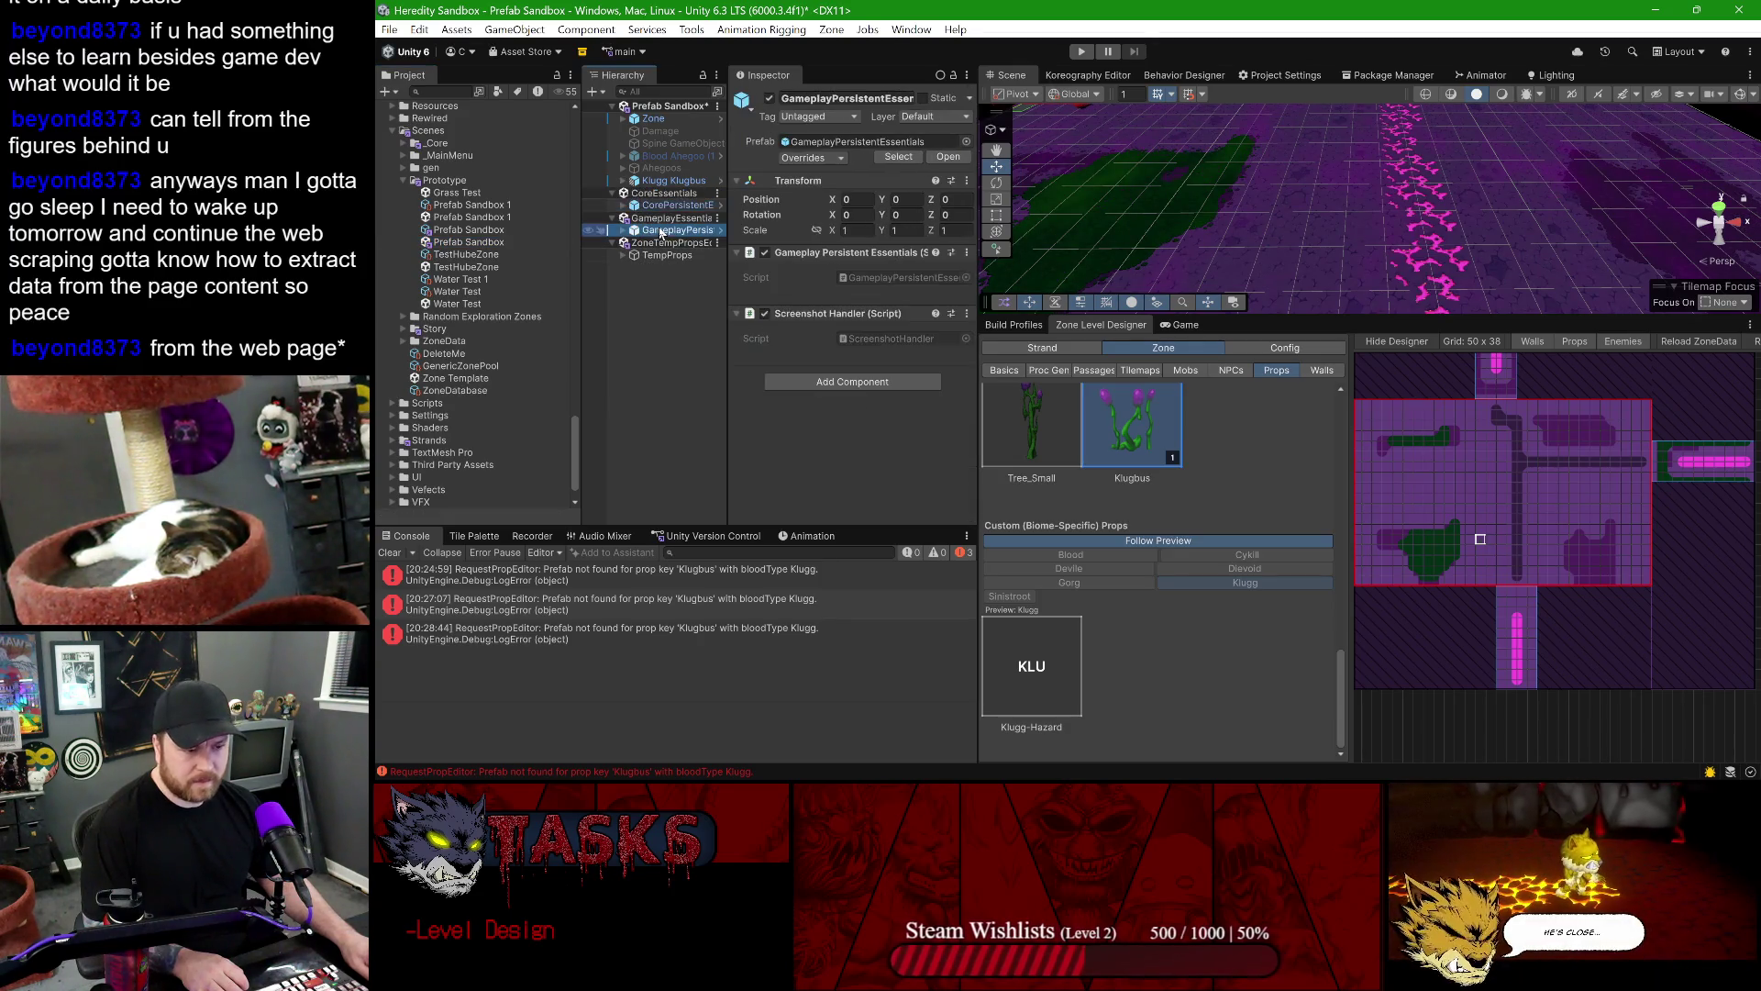
{"action": "left_click", "coordinate": [1748, 344]}
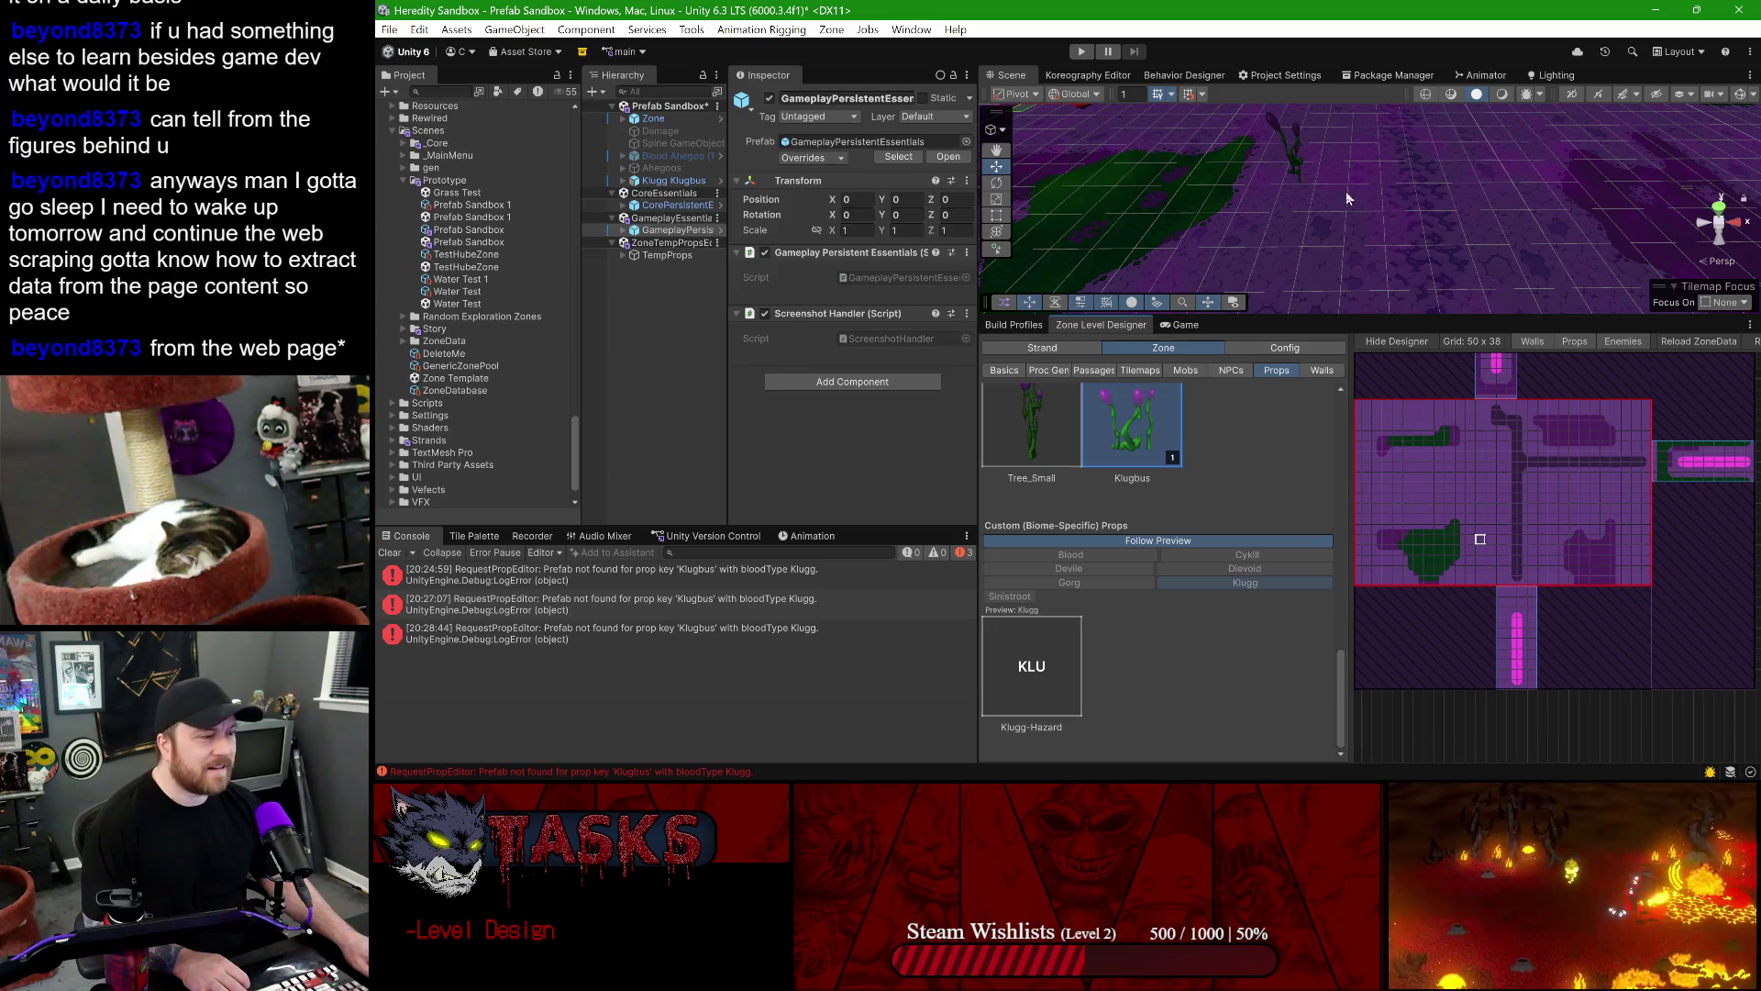
{"action": "left_click_drag", "start_coordinate": [1345, 198], "coordinate": [1326, 237]}
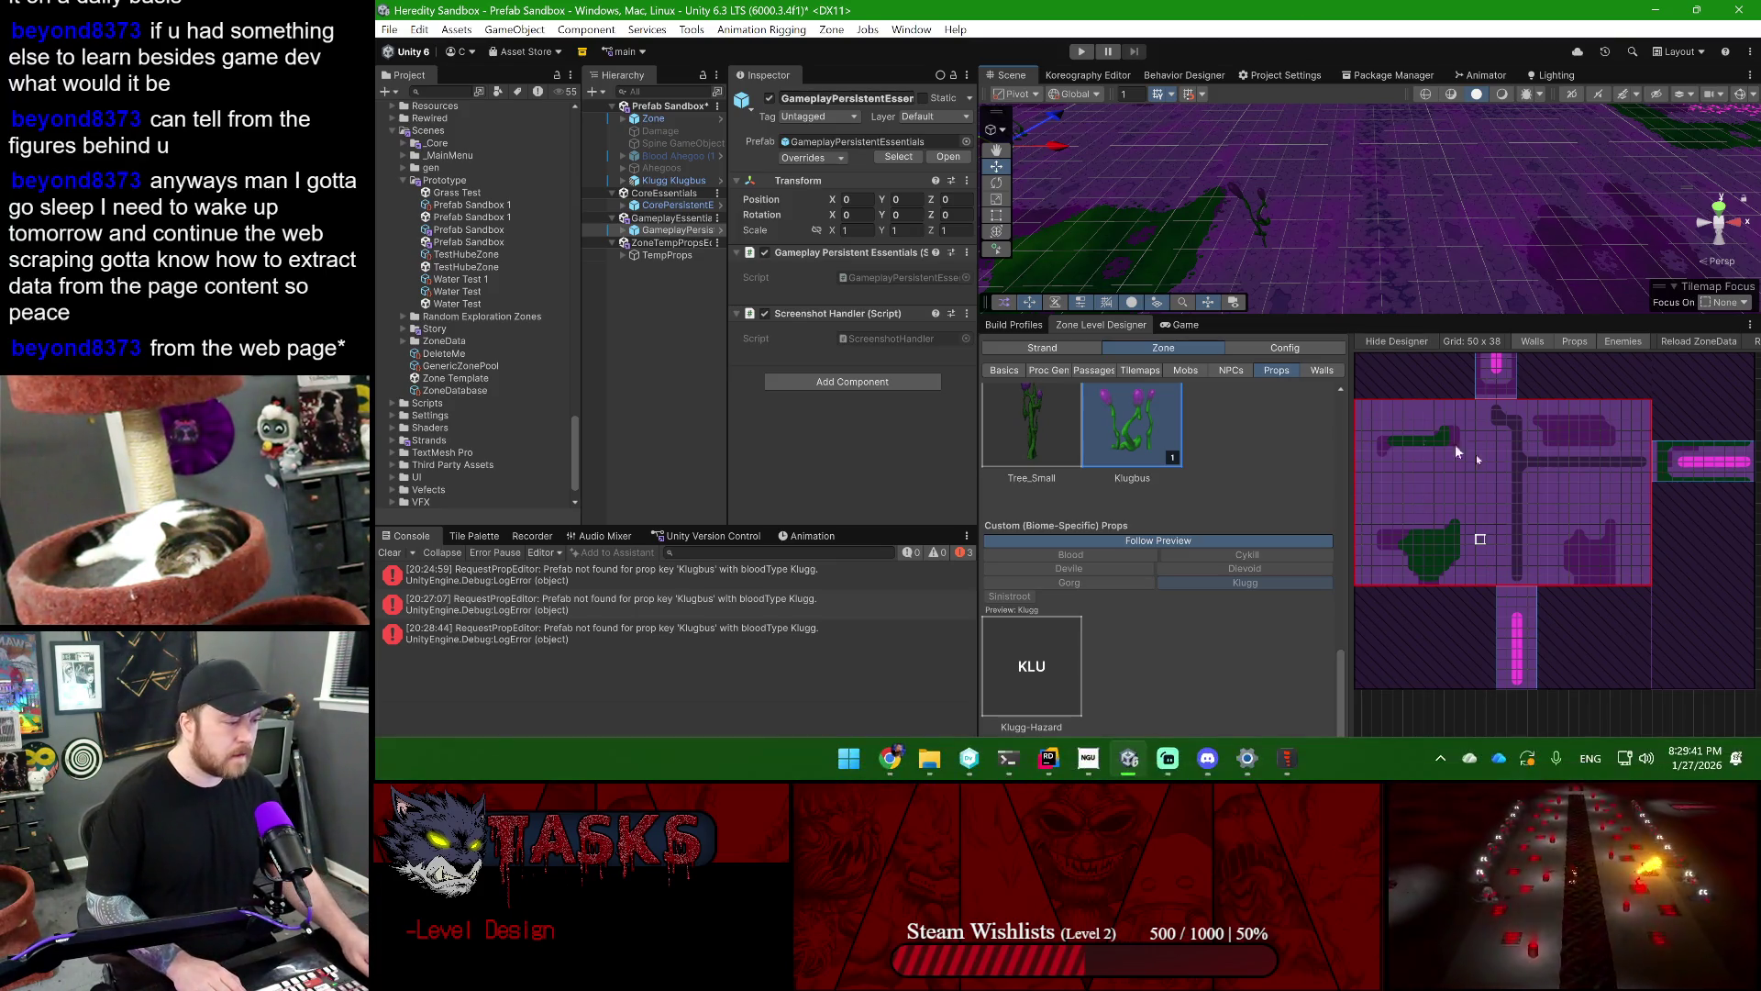
{"action": "left_click", "coordinate": [1437, 556]}
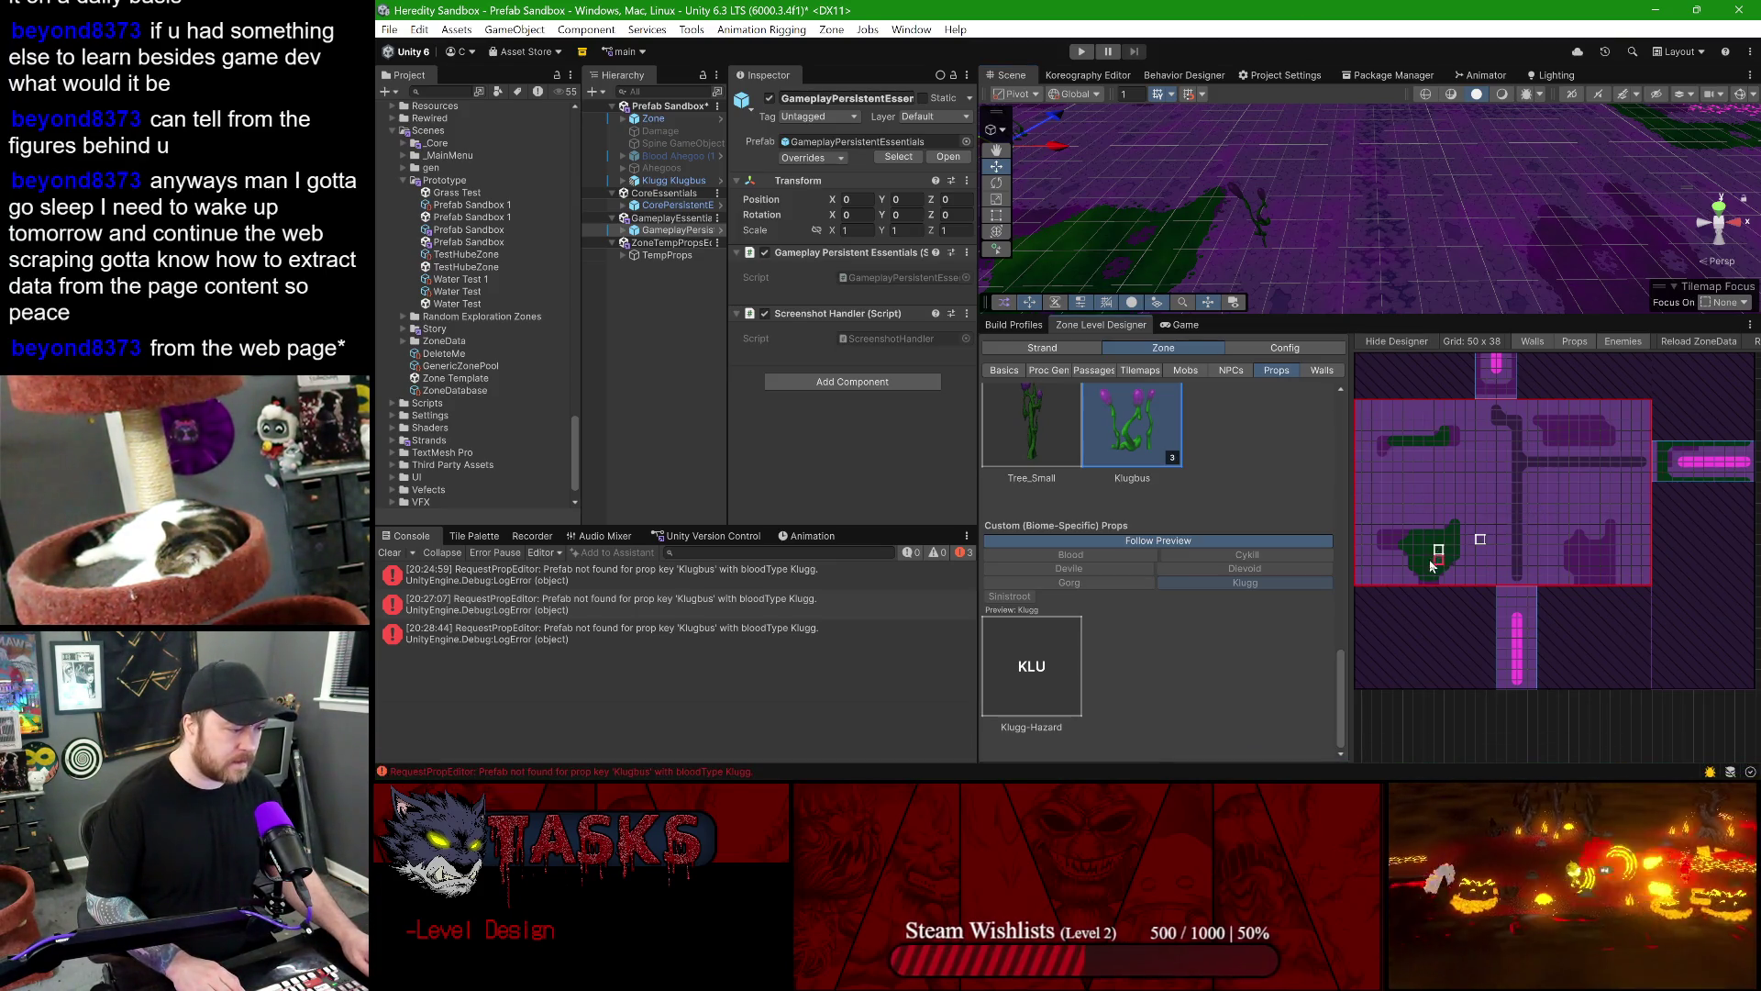
- Paint Klugbus props into the lower-left room, erasing one misplaced prop
{"action": "left_click_drag", "start_coordinate": [1435, 546], "coordinate": [1454, 543]}
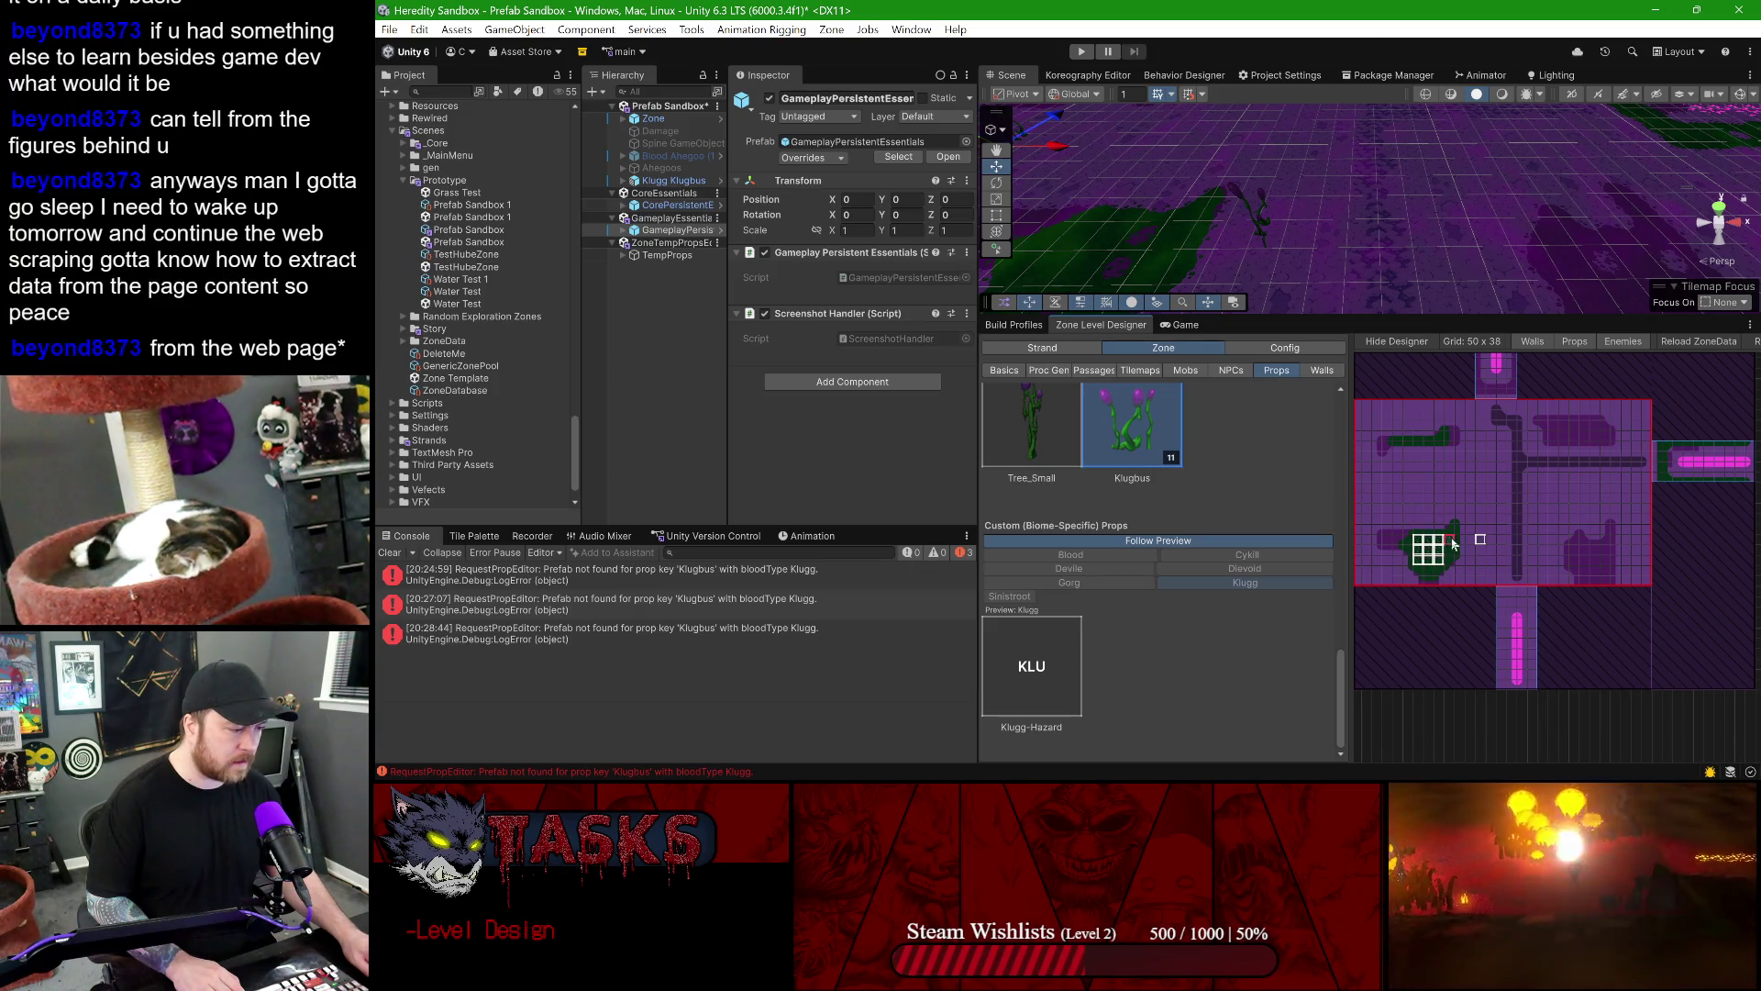
{"action": "right_click", "coordinate": [1450, 560]}
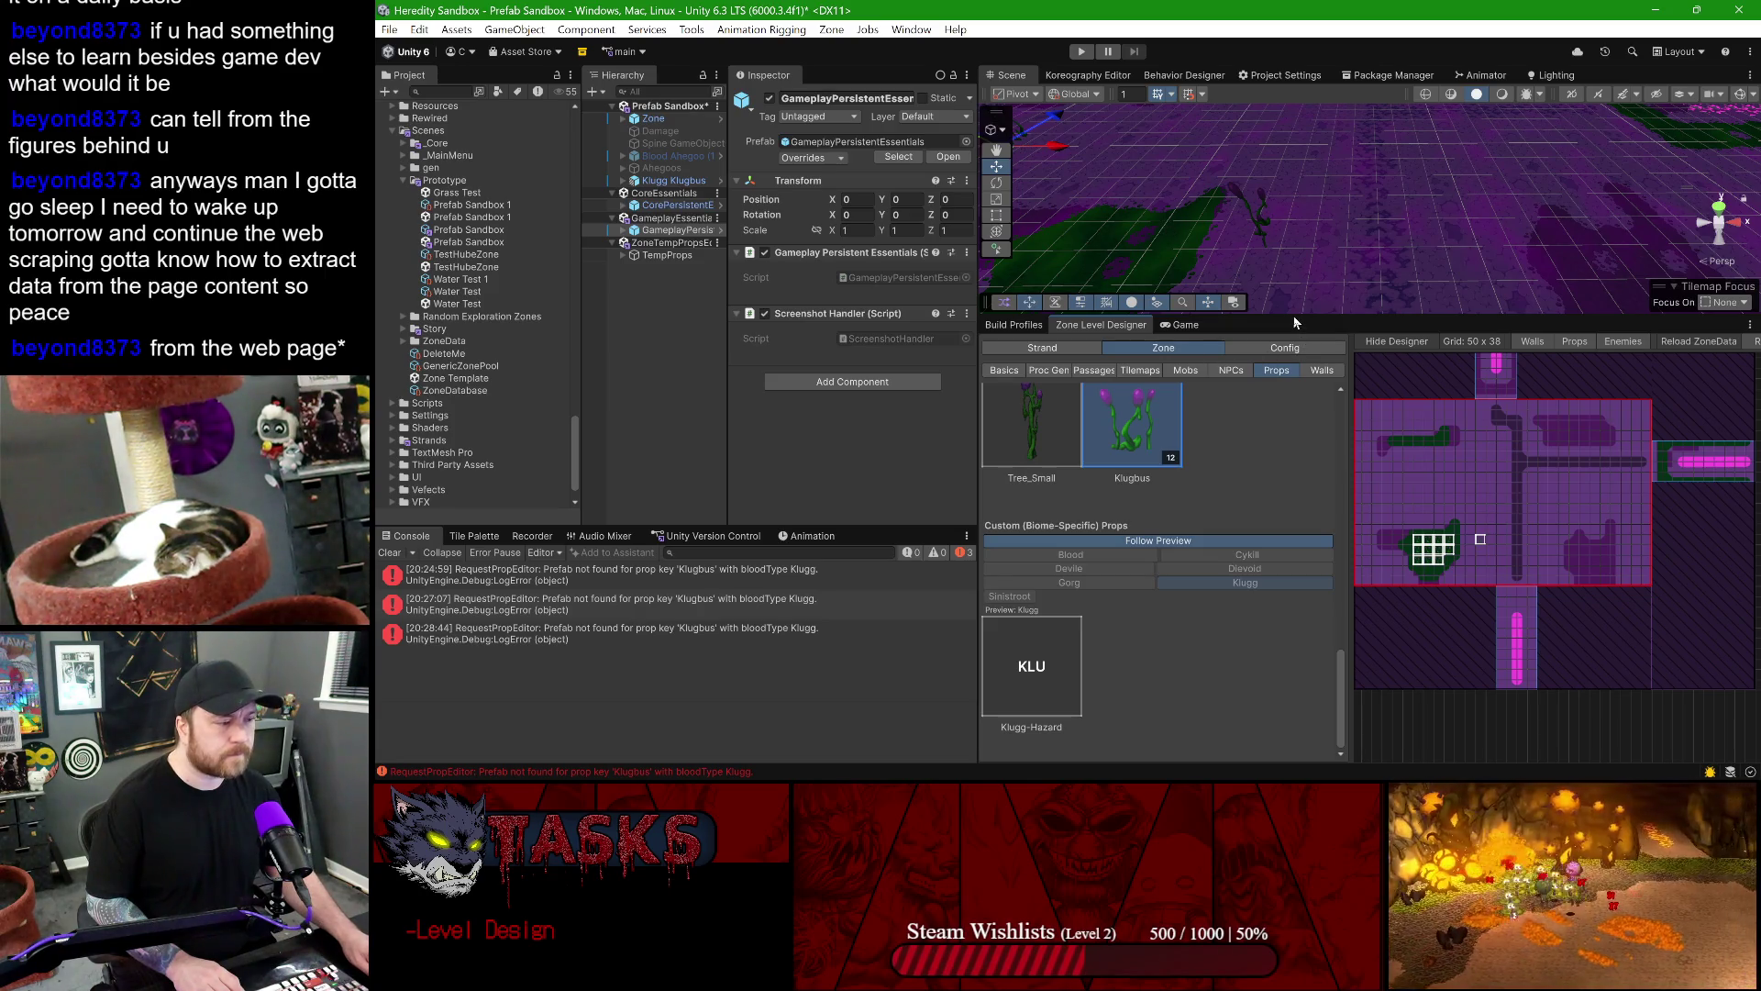
{"action": "left_click_drag", "start_coordinate": [1287, 315], "coordinate": [1287, 370]}
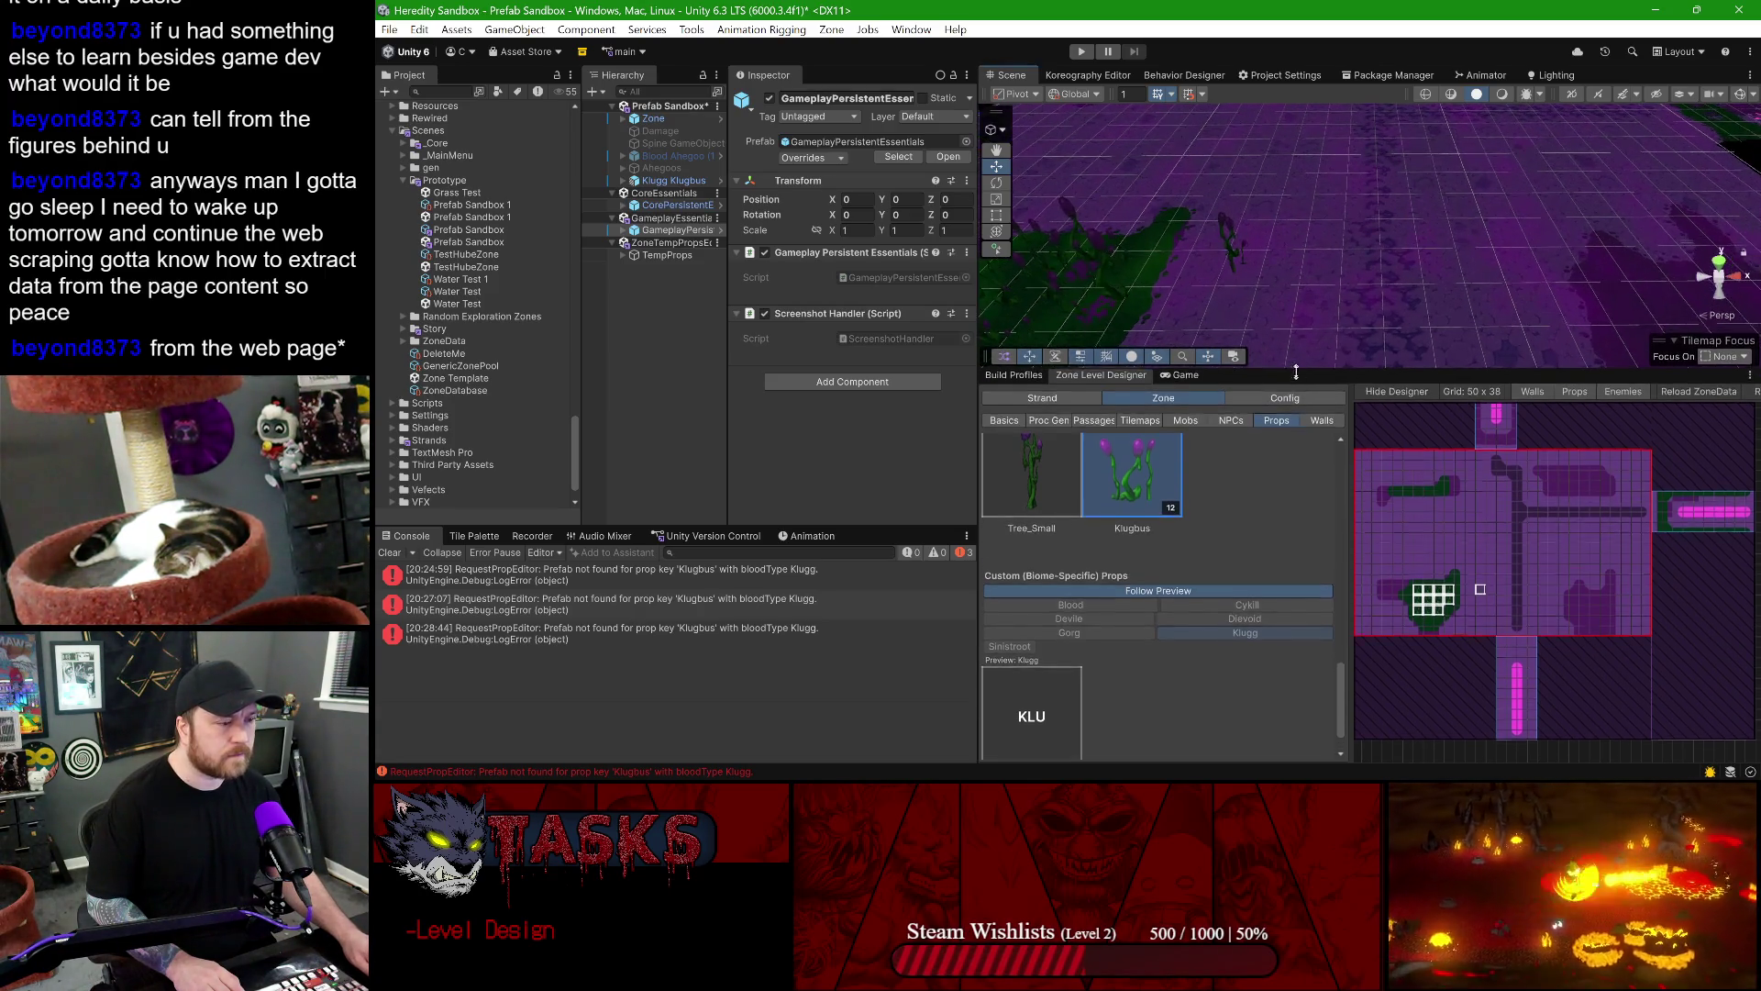
{"action": "scroll", "coordinate": [1378, 257], "scroll_direction": "up", "scroll_amount": 5}
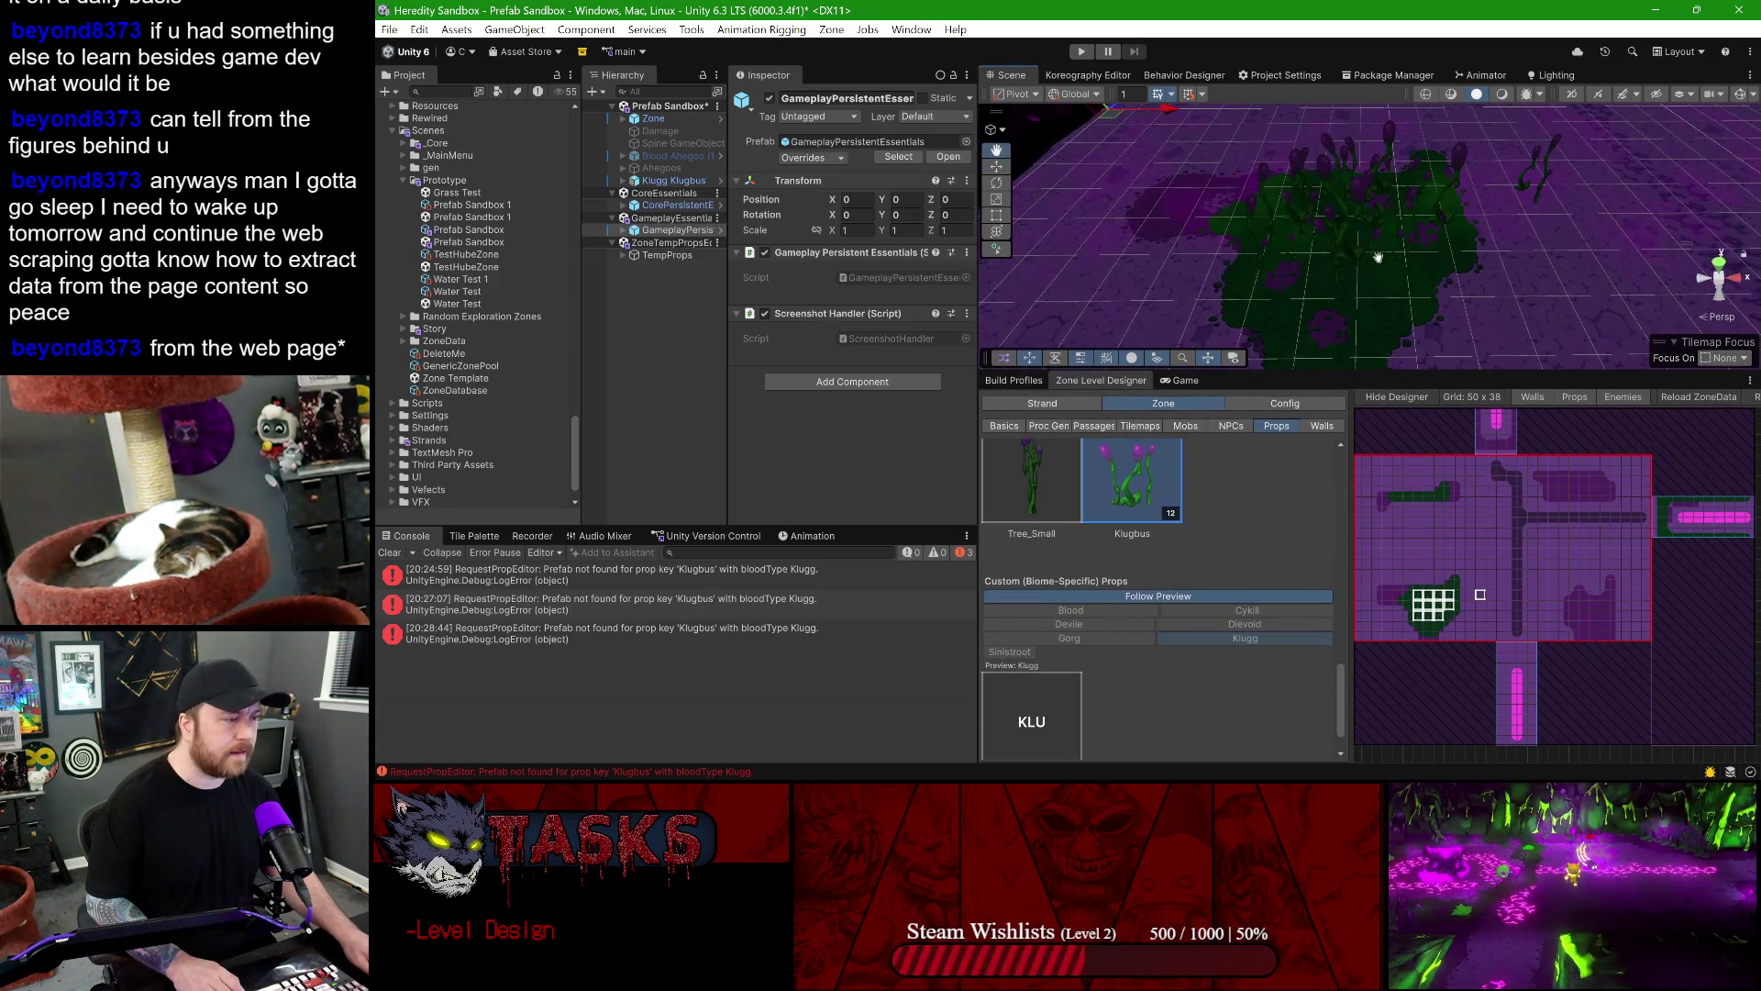
{"action": "left_click_drag", "start_coordinate": [1377, 258], "coordinate": [1400, 371]}
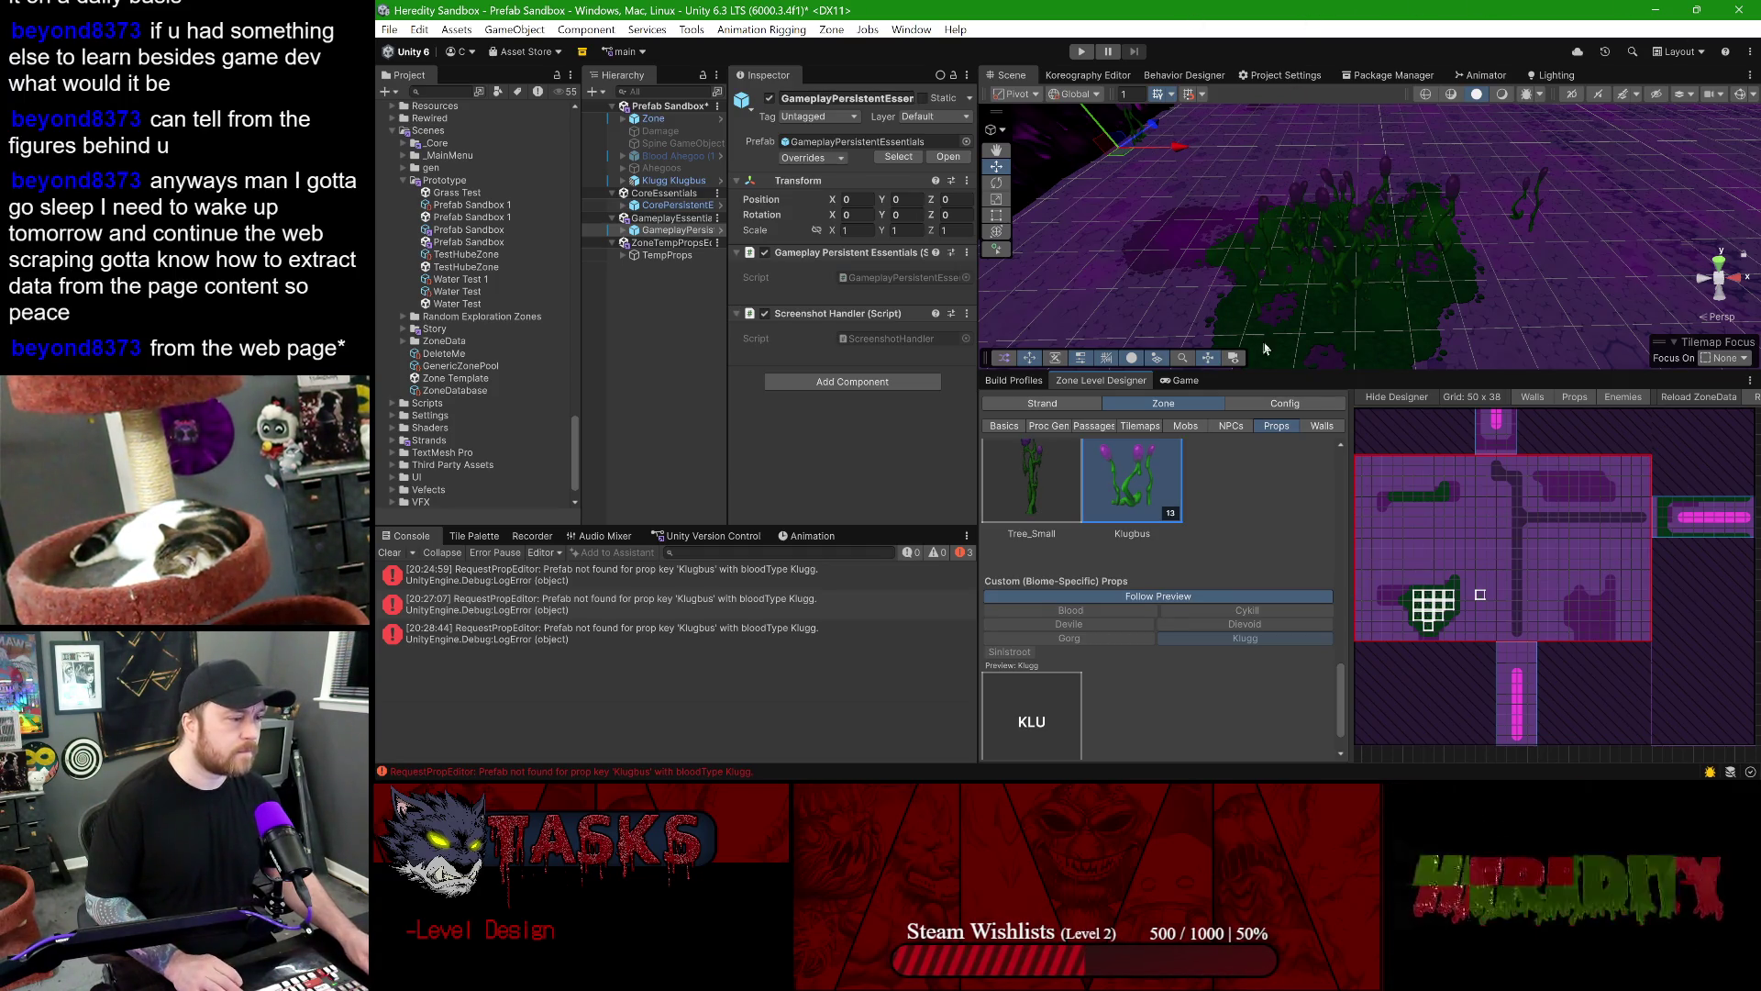
- Resize the Scene view over the patch and select the Klugg Klugbus object
{"action": "left_click_drag", "start_coordinate": [1270, 372], "coordinate": [1279, 435]}
{"action": "mouse_move", "coordinate": [1299, 299]}
{"action": "left_mouse_down"}
{"action": "mouse_move", "coordinate": [1339, 331]}
{"action": "mouse_move", "coordinate": [1179, 341]}
{"action": "left_mouse_up"}
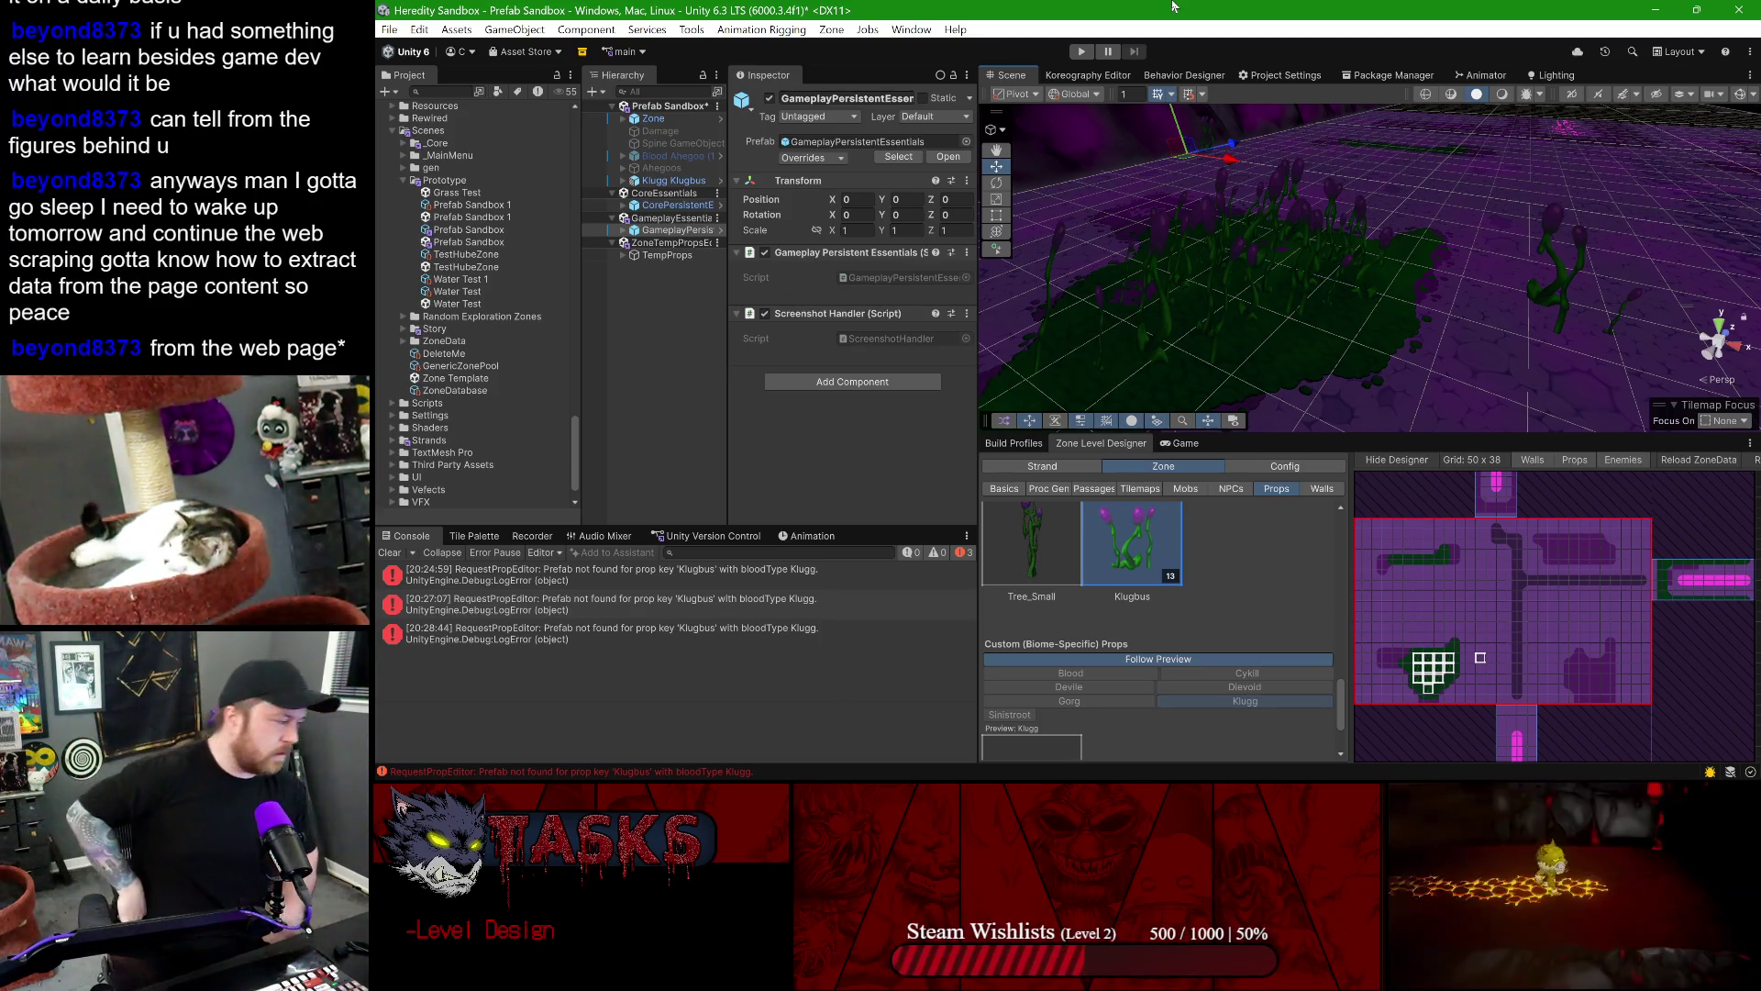
{"action": "mouse_move", "coordinate": [1101, 779]}
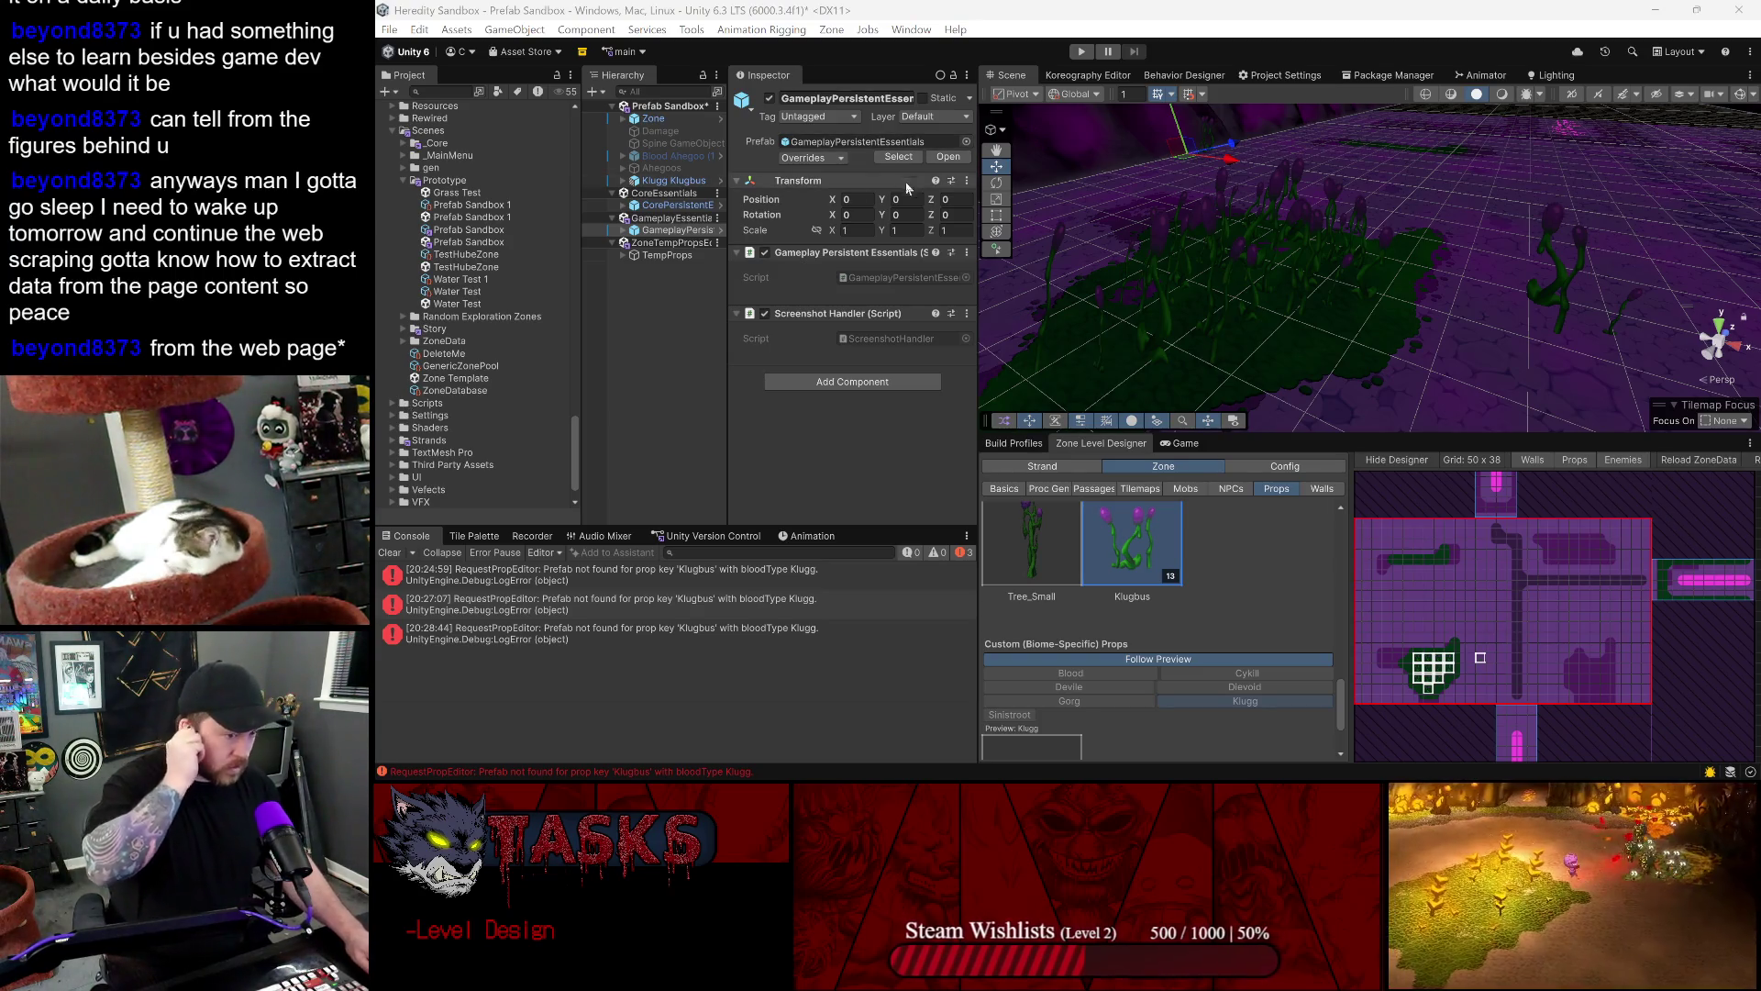
{"action": "left_click", "coordinate": [713, 182]}
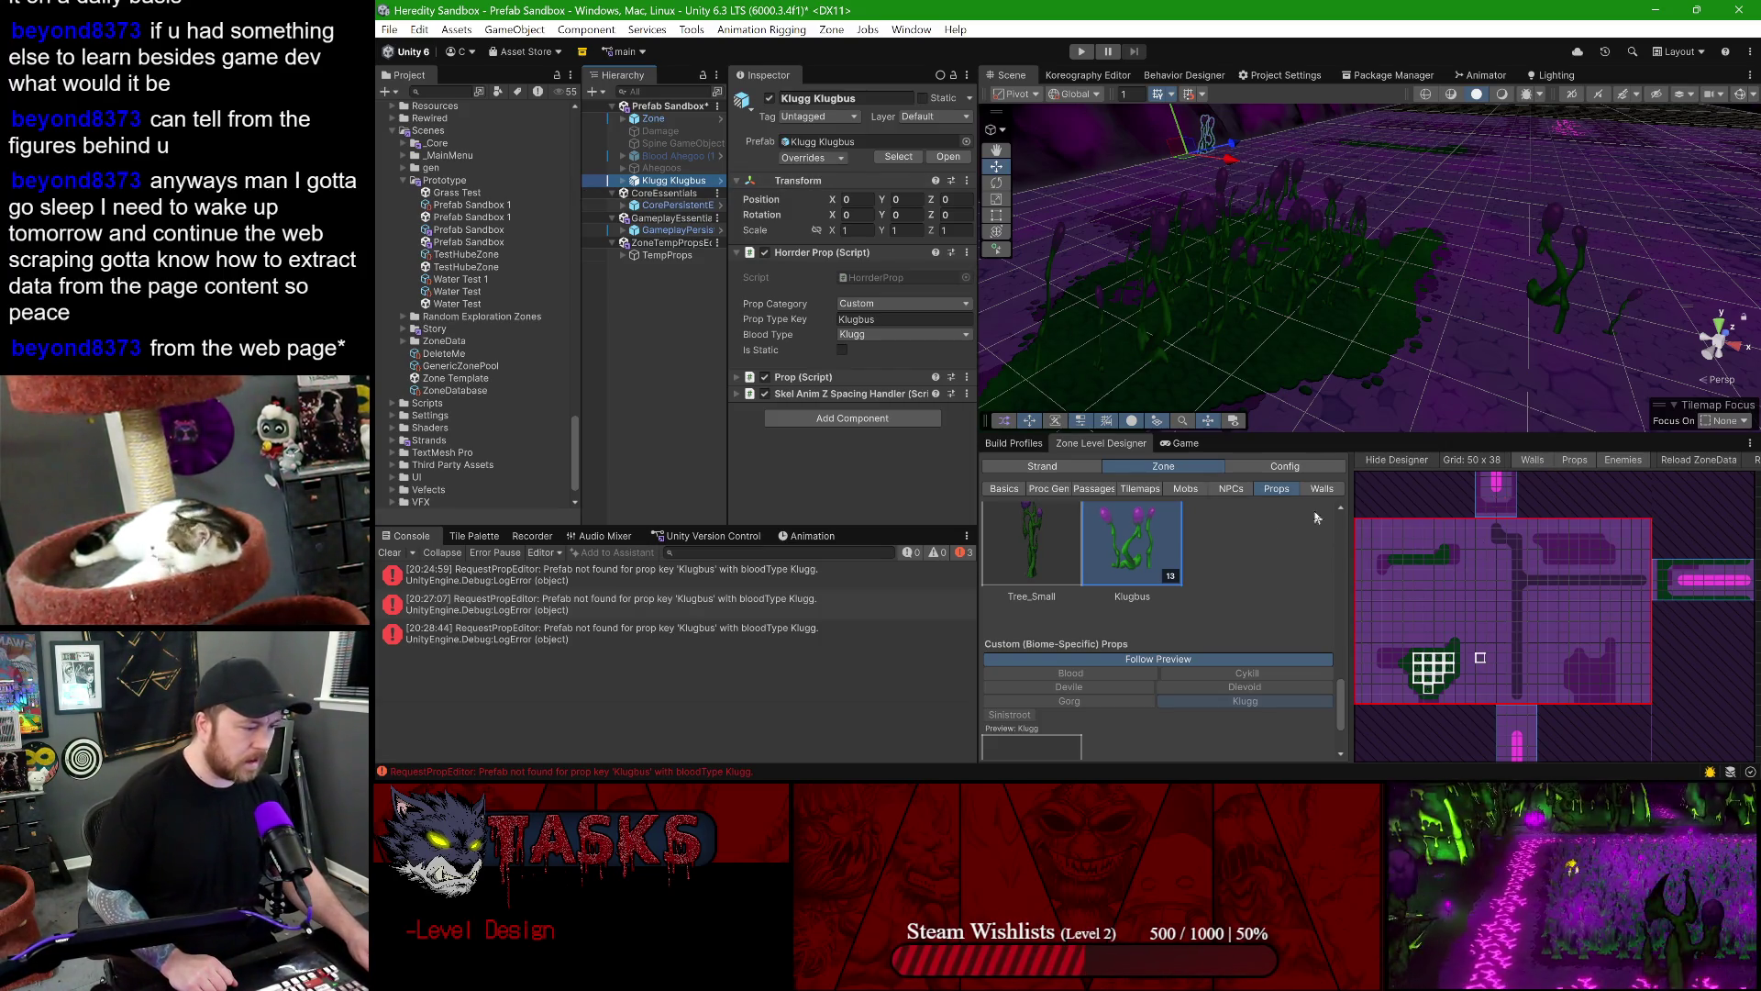
- Ping the HorrderPropLibrary asset via the Props panel's Prop Library field
{"action": "scroll", "coordinate": [1165, 550], "scroll_direction": "down", "scroll_amount": 2}
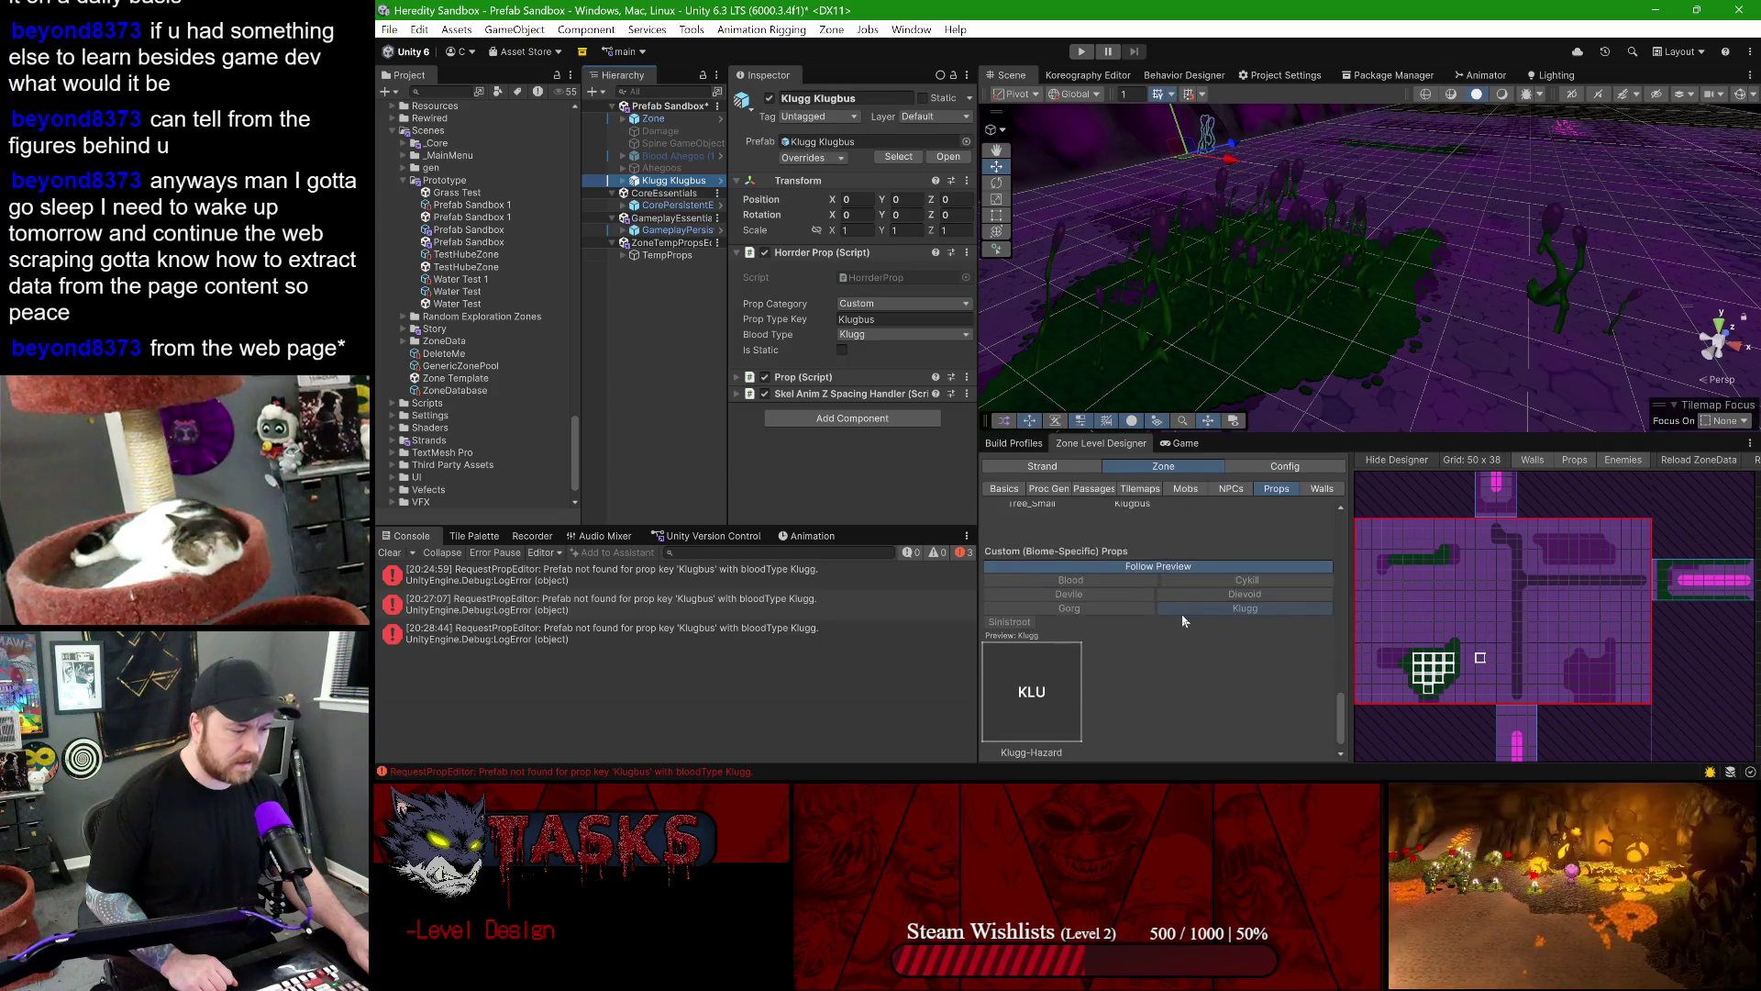
{"action": "scroll", "coordinate": [1149, 594], "scroll_direction": "up", "scroll_amount": 3}
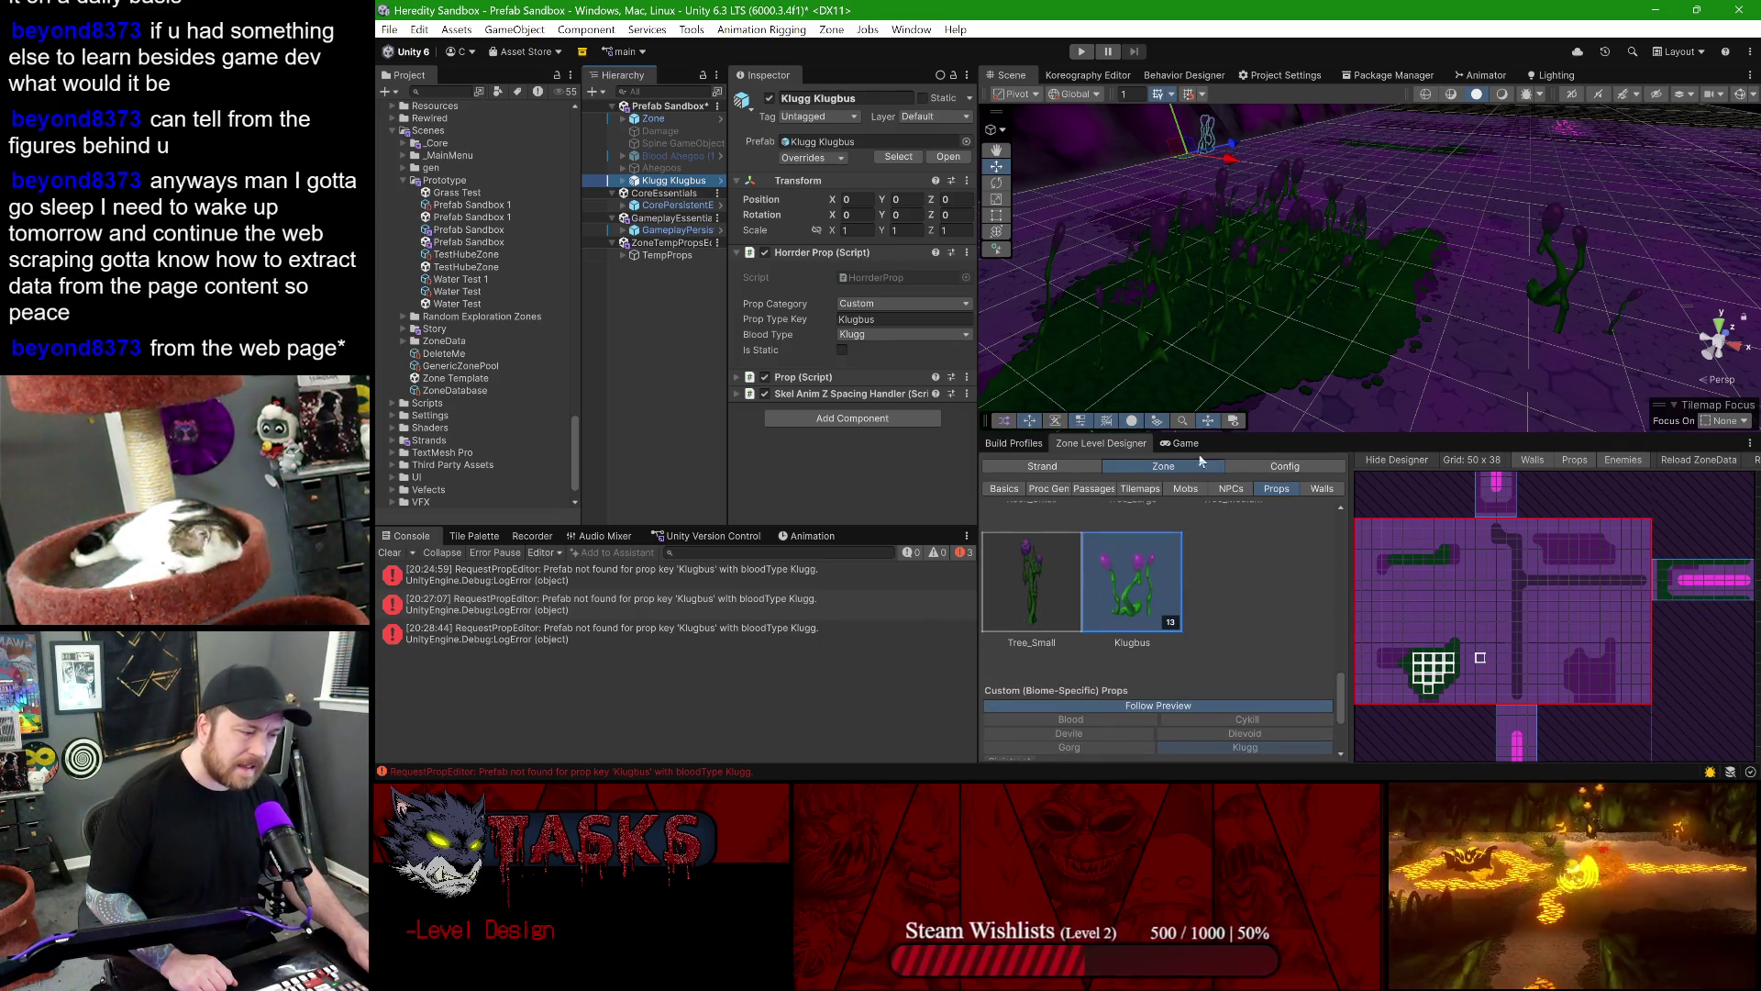
{"action": "mouse_move", "coordinate": [1183, 436]}
{"action": "left_mouse_down"}
{"action": "mouse_move", "coordinate": [1236, 308]}
{"action": "mouse_move", "coordinate": [1171, 411]}
{"action": "left_mouse_up"}
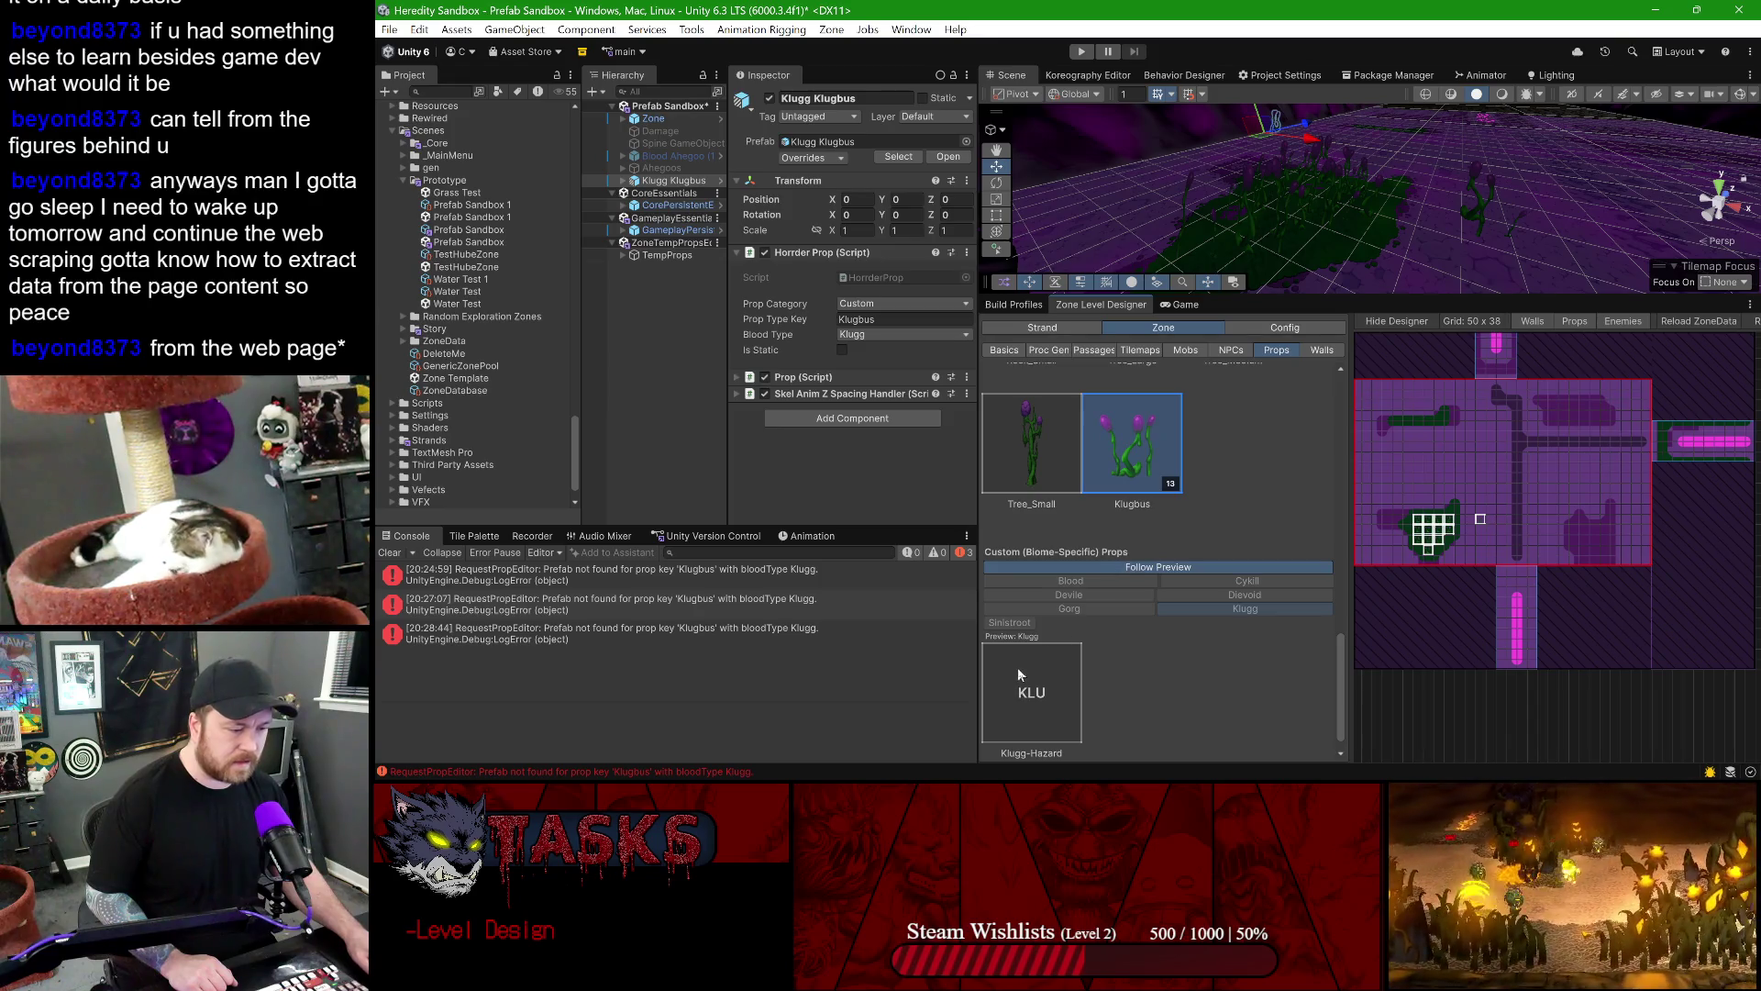
{"action": "scroll", "coordinate": [1183, 495], "scroll_direction": "up", "scroll_amount": 5}
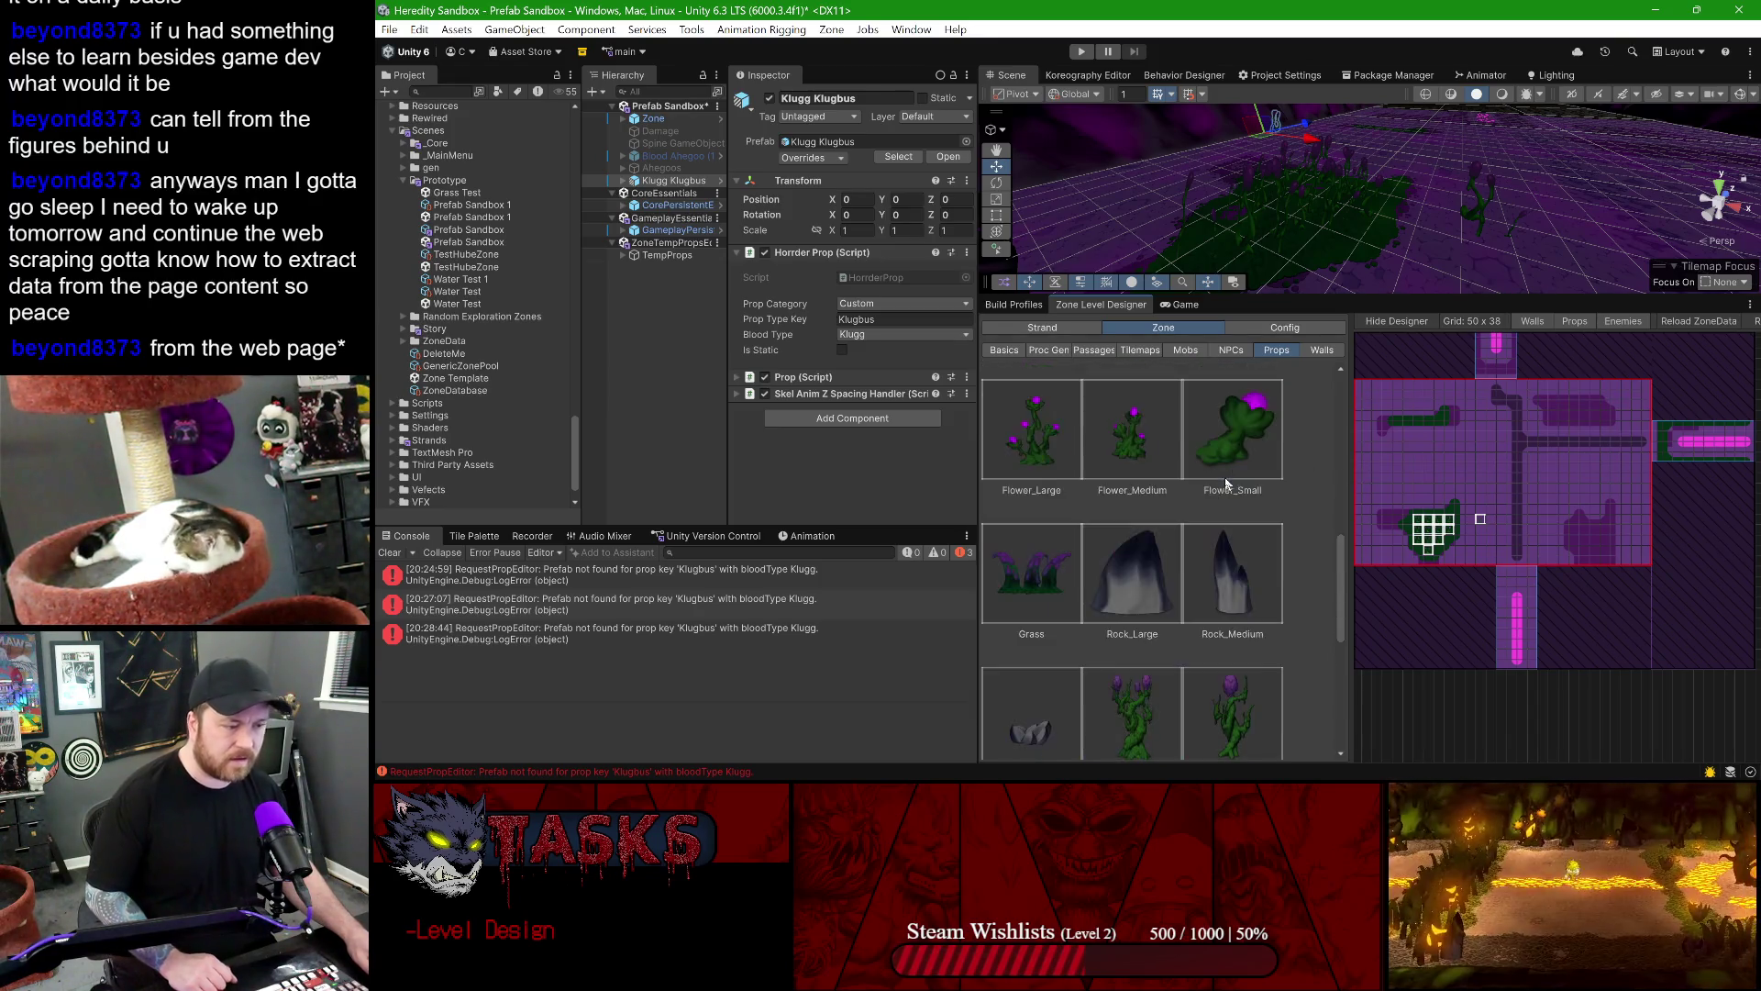
{"action": "scroll", "coordinate": [1225, 481], "scroll_direction": "down", "scroll_amount": 5}
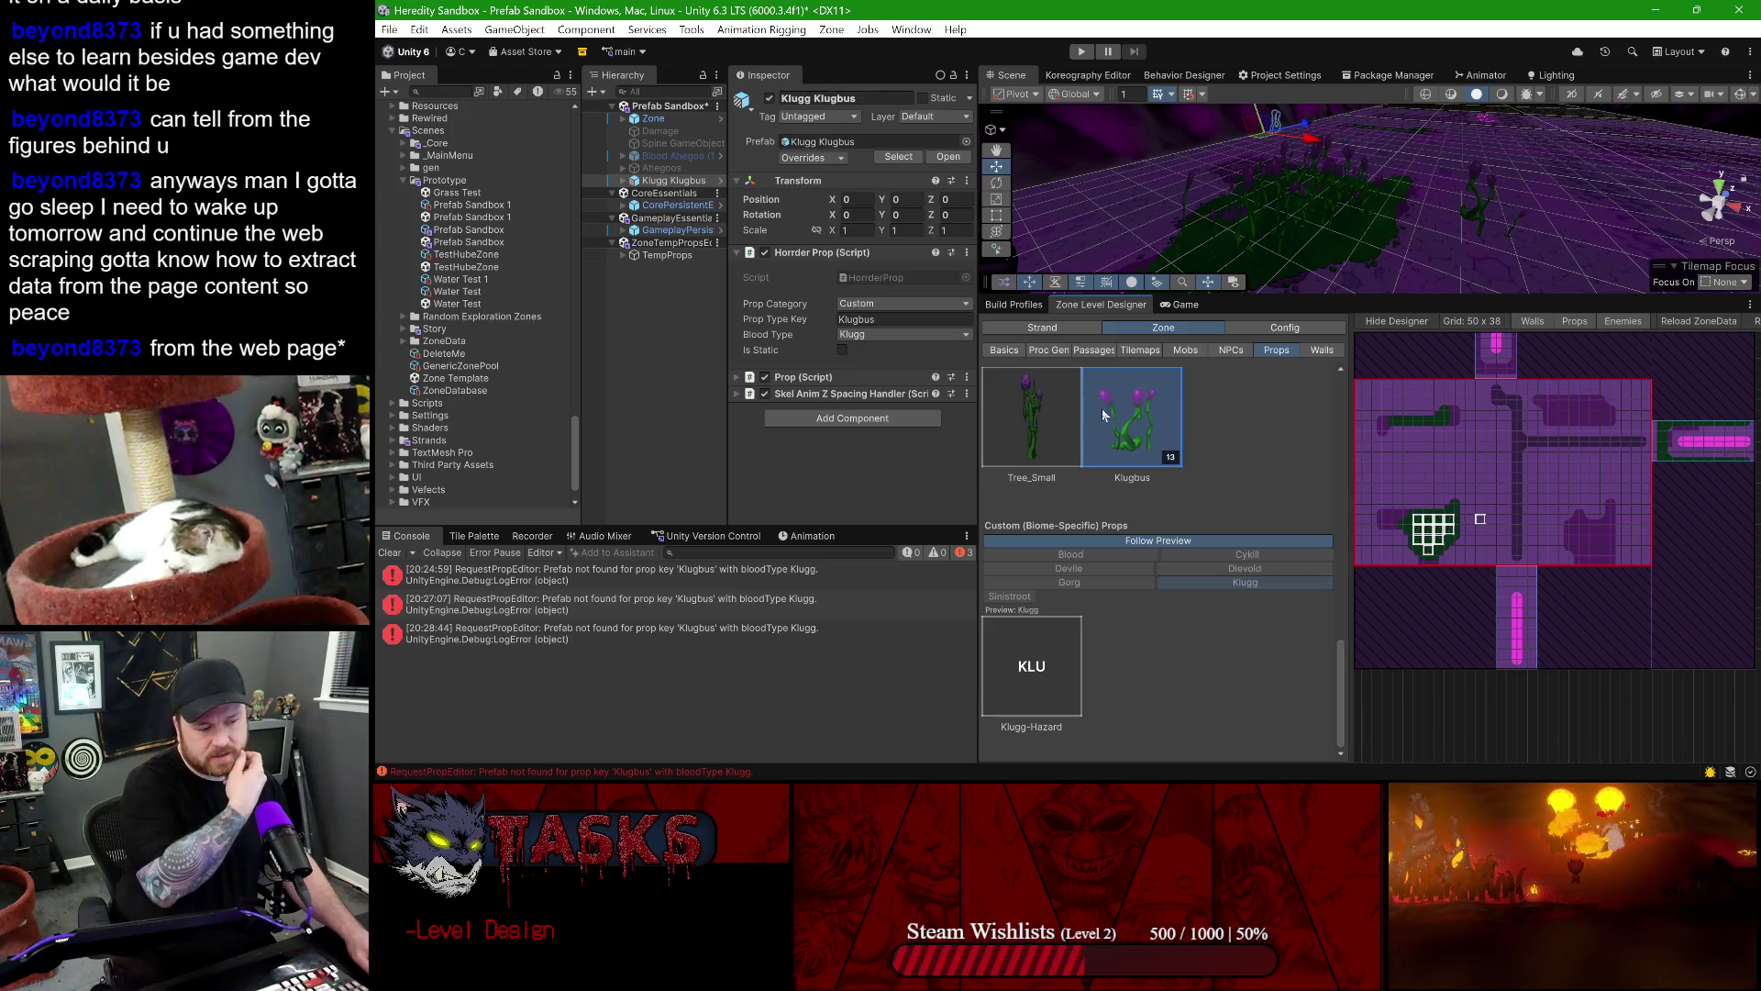
{"action": "scroll", "coordinate": [1224, 477], "scroll_direction": "up", "scroll_amount": 5}
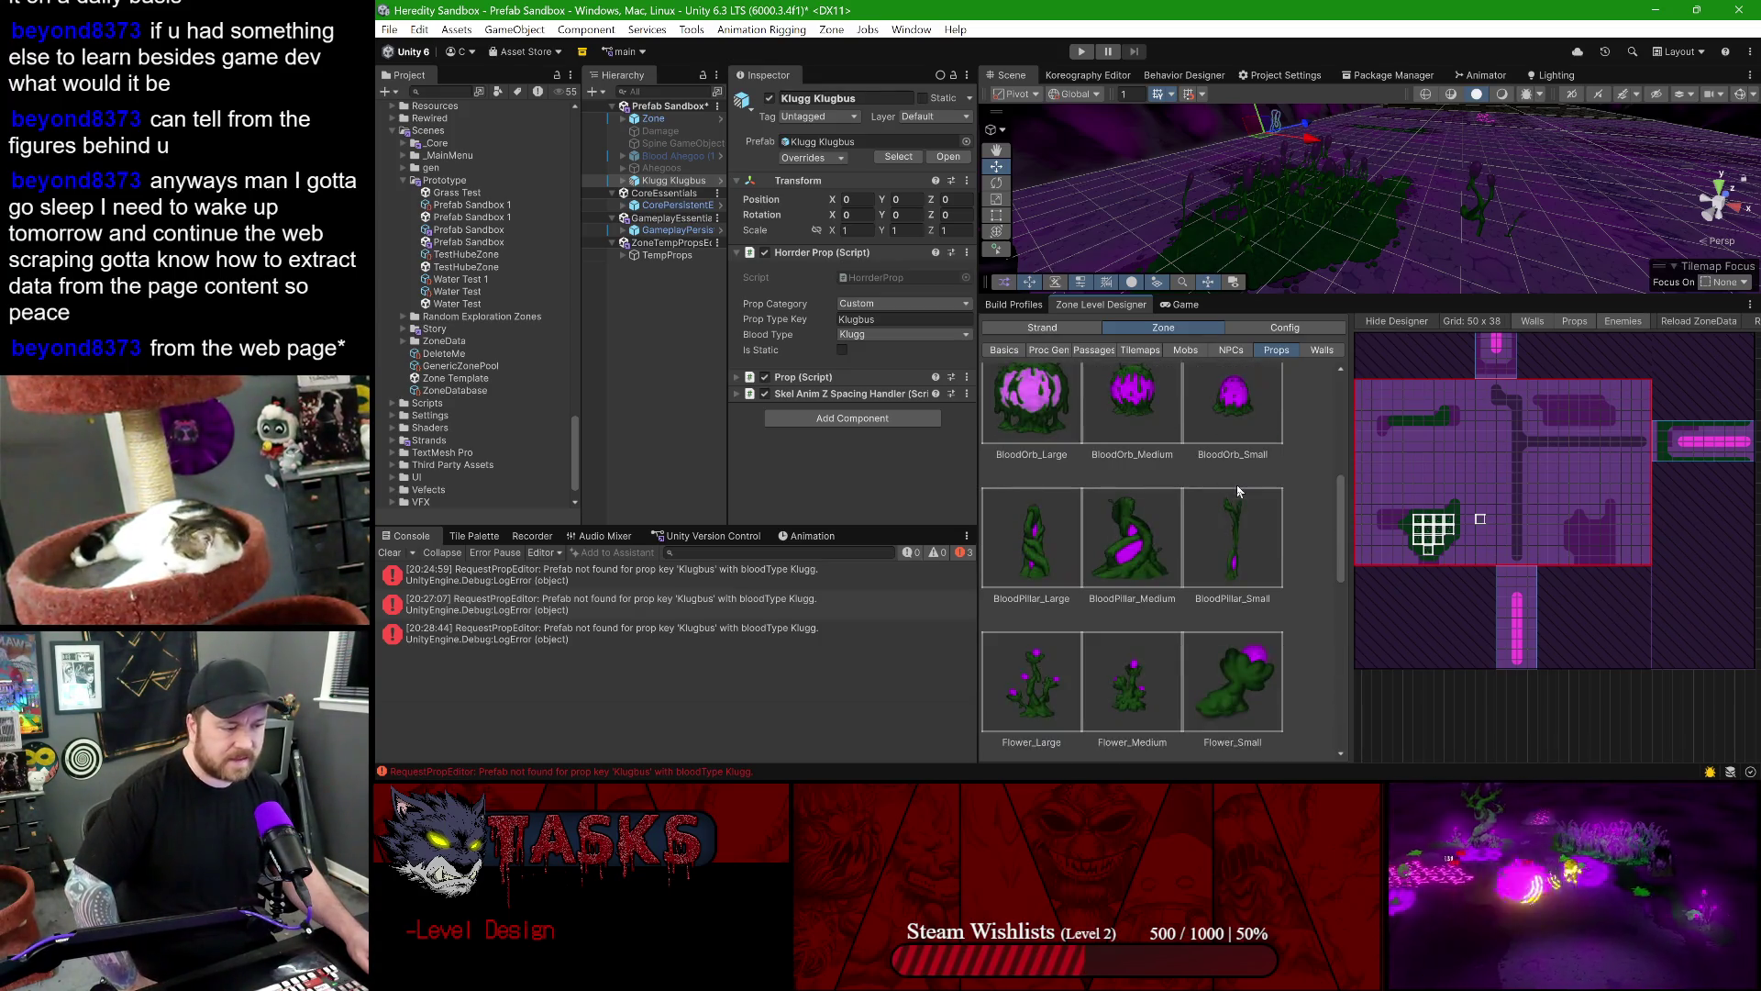
{"action": "scroll", "coordinate": [1237, 492], "scroll_direction": "up", "scroll_amount": 5}
{"action": "left_click", "coordinate": [1132, 467]}
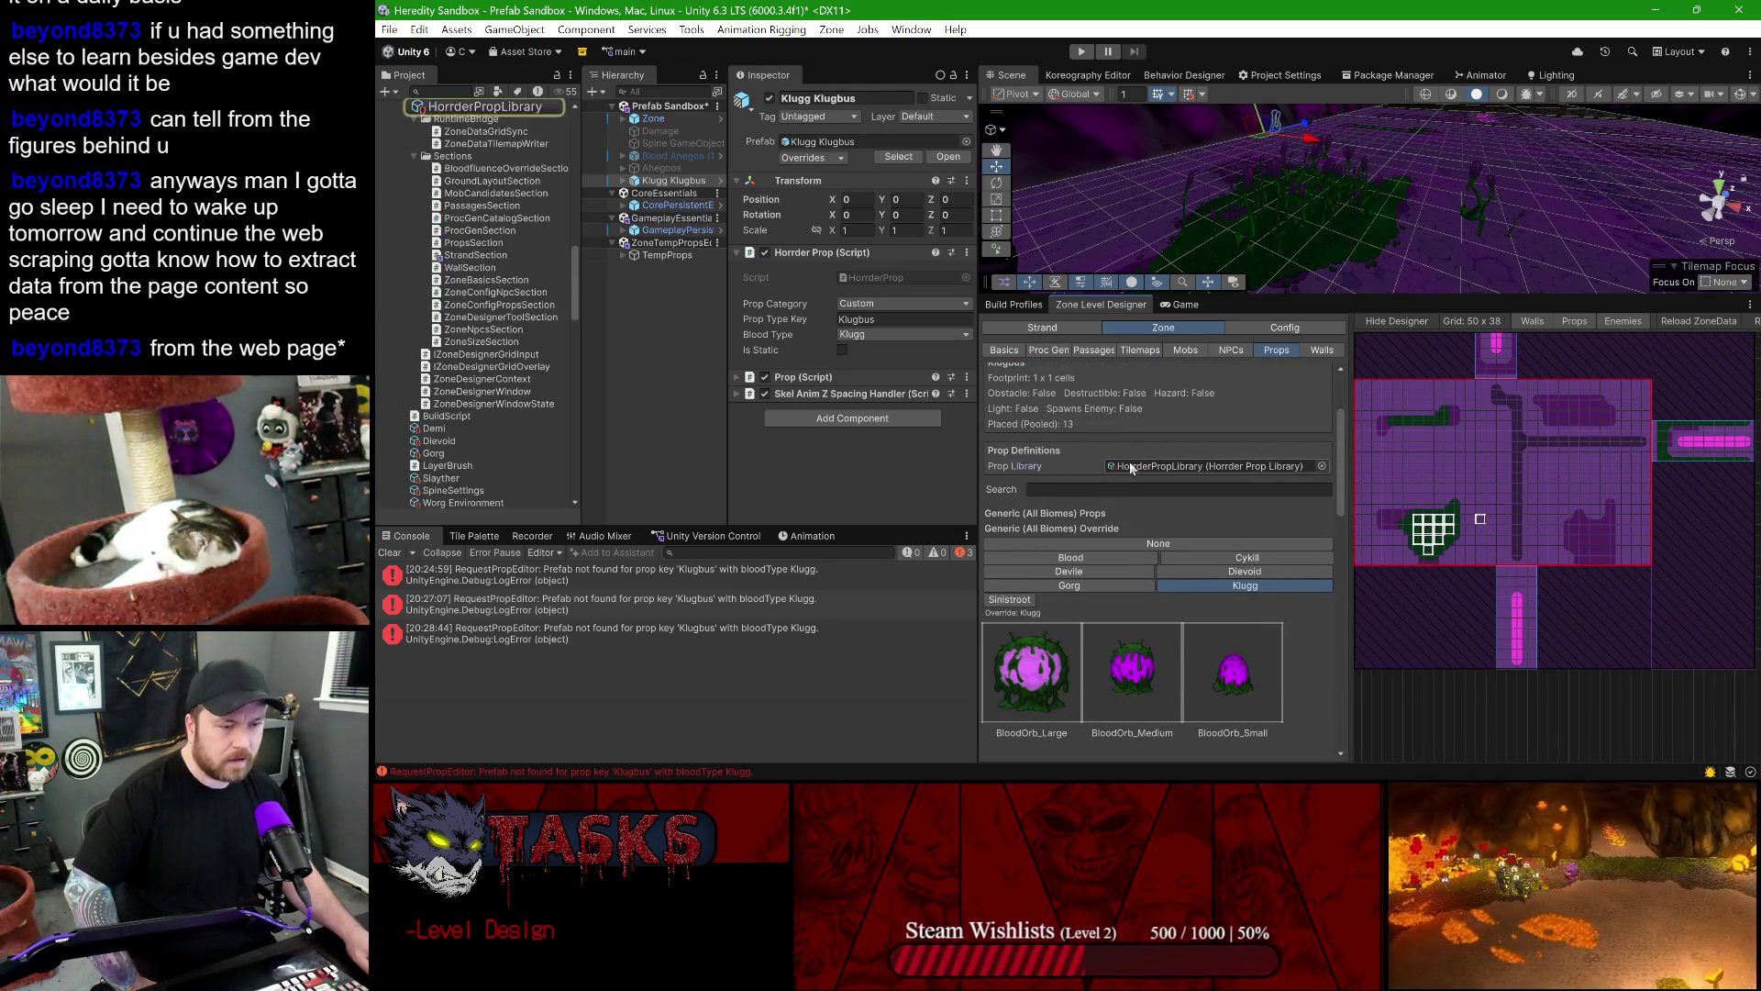
- Inspect the HorrderPropLibrary asset, then compare the Klugbus and Klugg-Hazard prop definitions
{"action": "left_click", "coordinate": [516, 108]}
{"action": "scroll", "coordinate": [791, 286], "scroll_direction": "down", "scroll_amount": 3}
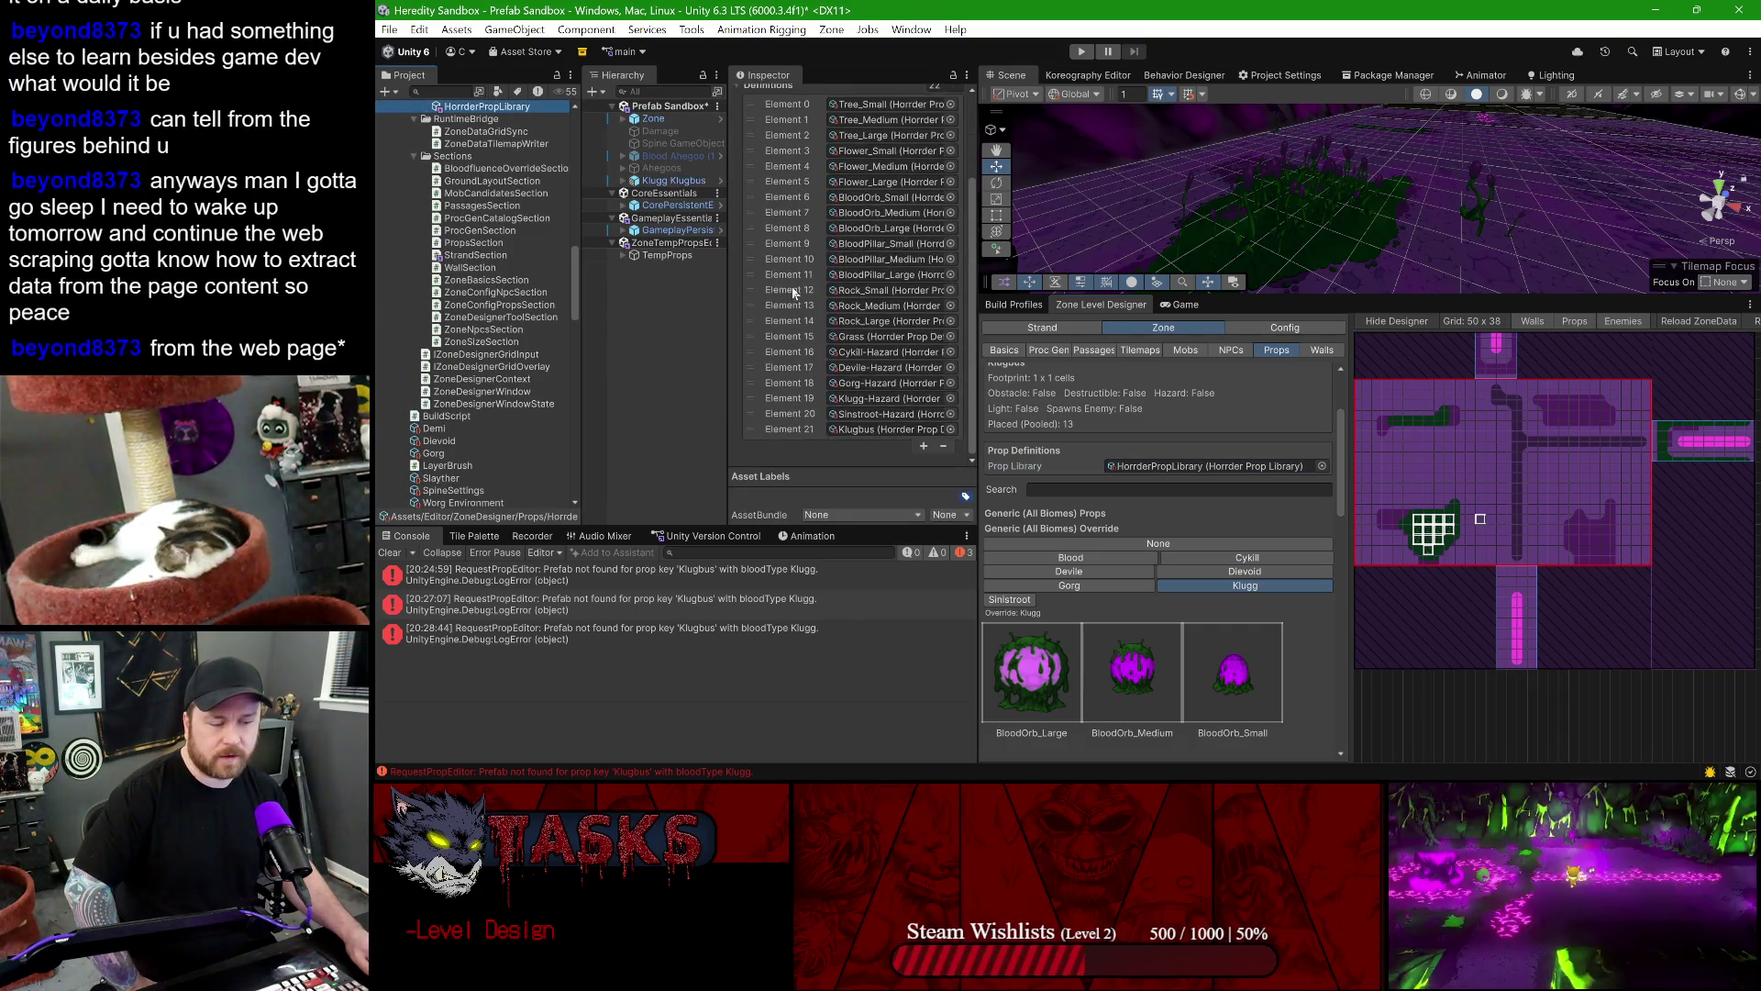
{"action": "left_click", "coordinate": [865, 431]}
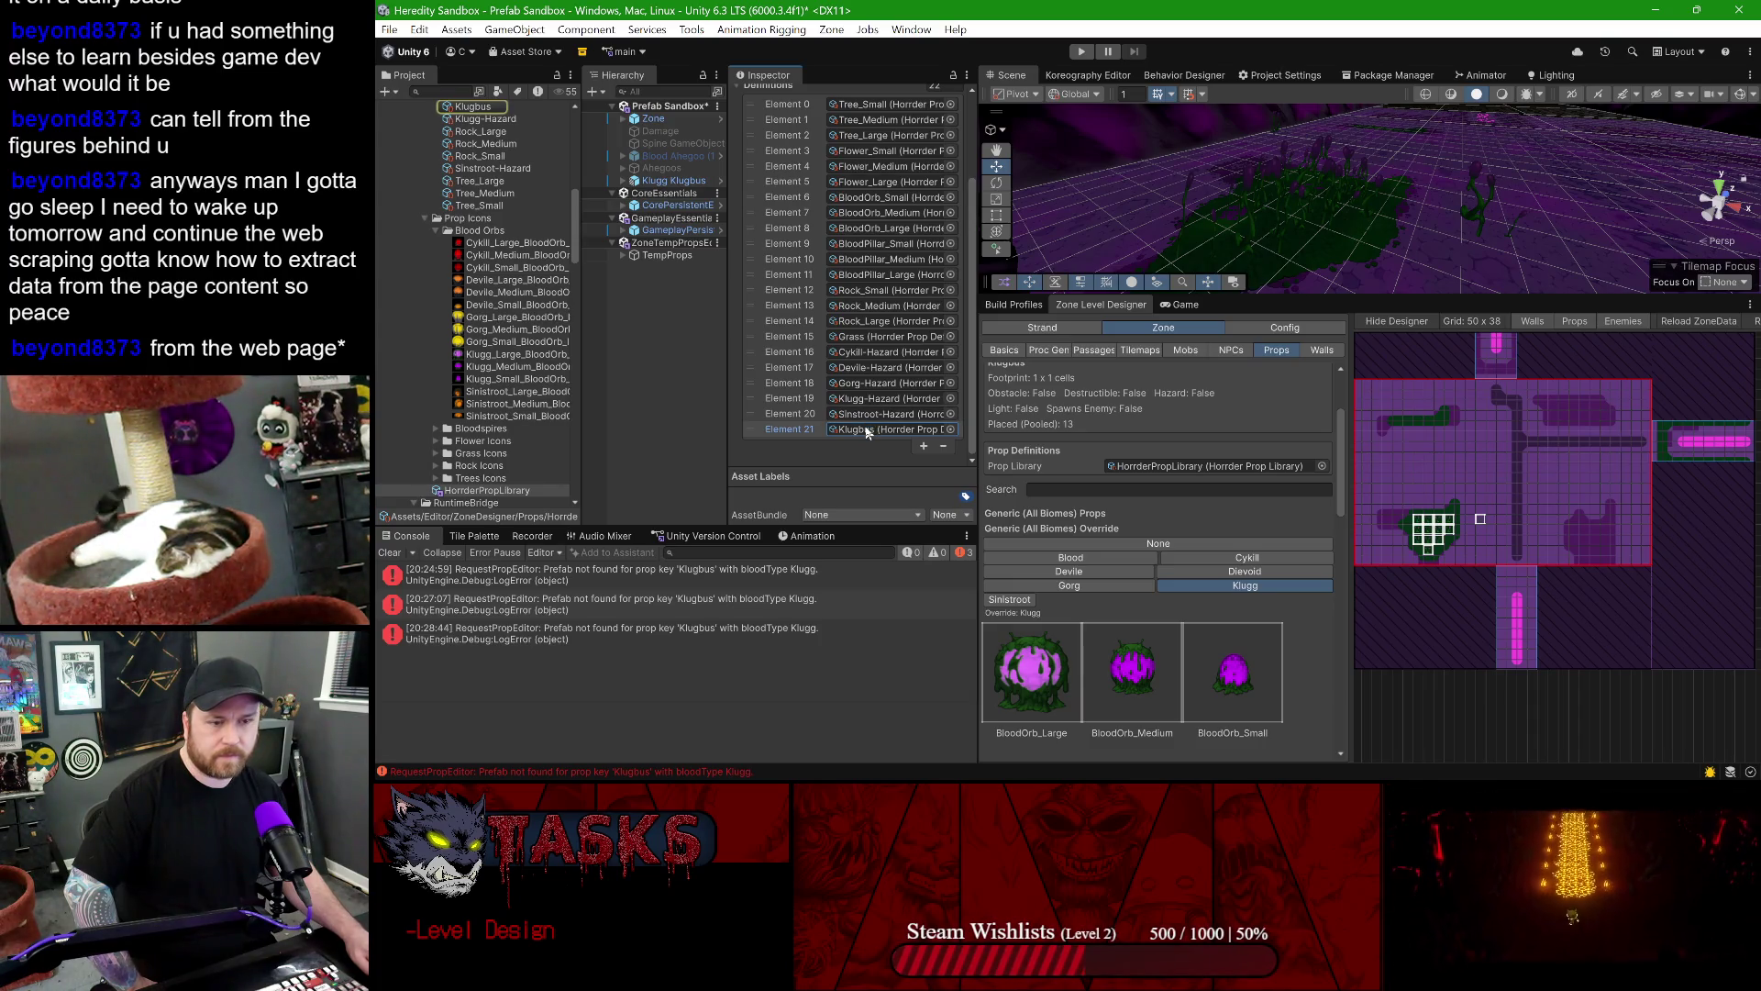
{"action": "left_click", "coordinate": [491, 107]}
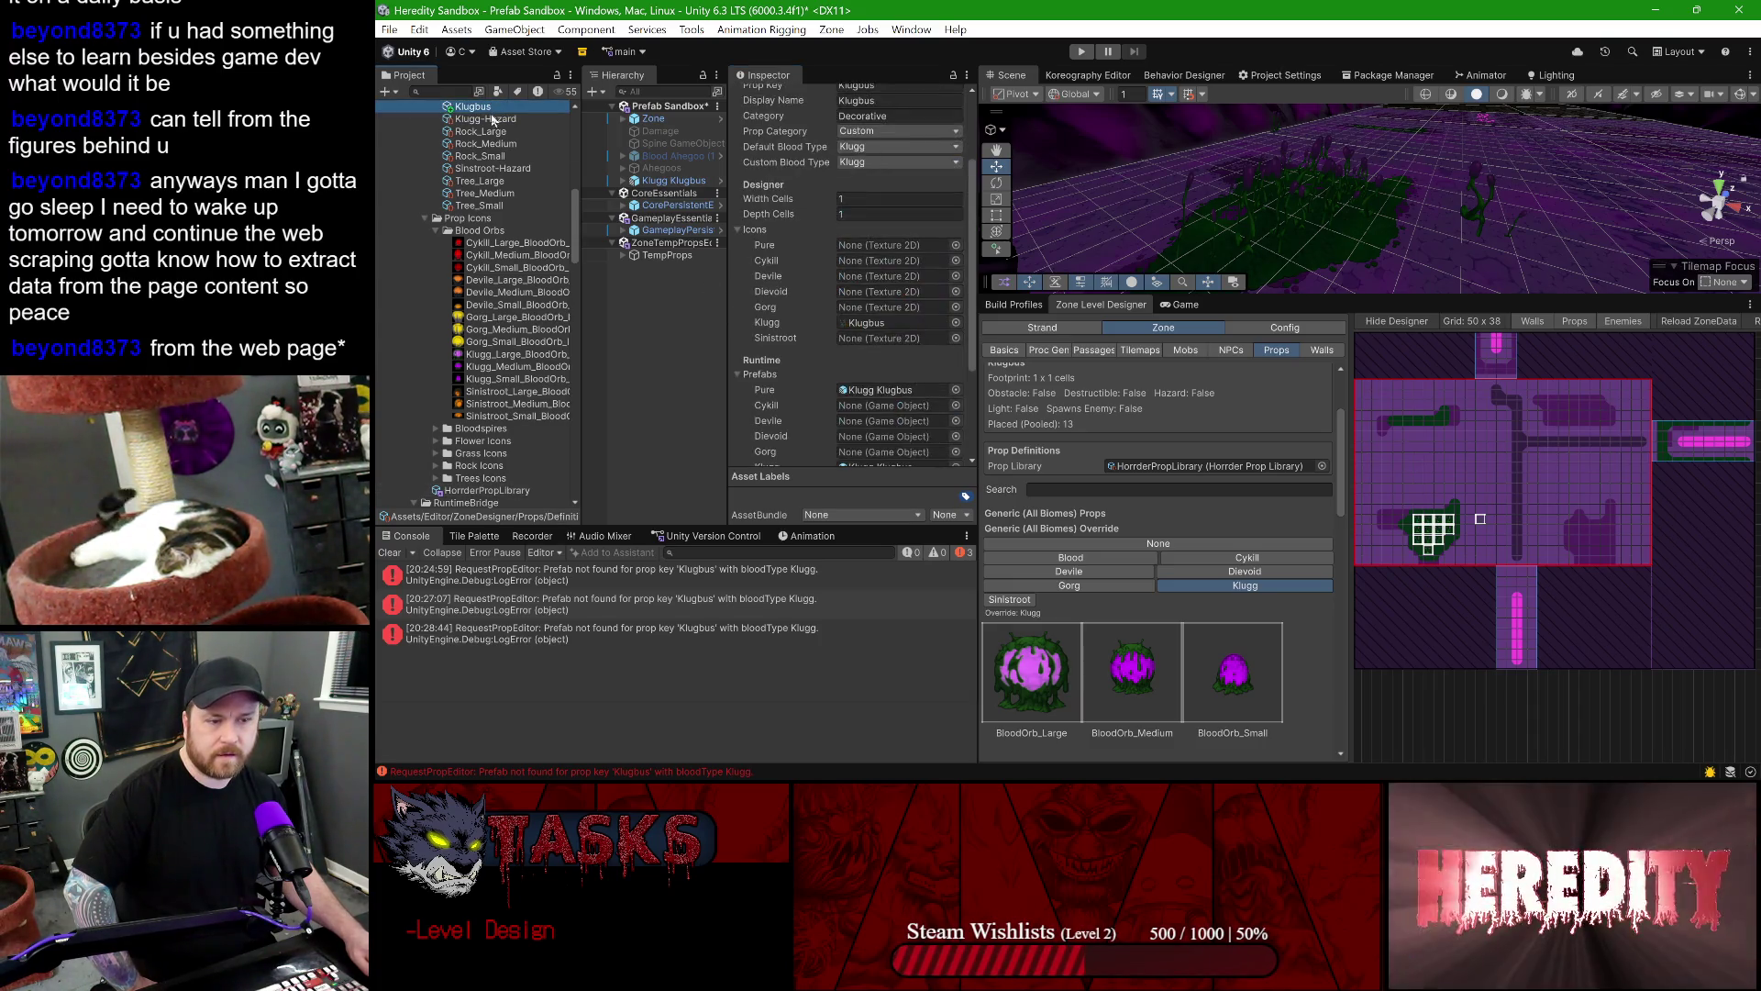
{"action": "left_click", "coordinate": [507, 120]}
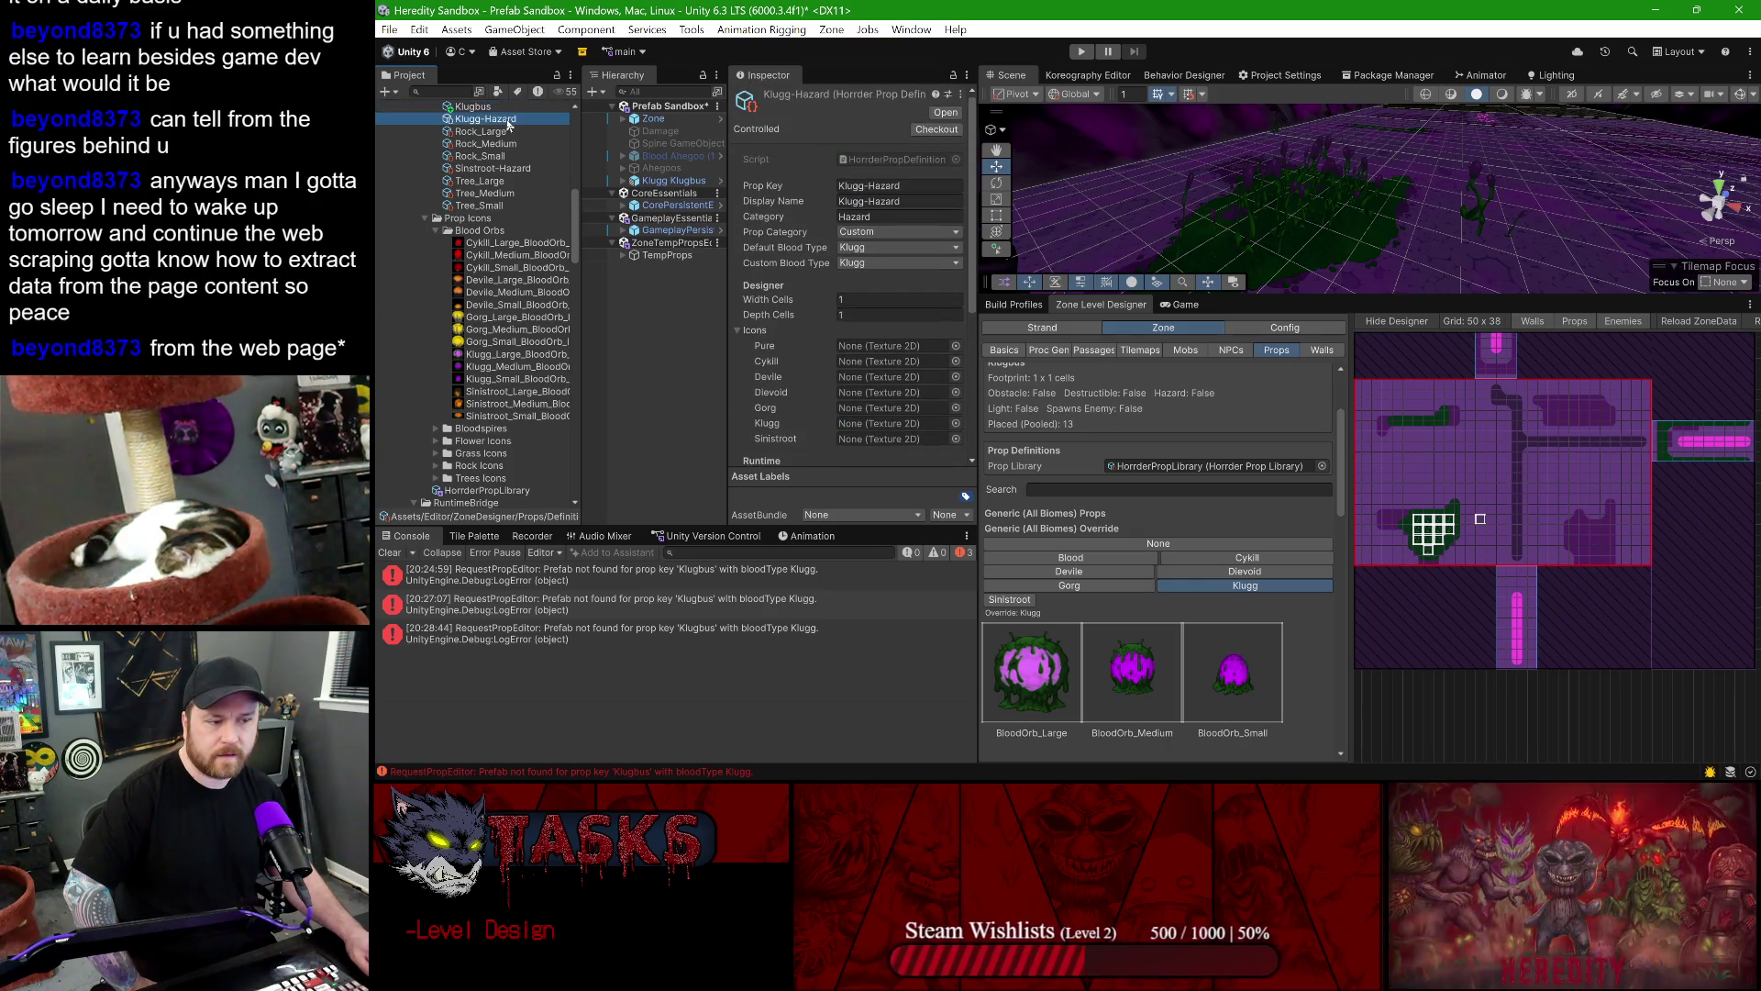
{"action": "left_click", "coordinate": [504, 107]}
{"action": "left_click", "coordinate": [507, 120]}
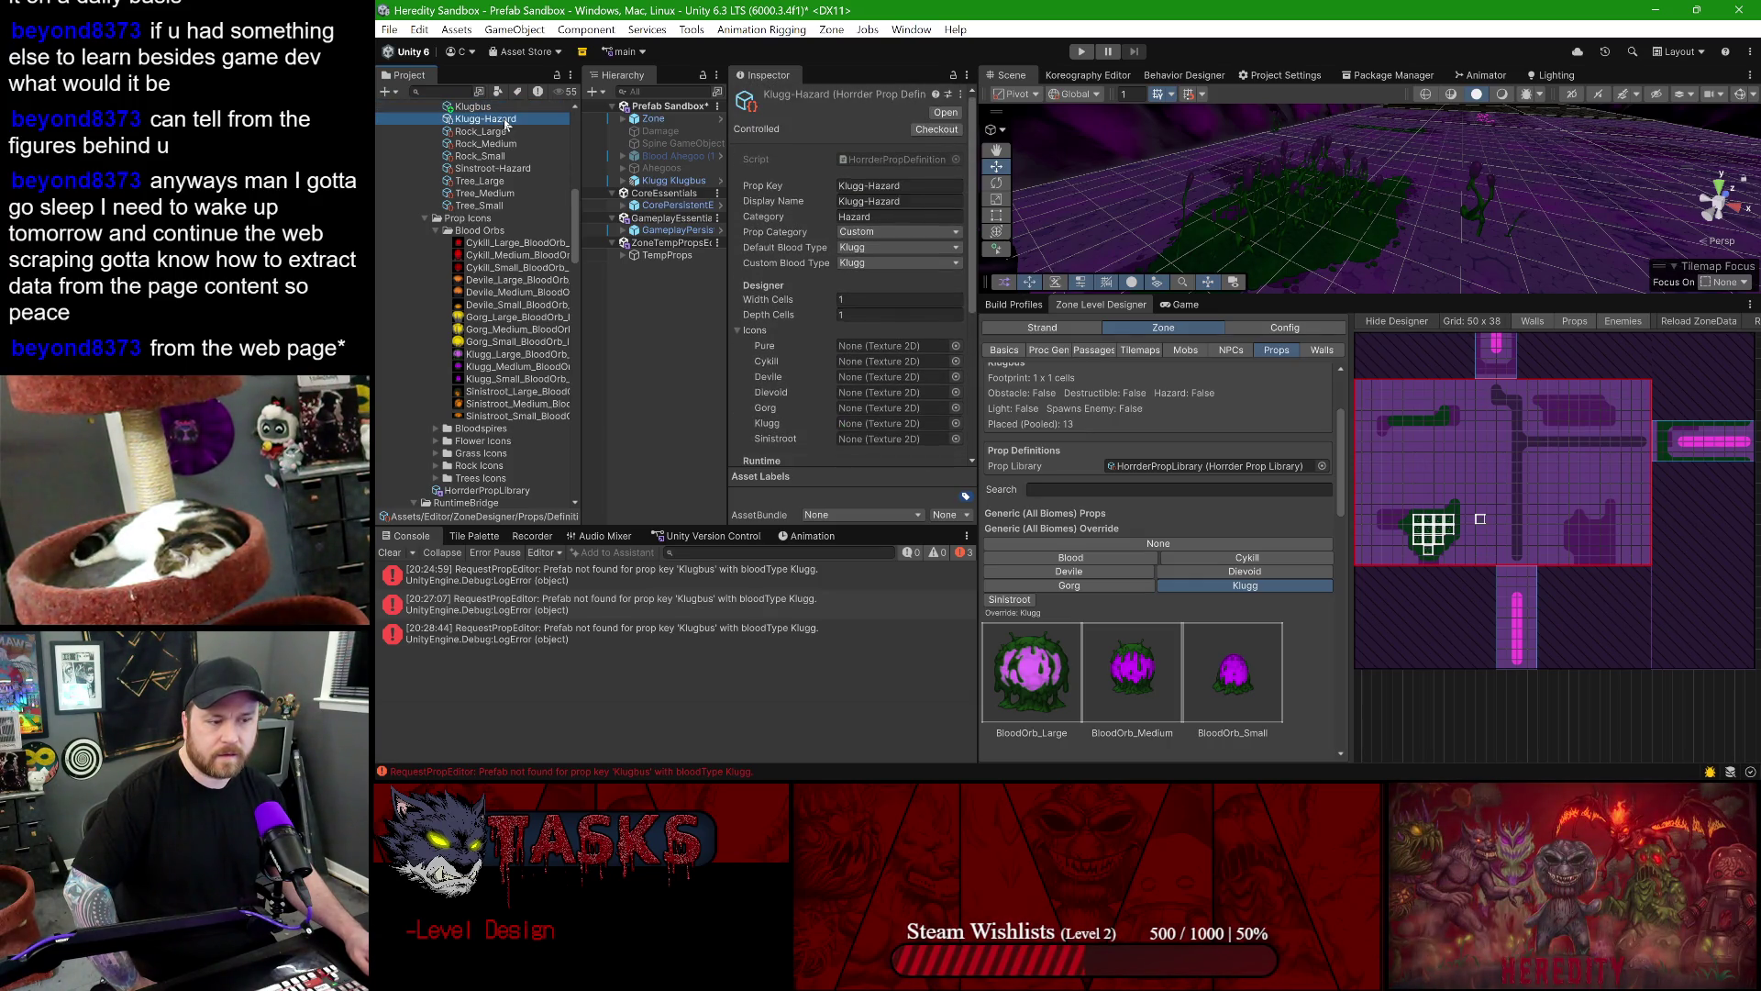
- Switch between the Klugbus and Klugg-Hazard definitions to view their prefabs and flags
{"action": "left_click", "coordinate": [495, 106]}
{"action": "left_click", "coordinate": [500, 120]}
{"action": "scroll", "coordinate": [859, 302], "scroll_direction": "down", "scroll_amount": 5}
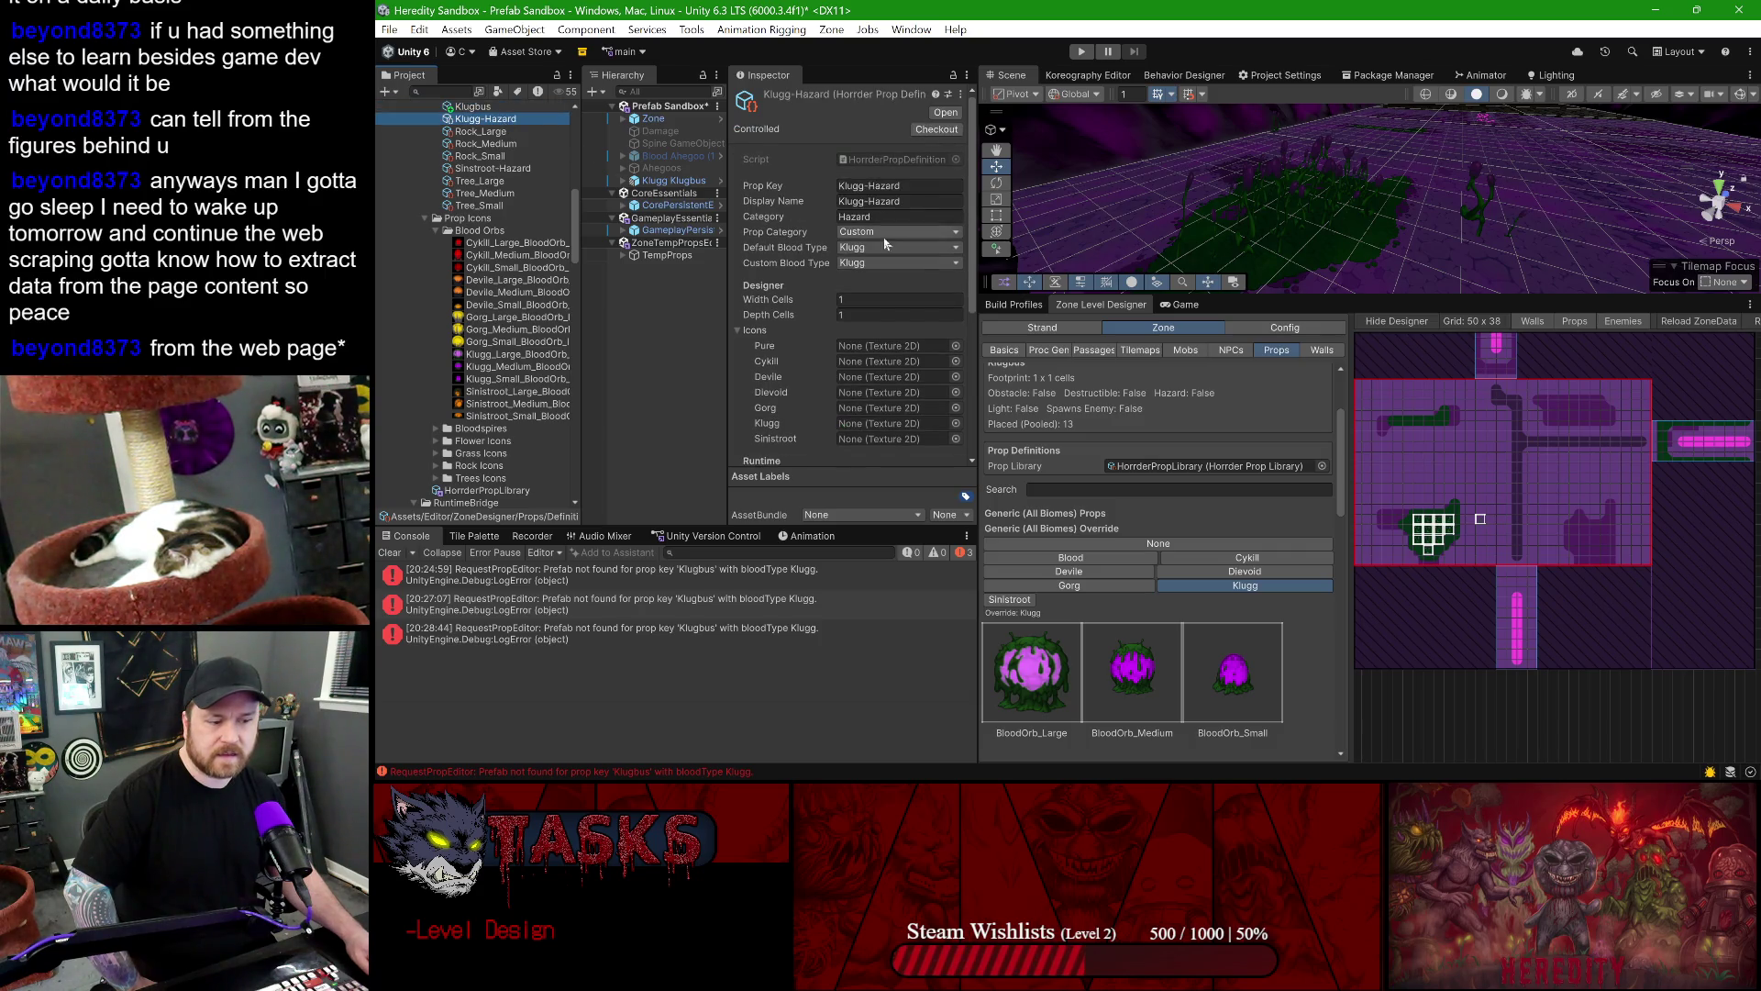
{"action": "left_click", "coordinate": [463, 108]}
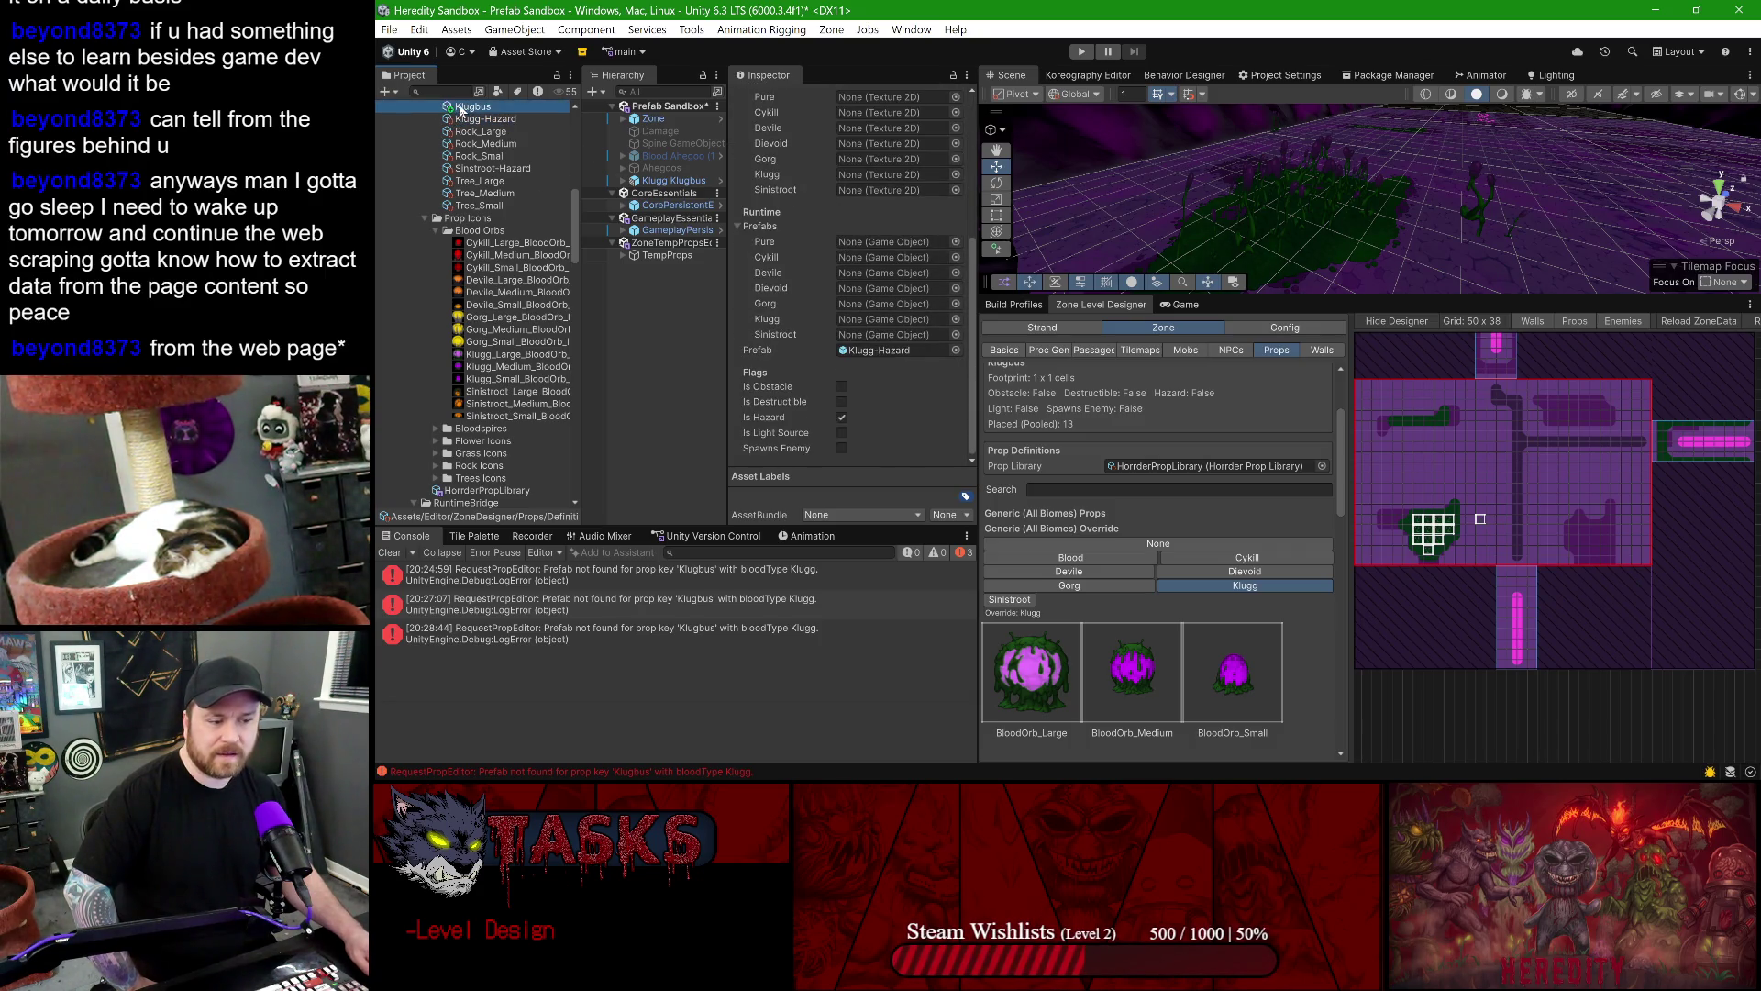
{"action": "left_click", "coordinate": [468, 119]}
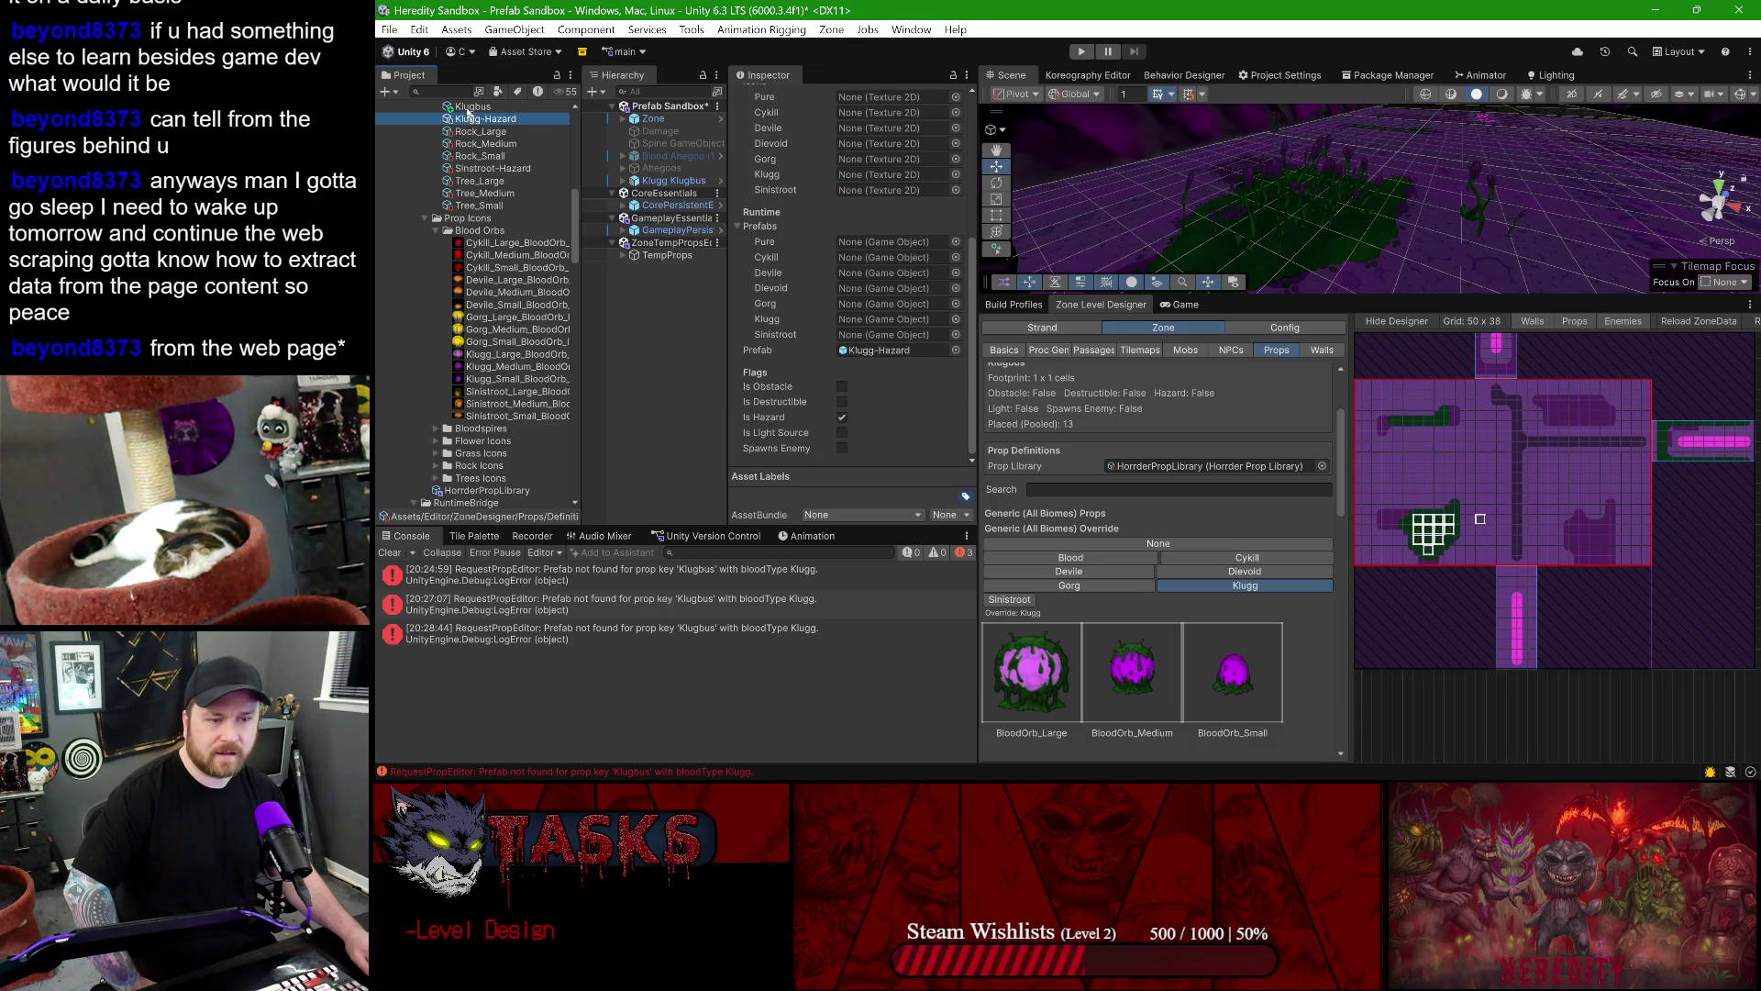
- Turn Is Hazard on for Klugbus, then clear it again
{"action": "left_click", "coordinate": [469, 108]}
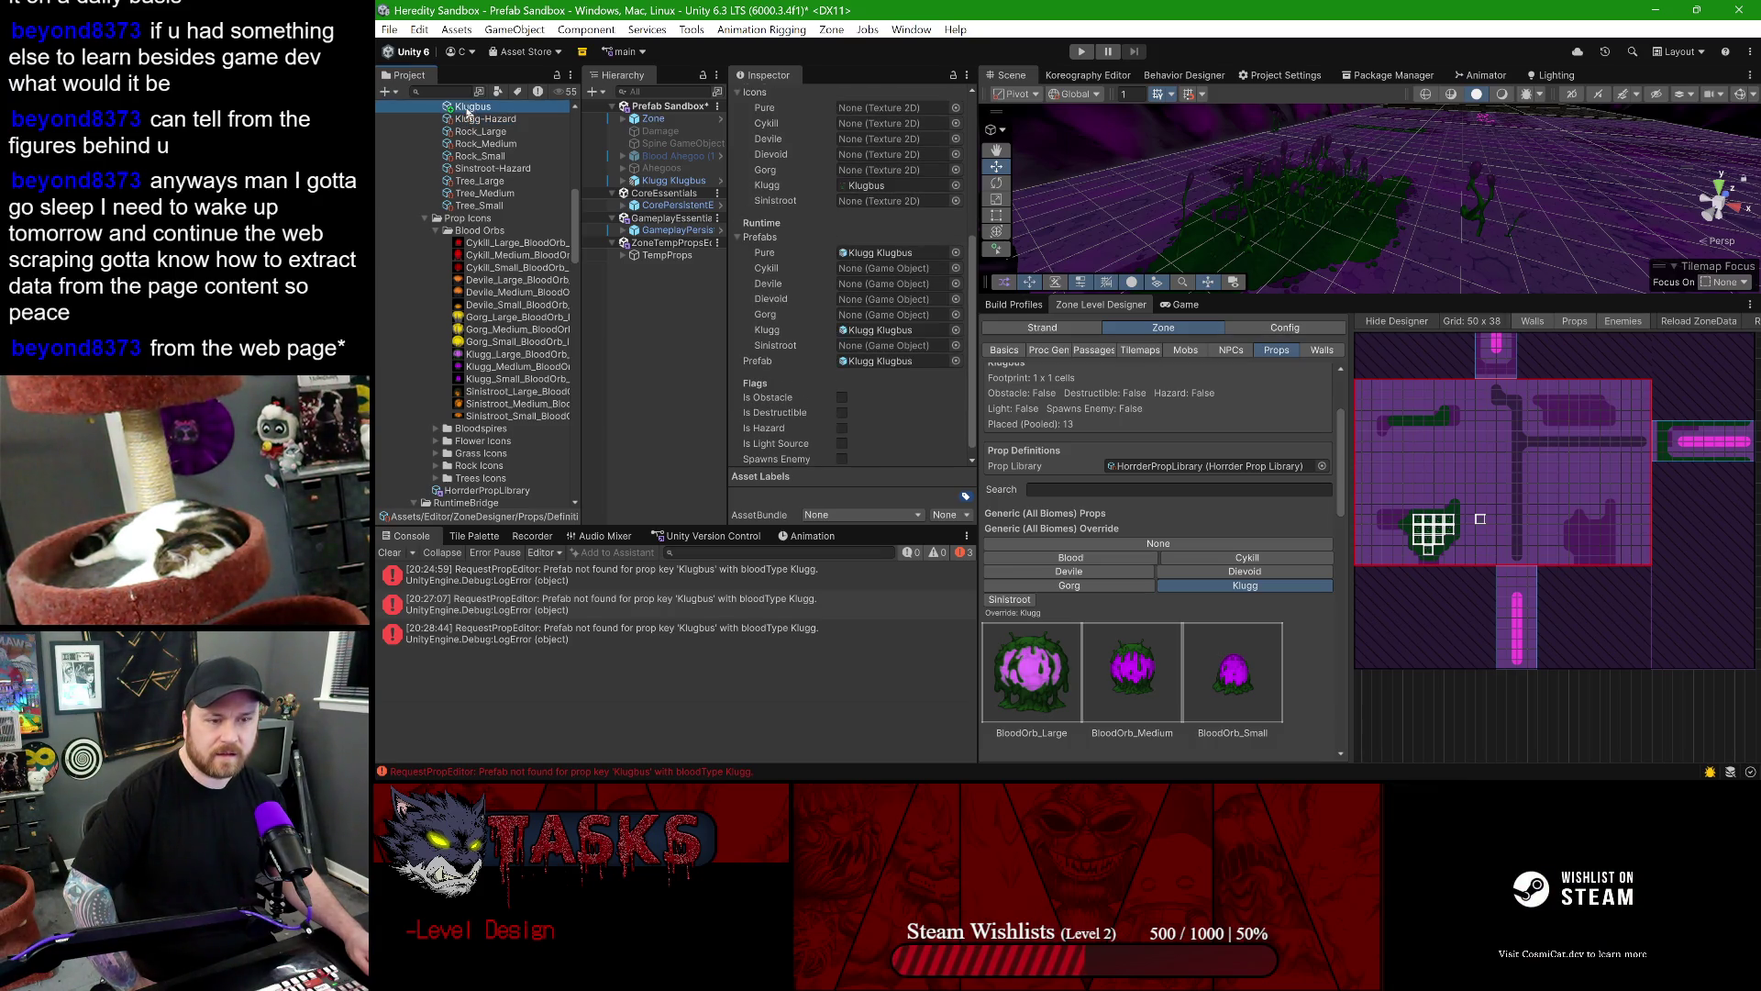
{"action": "left_click", "coordinate": [841, 429]}
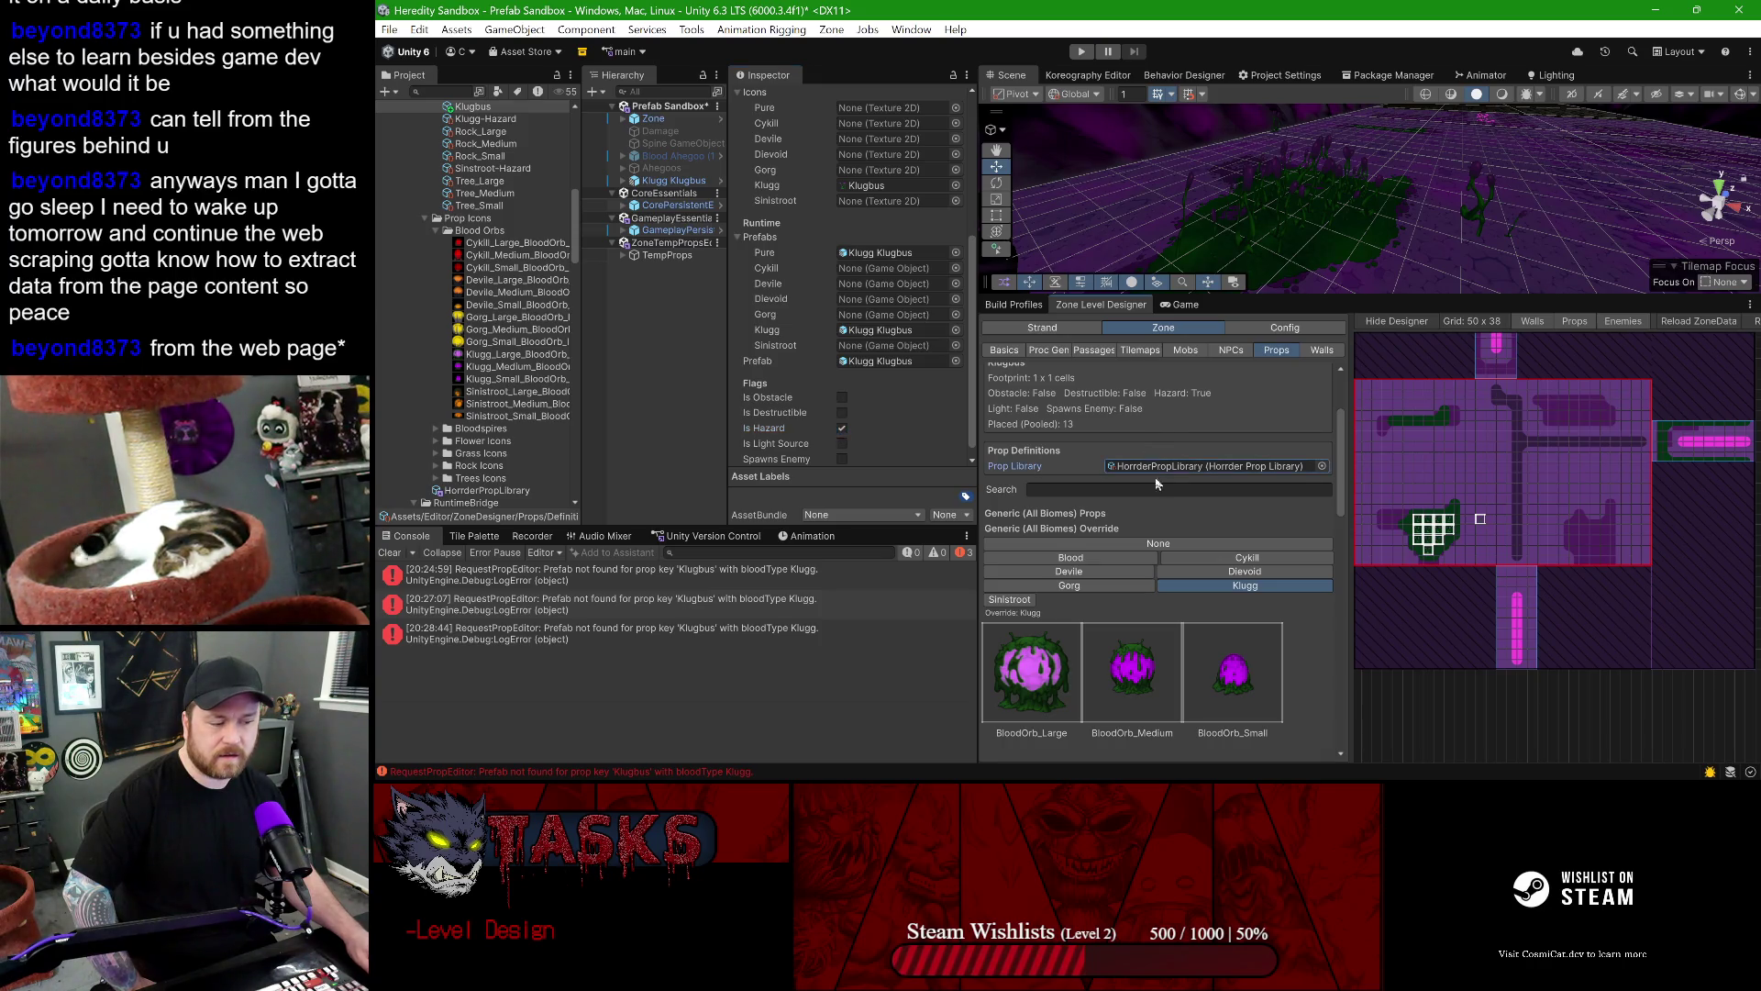
{"action": "scroll", "coordinate": [1154, 569], "scroll_direction": "down", "scroll_amount": 8}
{"action": "left_click", "coordinate": [841, 427]}
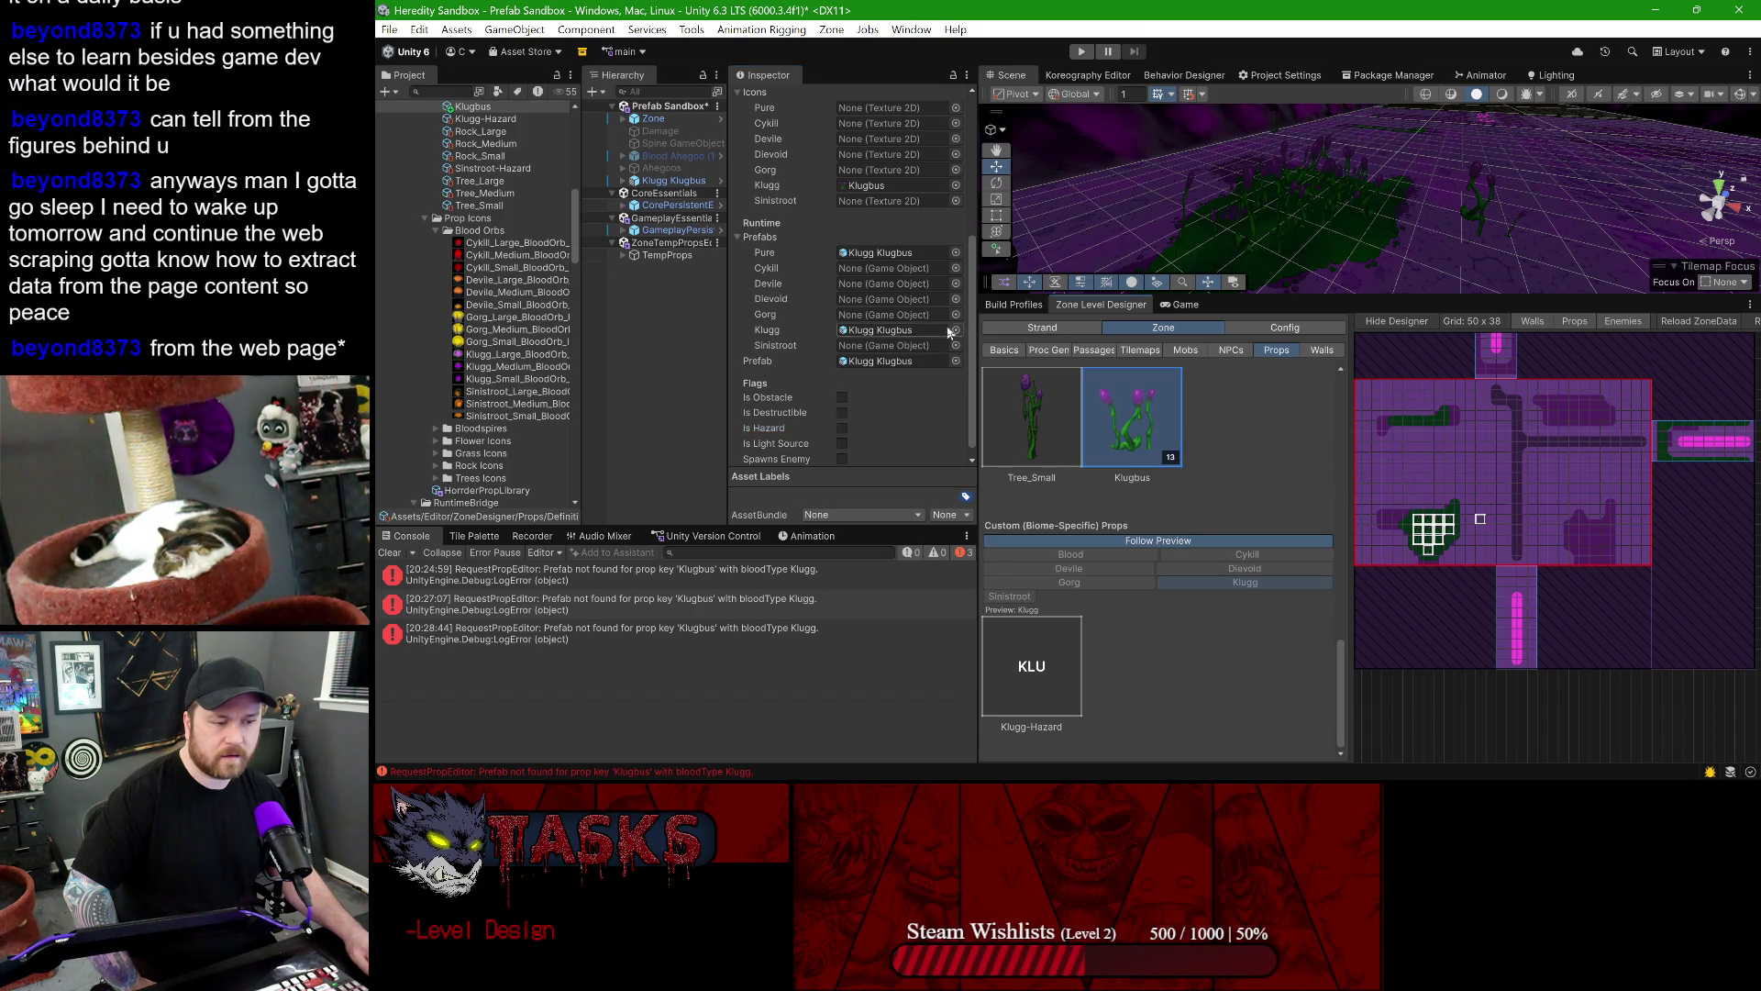
{"action": "scroll", "coordinate": [890, 315], "scroll_direction": "up", "scroll_amount": 5}
{"action": "scroll", "coordinate": [1276, 394], "scroll_direction": "up", "scroll_amount": 2}
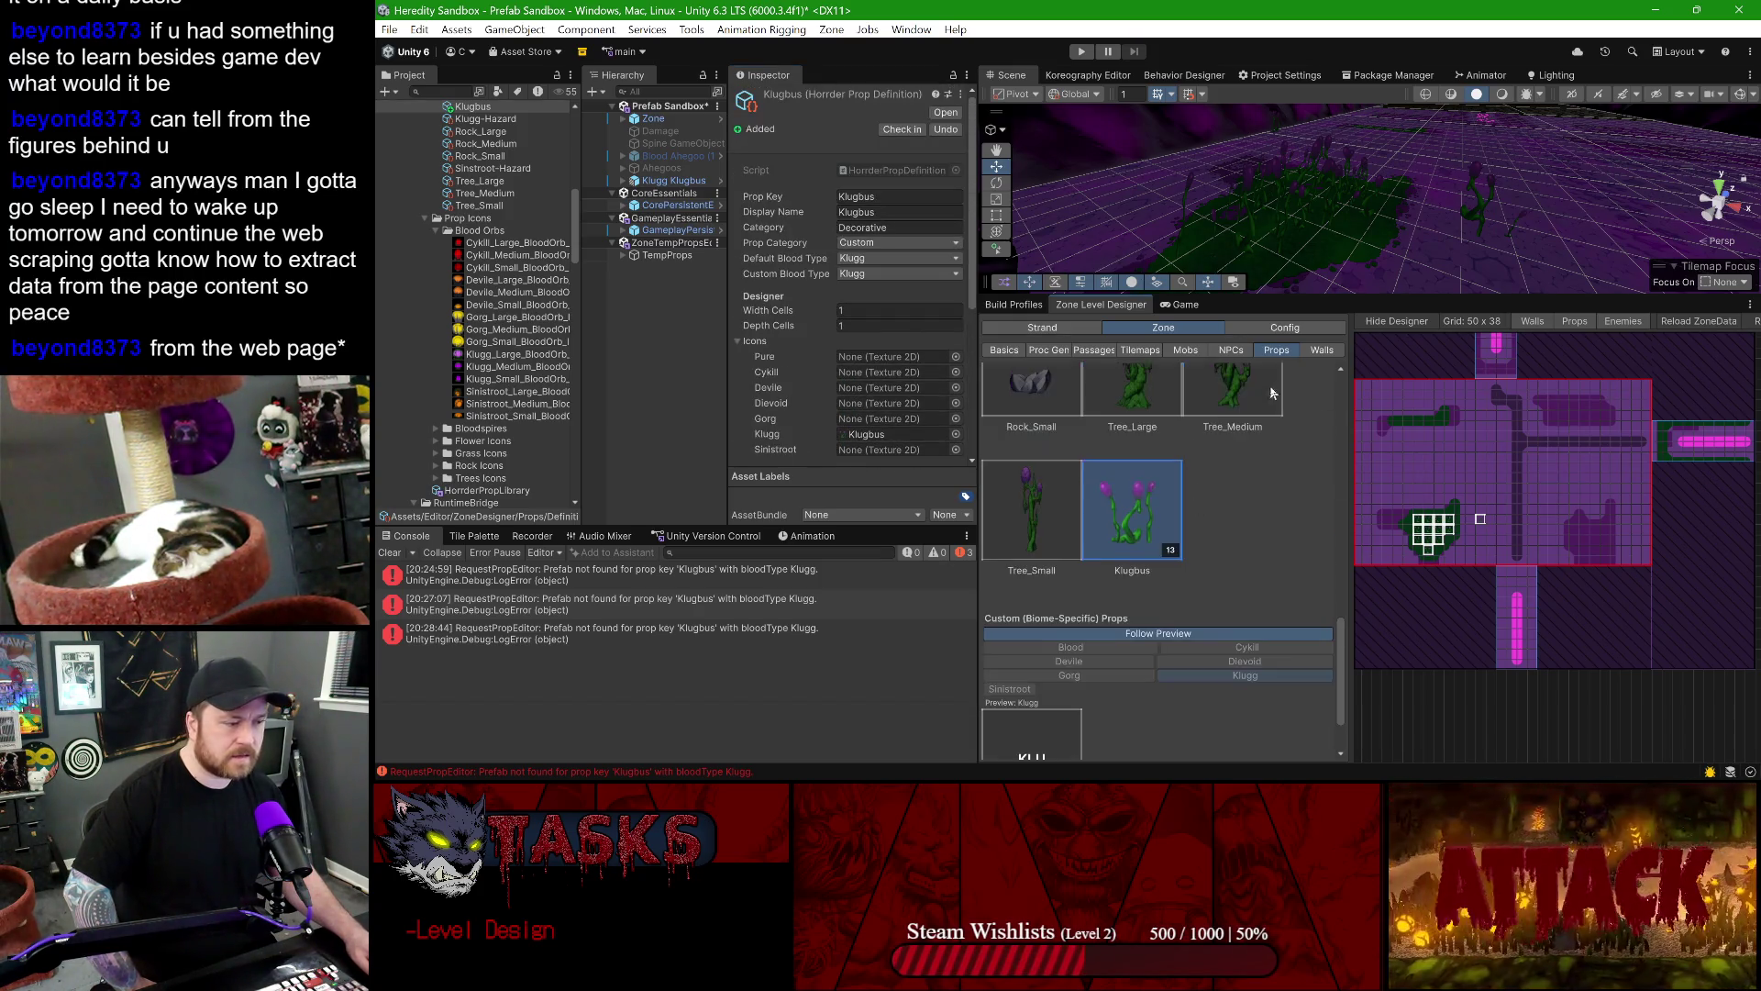
{"action": "scroll", "coordinate": [1193, 487], "scroll_direction": "down", "scroll_amount": 4}
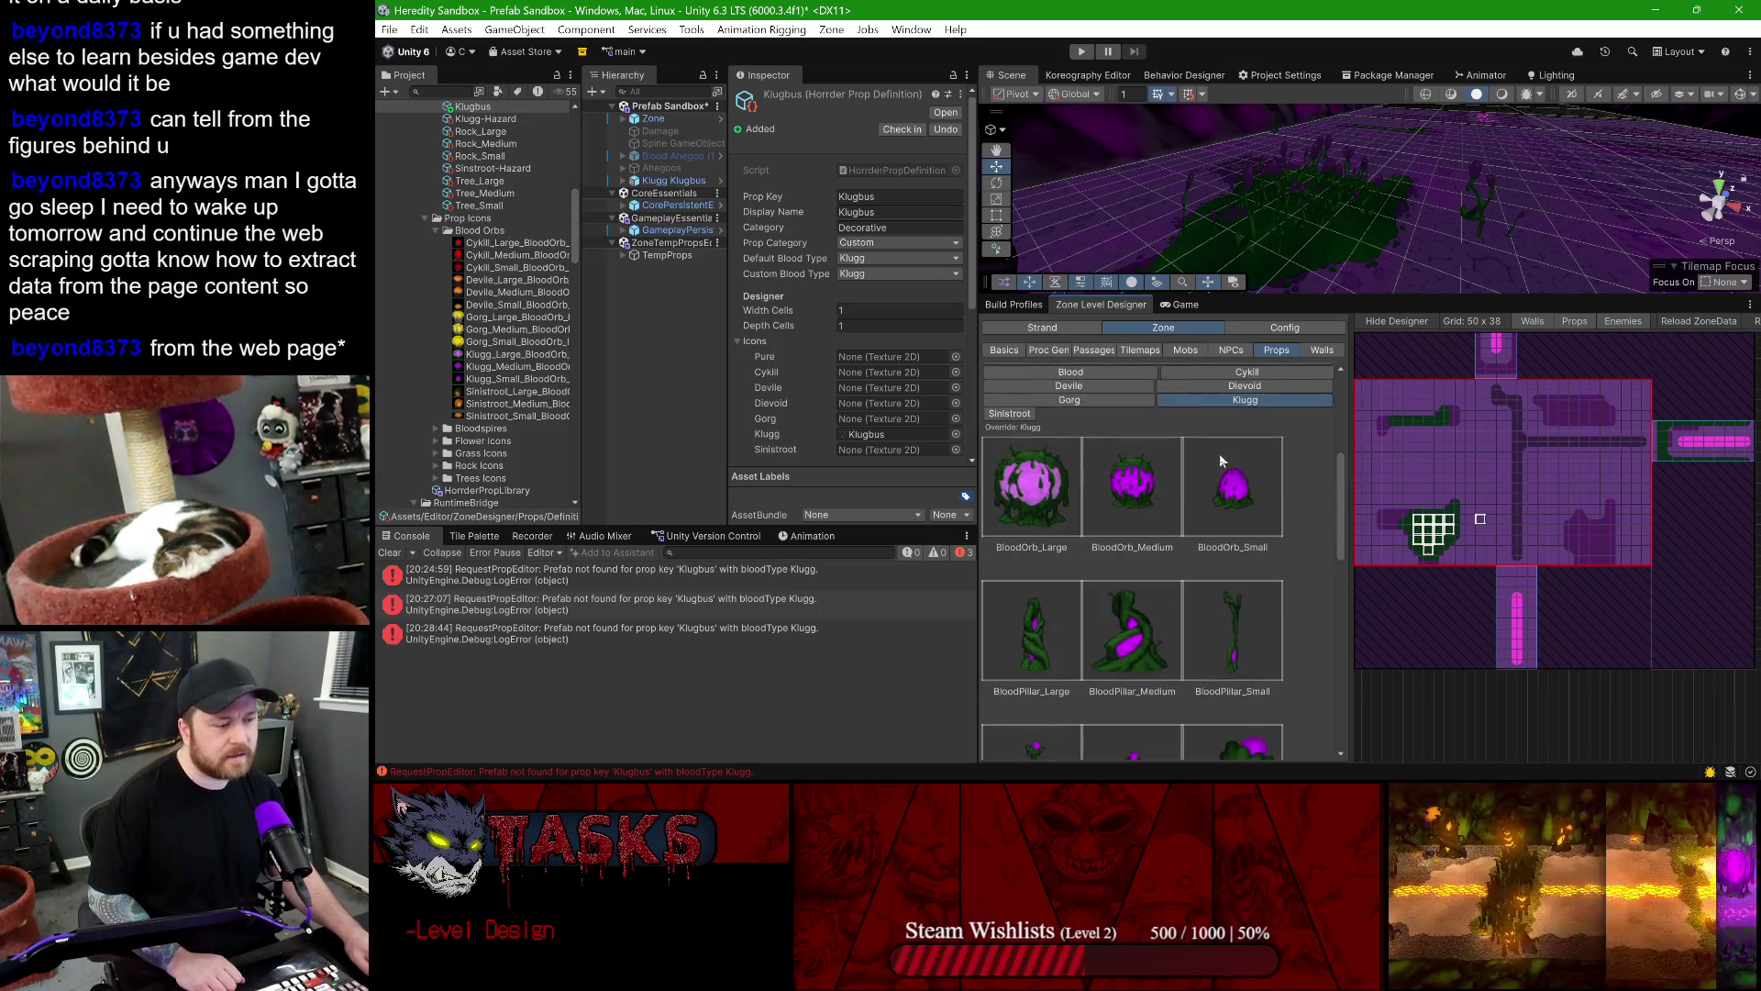
{"action": "scroll", "coordinate": [1220, 453], "scroll_direction": "up", "scroll_amount": 4}
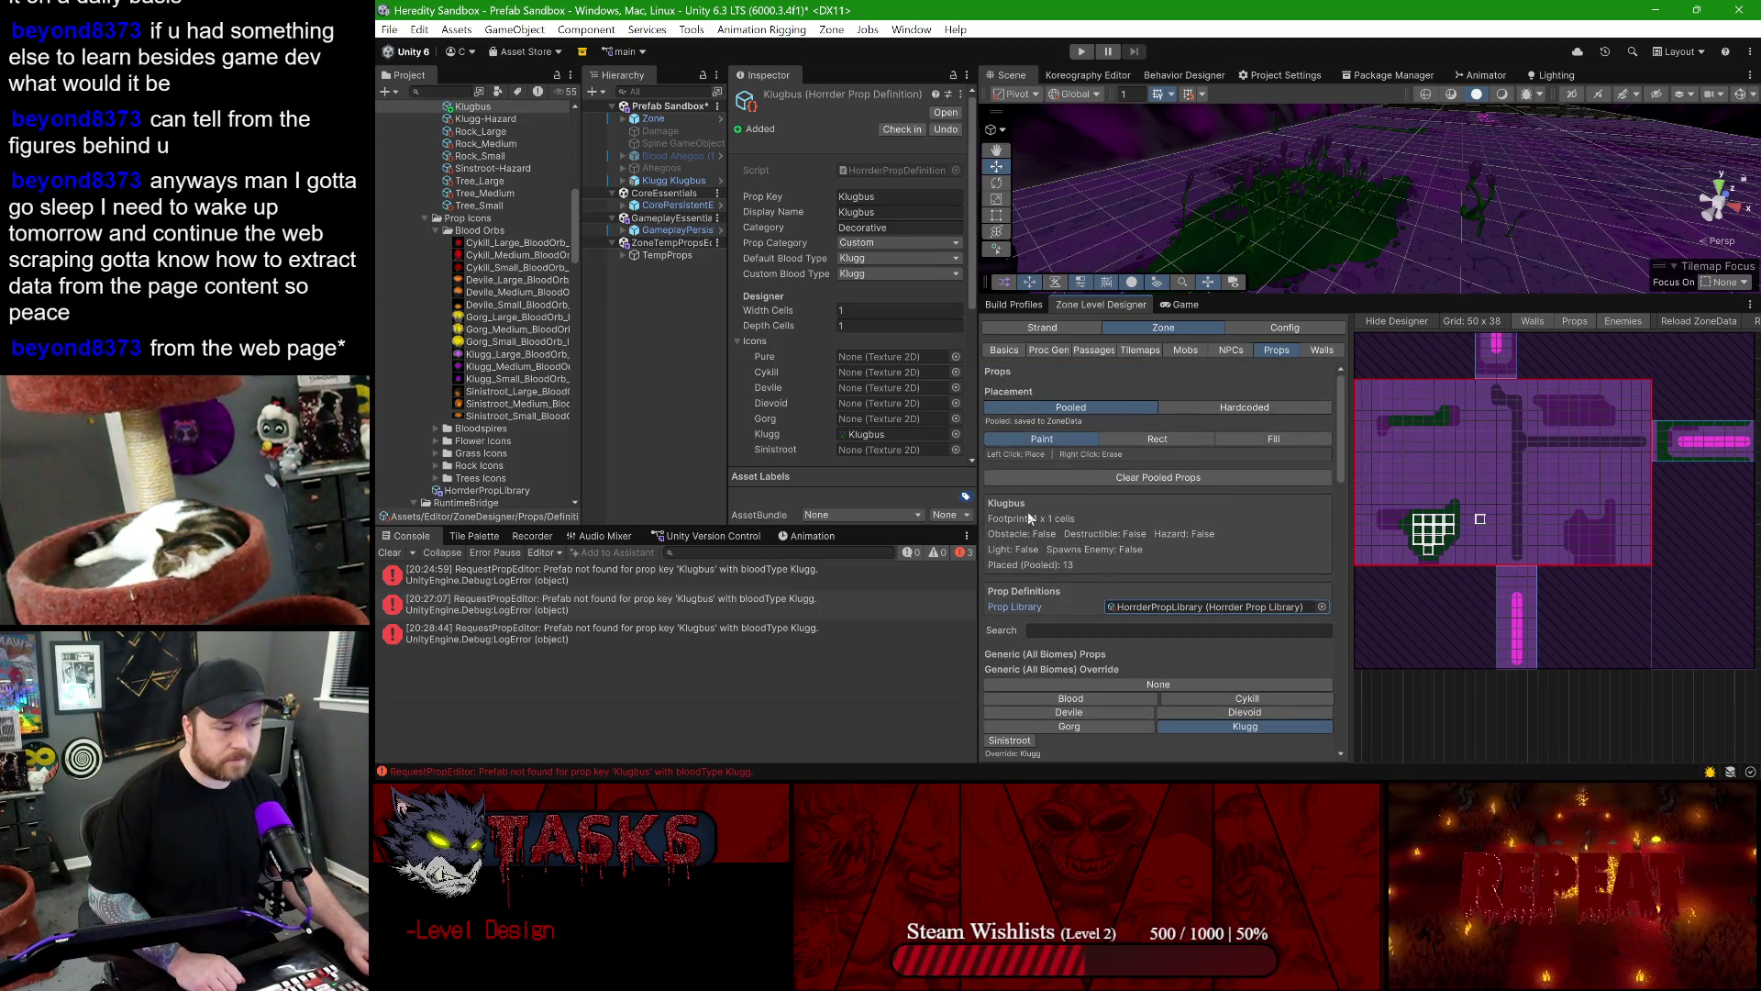
{"action": "scroll", "coordinate": [1033, 486], "scroll_direction": "down", "scroll_amount": 3}
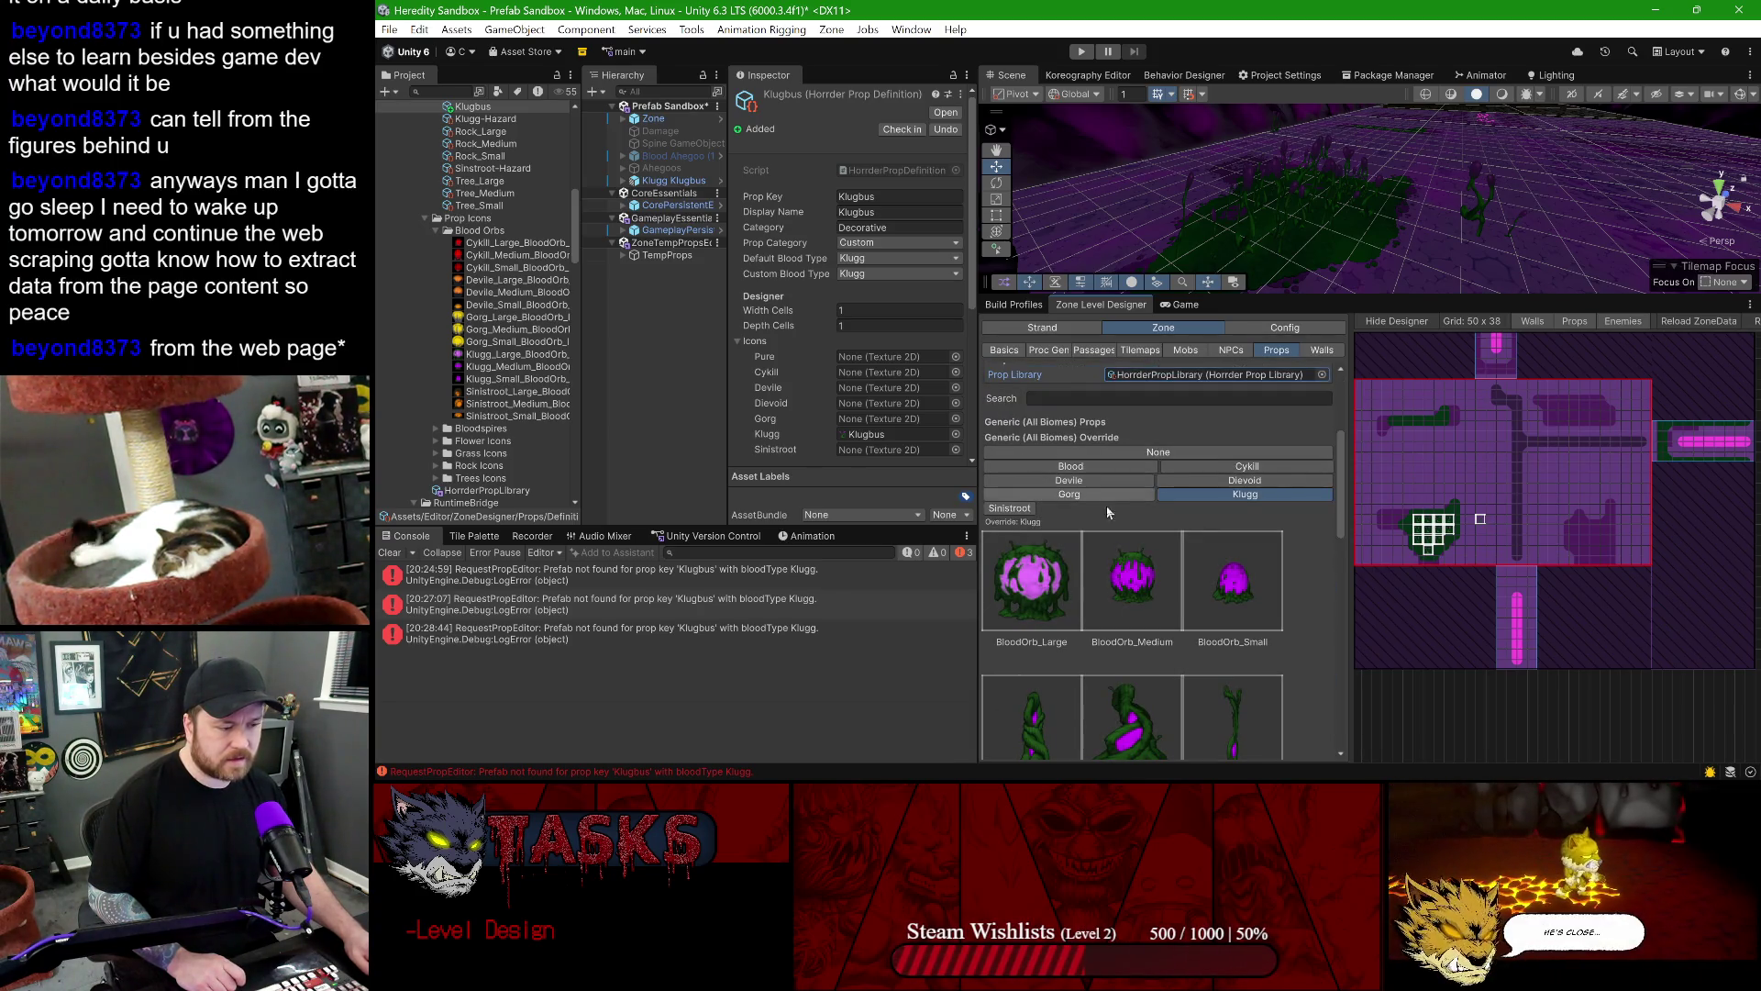
{"action": "scroll", "coordinate": [1096, 596], "scroll_direction": "down", "scroll_amount": 6}
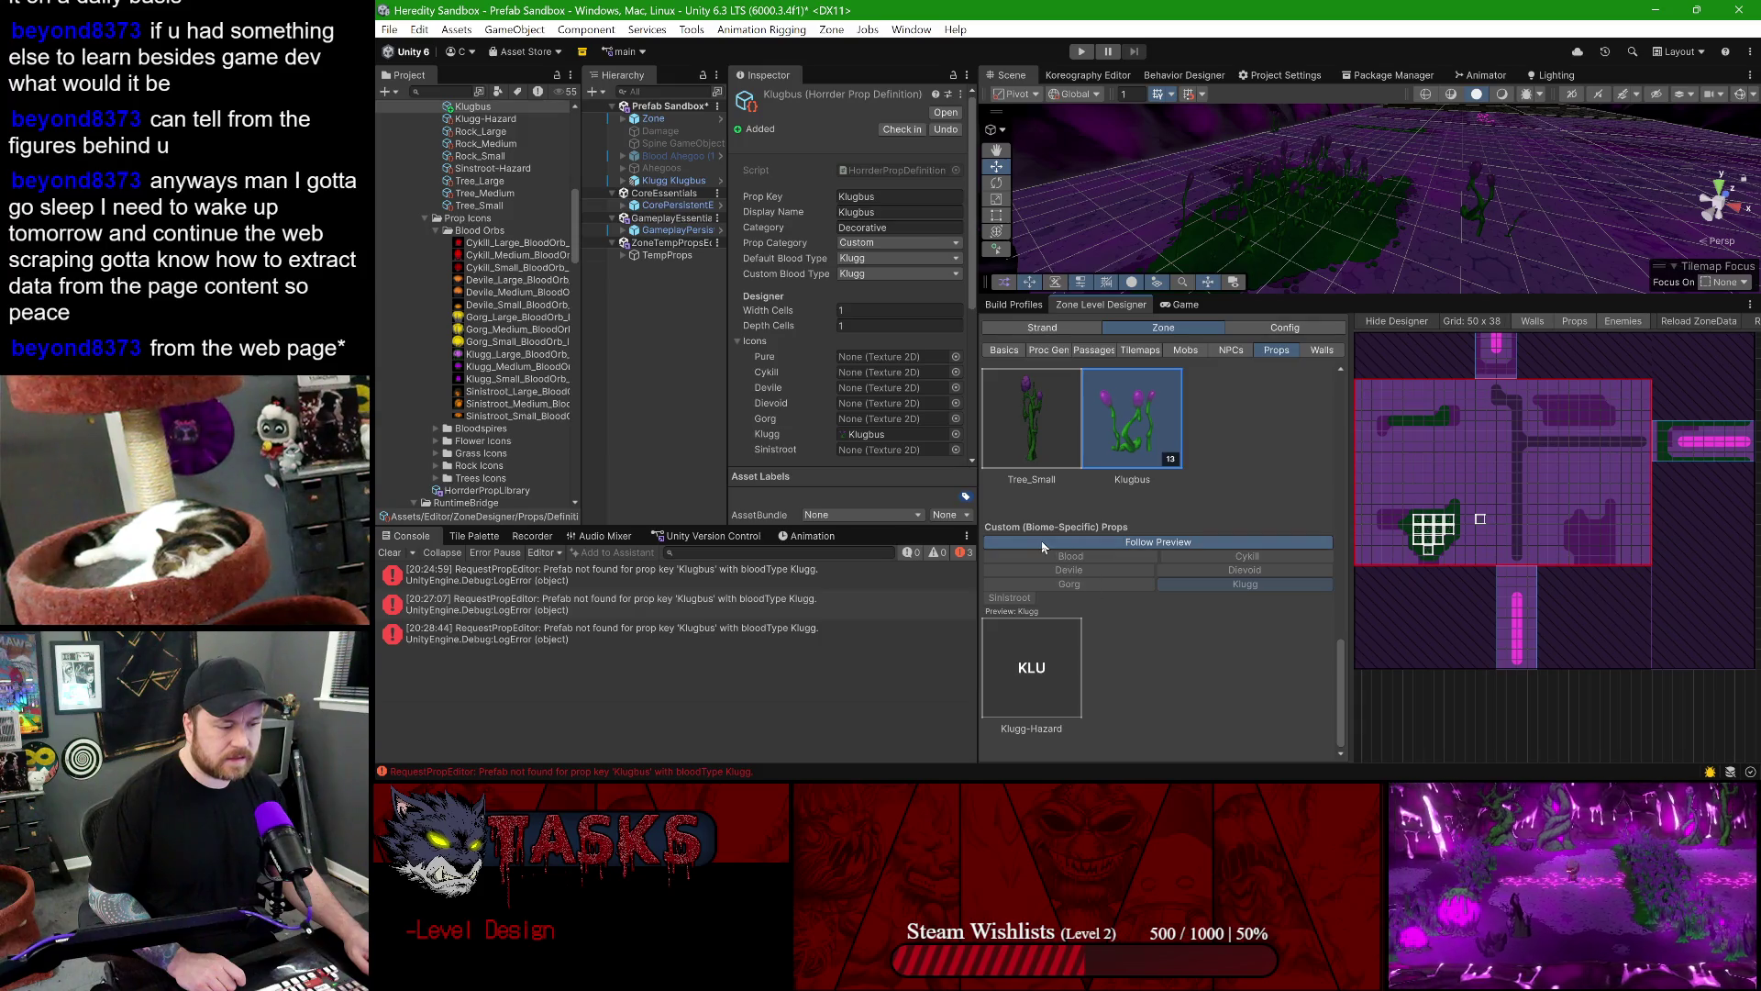
{"action": "mouse_move", "coordinate": [1092, 775]}
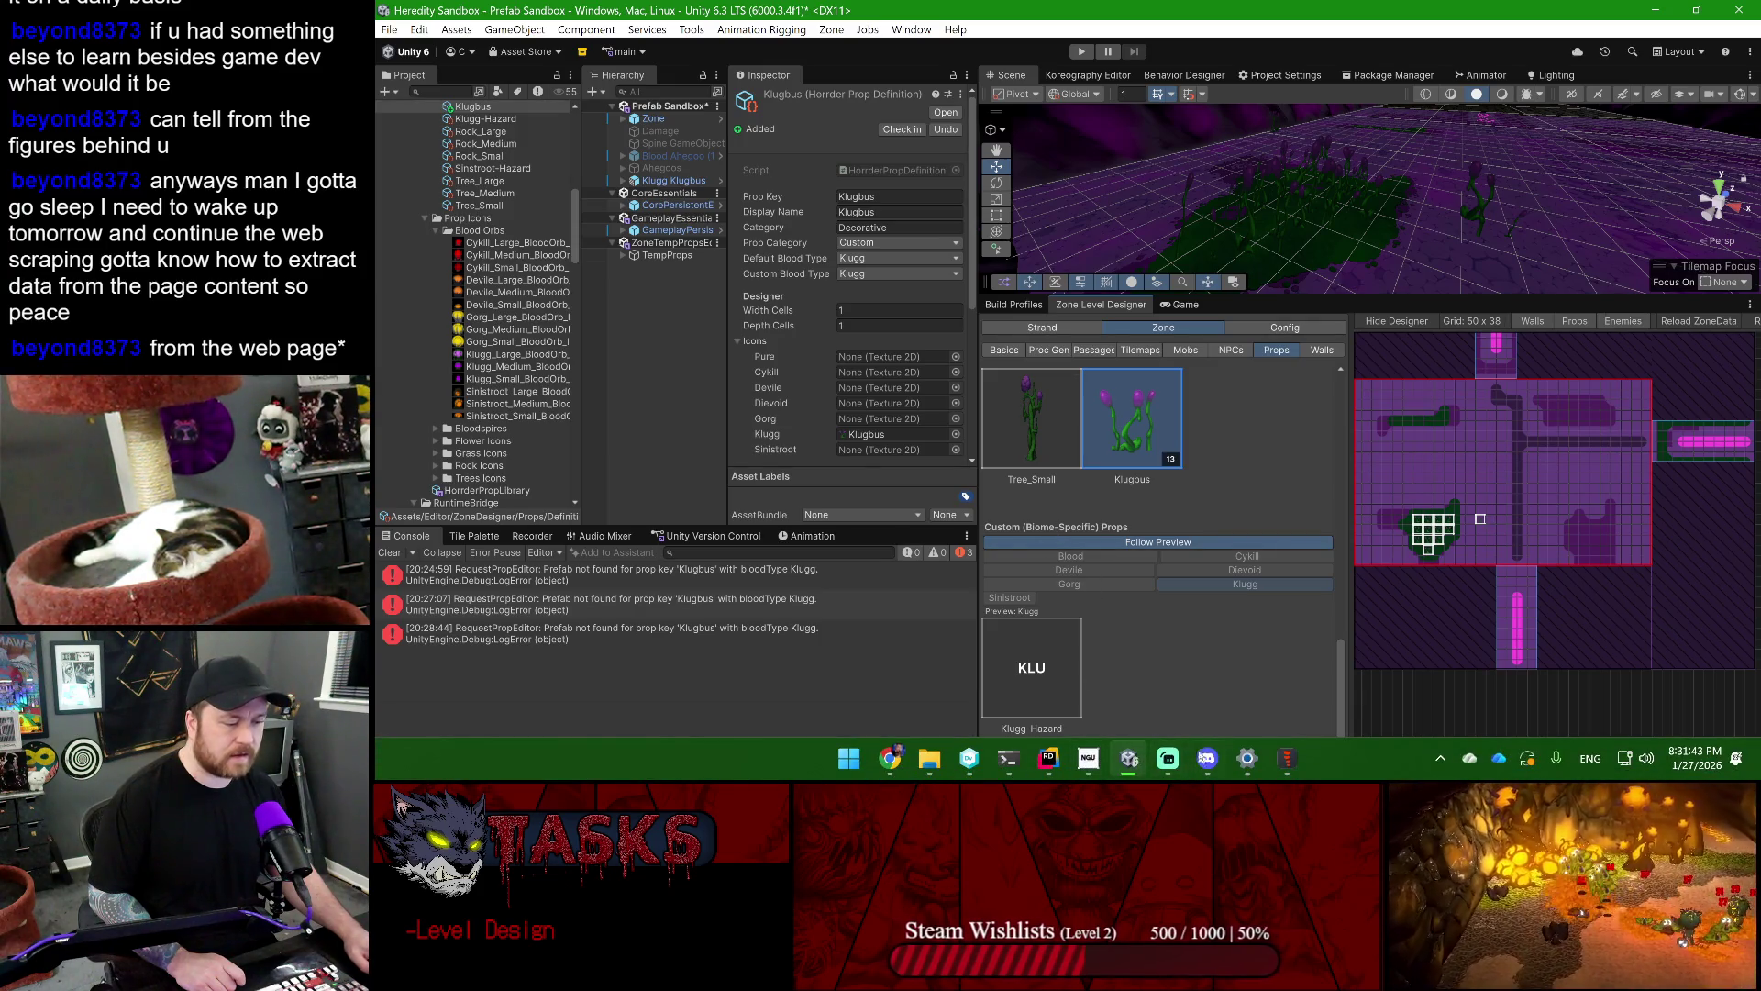
{"action": "left_click", "coordinate": [1051, 760]}
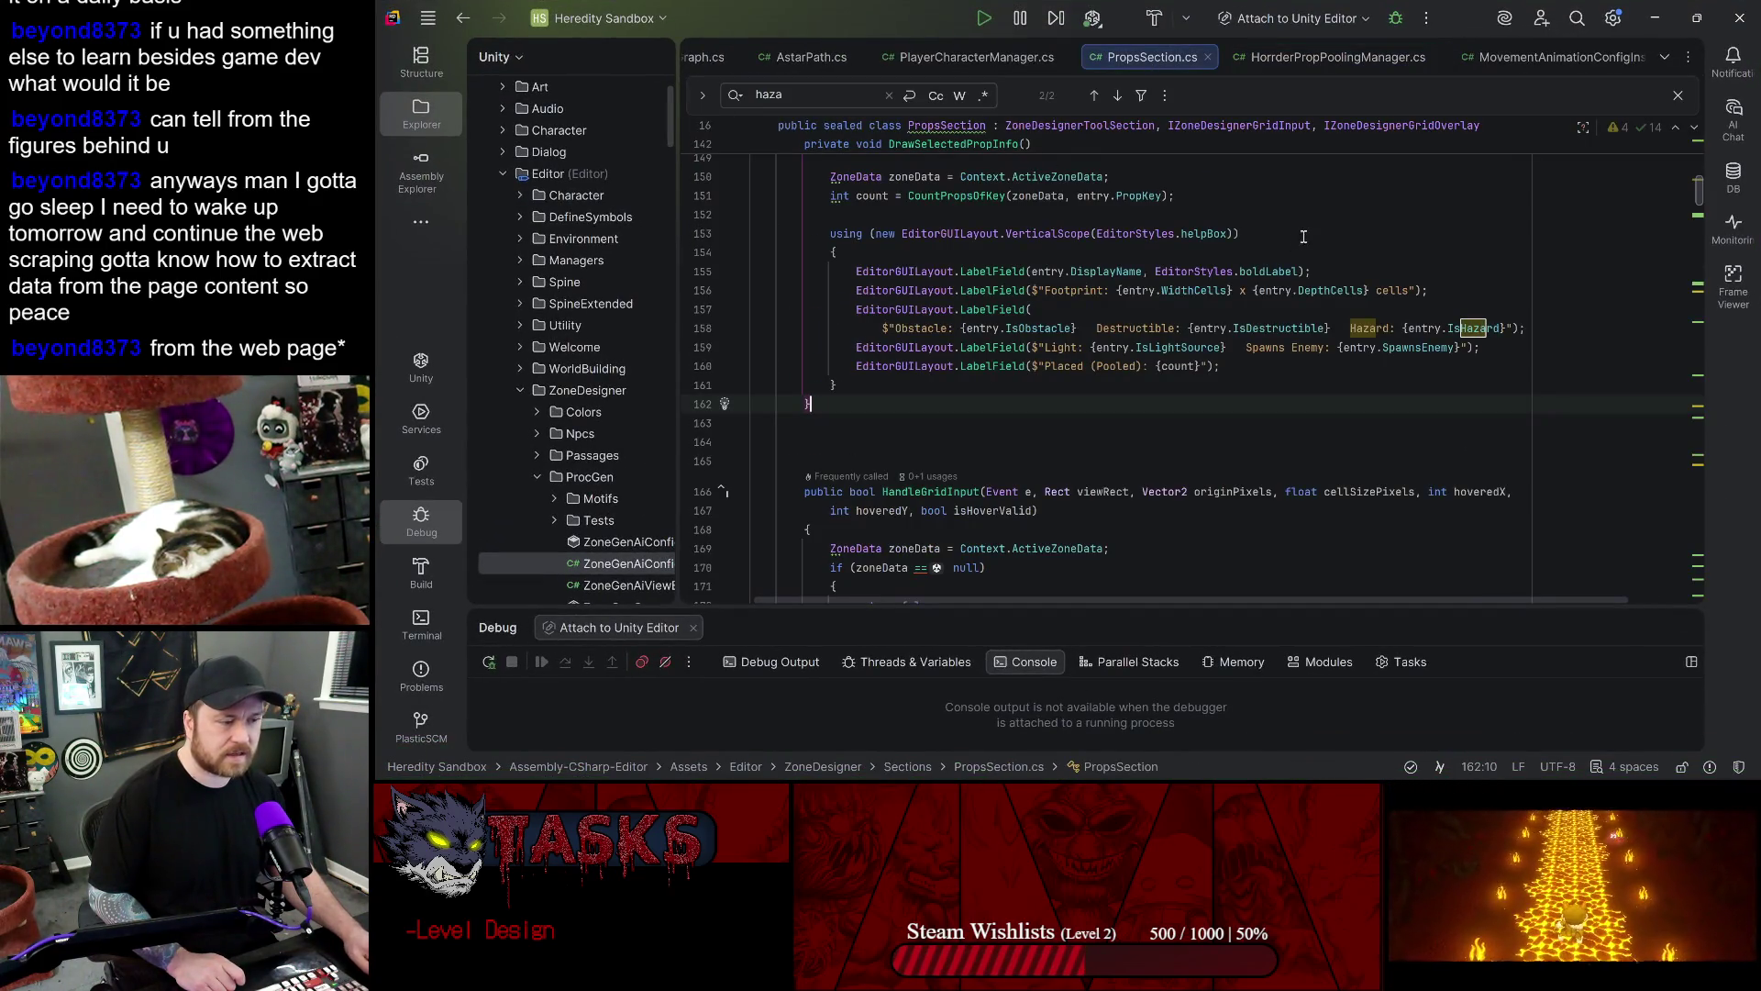
- Review the DrawSelectedPropInfo and DrawPlacementRow methods in PropsSection.cs
{"action": "scroll", "coordinate": [1152, 390], "scroll_direction": "up", "scroll_amount": 5}
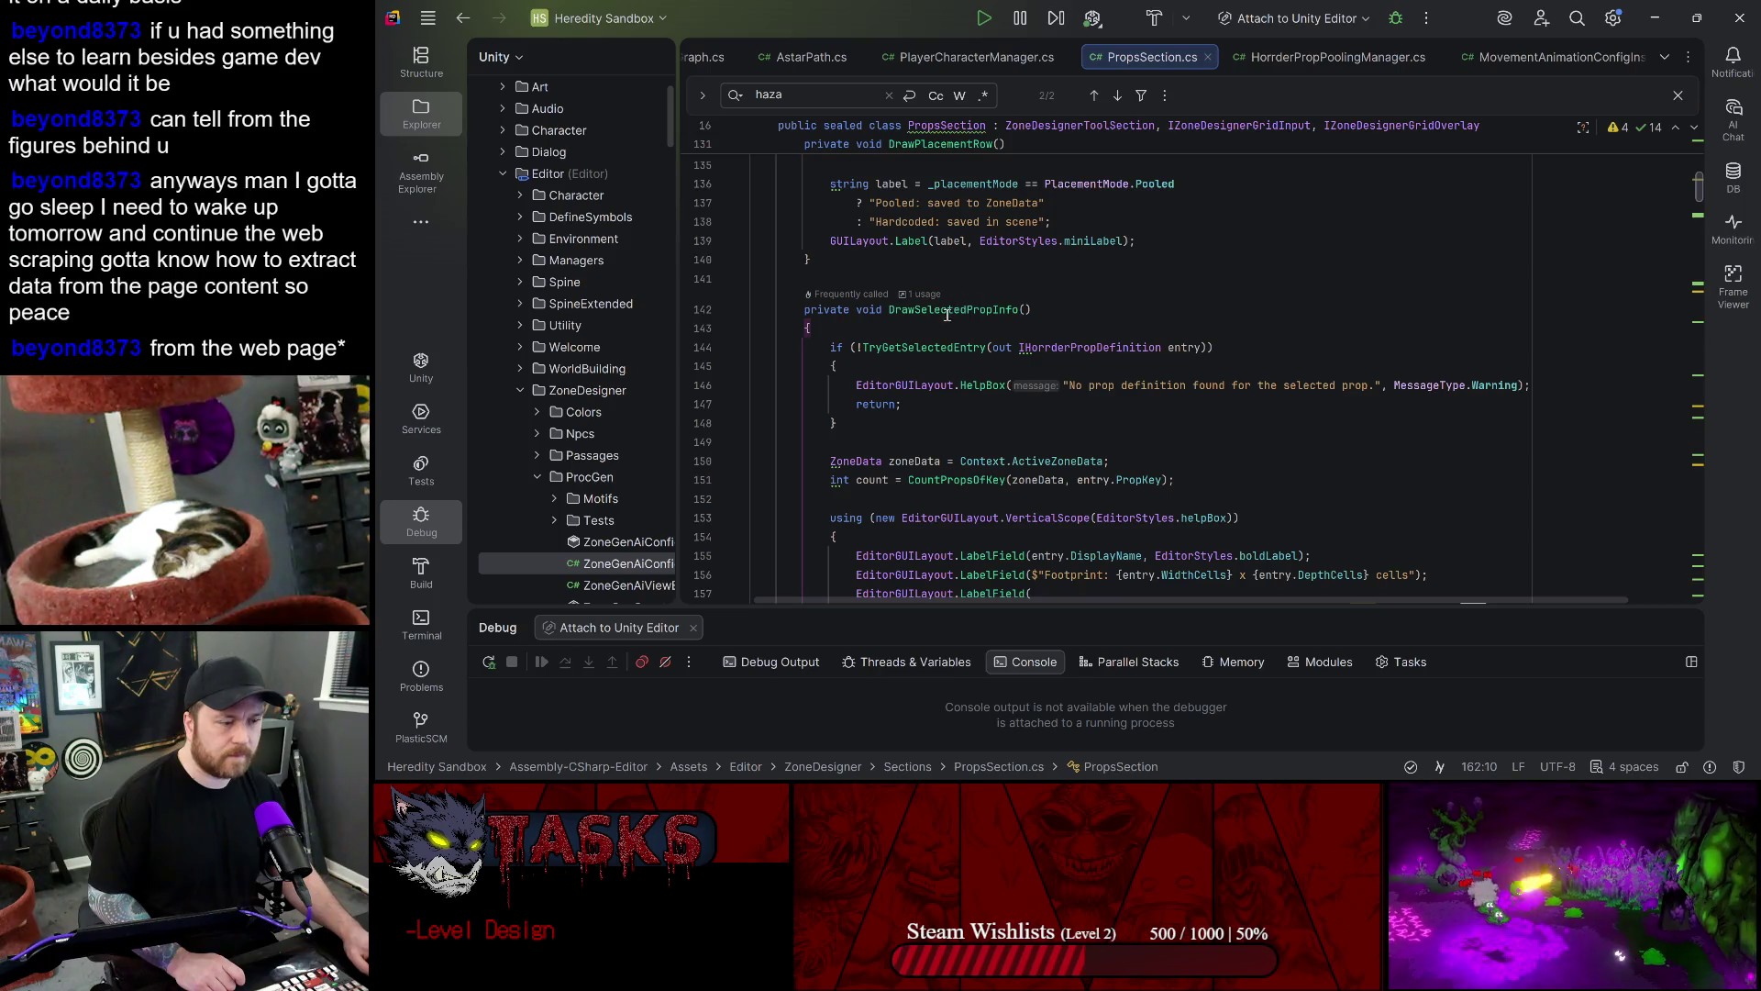
{"action": "double_click", "coordinate": [951, 314]}
{"action": "scroll", "coordinate": [1058, 359], "scroll_direction": "up", "scroll_amount": 6}
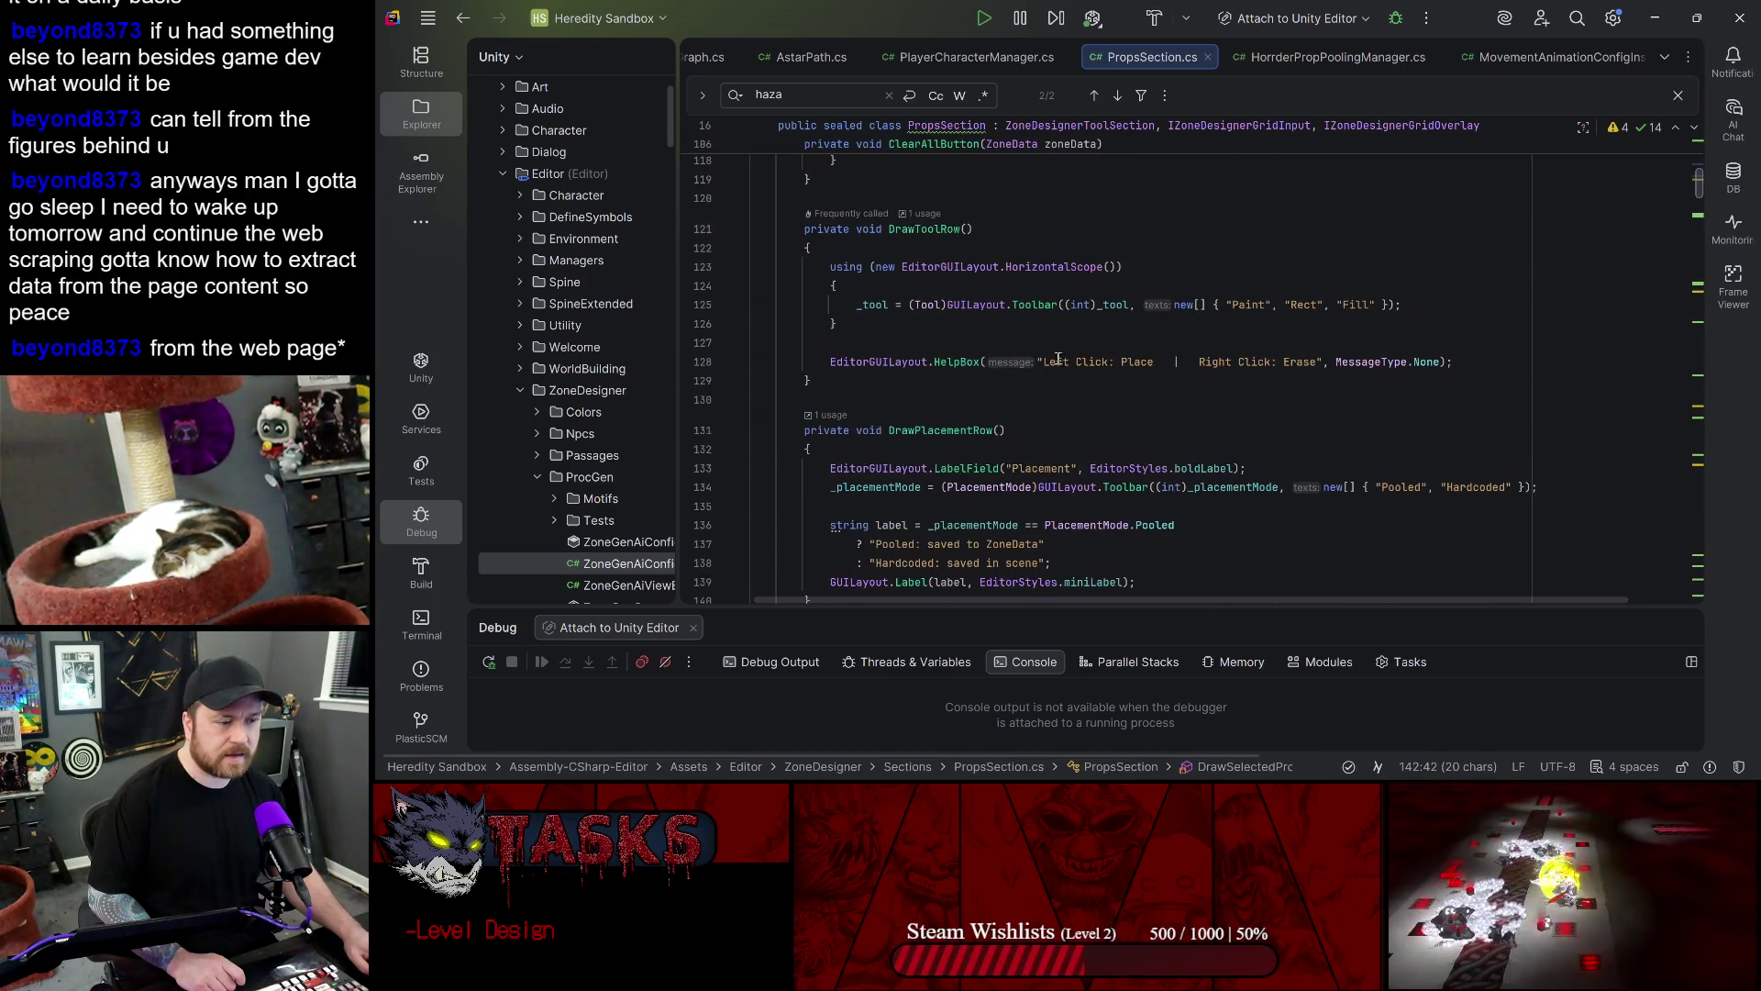
{"action": "left_click", "coordinate": [960, 428]}
{"action": "scroll", "coordinate": [1009, 404], "scroll_direction": "down", "scroll_amount": 15}
{"action": "scroll", "coordinate": [1057, 387], "scroll_direction": "down", "scroll_amount": 16}
- Search PropsSection.cs for 'Custom' and go to the DrawCustomFilterControls call
{"action": "left_click", "coordinate": [1245, 321]}
{"action": "key", "text": "ctrl+f"}
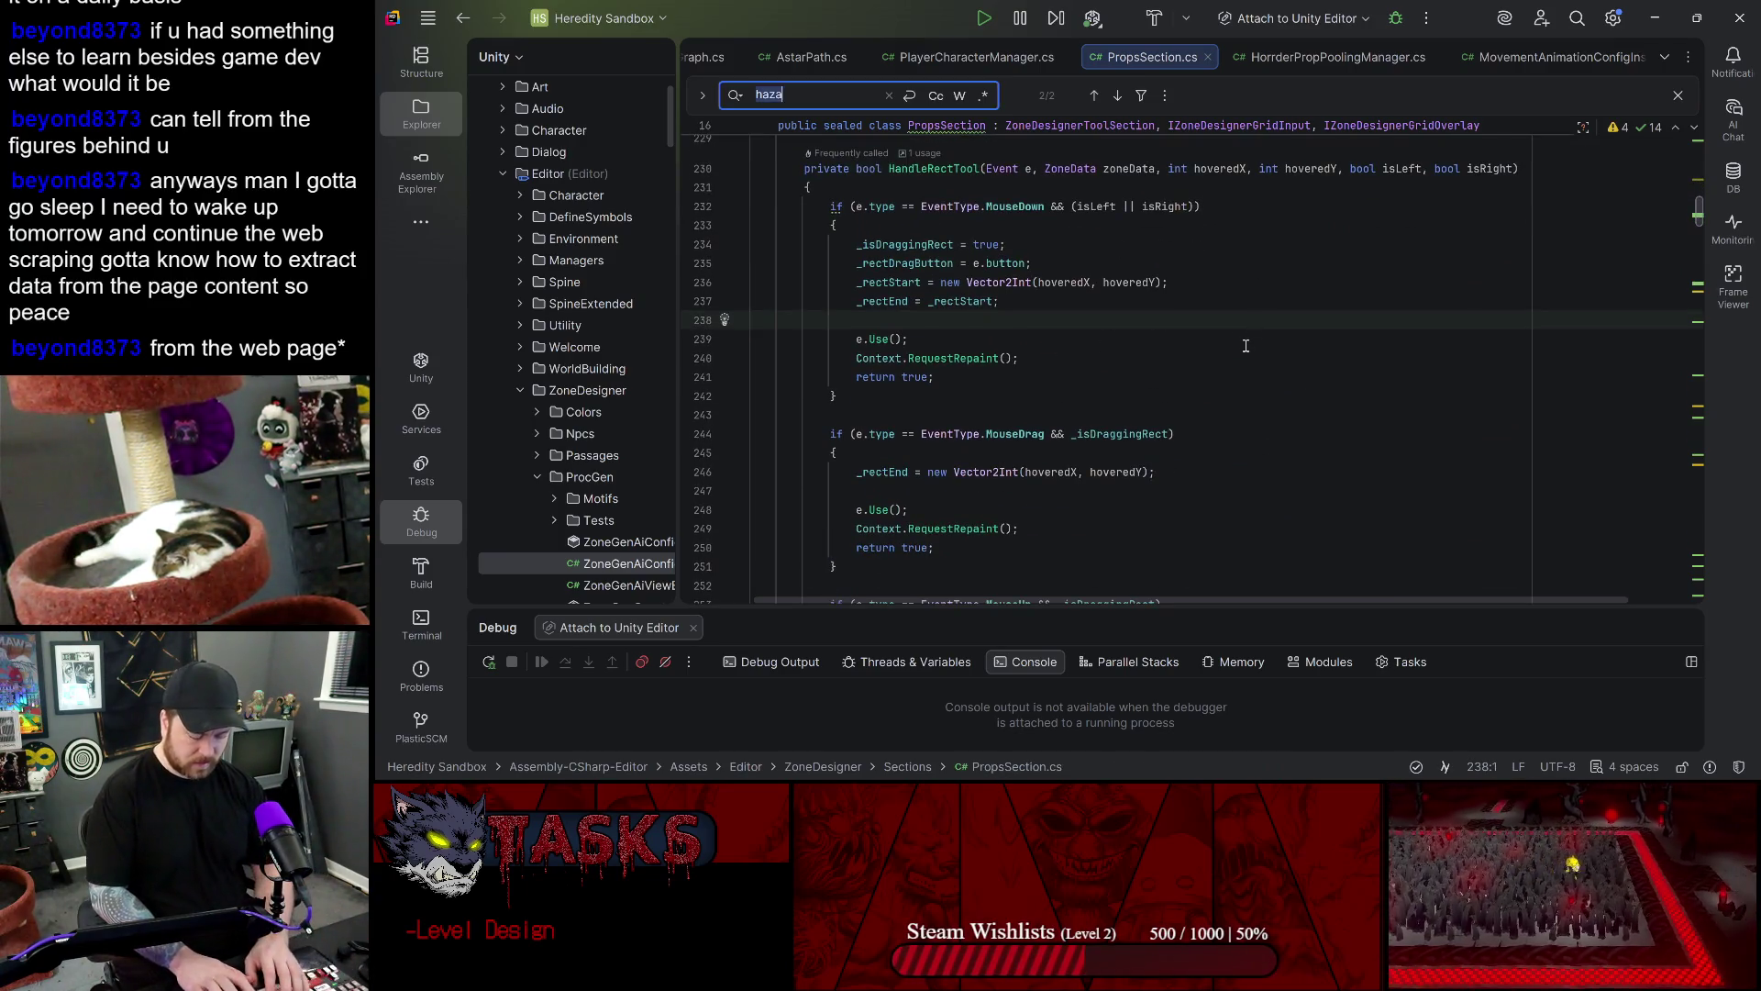
{"action": "type", "text": "Custo"}
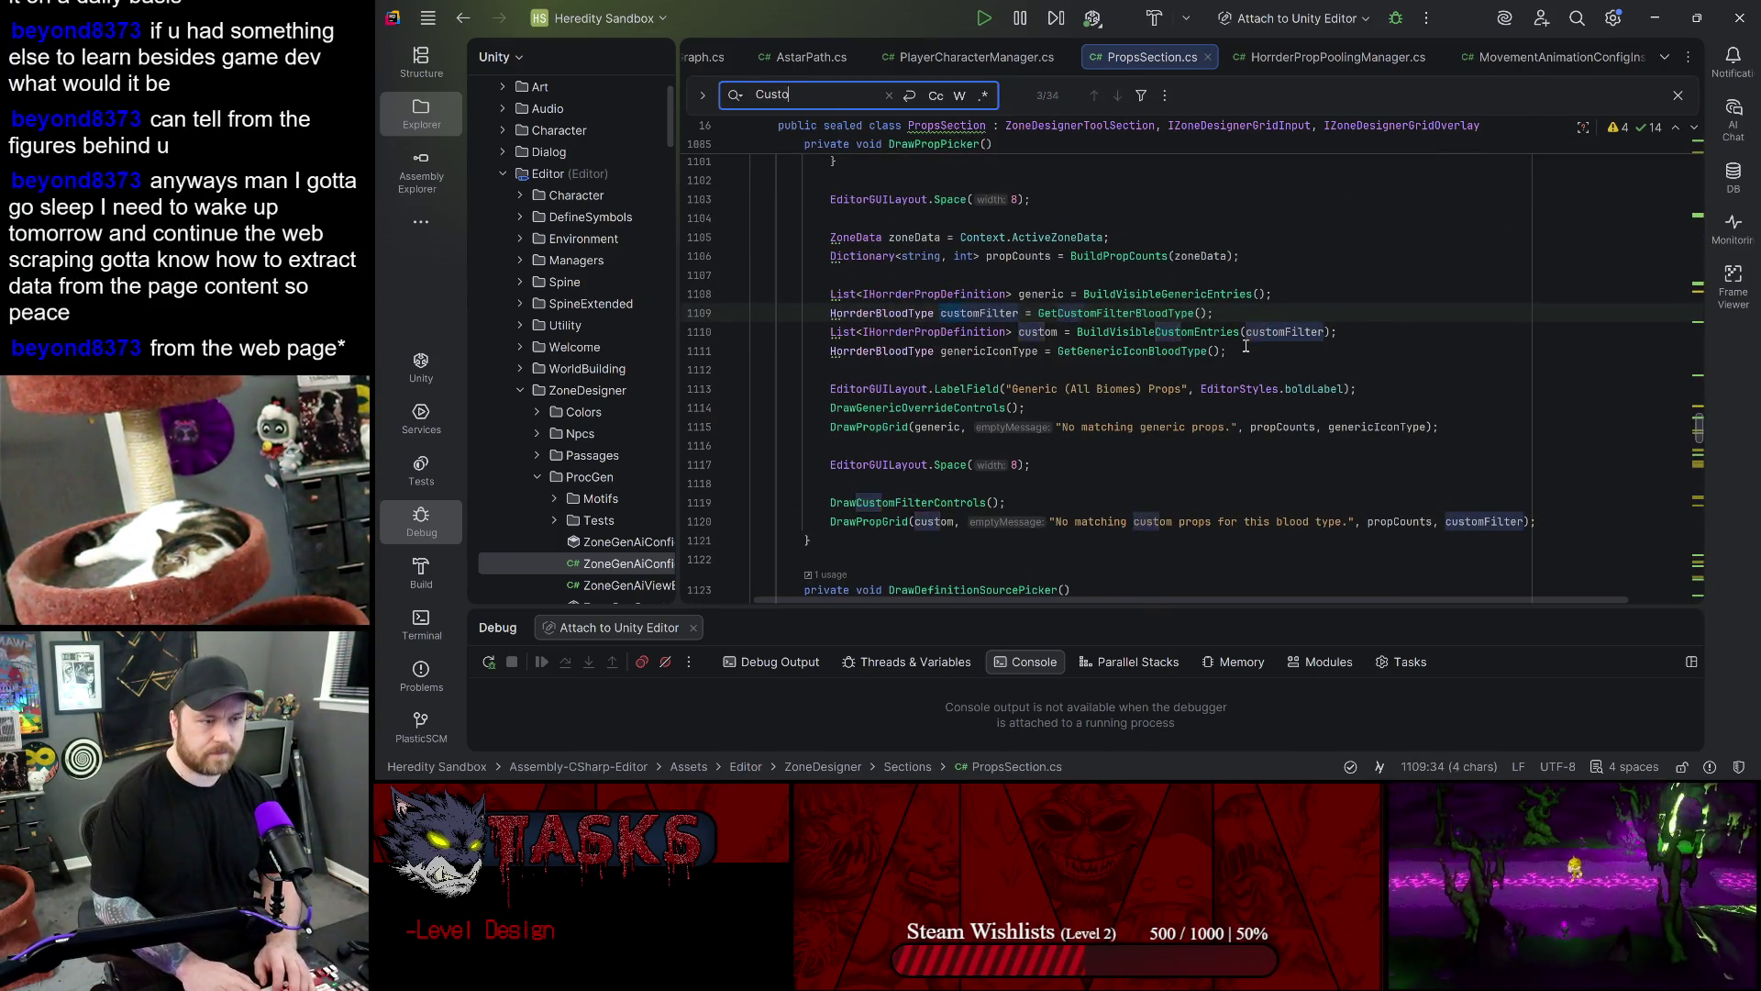
{"action": "type", "text": "m"}
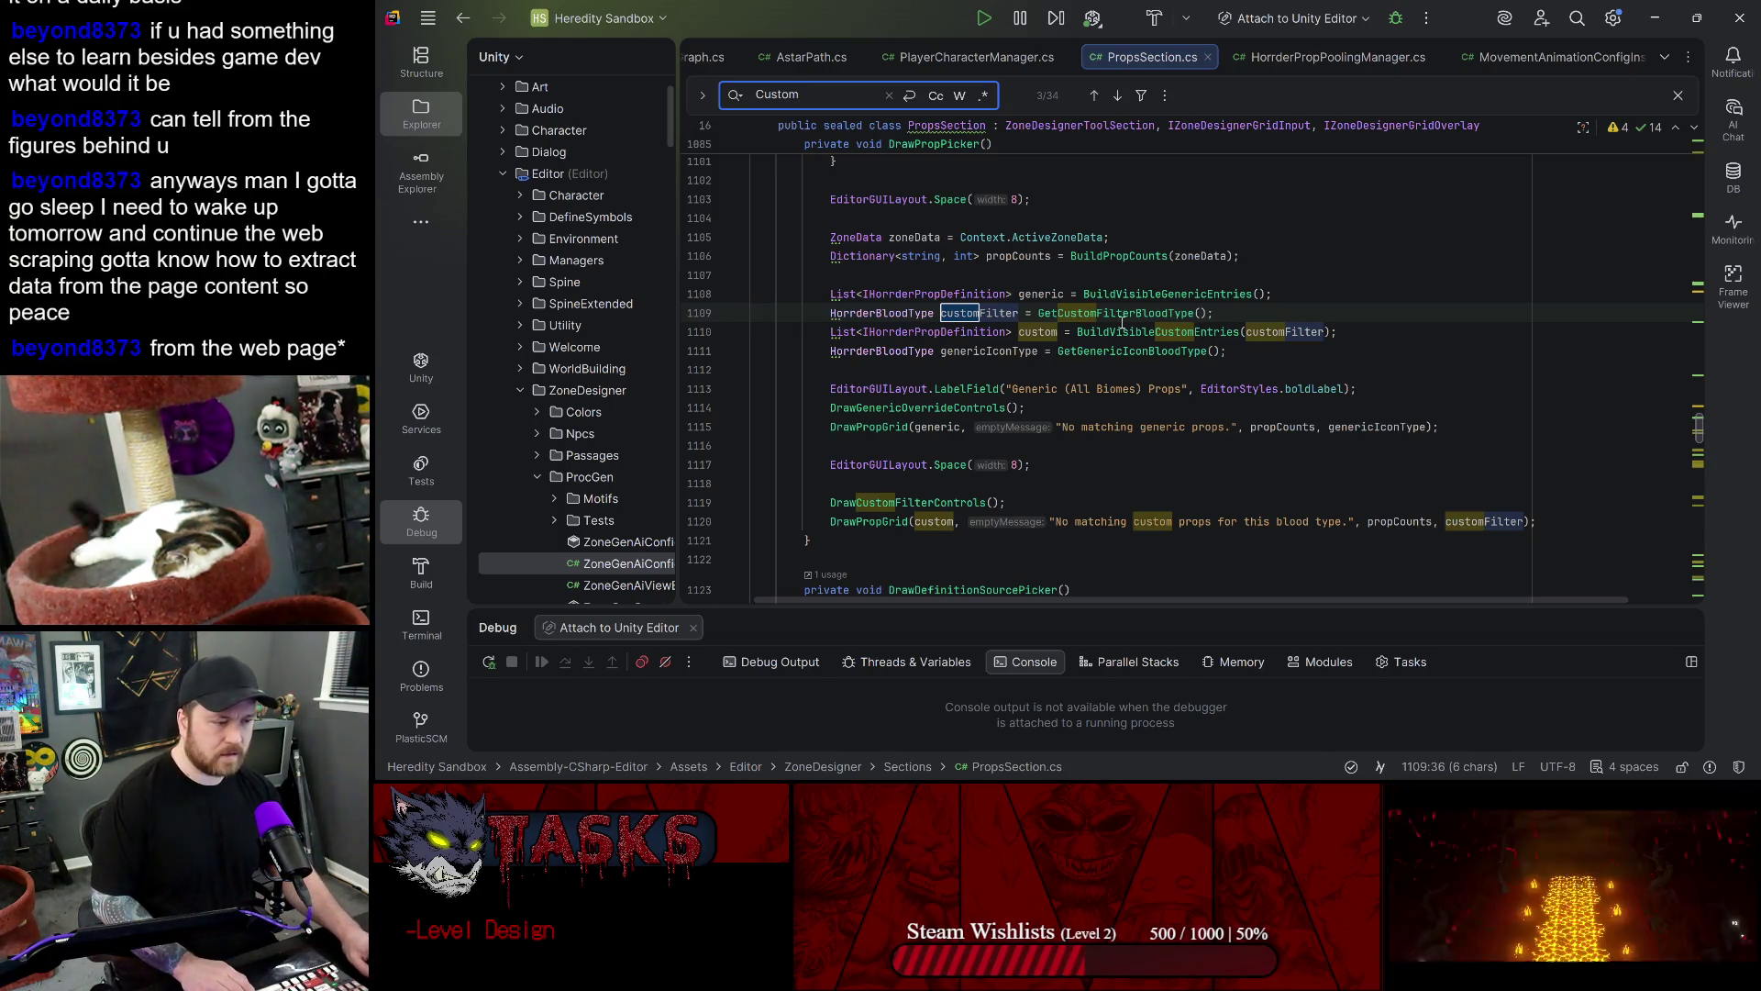
{"action": "left_click", "coordinate": [881, 502]}
{"action": "scroll", "coordinate": [1109, 397], "scroll_direction": "up", "scroll_amount": 10}
{"action": "scroll", "coordinate": [1109, 397], "scroll_direction": "up", "scroll_amount": 15}
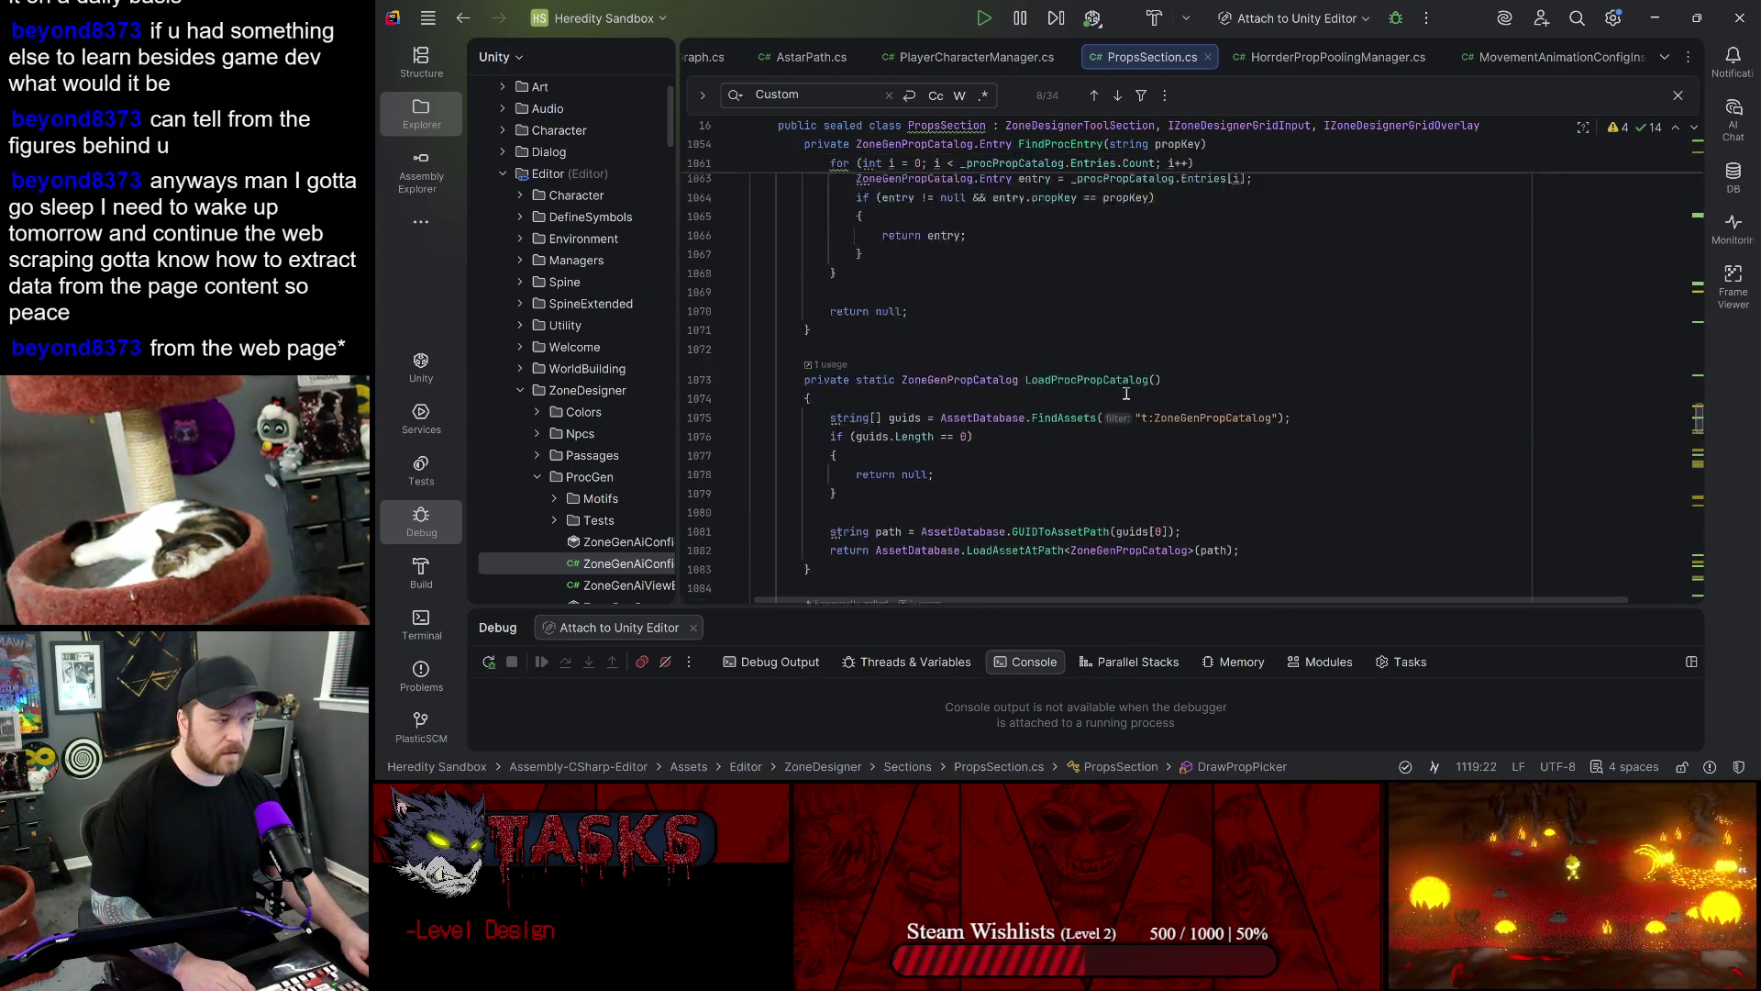
{"action": "key", "text": "Escape"}
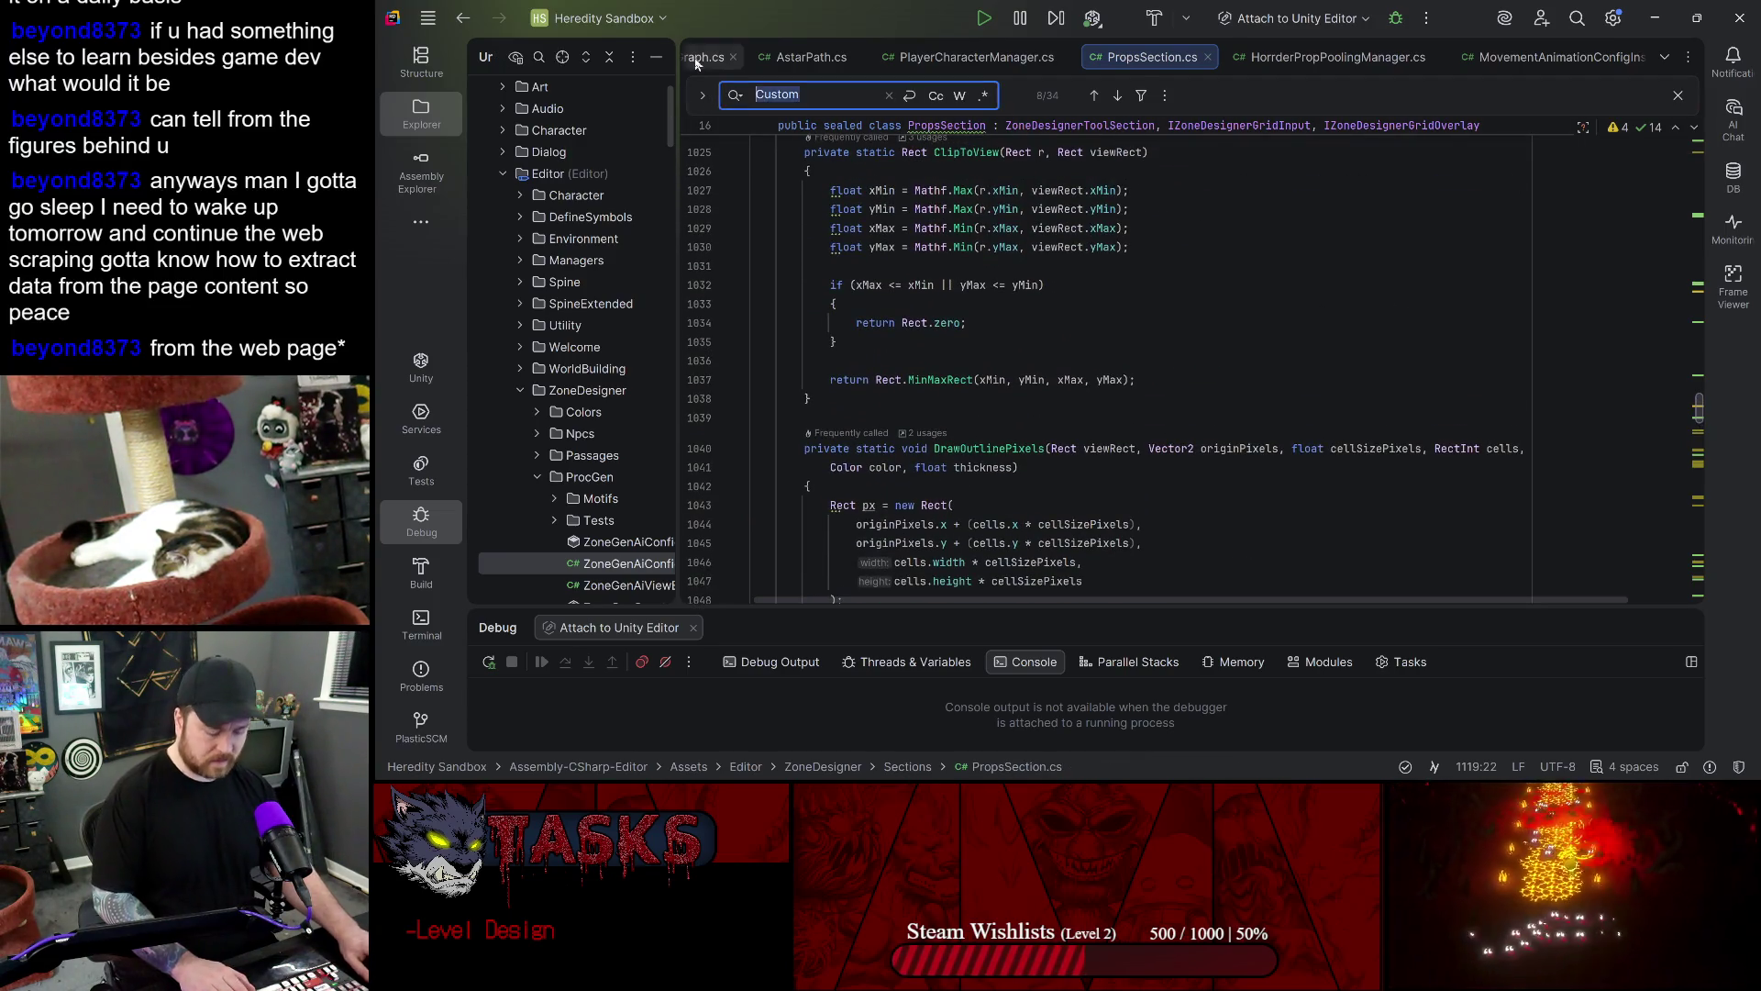
- Step through 'Draw' matches, including DrawGenericOverrideControls and DrawGridOverlayAfterCursor
{"action": "key", "text": "F3"}
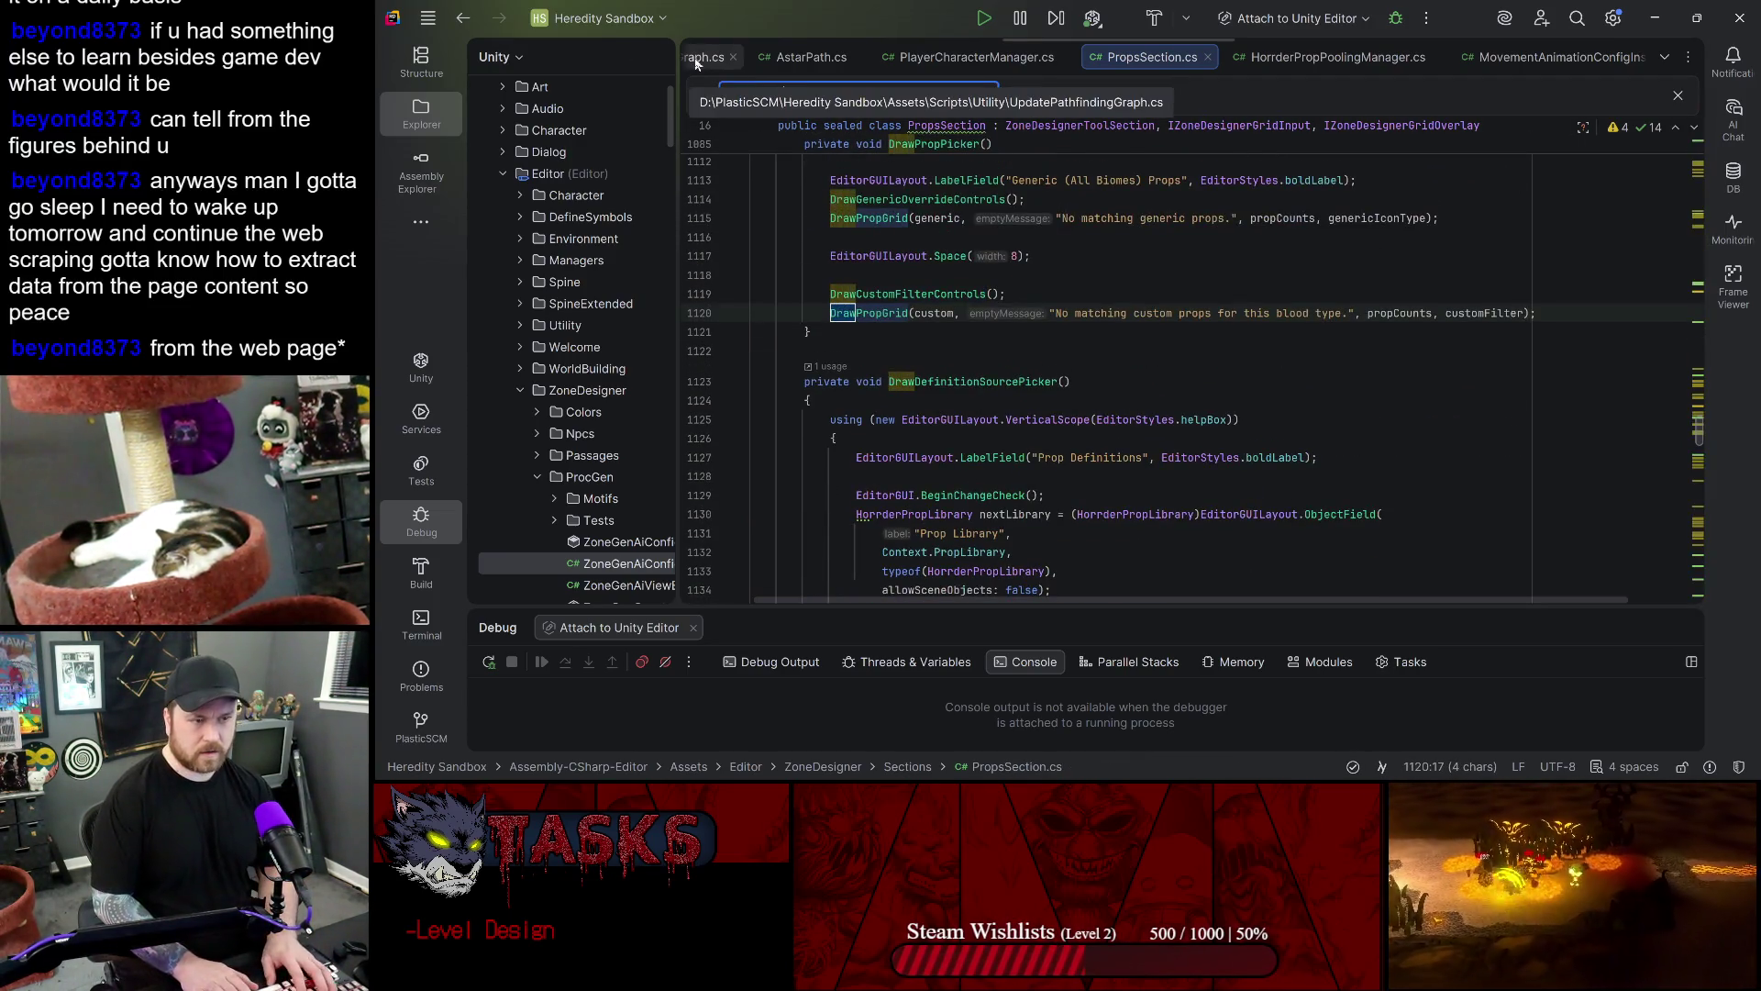
{"action": "key", "text": "ctrl+f"}
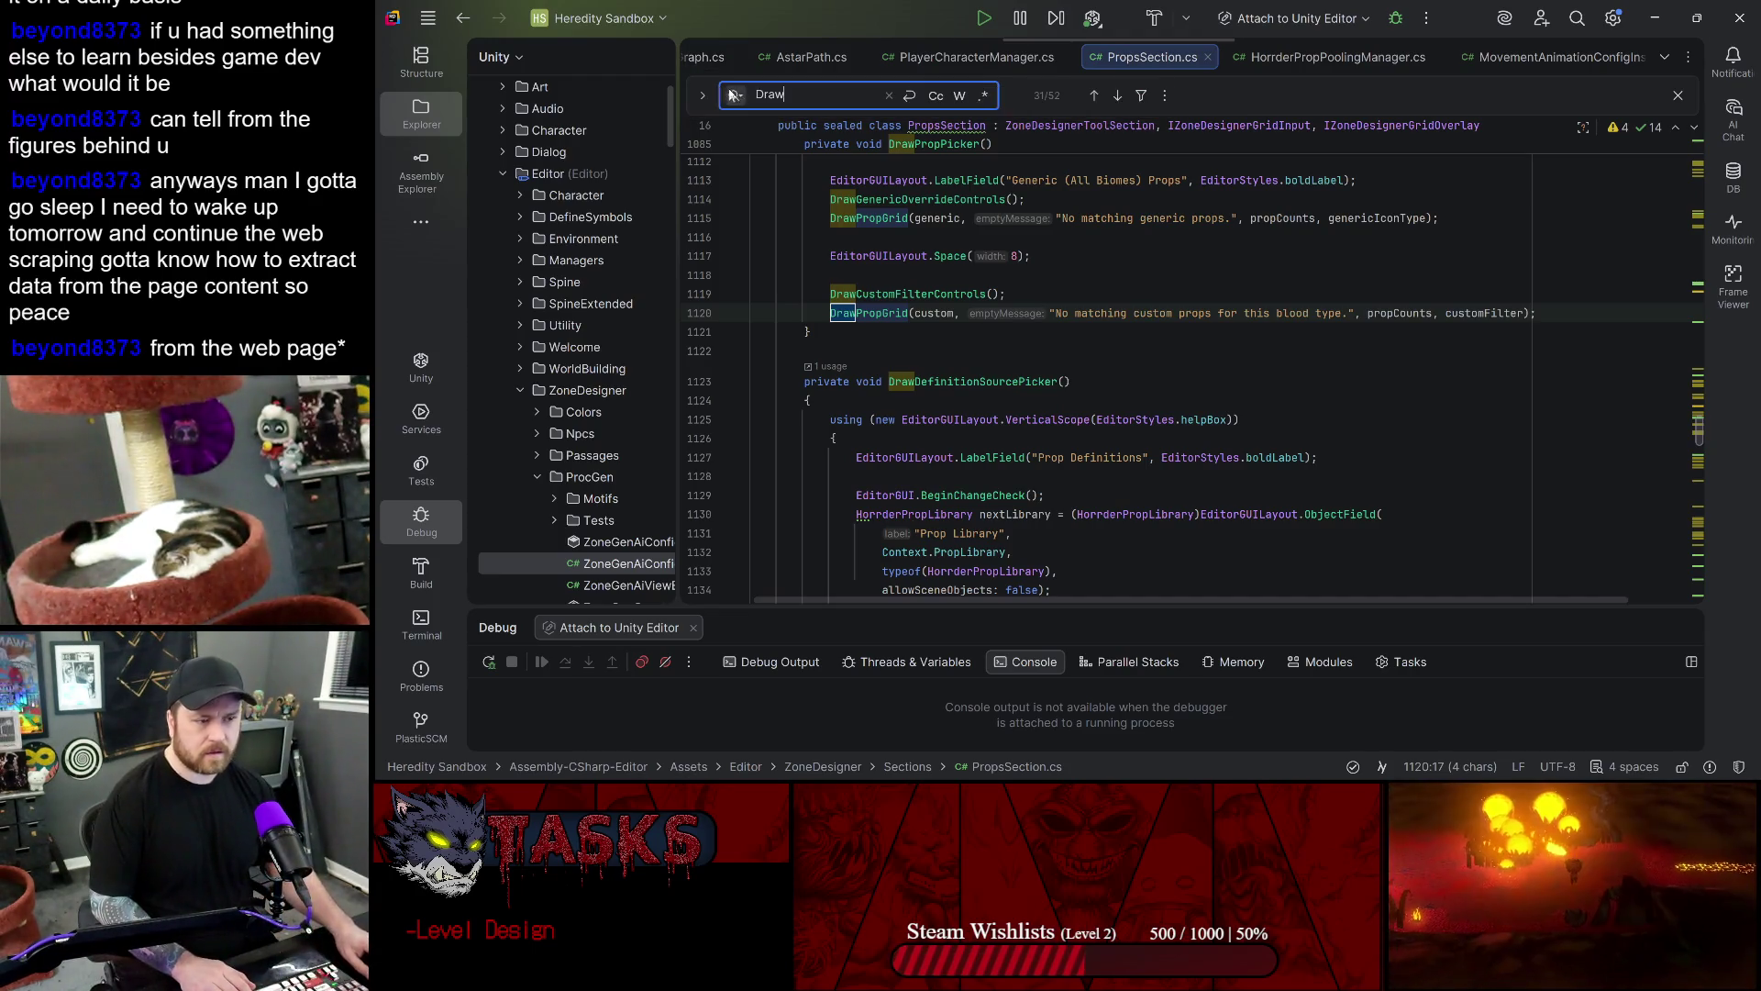
{"action": "double_click", "coordinate": [876, 198]}
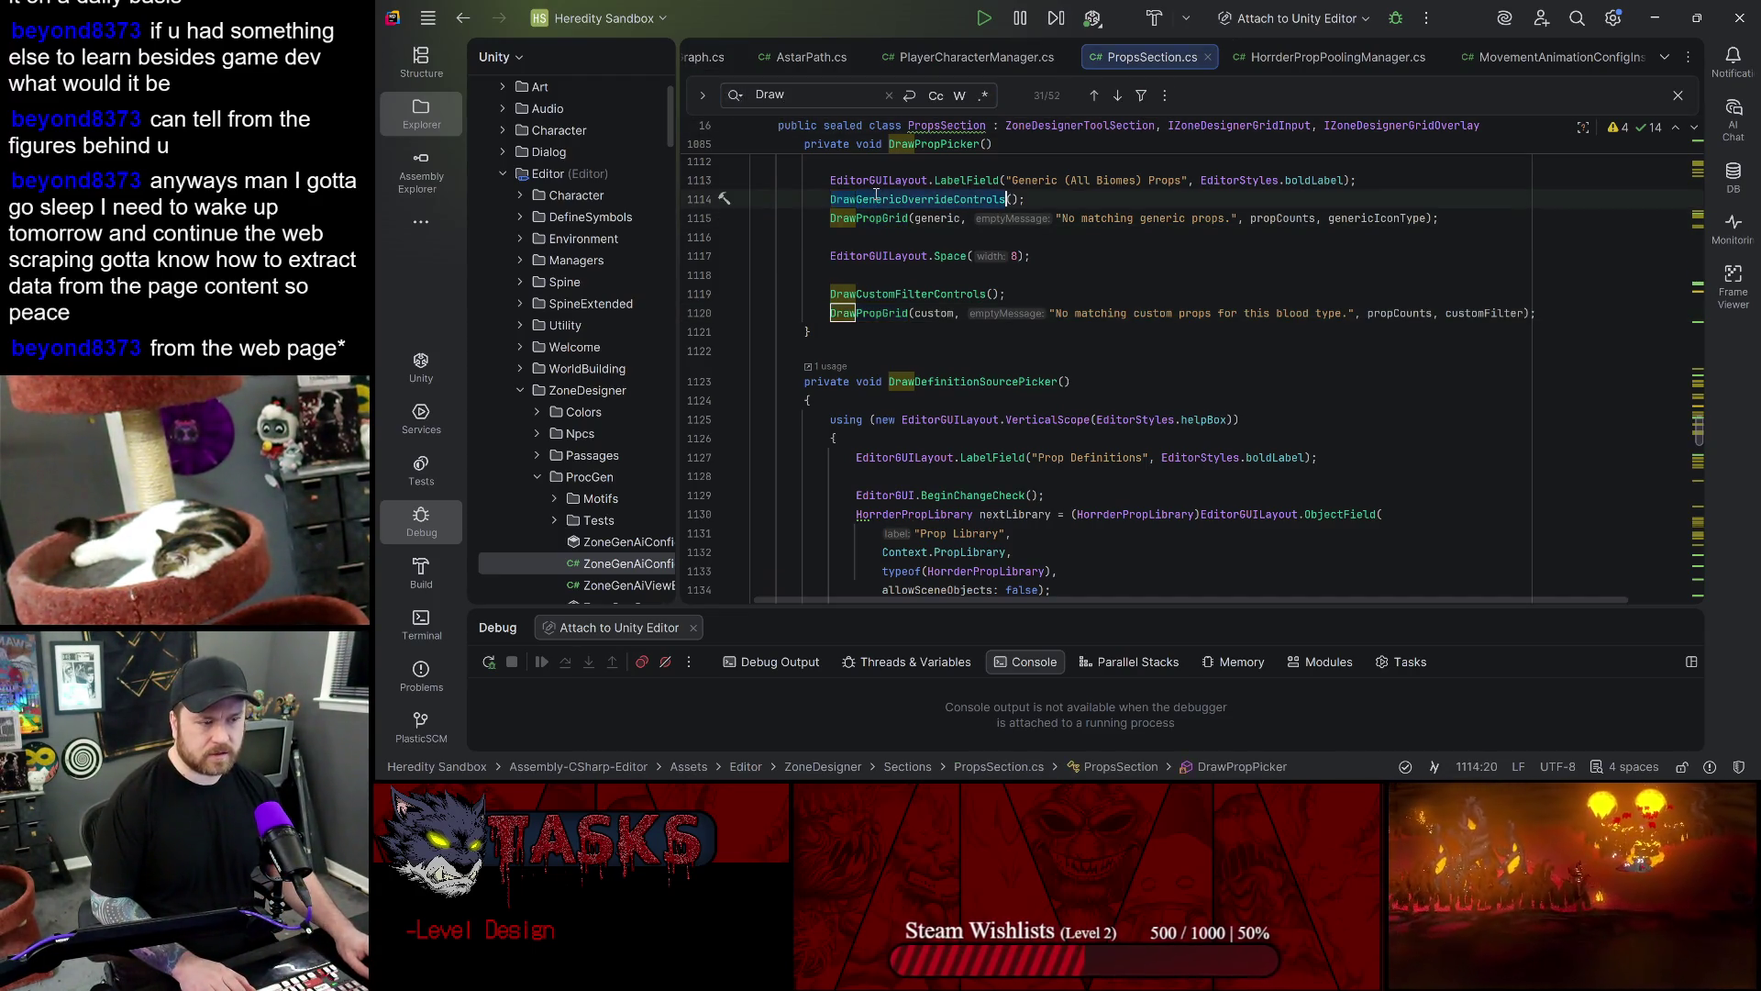
{"action": "scroll", "coordinate": [908, 379], "scroll_direction": "up", "scroll_amount": 10}
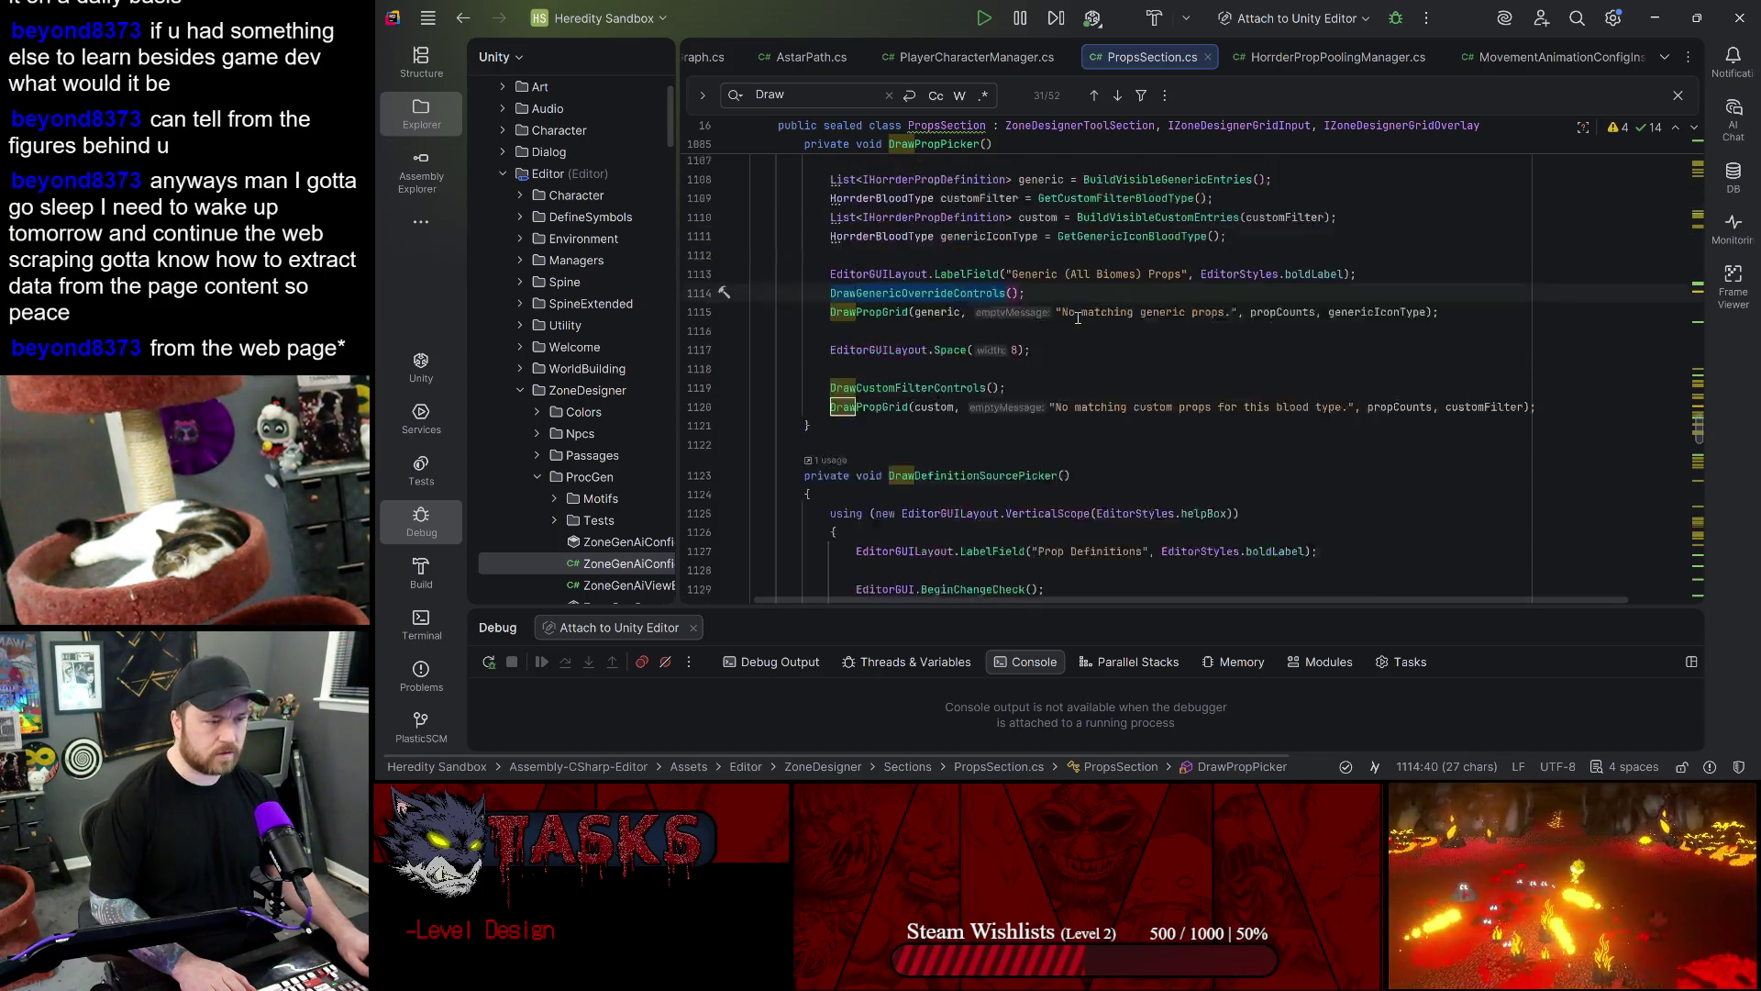
{"action": "left_click", "coordinate": [1699, 287]}
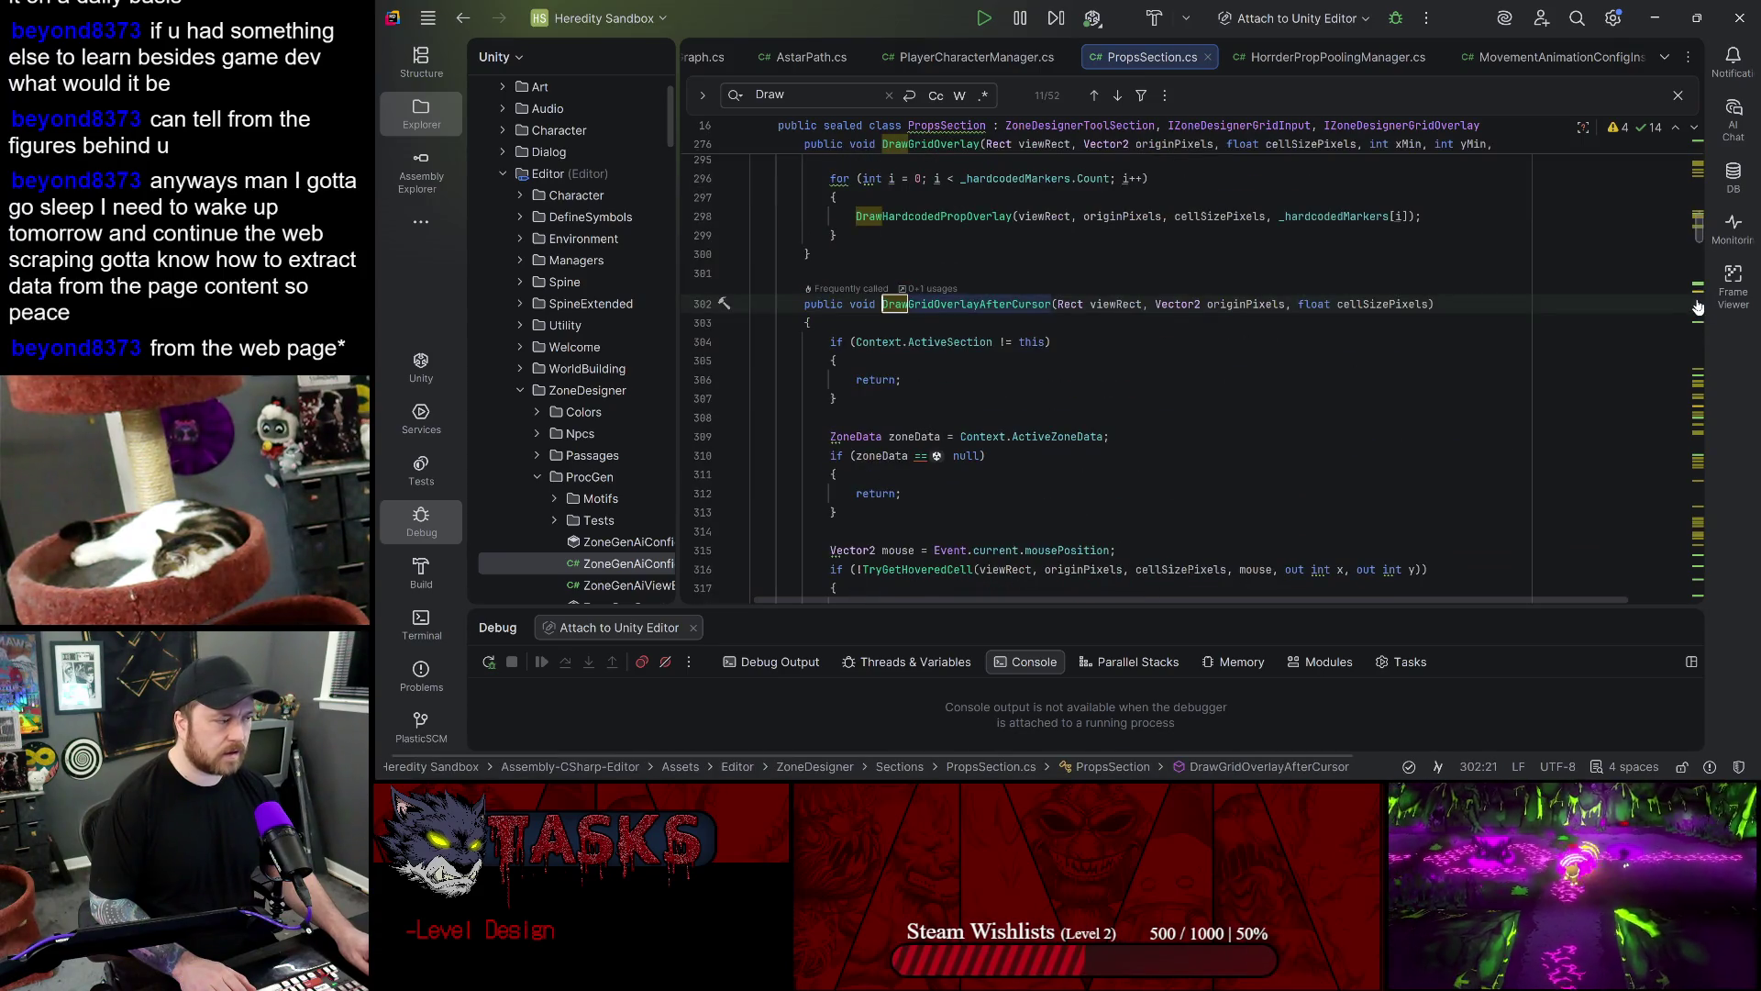
{"action": "scroll", "coordinate": [1698, 216], "scroll_direction": "down", "scroll_amount": 10}
{"action": "left_click_drag", "start_coordinate": [1699, 236], "coordinate": [1699, 168]}
{"action": "scroll", "coordinate": [1699, 168], "scroll_direction": "down", "scroll_amount": 1}
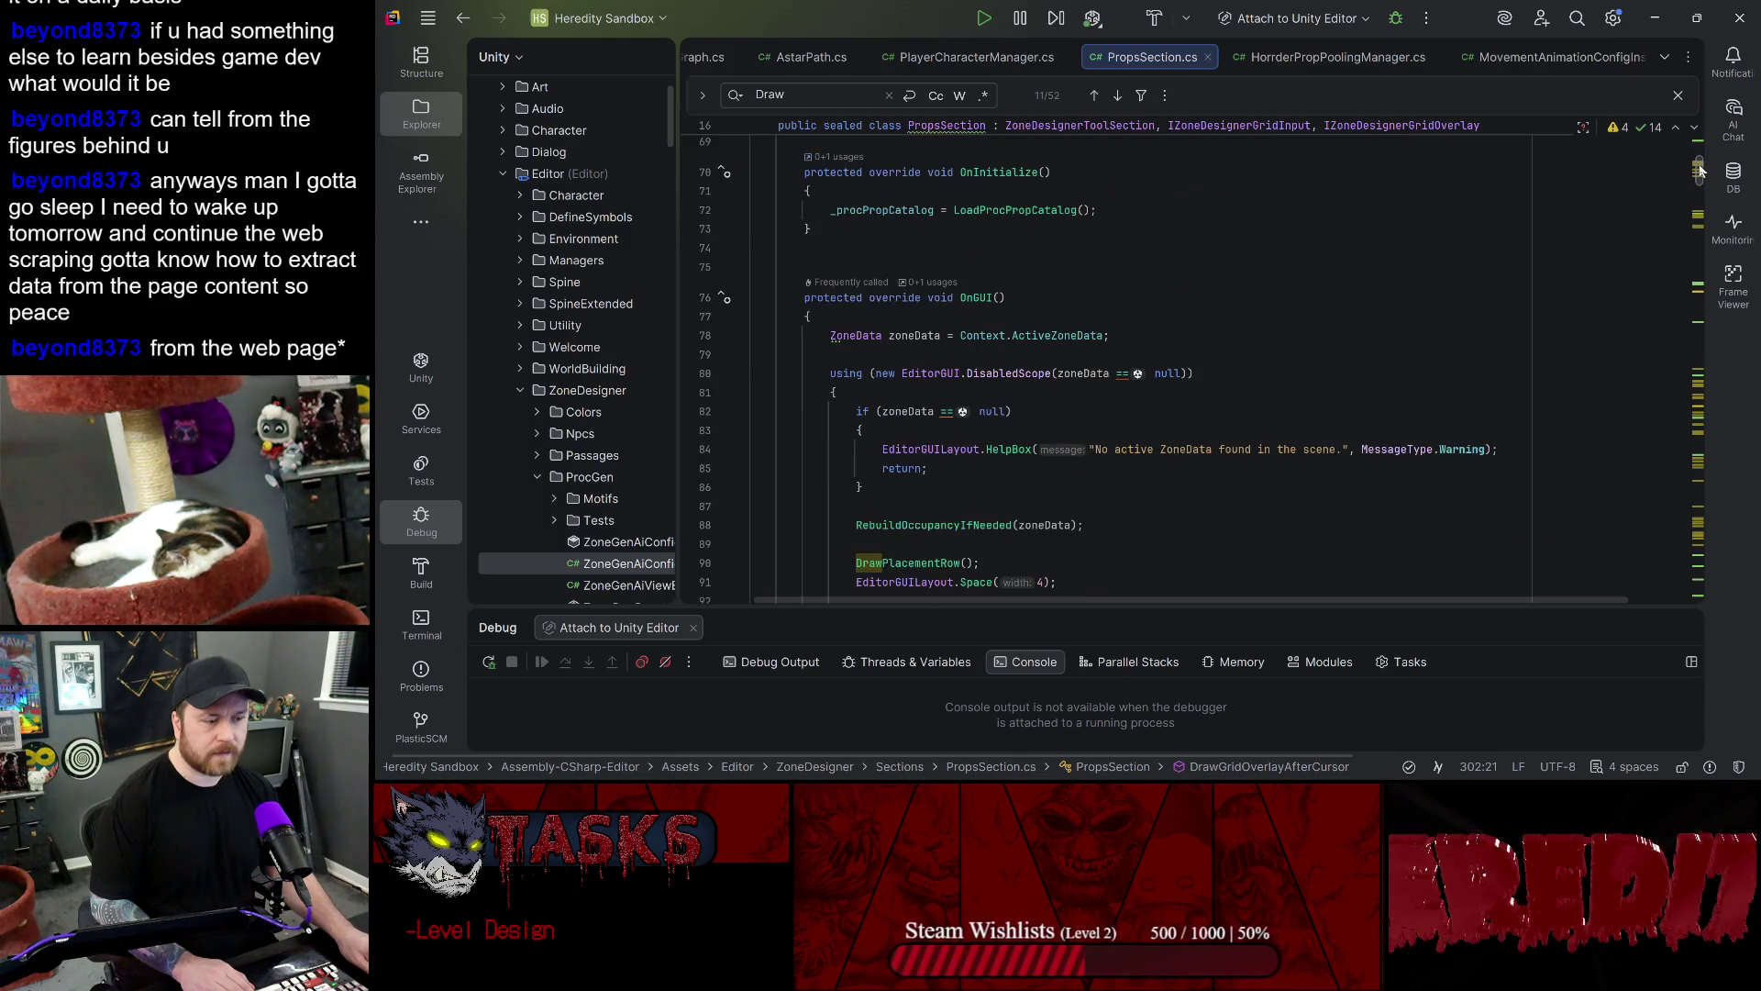
- Check the DrawSelectedPropInfo call in OnGUI, then minimize Rider to return to Unity
{"action": "left_click", "coordinate": [1050, 303]}
{"action": "scroll", "coordinate": [934, 443], "scroll_direction": "down", "scroll_amount": 6}
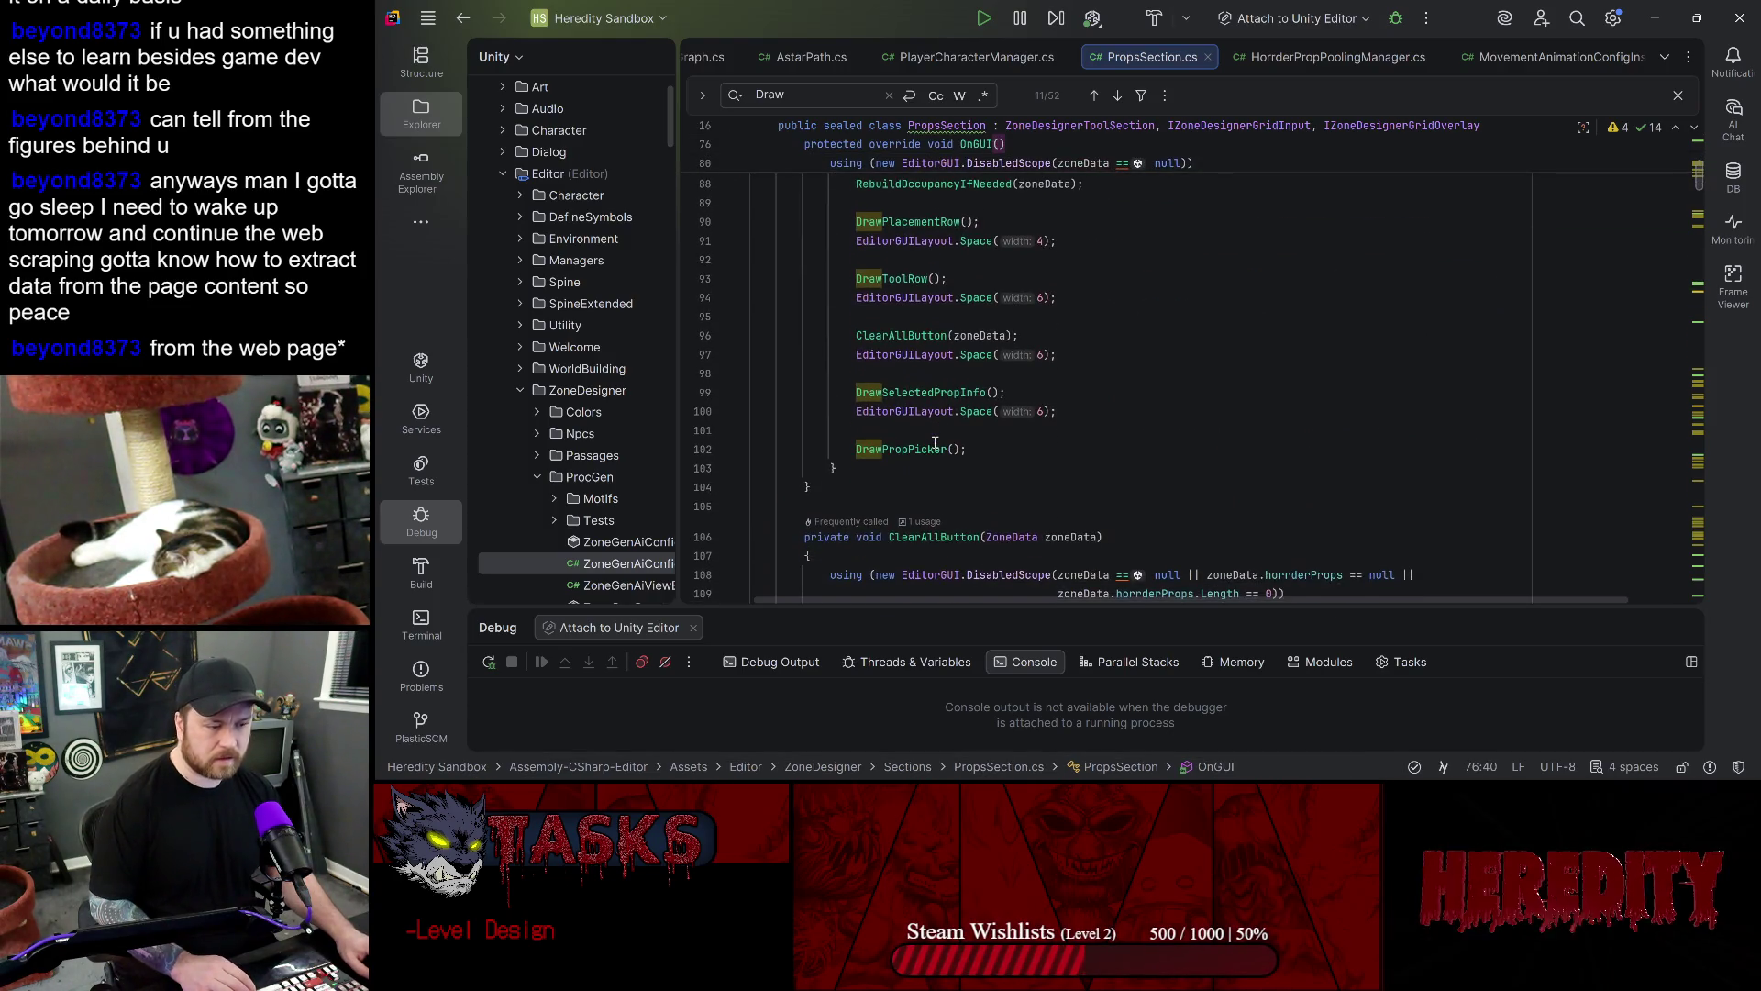
{"action": "left_click", "coordinate": [895, 393]}
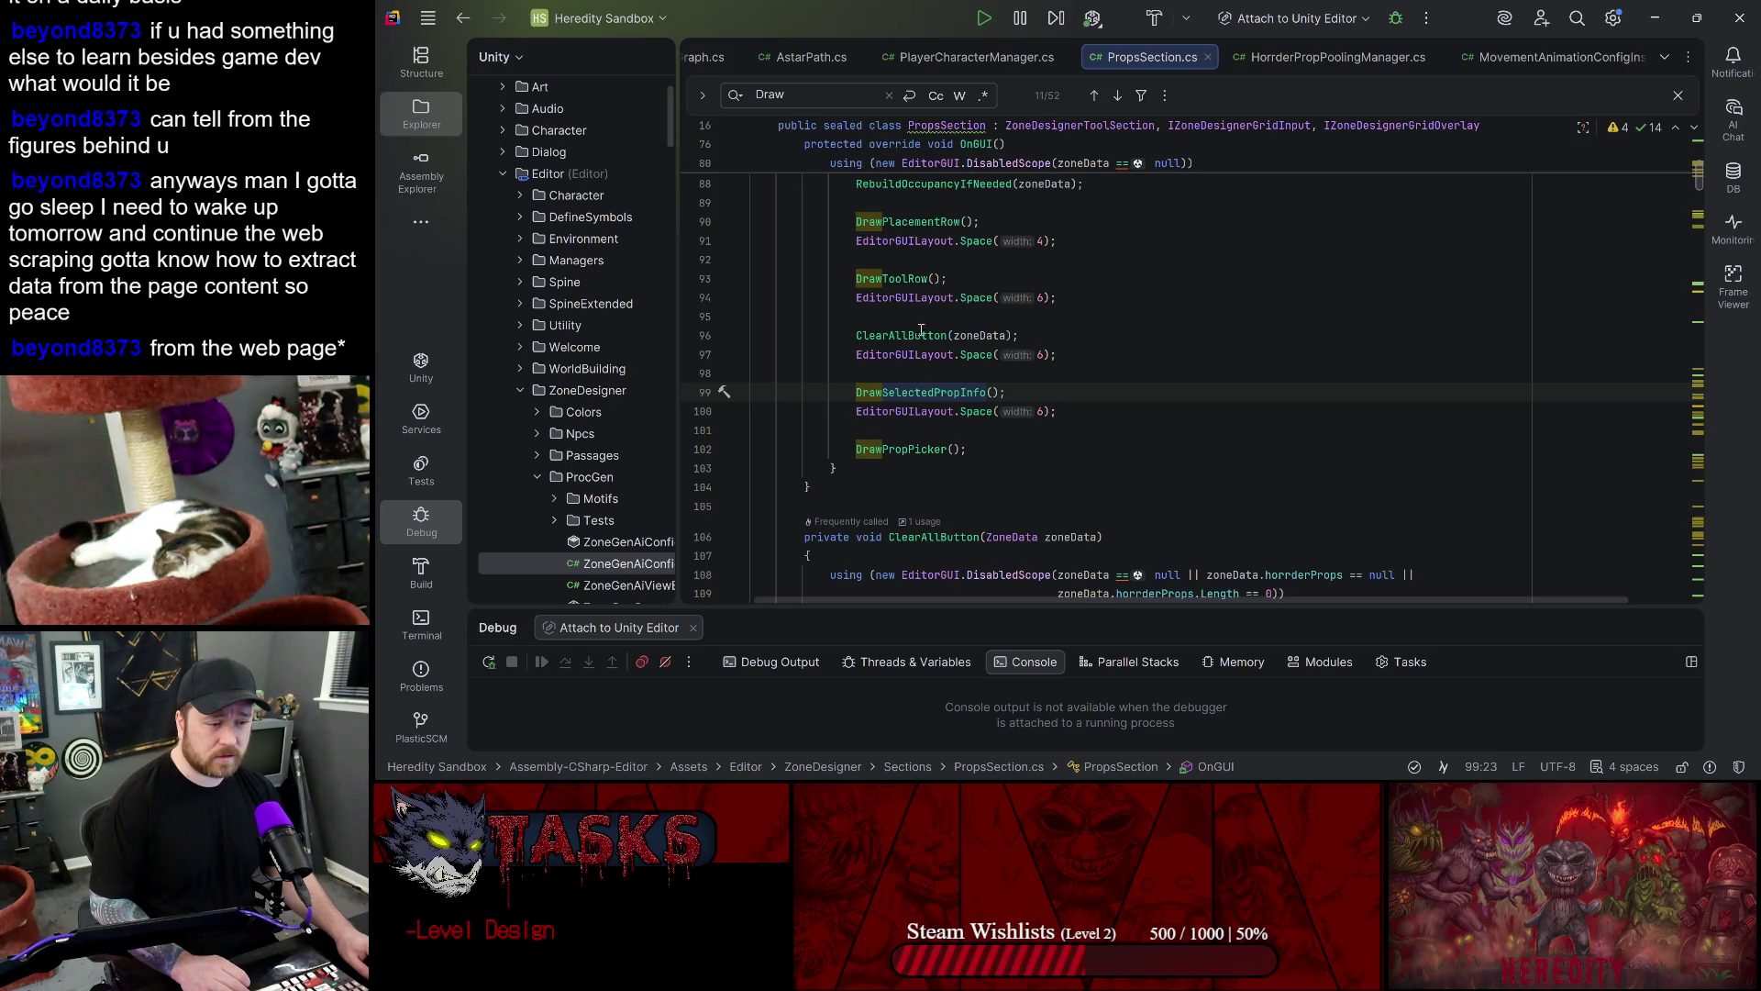
{"action": "left_click", "coordinate": [1675, 6]}
{"action": "scroll", "coordinate": [1257, 477], "scroll_direction": "up", "scroll_amount": 15}
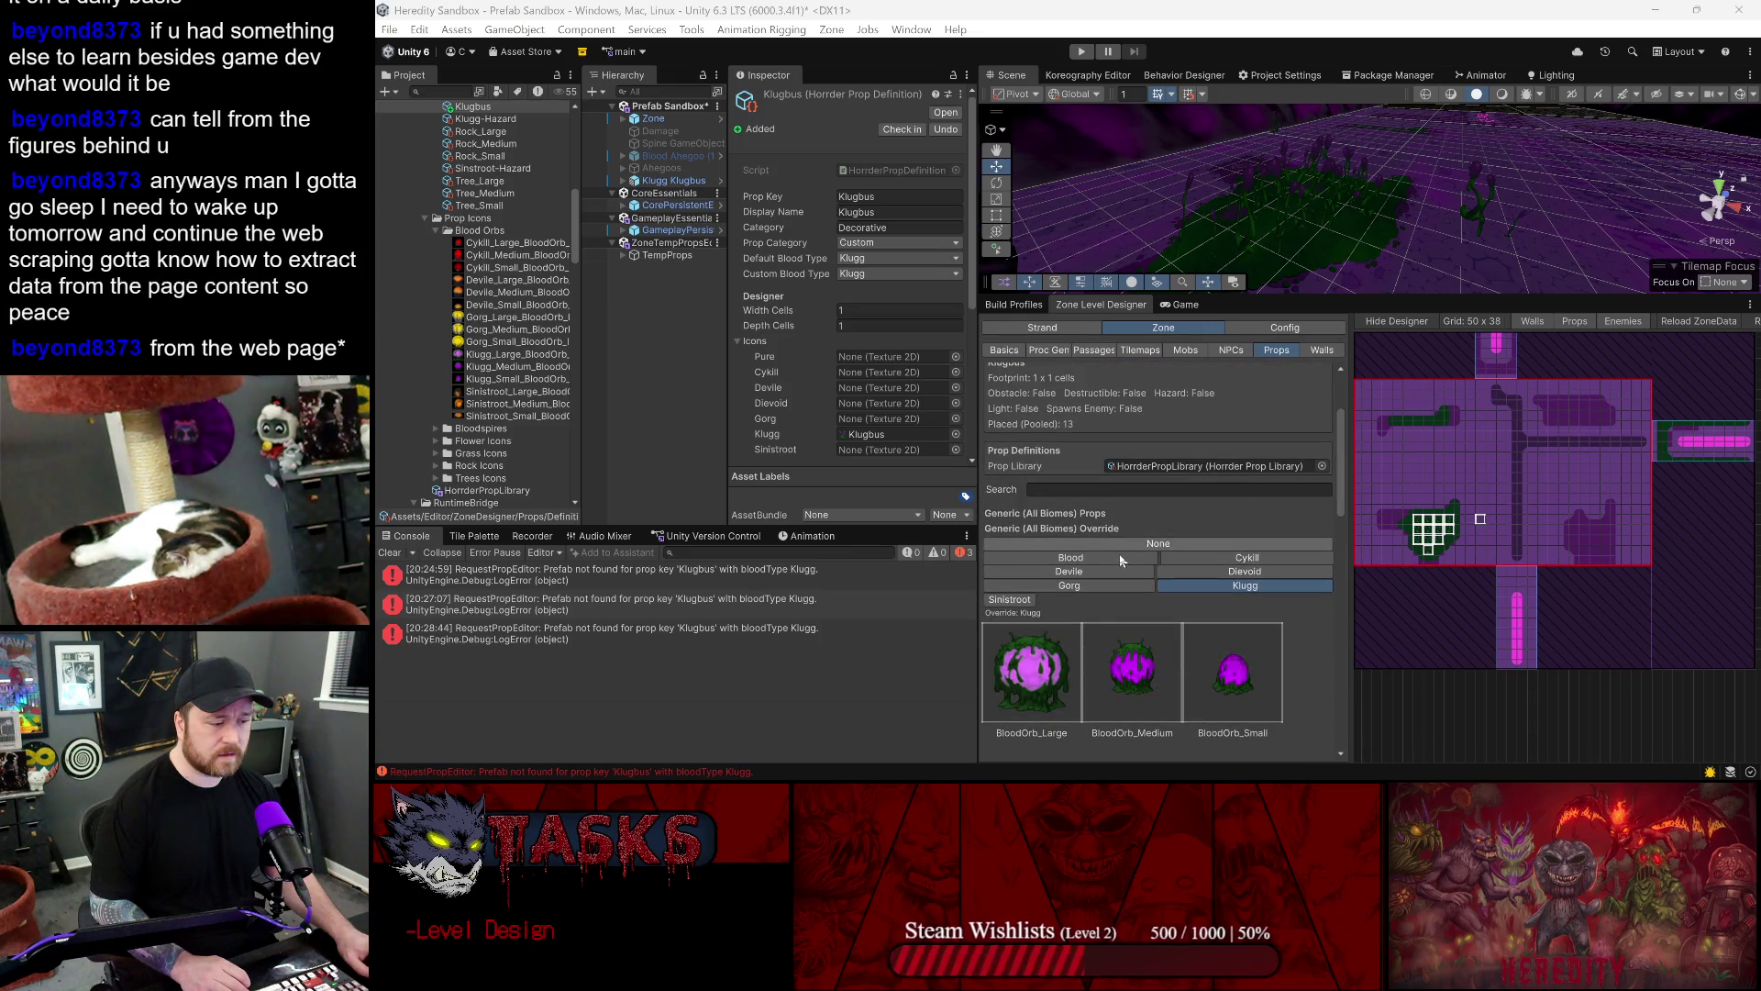
- Scroll the Props panel to the top and switch back to PropsSection.cs in Rider
{"action": "scroll", "coordinate": [1119, 552], "scroll_direction": "up", "scroll_amount": 3}
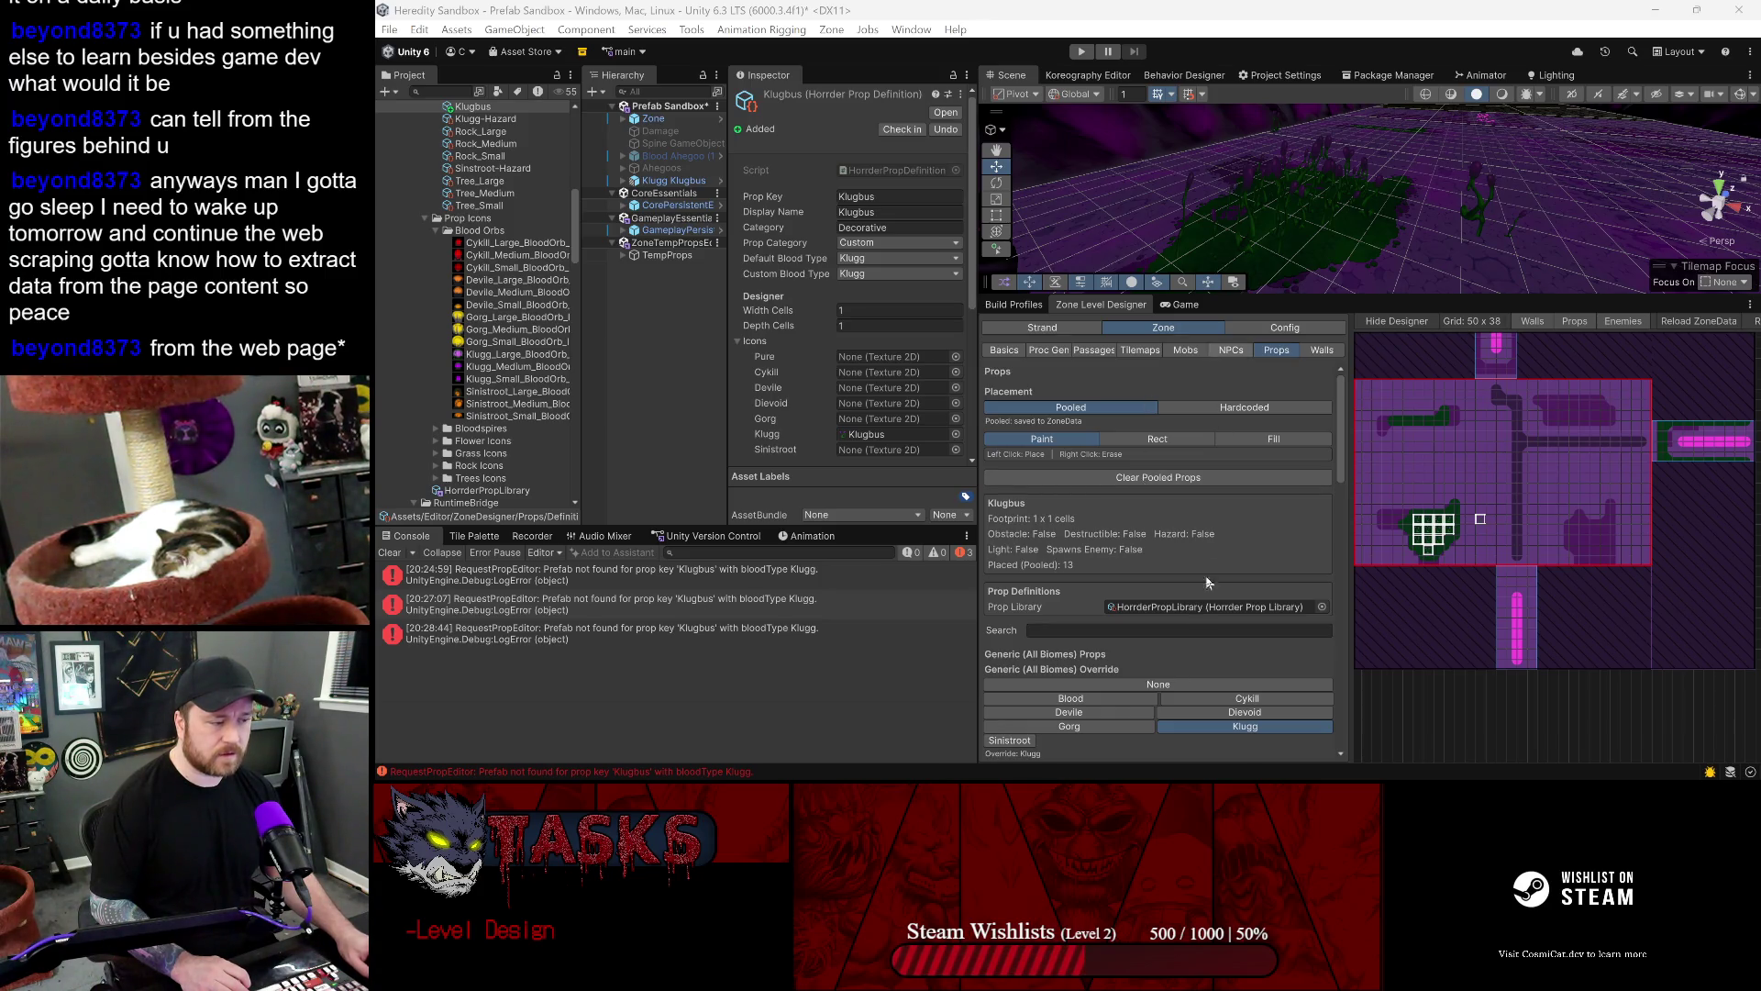
{"action": "left_click", "coordinate": [1053, 760]}
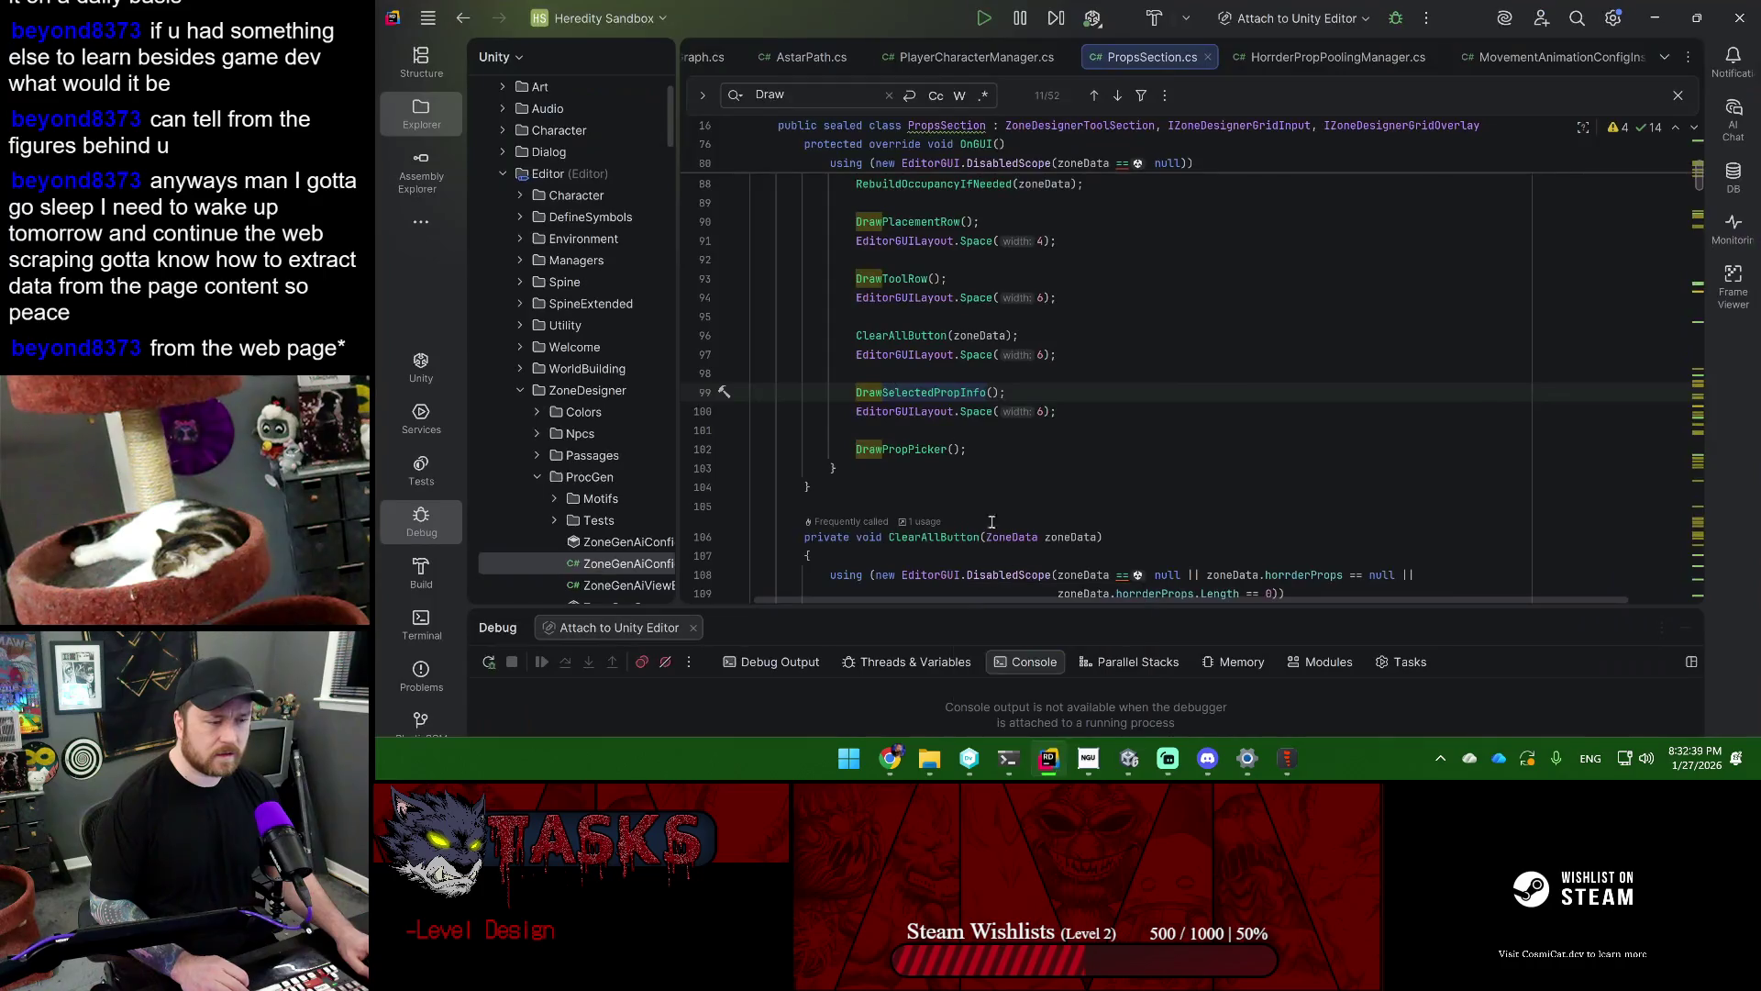
- Open the DrawPropPicker declaration at line 1085 and scroll to its custom prop grid
{"action": "left_click", "coordinate": [889, 448], "text": "ctrl"}
{"action": "left_click", "coordinate": [961, 512]}
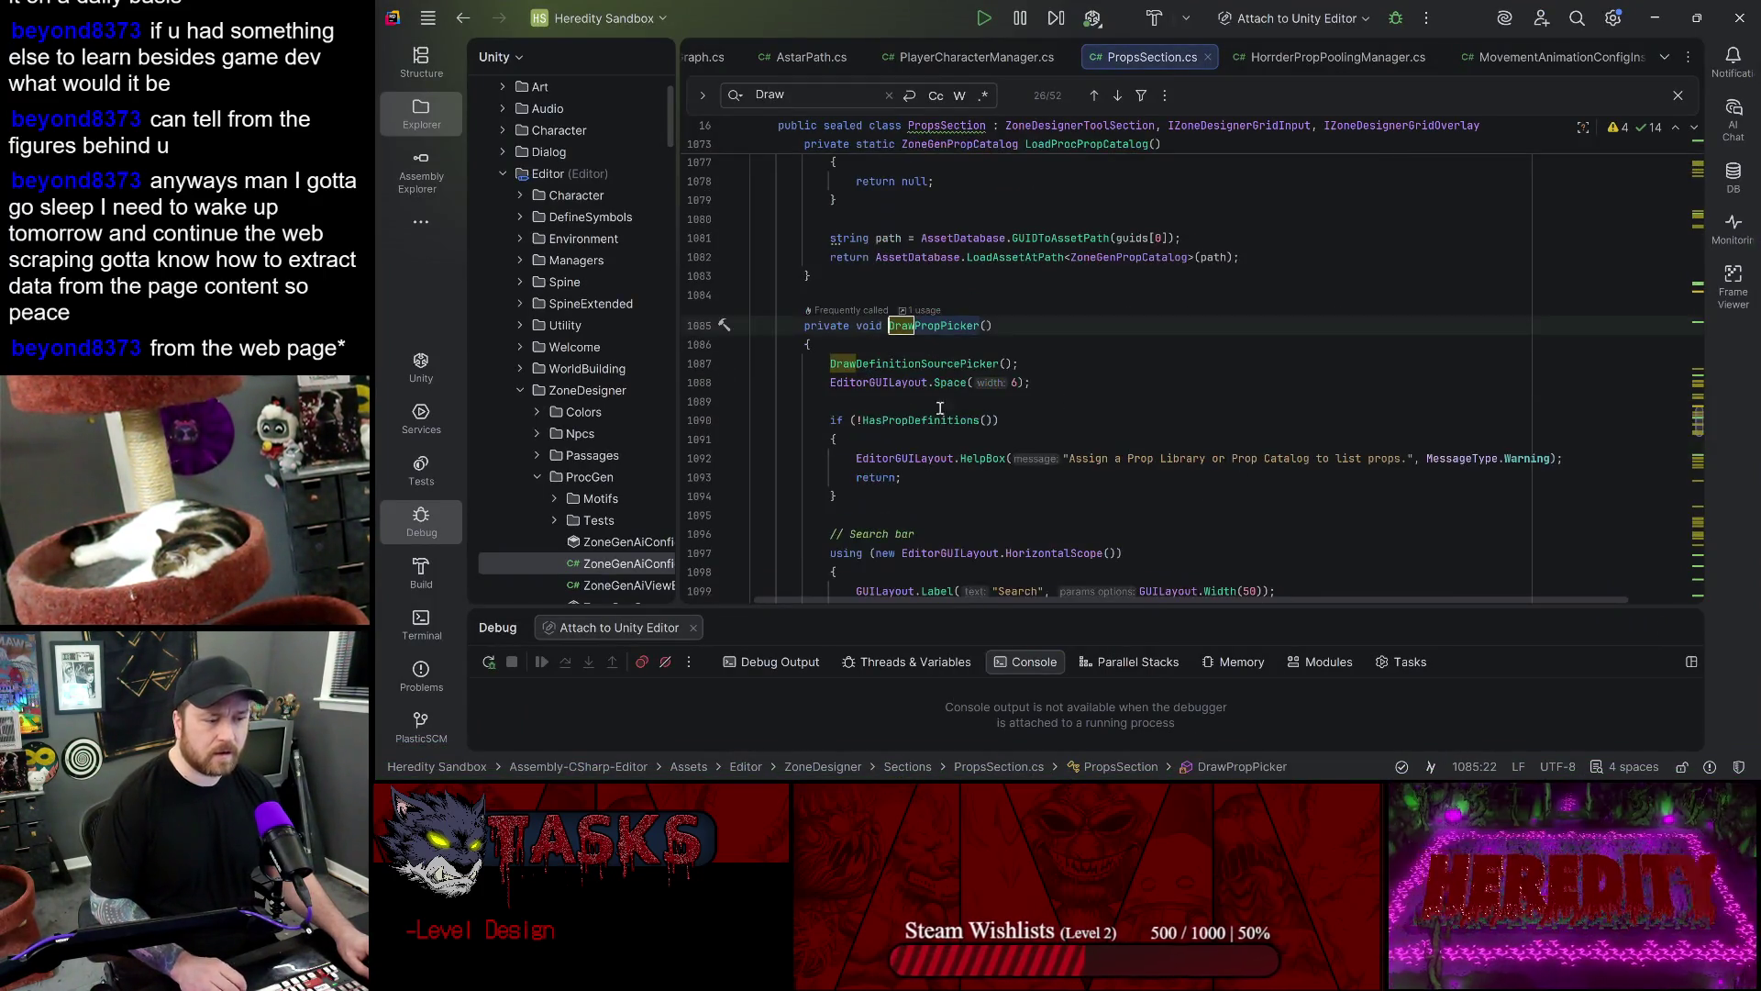
{"action": "scroll", "coordinate": [870, 489], "scroll_direction": "down", "scroll_amount": 6}
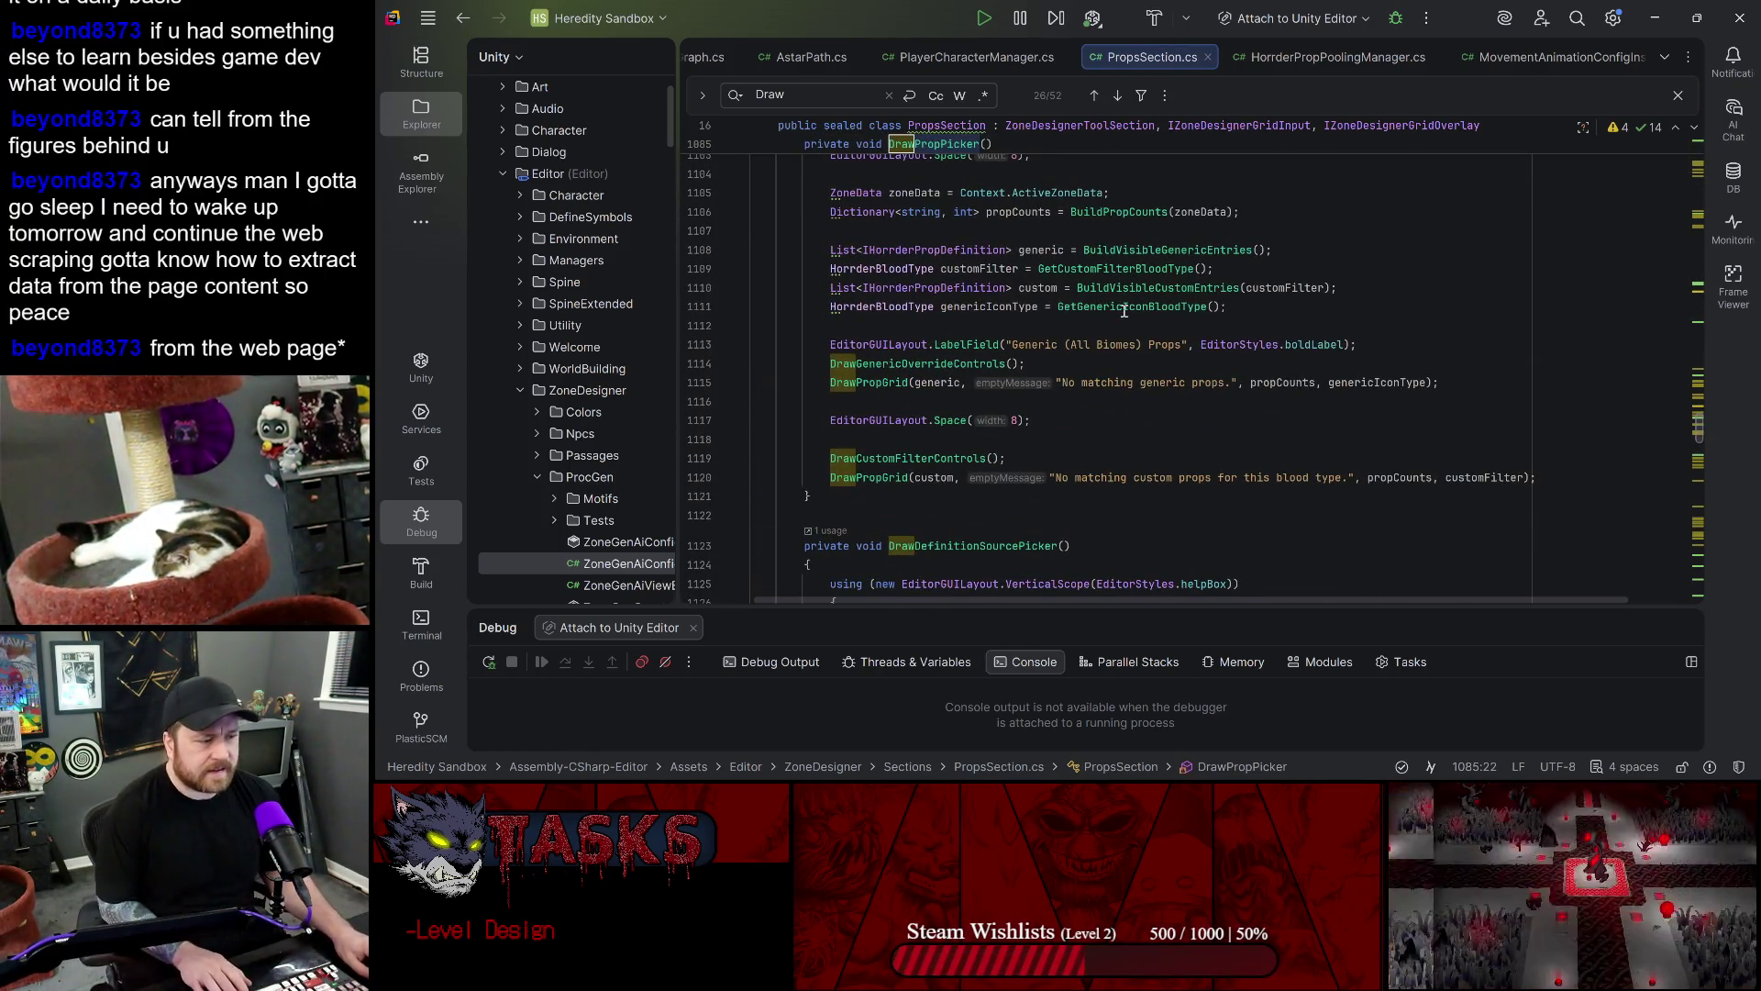
{"action": "mouse_move", "coordinate": [1124, 308]}
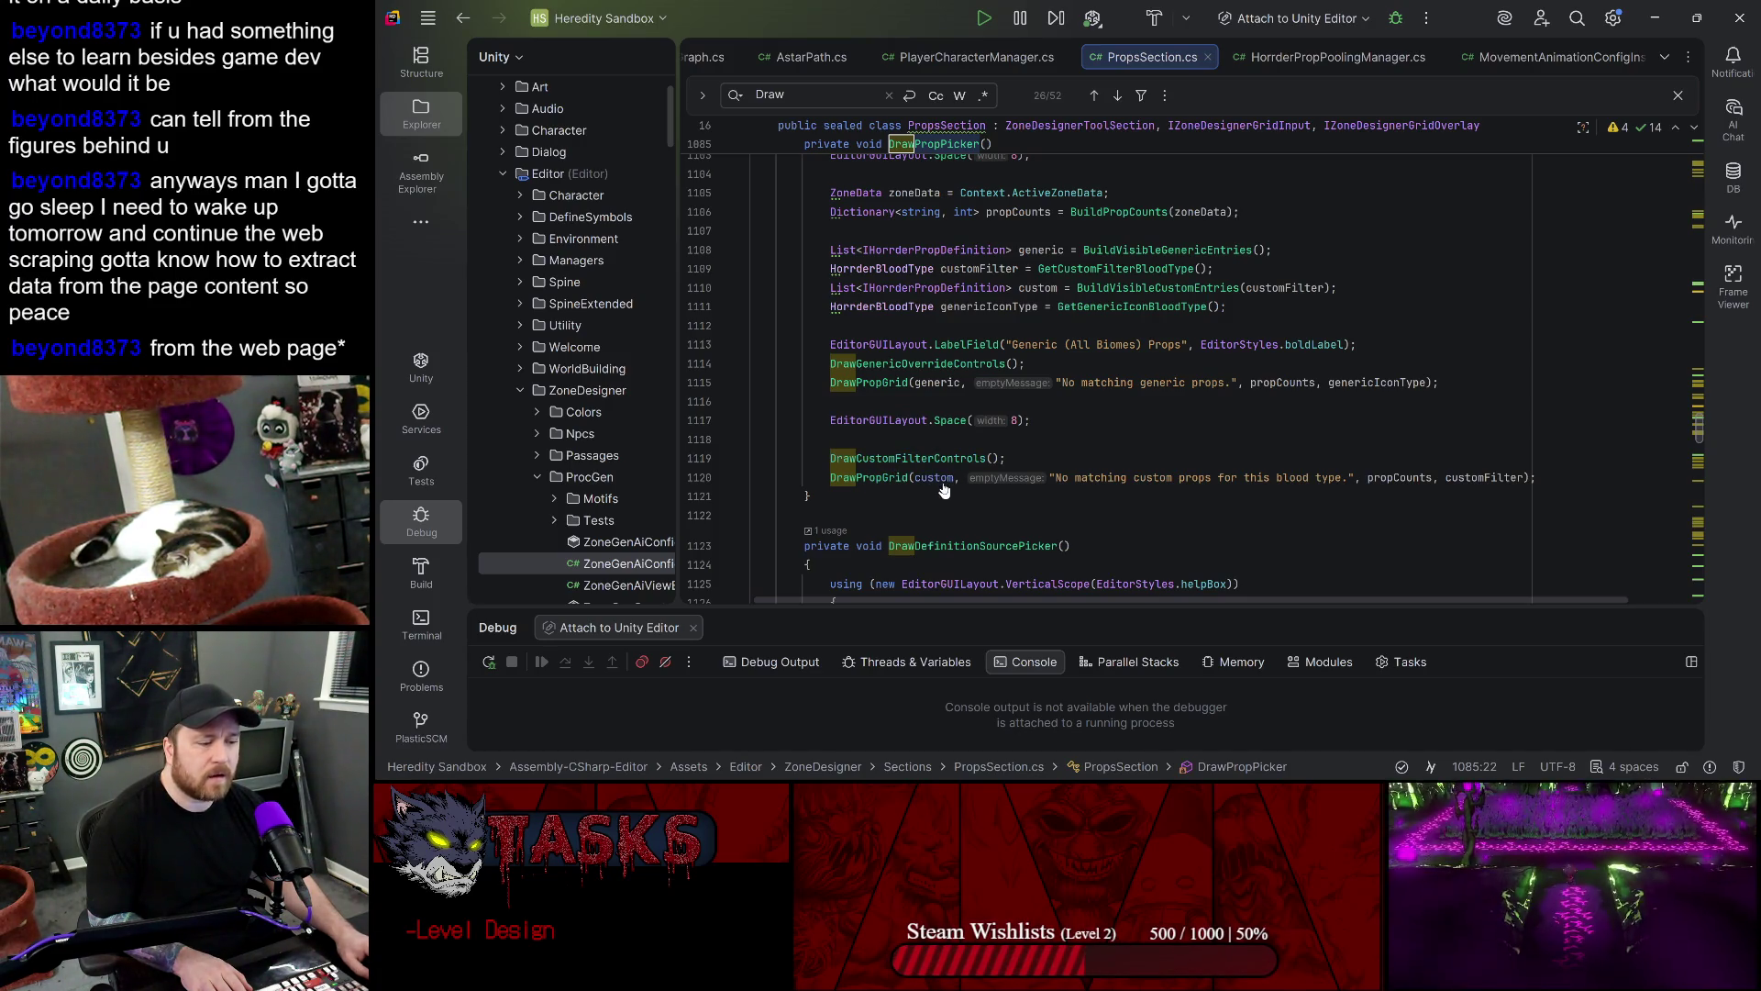
- Look up the DrawCustomFilterControls and BuildVisibleCustomEntries definitions used in DrawPropPicker
{"action": "left_click", "coordinate": [931, 472]}
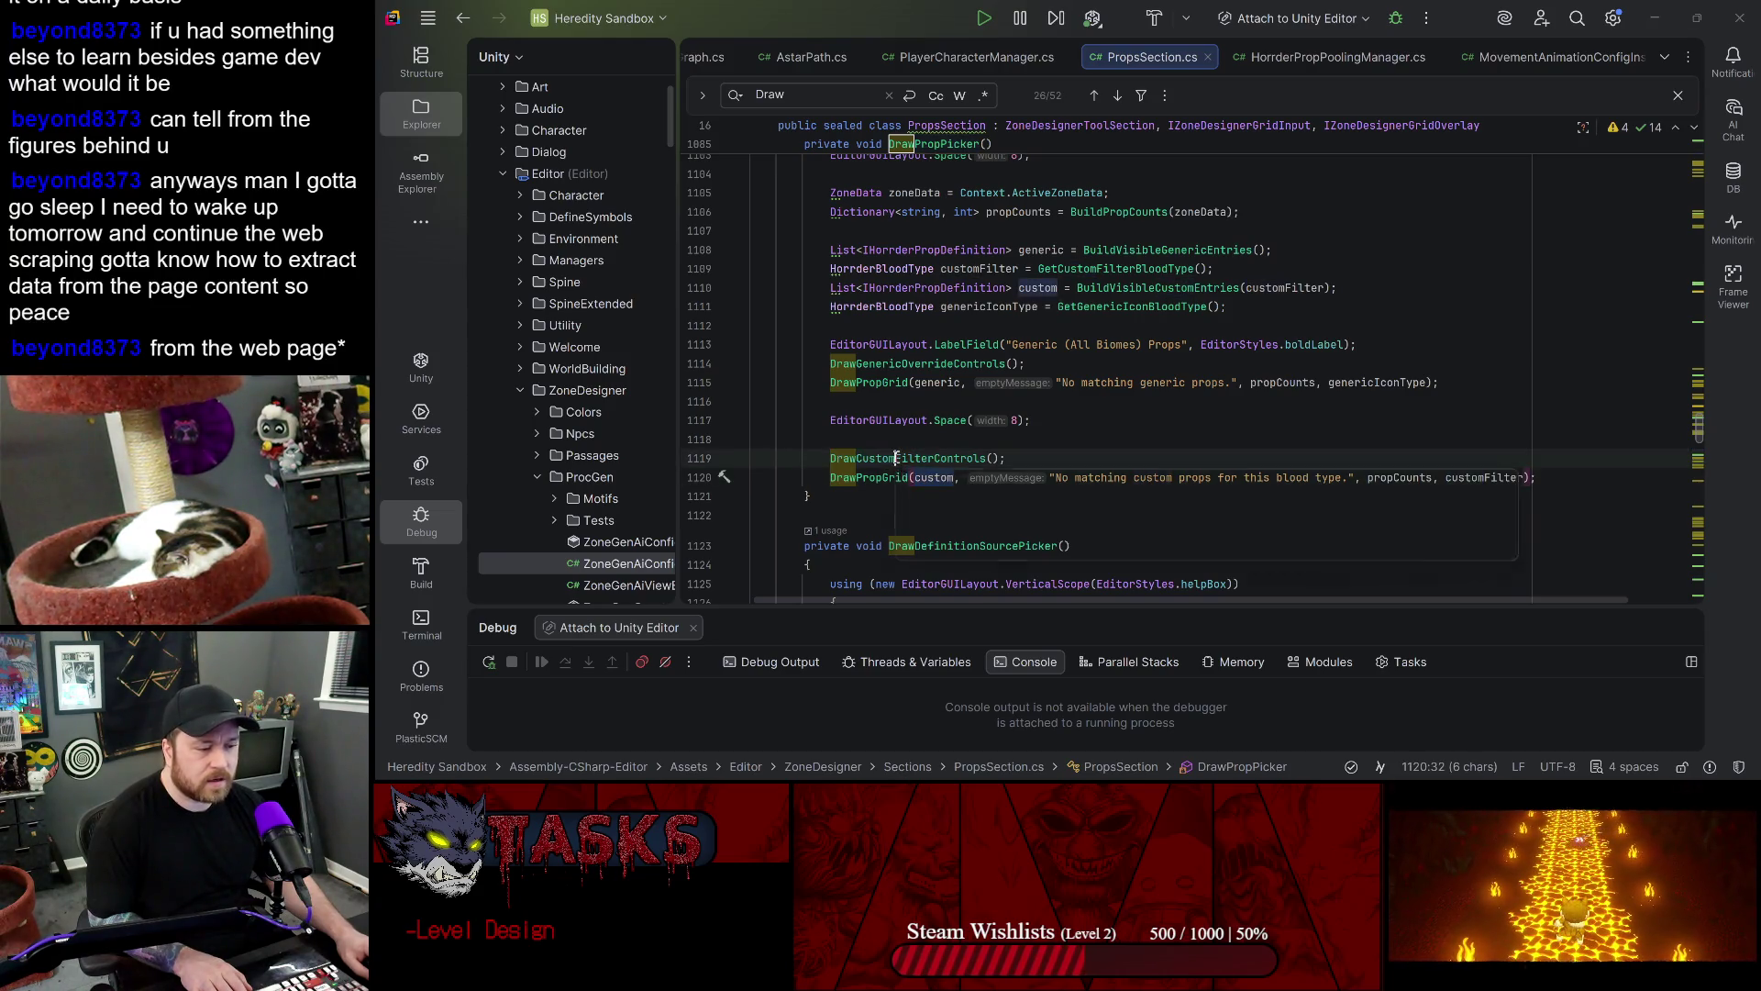
{"action": "left_click", "coordinate": [895, 458], "text": "ctrl"}
{"action": "double_click", "coordinate": [931, 477]}
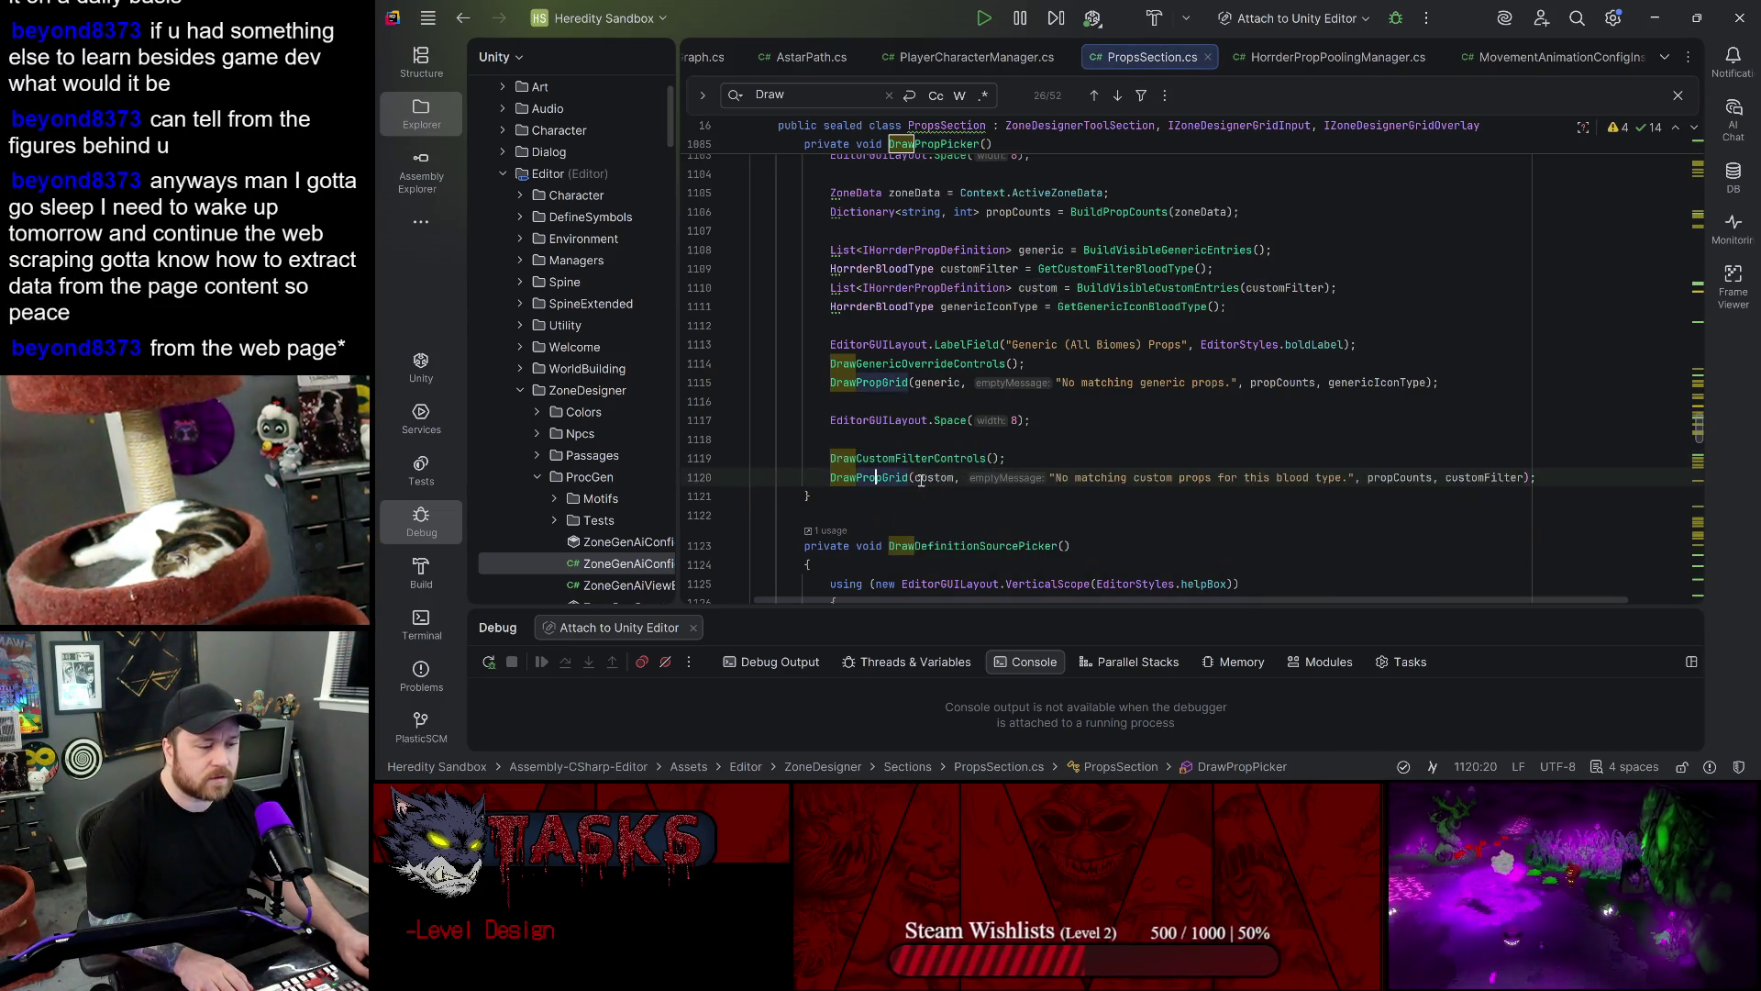
{"action": "left_click", "coordinate": [1176, 290]}
{"action": "left_click", "coordinate": [1134, 298], "text": "ctrl"}
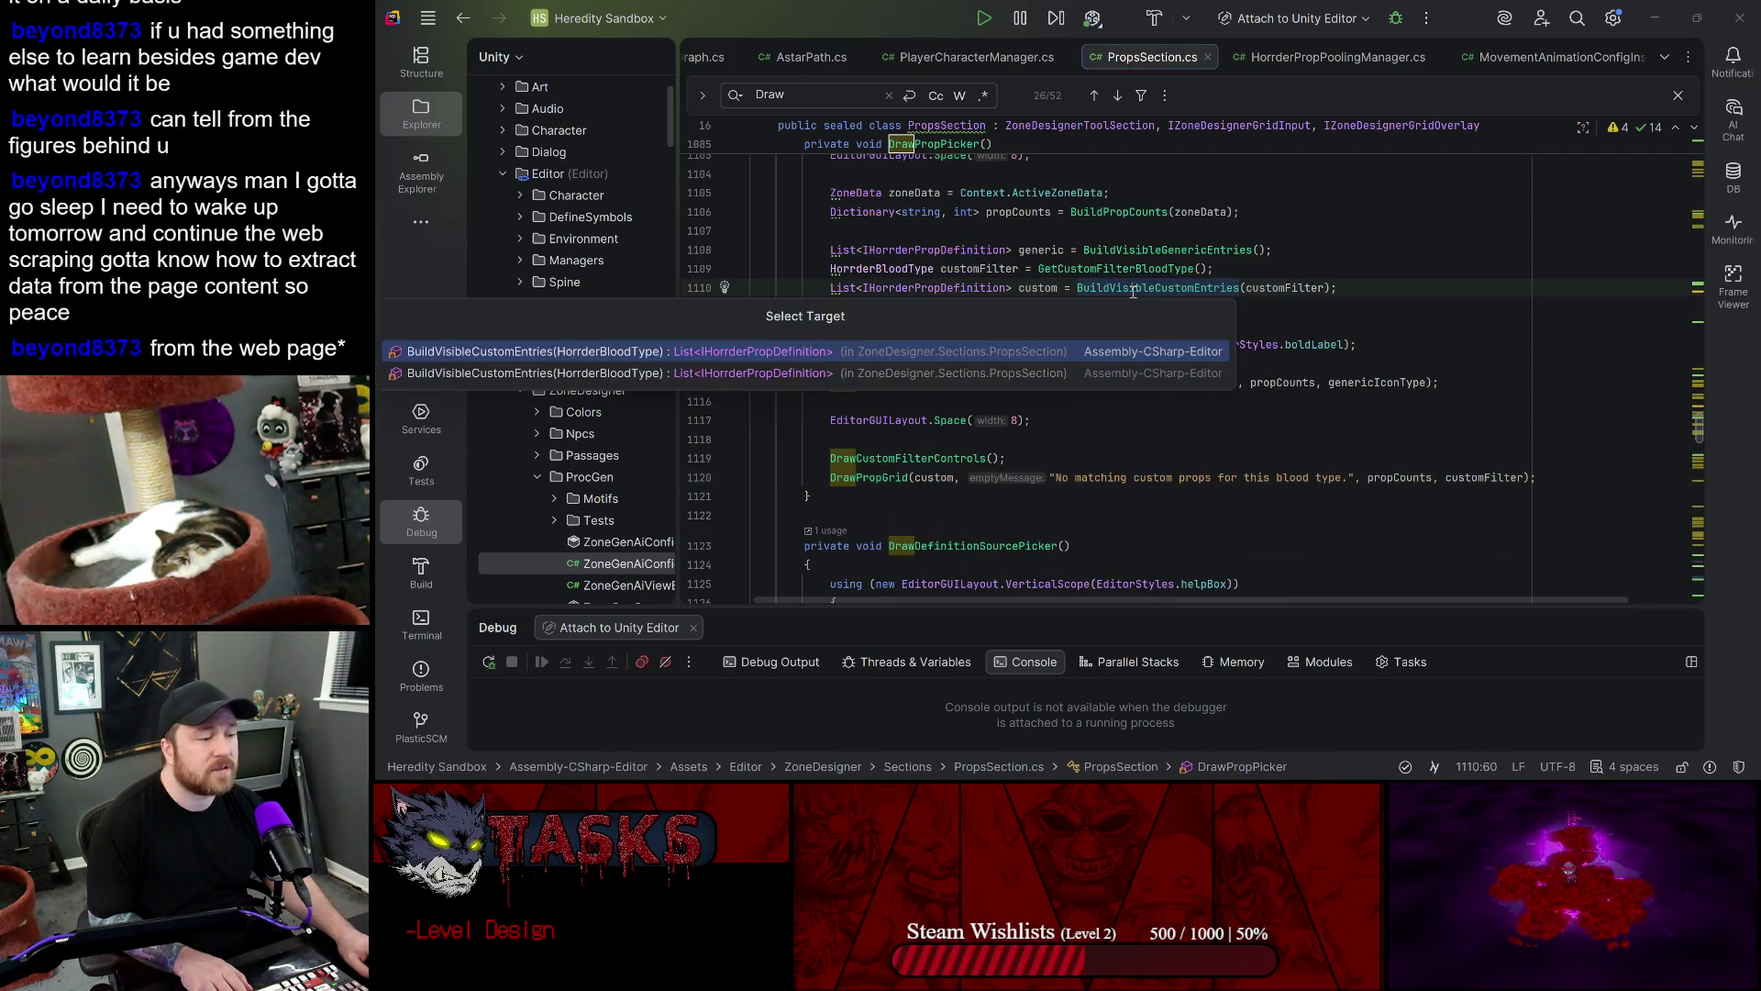
- Go to BuildVisibleCustomEntries at line 1658, then GetCustomDefinitions at line 1179
{"action": "key", "text": "Return"}
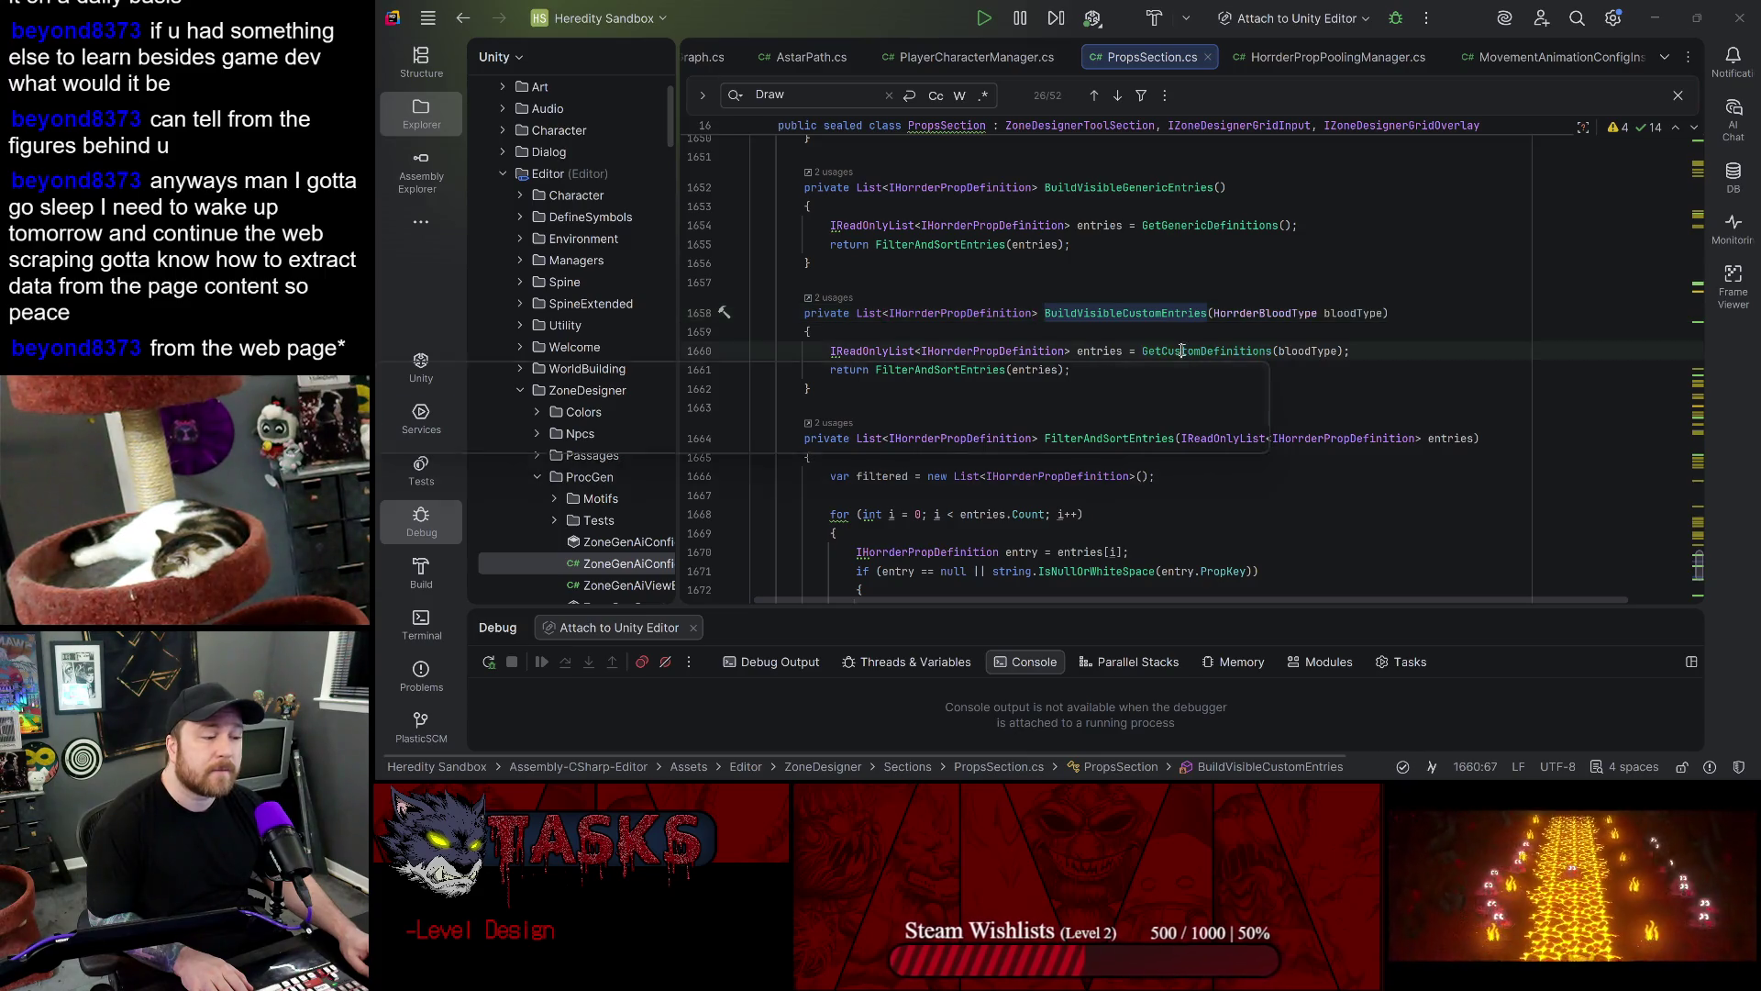
{"action": "left_click", "coordinate": [1182, 354], "text": "ctrl"}
{"action": "left_click", "coordinate": [823, 417]}
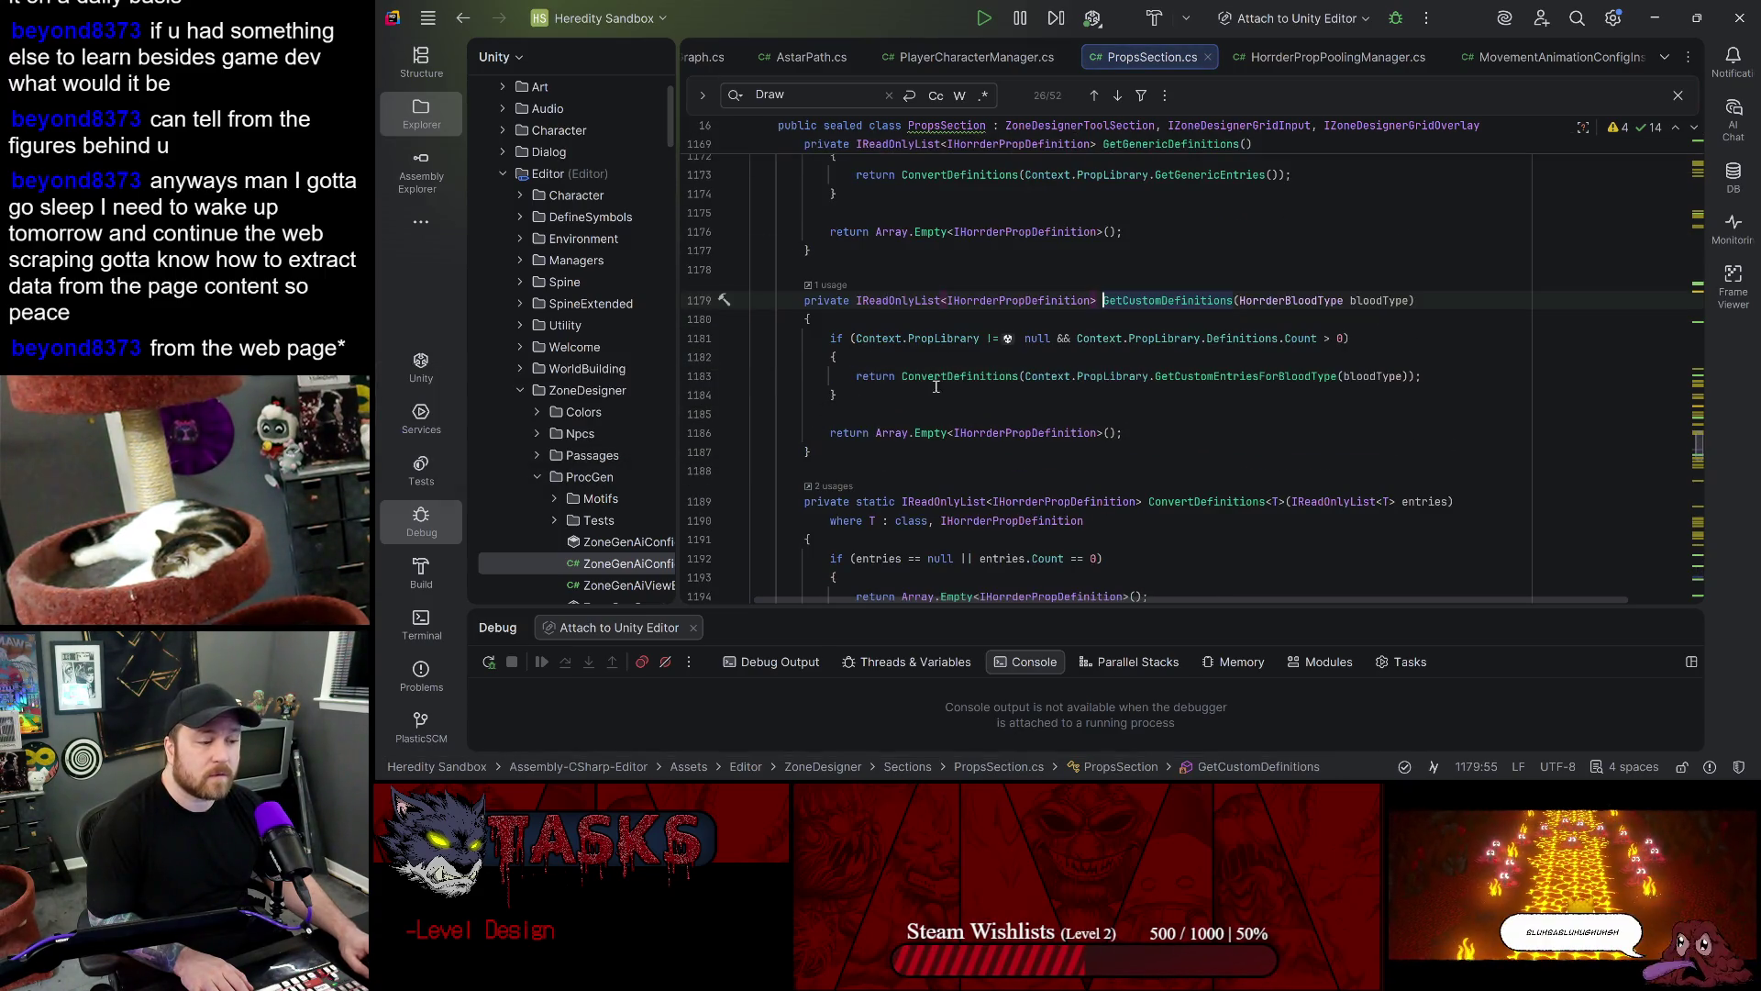
{"action": "left_click", "coordinate": [937, 341]}
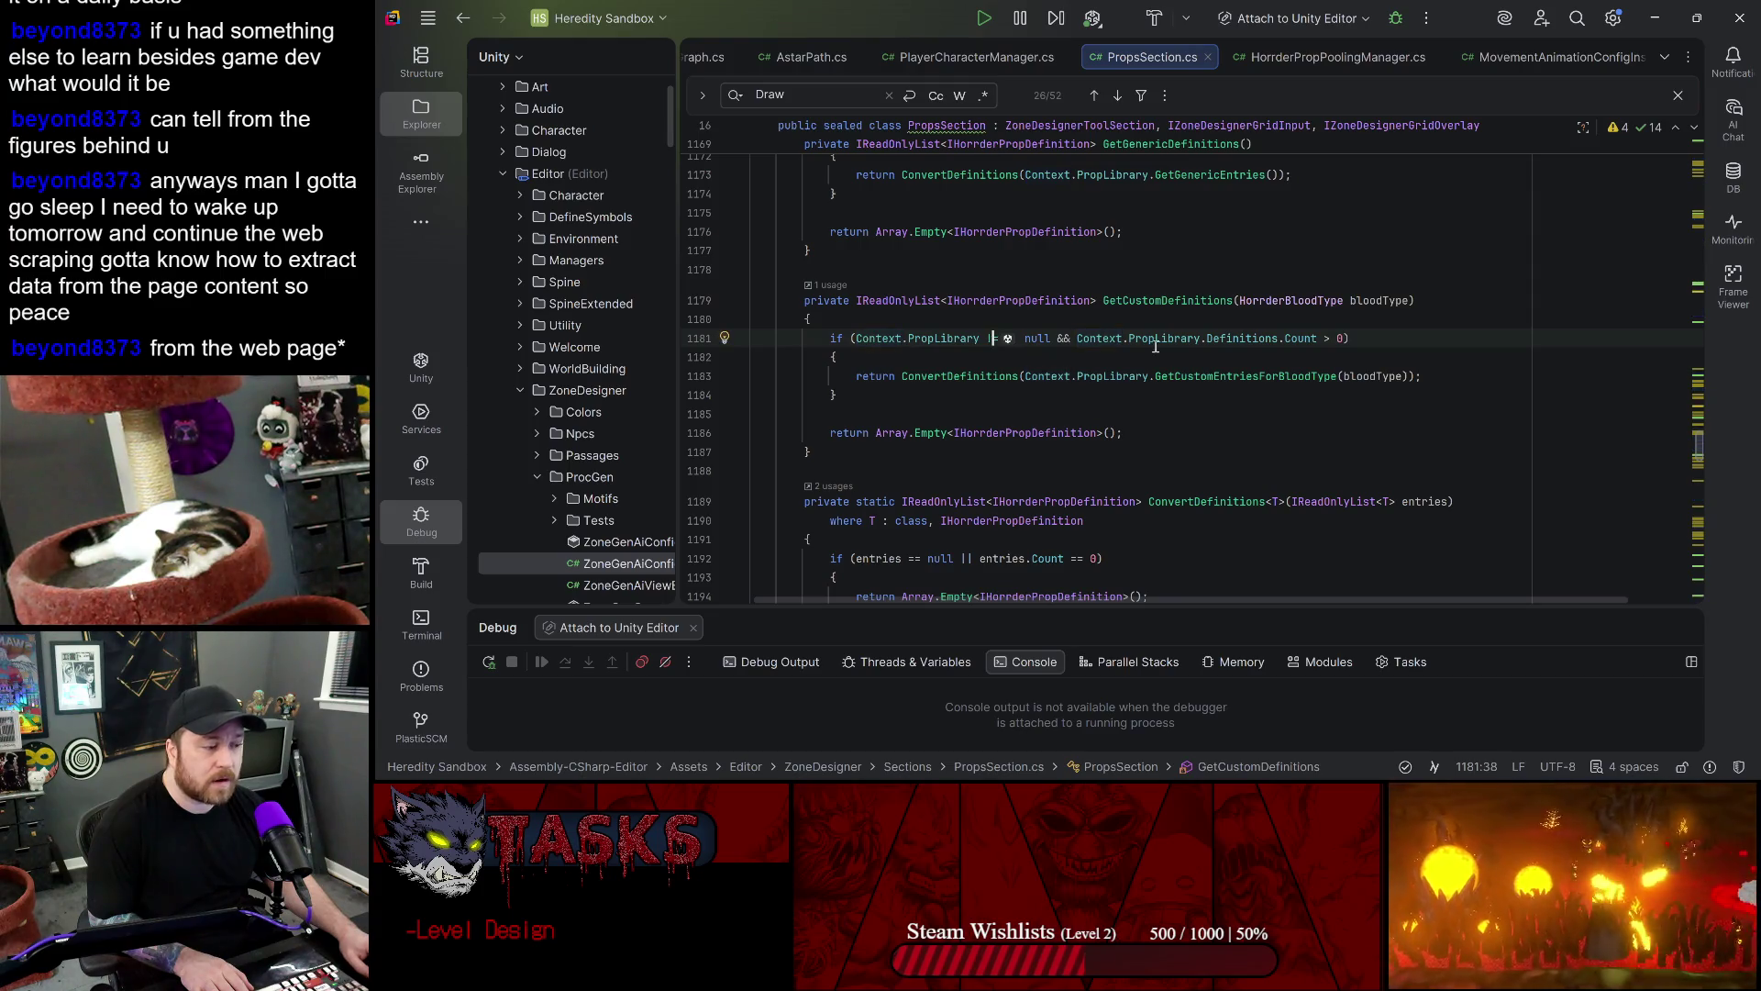
{"action": "left_click", "coordinate": [1201, 339]}
- Set a breakpoint on the PropLibrary check at line 1181 and attach to the Unity Editor
{"action": "left_click", "coordinate": [1268, 339]}
{"action": "left_click", "coordinate": [705, 338]}
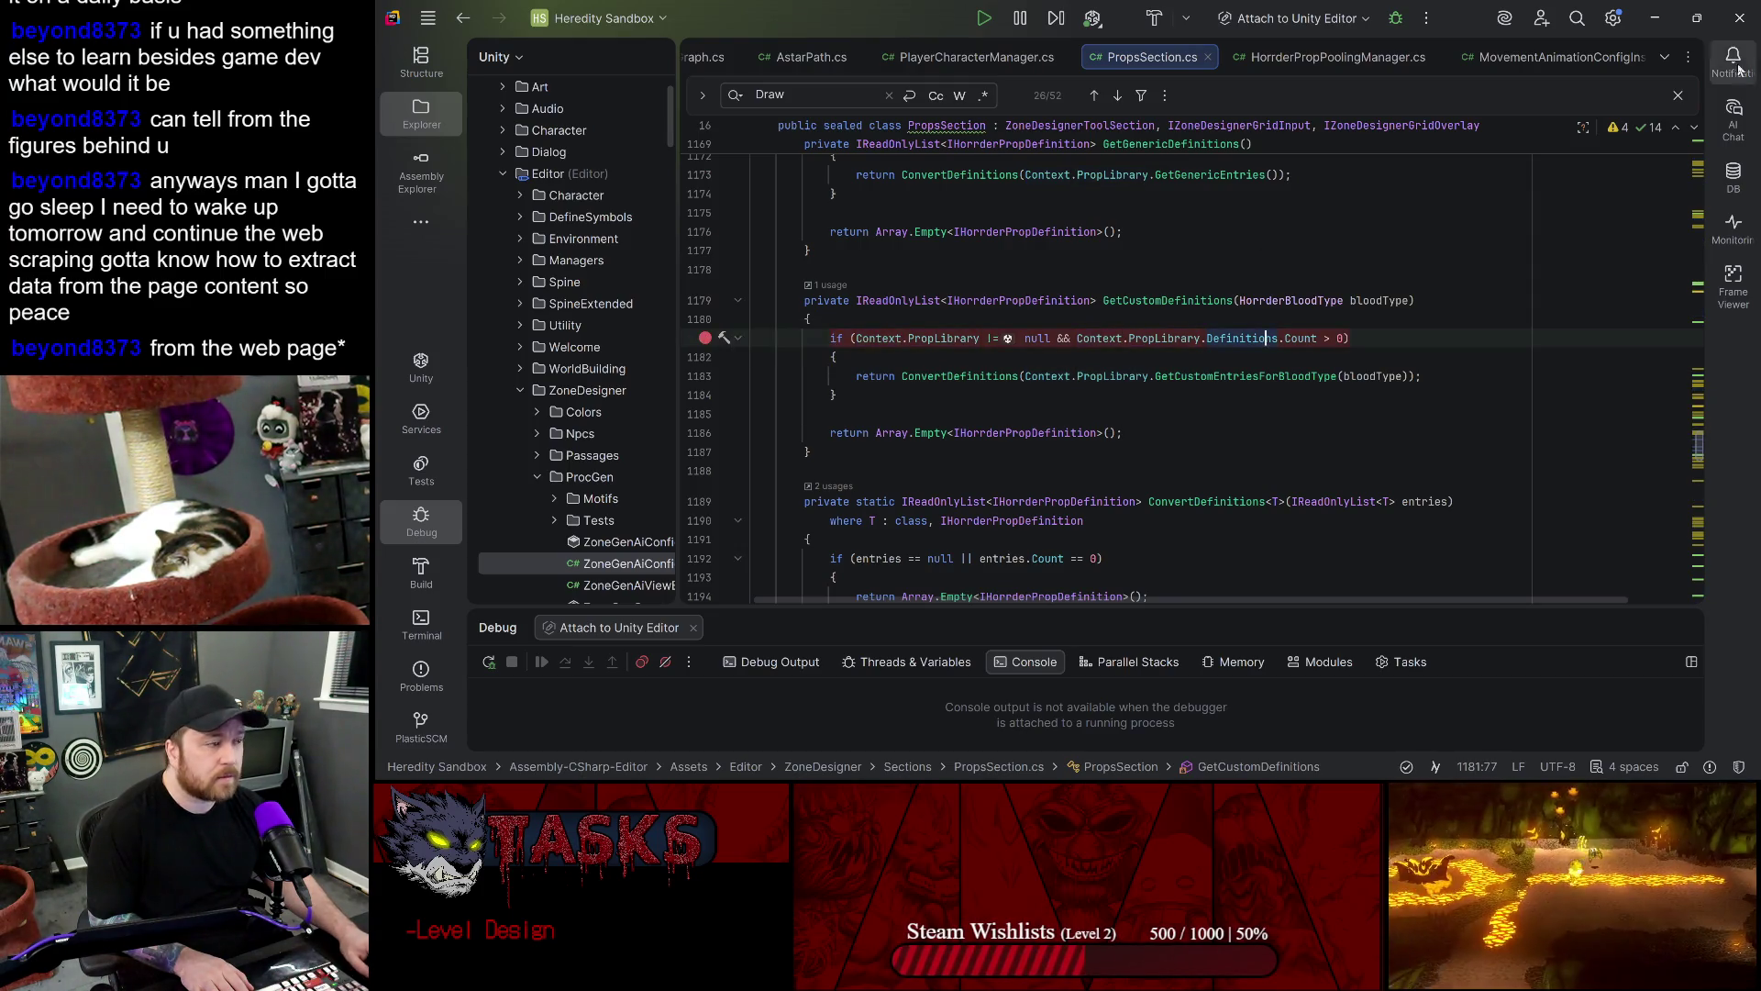
{"action": "left_click", "coordinate": [1397, 15]}
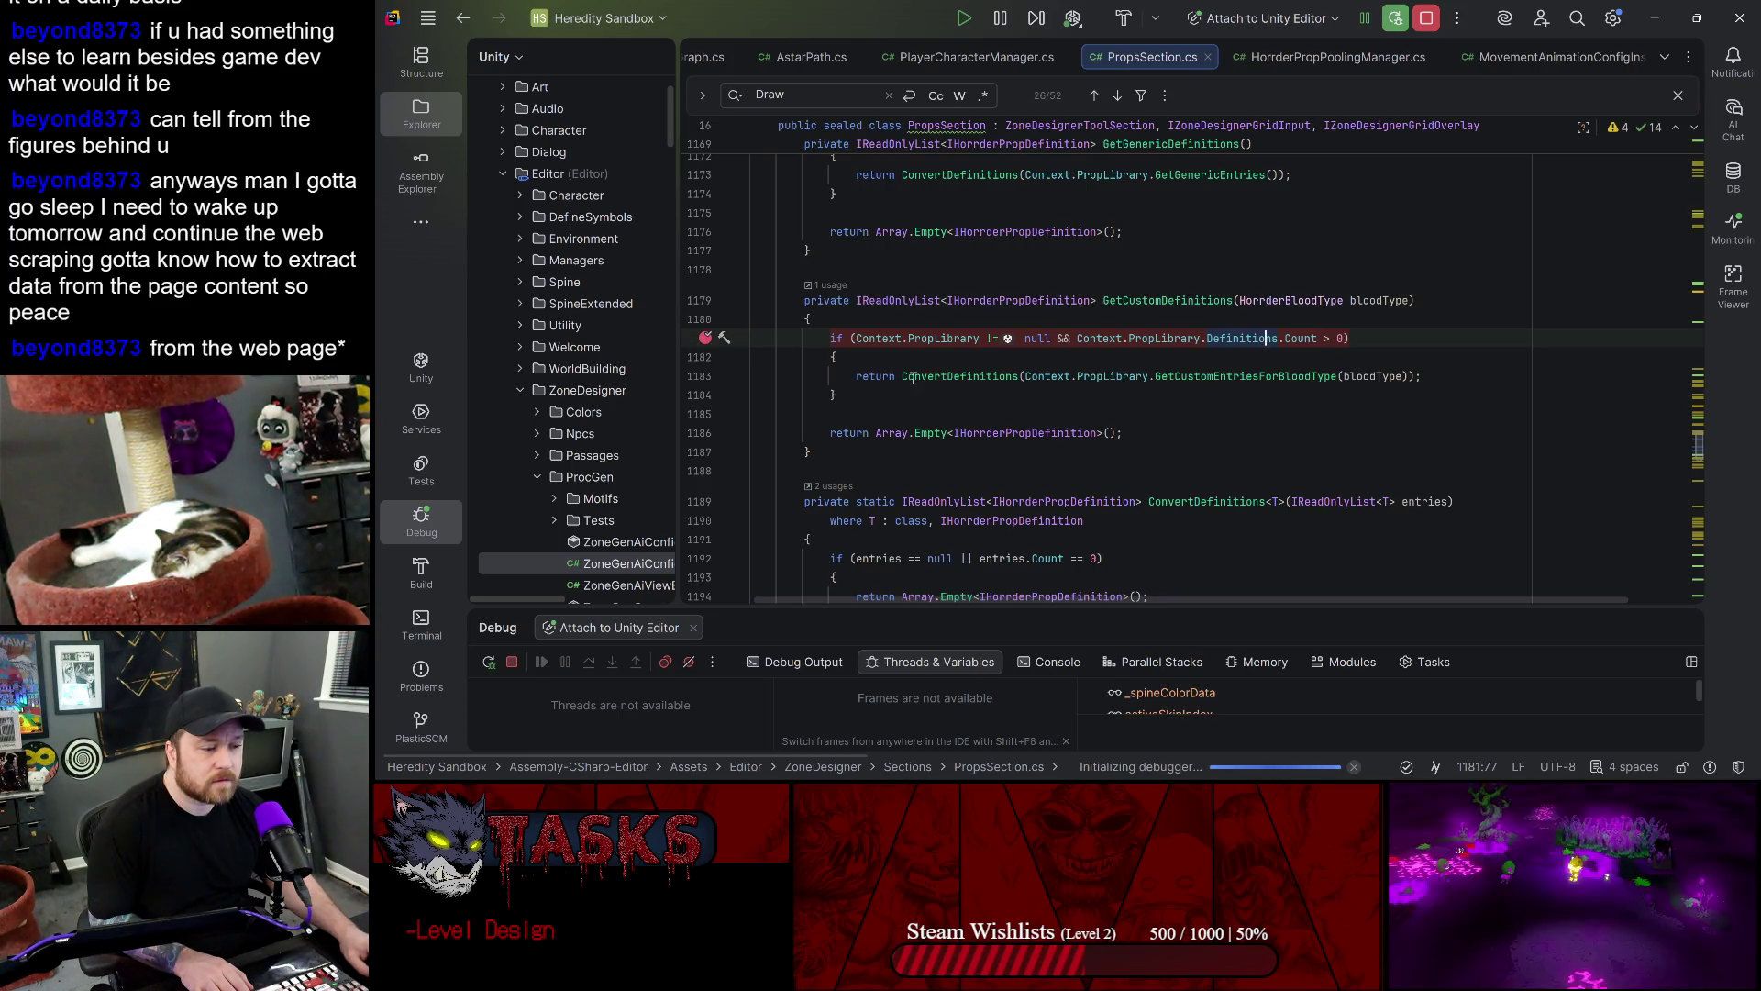
{"action": "left_click", "coordinate": [1111, 339]}
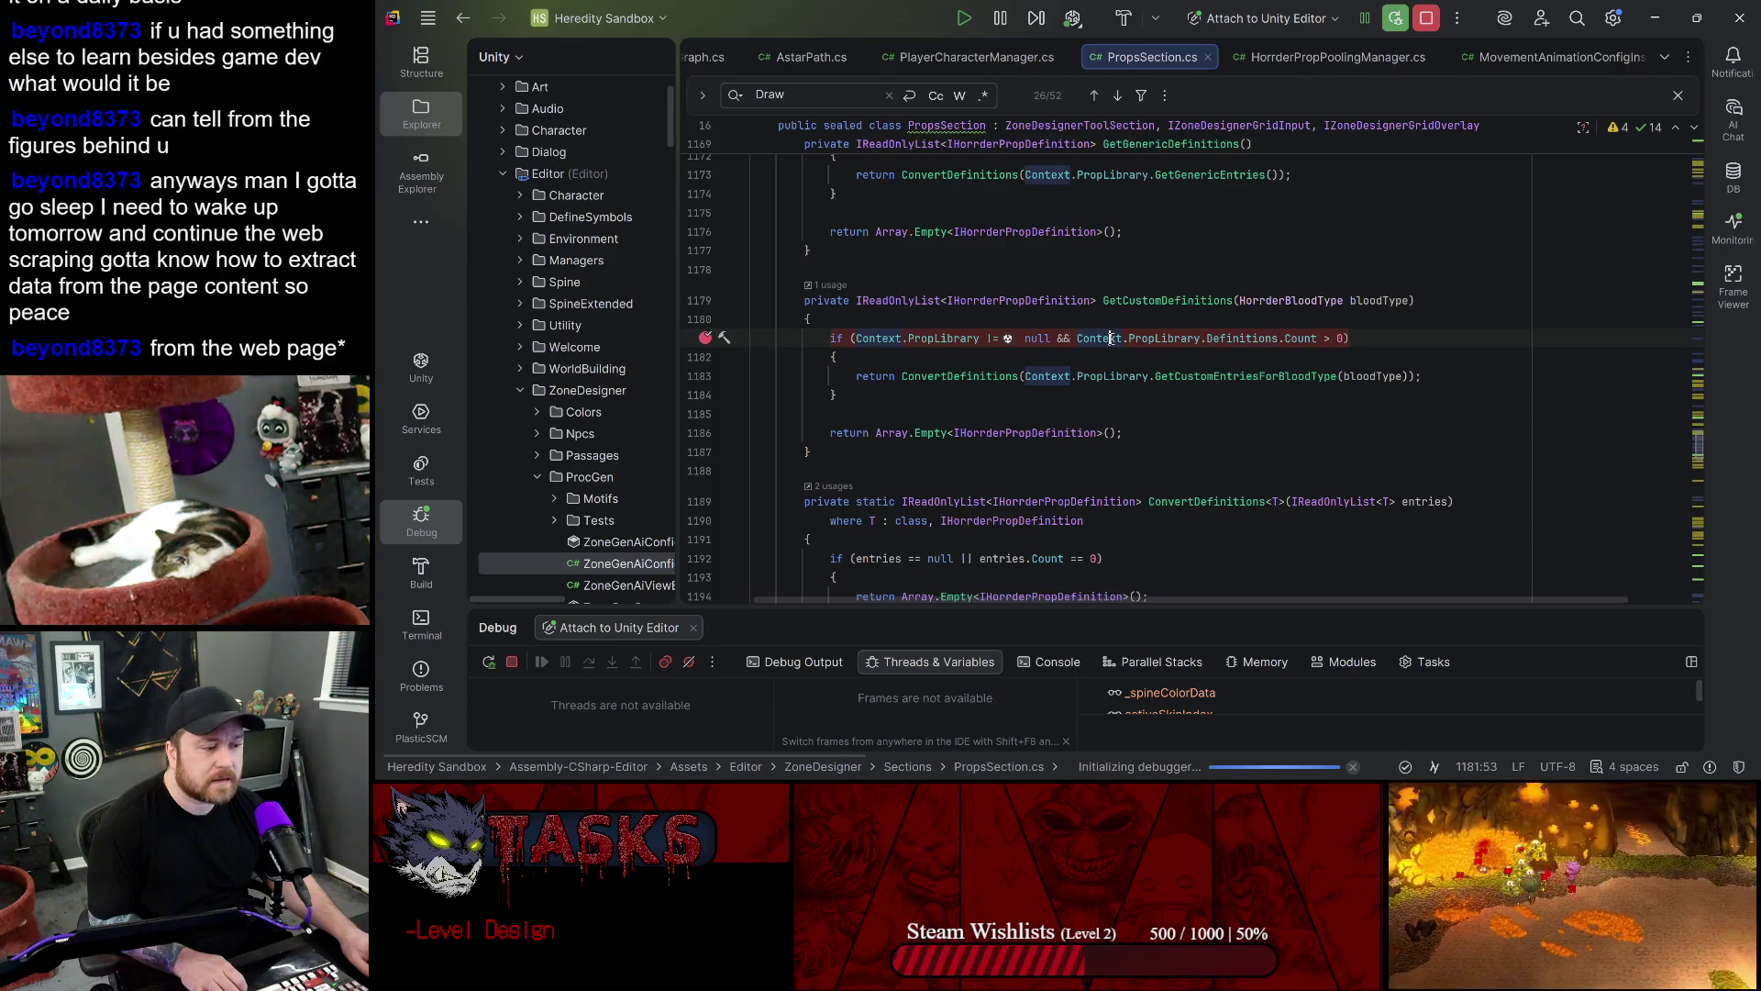
{"action": "left_click", "coordinate": [1182, 340]}
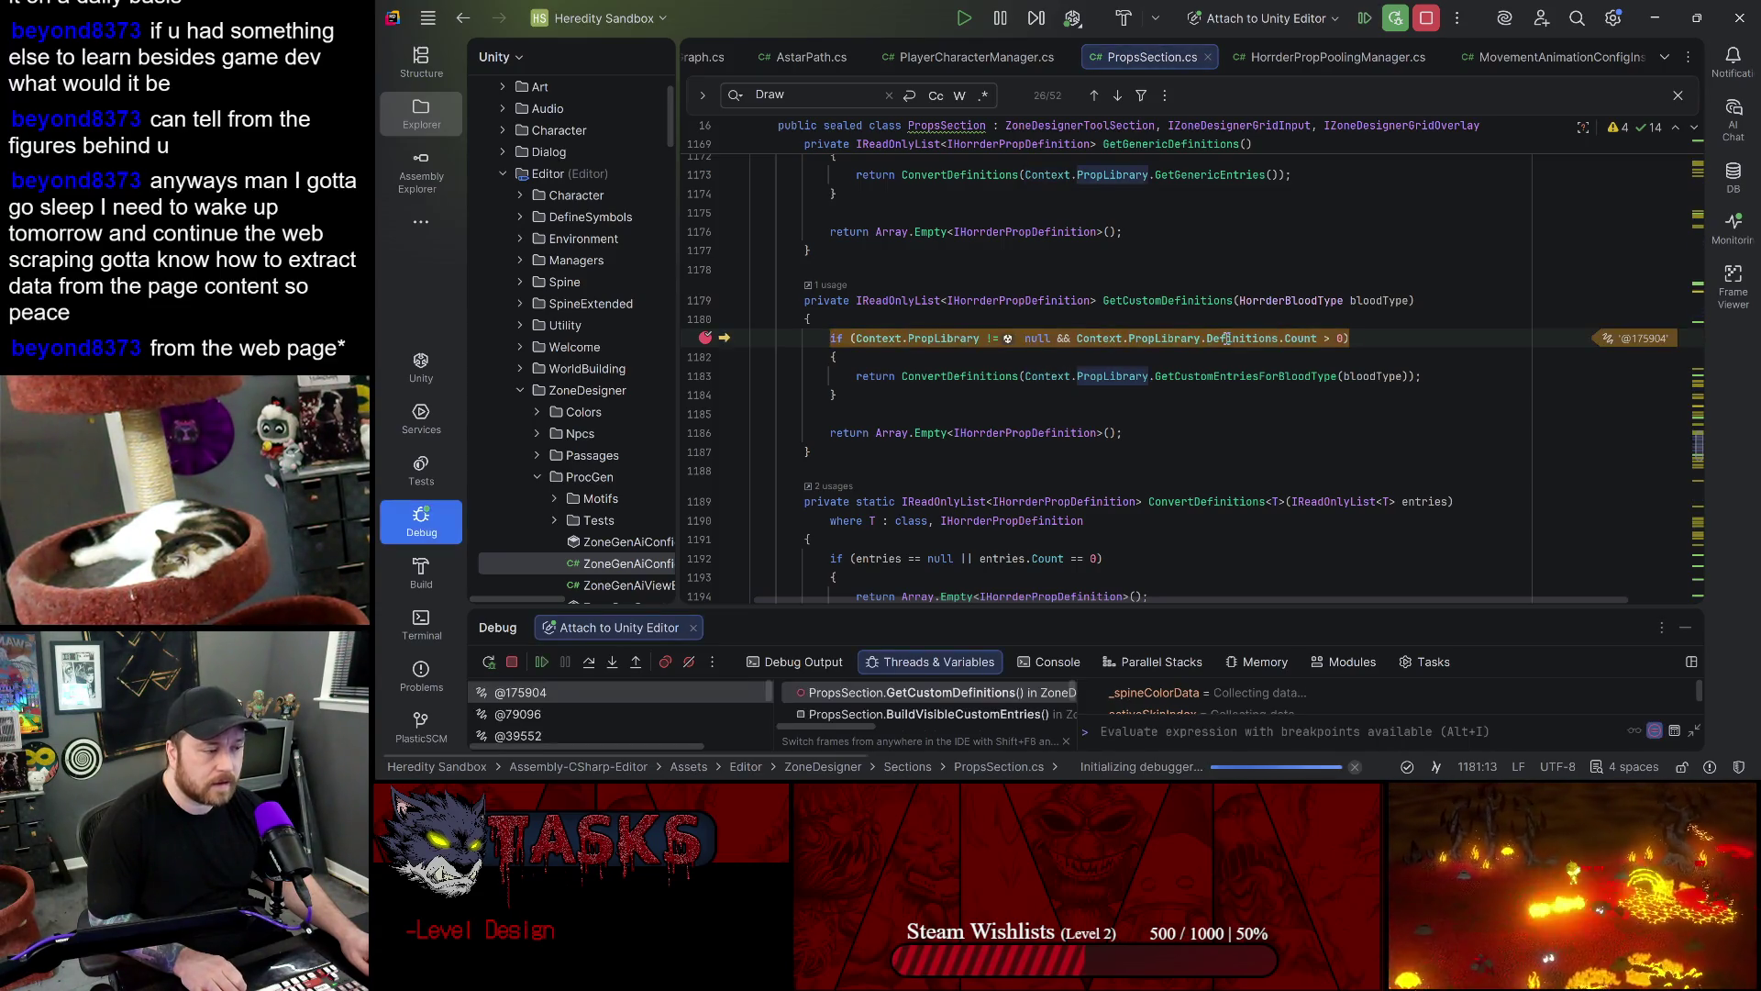
{"action": "mouse_move", "coordinate": [1227, 340]}
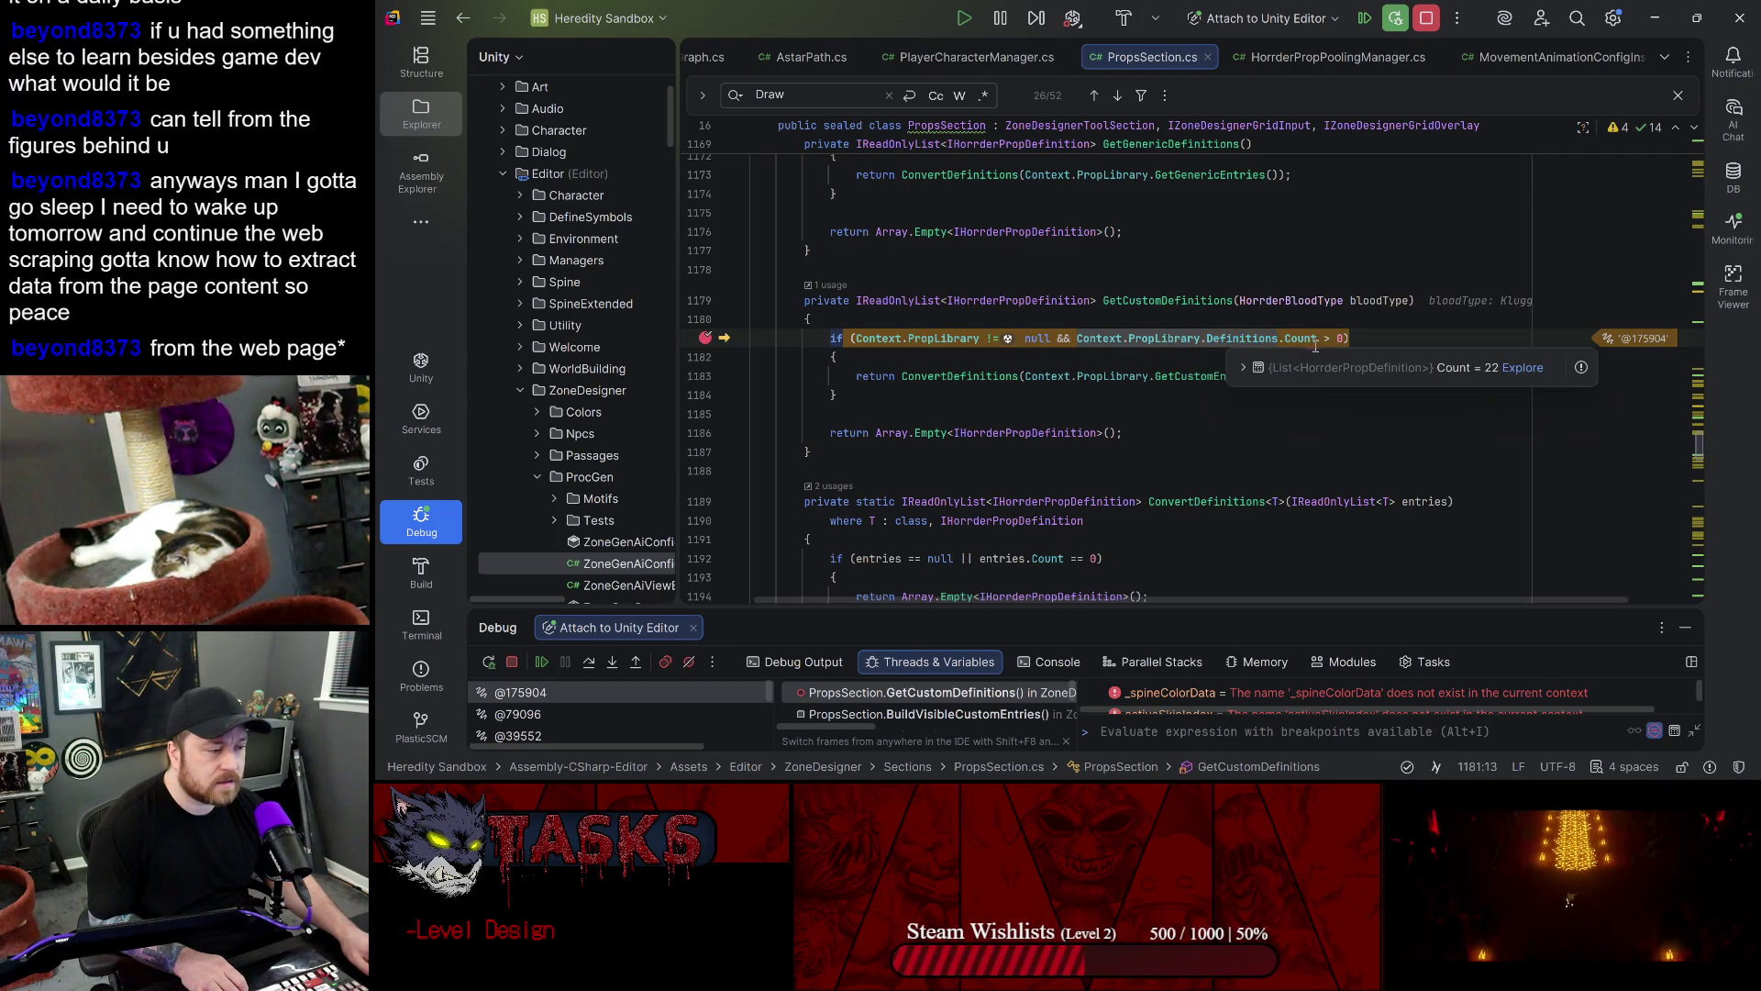
- Expand the 22 prop definitions and step from line 1181 into ConvertDefinitions
{"action": "left_click", "coordinate": [1245, 368]}
{"action": "scroll", "coordinate": [1304, 664], "scroll_direction": "down", "scroll_amount": 2}
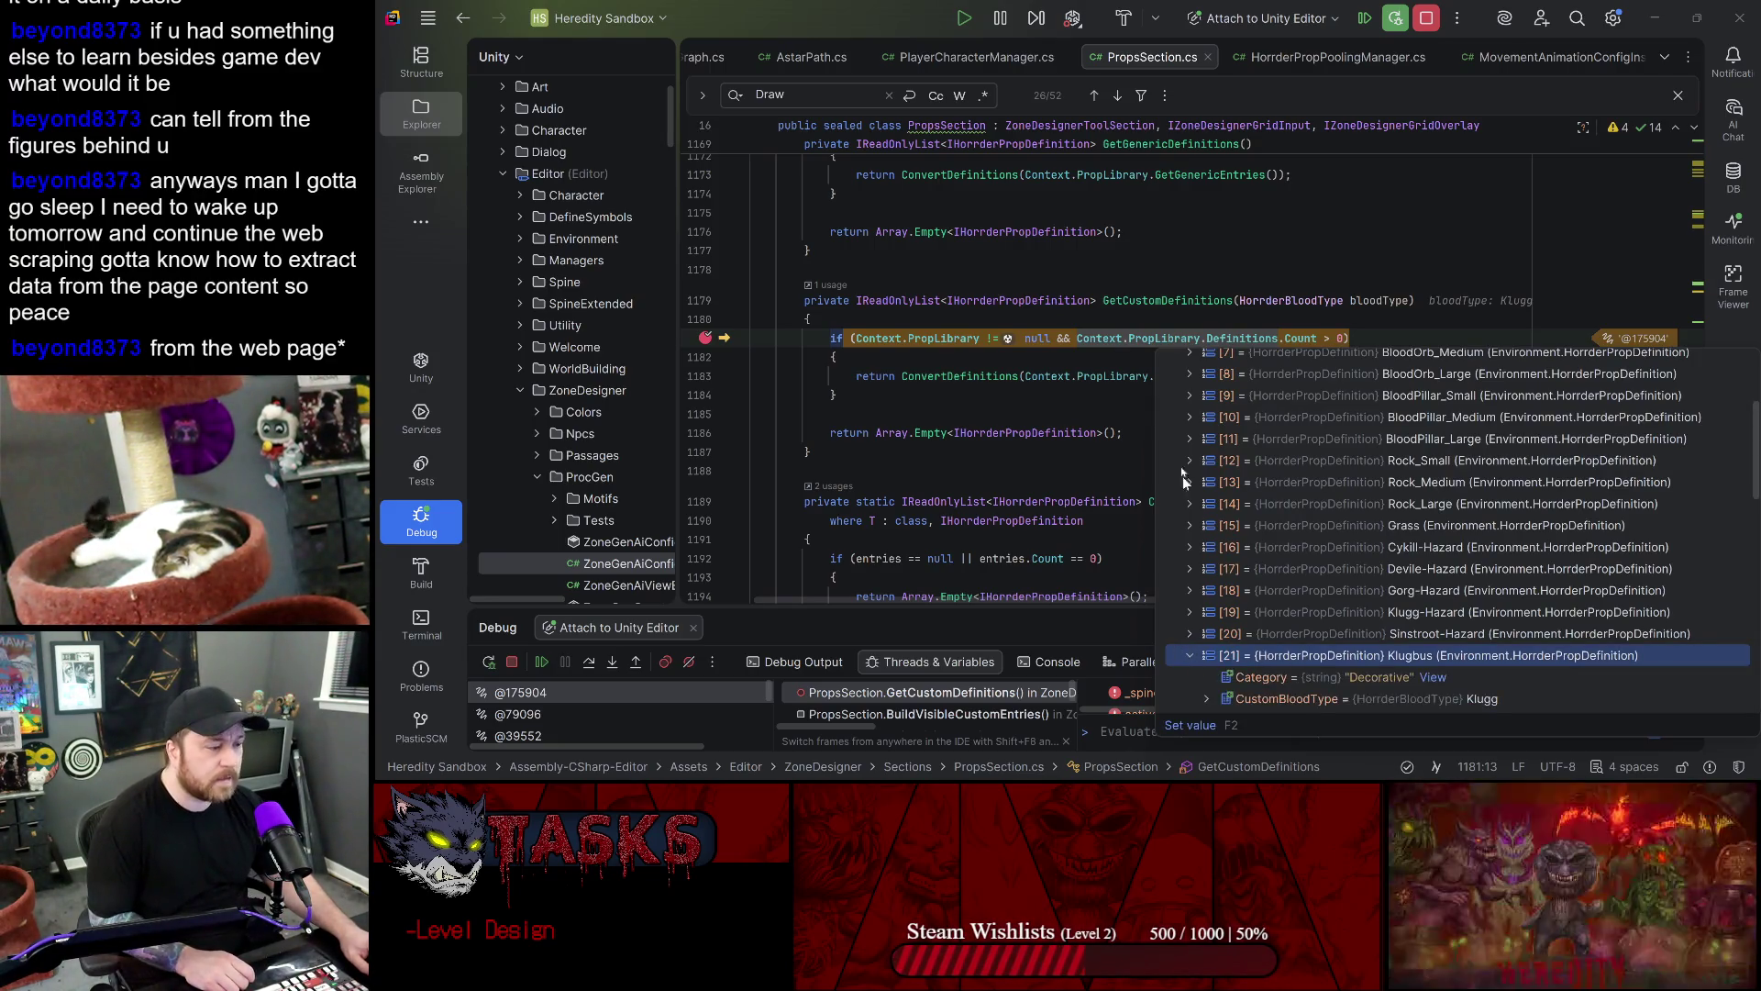
{"action": "left_click", "coordinate": [587, 665]}
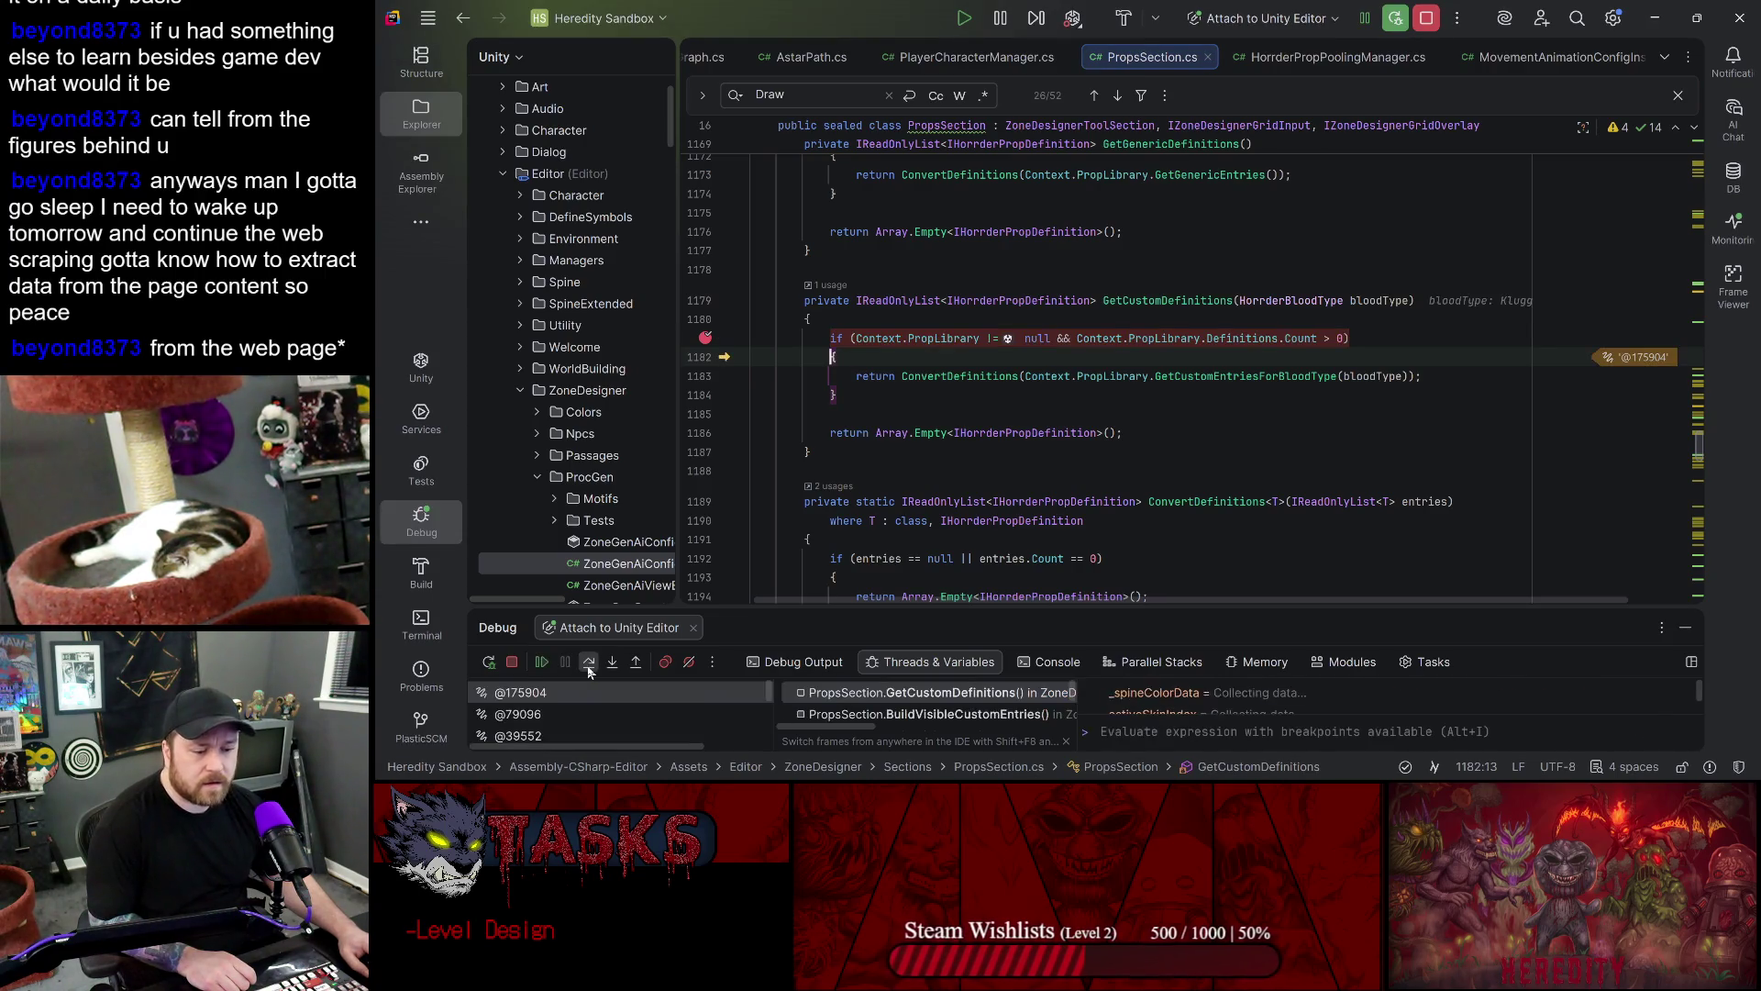
{"action": "left_click", "coordinate": [609, 664]}
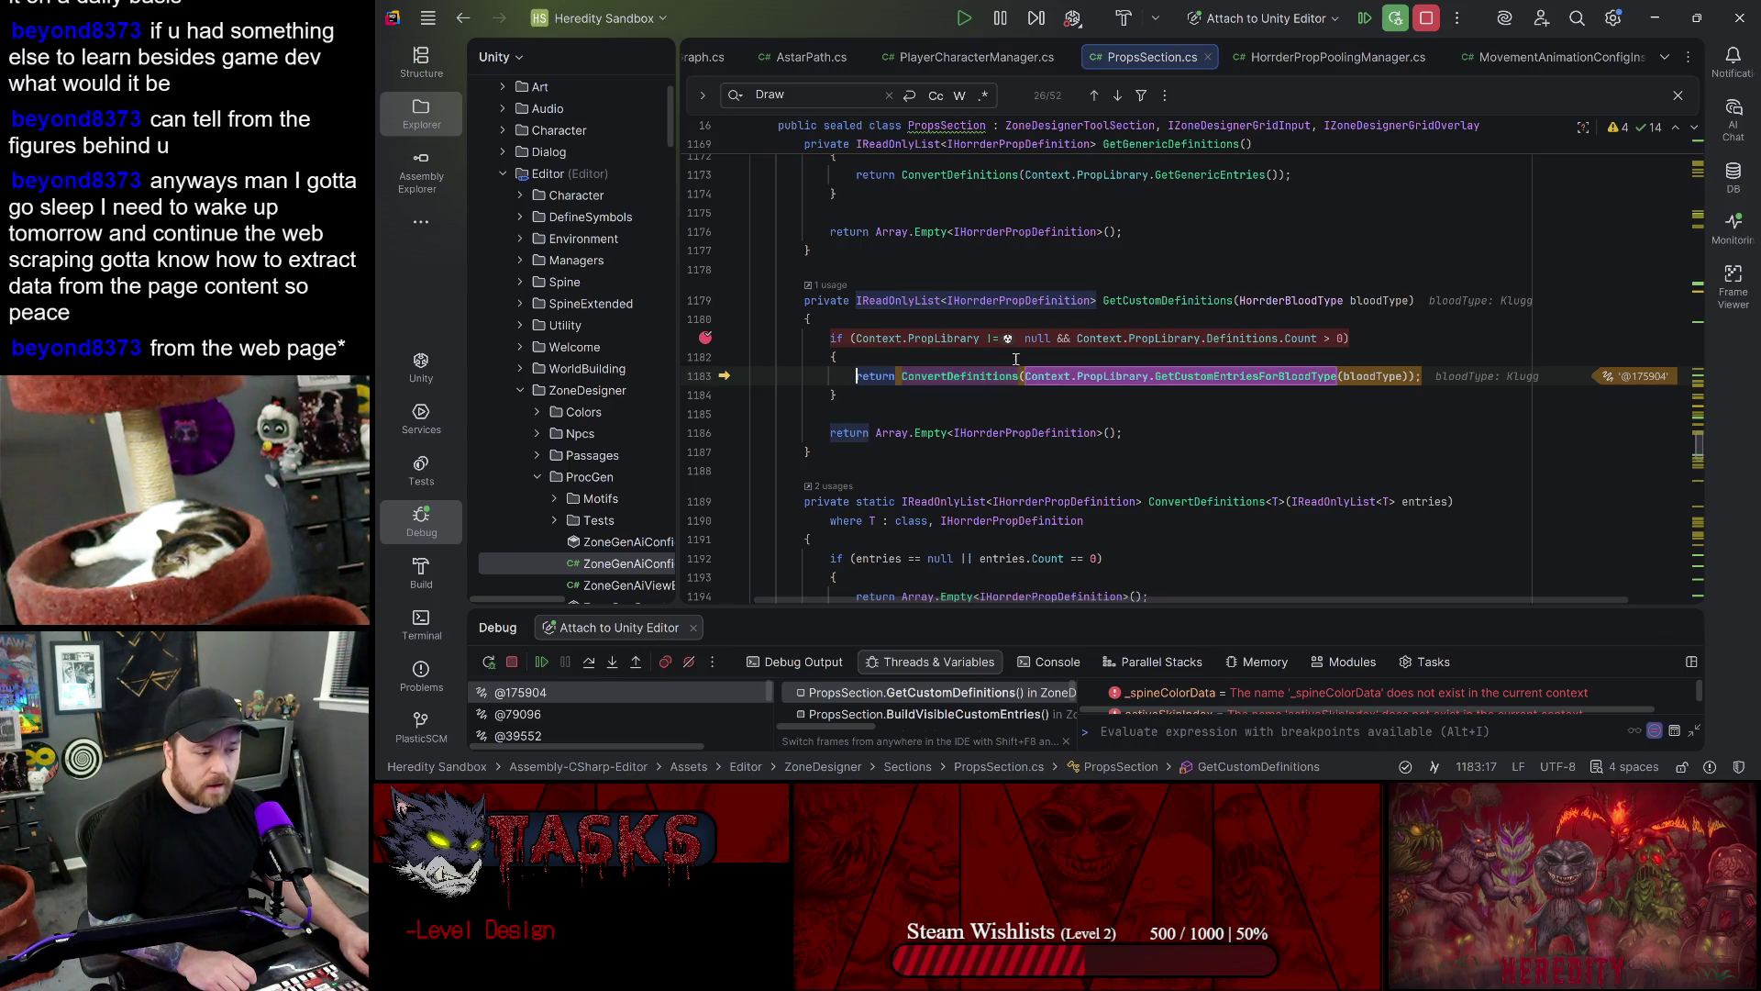
{"action": "left_click", "coordinate": [983, 374]}
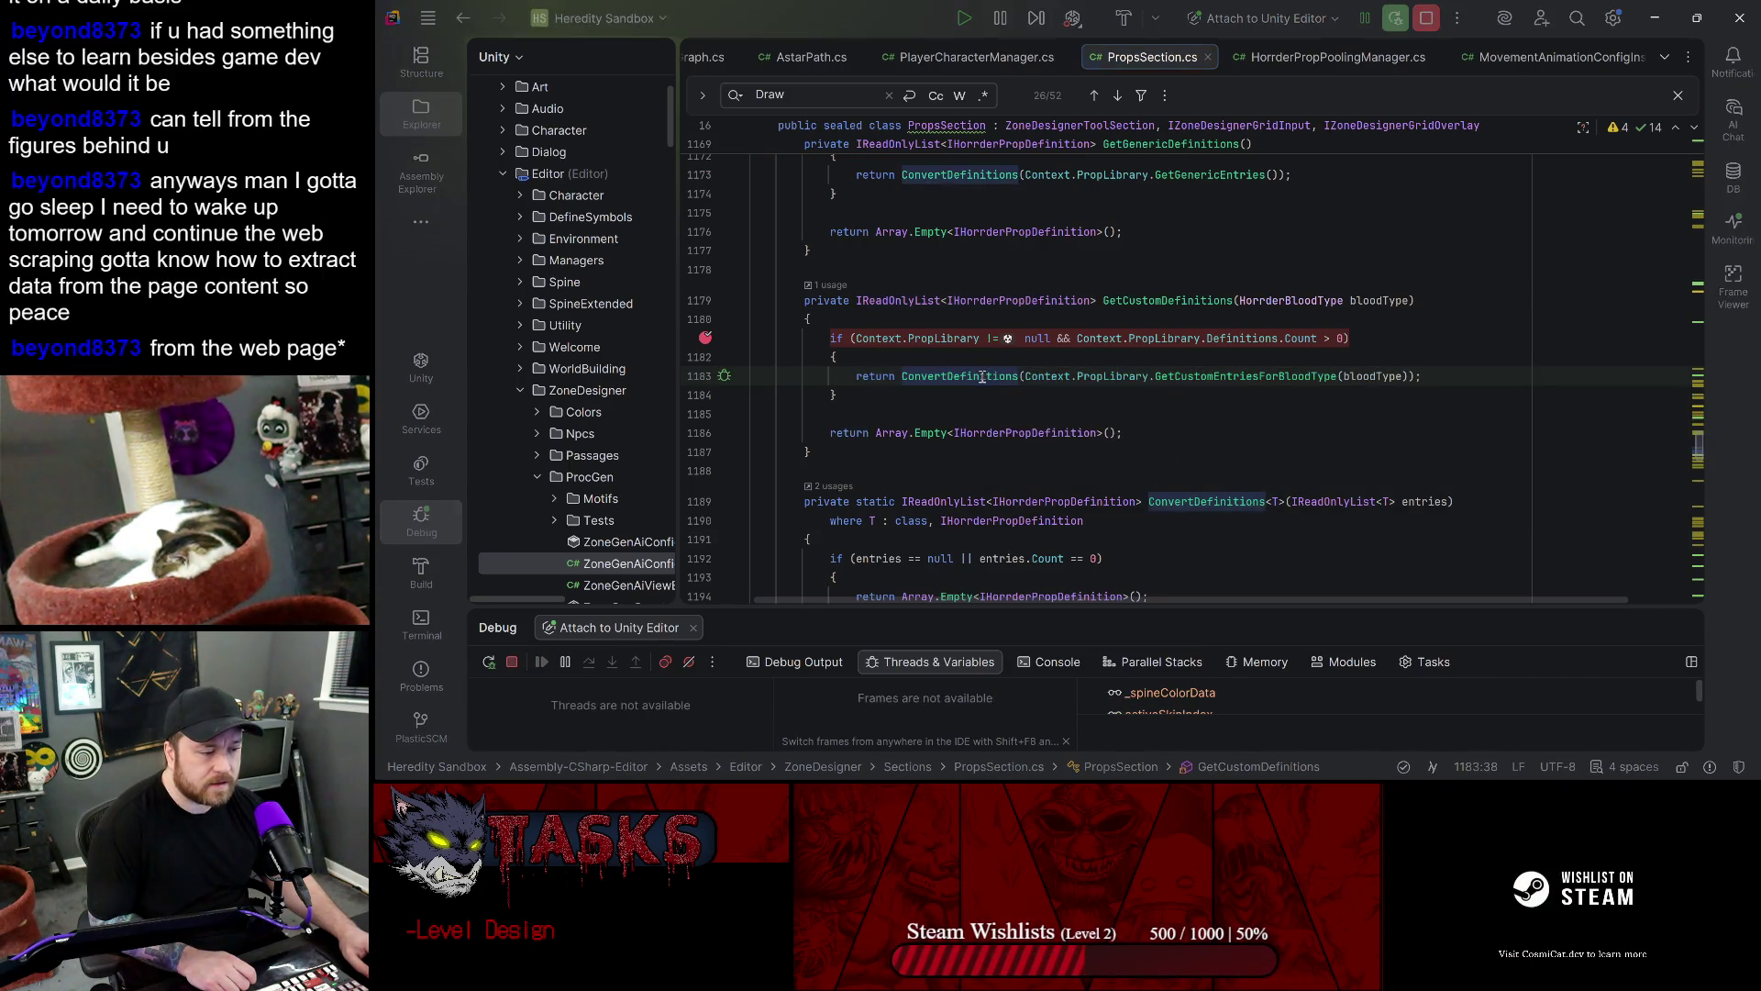
- Inspect the single entry passed to ConvertDefinitions, then step back out of GetCustomDefinitions
{"action": "mouse_move", "coordinate": [966, 272]}
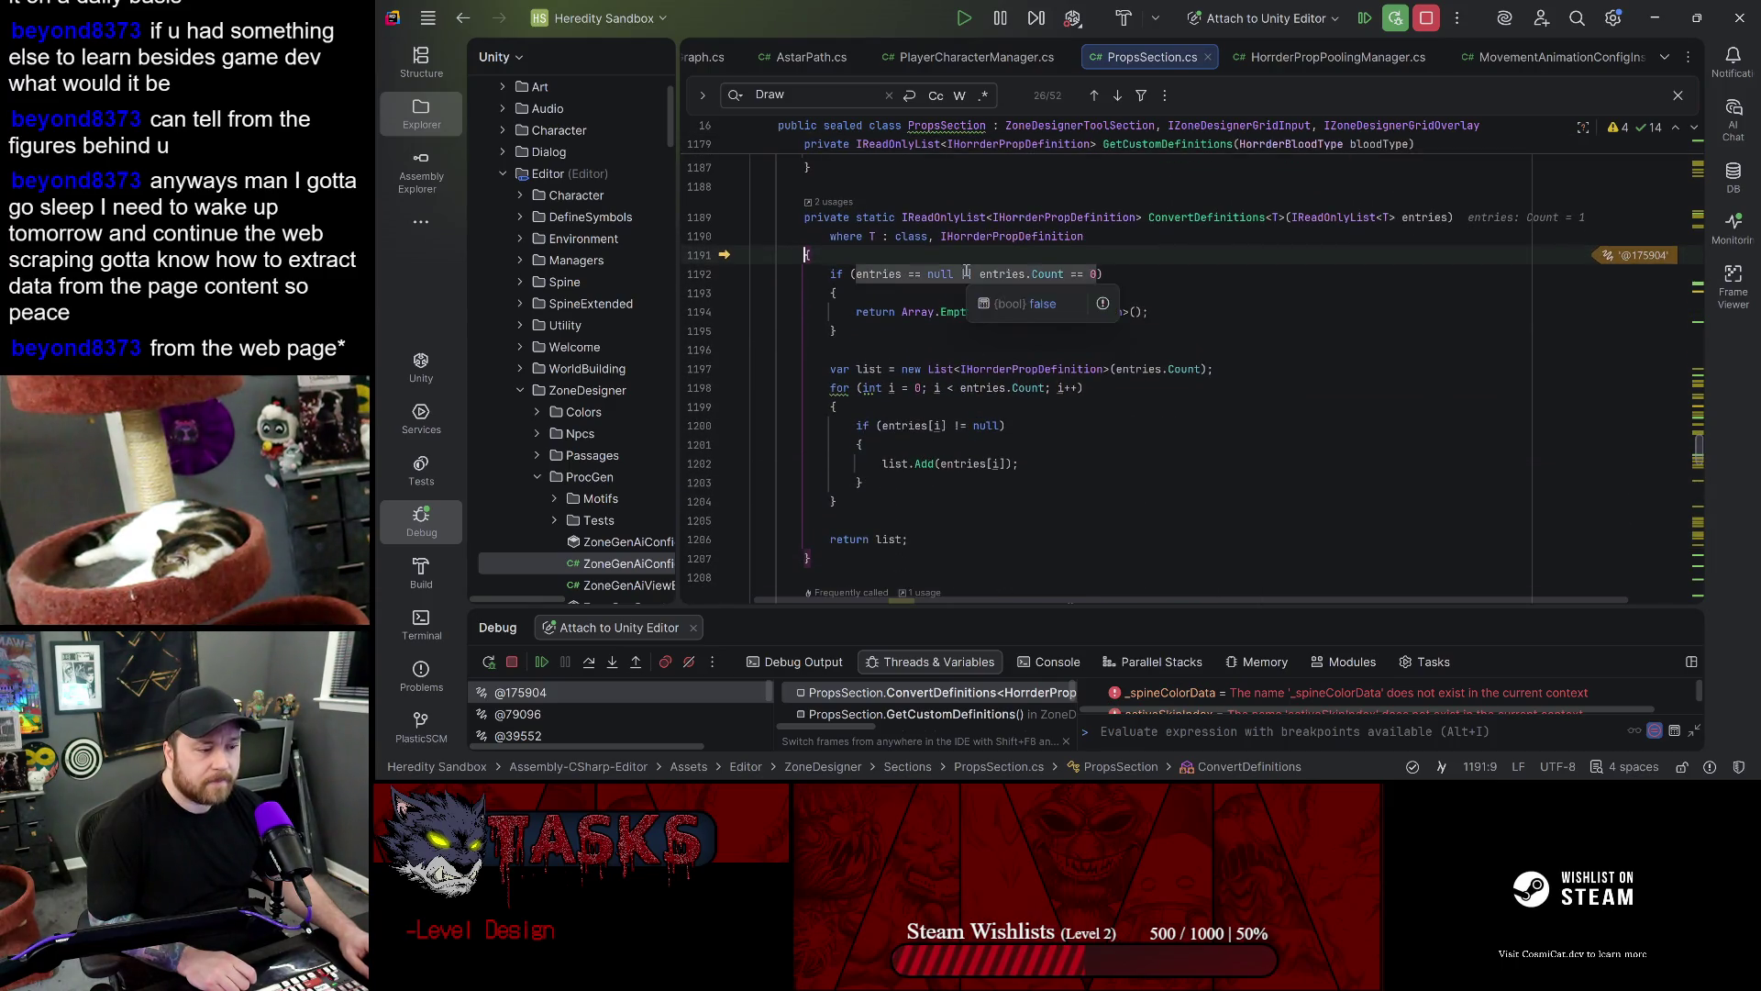
{"action": "scroll", "coordinate": [920, 419], "scroll_direction": "down", "scroll_amount": 2}
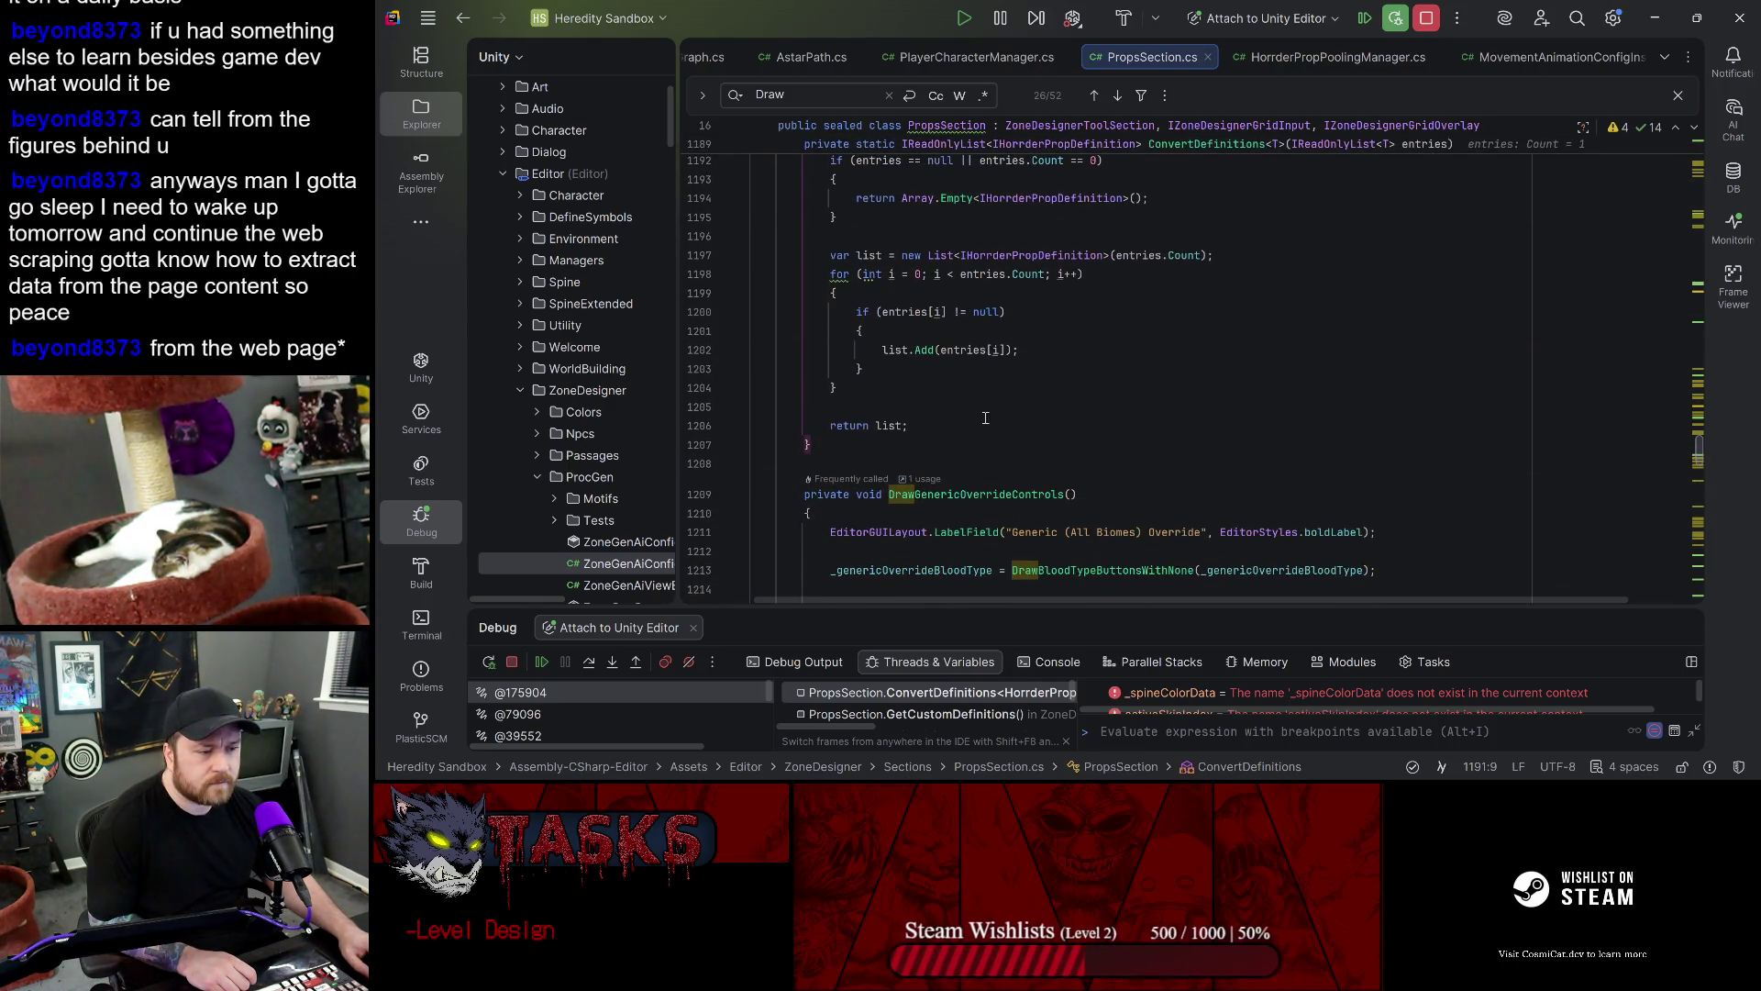
{"action": "scroll", "coordinate": [1016, 402], "scroll_direction": "up", "scroll_amount": 2}
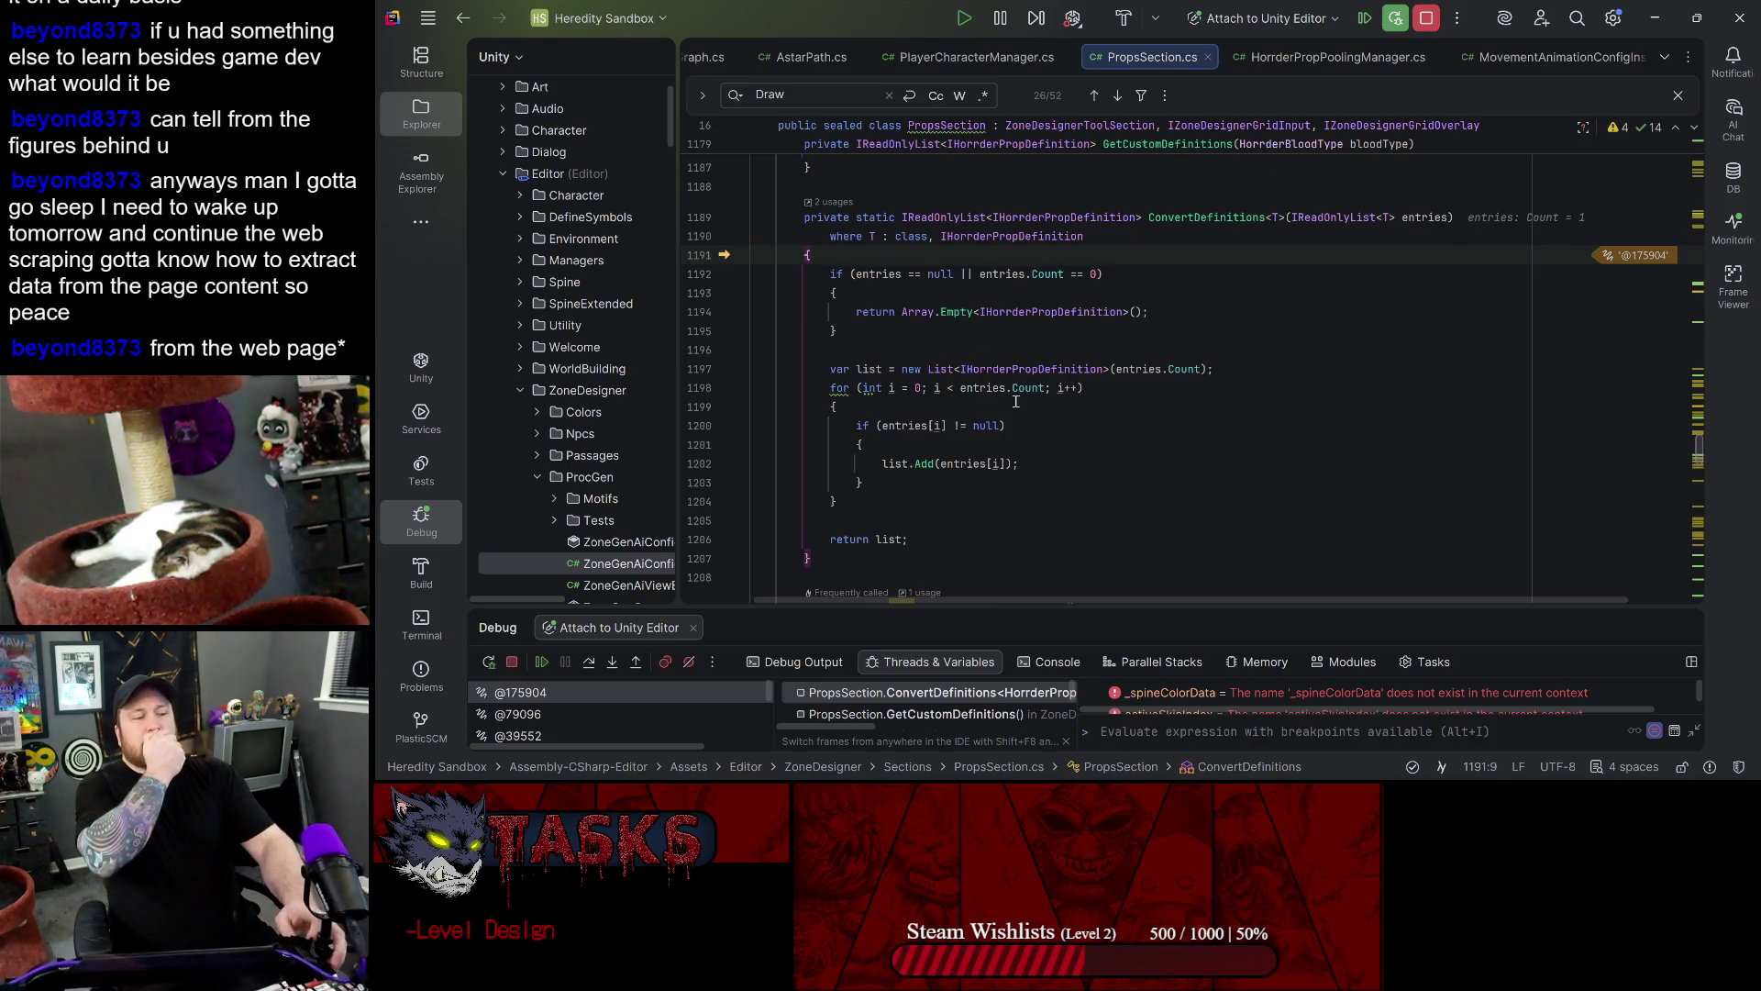
{"action": "mouse_move", "coordinate": [1137, 368]}
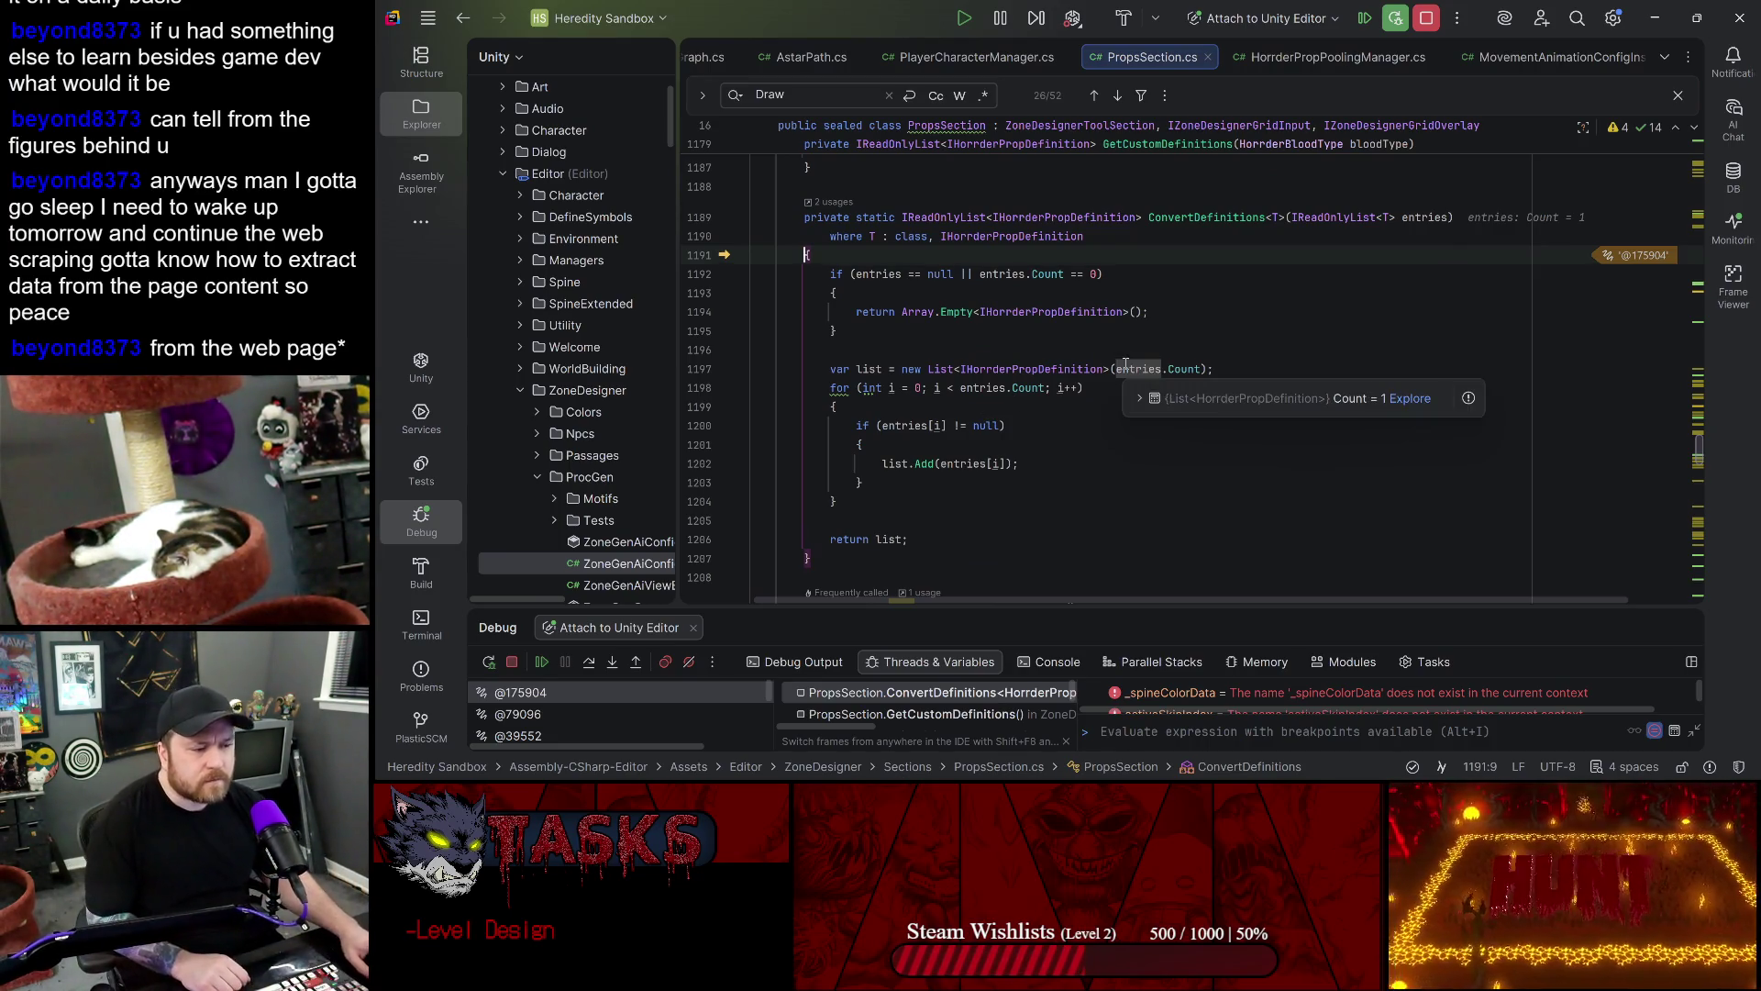
{"action": "left_click", "coordinate": [909, 426]}
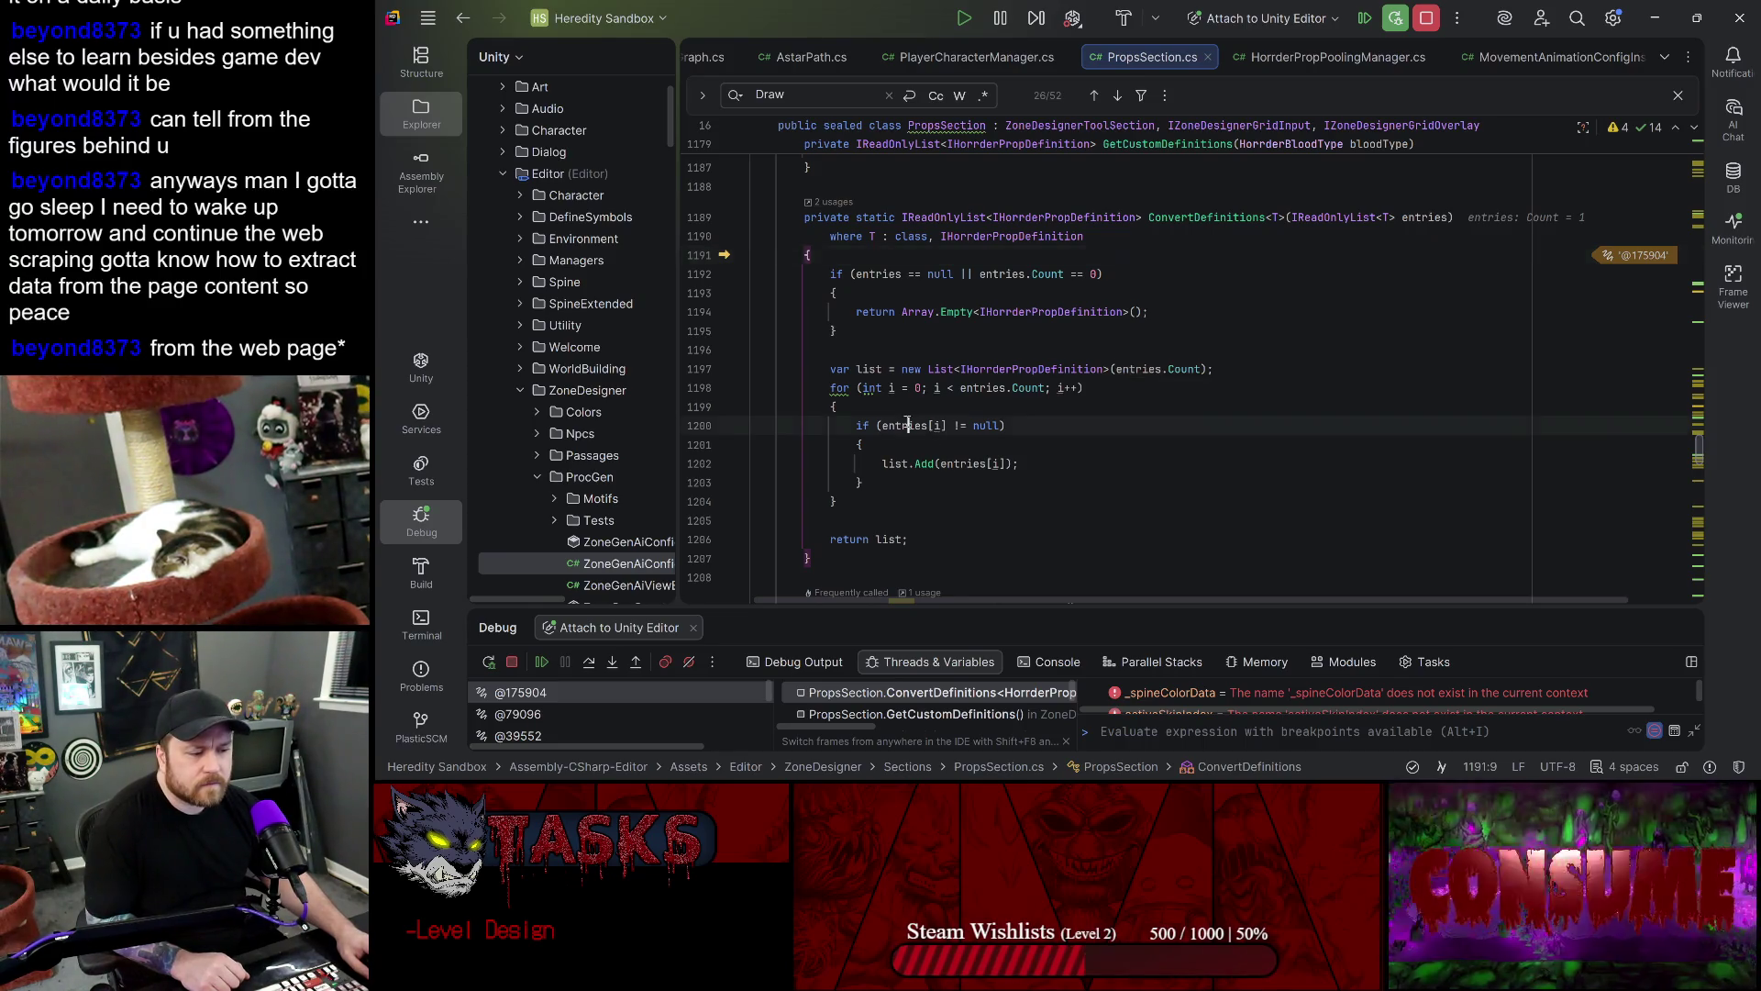
{"action": "scroll", "coordinate": [1085, 449], "scroll_direction": "up", "scroll_amount": 5}
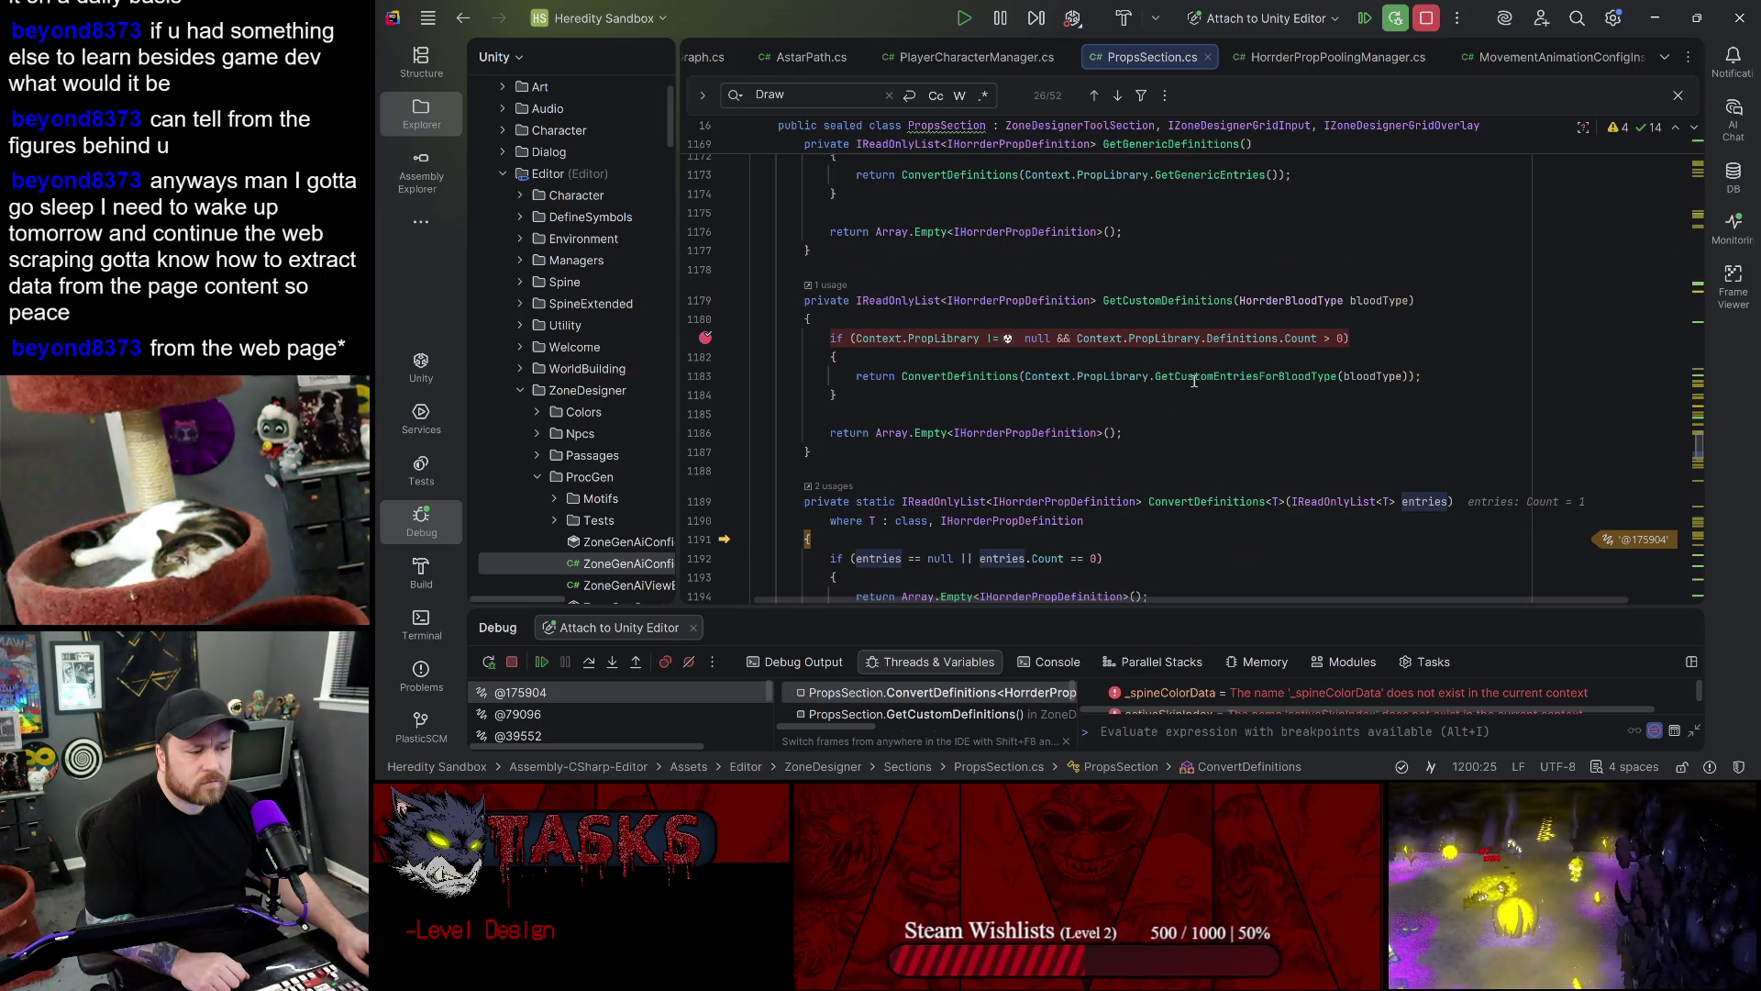
{"action": "left_click", "coordinate": [633, 662]}
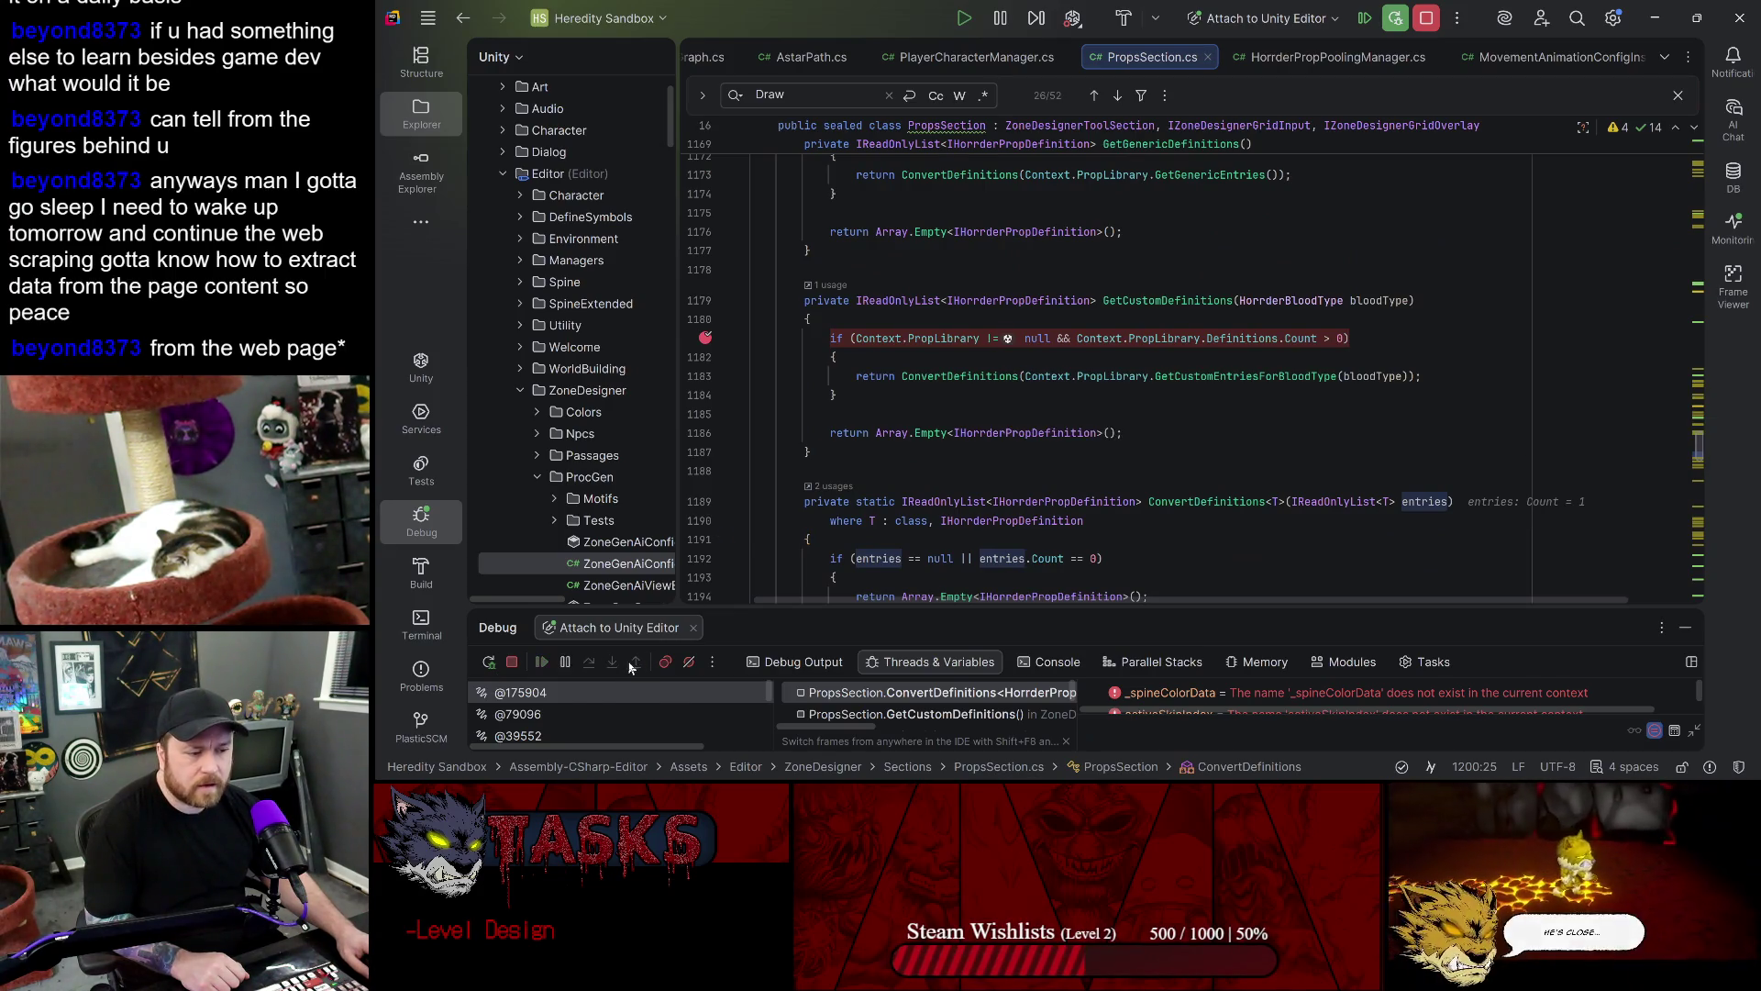
{"action": "left_click", "coordinate": [612, 662]}
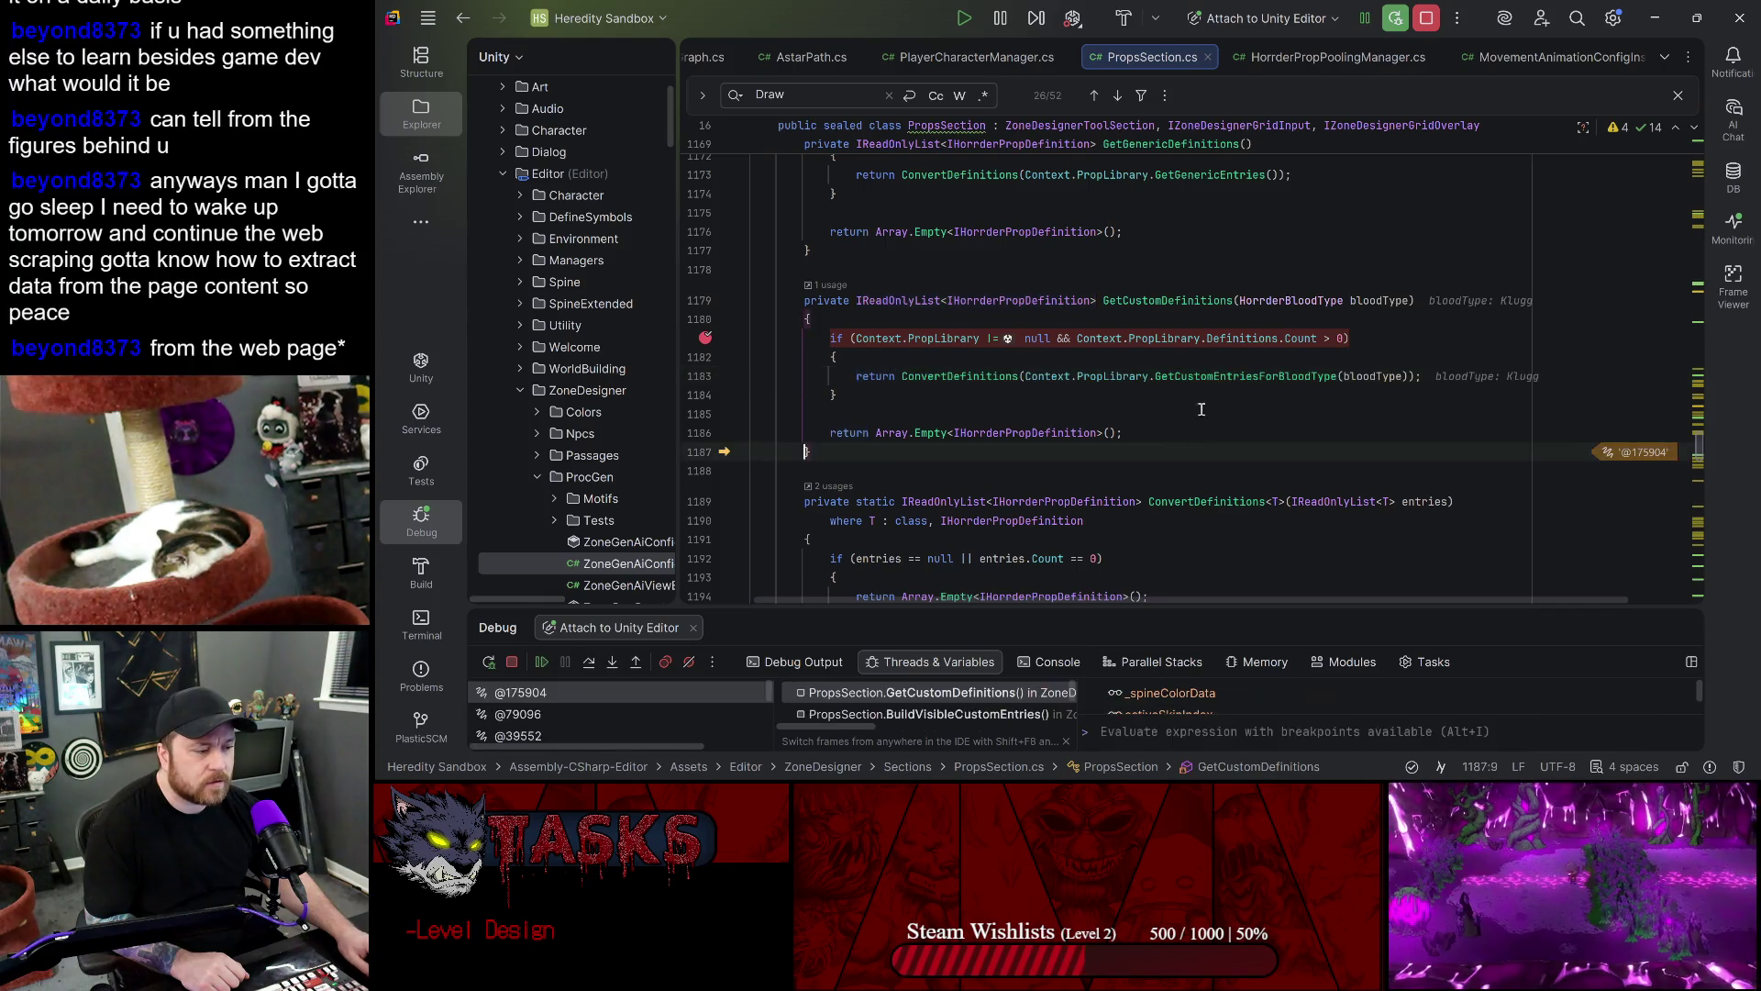
{"action": "left_click", "coordinate": [1206, 376]}
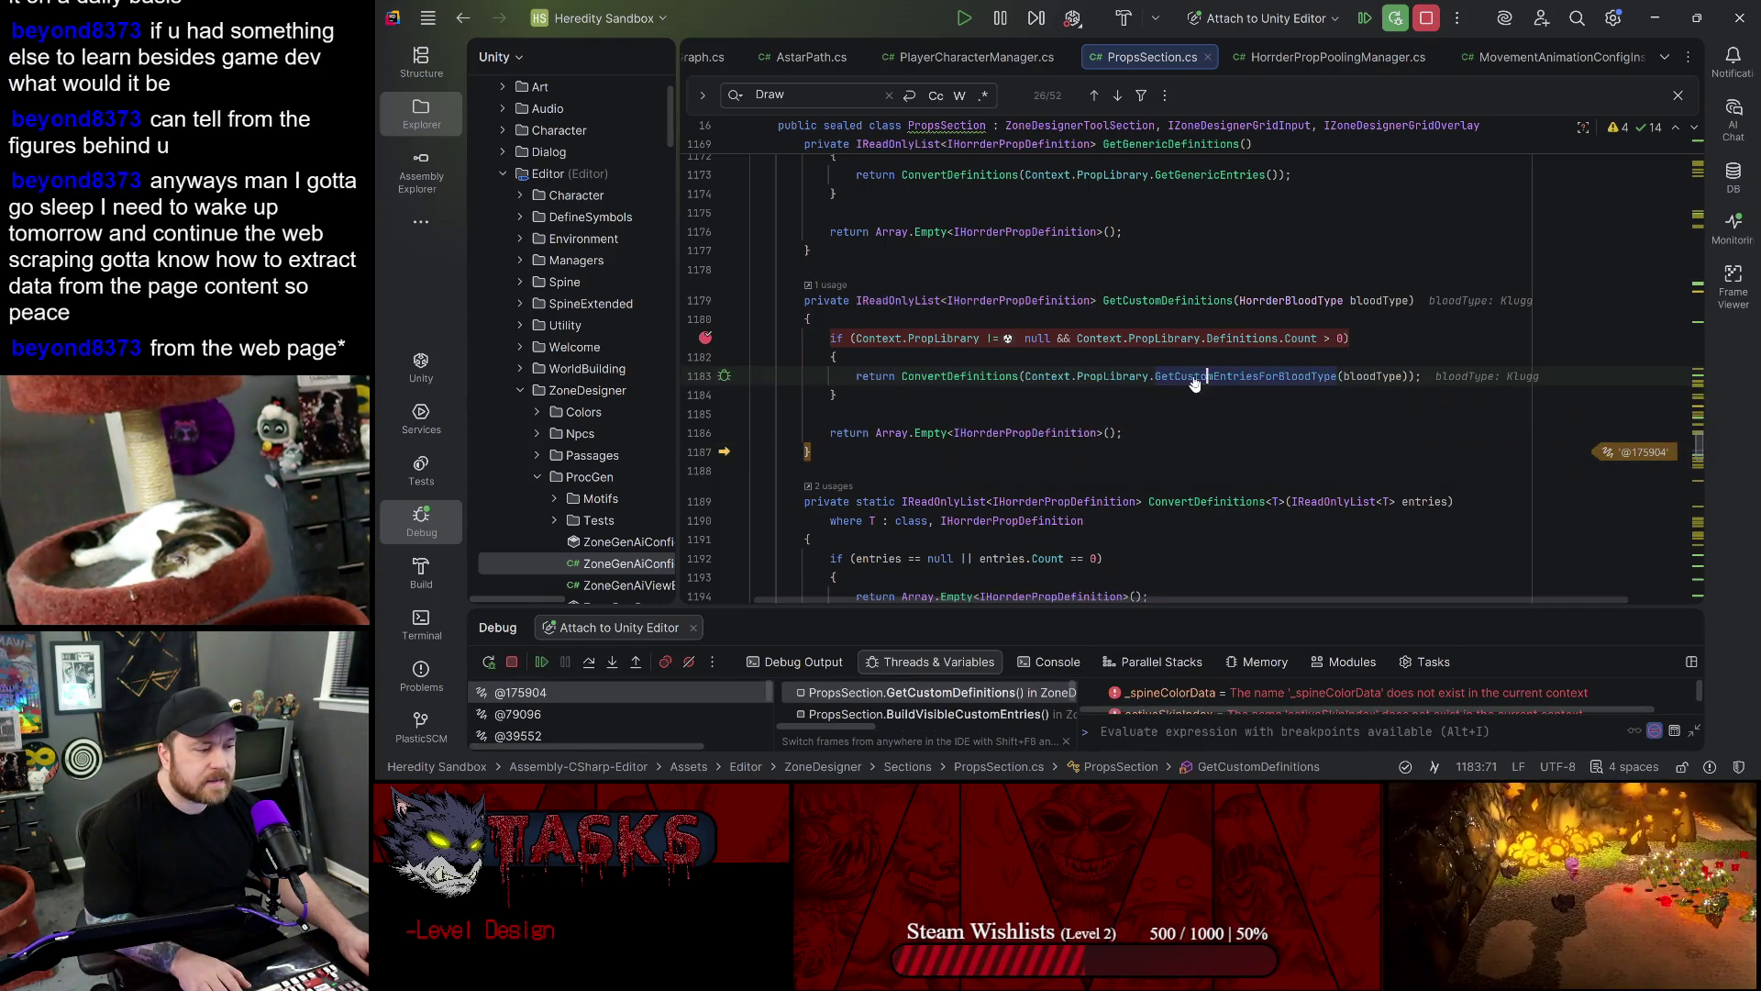
- Remove the line 1181 breakpoint and open GetCustomEntriesForBloodType in HorrderPropLibrary
{"action": "left_click", "coordinate": [1185, 376], "text": "ctrl"}
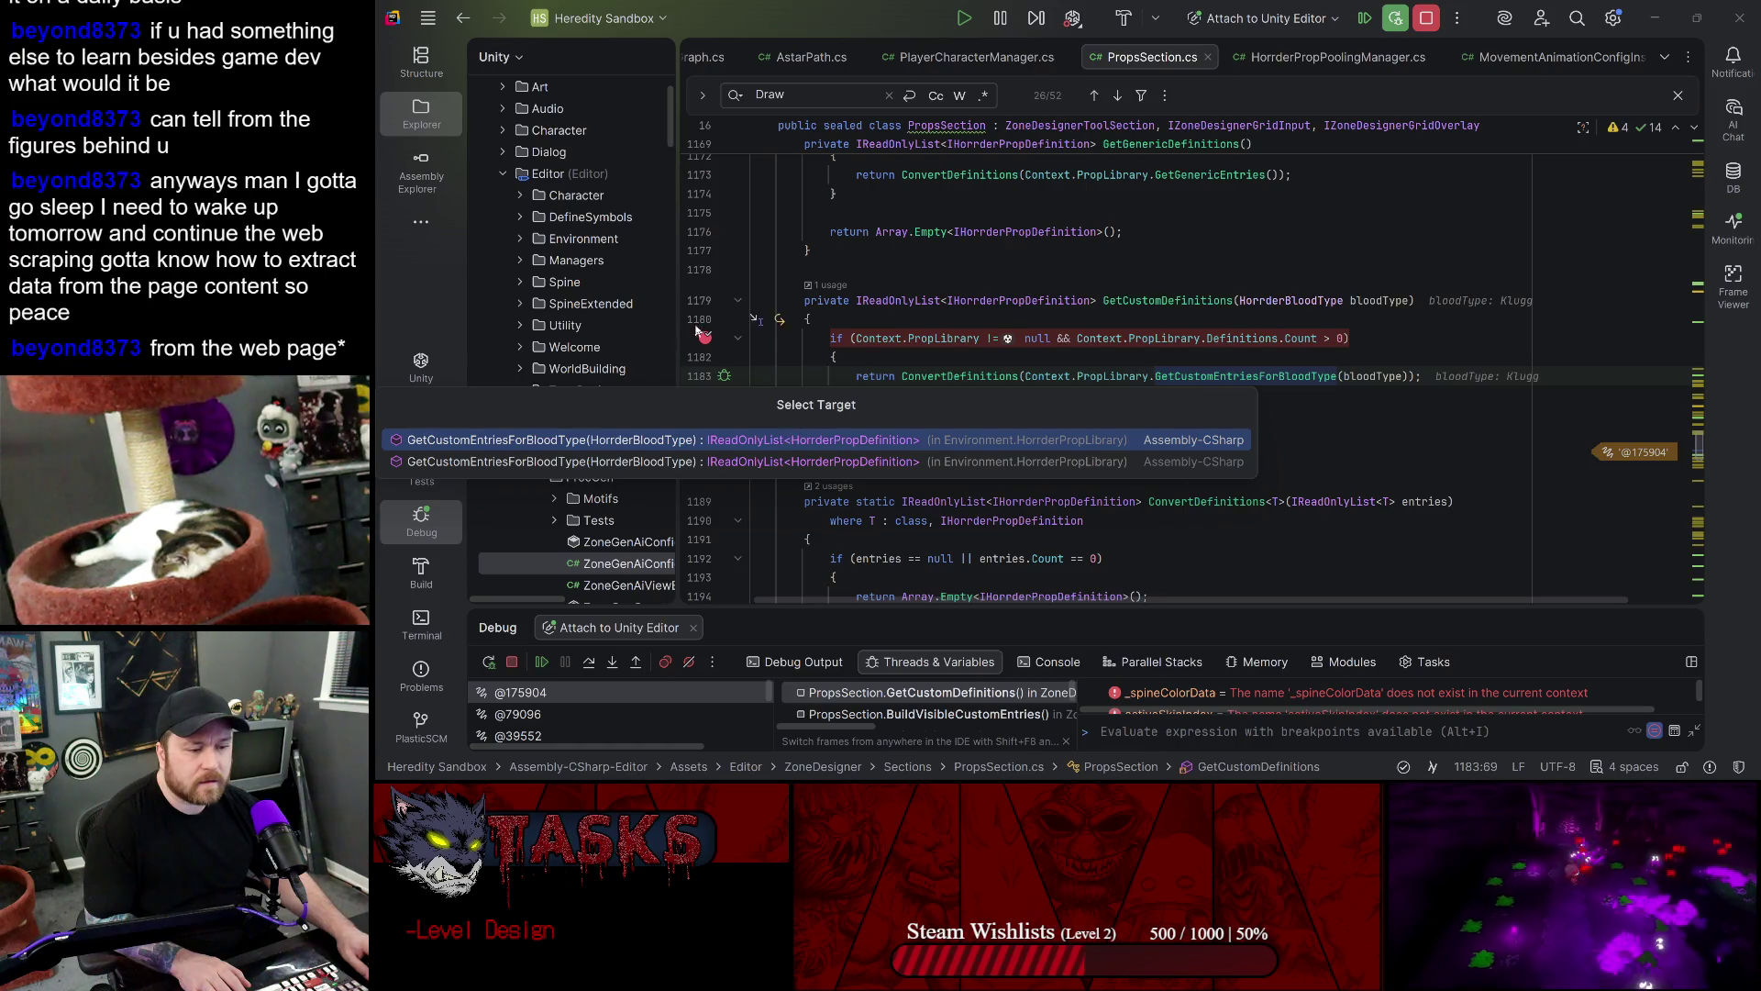
{"action": "left_click", "coordinate": [705, 338]}
{"action": "left_click", "coordinate": [1199, 375], "text": "ctrl"}
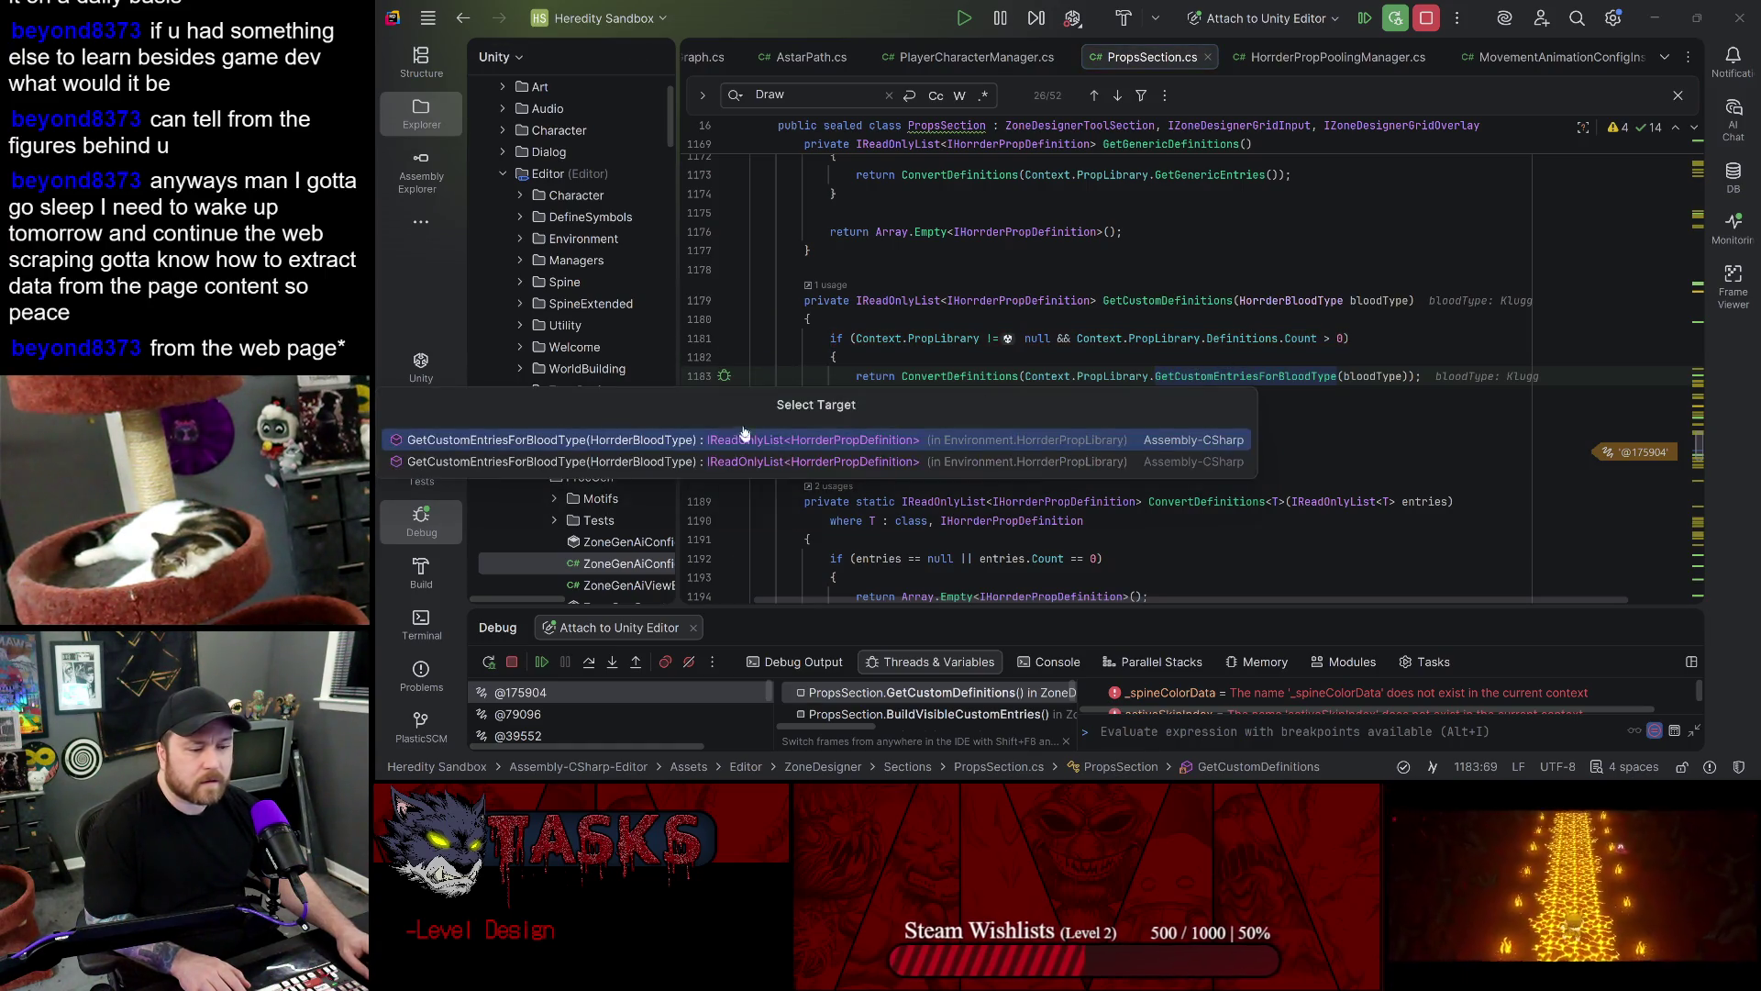
{"action": "left_click", "coordinate": [715, 439]}
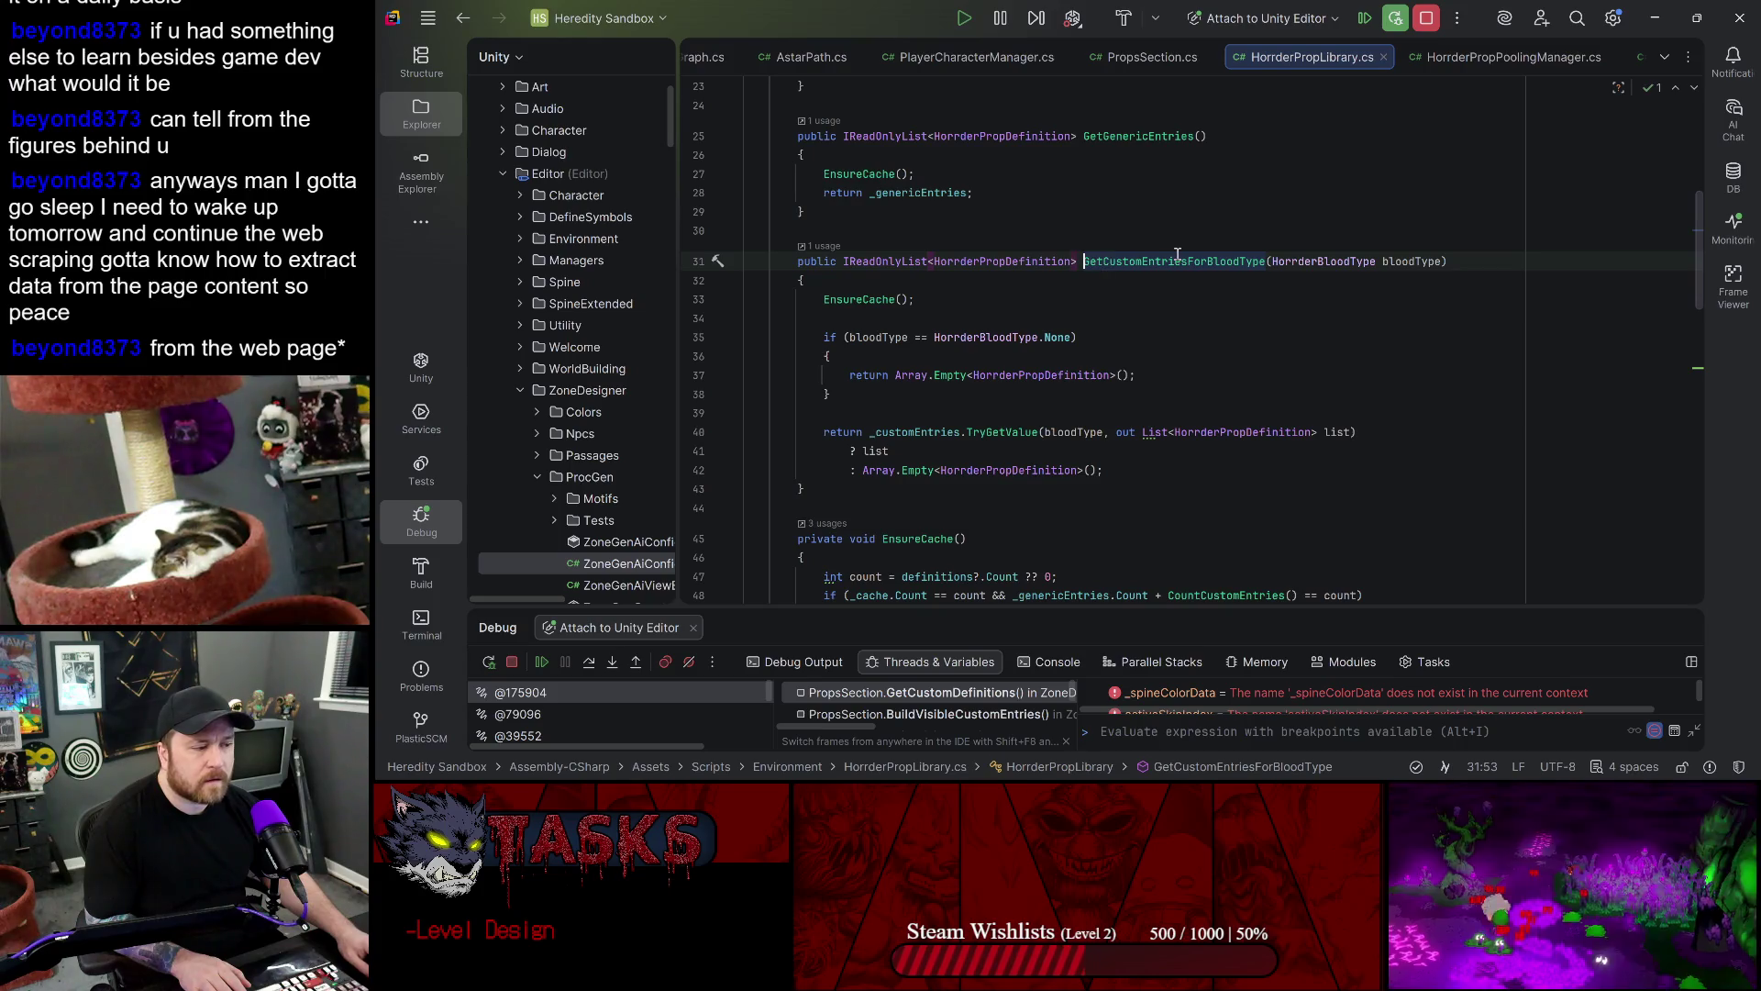
- Break on the EnsureCache call at line 33, resume, and step into EnsureCache
{"action": "mouse_move", "coordinate": [1177, 254]}
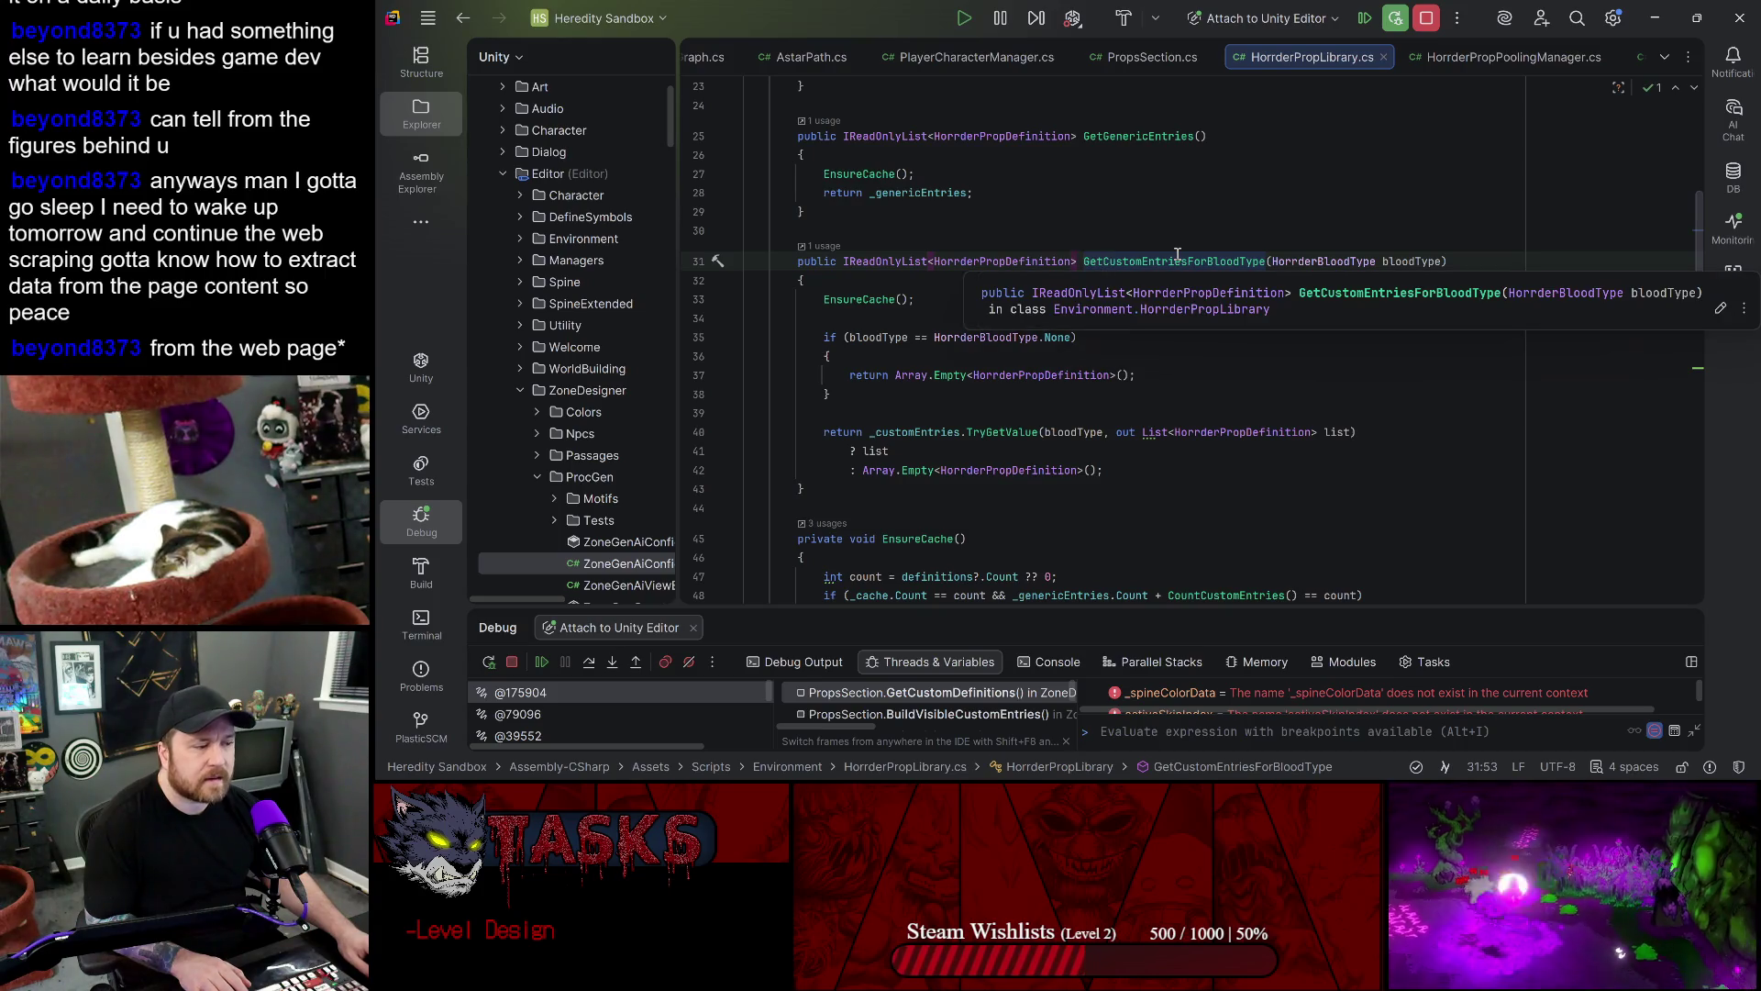
{"action": "left_click", "coordinate": [707, 306]}
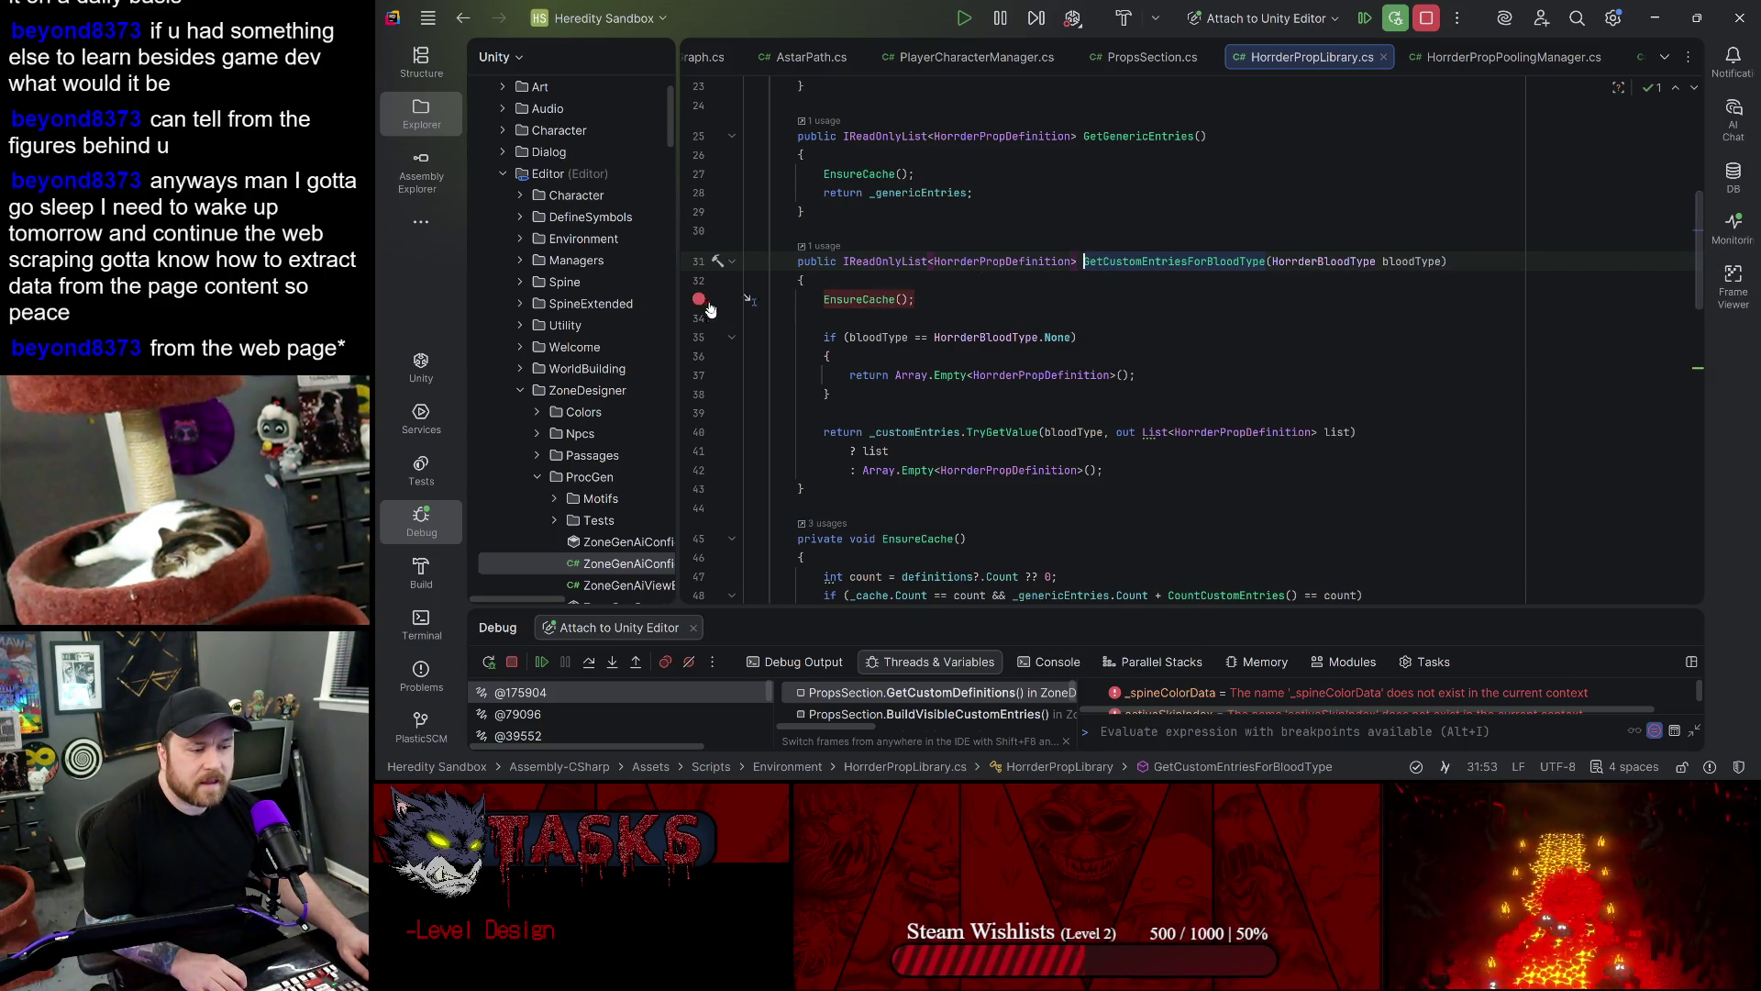
{"action": "left_click", "coordinate": [541, 662]}
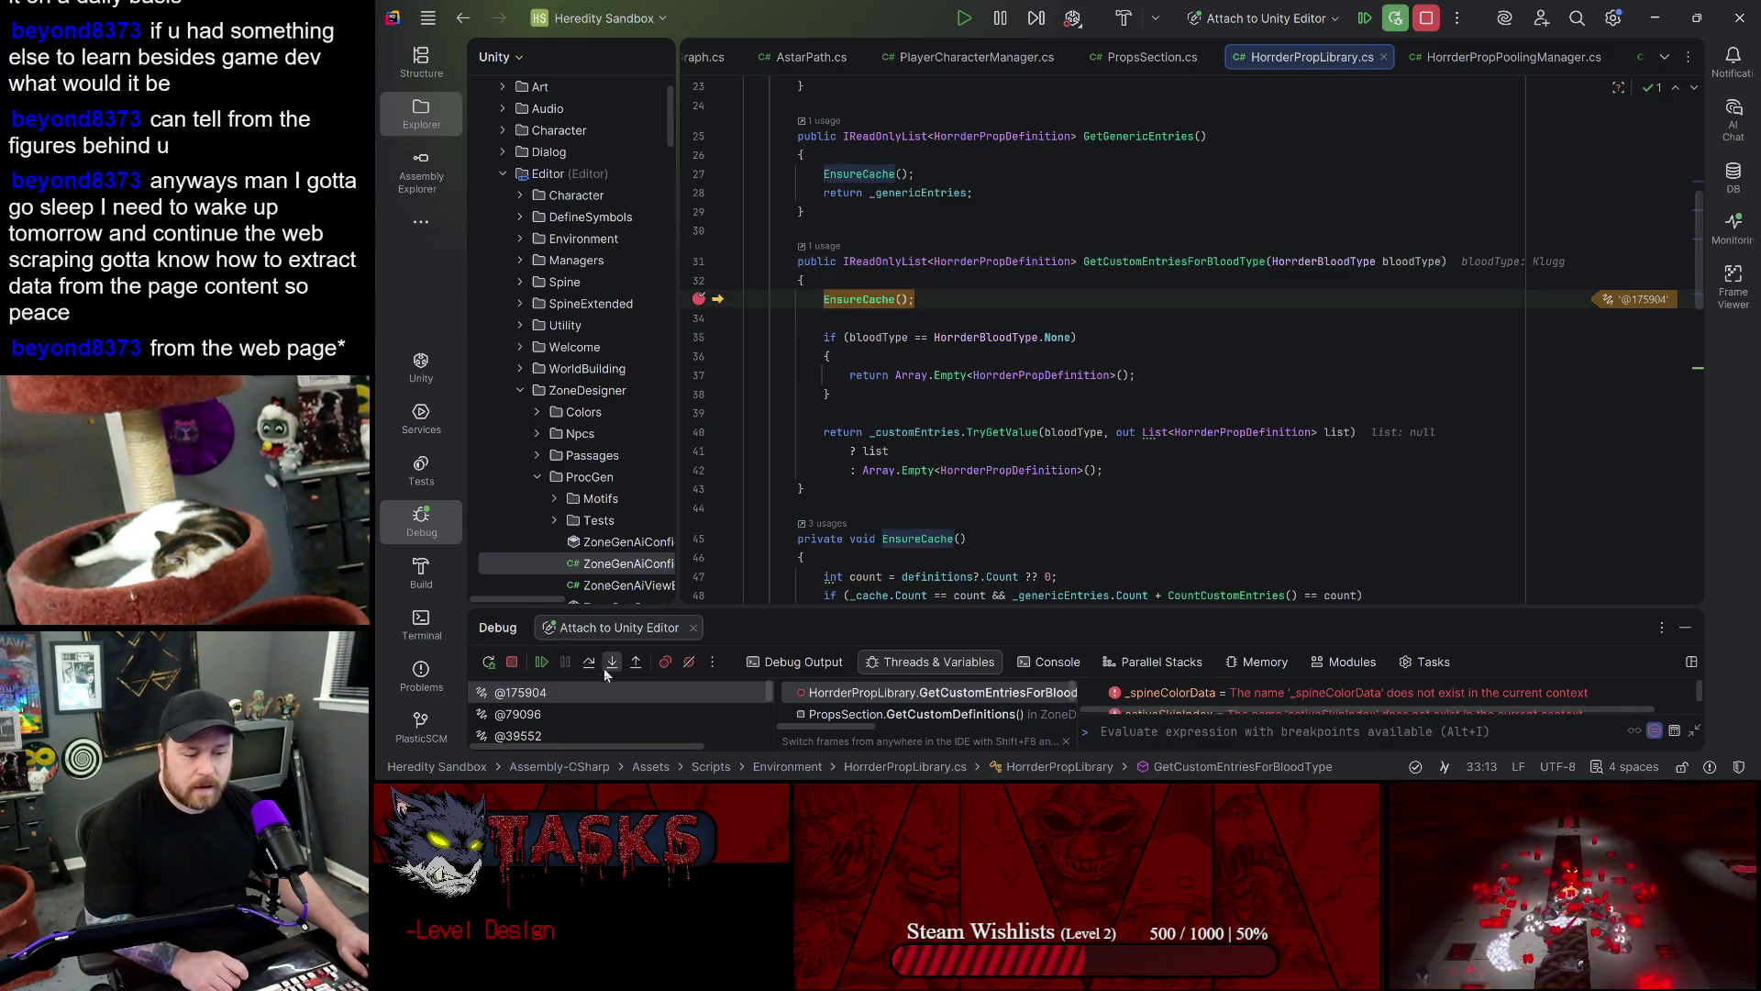
{"action": "left_click", "coordinate": [610, 669]}
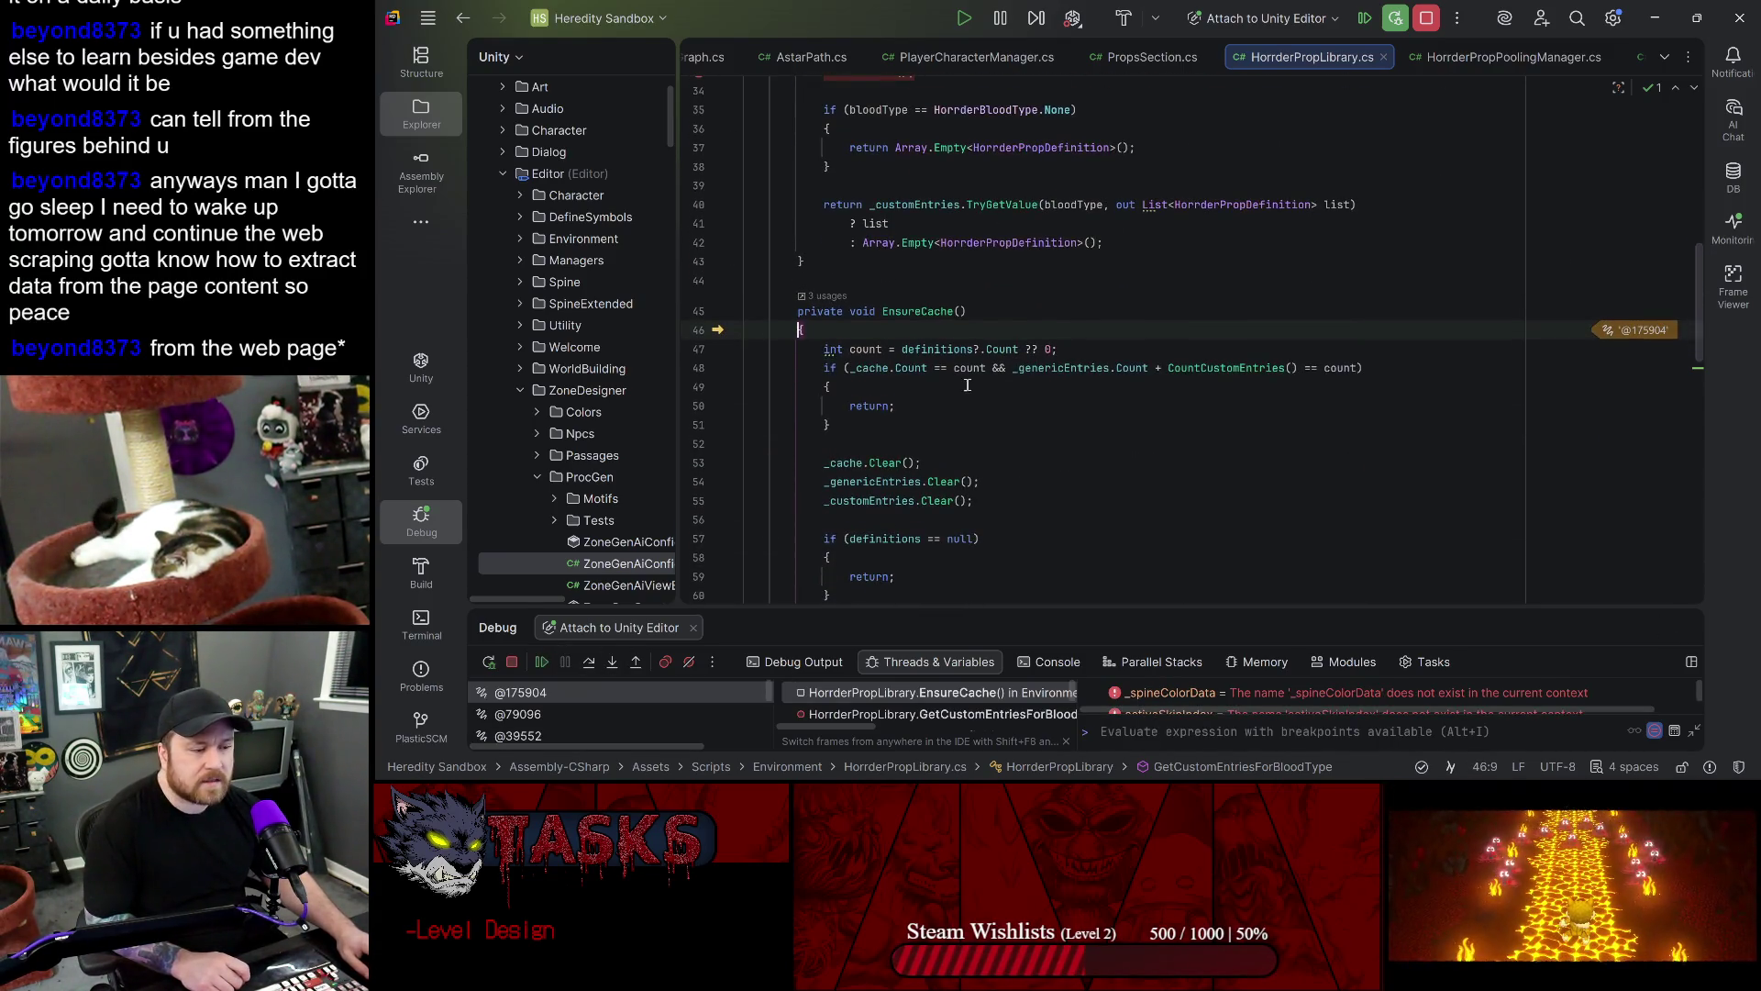
- Step past the cache count check to the early return on line 50; _genericEntries holds 17
{"action": "left_click", "coordinate": [589, 663]}
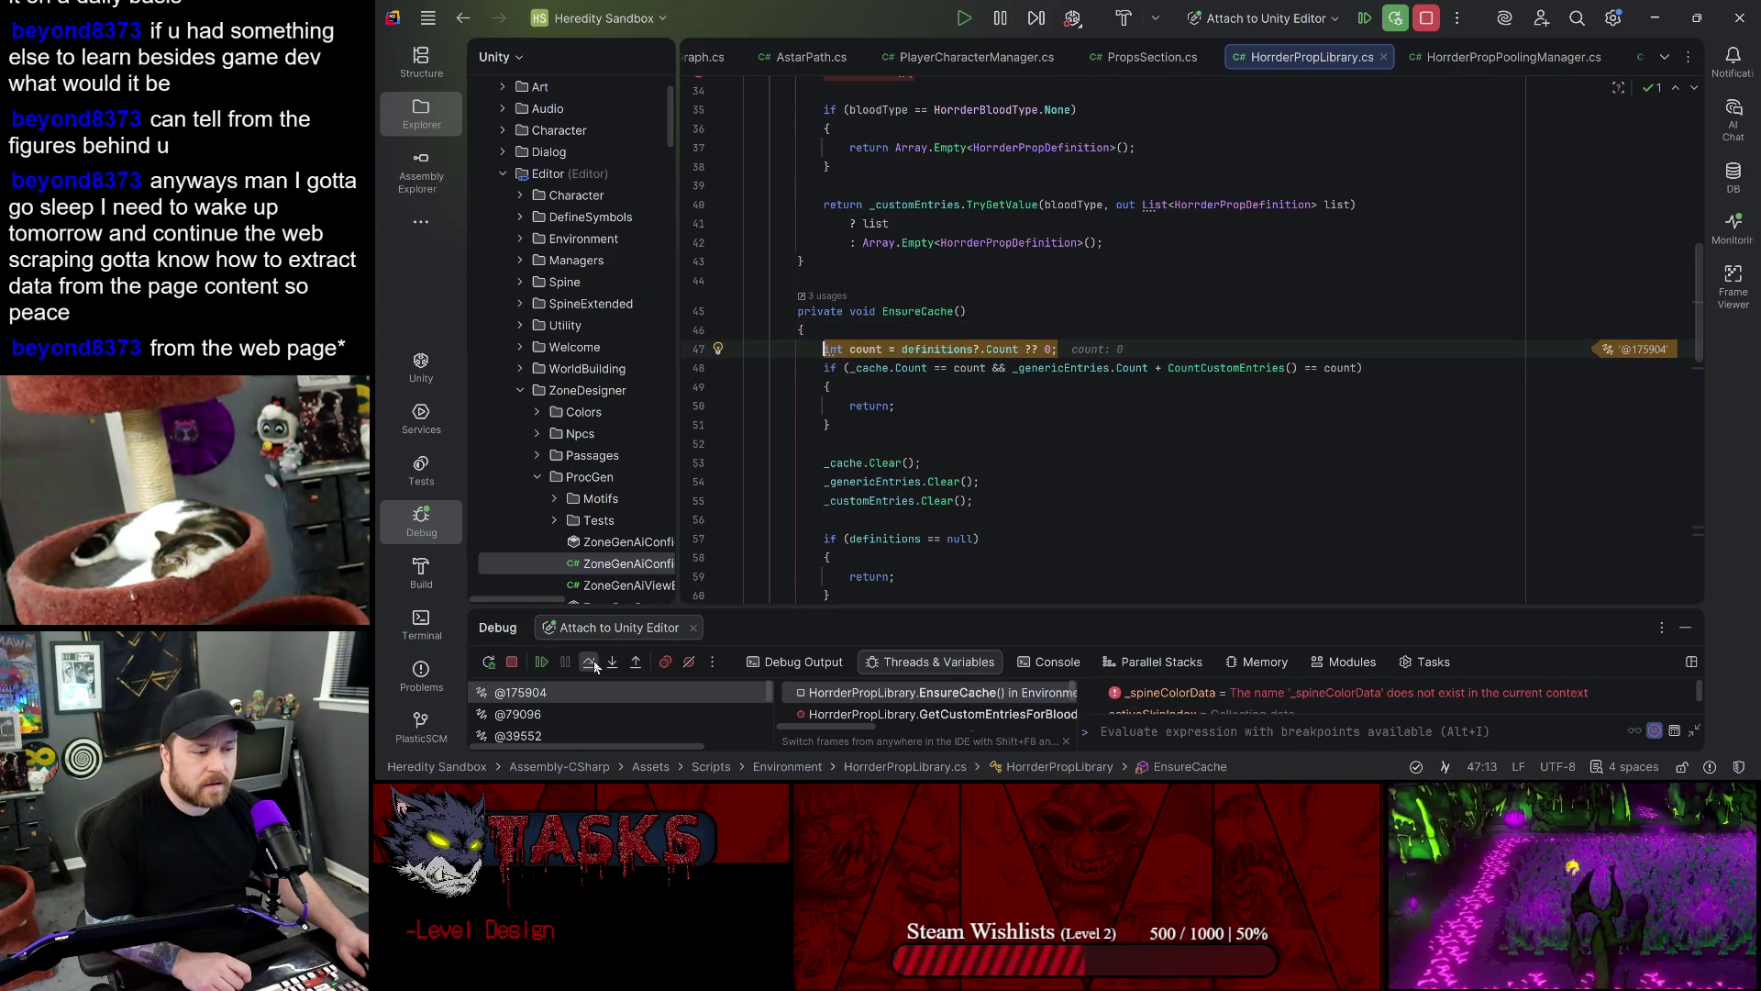
{"action": "left_click", "coordinate": [592, 665]}
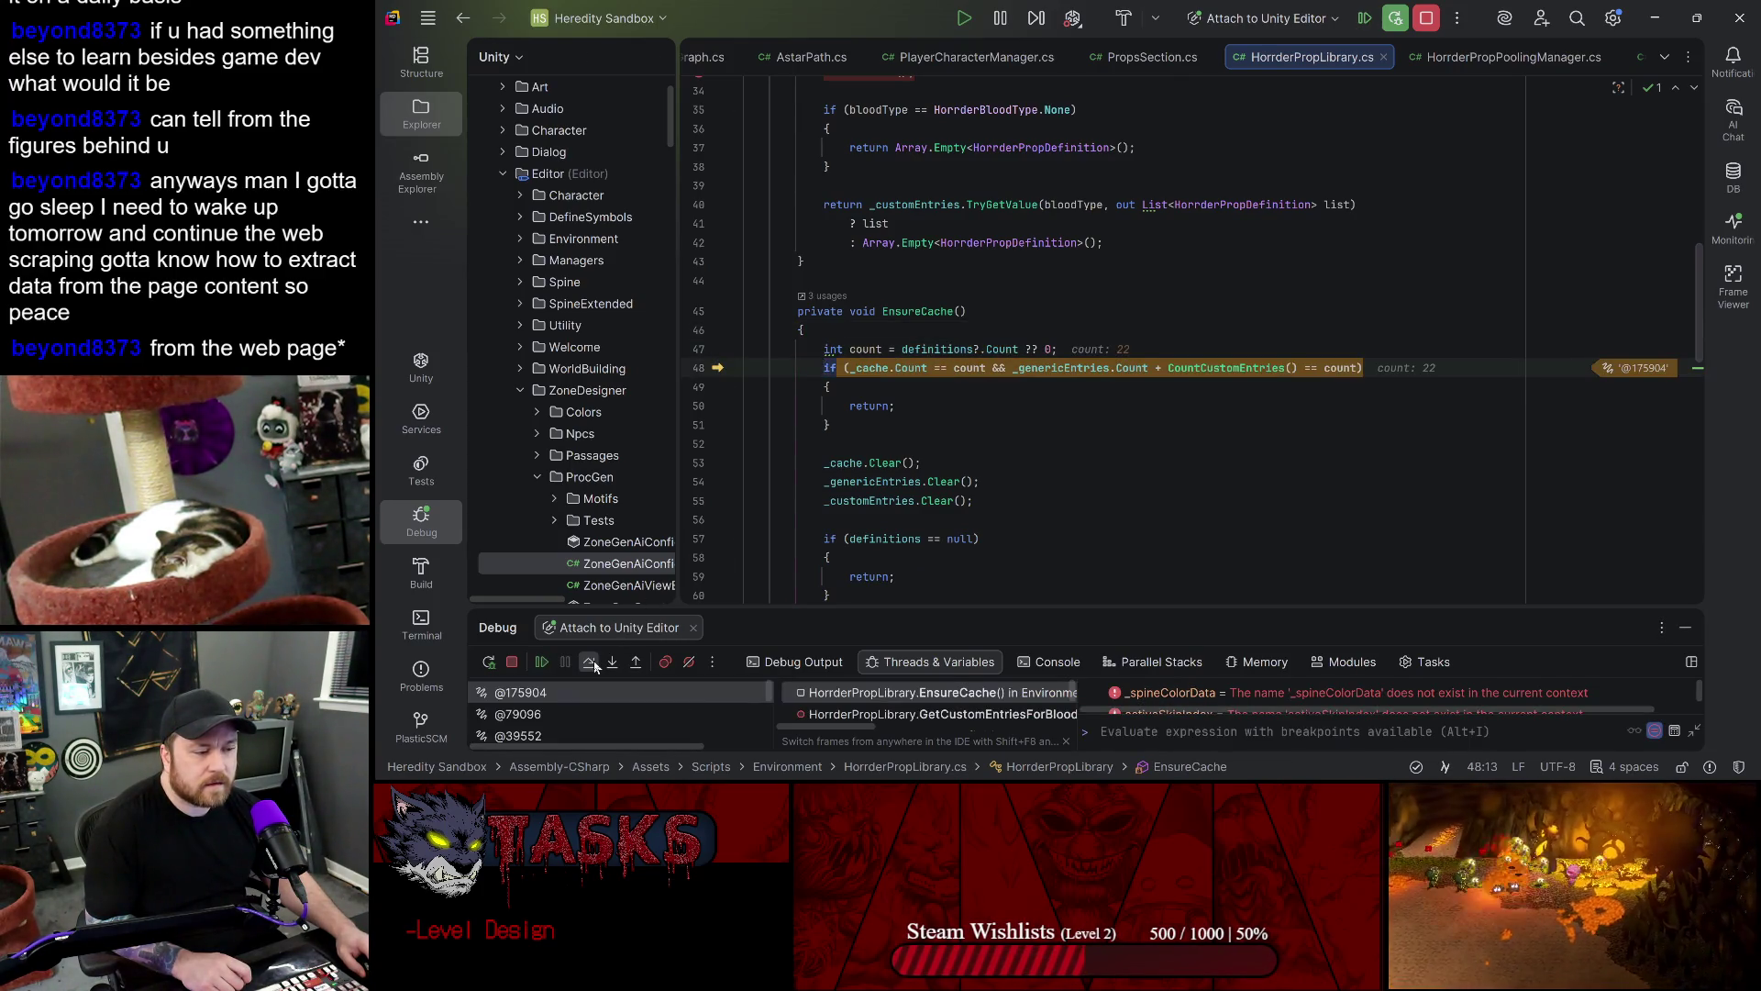
{"action": "left_click", "coordinate": [593, 664]}
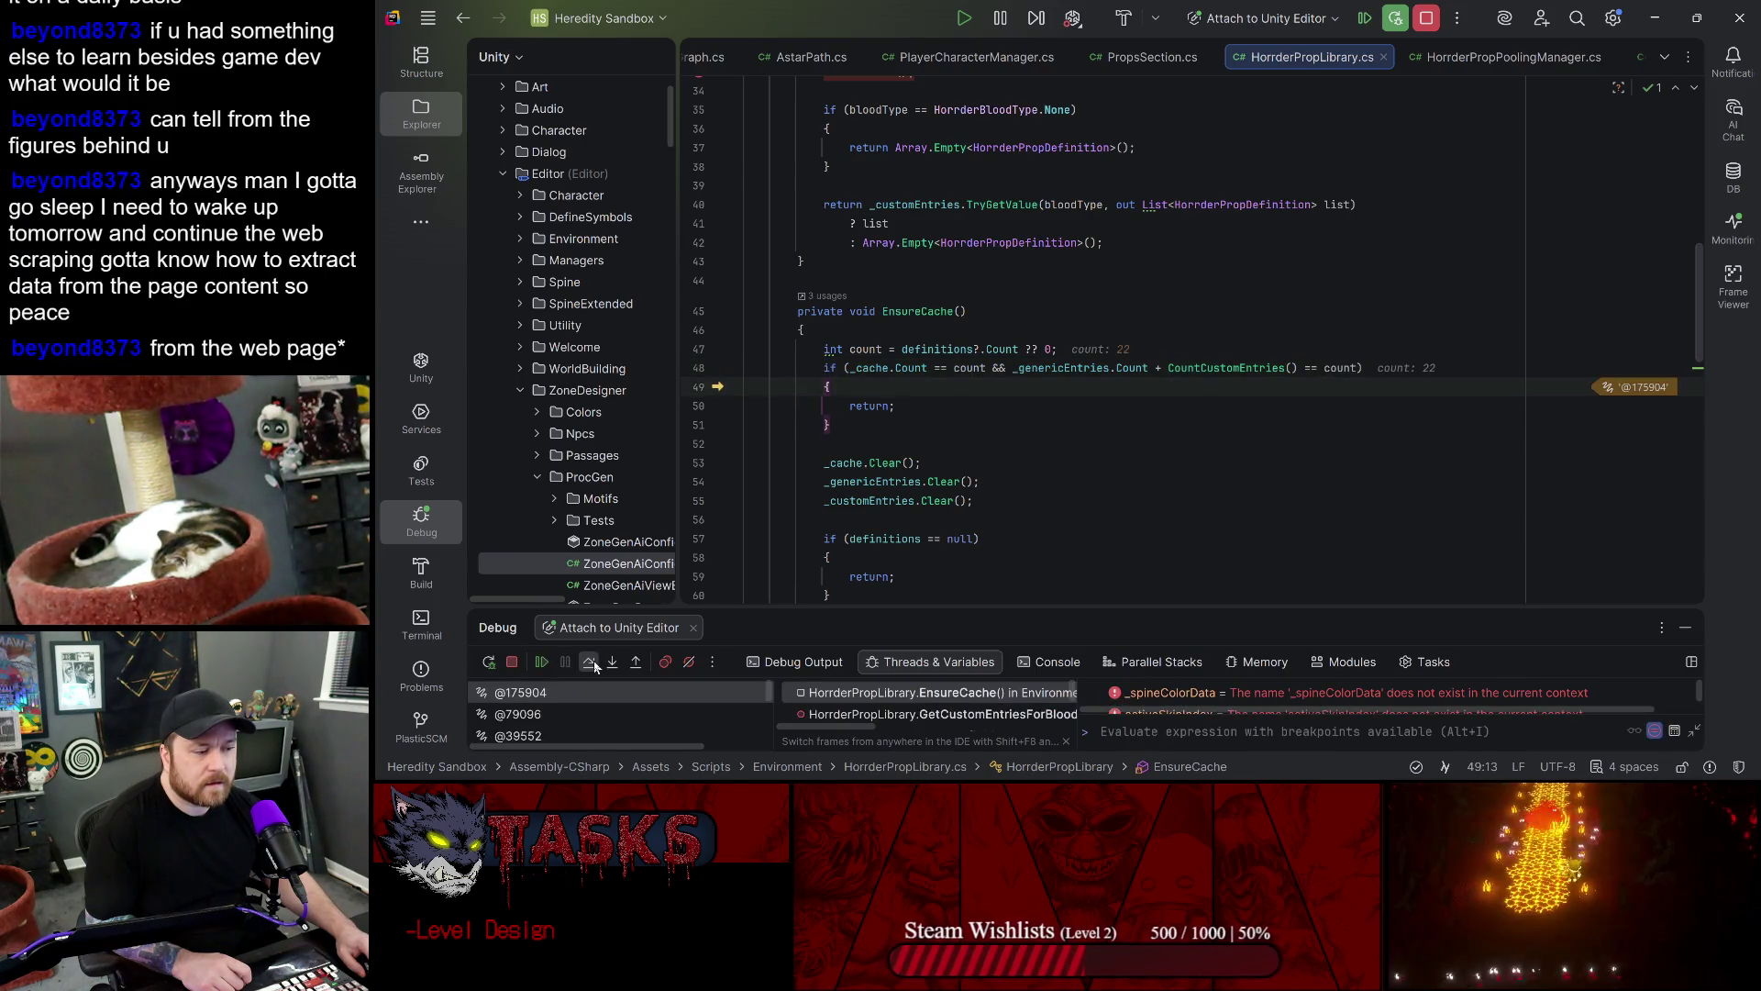
{"action": "left_click", "coordinate": [589, 662]}
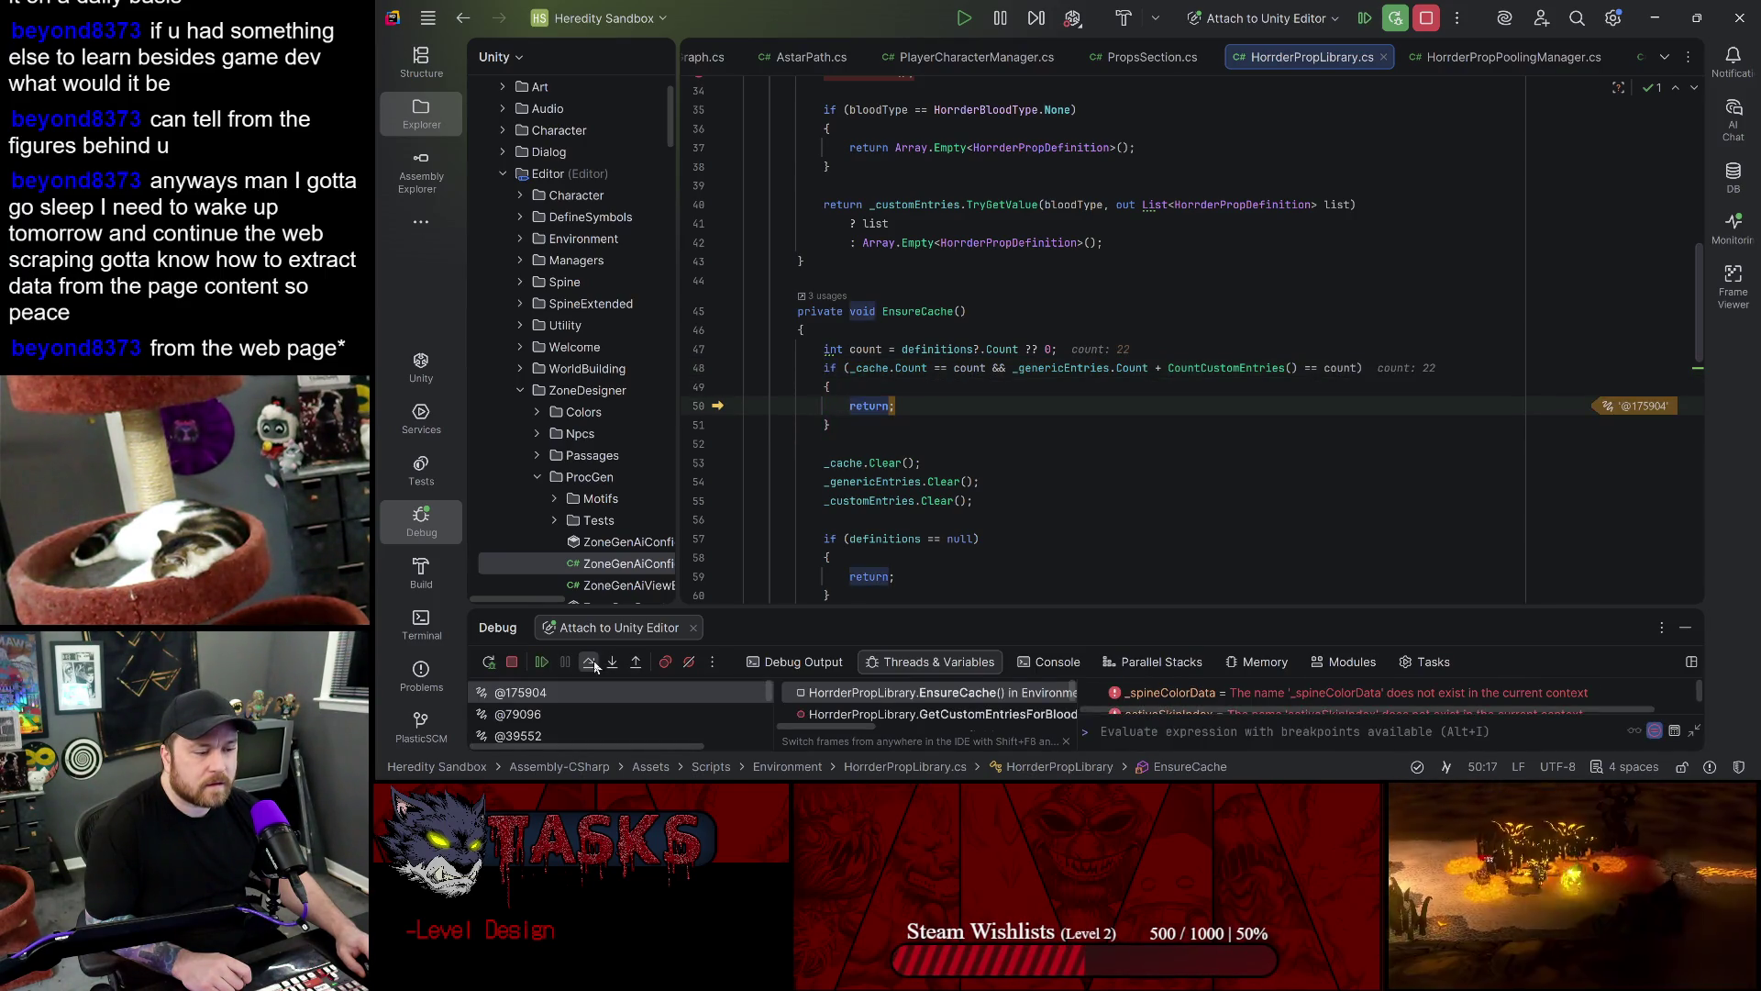
{"action": "scroll", "coordinate": [1100, 477], "scroll_direction": "down", "scroll_amount": 5}
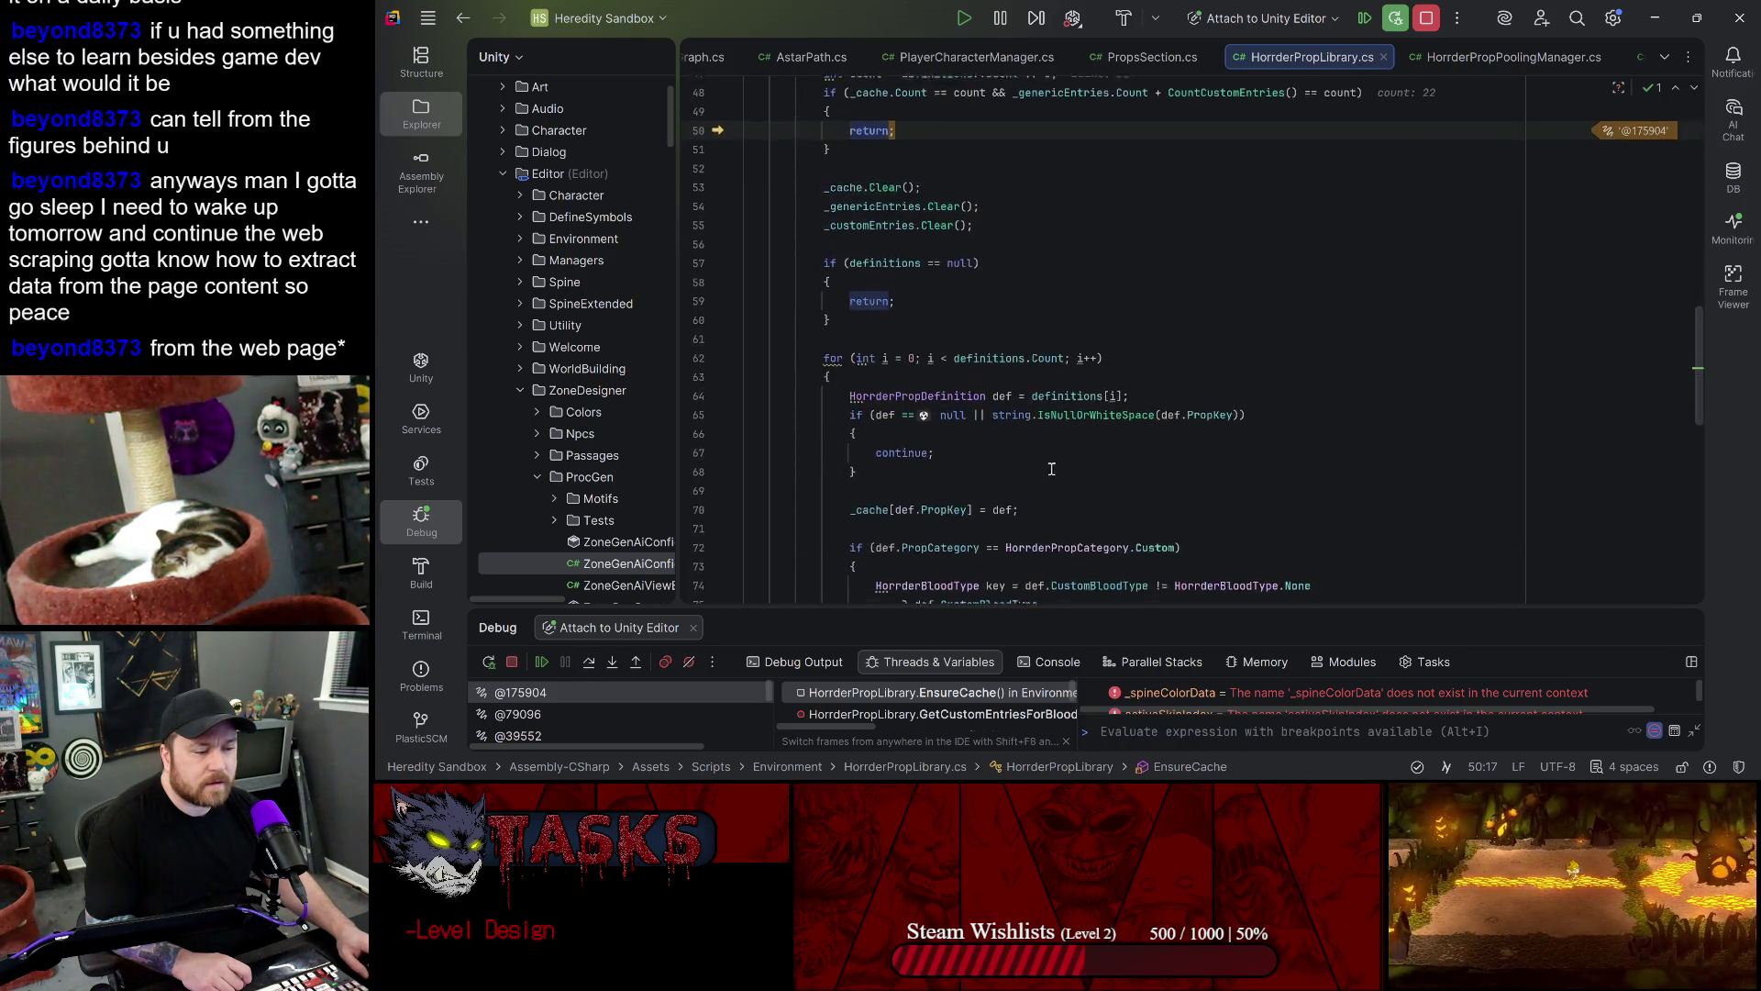
{"action": "scroll", "coordinate": [963, 395], "scroll_direction": "up", "scroll_amount": 5}
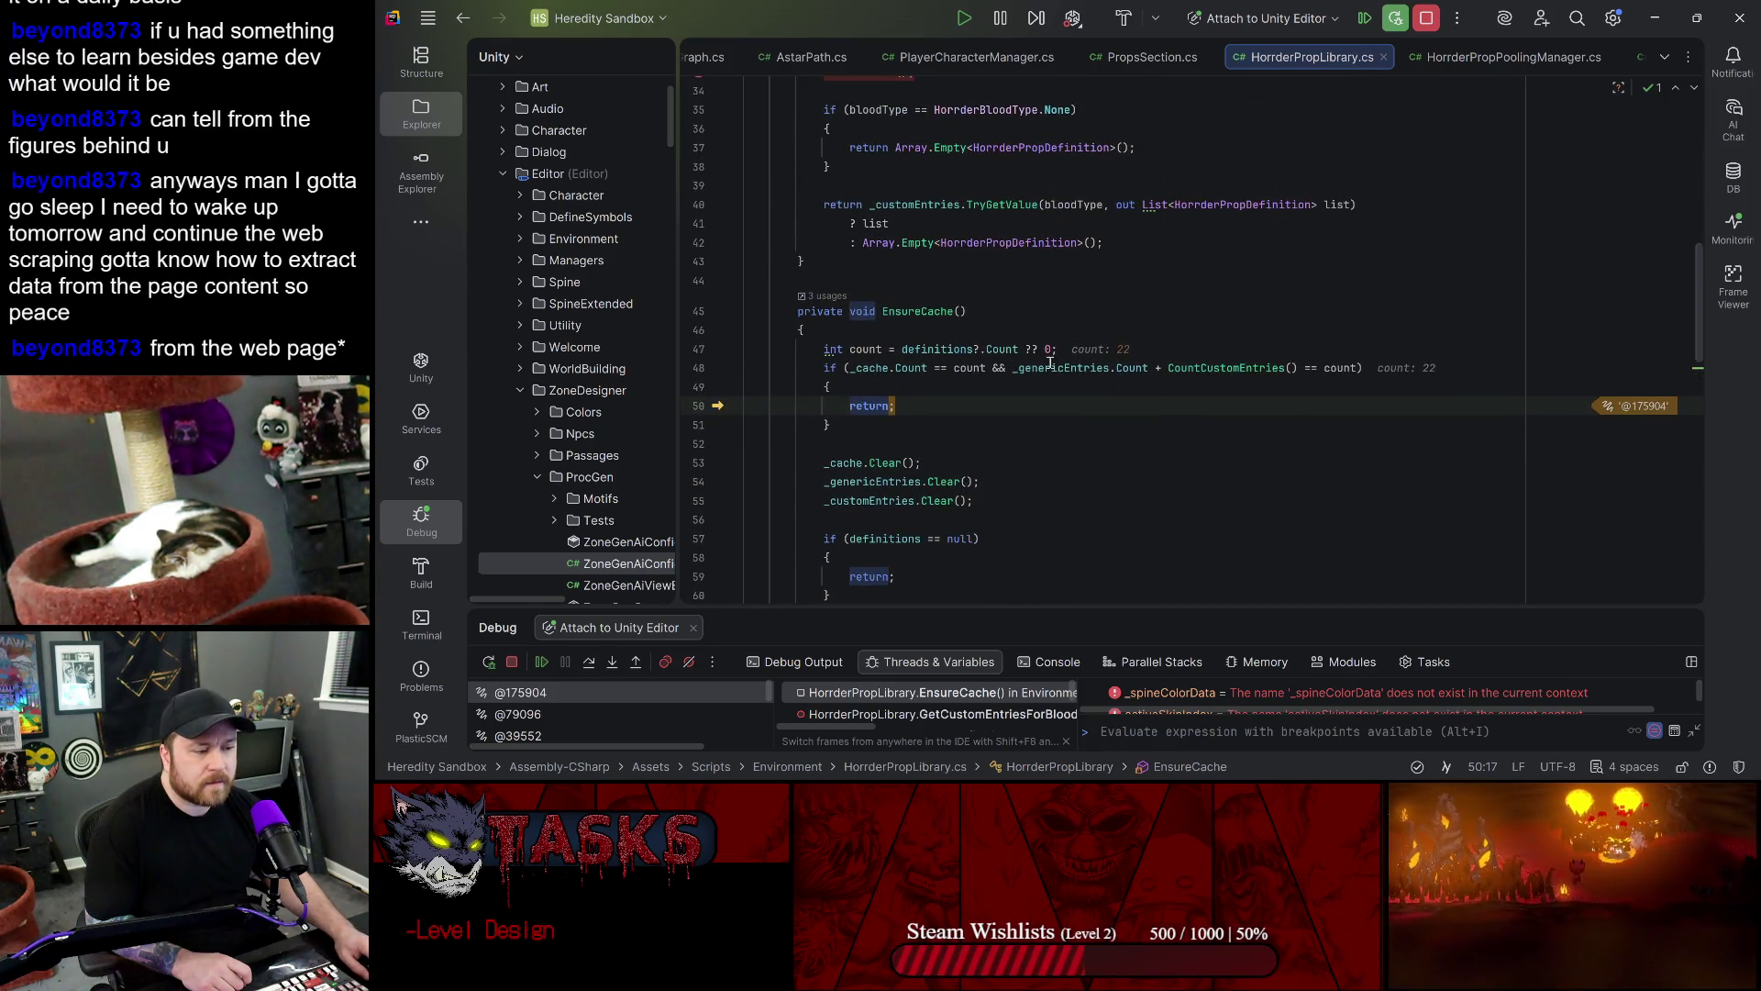
{"action": "mouse_move", "coordinate": [1039, 372]}
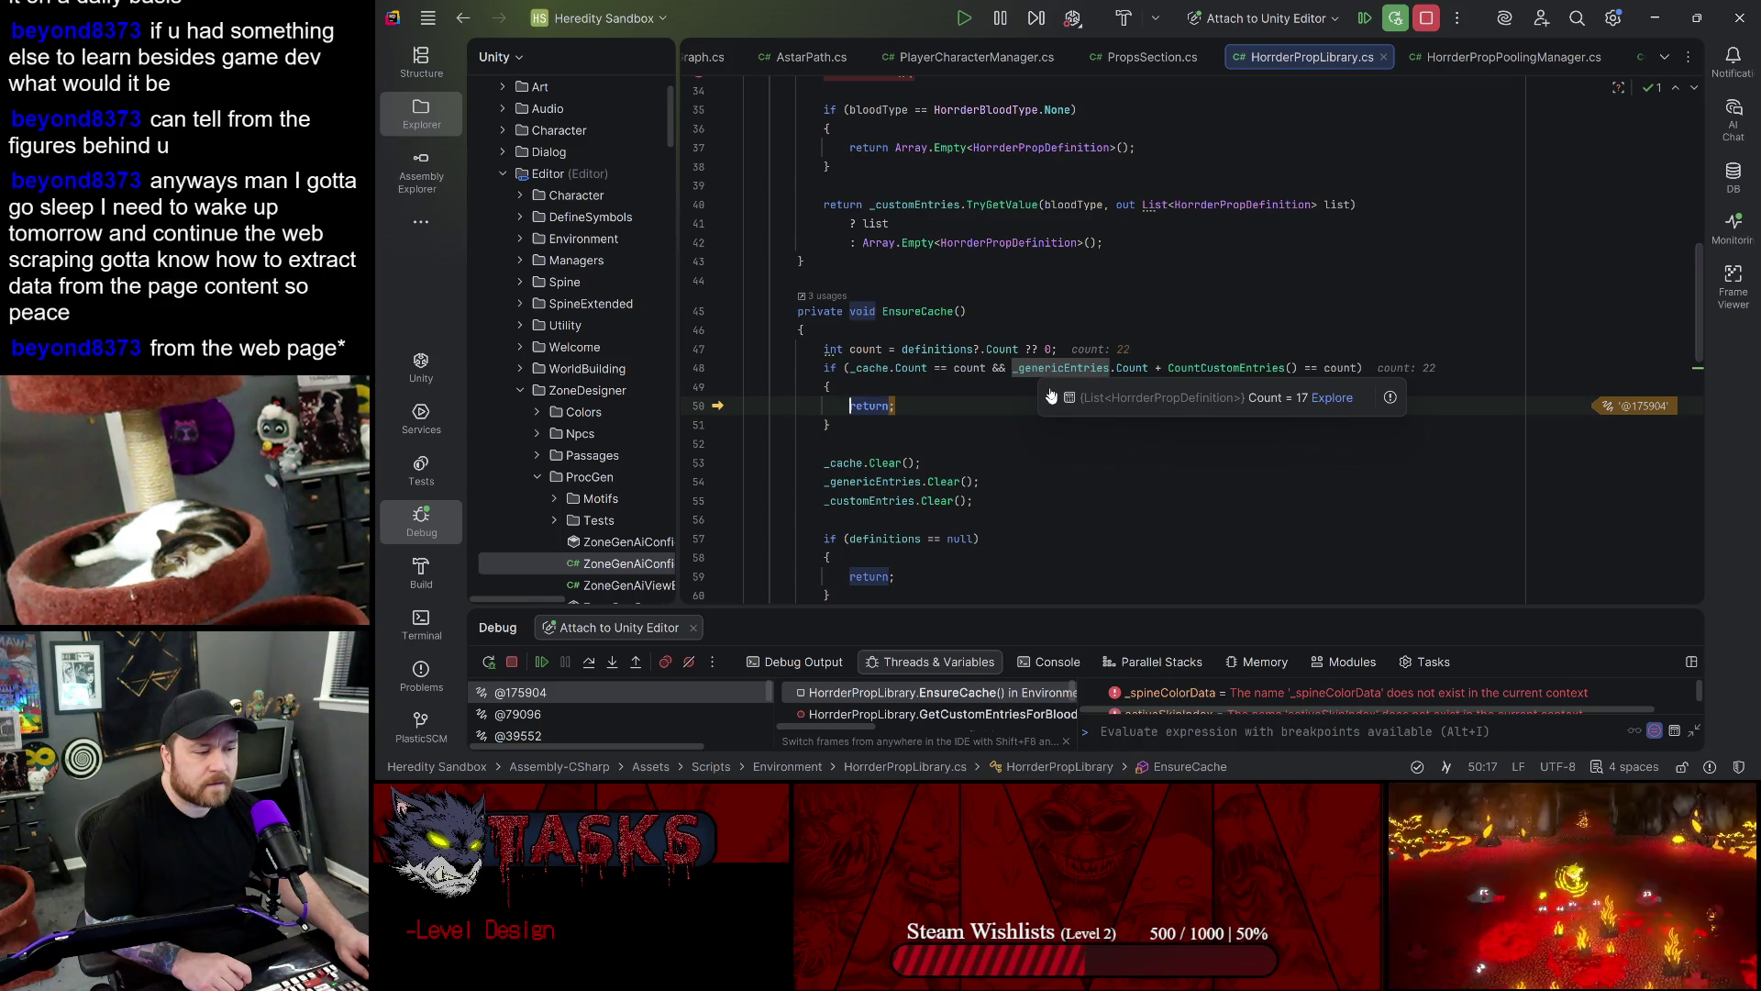
- Step to the TryGetValue return on line 40 and check bloodType and list
{"action": "left_click", "coordinate": [588, 664]}
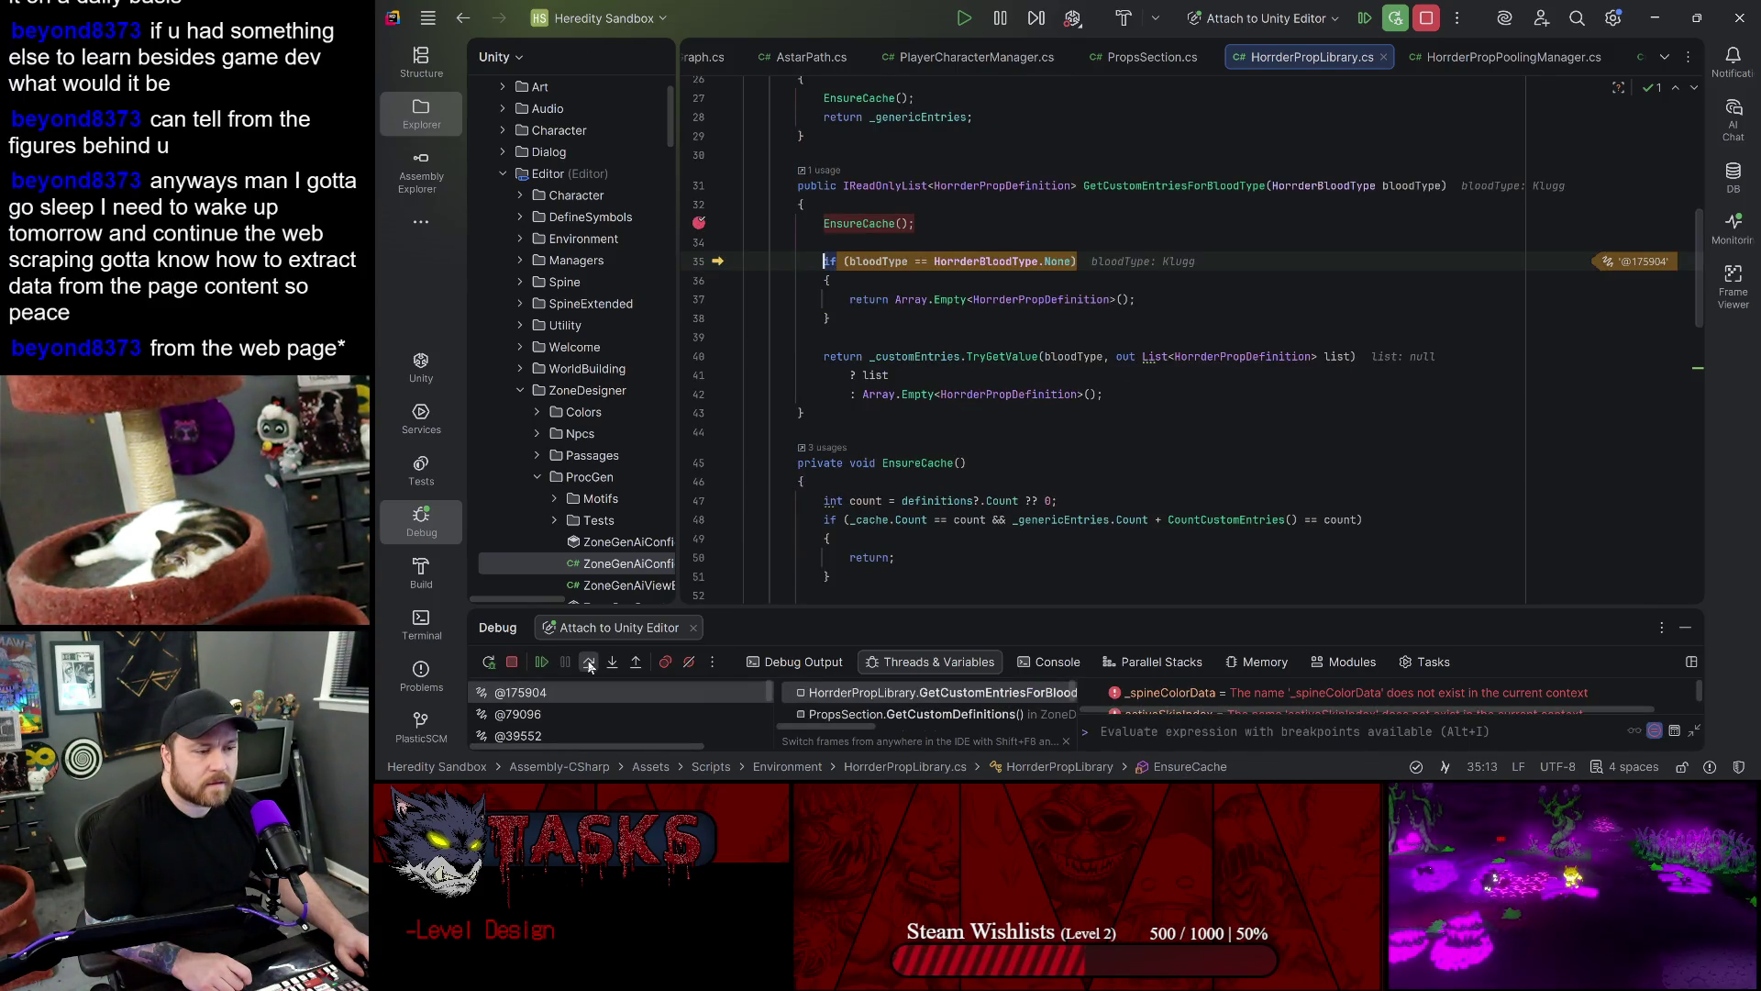
{"action": "left_click", "coordinate": [589, 664]}
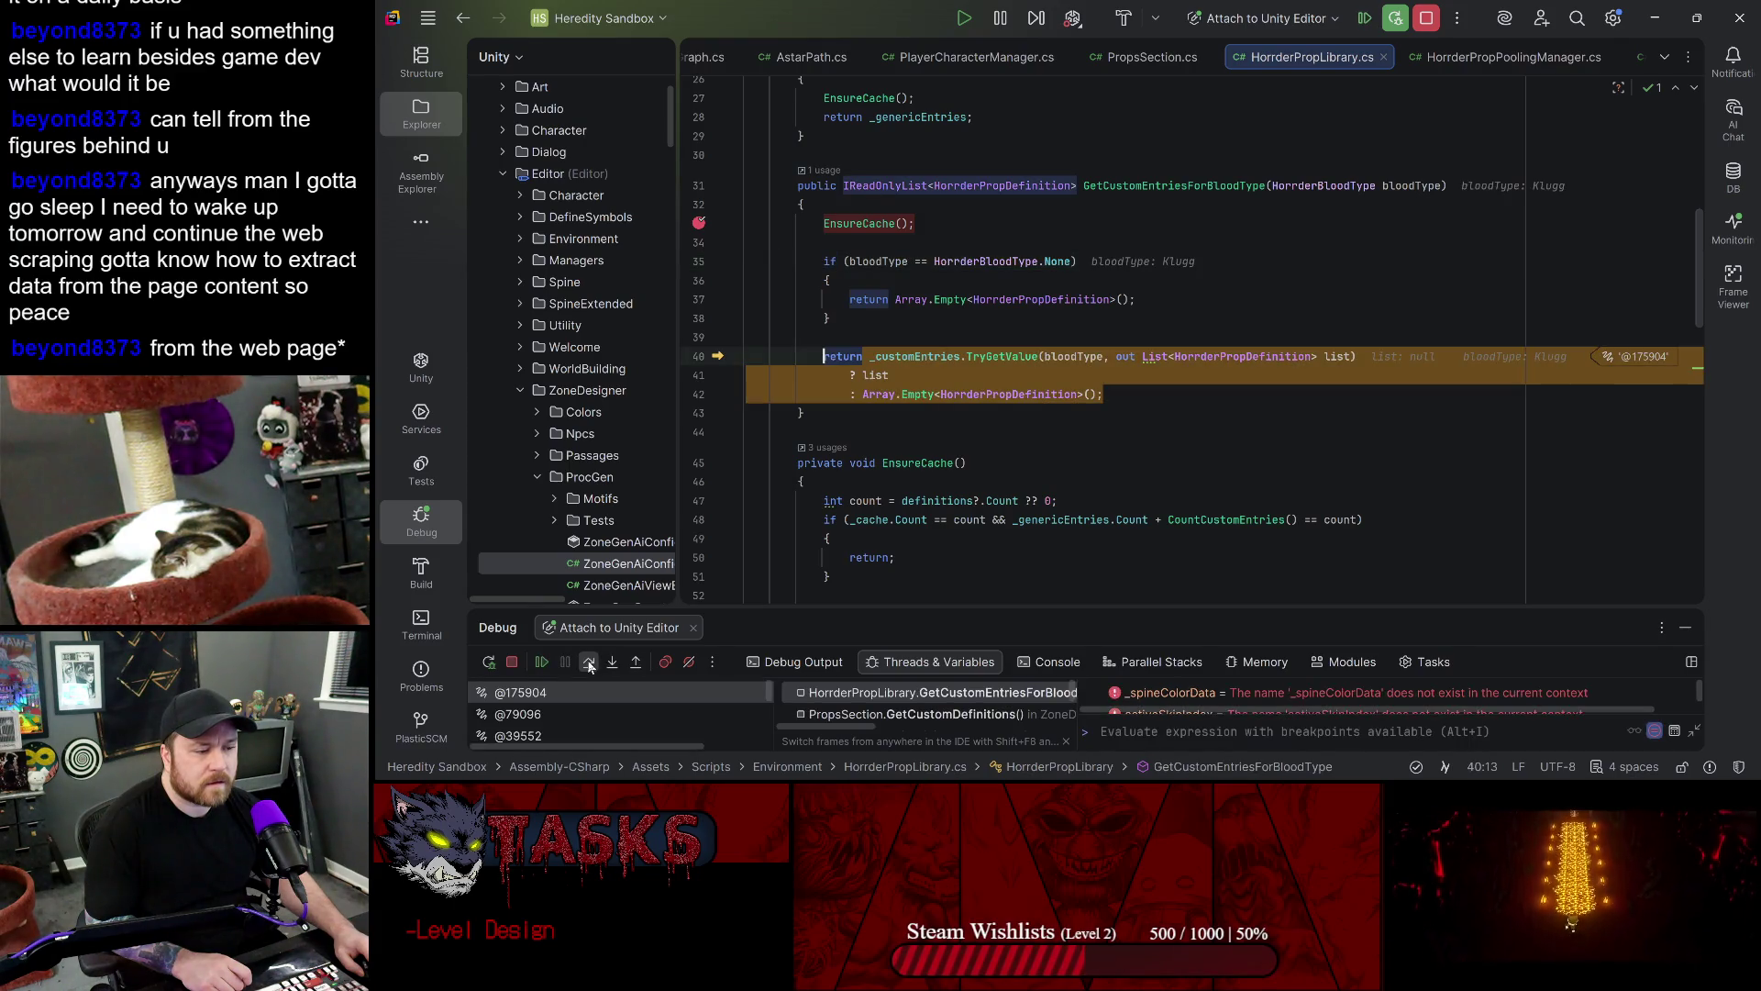
{"action": "mouse_move", "coordinate": [1092, 358]}
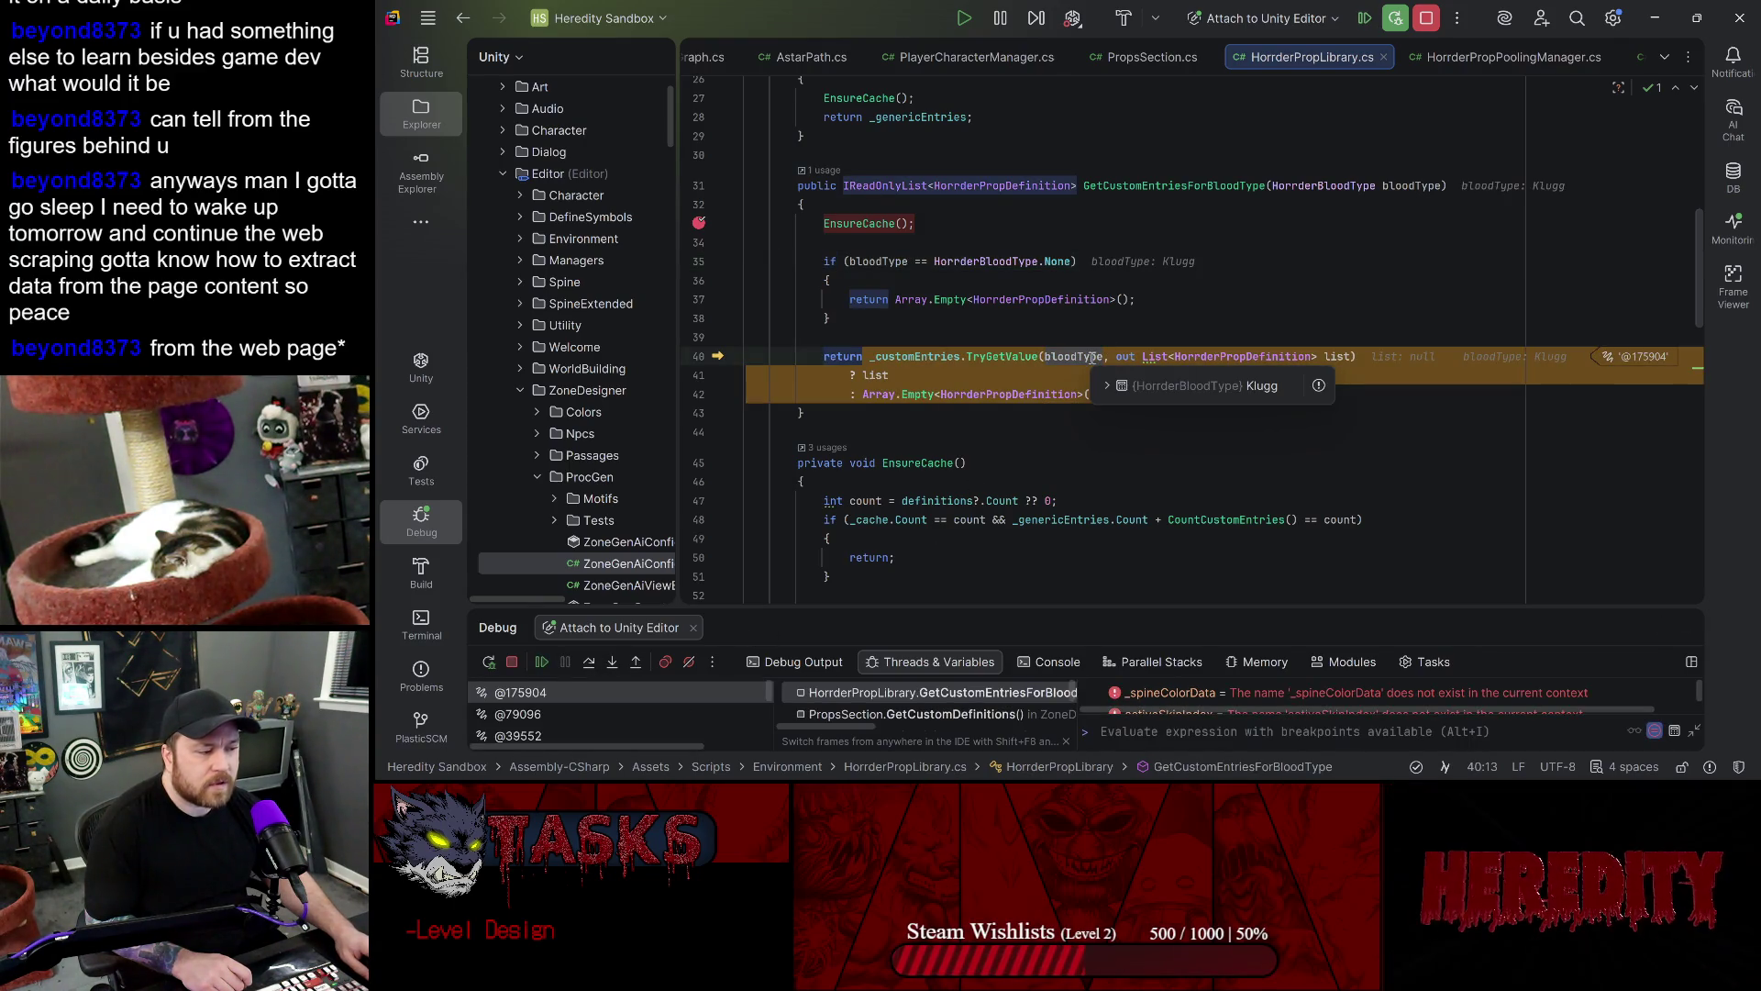
{"action": "left_click", "coordinate": [1336, 358]}
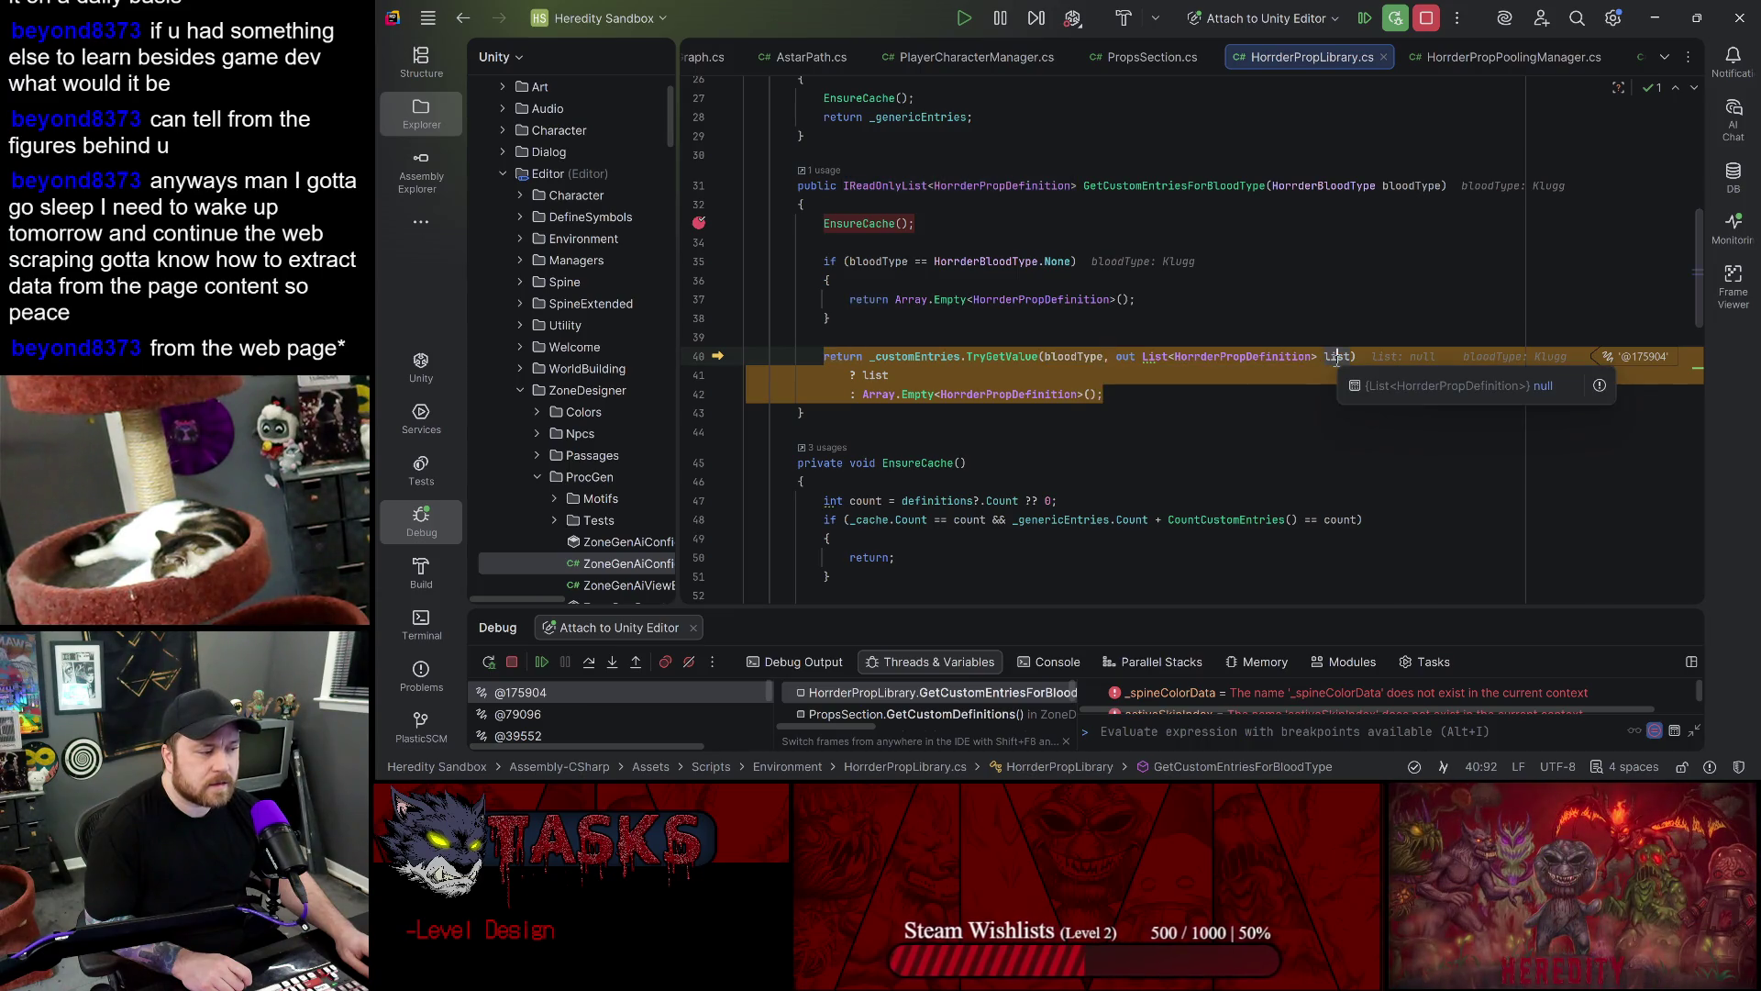
- Expand _customEntries to confirm 5 blood types, with Klugg holding one entry
{"action": "mouse_move", "coordinate": [916, 351]}
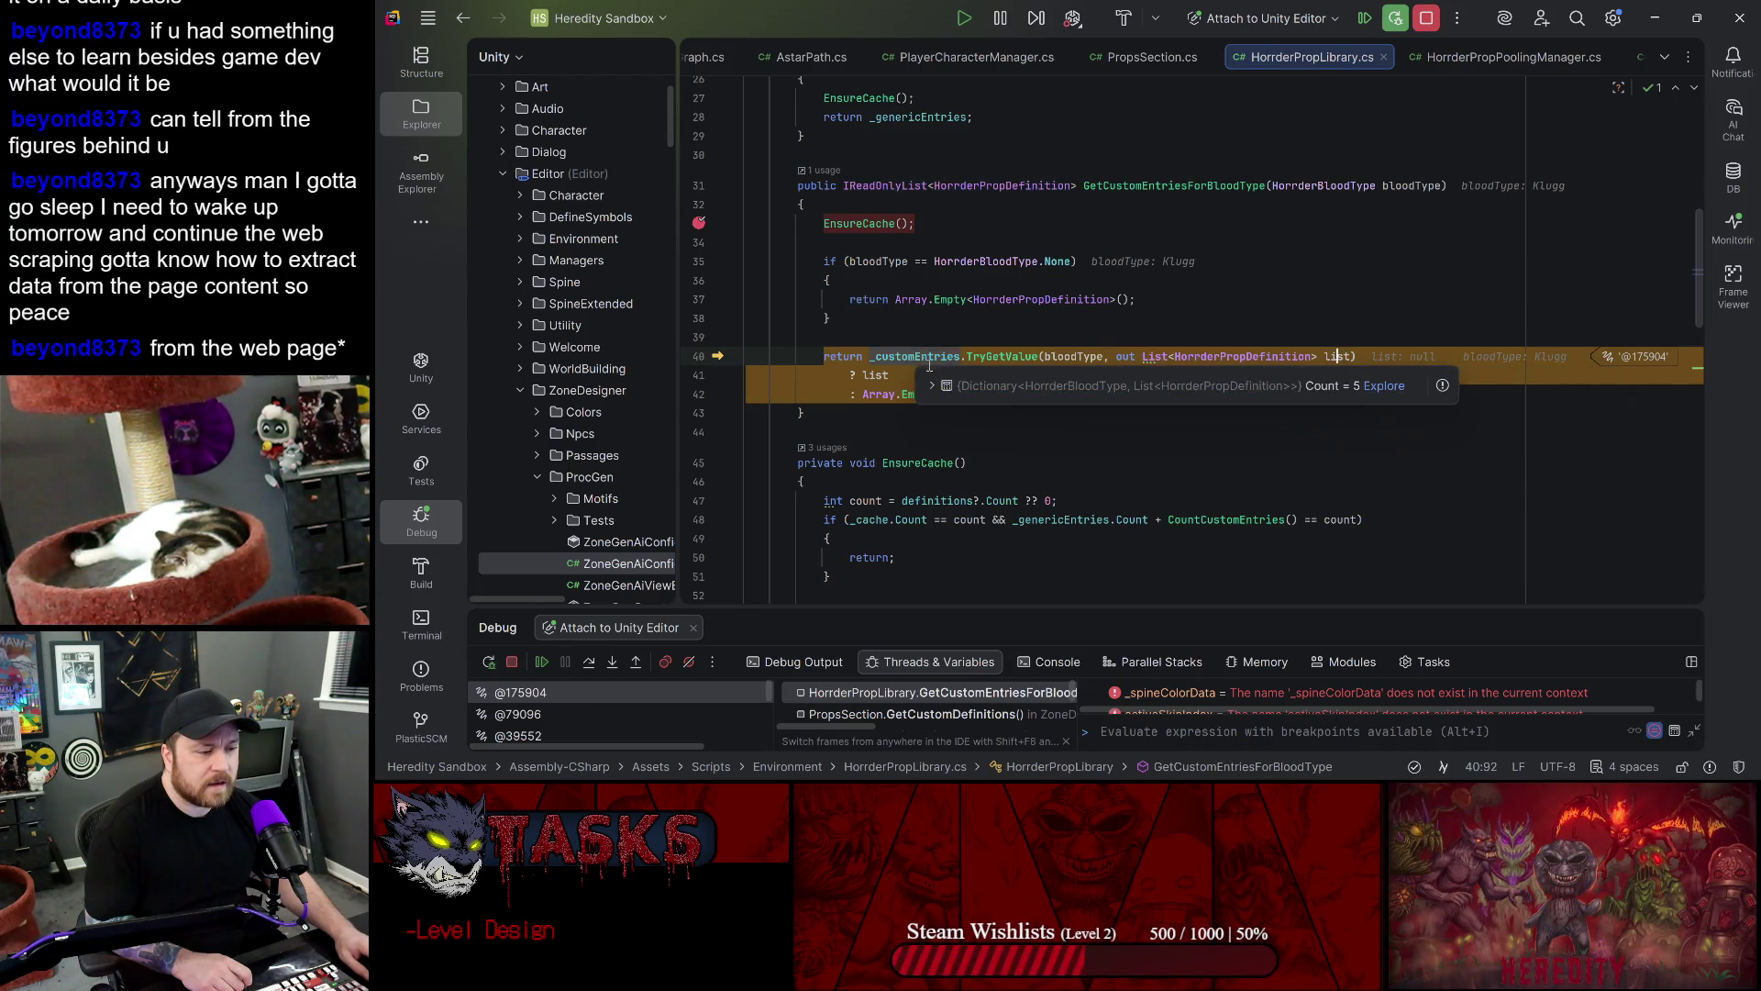
{"action": "left_click", "coordinate": [933, 395]}
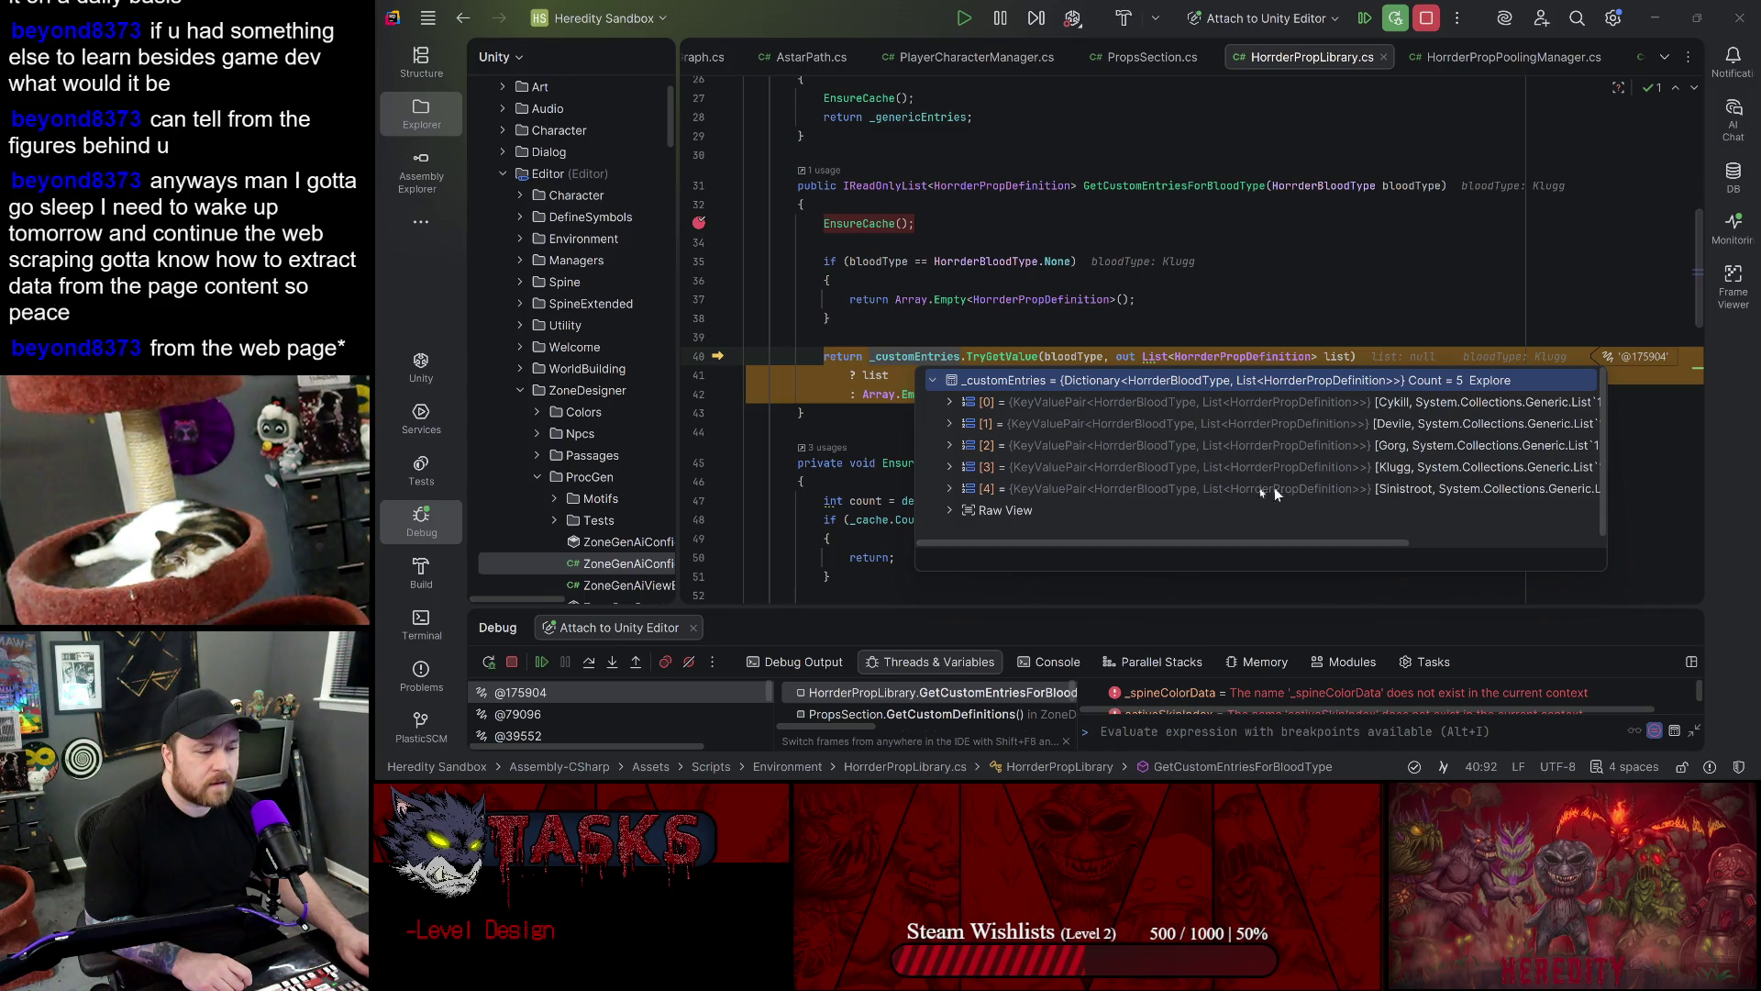
{"action": "left_click", "coordinate": [950, 469]}
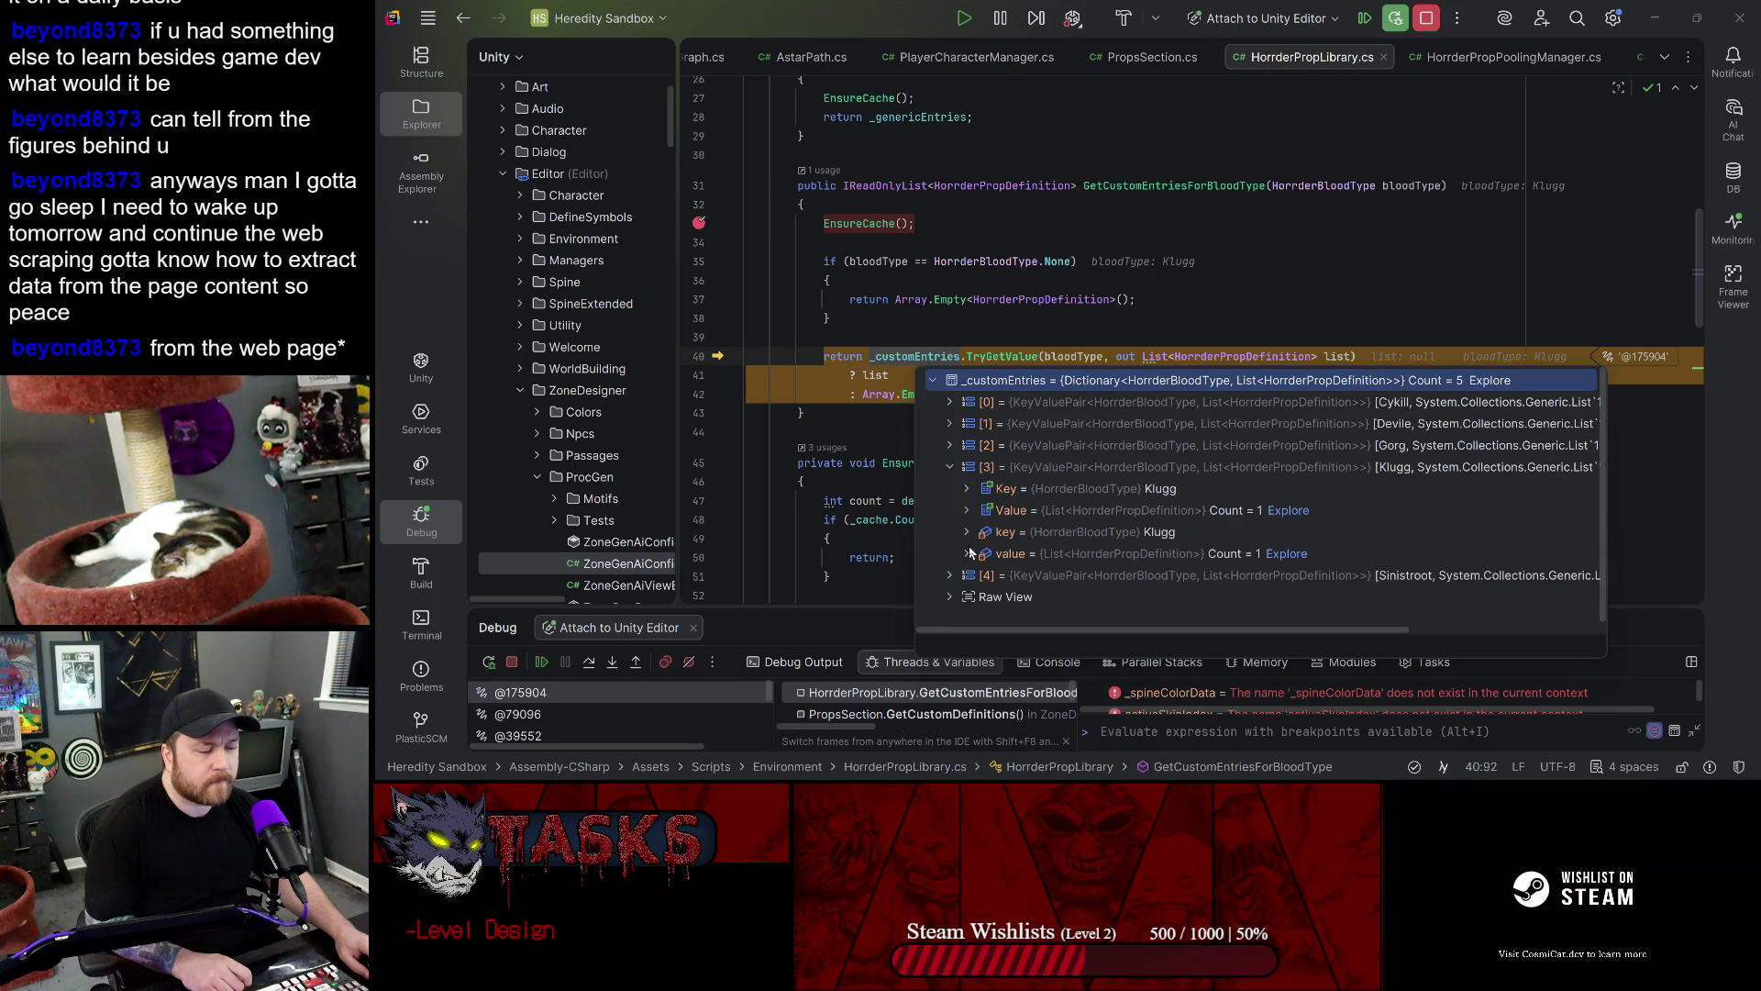
{"action": "left_click", "coordinate": [1011, 468]}
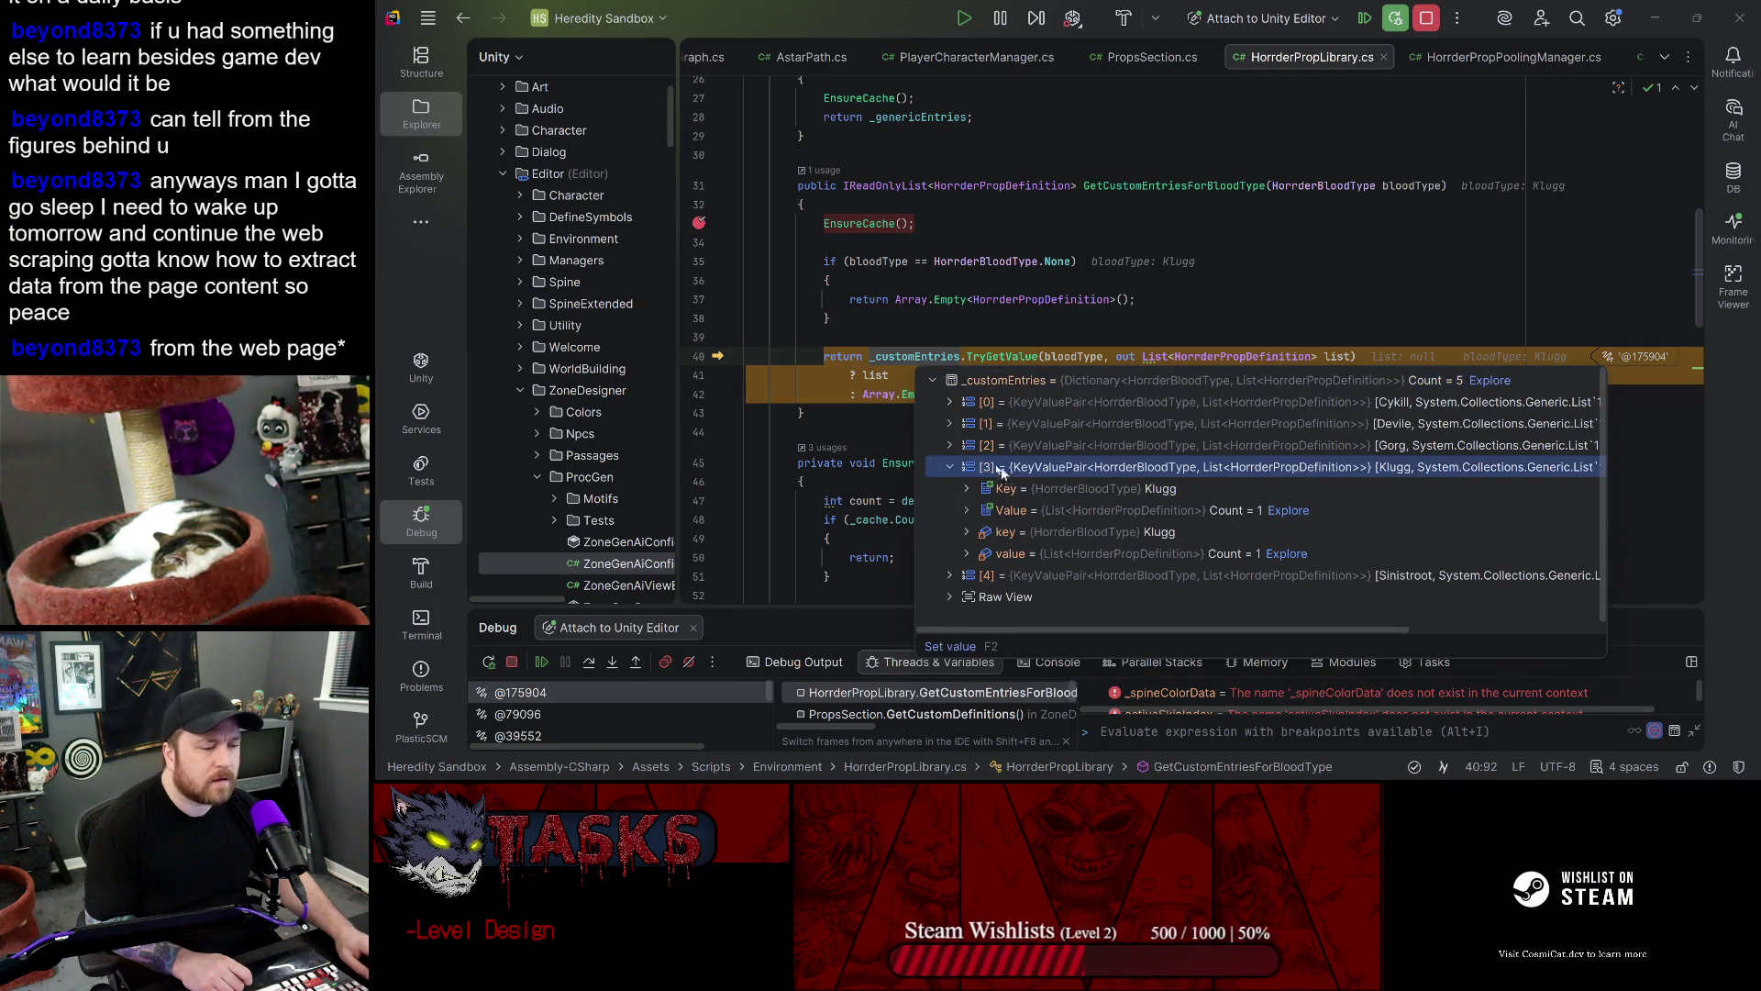
{"action": "left_click", "coordinate": [913, 357]}
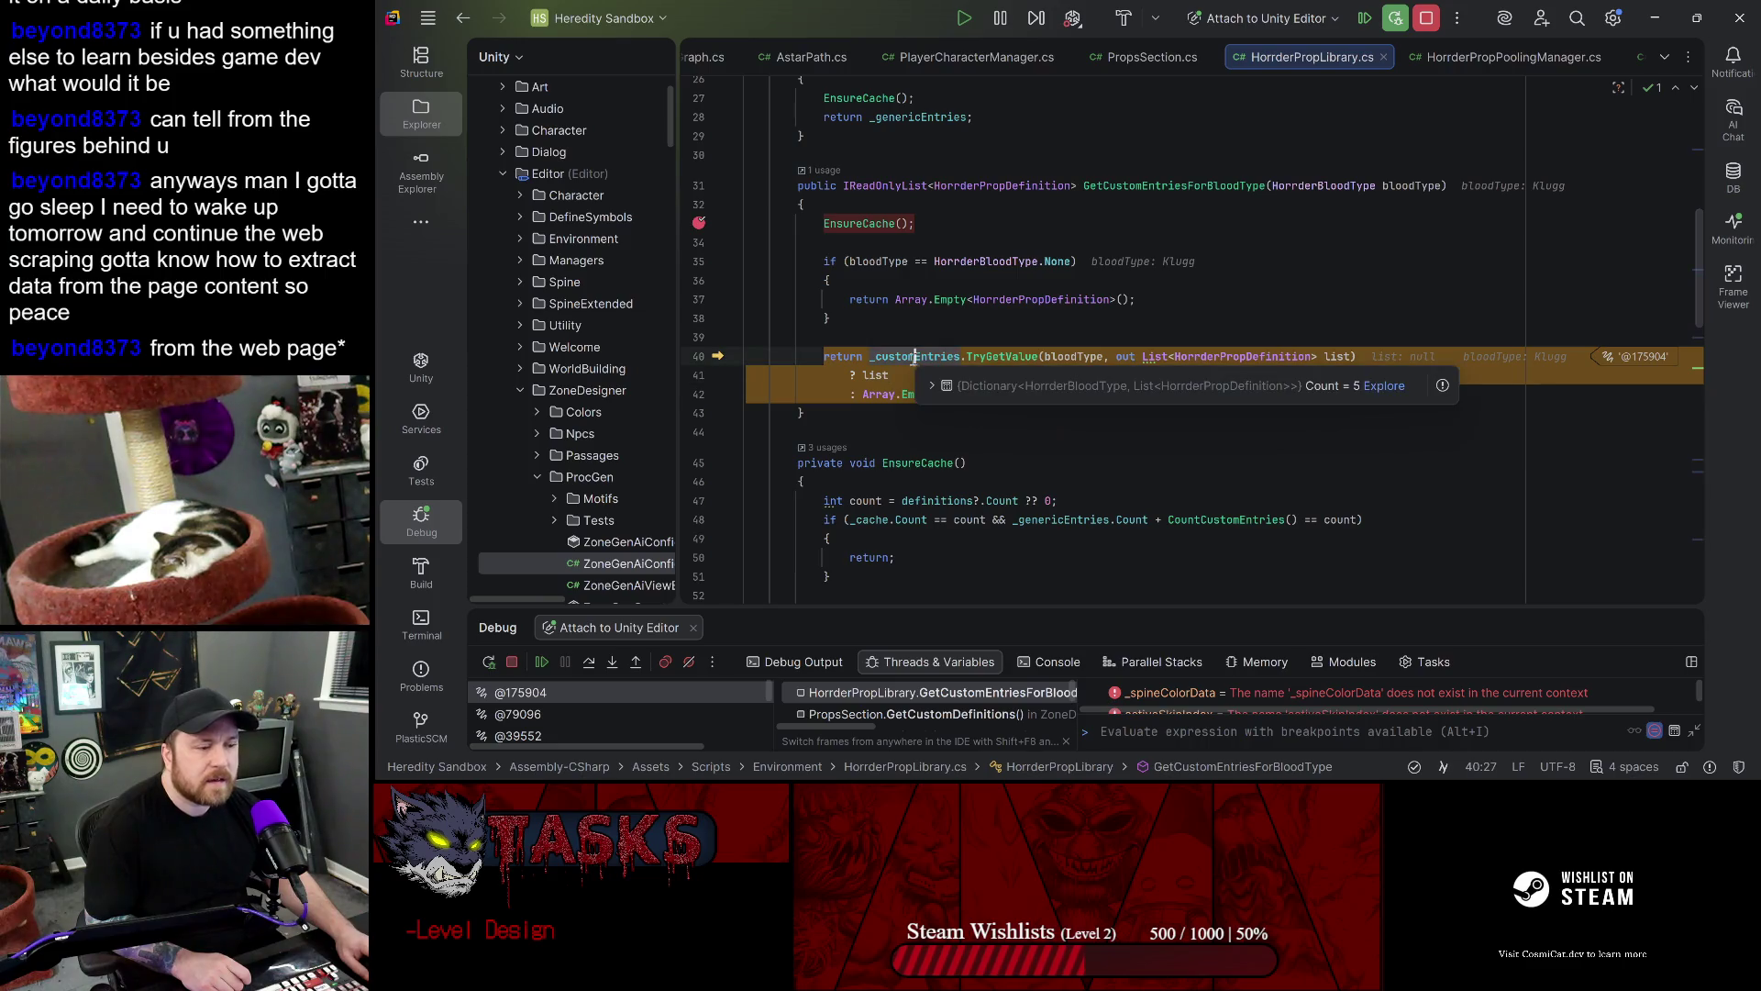
- Jump to the _customEntries field declaration and stop debugging
{"action": "left_click", "coordinate": [906, 358], "text": "ctrl"}
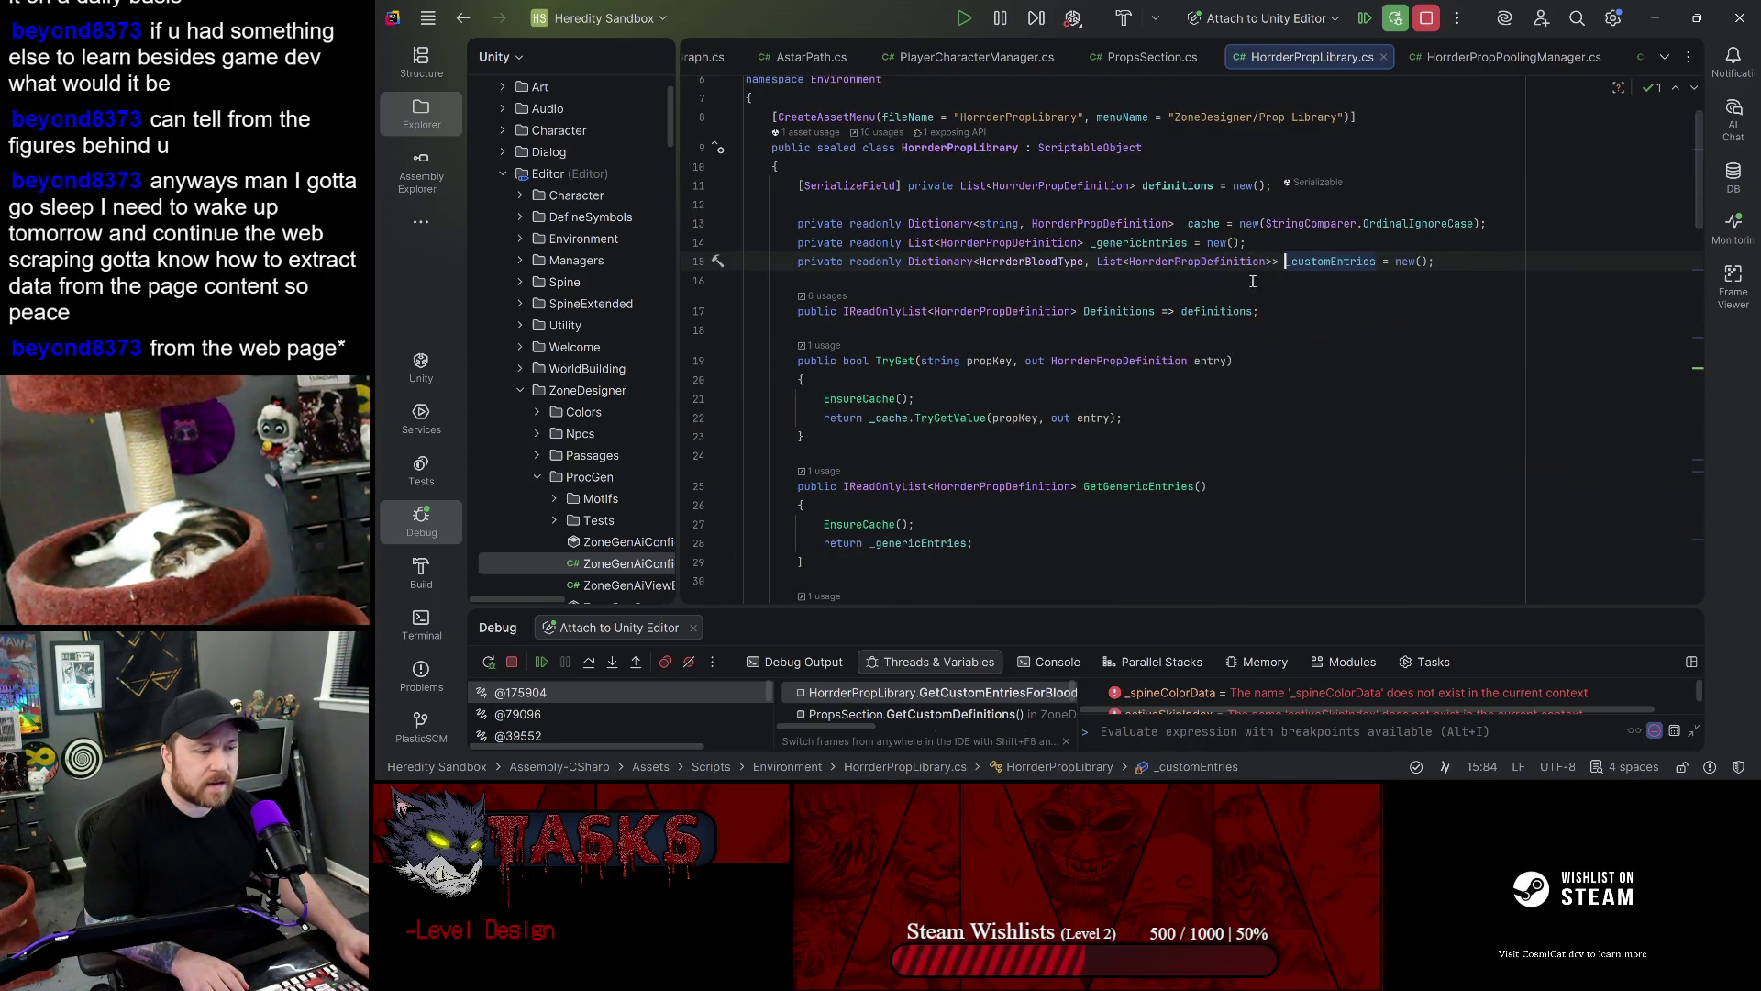
{"action": "key", "text": "End"}
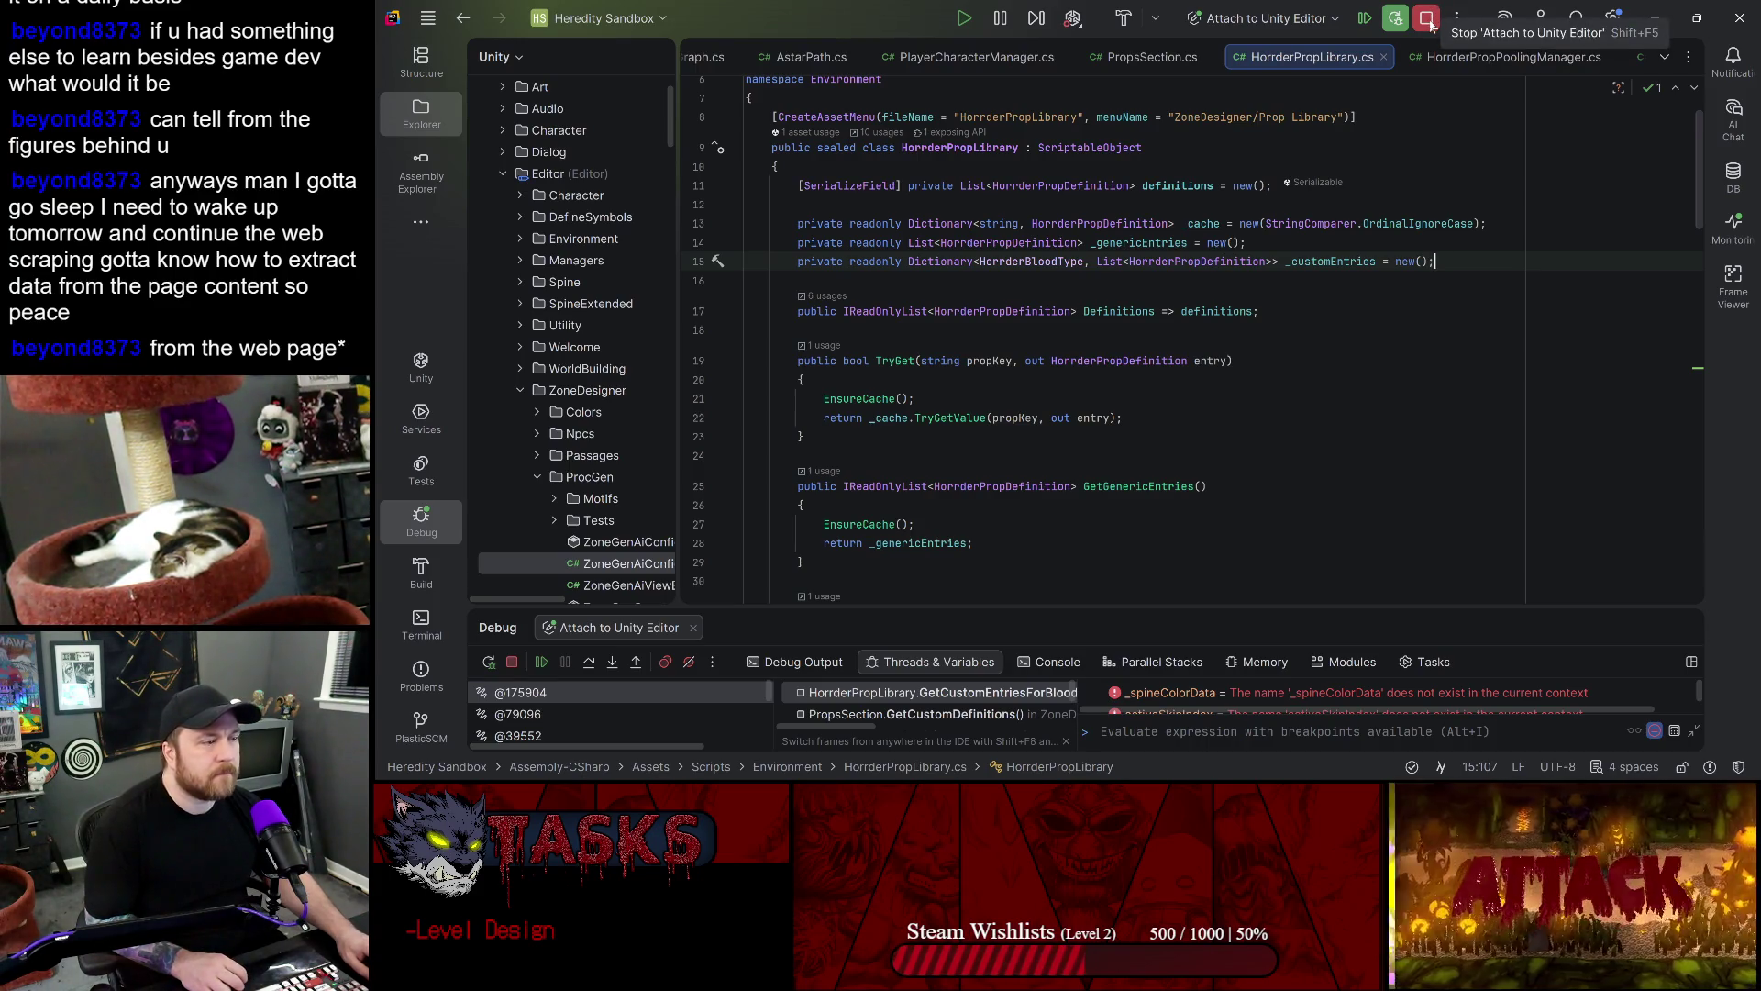
{"action": "left_click", "coordinate": [1427, 19]}
- Switch to Unity and look through the Zone Level Designer panel and Tools menus
{"action": "left_click", "coordinate": [1655, 18]}
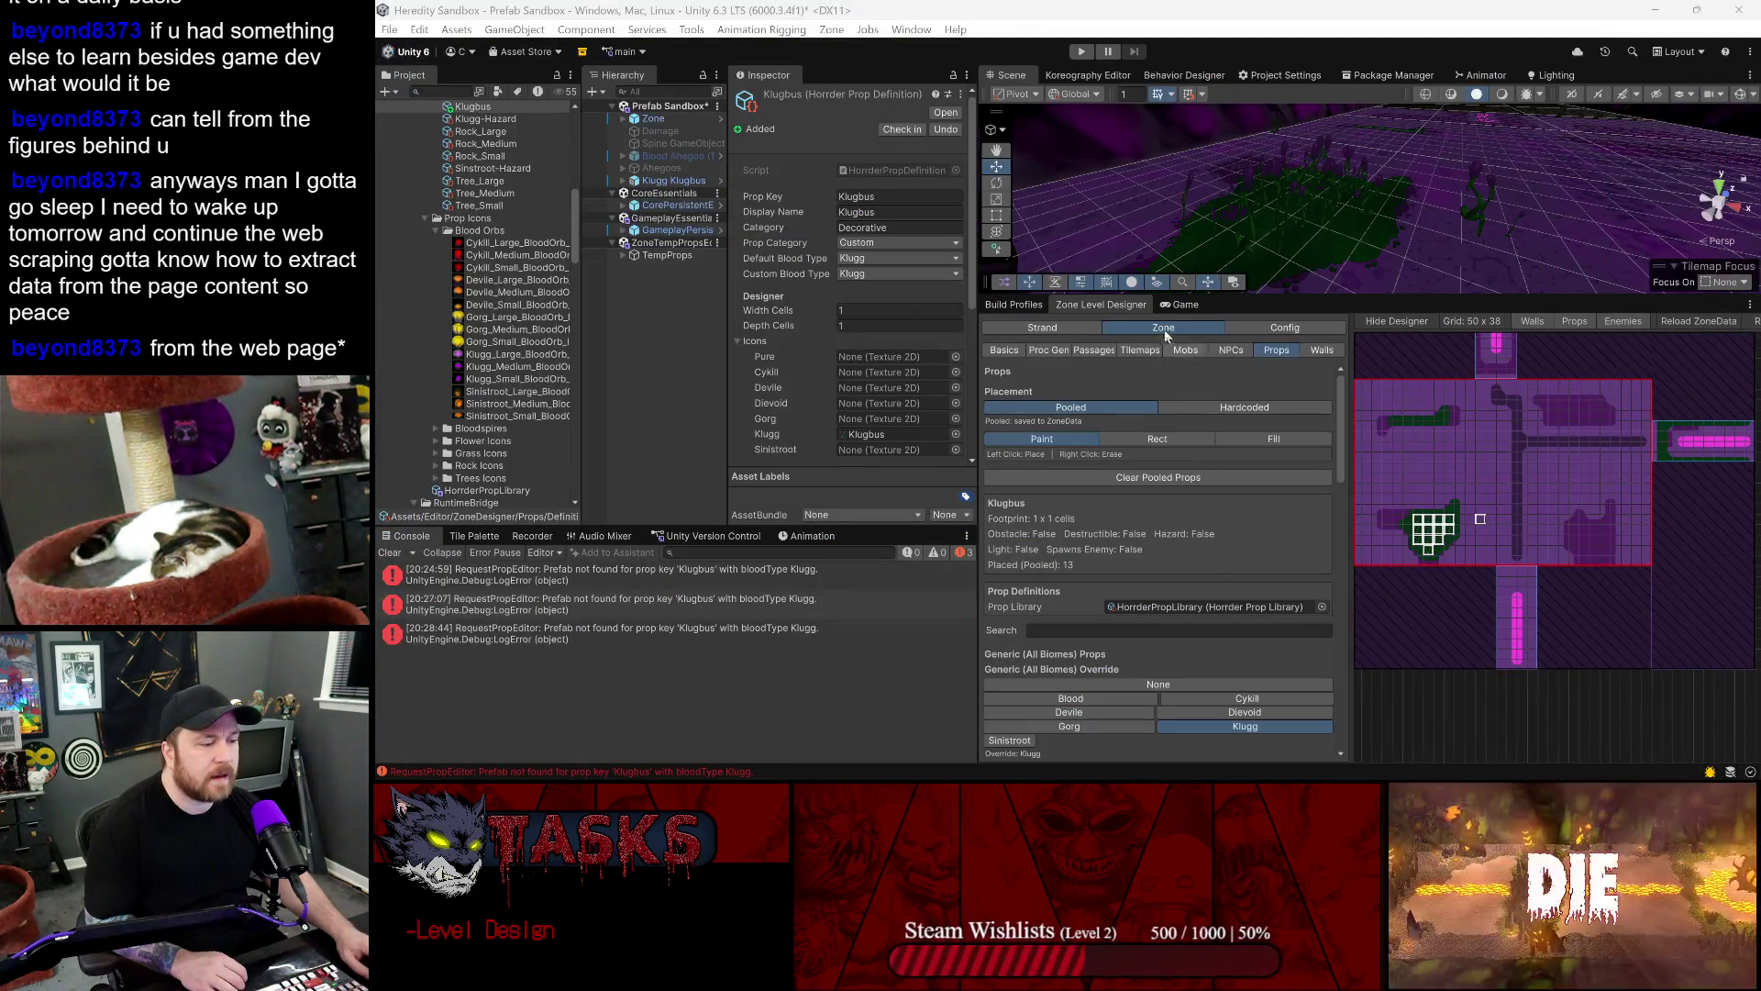
{"action": "right_click", "coordinate": [1124, 307]}
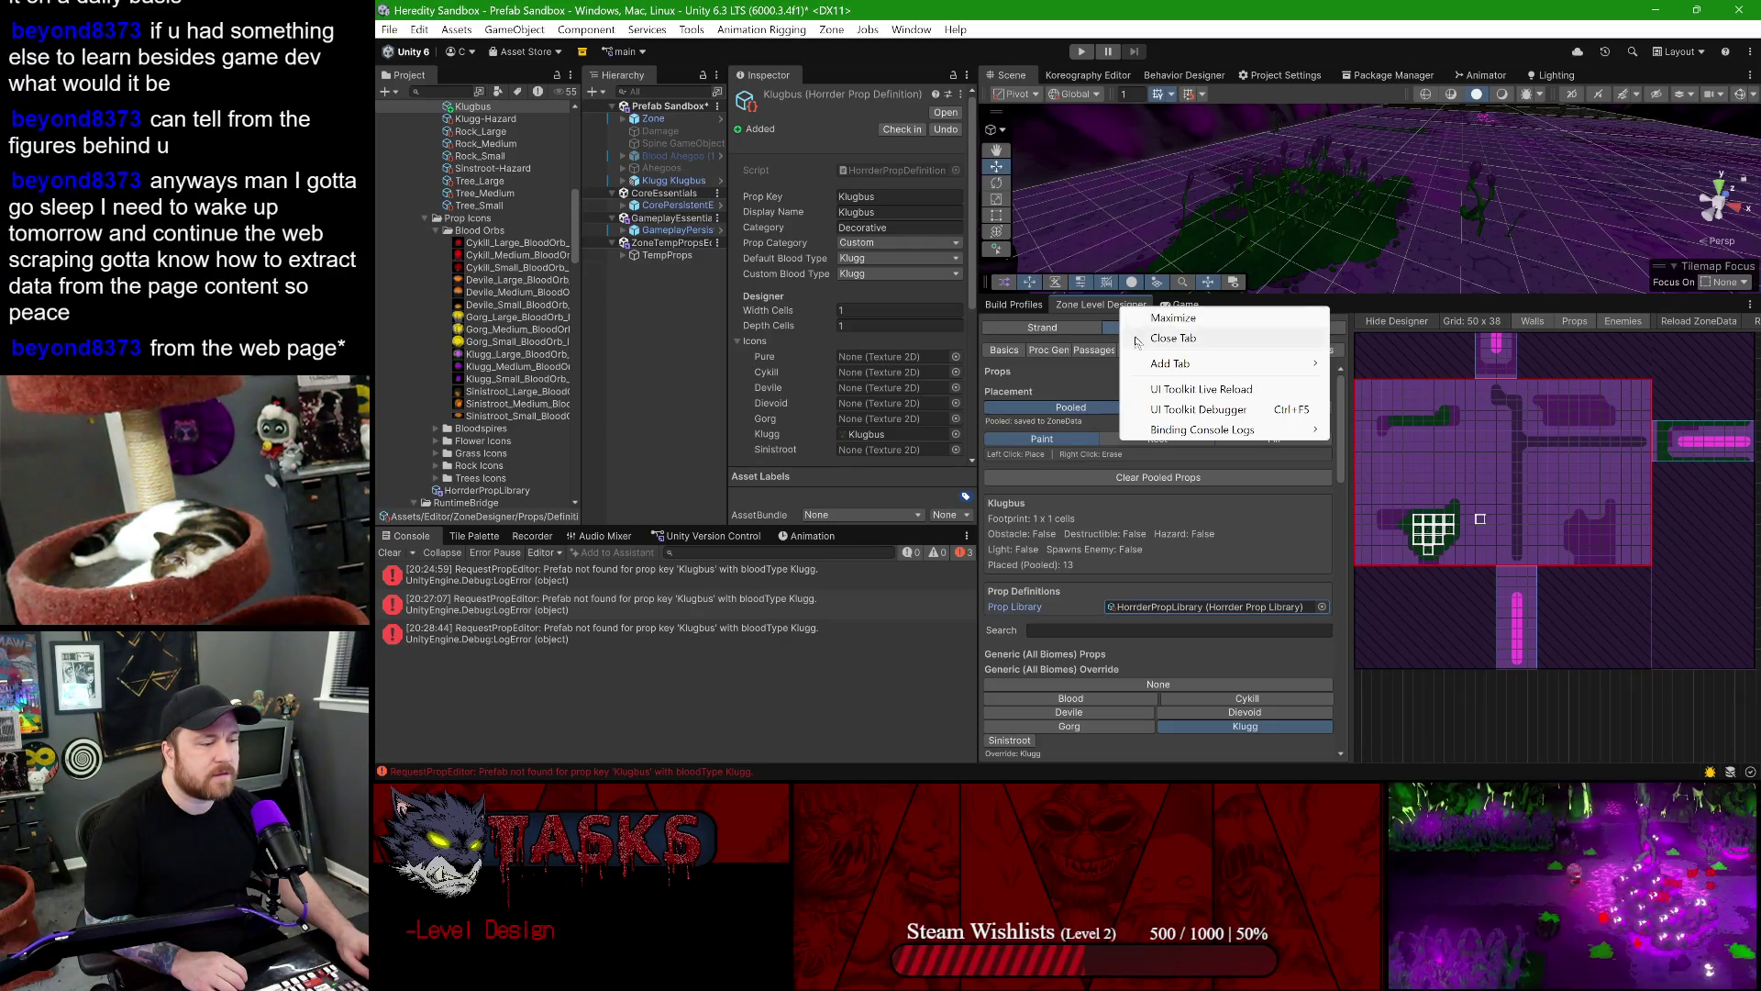
{"action": "left_click", "coordinate": [1174, 338]}
{"action": "left_click", "coordinate": [692, 29]}
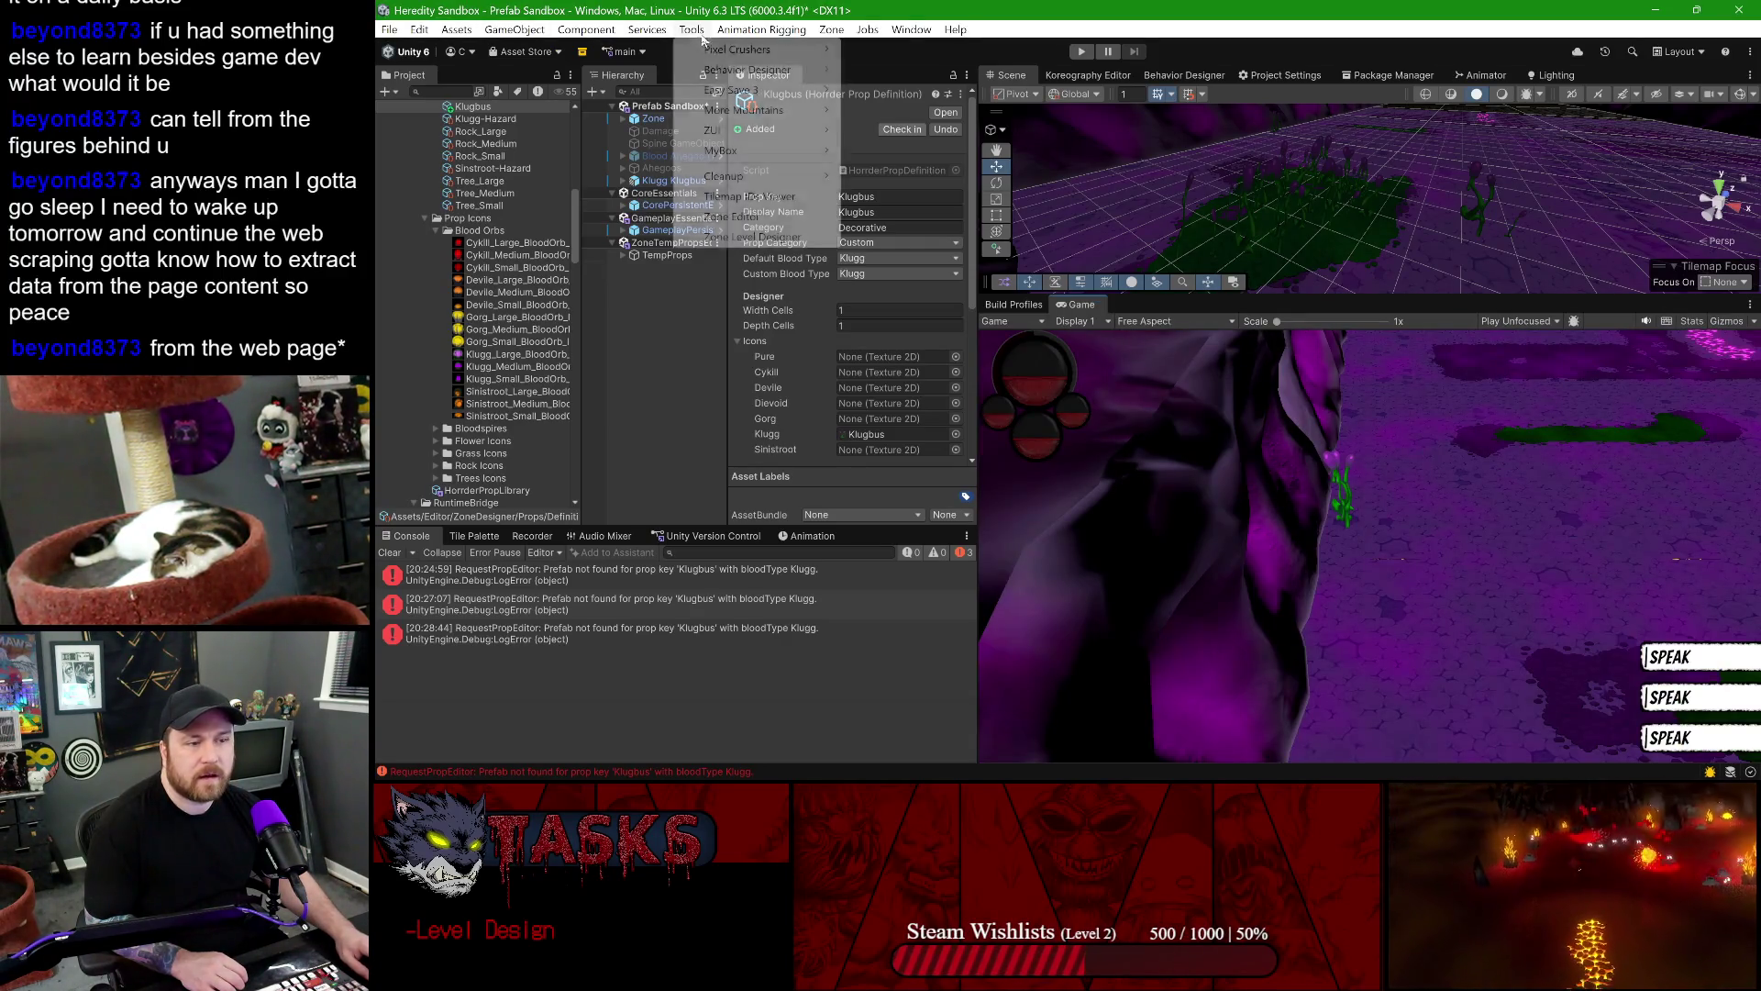
{"action": "left_click", "coordinate": [480, 147]}
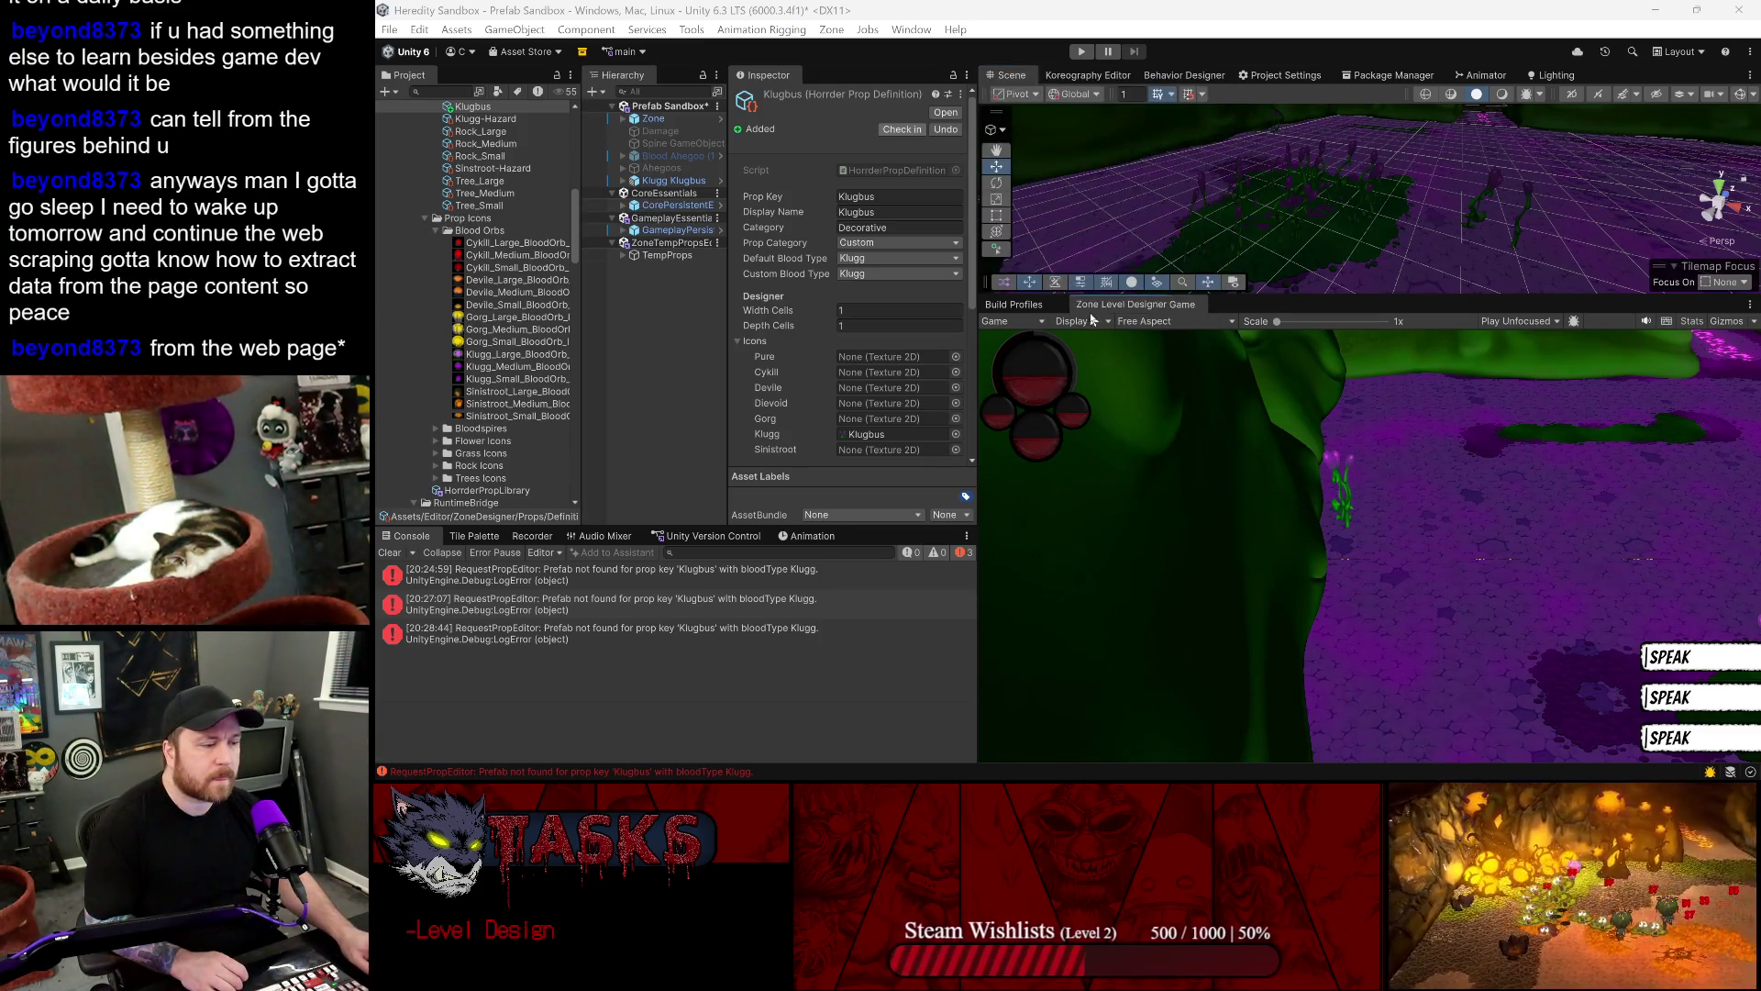
- Widen the props pane to show Klugg's custom props, then return to HorrderPropLibrary.cs
{"action": "scroll", "coordinate": [1105, 572], "scroll_direction": "down", "scroll_amount": 10}
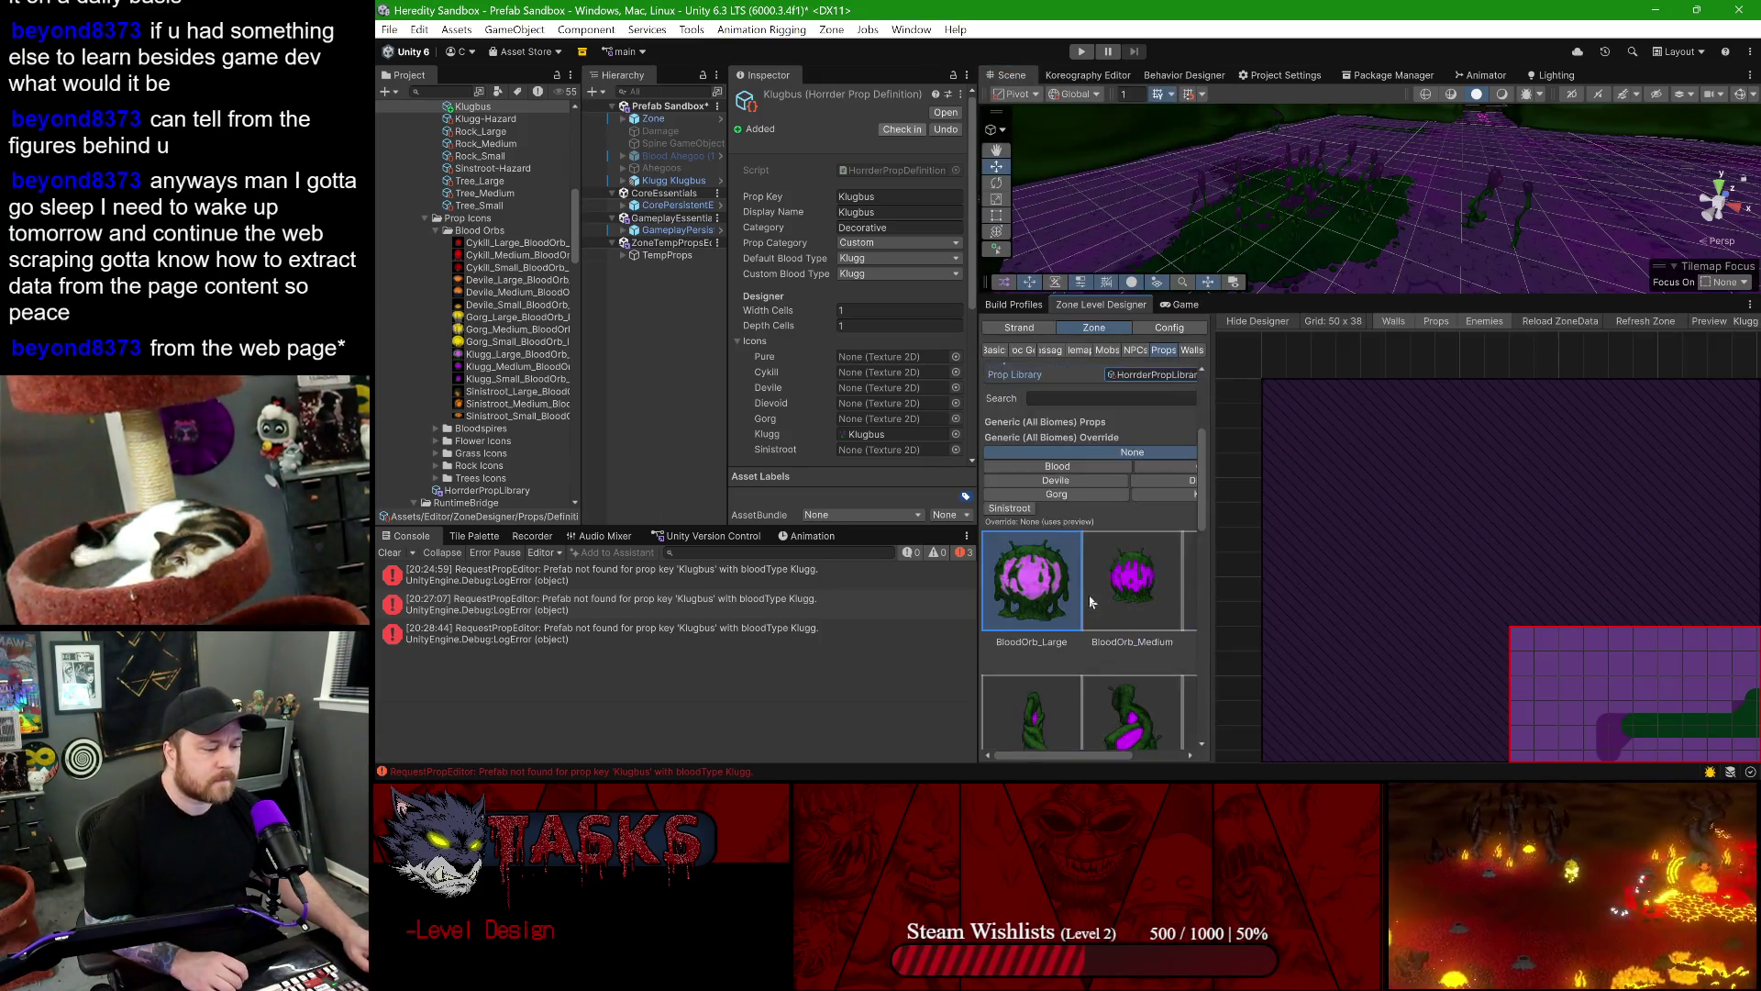
{"action": "scroll", "coordinate": [1087, 594], "scroll_direction": "down", "scroll_amount": 1}
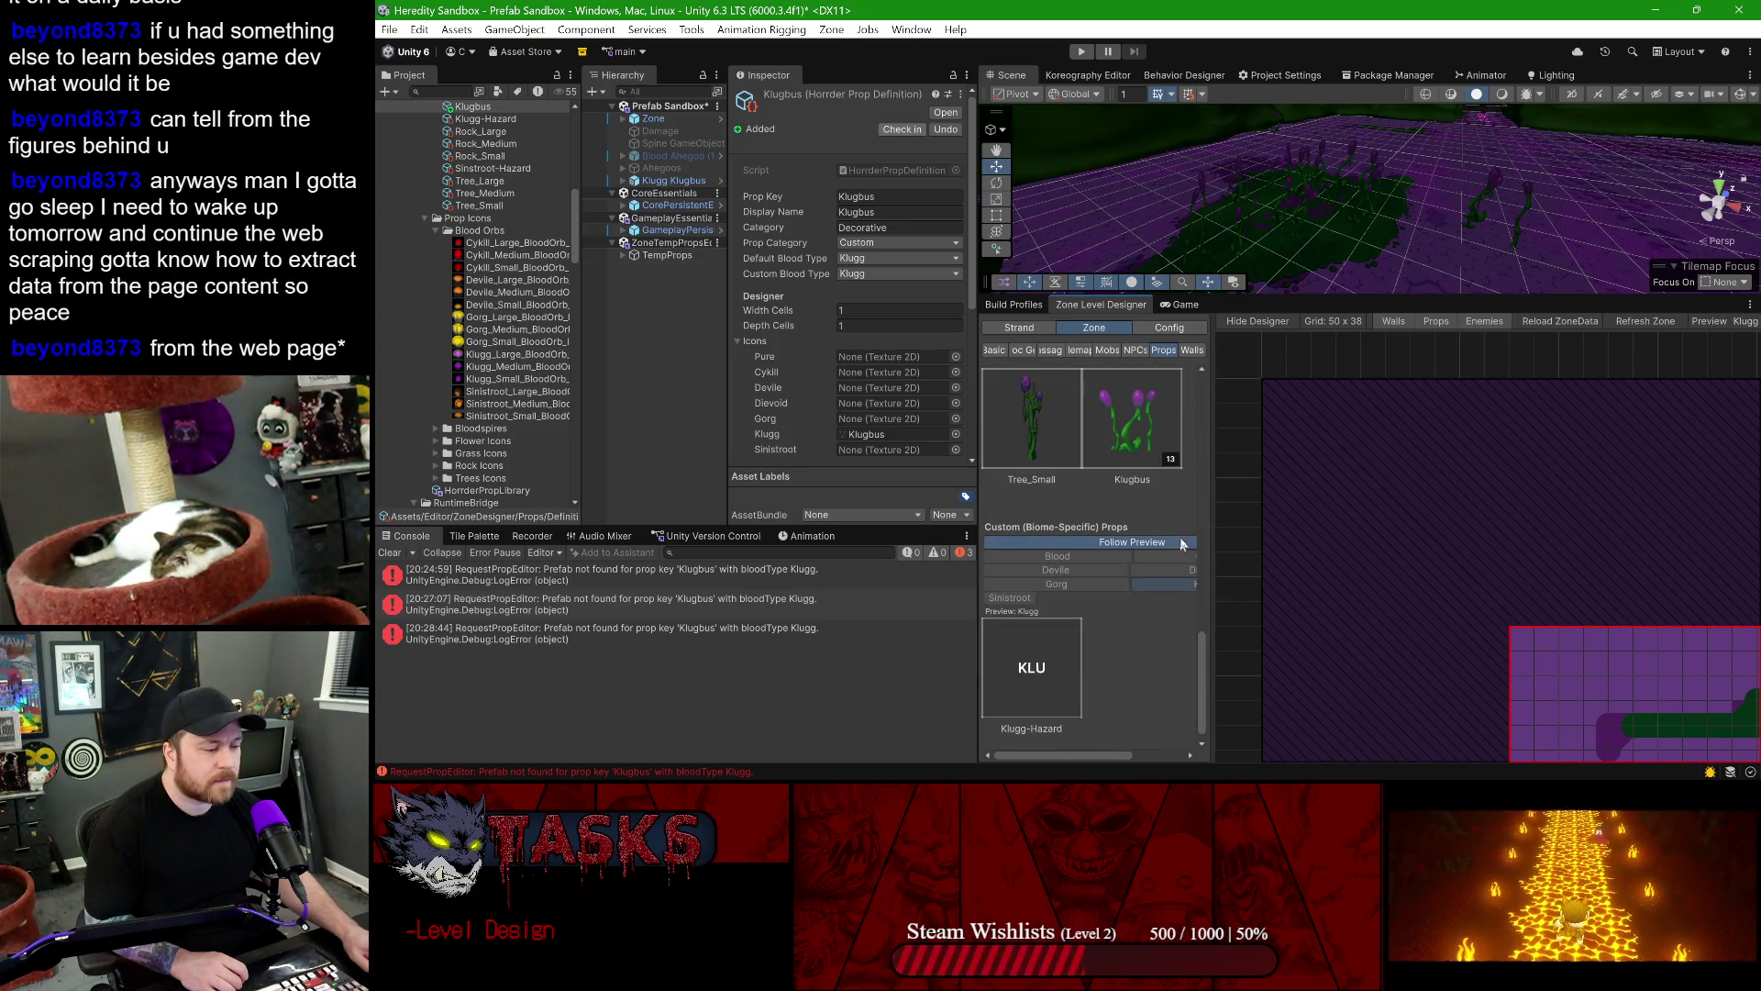
{"action": "mouse_move", "coordinate": [1211, 517]}
{"action": "left_mouse_down"}
{"action": "mouse_move", "coordinate": [1373, 517]}
{"action": "mouse_move", "coordinate": [1346, 501]}
{"action": "left_mouse_up"}
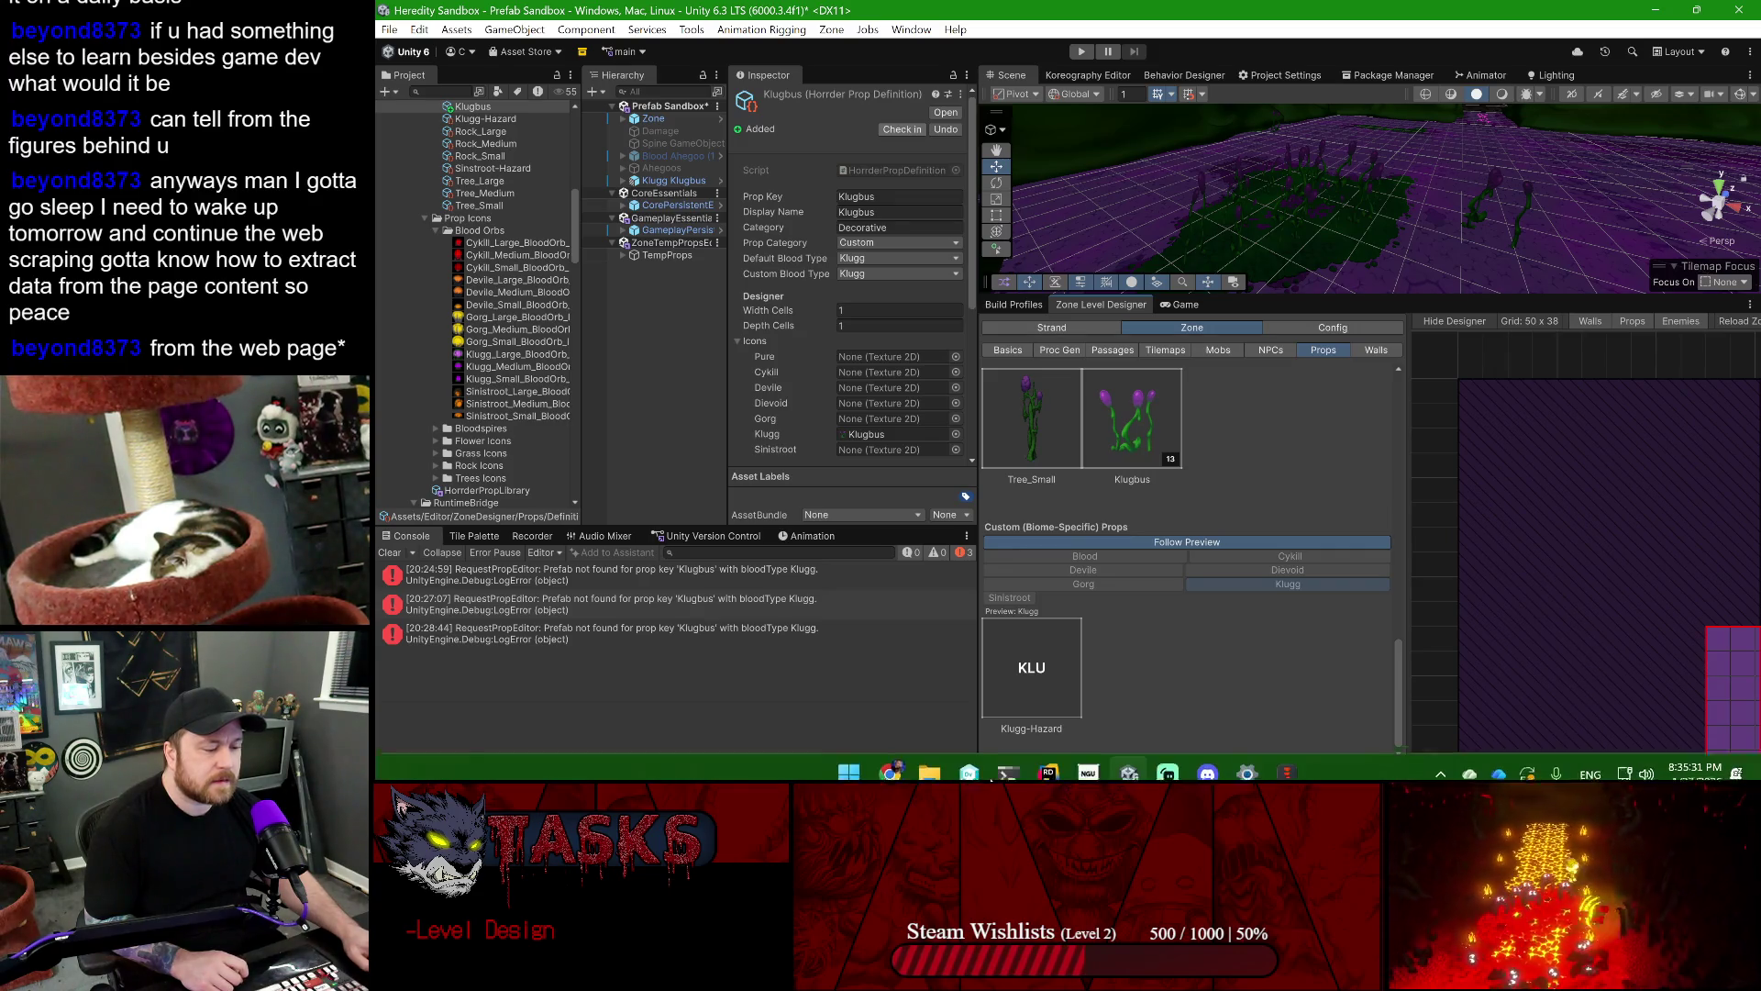
{"action": "left_click", "coordinate": [1049, 770]}
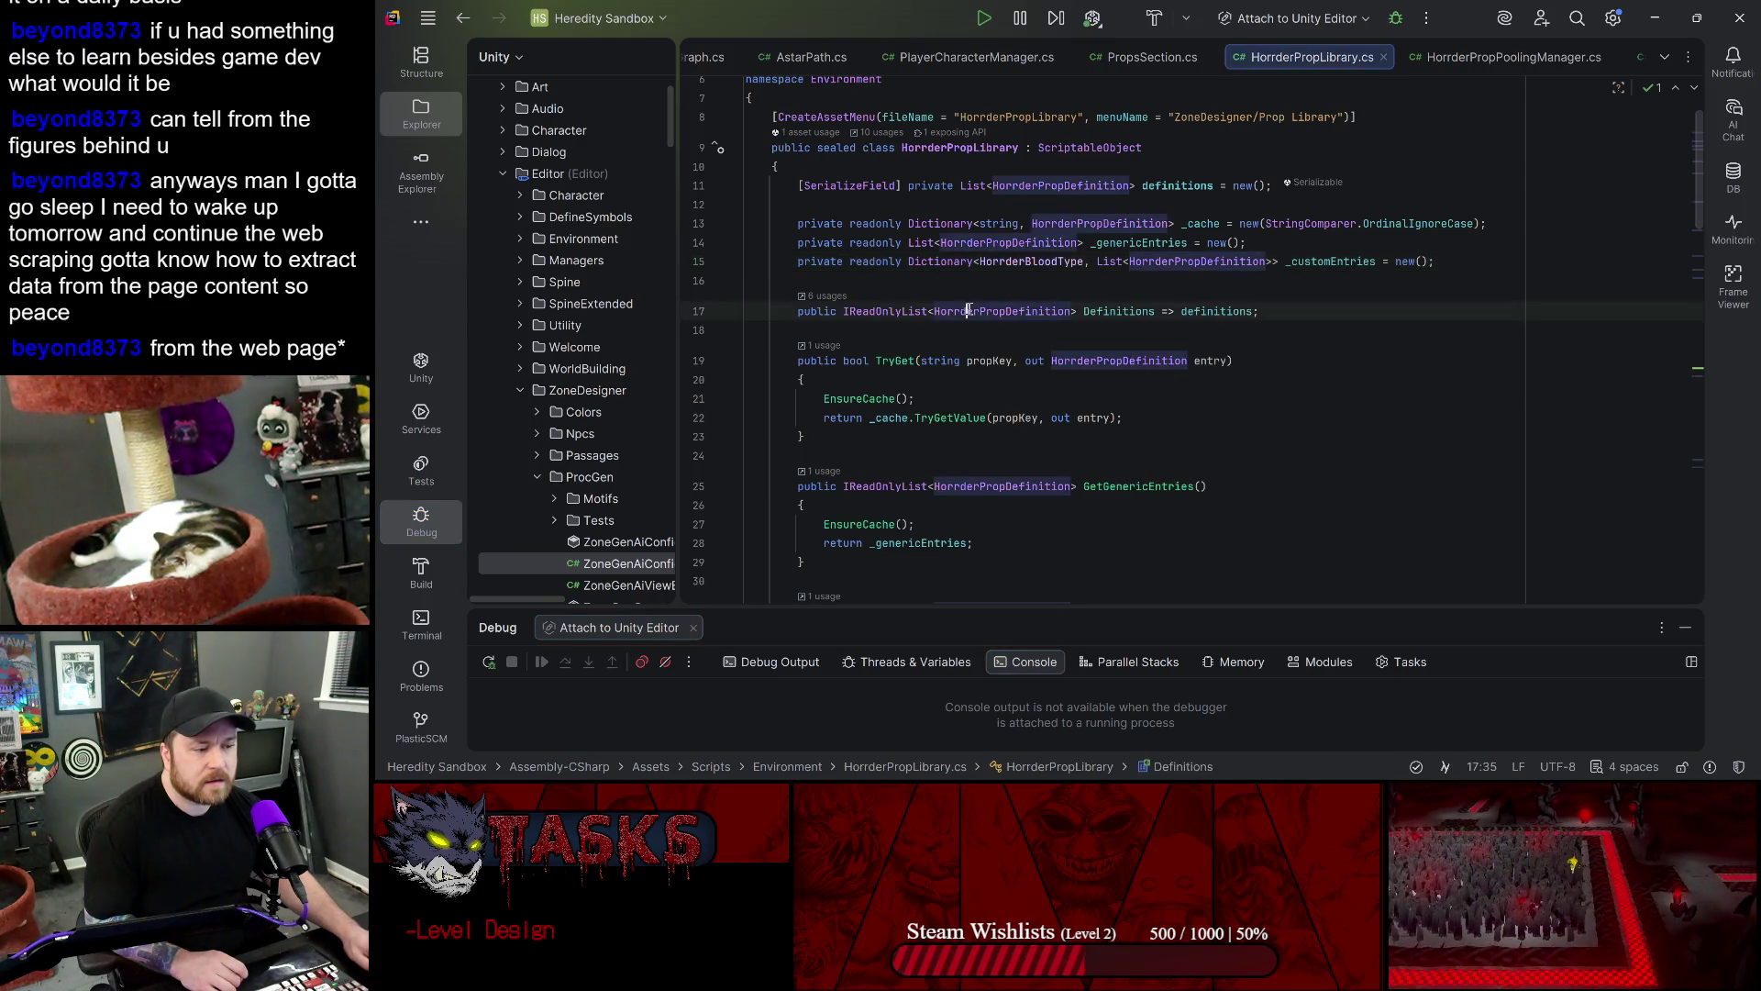
- Search HorrderPropLibrary.cs for '_customEntries' and step through matches to line 86
{"action": "scroll", "coordinate": [907, 289], "scroll_direction": "down", "scroll_amount": 7}
{"action": "left_click", "coordinate": [909, 355]}
{"action": "double_click", "coordinate": [918, 356]}
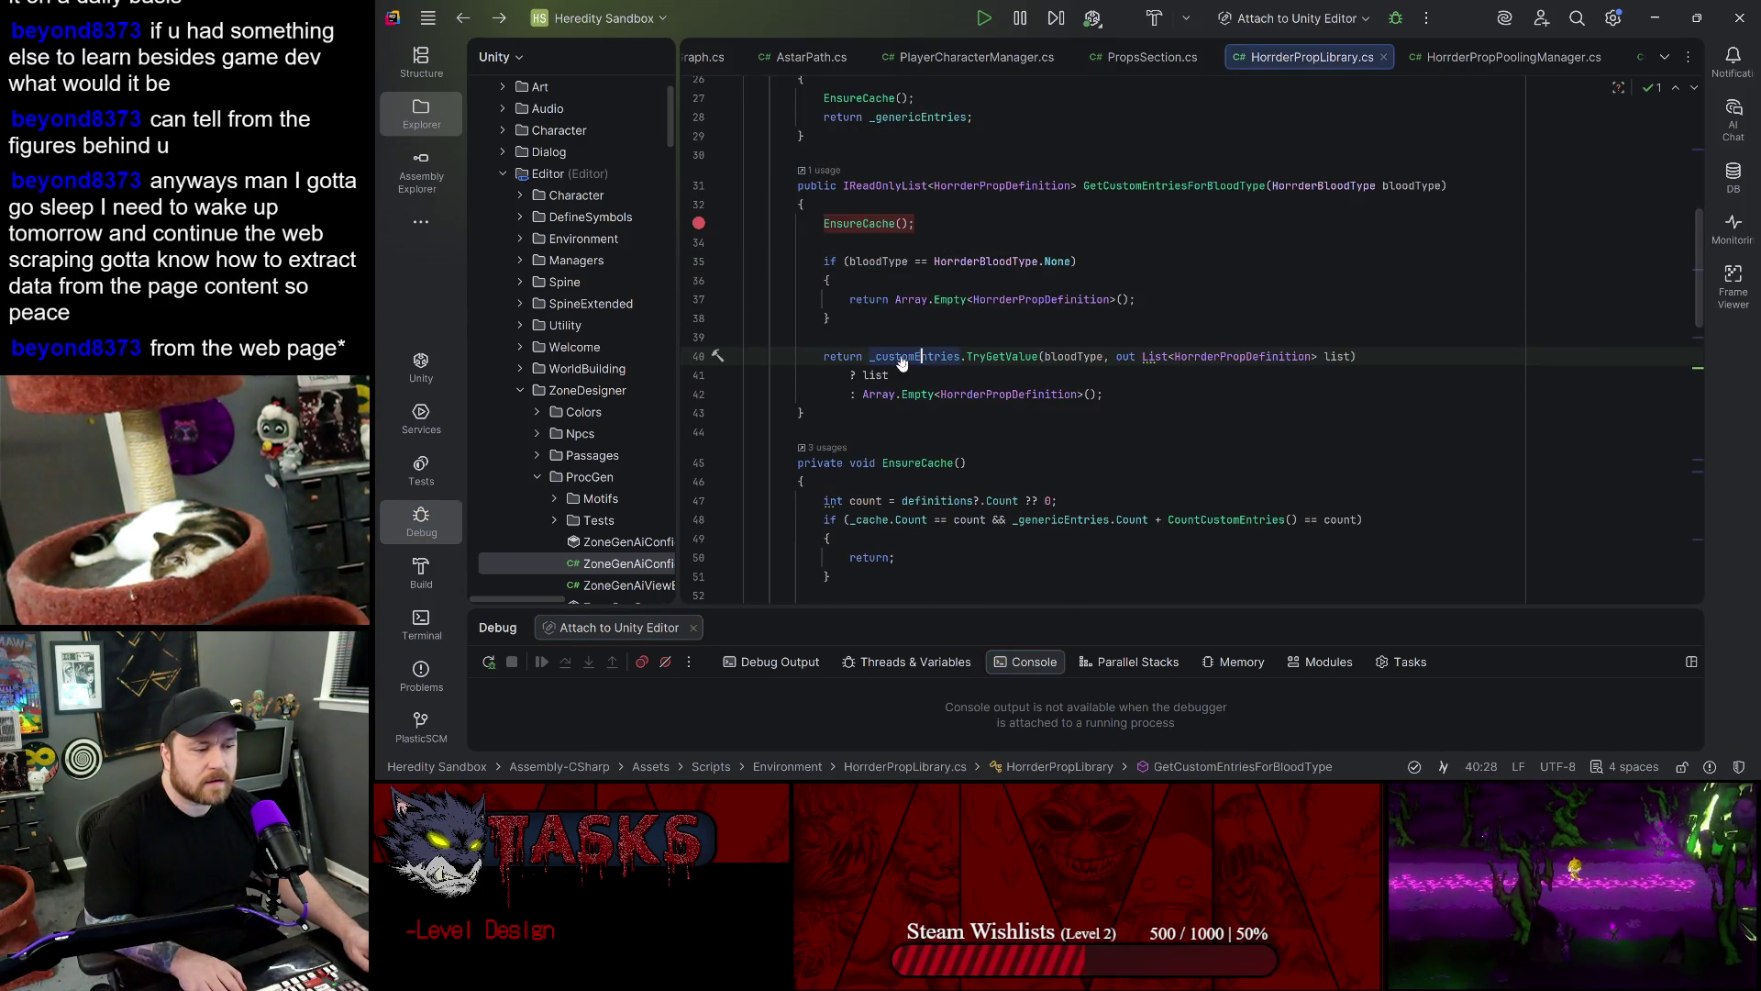
{"action": "key", "text": "ctrl+f"}
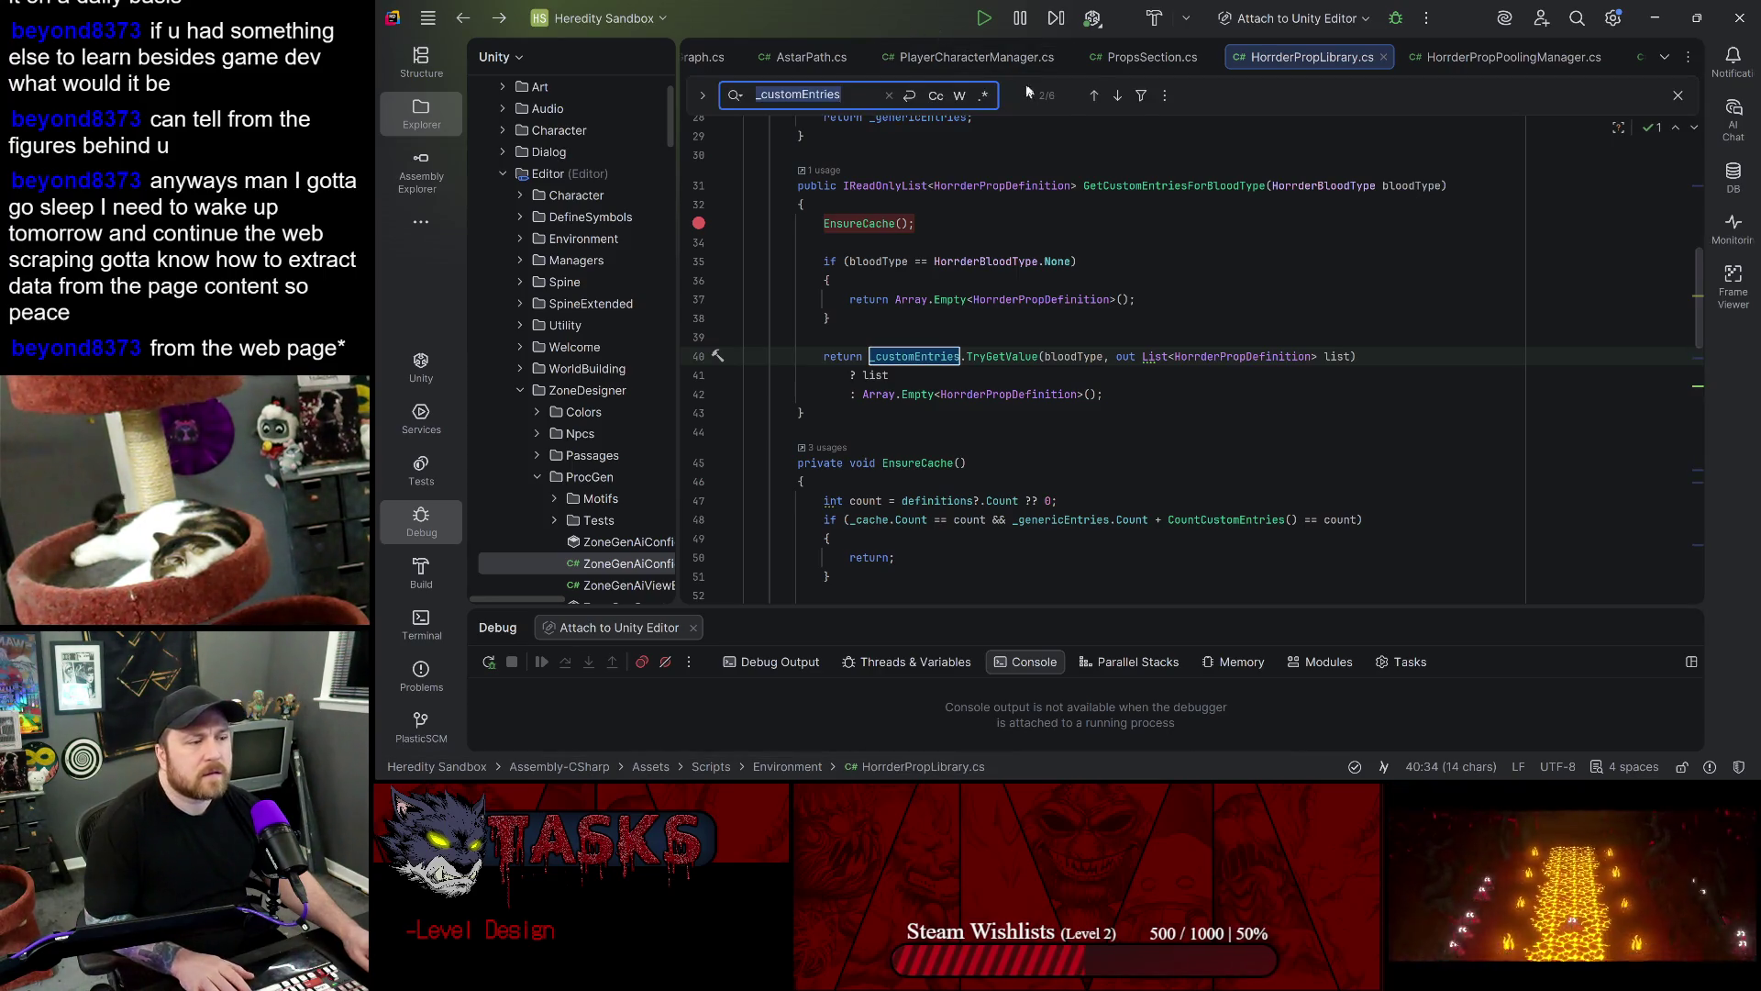
{"action": "left_click", "coordinate": [1094, 97]}
{"action": "left_click", "coordinate": [1123, 96]}
{"action": "left_click", "coordinate": [1121, 95]}
{"action": "left_click", "coordinate": [1121, 95]}
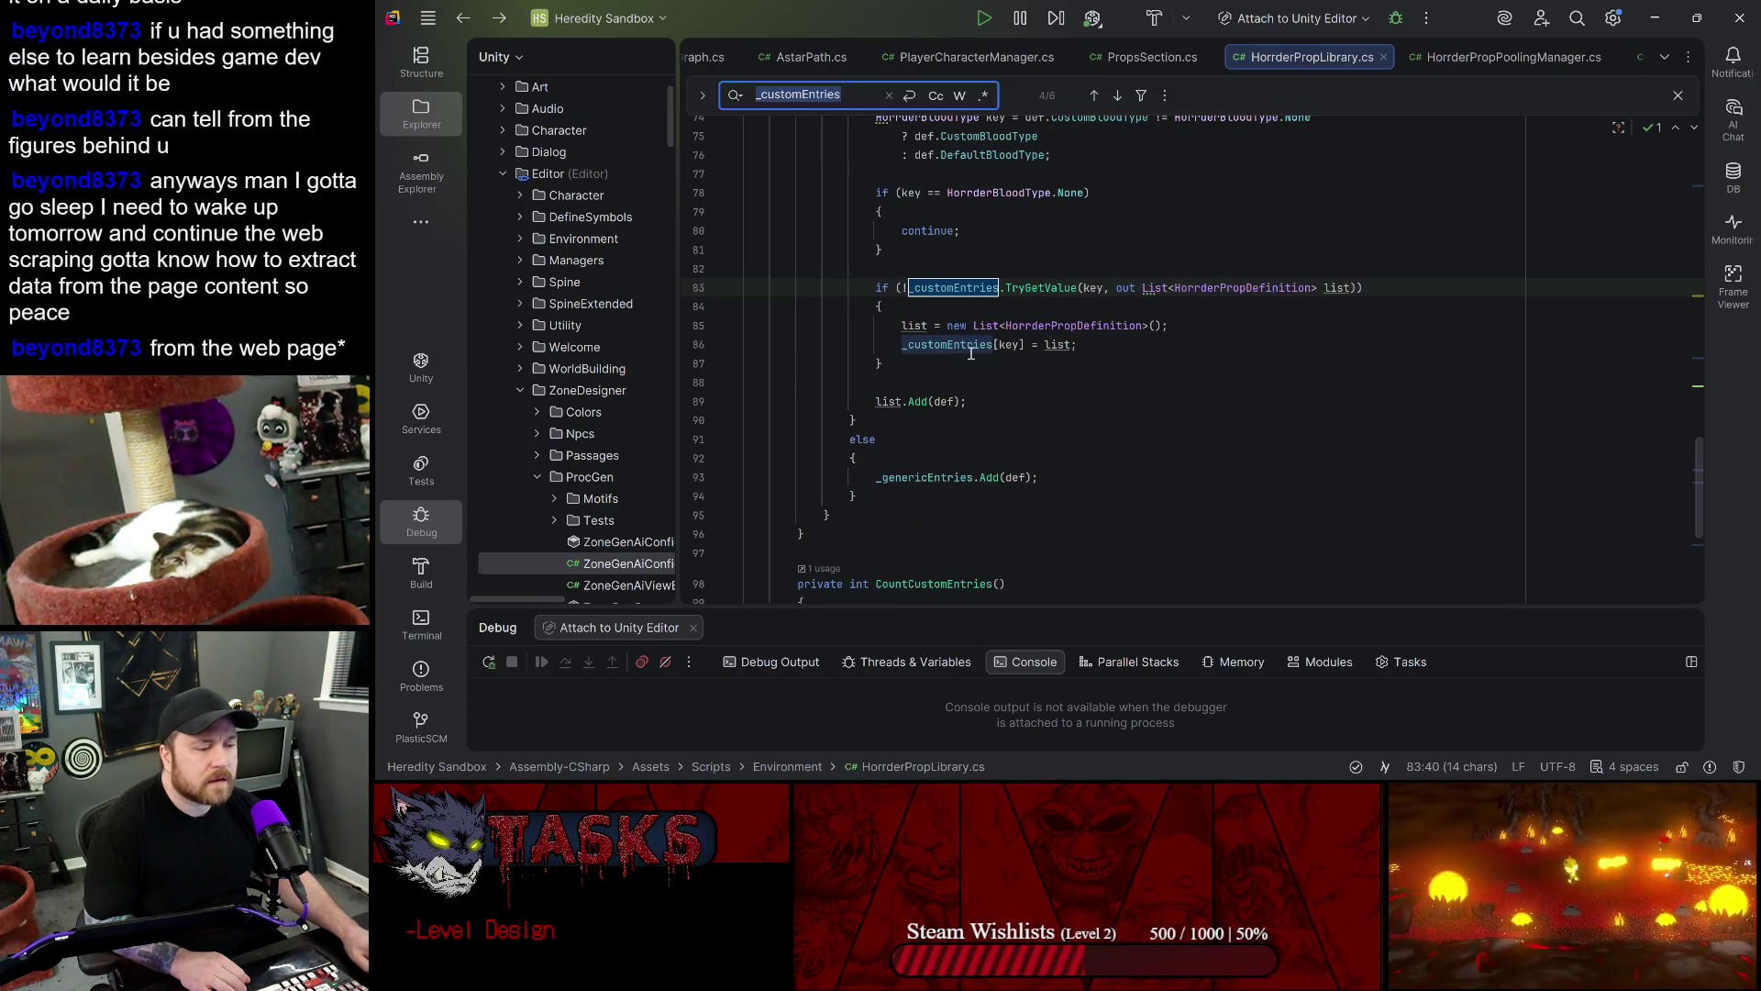
{"action": "left_click", "coordinate": [1121, 95]}
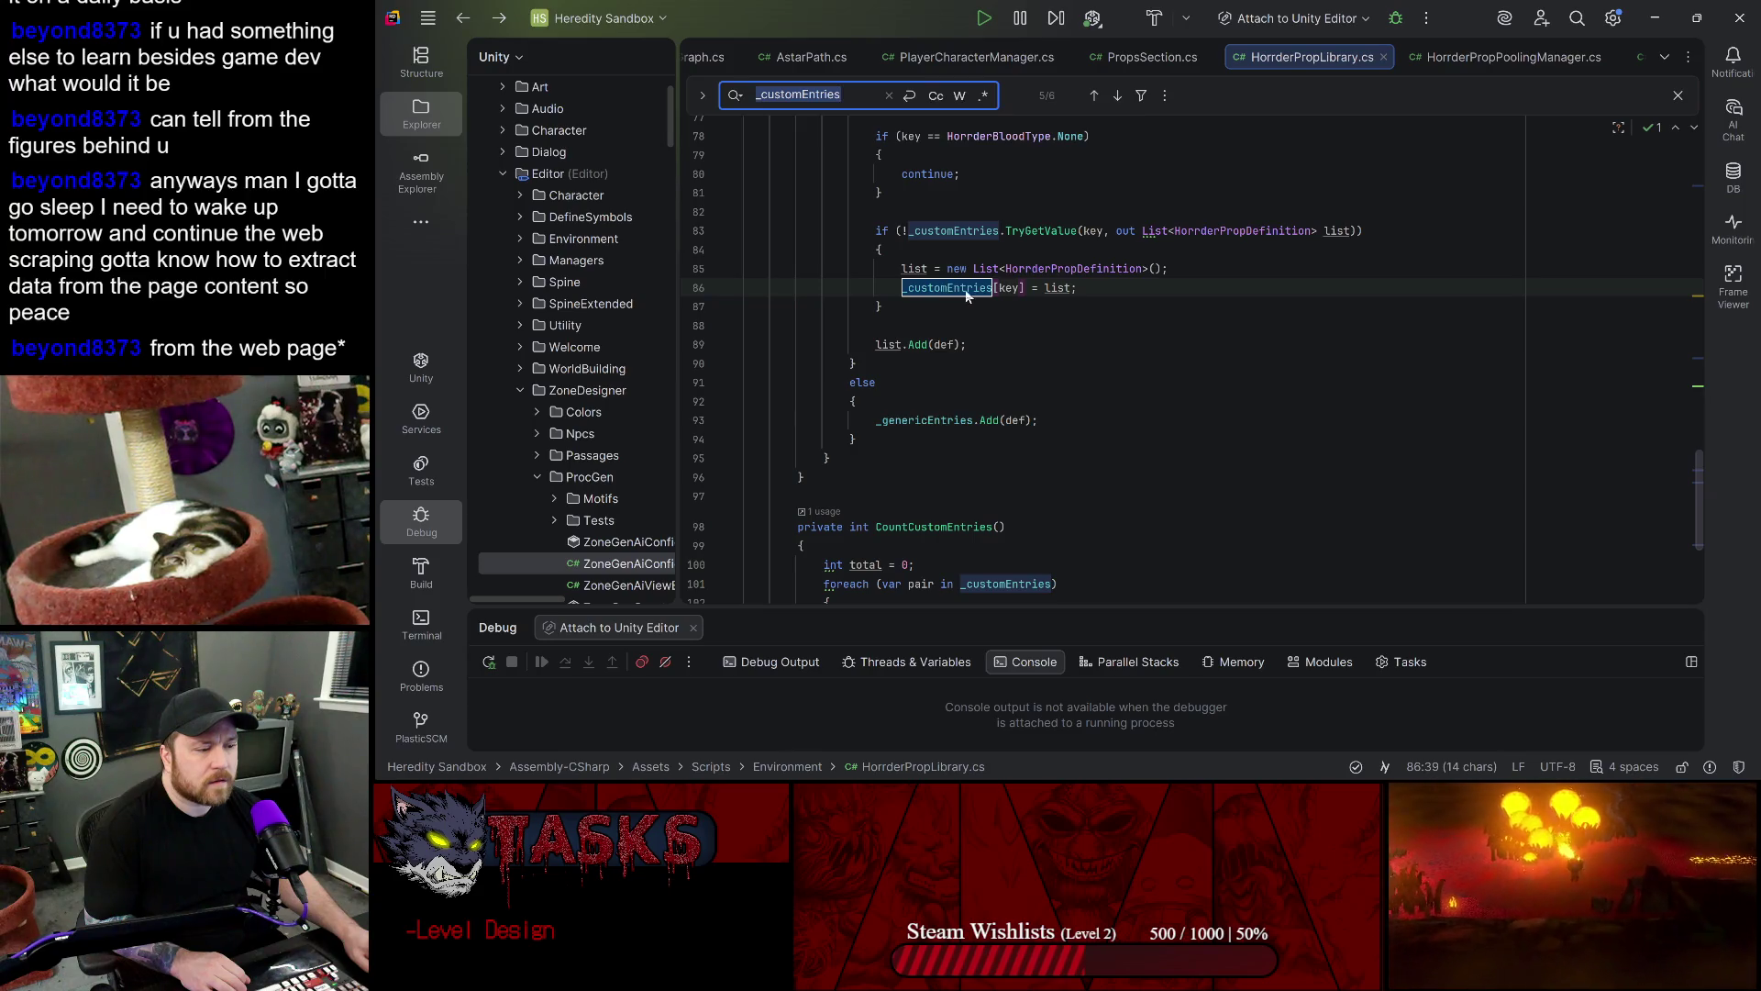
- Wrap around and walk the remaining matches, including _customEntries.Clear() and line 83
{"action": "scroll", "coordinate": [1114, 364], "scroll_direction": "up", "scroll_amount": 3}
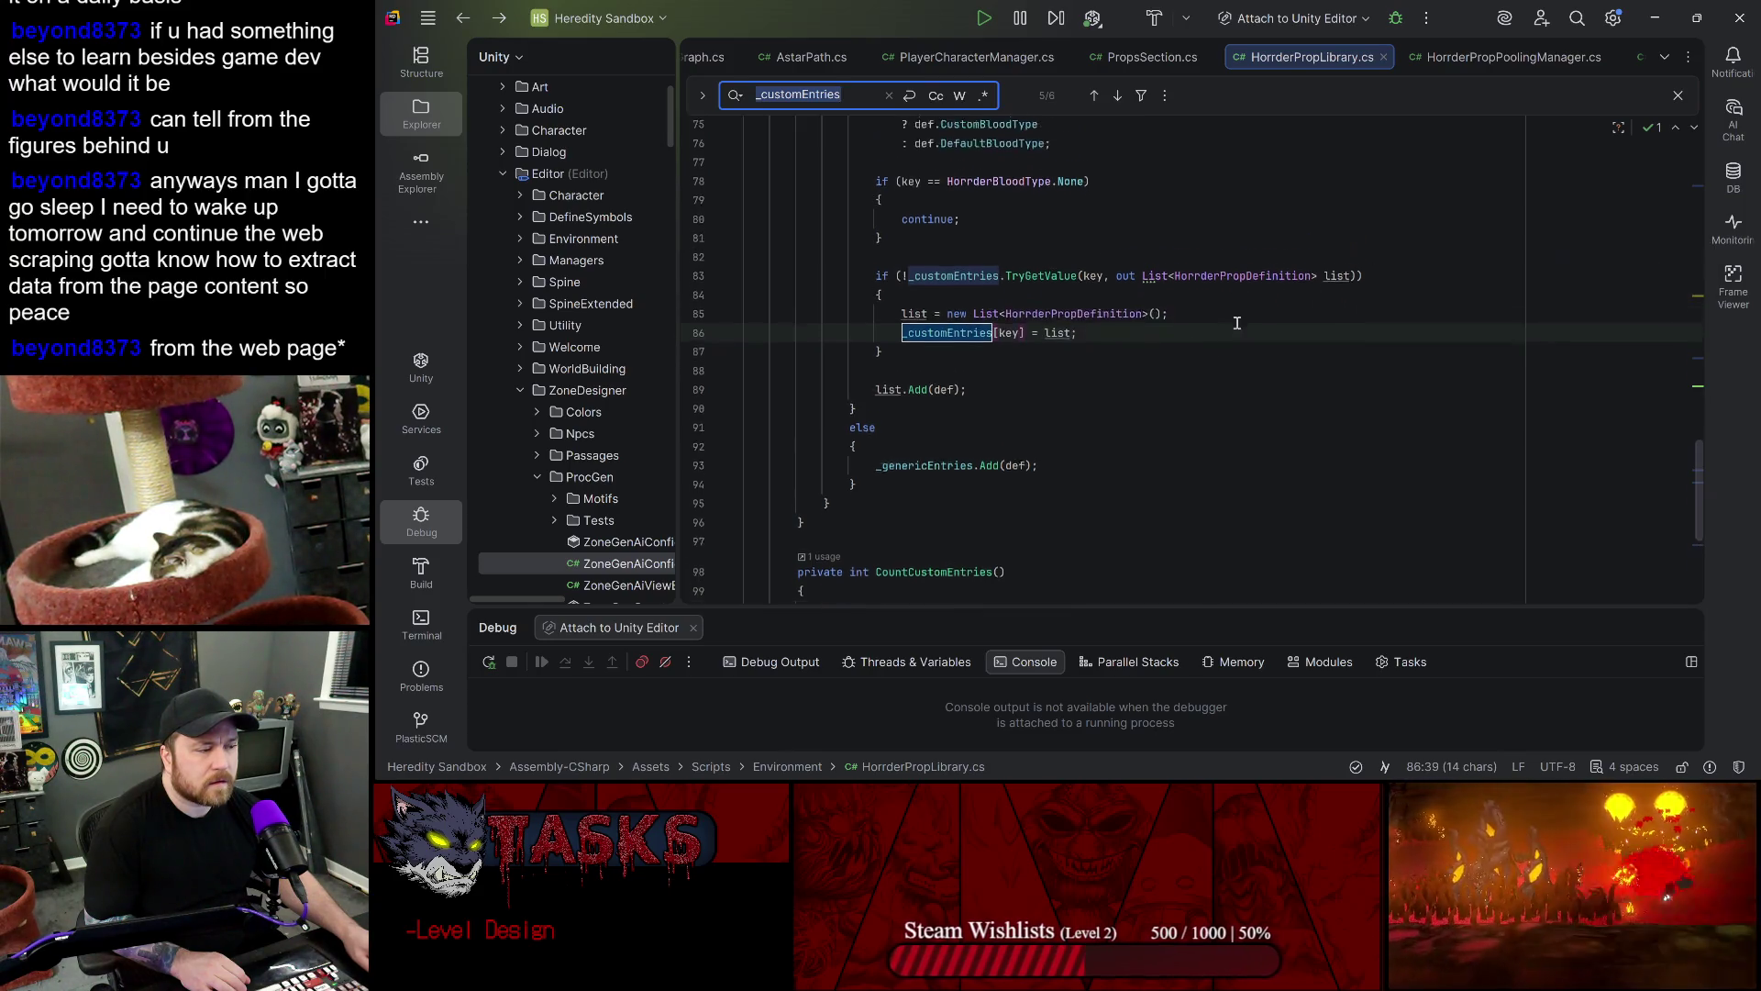
{"action": "scroll", "coordinate": [1222, 368], "scroll_direction": "down", "scroll_amount": 5}
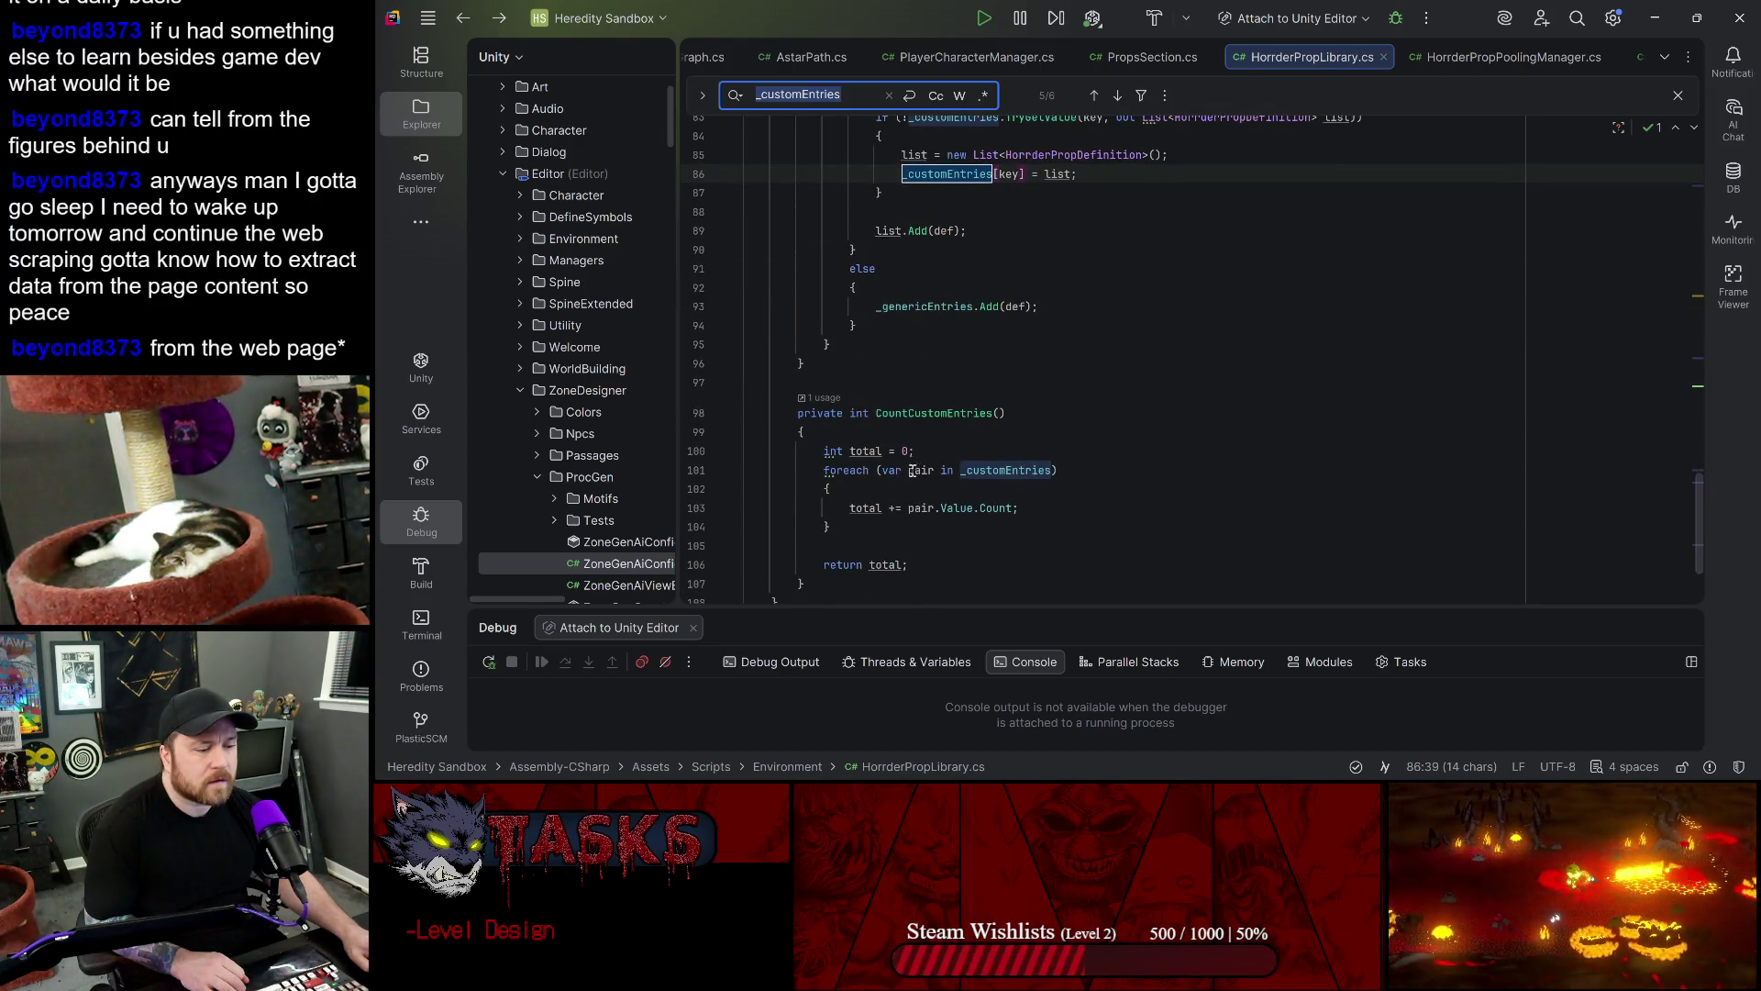
{"action": "left_click", "coordinate": [1115, 97]}
{"action": "left_click", "coordinate": [1116, 97]}
{"action": "left_click", "coordinate": [1116, 97]}
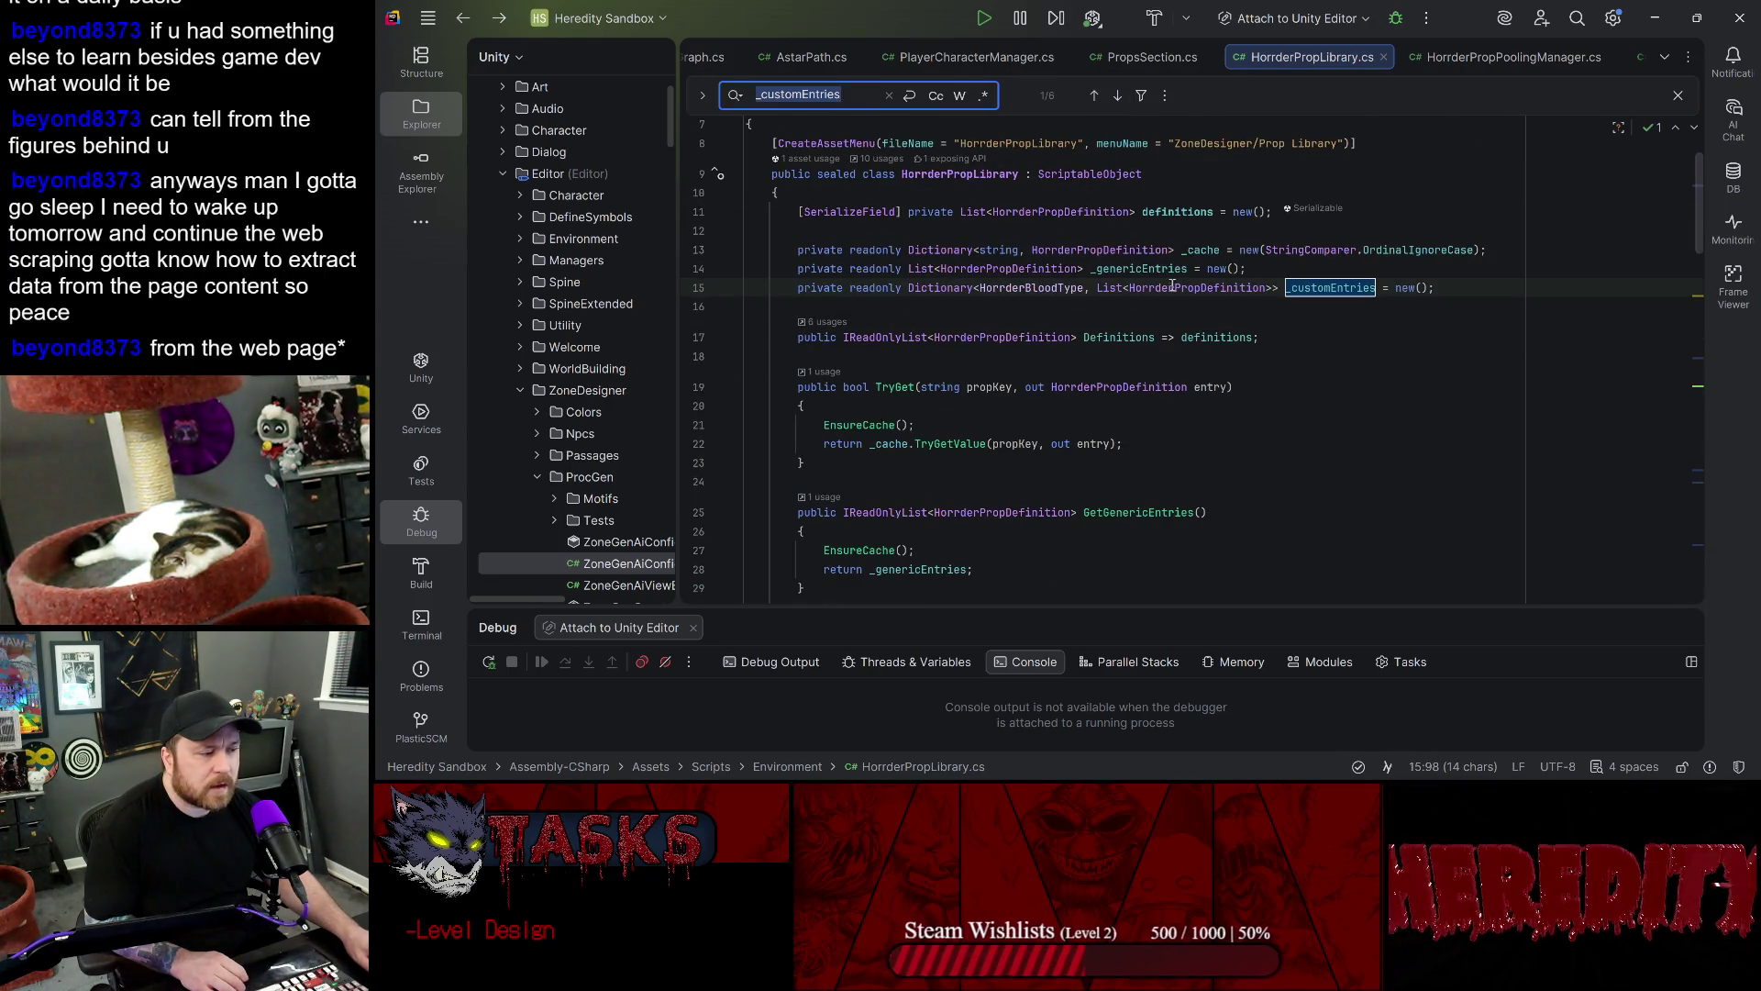
{"action": "left_click", "coordinate": [1118, 97]}
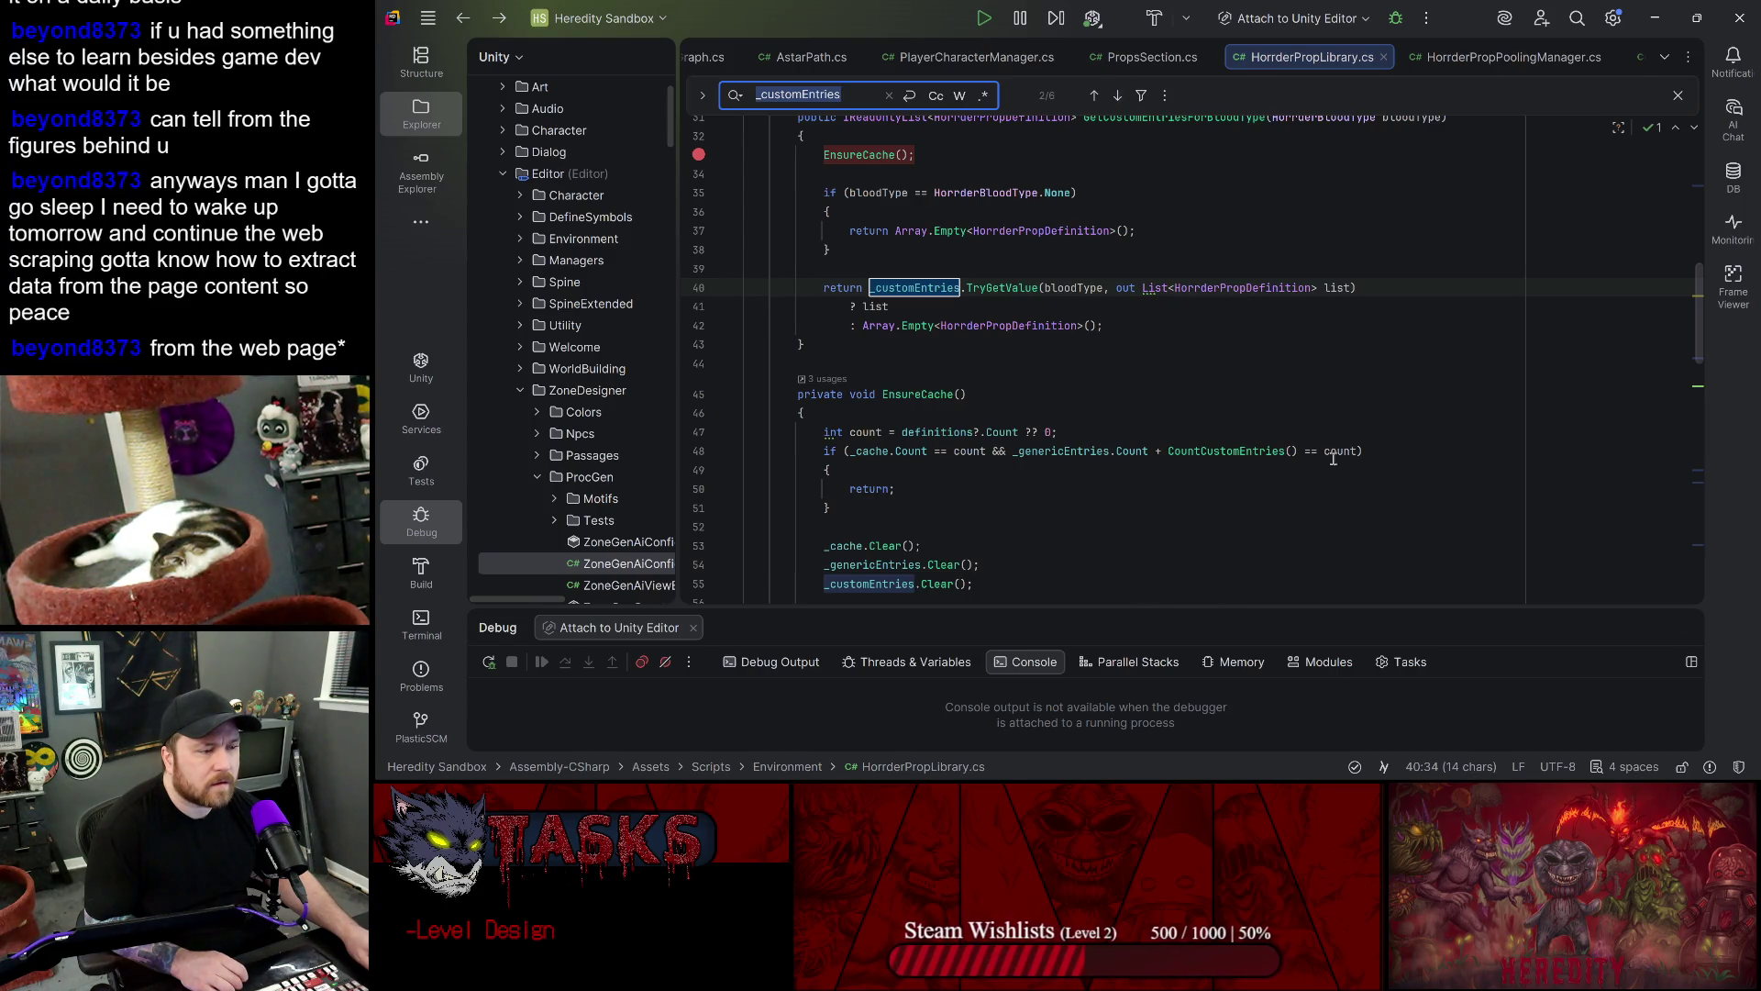
{"action": "scroll", "coordinate": [1322, 365], "scroll_direction": "up", "scroll_amount": 1}
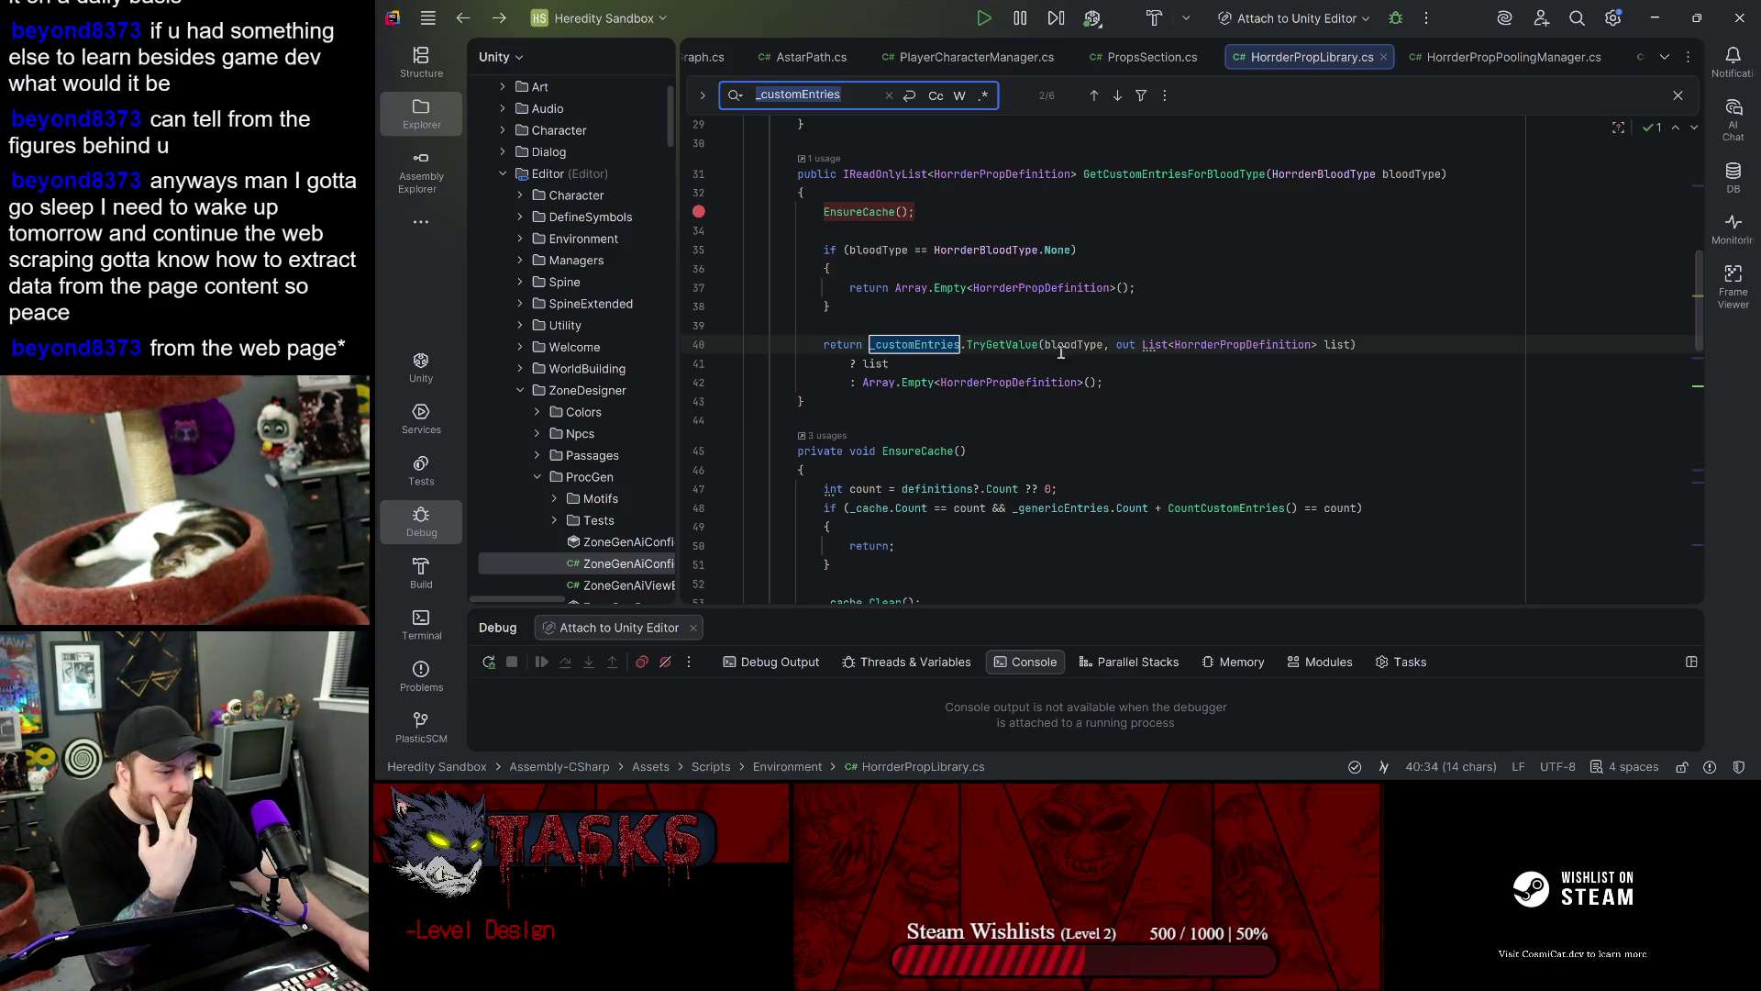
{"action": "left_click", "coordinate": [1116, 96]}
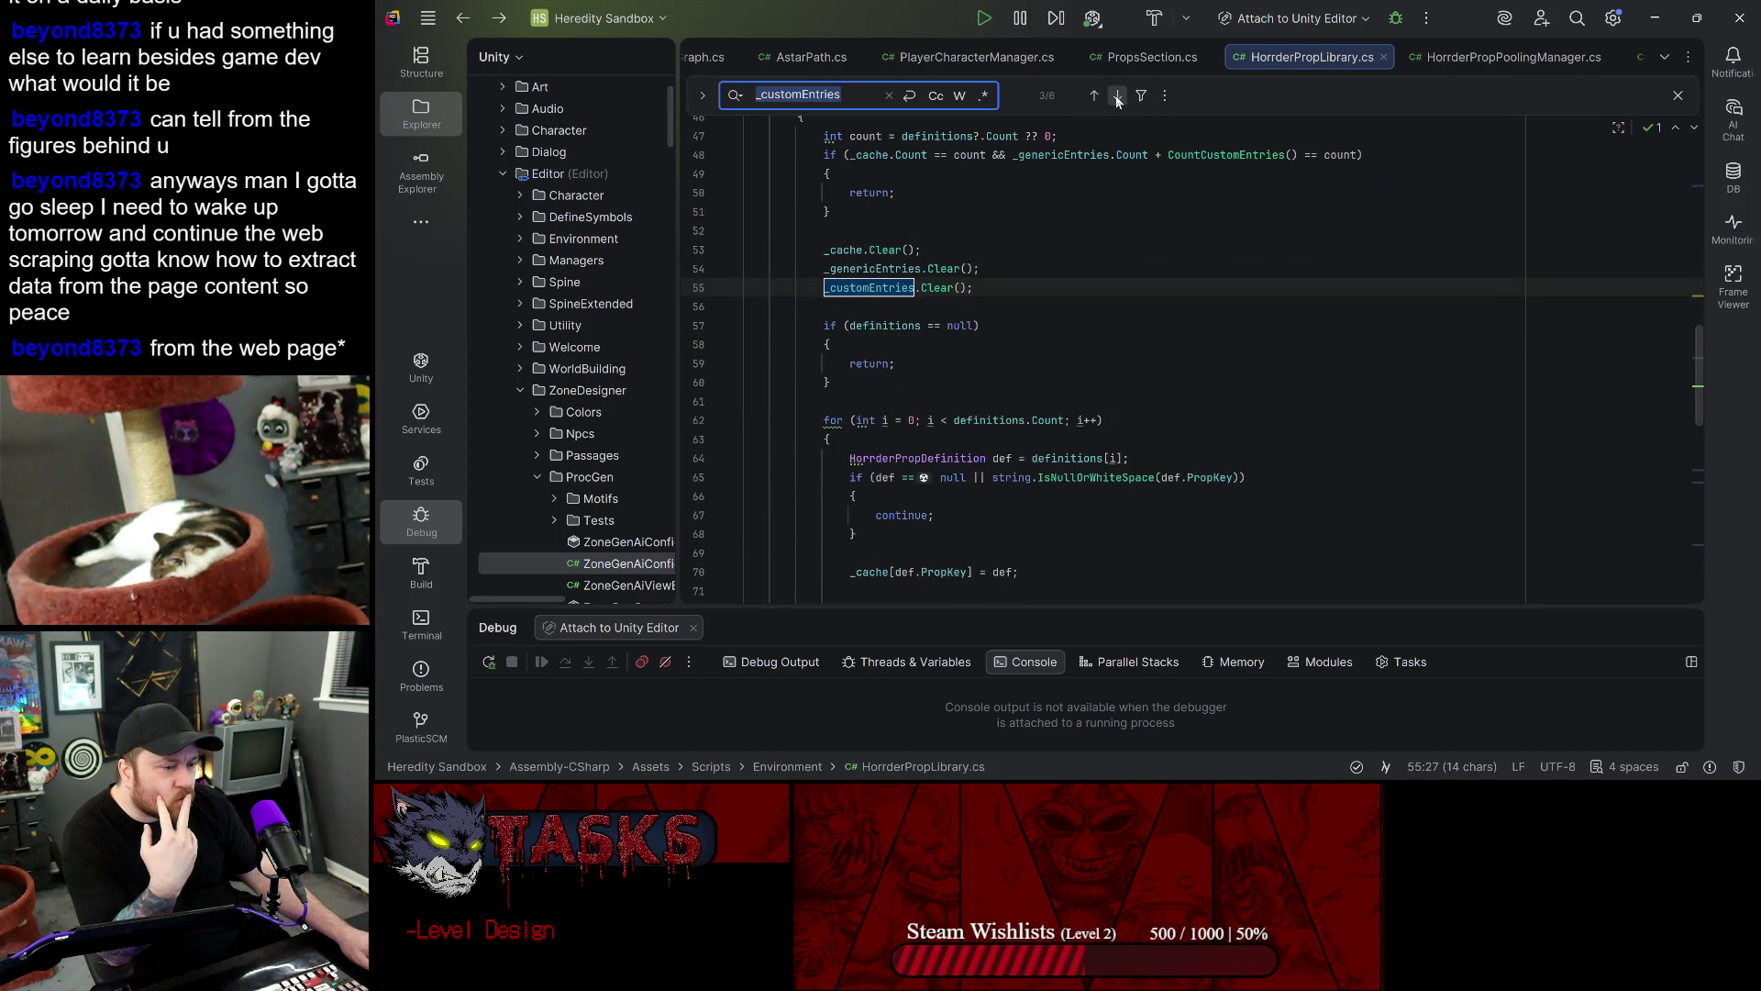
{"action": "left_click", "coordinate": [1116, 96]}
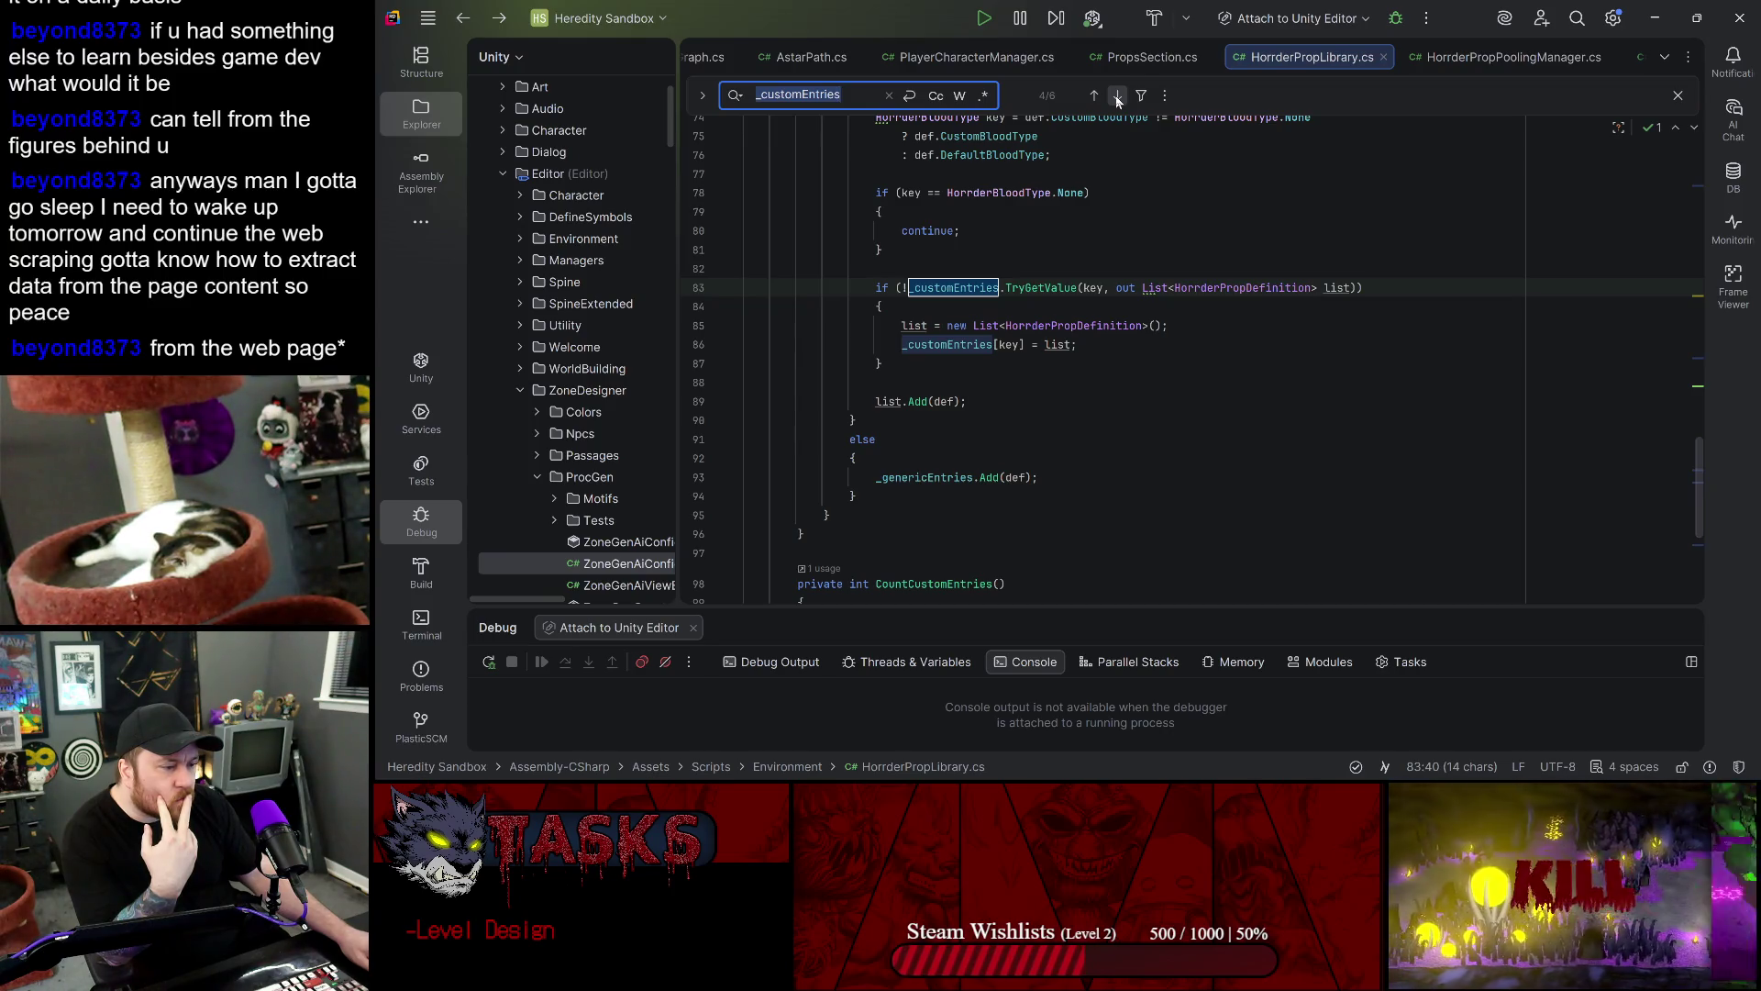
{"action": "scroll", "coordinate": [1348, 399], "scroll_direction": "up", "scroll_amount": 3}
{"action": "scroll", "coordinate": [1348, 398], "scroll_direction": "up", "scroll_amount": 3}
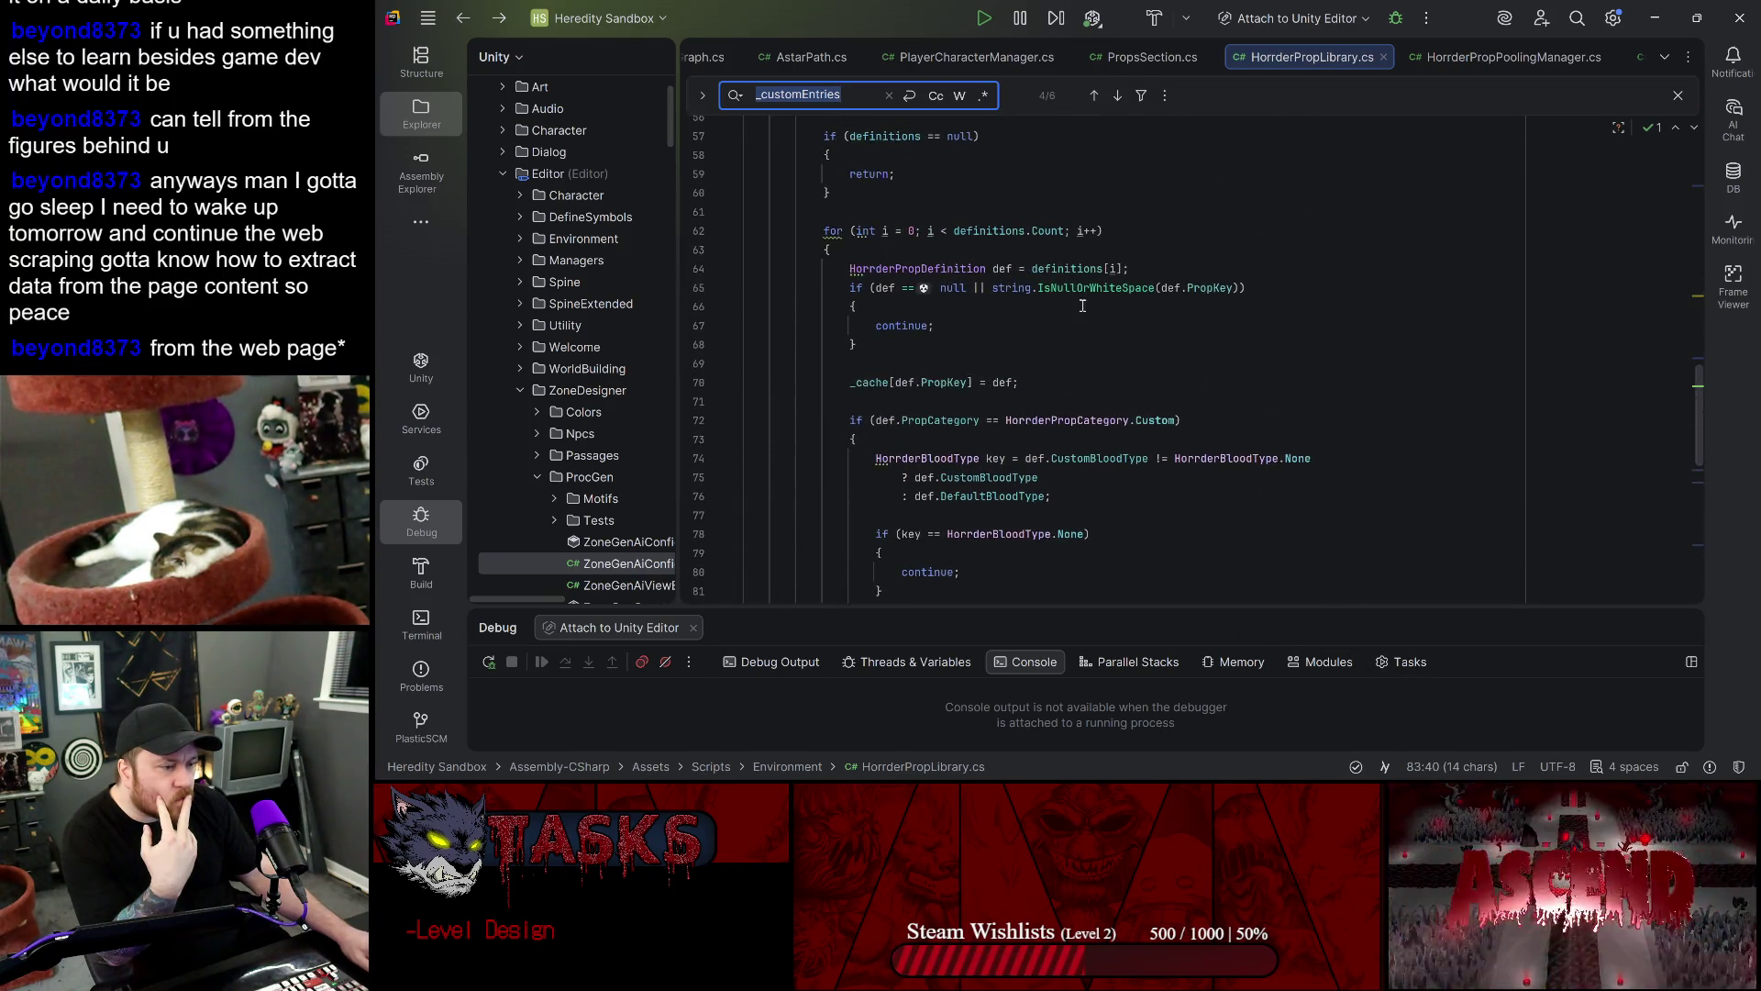
- Inspect CustomBloodType and DefaultBloodType usages on lines 74–76 of EnsureCache, then minimize Rider
{"action": "scroll", "coordinate": [955, 430], "scroll_direction": "down", "scroll_amount": 2}
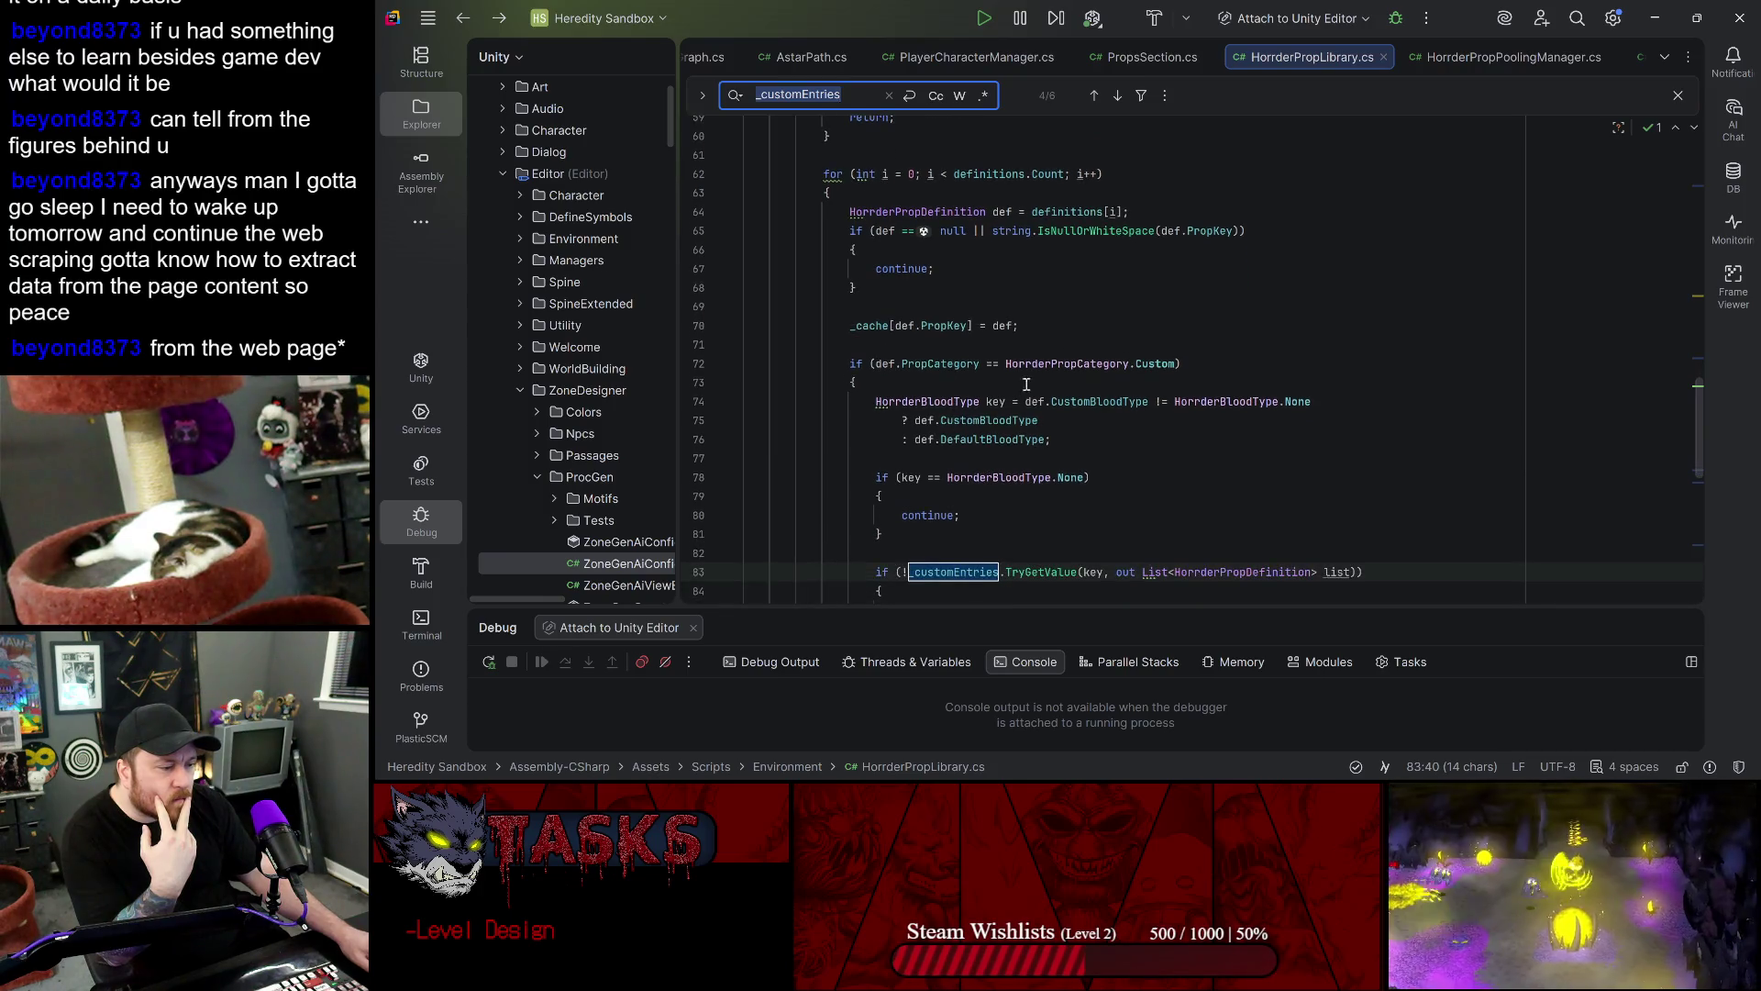
{"action": "left_click", "coordinate": [1129, 346]}
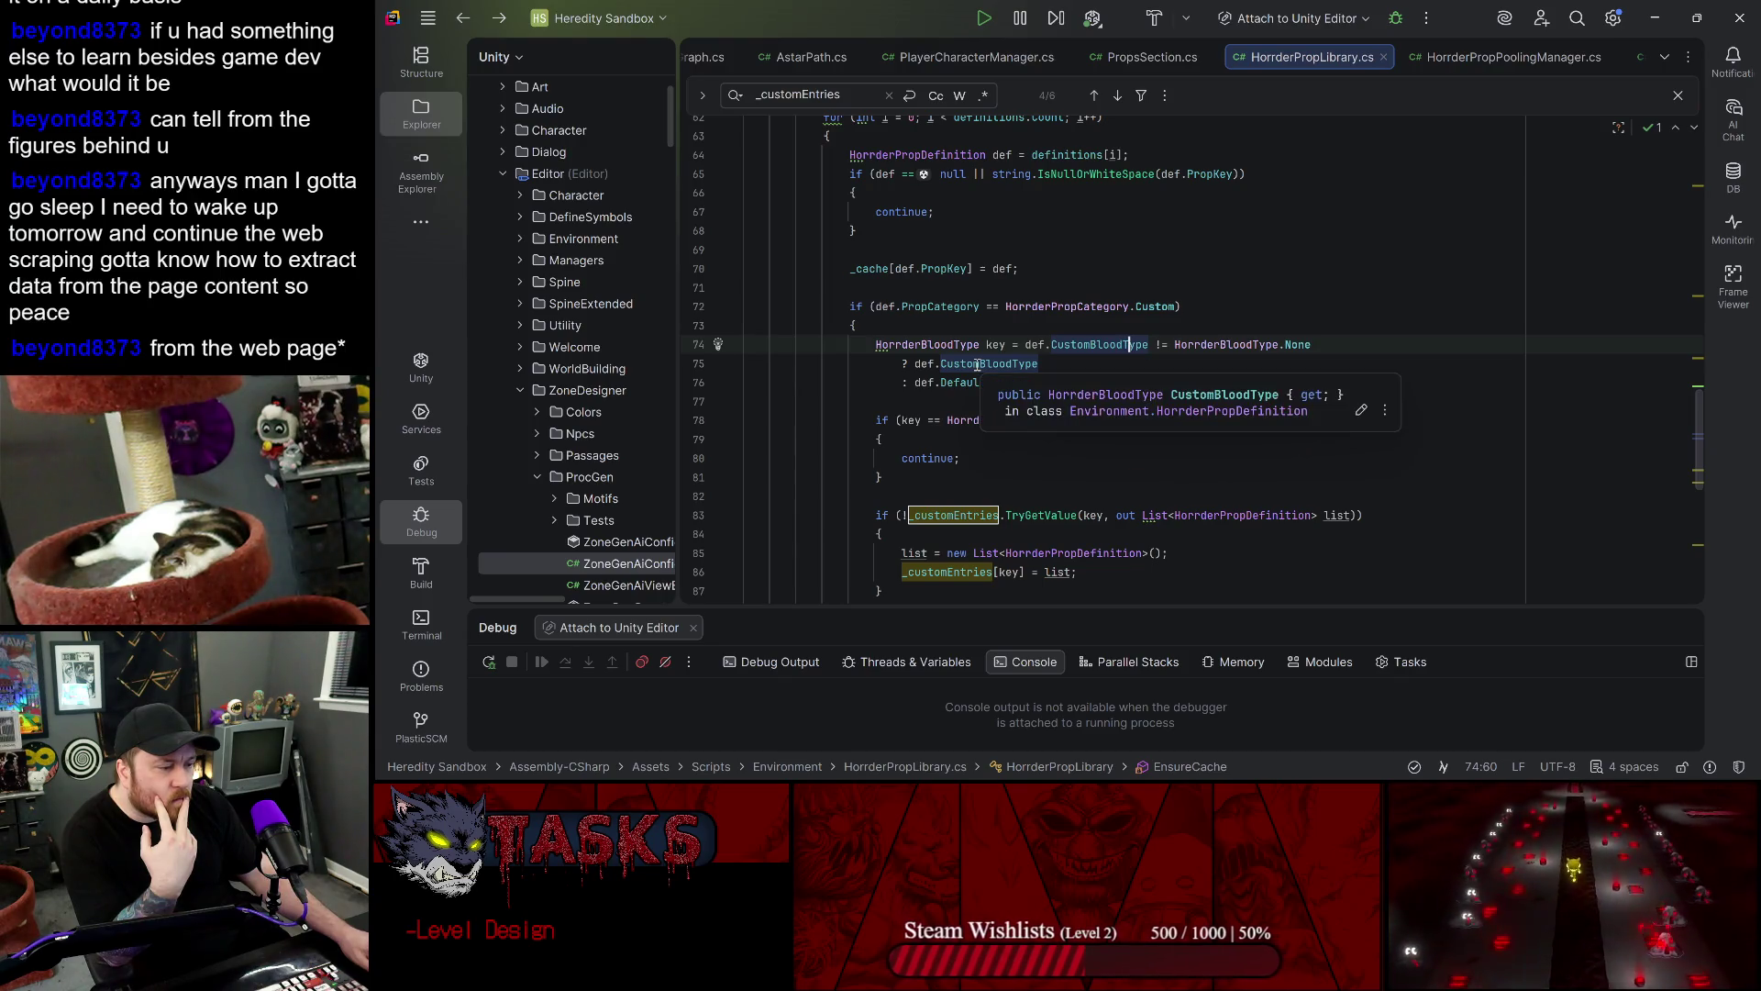
{"action": "left_click", "coordinate": [926, 364]}
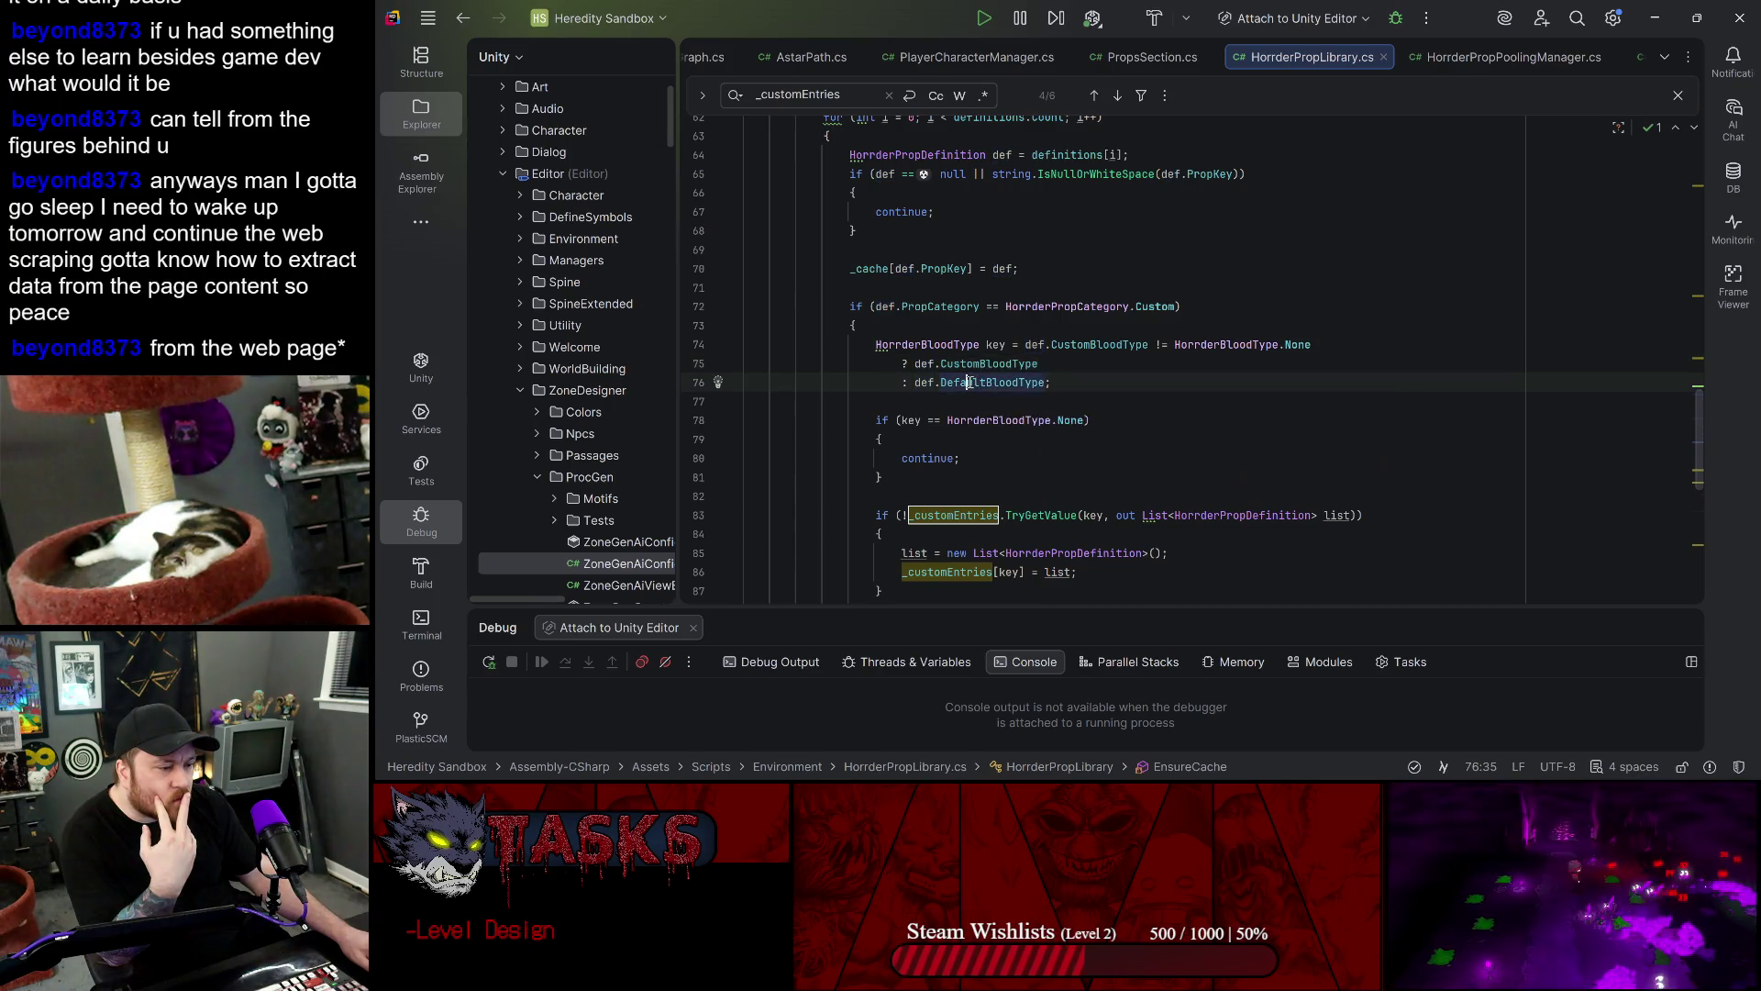
{"action": "left_click", "coordinate": [971, 365]}
{"action": "left_click", "coordinate": [974, 383]}
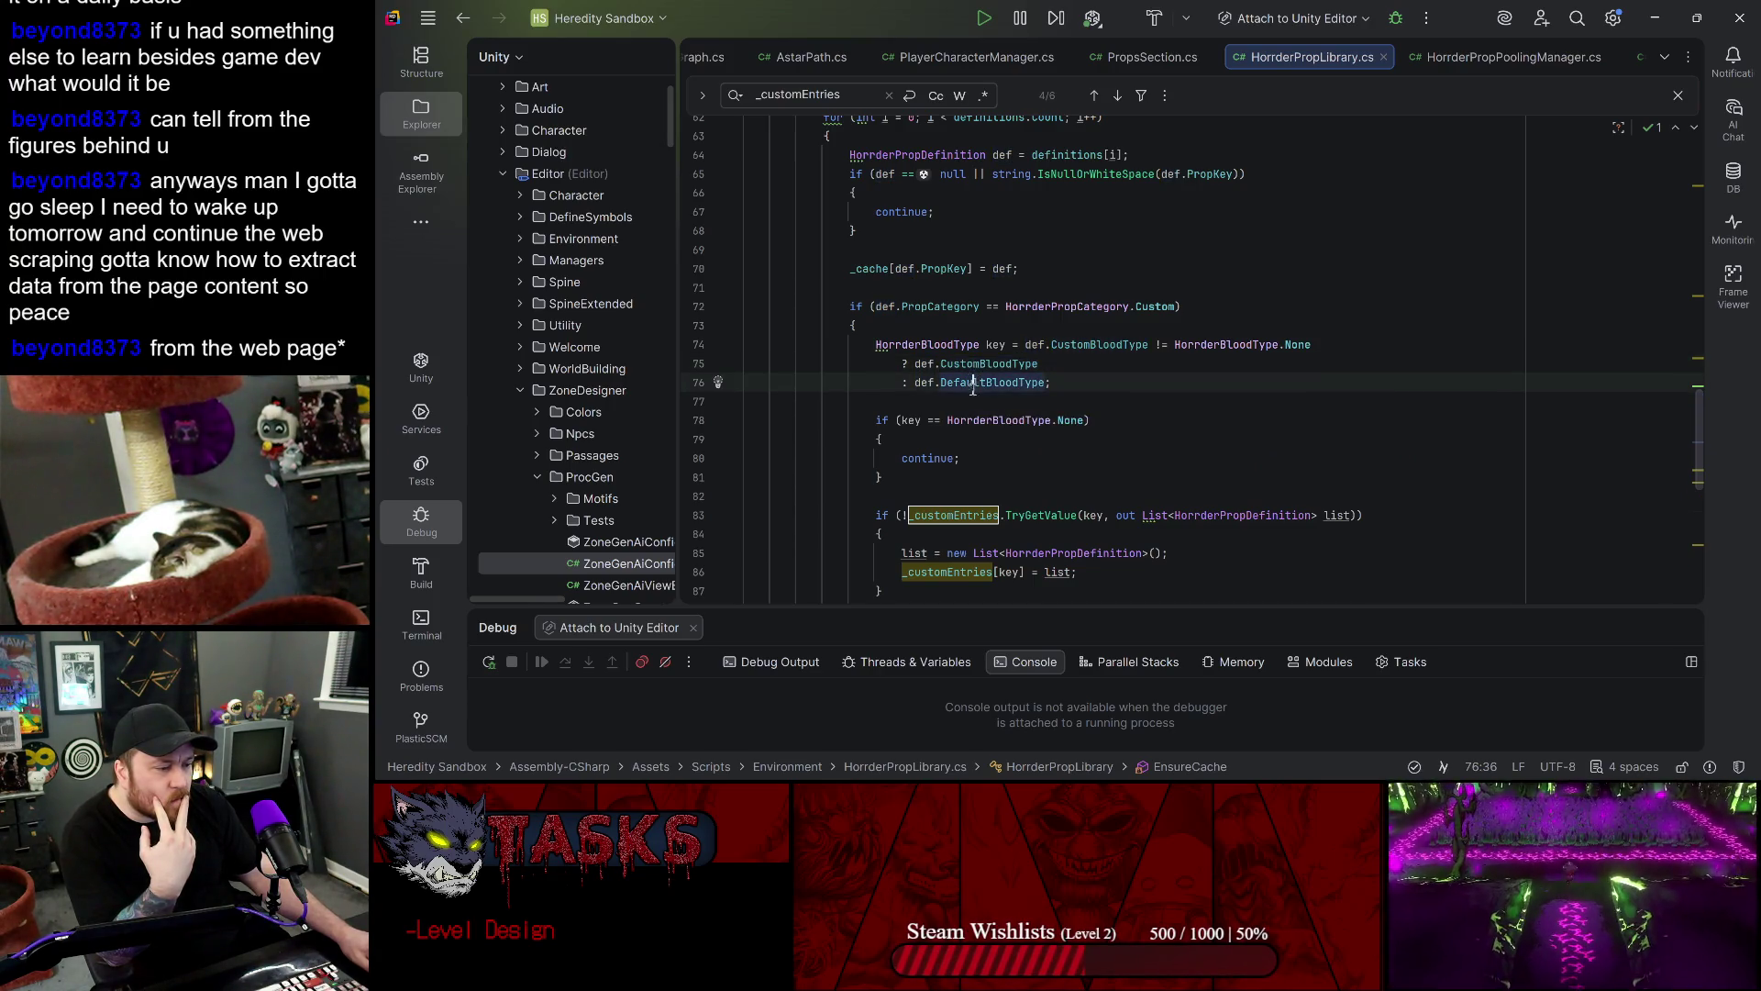
{"action": "left_click", "coordinate": [1066, 345]}
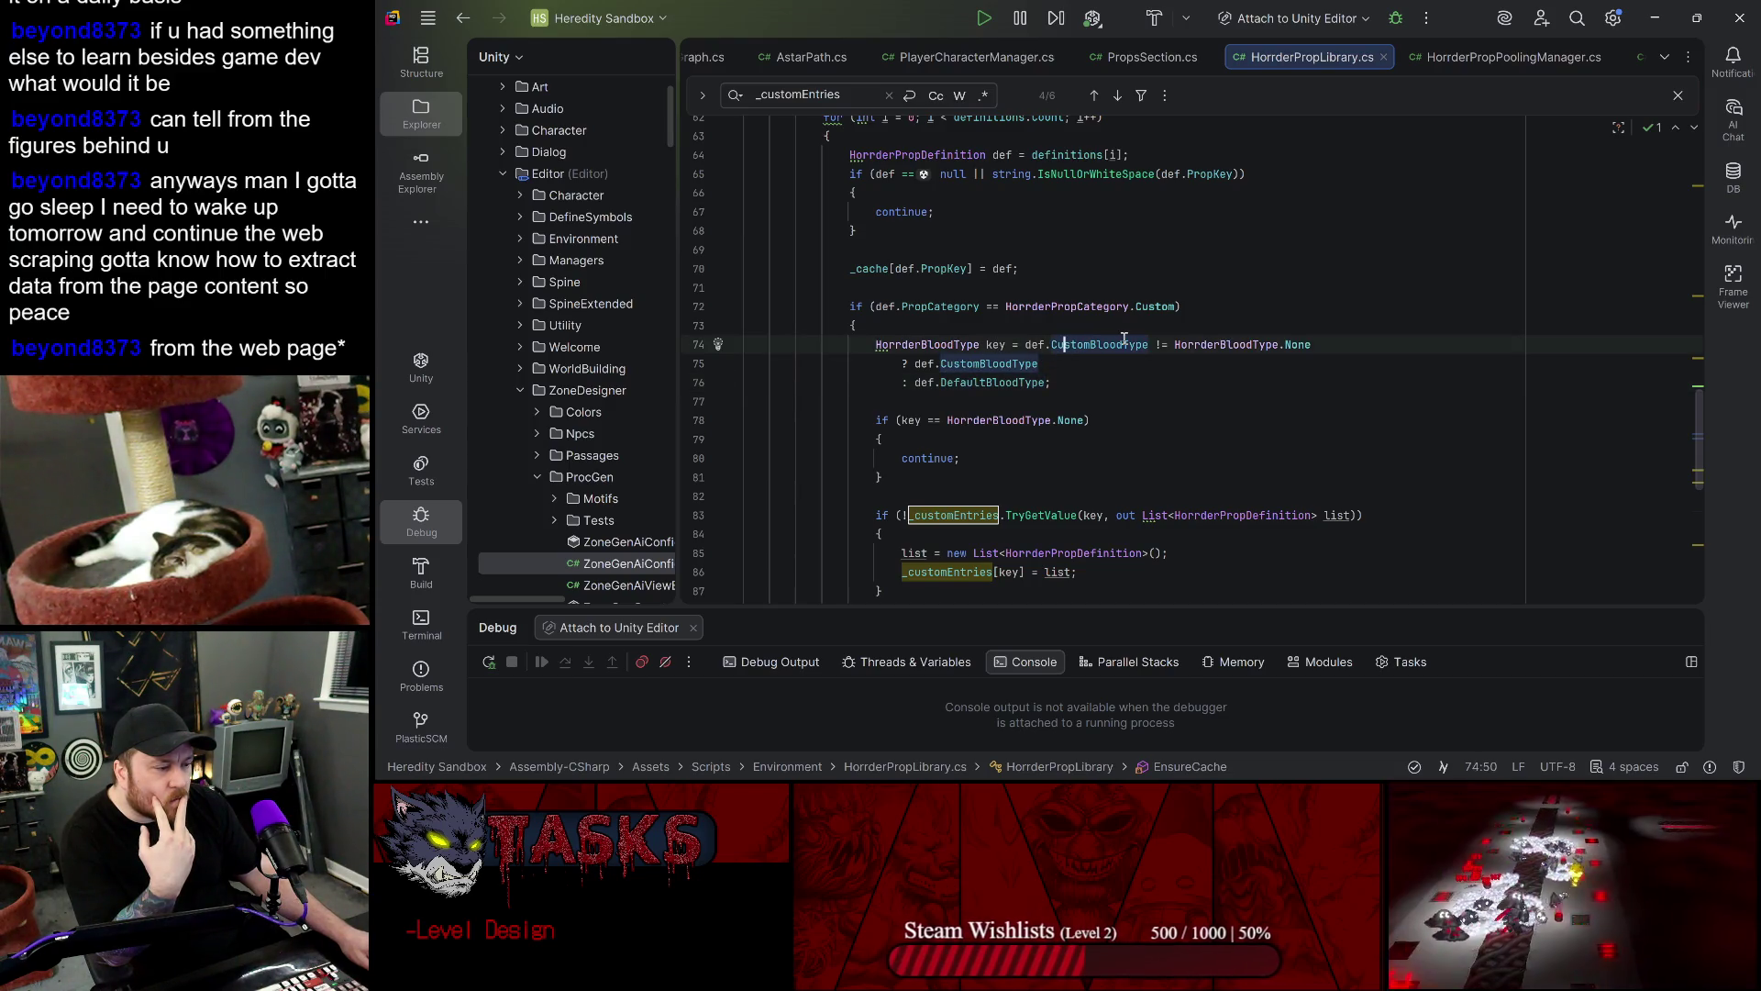
{"action": "left_click", "coordinate": [954, 364]}
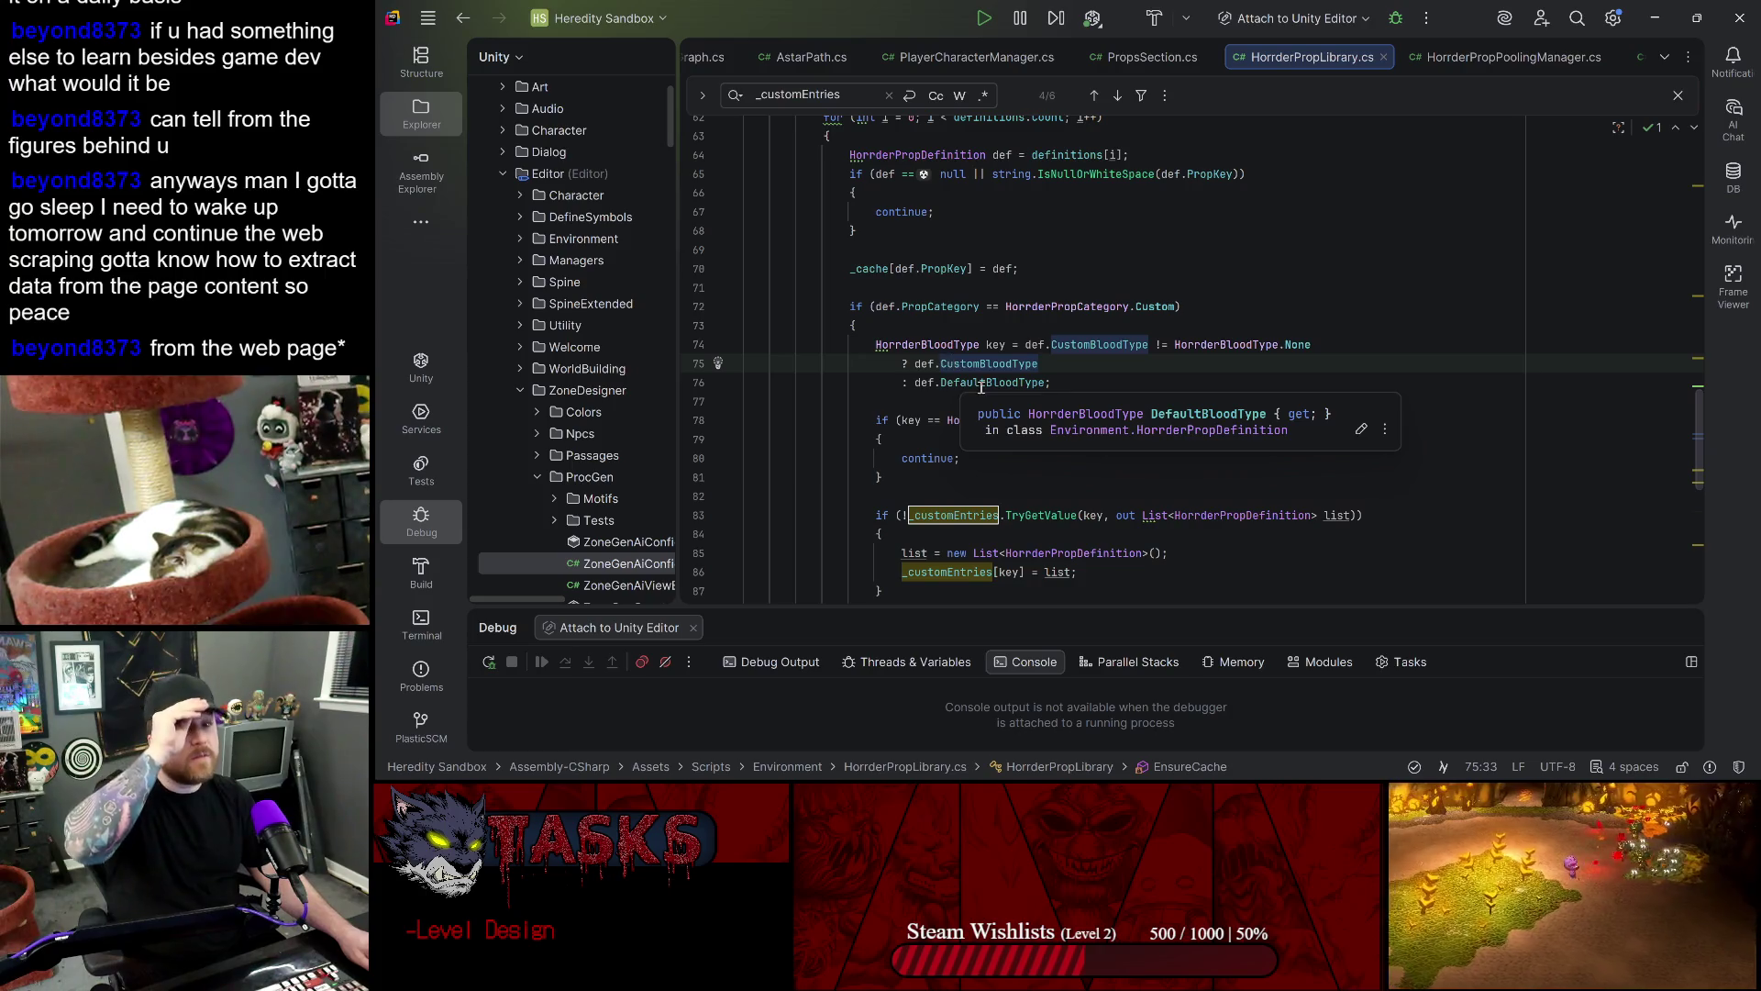
{"action": "left_click", "coordinate": [1655, 17]}
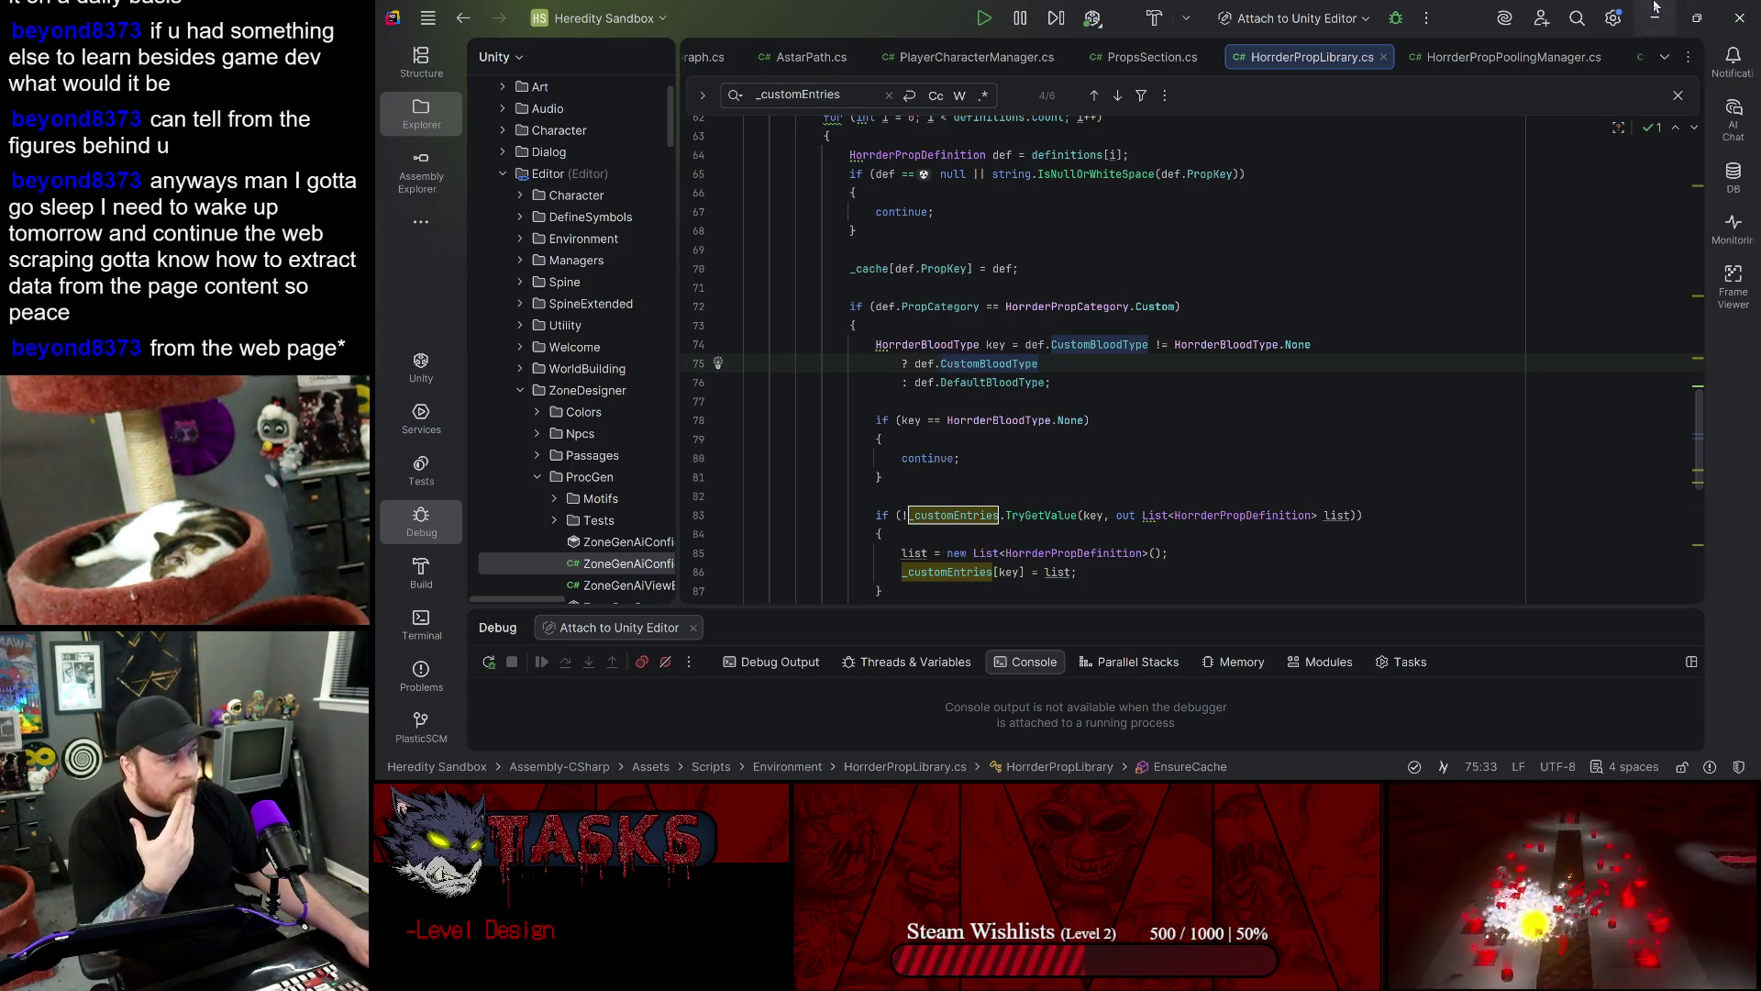
{"action": "scroll", "coordinate": [1264, 513], "scroll_direction": "down", "scroll_amount": 5}
- Clear the Klugbus prop errors from the Unity Console
{"action": "scroll", "coordinate": [1264, 557], "scroll_direction": "down", "scroll_amount": 5}
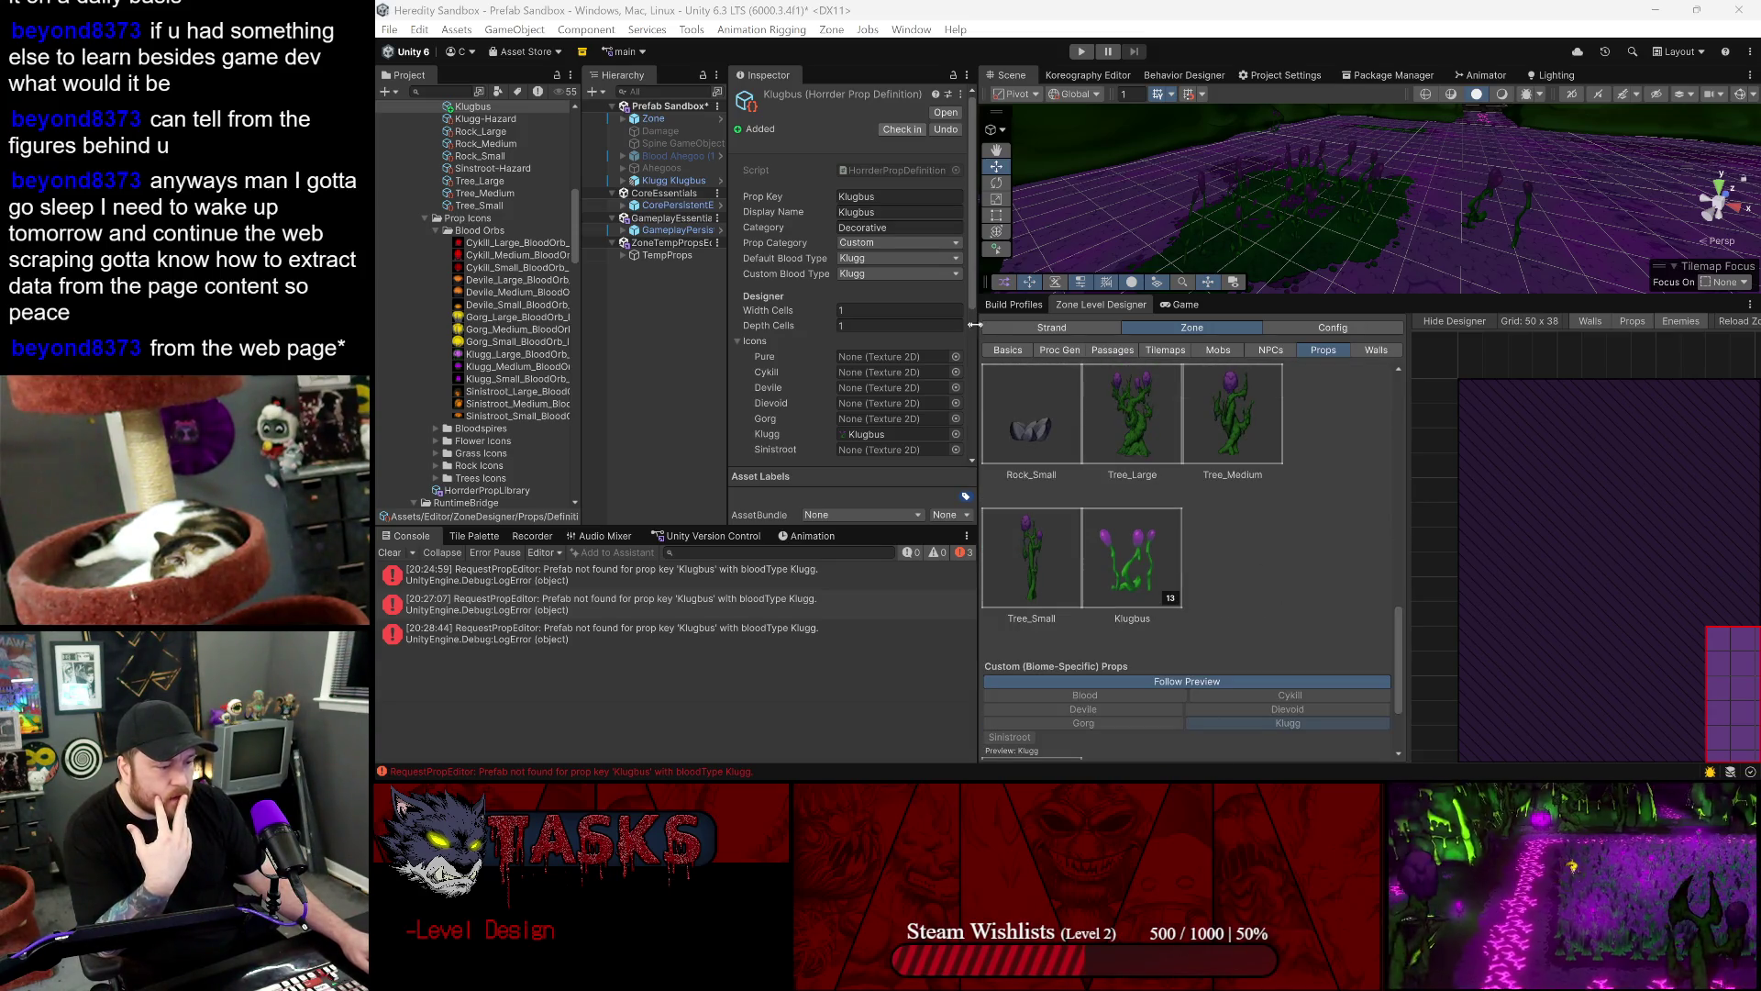
{"action": "scroll", "coordinate": [1088, 437], "scroll_direction": "down", "scroll_amount": 3}
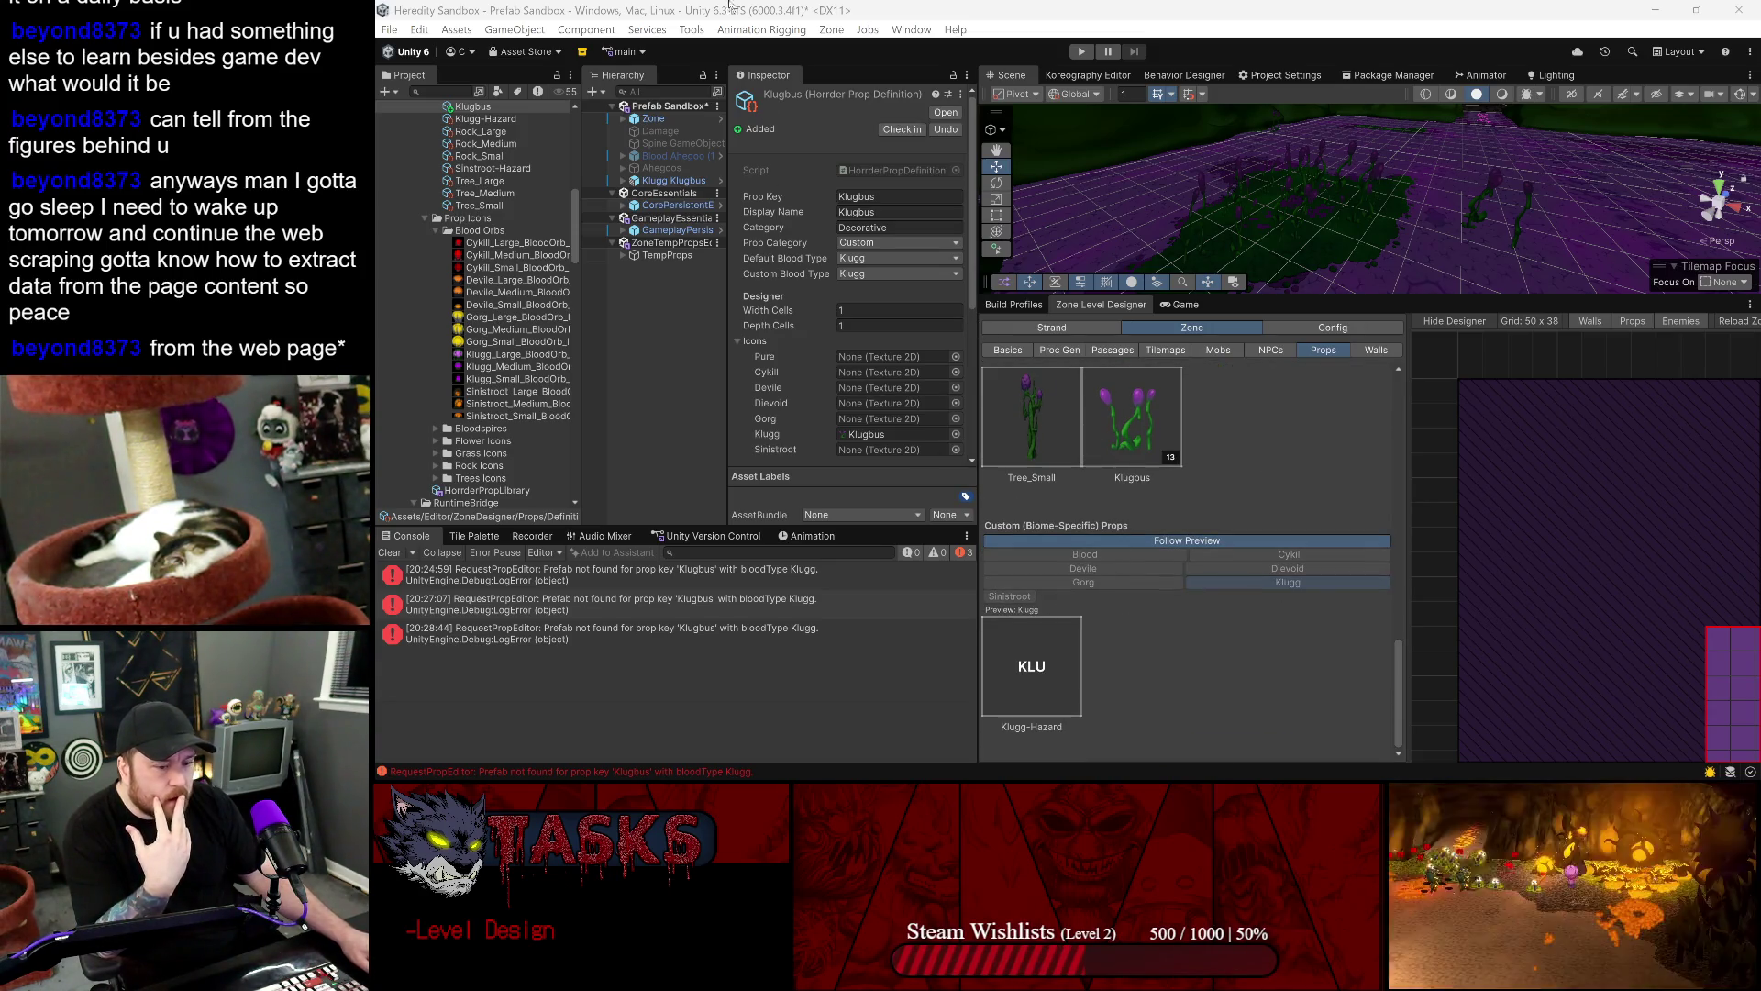
{"action": "left_click", "coordinate": [389, 551]}
- Select the Spine GameObject, save the Prefab Sandbox scene, and close Unity
{"action": "left_click", "coordinate": [698, 168]}
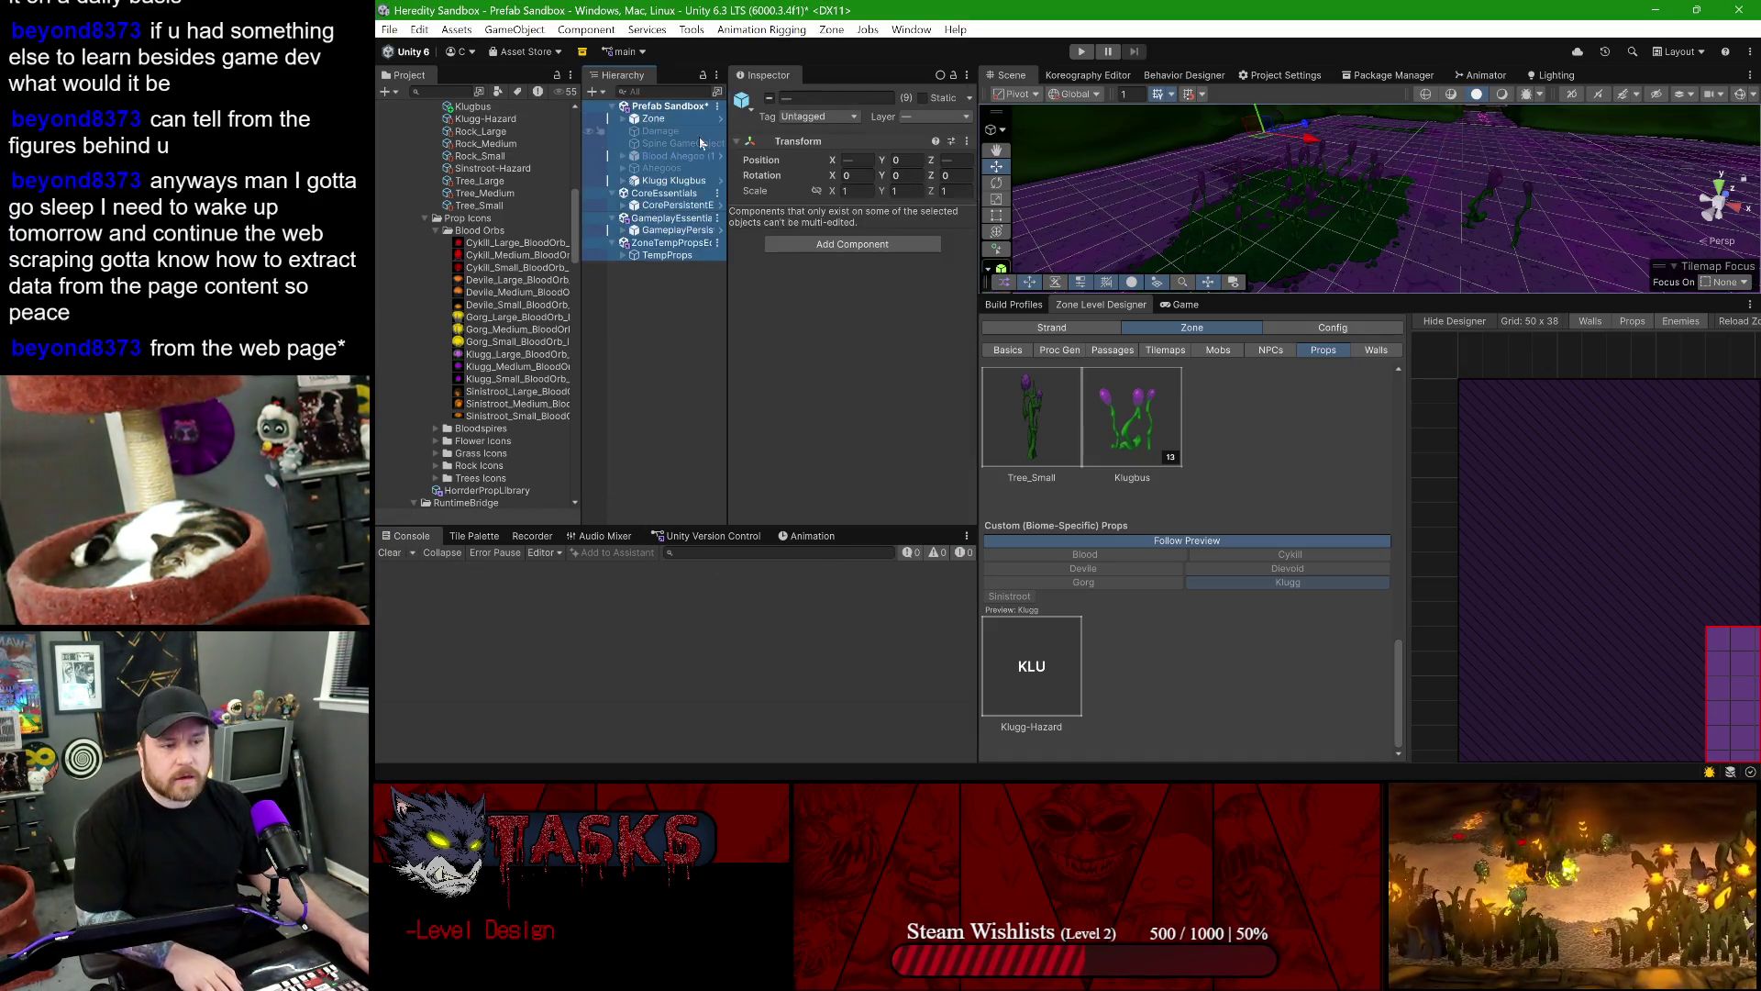
{"action": "left_click", "coordinate": [670, 144]}
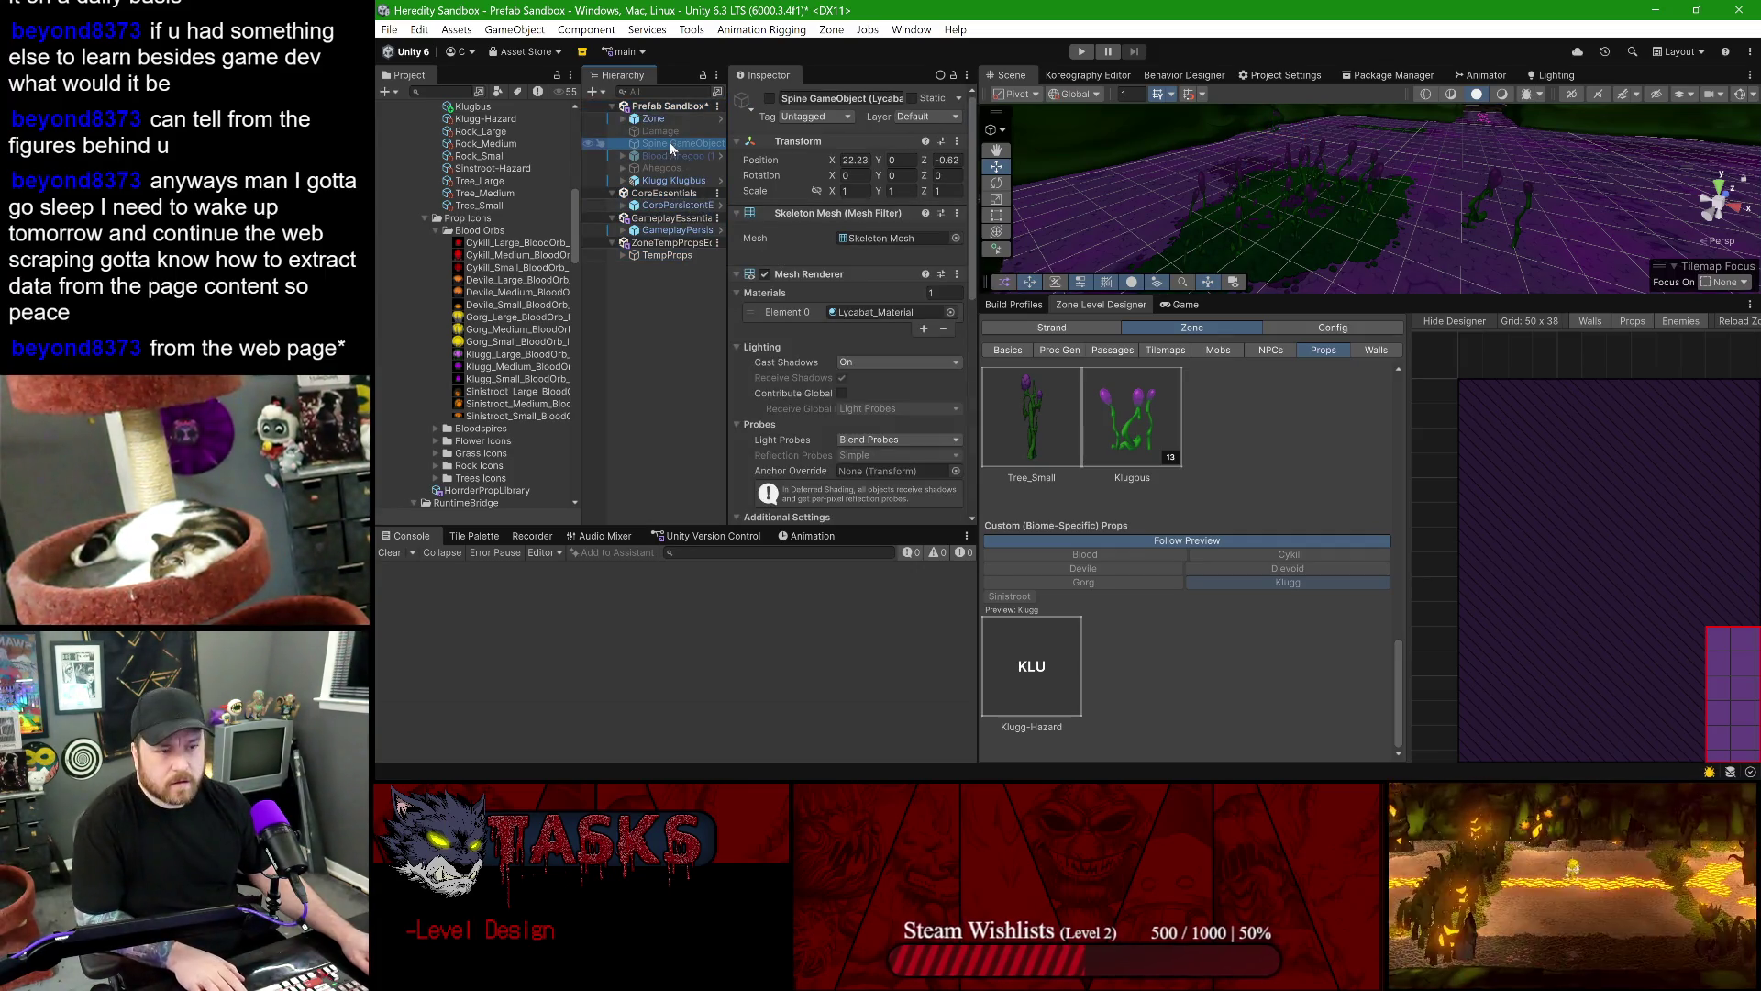
{"action": "key", "text": "ctrl+s"}
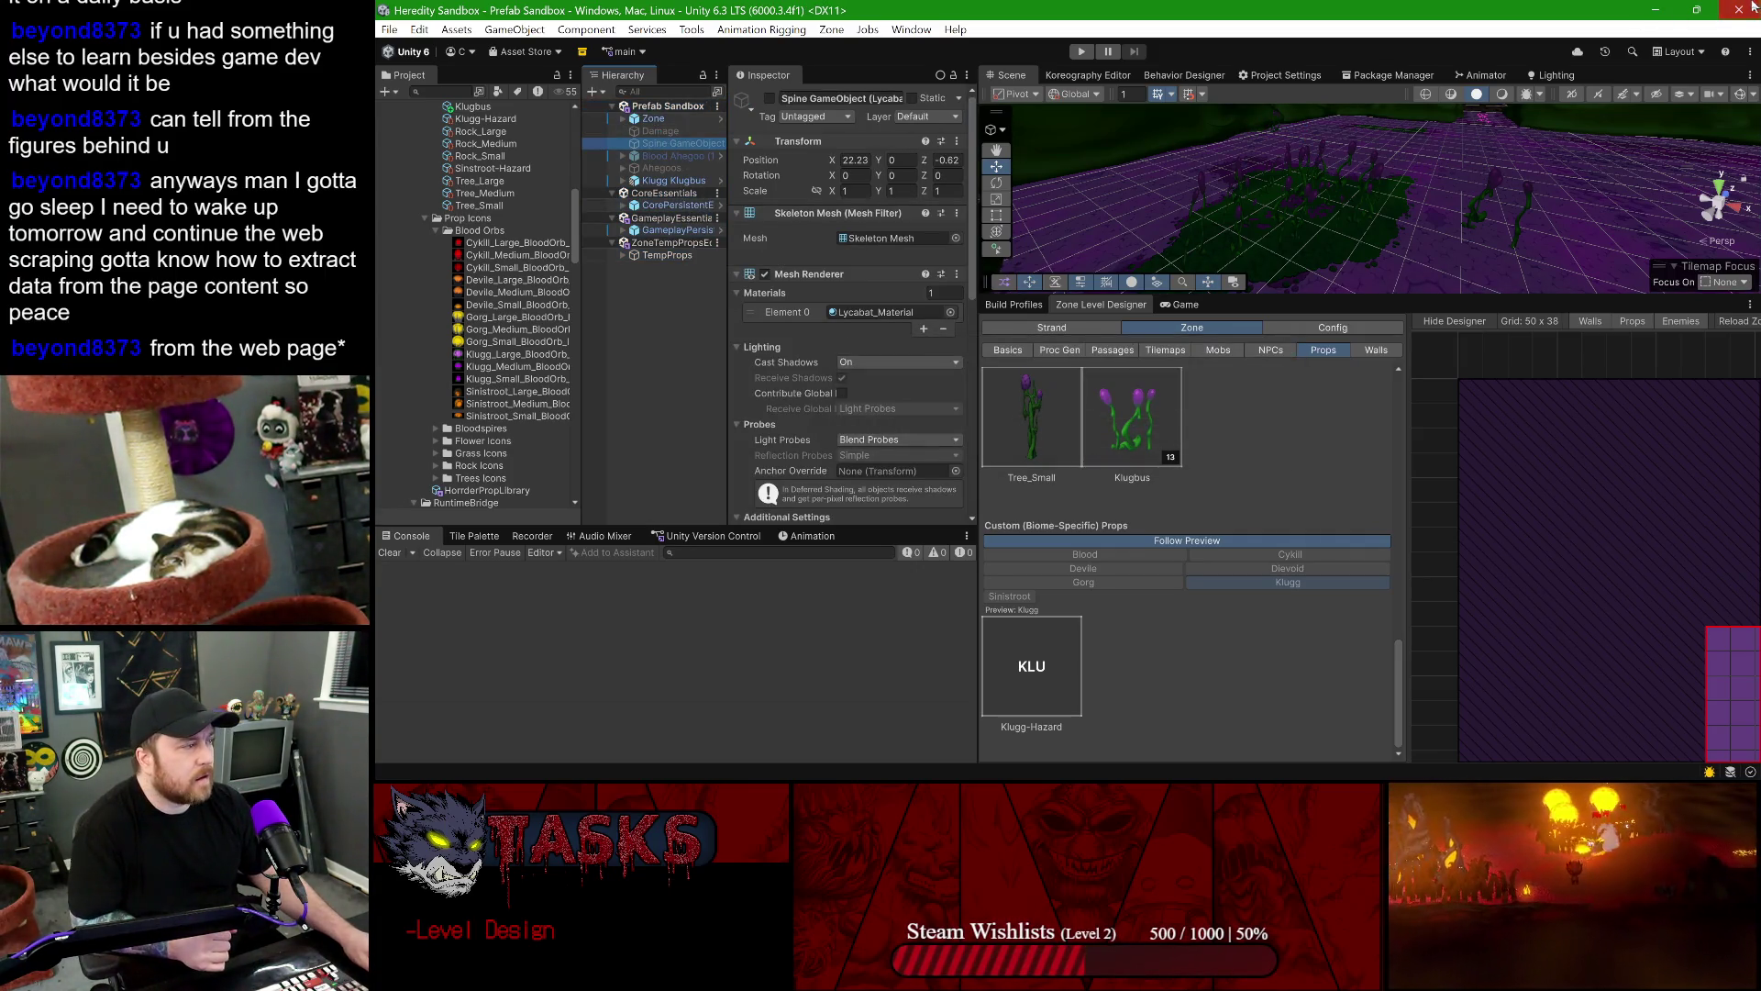
{"action": "left_click", "coordinate": [1752, 6]}
- Launch Unity Hub from a 'unit' Start search and open the Heredity Sandbox project
{"action": "mouse_move", "coordinate": [1000, 766]}
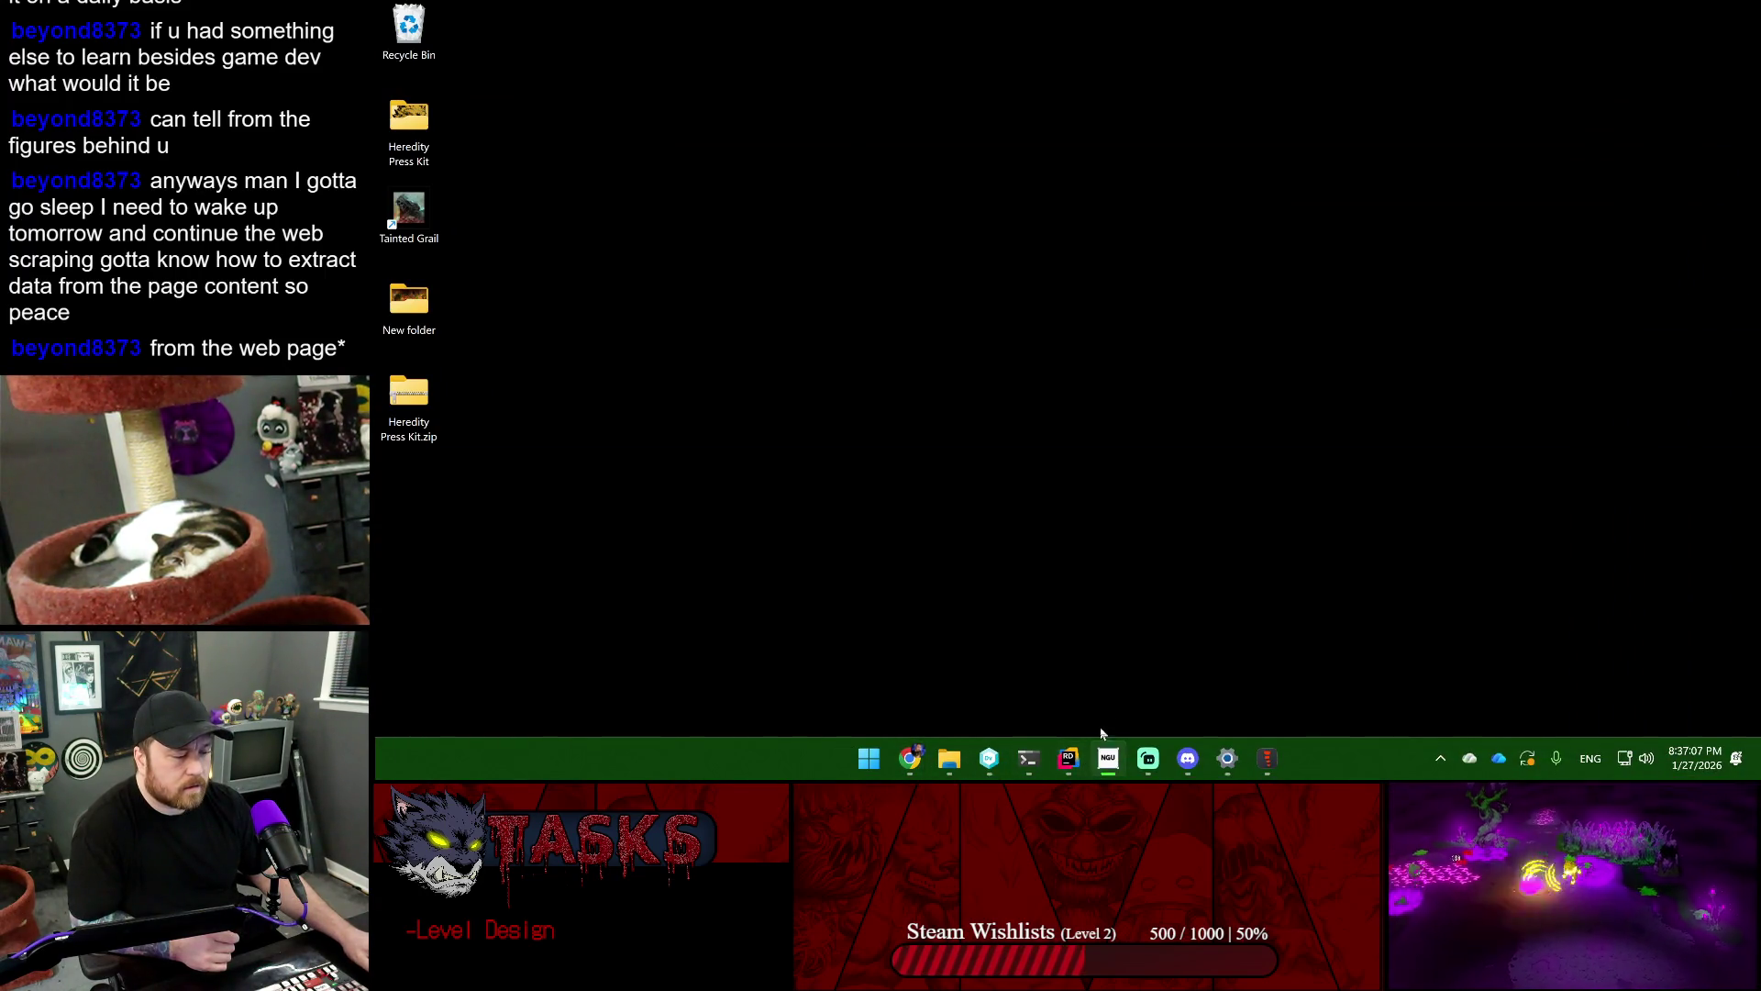
{"action": "key", "text": "super"}
{"action": "type", "text": "unit"}
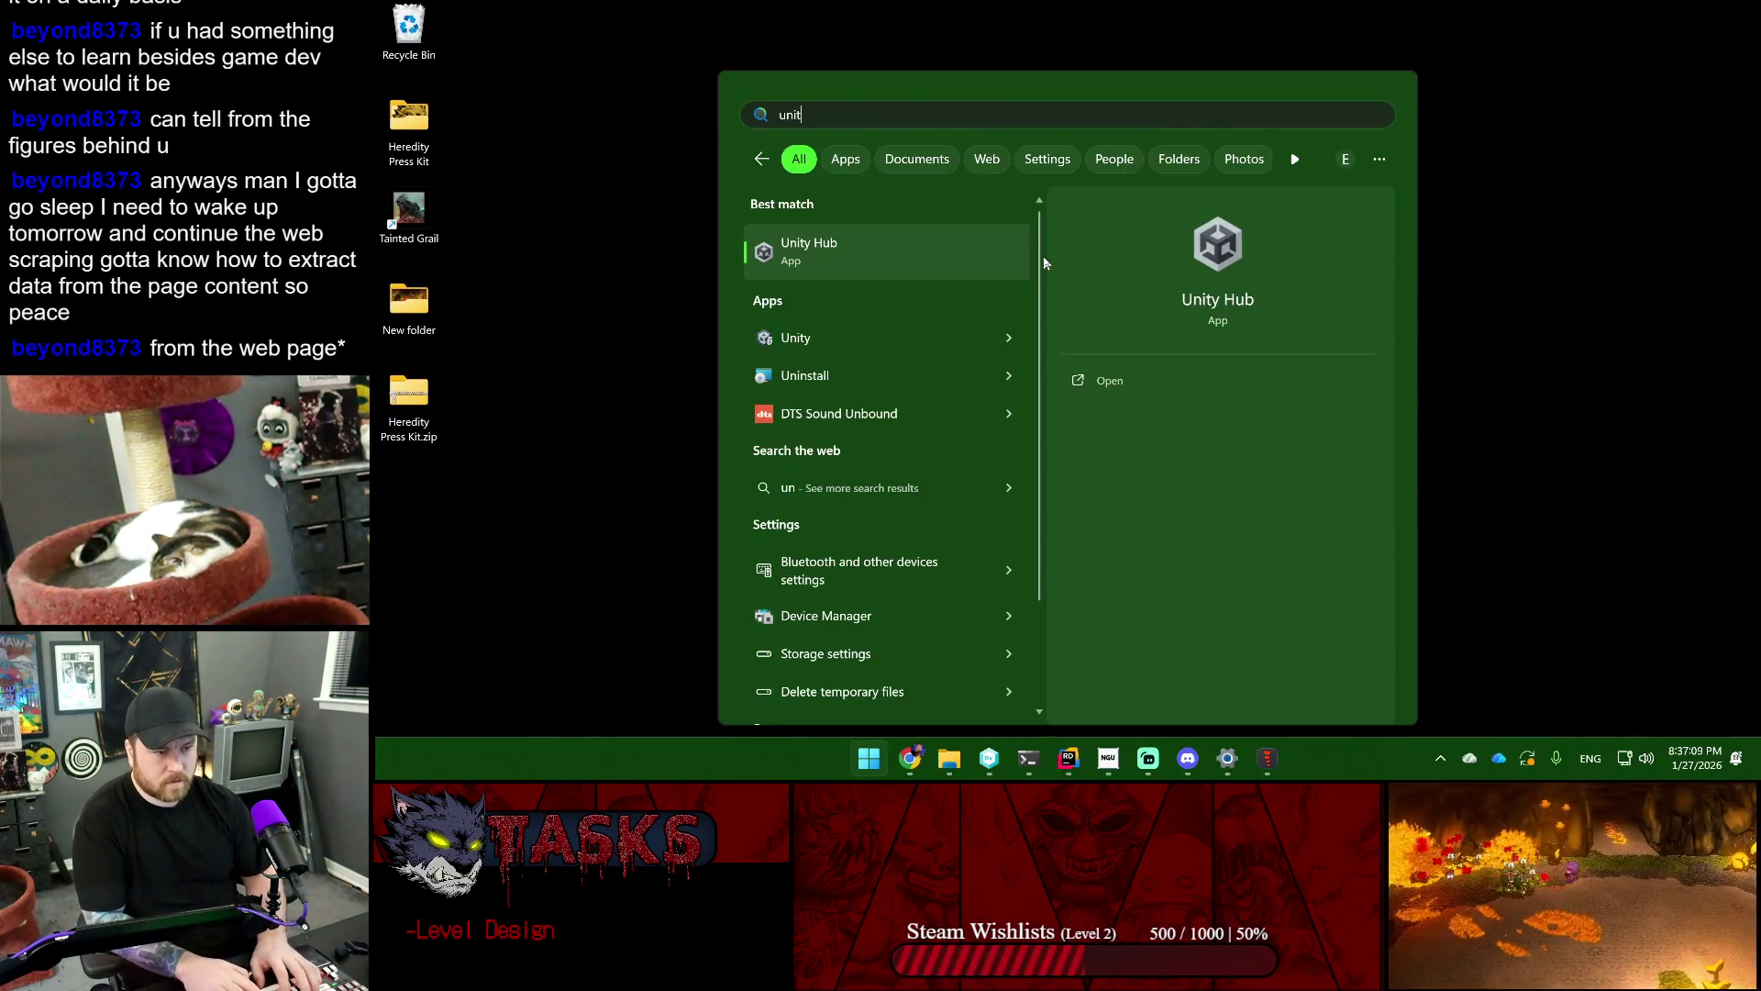
{"action": "key", "text": "Return"}
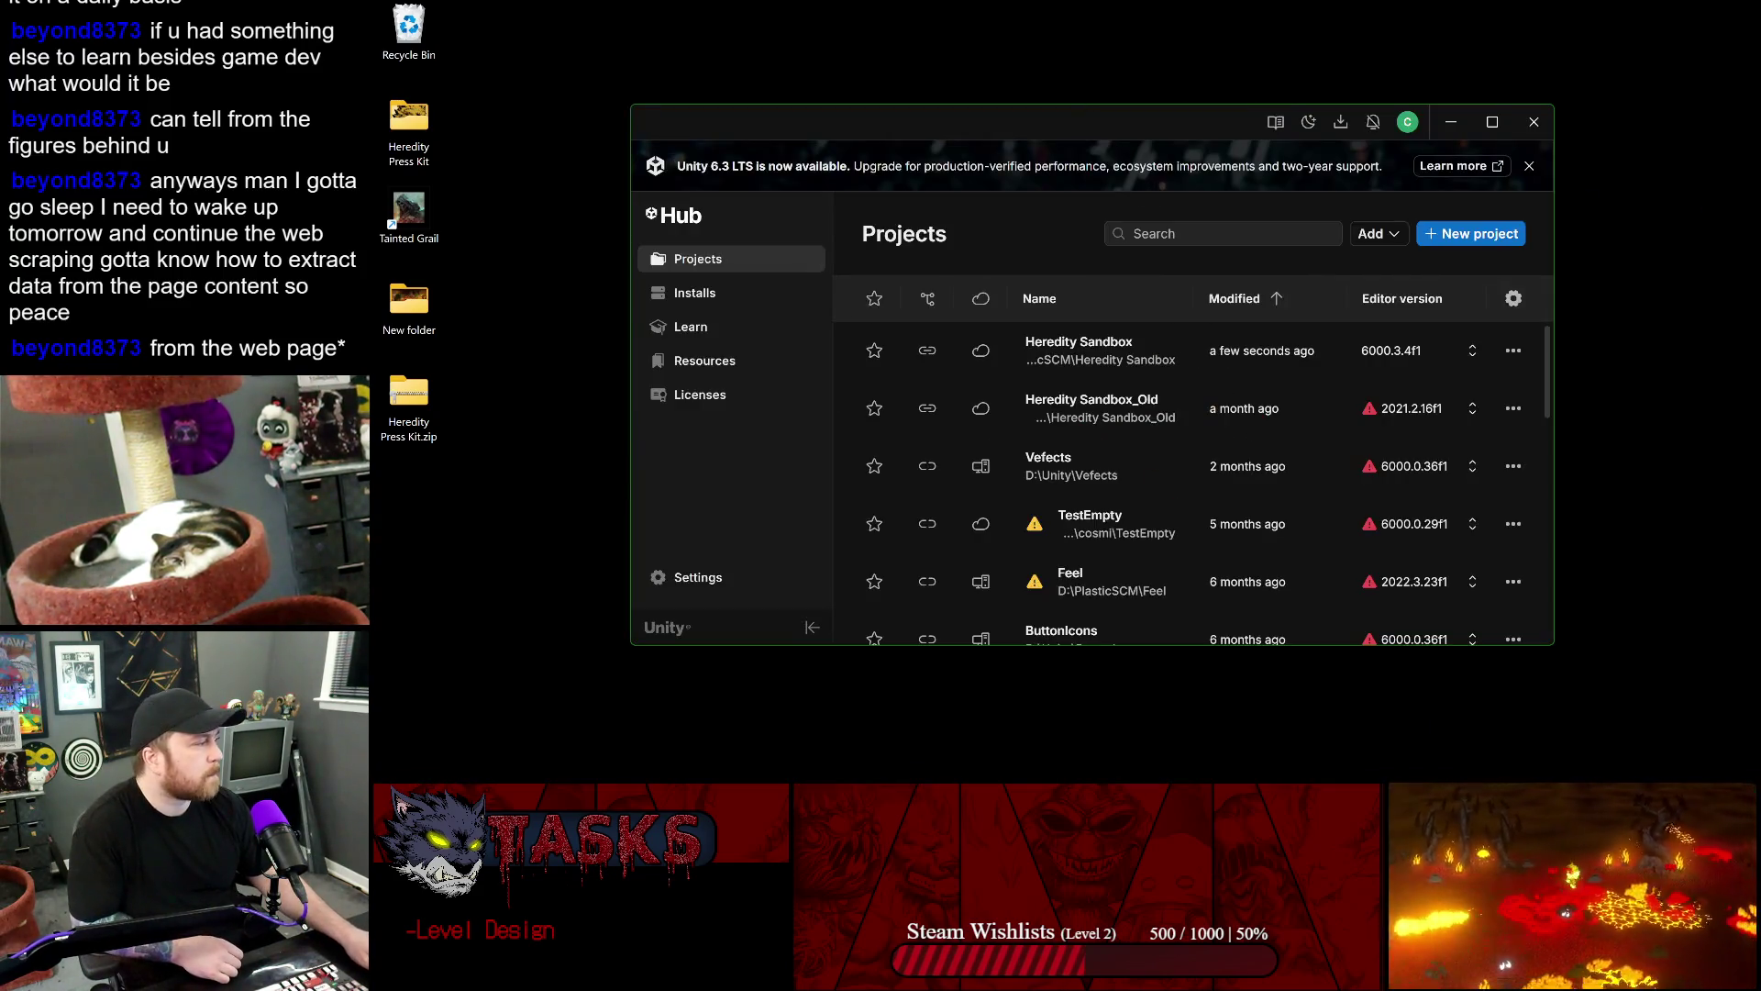
{"action": "left_click", "coordinate": [1072, 349]}
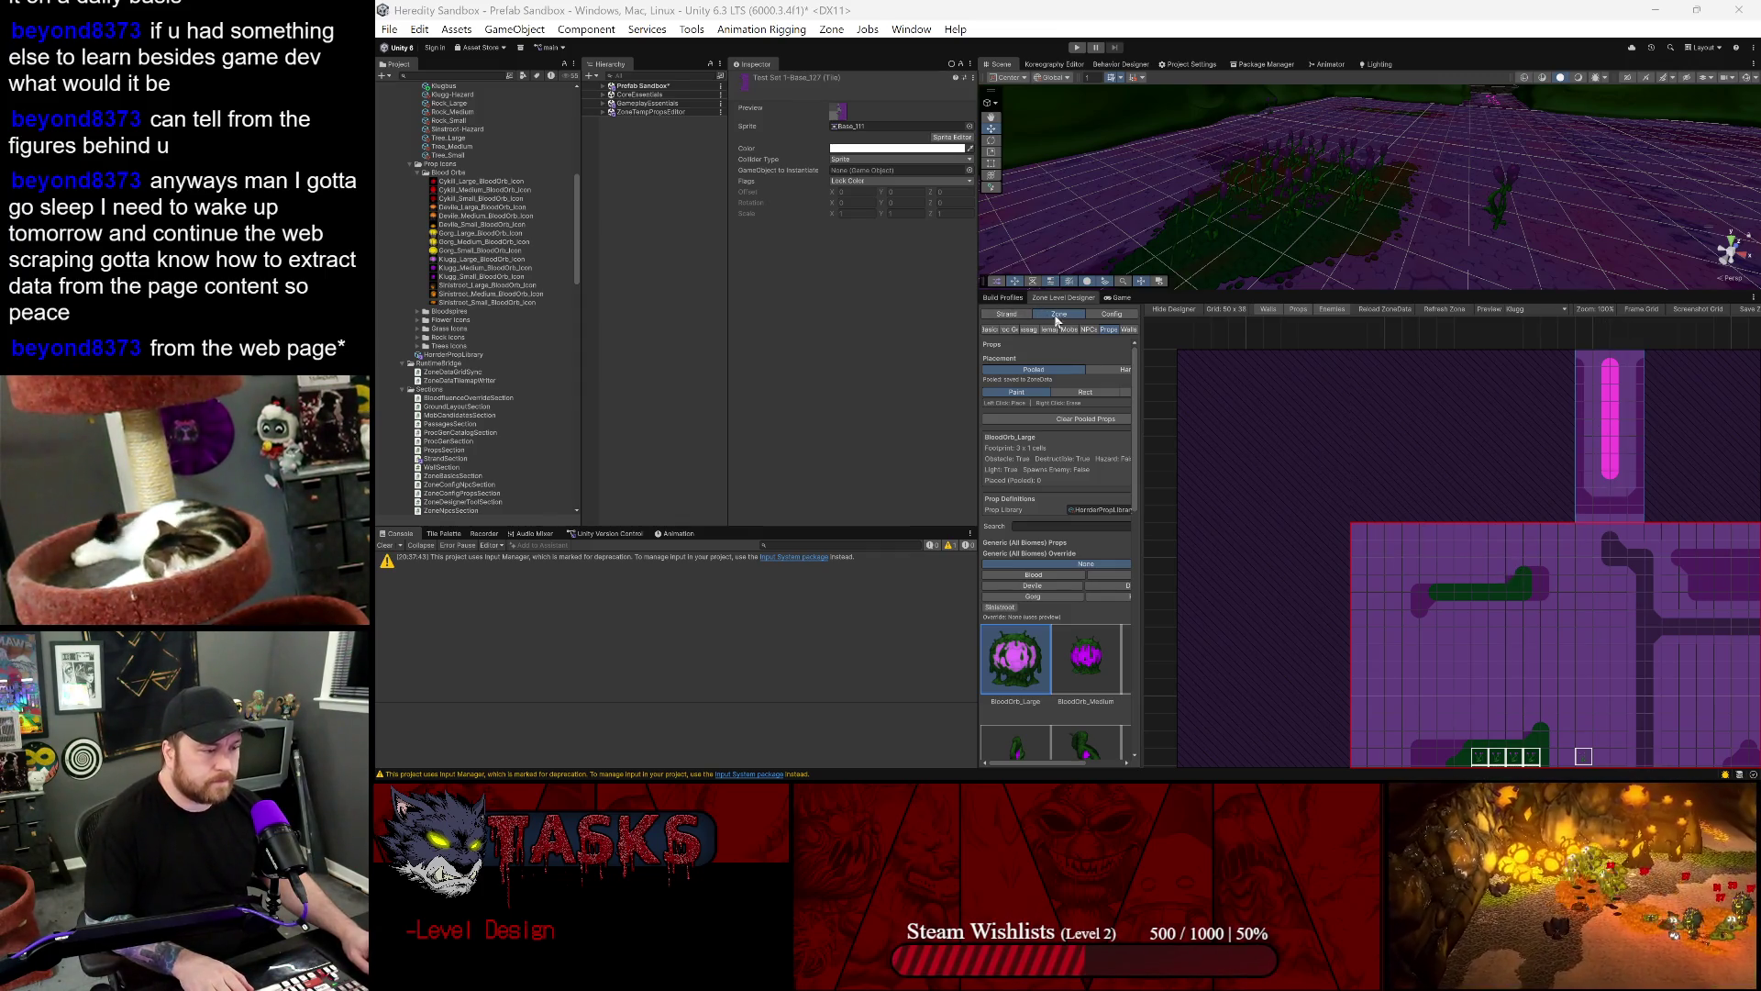
- Widen the props panel to three columns and paint Flower_Small props onto the green patch
{"action": "scroll", "coordinate": [1064, 587], "scroll_direction": "down", "scroll_amount": 10}
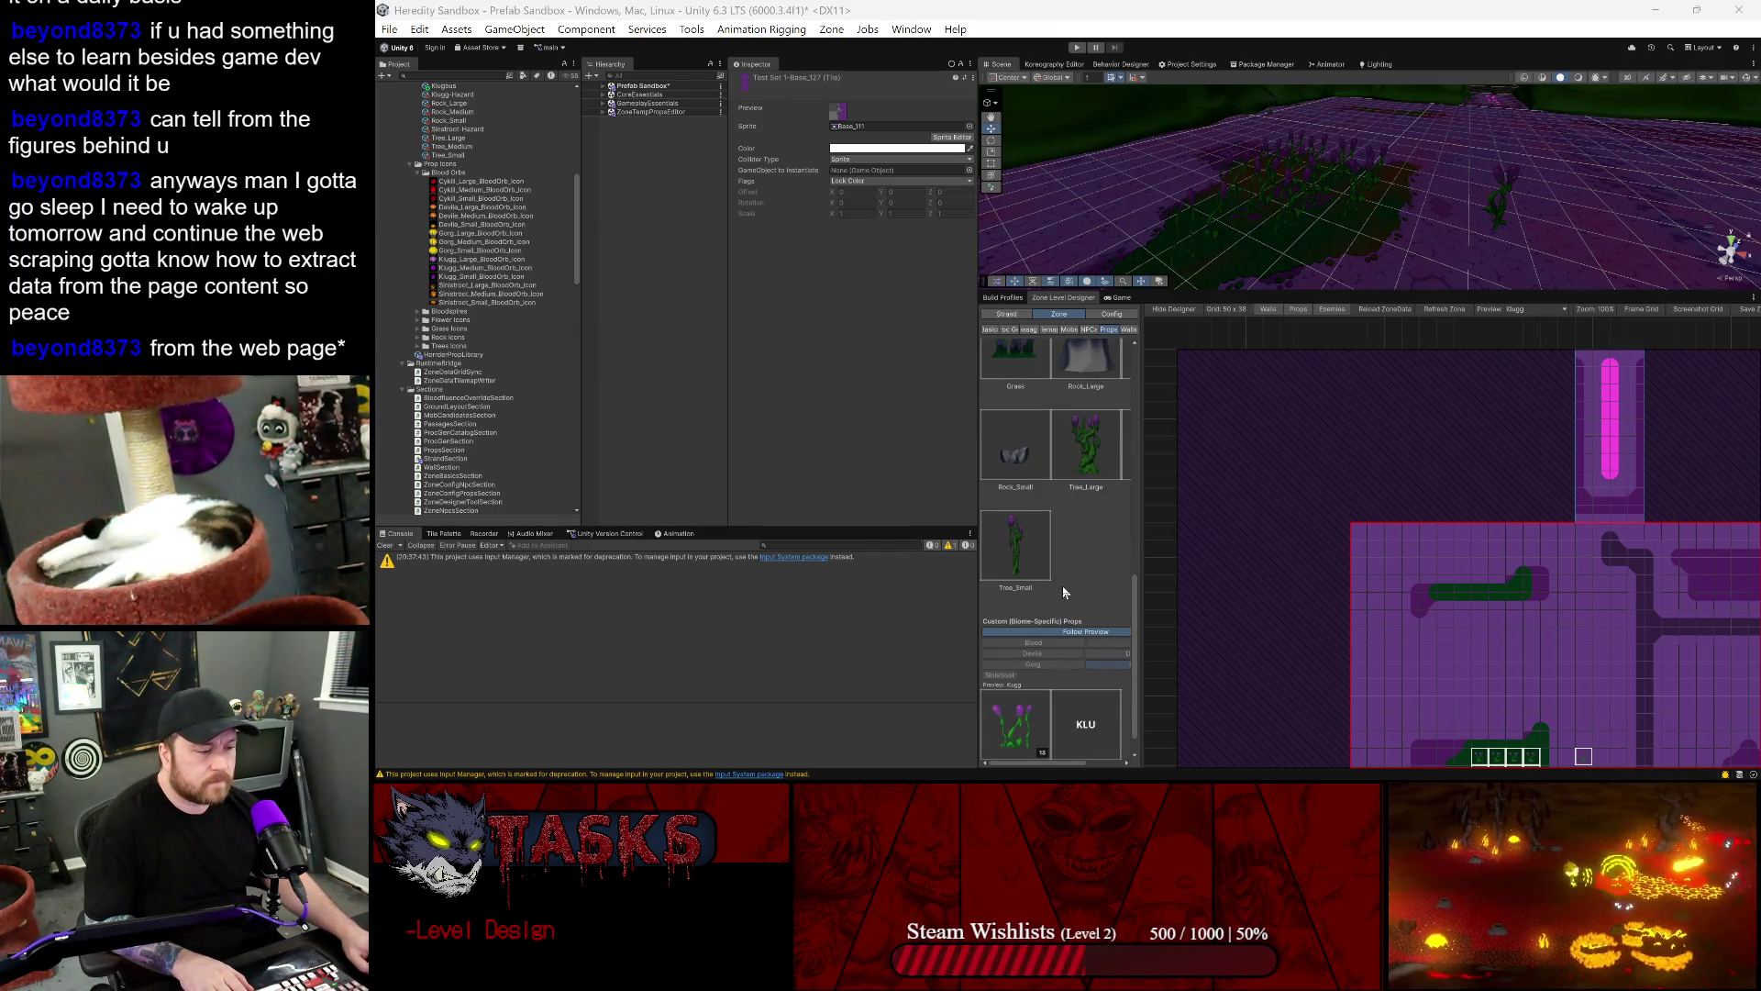
{"action": "scroll", "coordinate": [1062, 586], "scroll_direction": "down", "scroll_amount": 1}
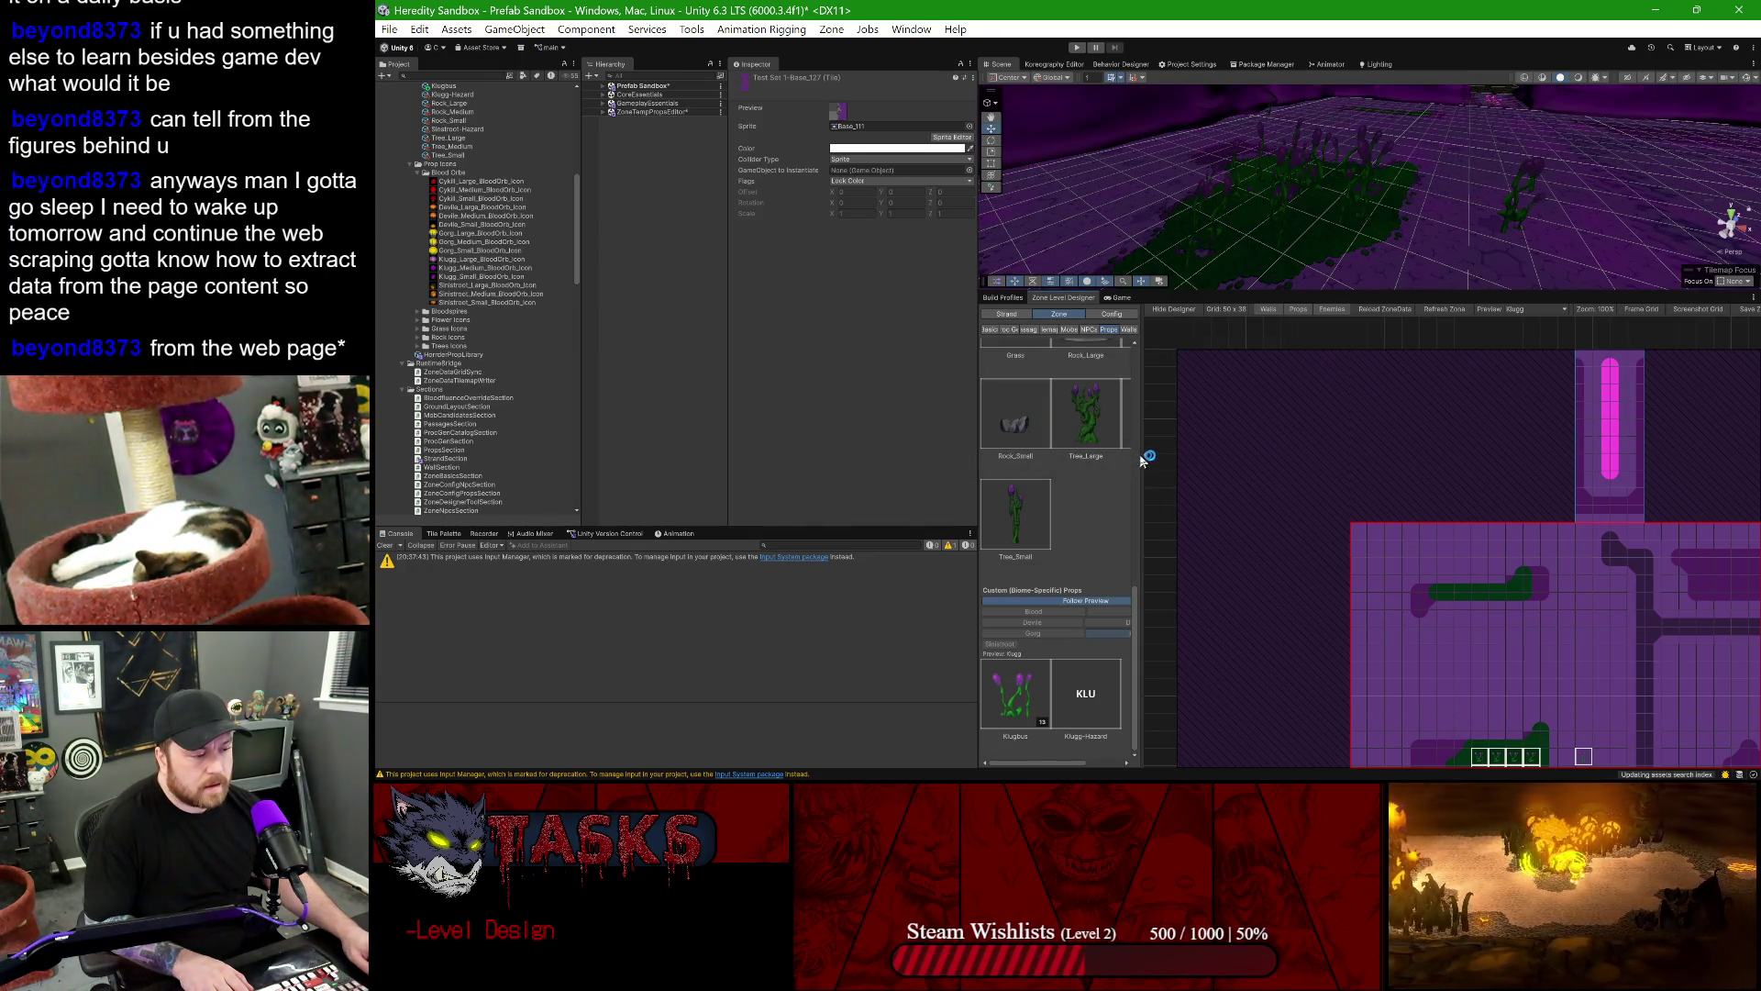
{"action": "left_click_drag", "start_coordinate": [1141, 455], "coordinate": [1230, 455]}
{"action": "left_click_drag", "start_coordinate": [978, 473], "coordinate": [909, 472]}
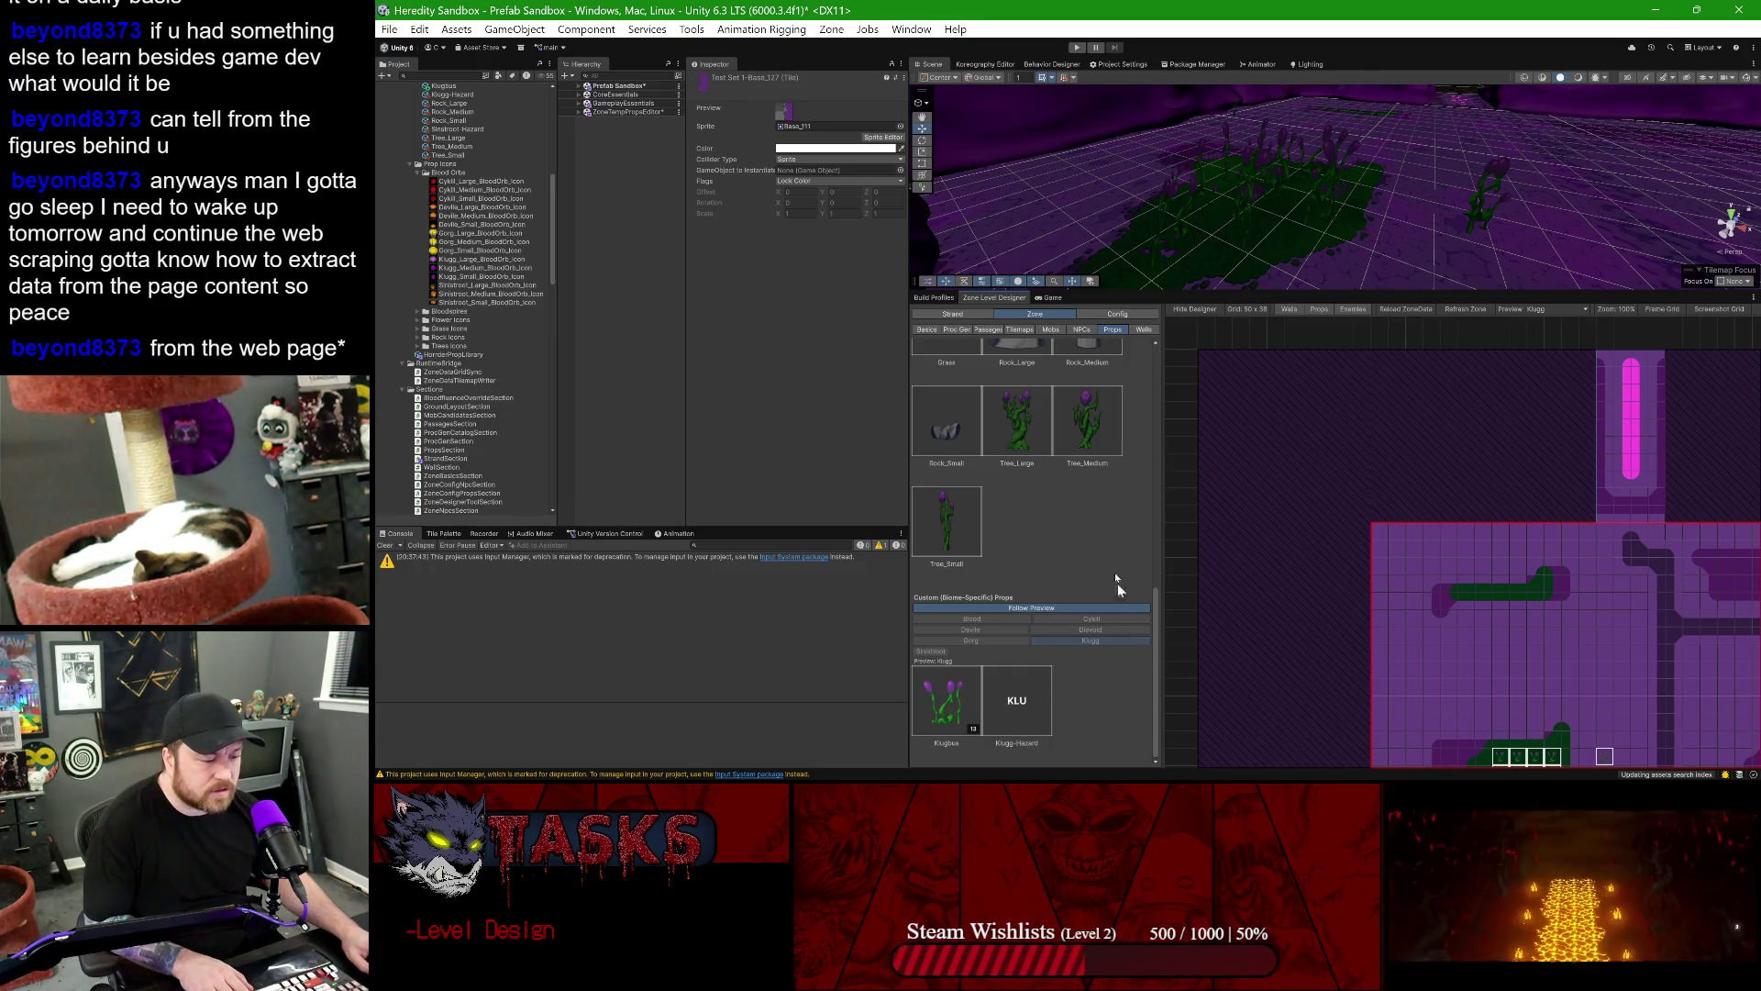
{"action": "left_click_drag", "start_coordinate": [1453, 626], "coordinate": [1251, 410]}
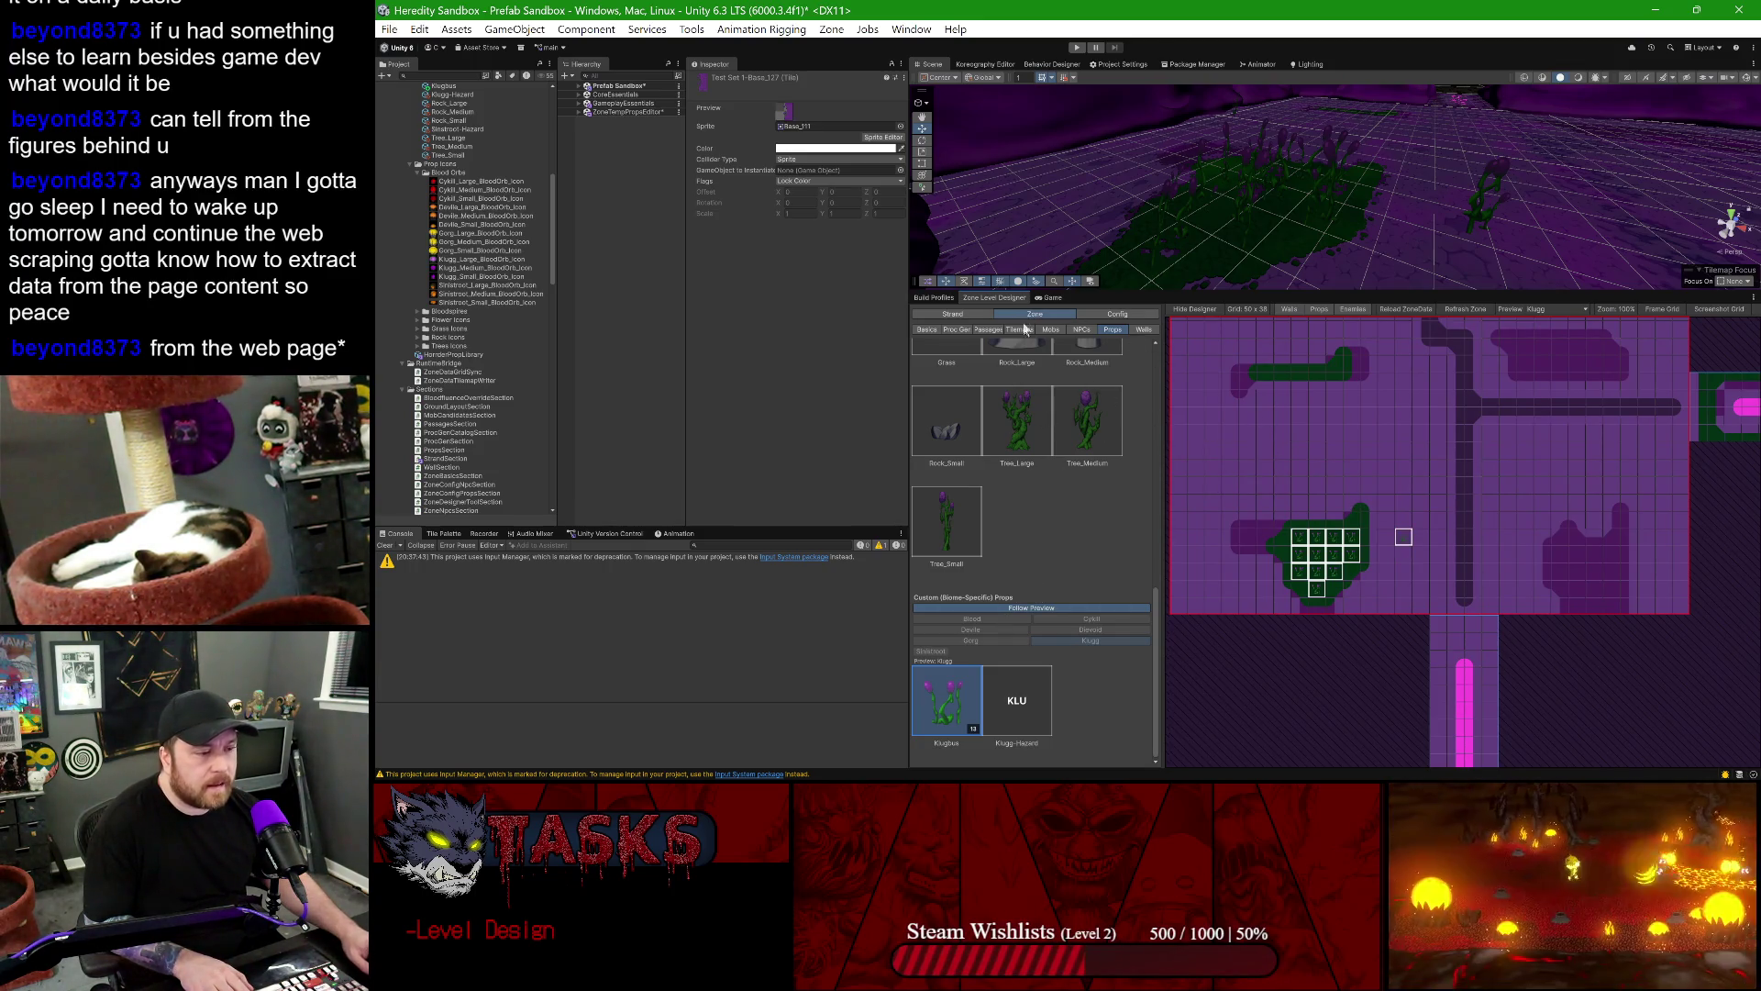
{"action": "scroll", "coordinate": [1026, 516], "scroll_direction": "up", "scroll_amount": 4}
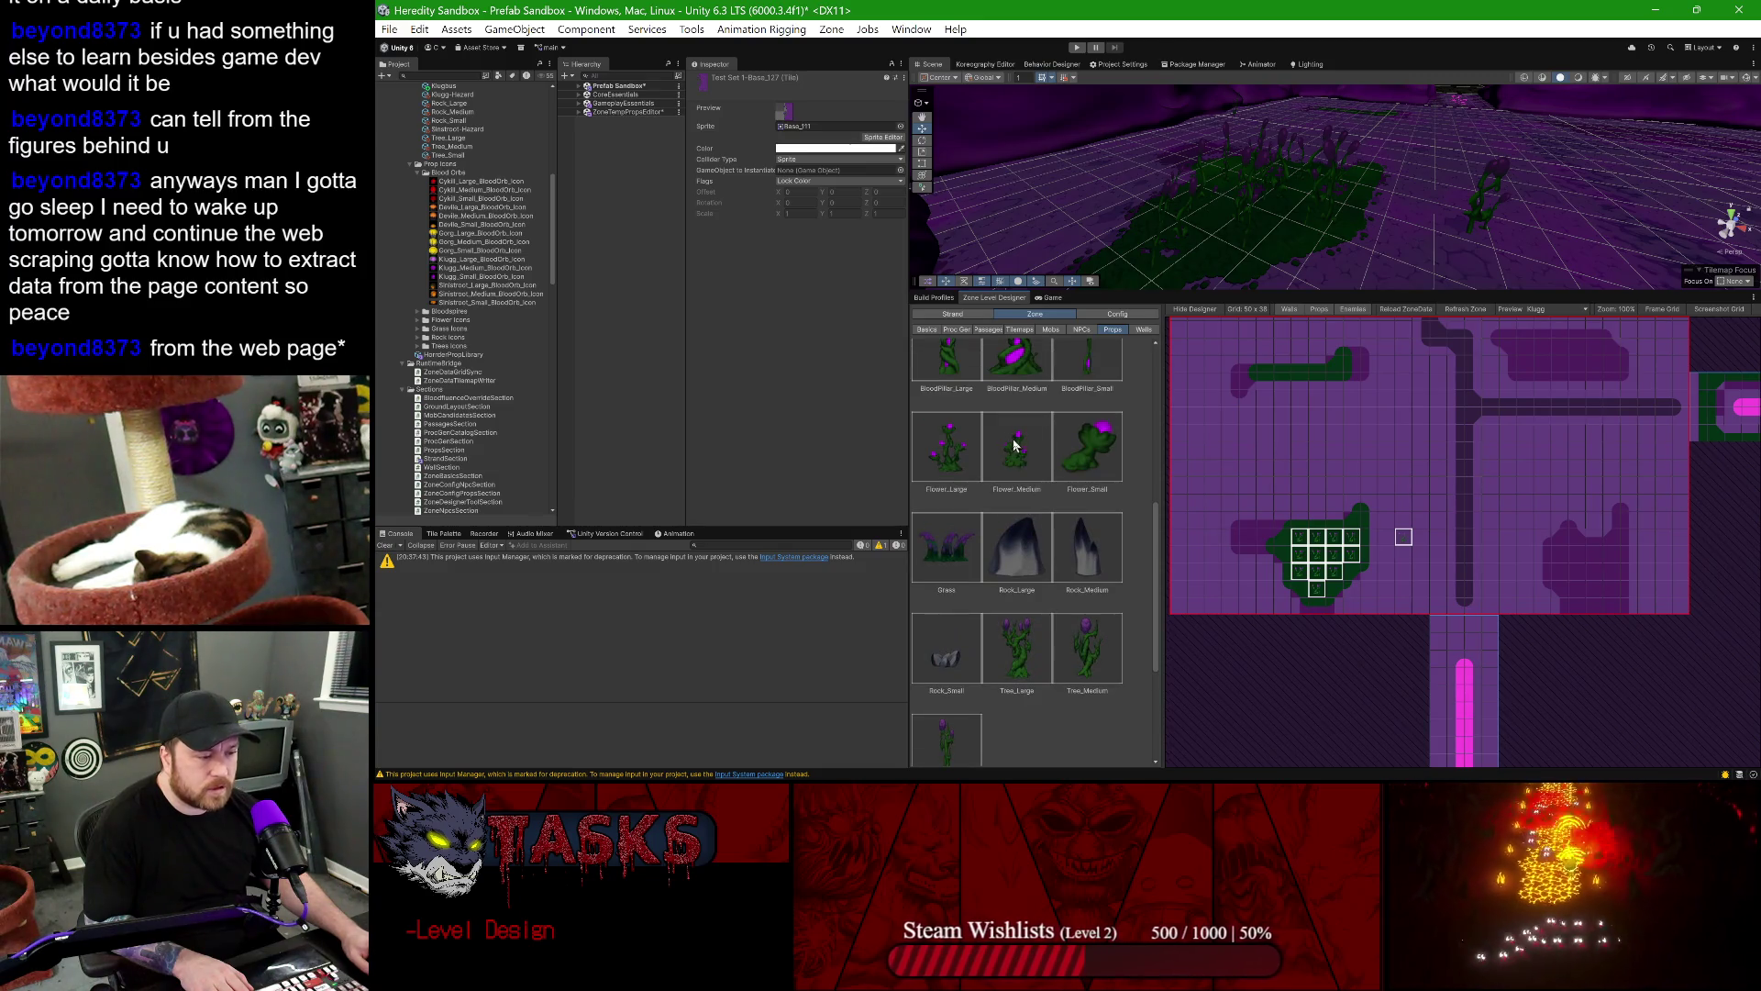
{"action": "scroll", "coordinate": [1013, 447], "scroll_direction": "up", "scroll_amount": 3}
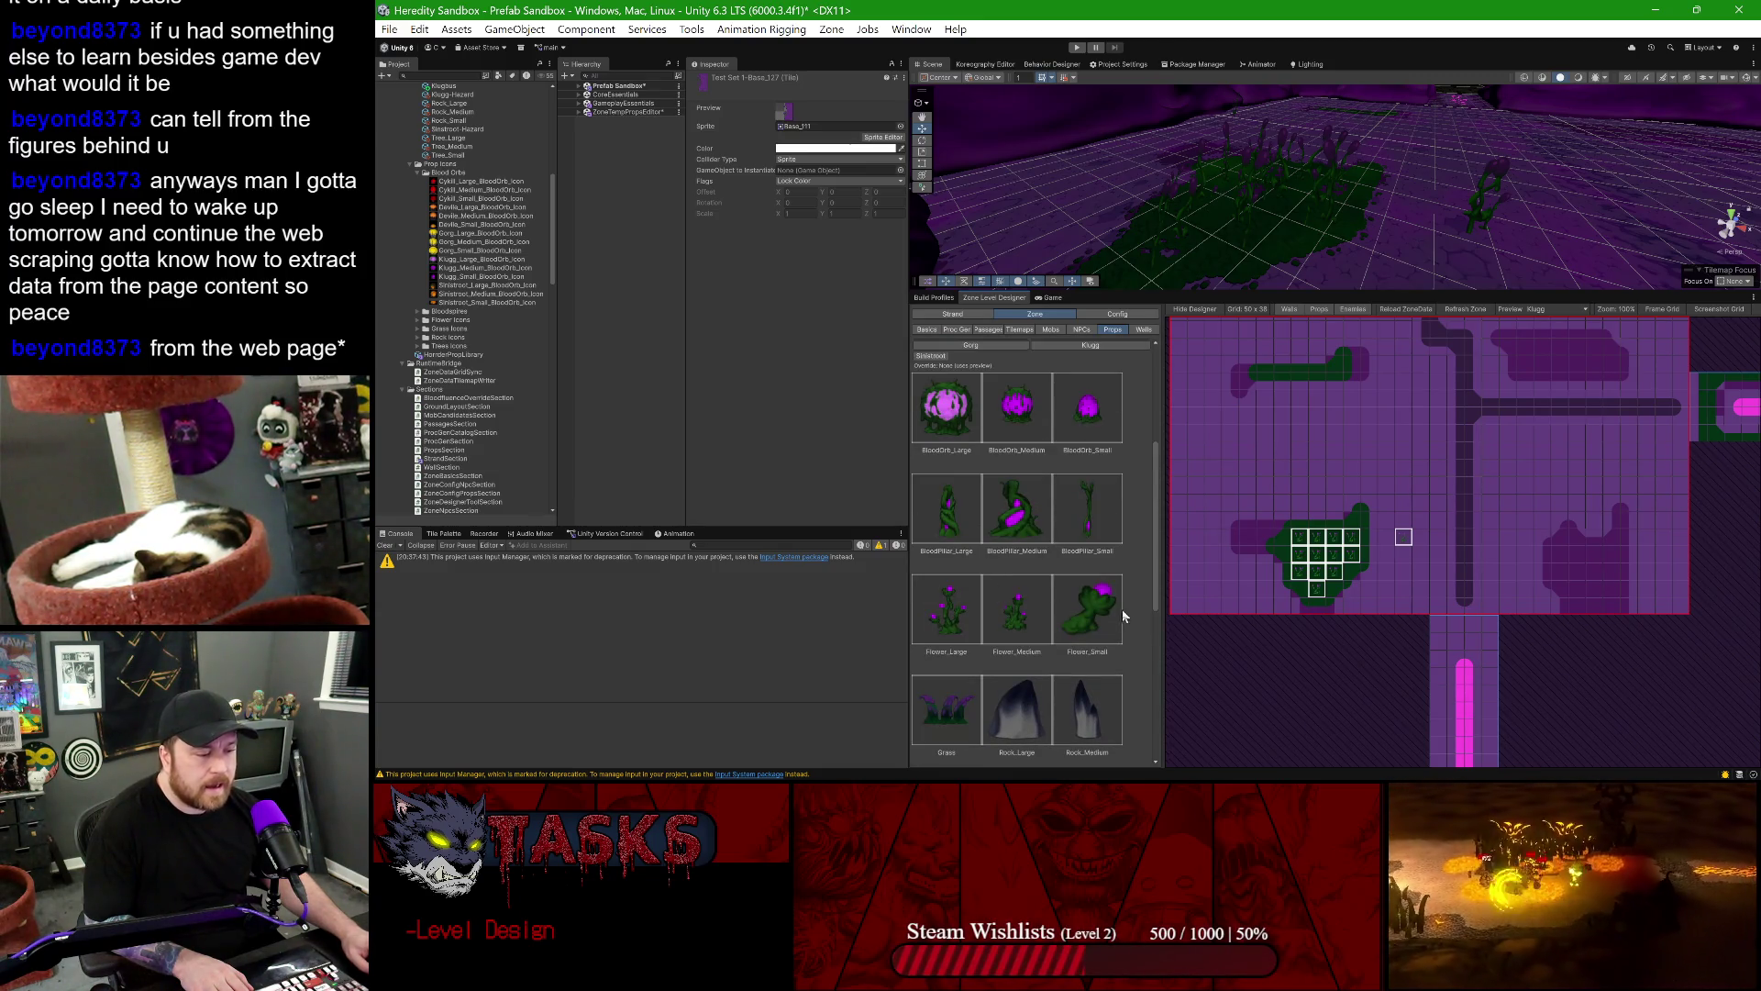
{"action": "left_click", "coordinate": [1101, 608]}
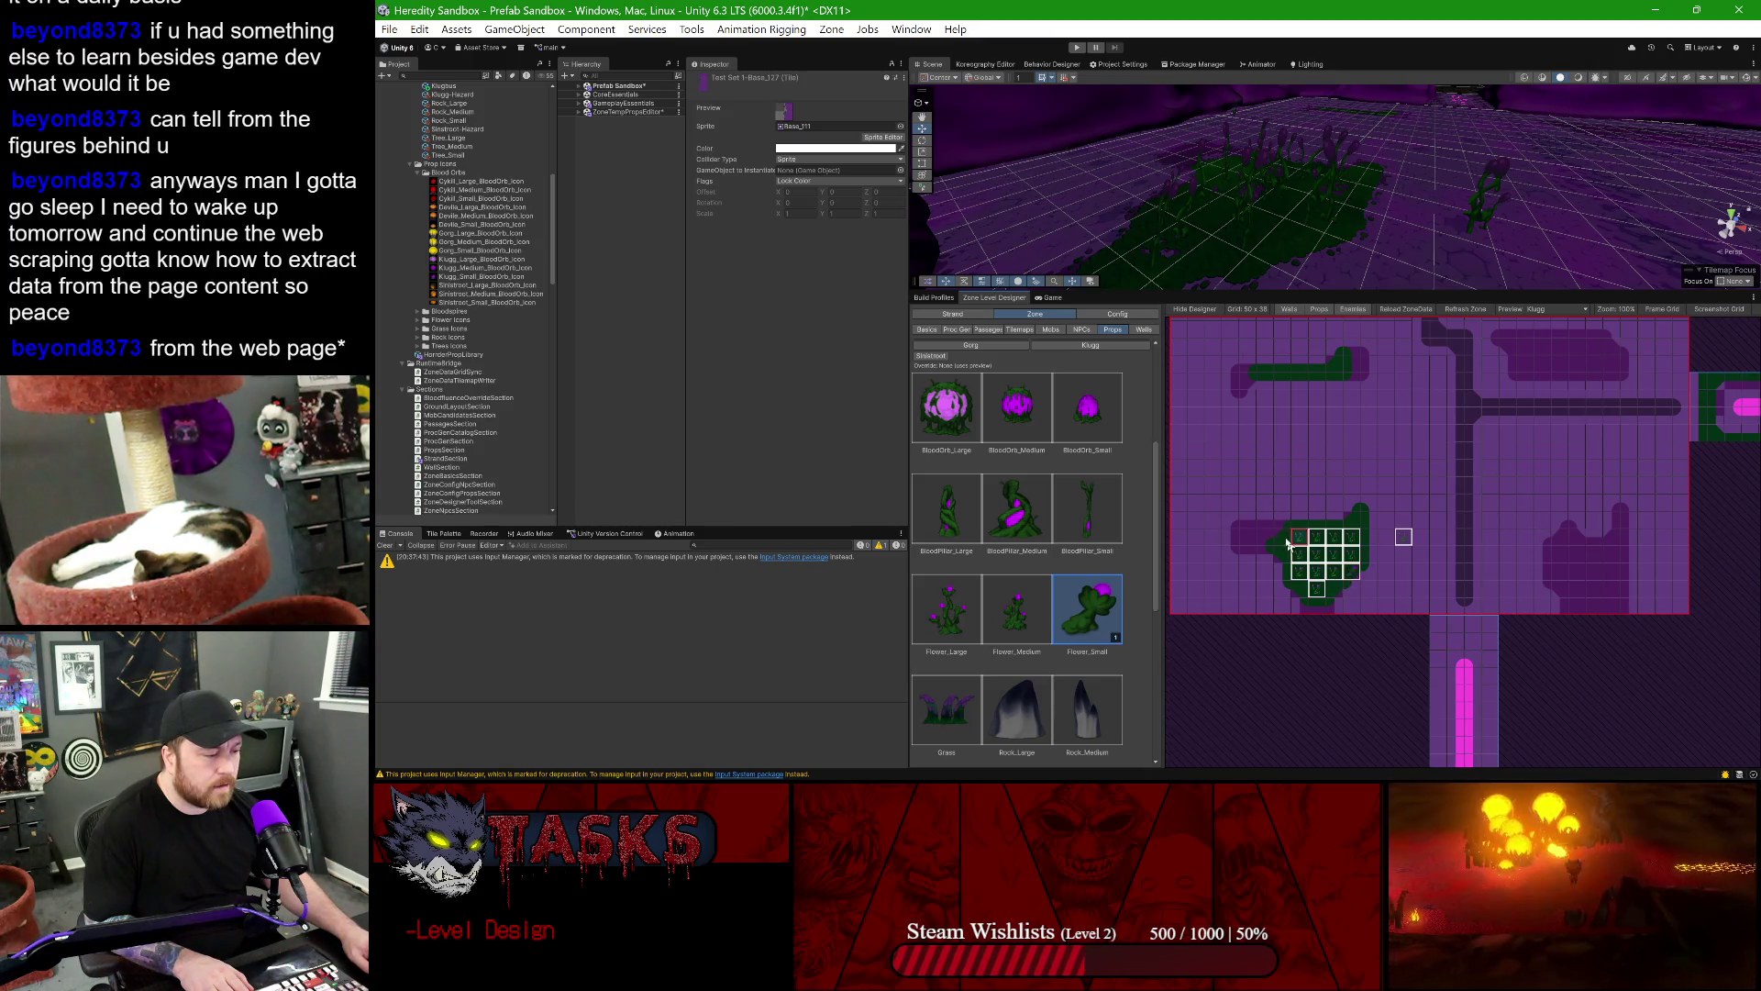
{"action": "left_click_drag", "start_coordinate": [1284, 537], "coordinate": [1283, 554]}
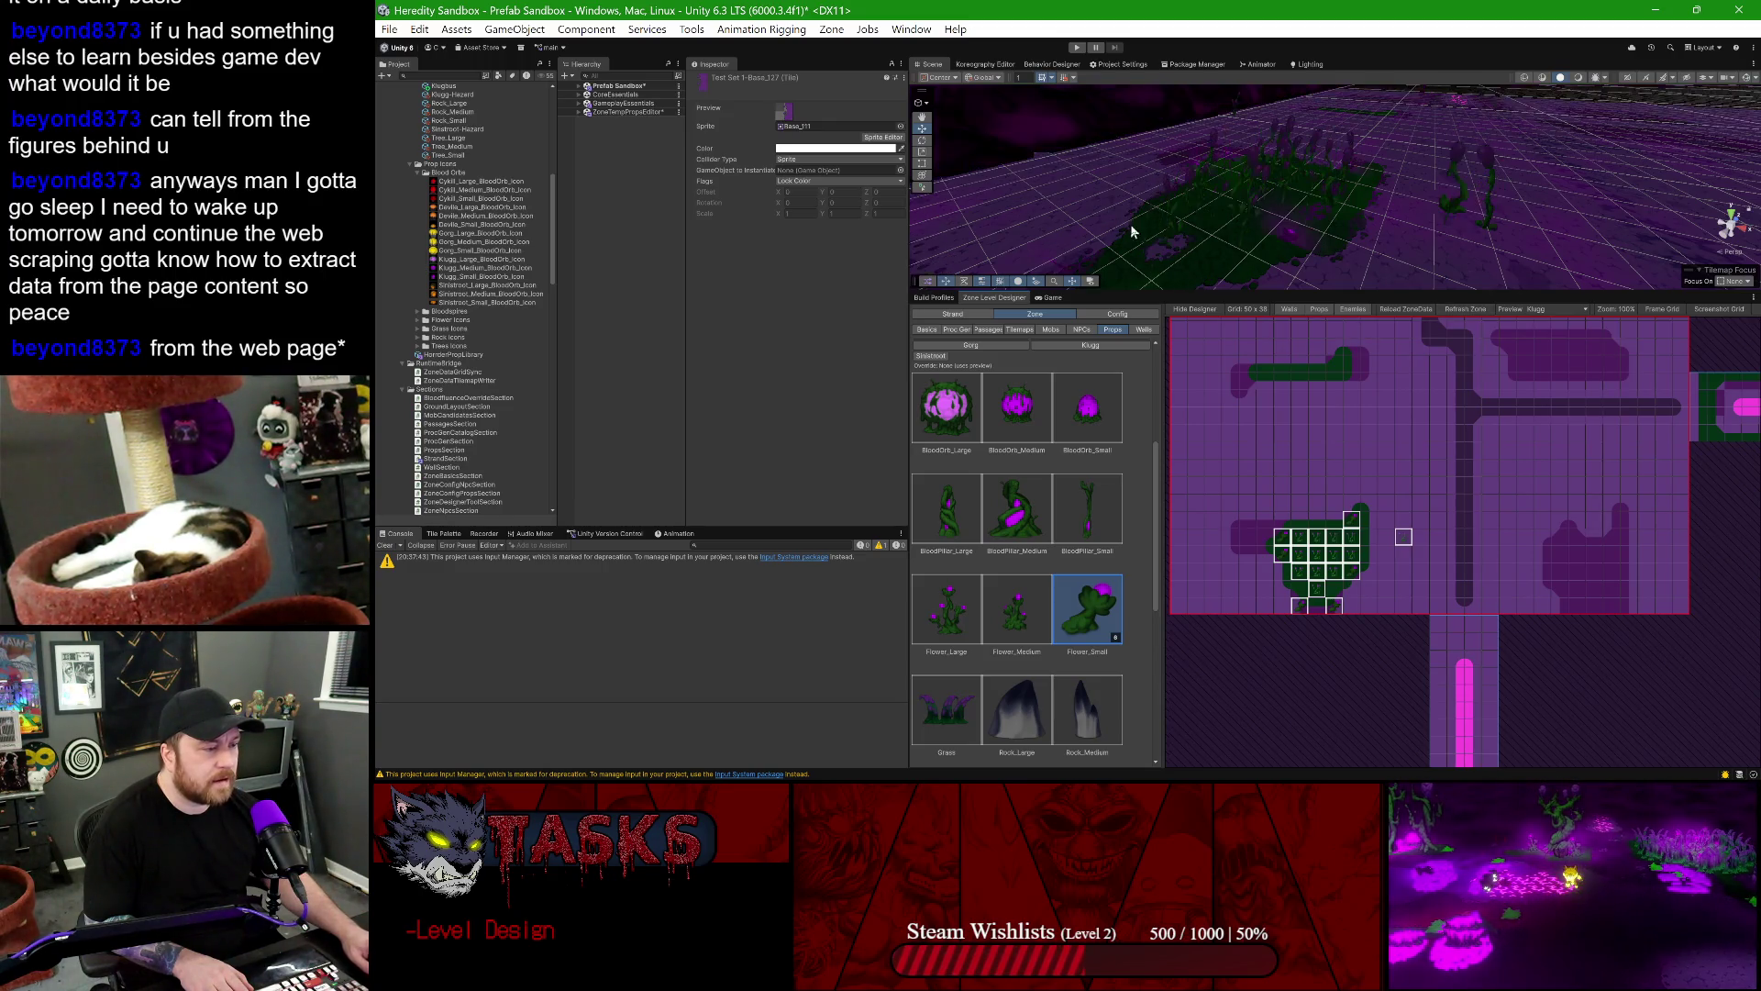
- Change the Scene view shading and inspect the new flower patch in 3D before switching to Spine
{"action": "left_click", "coordinate": [1578, 77]}
{"action": "scroll", "coordinate": [1469, 197], "scroll_direction": "up", "scroll_amount": 5}
{"action": "scroll", "coordinate": [1469, 197], "scroll_direction": "down", "scroll_amount": 5}
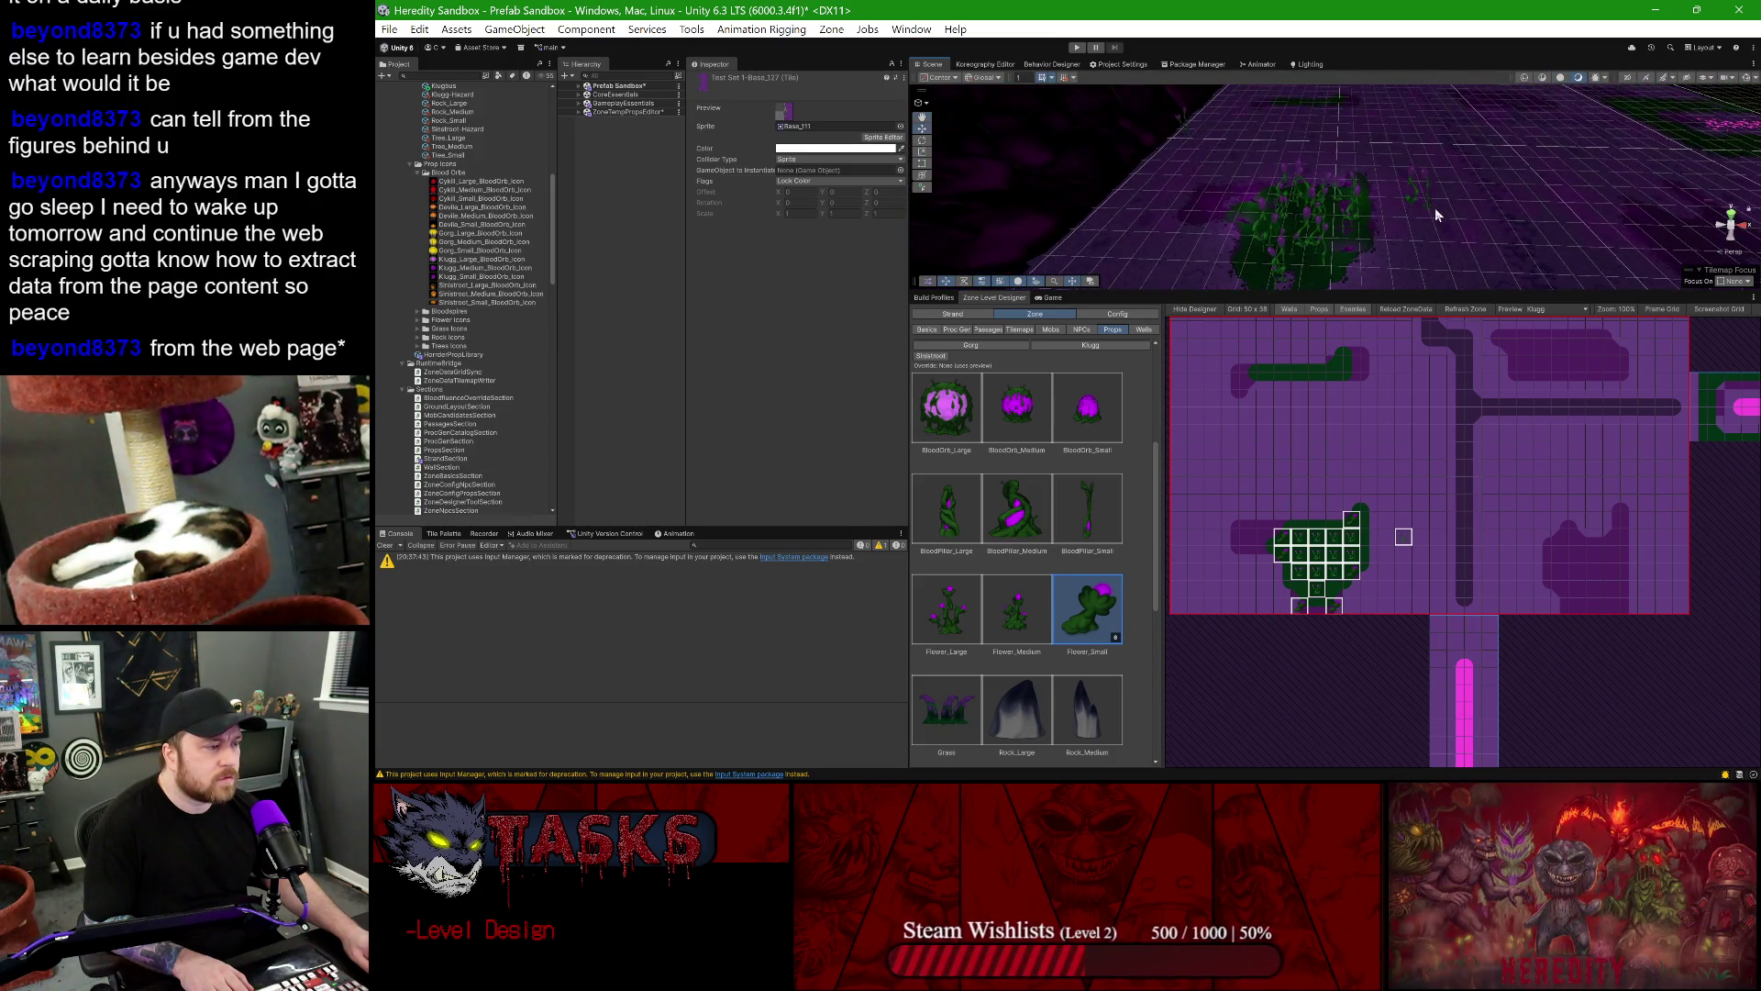
{"action": "mouse_move", "coordinate": [1435, 208]}
{"action": "left_mouse_down"}
{"action": "mouse_move", "coordinate": [1402, 234]}
{"action": "mouse_move", "coordinate": [1313, 190]}
{"action": "left_mouse_up"}
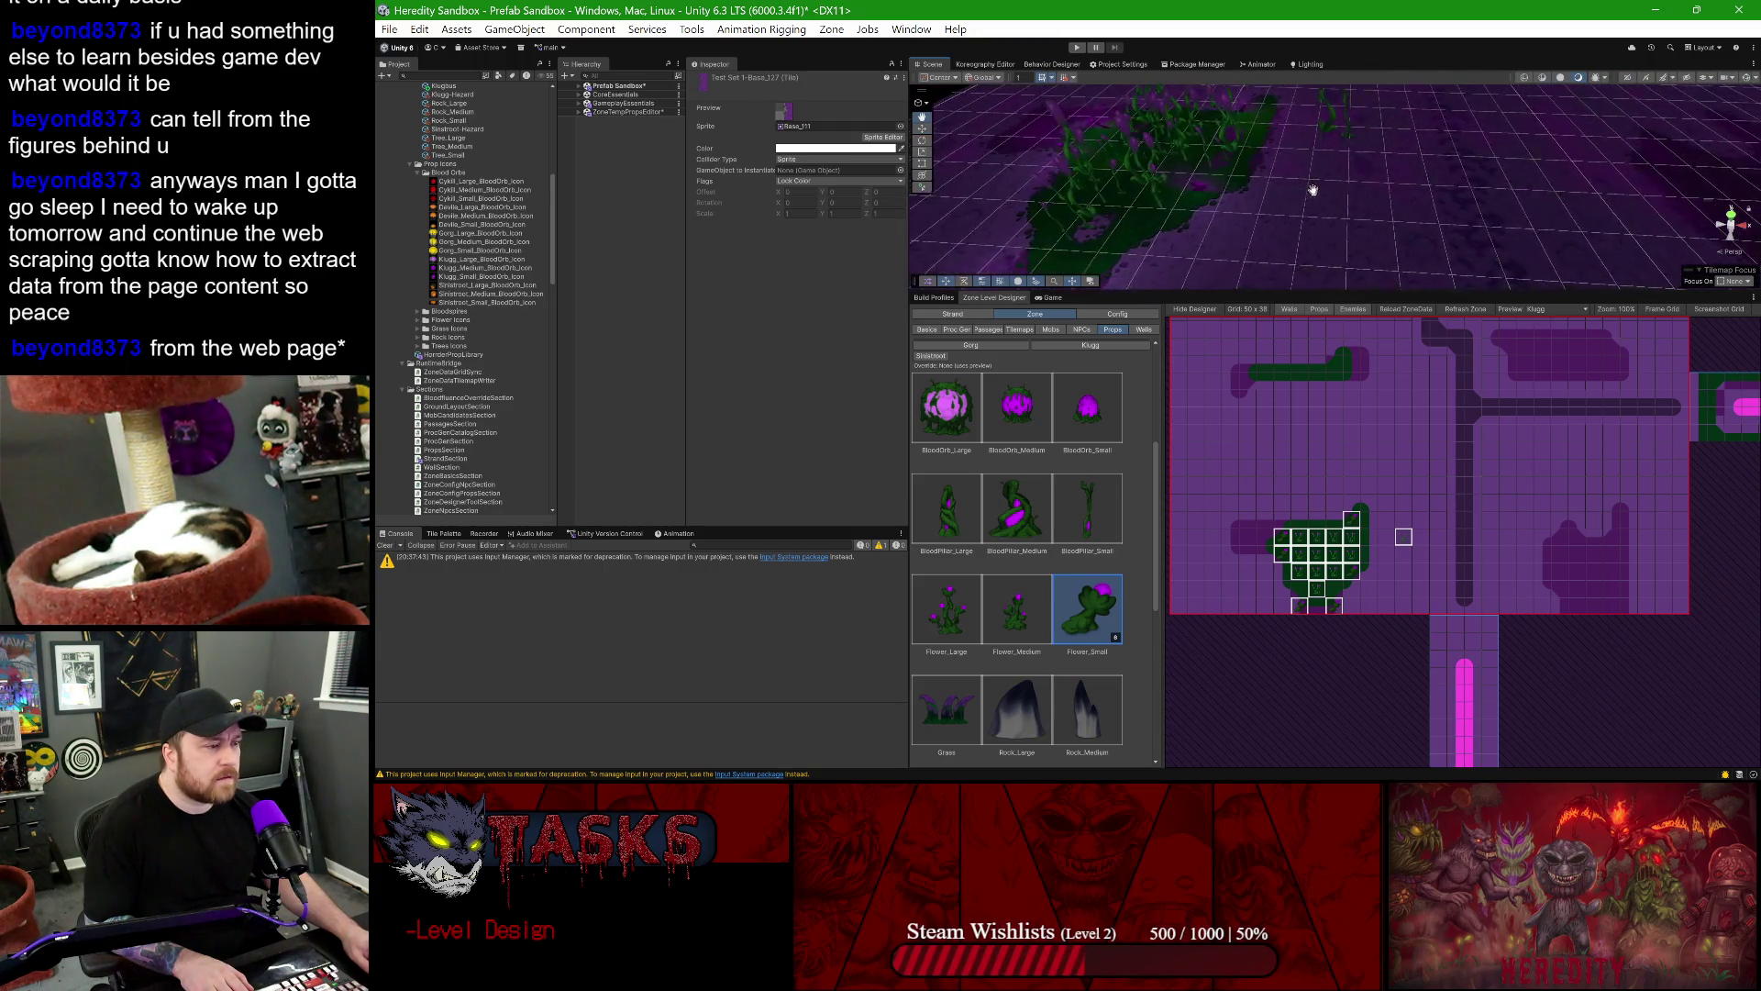
{"action": "scroll", "coordinate": [1313, 190], "scroll_direction": "up", "scroll_amount": 2}
{"action": "scroll", "coordinate": [1313, 190], "scroll_direction": "up", "scroll_amount": 2}
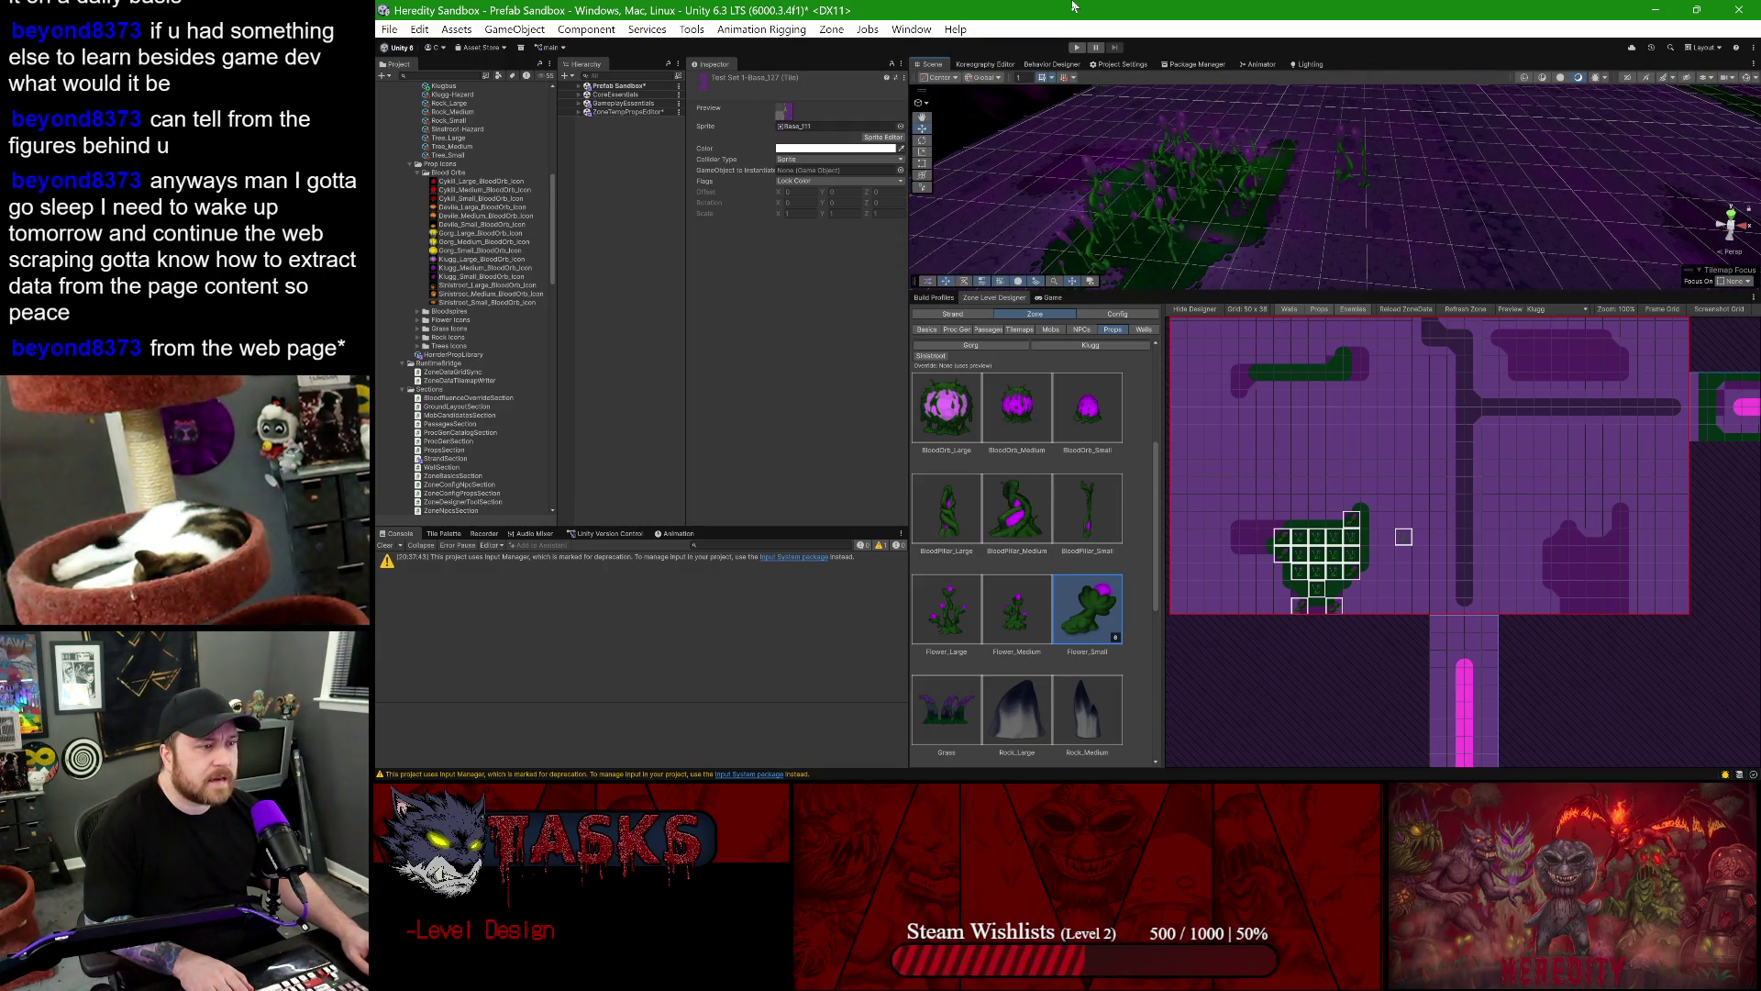
{"action": "left_click", "coordinate": [1242, 761]}
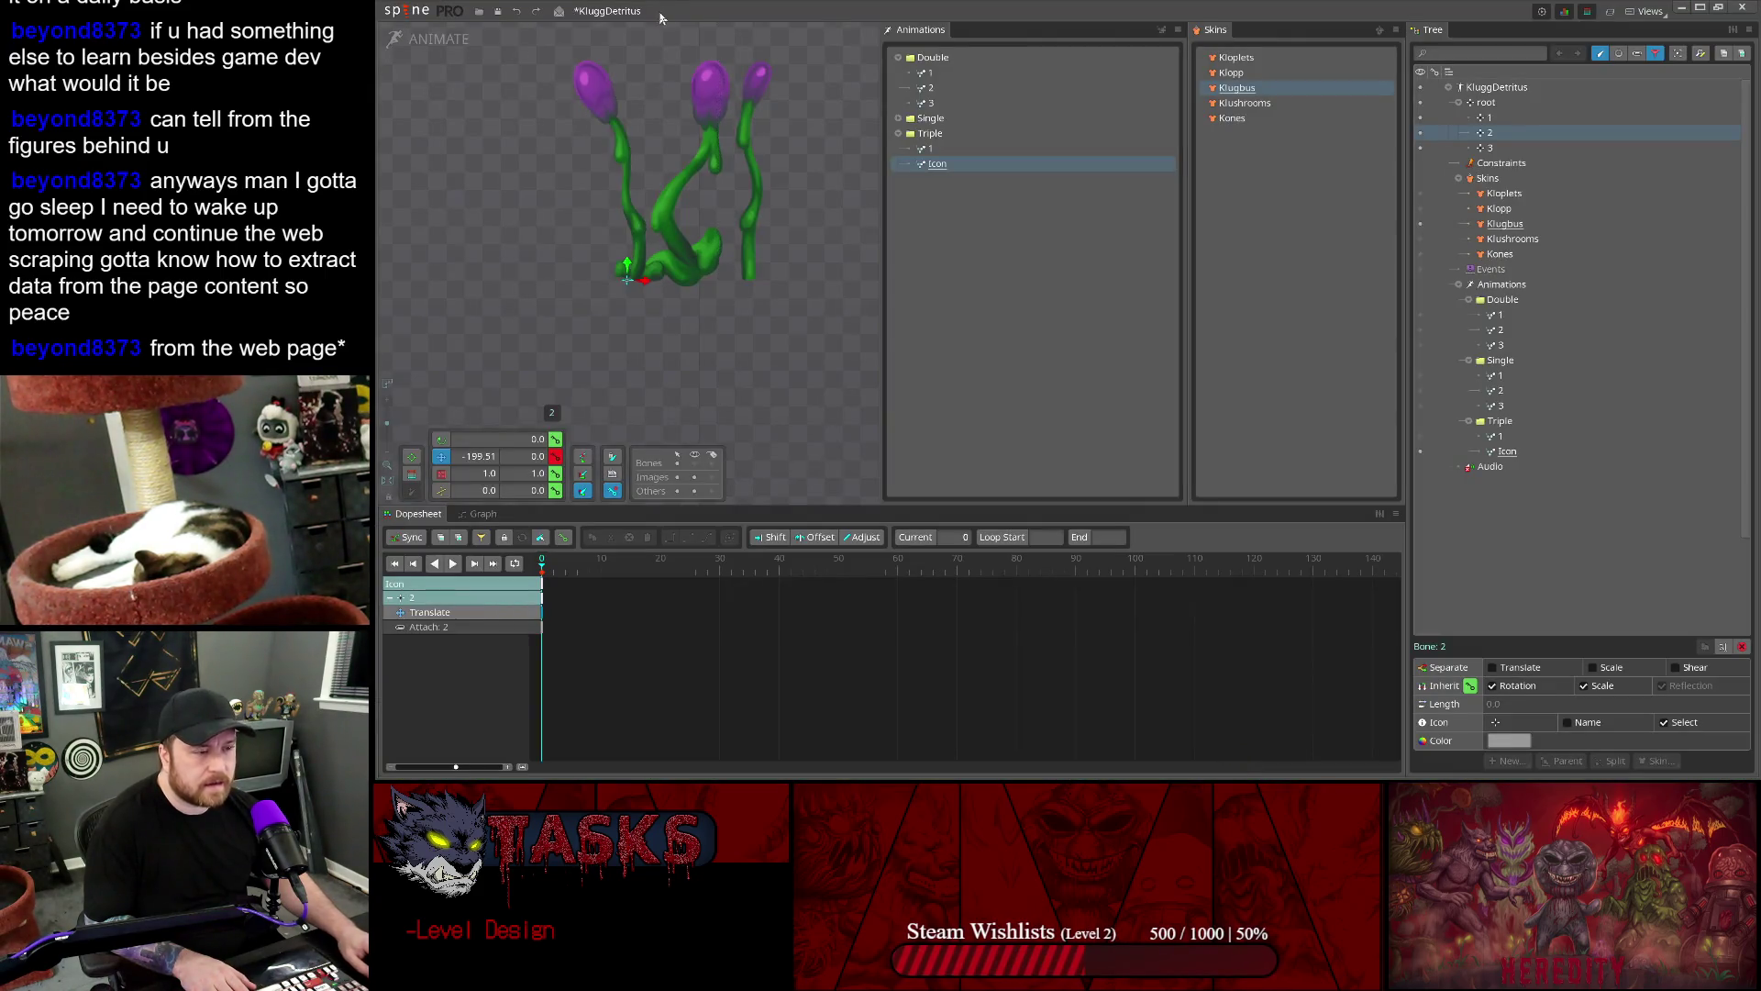
- Switch Spine to Setup mode, show all slots and attachments, and activate the Klugbus skin
{"action": "left_click", "coordinate": [413, 48]}
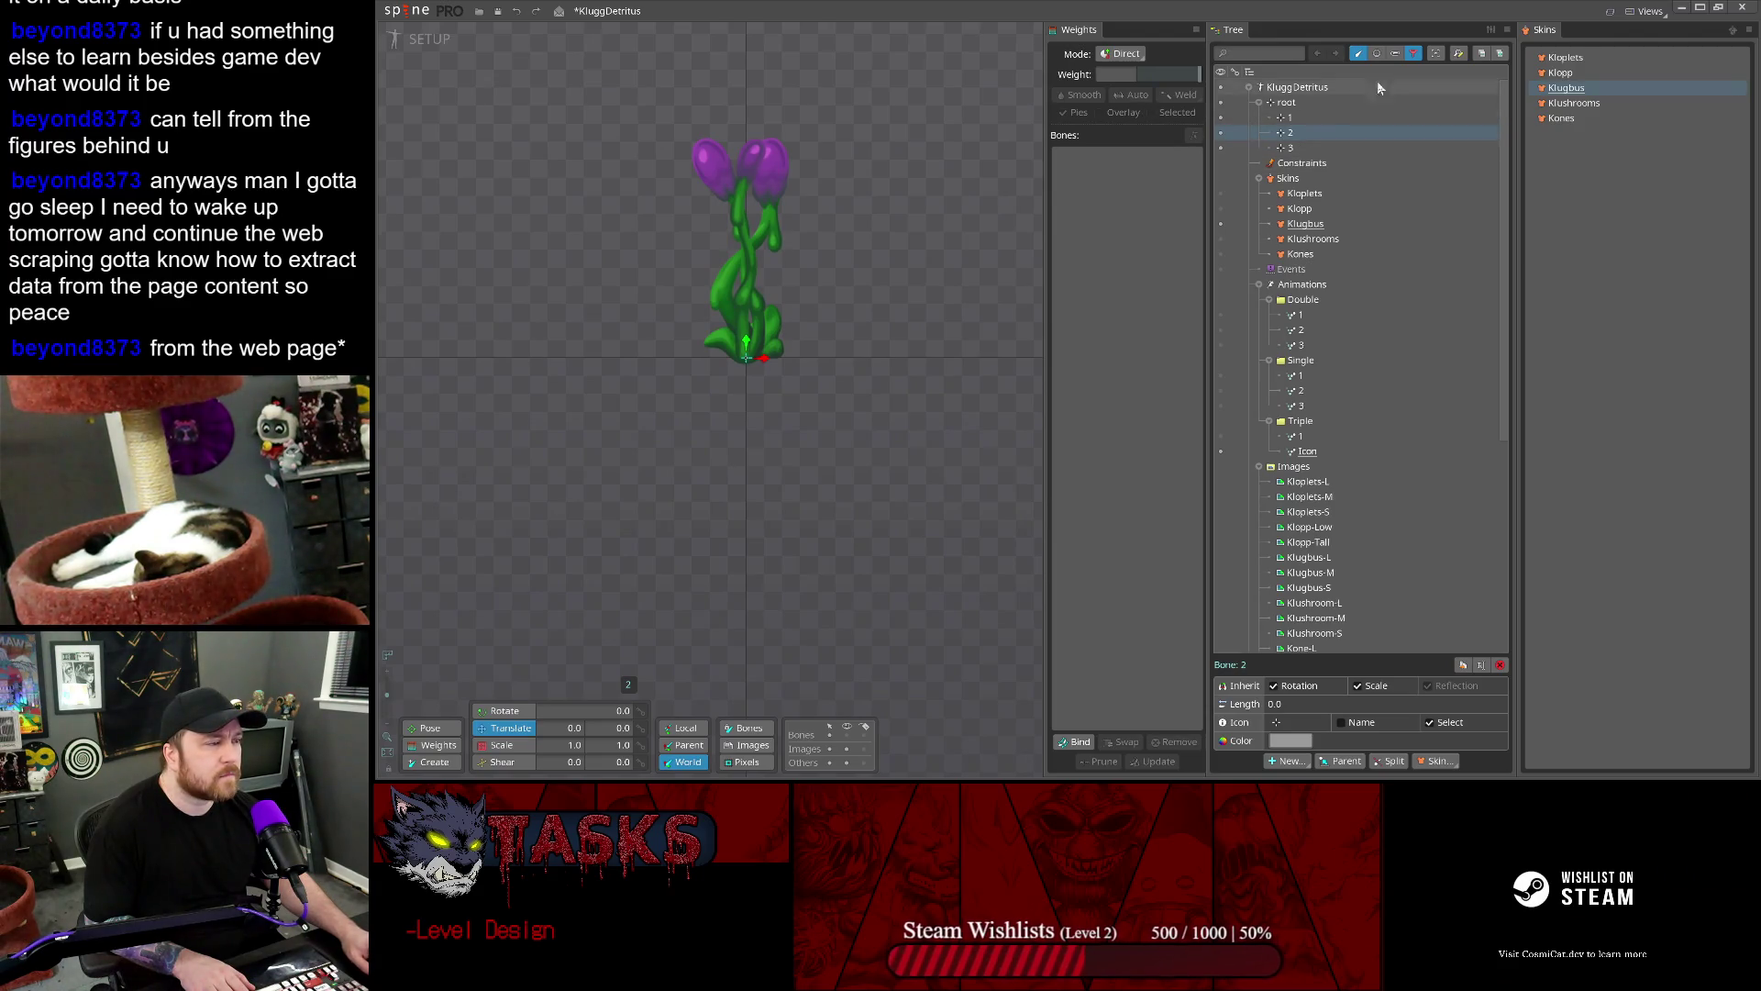
{"action": "left_click", "coordinate": [1359, 53]}
{"action": "scroll", "coordinate": [1308, 468], "scroll_direction": "down", "scroll_amount": 4}
{"action": "left_click", "coordinate": [1308, 468]}
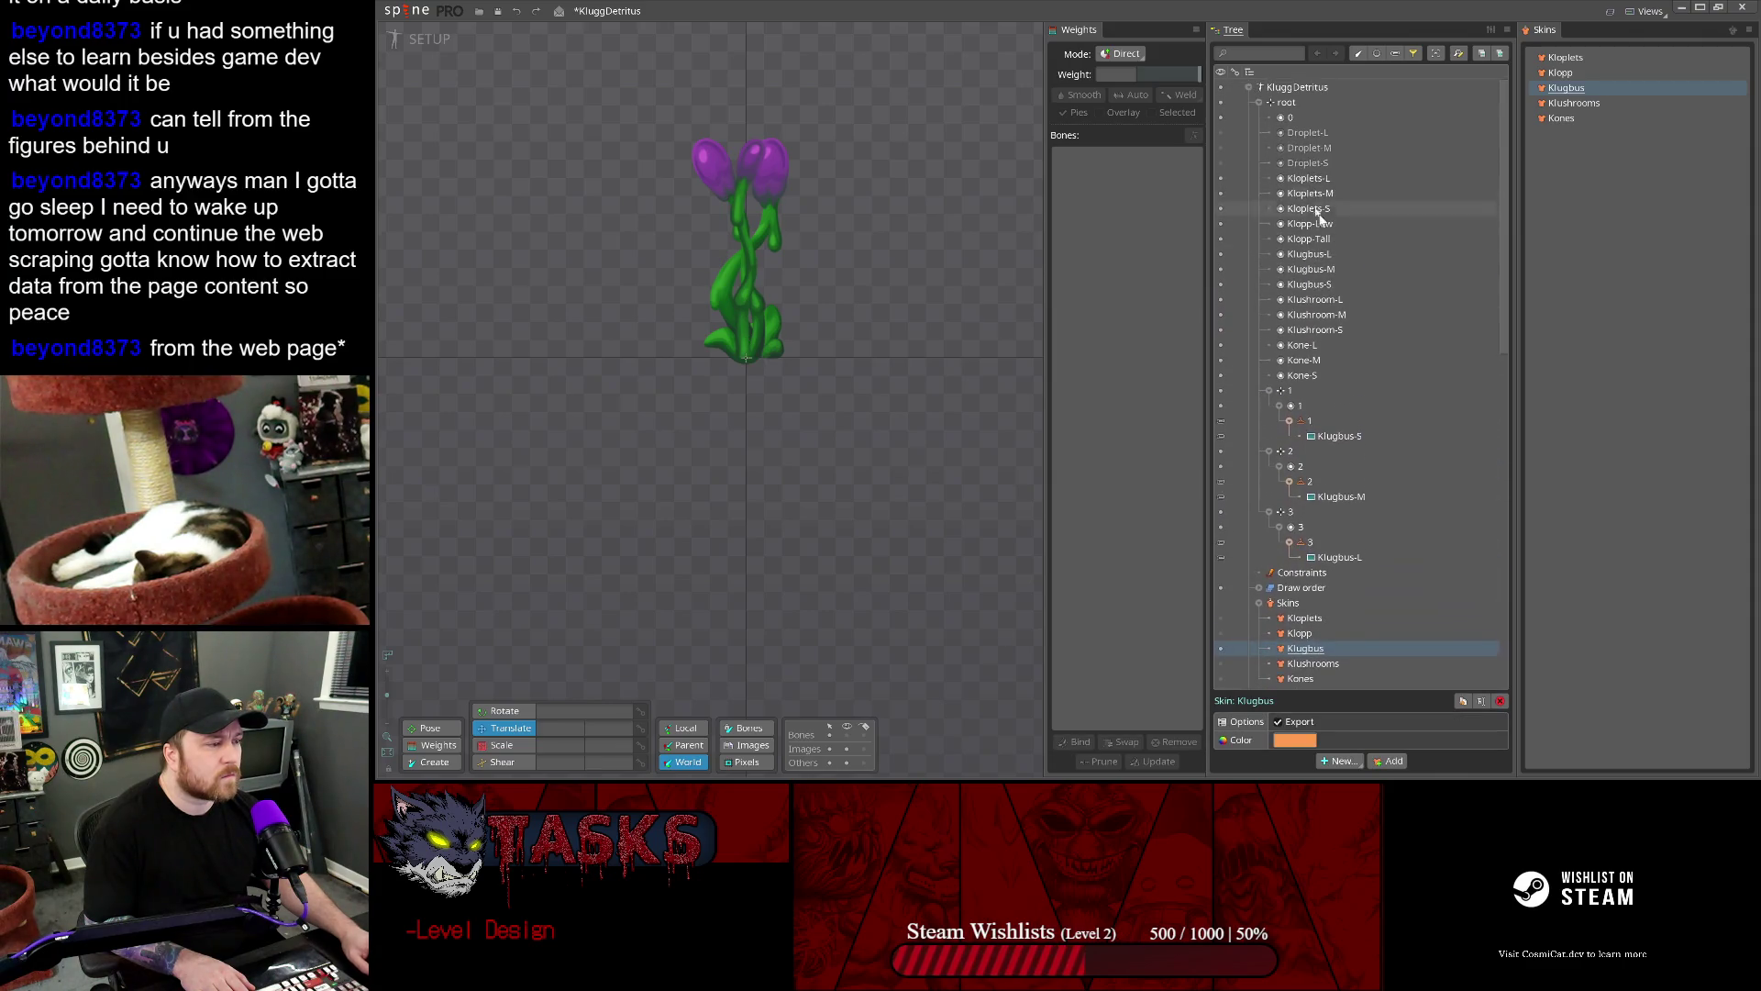
{"action": "scroll", "coordinate": [1321, 321], "scroll_direction": "up", "scroll_amount": 4}
{"action": "scroll", "coordinate": [1249, 542], "scroll_direction": "down", "scroll_amount": 2}
{"action": "scroll", "coordinate": [1330, 302], "scroll_direction": "up", "scroll_amount": 2}
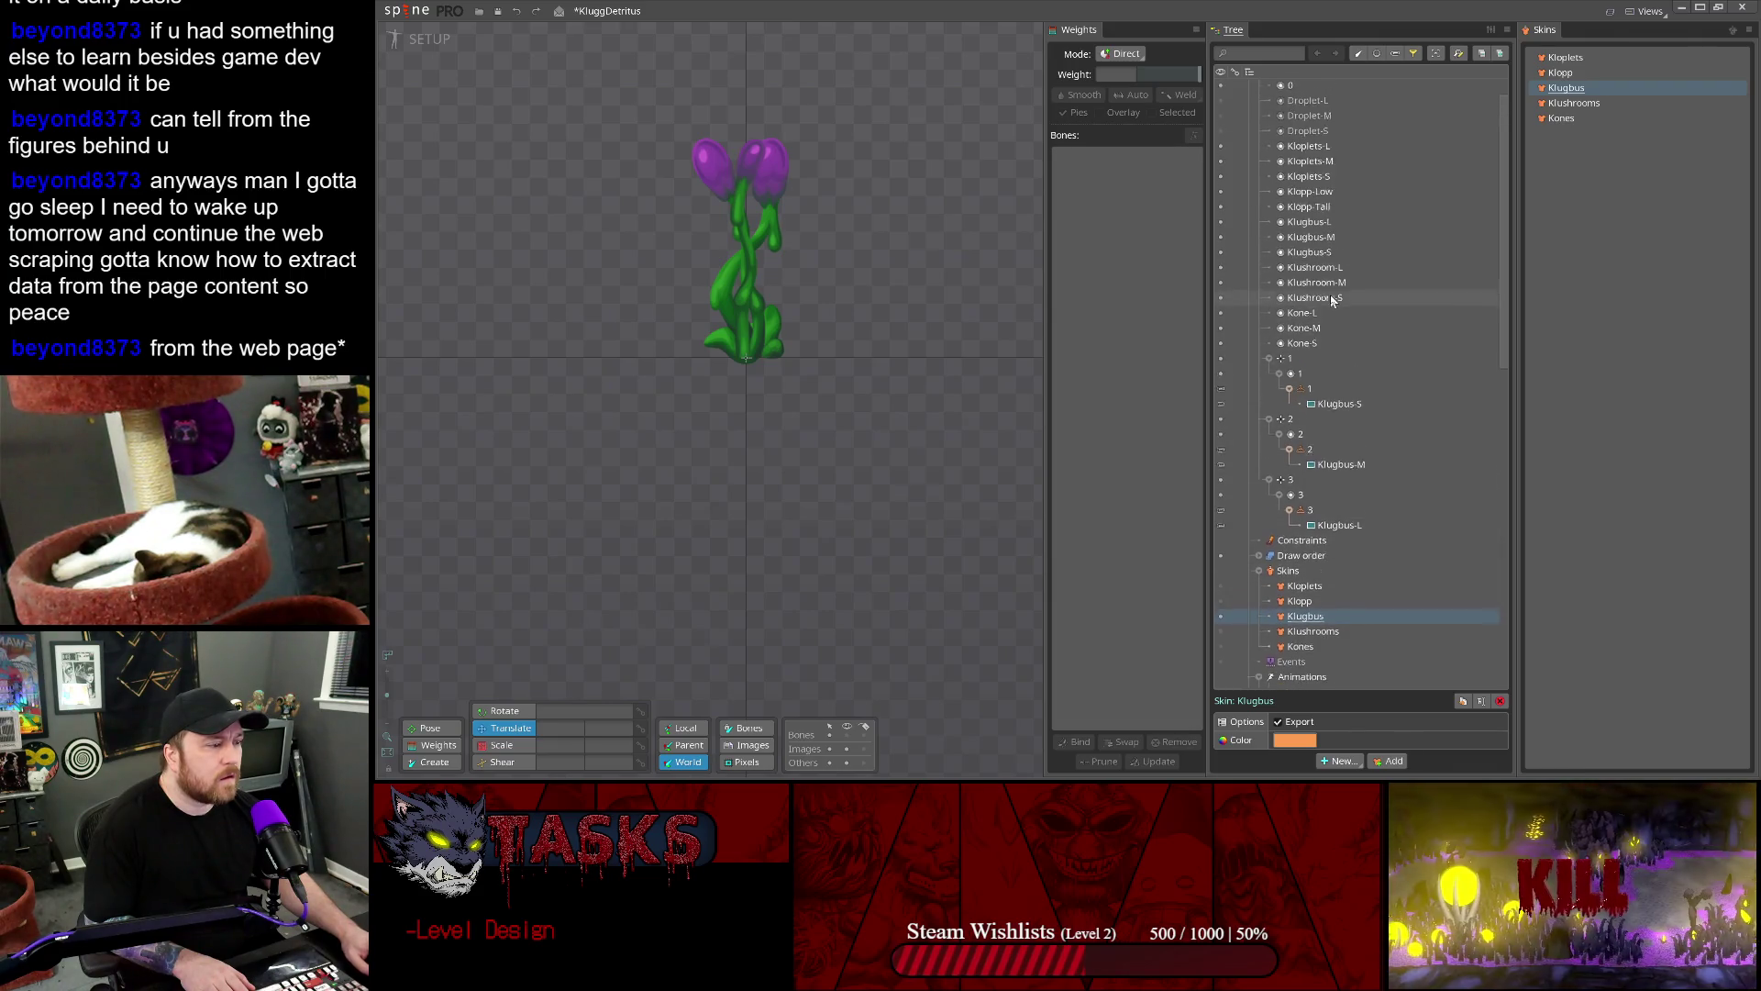
{"action": "left_click", "coordinate": [1559, 89], "text": "ctrl"}
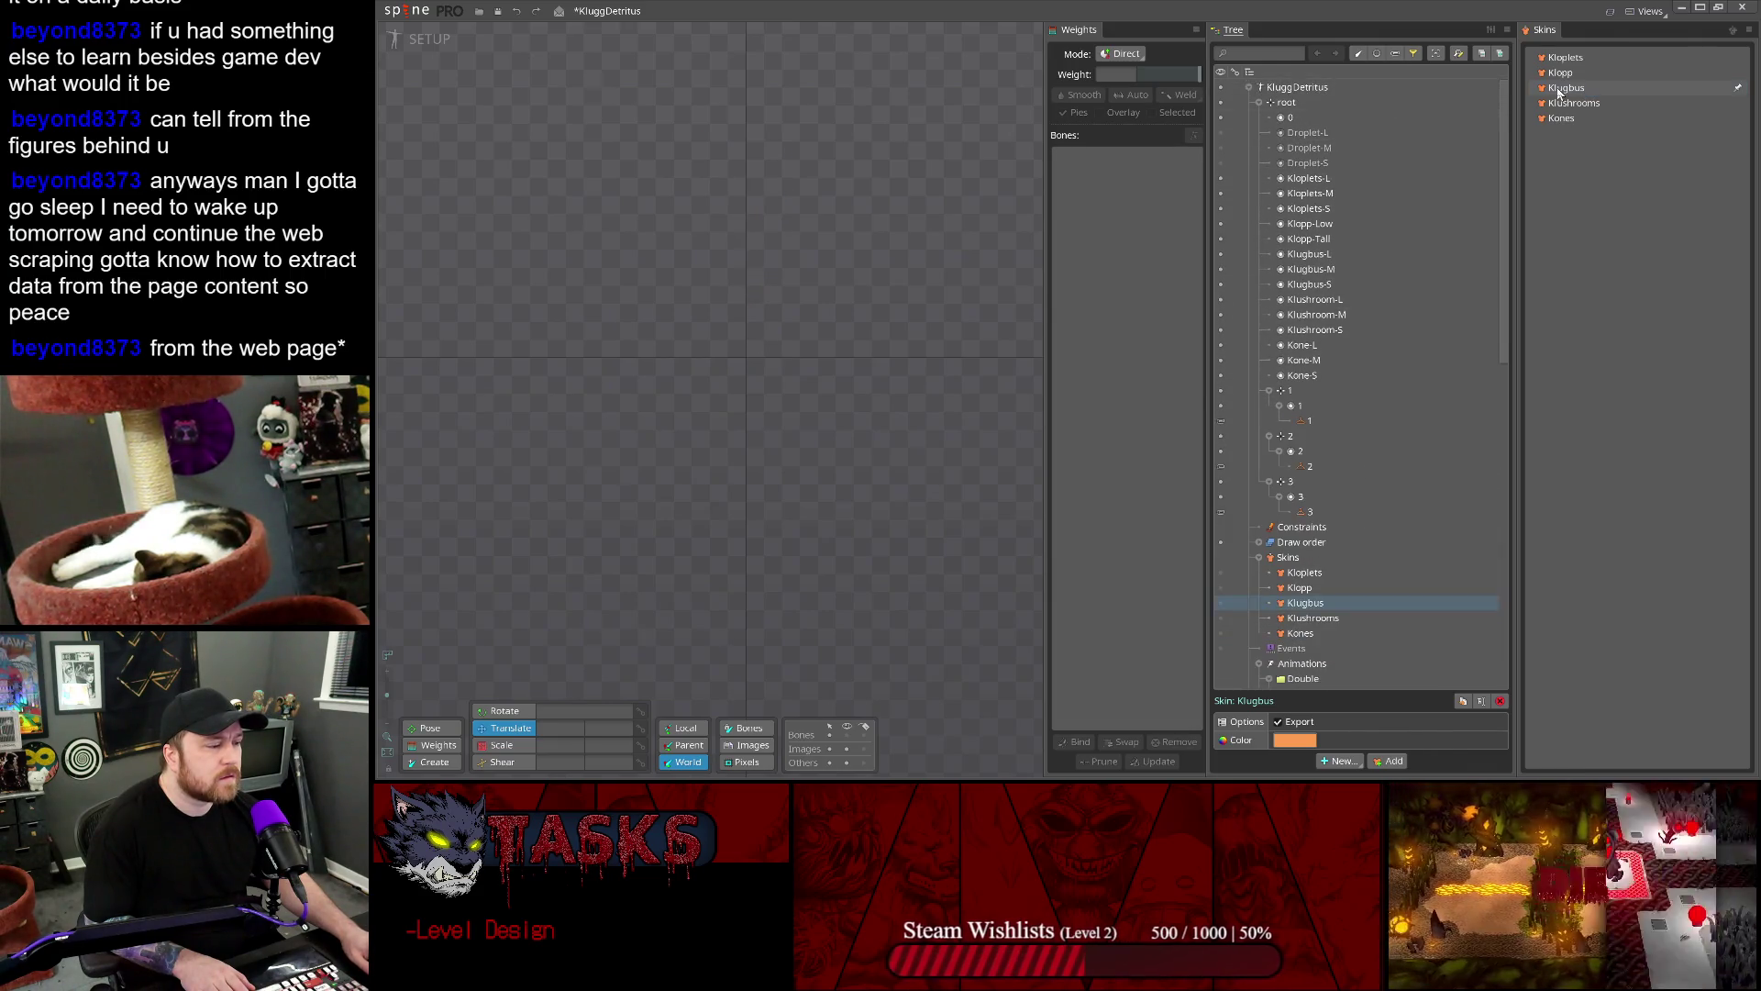
{"action": "left_click", "coordinate": [1559, 89]}
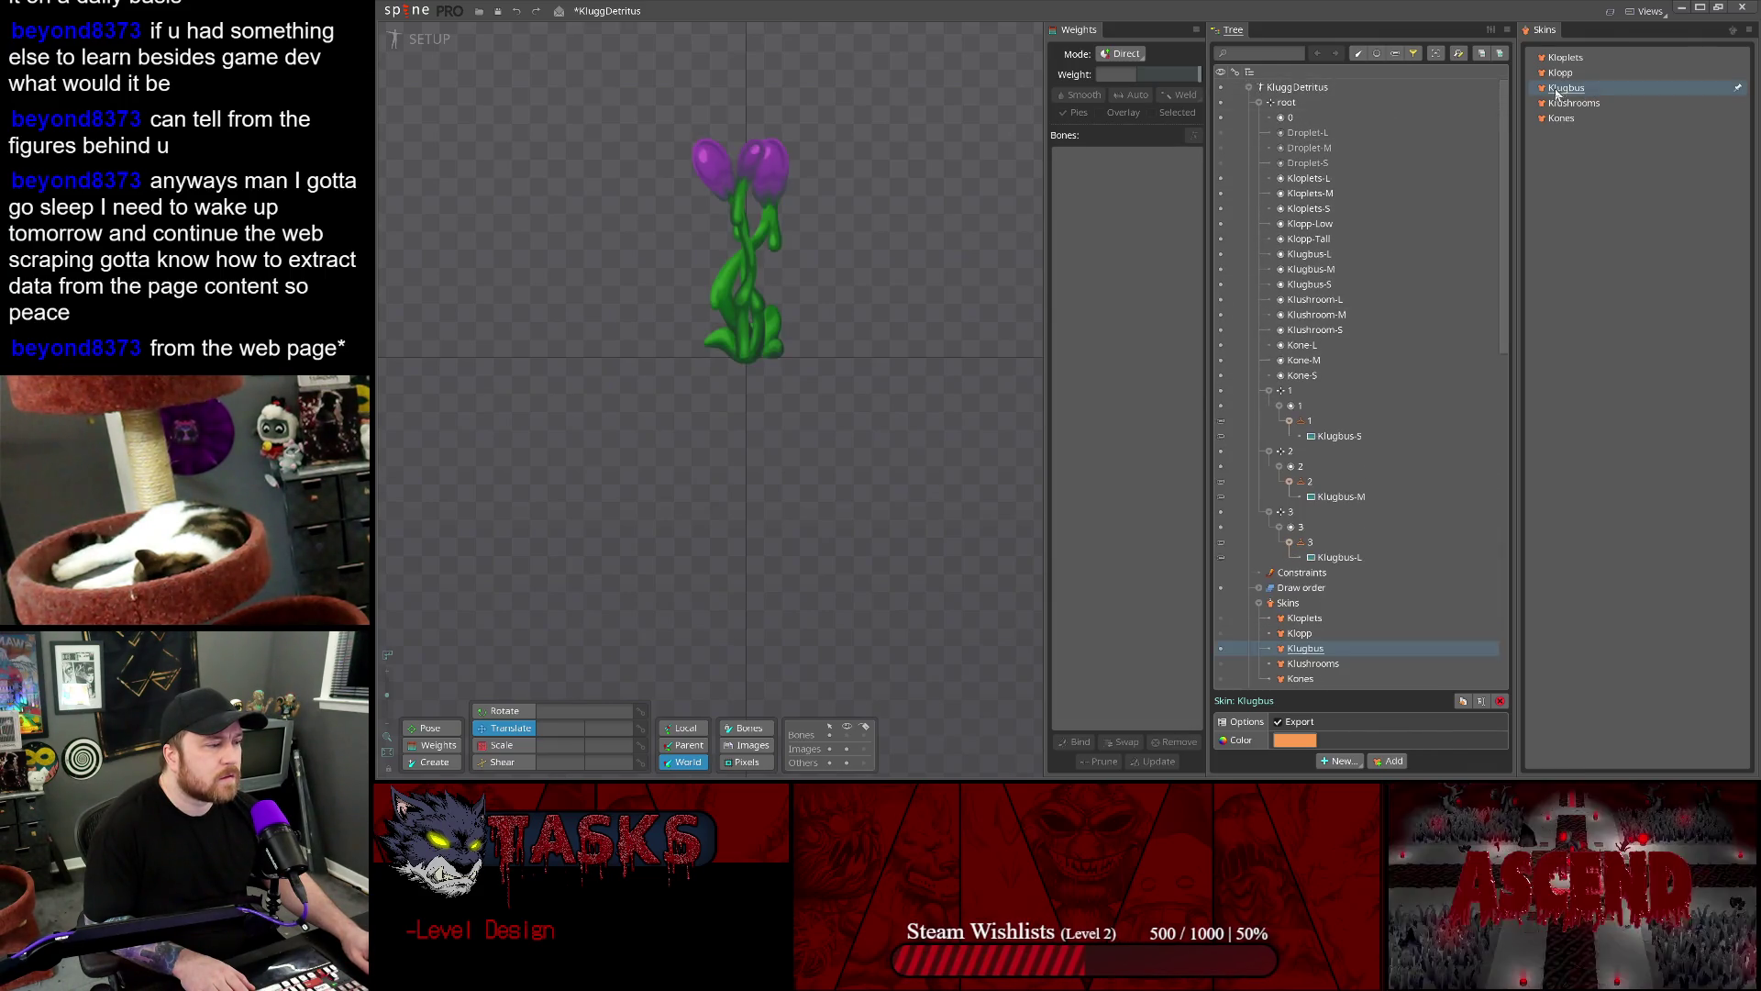
{"action": "left_click", "coordinate": [1392, 55]}
{"action": "left_click", "coordinate": [1393, 55]}
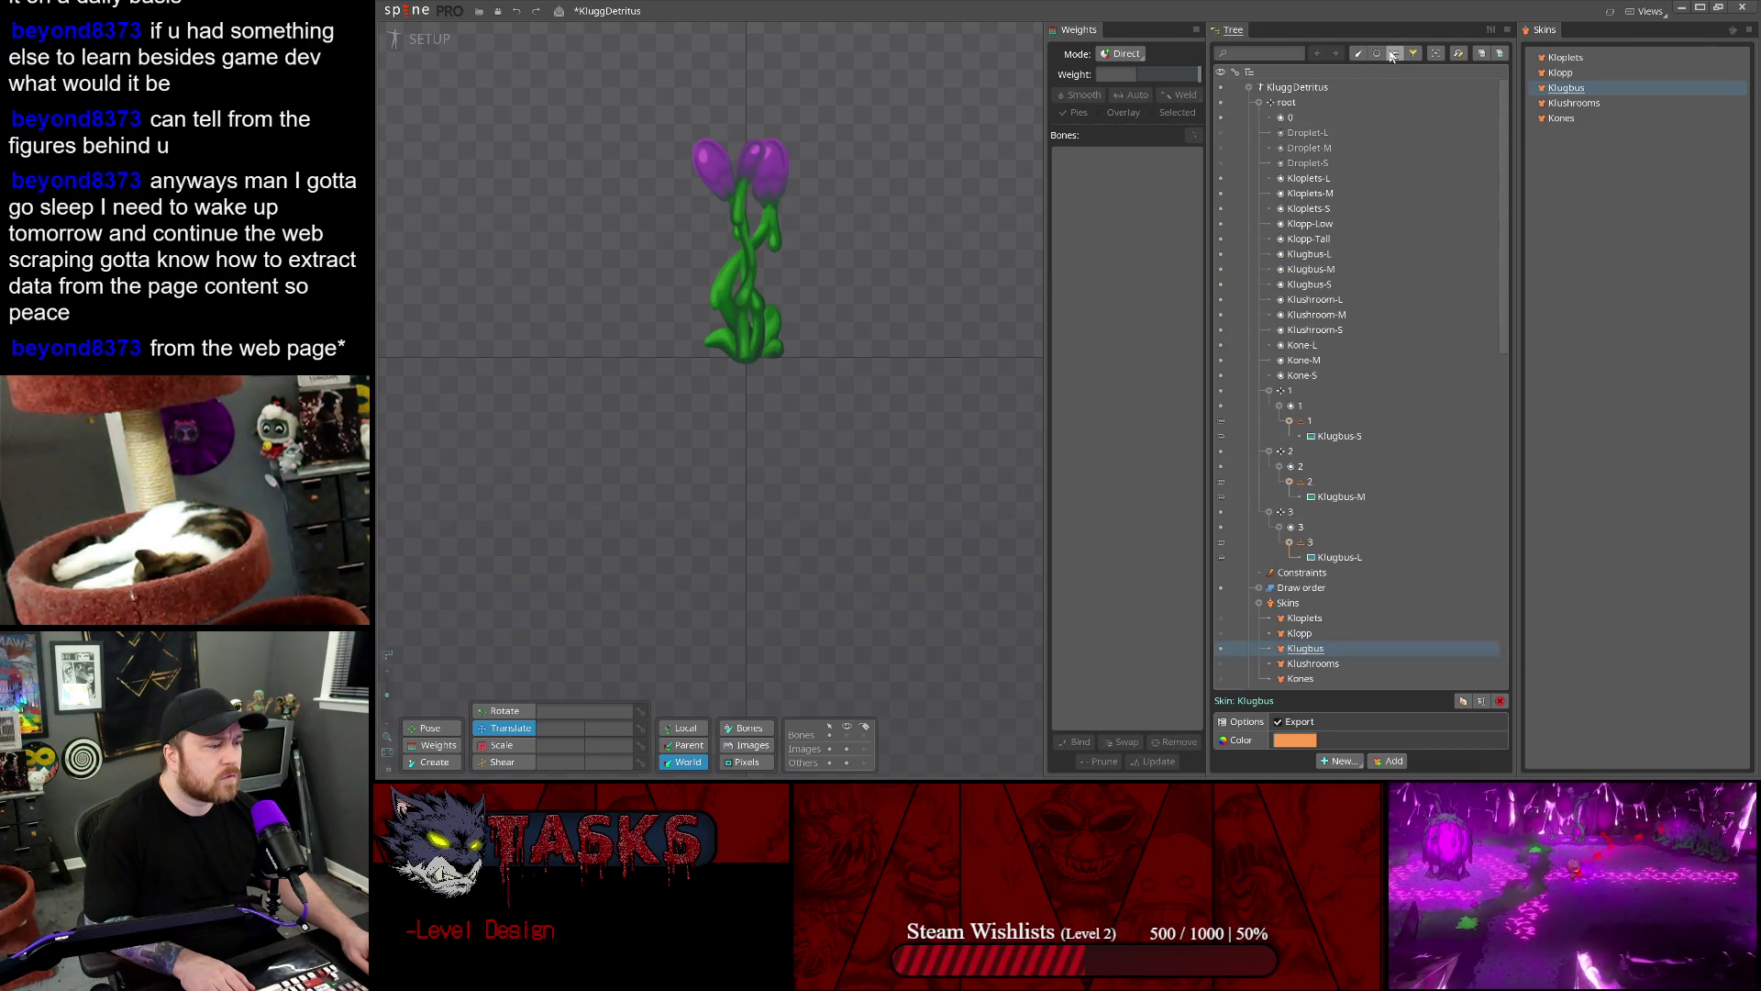
- Select the Klugbus-S, Klugbus-M and Klugbus-L attachments and bring up their colour settings
{"action": "left_click", "coordinate": [1339, 436]}
{"action": "scroll", "coordinate": [1339, 385], "scroll_direction": "down", "scroll_amount": 4}
{"action": "left_click", "coordinate": [1339, 314], "text": "ctrl"}
{"action": "left_click", "coordinate": [1339, 375], "text": "ctrl"}
{"action": "left_click", "coordinate": [1309, 741]}
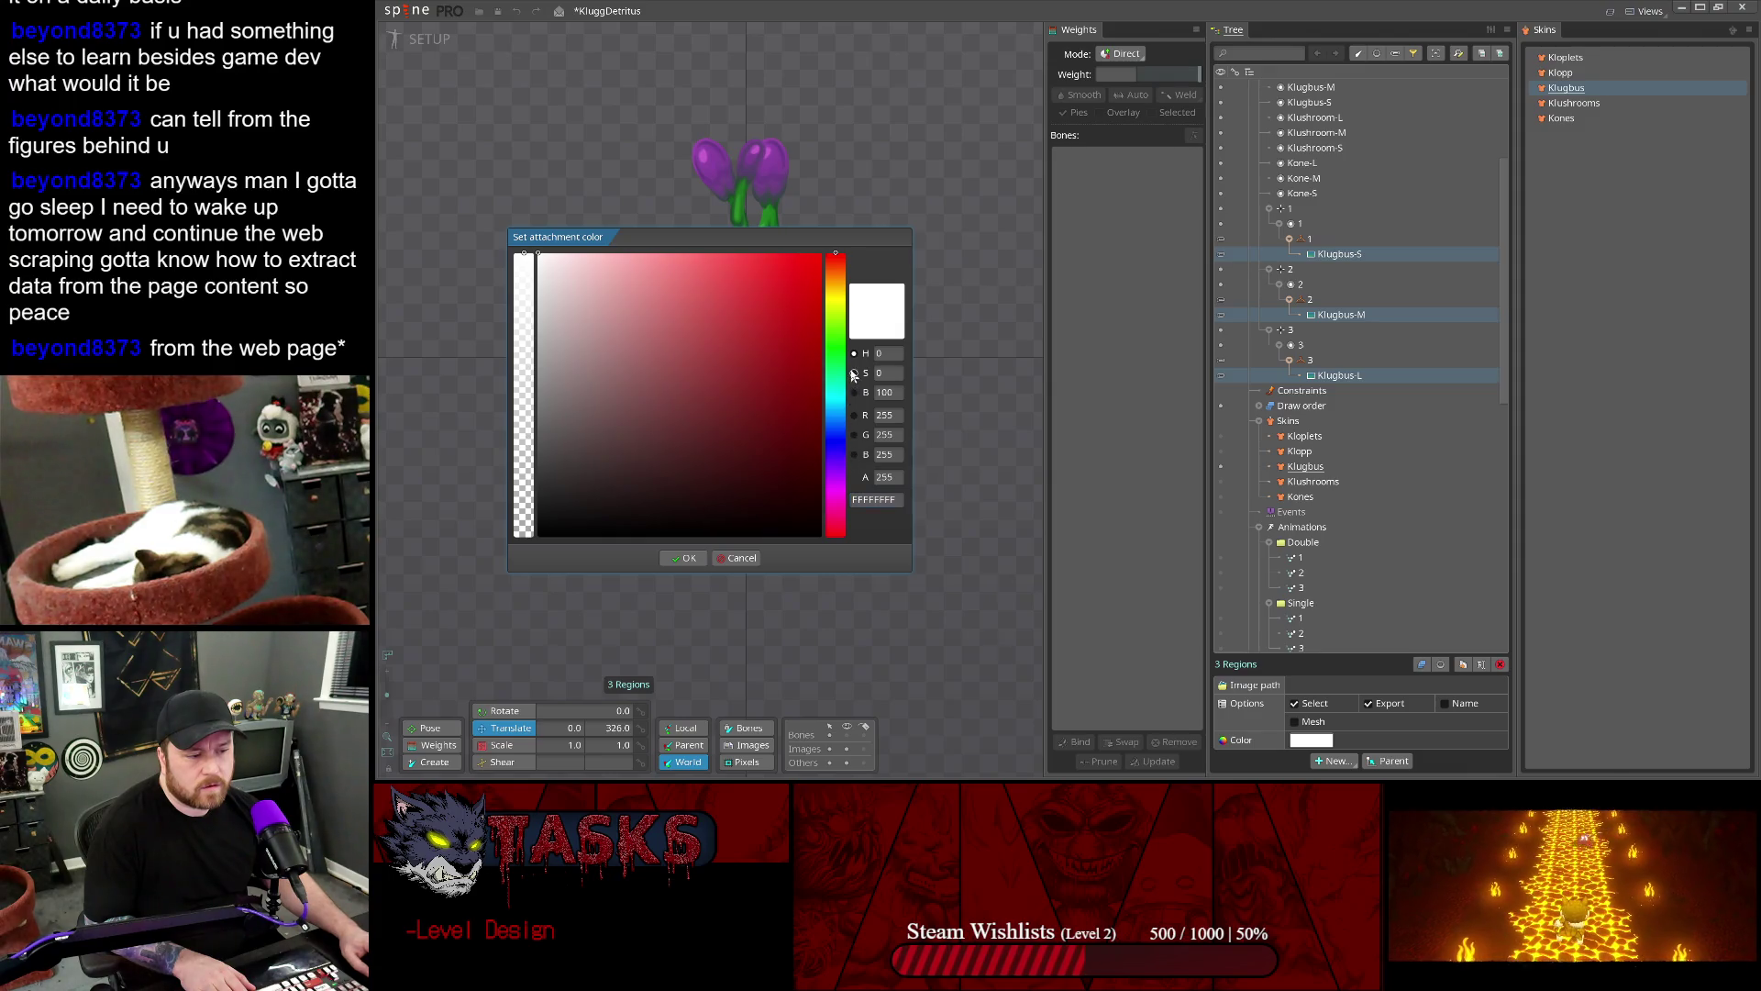
- Darken the Klugbus attachments' tint to brightness 50 and save the KluggDetritus project
{"action": "left_click", "coordinate": [854, 374]}
{"action": "left_click", "coordinate": [854, 392]}
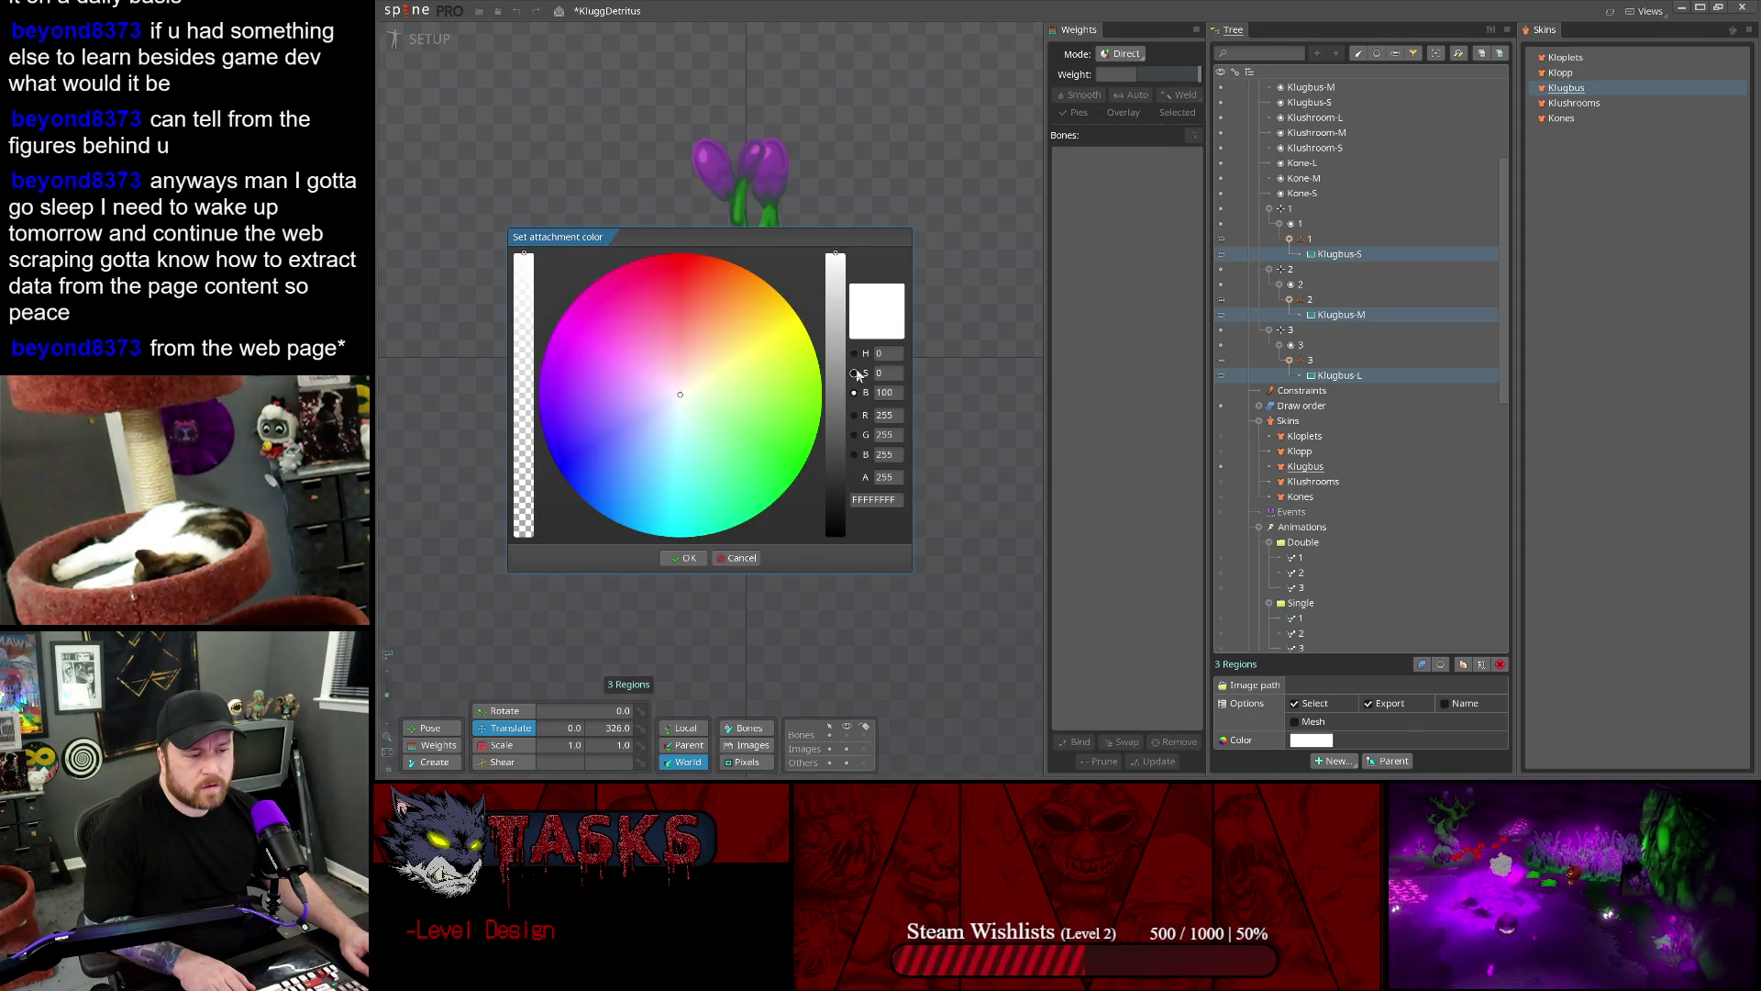
{"action": "left_click", "coordinate": [855, 373]}
{"action": "double_click", "coordinate": [889, 390]}
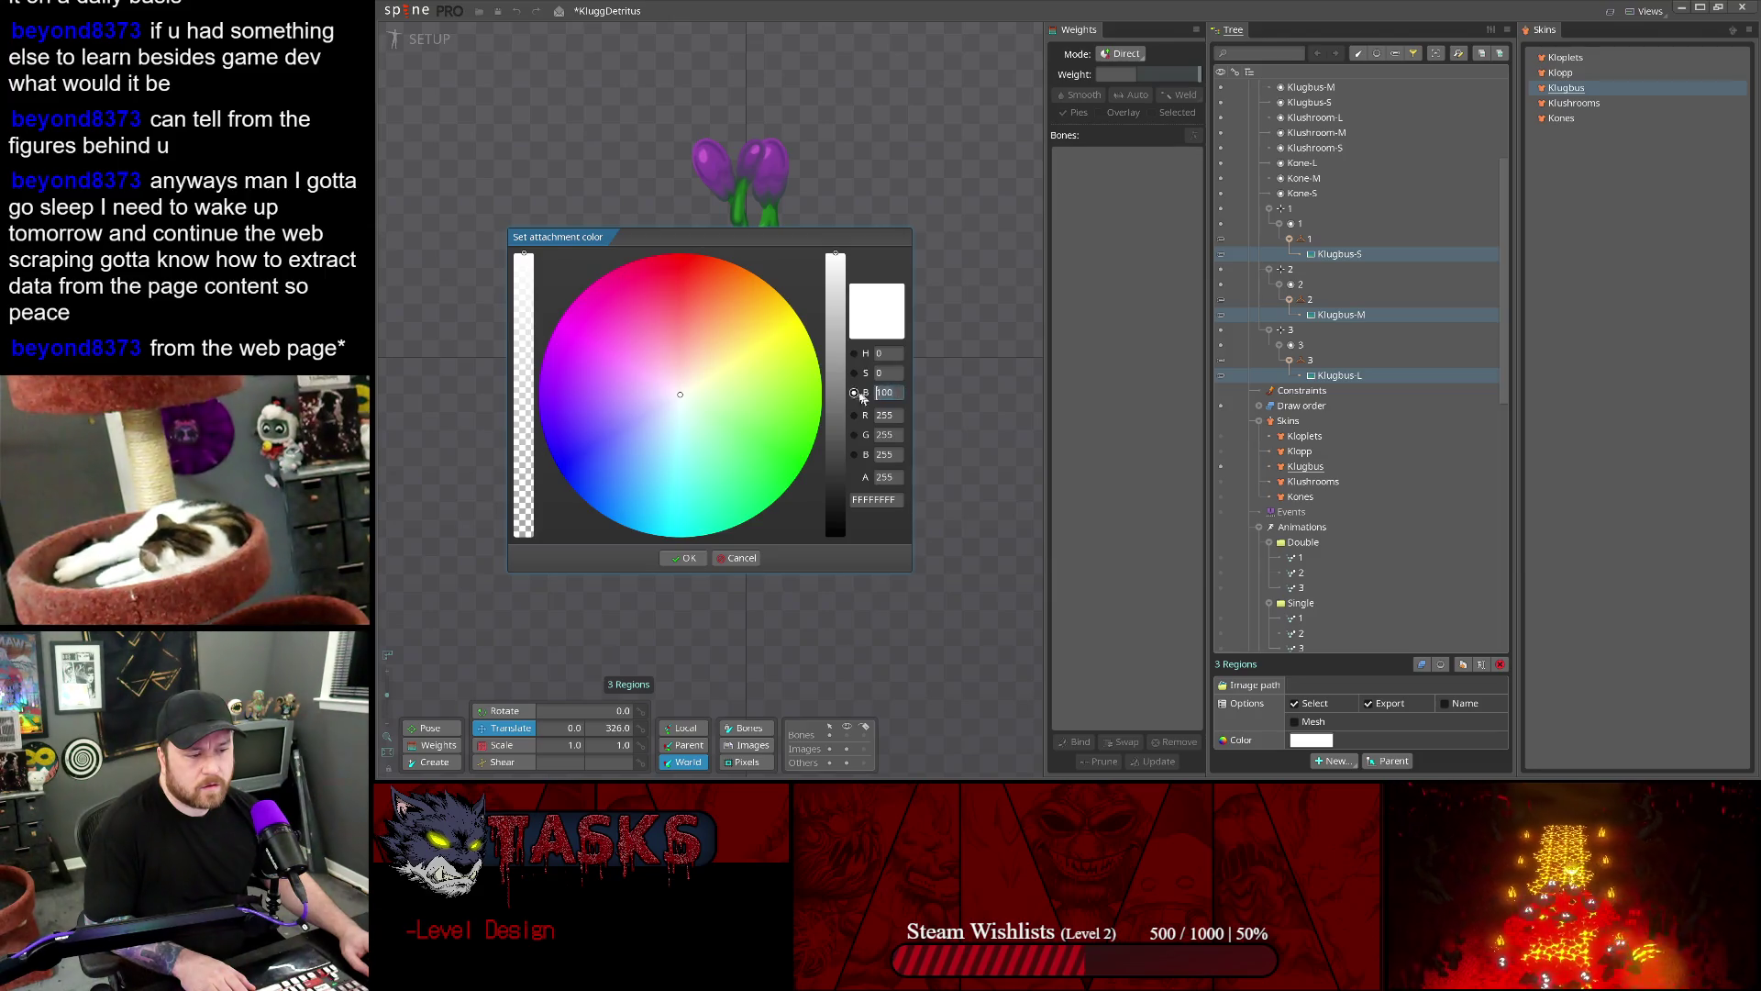
{"action": "type", "text": "50"}
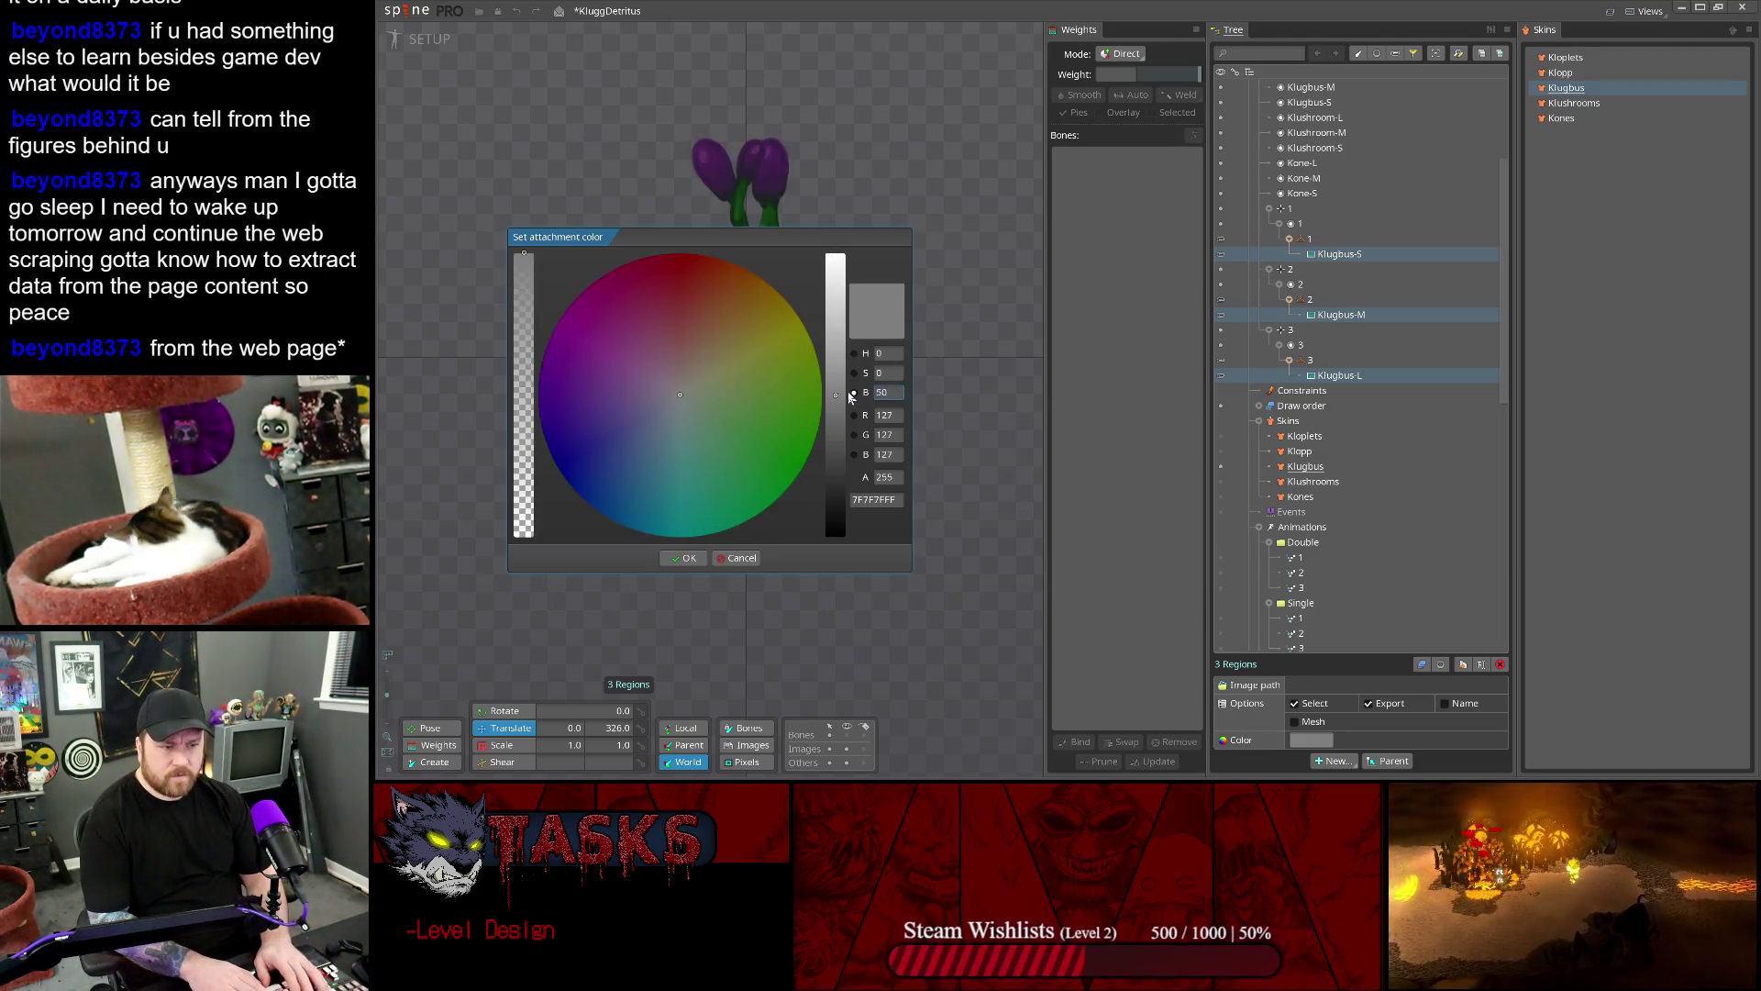
{"action": "left_click", "coordinate": [682, 560]}
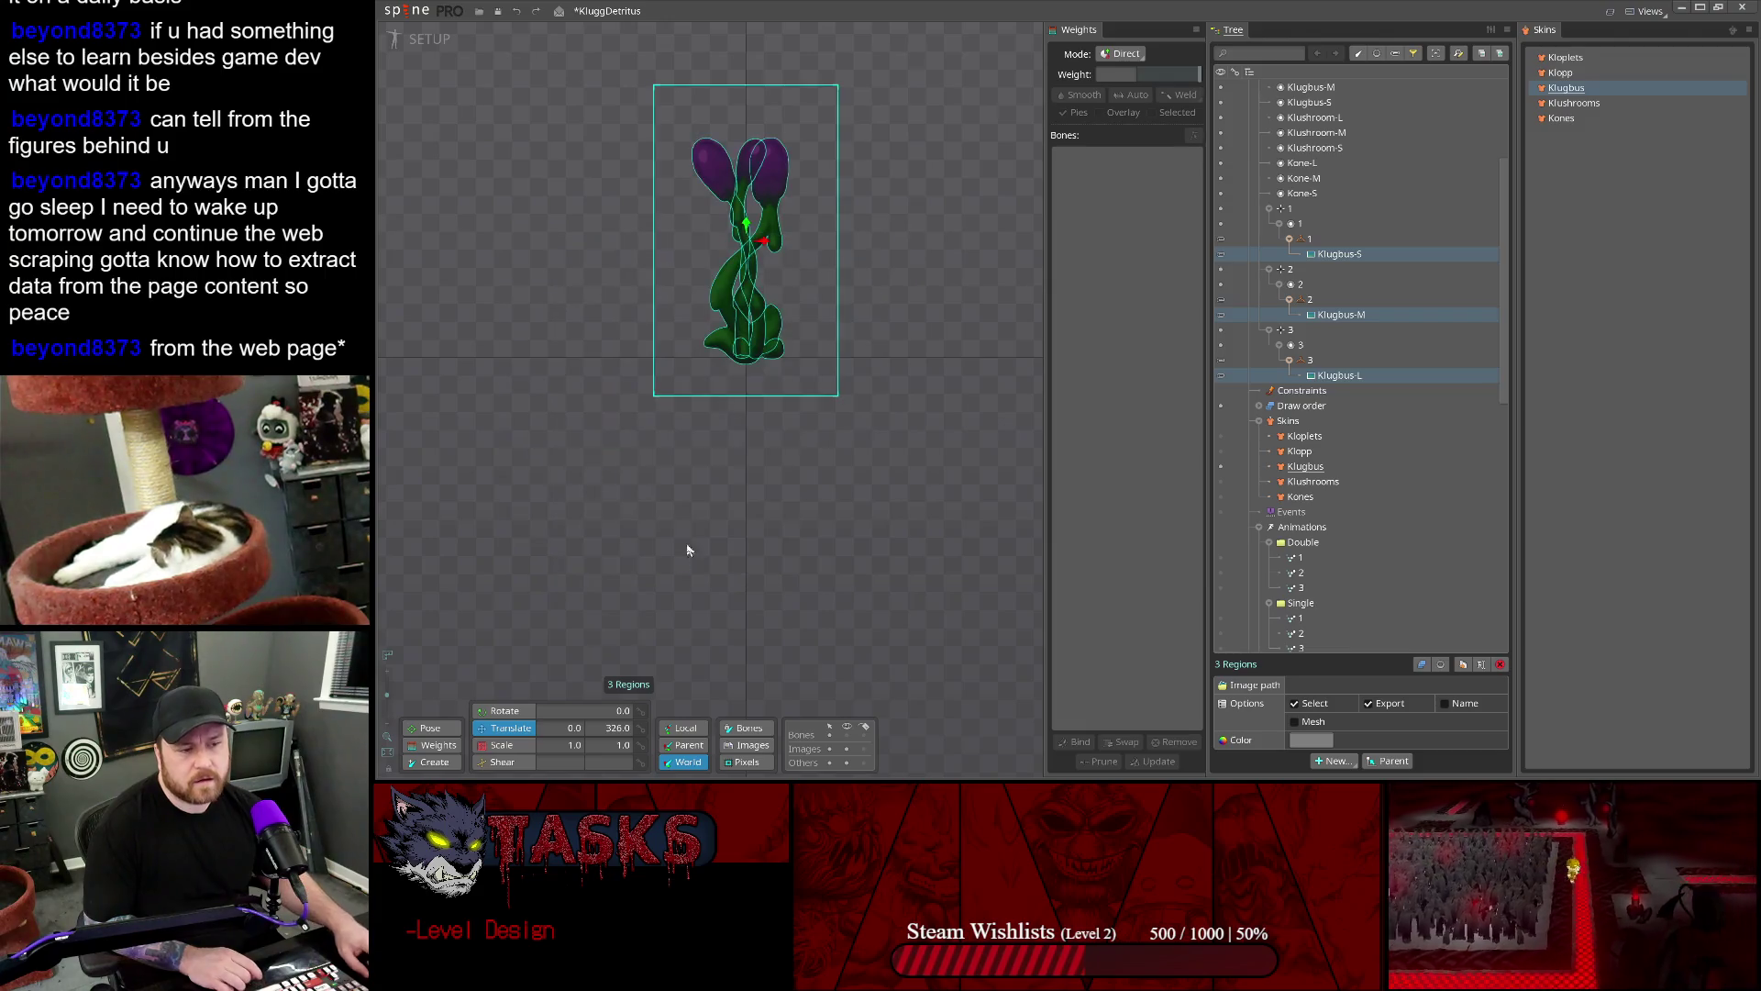
{"action": "left_click", "coordinate": [404, 11]}
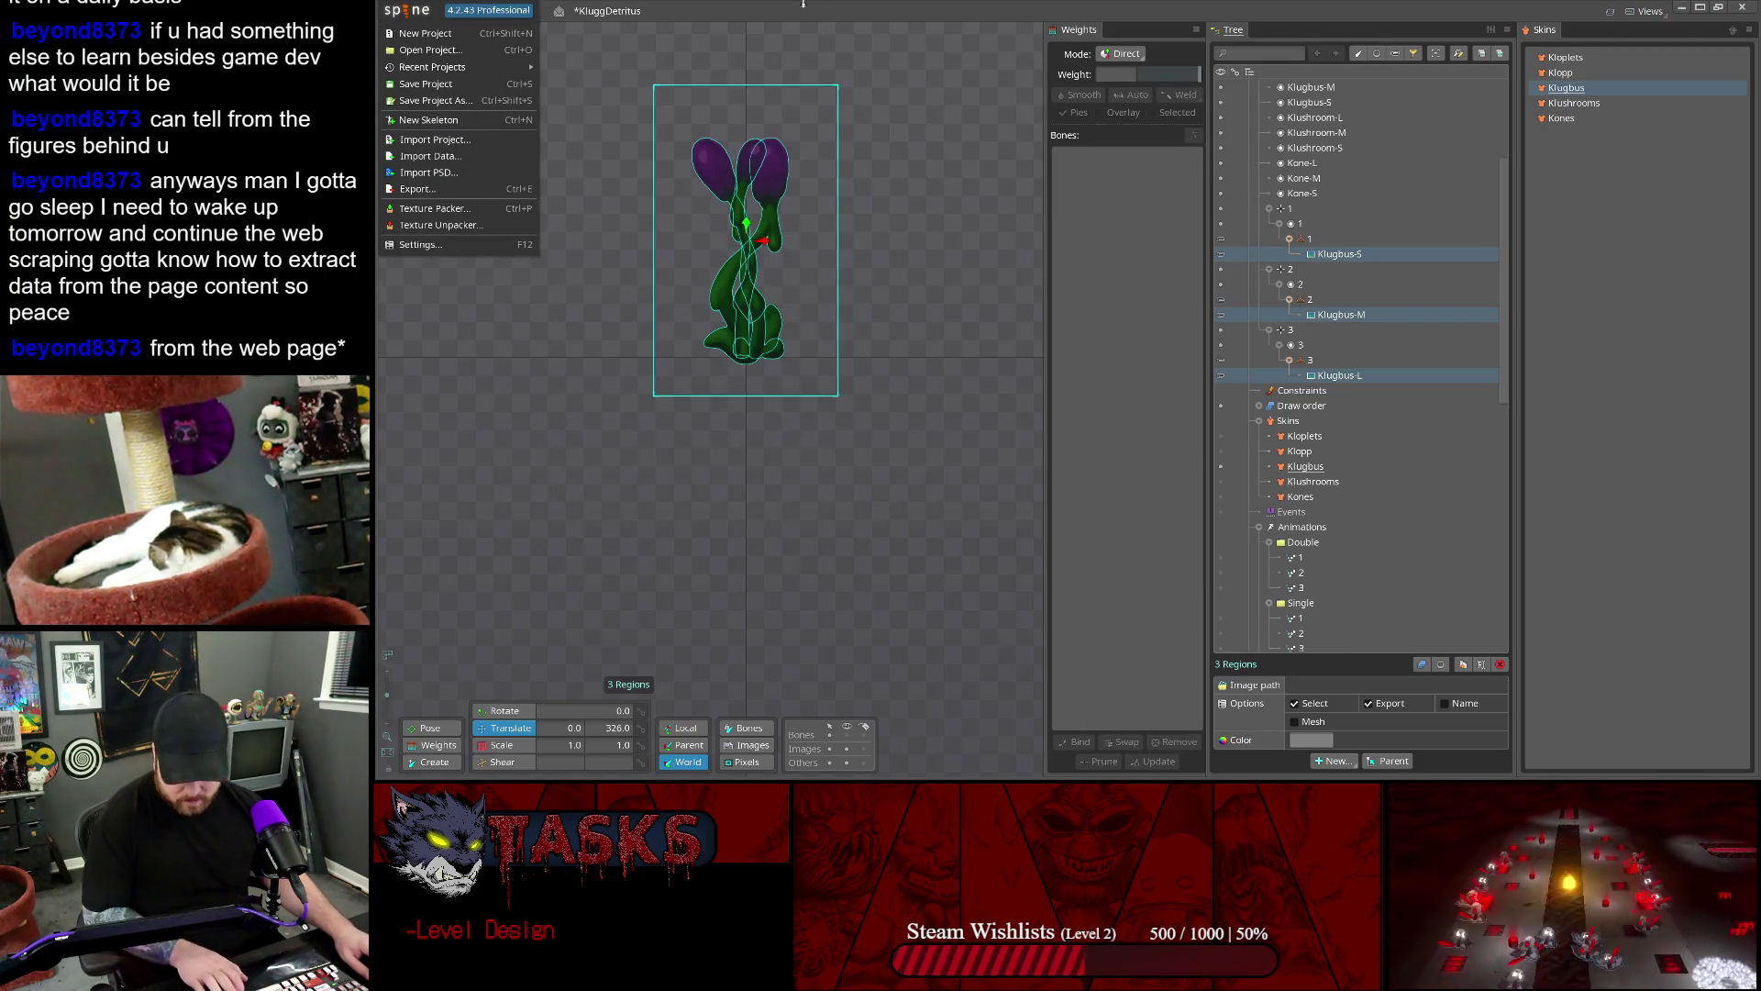
{"action": "key", "text": "ctrl+s"}
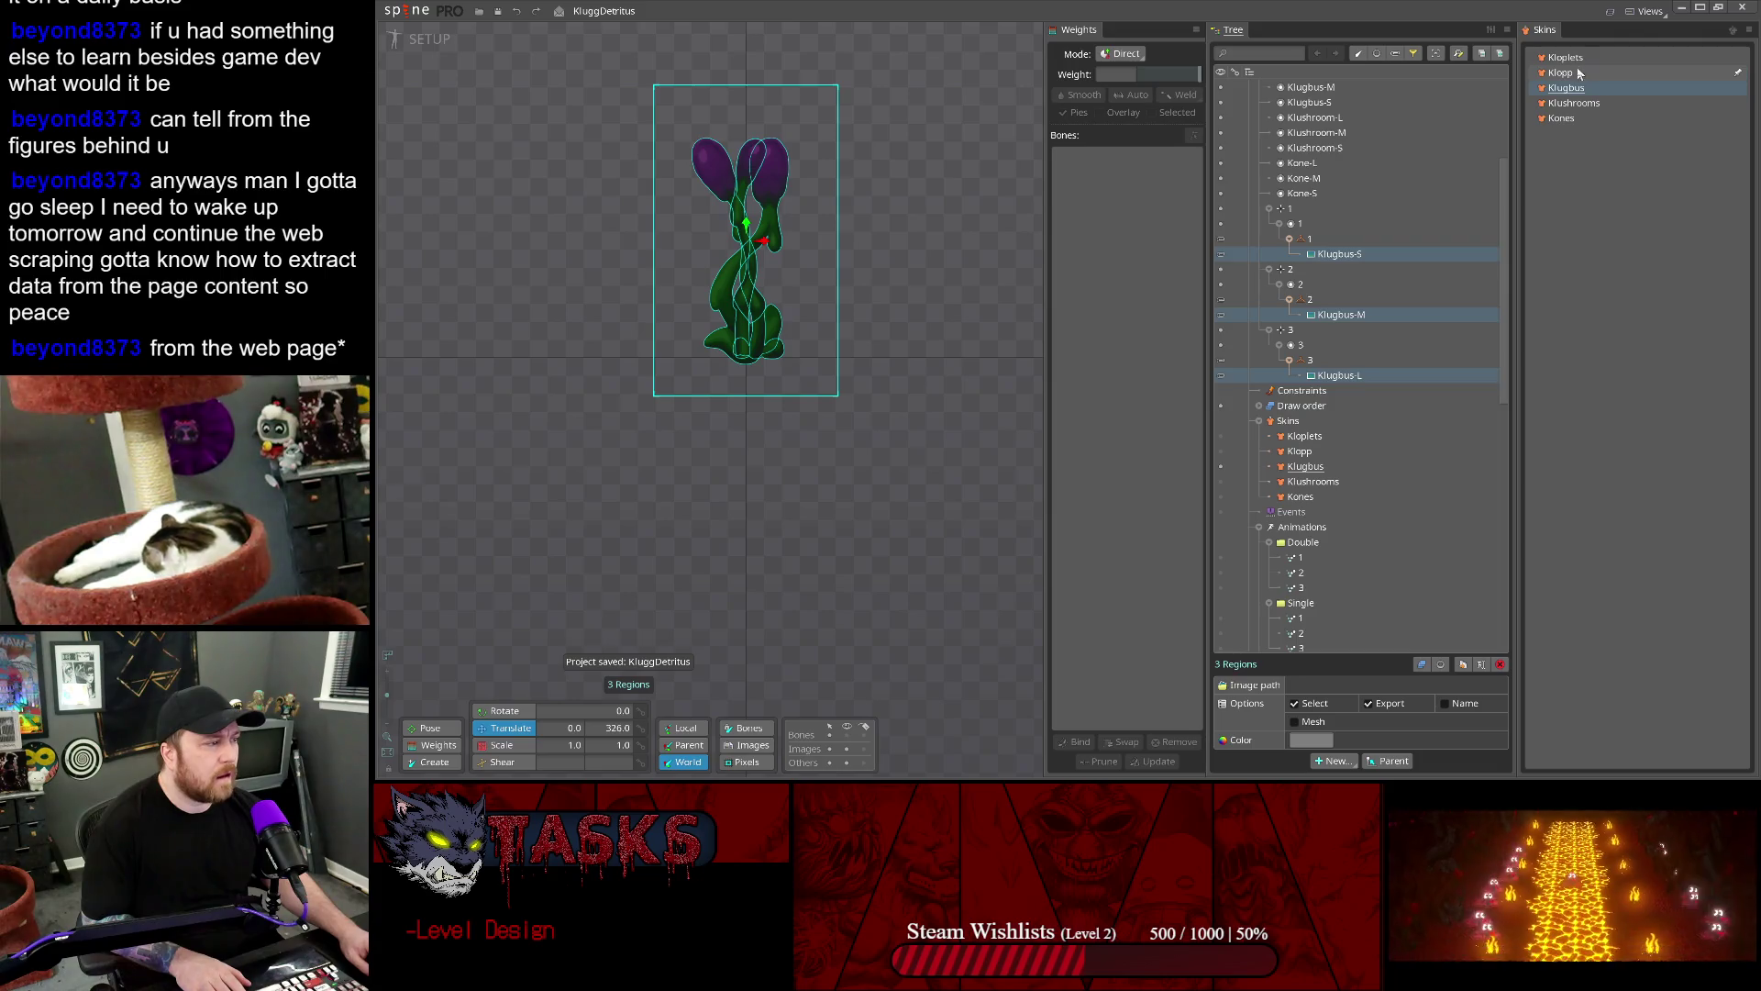
- Tint the Klopp skin's Klopp-Tall and Klopp-Low attachments darker at 35, then activate Kloplets
{"action": "left_click", "coordinate": [1570, 73]}
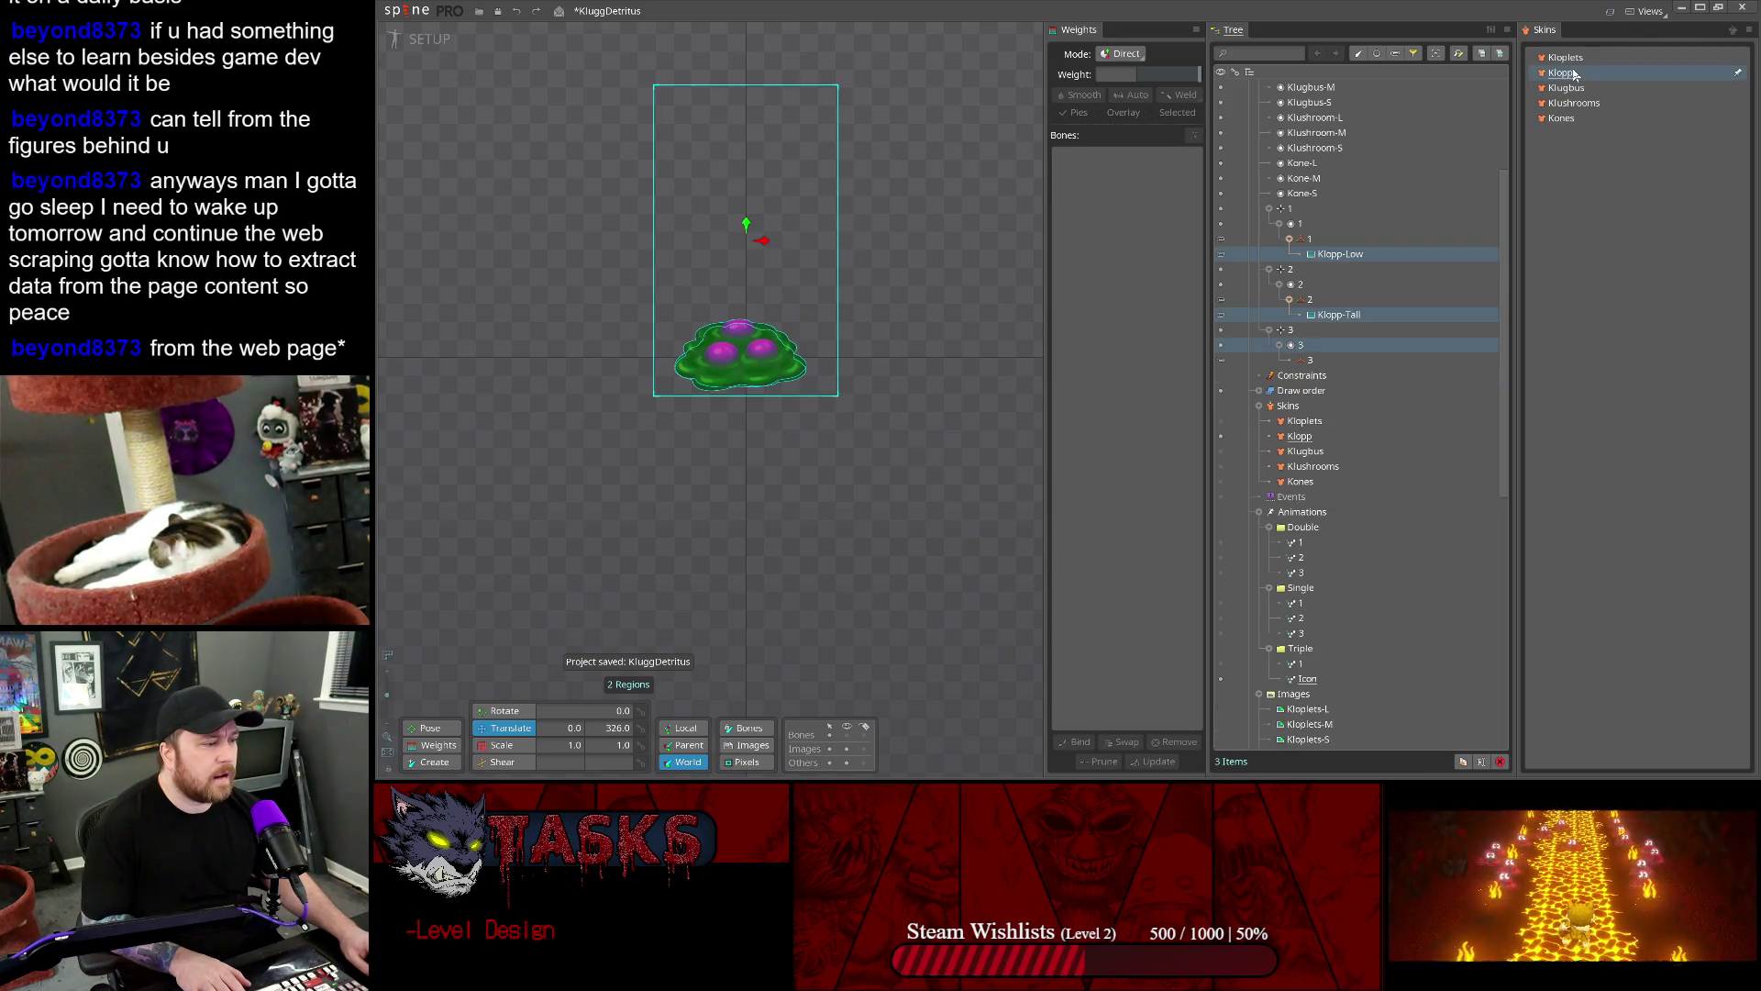
{"action": "left_click", "coordinate": [1338, 315]}
{"action": "left_click", "coordinate": [1340, 254], "text": "ctrl"}
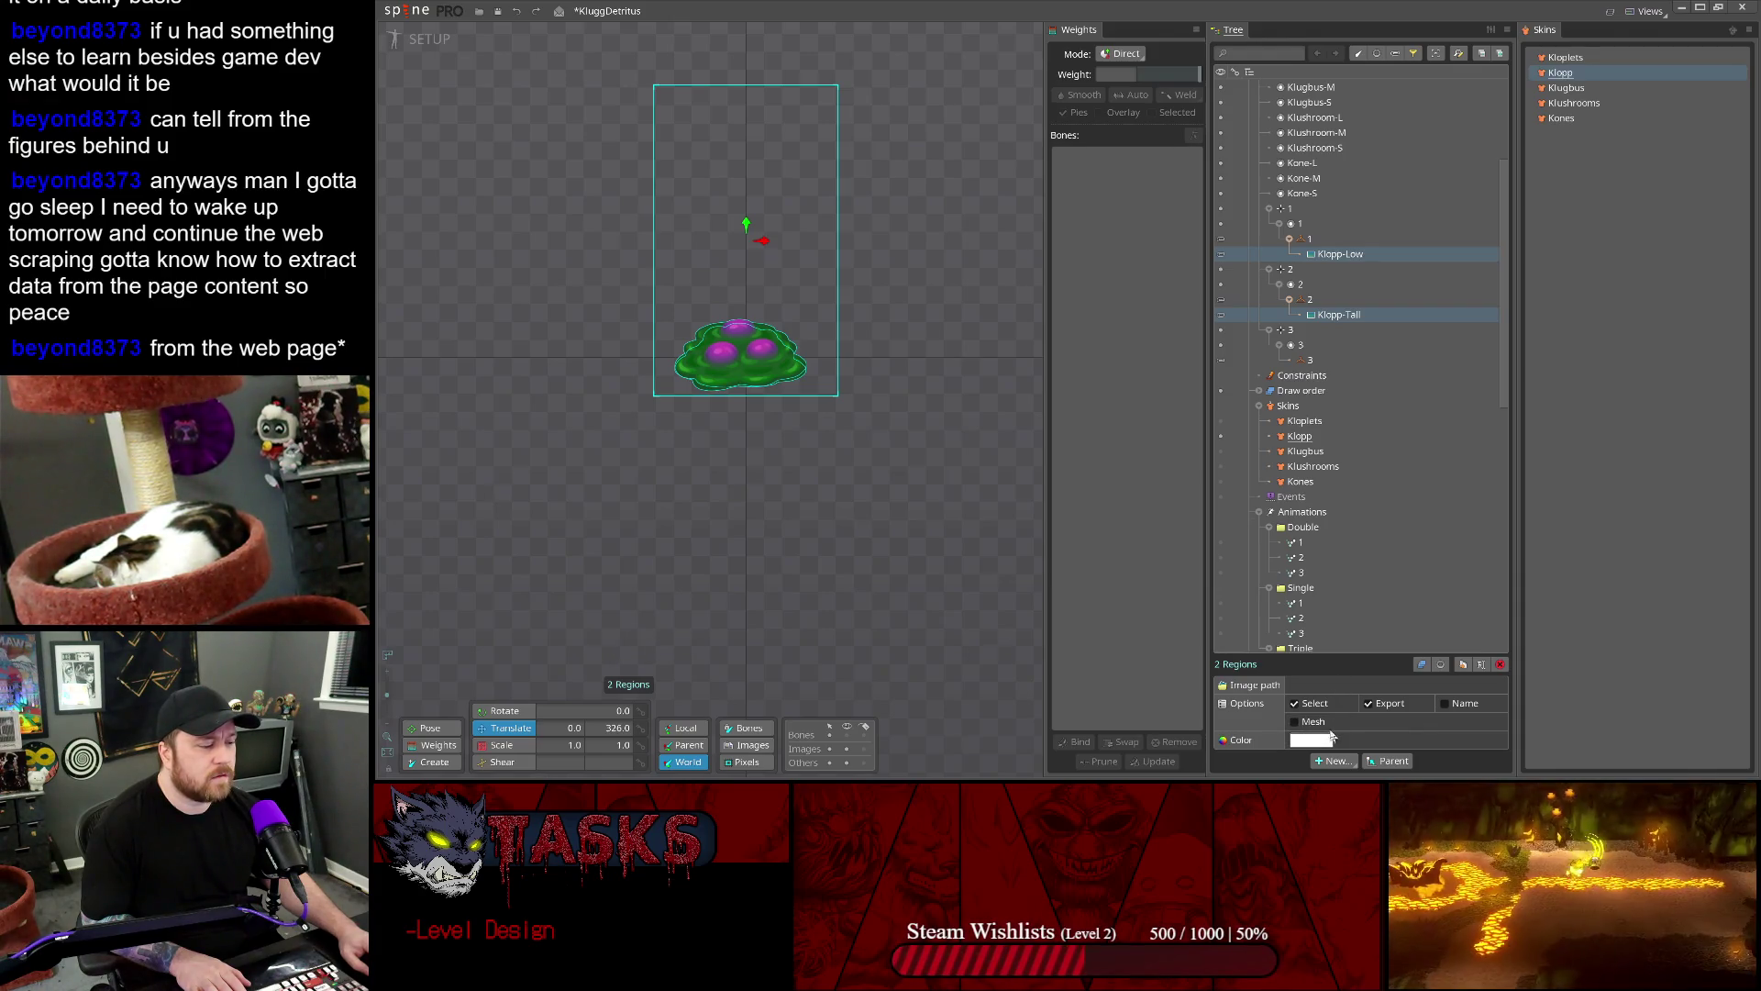
{"action": "left_click", "coordinate": [1312, 740]}
{"action": "type", "text": "35"}
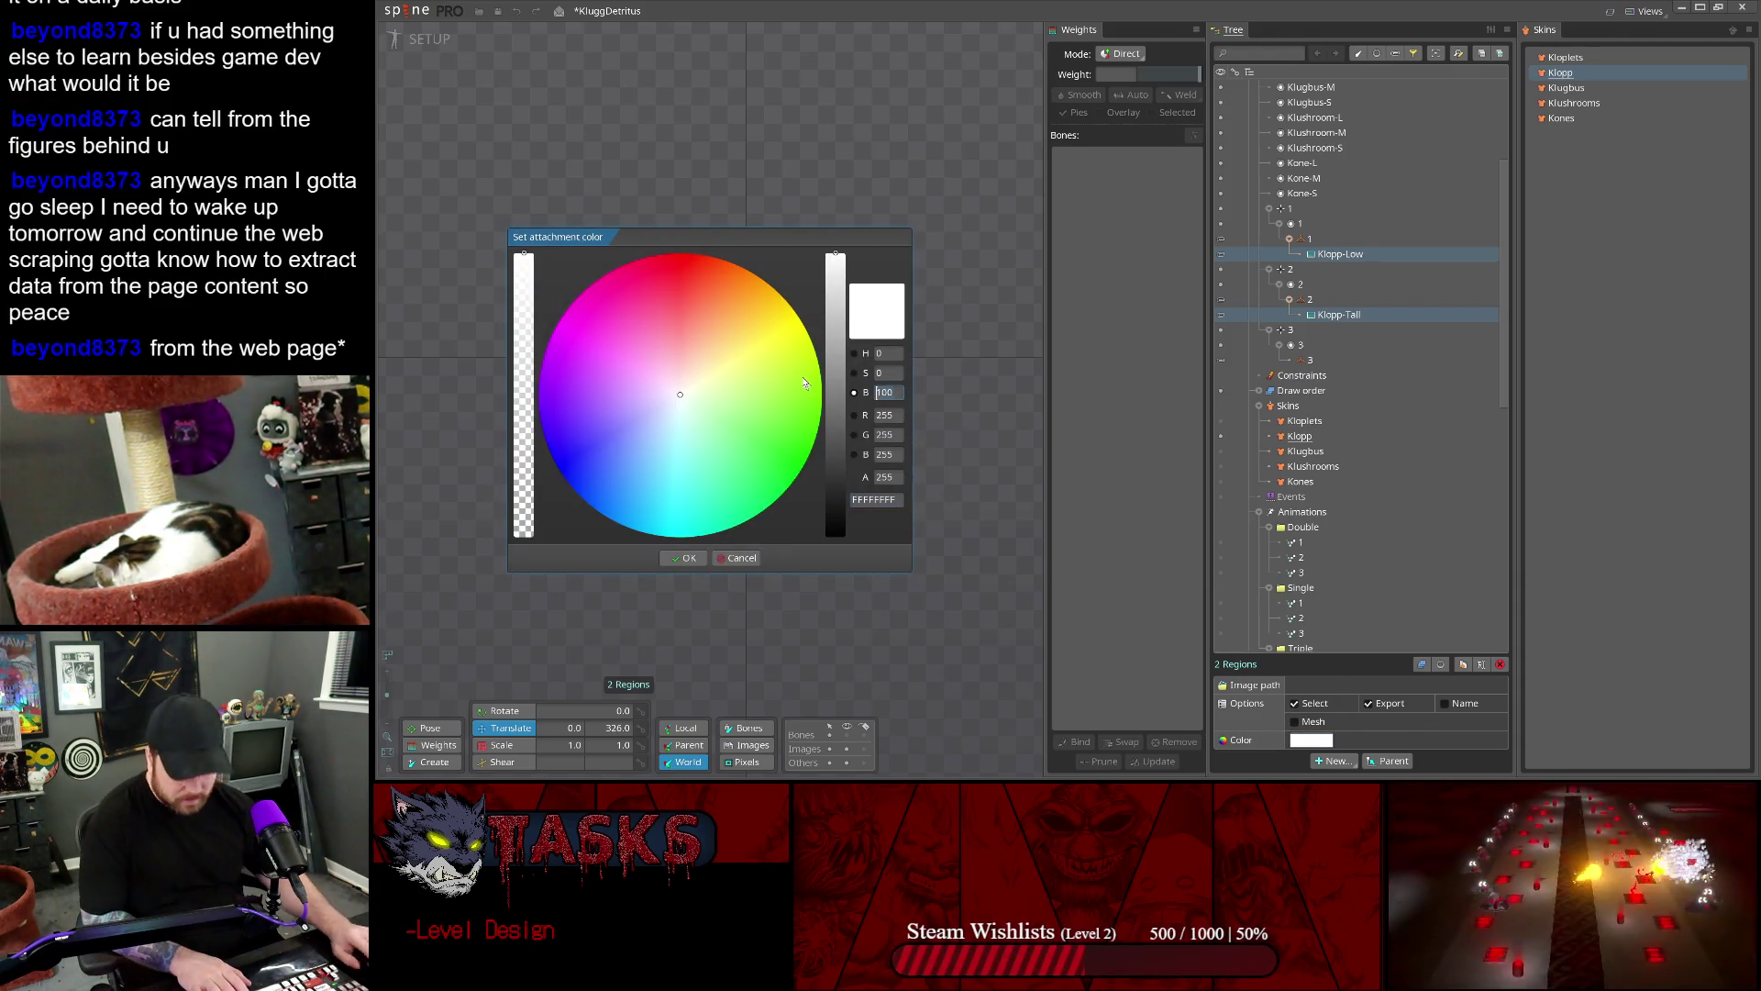
{"action": "key", "text": "Return"}
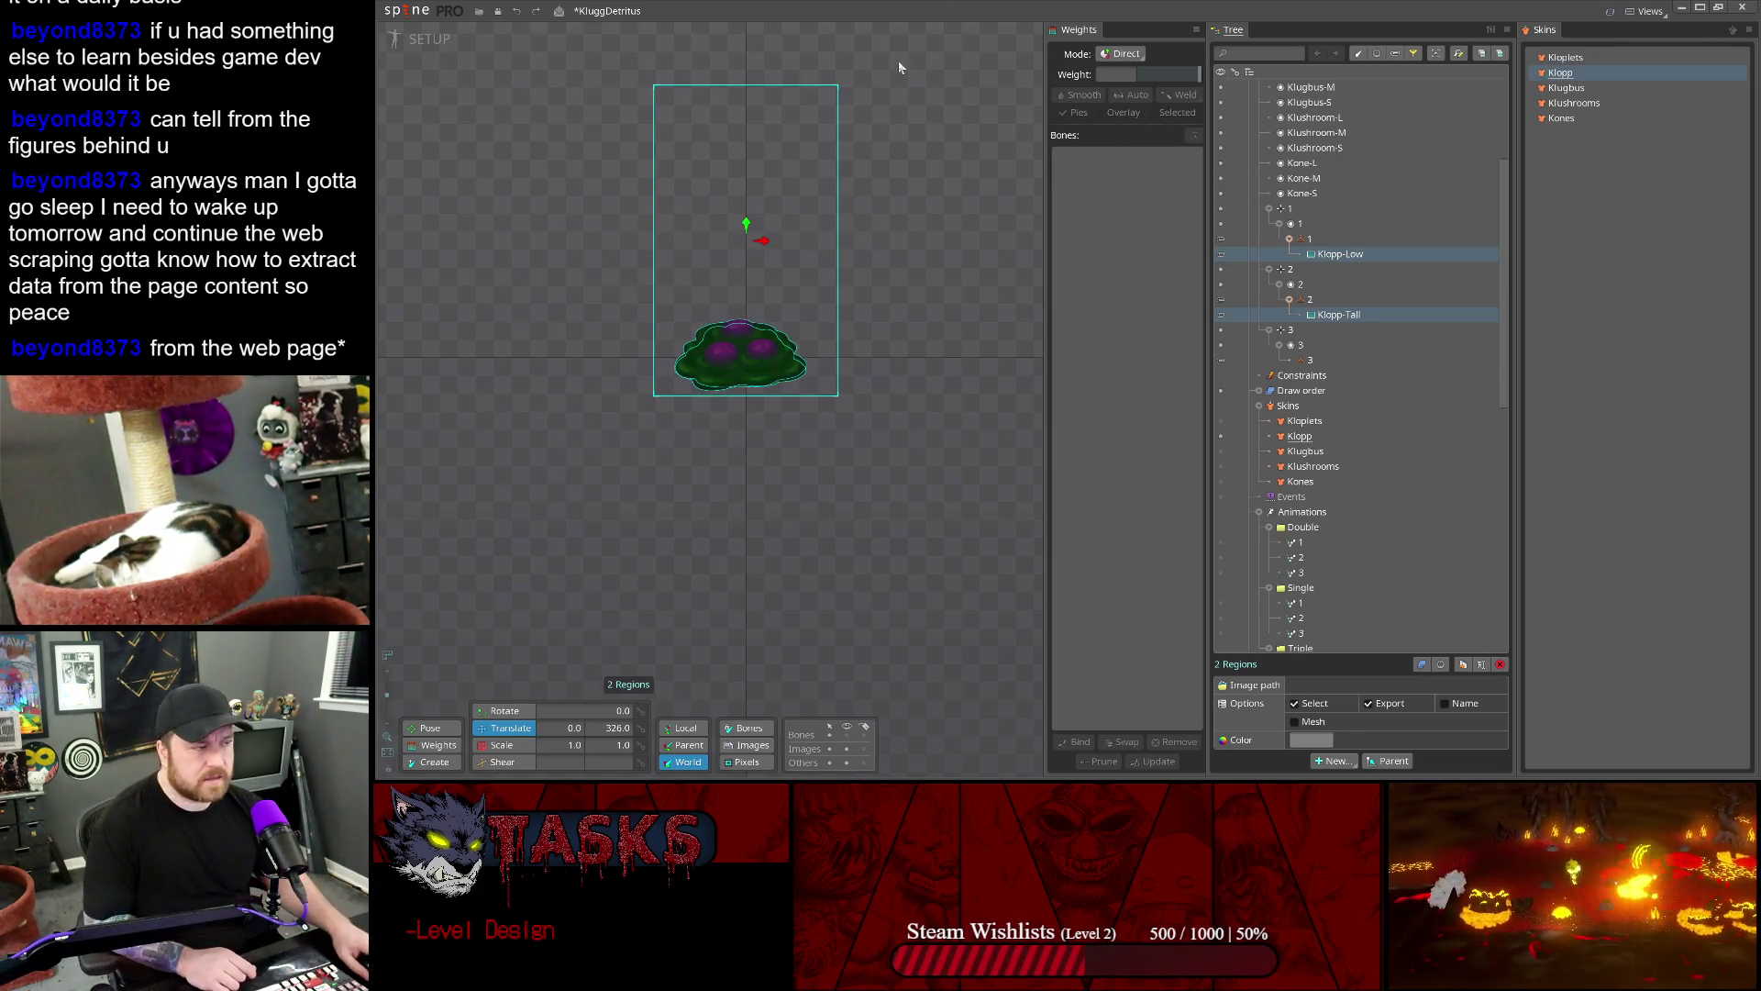
{"action": "left_click", "coordinate": [1570, 58]}
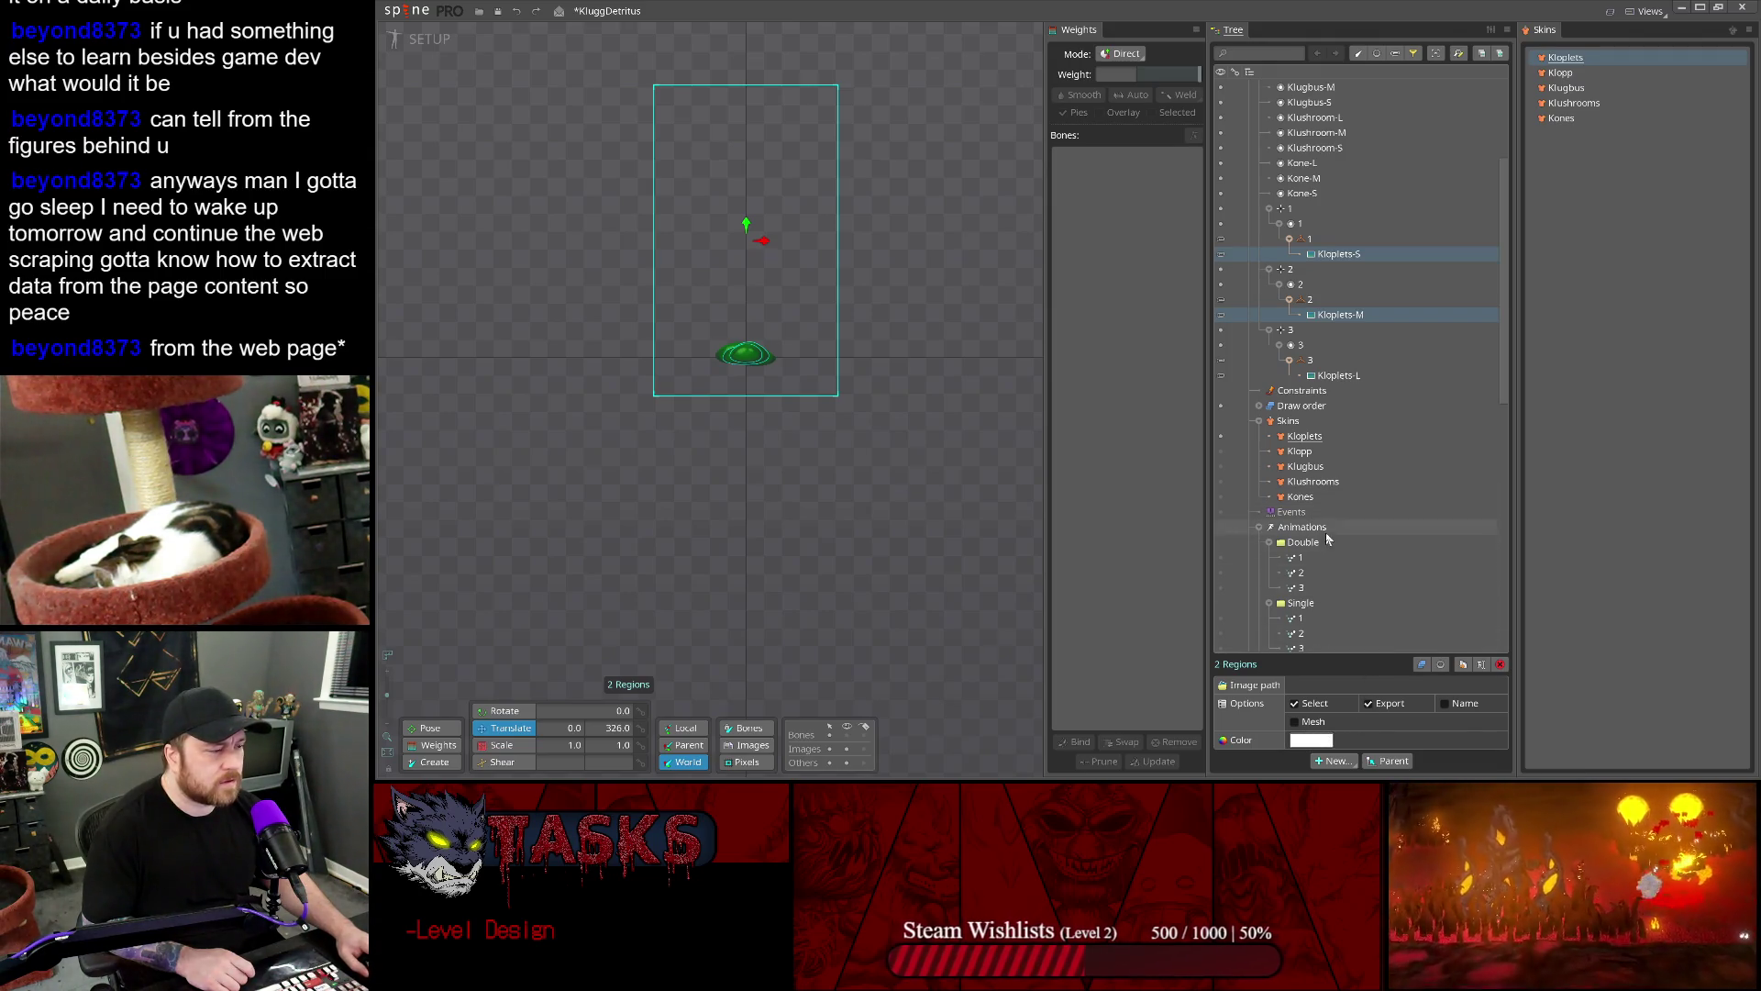
- Darken the tint of the Kloplets attachments
{"action": "left_click", "coordinate": [1312, 739]}
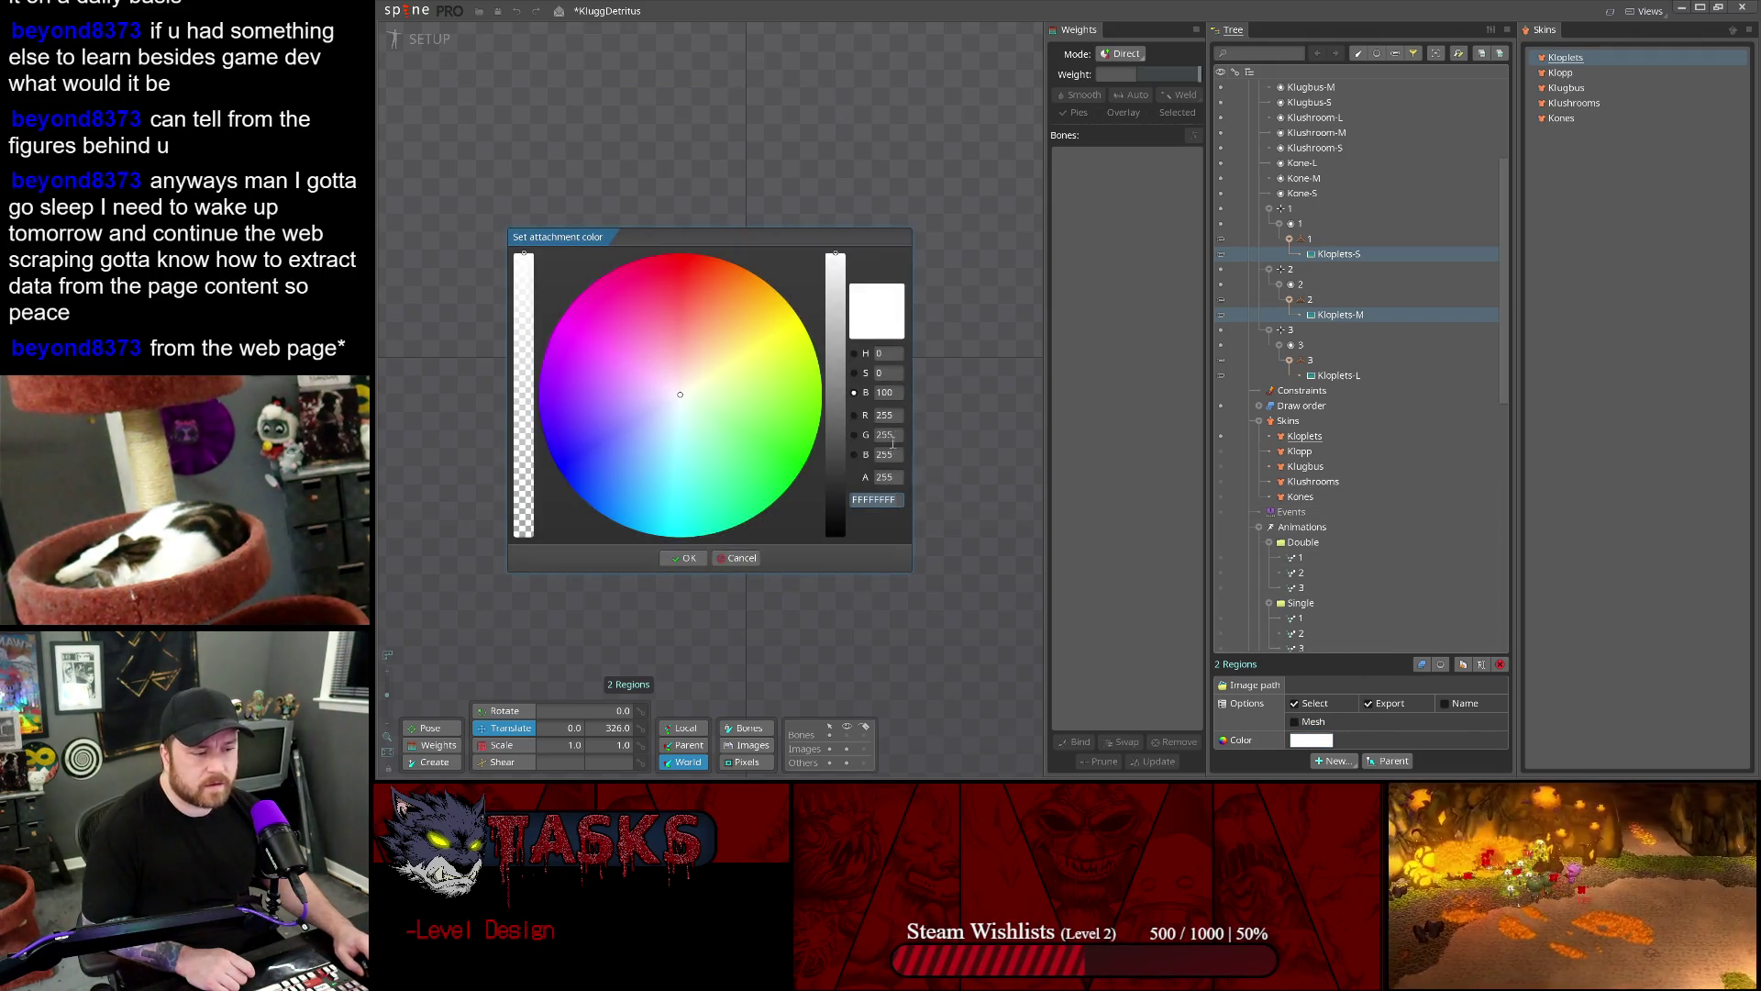
{"action": "left_click", "coordinate": [833, 386]}
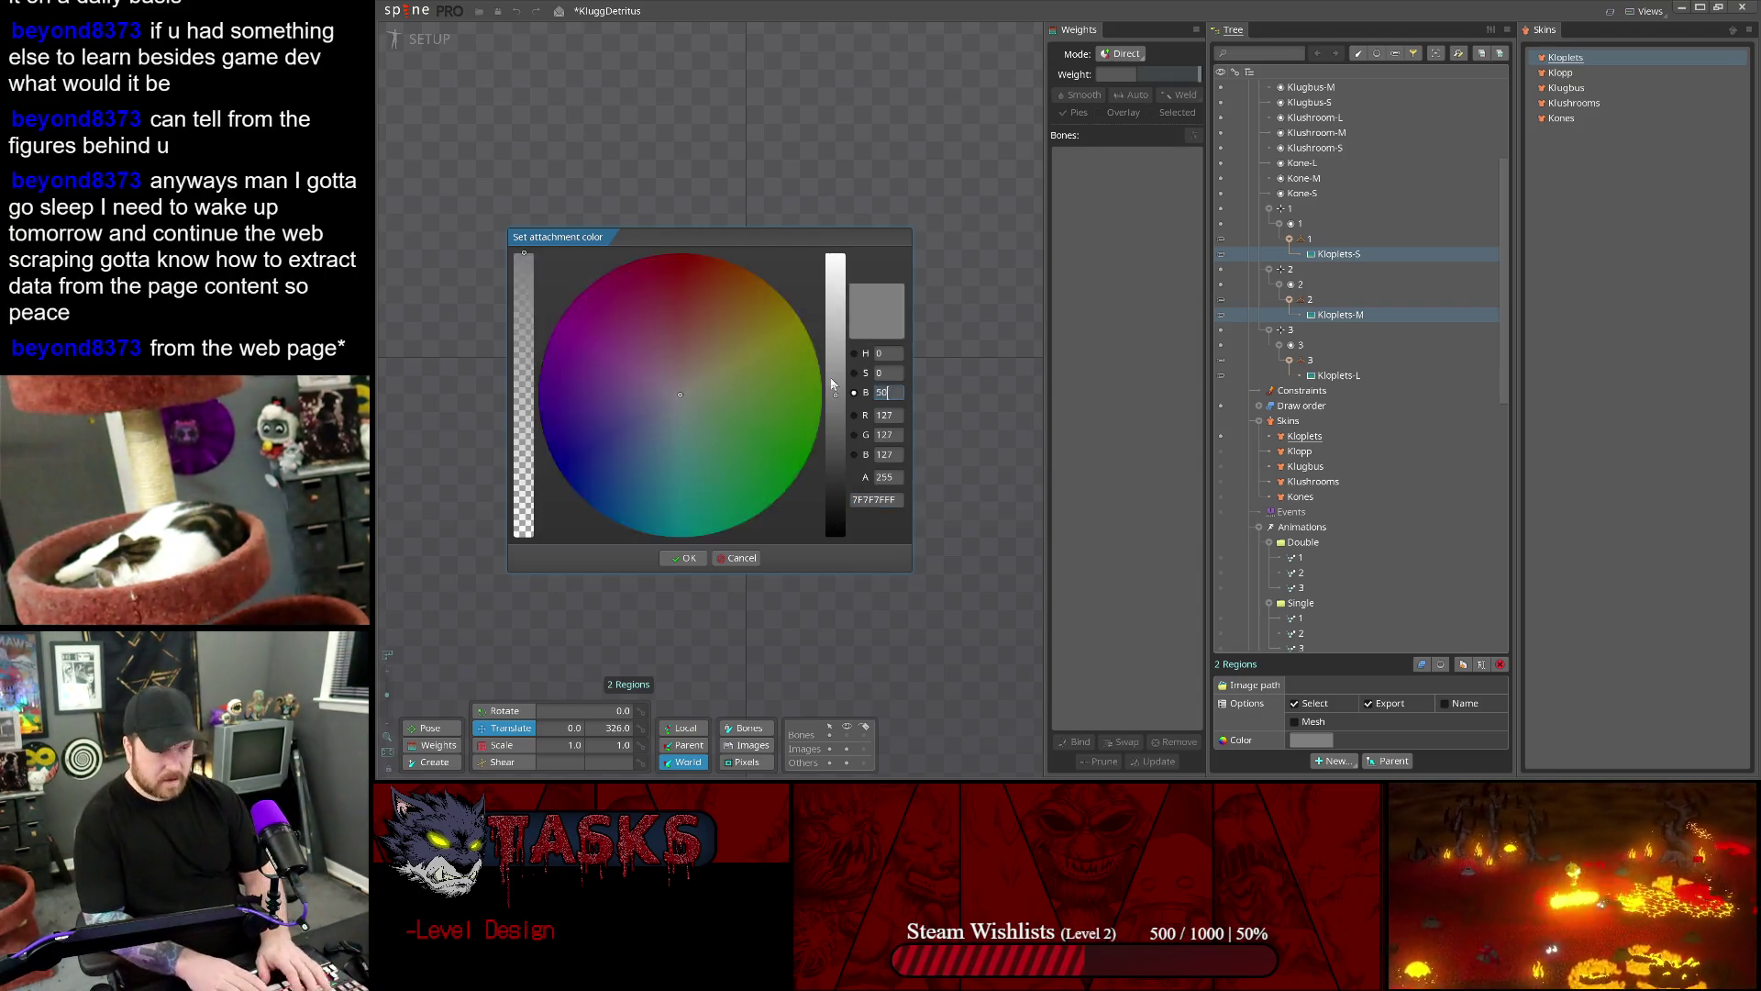
{"action": "key", "text": "Return"}
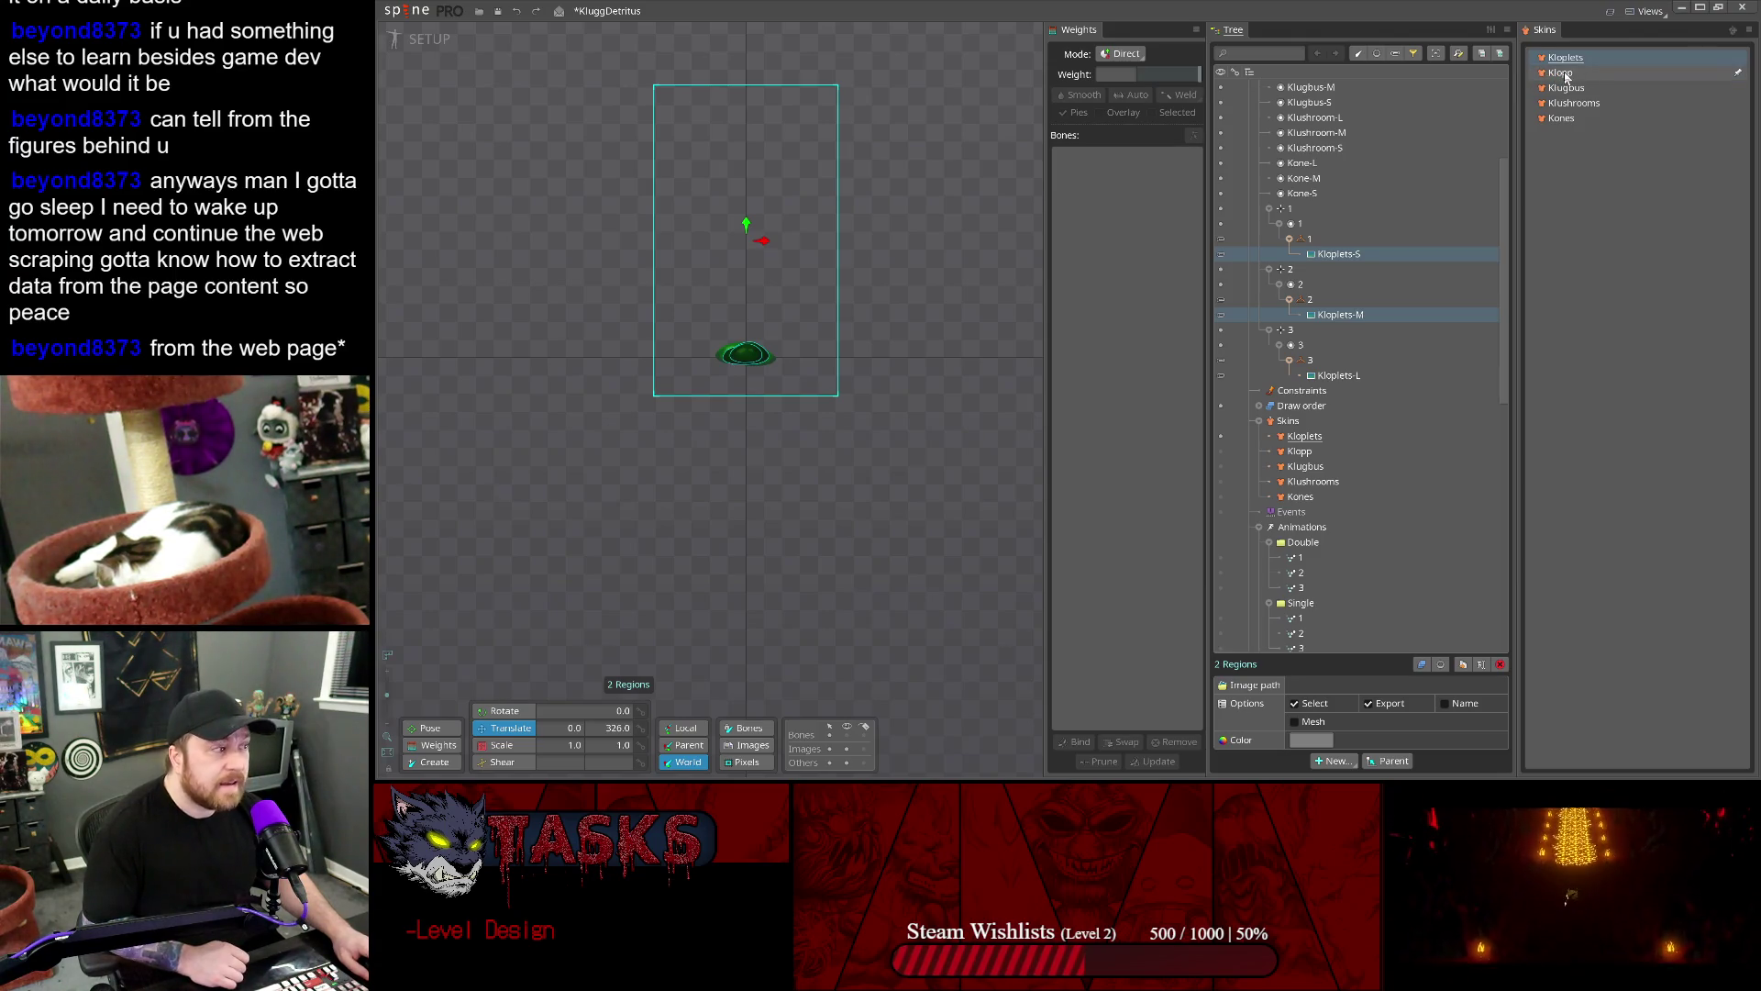
- On the Klushrooms skin, darken Klushroom-S, Klushroom-M and Klushroom-L to brightness 50
{"action": "left_click", "coordinate": [1561, 73]}
{"action": "key", "text": "Down"}
{"action": "key", "text": "Down"}
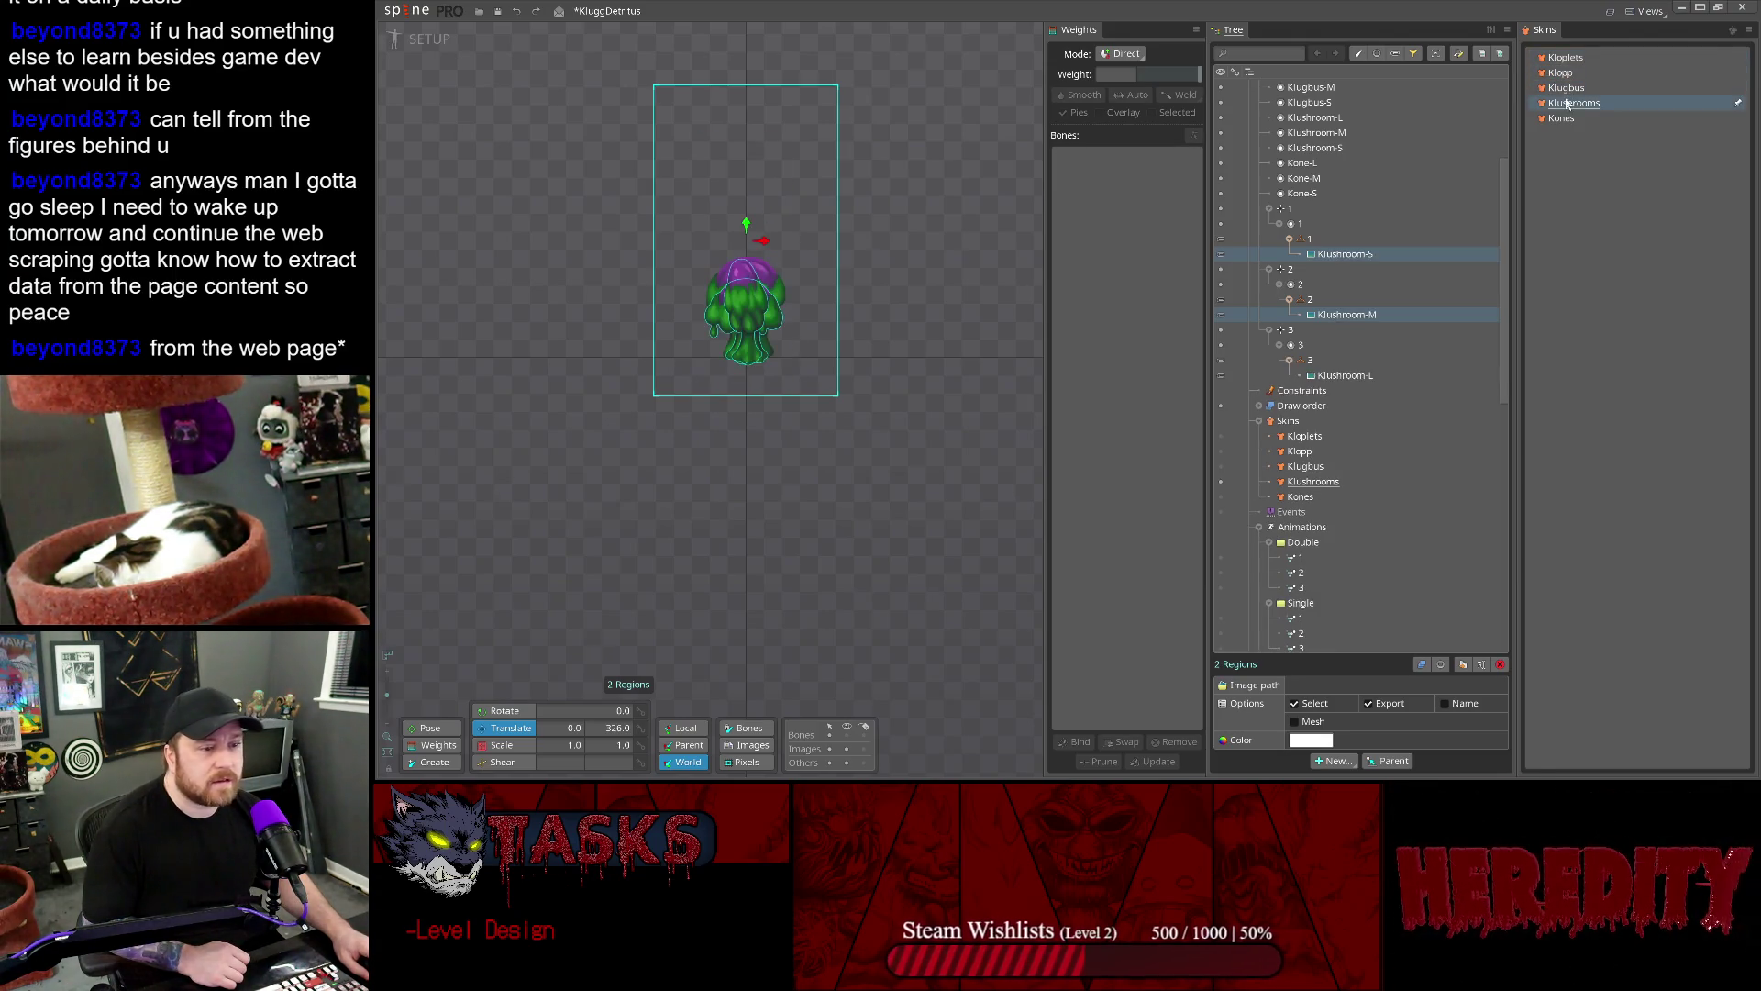
{"action": "left_click", "coordinate": [1304, 740]}
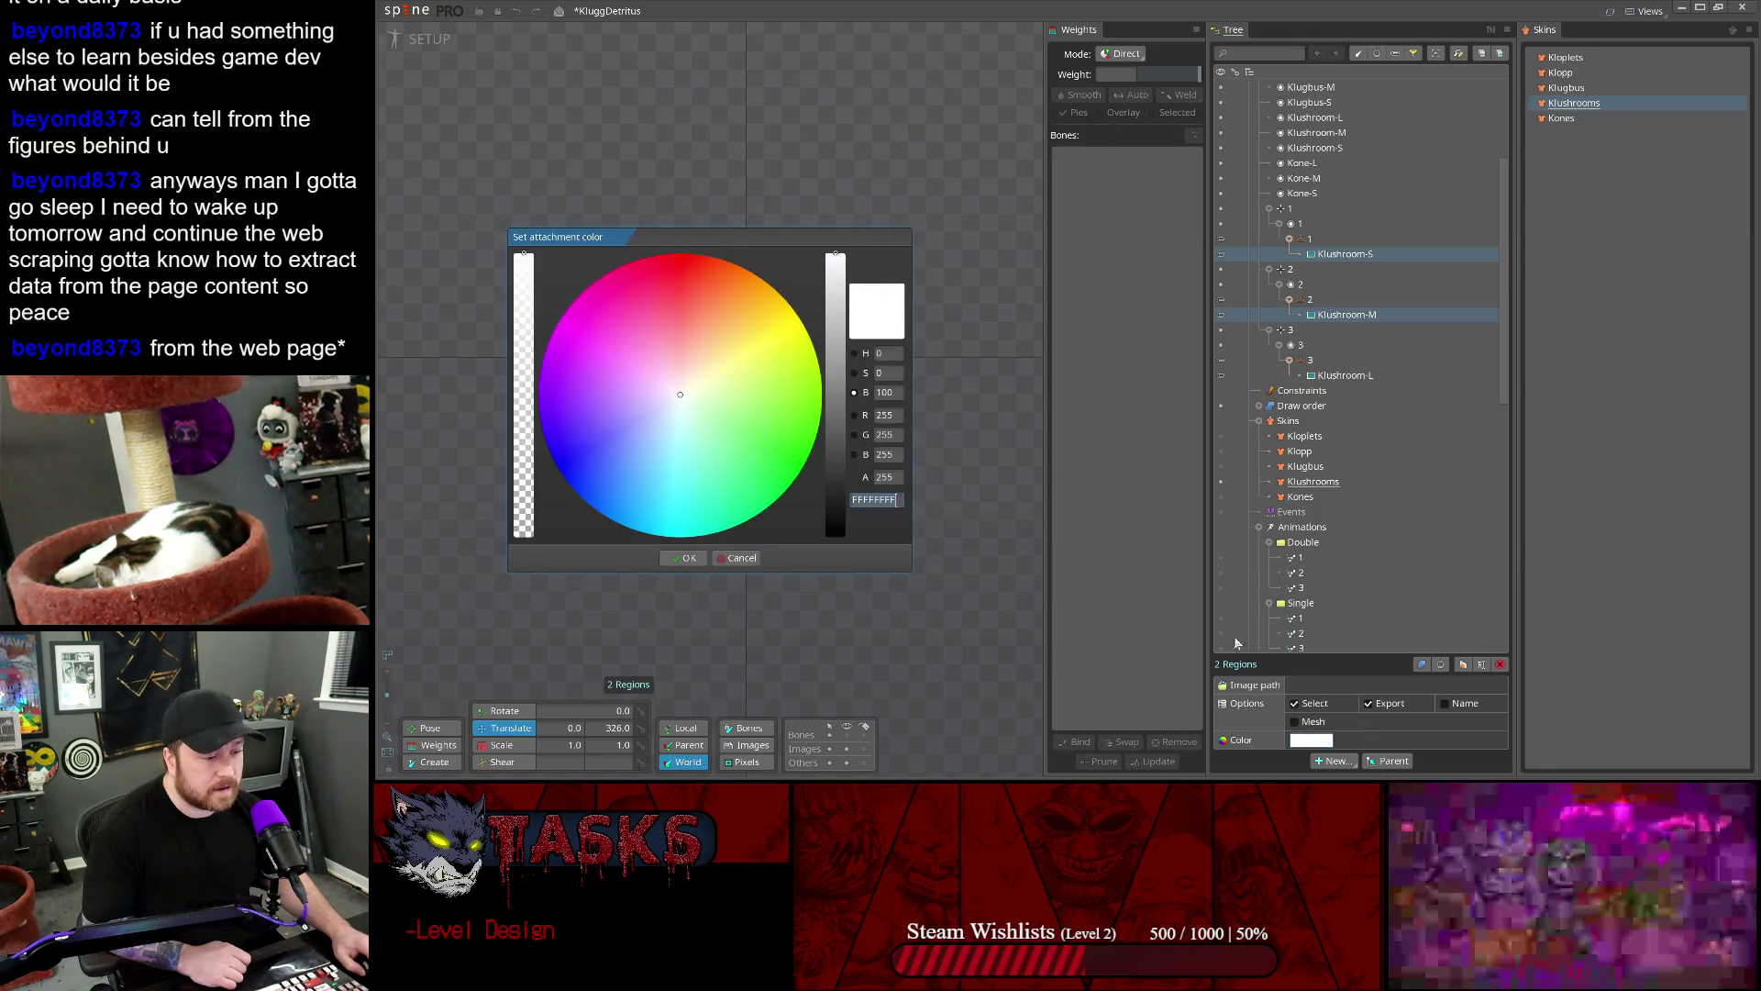
{"action": "key", "text": "BackSpace"}
{"action": "key", "text": "BackSpace"}
{"action": "key", "text": "BackSpace"}
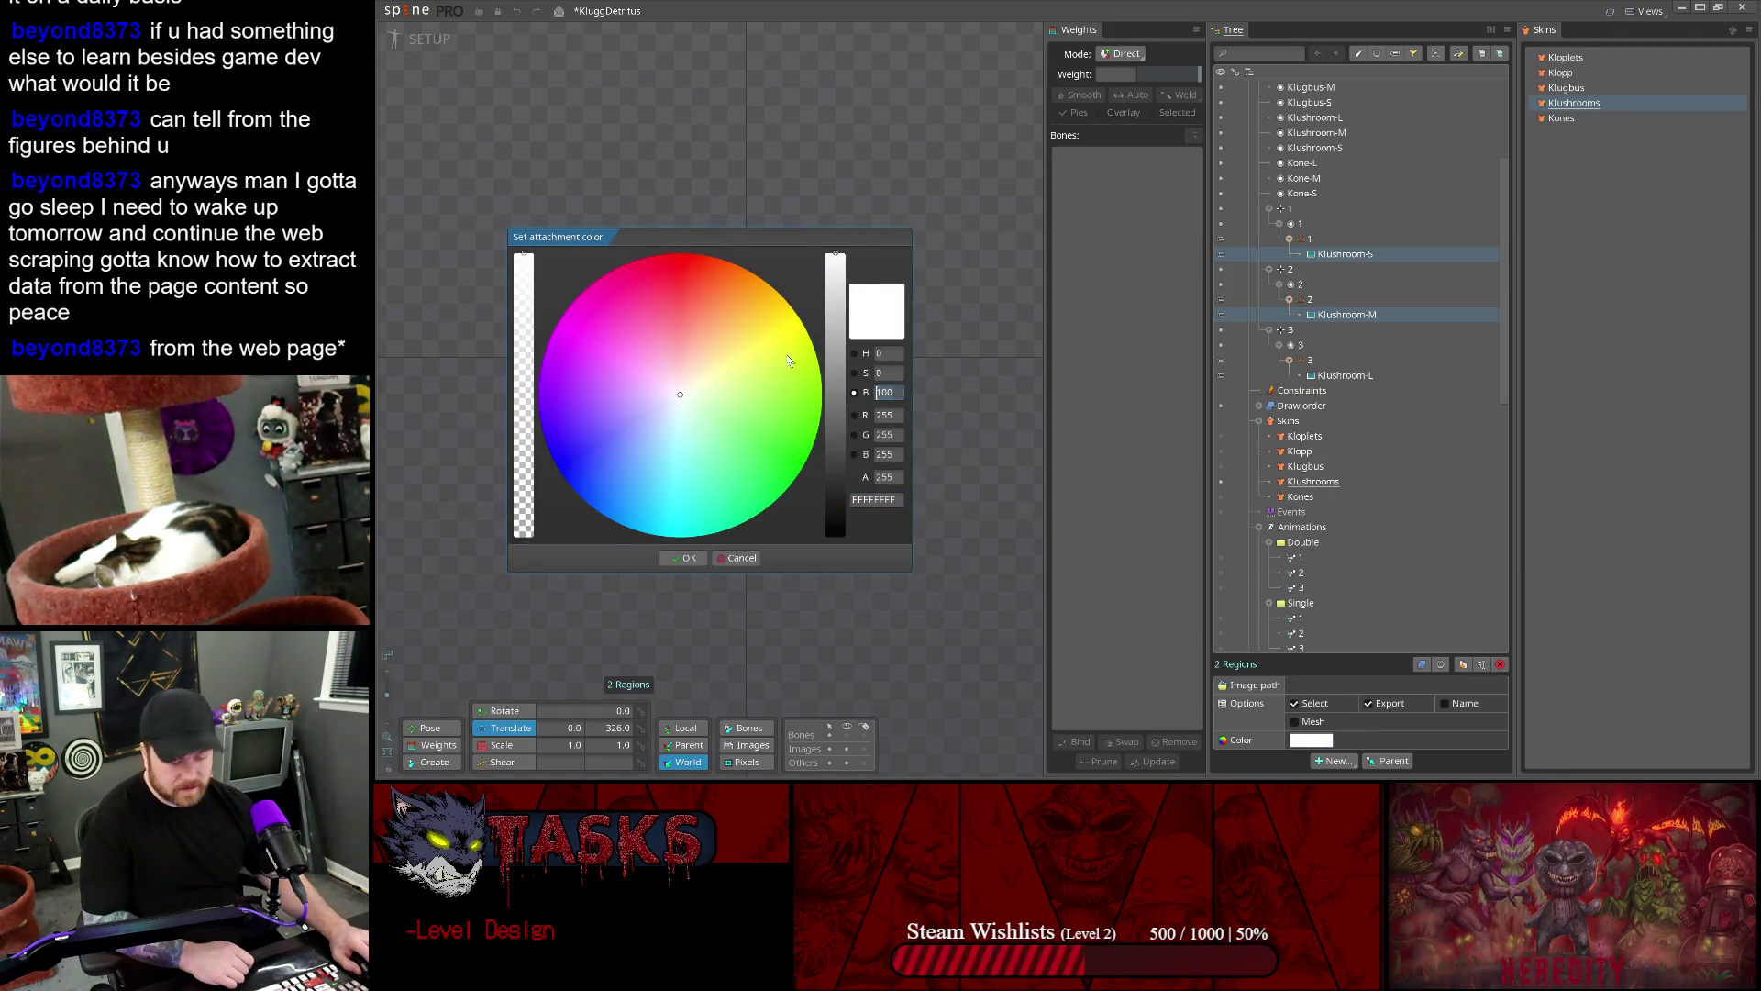
{"action": "type", "text": "50"}
{"action": "key", "text": "Return"}
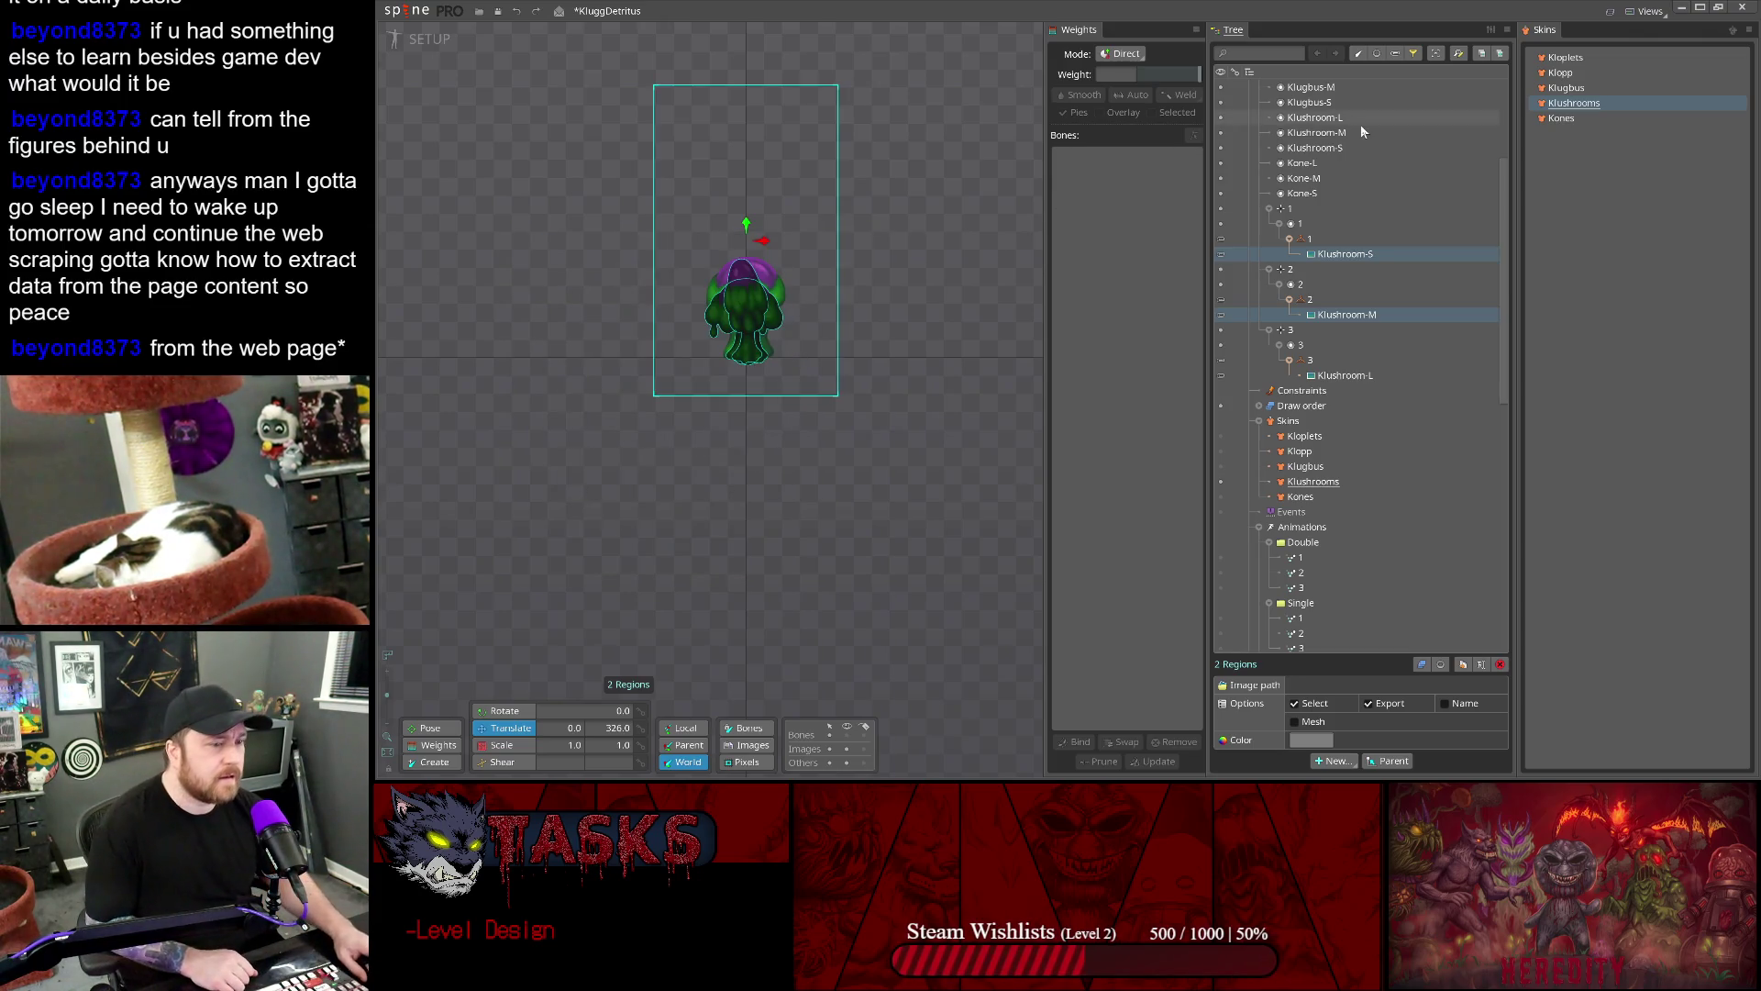
{"action": "left_click", "coordinate": [1344, 375]}
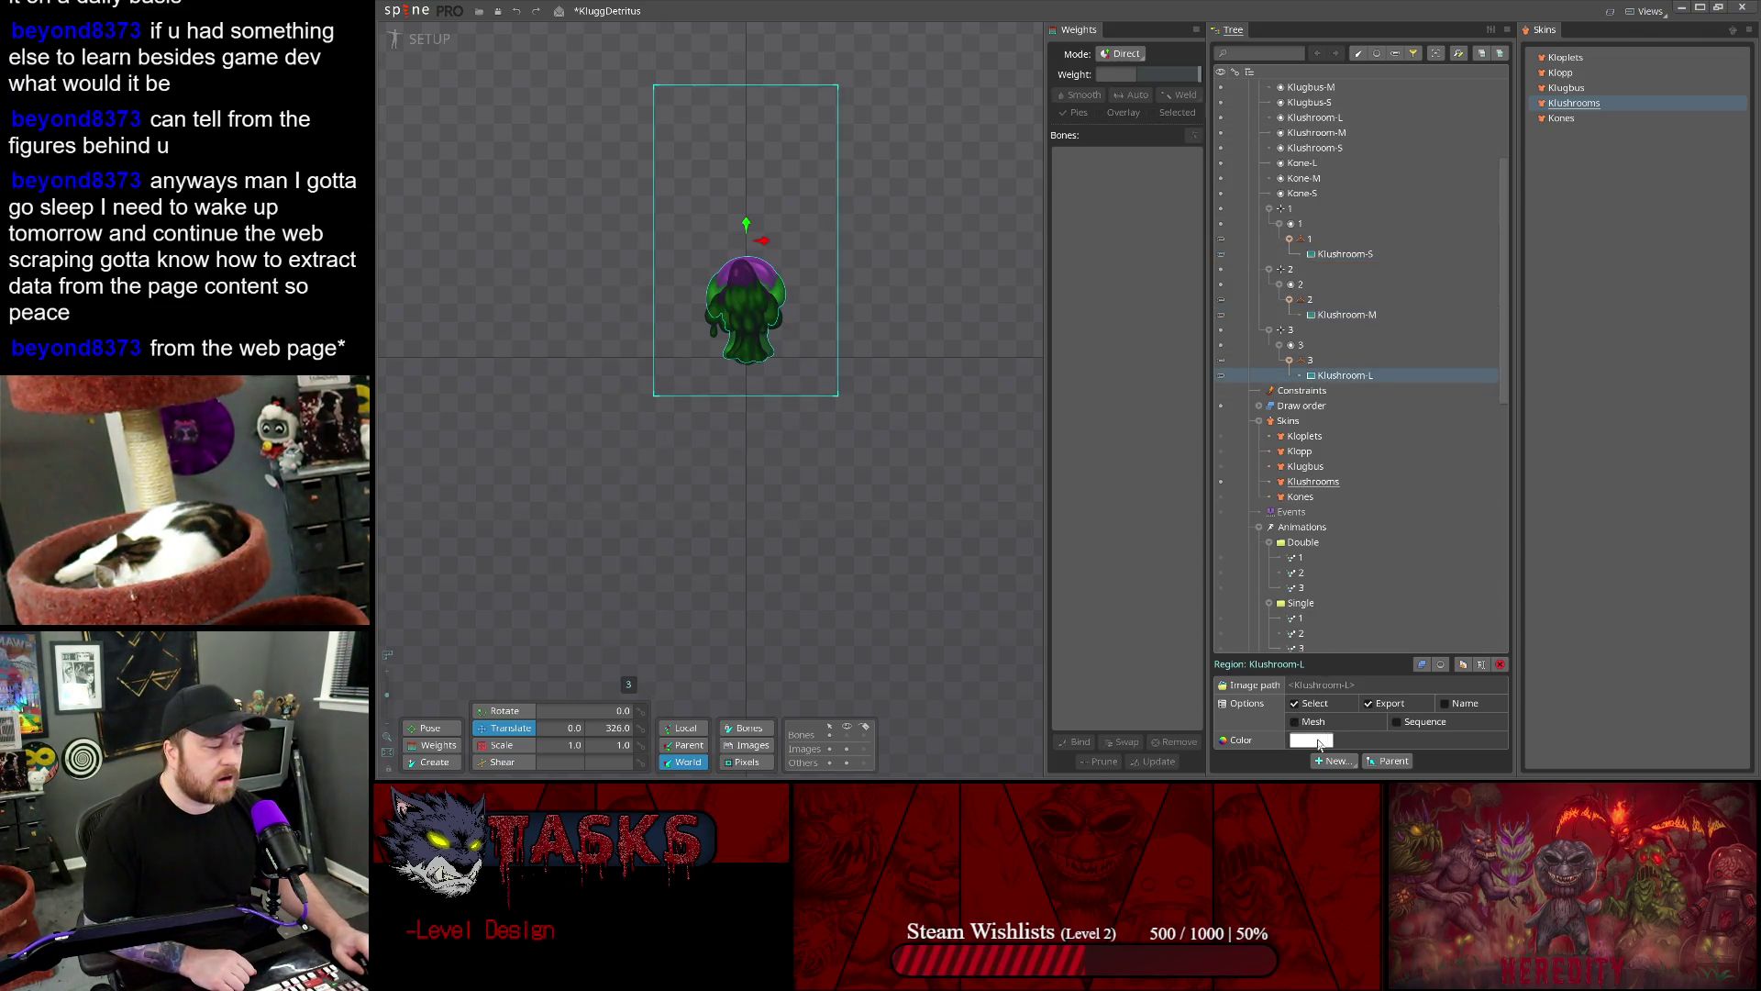
{"action": "left_click", "coordinate": [1319, 741]}
{"action": "double_click", "coordinate": [886, 392]}
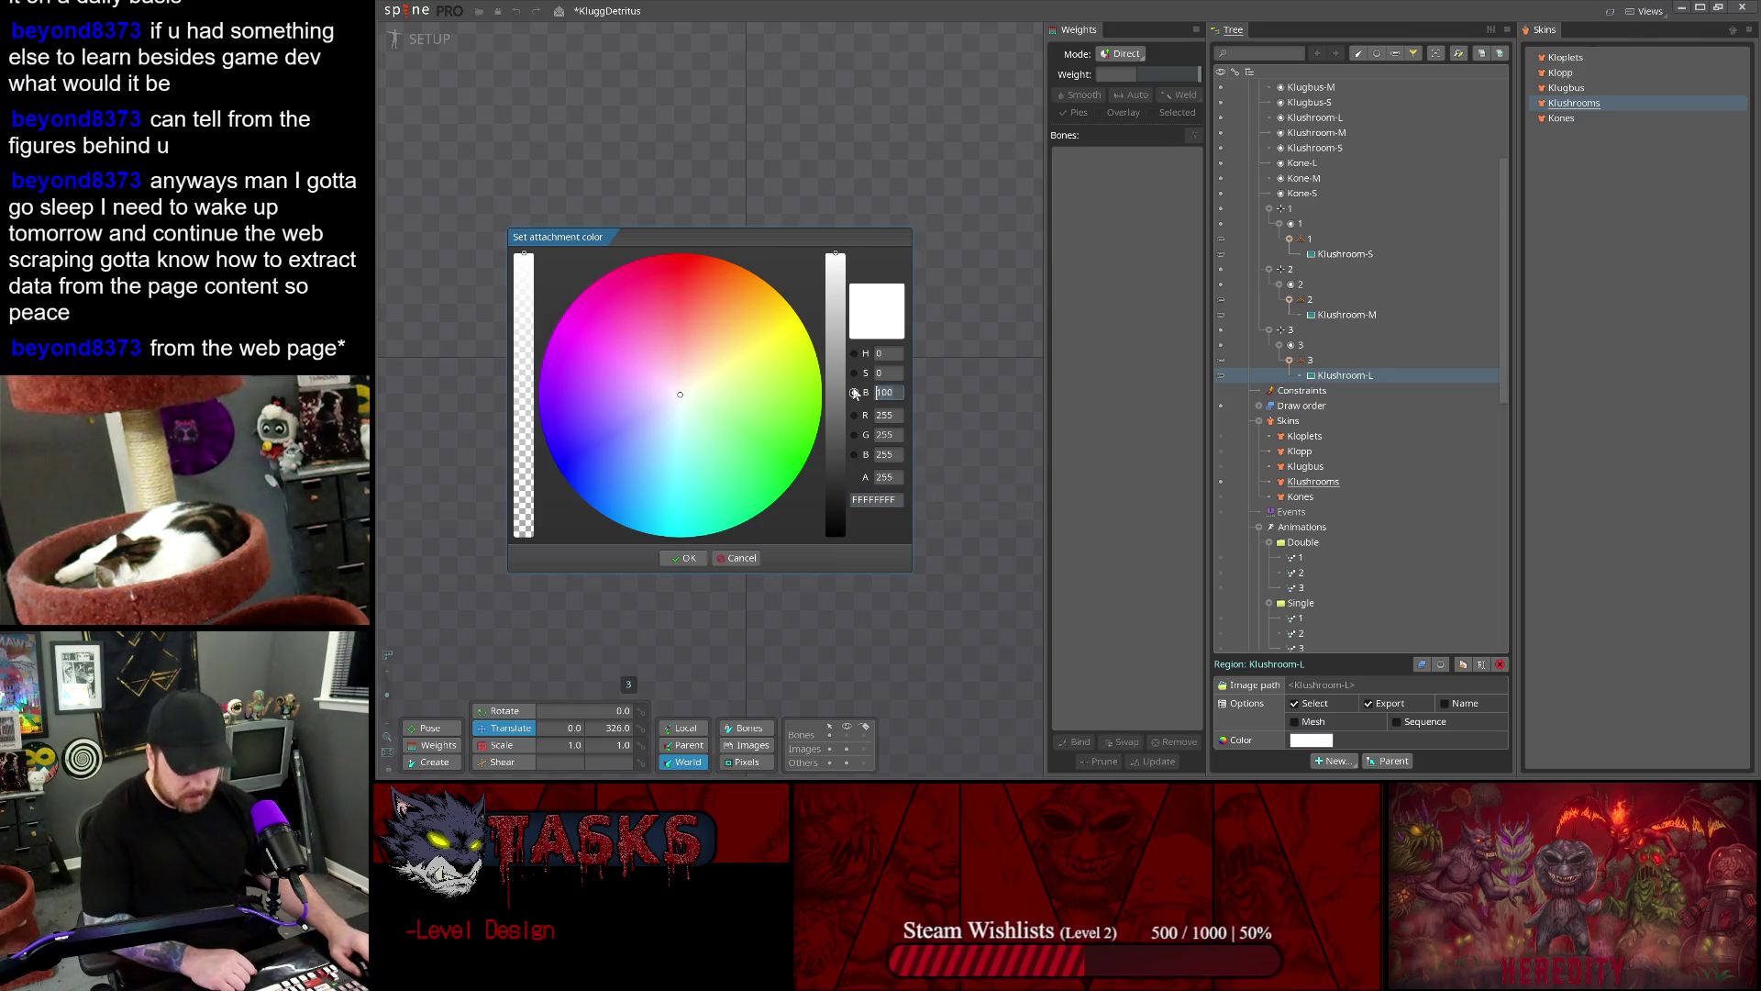
{"action": "type", "text": "50"}
{"action": "key", "text": "Return"}
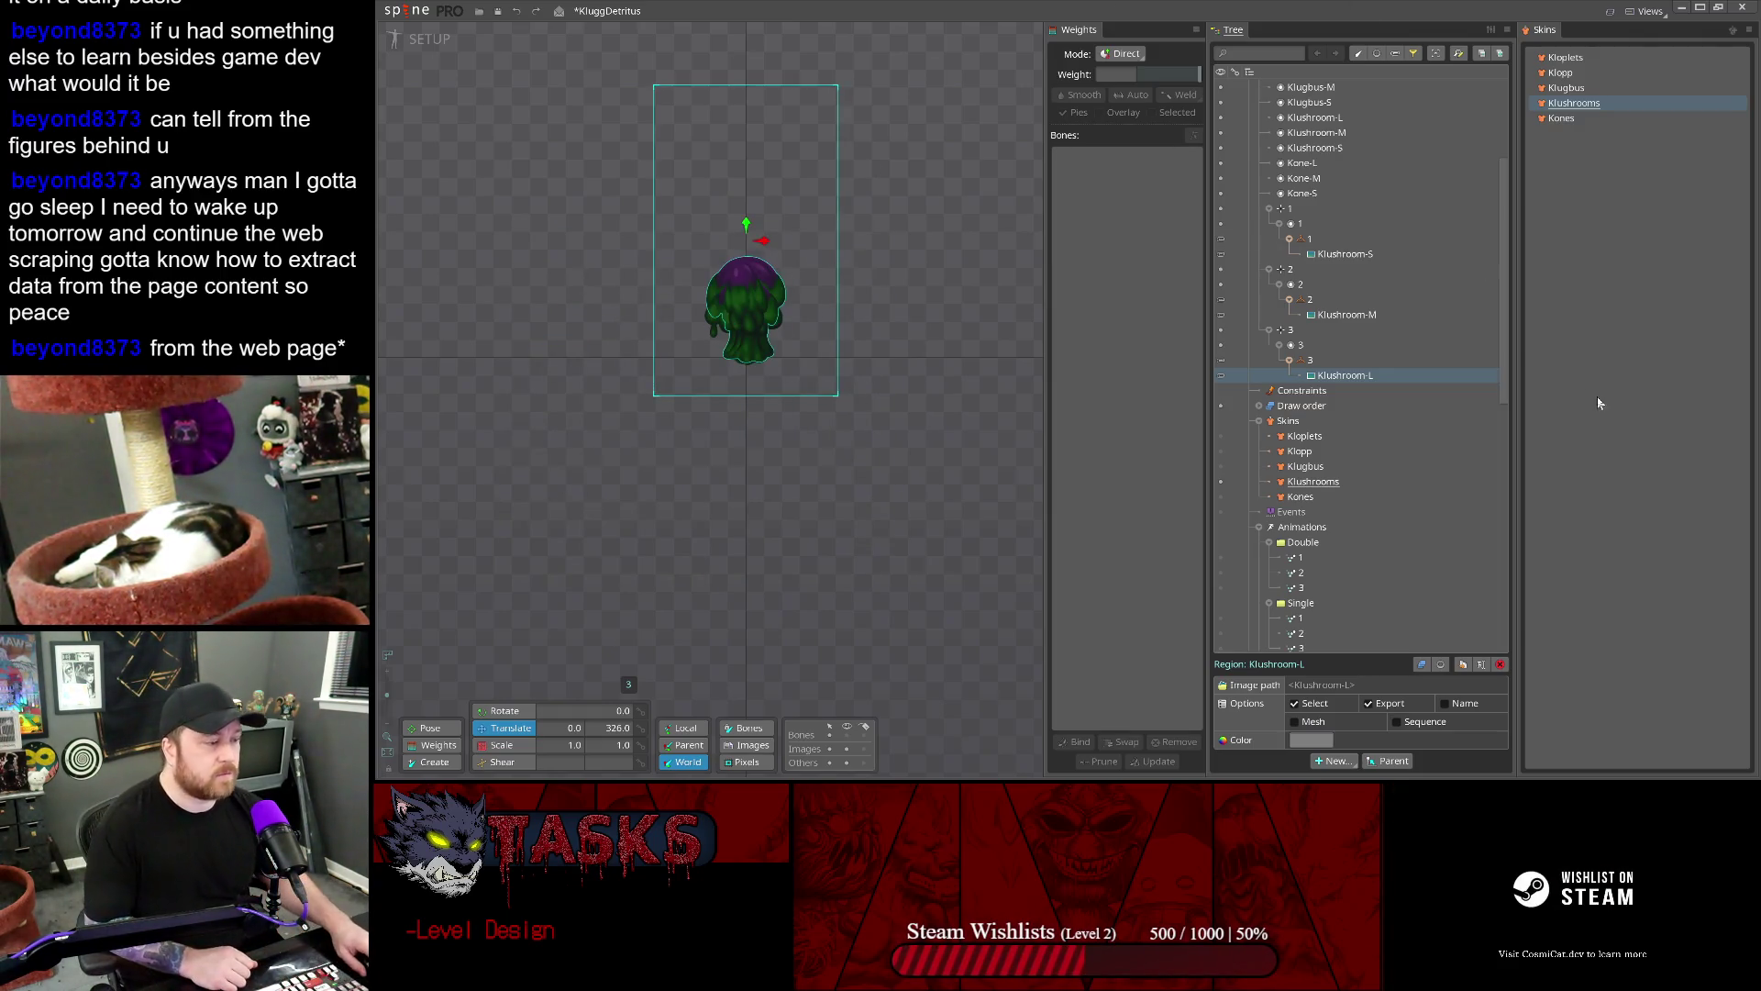
- Darken all three Kones attachments with the pasted brightness value, then save the project
{"action": "left_click", "coordinate": [1560, 119]}
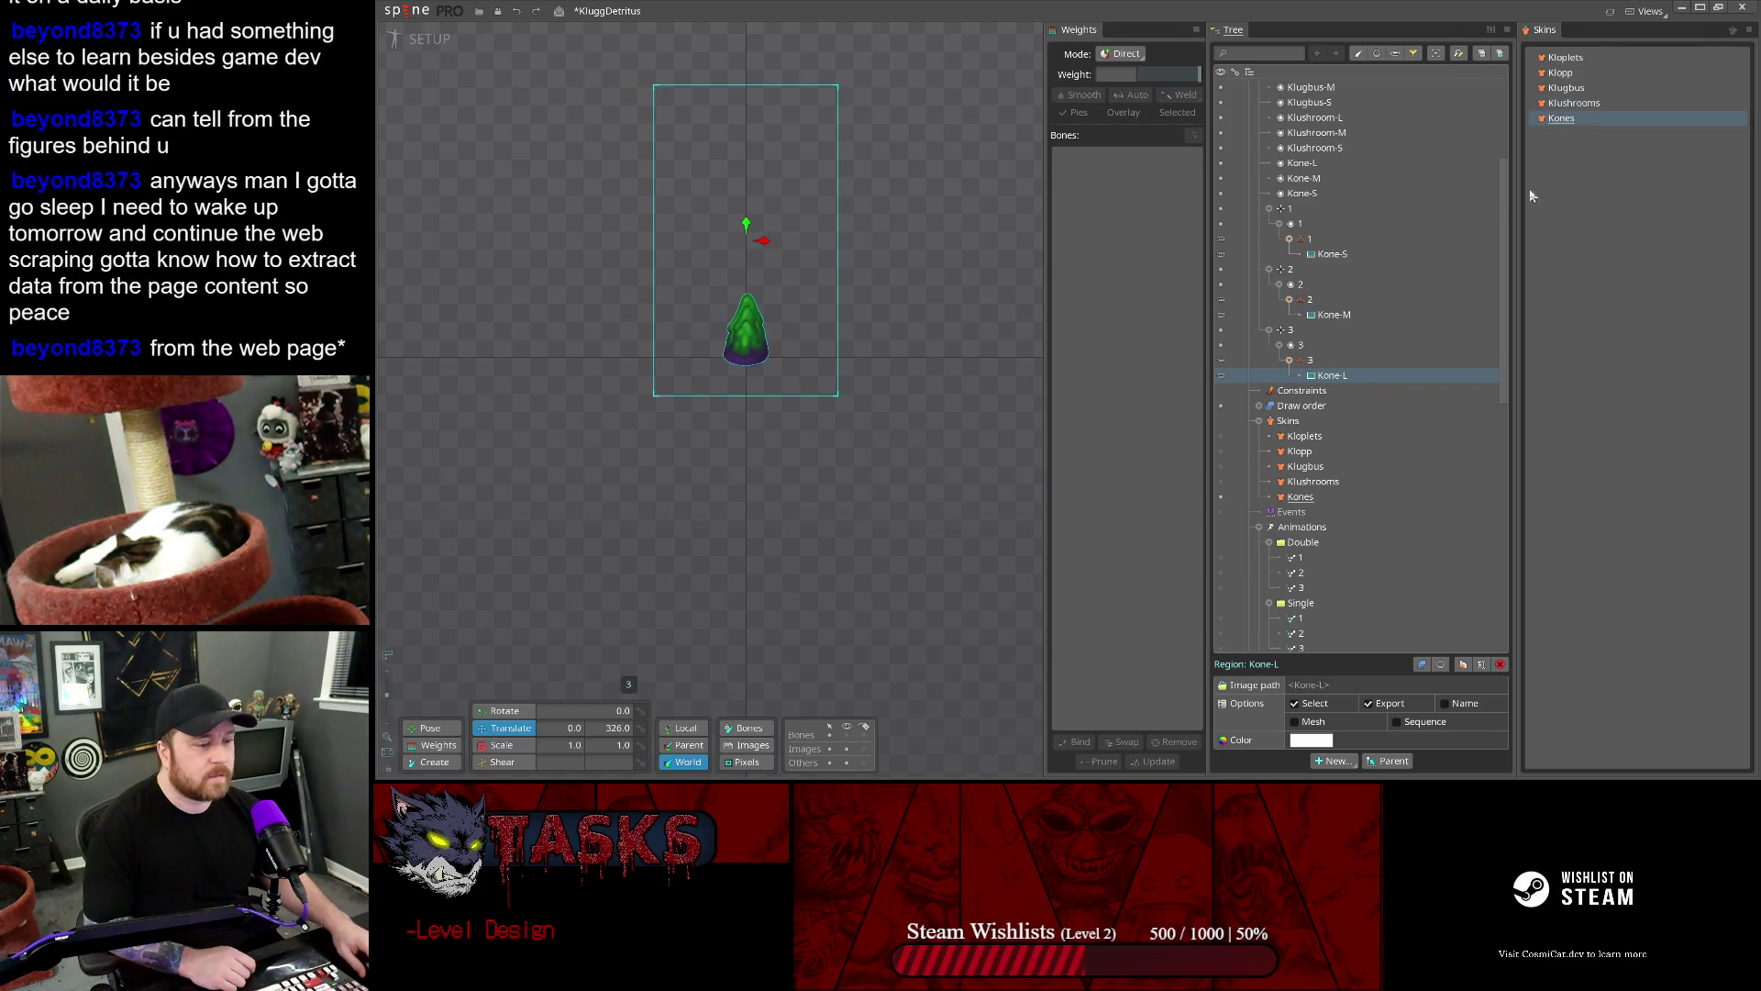
{"action": "left_click", "coordinate": [1321, 315], "text": "ctrl"}
{"action": "left_click", "coordinate": [1332, 254], "text": "ctrl"}
{"action": "left_click", "coordinate": [1297, 741]}
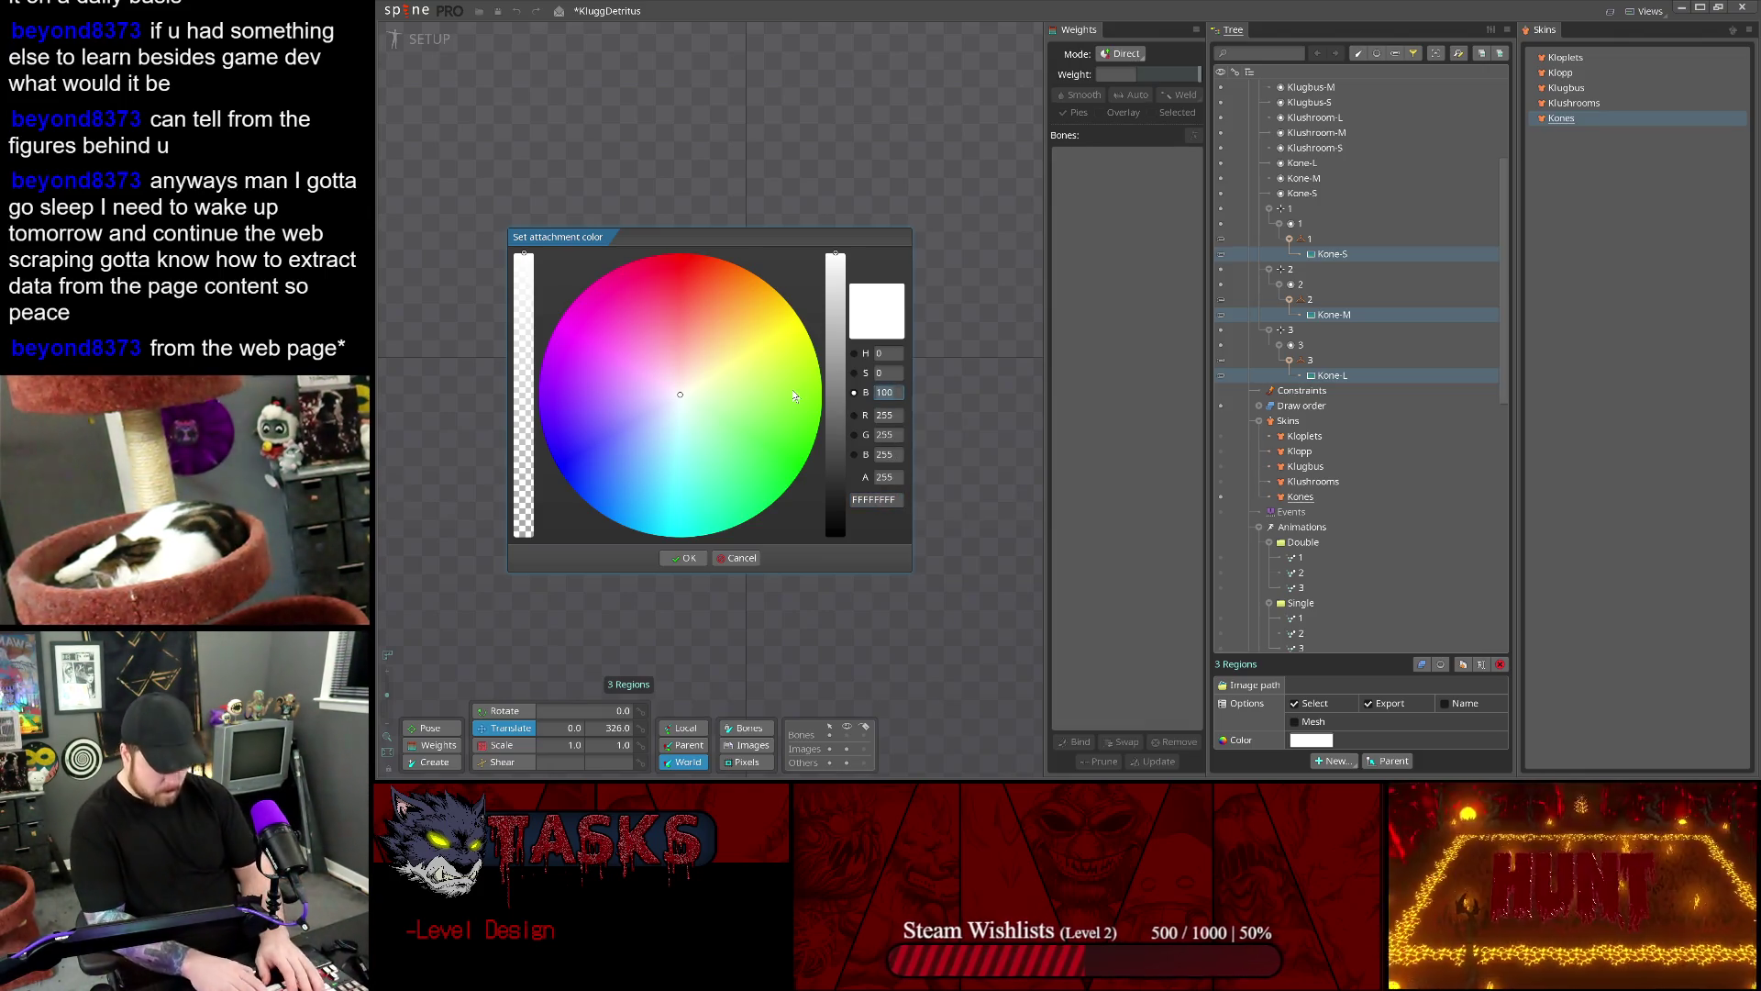
{"action": "key", "text": "ctrl+v"}
{"action": "key", "text": "Return"}
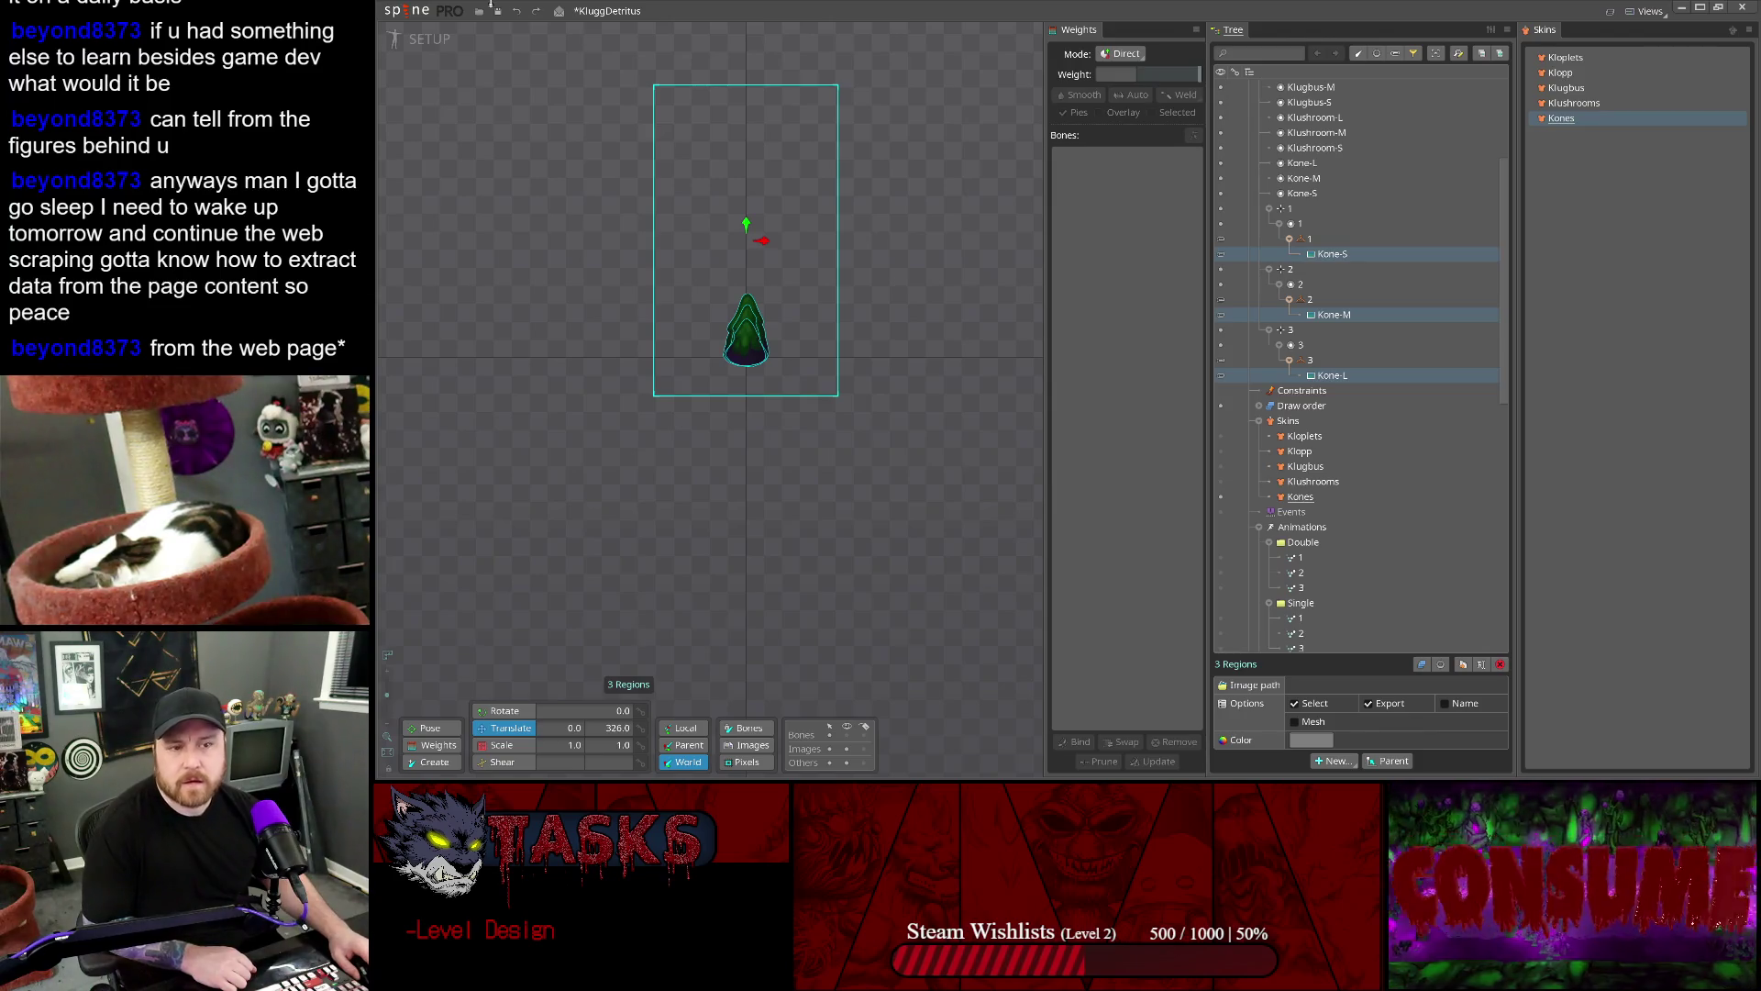
{"action": "key", "text": "ctrl+s"}
{"action": "left_click", "coordinate": [406, 11]}
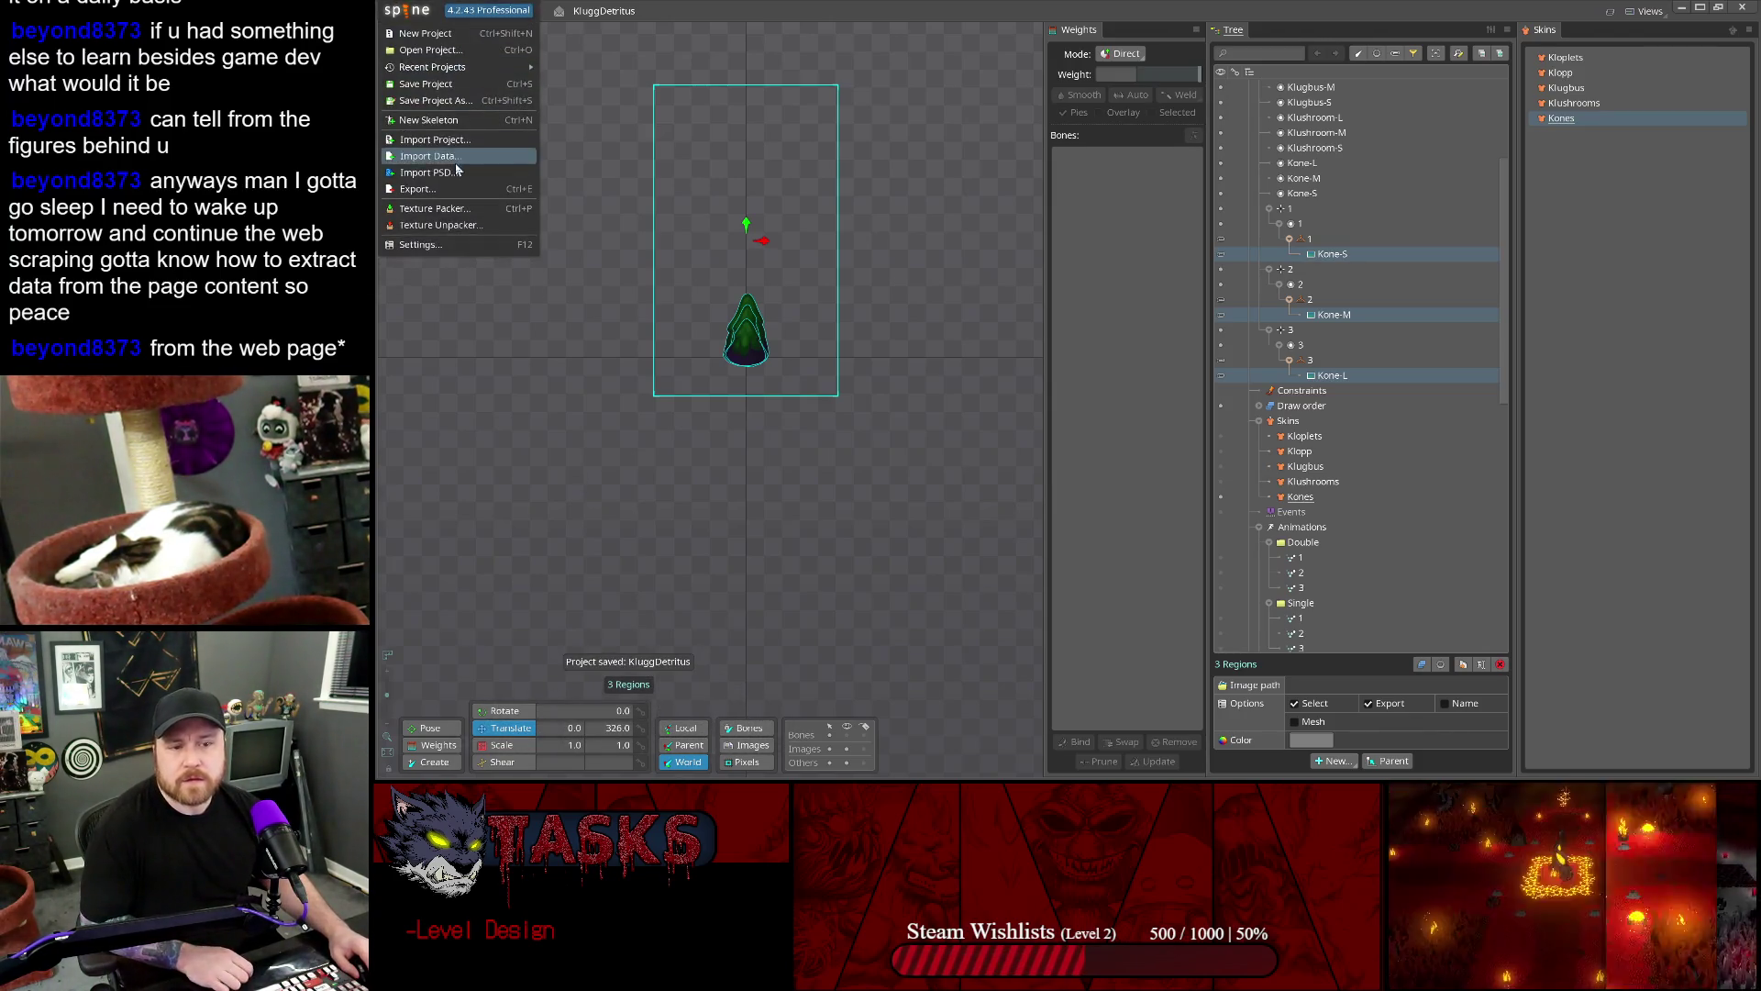
{"action": "left_click", "coordinate": [418, 188]}
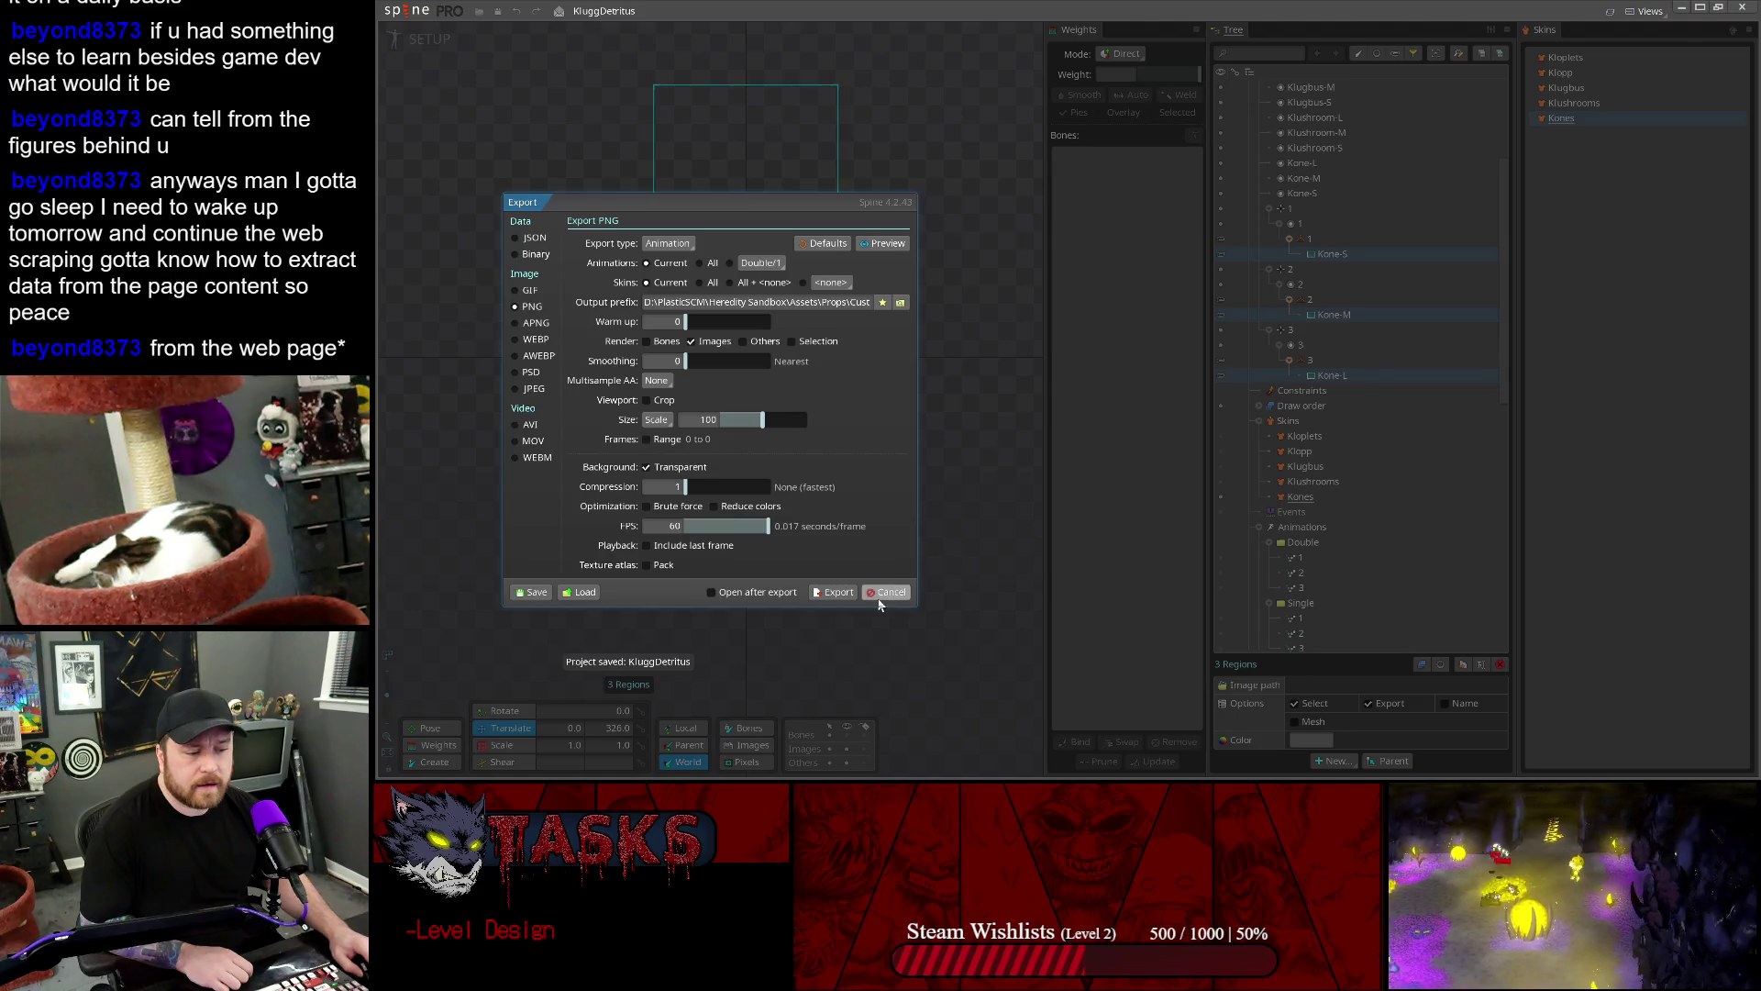
- Export the KluggDetritus skeleton as binary data into the Klugg/Source/Unity folder
{"action": "left_click", "coordinate": [519, 255]}
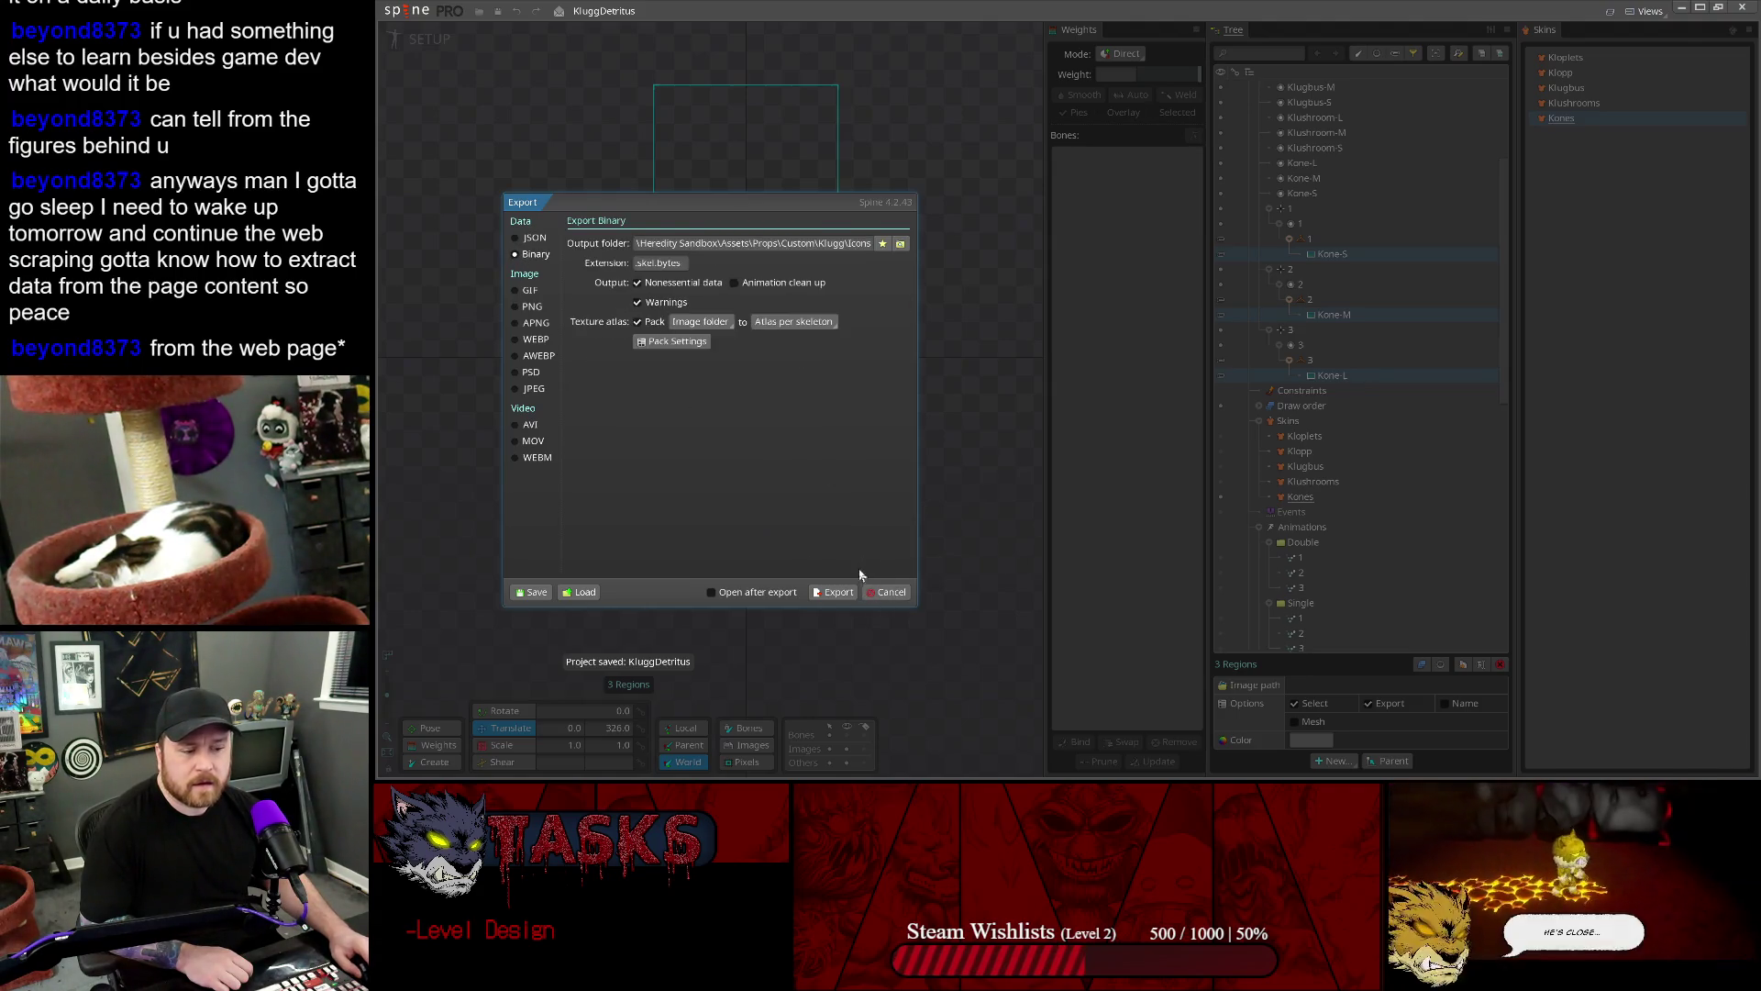
{"action": "left_click", "coordinate": [773, 242]}
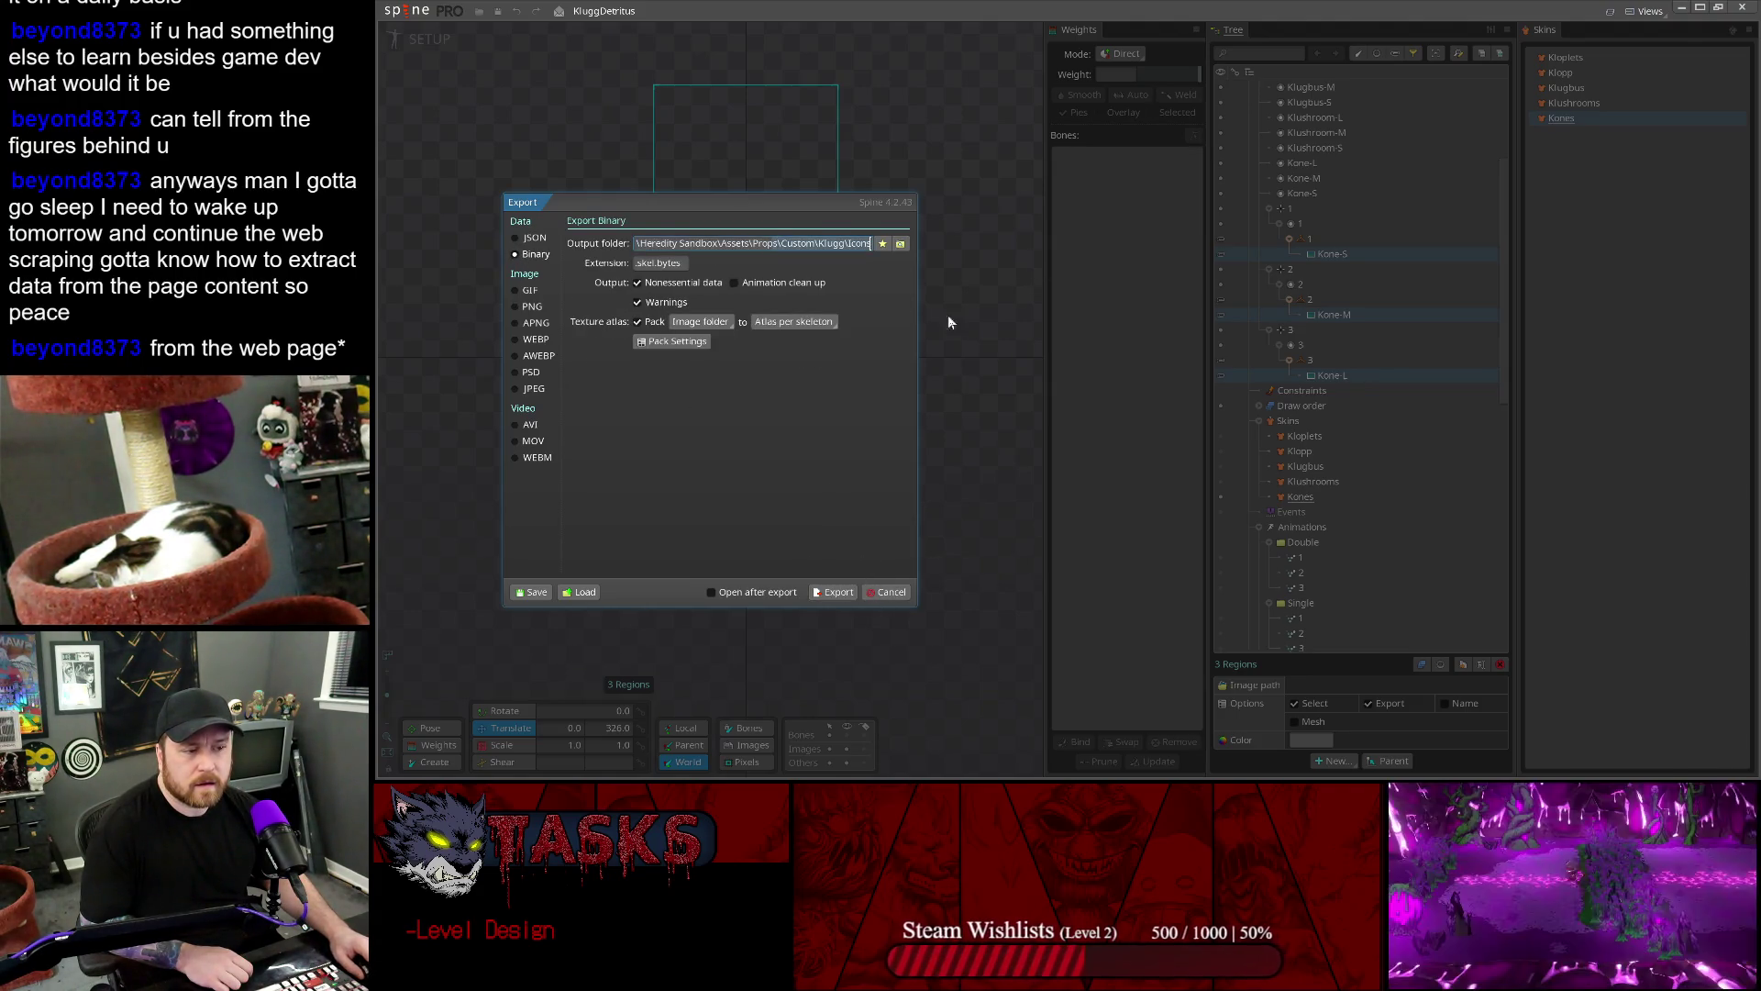
{"action": "left_click", "coordinate": [902, 244]}
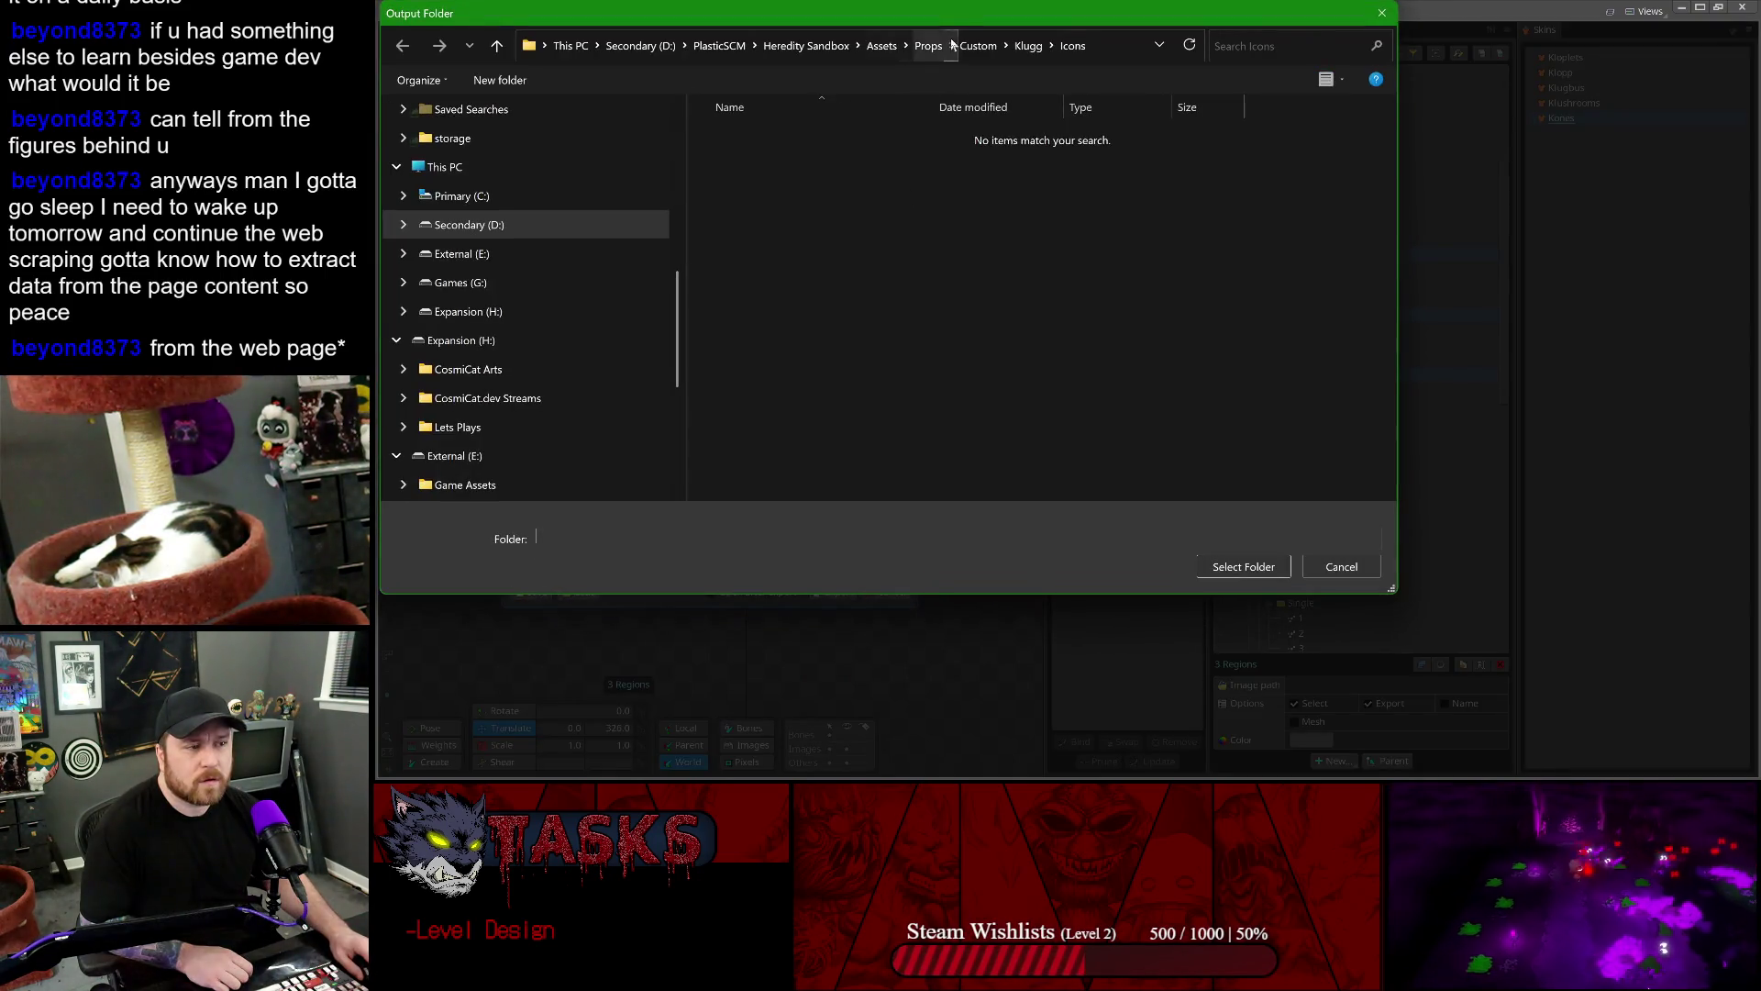
{"action": "left_click", "coordinate": [1021, 50]}
{"action": "double_click", "coordinate": [769, 186]}
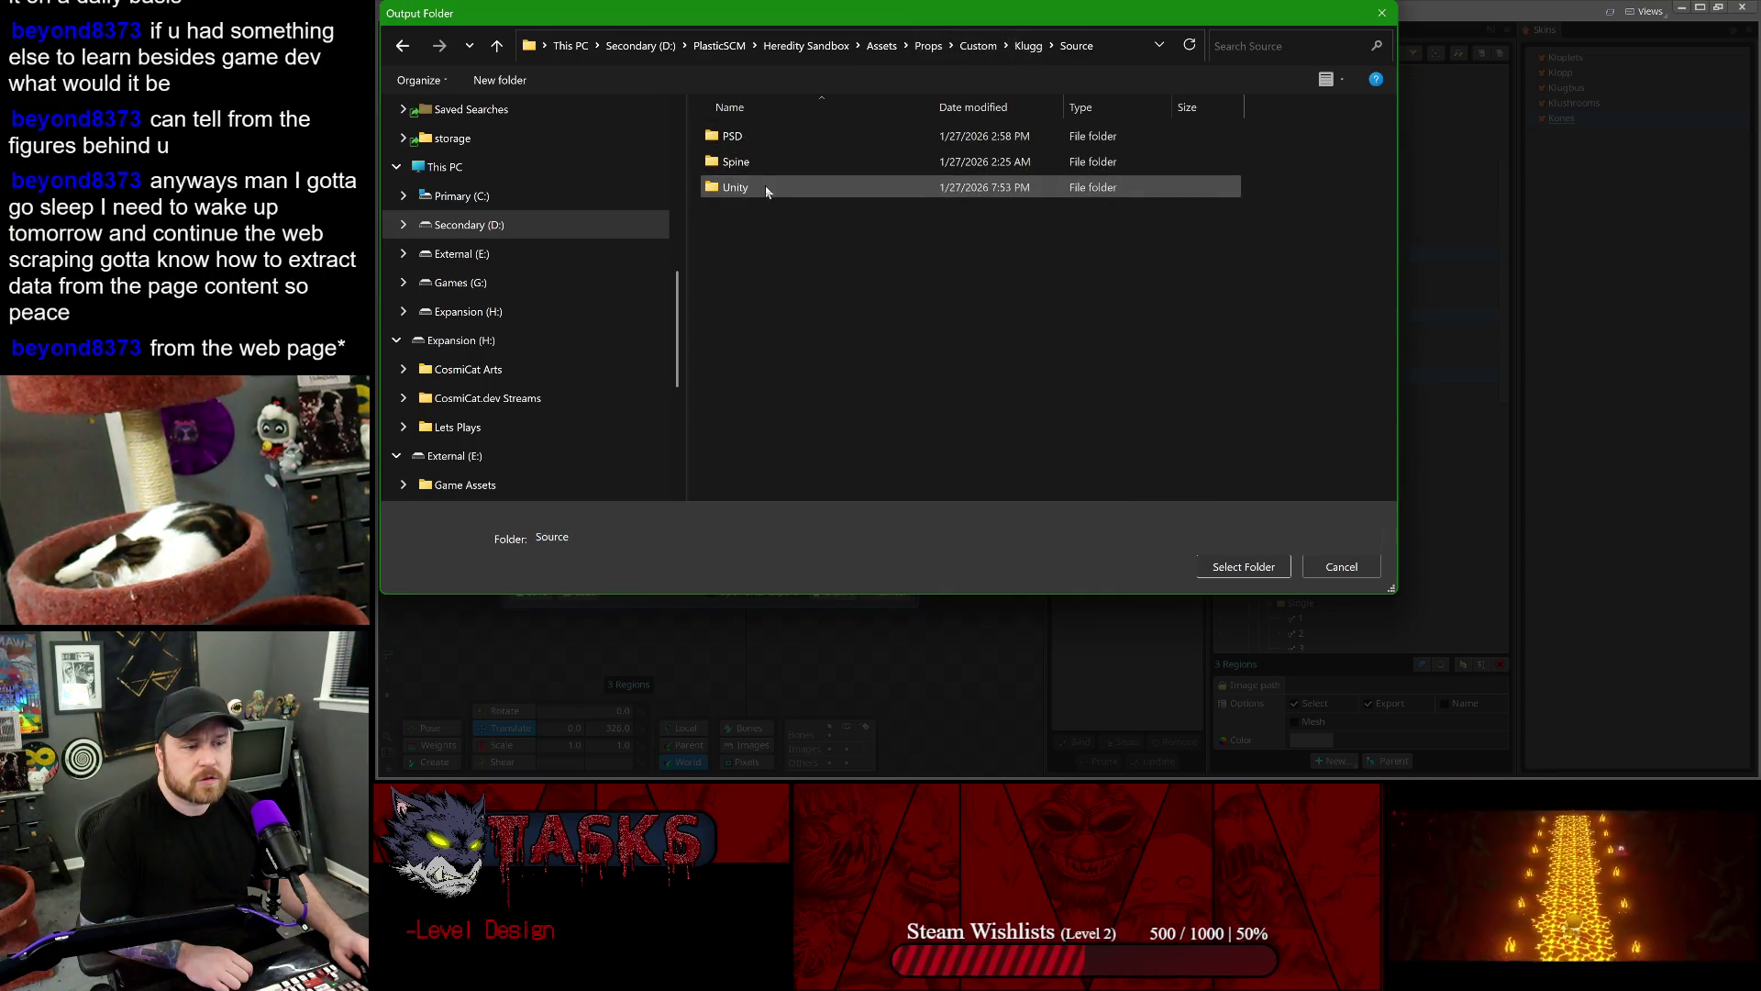
{"action": "double_click", "coordinate": [768, 185]}
{"action": "left_click", "coordinate": [1216, 566]}
{"action": "left_click", "coordinate": [832, 589]}
{"action": "left_click", "coordinate": [1683, 9]}
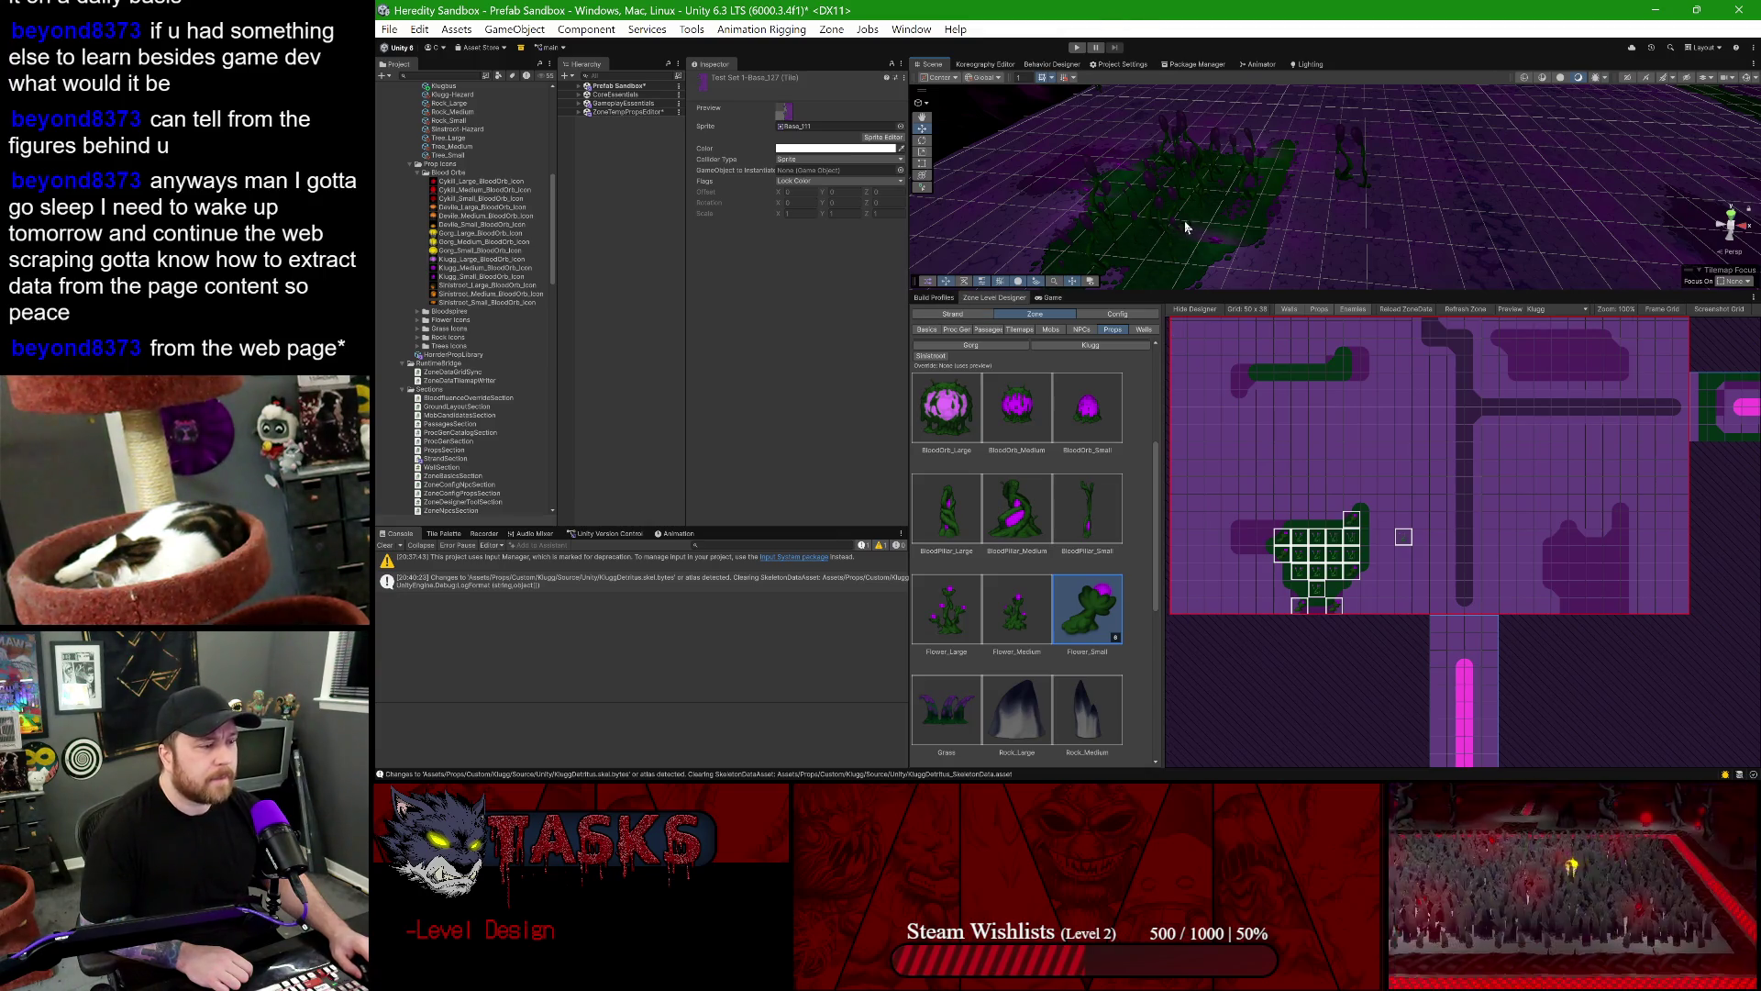
- Select Flower_Large in the props palette, adjust the zone preview, and enter Play mode
{"action": "left_click_drag", "start_coordinate": [1178, 217], "coordinate": [1264, 246]}
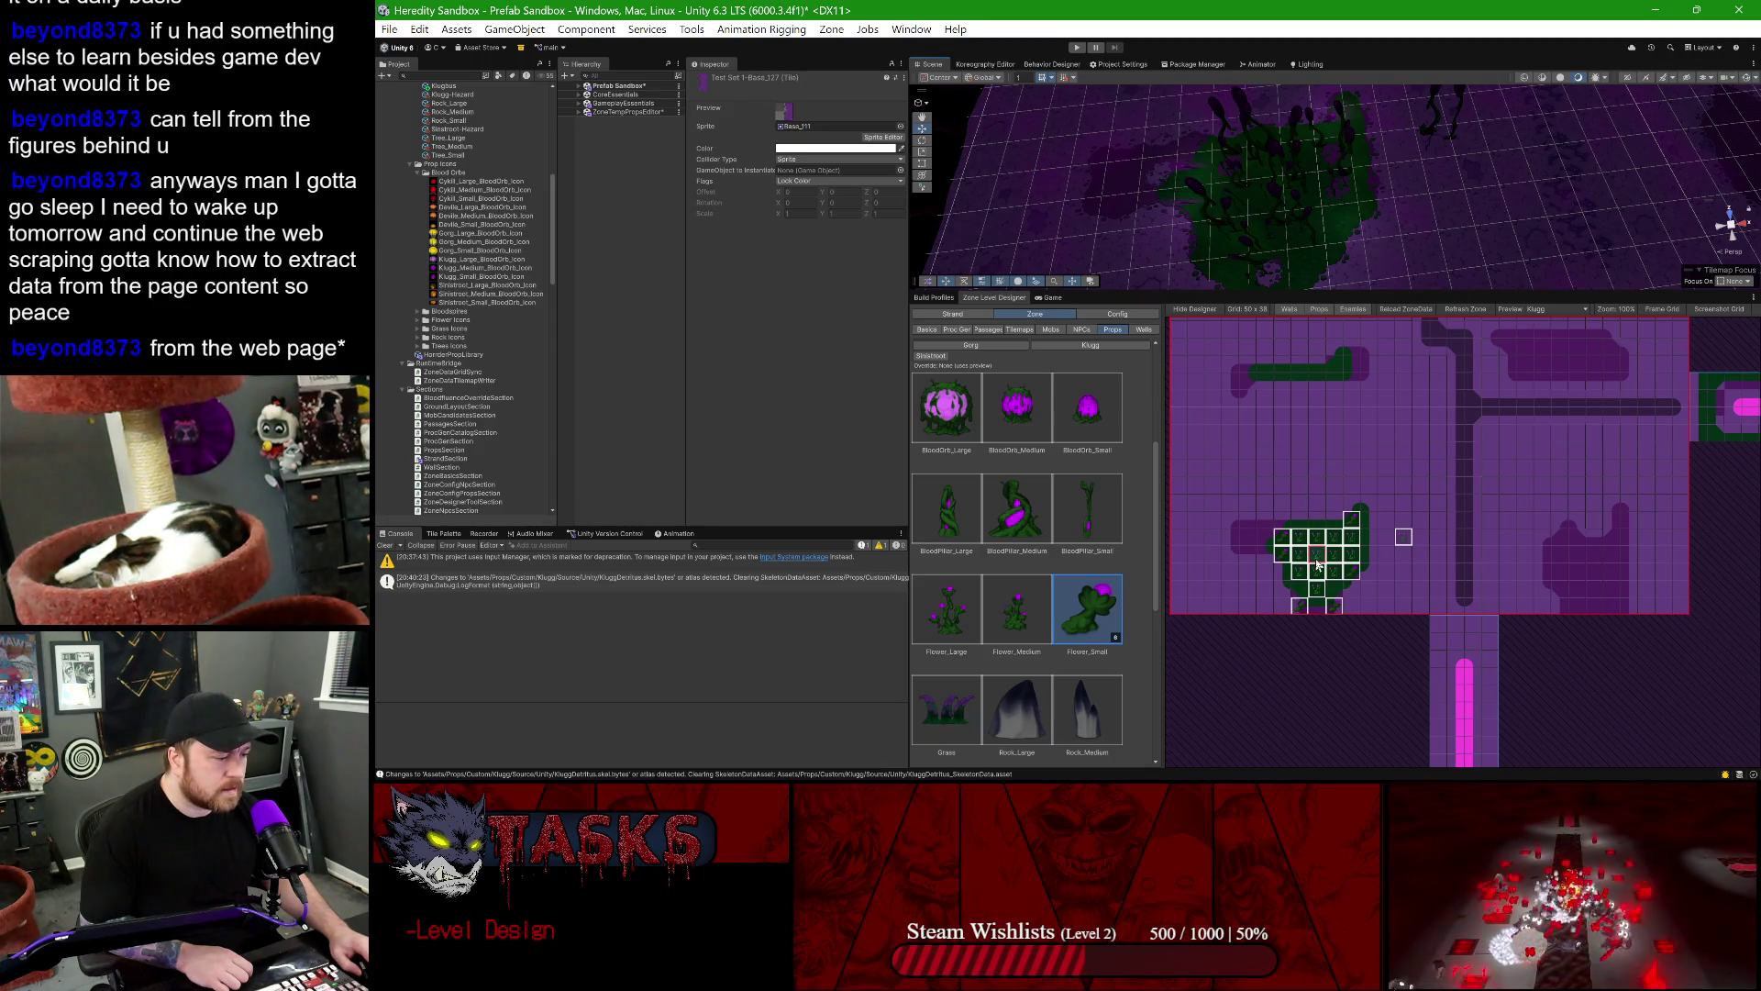
{"action": "left_click", "coordinate": [947, 607]}
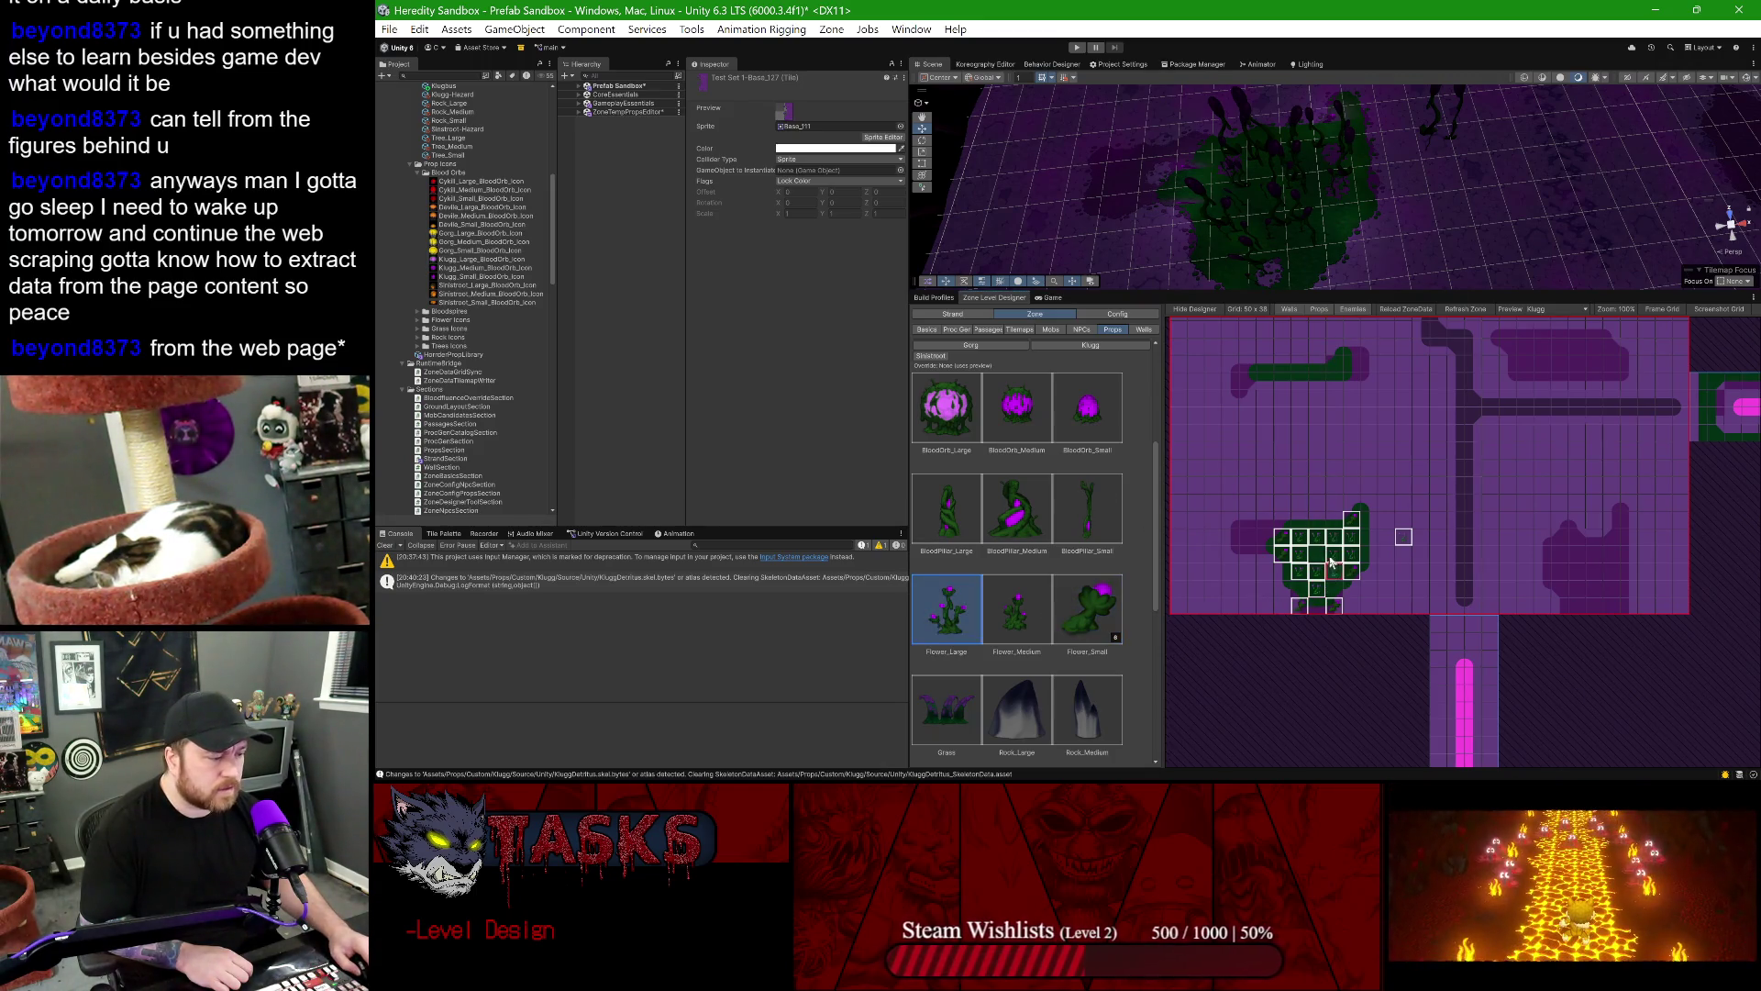
{"action": "left_click", "coordinate": [1541, 312]}
{"action": "left_click", "coordinate": [1480, 312]}
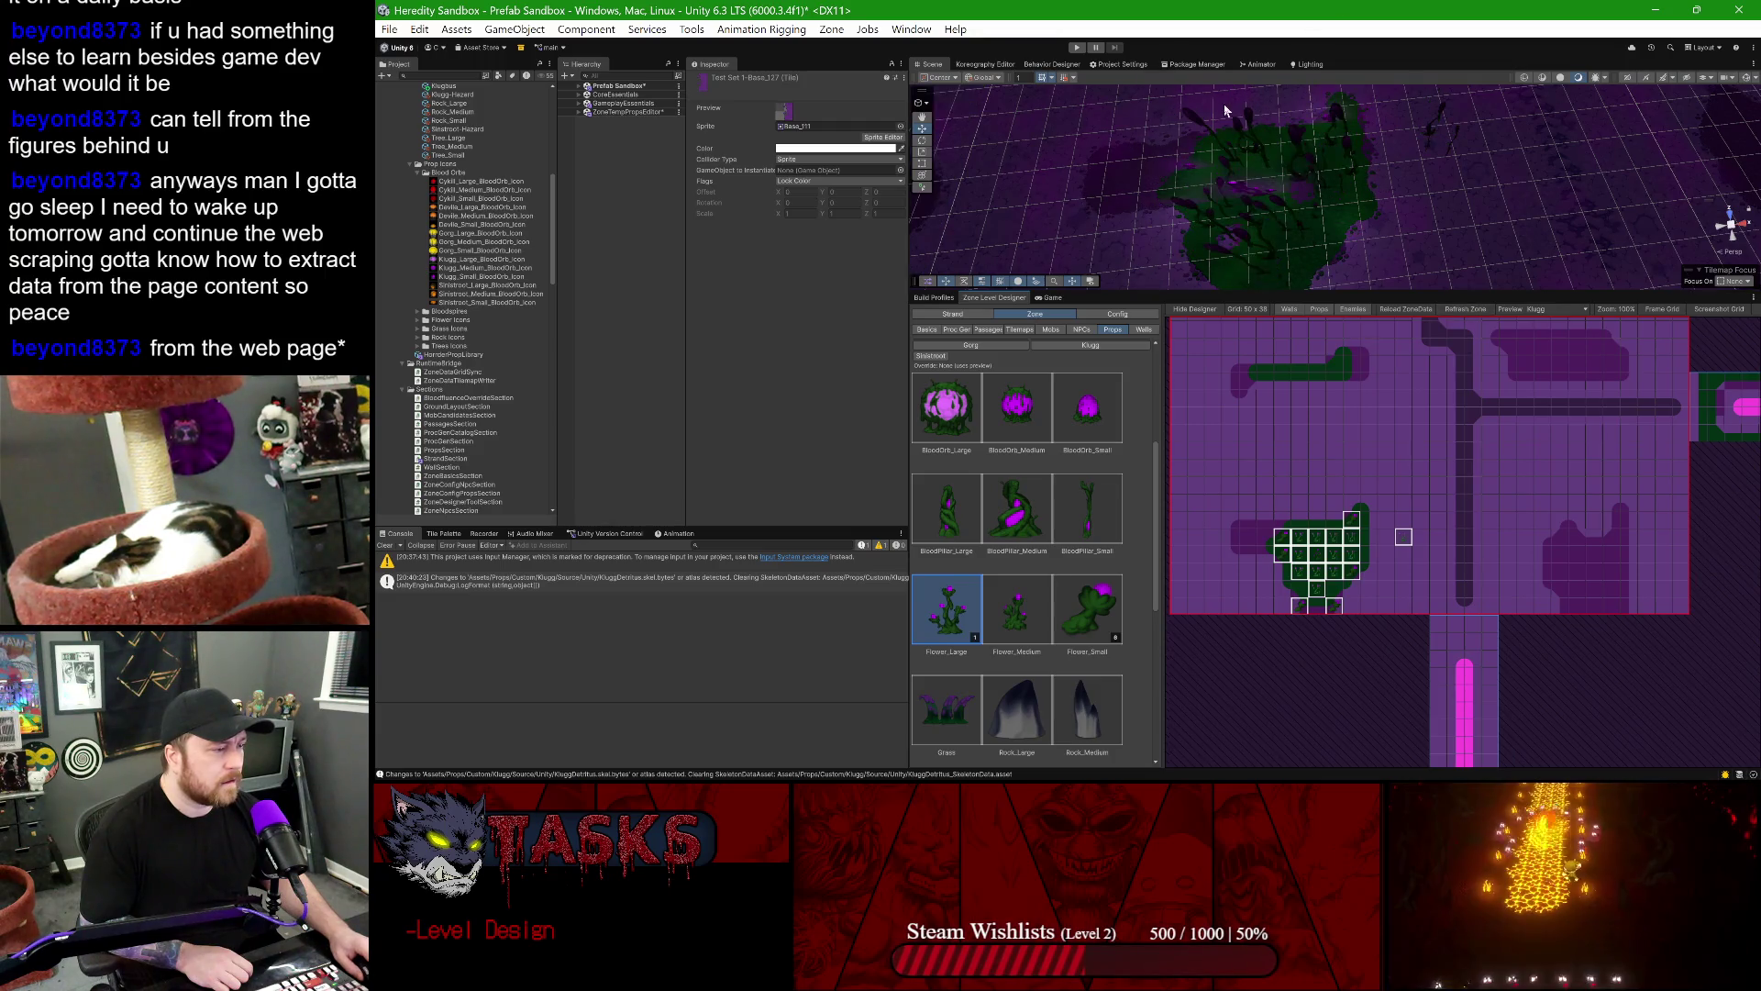
{"action": "left_click", "coordinate": [1076, 48]}
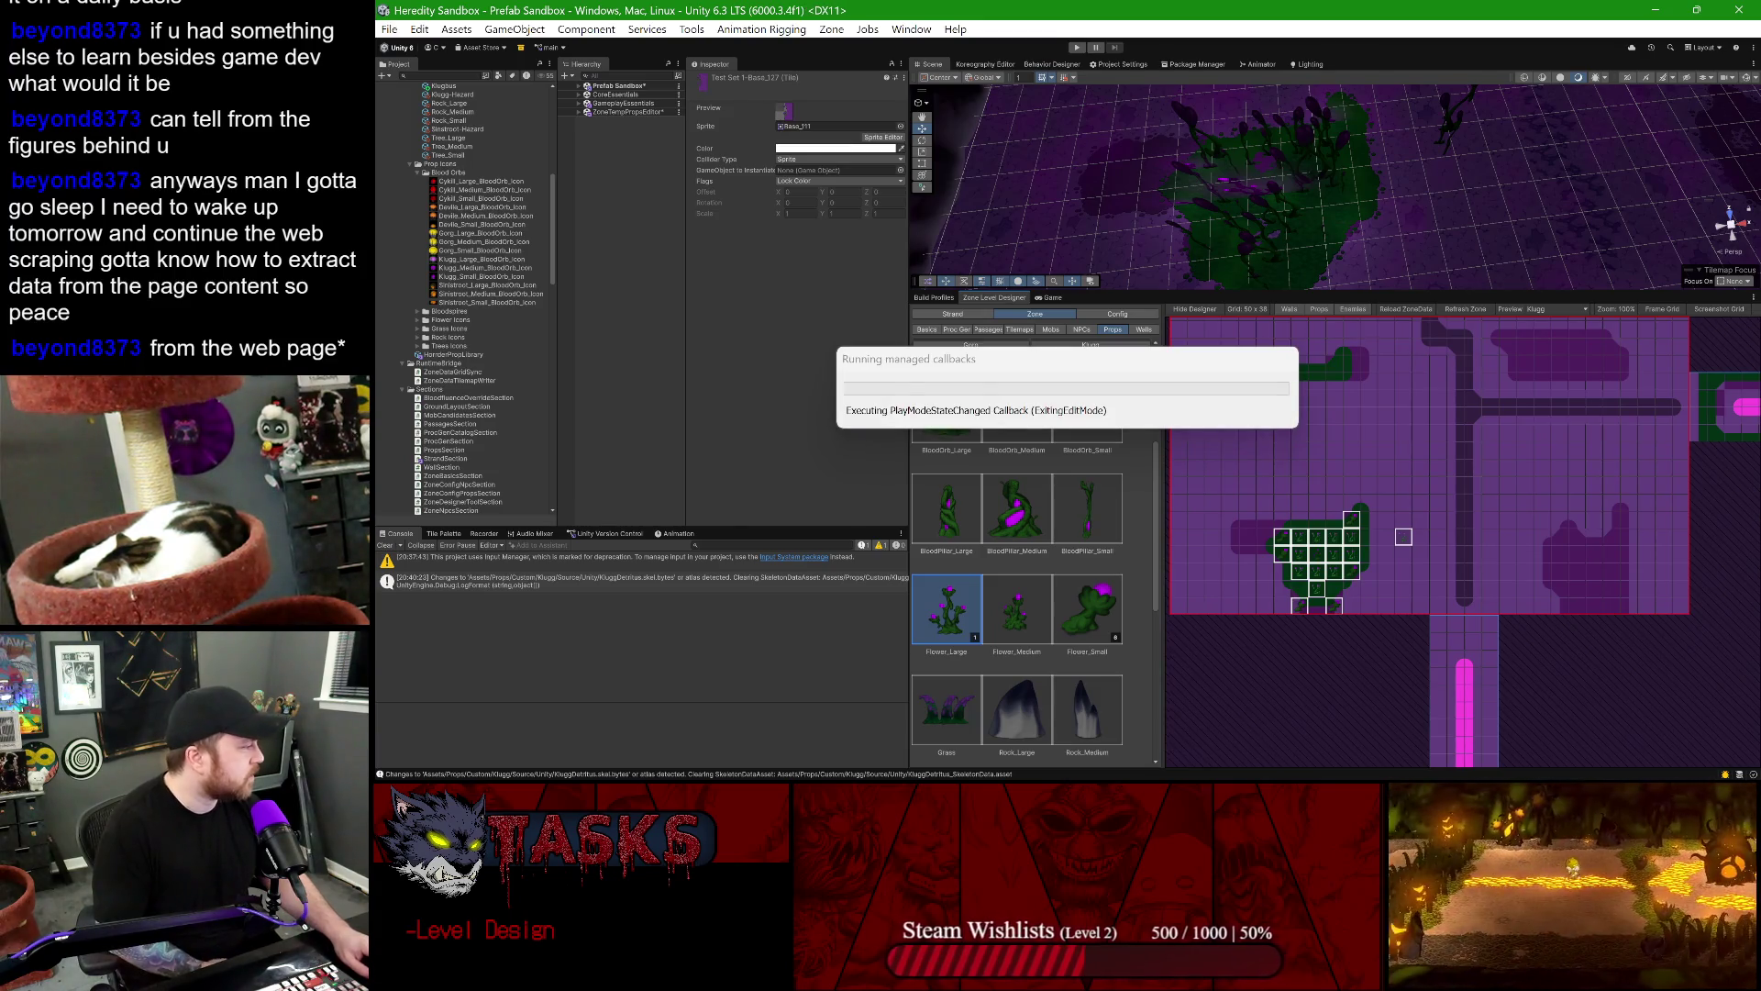
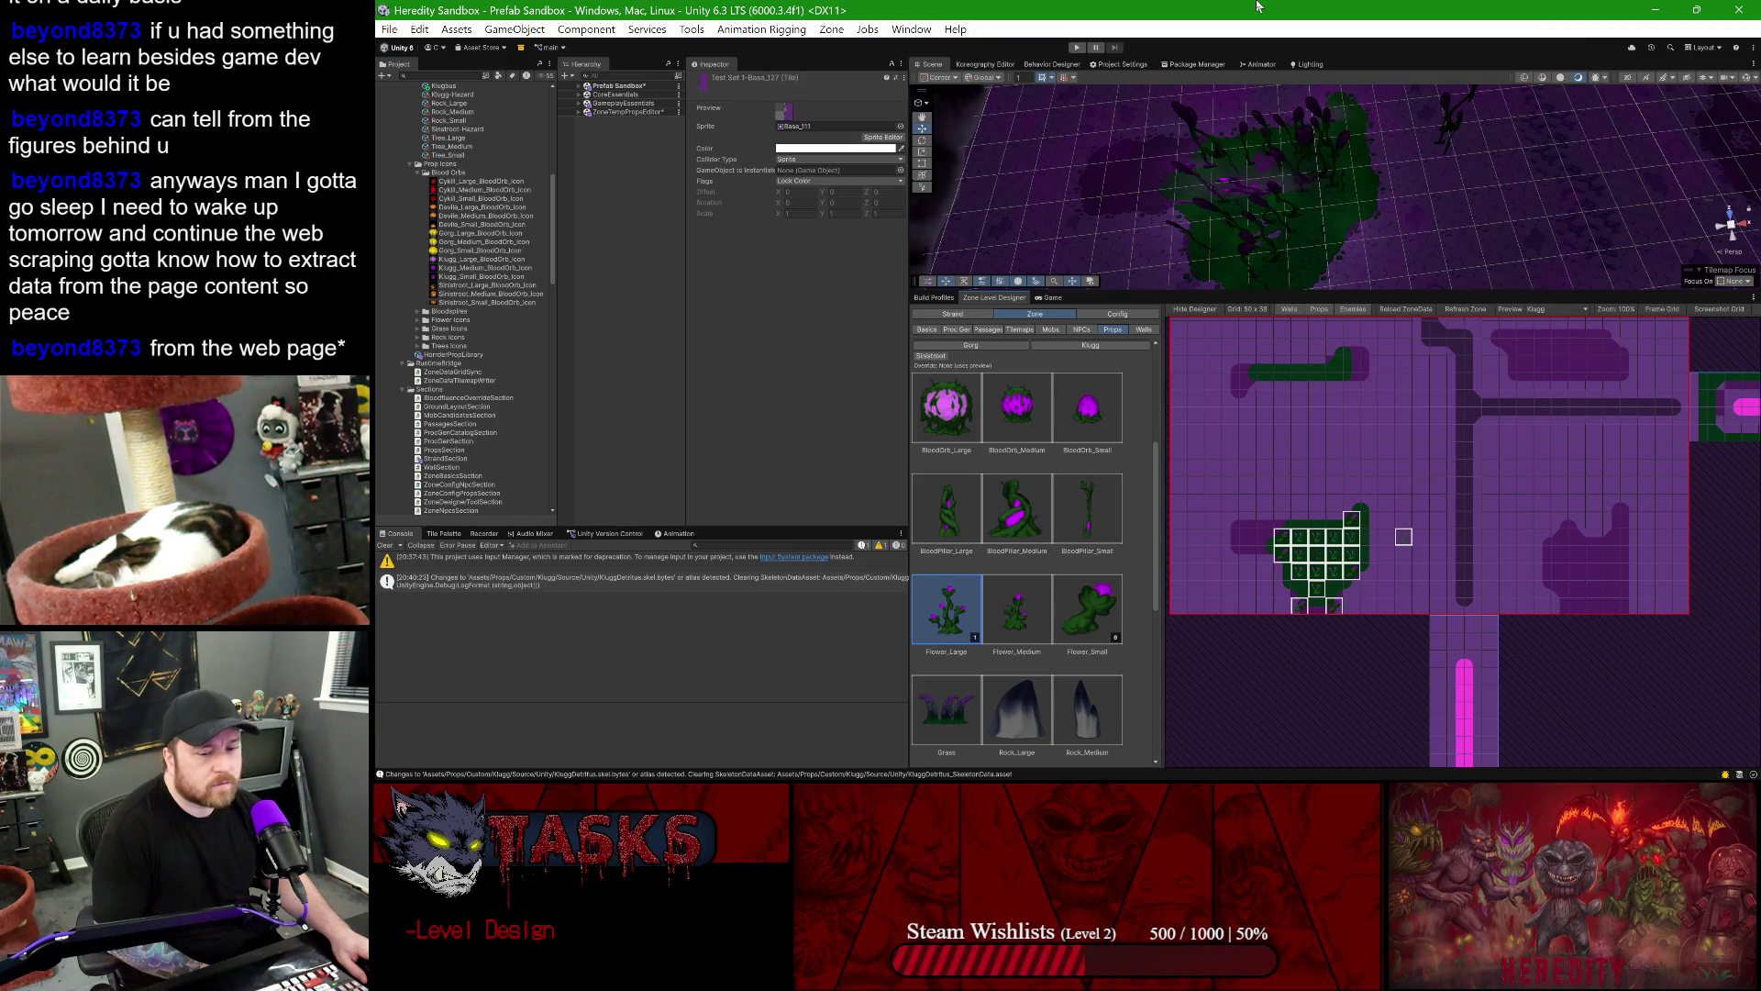
- Start the game in the Game view and walk the character onto and across the glowing plant patch
{"action": "key", "text": "ctrl+p"}
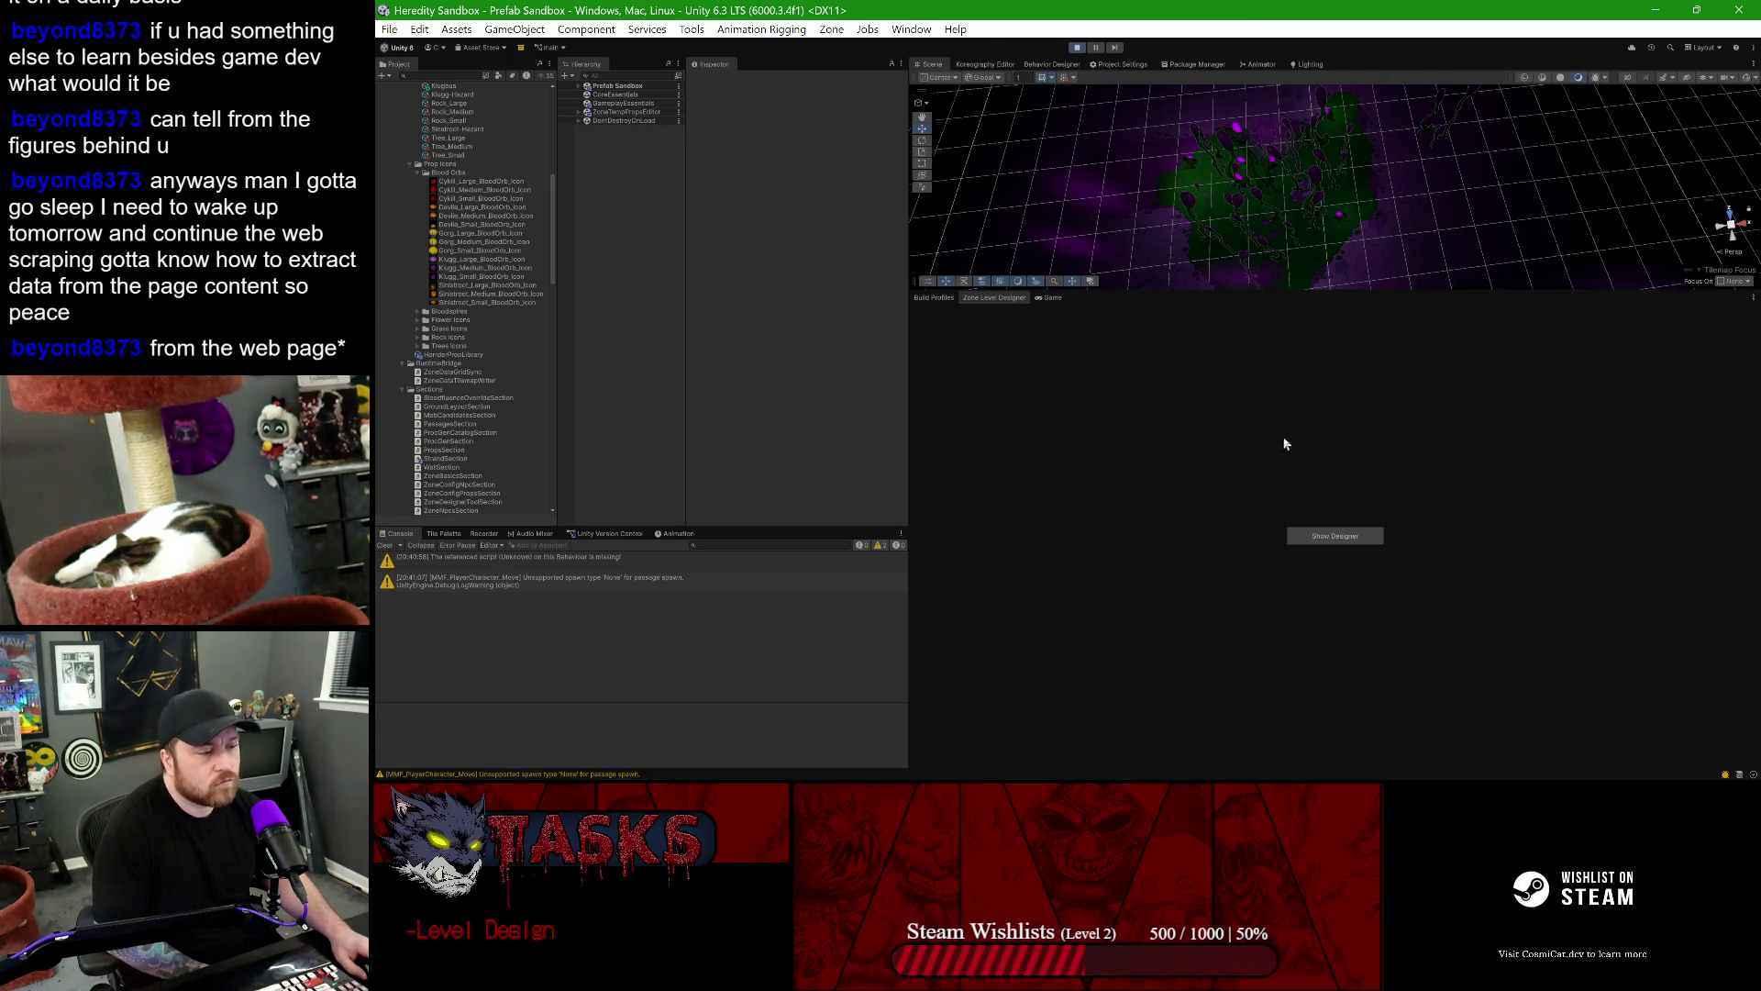
{"action": "left_click", "coordinate": [1047, 299]}
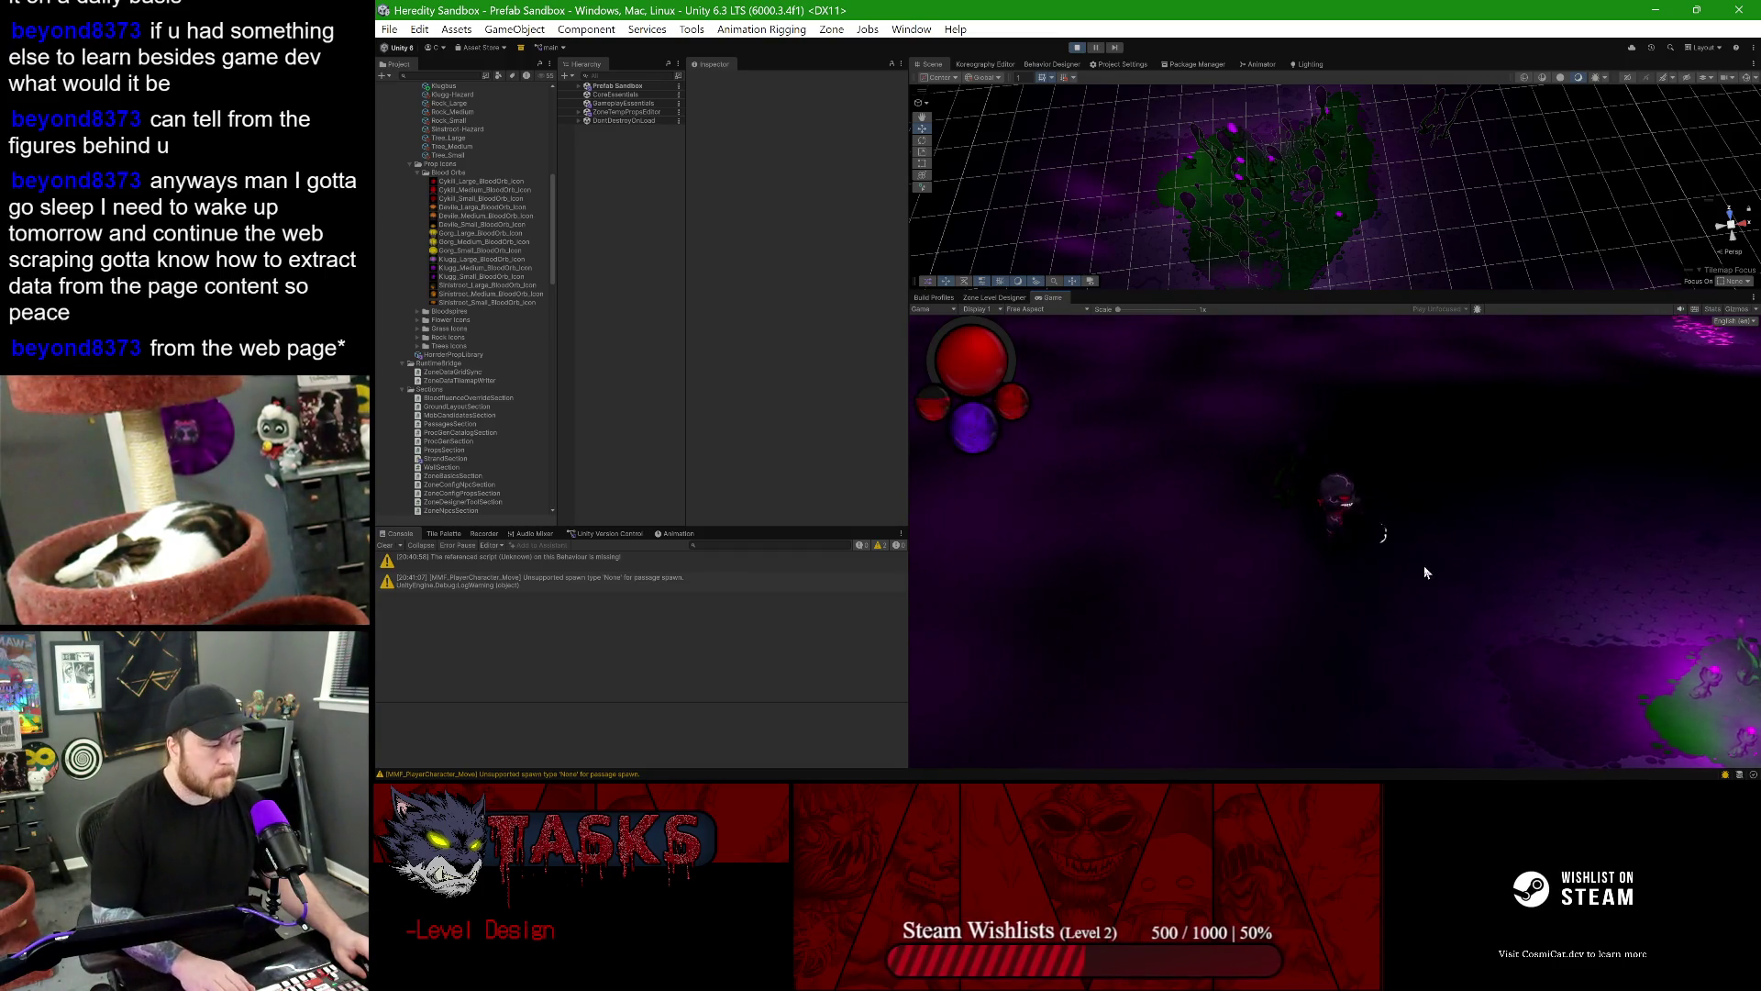
{"action": "key", "text": "d"}
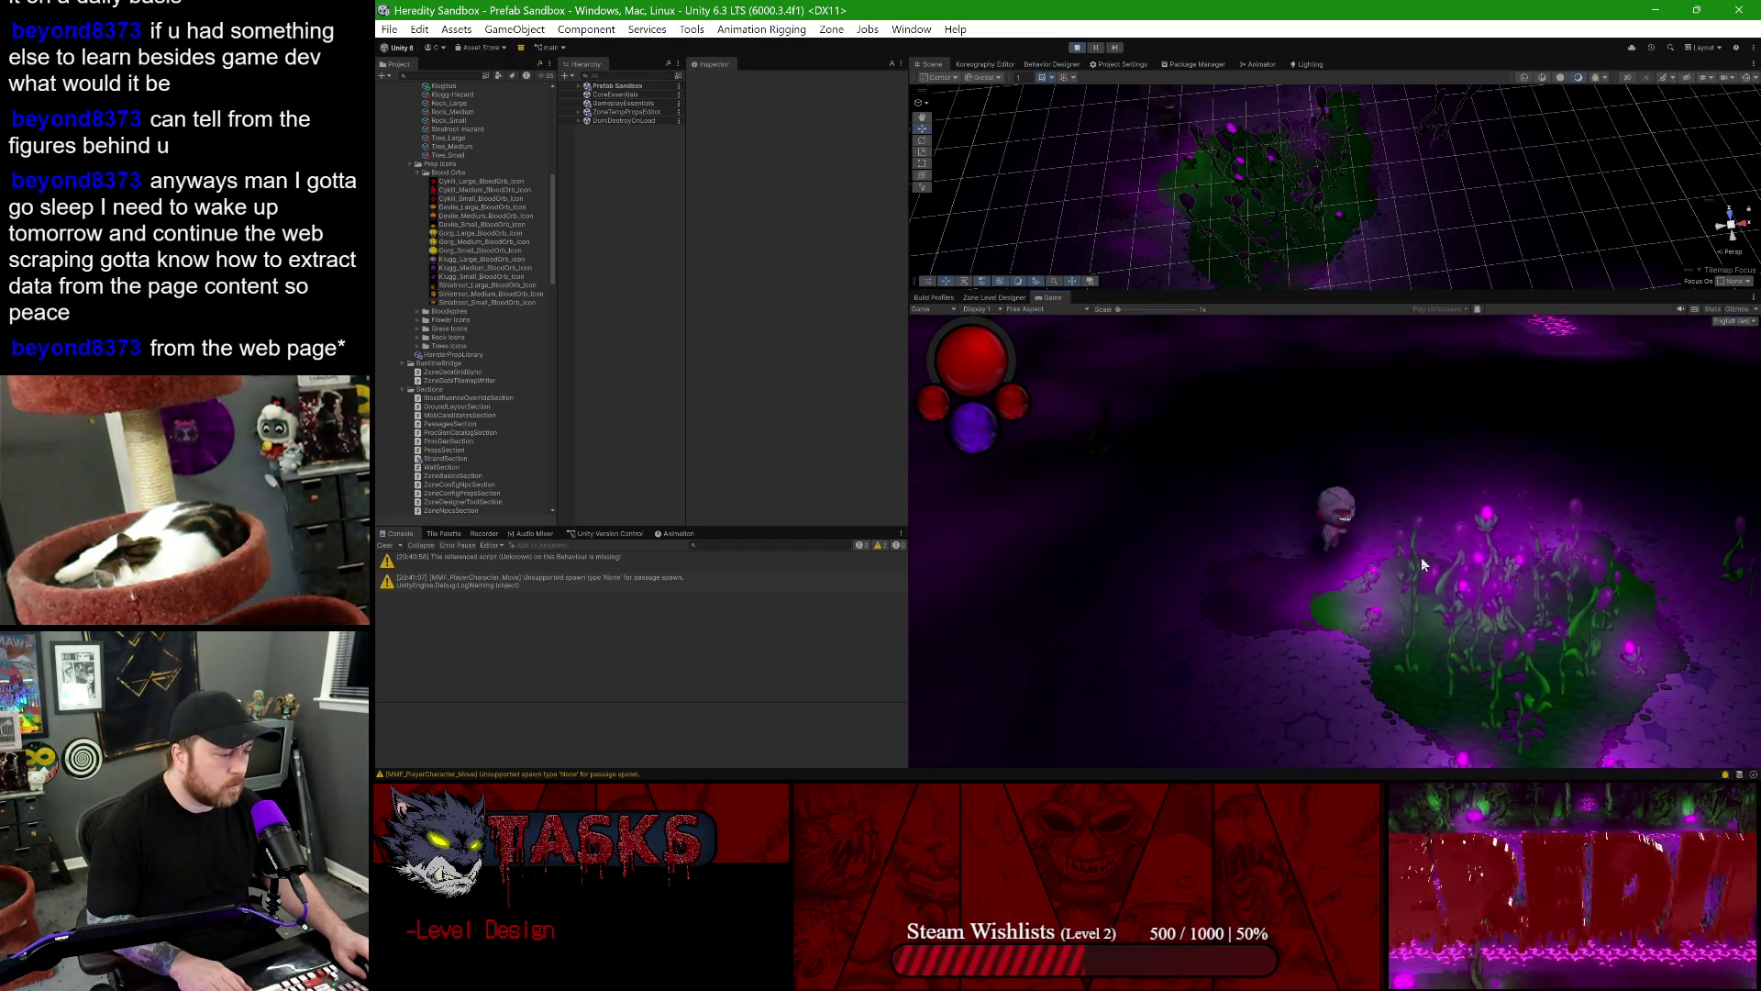
{"action": "key", "text": "s"}
{"action": "key", "text": "w"}
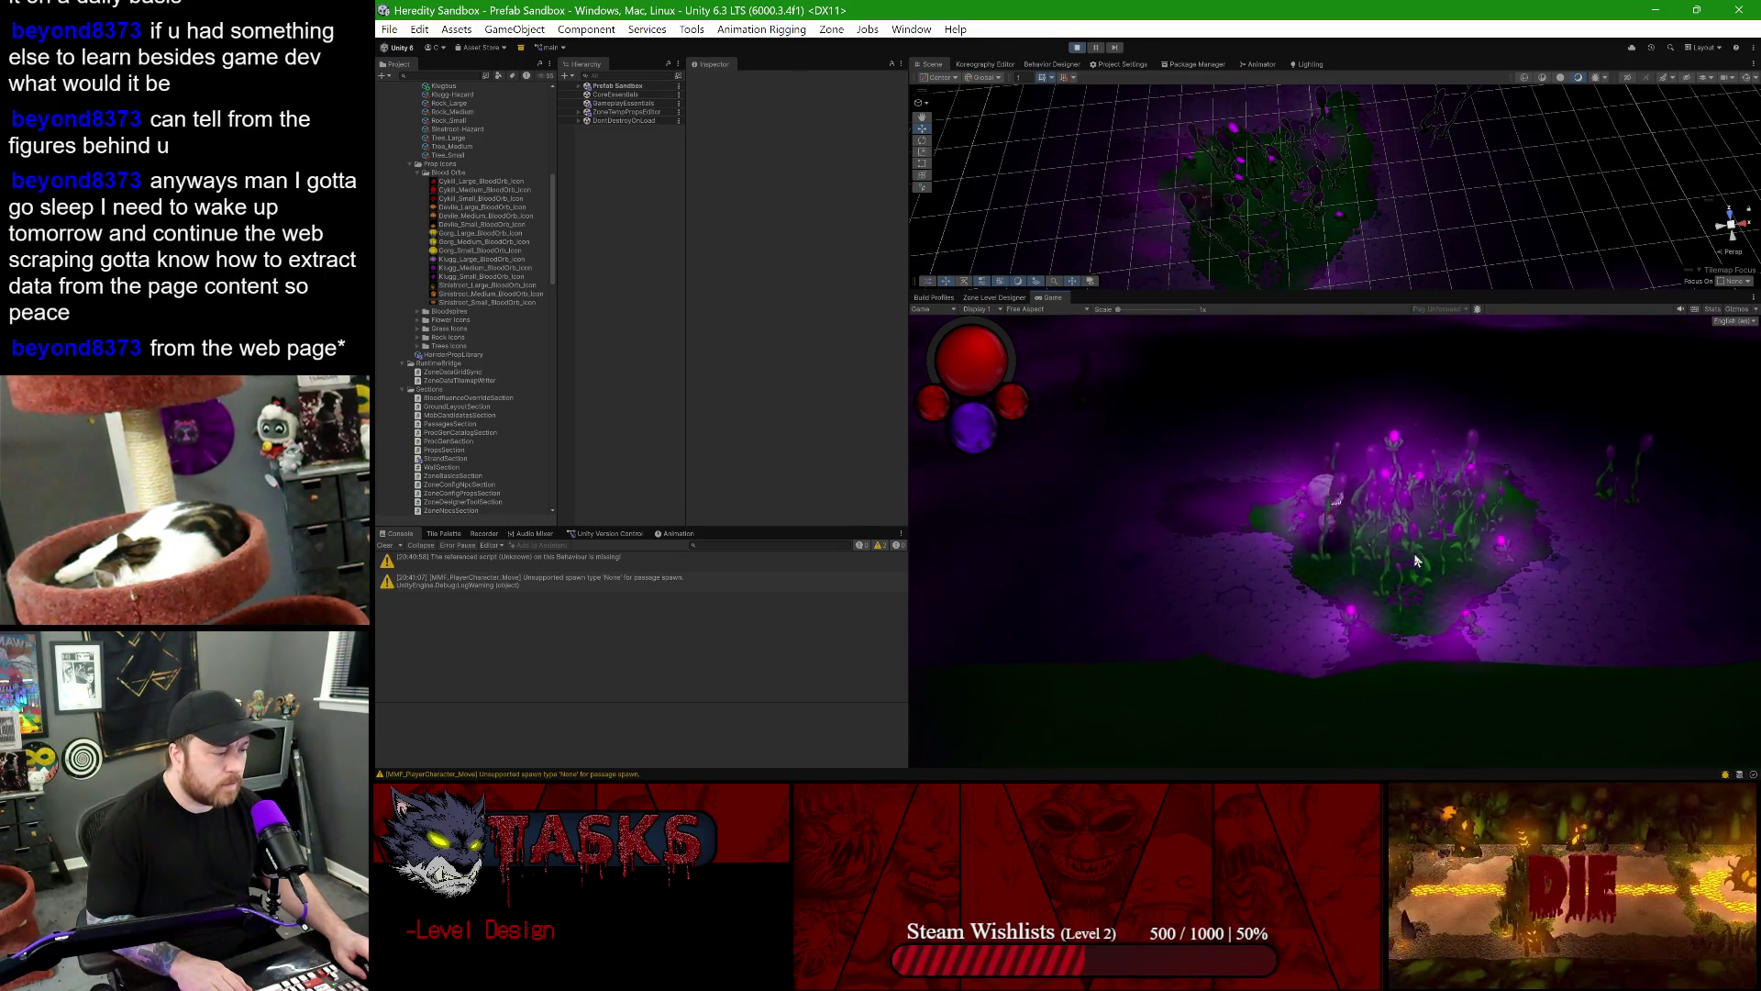
{"action": "key", "text": "d"}
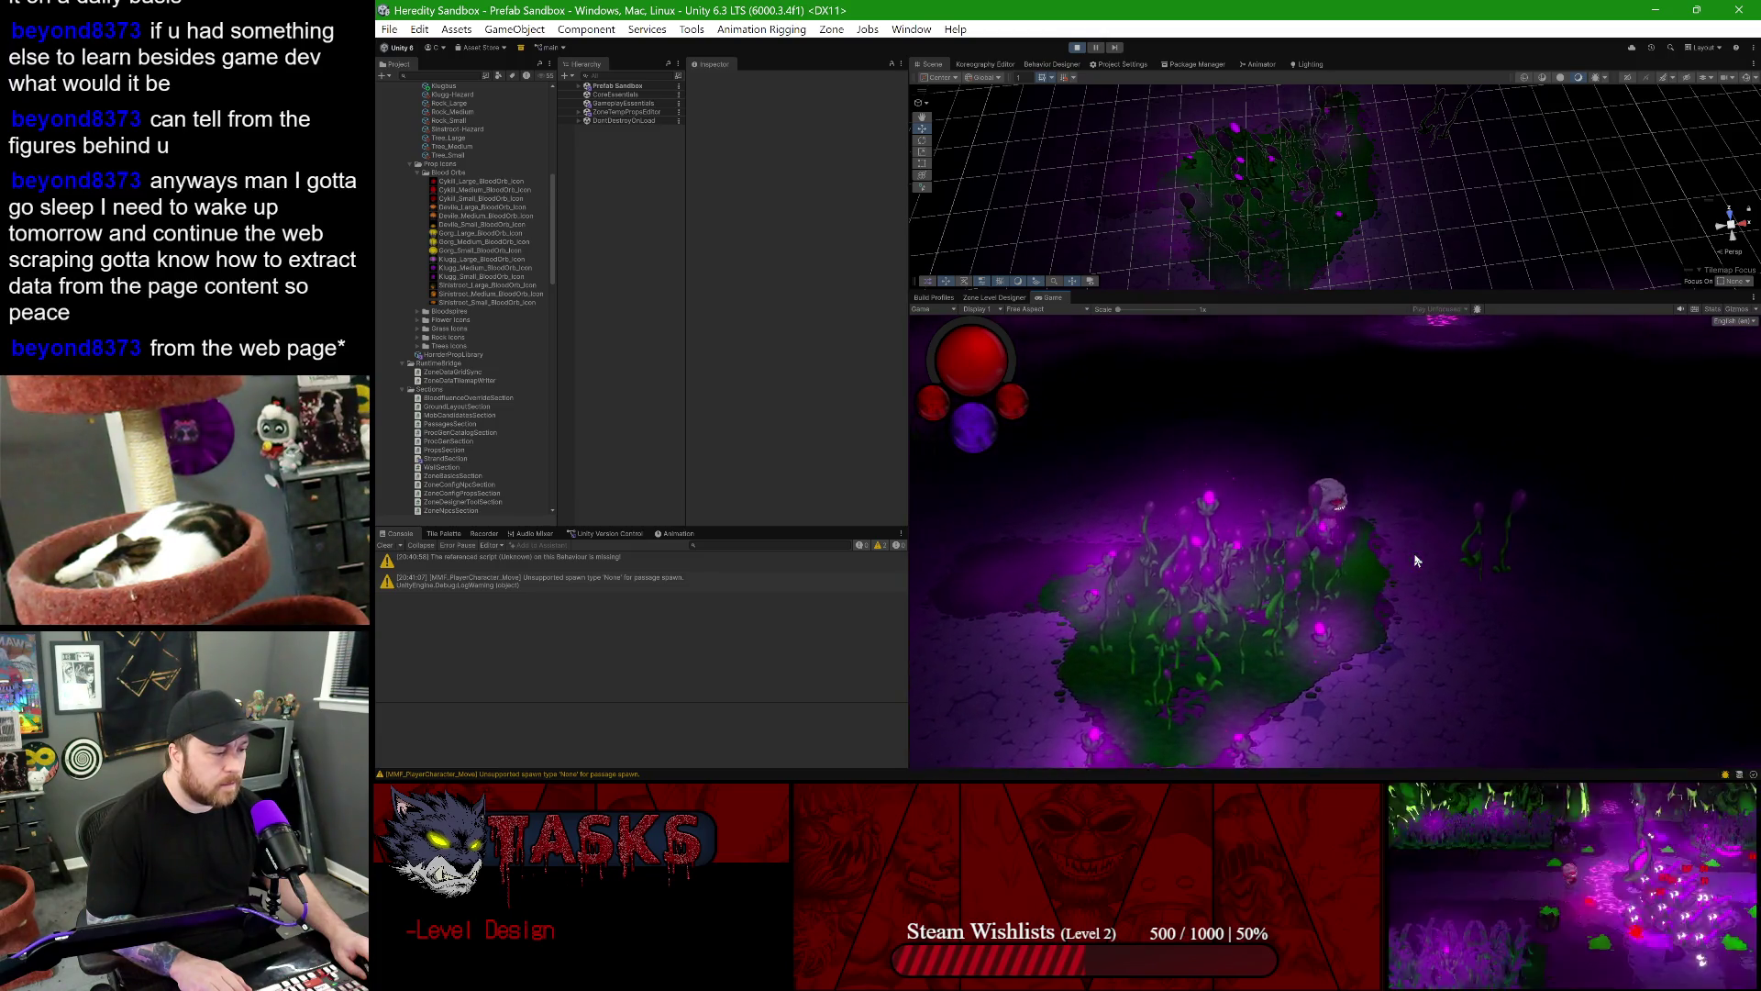
{"action": "key", "text": "a"}
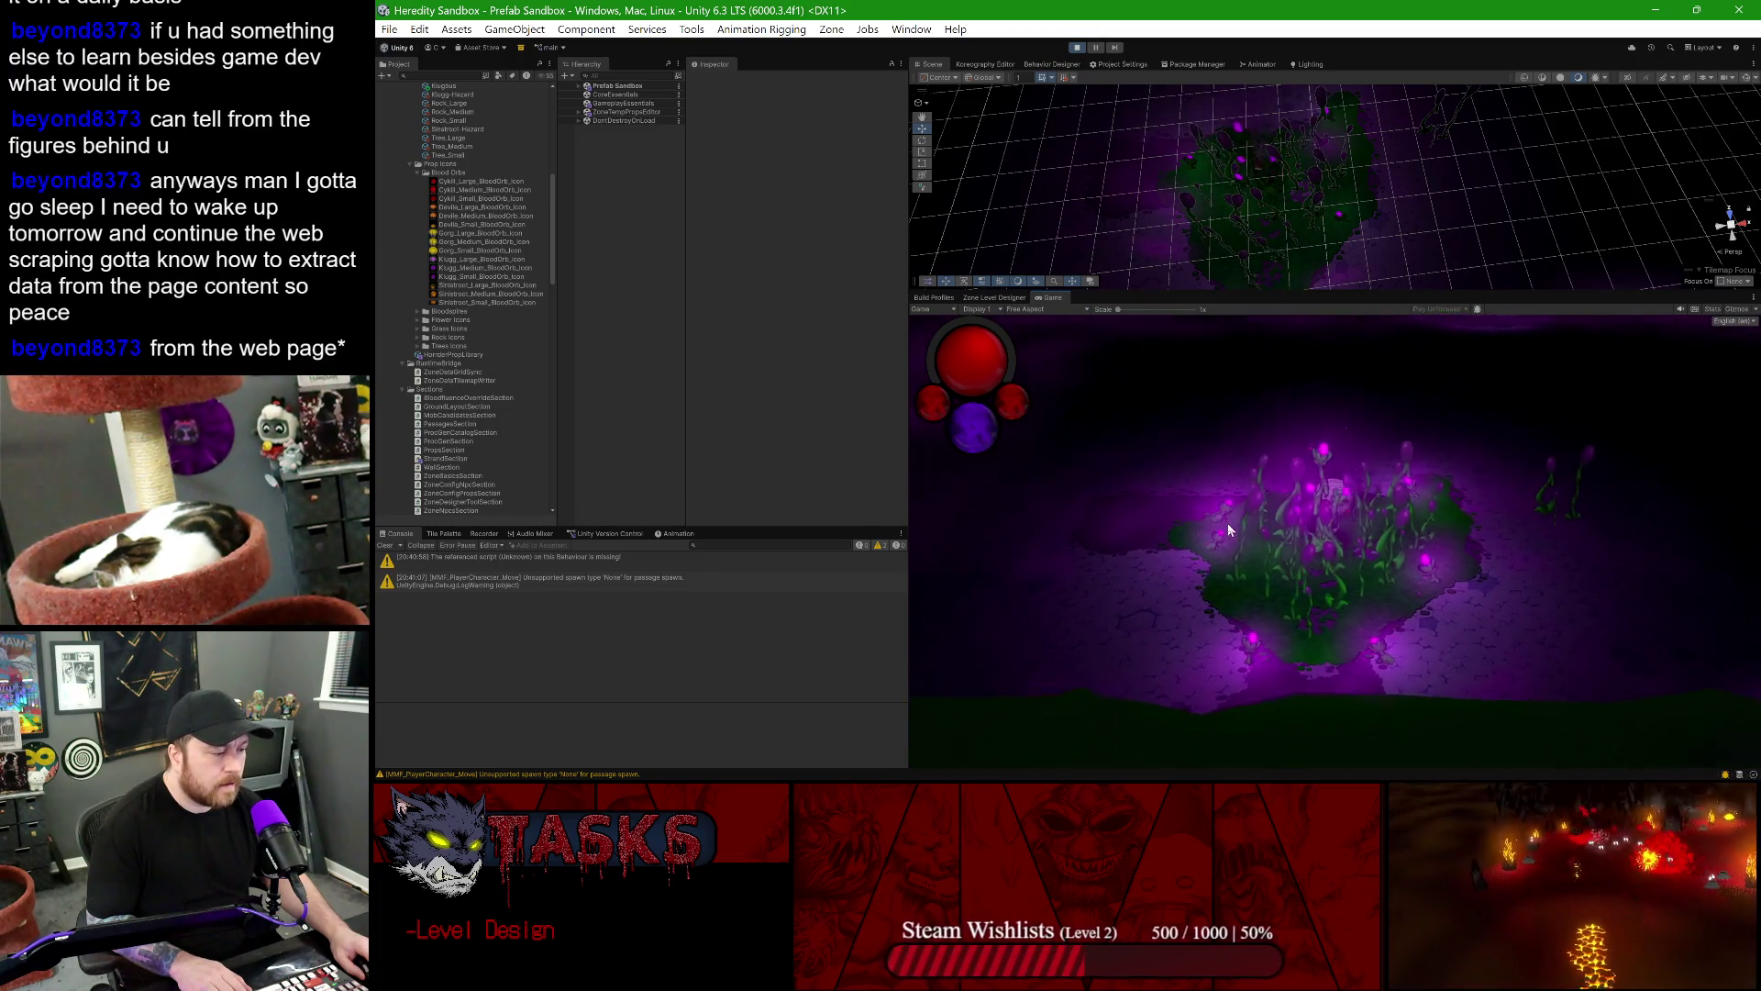
{"action": "key", "text": "d"}
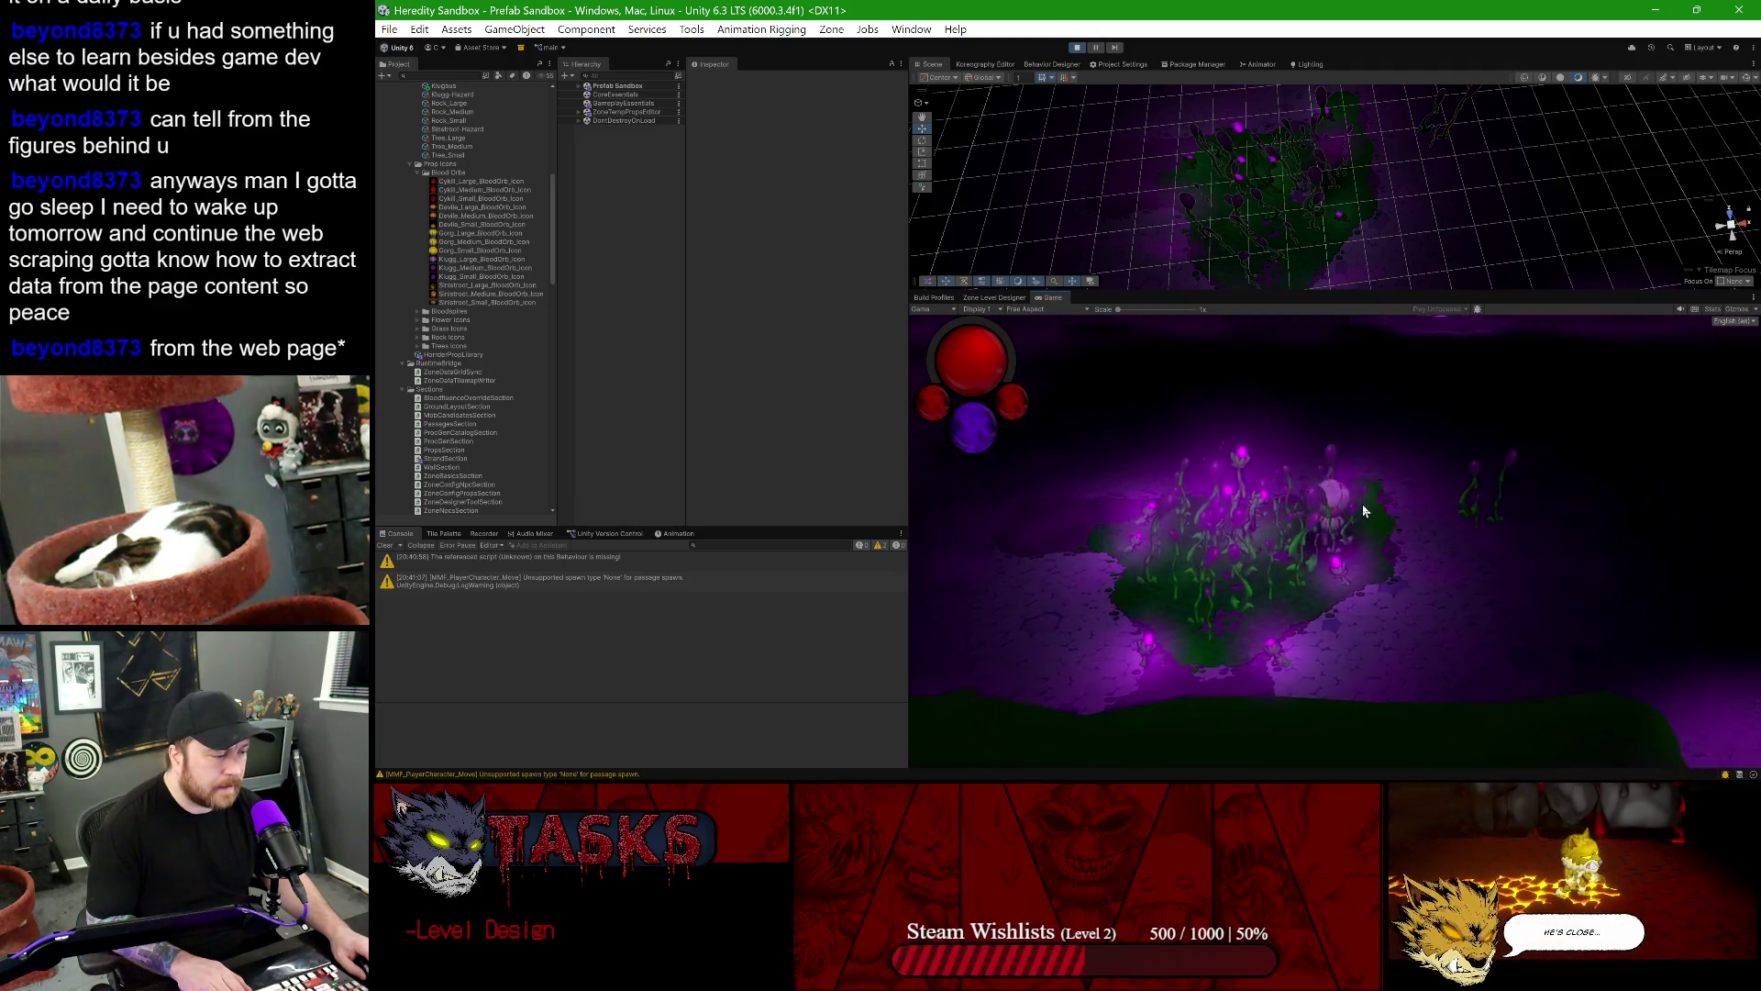
{"action": "key", "text": "d"}
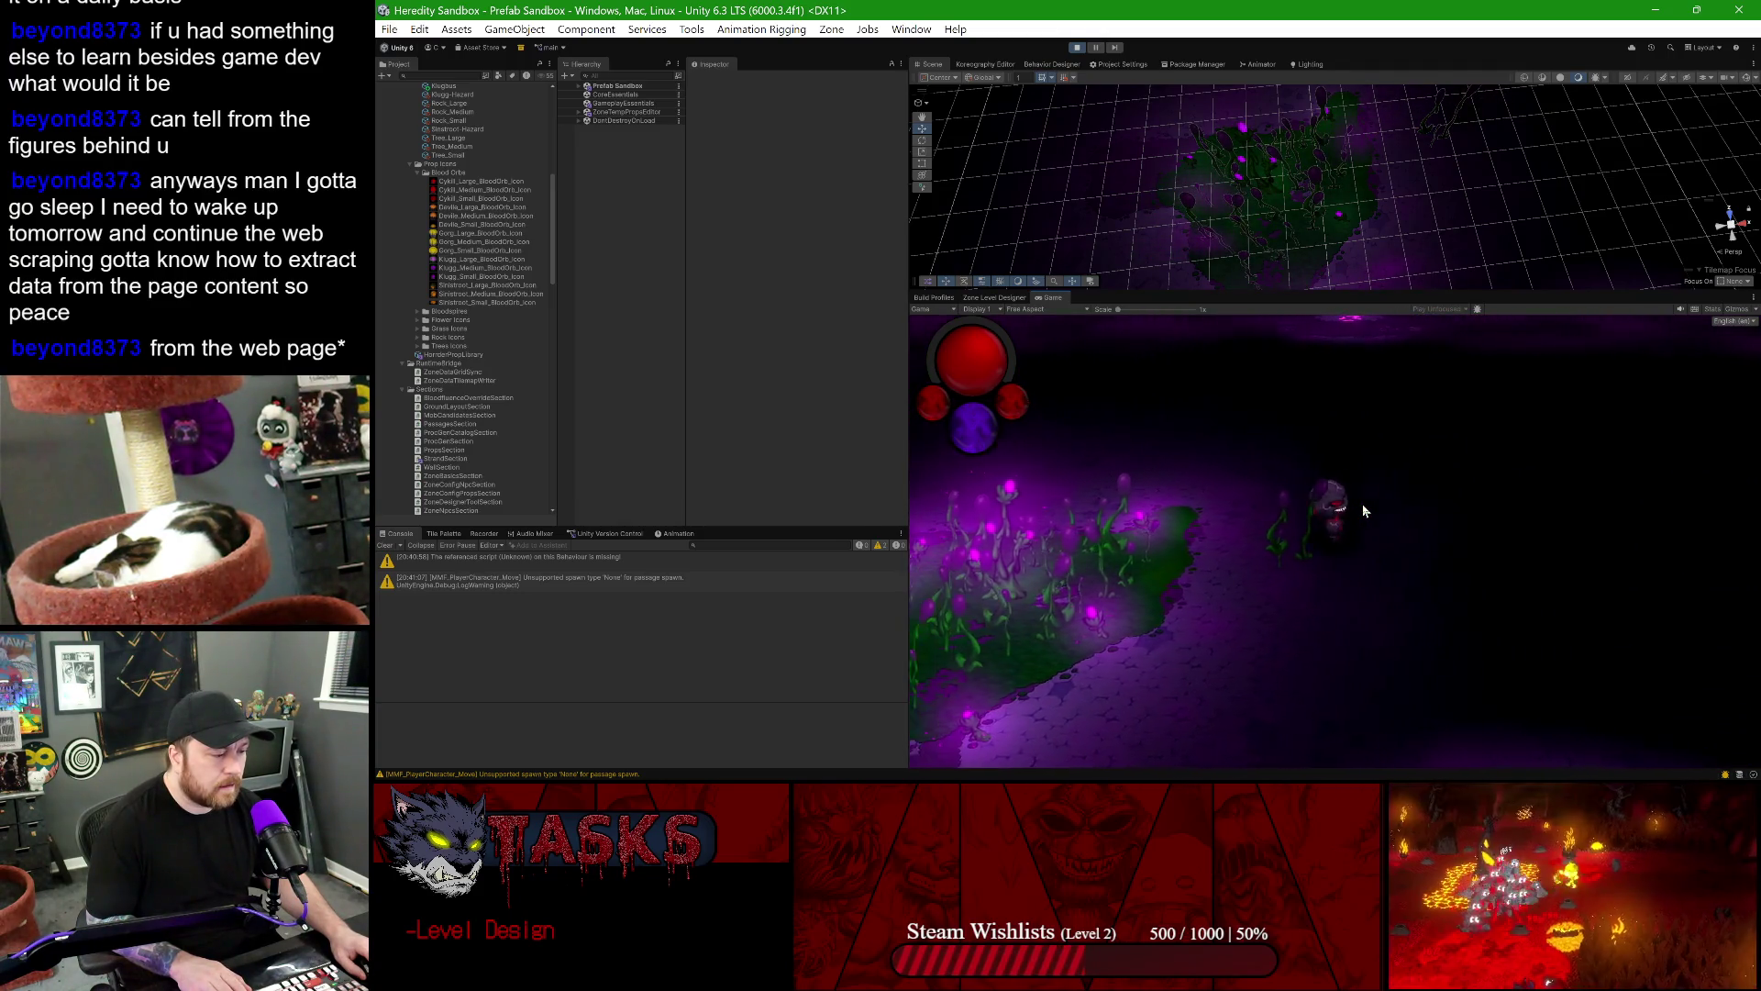
- Walk the character around the edges of the plant patch, then stop the game
{"action": "key", "text": "s"}
{"action": "key", "text": "a"}
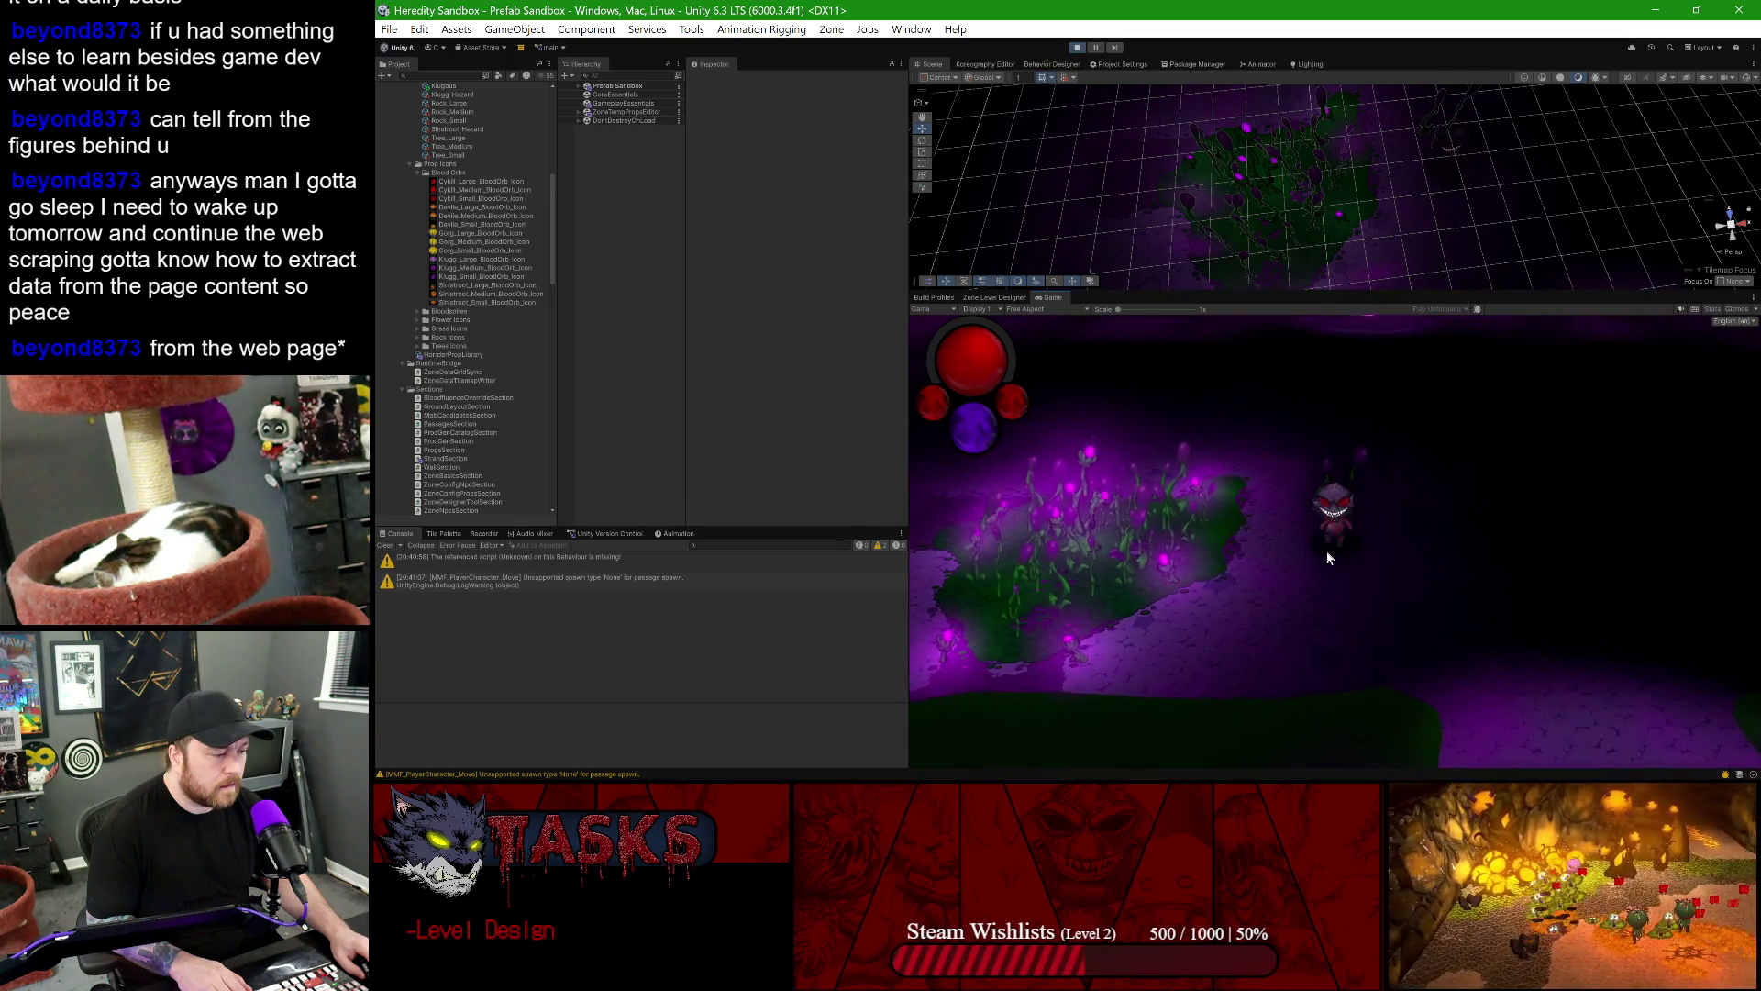
{"action": "key", "text": "a"}
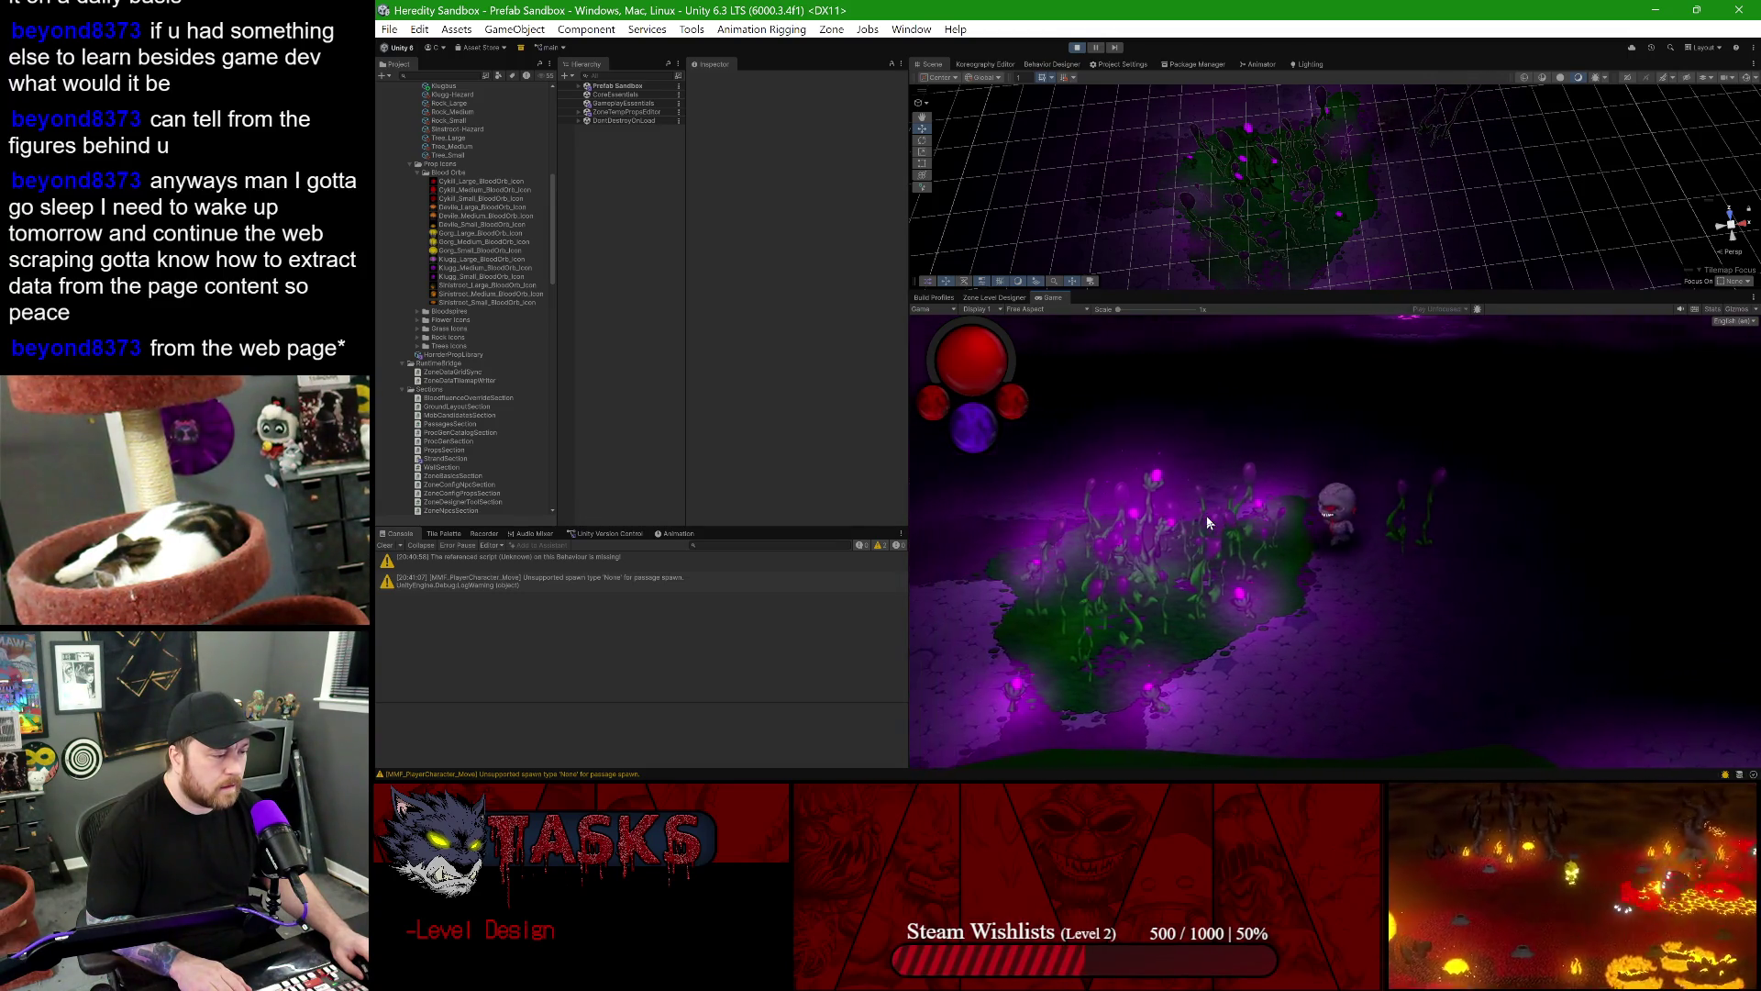
{"action": "key", "text": "a"}
{"action": "key", "text": "s"}
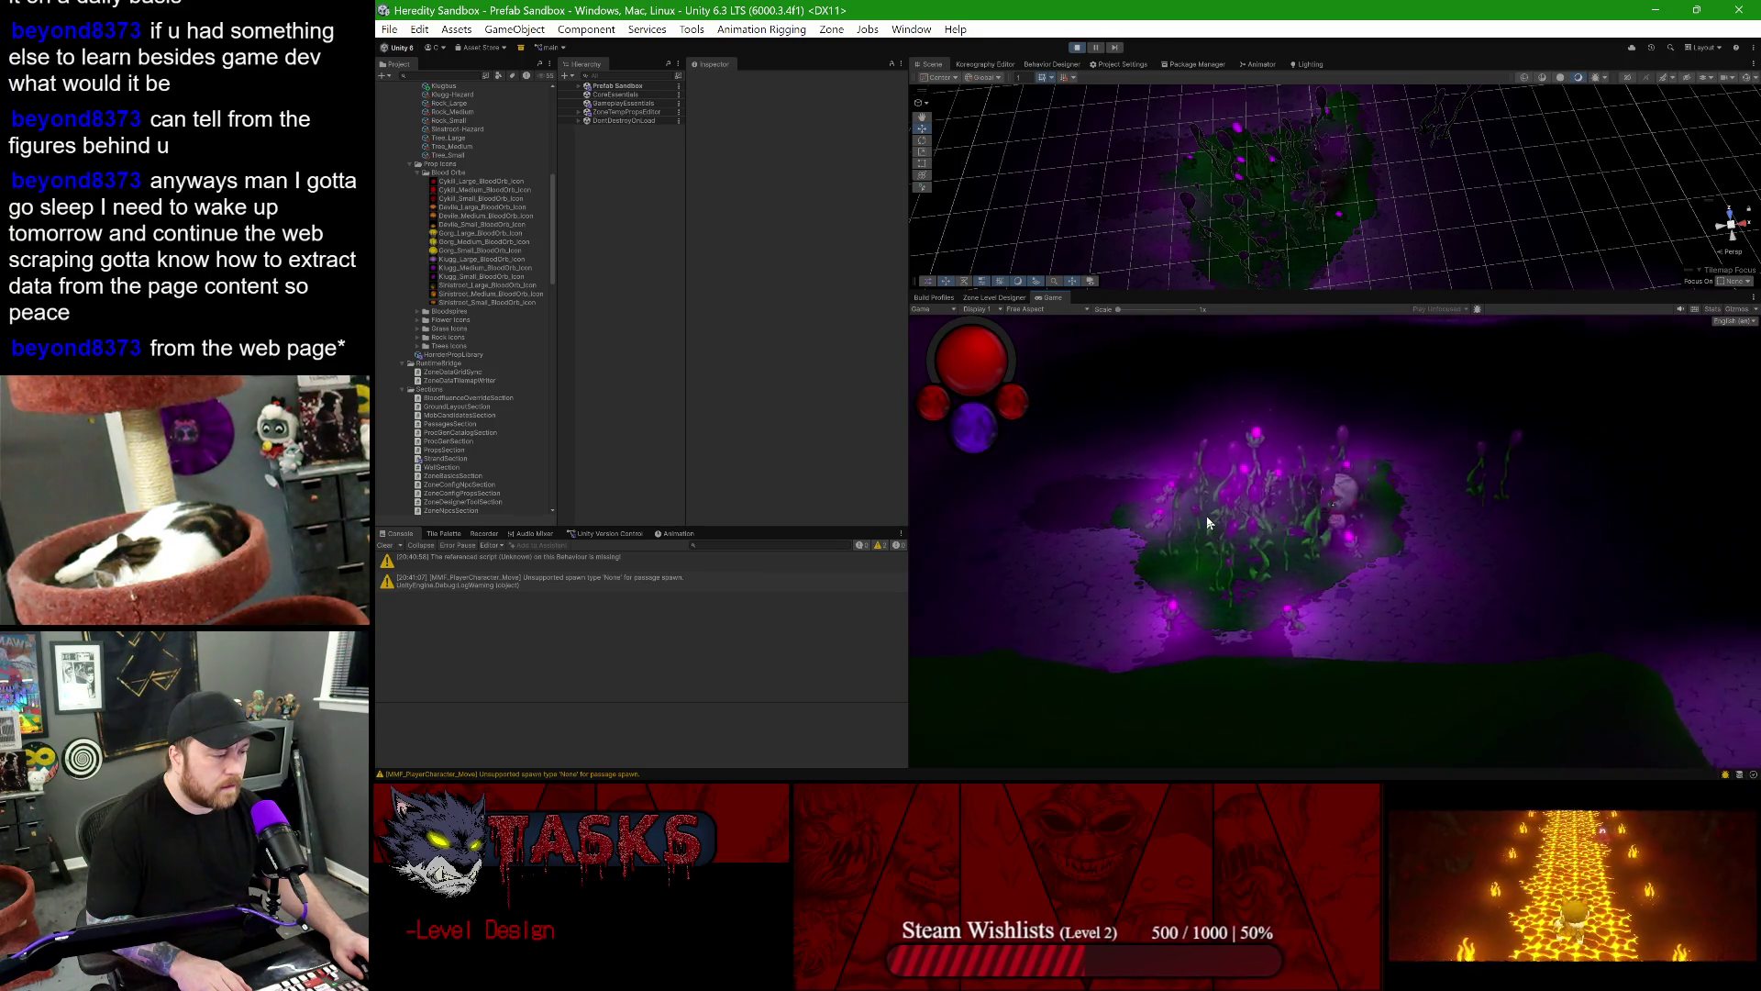
{"action": "key", "text": "d"}
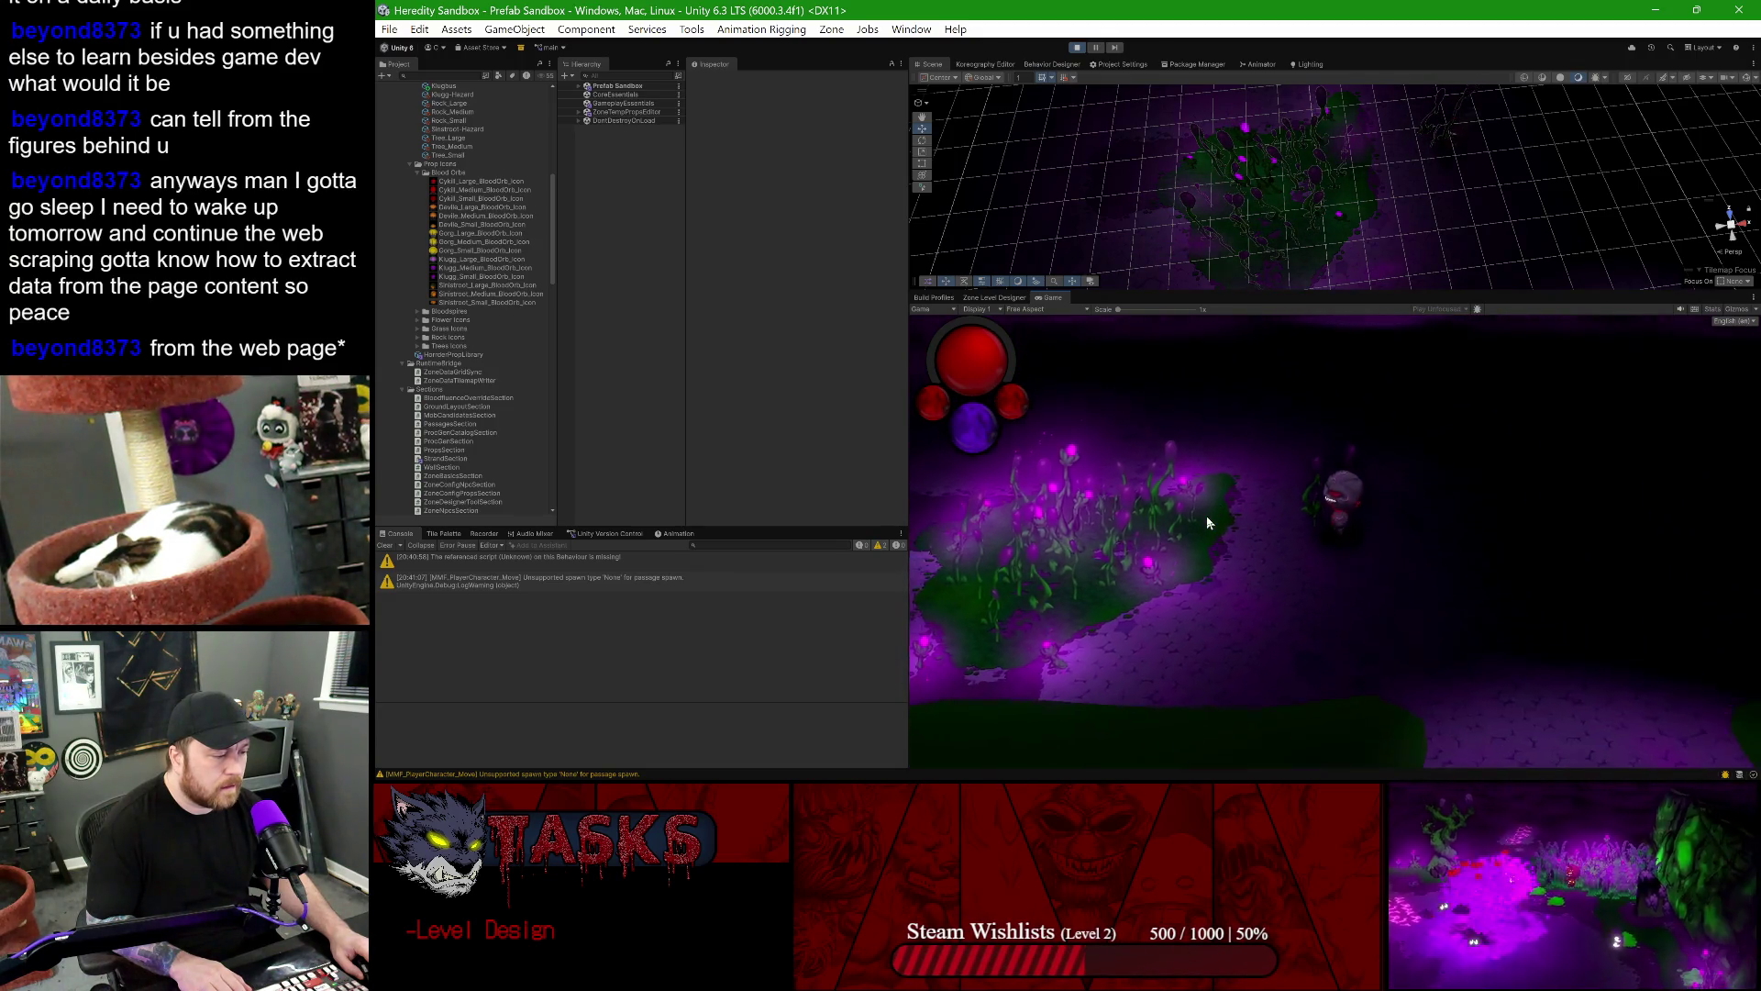
{"action": "key", "text": "a"}
{"action": "key", "text": "s"}
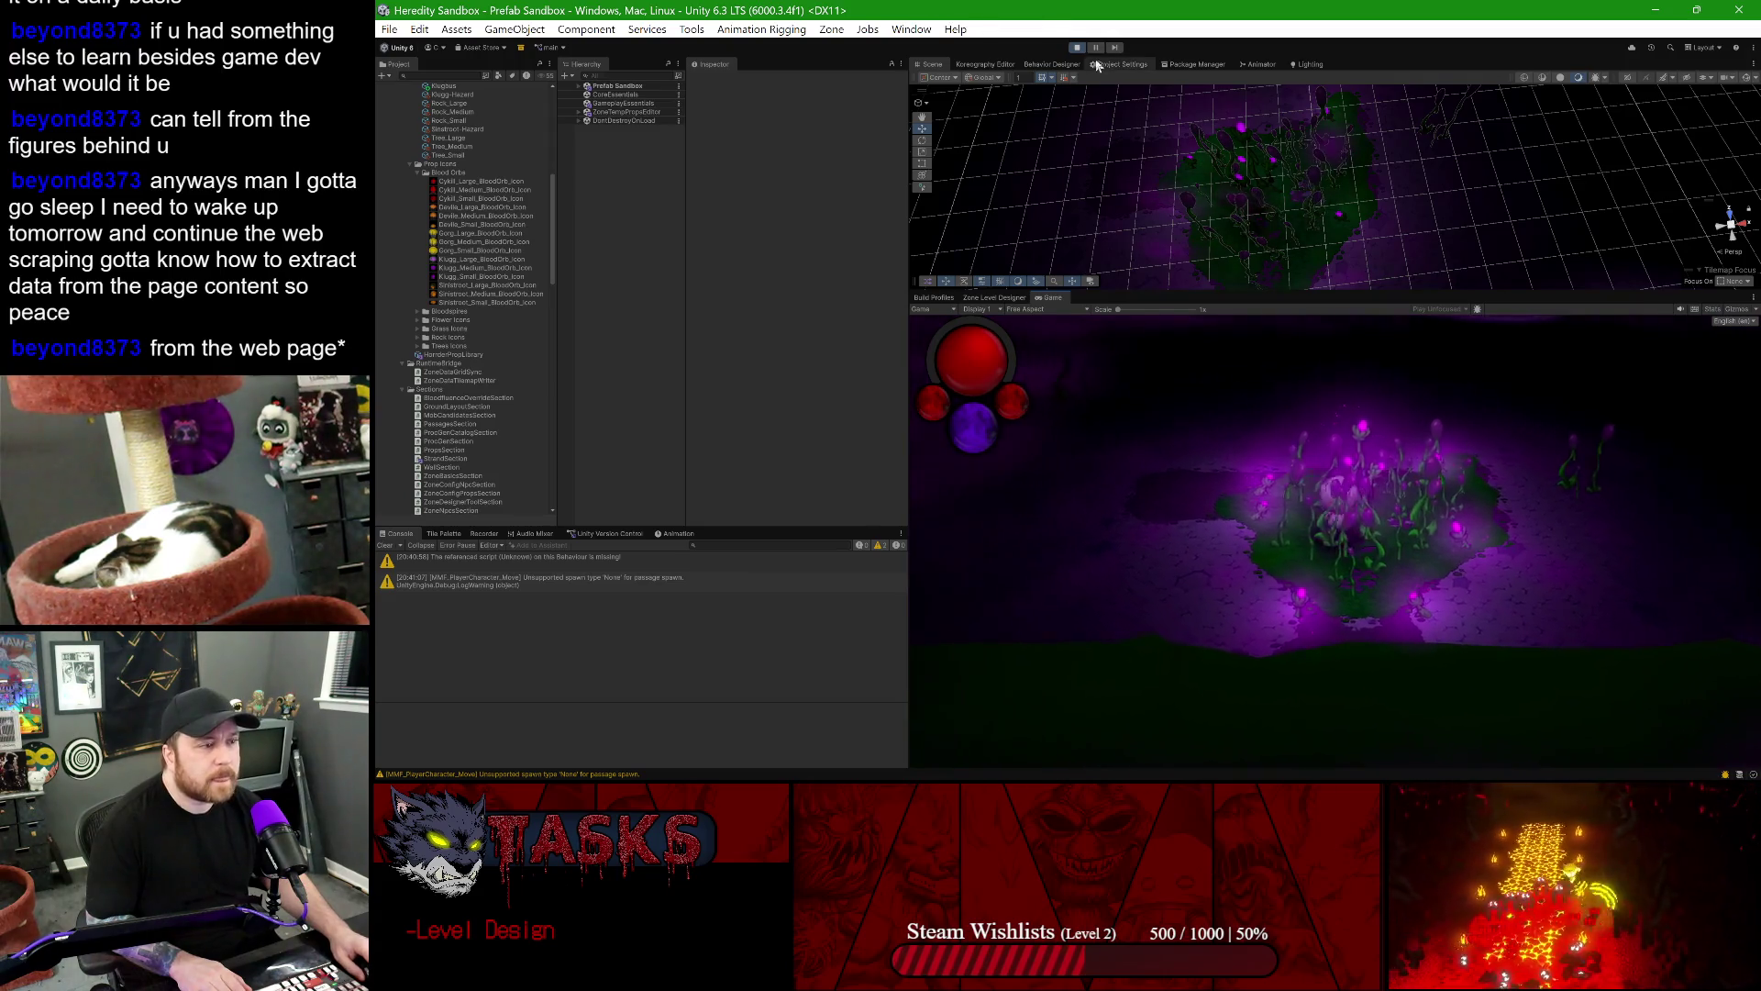
{"action": "key", "text": "ctrl+p"}
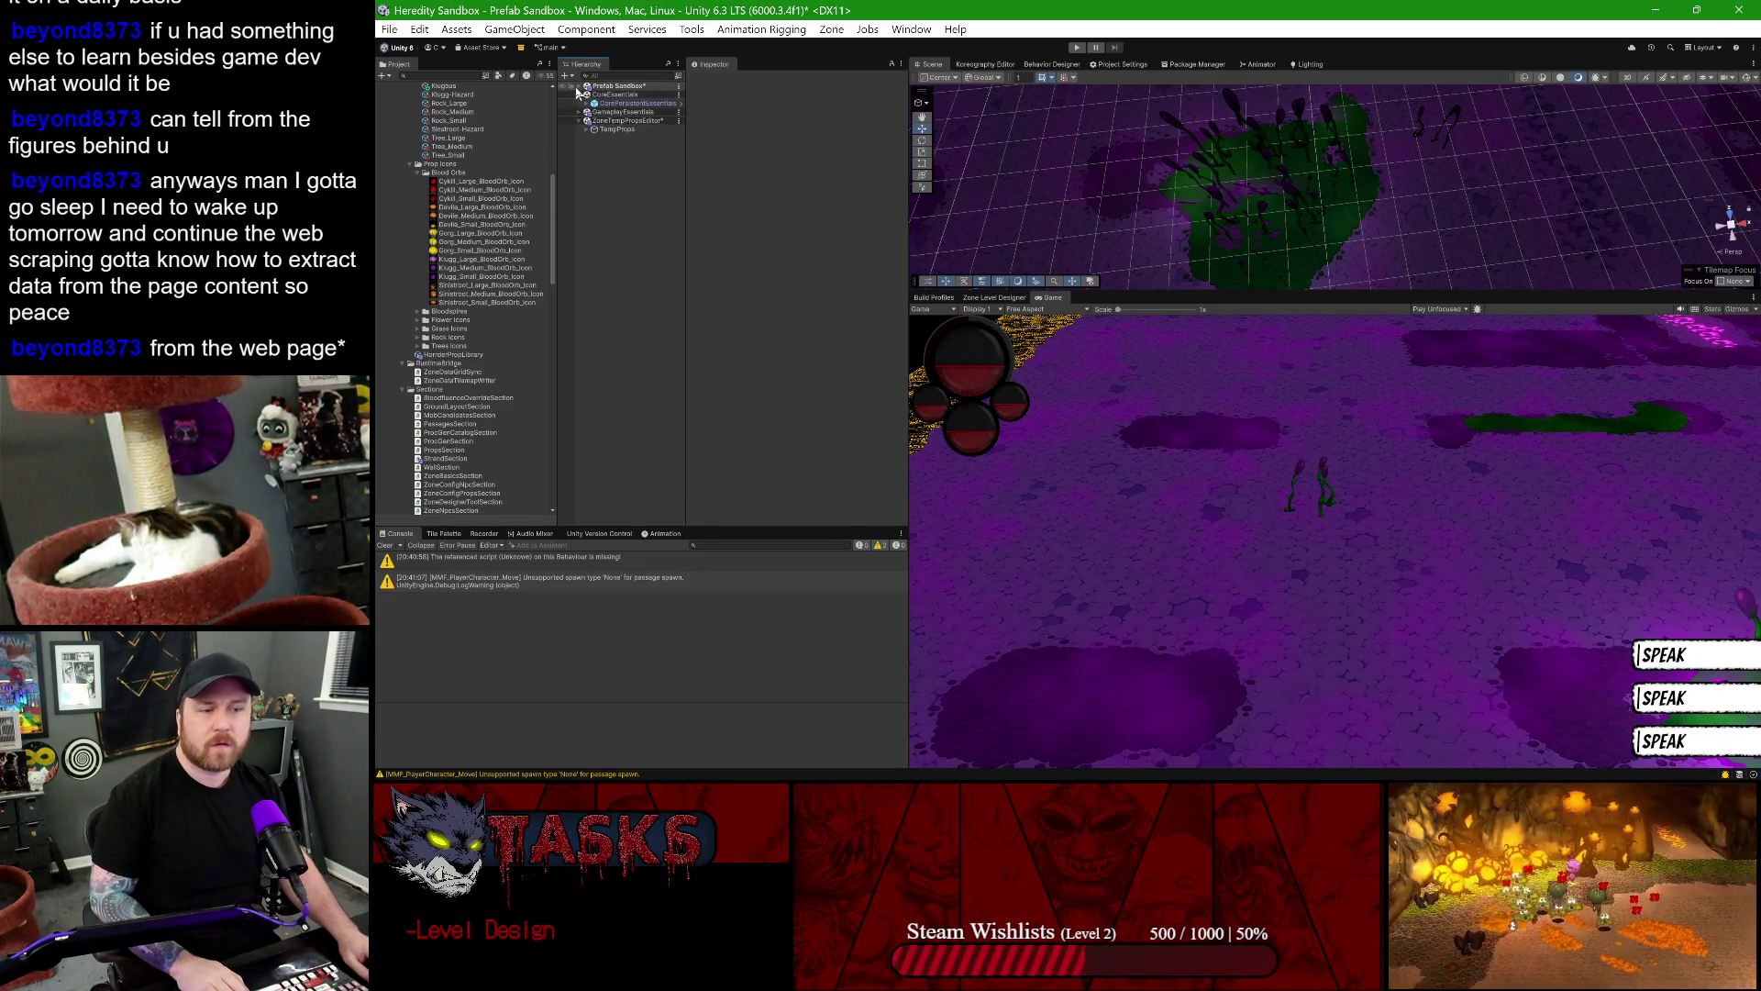
- Add a Klugg Moving Detitus instance to Prefab Sandbox, placed under Klugg Klugbus
{"action": "left_click", "coordinate": [578, 88]}
{"action": "left_click", "coordinate": [623, 137]}
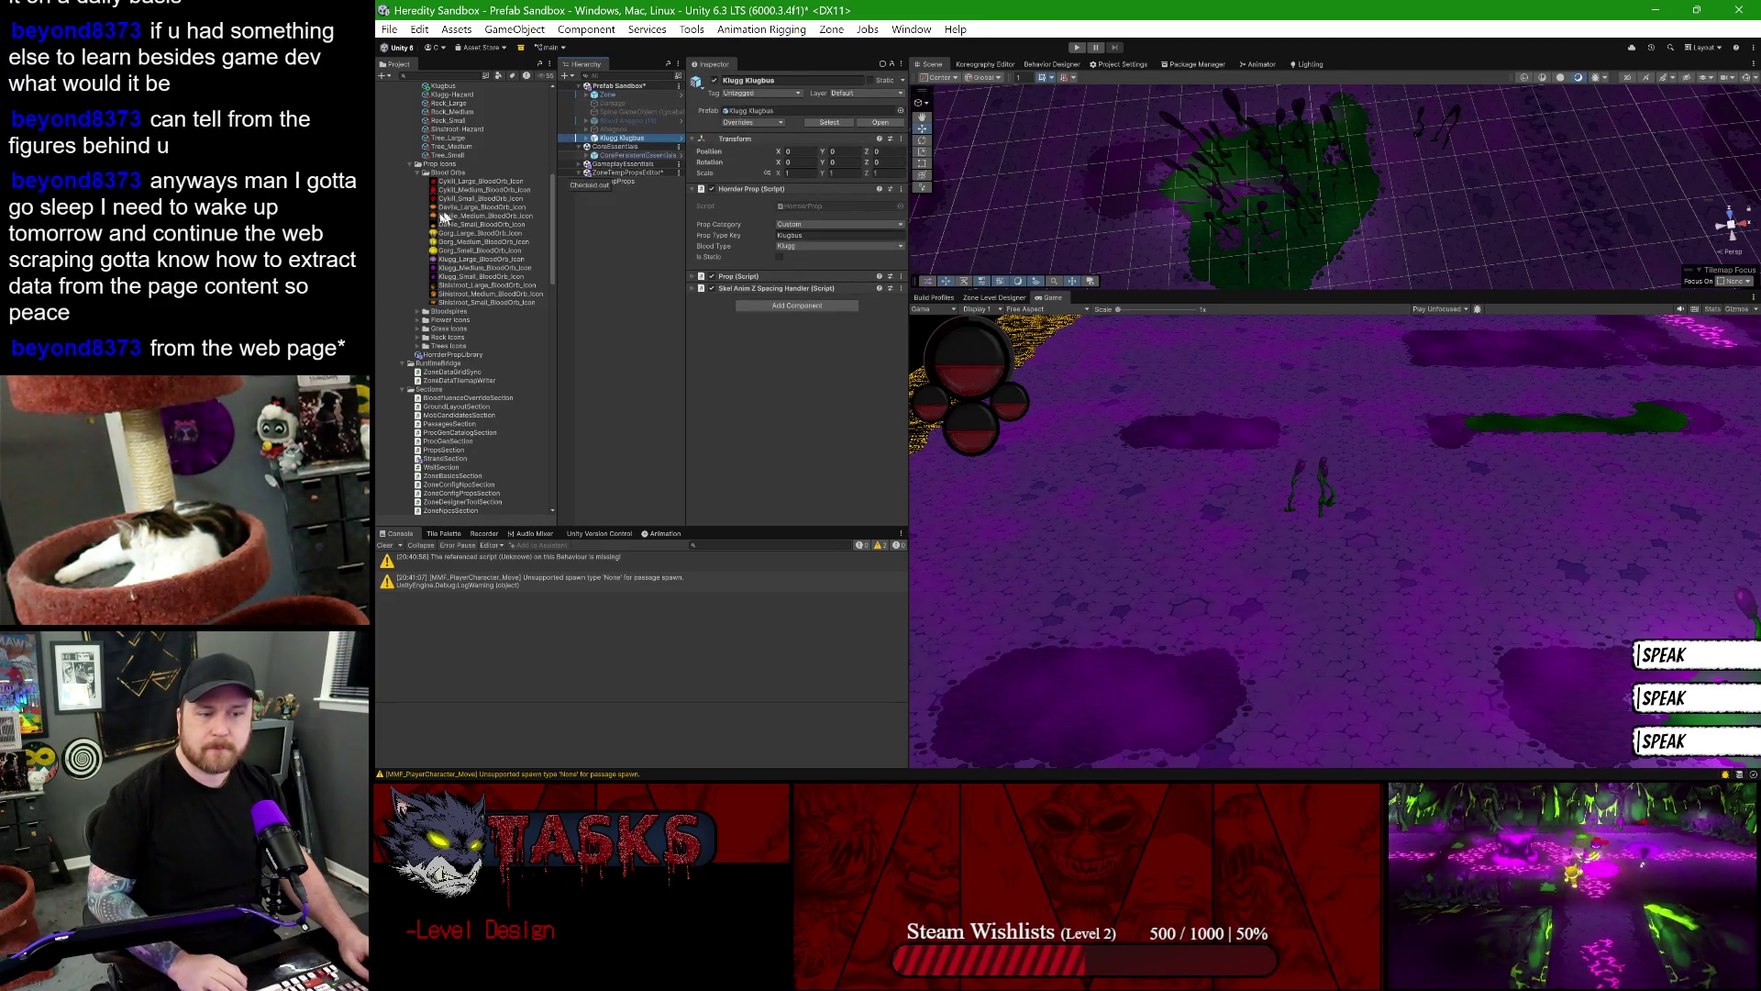
{"action": "scroll", "coordinate": [443, 232], "scroll_direction": "down", "scroll_amount": 6}
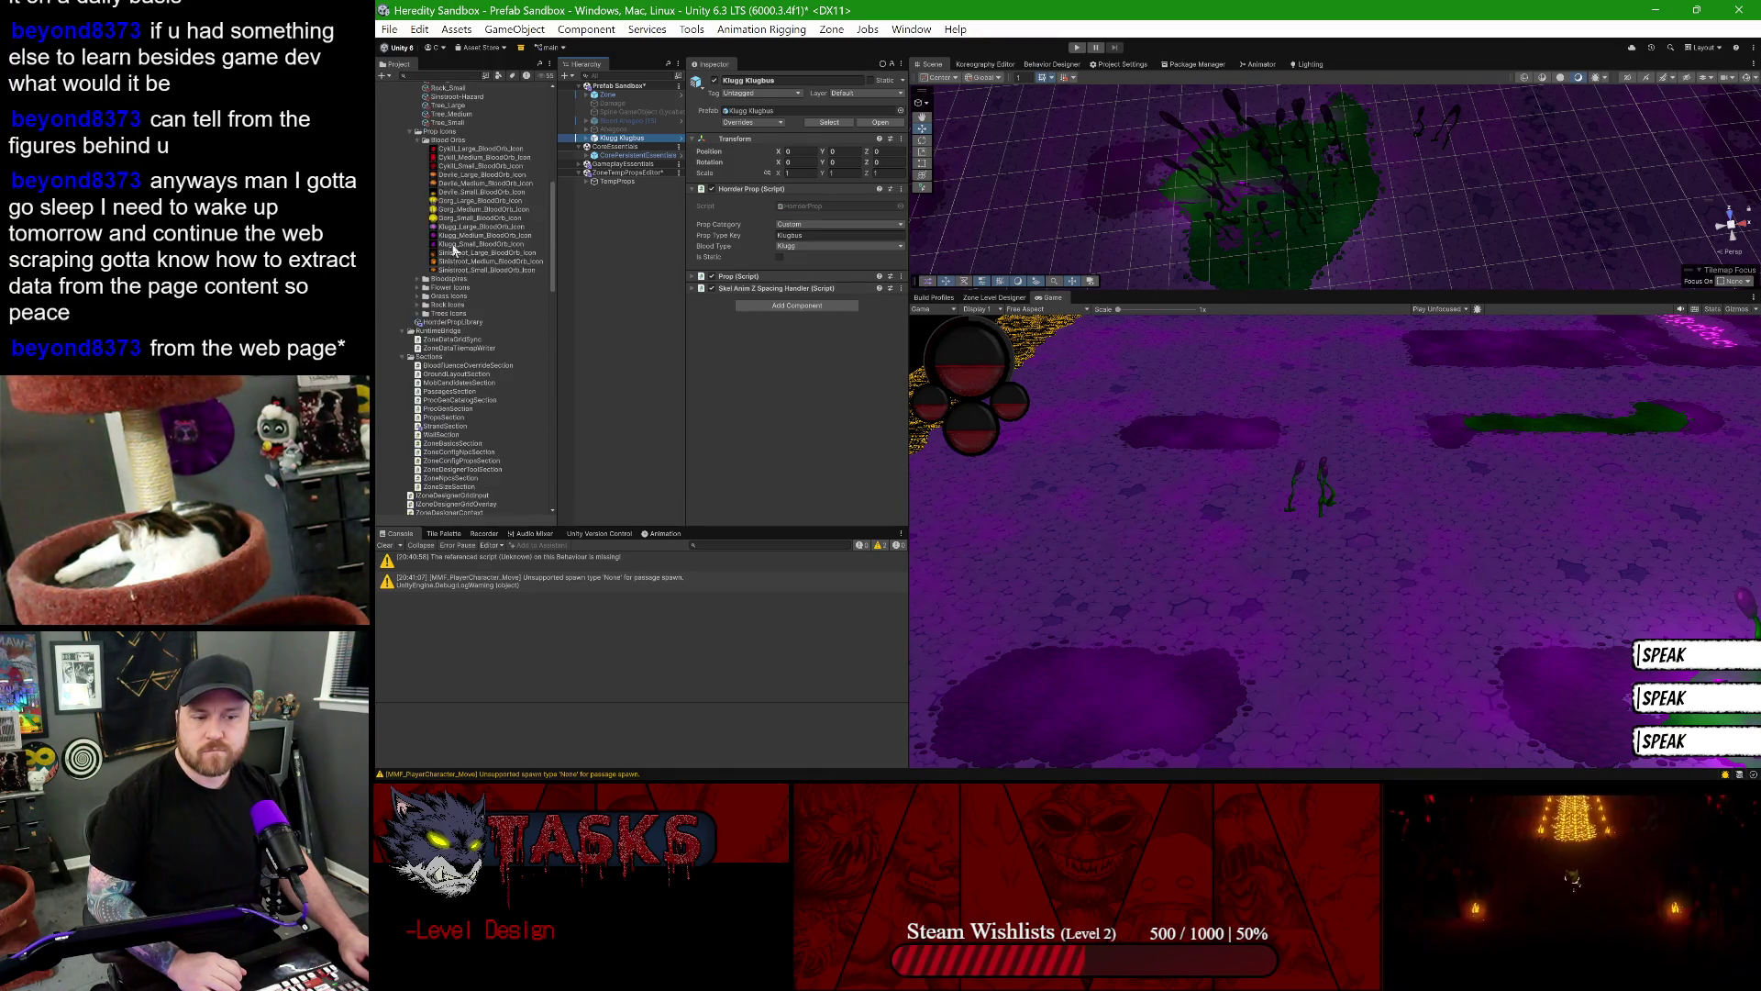
{"action": "scroll", "coordinate": [475, 288], "scroll_direction": "down", "scroll_amount": 7}
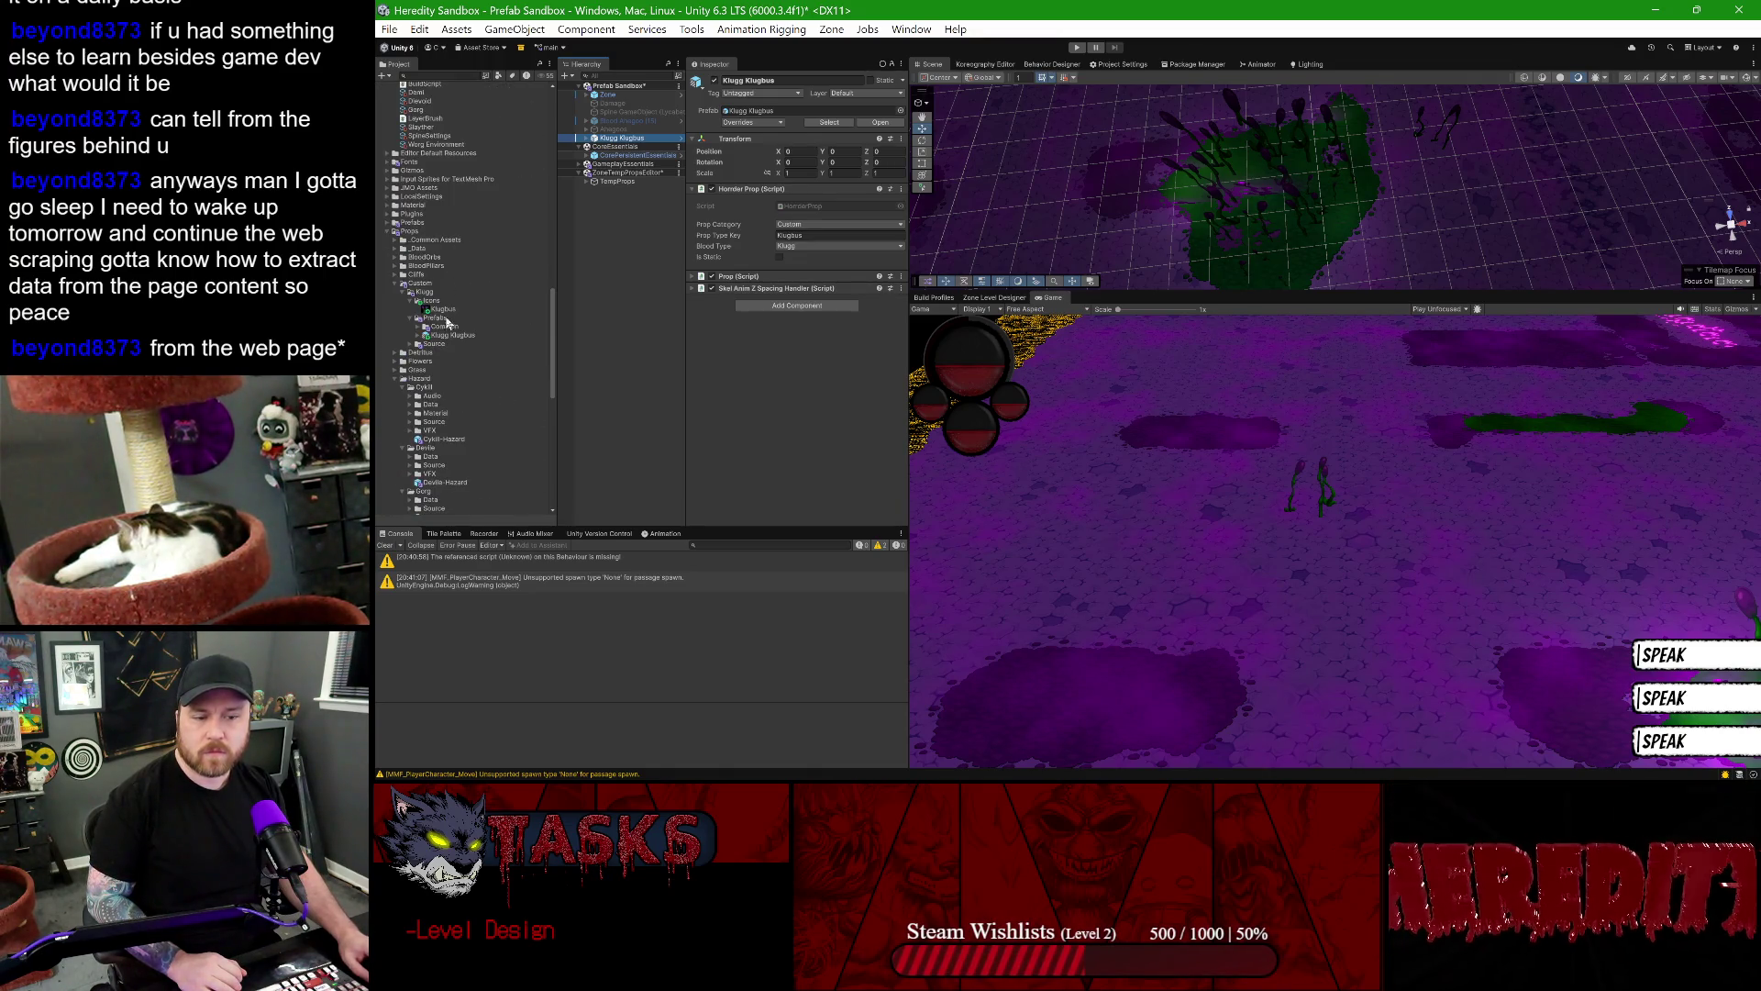
{"action": "left_click", "coordinate": [445, 336]}
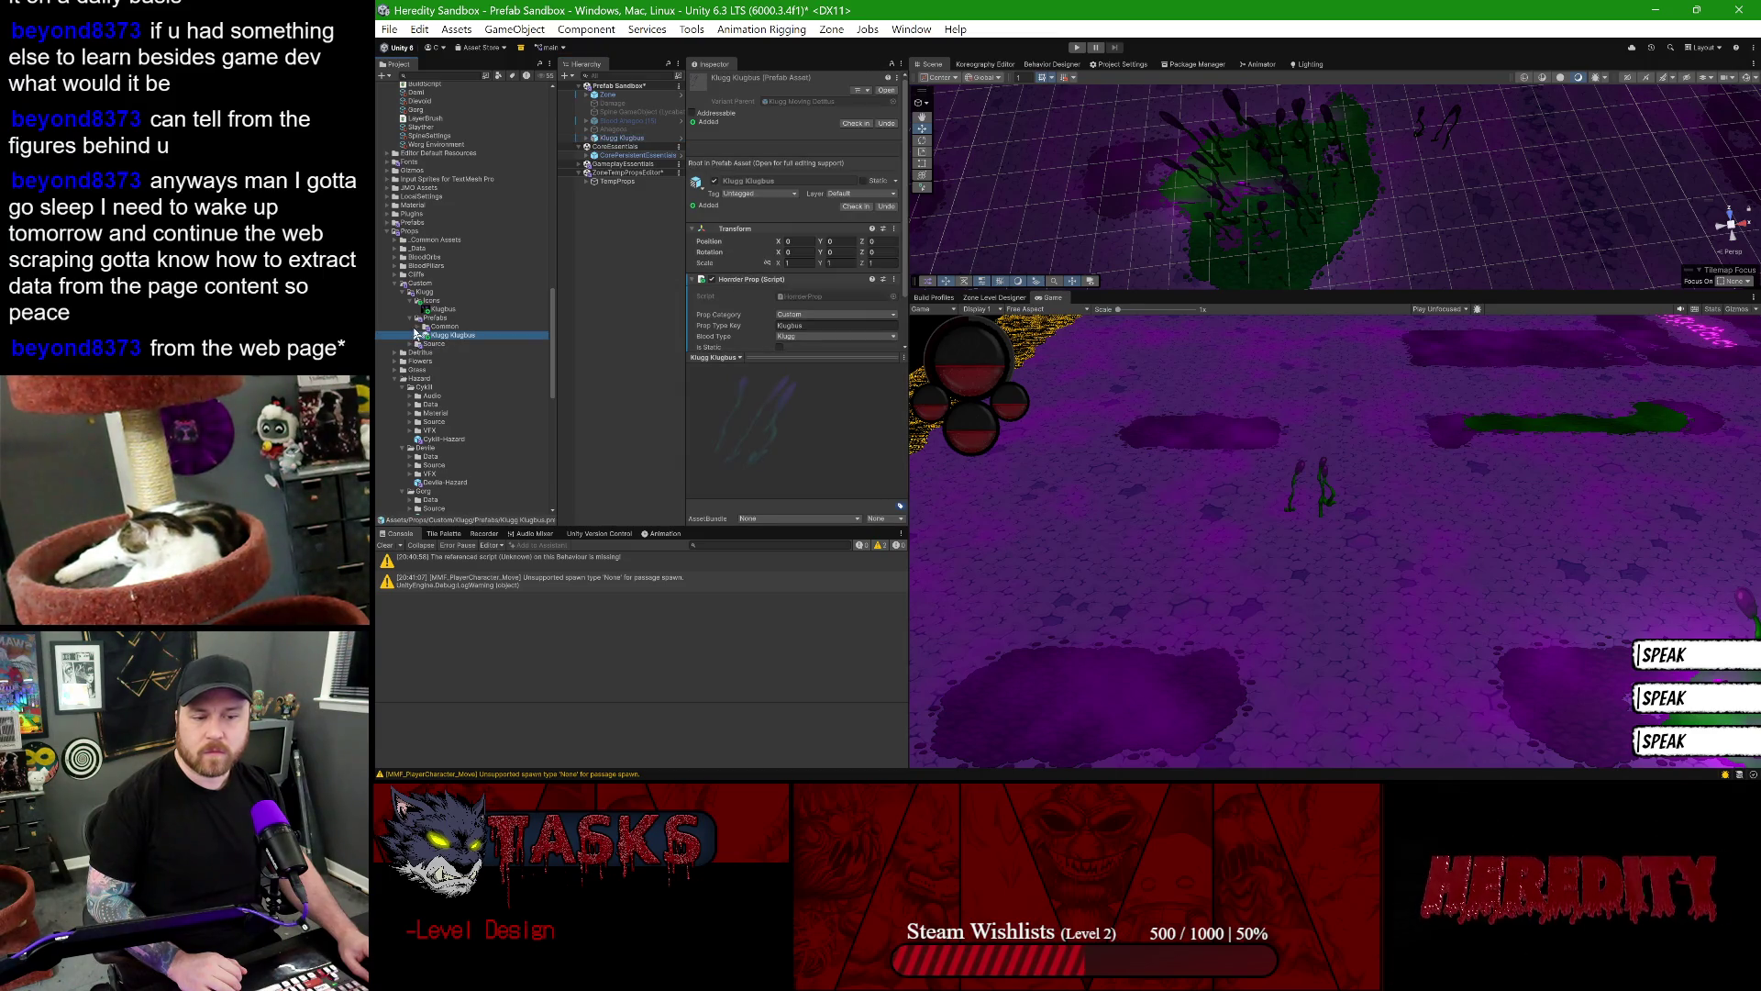
{"action": "left_click", "coordinate": [420, 327]}
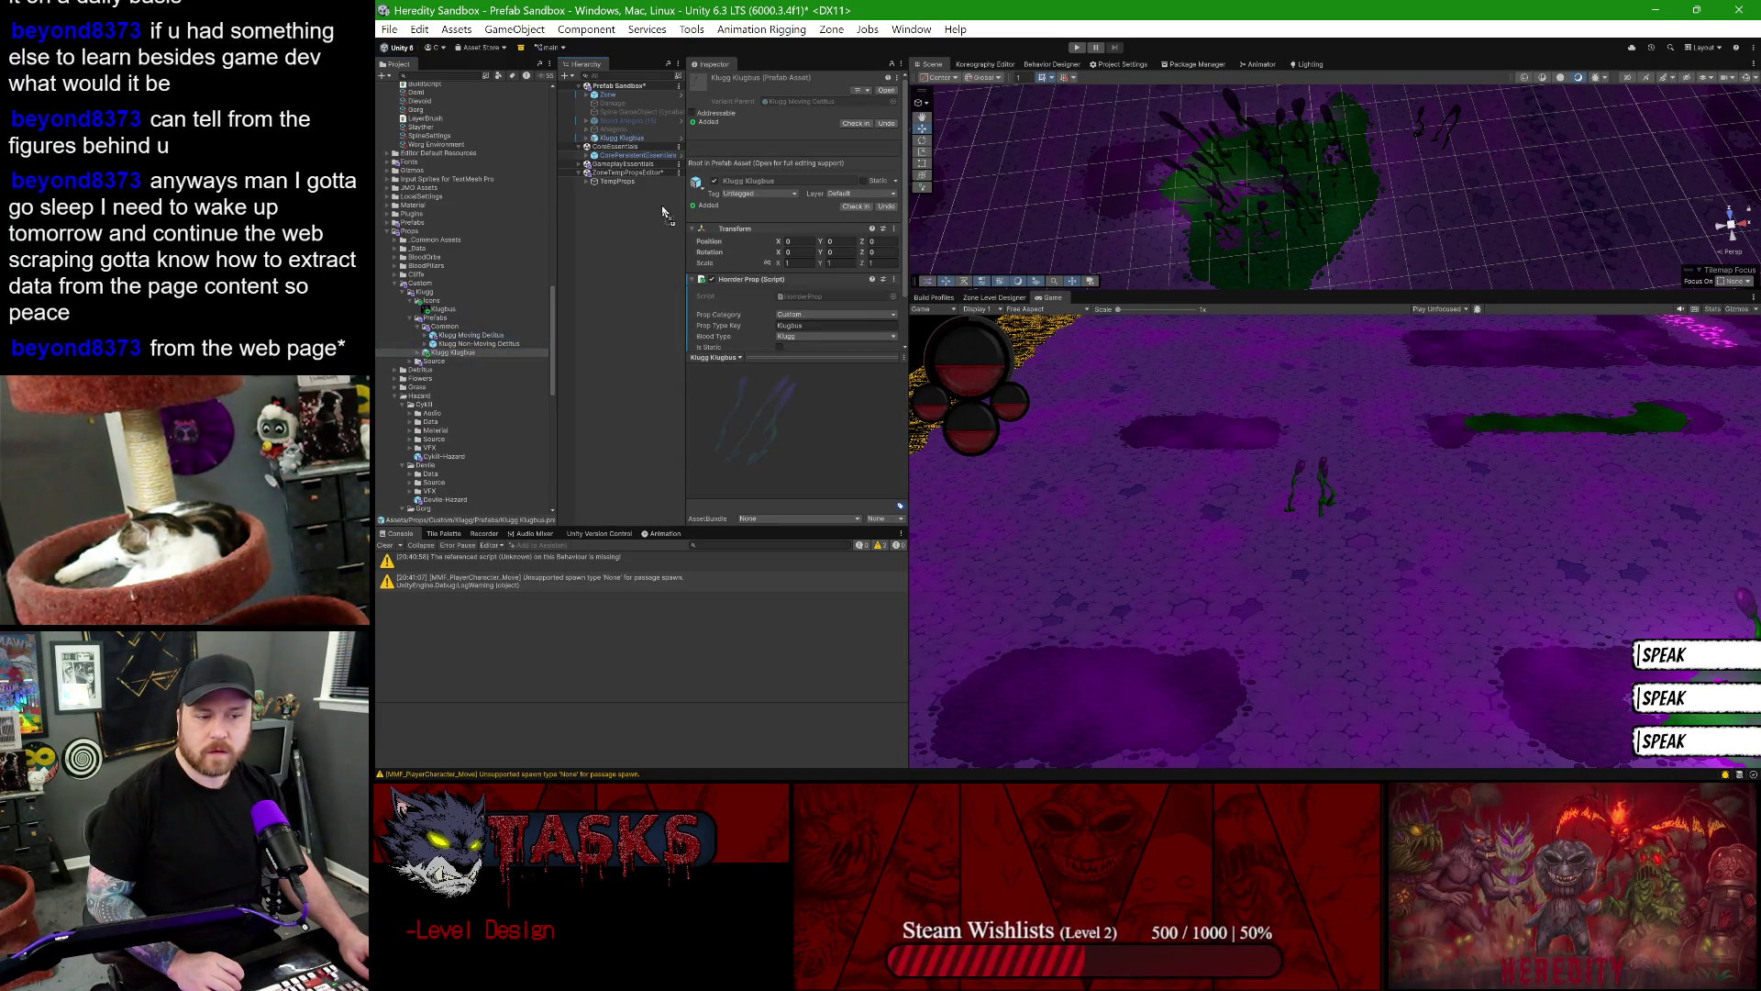
{"action": "left_click_drag", "start_coordinate": [660, 211], "coordinate": [651, 214]}
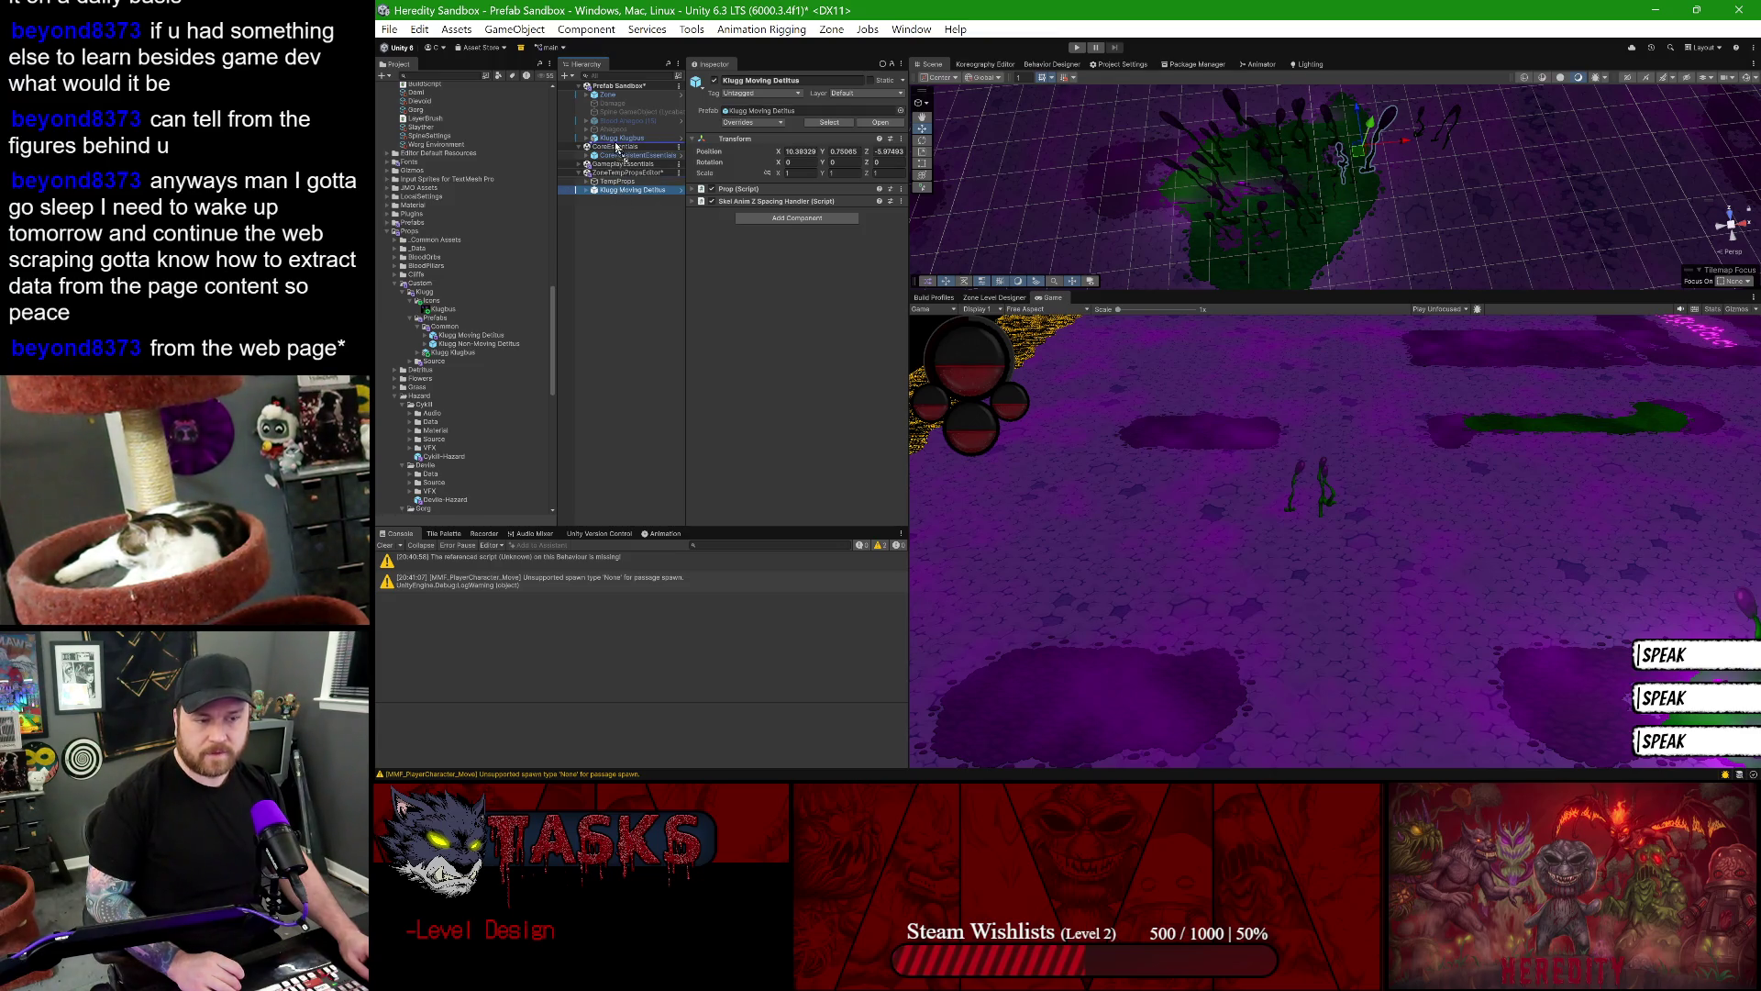
{"action": "left_click_drag", "start_coordinate": [616, 149], "coordinate": [622, 153]}
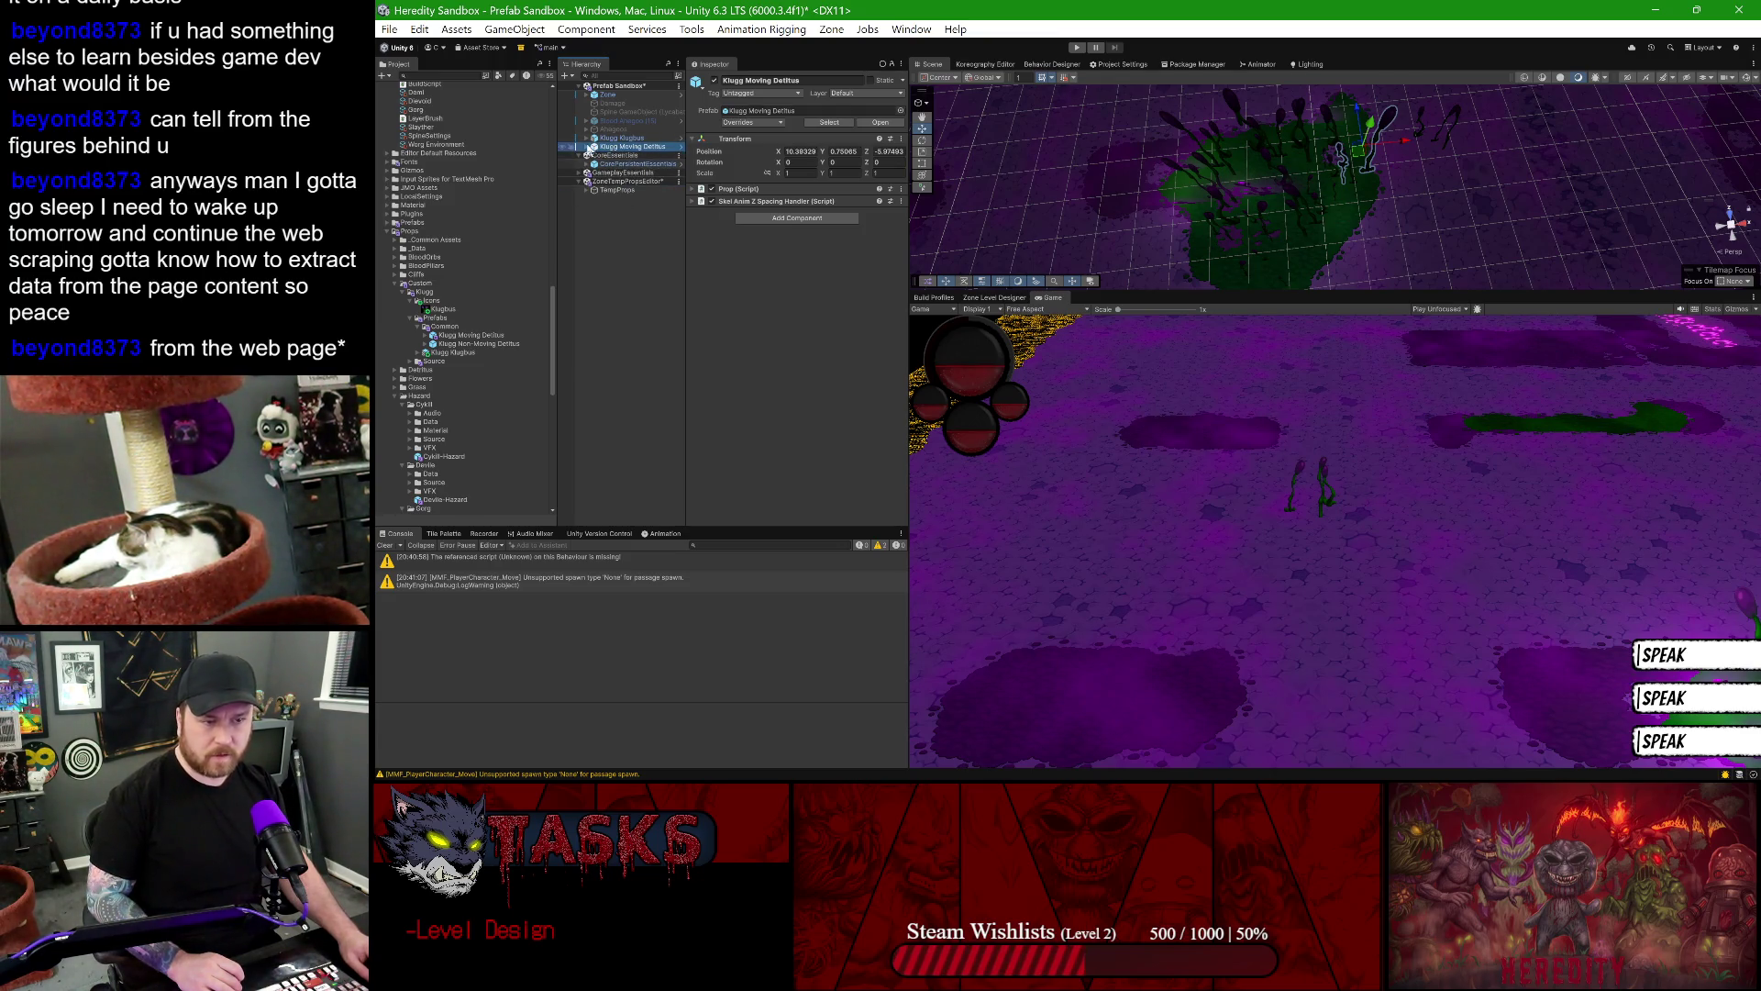
- Preview the Klushrooms skin in Spine Pro, then return to Unity
{"action": "left_click", "coordinate": [1231, 754]}
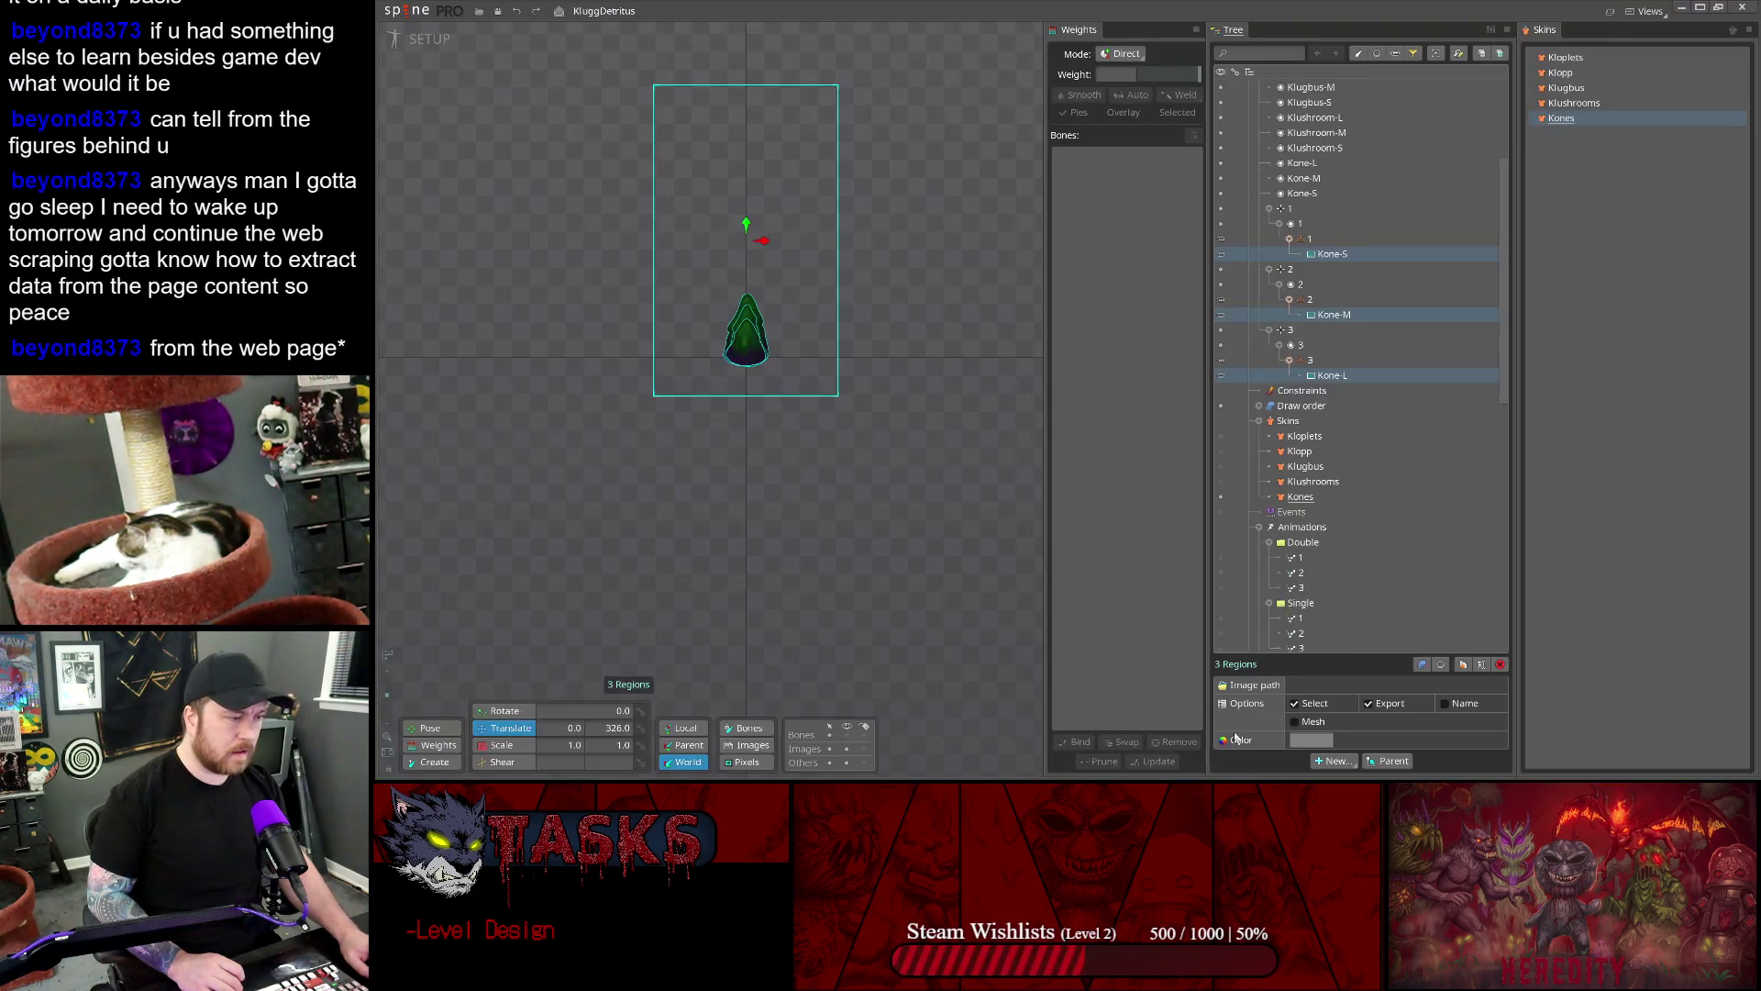
{"action": "left_click", "coordinate": [1576, 103]}
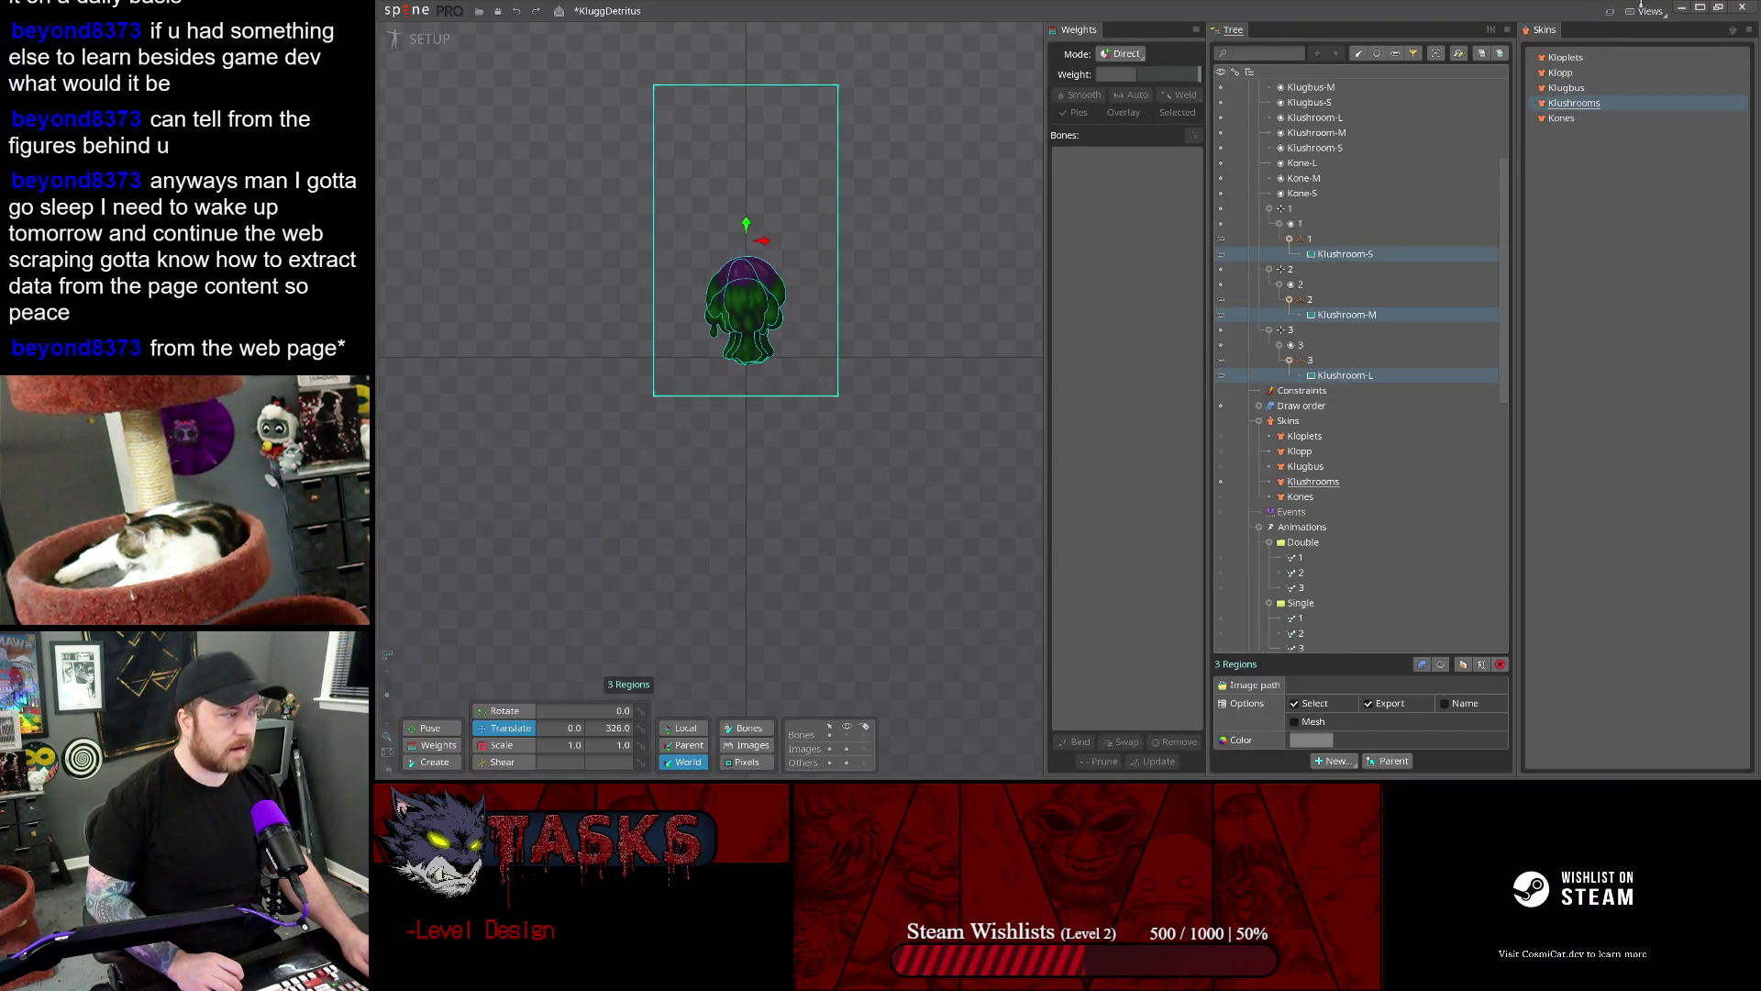
{"action": "left_click", "coordinate": [1686, 9]}
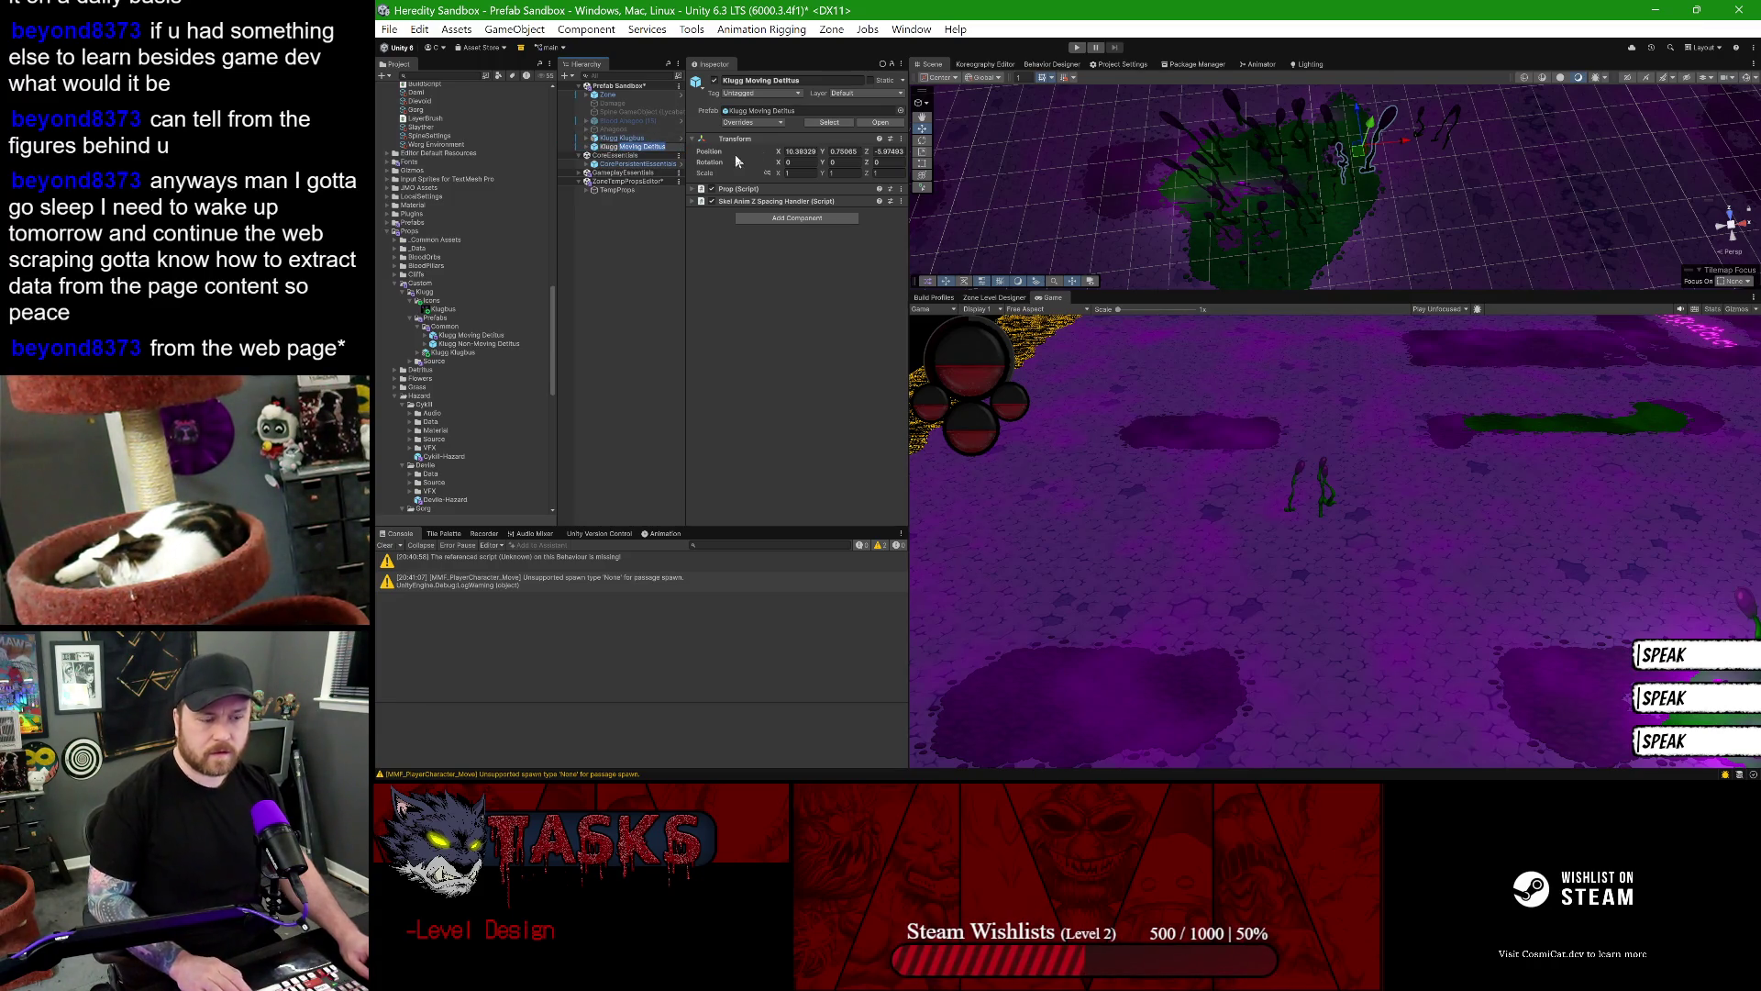
- Rename the instance to Klugg Klushrooms and set its Spine skeleton's initial skin to Klushrooms
{"action": "key", "text": "F2"}
{"action": "type", "text": "Klugg Kl"}
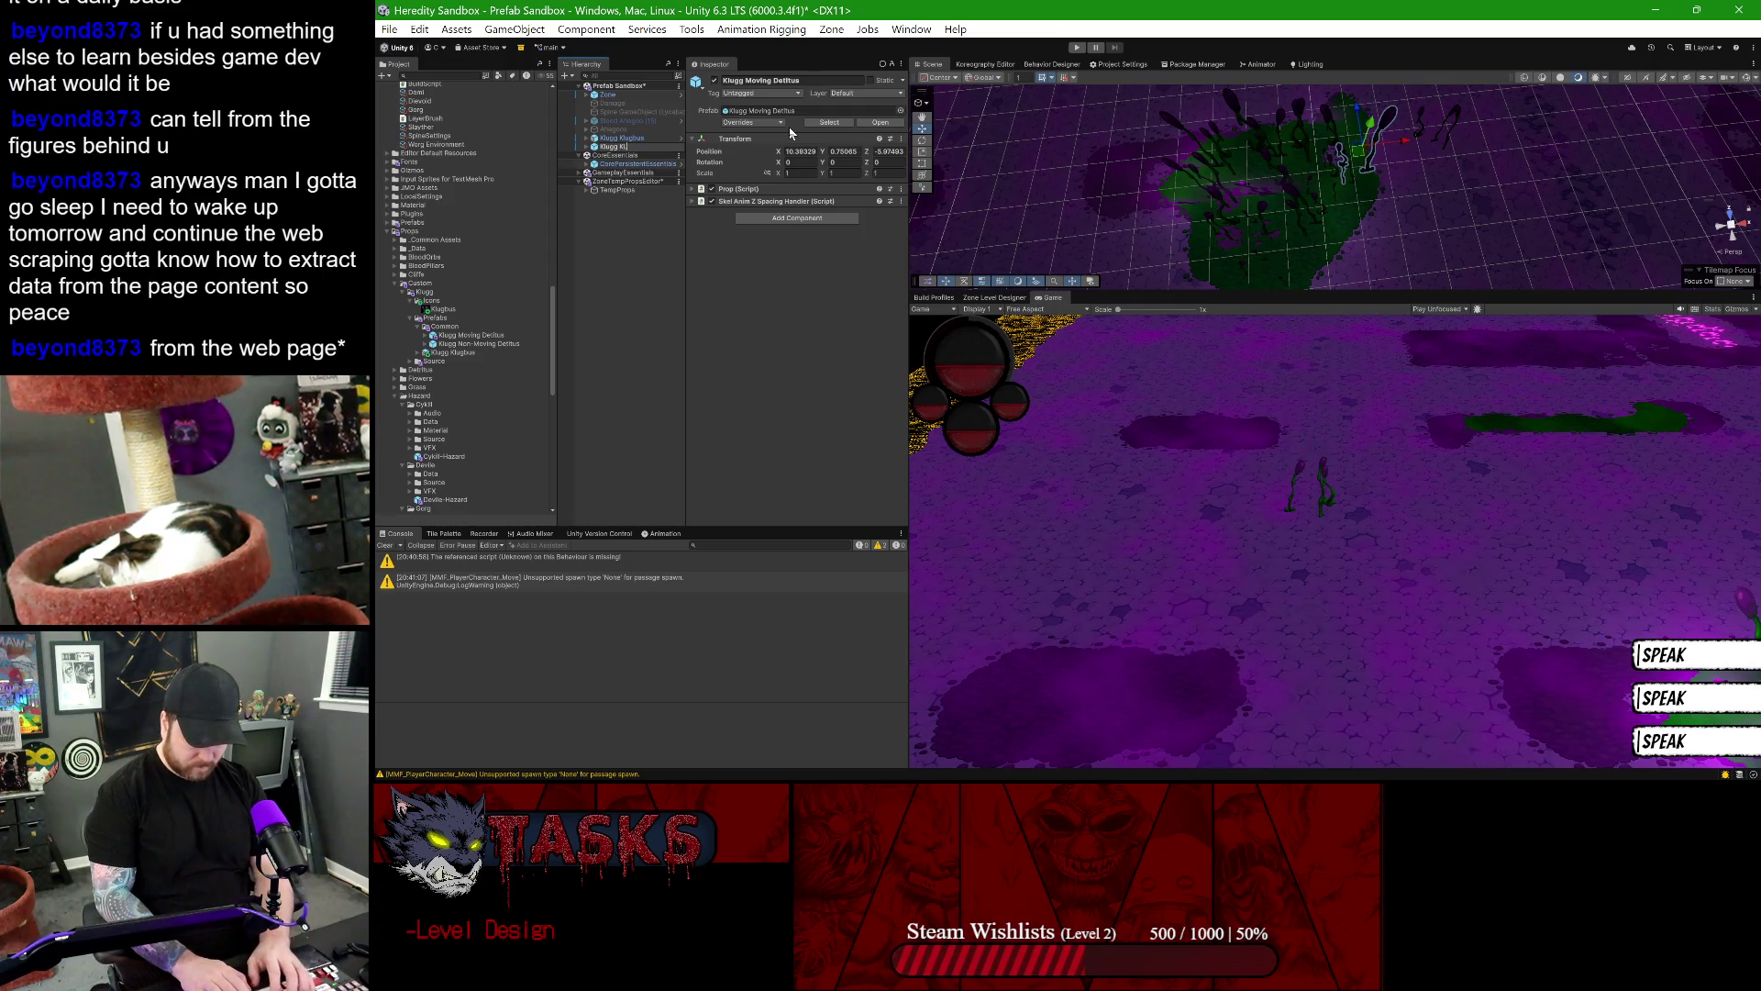
{"action": "type", "text": "ushrooms"}
{"action": "key", "text": "Return"}
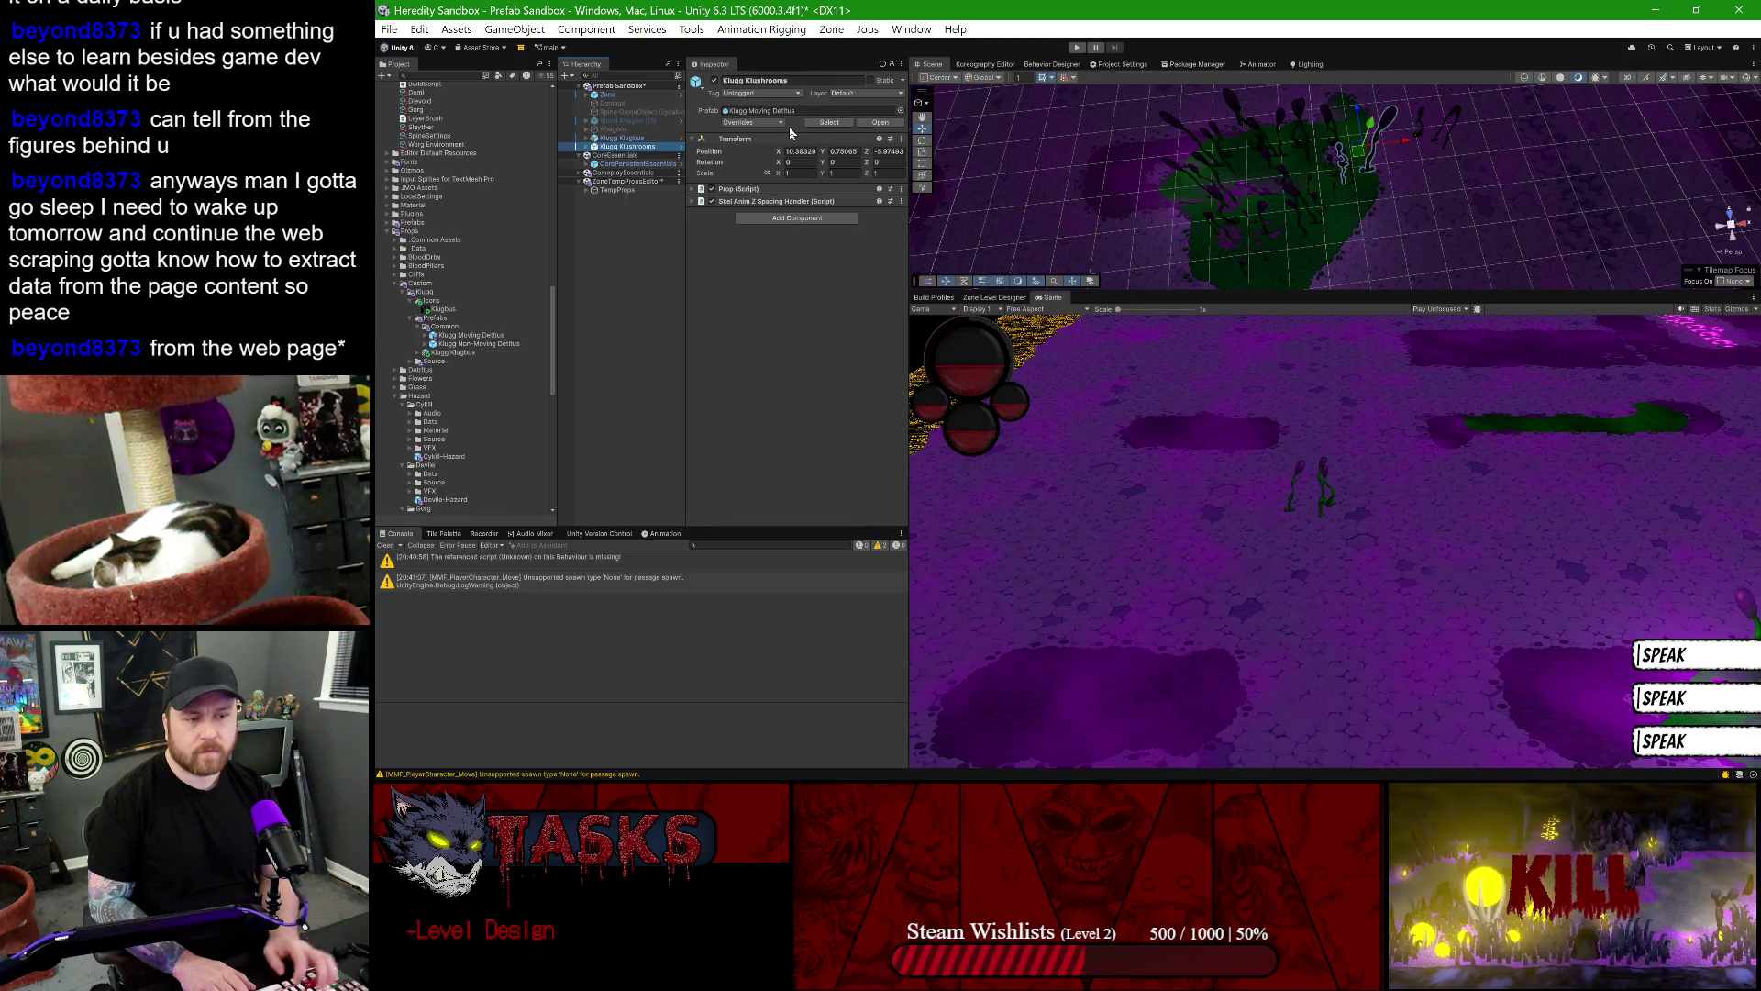
{"action": "left_click", "coordinate": [587, 147]}
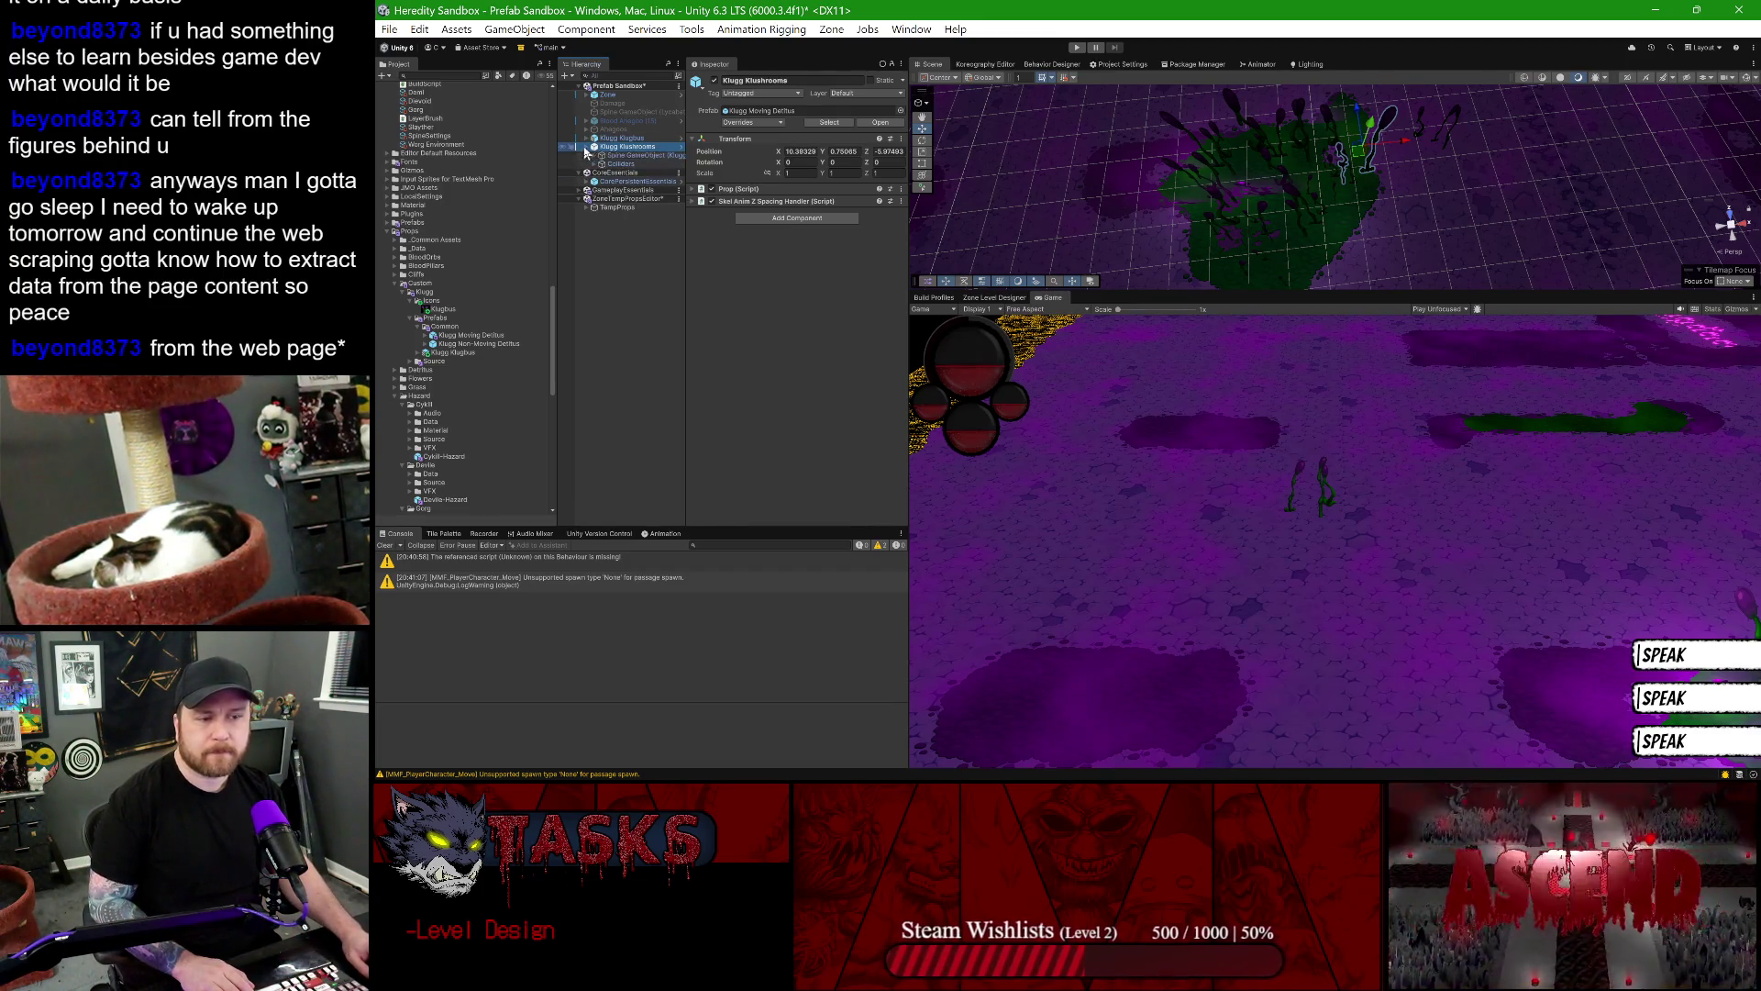
{"action": "left_click", "coordinate": [597, 156]}
{"action": "left_click", "coordinate": [633, 155]}
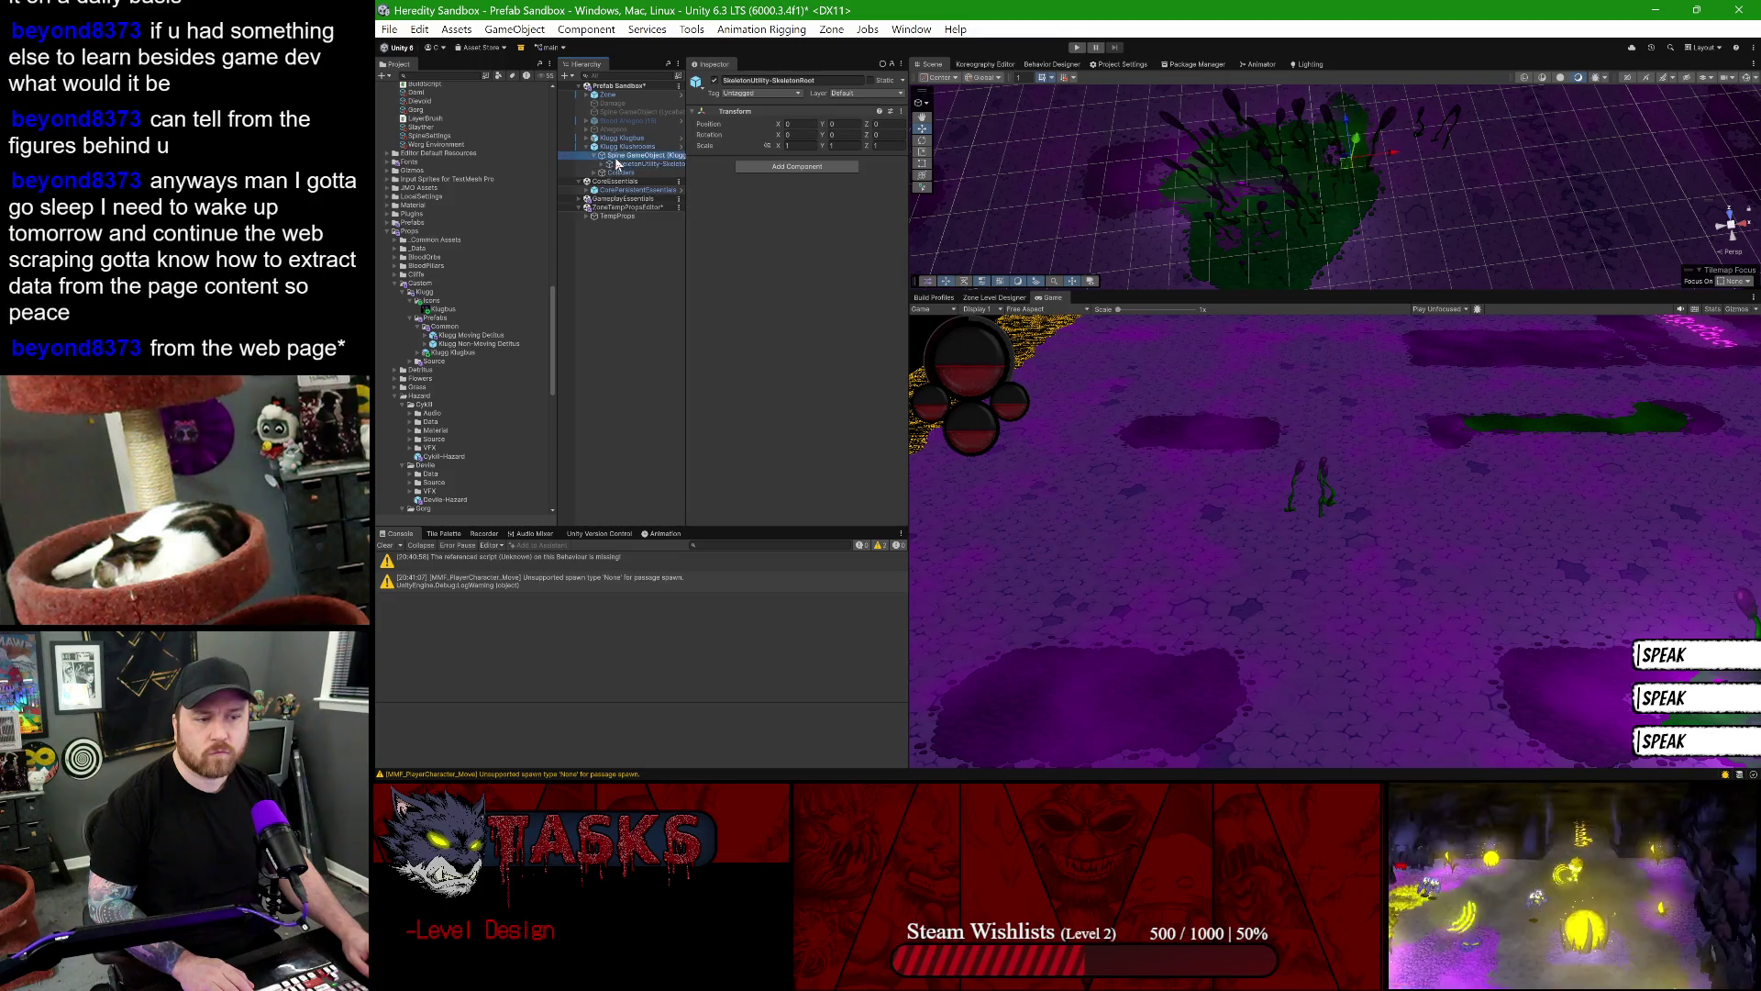
{"action": "left_click", "coordinate": [794, 439]}
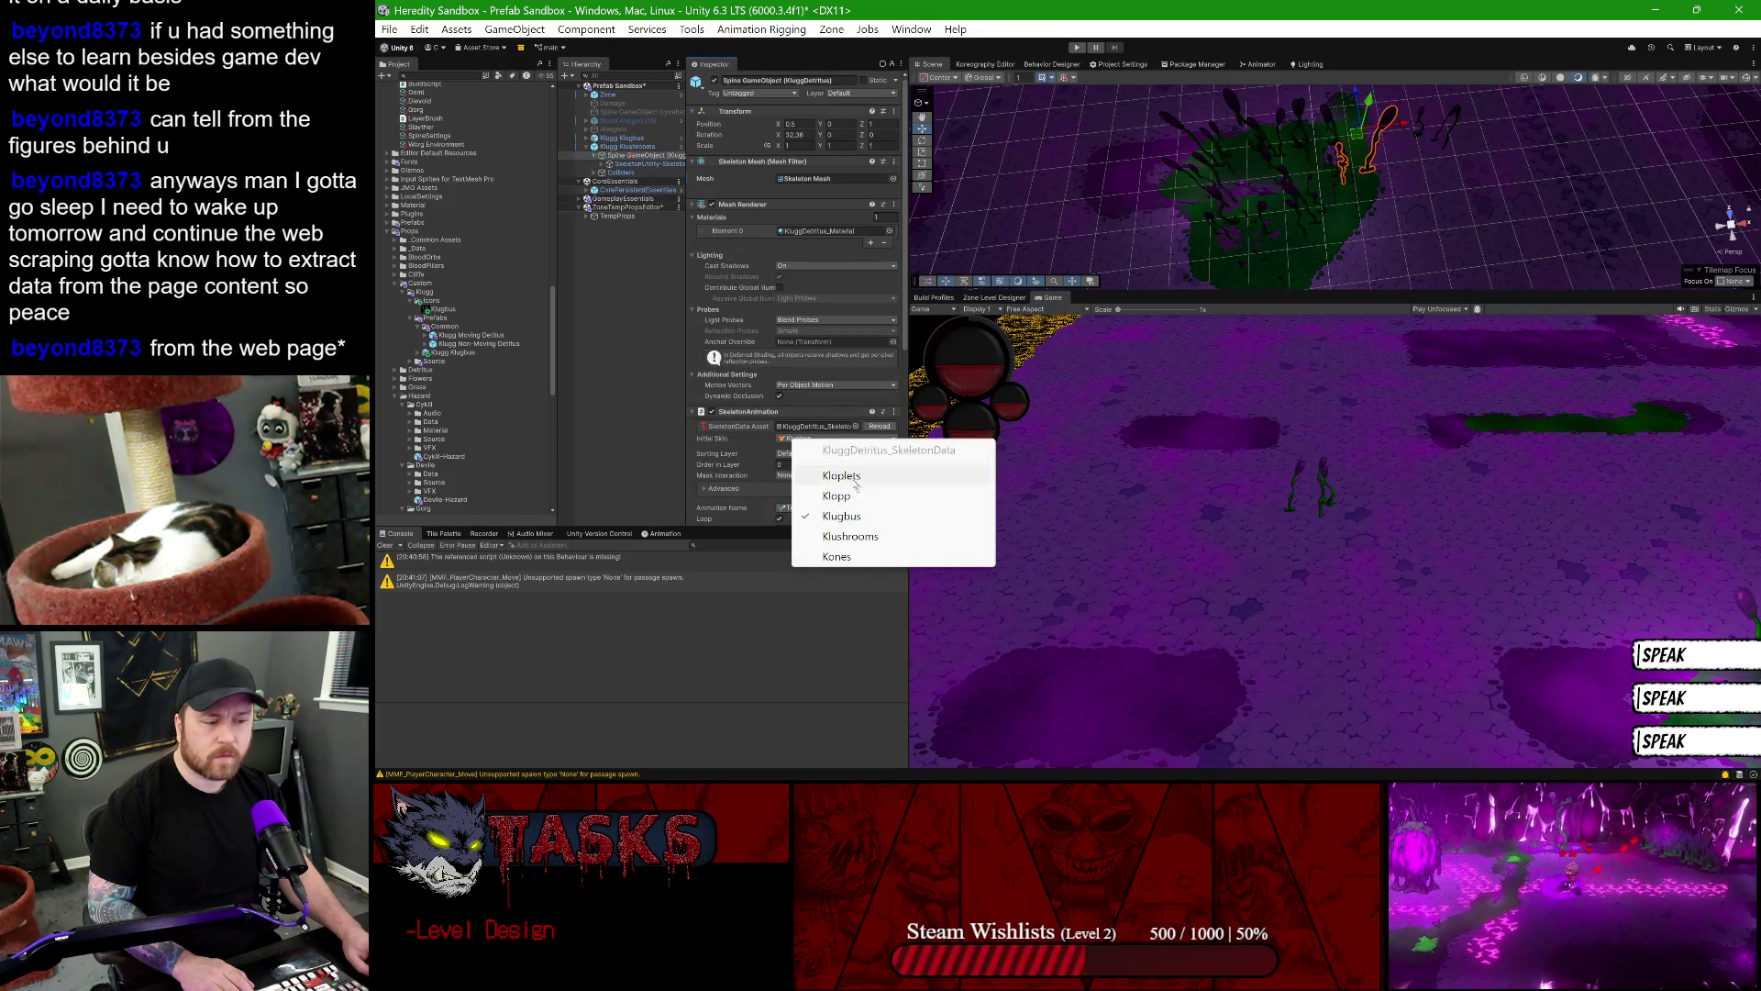
{"action": "left_click", "coordinate": [881, 510]}
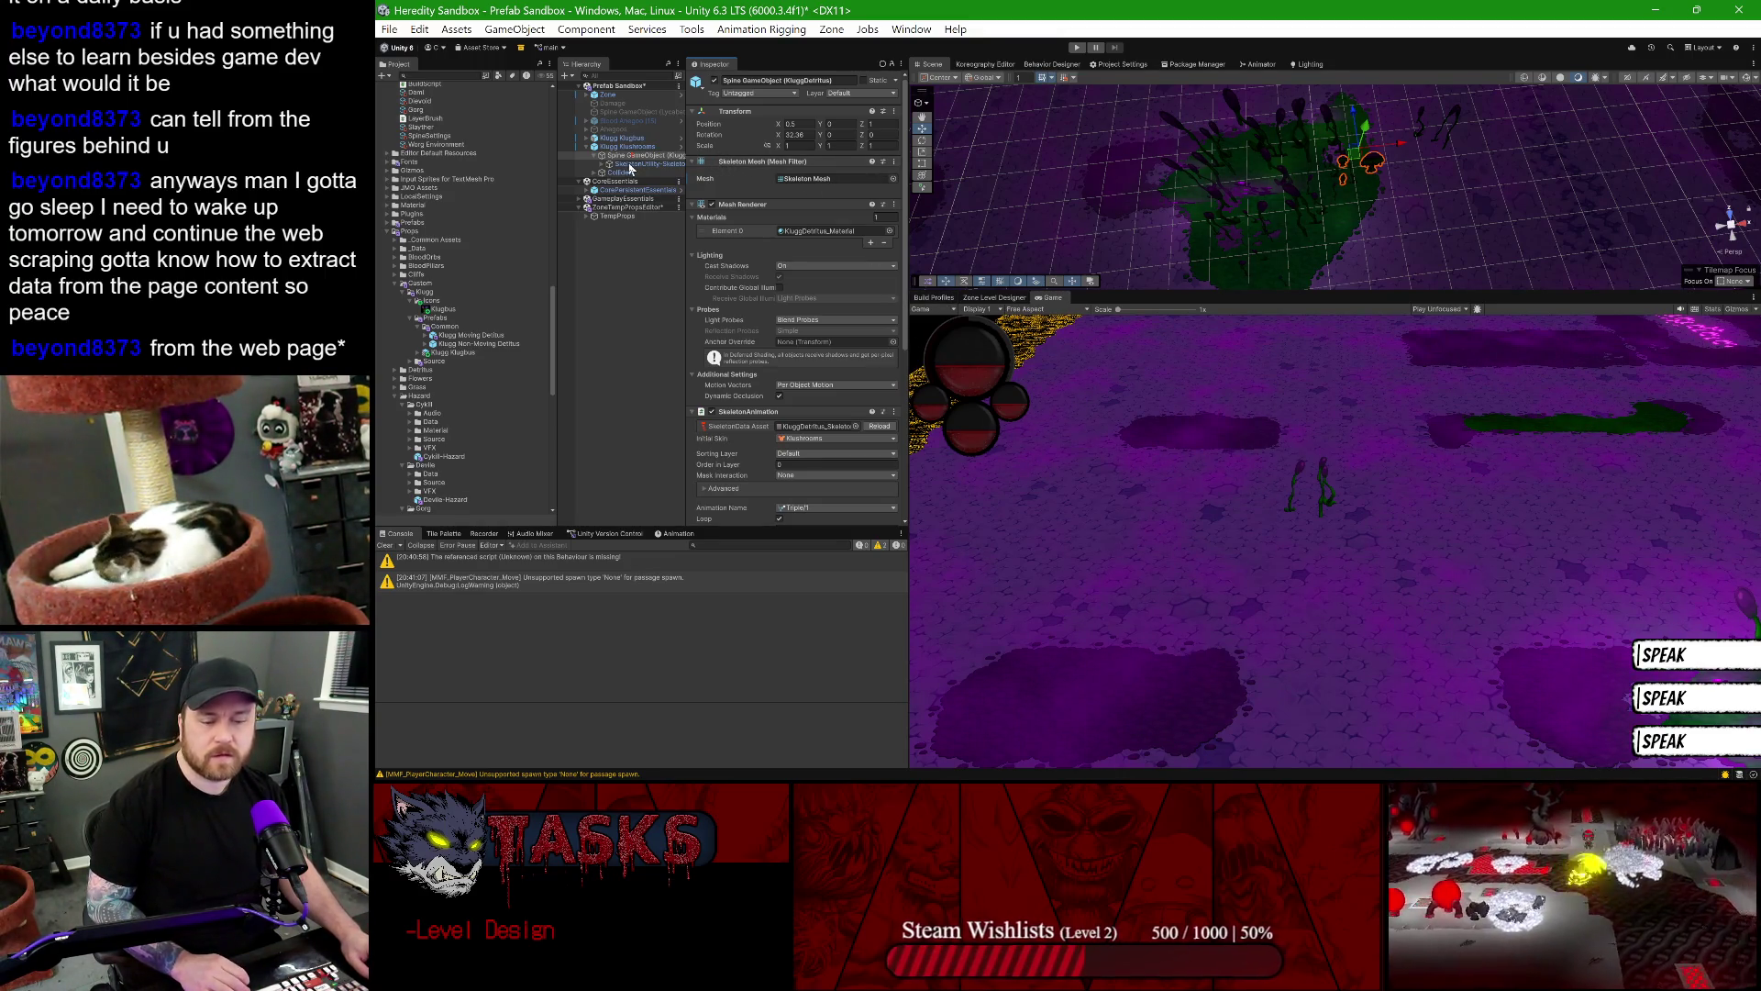
{"action": "scroll", "coordinate": [733, 208], "scroll_direction": "down", "scroll_amount": 2}
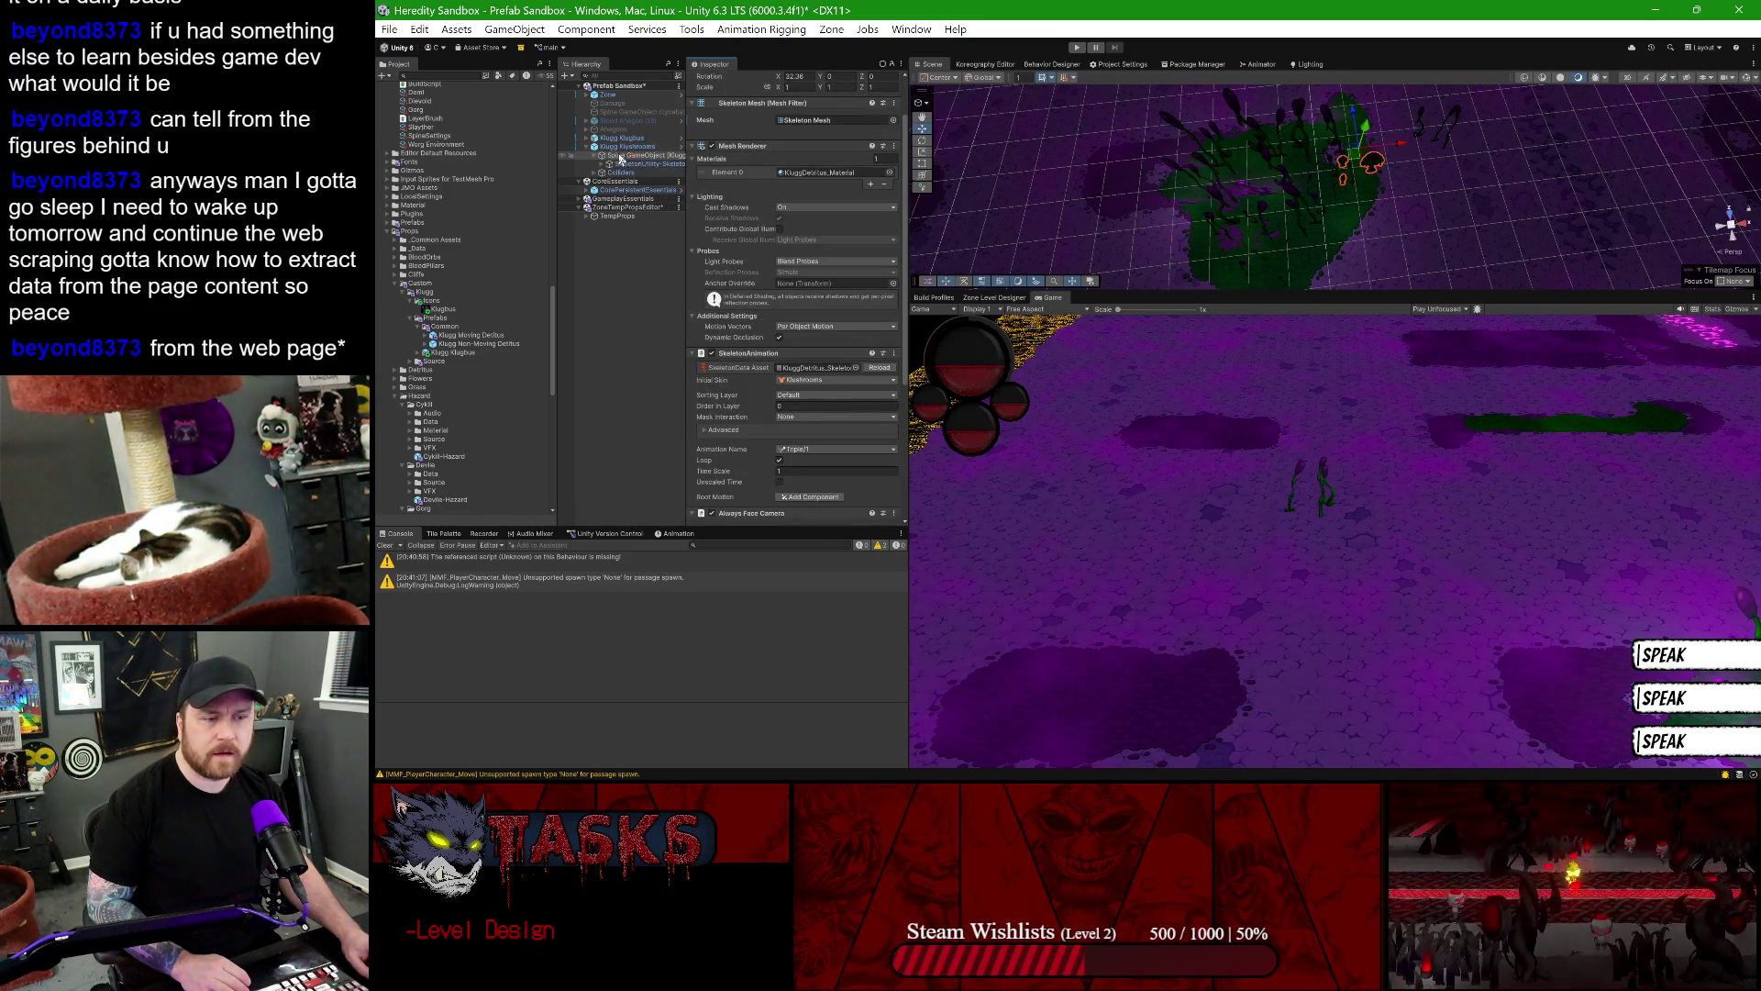
- Save Klugg Klushrooms as a prefab variant in Common, named without the Variant suffix
{"action": "left_click", "coordinate": [589, 147]}
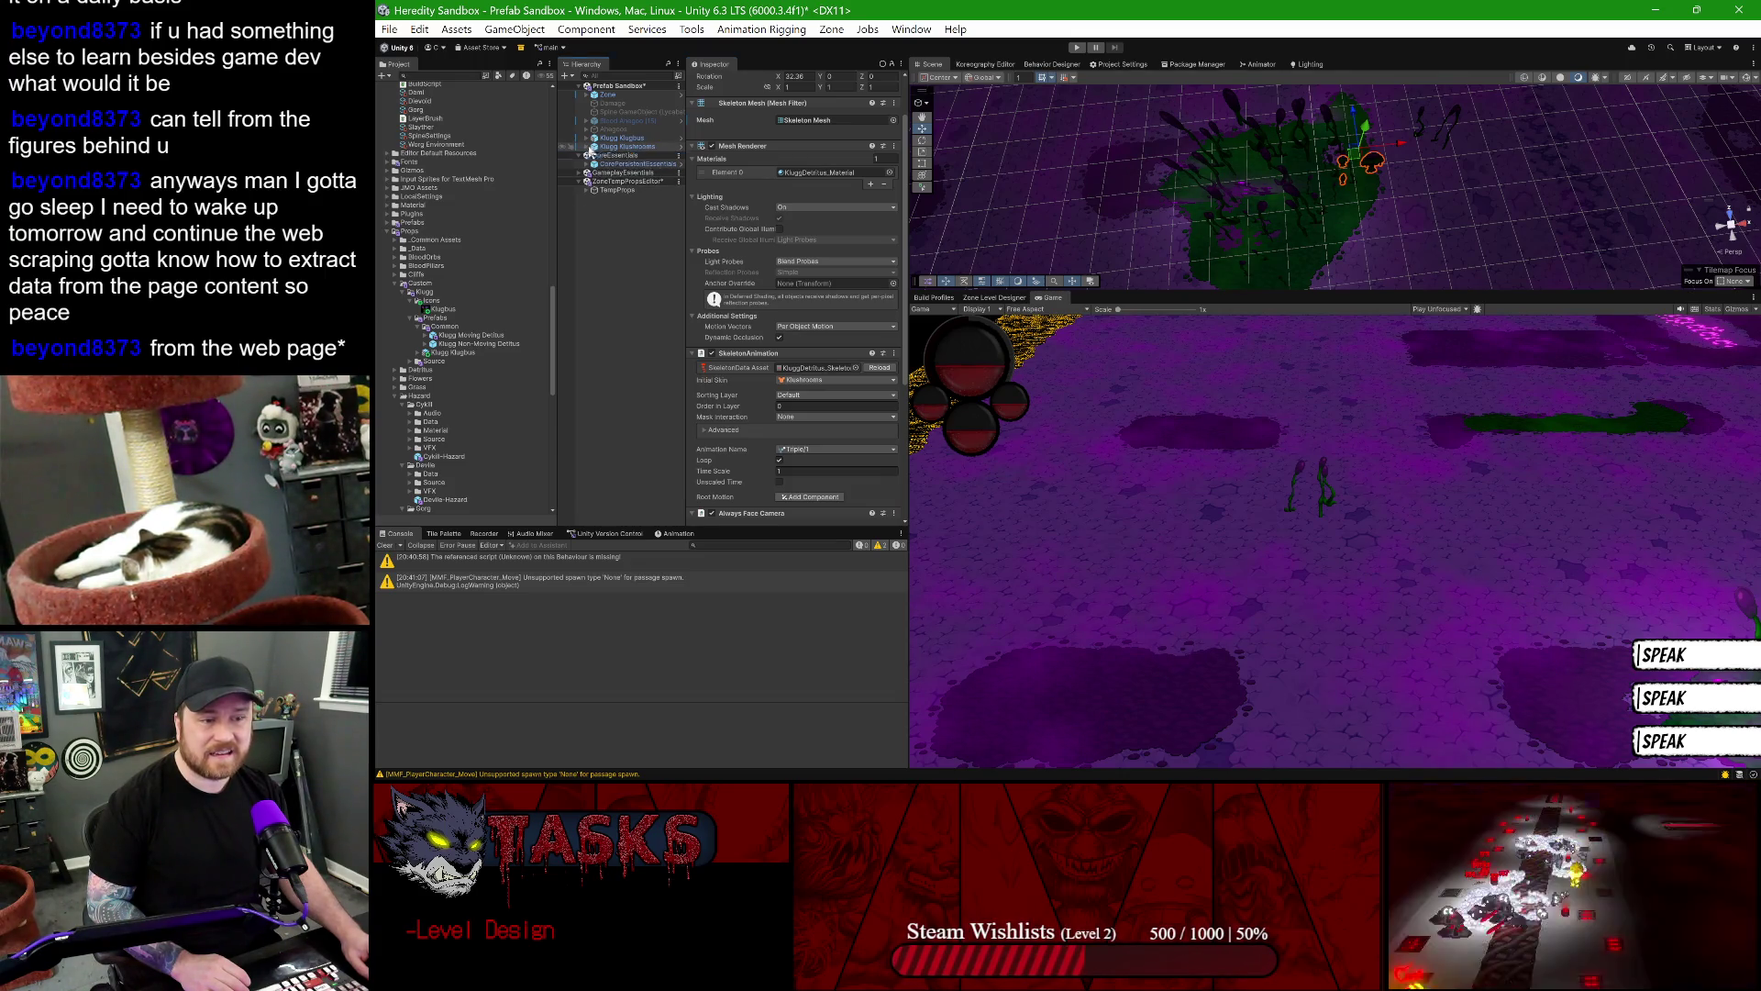
{"action": "left_click", "coordinate": [601, 148]}
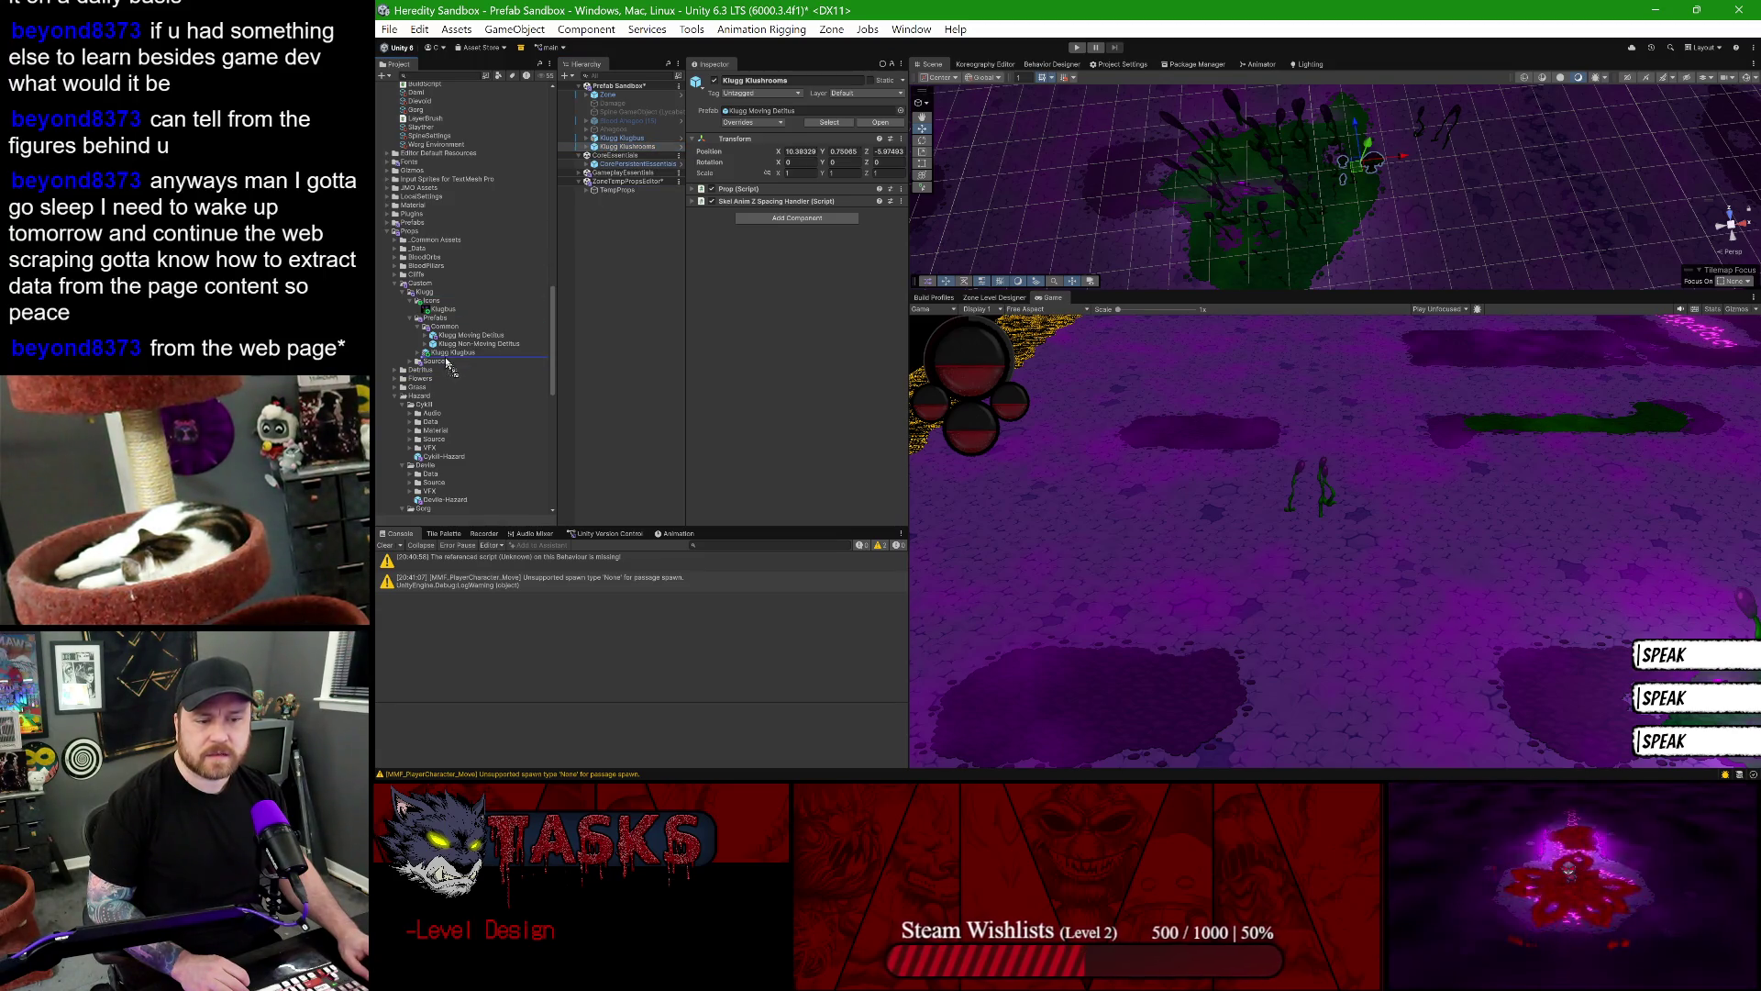
{"action": "left_click_drag", "start_coordinate": [441, 326], "coordinate": [441, 327]}
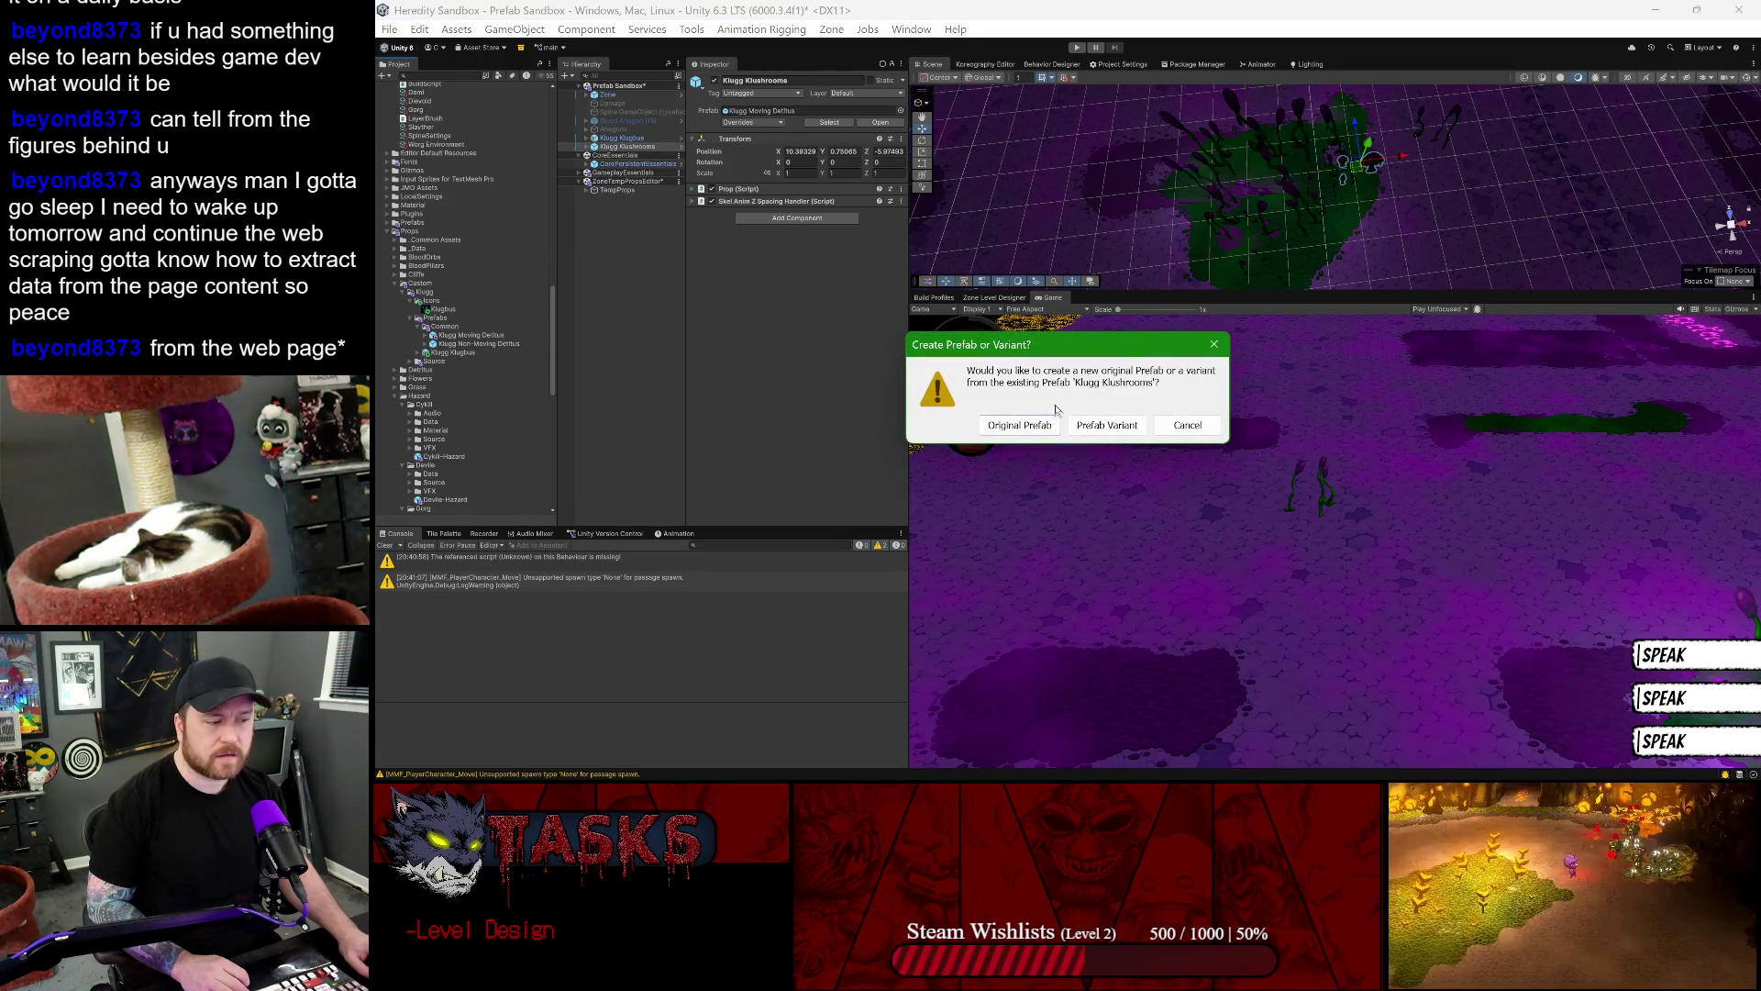
{"action": "key", "text": "Return"}
{"action": "left_click", "coordinate": [479, 361]}
{"action": "key", "text": "BackSpace"}
{"action": "key", "text": "BackSpace"}
{"action": "key", "text": "BackSpace"}
{"action": "key", "text": "Return"}
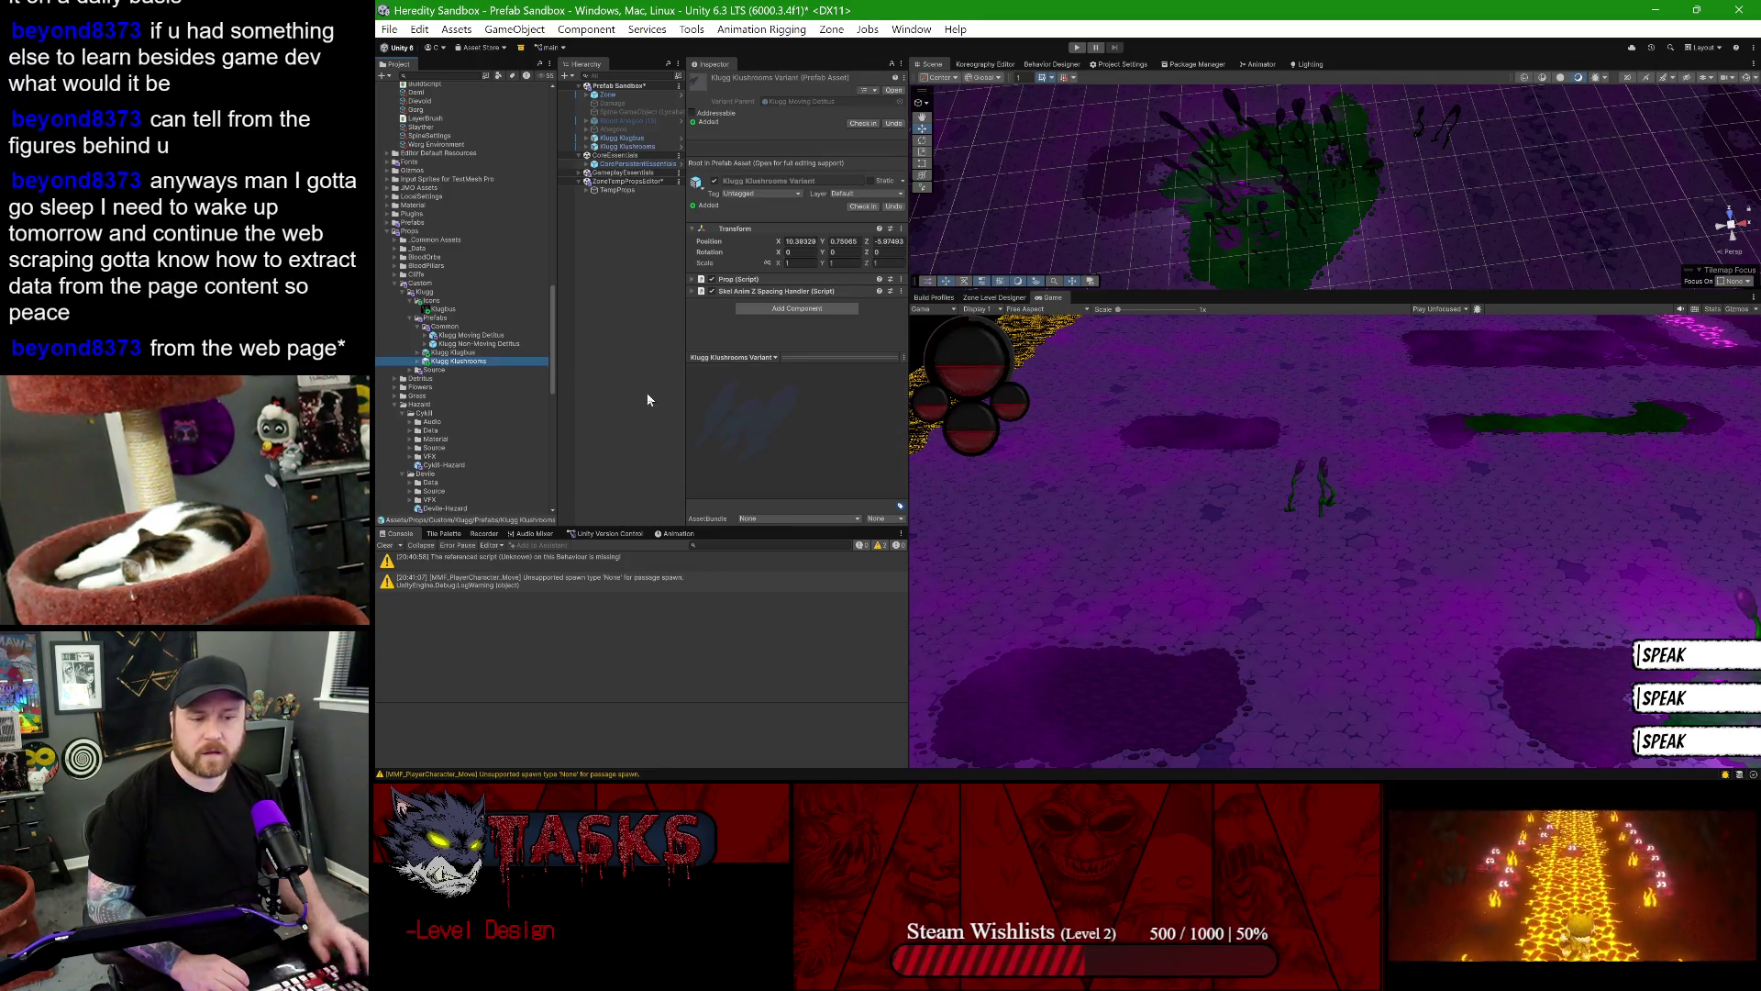
- Open GameplayPersistentEssentials from GameplayEssentials in Prefab Mode
{"action": "left_click", "coordinate": [580, 172]}
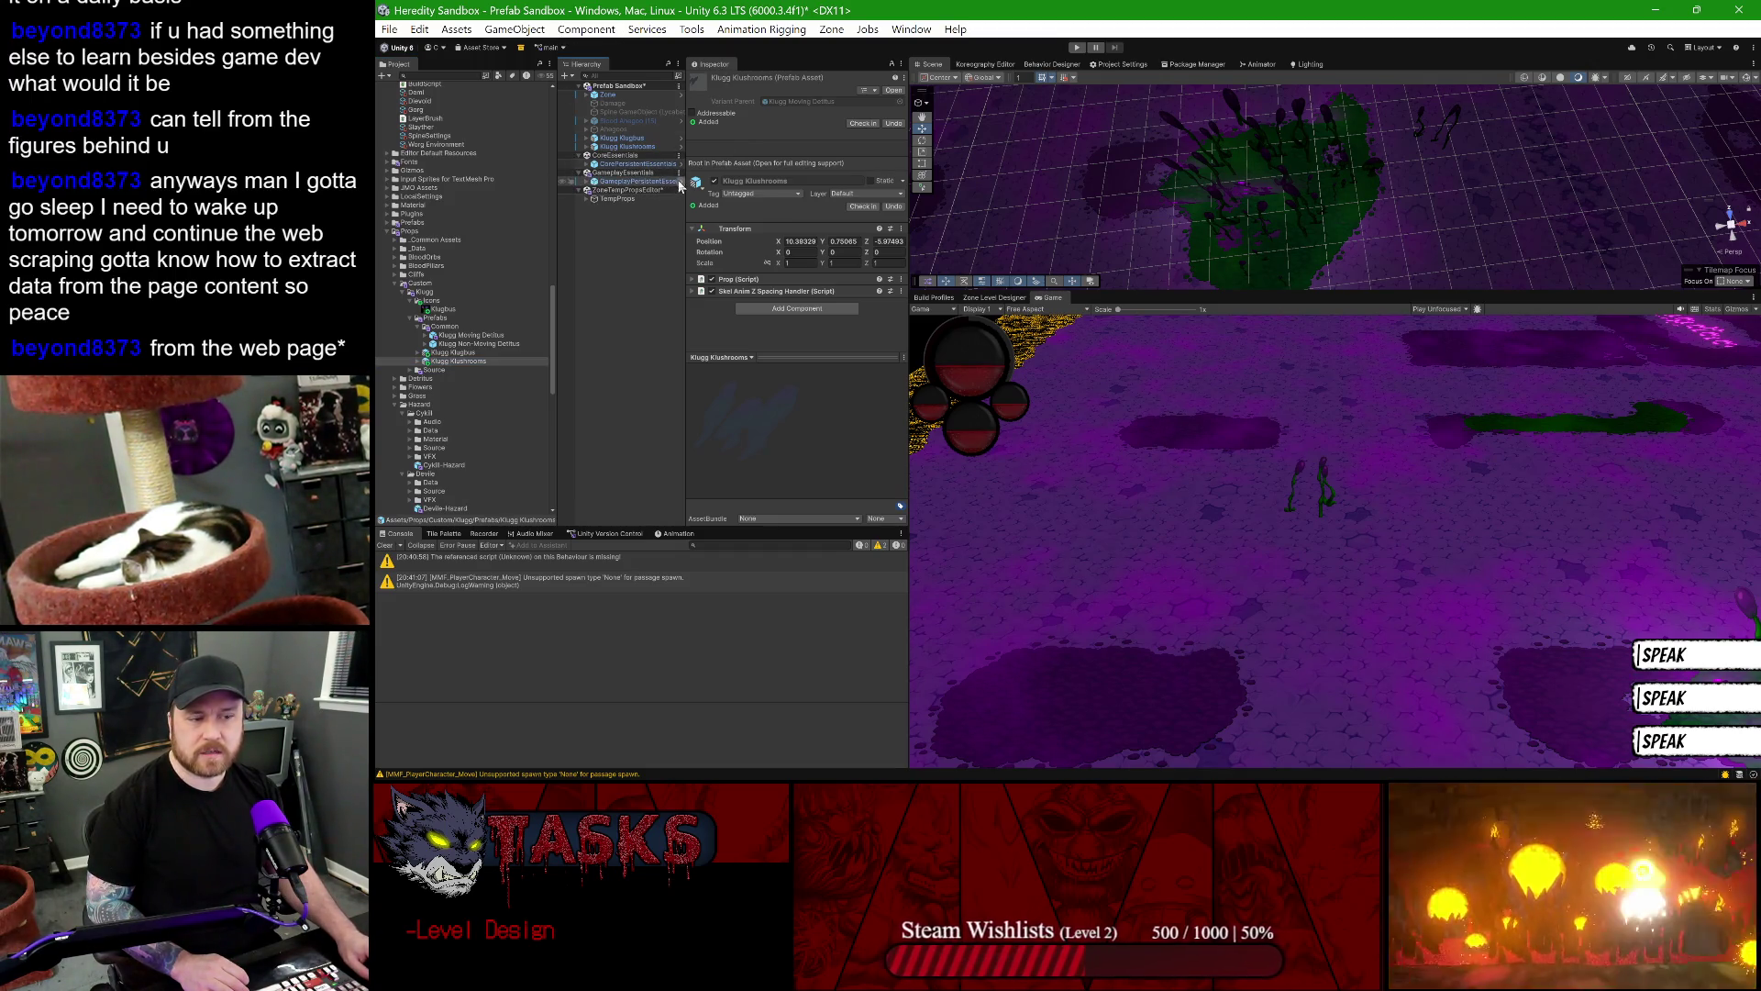
{"action": "left_click", "coordinate": [678, 181]}
{"action": "scroll", "coordinate": [652, 358], "scroll_direction": "down", "scroll_amount": 3}
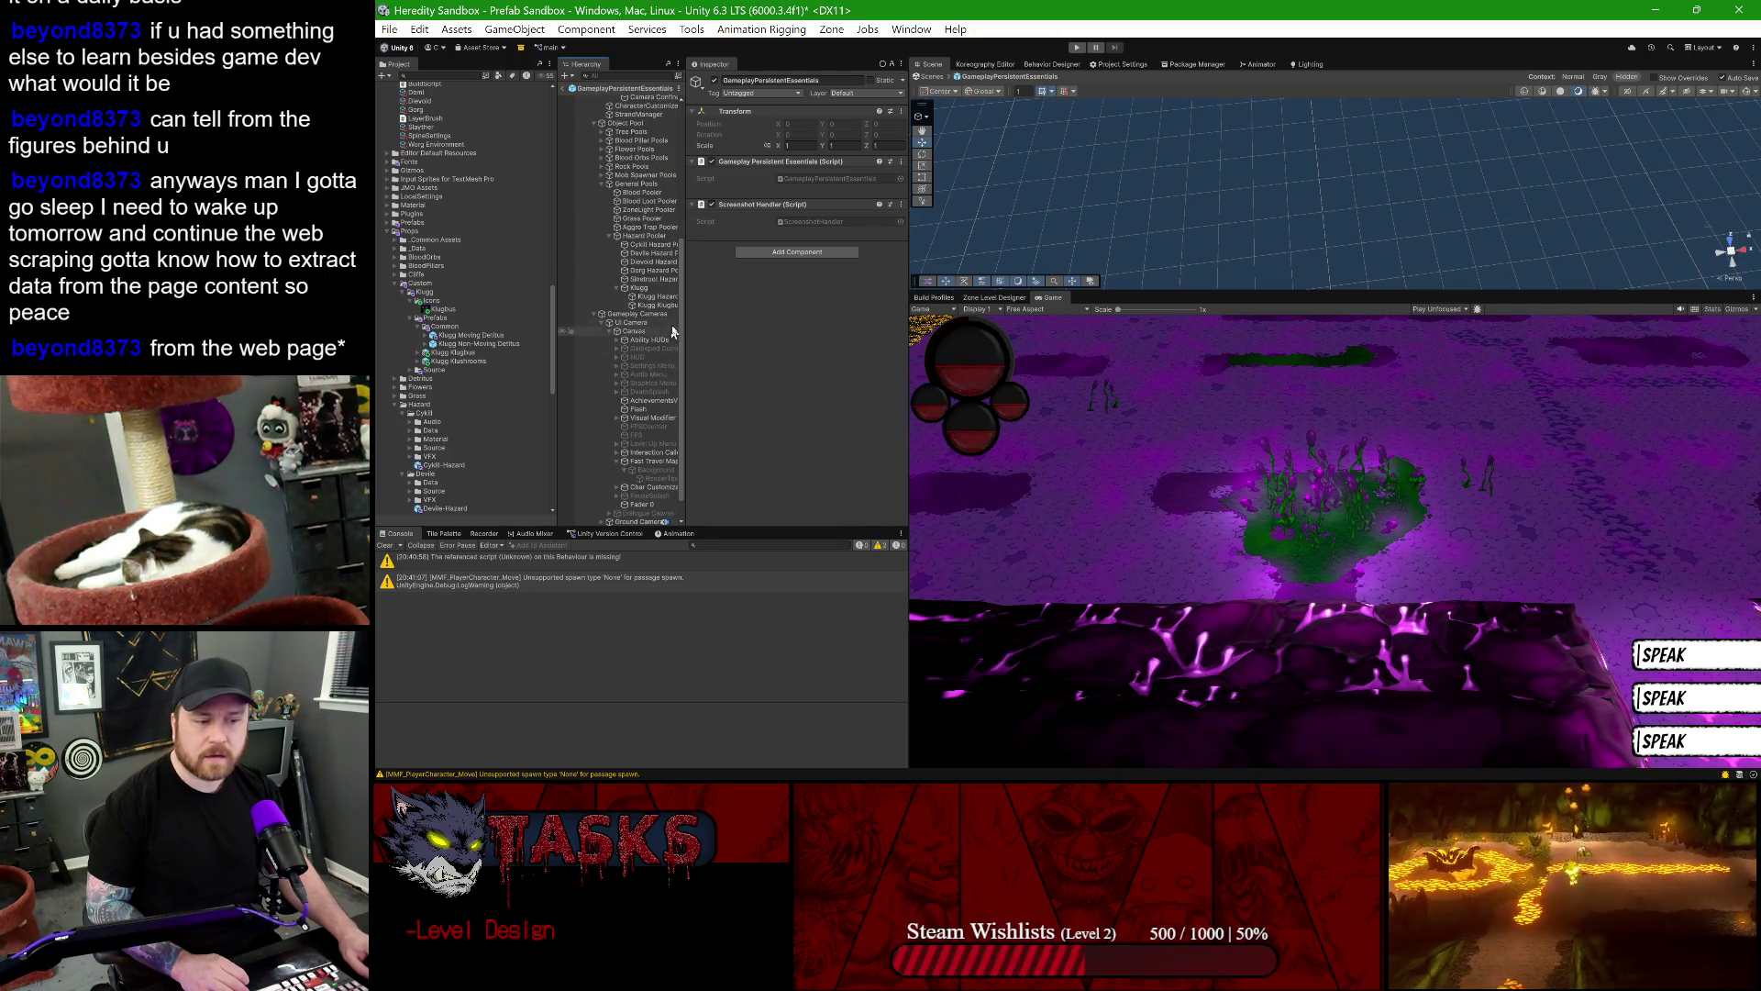
- Rename the copied Klugg Klugbus Pool to Klugg Klushrooms Pool and check its pooled prefab
{"action": "left_click_drag", "start_coordinate": [684, 312], "coordinate": [770, 311]}
{"action": "left_click", "coordinate": [679, 306]}
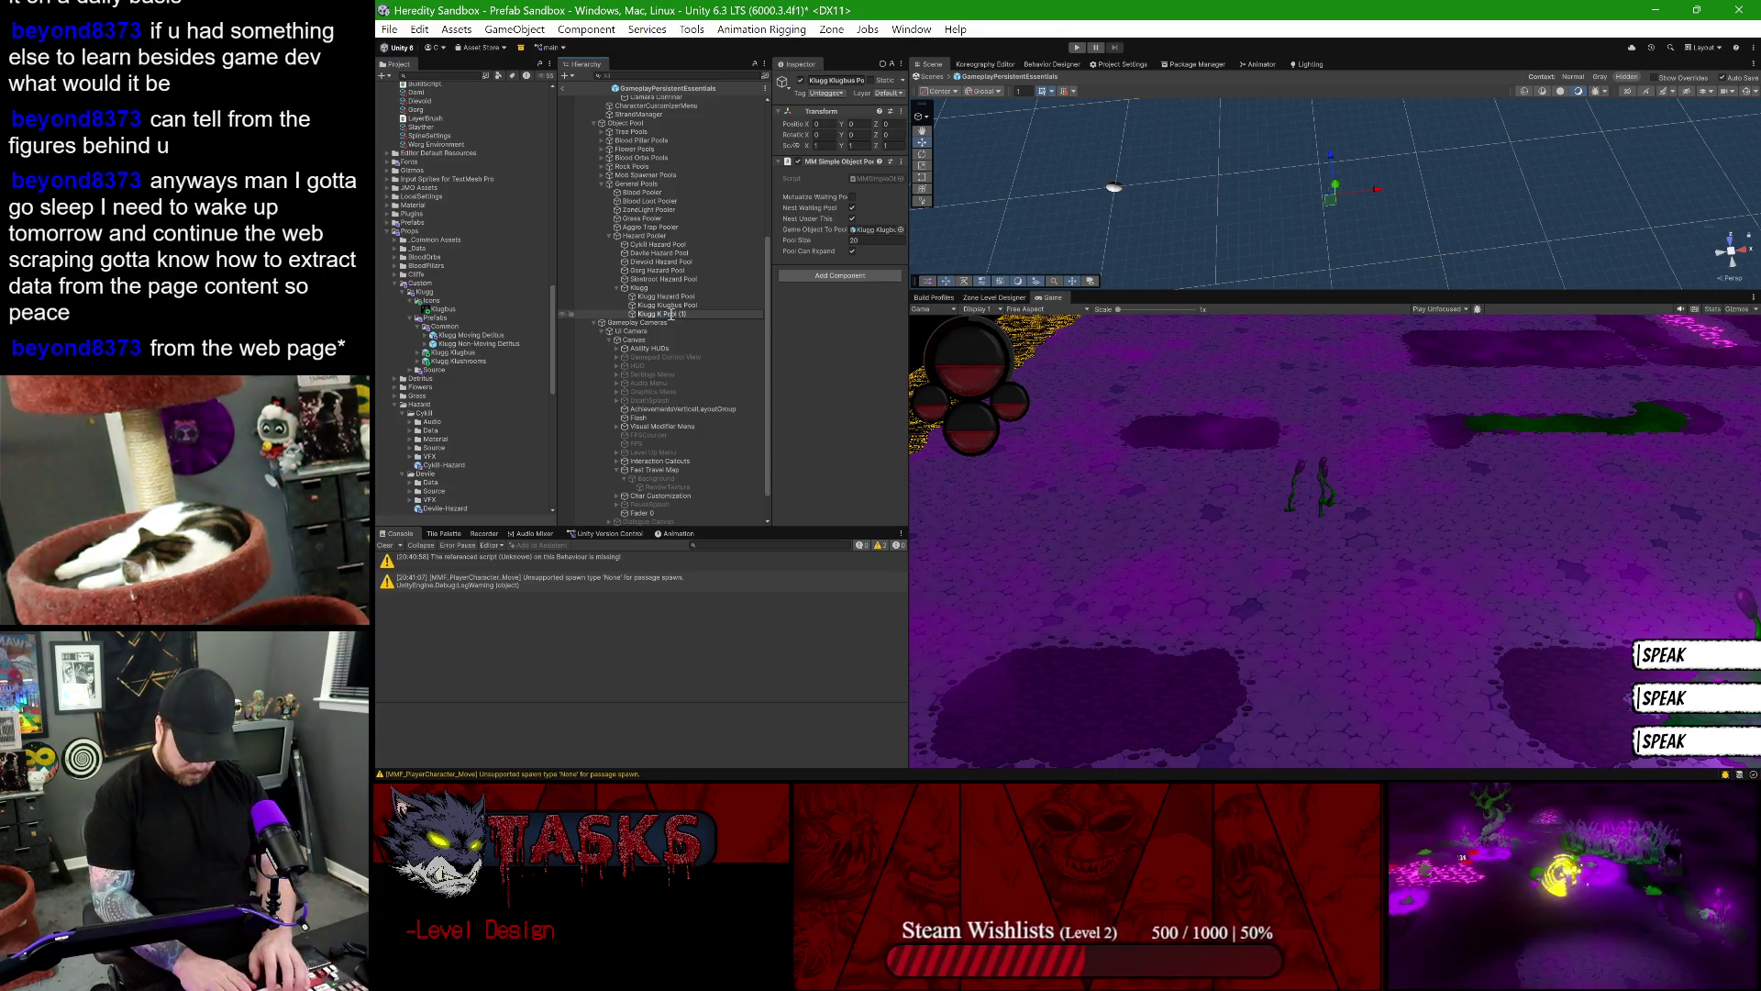
{"action": "type", "text": "Klushrooms"}
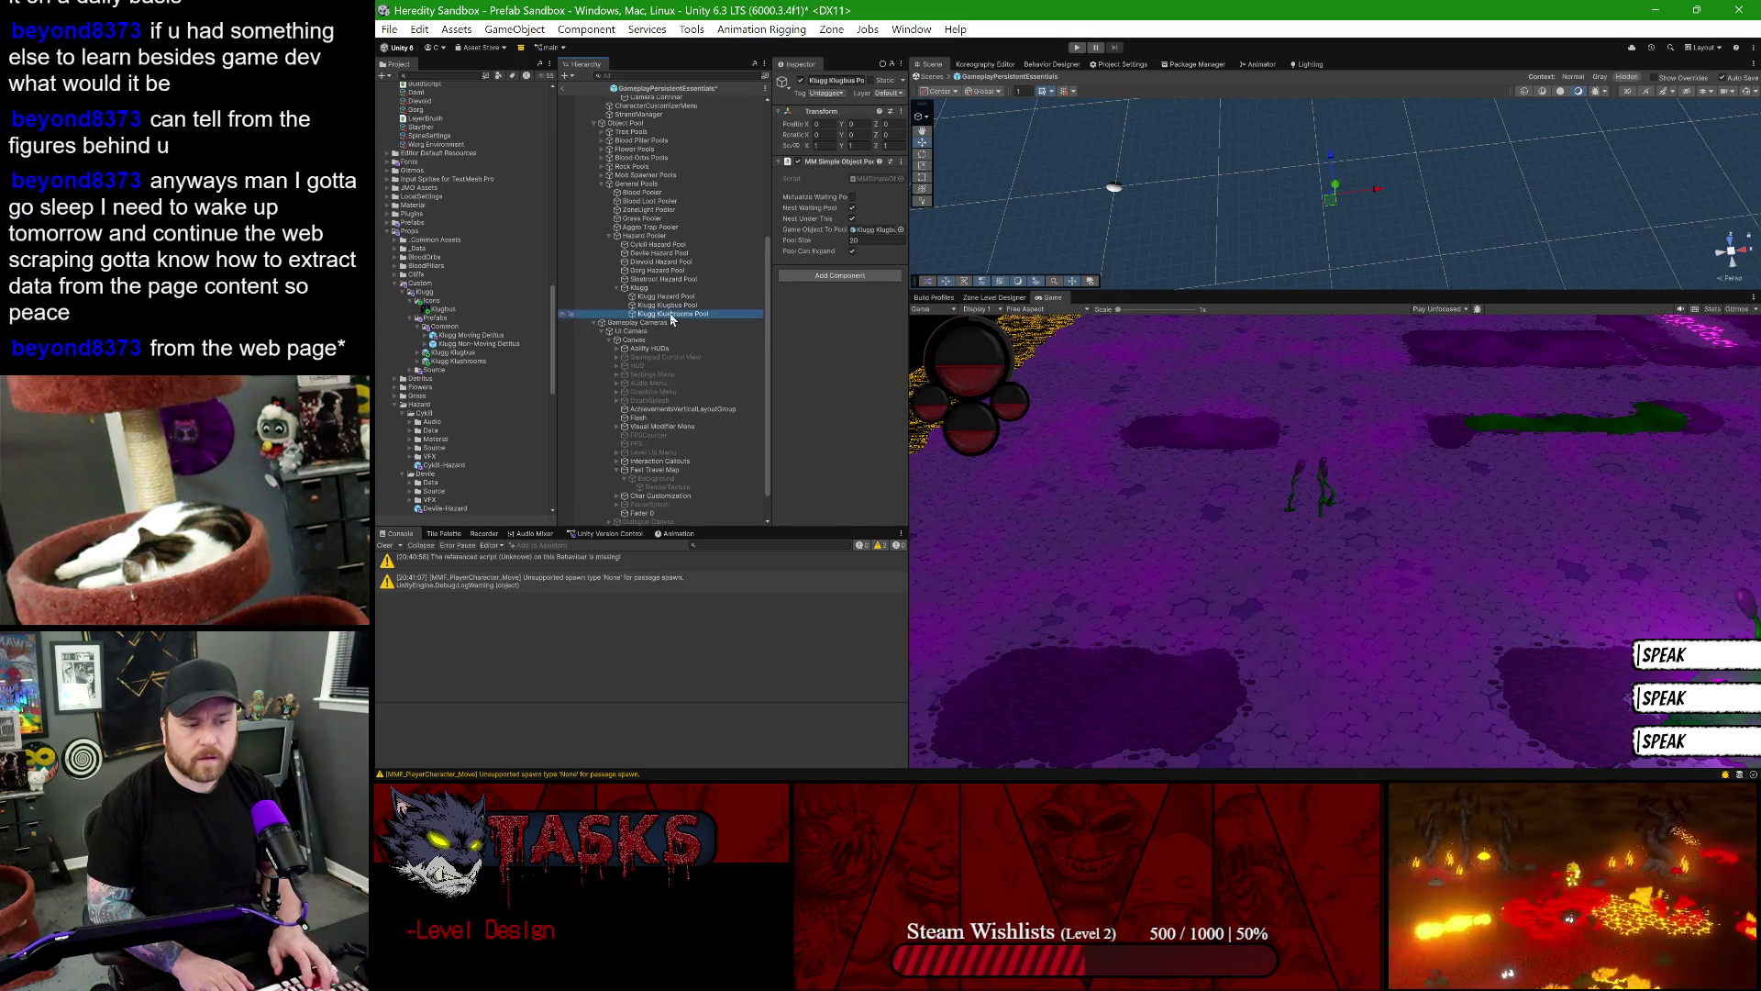
{"action": "key", "text": "End"}
{"action": "key", "text": "BackSpace"}
{"action": "key", "text": "BackSpace"}
{"action": "key", "text": "BackSpace"}
{"action": "key", "text": "Return"}
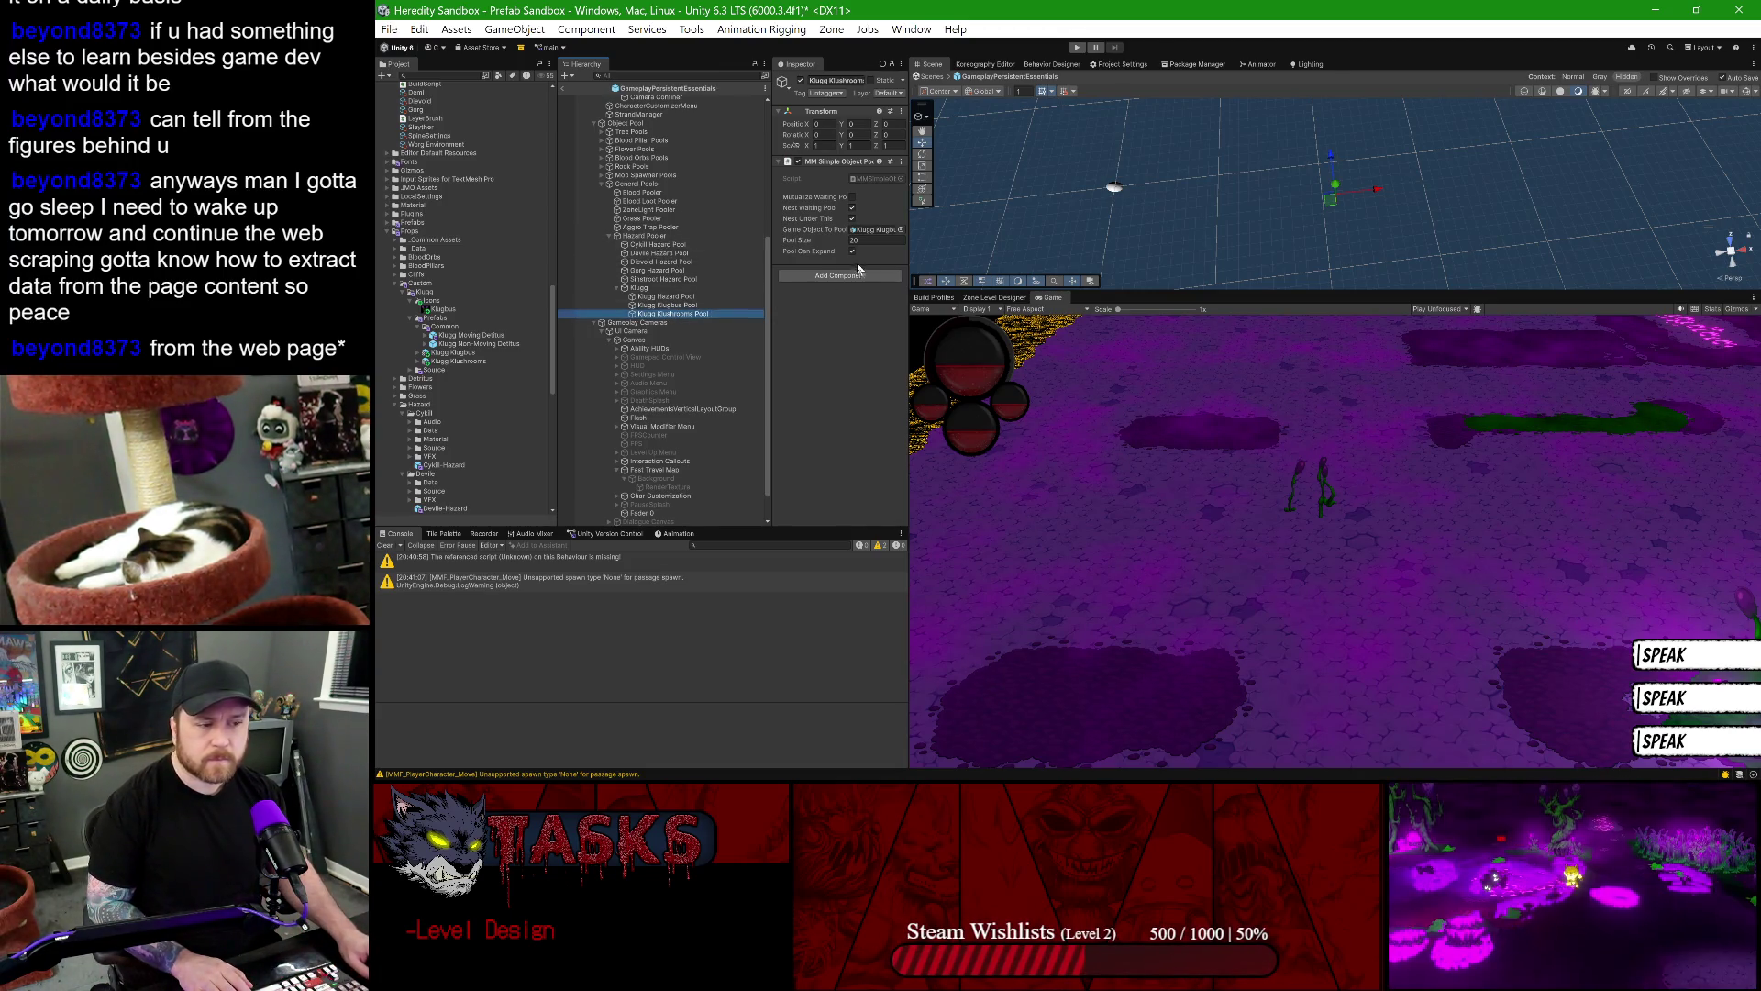
{"action": "left_click", "coordinate": [867, 230]}
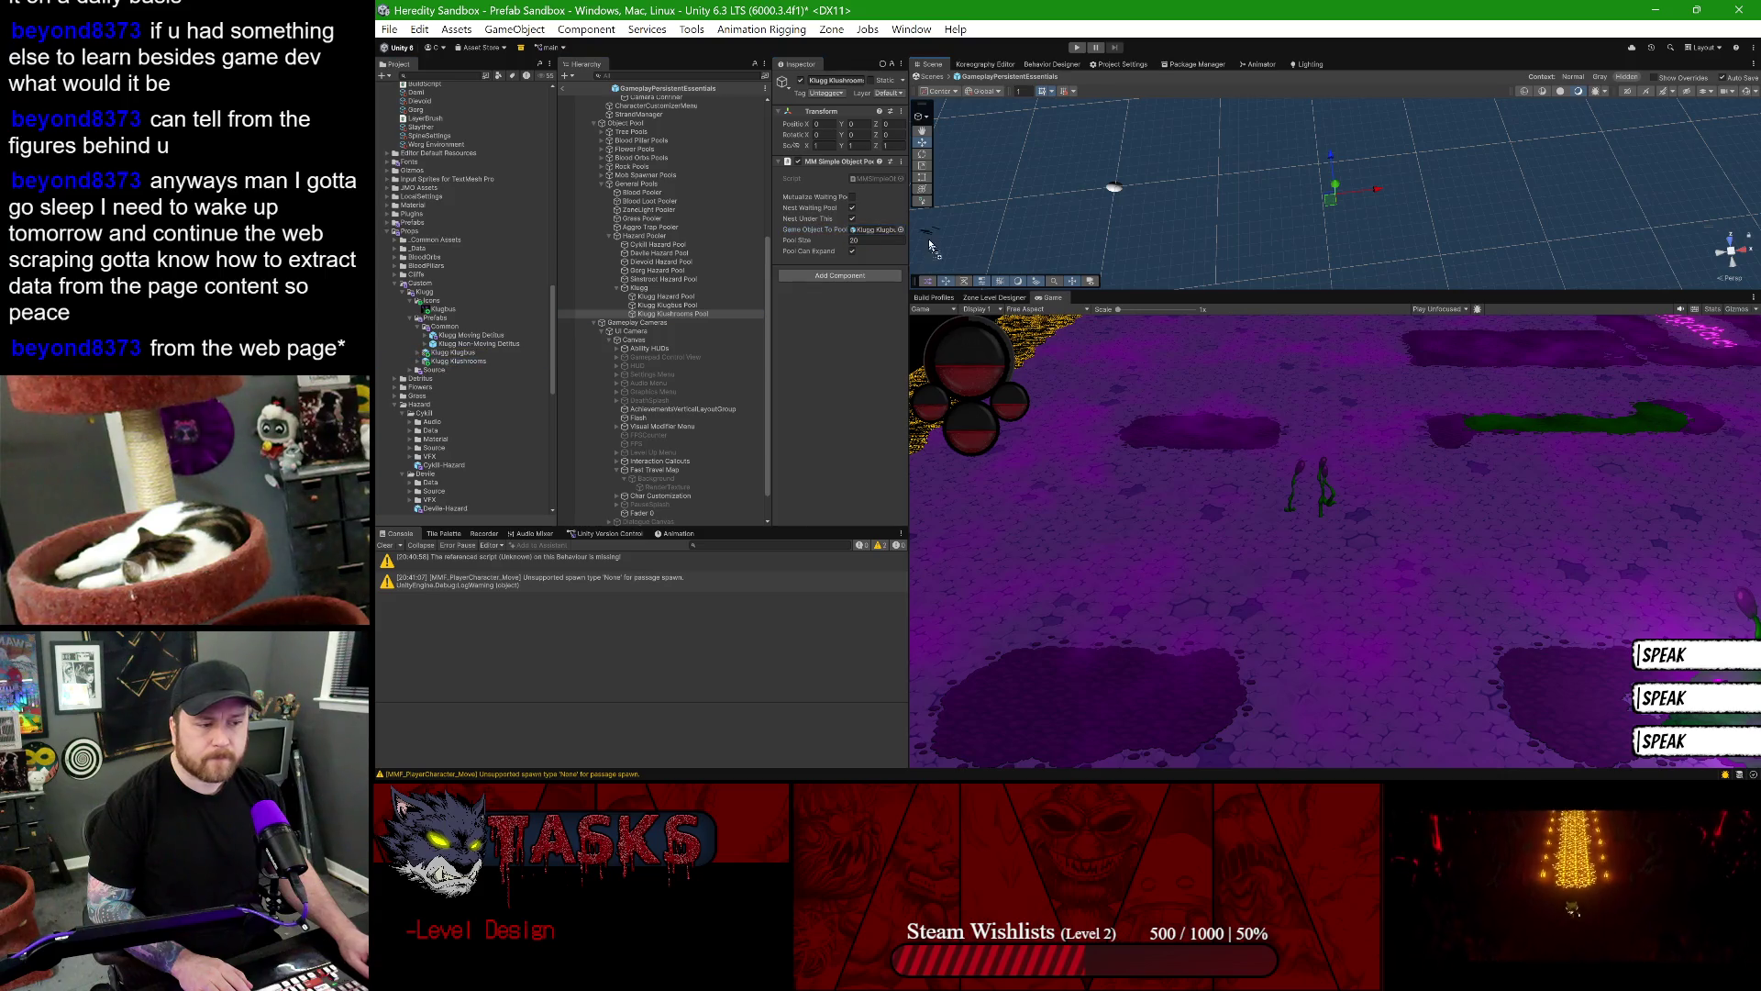
- Add a Klushrooms pooler to Object Pool's Klugg custom prop poolers, then exit Prefab Mode
{"action": "left_click", "coordinate": [657, 287]}
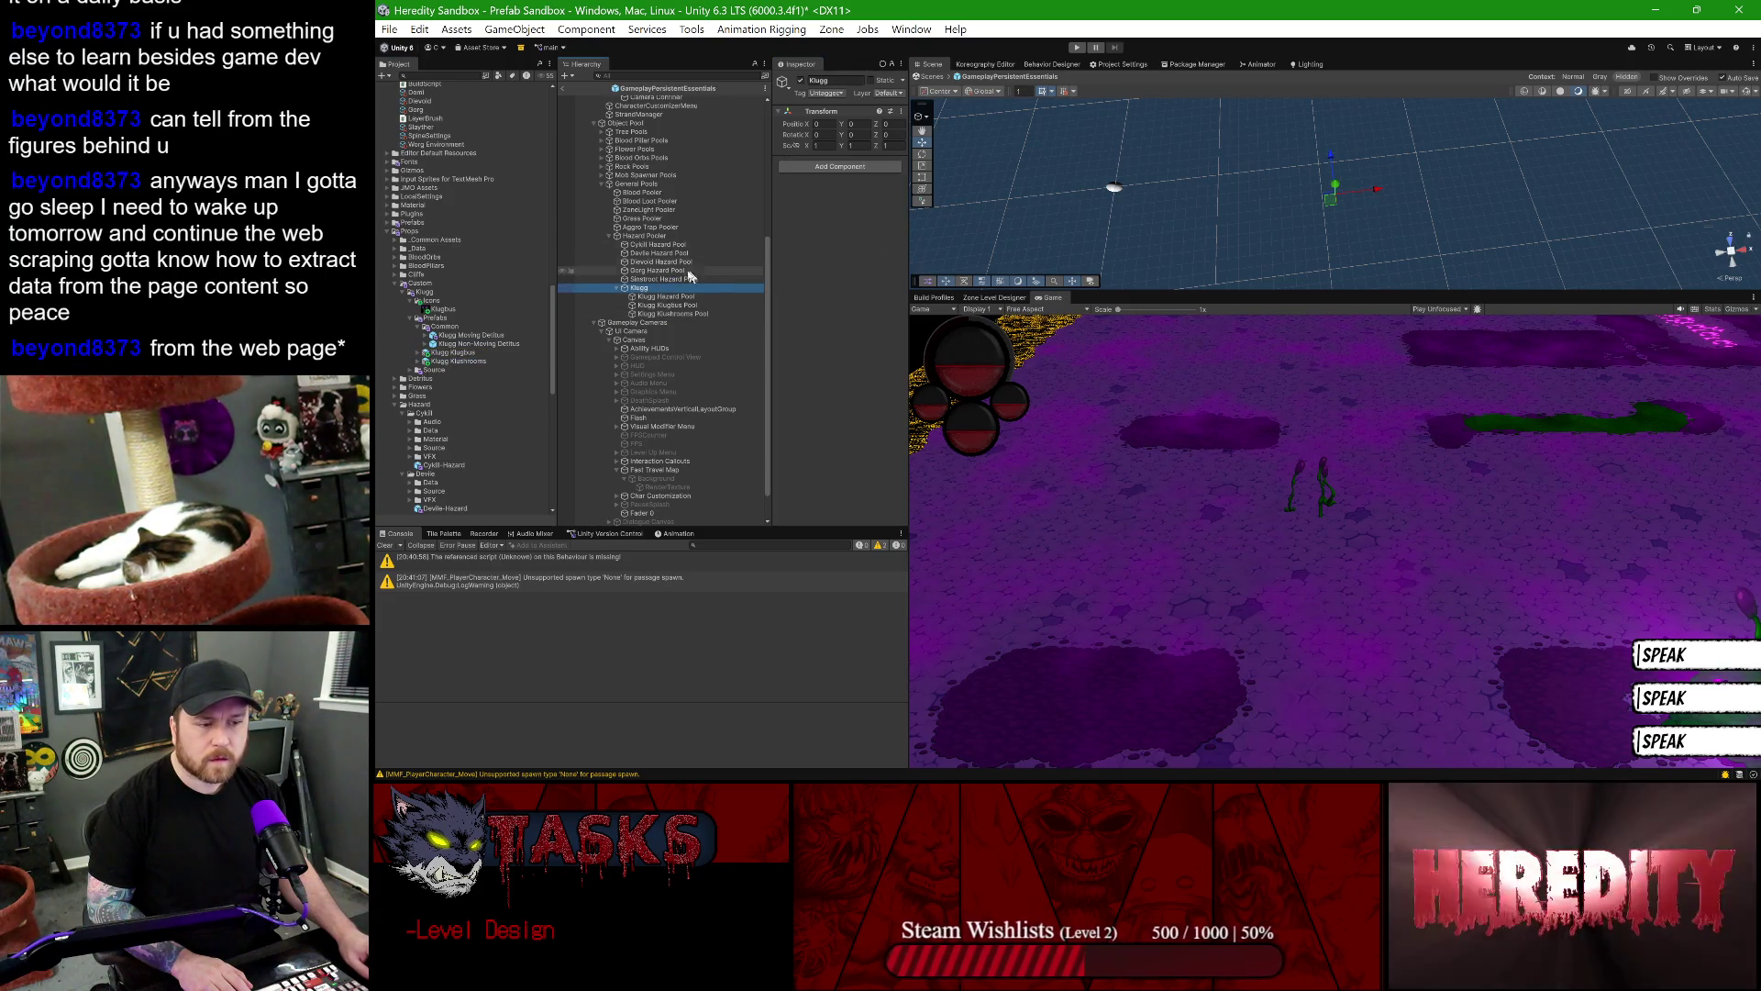
{"action": "left_click", "coordinate": [626, 123]}
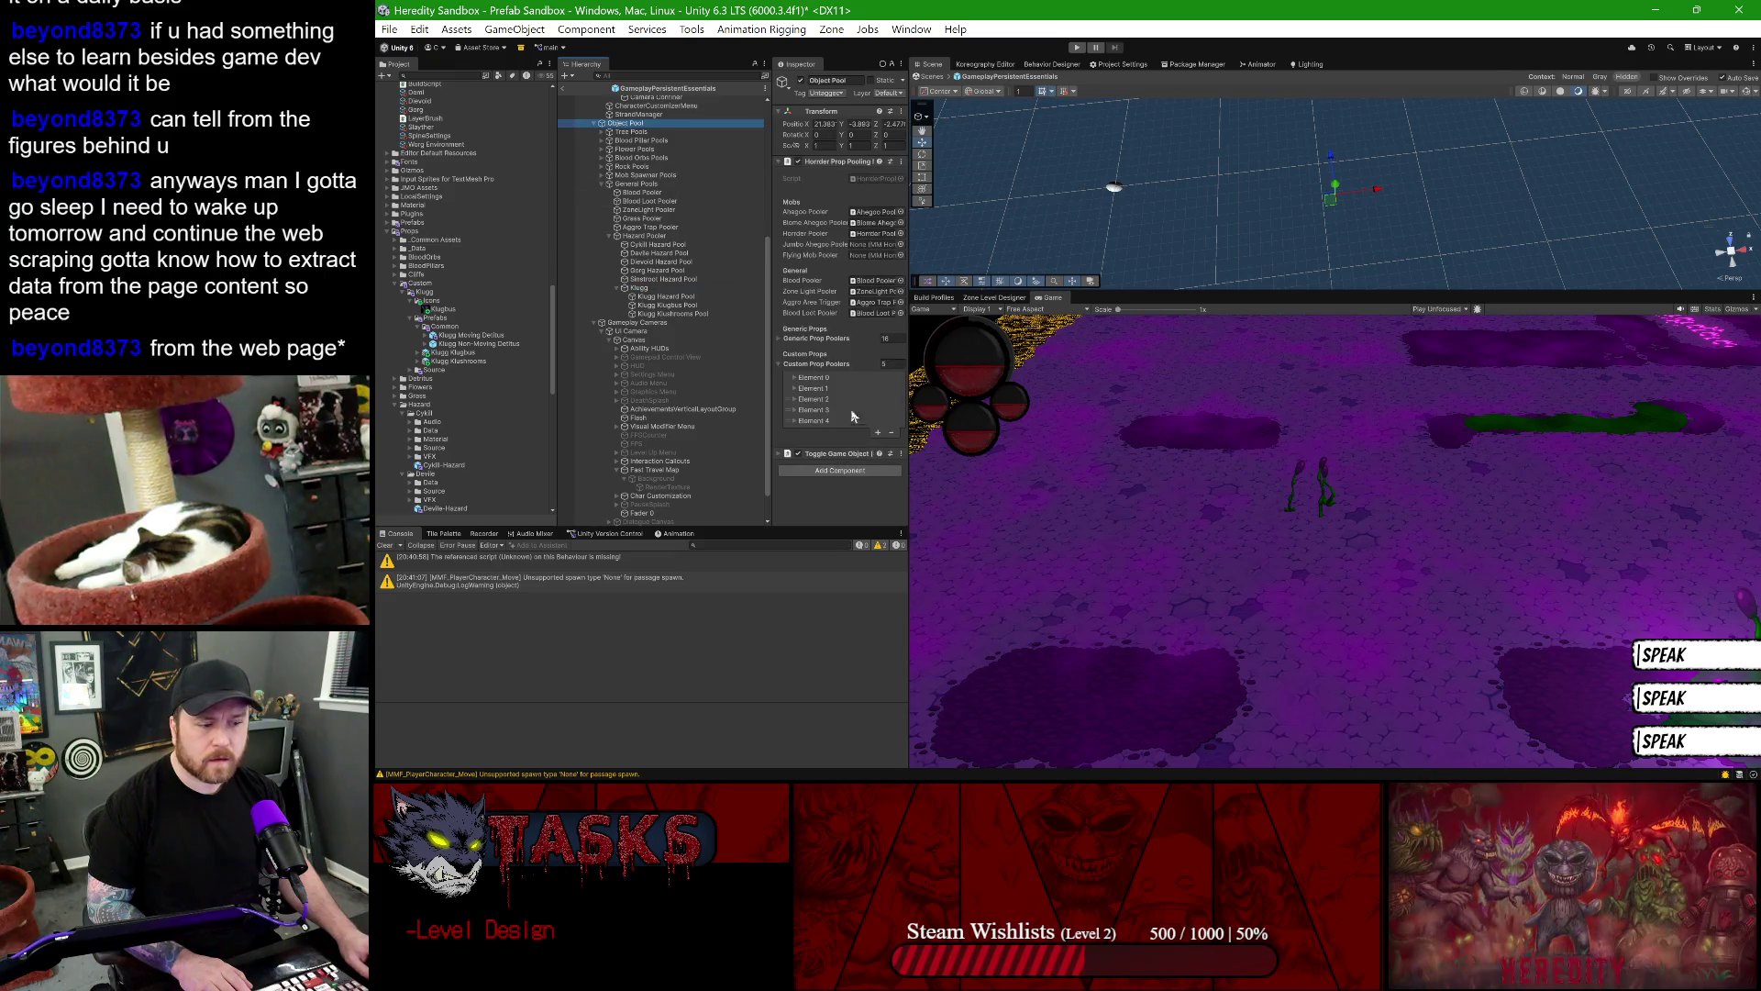
{"action": "left_click", "coordinate": [795, 410]}
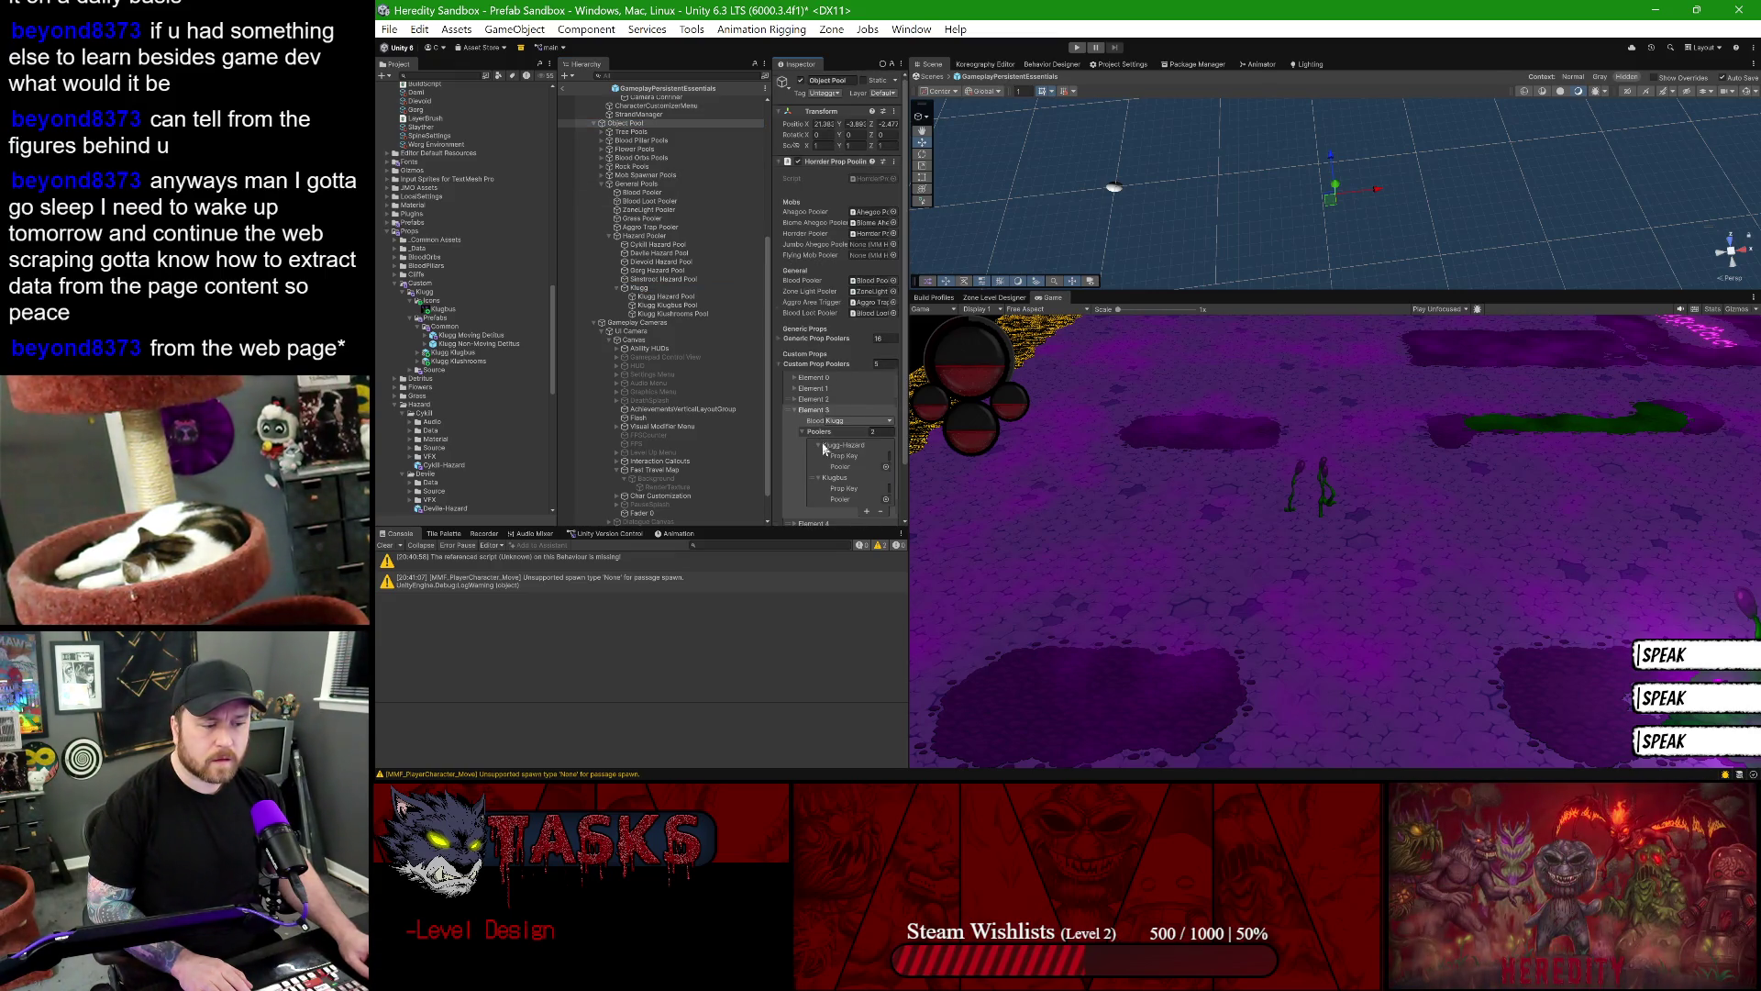
{"action": "scroll", "coordinate": [823, 447], "scroll_direction": "down", "scroll_amount": 2}
{"action": "left_click", "coordinate": [880, 421]}
{"action": "left_click_drag", "start_coordinate": [903, 401], "coordinate": [1168, 401]}
{"action": "left_click", "coordinate": [1122, 452]}
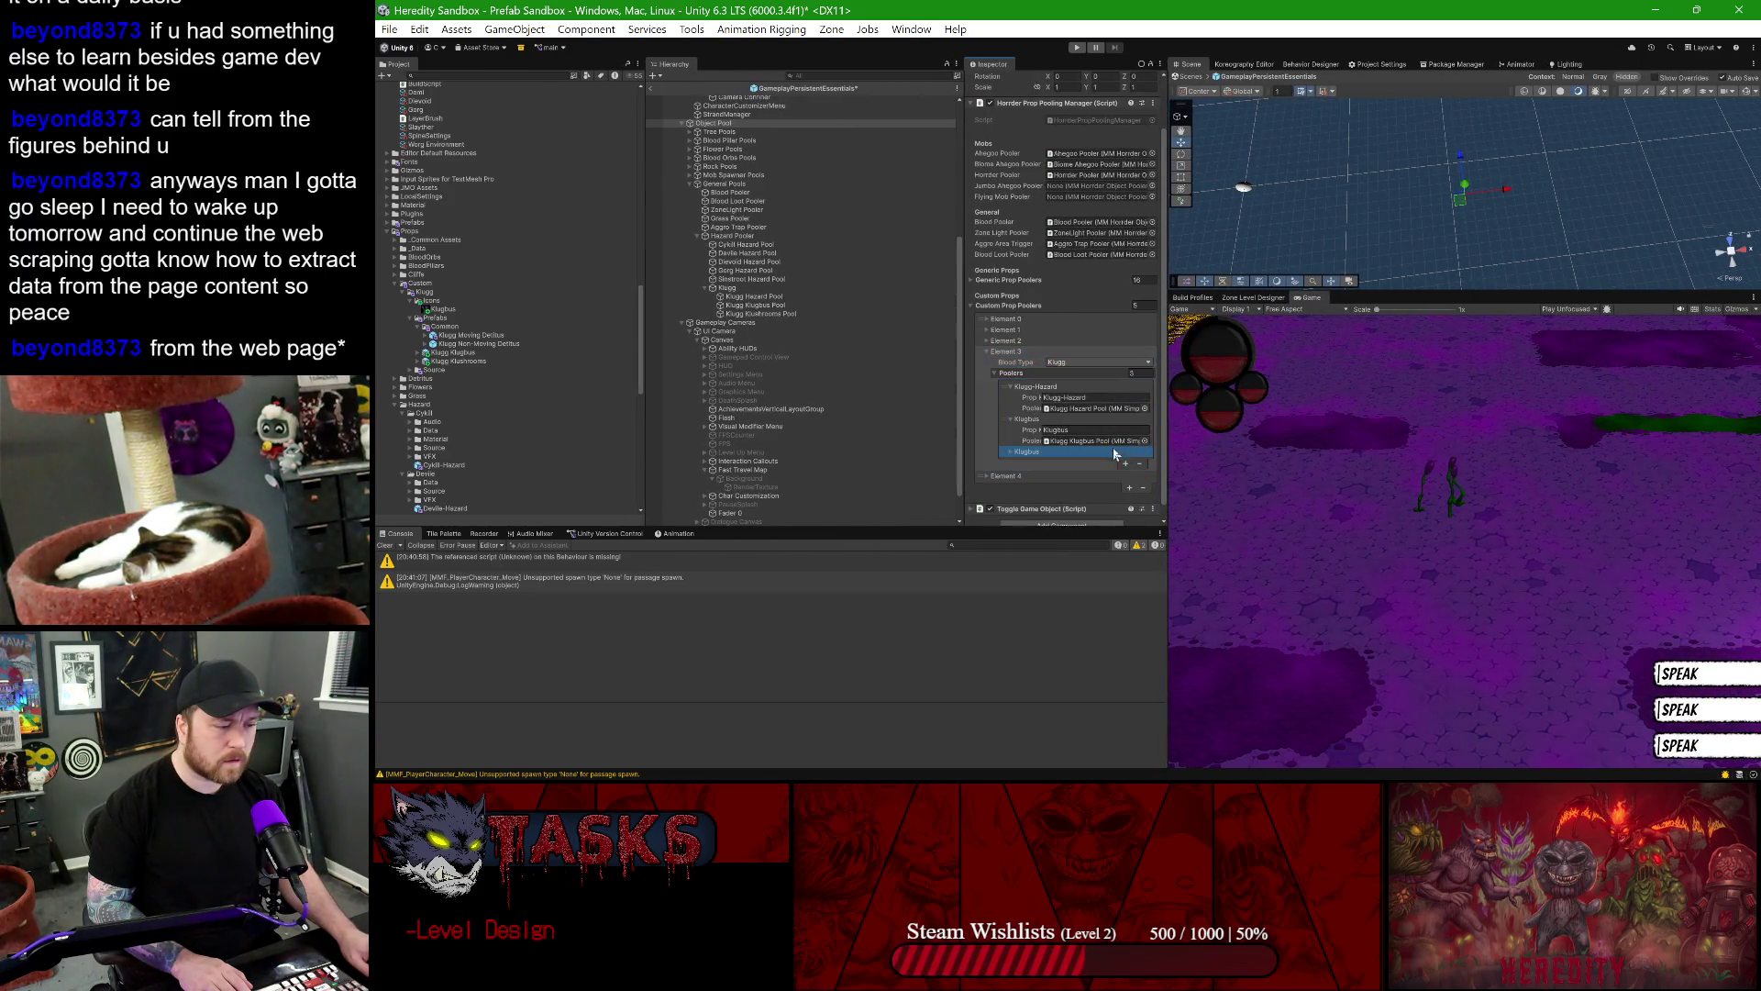
{"action": "left_click", "coordinate": [1014, 452]}
{"action": "left_click", "coordinate": [1069, 450]}
{"action": "type", "text": "Klushrooms"}
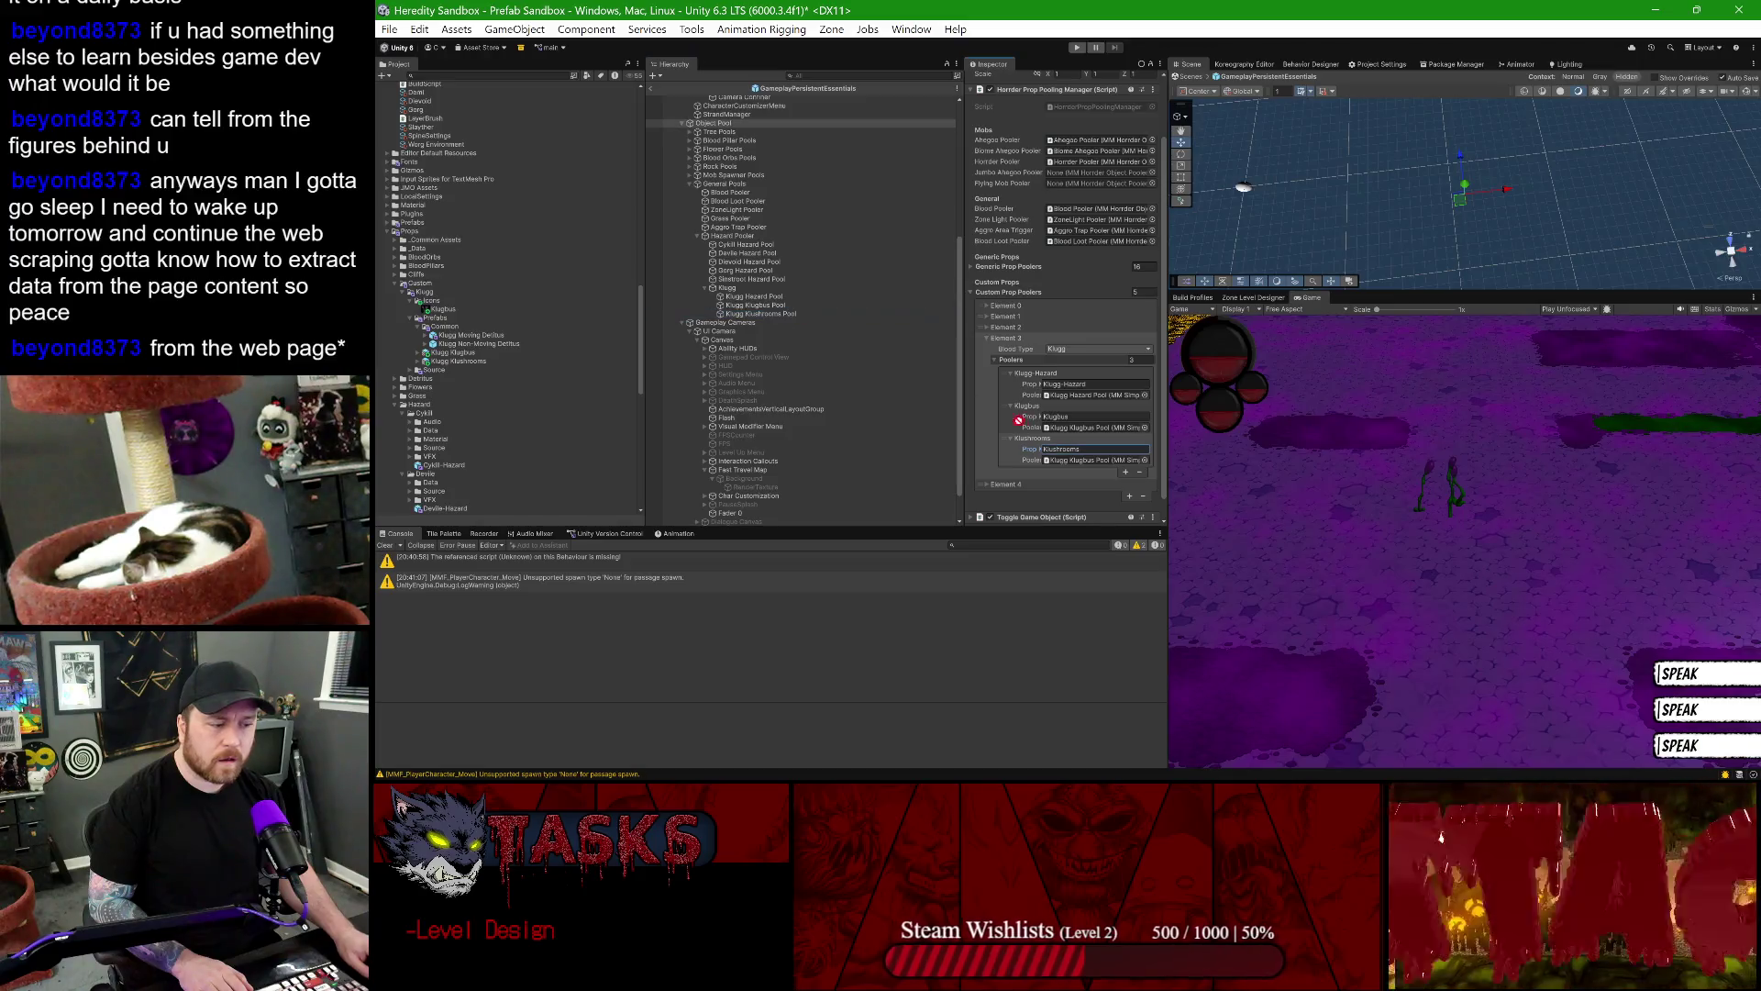
{"action": "left_click", "coordinate": [747, 315]}
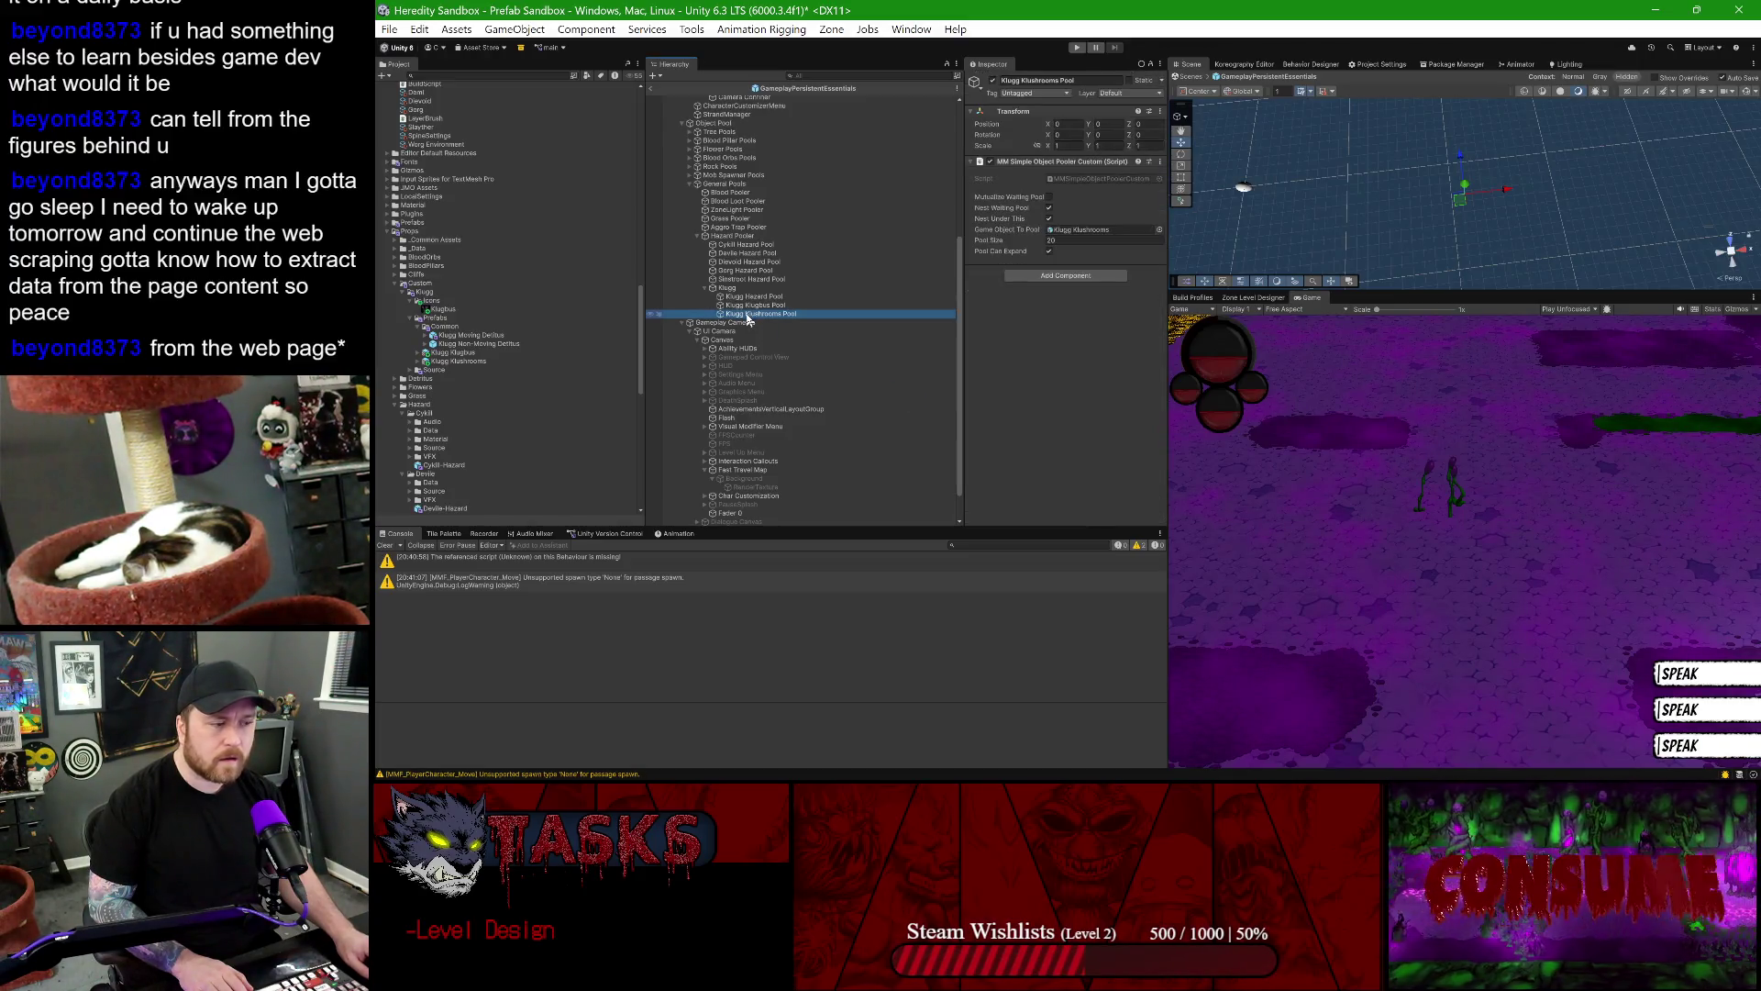
{"action": "left_click", "coordinate": [649, 90]}
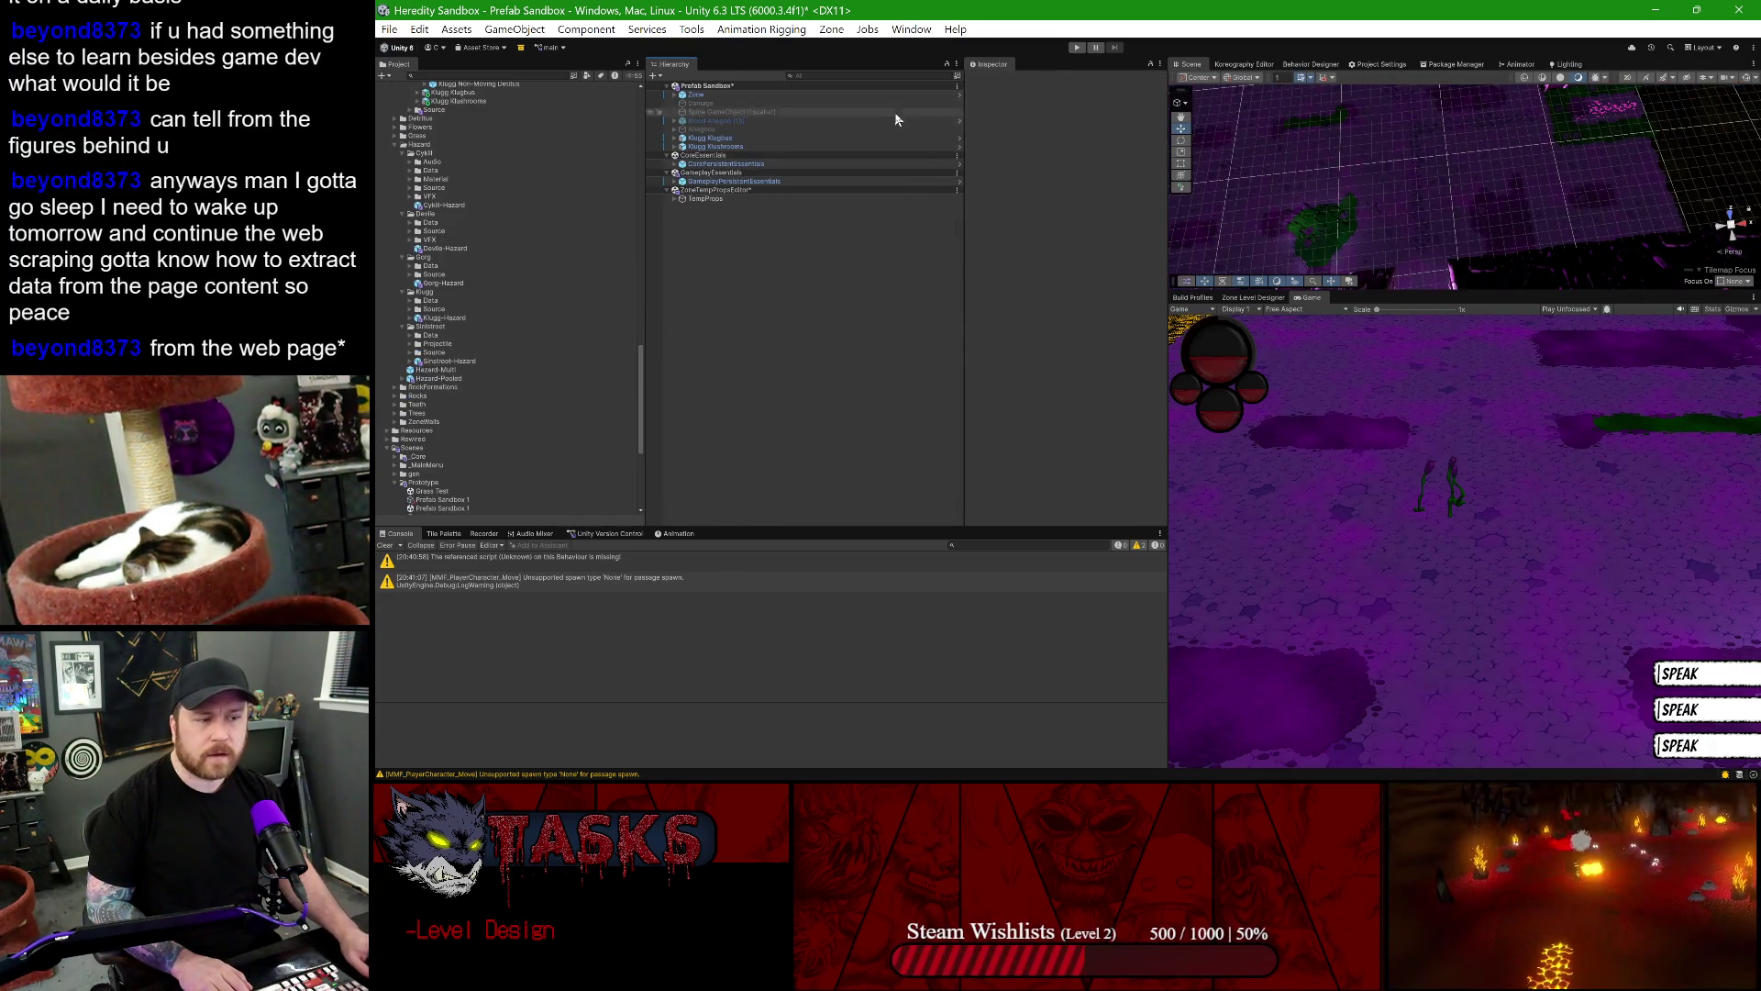
- In the Zone Level Designer's Config, create a prop definition with key Klushrooms
{"action": "left_click", "coordinate": [1253, 297]}
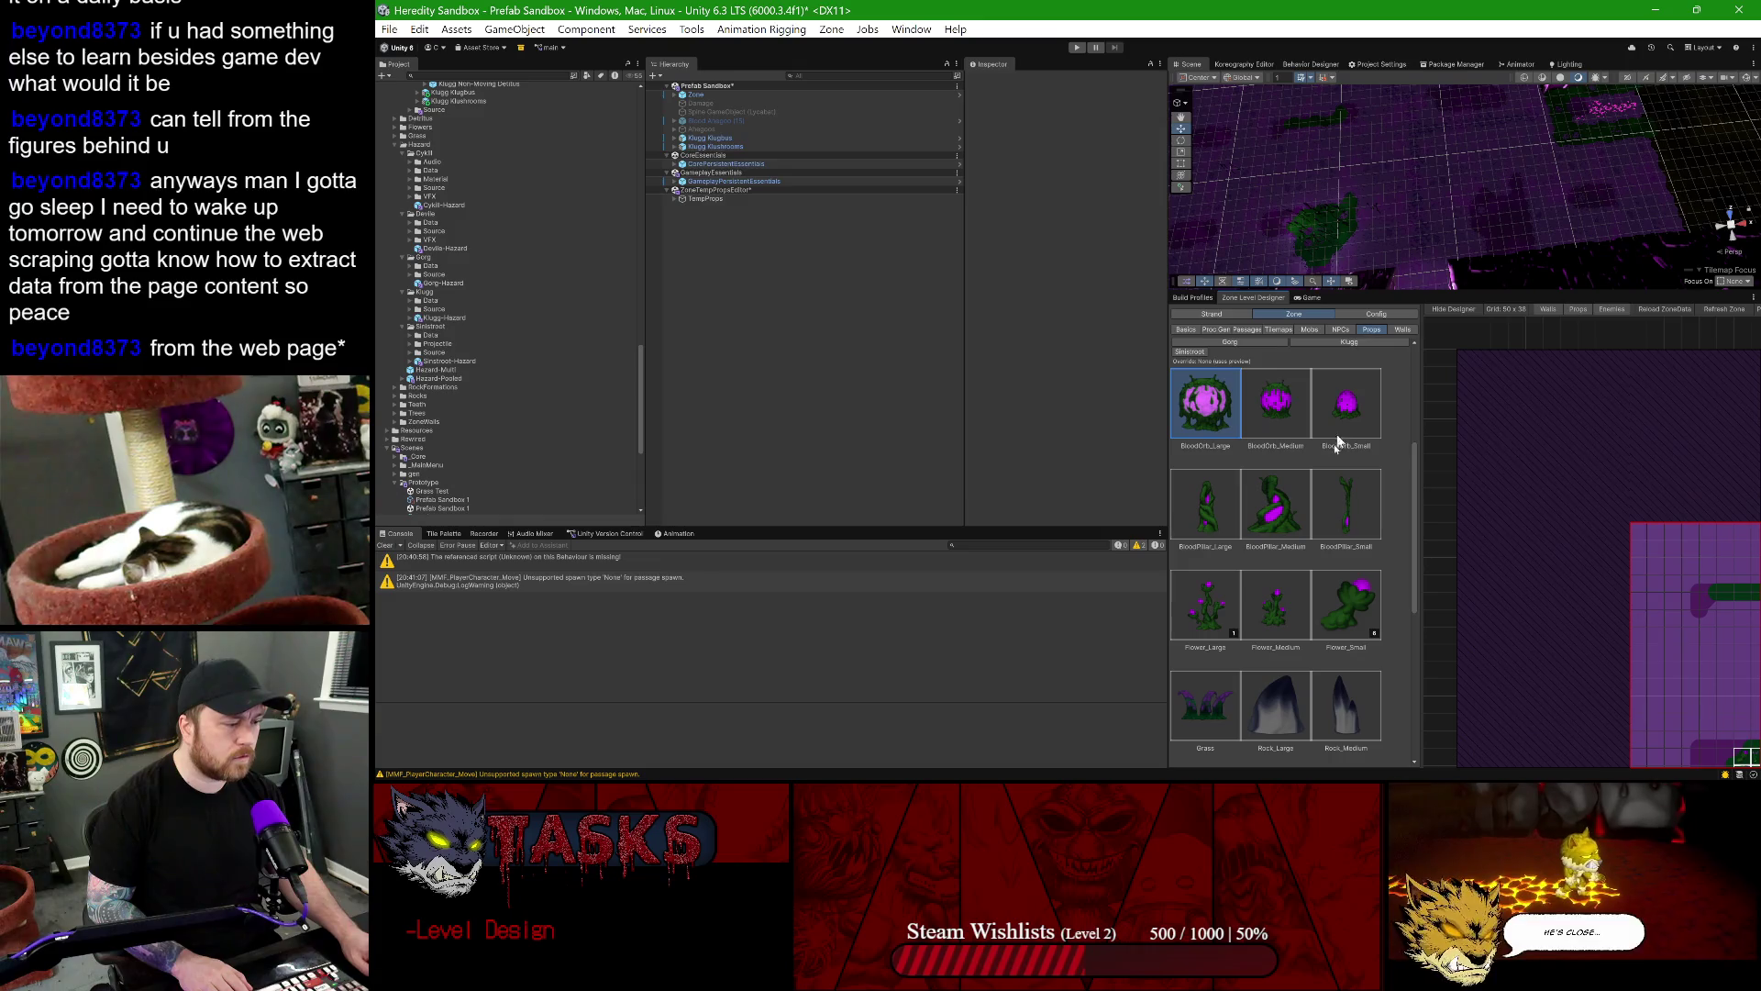
{"action": "scroll", "coordinate": [1318, 560], "scroll_direction": "down", "scroll_amount": 5}
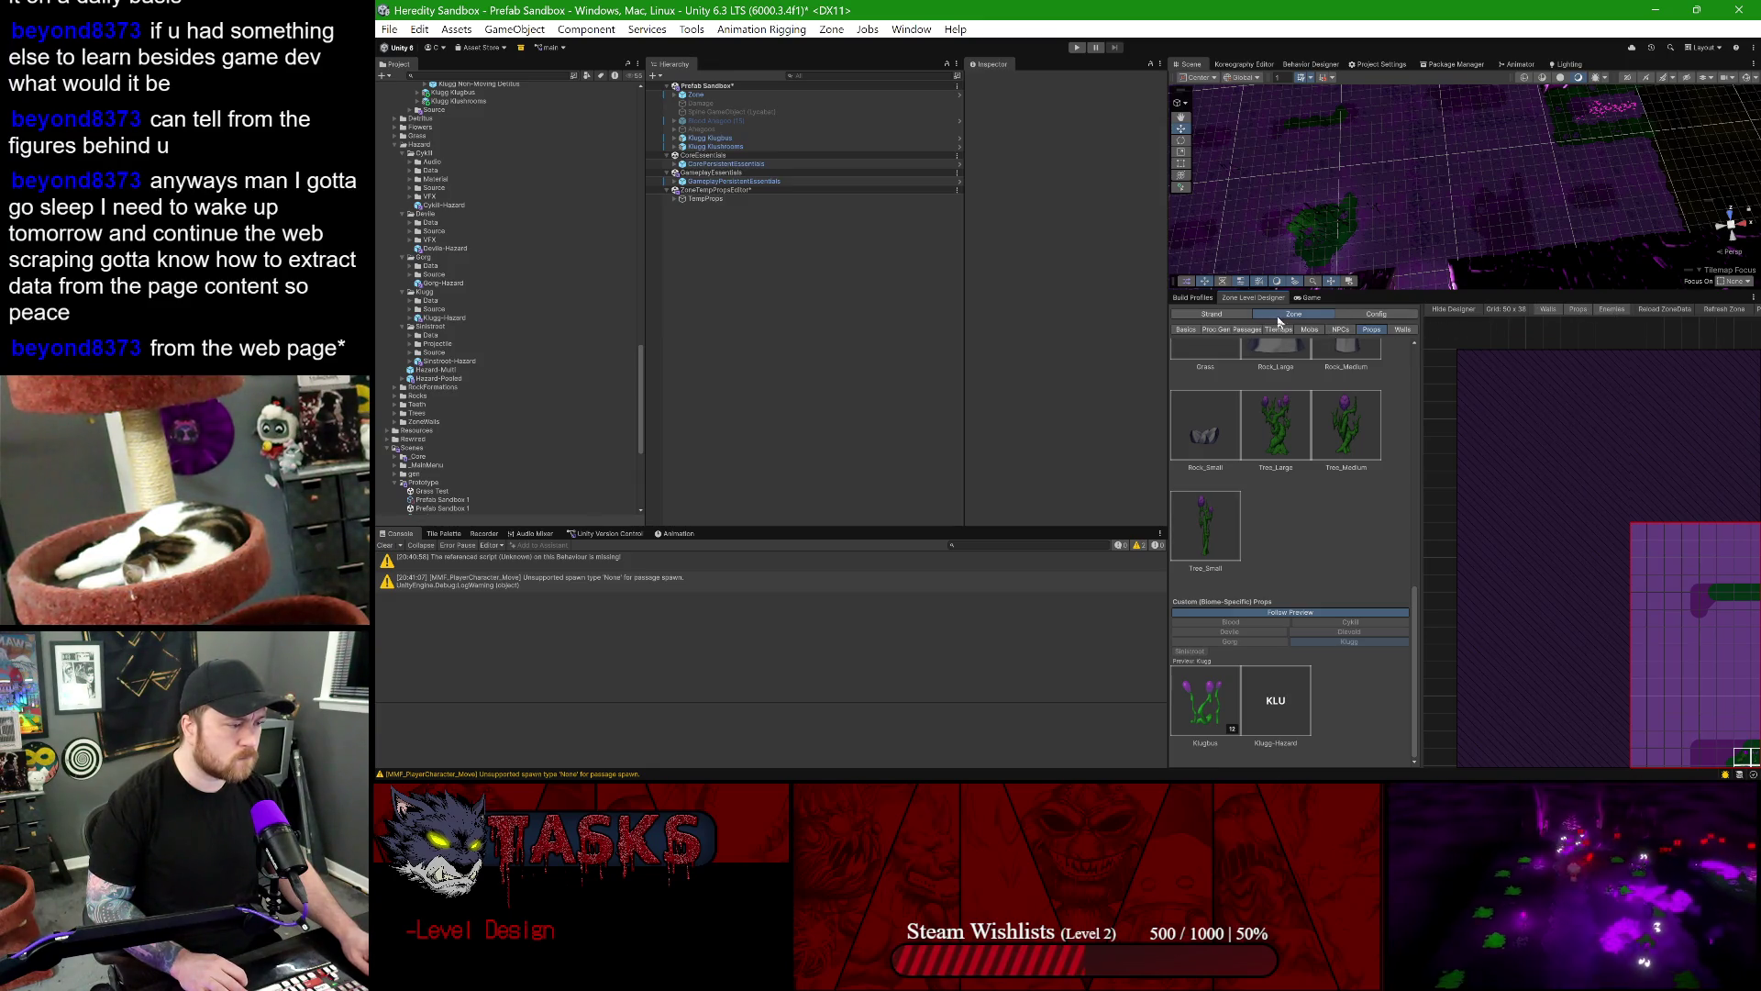
{"action": "left_click", "coordinate": [1376, 314]}
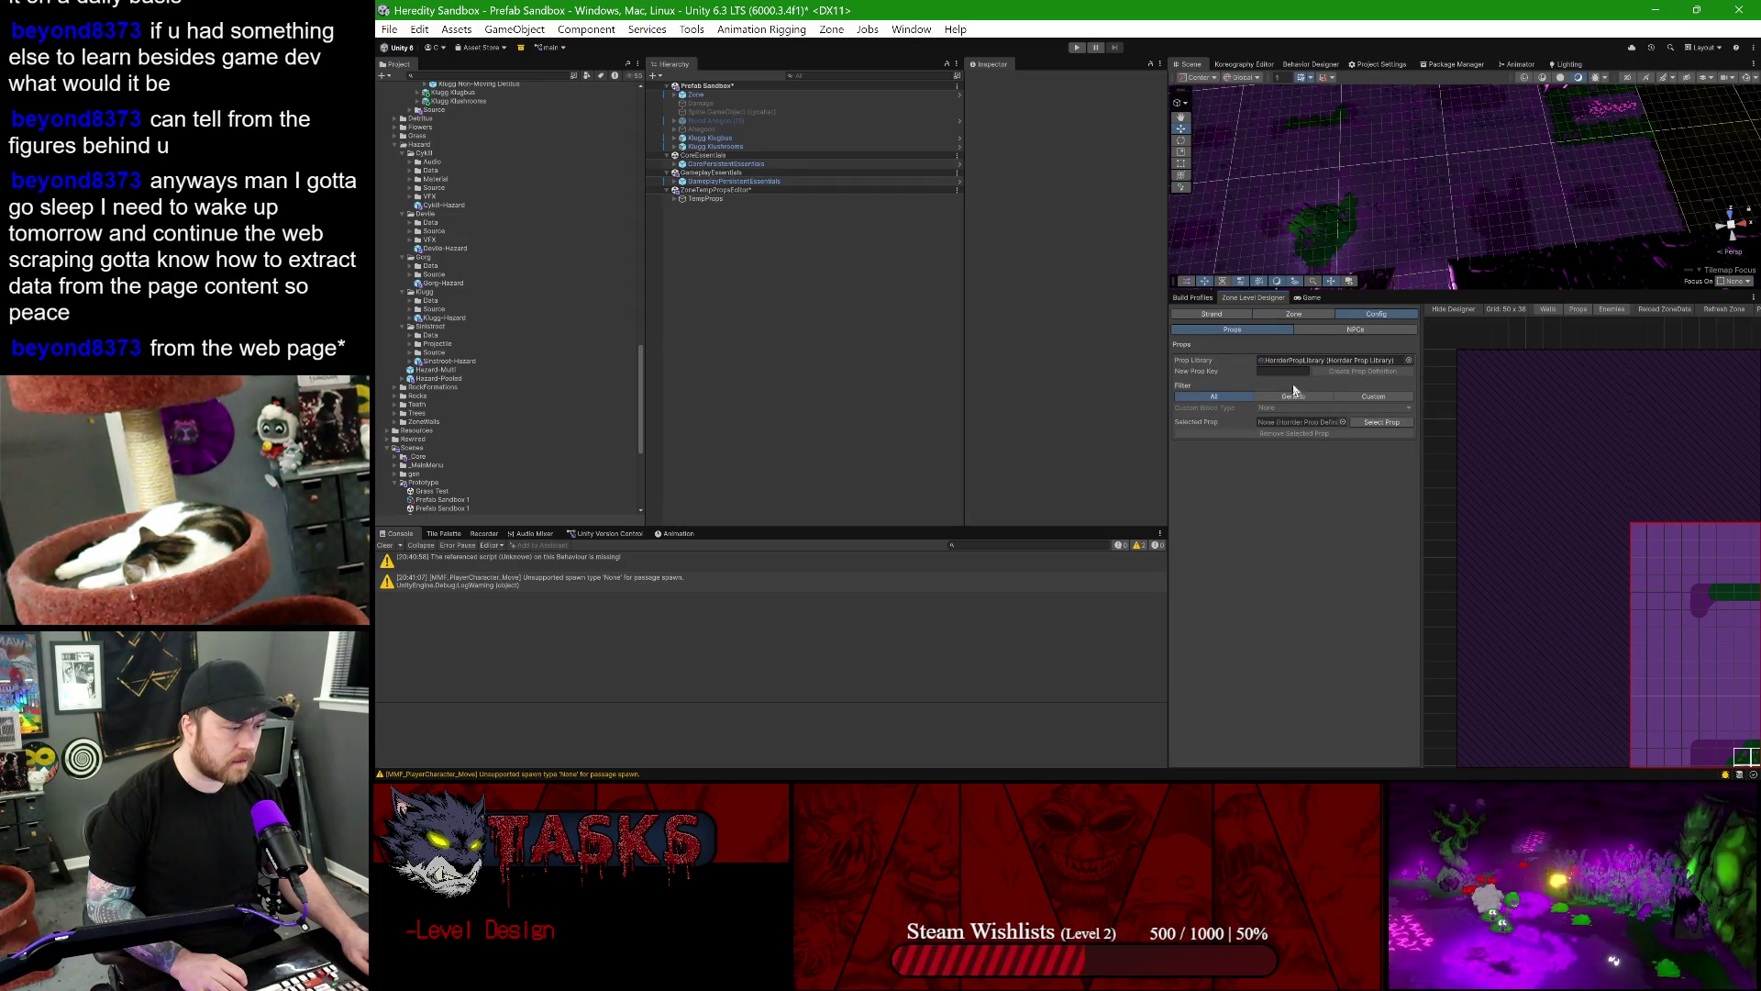
{"action": "type", "text": "Klushrooms"}
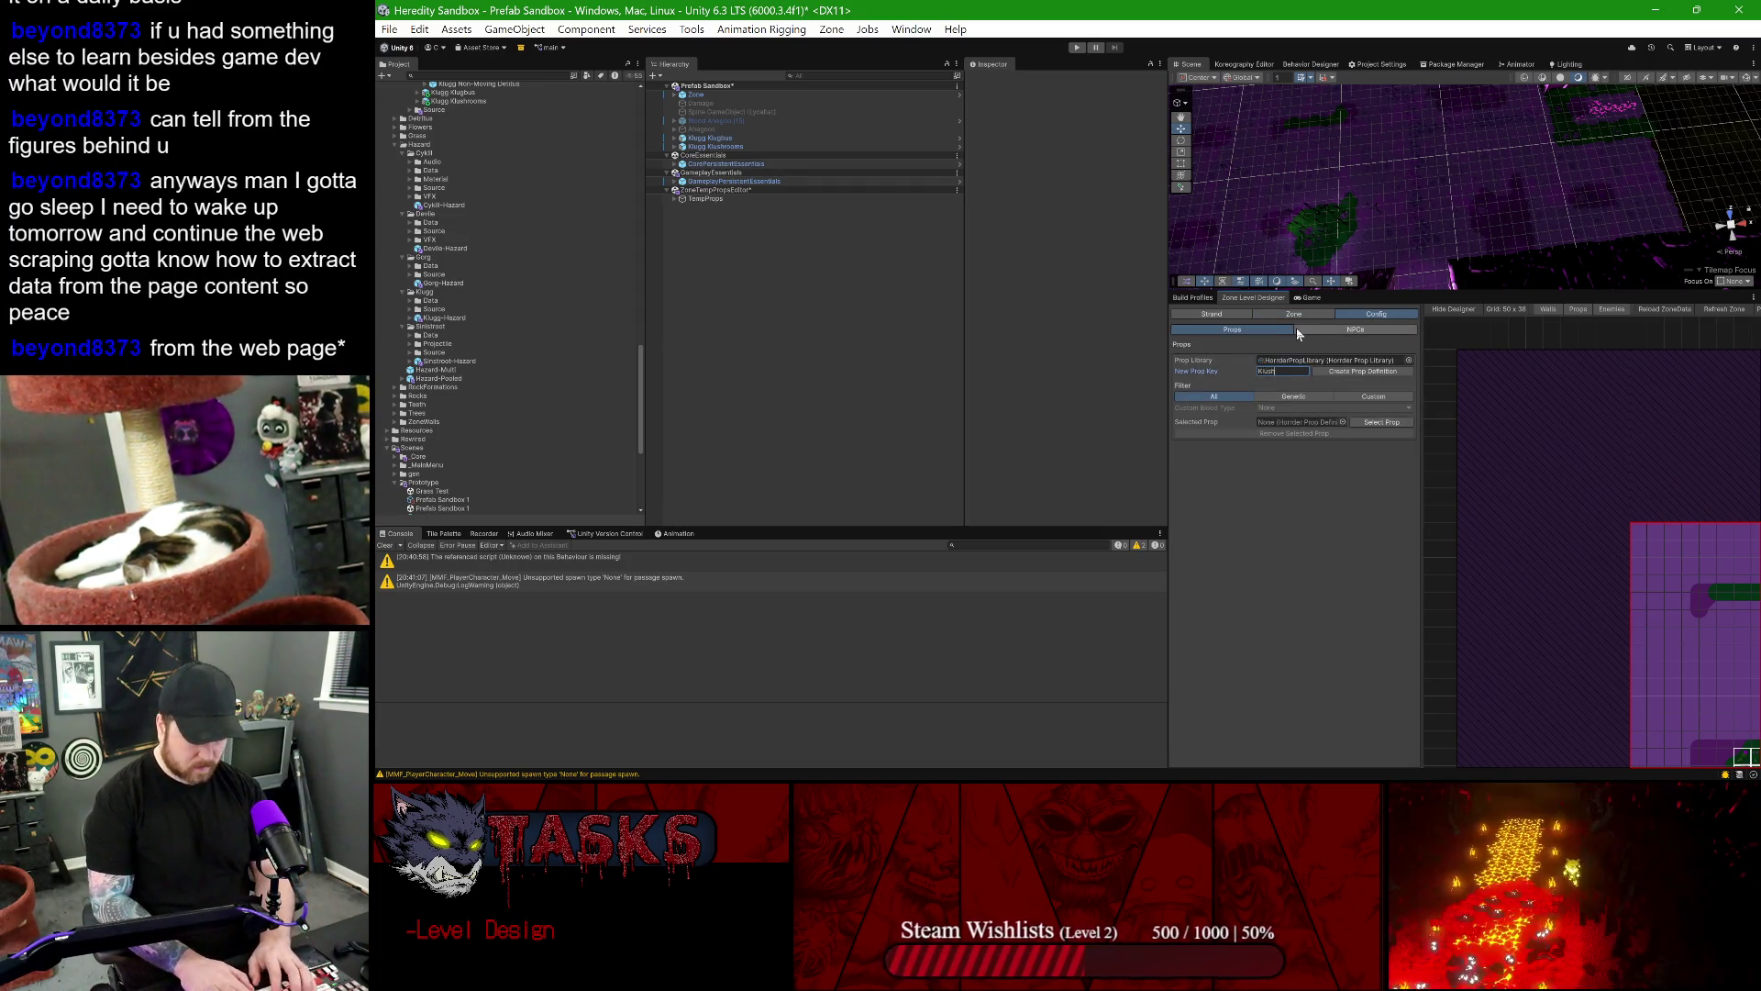
{"action": "left_click", "coordinate": [1332, 373]}
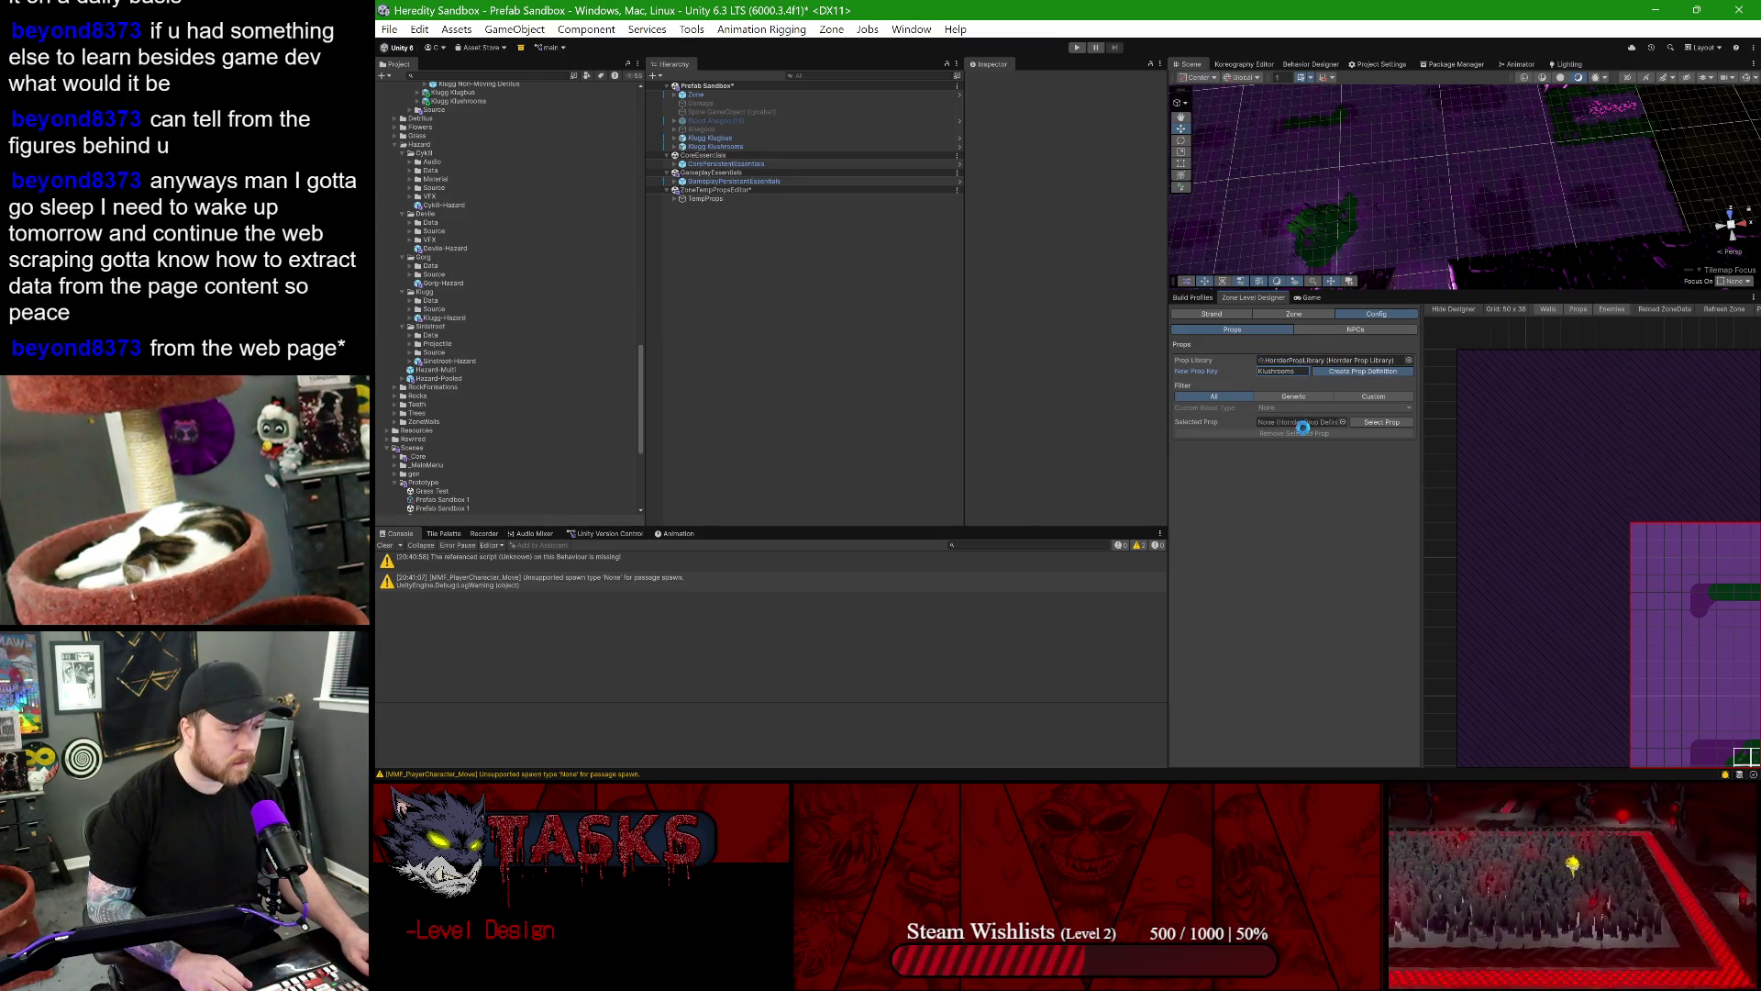
{"action": "left_click", "coordinate": [1268, 504]}
{"action": "type", "text": "DE"}
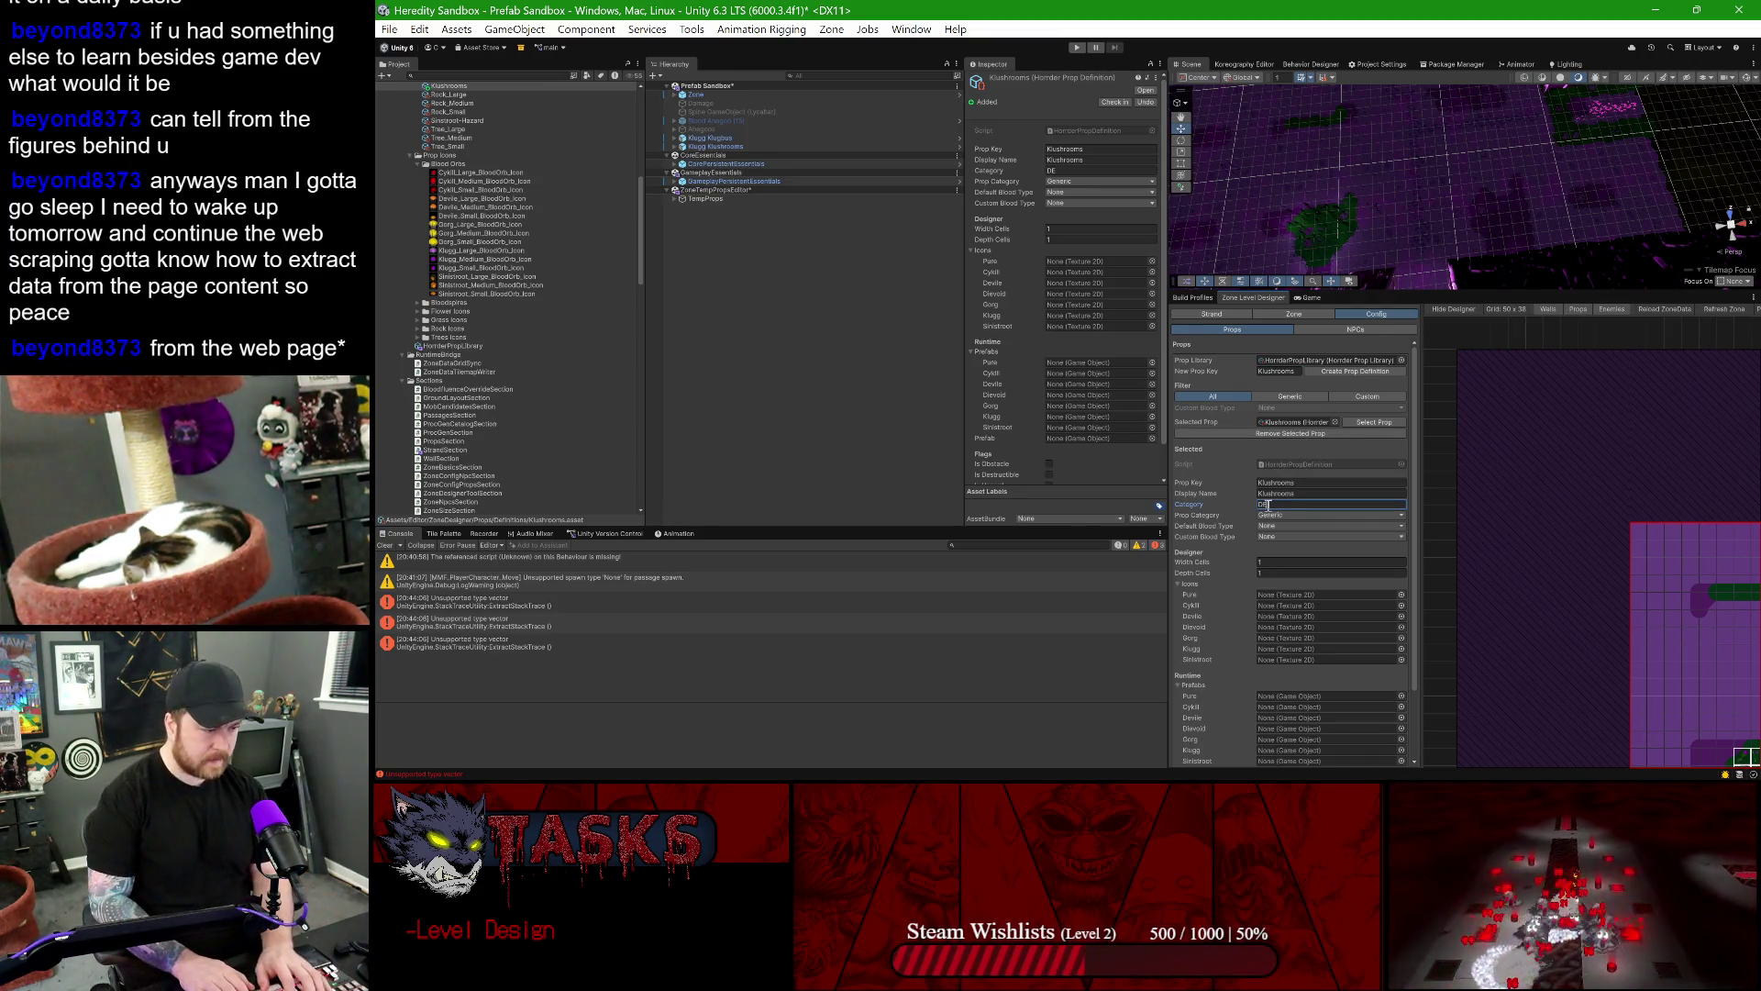
{"action": "key", "text": "BackSpace"}
{"action": "type", "text": "ecorative"}
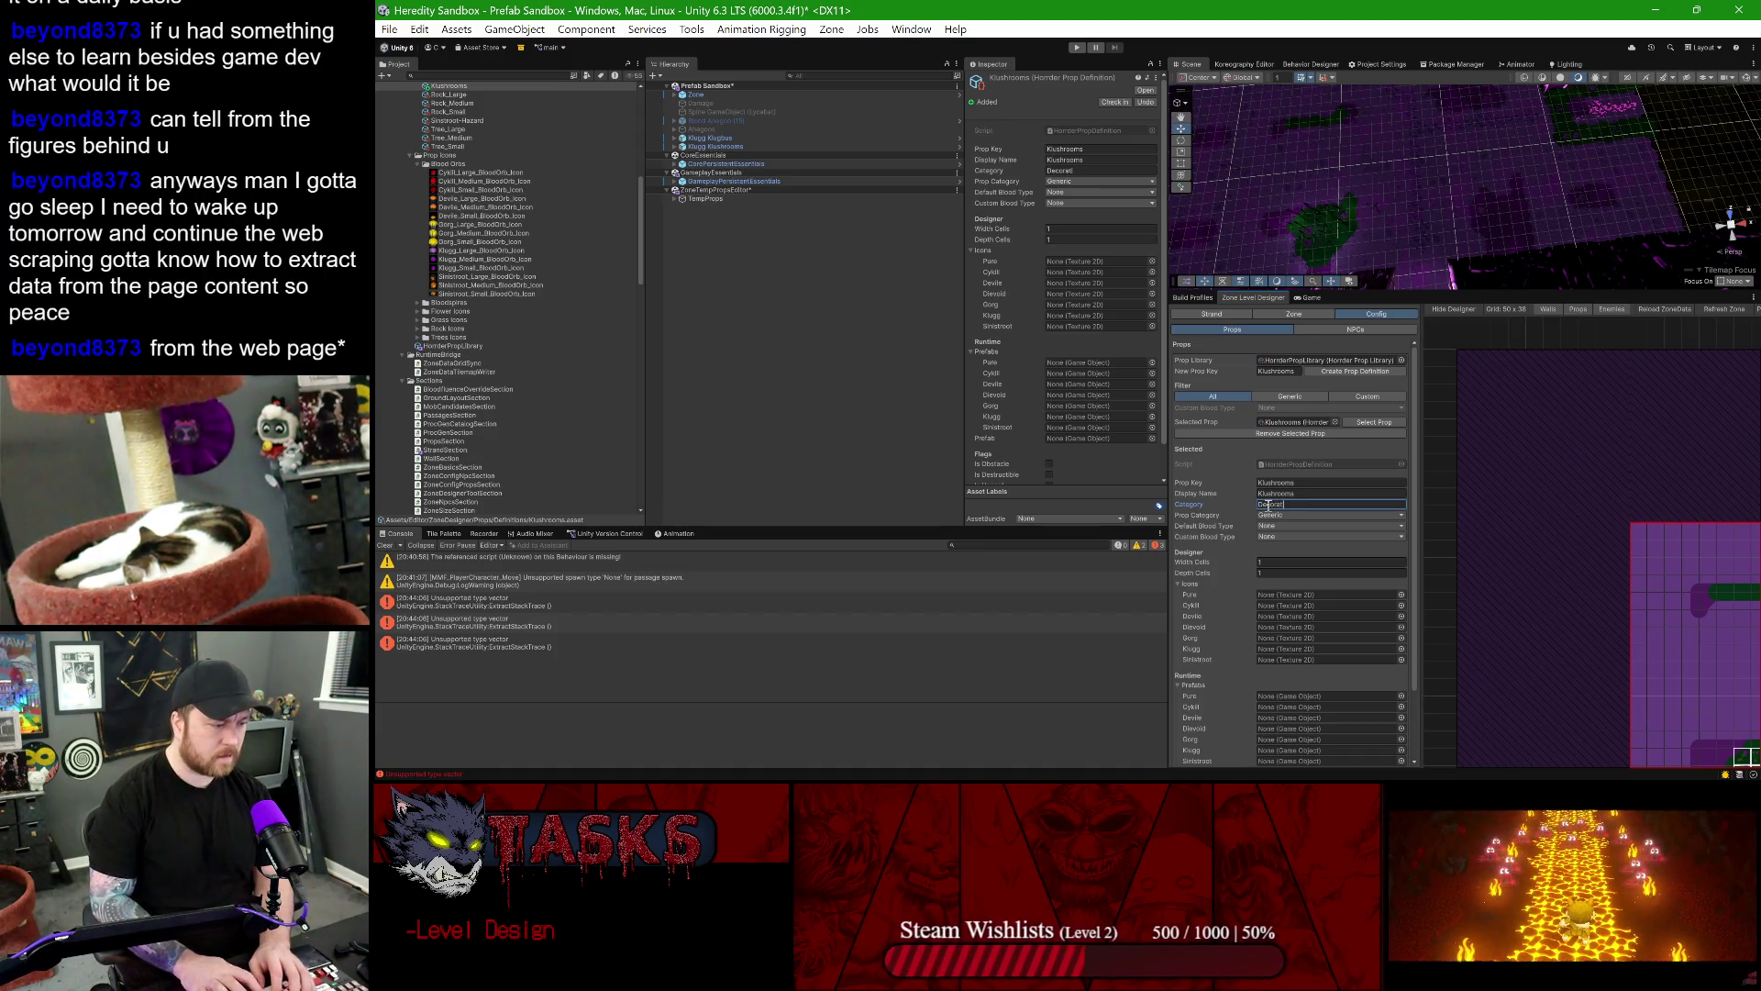
{"action": "left_click", "coordinate": [1272, 516]}
{"action": "left_click", "coordinate": [1277, 548]}
{"action": "left_click", "coordinate": [1280, 537]}
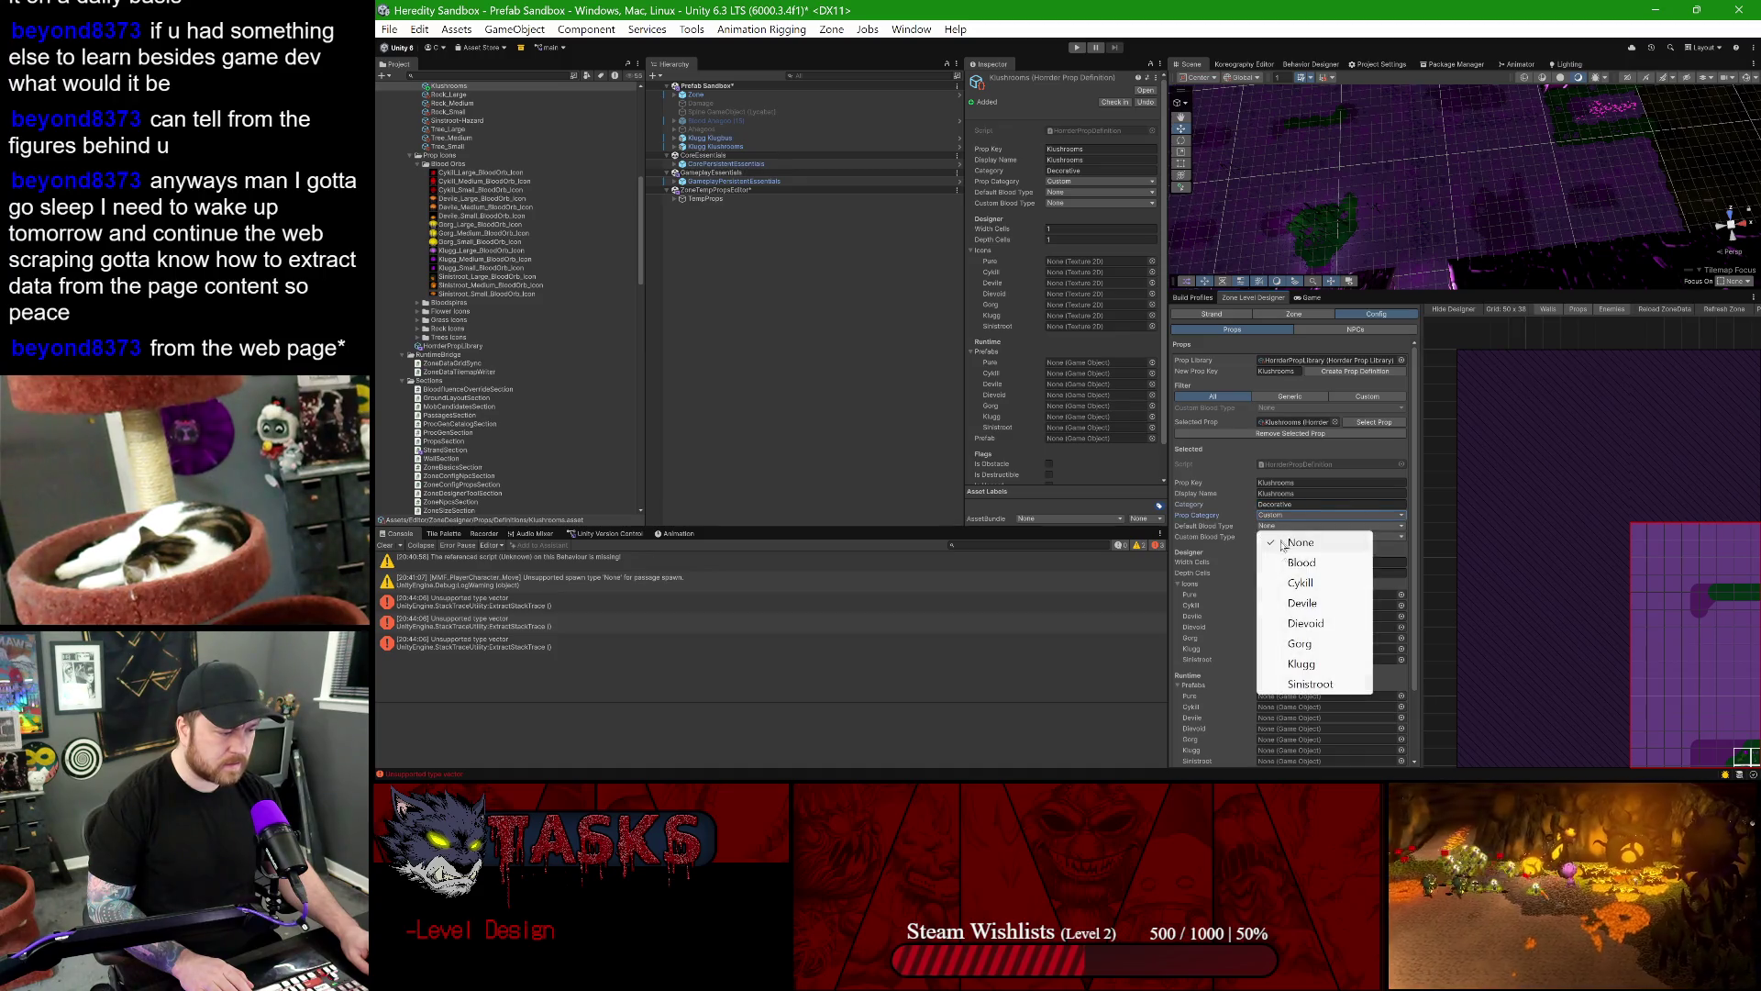
{"action": "left_click", "coordinate": [1301, 663]}
{"action": "left_click", "coordinate": [1284, 526]}
{"action": "left_click", "coordinate": [1260, 539]}
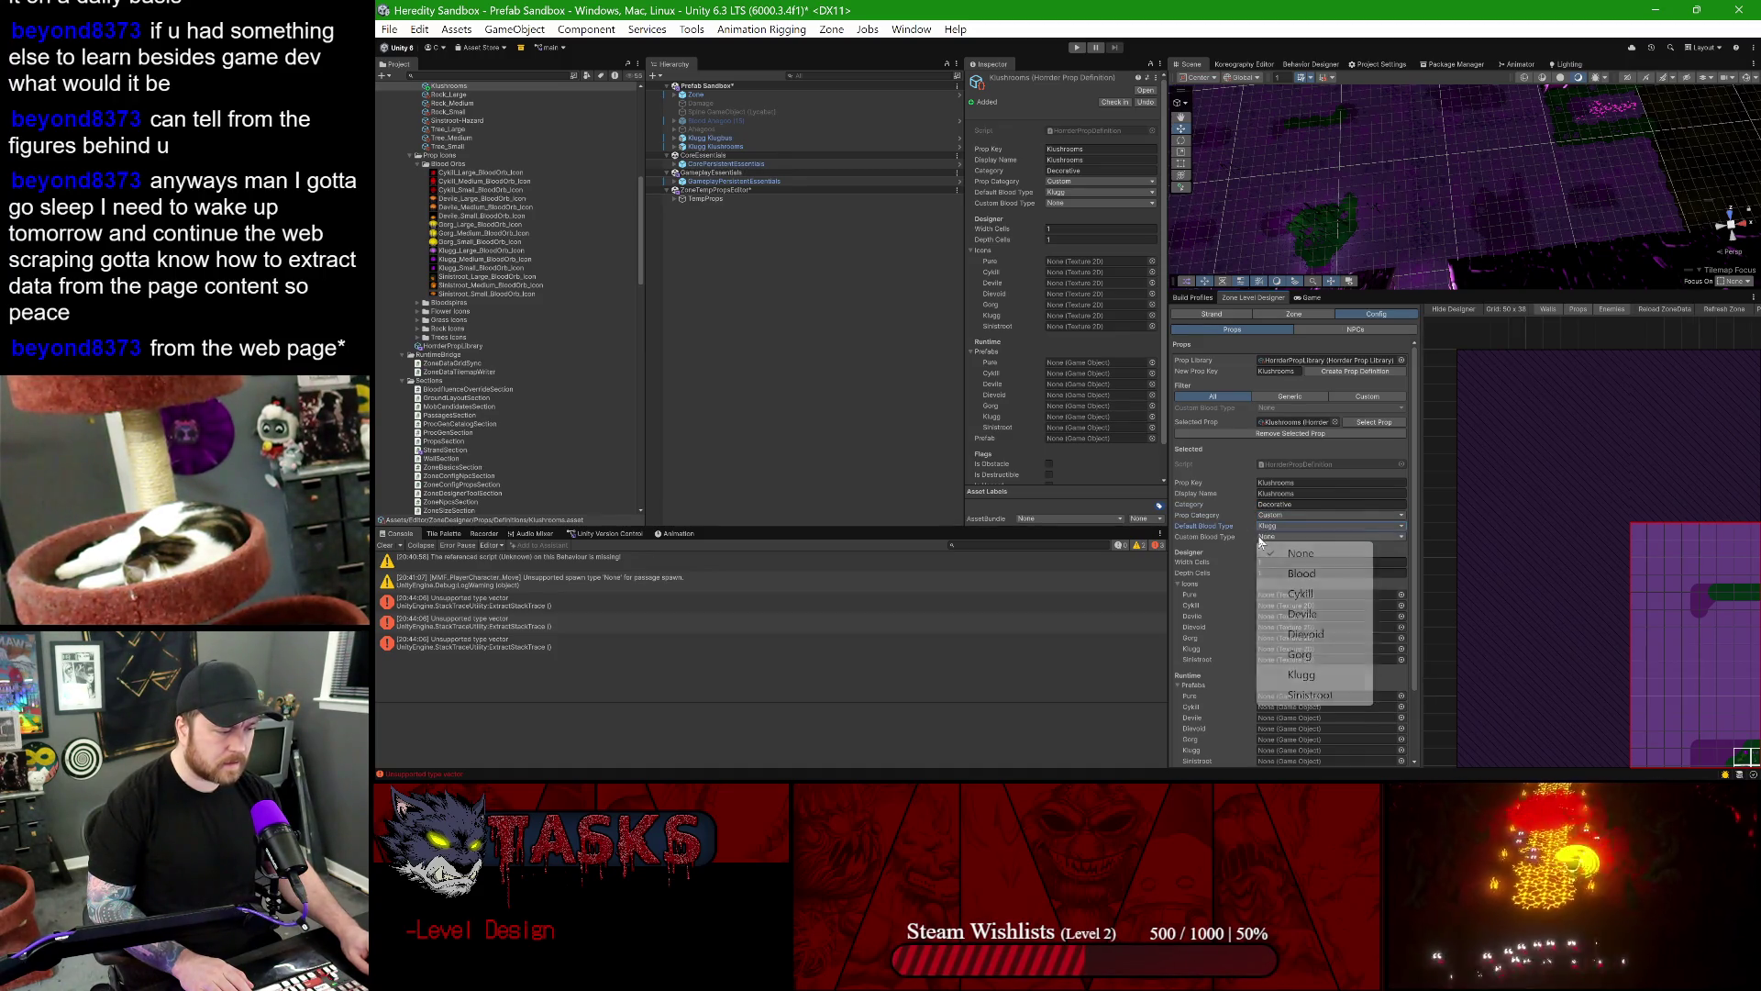
{"action": "left_click", "coordinate": [1301, 674]}
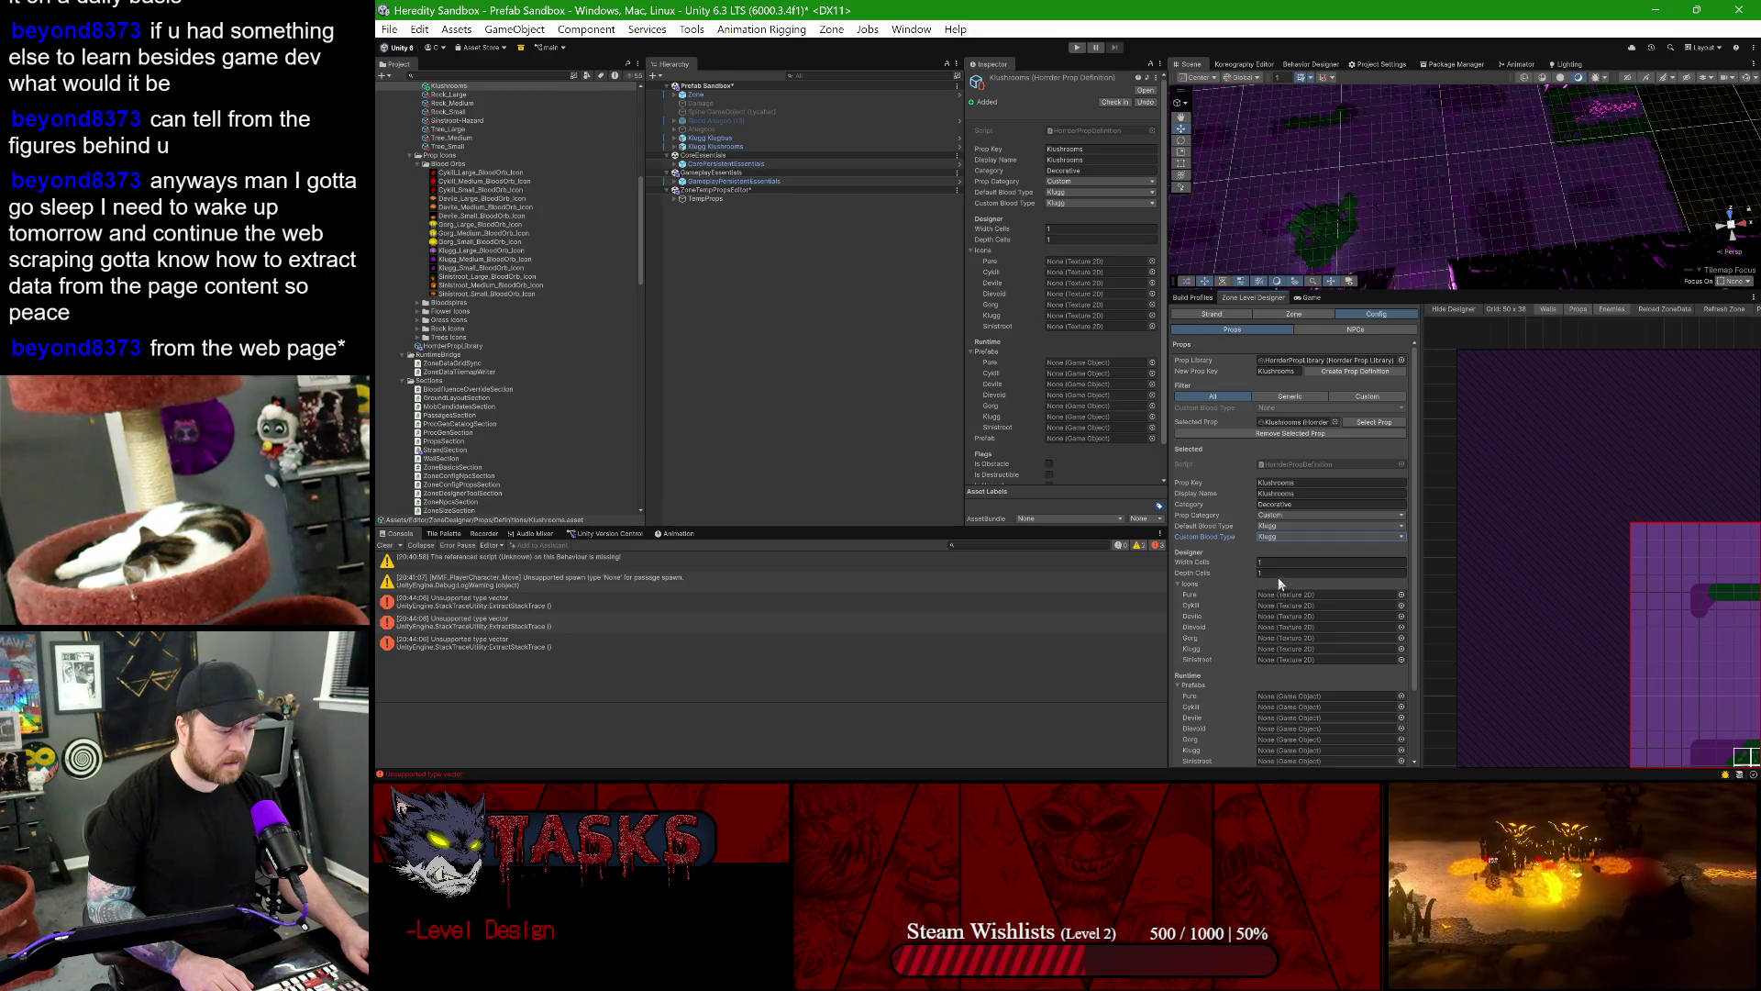
{"action": "scroll", "coordinate": [1273, 584], "scroll_direction": "down", "scroll_amount": 3}
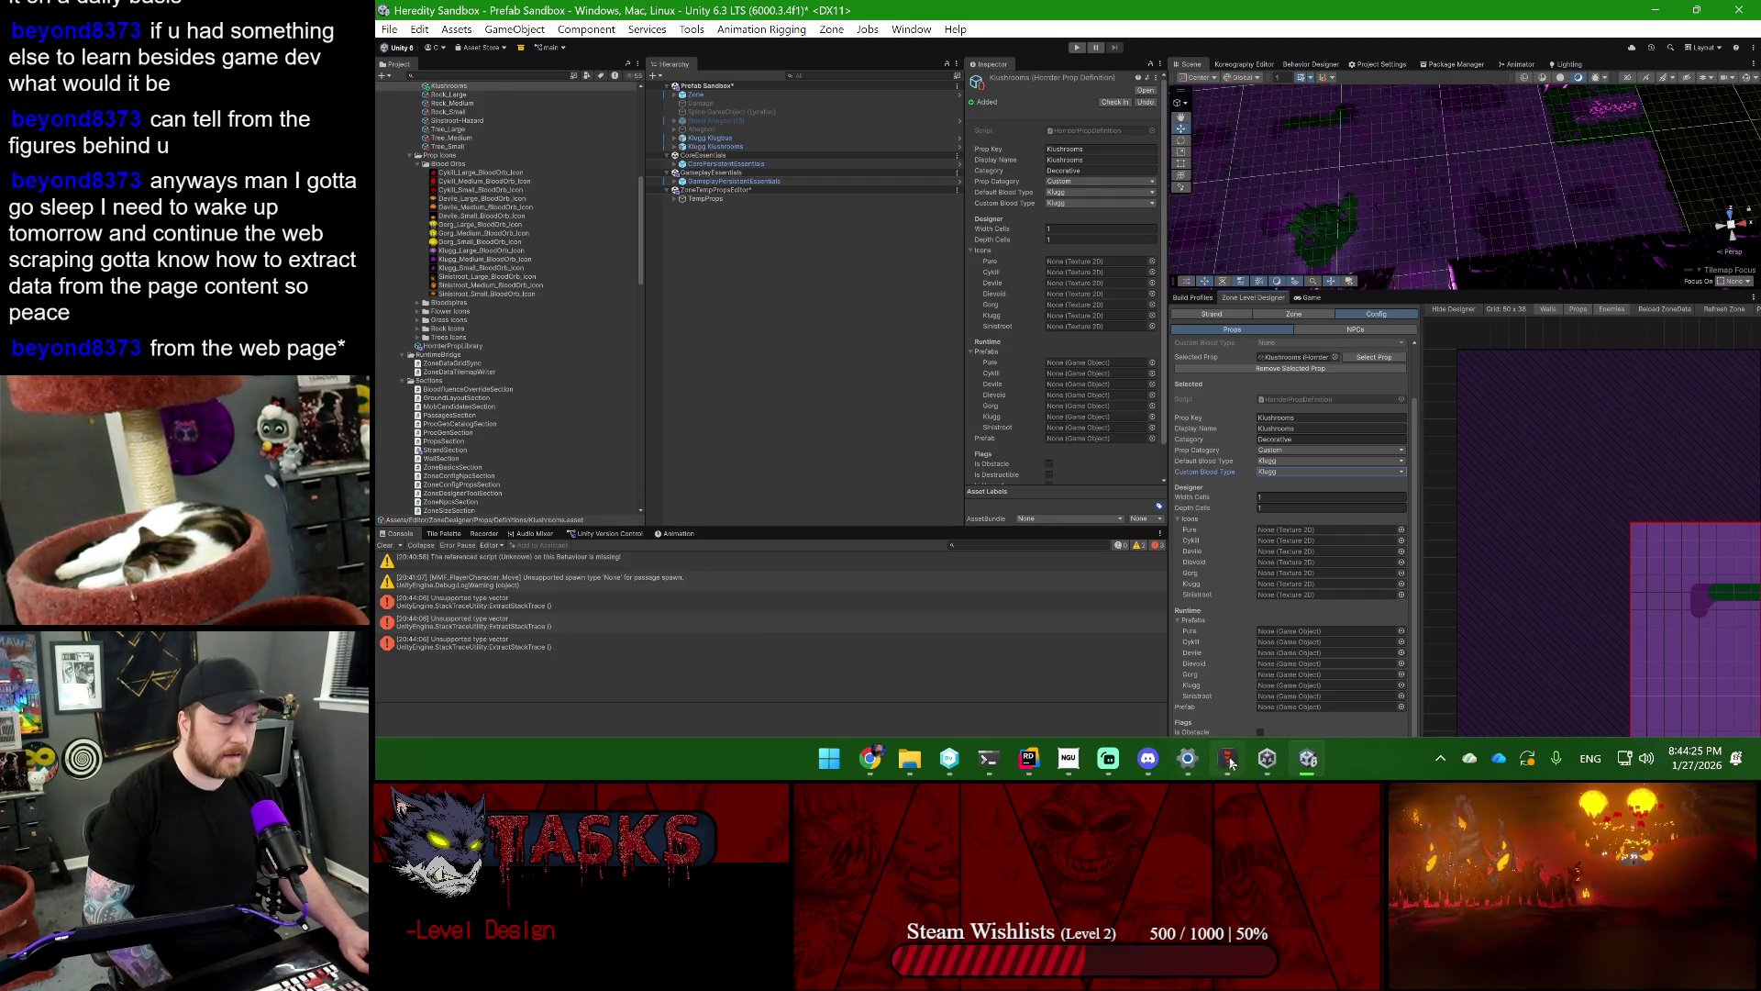
- Export the Klushrooms skin's icon from Spine's Animate mode as PNG into the Klugg Icons folder
{"action": "key", "text": "alt+Tab"}
{"action": "left_click", "coordinate": [412, 39]}
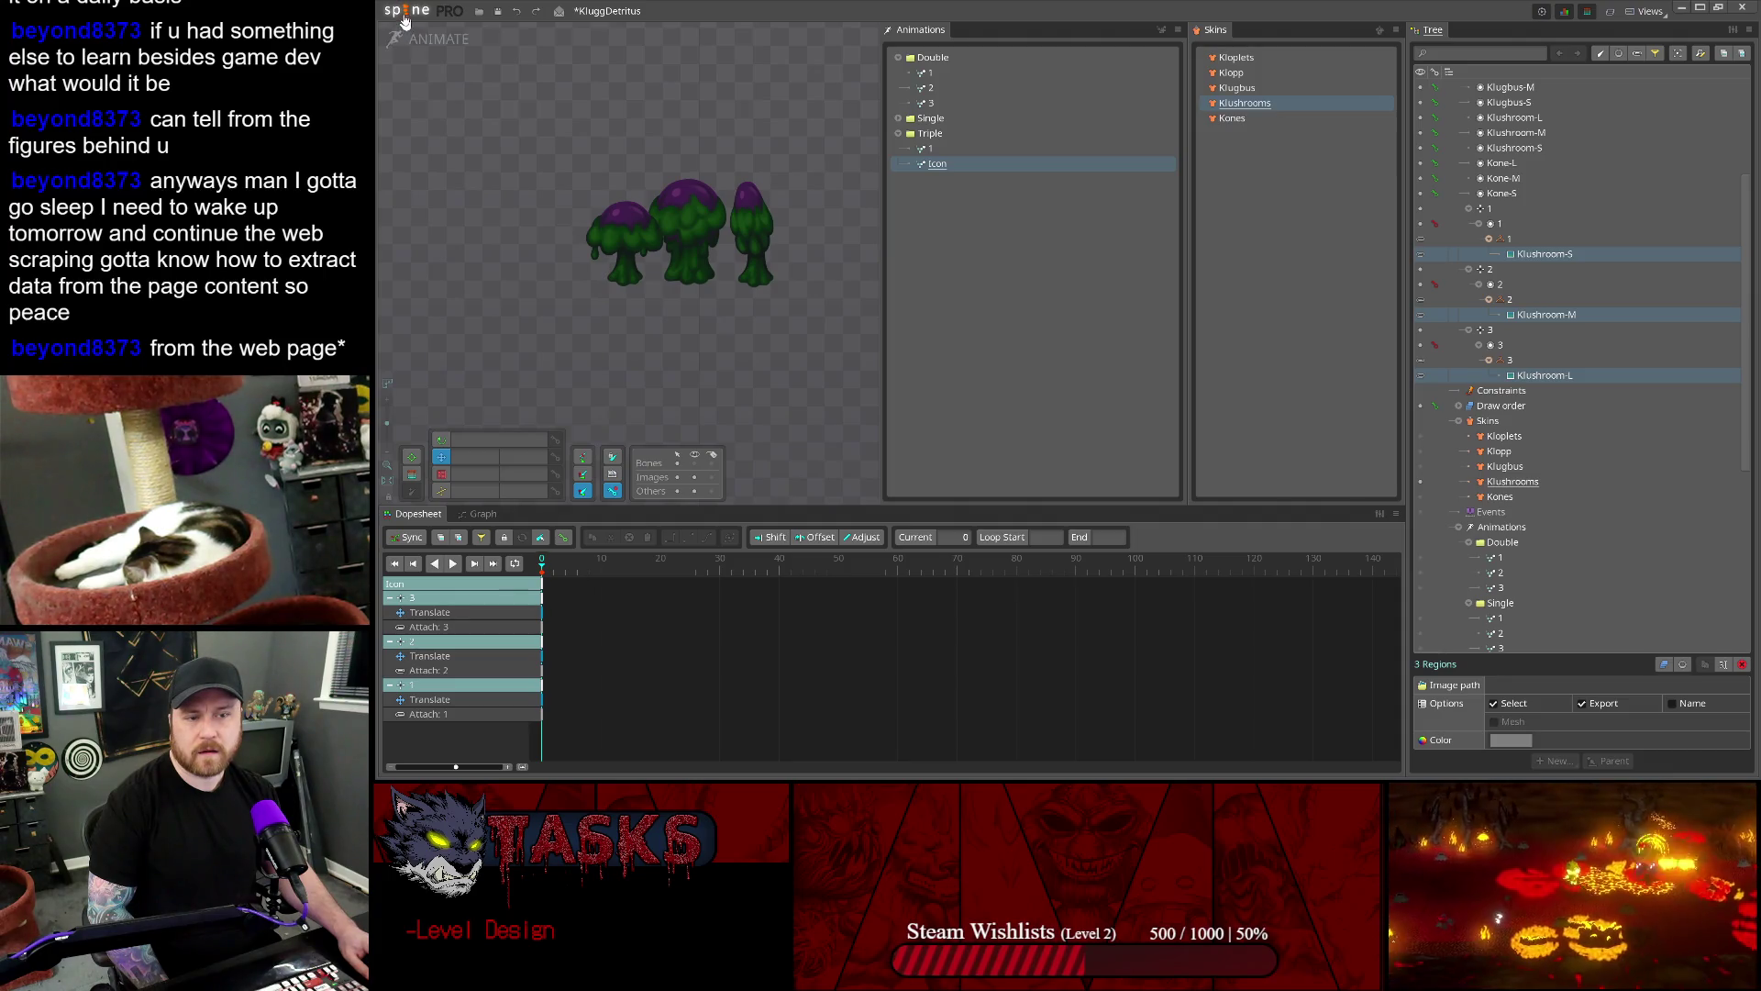
{"action": "left_click", "coordinate": [405, 18]}
{"action": "left_click", "coordinate": [411, 191]}
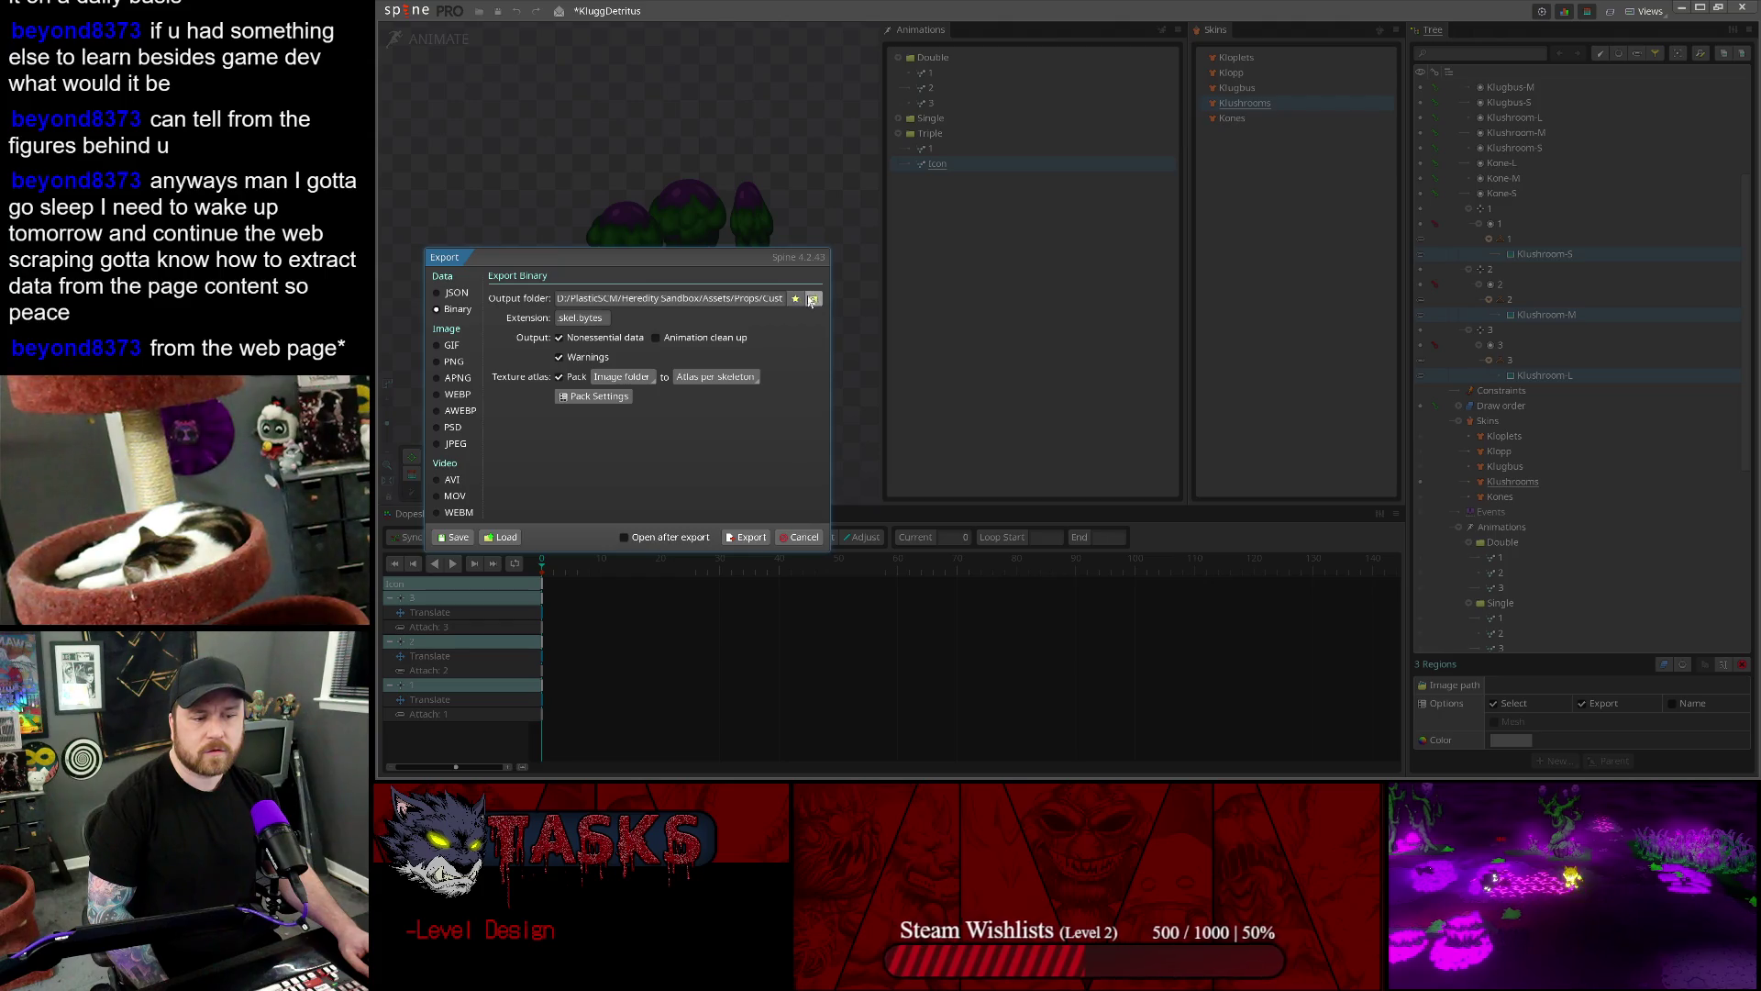
{"action": "left_click", "coordinate": [437, 360]}
{"action": "left_click", "coordinate": [825, 357]}
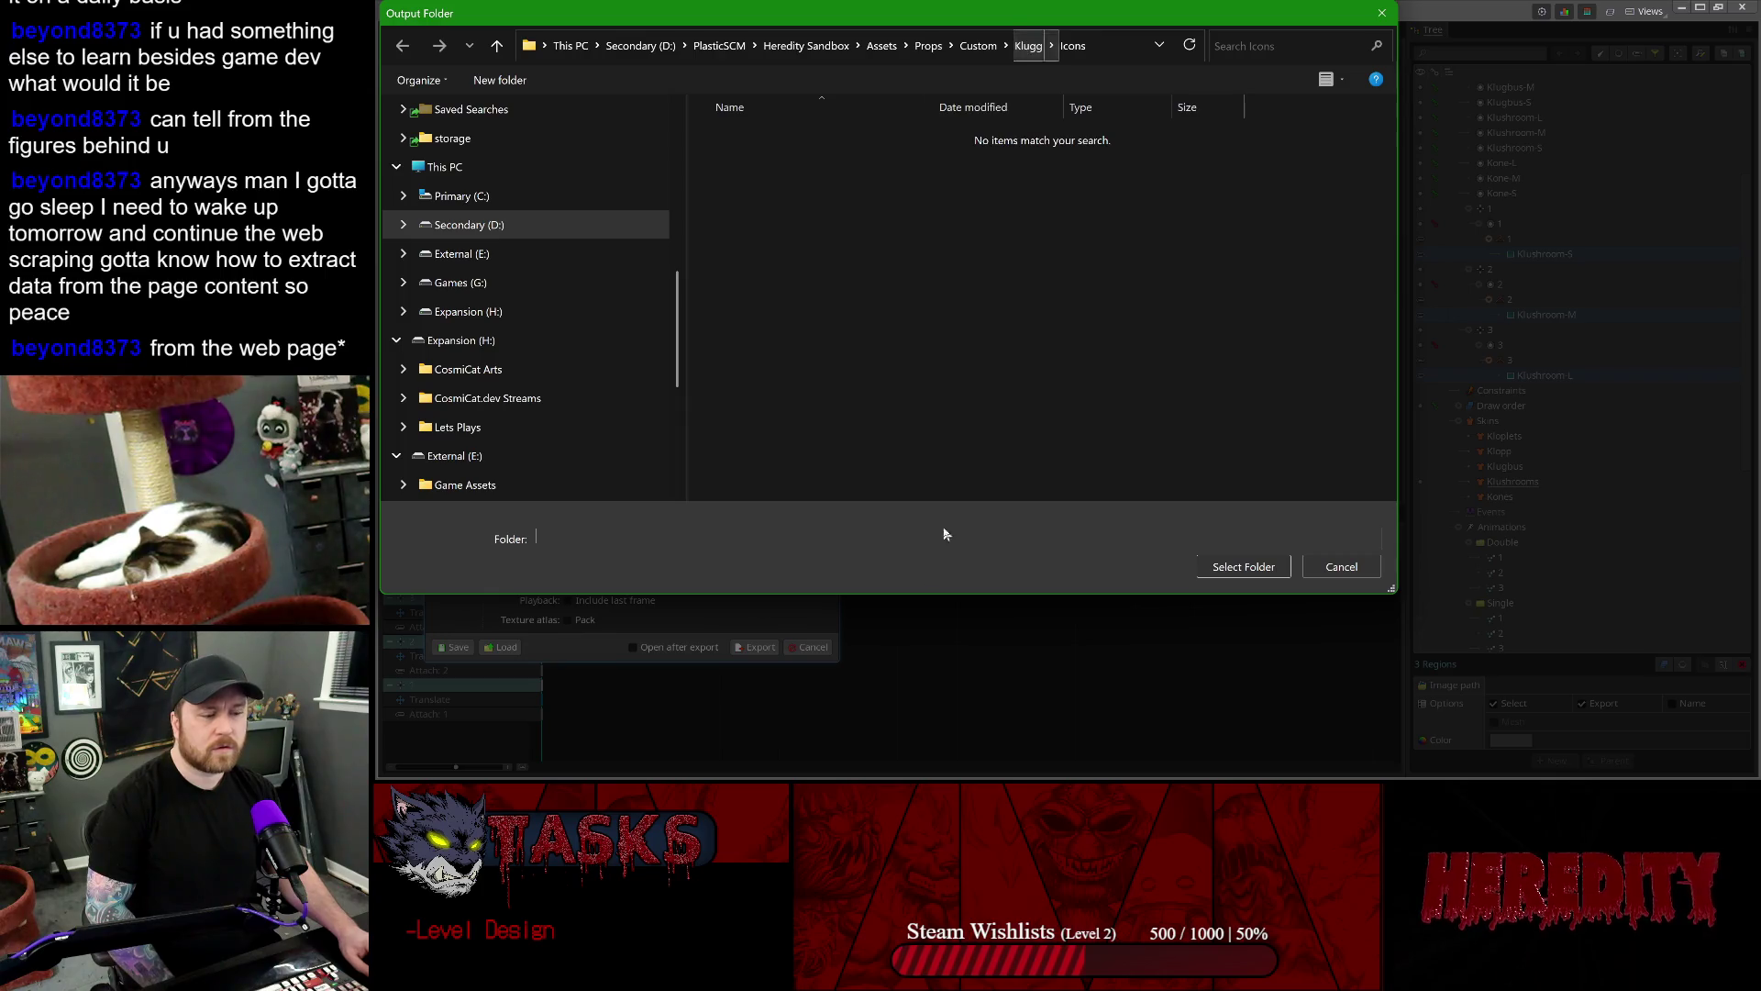
{"action": "left_click", "coordinate": [1244, 566]}
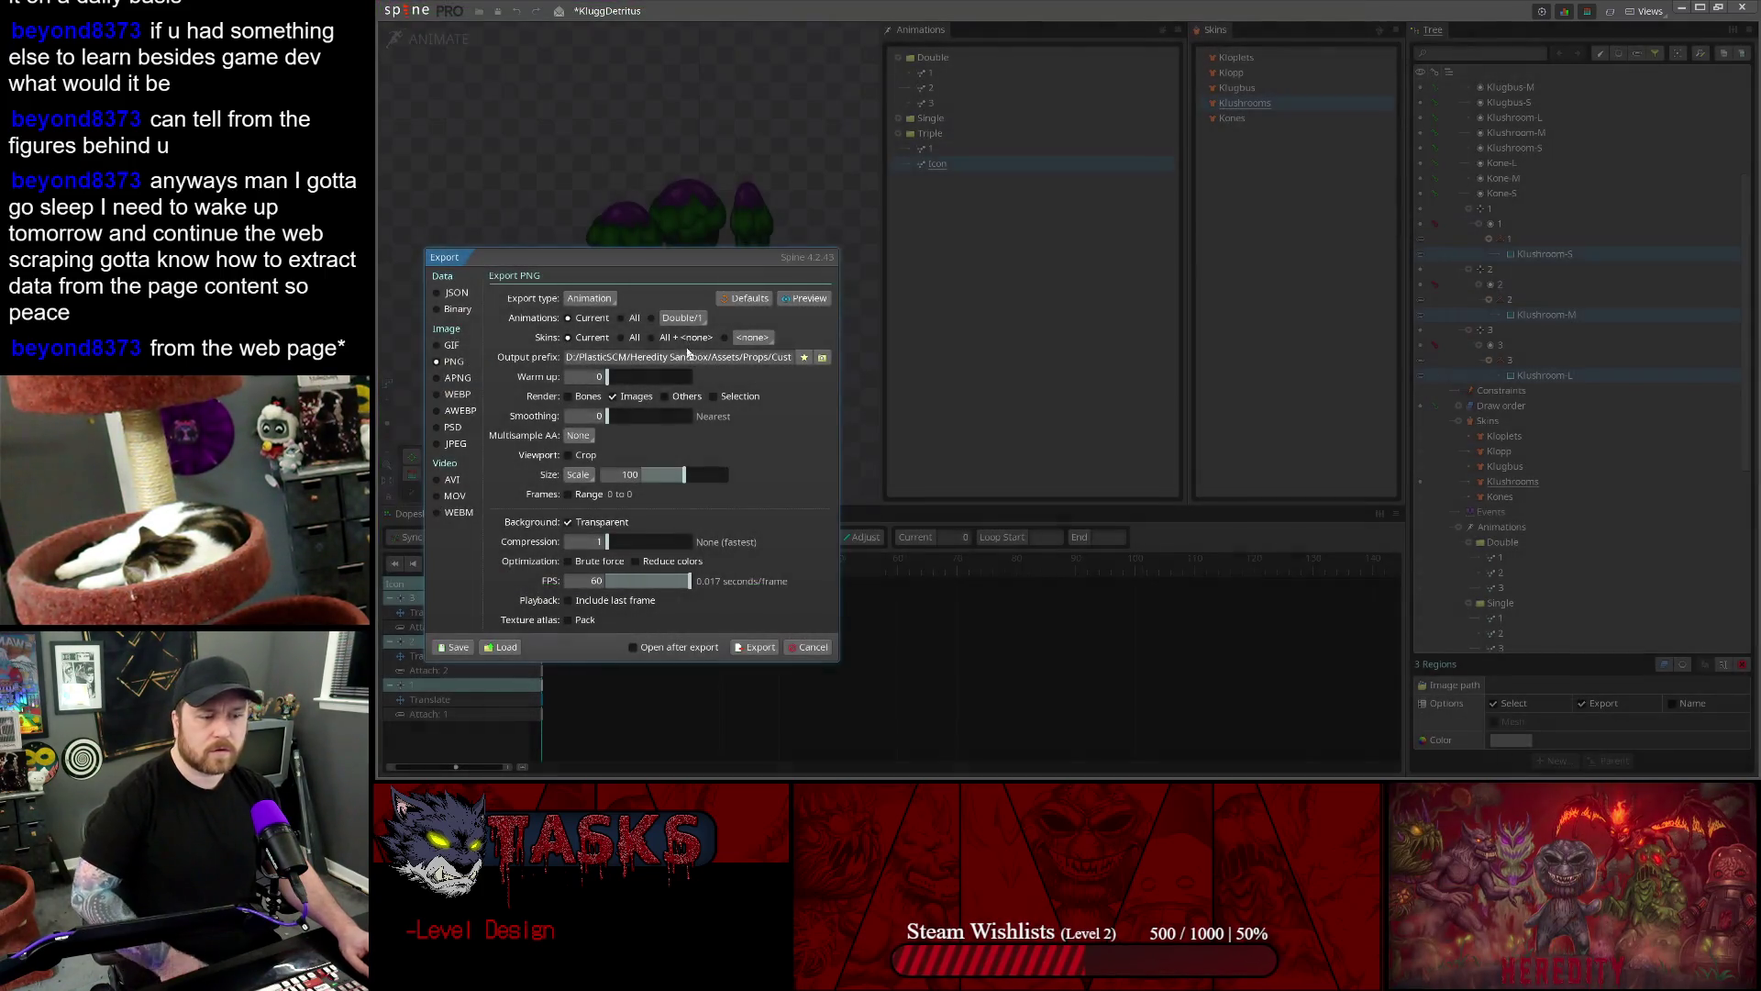
{"action": "left_click", "coordinate": [691, 357]}
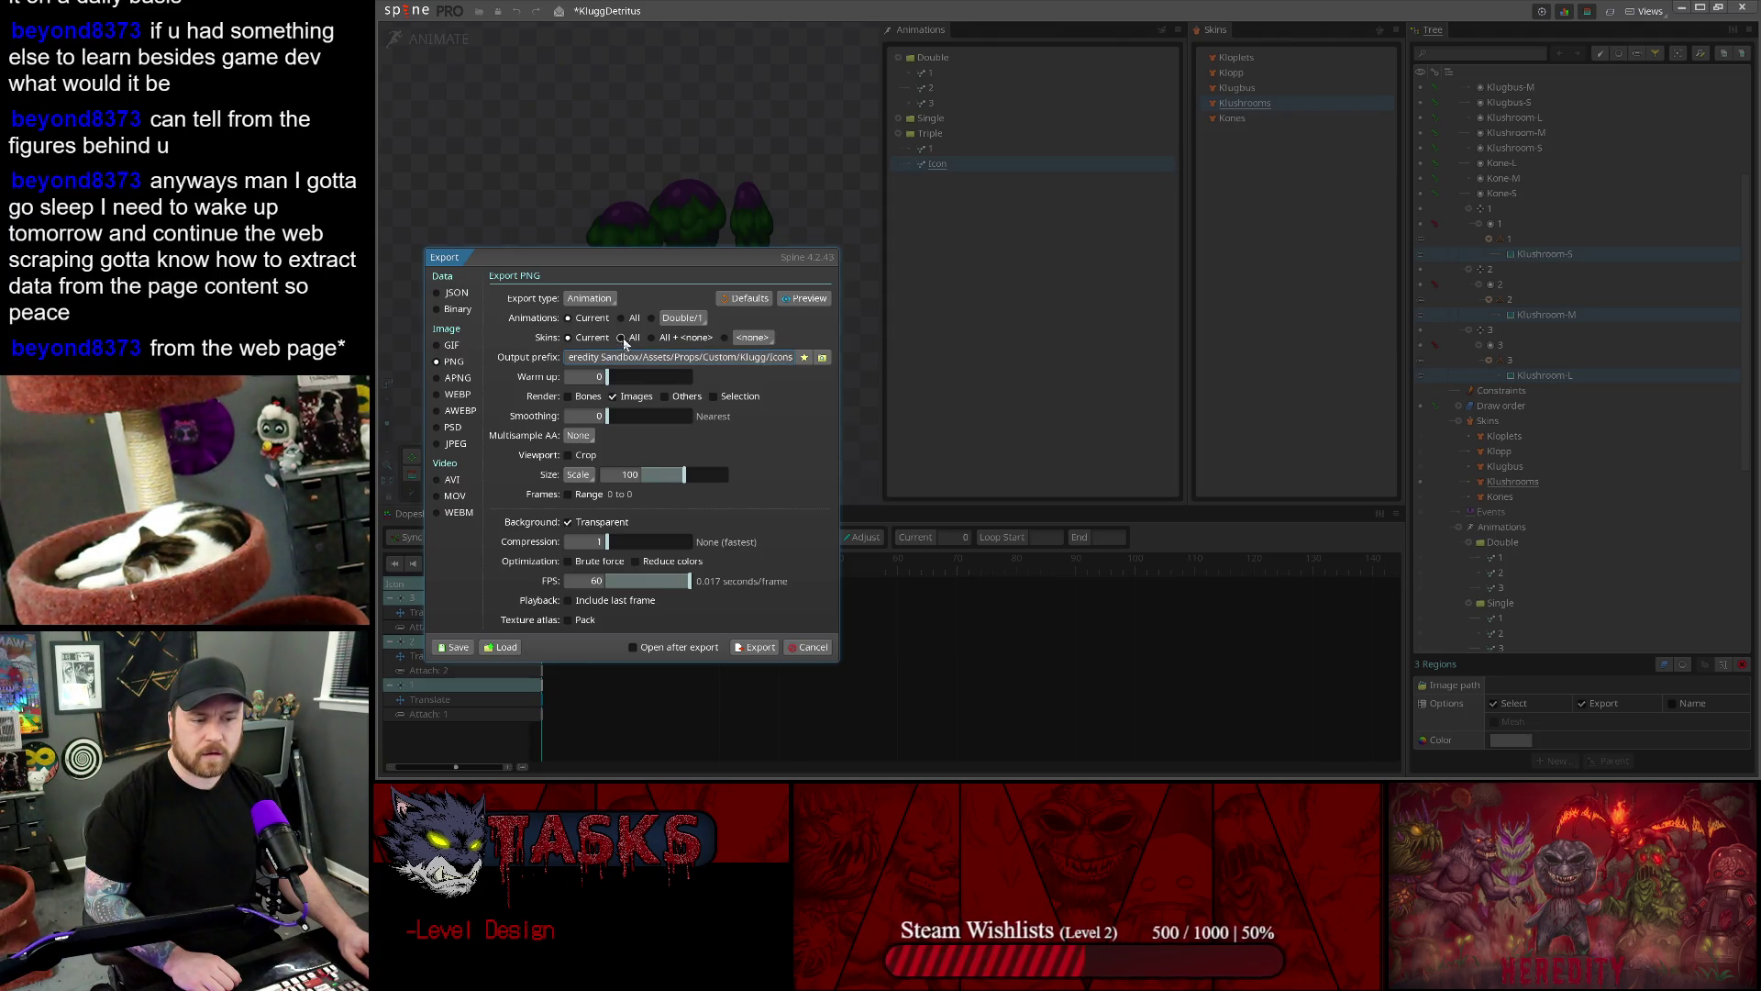
{"action": "left_click", "coordinate": [769, 645]}
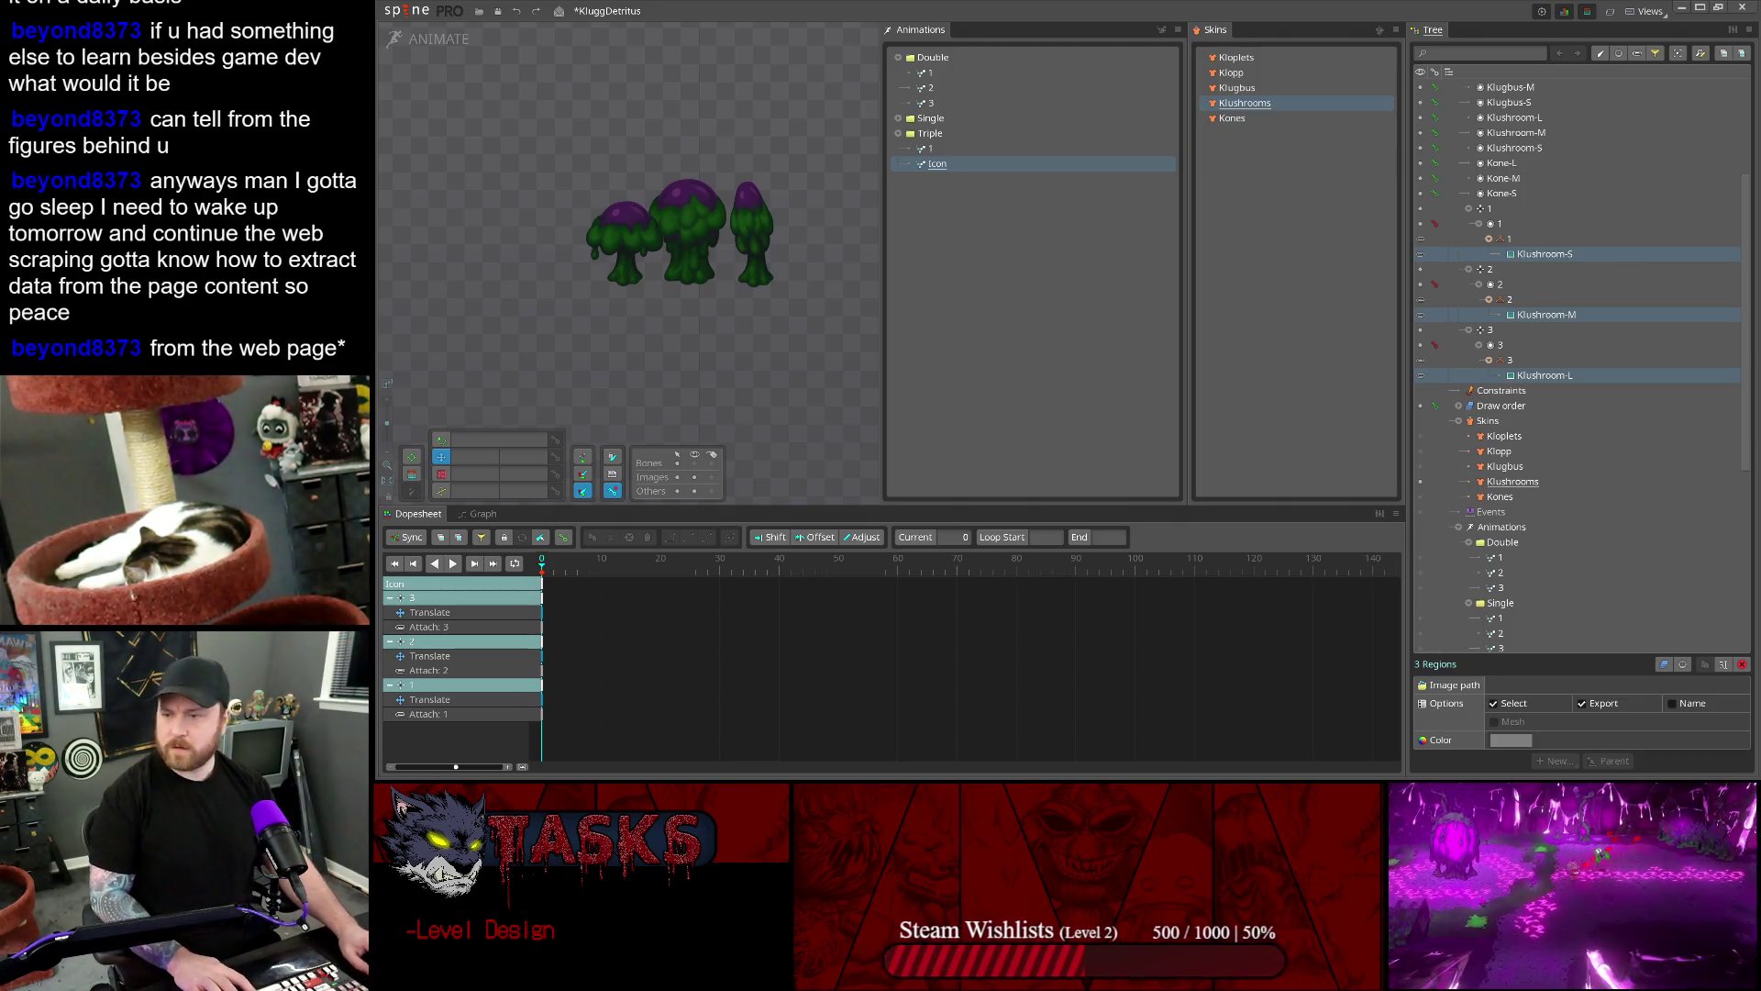
- Export the Klugbus skin's icon as Klugbus.png into Klugg/Icons, then return to Unity
{"action": "left_click", "coordinate": [1243, 89]}
{"action": "left_click", "coordinate": [392, 12]}
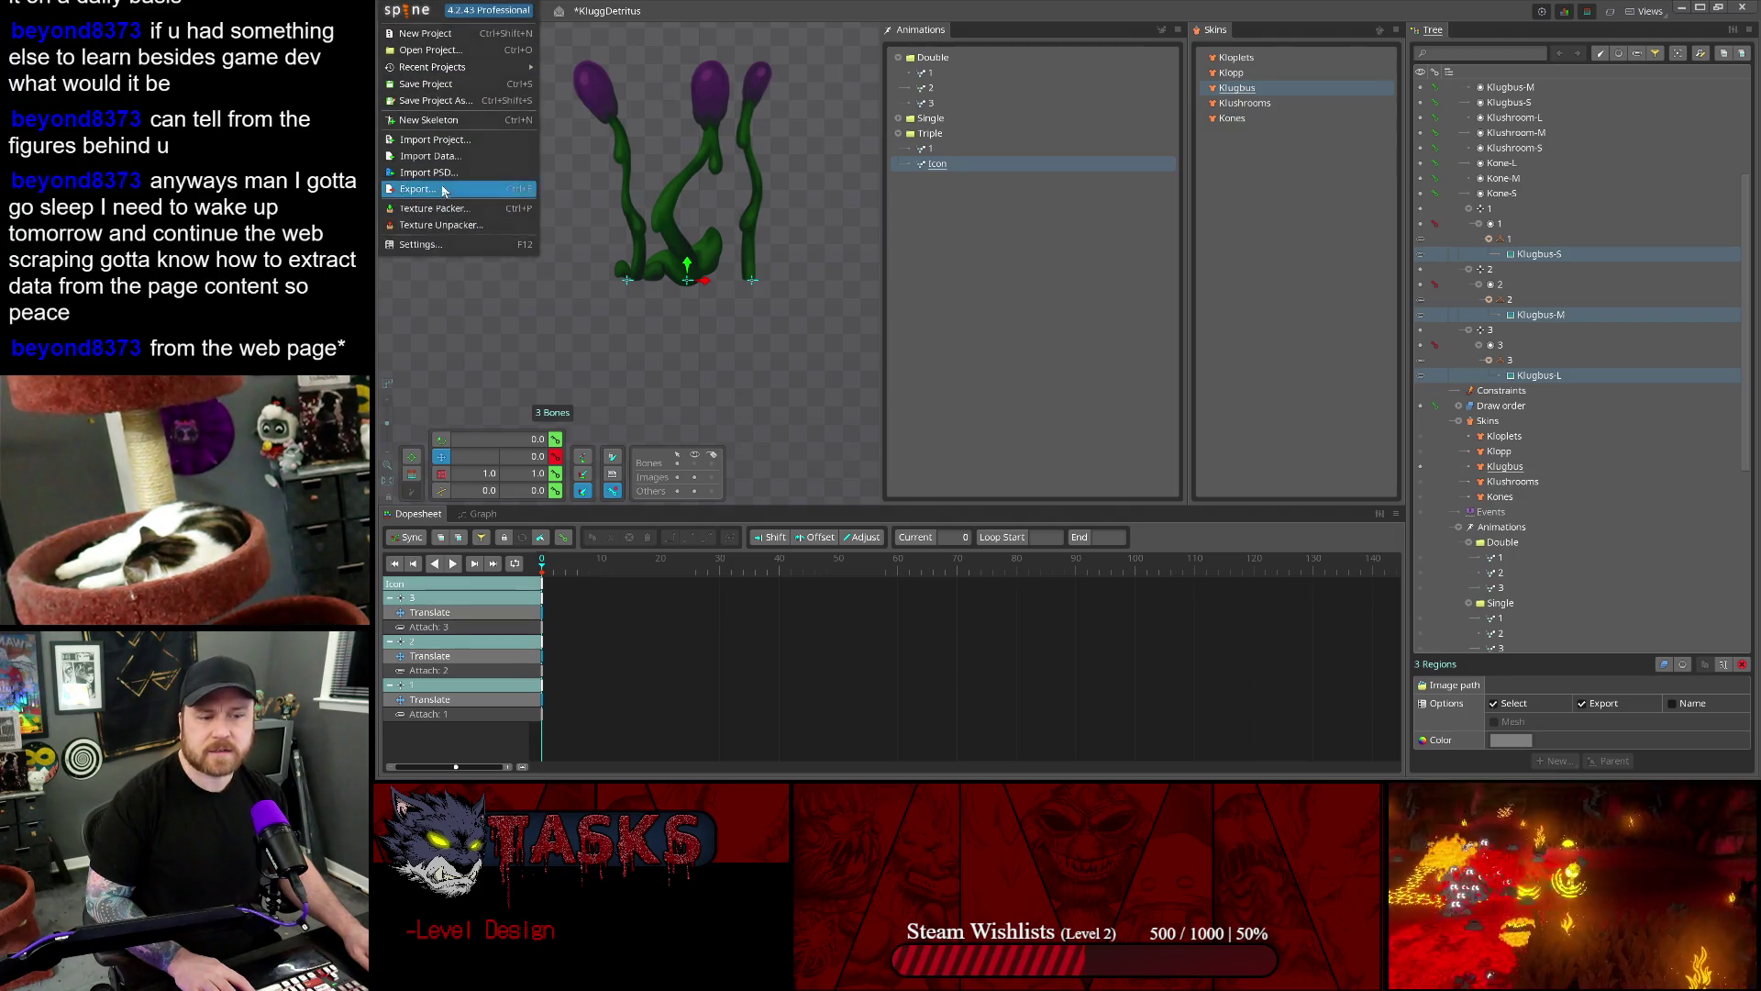
{"action": "left_click", "coordinate": [458, 188]}
{"action": "left_click_drag", "start_coordinate": [738, 302], "coordinate": [849, 303]}
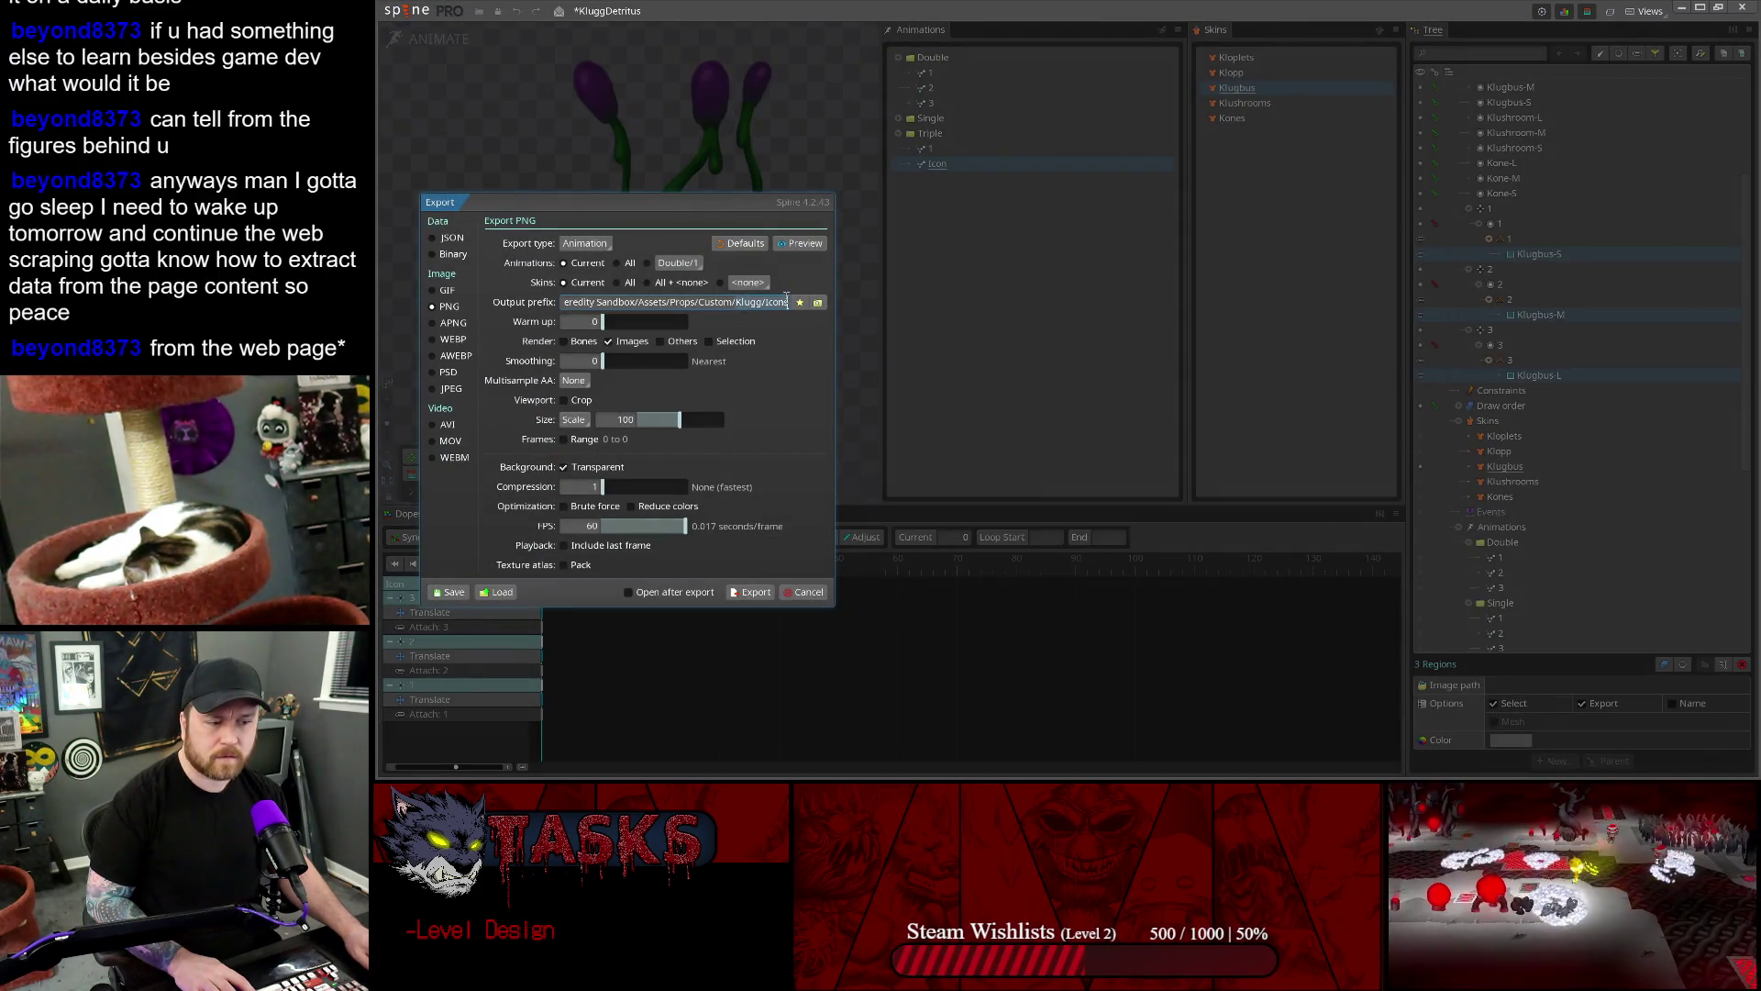
{"action": "type", "text": "/Klugbus.png"}
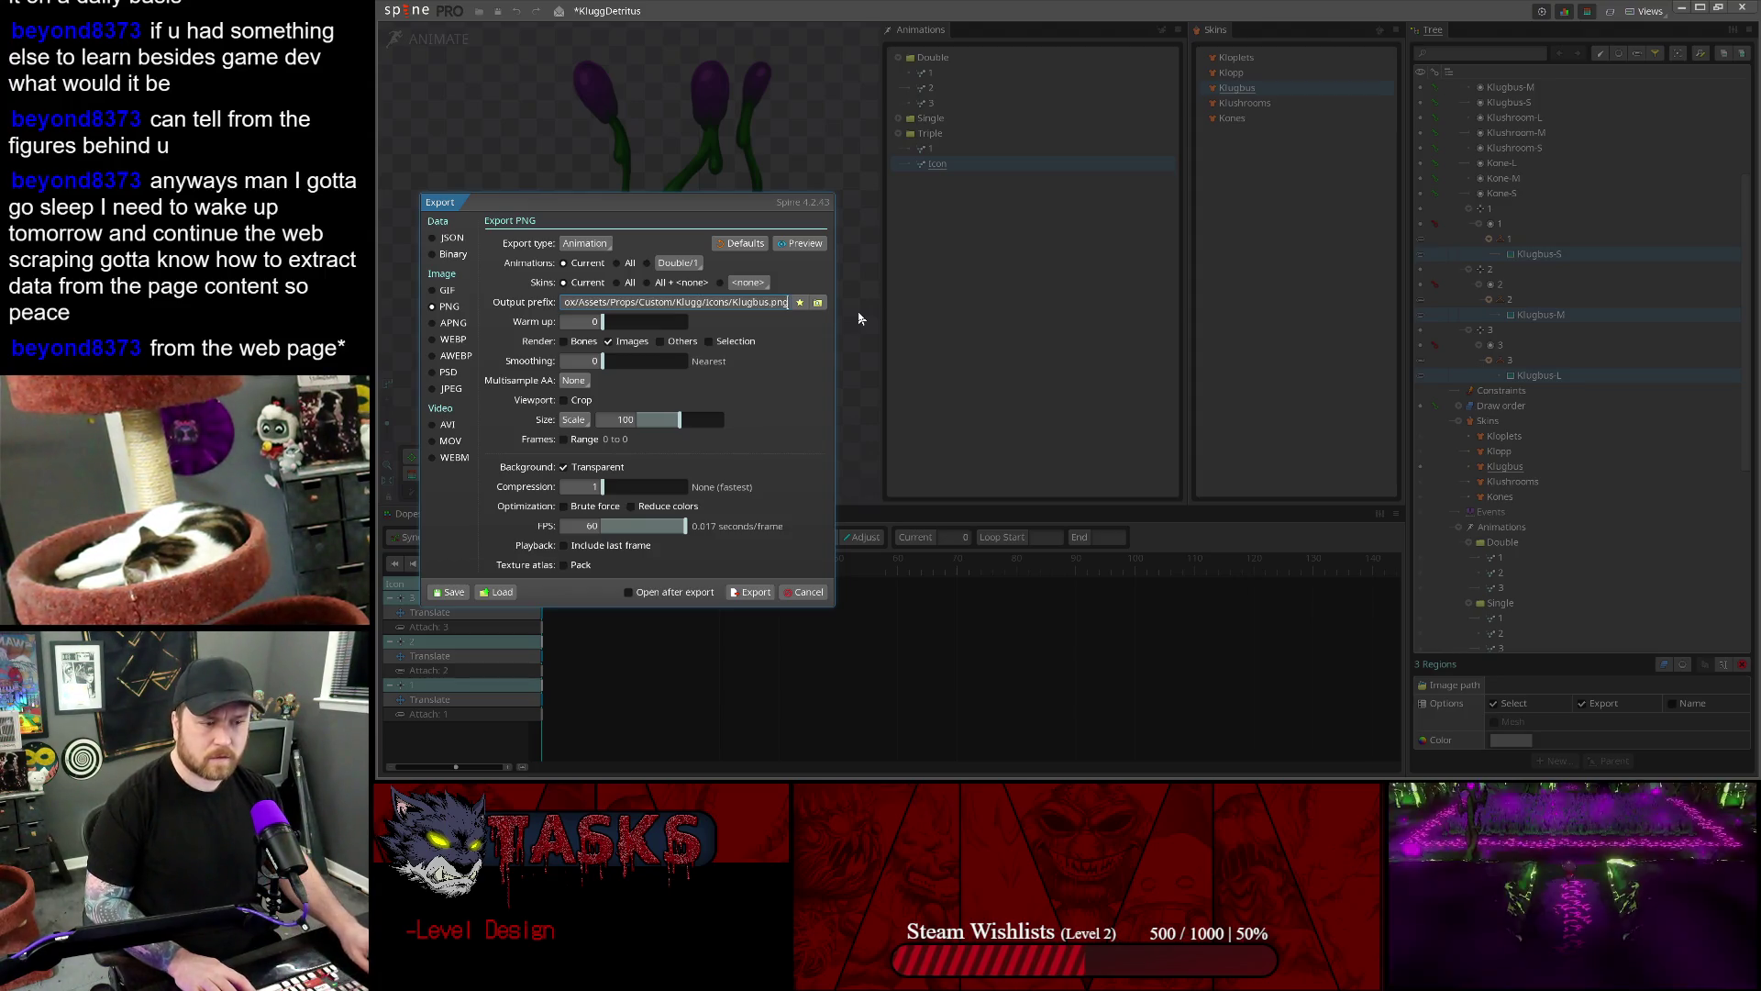
{"action": "left_click", "coordinate": [757, 592]}
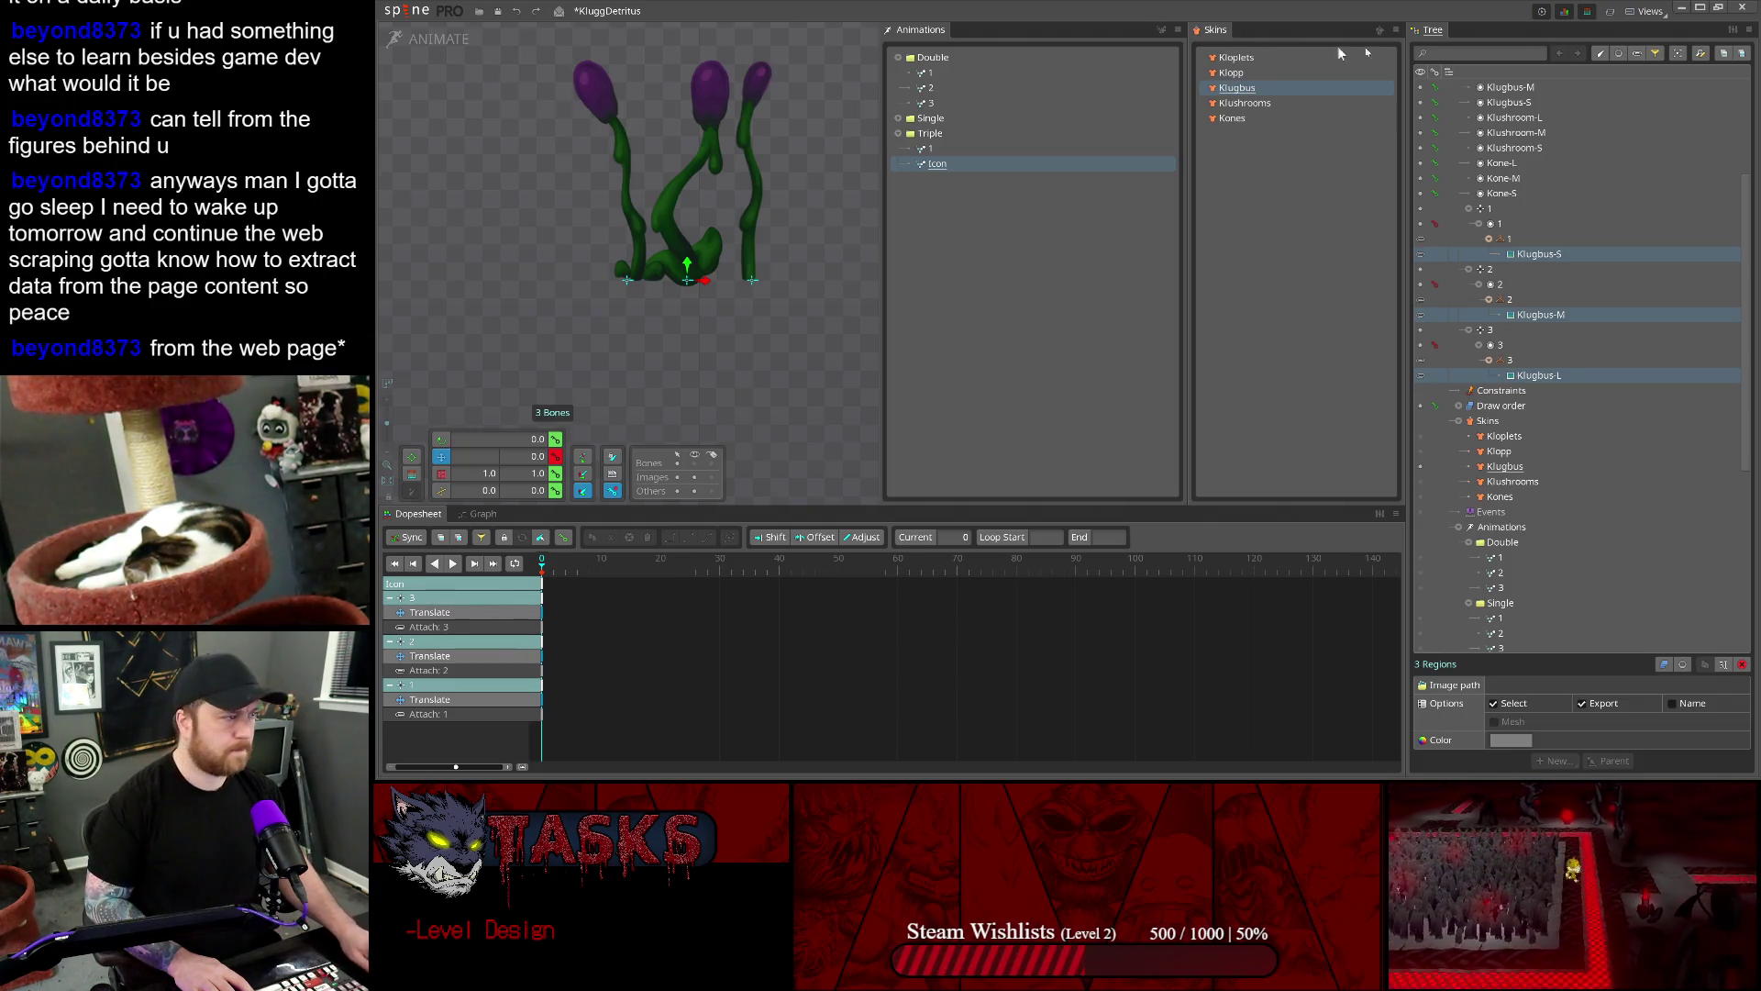
{"action": "left_click", "coordinate": [1689, 8]}
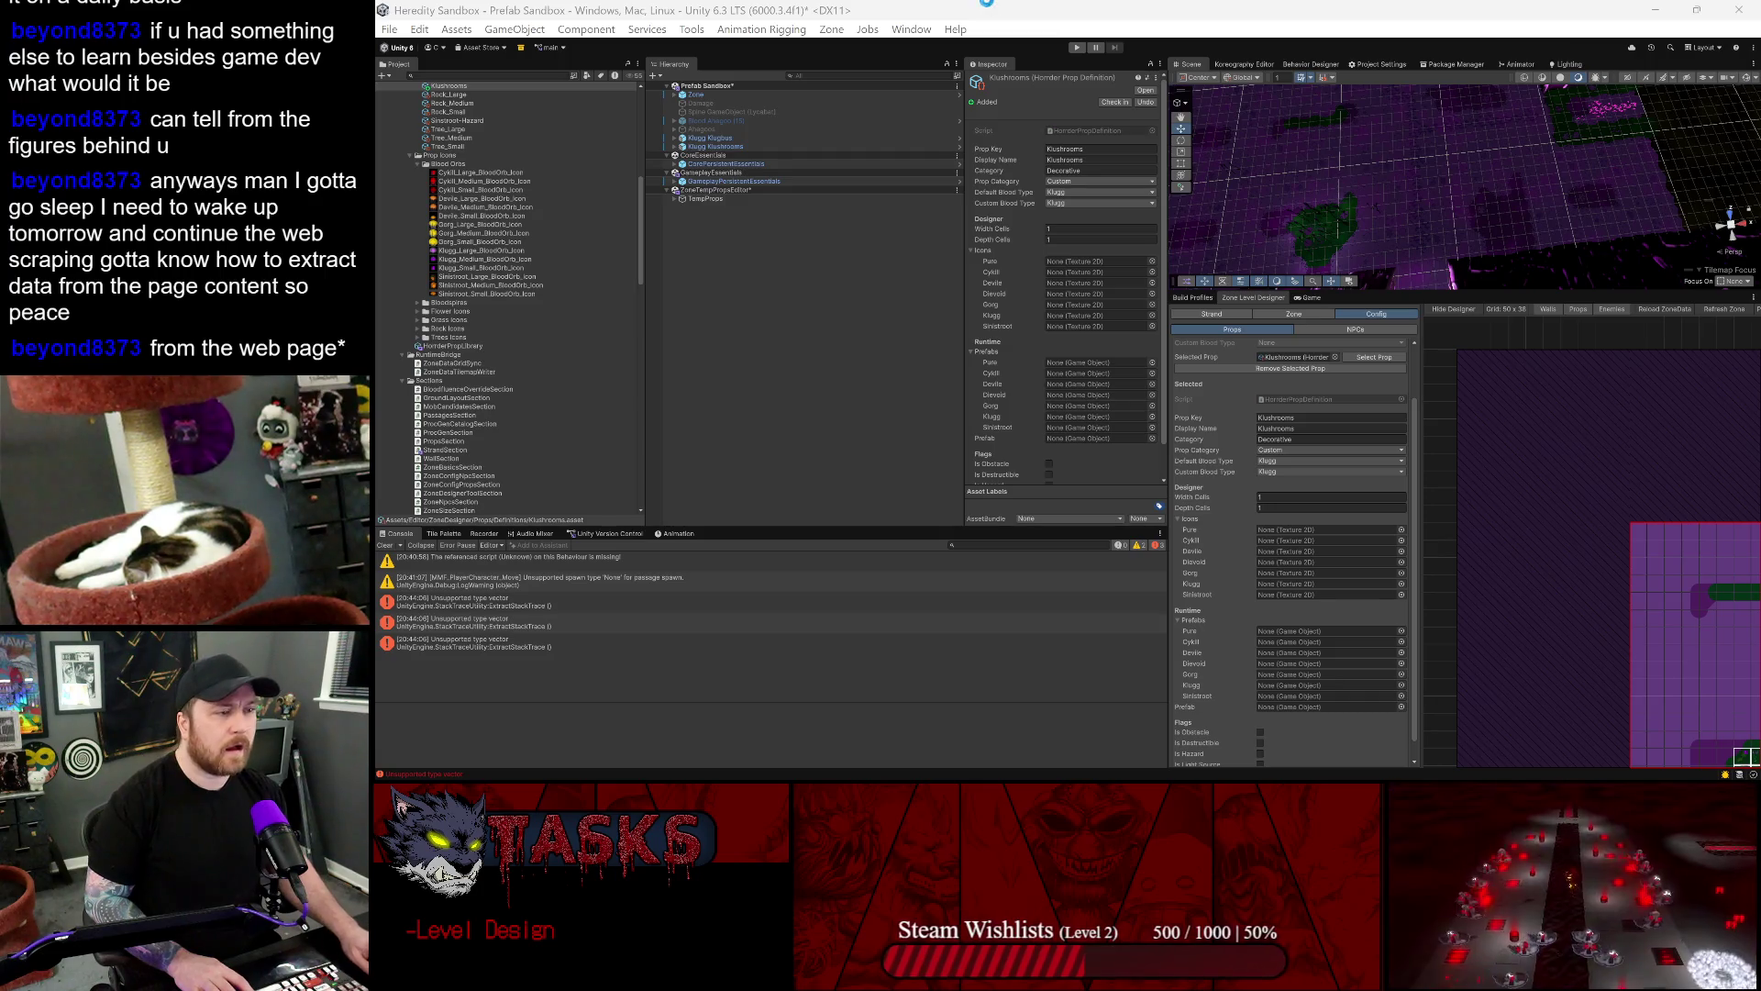
- Assign a Klugg icon image and the Klugg Klushrooms prefab to the Klushrooms prop definition
{"action": "scroll", "coordinate": [1293, 595], "scroll_direction": "down", "scroll_amount": 1}
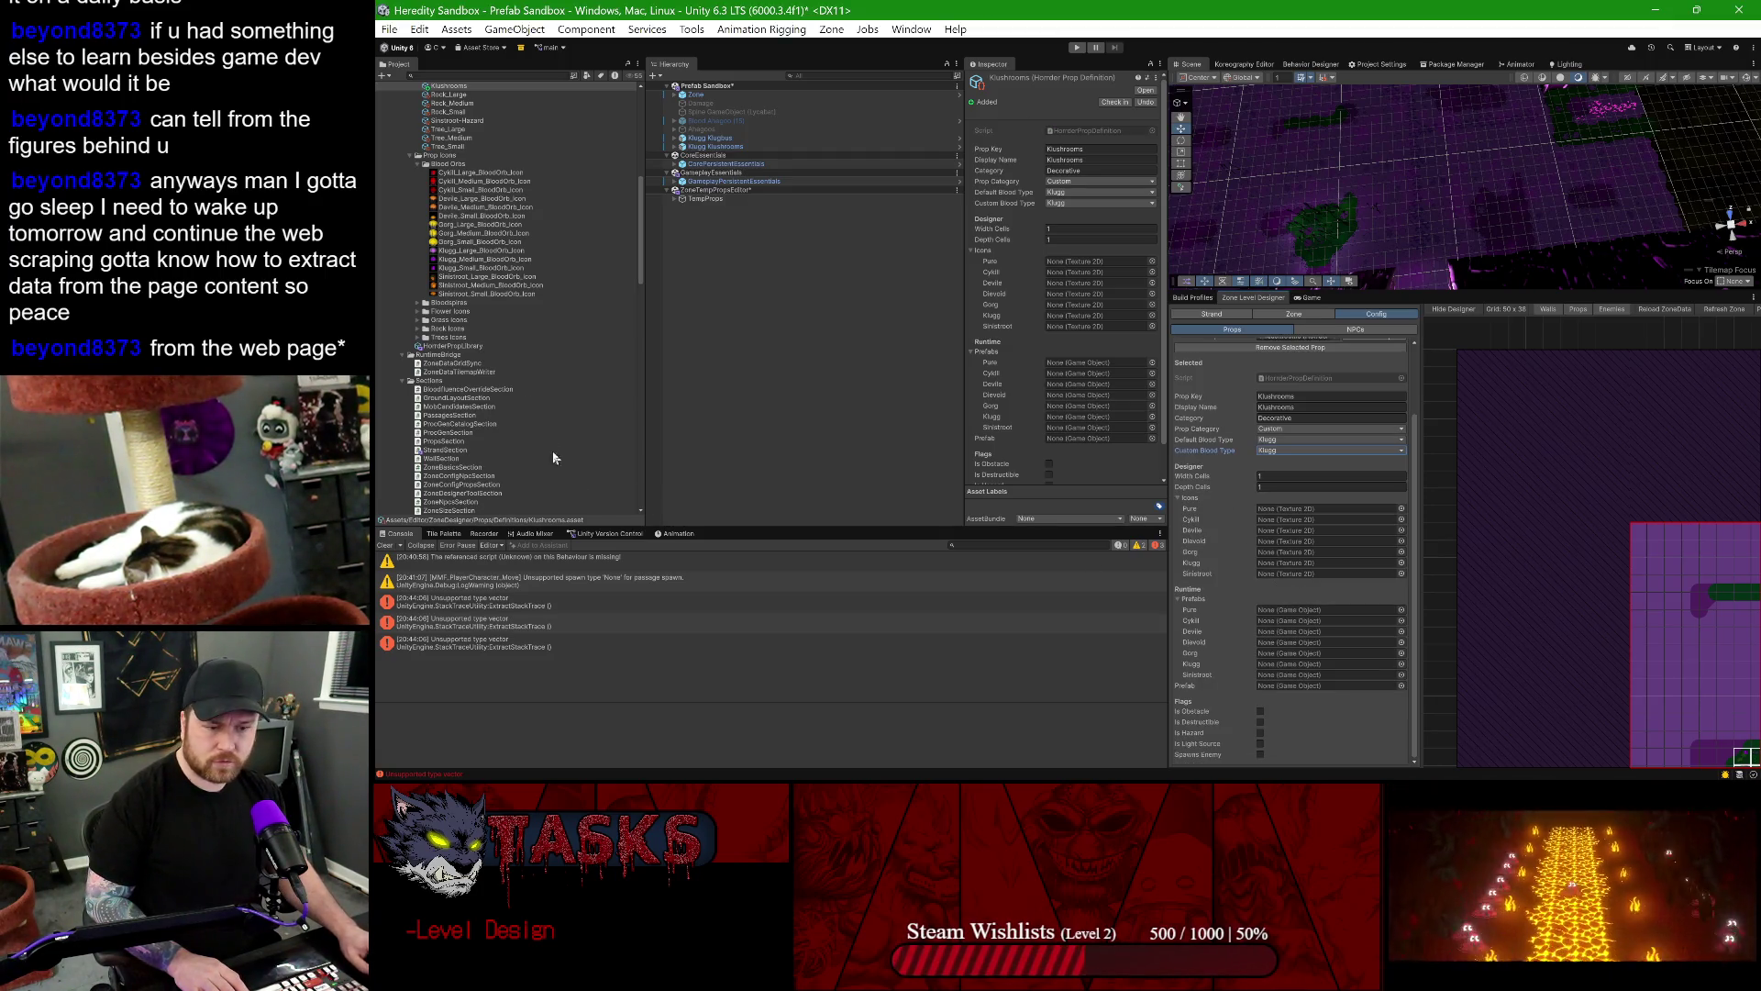
{"action": "scroll", "coordinate": [493, 327], "scroll_direction": "up", "scroll_amount": 5}
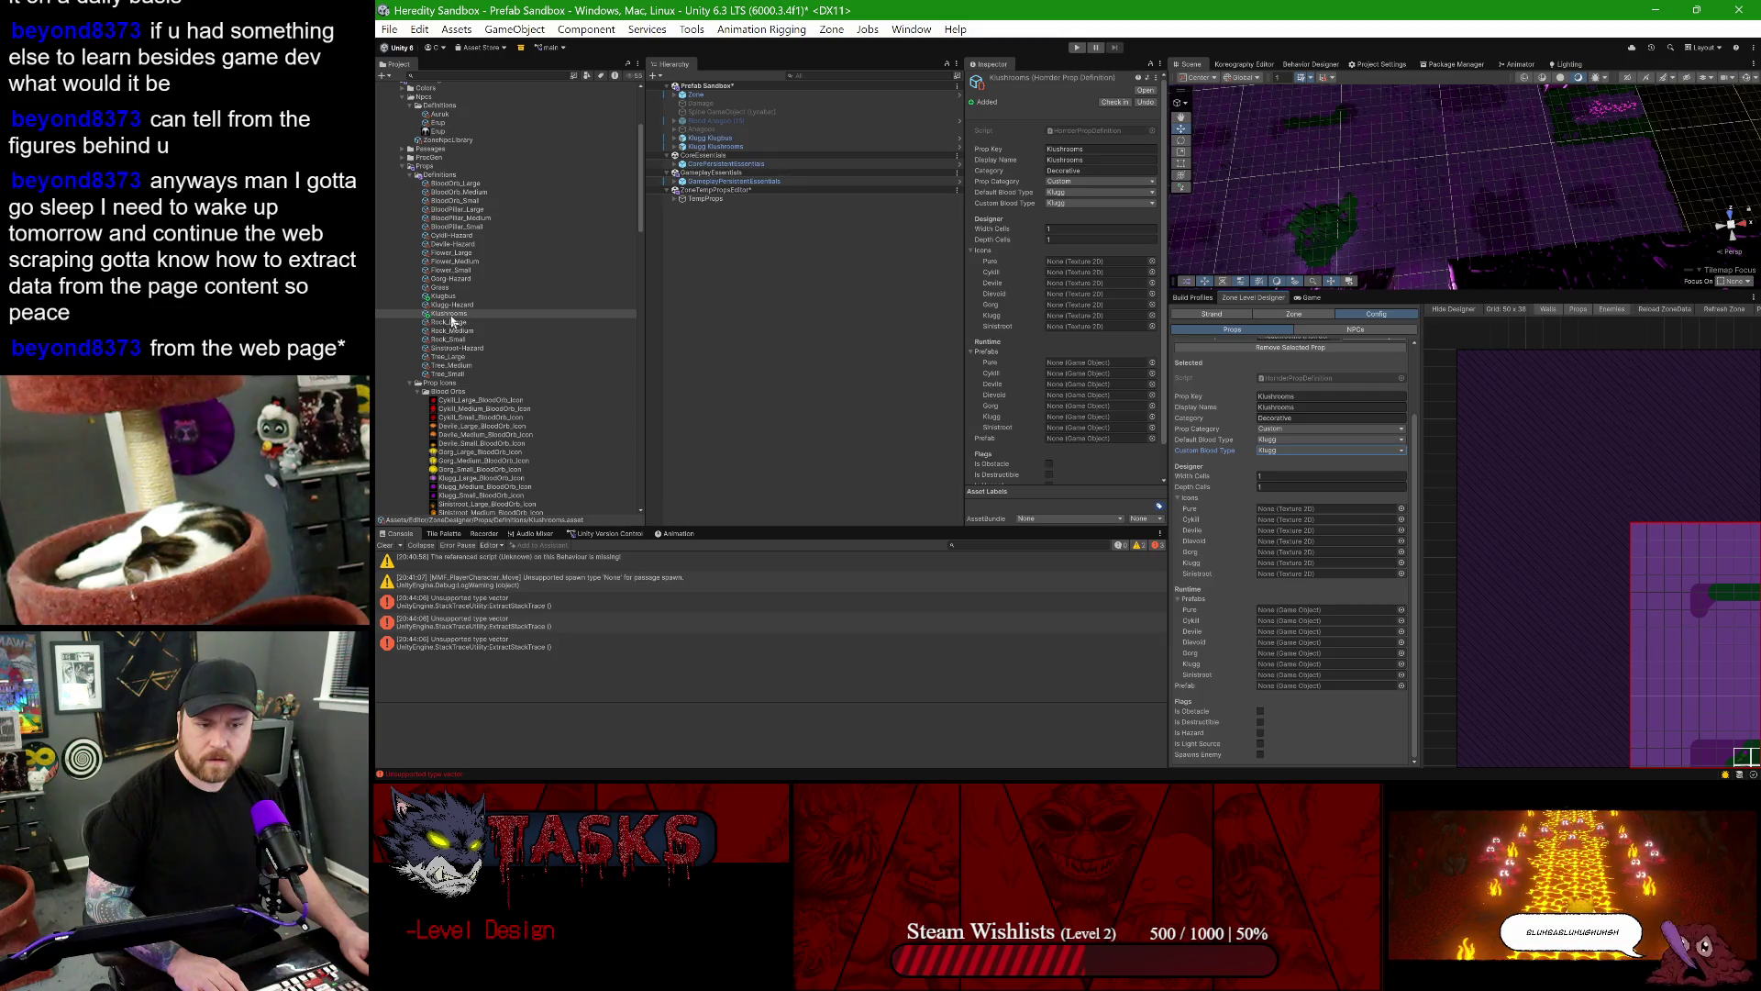
{"action": "scroll", "coordinate": [500, 307], "scroll_direction": "down", "scroll_amount": 4}
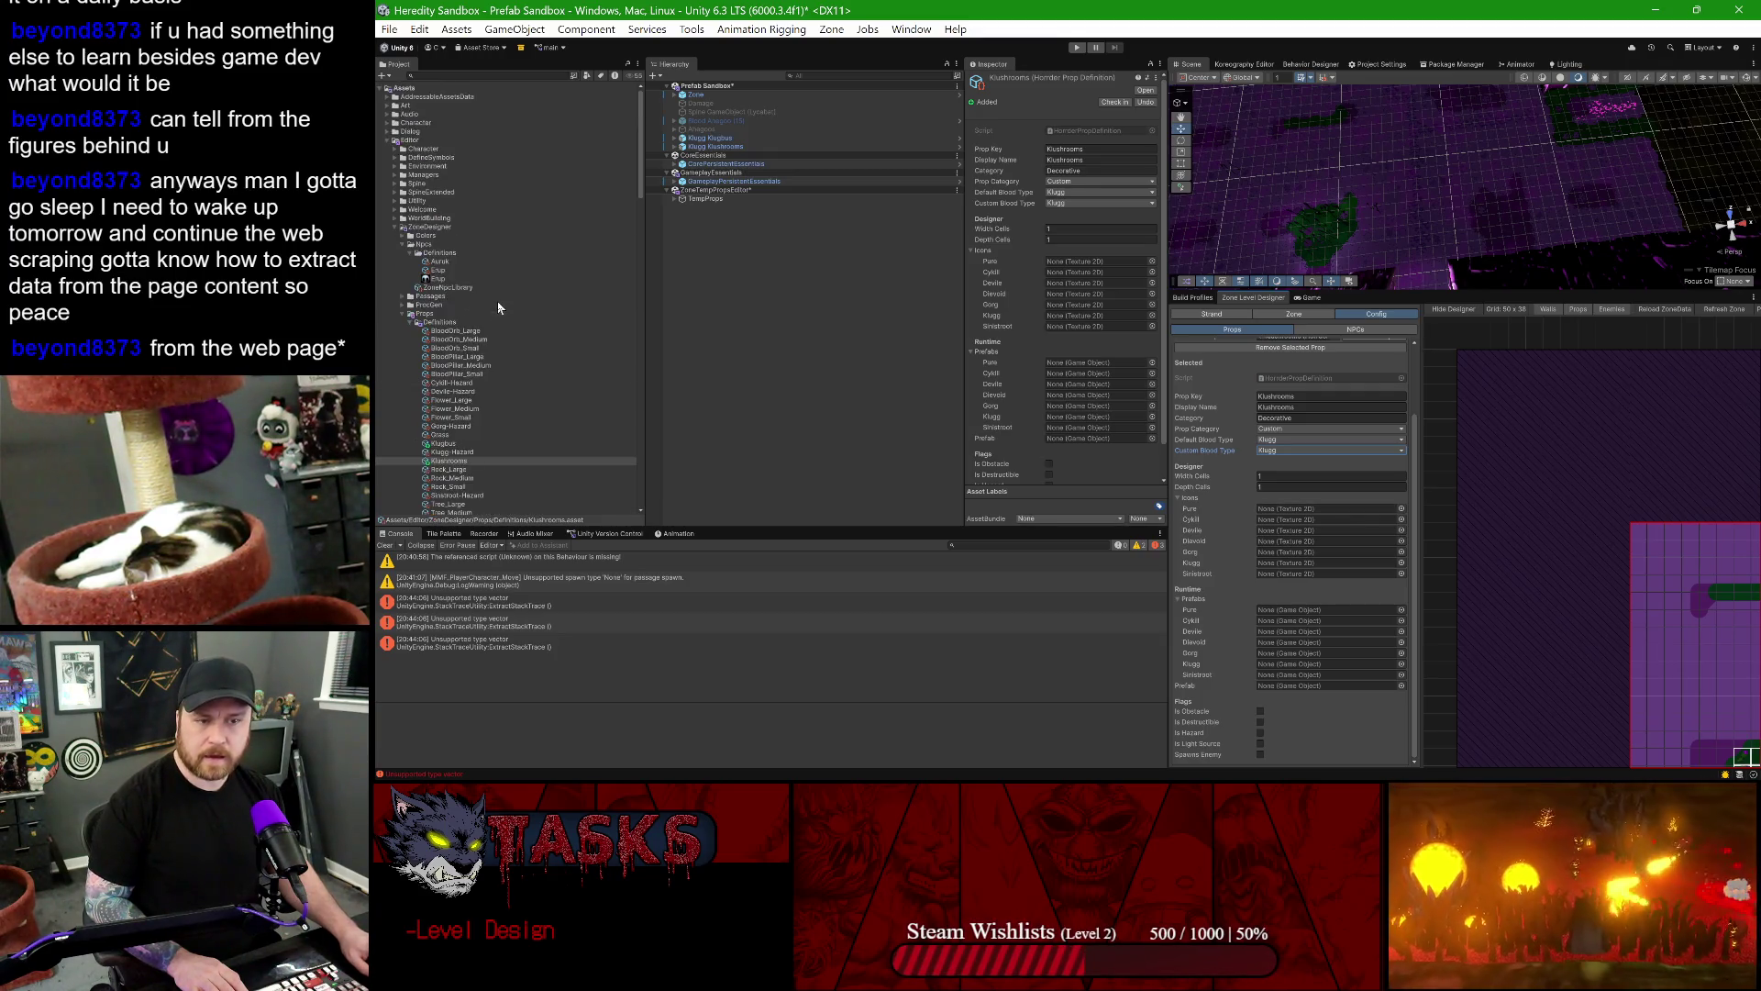
{"action": "scroll", "coordinate": [497, 300], "scroll_direction": "down", "scroll_amount": 10}
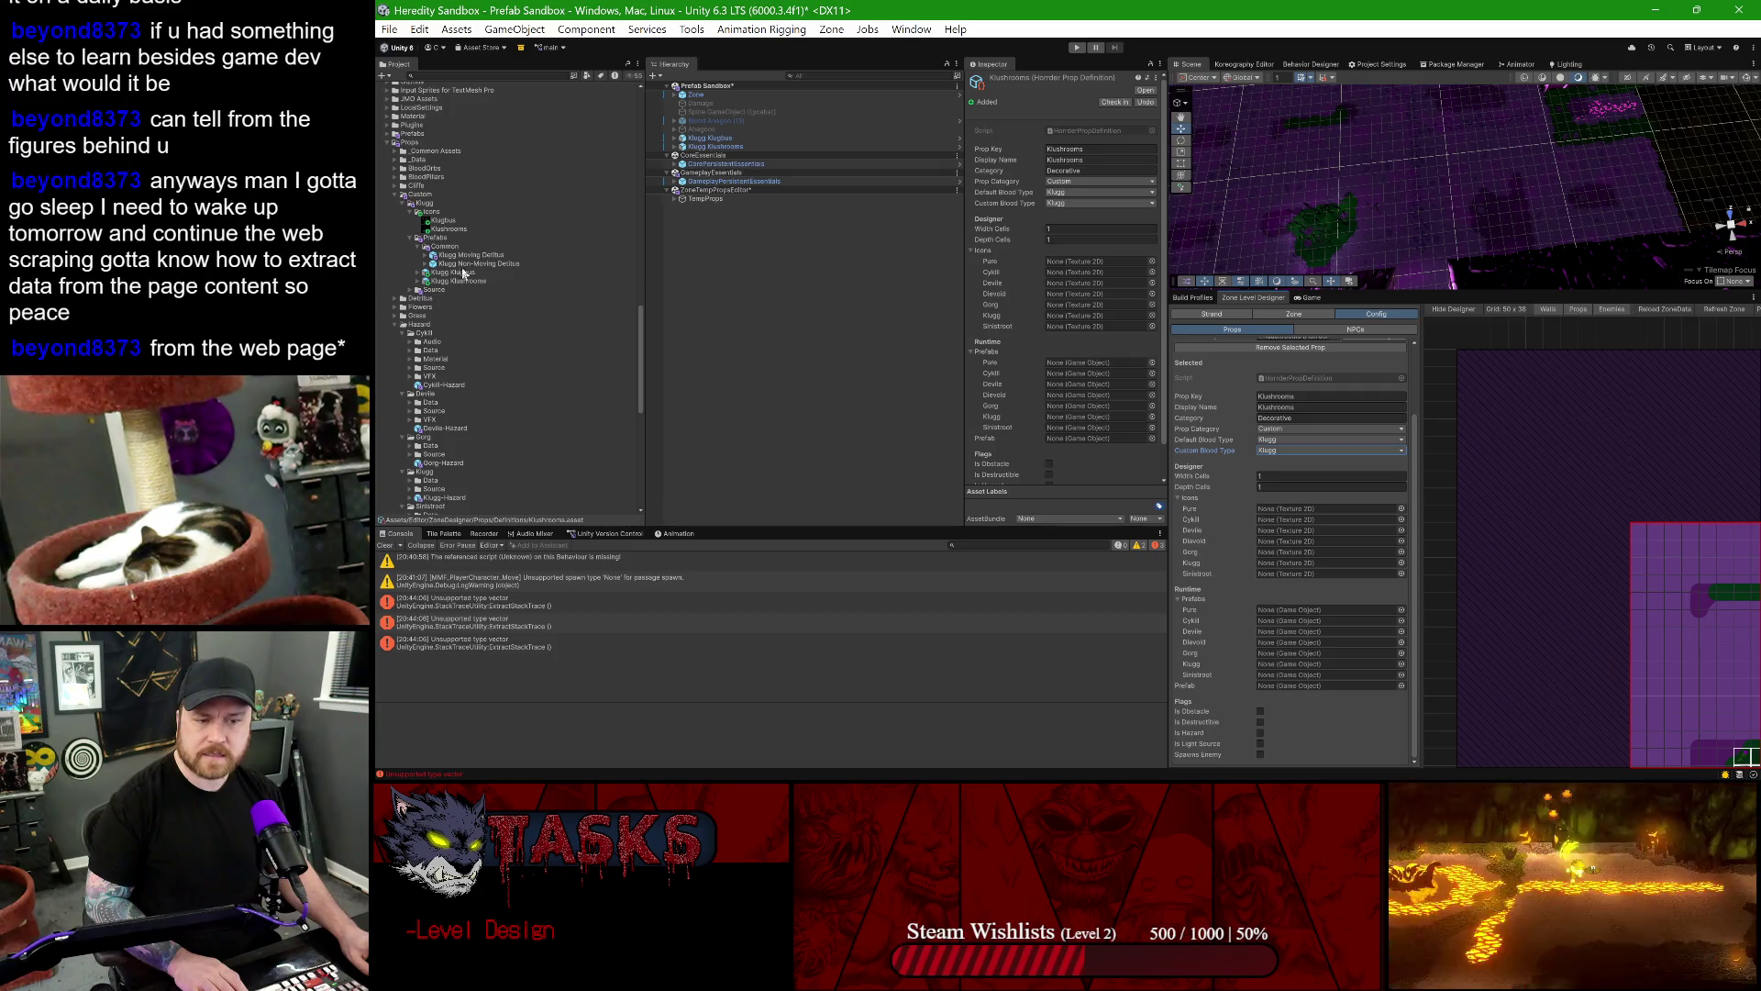
{"action": "mouse_move", "coordinate": [441, 224]}
{"action": "left_mouse_down"}
{"action": "mouse_move", "coordinate": [1055, 330]}
{"action": "mouse_move", "coordinate": [1303, 518]}
{"action": "mouse_move", "coordinate": [1283, 562]}
{"action": "left_mouse_up"}
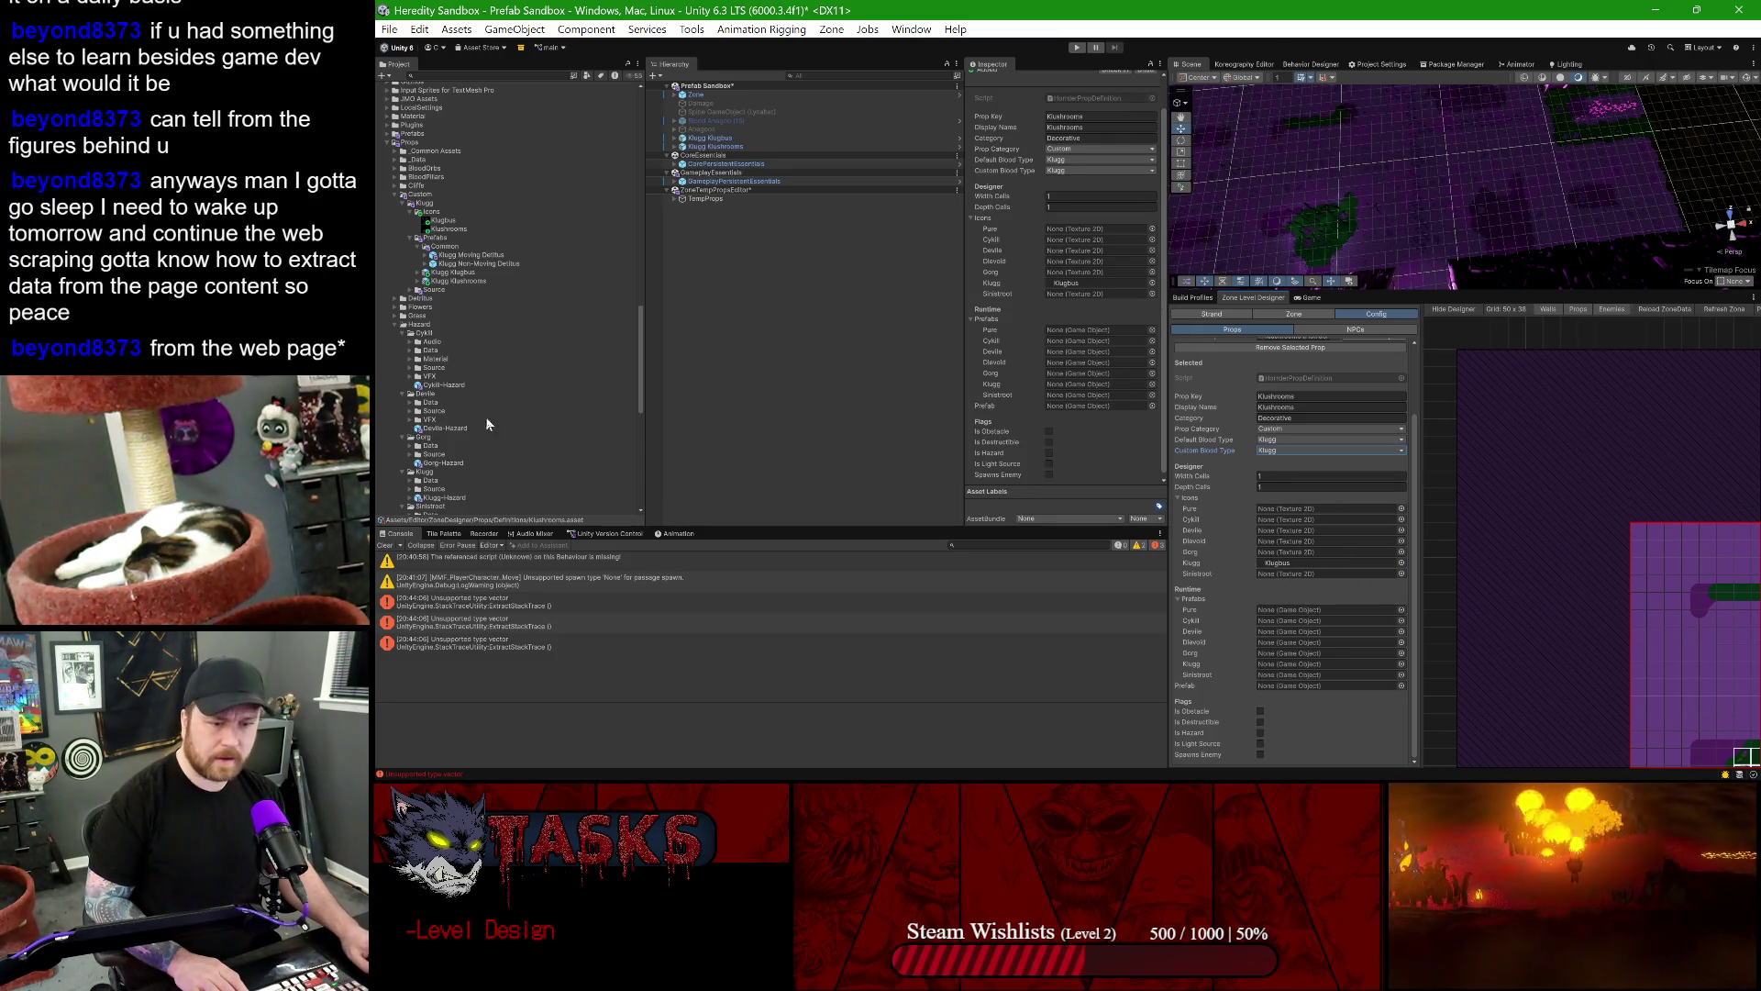
{"action": "mouse_move", "coordinate": [461, 286]}
{"action": "left_mouse_down"}
{"action": "mouse_move", "coordinate": [1288, 736]}
{"action": "mouse_move", "coordinate": [1308, 693]}
{"action": "left_mouse_up"}
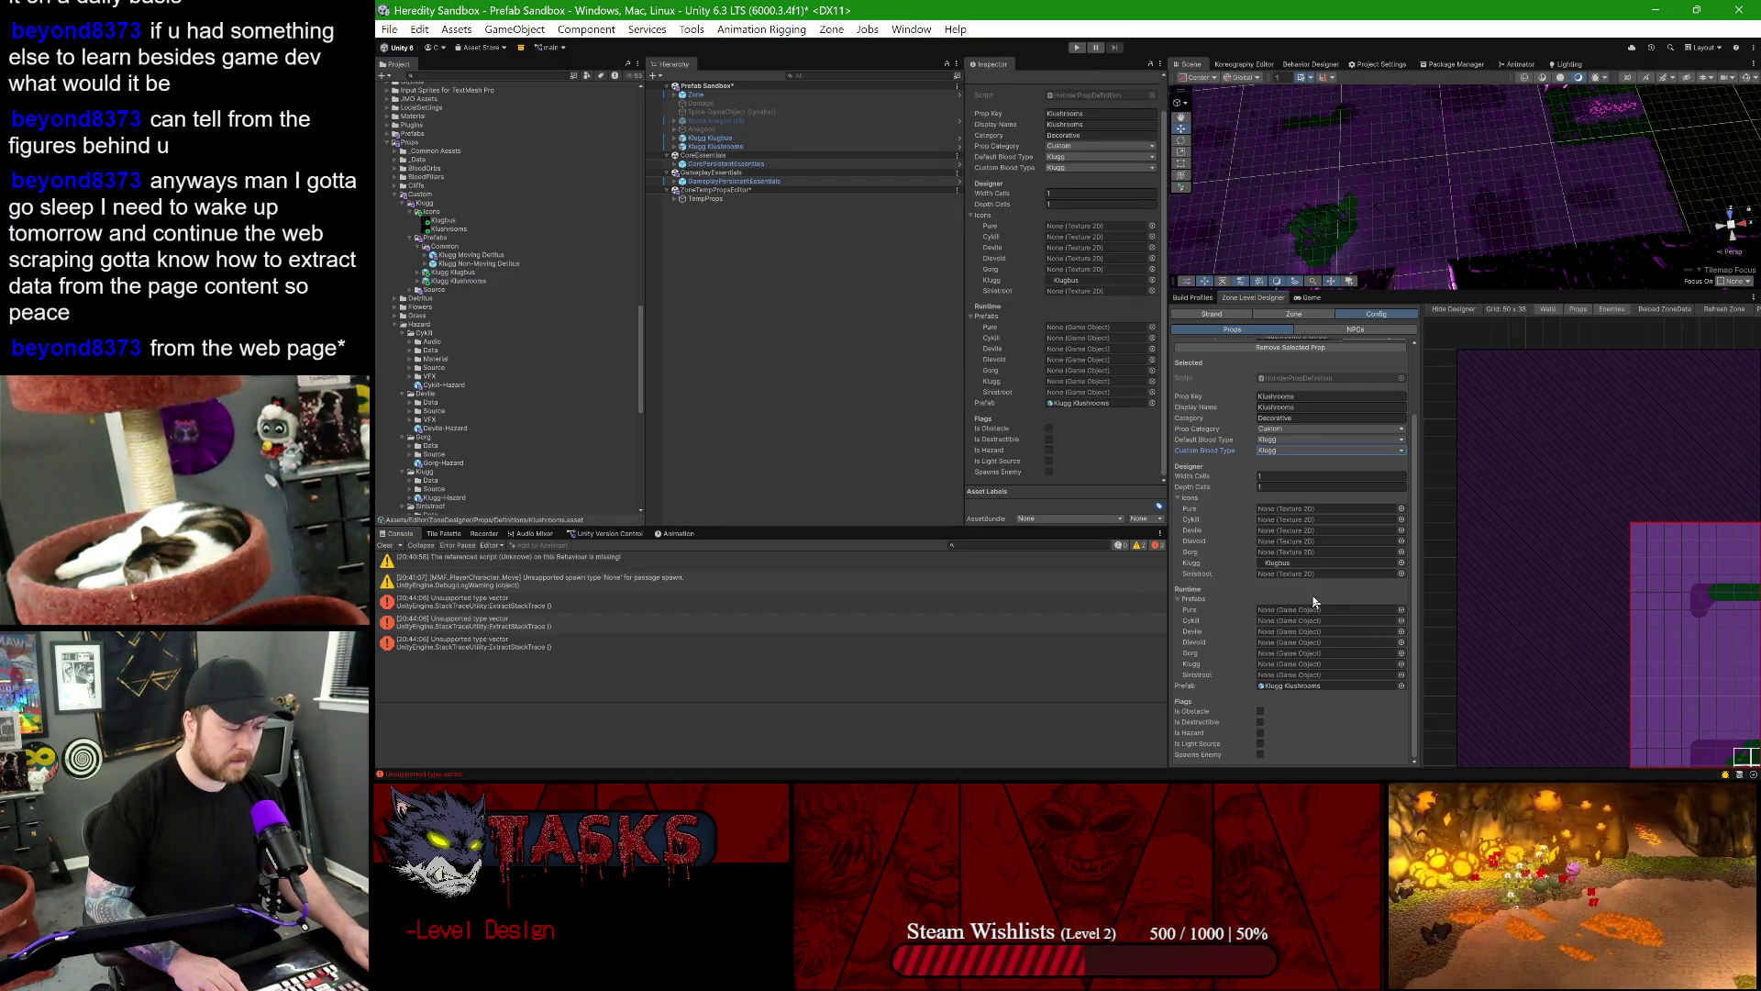
- Check the new prop in the zone's Props palette, then go back to Config
{"action": "scroll", "coordinate": [1308, 560], "scroll_direction": "up", "scroll_amount": 3}
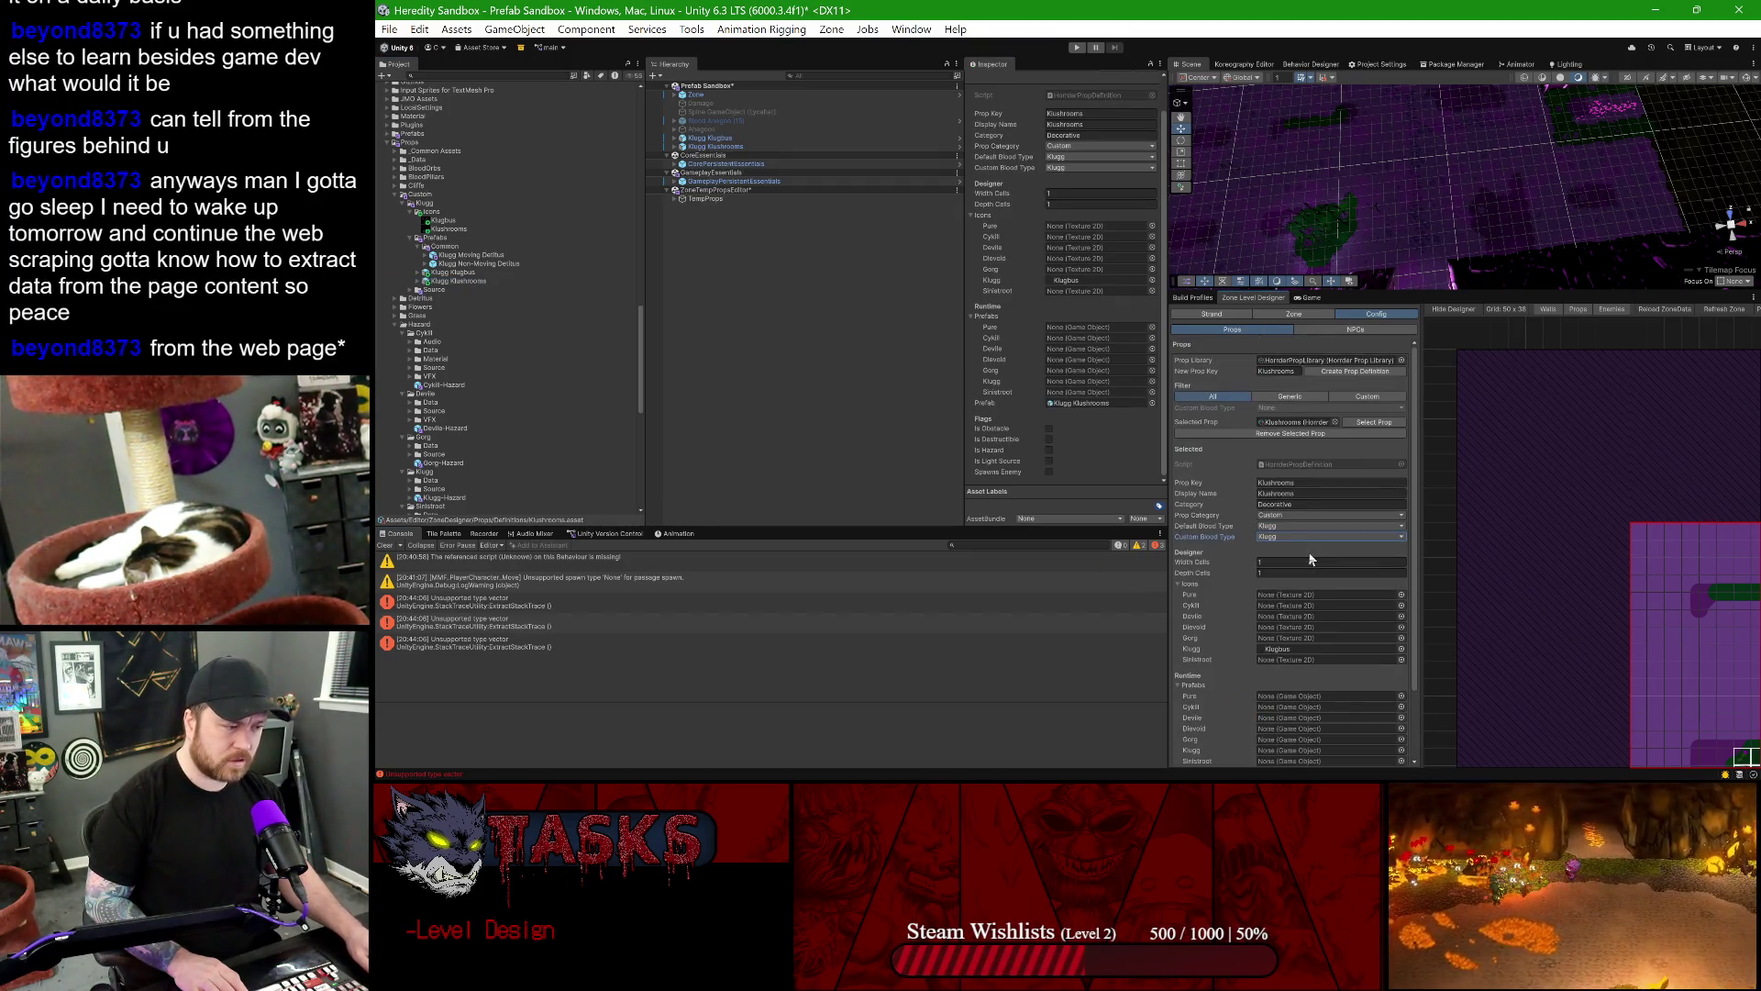
{"action": "left_click", "coordinate": [1294, 314]}
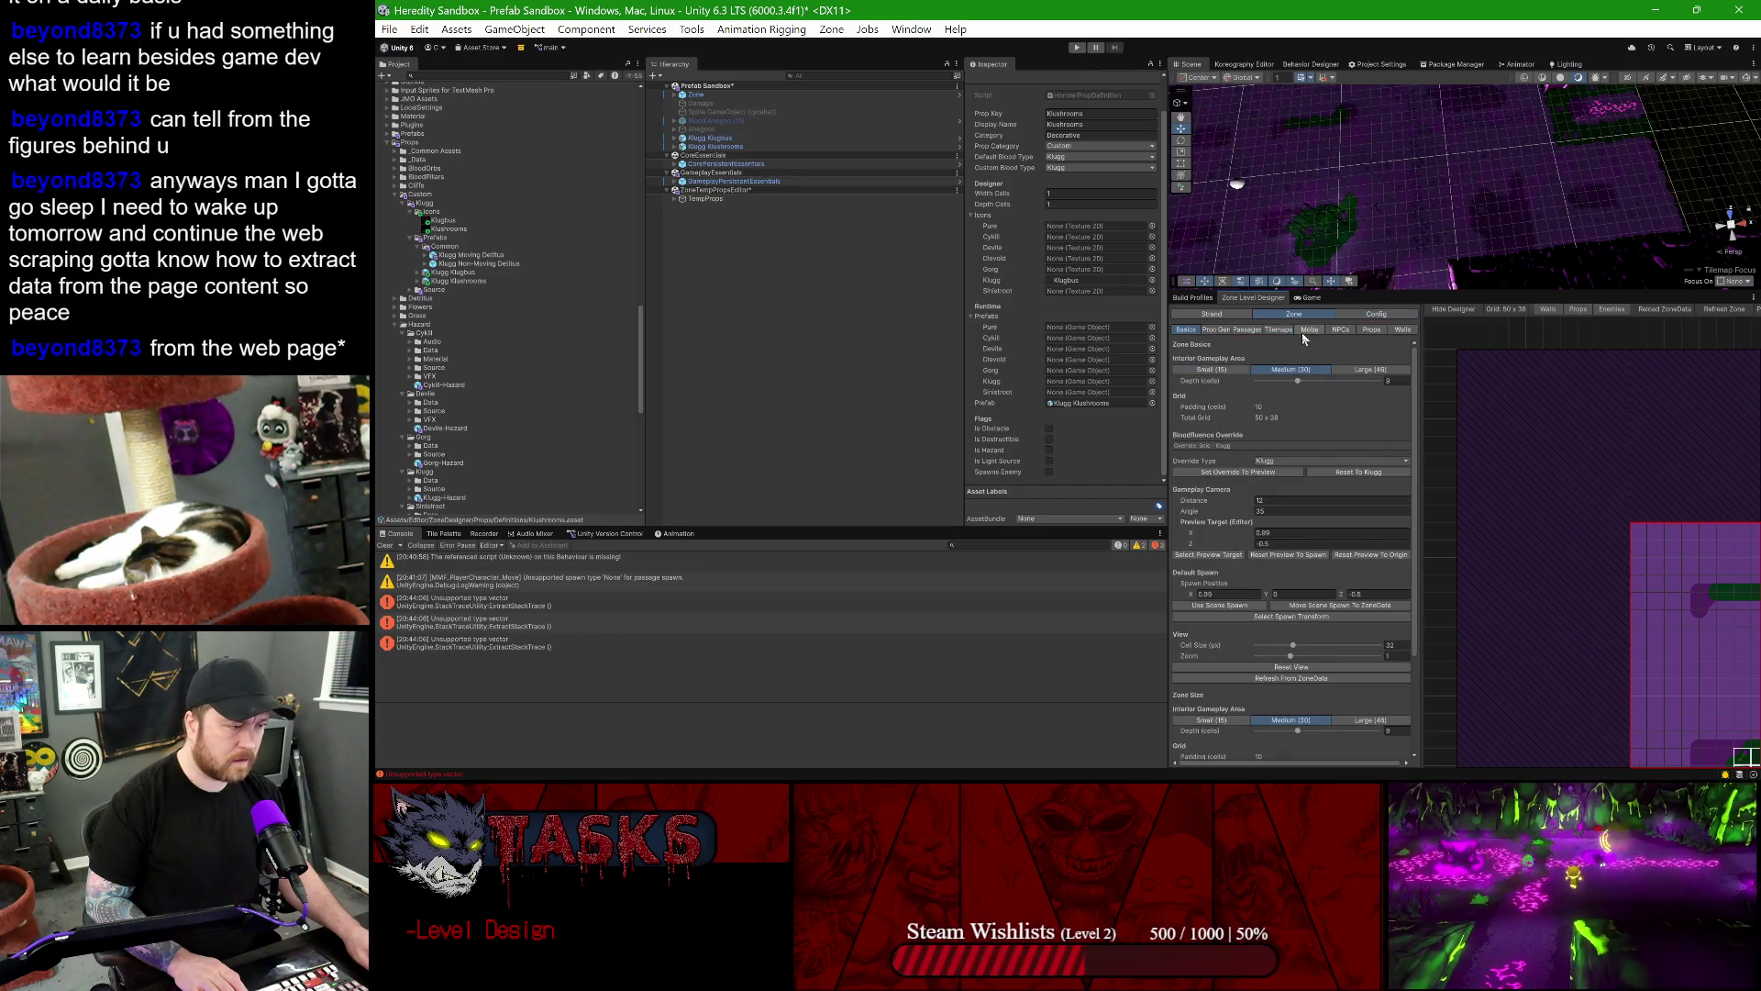
{"action": "left_click", "coordinate": [1371, 329]}
{"action": "scroll", "coordinate": [1313, 513], "scroll_direction": "down", "scroll_amount": 5}
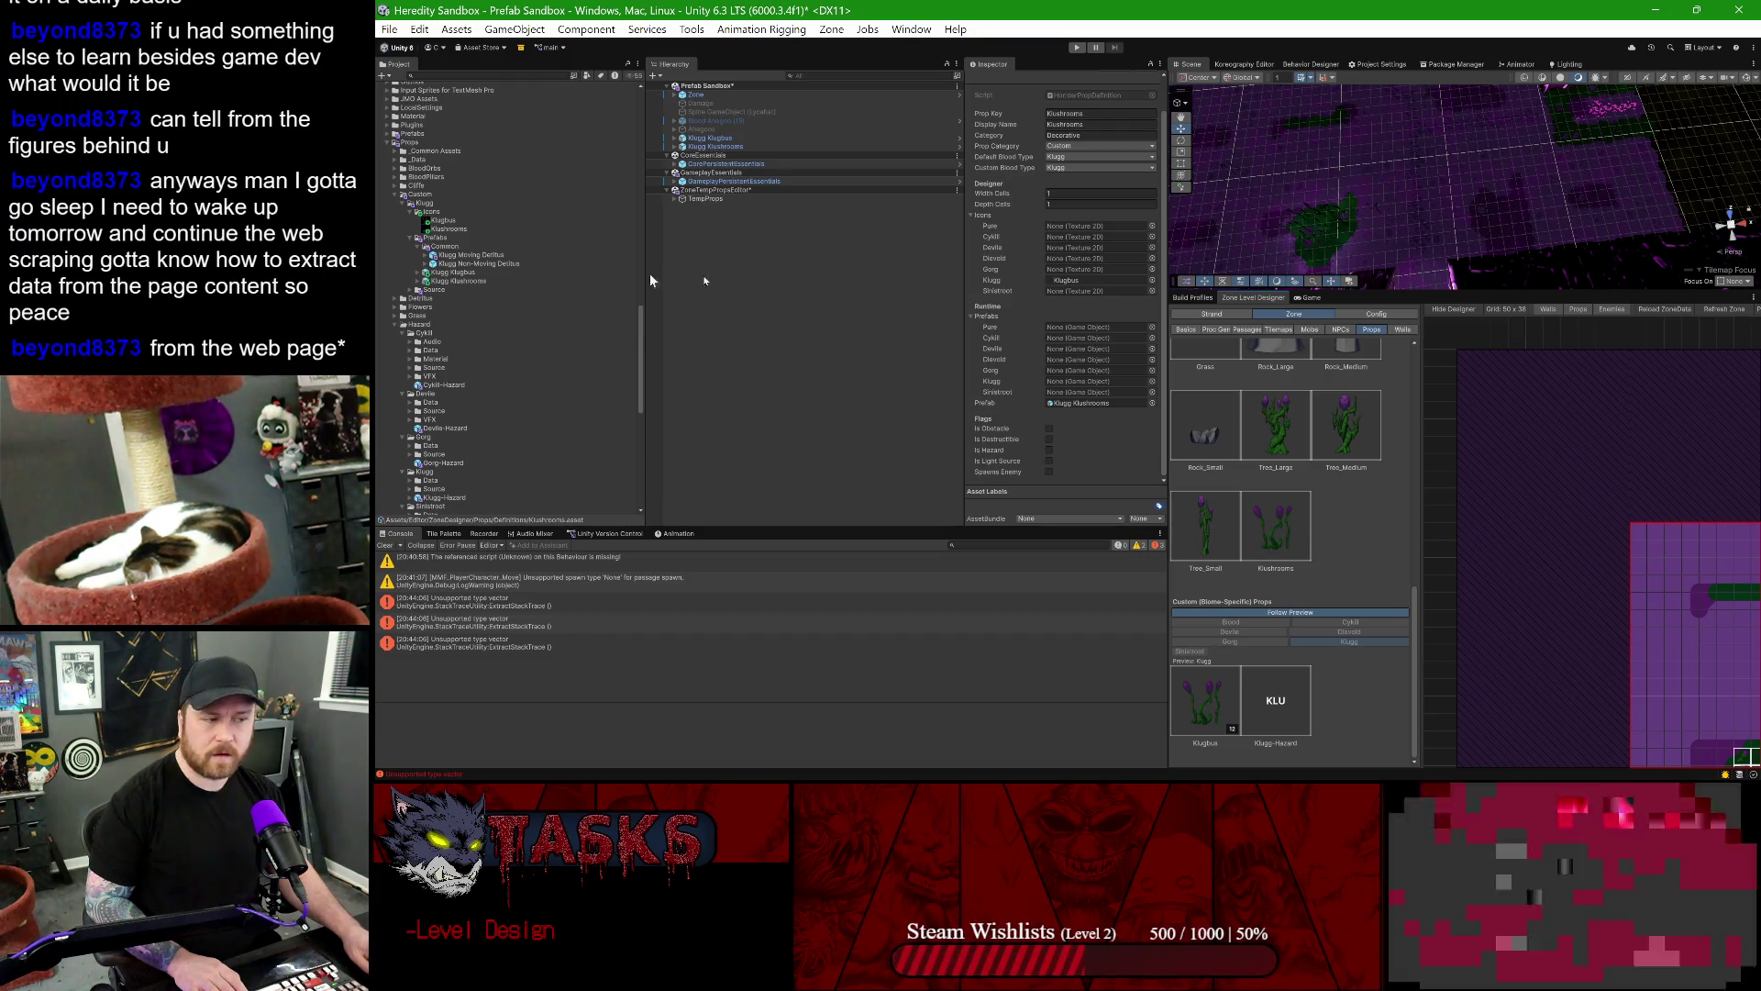
{"action": "left_click", "coordinate": [1376, 314]}
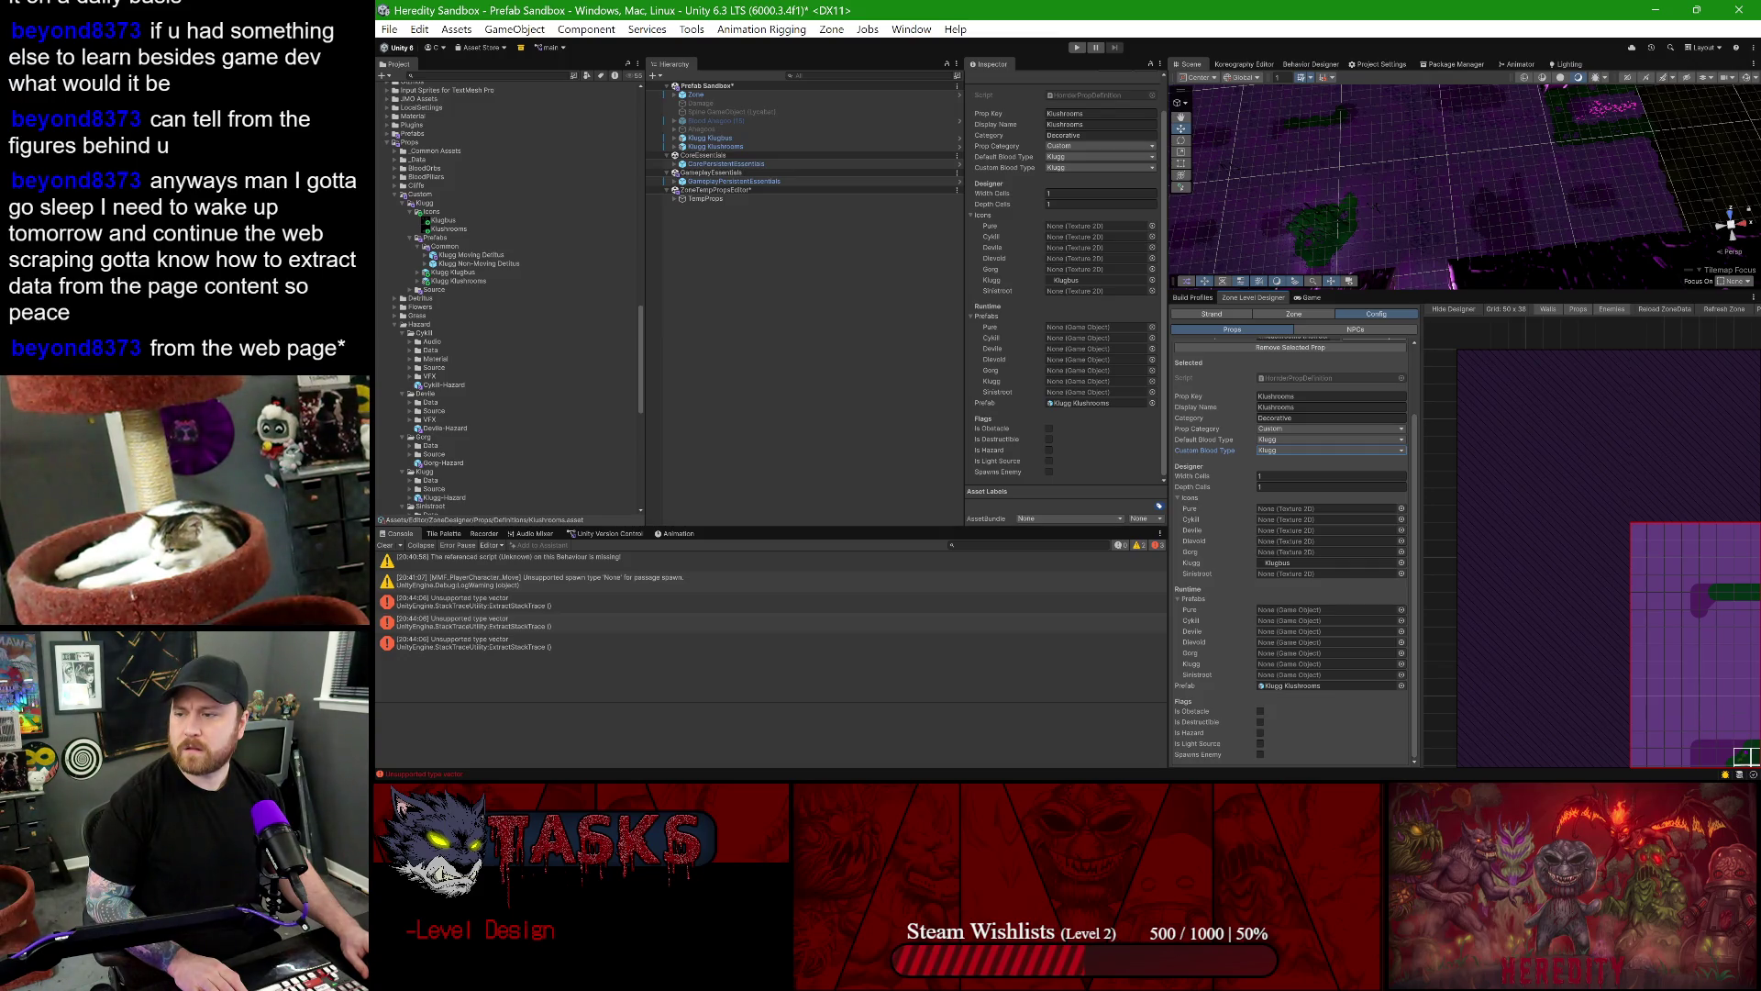
- Replace the Klugg icon with the Klushrooms image and widen the scene and designer panels
{"action": "left_click", "coordinate": [1302, 562]}
{"action": "left_click_drag", "start_coordinate": [447, 233], "coordinate": [1273, 531]}
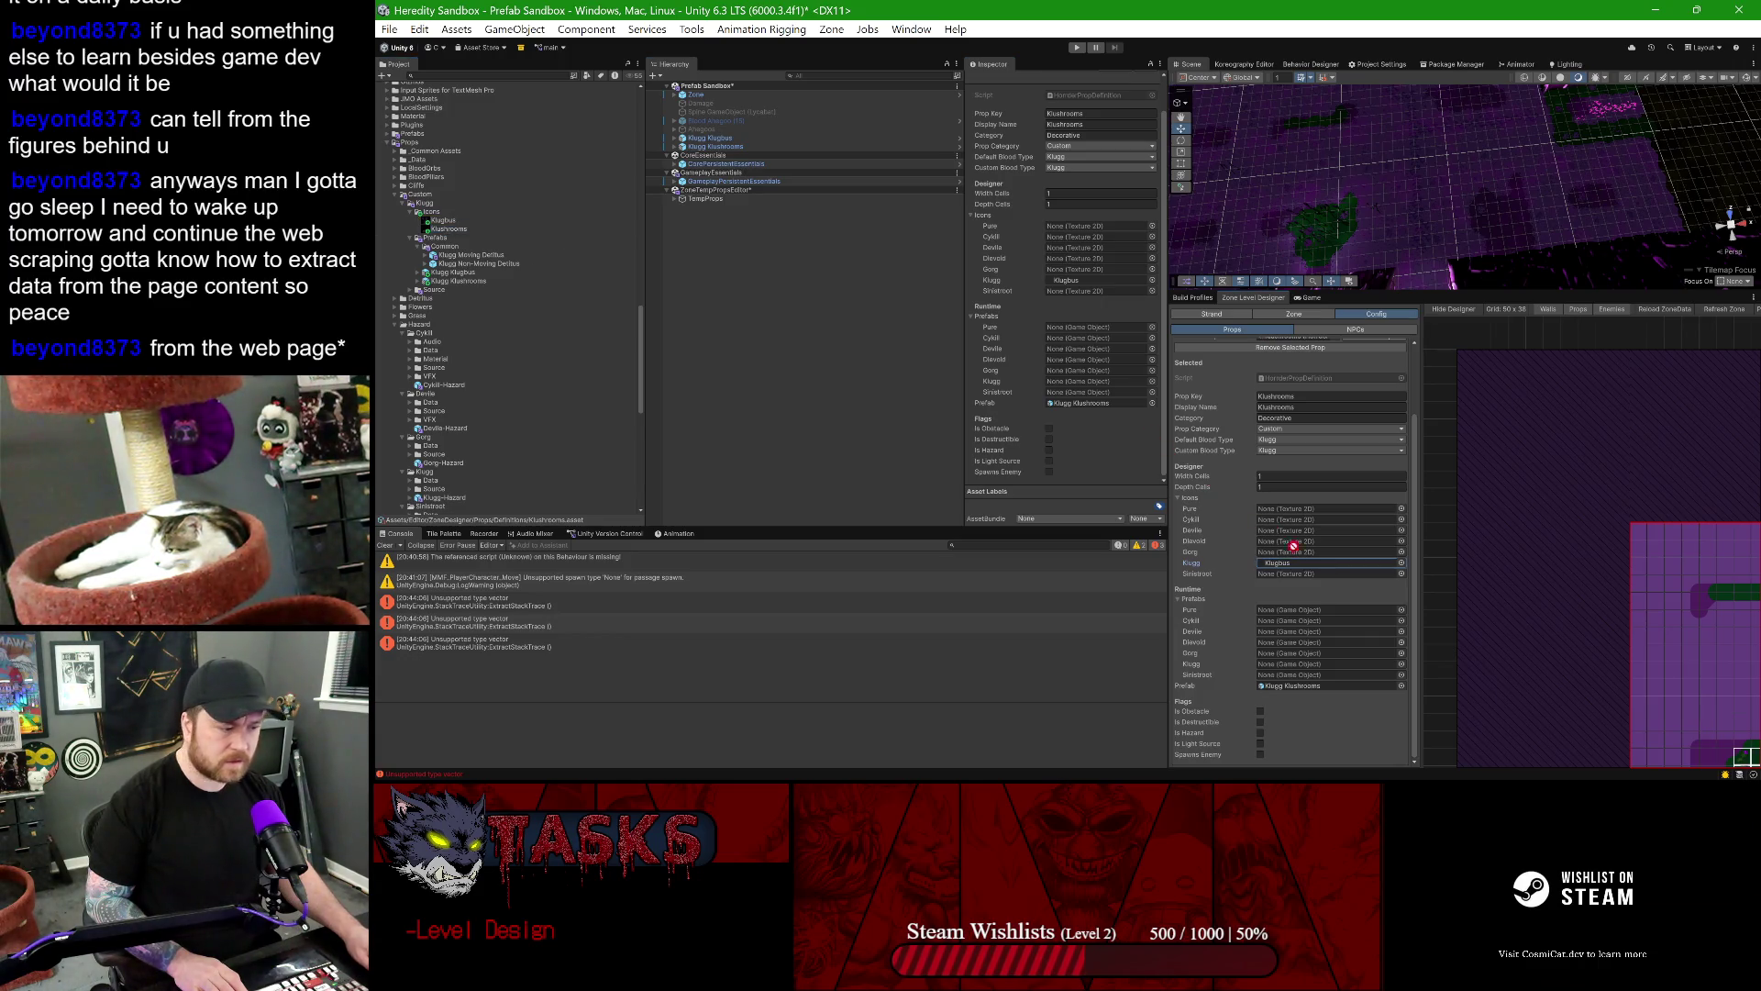
{"action": "left_click", "coordinate": [767, 321]}
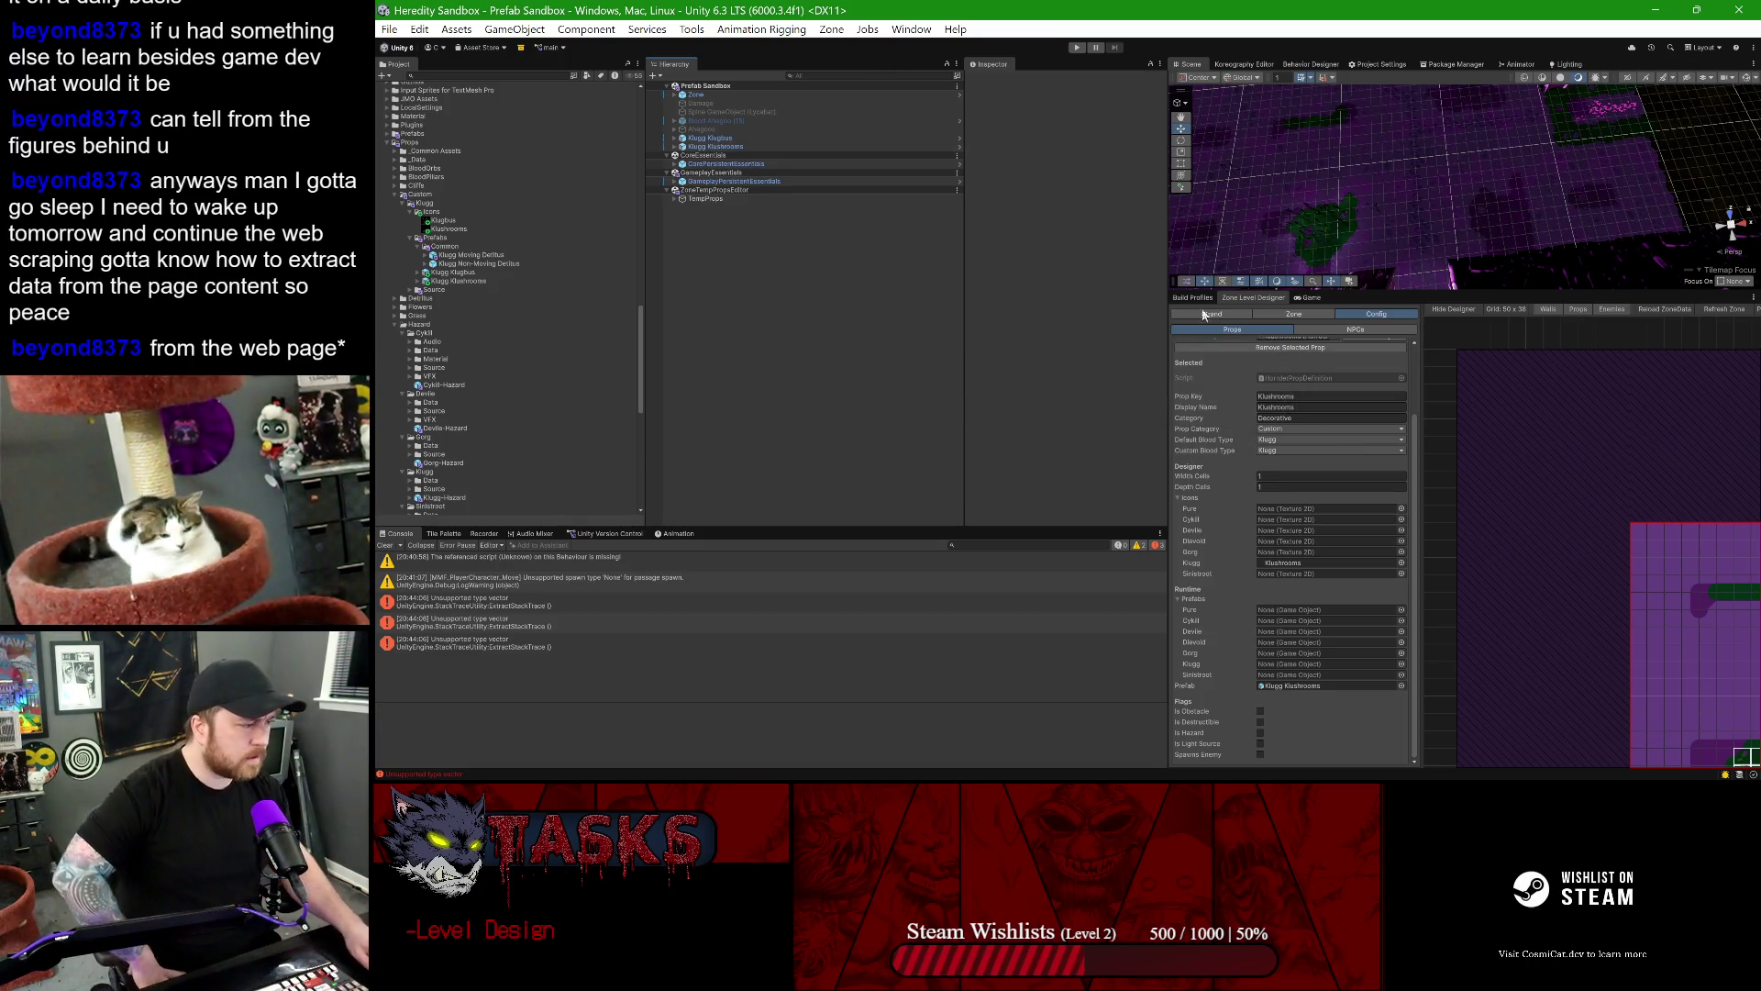
{"action": "left_click_drag", "start_coordinate": [1165, 230], "coordinate": [1026, 230]}
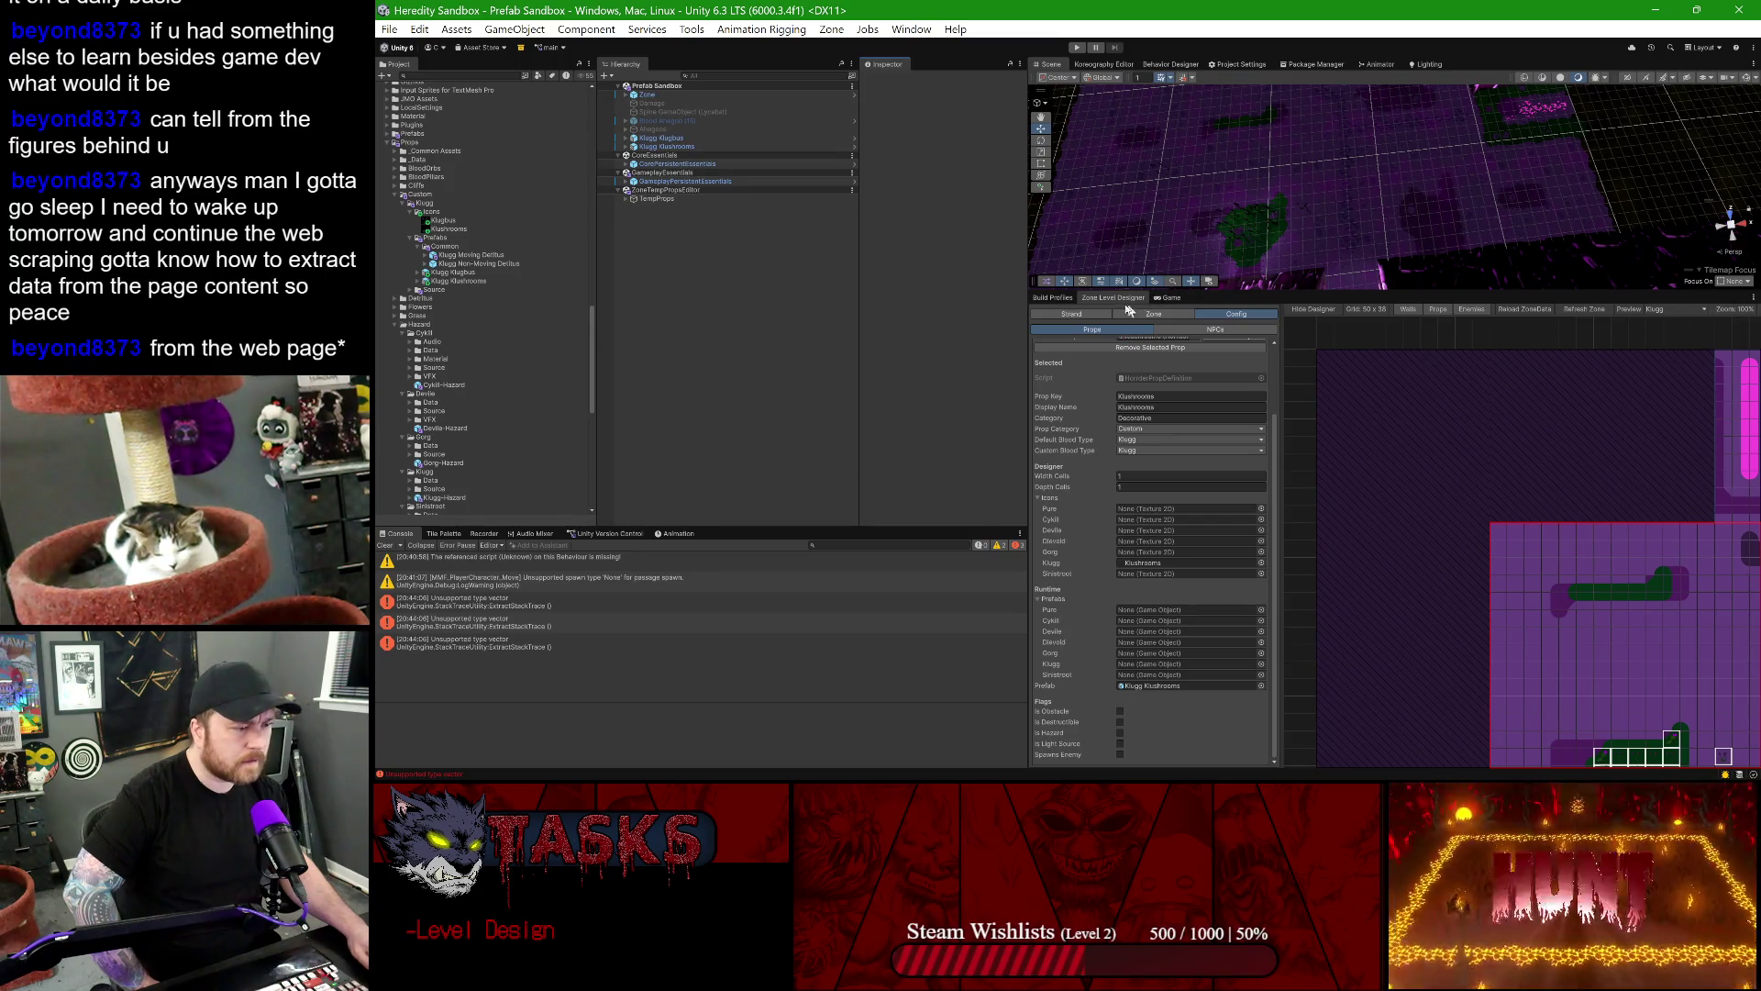
- Close the Zone Level Designer panel and select the Prefab Sandbox scene asset
{"action": "right_click", "coordinate": [1121, 297]}
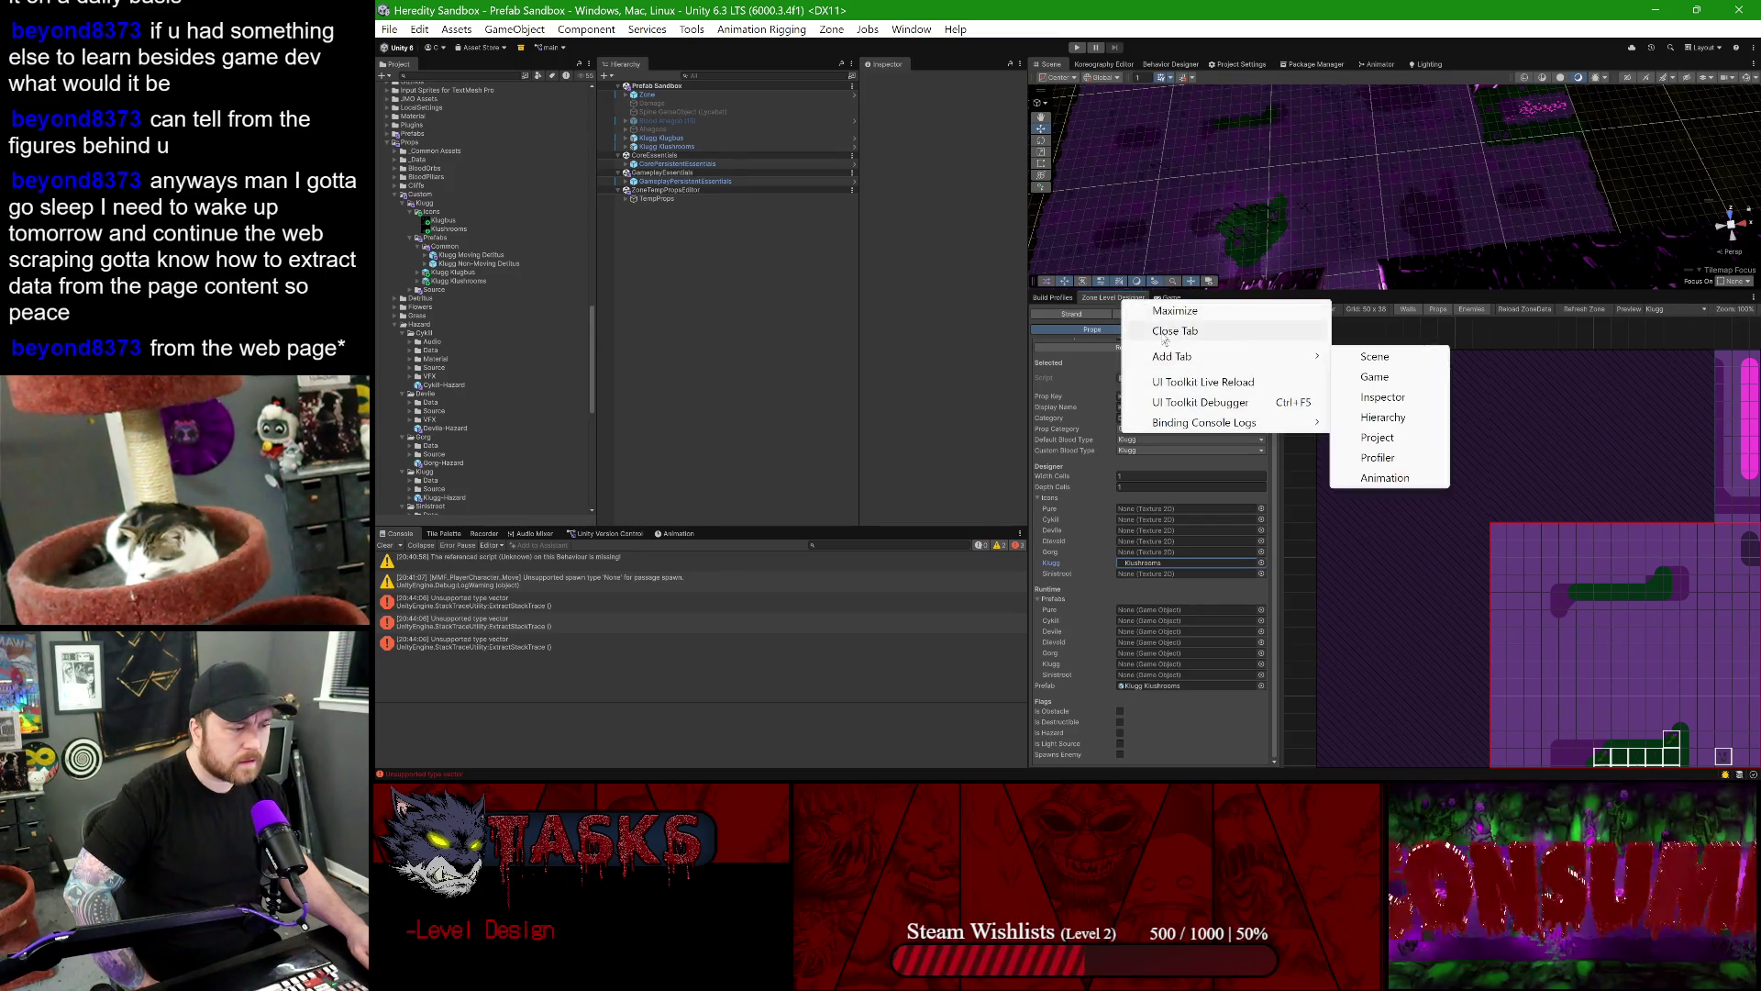
{"action": "left_click", "coordinate": [1183, 331]}
{"action": "left_click", "coordinate": [680, 130]}
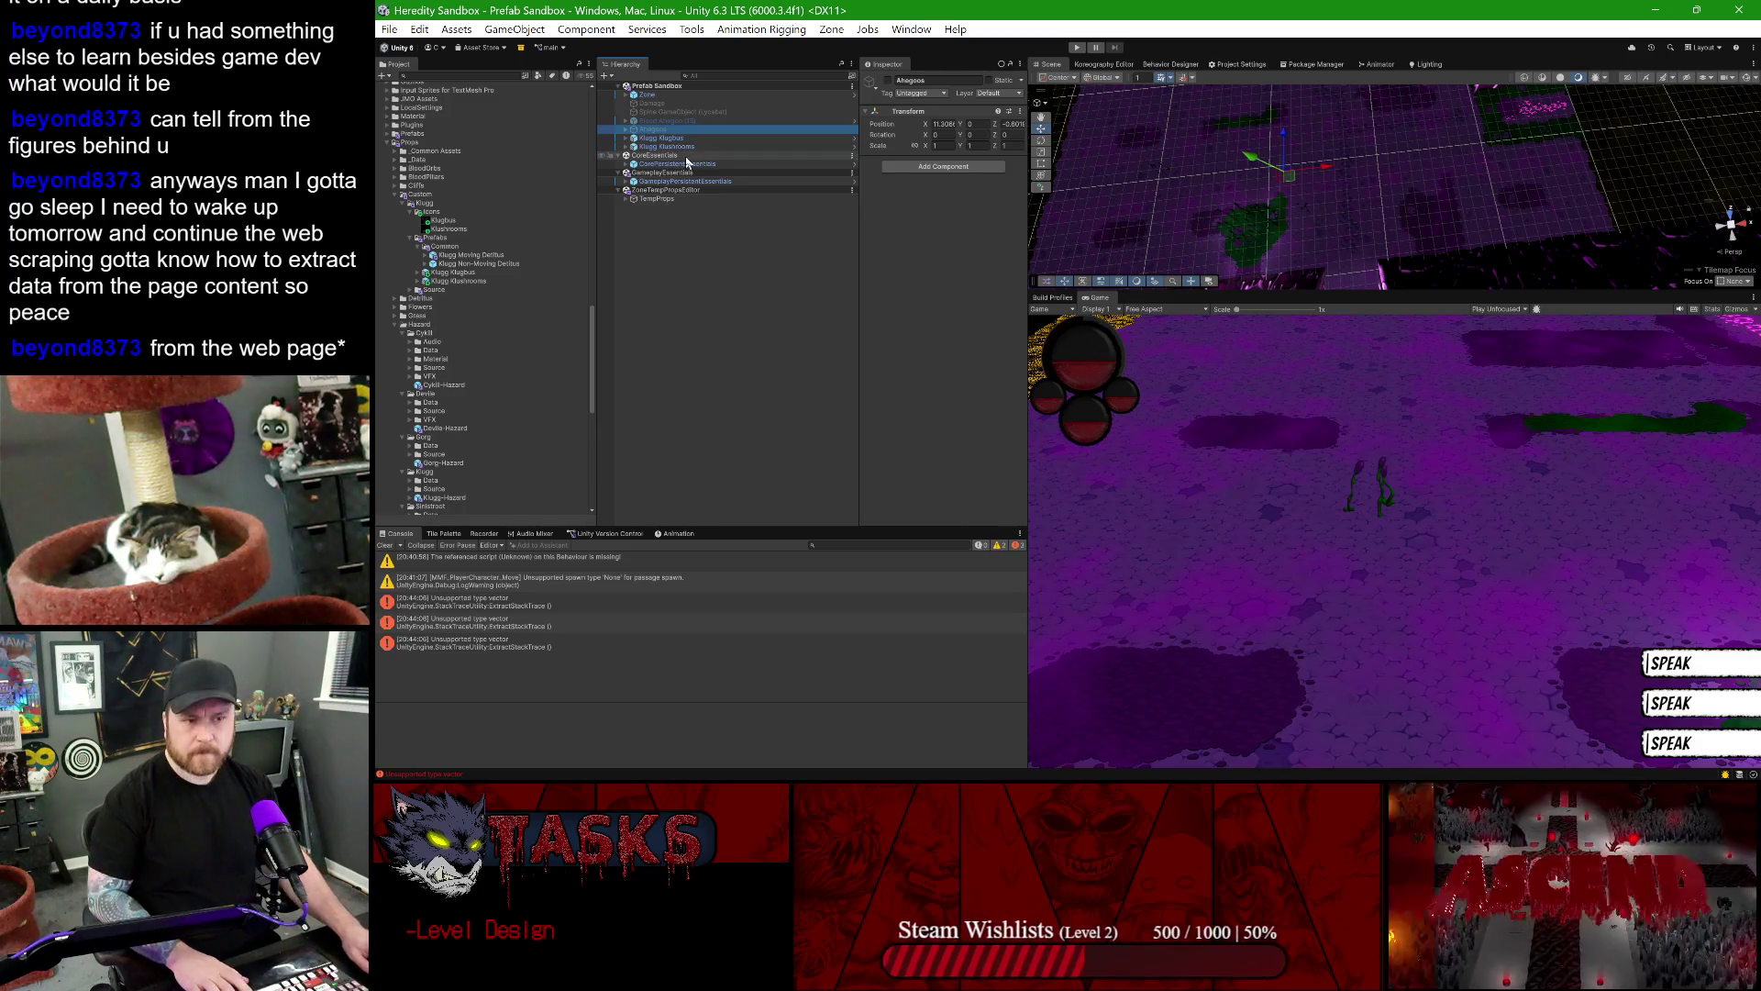
{"action": "left_click", "coordinate": [657, 86]}
{"action": "right_click", "coordinate": [657, 88]}
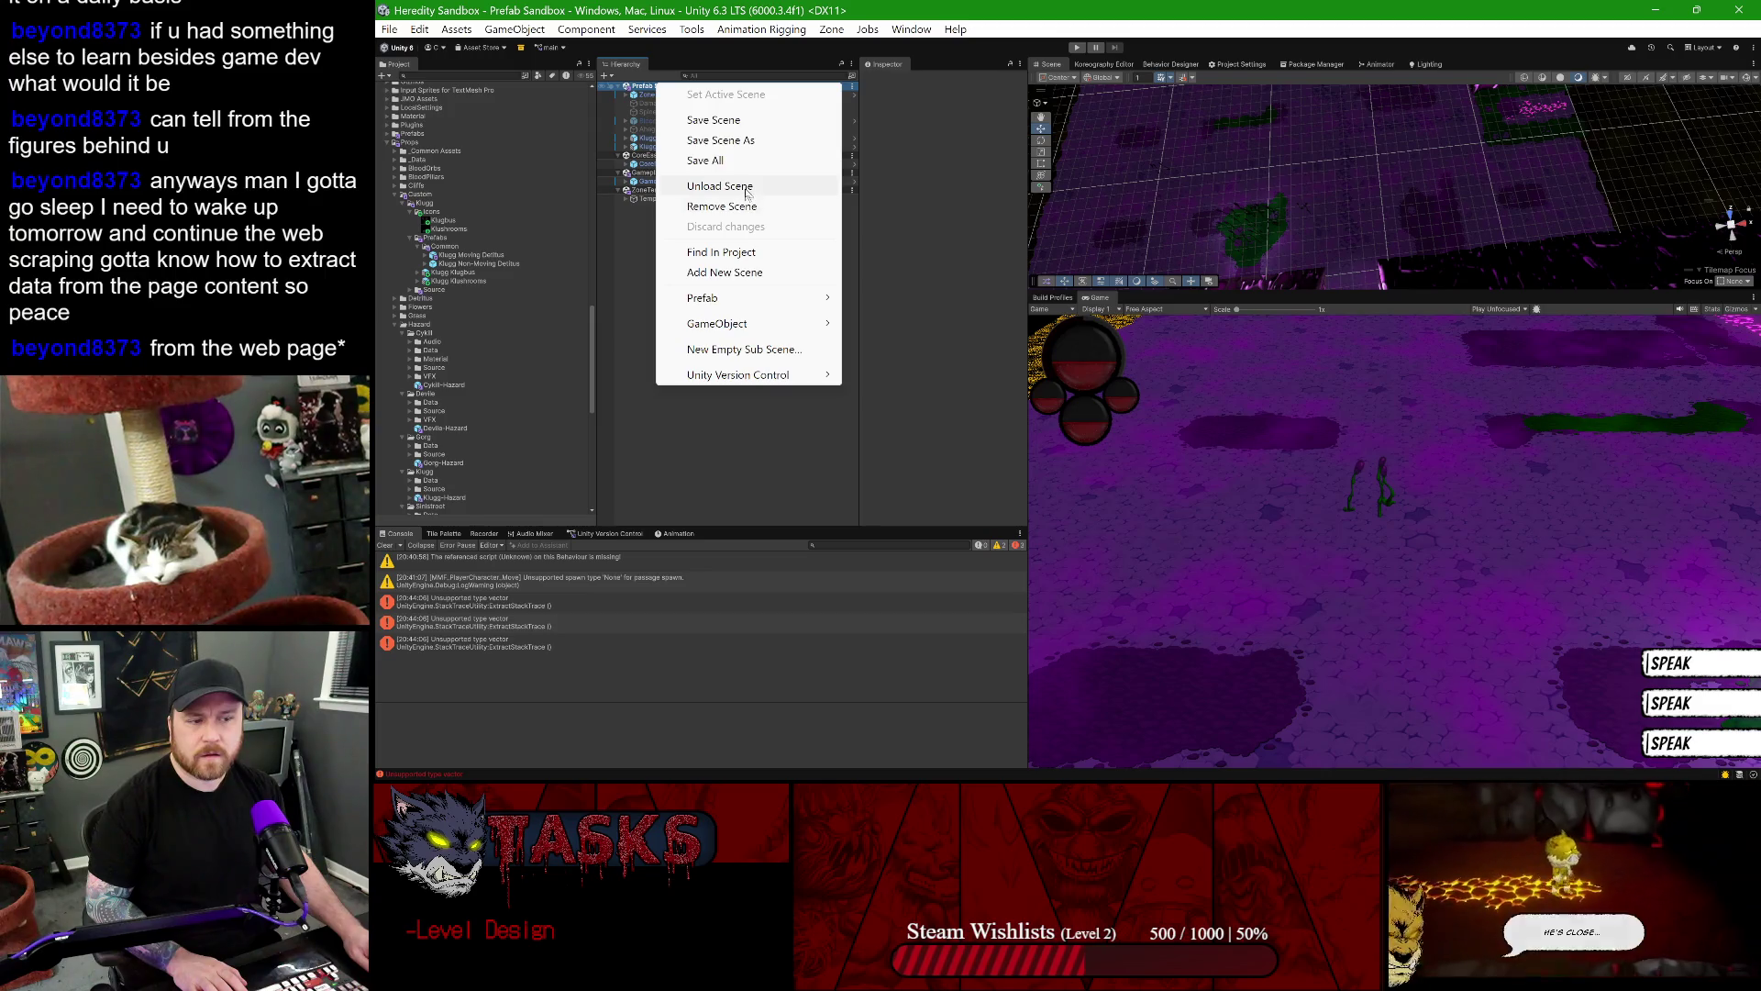
{"action": "left_click", "coordinate": [450, 355]}
{"action": "scroll", "coordinate": [449, 367], "scroll_direction": "down", "scroll_amount": 5}
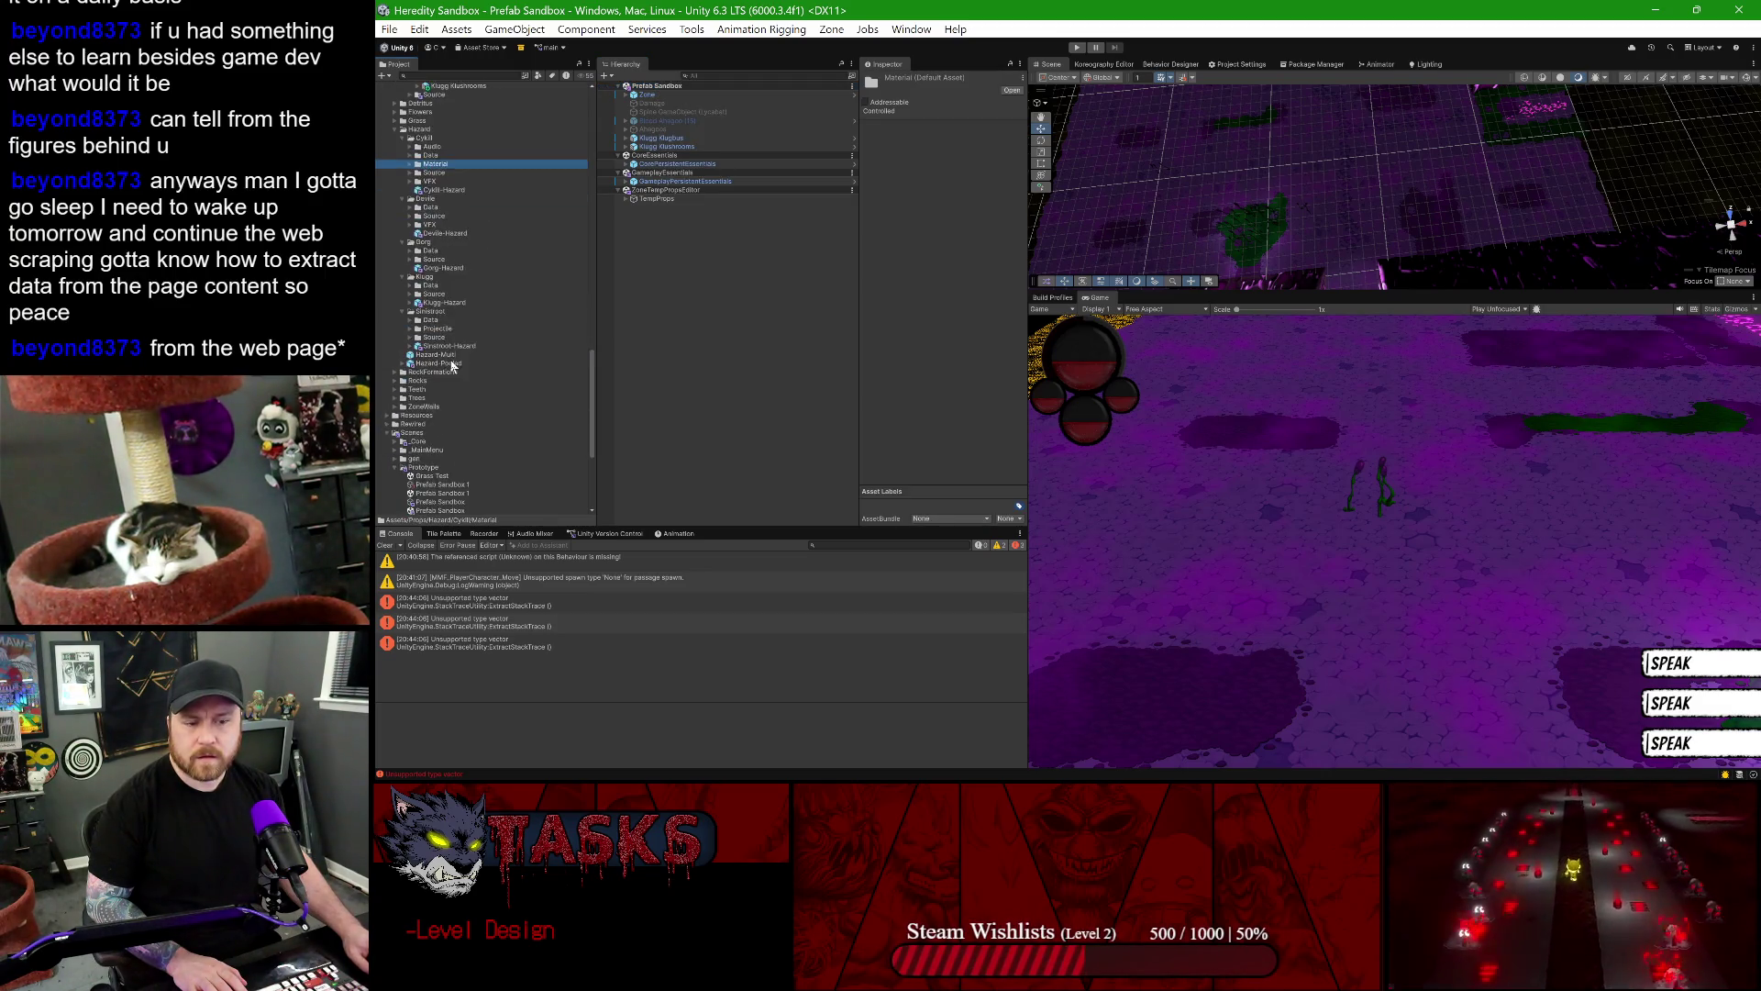
{"action": "left_click", "coordinate": [444, 382]}
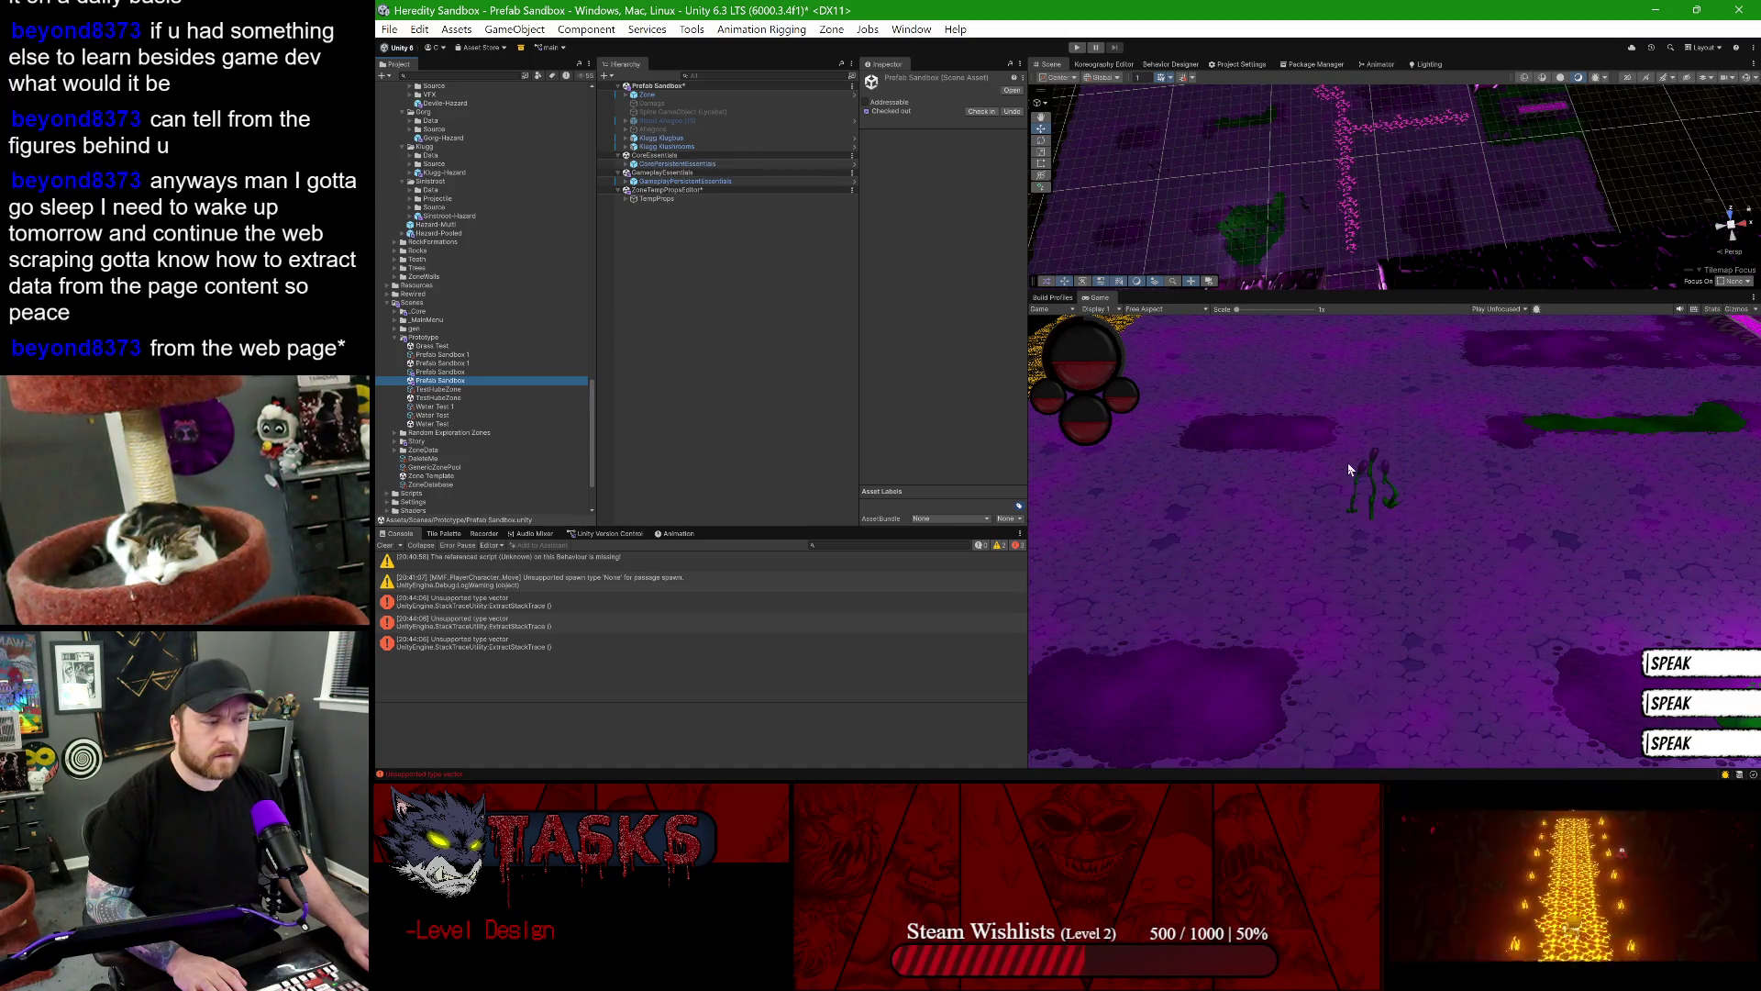
- Relaunch the Zone Level Designer from Tools, dock it in the layout, and show its Props list
{"action": "left_click", "coordinate": [690, 30]}
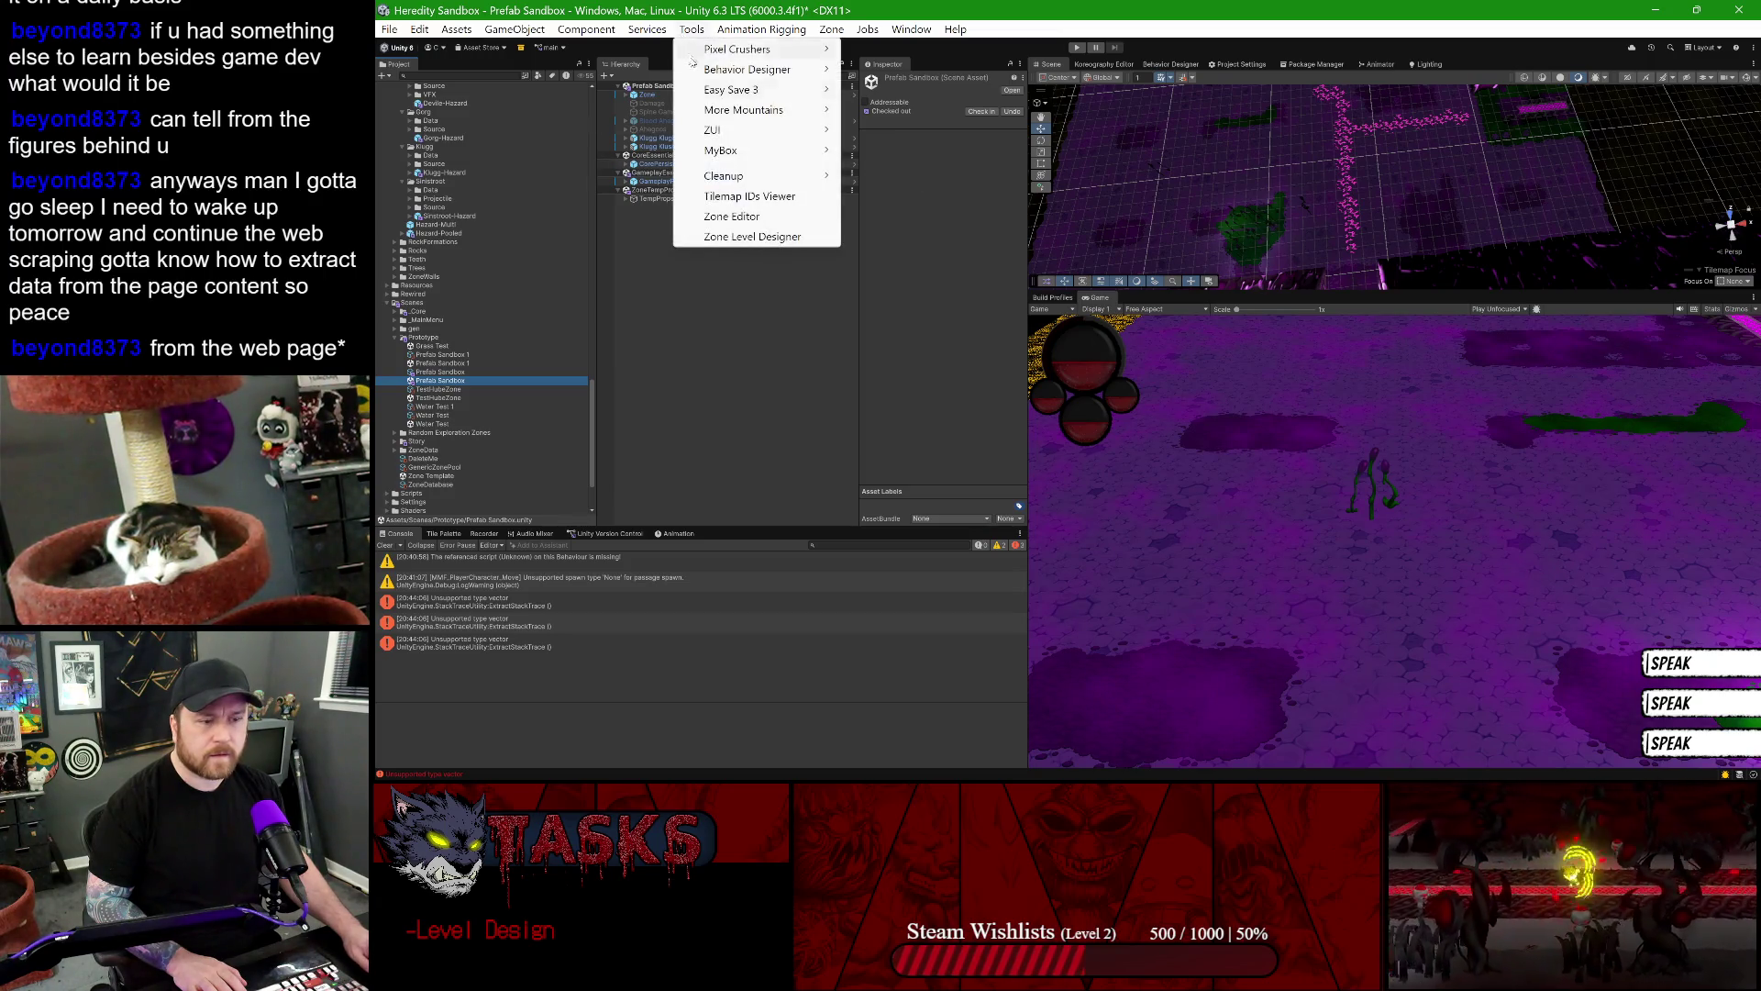
{"action": "left_click", "coordinate": [734, 236]}
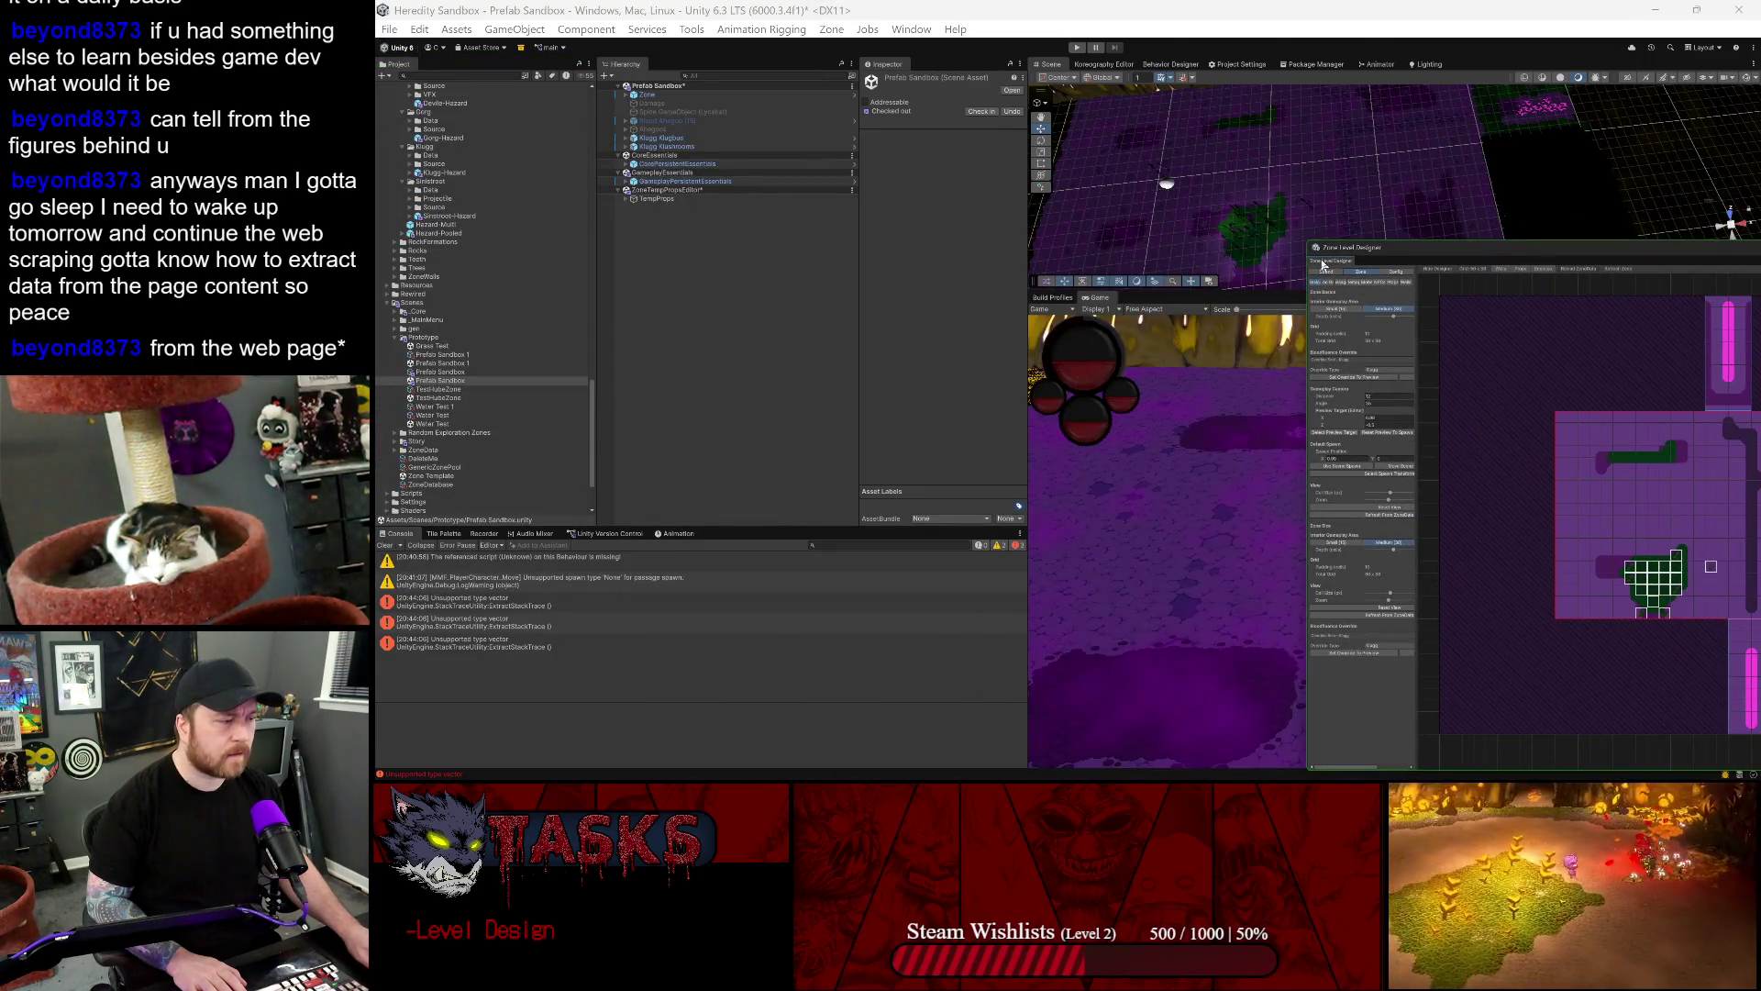
{"action": "left_click_drag", "start_coordinate": [1234, 299], "coordinate": [1143, 346]}
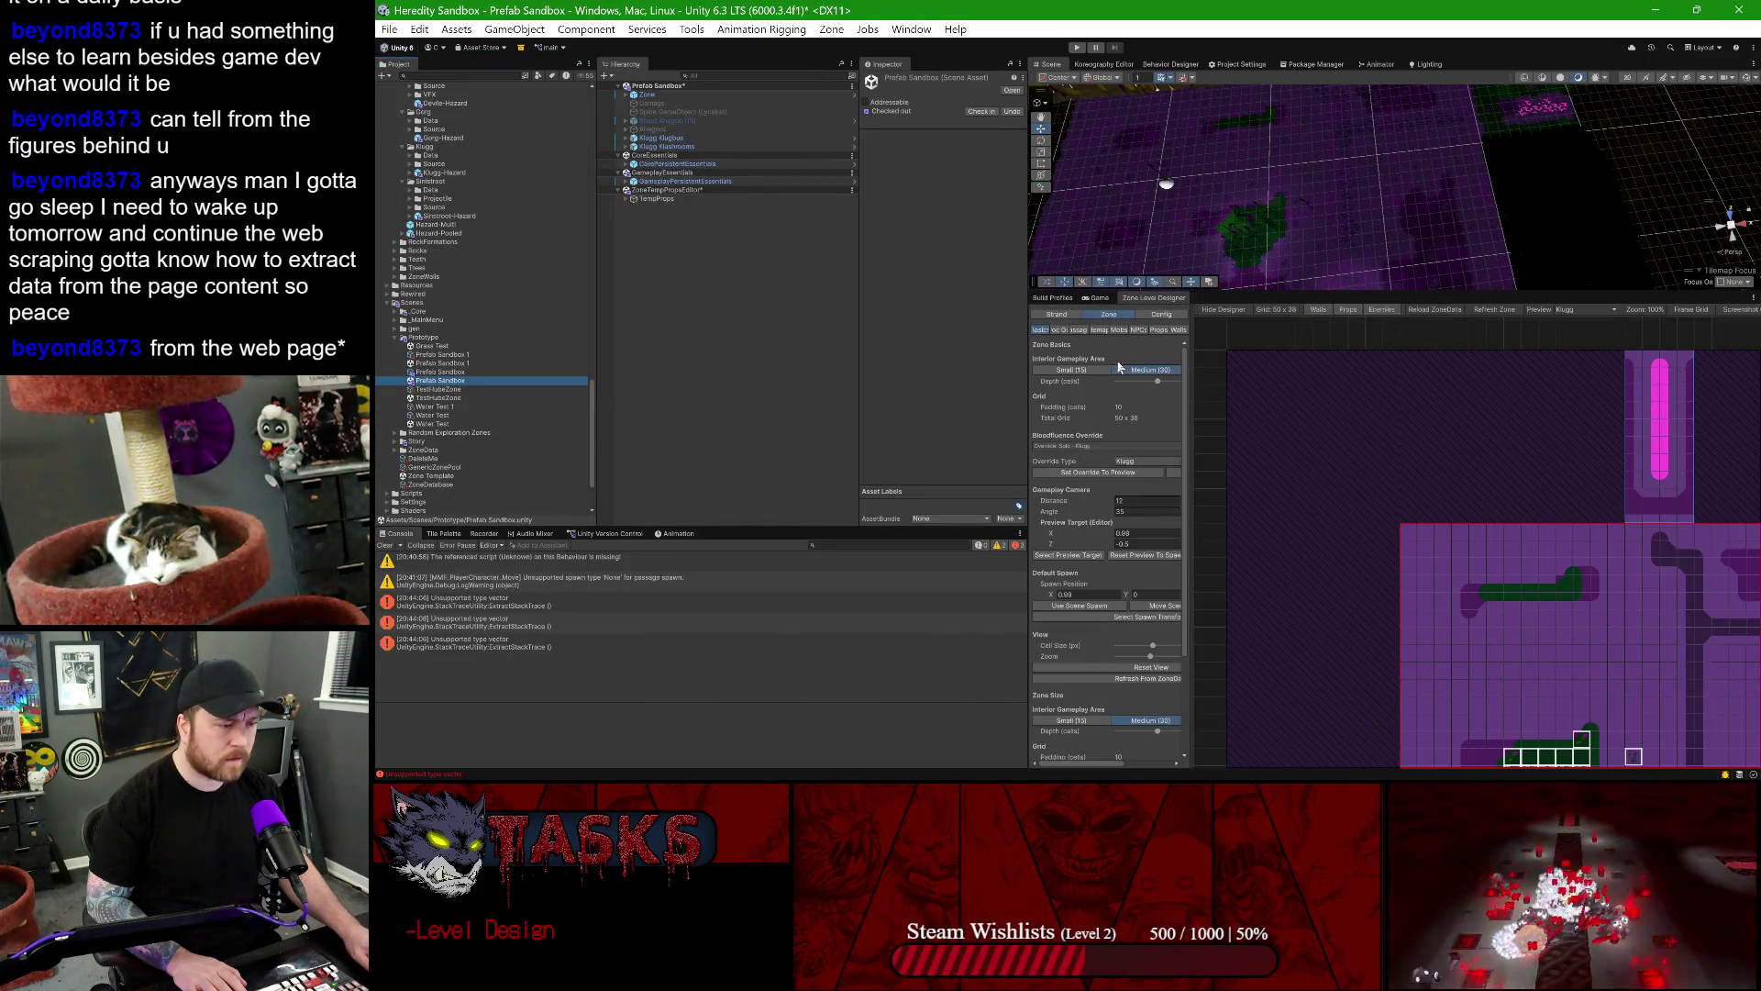
{"action": "left_click", "coordinate": [1158, 329]}
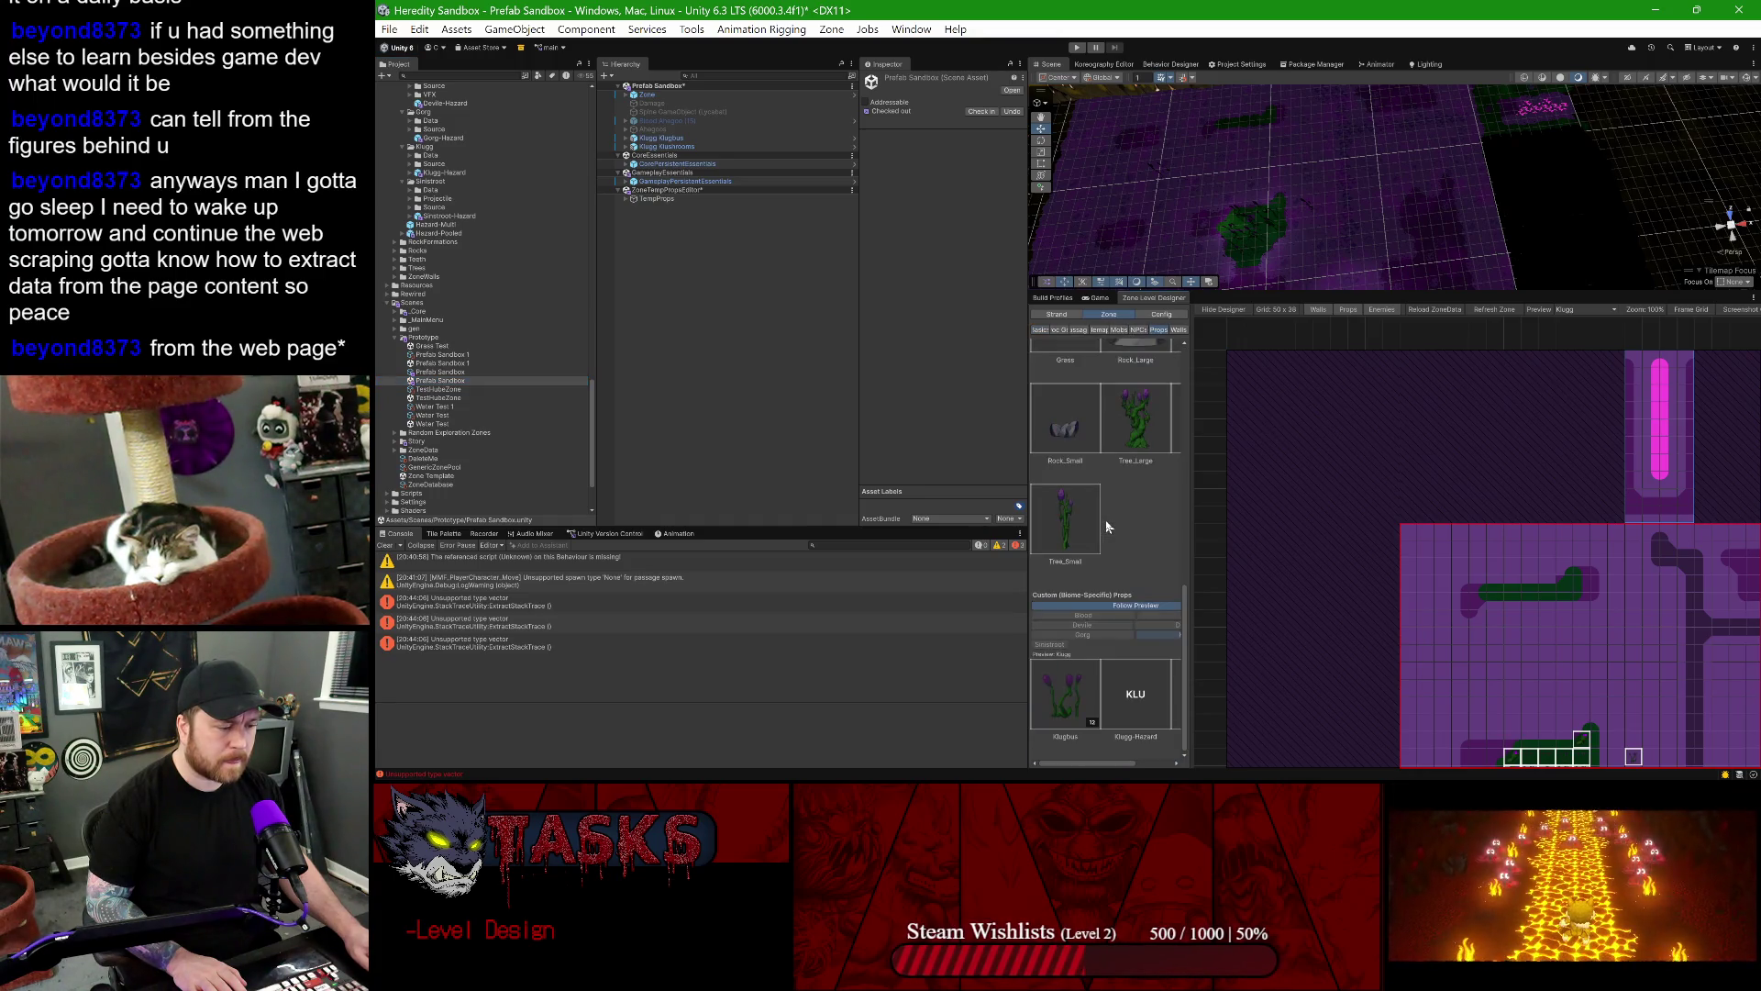
- Widen the props list to show more thumbnails and pan the zone grid to another room
{"action": "left_click_drag", "start_coordinate": [1190, 510], "coordinate": [1300, 504]}
{"action": "mouse_move", "coordinate": [1560, 598]}
{"action": "left_mouse_down"}
{"action": "mouse_move", "coordinate": [1534, 467]}
{"action": "mouse_move", "coordinate": [1362, 369]}
{"action": "left_mouse_up"}
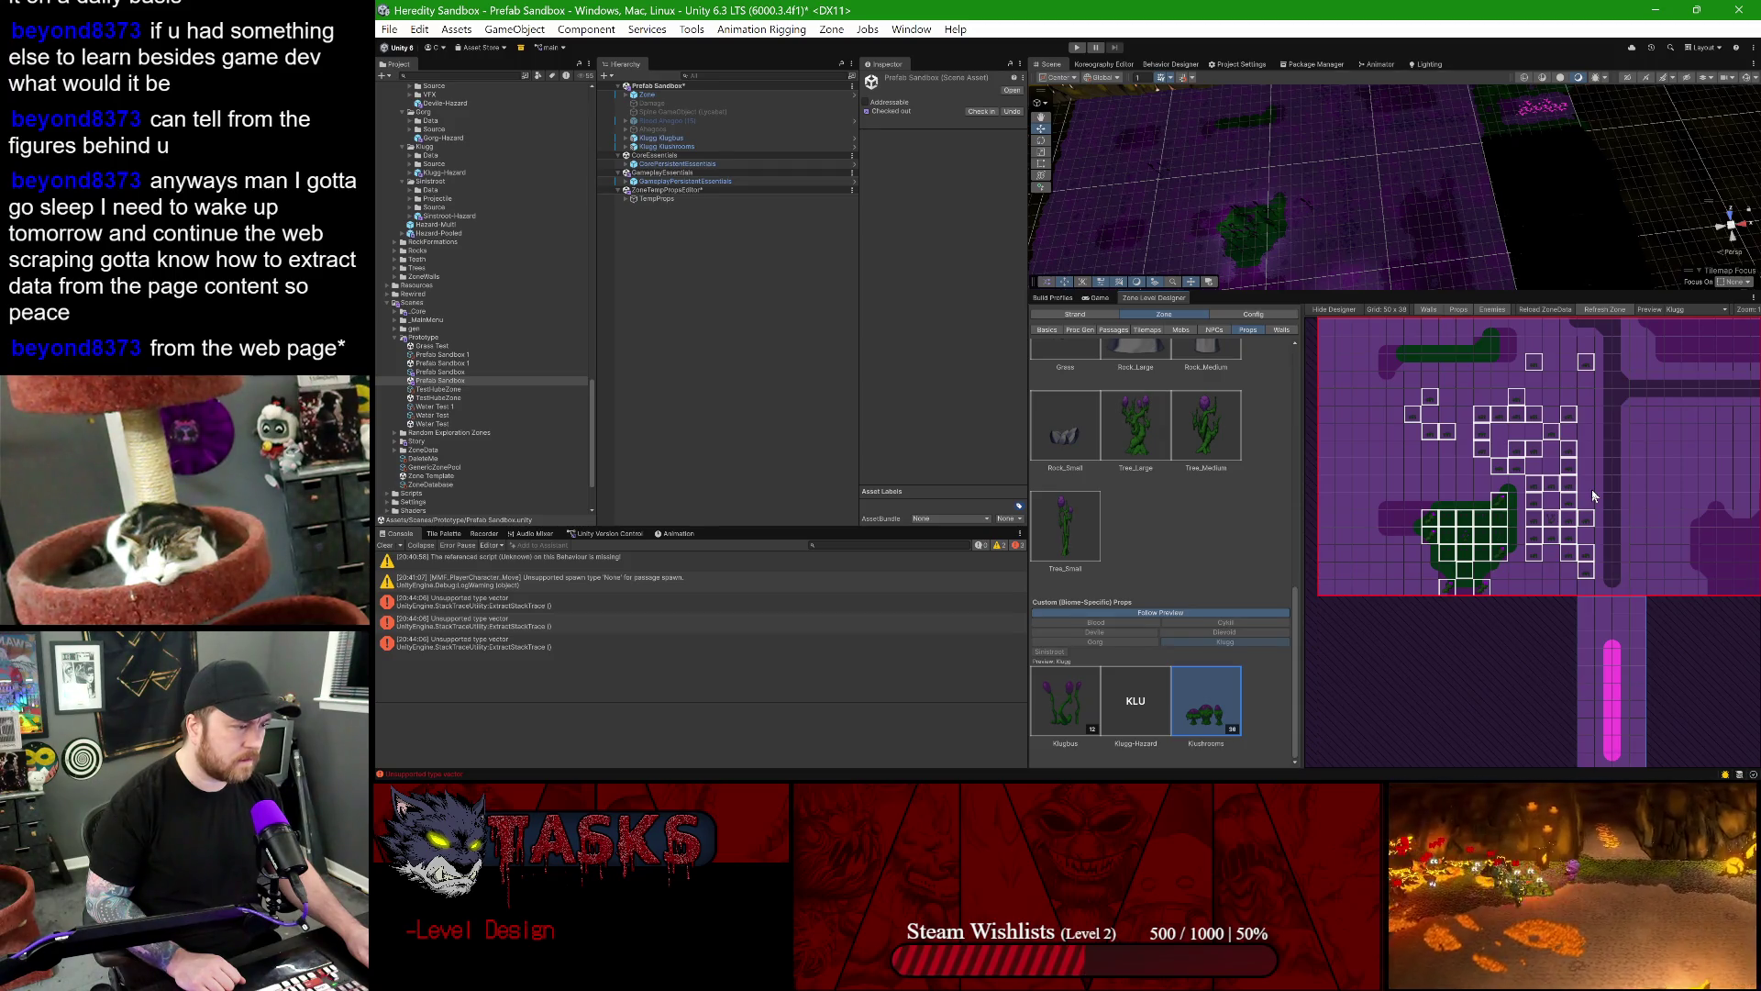
{"action": "scroll", "coordinate": [1392, 200], "scroll_direction": "down", "scroll_amount": 1}
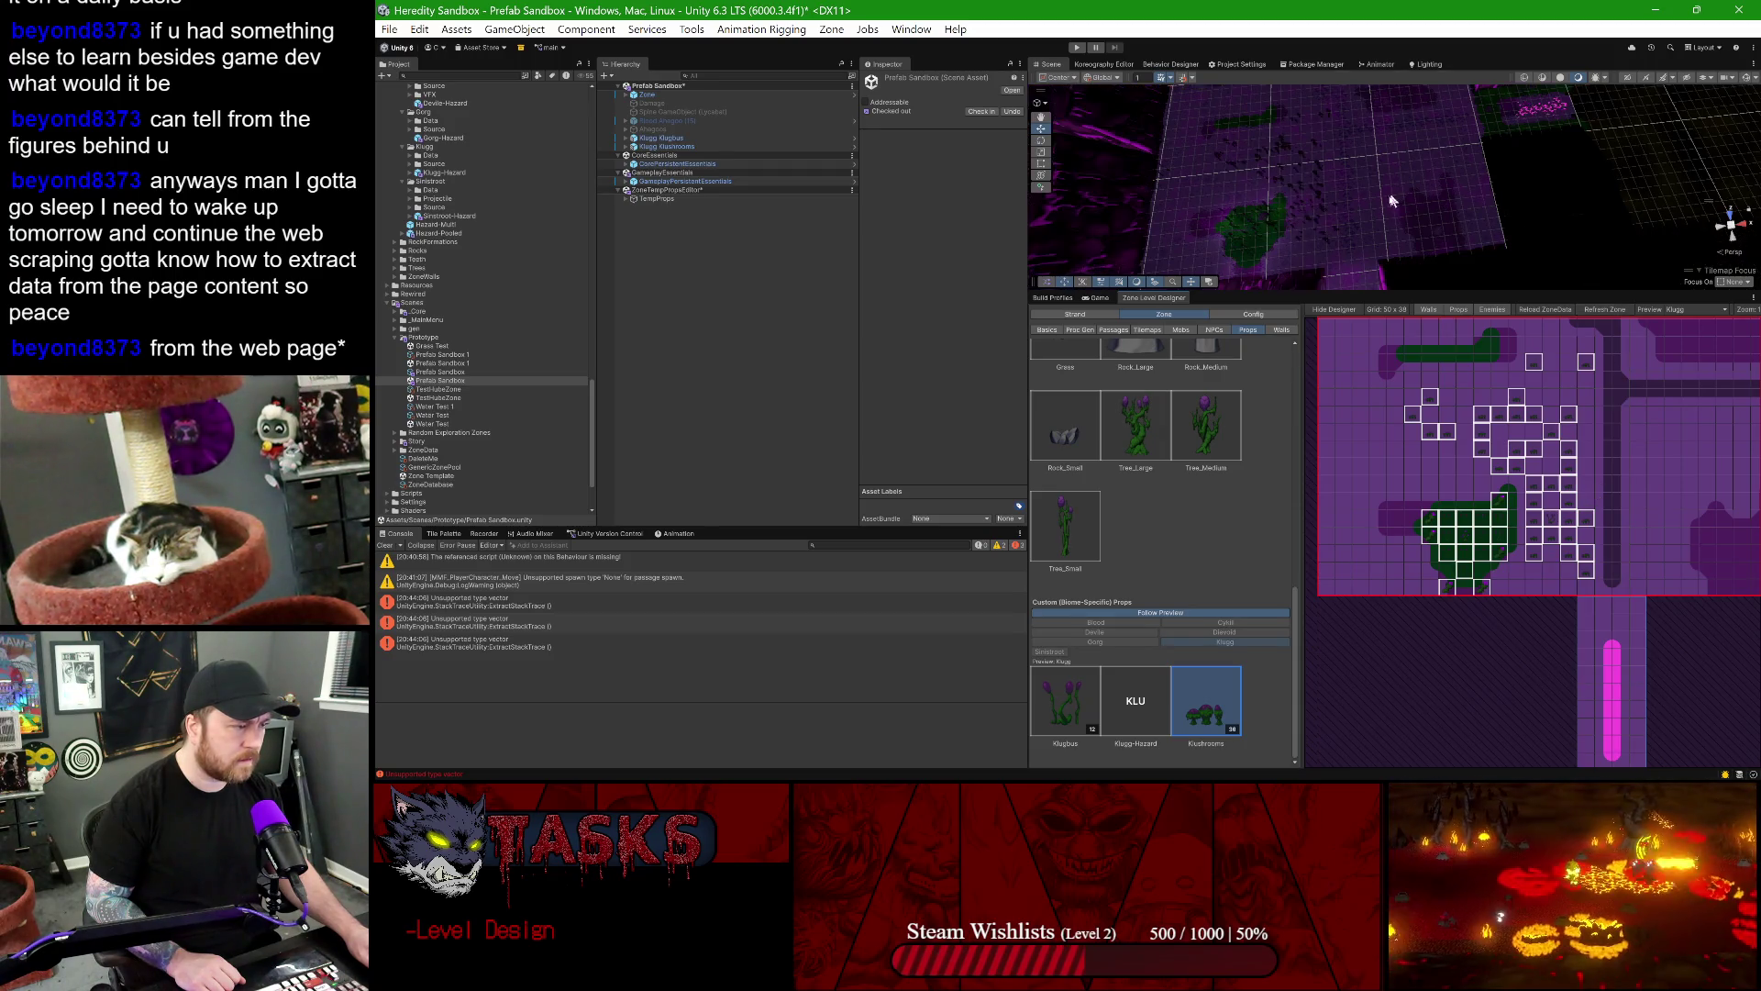
{"action": "left_click", "coordinate": [1078, 47]}
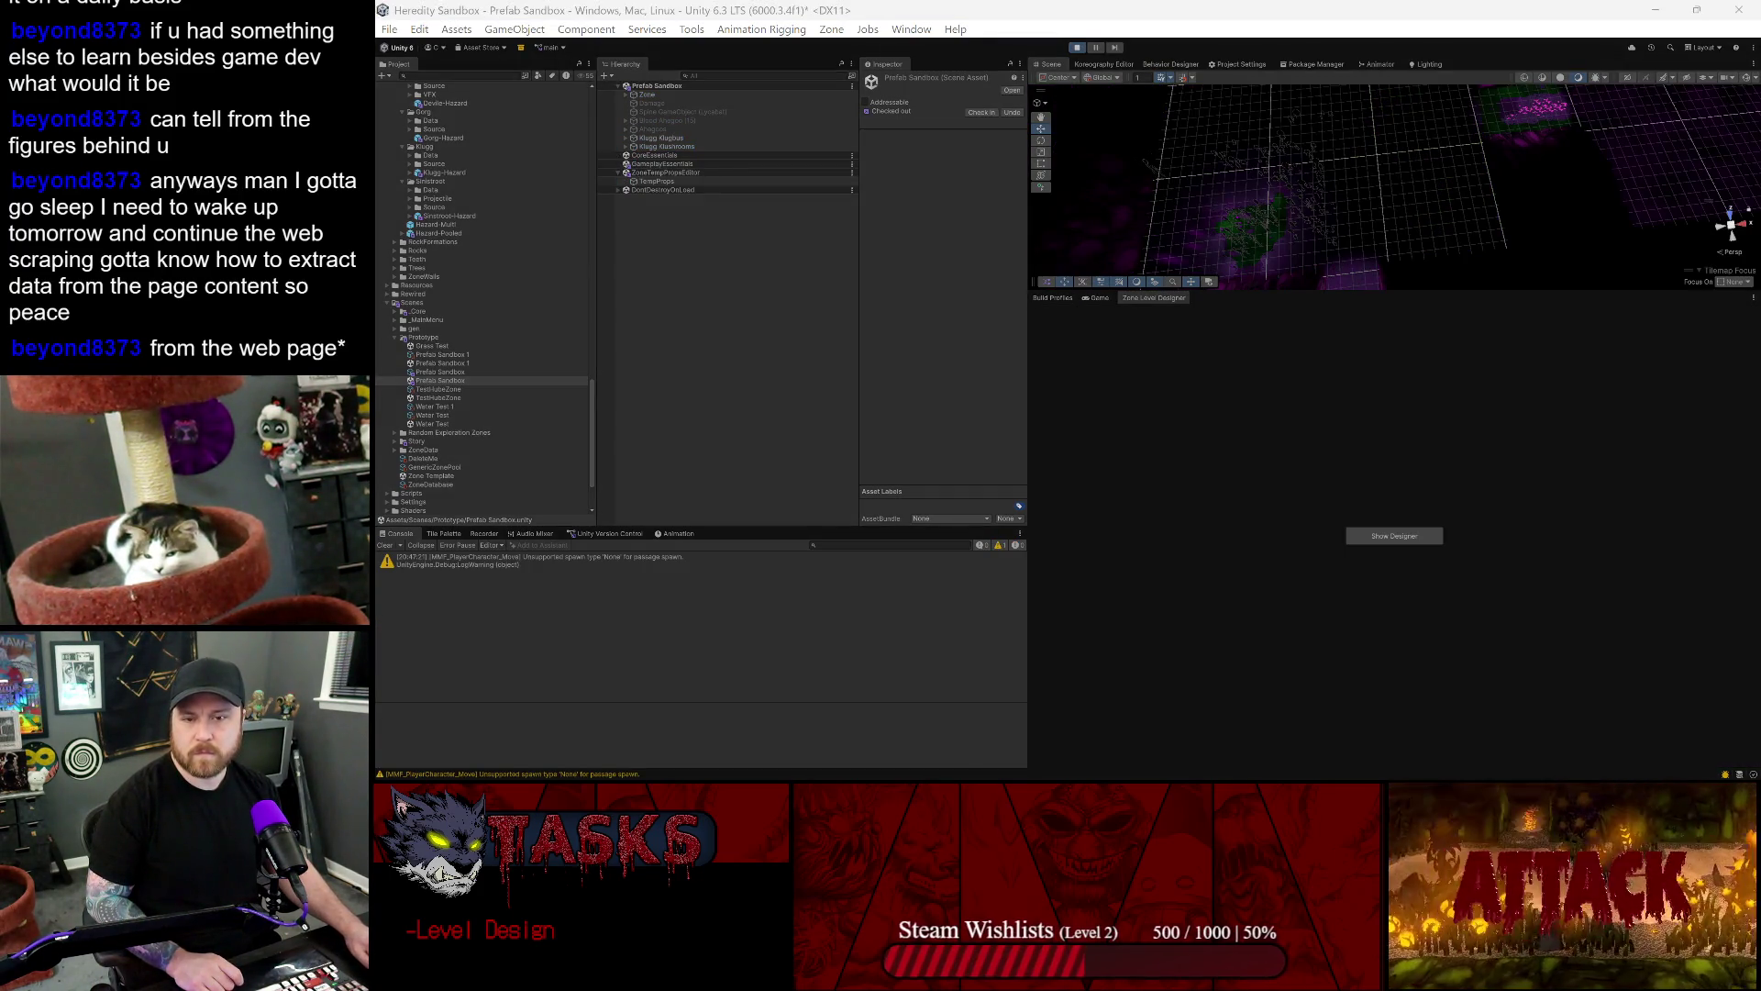
- Maximize the running game view and walk the character through the Klushrooms and flower patch
{"action": "left_click", "coordinate": [1096, 297]}
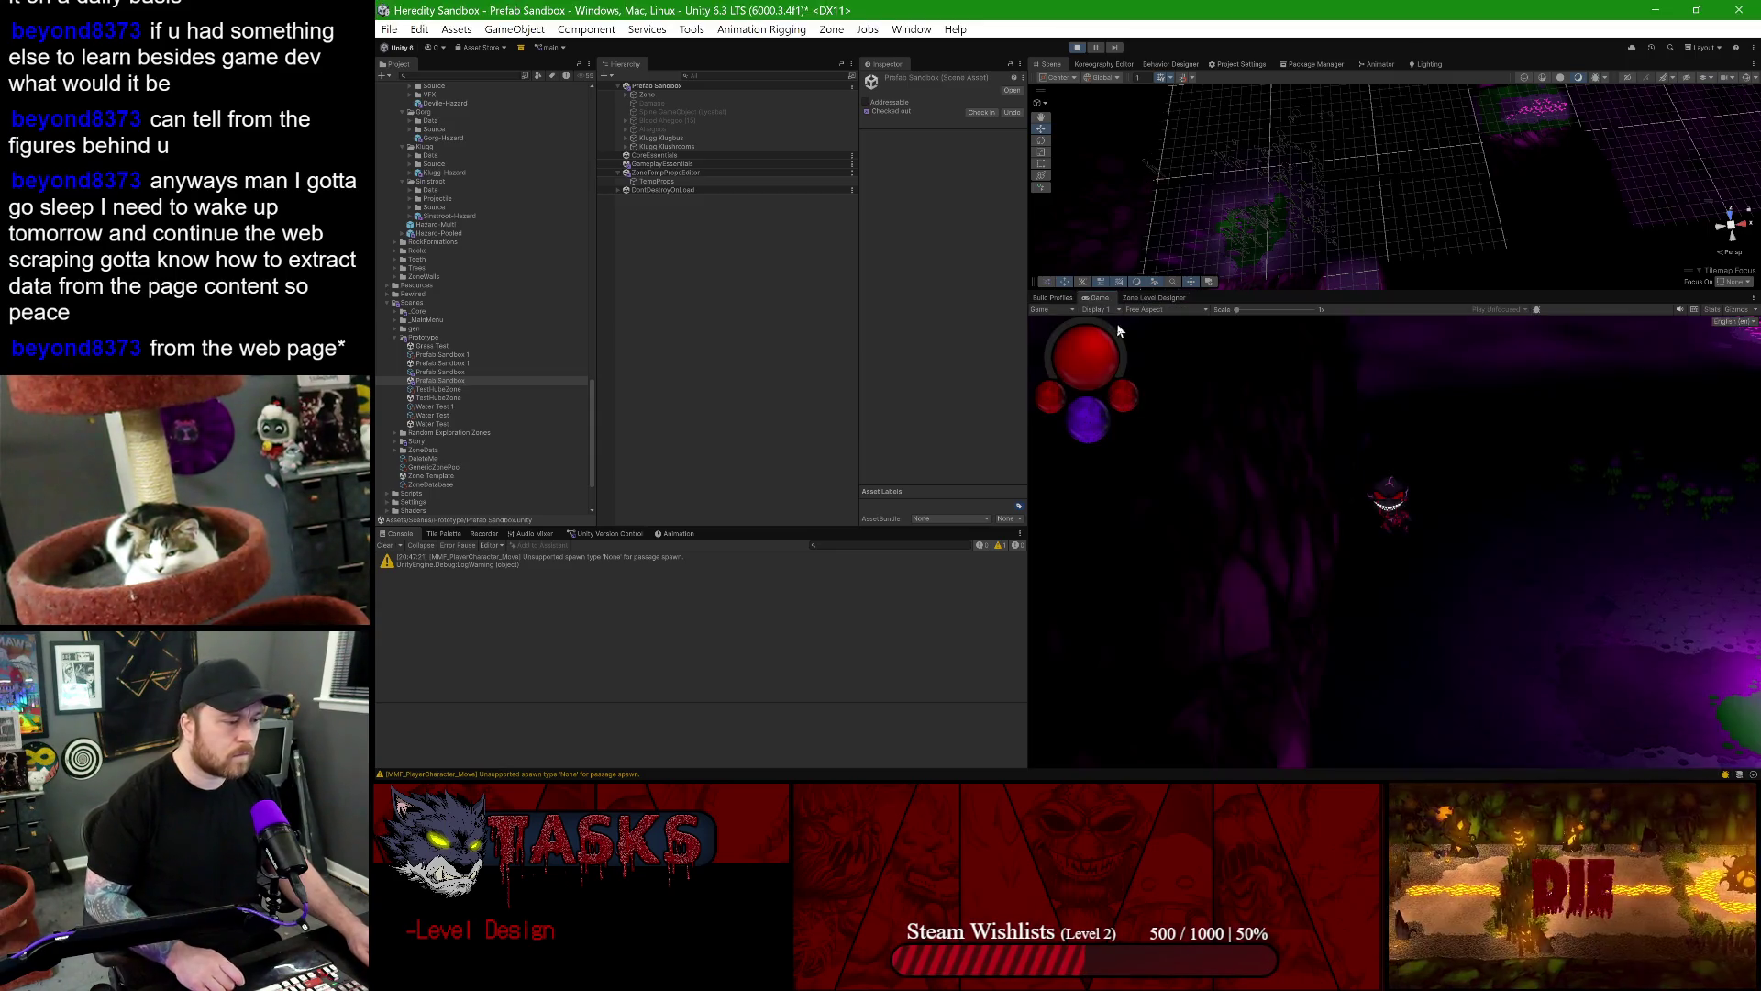
{"action": "double_click", "coordinate": [1092, 301]}
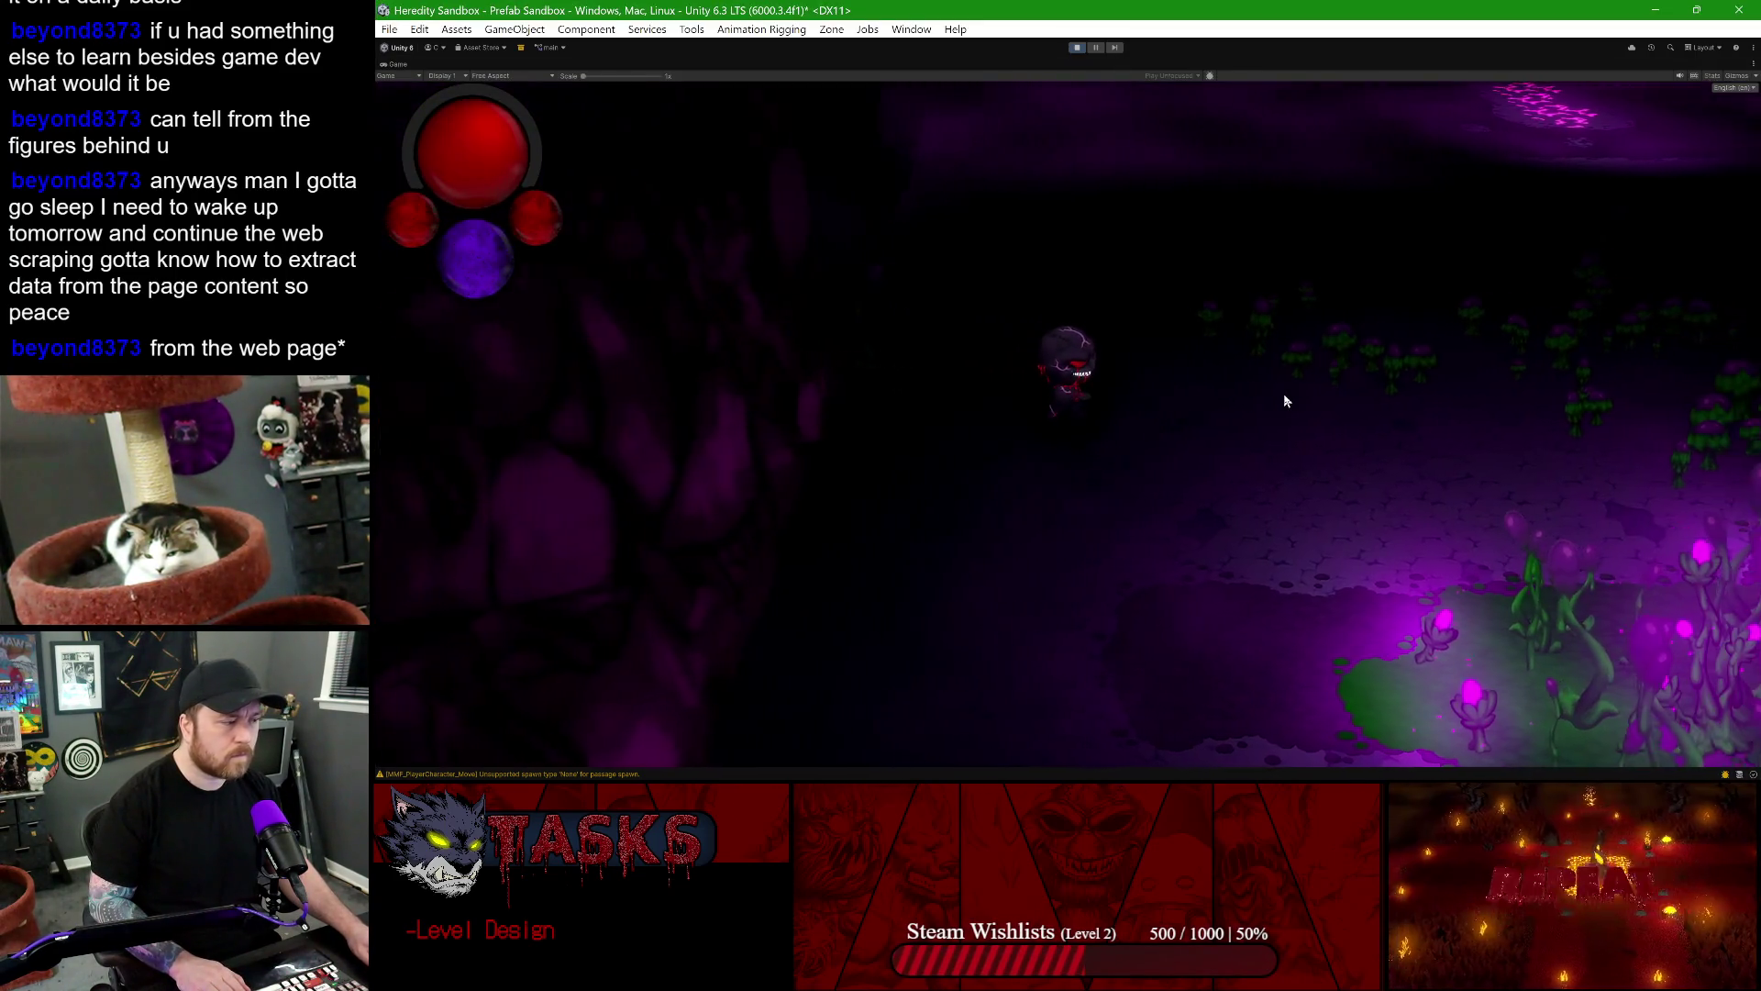
{"action": "key", "text": "d"}
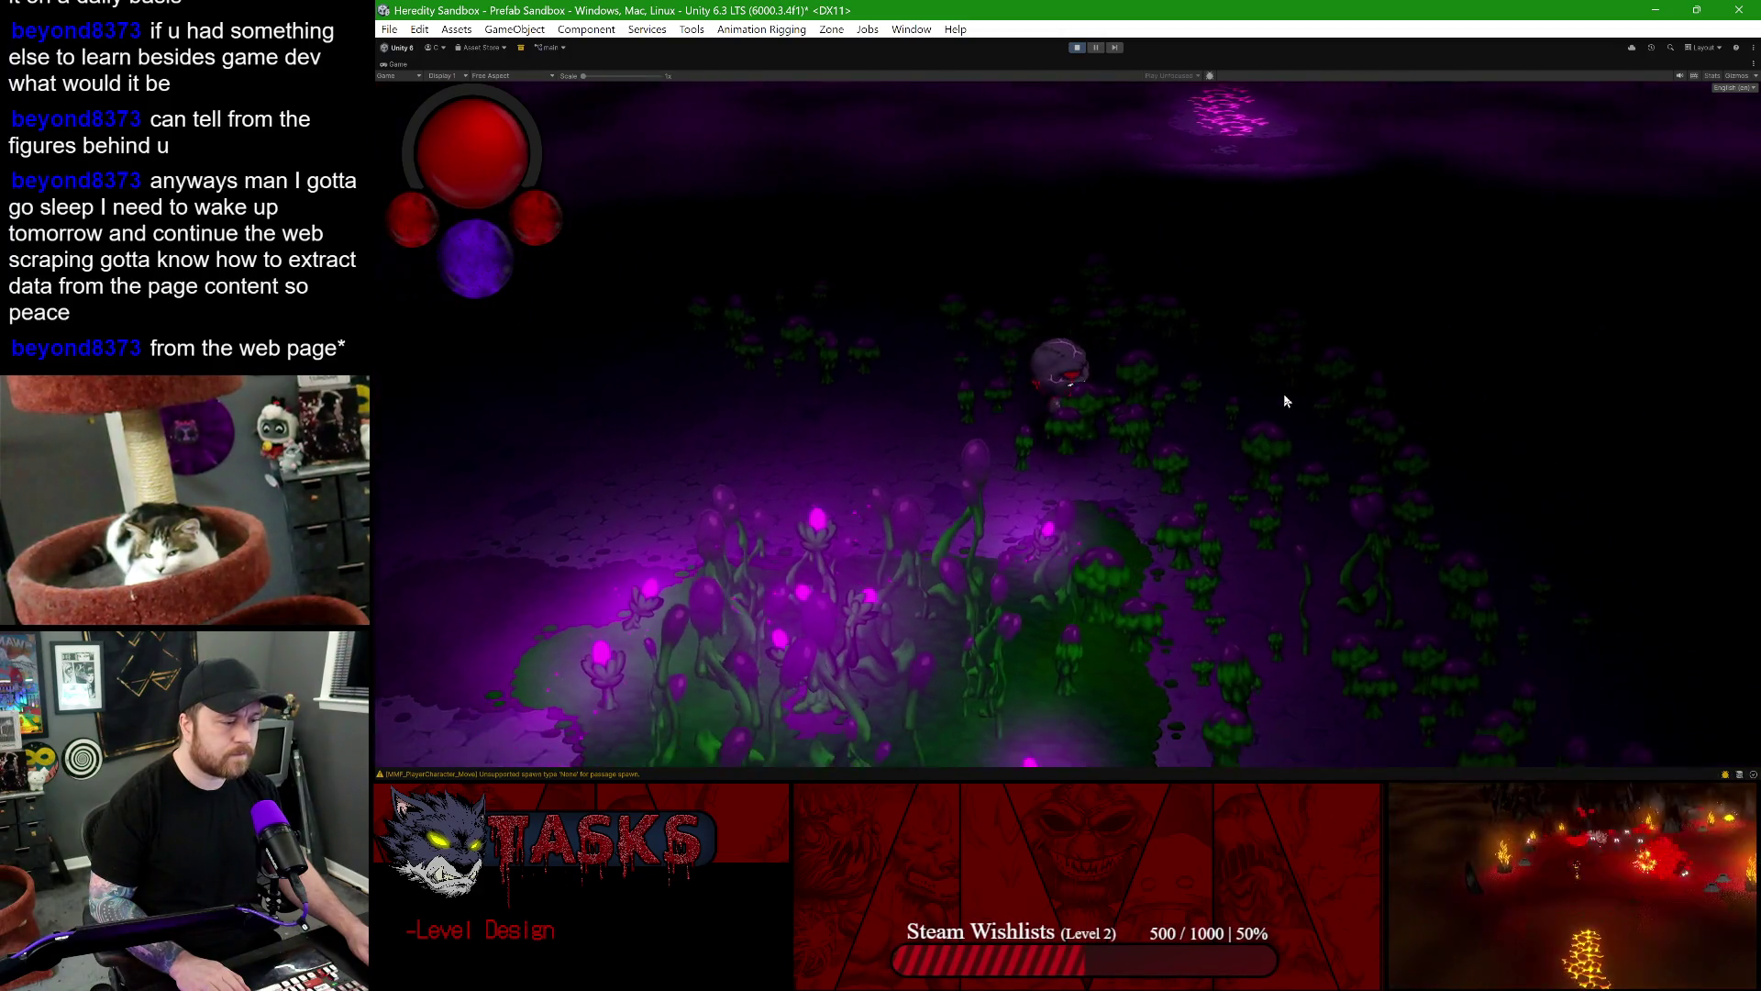
{"action": "key", "text": "w"}
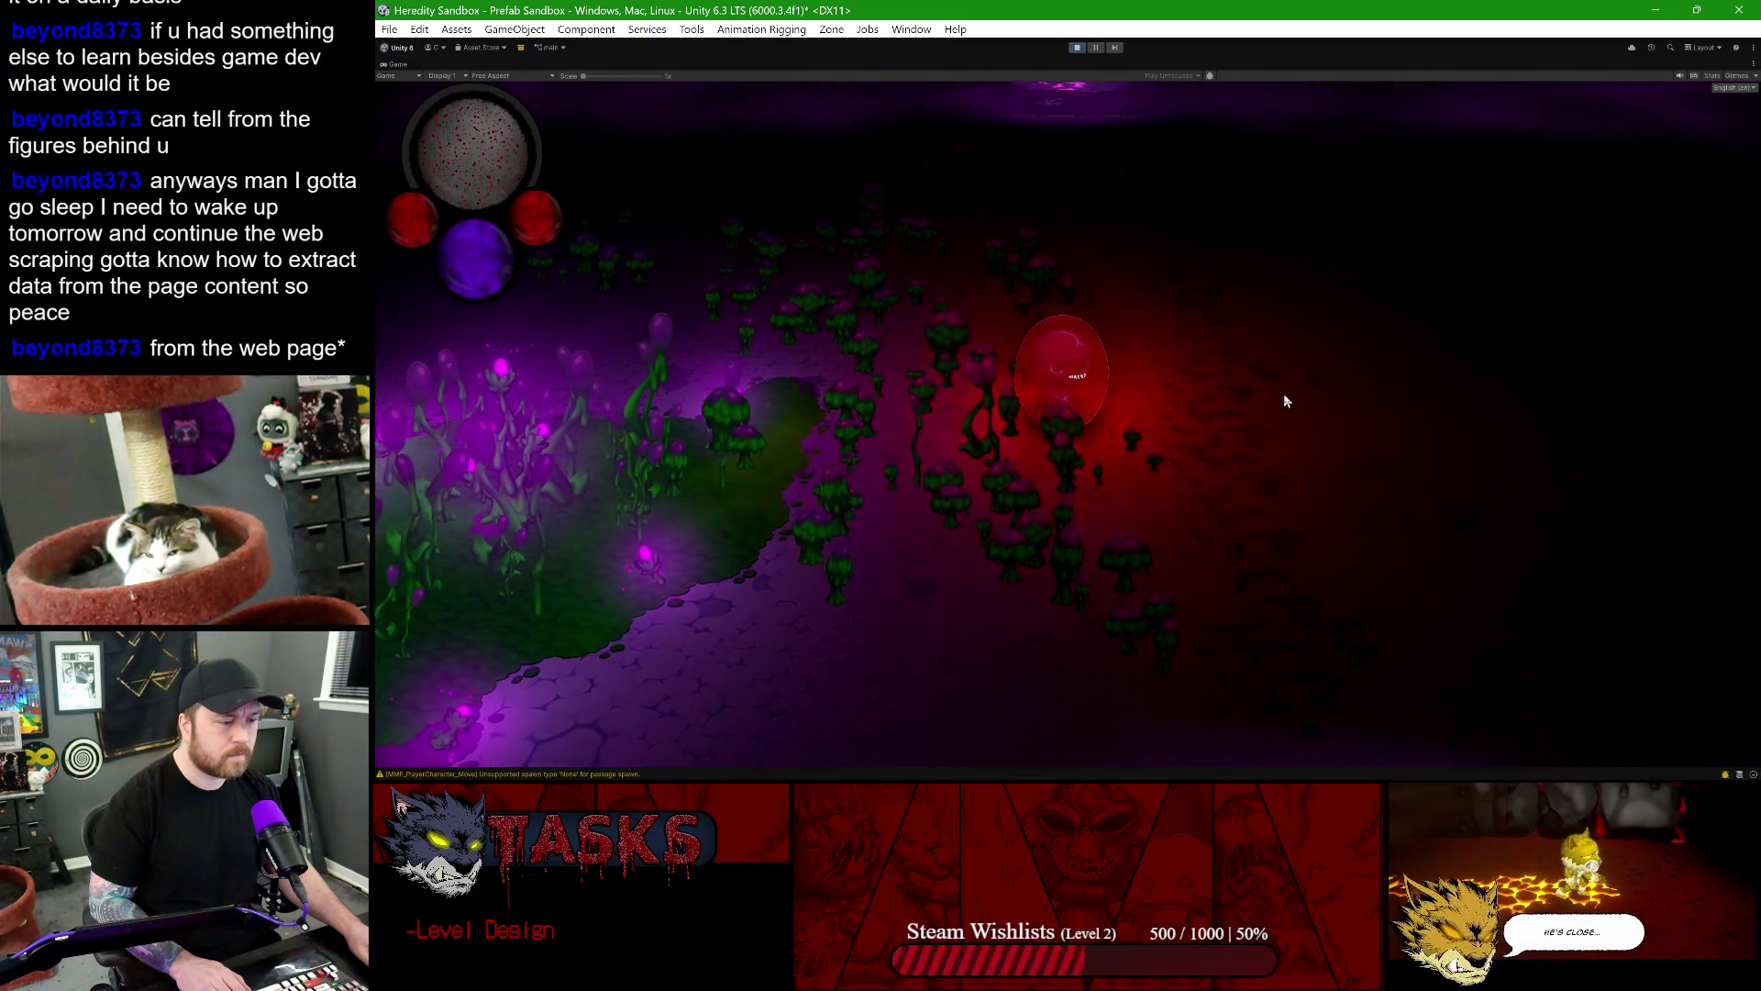
{"action": "key", "text": "a"}
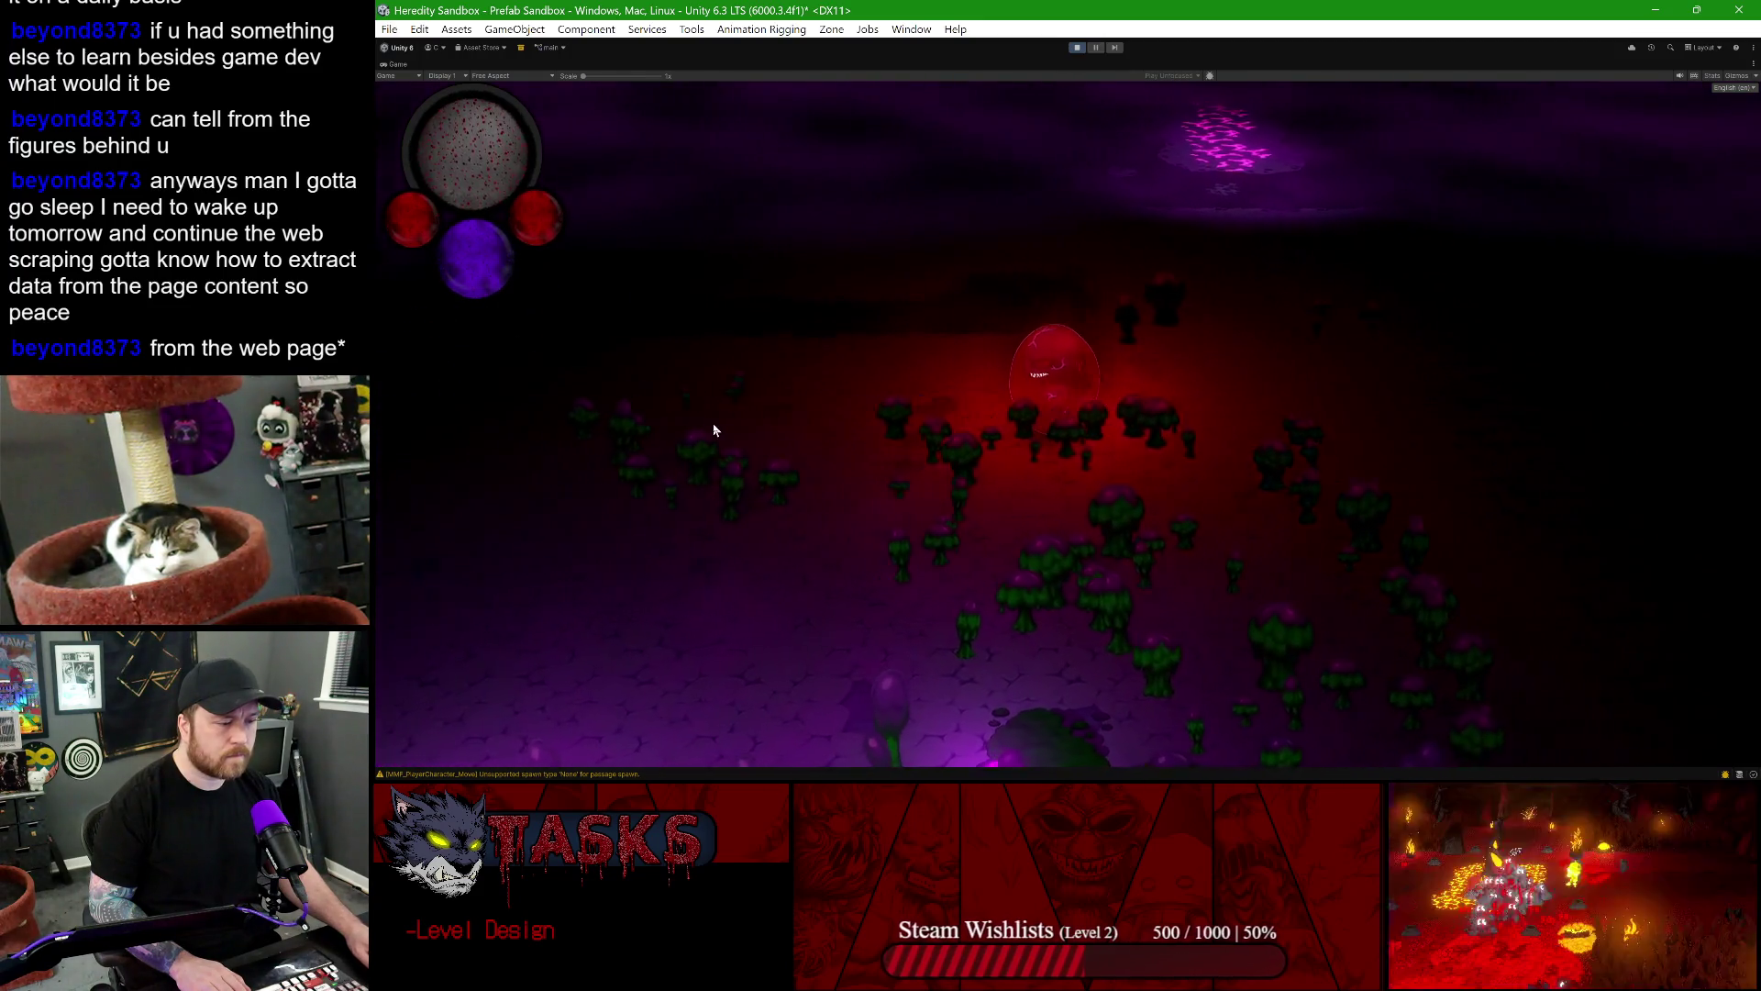
{"action": "key", "text": "d"}
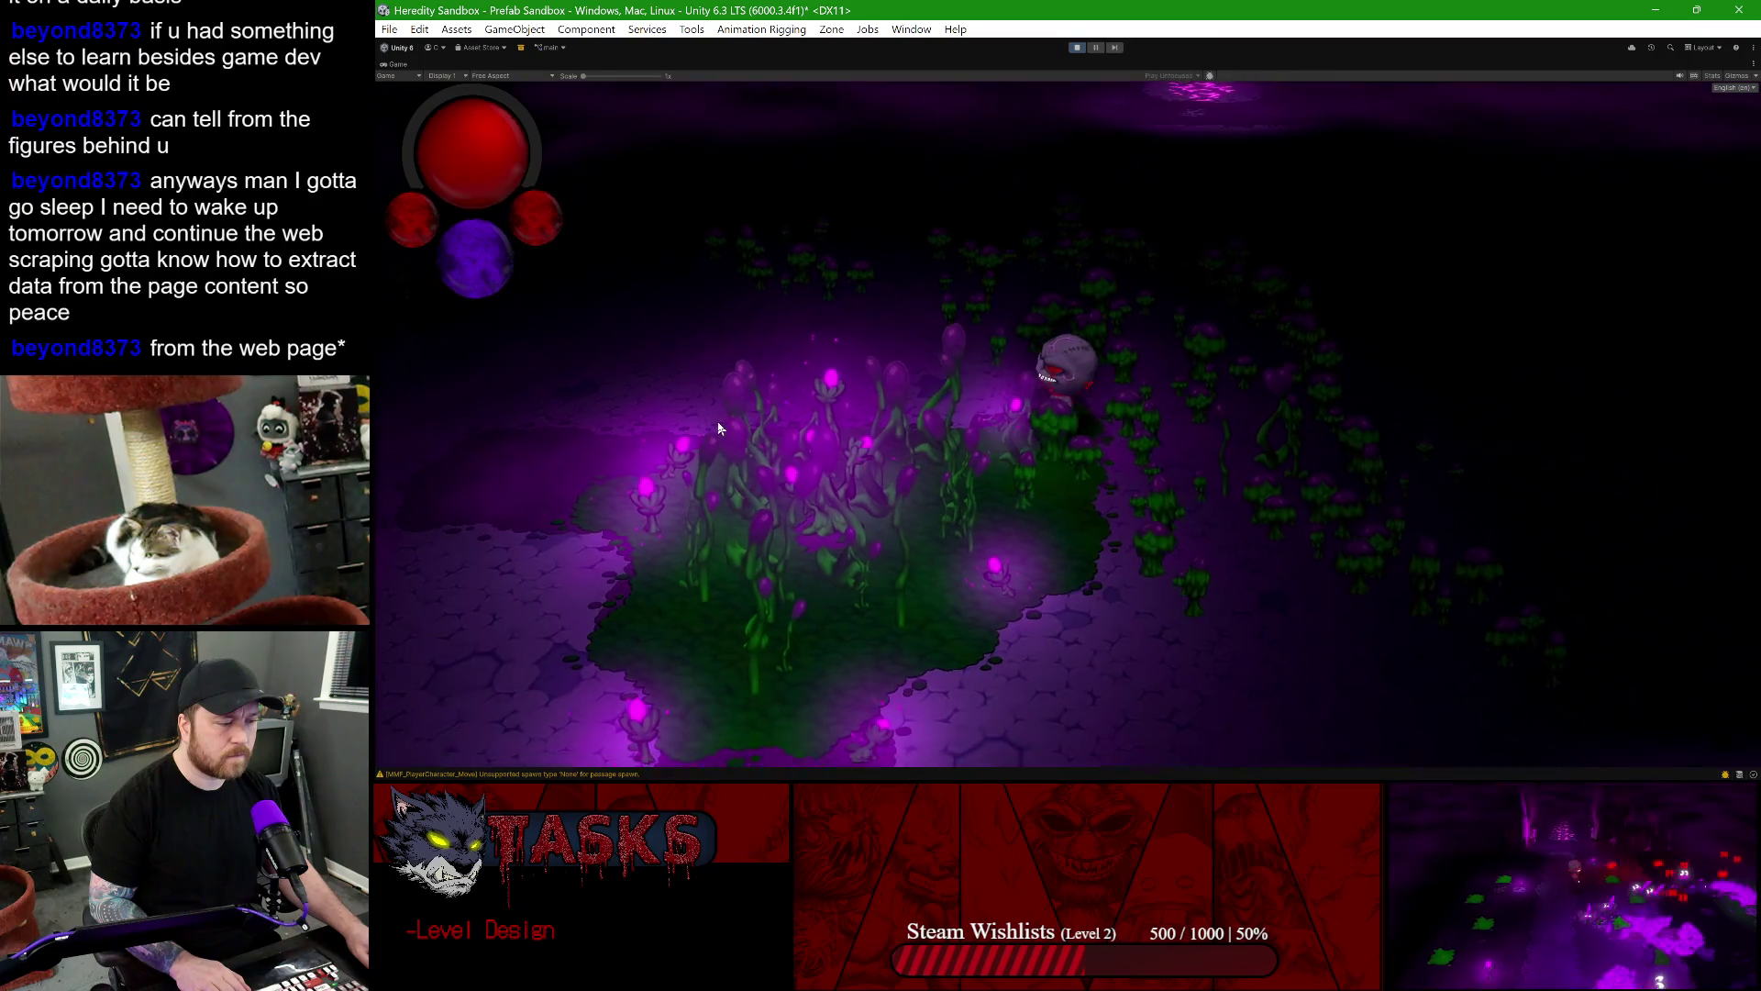
{"action": "key", "text": "s"}
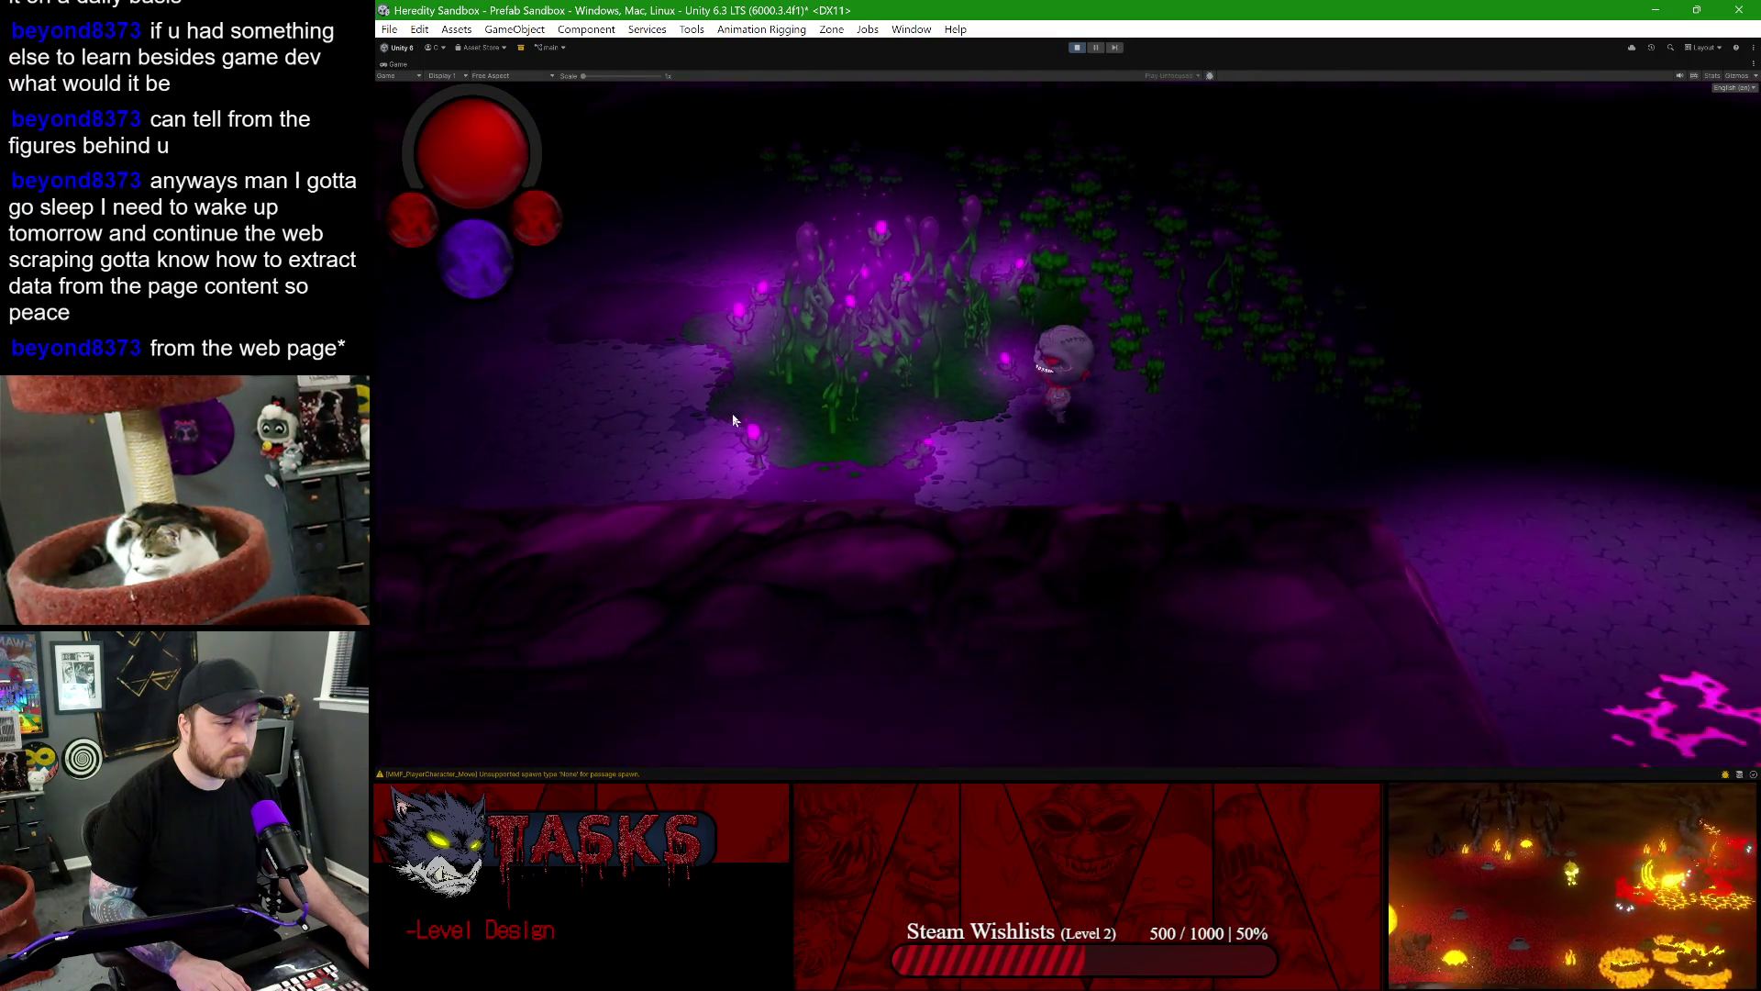
{"action": "key", "text": "d"}
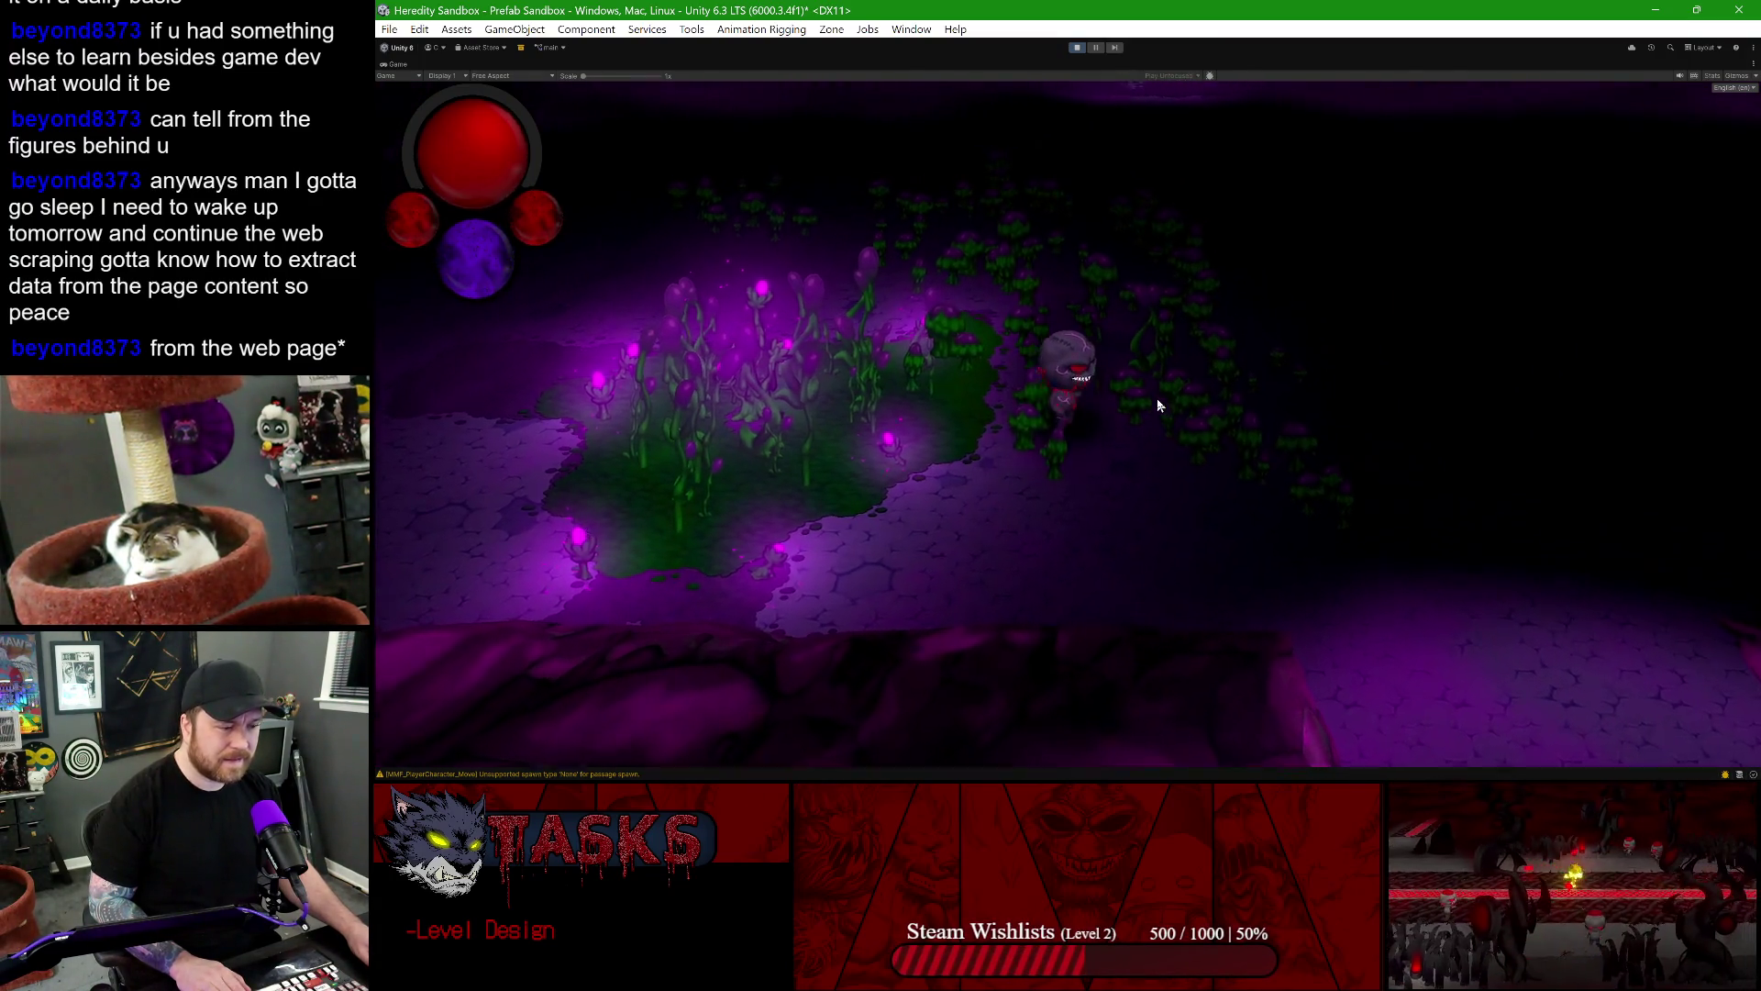
{"action": "key", "text": "w"}
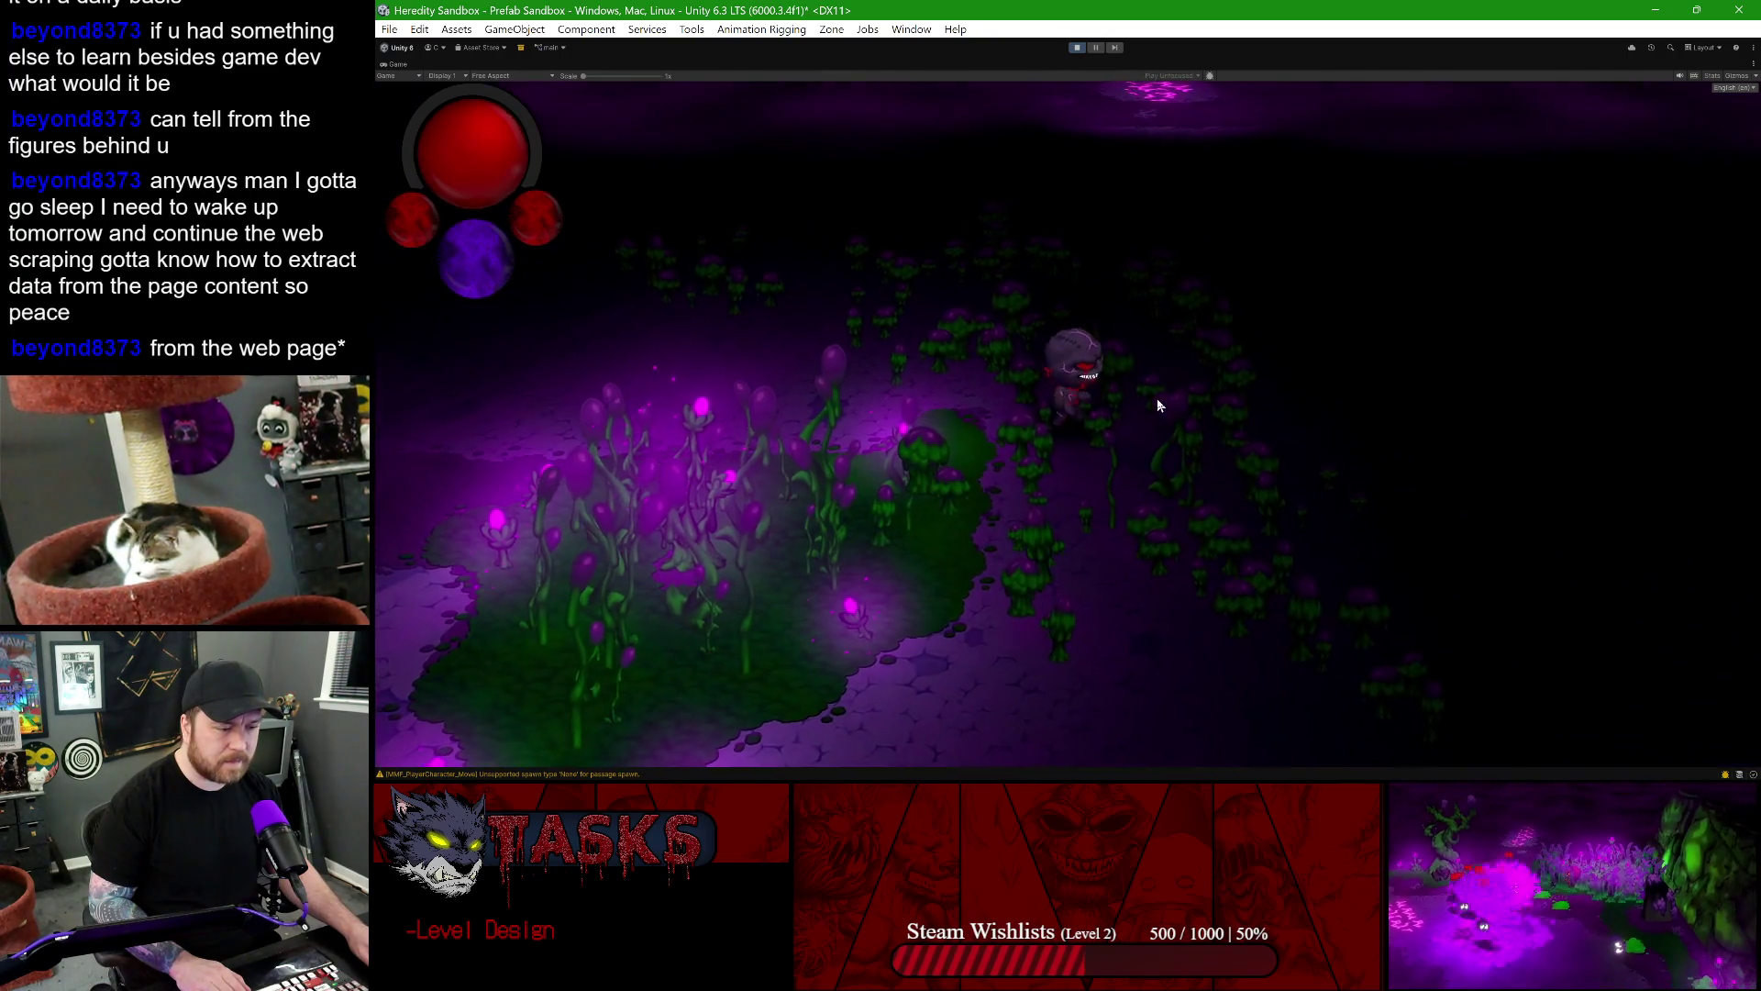
{"action": "key", "text": "s"}
{"action": "key", "text": "d"}
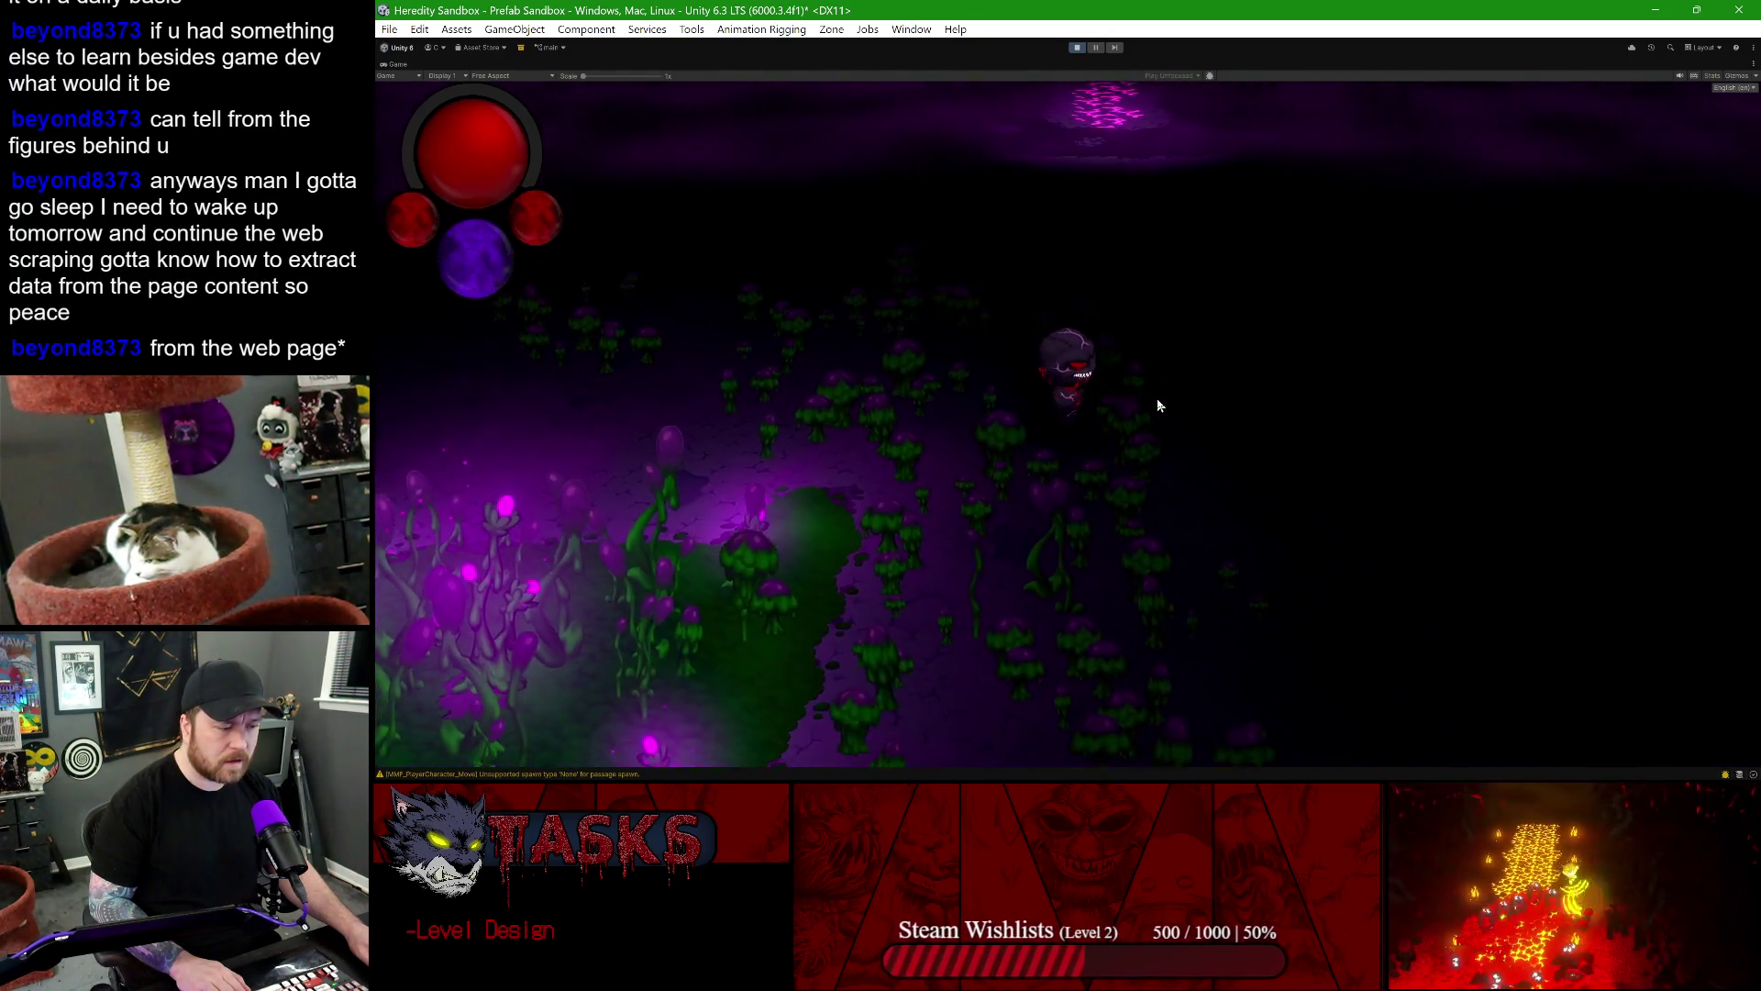
{"action": "key", "text": "space"}
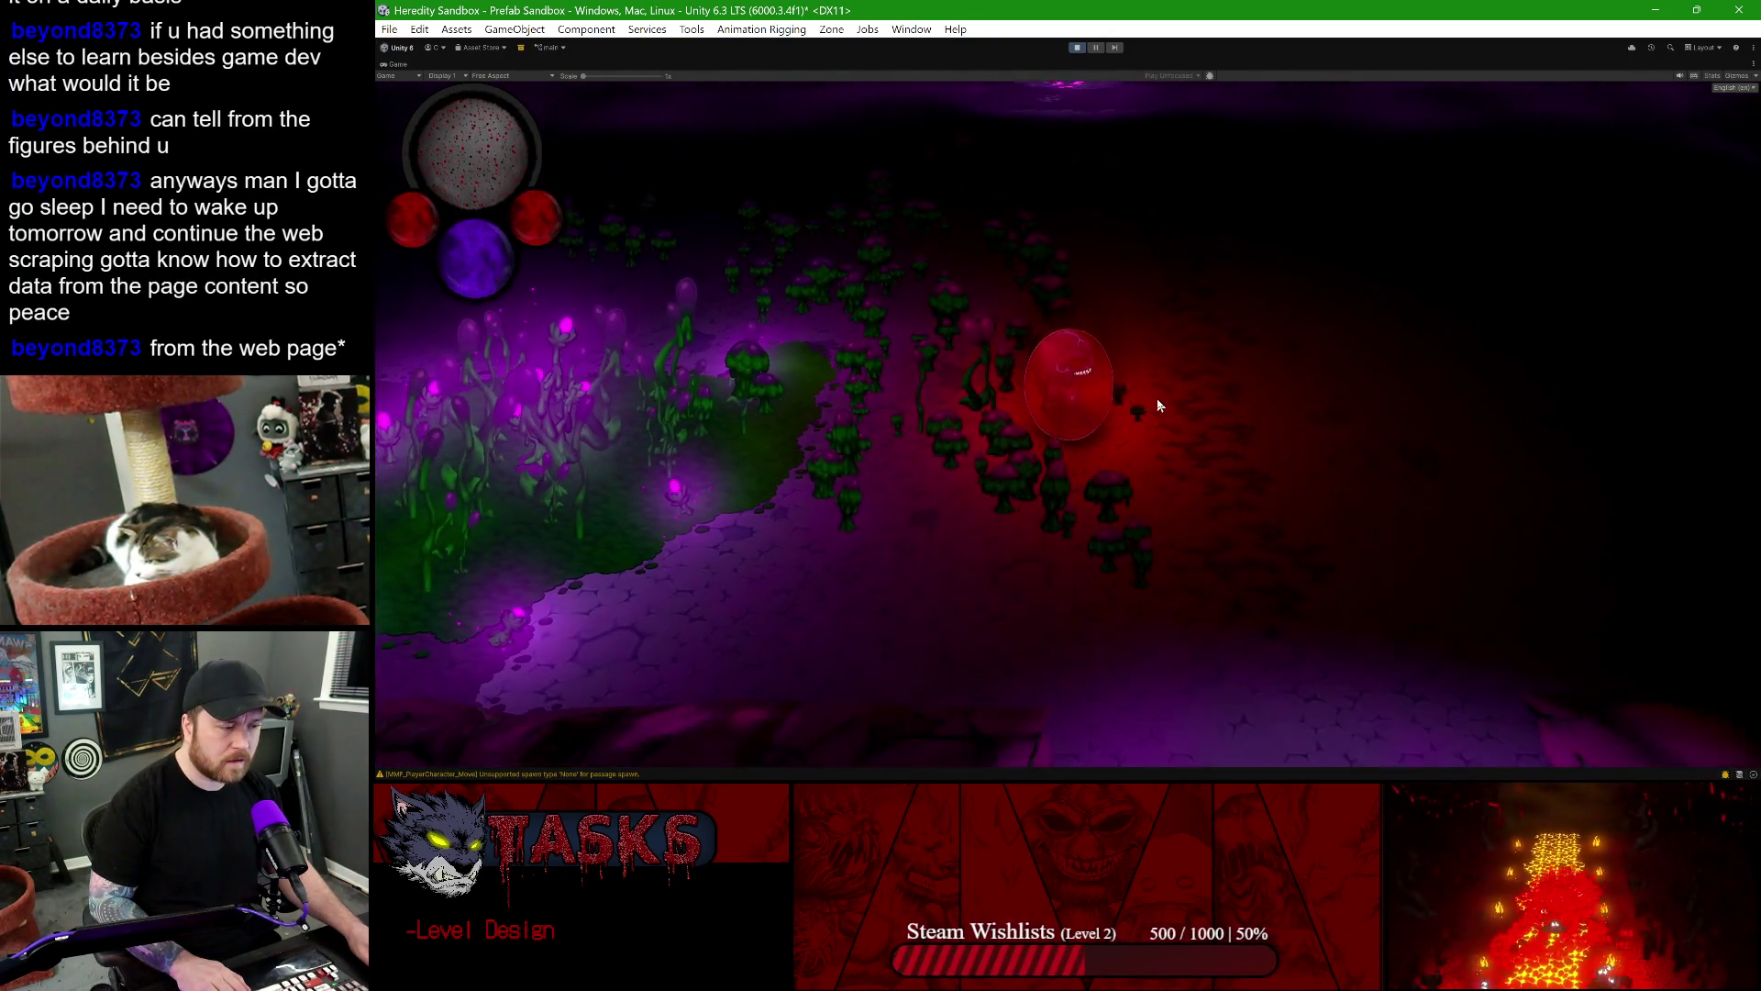
{"action": "key", "text": "a"}
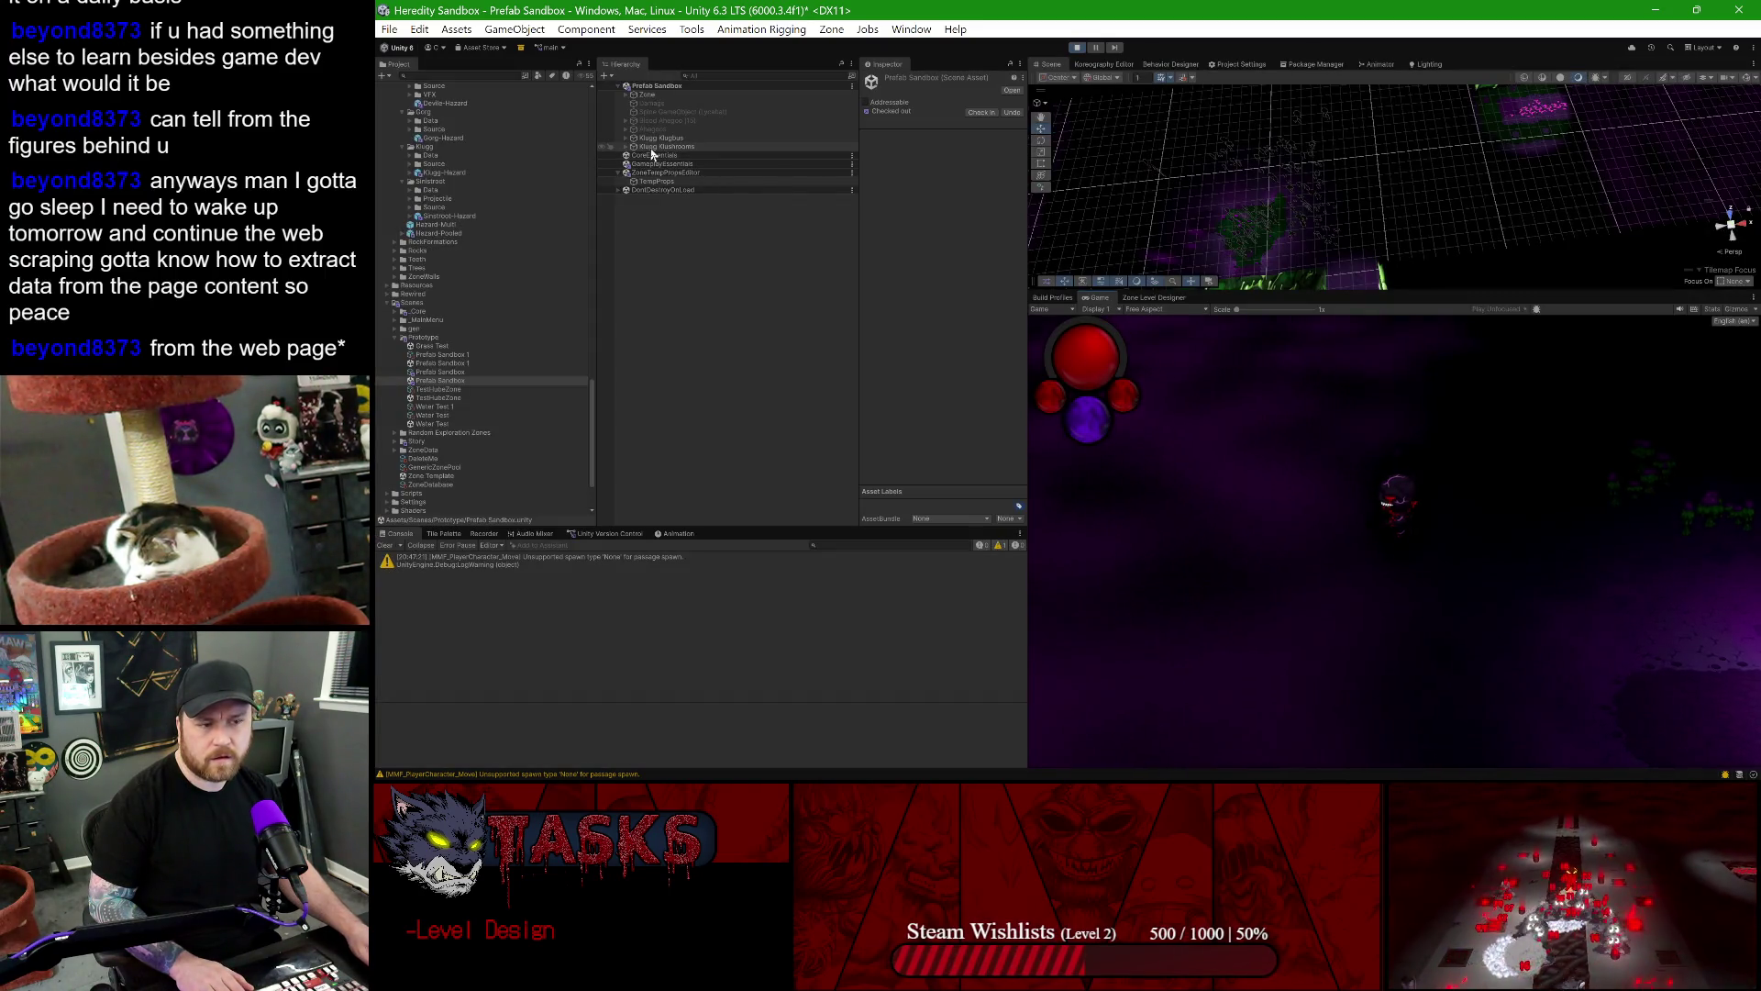
- Set the Klugg Klushrooms object's Position Y to 0
{"action": "left_click", "coordinate": [653, 148]}
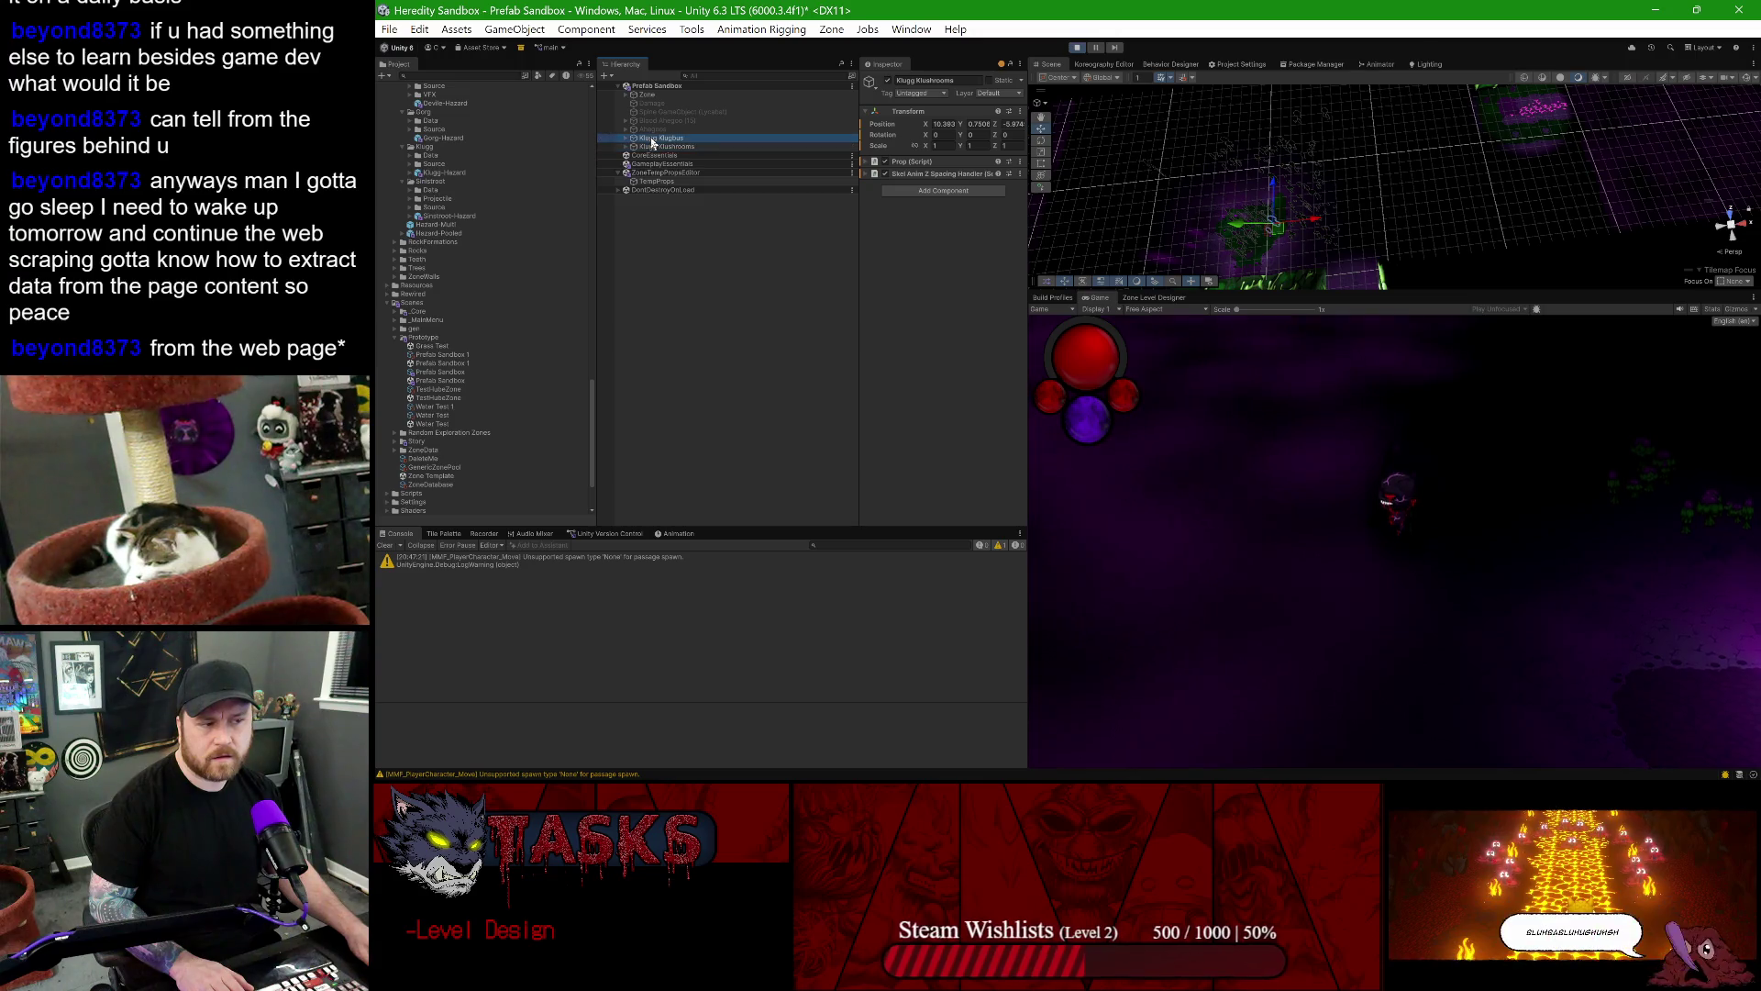
{"action": "left_click", "coordinate": [979, 122]}
{"action": "type", "text": "0"}
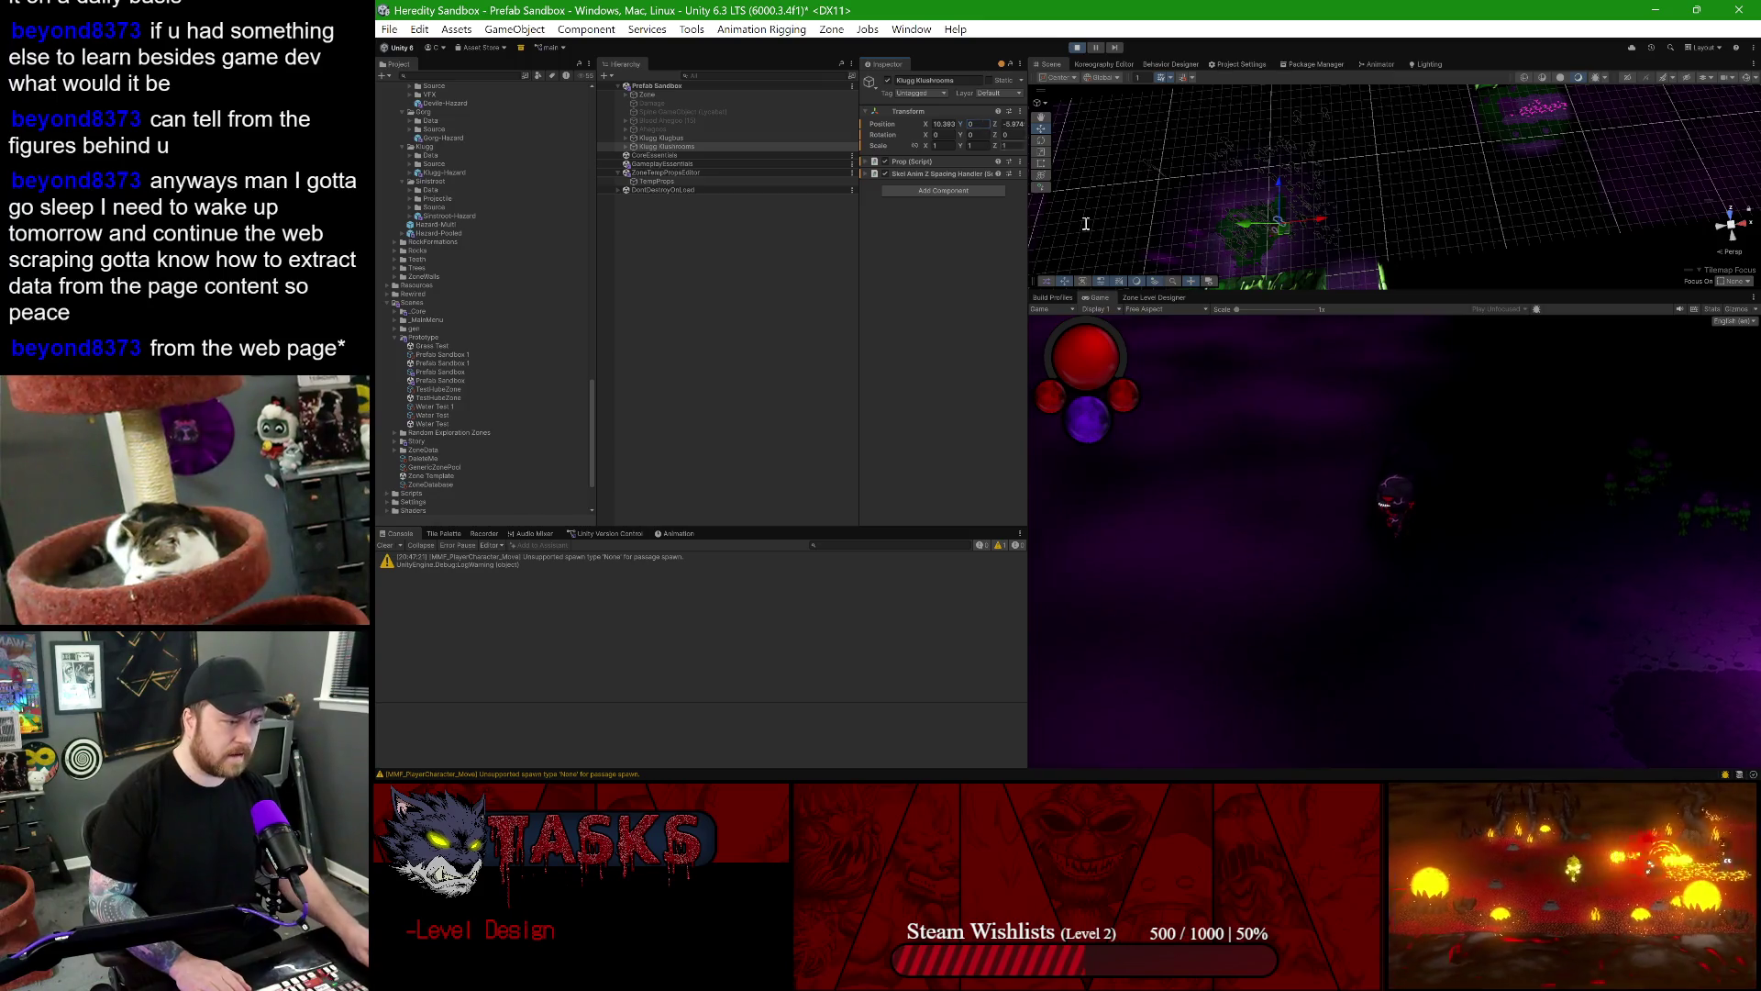
{"action": "key", "text": "shift+space"}
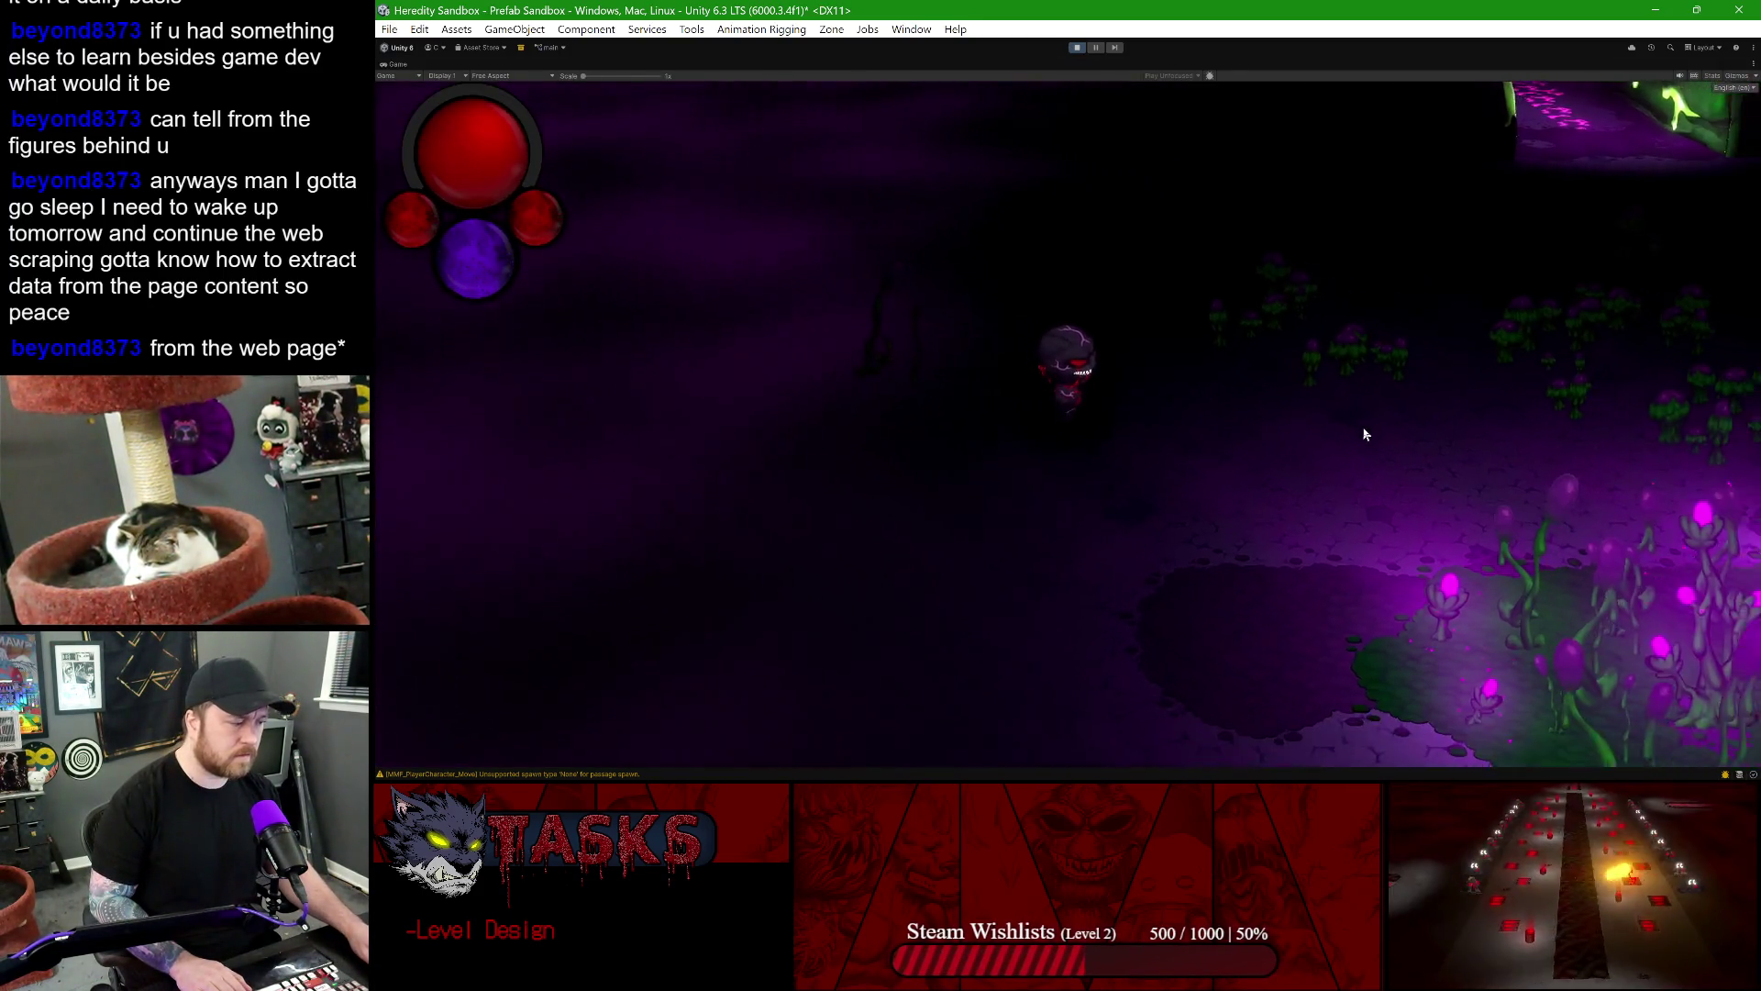
- Walk the character through the purple flower patch and around the passage area
{"action": "key", "text": "d"}
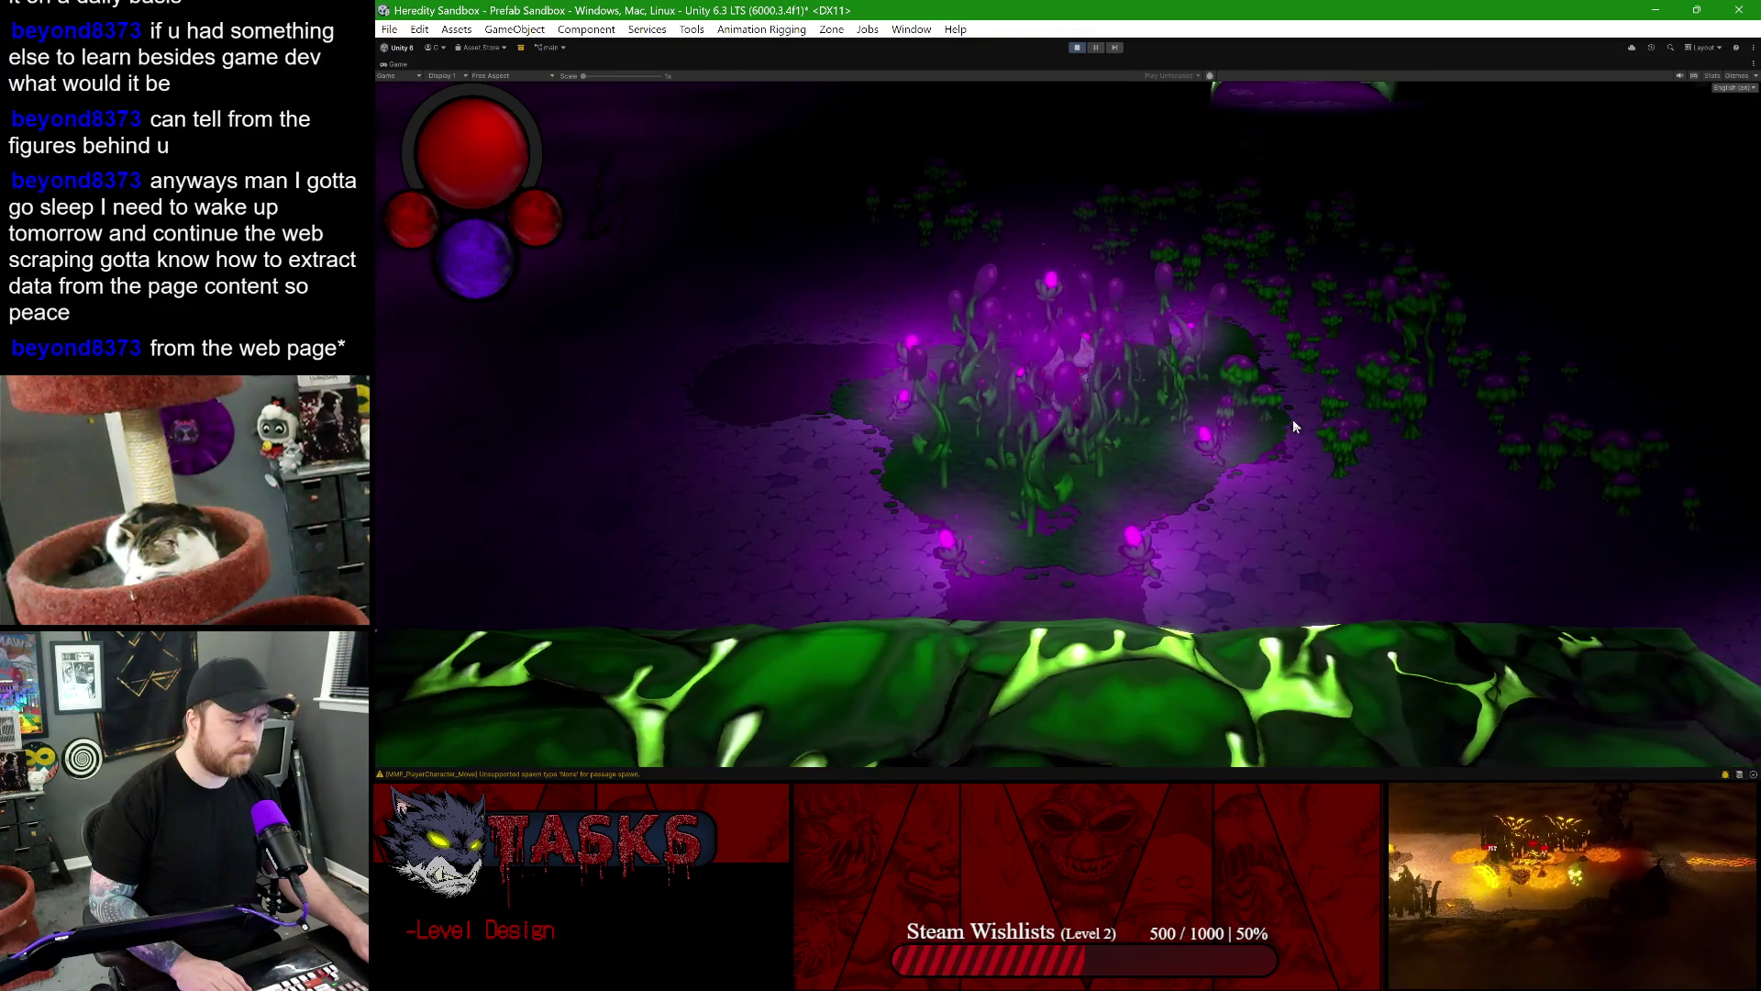
{"action": "key", "text": "d"}
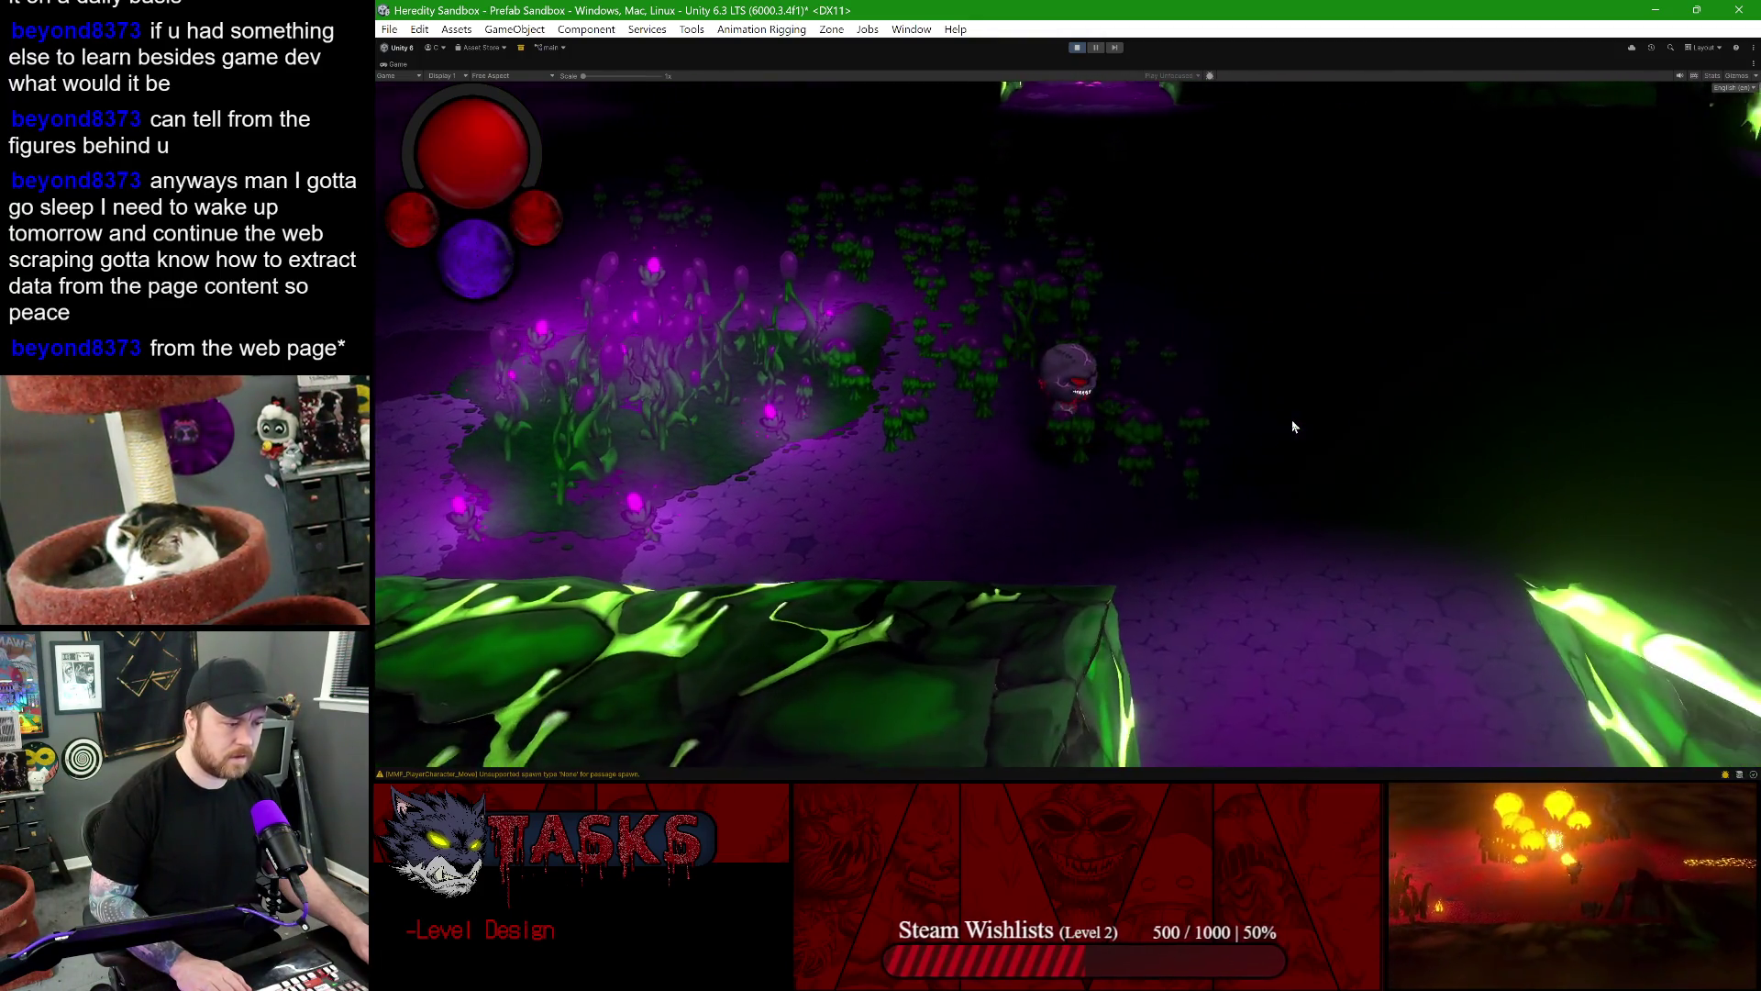
{"action": "key", "text": "w"}
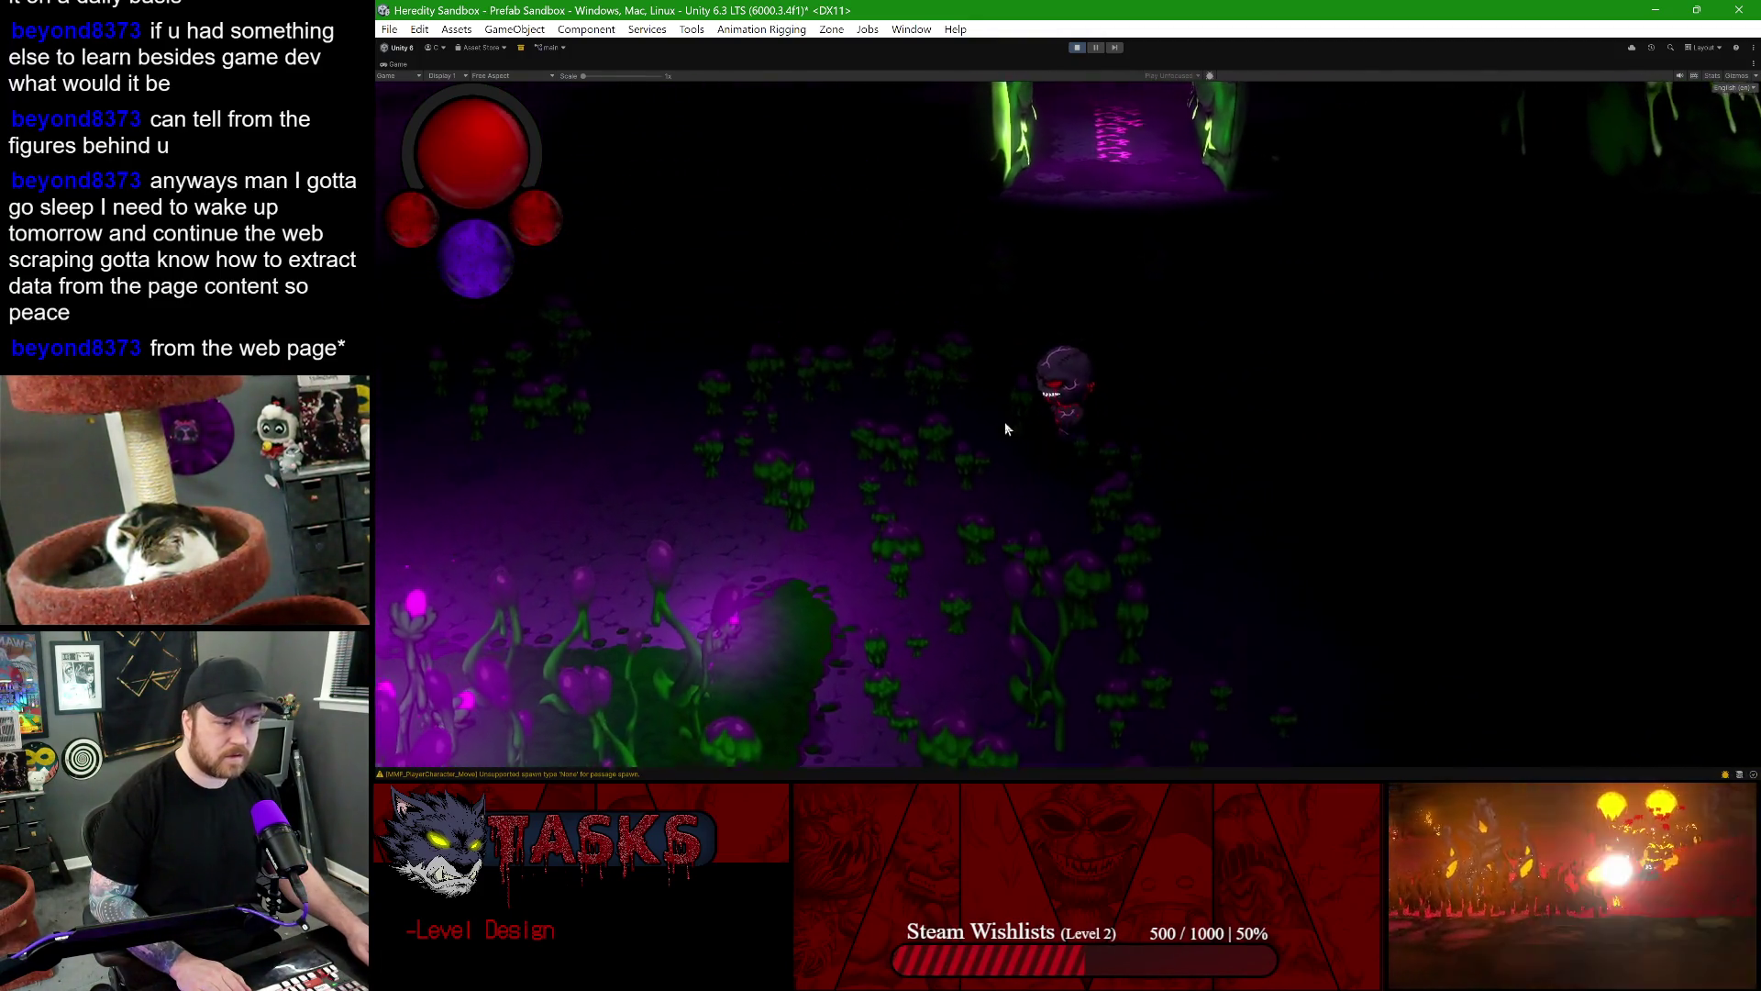
{"action": "key", "text": "a"}
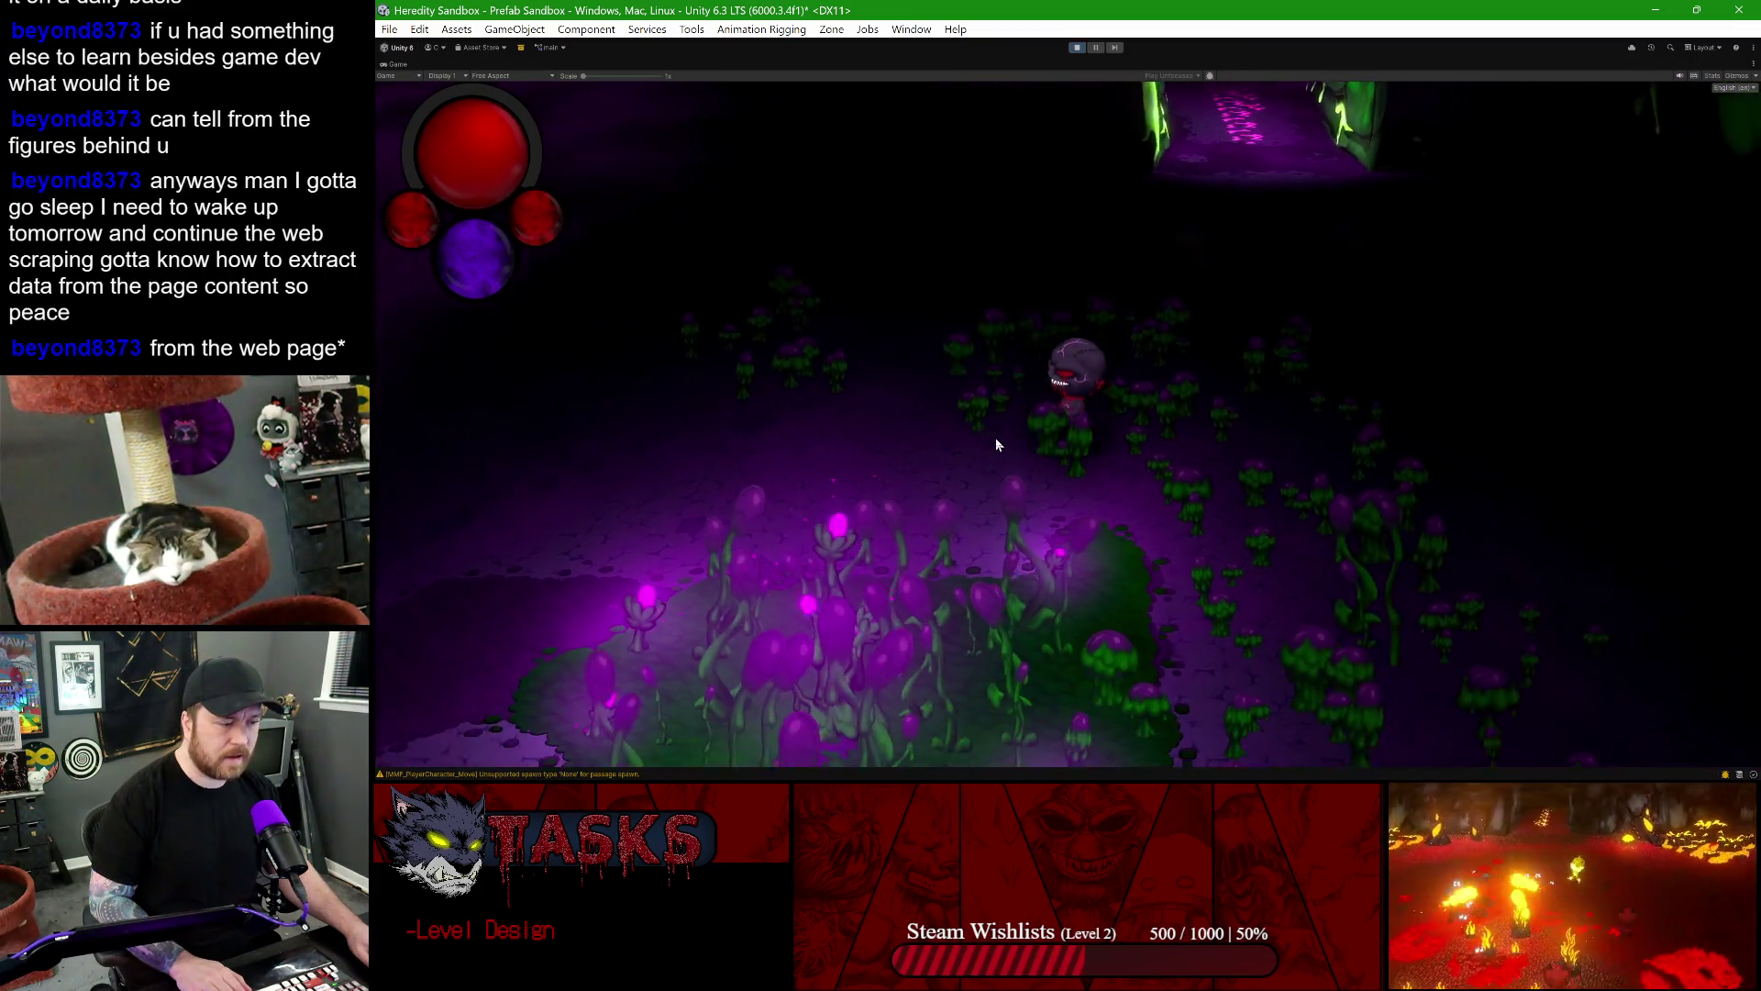
{"action": "key", "text": "s"}
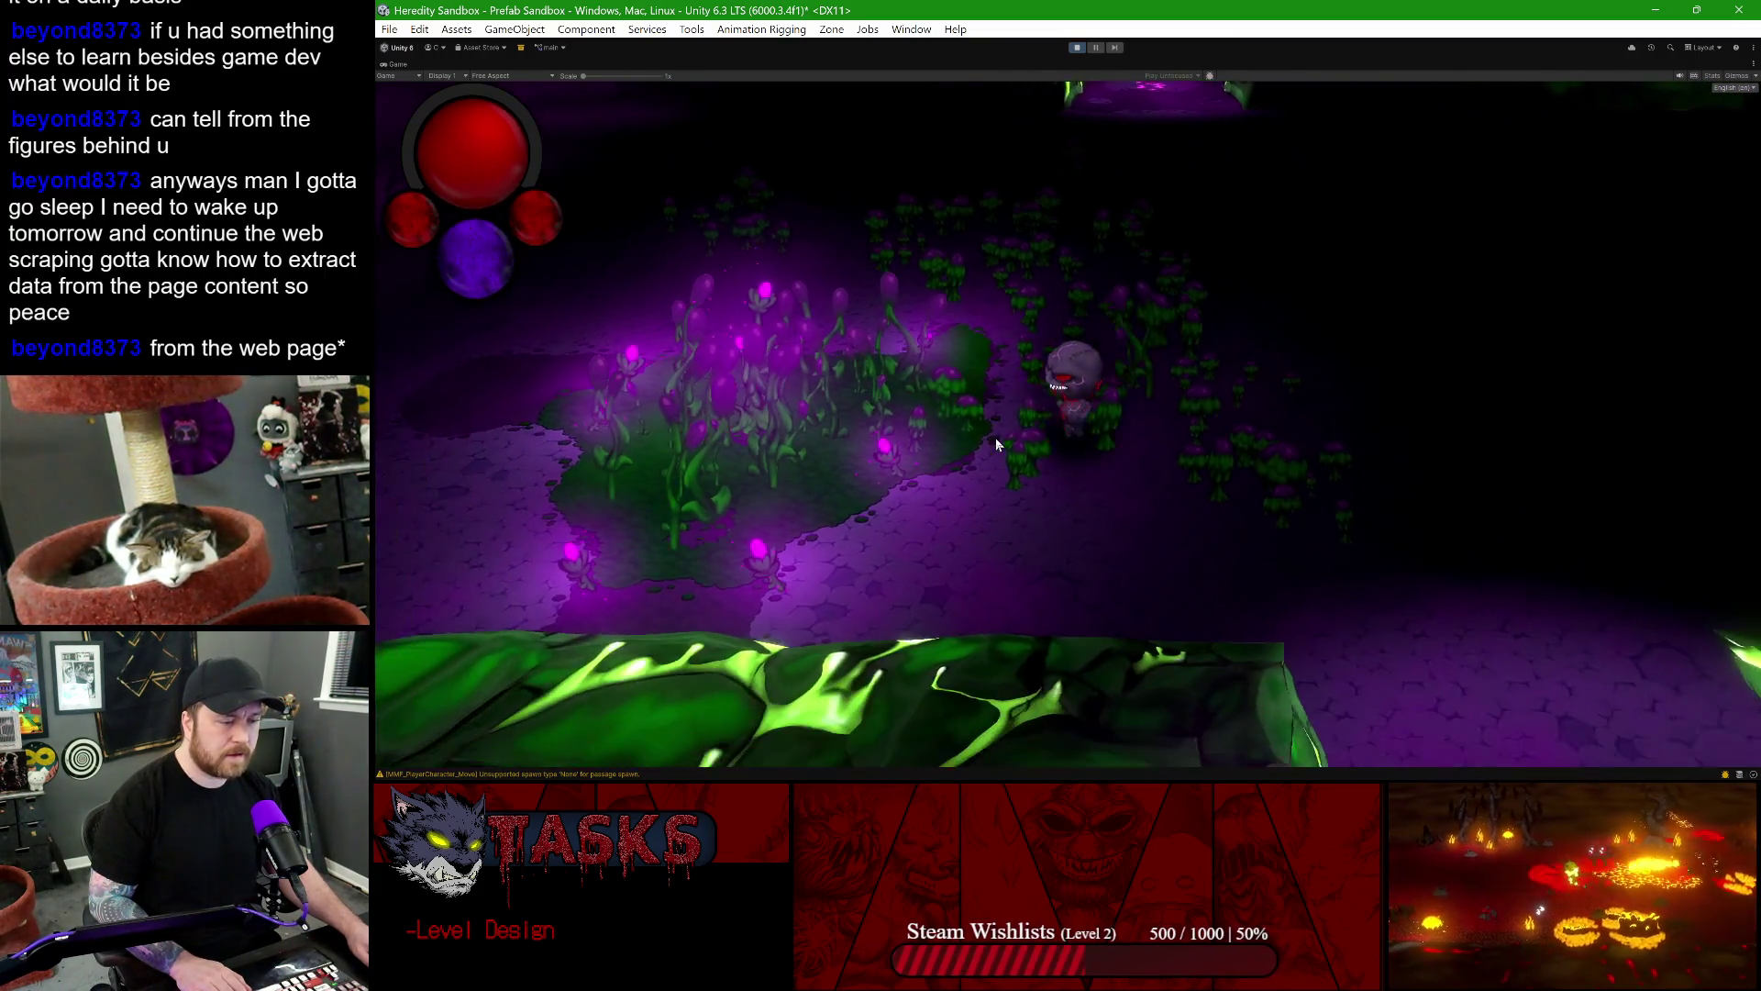
{"action": "key", "text": "w"}
{"action": "key", "text": "a"}
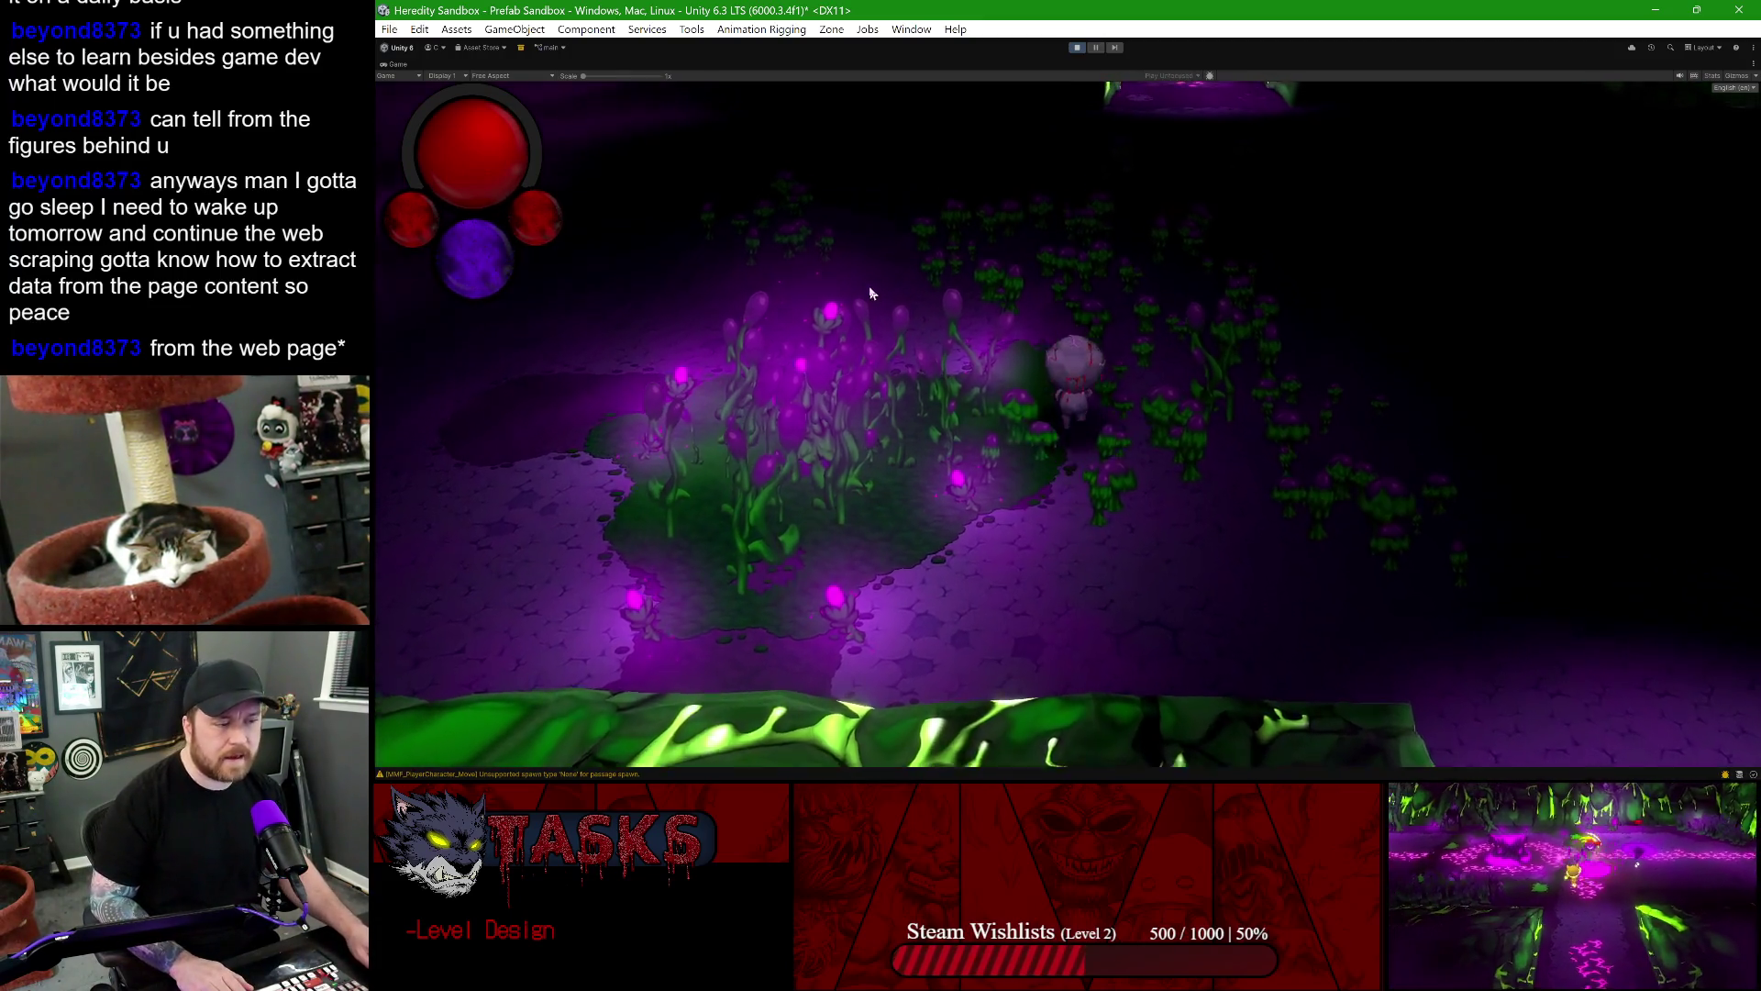
{"action": "key", "text": "w"}
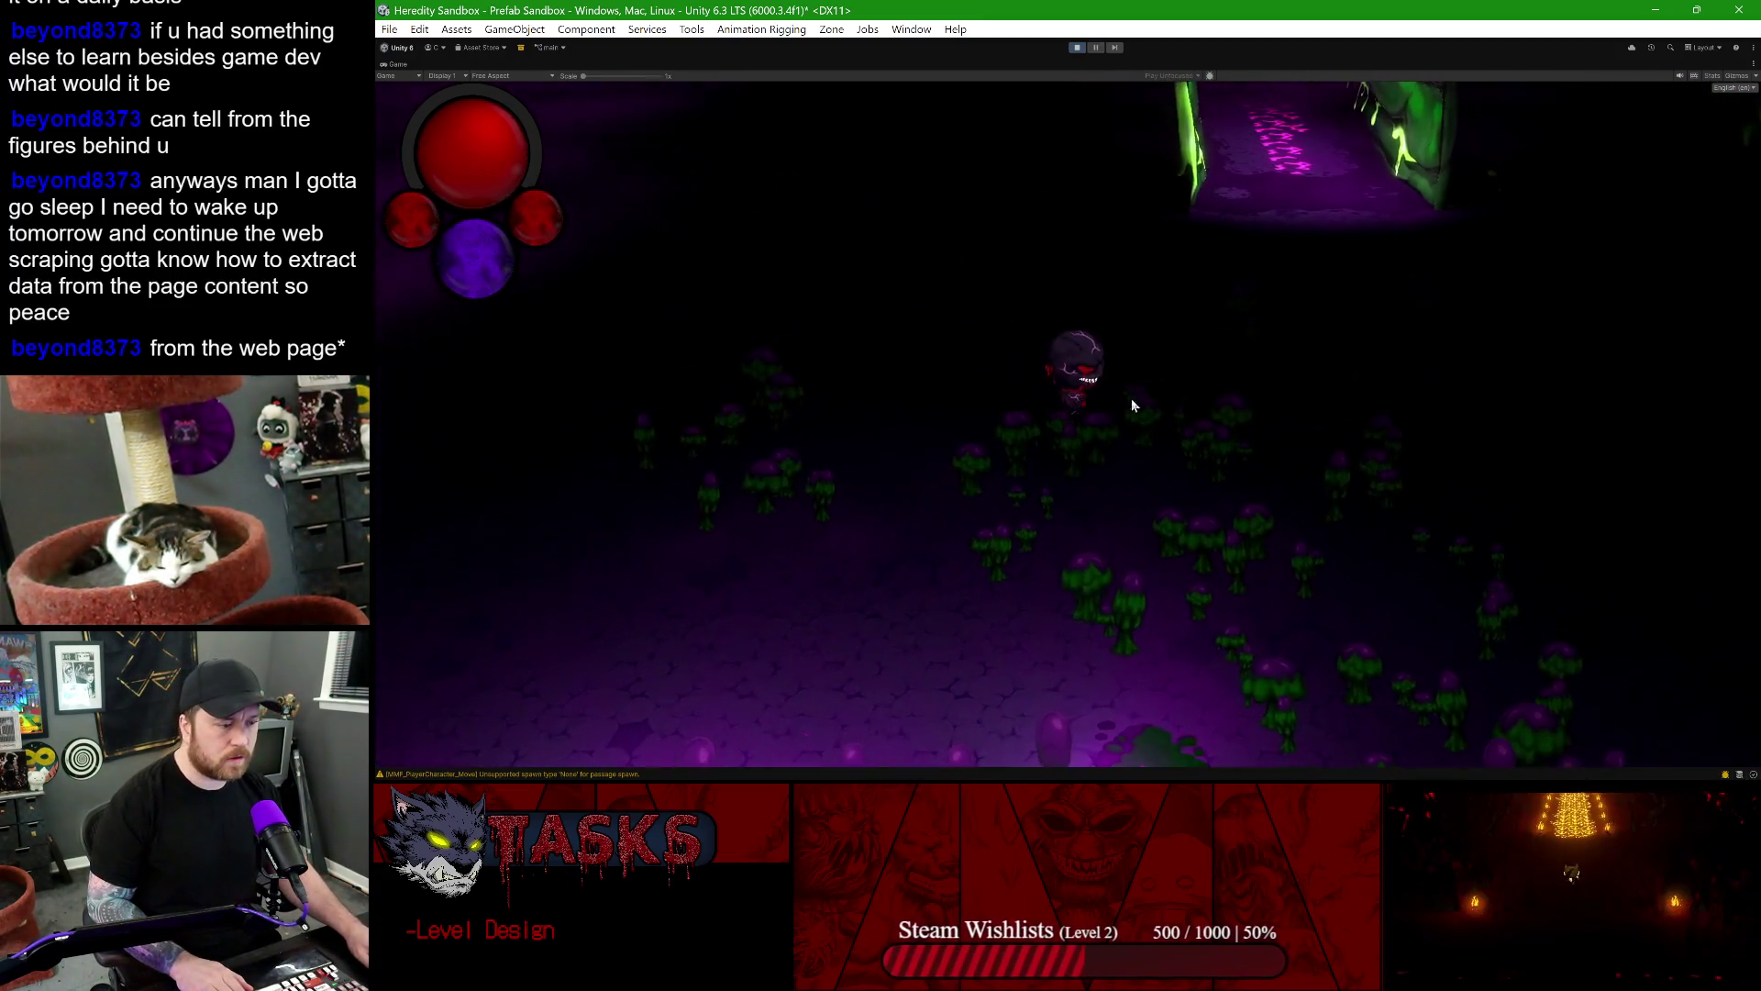
{"action": "key", "text": "a"}
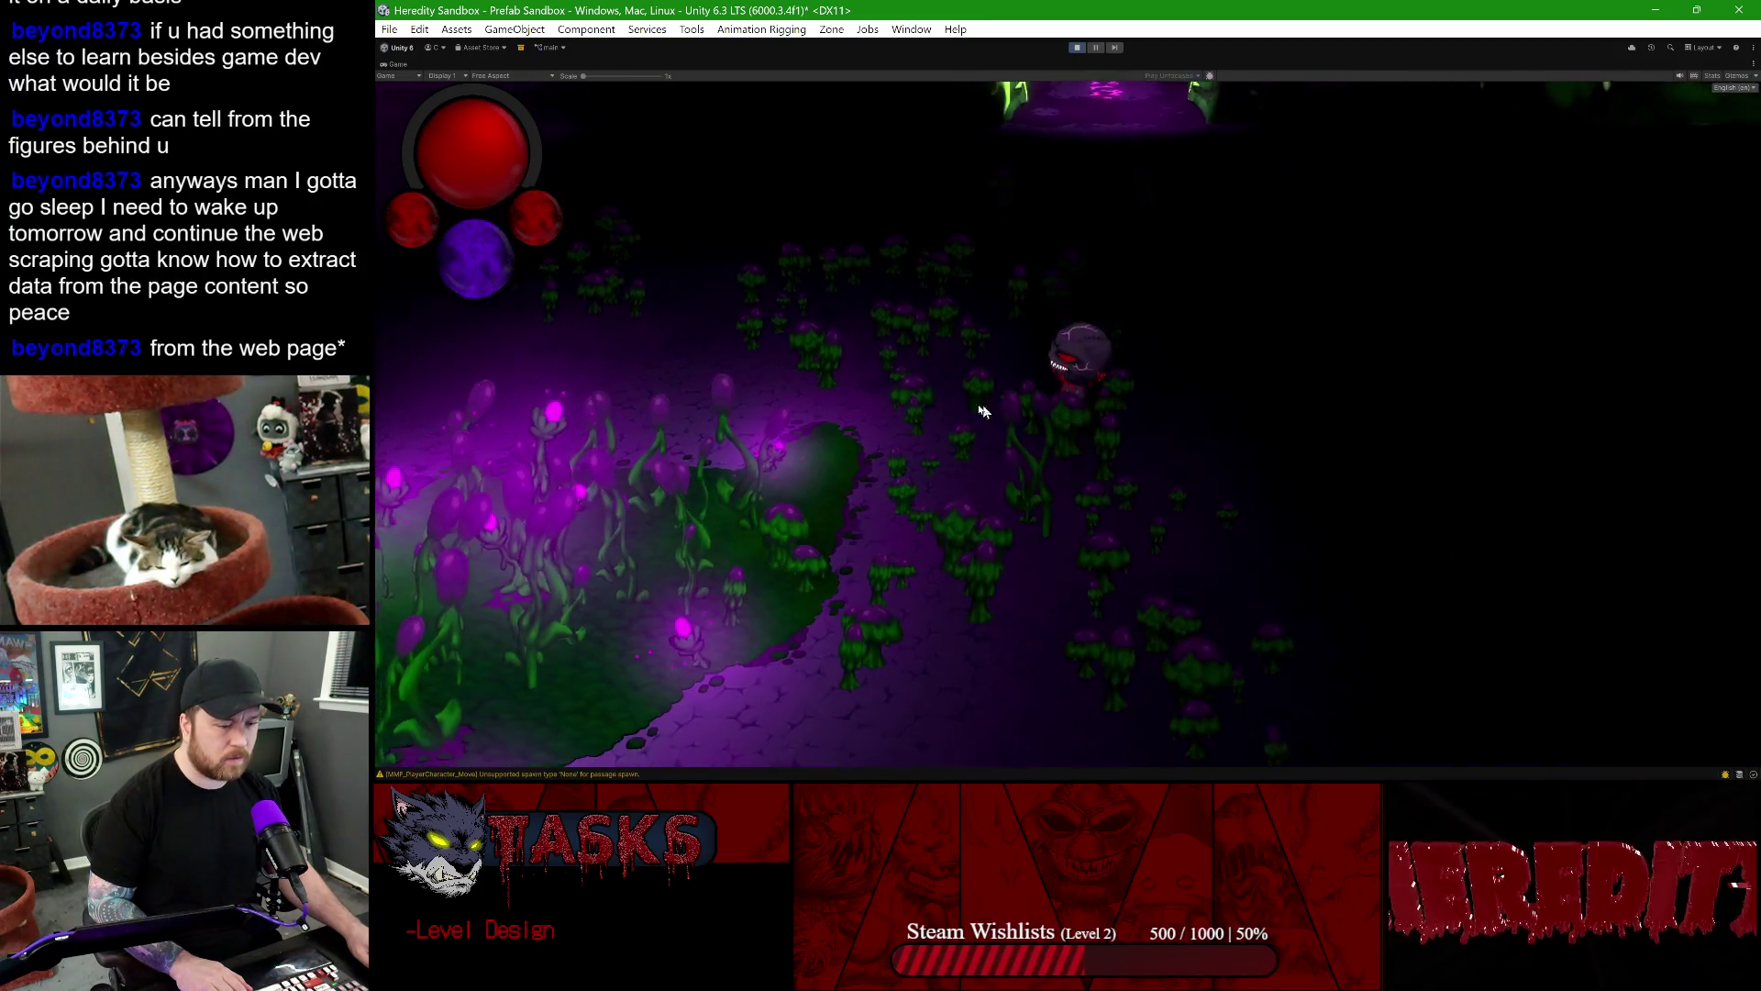
{"action": "key", "text": "s"}
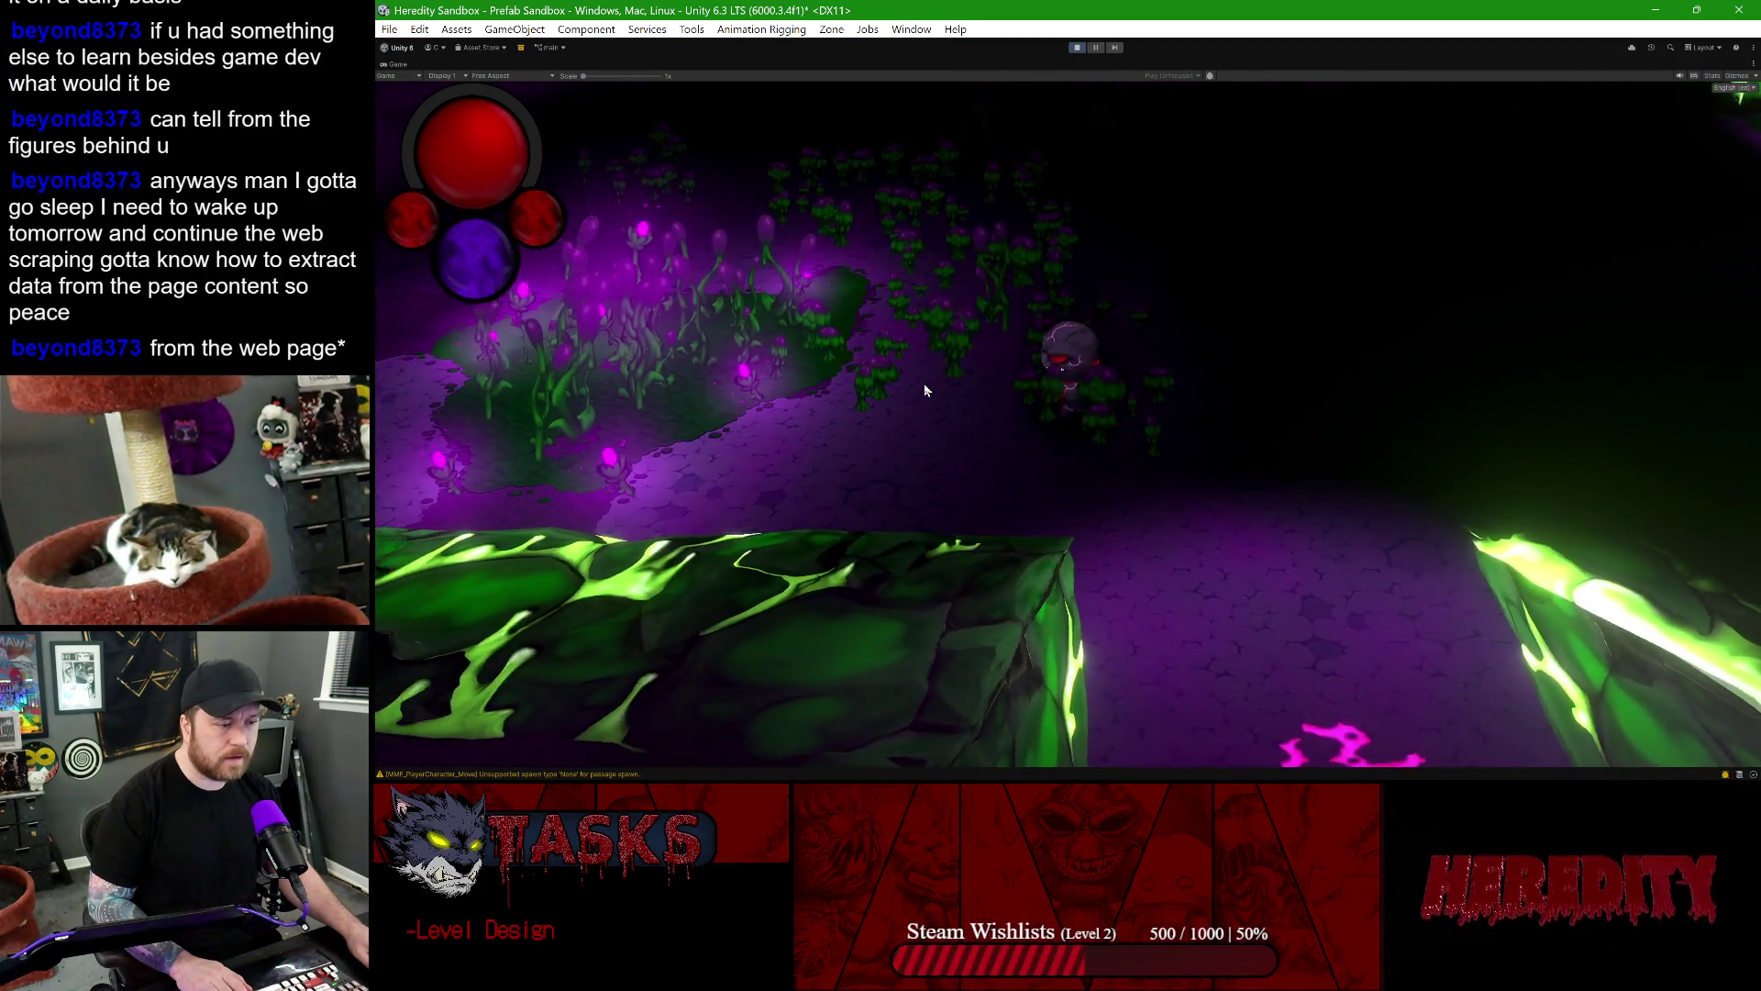
- Walk through the flower field, trigger the red shield form, then stop Play mode
{"action": "key", "text": "w"}
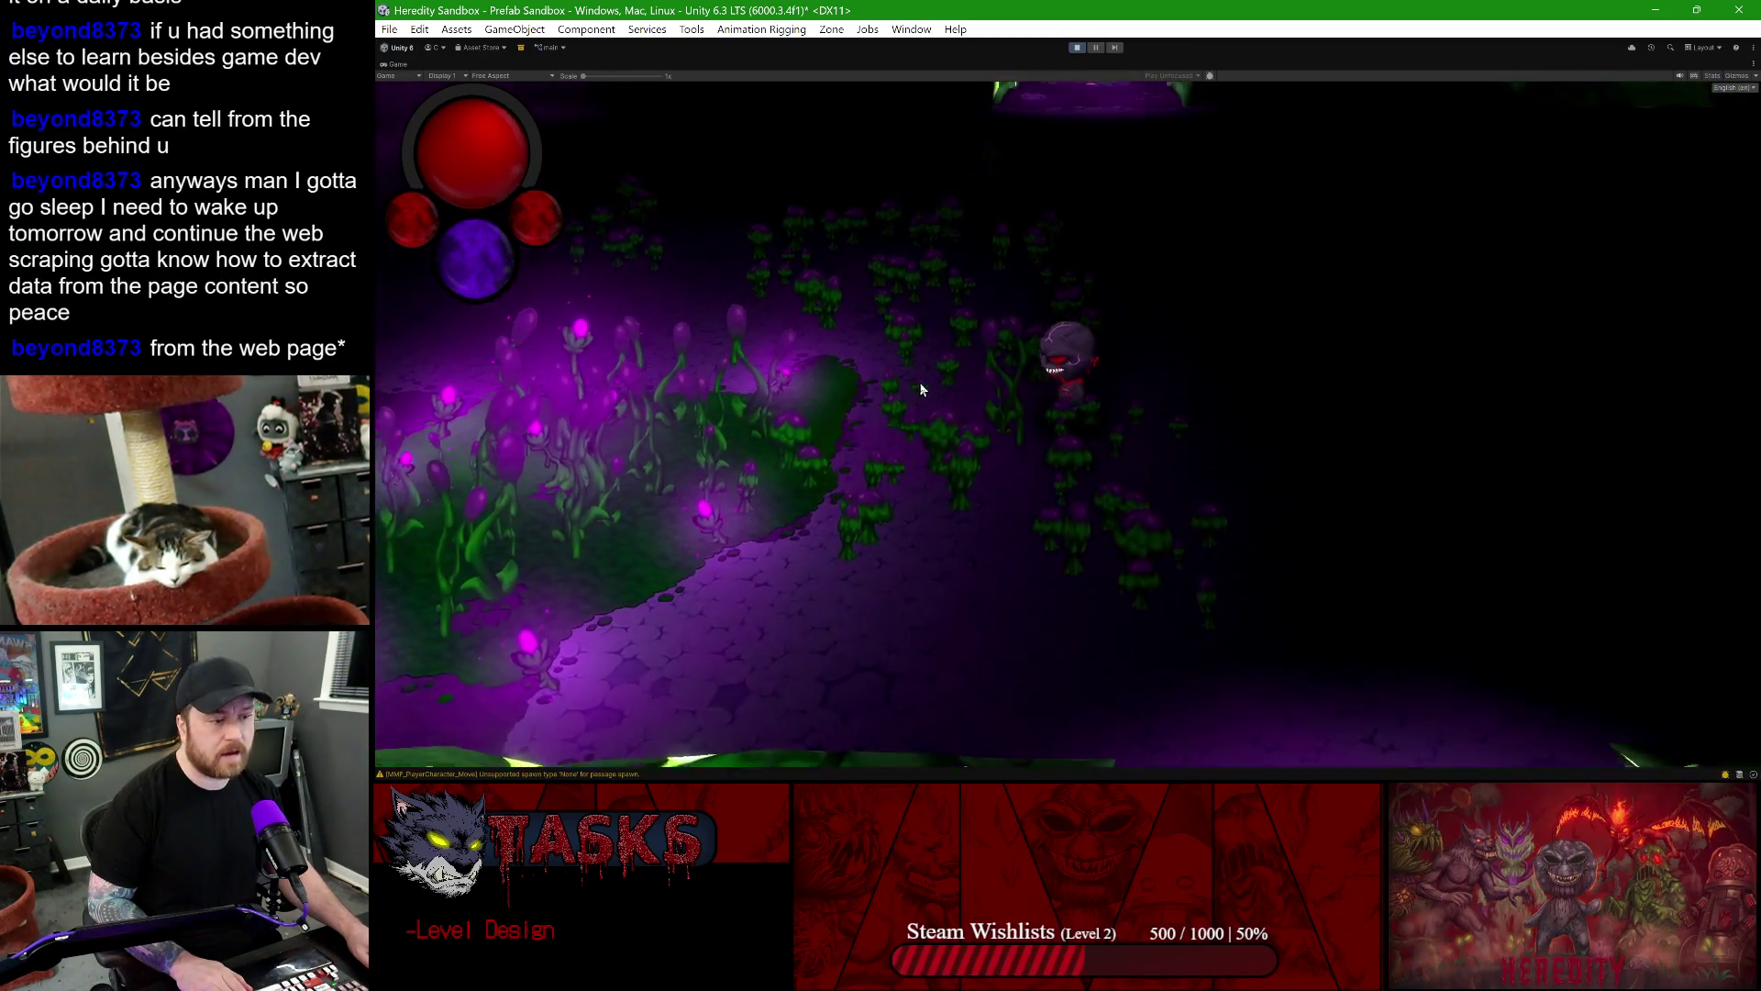
{"action": "key", "text": "a"}
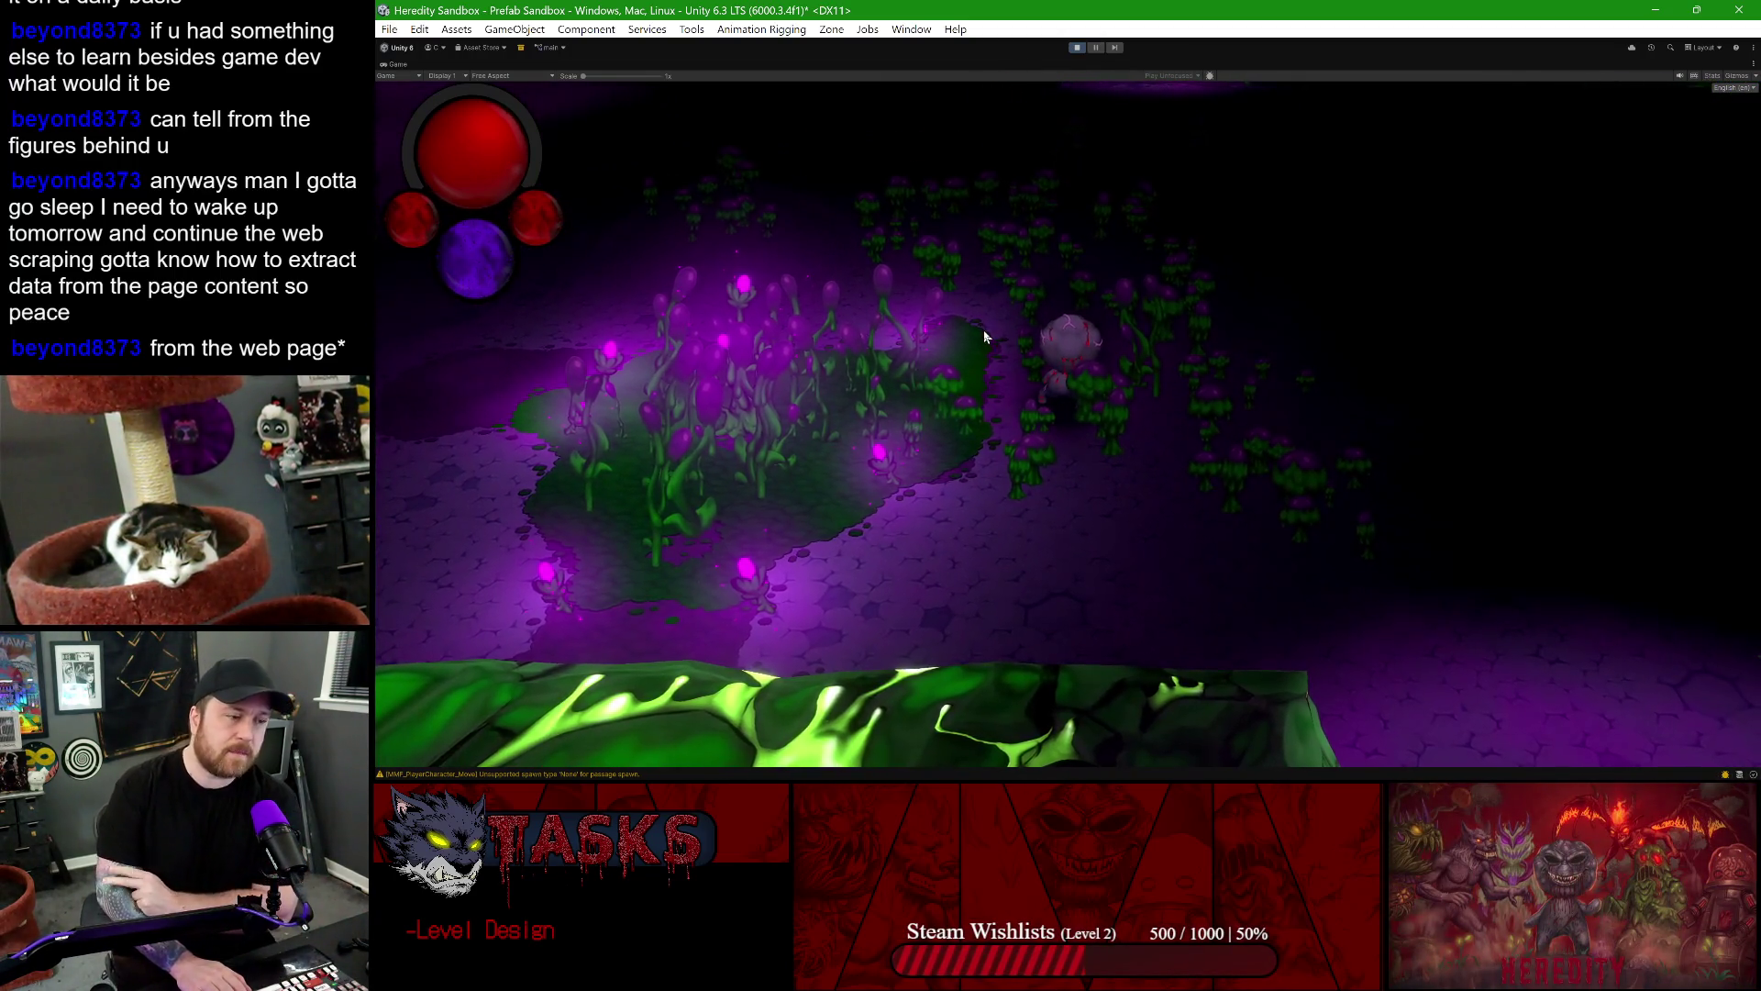
{"action": "key", "text": "w"}
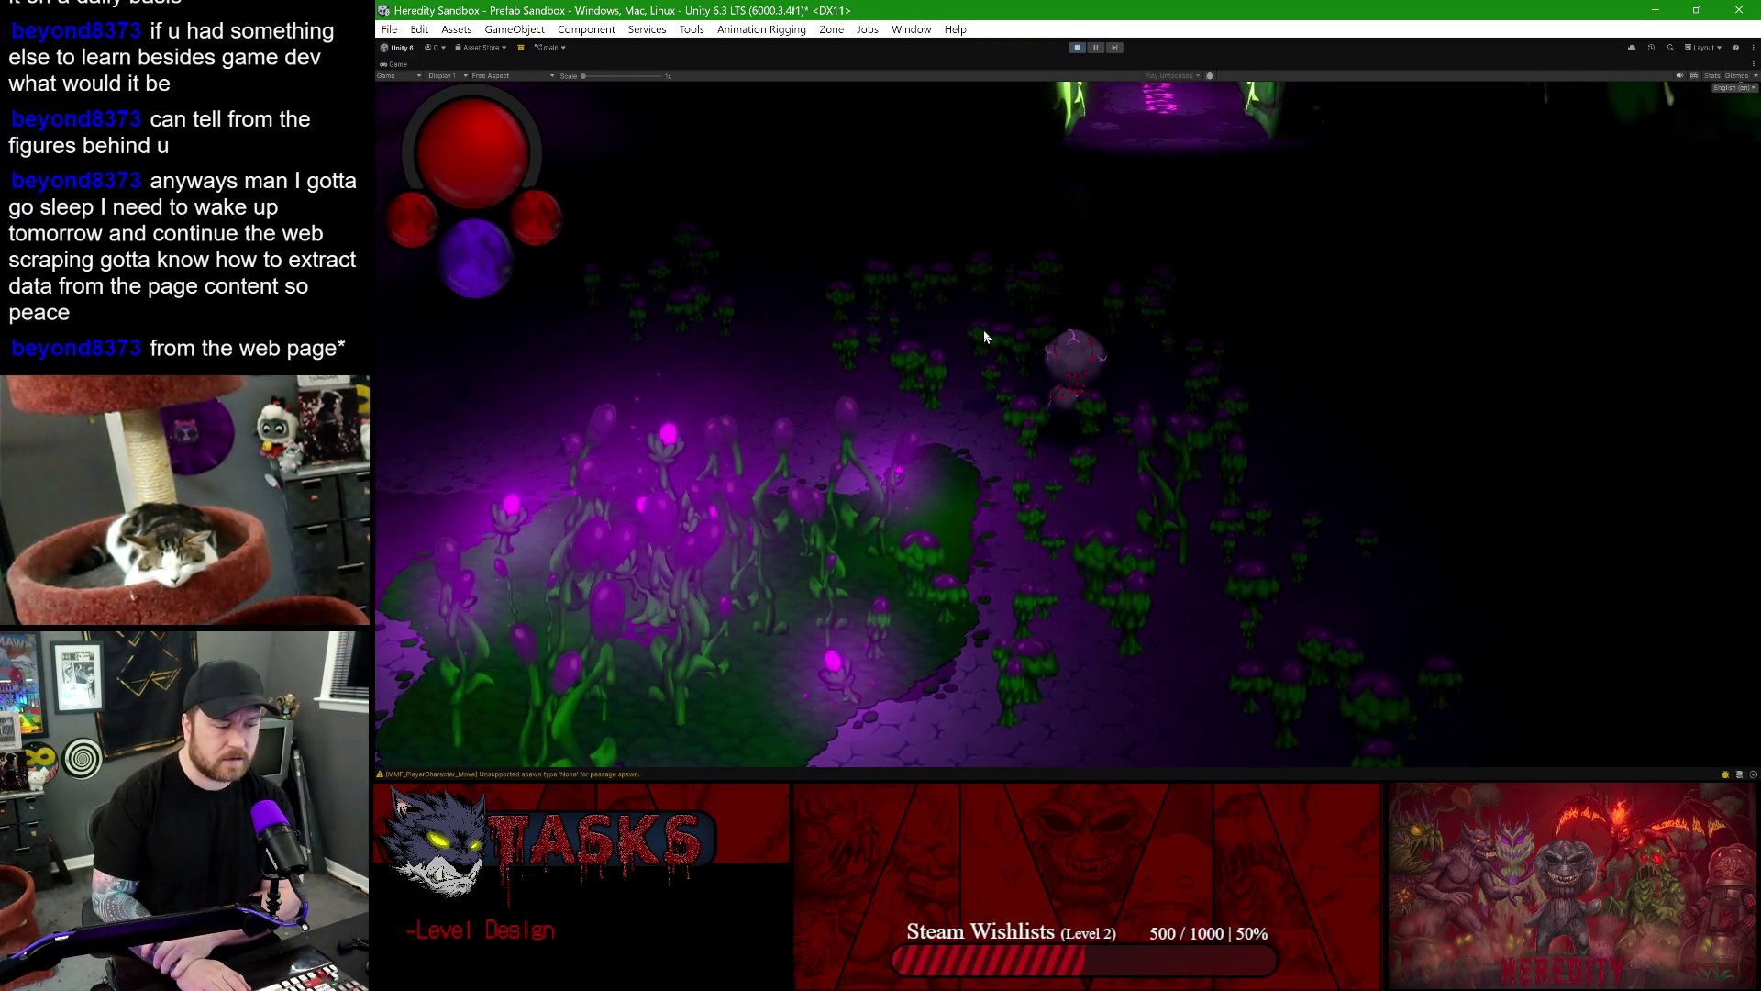
{"action": "key", "text": "a"}
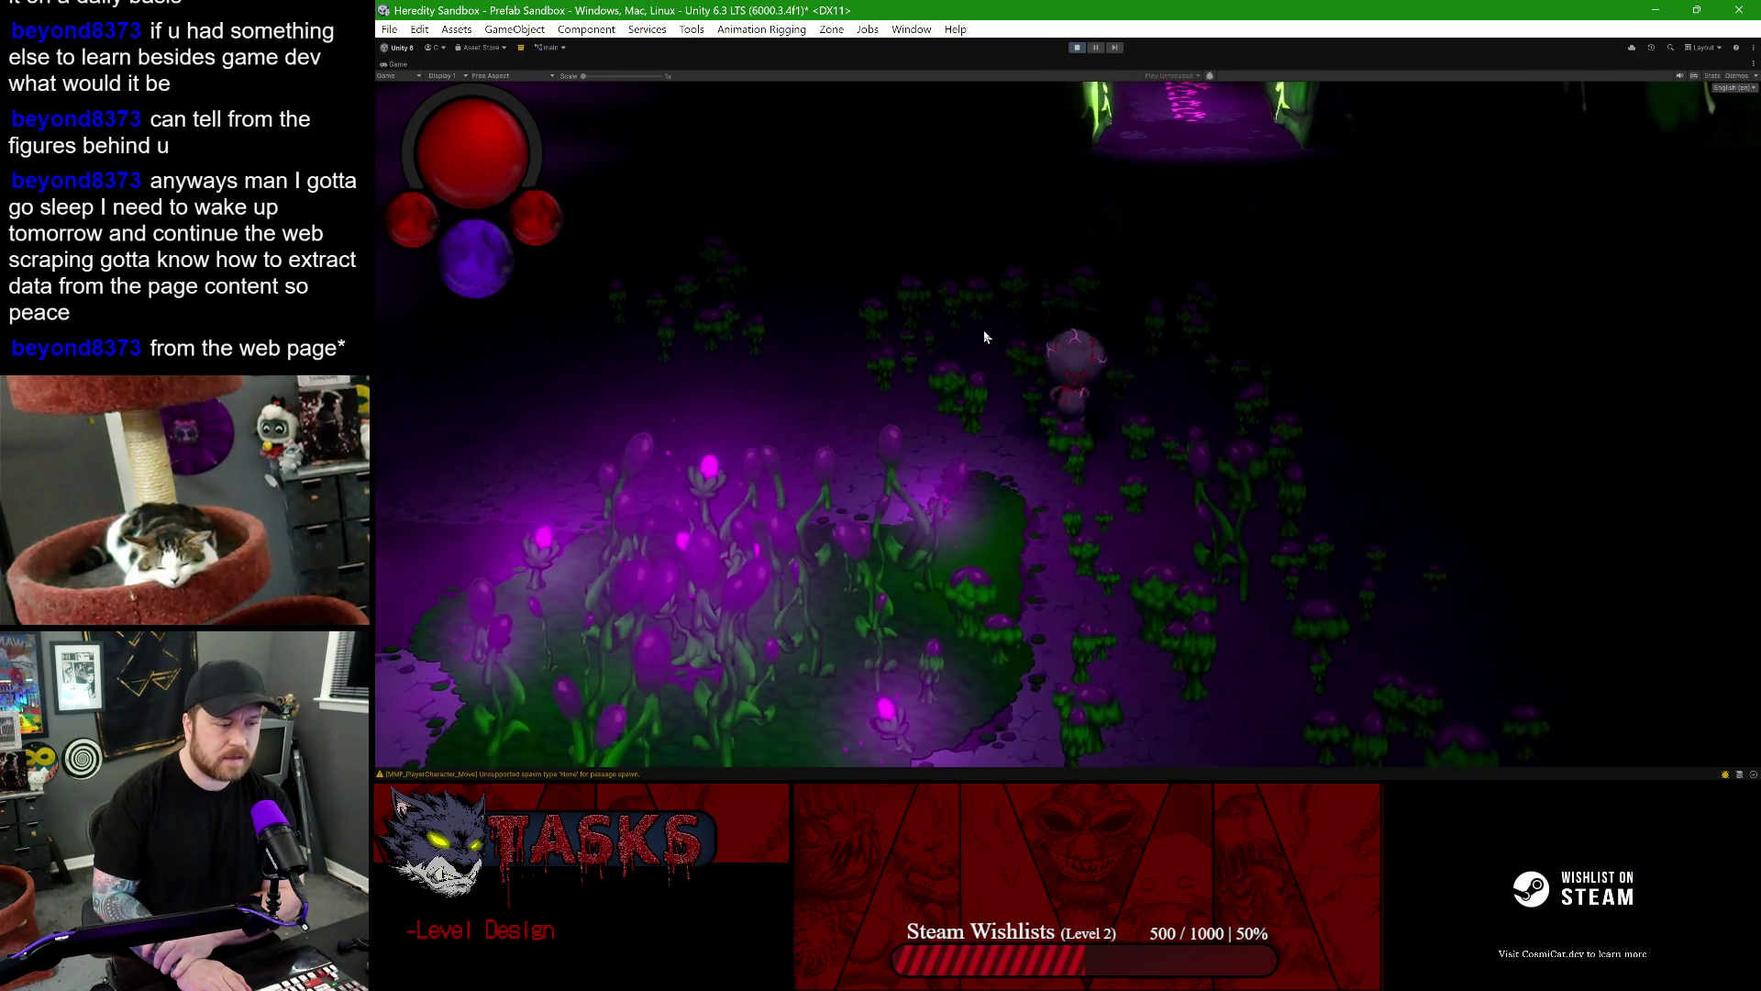
{"action": "key", "text": "a"}
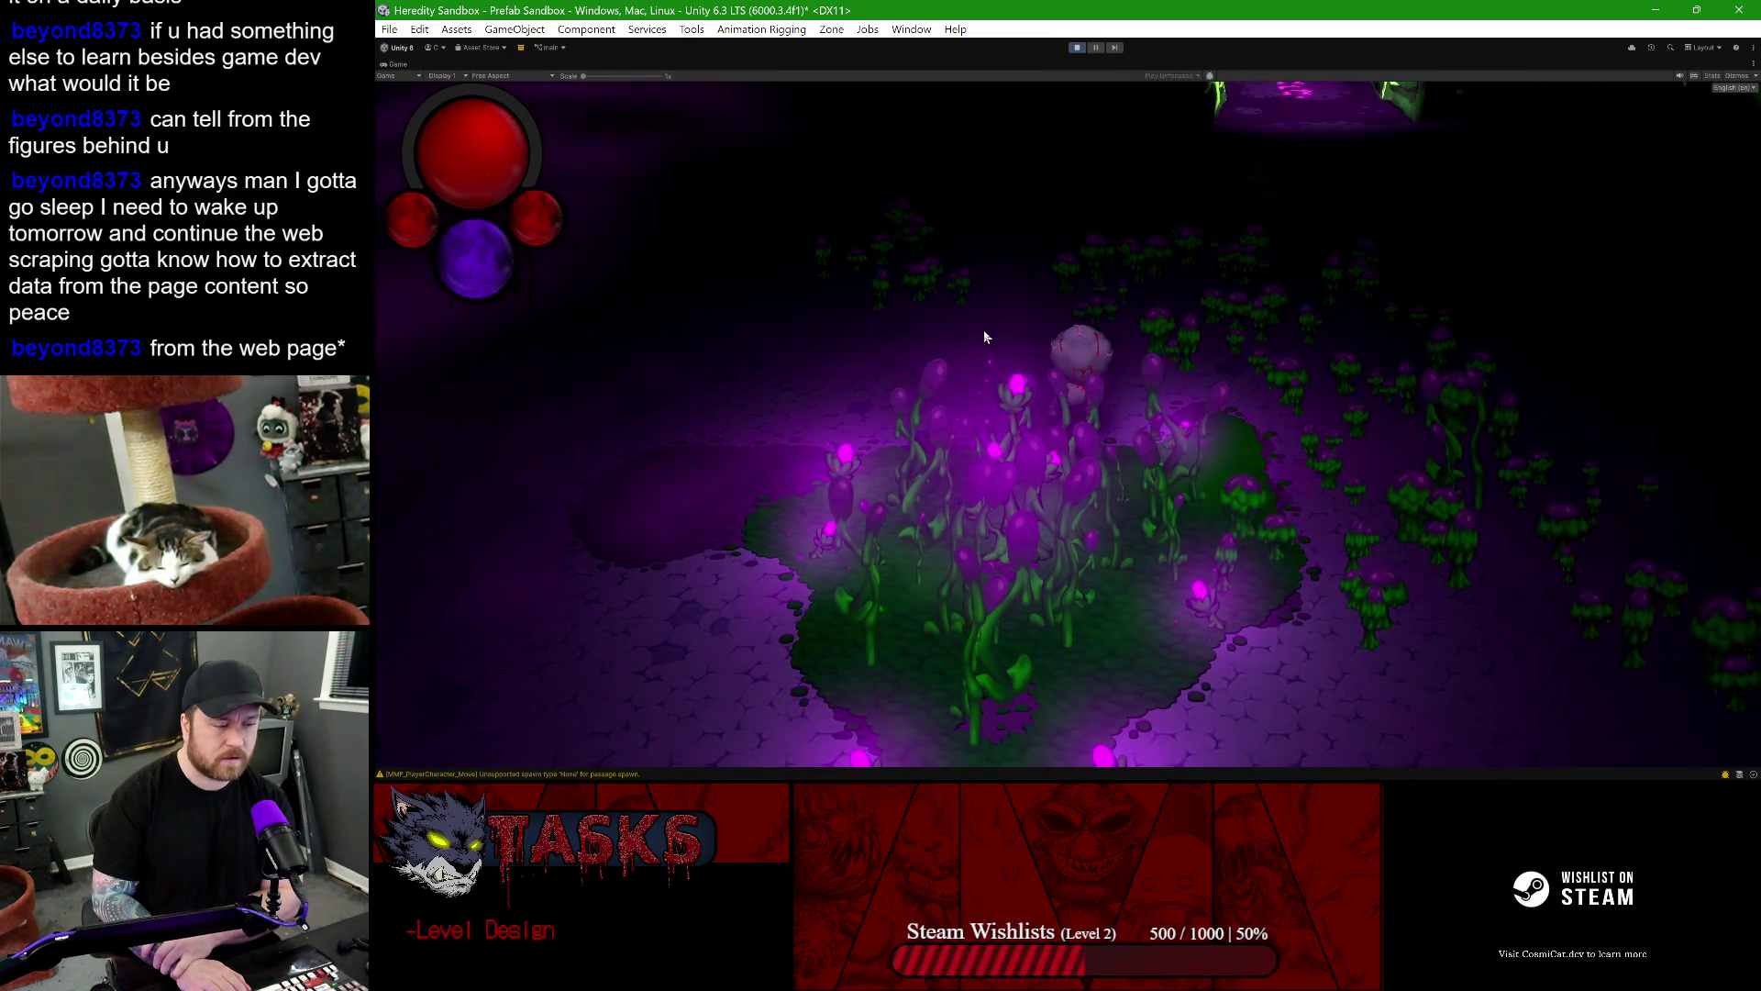
{"action": "key", "text": "s"}
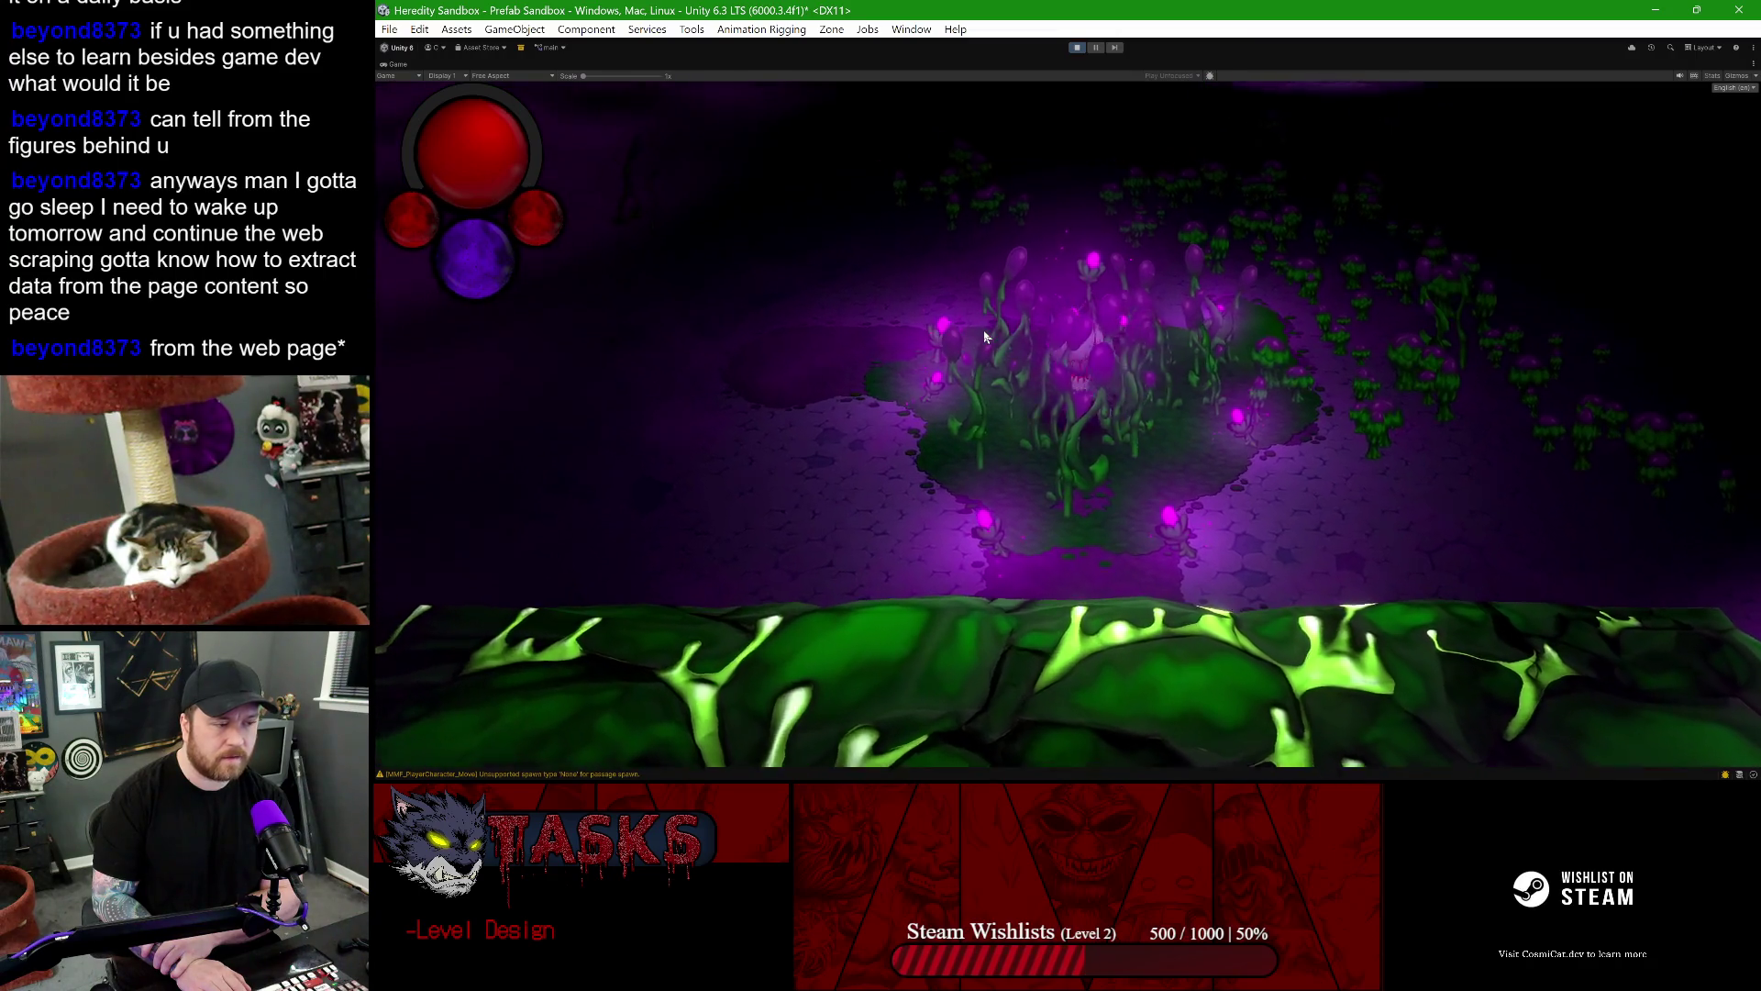
{"action": "key", "text": "d"}
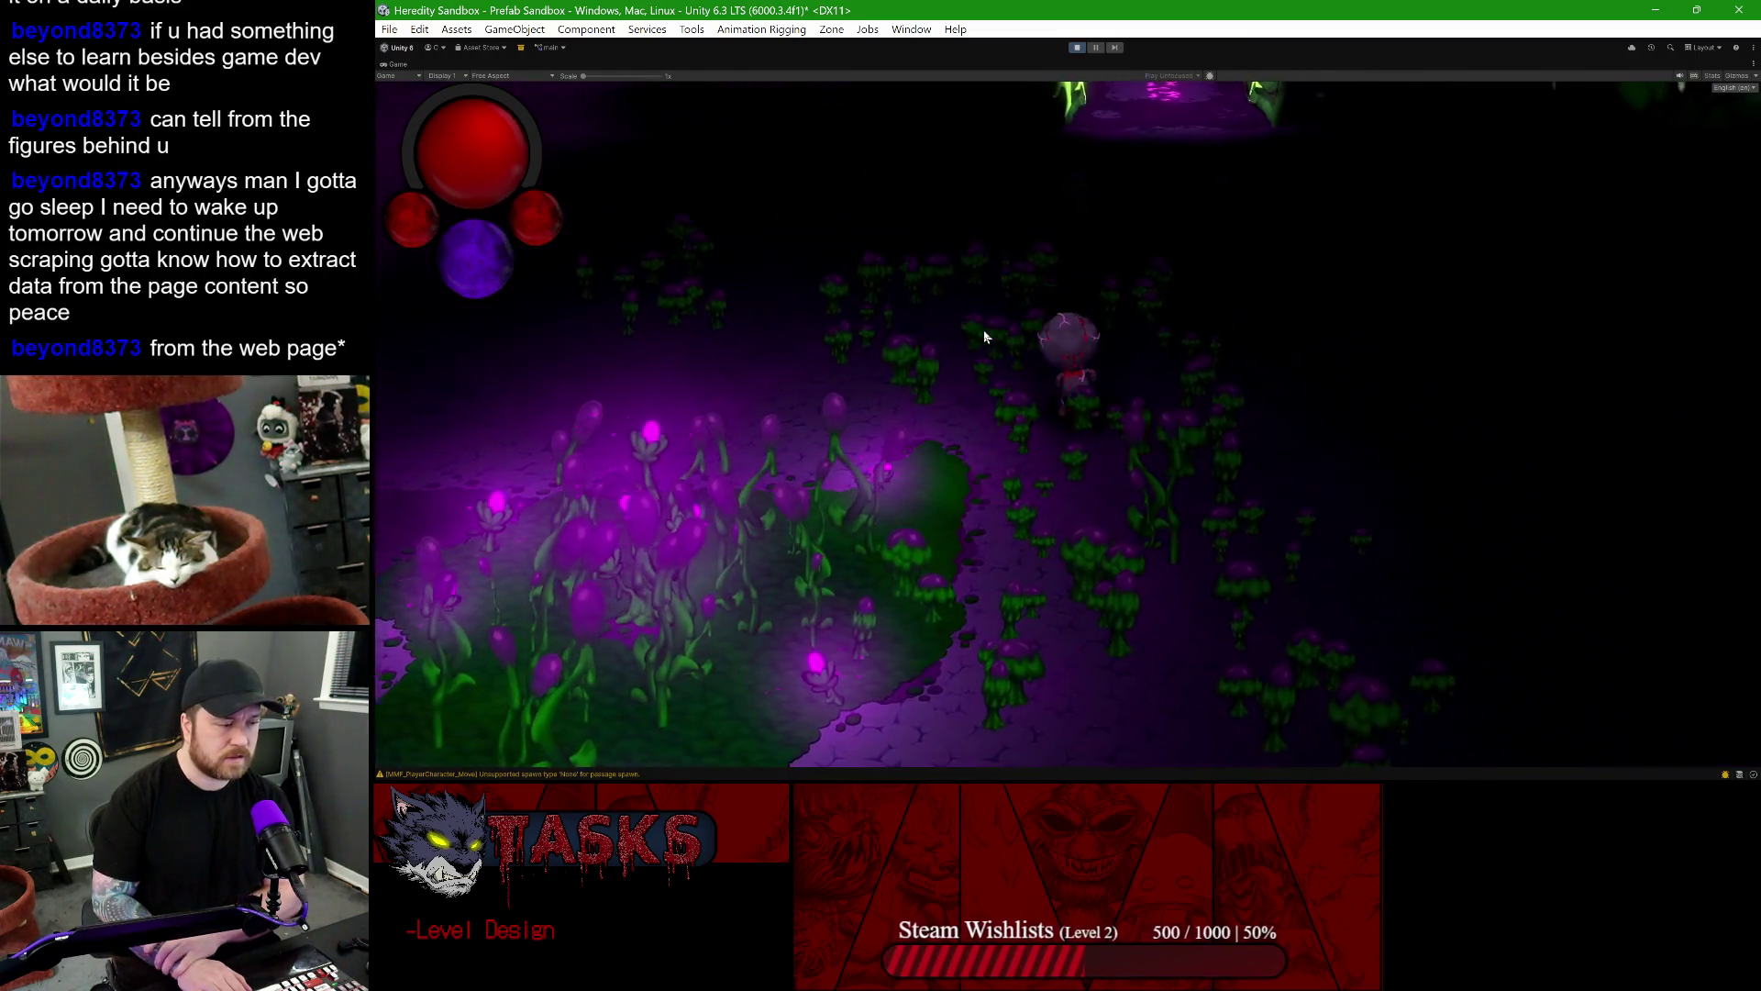
{"action": "key", "text": "w"}
{"action": "key", "text": "space"}
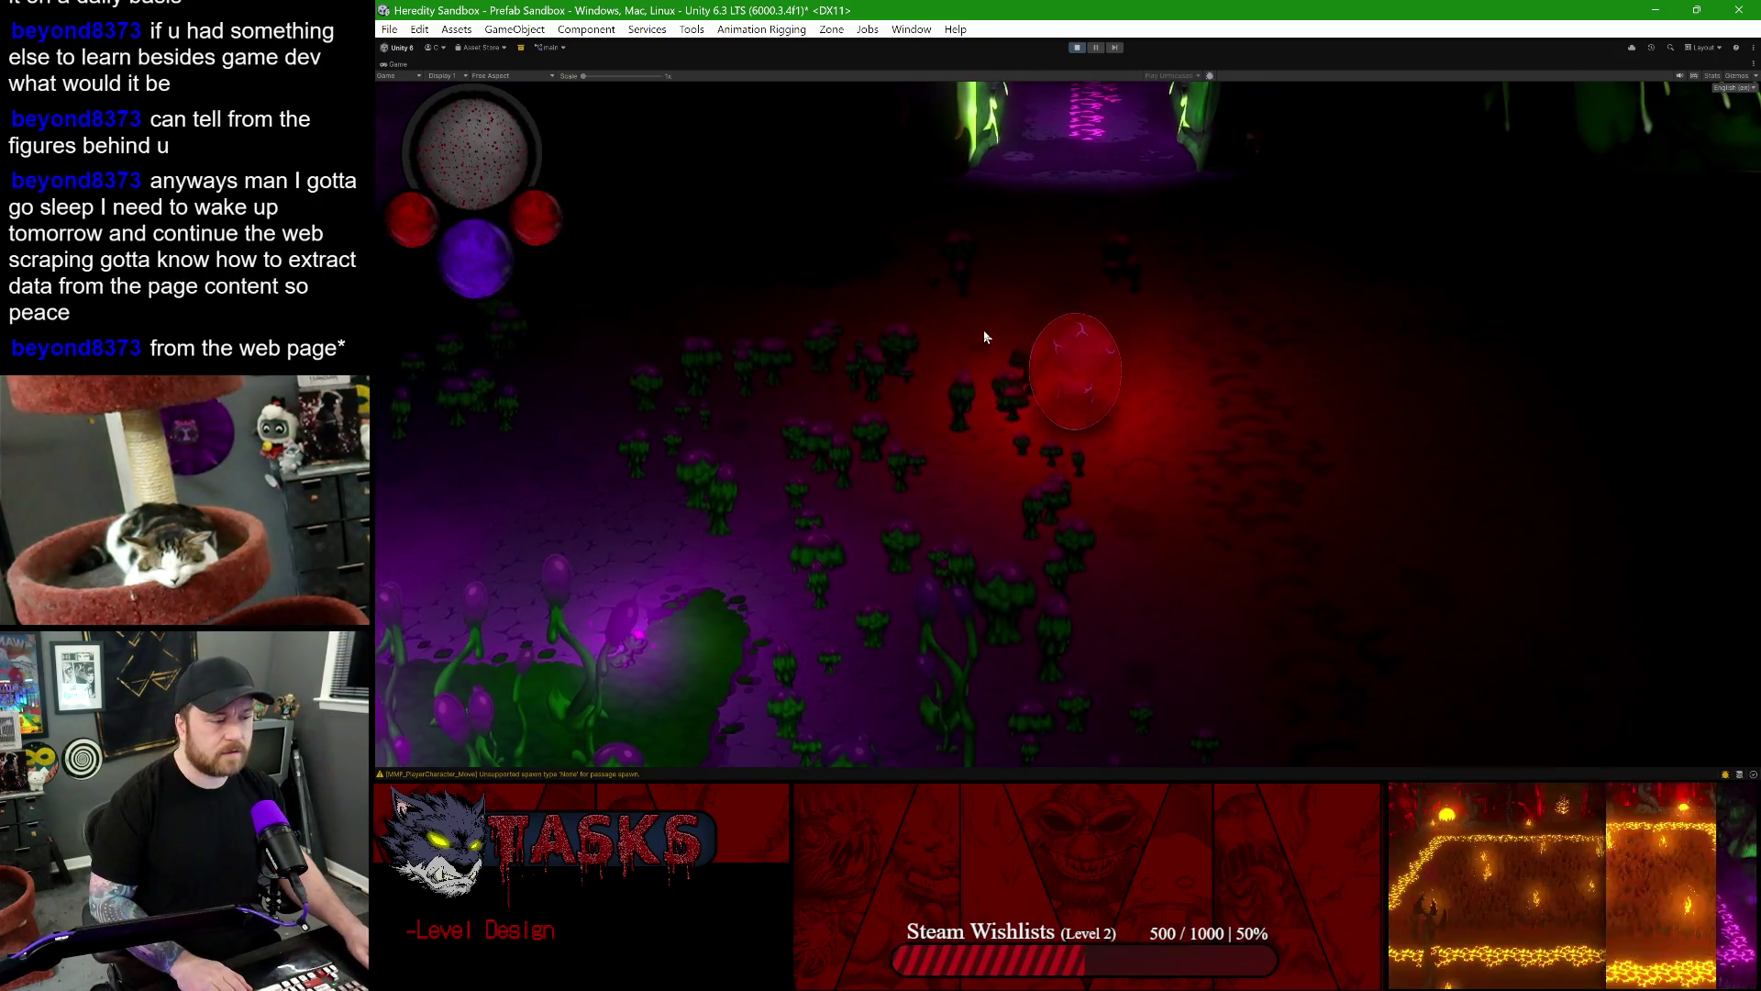
{"action": "key", "text": "d"}
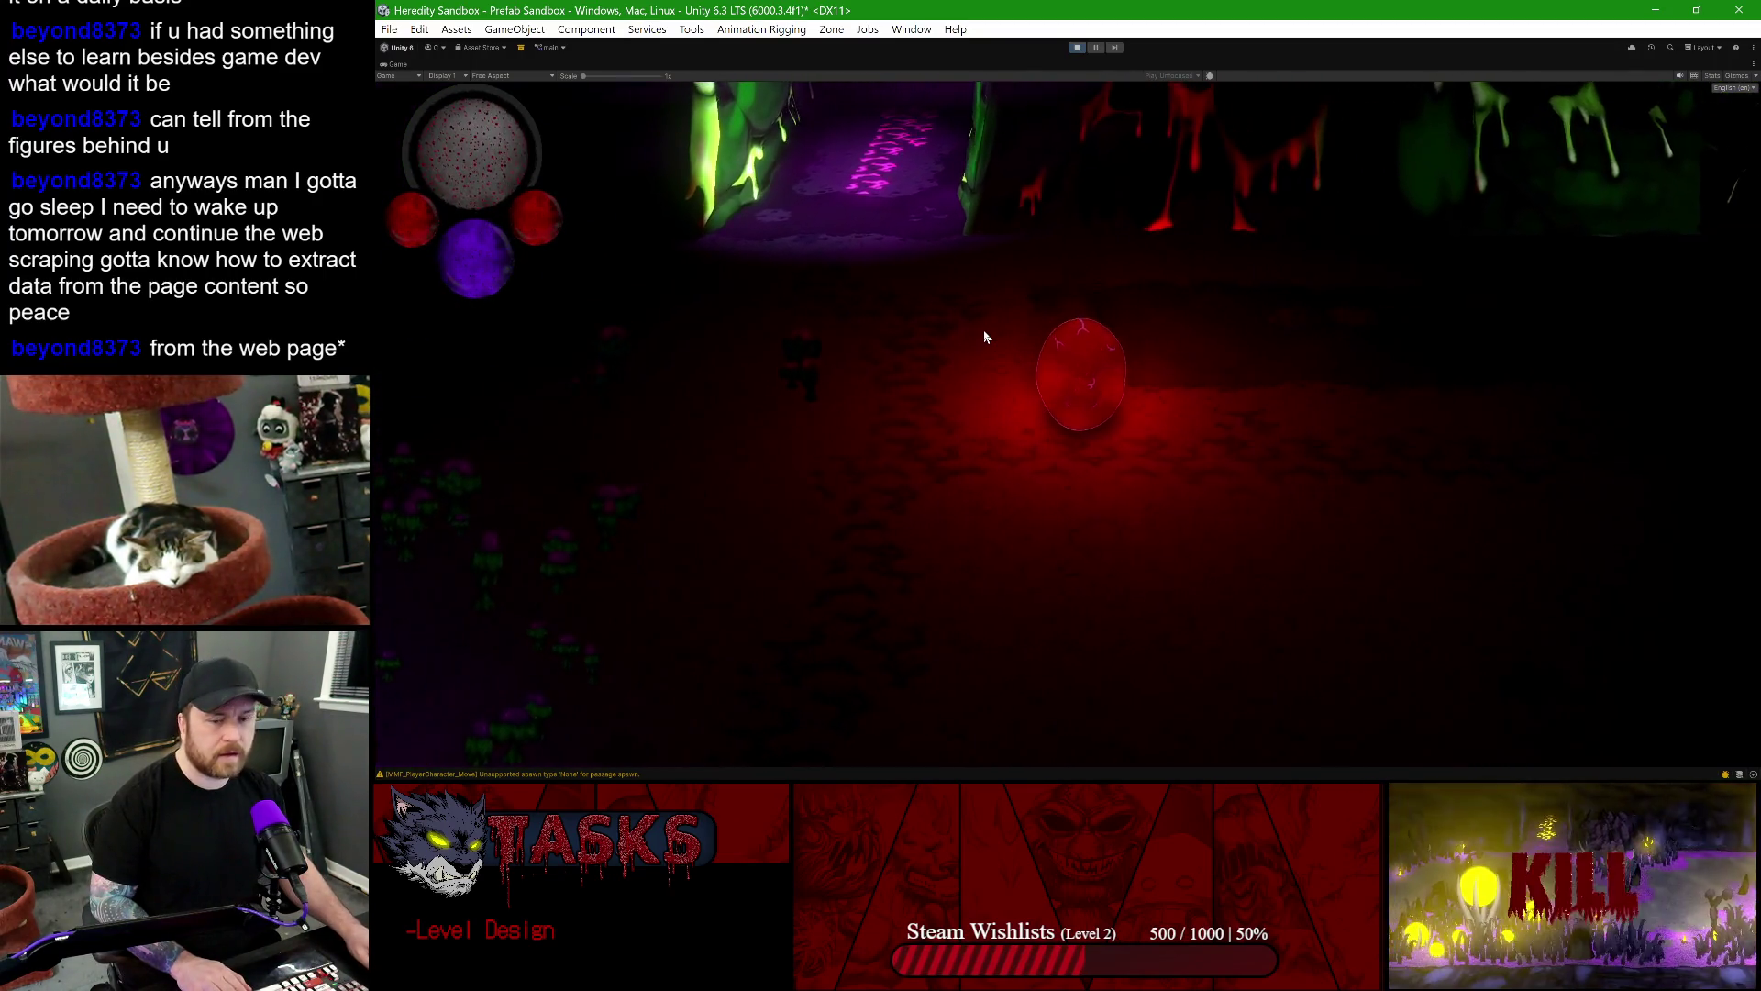
{"action": "key", "text": "a"}
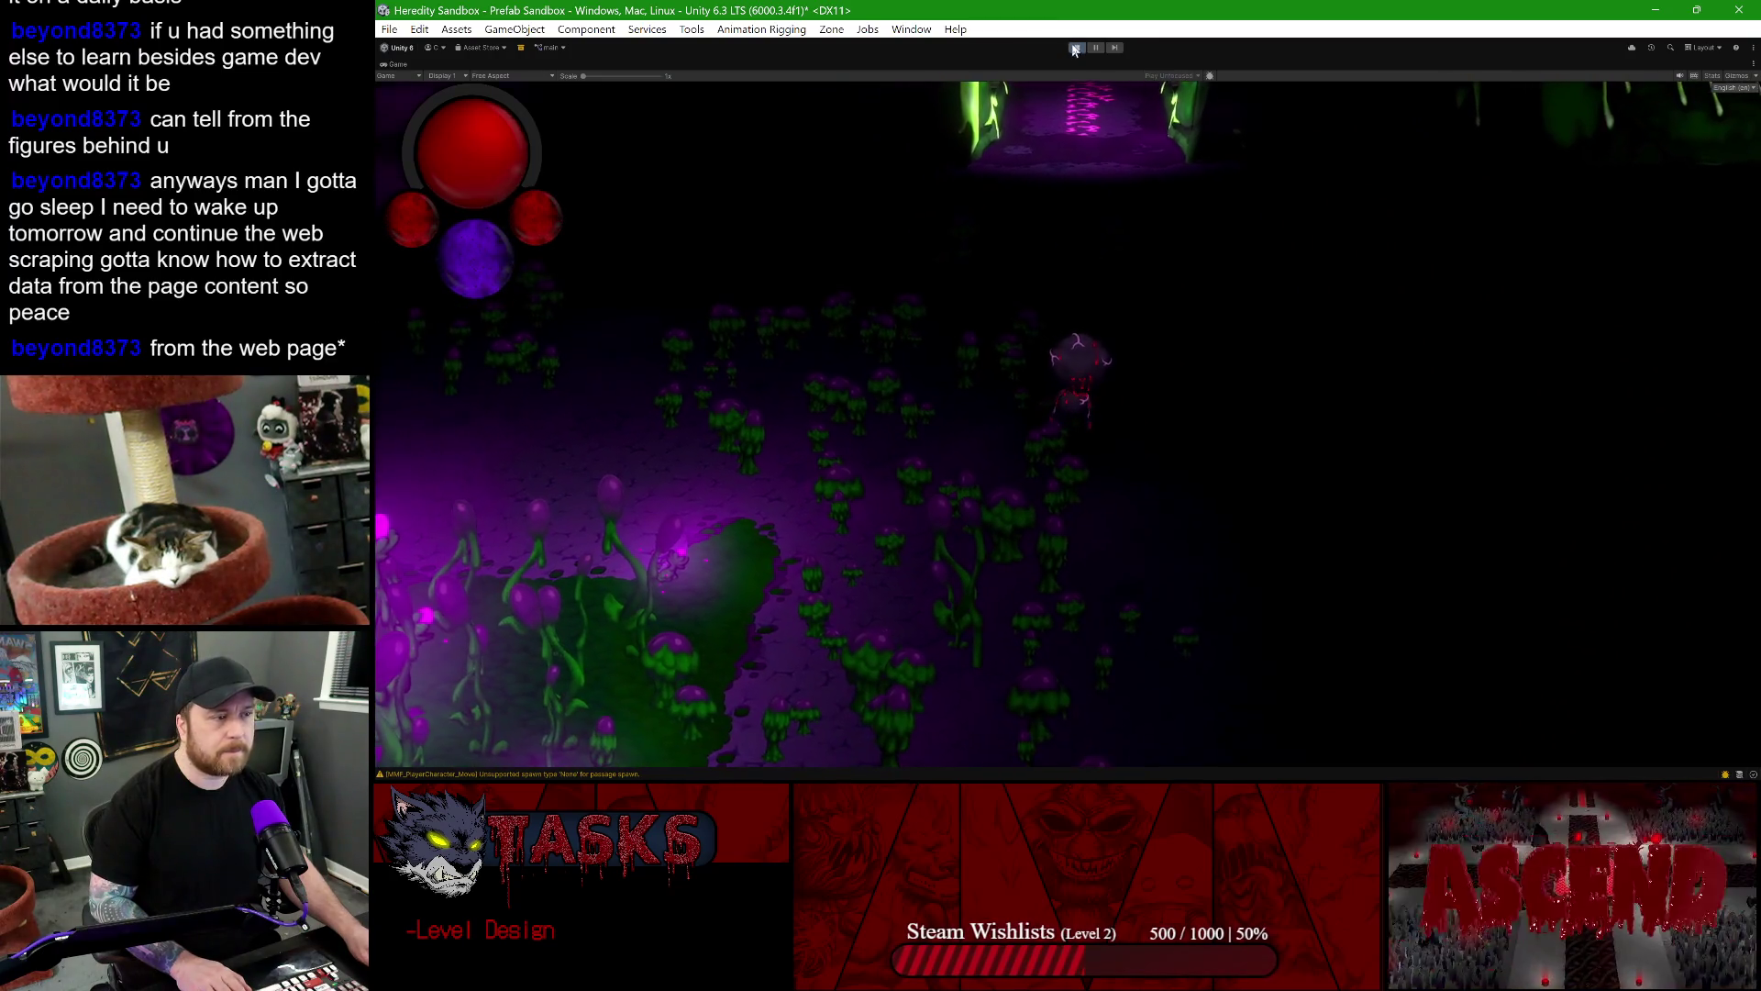
{"action": "left_click", "coordinate": [1075, 48]}
{"action": "mouse_move", "coordinate": [1230, 758]}
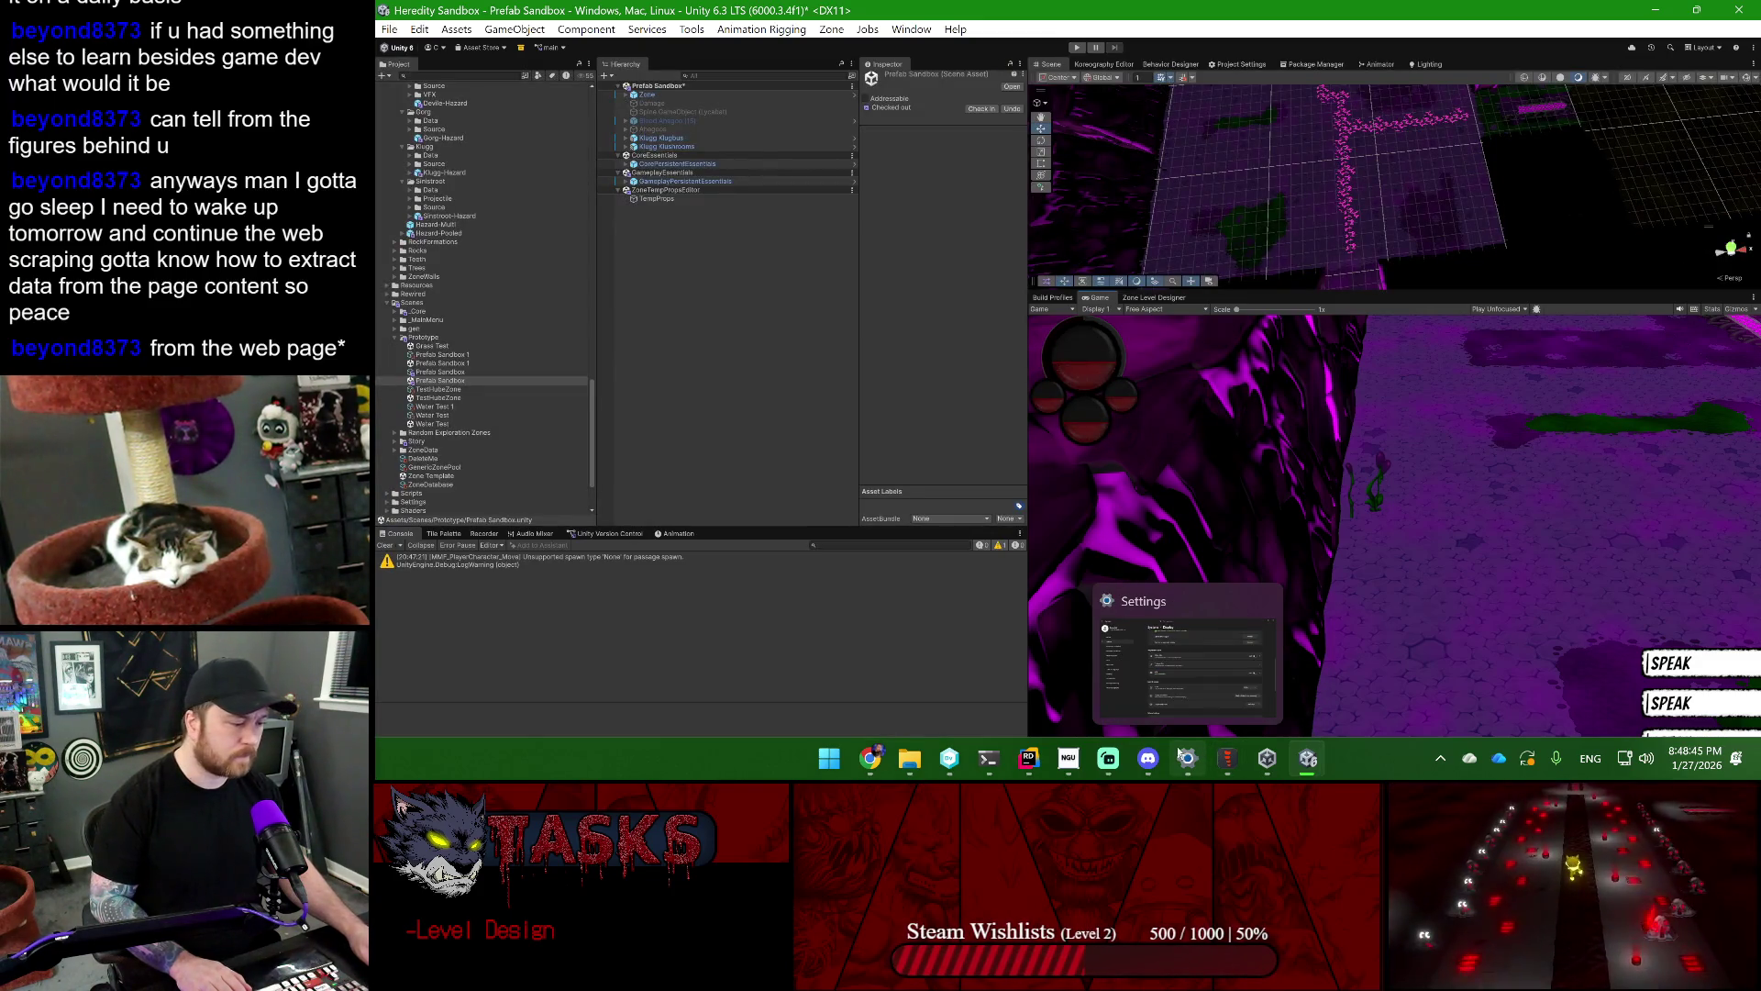
- Show the desktop with Win+D, then restore the hidden windows
{"action": "mouse_move", "coordinate": [1306, 754]}
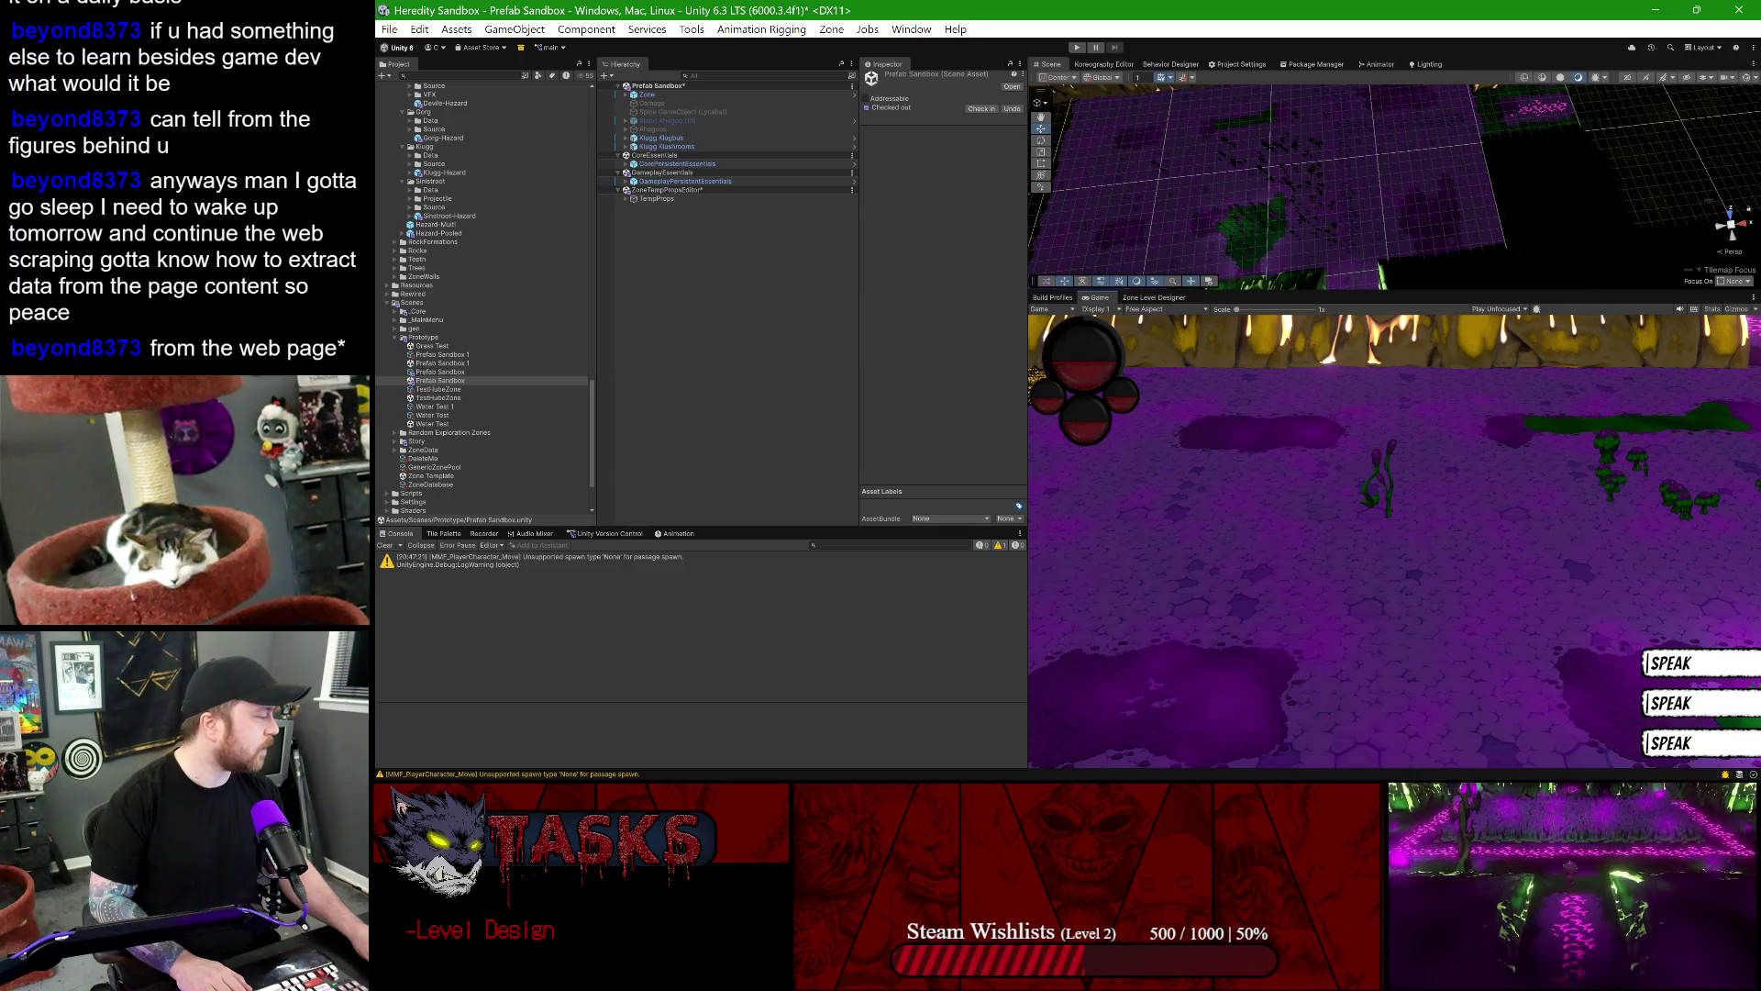
{"action": "key", "text": "super+d"}
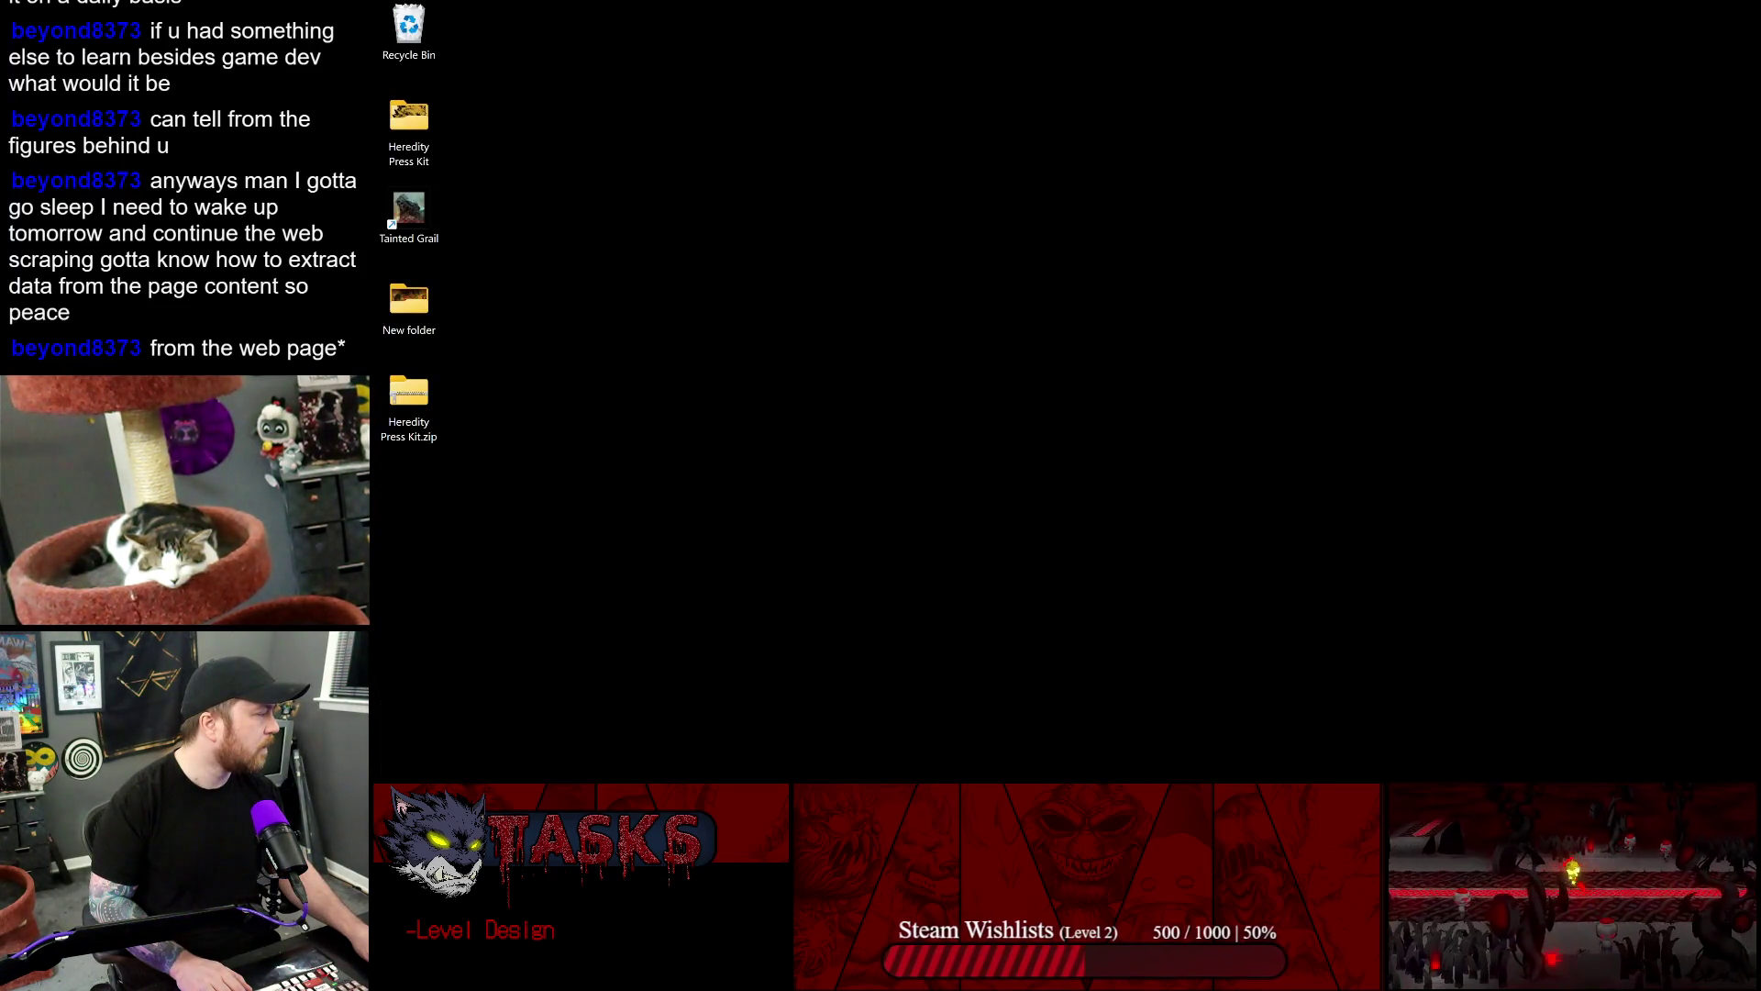
{"action": "key", "text": "super+d"}
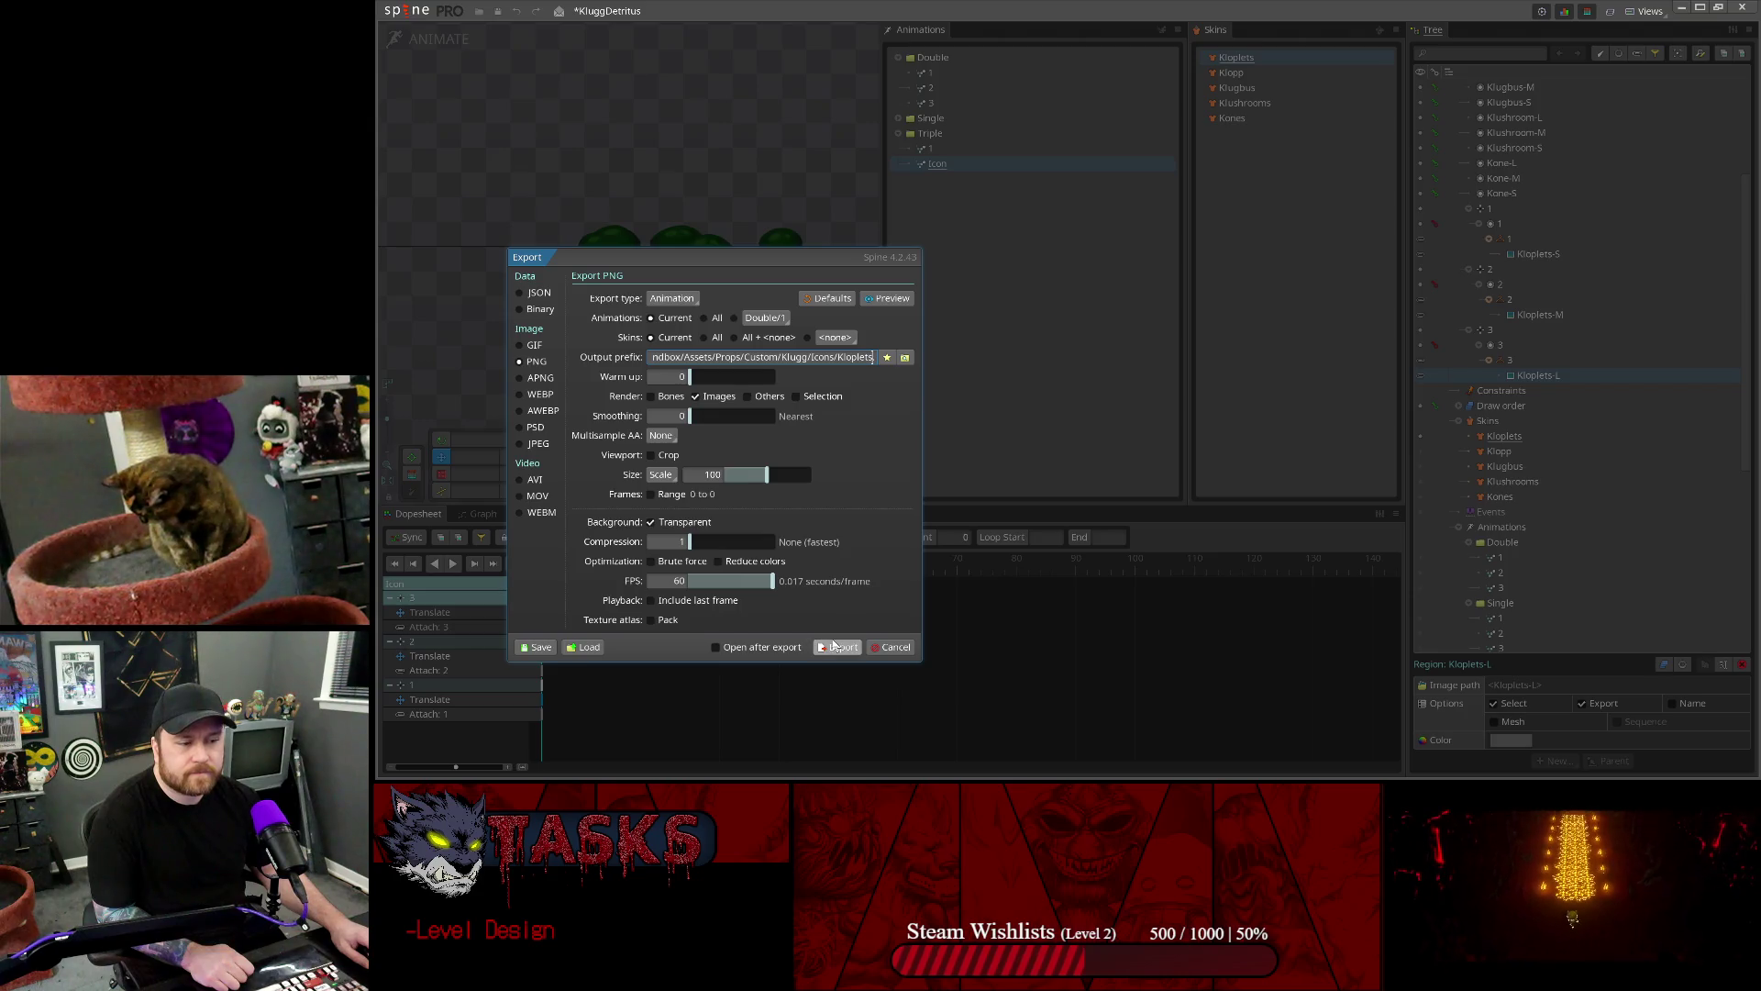
- Export the Kloplets PNG, then export the Kones skin with prefix 'Kones'
{"action": "left_click", "coordinate": [834, 646]}
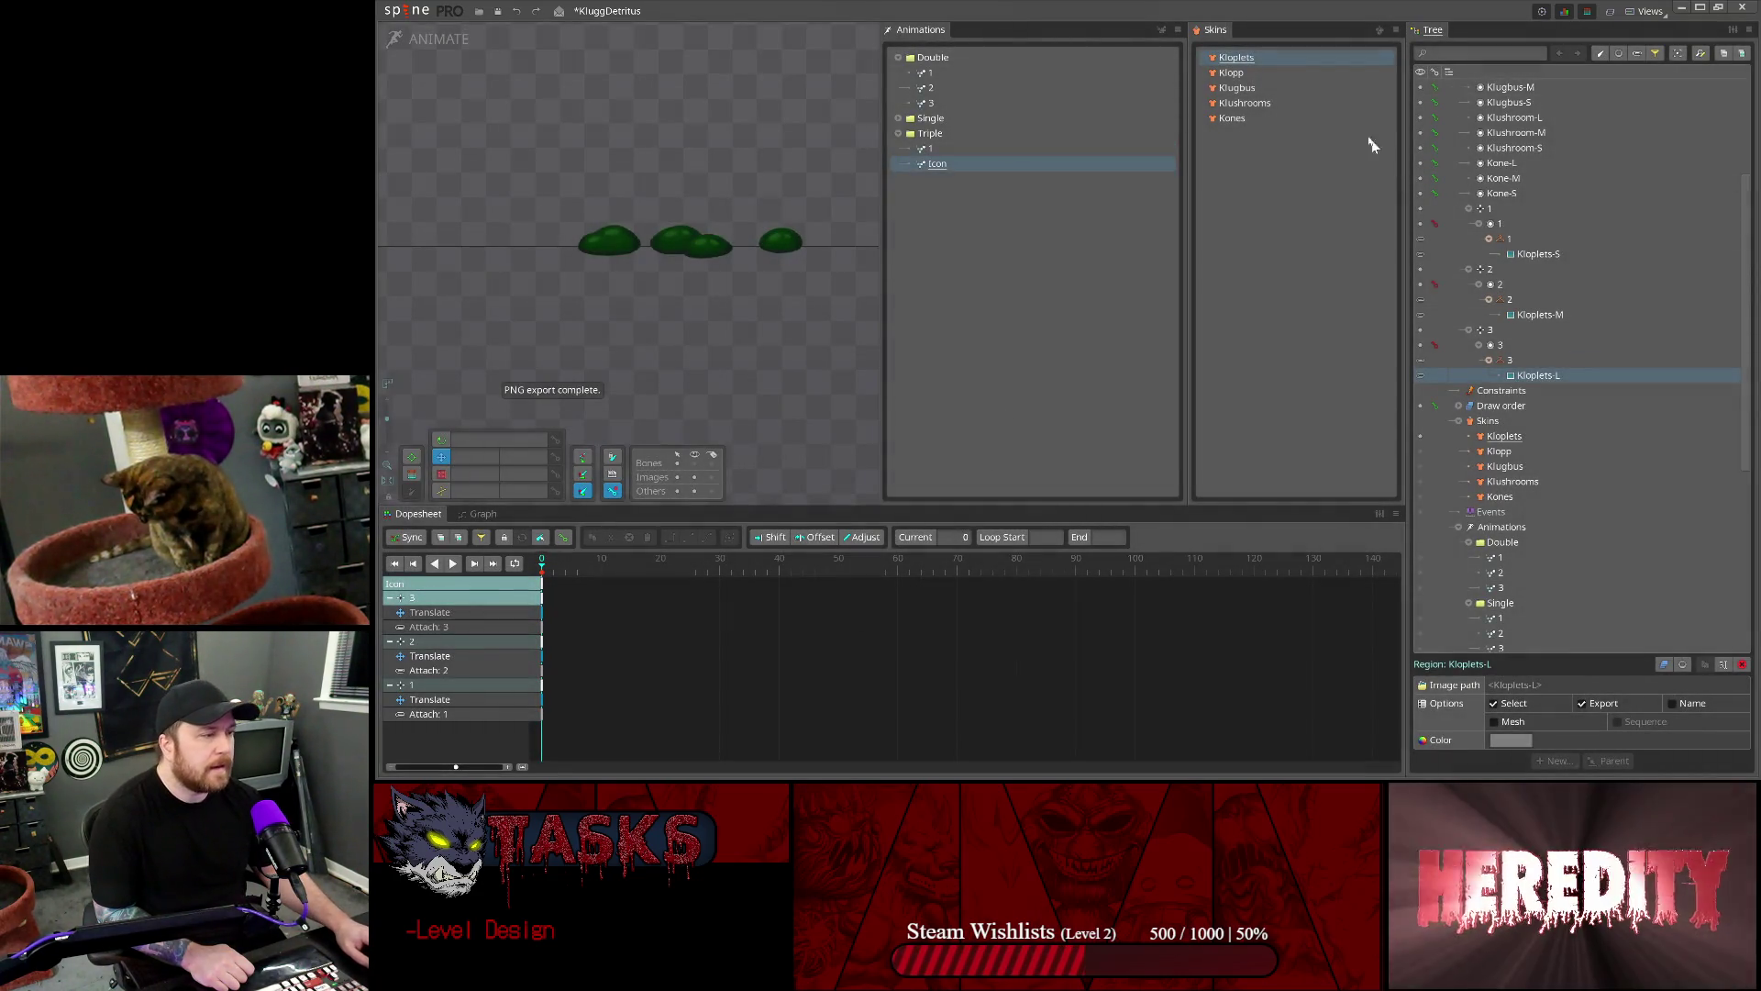
{"action": "left_click", "coordinate": [1246, 115]}
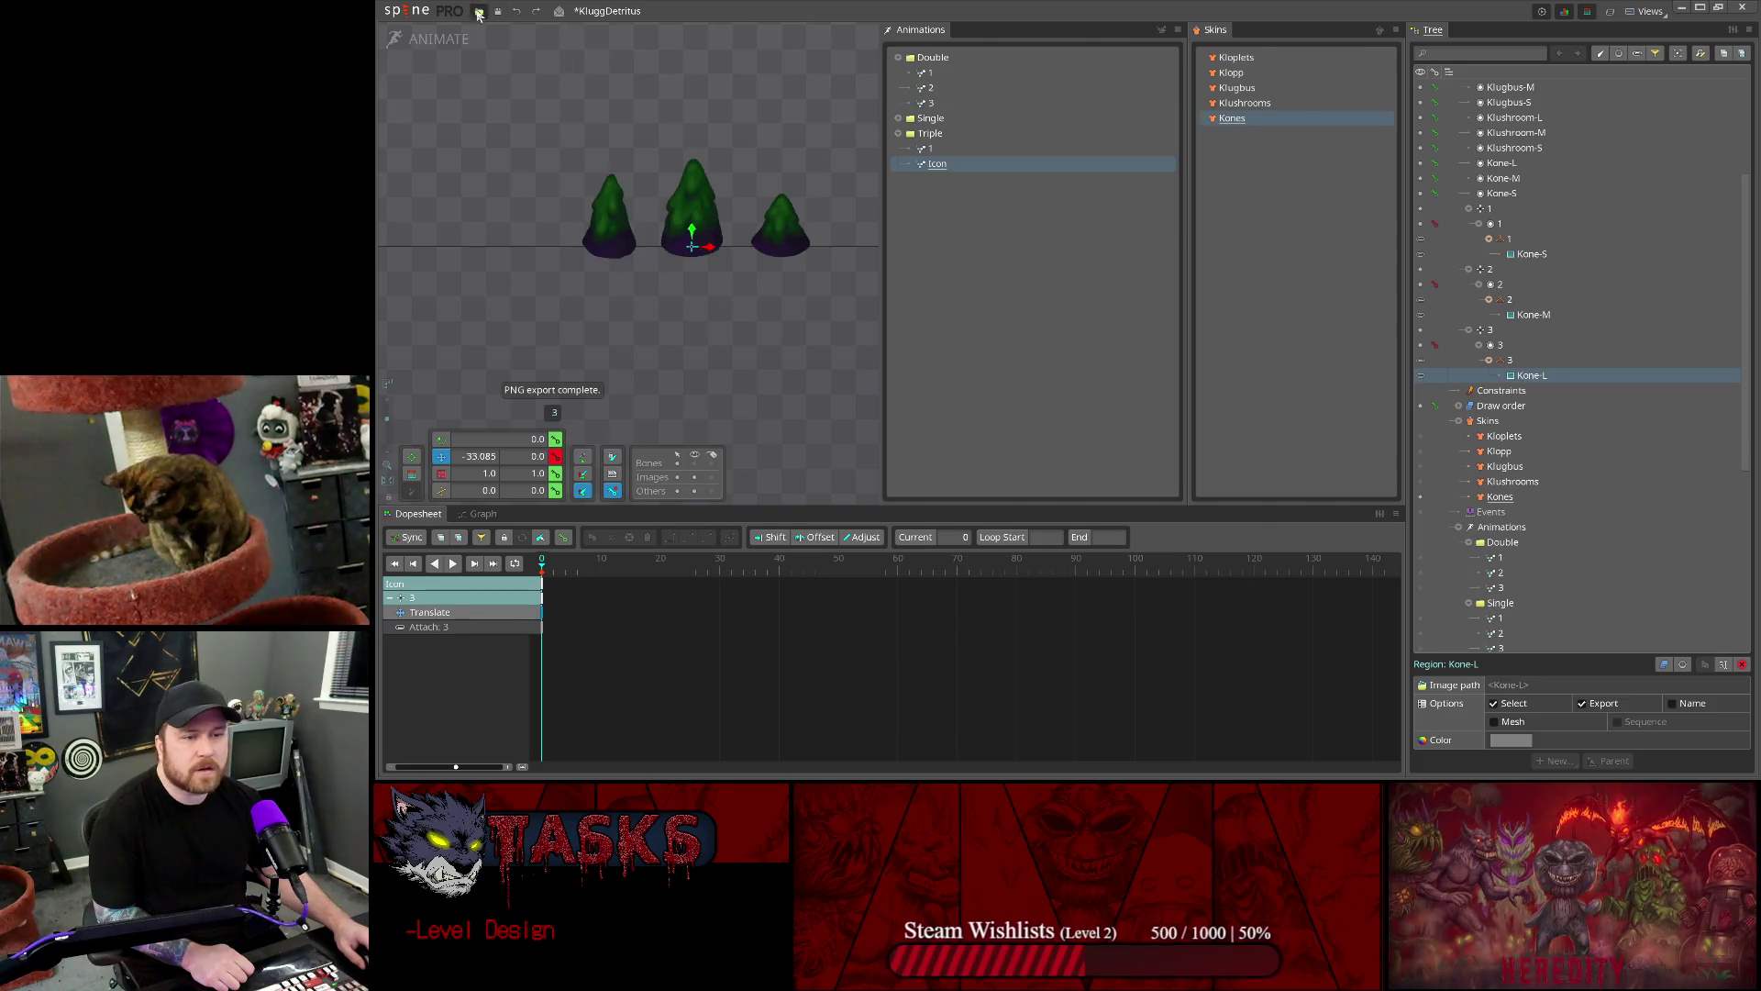
{"action": "left_click", "coordinate": [414, 18]}
{"action": "left_click", "coordinate": [459, 196]}
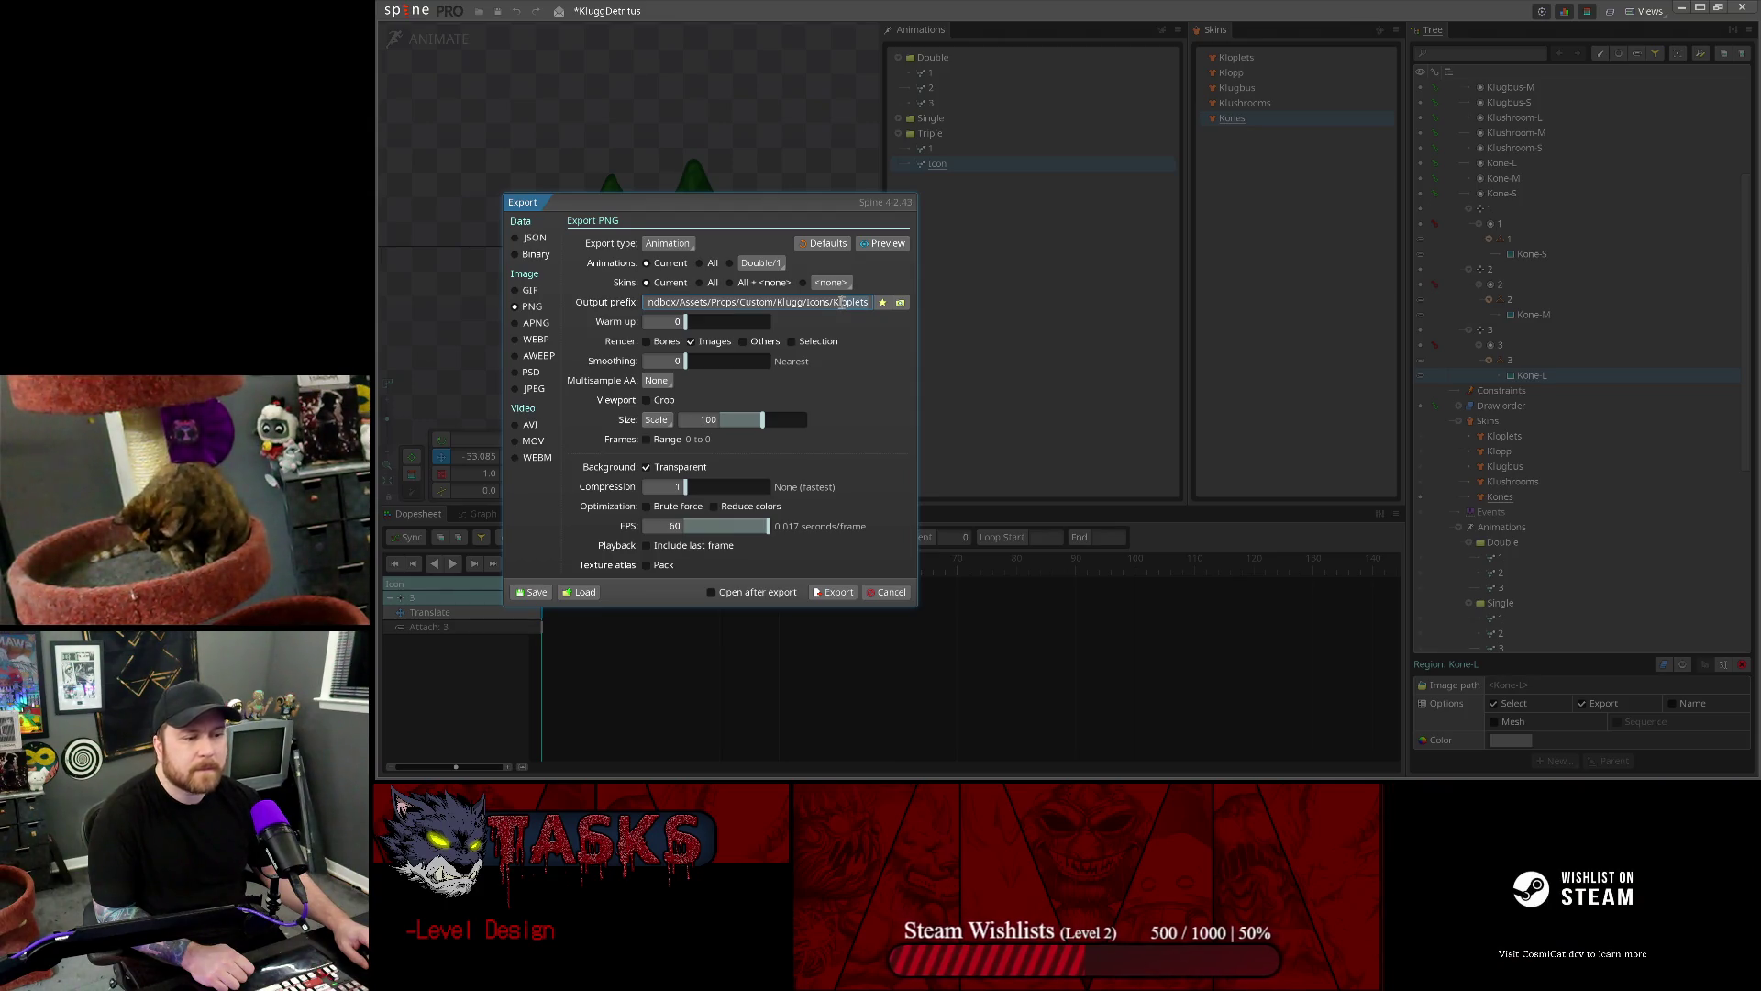
{"action": "type", "text": "Kones"}
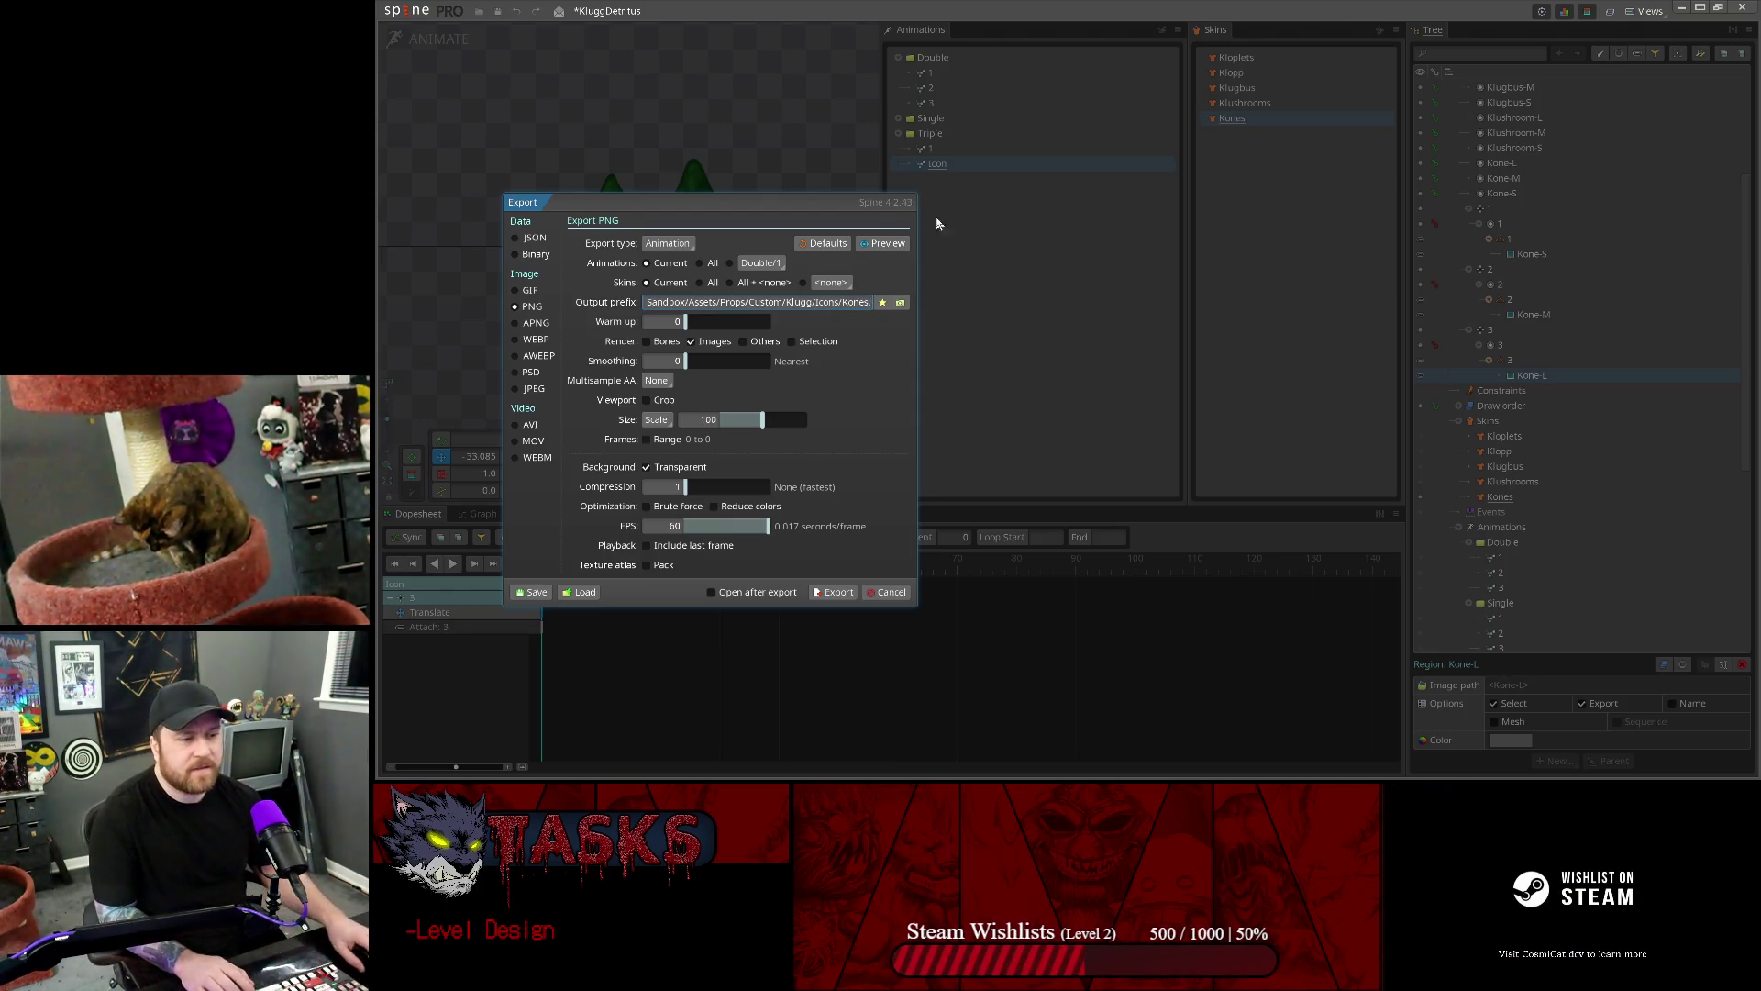
{"action": "left_click", "coordinate": [827, 592]}
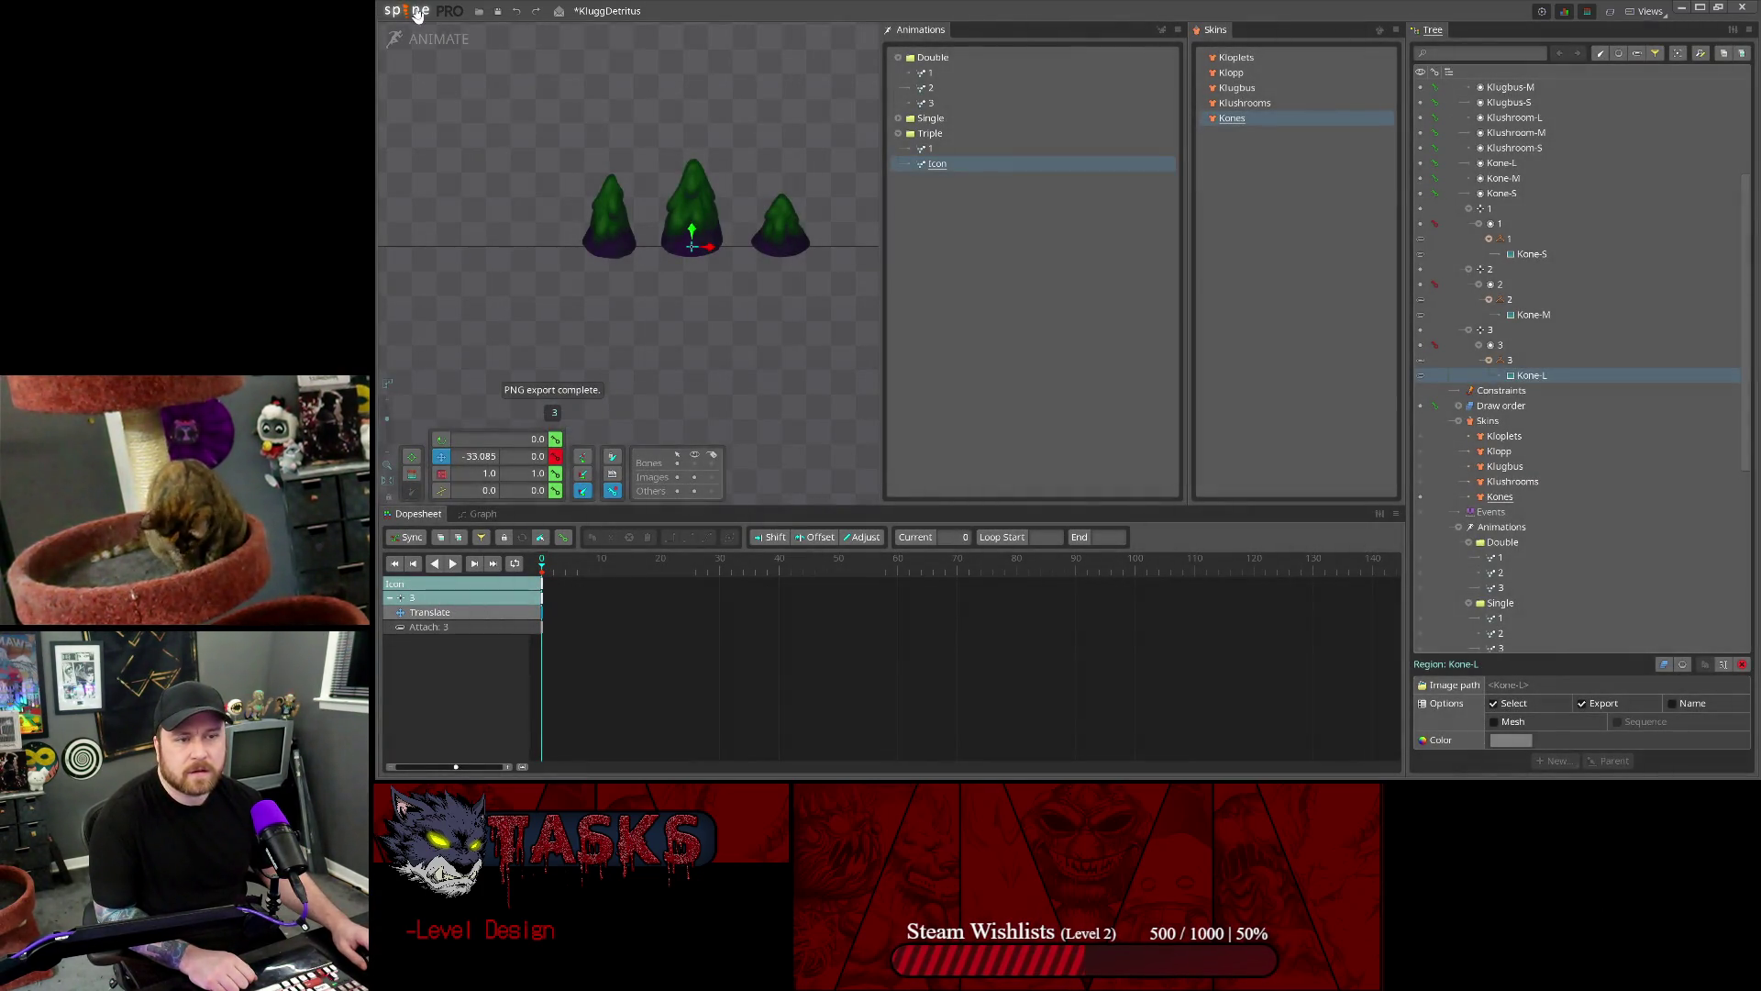
- Export the Klopp skin's first Double animation as PNG with prefix 'Klop'
{"action": "left_click", "coordinate": [1242, 57]}
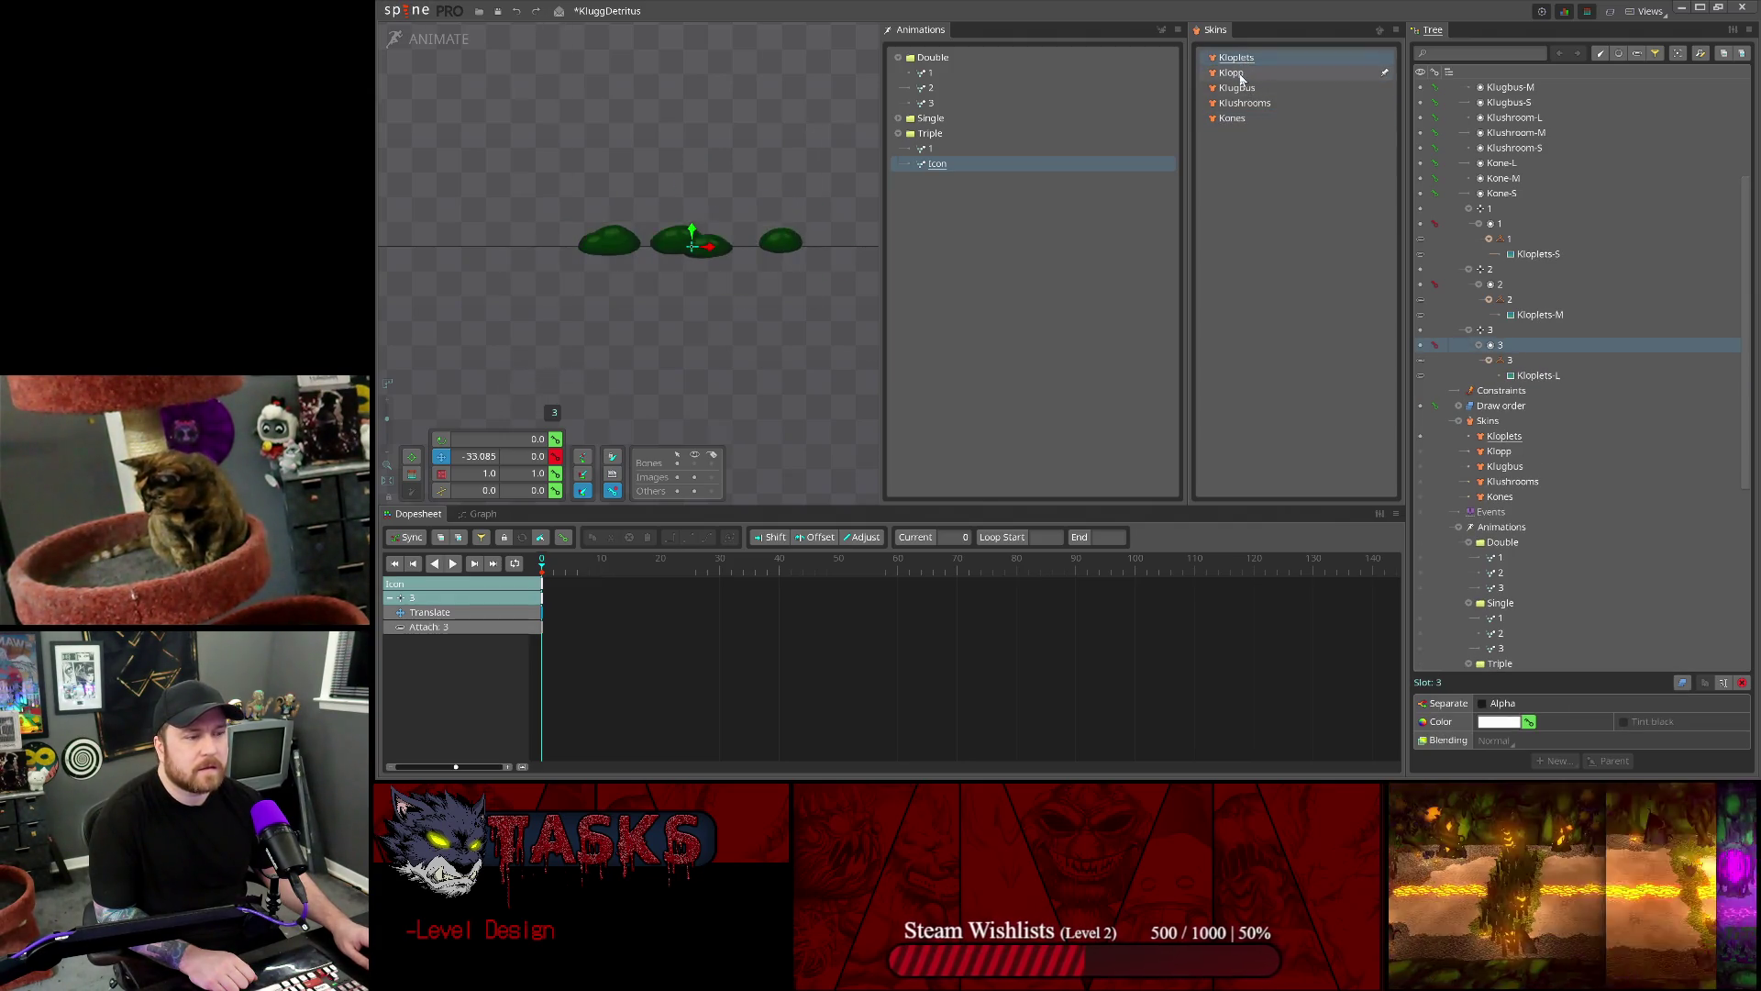
{"action": "left_click", "coordinate": [1231, 72]}
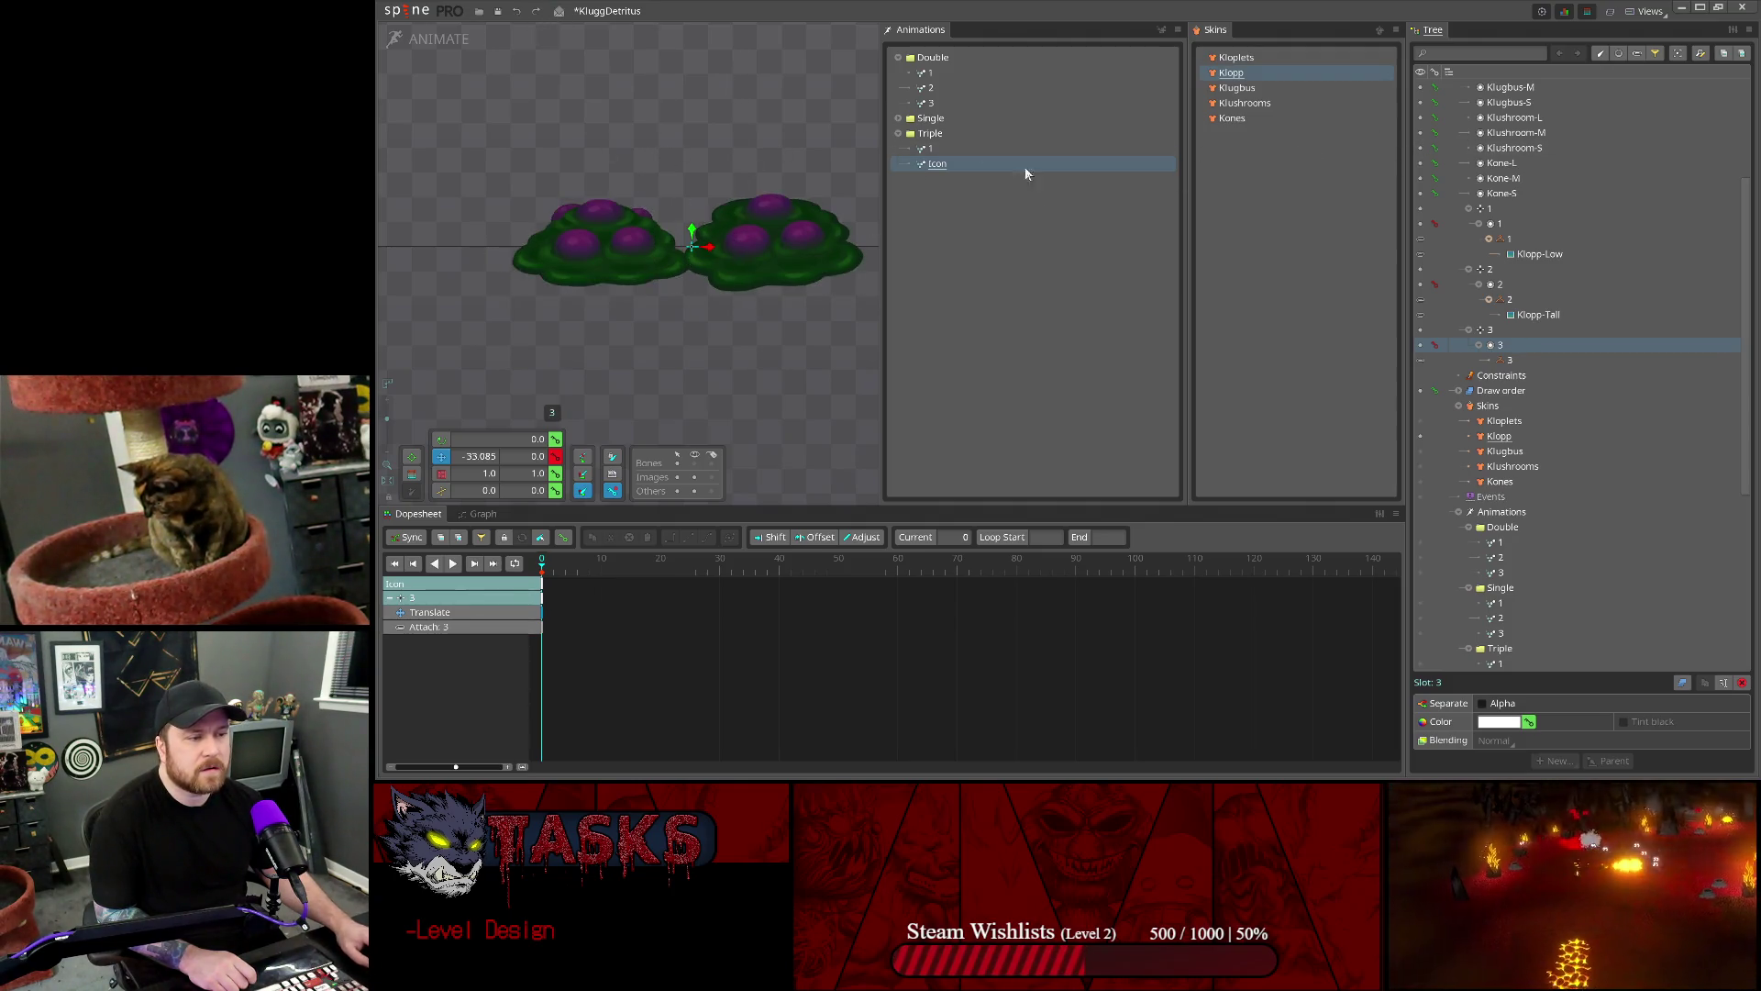
{"action": "left_click", "coordinate": [929, 73]}
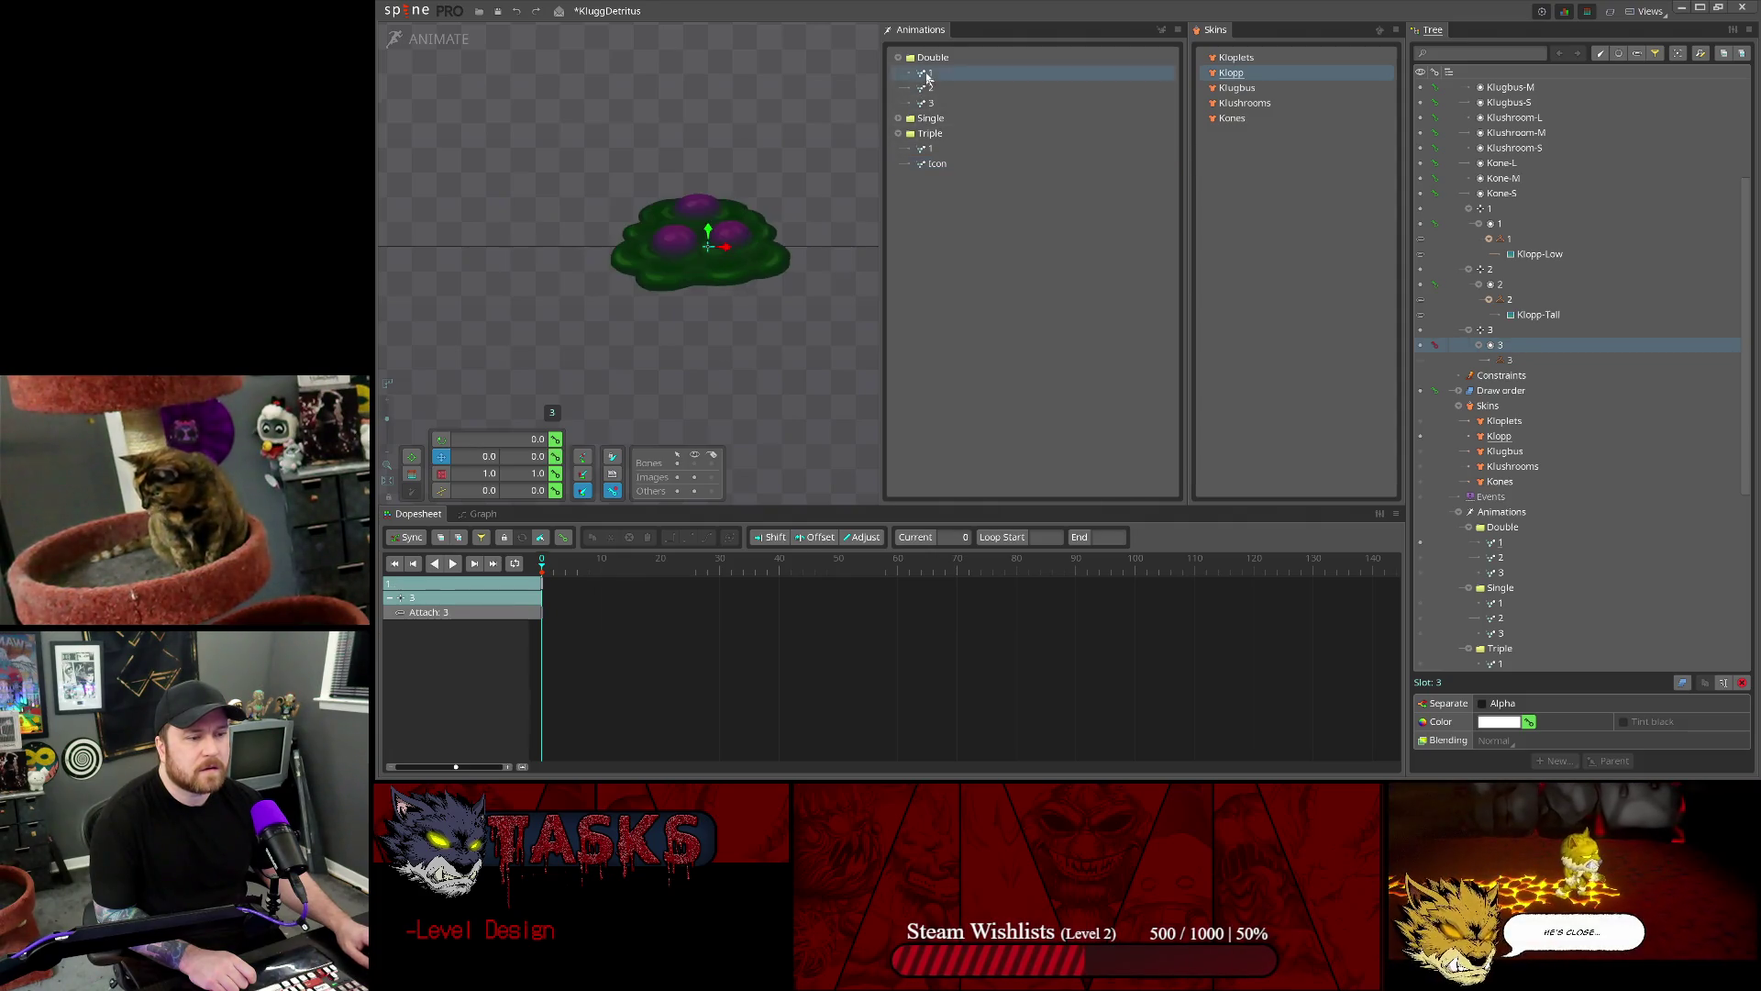
{"action": "left_click", "coordinate": [404, 16]}
{"action": "left_click", "coordinate": [431, 209]}
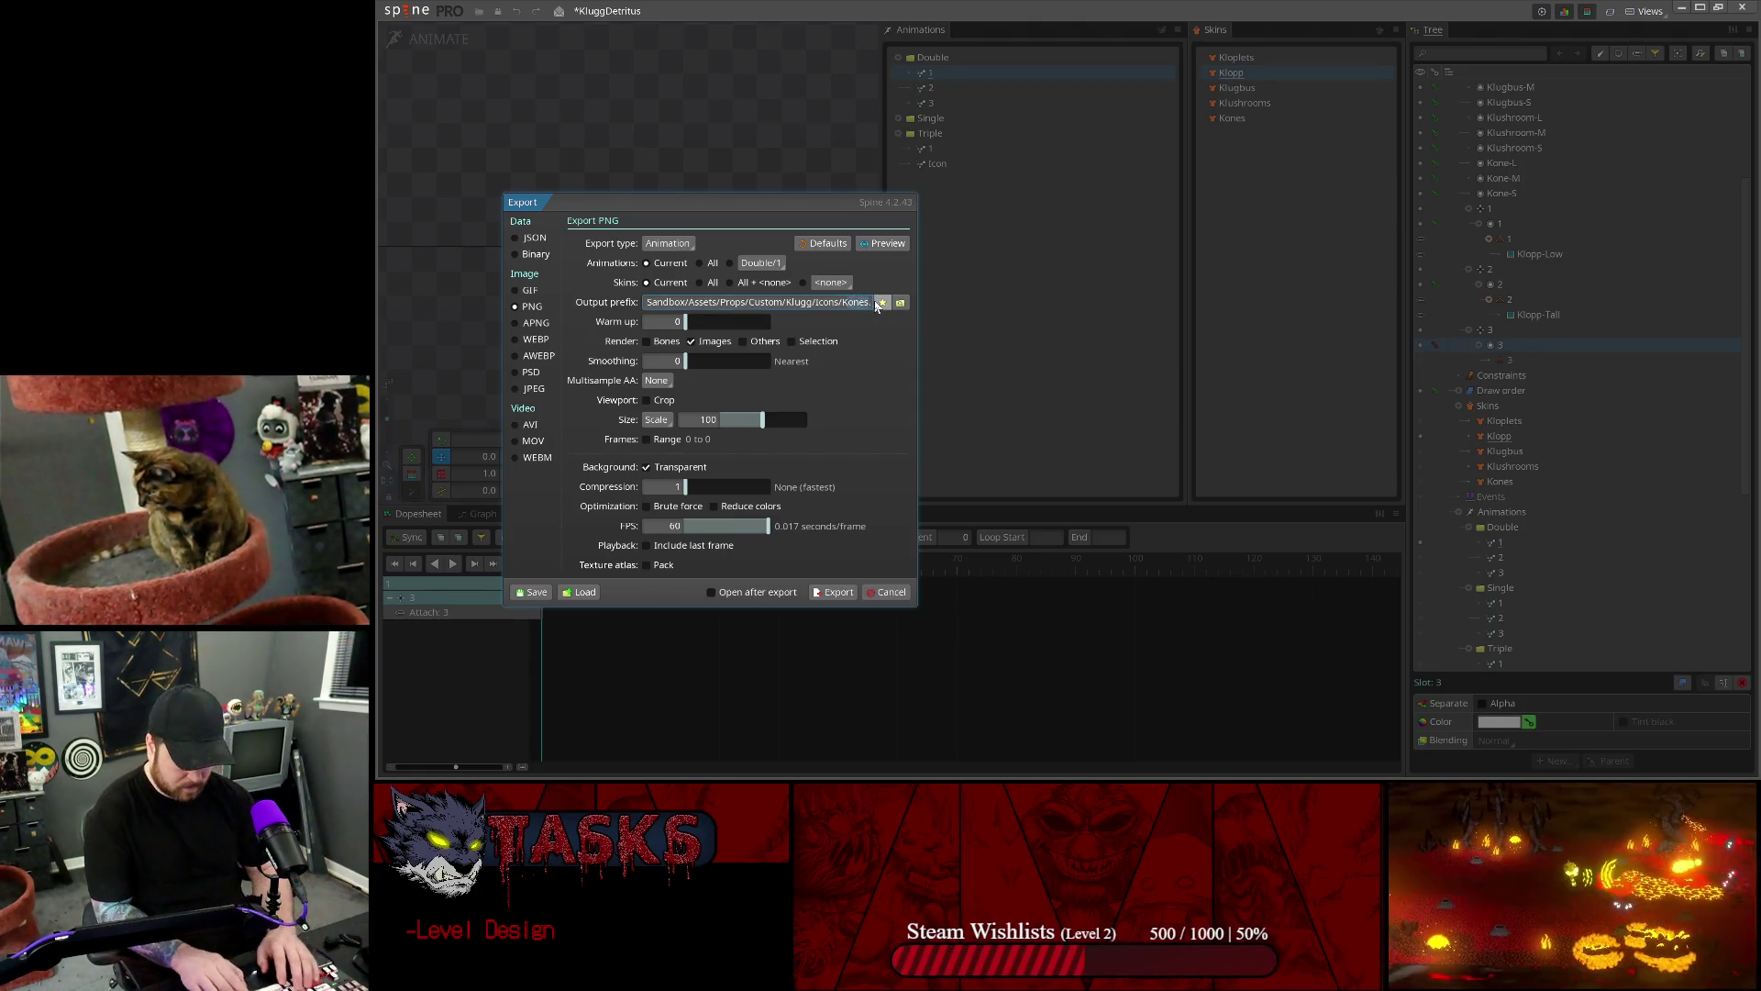
{"action": "type", "text": "Klop"}
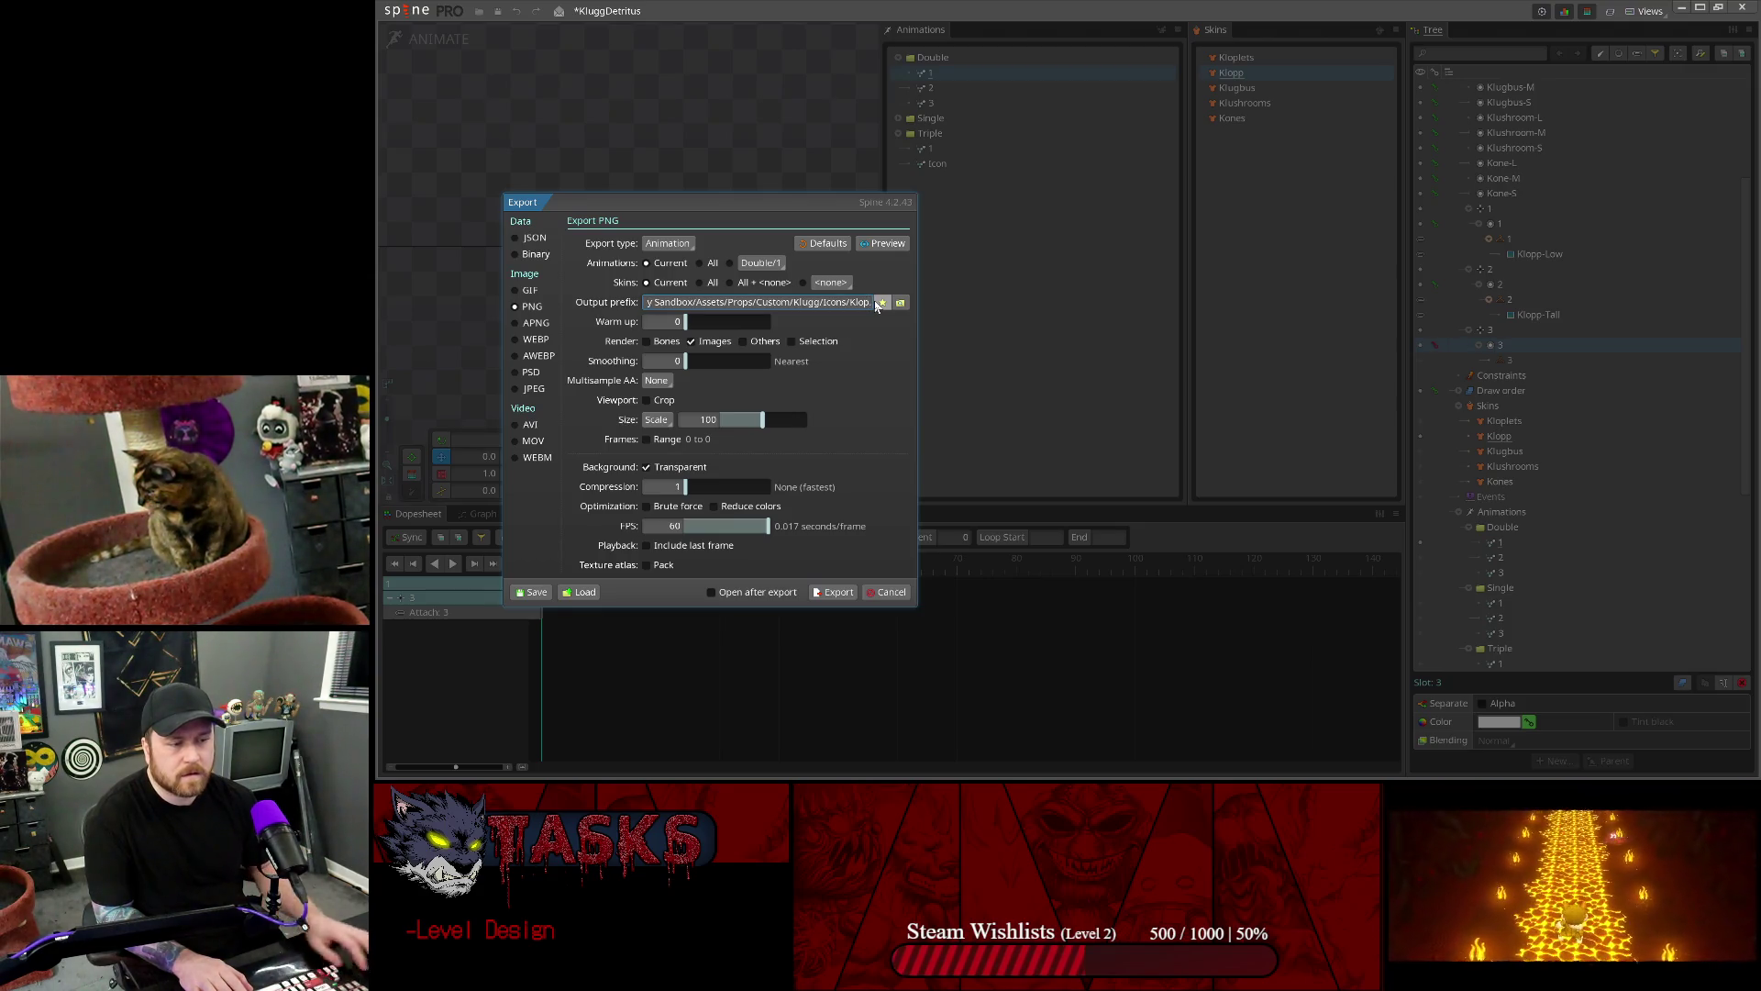
{"action": "left_click", "coordinate": [834, 591]}
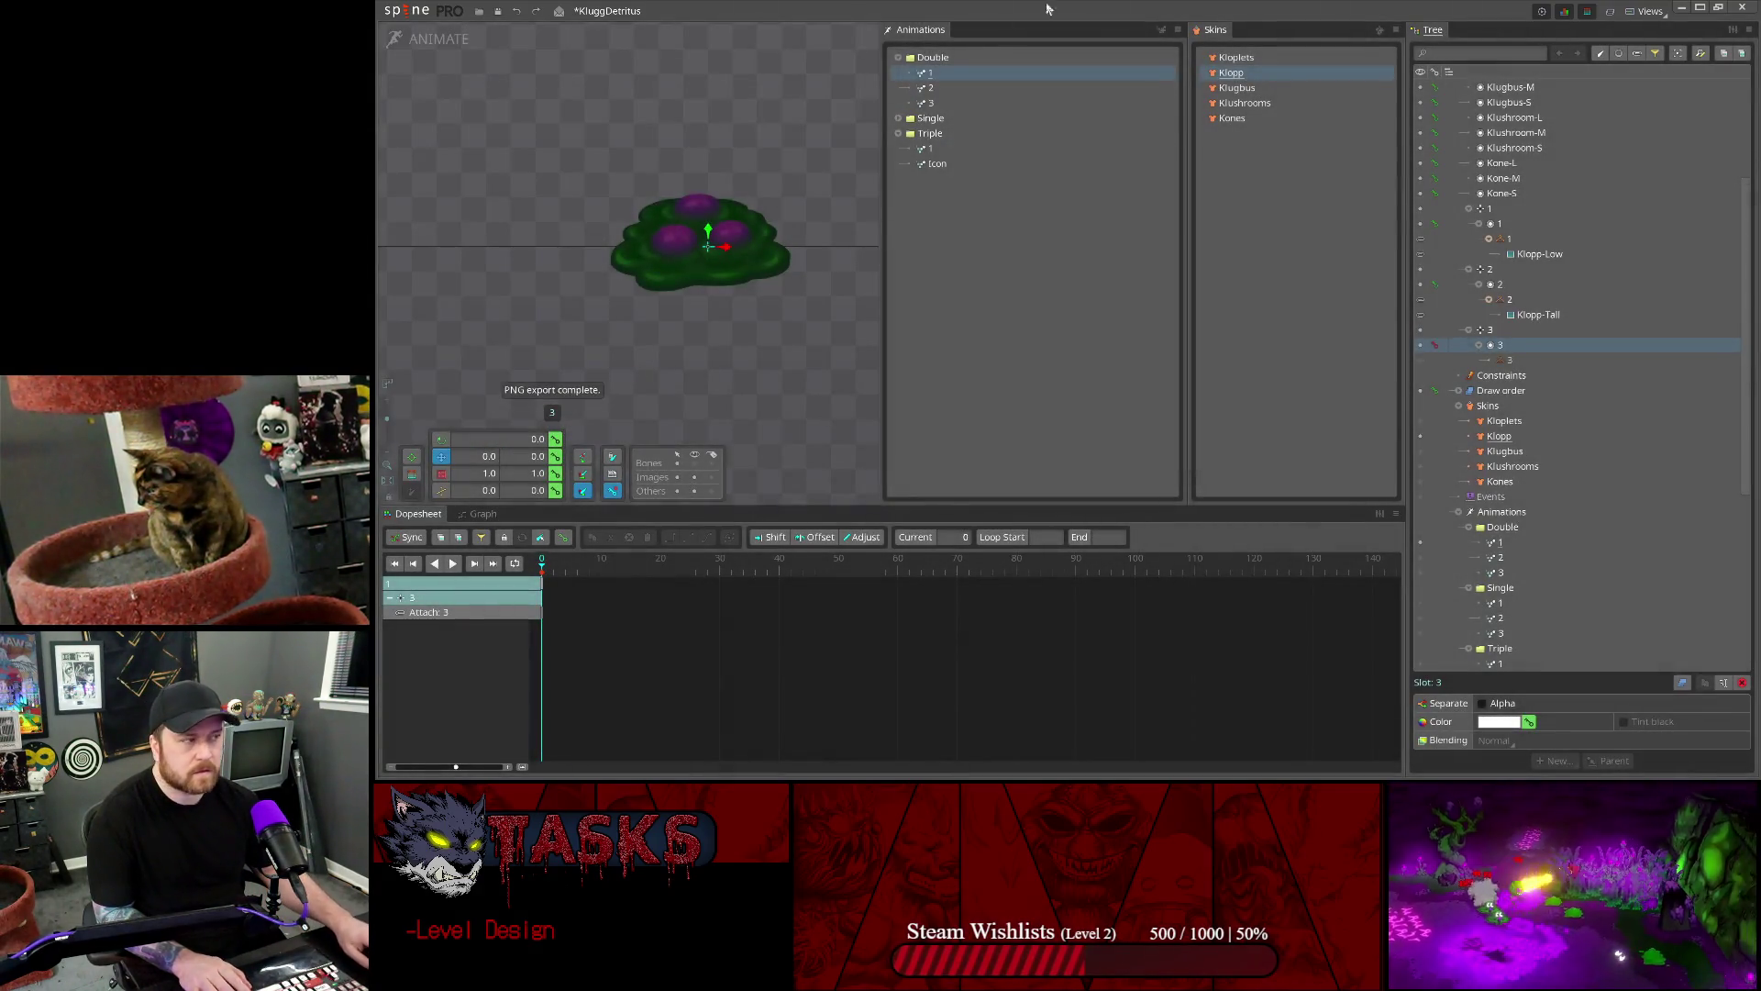
- Back in Unity, widen the Zone Level Designer panel and pick the Klugg Hazard custom prop
{"action": "left_click", "coordinate": [1683, 9]}
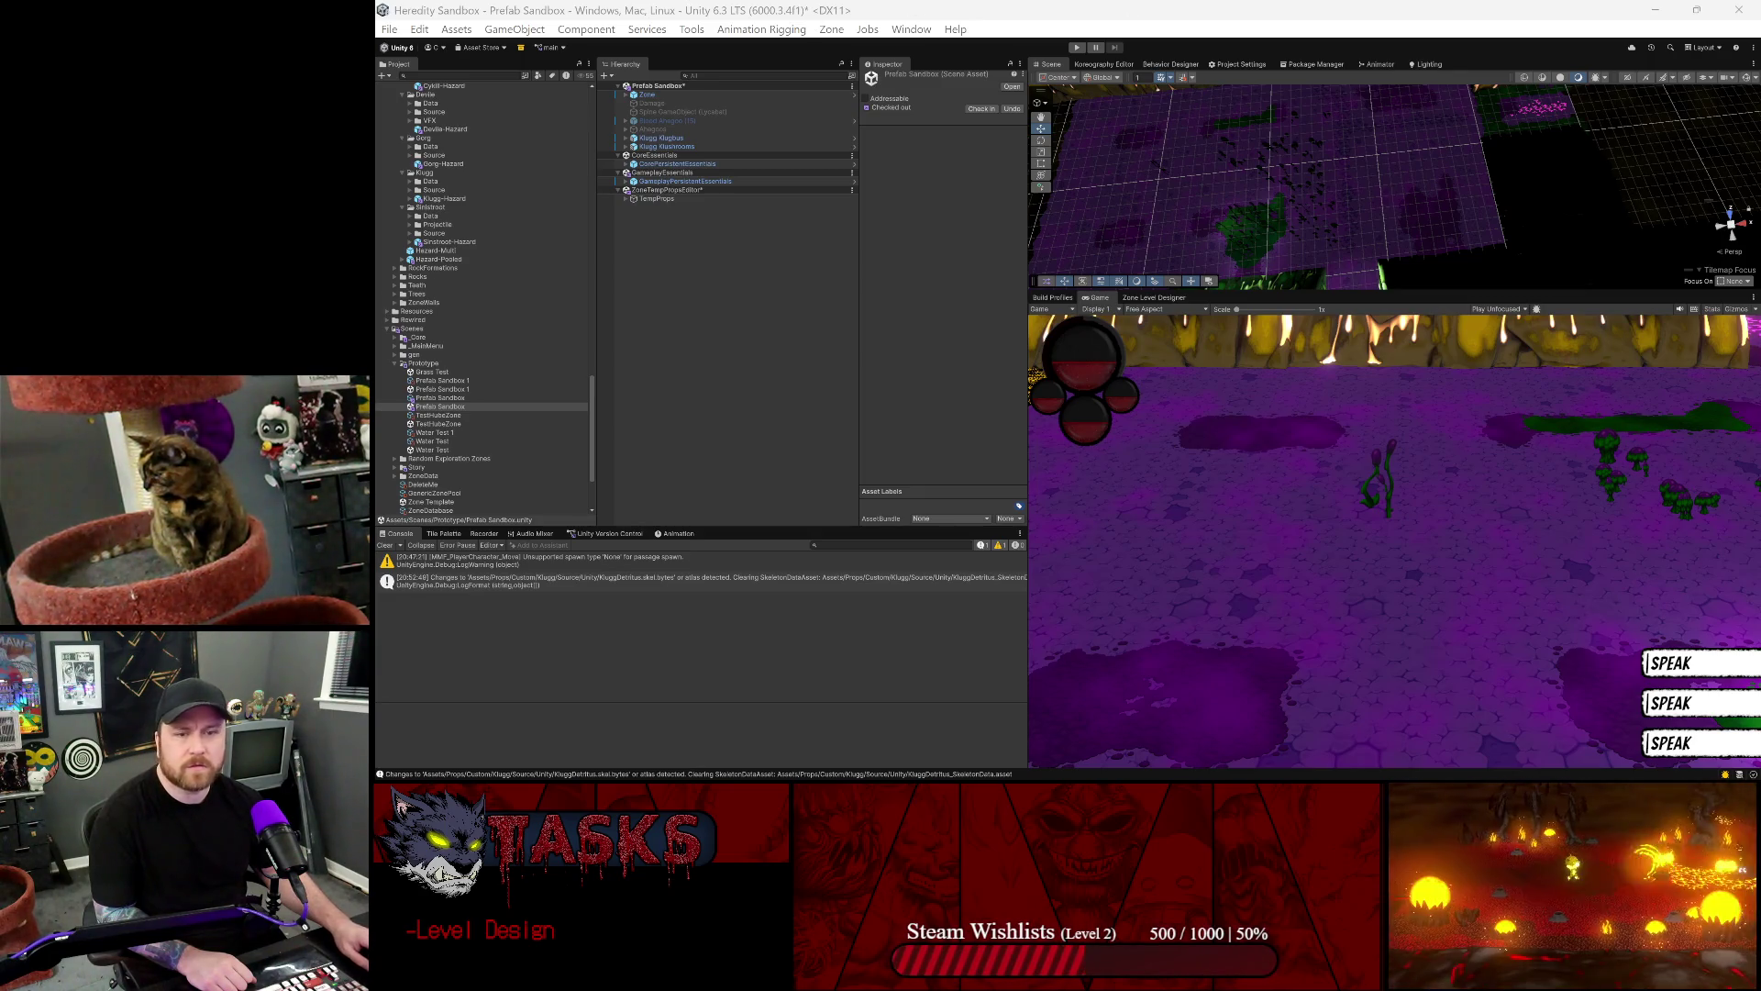
{"action": "key", "text": "alt+Tab"}
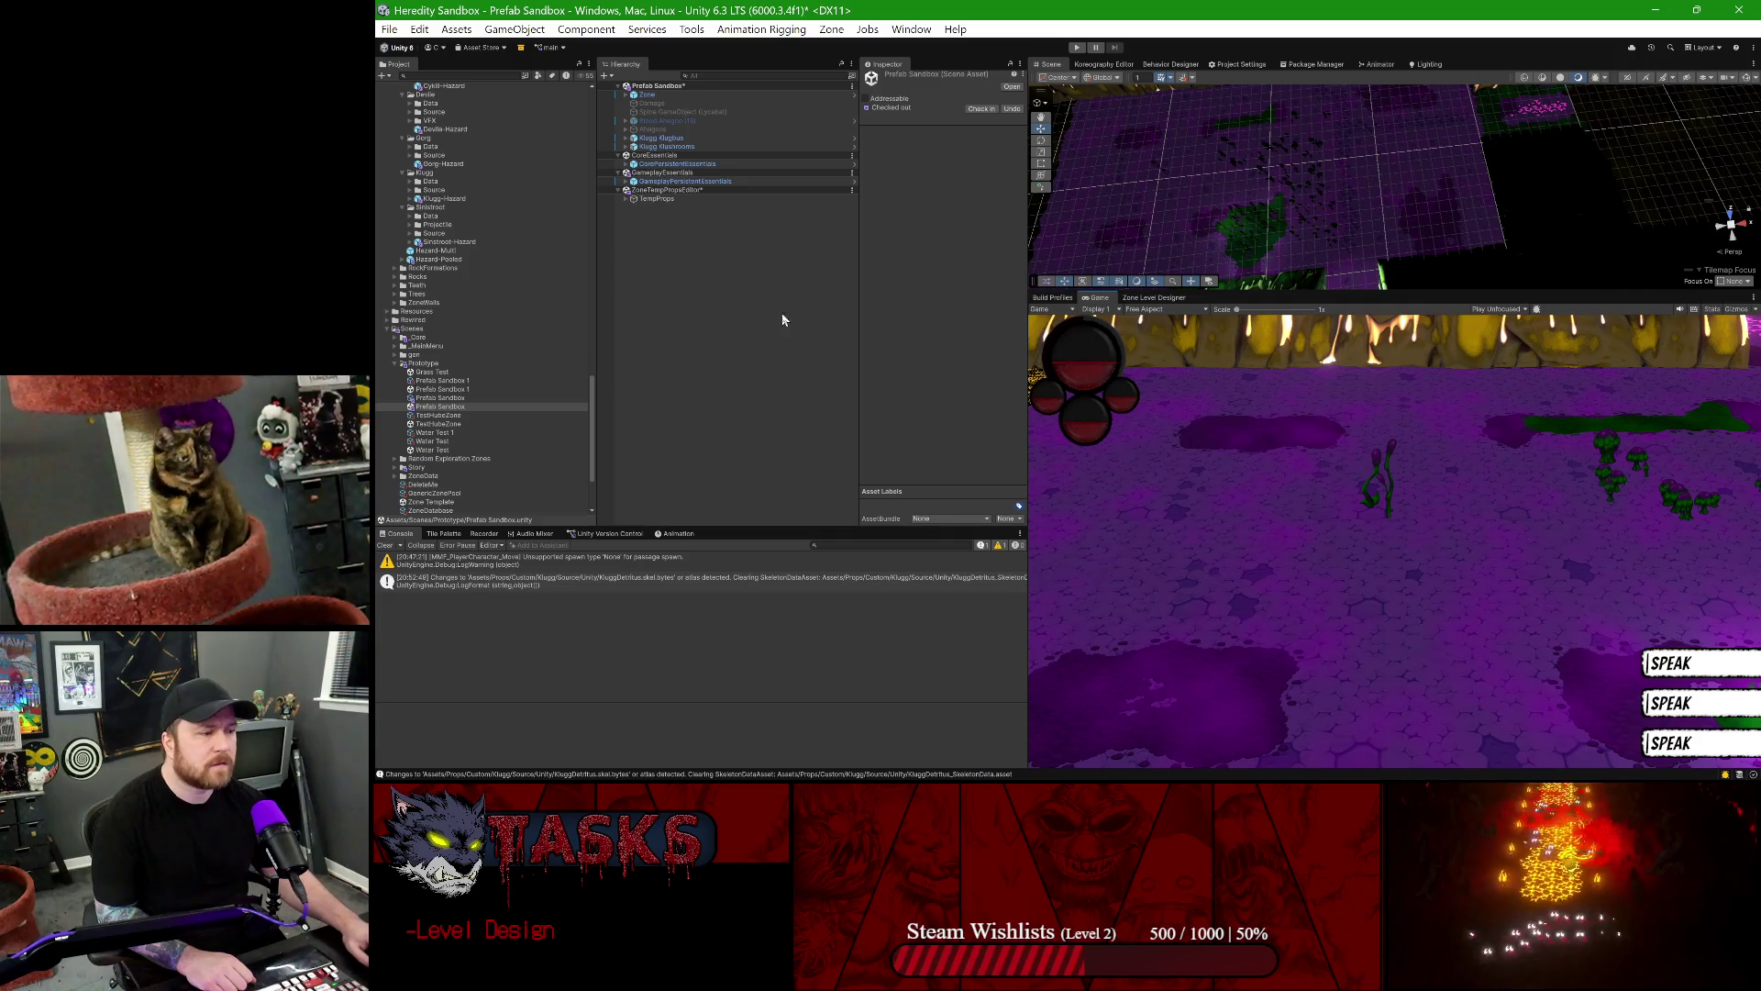
{"action": "left_click", "coordinate": [1154, 297]}
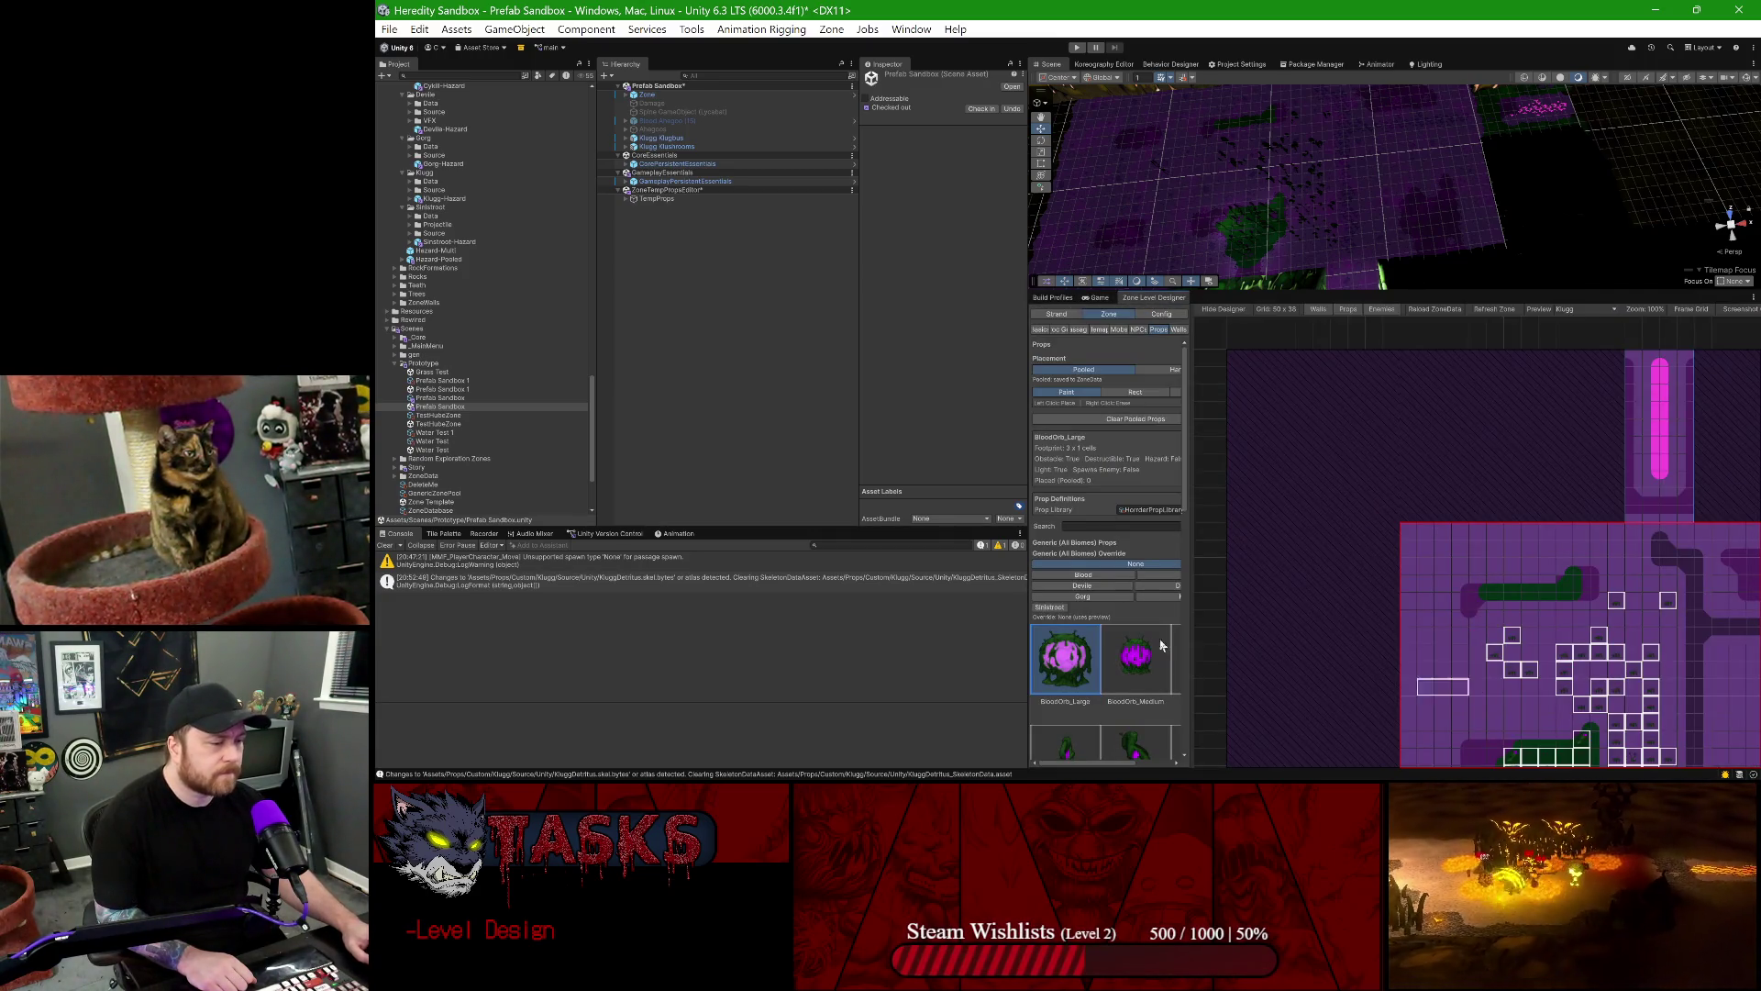
{"action": "left_click_drag", "start_coordinate": [1191, 506], "coordinate": [1273, 473]}
{"action": "scroll", "coordinate": [1149, 496], "scroll_direction": "down", "scroll_amount": 5}
{"action": "scroll", "coordinate": [1148, 491], "scroll_direction": "down", "scroll_amount": 3}
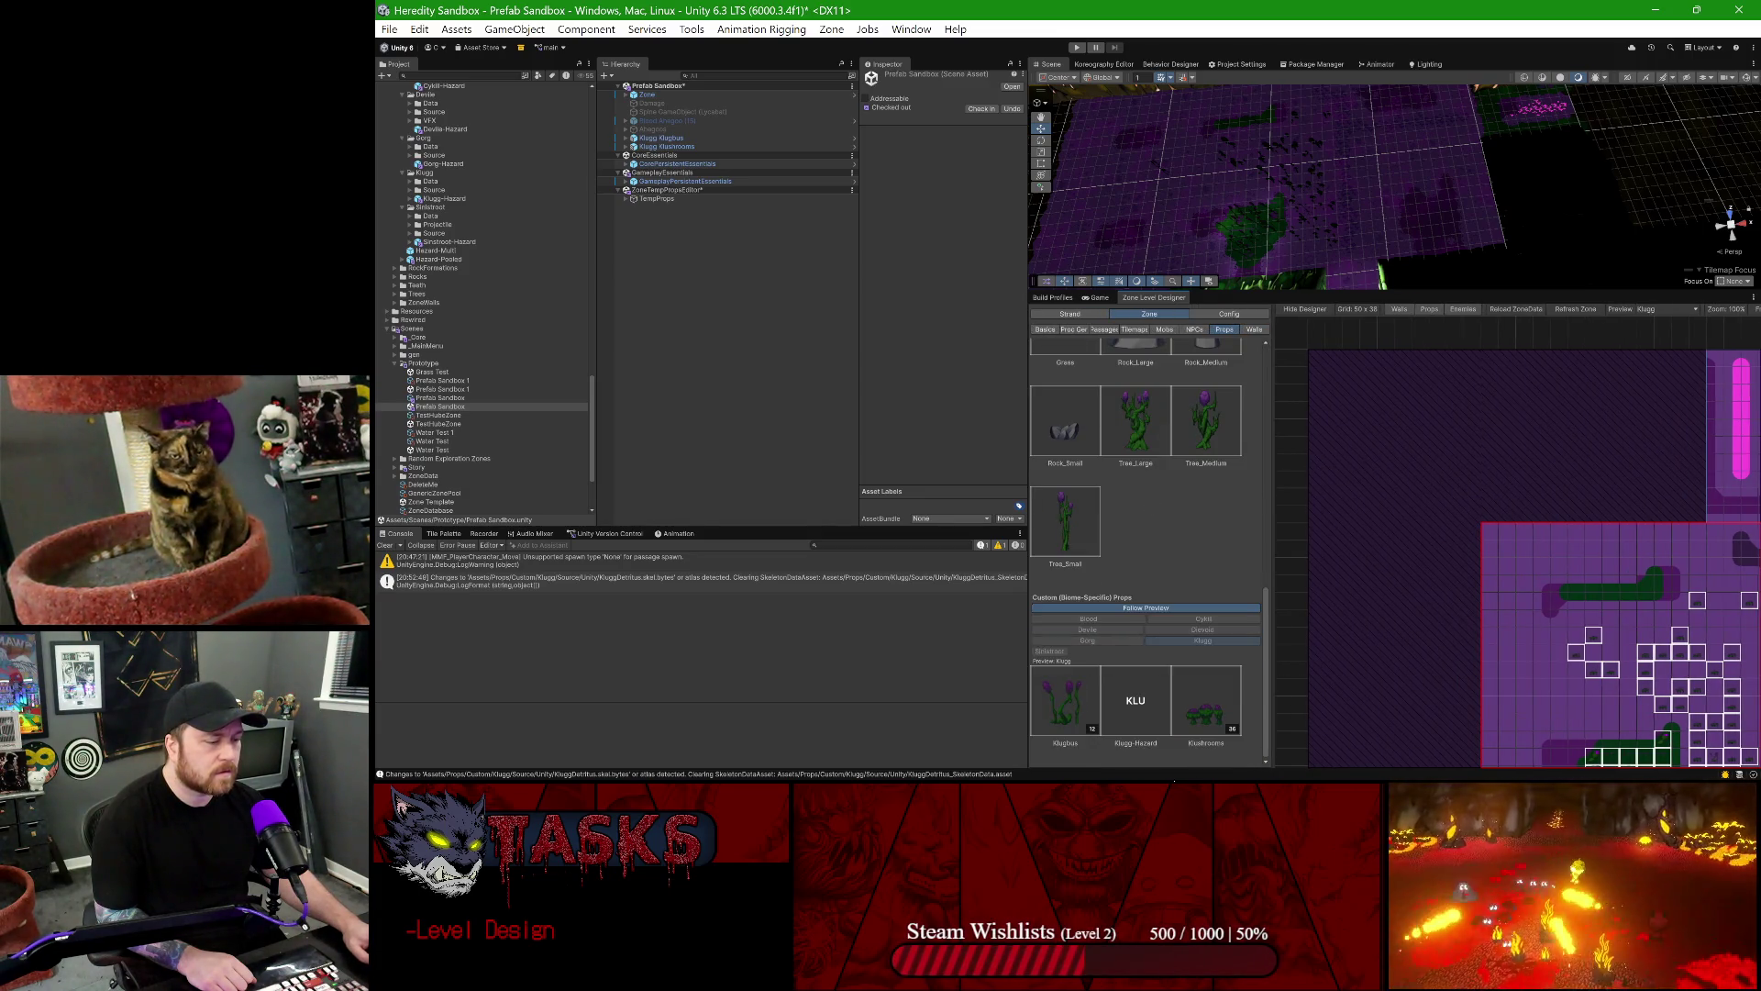
{"action": "left_click", "coordinate": [1144, 698]}
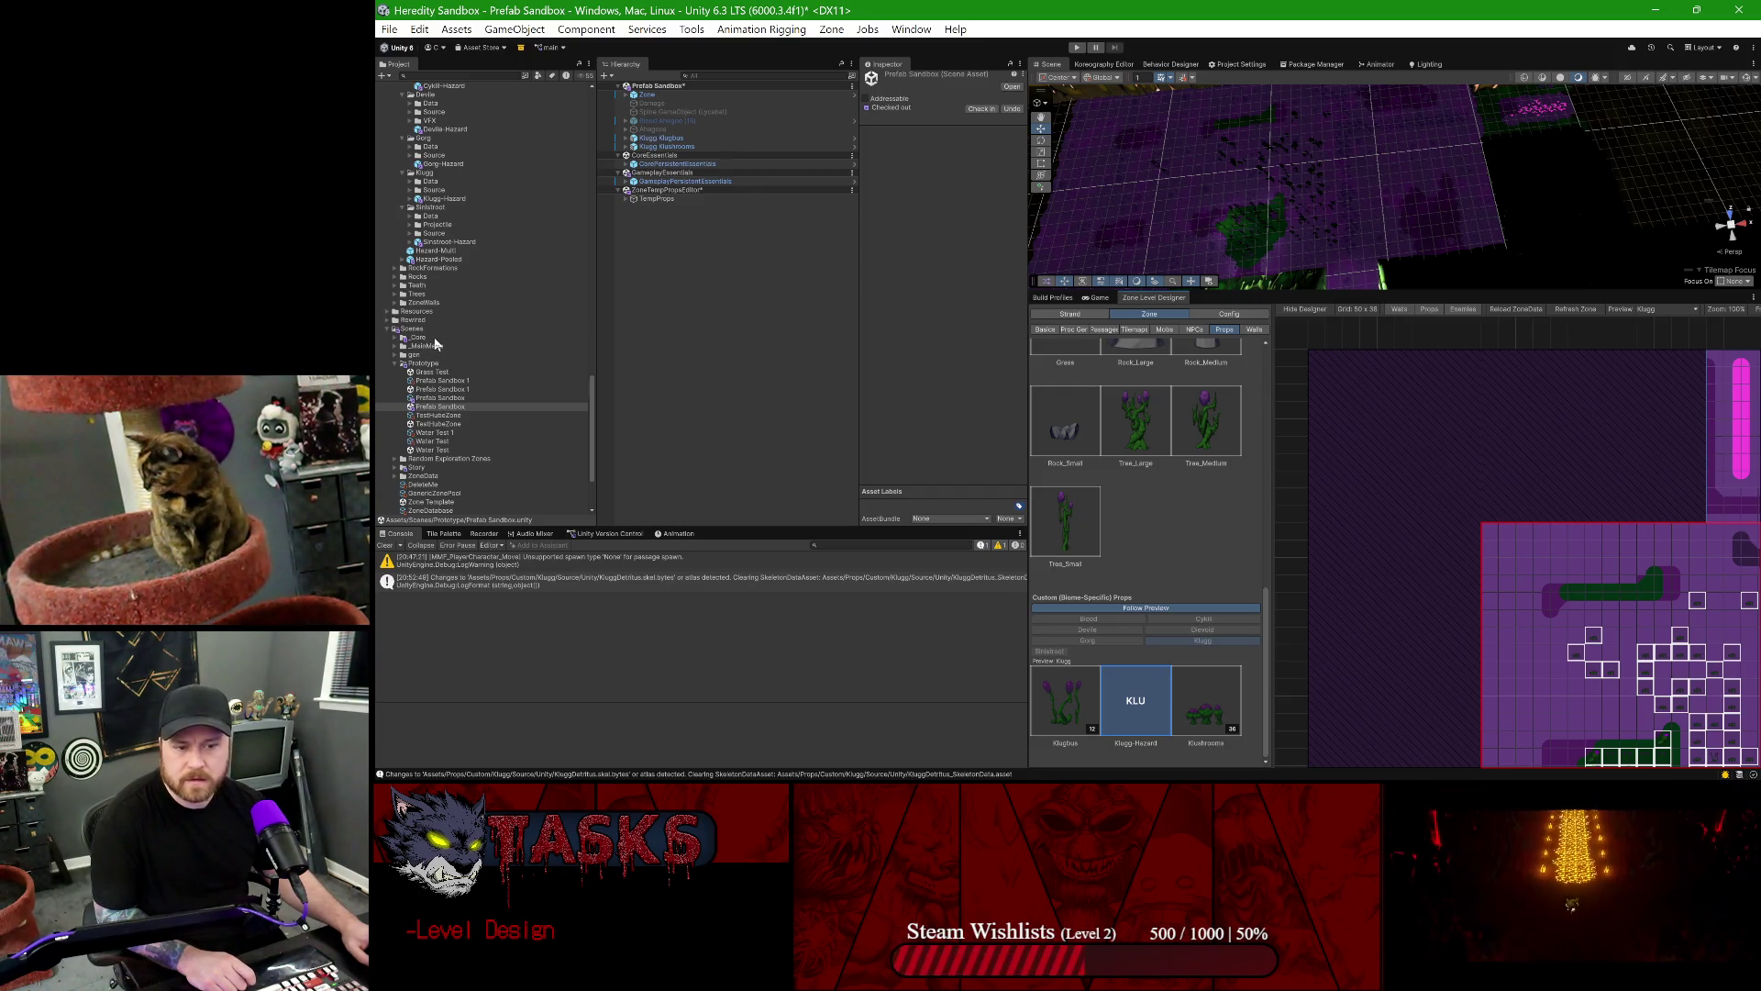
- Open the Klugg-Hazard prefab for editing from the Project panel
{"action": "scroll", "coordinate": [435, 344], "scroll_direction": "up", "scroll_amount": 10}
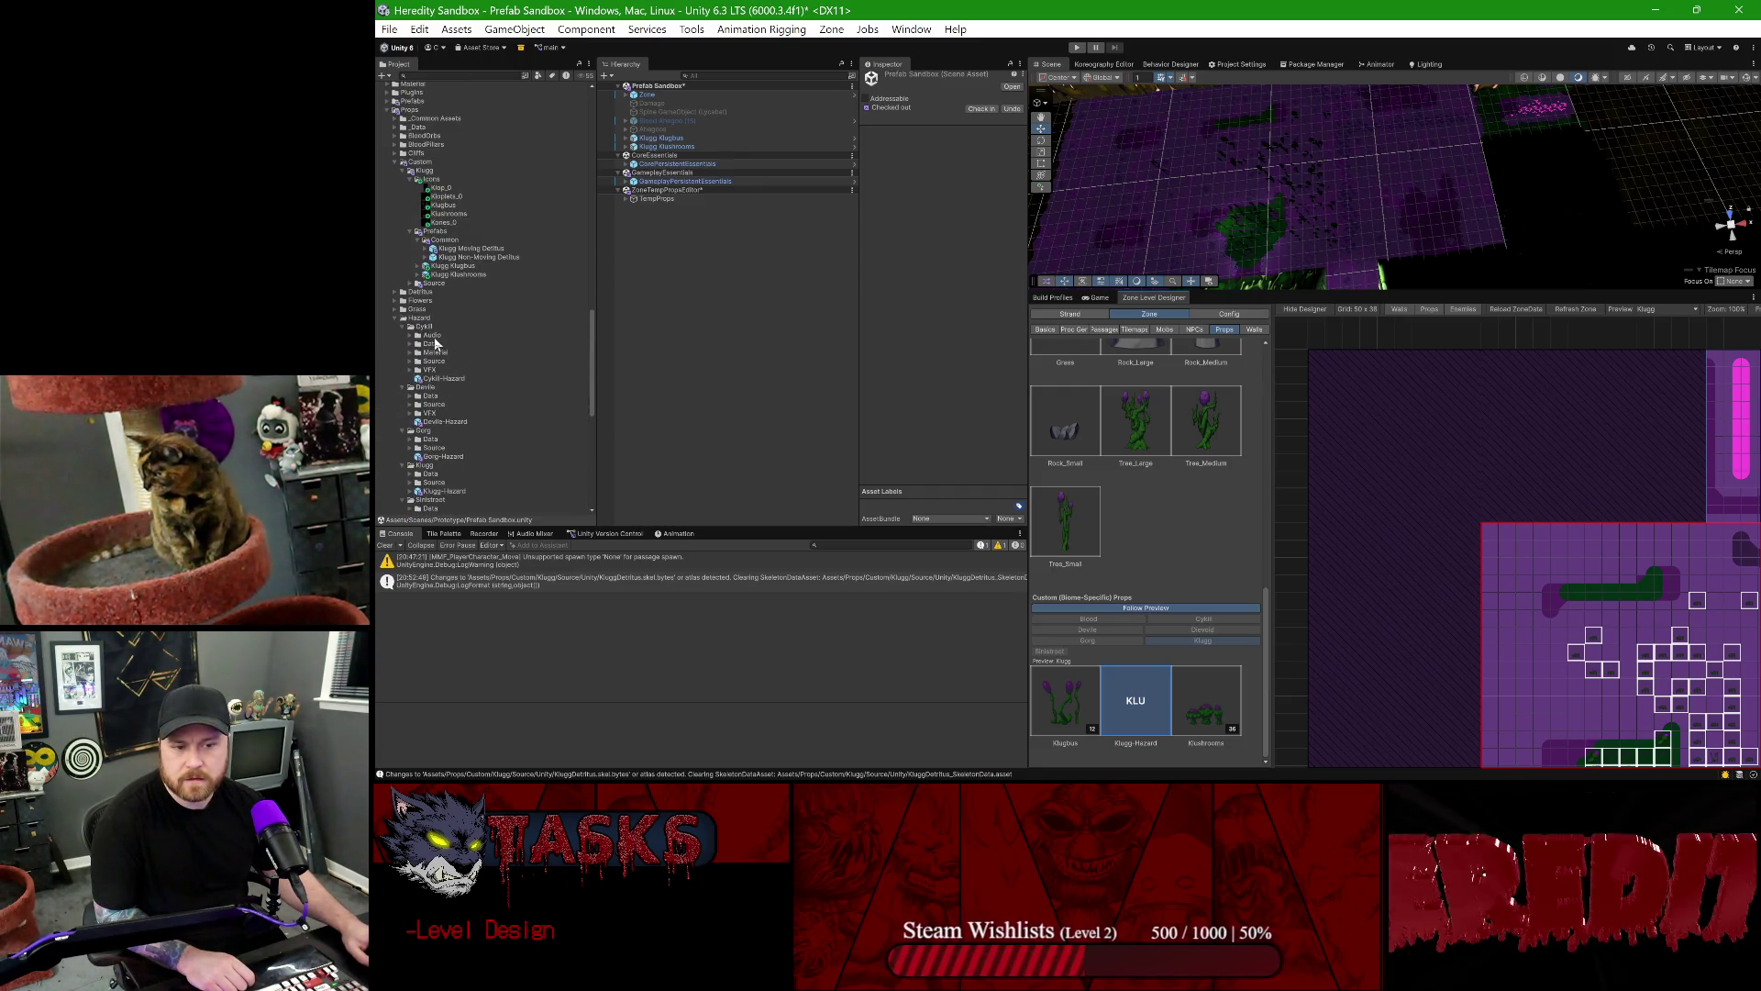
{"action": "scroll", "coordinate": [417, 338], "scroll_direction": "down", "scroll_amount": 5}
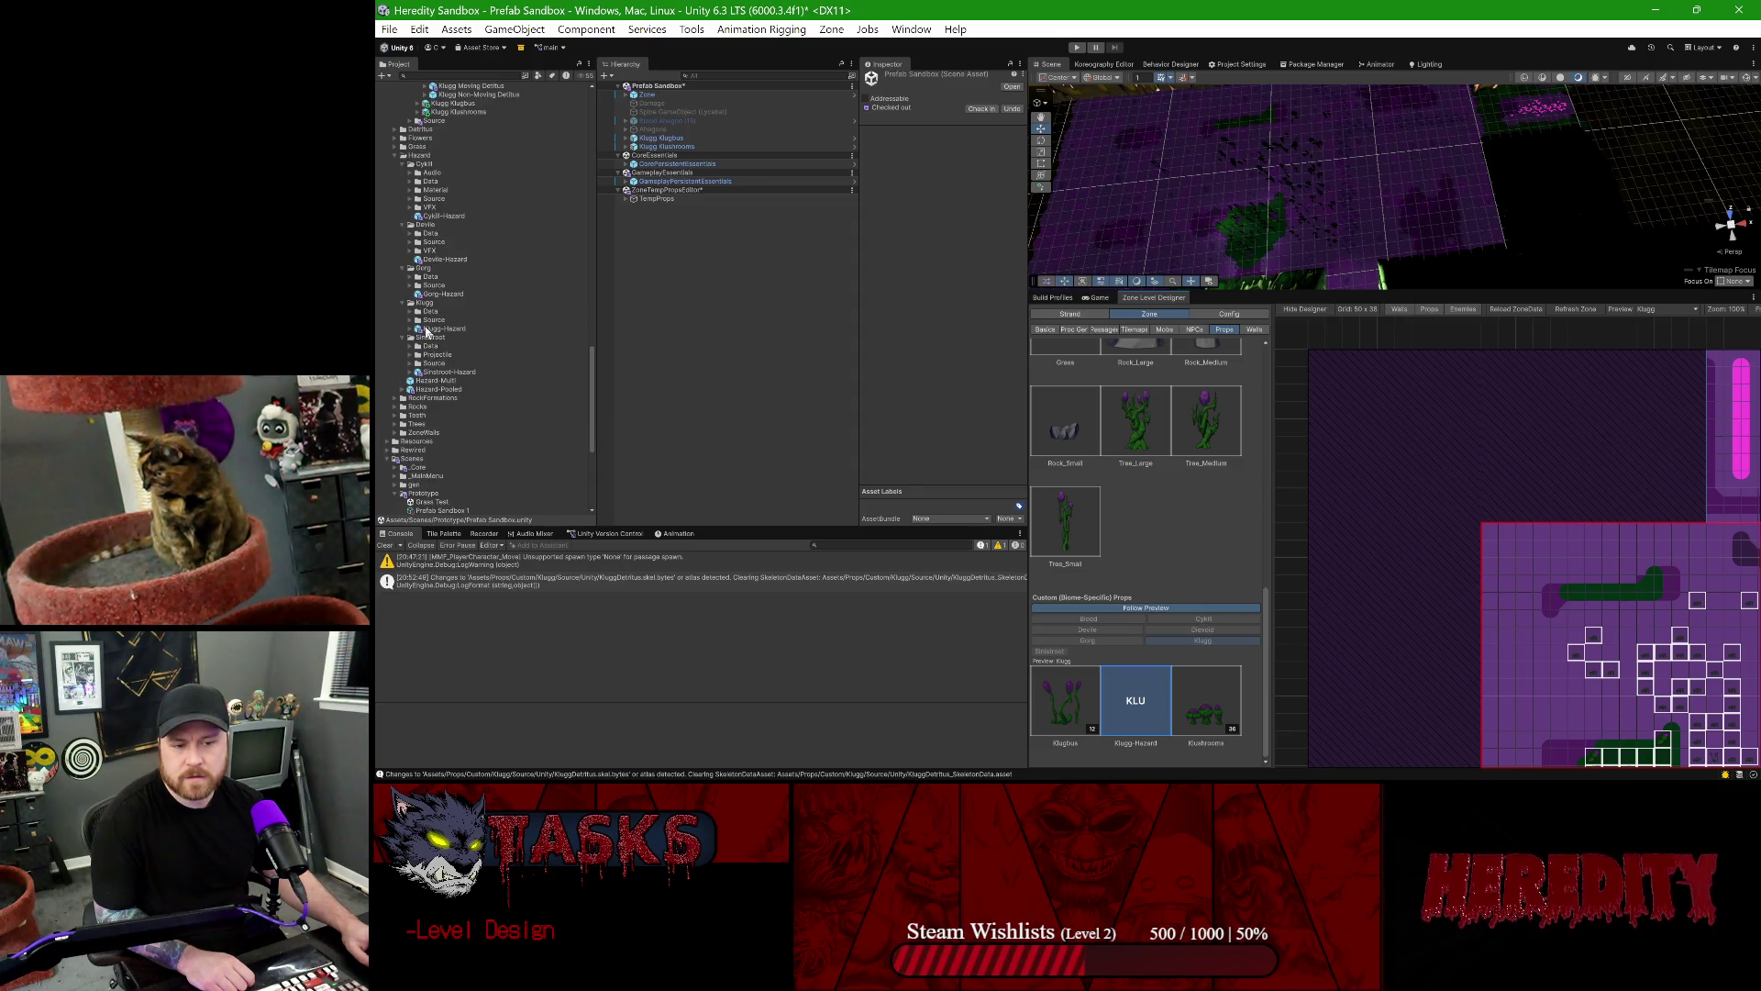
{"action": "double_click", "coordinate": [440, 328]}
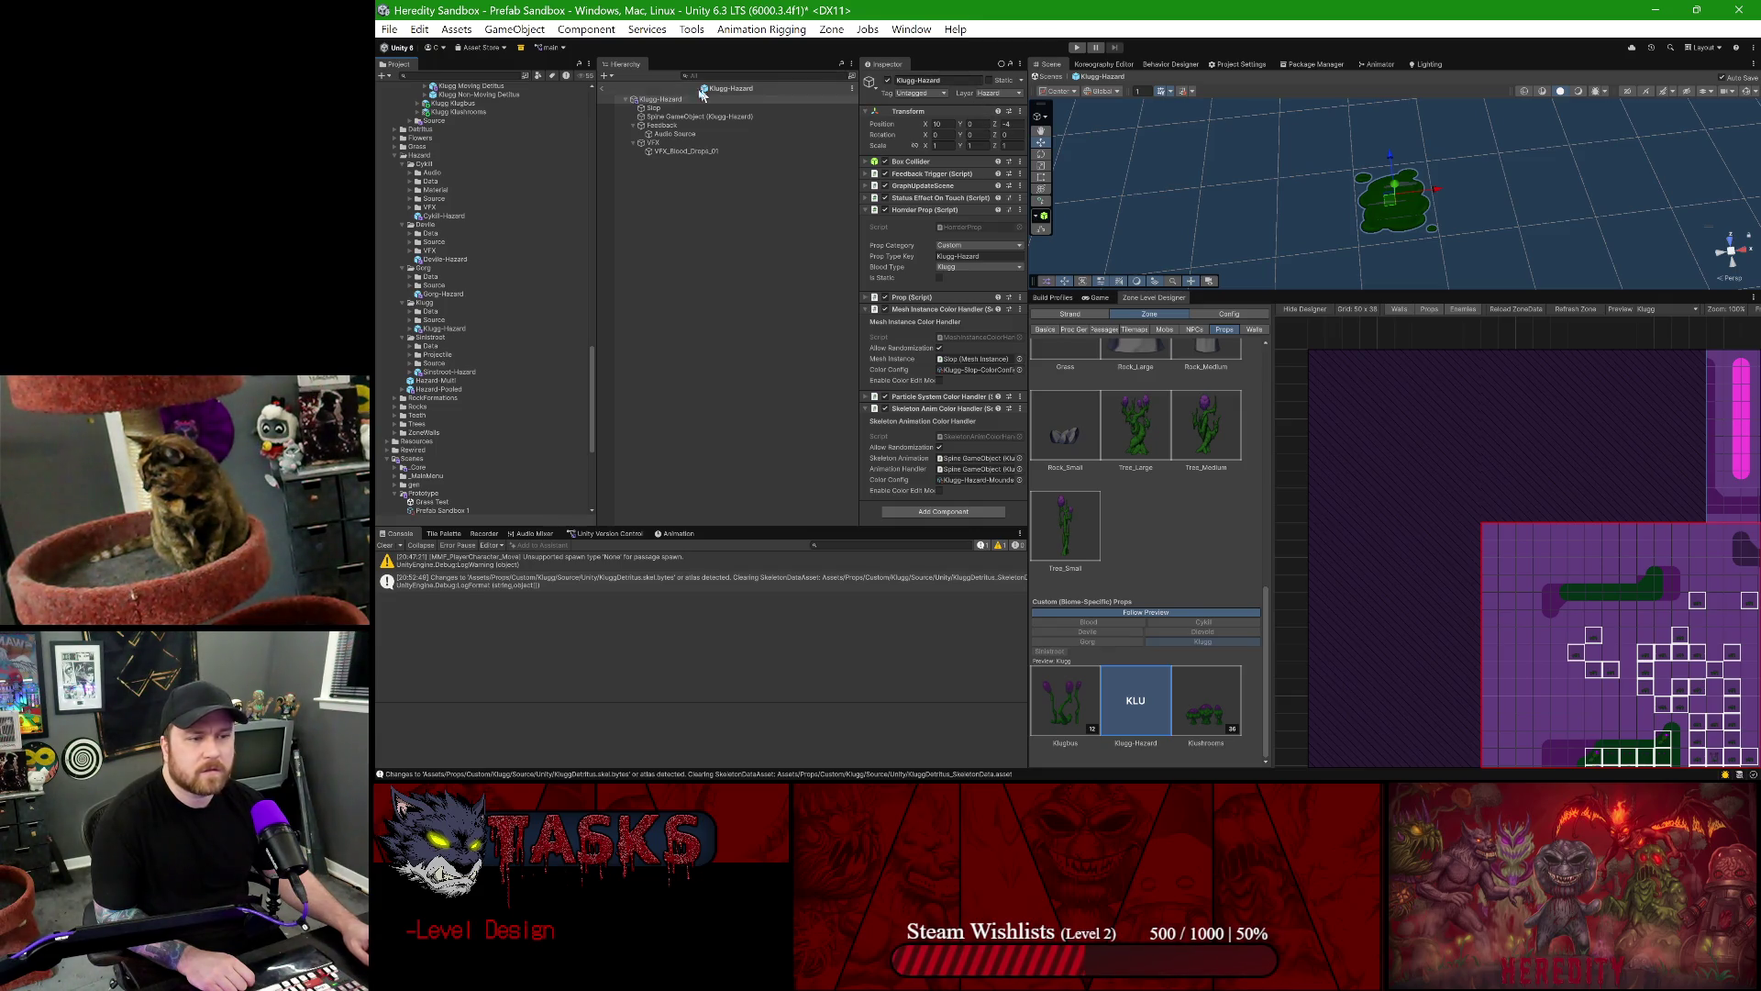
- Exit Prefab Mode and browse Klugg's Source/PNG textures to select Slop
{"action": "left_click", "coordinate": [603, 90]}
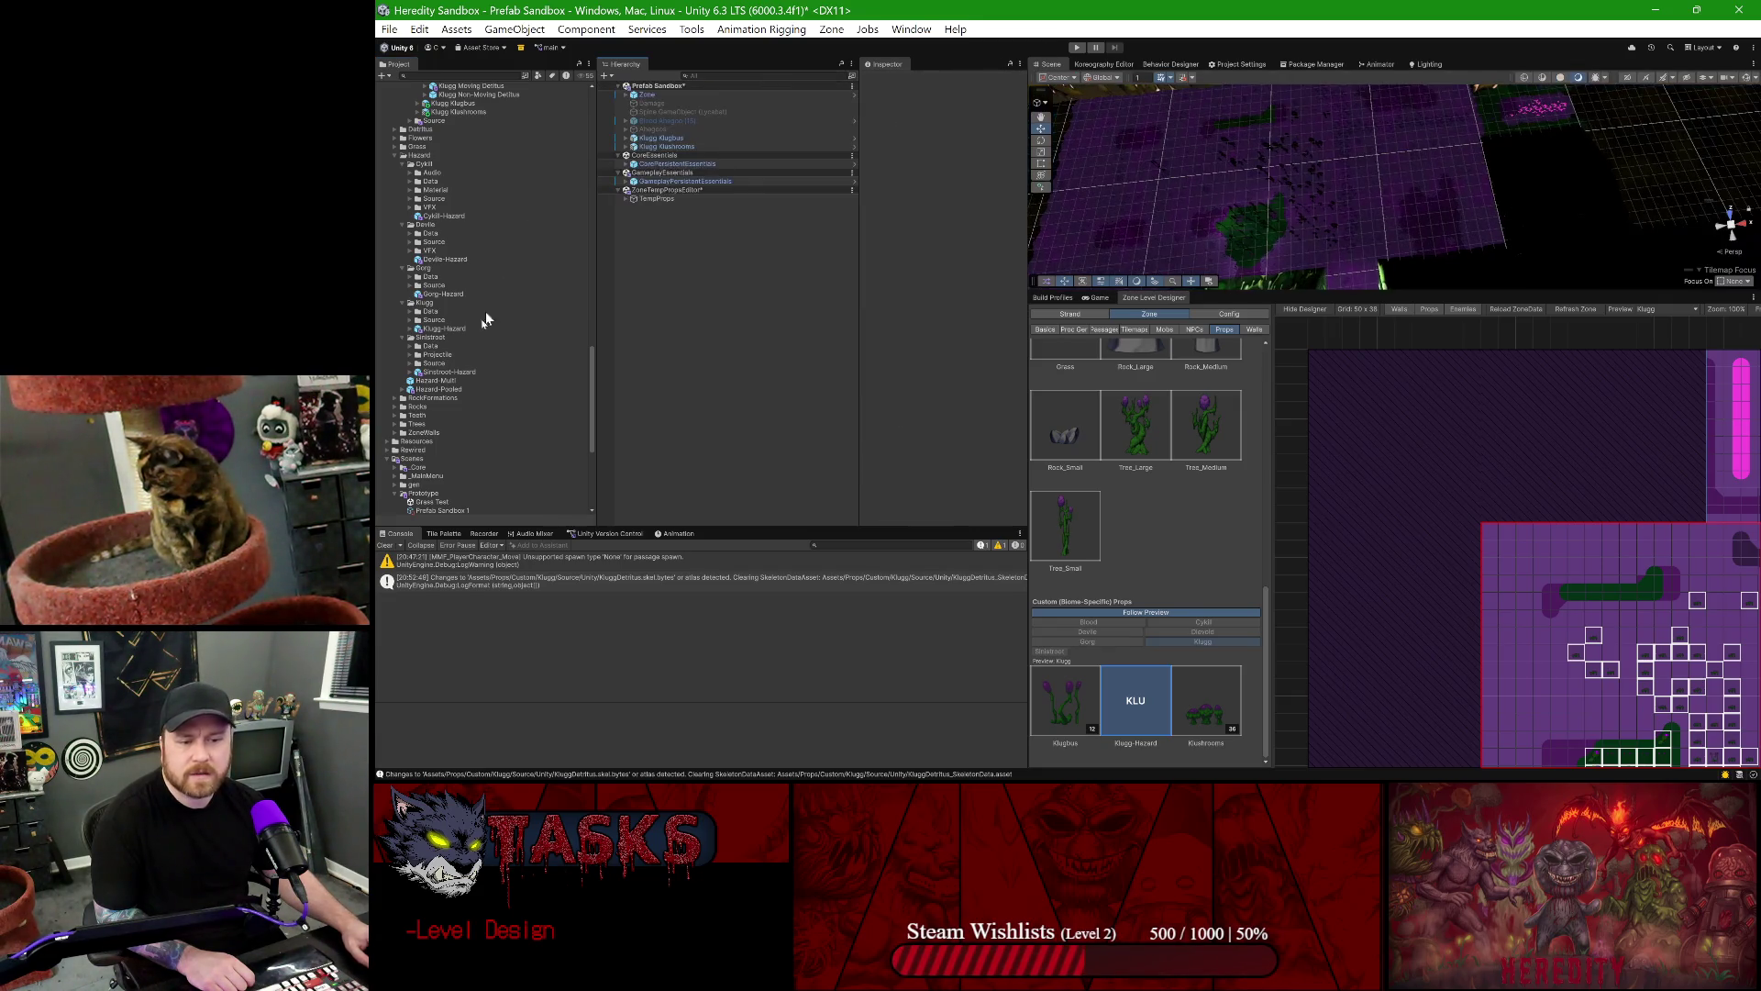
{"action": "left_click", "coordinate": [411, 320]}
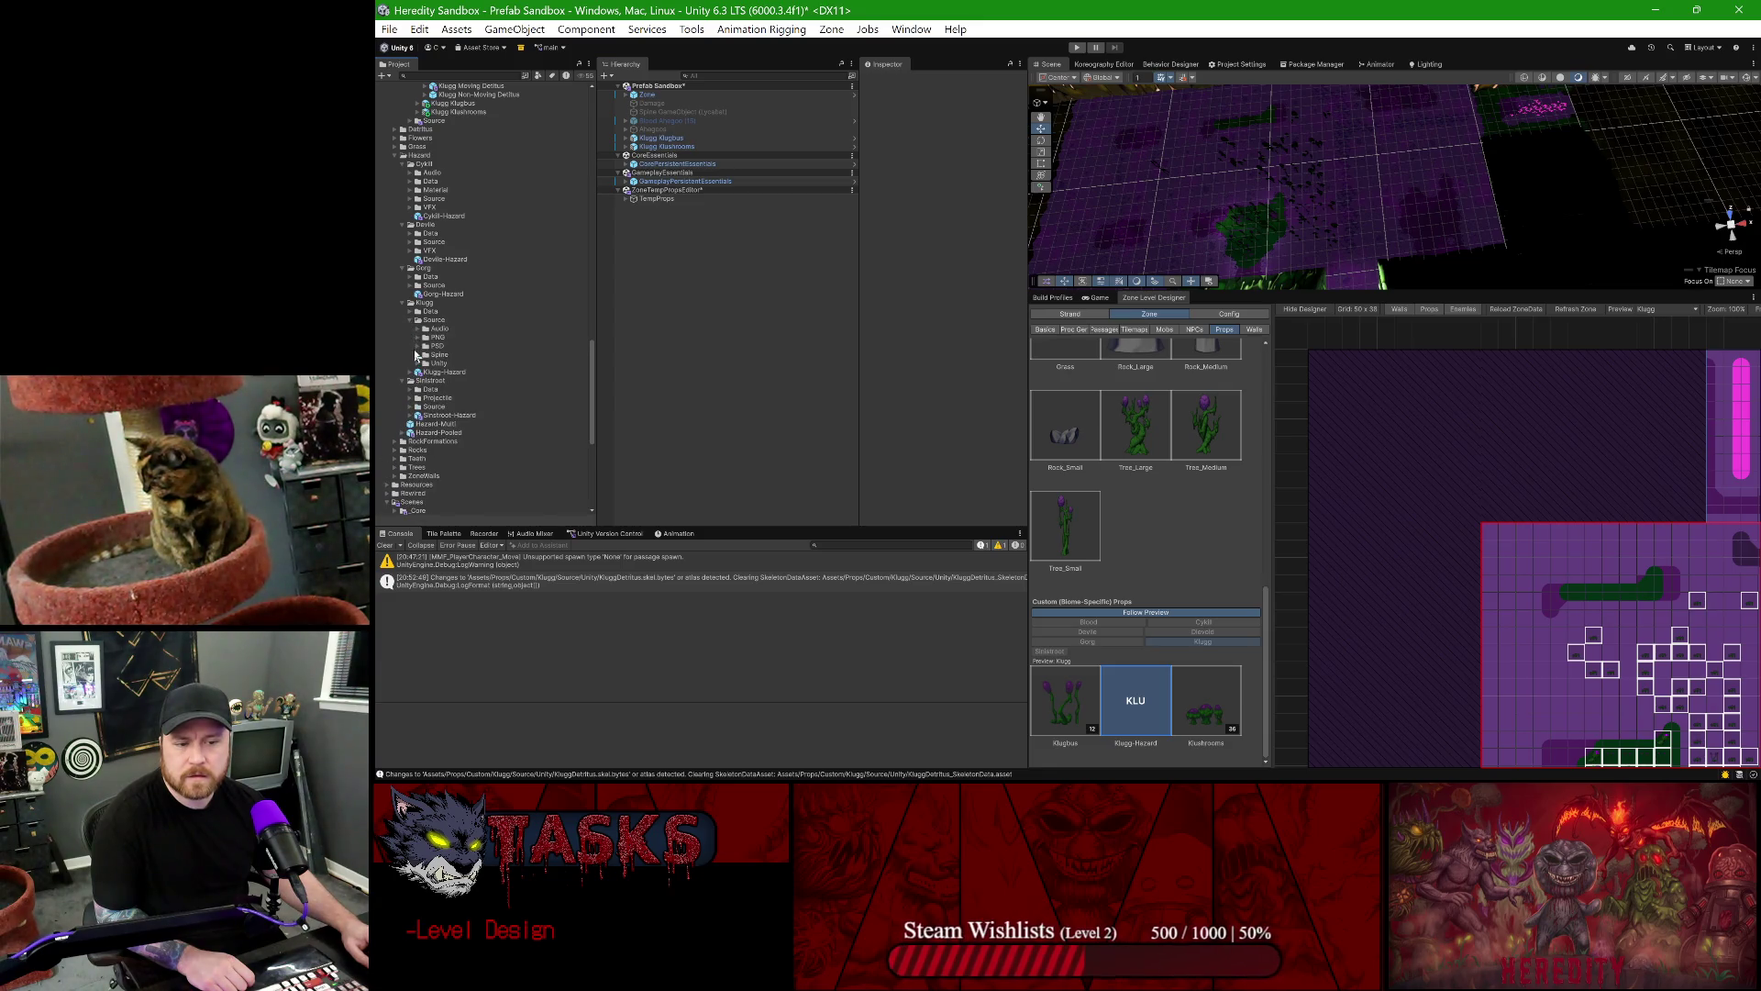
{"action": "left_click", "coordinate": [426, 336]}
{"action": "left_click", "coordinate": [448, 346]}
{"action": "left_click", "coordinate": [444, 355]}
{"action": "left_click", "coordinate": [436, 347]}
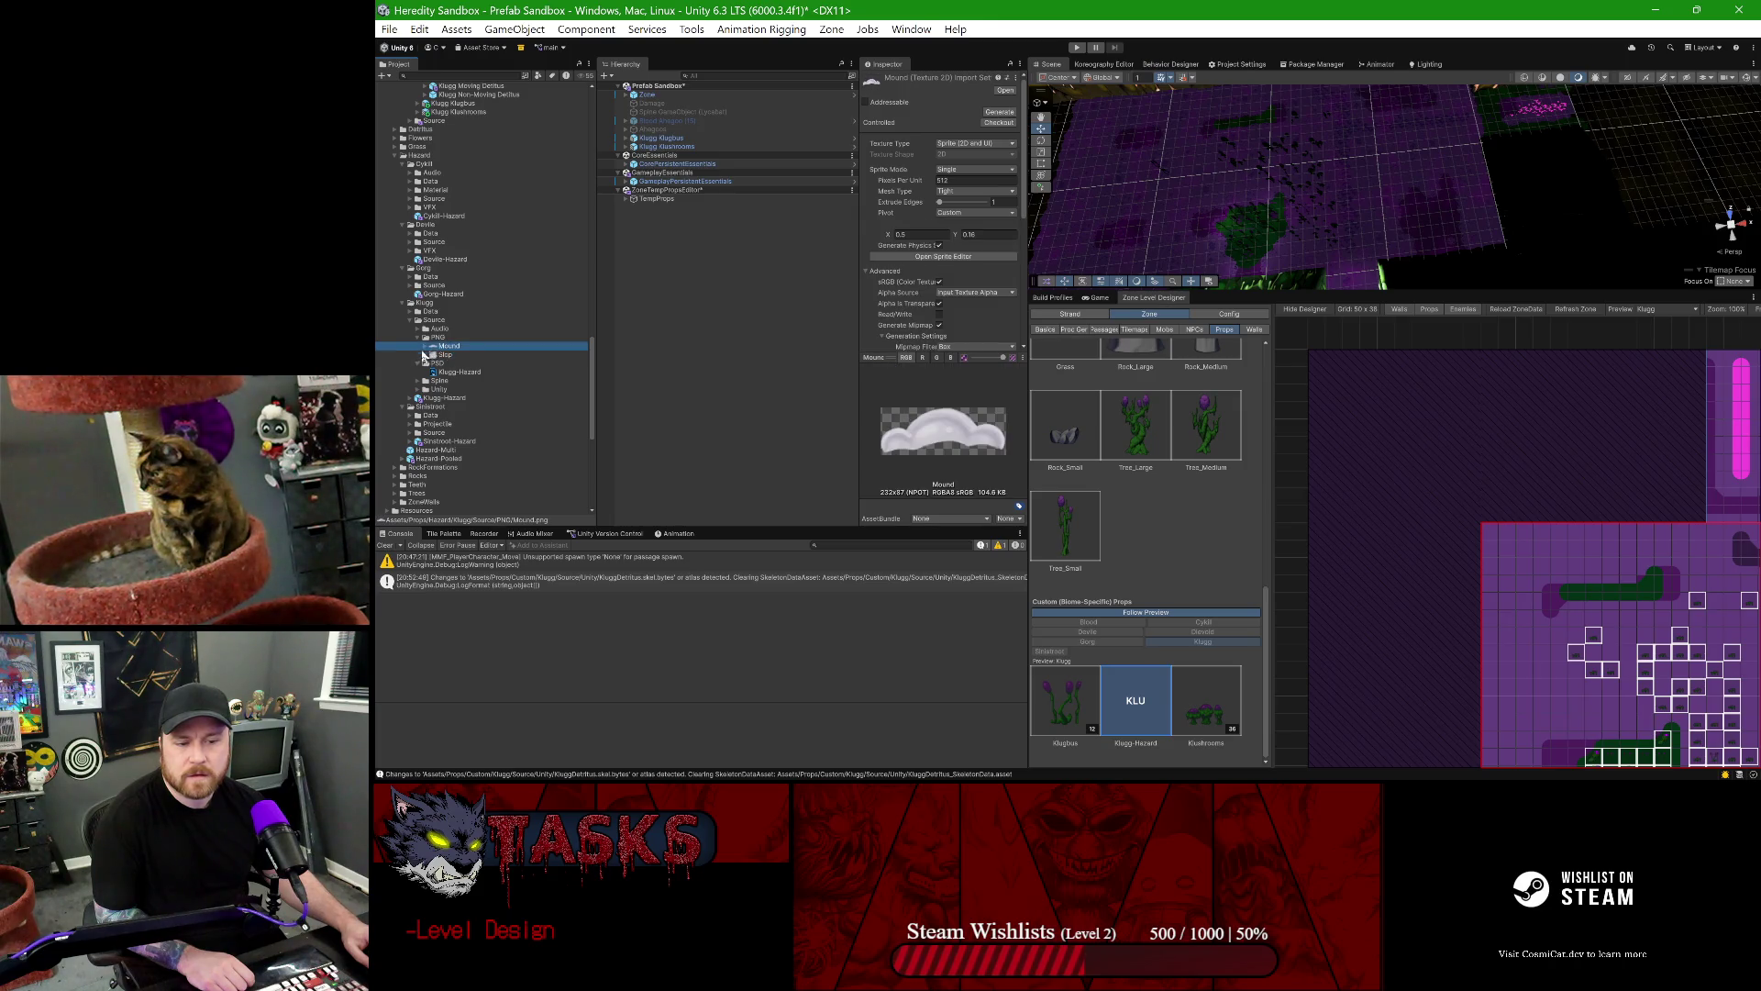
{"action": "left_click", "coordinate": [418, 338]}
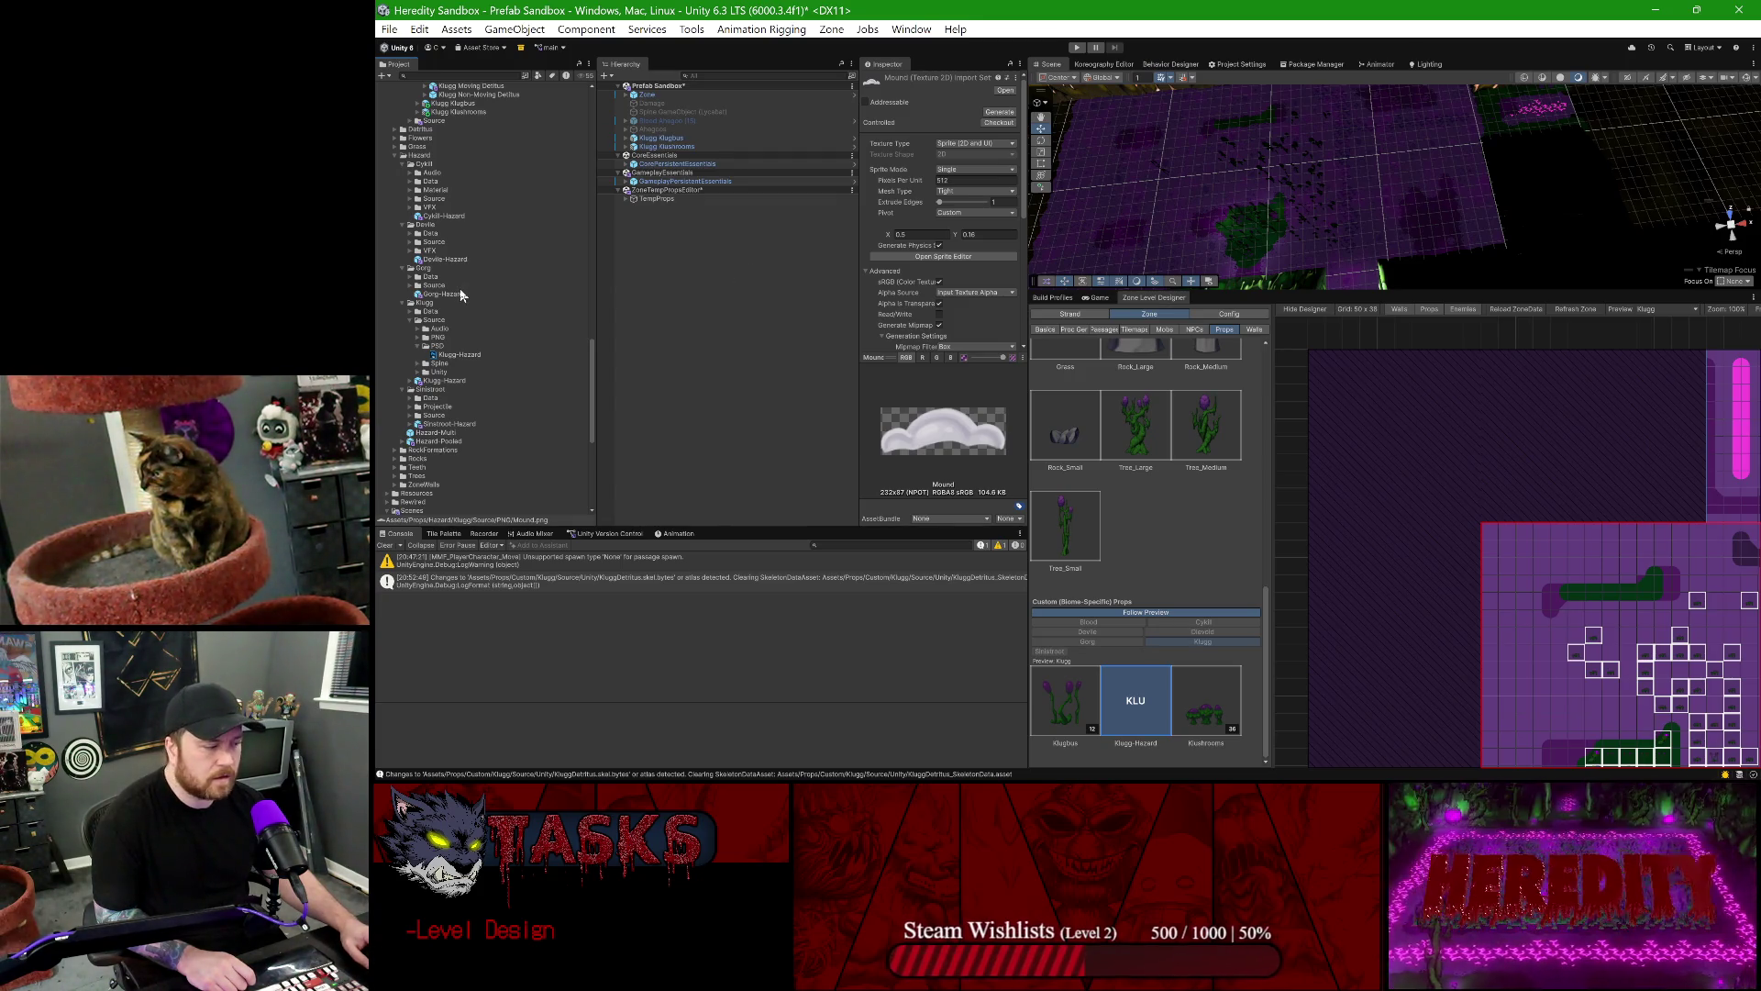
{"action": "left_click", "coordinate": [418, 339]}
{"action": "left_click", "coordinate": [444, 355]}
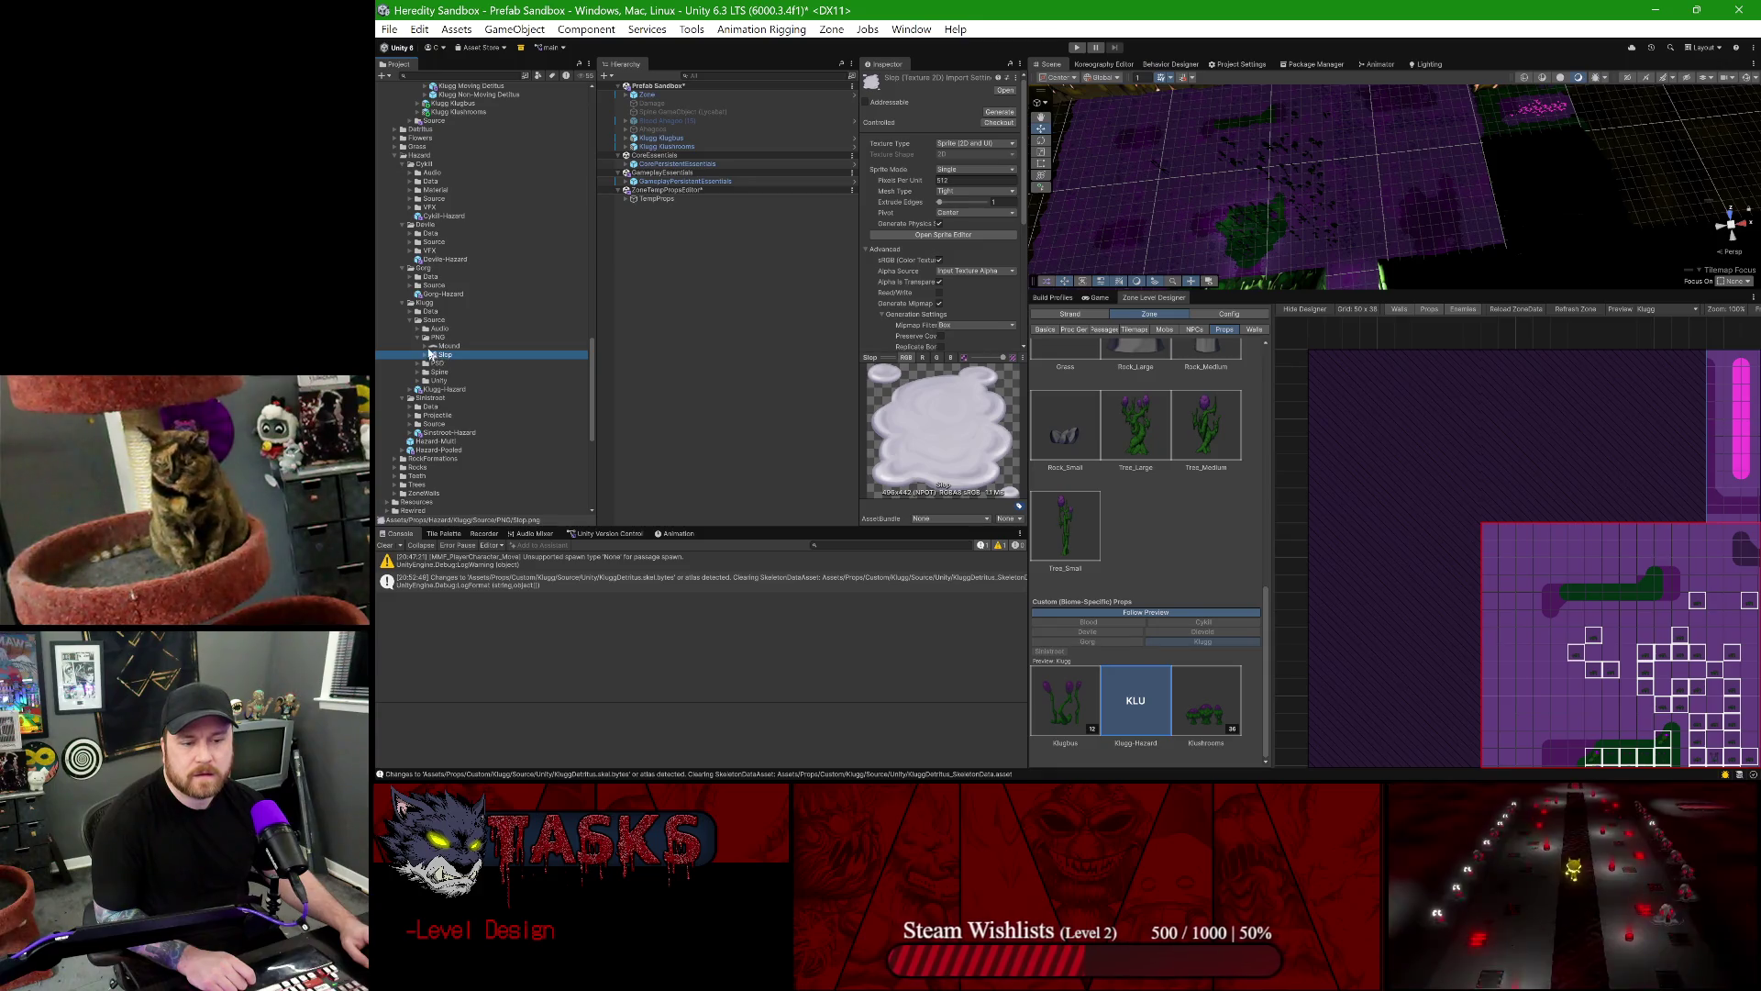
- Duplicate the Slop texture as Slop 1
{"action": "right_click", "coordinate": [432, 323]}
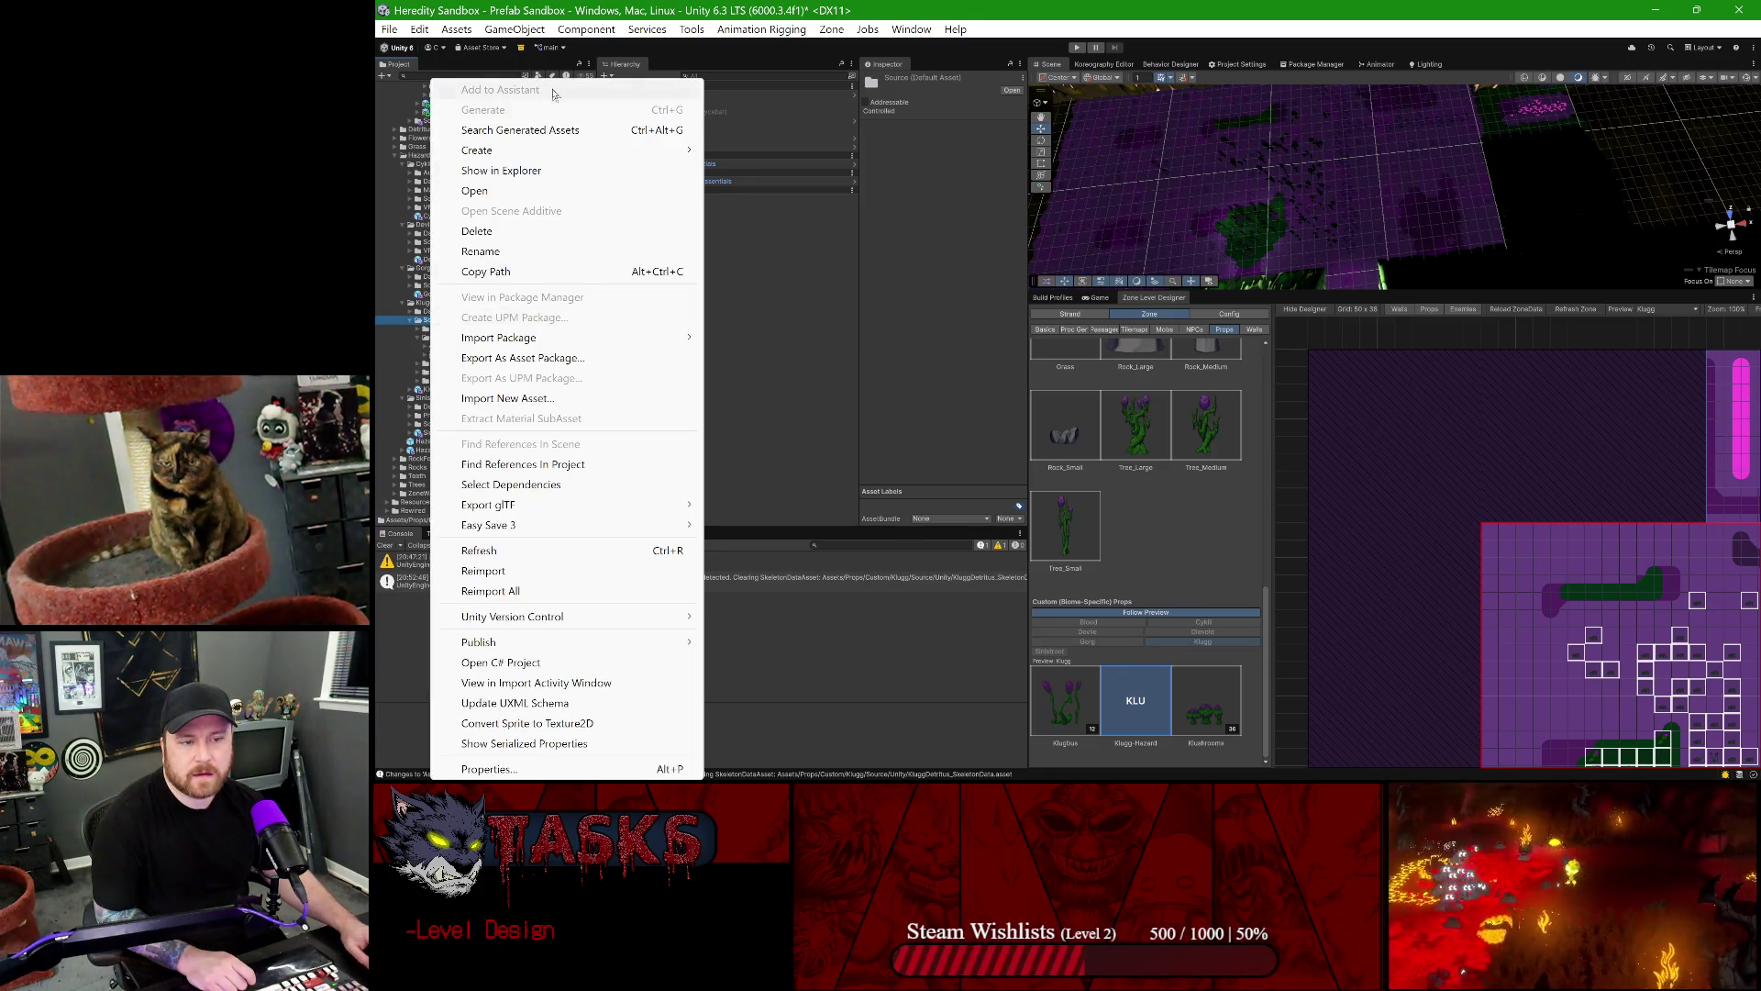
{"action": "mouse_move", "coordinate": [569, 150]}
{"action": "left_click", "coordinate": [427, 339]}
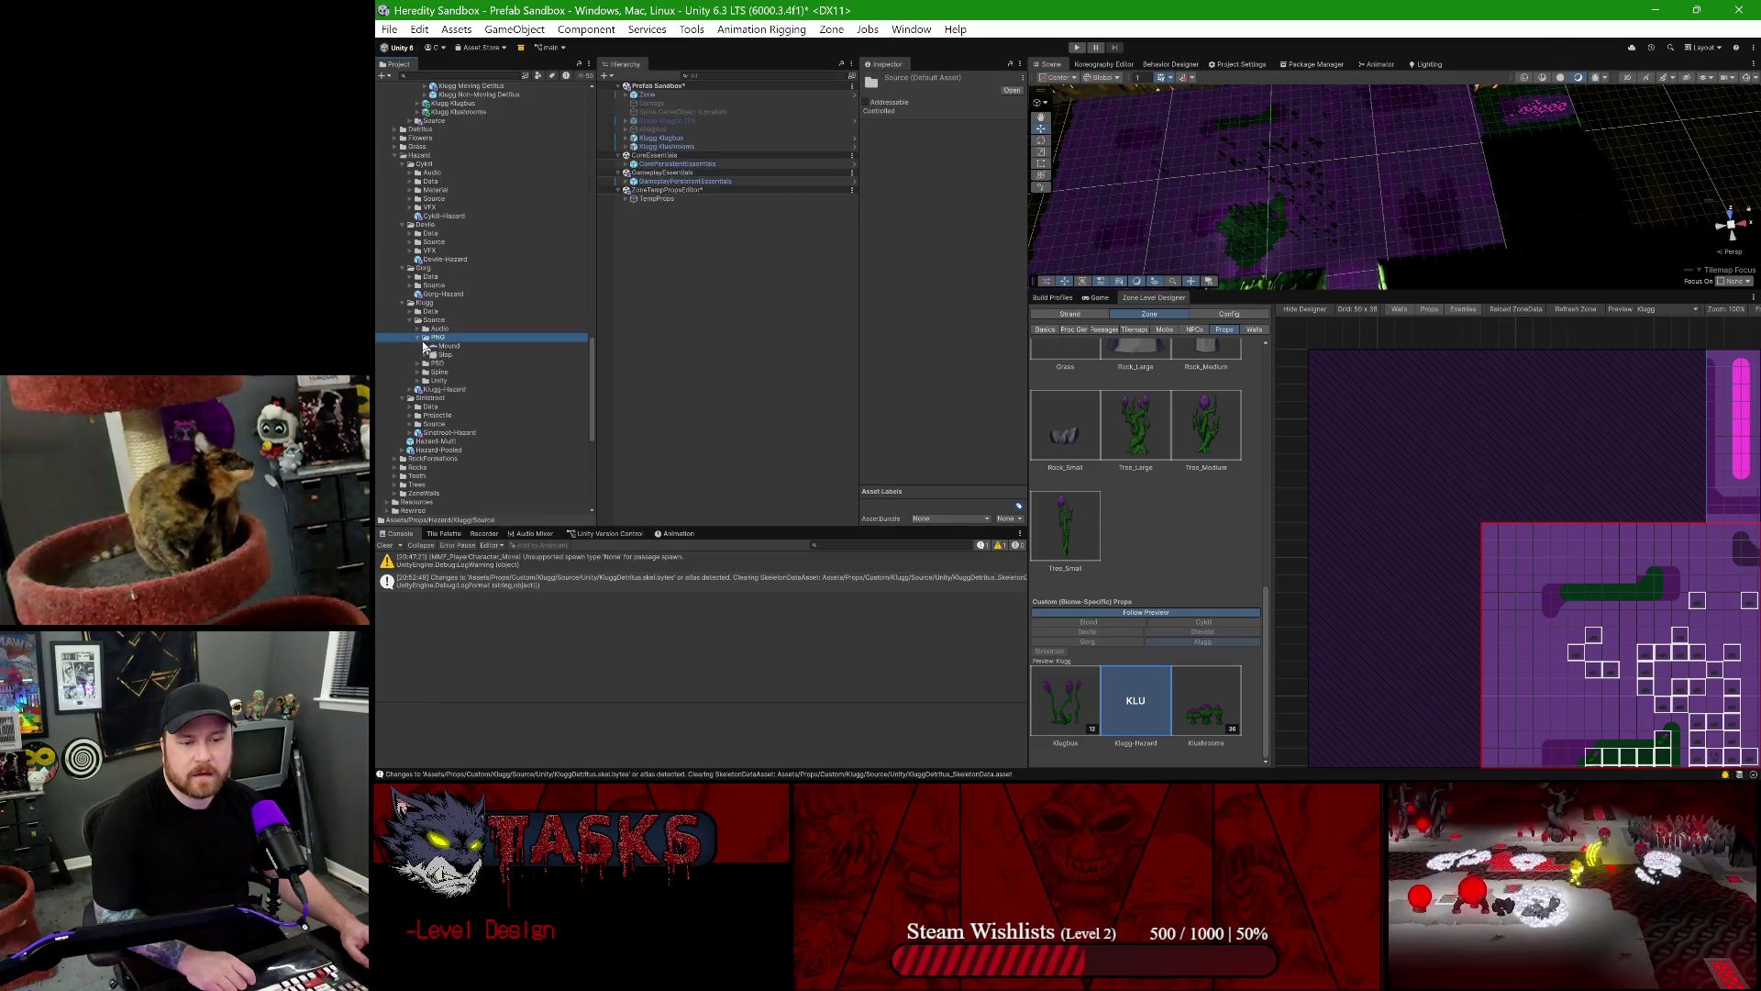
{"action": "left_click", "coordinate": [446, 356]}
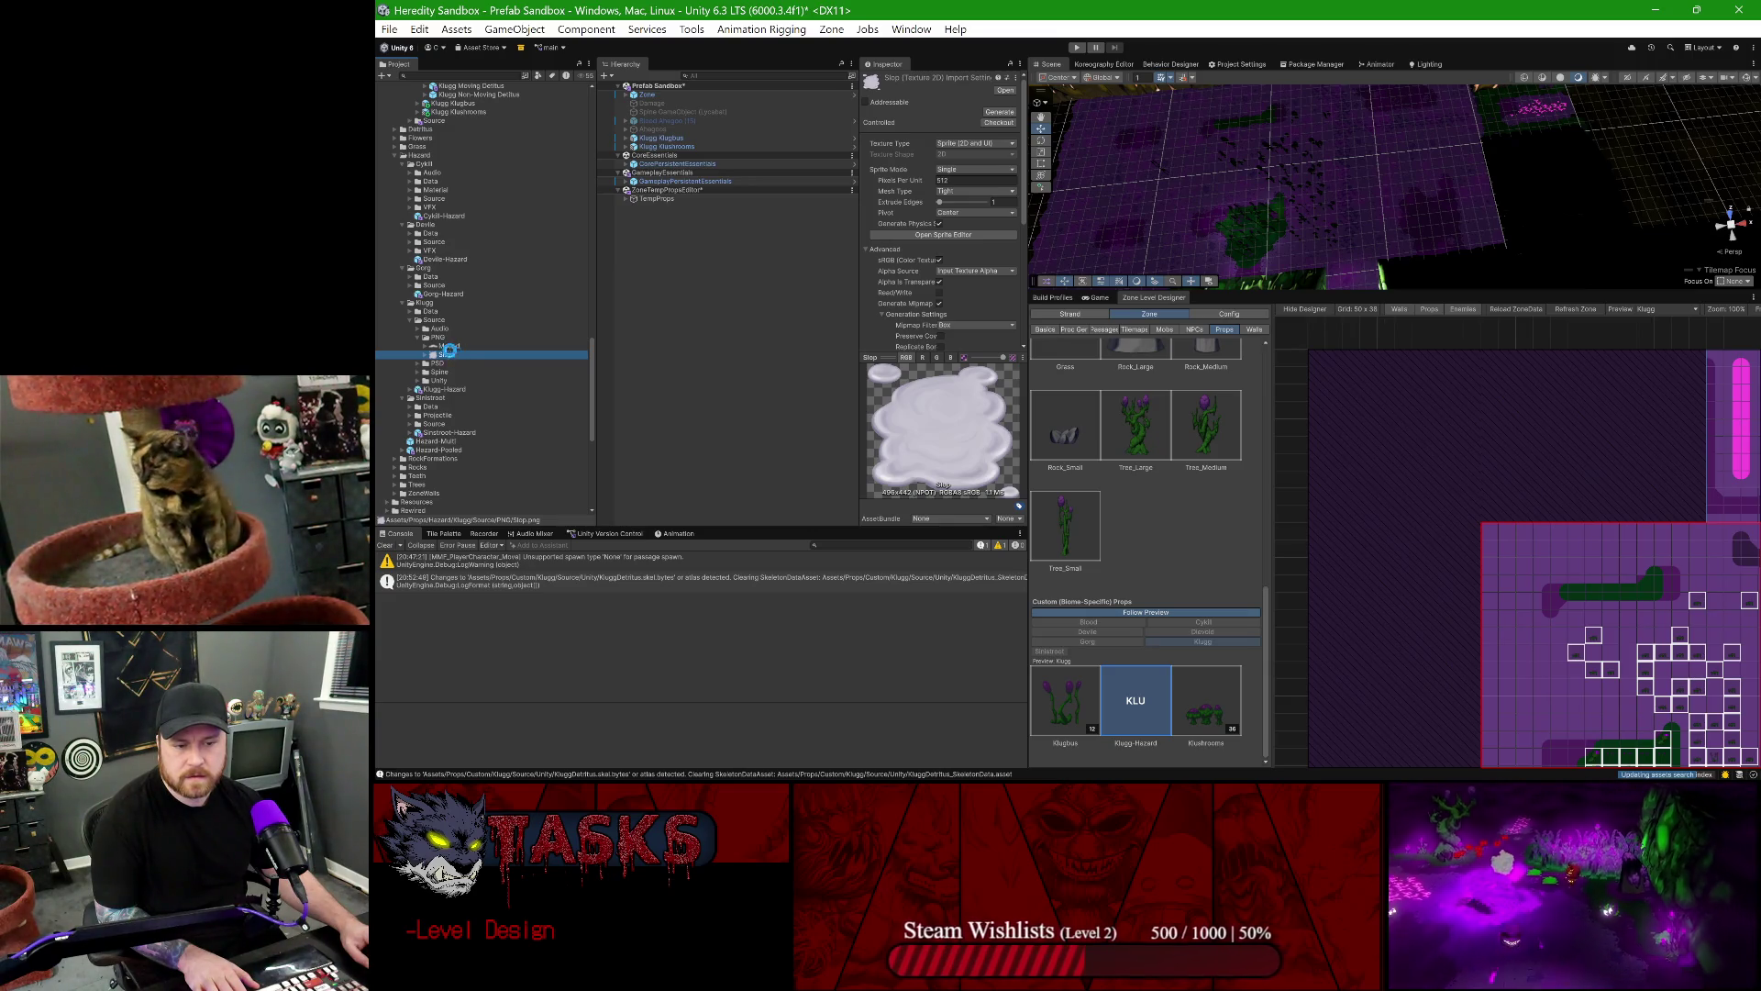
{"action": "key", "text": "ctrl+d"}
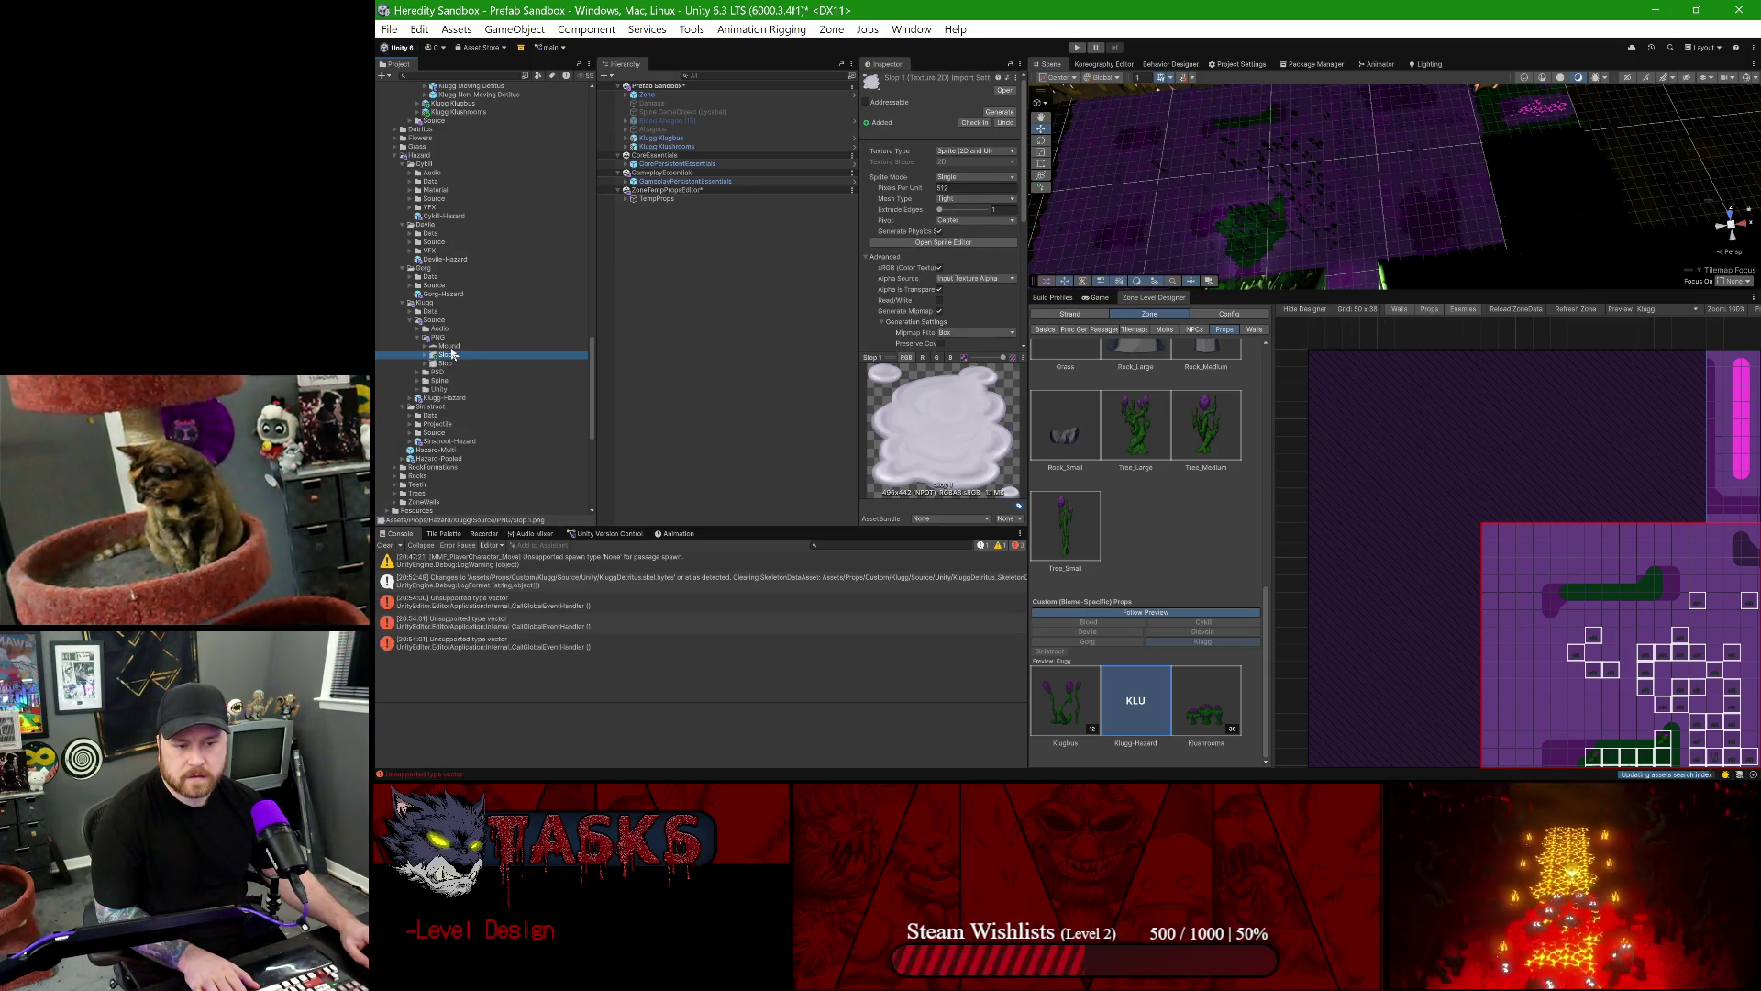
- Create an 'Icon' folder in Source and move Slop 1 into it
{"action": "right_click", "coordinate": [435, 320]}
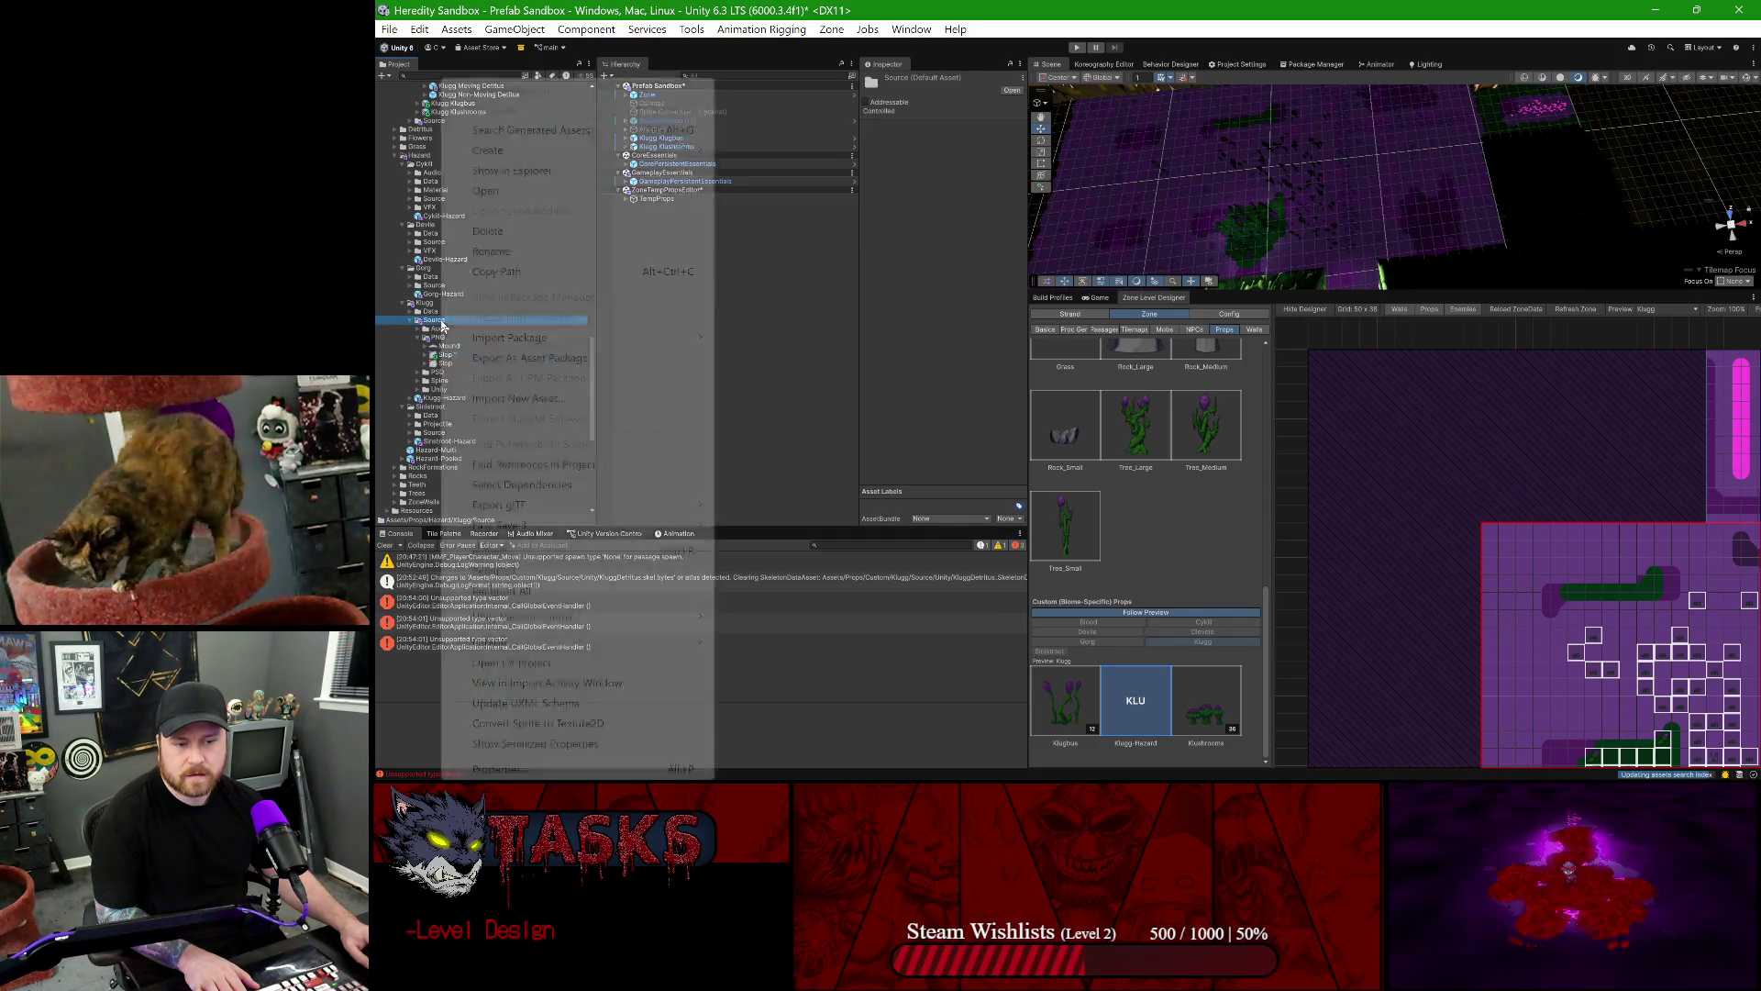
{"action": "mouse_move", "coordinate": [550, 149]}
{"action": "left_click", "coordinate": [760, 33]}
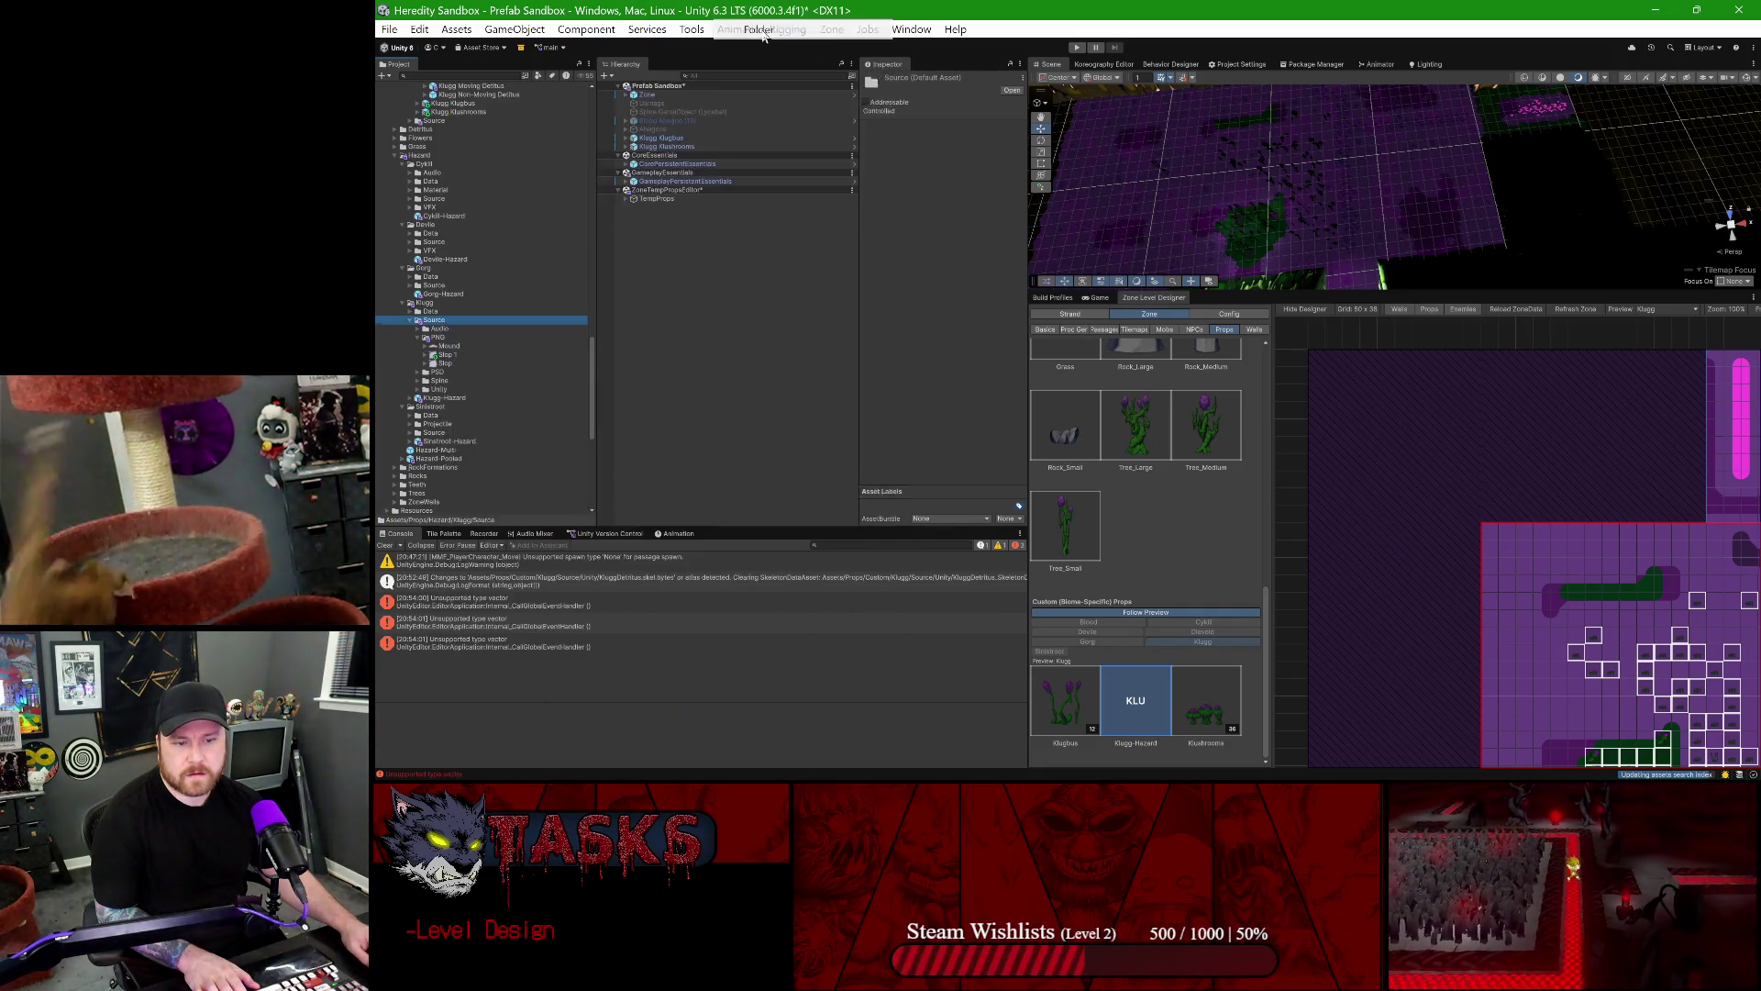
{"action": "type", "text": "Icon"}
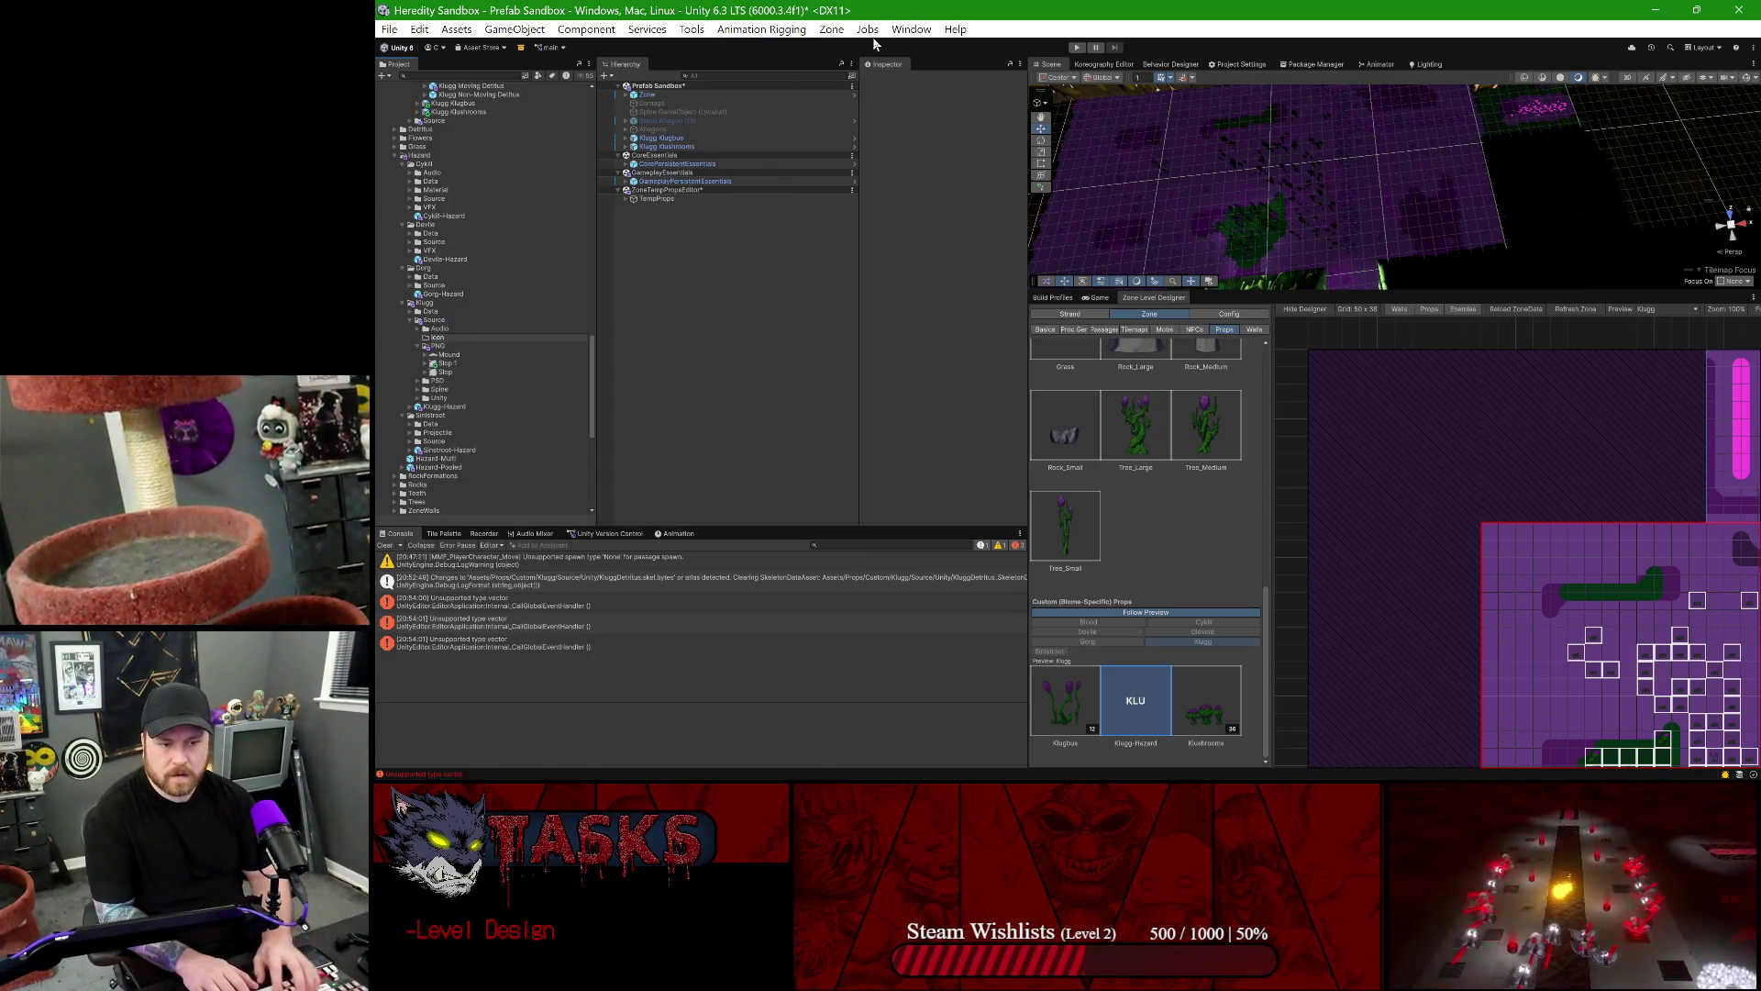
{"action": "key", "text": "Return"}
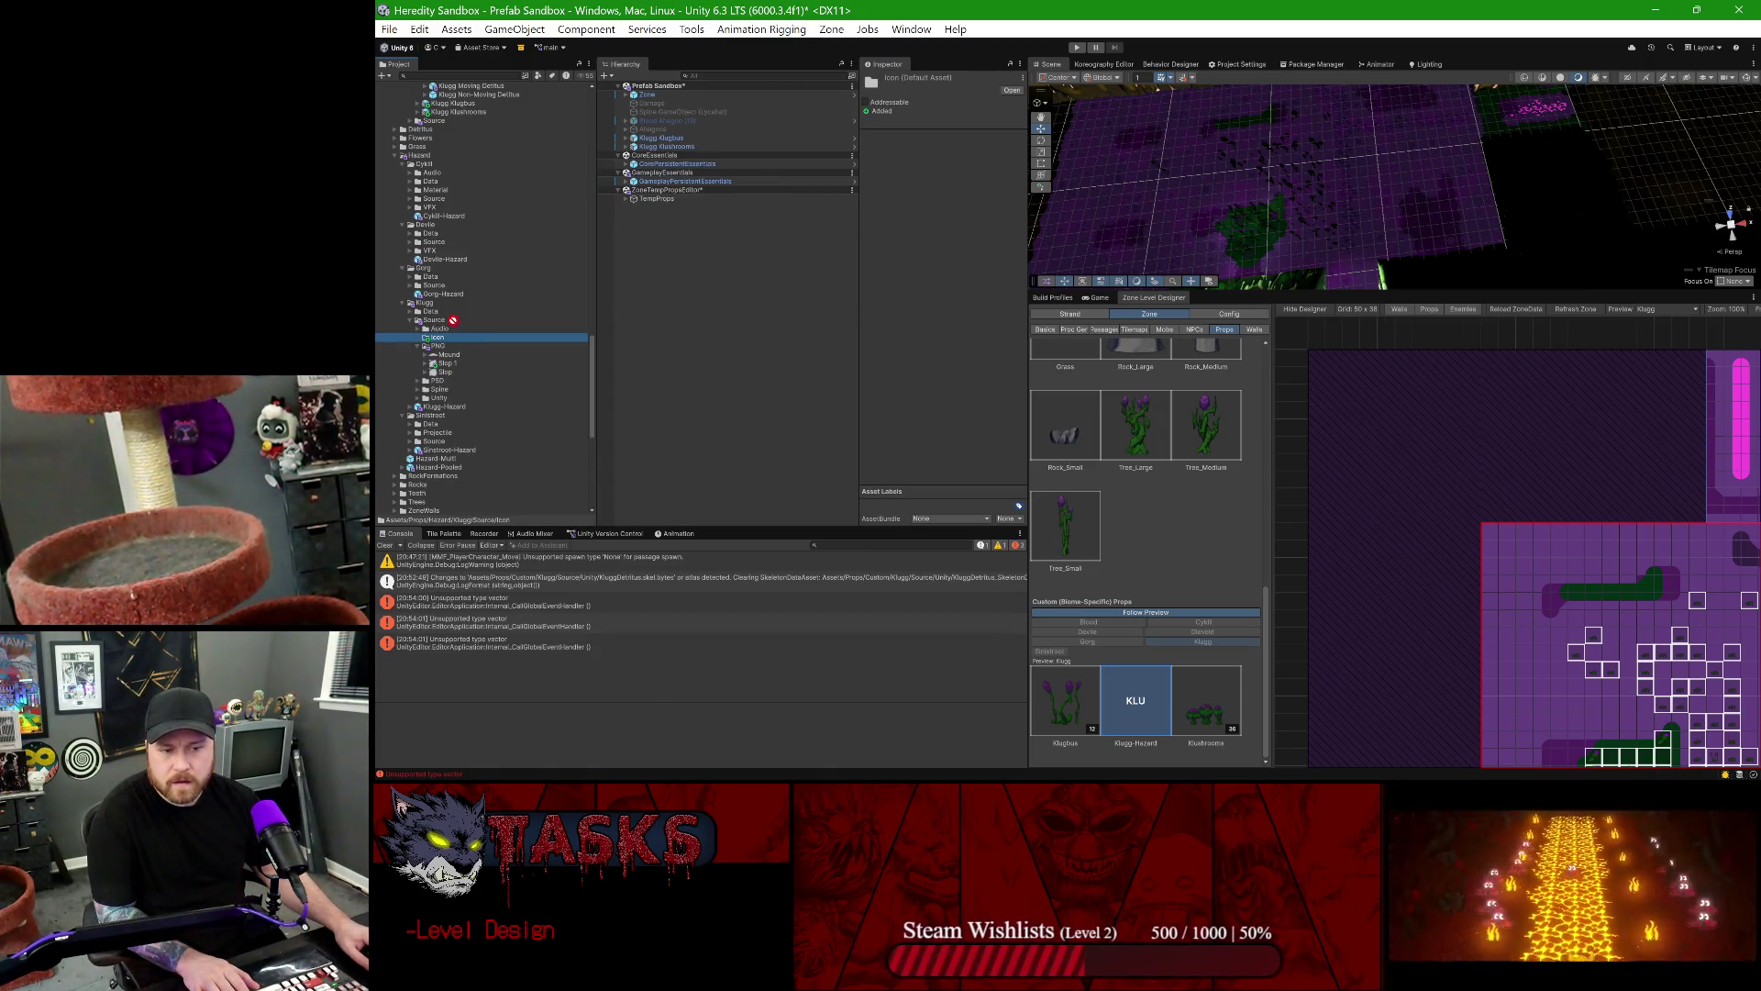
{"action": "left_click_drag", "start_coordinate": [443, 365], "coordinate": [424, 321]}
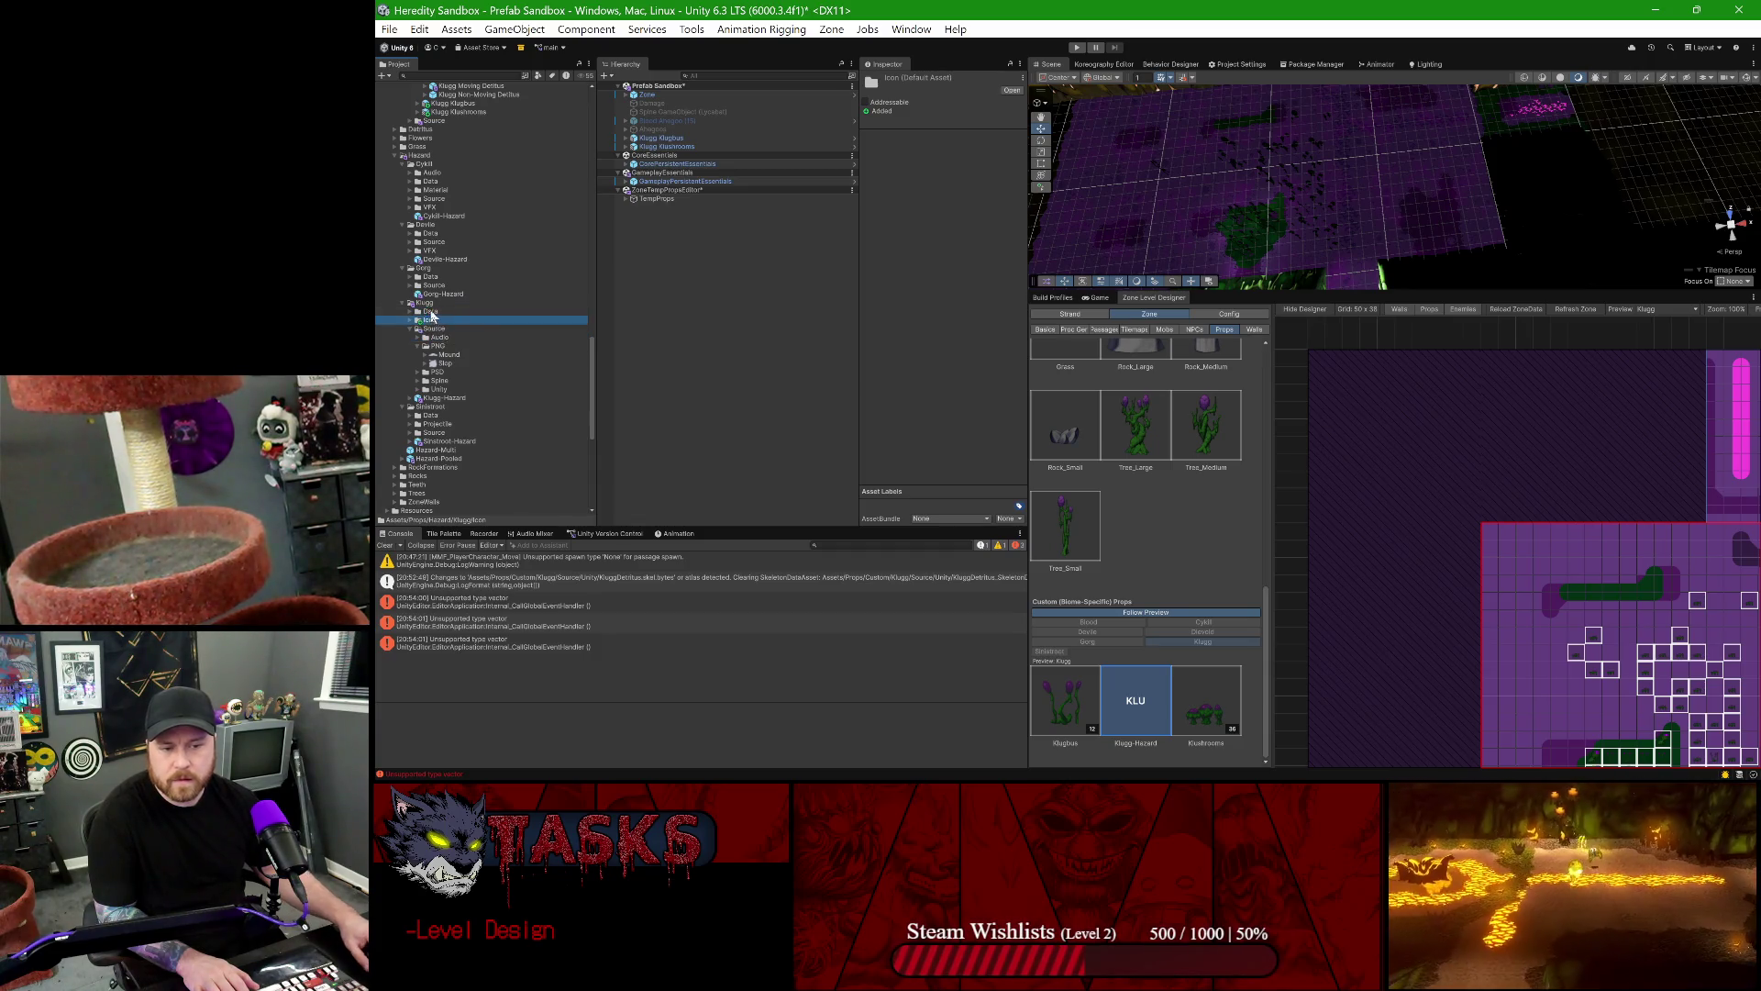
{"action": "left_click", "coordinate": [410, 329]}
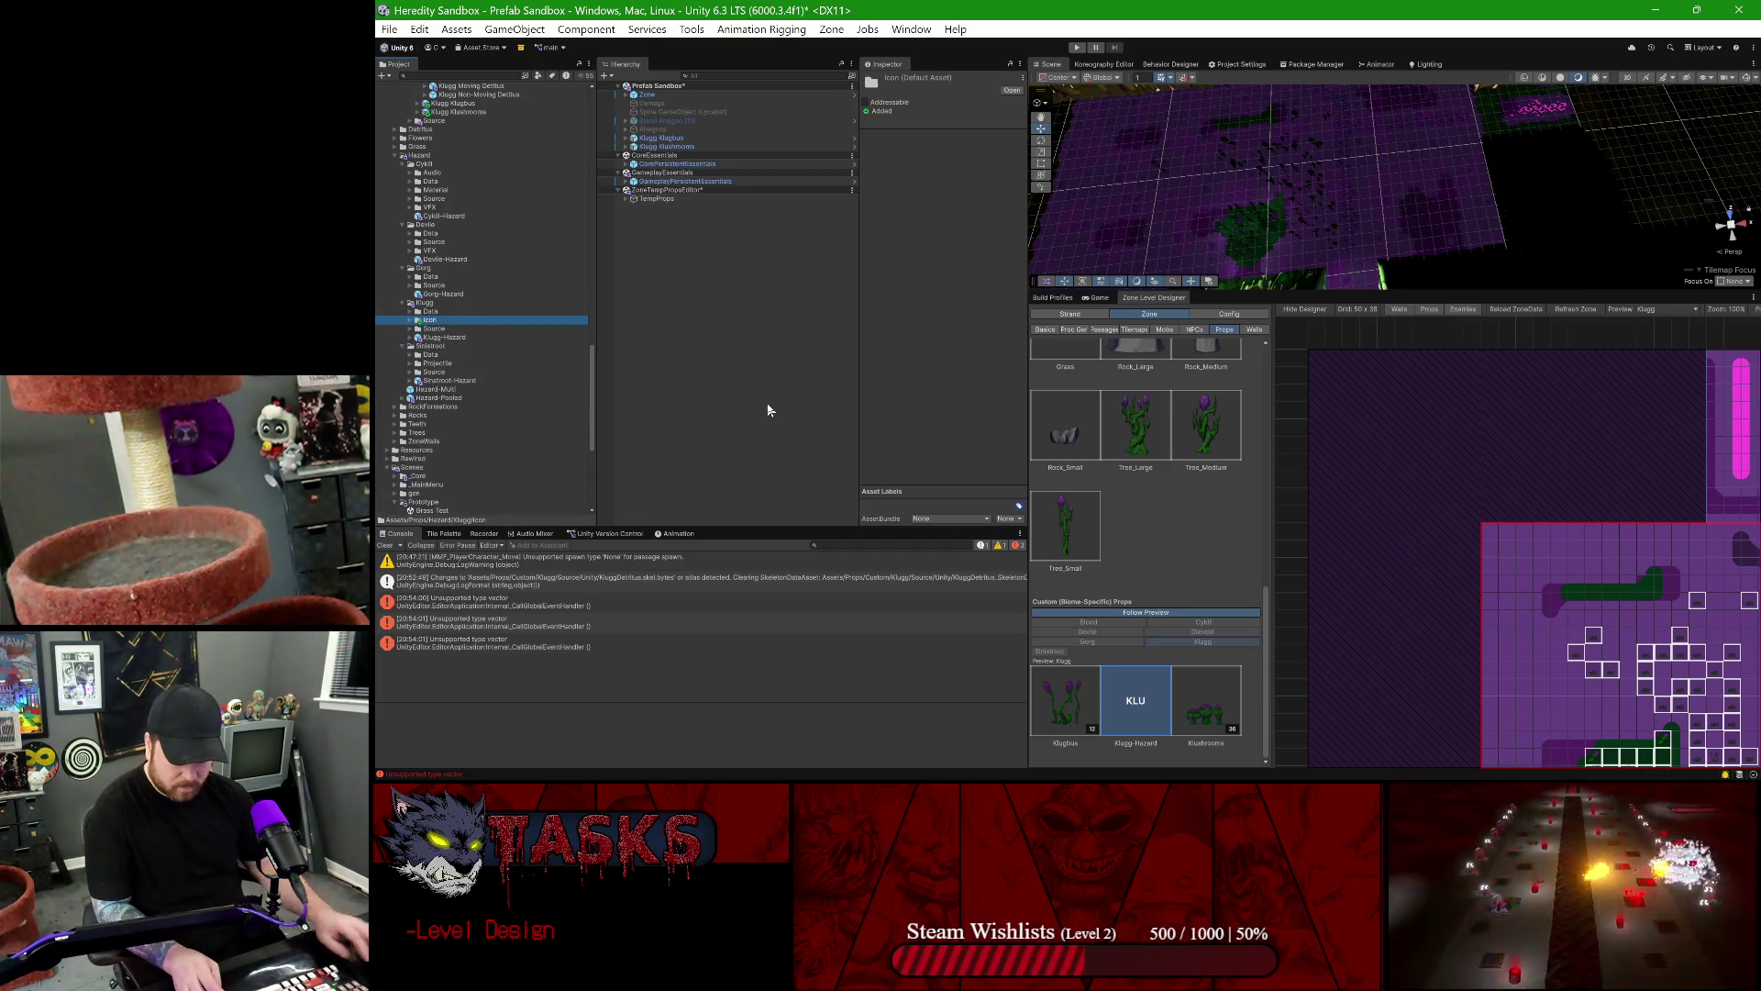
- Launch Adobe Photoshop 2025 and Spotify from Windows search
{"action": "key", "text": "super"}
{"action": "type", "text": "pho"}
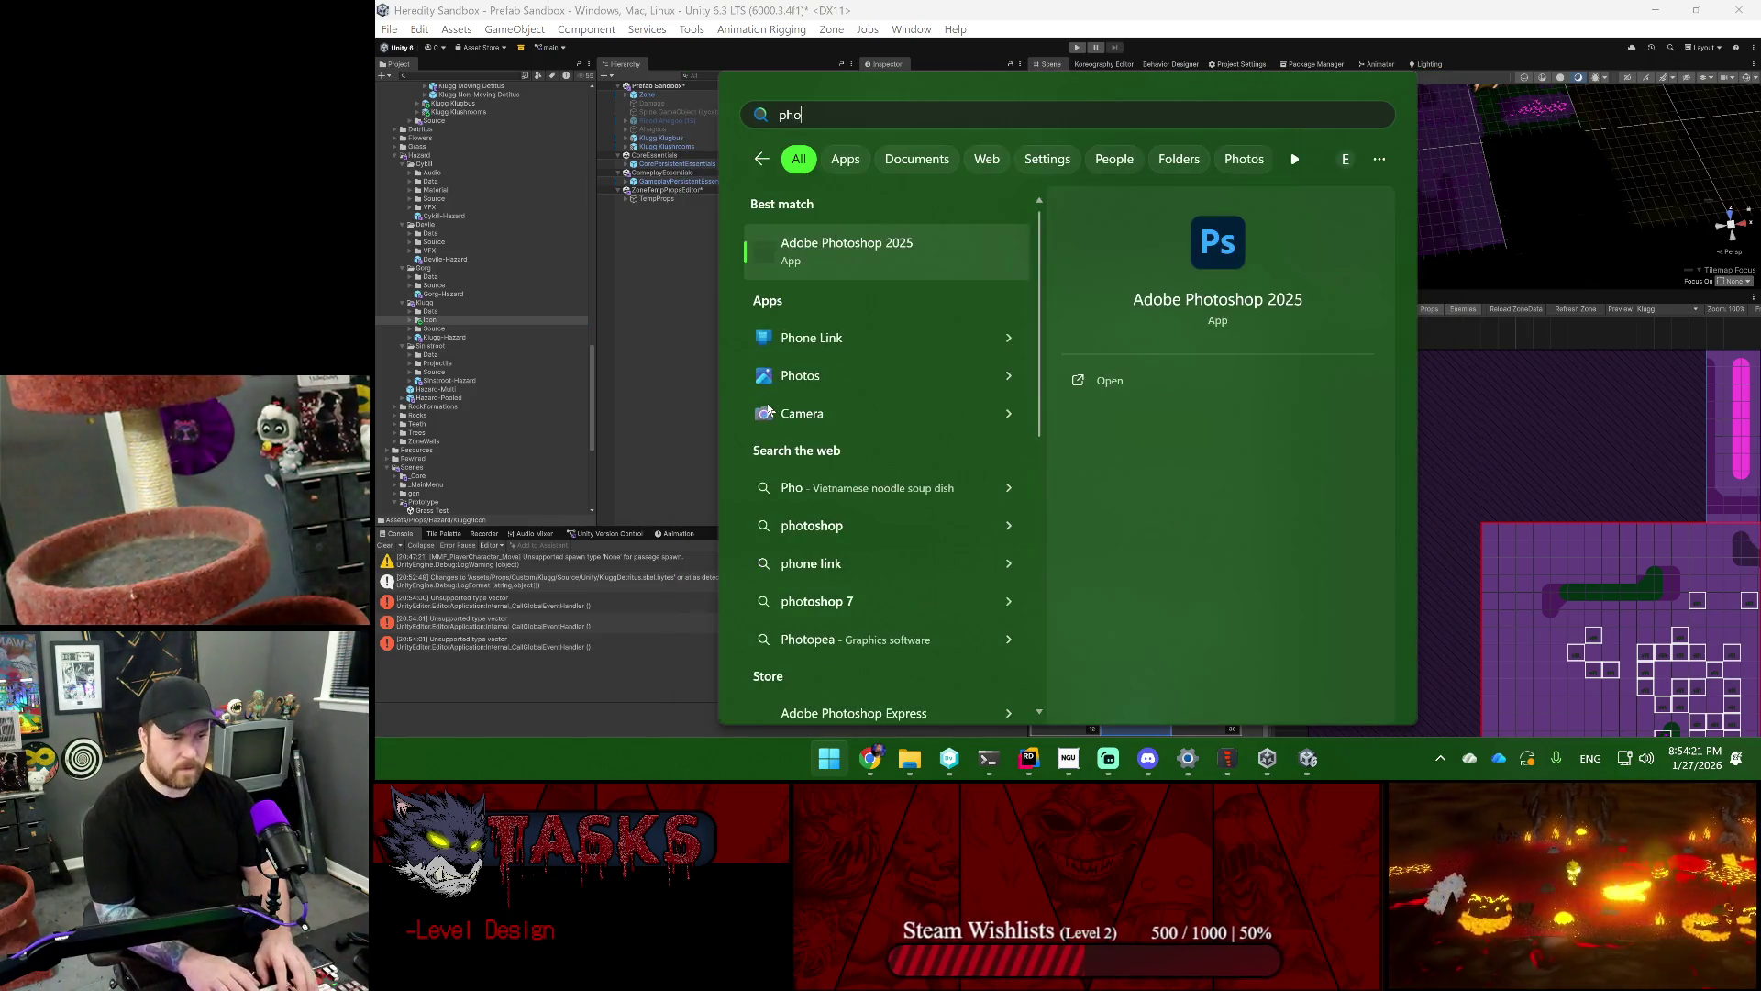
{"action": "key", "text": "Return"}
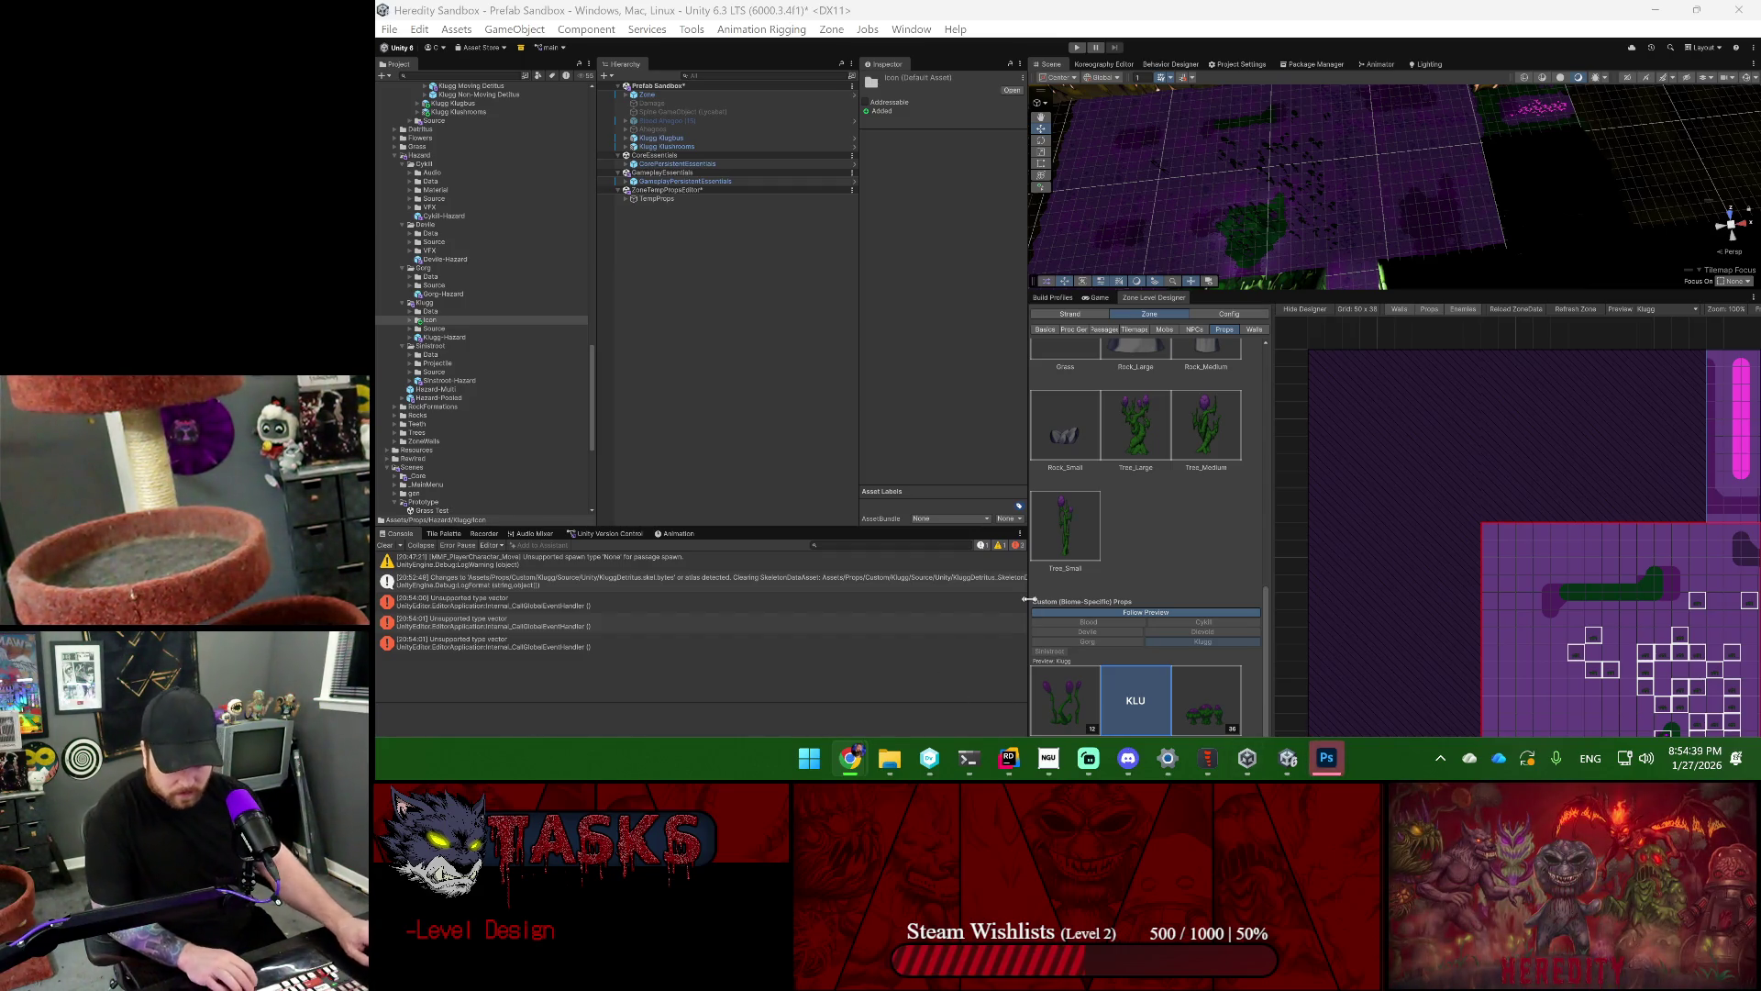
{"action": "key", "text": "super"}
{"action": "type", "text": "spotify"}
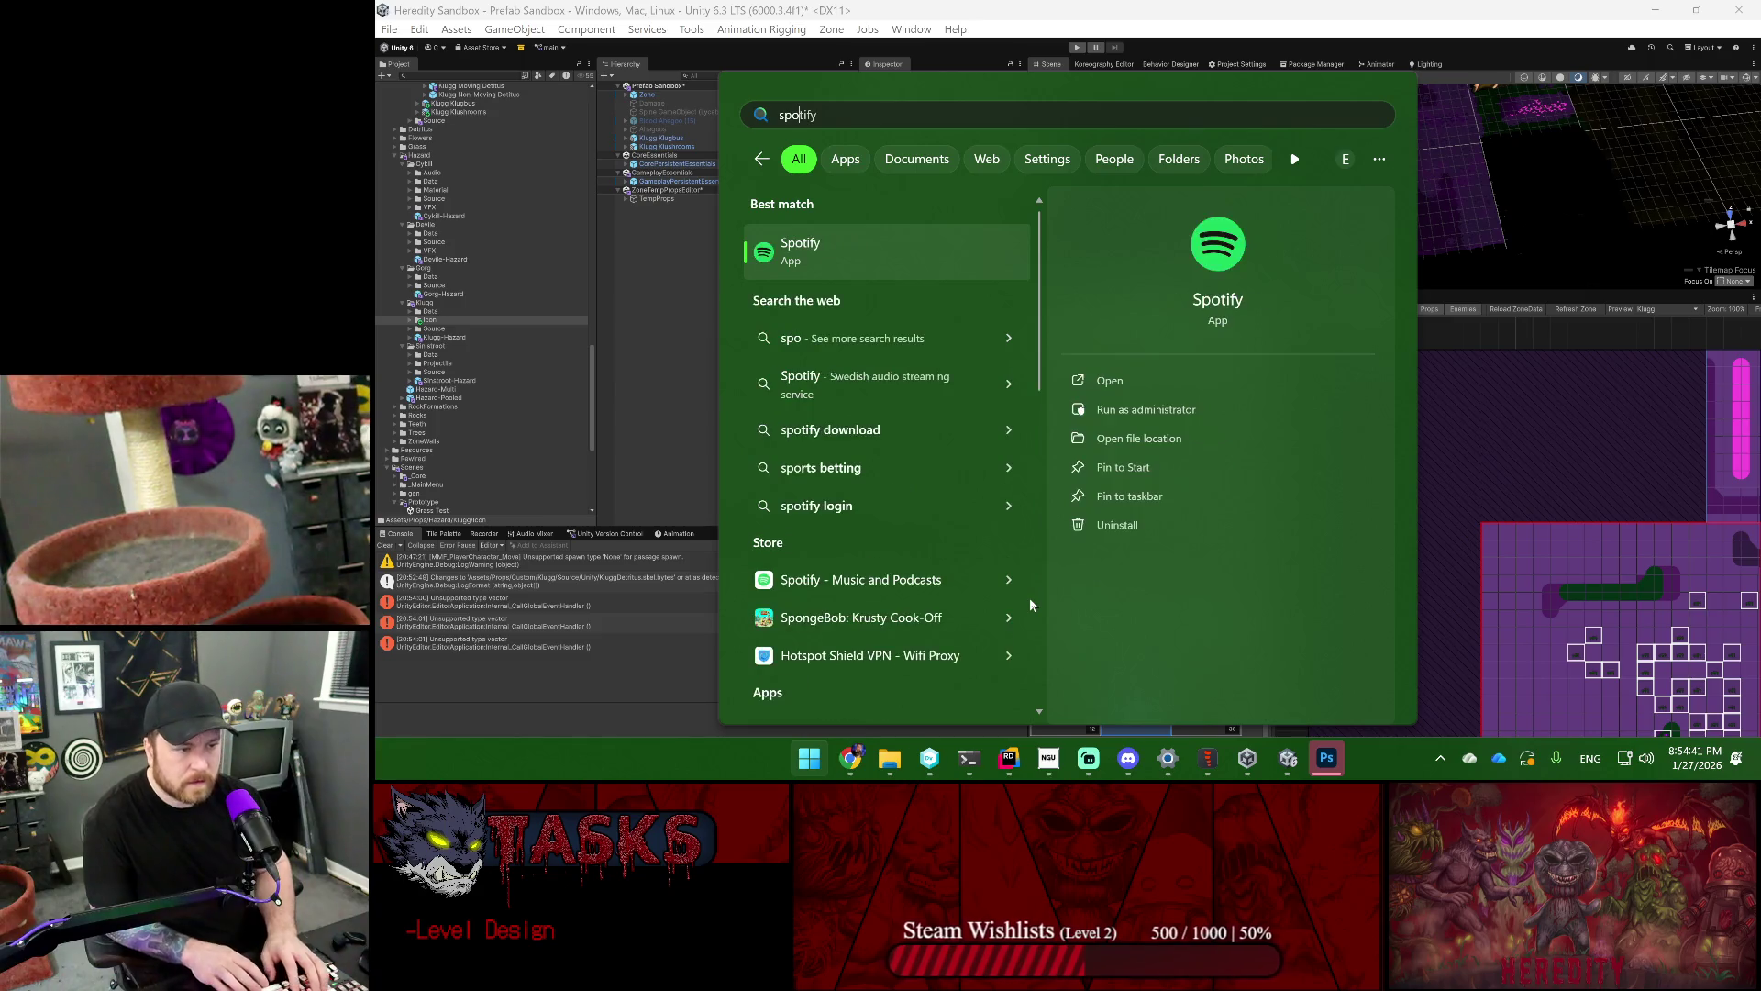
{"action": "key", "text": "Return"}
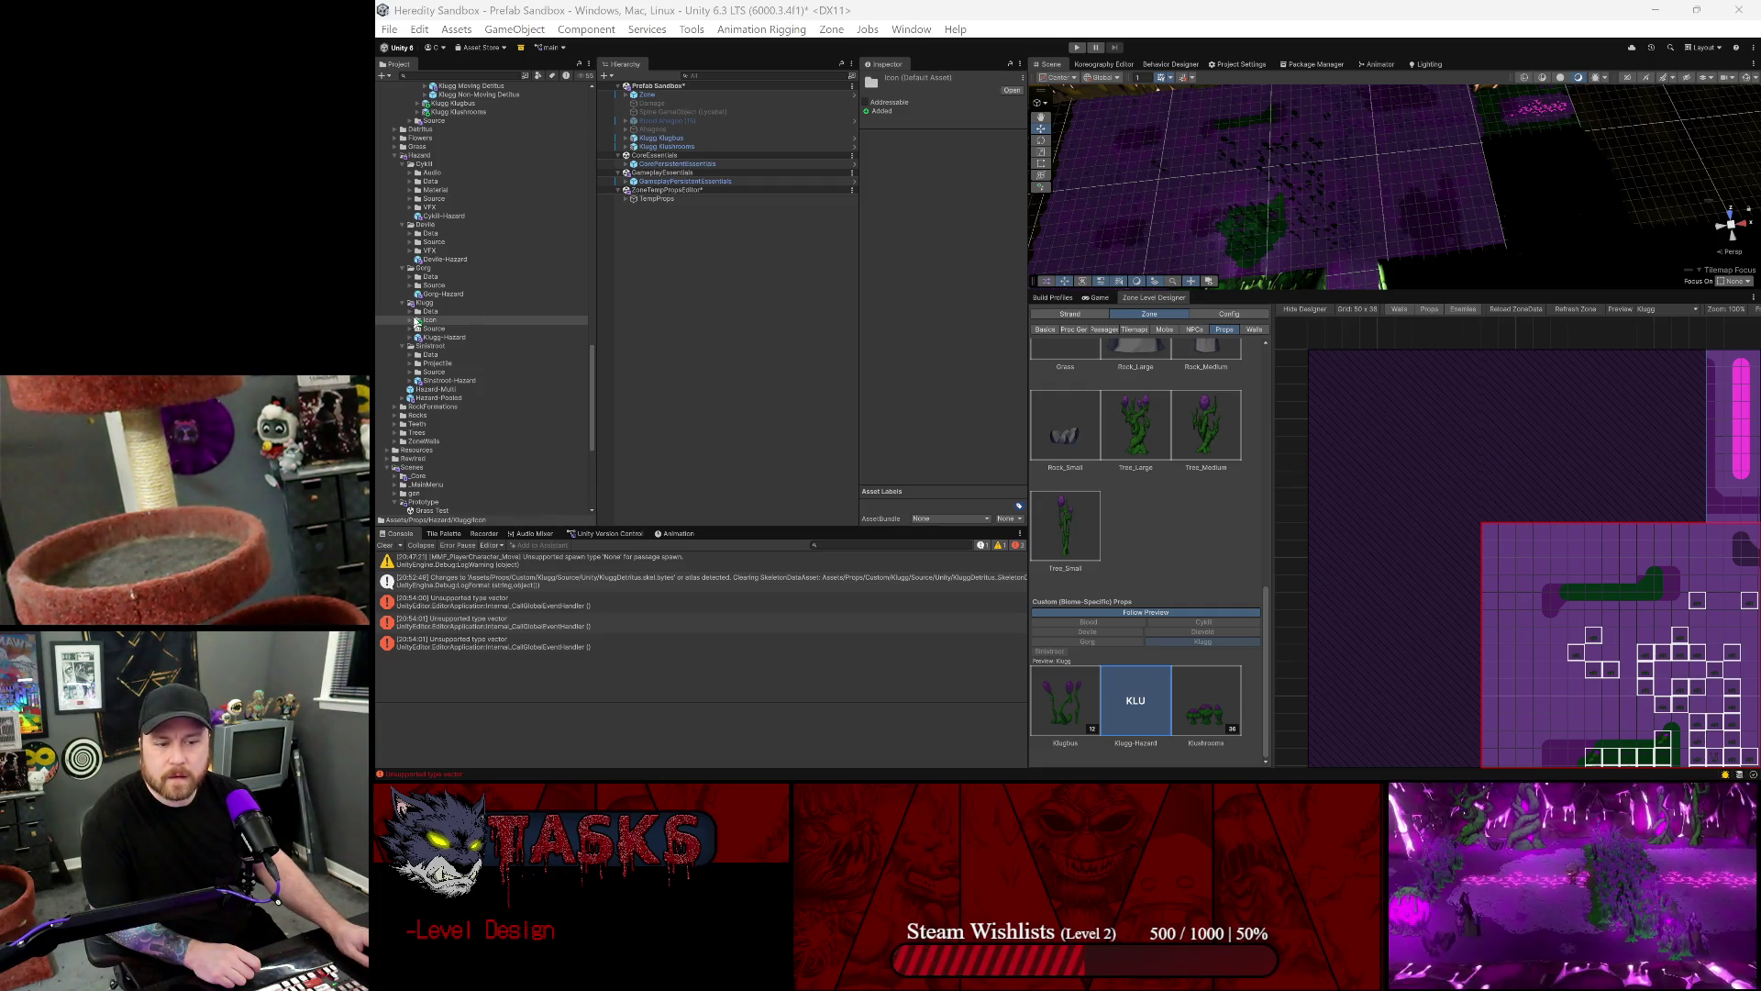
- In Unity, expand the Icon folder and select Slop 1 and the folder
{"action": "left_click", "coordinate": [411, 321]}
{"action": "left_click", "coordinate": [437, 329]}
{"action": "left_click", "coordinate": [429, 320]}
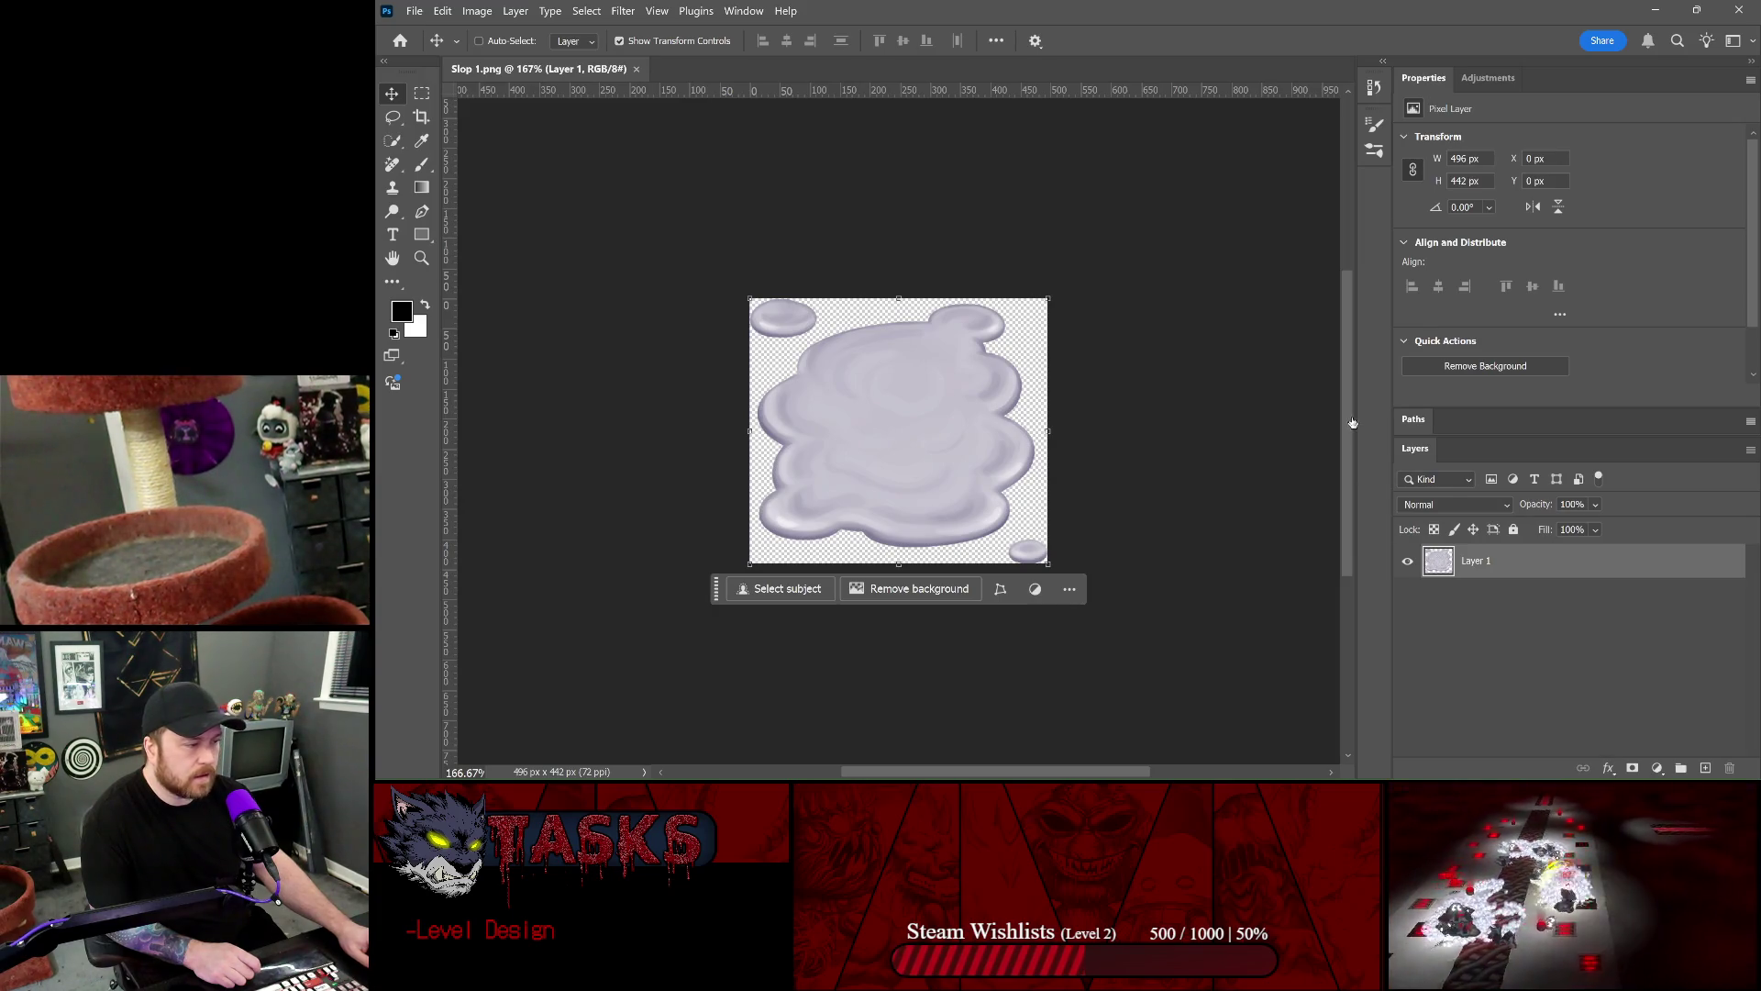
- Add a Hue/Saturation adjustment layer above the slop layer in Slop 1.png
{"action": "key", "text": "h"}
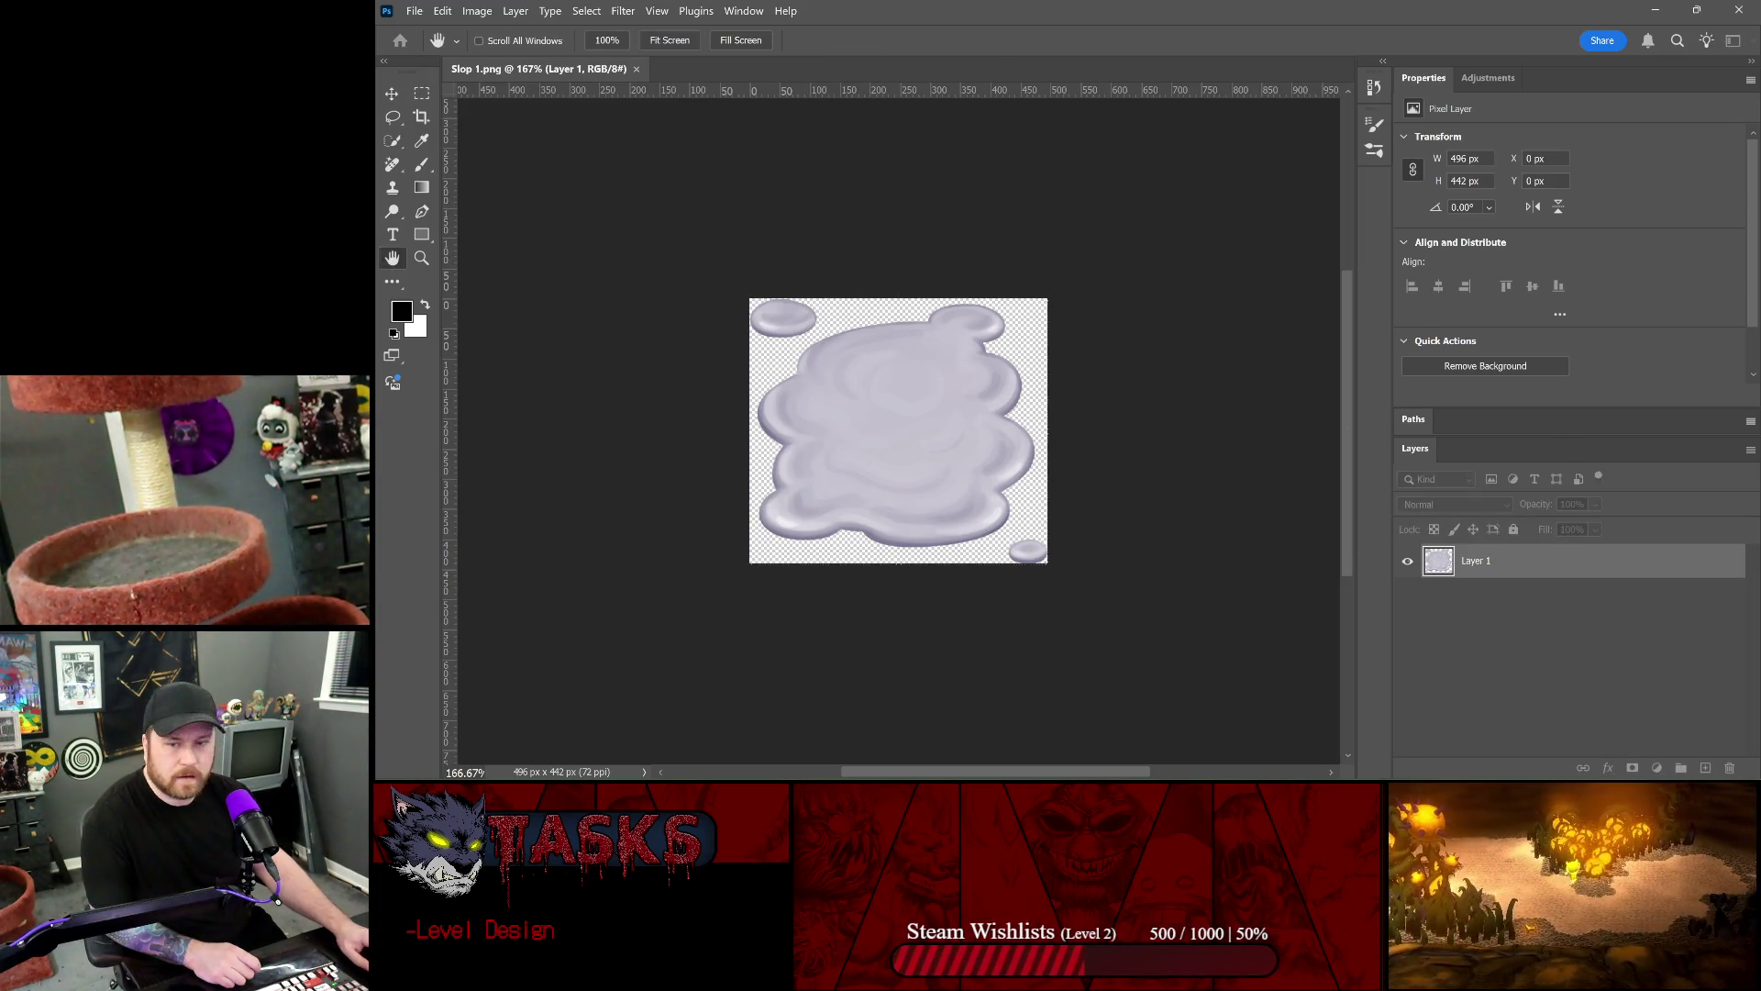
{"action": "double_click", "coordinate": [1560, 560]}
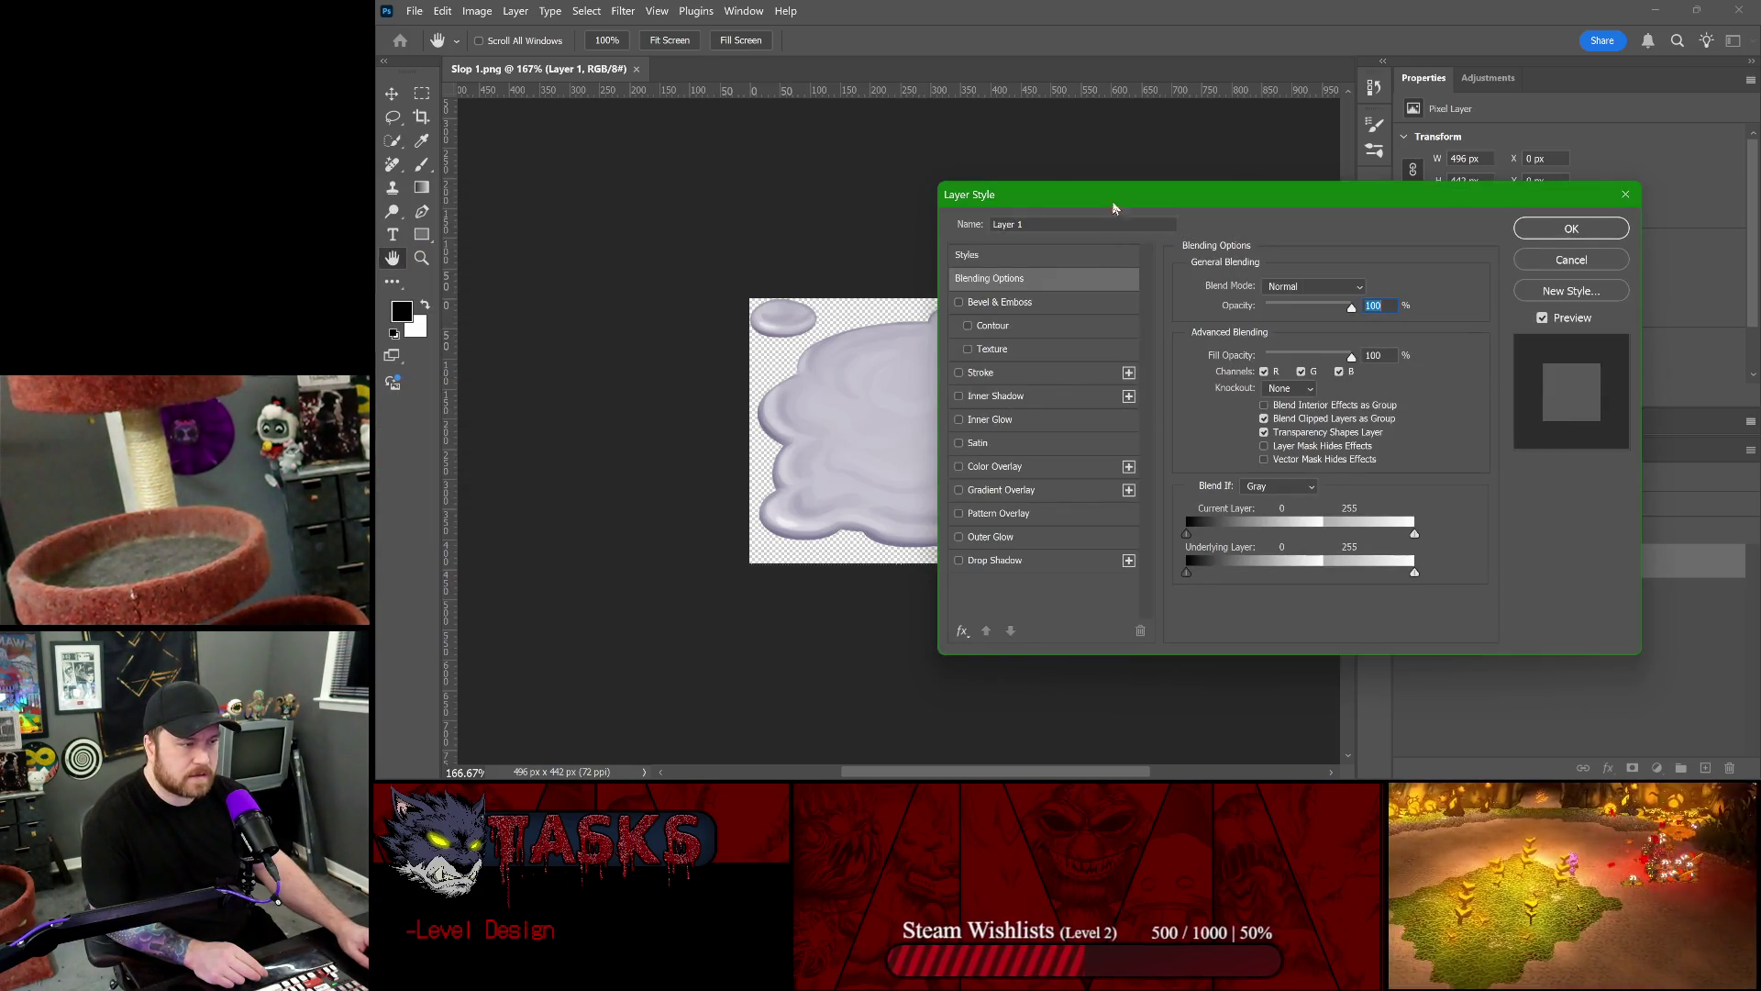
{"action": "left_click", "coordinate": [1625, 195]}
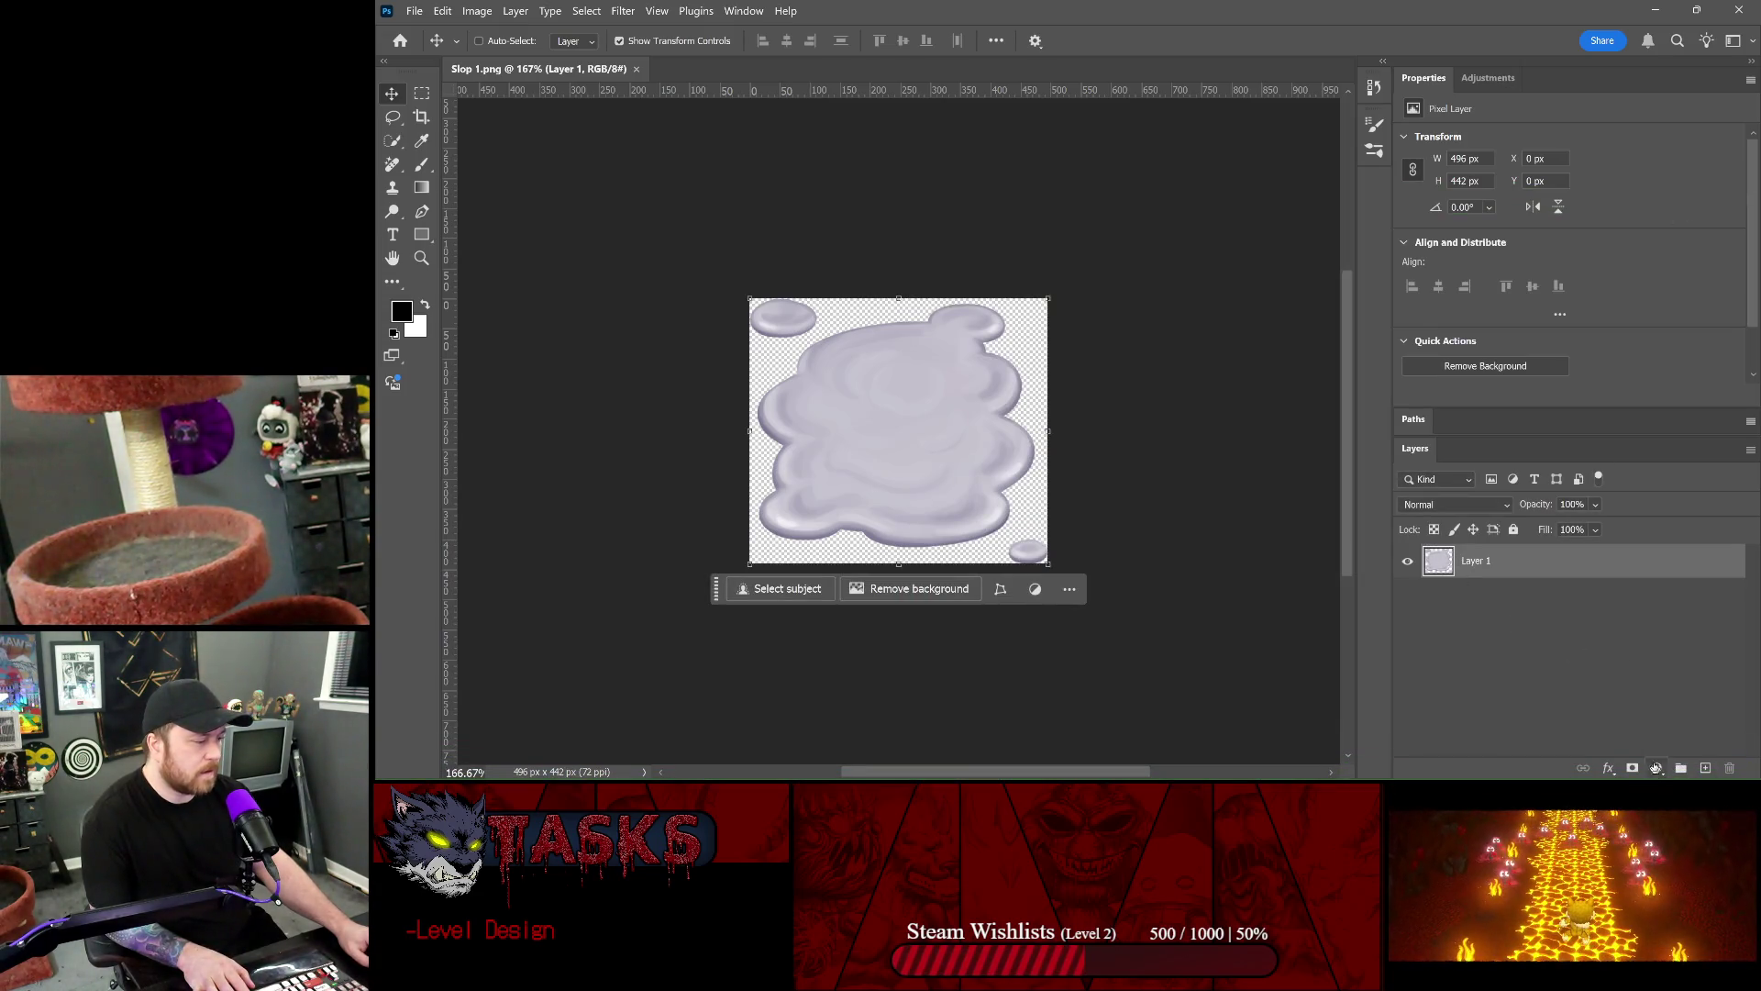
{"action": "left_click", "coordinate": [1656, 767]}
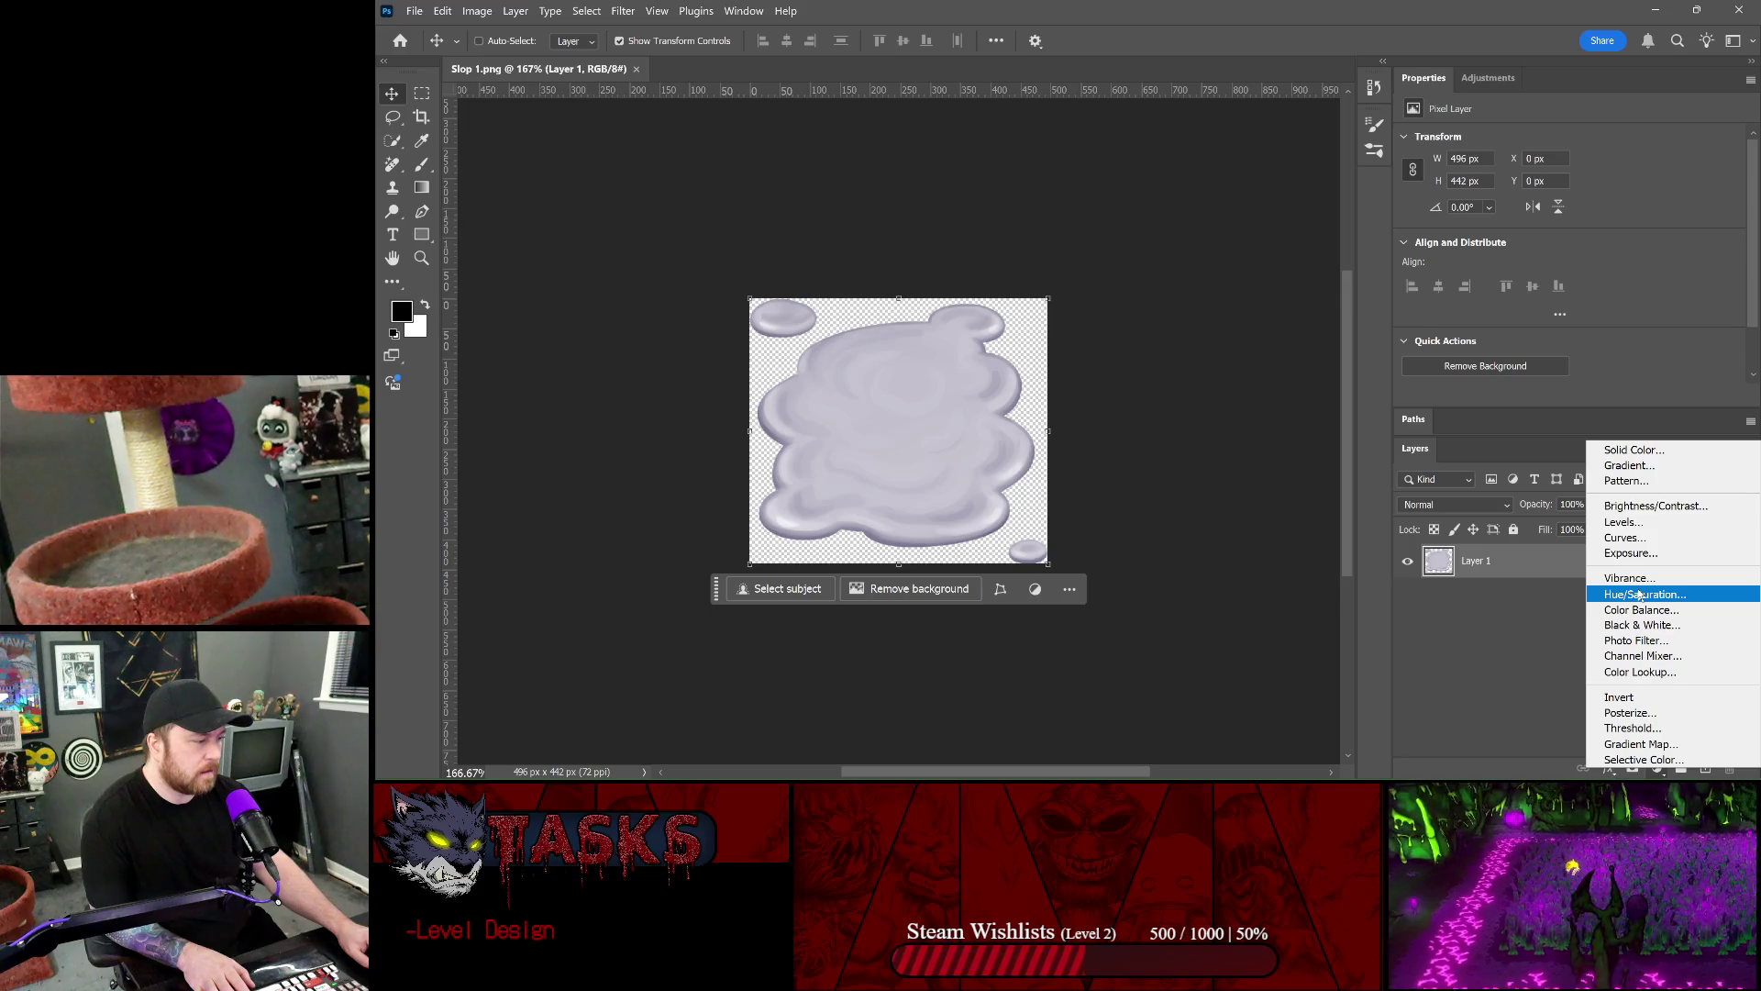
{"action": "left_click", "coordinate": [1639, 594]}
- Colorize with Hue 107, Saturation 100, Lightness -72, then merge the adjustment down
{"action": "mouse_move", "coordinate": [1569, 207]}
{"action": "left_mouse_down"}
{"action": "mouse_move", "coordinate": [1513, 207]}
{"action": "mouse_move", "coordinate": [1678, 239]}
{"action": "left_mouse_up"}
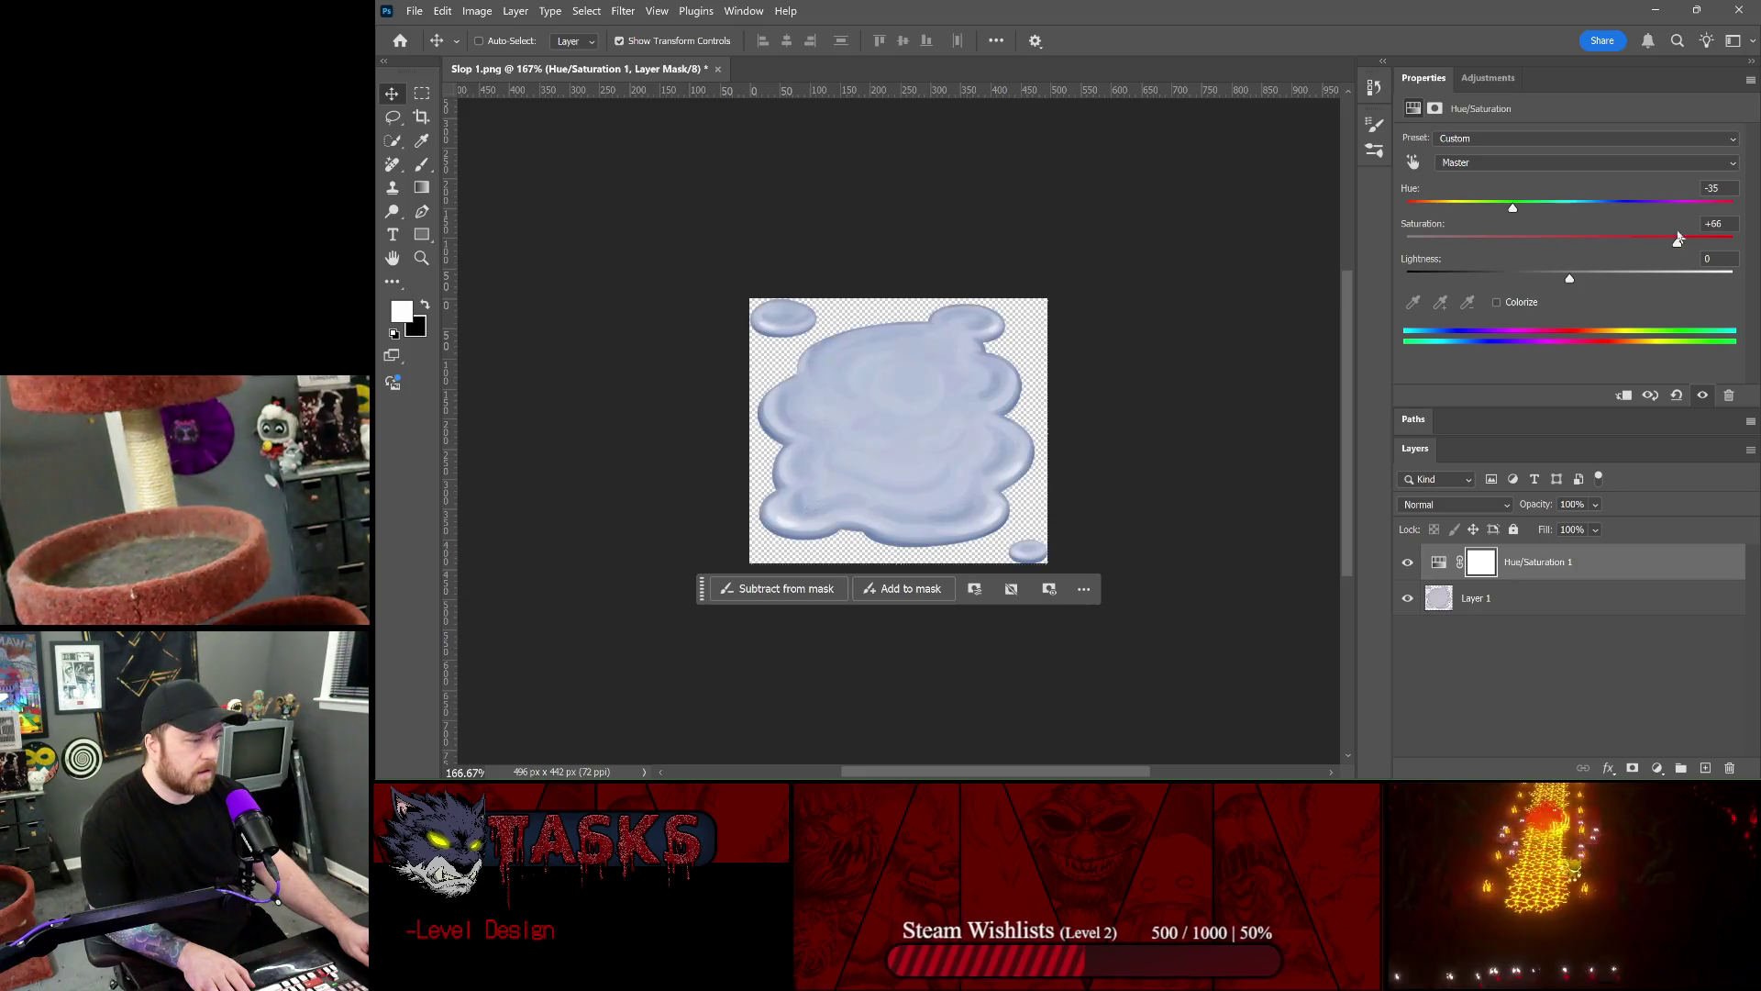
{"action": "left_click", "coordinate": [1497, 301]}
{"action": "left_click_drag", "start_coordinate": [1488, 242], "coordinate": [1738, 240]}
{"action": "left_click_drag", "start_coordinate": [1406, 207], "coordinate": [1503, 207]}
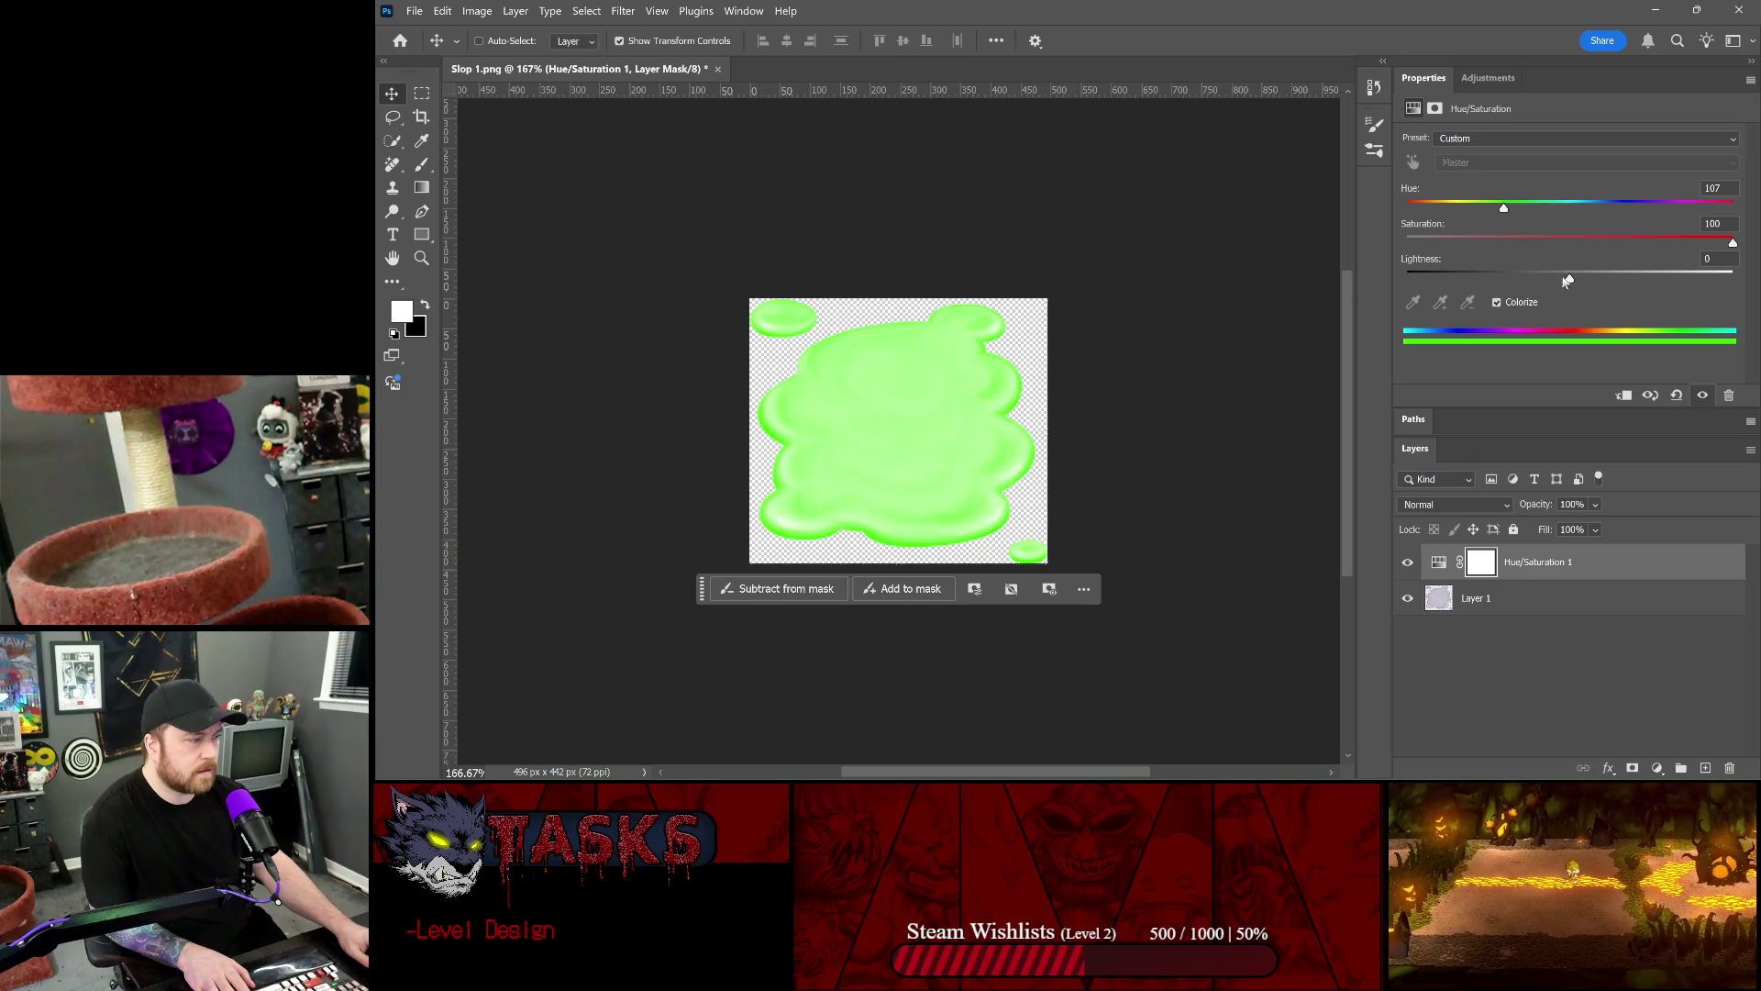
{"action": "left_click_drag", "start_coordinate": [1566, 280], "coordinate": [1452, 283]}
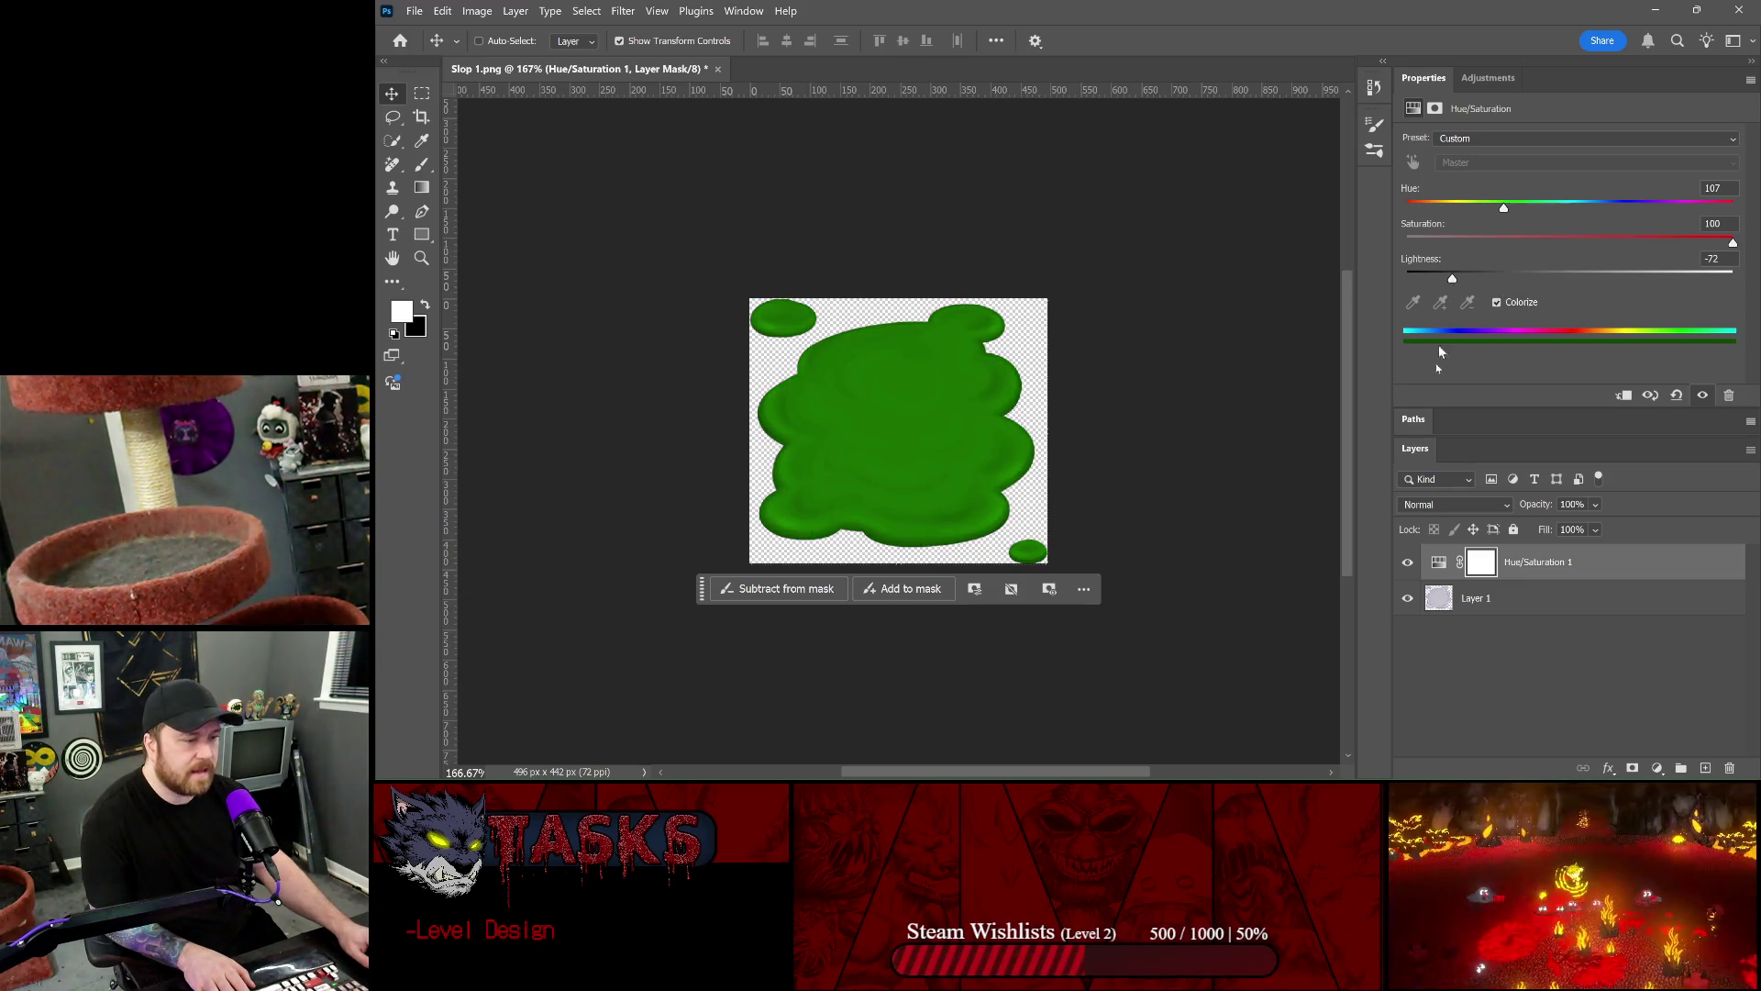
{"action": "right_click", "coordinate": [1558, 581]}
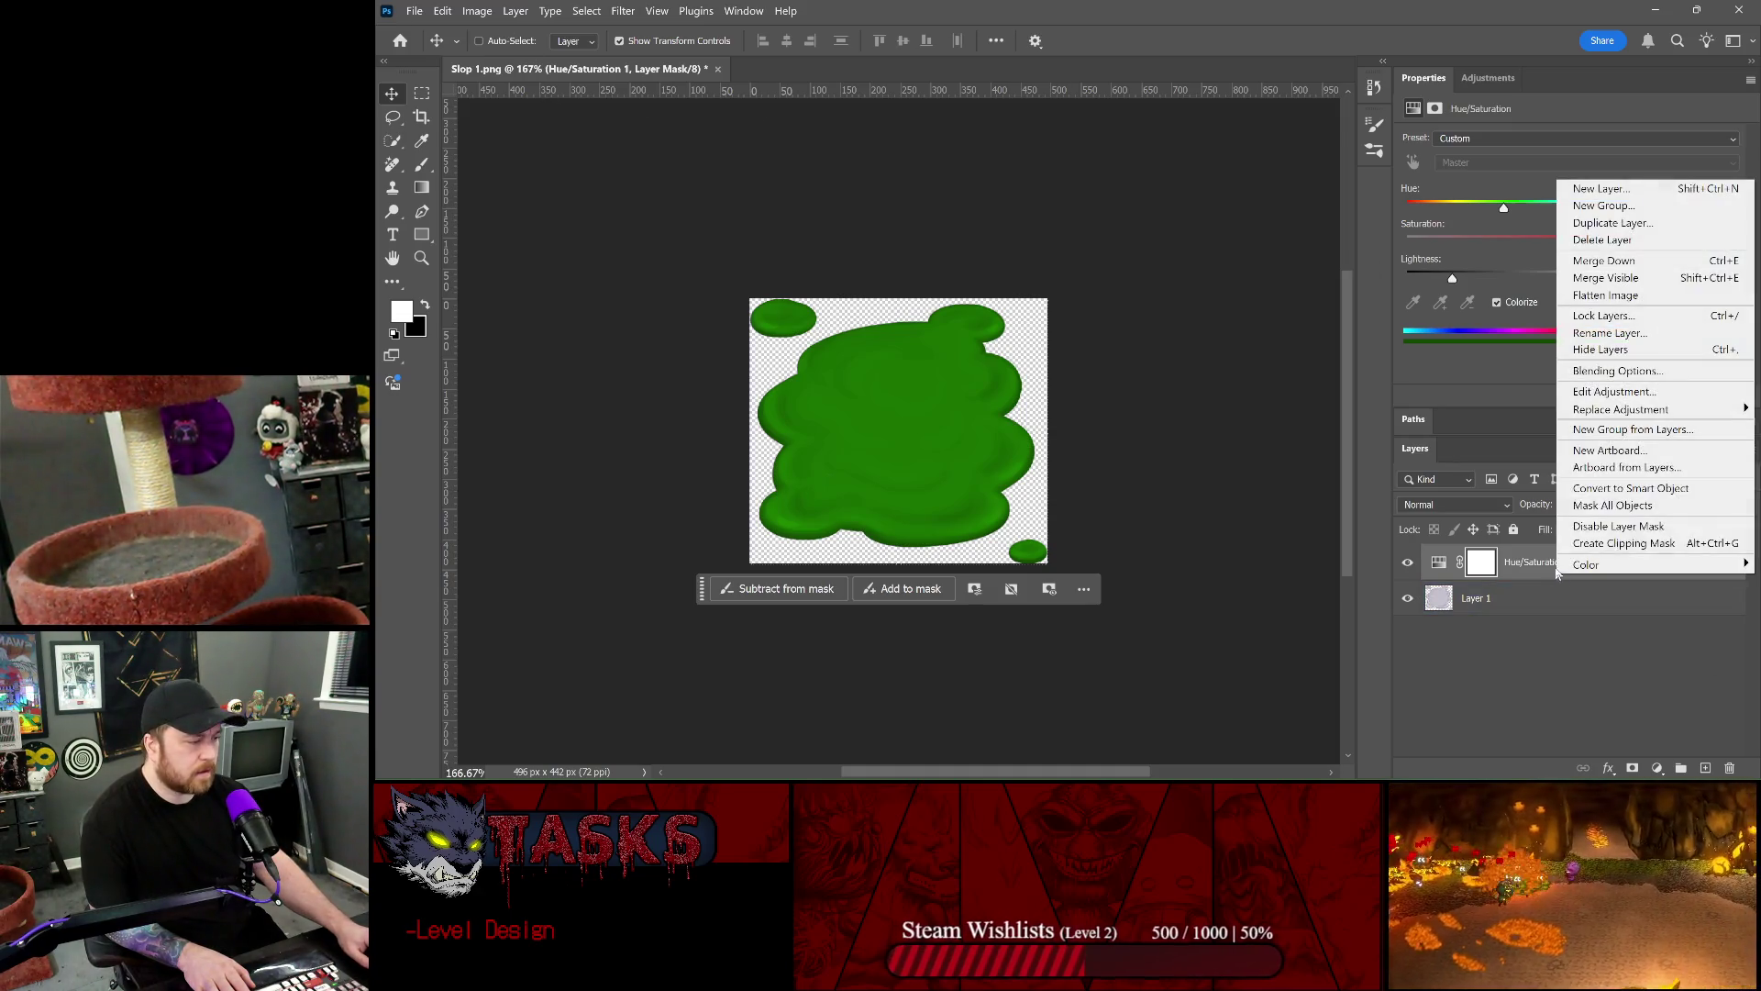
{"action": "left_click", "coordinate": [1612, 263]}
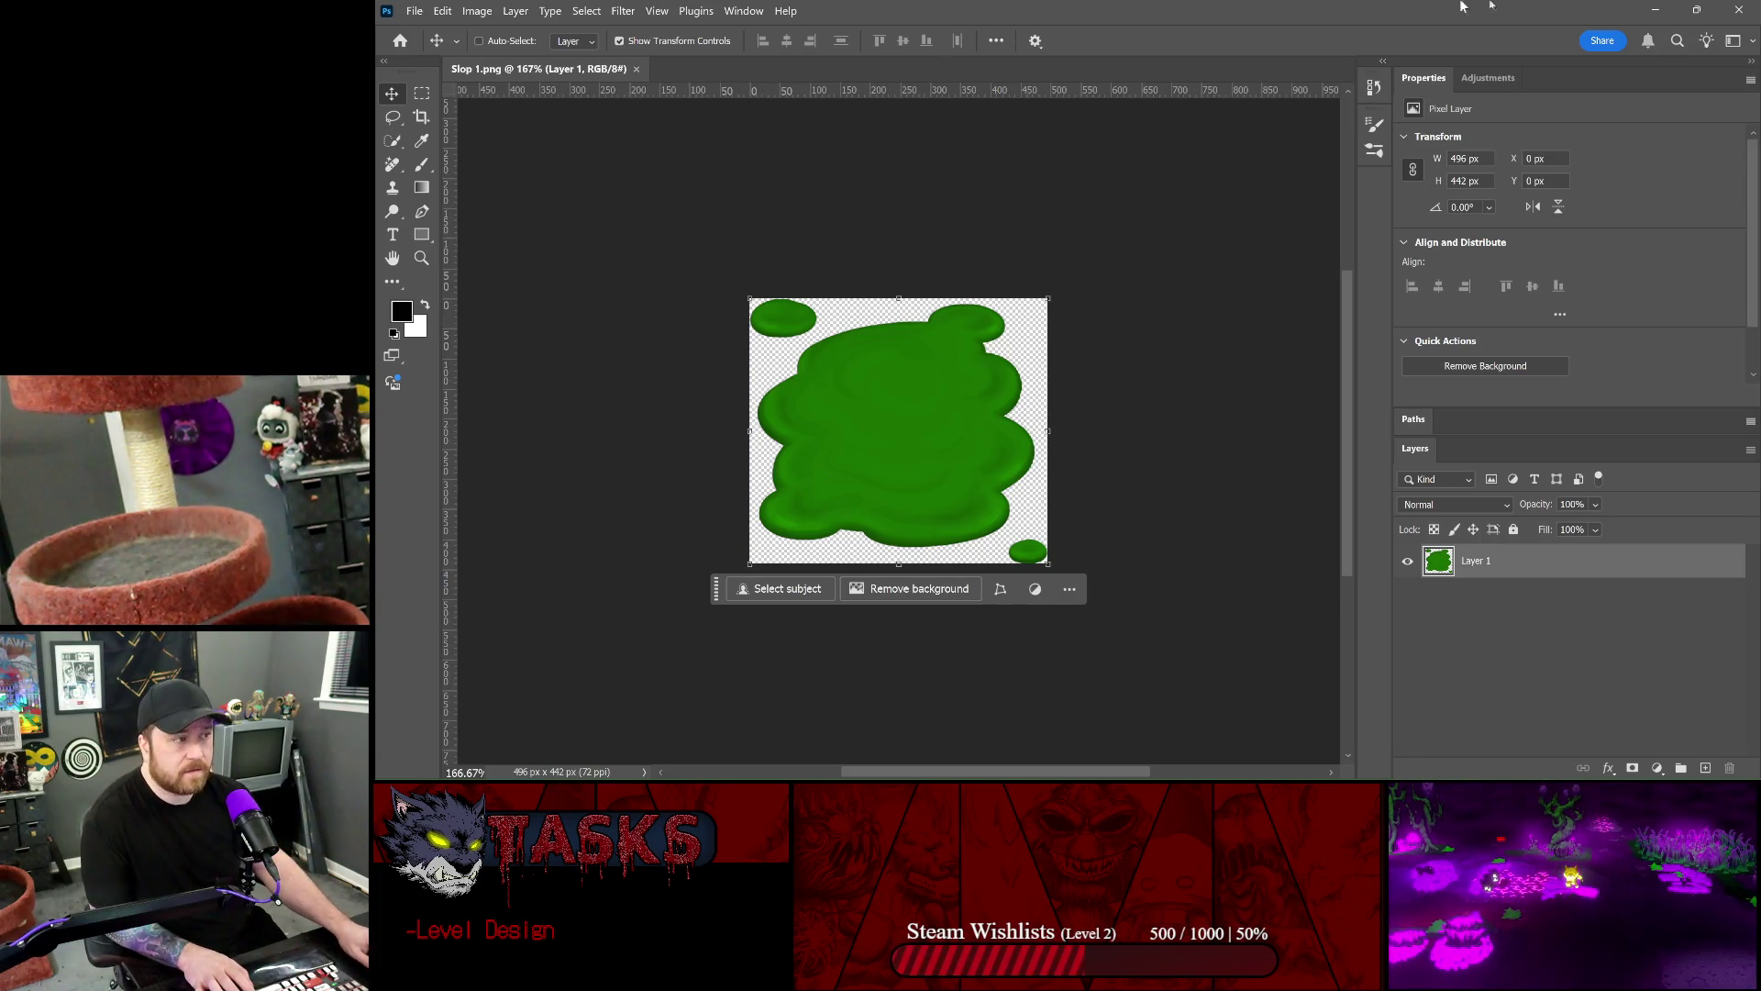
{"action": "key", "text": "alt+Tab"}
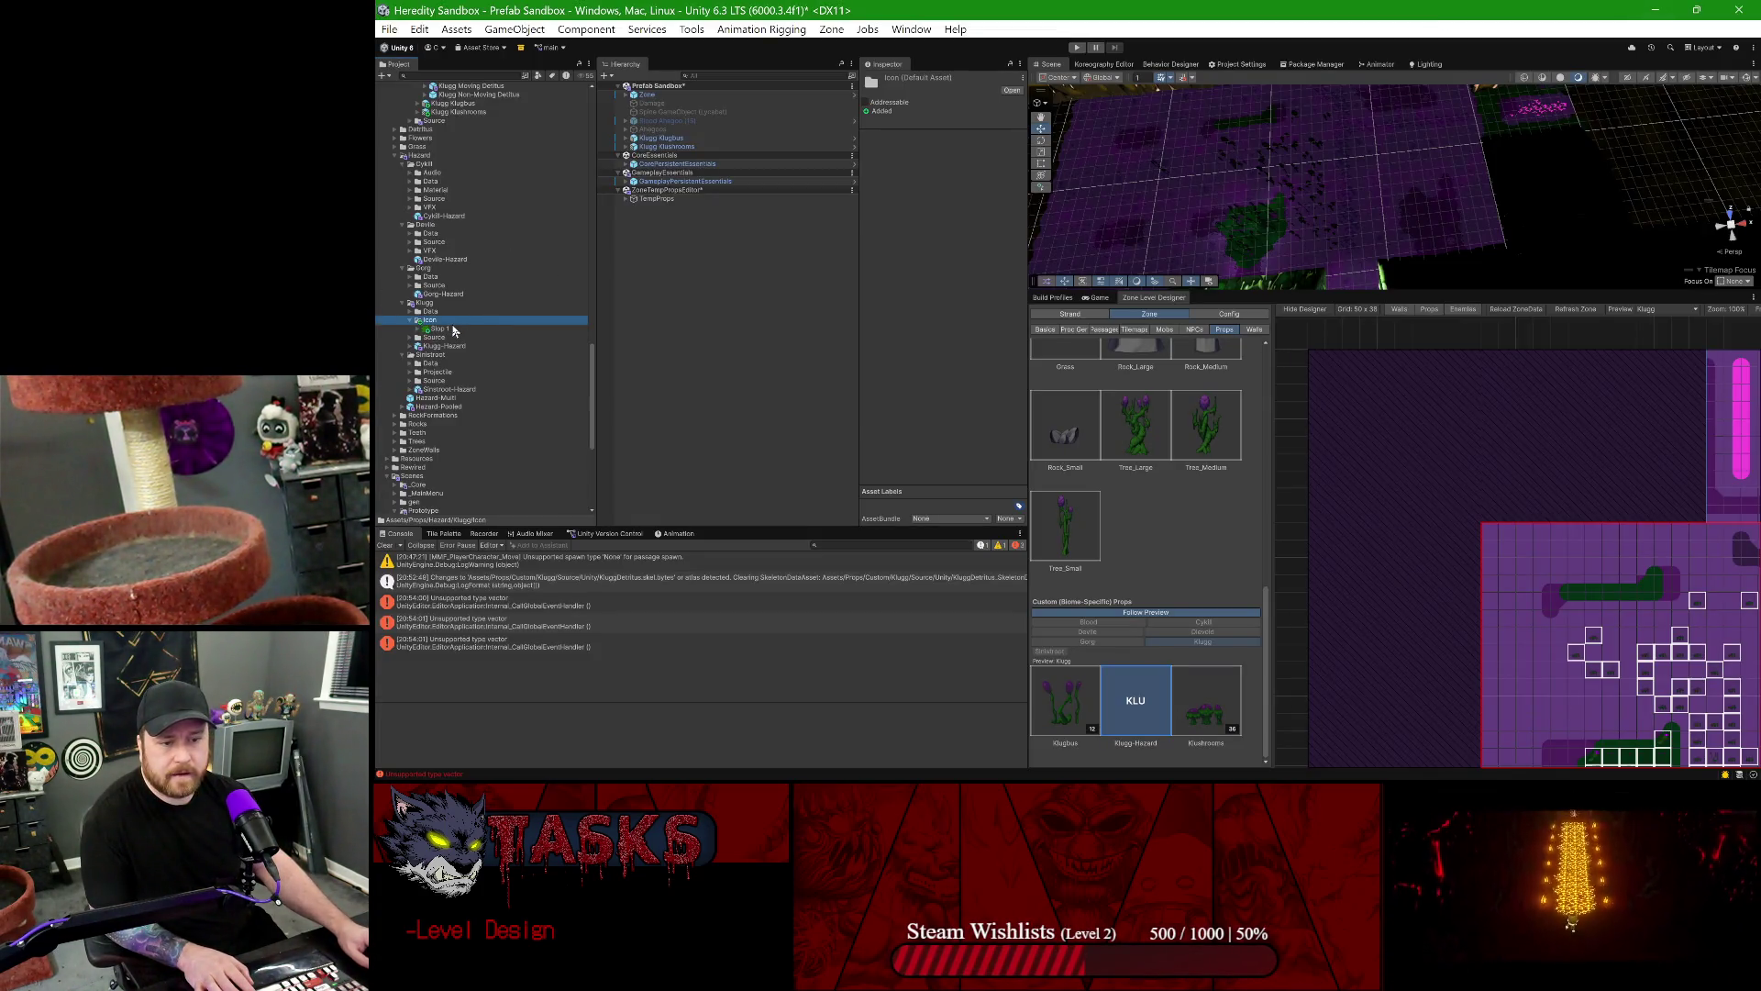
- Select Slop 1, then open the Zone Level Designer Config tab's Custom prop list
{"action": "left_click", "coordinate": [443, 328]}
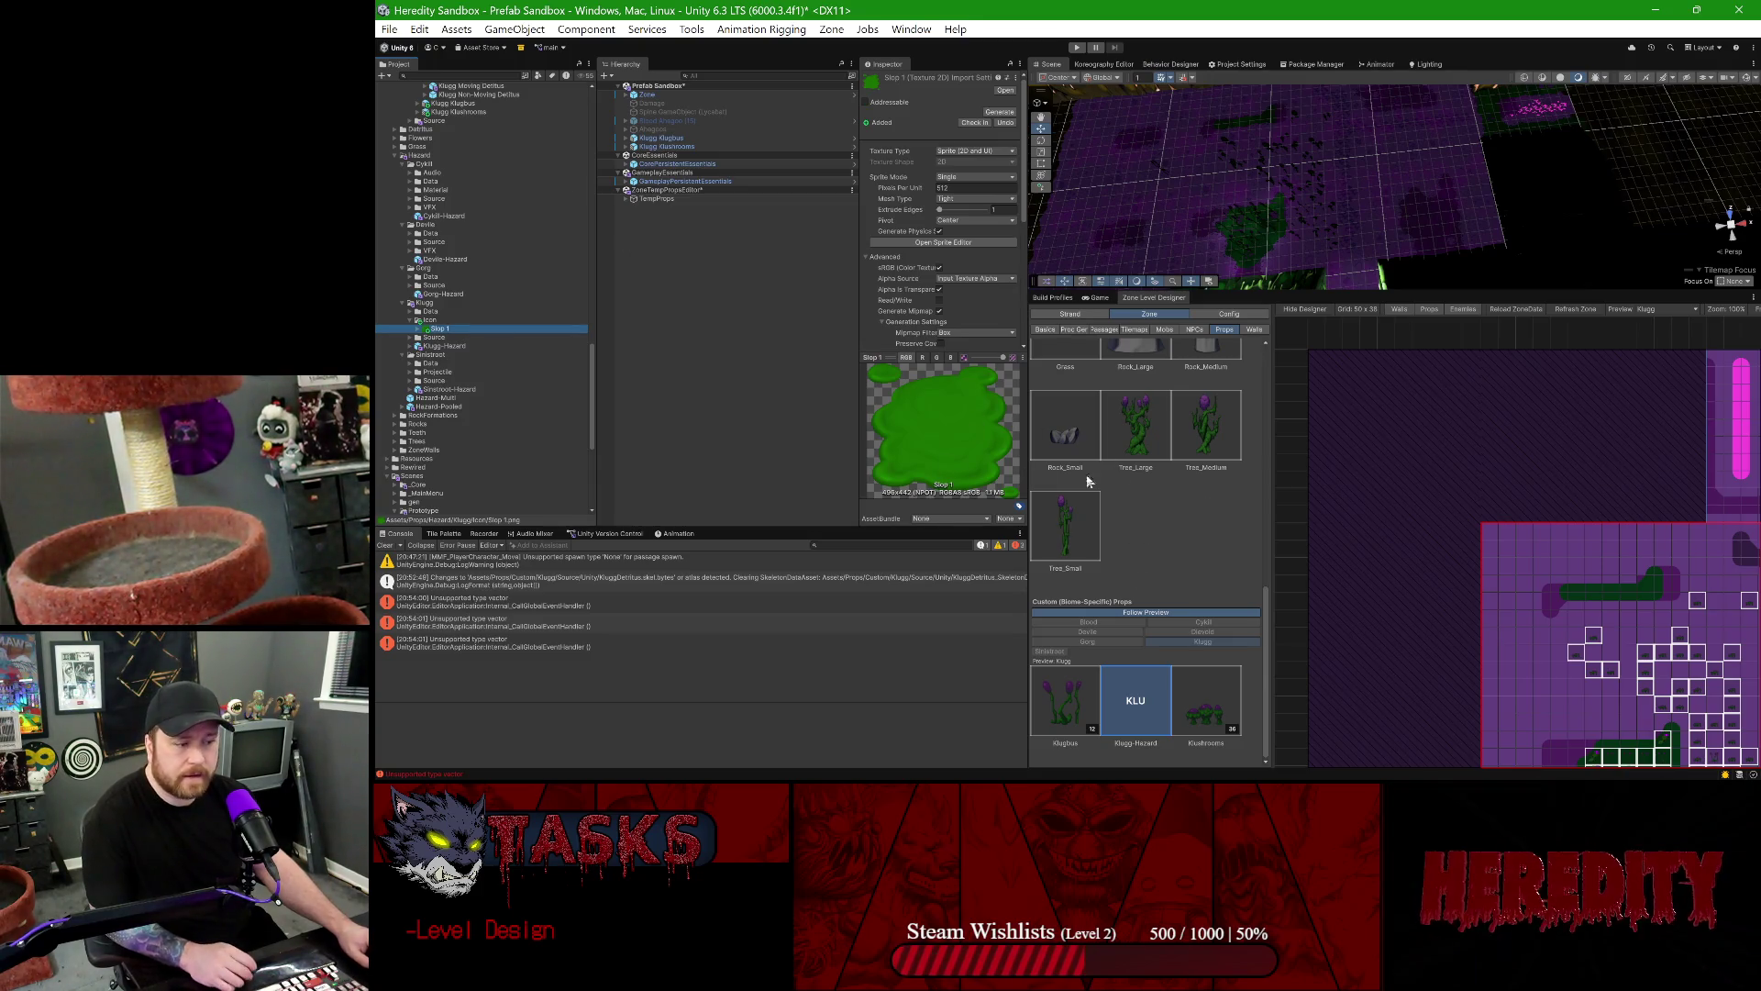
{"action": "left_click", "coordinate": [1231, 315]}
{"action": "left_click", "coordinate": [1230, 422]}
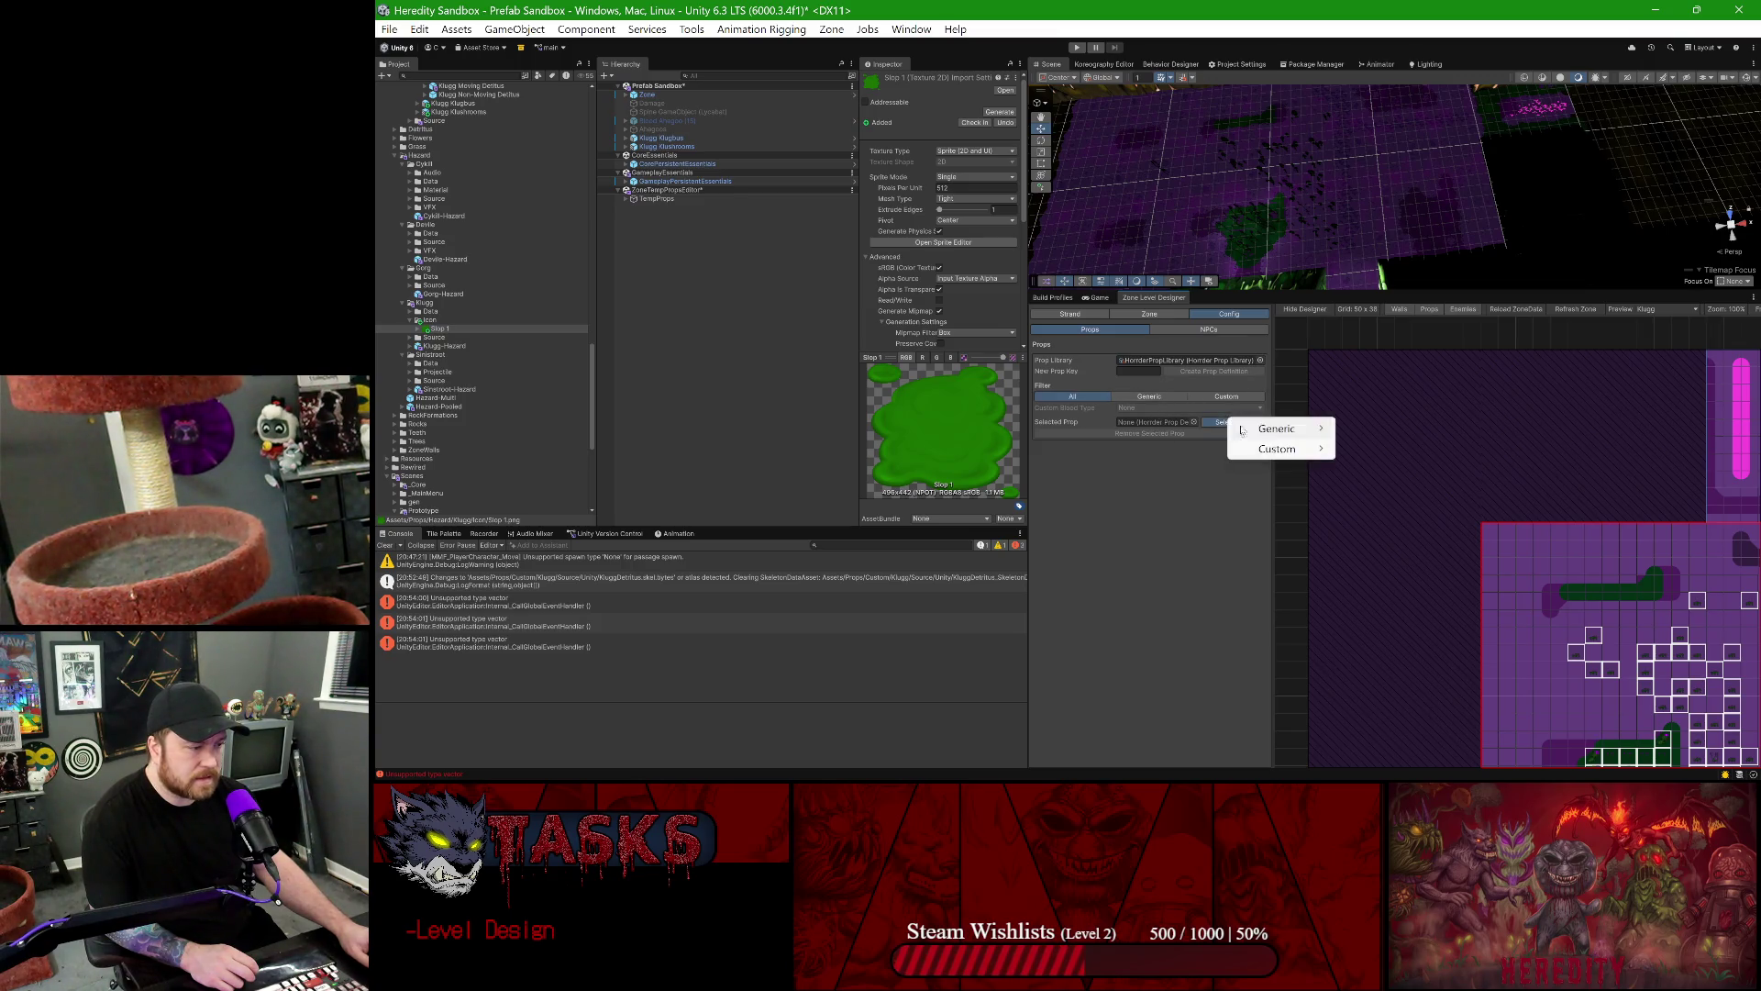
{"action": "mouse_move", "coordinate": [1284, 449]}
{"action": "left_click", "coordinate": [1380, 447]}
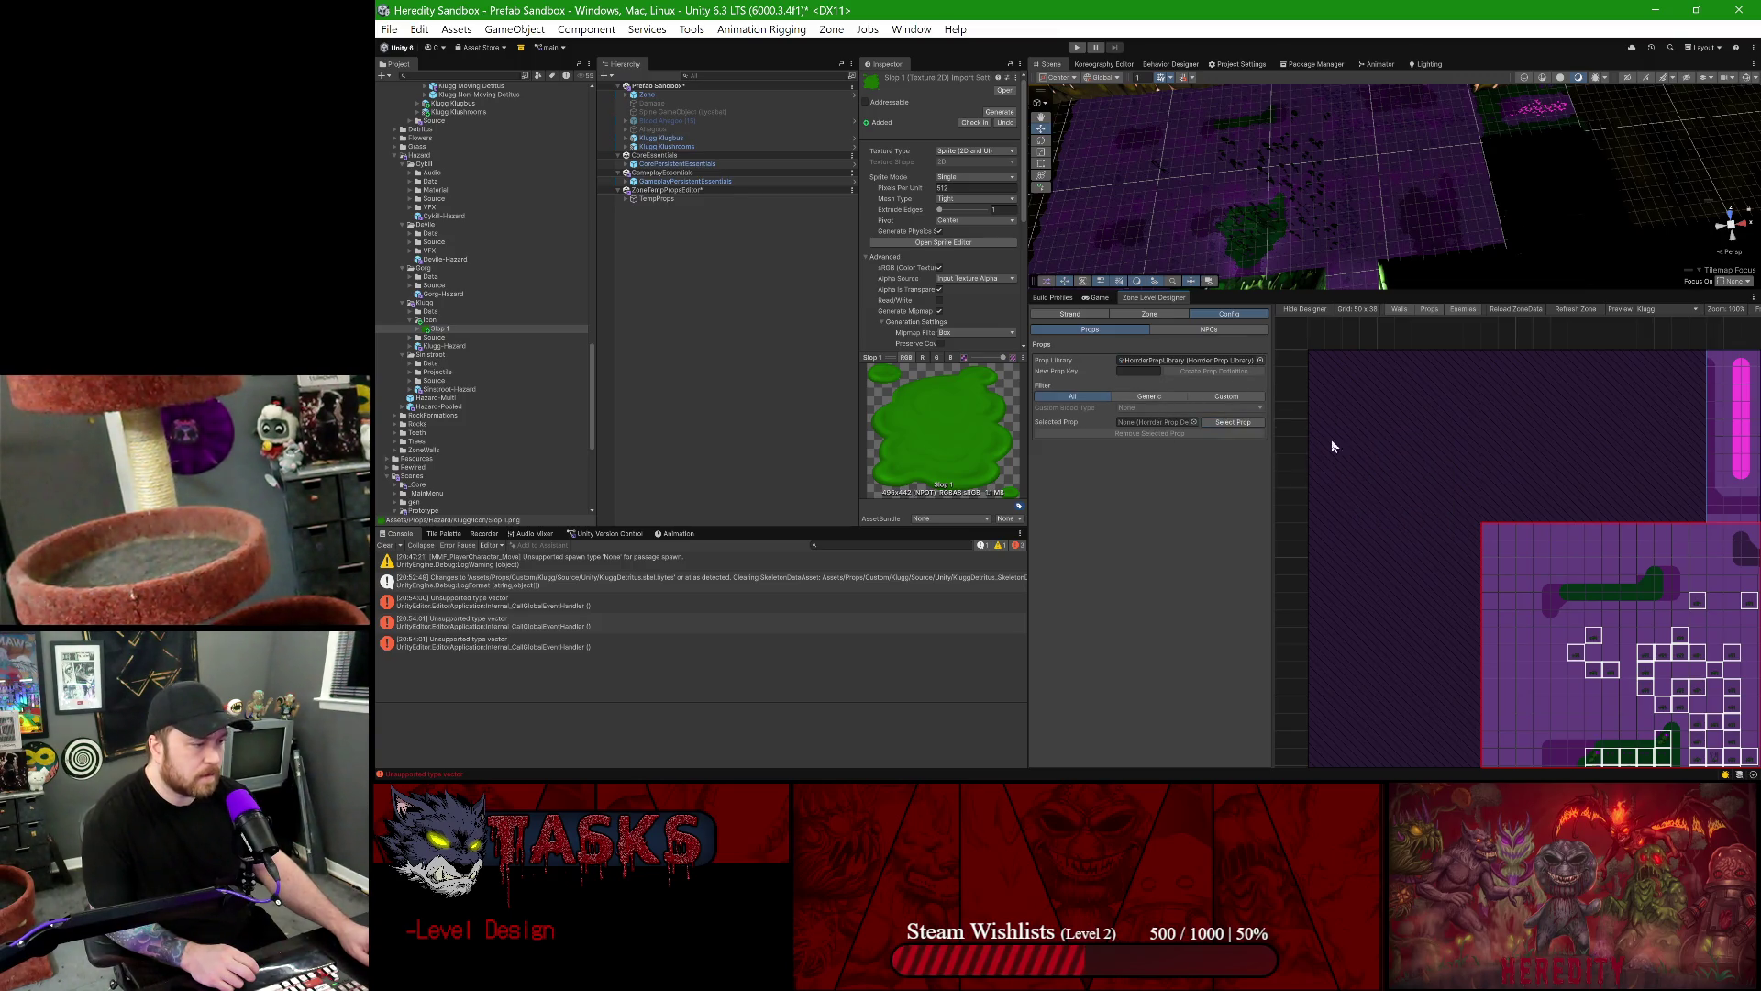
{"action": "left_click", "coordinate": [1260, 422]}
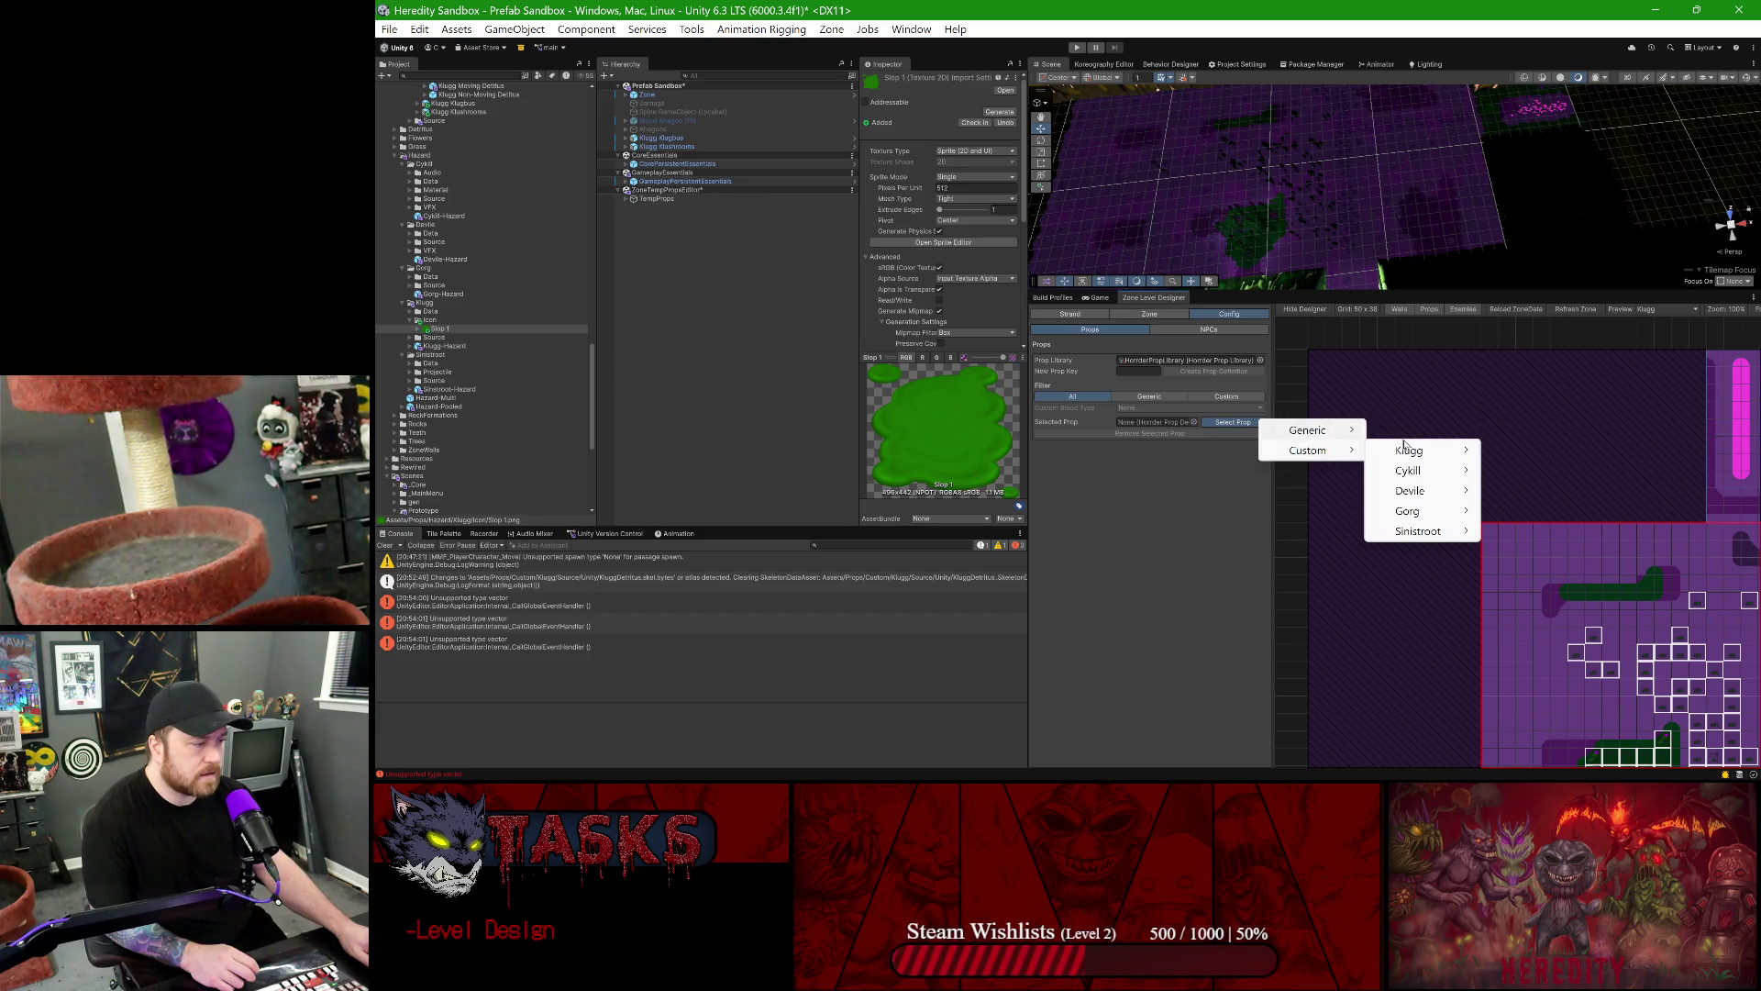
- Choose Custom > Klugg > Klugg-Hazard and drag Slop 1 into its Klugg icon field
{"action": "left_click", "coordinate": [1393, 471]}
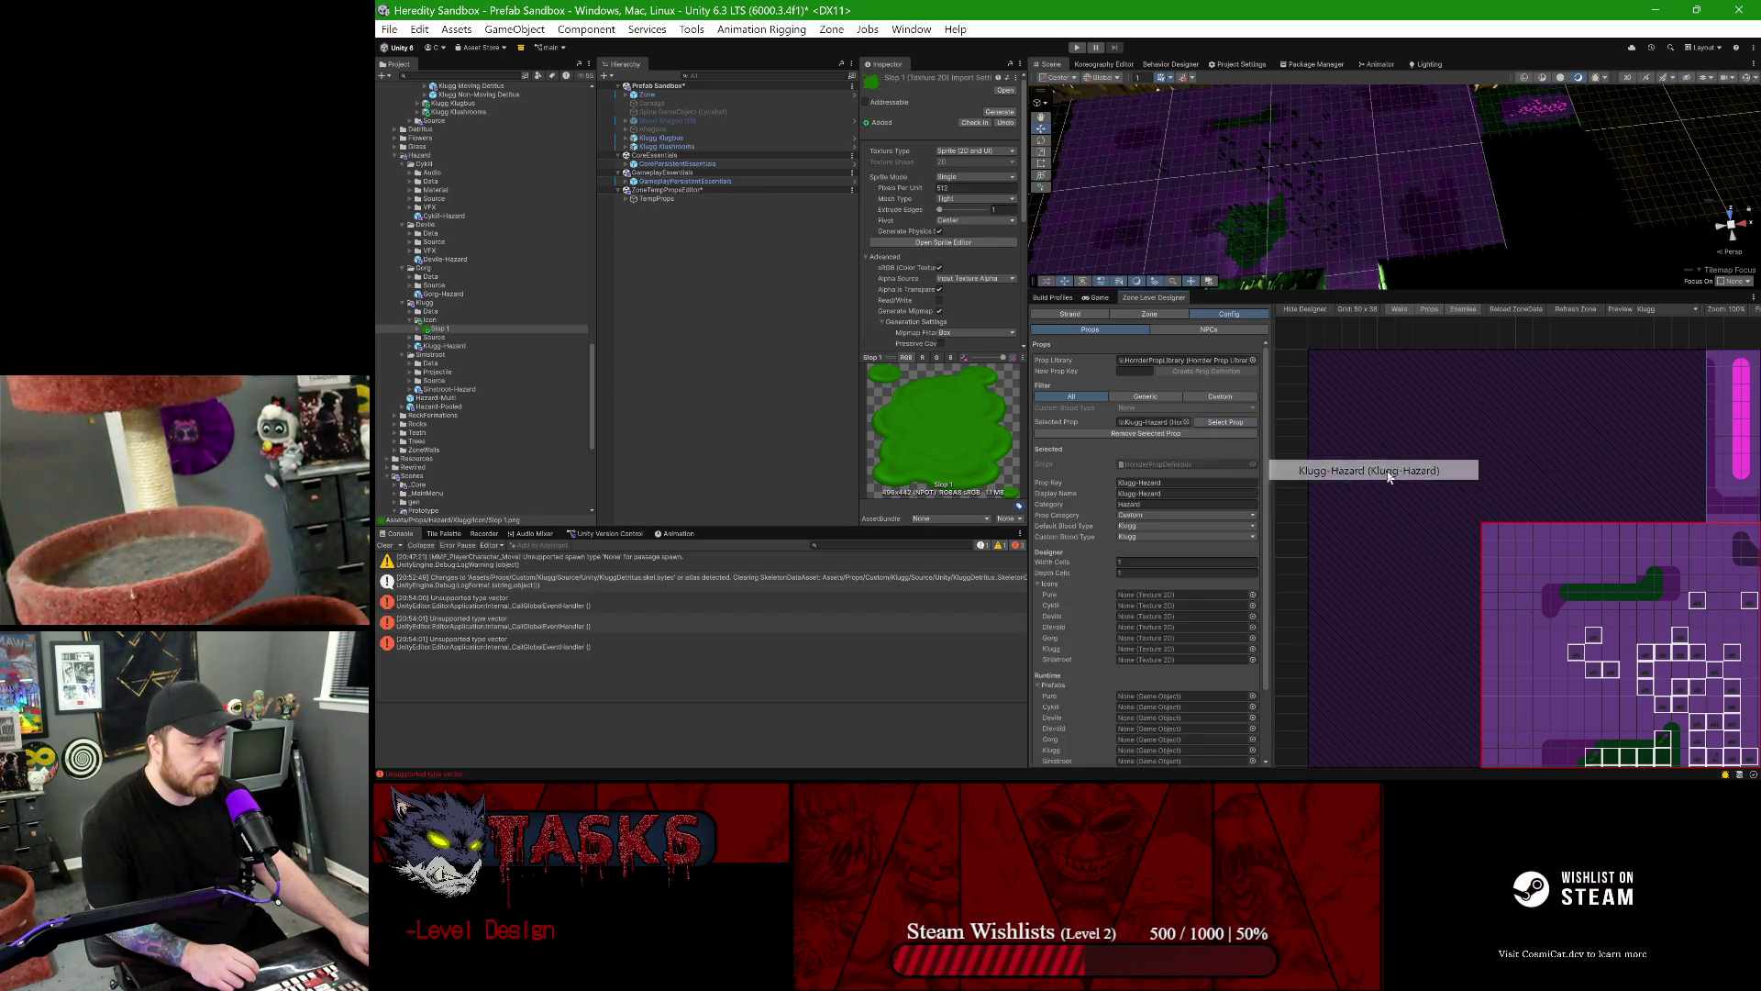
{"action": "scroll", "coordinate": [1172, 470], "scroll_direction": "down", "scroll_amount": 2}
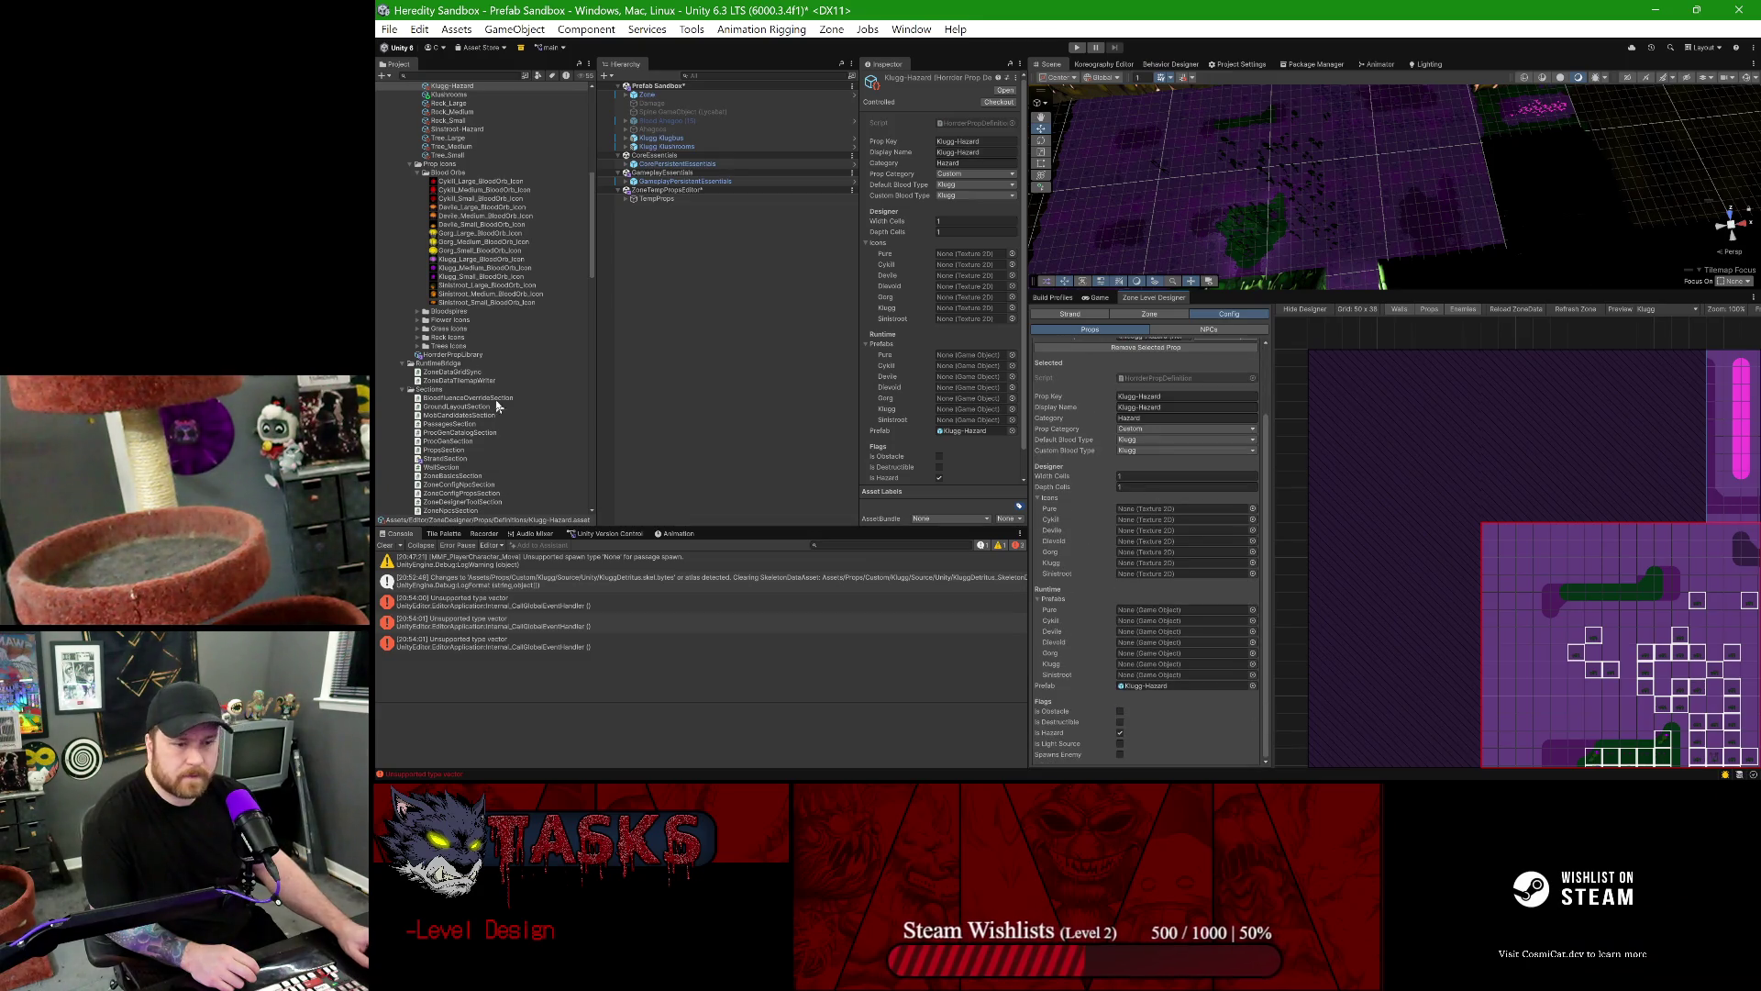
{"action": "scroll", "coordinate": [462, 358], "scroll_direction": "down", "scroll_amount": 10}
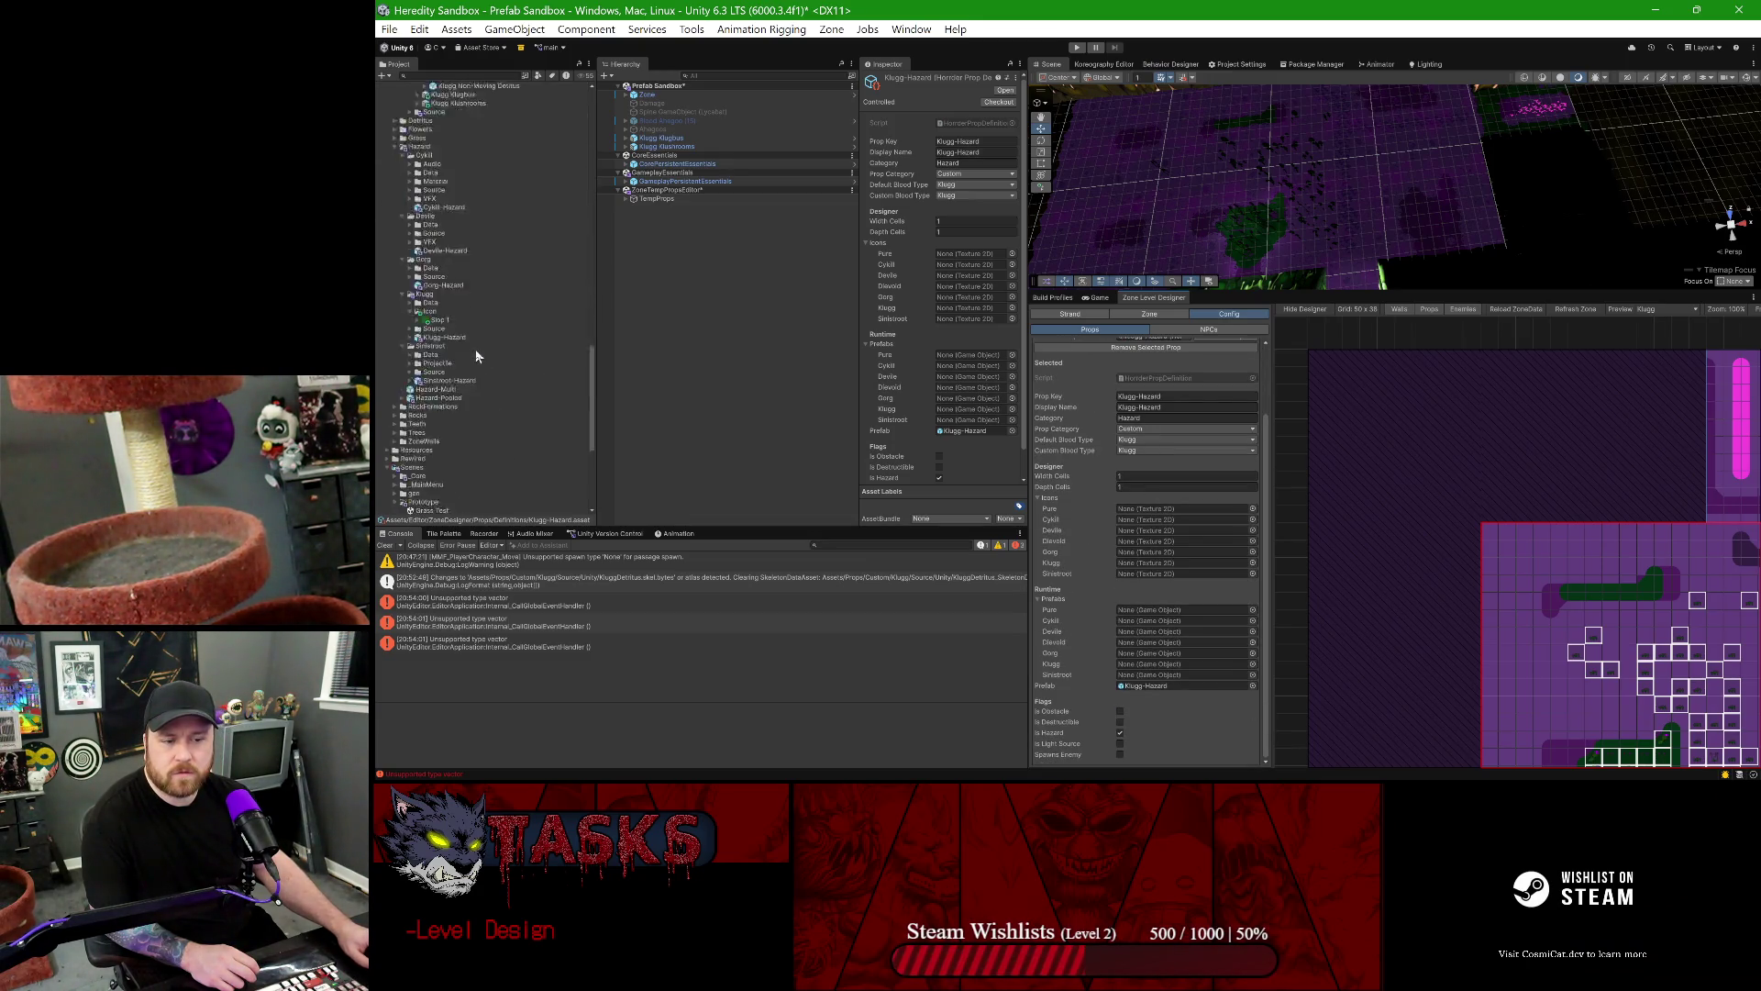
{"action": "scroll", "coordinate": [463, 358], "scroll_direction": "up", "scroll_amount": 4}
{"action": "mouse_move", "coordinate": [435, 275]}
{"action": "left_mouse_down"}
{"action": "mouse_move", "coordinate": [1130, 489]}
{"action": "mouse_move", "coordinate": [1169, 606]}
{"action": "mouse_move", "coordinate": [1150, 613]}
{"action": "mouse_move", "coordinate": [1151, 563]}
{"action": "left_mouse_up"}
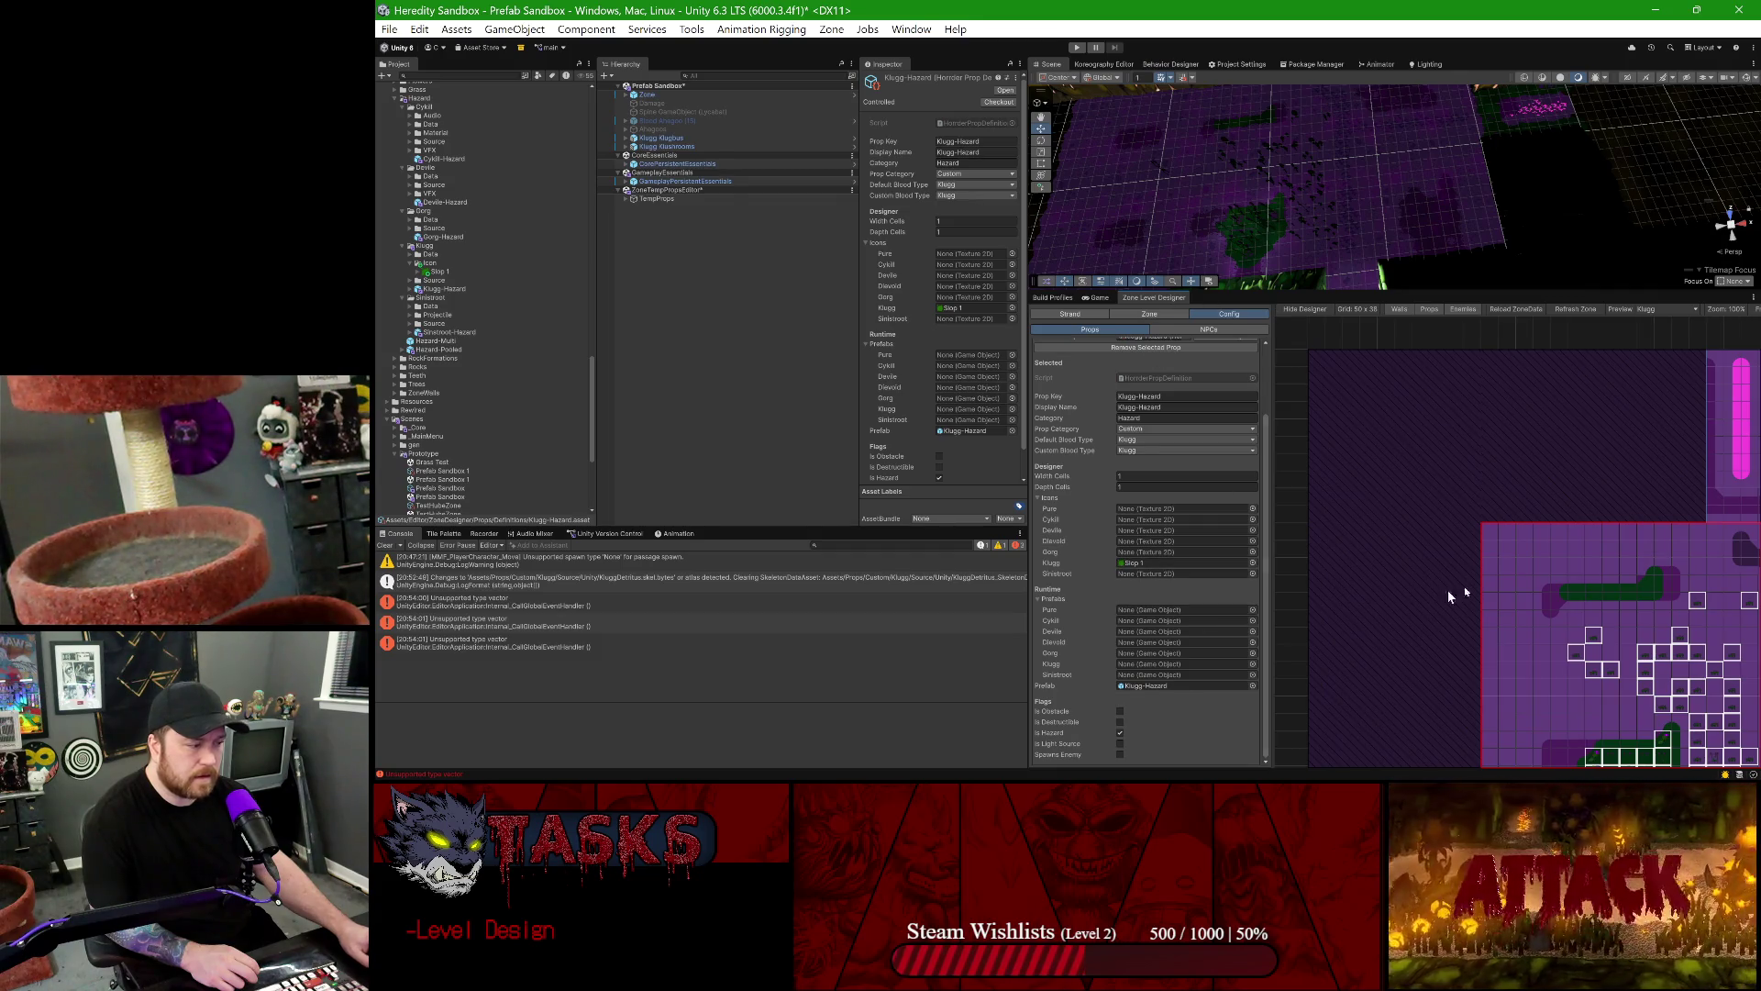
- In the Zone Props palette, paint two Klugg-Hazard slop tiles onto the grid
{"action": "left_click", "coordinate": [1132, 315]}
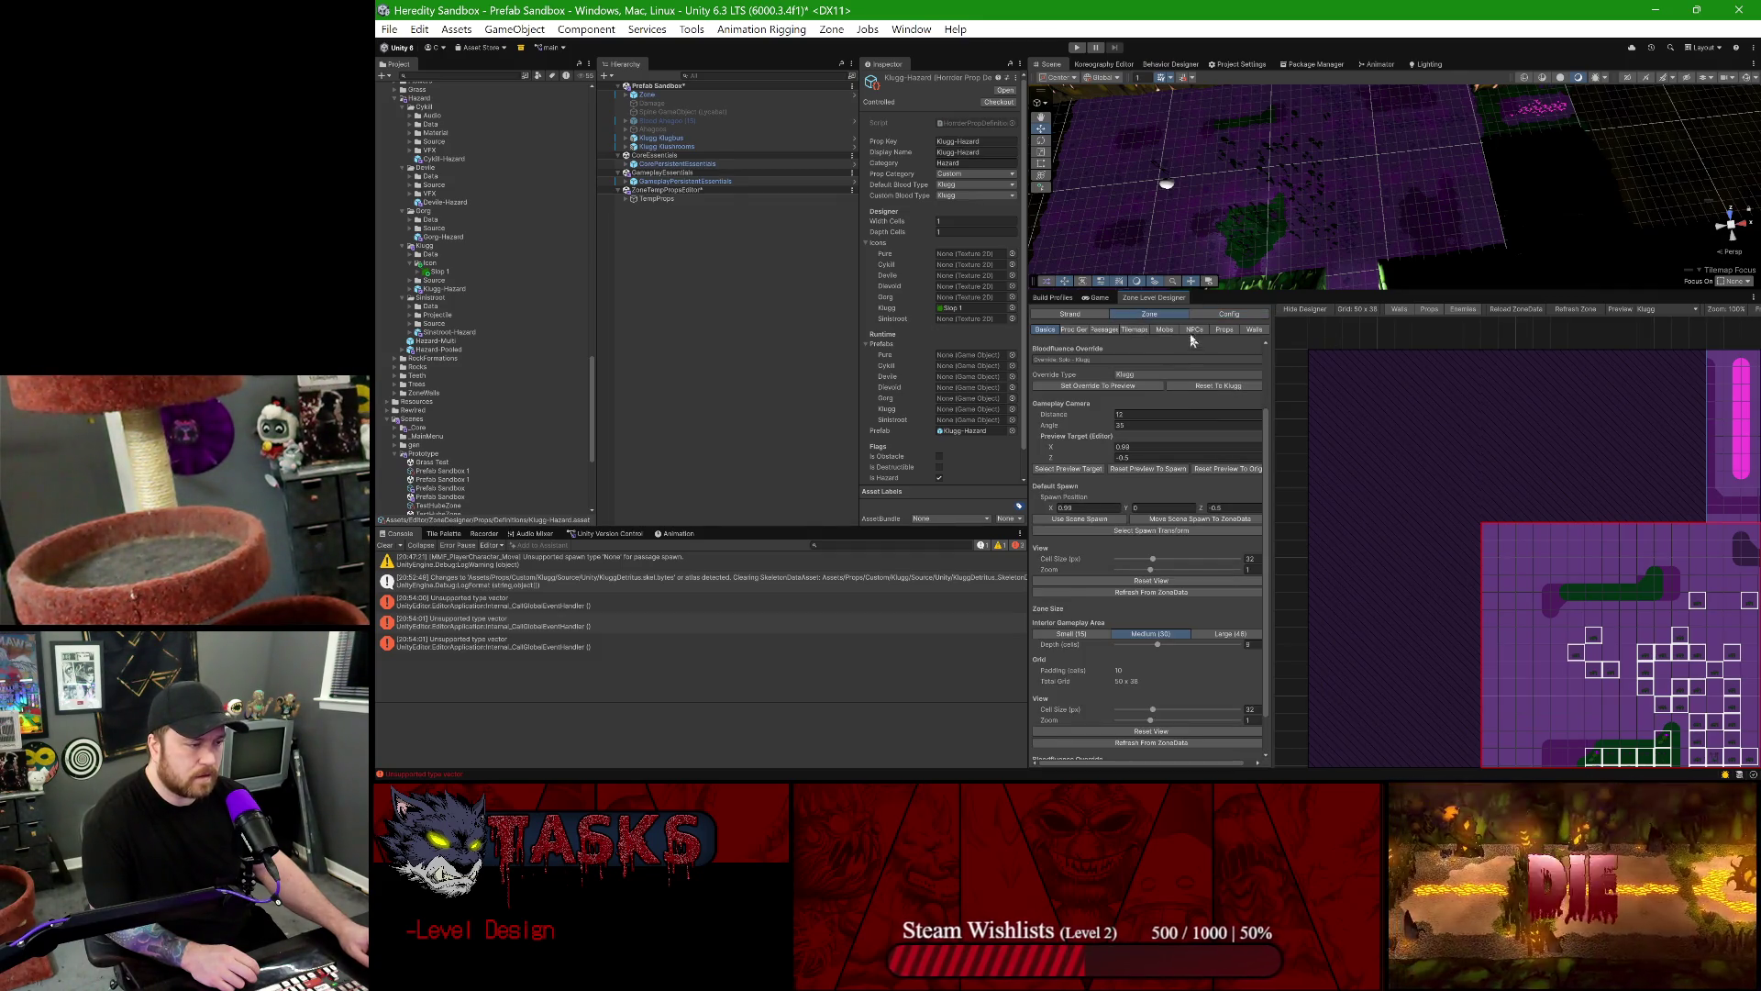
{"action": "left_click", "coordinate": [1222, 330]}
{"action": "scroll", "coordinate": [1183, 523], "scroll_direction": "down", "scroll_amount": 10}
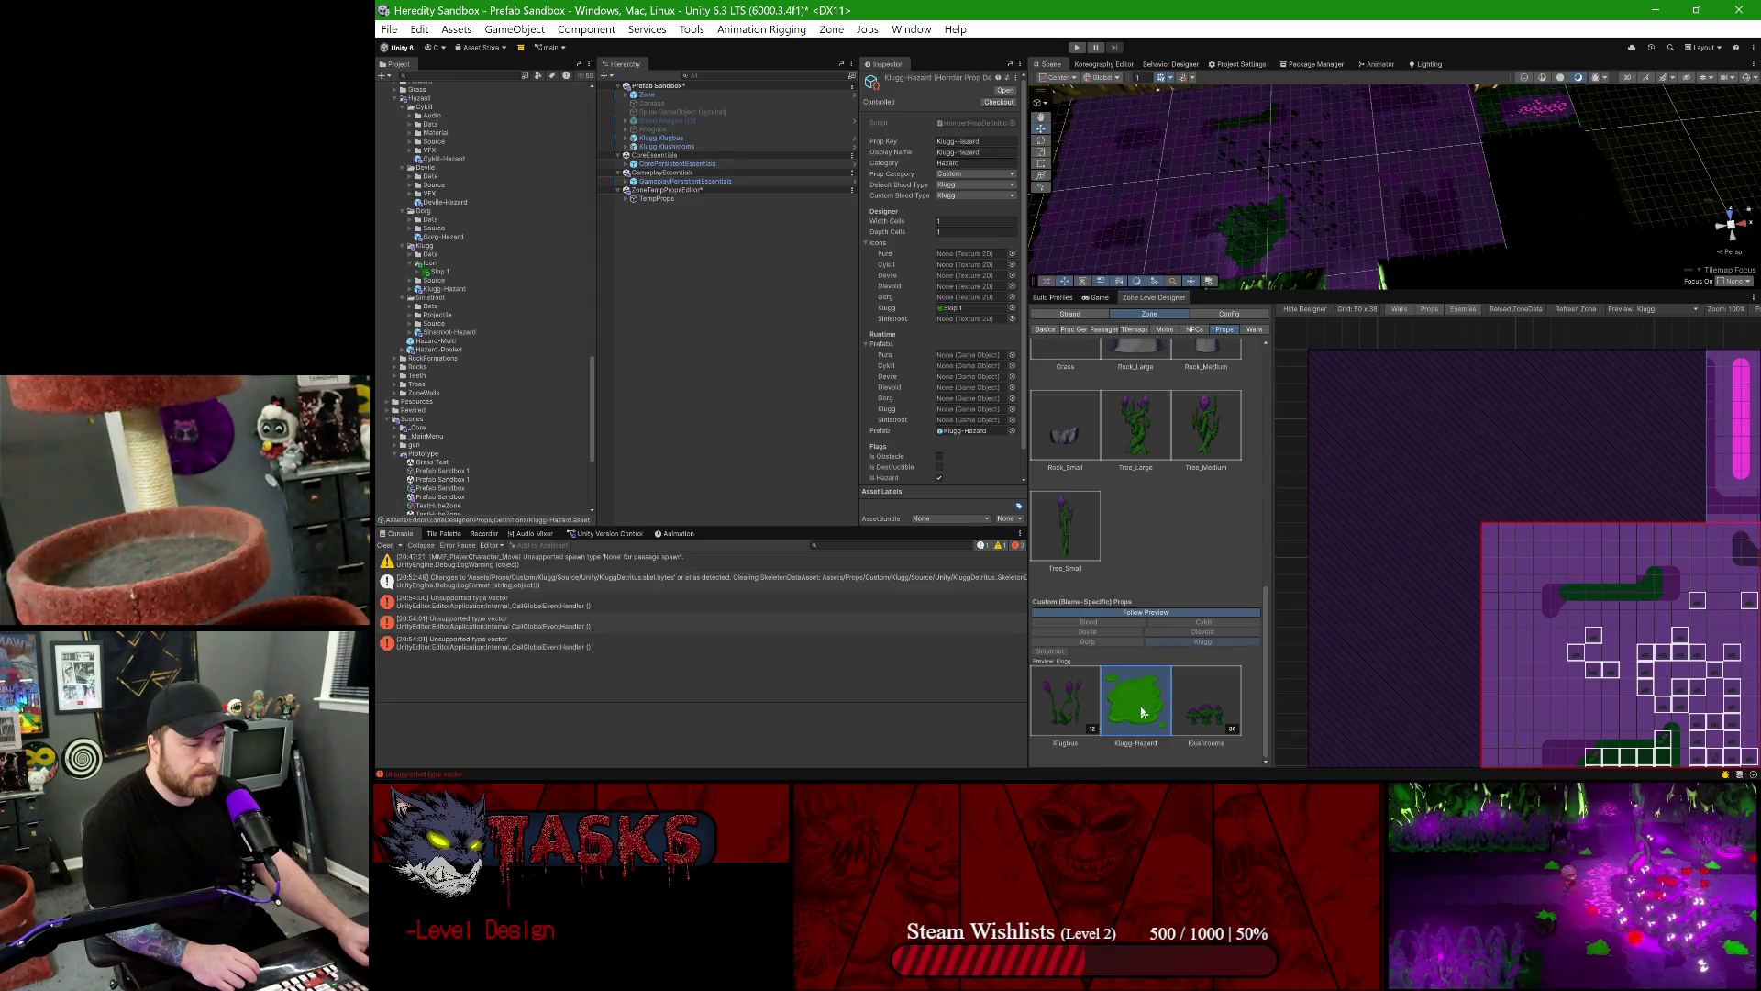
{"action": "scroll", "coordinate": [1477, 647], "scroll_direction": "up", "scroll_amount": 5}
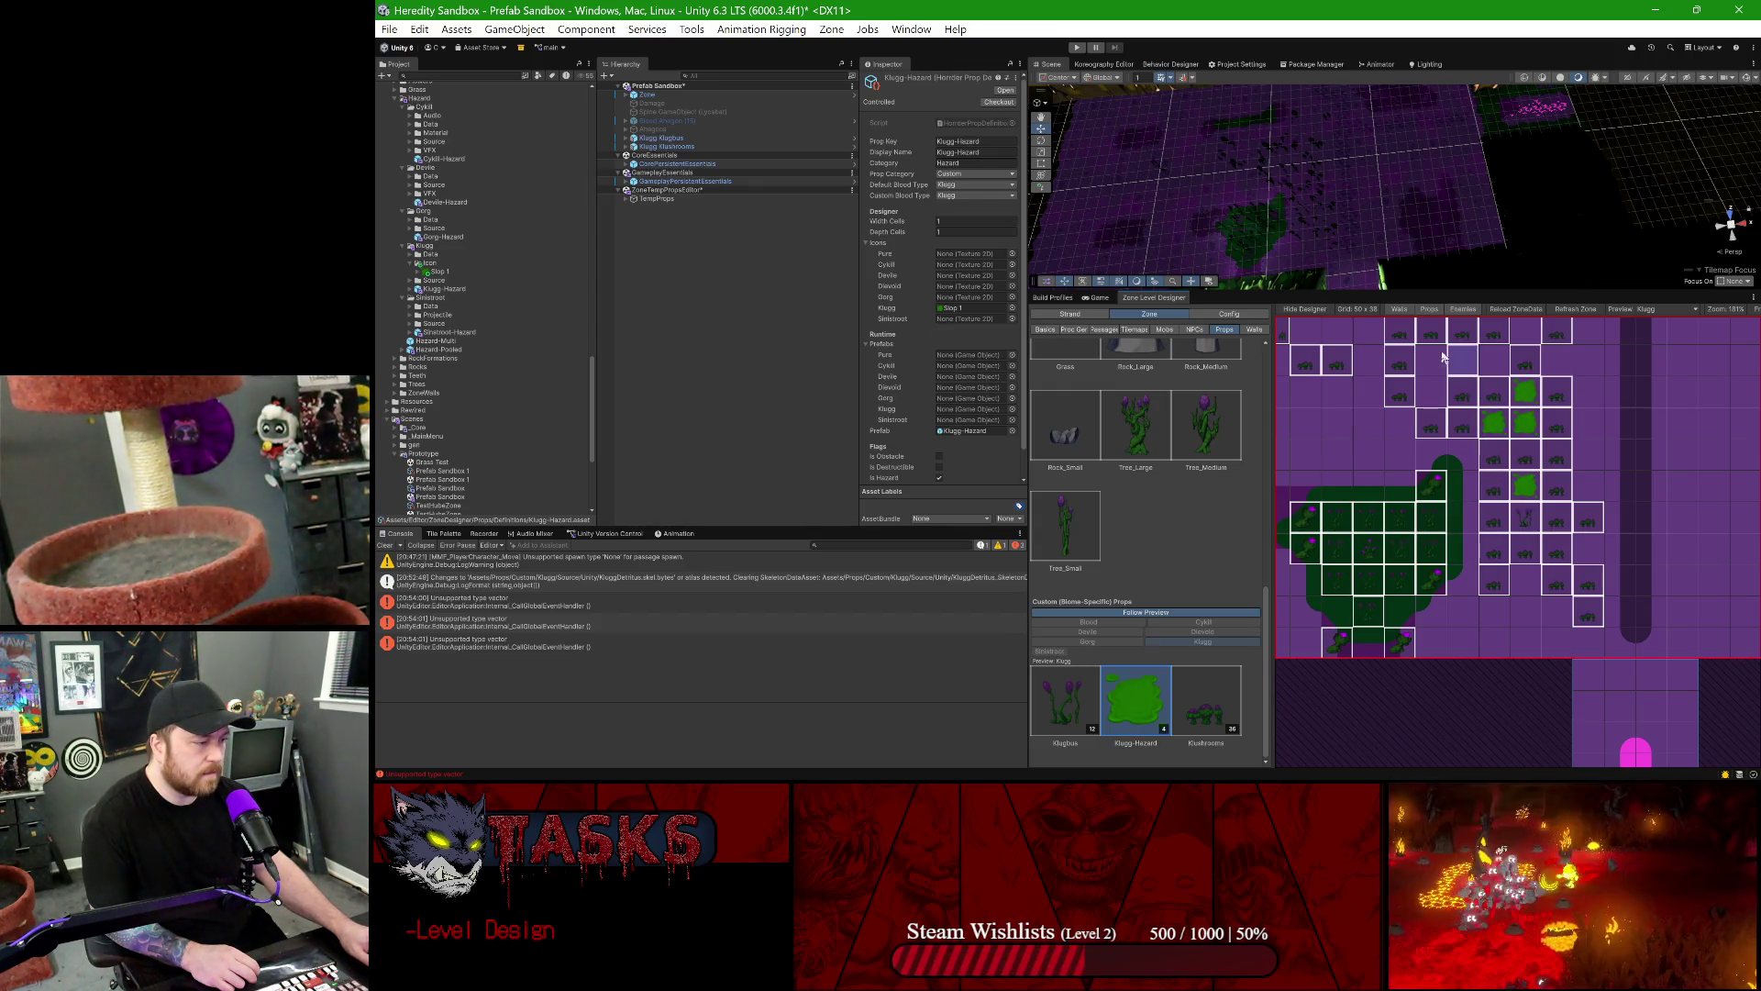
{"action": "left_click", "coordinate": [1526, 332]}
{"action": "left_click", "coordinate": [1556, 360]}
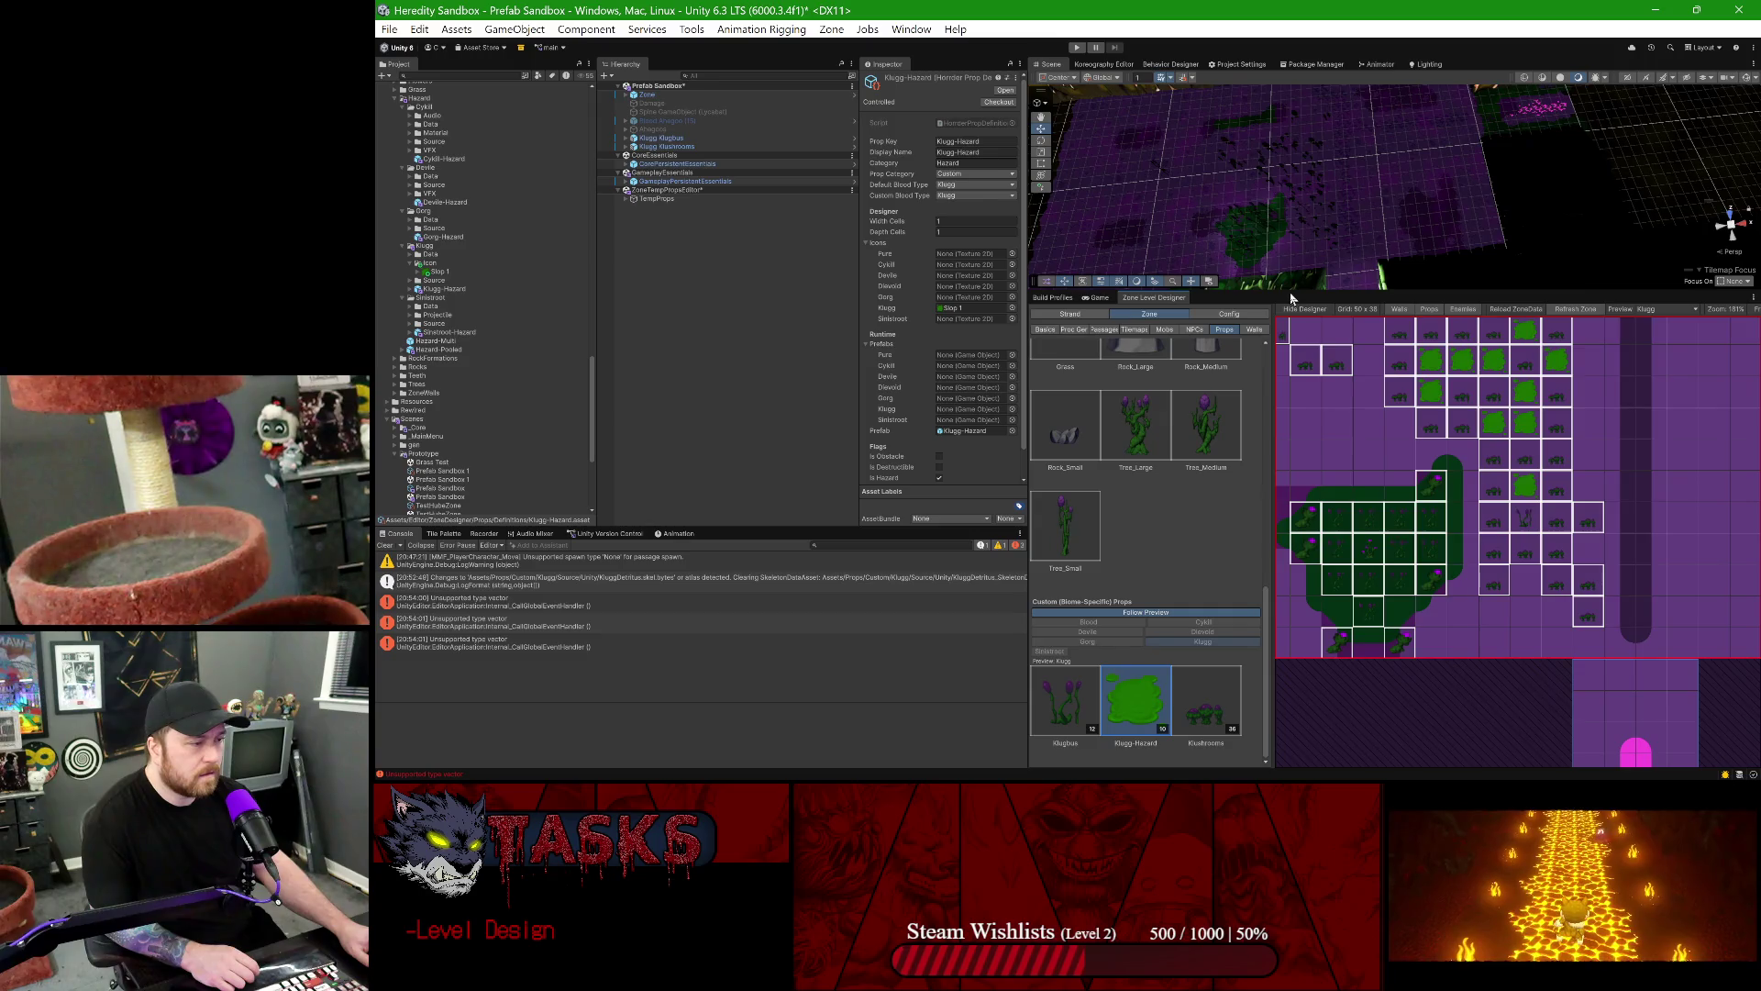
- Enlarge the Scene view and zoom in to inspect the placed slop
{"action": "left_click_drag", "start_coordinate": [1290, 291], "coordinate": [1252, 345]}
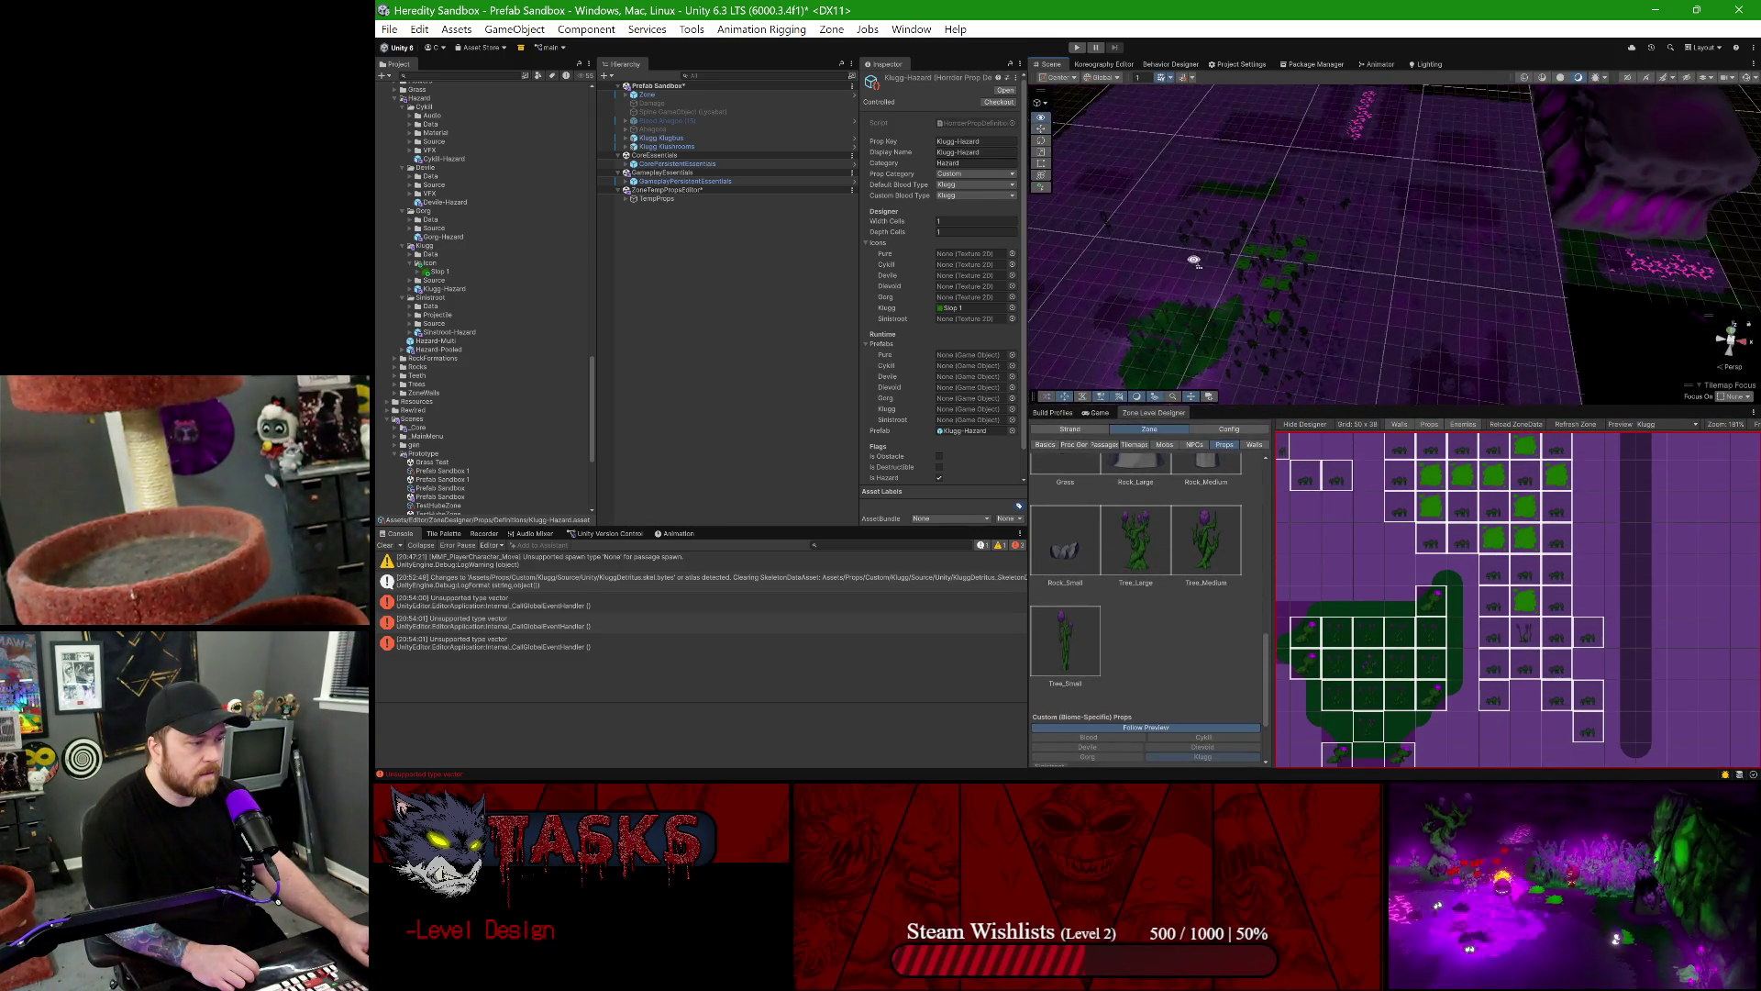
{"action": "scroll", "coordinate": [1330, 303], "scroll_direction": "up", "scroll_amount": 3}
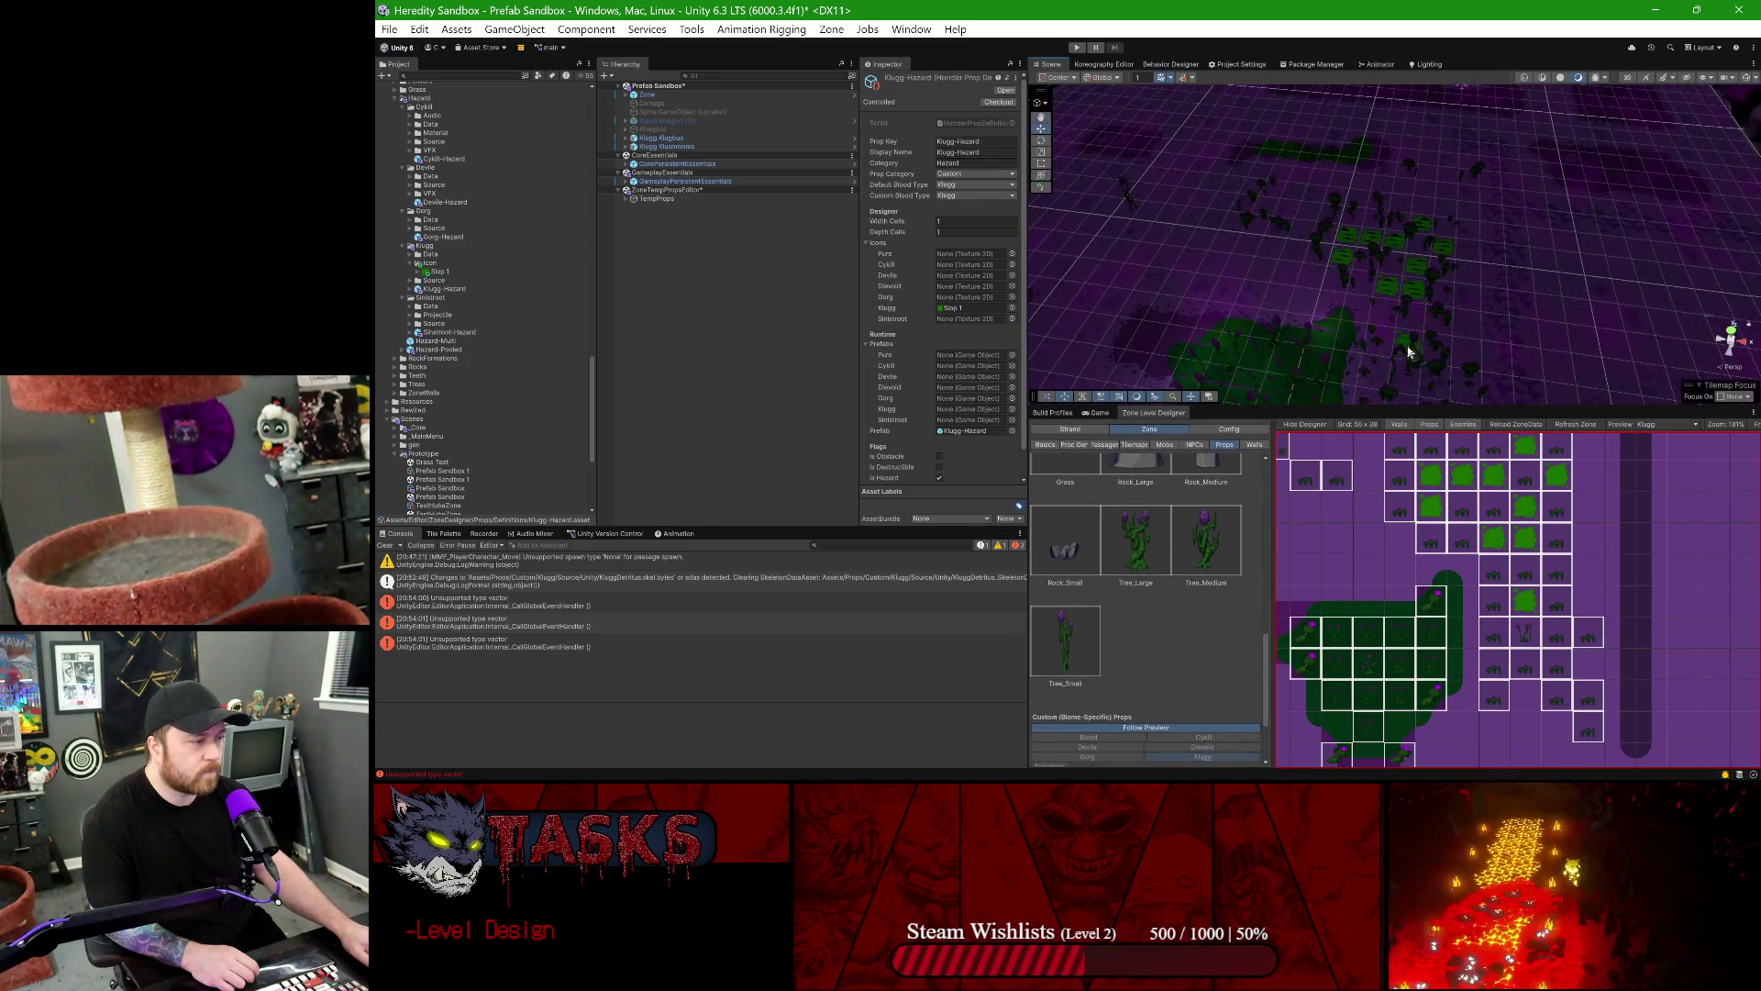
{"action": "scroll", "coordinate": [1409, 352], "scroll_direction": "up", "scroll_amount": 2}
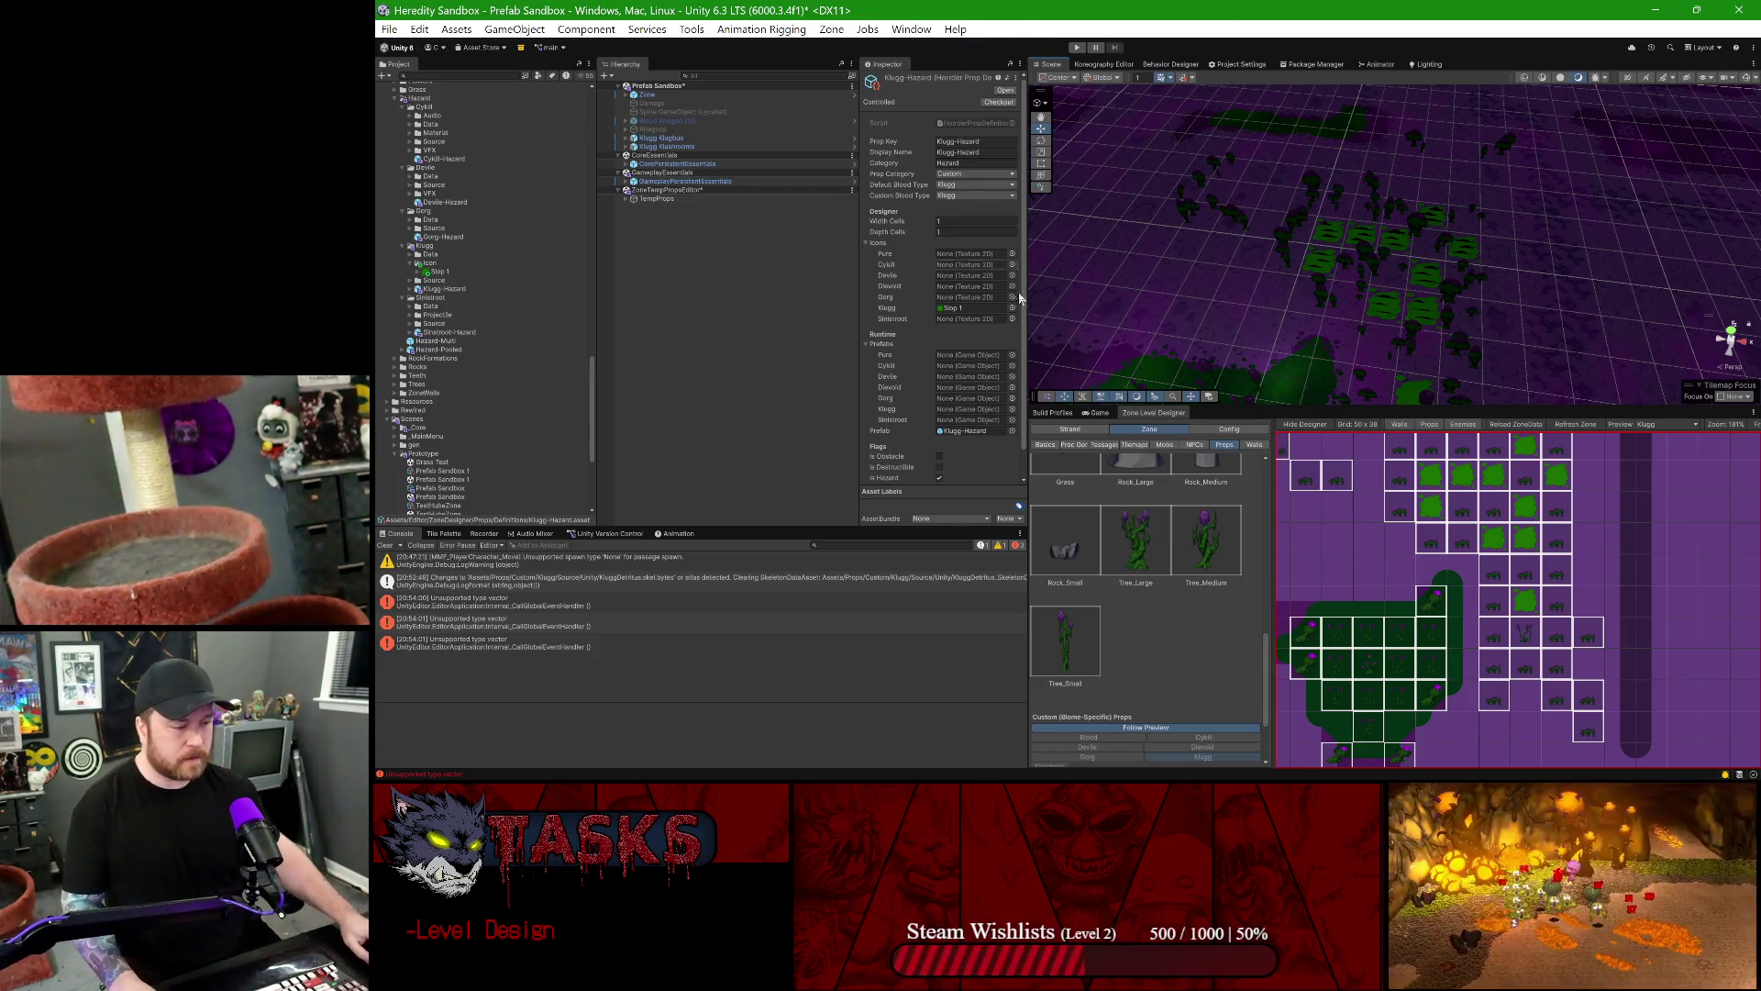
{"action": "scroll", "coordinate": [1124, 612], "scroll_direction": "down", "scroll_amount": 3}
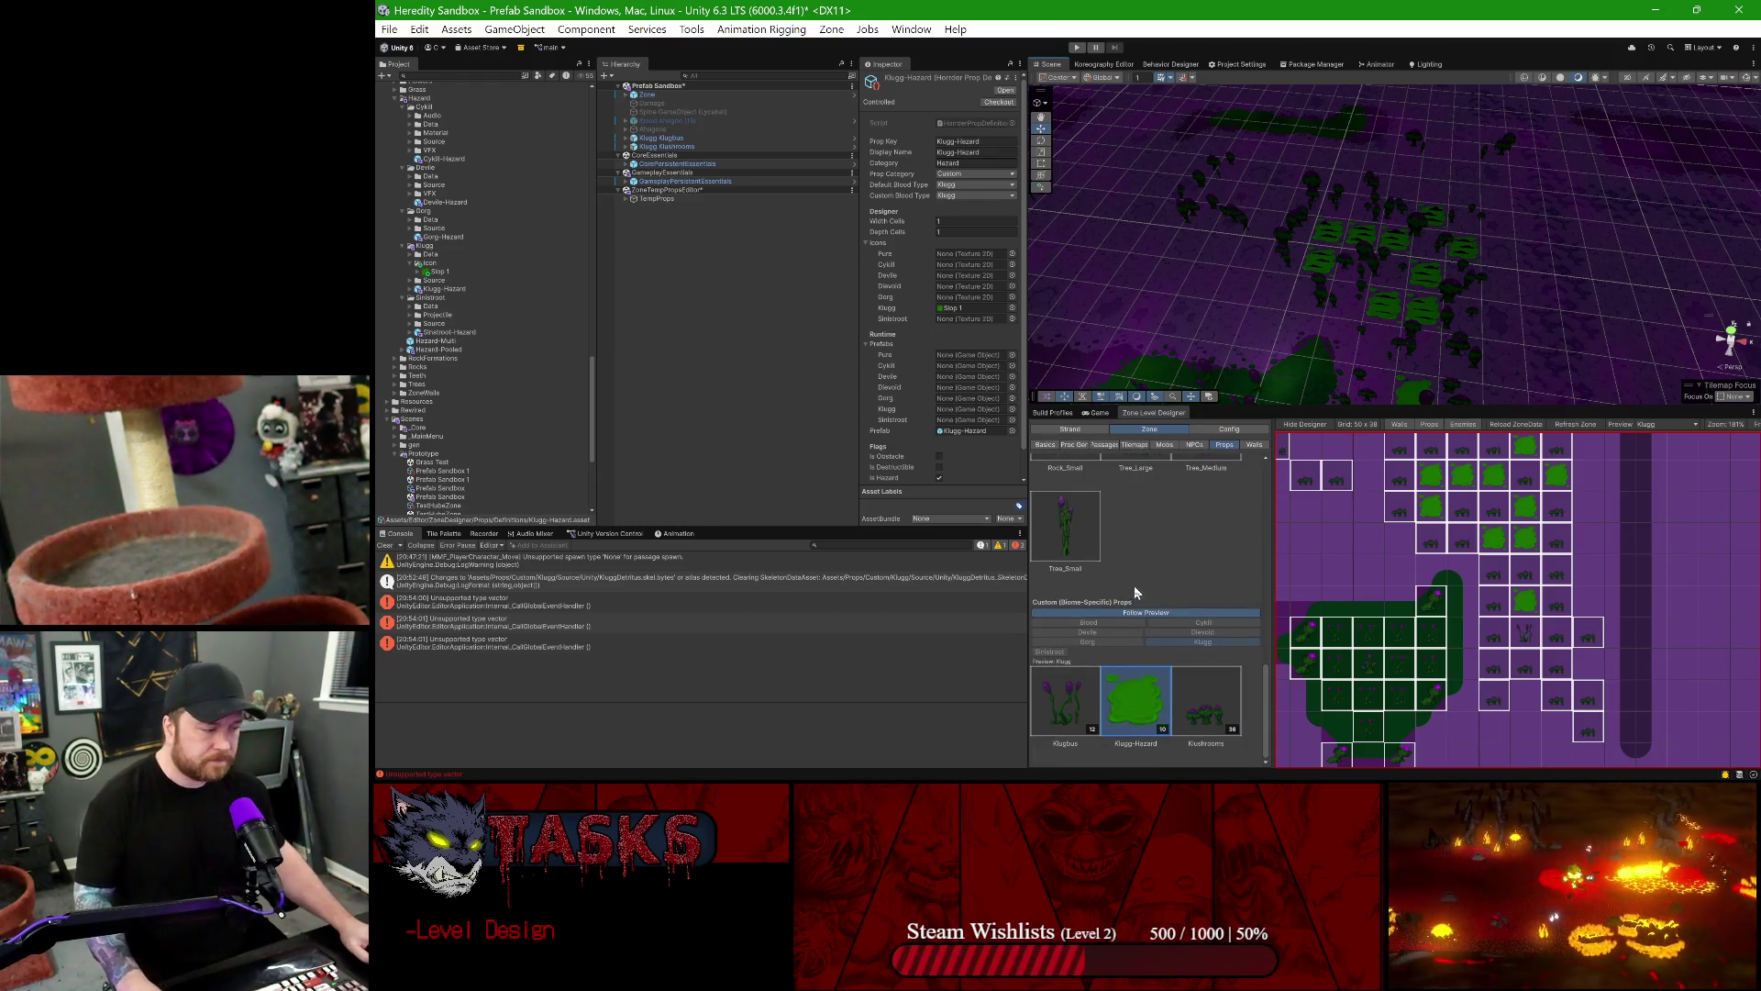
- Delete the Klugg Klushrooms and Klugg Klugbus objects from the sandbox scene
{"action": "left_click", "coordinate": [657, 147]}
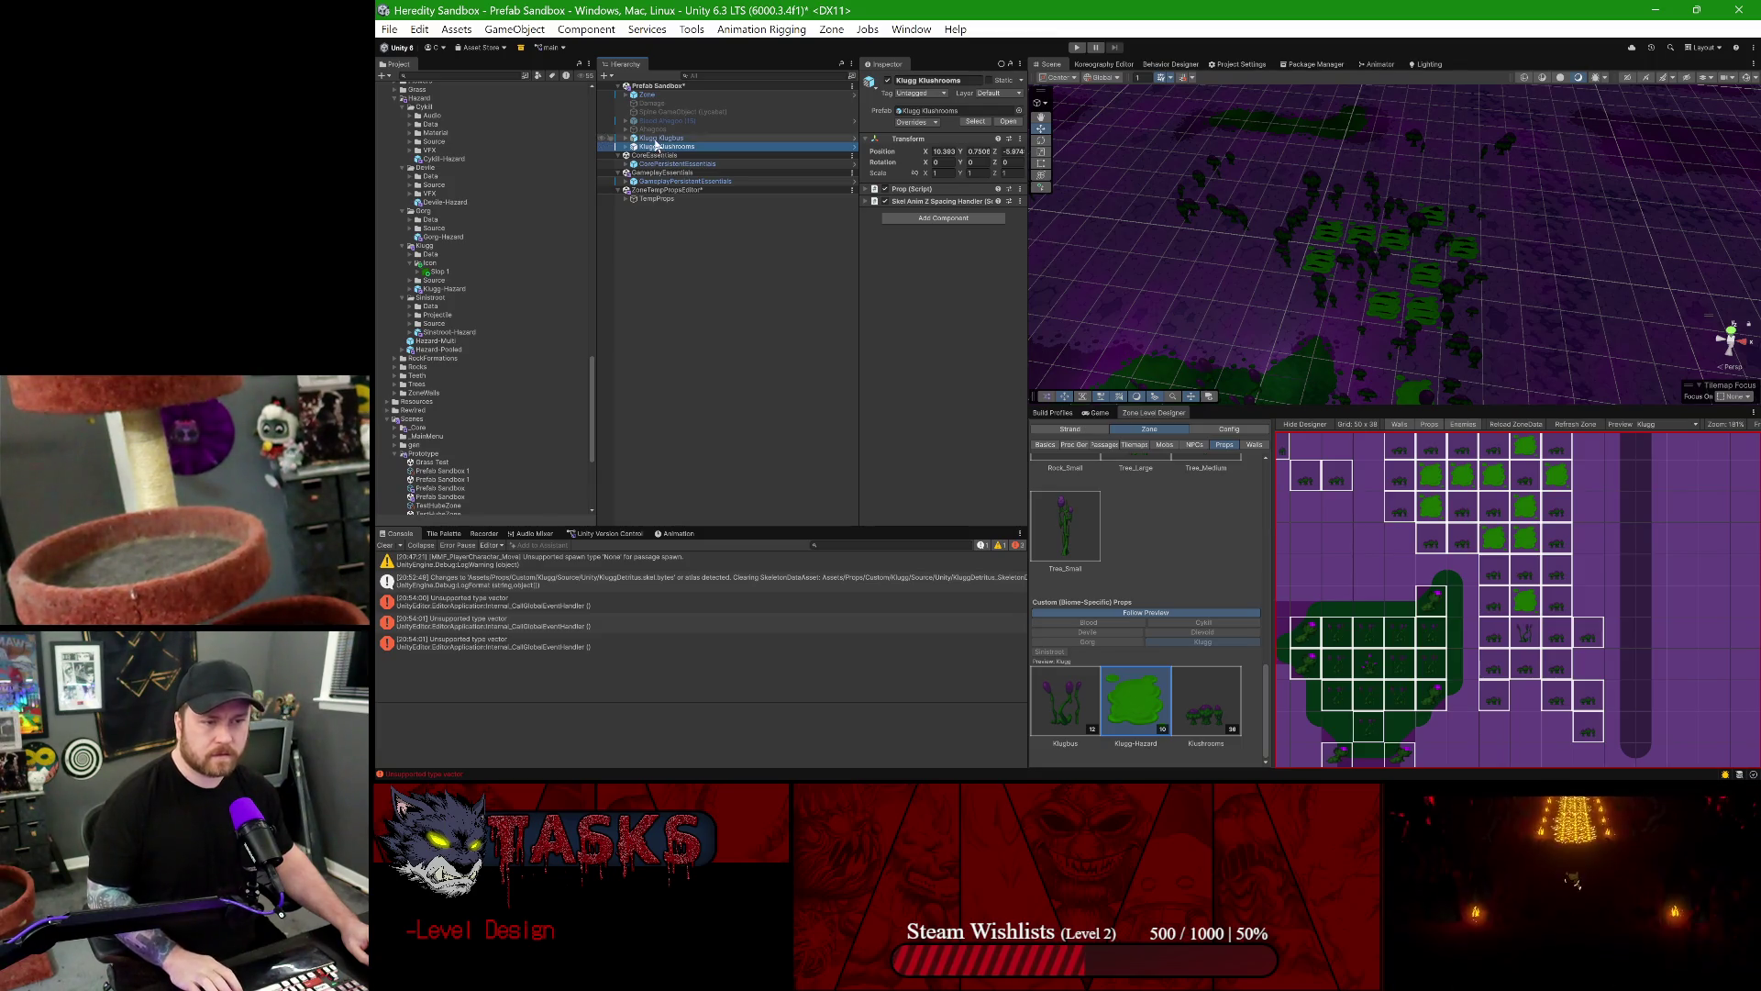
{"action": "left_click", "coordinate": [656, 138], "text": "shift"}
{"action": "key", "text": "Delete"}
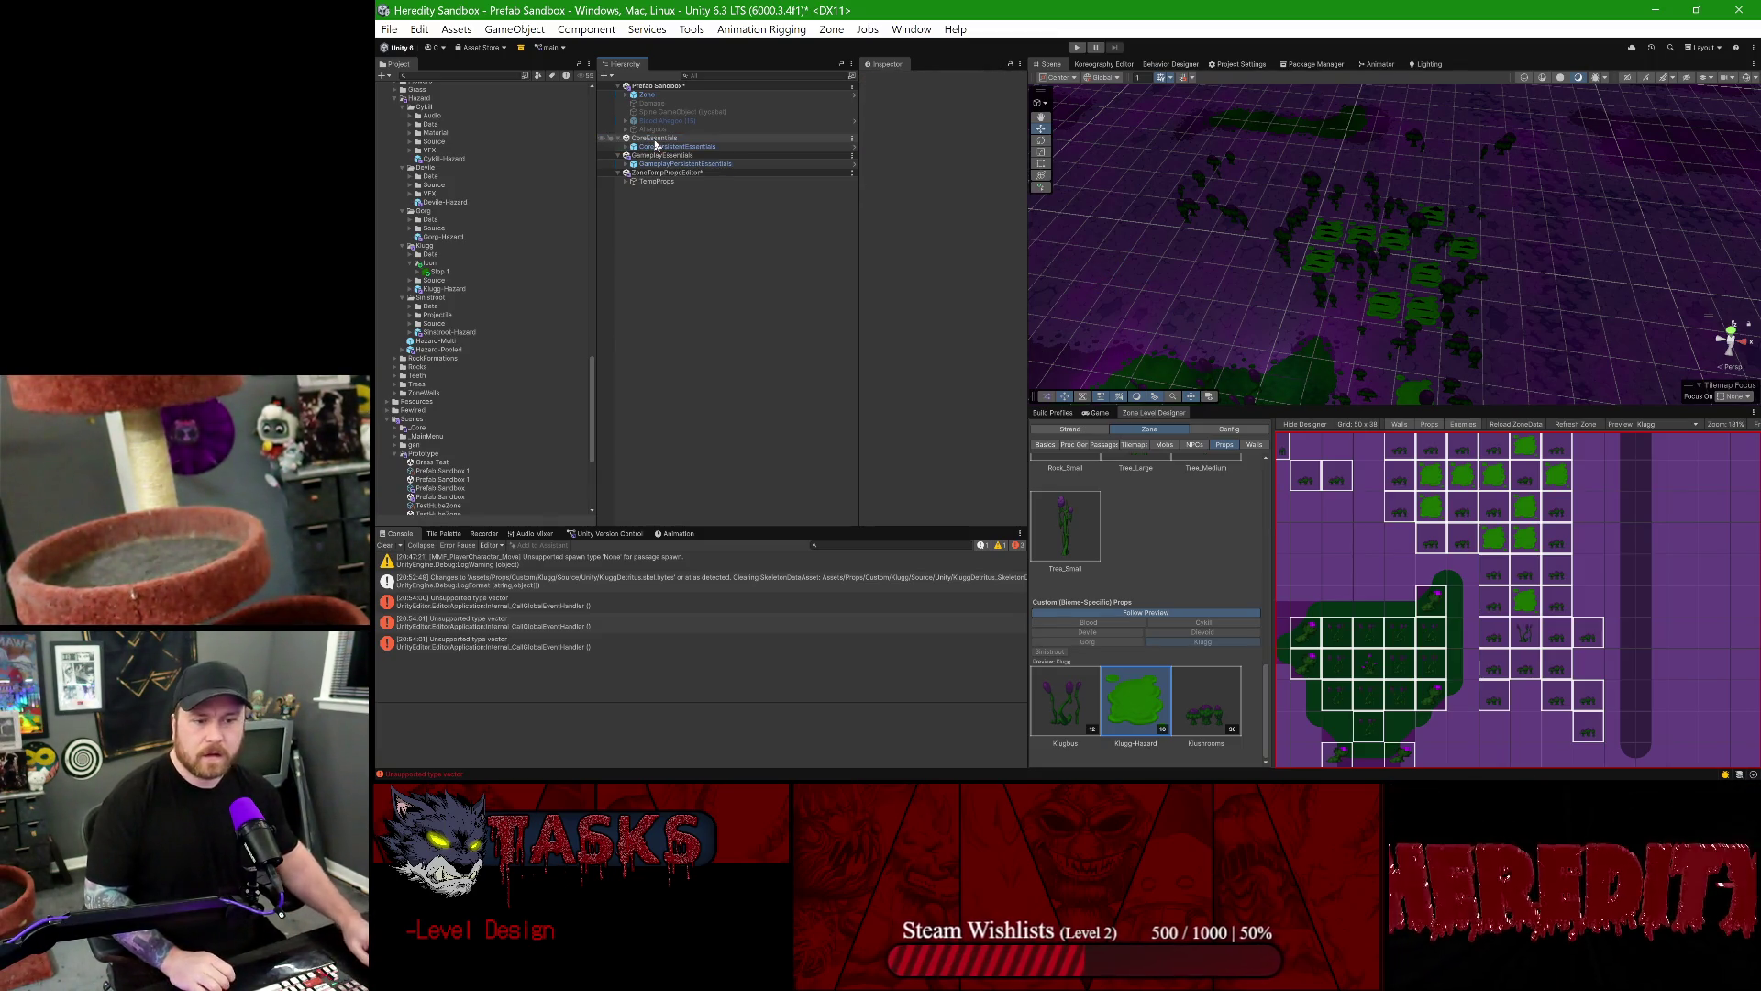
{"action": "scroll", "coordinate": [474, 318], "scroll_direction": "up", "scroll_amount": 3}
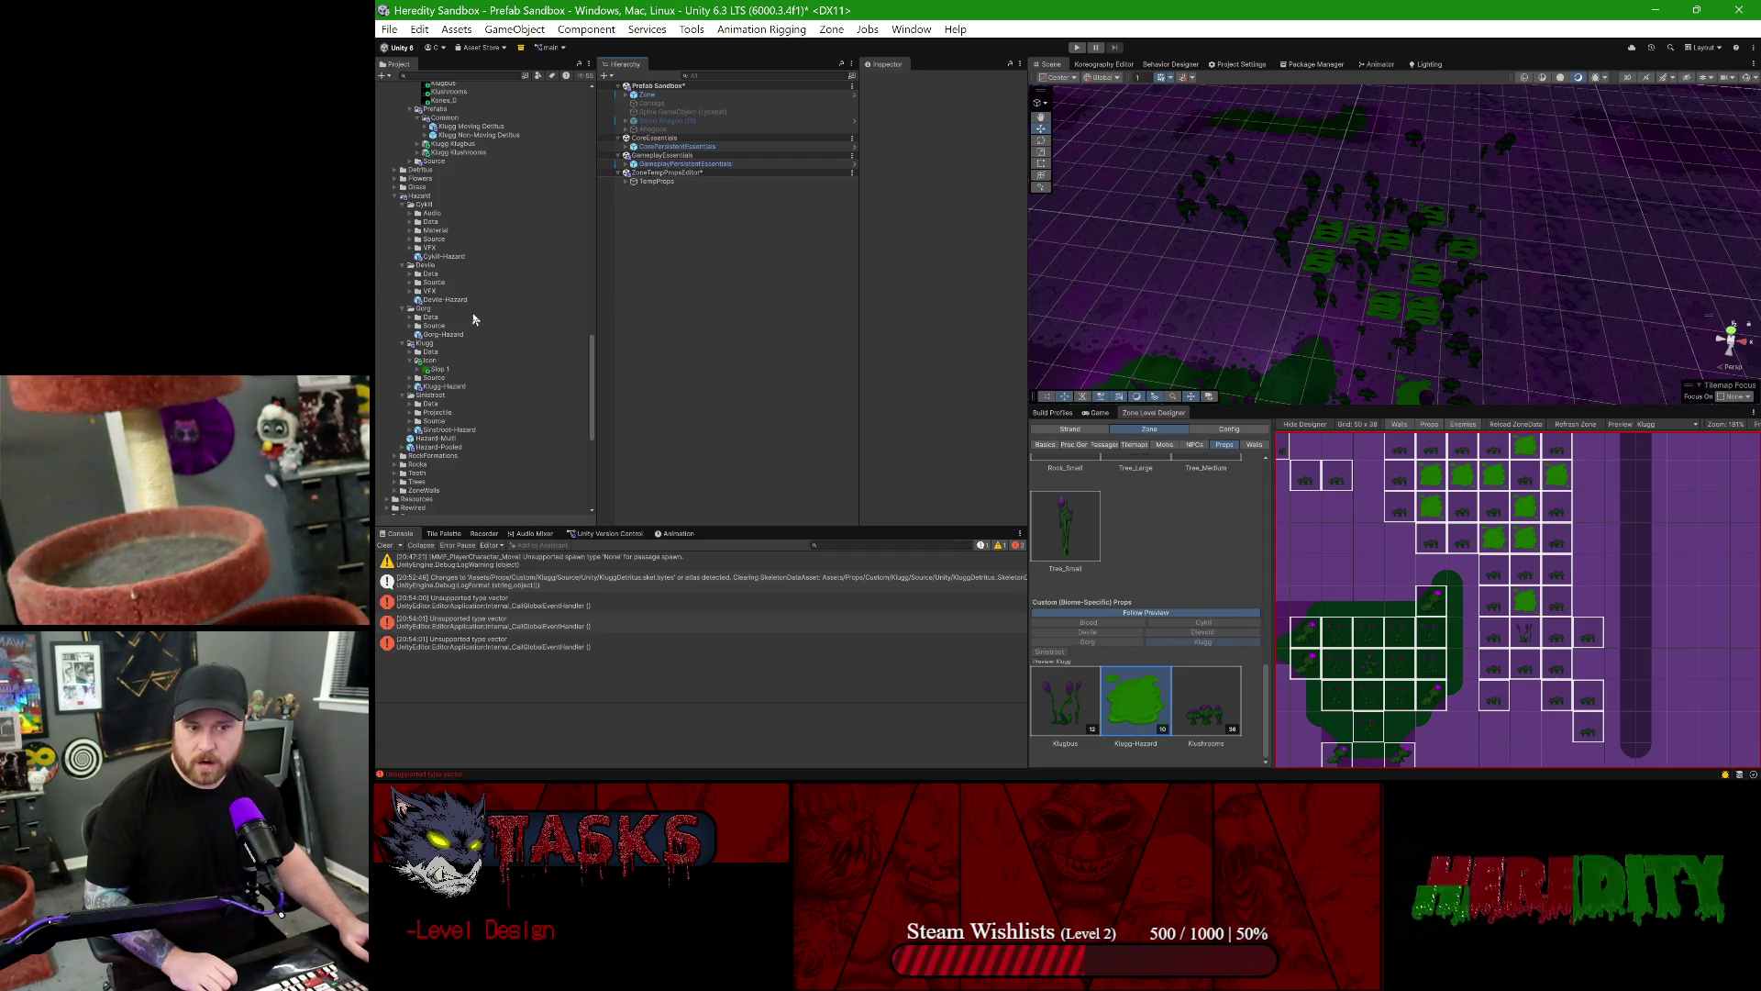
{"action": "scroll", "coordinate": [474, 318], "scroll_direction": "up", "scroll_amount": 5}
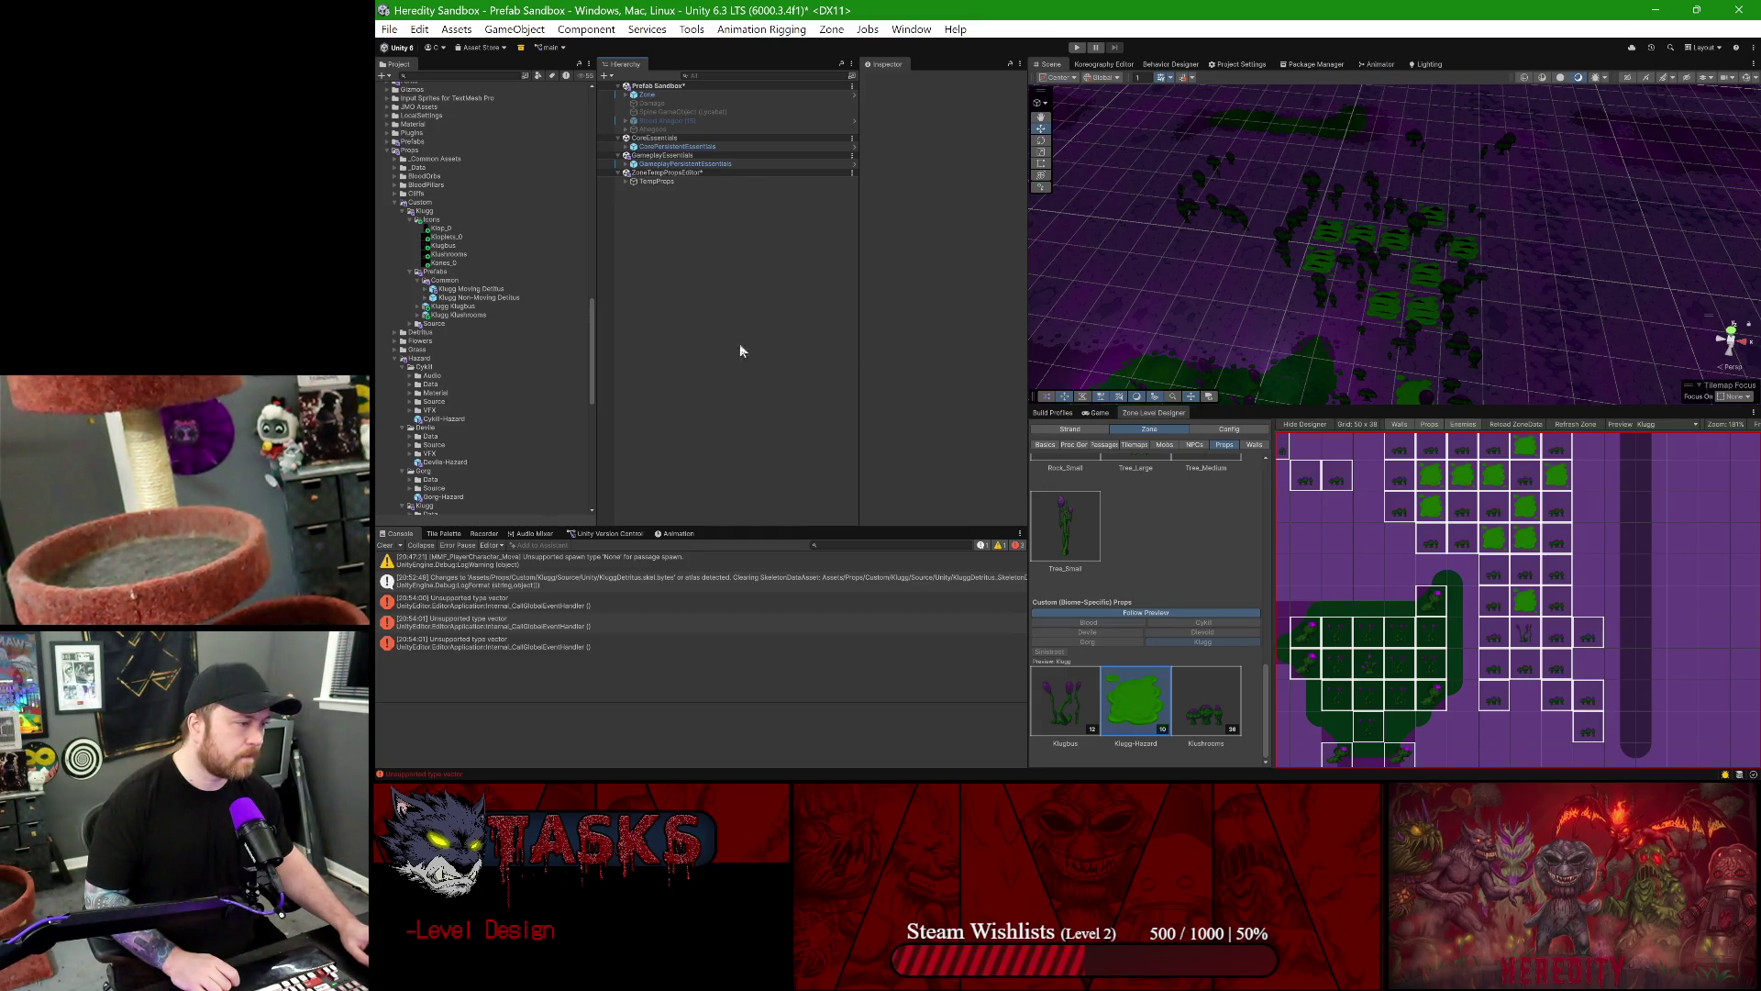
{"action": "left_click_drag", "start_coordinate": [1252, 272], "coordinate": [1369, 257]}
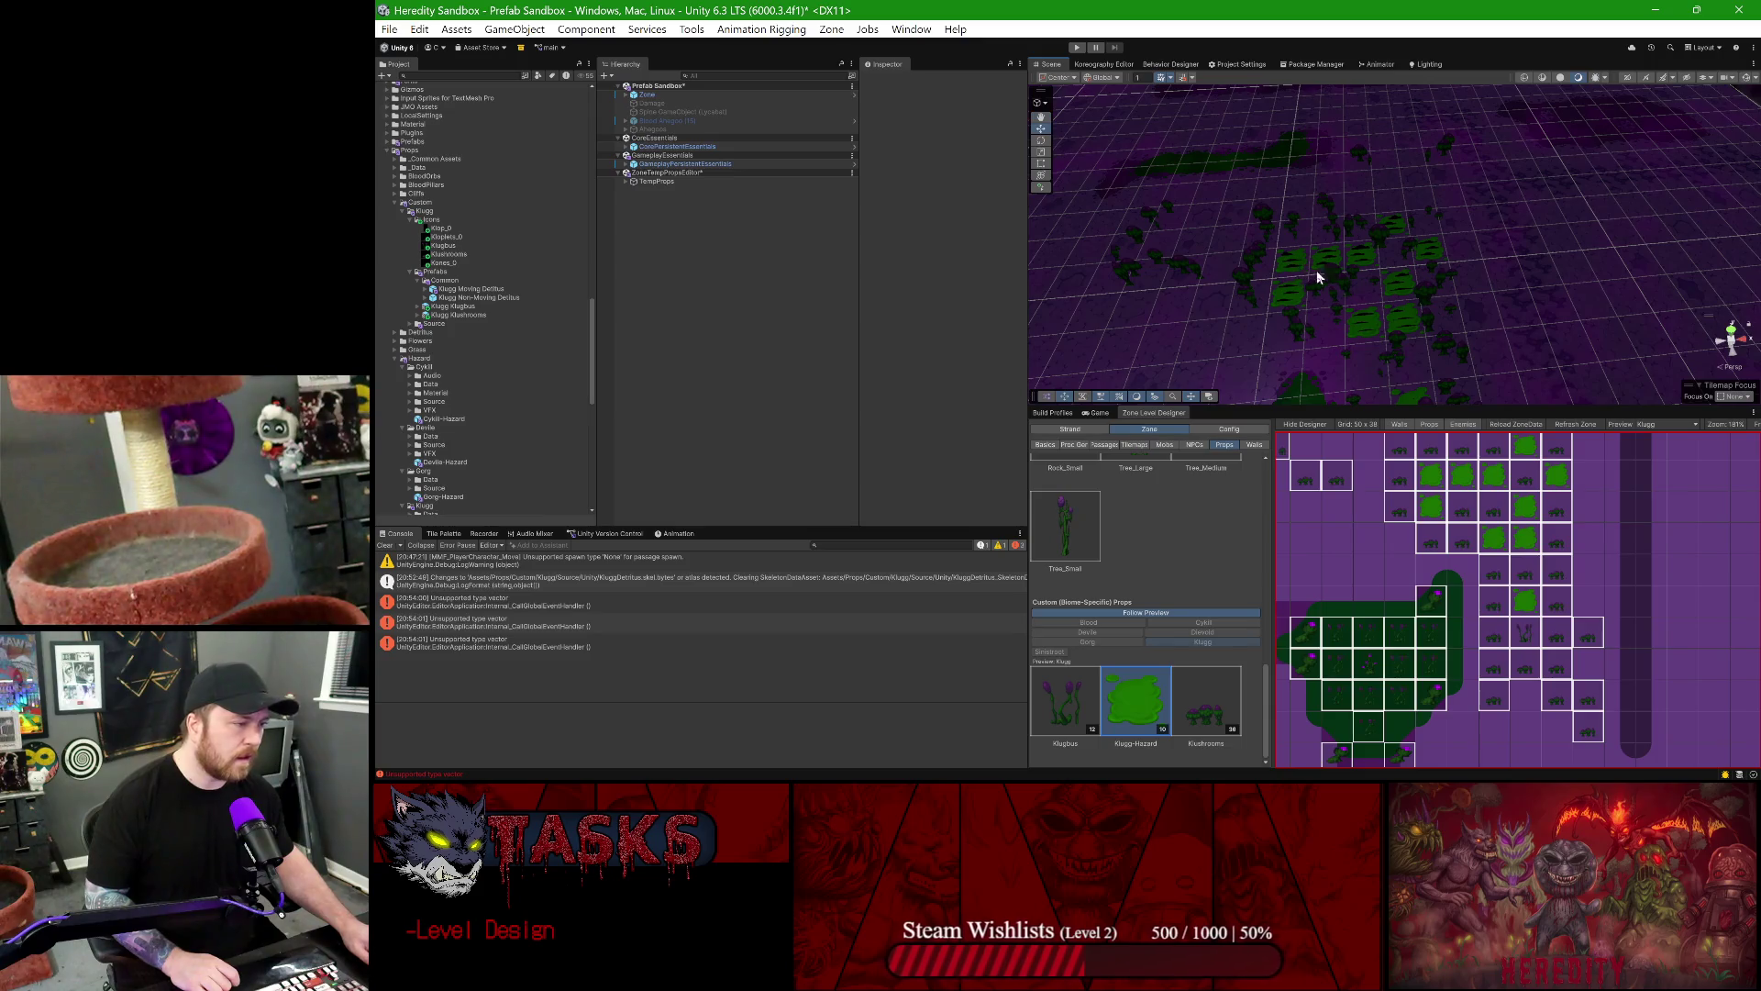
{"action": "scroll", "coordinate": [1370, 257], "scroll_direction": "up", "scroll_amount": 10}
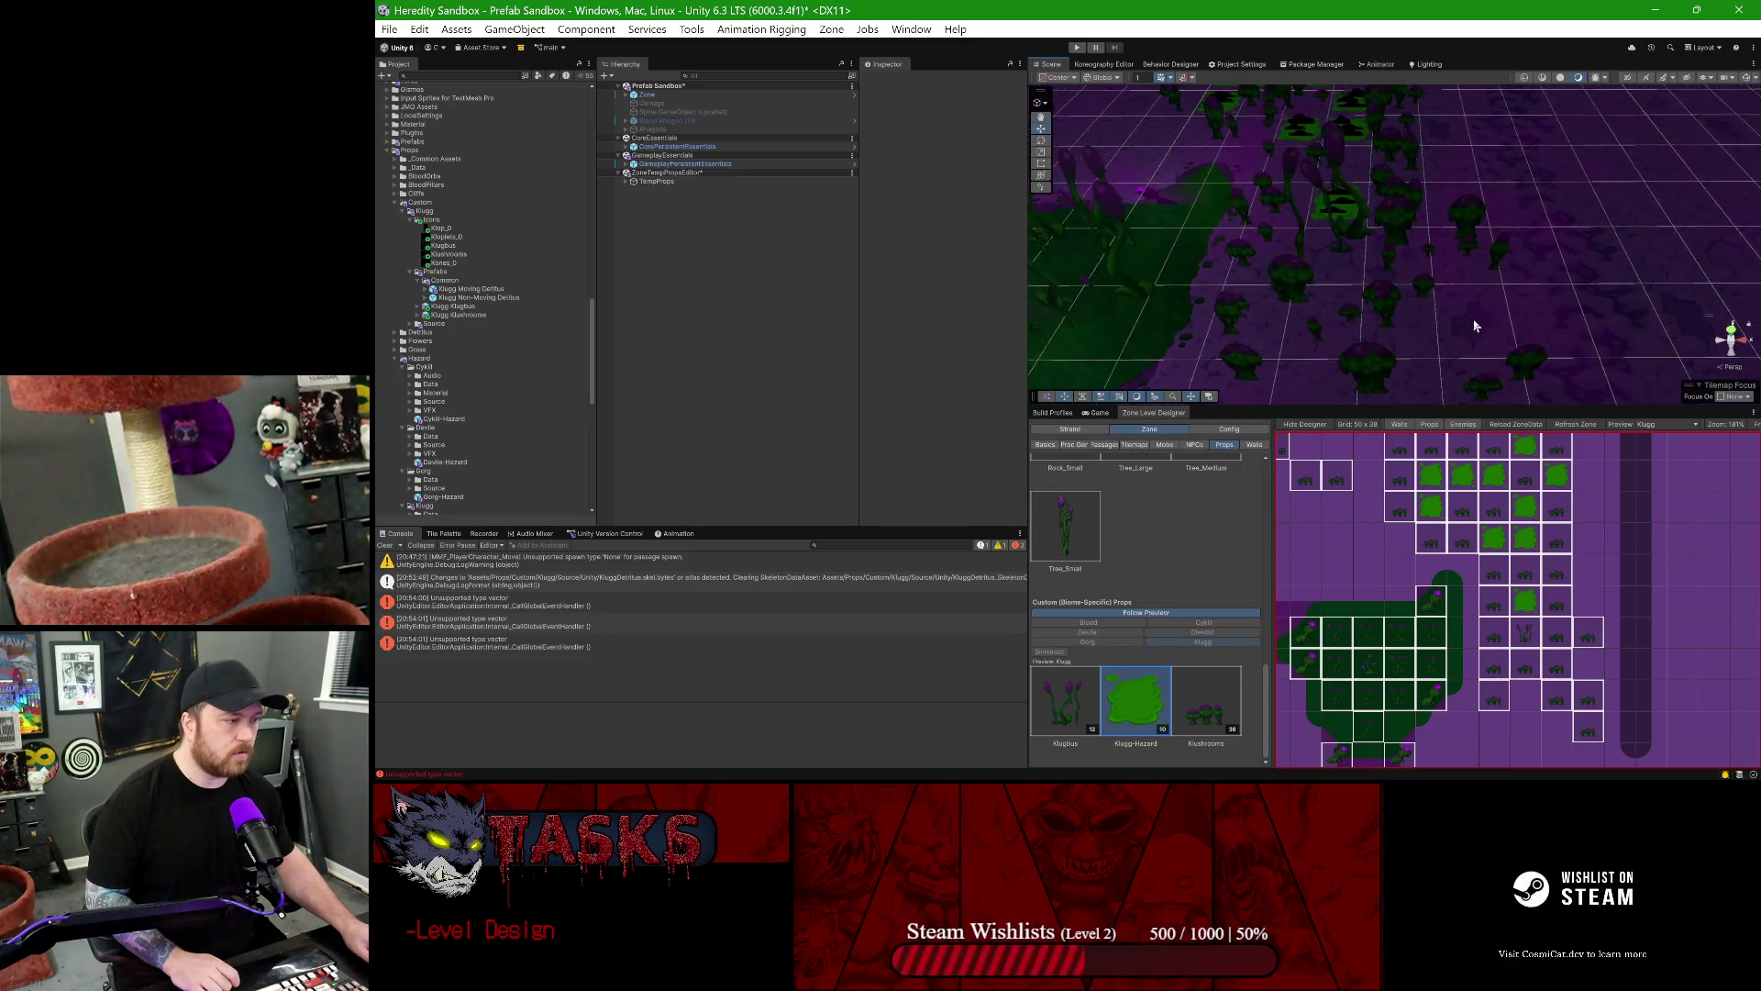
{"action": "scroll", "coordinate": [1444, 297], "scroll_direction": "down", "scroll_amount": 5}
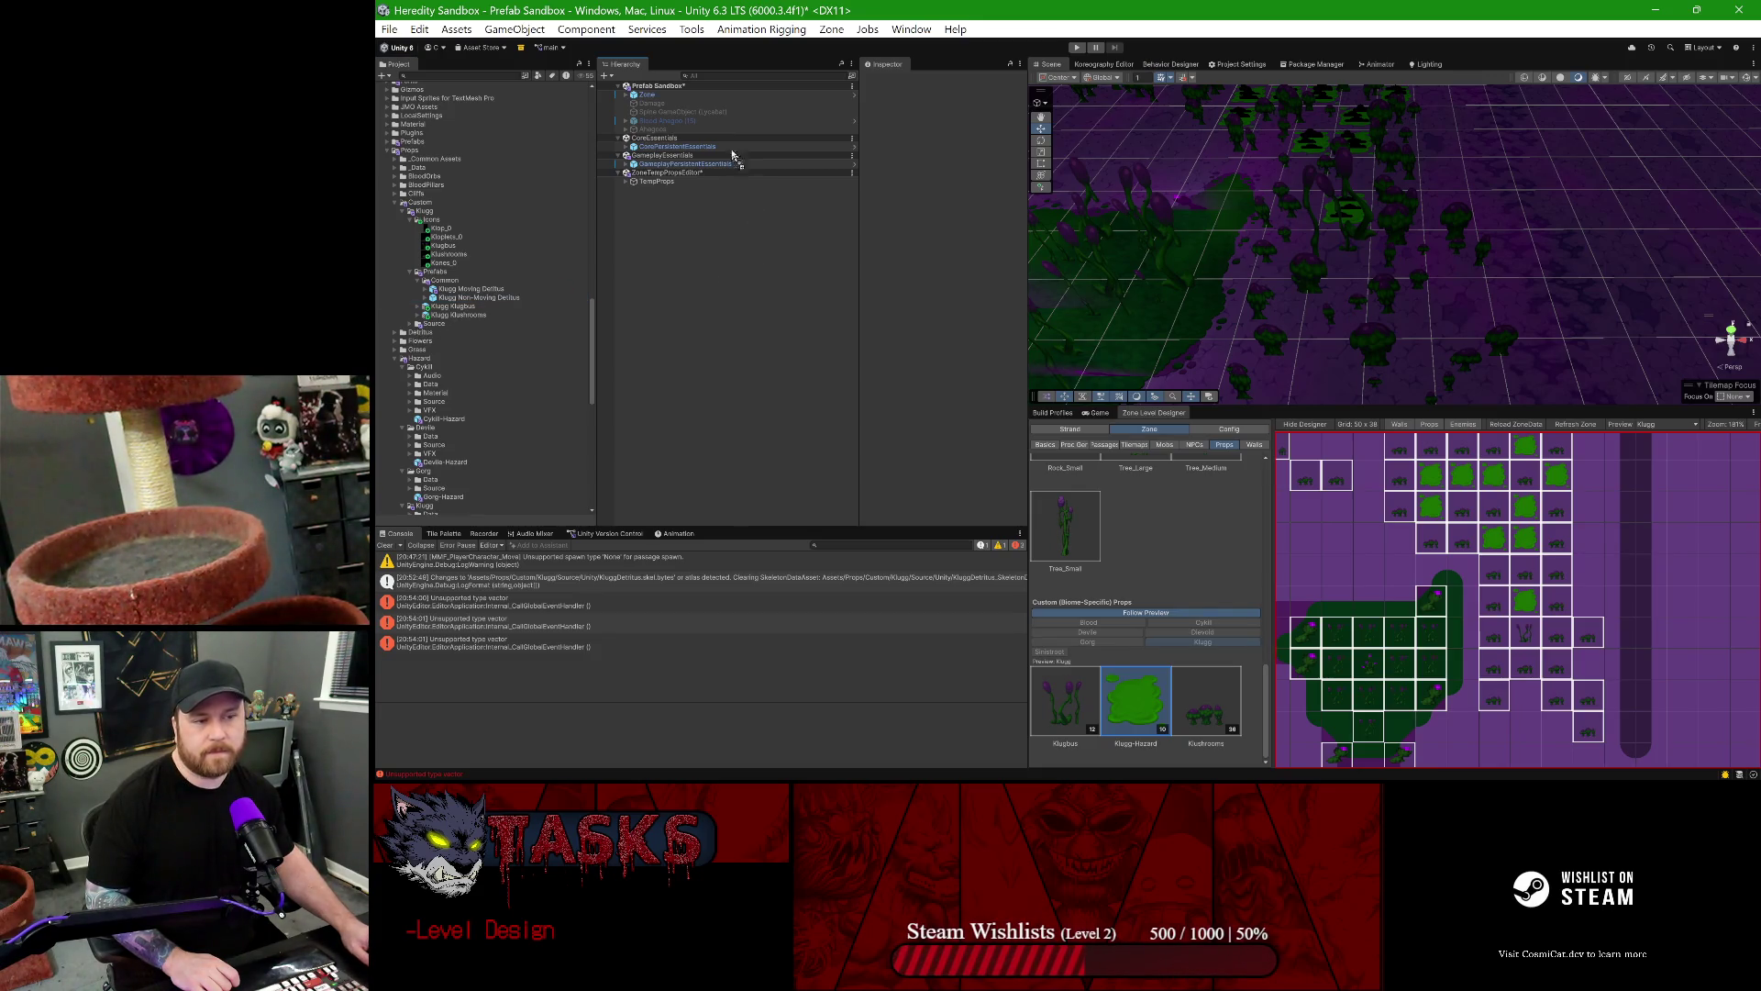
- Place a Klugg Non-Moving Detritus instance in the scene and rename it 'Klugg Kones'
{"action": "left_click_drag", "start_coordinate": [680, 92], "coordinate": [674, 142]}
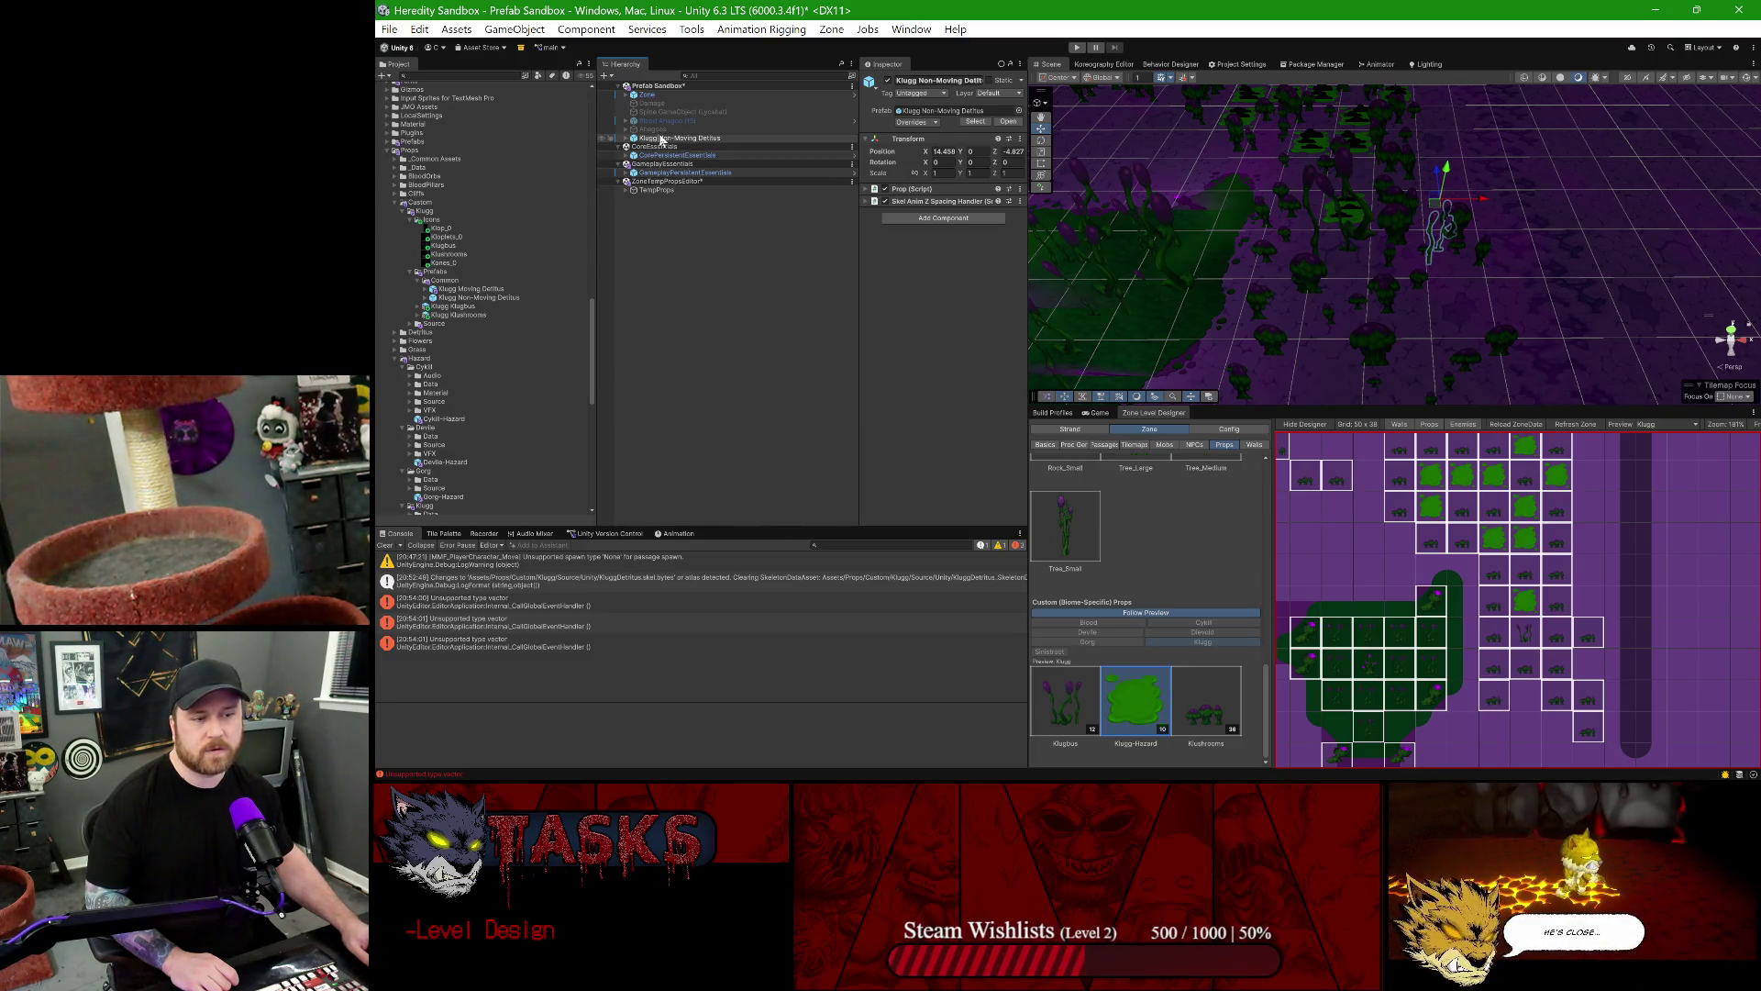
{"action": "type", "text": "Klugg Kone"}
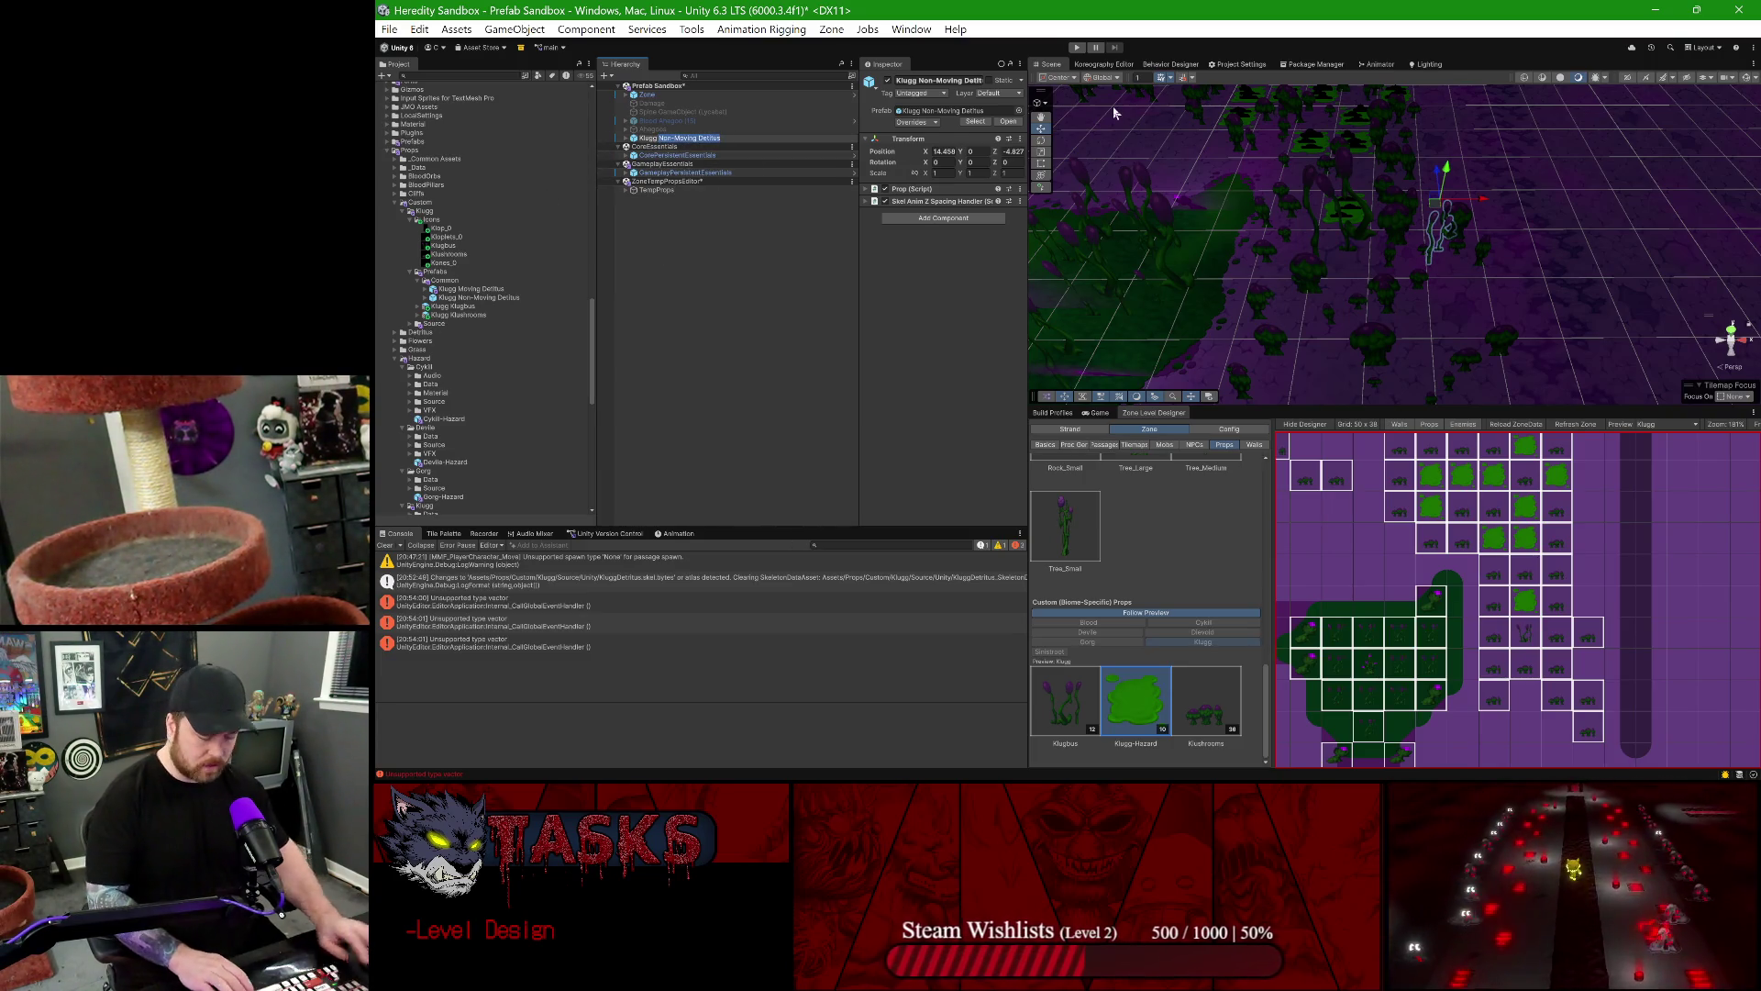
{"action": "type", "text": "s"}
{"action": "key", "text": "Return"}
- Keep the Spine child's initial skin as Klugg/Organic, then select the Klugg Moving Detritus prefab
{"action": "left_click", "coordinate": [625, 139]}
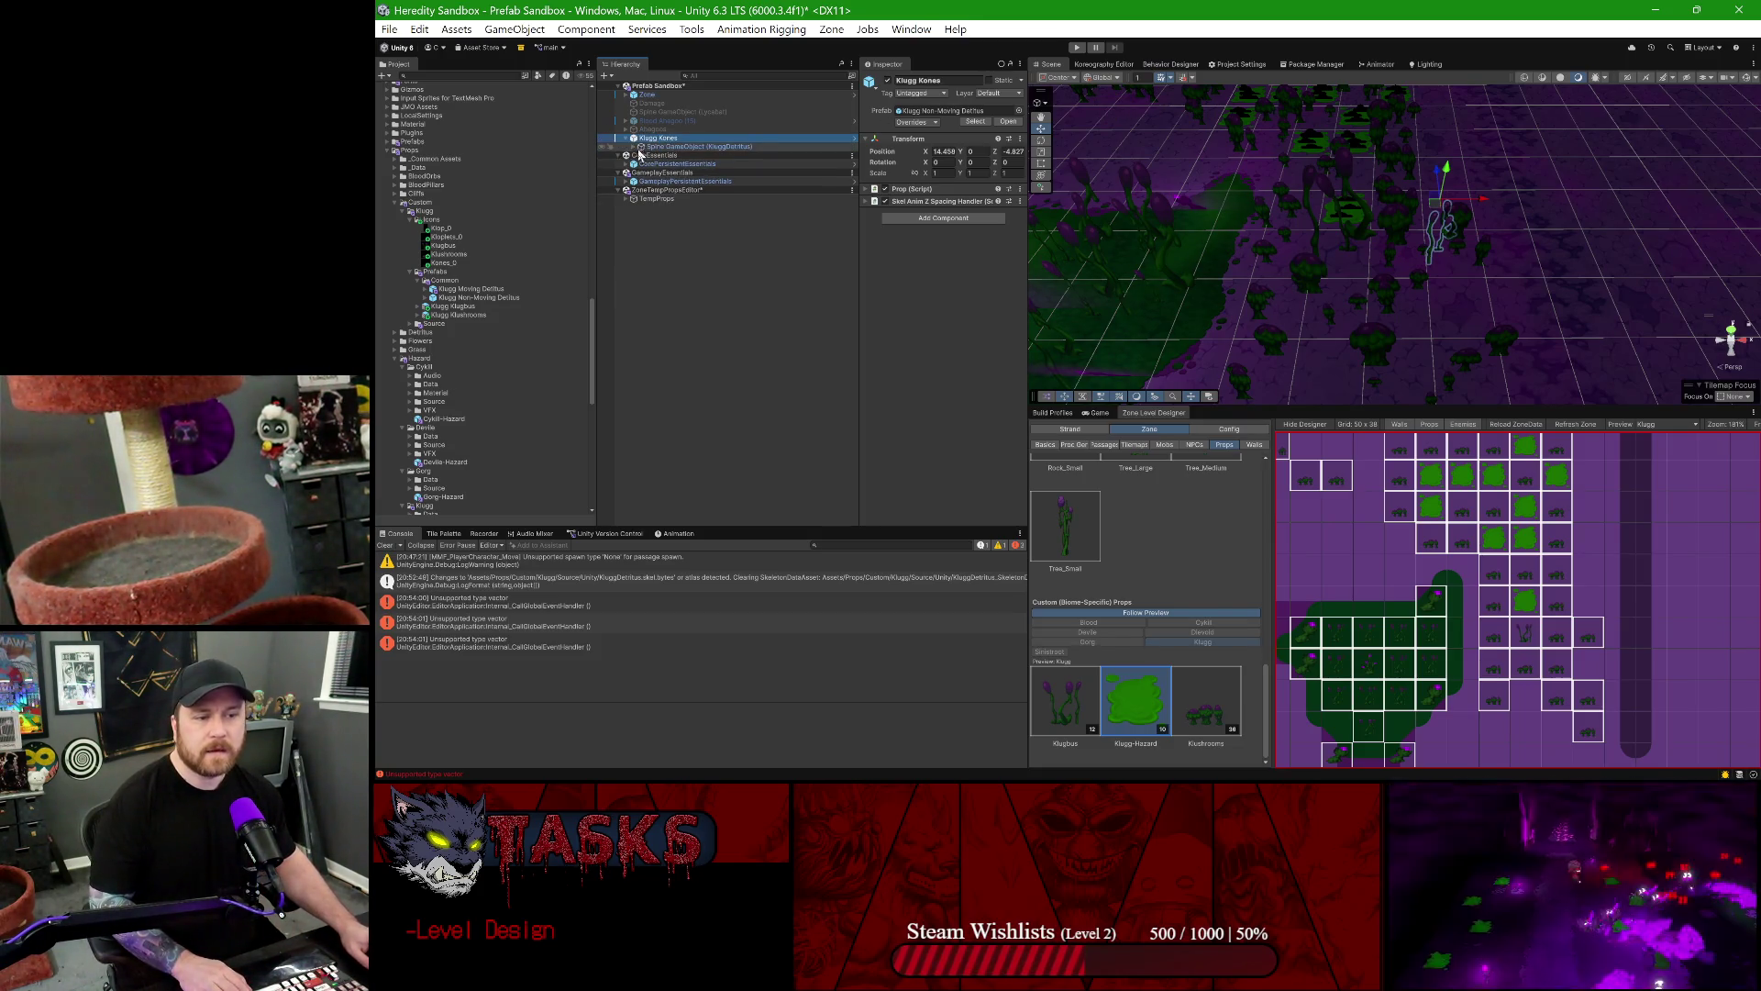
{"action": "left_click", "coordinate": [633, 147]}
{"action": "left_click", "coordinate": [650, 156]}
{"action": "left_click", "coordinate": [657, 147]}
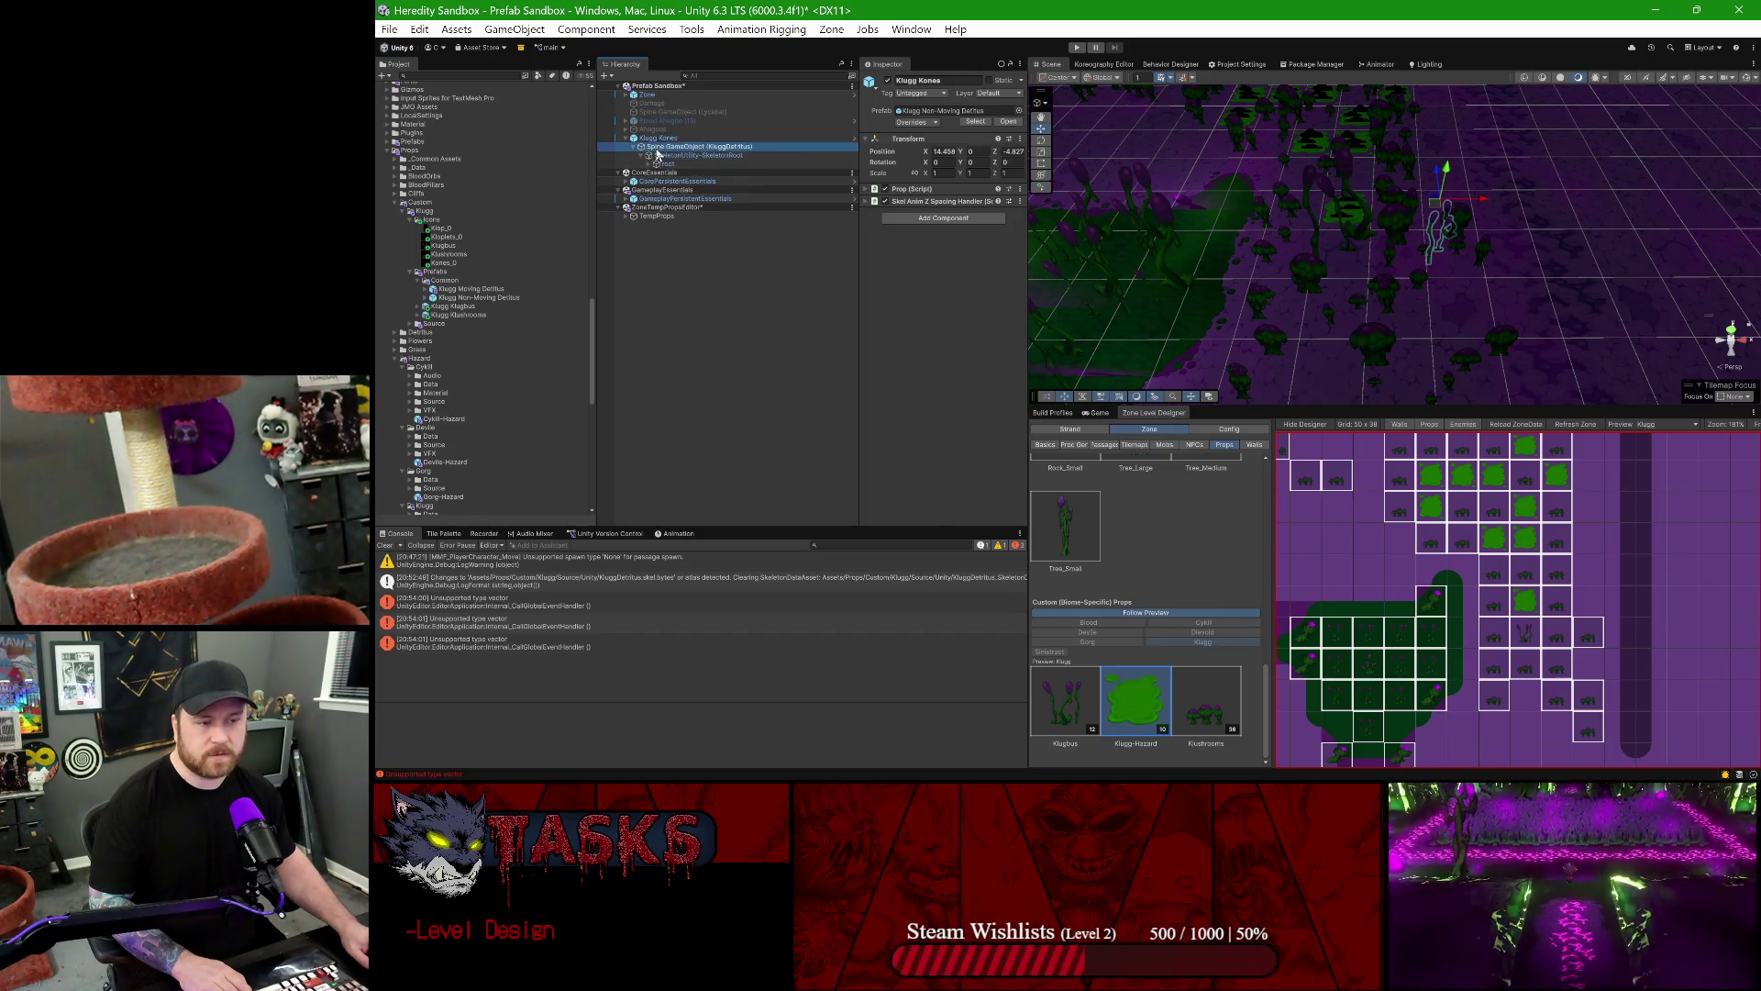
{"action": "left_click", "coordinate": [970, 440]}
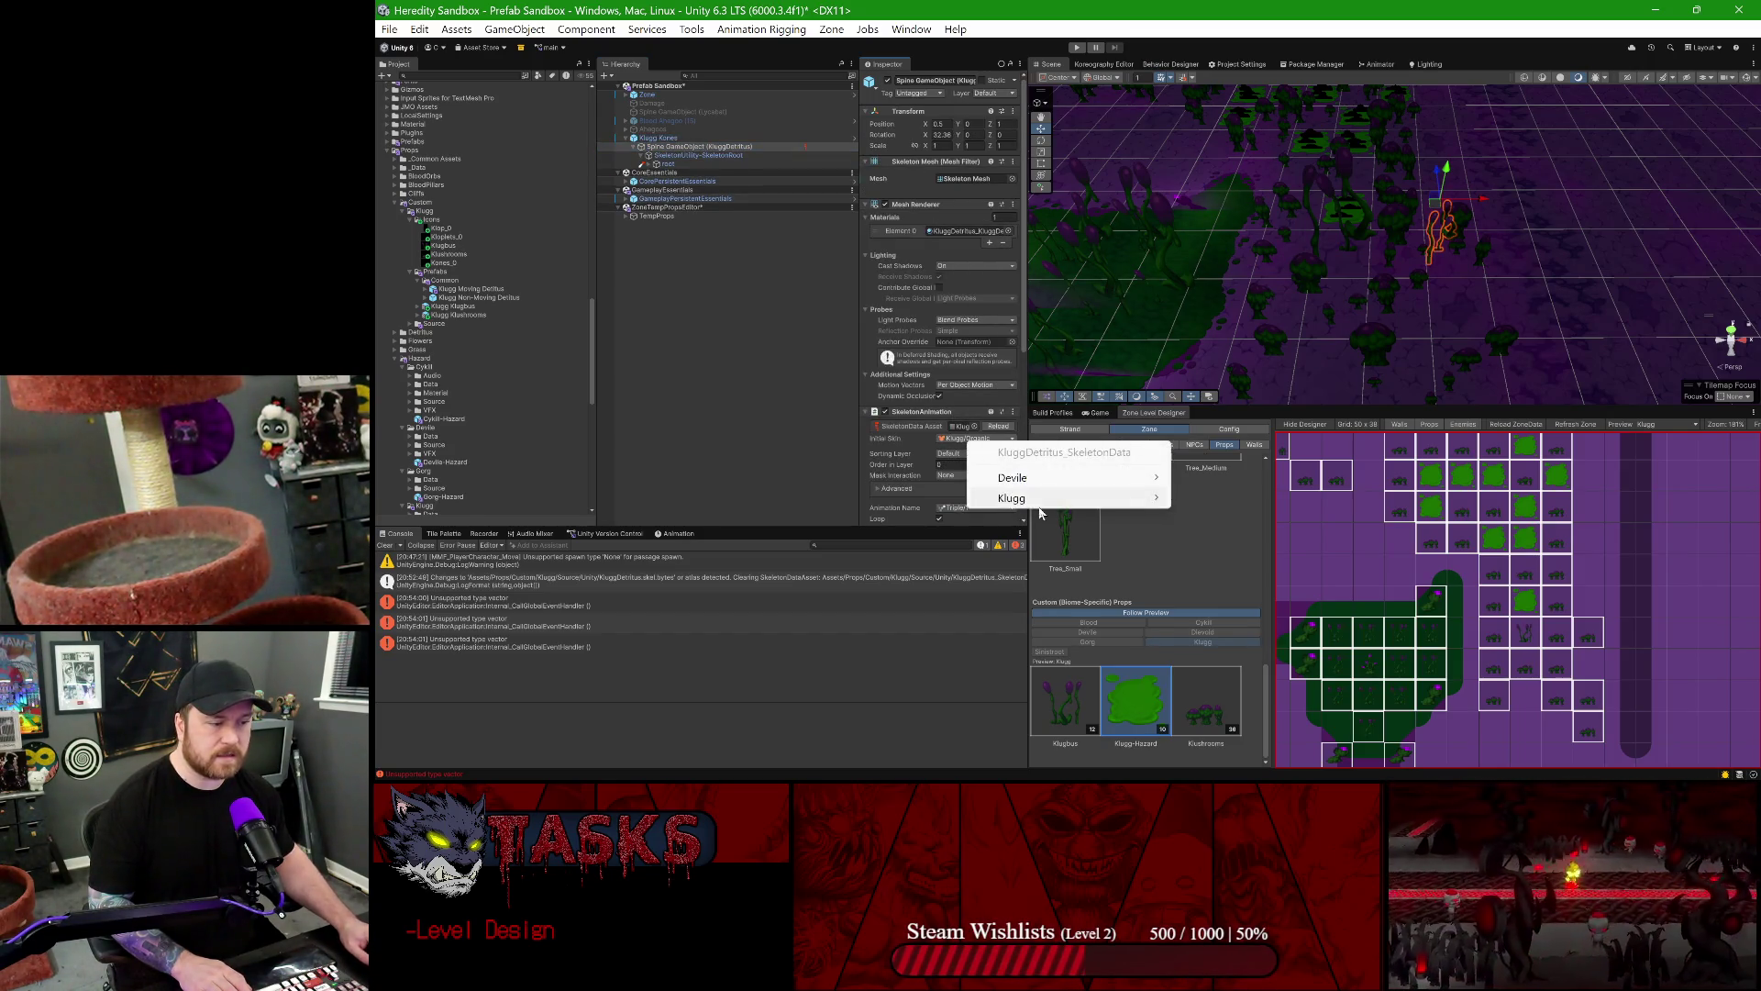
{"action": "mouse_move", "coordinate": [1039, 500]}
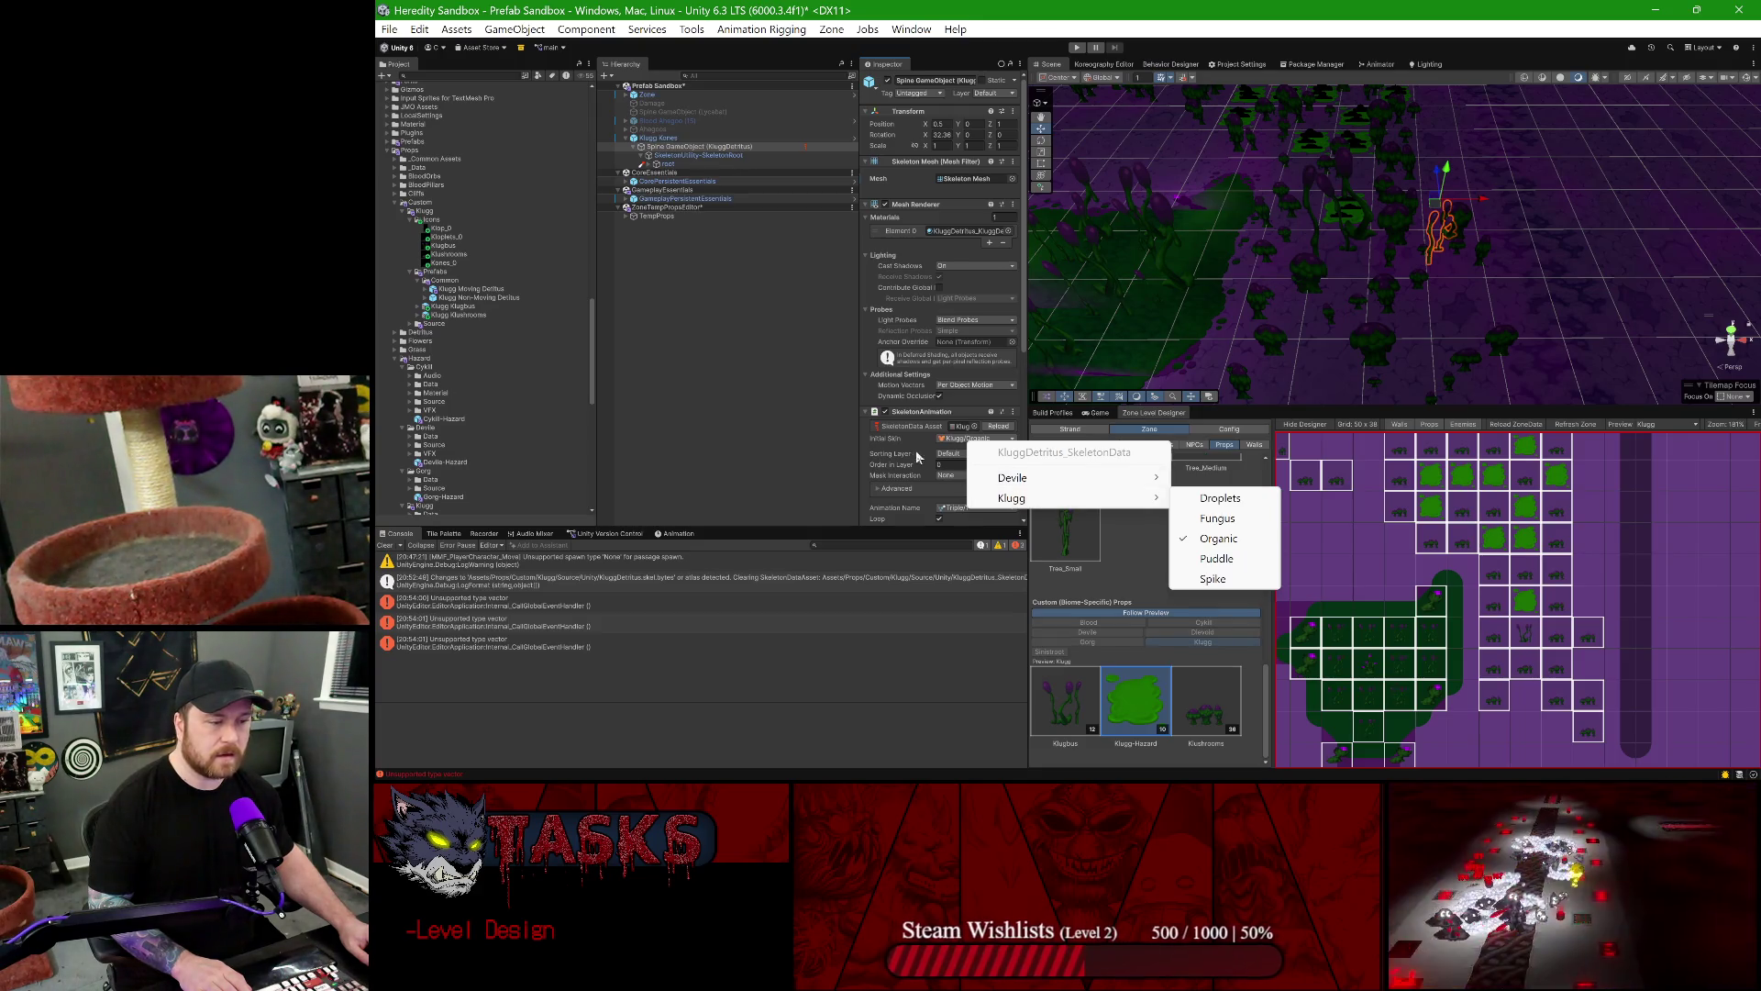
{"action": "left_click", "coordinate": [653, 235]}
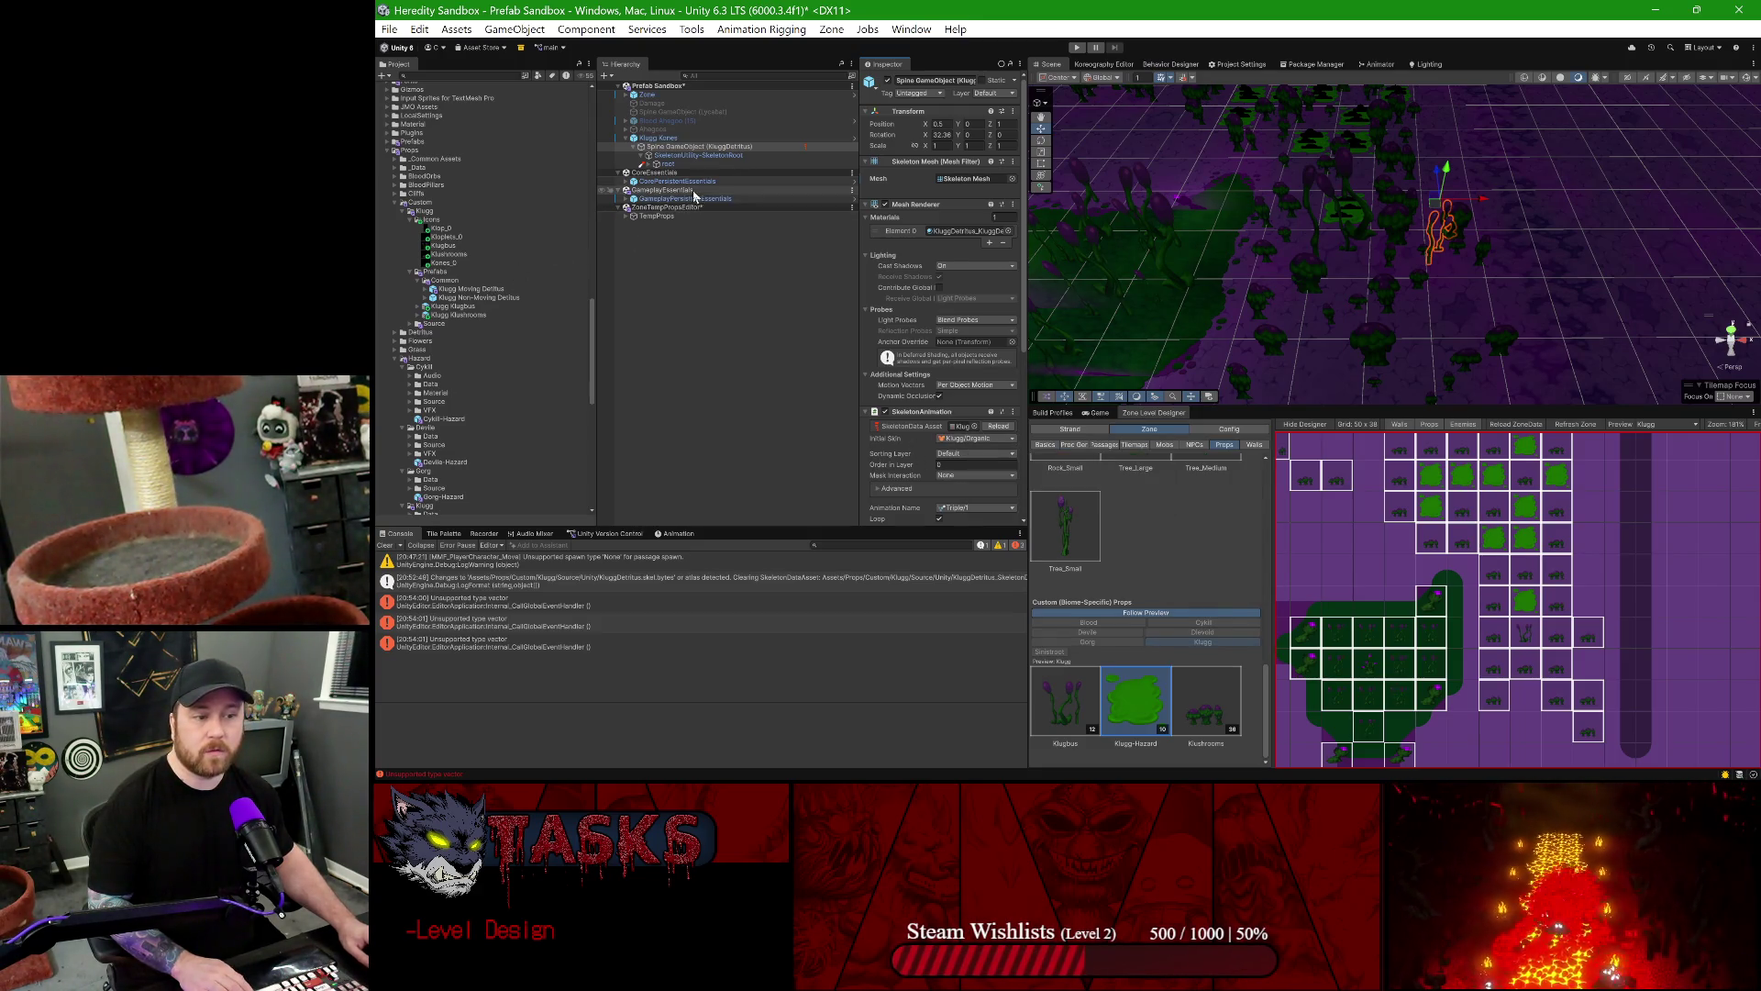
{"action": "left_click", "coordinate": [477, 289]}
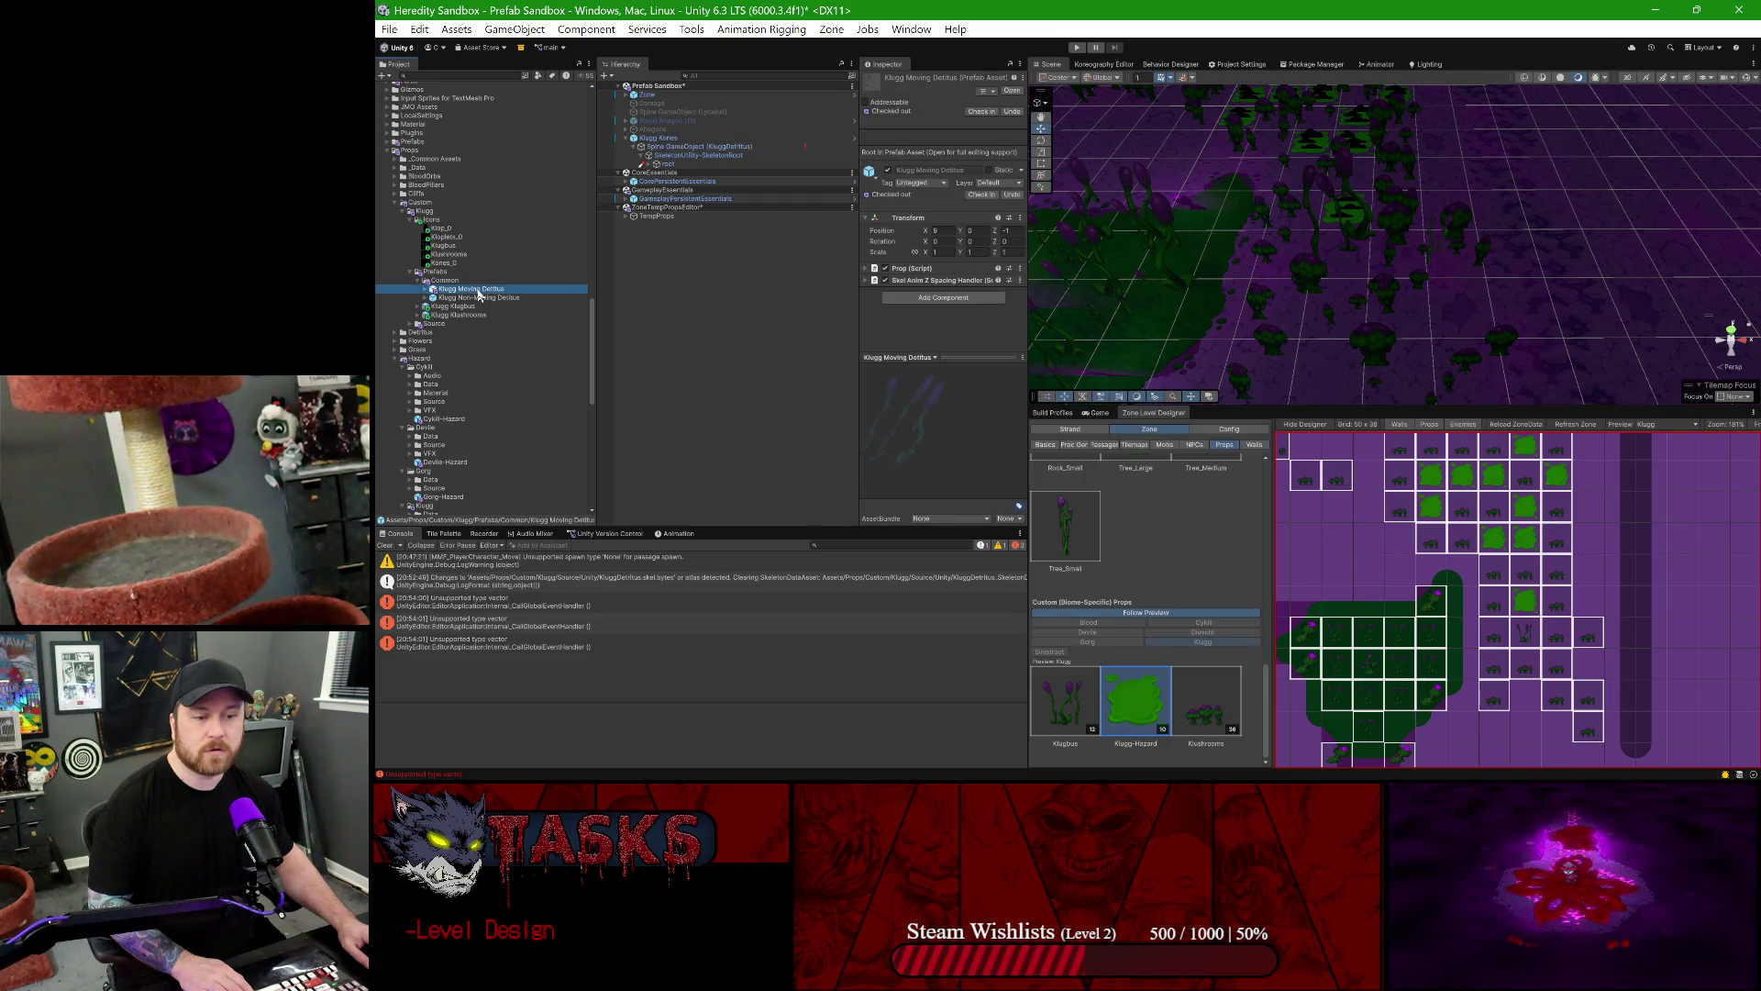
- Assign KluggDetritus_SkeletonData to the Klugg Moving Detritus prefab's Spine object in Prefab Mode
{"action": "double_click", "coordinate": [472, 290]}
{"action": "left_click", "coordinate": [725, 108]}
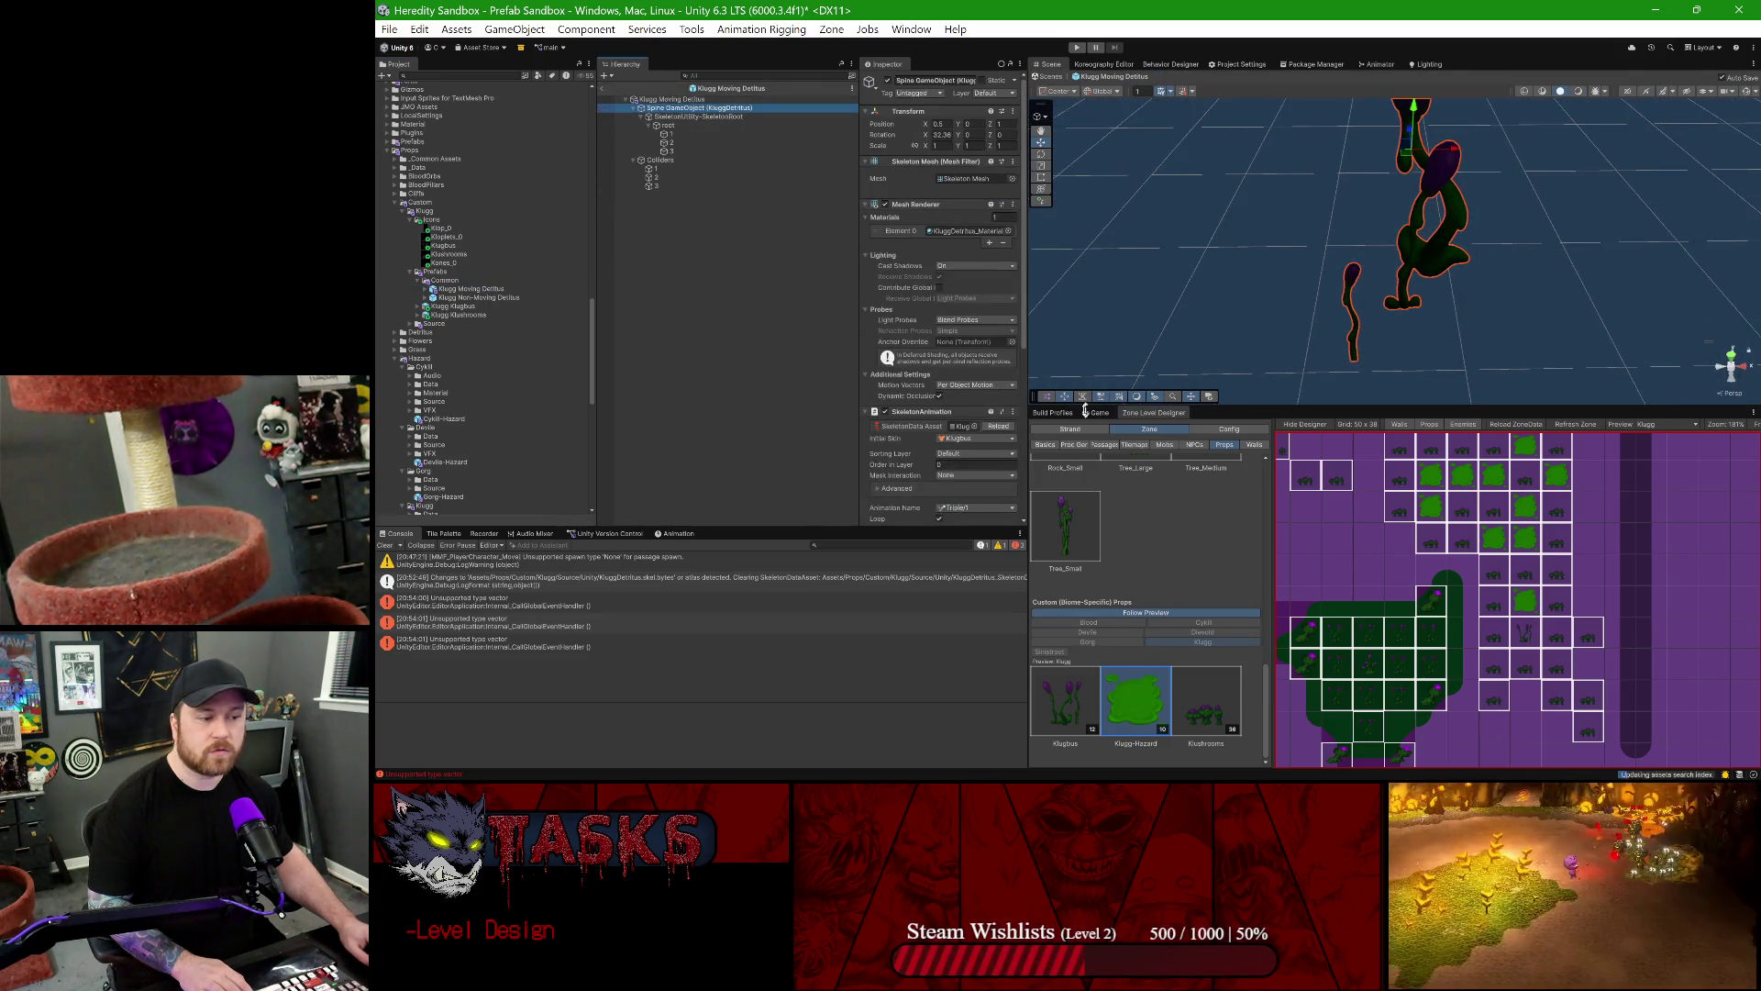
{"action": "left_click_drag", "start_coordinate": [1026, 370], "coordinate": [1173, 367]}
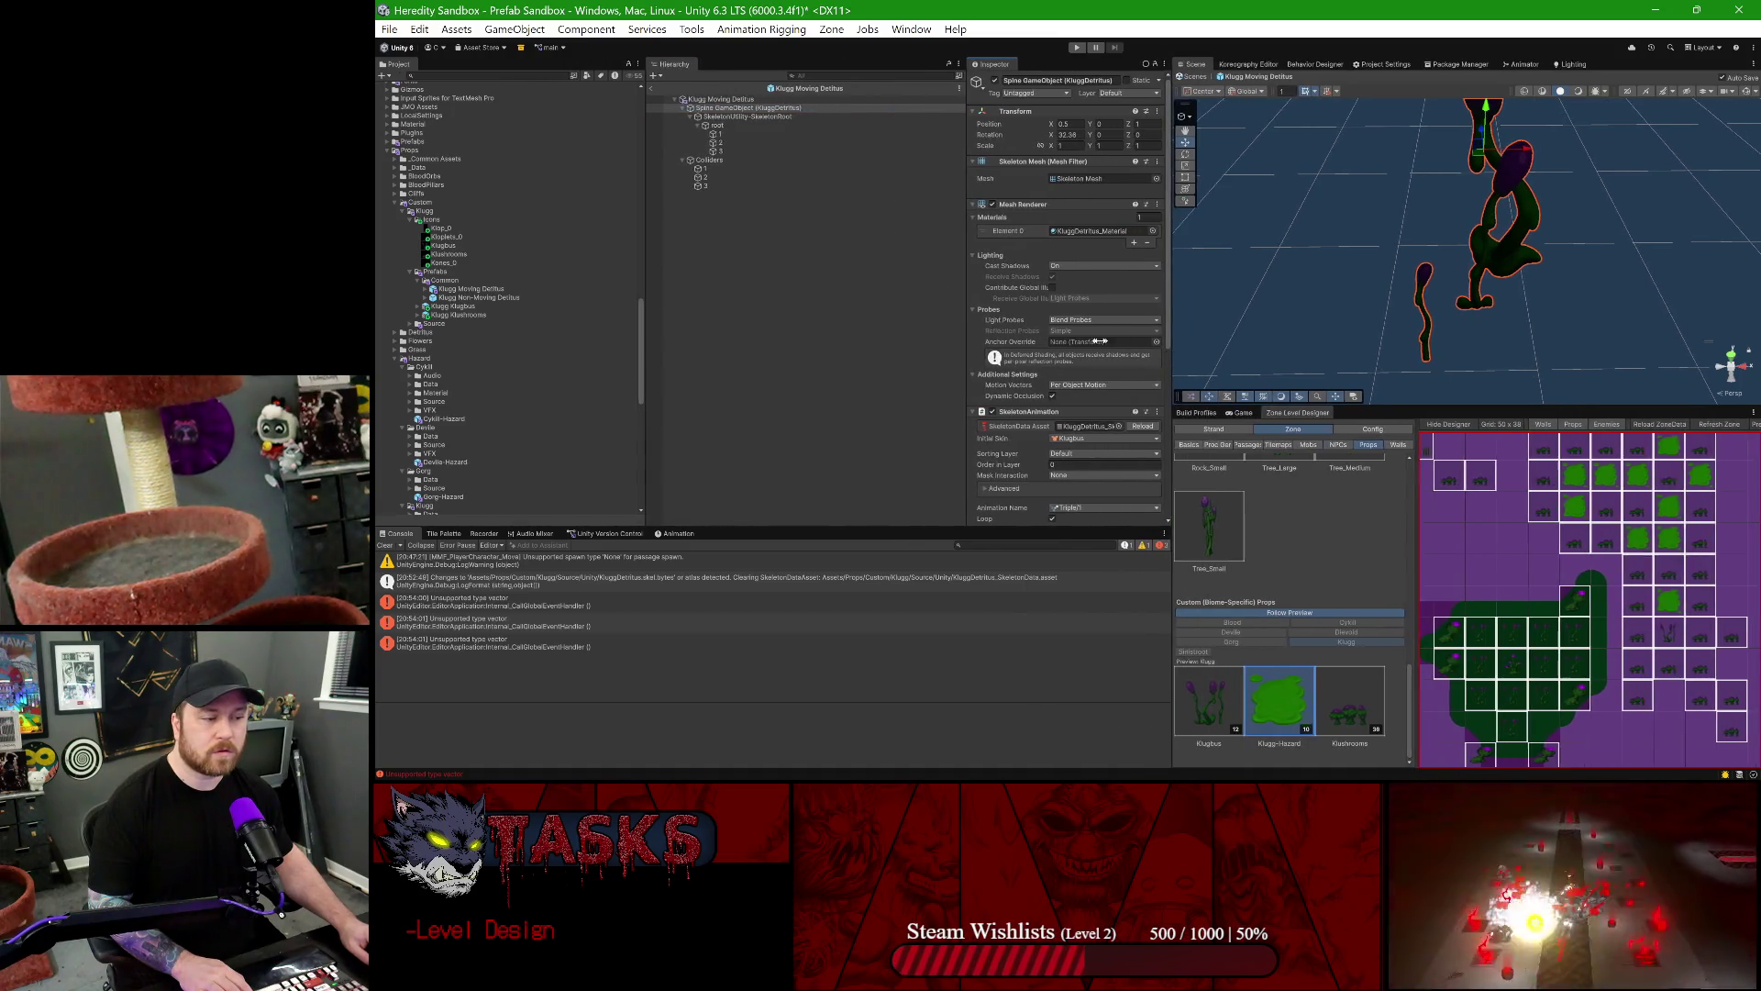
{"action": "left_click_drag", "start_coordinate": [965, 290], "coordinate": [816, 290]}
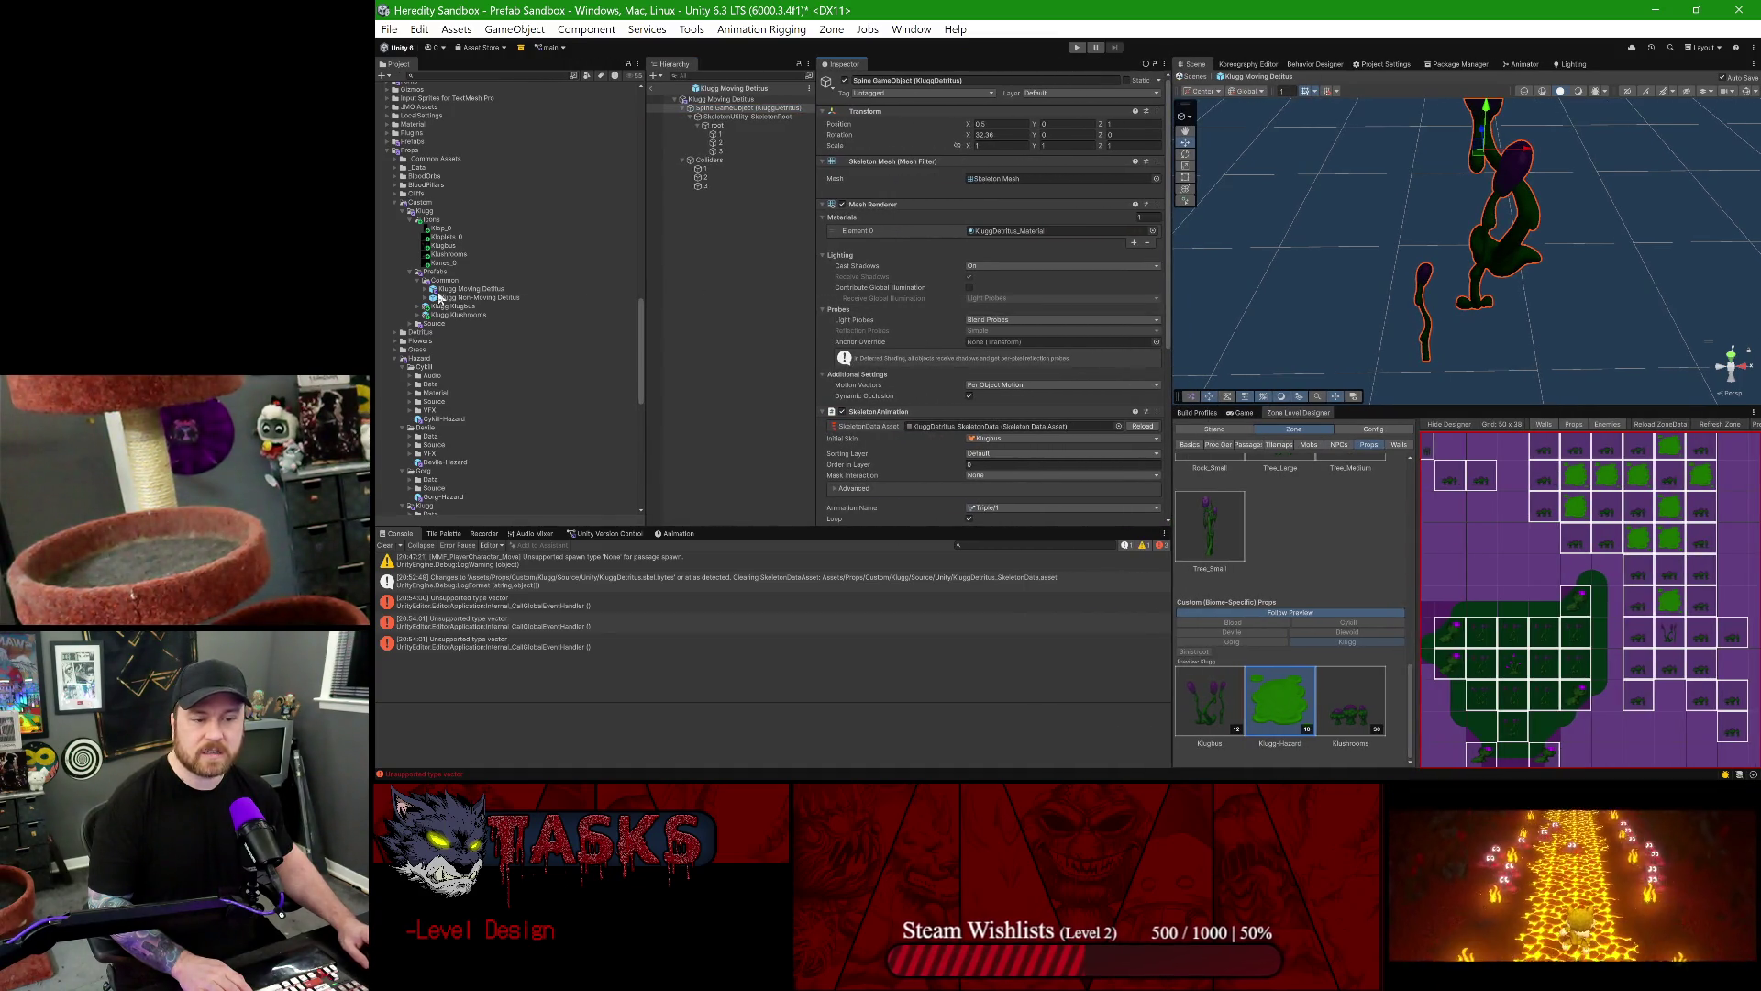
{"action": "left_click", "coordinate": [413, 325]}
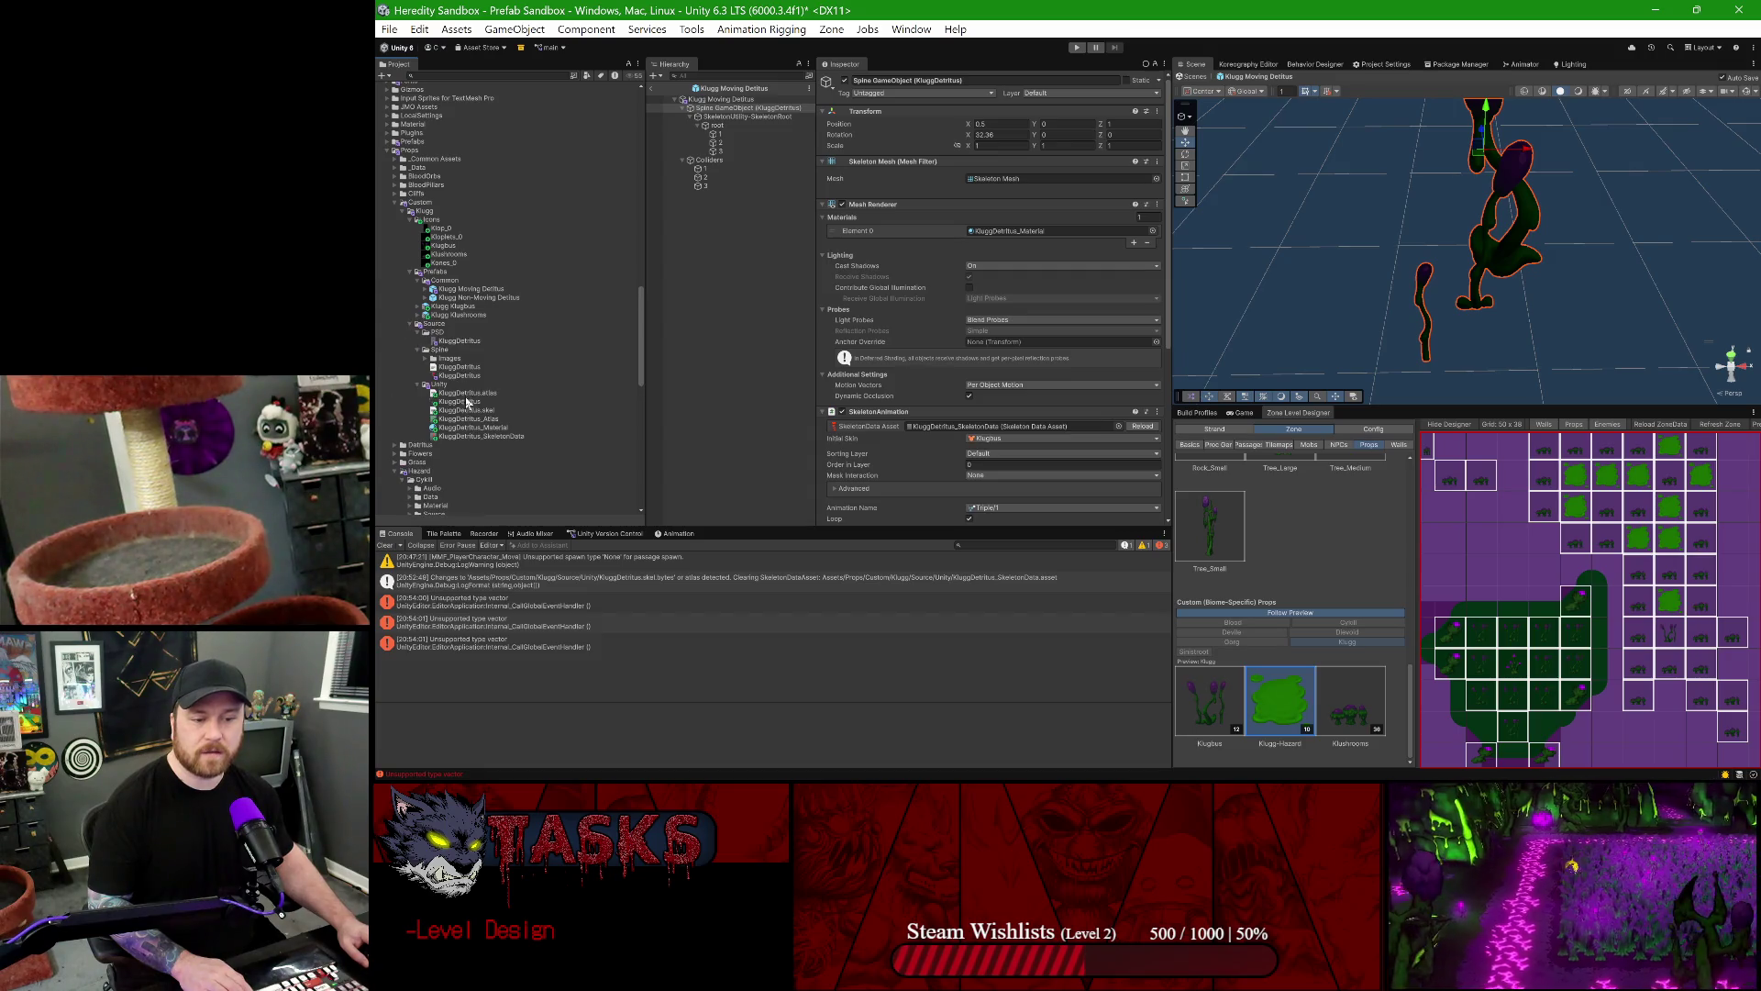
{"action": "left_click_drag", "start_coordinate": [476, 442], "coordinate": [1071, 427]}
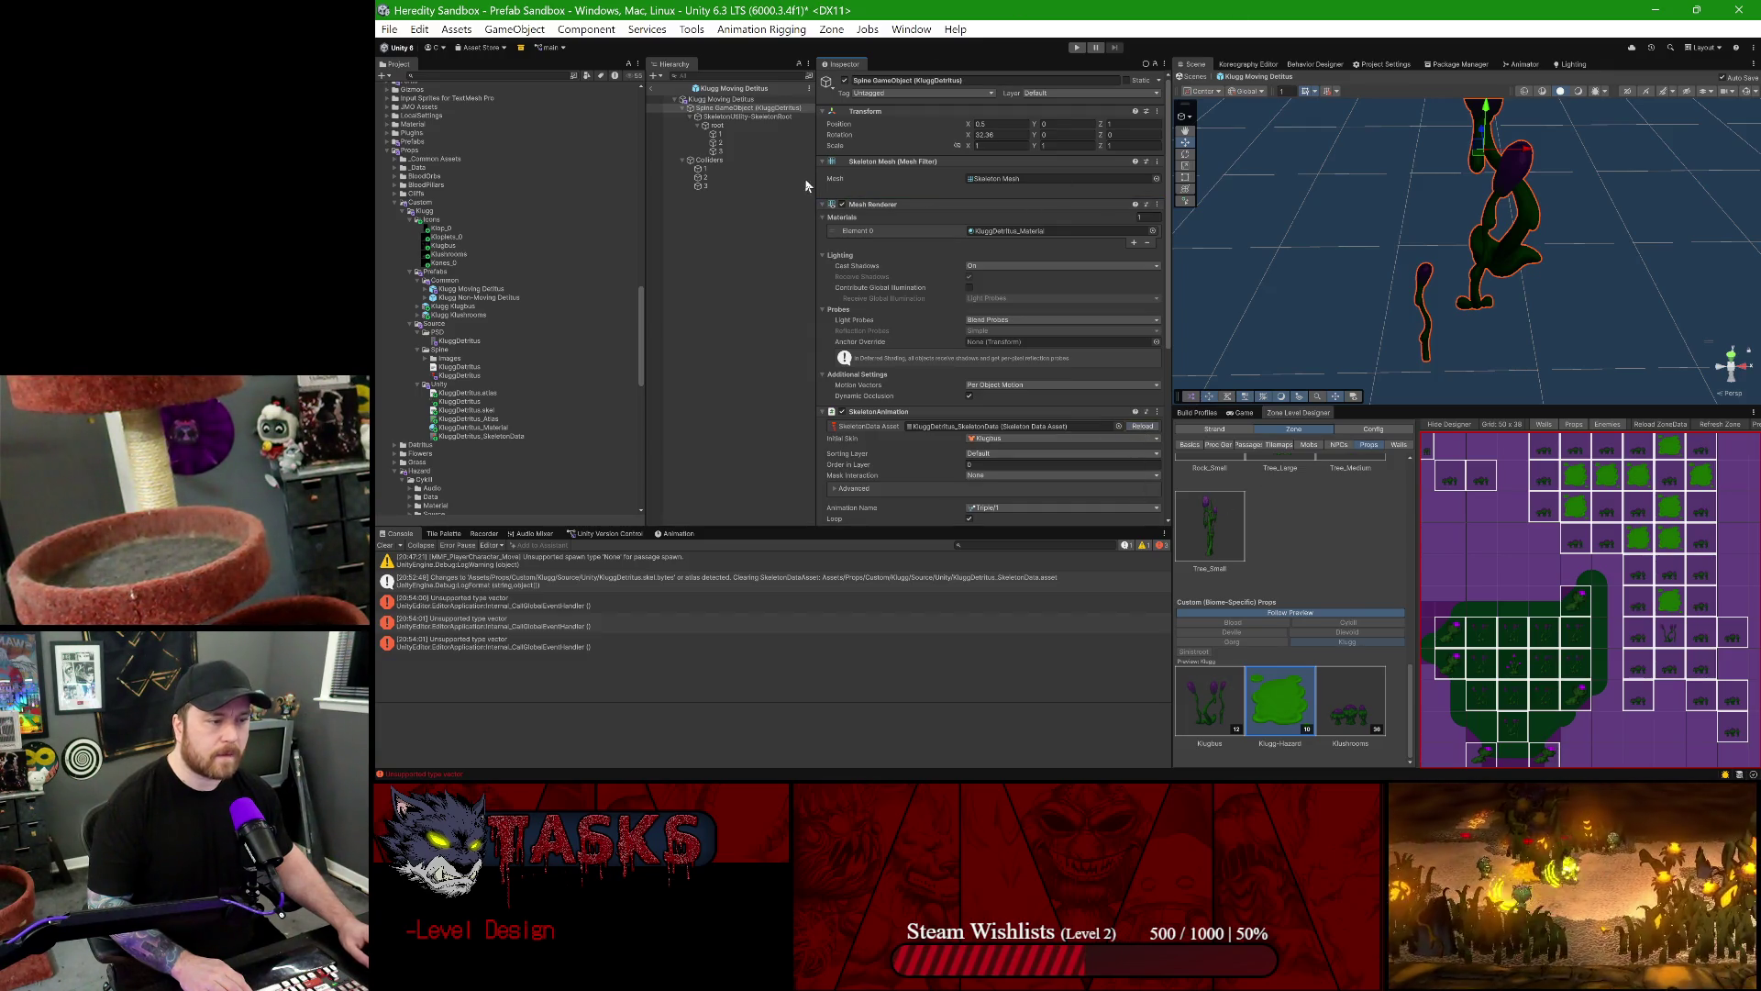
{"action": "scroll", "coordinate": [966, 195], "scroll_direction": "down", "scroll_amount": 3}
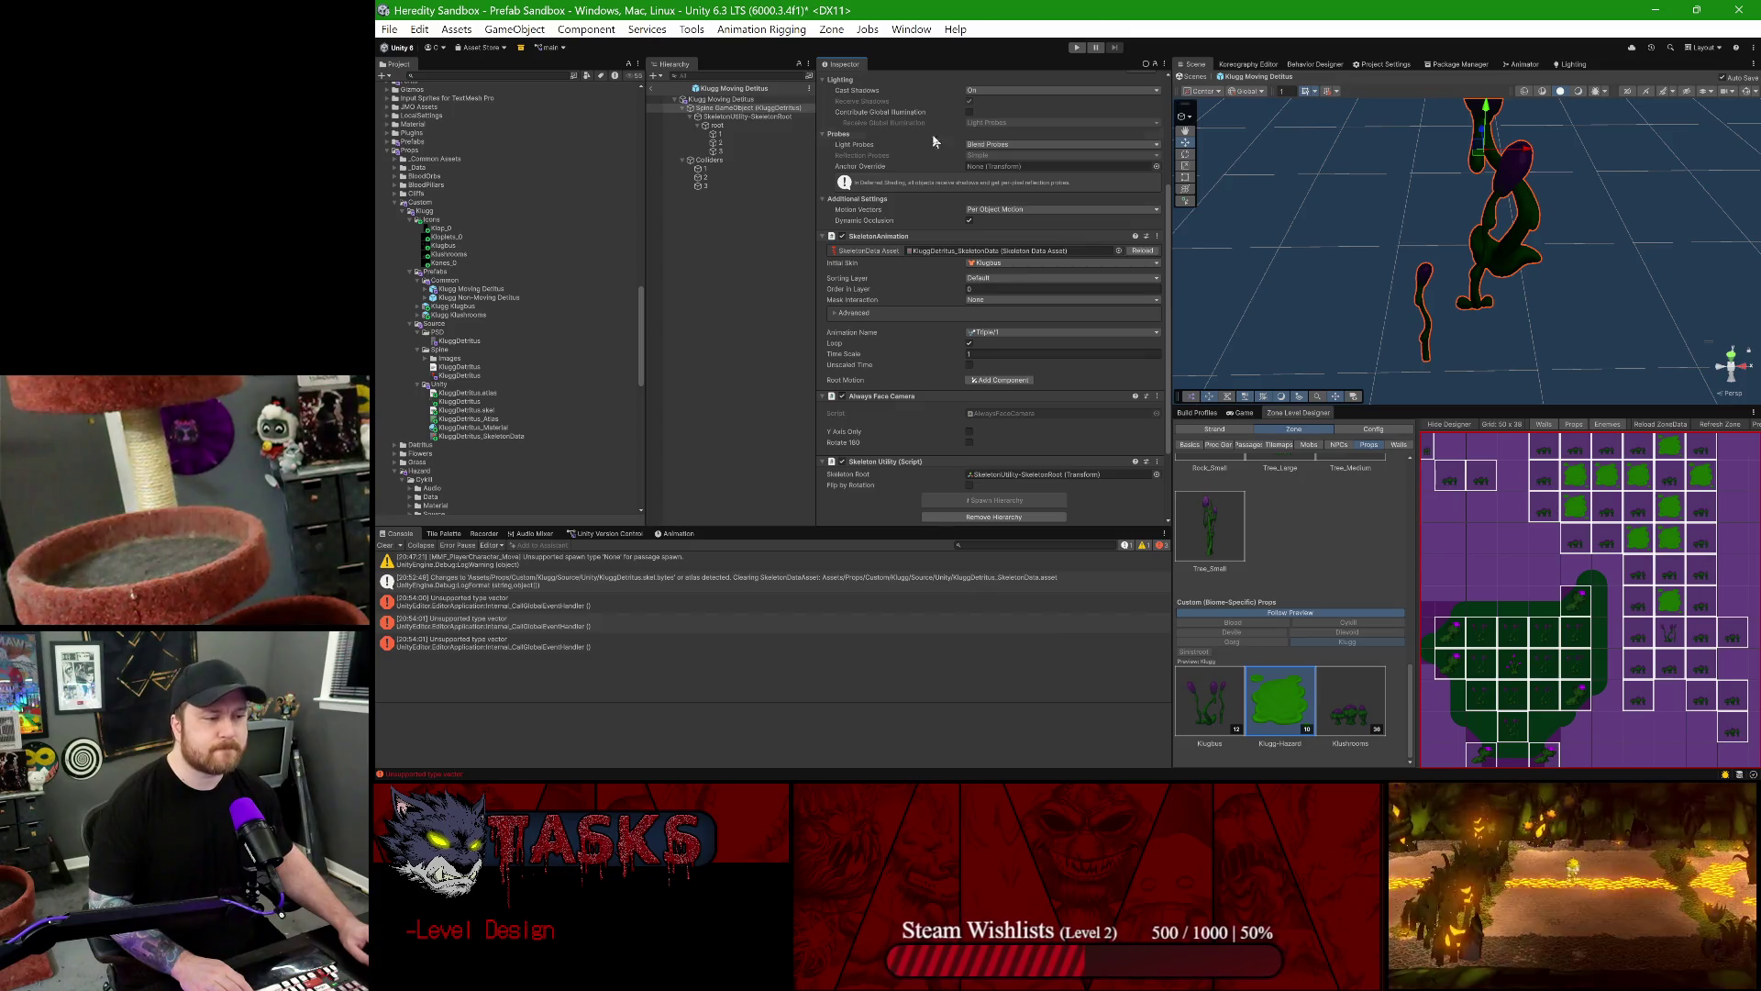
{"action": "scroll", "coordinate": [991, 367], "scroll_direction": "up", "scroll_amount": 2}
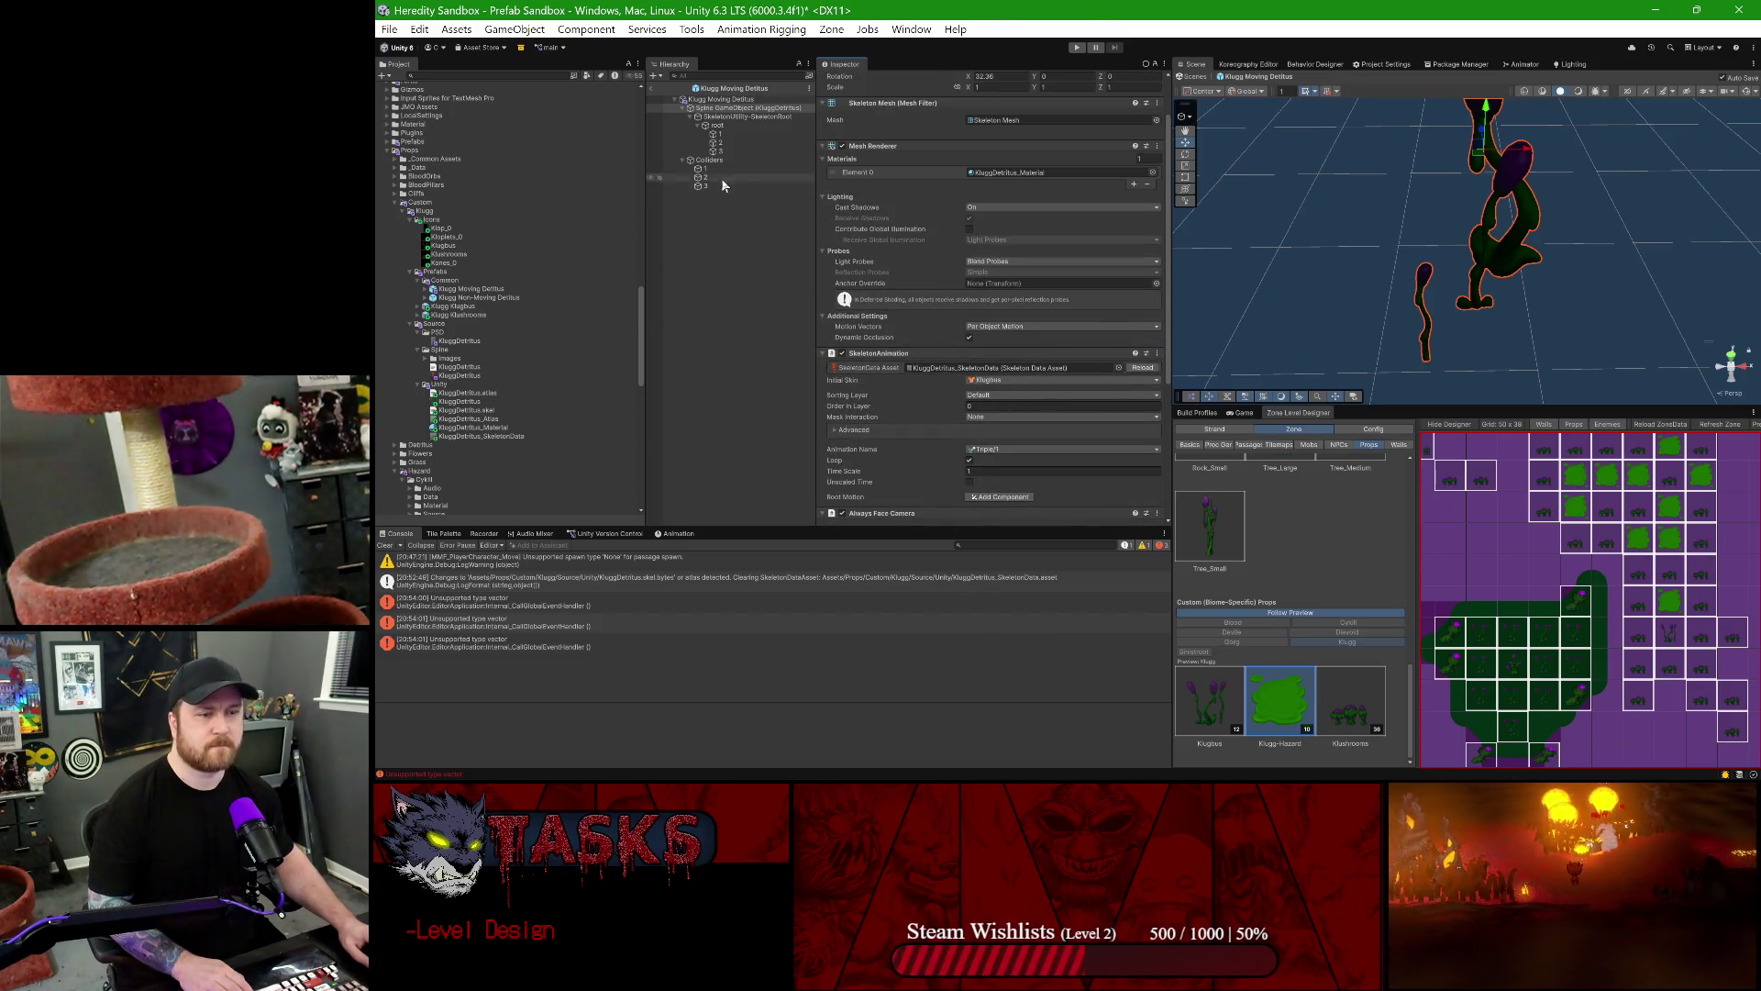
{"action": "left_click", "coordinate": [649, 89]}
- Give the Non-Moving Detritus prefab the Detritus KluggDetritus_SkeletonData and Kones skin, clearing Console errors
{"action": "double_click", "coordinate": [477, 298]}
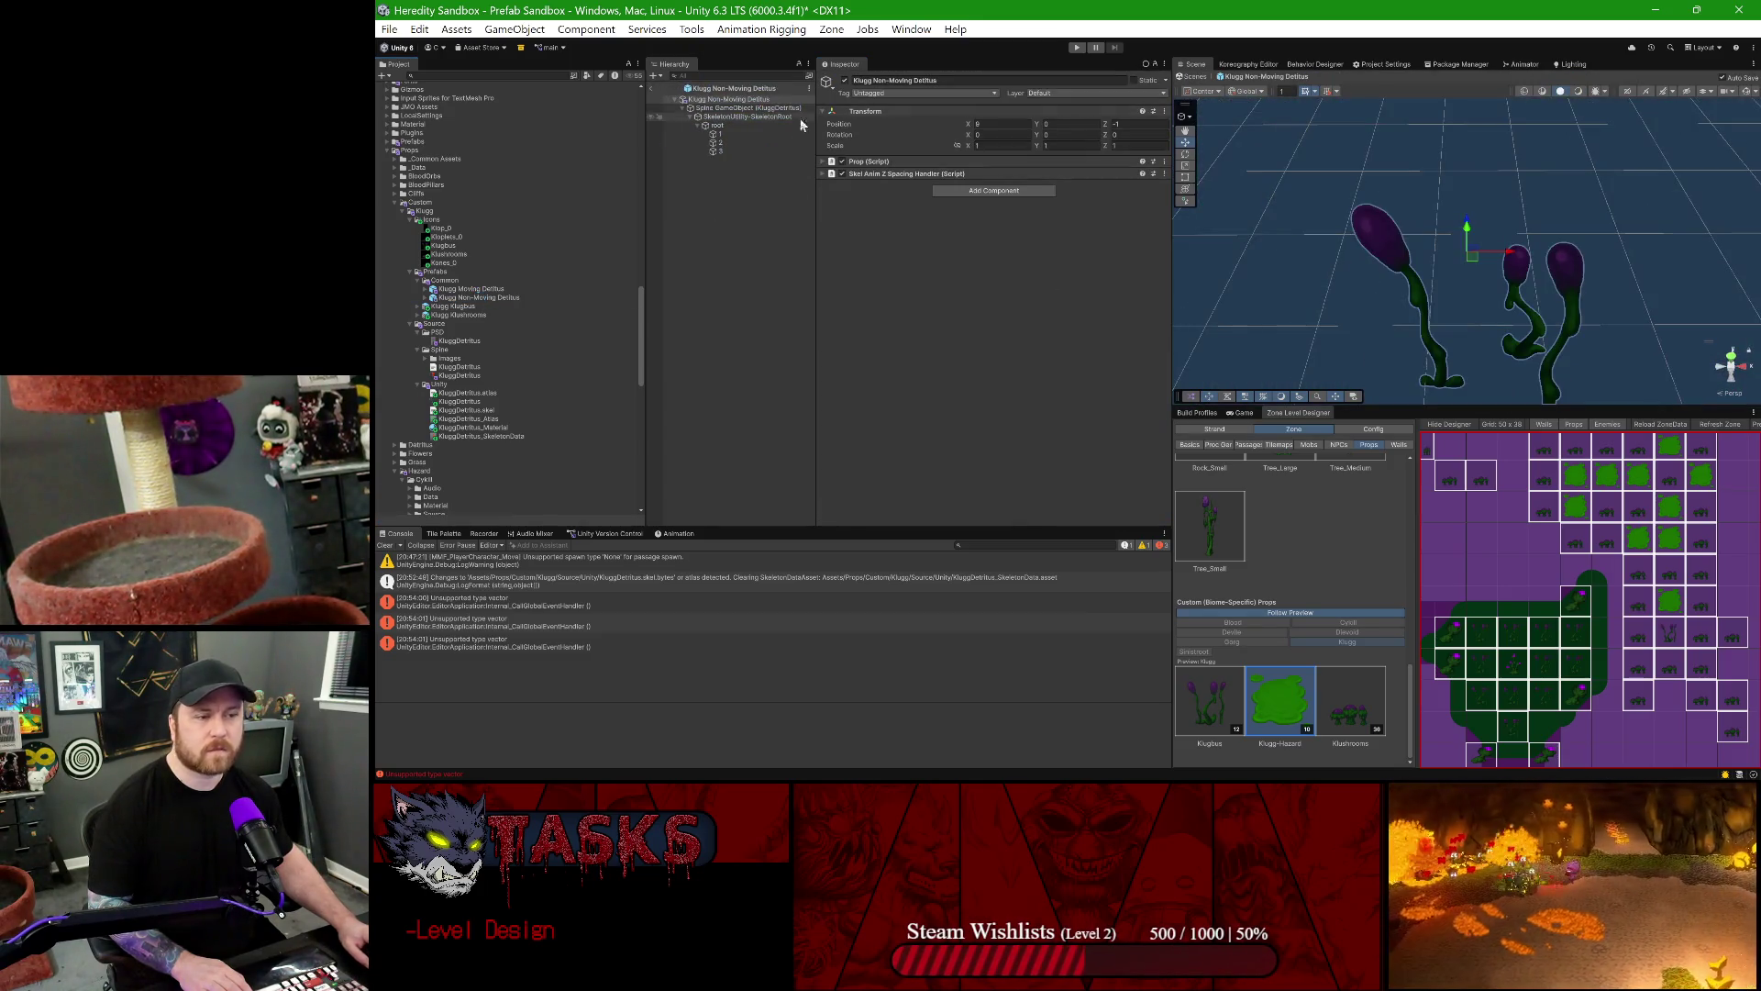
{"action": "left_click", "coordinate": [754, 108]}
{"action": "scroll", "coordinate": [1033, 266], "scroll_direction": "down", "scroll_amount": 3}
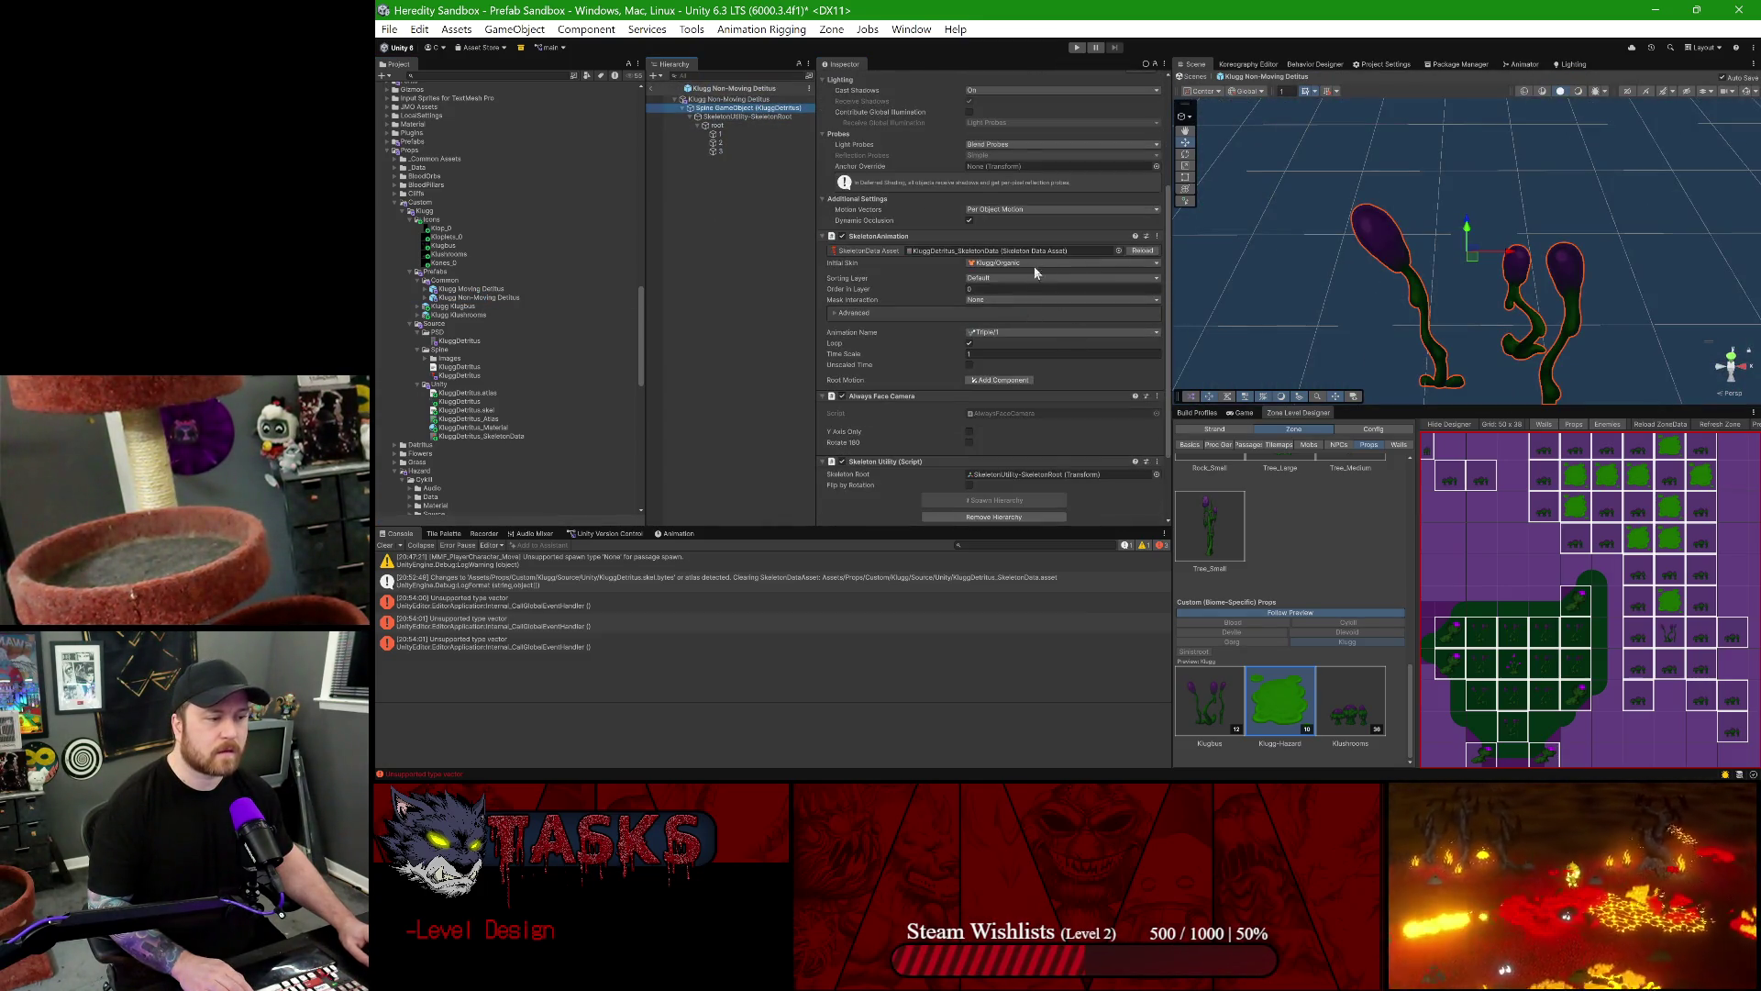
{"action": "left_click", "coordinate": [1032, 253]}
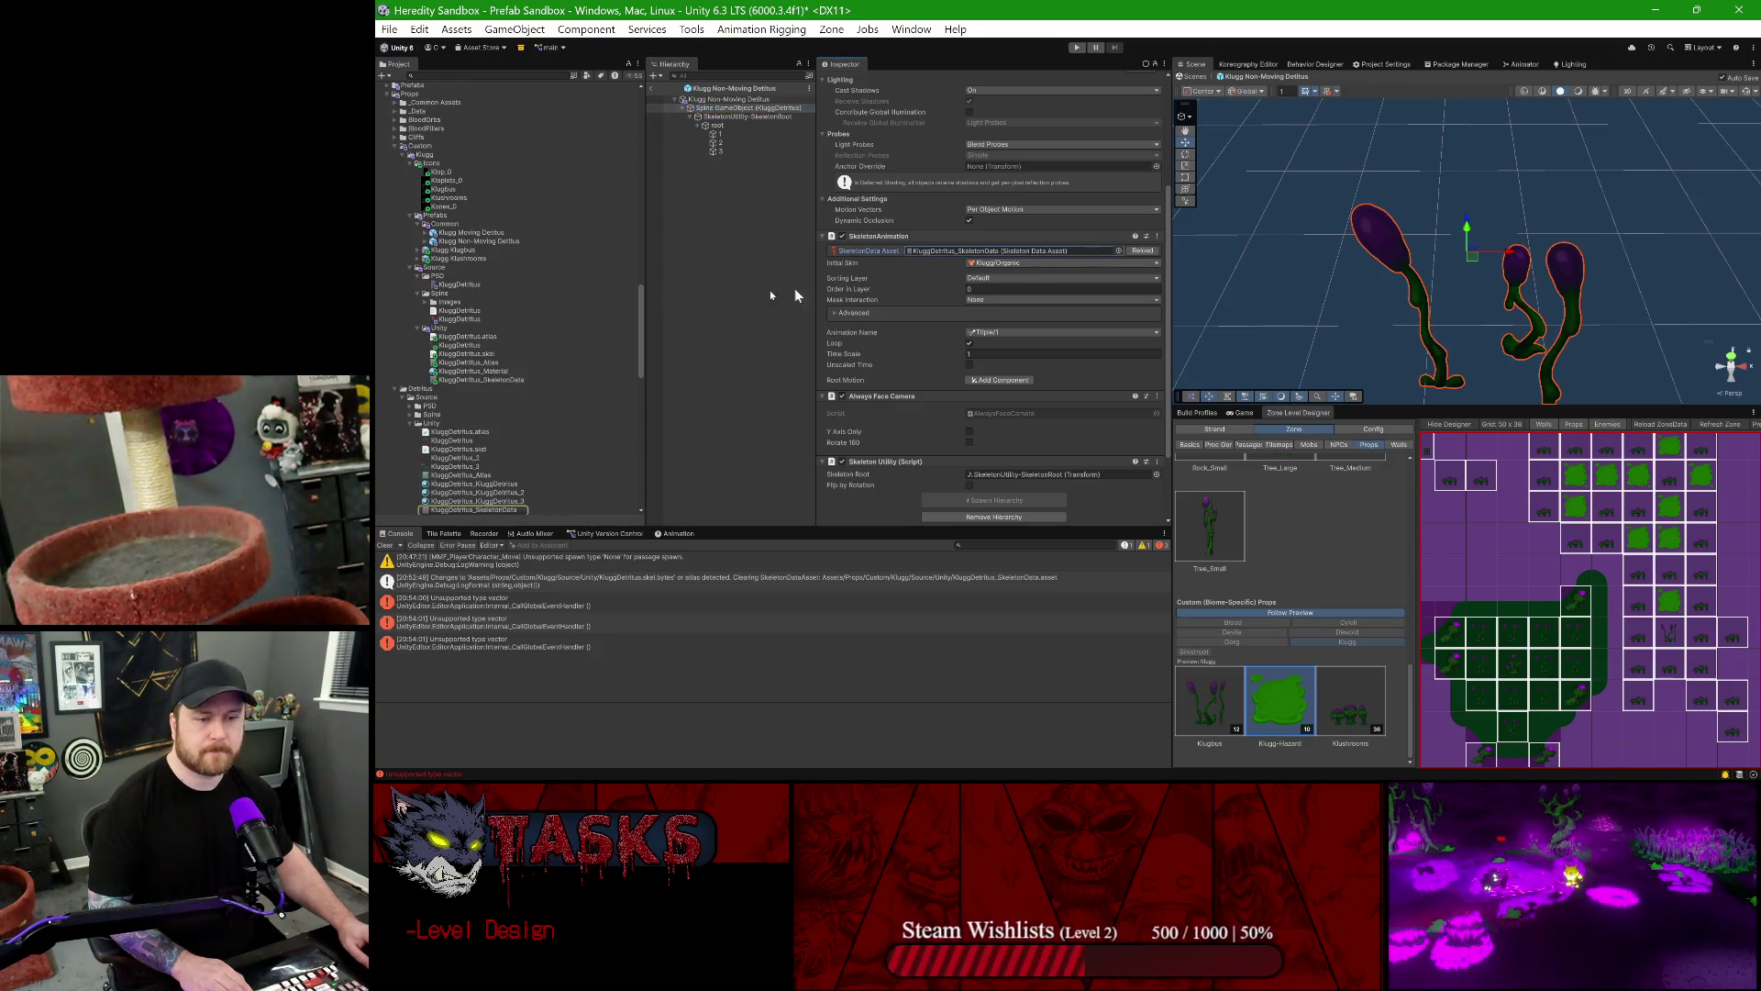
{"action": "left_click_drag", "start_coordinate": [493, 381], "coordinate": [1027, 251]}
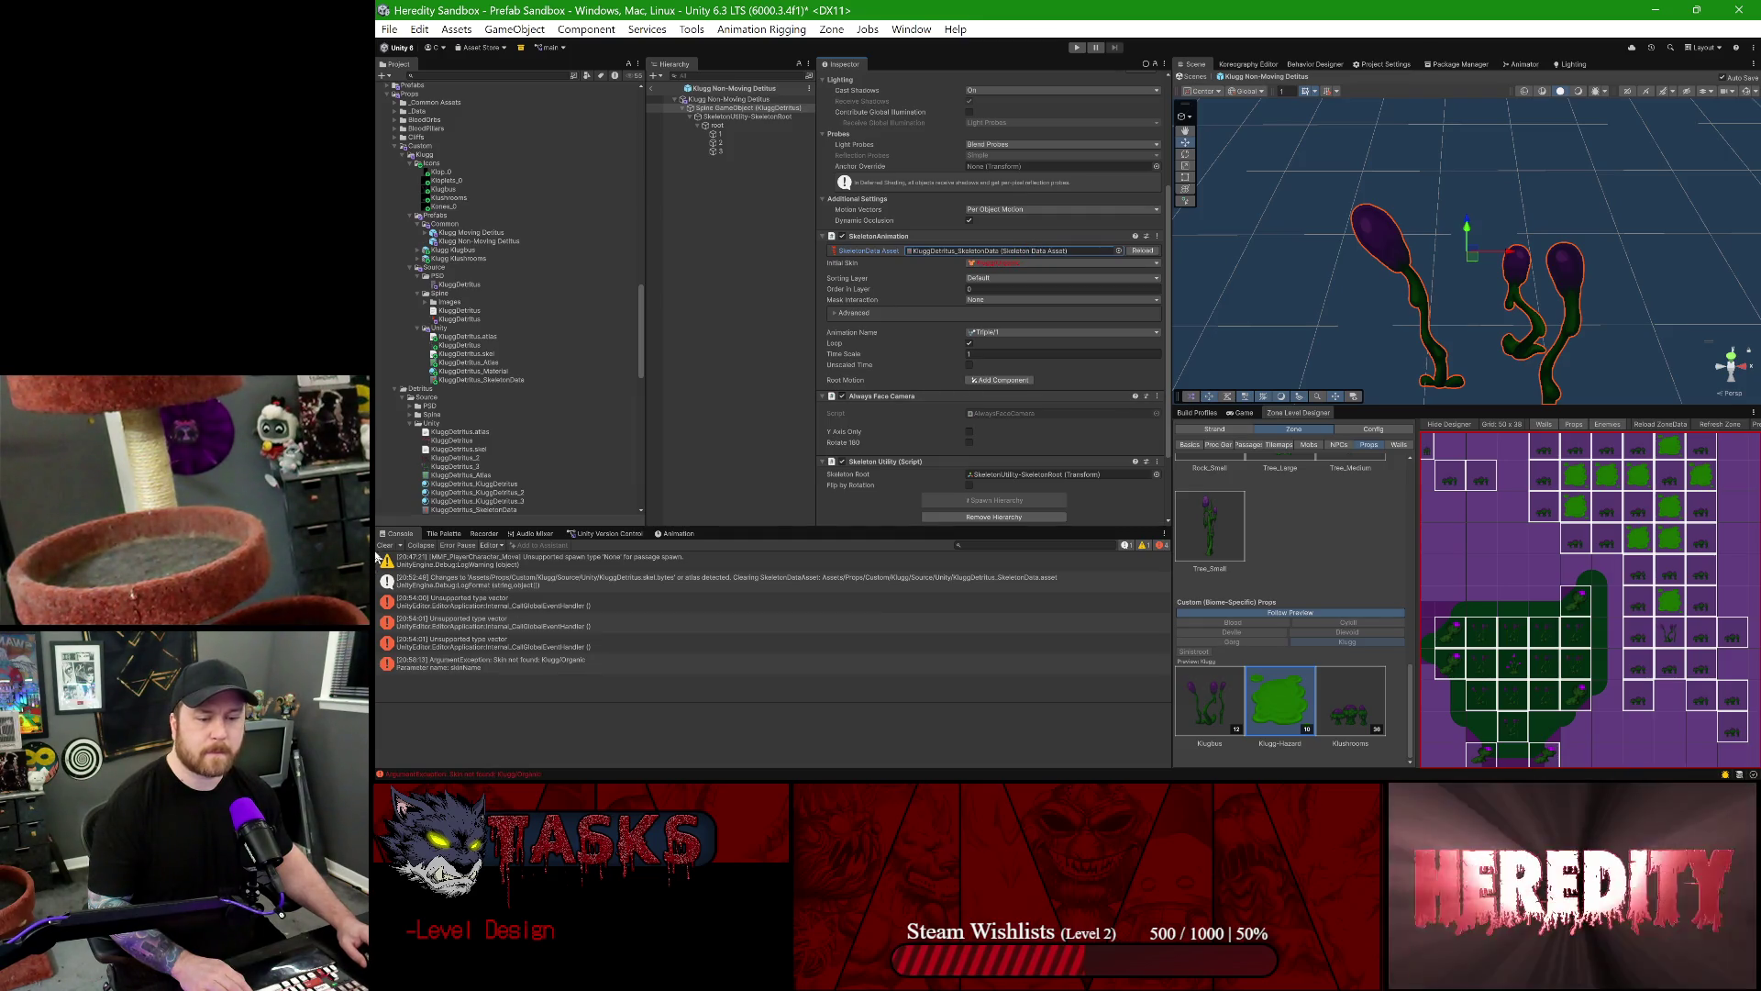
{"action": "left_click", "coordinate": [384, 545]}
{"action": "left_click", "coordinate": [1065, 263]}
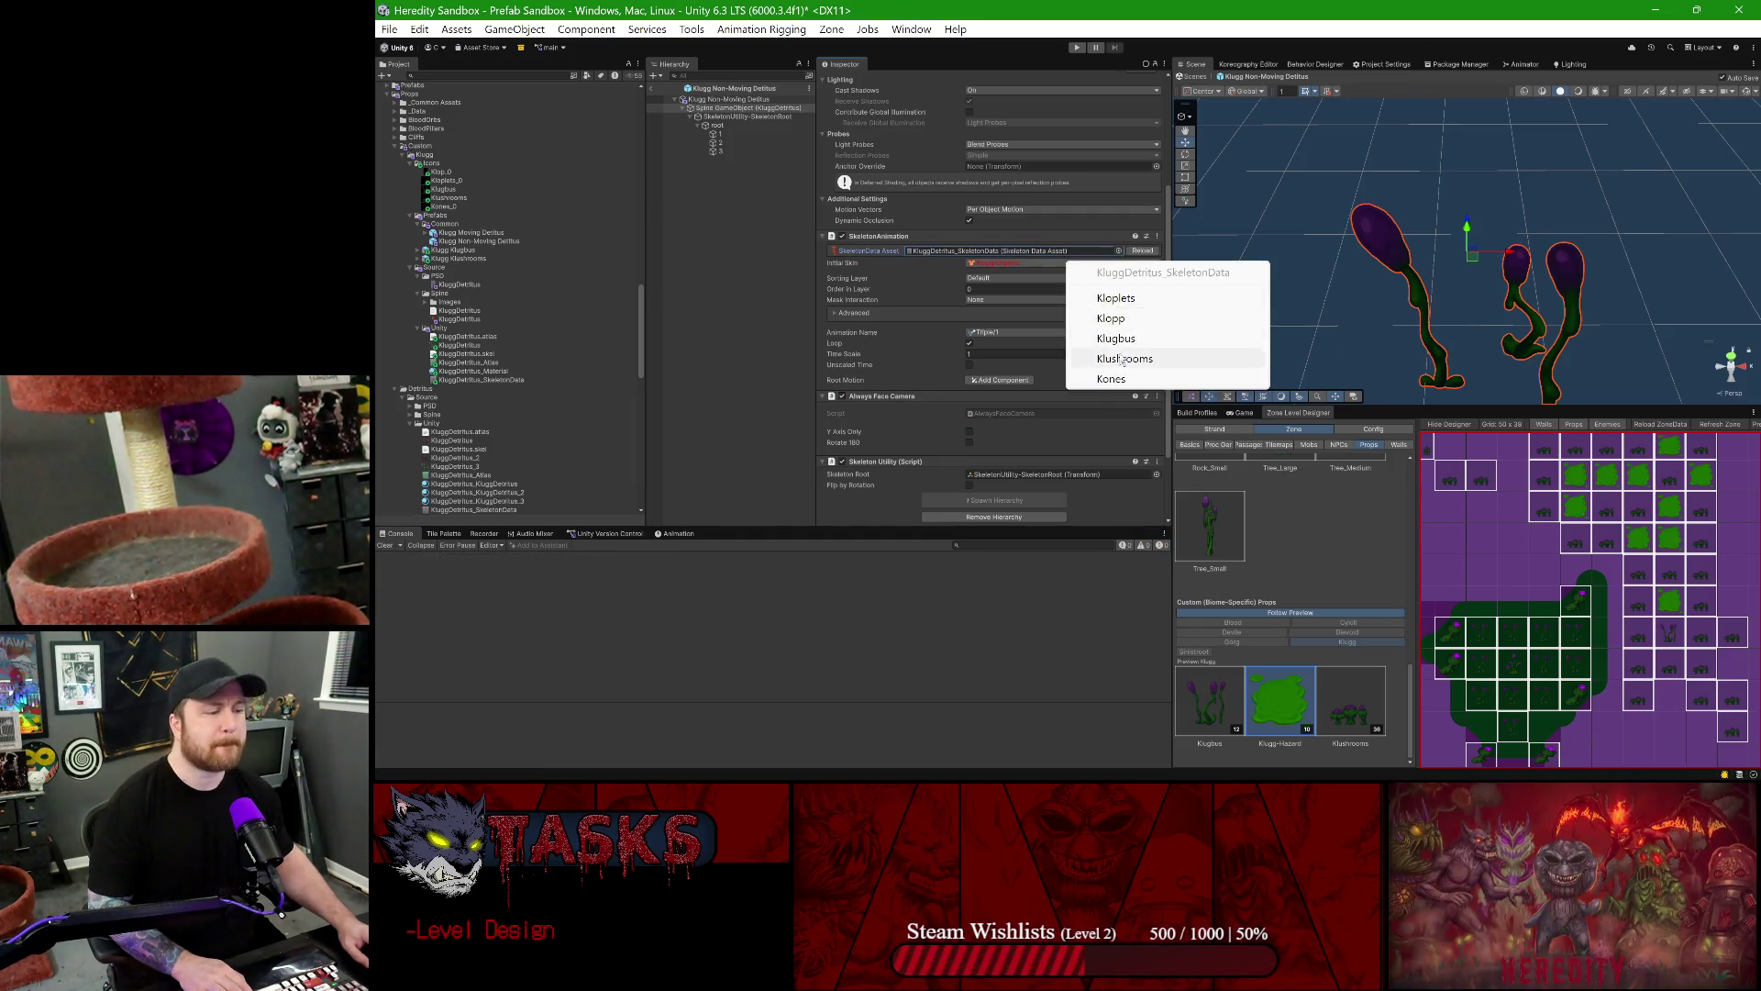
{"action": "left_click", "coordinate": [1120, 377]}
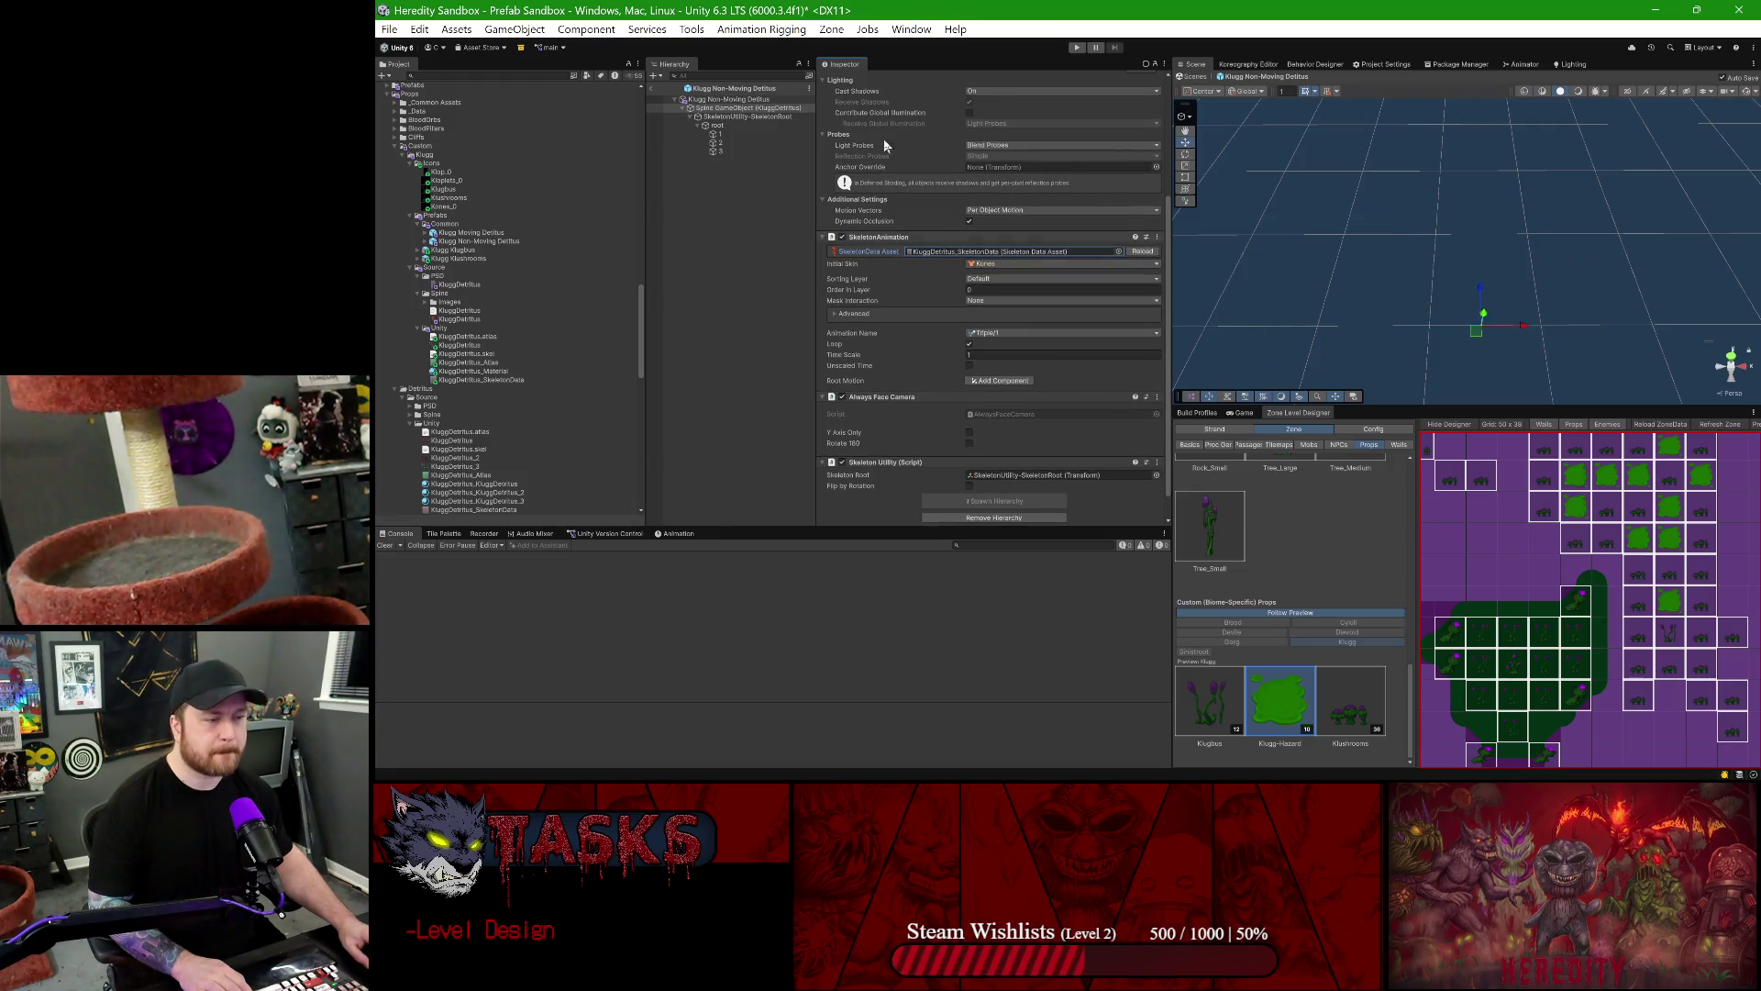
{"action": "left_click", "coordinate": [651, 90]}
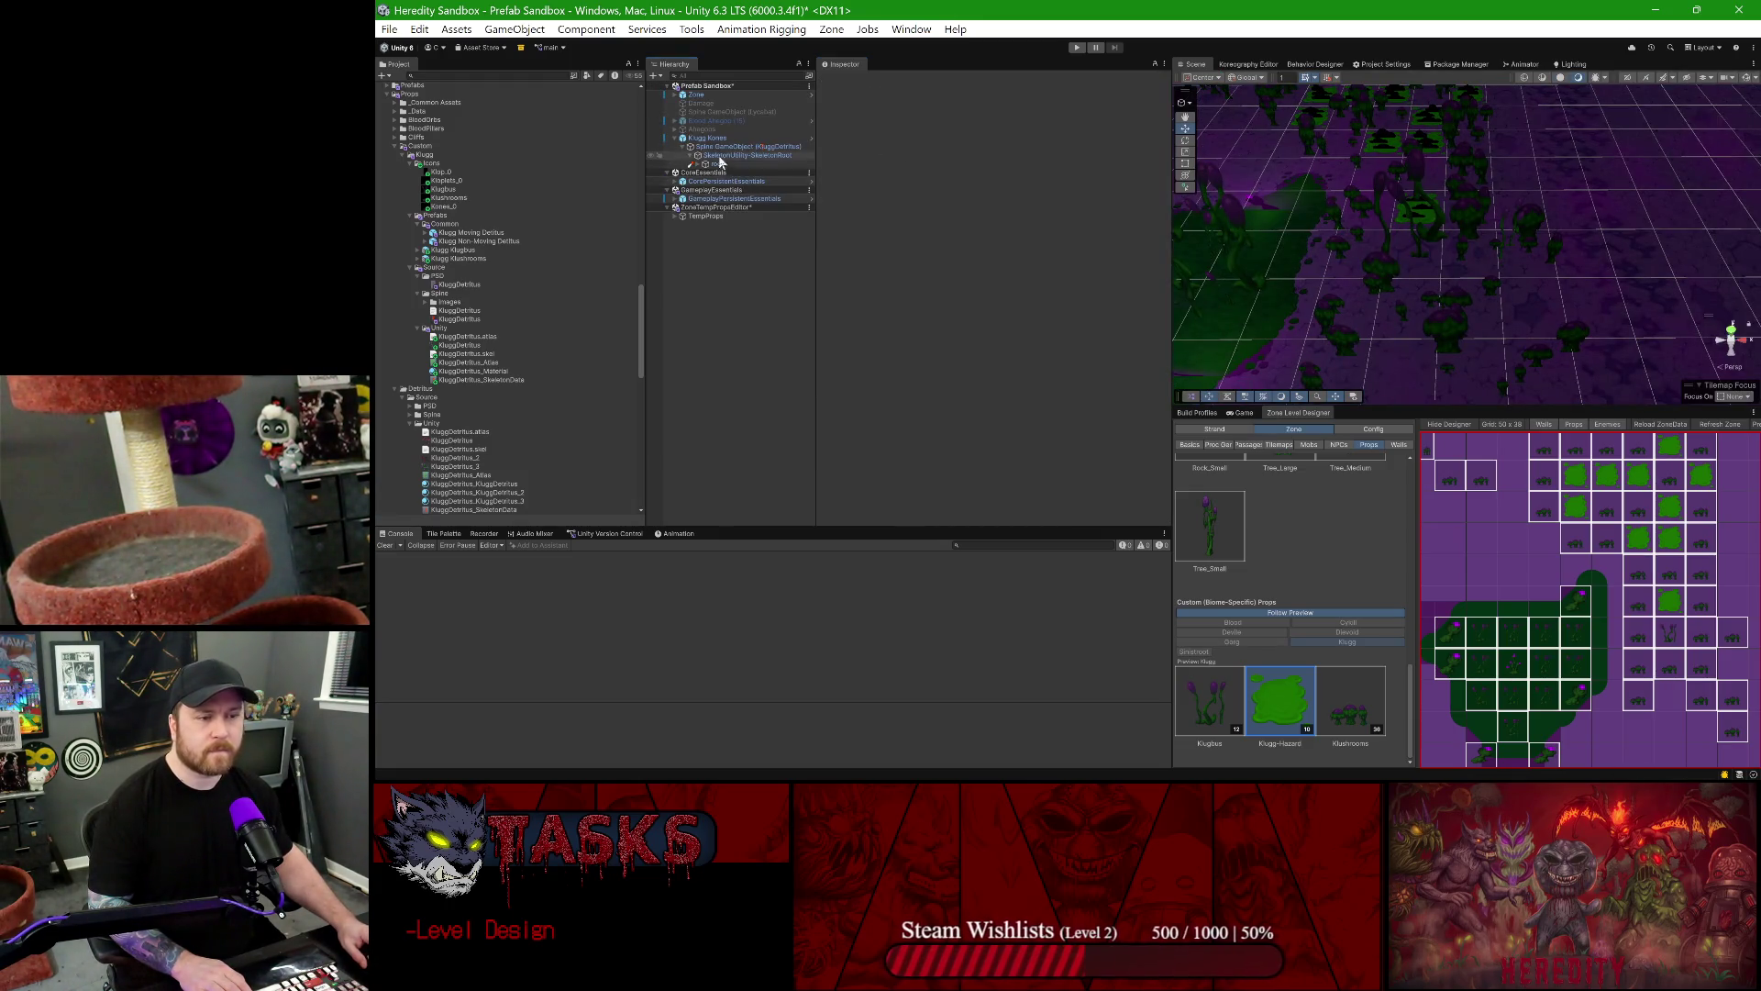
{"action": "left_click", "coordinate": [714, 138]}
{"action": "left_click", "coordinate": [749, 147]}
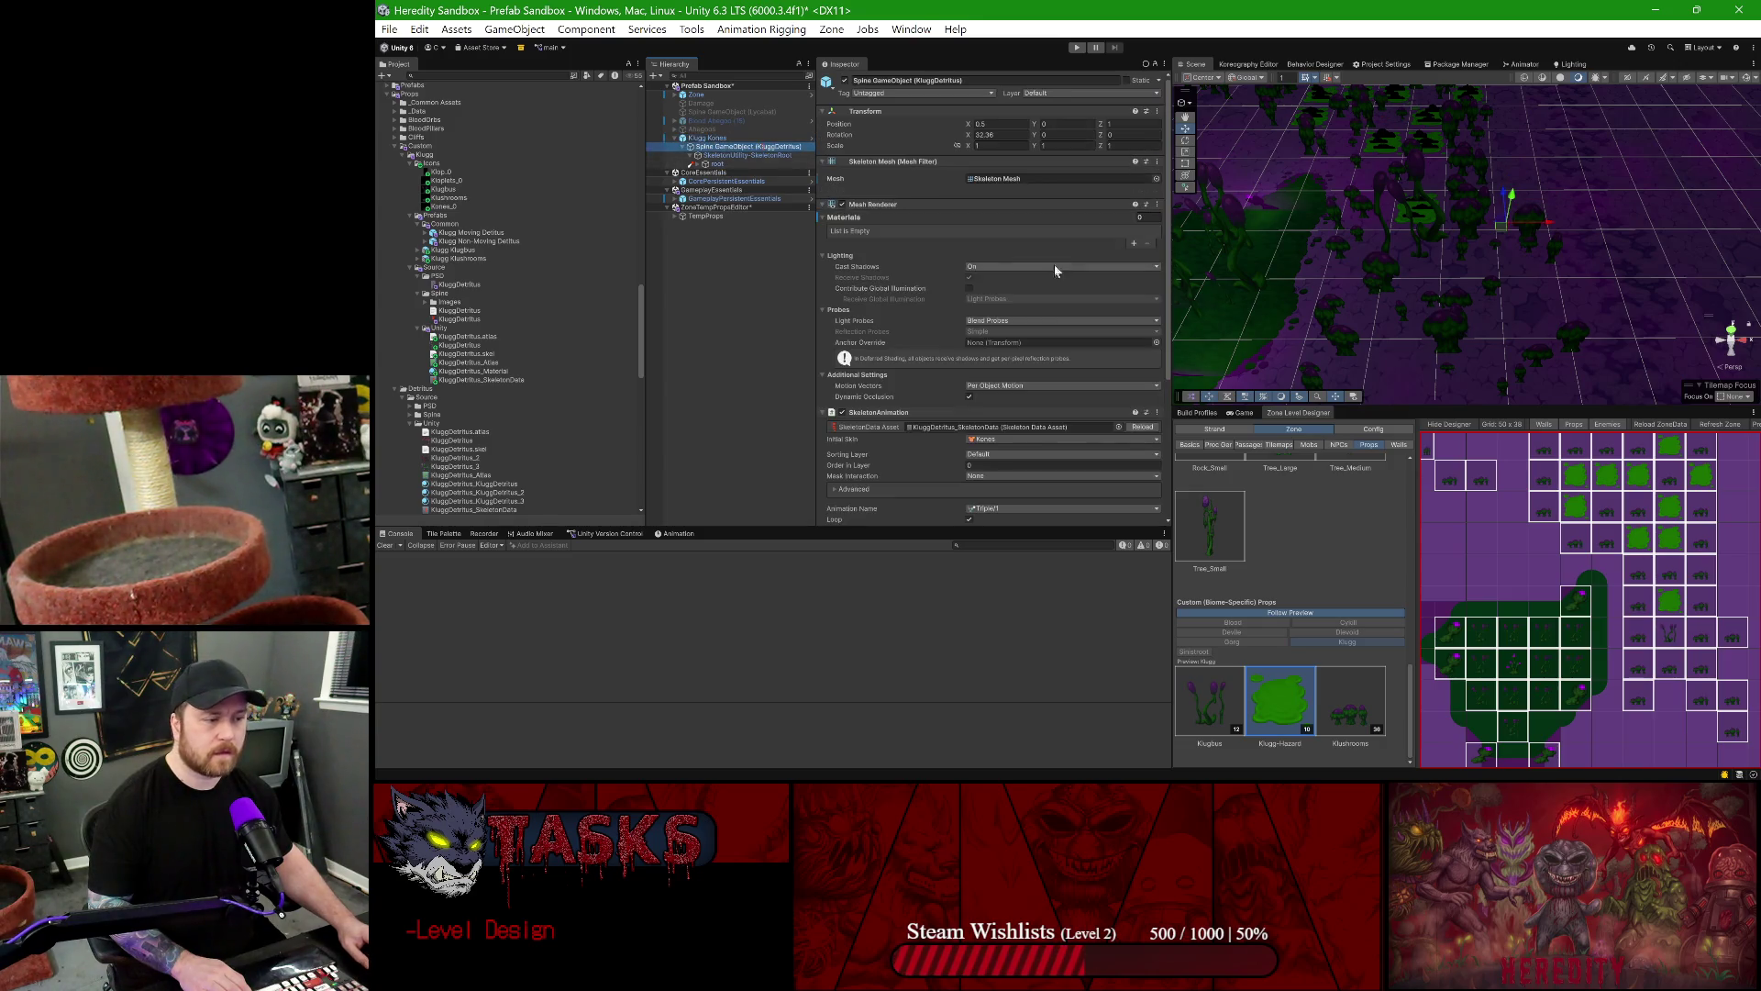
{"action": "left_click", "coordinate": [992, 440]}
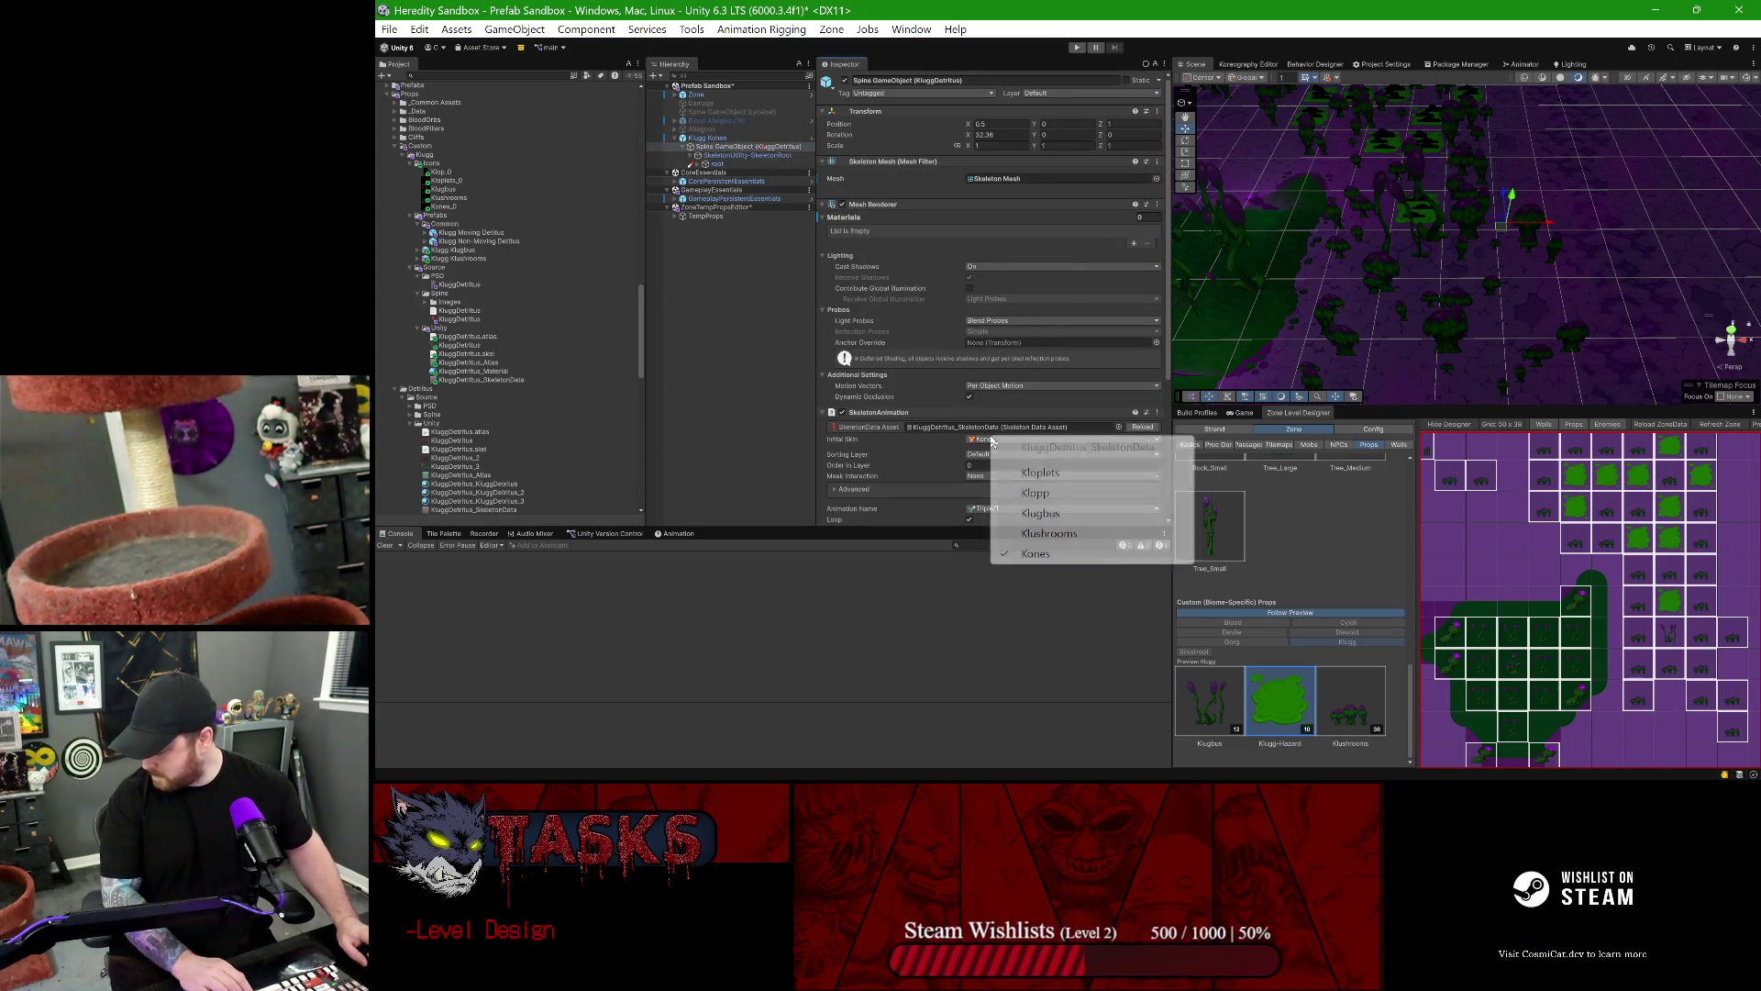
{"action": "left_click", "coordinate": [1064, 534]}
{"action": "left_click", "coordinate": [997, 444]}
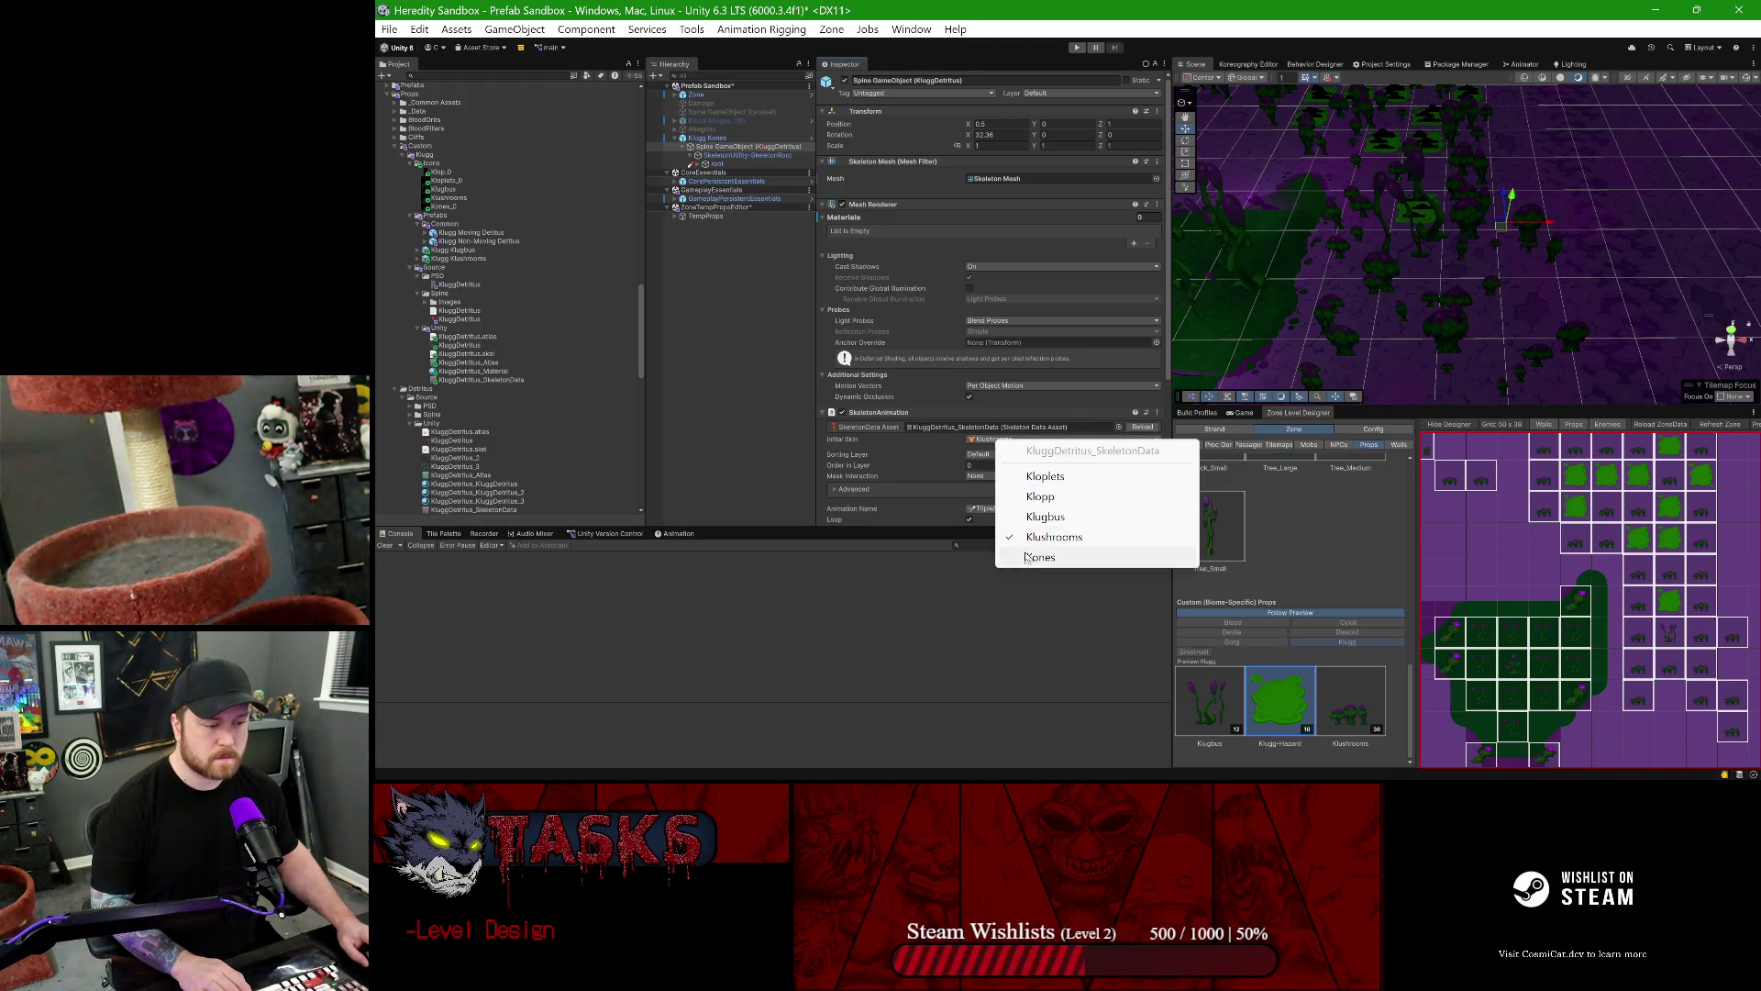
{"action": "left_click", "coordinate": [1025, 557]}
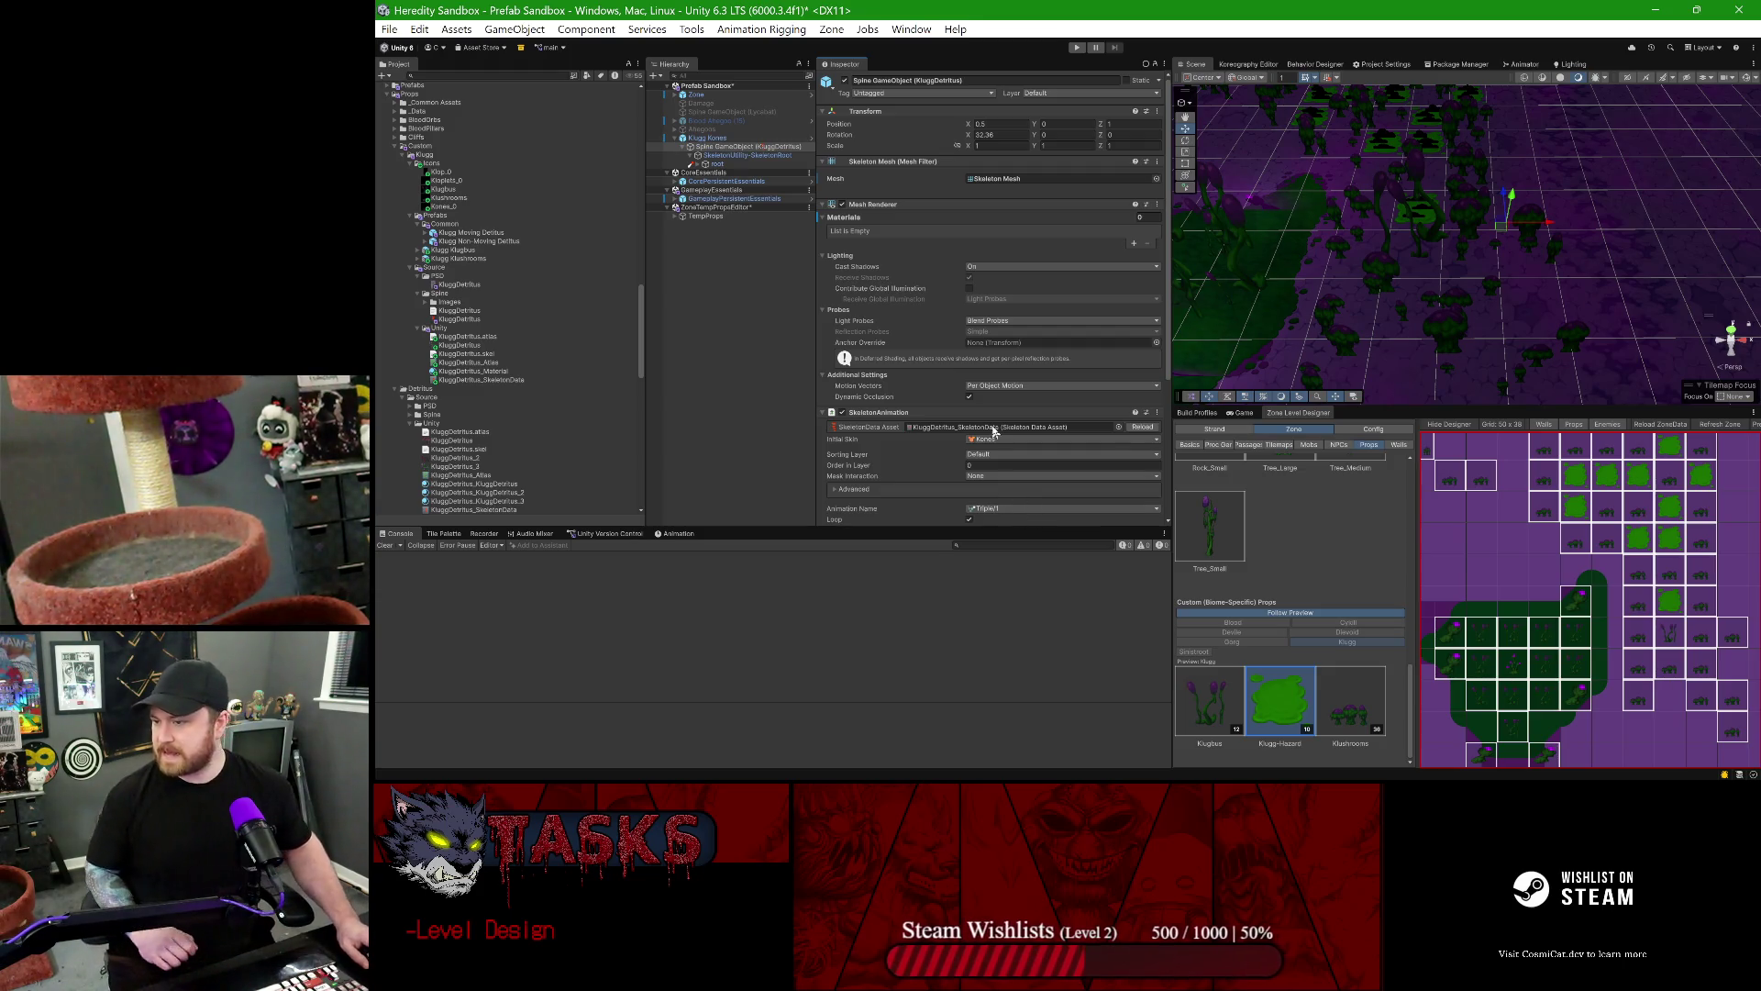
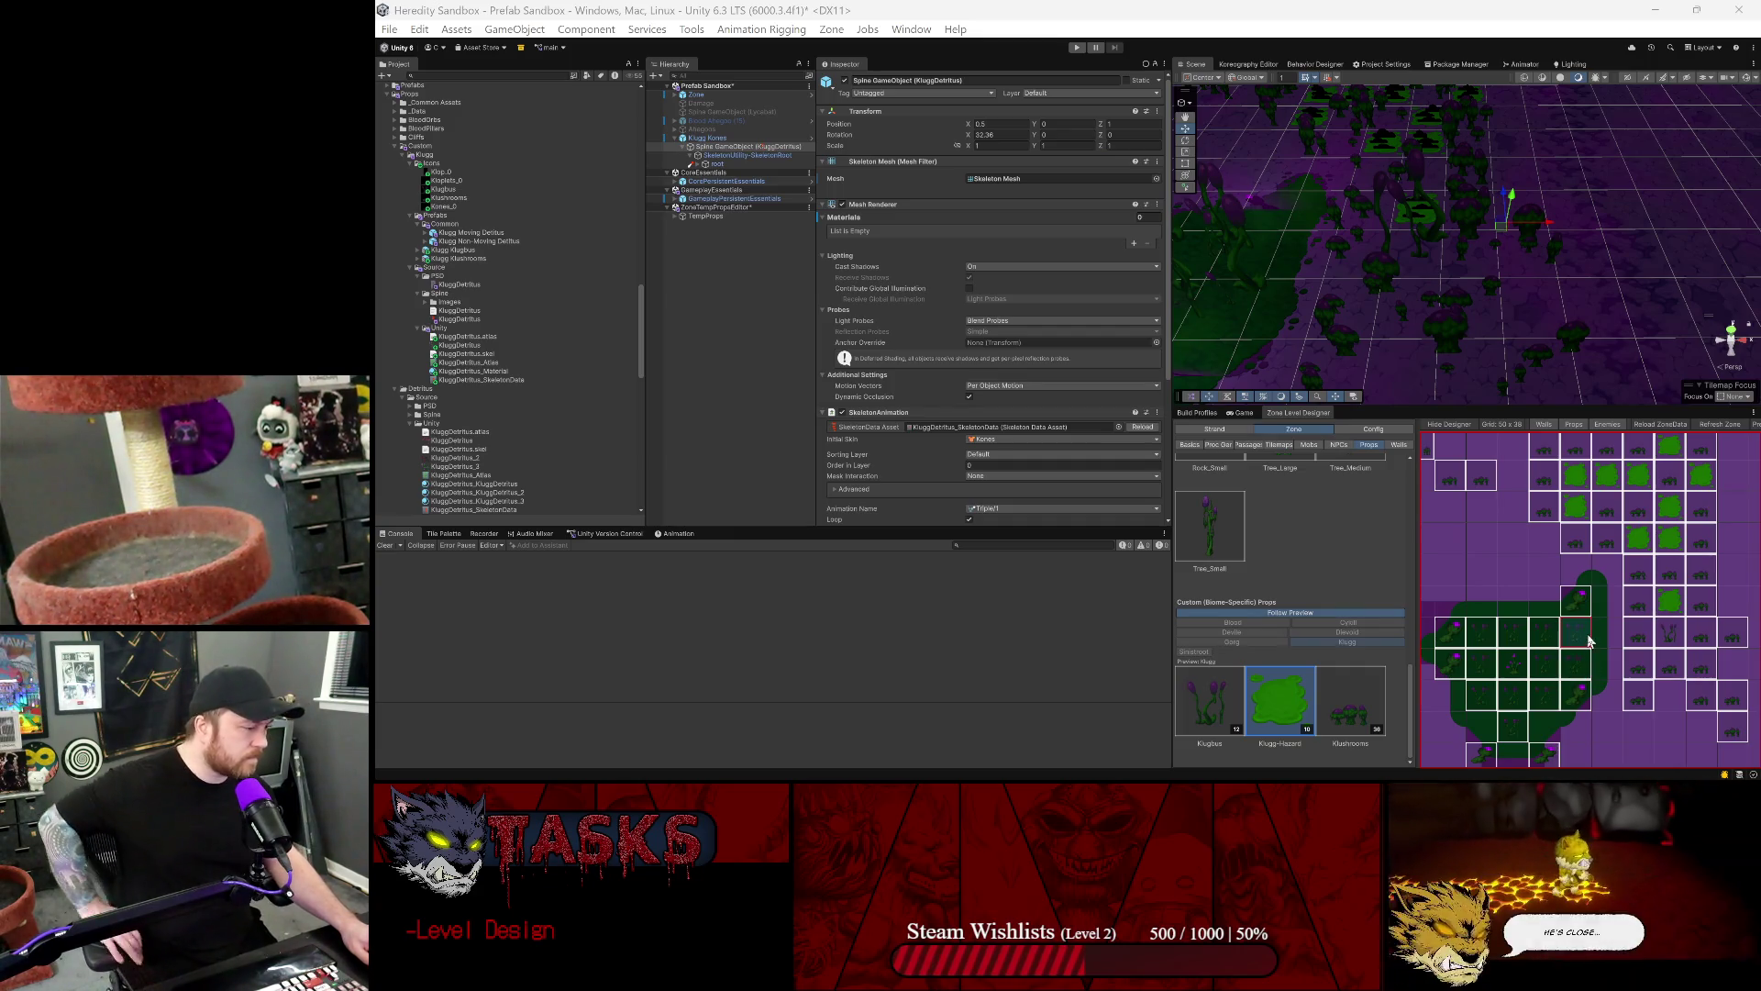
- Nudge the Klugg Kones, then give the KluggDetritus spline the KluggDetritus_Material
{"action": "scroll", "coordinate": [1610, 634], "scroll_direction": "down", "scroll_amount": 1}
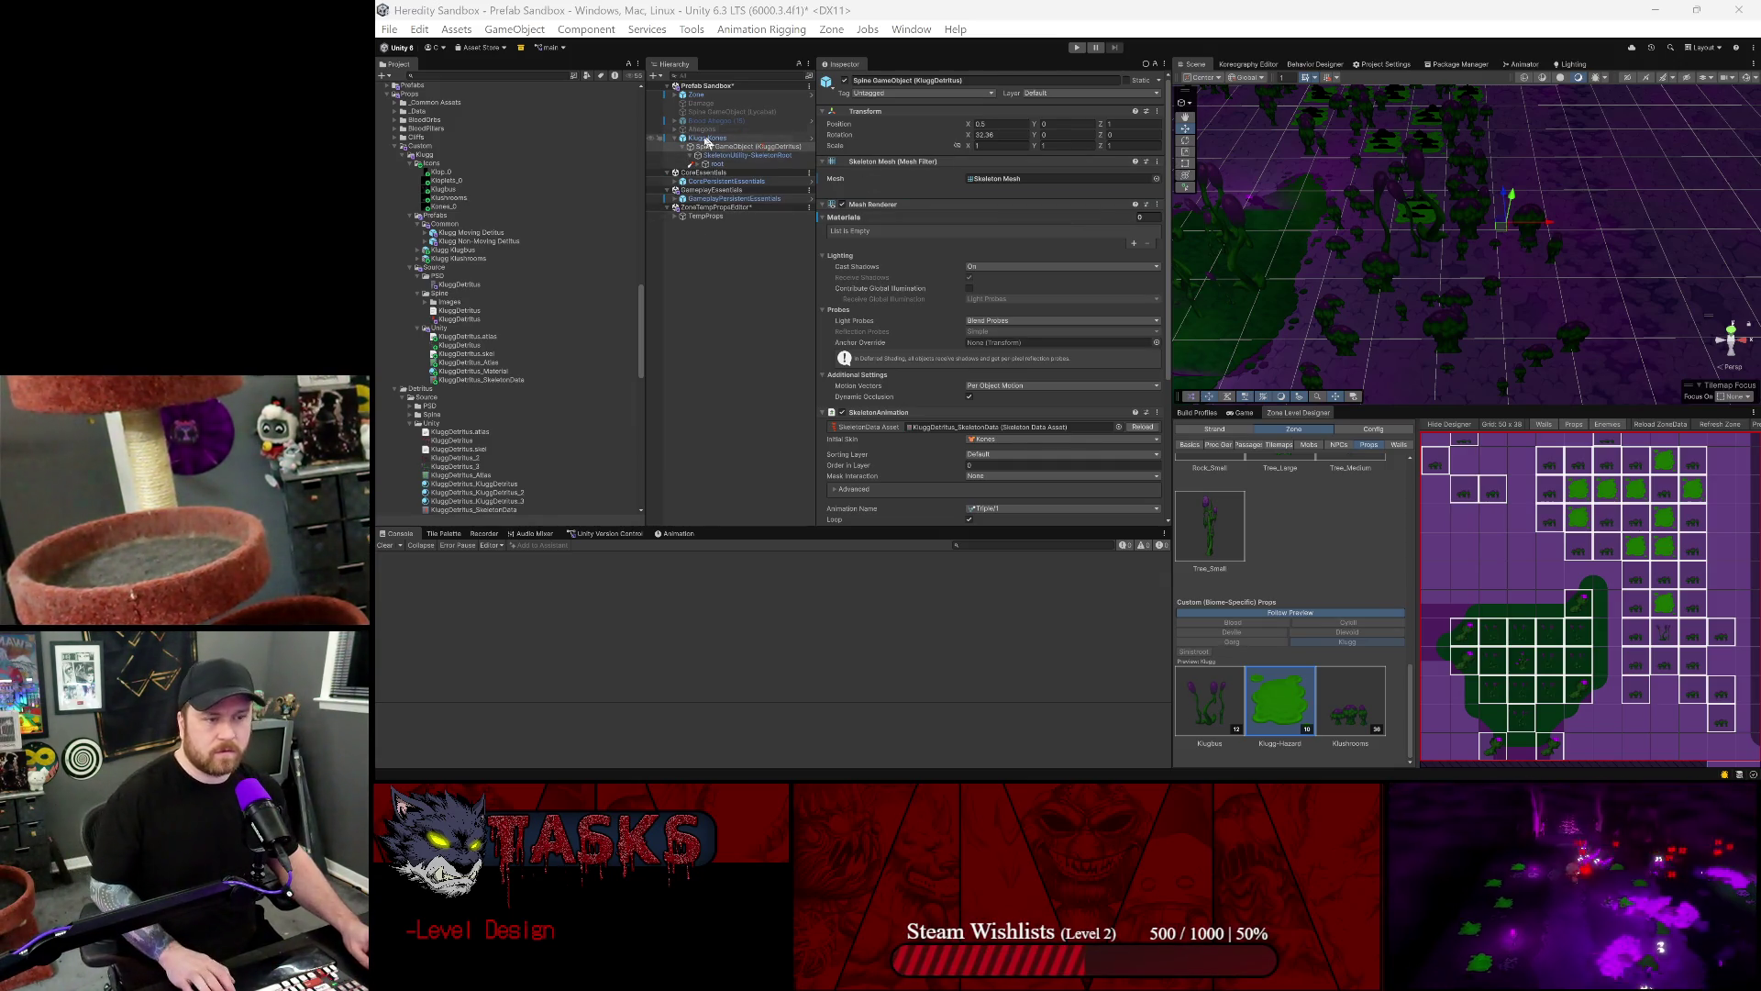
{"action": "left_click", "coordinate": [1573, 257]}
{"action": "left_click_drag", "start_coordinate": [1493, 253], "coordinate": [1565, 226]}
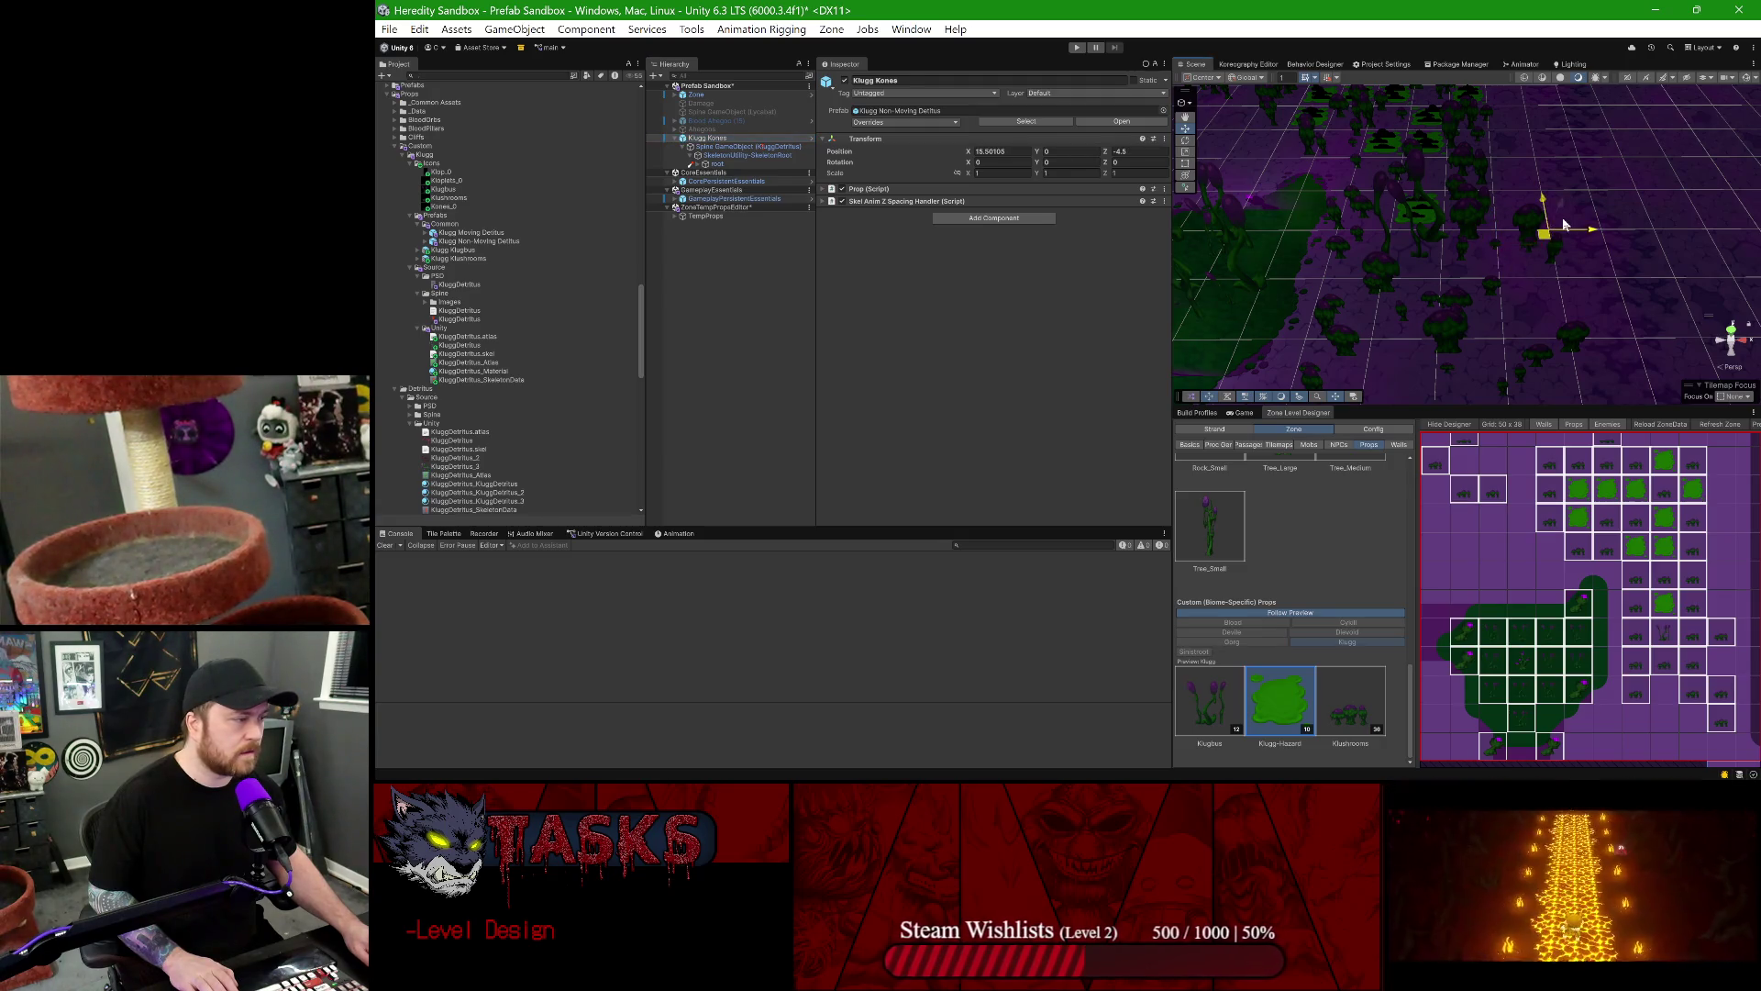
{"action": "left_click", "coordinate": [697, 146]}
{"action": "left_click", "coordinate": [1142, 426]}
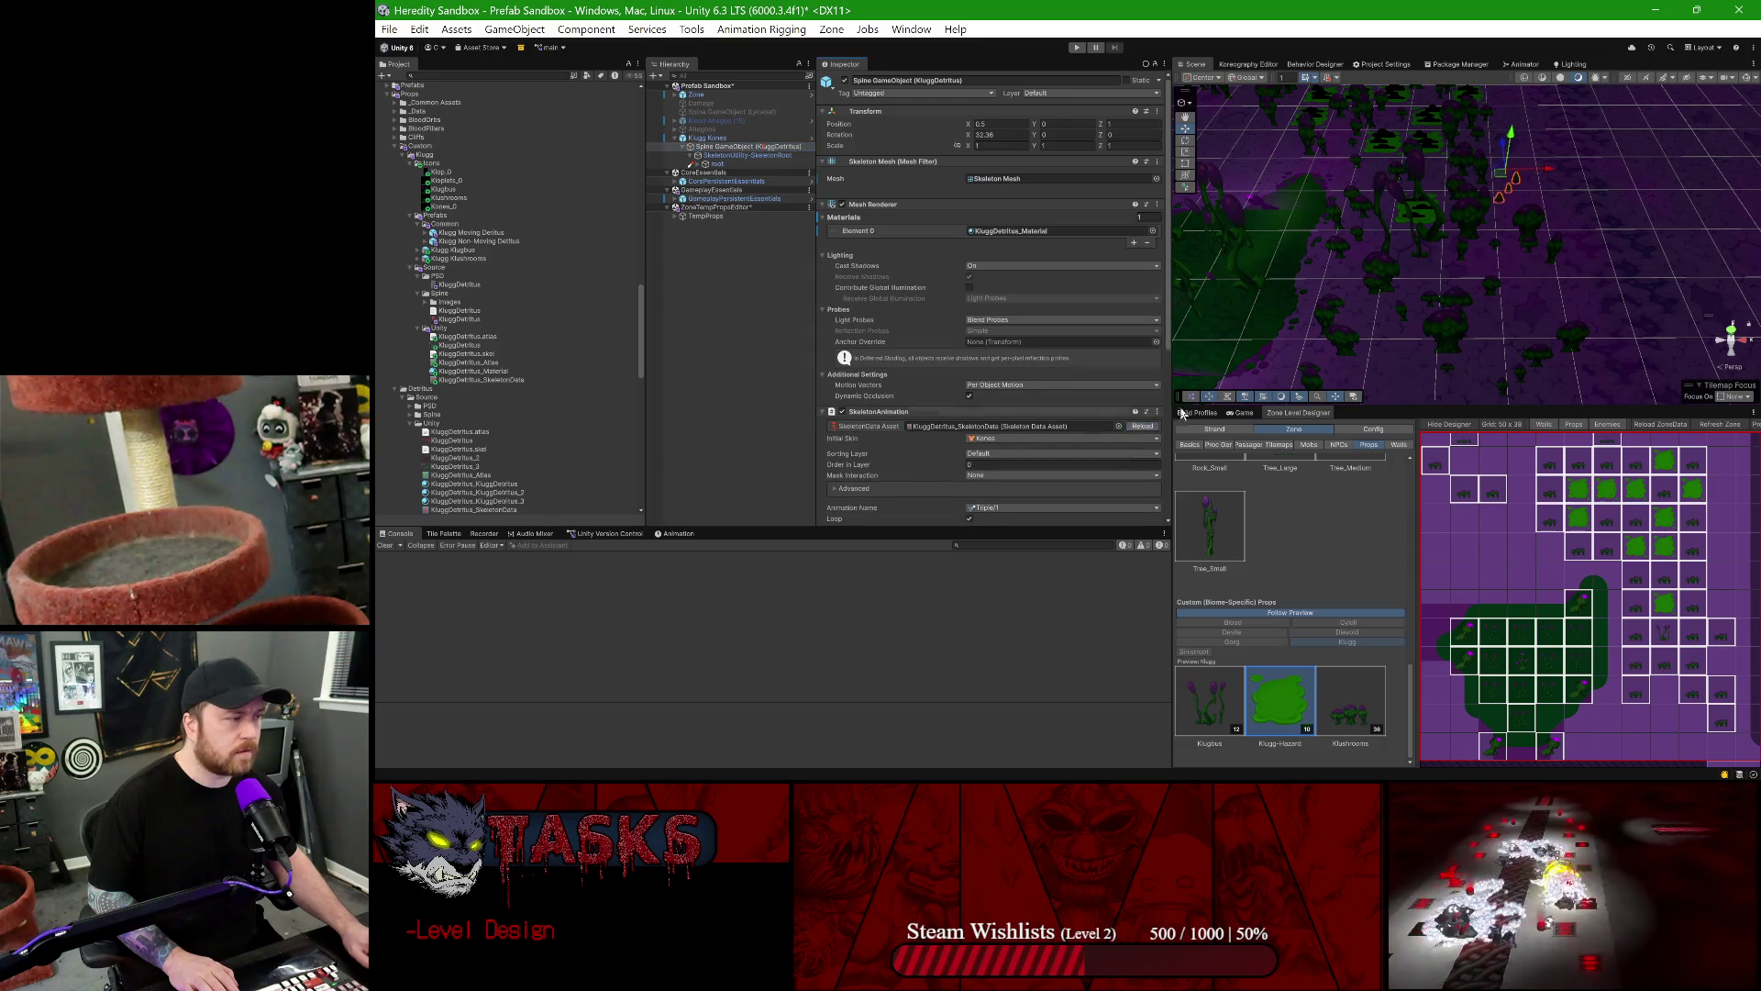
- Place the Klugg Kones at Position X 15, Z -3, using a pivot-based move gizmo
{"action": "scroll", "coordinate": [1422, 211], "scroll_direction": "up", "scroll_amount": 3}
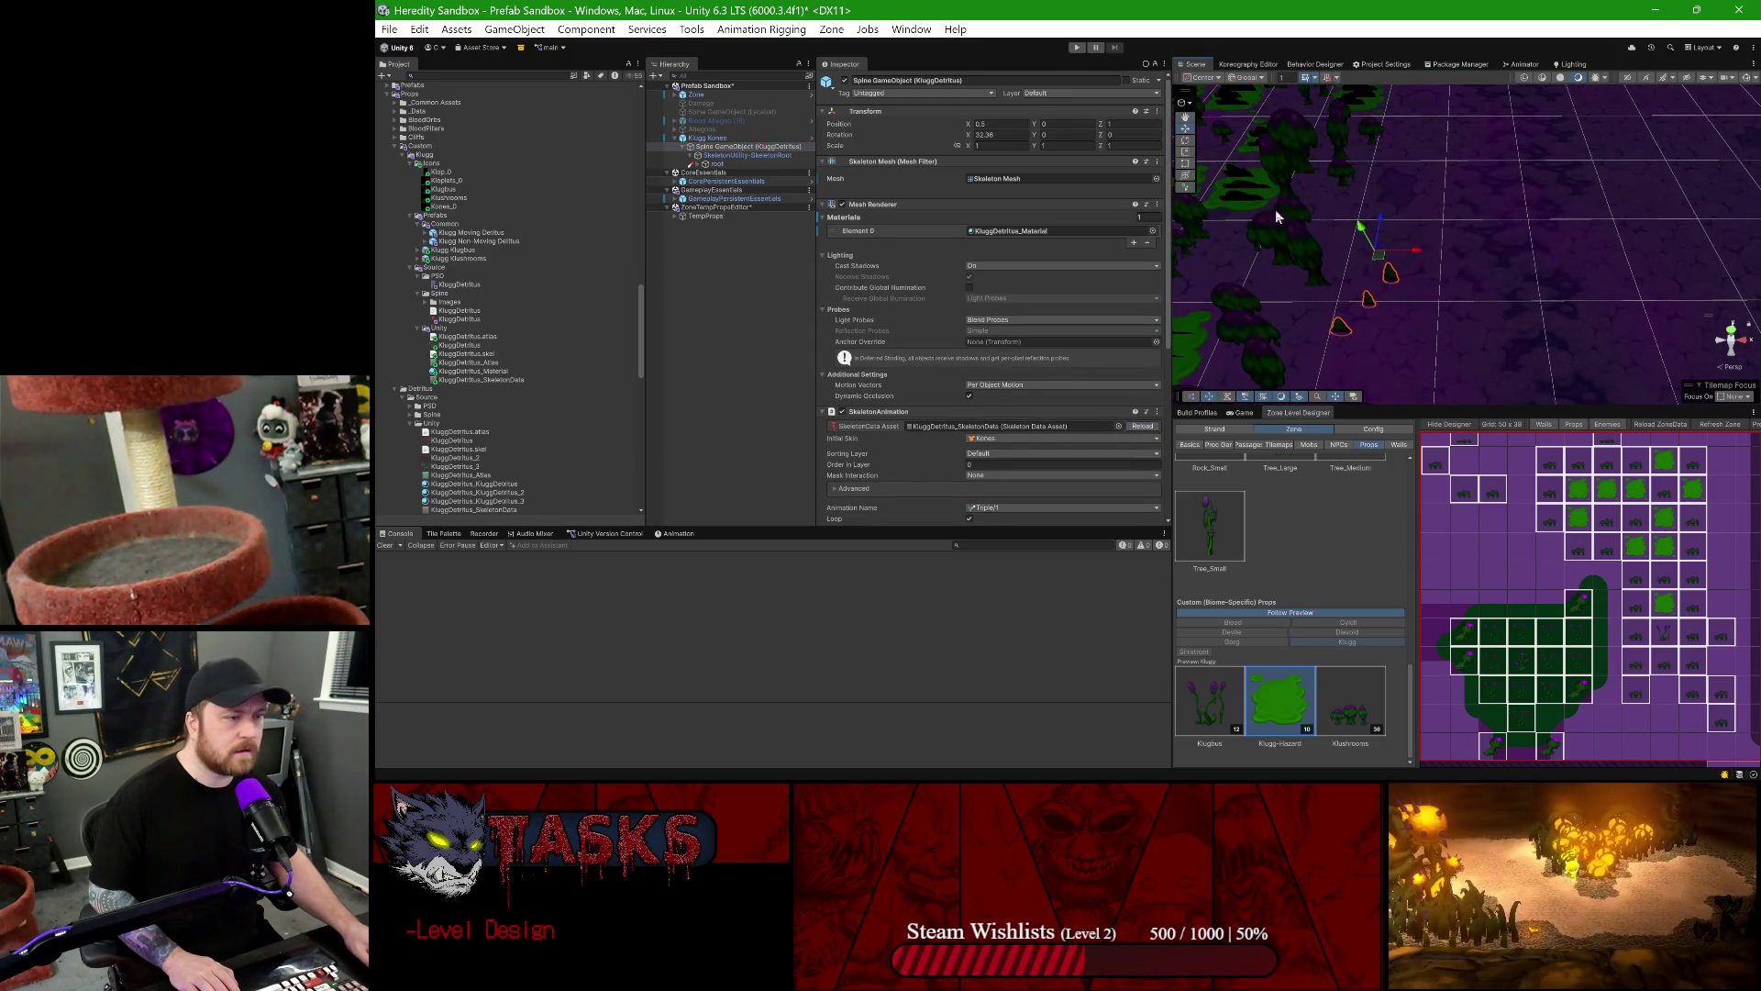
{"action": "mouse_move", "coordinate": [1284, 216]}
{"action": "left_mouse_down"}
{"action": "mouse_move", "coordinate": [1307, 209]}
{"action": "mouse_move", "coordinate": [1266, 211]}
{"action": "left_mouse_up"}
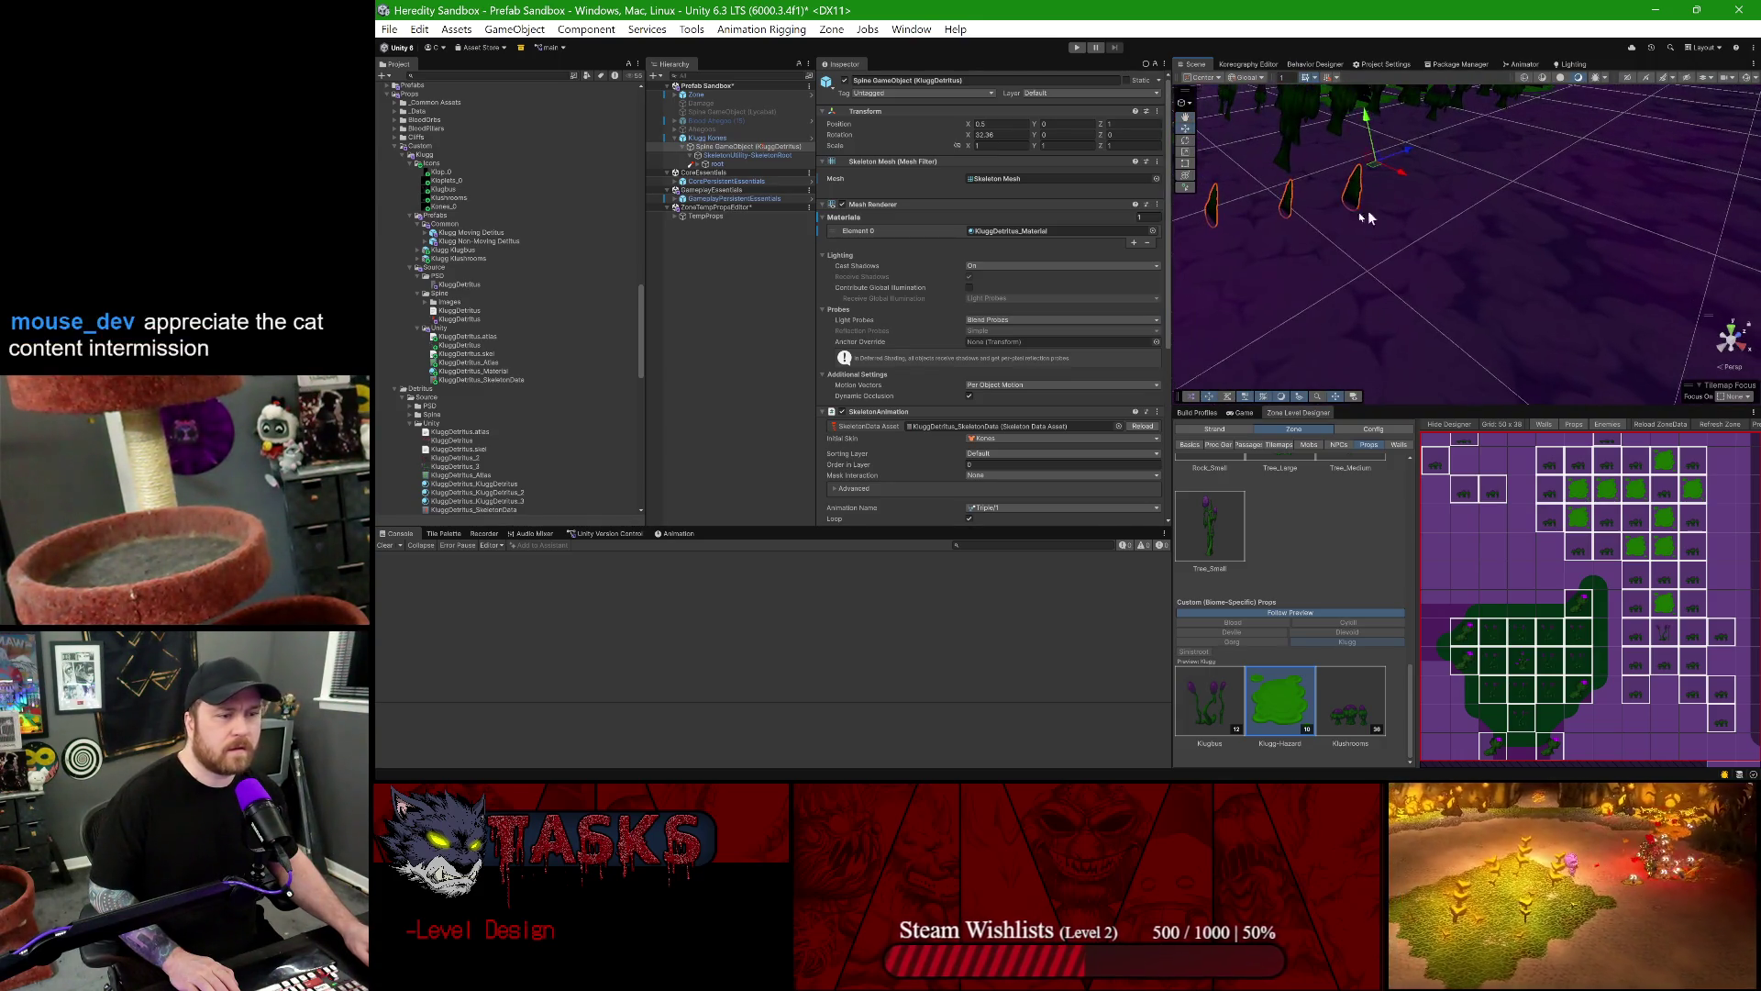
{"action": "left_click", "coordinate": [734, 139]}
{"action": "left_click_drag", "start_coordinate": [1357, 200], "coordinate": [1430, 246]}
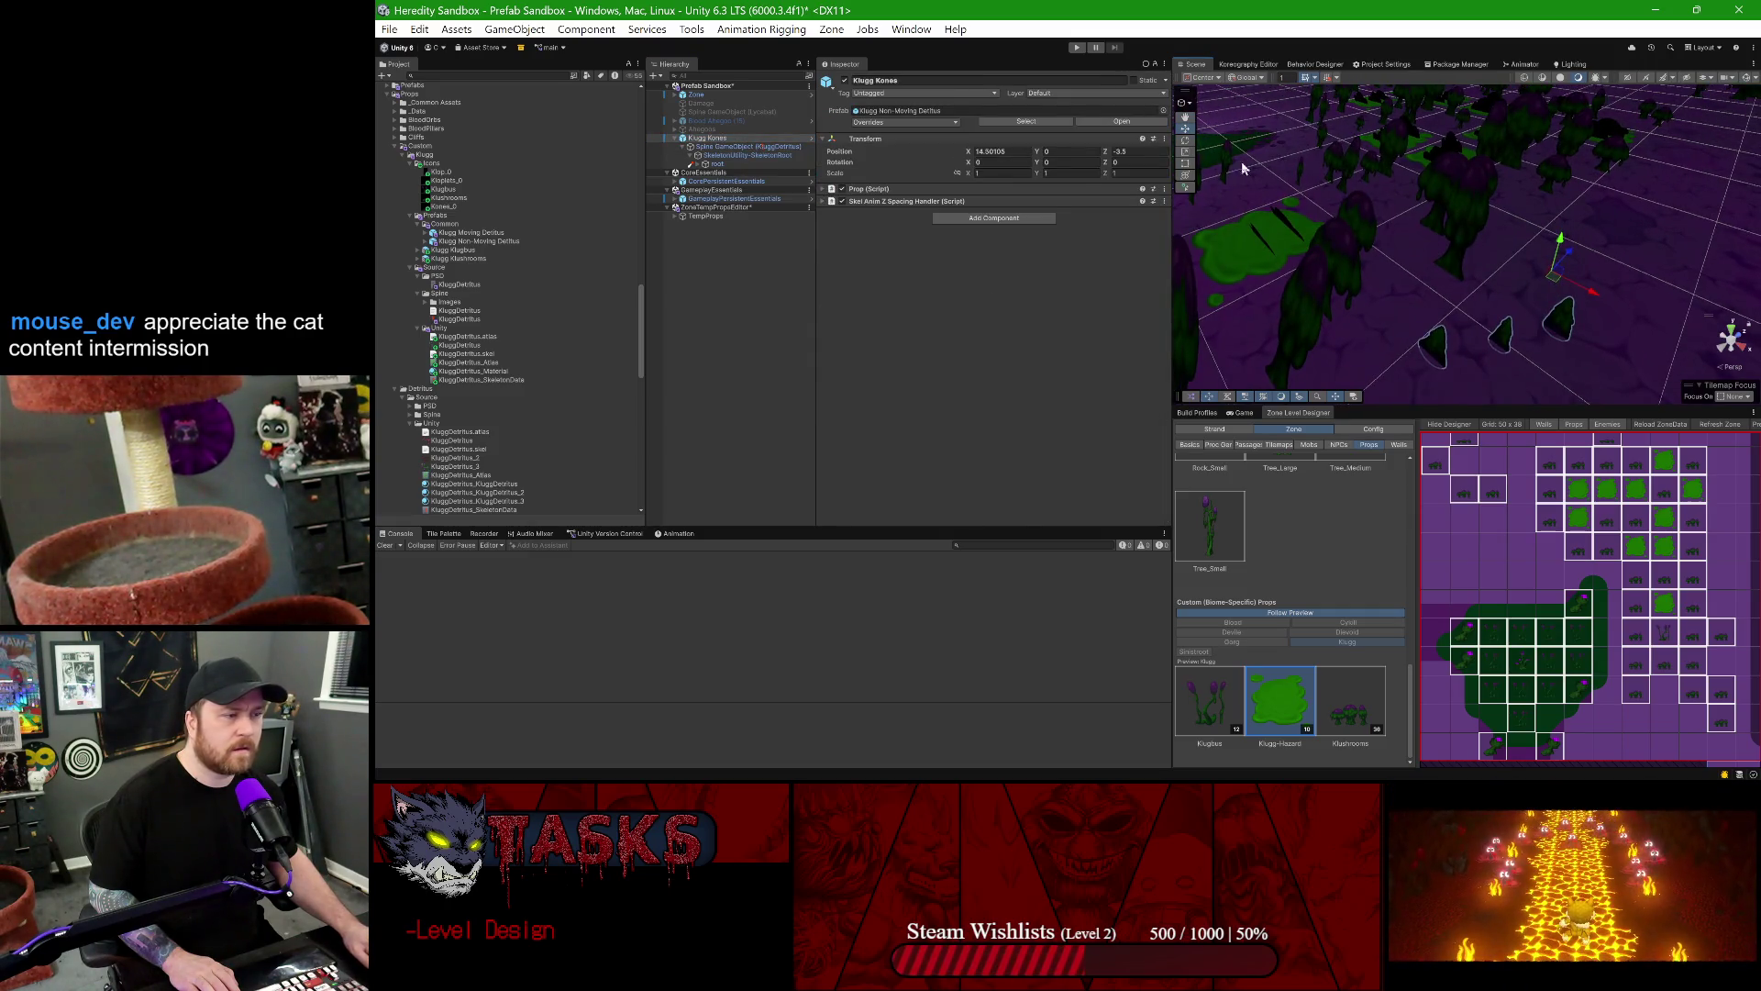
{"action": "left_click", "coordinate": [1201, 77]}
{"action": "left_click", "coordinate": [1216, 111]}
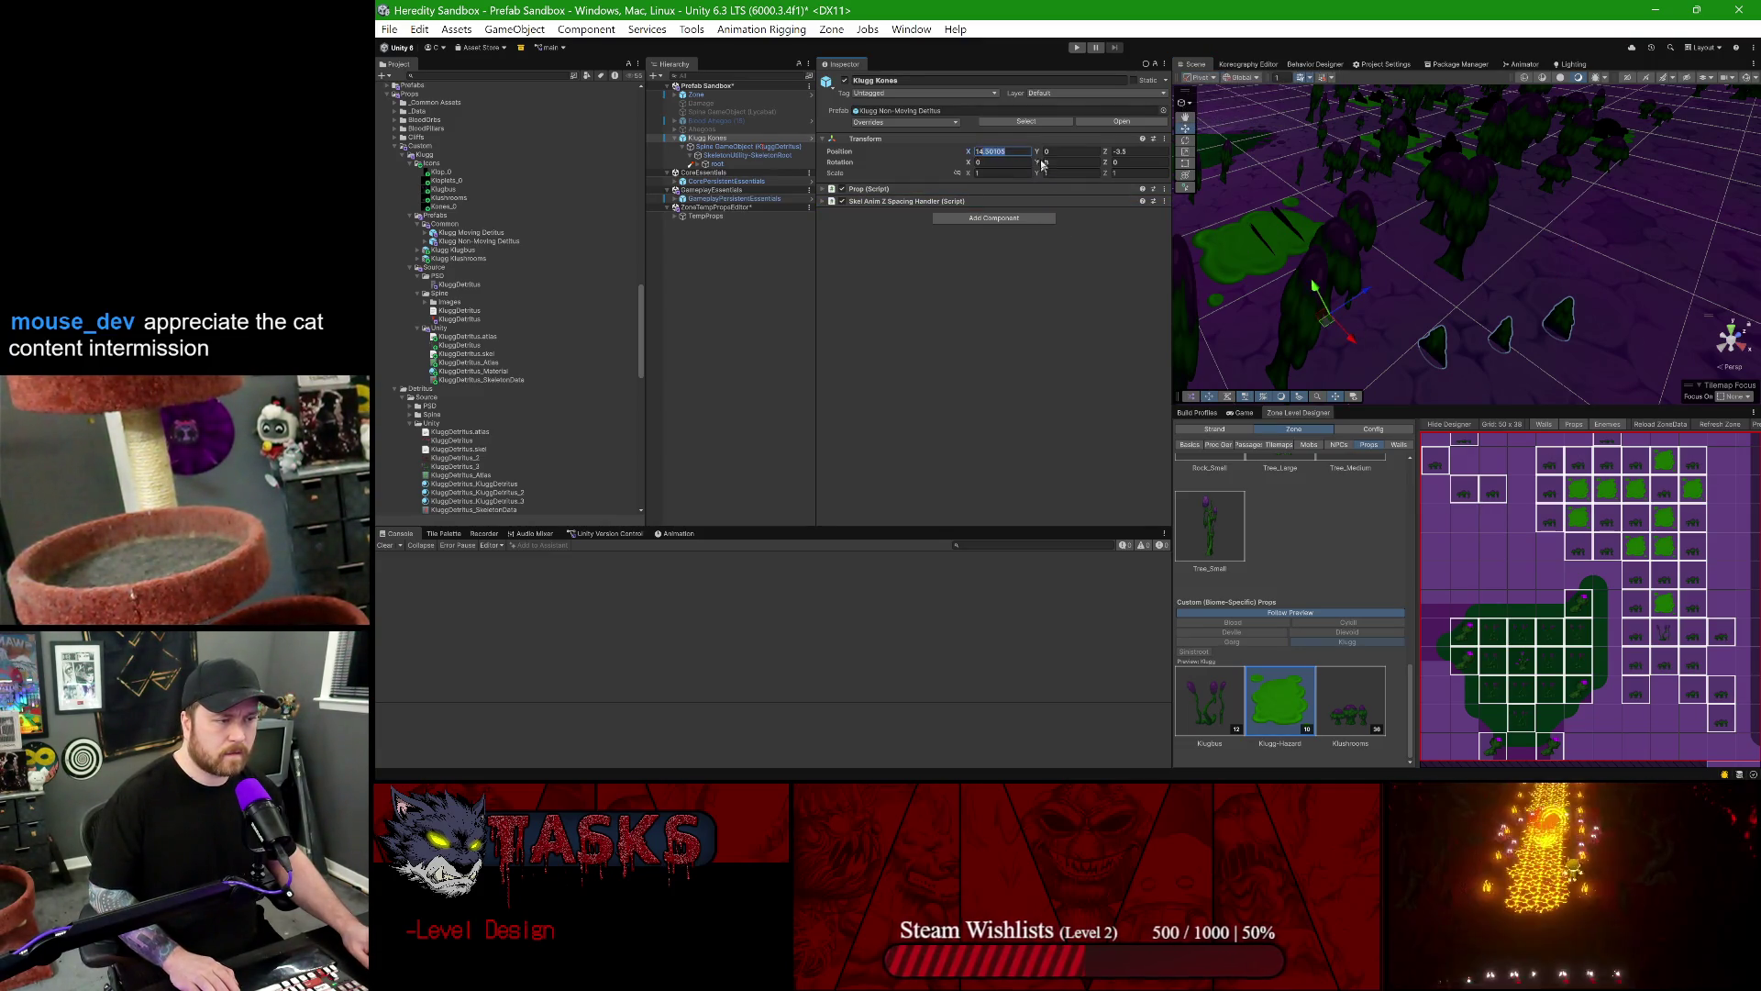
{"action": "type", "text": "14"}
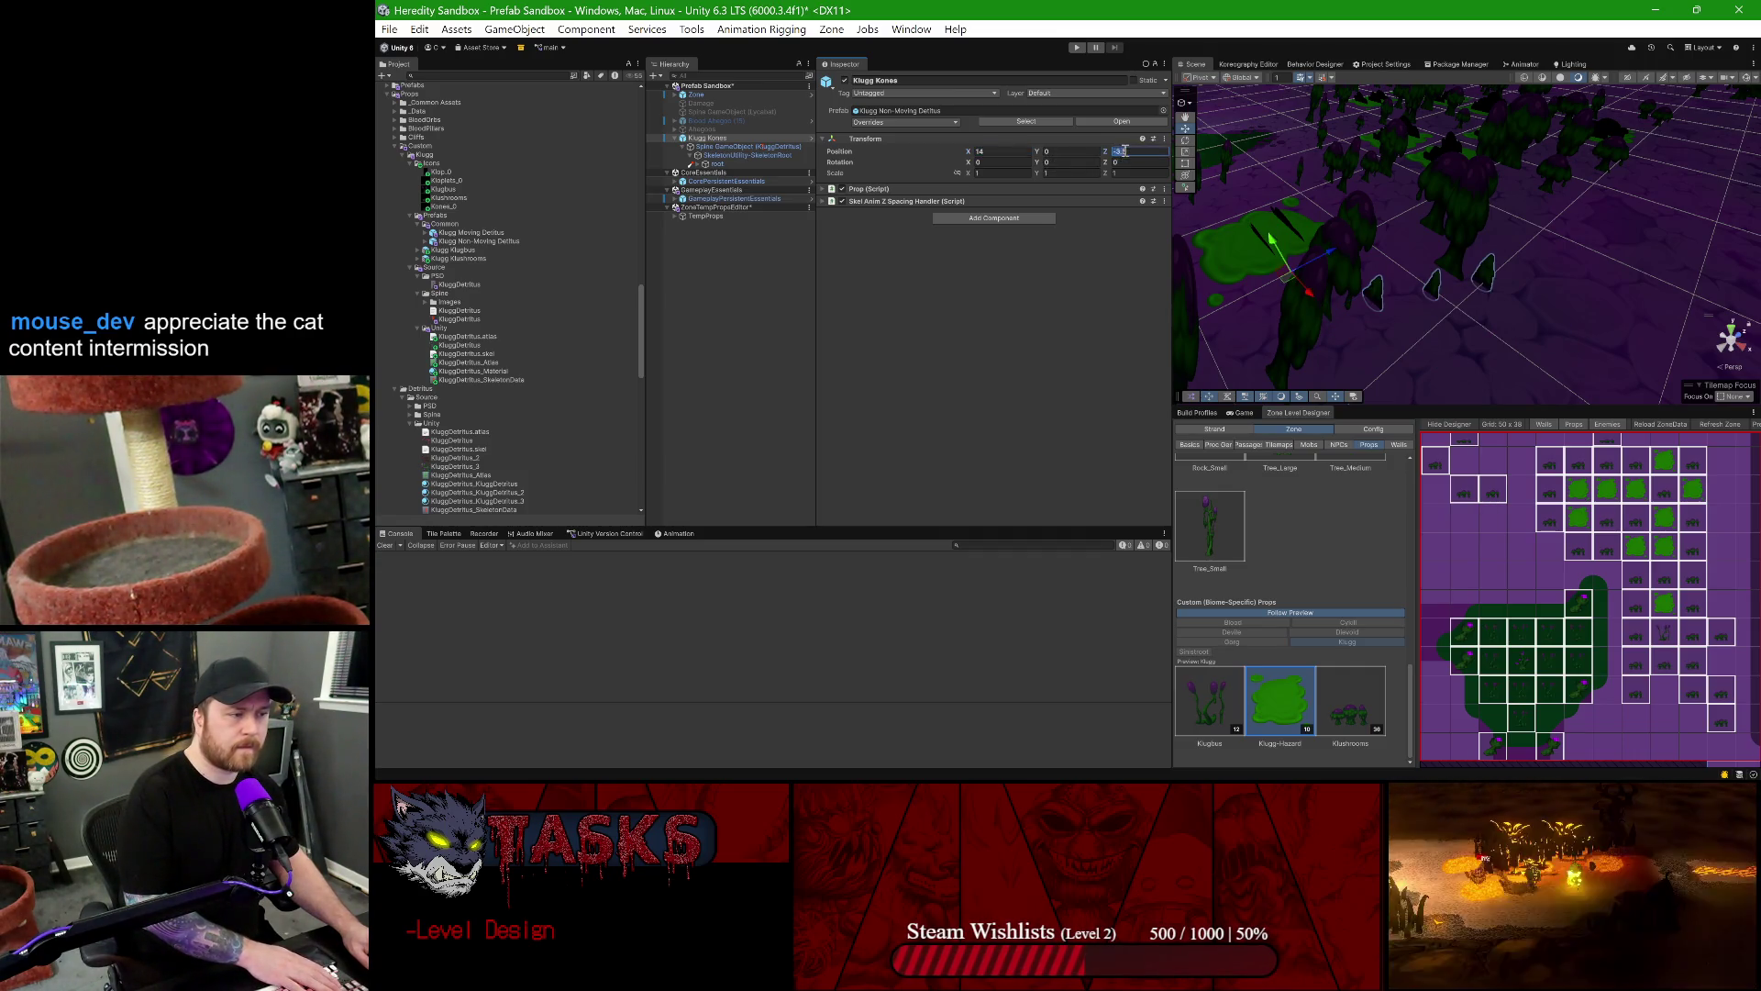
{"action": "type", "text": "-3"}
{"action": "key", "text": "Return"}
{"action": "mouse_move", "coordinate": [1381, 253]}
{"action": "left_mouse_down"}
{"action": "mouse_move", "coordinate": [1477, 288]}
{"action": "mouse_move", "coordinate": [1542, 245]}
{"action": "left_mouse_up"}
{"action": "key", "text": "f"}
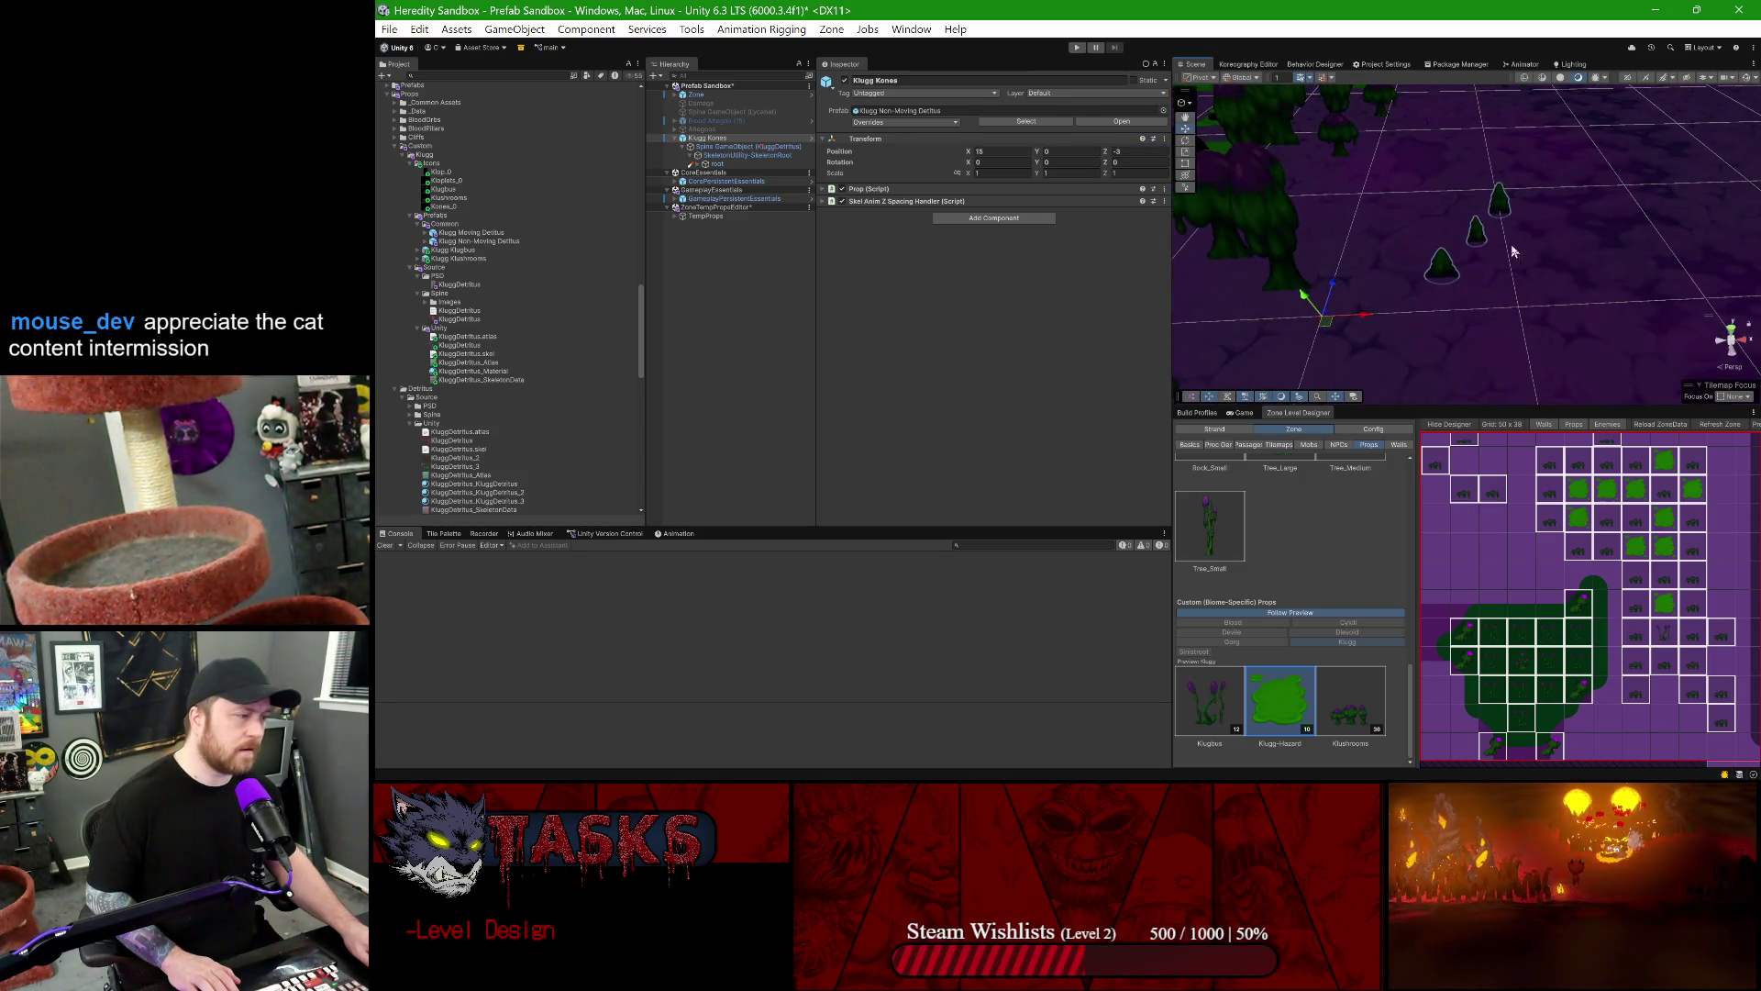
{"action": "left_click", "coordinate": [701, 128]}
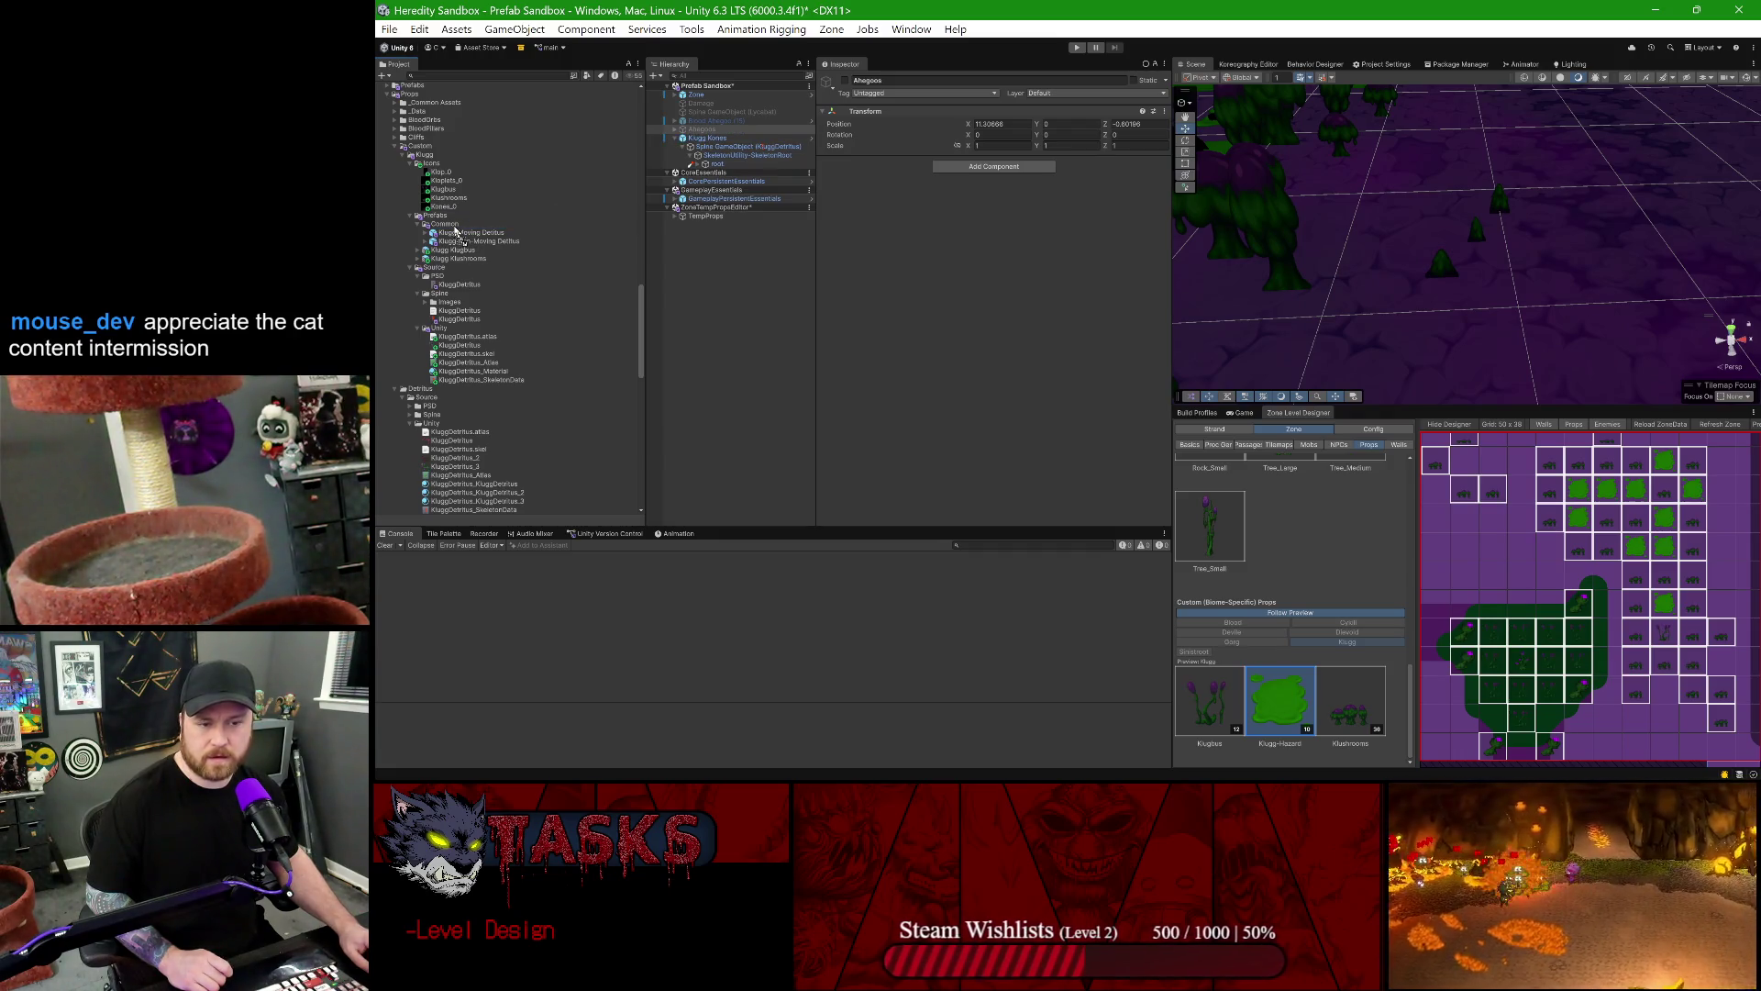
- Save the Klugg Kones as a prefab variant named 'Klugg Kones'
{"action": "left_click_drag", "start_coordinate": [444, 222], "coordinate": [444, 224]}
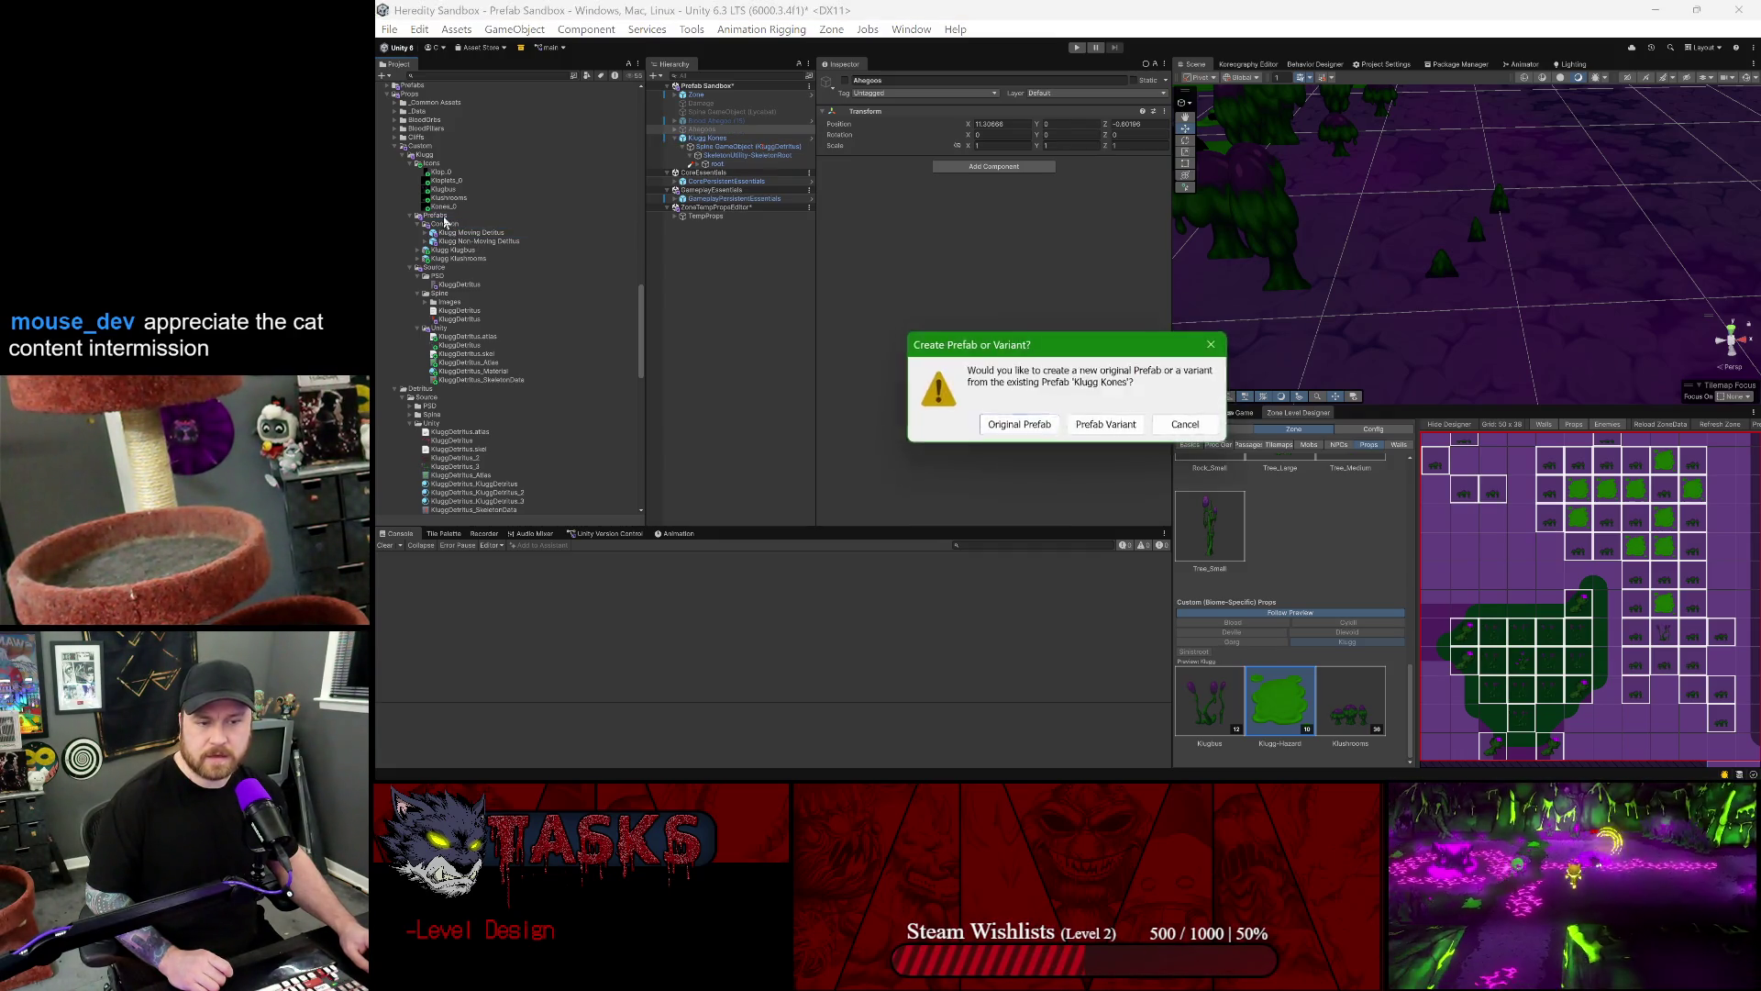
{"action": "left_click", "coordinate": [1078, 428]}
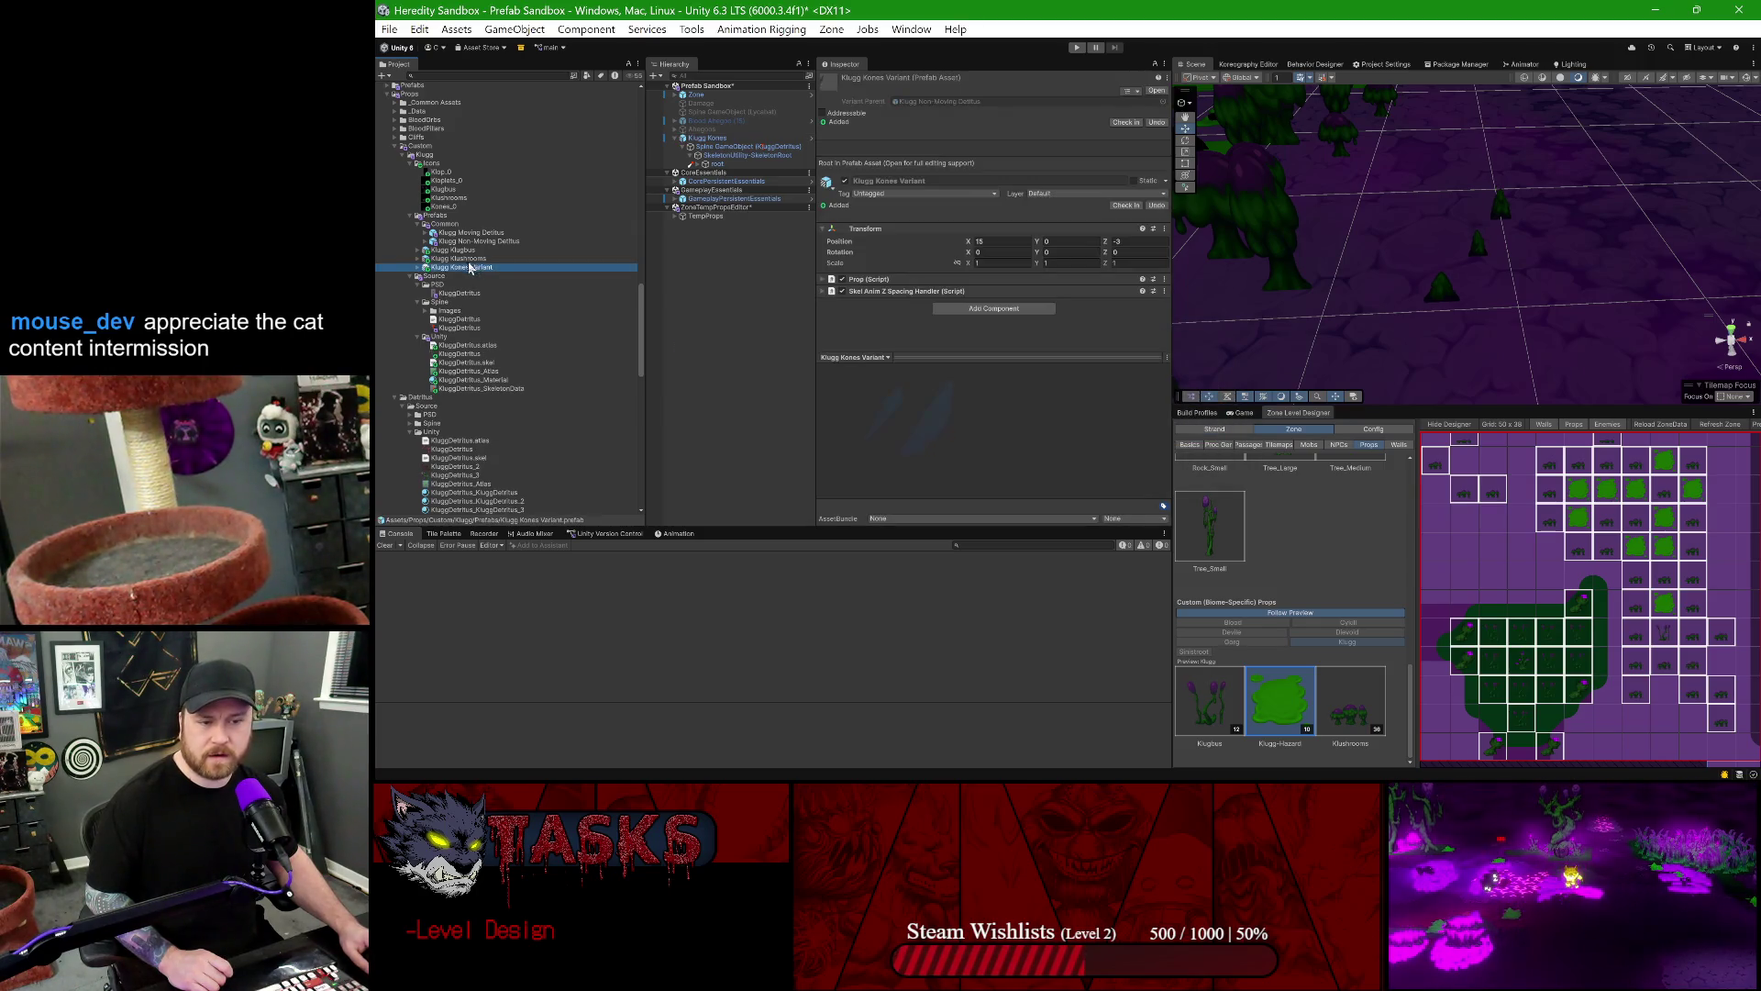
{"action": "left_click", "coordinate": [470, 269]}
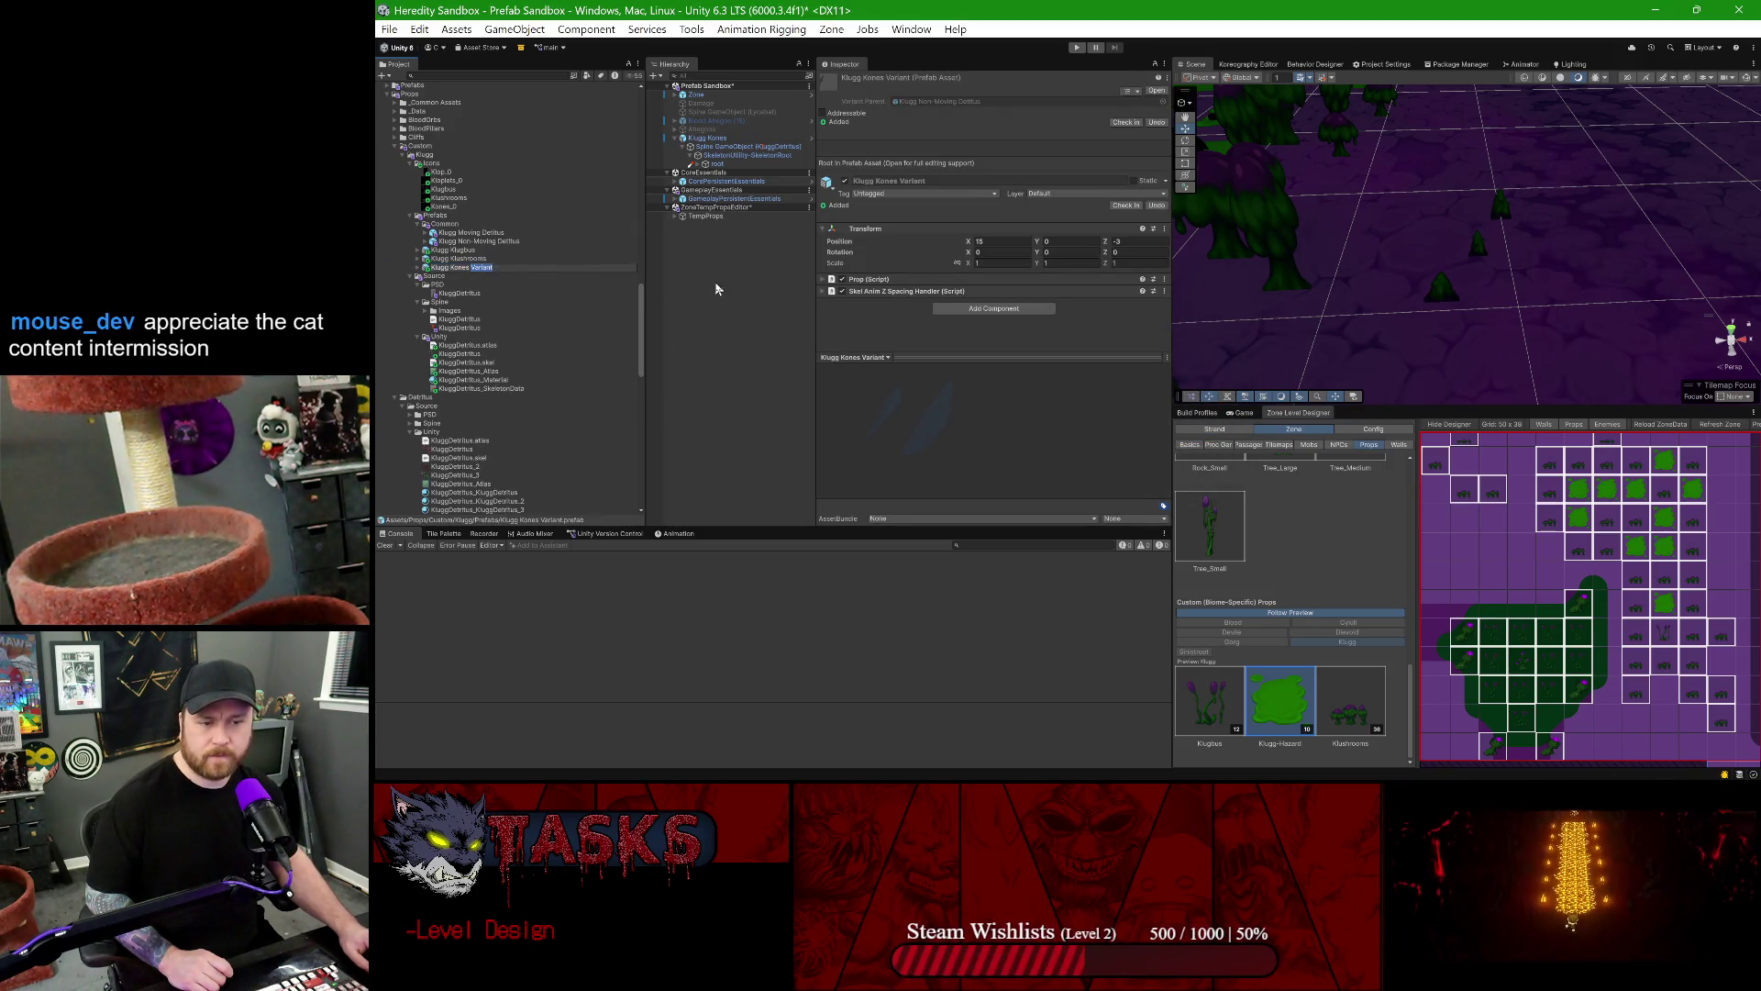
{"action": "key", "text": "BackSpace"}
{"action": "key", "text": "Return"}
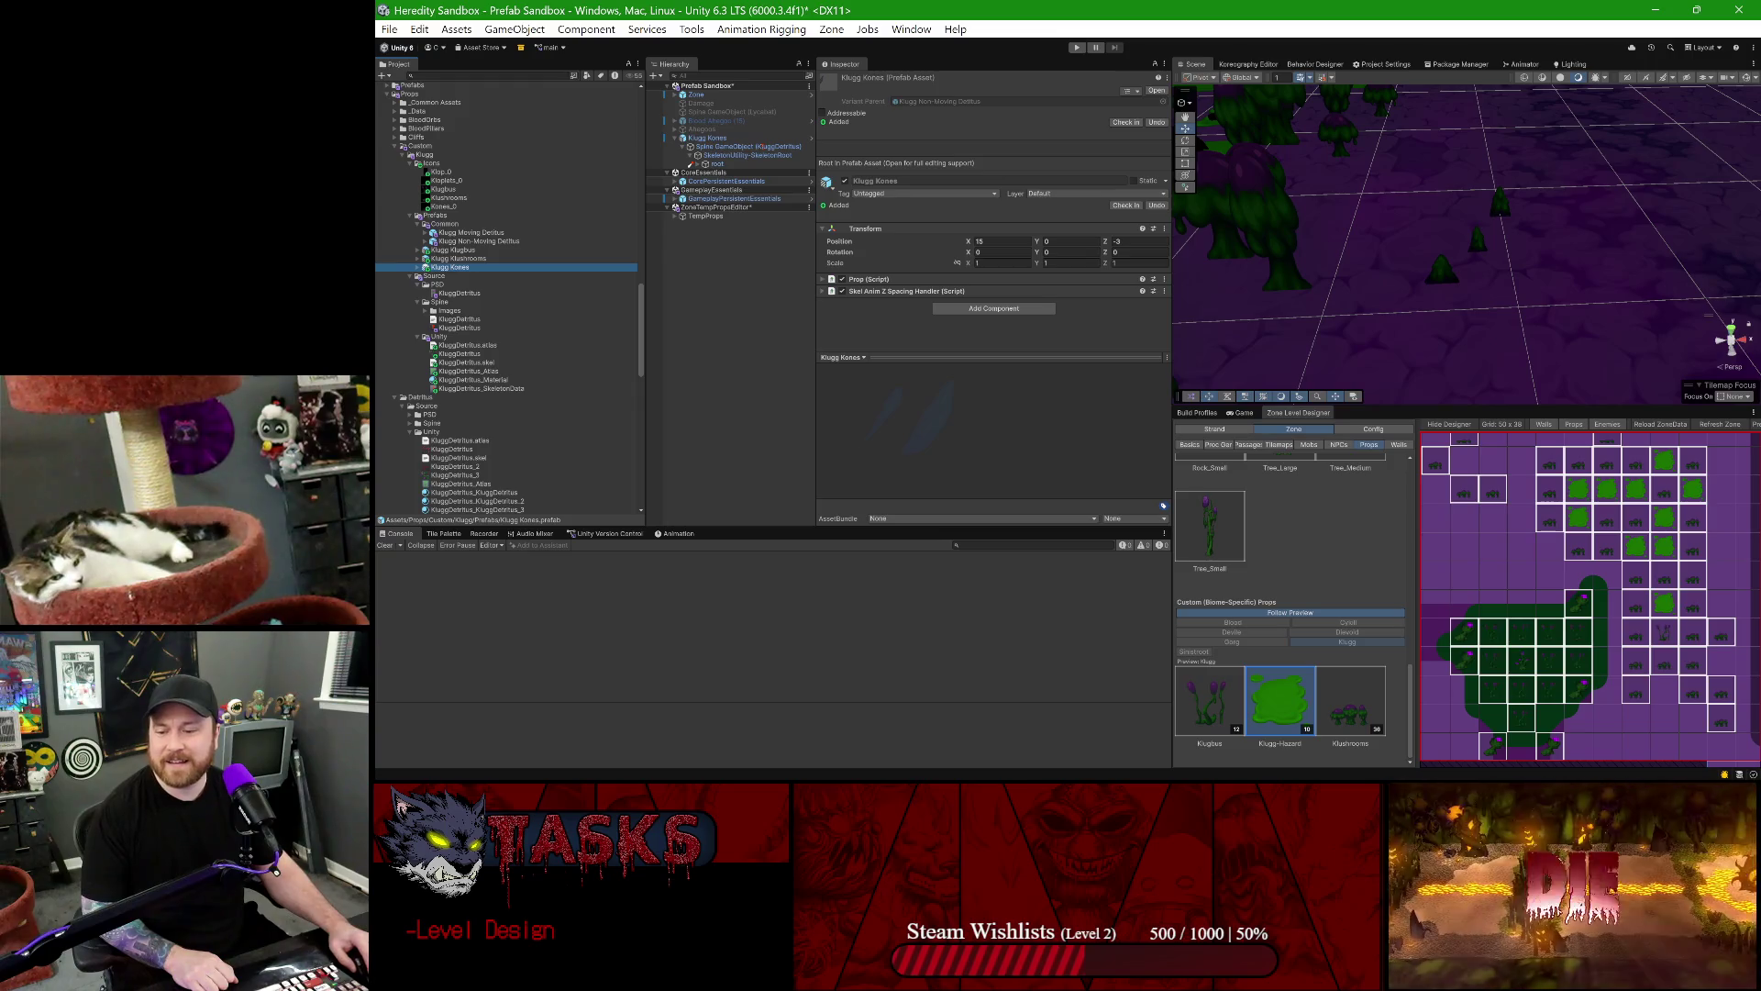
- Open the GameplayPersistentEssentials prefab in prefab mode
{"action": "key", "text": "alt+Tab"}
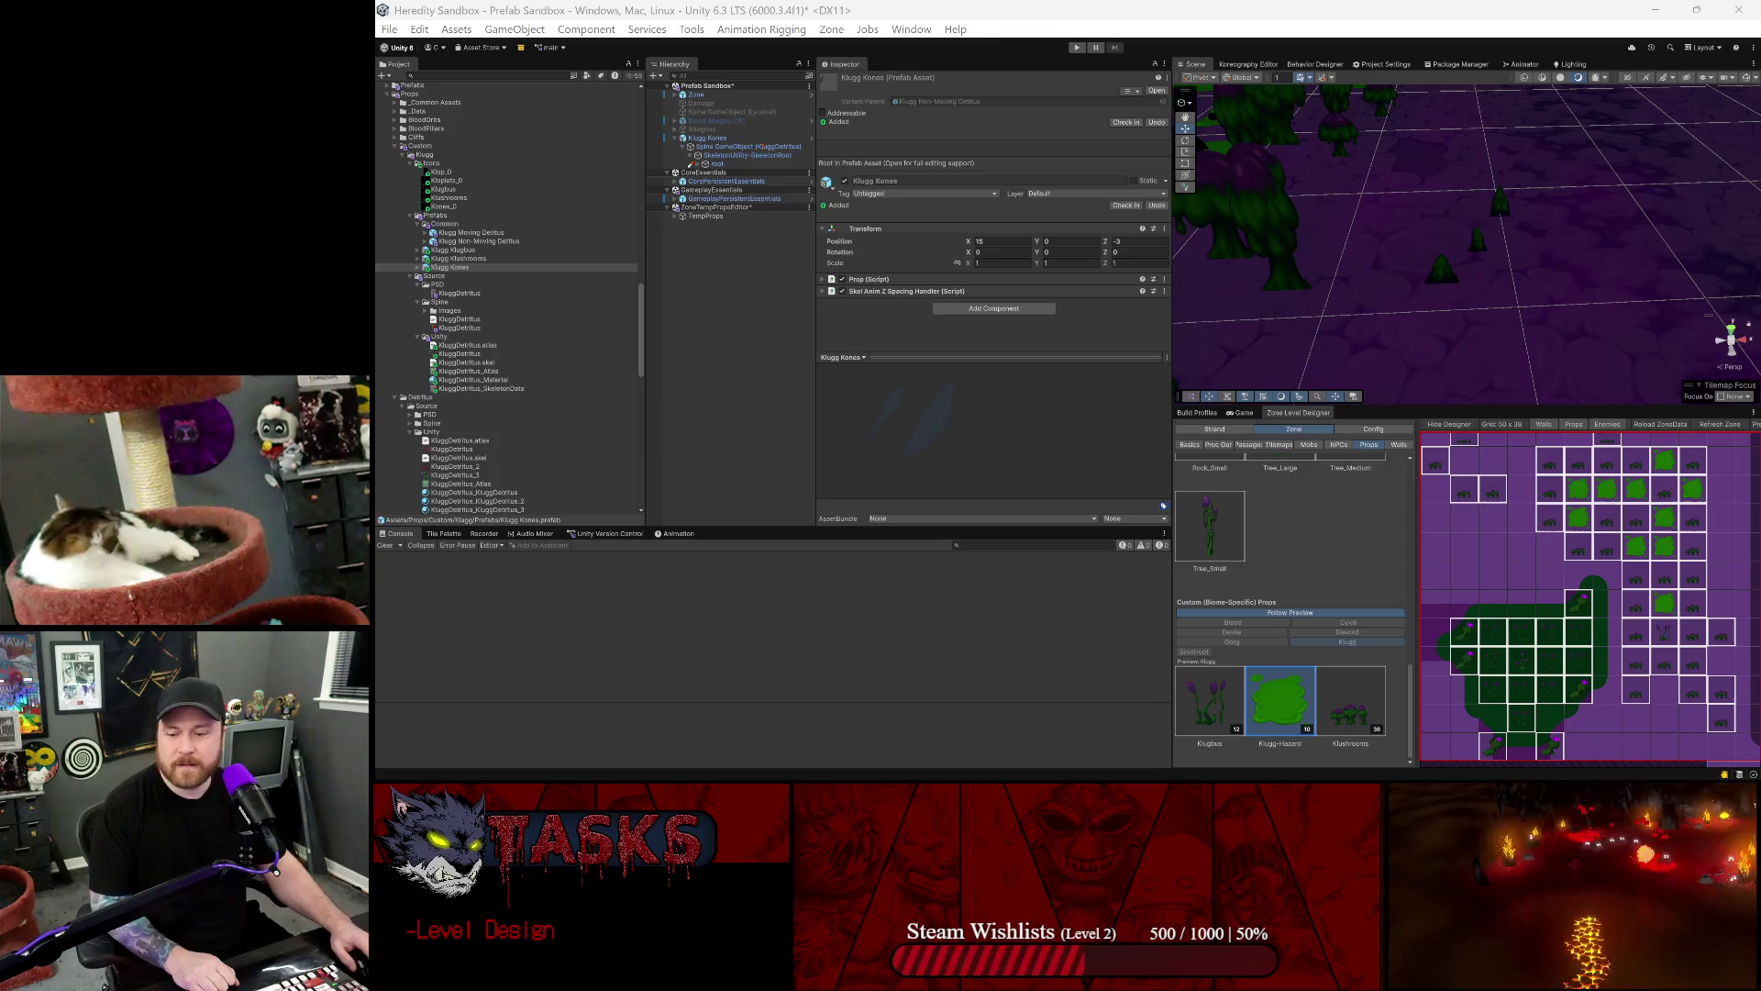
{"action": "left_click", "coordinate": [904, 6]}
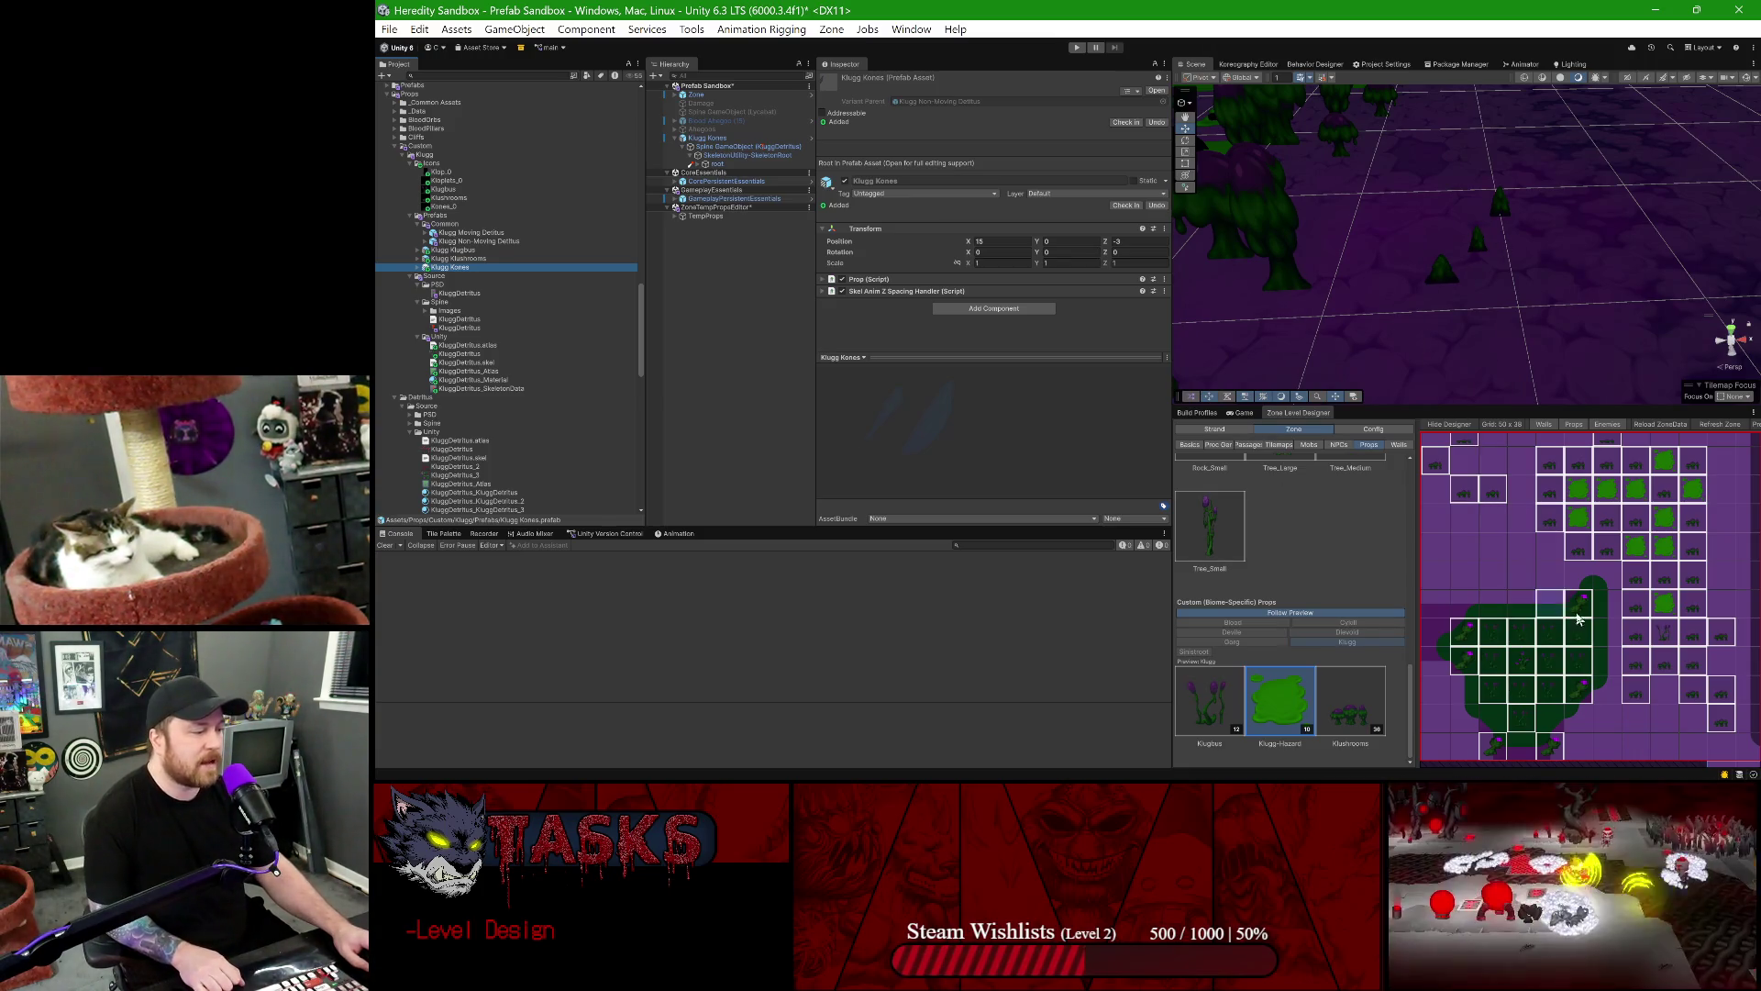
{"action": "scroll", "coordinate": [1582, 620], "scroll_direction": "down", "scroll_amount": 1}
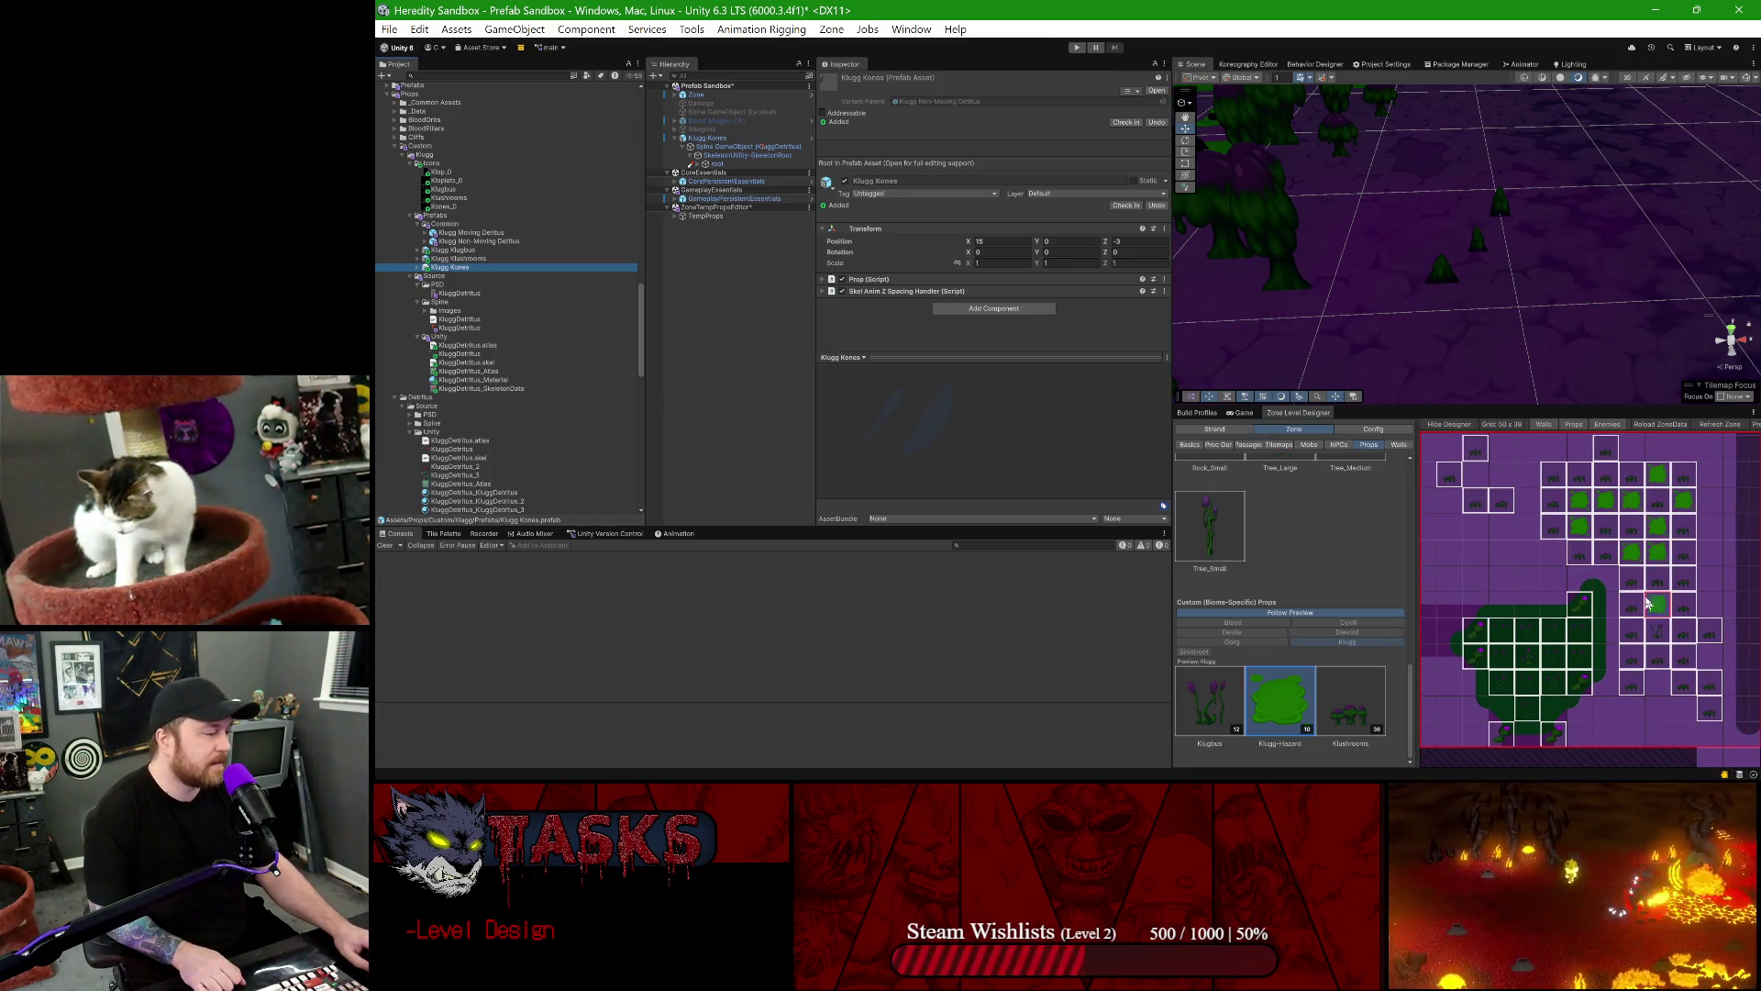
{"action": "left_click_drag", "start_coordinate": [1647, 606], "coordinate": [1558, 560]}
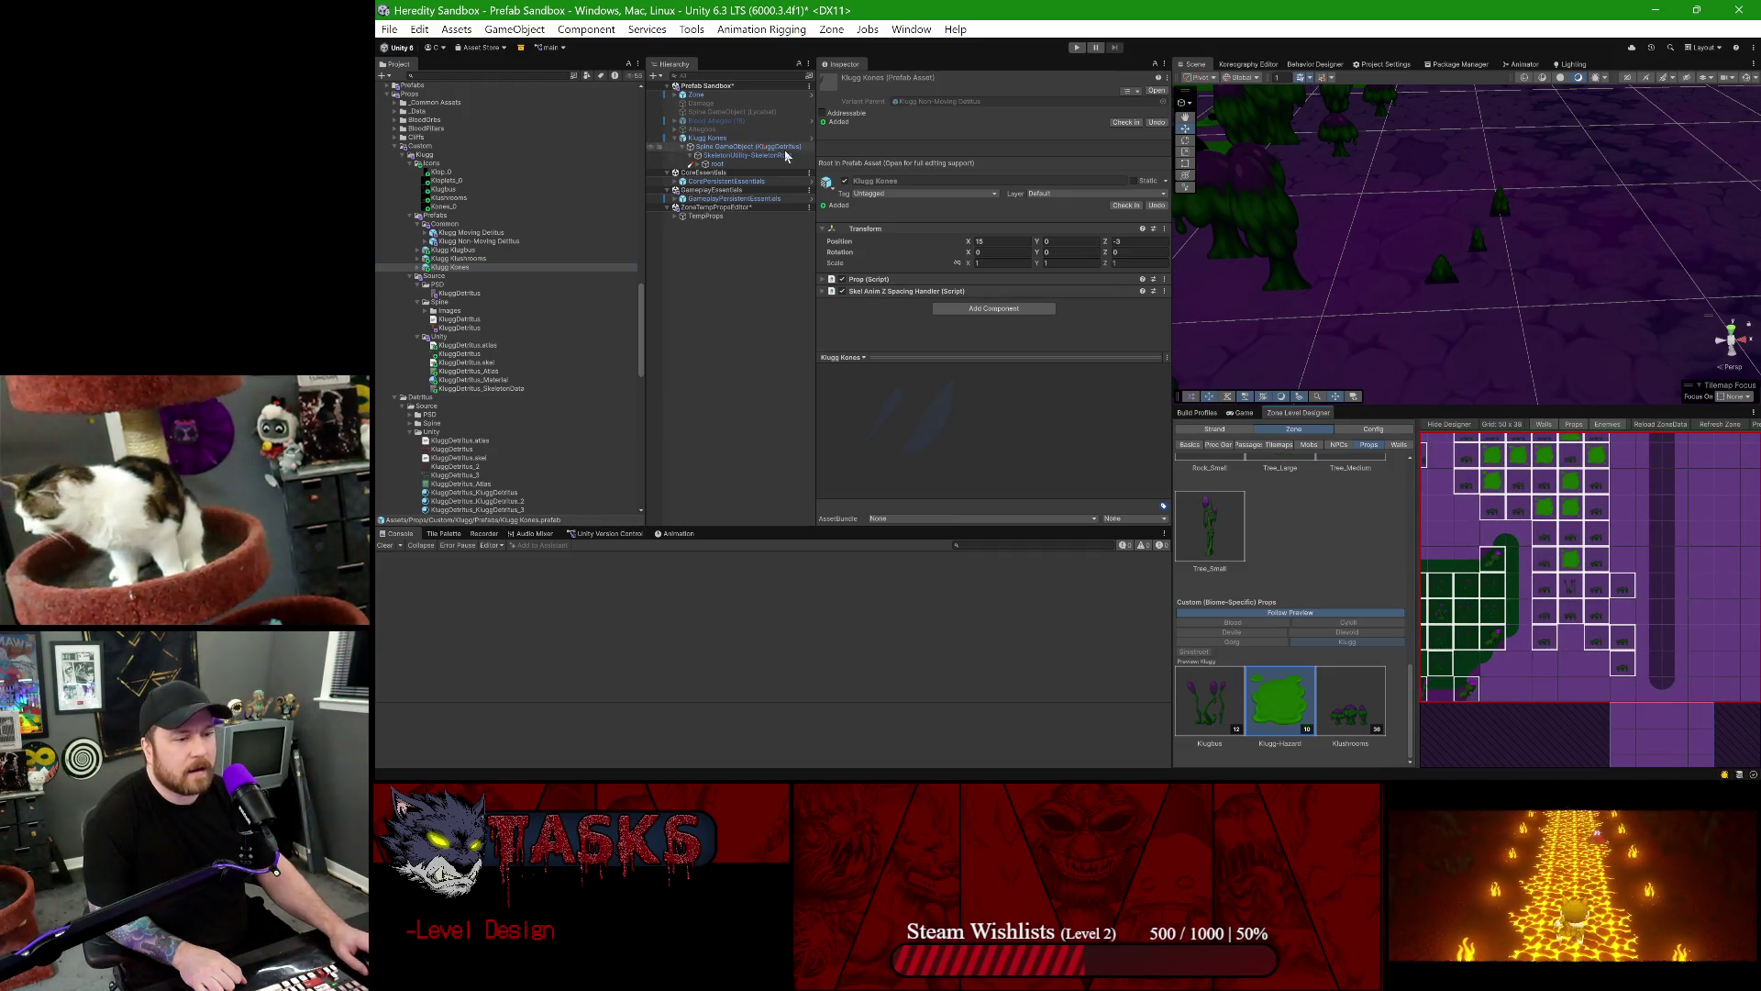
{"action": "scroll", "coordinate": [1500, 261], "scroll_direction": "up", "scroll_amount": 1}
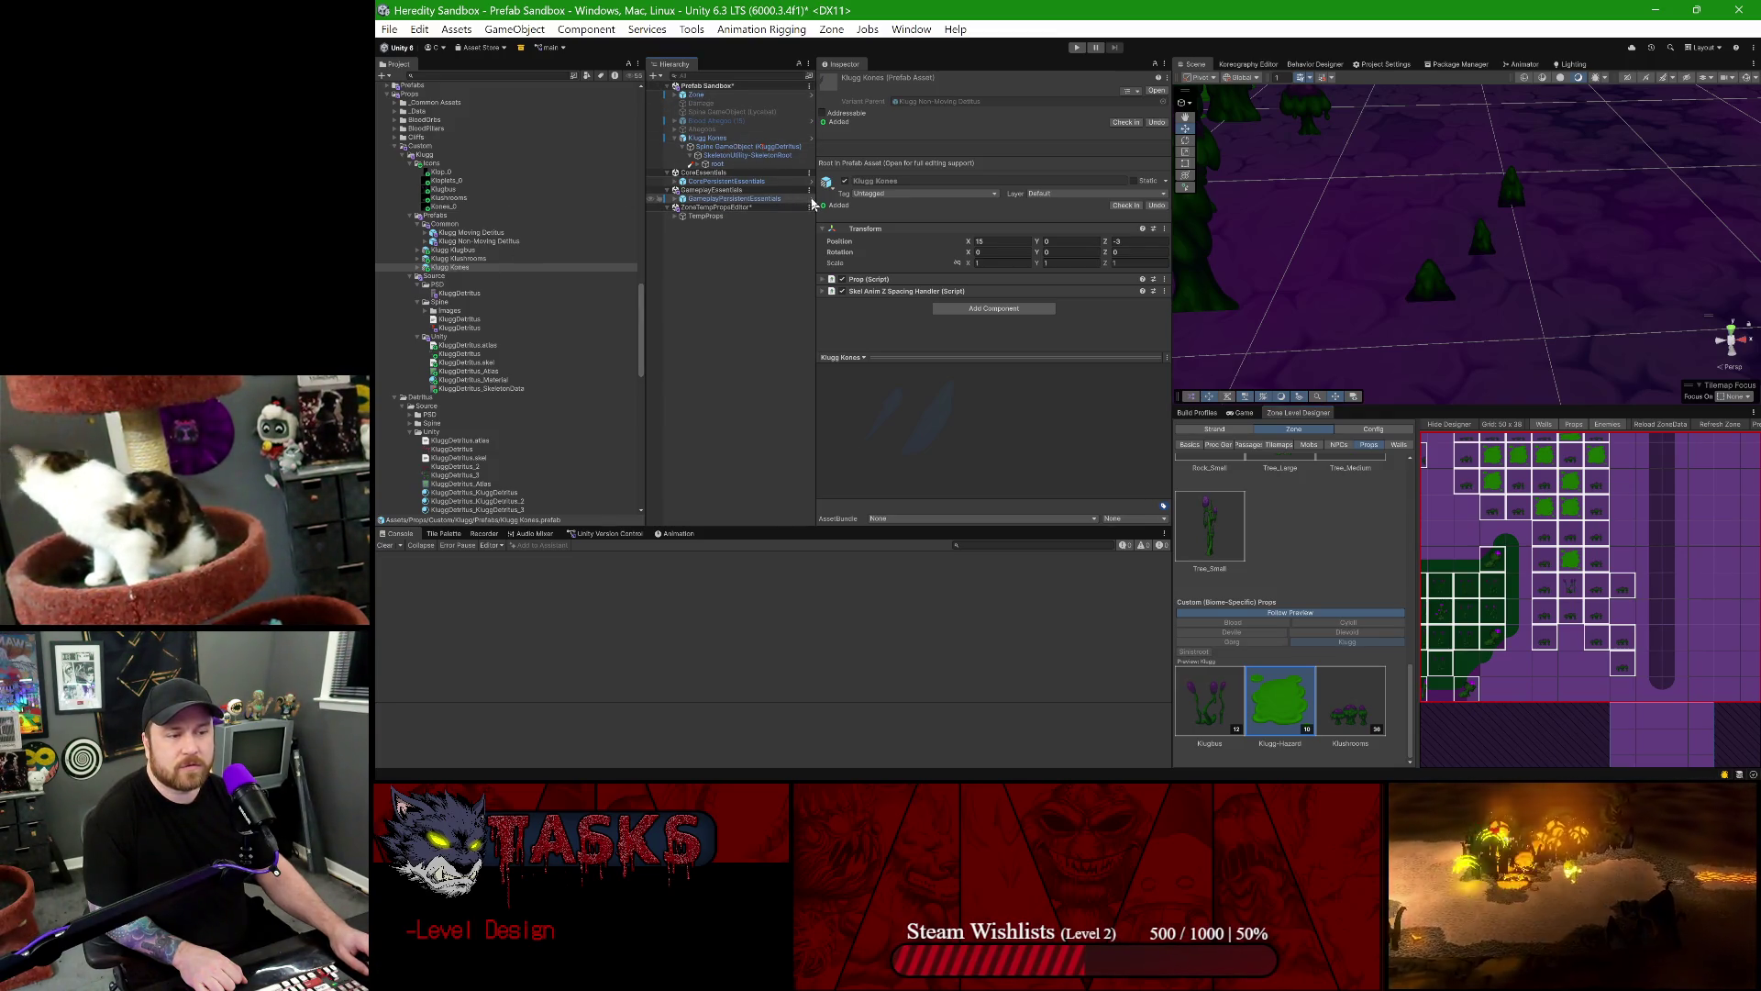
{"action": "left_click", "coordinate": [810, 199]}
{"action": "scroll", "coordinate": [734, 385], "scroll_direction": "down", "scroll_amount": 5}
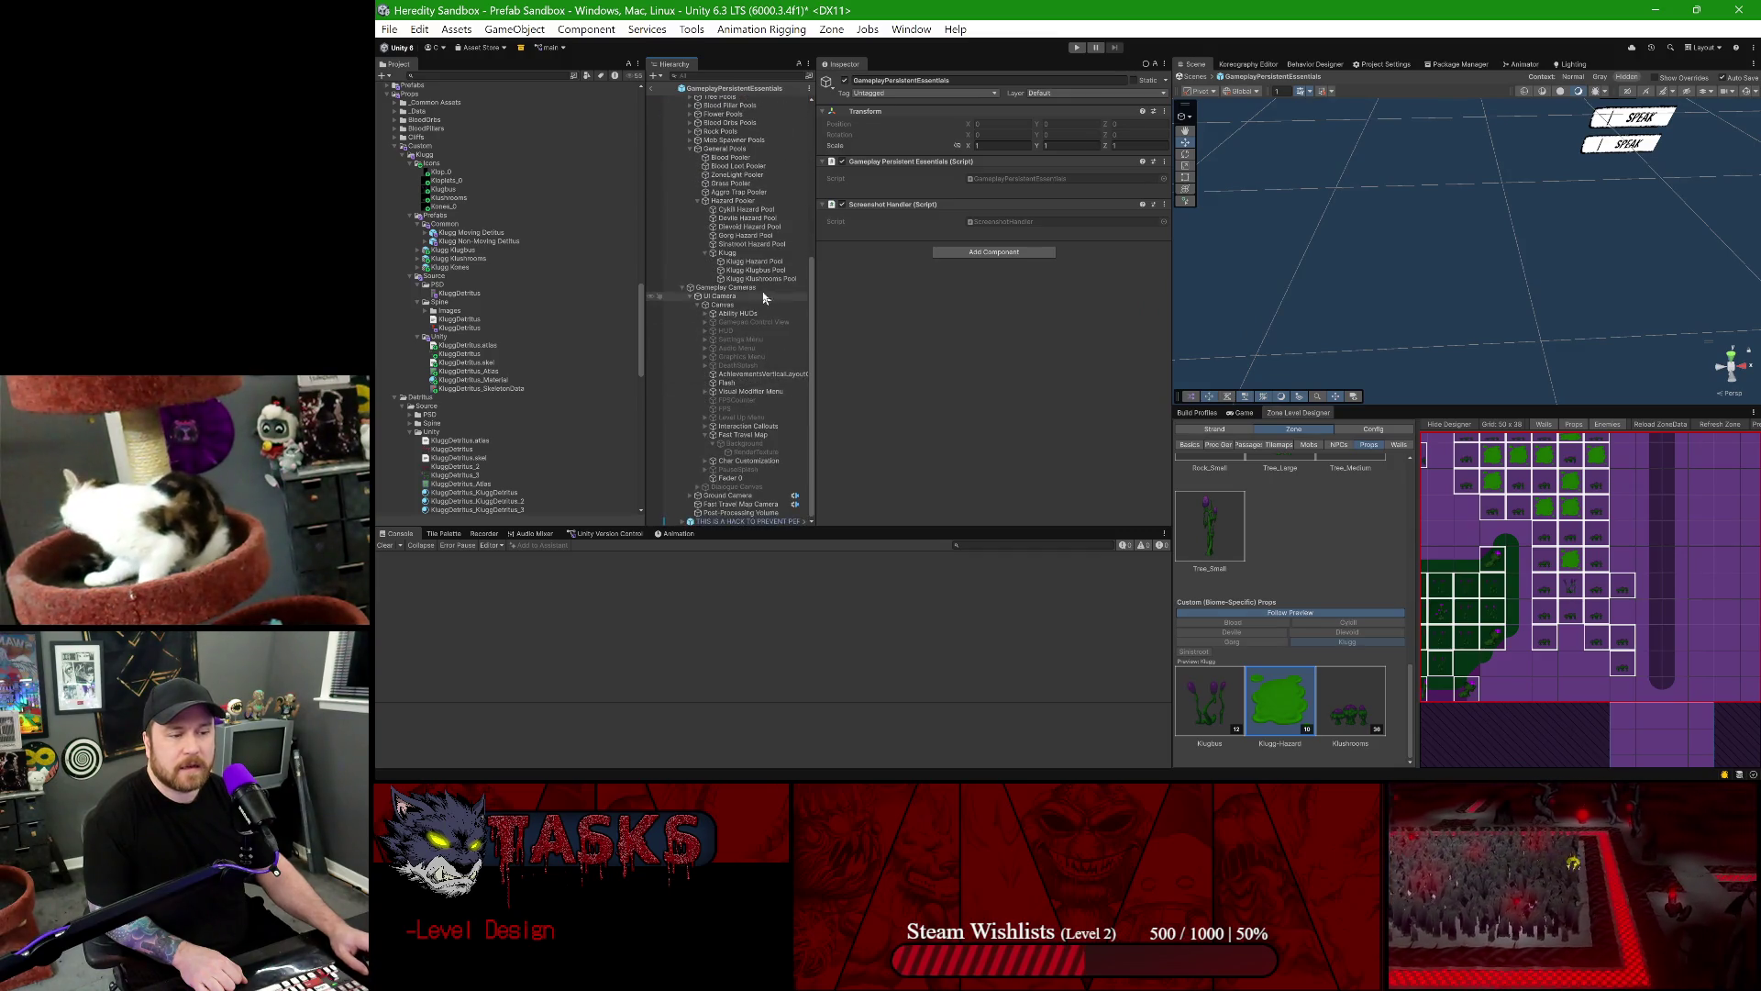
- Rename 'Klugg Klushrooms Pool (1)' to 'Klugg Kones Pool' and make Klugg Kones its Game Object To Pool
{"action": "left_click", "coordinate": [767, 279]}
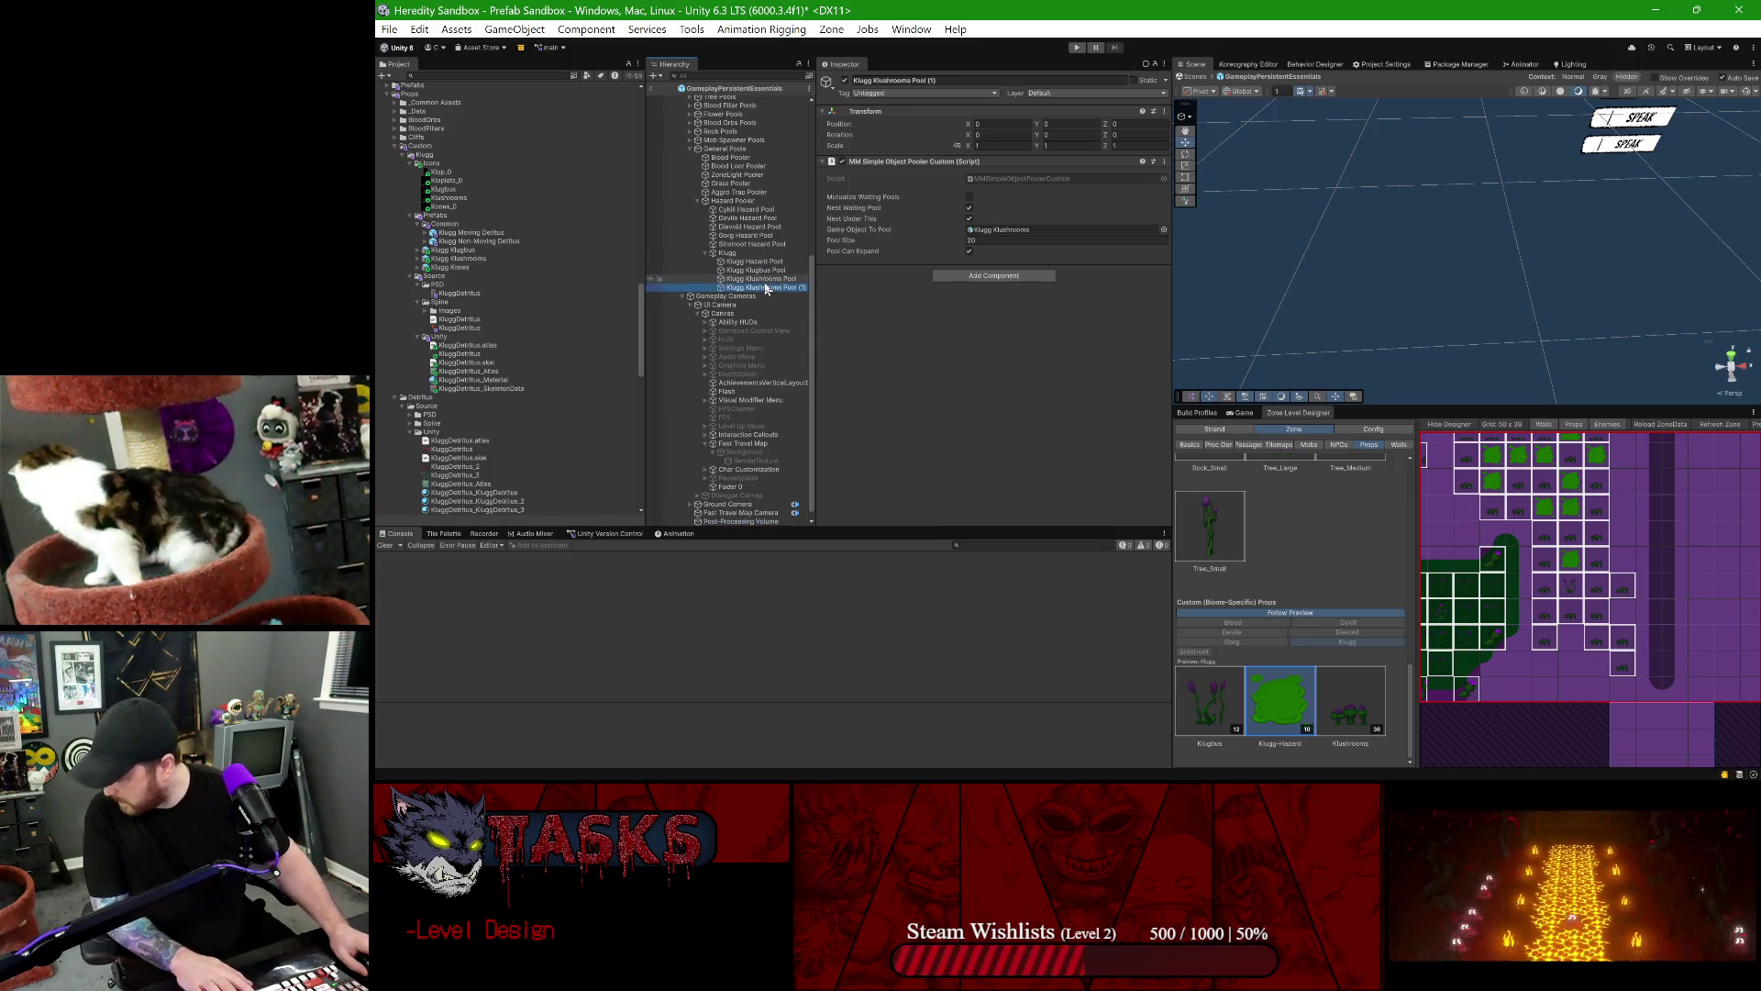
{"action": "left_click", "coordinate": [797, 288]}
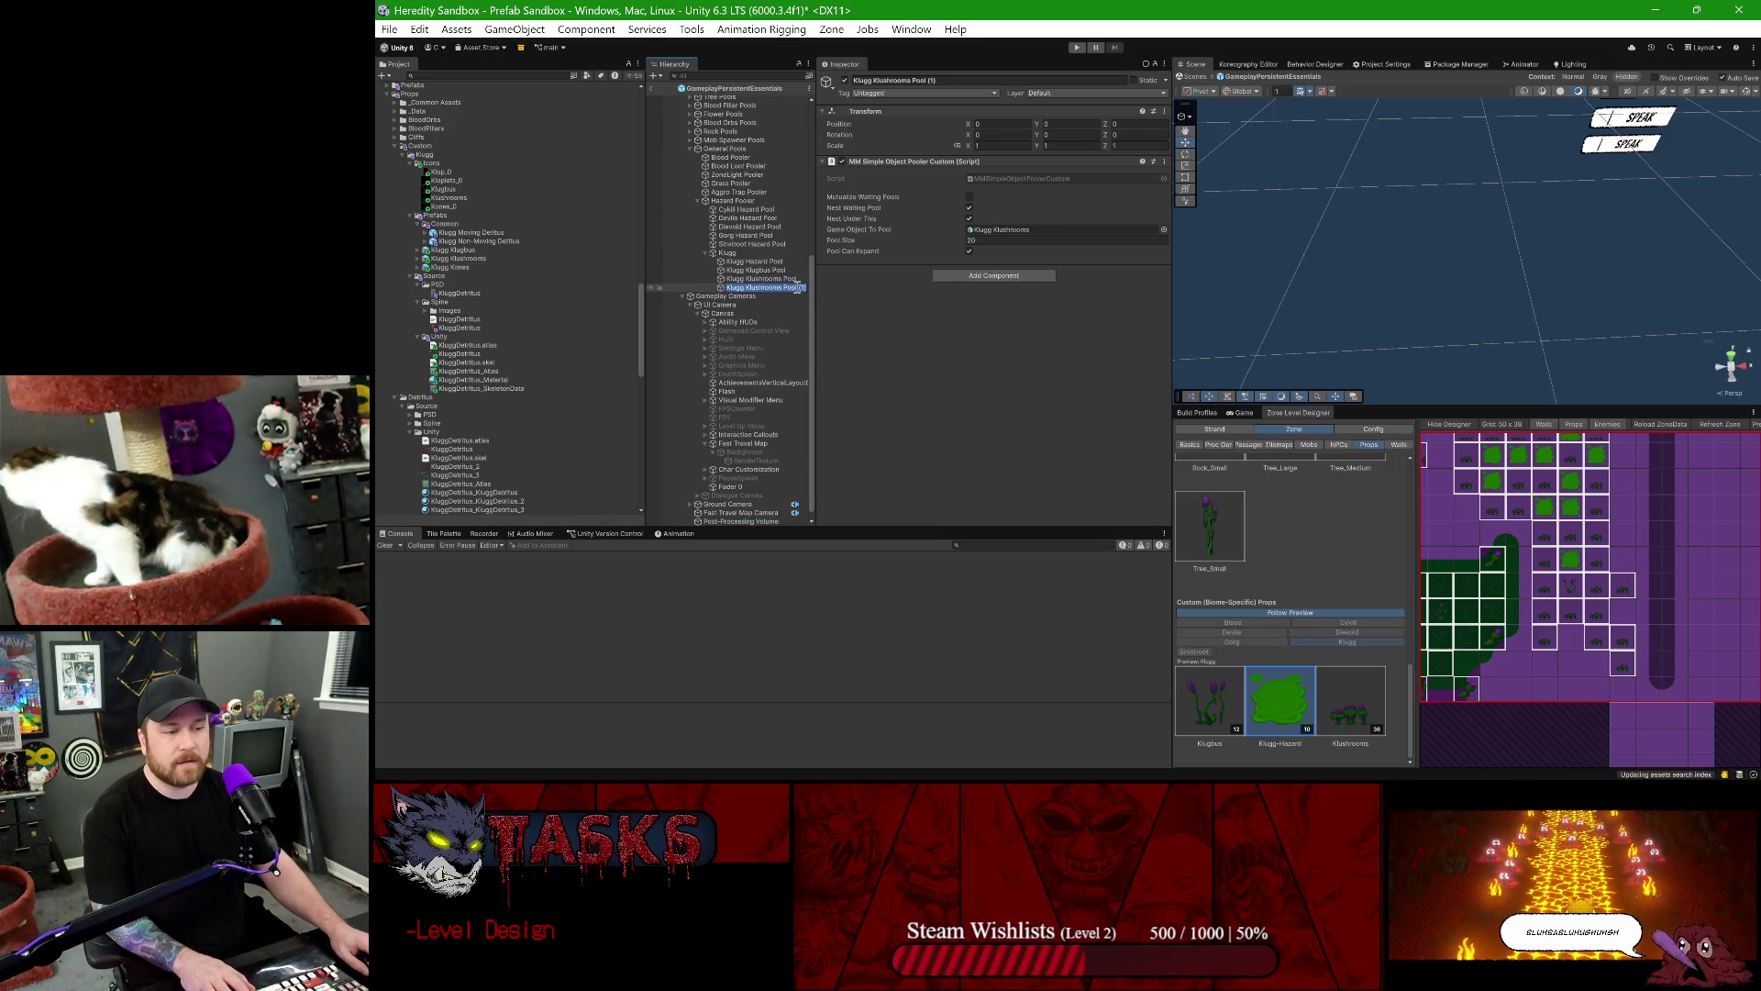
{"action": "key", "text": "BackSpace"}
{"action": "key", "text": "BackSpace"}
{"action": "key", "text": "ctrl+Left"}
{"action": "key", "text": "ctrl+BackSpace"}
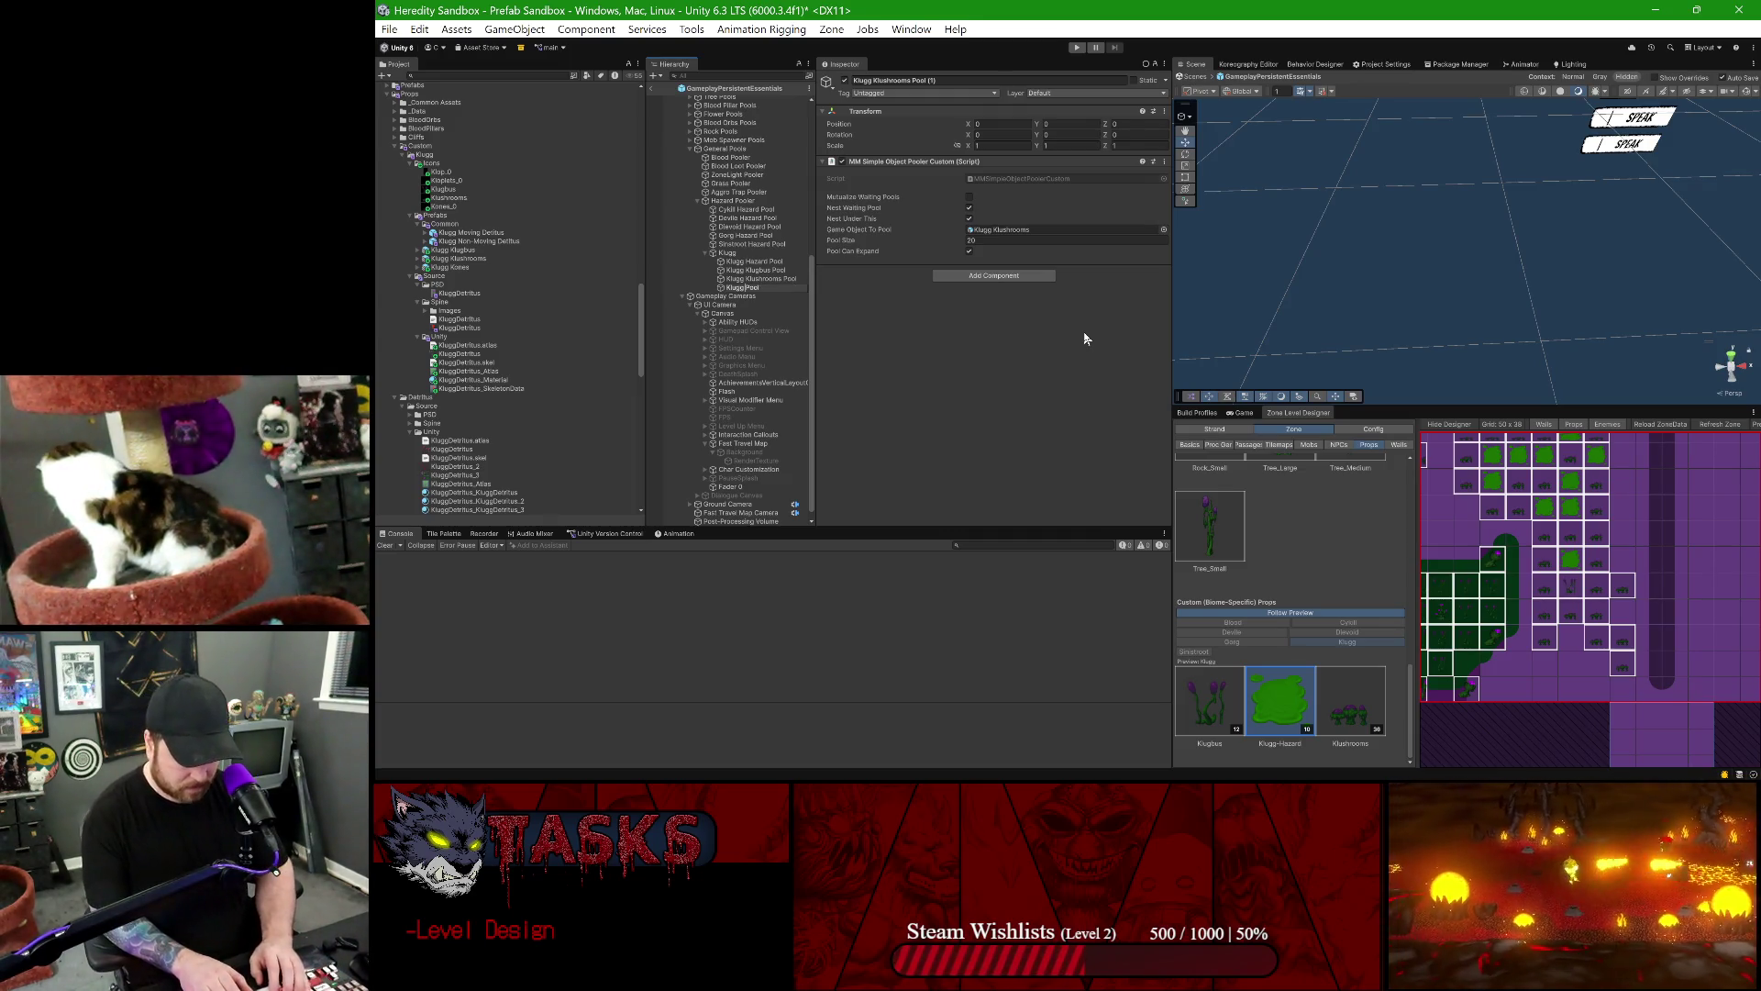
{"action": "type", "text": "Kones"}
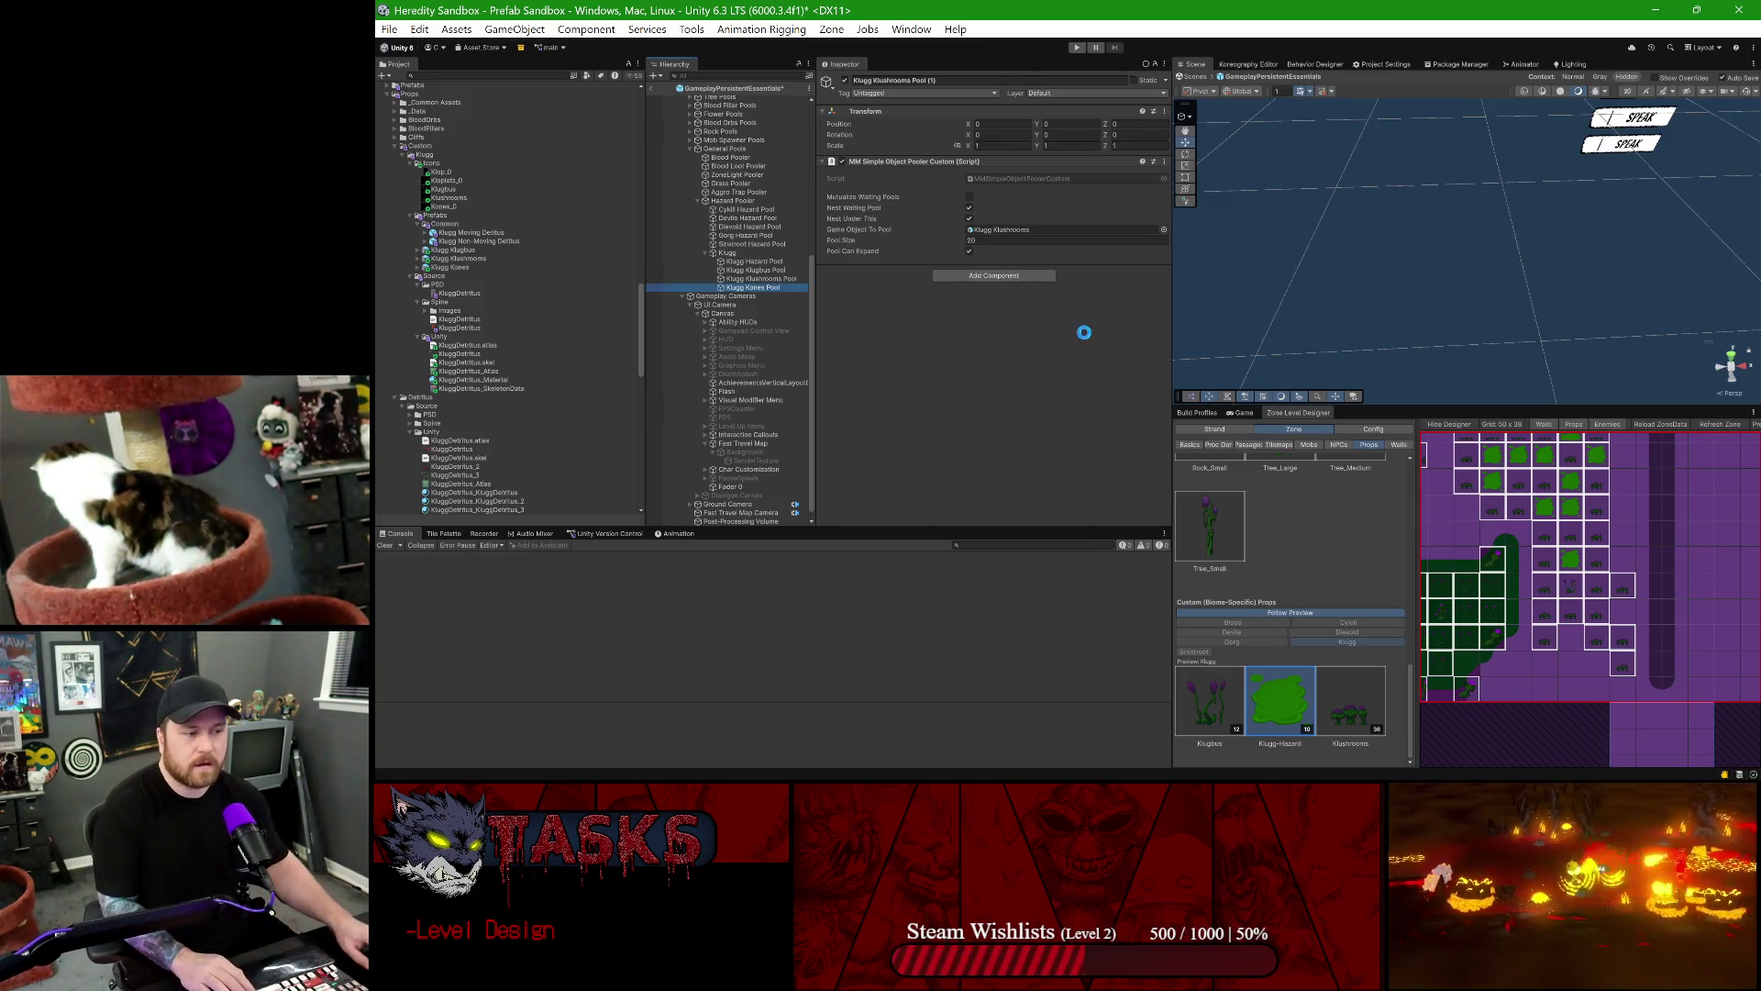
{"action": "left_click", "coordinate": [1003, 230]}
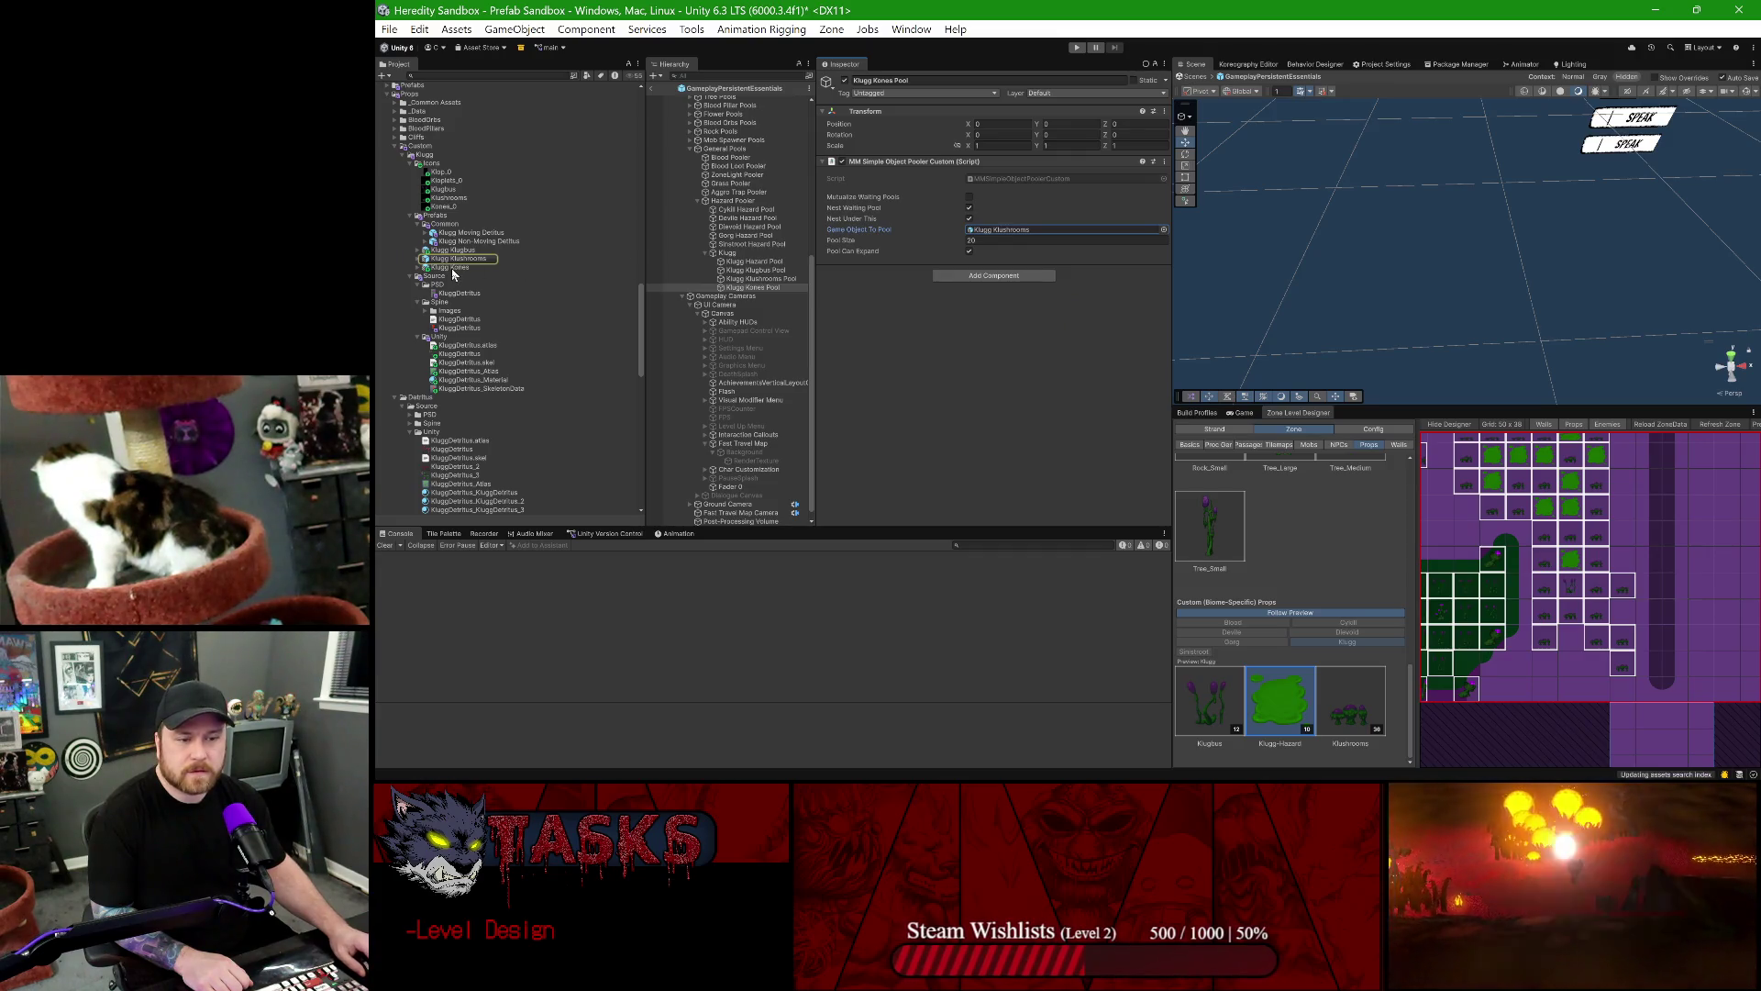
{"action": "left_click_drag", "start_coordinate": [453, 273], "coordinate": [1082, 236]}
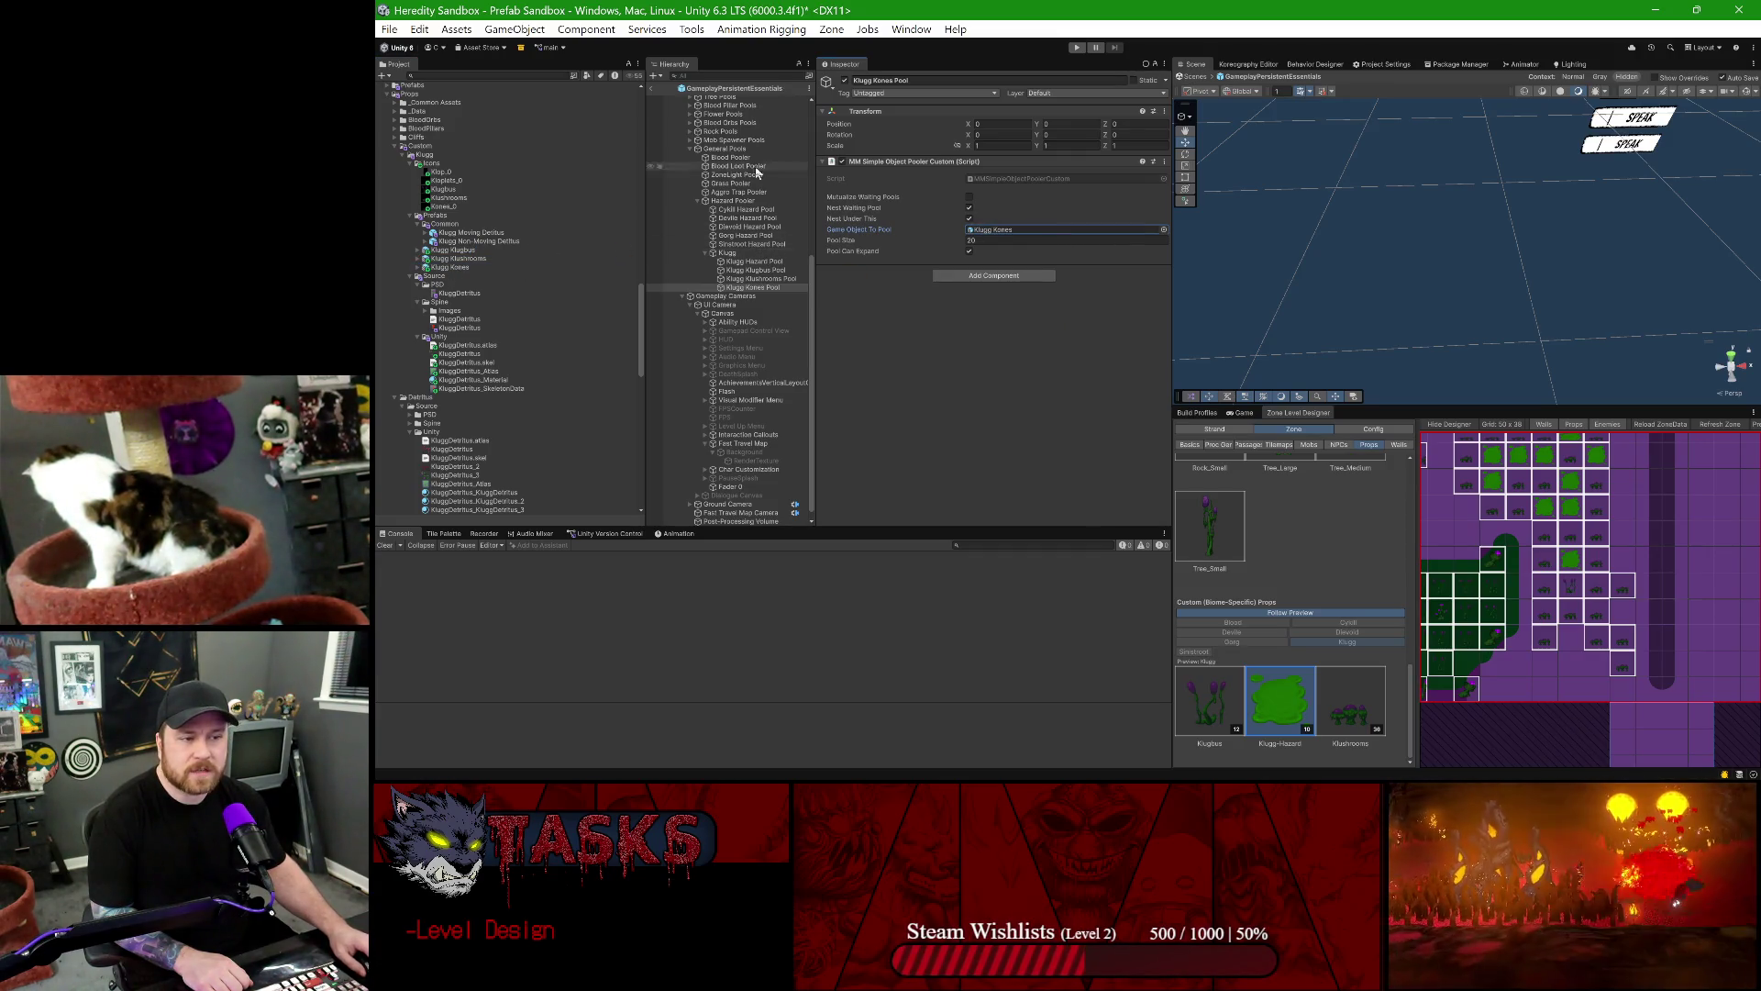
- Add a fourth Klugg pooler entry with Prop Key 'Kones' using the Klugg Kones Pool
{"action": "left_click", "coordinate": [724, 249]}
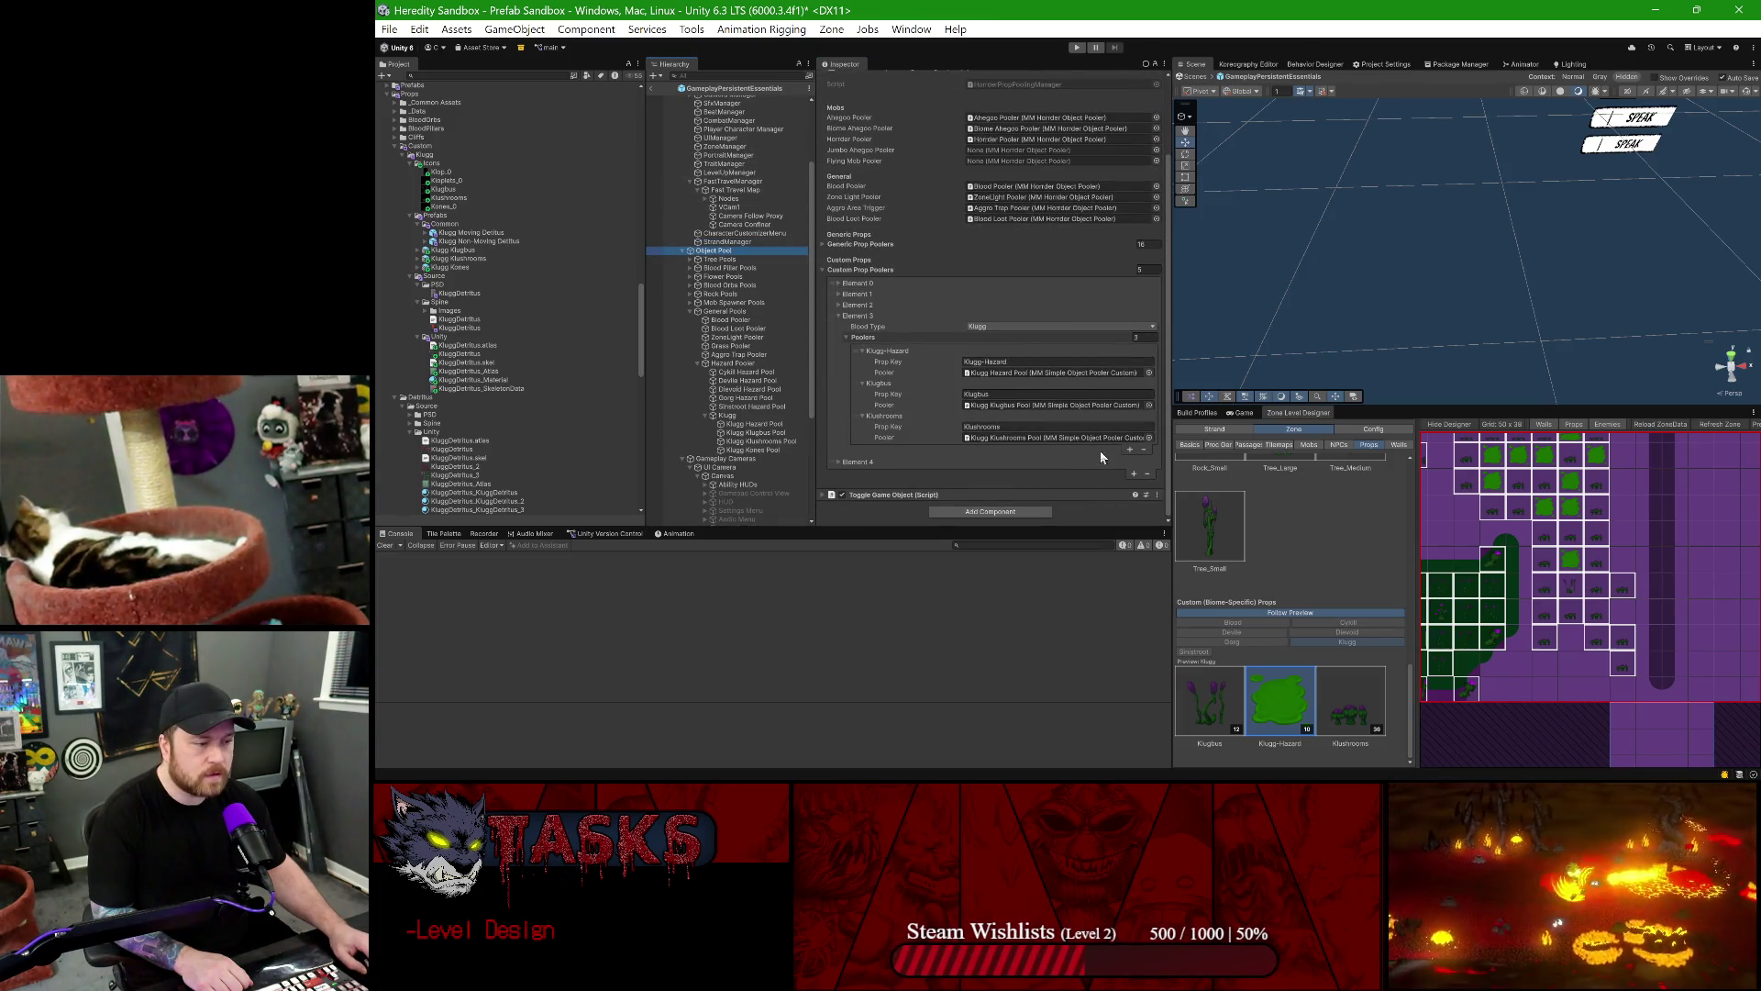
{"action": "left_click", "coordinate": [1130, 451]}
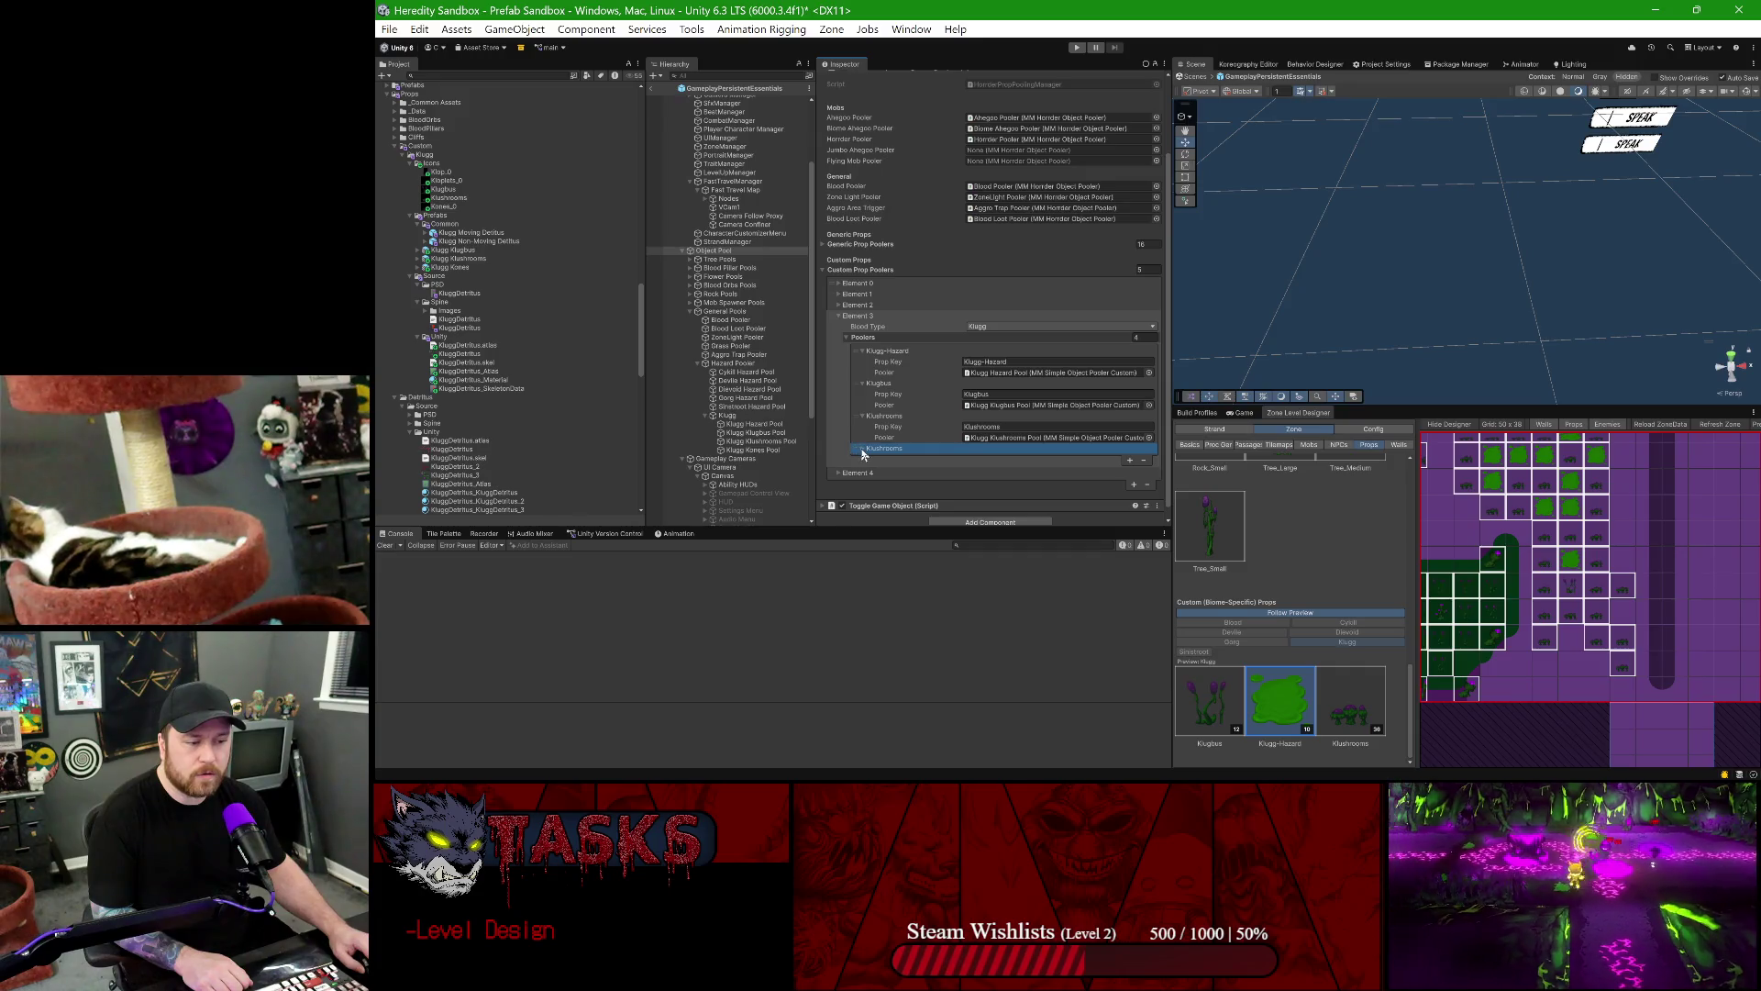
{"action": "mouse_move", "coordinate": [456, 323]}
{"action": "left_mouse_down"}
{"action": "mouse_move", "coordinate": [1070, 449]}
{"action": "mouse_move", "coordinate": [989, 471]}
{"action": "left_mouse_up"}
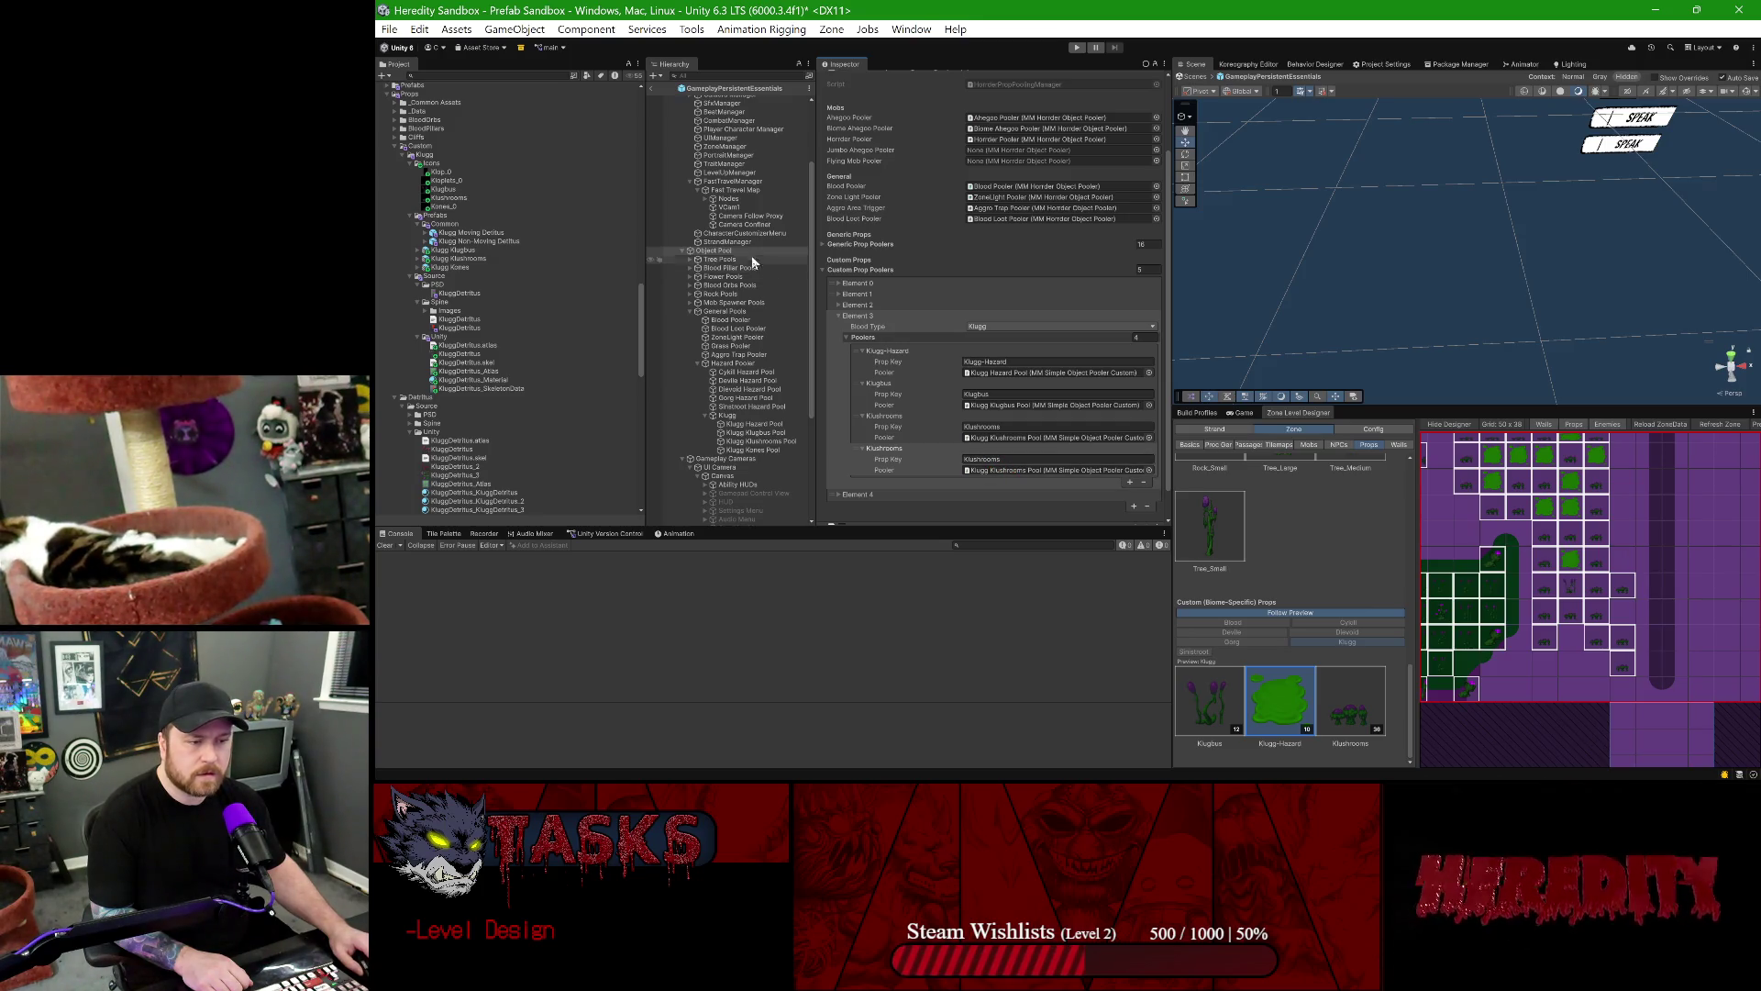
{"action": "left_click_drag", "start_coordinate": [761, 448], "coordinate": [1009, 470]}
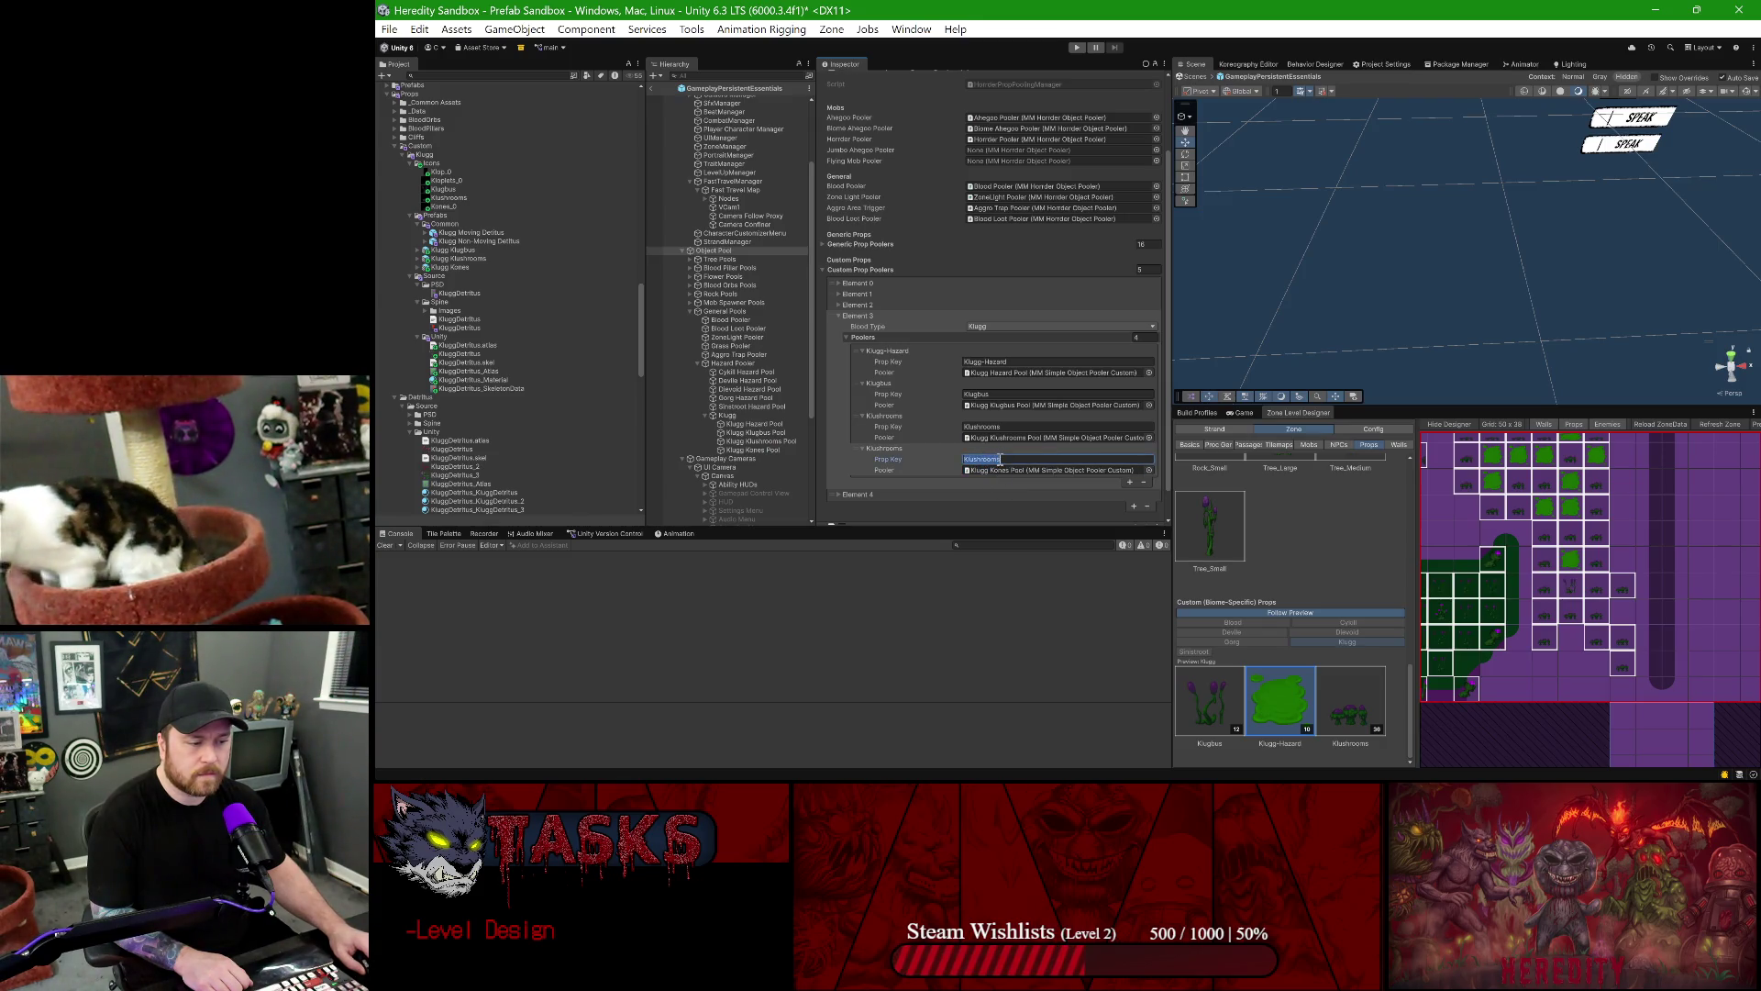
{"action": "type", "text": "Kones"}
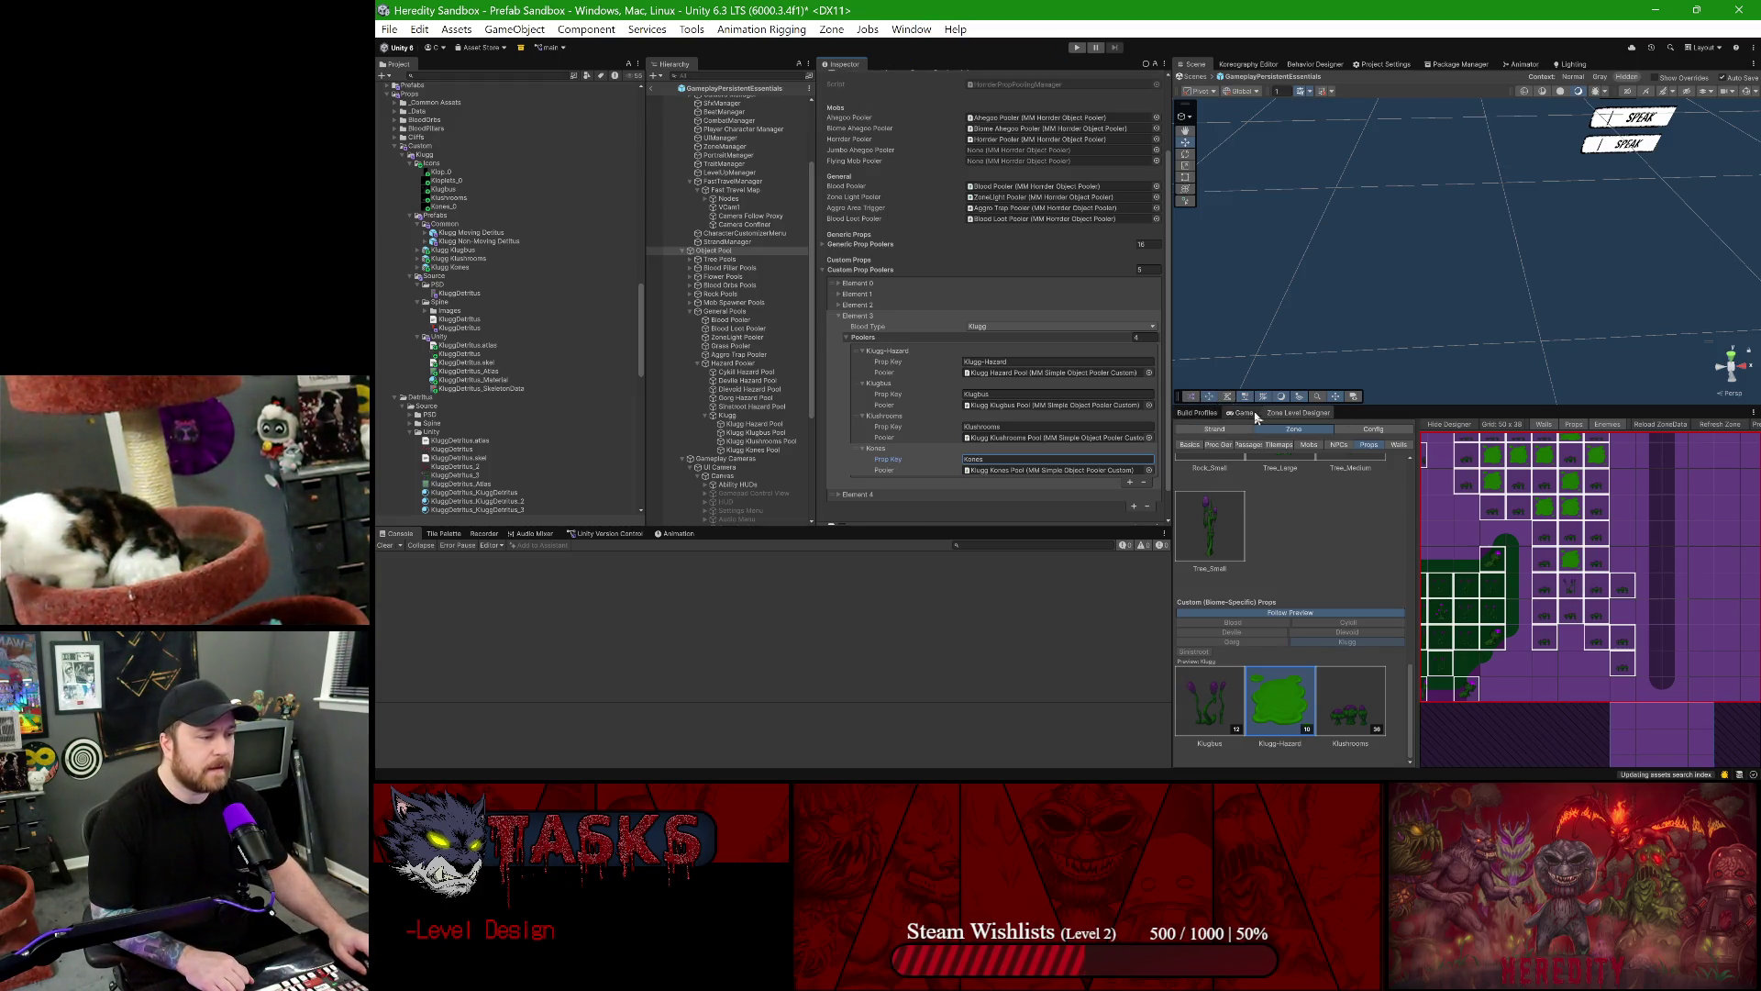
{"action": "double_click", "coordinate": [1283, 415]}
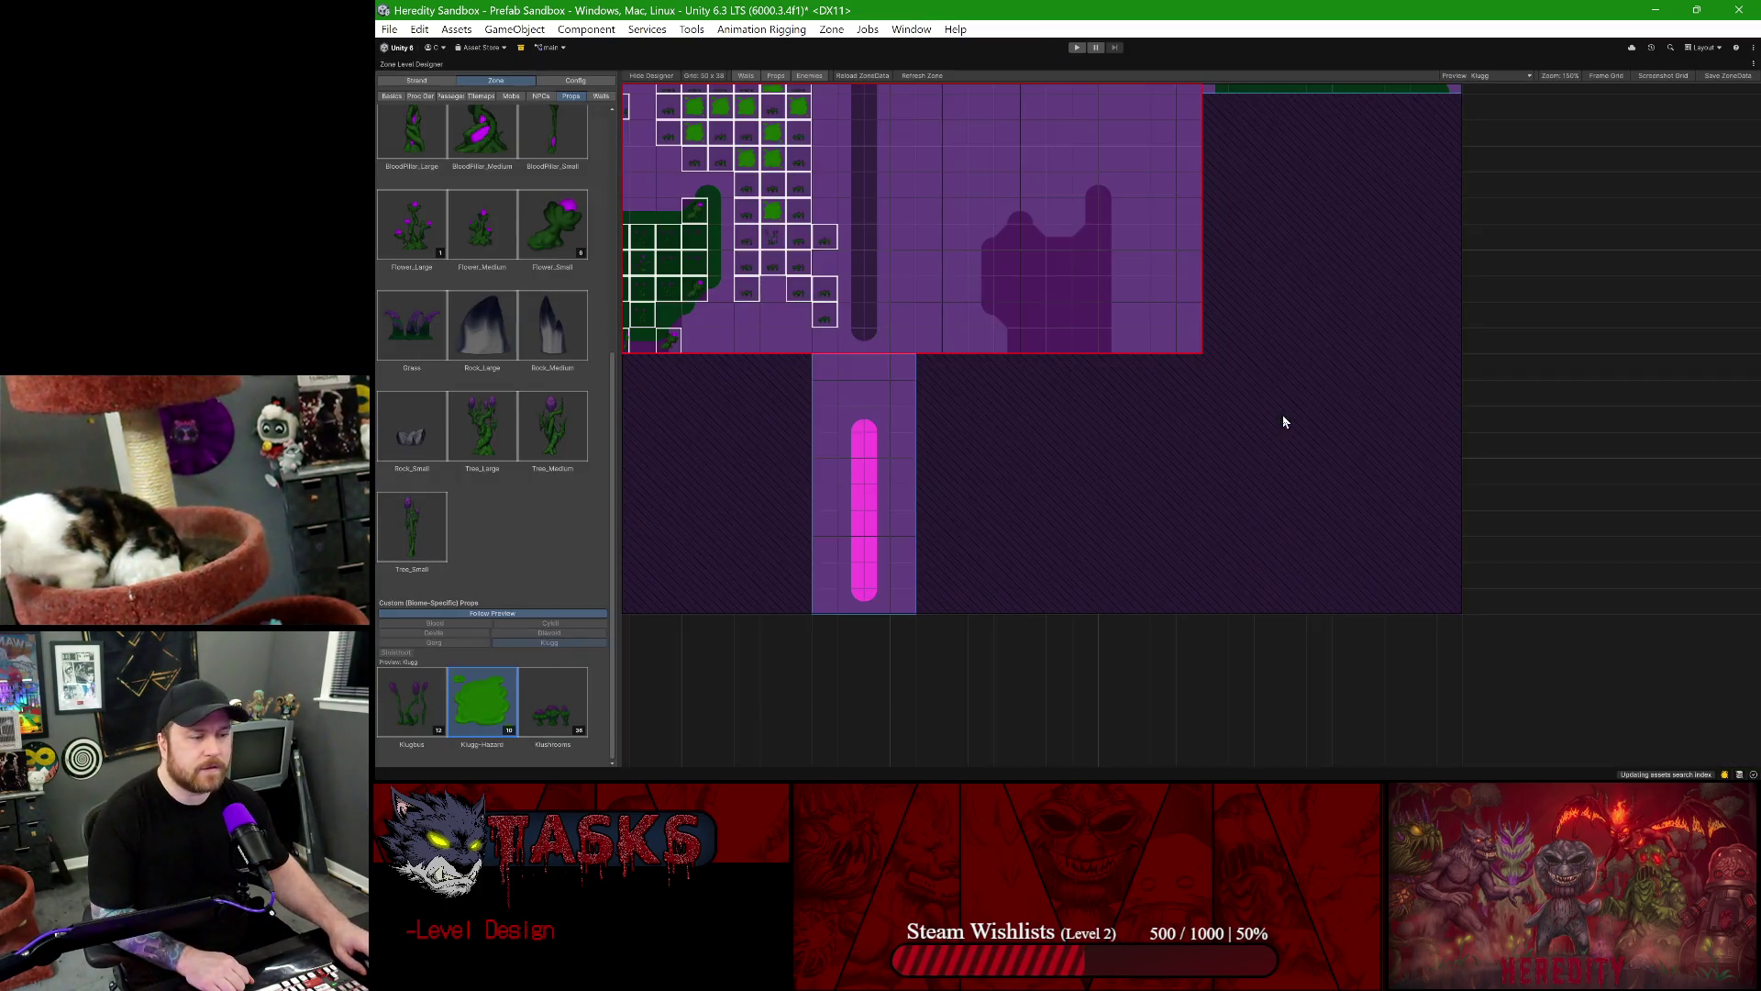
- Under Config > Props, create a 'Kones' prop definition with category 'Decorative'
{"action": "left_click", "coordinate": [575, 80]}
{"action": "left_click_drag", "start_coordinate": [619, 143], "coordinate": [773, 143]}
{"action": "left_click", "coordinate": [562, 138]}
{"action": "type", "text": "Kones"}
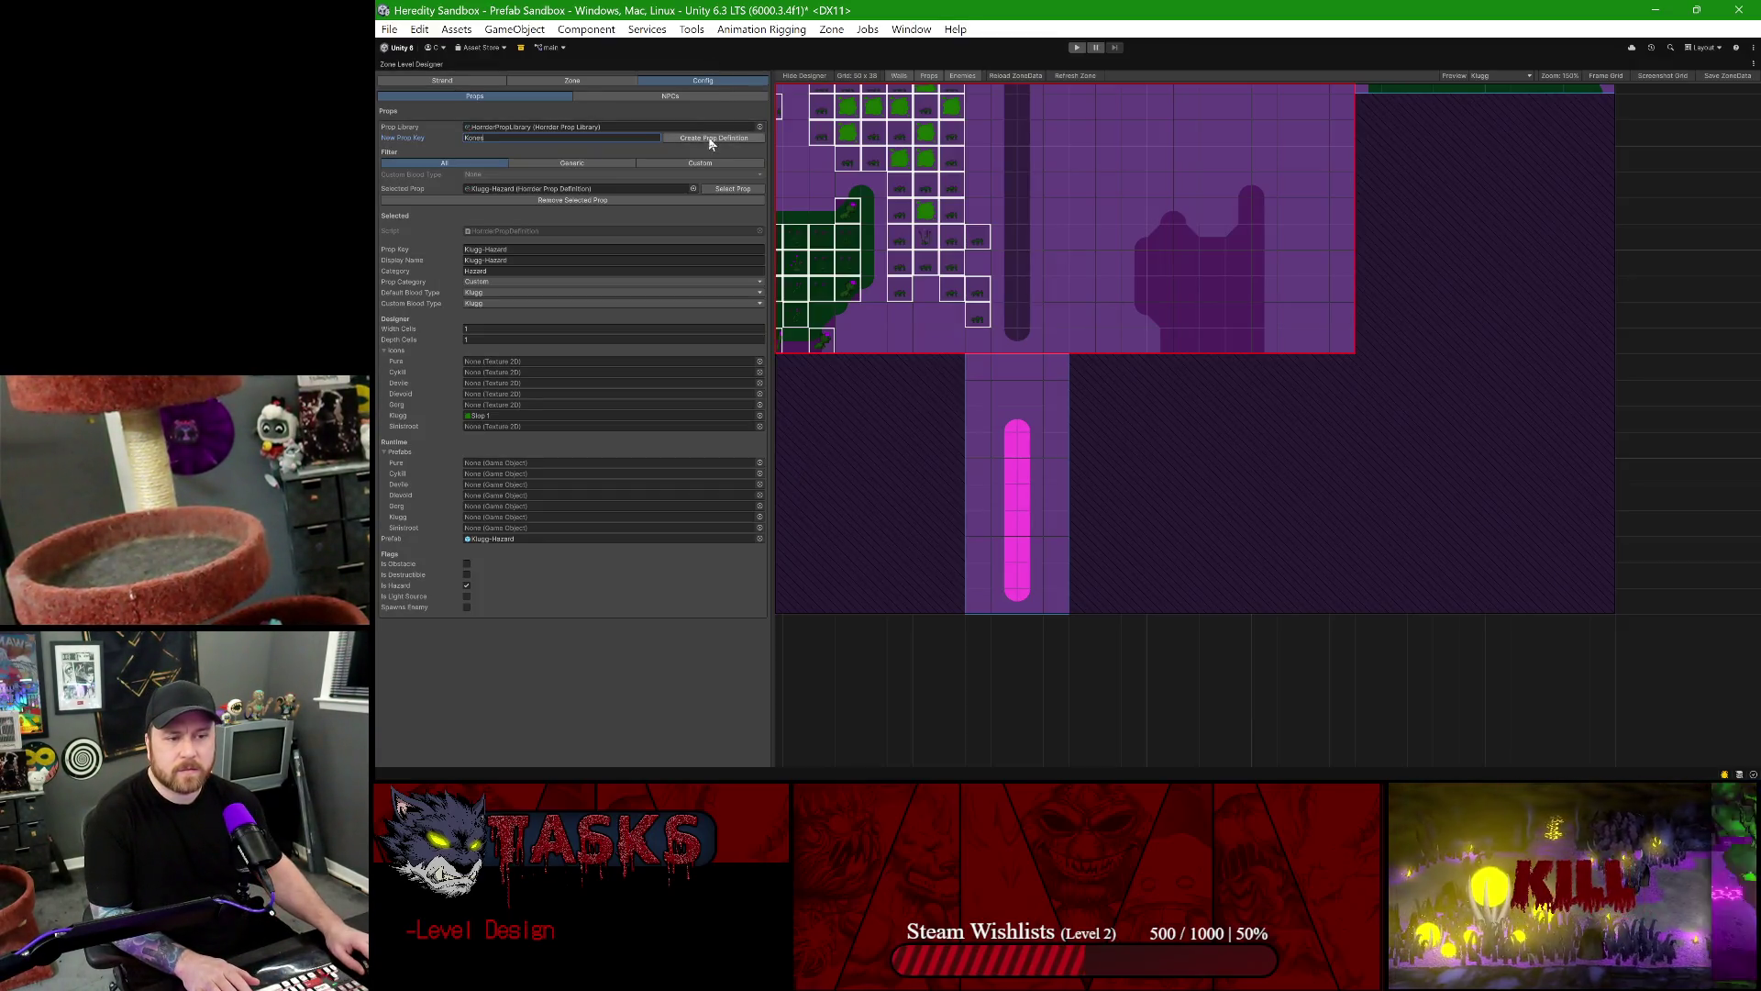
{"action": "left_click", "coordinate": [710, 137]}
{"action": "left_click", "coordinate": [506, 270]}
{"action": "type", "text": "Decorative"}
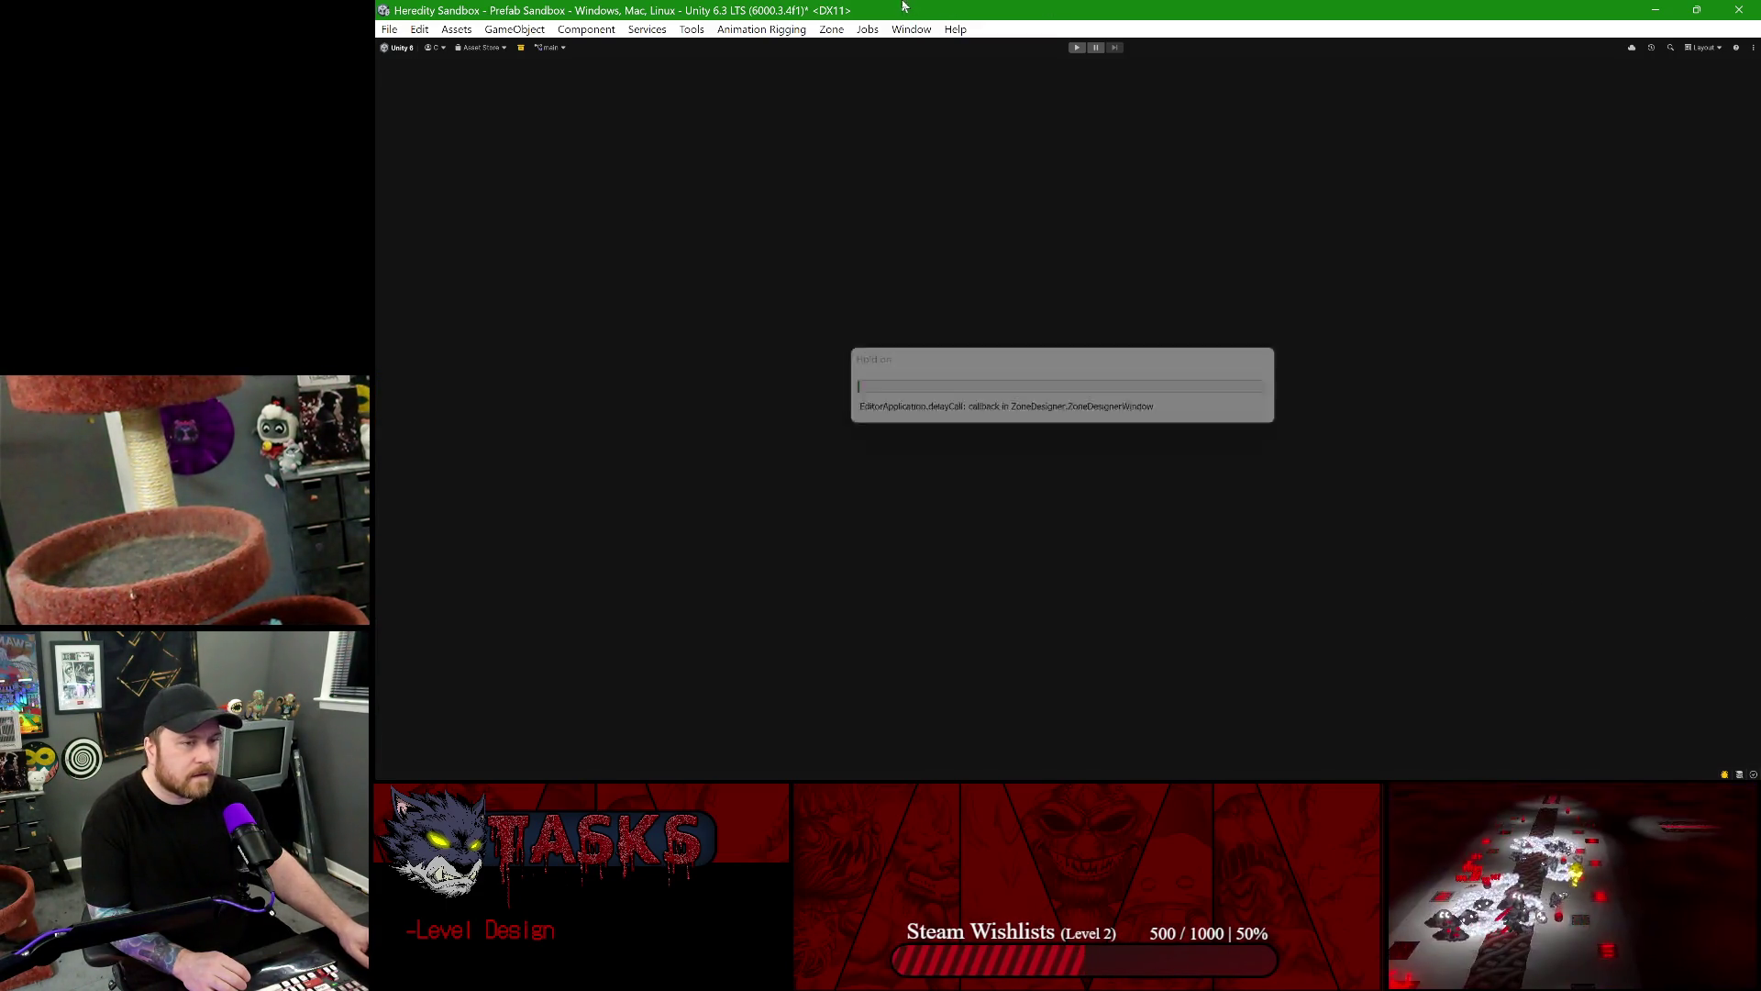
{"action": "scroll", "coordinate": [1369, 523], "scroll_direction": "down", "scroll_amount": 5}
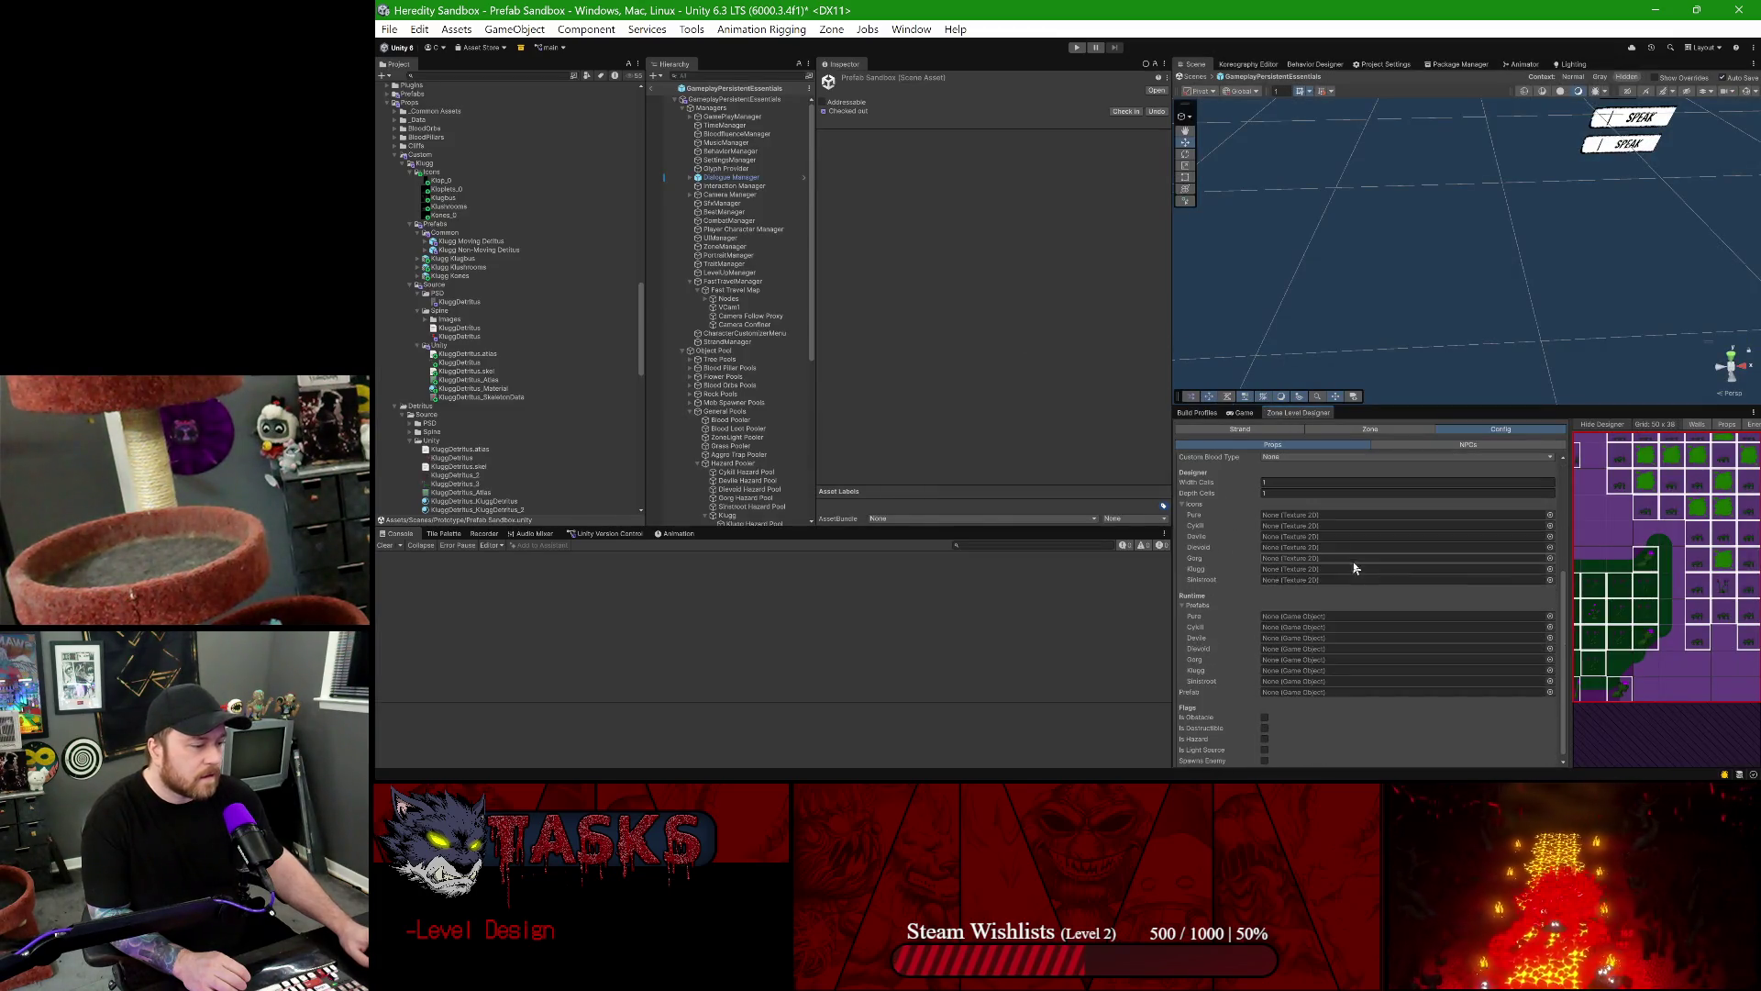
- Rename the sprites Kones_0, Kloplets_0 and Klop_0 to Kones, Kloplets and Klop
{"action": "left_click", "coordinate": [449, 217]}
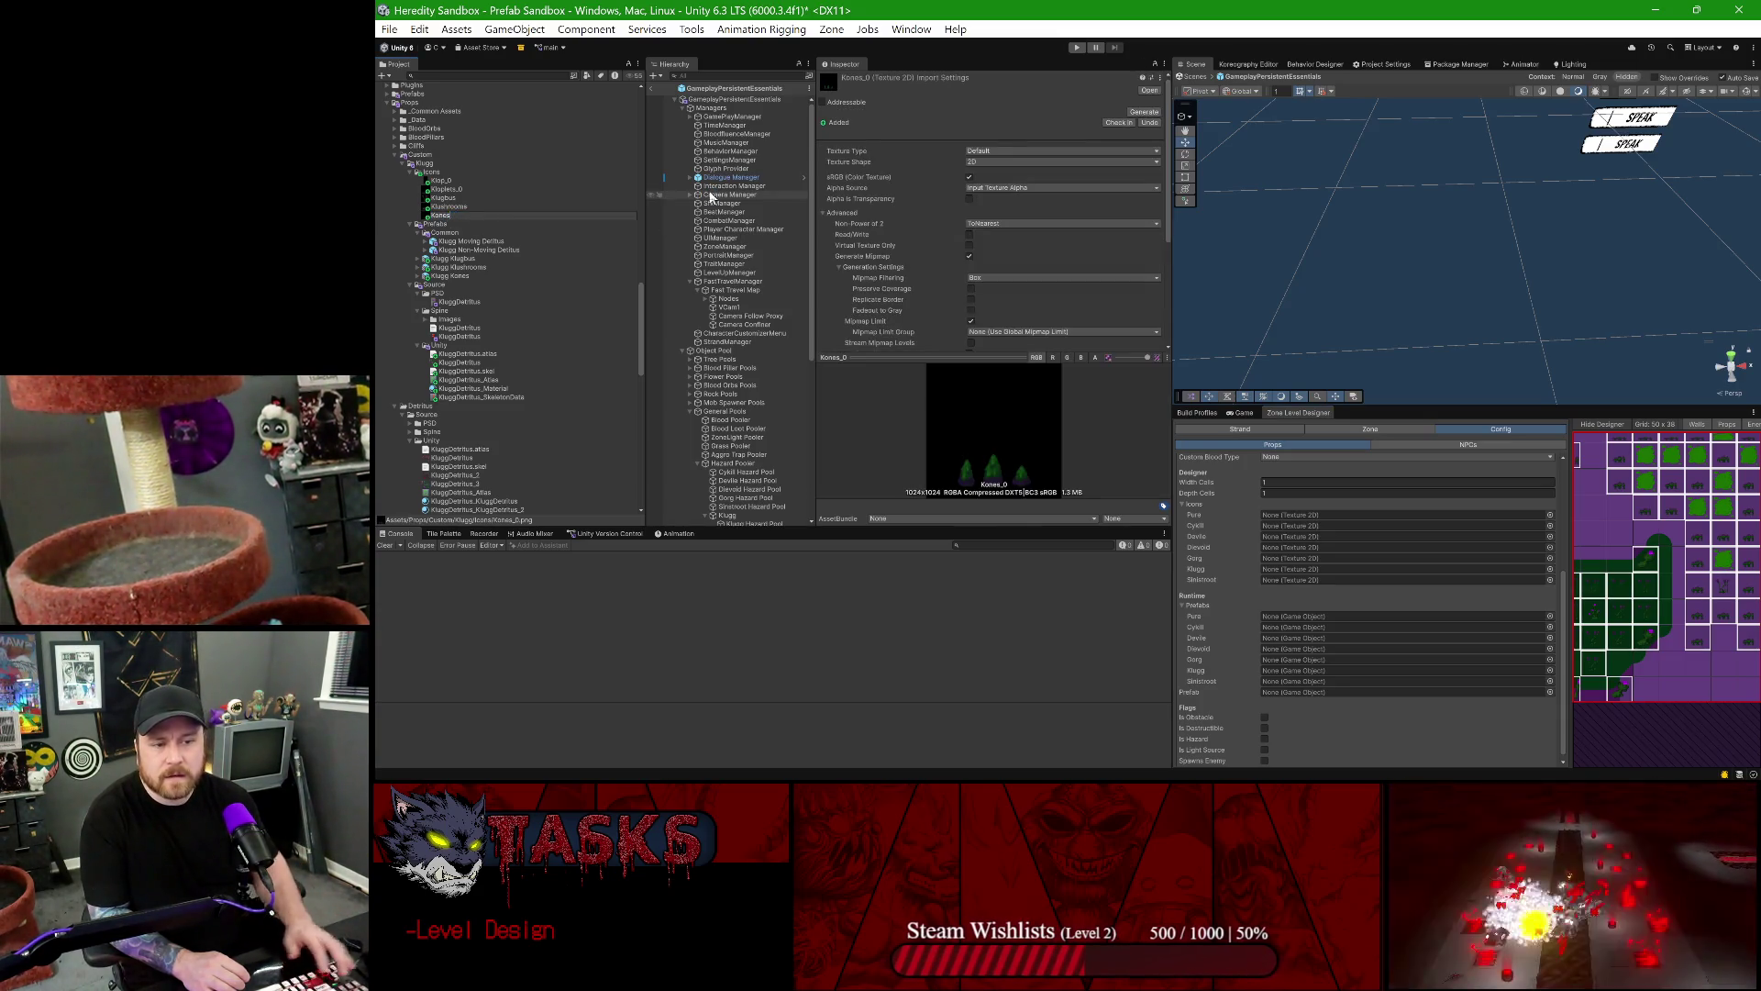
{"action": "key", "text": "Return"}
{"action": "left_click", "coordinate": [461, 191]}
{"action": "key", "text": "F2"}
{"action": "key", "text": "End"}
{"action": "key", "text": "BackSpace"}
{"action": "key", "text": "BackSpace"}
{"action": "key", "text": "Return"}
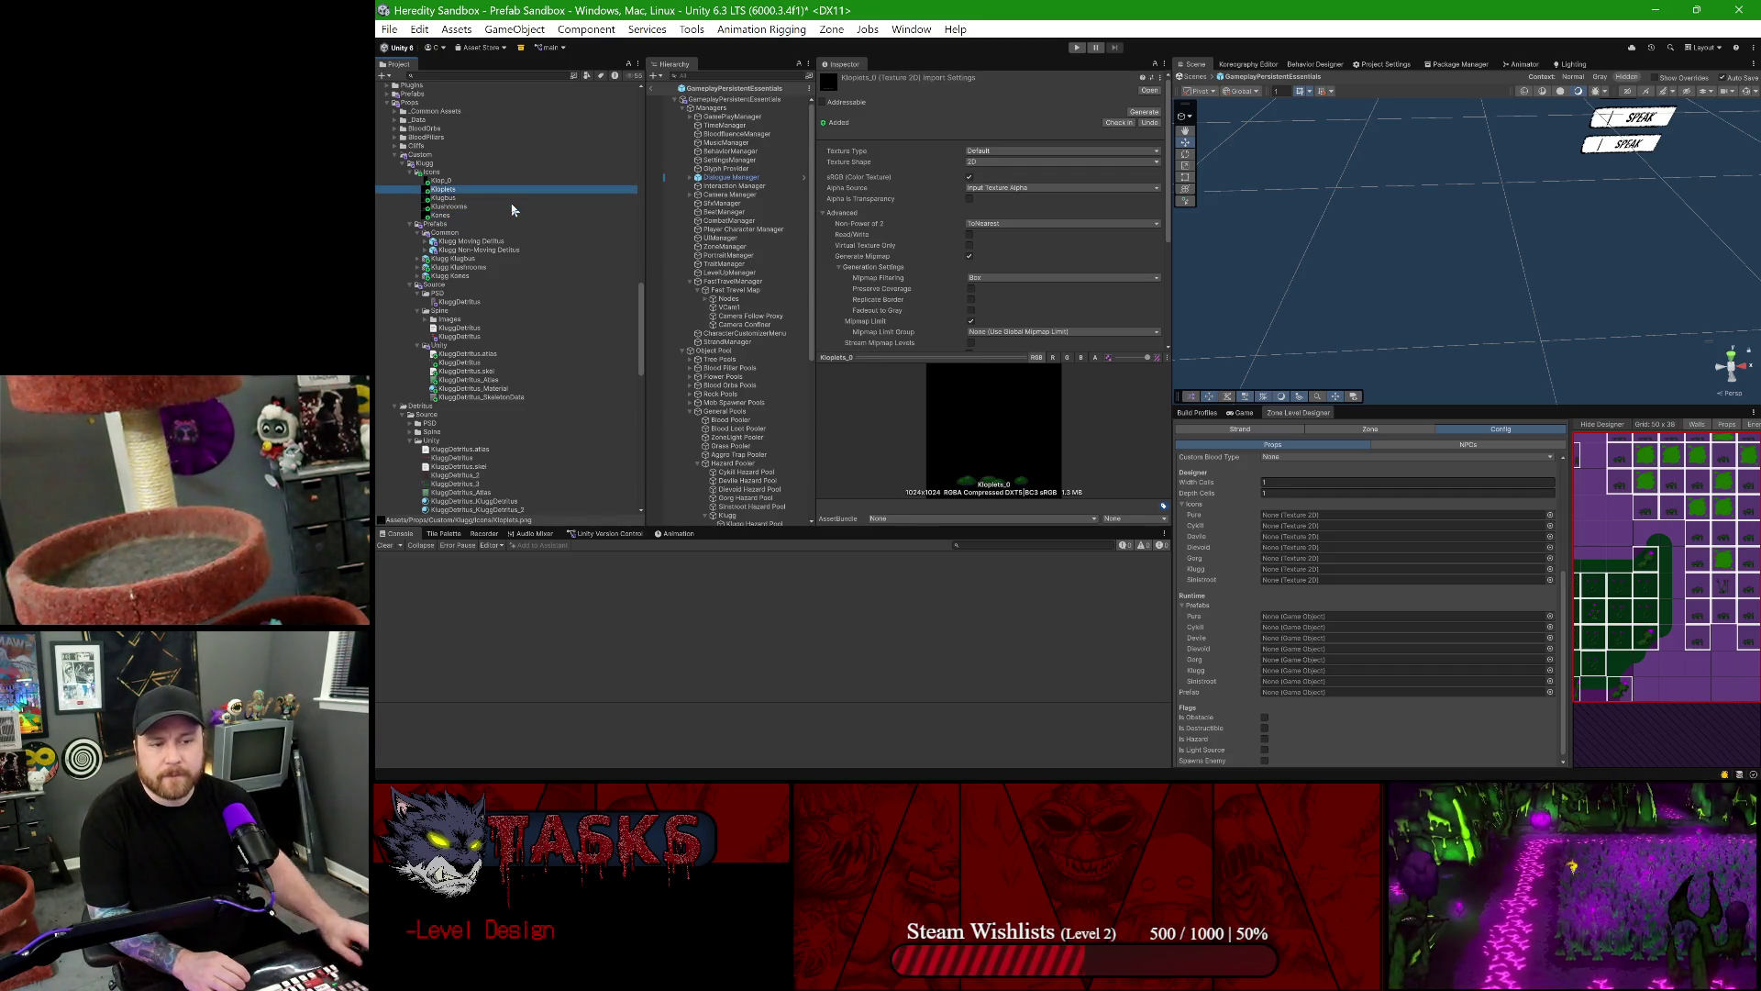
{"action": "left_click", "coordinate": [449, 182]}
{"action": "key", "text": "F2"}
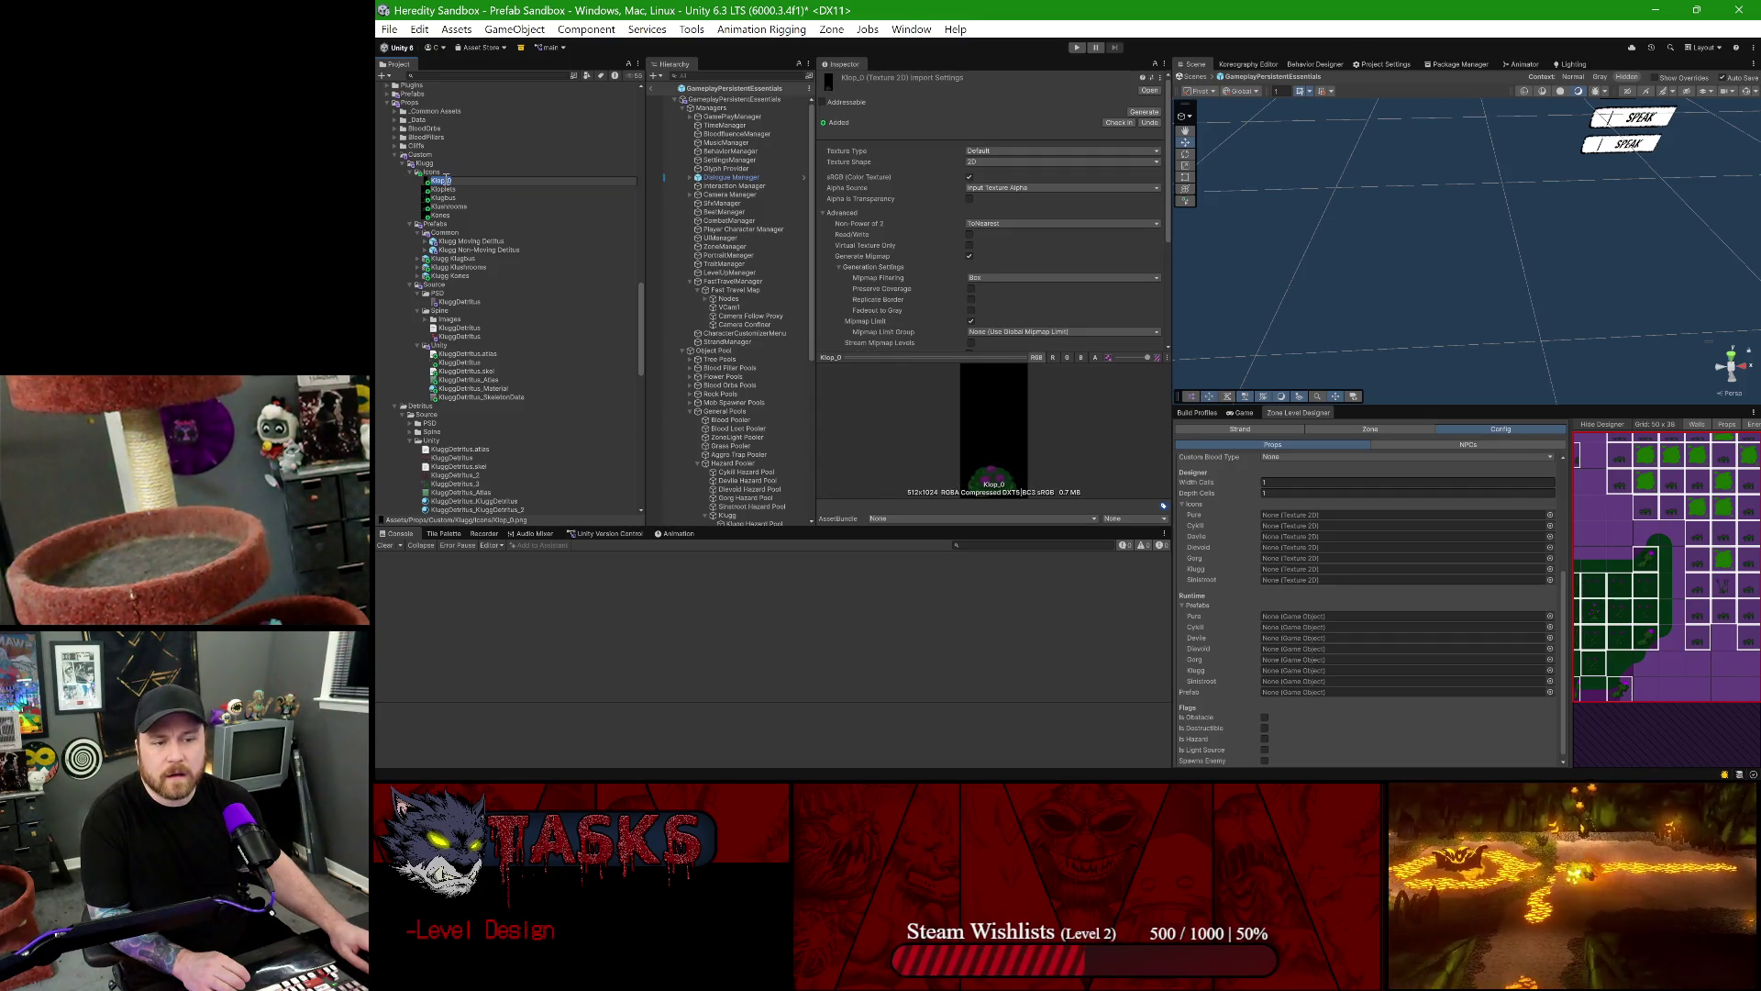
{"action": "key", "text": "End"}
{"action": "key", "text": "BackSpace"}
{"action": "key", "text": "BackSpace"}
{"action": "key", "text": "Return"}
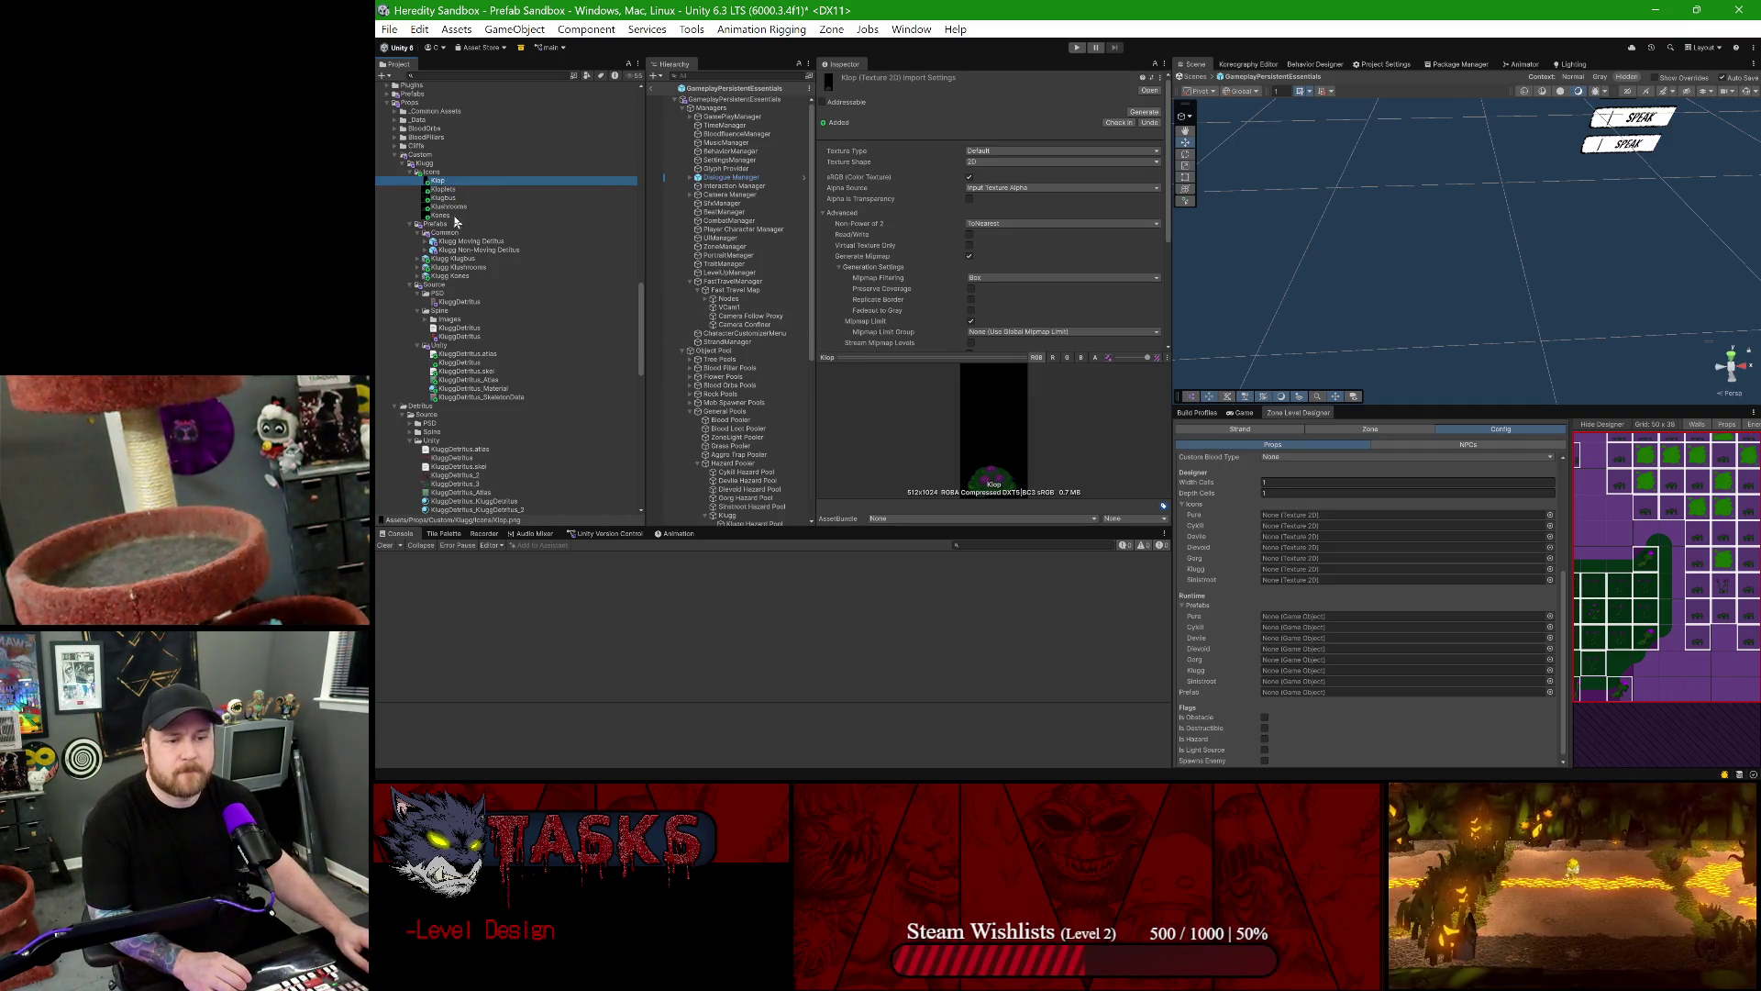
- Give Kones a Klugg icon, the Klugg Kones prefab, Klugg default and custom blood types, and Custom category
{"action": "mouse_move", "coordinate": [437, 181]}
{"action": "left_mouse_down"}
{"action": "mouse_move", "coordinate": [450, 293]}
{"action": "mouse_move", "coordinate": [1295, 578]}
{"action": "left_mouse_up"}
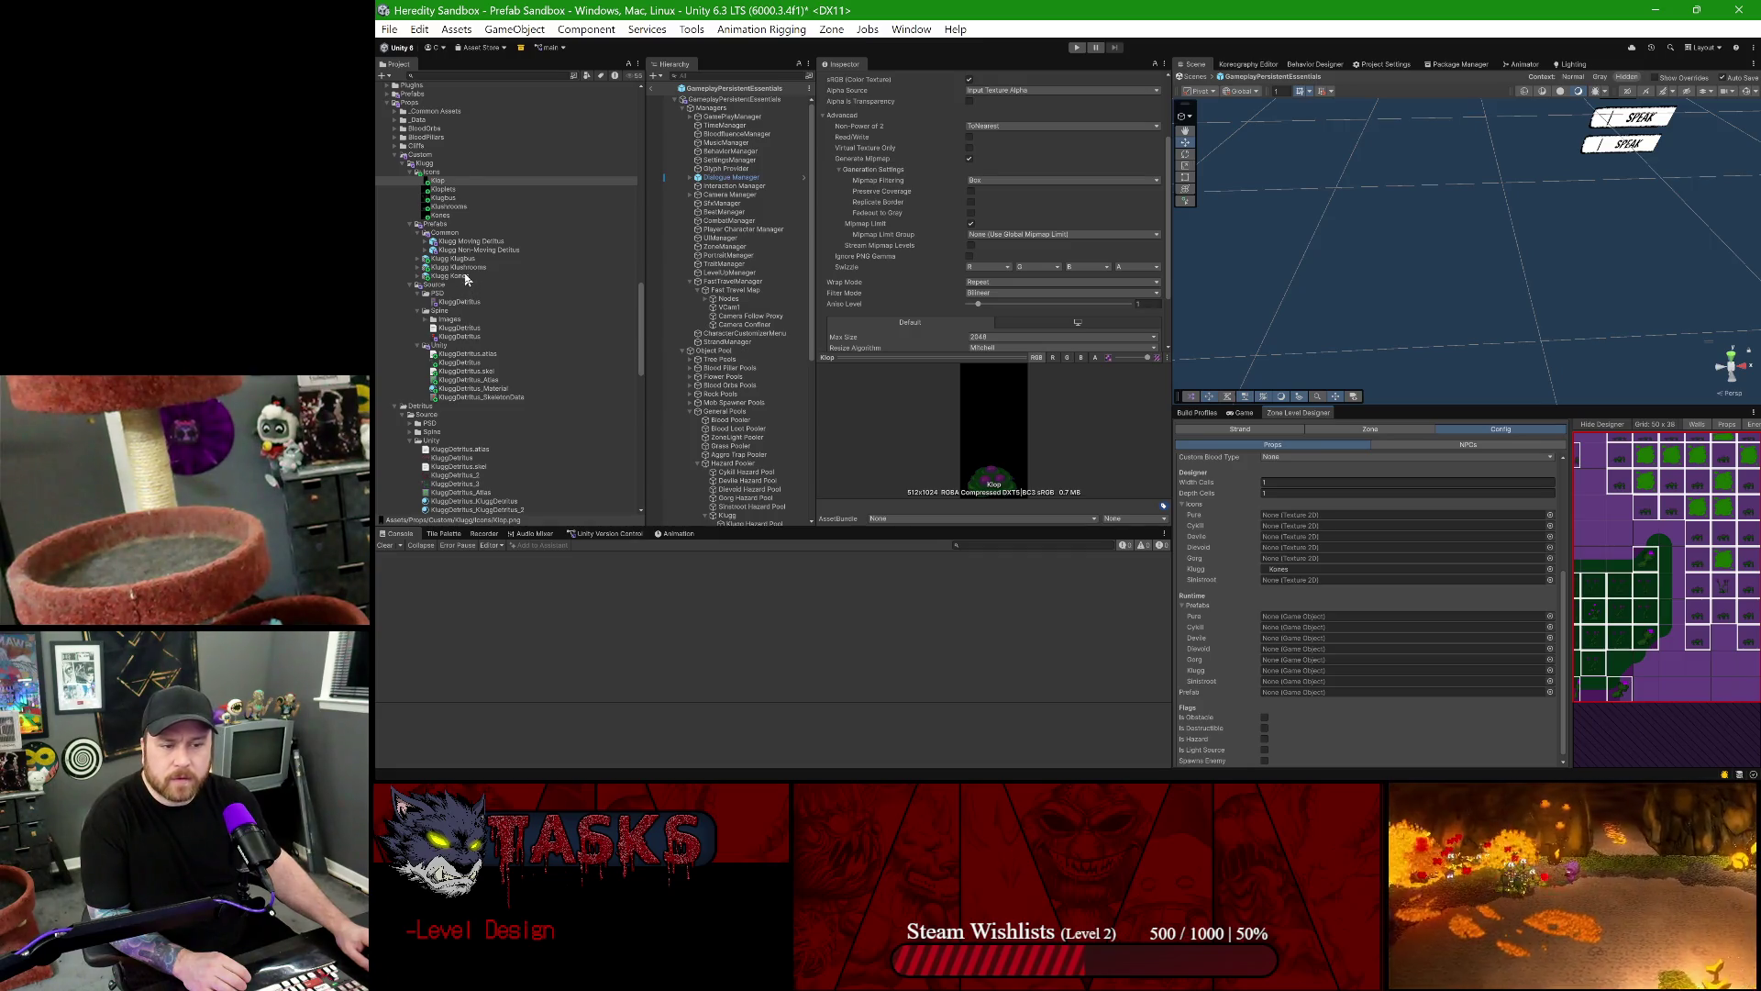
{"action": "mouse_move", "coordinate": [463, 277]}
{"action": "left_mouse_down"}
{"action": "mouse_move", "coordinate": [1101, 596]}
{"action": "mouse_move", "coordinate": [1312, 670]}
{"action": "left_mouse_up"}
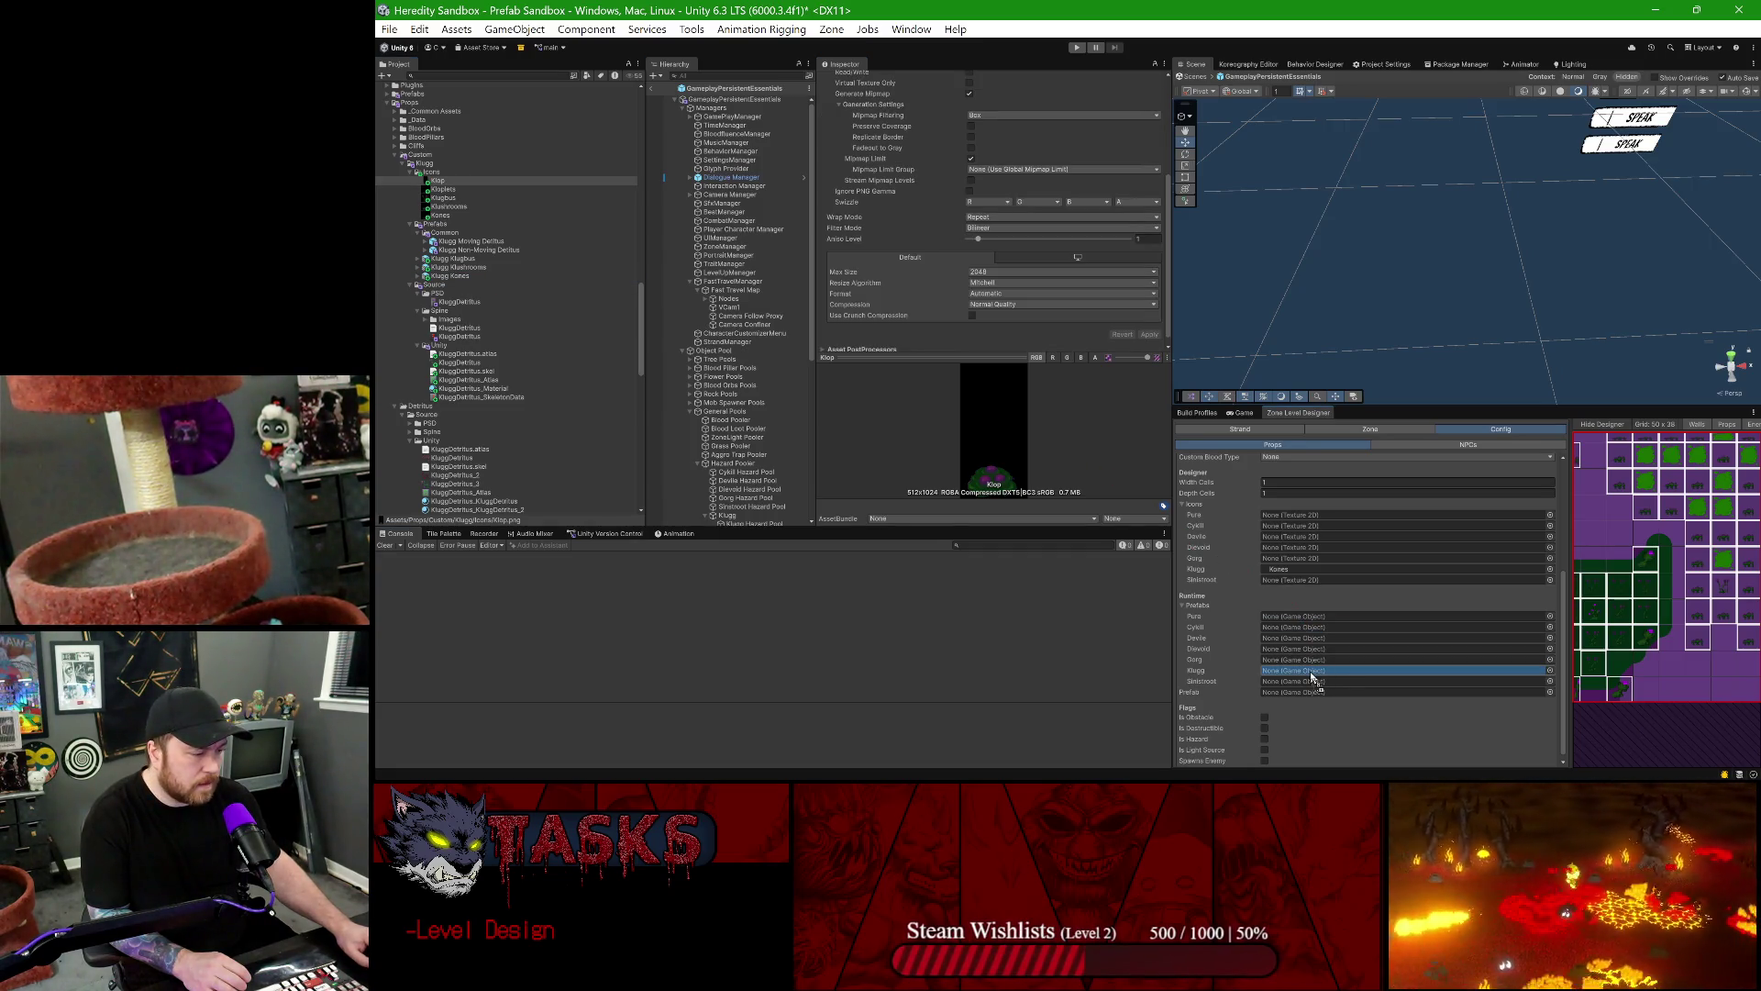
{"action": "scroll", "coordinate": [1294, 609], "scroll_direction": "up", "scroll_amount": 4}
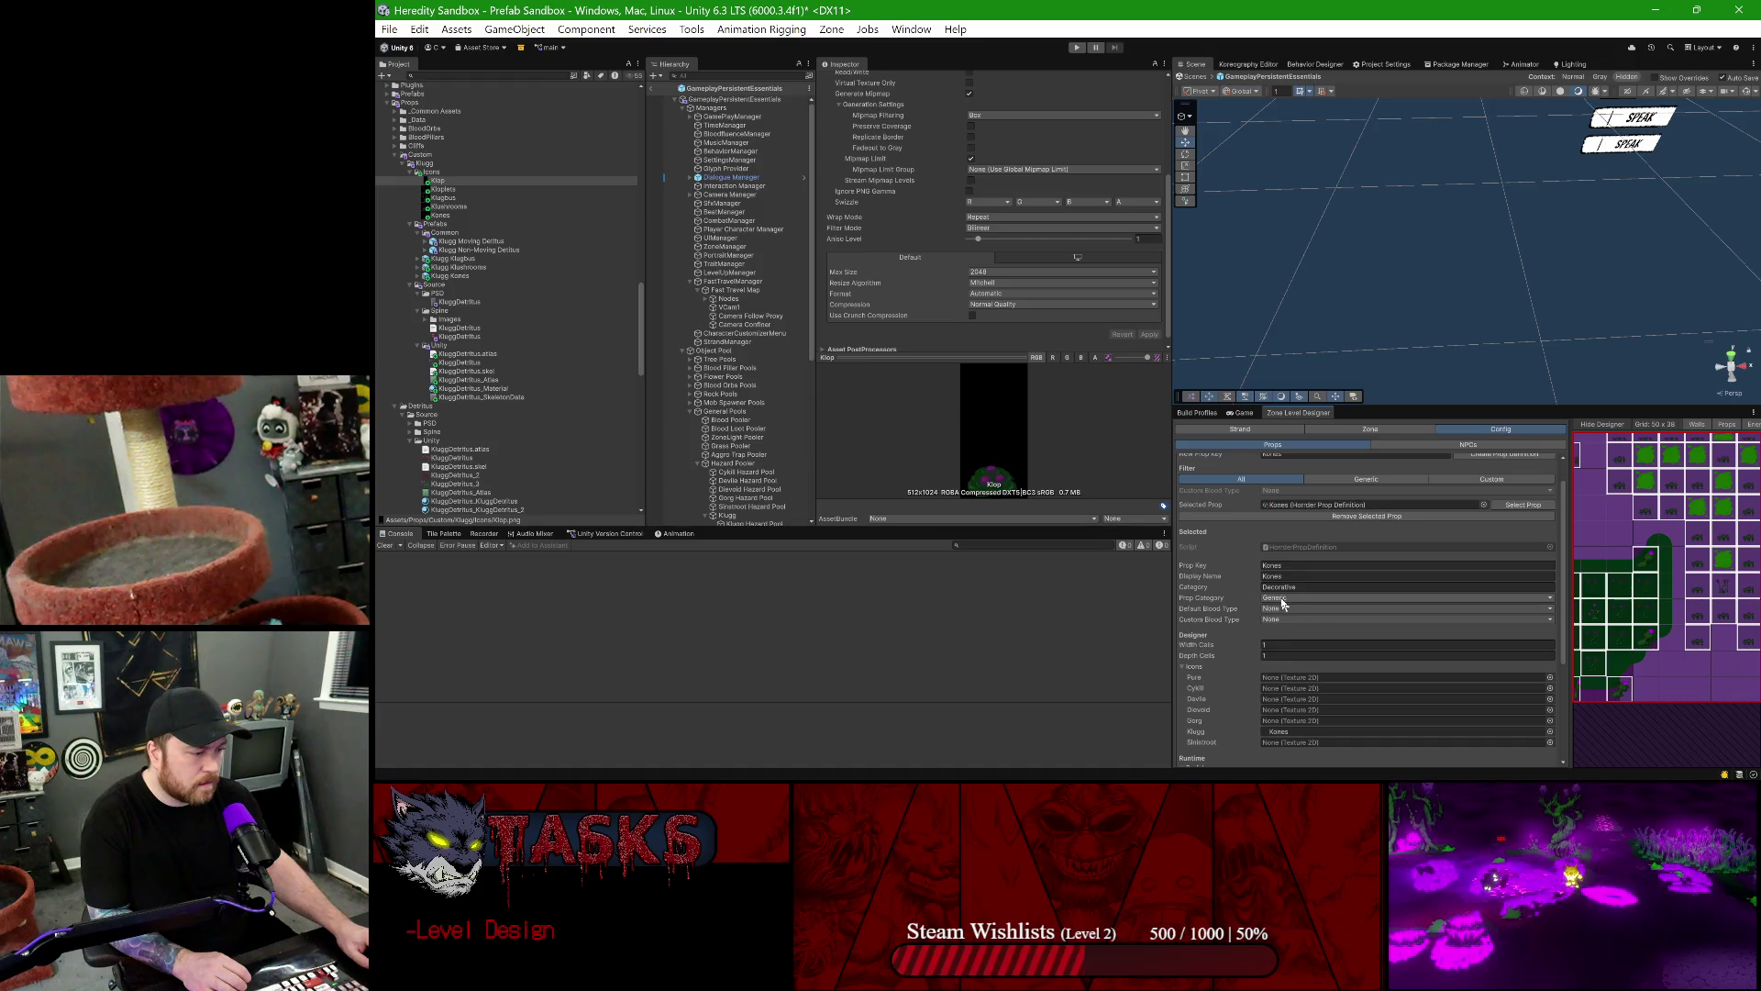
{"action": "left_click", "coordinate": [1279, 608]}
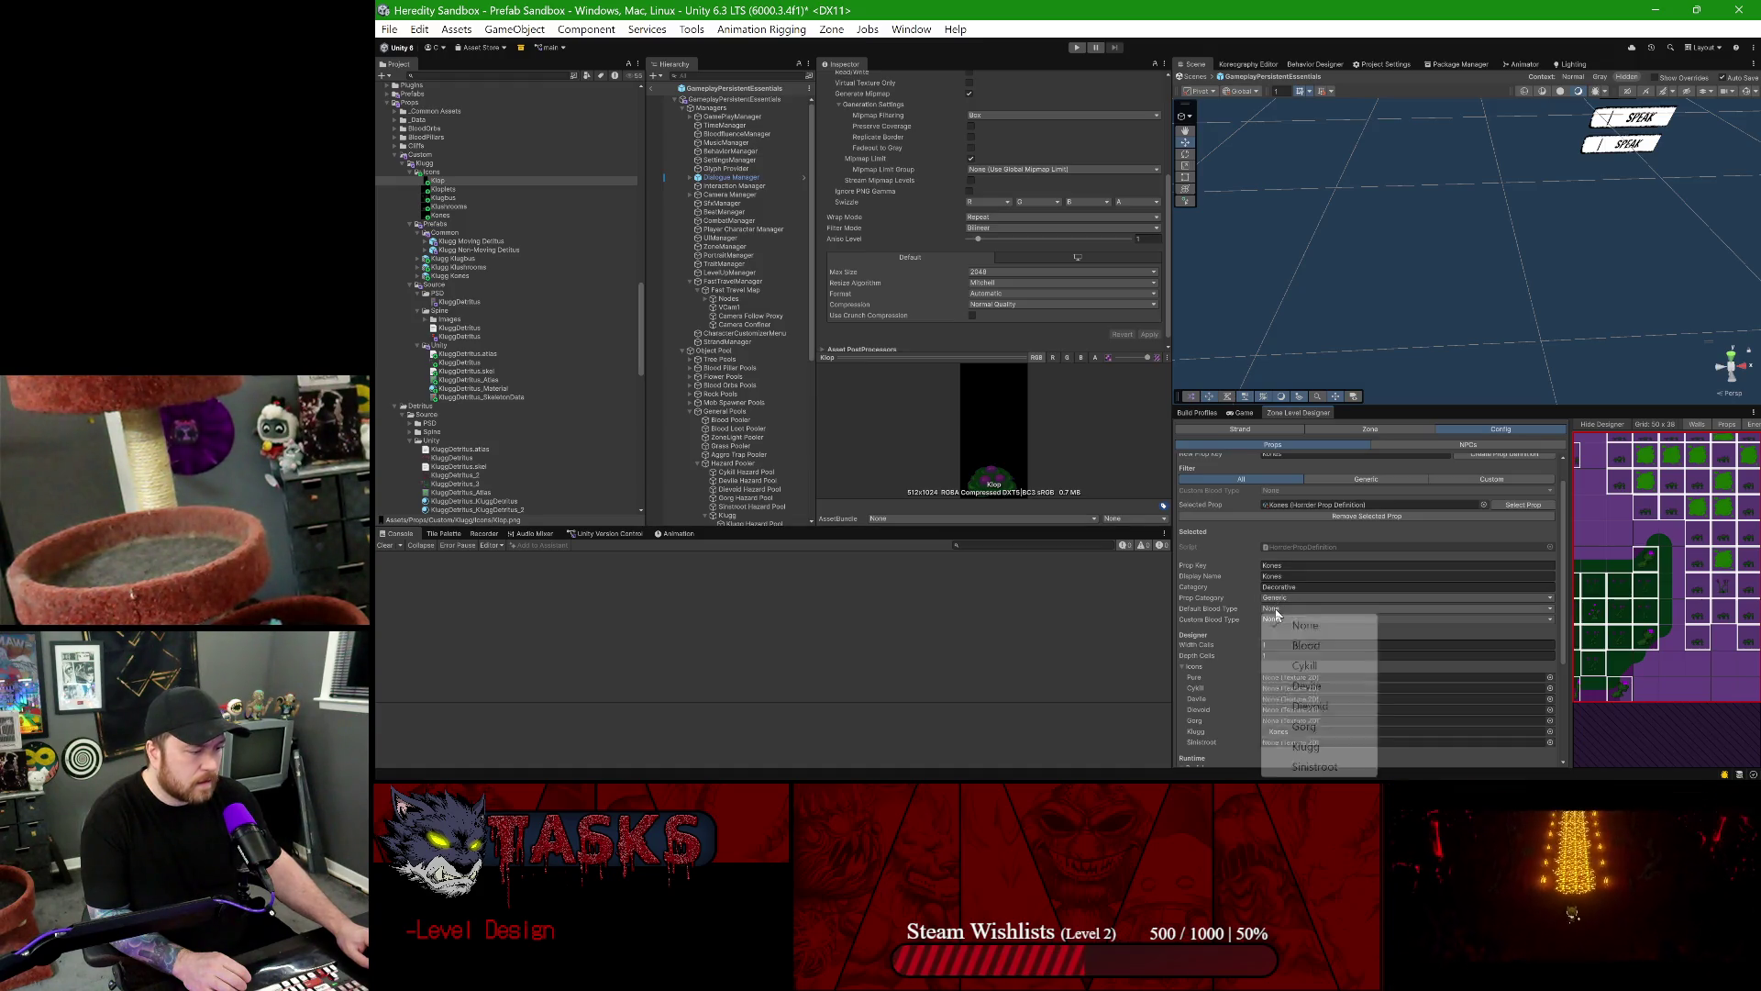
{"action": "left_click", "coordinate": [1307, 747]}
{"action": "left_click", "coordinate": [1303, 619]}
{"action": "left_click", "coordinate": [1306, 594]}
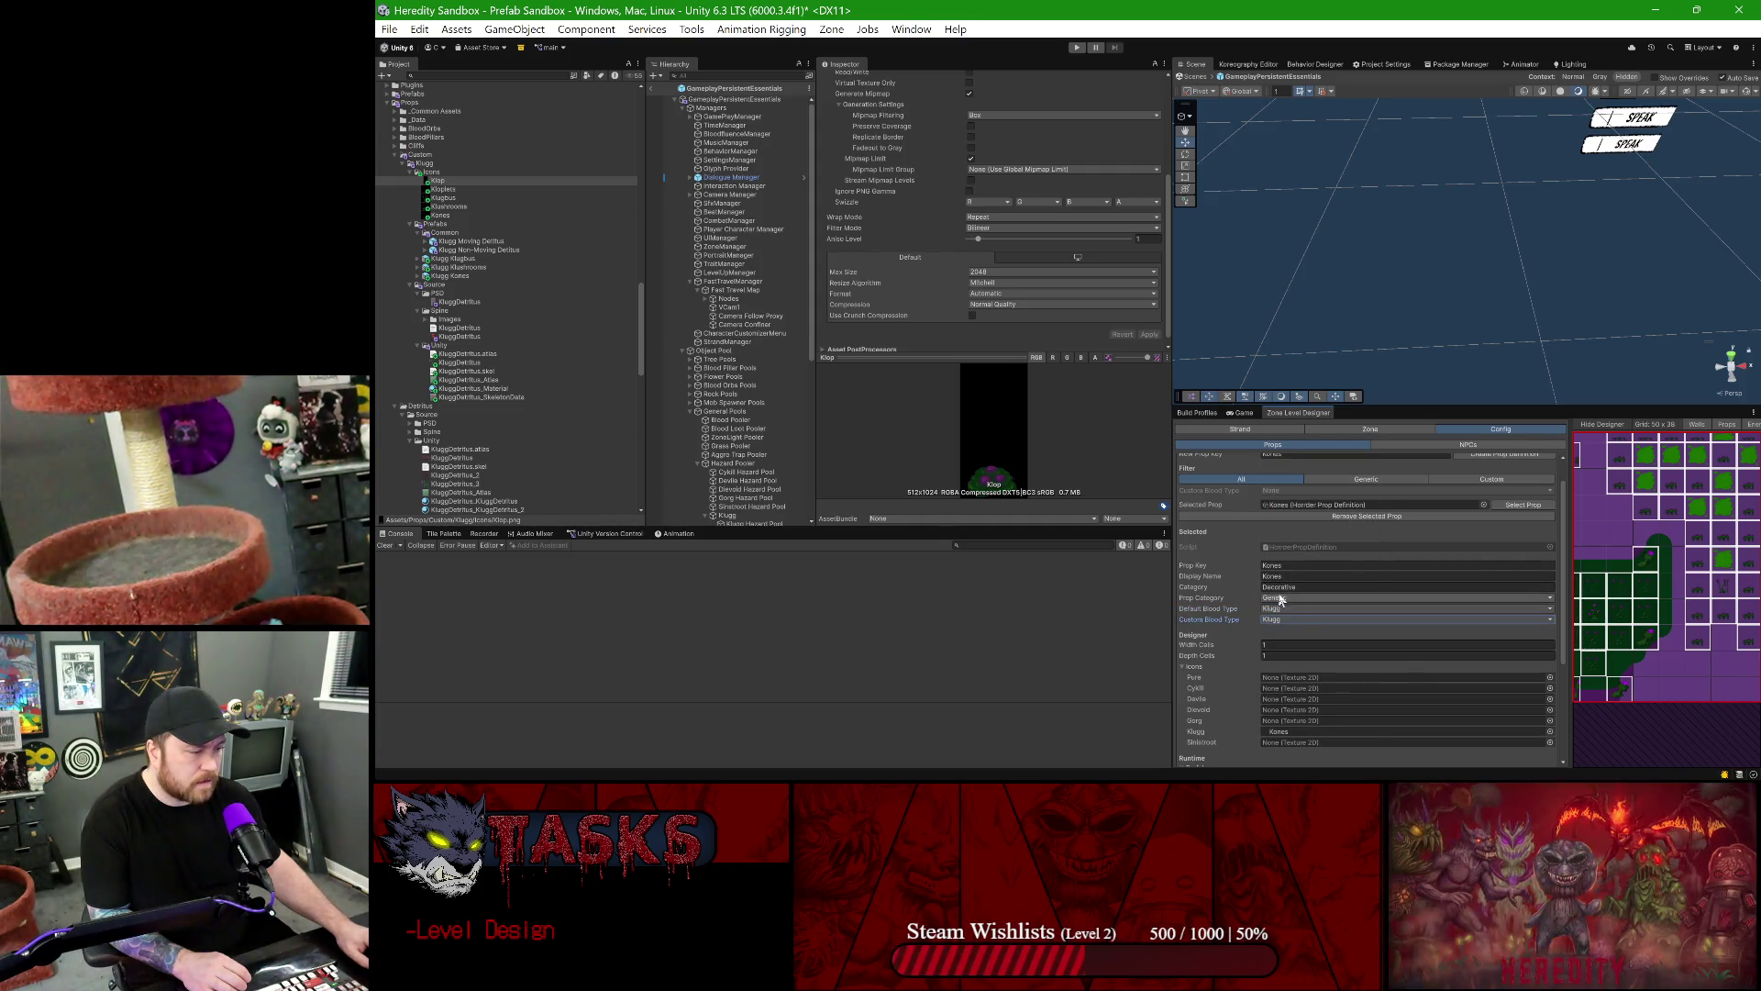
{"action": "left_click", "coordinate": [1284, 599]}
{"action": "left_click", "coordinate": [1312, 631]}
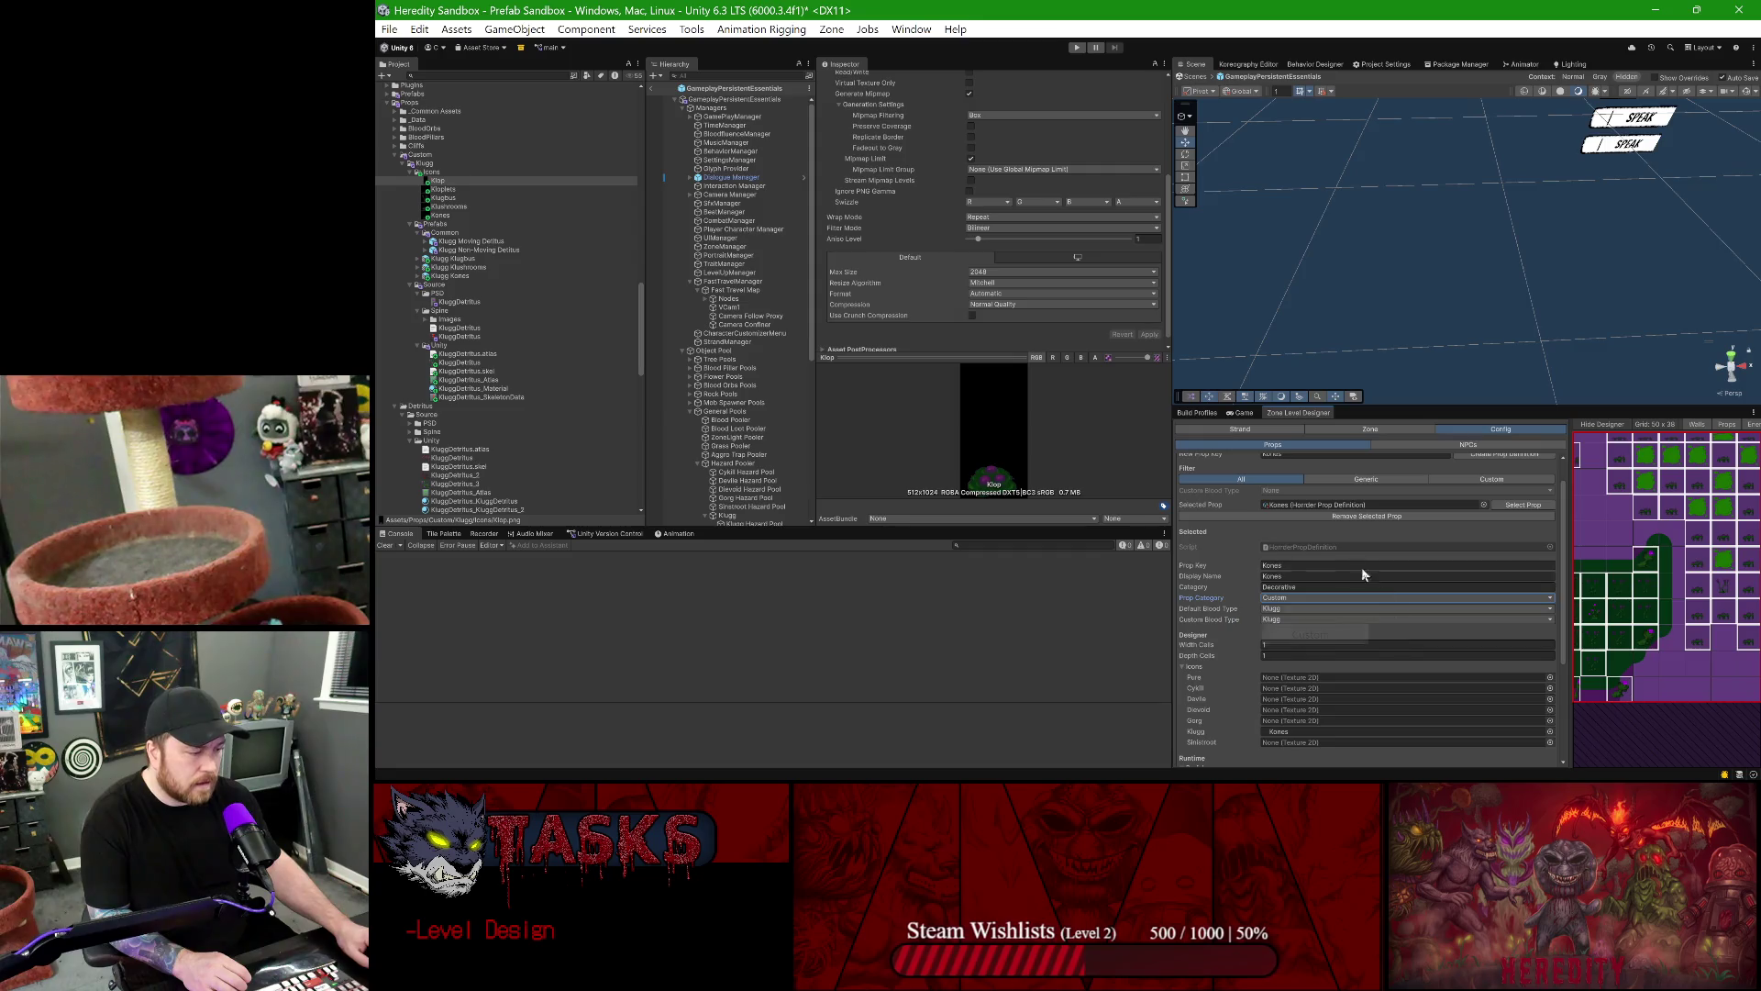
{"action": "scroll", "coordinate": [1334, 583], "scroll_direction": "up", "scroll_amount": 2}
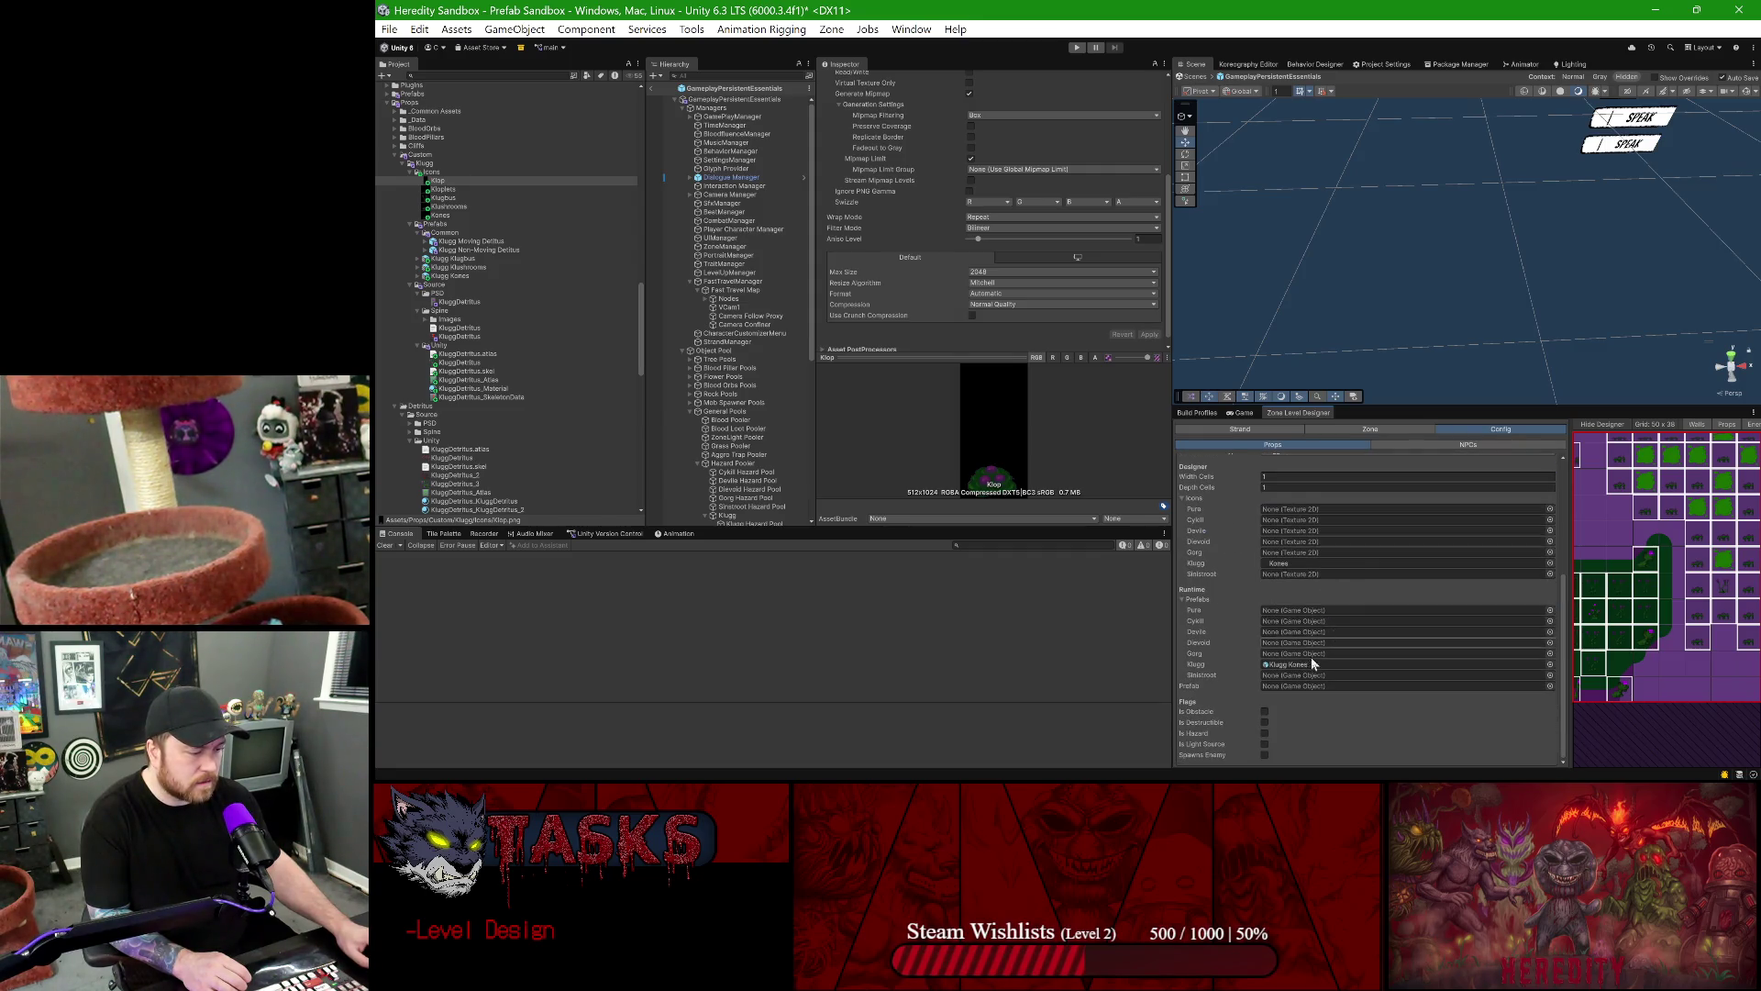
- Close the Zone Level Designer, exit prefab mode, and unload and remove GameplayEssentials
{"action": "right_click", "coordinate": [1295, 412]}
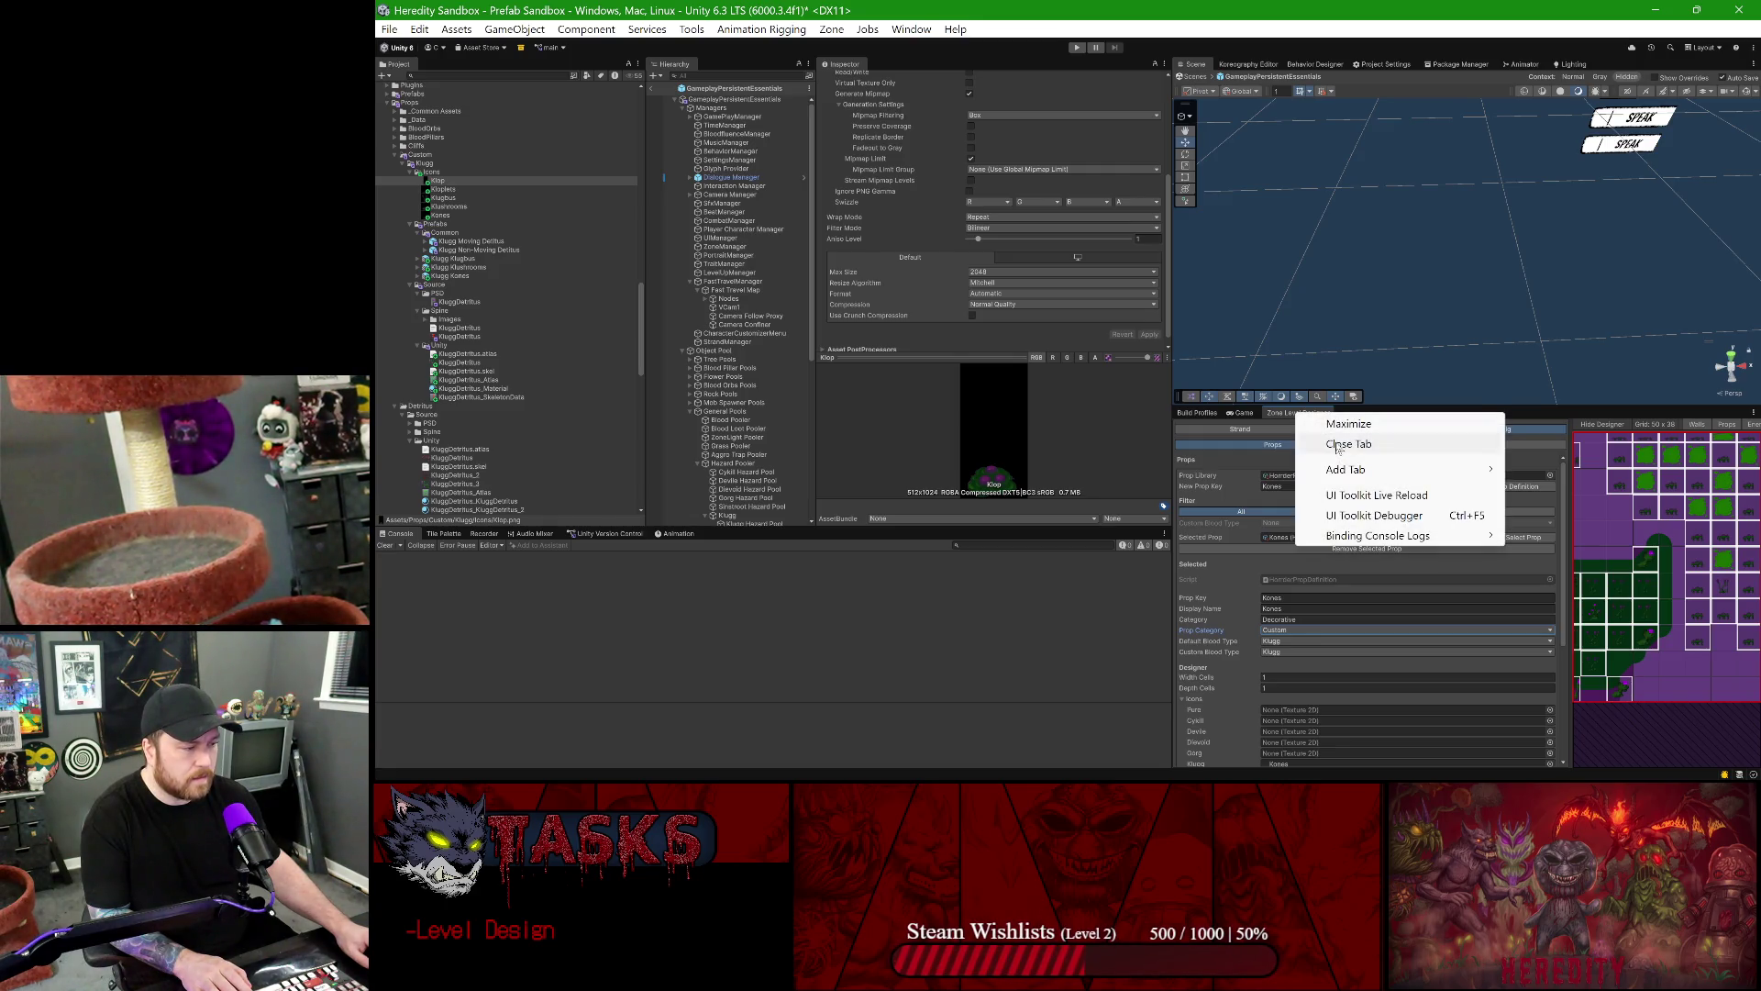
{"action": "left_click", "coordinate": [1337, 447]}
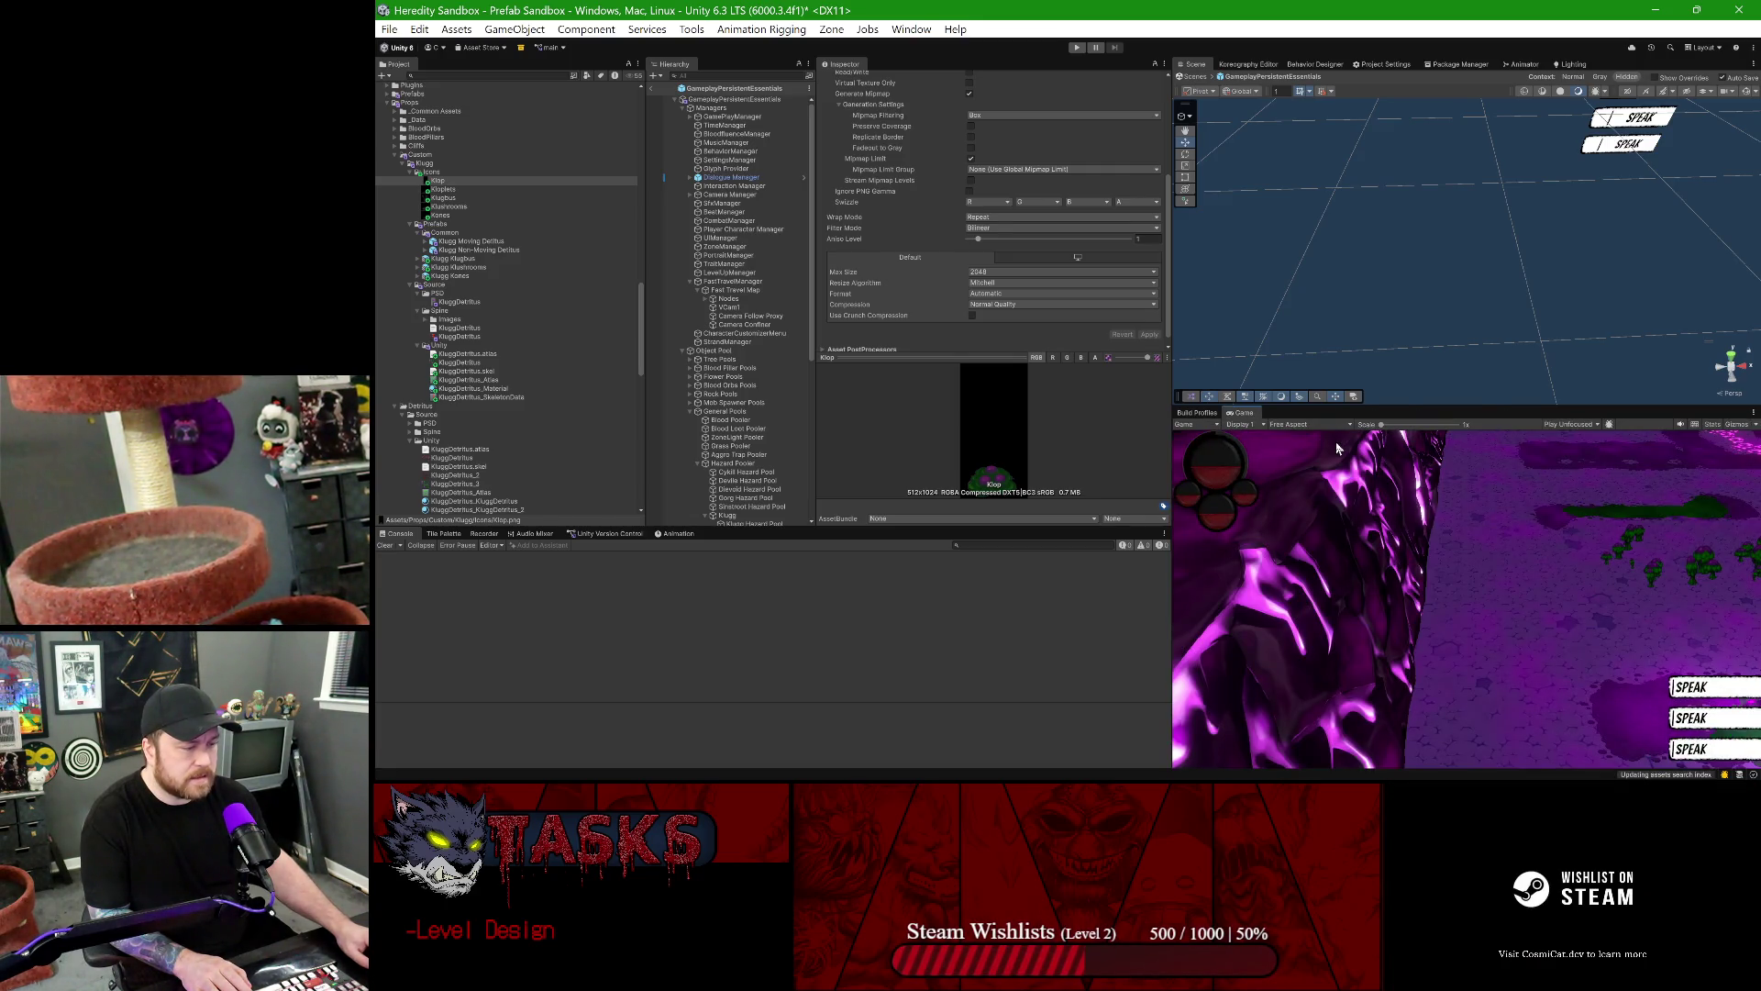
{"action": "left_click", "coordinate": [650, 88]}
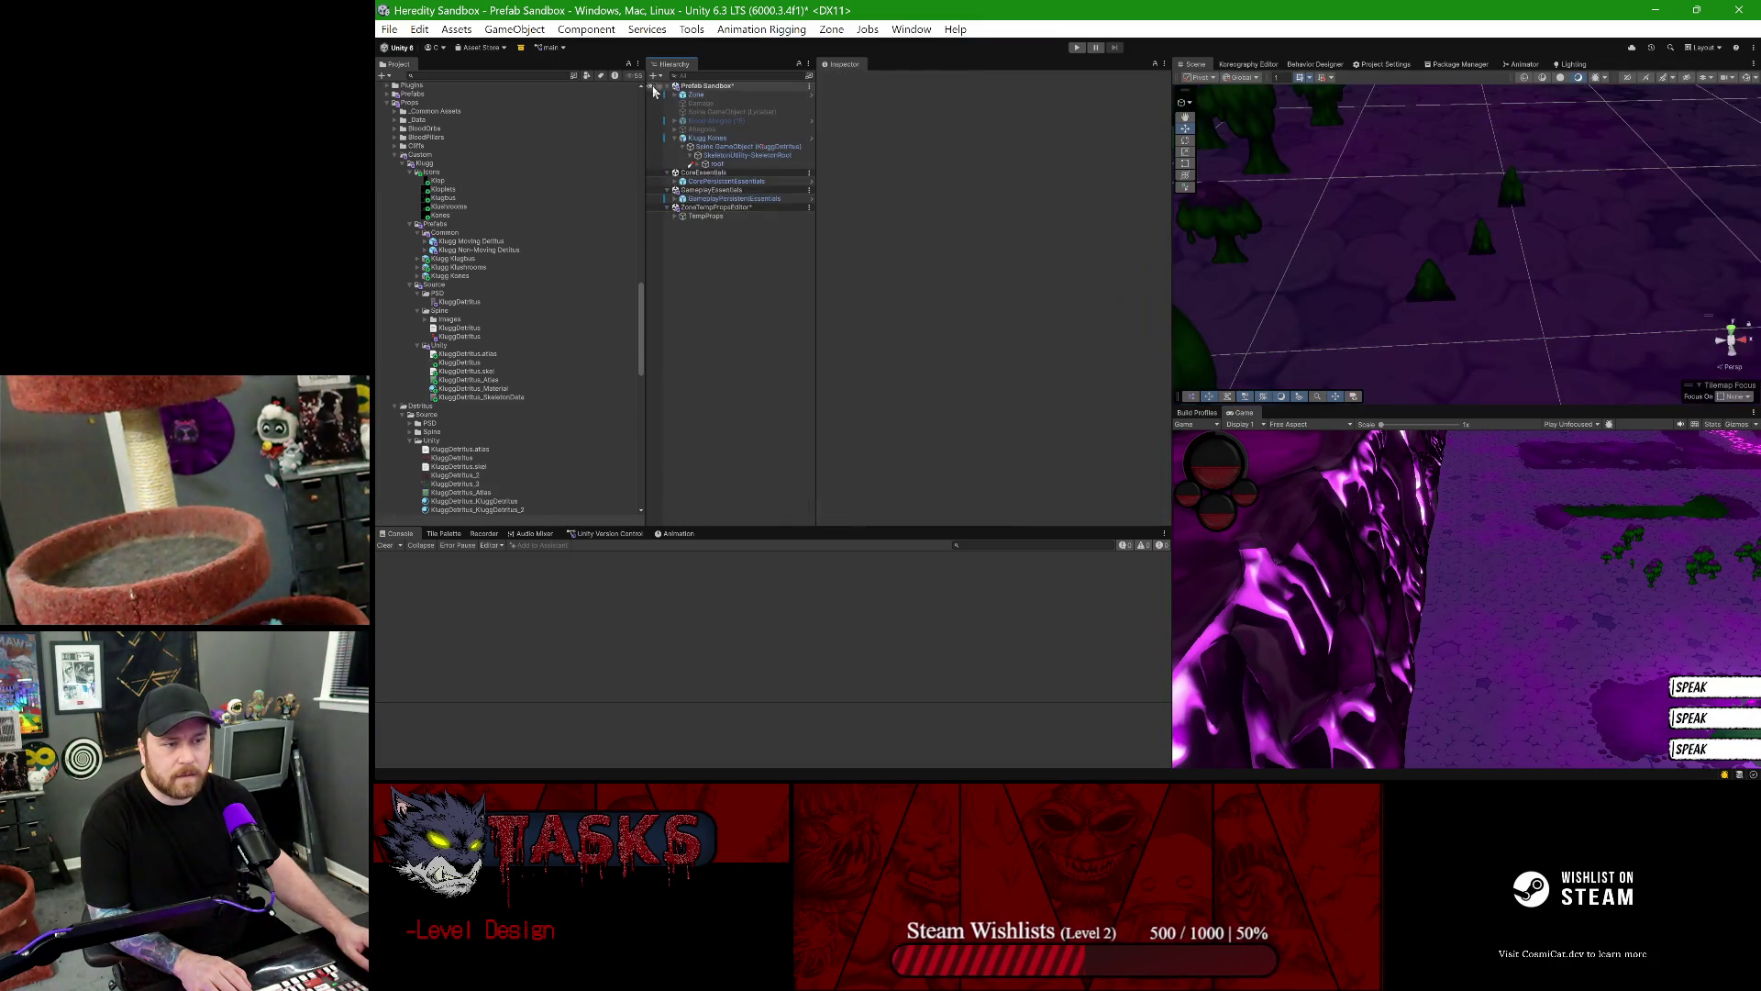
{"action": "right_click", "coordinate": [725, 195]}
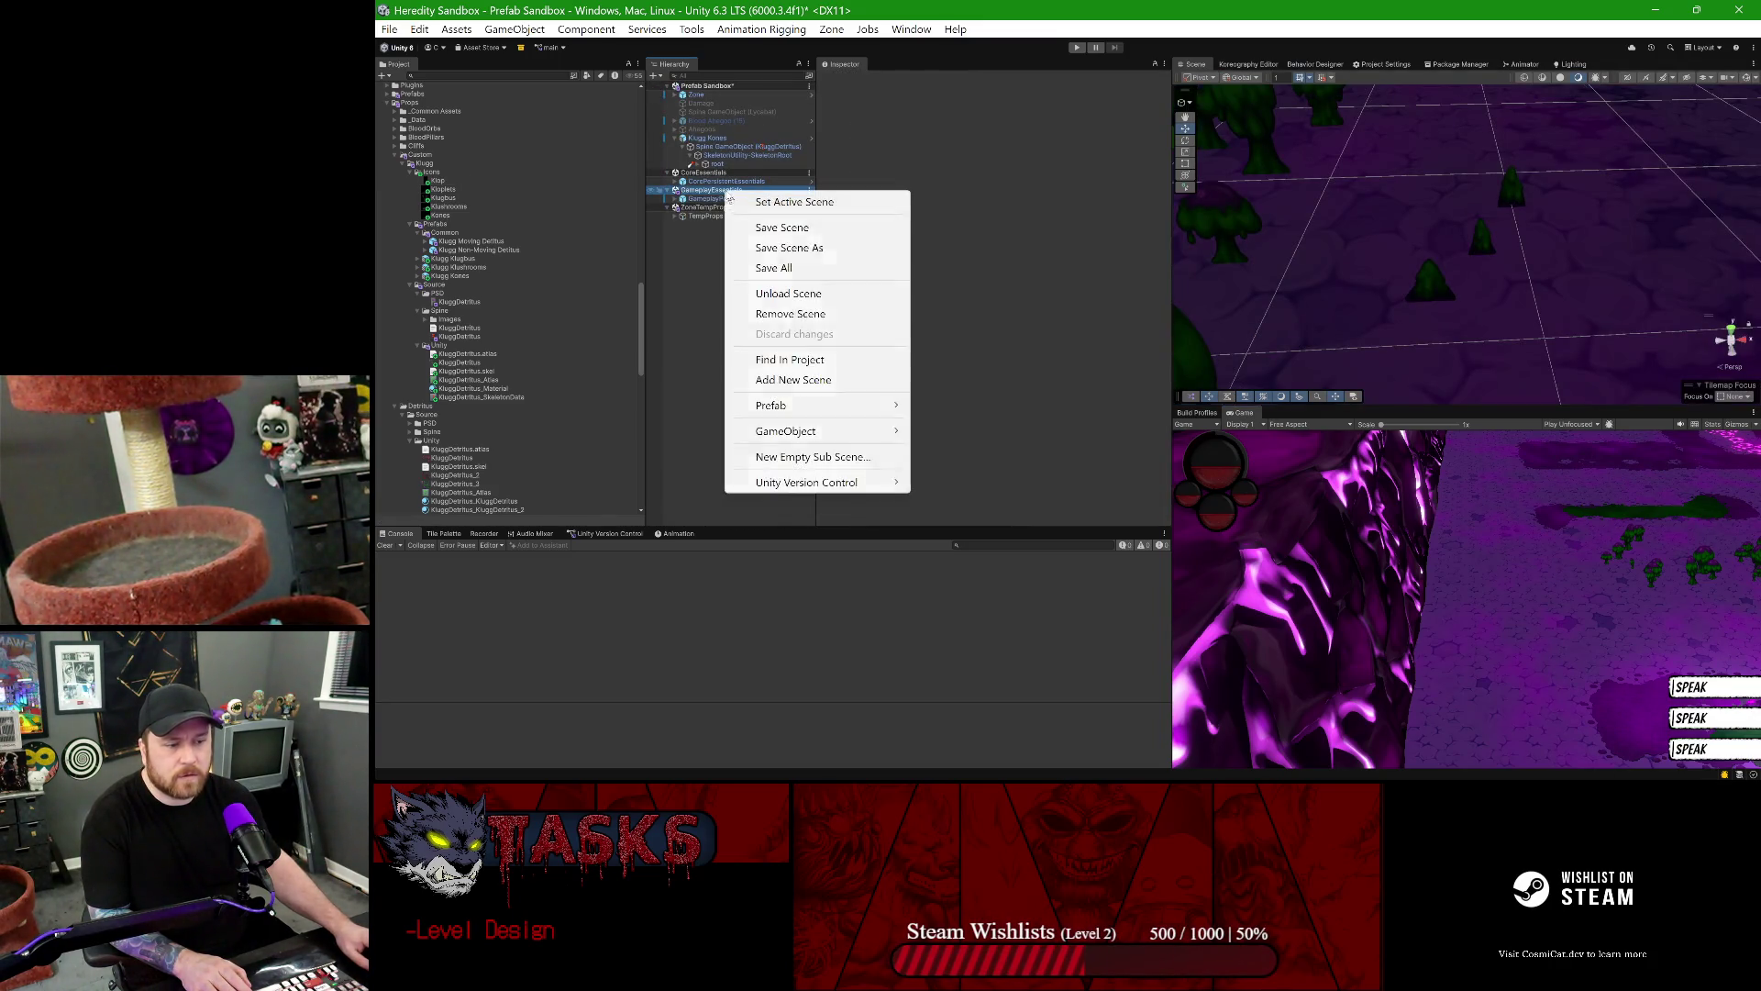
{"action": "left_click", "coordinate": [809, 295]}
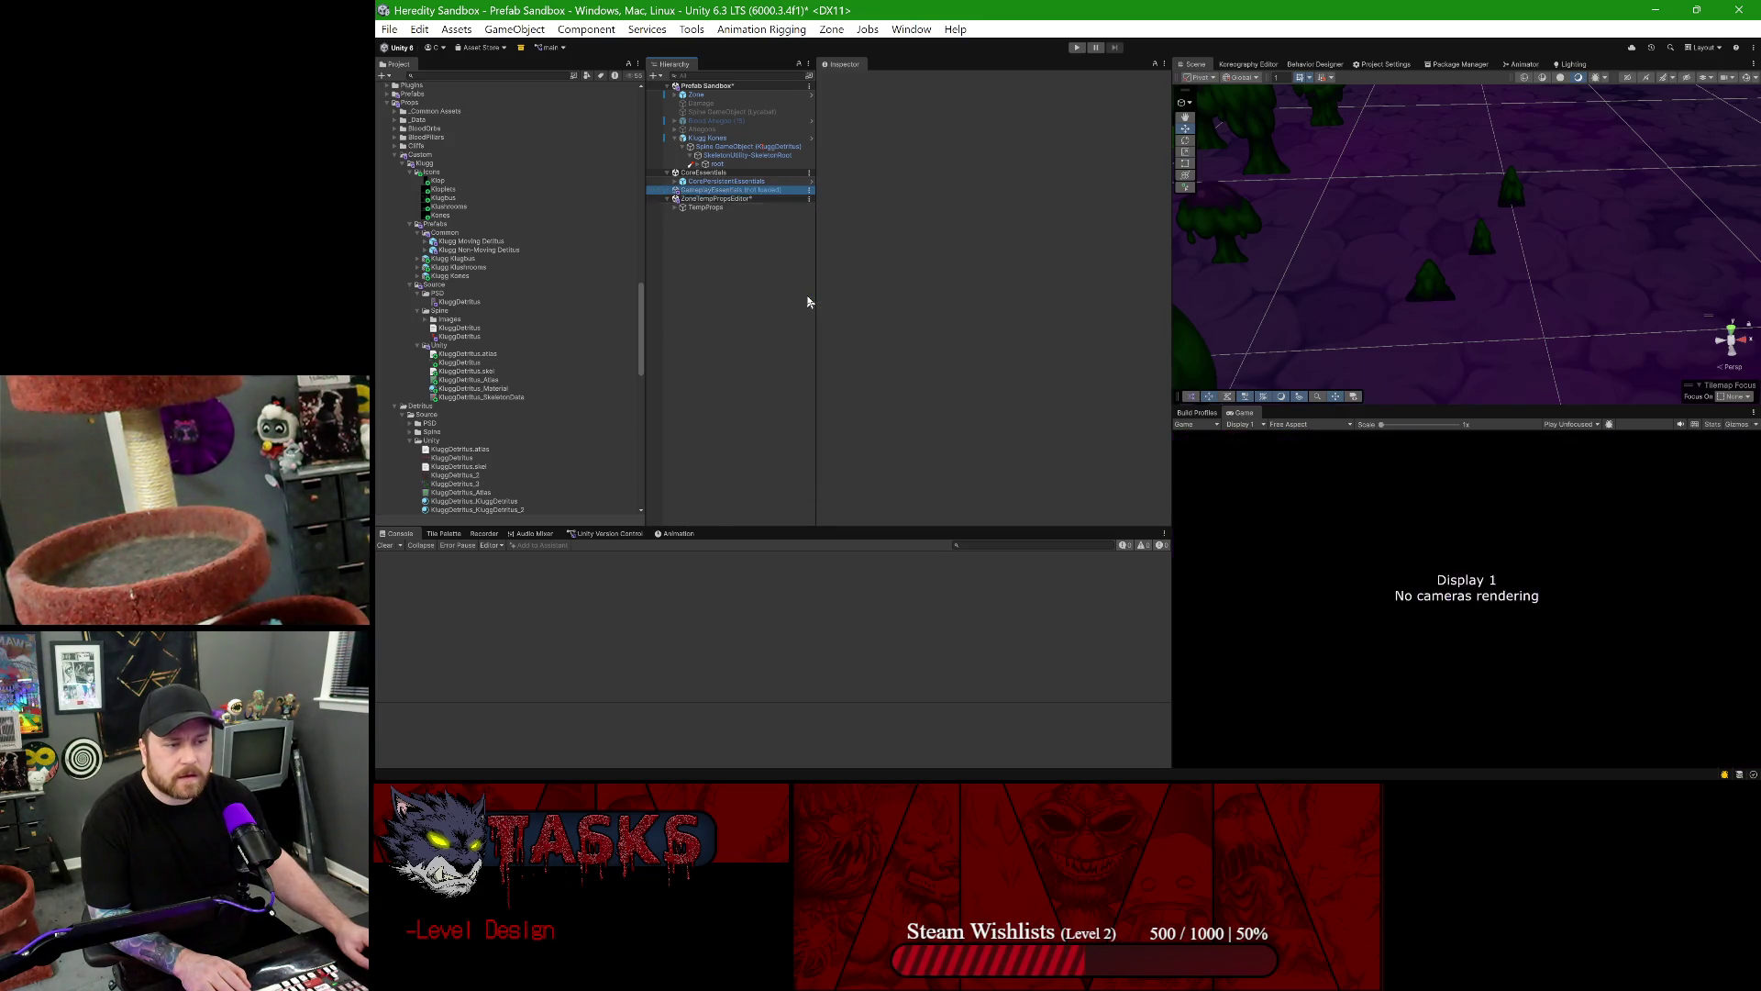
{"action": "right_click", "coordinate": [751, 195]}
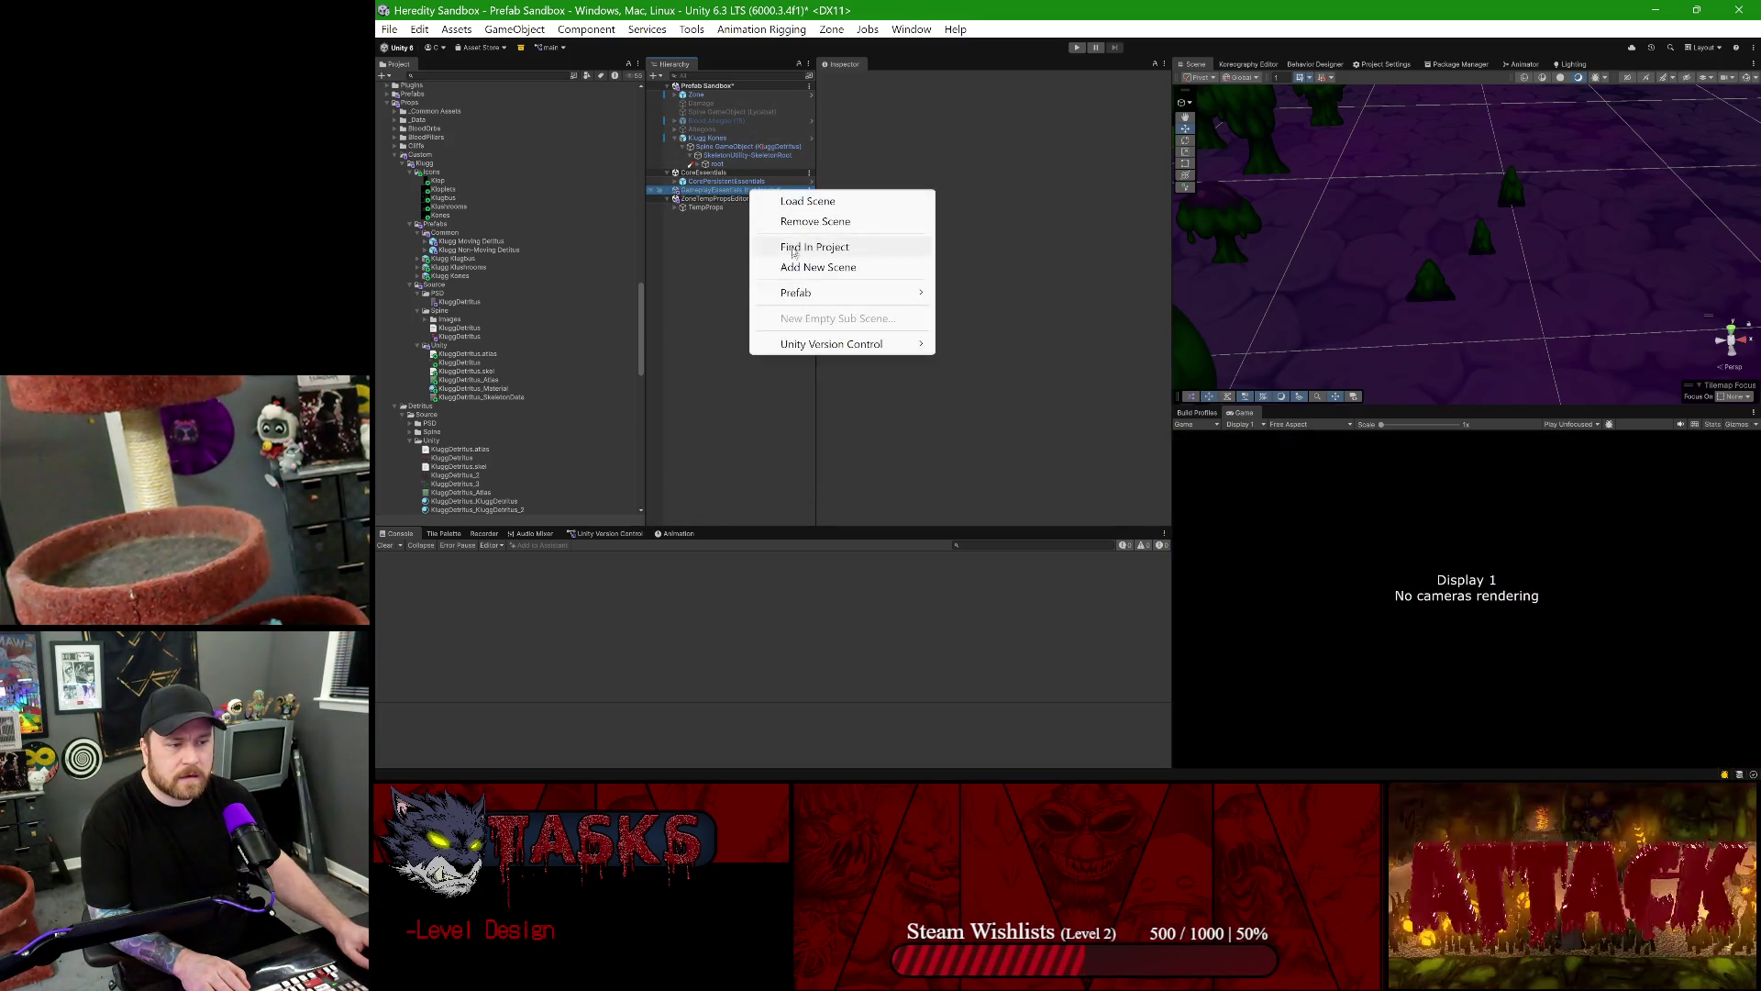
{"action": "left_click", "coordinate": [778, 222]}
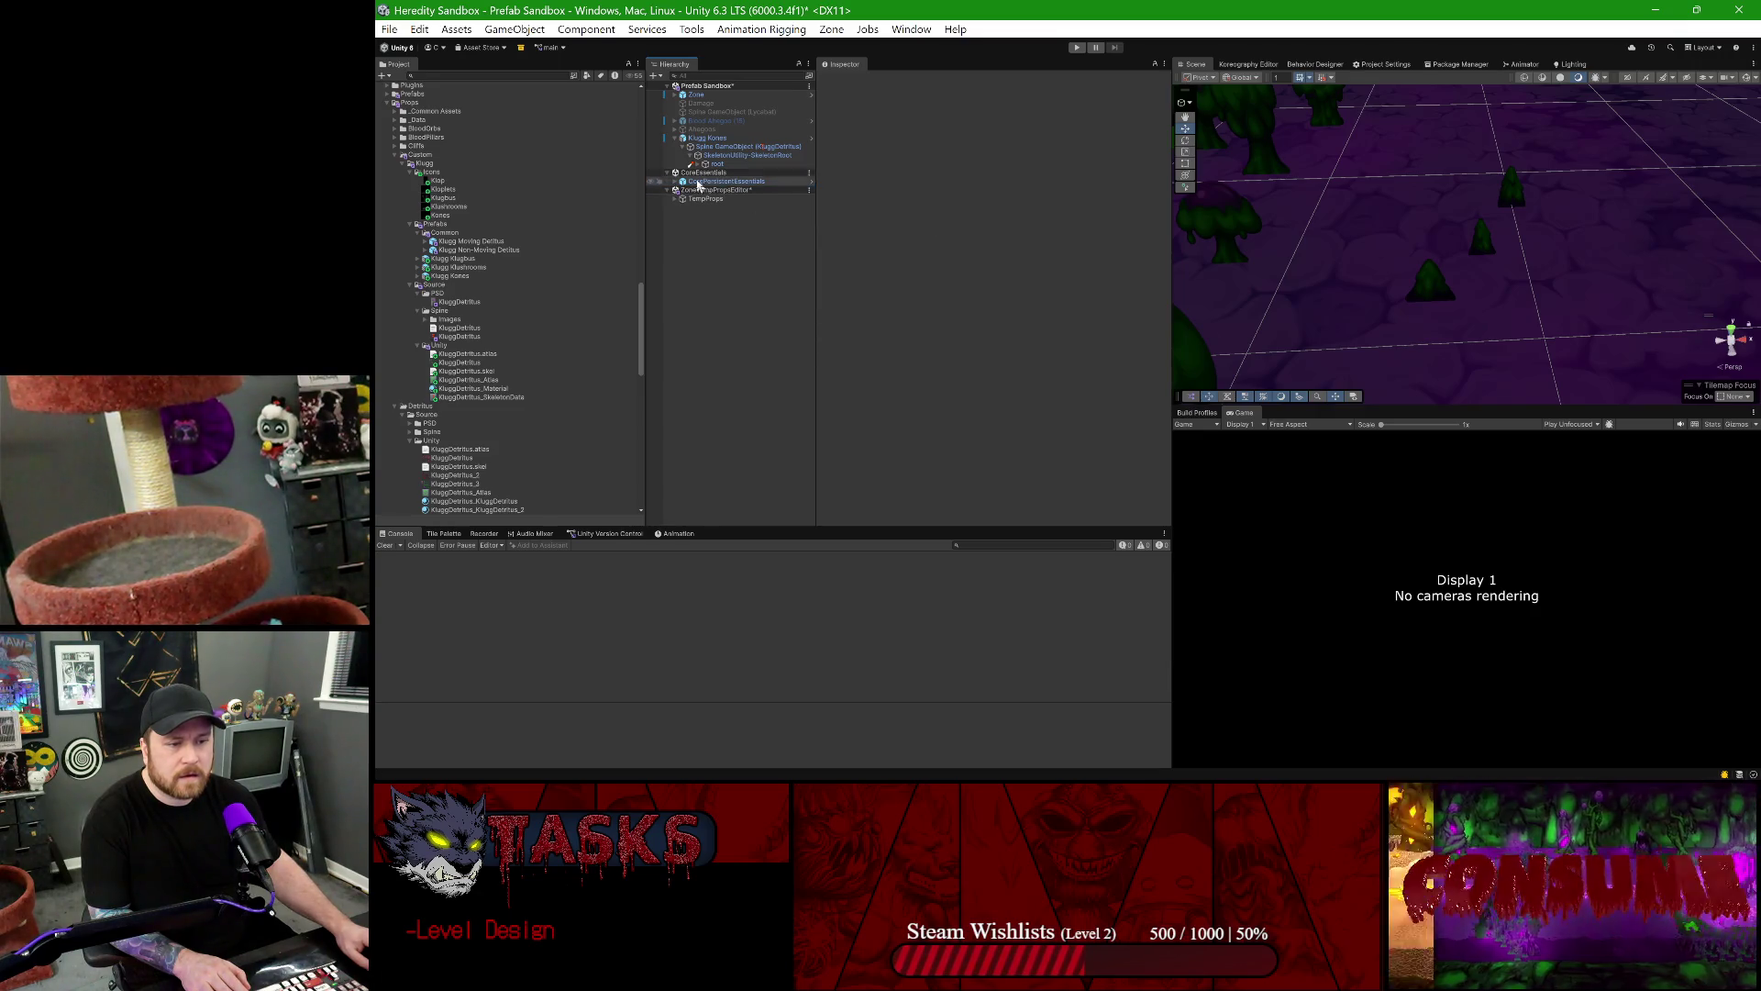
- Save the scene changes and reopen the Prefab Sandbox scene
{"action": "scroll", "coordinate": [452, 288], "scroll_direction": "up", "scroll_amount": 5}
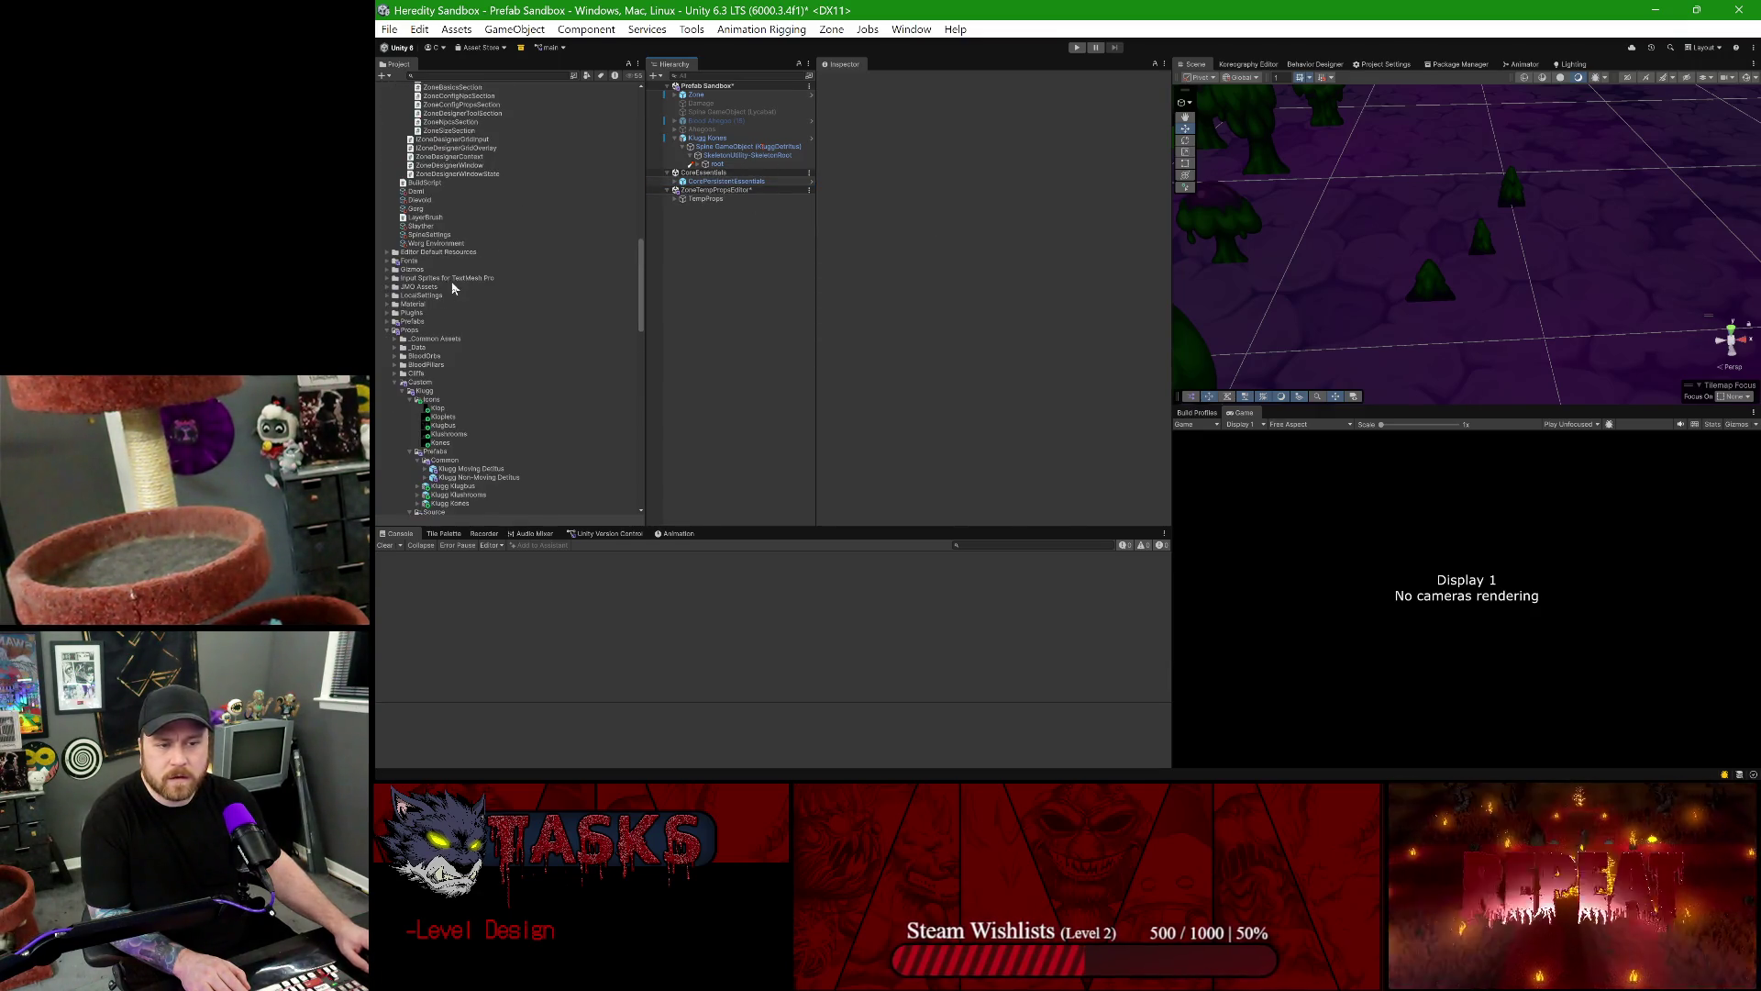
{"action": "scroll", "coordinate": [454, 293], "scroll_direction": "down", "scroll_amount": 12}
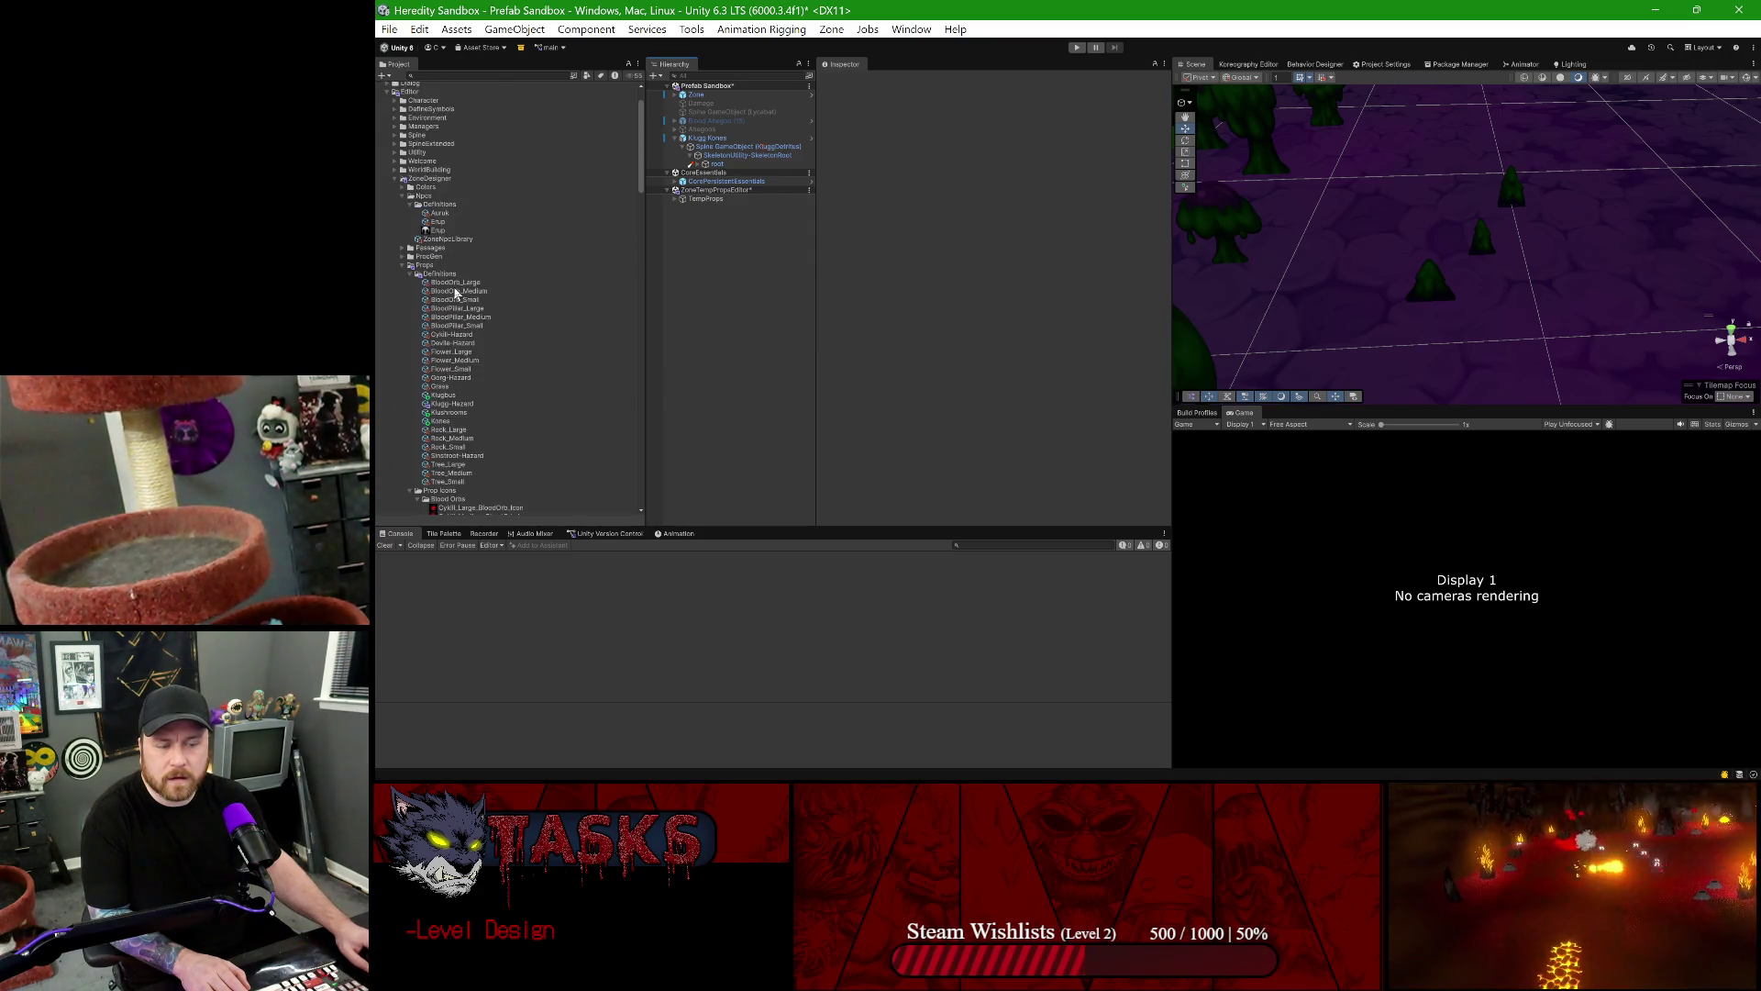
{"action": "scroll", "coordinate": [442, 380], "scroll_direction": "down", "scroll_amount": 5}
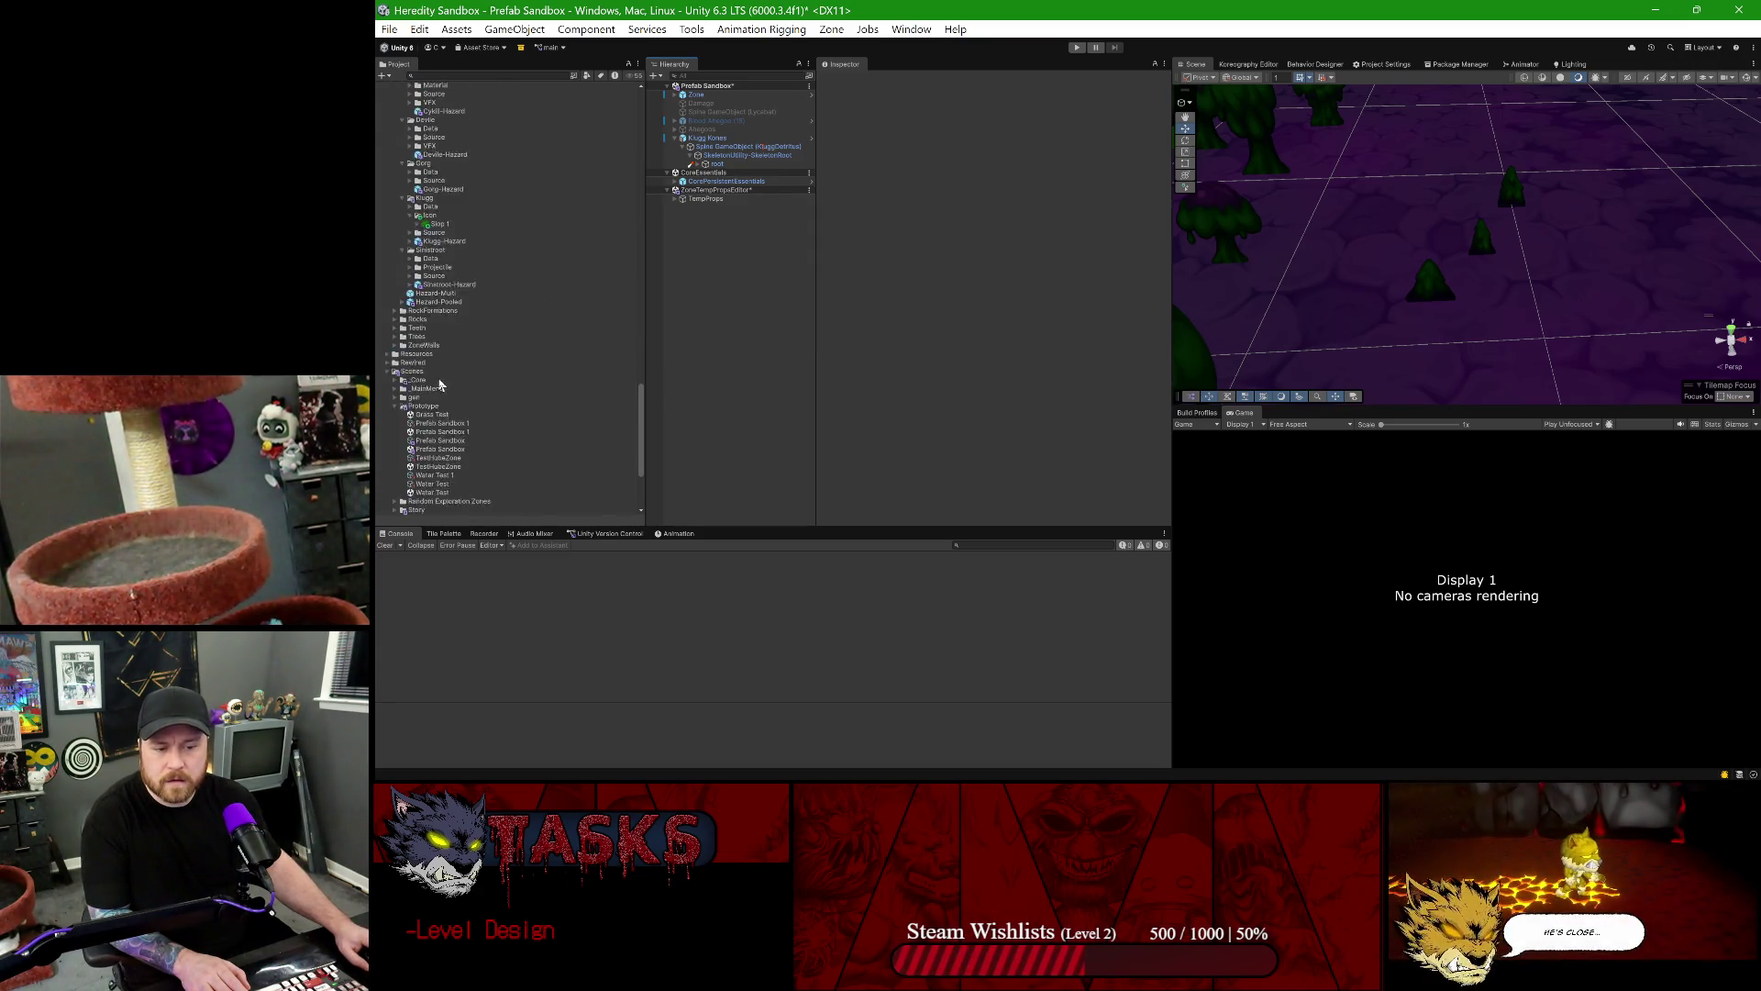
{"action": "left_click", "coordinate": [439, 385]}
{"action": "double_click", "coordinate": [438, 386]}
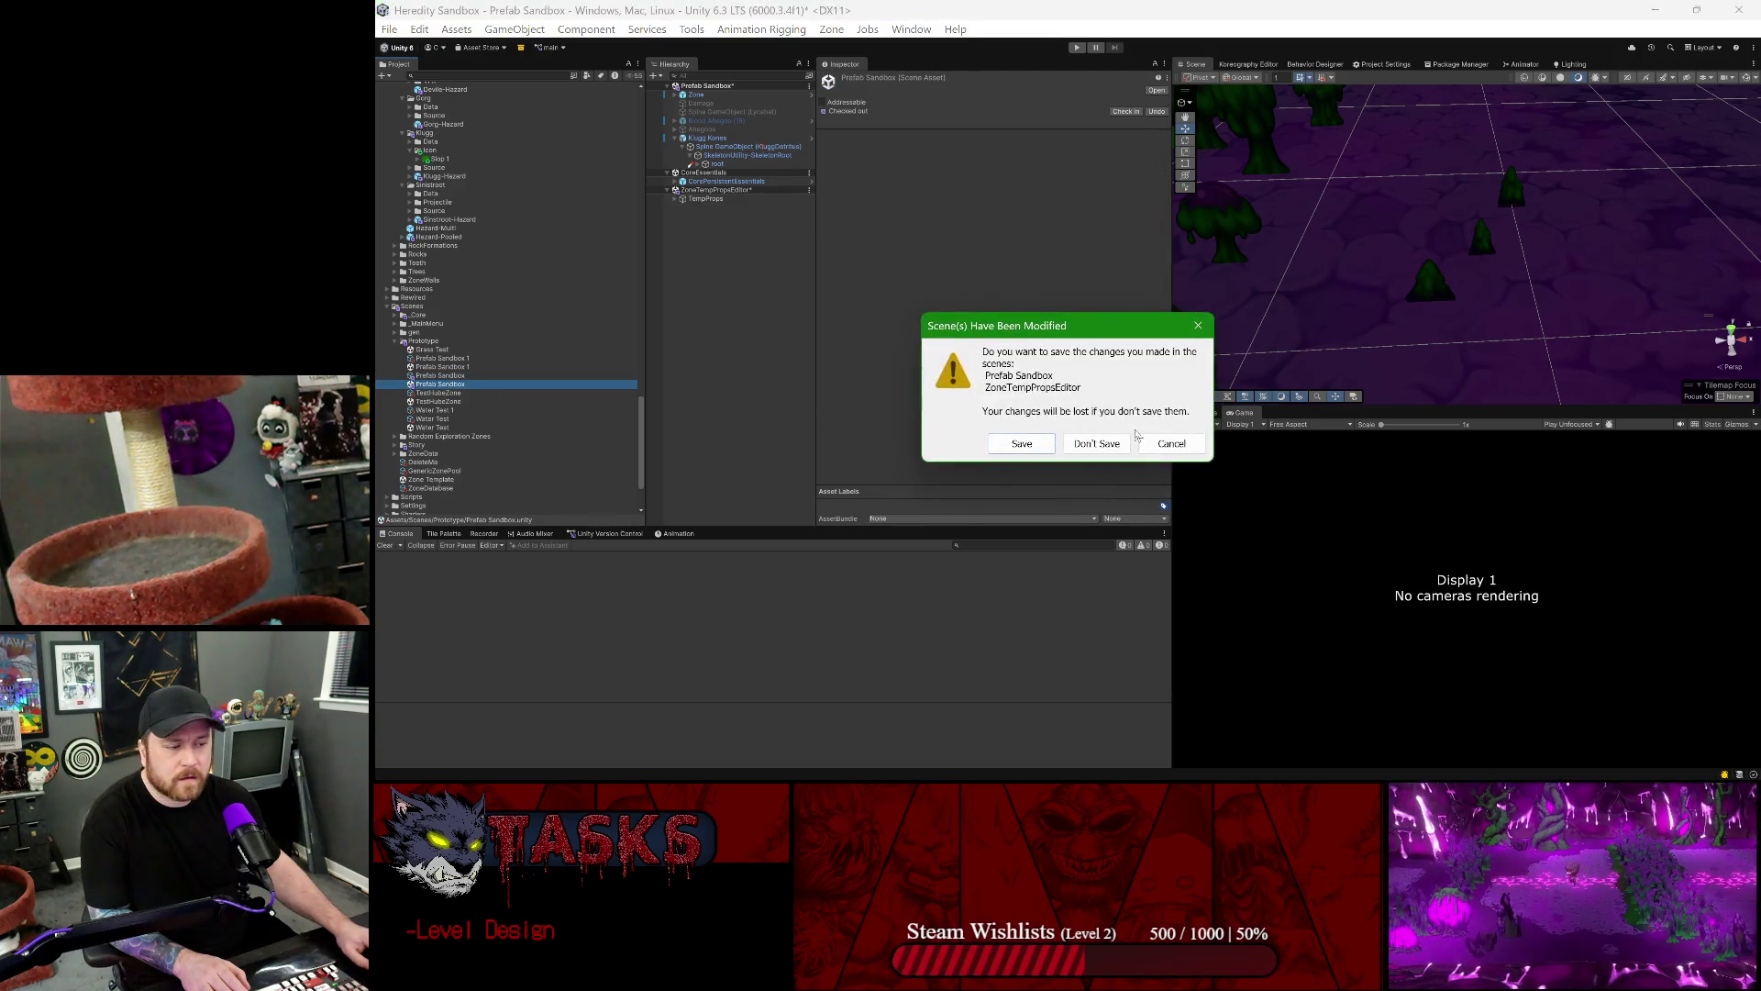
{"action": "left_click", "coordinate": [1040, 441]}
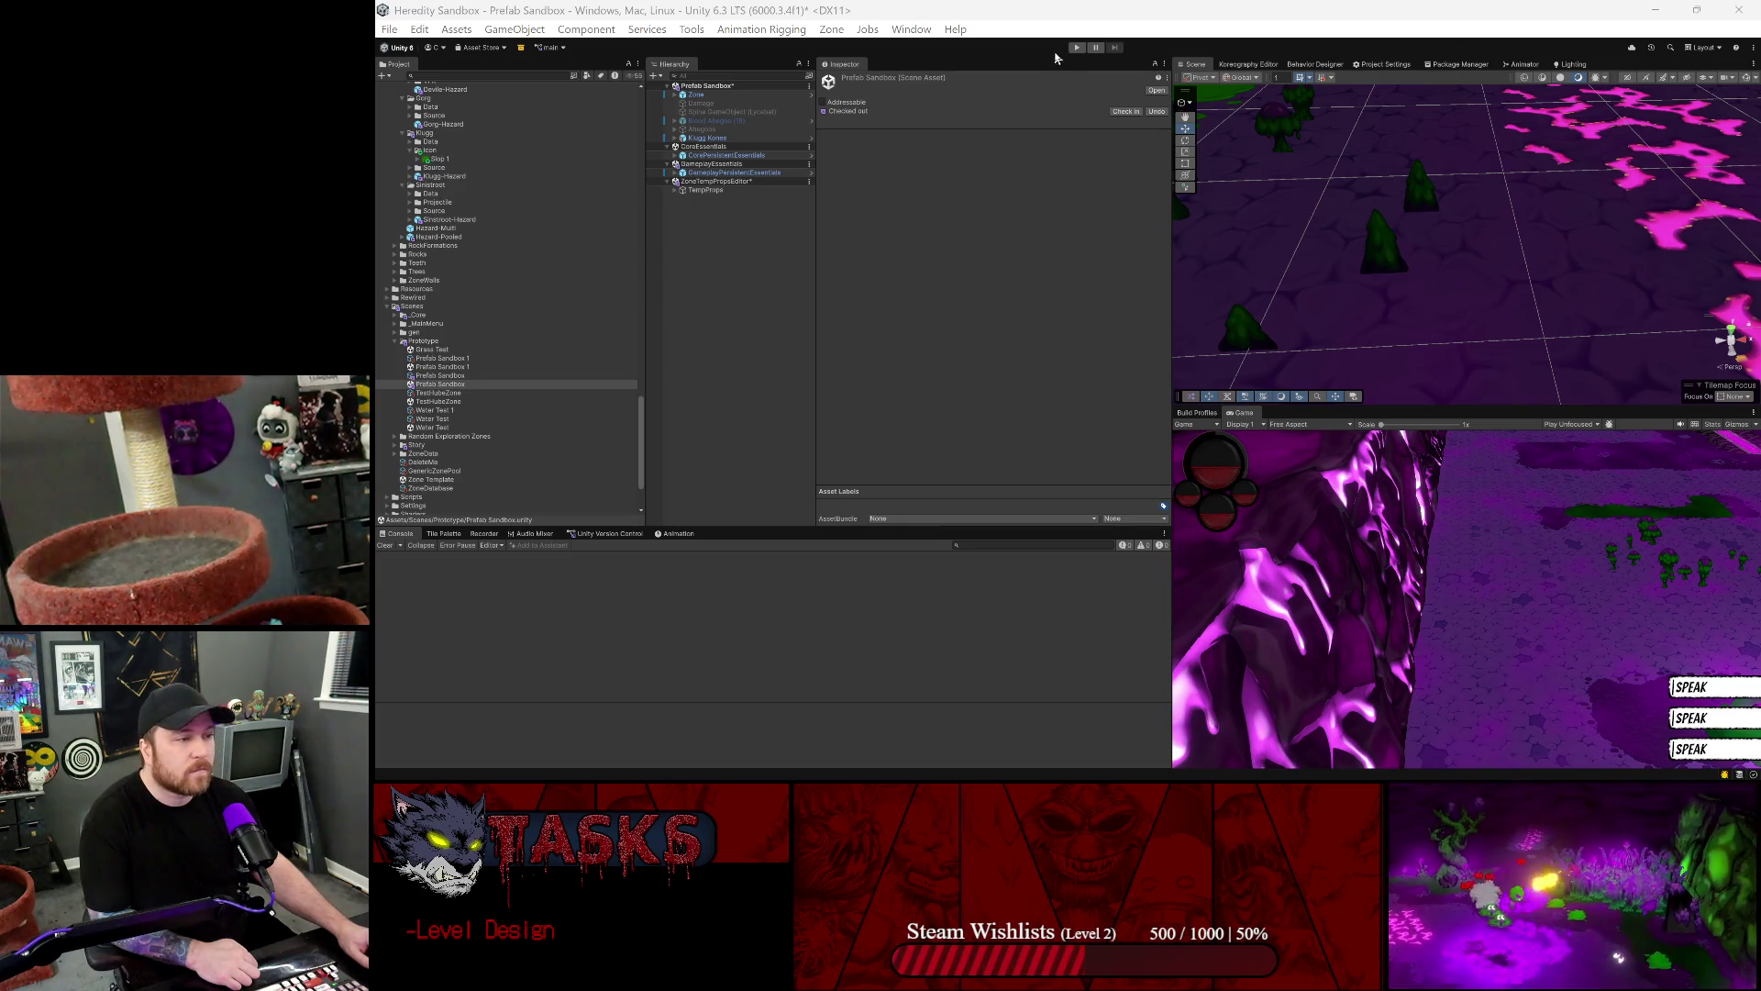
{"action": "left_click", "coordinate": [691, 29]}
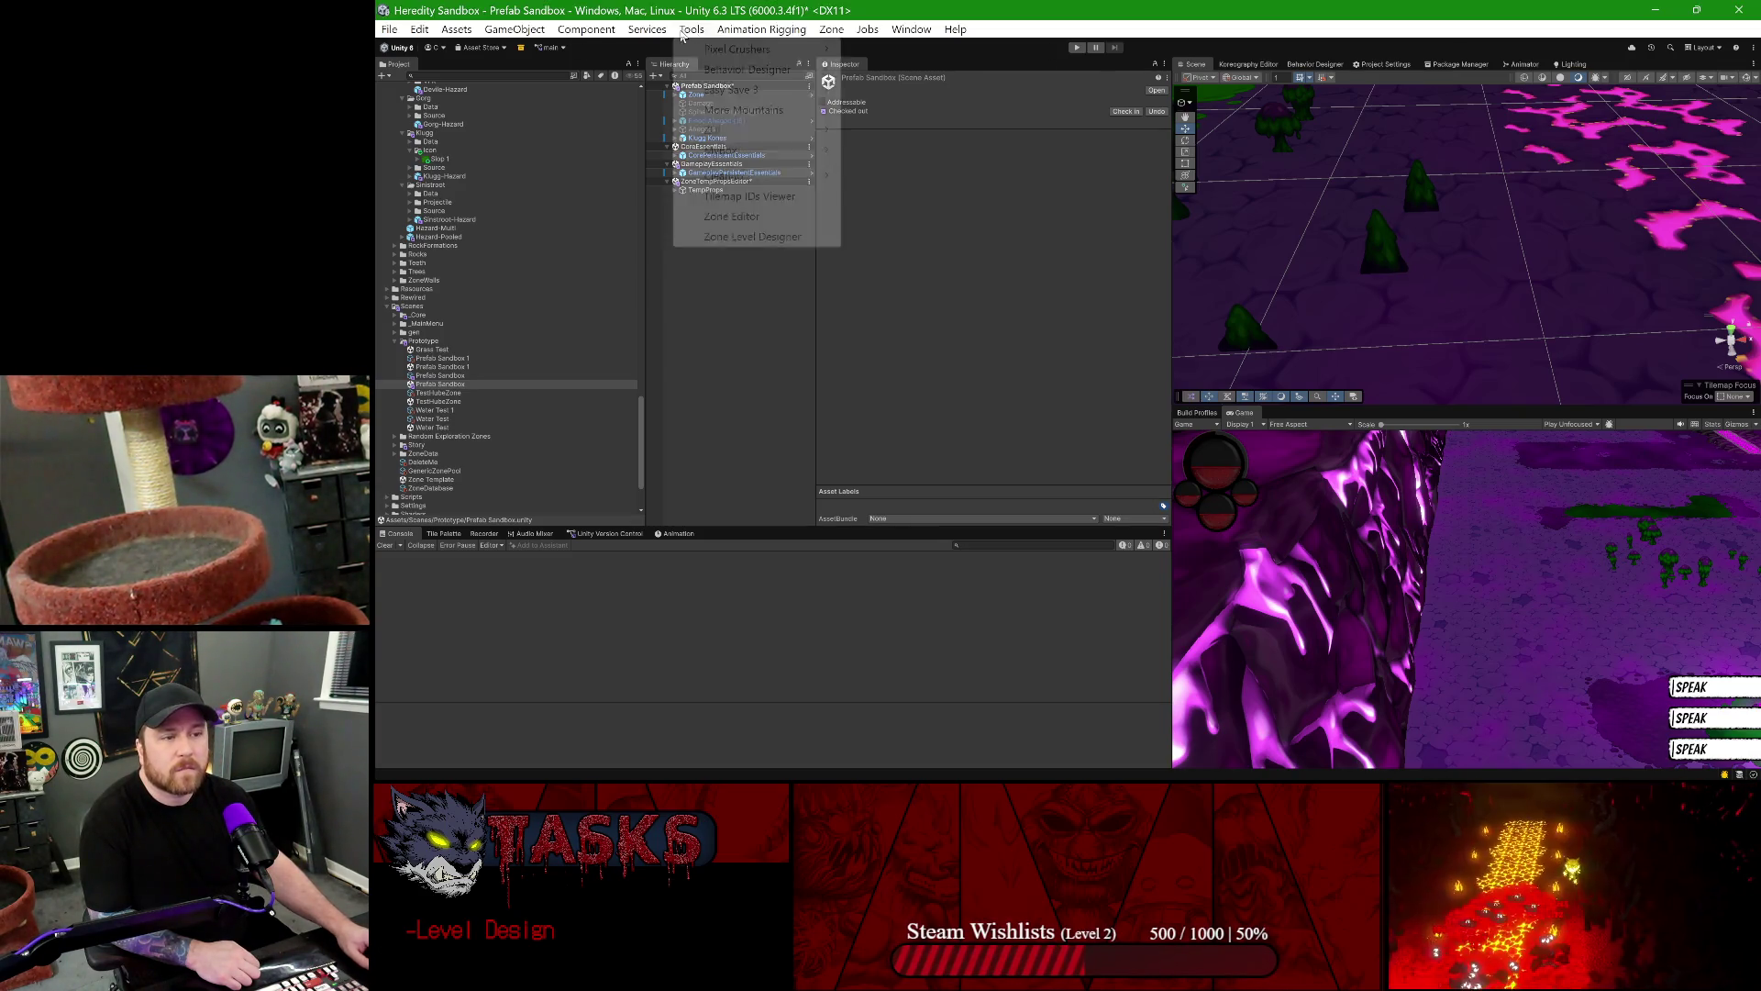
- Open a new Zone Level Designer, docked beside the game view with extra width
{"action": "left_click", "coordinate": [769, 238]}
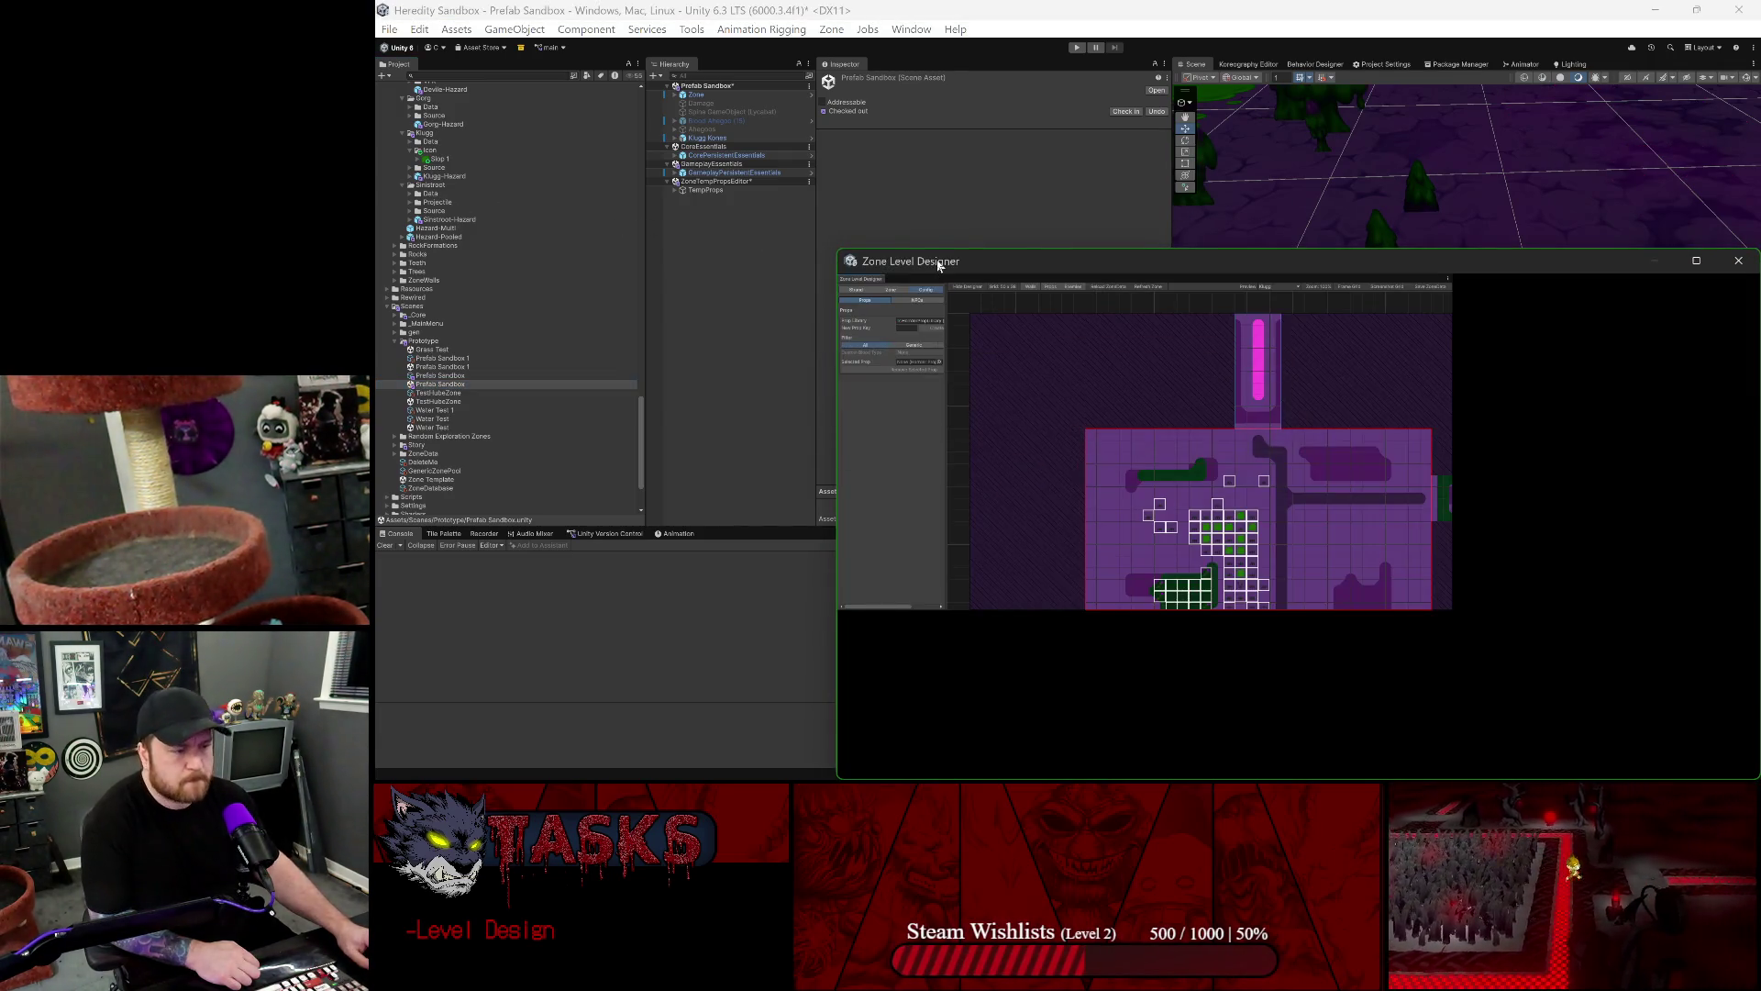
{"action": "left_click_drag", "start_coordinate": [940, 265], "coordinate": [1430, 363]}
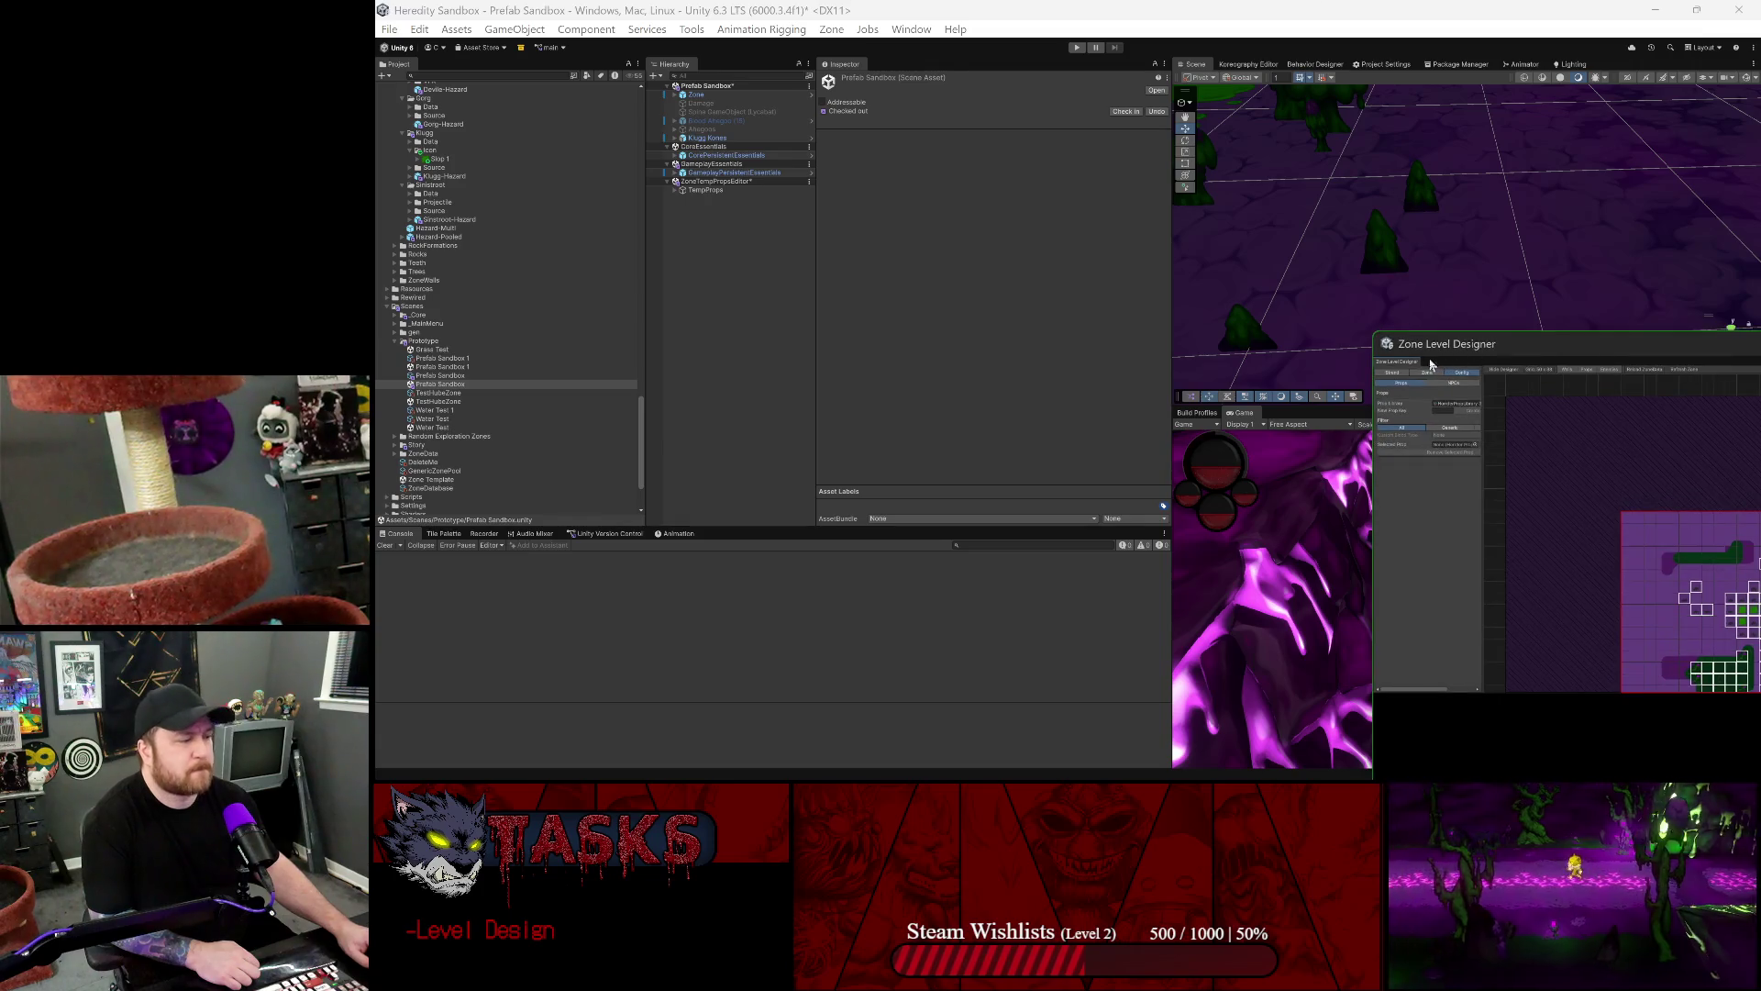
{"action": "mouse_move", "coordinate": [1328, 396]}
{"action": "left_mouse_down"}
{"action": "mouse_move", "coordinate": [1341, 410]}
{"action": "mouse_move", "coordinate": [1368, 368]}
{"action": "left_mouse_up"}
{"action": "left_click_drag", "start_coordinate": [1172, 301], "coordinate": [977, 301]}
- Show the Zone settings, widen them, and display the Props placement options
{"action": "scroll", "coordinate": [1359, 486], "scroll_direction": "down", "scroll_amount": 2}
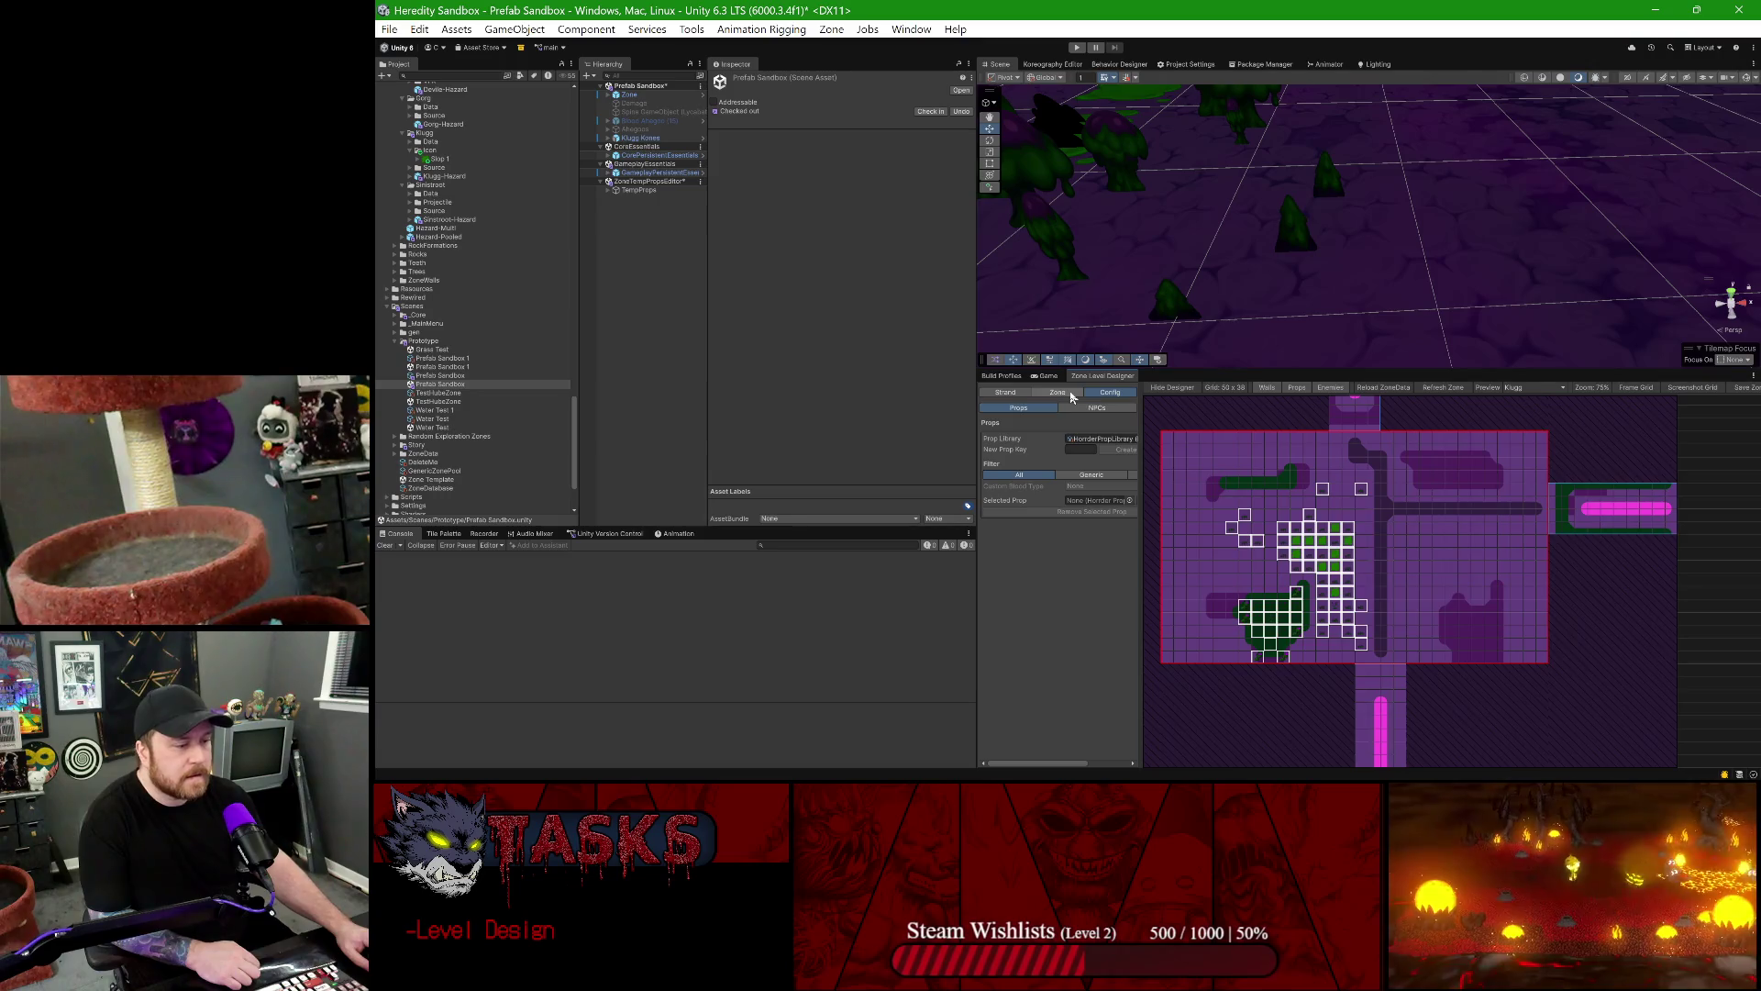
{"action": "left_click", "coordinate": [1079, 394]}
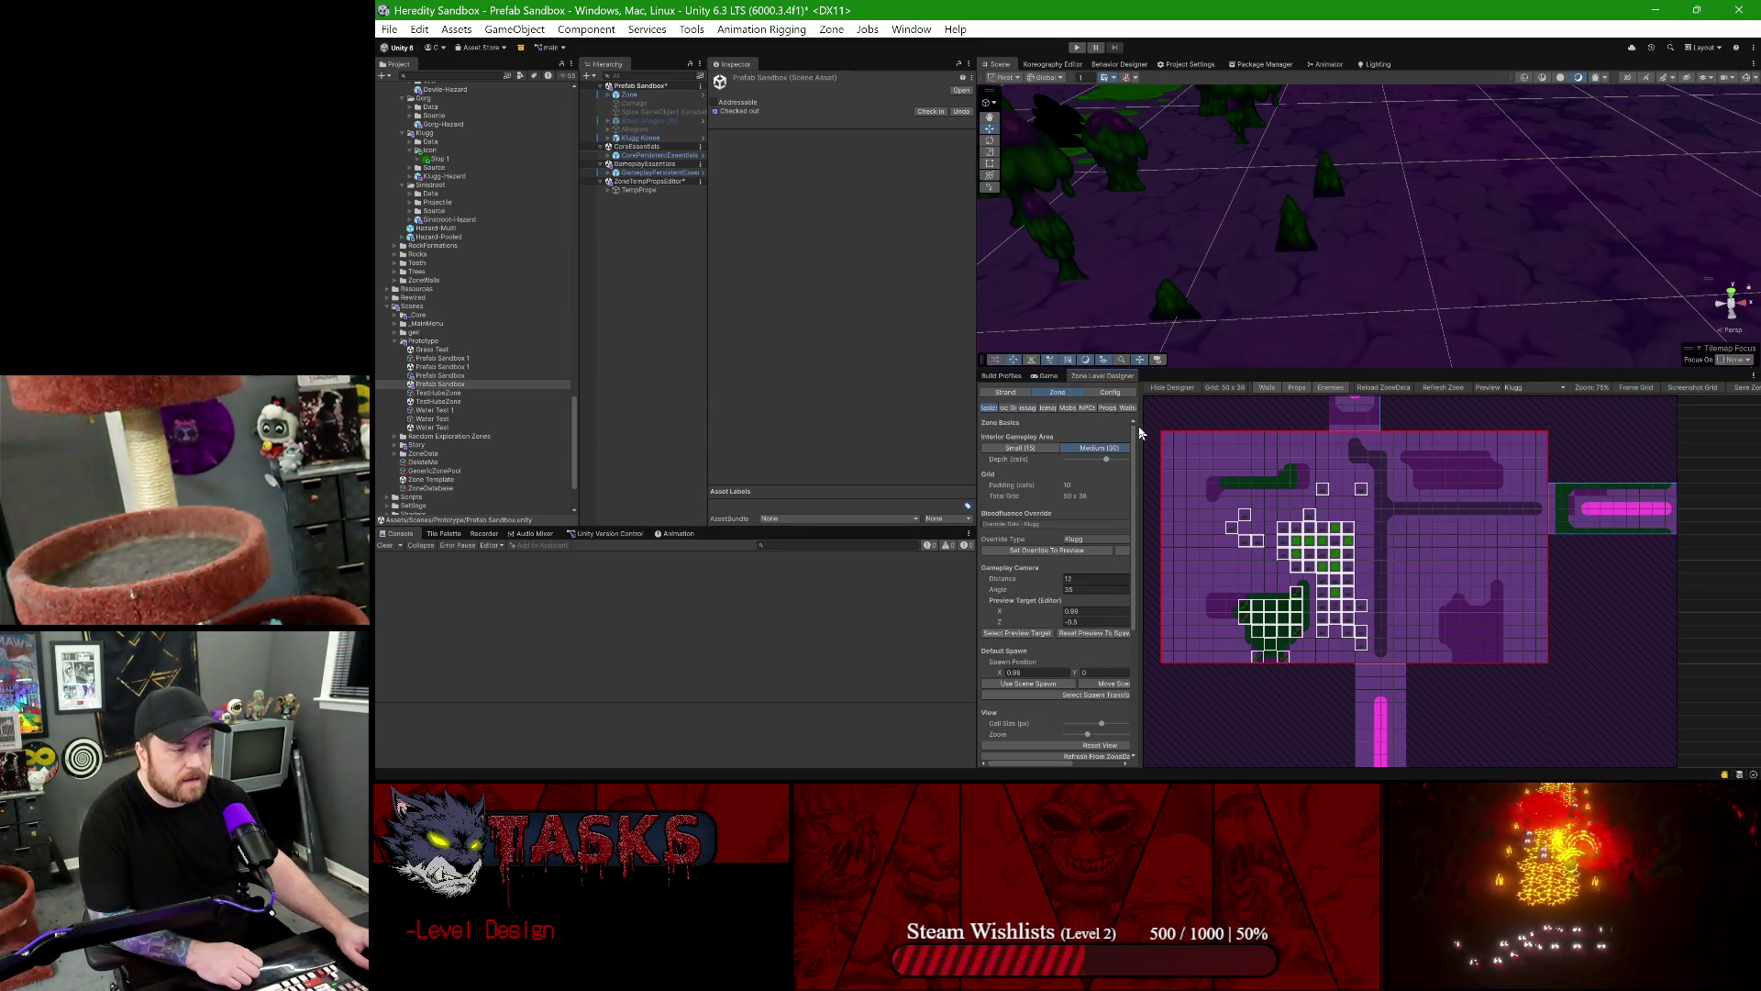
{"action": "left_click_drag", "start_coordinate": [1140, 423], "coordinate": [1226, 426]}
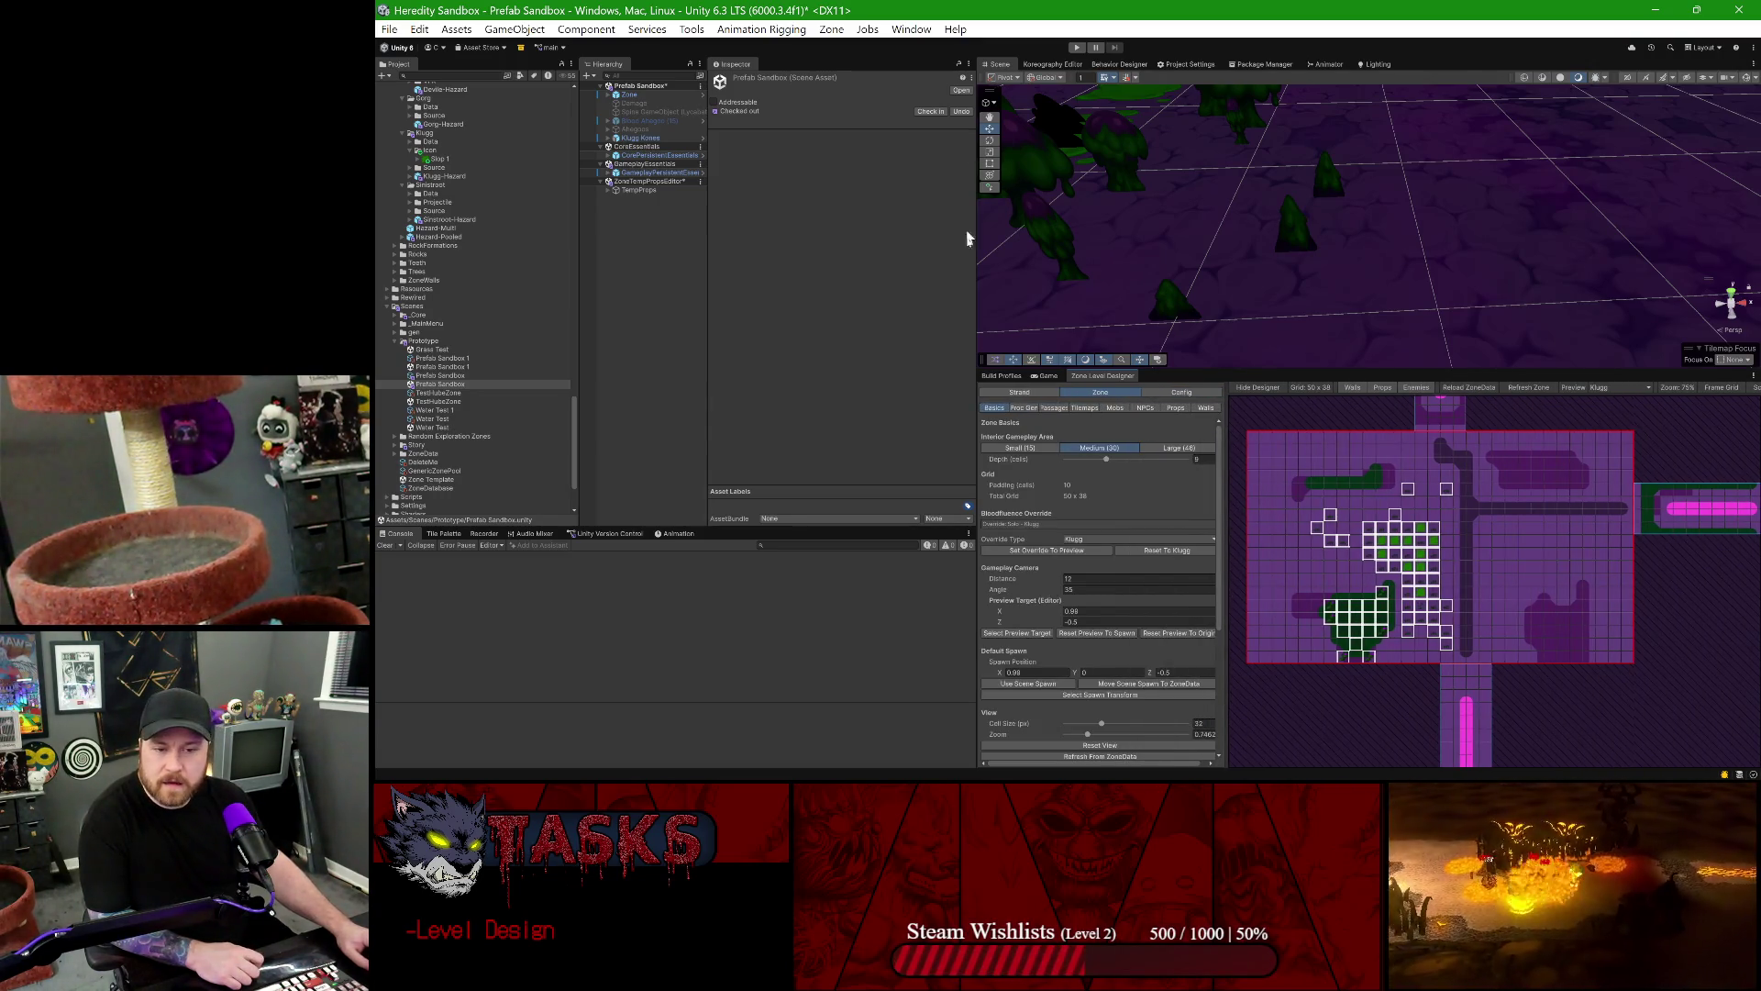
{"action": "scroll", "coordinate": [1116, 554], "scroll_direction": "down", "scroll_amount": 3}
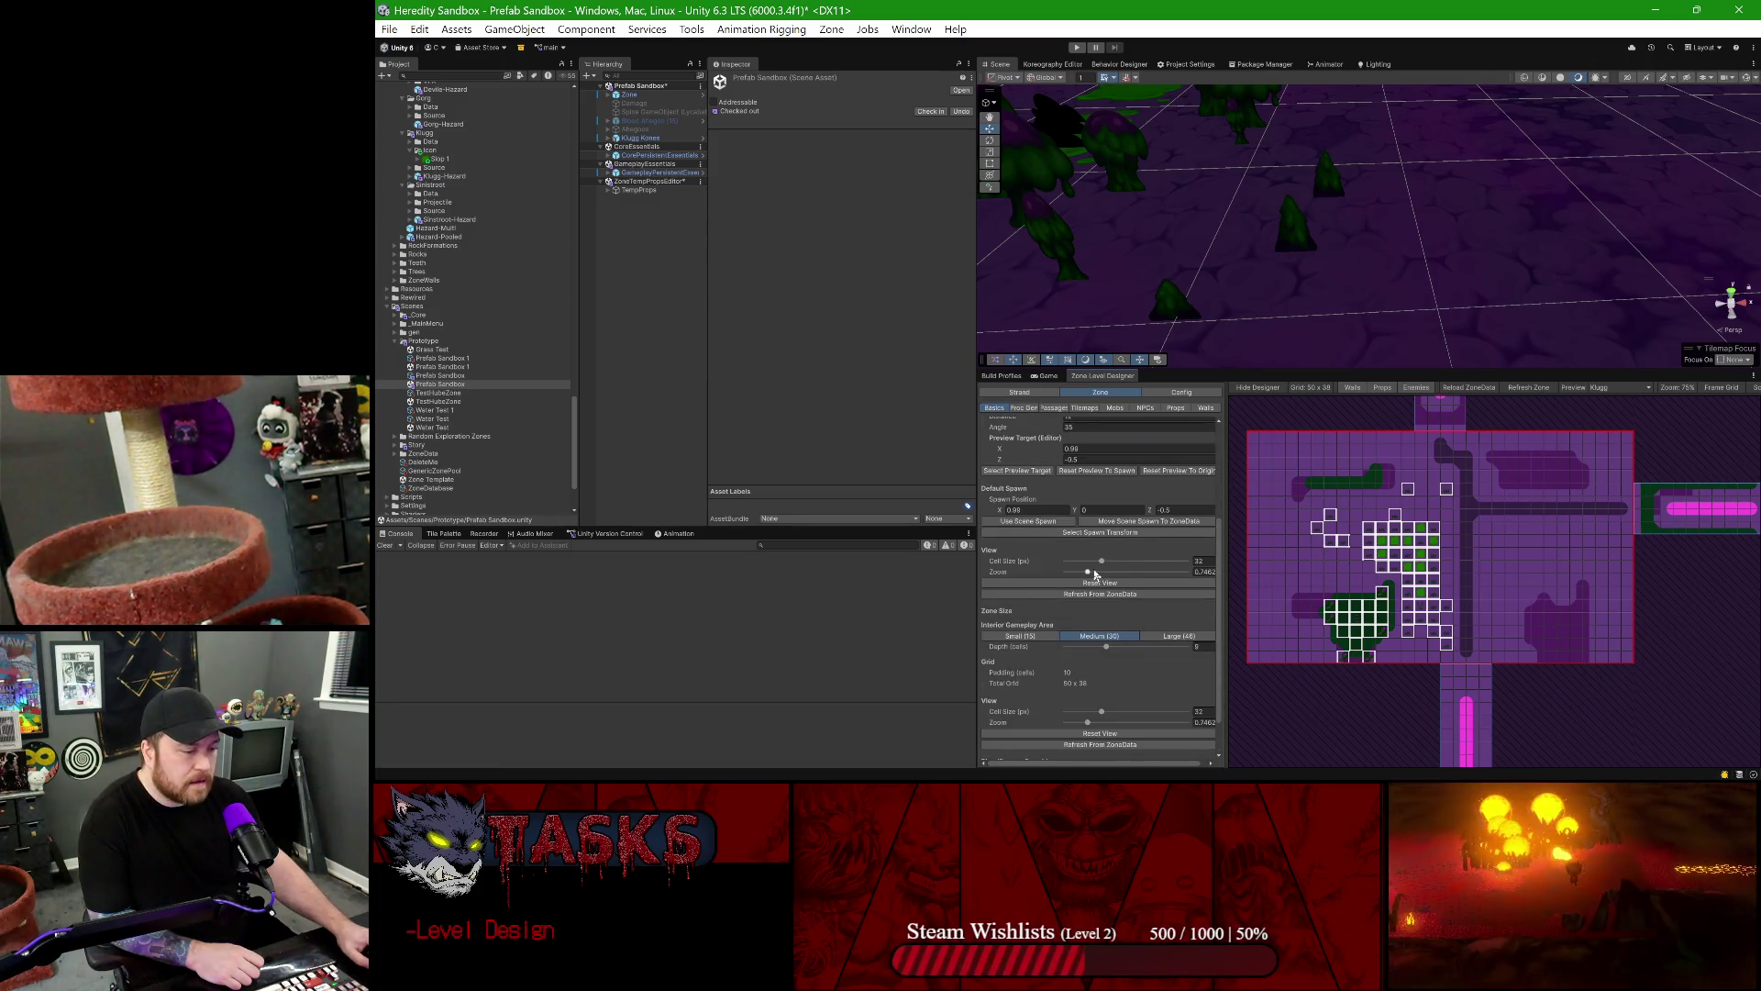
{"action": "scroll", "coordinate": [1095, 574], "scroll_direction": "down", "scroll_amount": 1}
{"action": "left_click", "coordinate": [1172, 407]}
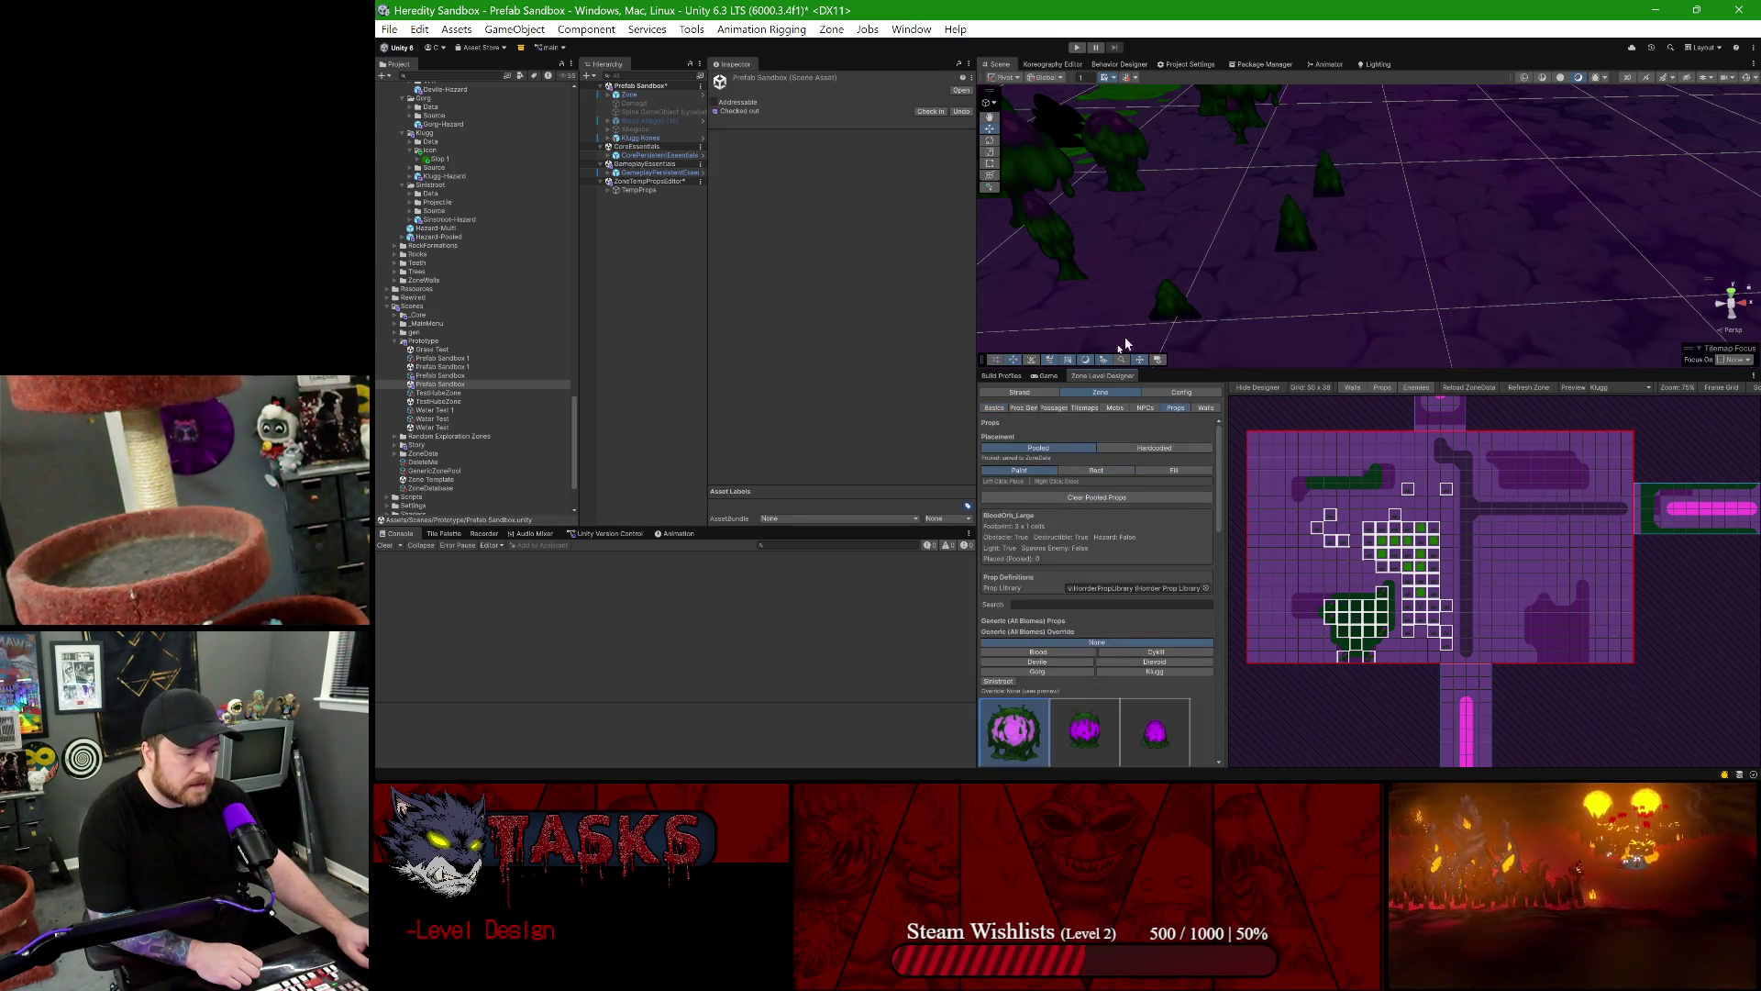
- Paint several Kones props onto the right side of the zone grid
{"action": "scroll", "coordinate": [1096, 605], "scroll_direction": "down", "scroll_amount": 10}
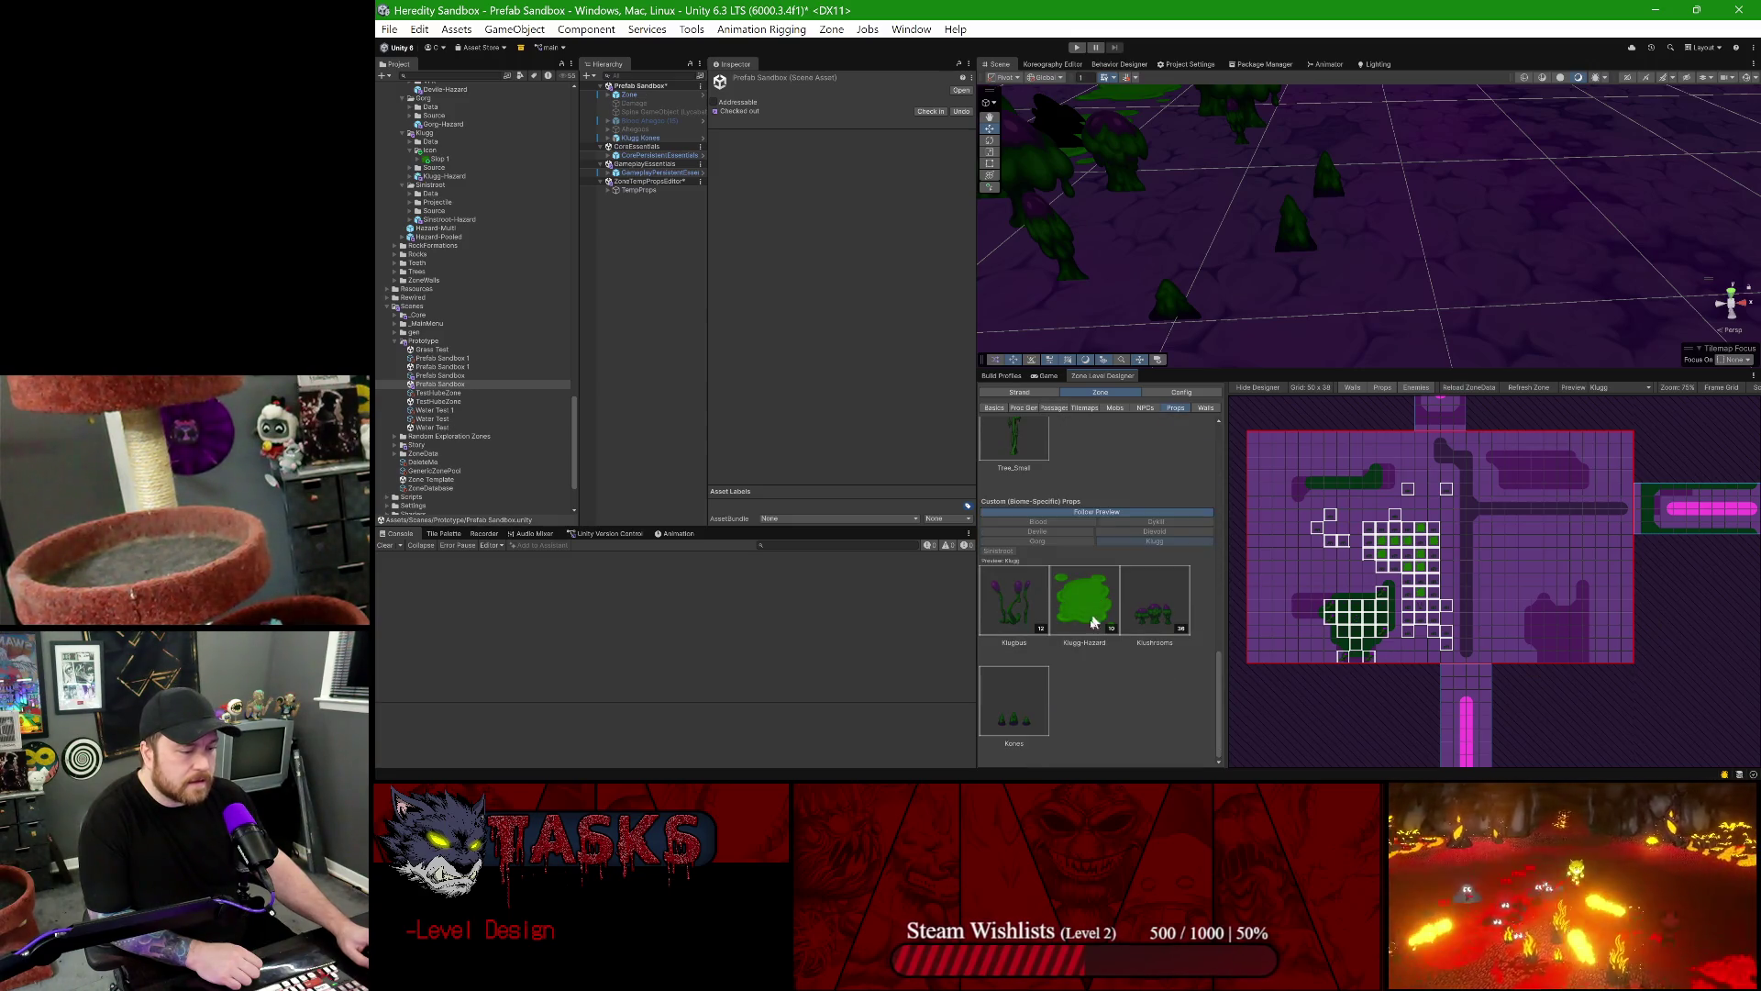
{"action": "left_click", "coordinate": [1030, 698]}
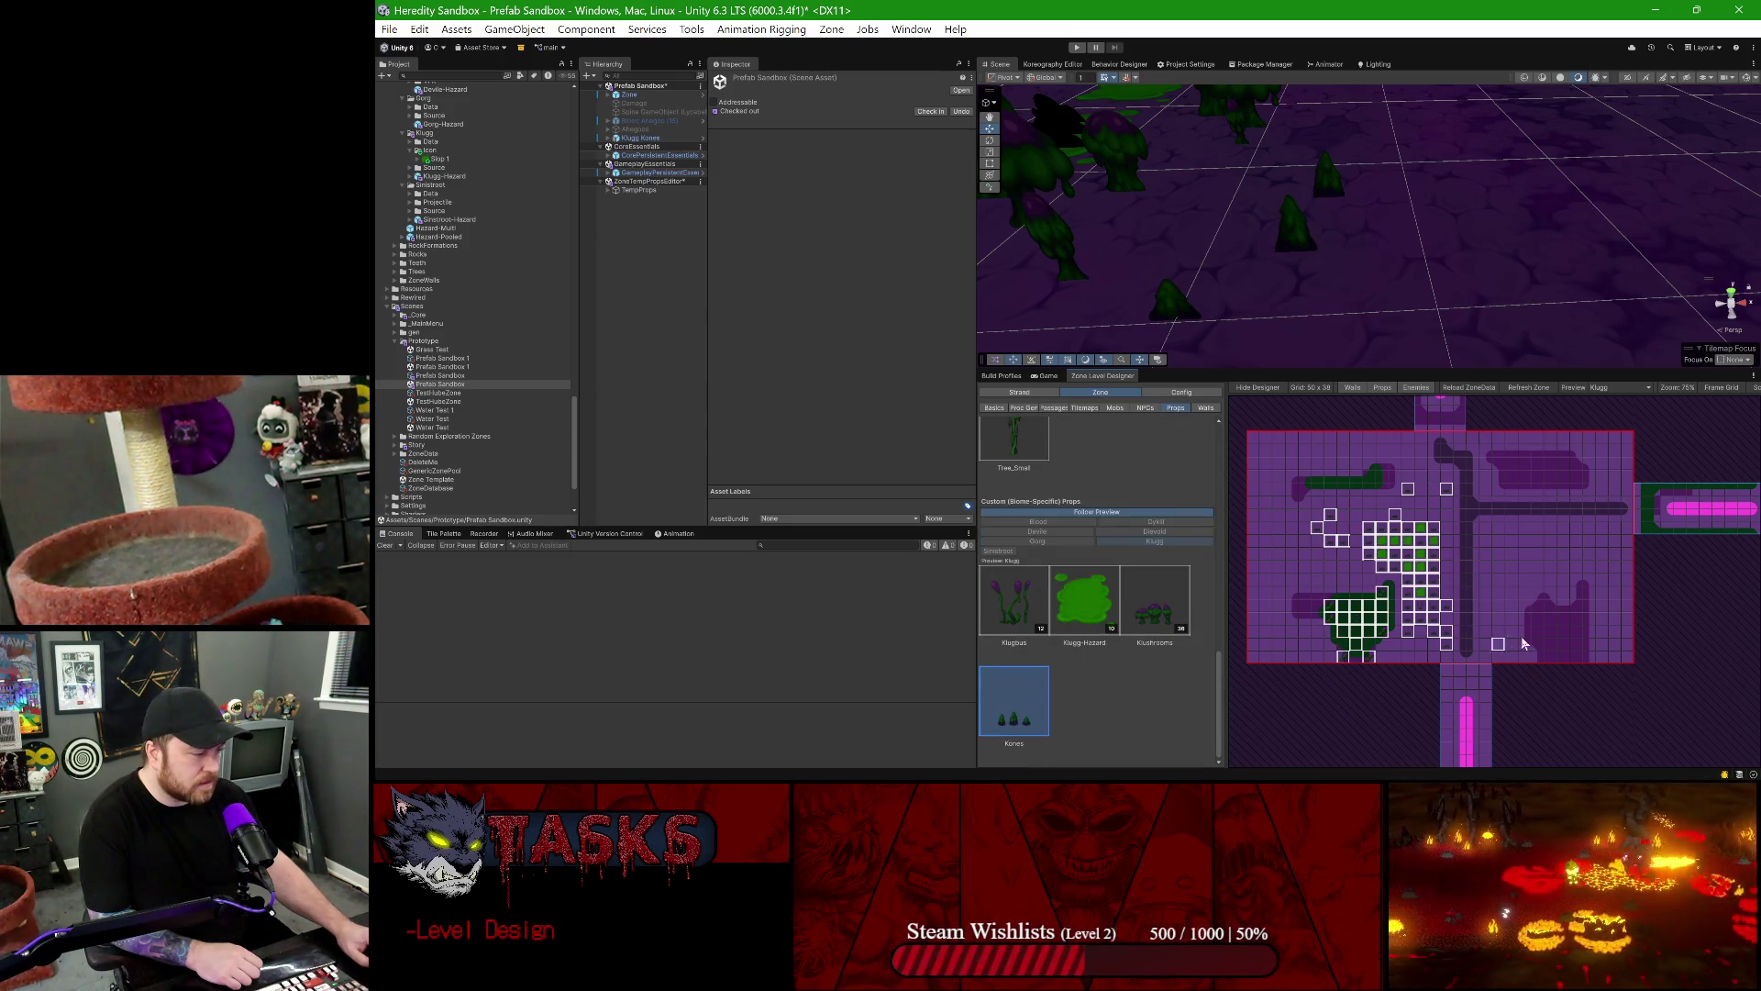
{"action": "left_click_drag", "start_coordinate": [1555, 641], "coordinate": [1514, 601]}
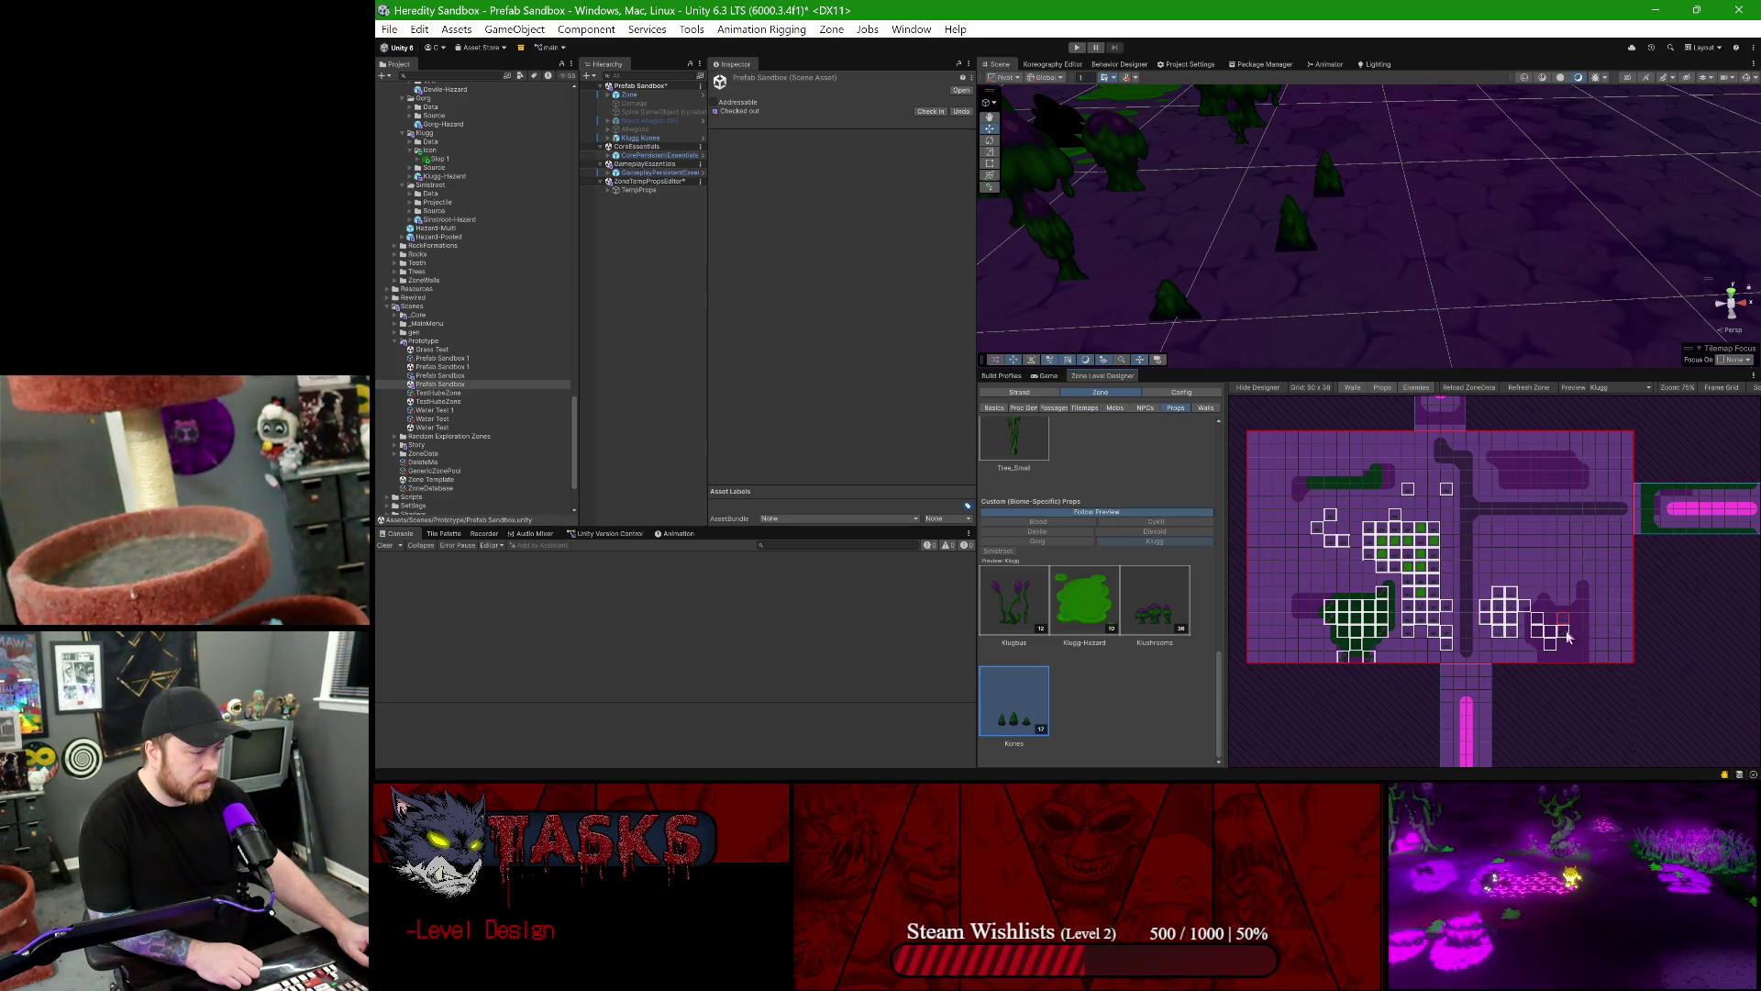
- Place two Flower_Medium props from the Blood biome onto the zone grid
{"action": "scroll", "coordinate": [1513, 647], "scroll_direction": "up", "scroll_amount": 2}
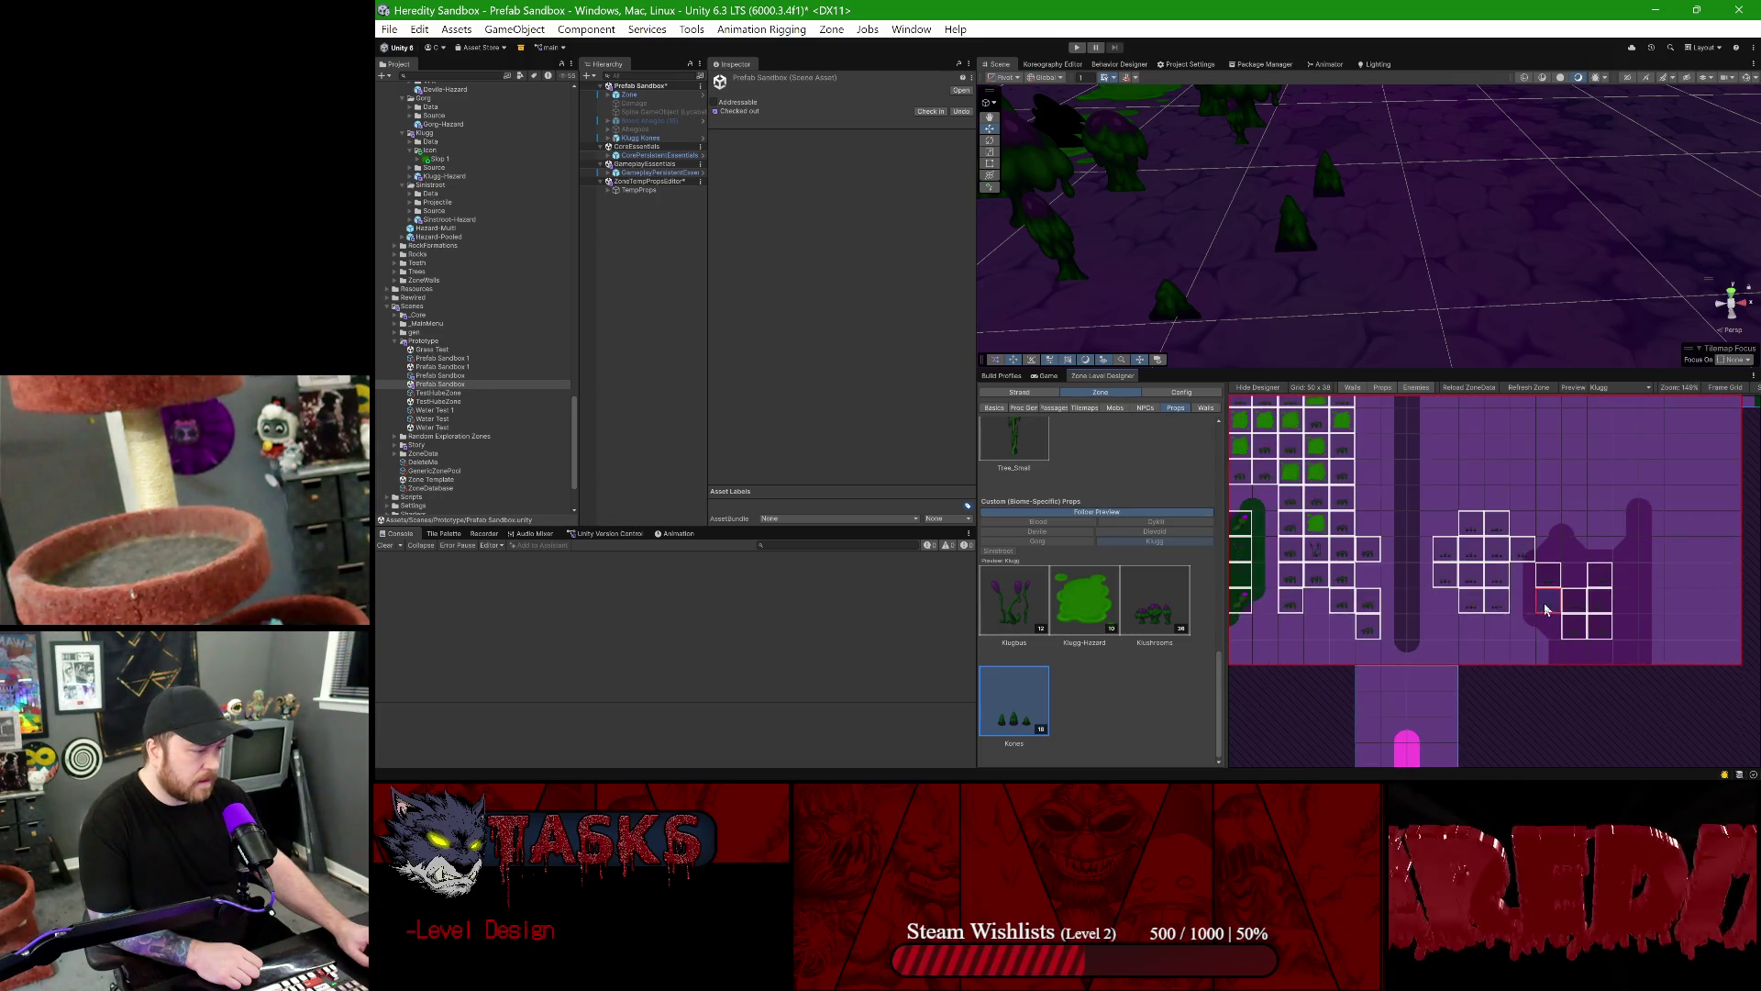
{"action": "left_click", "coordinate": [1064, 522]}
{"action": "scroll", "coordinate": [1087, 551], "scroll_direction": "down", "scroll_amount": 3}
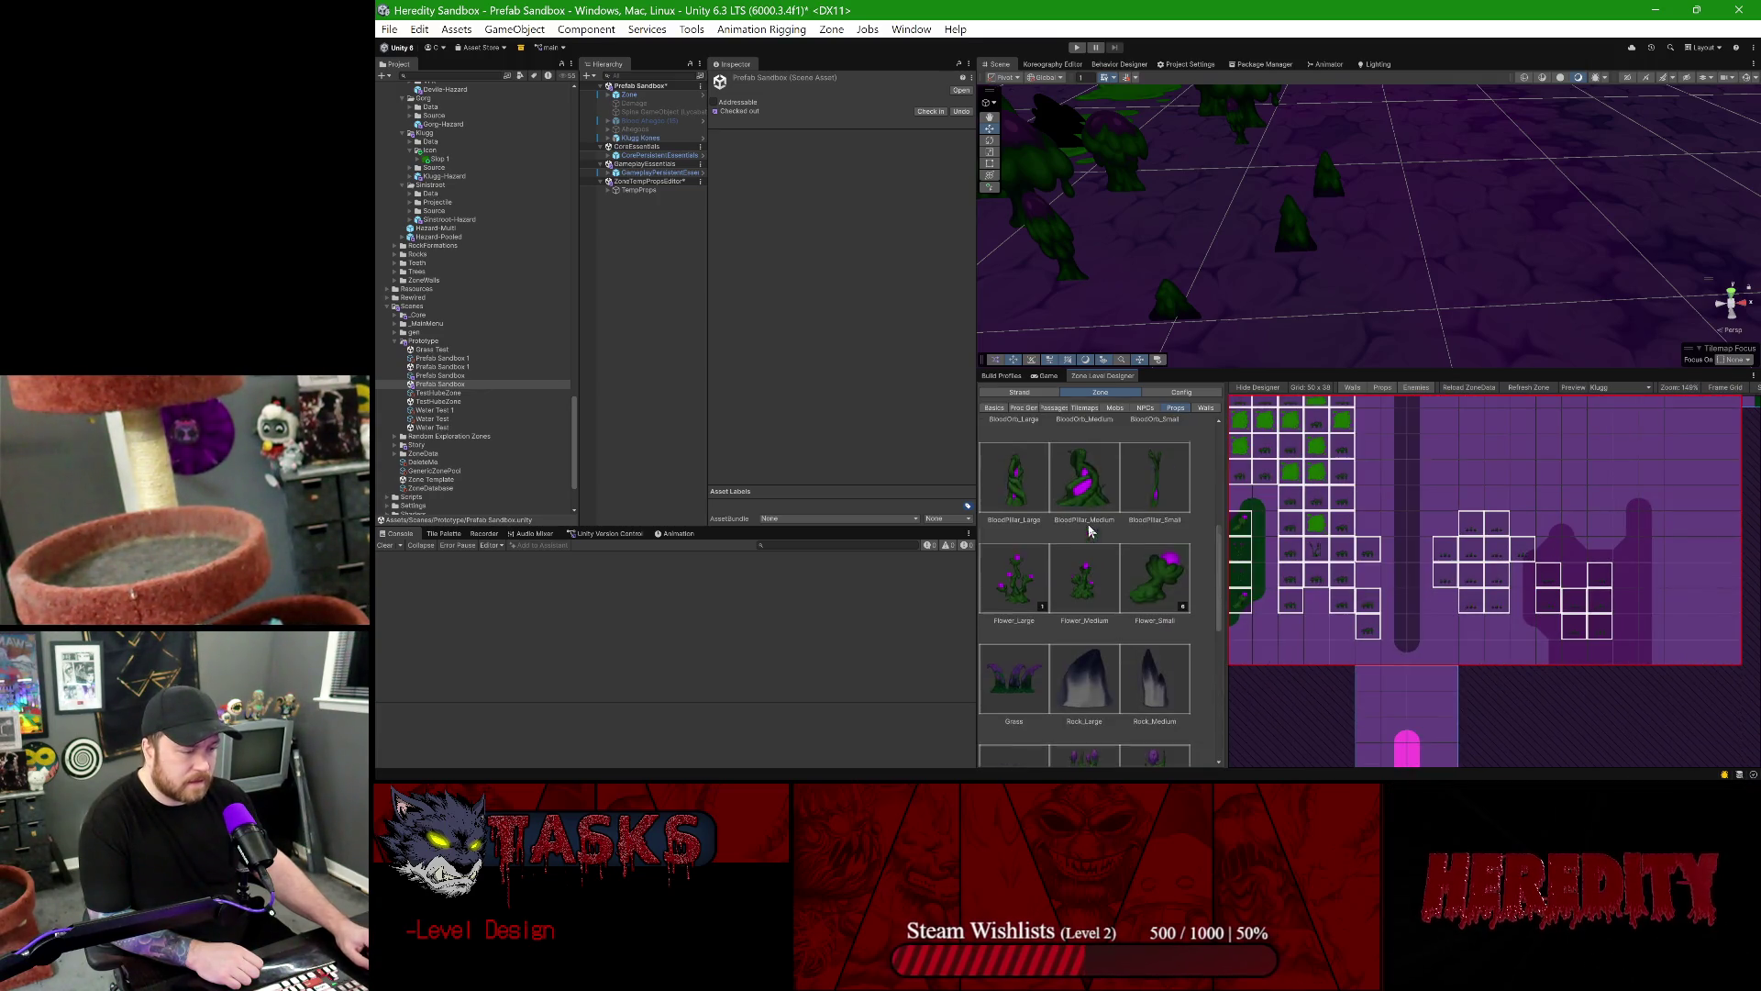
{"action": "left_click", "coordinate": [1078, 633]}
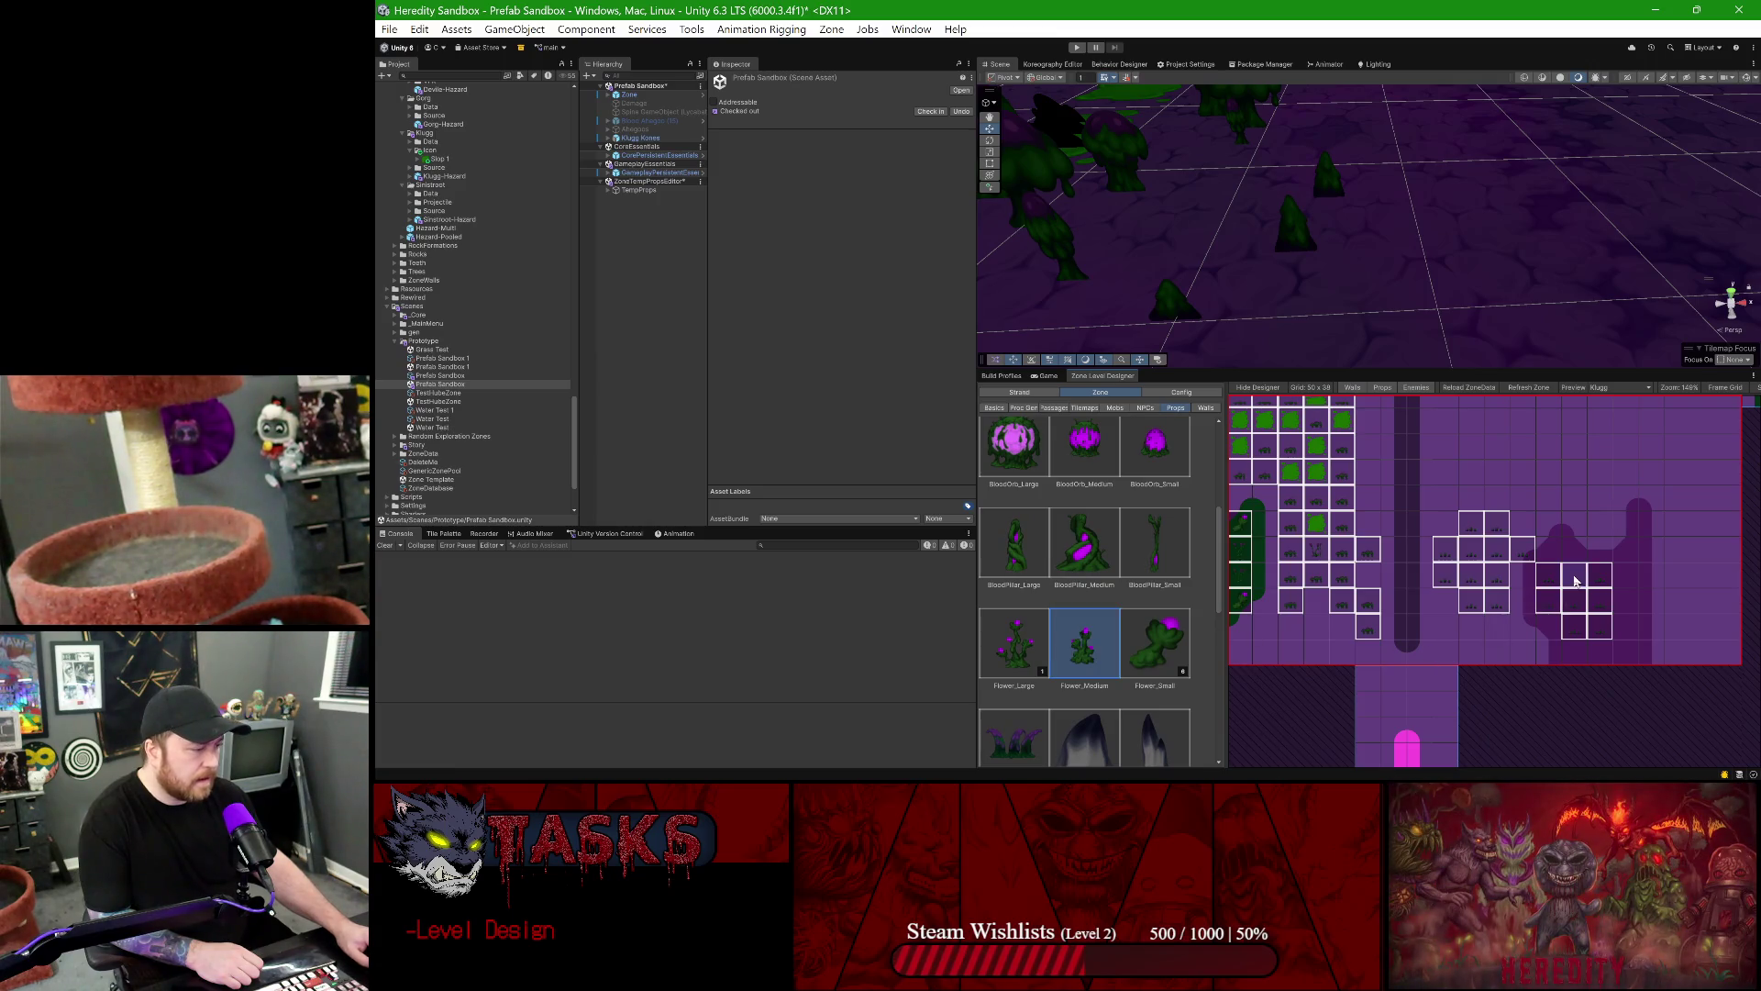
{"action": "left_click", "coordinate": [1597, 525]}
{"action": "left_click", "coordinate": [1521, 500]}
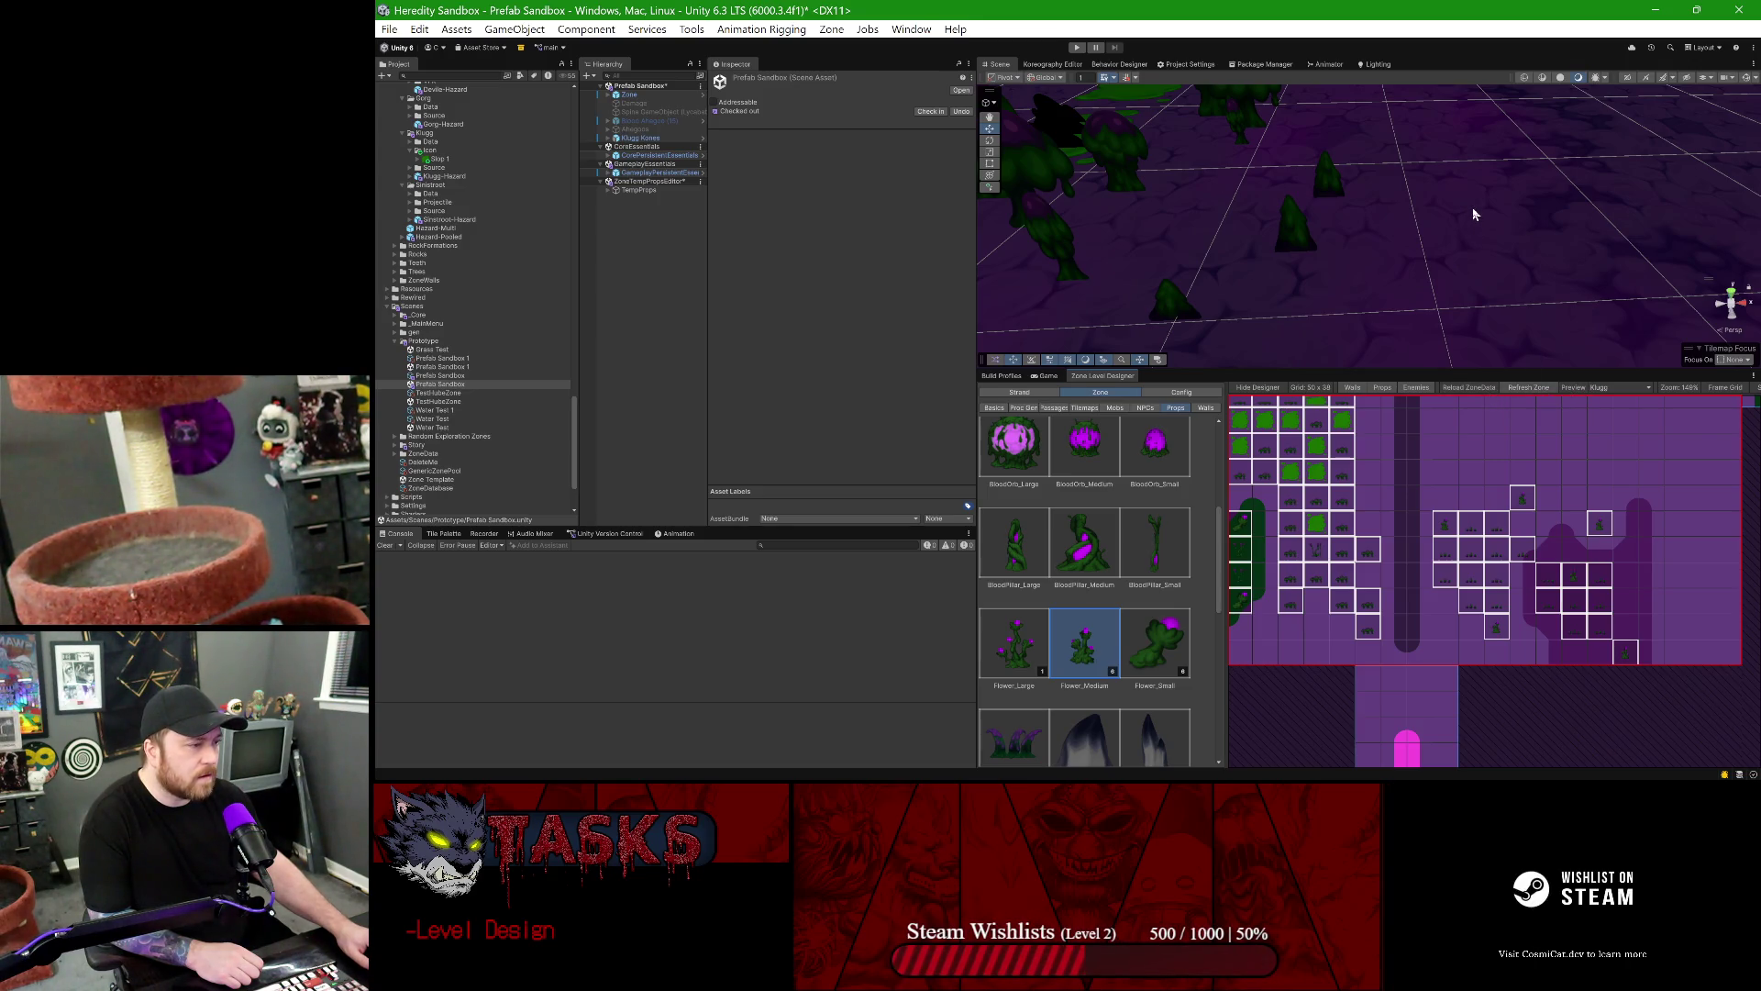
{"action": "mouse_move", "coordinate": [1377, 249]}
{"action": "left_mouse_down"}
{"action": "mouse_move", "coordinate": [1440, 241]}
{"action": "mouse_move", "coordinate": [1373, 174]}
{"action": "mouse_move", "coordinate": [1405, 148]}
{"action": "mouse_move", "coordinate": [1439, 167]}
{"action": "left_mouse_up"}
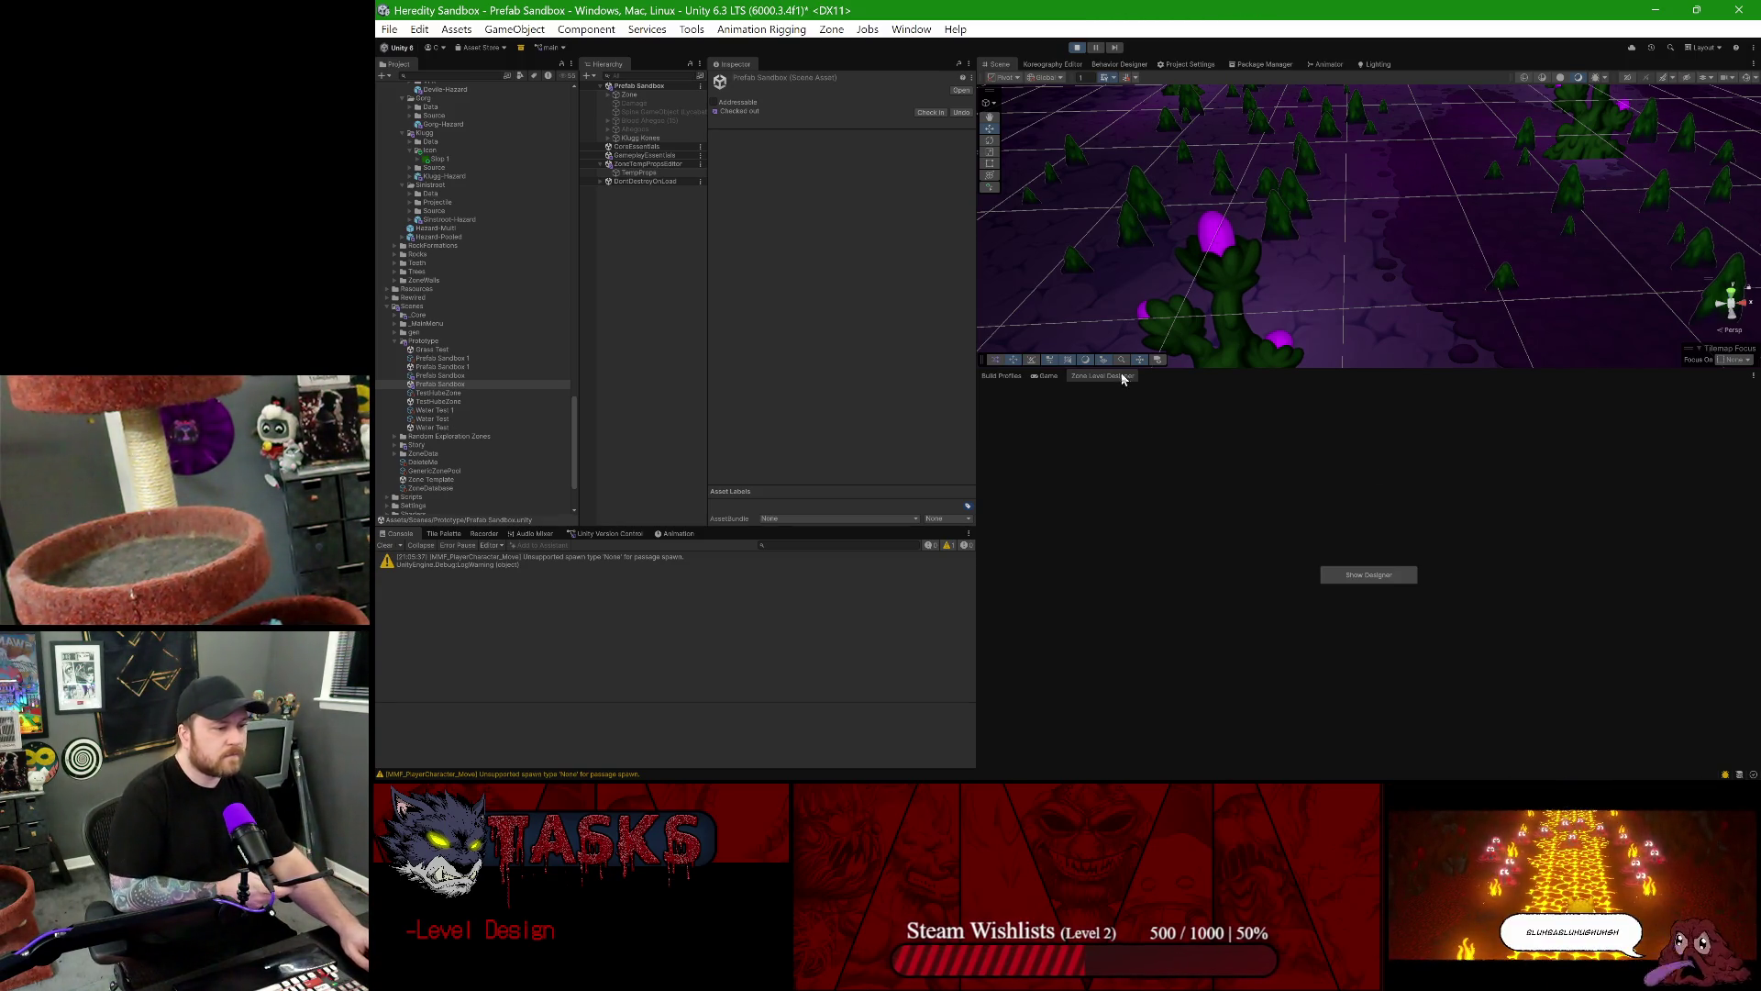
- Show the Game view to watch the sandbox running in play mode
{"action": "left_click", "coordinate": [1039, 375]}
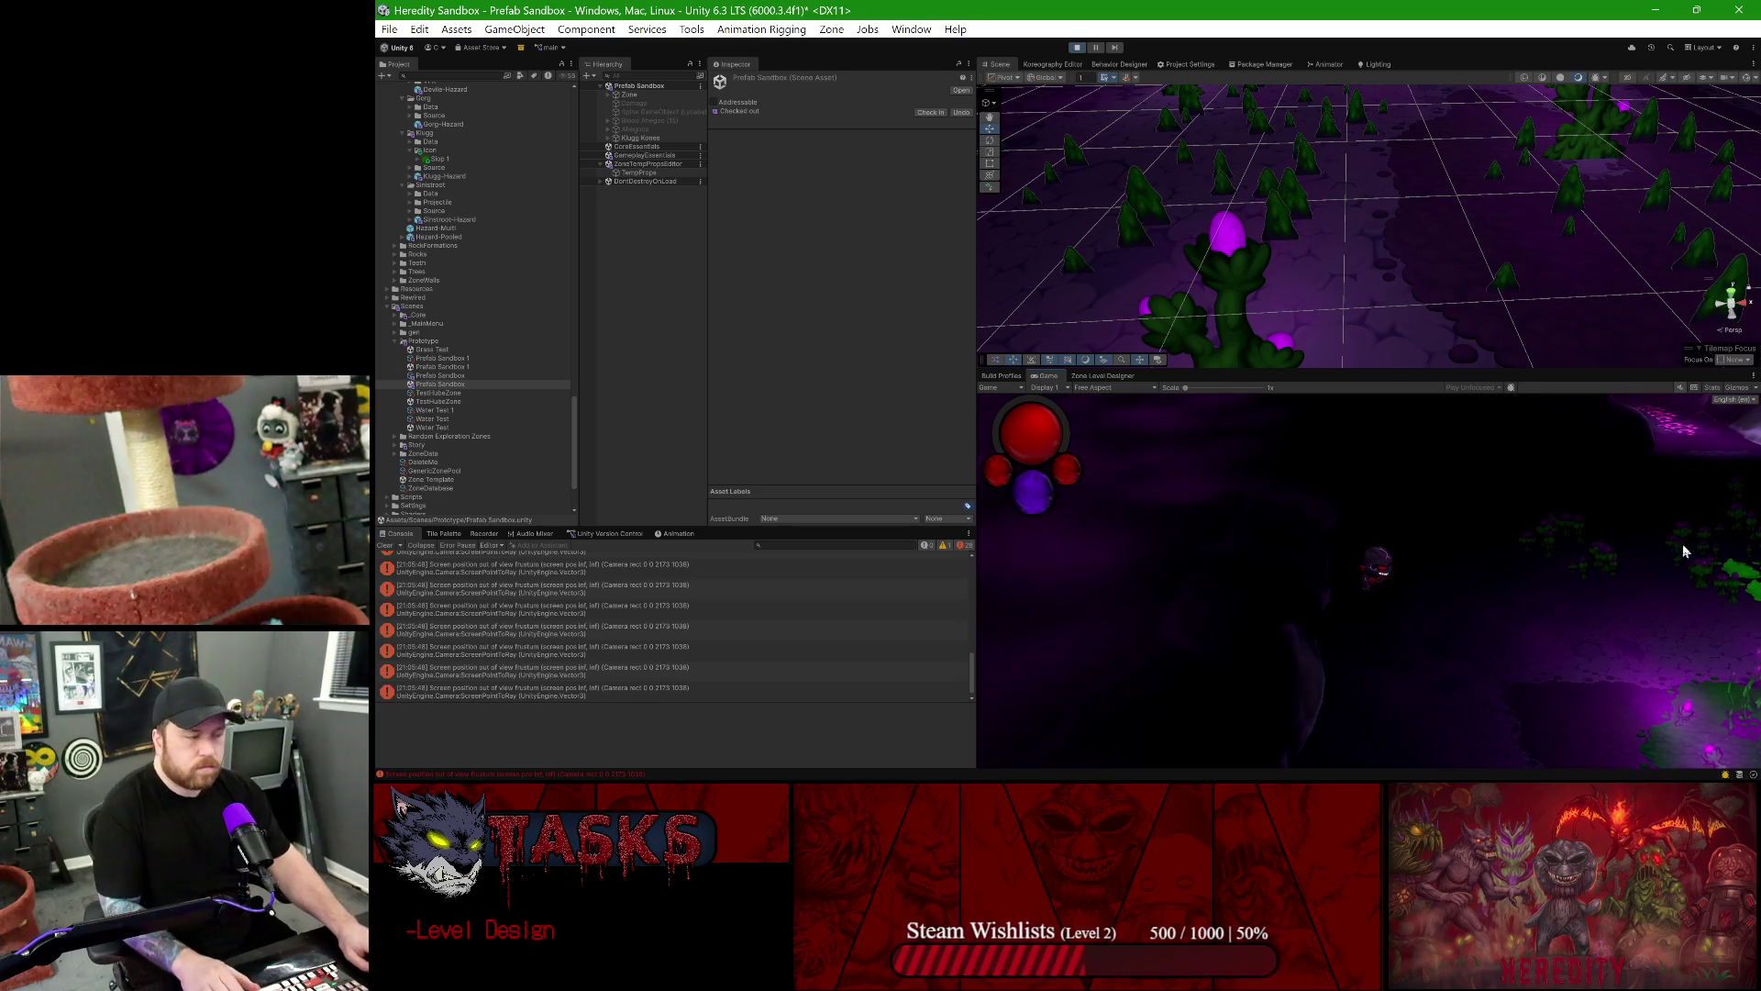
- Maximize the Game view and walk the character with WASD past the mushrooms, tulips and glowing plants
{"action": "key", "text": "shift+space"}
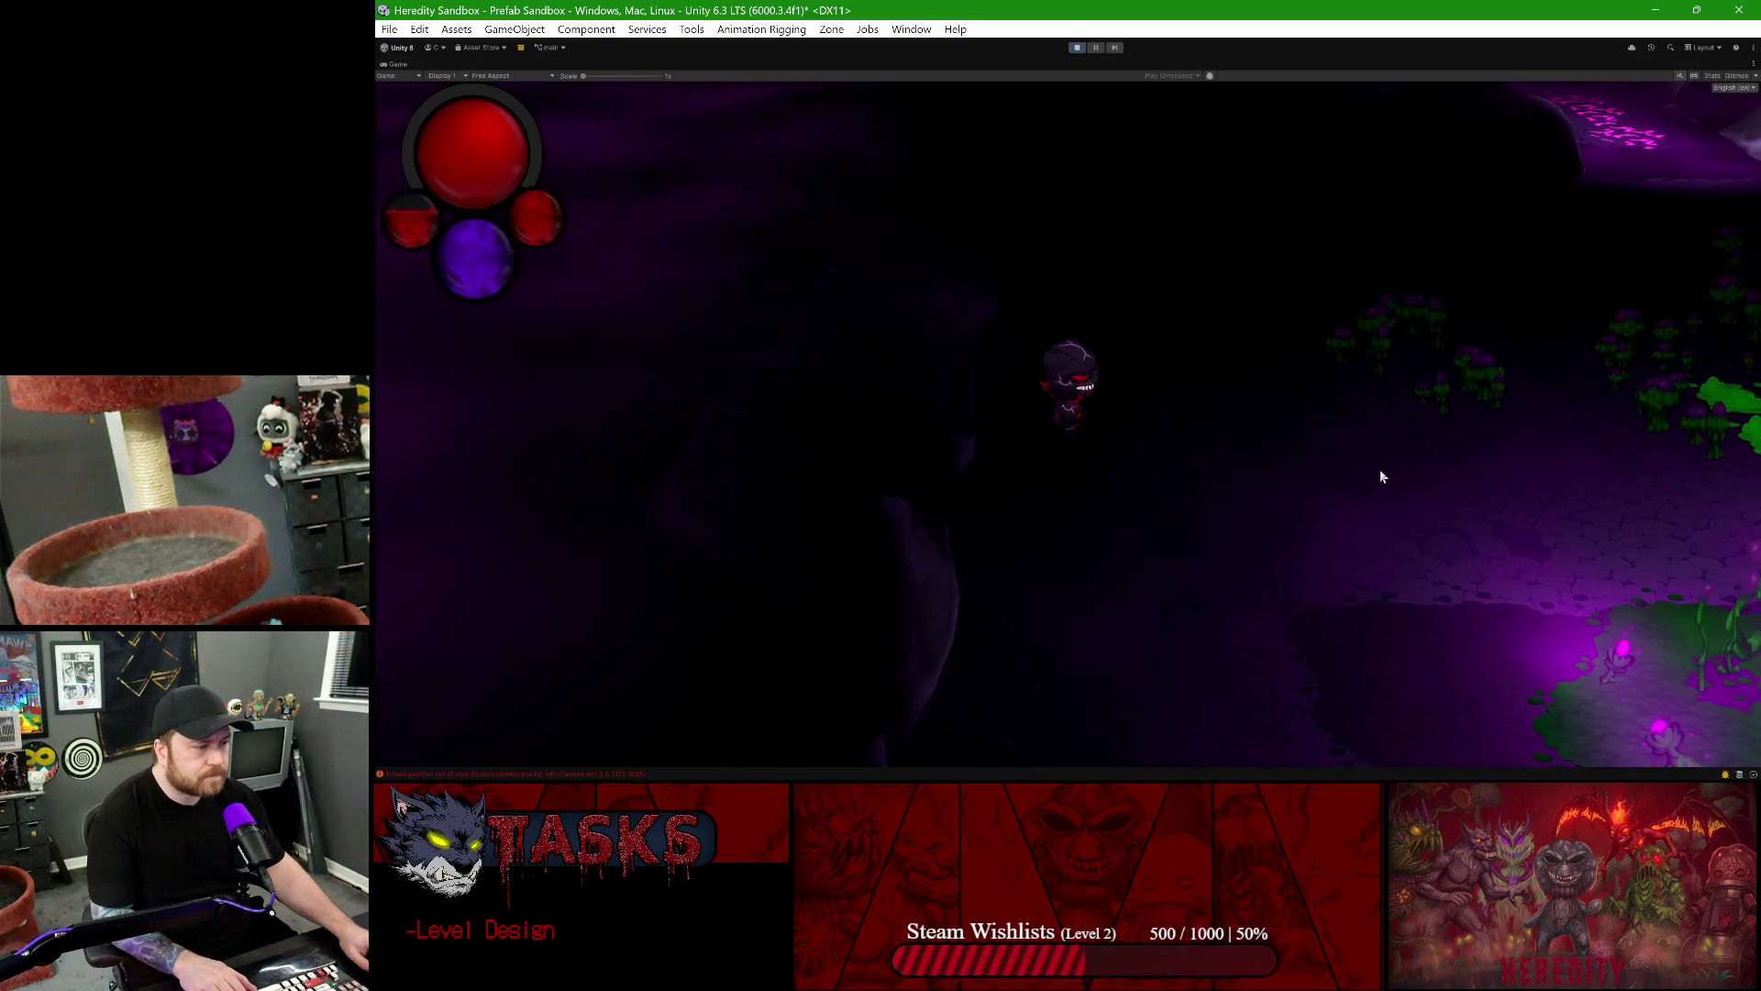
{"action": "key", "text": "d"}
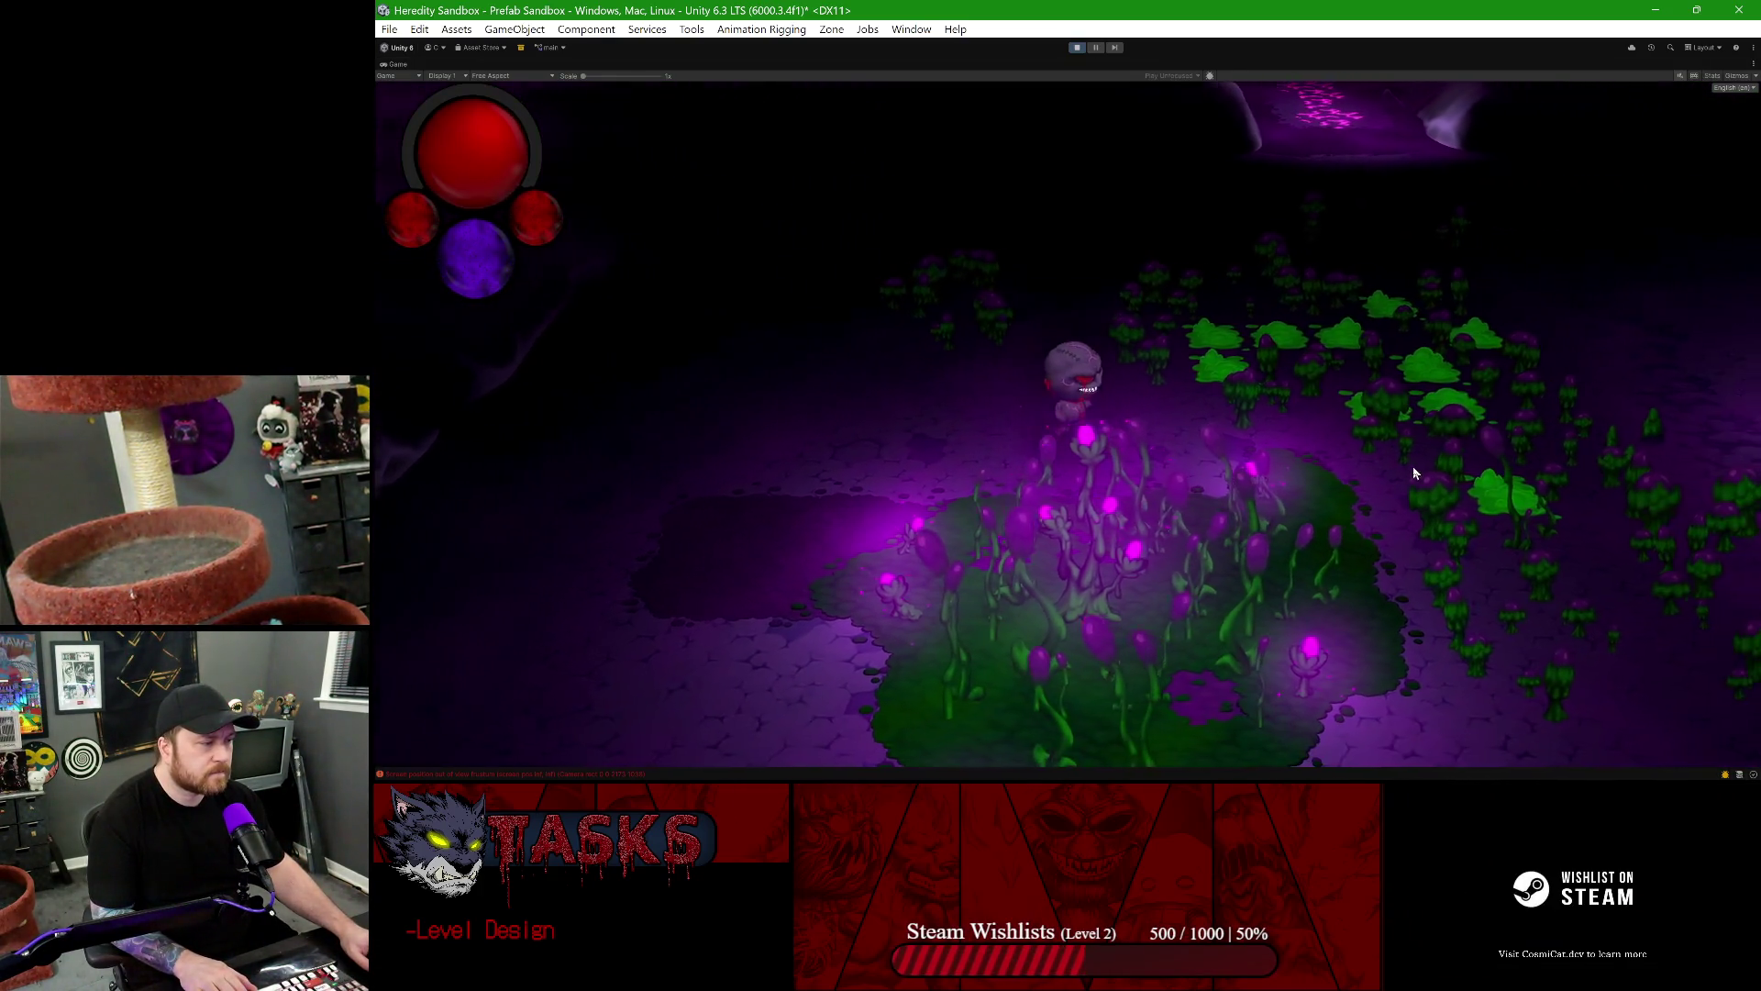
{"action": "key", "text": "d"}
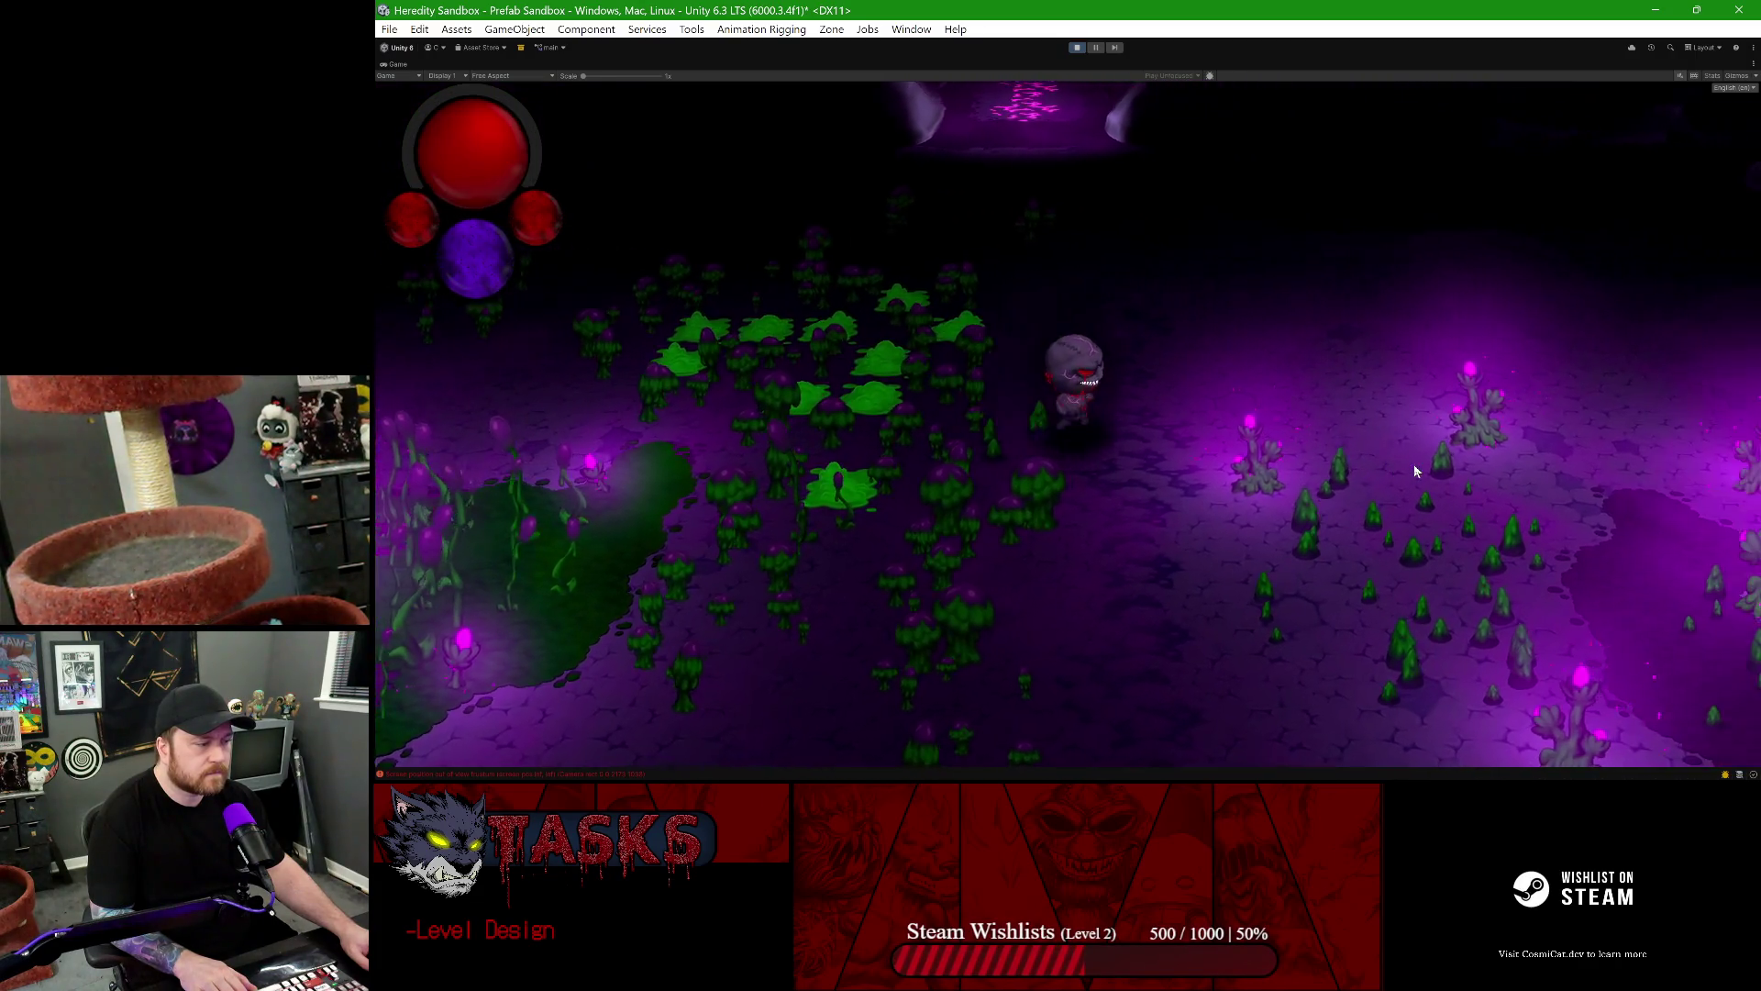
{"action": "key", "text": "d"}
{"action": "key", "text": "s"}
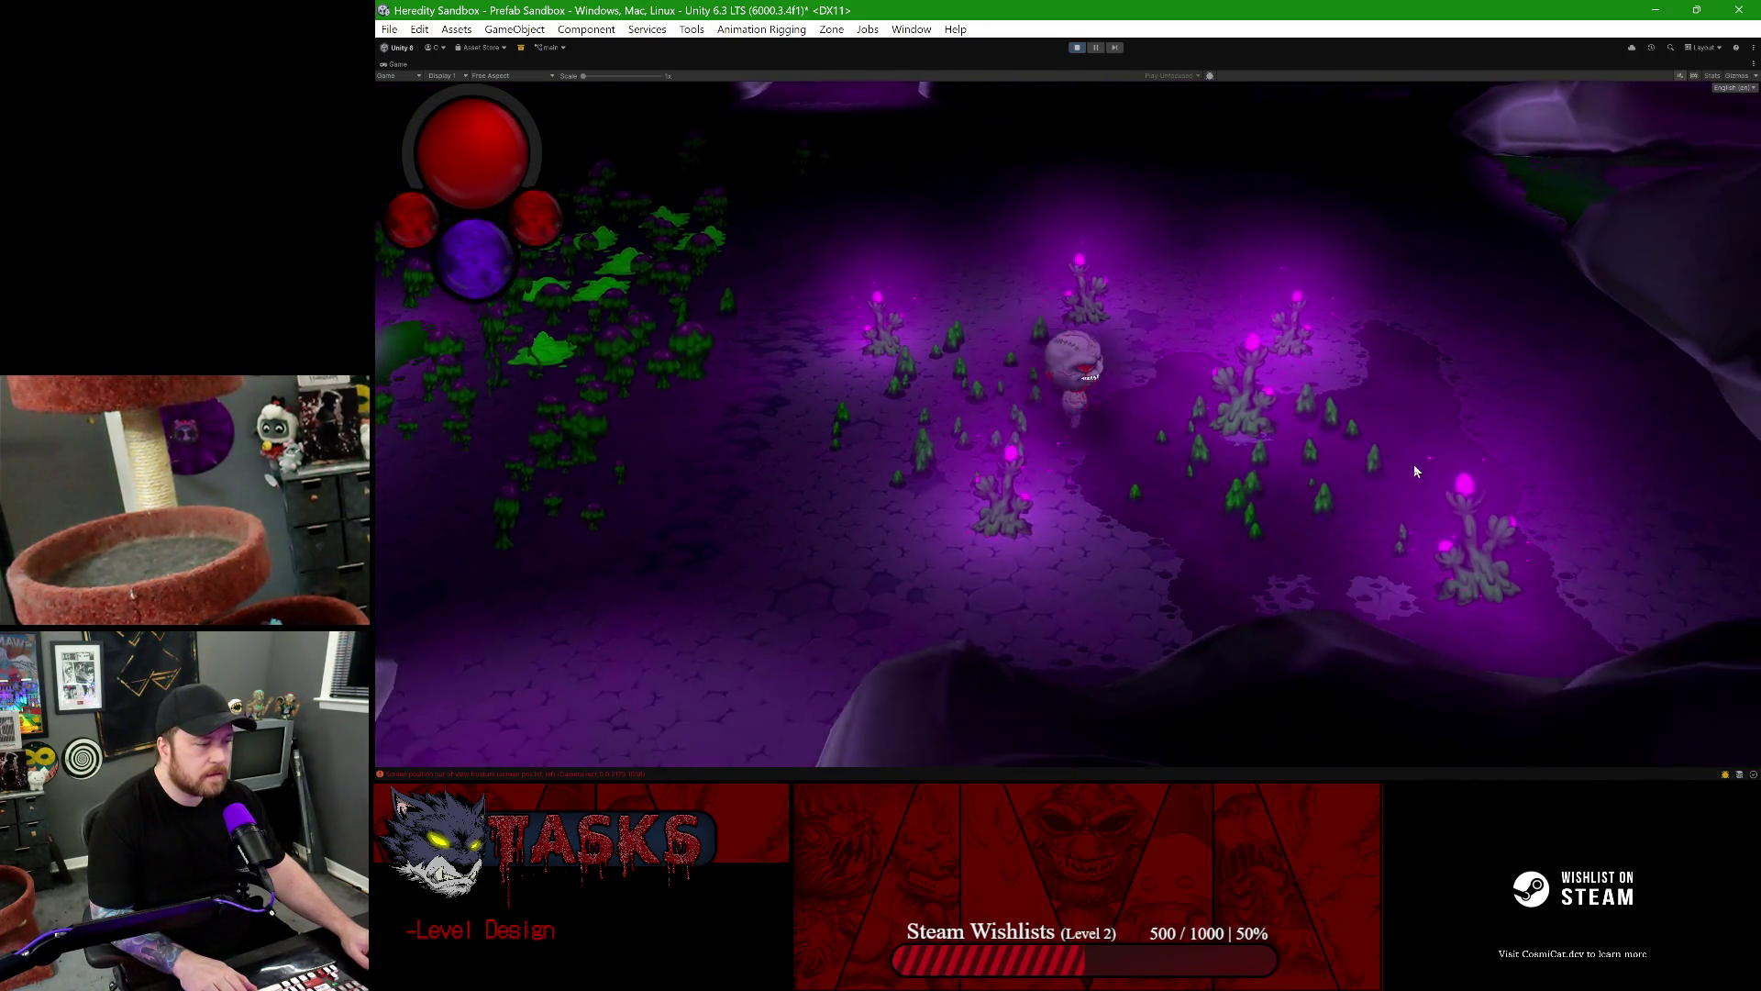
{"action": "key", "text": "d"}
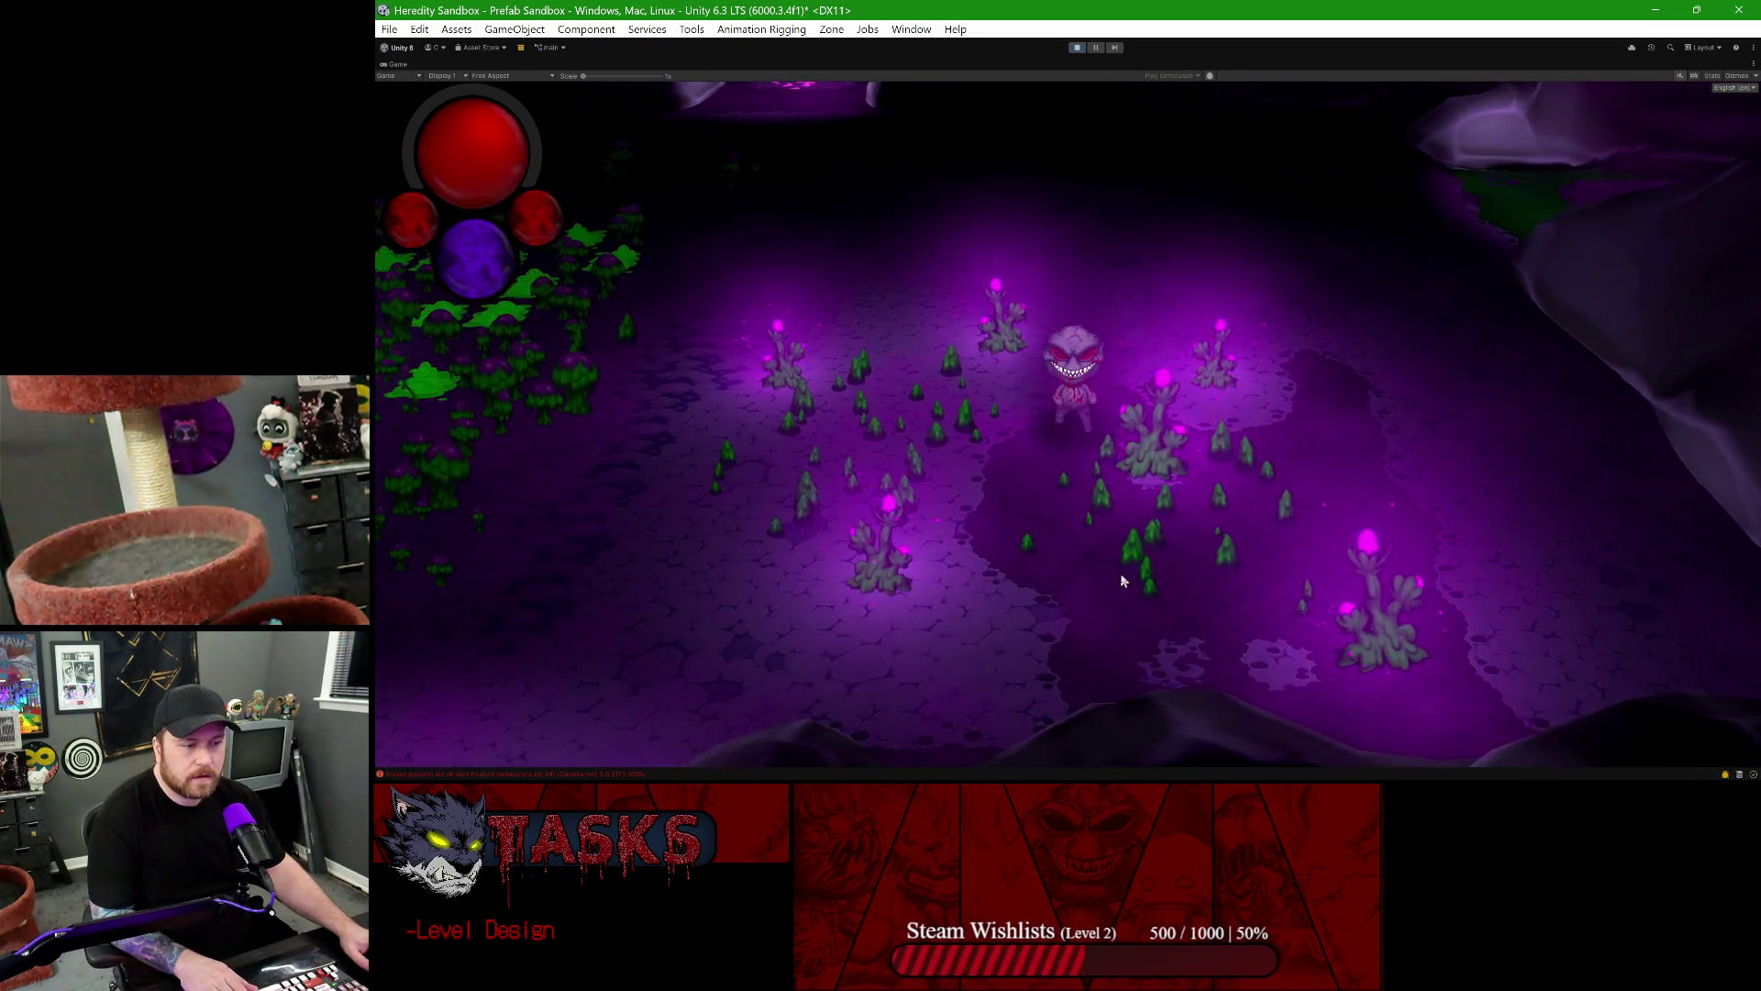
{"action": "key", "text": "a"}
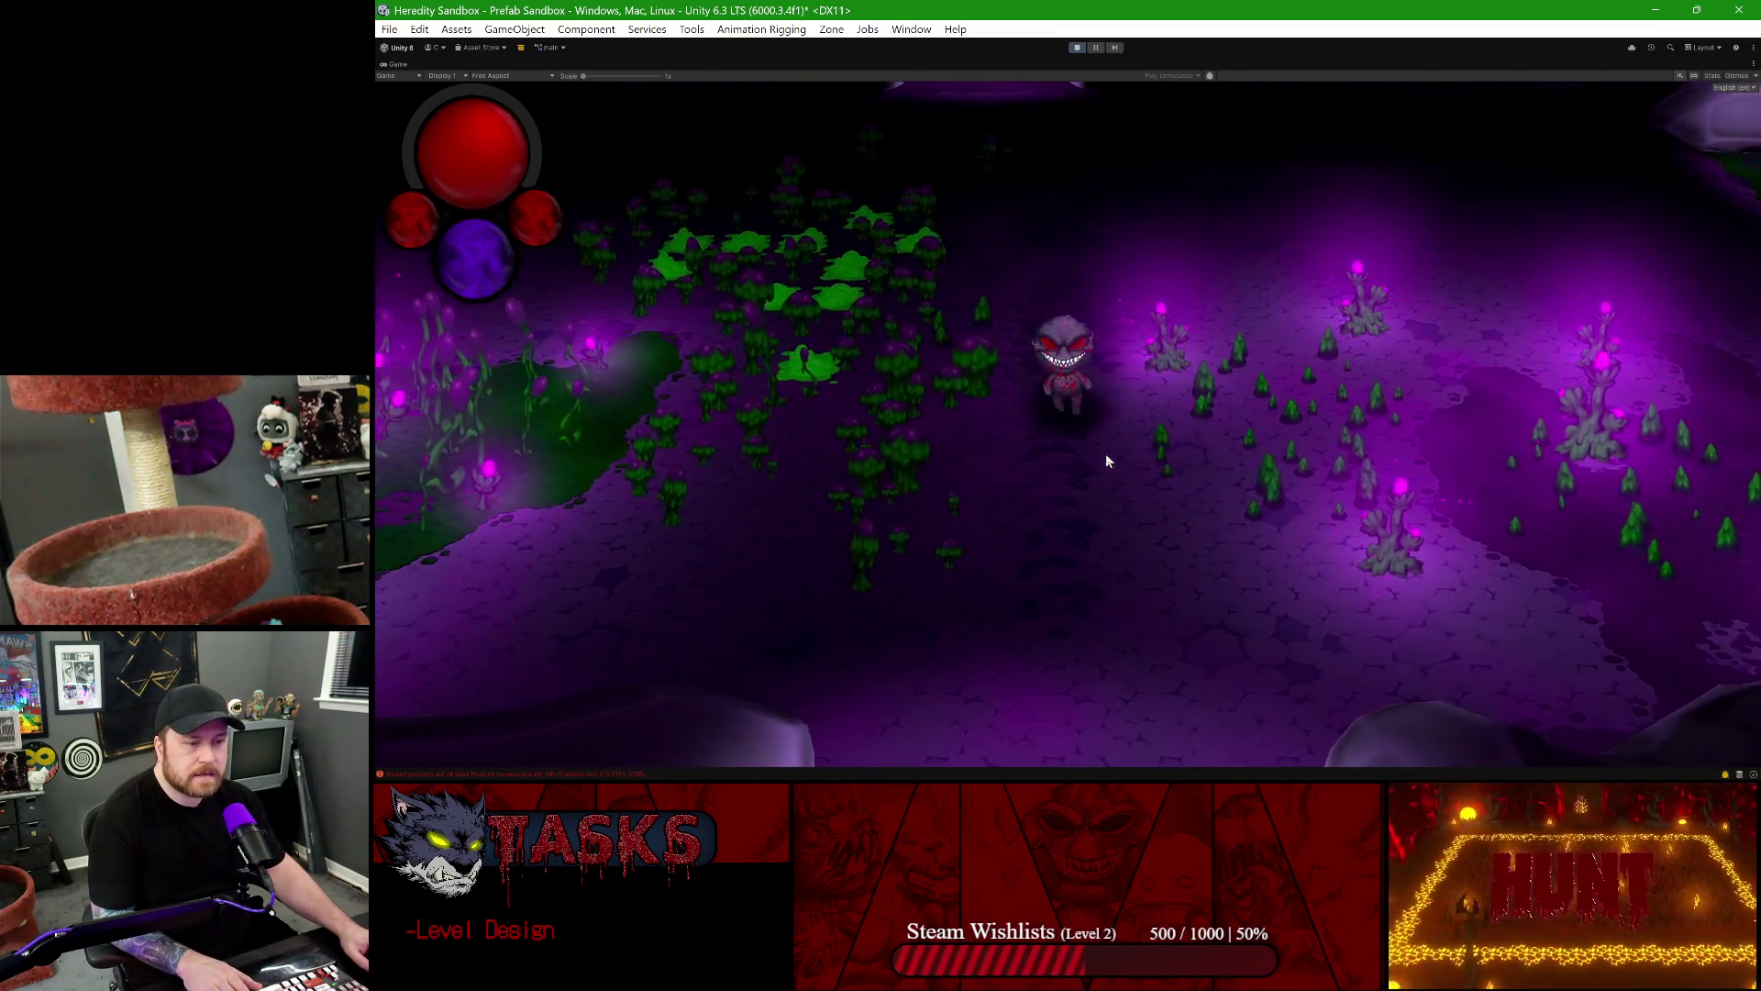
{"action": "key", "text": "w"}
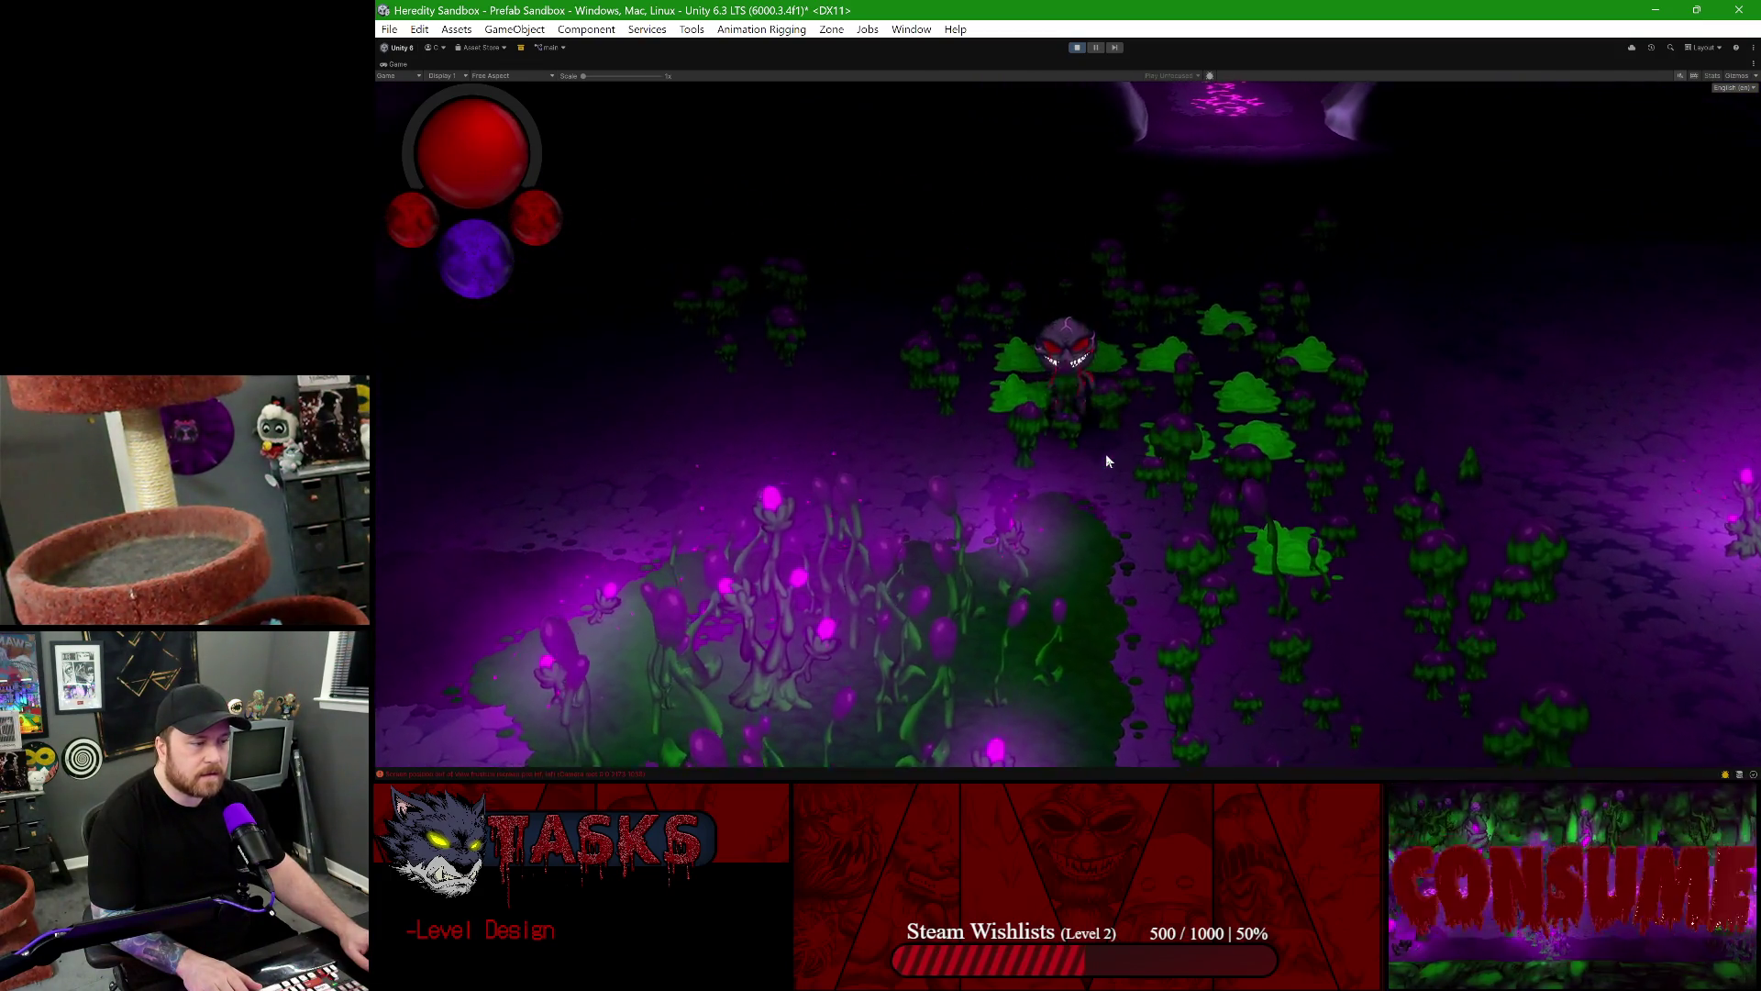
{"action": "key", "text": "d"}
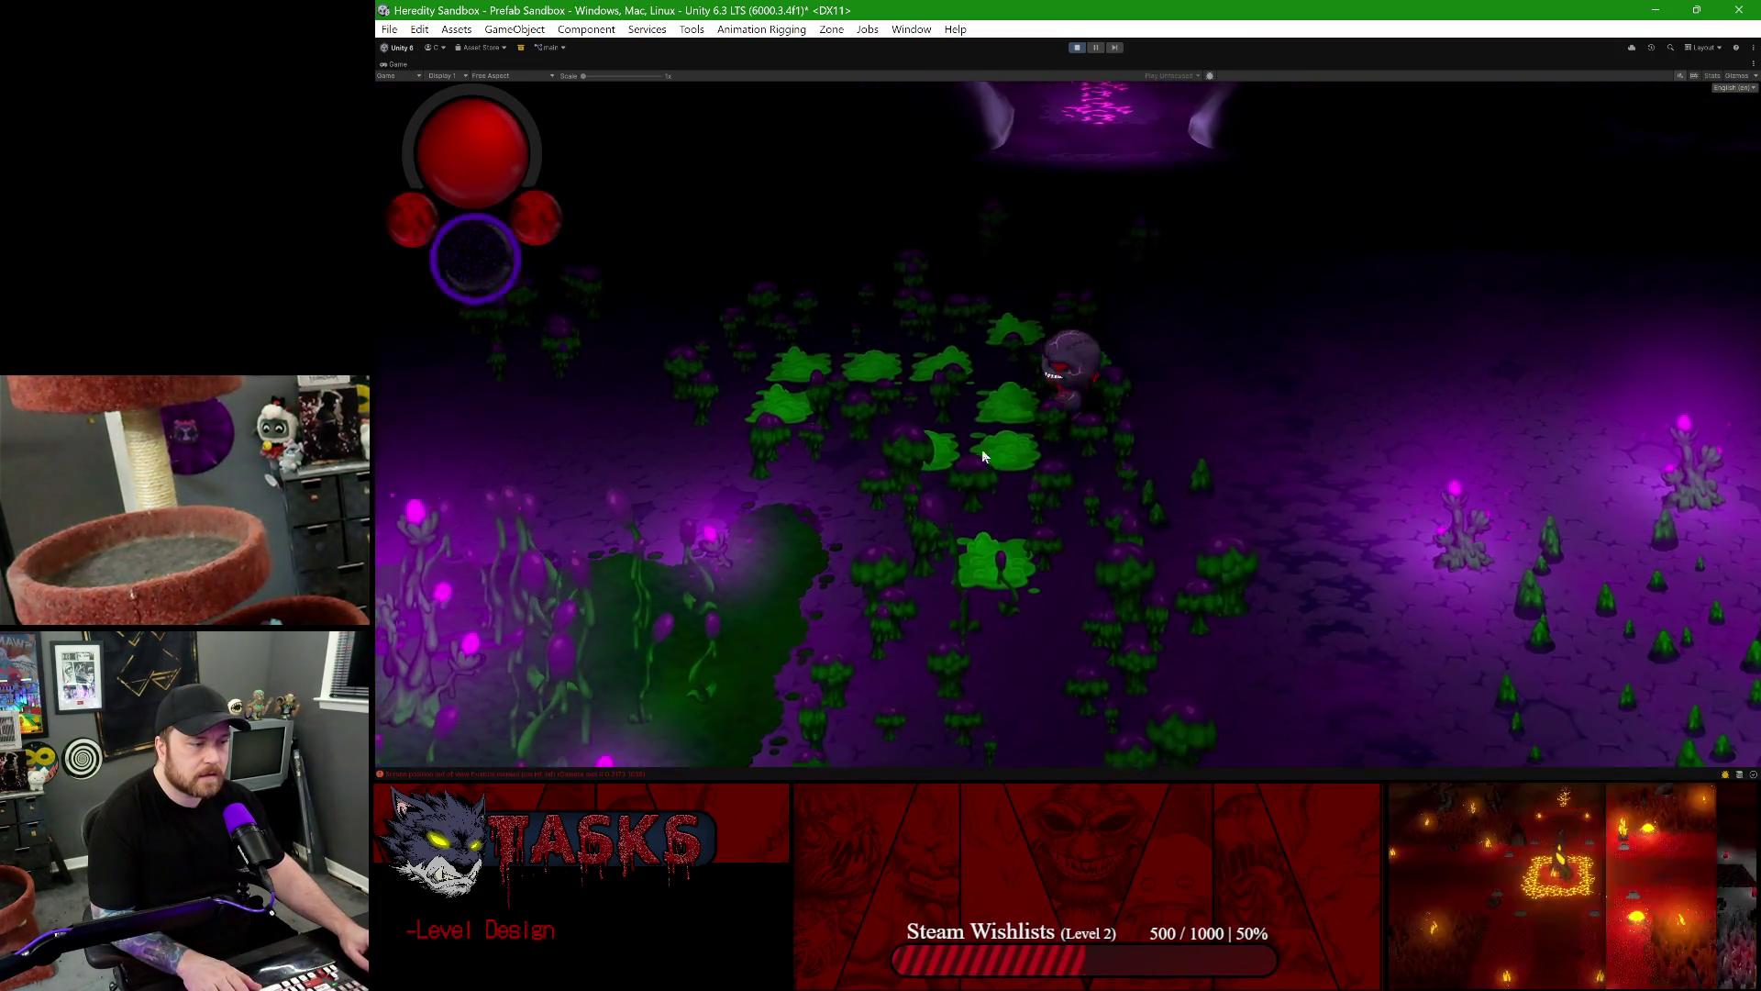
{"action": "key", "text": "s"}
{"action": "key", "text": "a"}
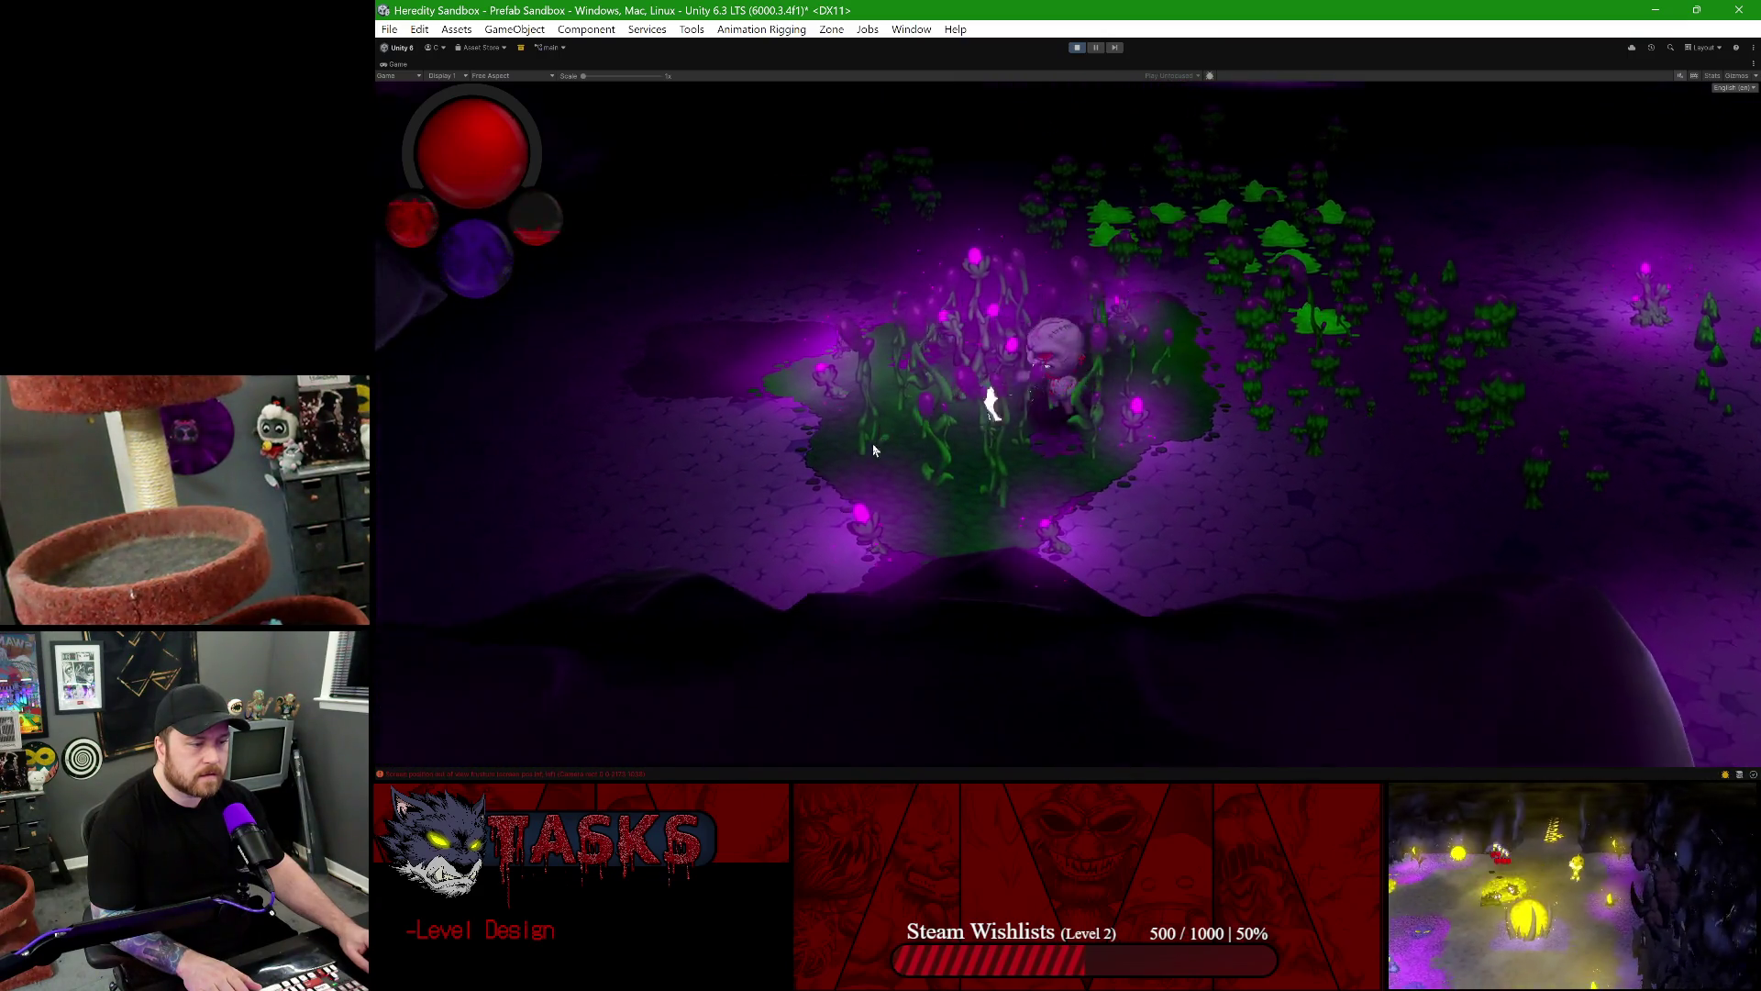
{"action": "key", "text": "d"}
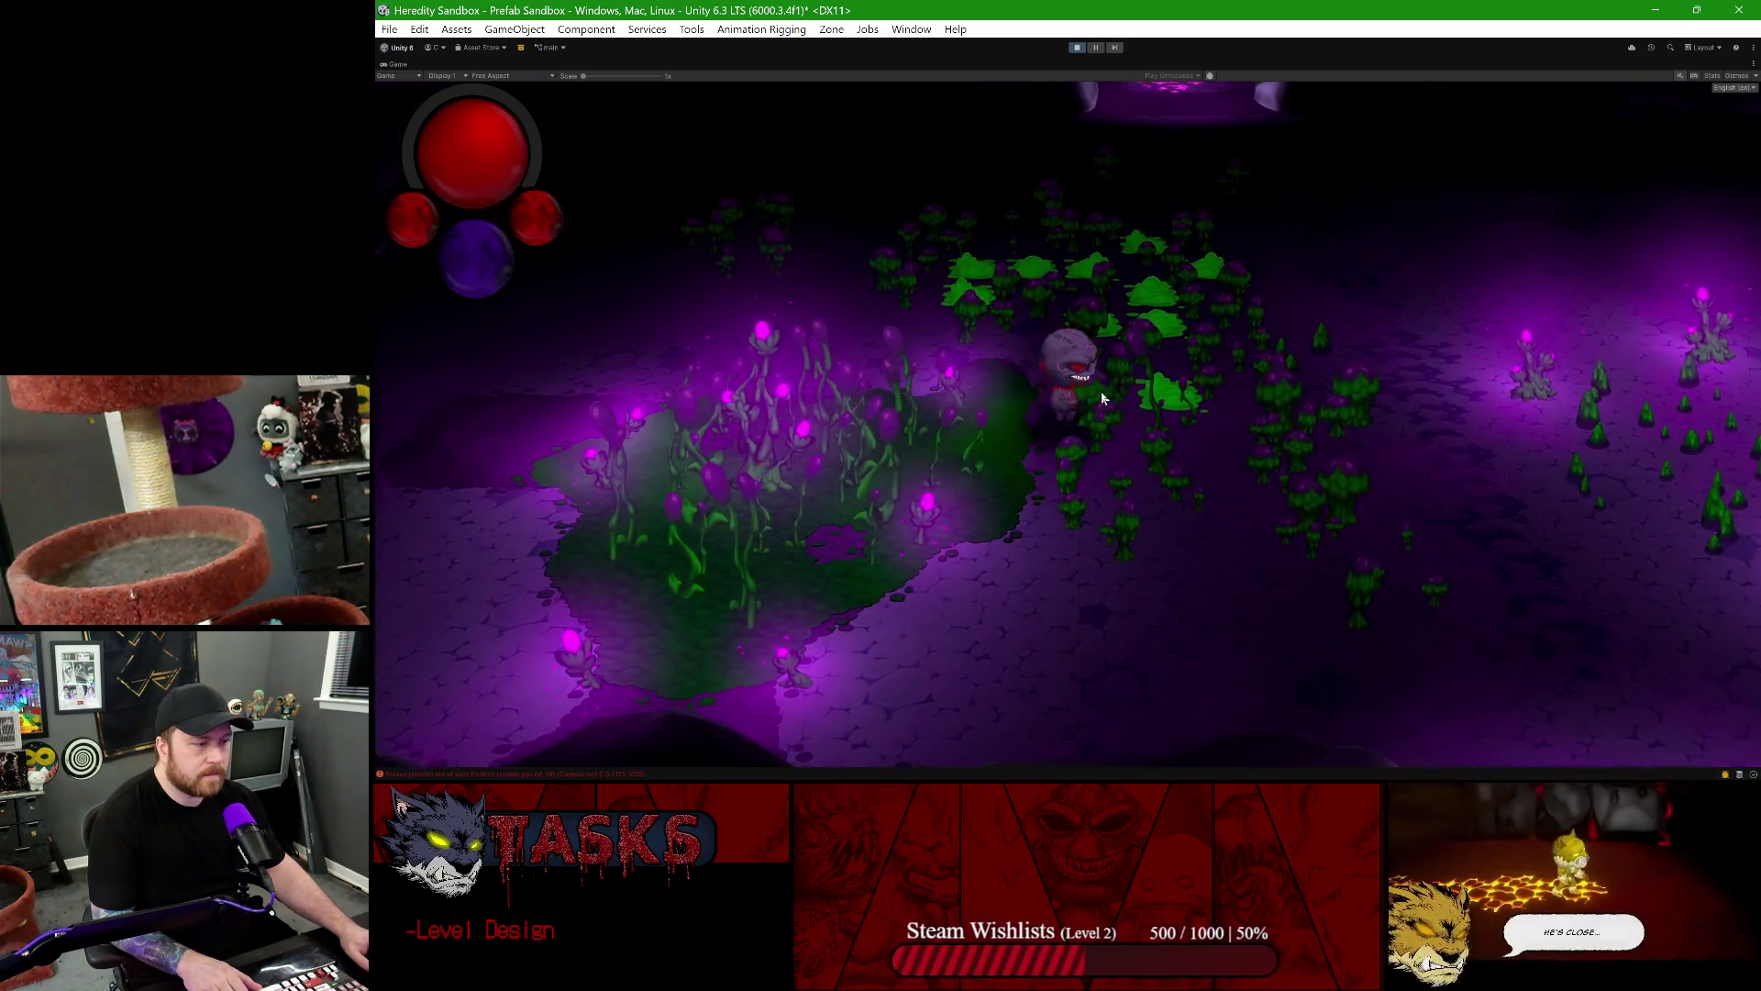
{"action": "key", "text": "d"}
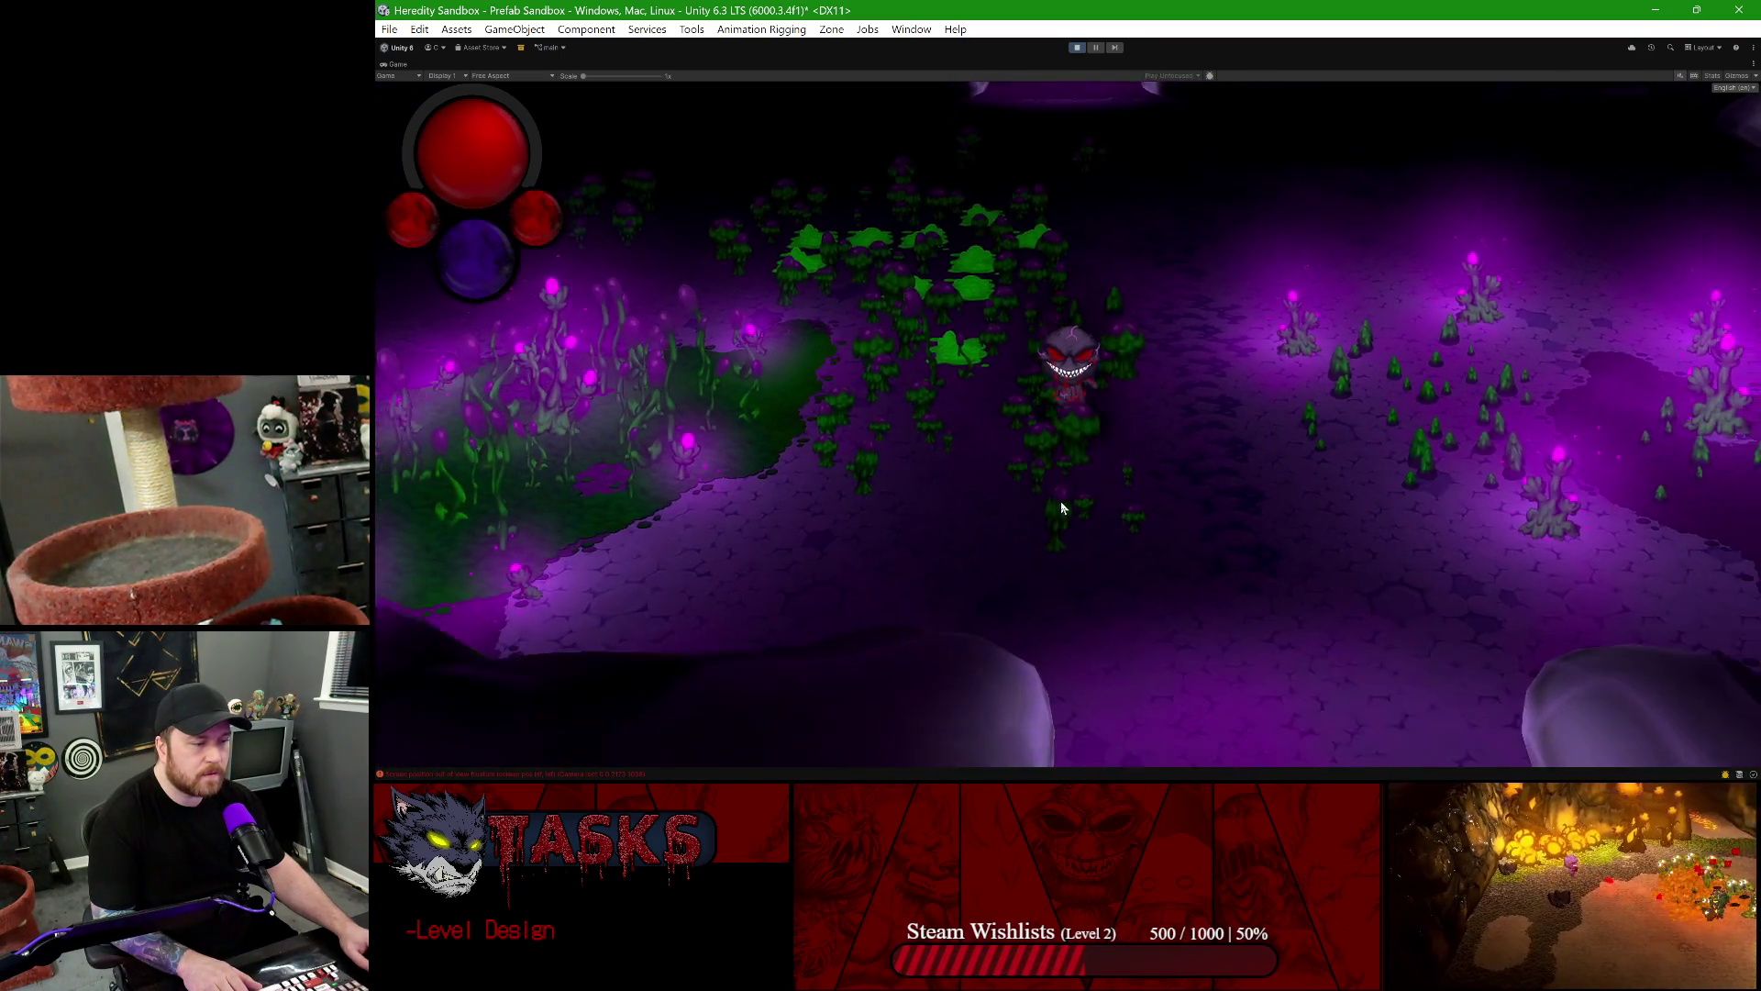
{"action": "key", "text": "d"}
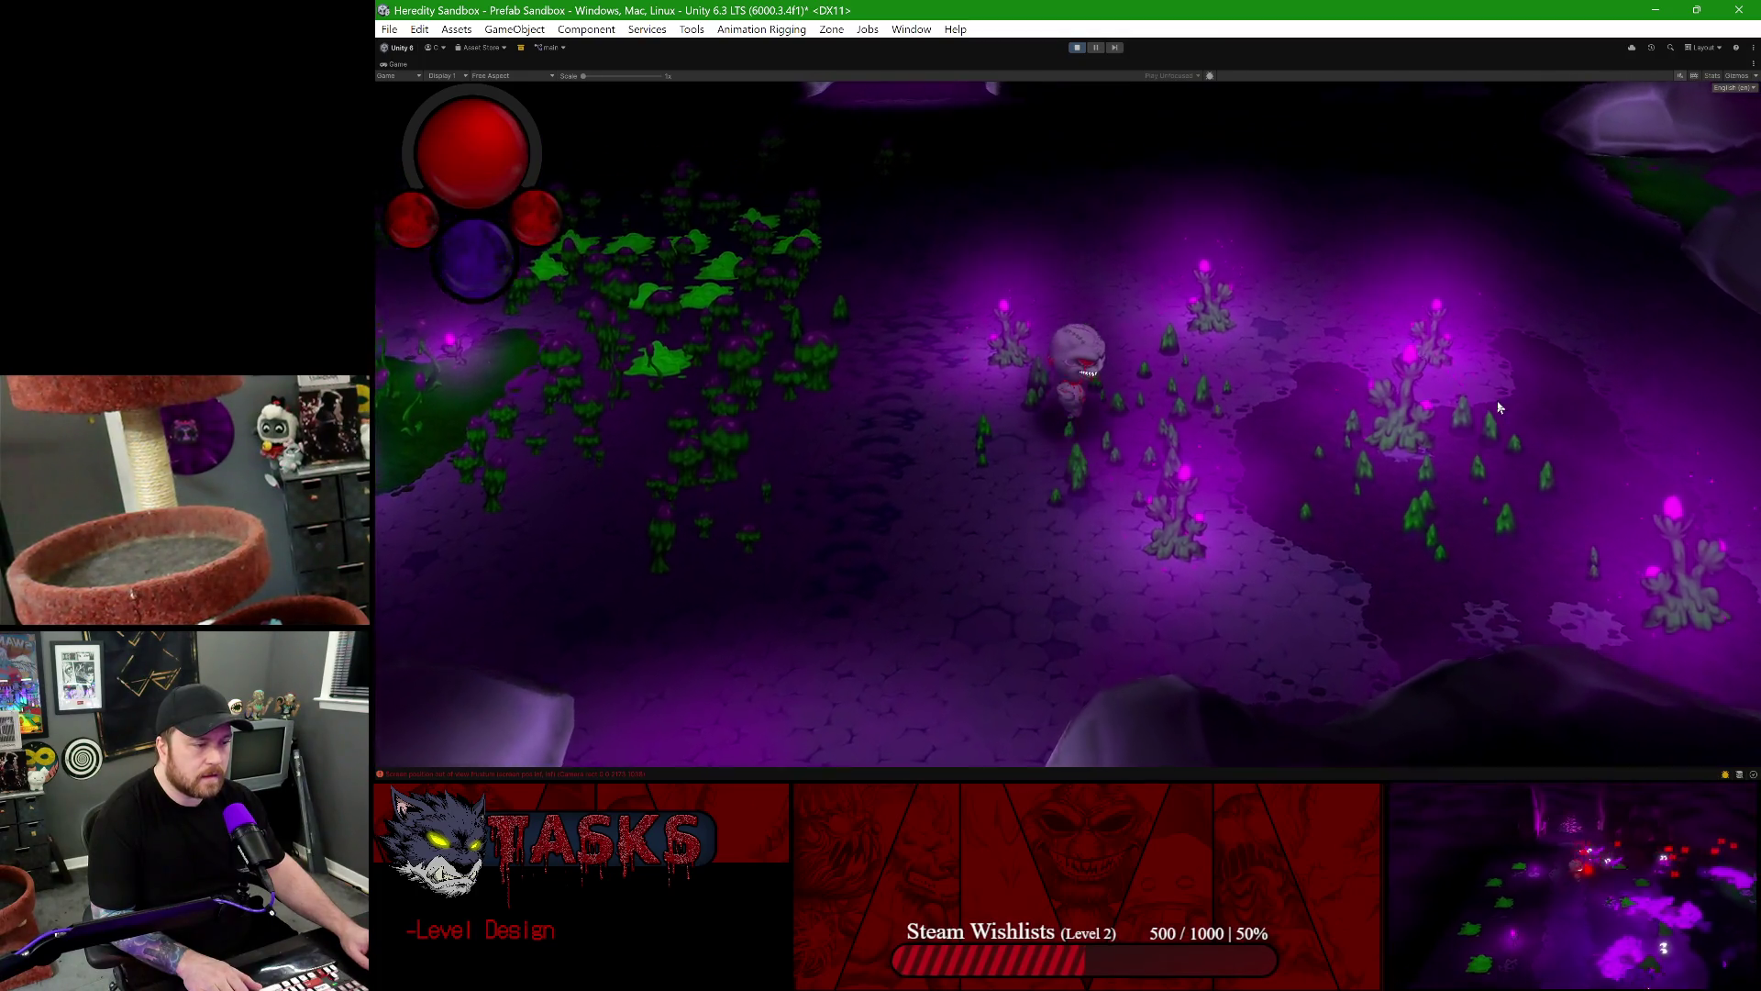
{"action": "key", "text": "s"}
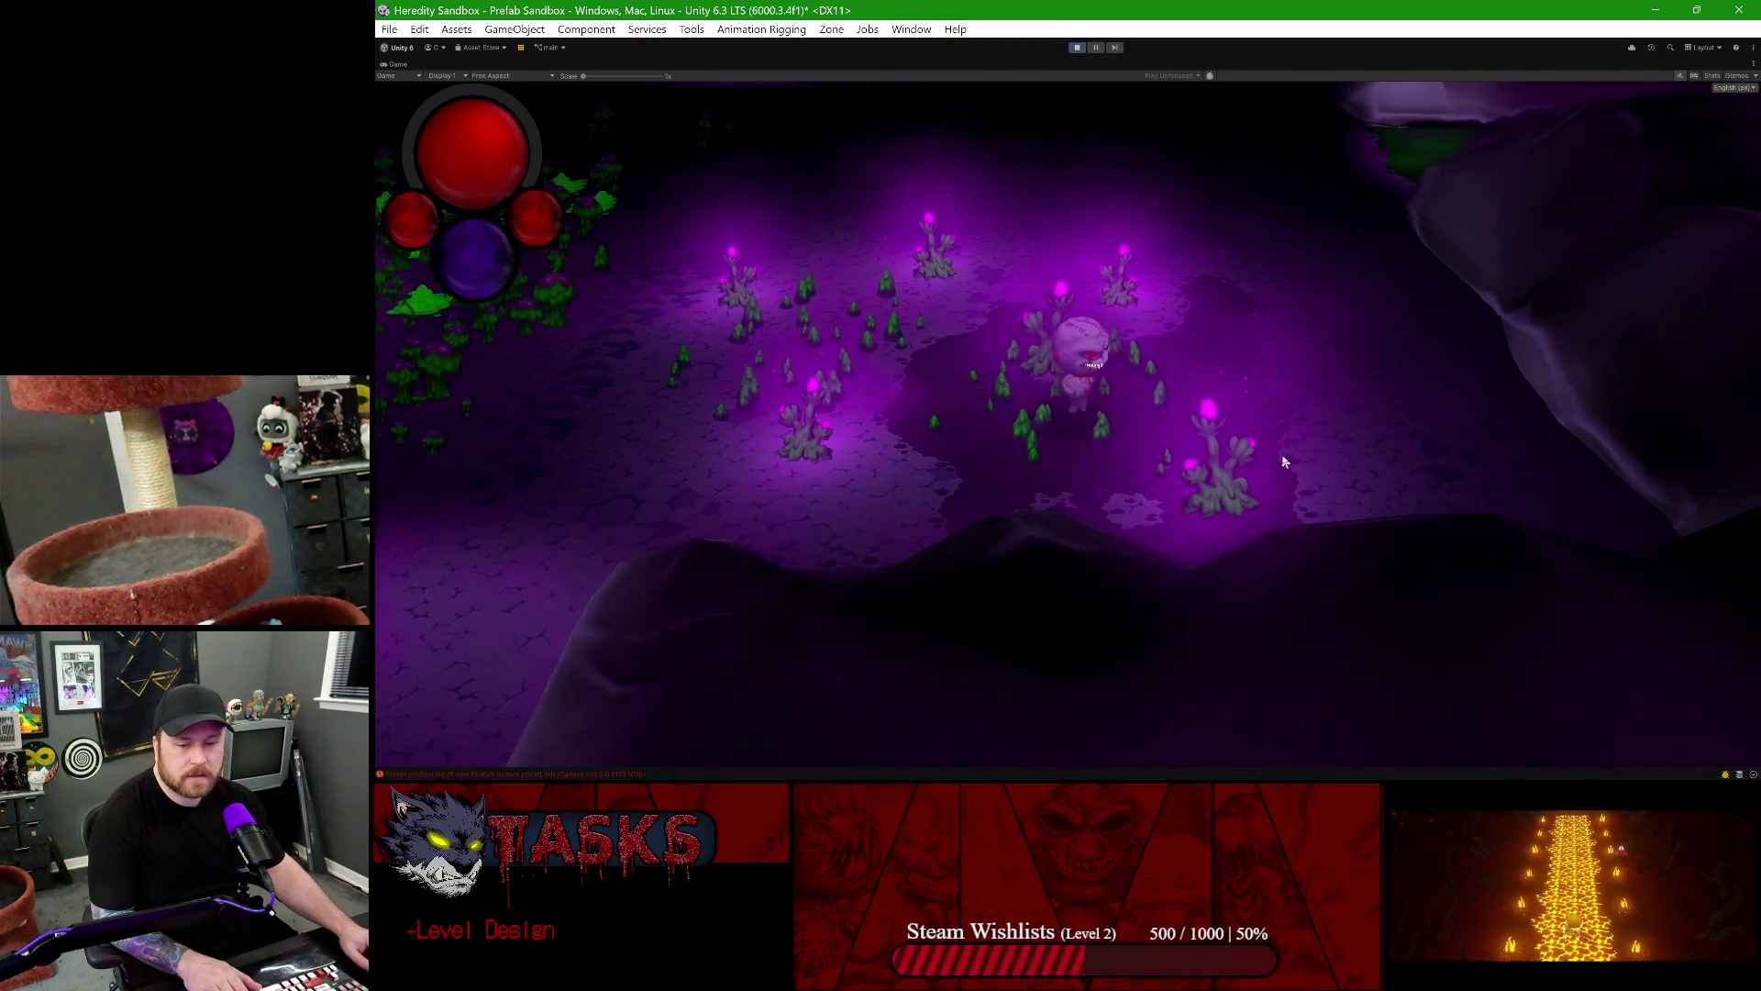
{"action": "key", "text": "w"}
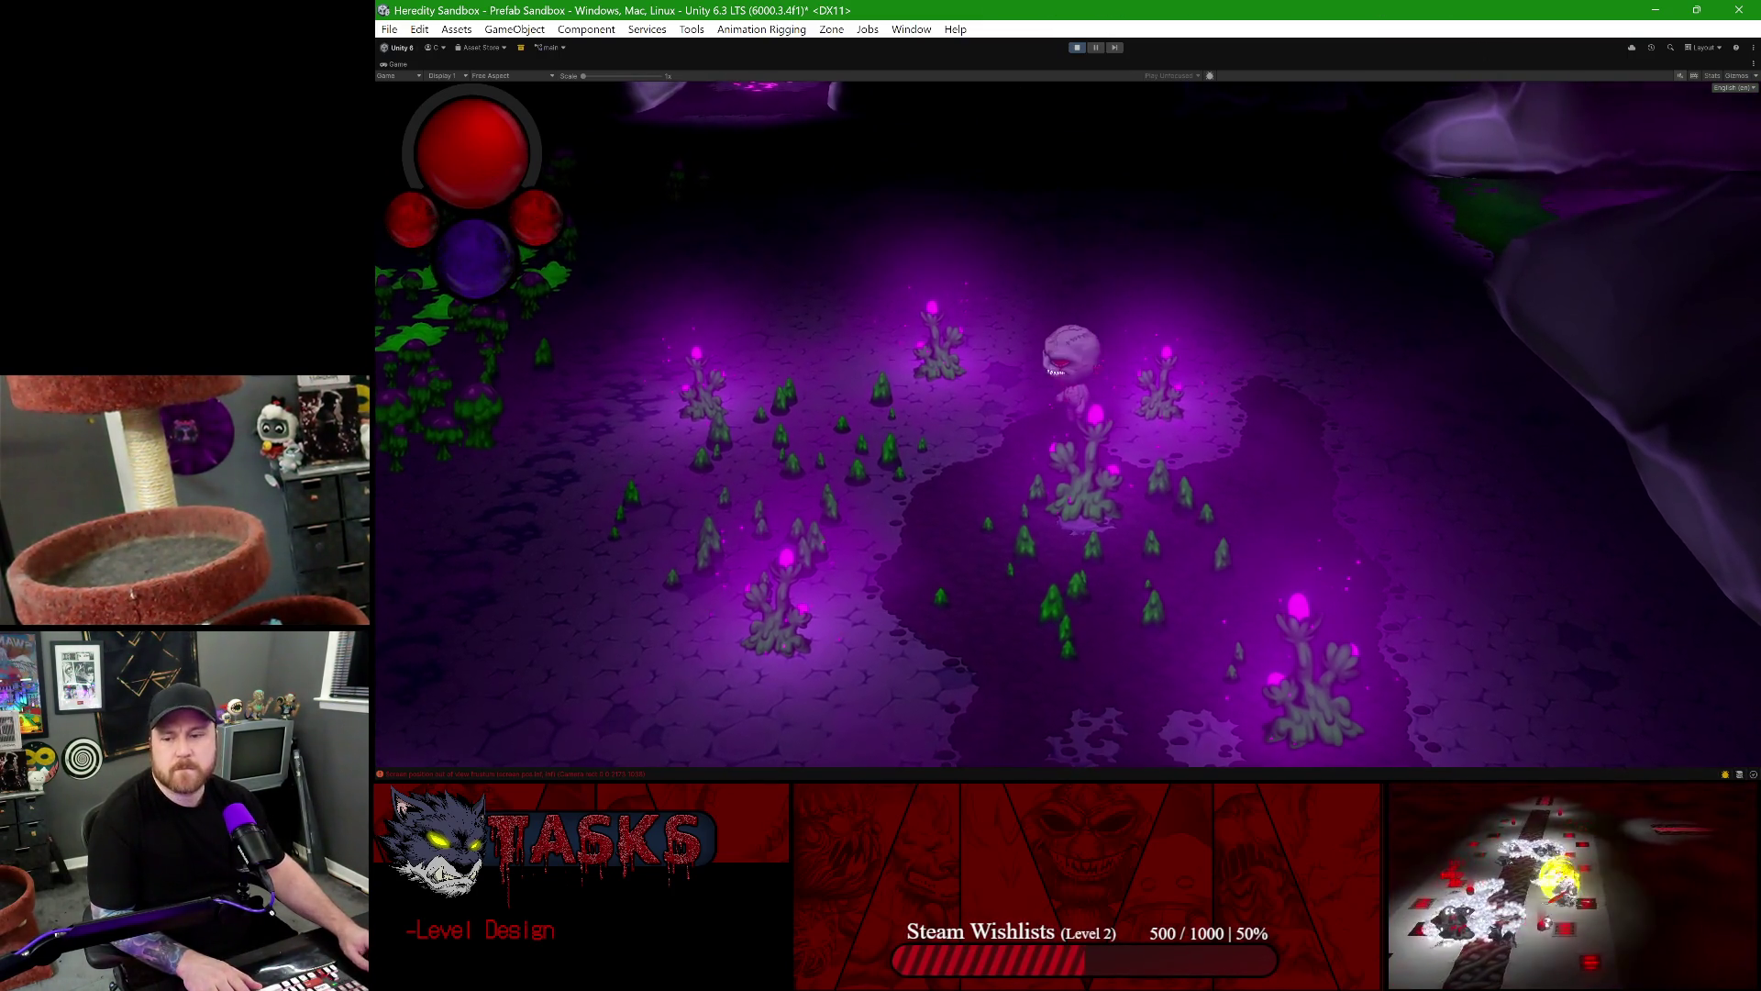
- Return focus to the editor and stop the play-test with Ctrl+P
{"action": "key", "text": "alt+Tab"}
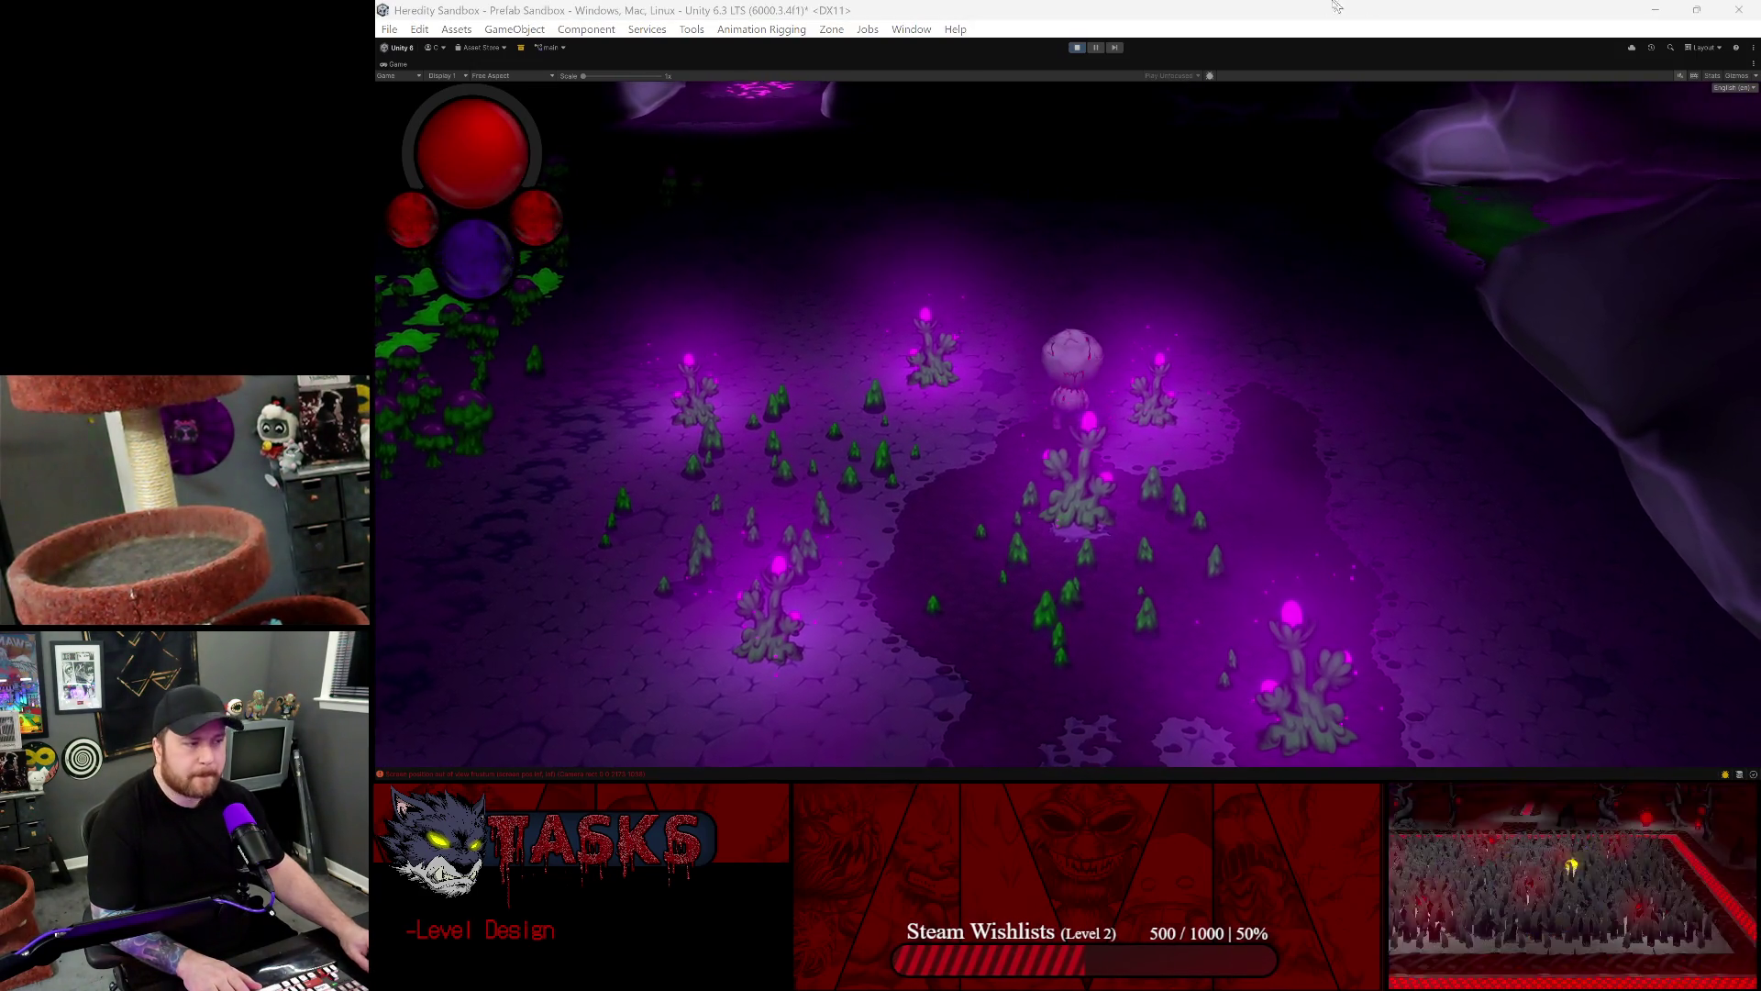
{"action": "left_click", "coordinate": [813, 7]}
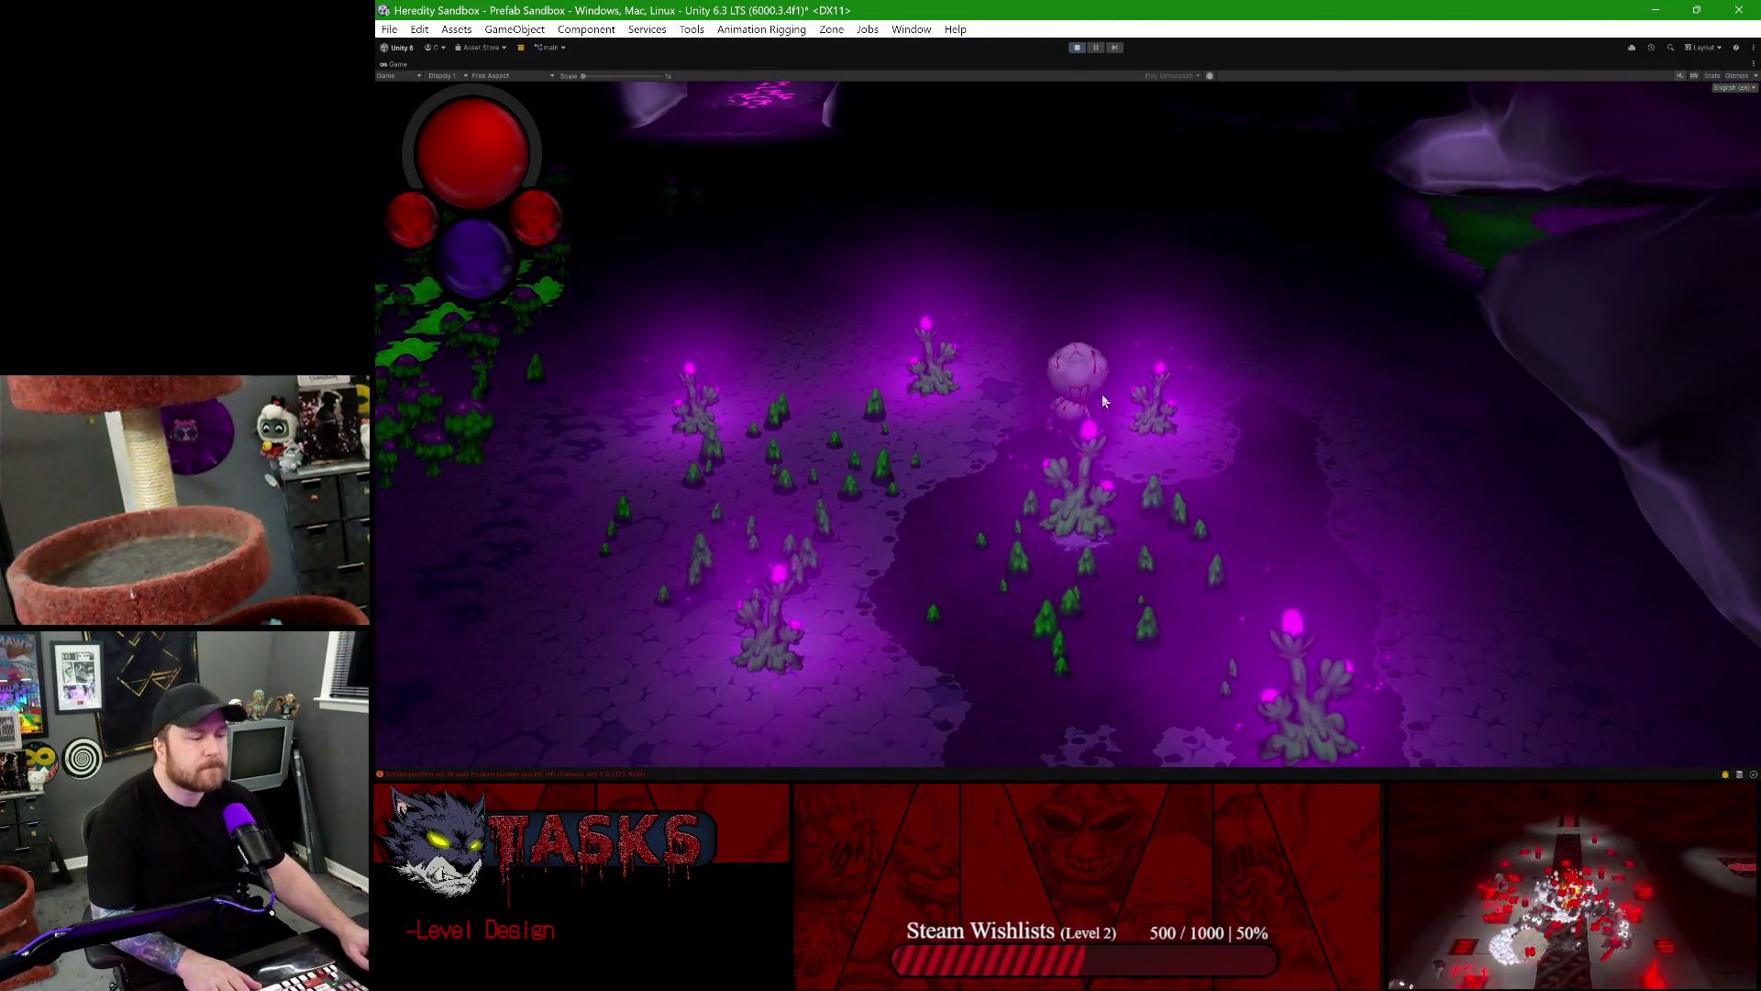
{"action": "key", "text": "ctrl+p"}
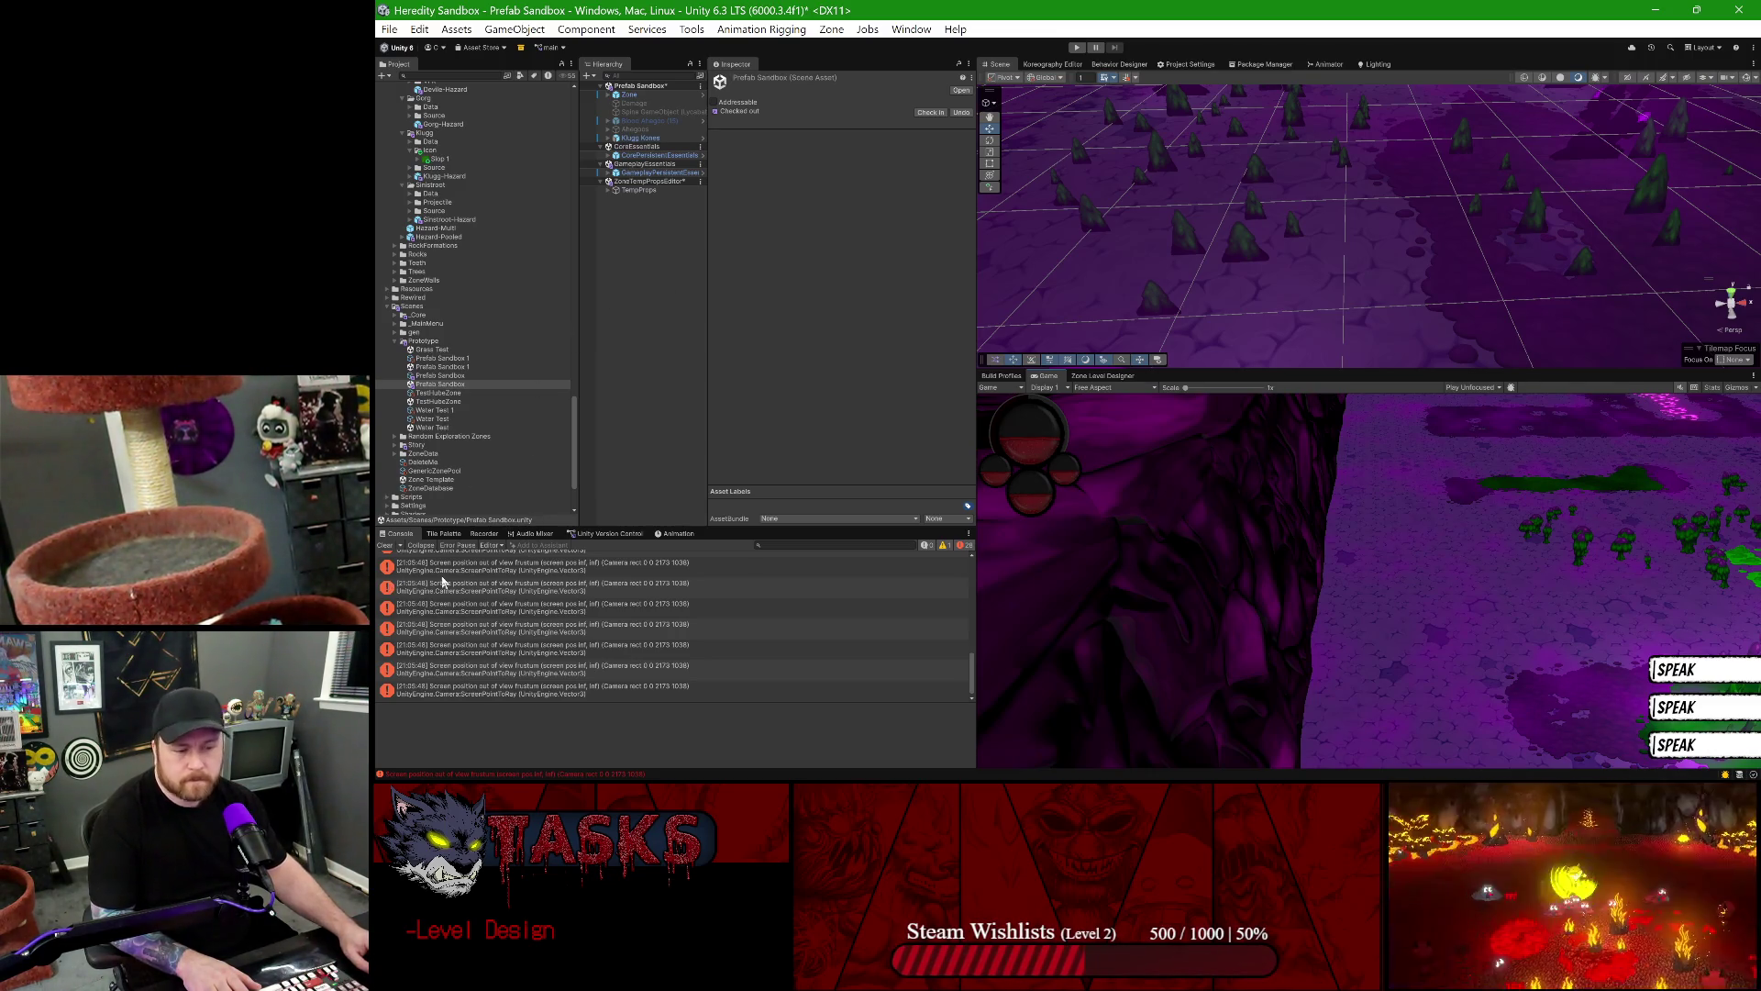
- Clear the console errors, delete Klugg Kones from the scene, and scroll up to the Klugg prop folders
{"action": "left_click", "coordinate": [385, 546]}
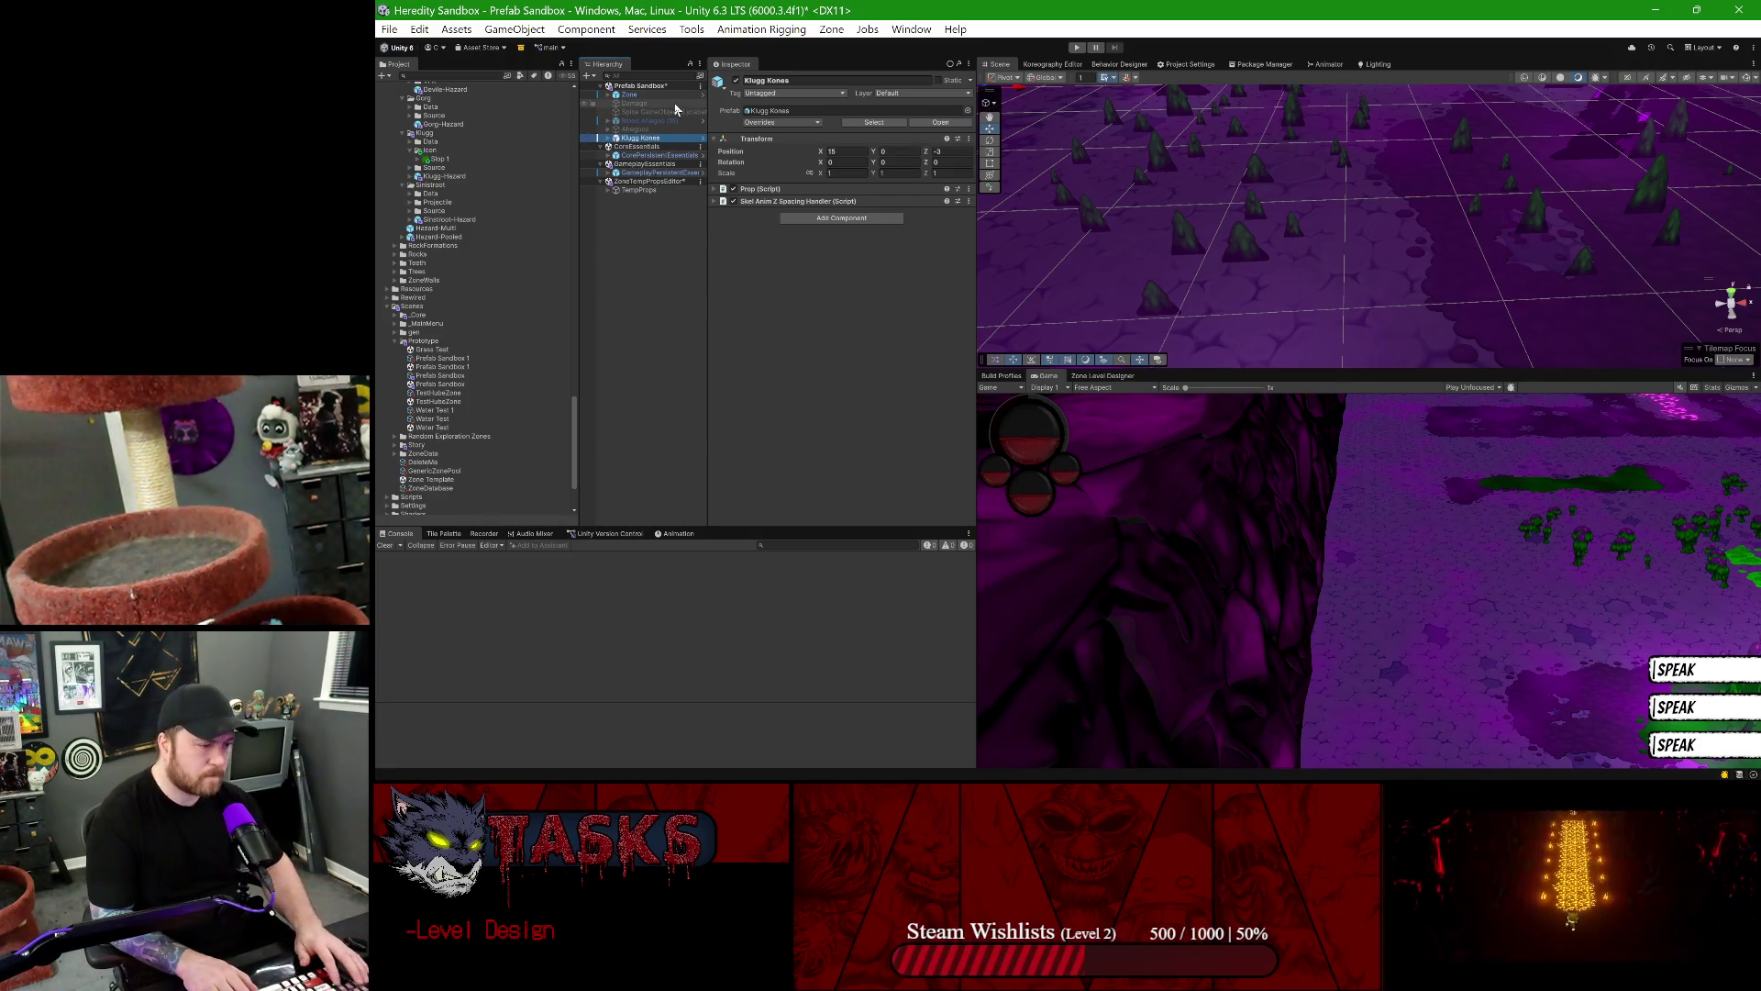
{"action": "key", "text": "Delete"}
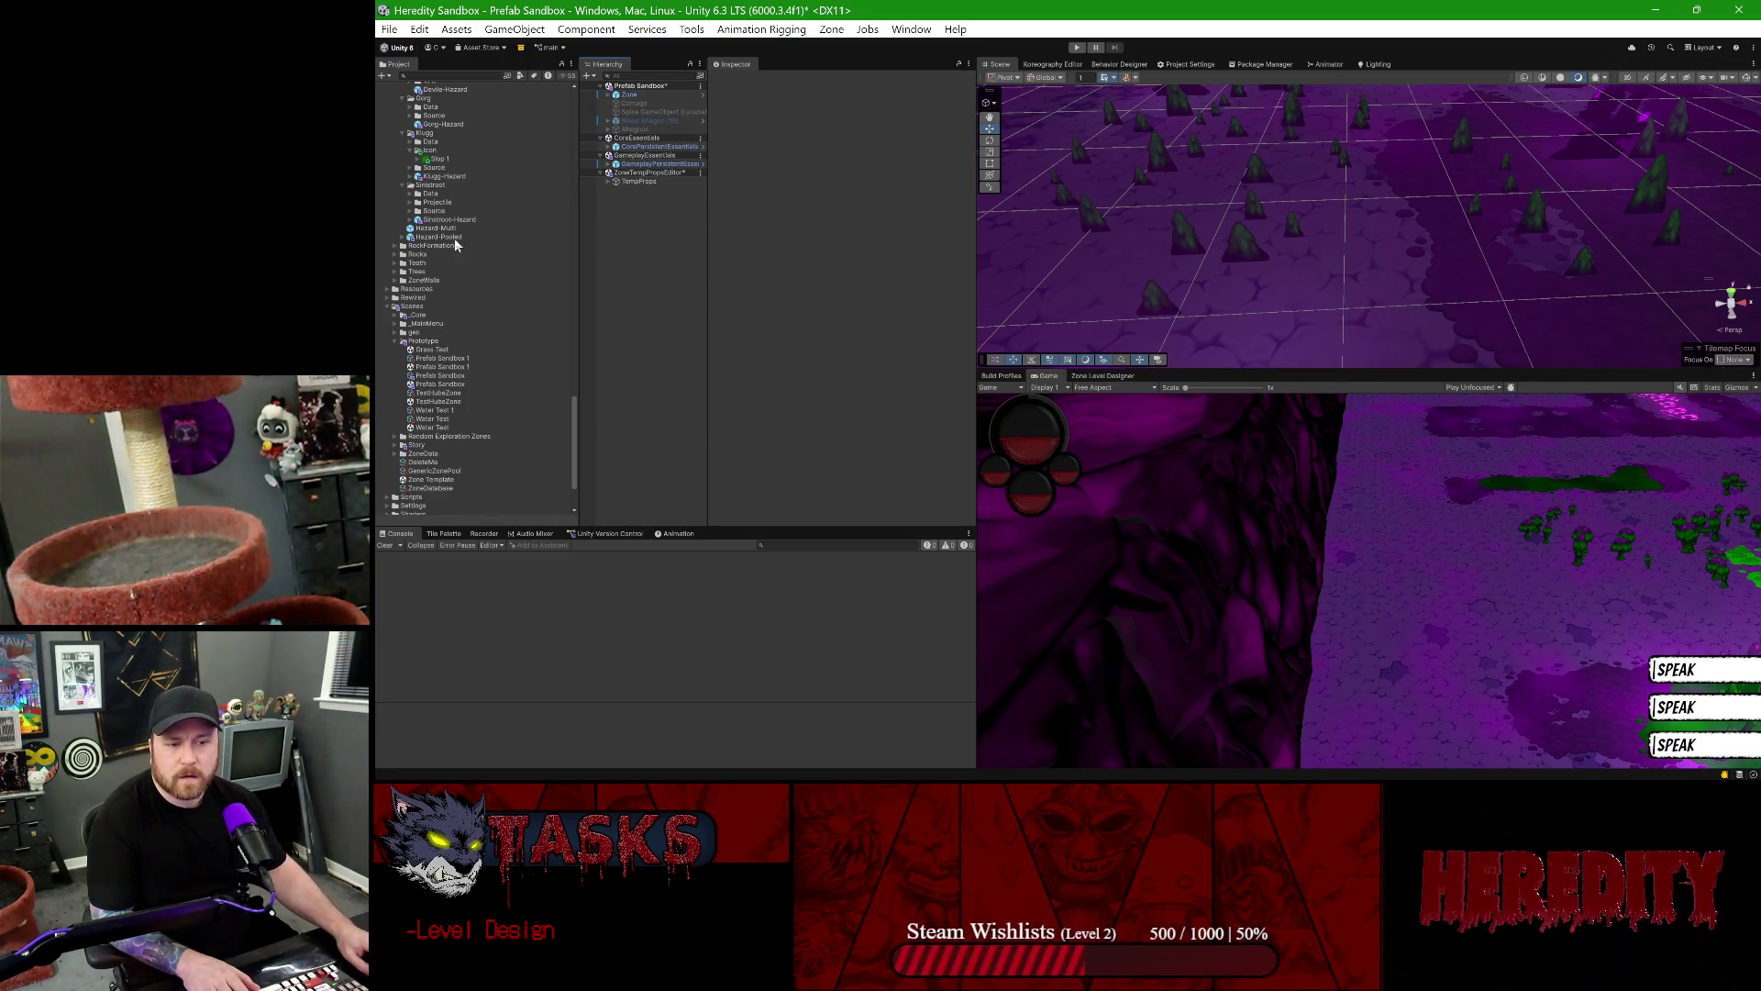
{"action": "scroll", "coordinate": [493, 318], "scroll_direction": "up", "scroll_amount": 10}
{"action": "scroll", "coordinate": [493, 330], "scroll_direction": "up", "scroll_amount": 6}
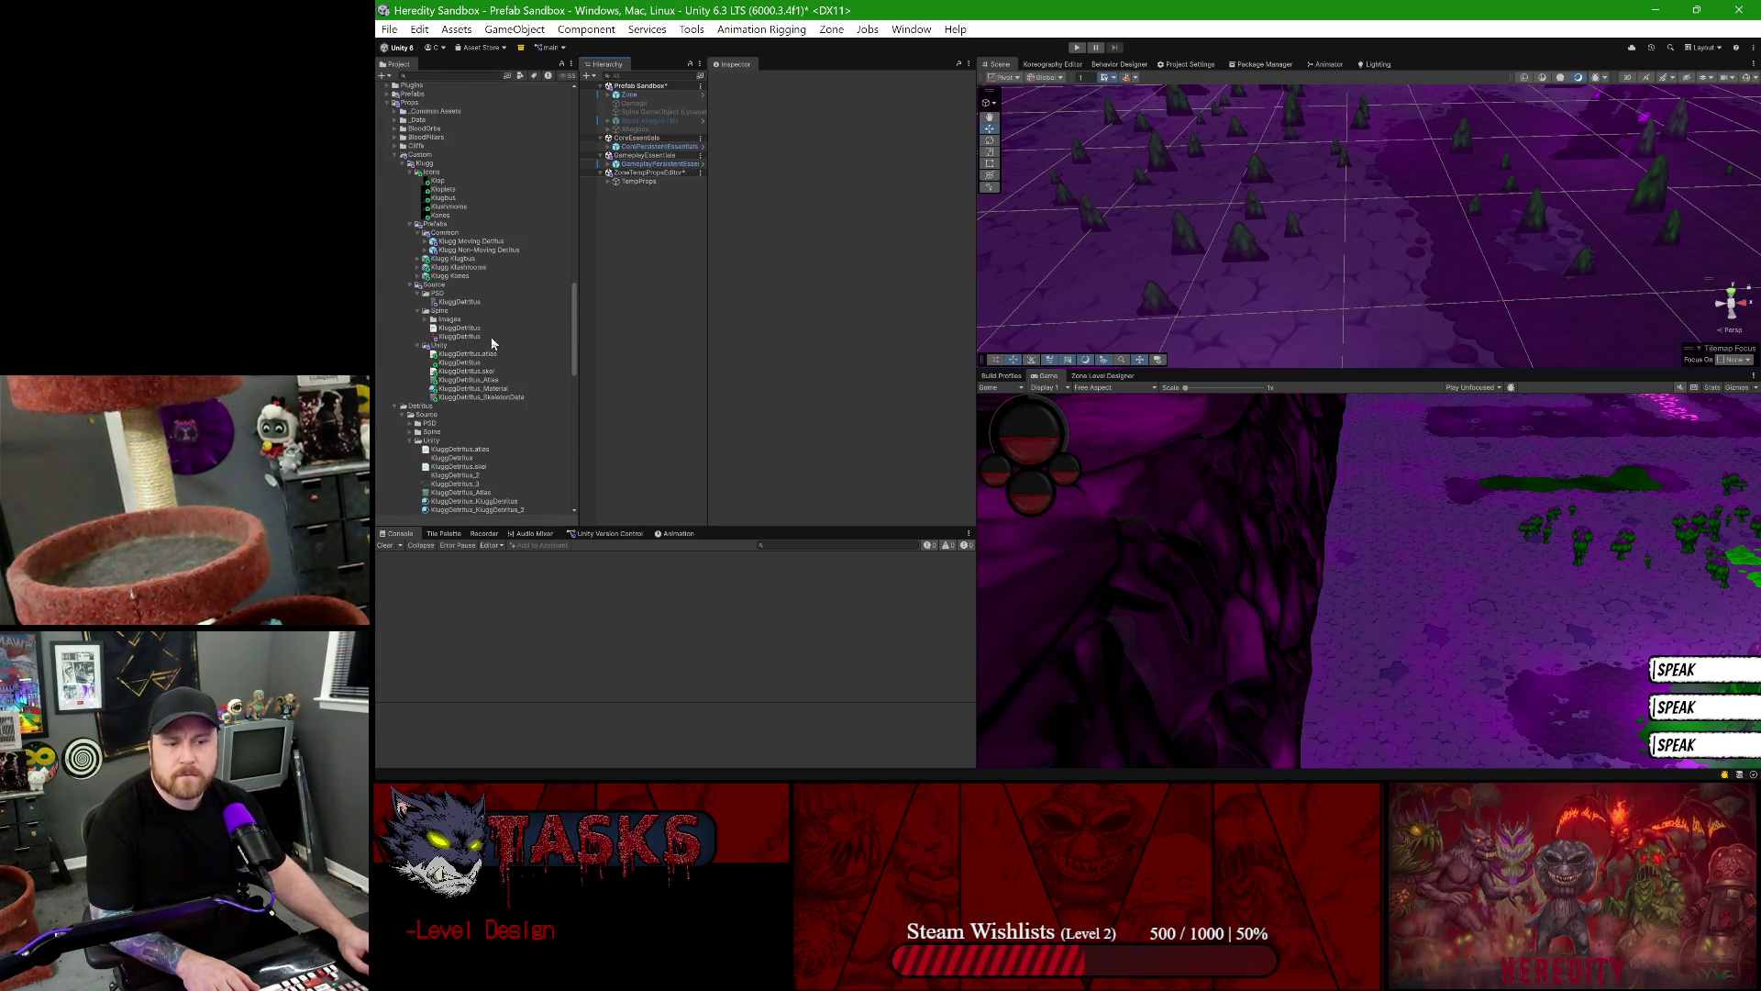
- Place a Klugg Non-Moving Detritus copy, zero its position, then move it to about X 18, Z -10
{"action": "mouse_move", "coordinate": [476, 257]}
{"action": "left_mouse_down"}
{"action": "mouse_move", "coordinate": [1364, 244]}
{"action": "mouse_move", "coordinate": [1404, 267]}
{"action": "mouse_move", "coordinate": [1372, 266]}
{"action": "mouse_move", "coordinate": [1357, 304]}
{"action": "left_mouse_up"}
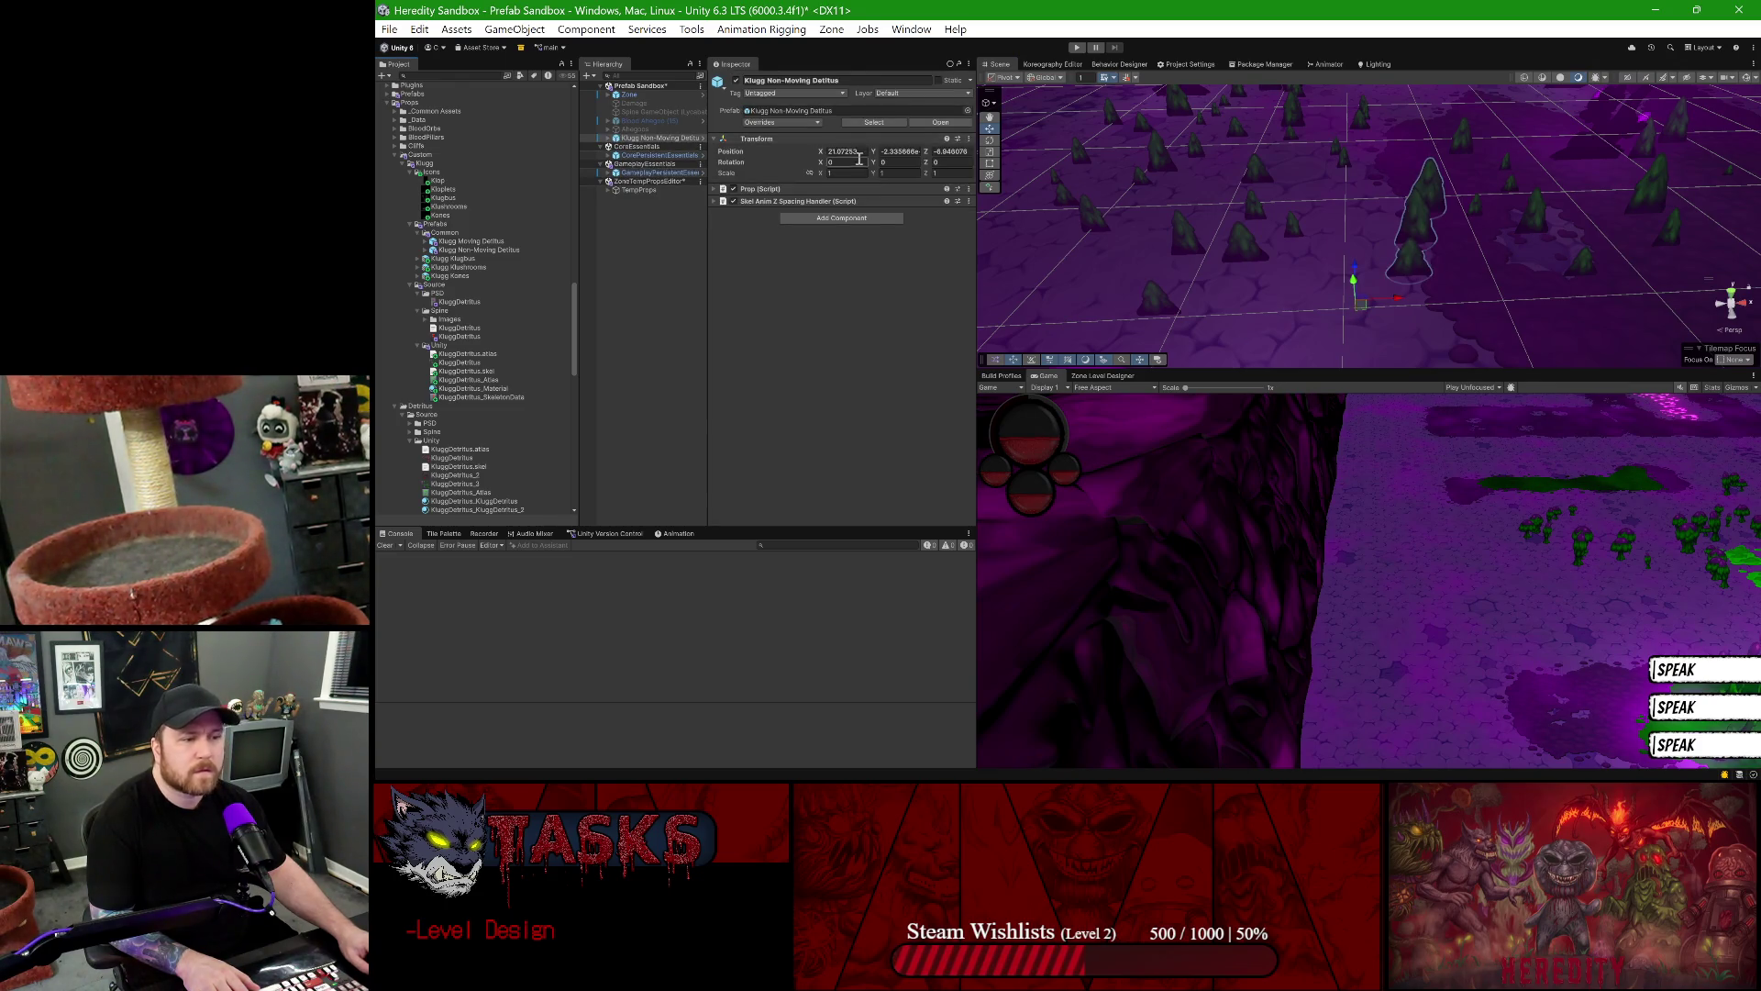
{"action": "left_click", "coordinate": [858, 152]}
{"action": "type", "text": "0"}
{"action": "key", "text": "Tab"}
{"action": "type", "text": "0"}
{"action": "key", "text": "Tab"}
{"action": "type", "text": "0"}
{"action": "scroll", "coordinate": [1153, 195], "scroll_direction": "down", "scroll_amount": 5}
{"action": "left_click_drag", "start_coordinate": [1478, 313], "coordinate": [1346, 281]}
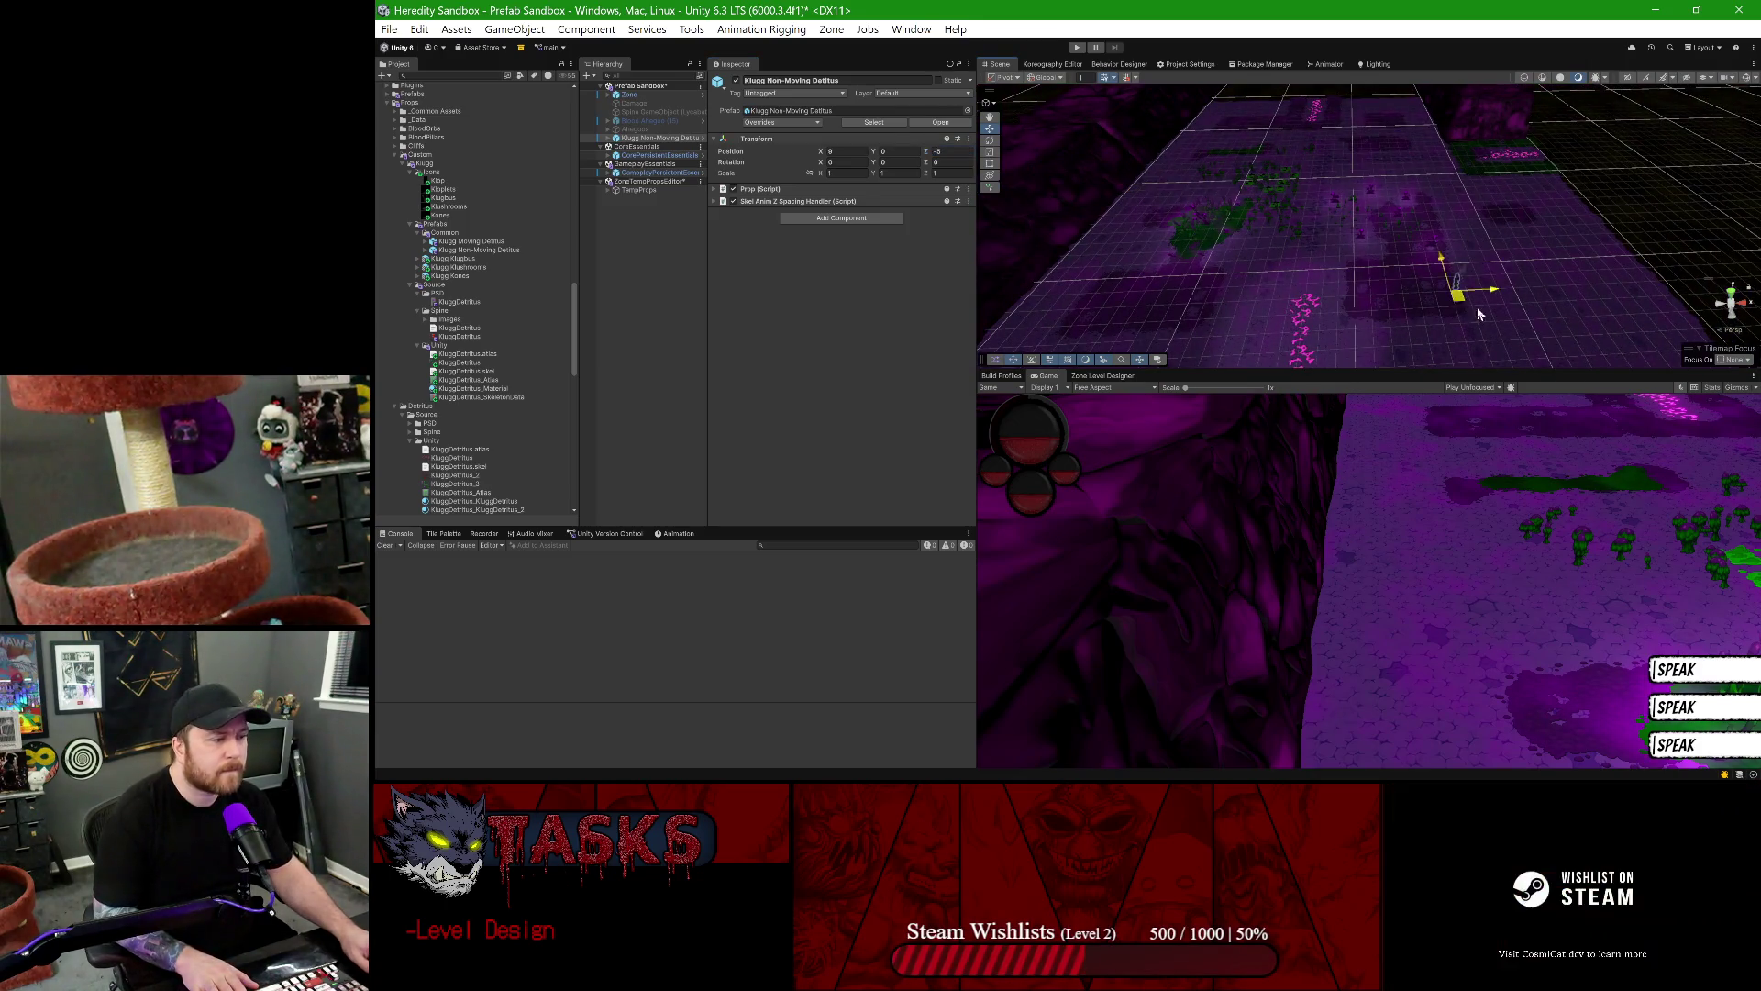
{"action": "scroll", "coordinate": [1345, 268], "scroll_direction": "up", "scroll_amount": 6}
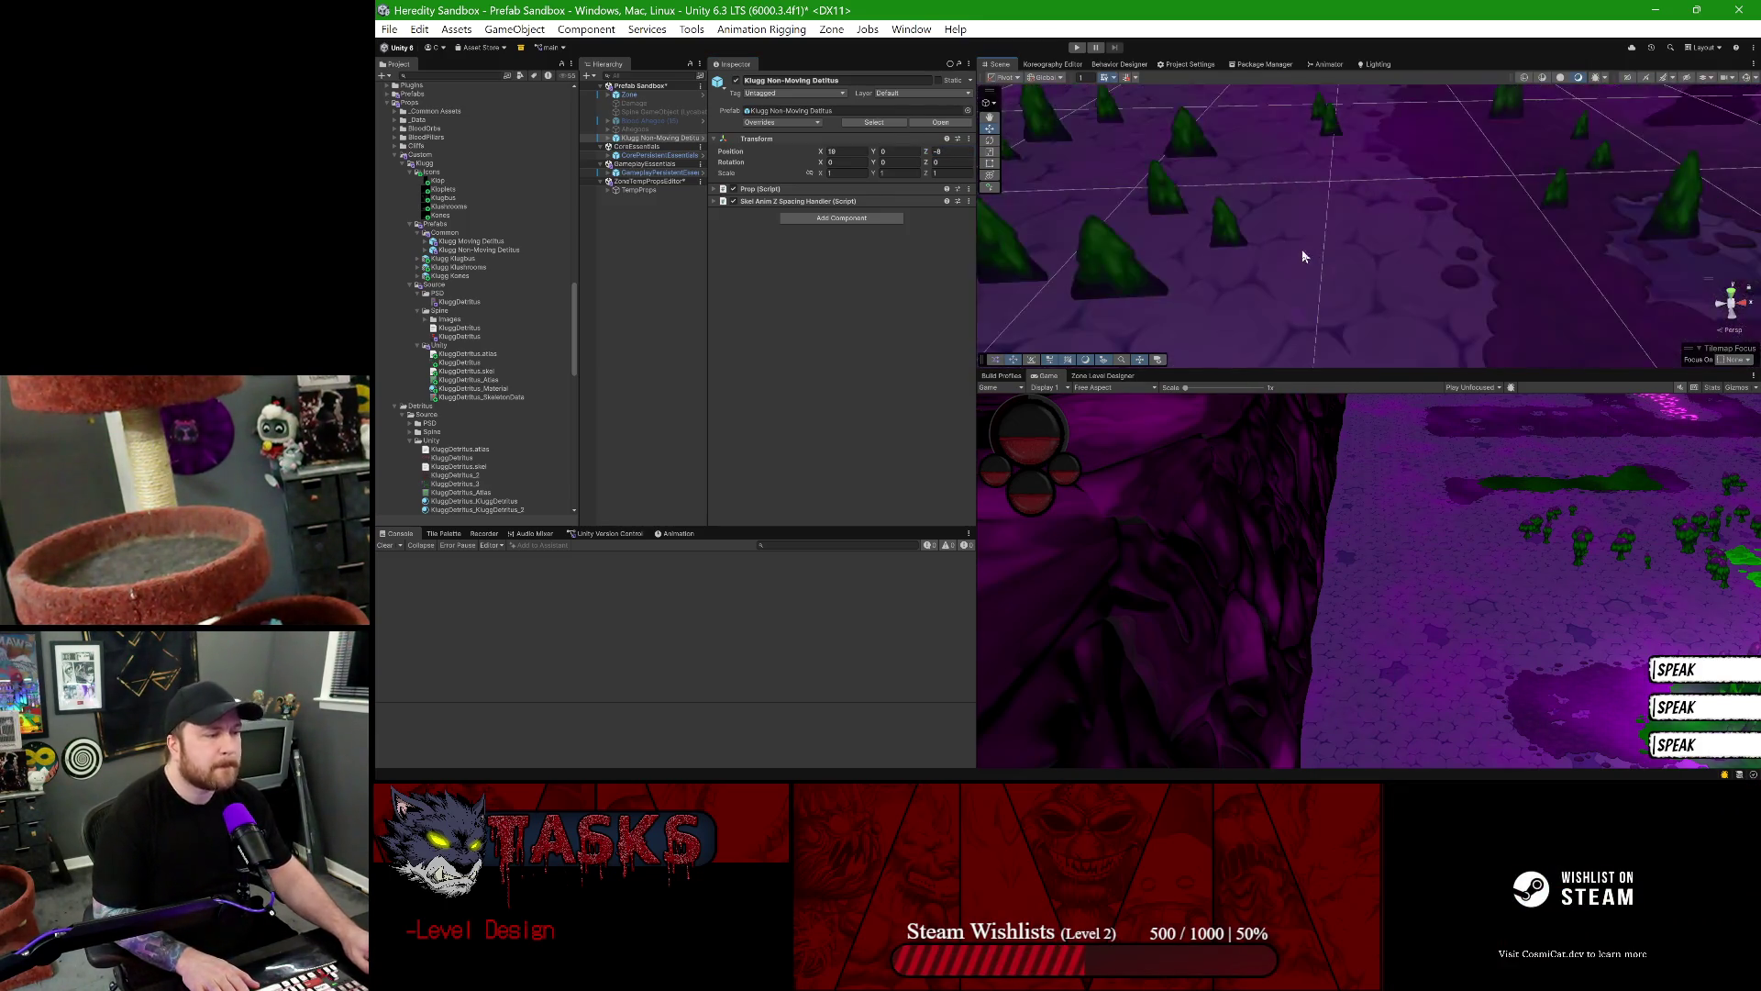
{"action": "scroll", "coordinate": [1389, 210], "scroll_direction": "down", "scroll_amount": 3}
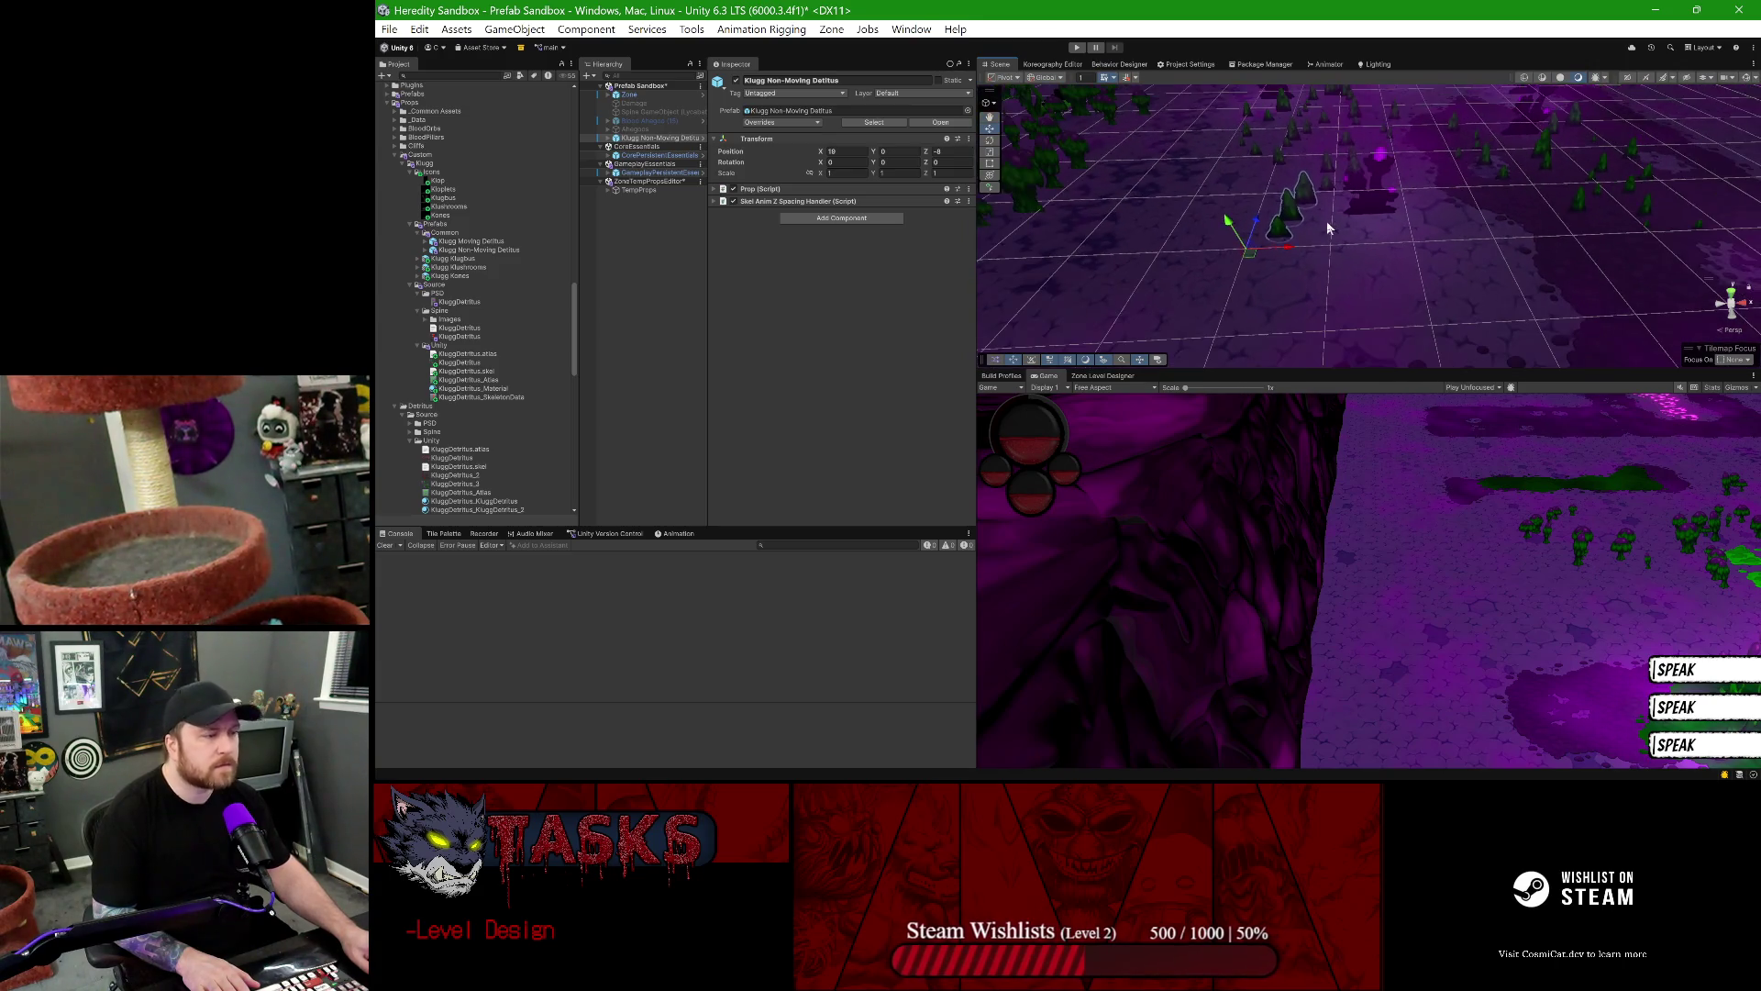
- Set the prop's Spine child Initial Skin to Kloplets
{"action": "left_click", "coordinate": [607, 139]}
{"action": "left_click", "coordinate": [661, 146]}
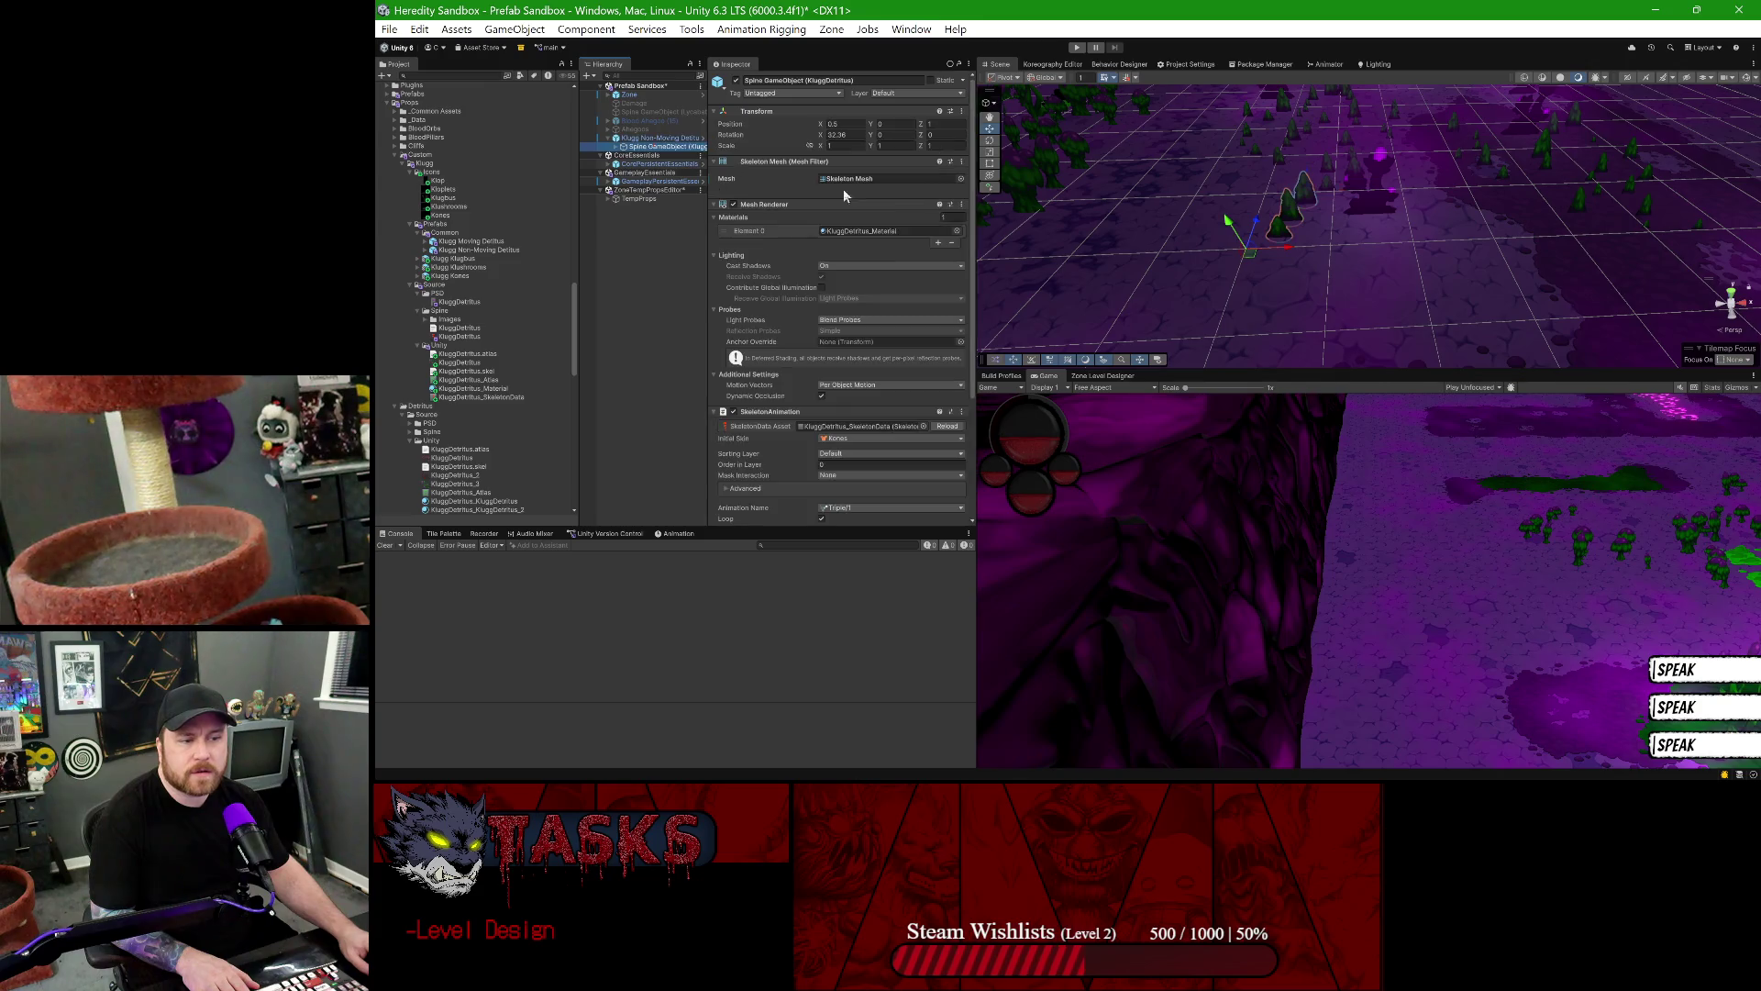
{"action": "left_click", "coordinate": [869, 440]}
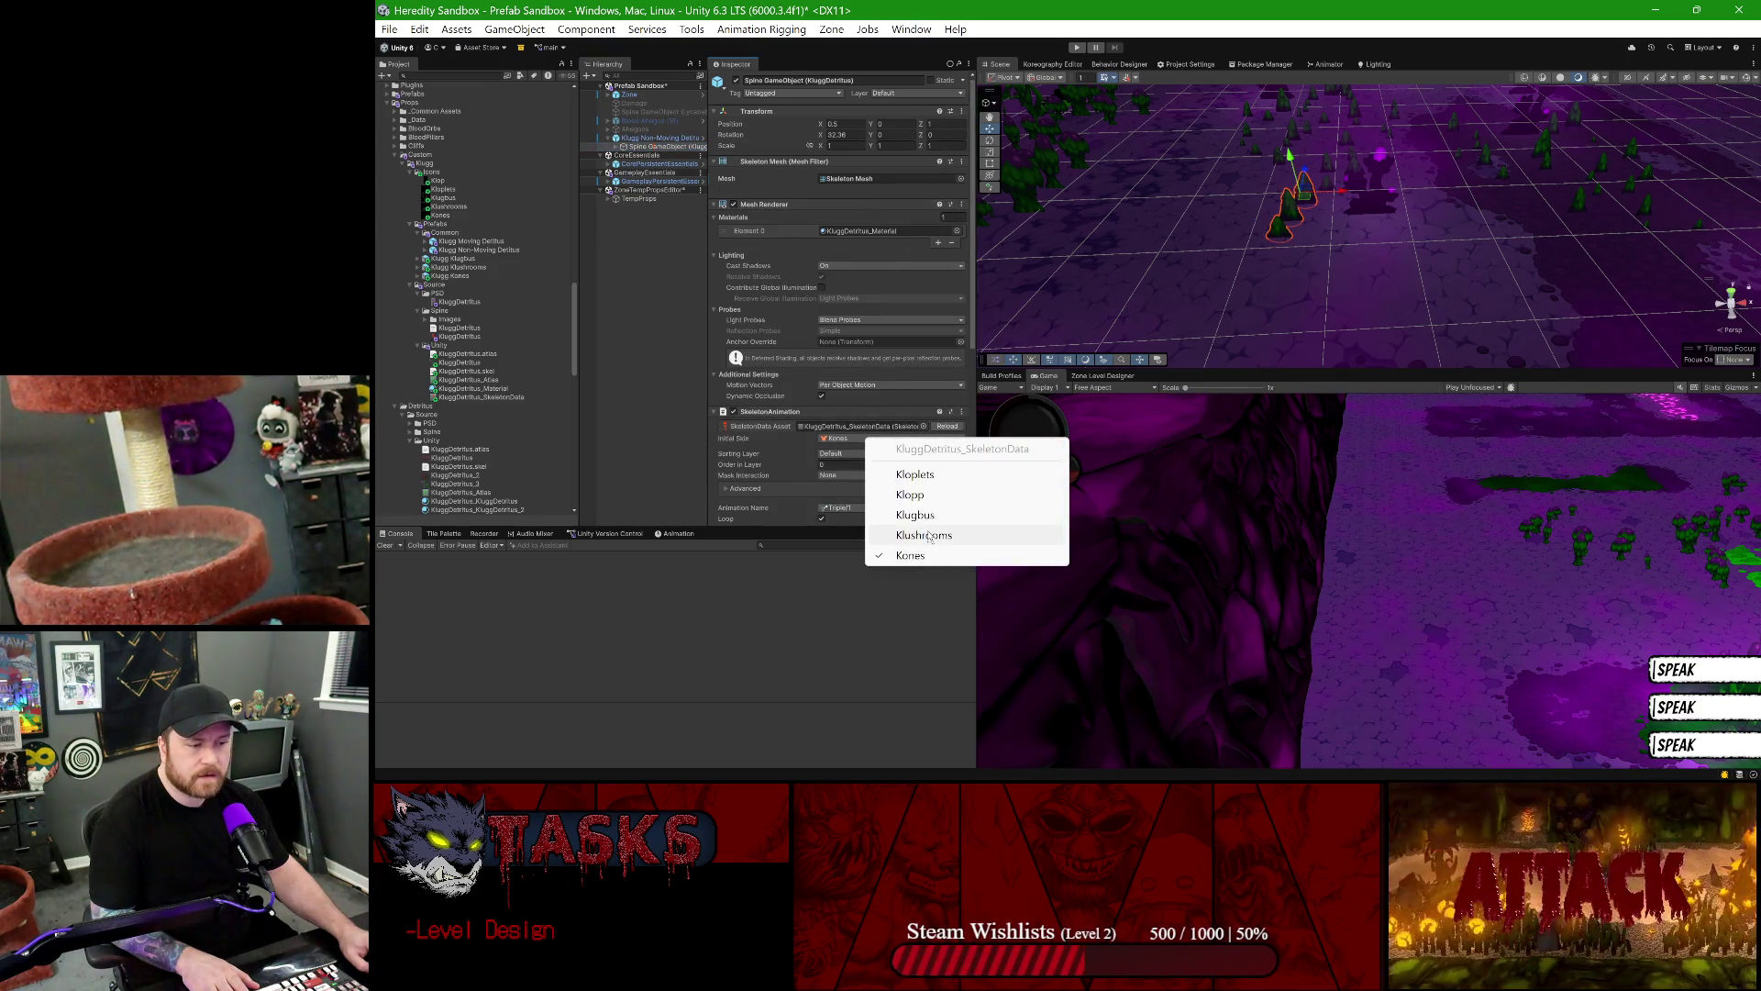
{"action": "left_click", "coordinate": [922, 476]}
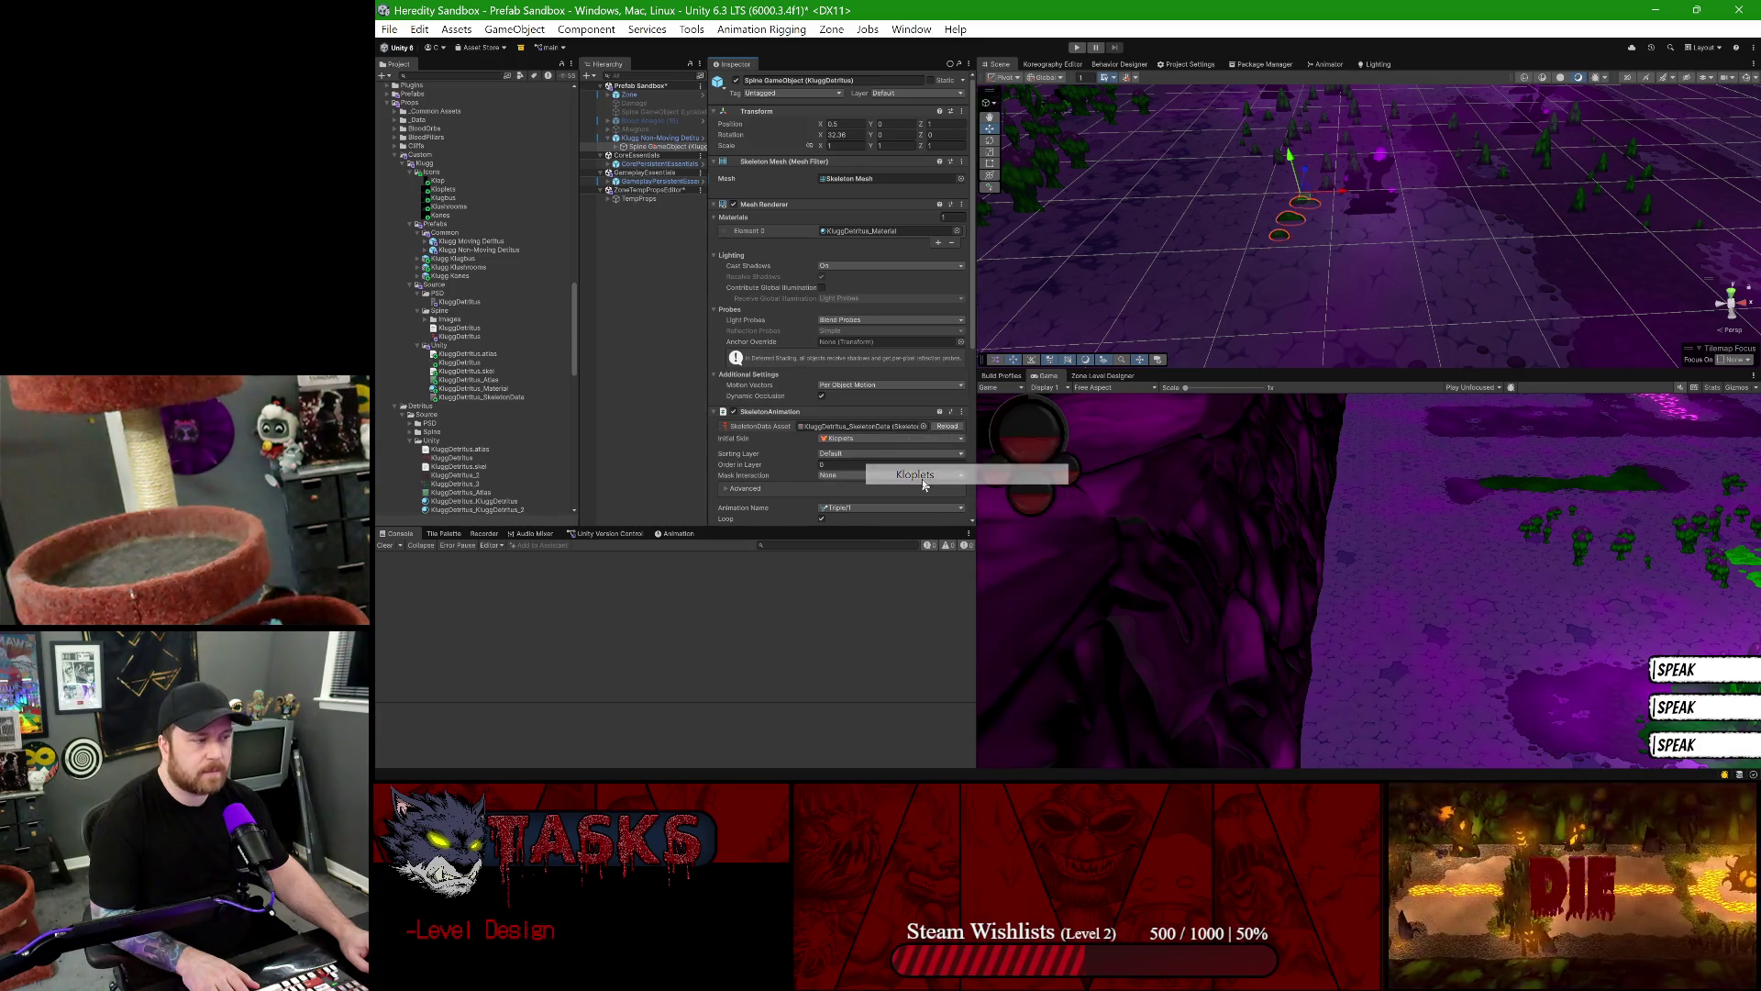
- Rename the prop's root object to Klugg Kloplets
{"action": "left_click", "coordinate": [665, 139]}
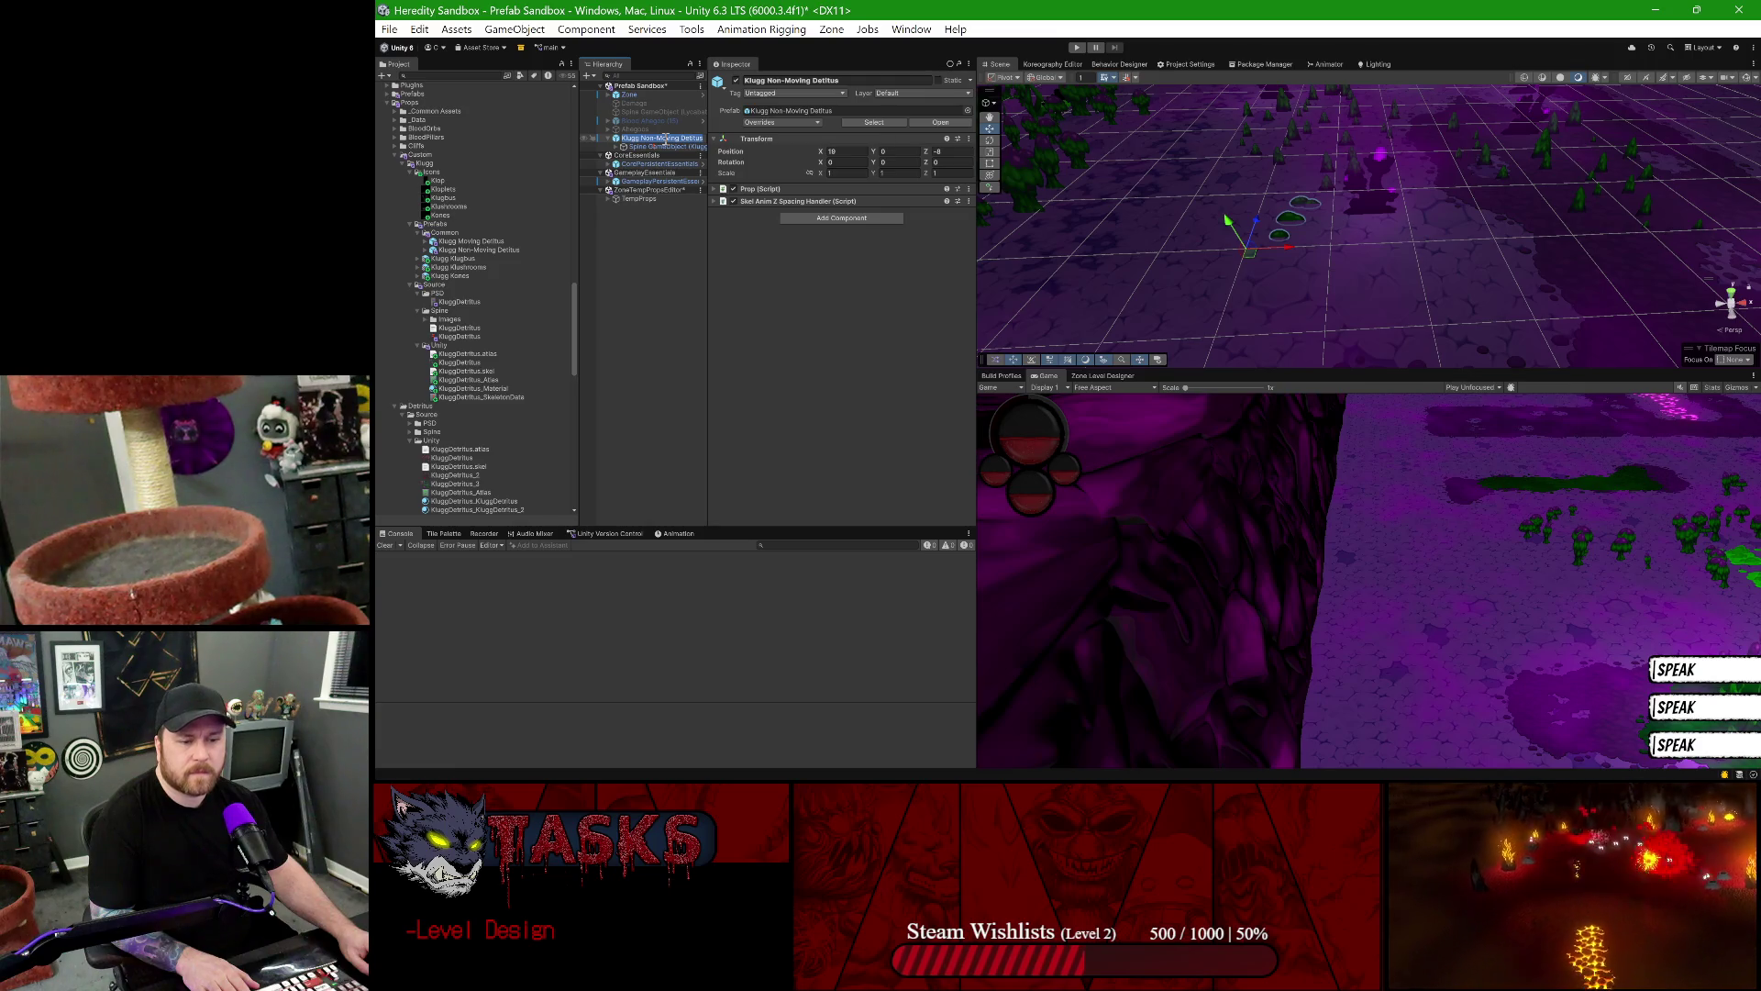
{"action": "key", "text": "F2"}
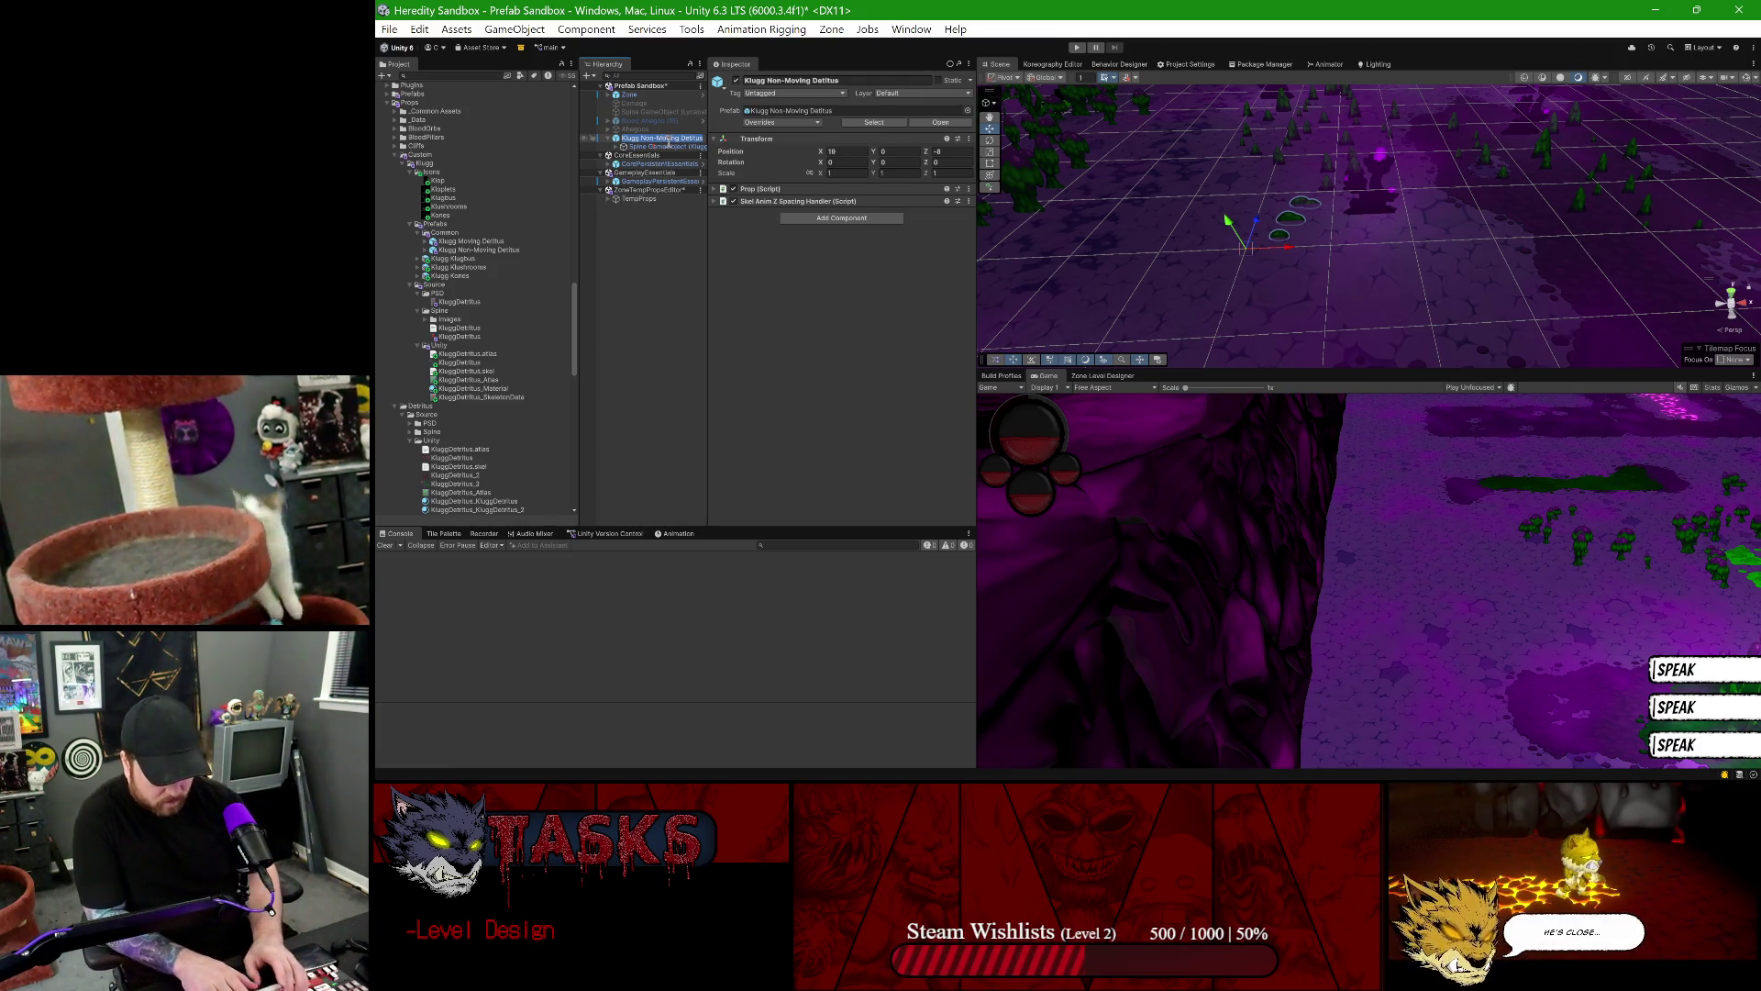
{"action": "type", "text": "Klugg Klod"}
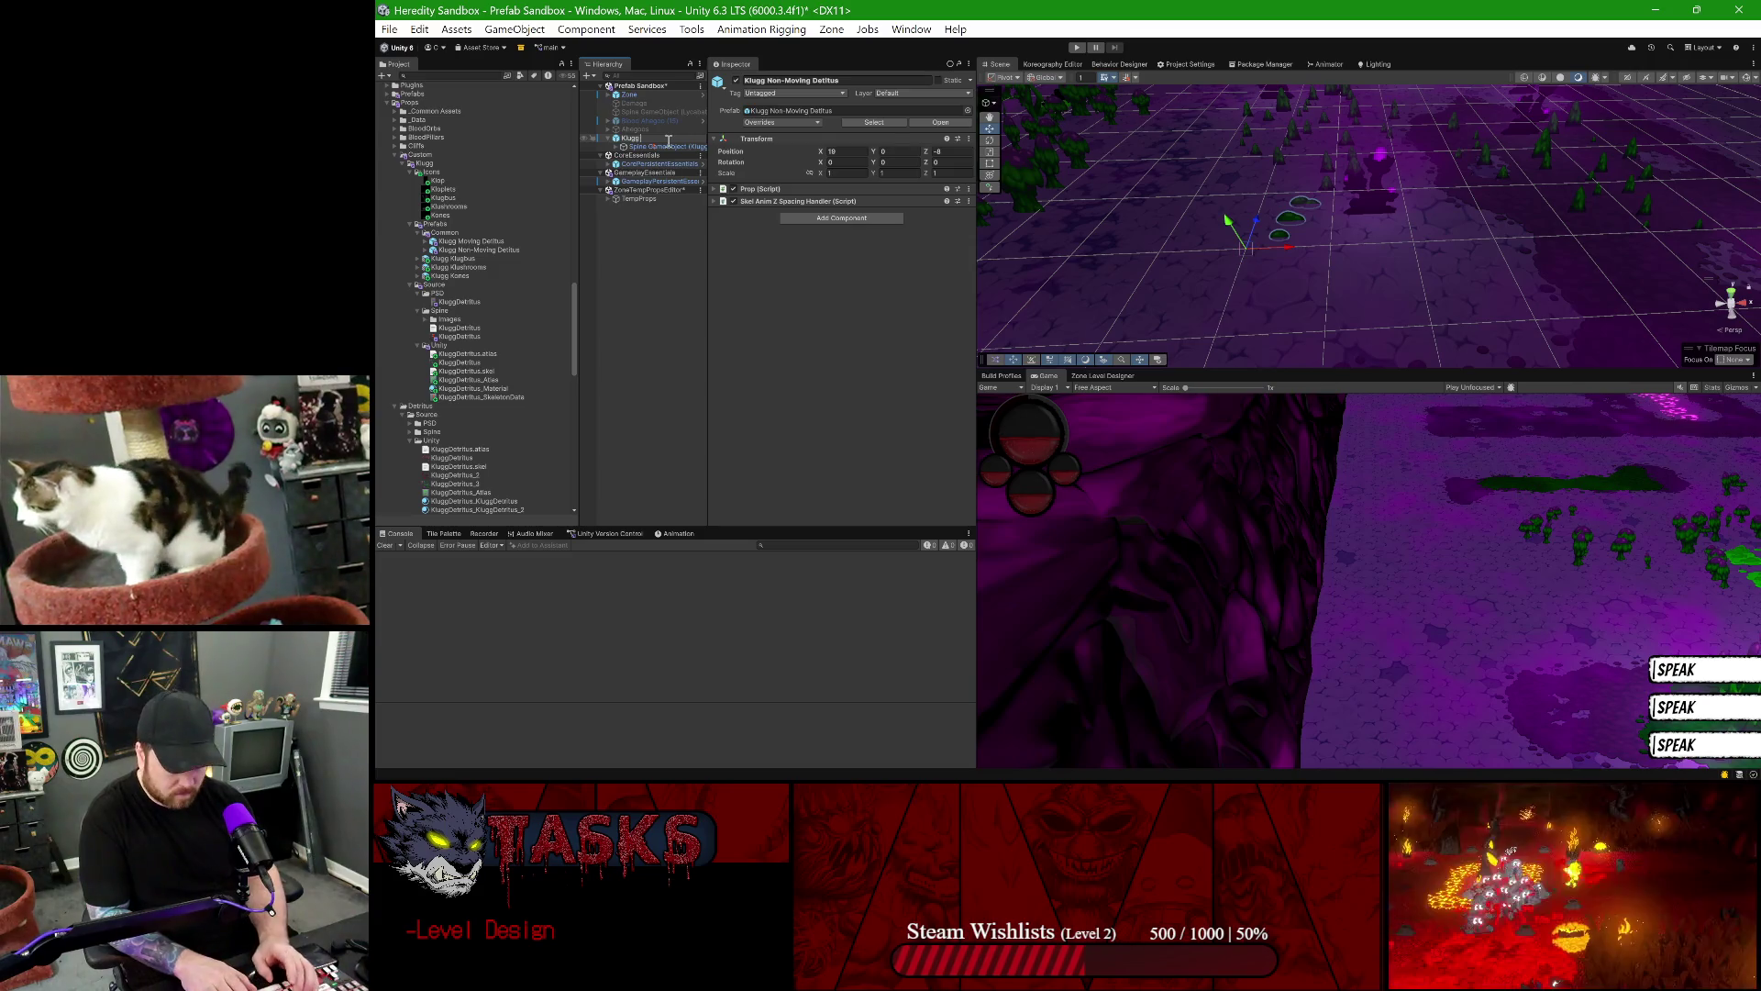
{"action": "key", "text": "BackSpace"}
{"action": "type", "text": "plets"}
{"action": "key", "text": "Return"}
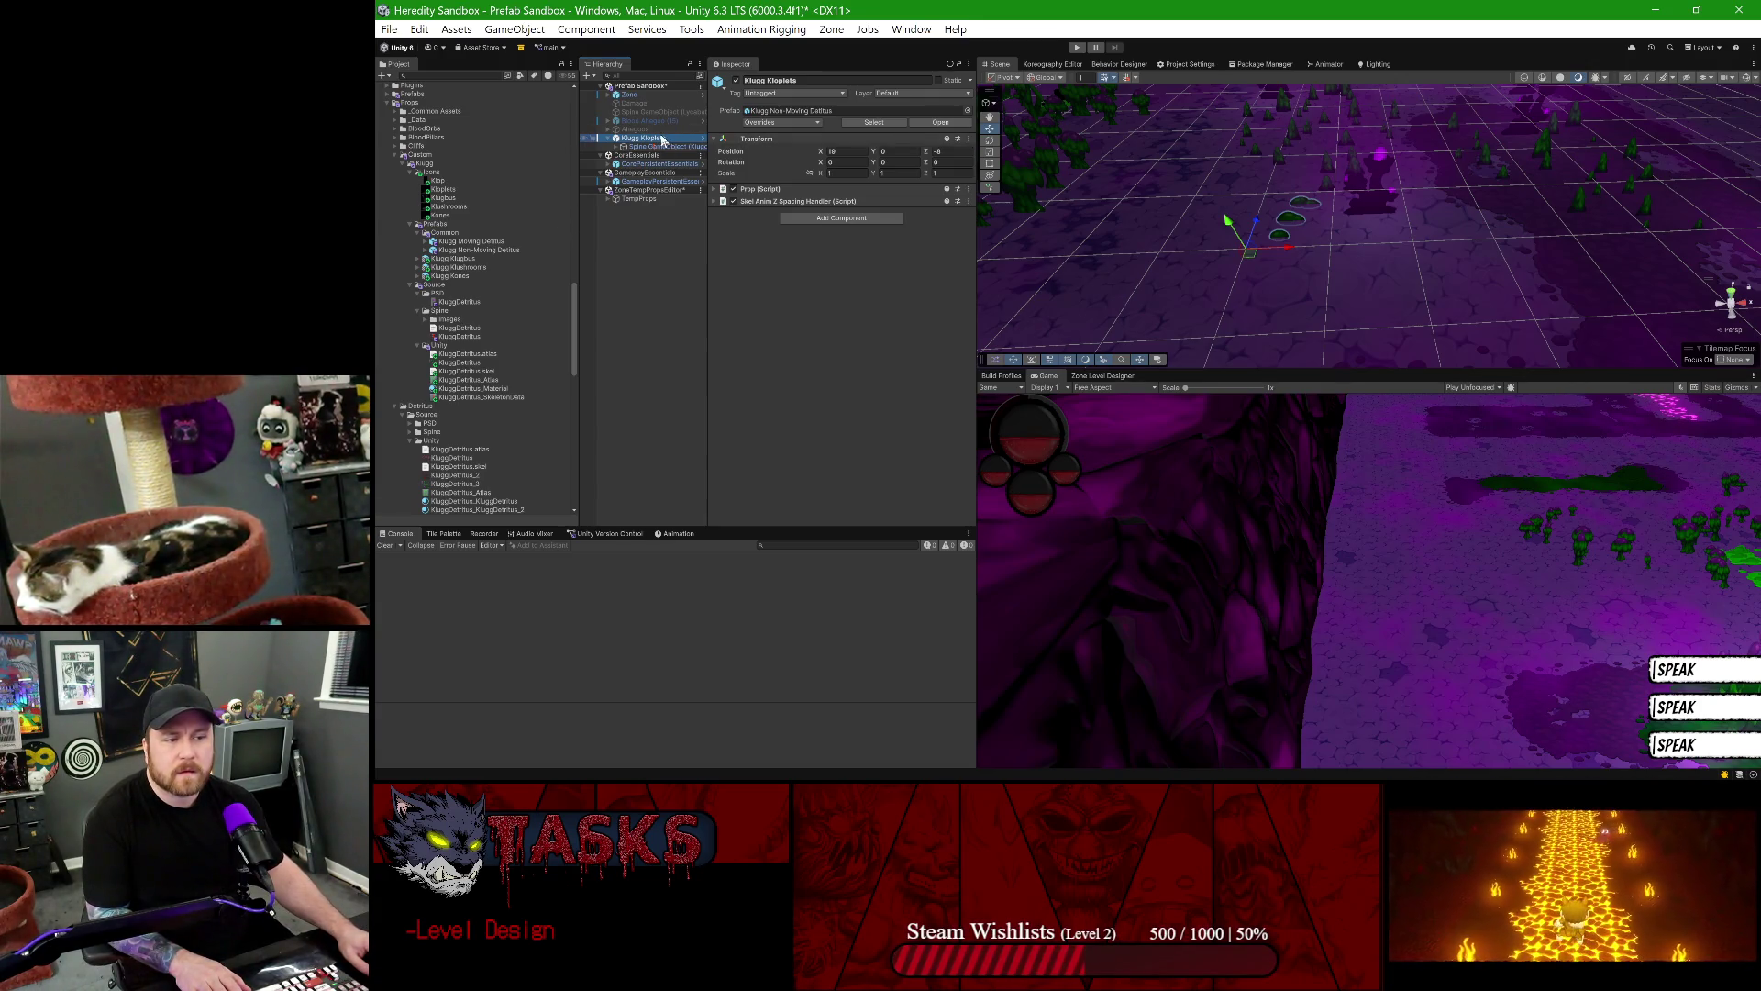
- Save Klugg Kloplets into the Common prefabs folder as a Prefab Variant, then open GameplayPersistentEssentials
{"action": "left_click_drag", "start_coordinate": [528, 222], "coordinate": [447, 233]}
{"action": "key", "text": "Return"}
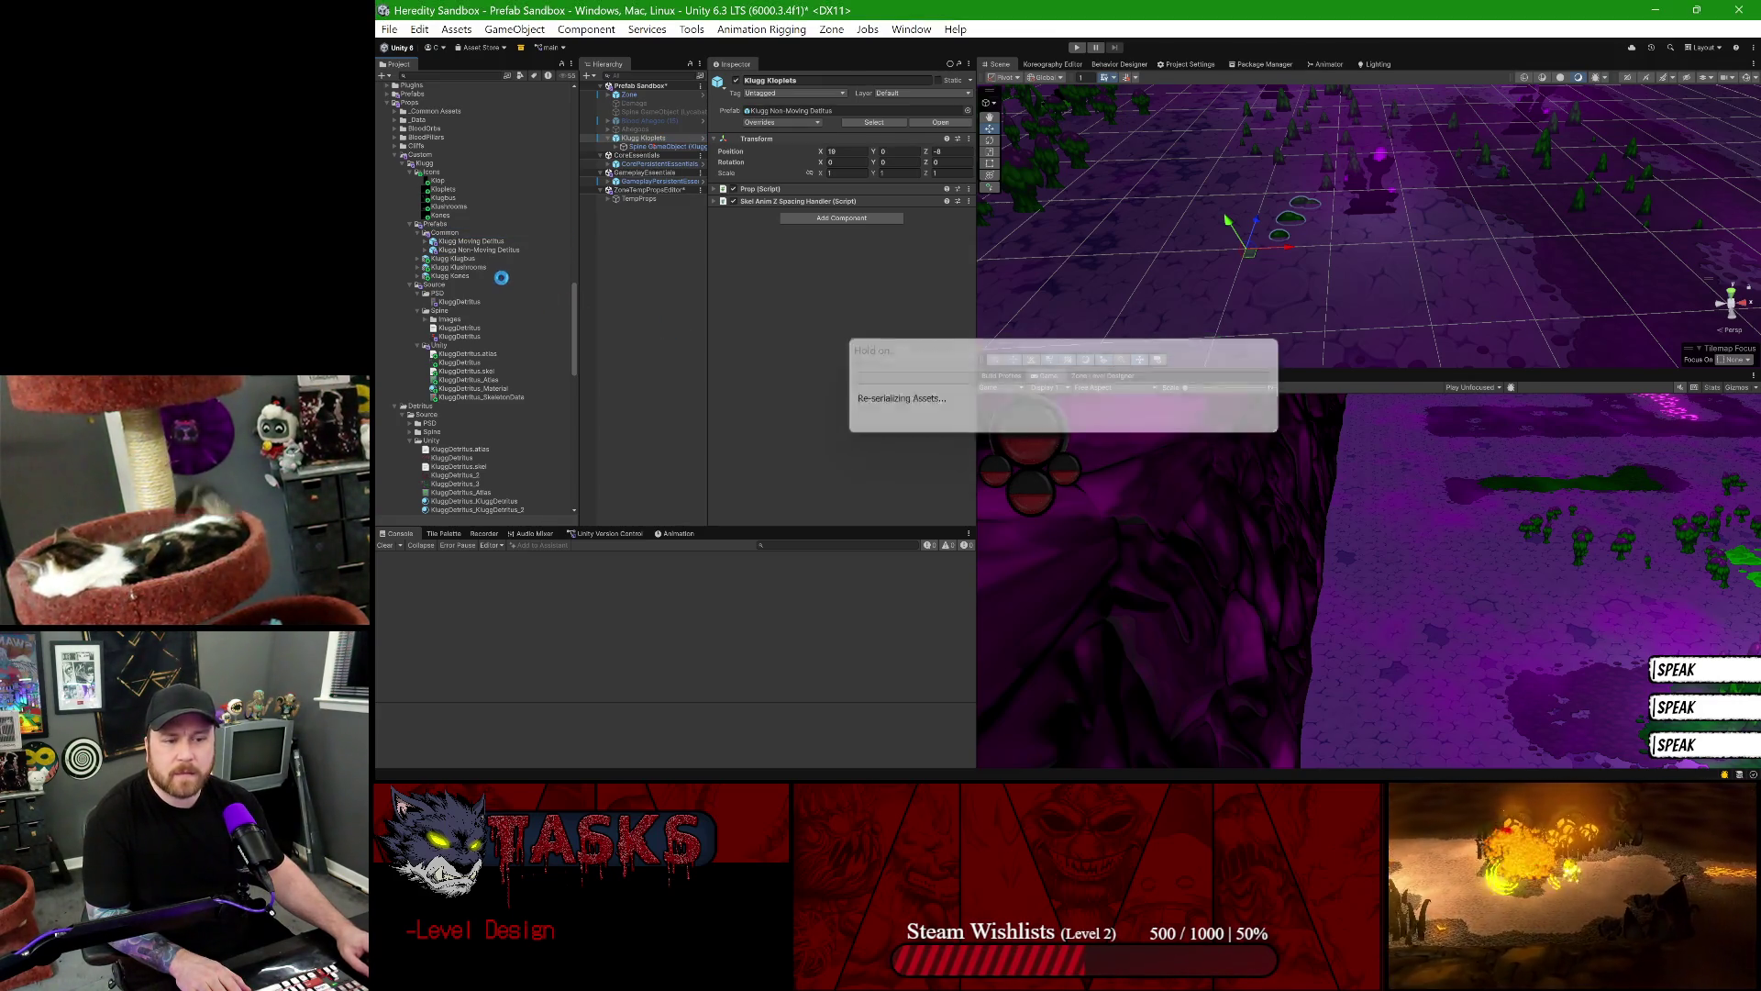
{"action": "type", "text": "Klugg Kloplets"}
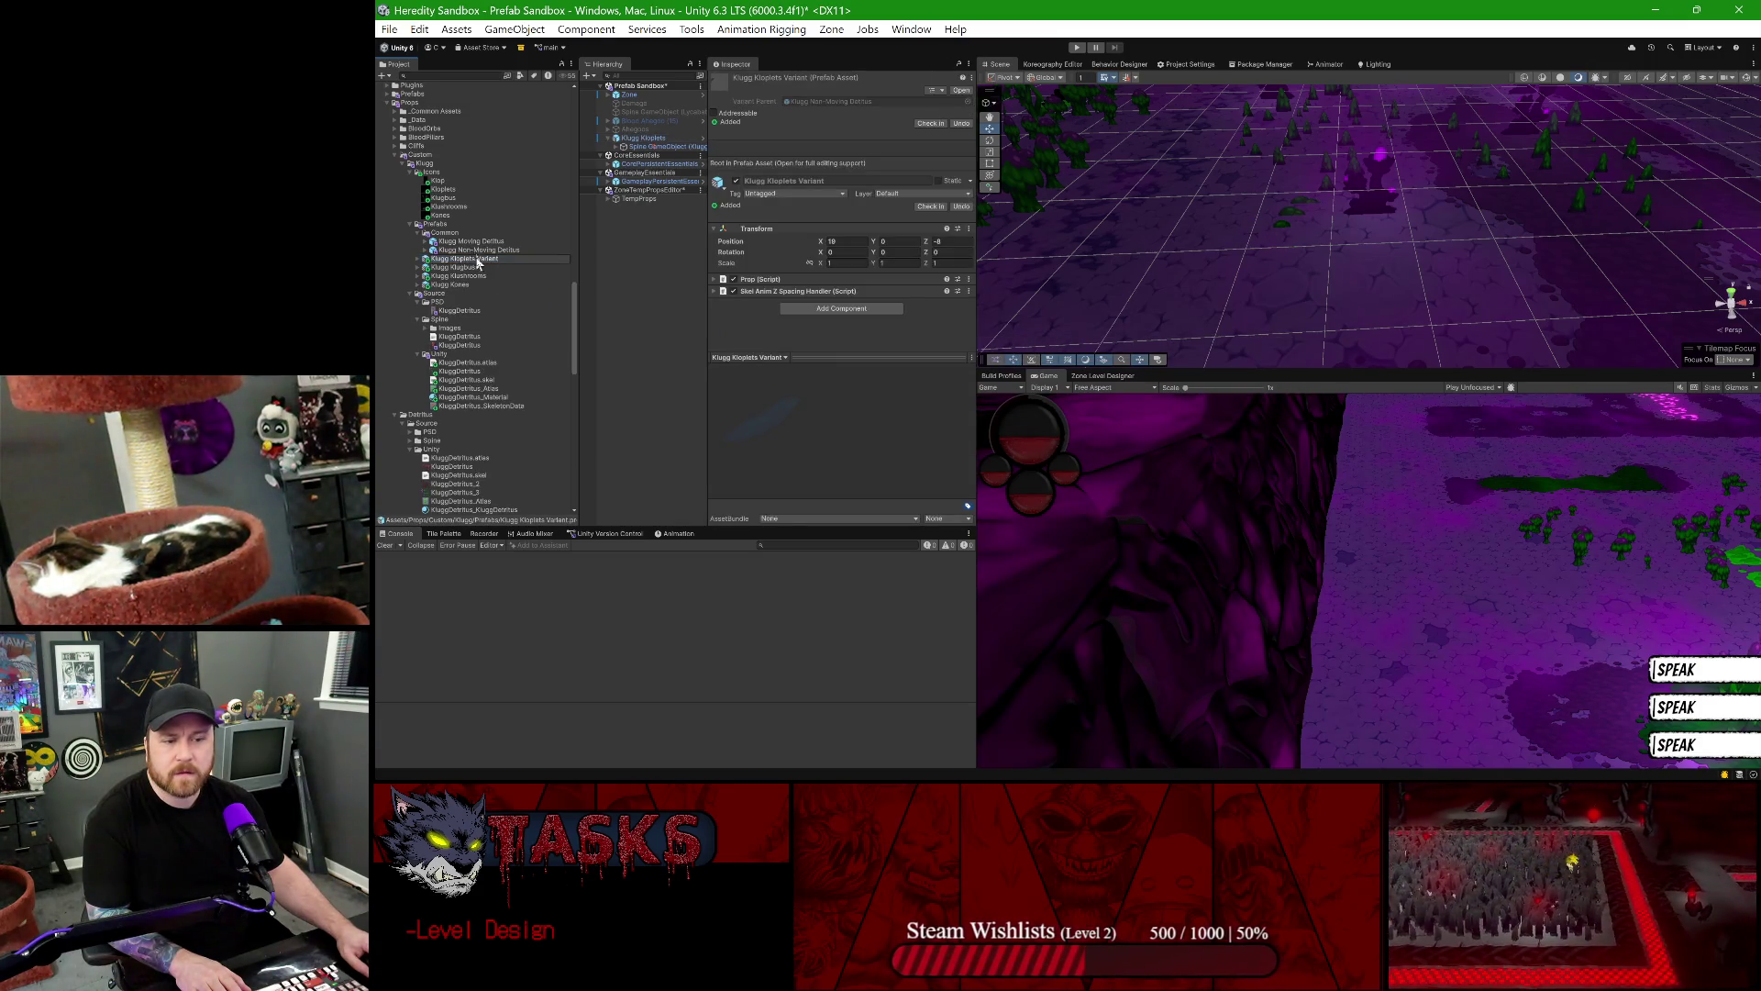
{"action": "key", "text": "Return"}
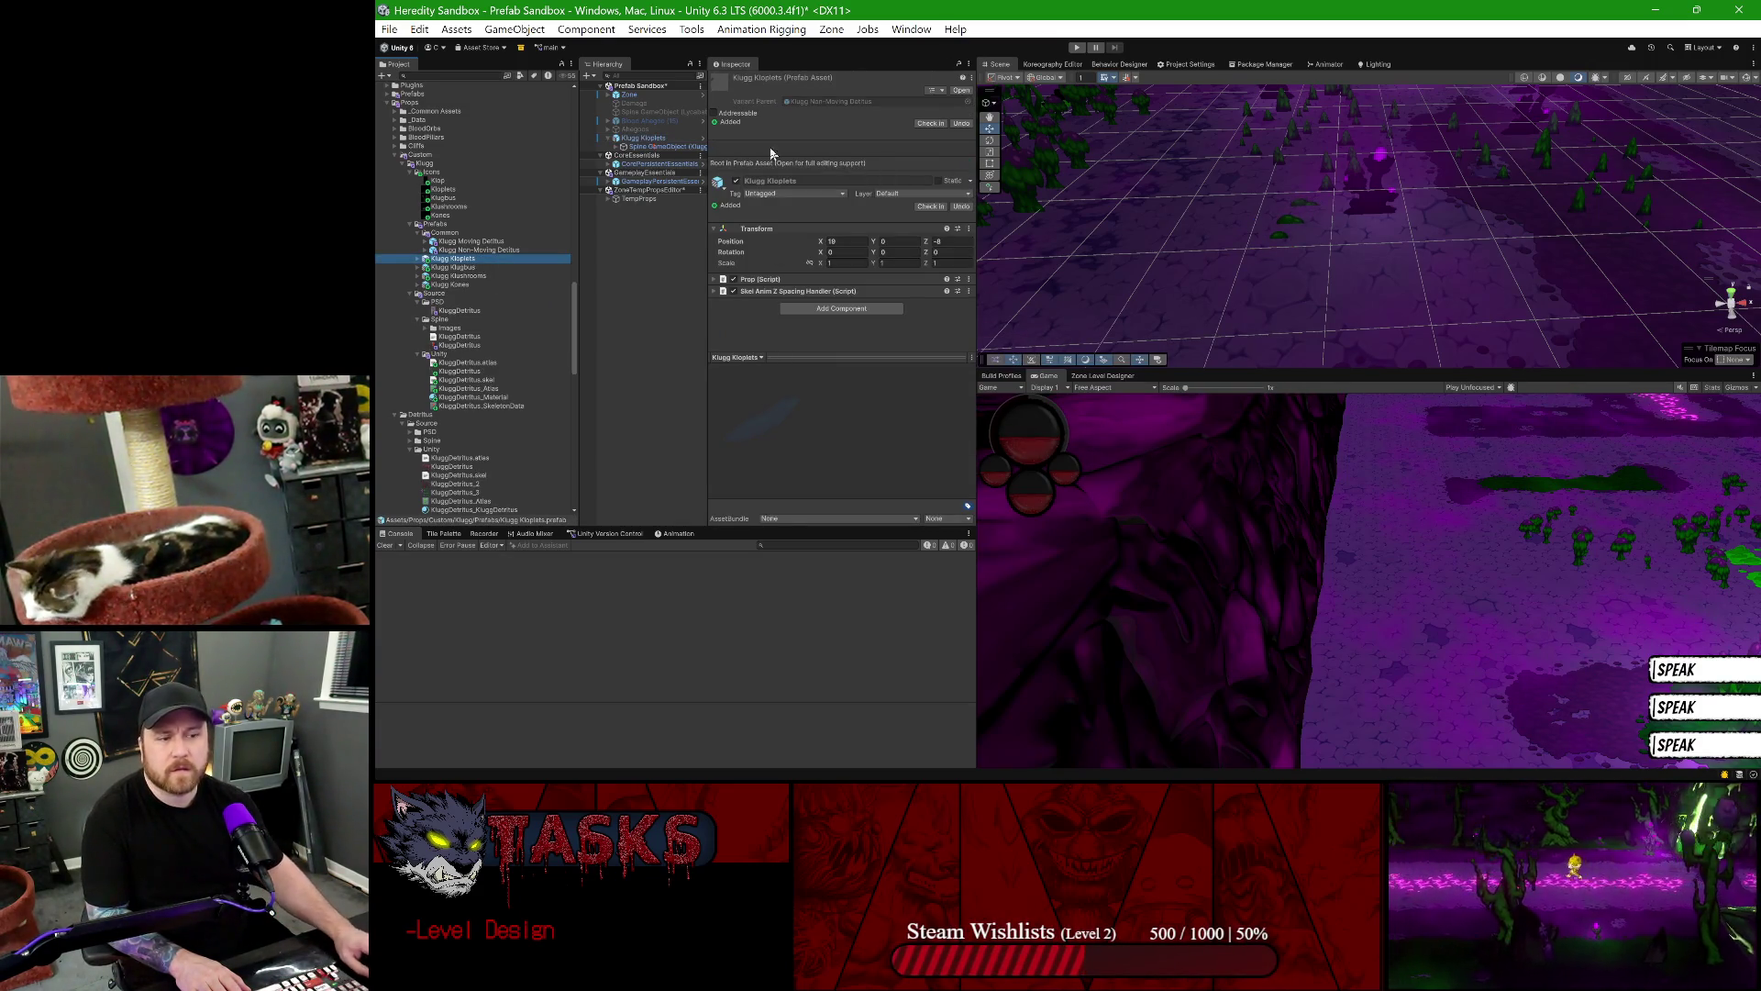
{"action": "left_click", "coordinate": [702, 181]}
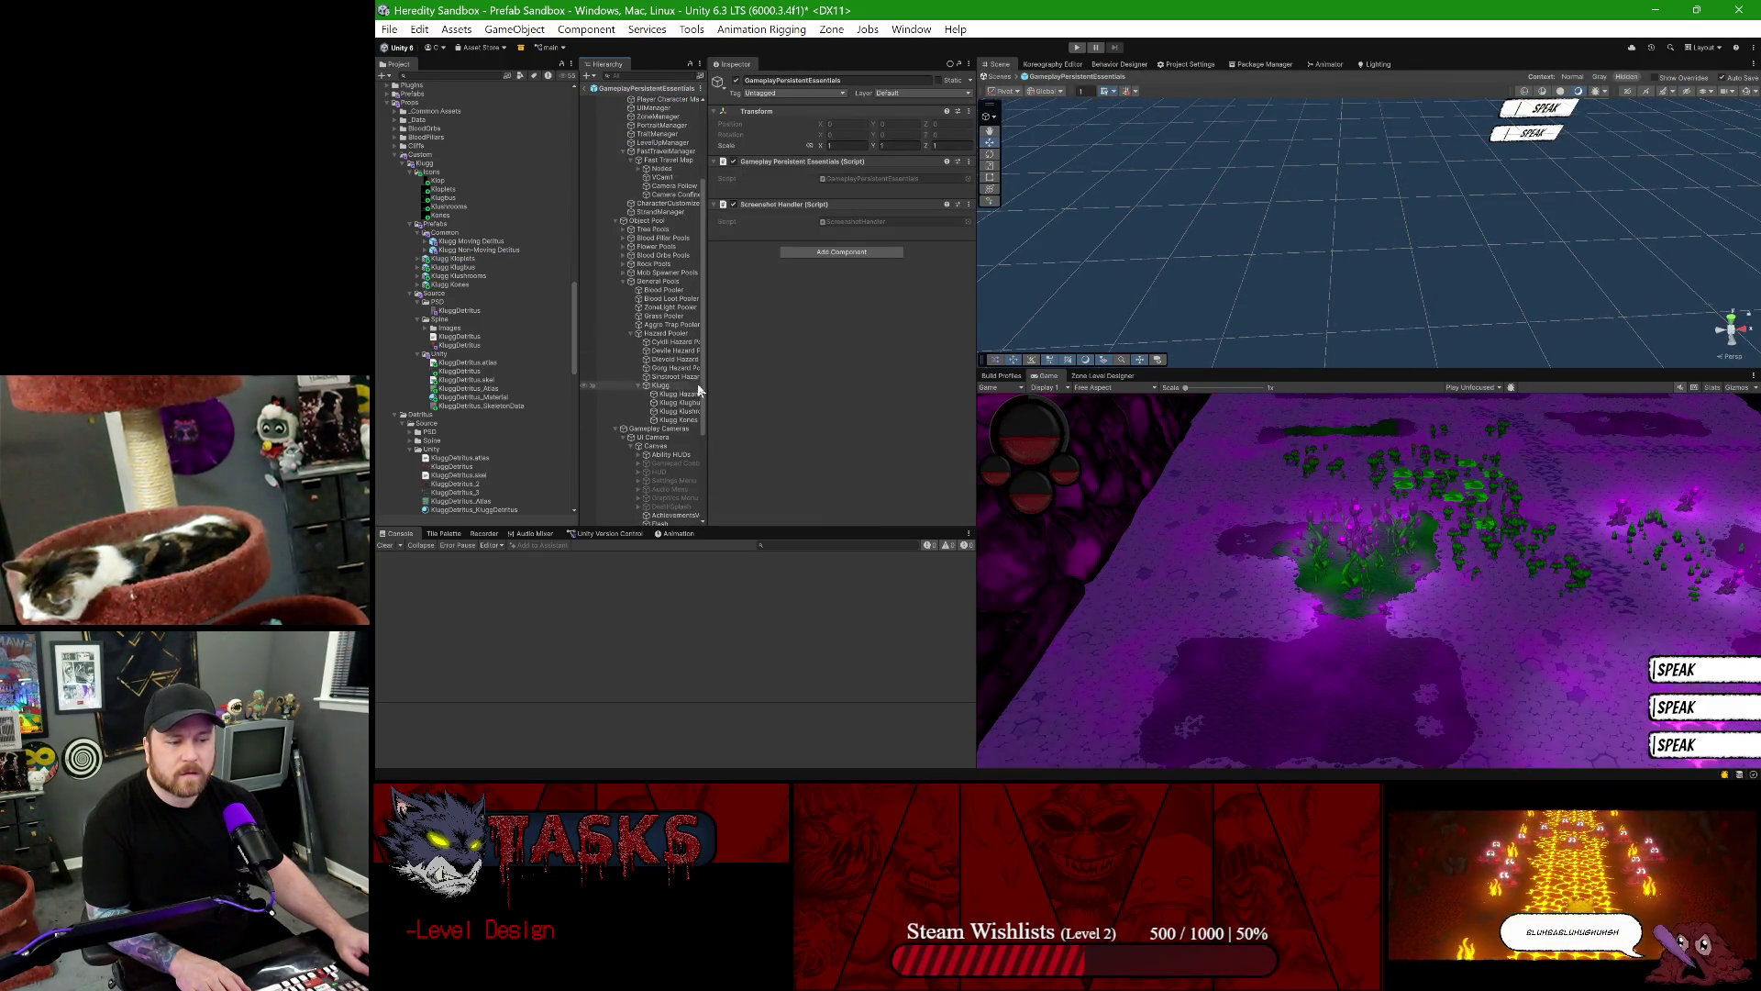
- Duplicate Klugg Kones Pool and rename the copy to Klugg Kloplets Pool
{"action": "left_click_drag", "start_coordinate": [707, 376], "coordinate": [750, 403]}
{"action": "left_click", "coordinate": [705, 422]}
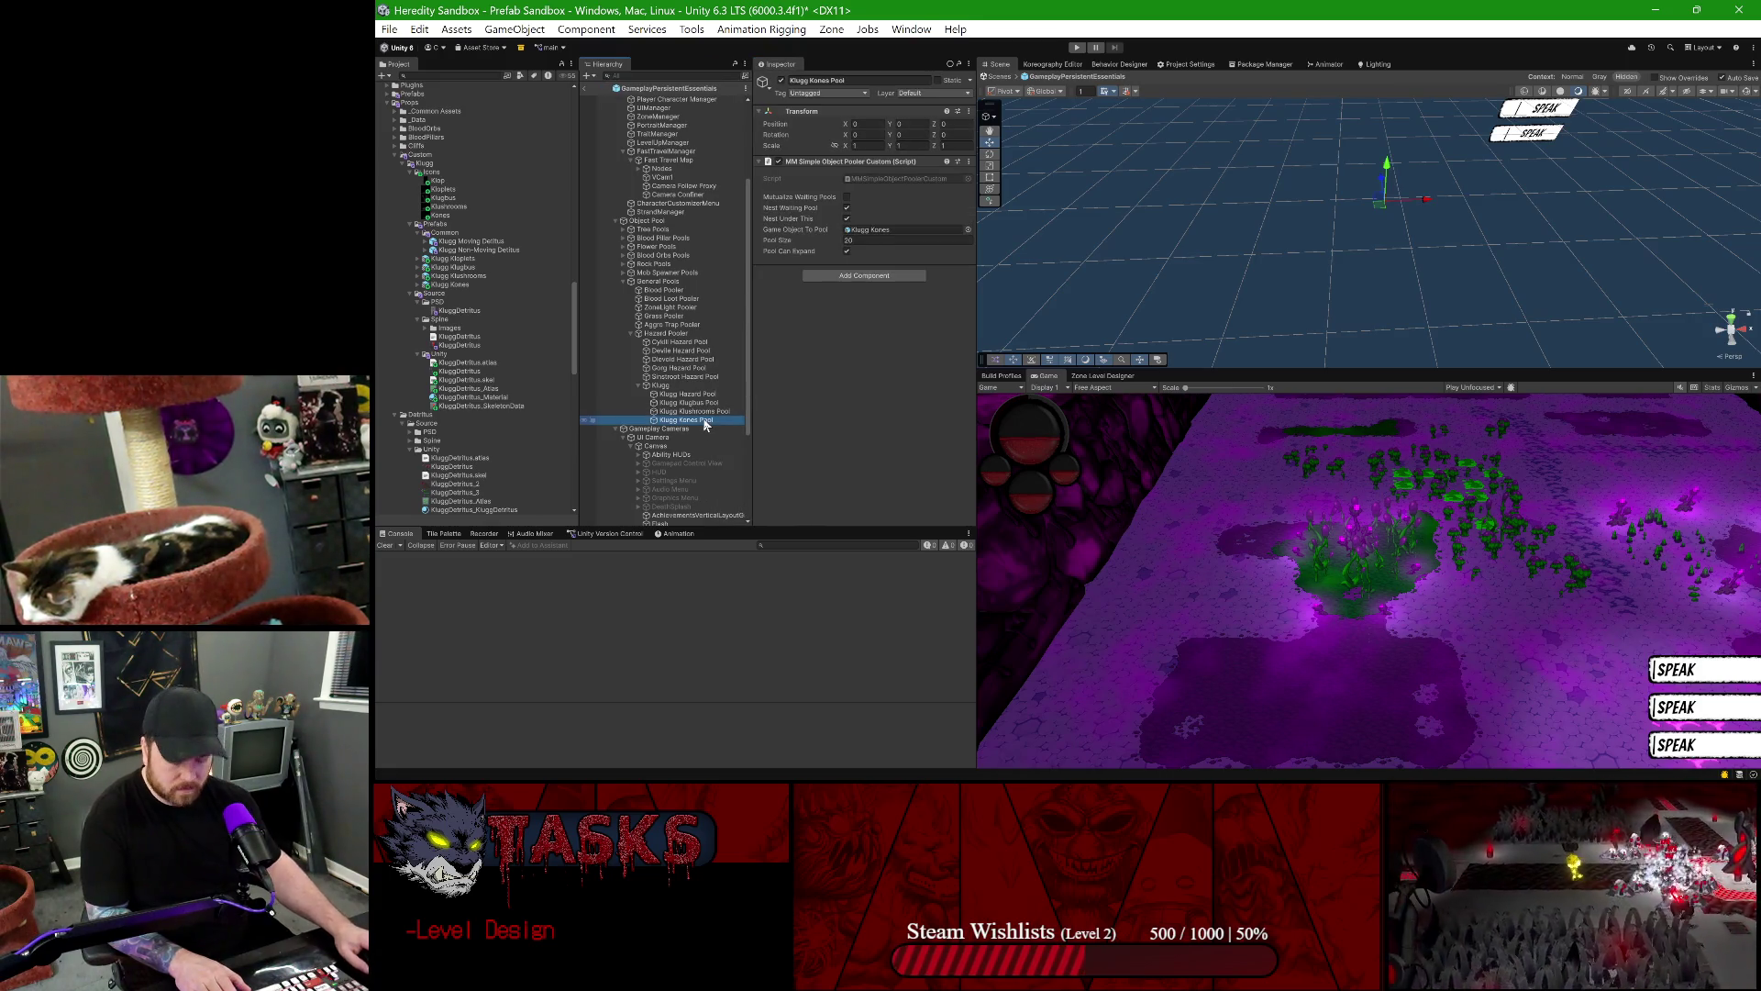
{"action": "key", "text": "ctrl+d"}
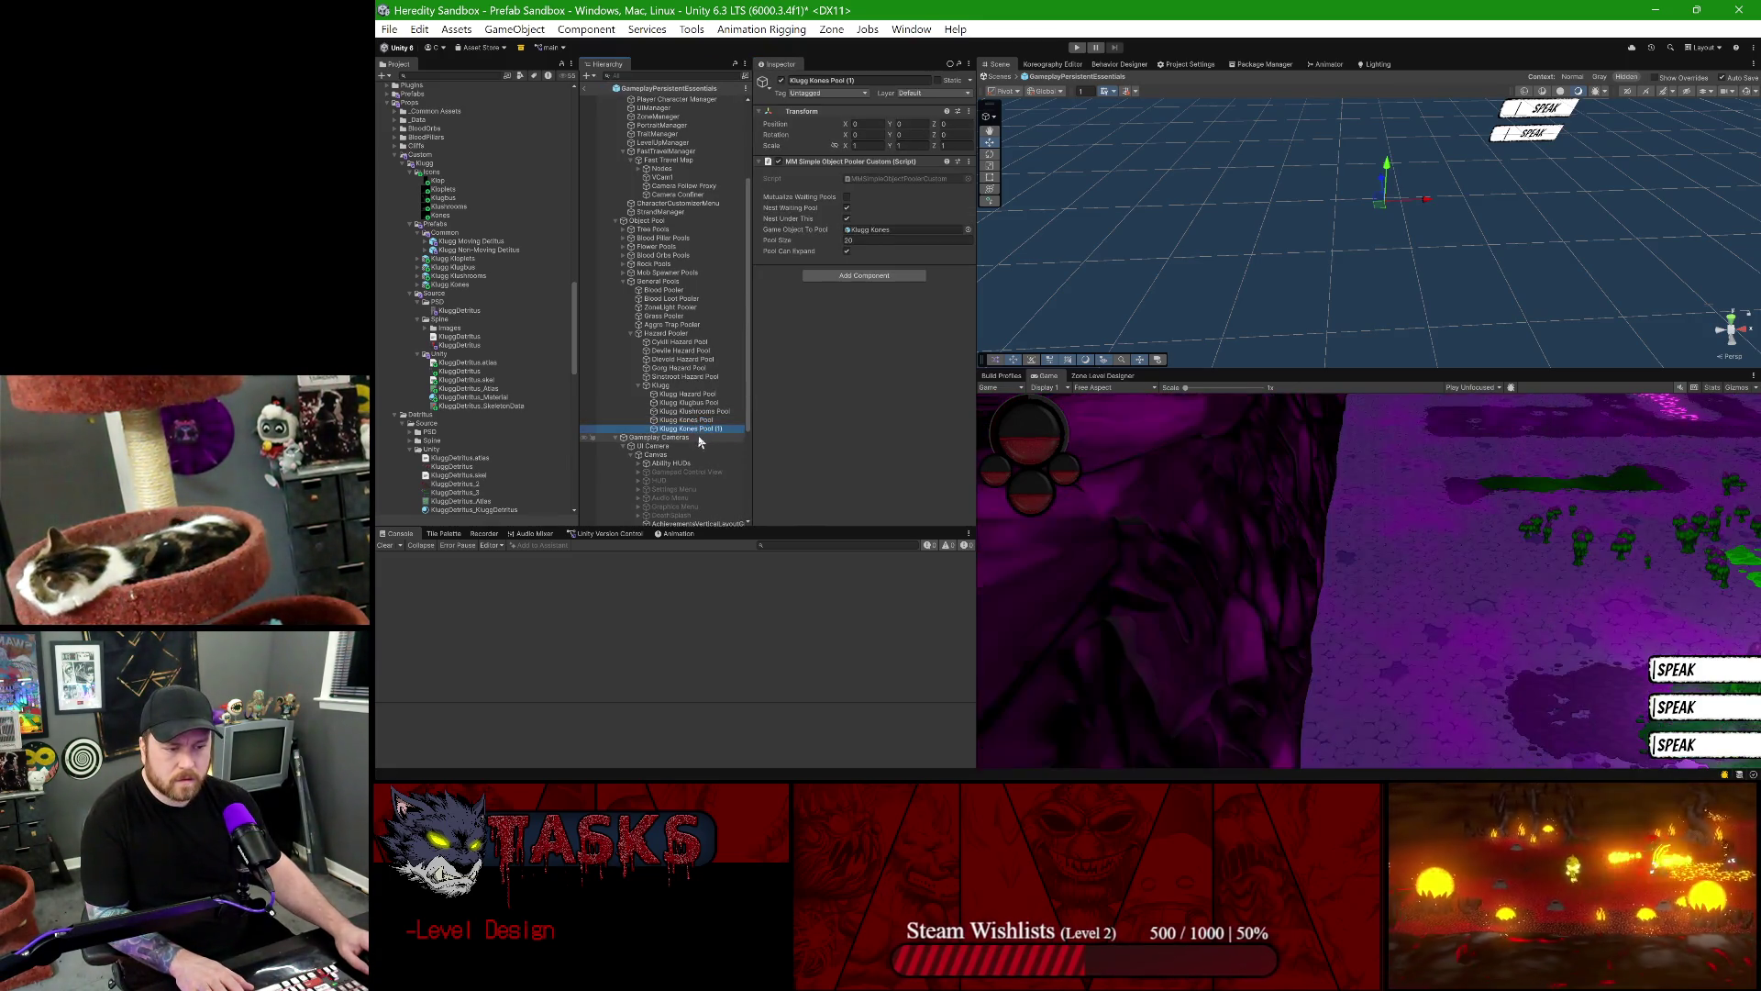
{"action": "key", "text": "BackSpace"}
{"action": "key", "text": "Return"}
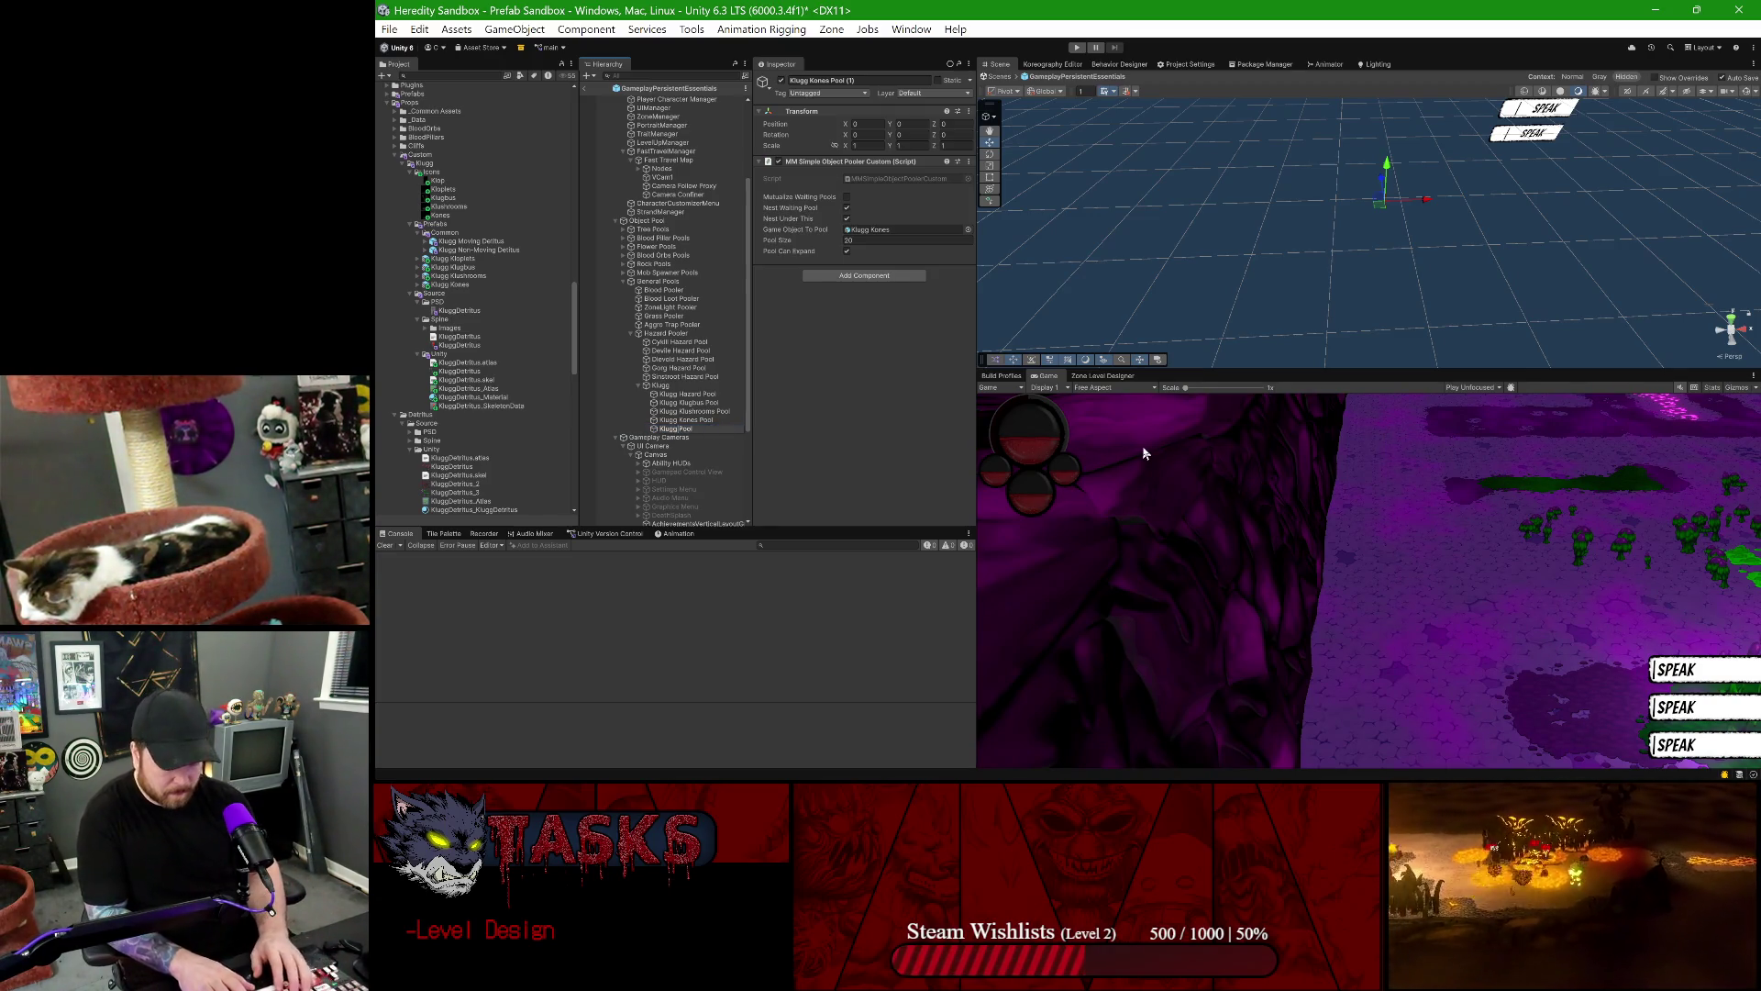
{"action": "key", "text": "BackSpace"}
{"action": "key", "text": "BackSpace"}
{"action": "key", "text": "BackSpace"}
{"action": "type", "text": "oplets"}
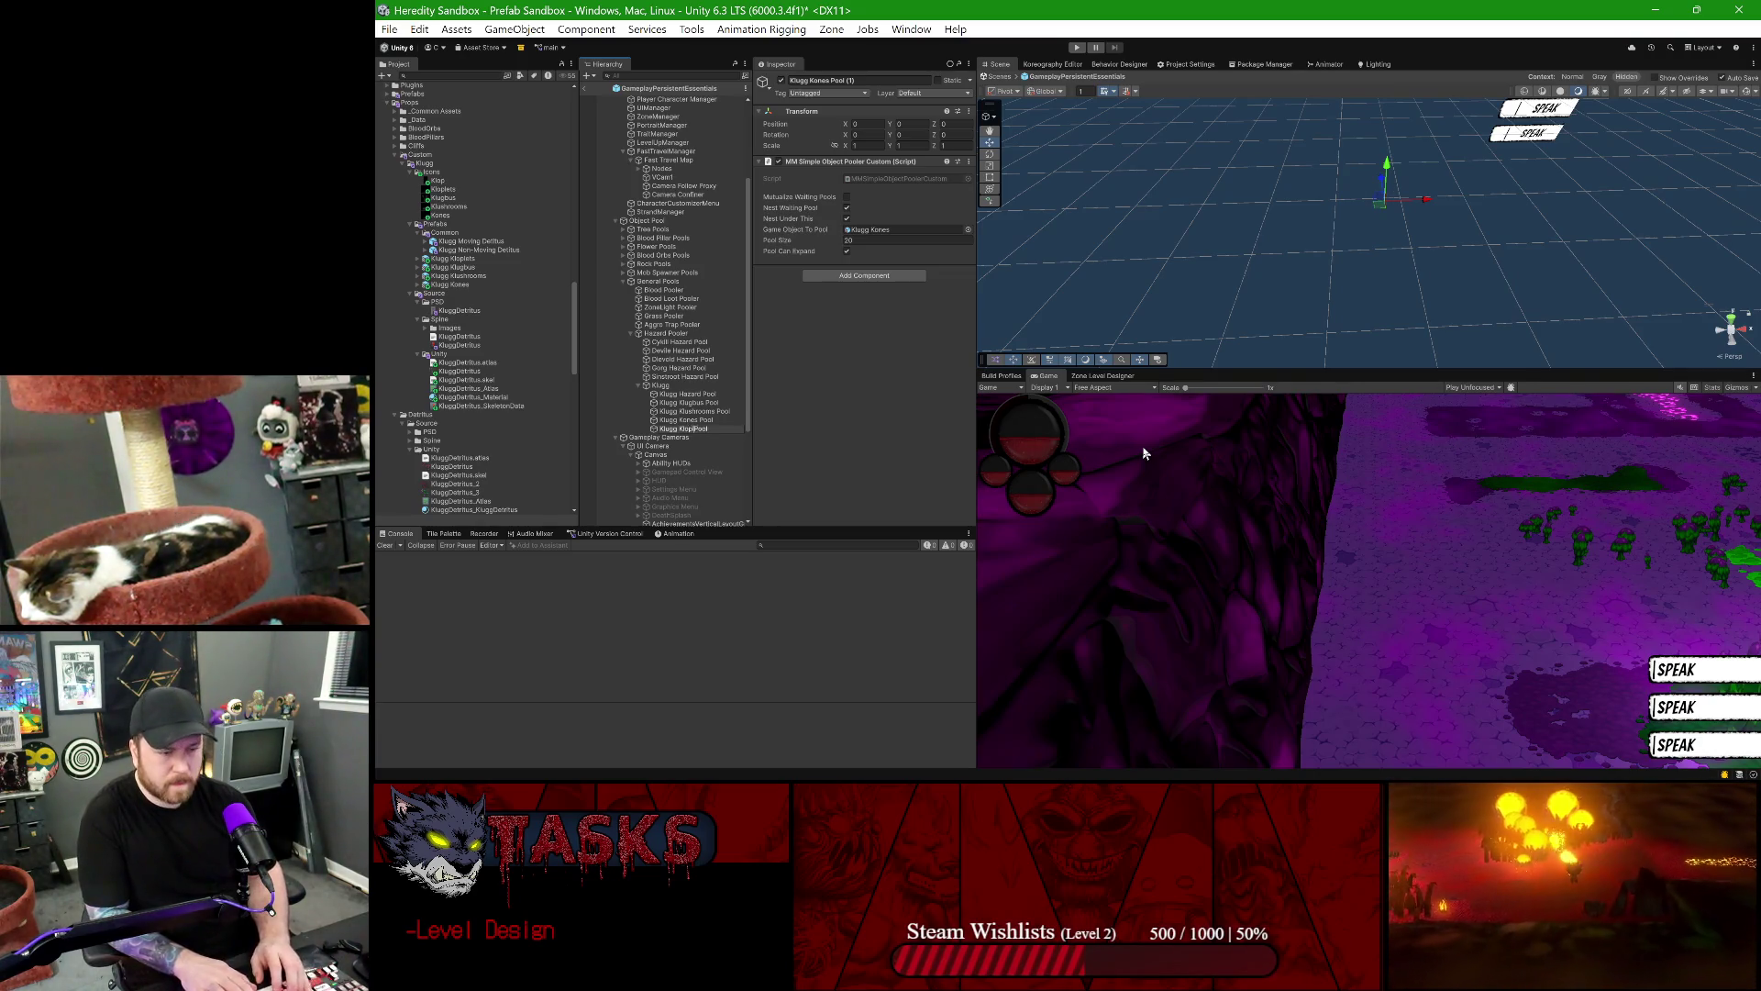
{"action": "key", "text": "Return"}
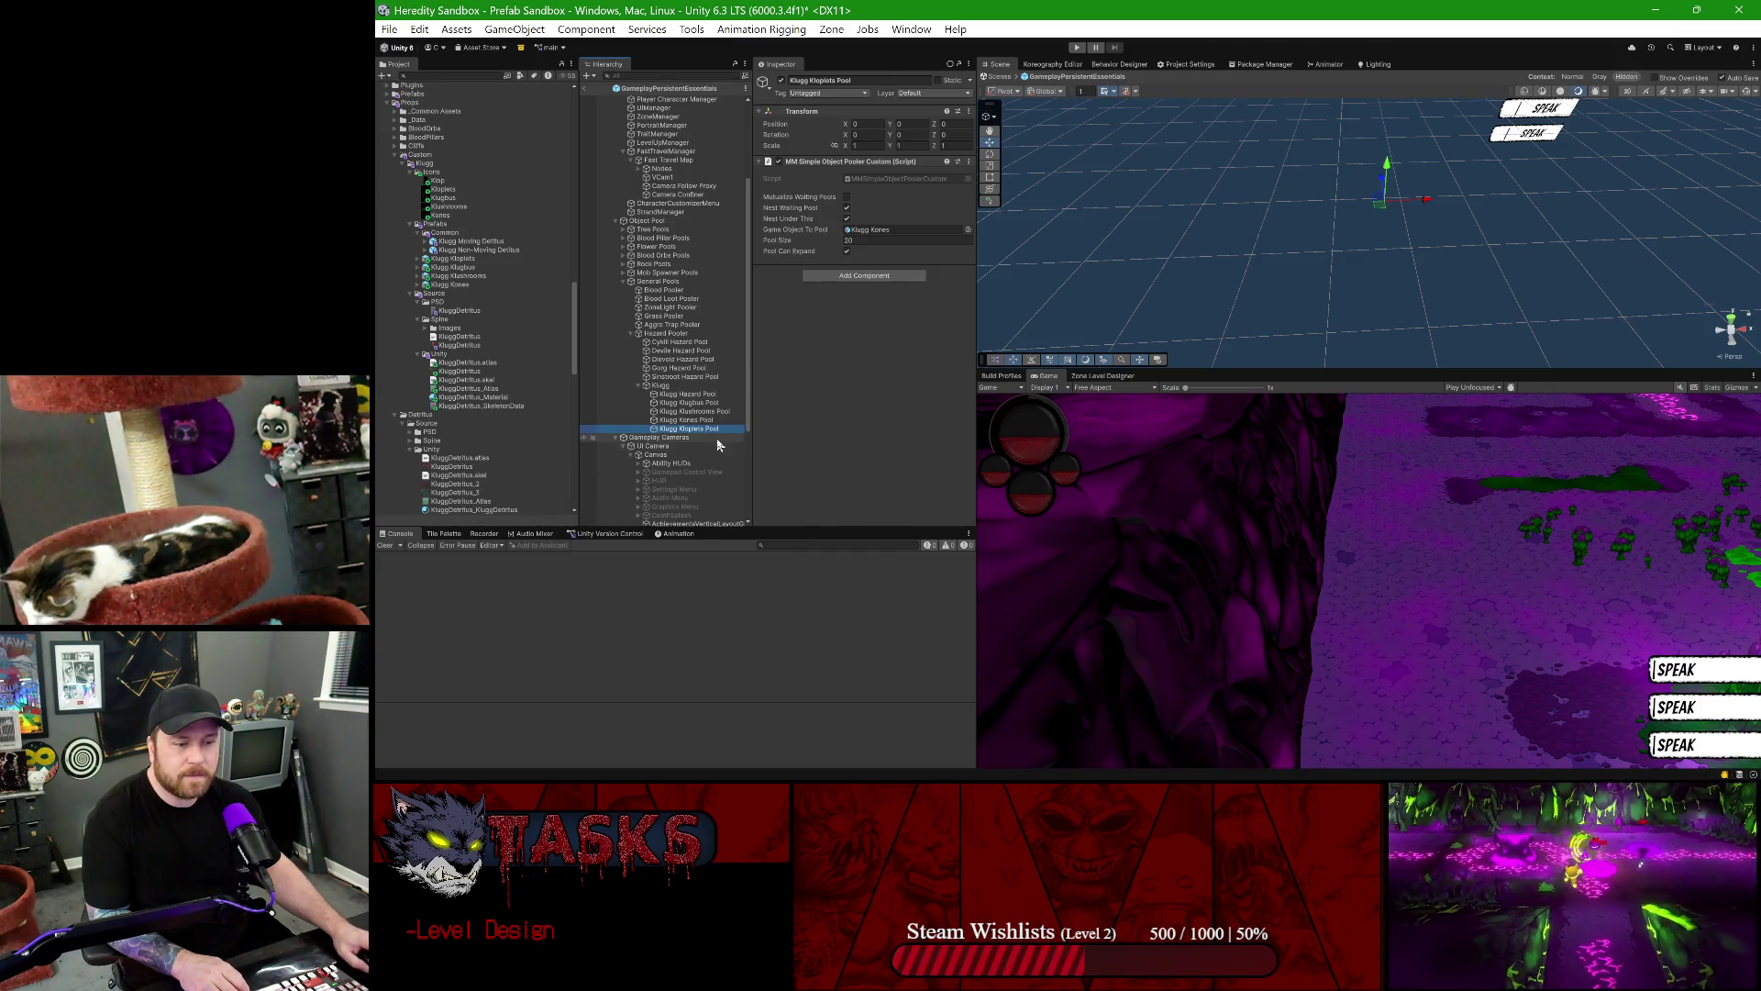
- After comparing the other Klugg pools, set Klugg Kloplets Pool's Game Object To Pool to the Klugg Kloplets prefab
{"action": "left_click", "coordinate": [683, 376]}
{"action": "left_click", "coordinate": [671, 394]}
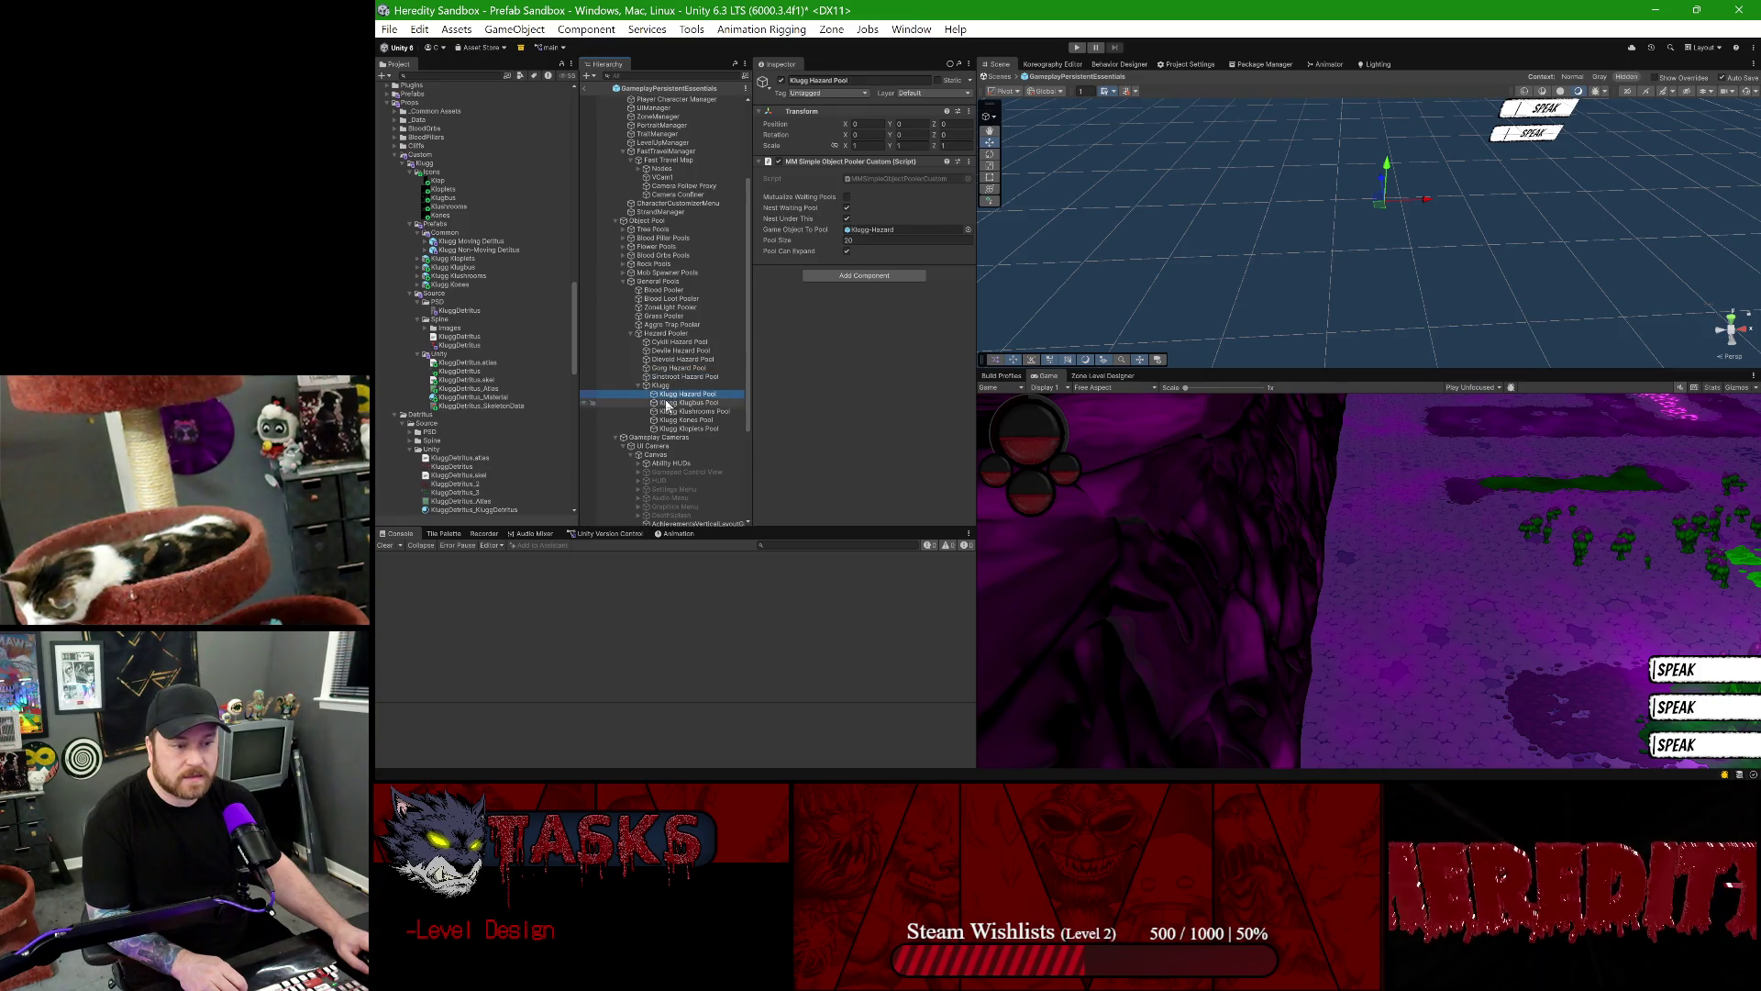
{"action": "left_click", "coordinate": [666, 404]}
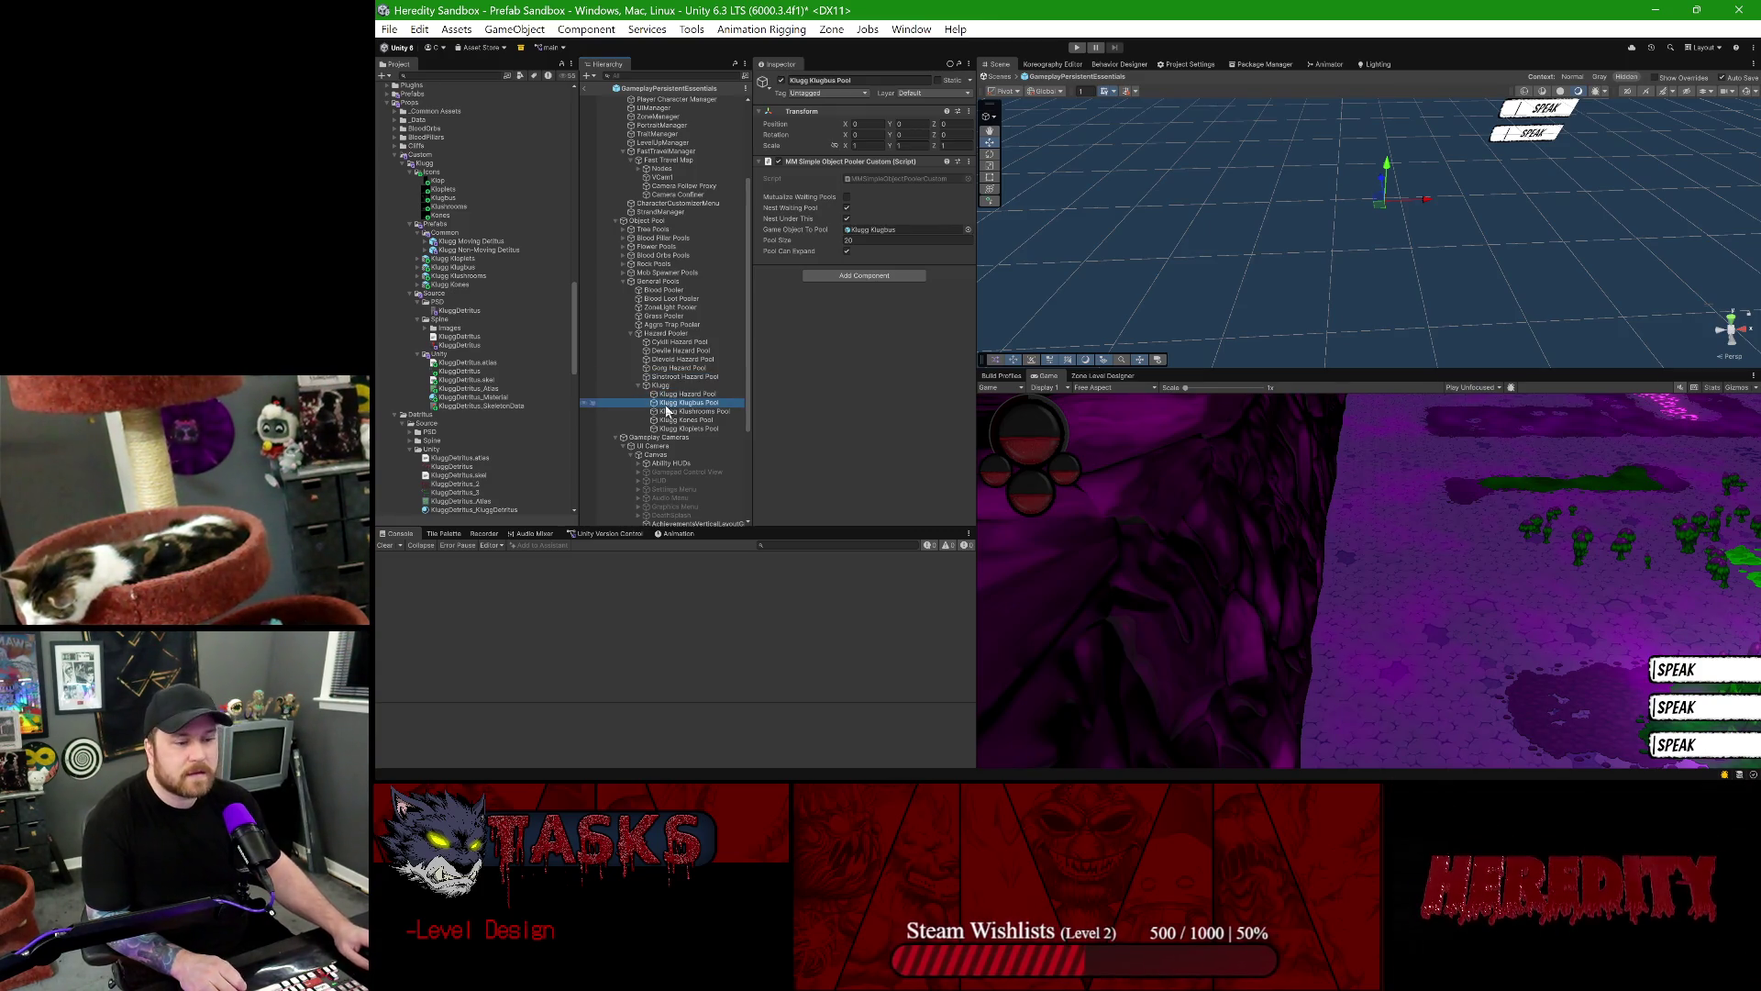
{"action": "left_click", "coordinate": [672, 377]}
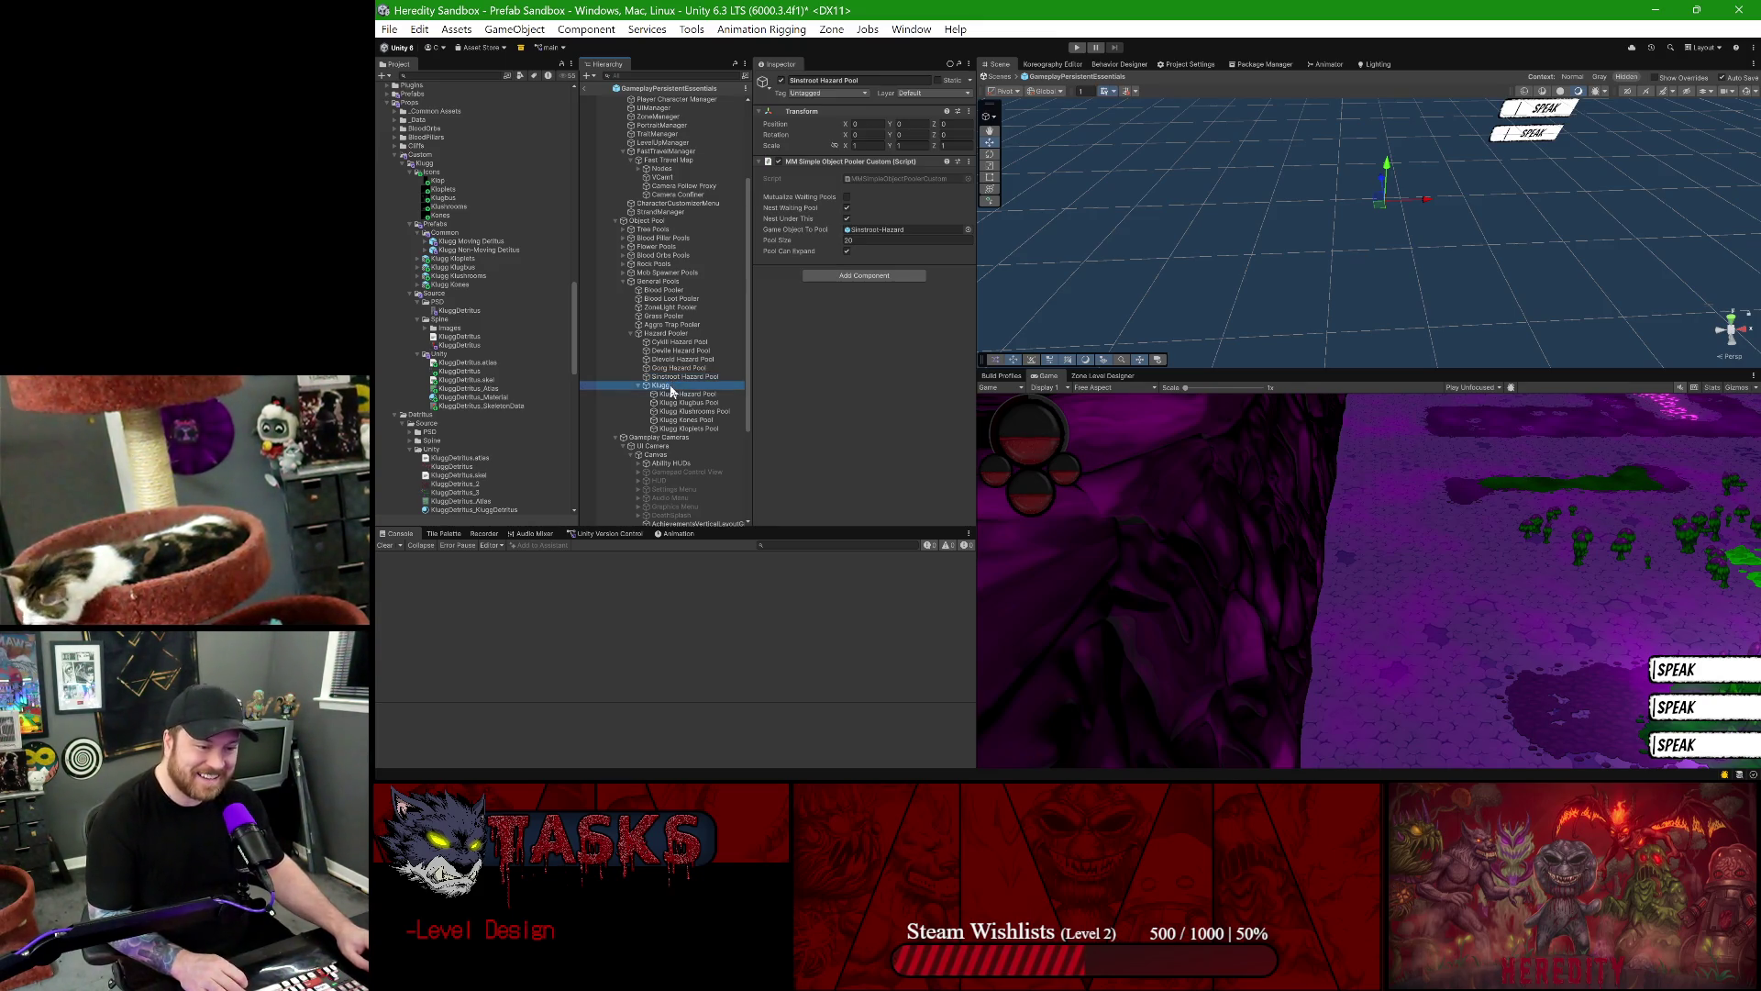
{"action": "left_click", "coordinate": [684, 411]}
{"action": "left_click", "coordinate": [683, 429]}
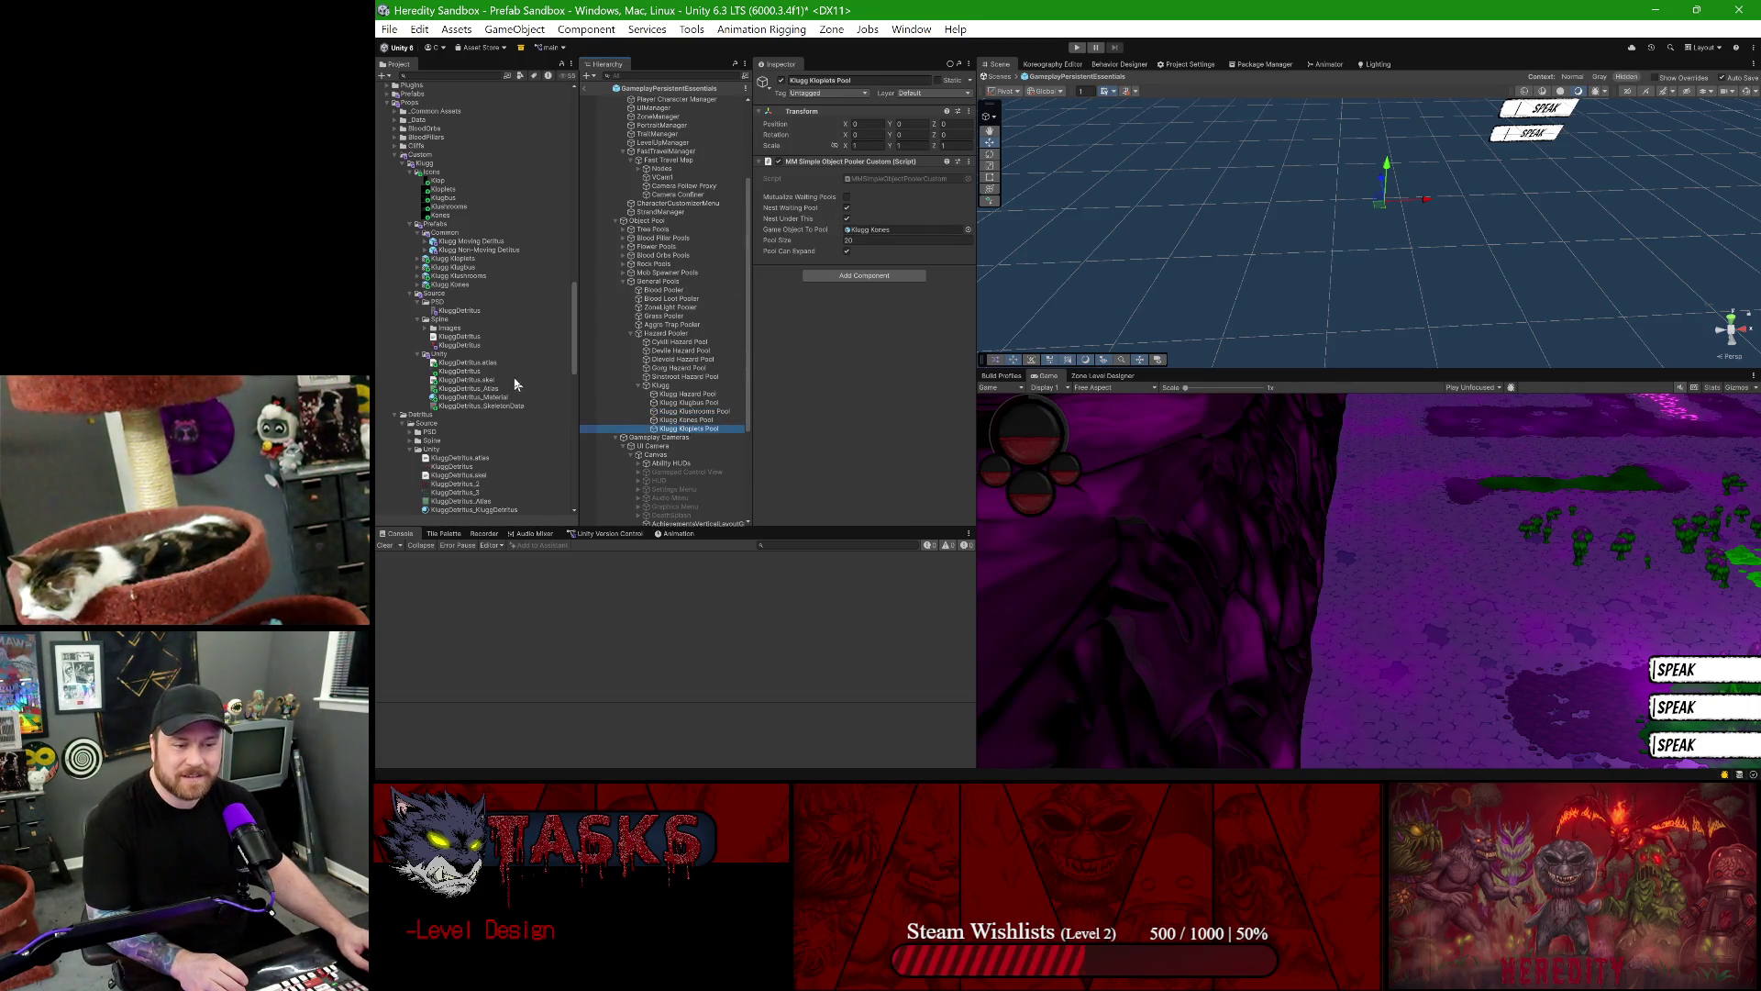
{"action": "left_click_drag", "start_coordinate": [453, 258], "coordinate": [867, 239]}
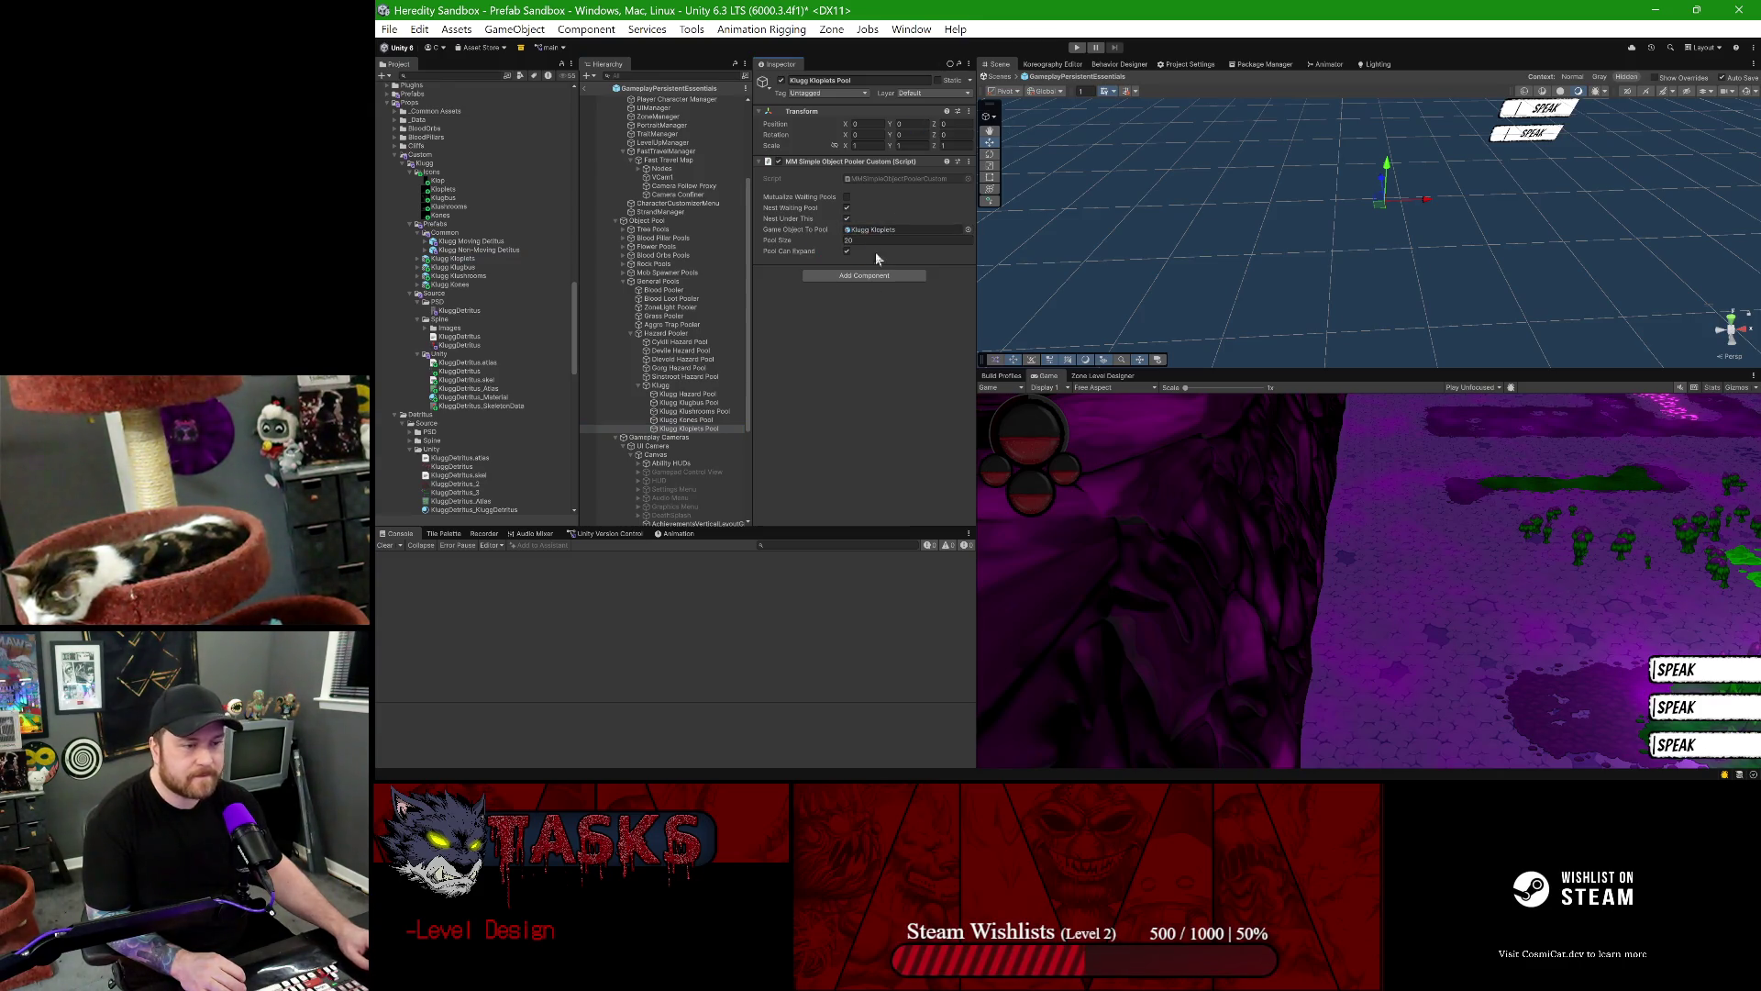
- Add a new pooler entry under the Klugg custom prop posters and assign Klugg Kloplets Pool to it
{"action": "left_click", "coordinate": [657, 336]}
{"action": "left_click", "coordinate": [648, 221]}
{"action": "scroll", "coordinate": [823, 377], "scroll_direction": "down", "scroll_amount": 3}
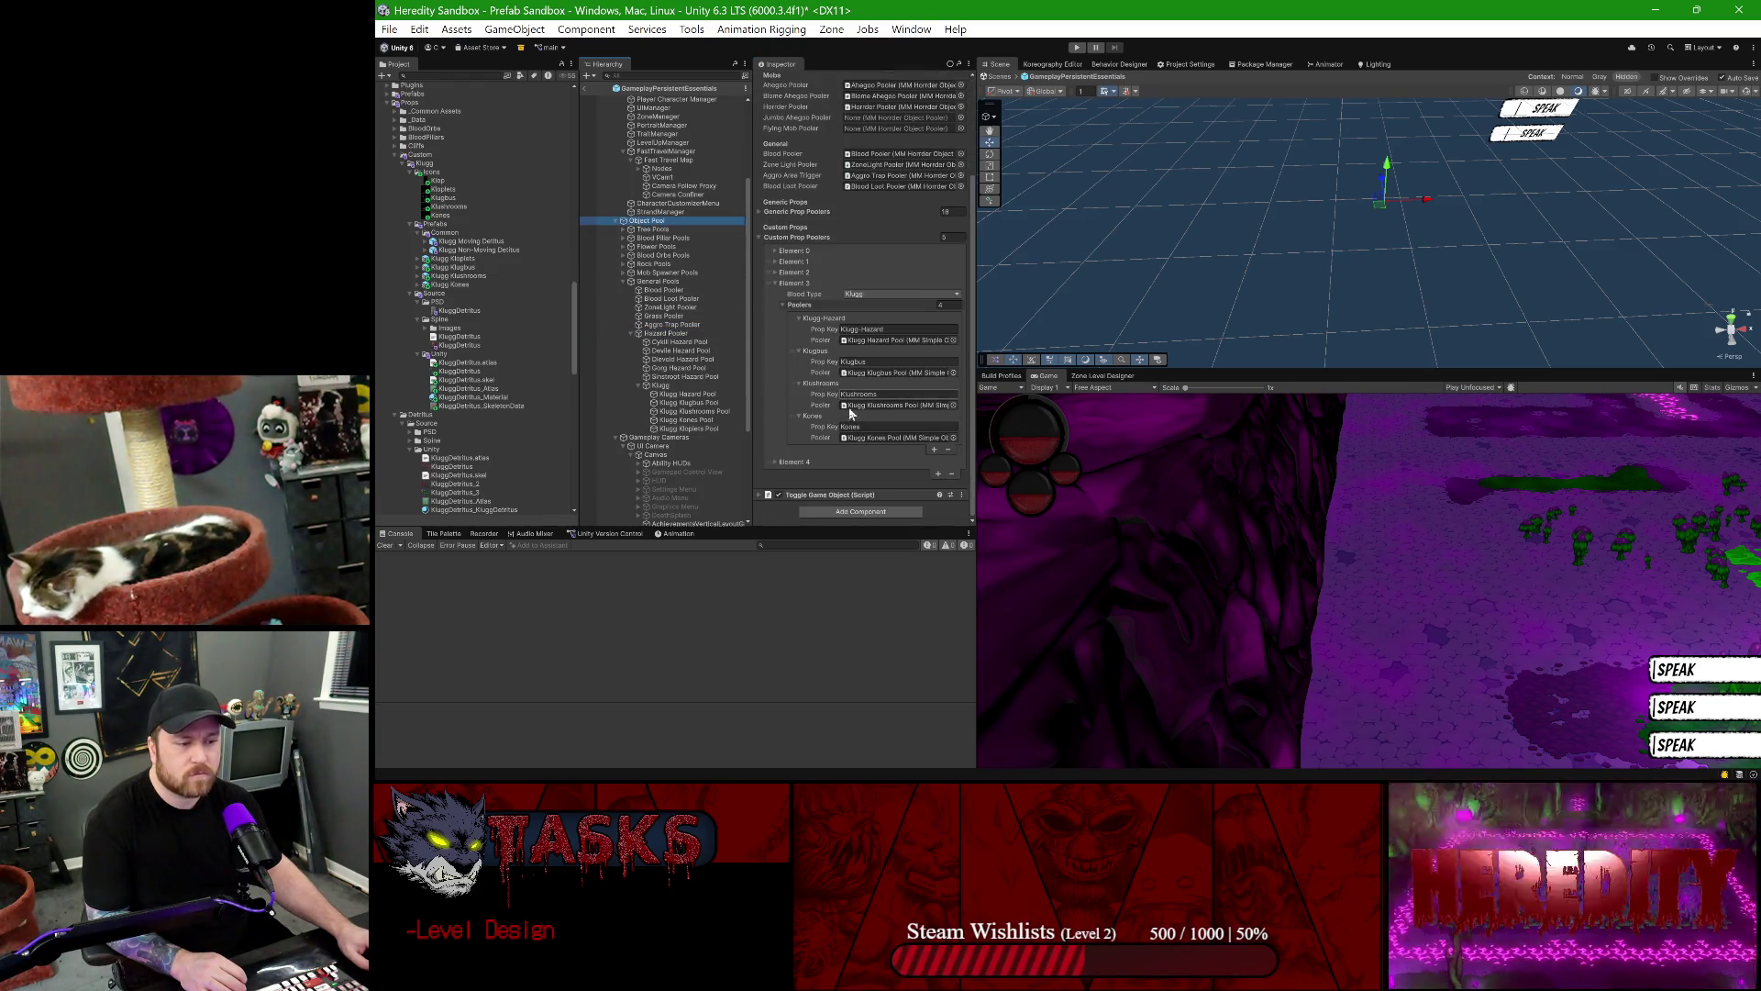
{"action": "left_click", "coordinate": [932, 448]}
{"action": "left_click", "coordinate": [797, 448]}
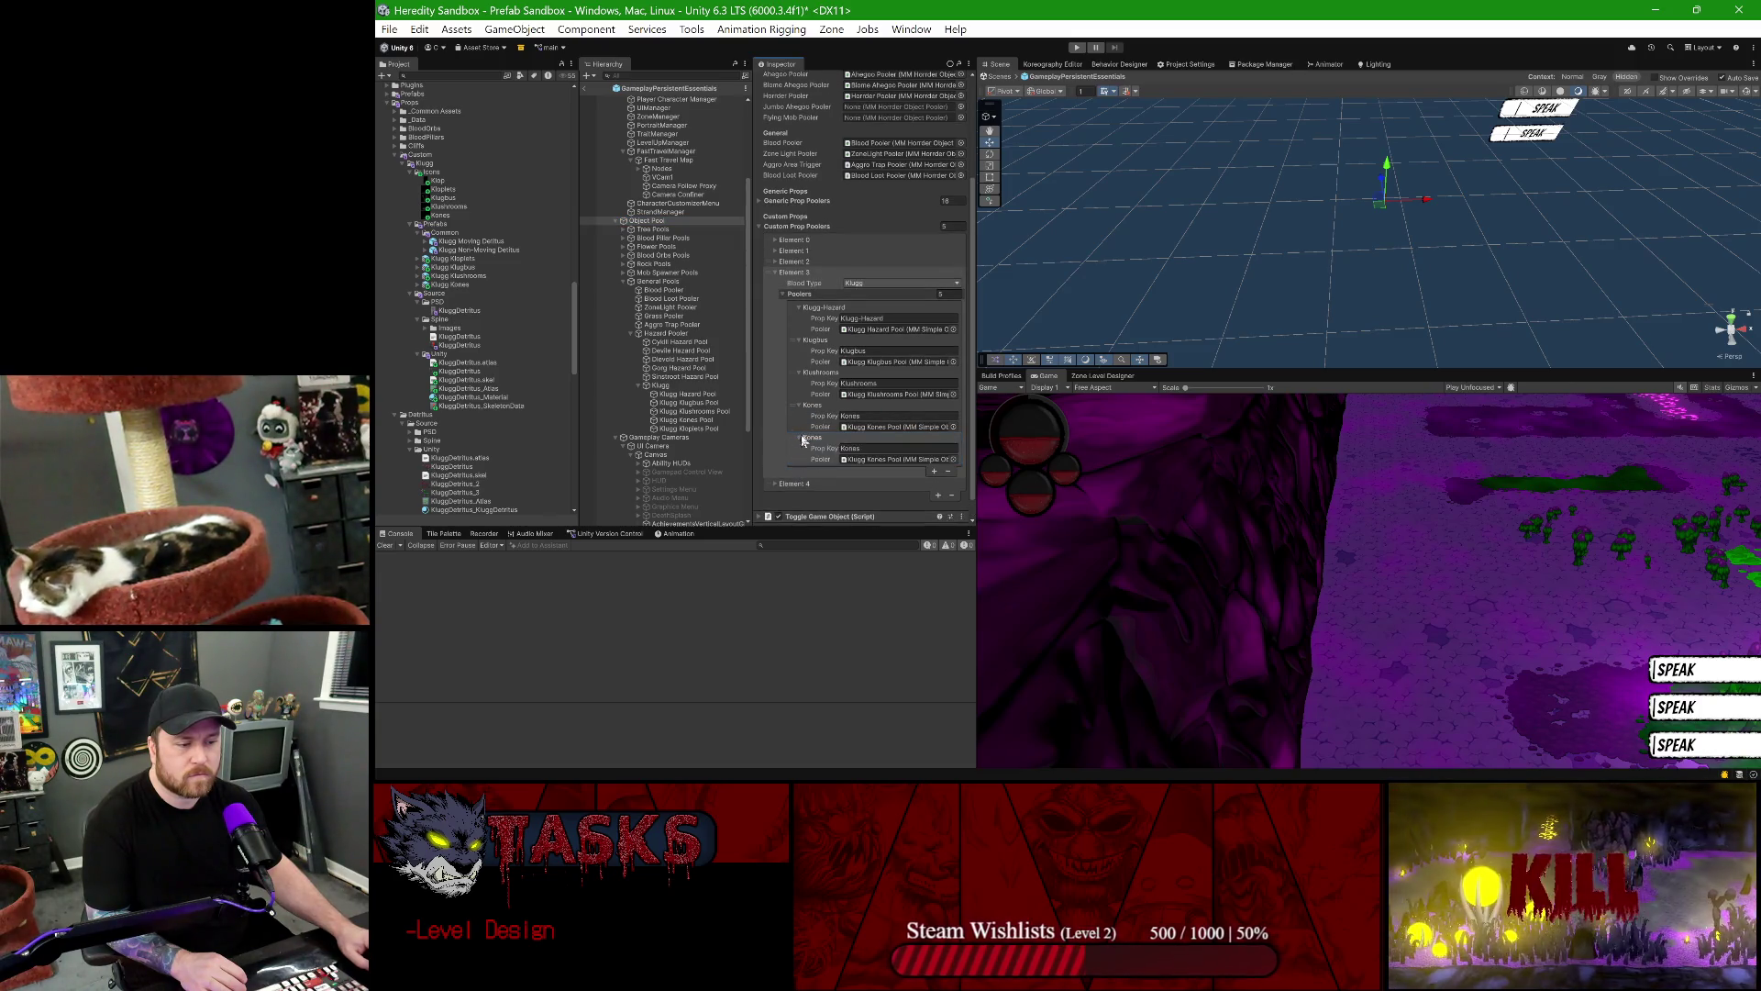
{"action": "scroll", "coordinate": [796, 442], "scroll_direction": "down", "scroll_amount": 1}
{"action": "left_click_drag", "start_coordinate": [688, 428], "coordinate": [859, 465]}
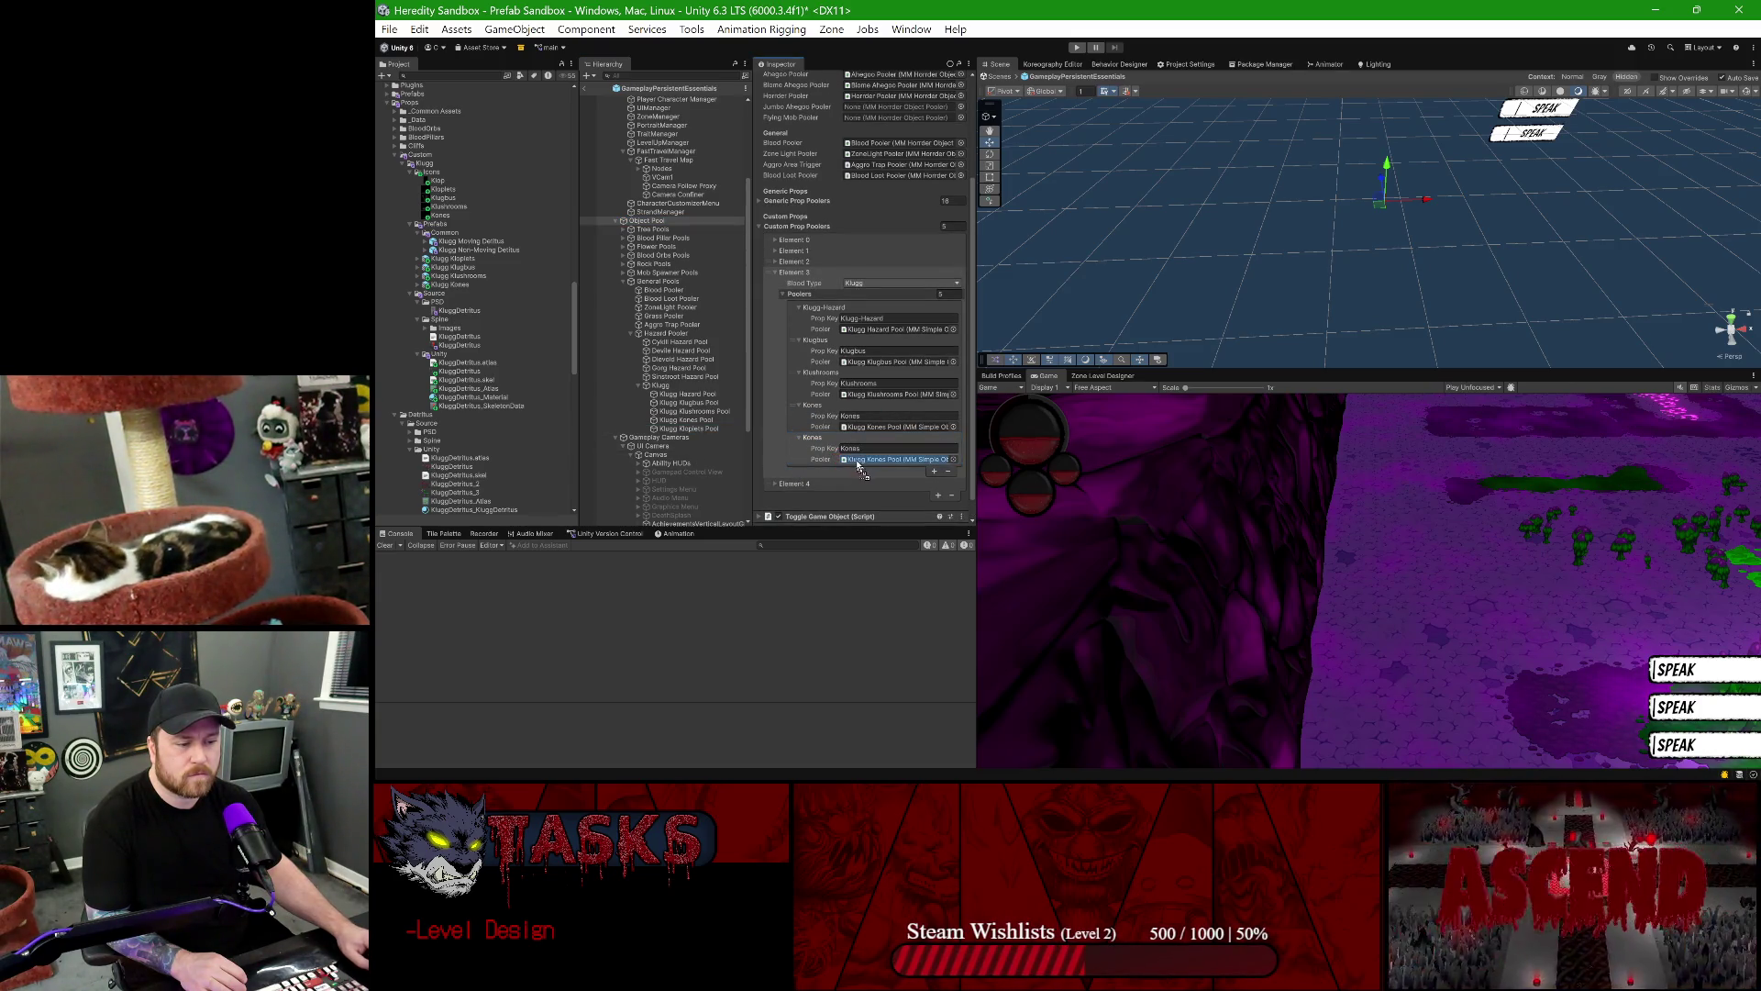
- Set the new entry's Prop Key to Kloplets and leave prefab editing
{"action": "left_click", "coordinate": [868, 450]}
{"action": "type", "text": "K"}
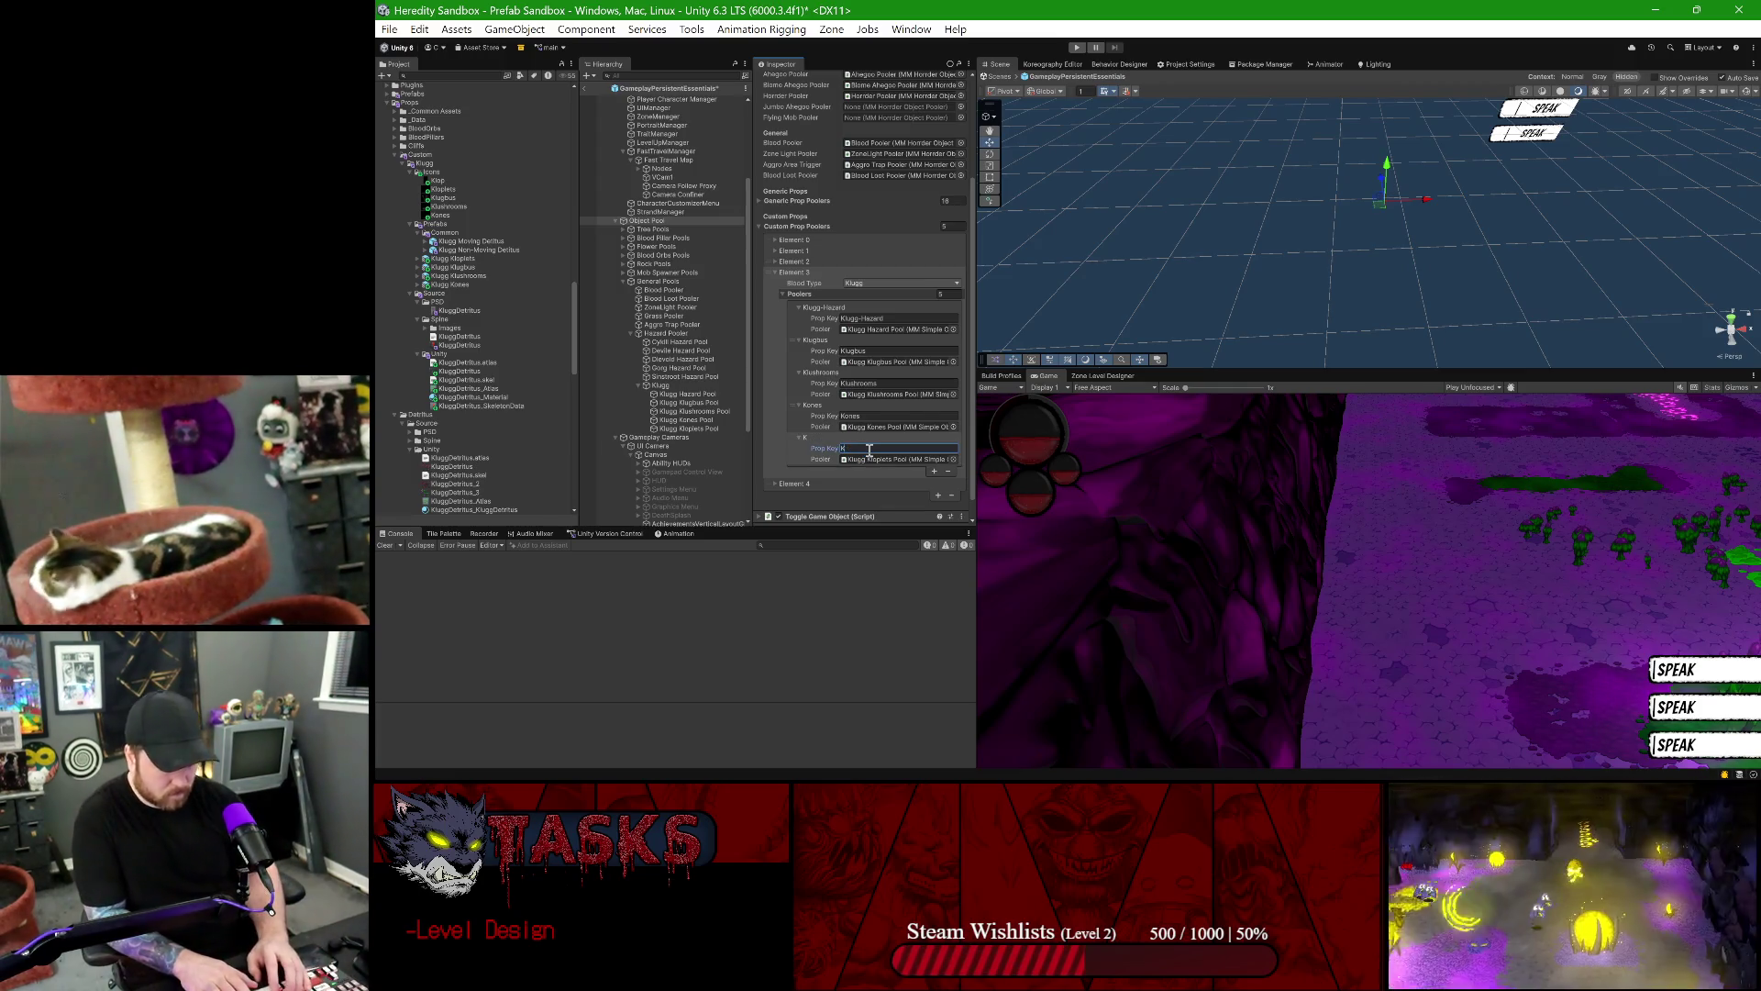
{"action": "type", "text": "loplet"}
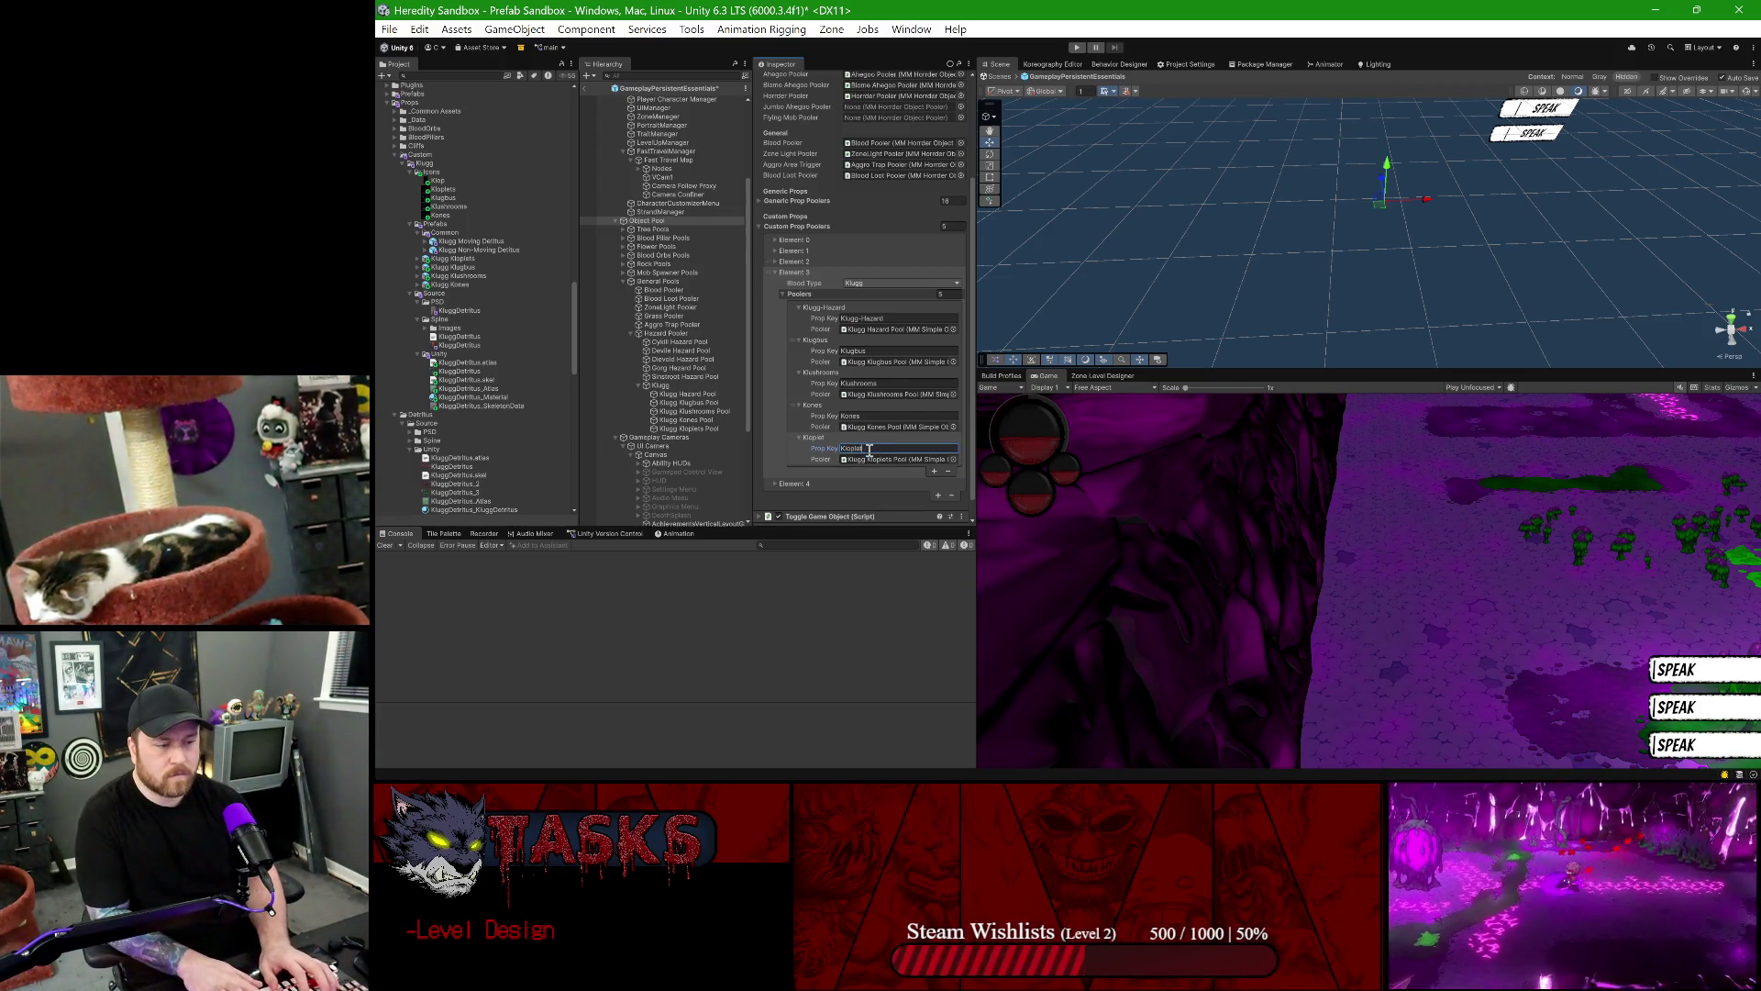
{"action": "type", "text": "s"}
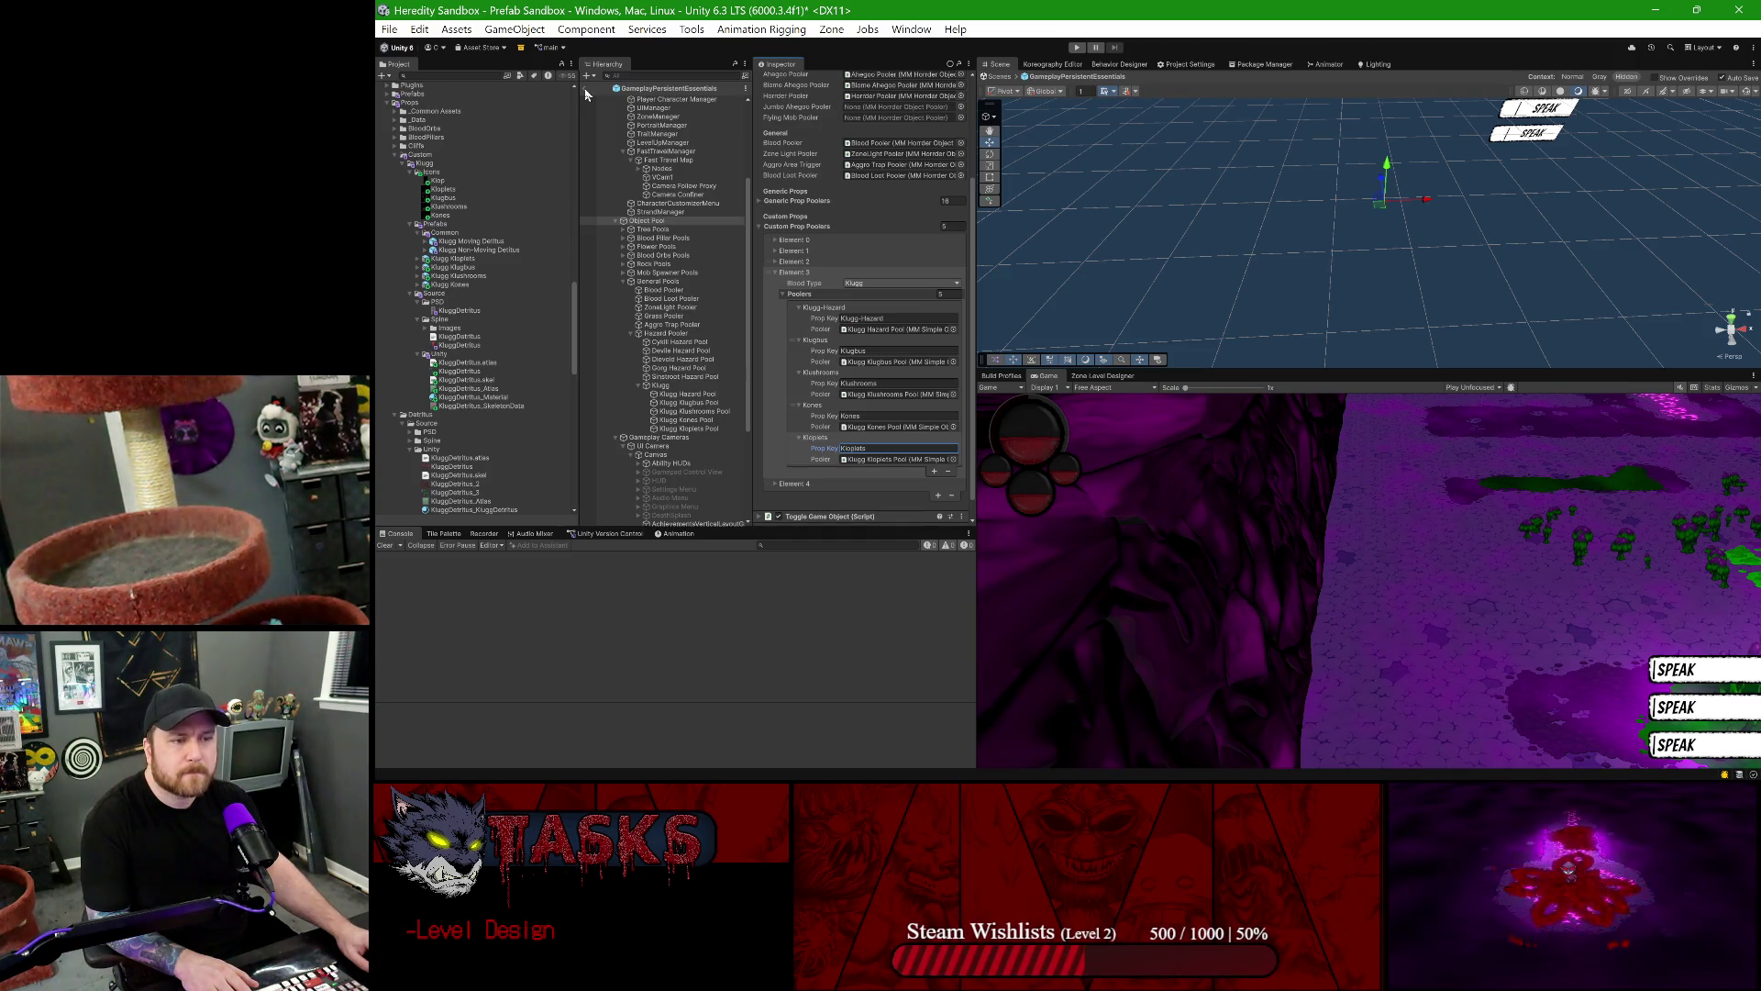
{"action": "left_click", "coordinate": [586, 92]}
- Remove the GameplayEssentials scene from the Hierarchy and scroll the Project to Prefab Sandbox
{"action": "right_click", "coordinate": [648, 174]}
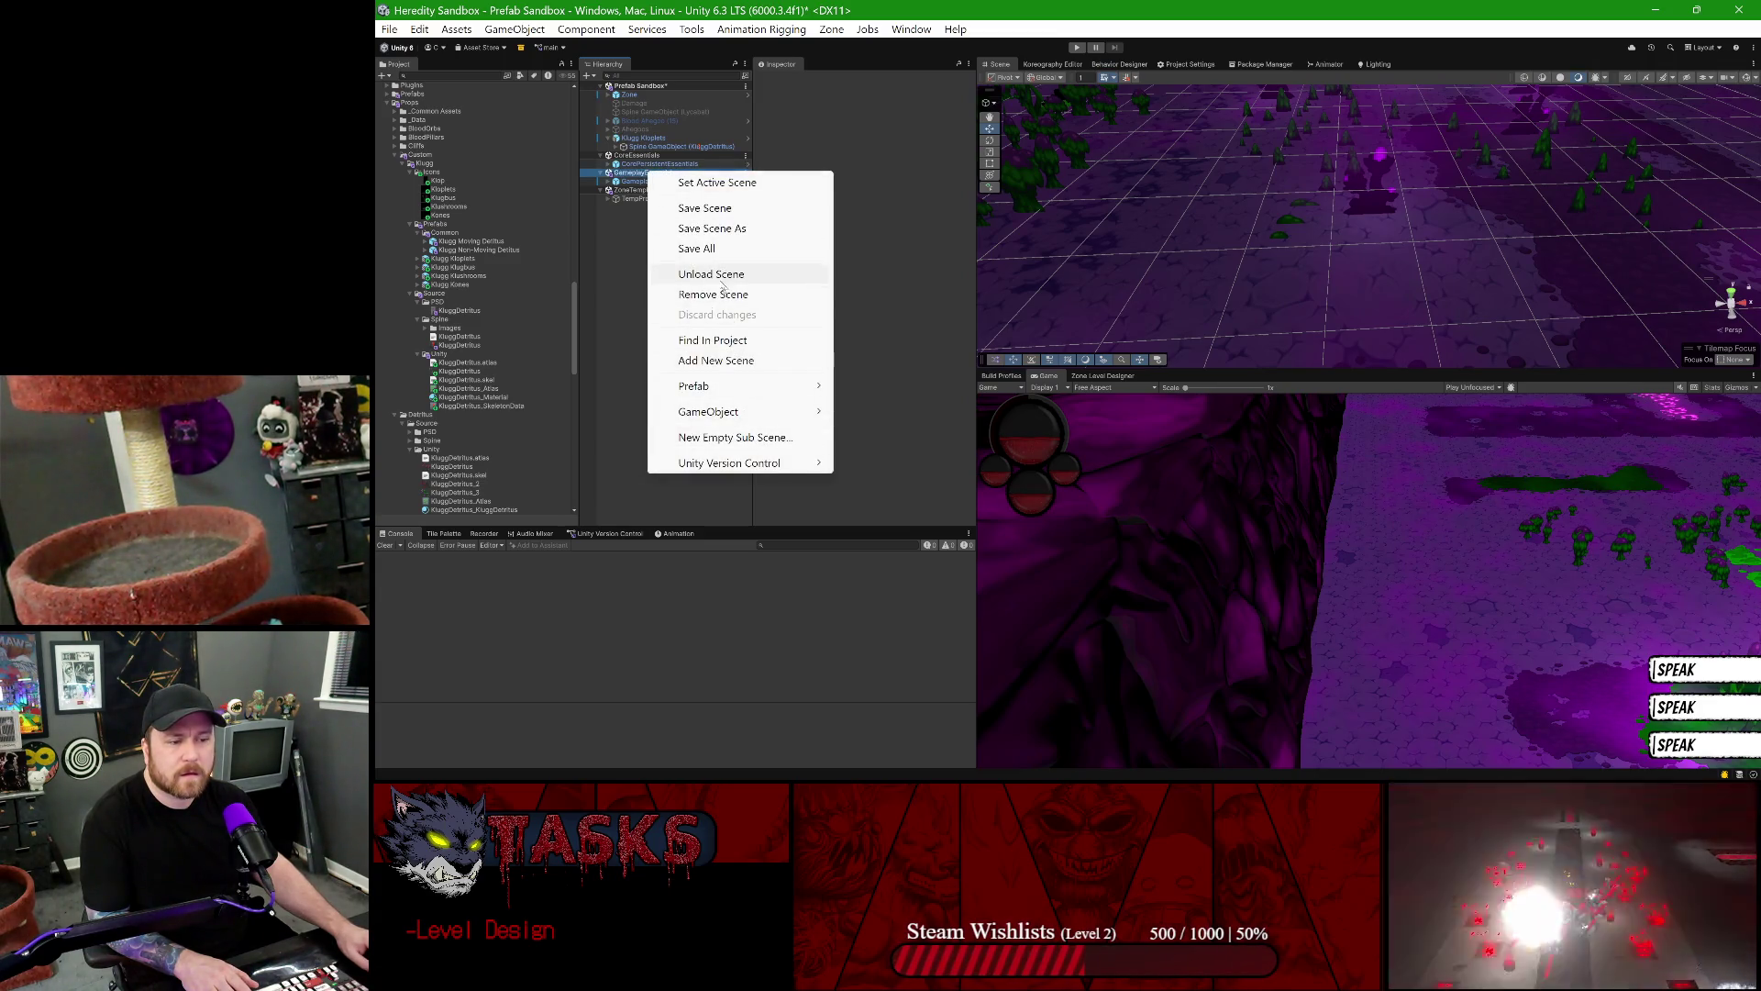
{"action": "left_click", "coordinate": [722, 296]}
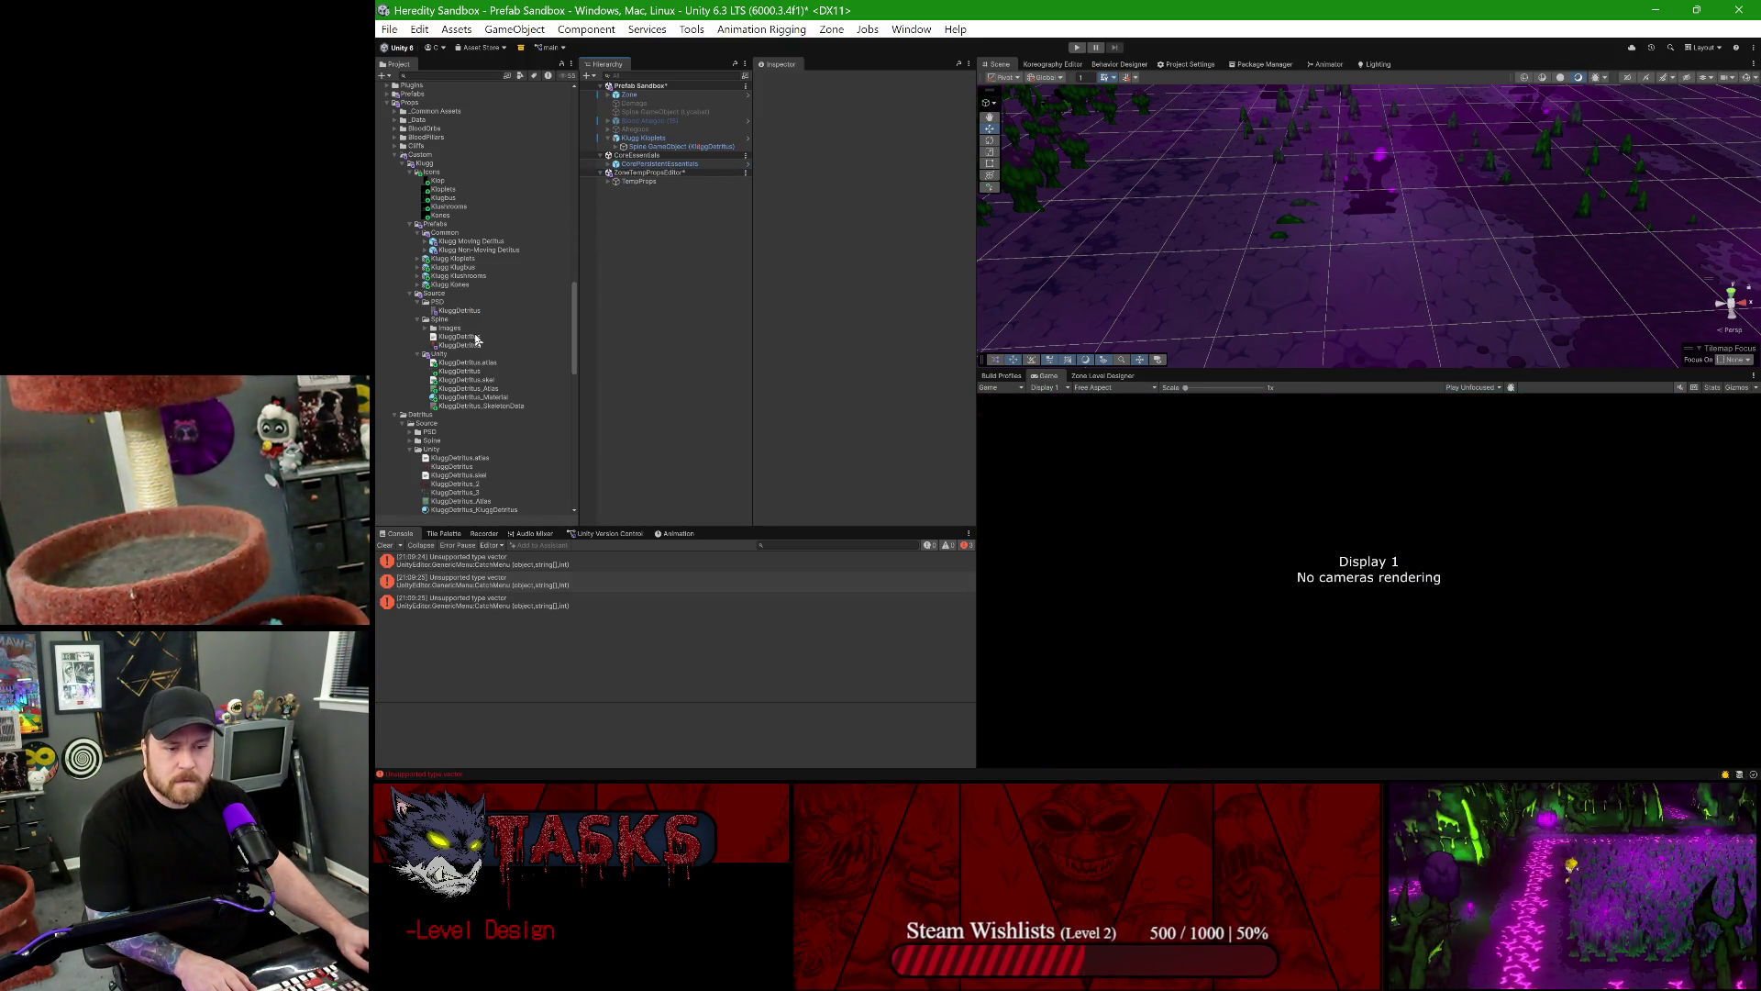
{"action": "scroll", "coordinate": [465, 353], "scroll_direction": "down", "scroll_amount": 5}
{"action": "scroll", "coordinate": [469, 359], "scroll_direction": "down", "scroll_amount": 5}
{"action": "scroll", "coordinate": [468, 376], "scroll_direction": "down", "scroll_amount": 5}
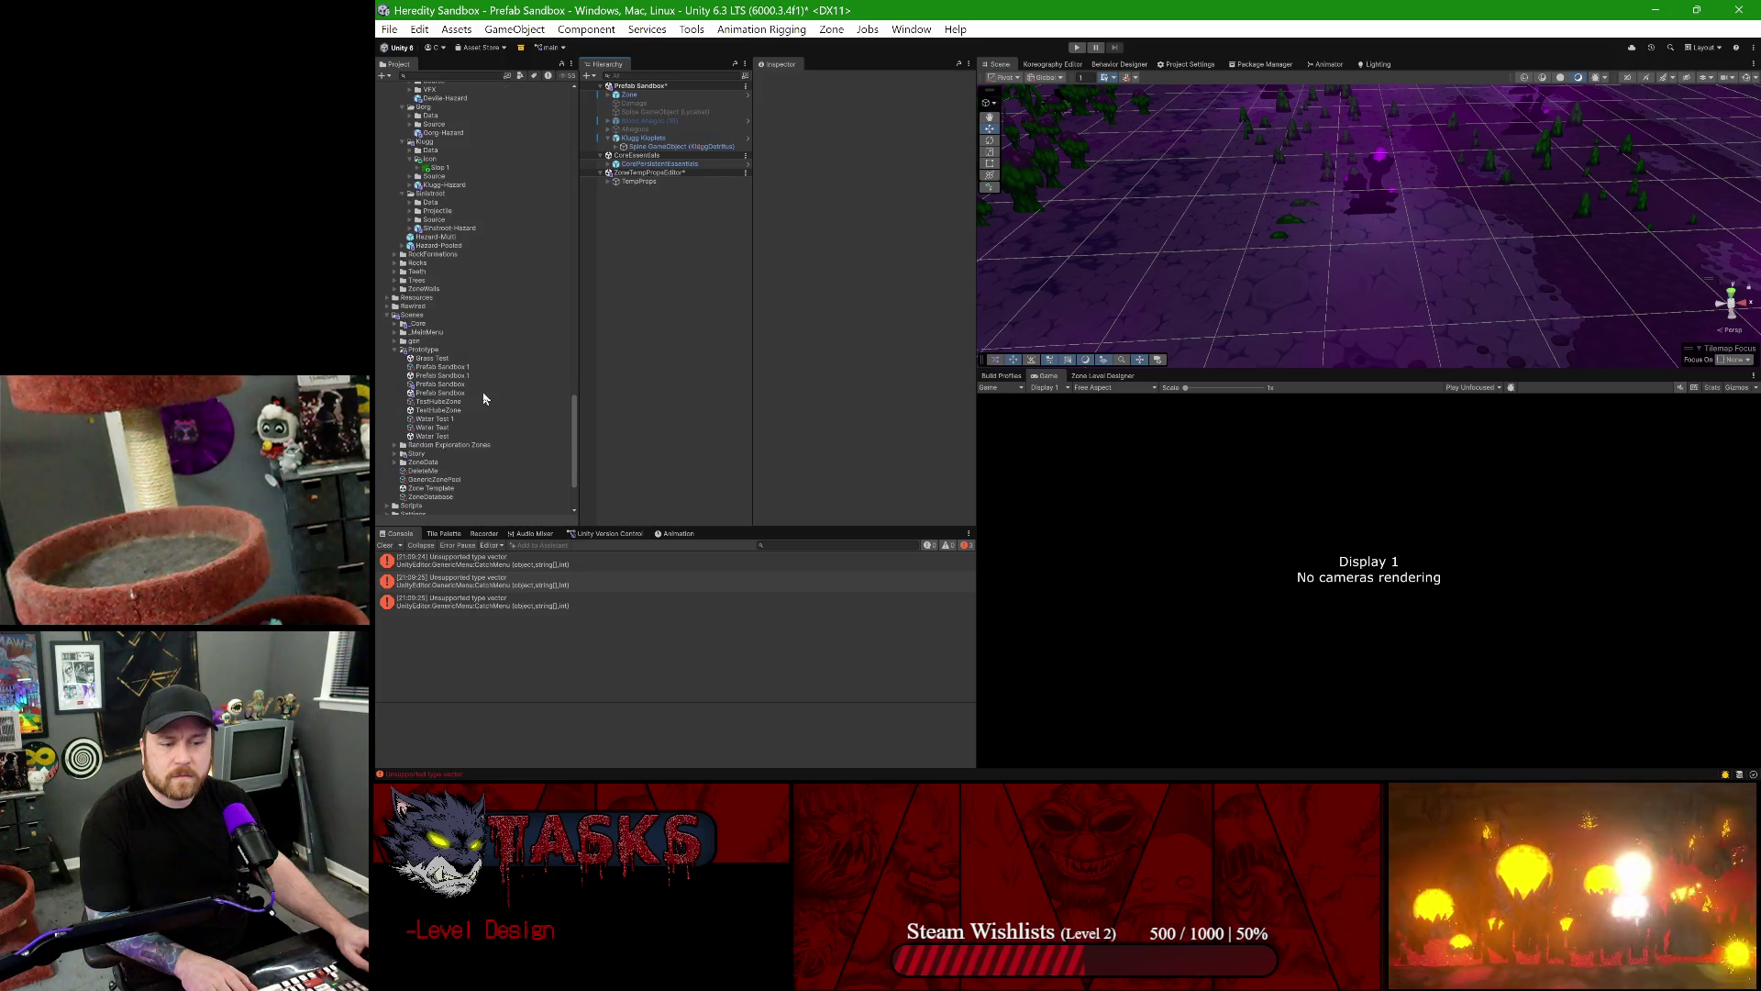
- Reopen the Prefab Sandbox scene, dismissing the modified-scenes prompt, and show the Zone Level Designer
{"action": "double_click", "coordinate": [472, 393]}
{"action": "left_click", "coordinate": [1096, 443]}
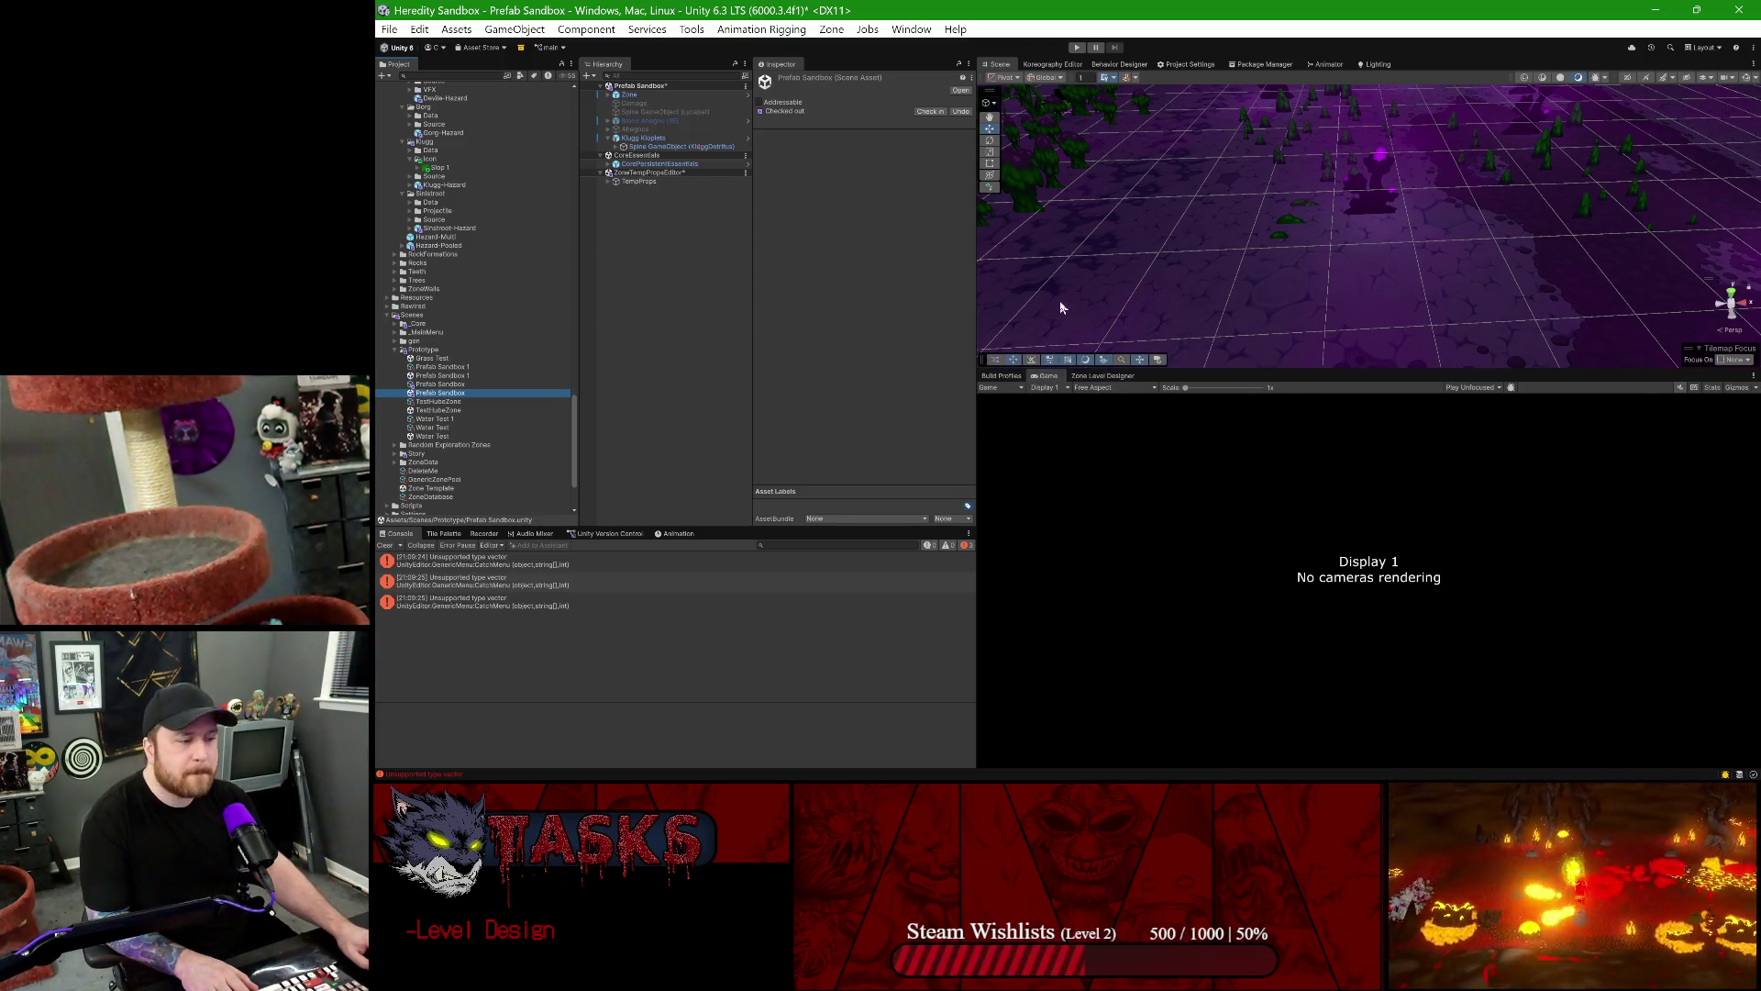
{"action": "left_click", "coordinate": [1108, 378]}
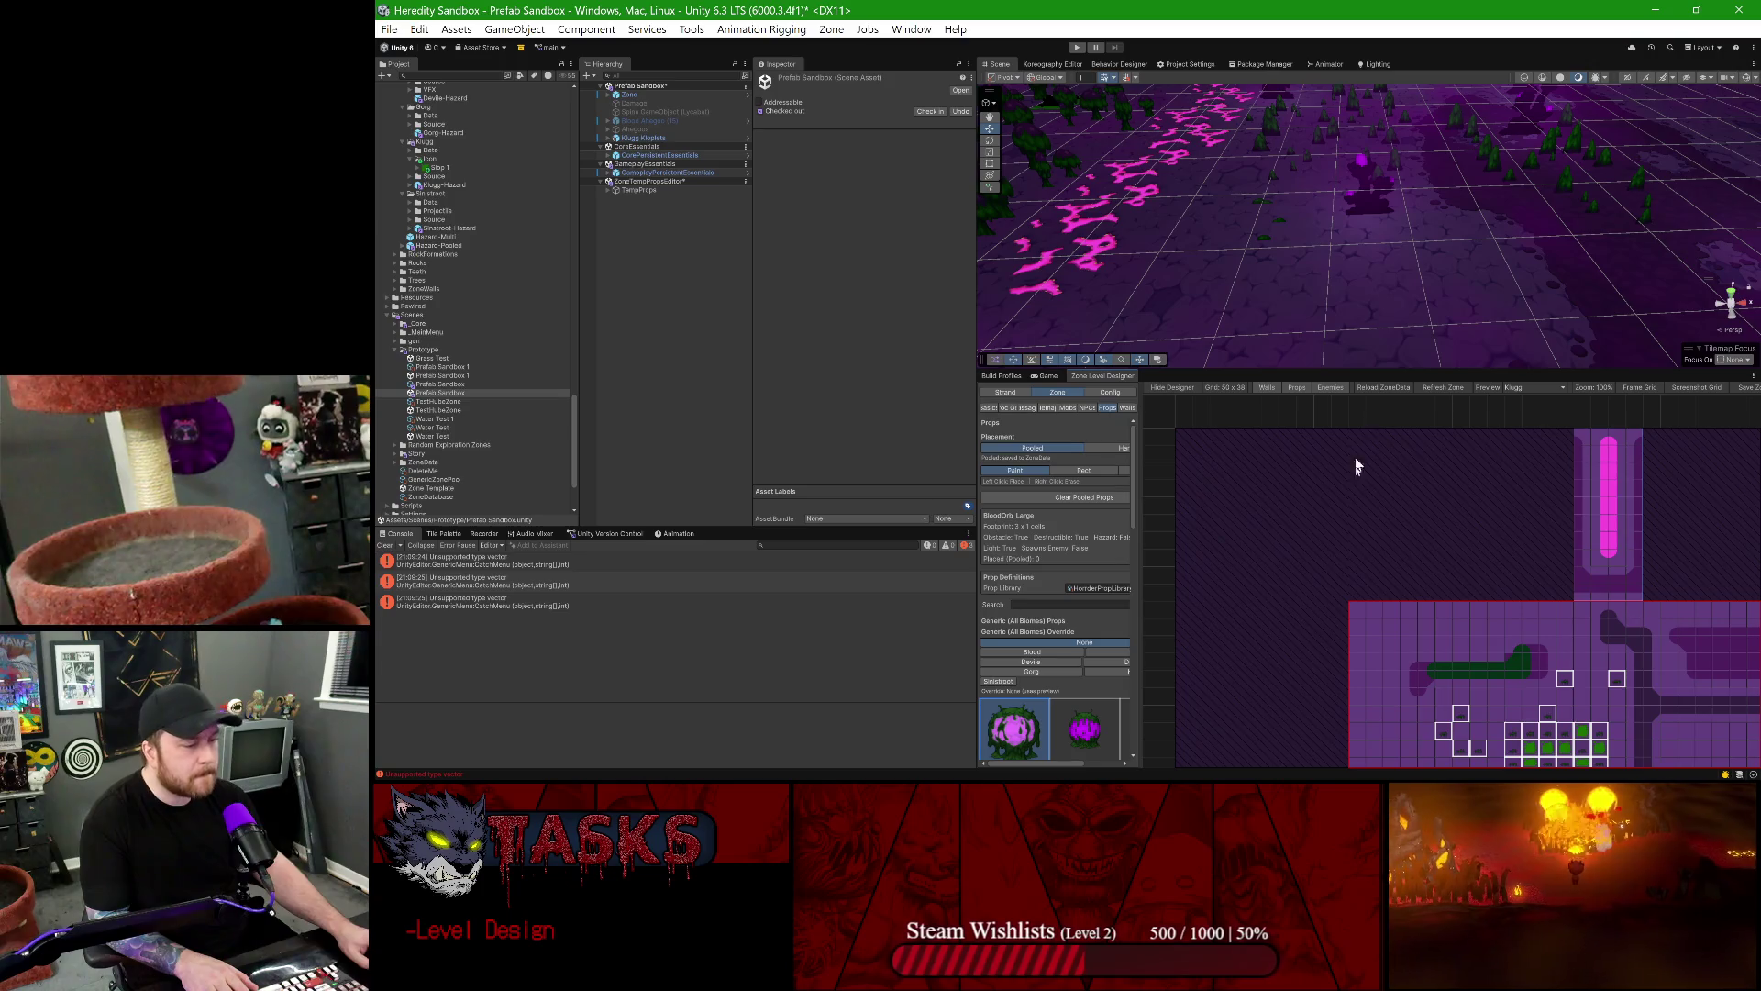
- In the designer's Config settings, create a prop definition with New Prop Key Kloplets
{"action": "left_click", "coordinate": [1112, 393]}
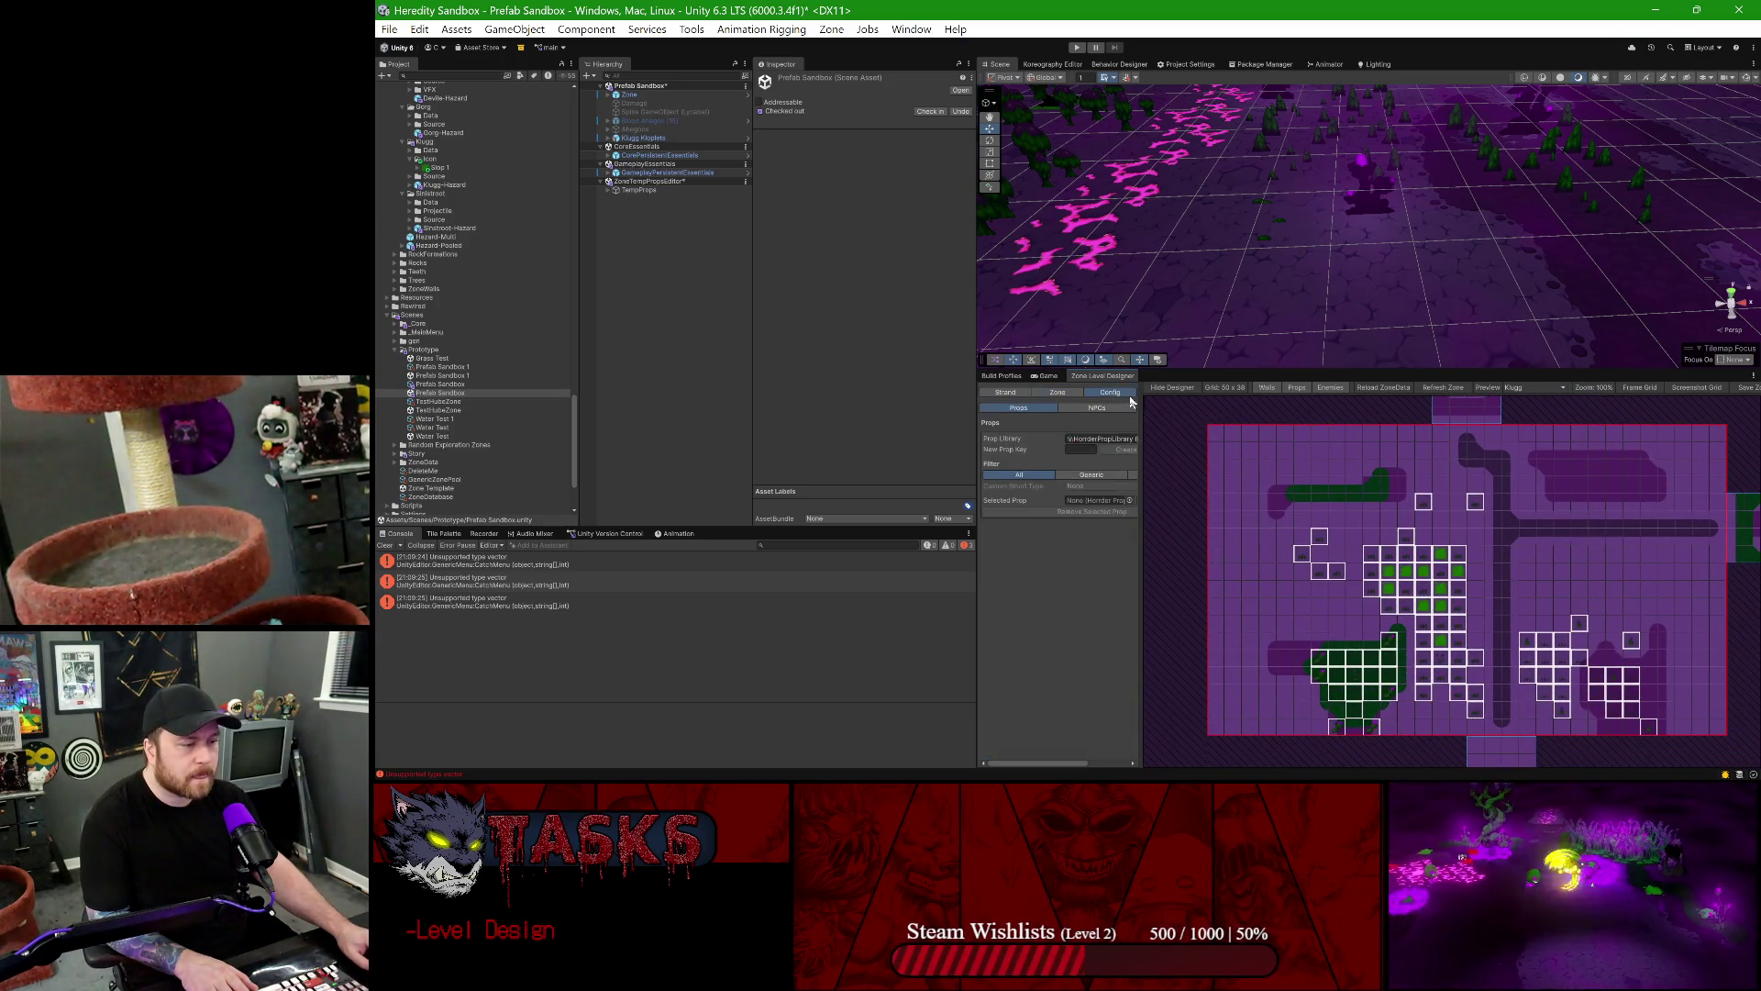
{"action": "left_click_drag", "start_coordinate": [1141, 400], "coordinate": [1273, 400]}
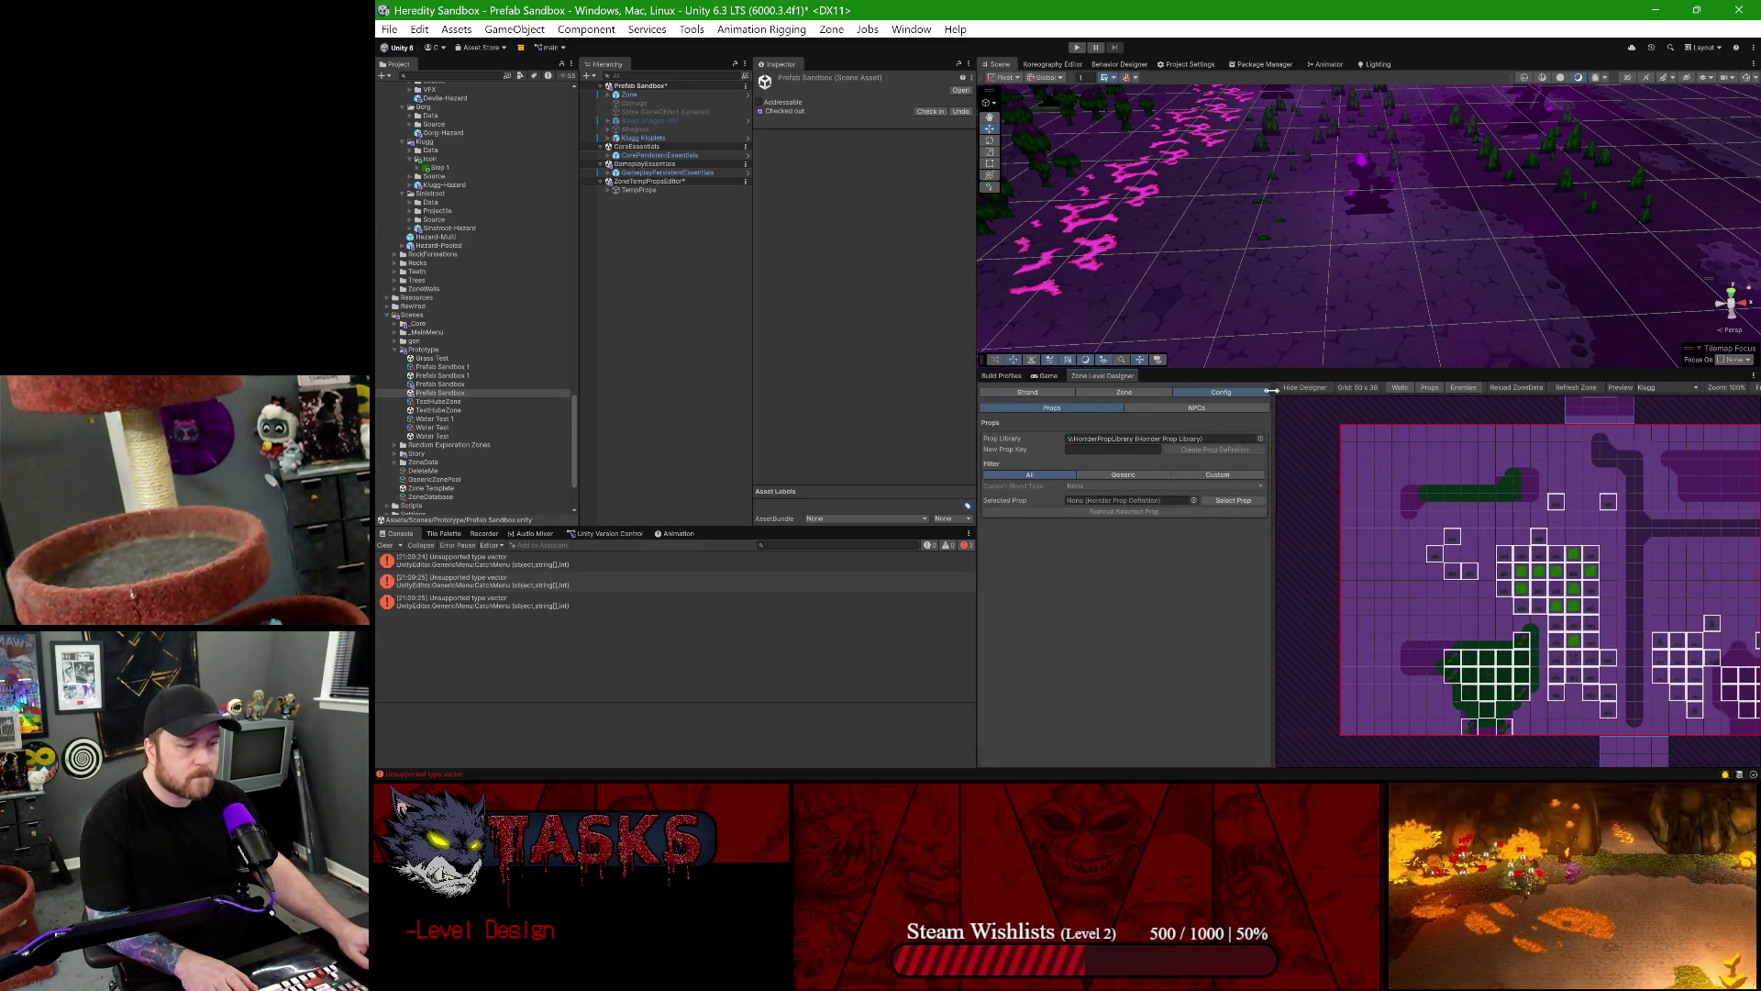
{"action": "left_click", "coordinate": [1133, 449]}
{"action": "type", "text": "Kloplets"}
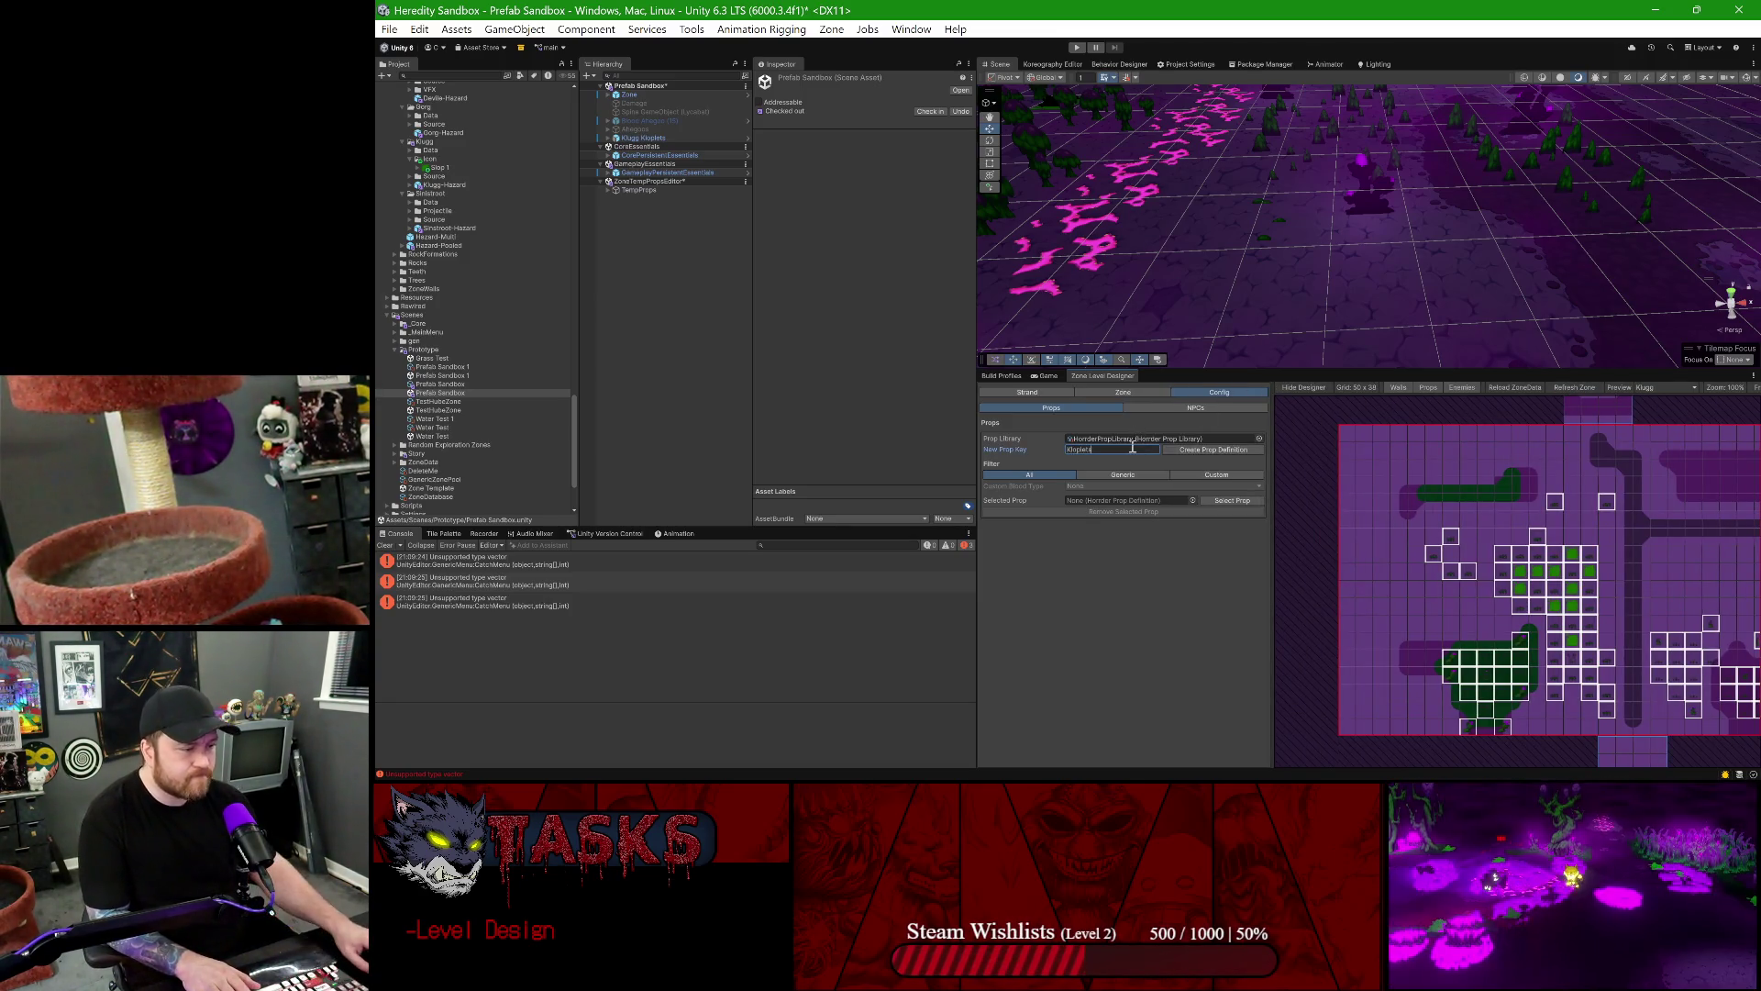
{"action": "left_click", "coordinate": [1207, 450]}
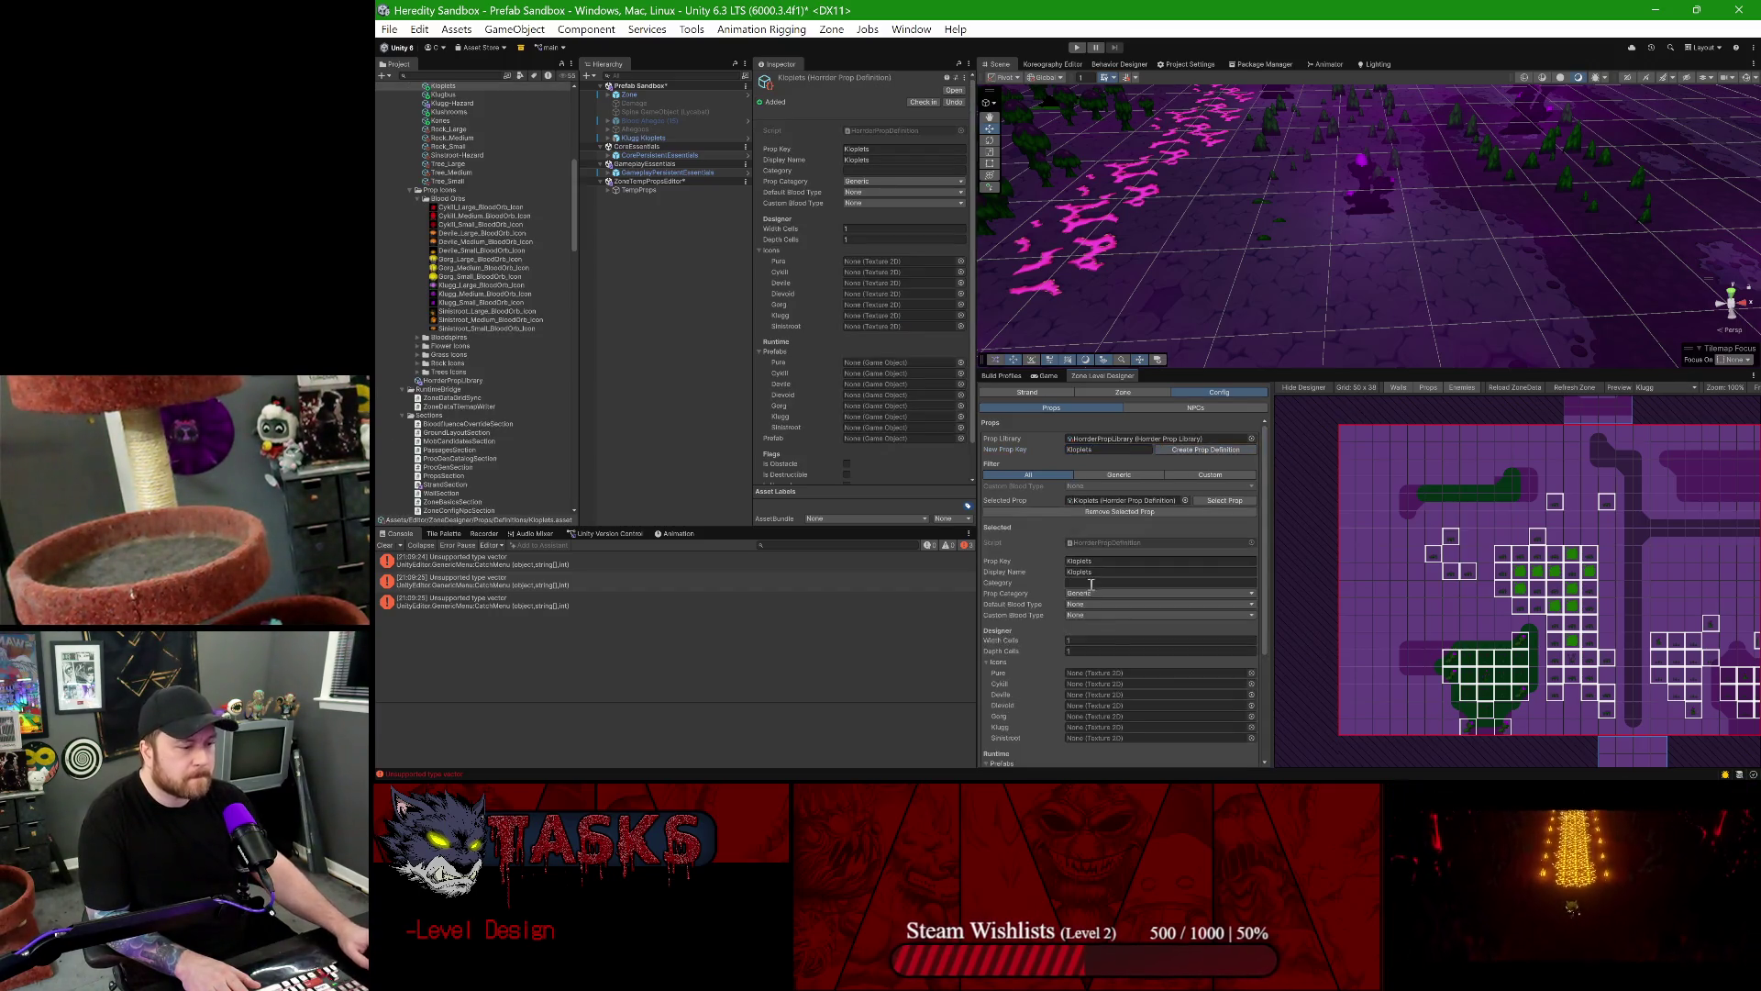
- Set Category to Decorative, Prop Category to Custom, and both default and custom blood types to Klugg
{"action": "scroll", "coordinate": [1097, 572], "scroll_direction": "up", "scroll_amount": 2}
{"action": "left_click", "coordinate": [1081, 486]}
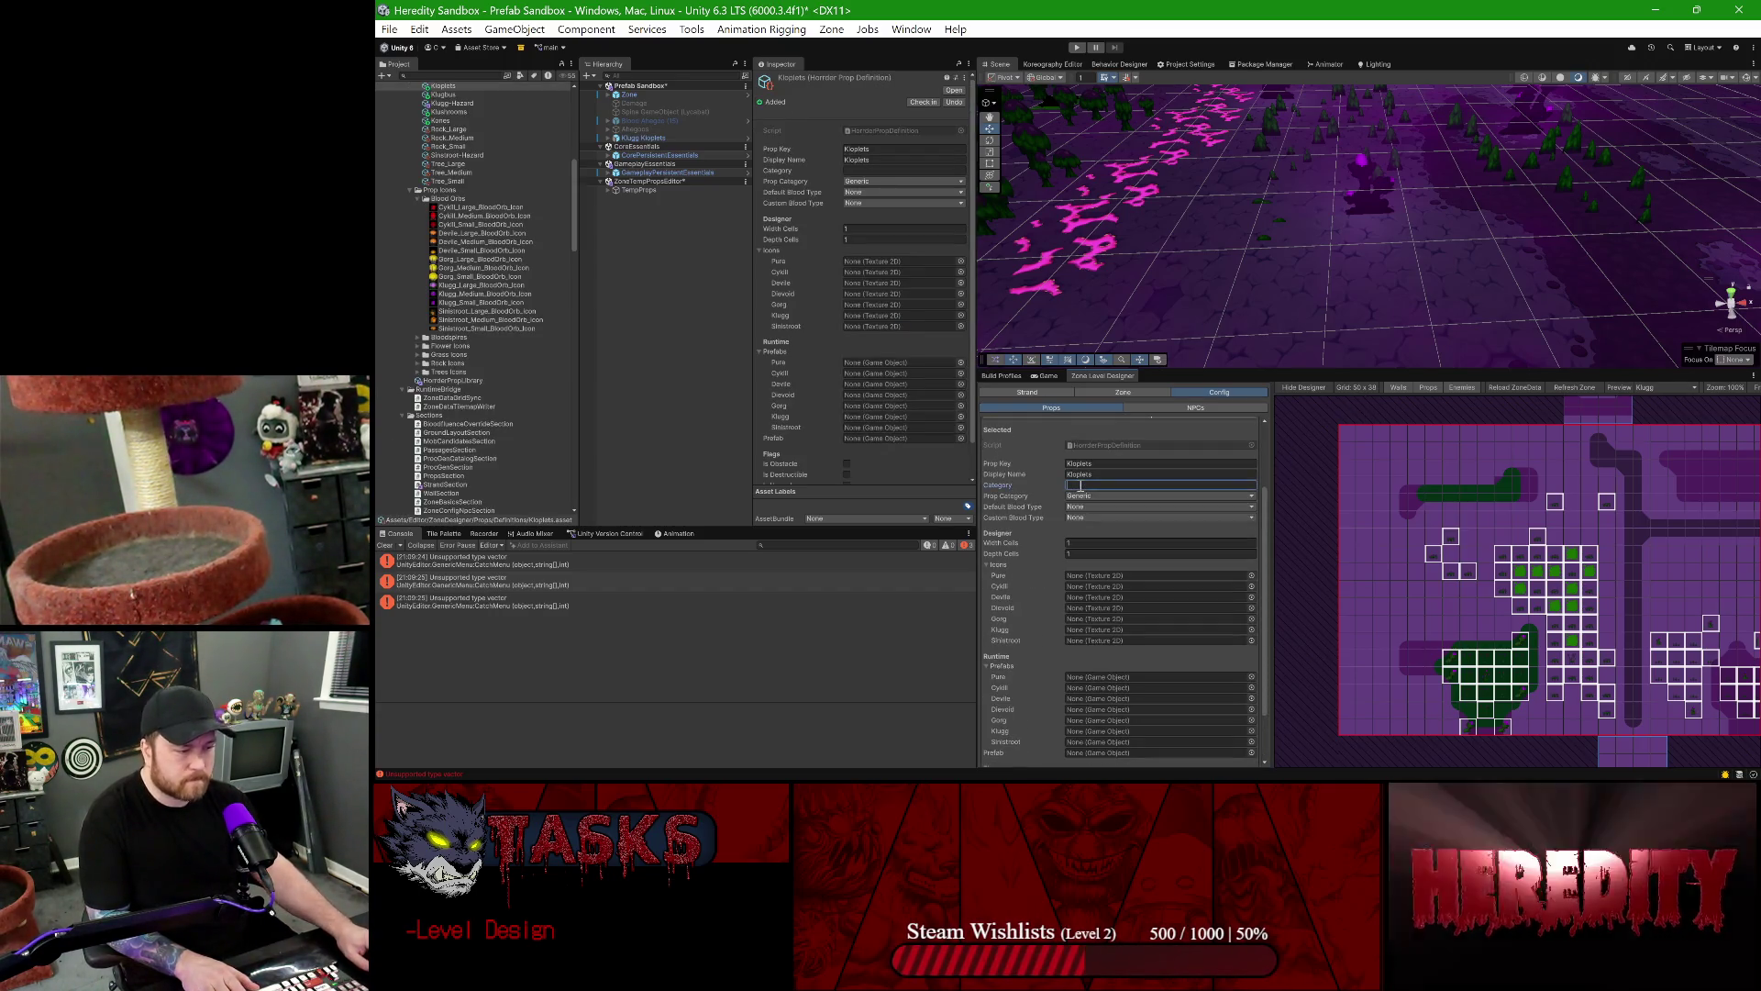
{"action": "type", "text": "Decorative"}
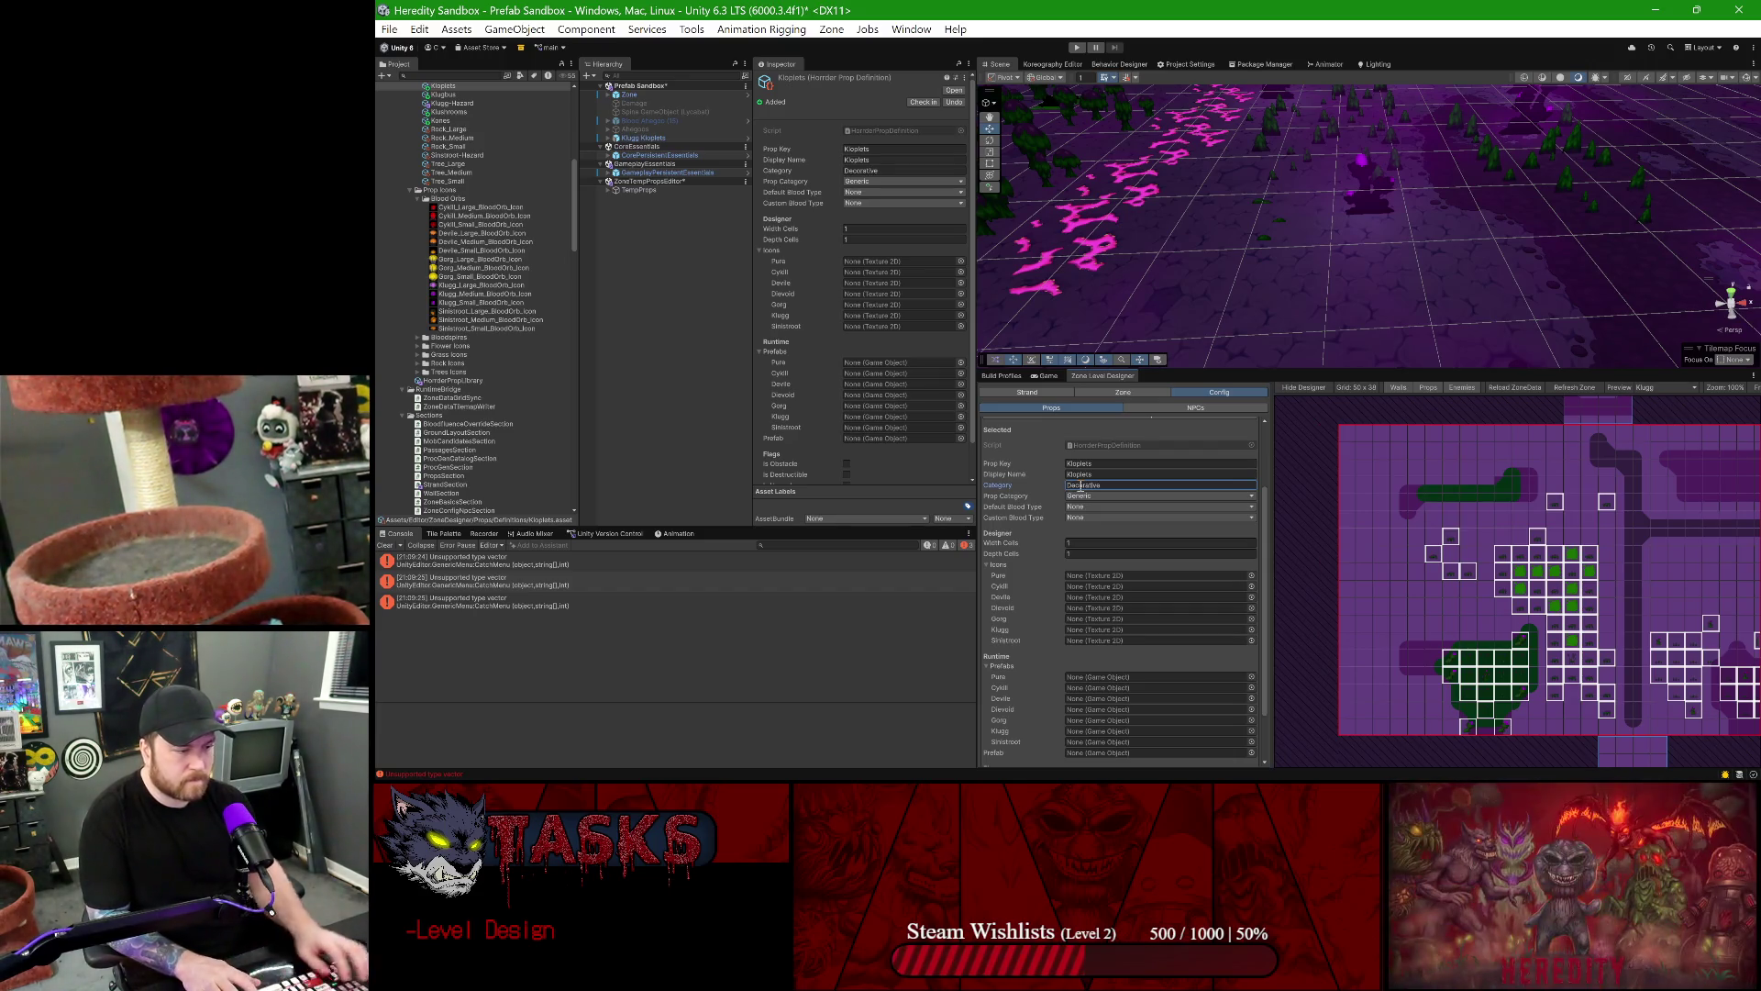
{"action": "left_click", "coordinate": [1101, 496]}
{"action": "left_click", "coordinate": [1091, 524]}
{"action": "left_click", "coordinate": [1091, 507]}
{"action": "left_click", "coordinate": [1128, 644]}
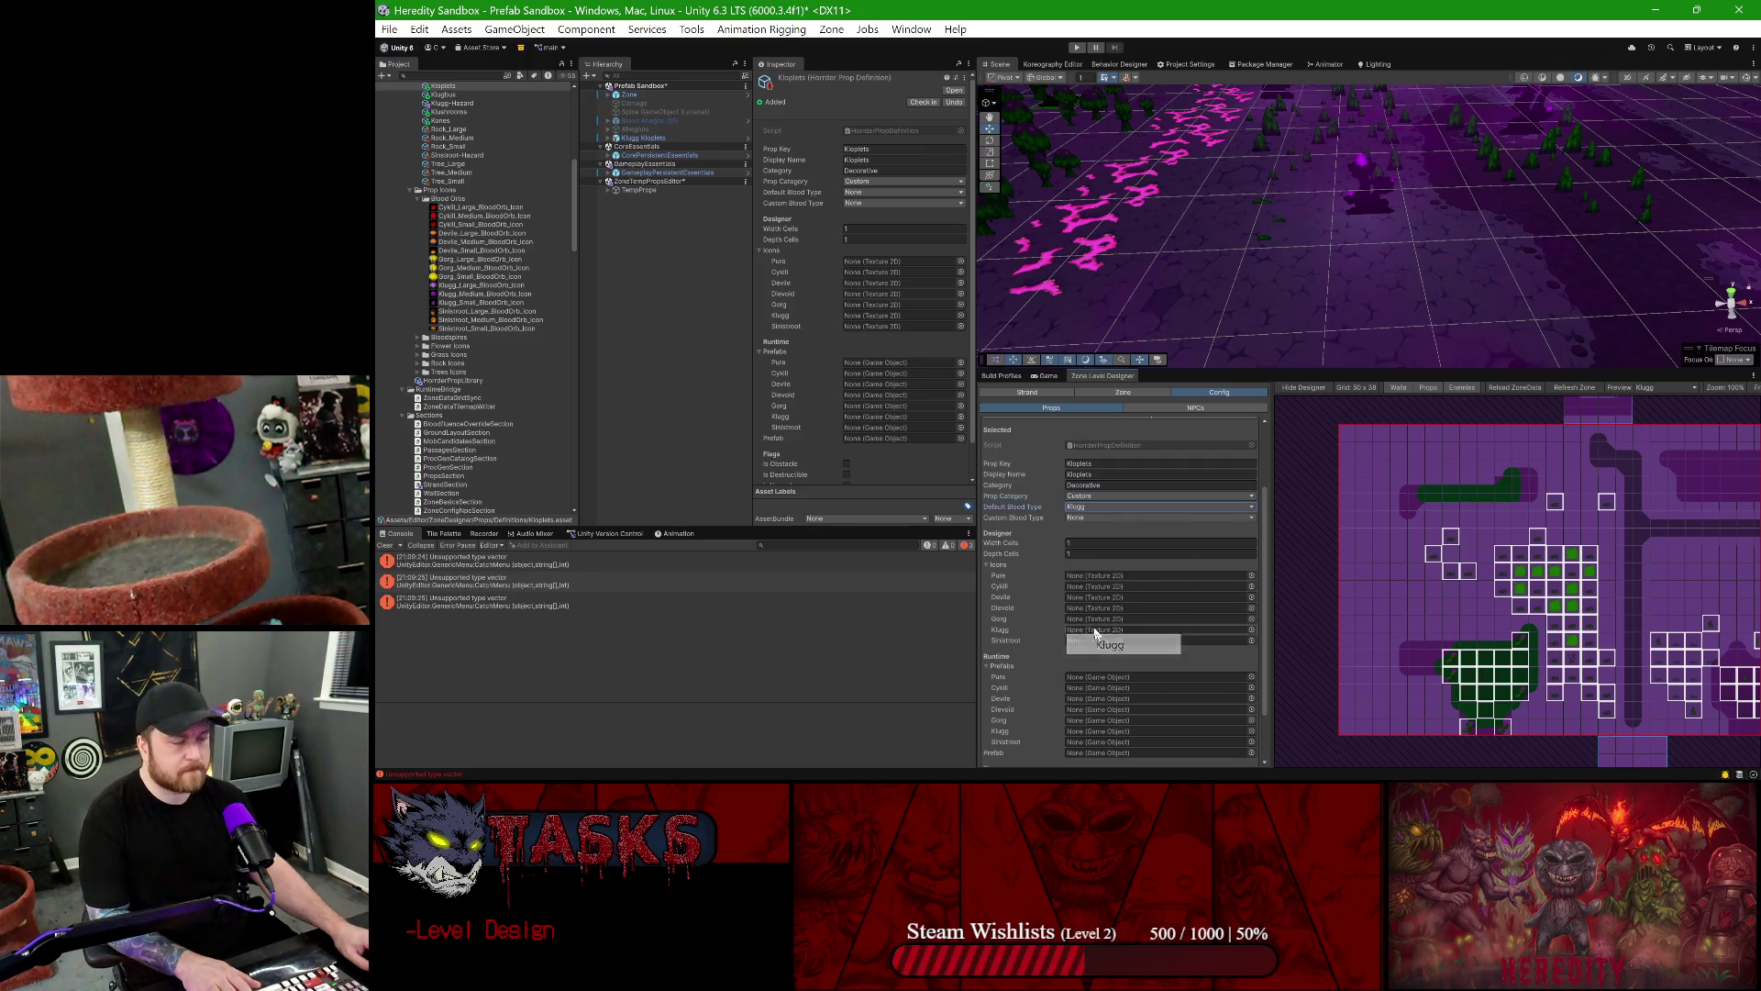
{"action": "left_click", "coordinate": [1085, 519]}
{"action": "left_click", "coordinate": [1114, 657]}
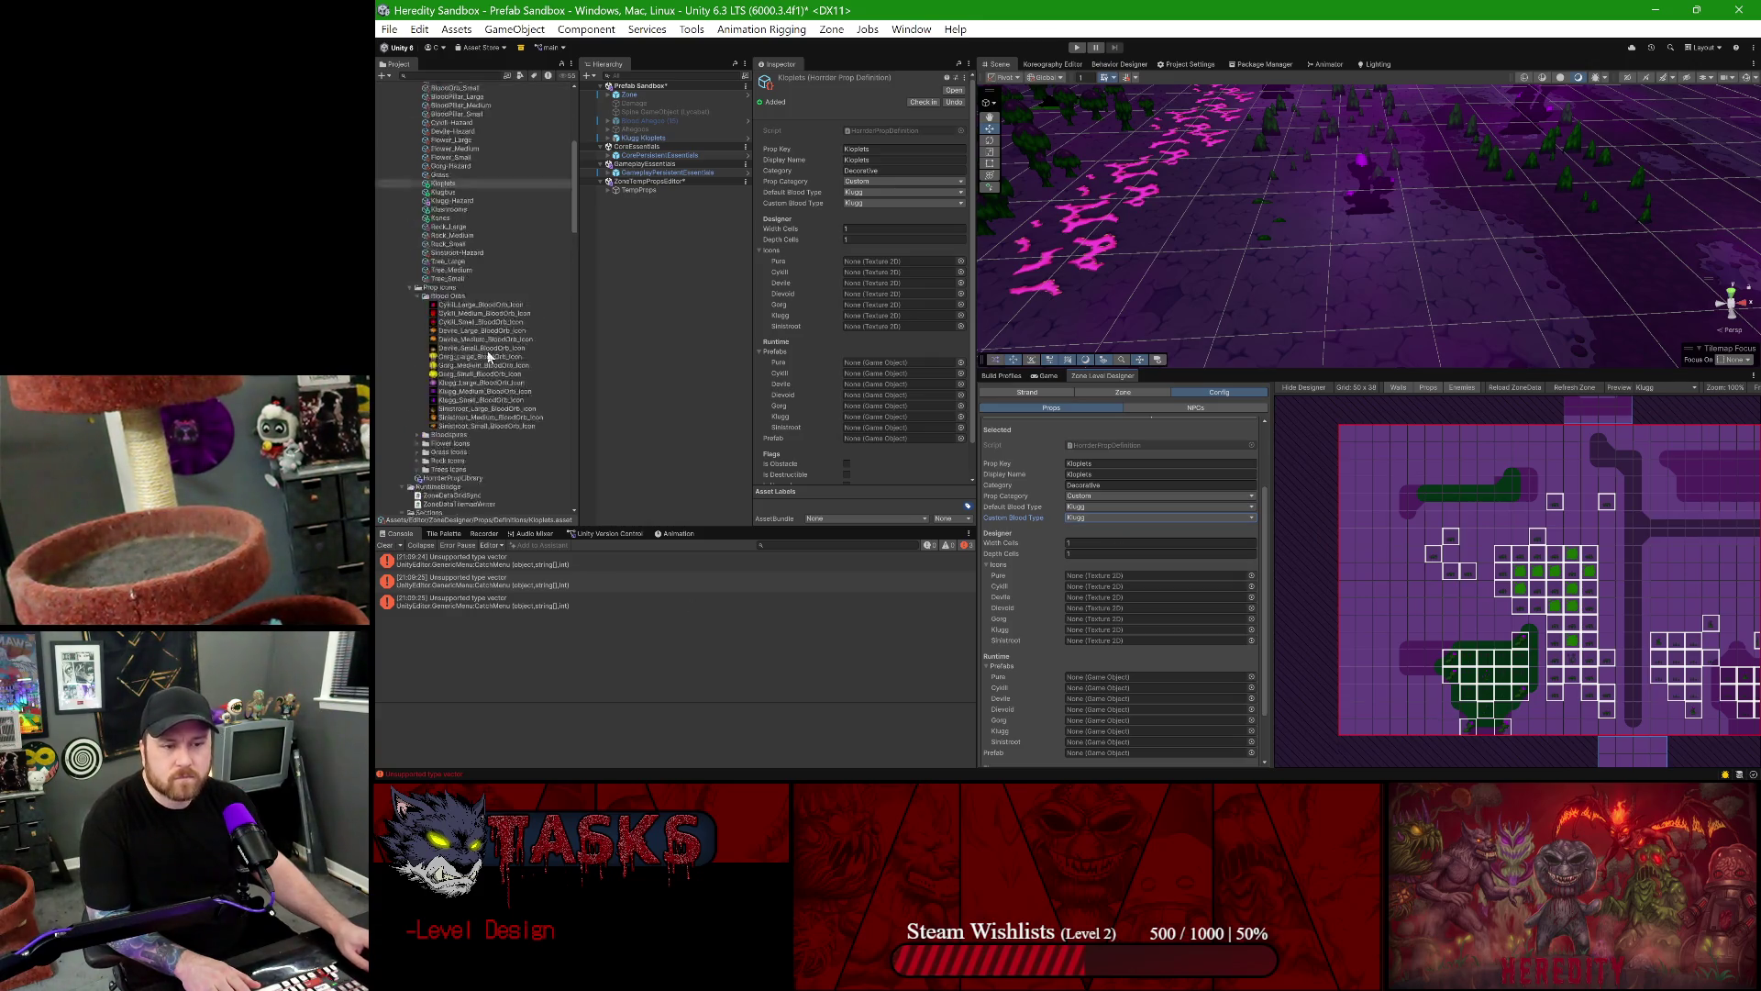
- Assign the Kloplets Klugg icon and the Klugg Kloplets prefab to the prop definition
{"action": "scroll", "coordinate": [477, 321], "scroll_direction": "up", "scroll_amount": 10}
{"action": "scroll", "coordinate": [477, 358], "scroll_direction": "down", "scroll_amount": 20}
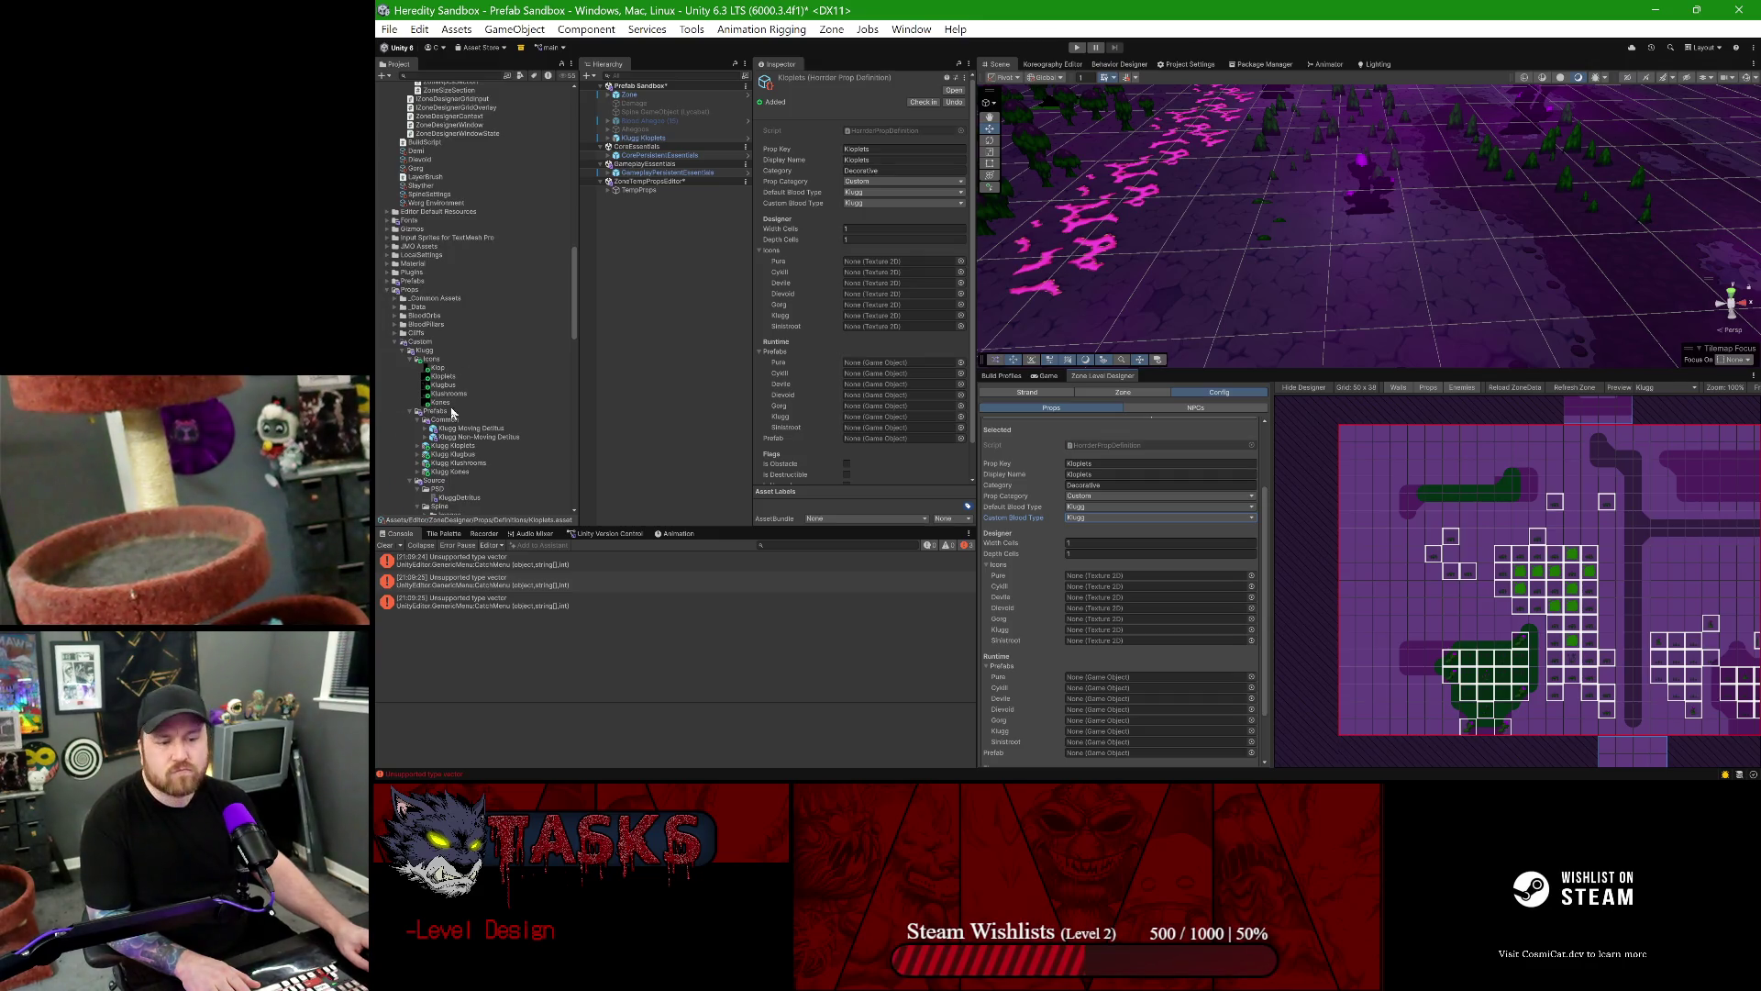
{"action": "mouse_move", "coordinate": [444, 377]}
{"action": "left_mouse_down"}
{"action": "mouse_move", "coordinate": [1115, 582]}
{"action": "mouse_move", "coordinate": [1098, 633]}
{"action": "left_mouse_up"}
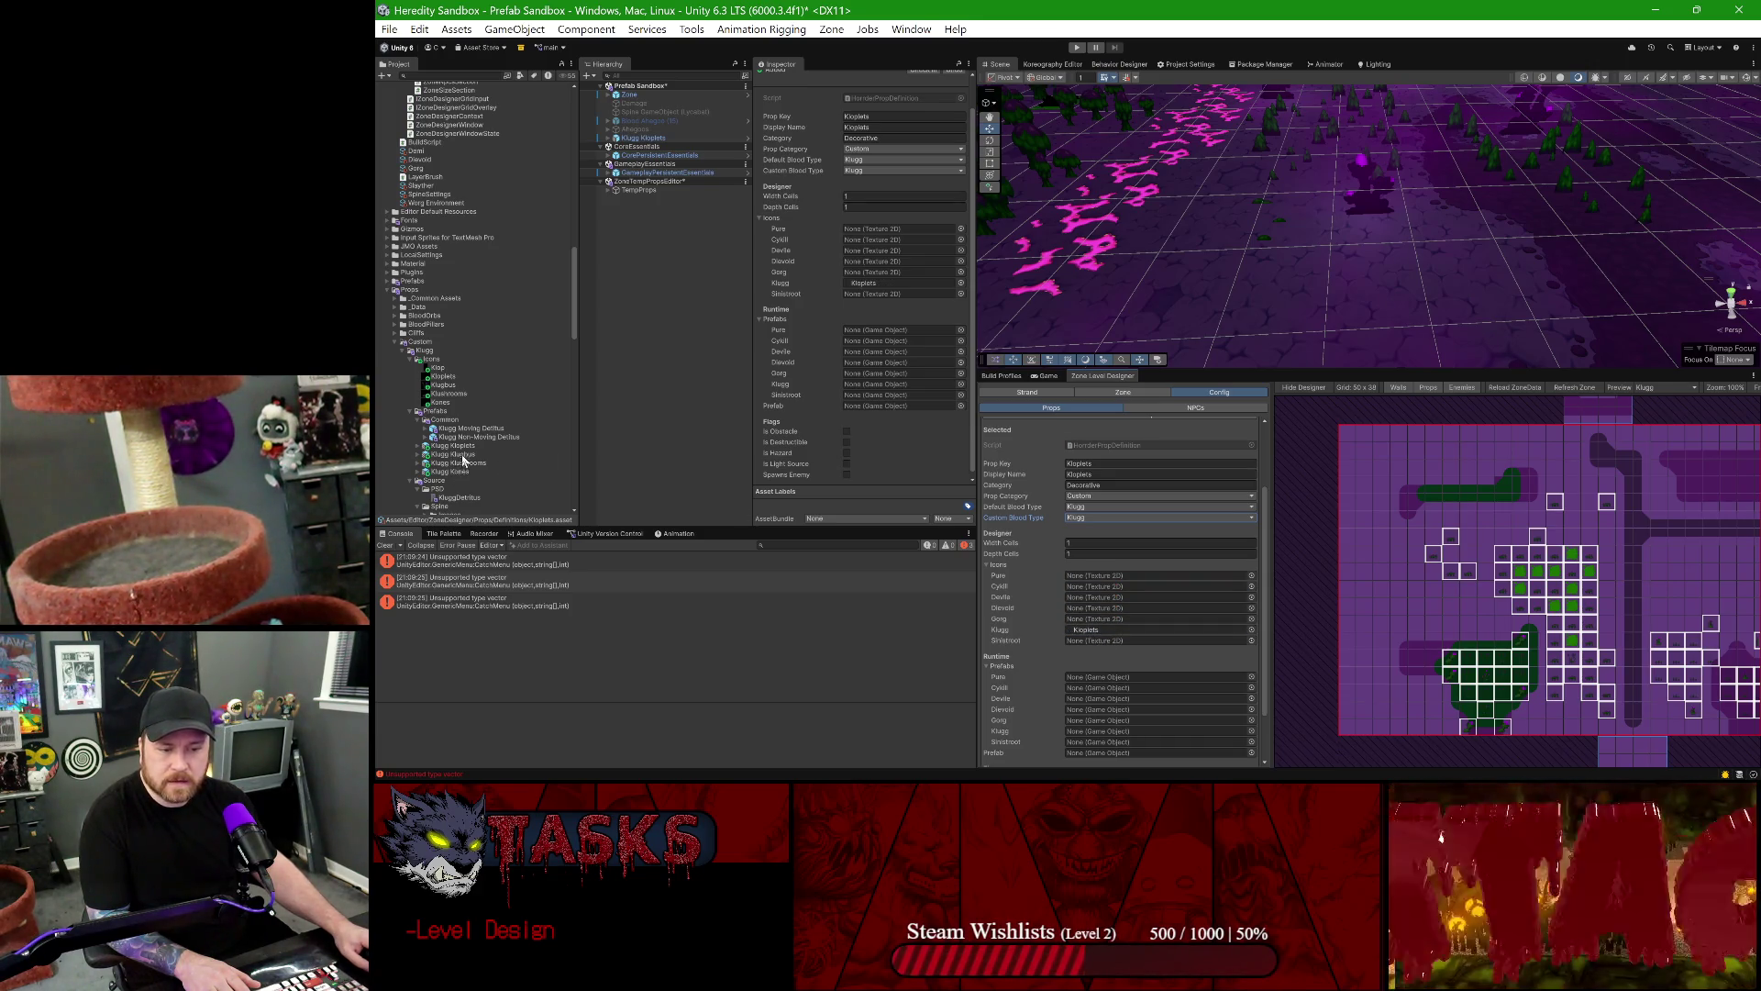
{"action": "mouse_move", "coordinate": [464, 452]}
{"action": "left_mouse_down"}
{"action": "mouse_move", "coordinate": [1165, 757]}
{"action": "mouse_move", "coordinate": [1148, 732]}
{"action": "left_mouse_up"}
{"action": "scroll", "coordinate": [1119, 607], "scroll_direction": "down", "scroll_amount": 3}
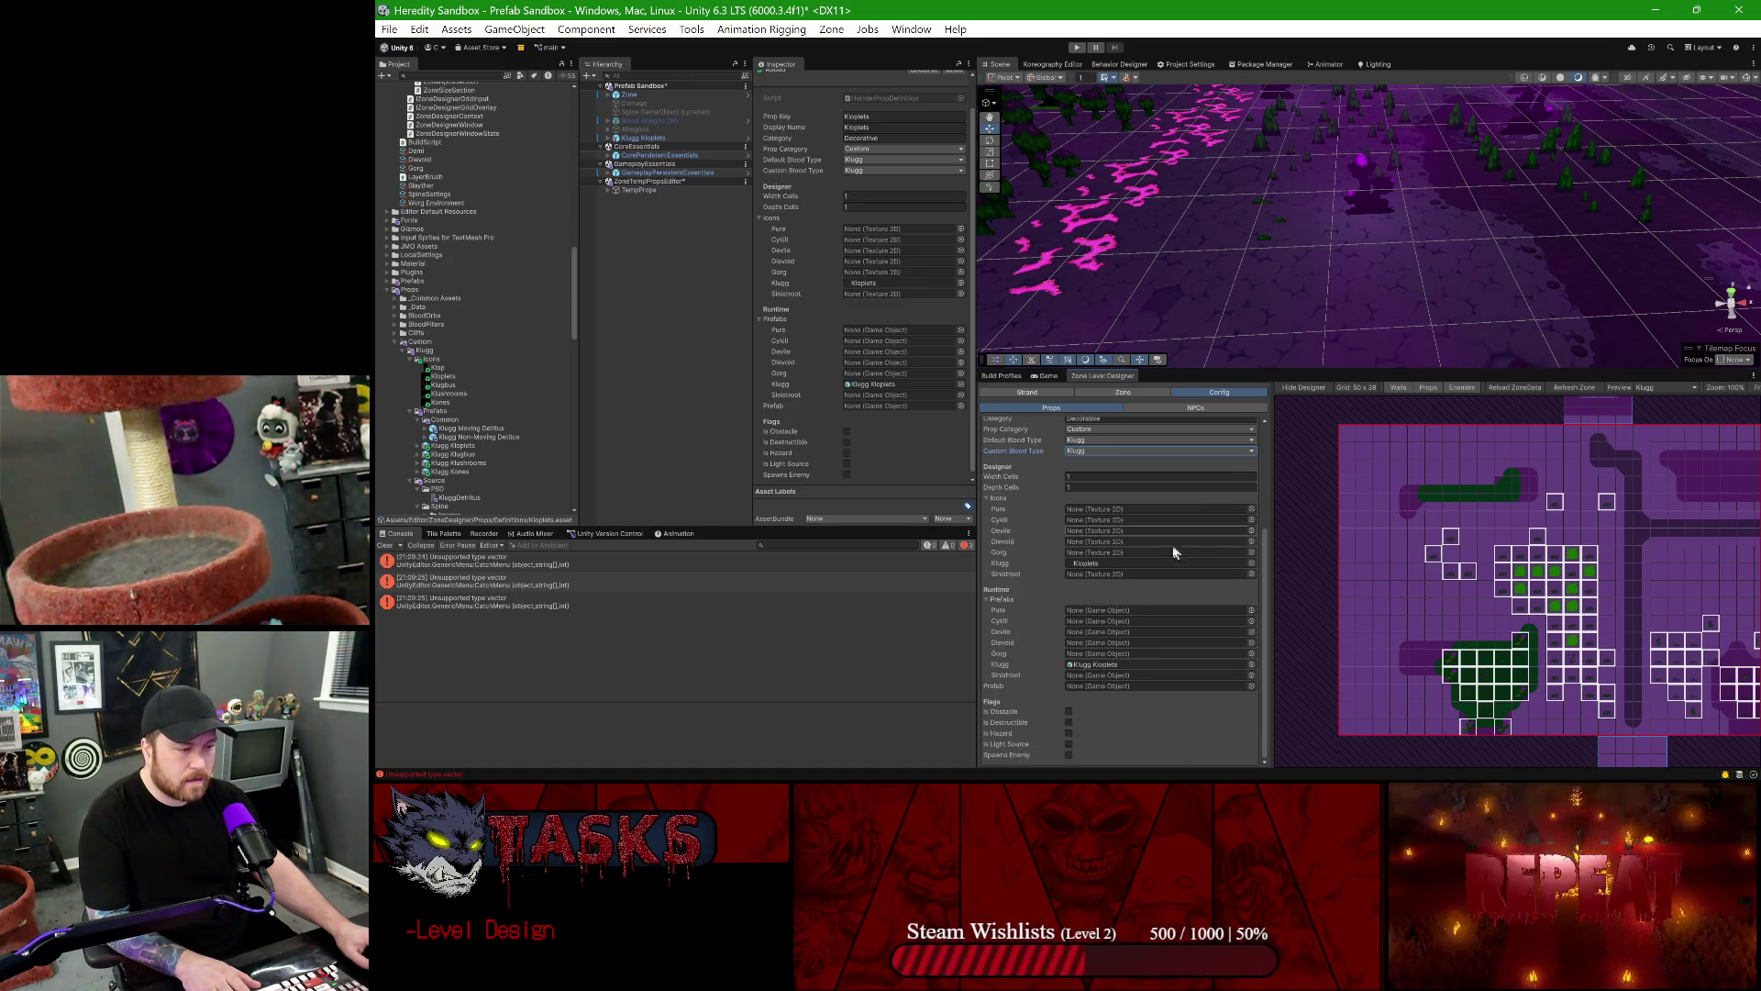
{"action": "scroll", "coordinate": [1171, 563], "scroll_direction": "up", "scroll_amount": 5}
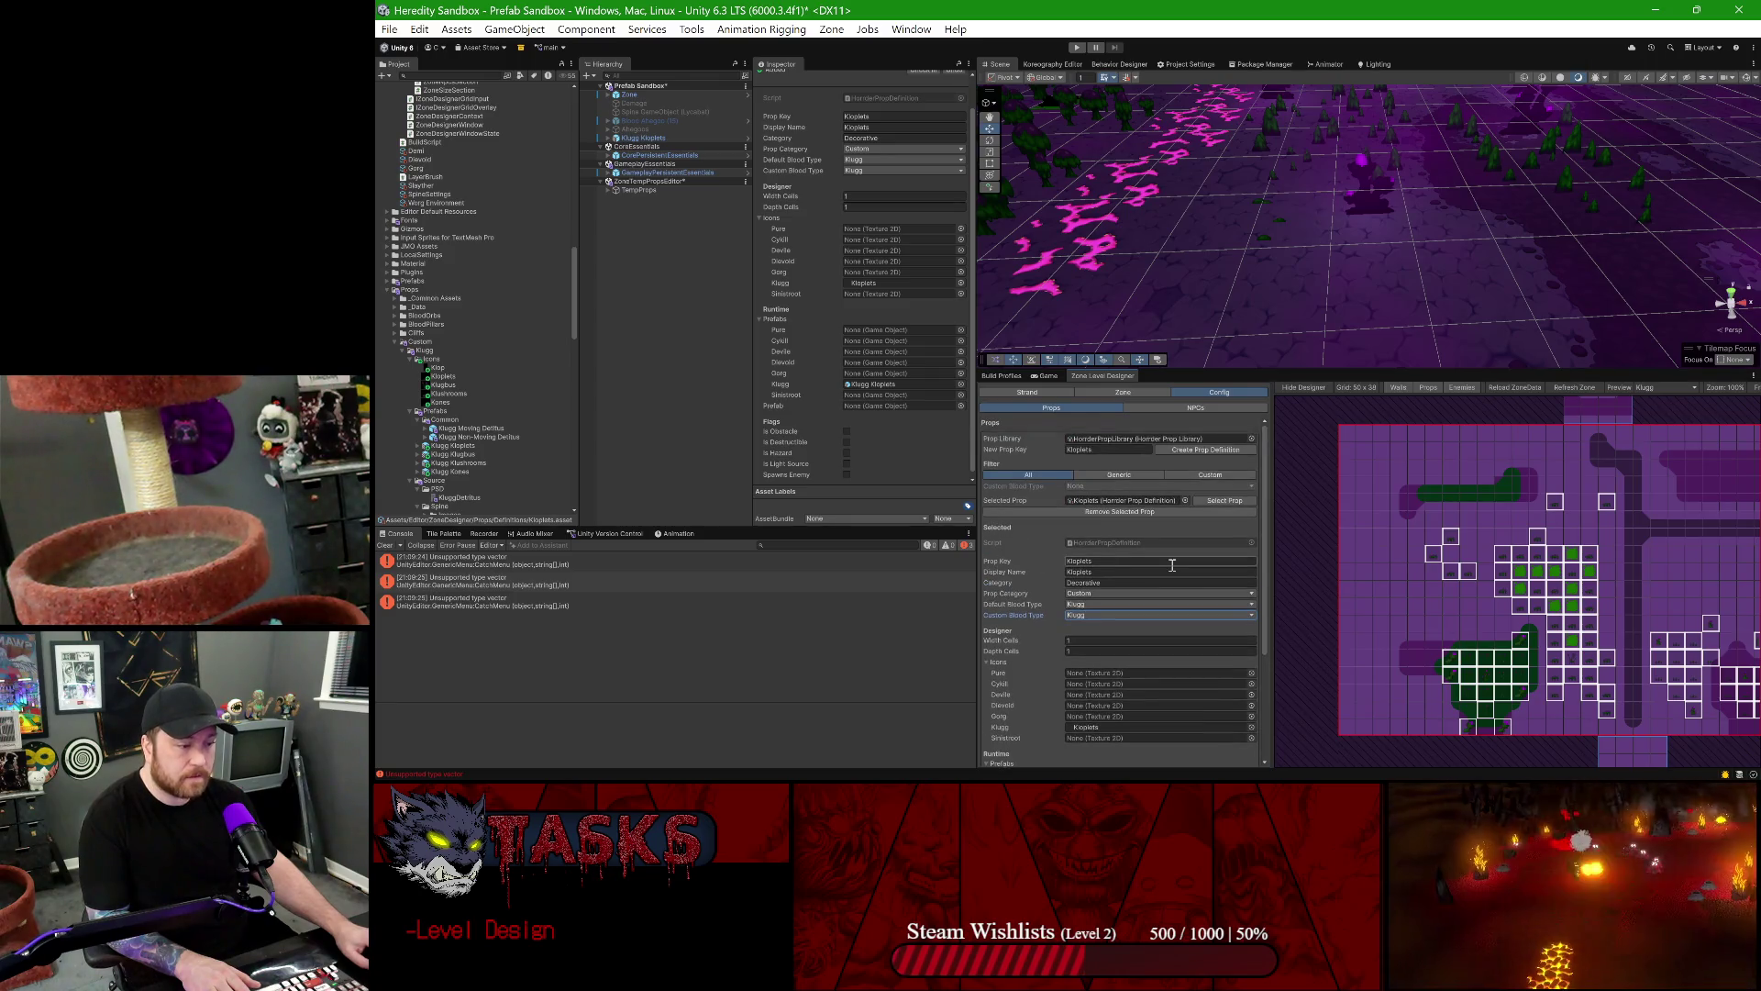
- Save the scene, then close and reopen the Zone Level Designer from Tools, docked and maximized
{"action": "key", "text": "ctrl+s"}
{"action": "right_click", "coordinate": [1118, 383]}
{"action": "left_click", "coordinate": [1154, 404]}
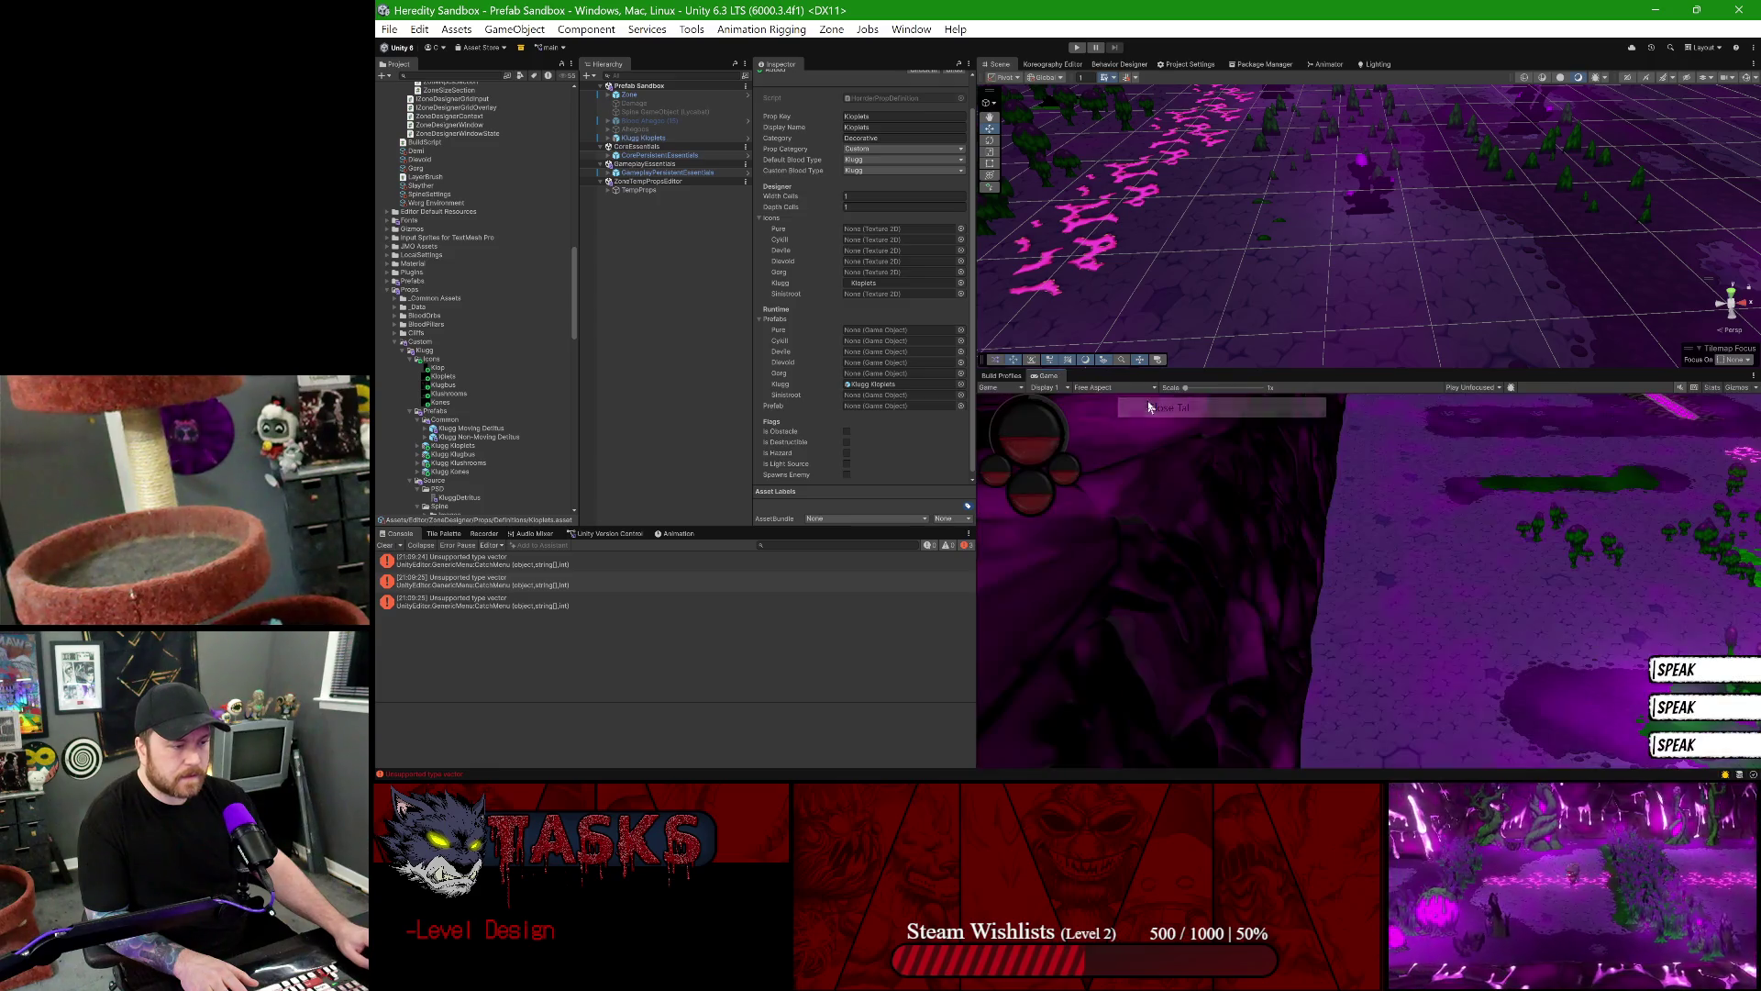
{"action": "left_click", "coordinate": [579, 34]}
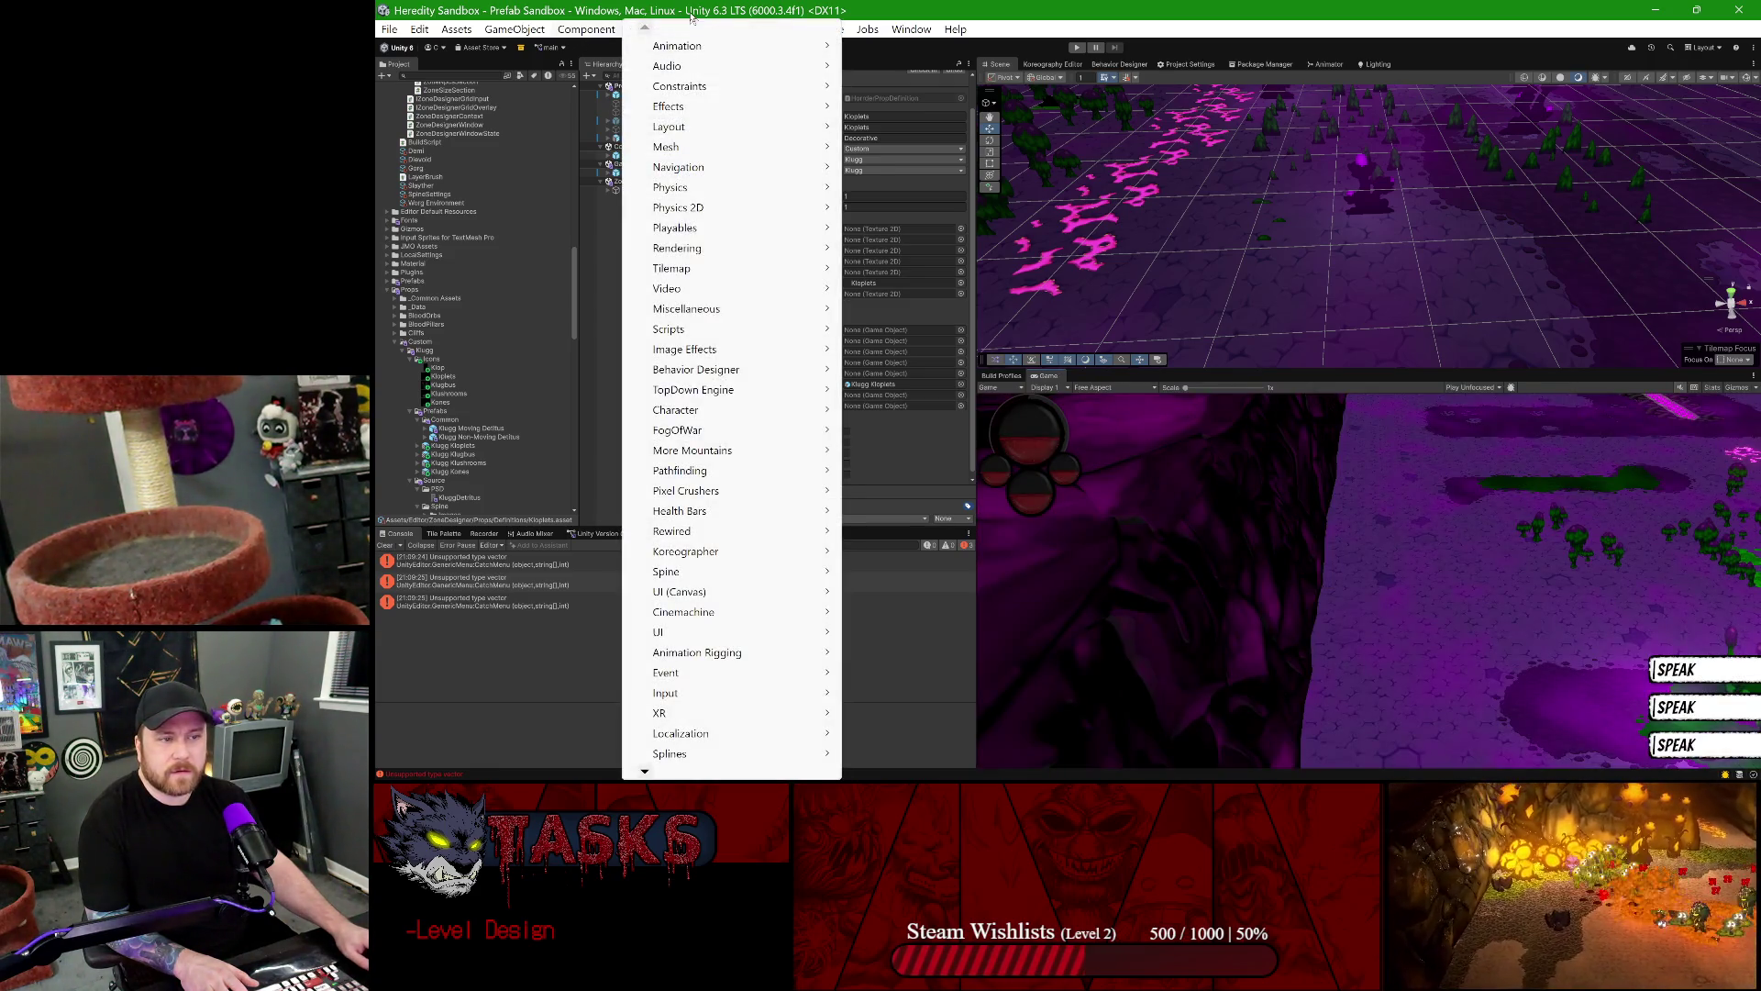
{"action": "left_click", "coordinate": [692, 30]}
{"action": "left_click", "coordinate": [721, 236]}
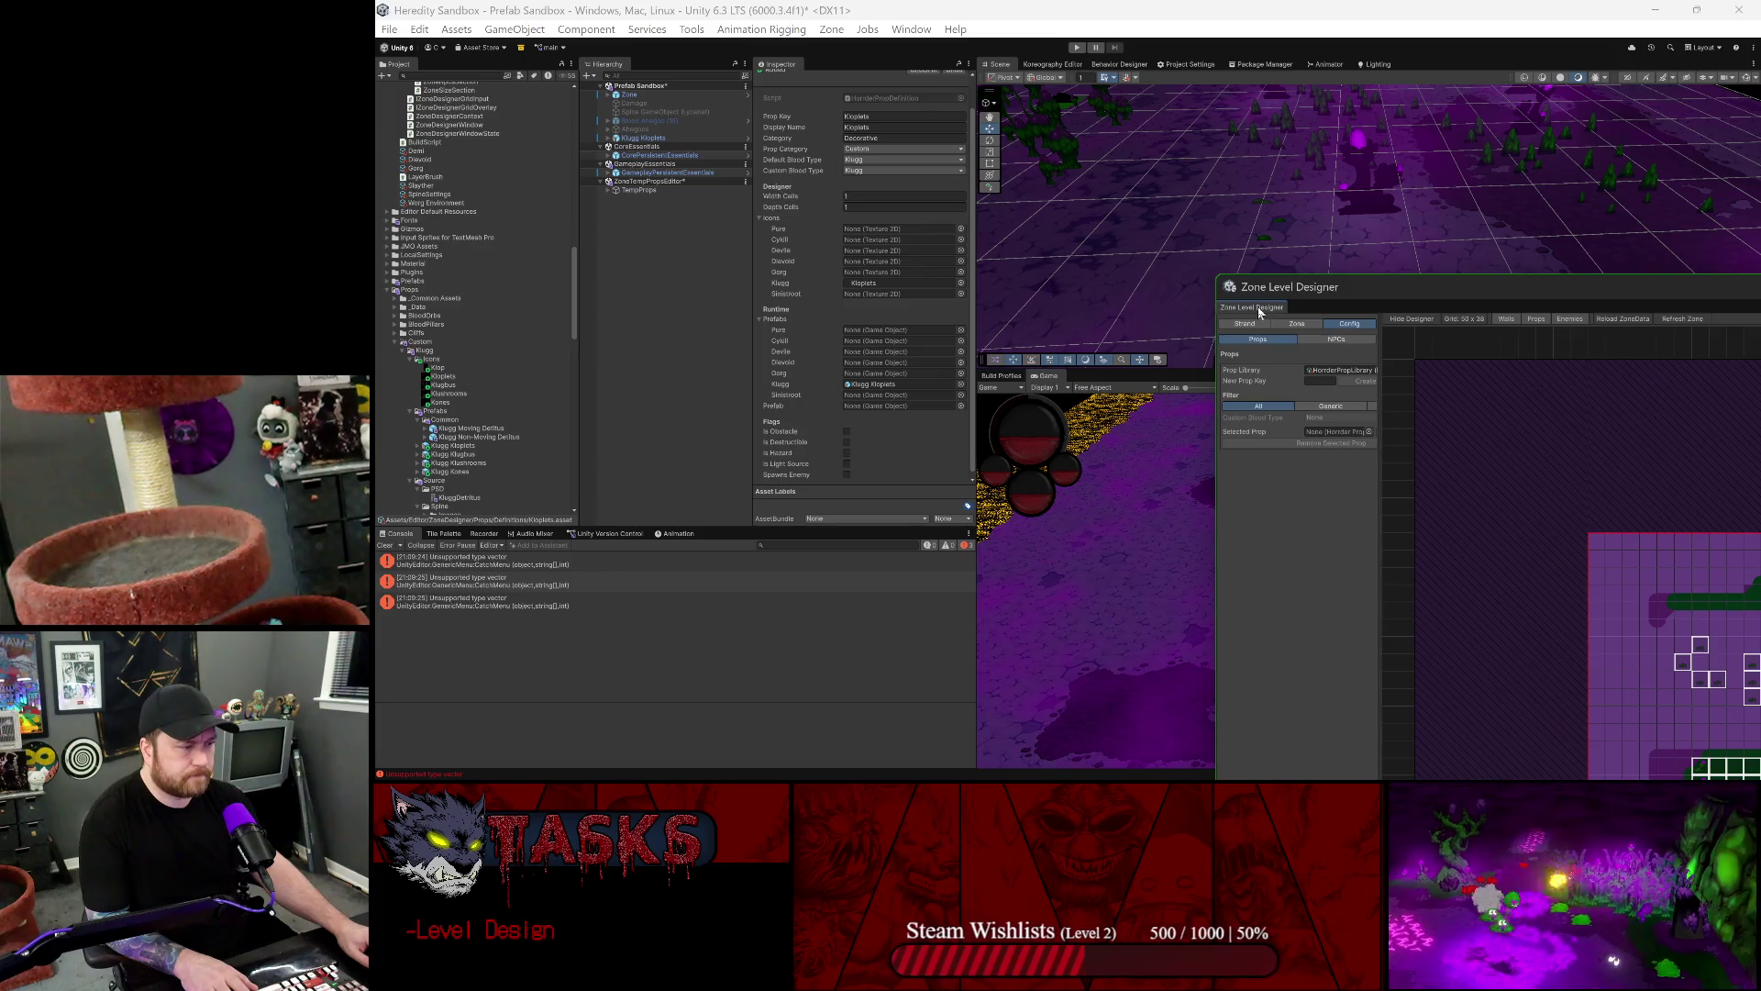
{"action": "left_click_drag", "start_coordinate": [1252, 307], "coordinate": [1173, 381]}
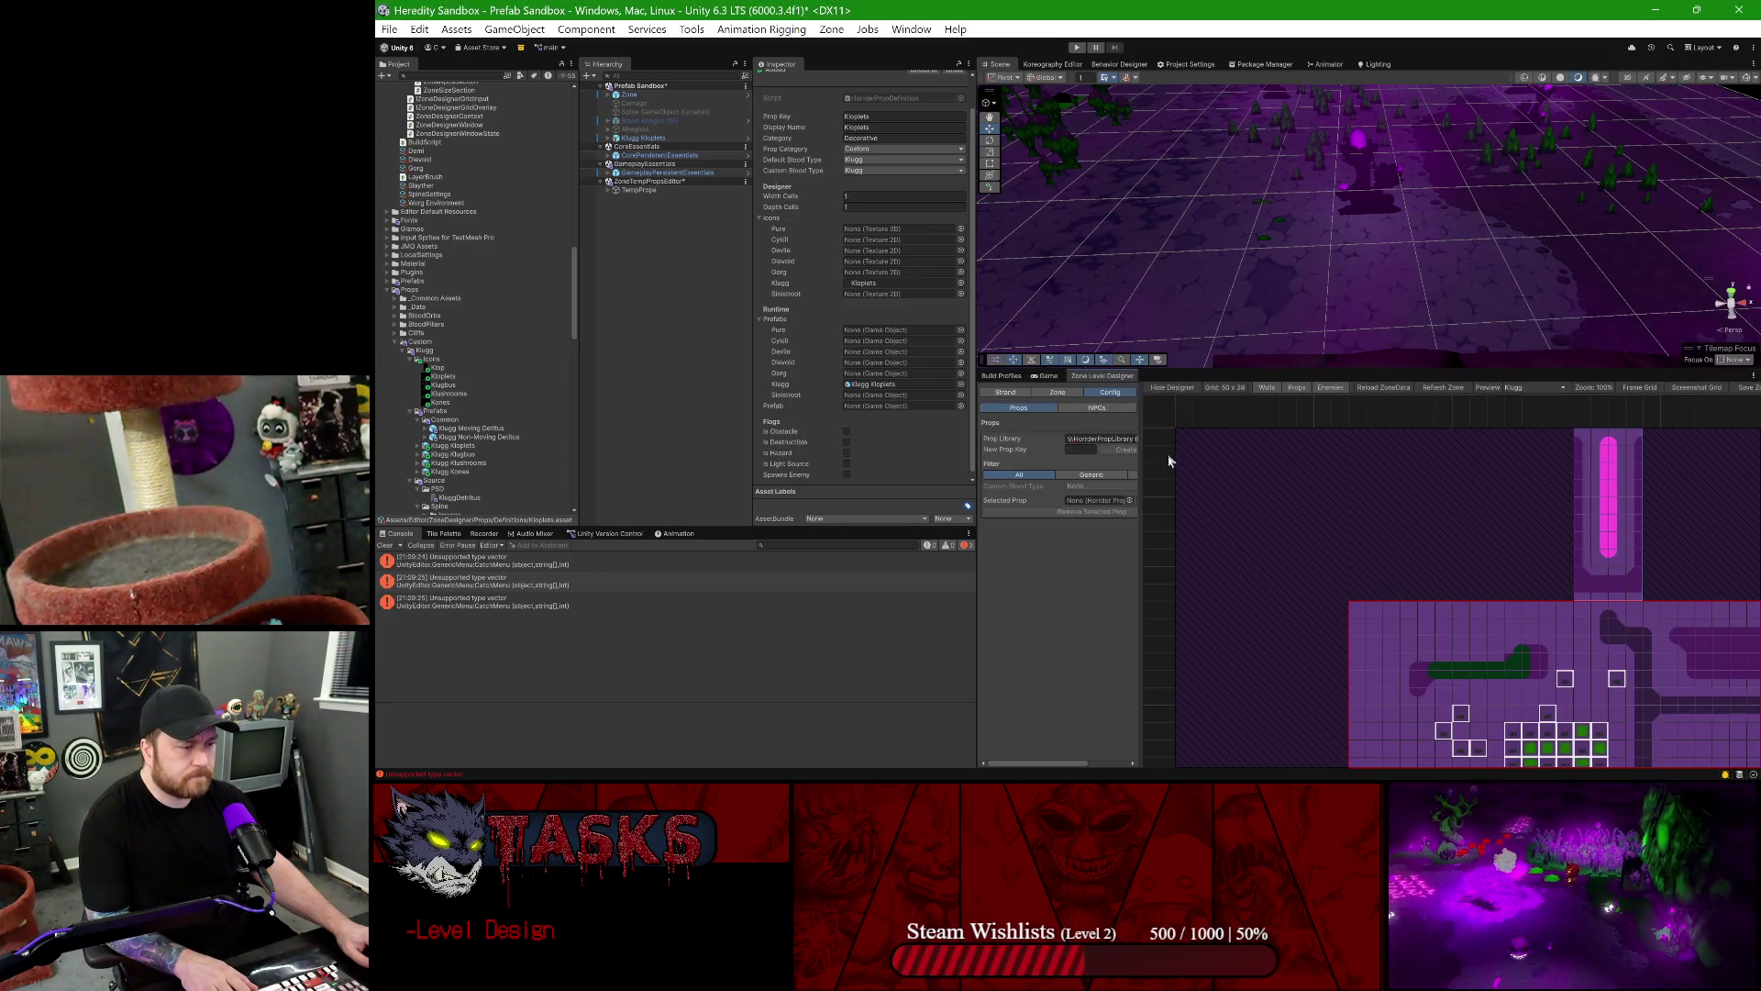
{"action": "double_click", "coordinate": [1078, 376]}
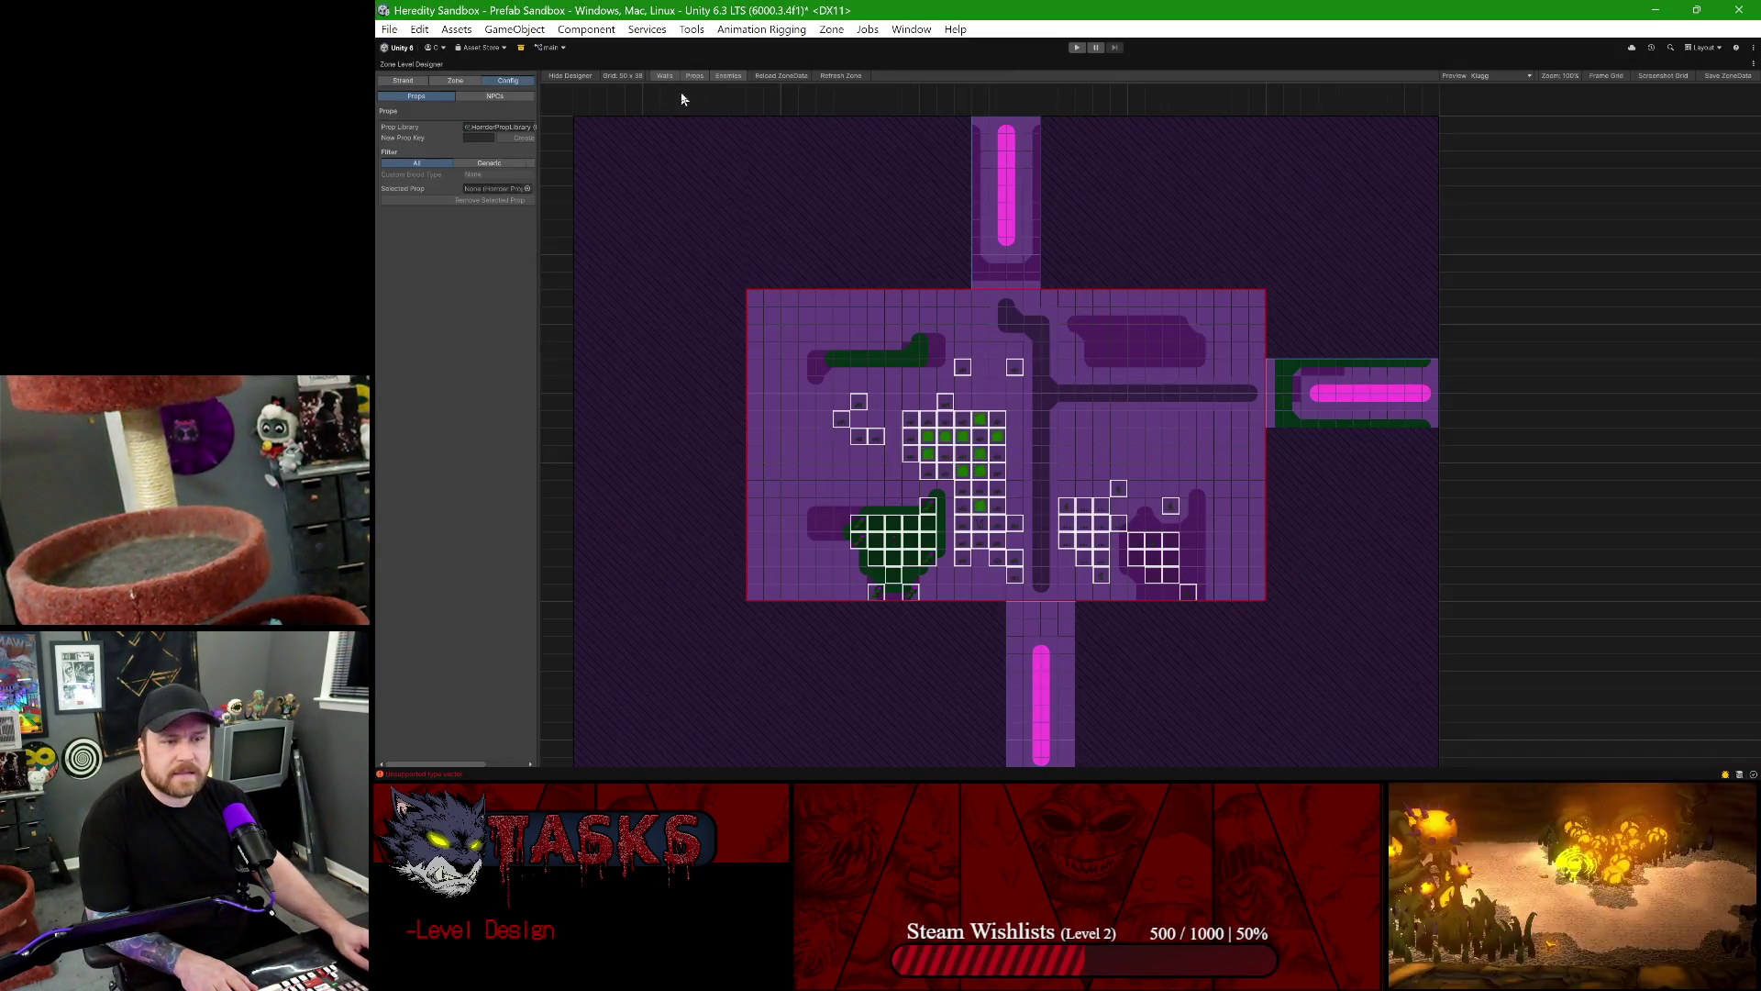
- In the Zone props palette, find and select the new Kloplets prop, then return to Config
{"action": "left_click", "coordinate": [456, 80]}
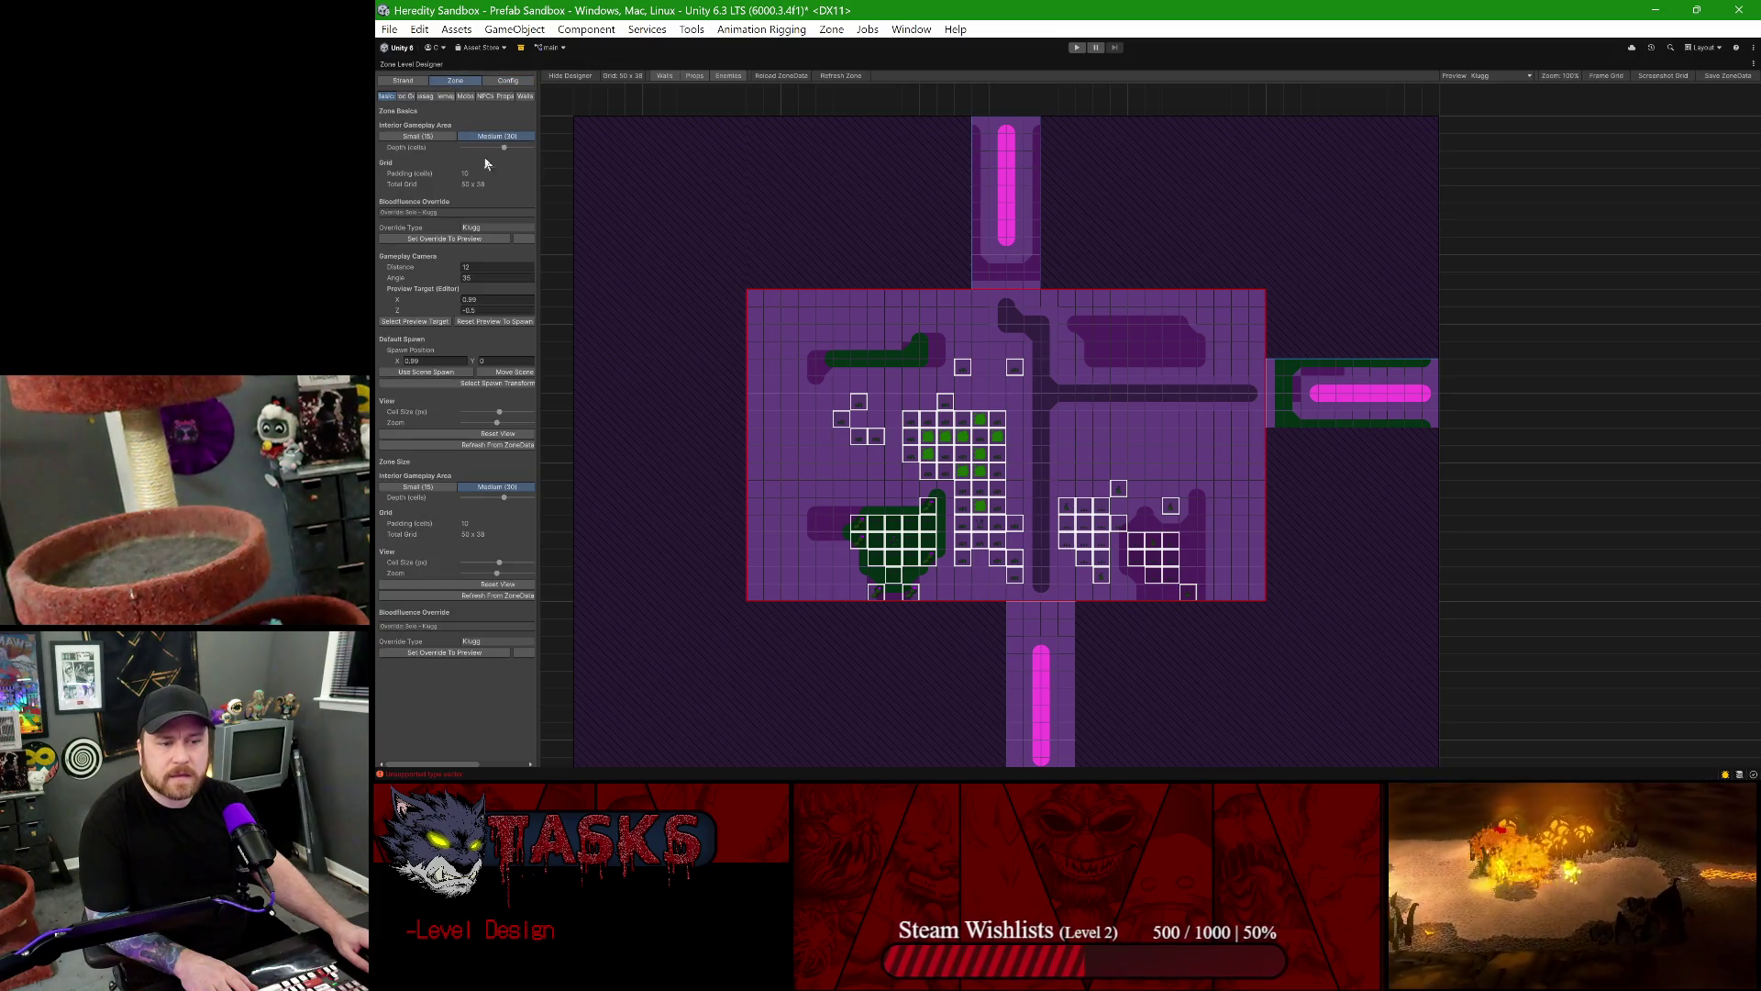
{"action": "left_click", "coordinate": [504, 95]}
{"action": "left_click_drag", "start_coordinate": [538, 480], "coordinate": [719, 471]}
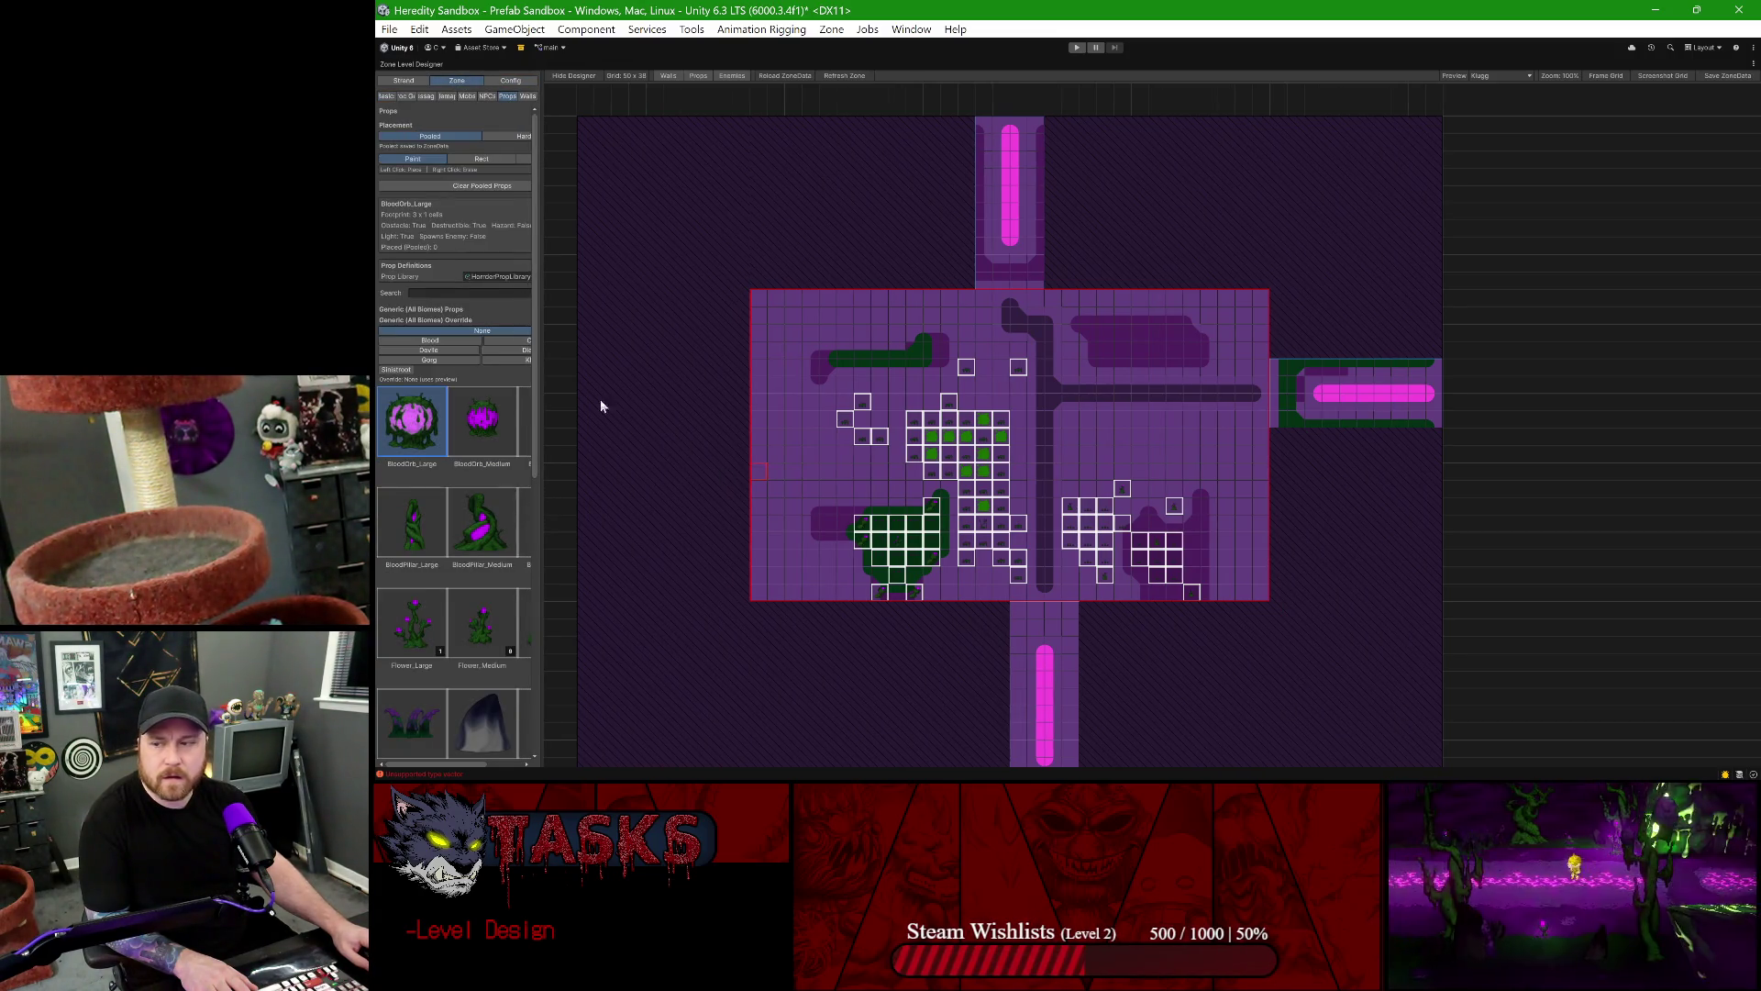
{"action": "left_click_drag", "start_coordinate": [539, 367], "coordinate": [586, 365]}
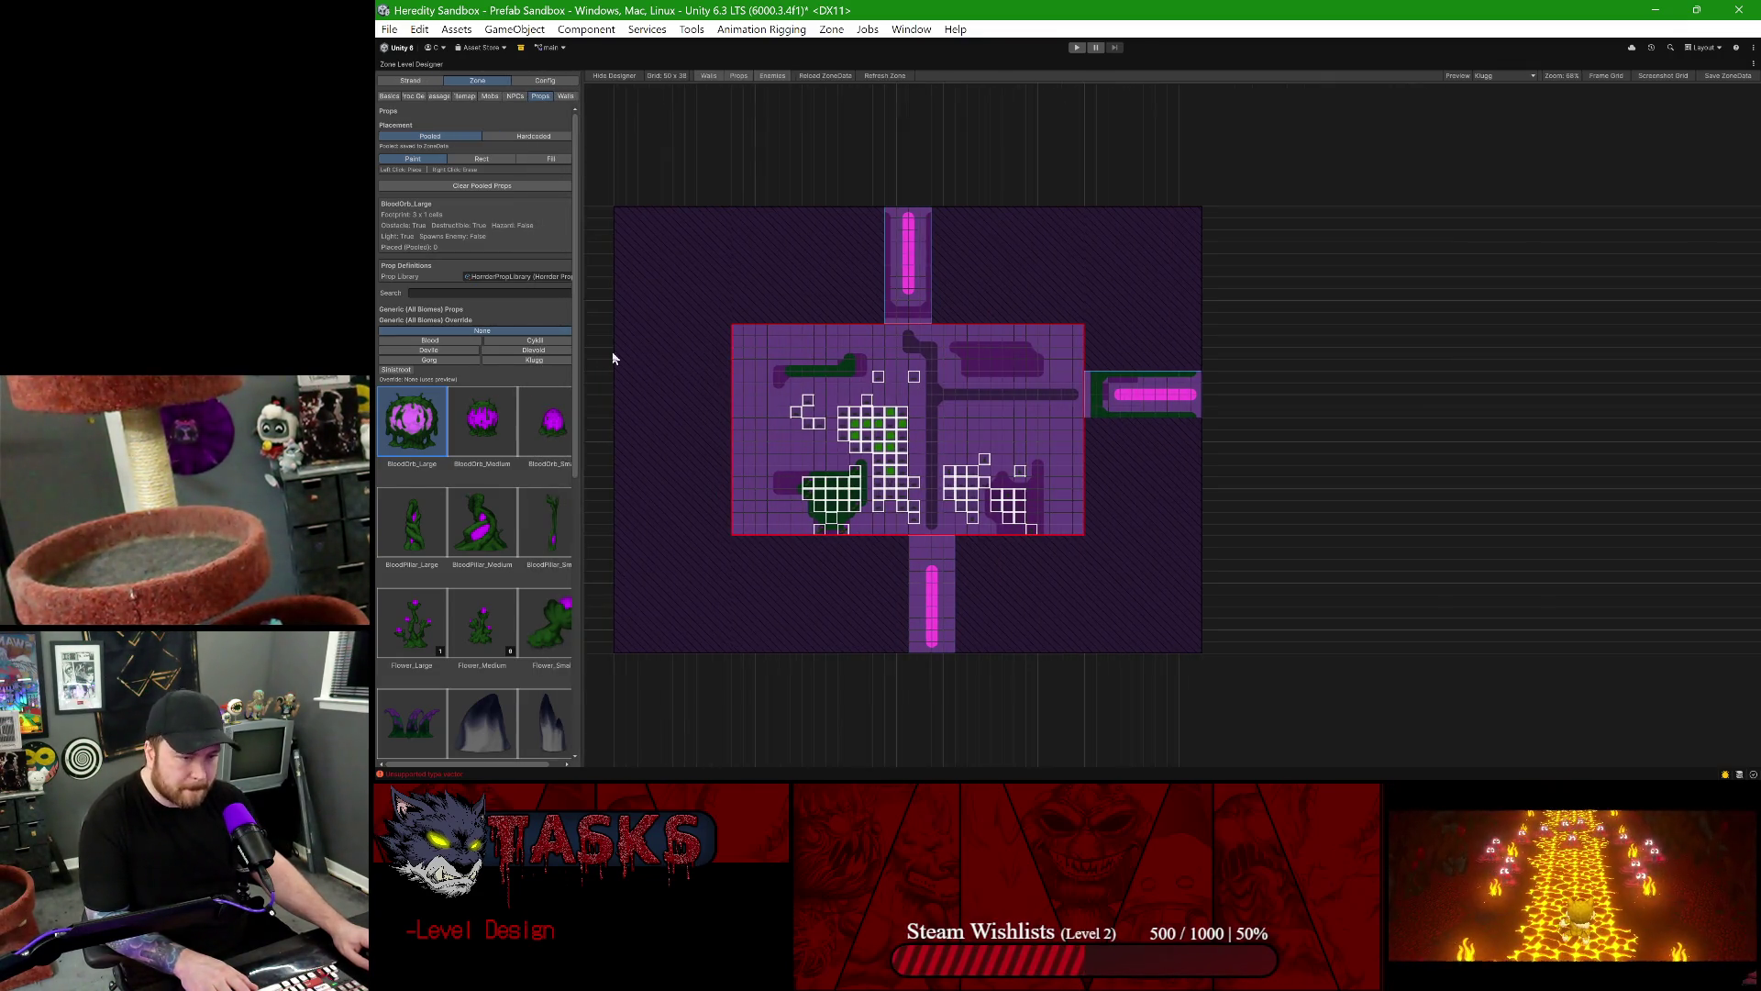
{"action": "left_click_drag", "start_coordinate": [586, 321], "coordinate": [704, 323]}
{"action": "scroll", "coordinate": [478, 514], "scroll_direction": "down", "scroll_amount": 10}
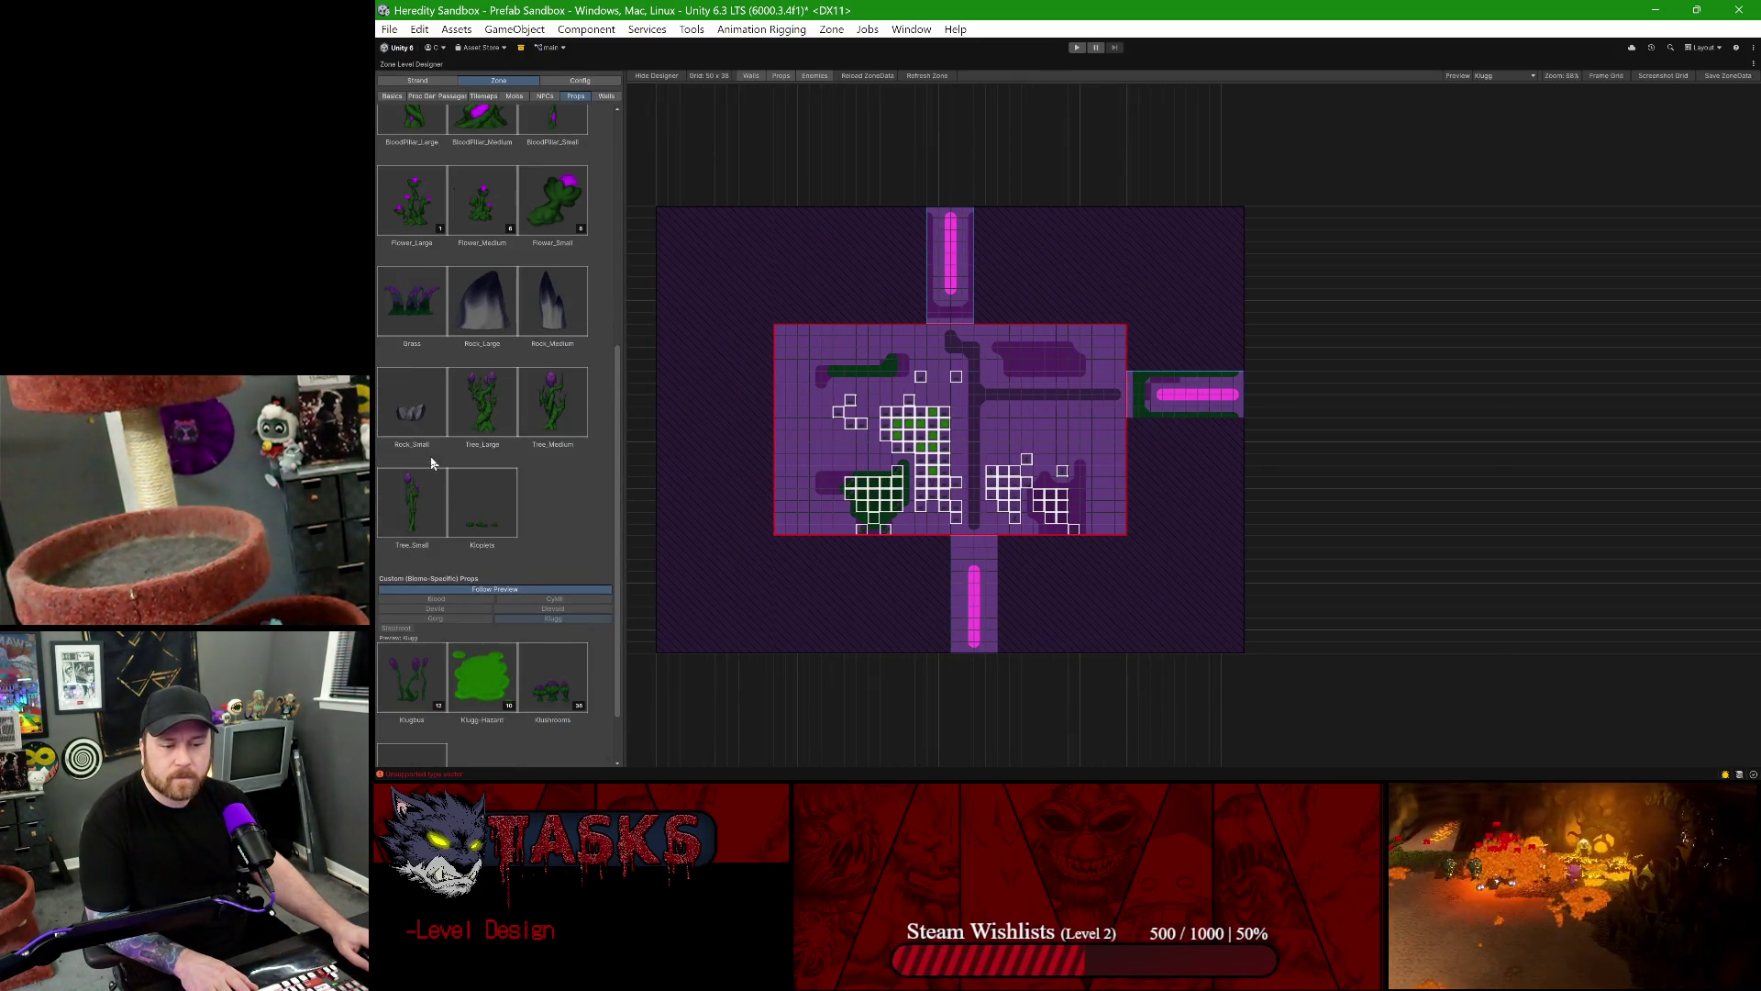
{"action": "left_click", "coordinate": [477, 487]}
{"action": "scroll", "coordinate": [477, 487], "scroll_direction": "down", "scroll_amount": 1}
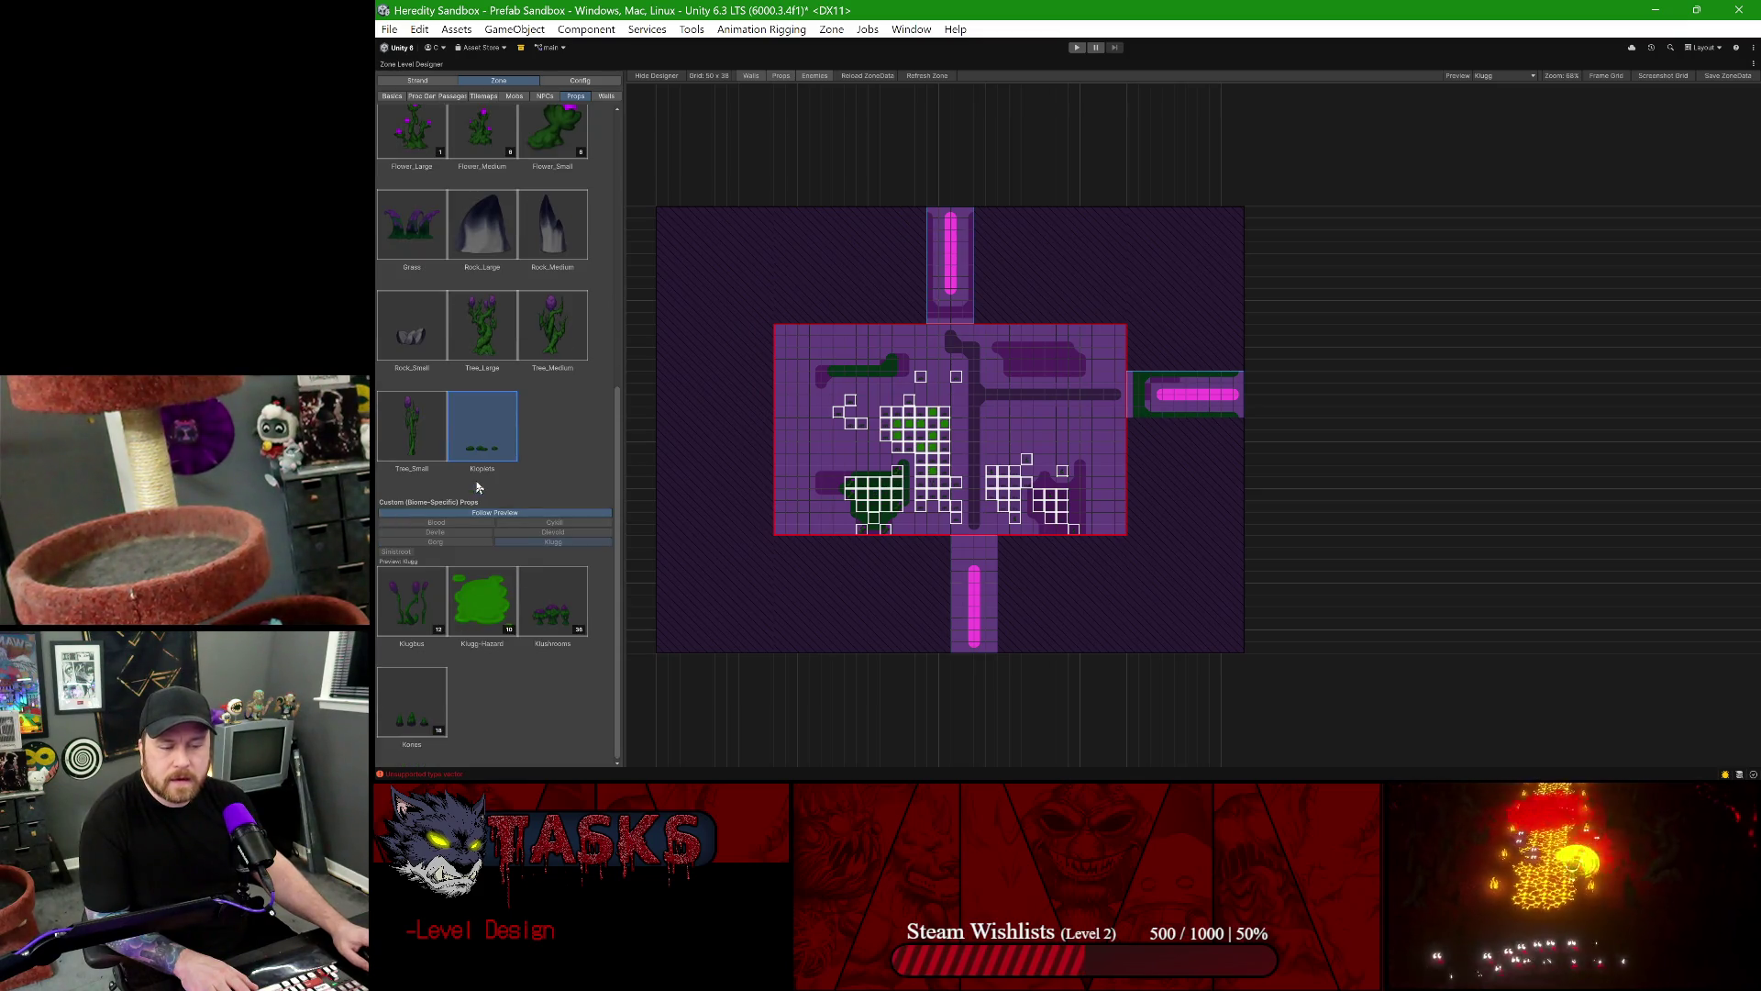
{"action": "left_click", "coordinate": [569, 80]}
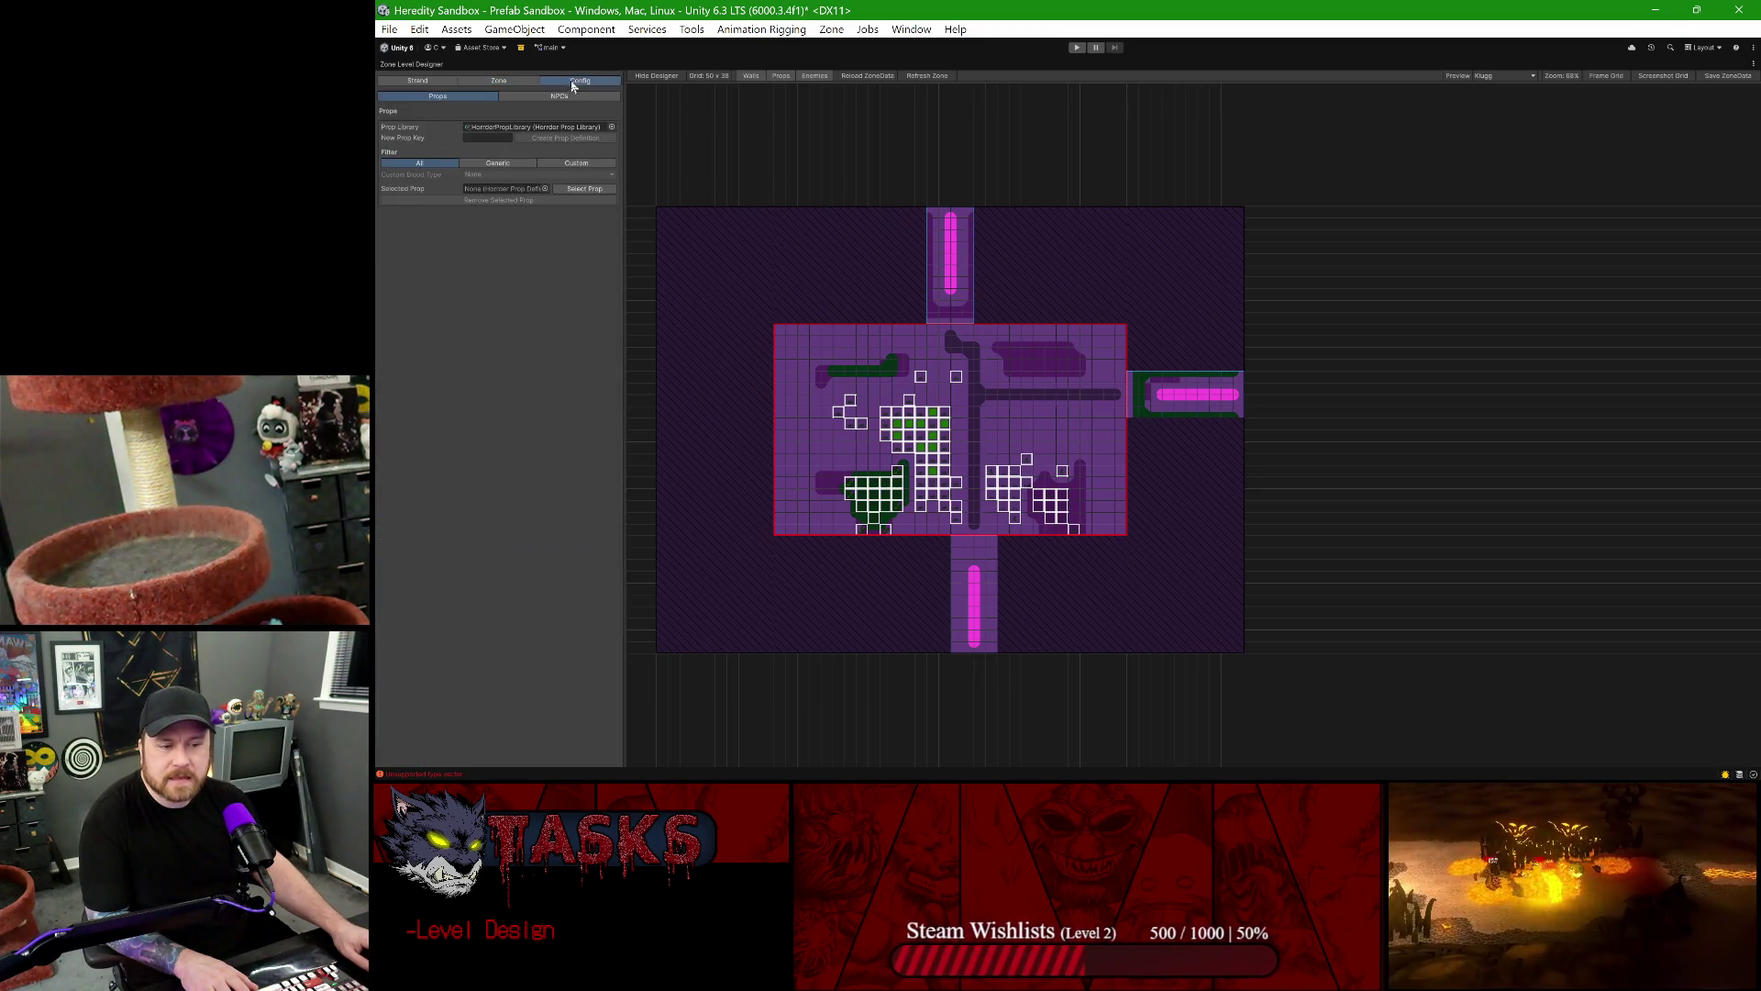
- Select Custom > Klugg > Decorative > Kloplets as the prop to configure, and un-maximize the designer
{"action": "left_click", "coordinate": [562, 189]}
{"action": "mouse_move", "coordinate": [624, 220]}
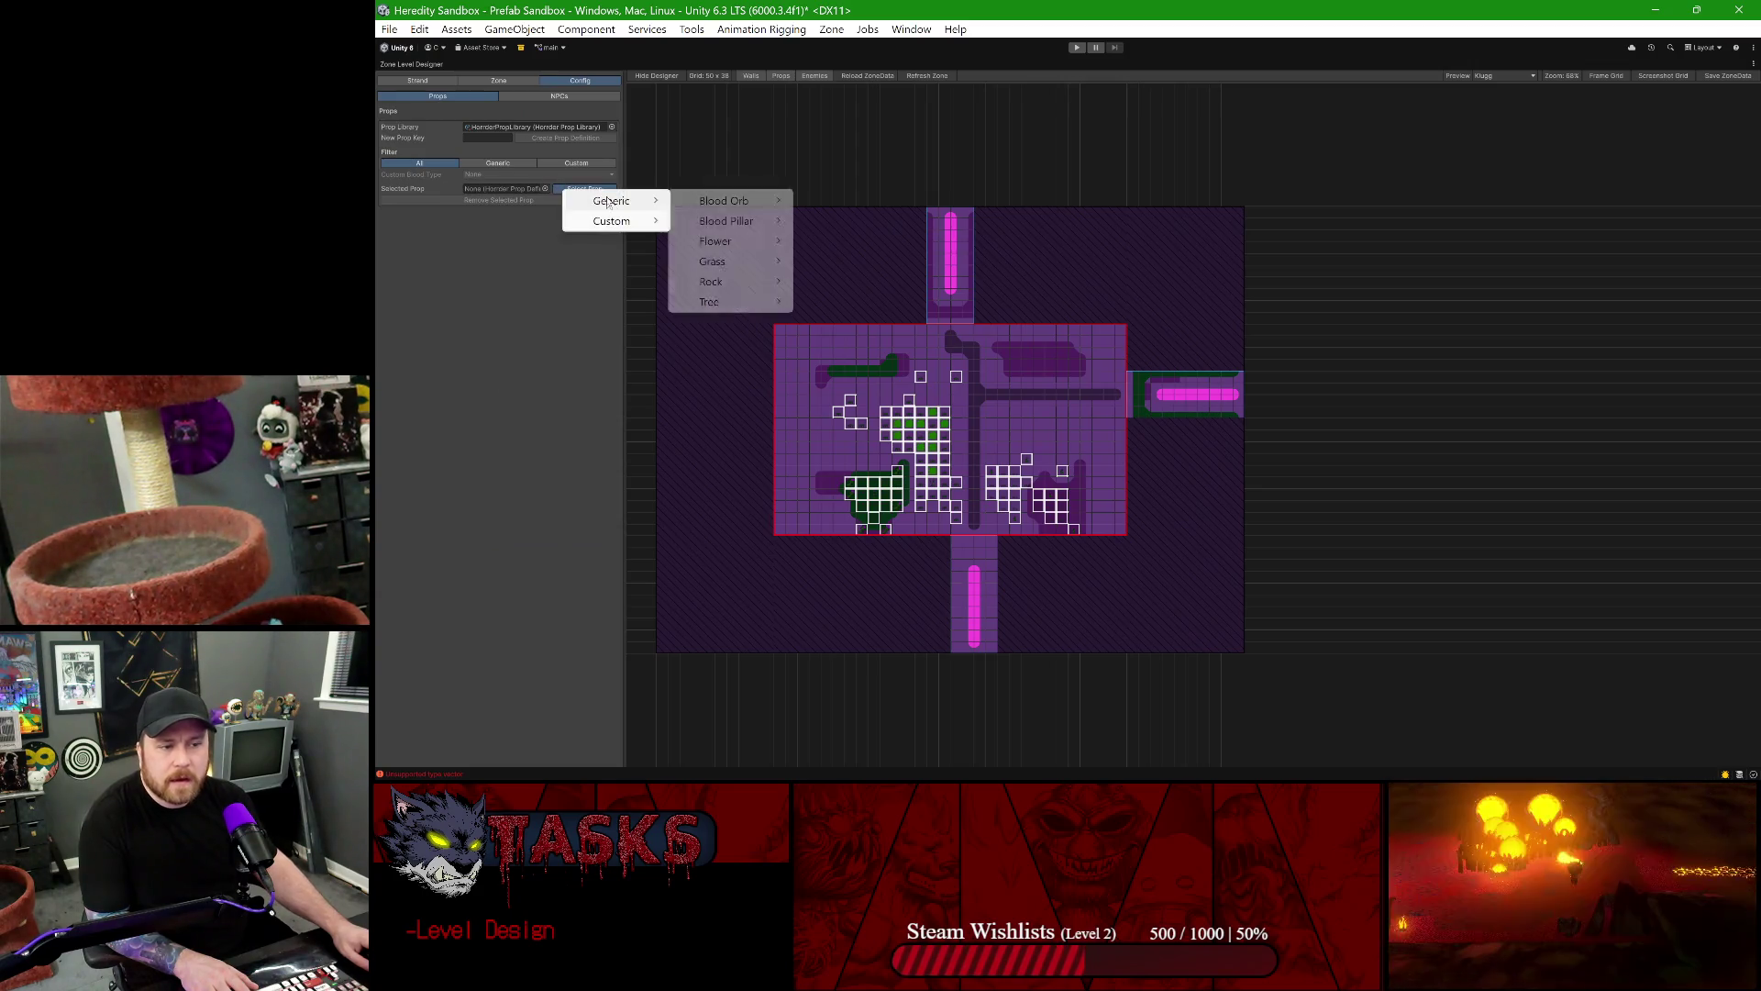
{"action": "mouse_move", "coordinate": [725, 221]}
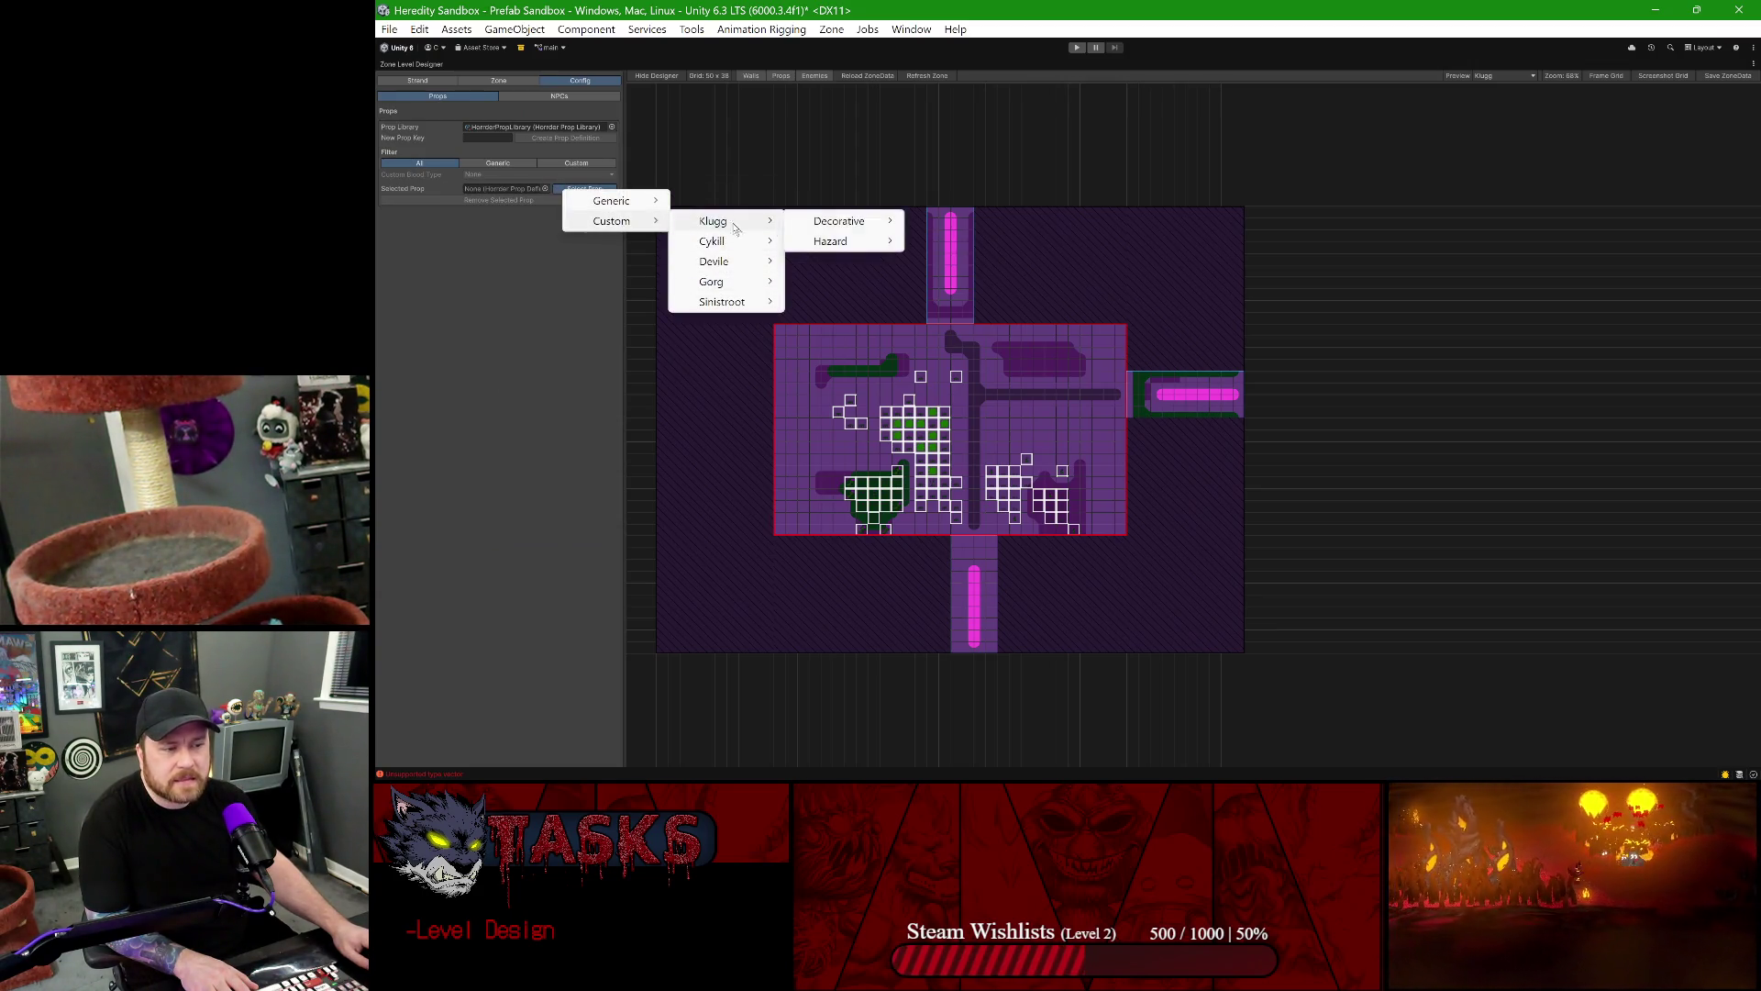
{"action": "mouse_move", "coordinate": [848, 224]}
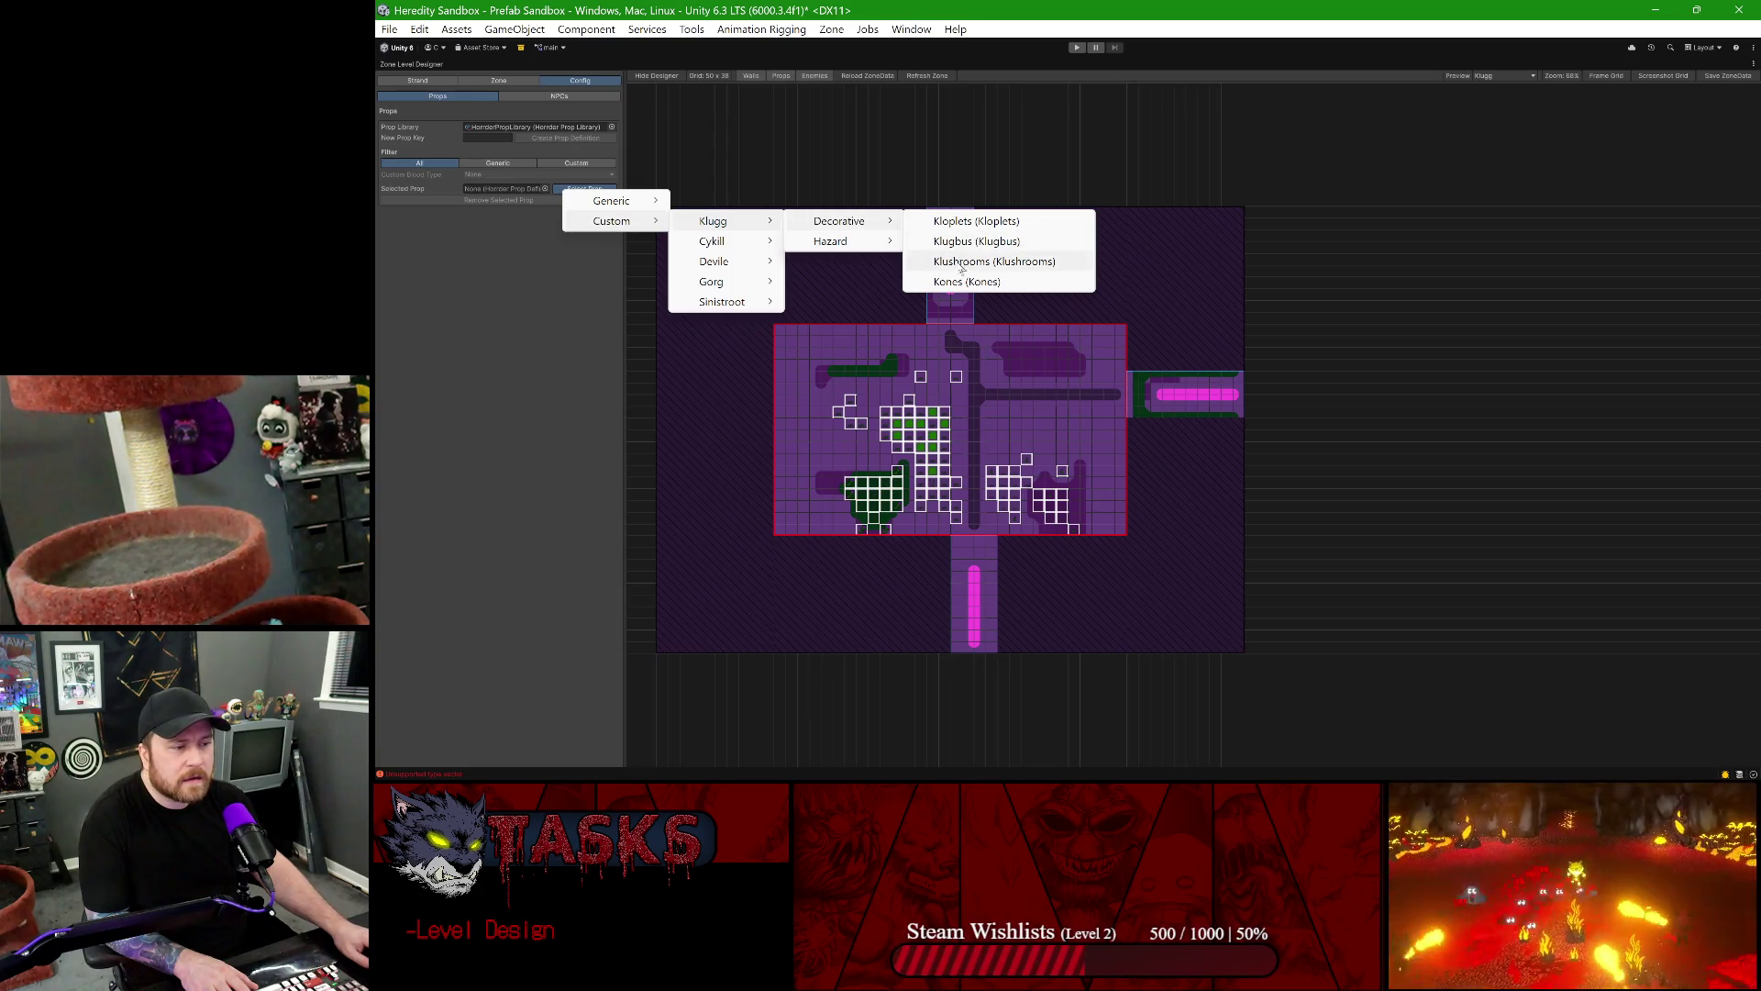
{"action": "left_click", "coordinate": [959, 221]}
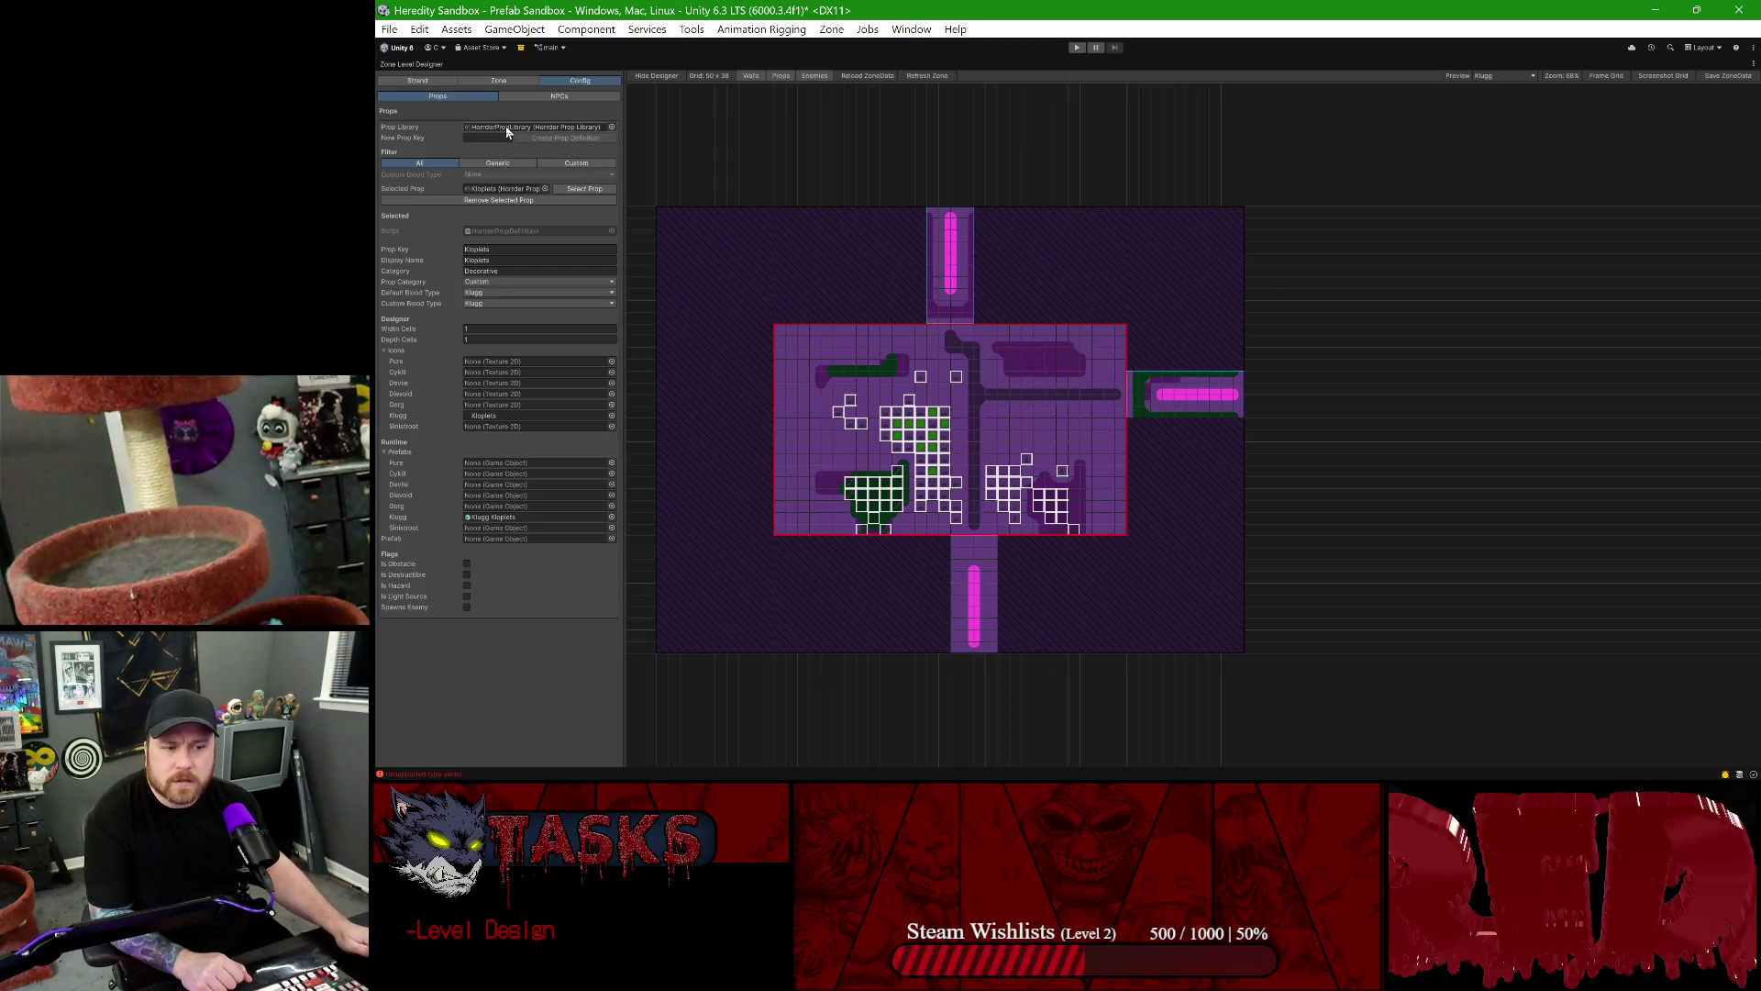
{"action": "right_click", "coordinate": [415, 61]}
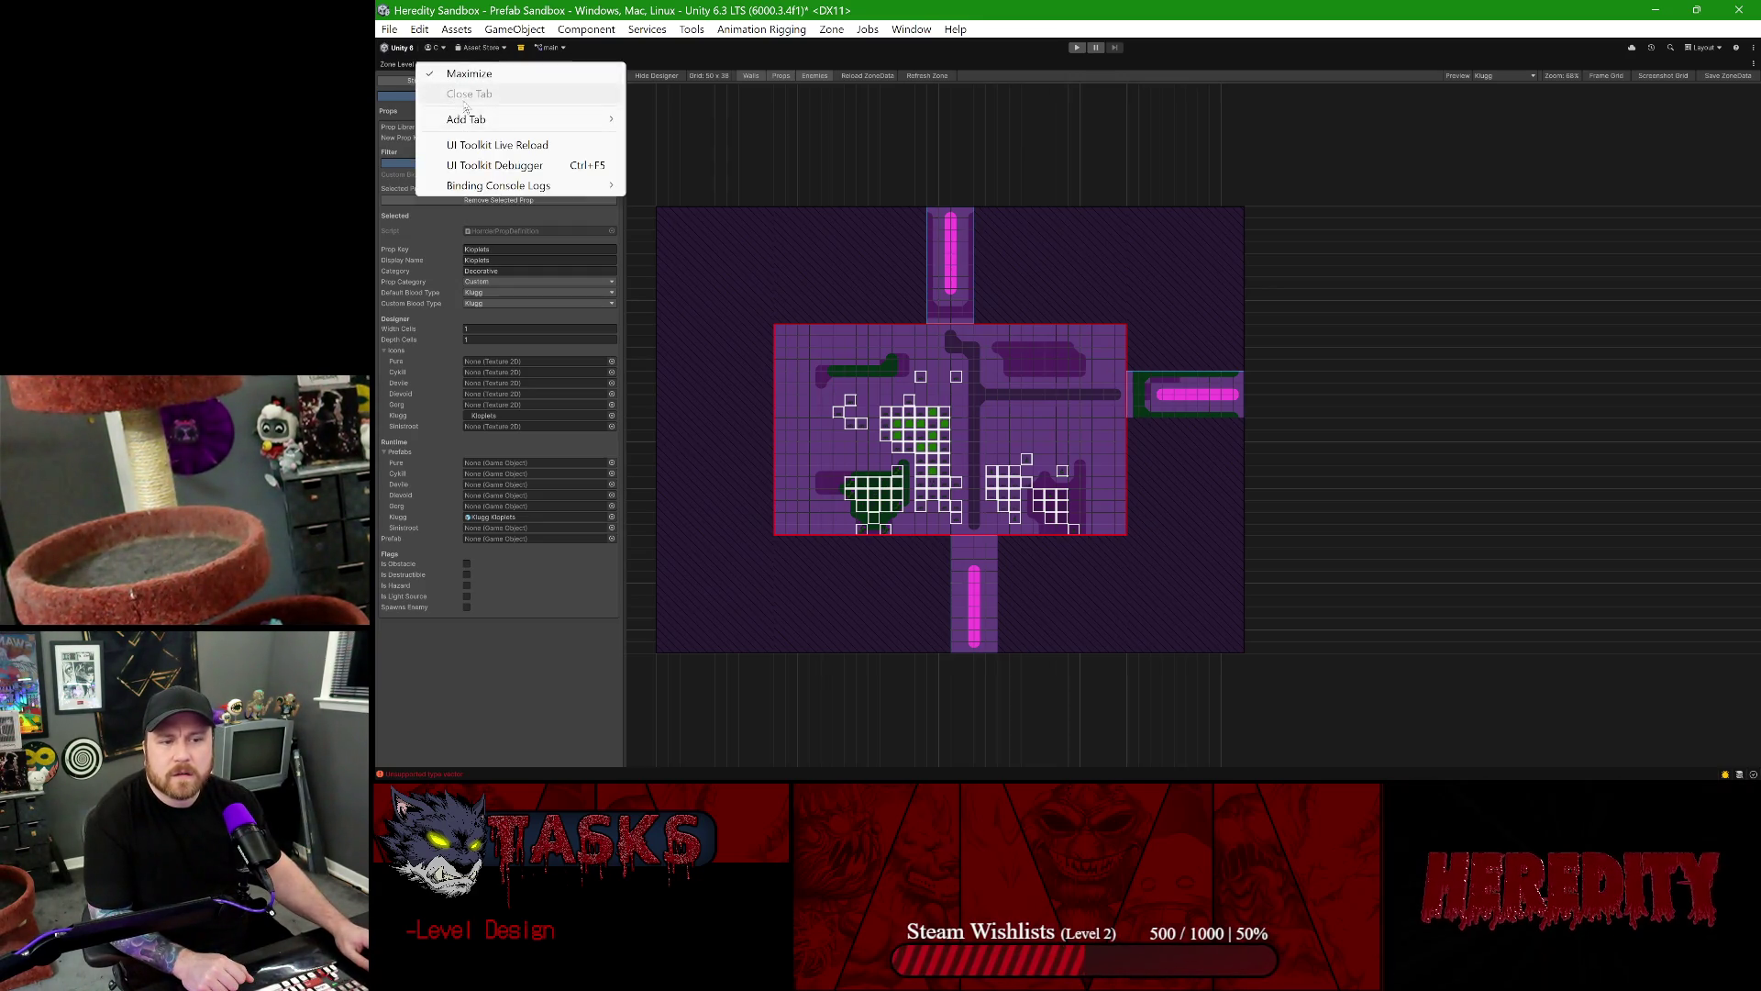
{"action": "left_click", "coordinate": [395, 66]}
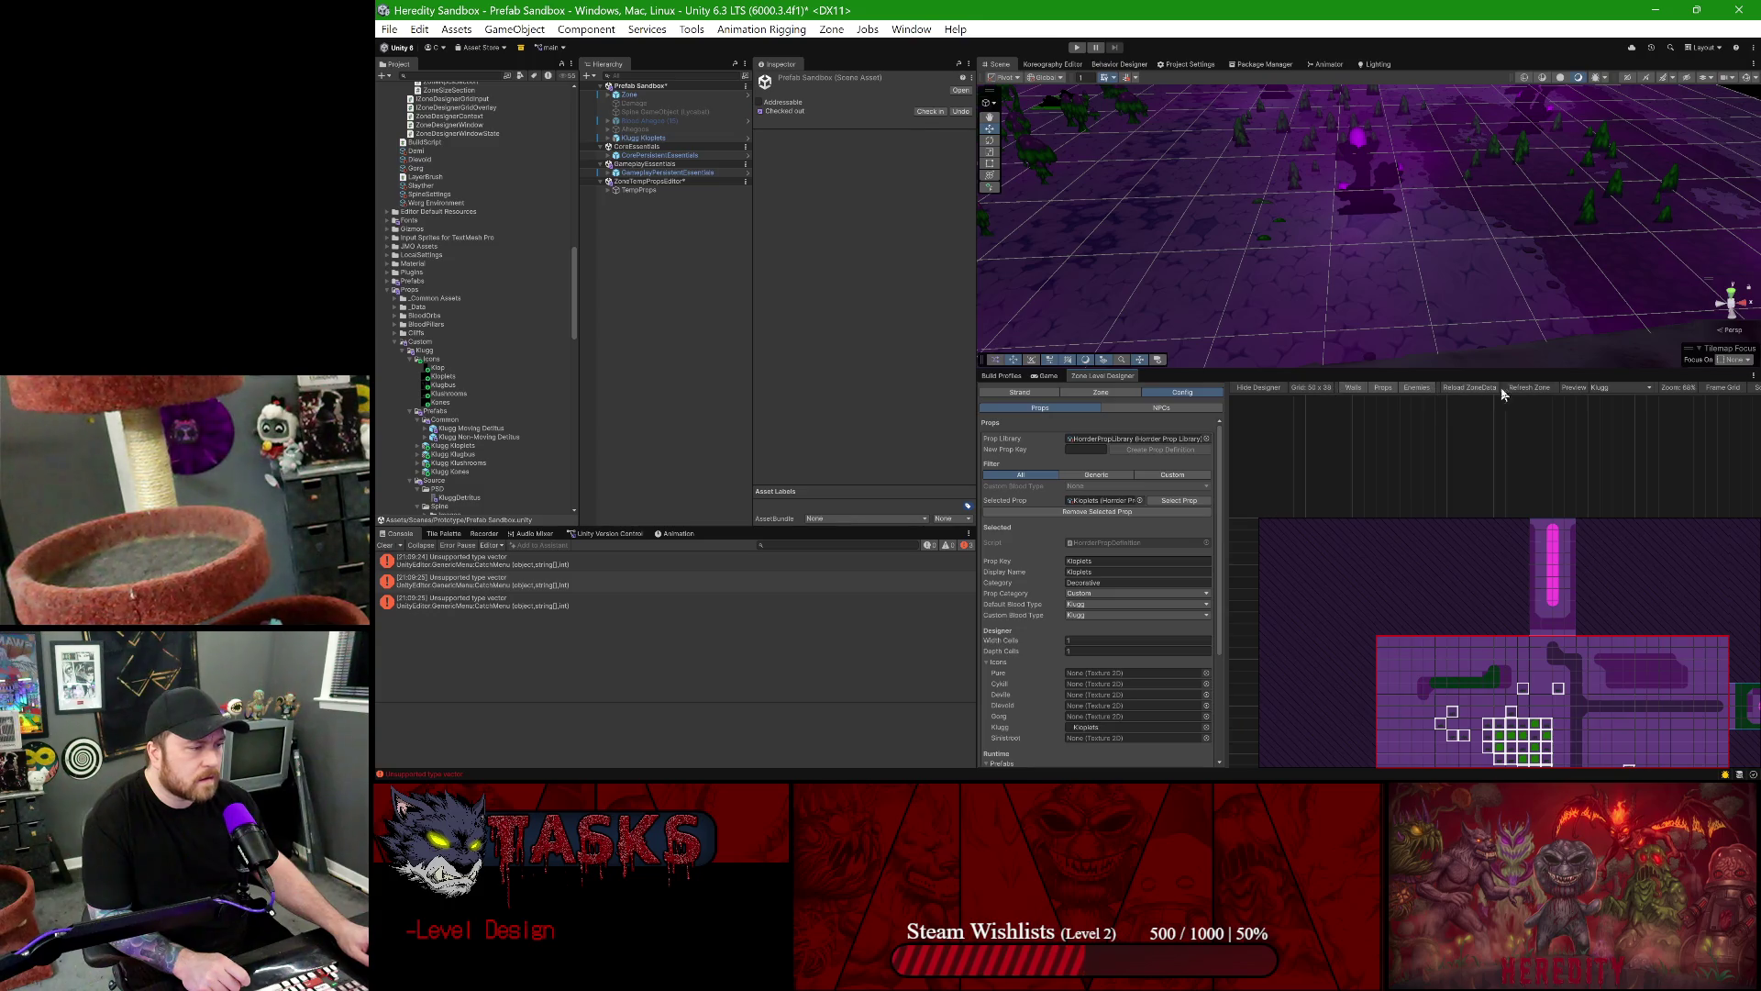
- Close the Zone Level Designer tab and select the Prefab Sandbox scene asset
{"action": "right_click", "coordinate": [1121, 379]}
{"action": "left_click", "coordinate": [1138, 405]}
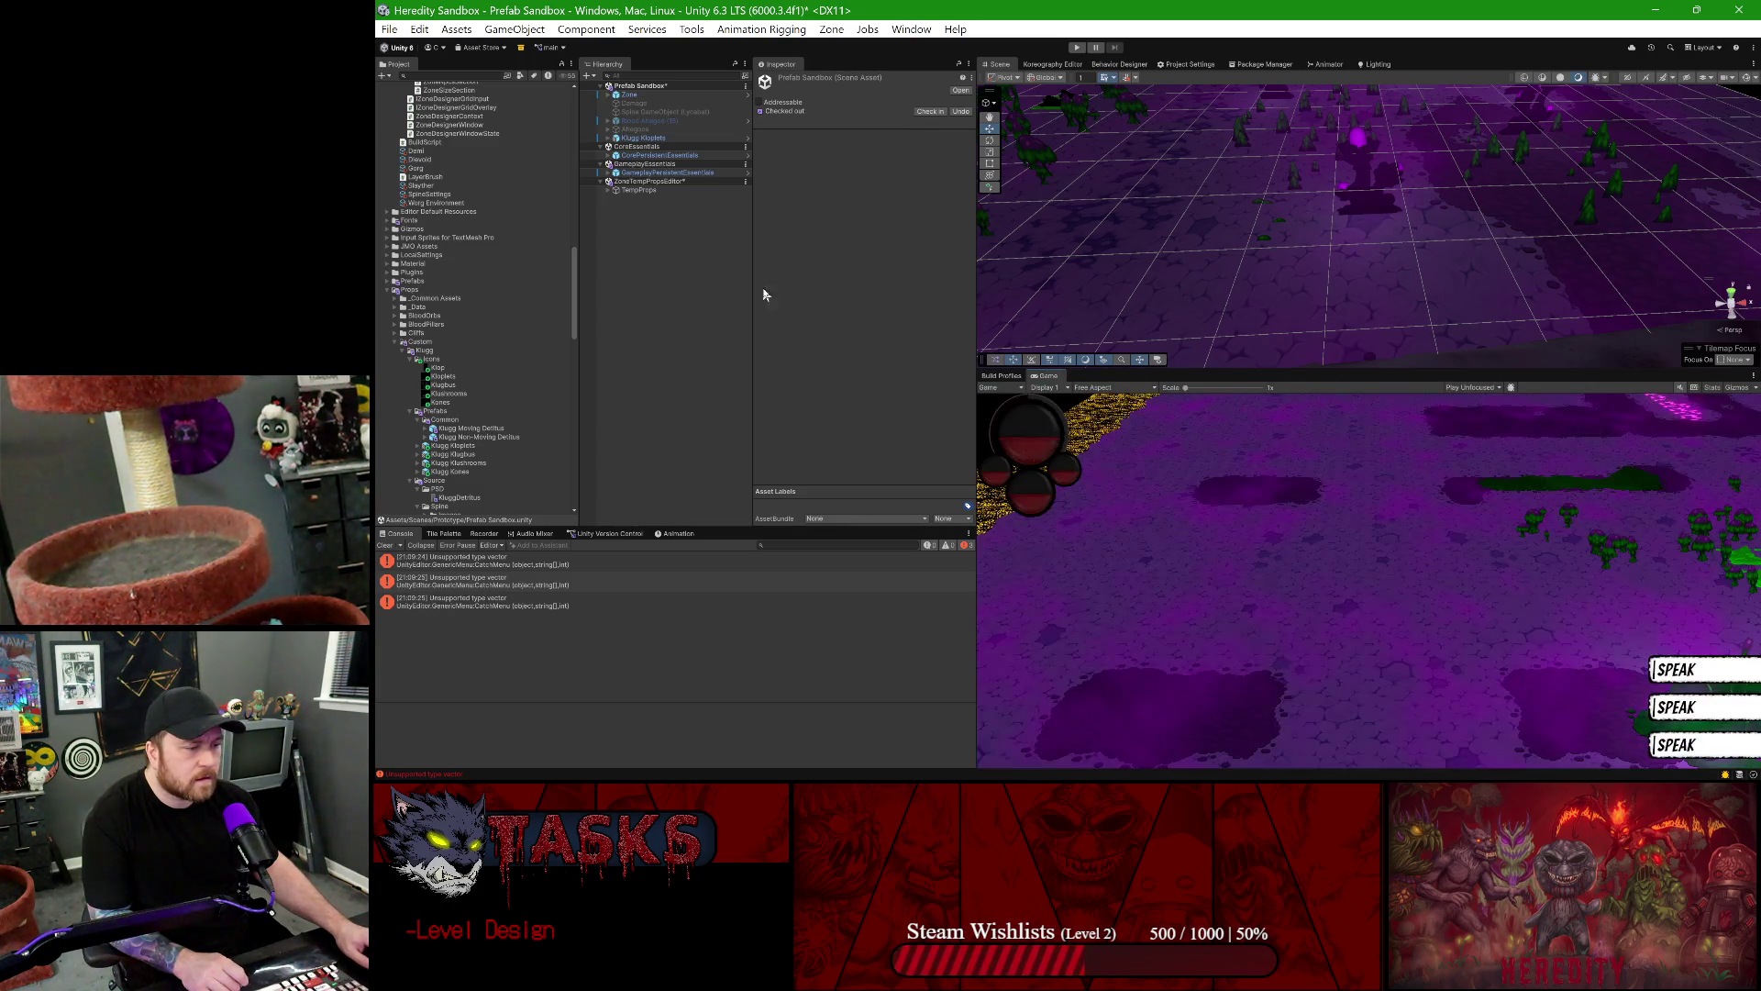
{"action": "left_click", "coordinate": [675, 165]}
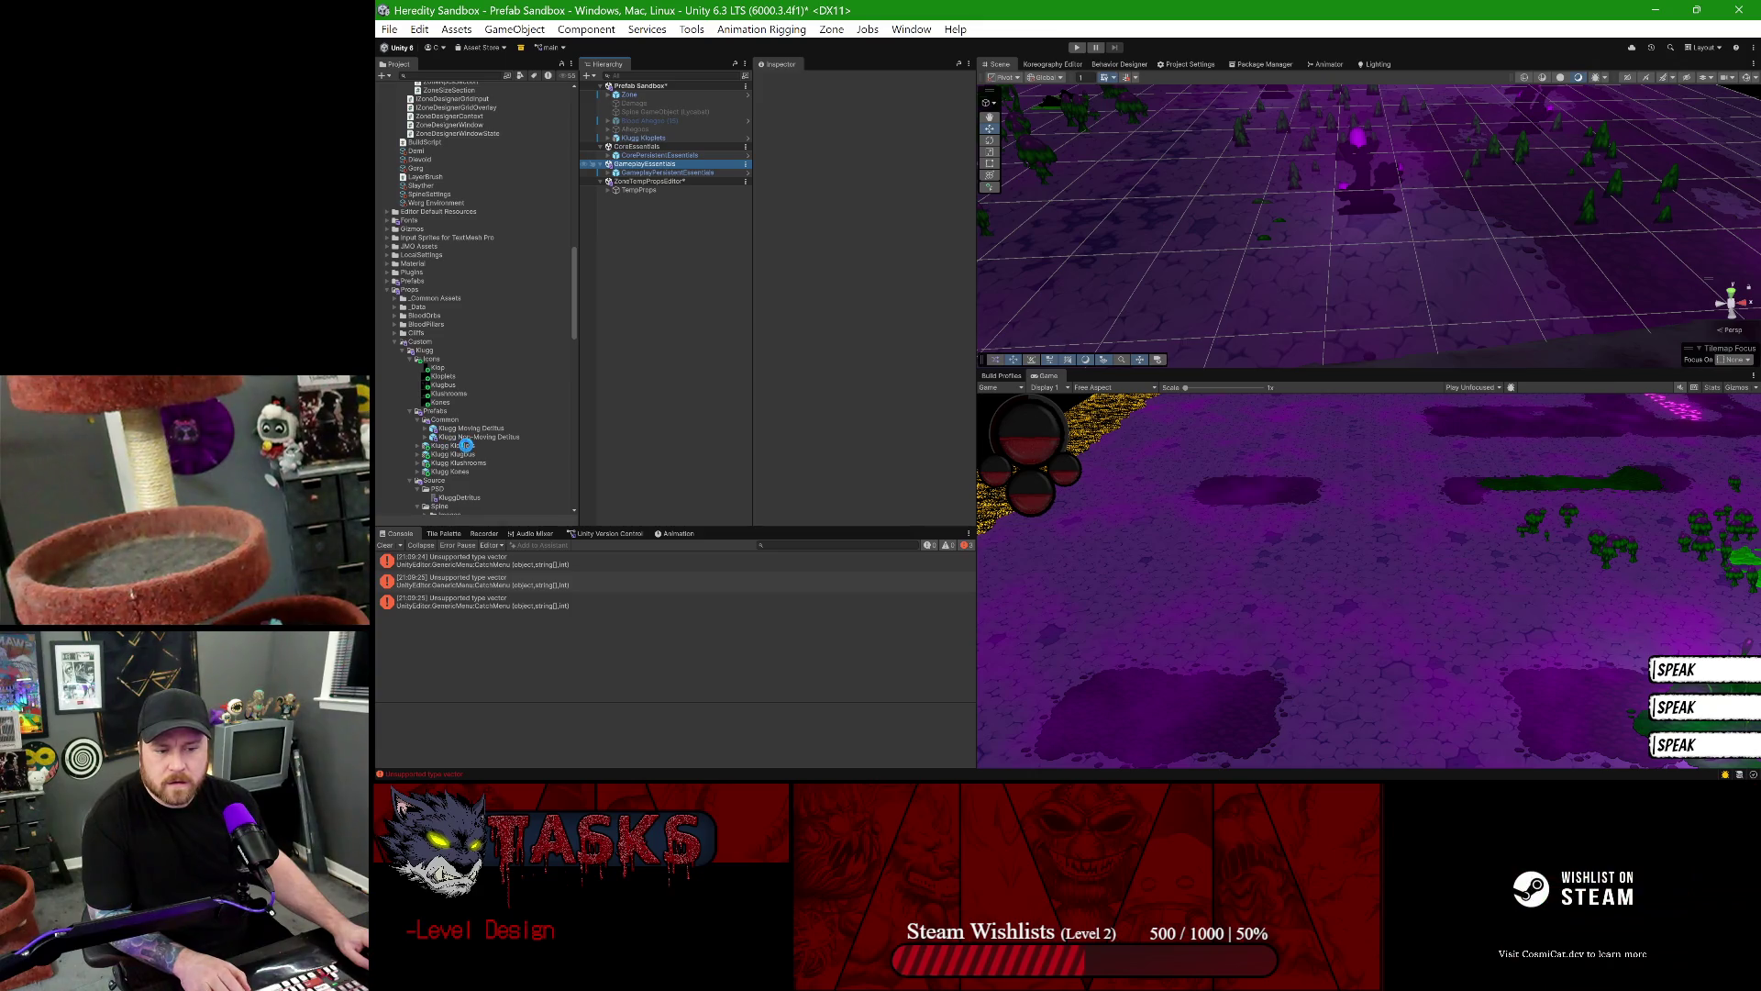
{"action": "scroll", "coordinate": [467, 452], "scroll_direction": "down", "scroll_amount": 15}
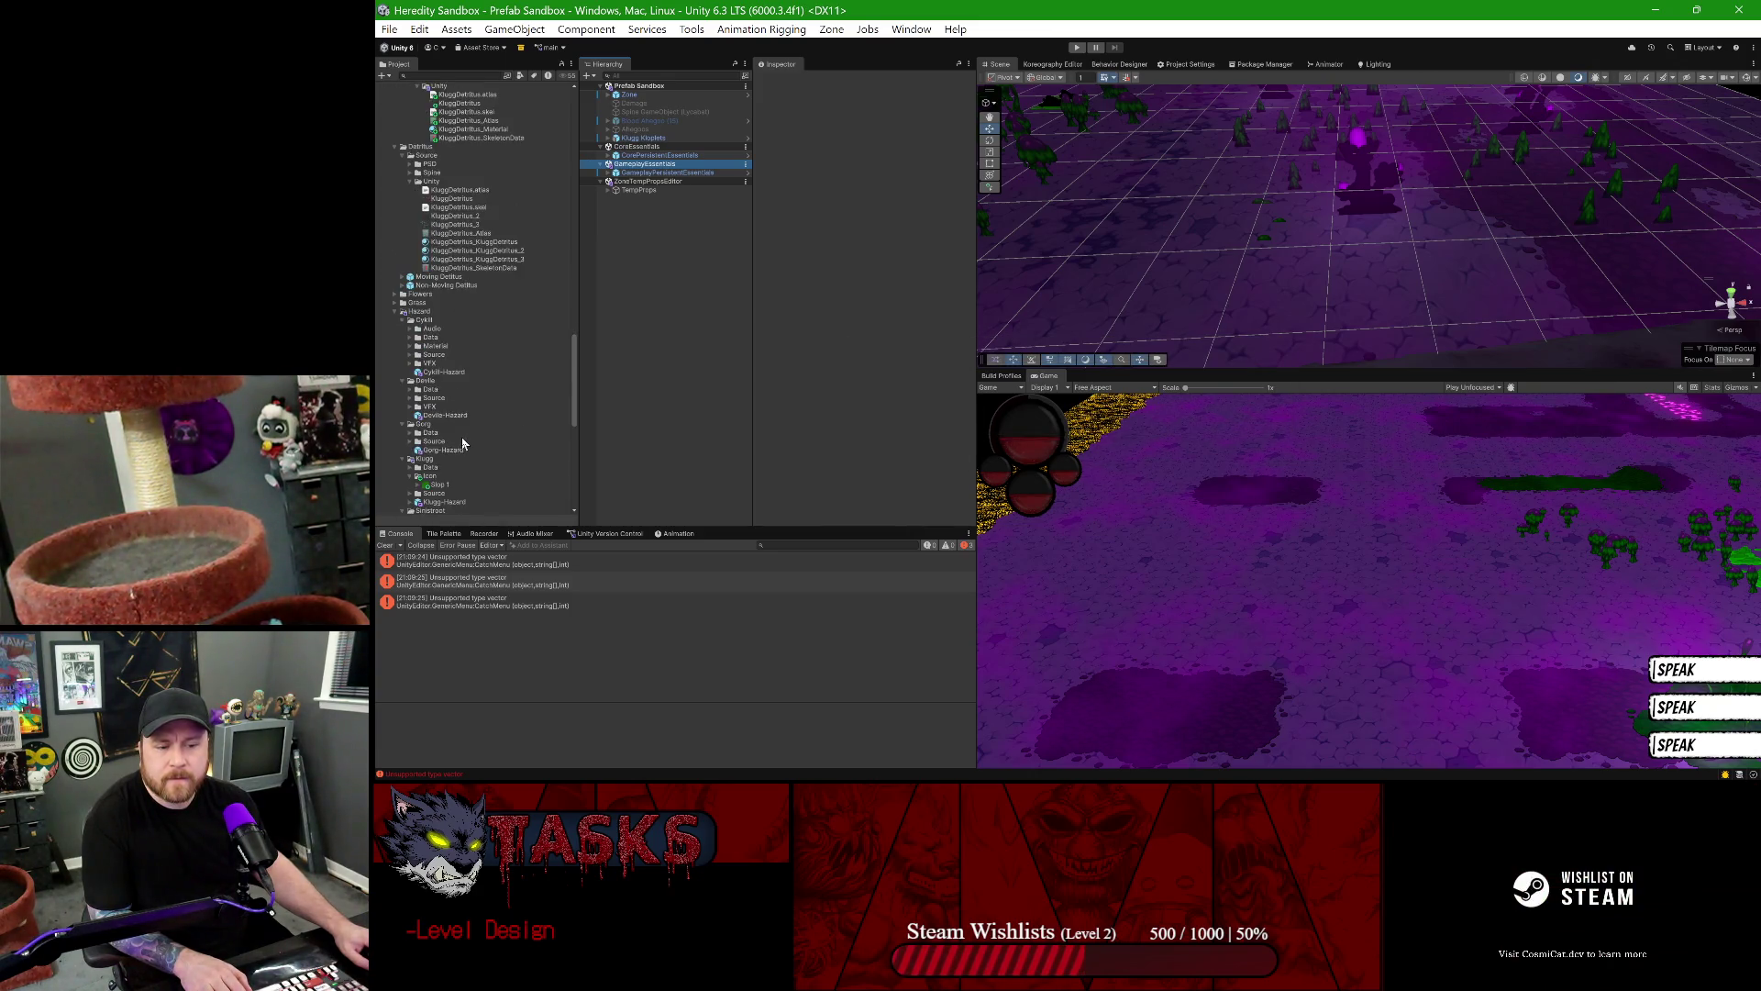
{"action": "scroll", "coordinate": [436, 367], "scroll_direction": "down", "scroll_amount": 8}
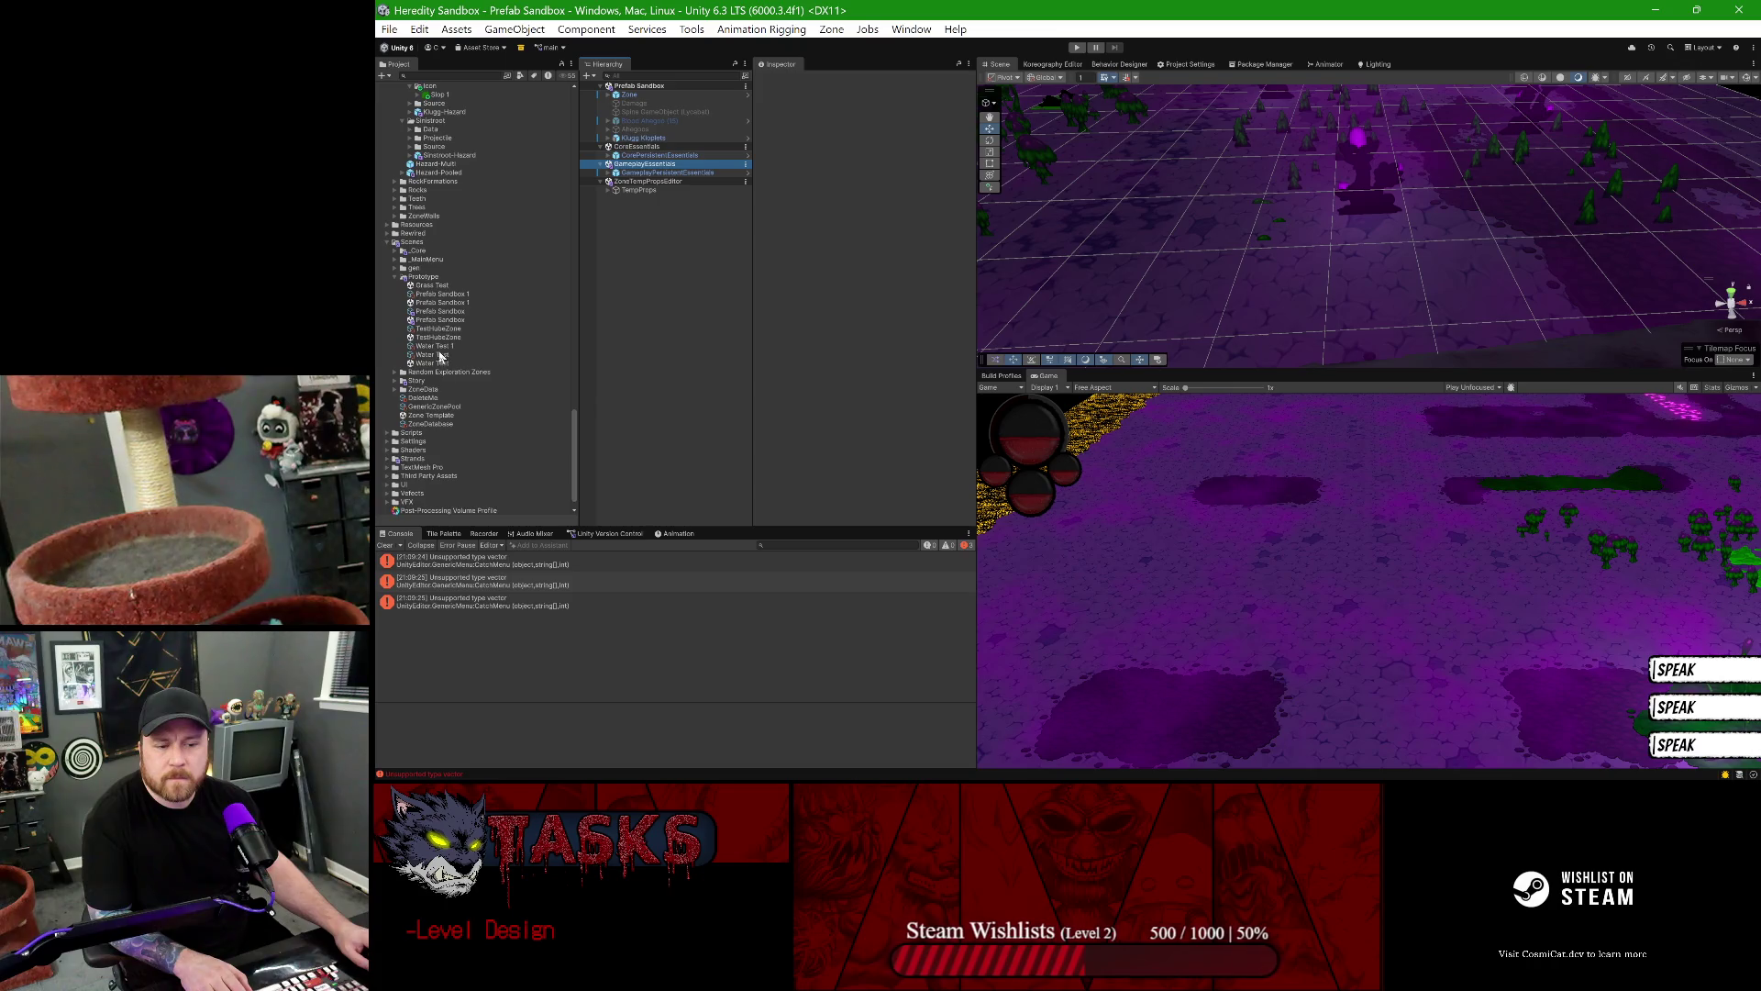
{"action": "left_click", "coordinate": [441, 320]}
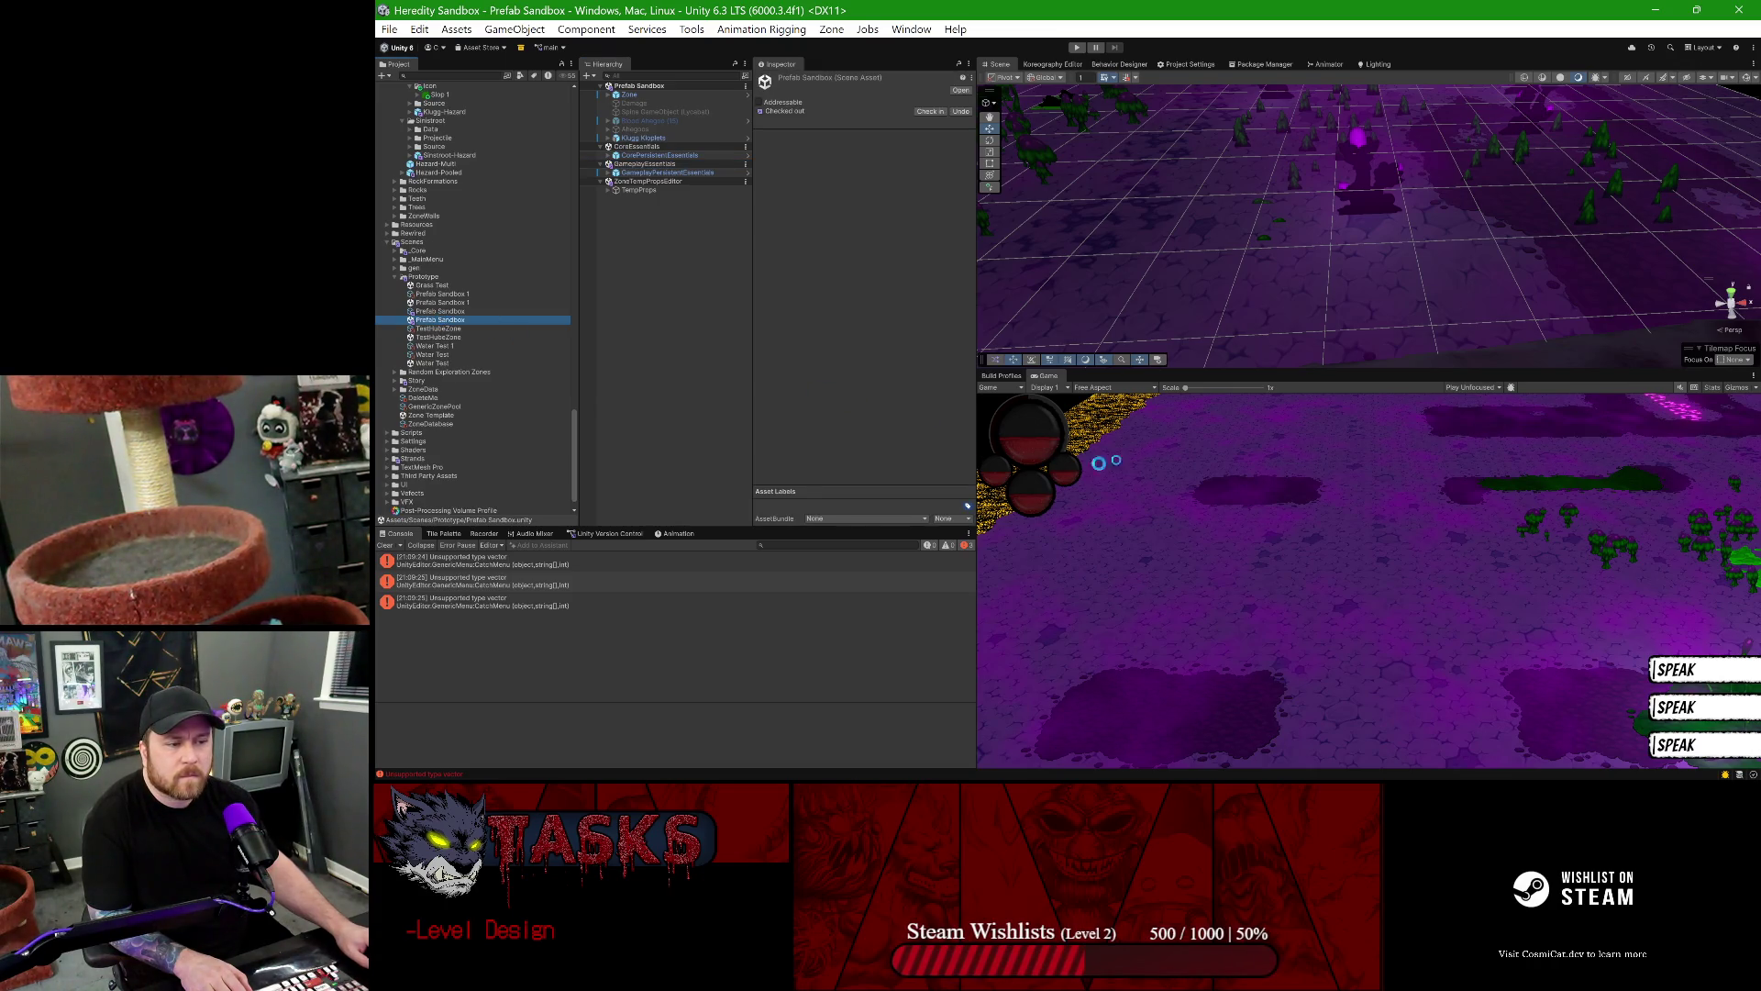
- Reopen the Zone Level Designer from the Tools menu and dock it beside the Game view
{"action": "left_click", "coordinate": [692, 30]}
{"action": "left_click", "coordinate": [702, 235]}
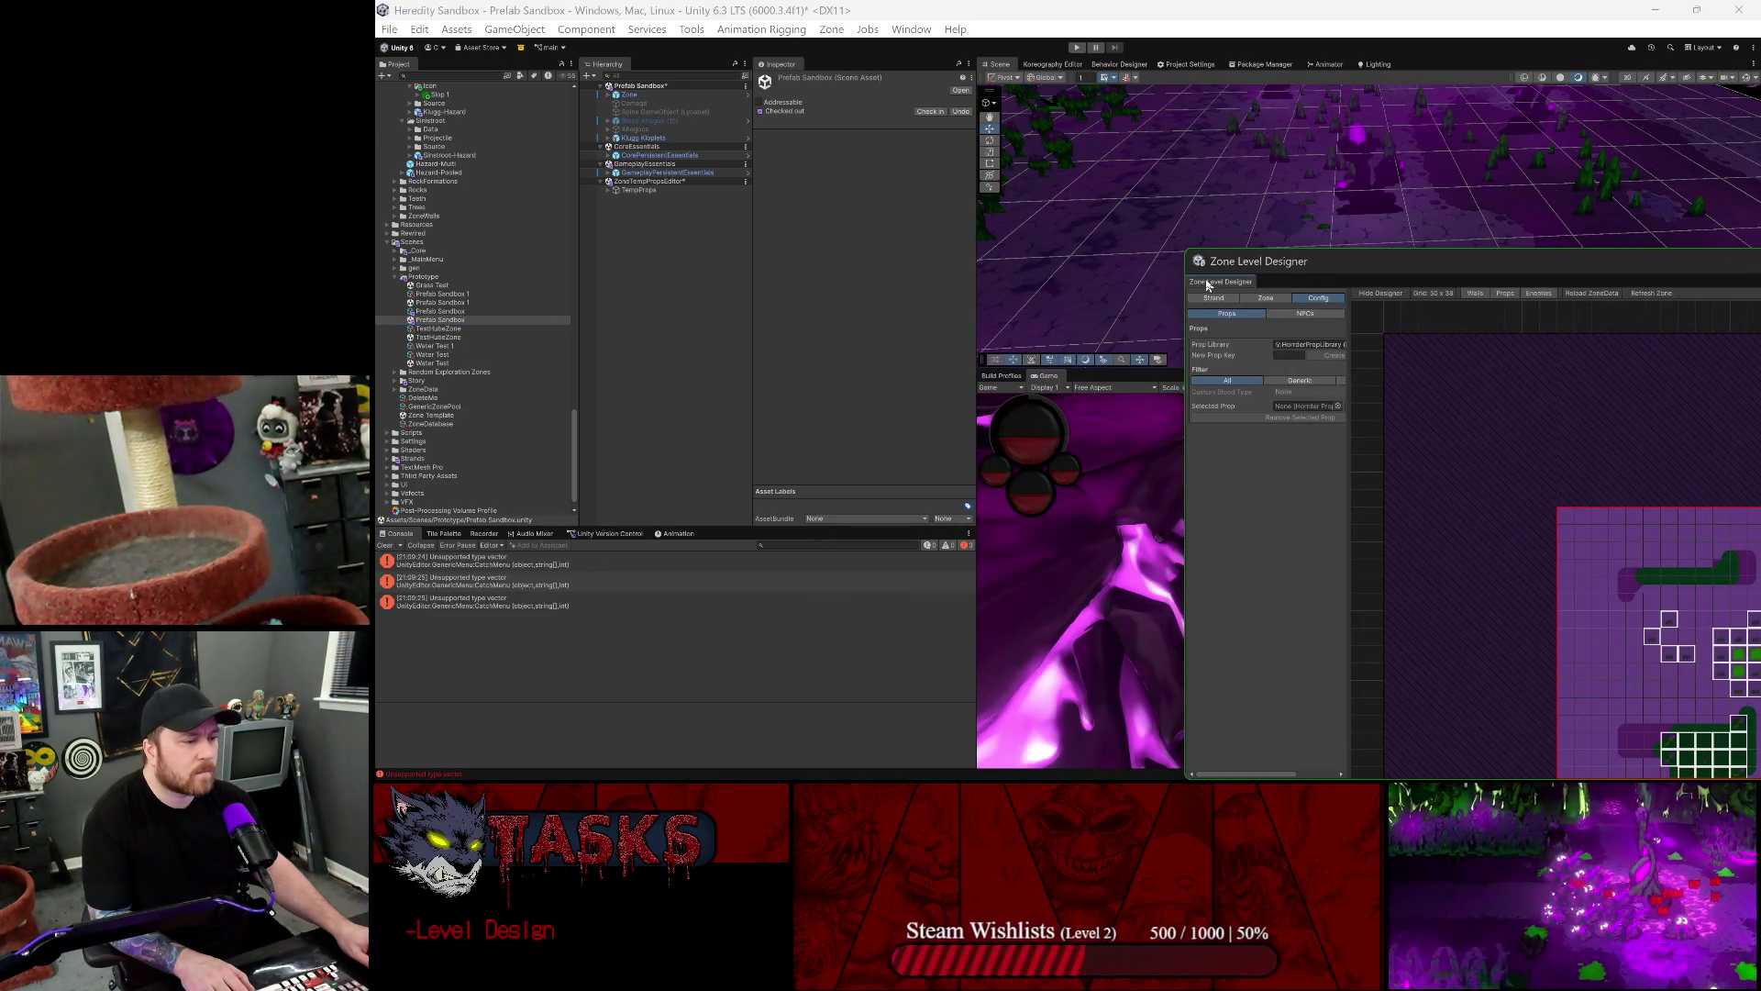
{"action": "mouse_move", "coordinate": [1207, 283]}
{"action": "left_mouse_down"}
{"action": "mouse_move", "coordinate": [1284, 395]}
{"action": "mouse_move", "coordinate": [1238, 458]}
{"action": "left_mouse_up"}
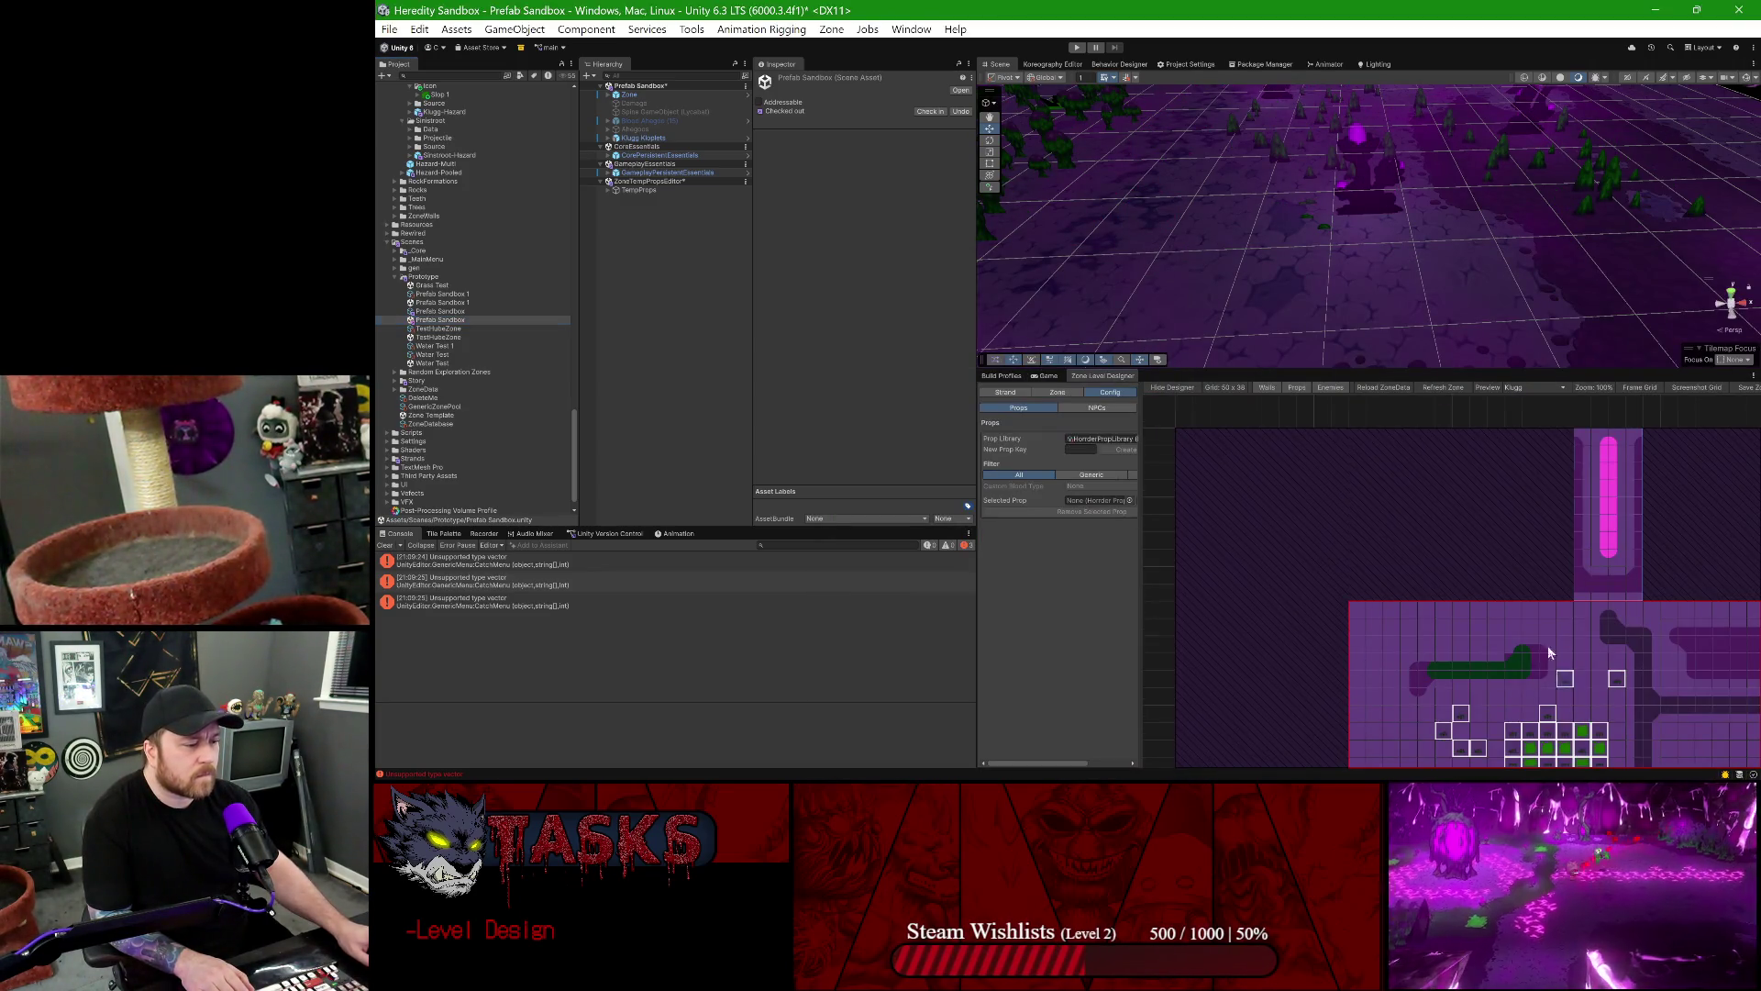
- Show the Zone settings and the Props placement panel in the designer
{"action": "scroll", "coordinate": [1367, 559], "scroll_direction": "down", "scroll_amount": 3}
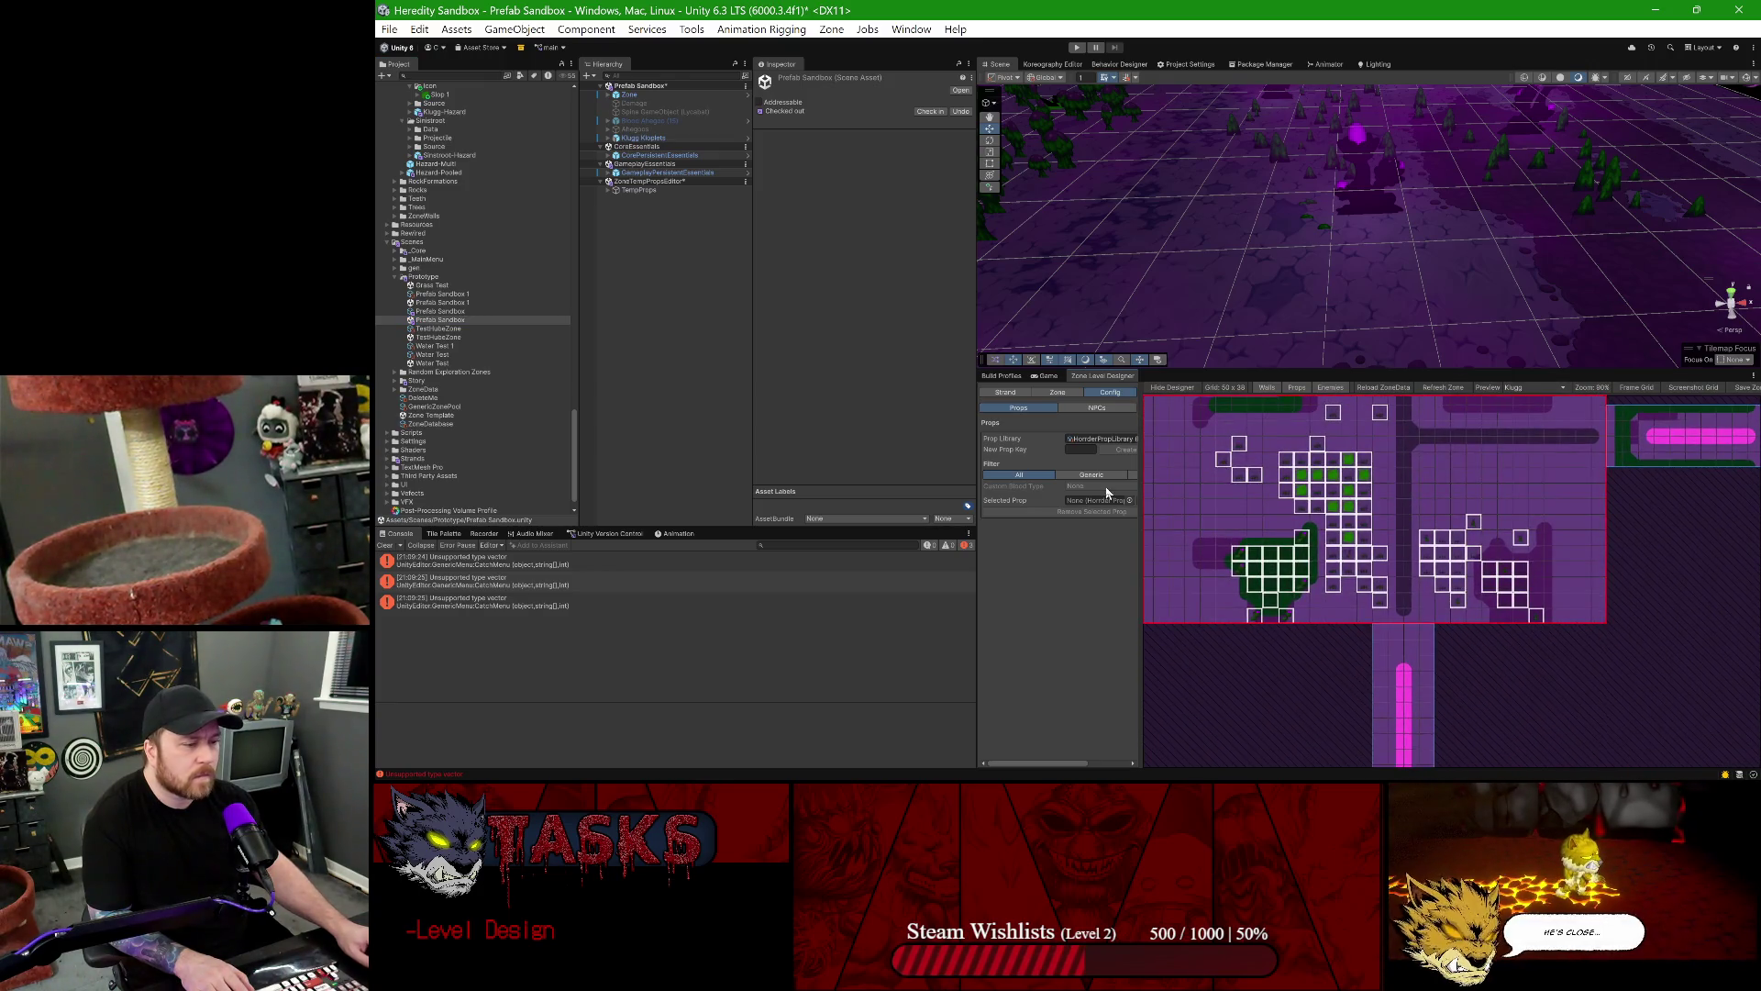
{"action": "left_click", "coordinate": [1057, 391]}
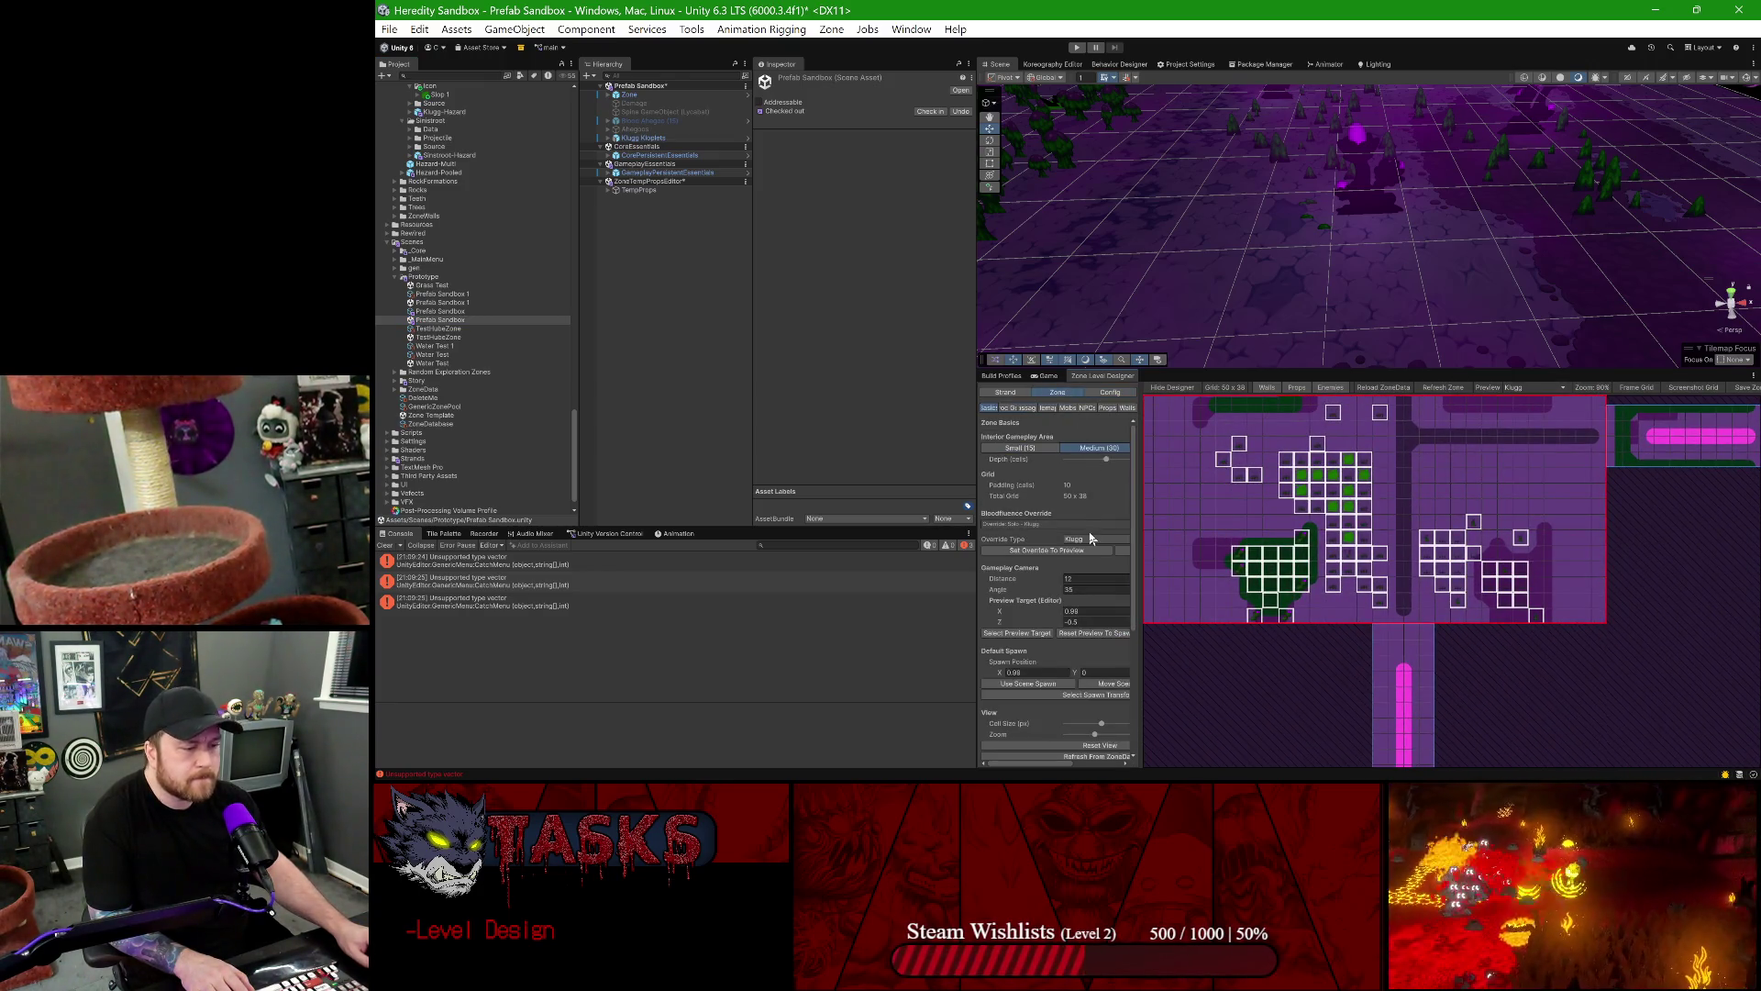
{"action": "left_click", "coordinate": [1107, 407]}
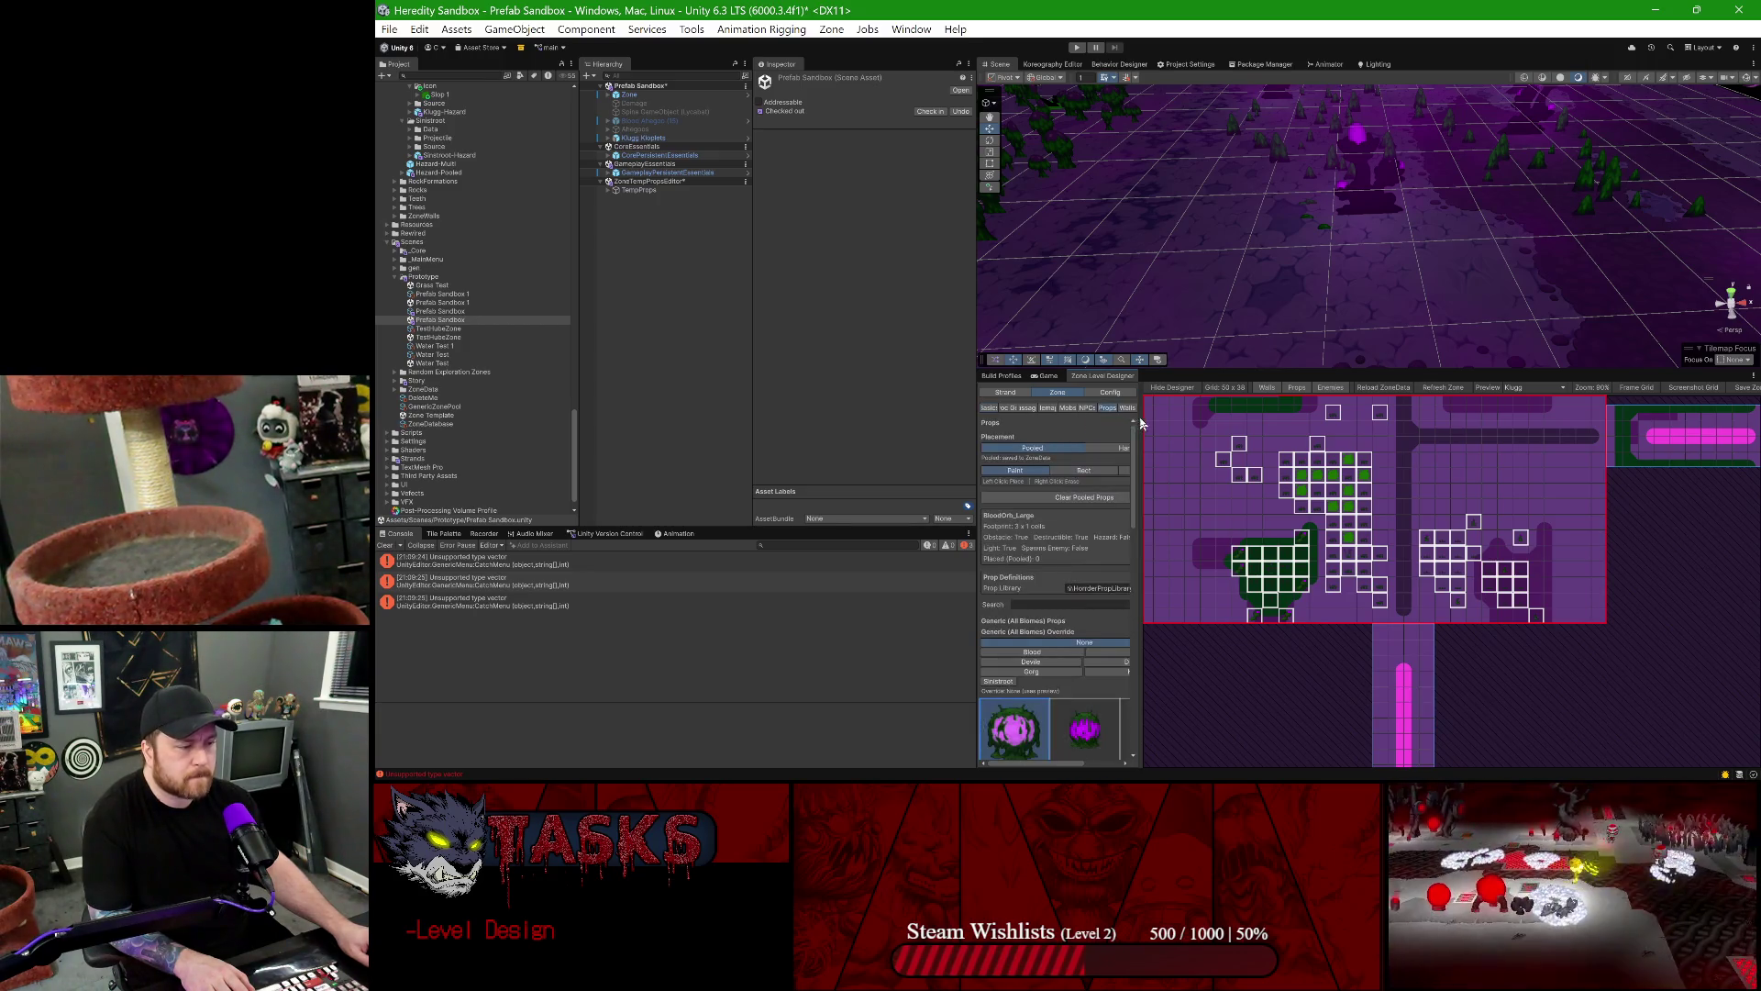
{"action": "left_click_drag", "start_coordinate": [1154, 416], "coordinate": [1156, 416]}
{"action": "scroll", "coordinate": [1043, 593], "scroll_direction": "down", "scroll_amount": 10}
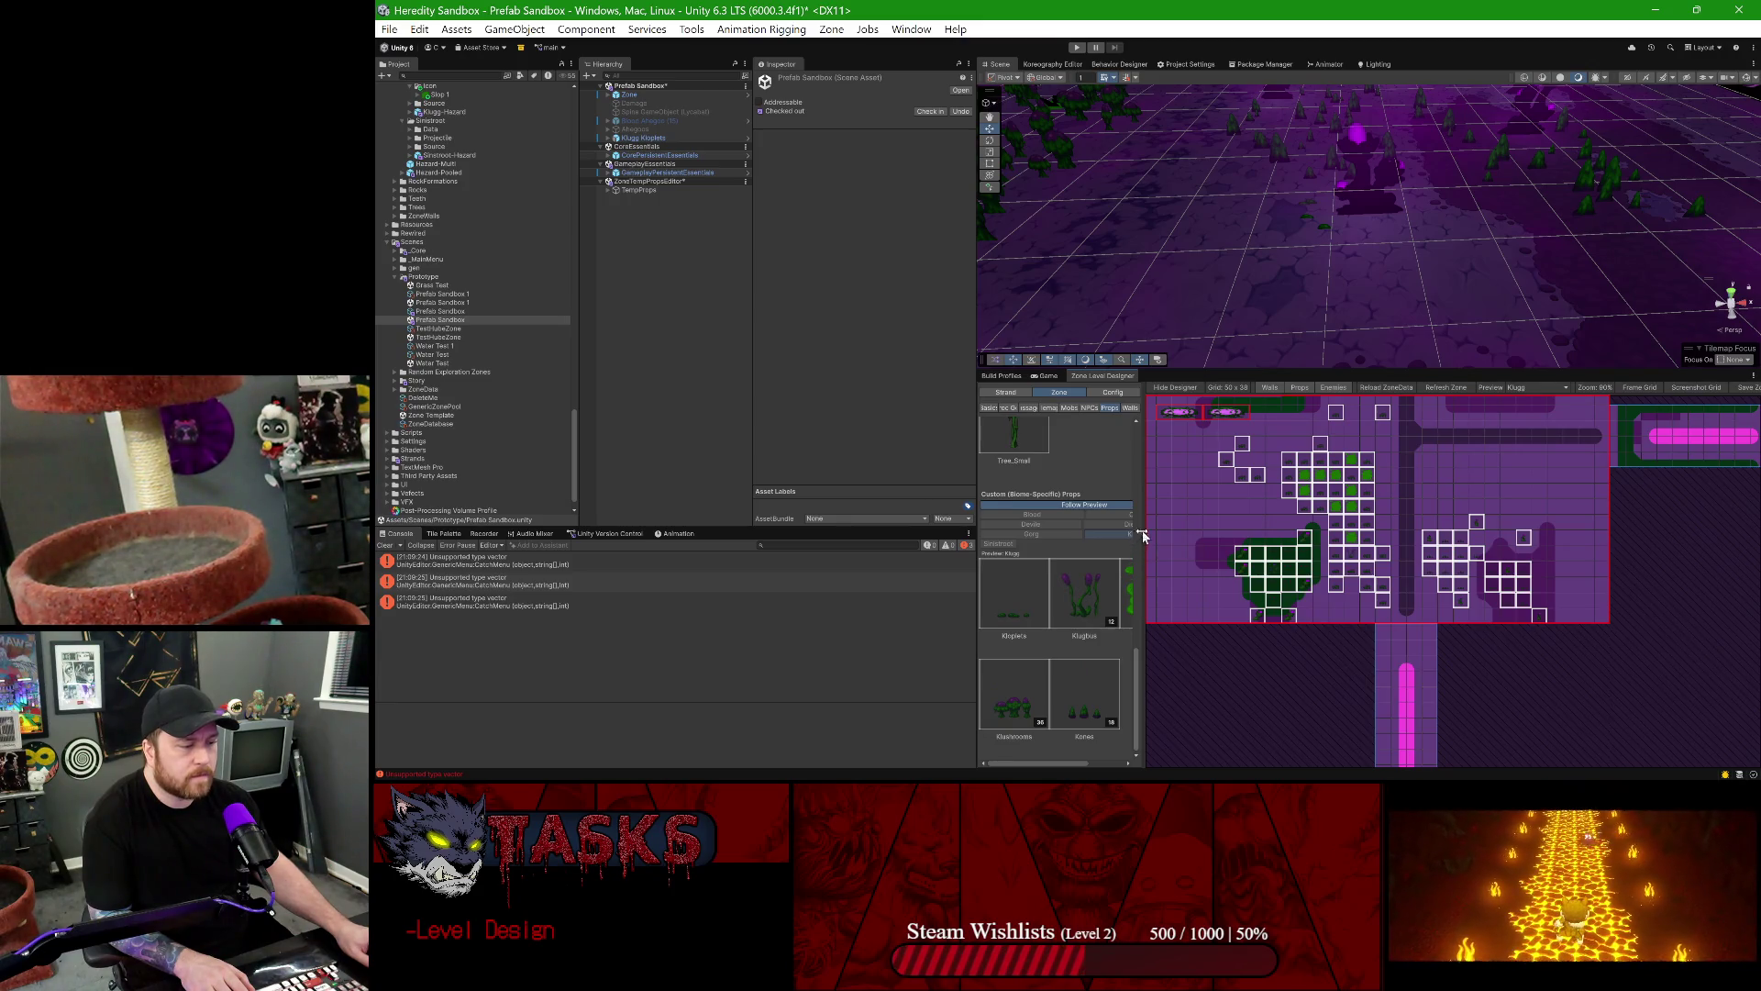
- Place Kloplets props in the upper-right room, undoing the misplaced top-row ones
{"action": "left_click_drag", "start_coordinate": [1149, 529], "coordinate": [1150, 529]}
{"action": "left_click", "coordinate": [1211, 523]}
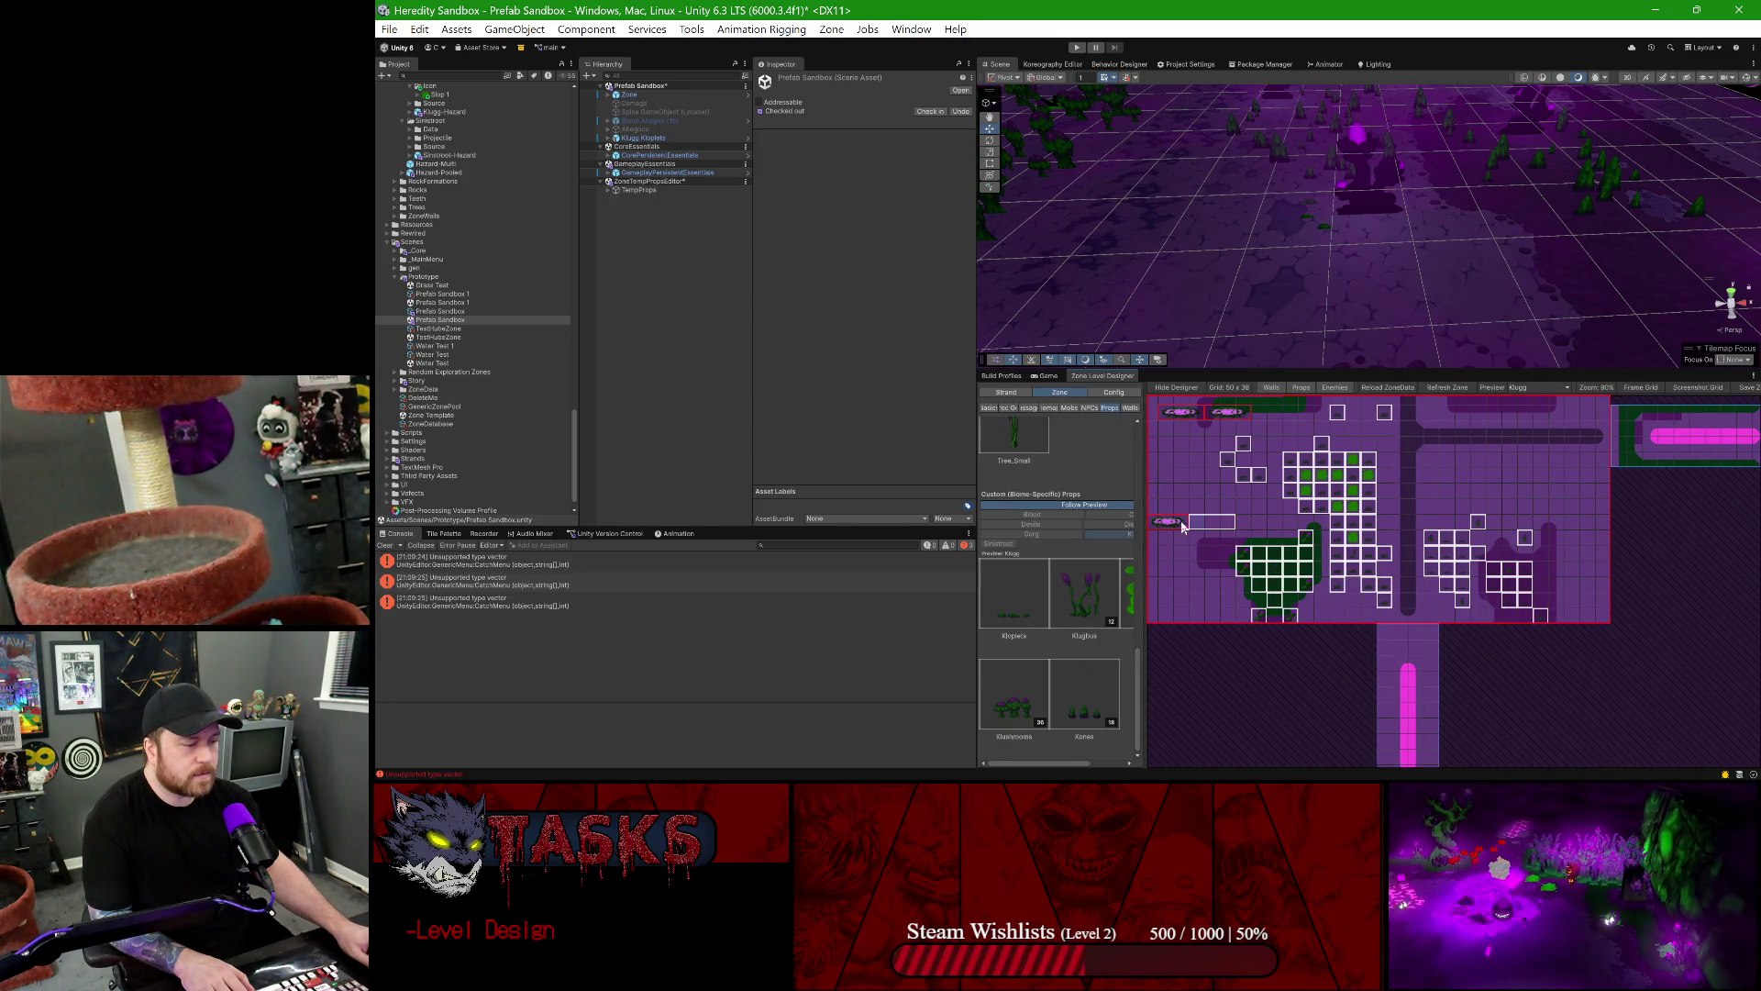
{"action": "key", "text": "ctrl+z"}
{"action": "key", "text": "ctrl+z"}
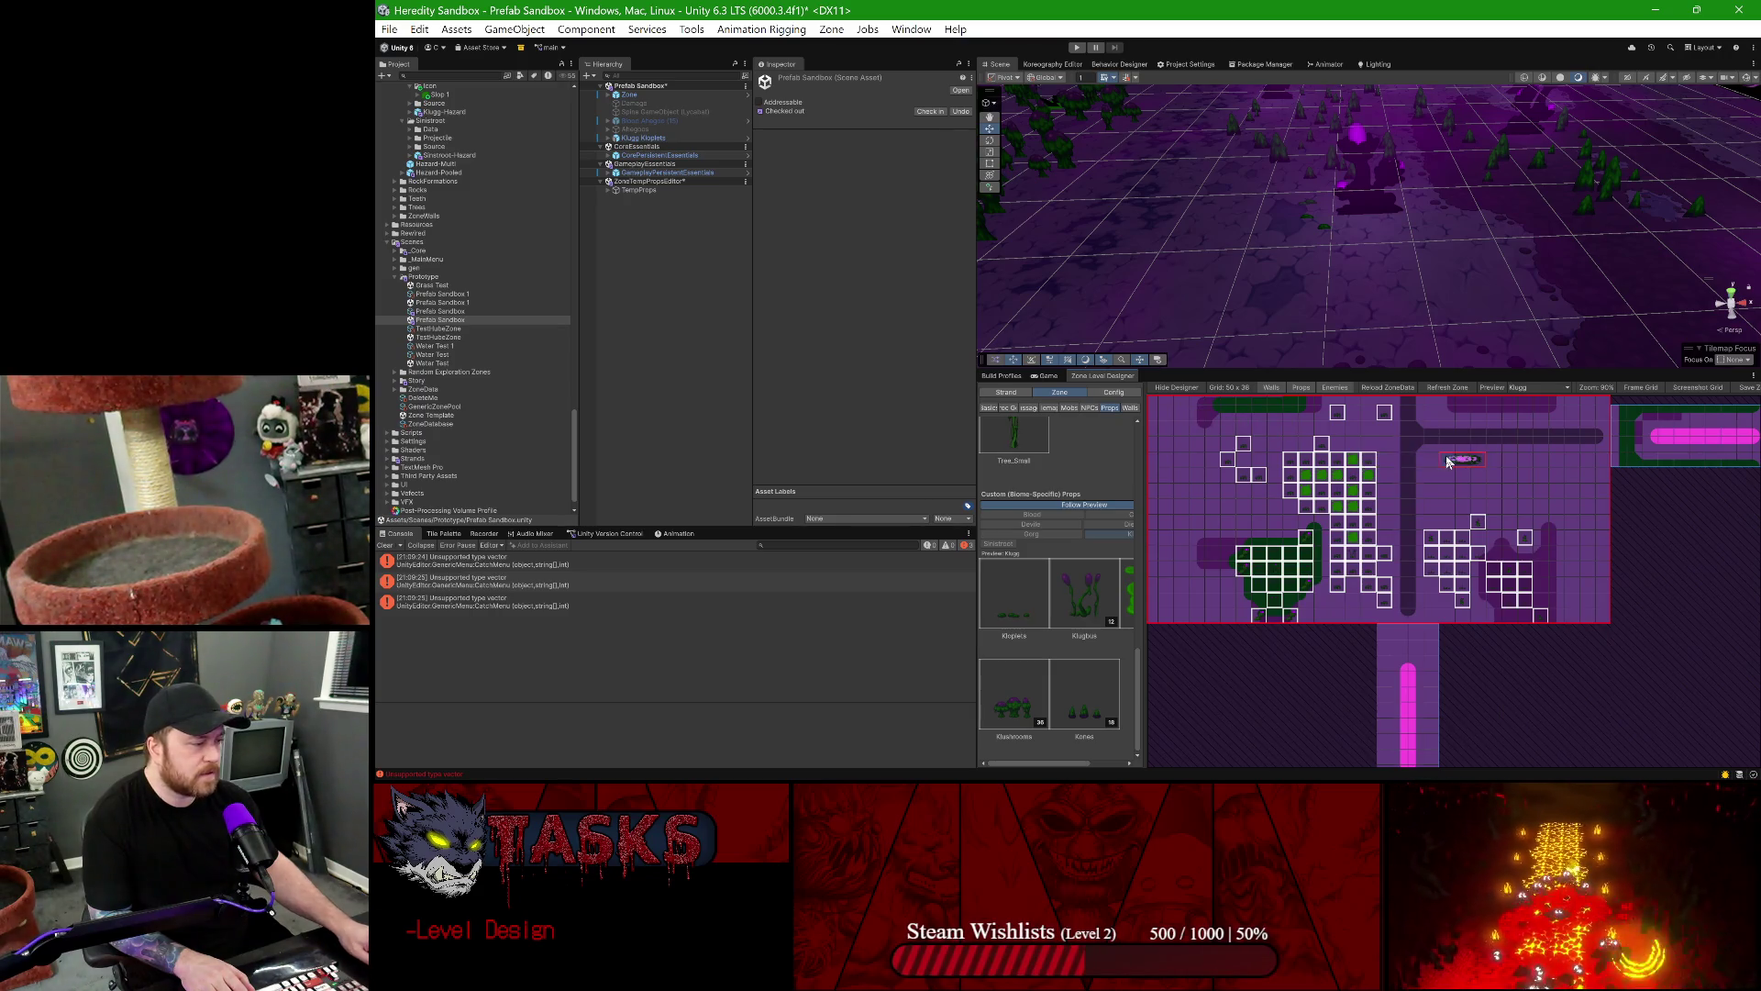
{"action": "left_click", "coordinate": [1548, 460]}
{"action": "left_click", "coordinate": [1014, 605]}
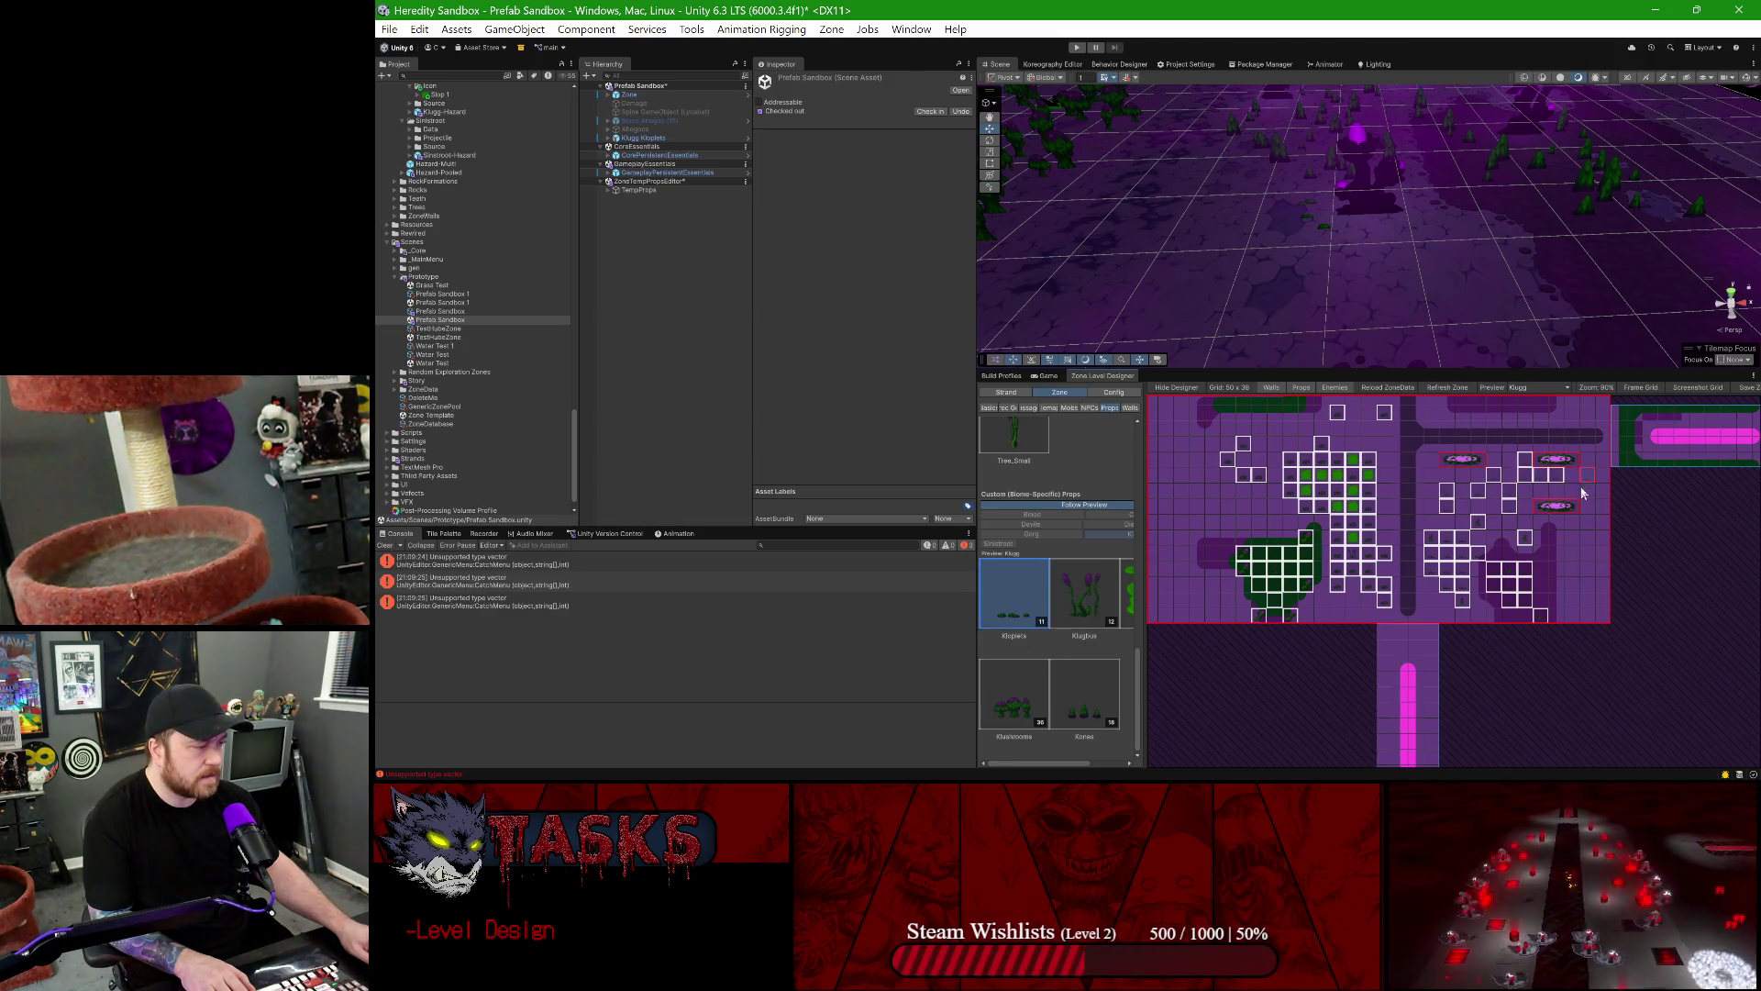
{"action": "left_click", "coordinate": [1449, 484]}
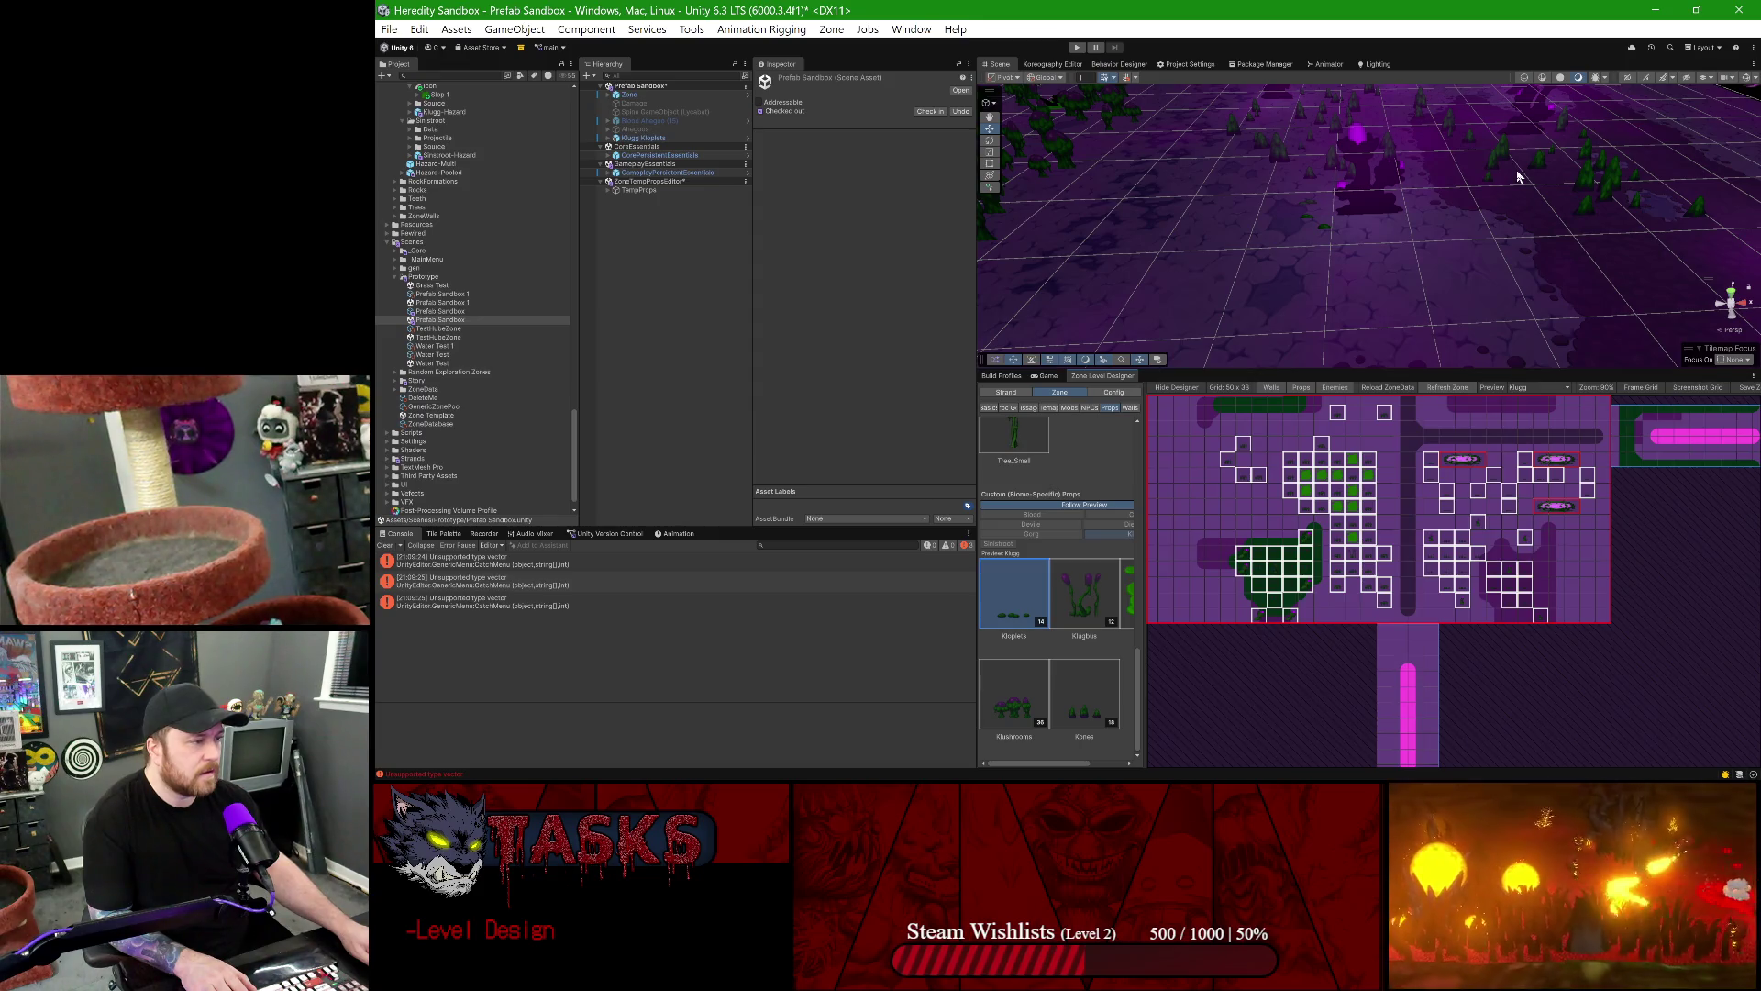
{"action": "left_click_drag", "start_coordinate": [1518, 176], "coordinate": [1370, 246]}
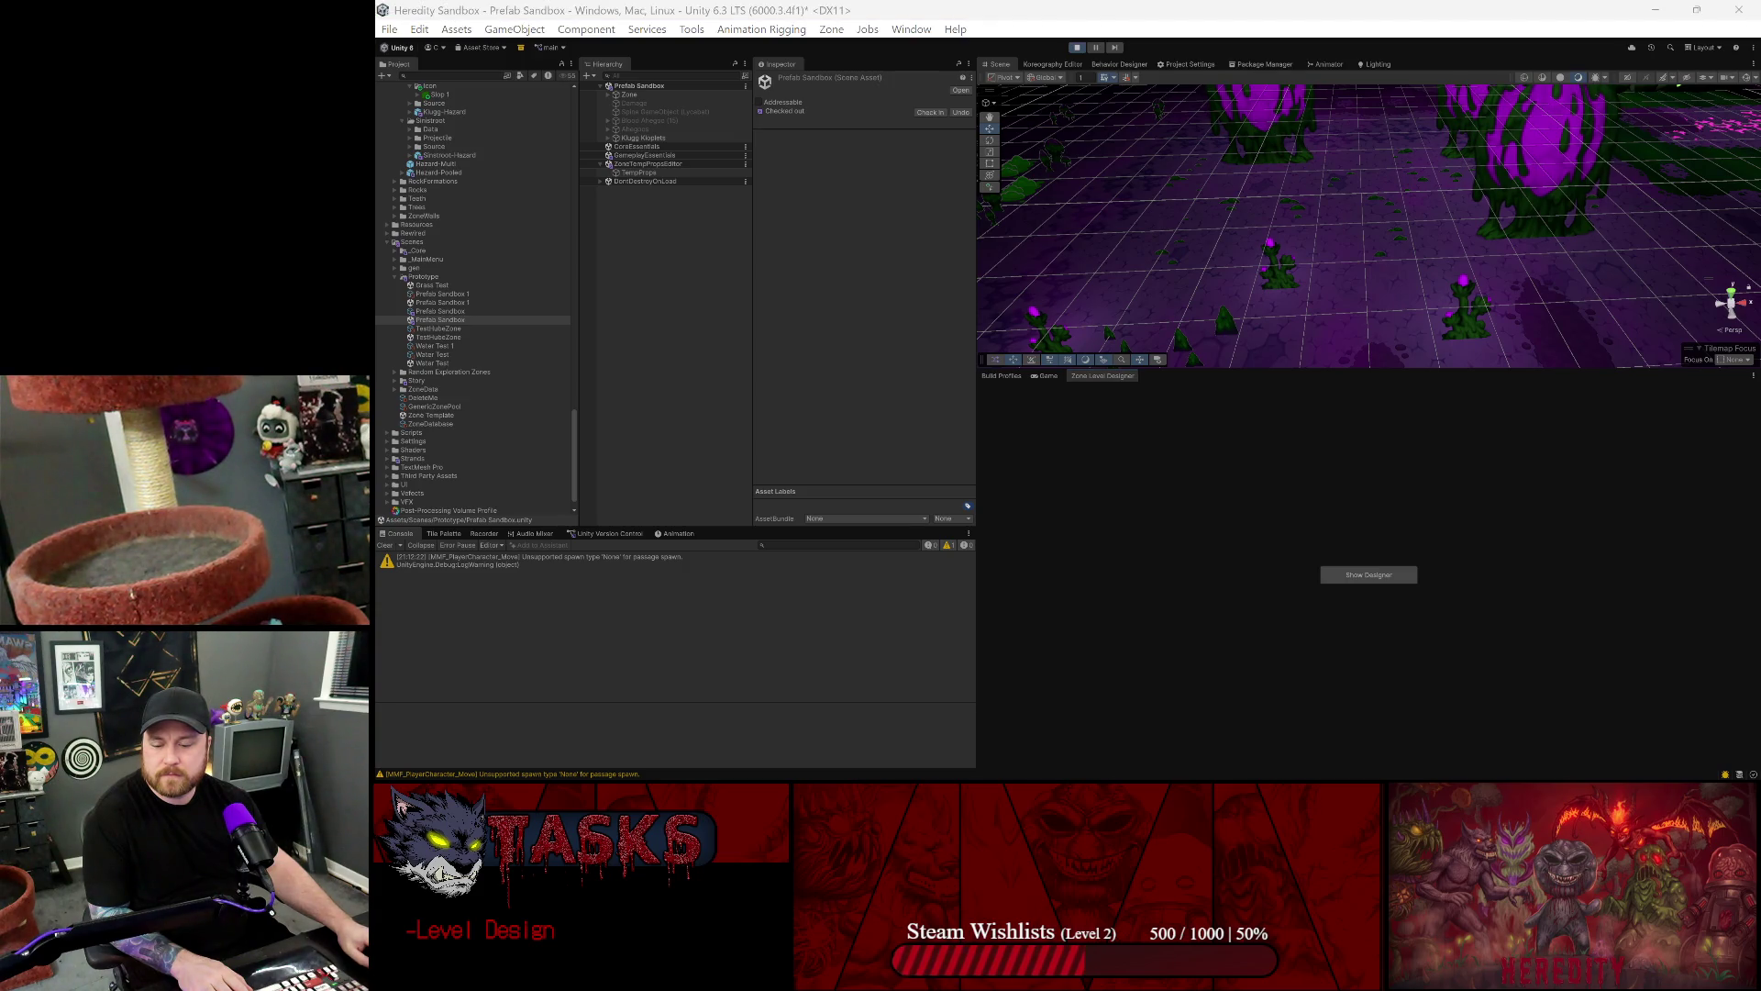
- Return focus to the editor once the zone regenerates with its purple orb trees
{"action": "left_click", "coordinate": [1198, 186]}
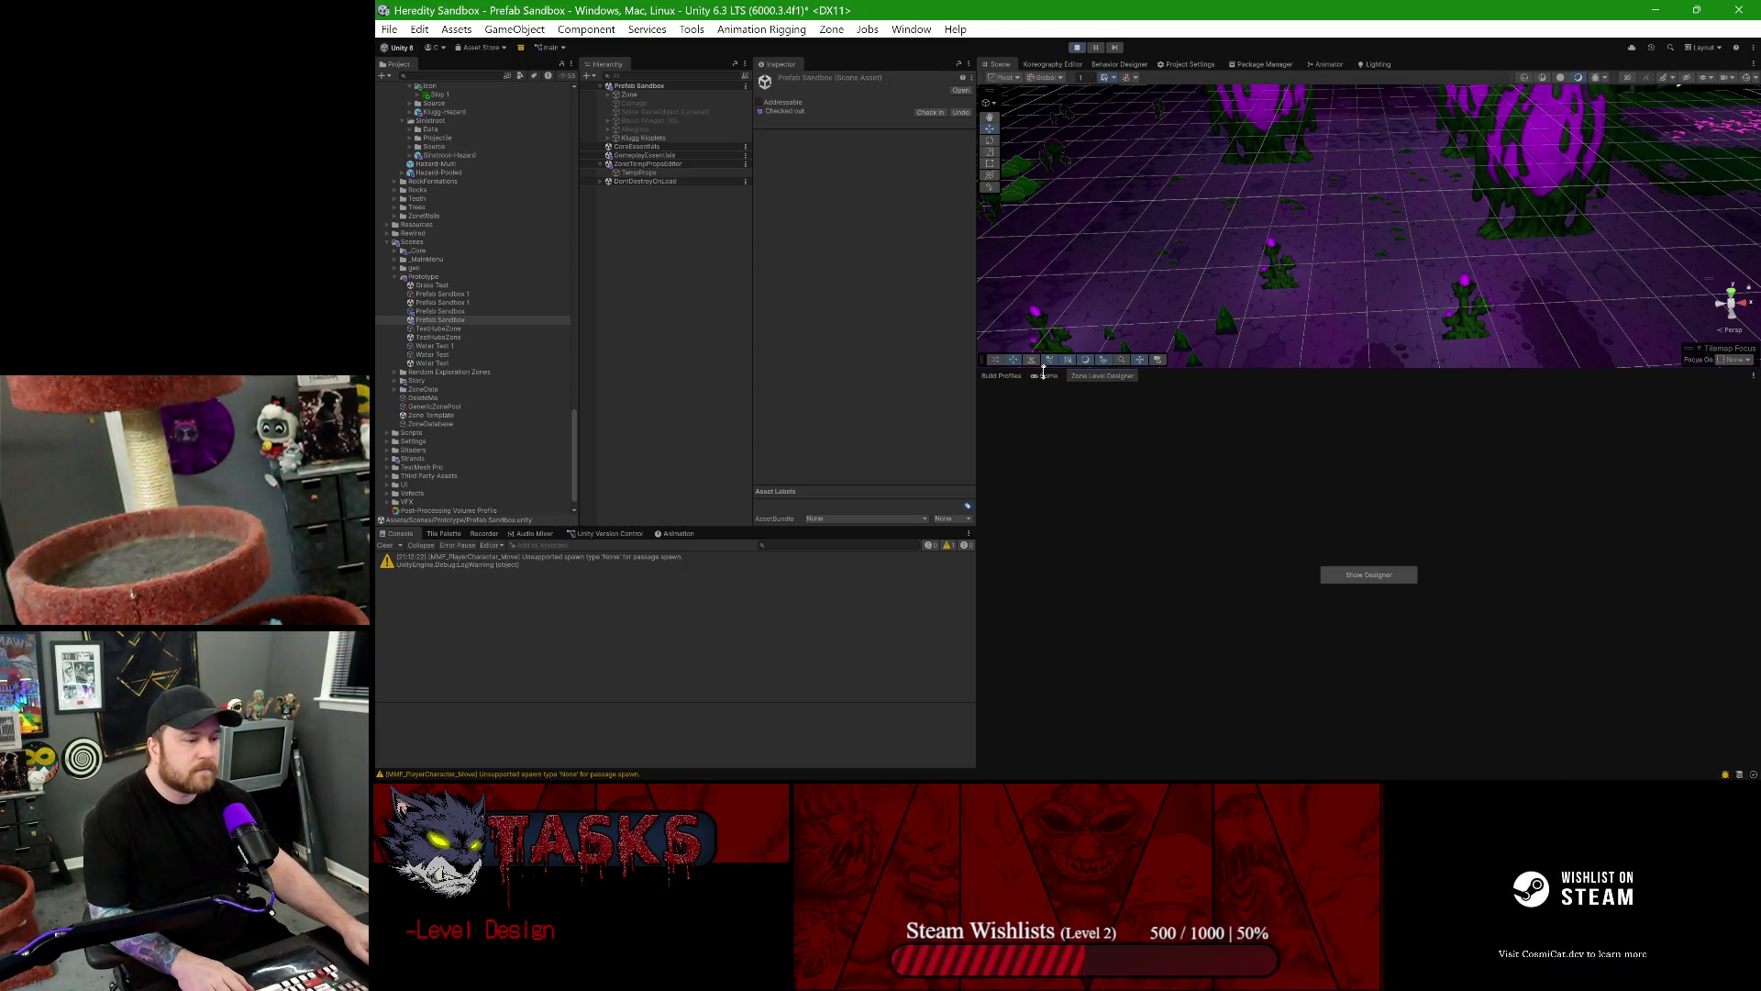
- Start the play test and walk the character right into the purple orb-tree area
{"action": "double_click", "coordinate": [1043, 373]}
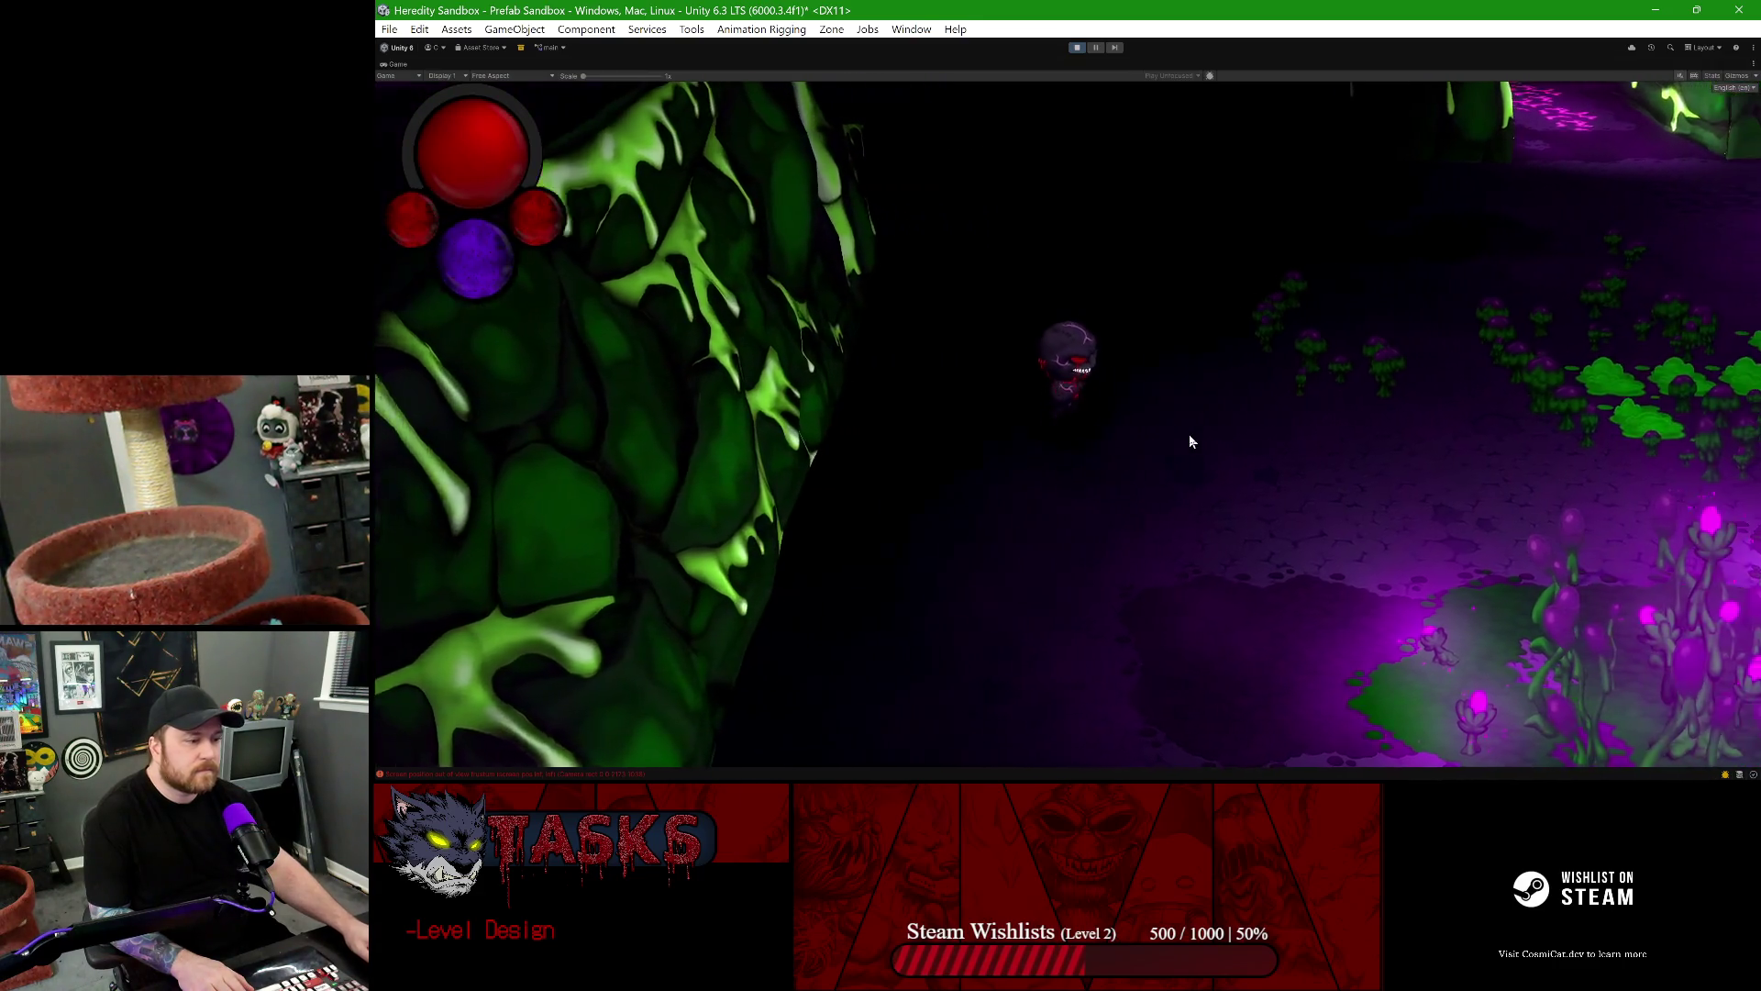
{"action": "key", "text": "d"}
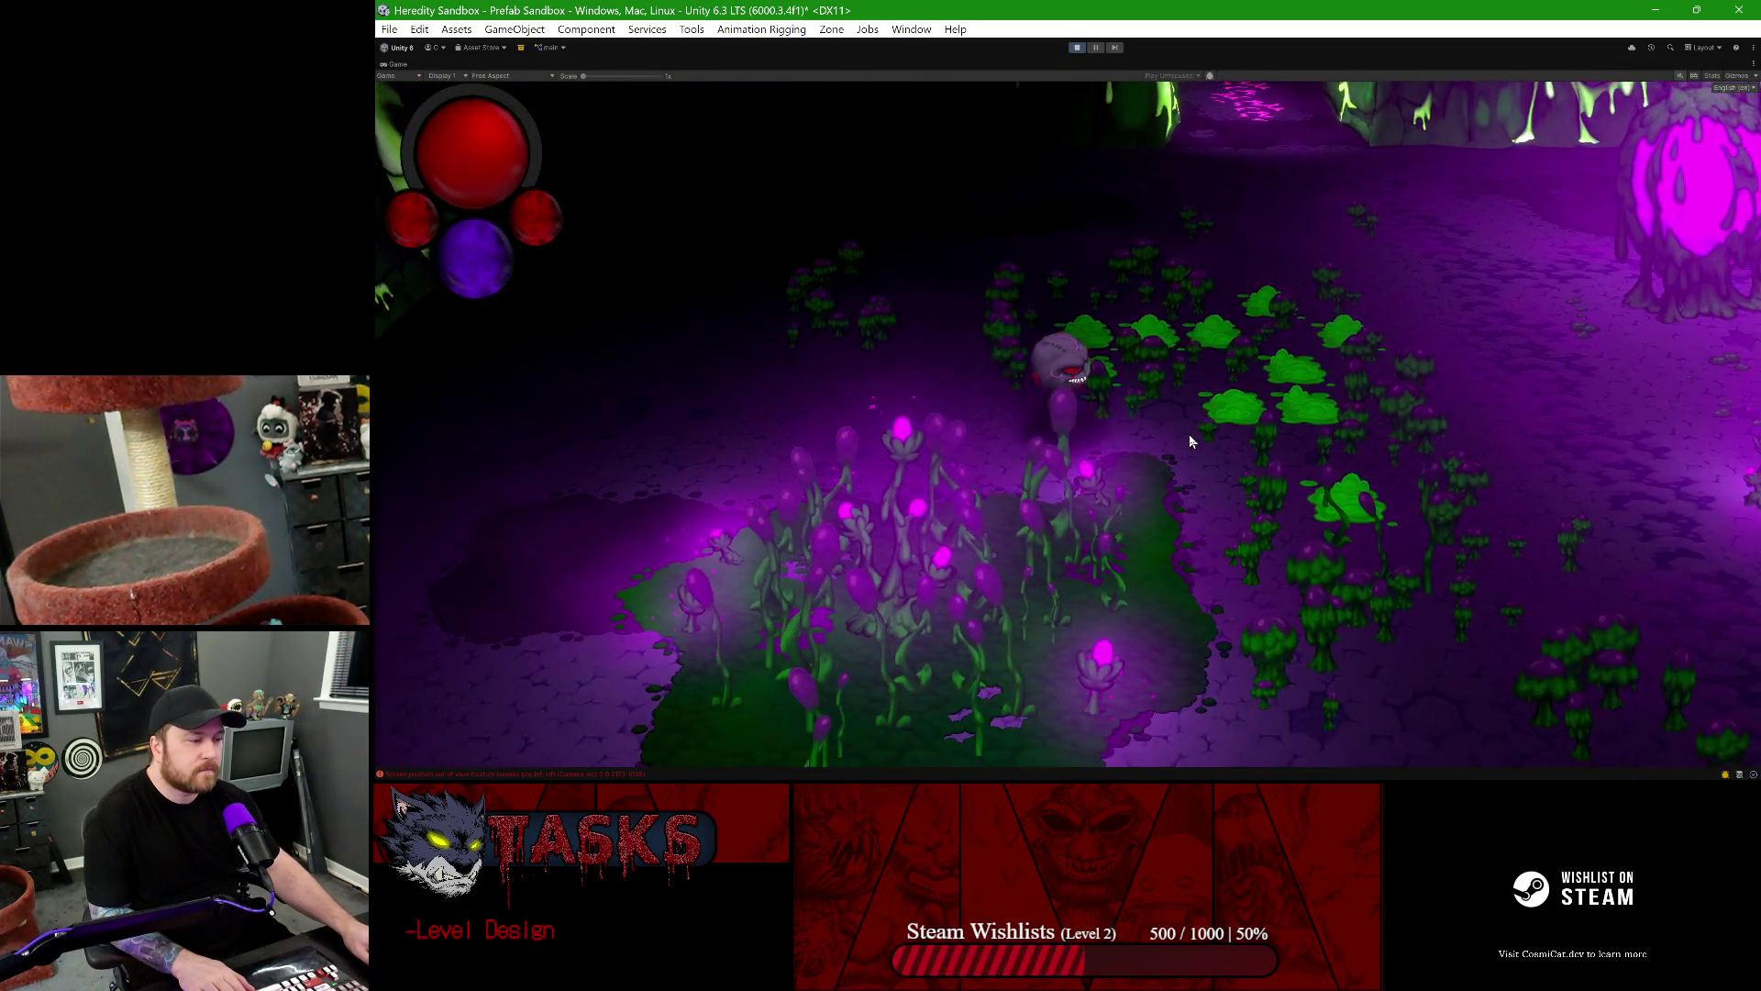
{"action": "key", "text": "d"}
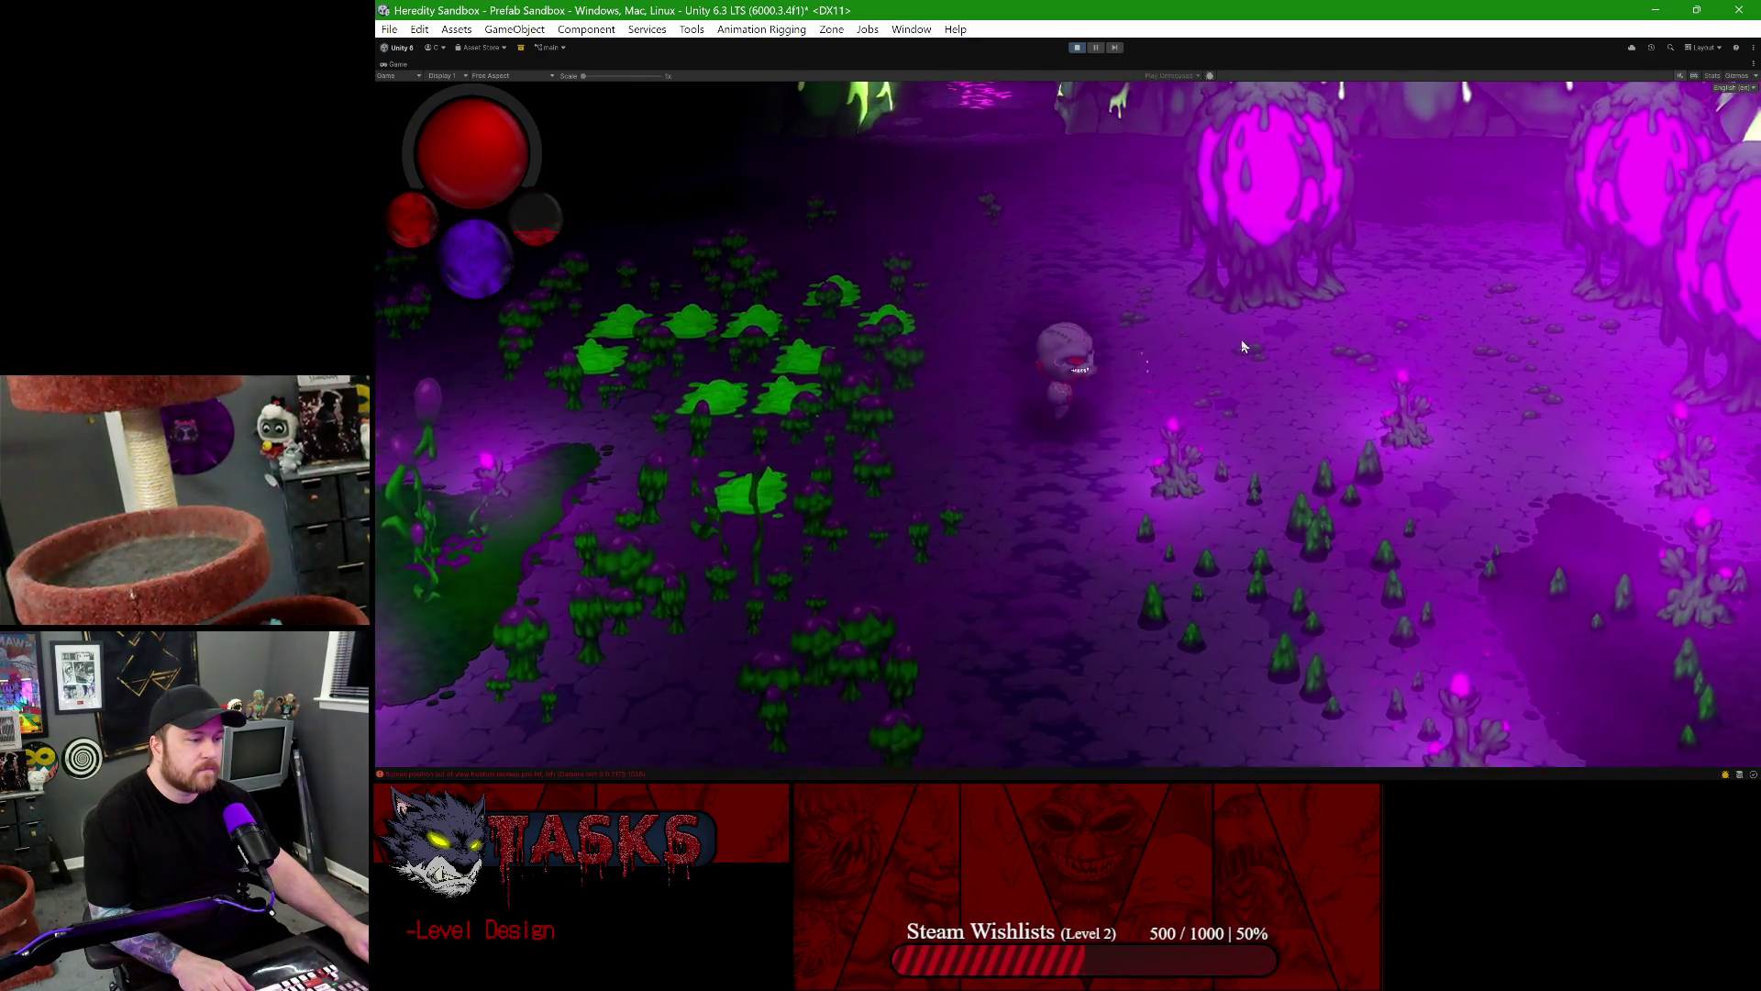
{"action": "key", "text": "d"}
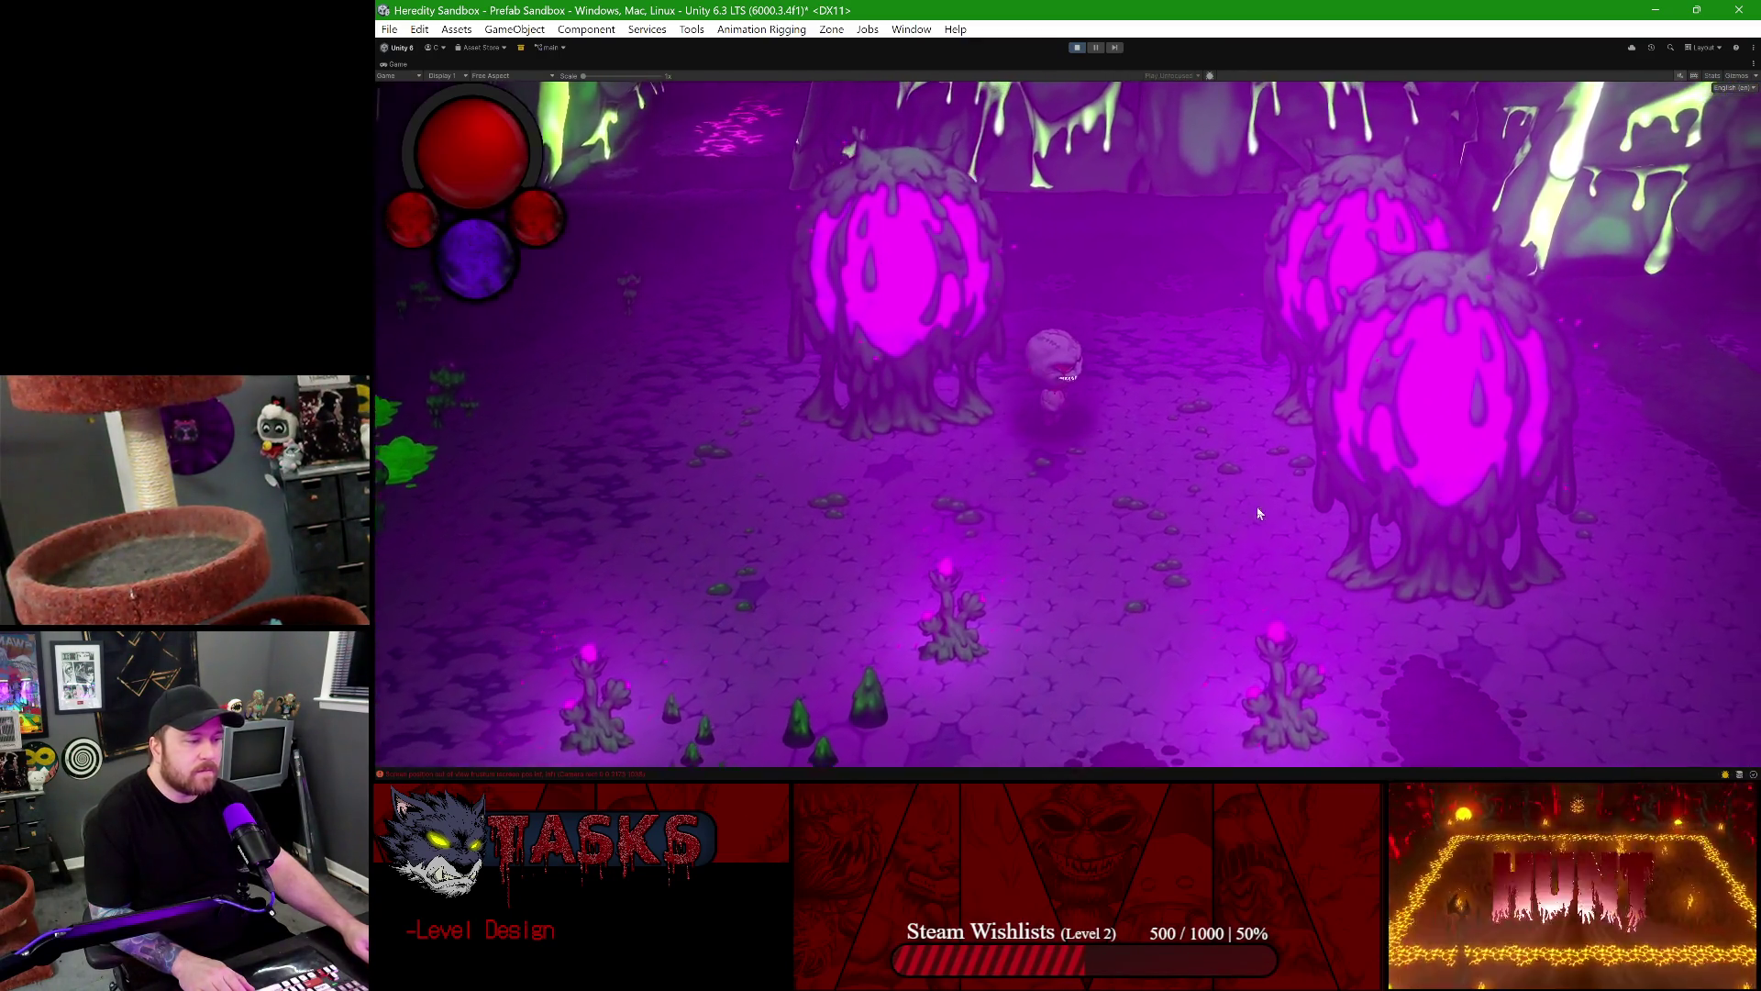
{"action": "key", "text": "s"}
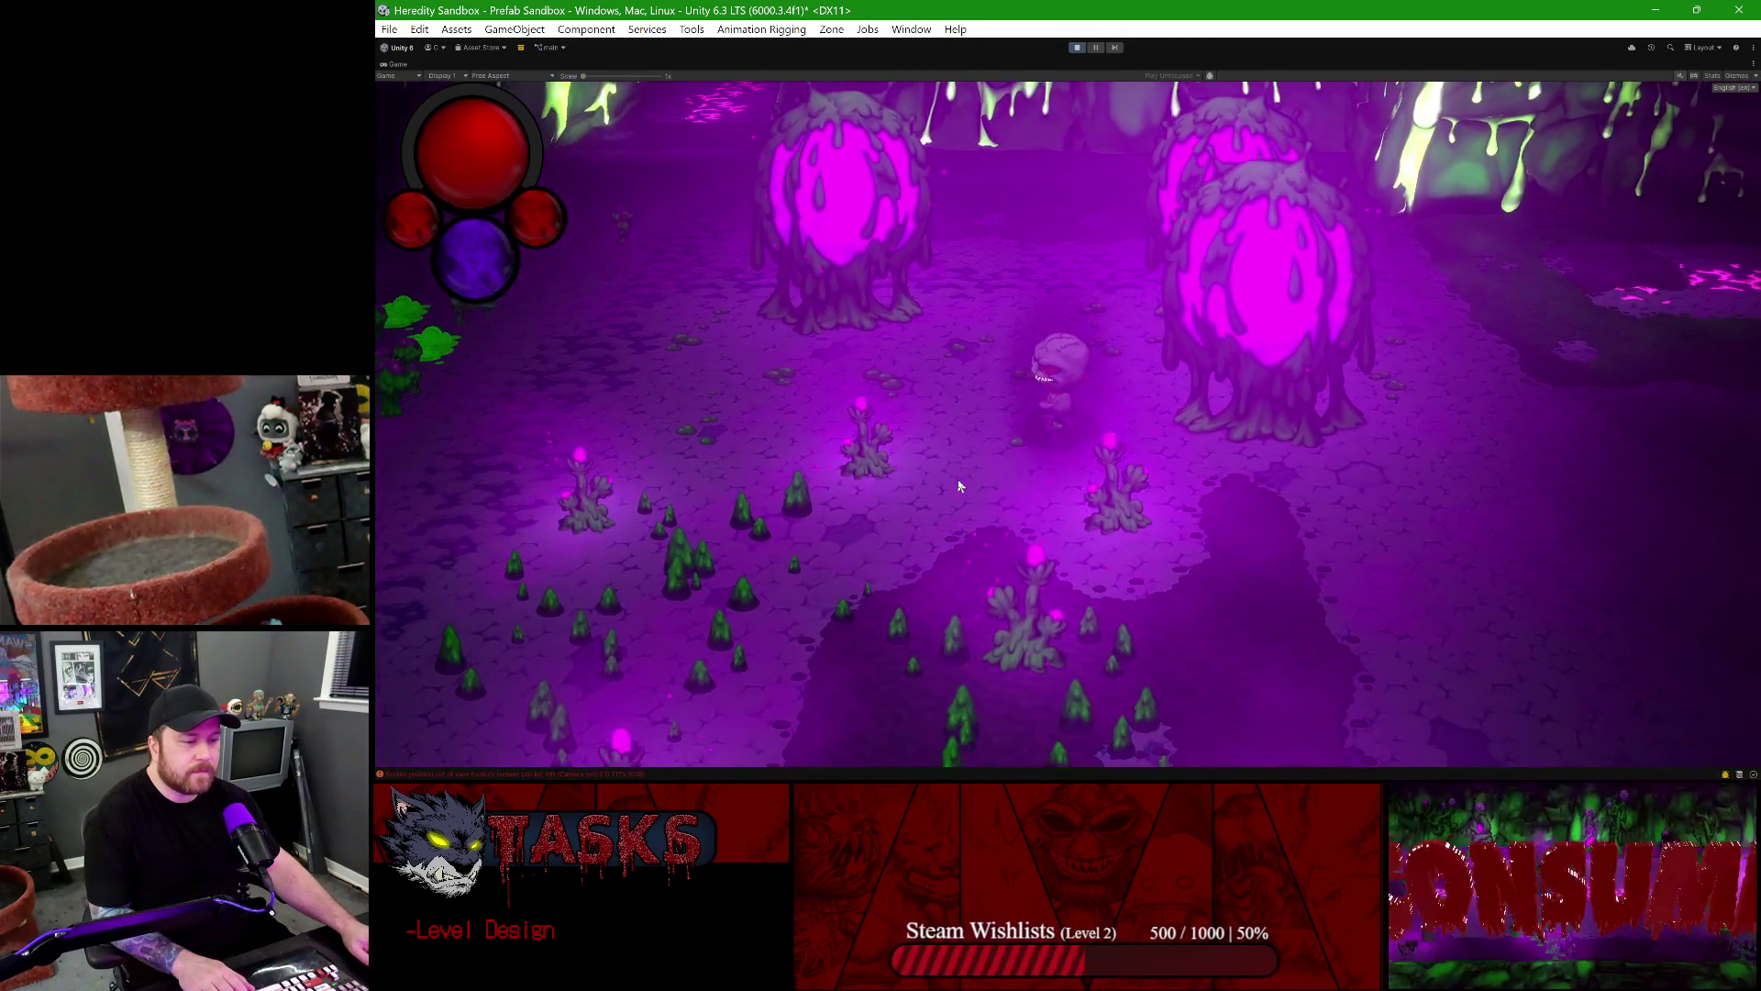
{"action": "key", "text": "a"}
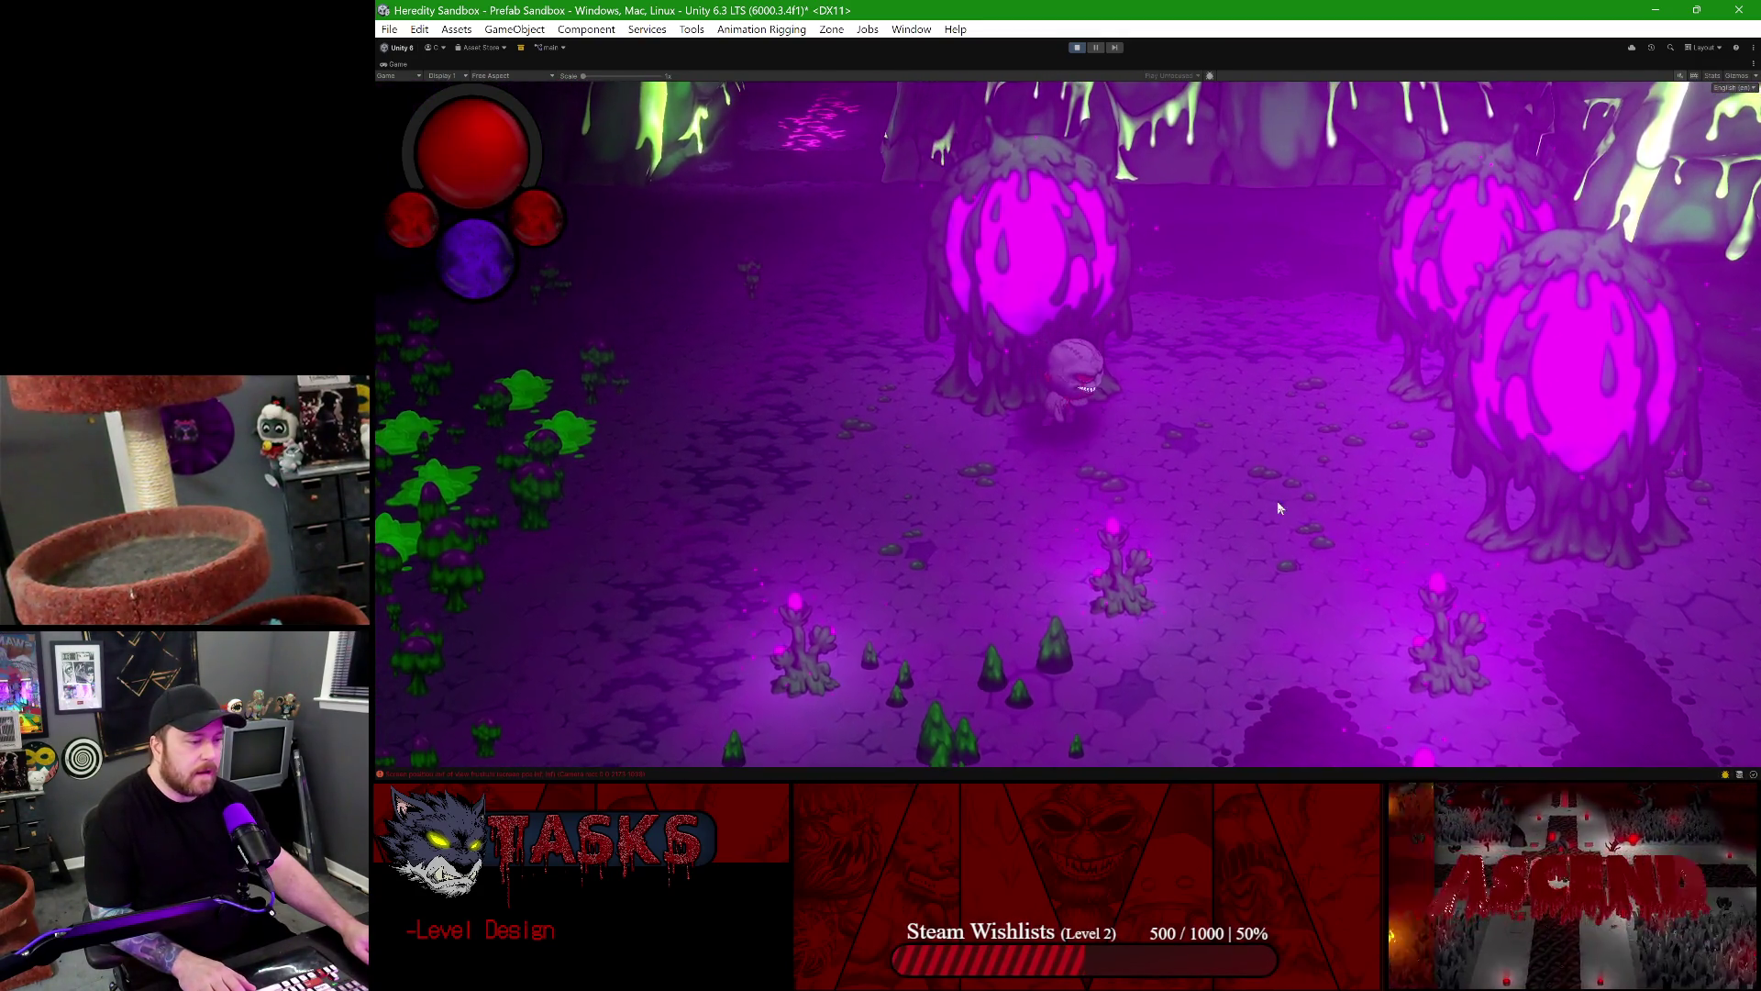
{"action": "key", "text": "d"}
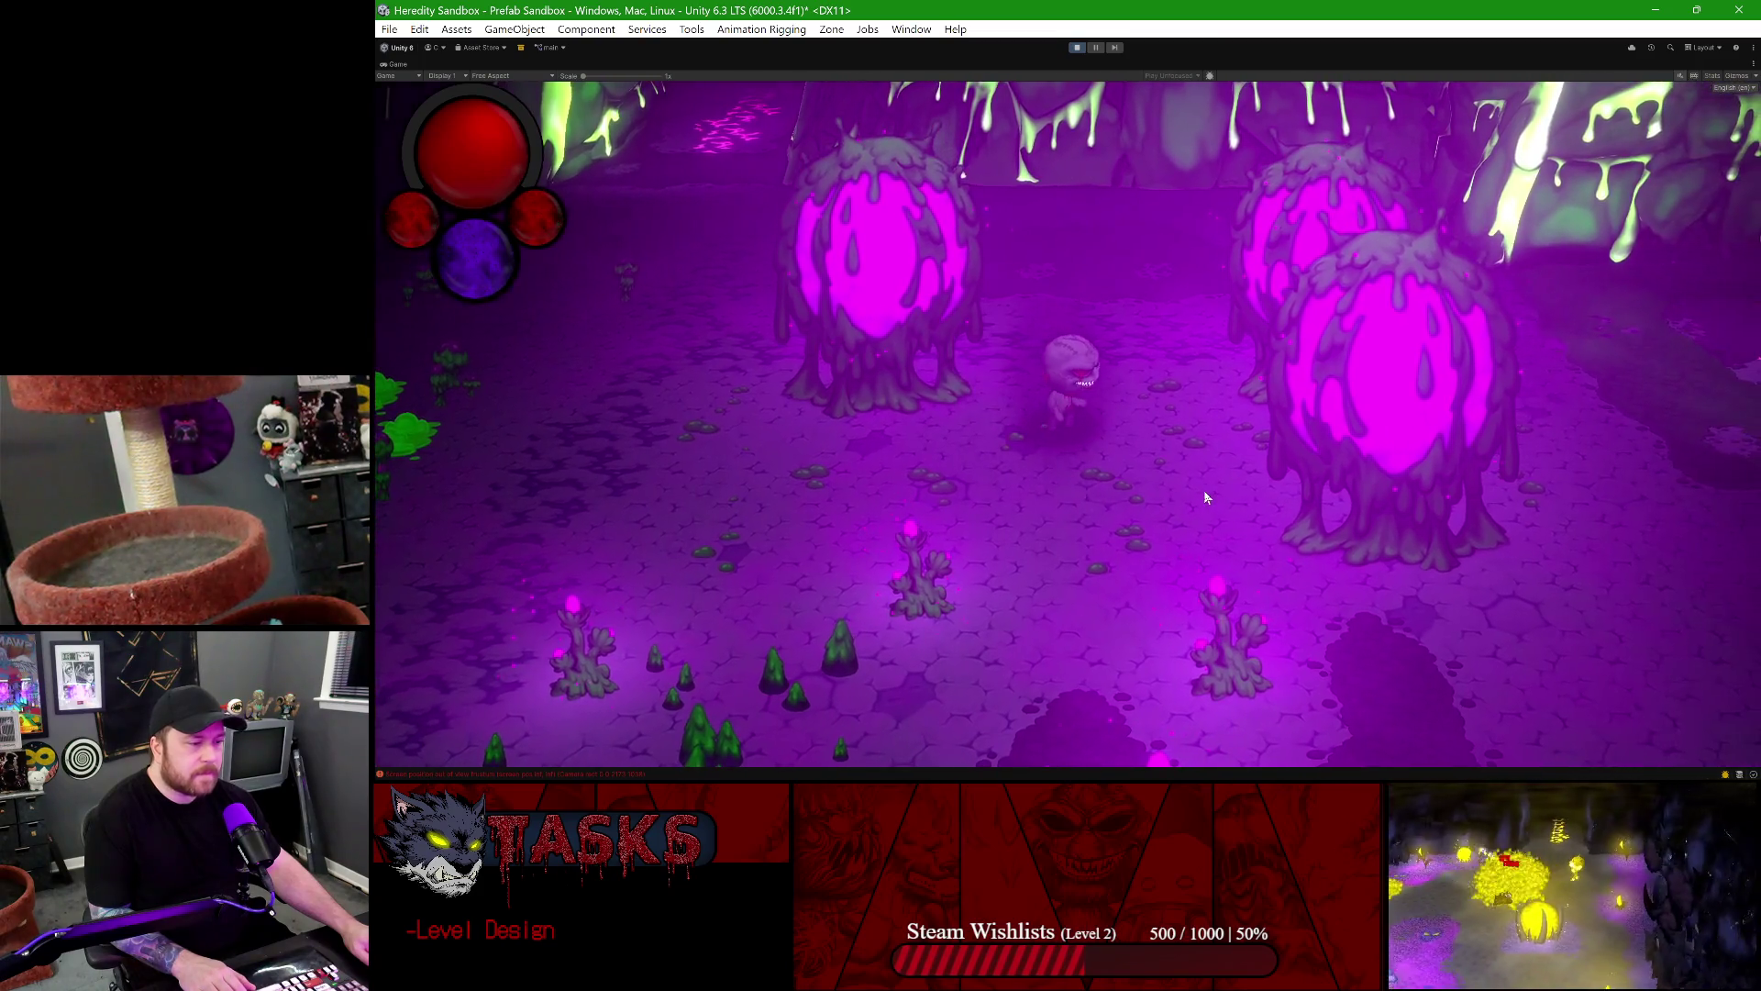
{"action": "key", "text": "w"}
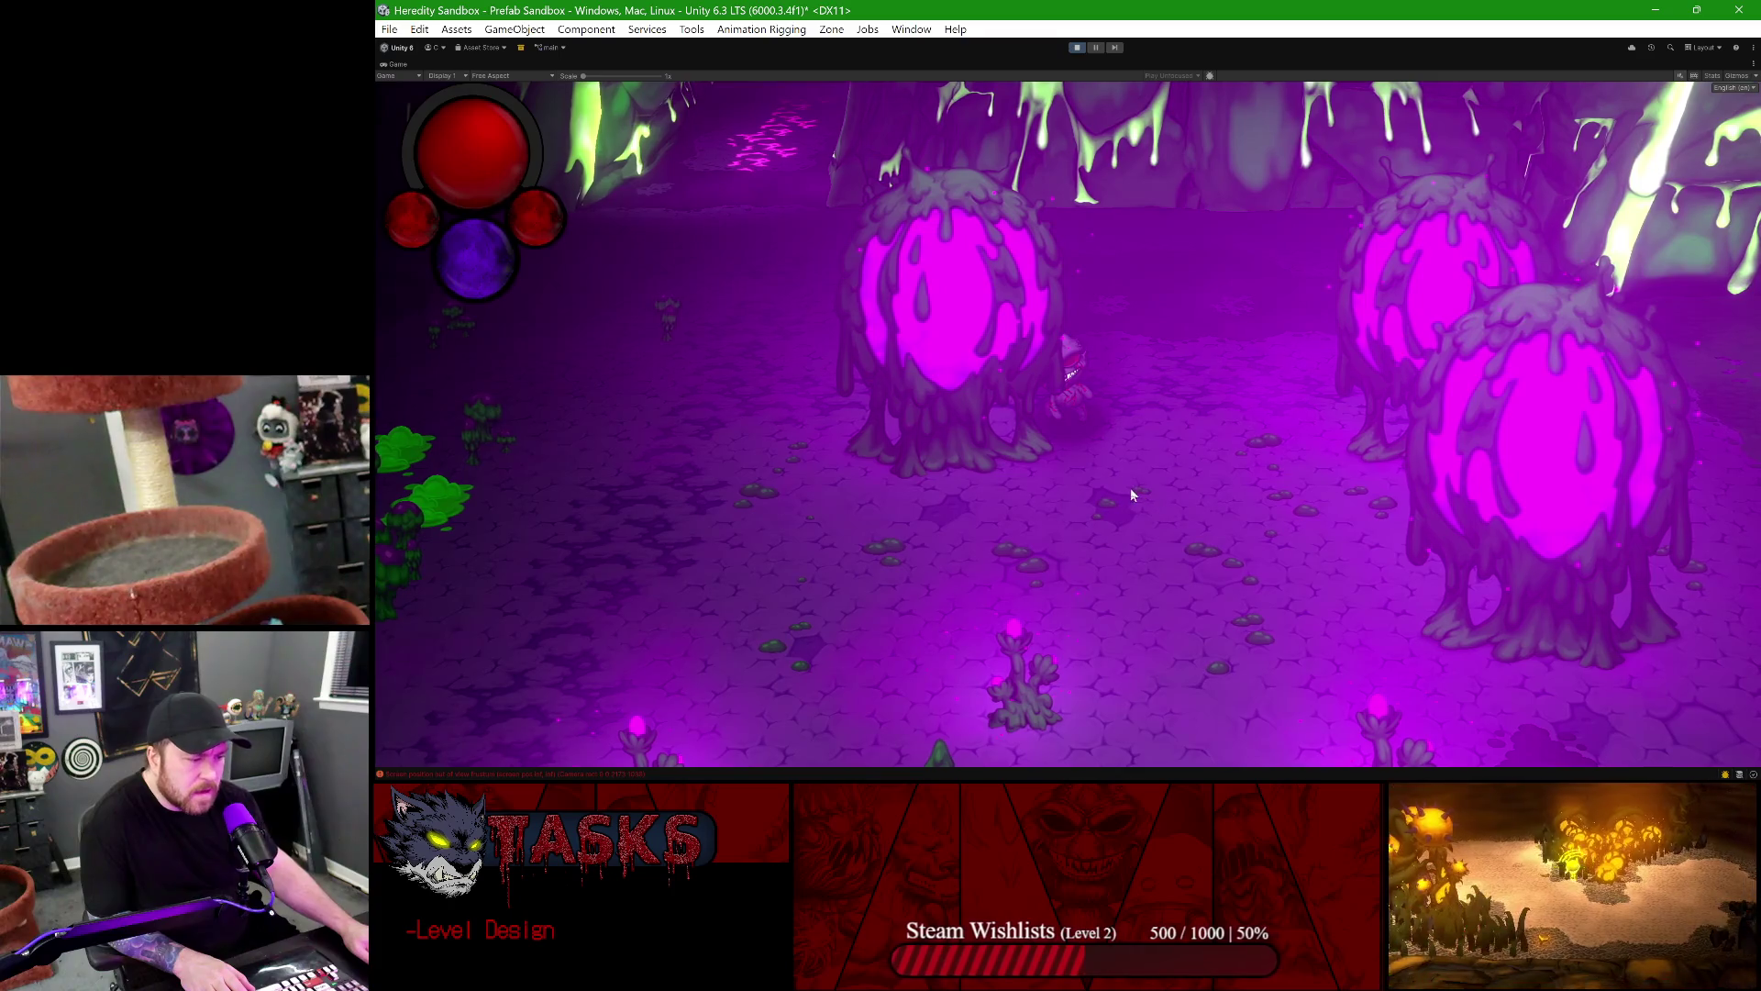
- Walk the character back and forth among the plants, then stop play mode
{"action": "left_click", "coordinate": [884, 556]}
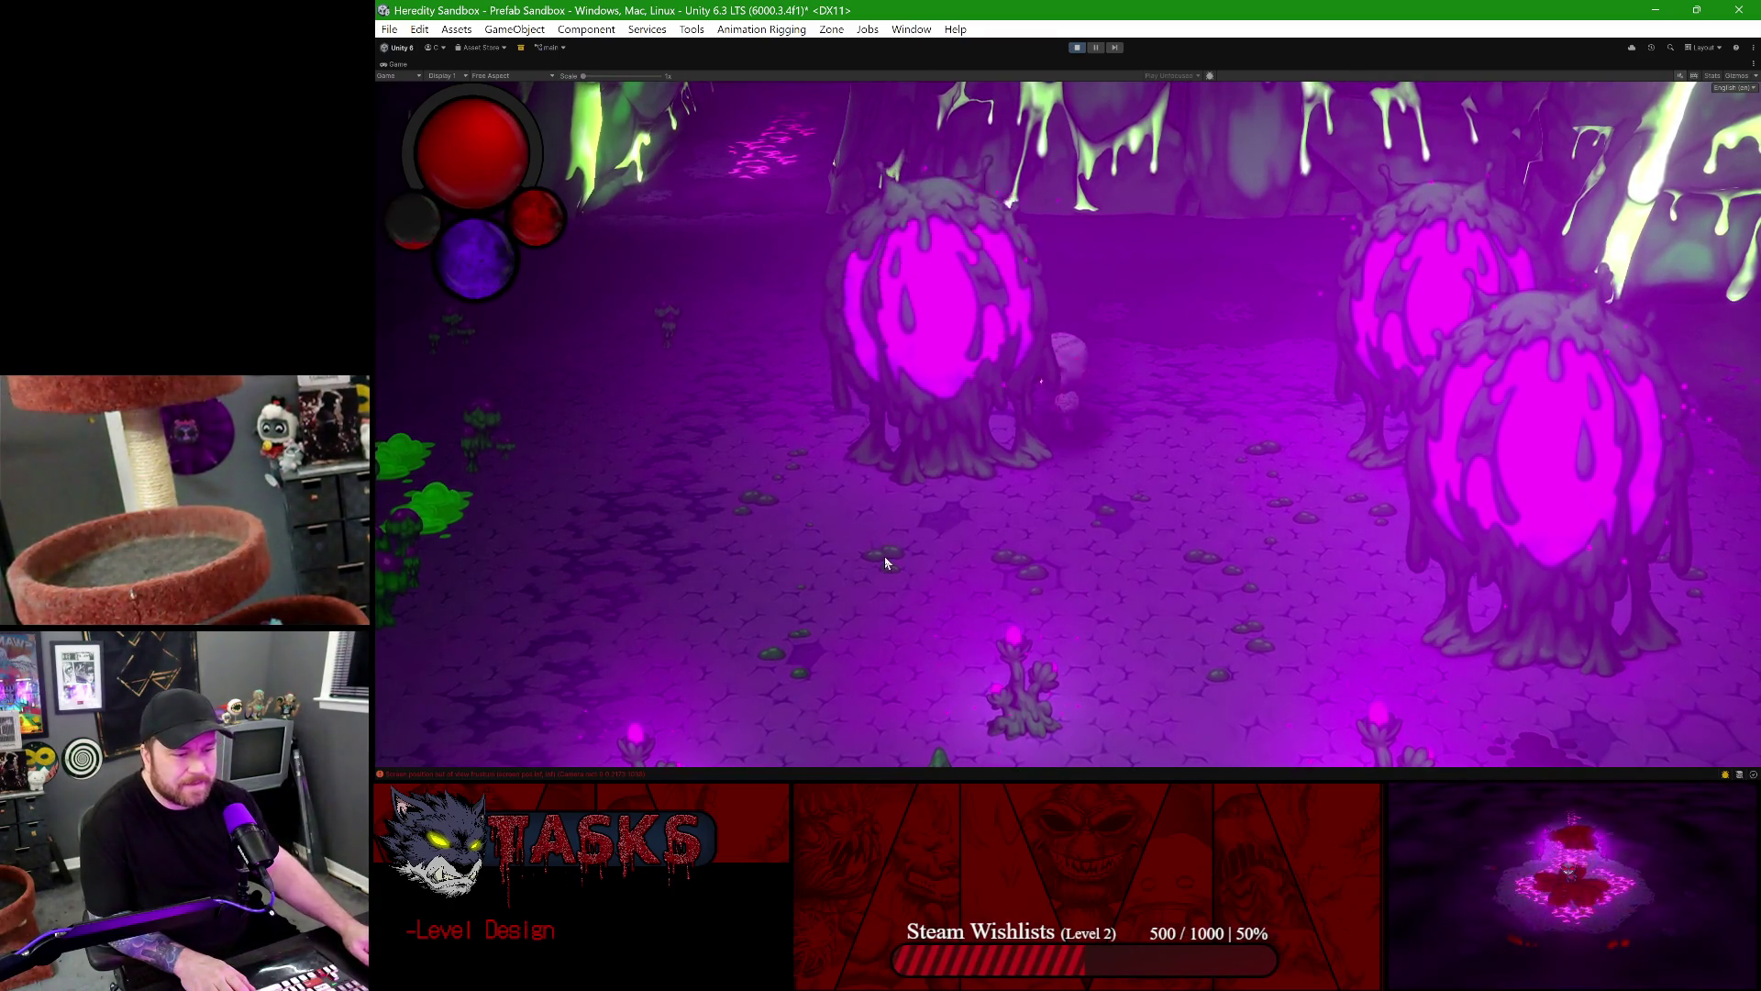
{"action": "key", "text": "a"}
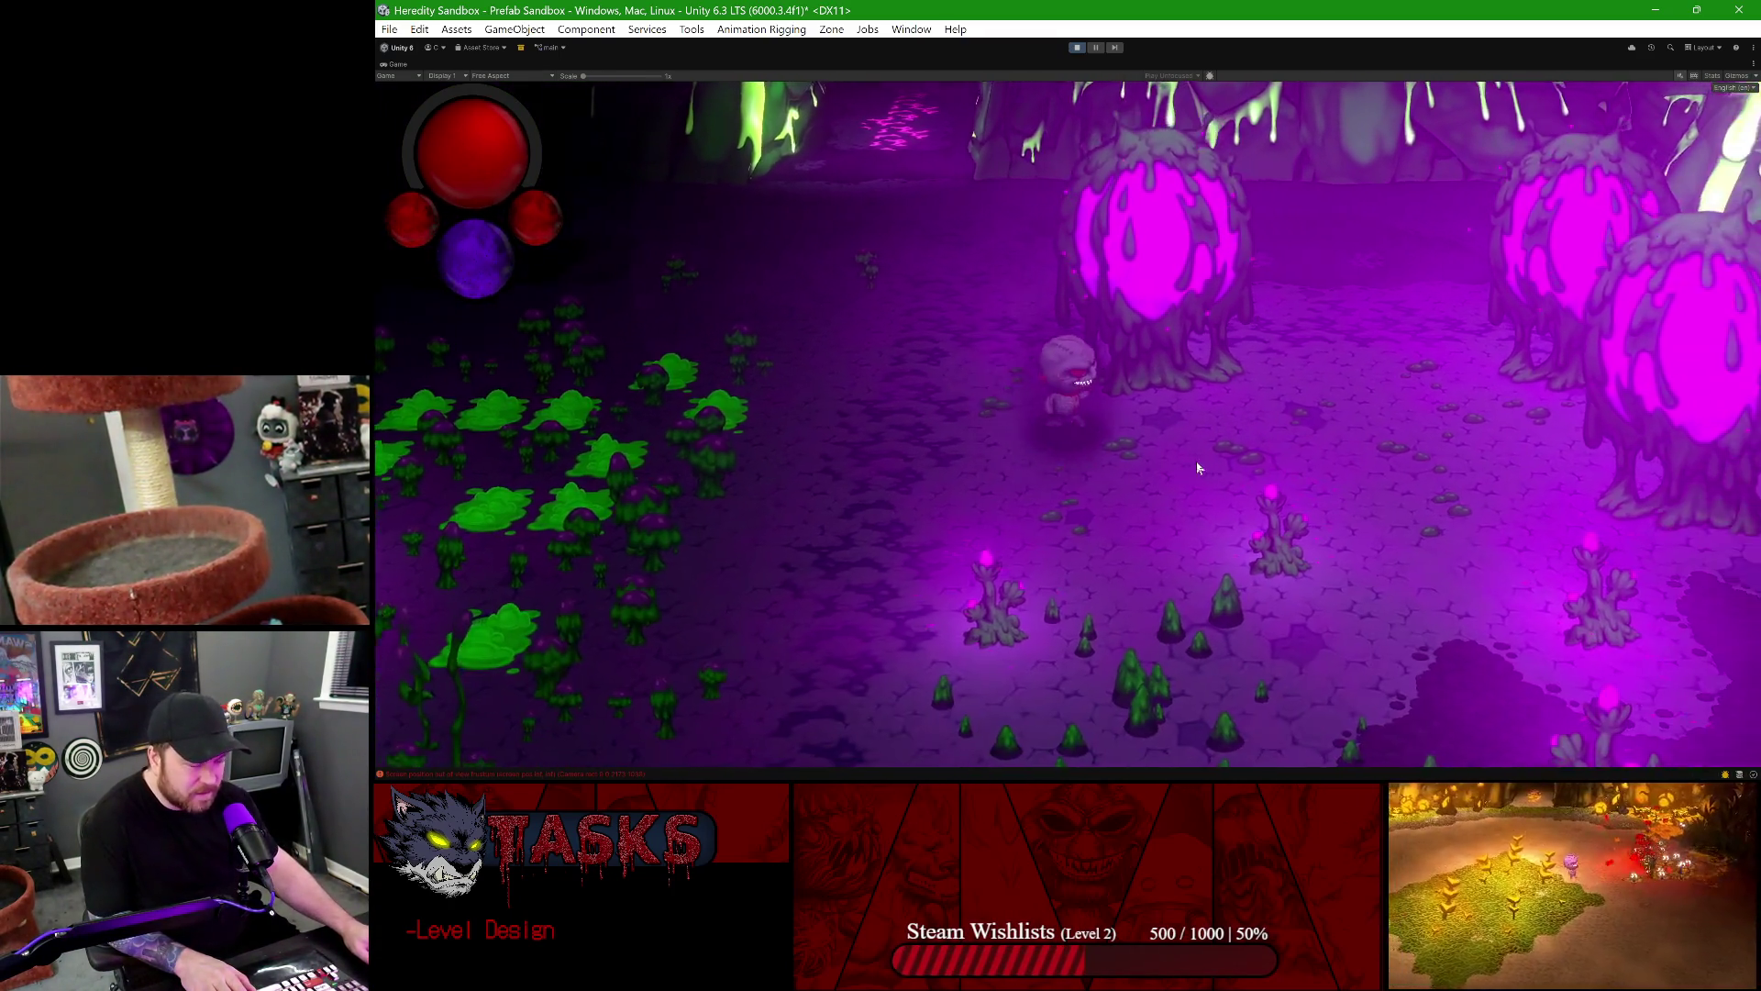
{"action": "key", "text": "d"}
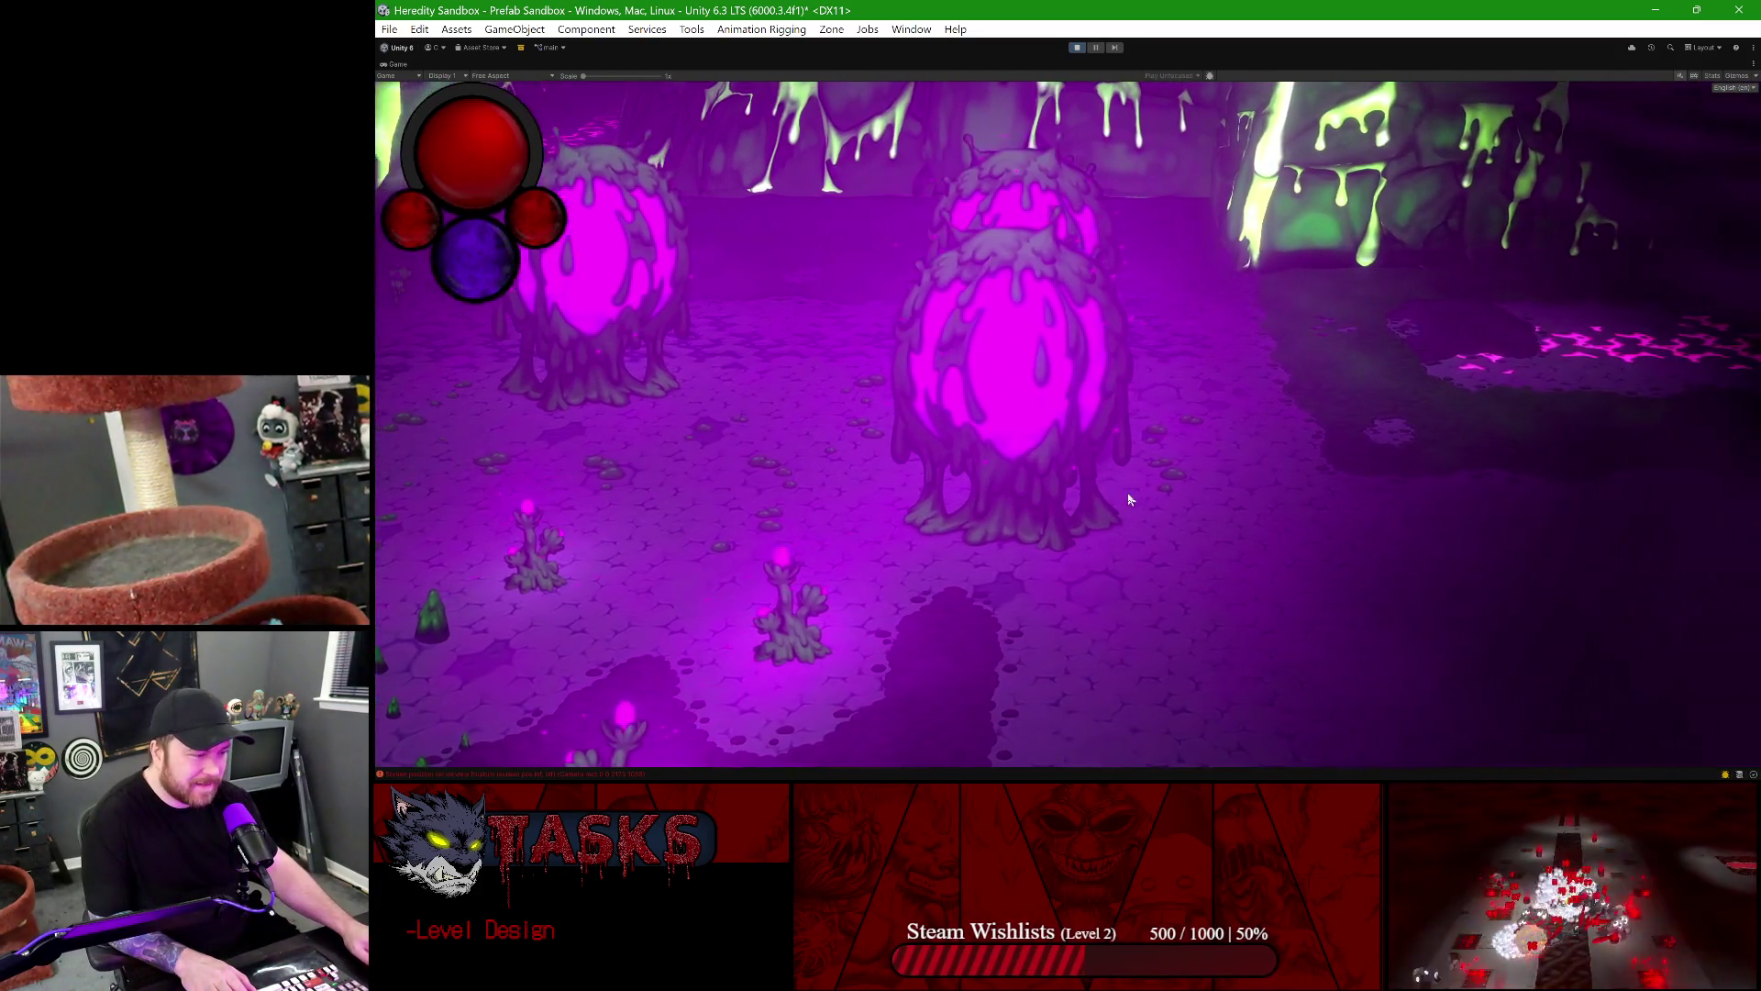
{"action": "key", "text": "a"}
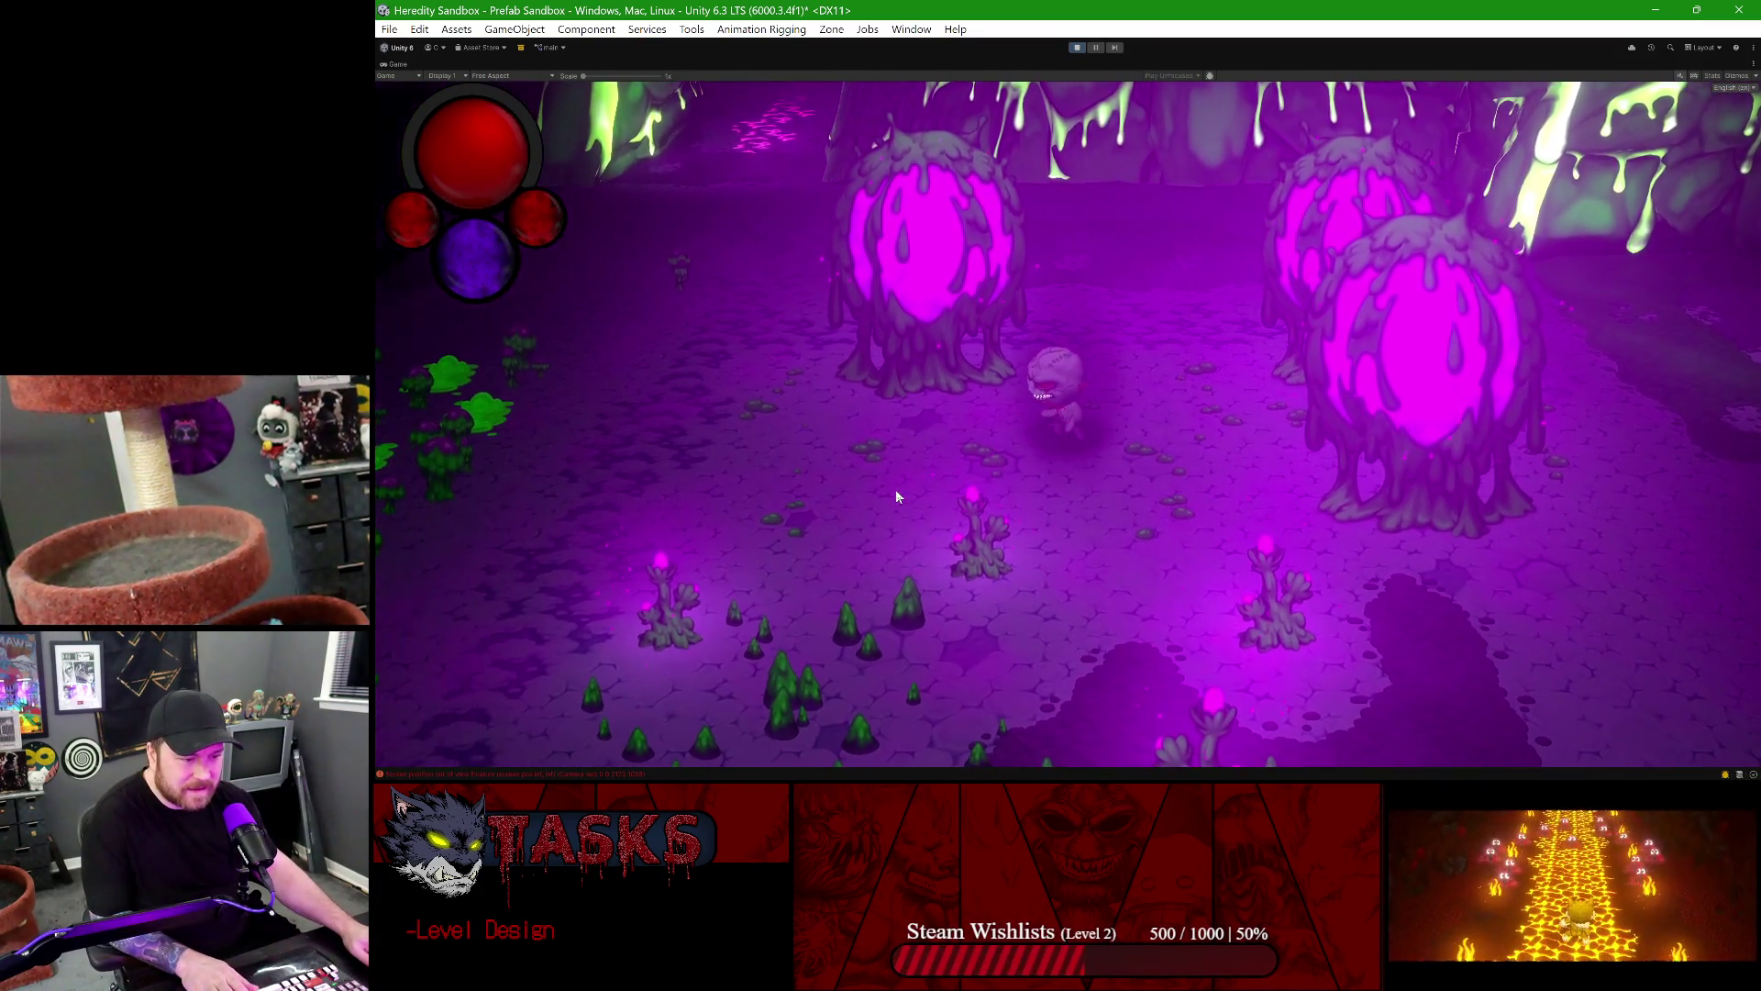
{"action": "key", "text": "d"}
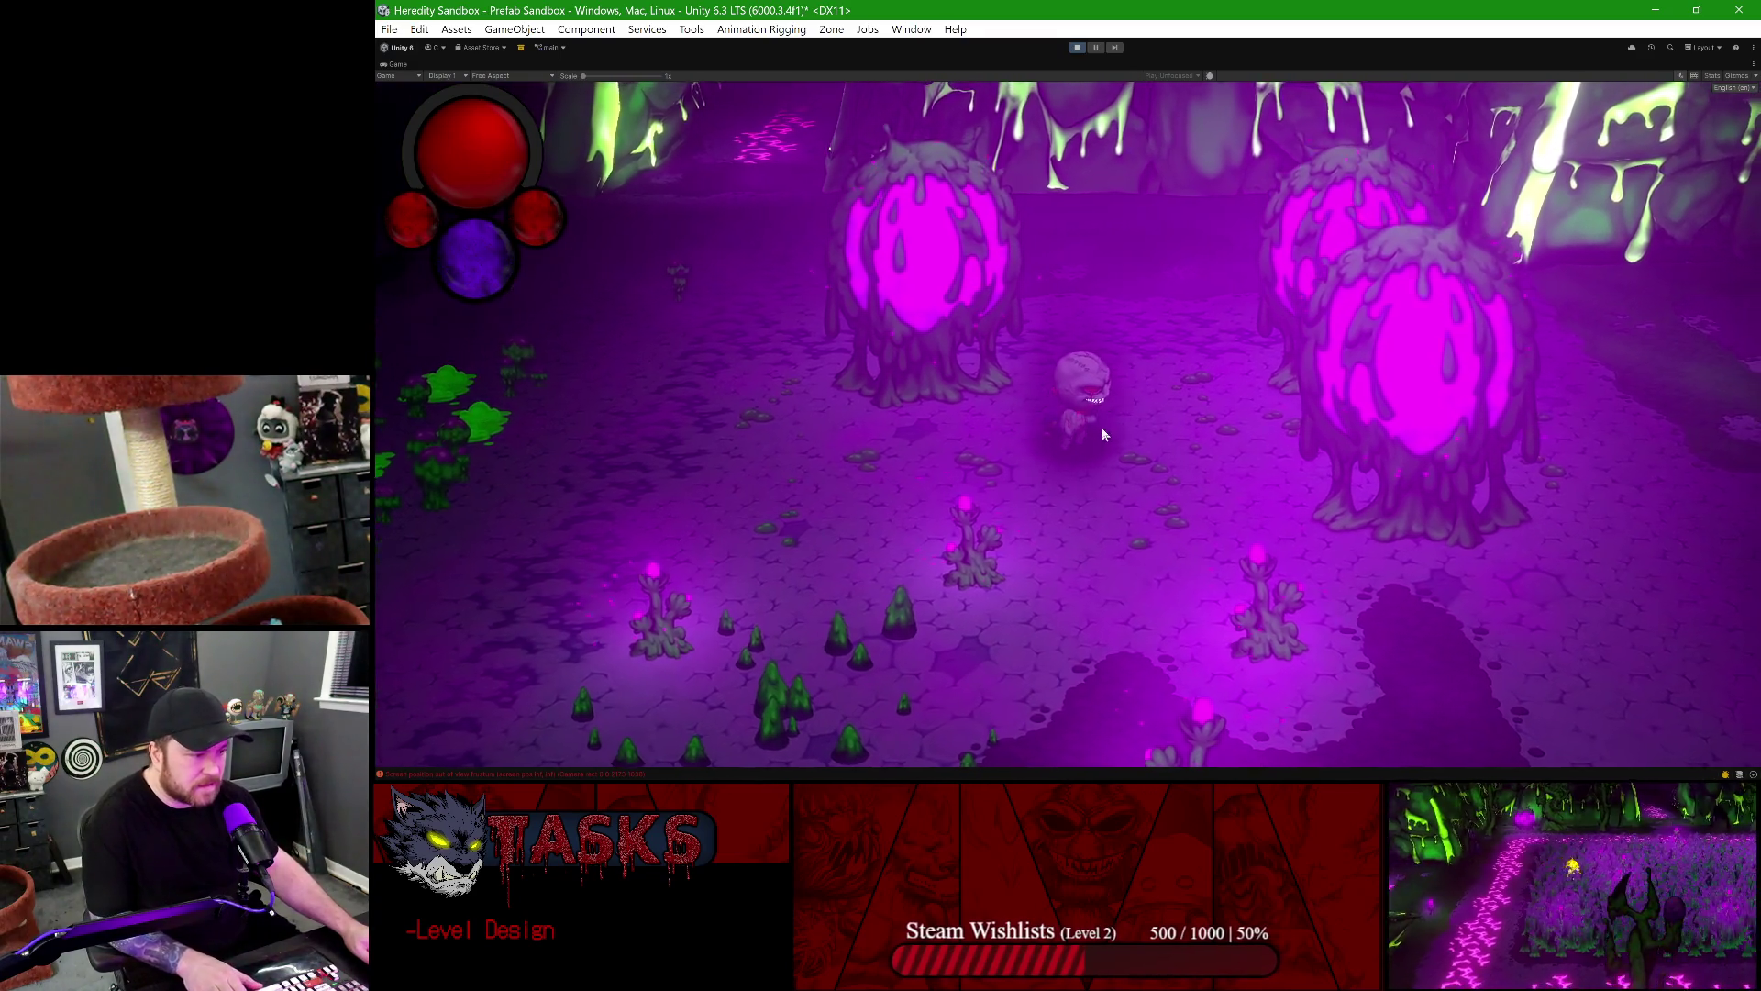
{"action": "key", "text": "d"}
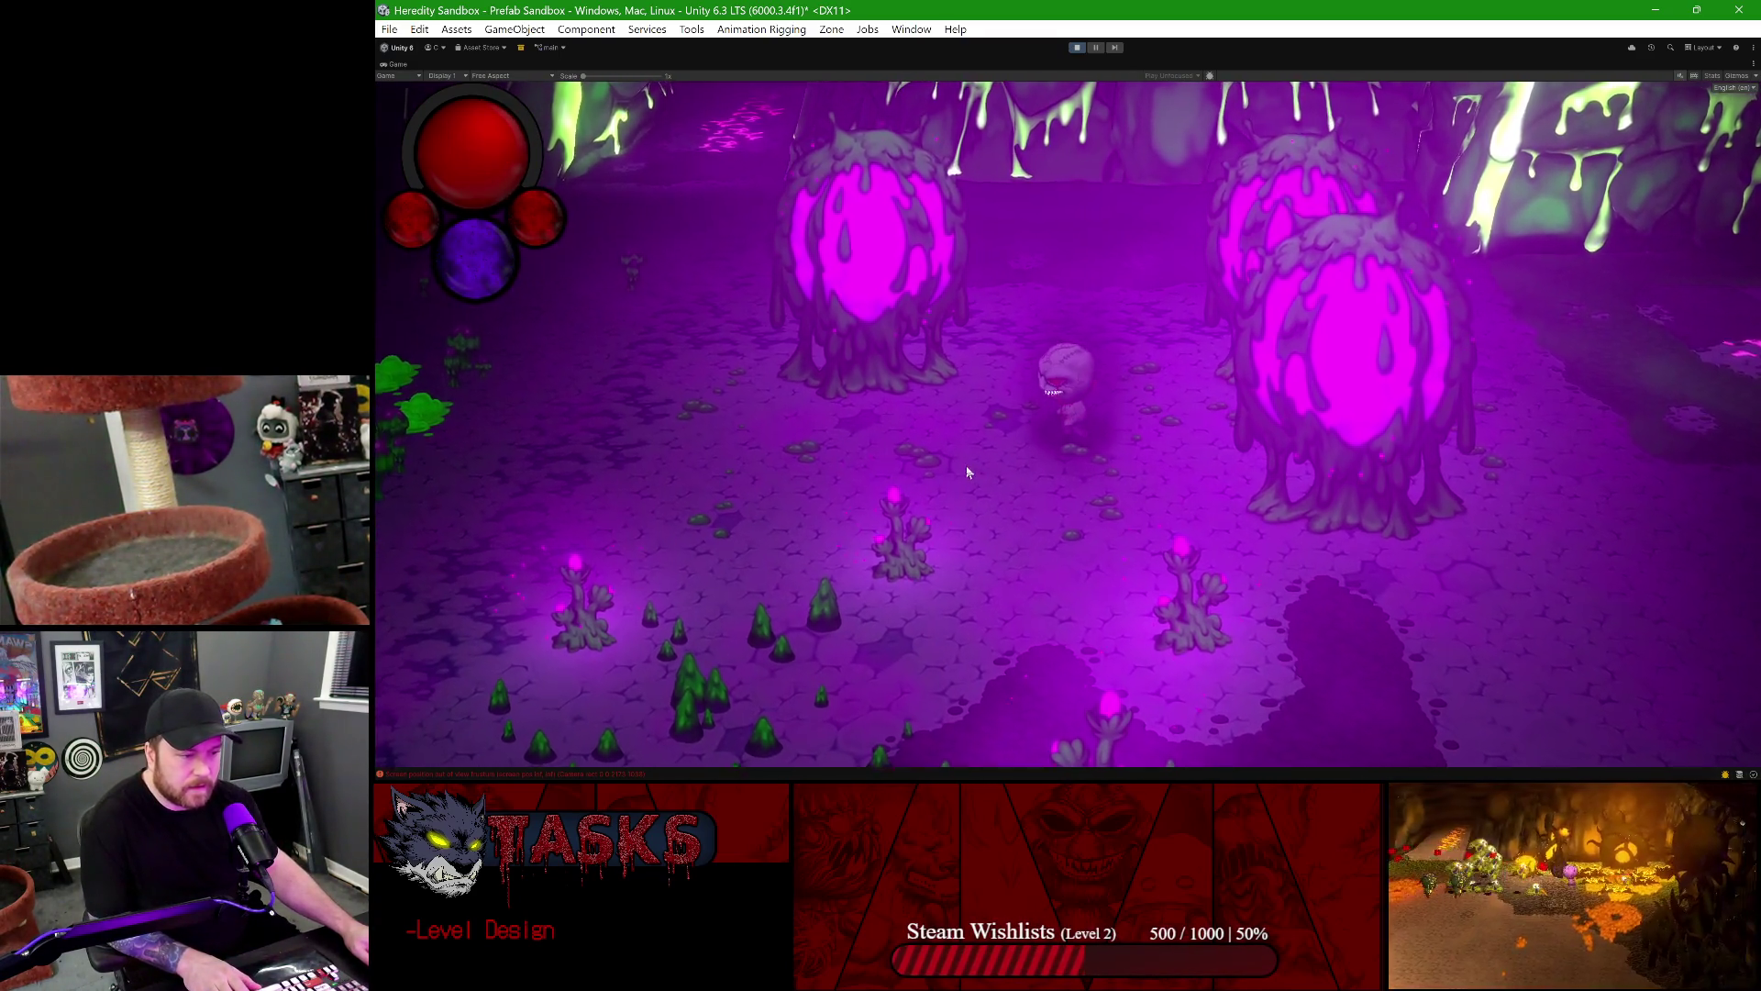
{"action": "key", "text": "a"}
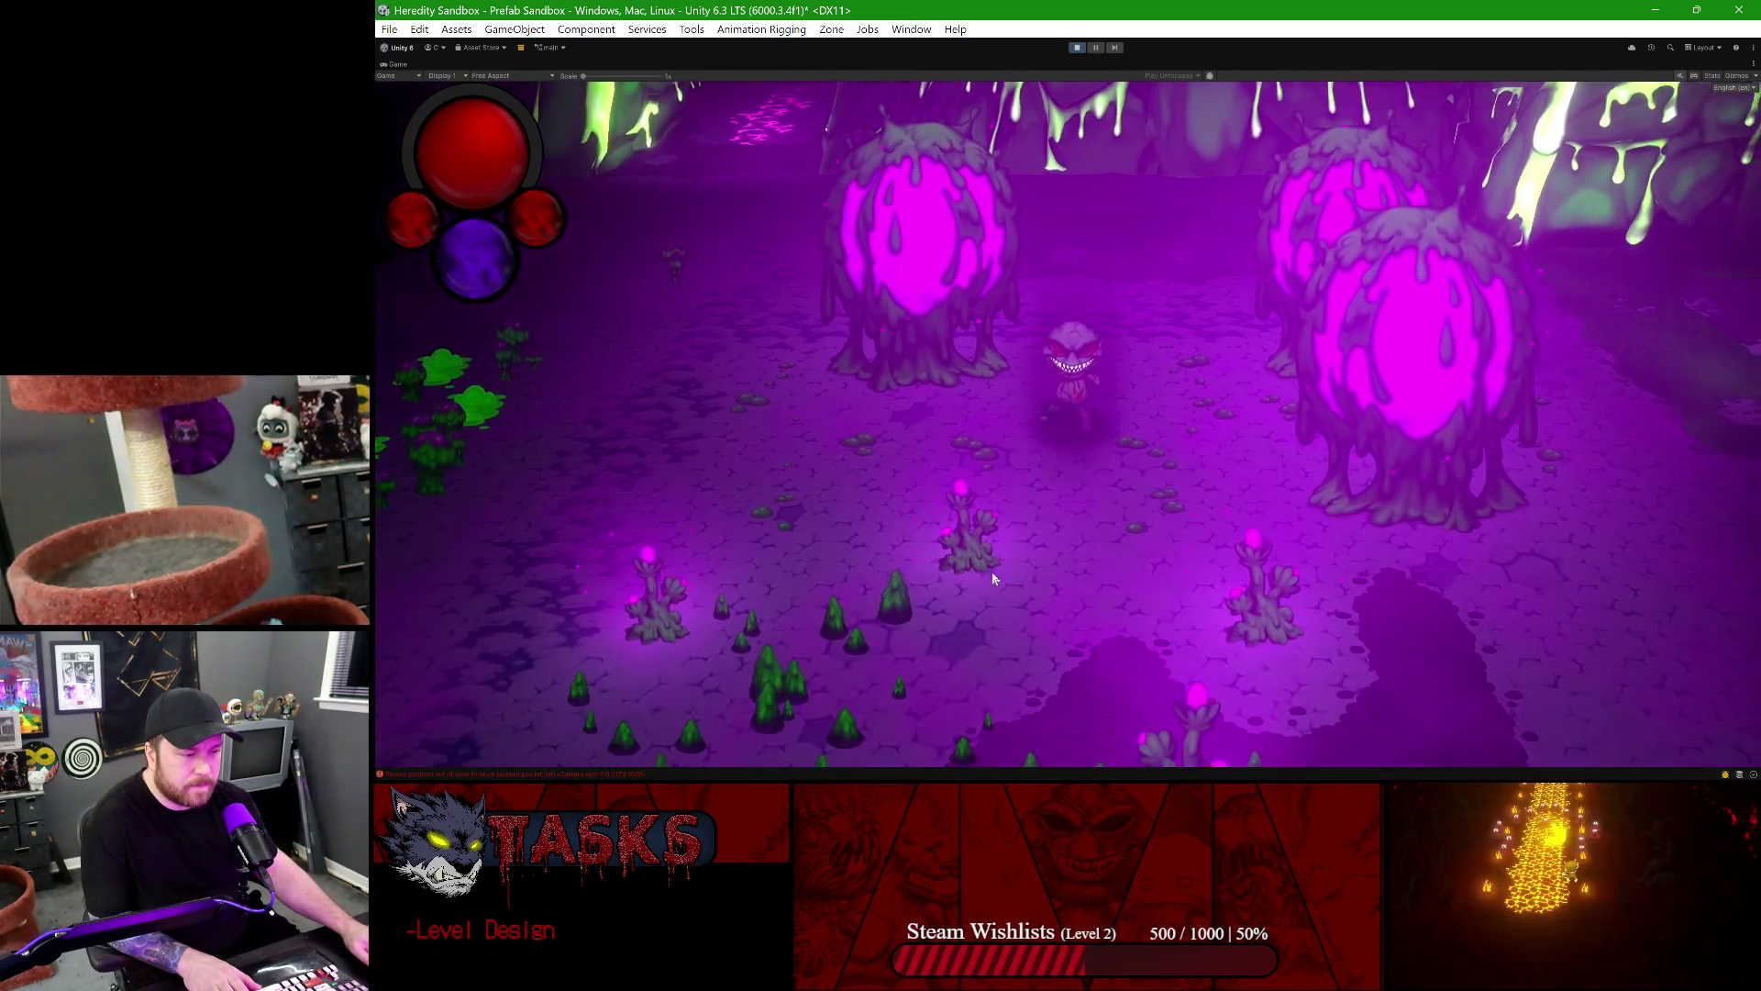
{"action": "key", "text": "w"}
{"action": "key", "text": "d"}
{"action": "key", "text": "s"}
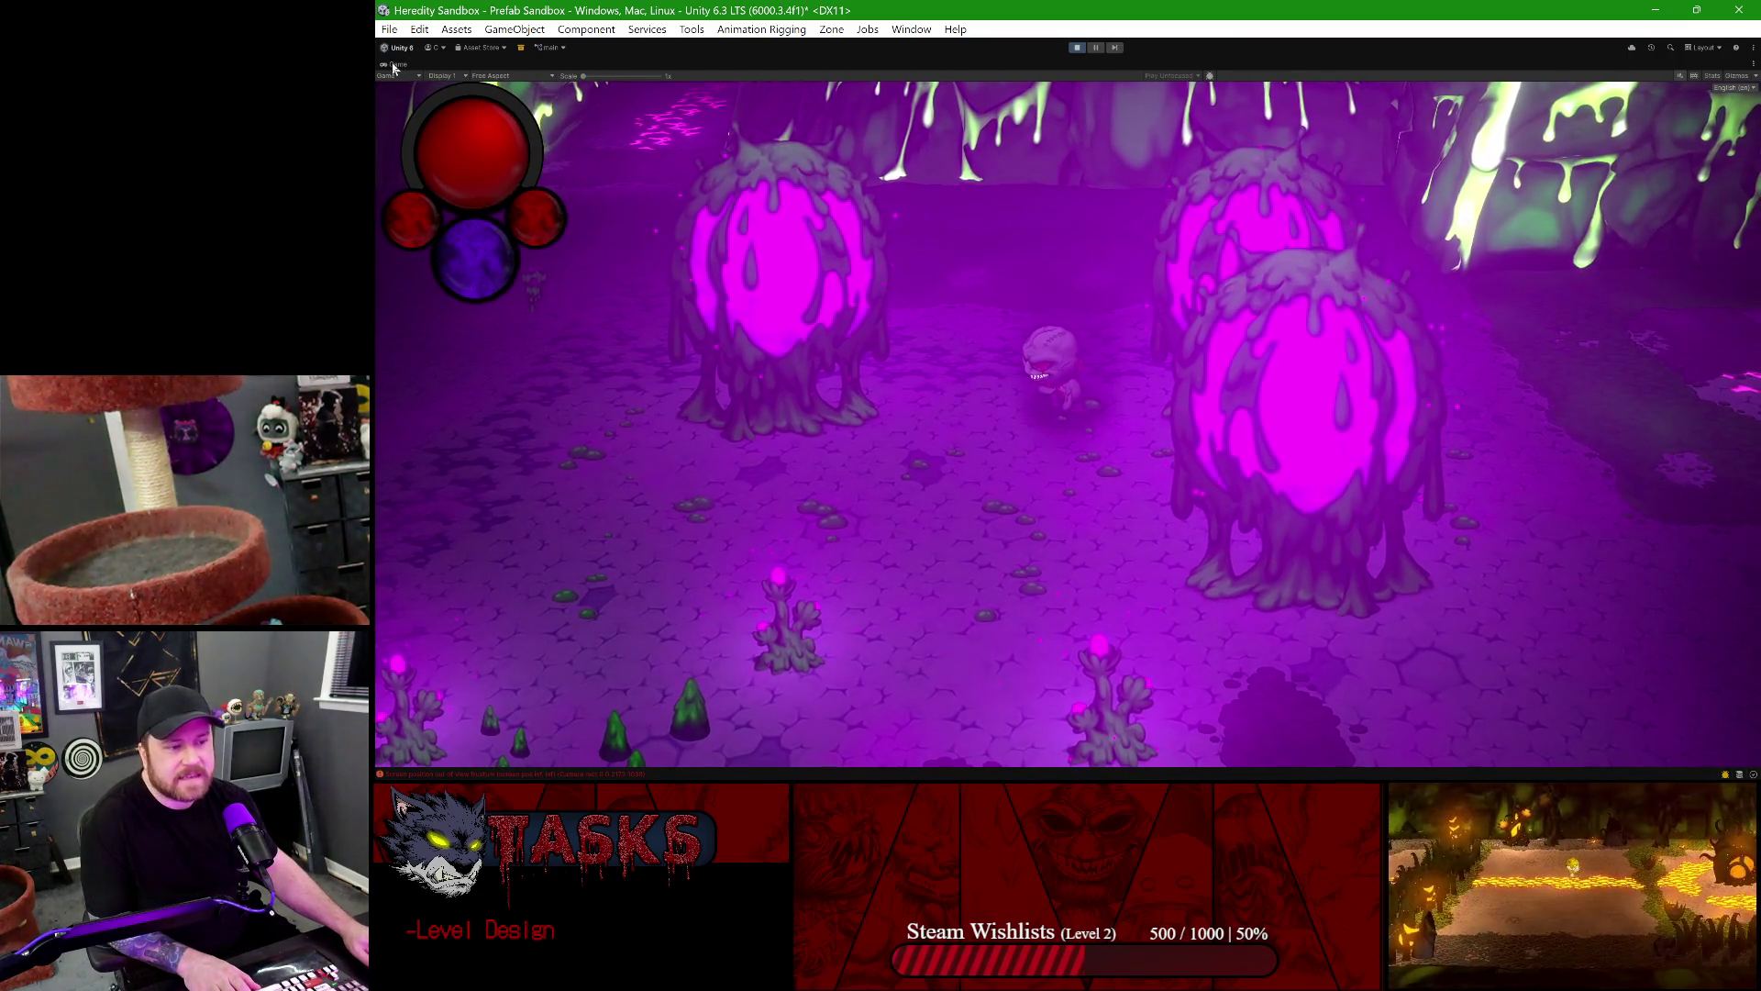
{"action": "left_click", "coordinate": [1073, 46]}
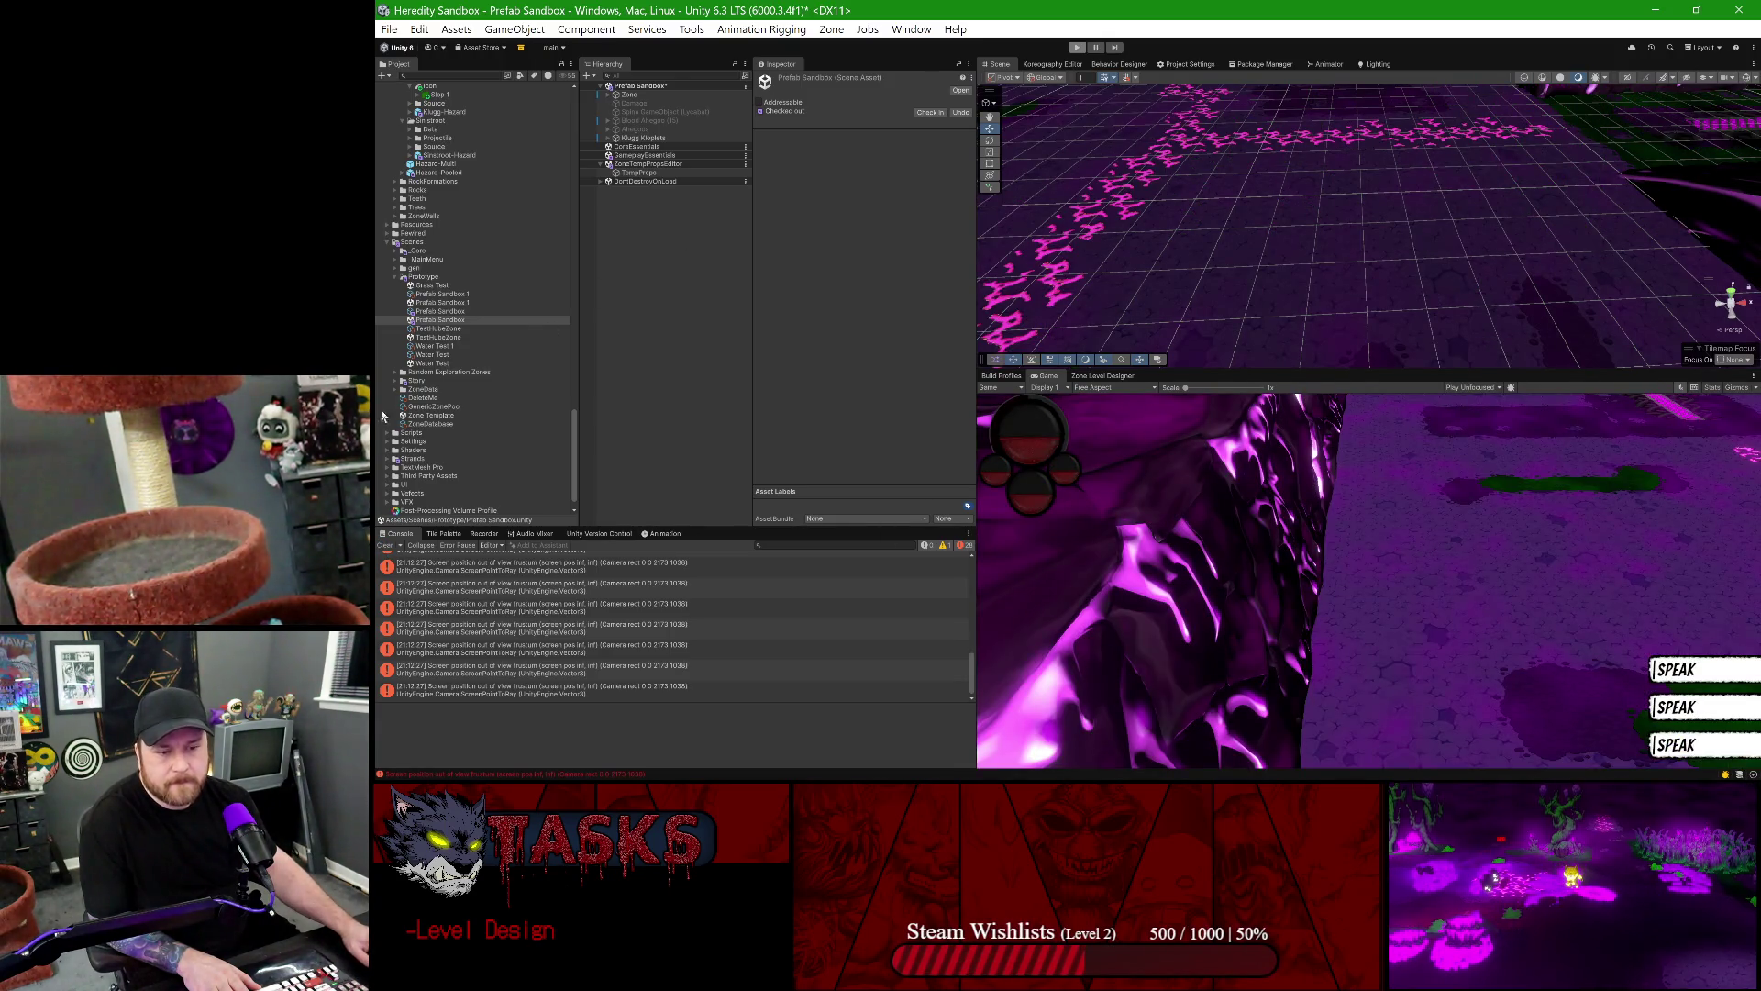
- Delete Klugg Kloplets from the Hierarchy and scroll the Project panel up to the Klugg prefabs
{"action": "left_click", "coordinate": [627, 139]}
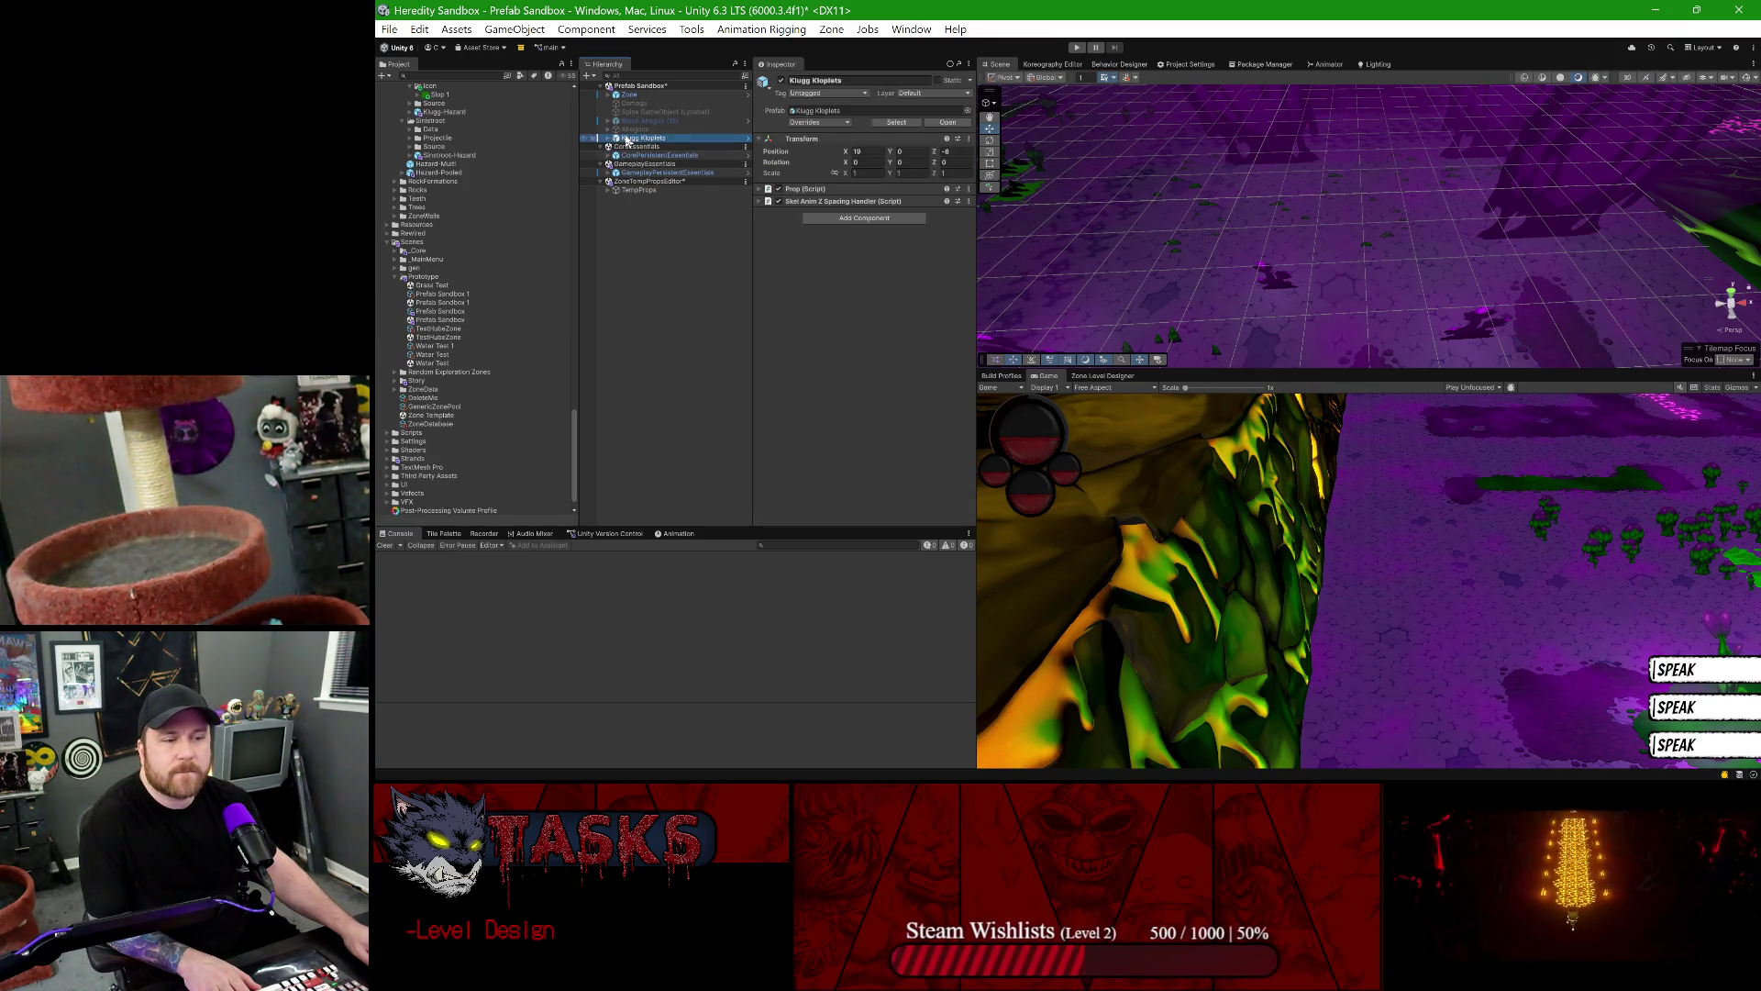
{"action": "key", "text": "Delete"}
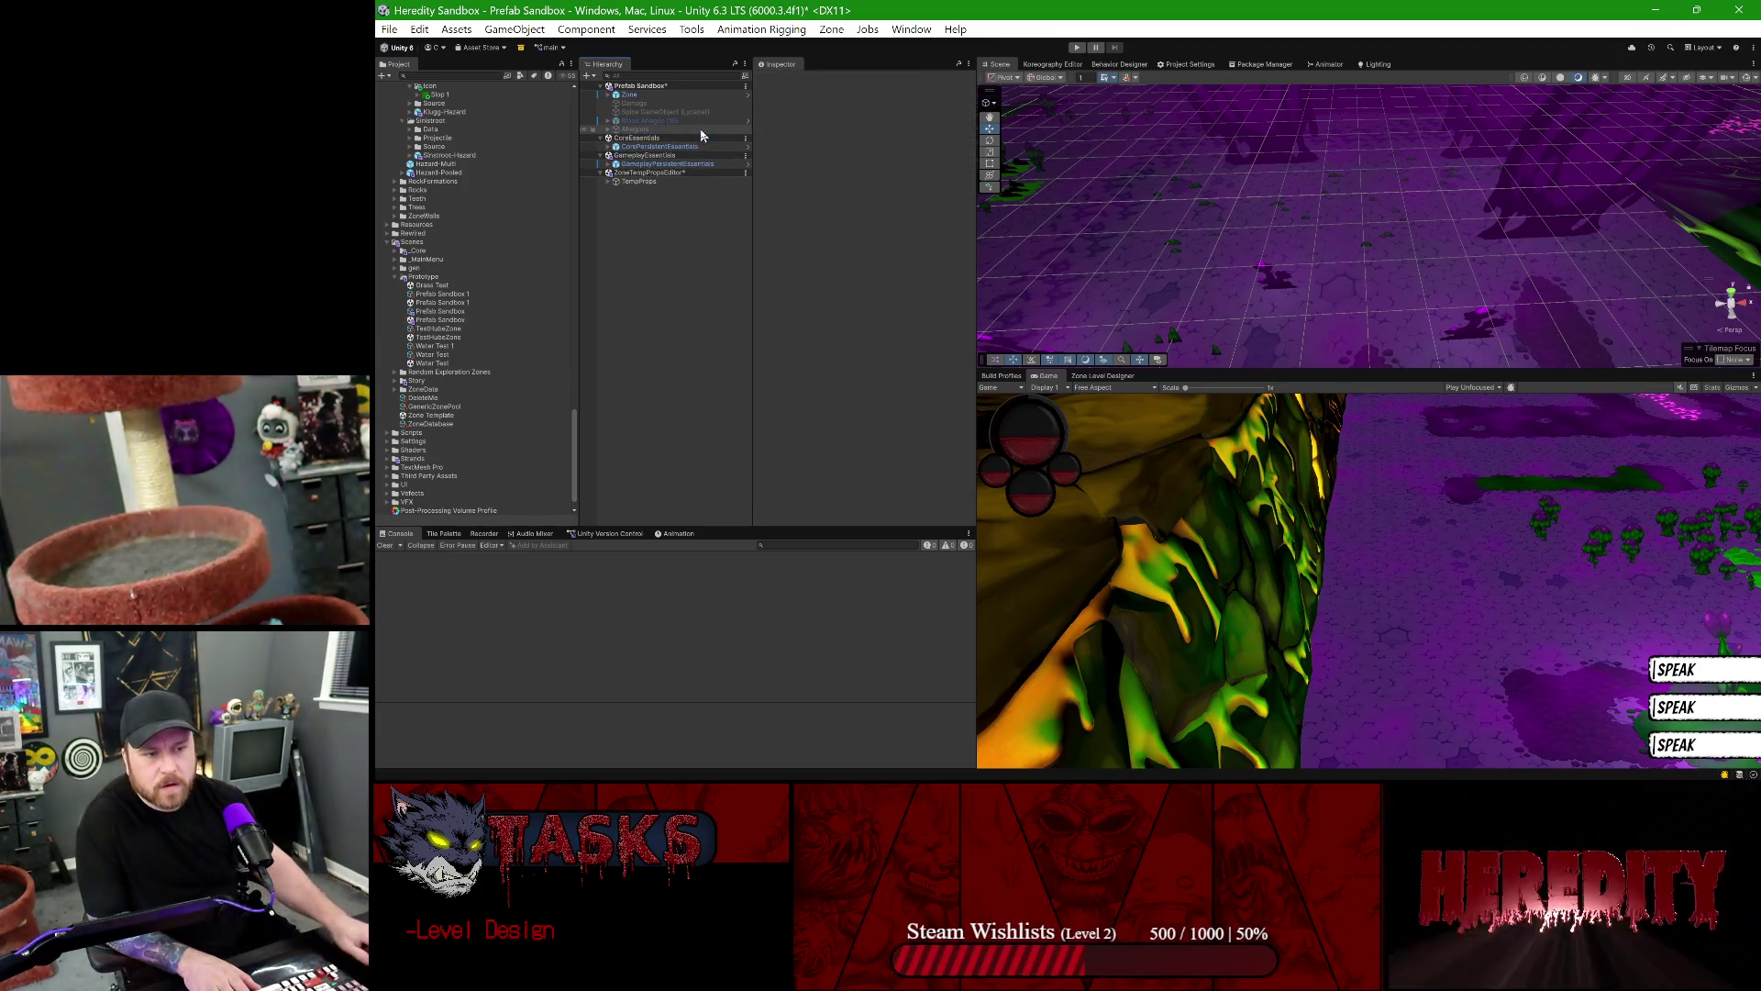
{"action": "scroll", "coordinate": [478, 200], "scroll_direction": "up", "scroll_amount": 3}
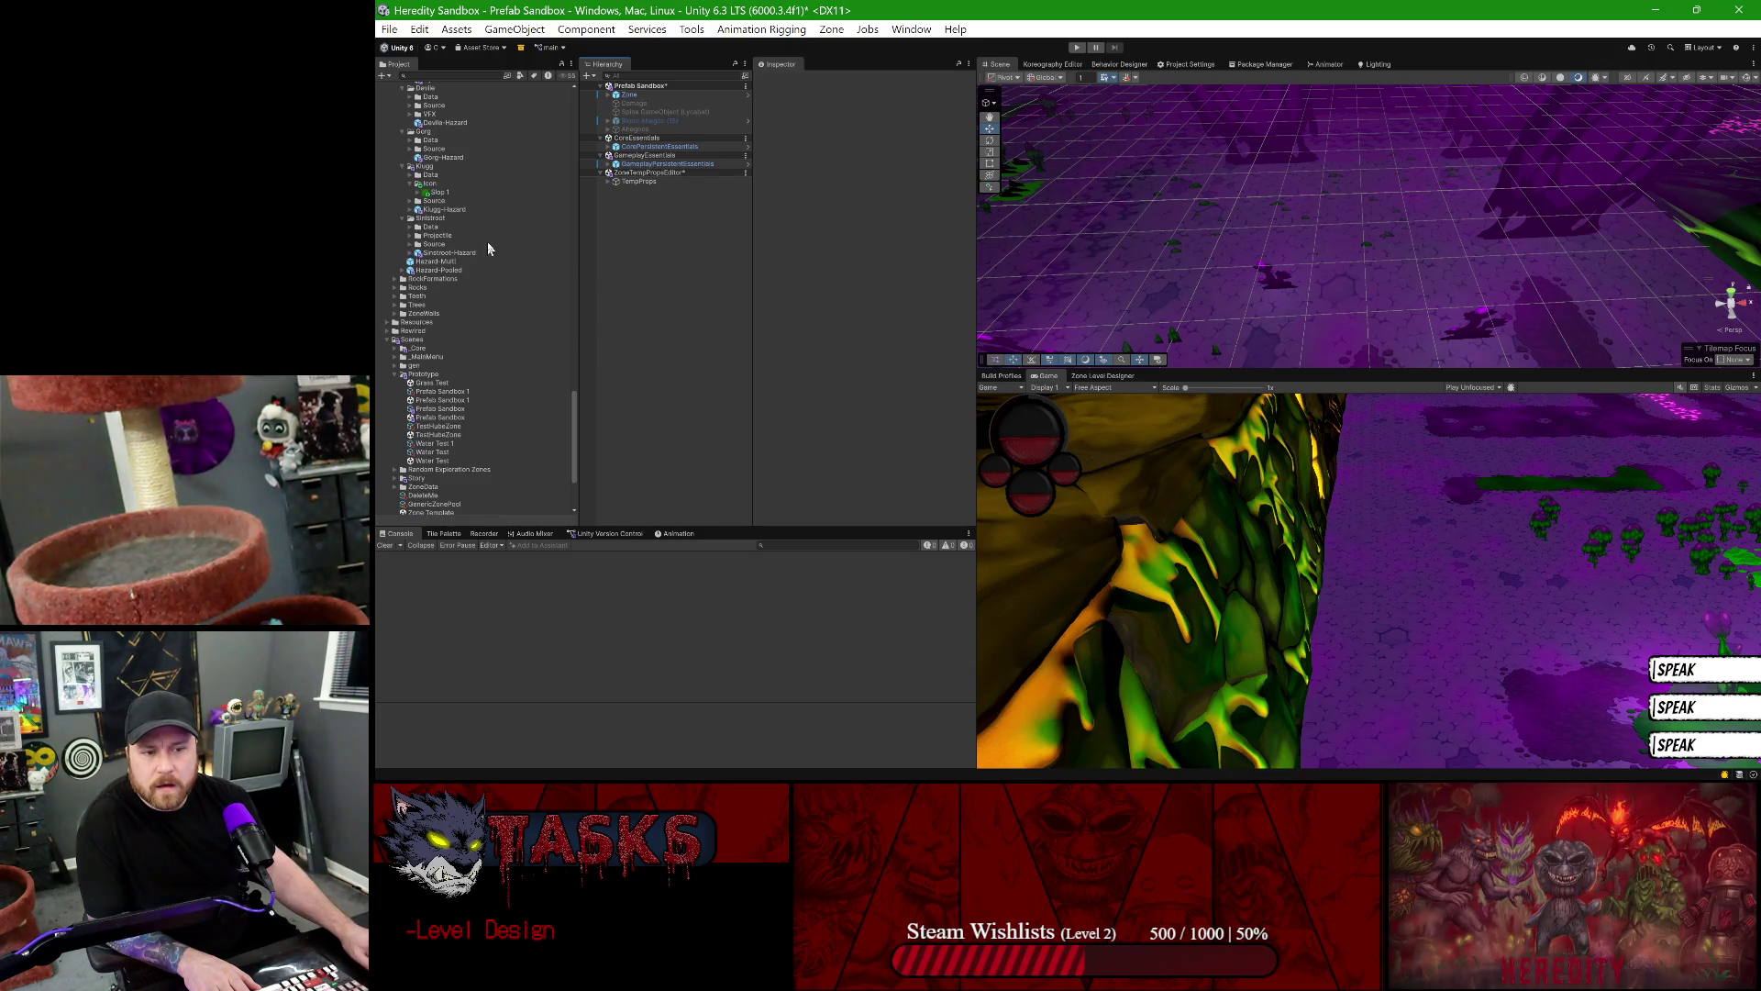
{"action": "scroll", "coordinate": [444, 266], "scroll_direction": "up", "scroll_amount": 15}
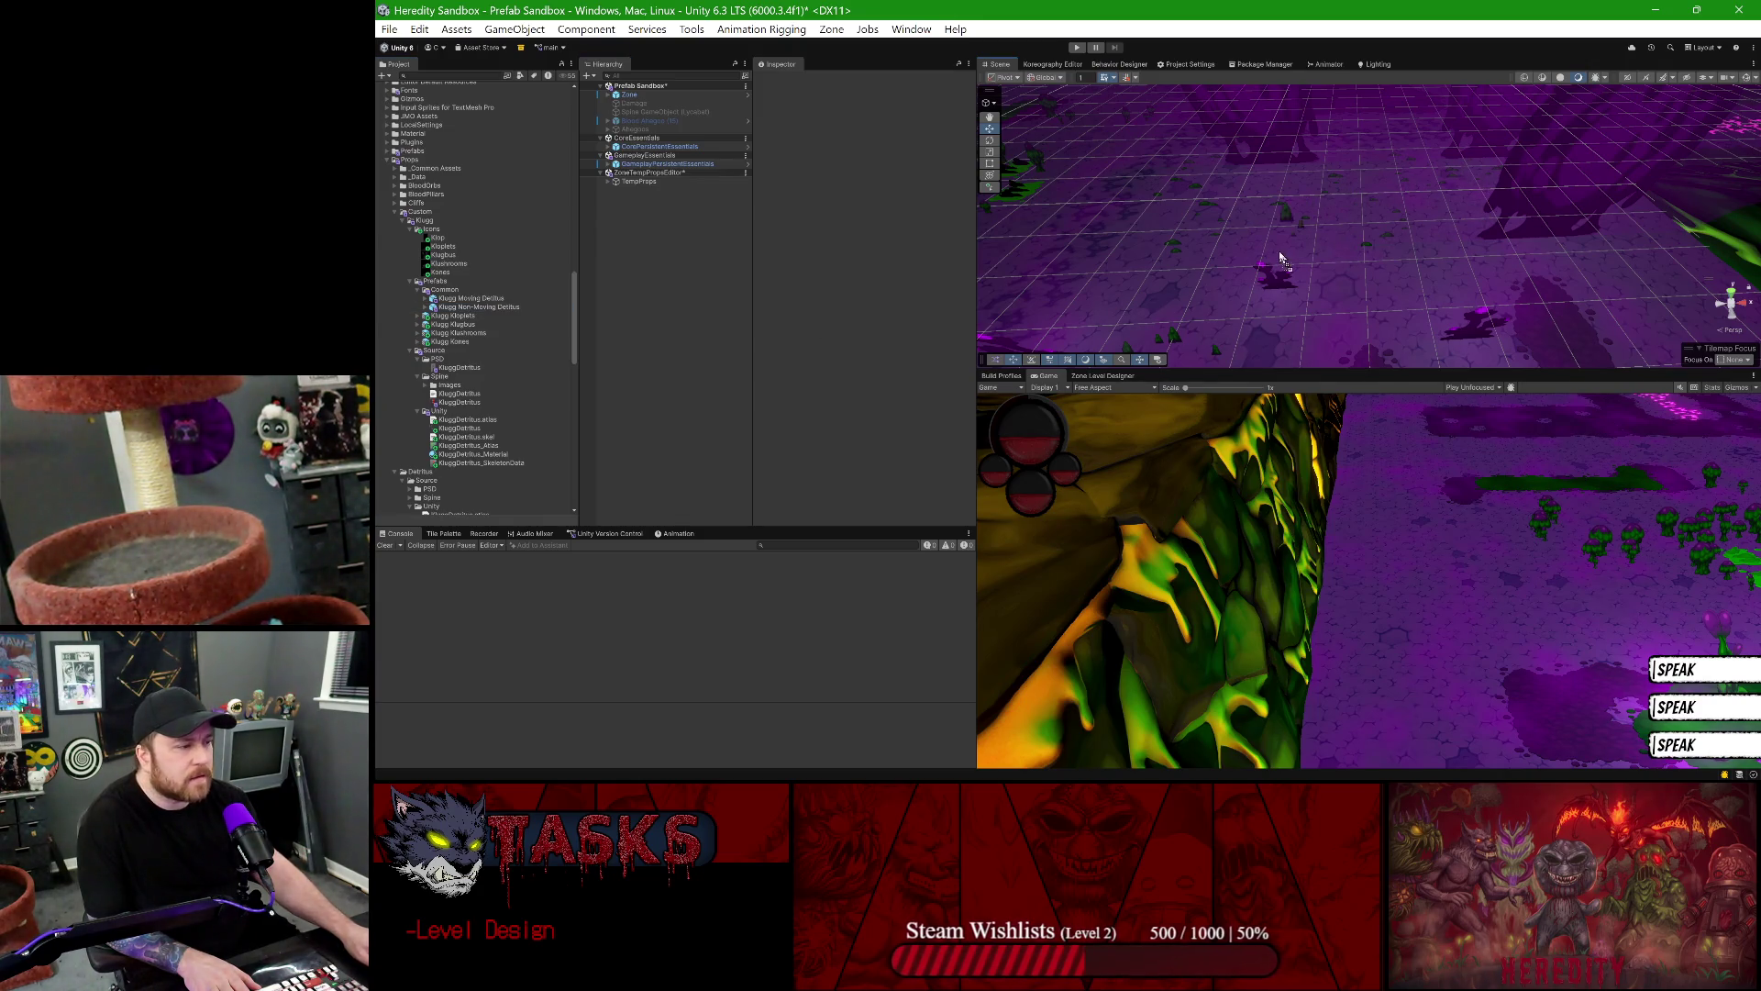
- Drop a Klugg Non-Moving Detritus prefab into the scene and set its Position X and Z to 0
{"action": "left_click_drag", "start_coordinate": [1280, 258], "coordinate": [1269, 243]}
{"action": "left_click", "coordinate": [863, 151]}
{"action": "type", "text": "0947"}
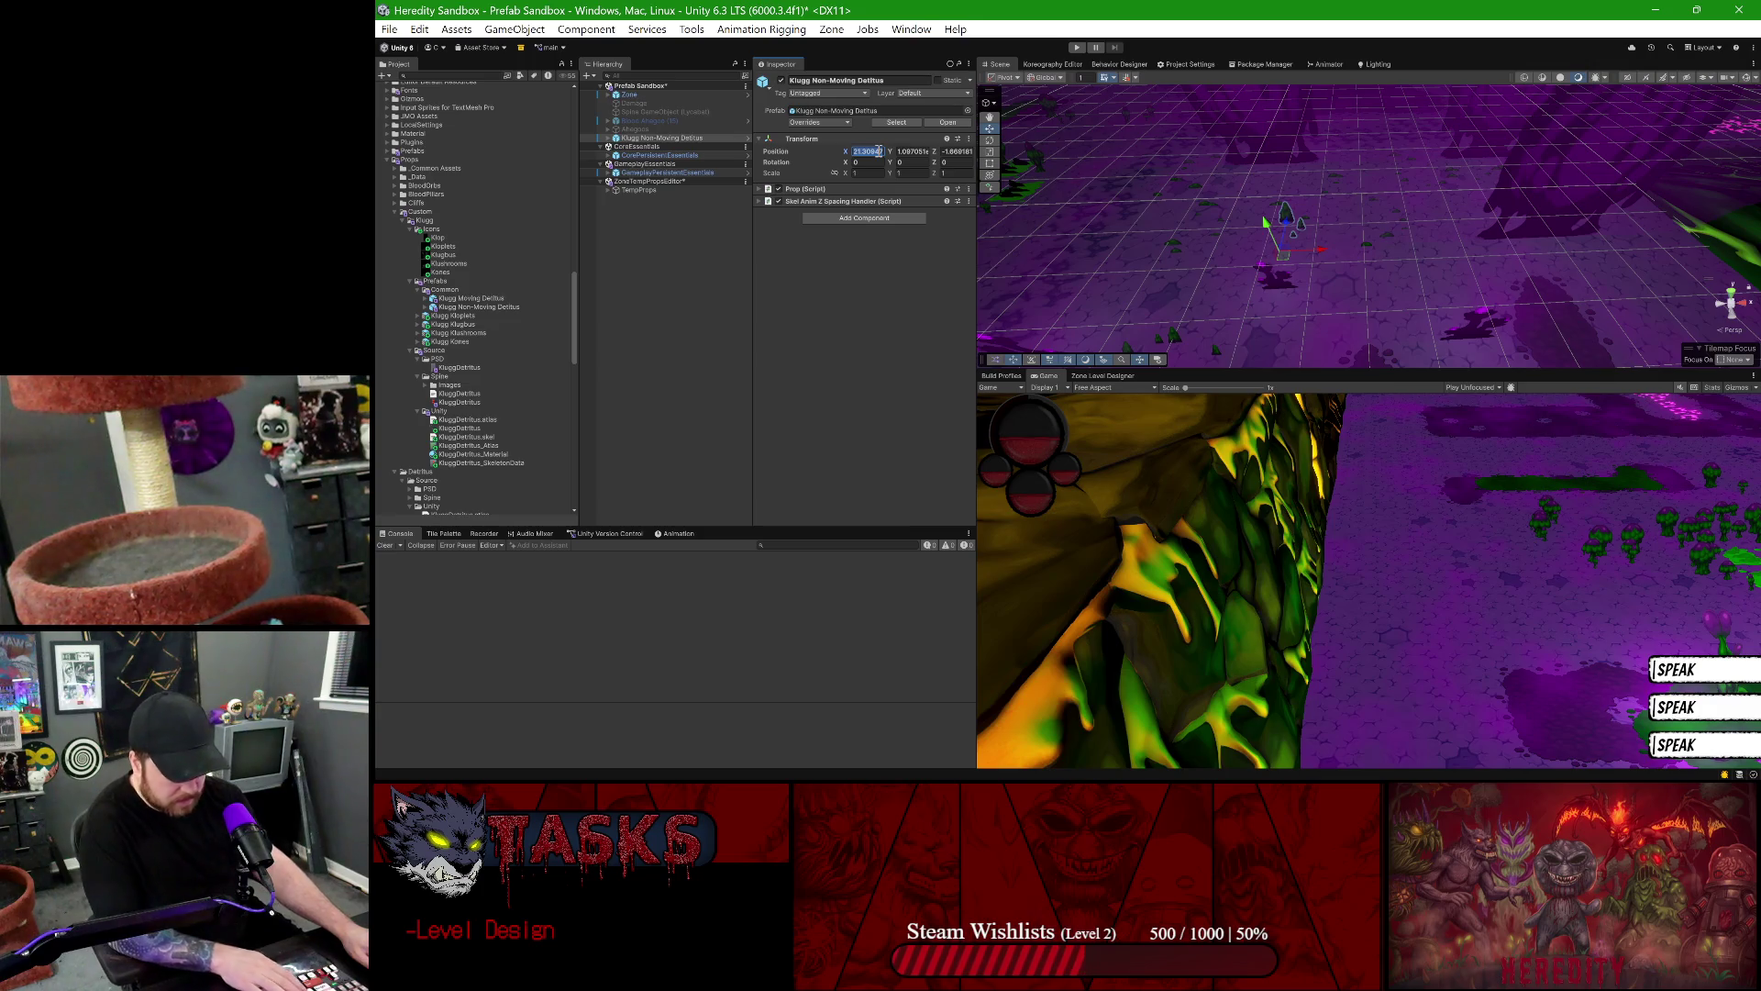
{"action": "left_click", "coordinate": [898, 153]}
{"action": "left_click", "coordinate": [952, 151]}
{"action": "type", "text": "0"}
{"action": "key", "text": "Return"}
{"action": "key", "text": "f"}
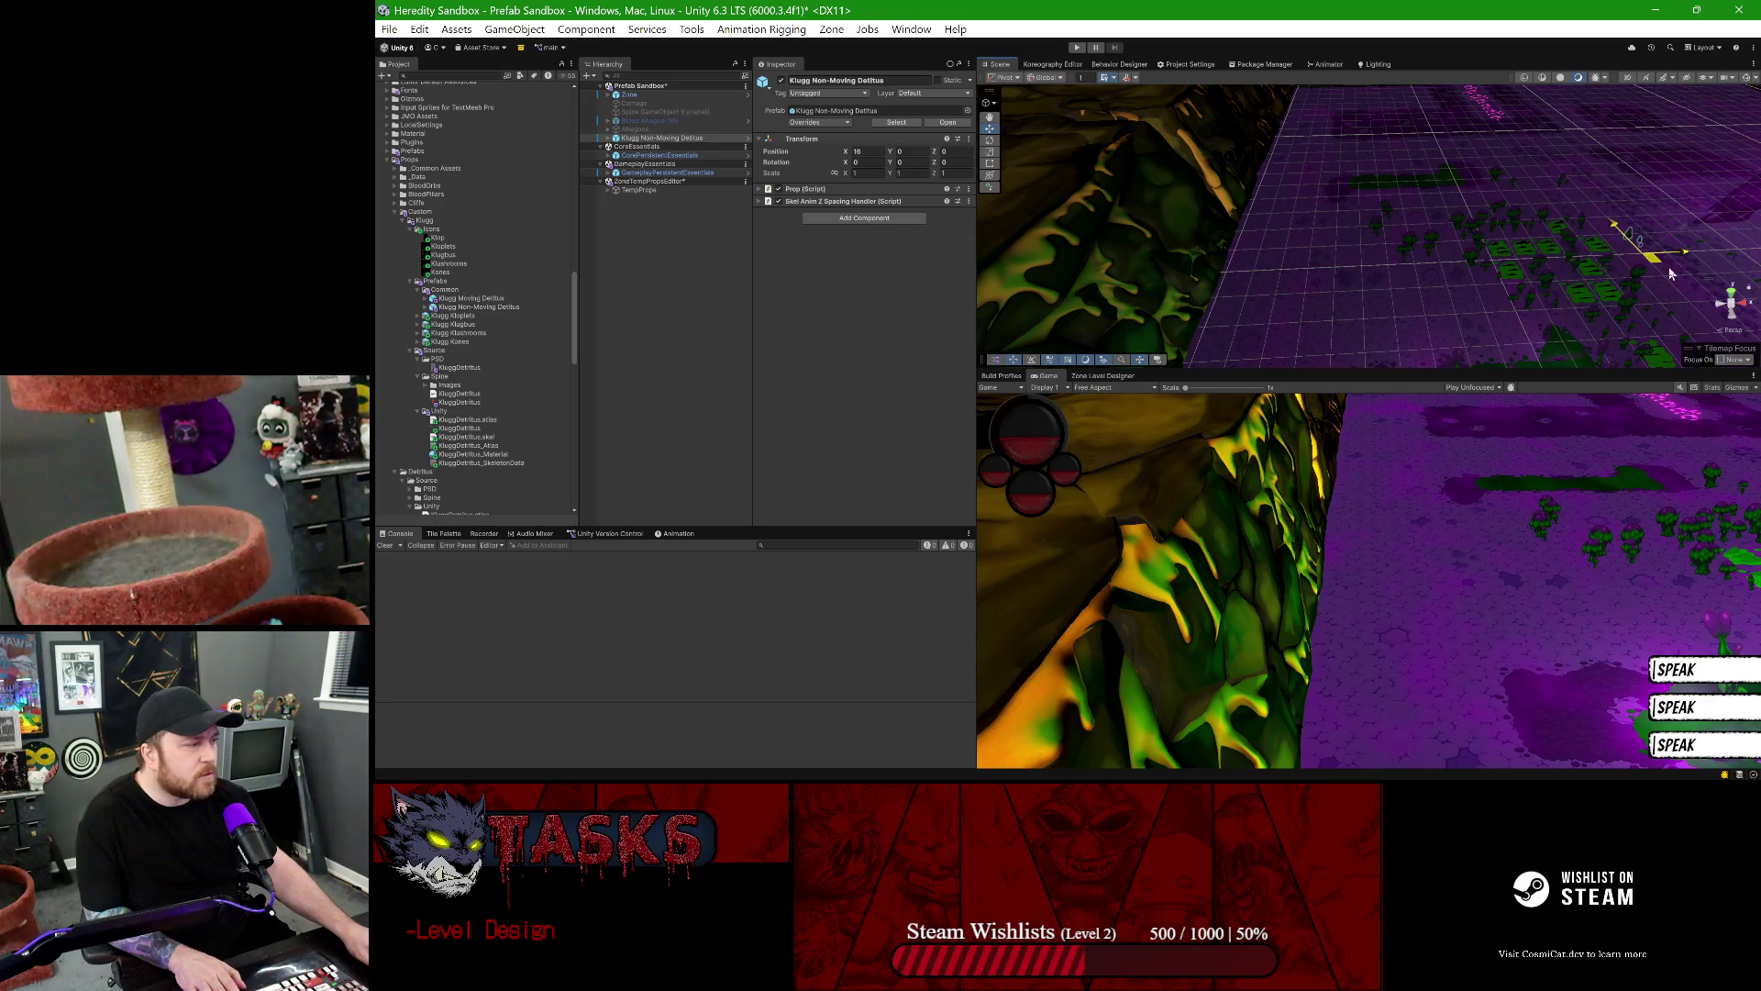
- Frame the placed detritus in the Scene view, then switch to Spine Pro
{"action": "mouse_move", "coordinate": [1674, 262]}
{"action": "left_mouse_down"}
{"action": "mouse_move", "coordinate": [1482, 260]}
{"action": "mouse_move", "coordinate": [1385, 301]}
{"action": "mouse_move", "coordinate": [1393, 359]}
{"action": "left_mouse_up"}
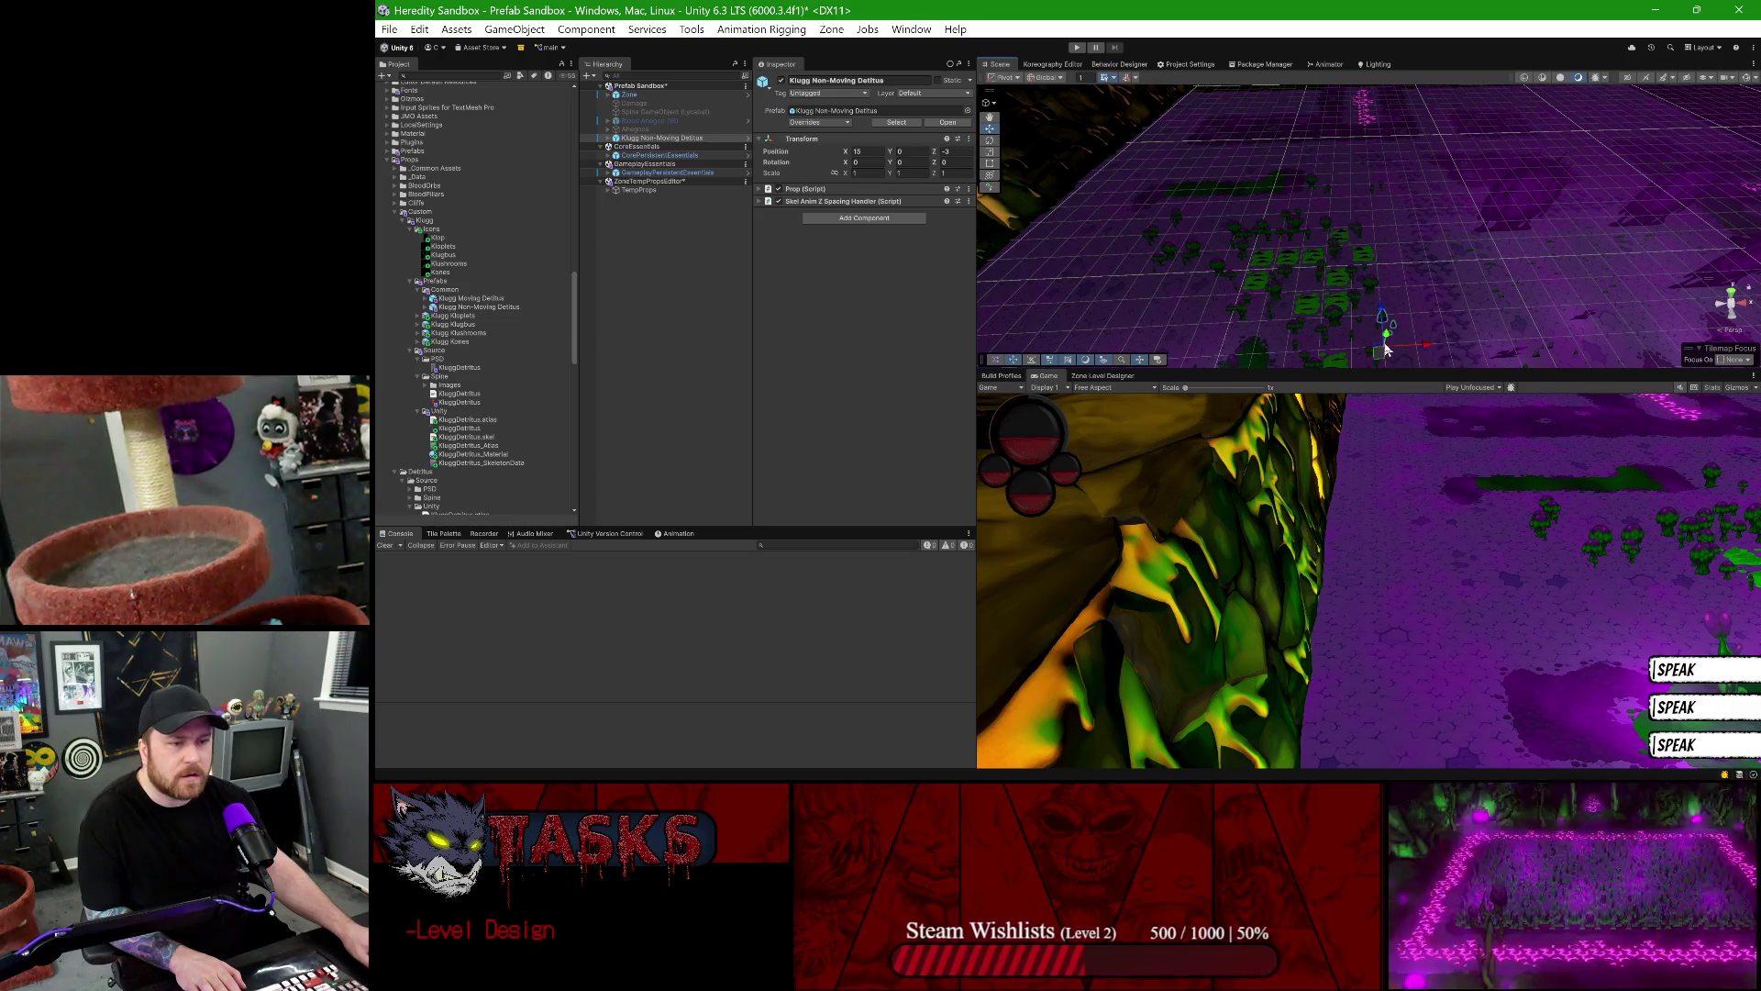
{"action": "left_click_drag", "start_coordinate": [1477, 330], "coordinate": [1378, 229]}
{"action": "scroll", "coordinate": [1378, 228], "scroll_direction": "up", "scroll_amount": 3}
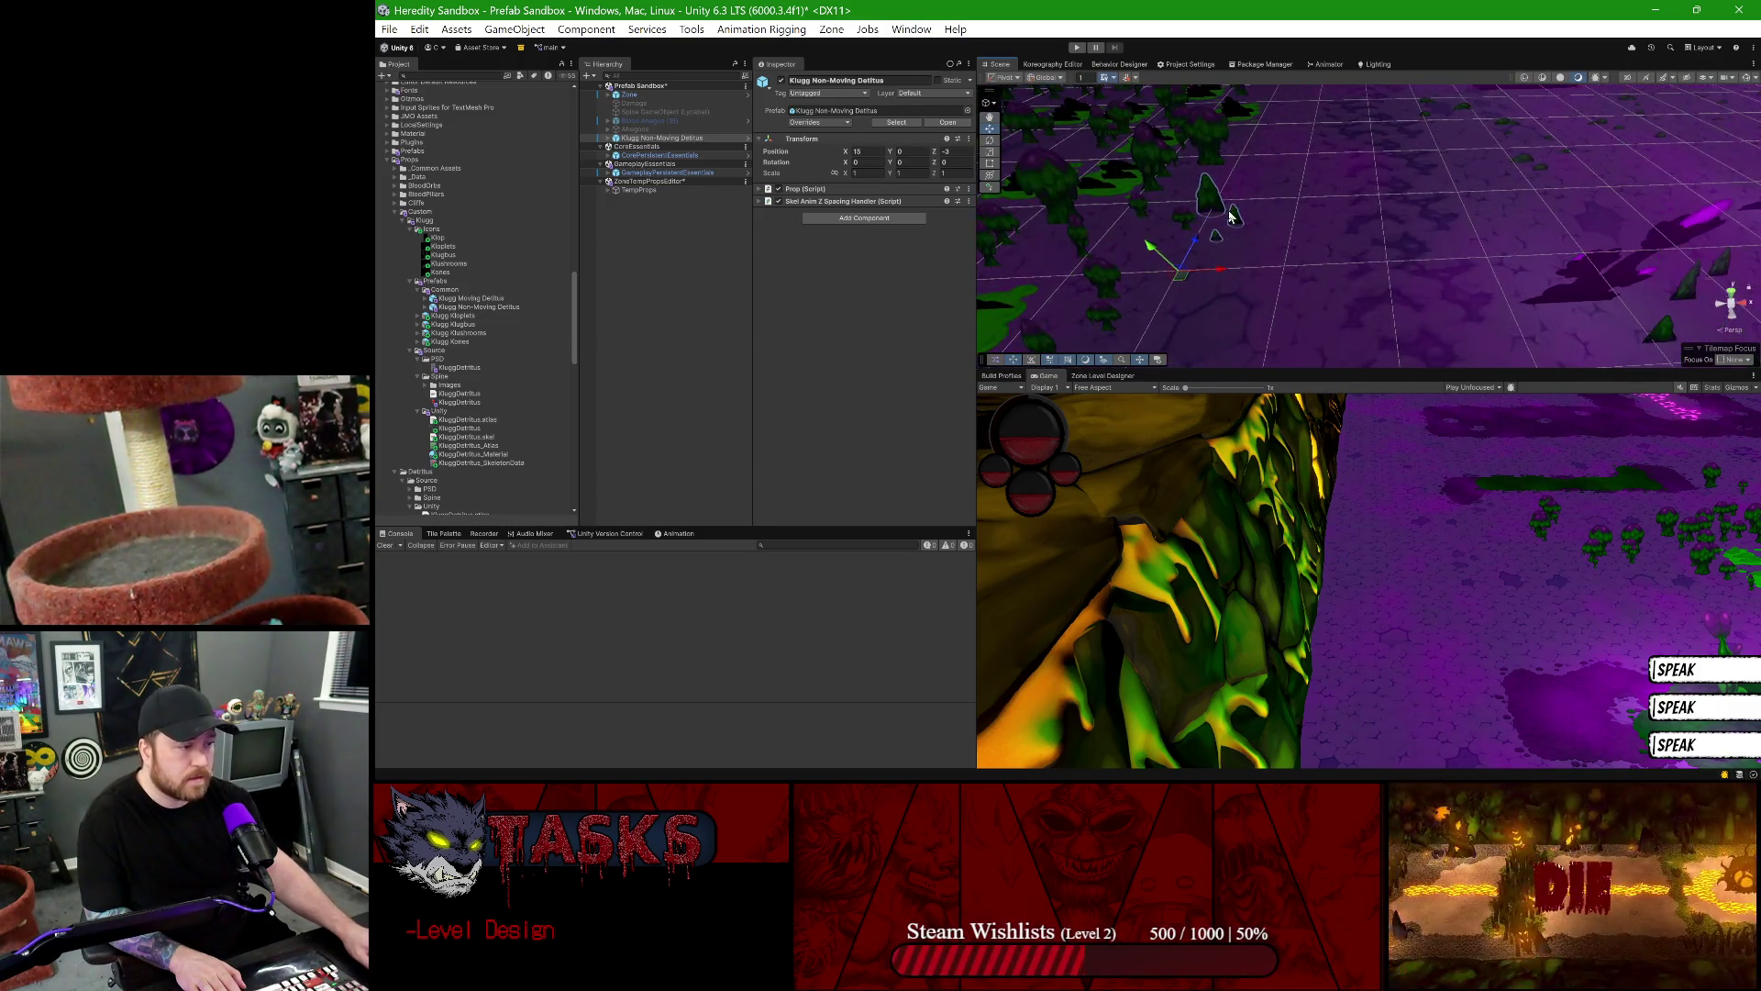
{"action": "scroll", "coordinate": [1187, 275], "scroll_direction": "up", "scroll_amount": 2}
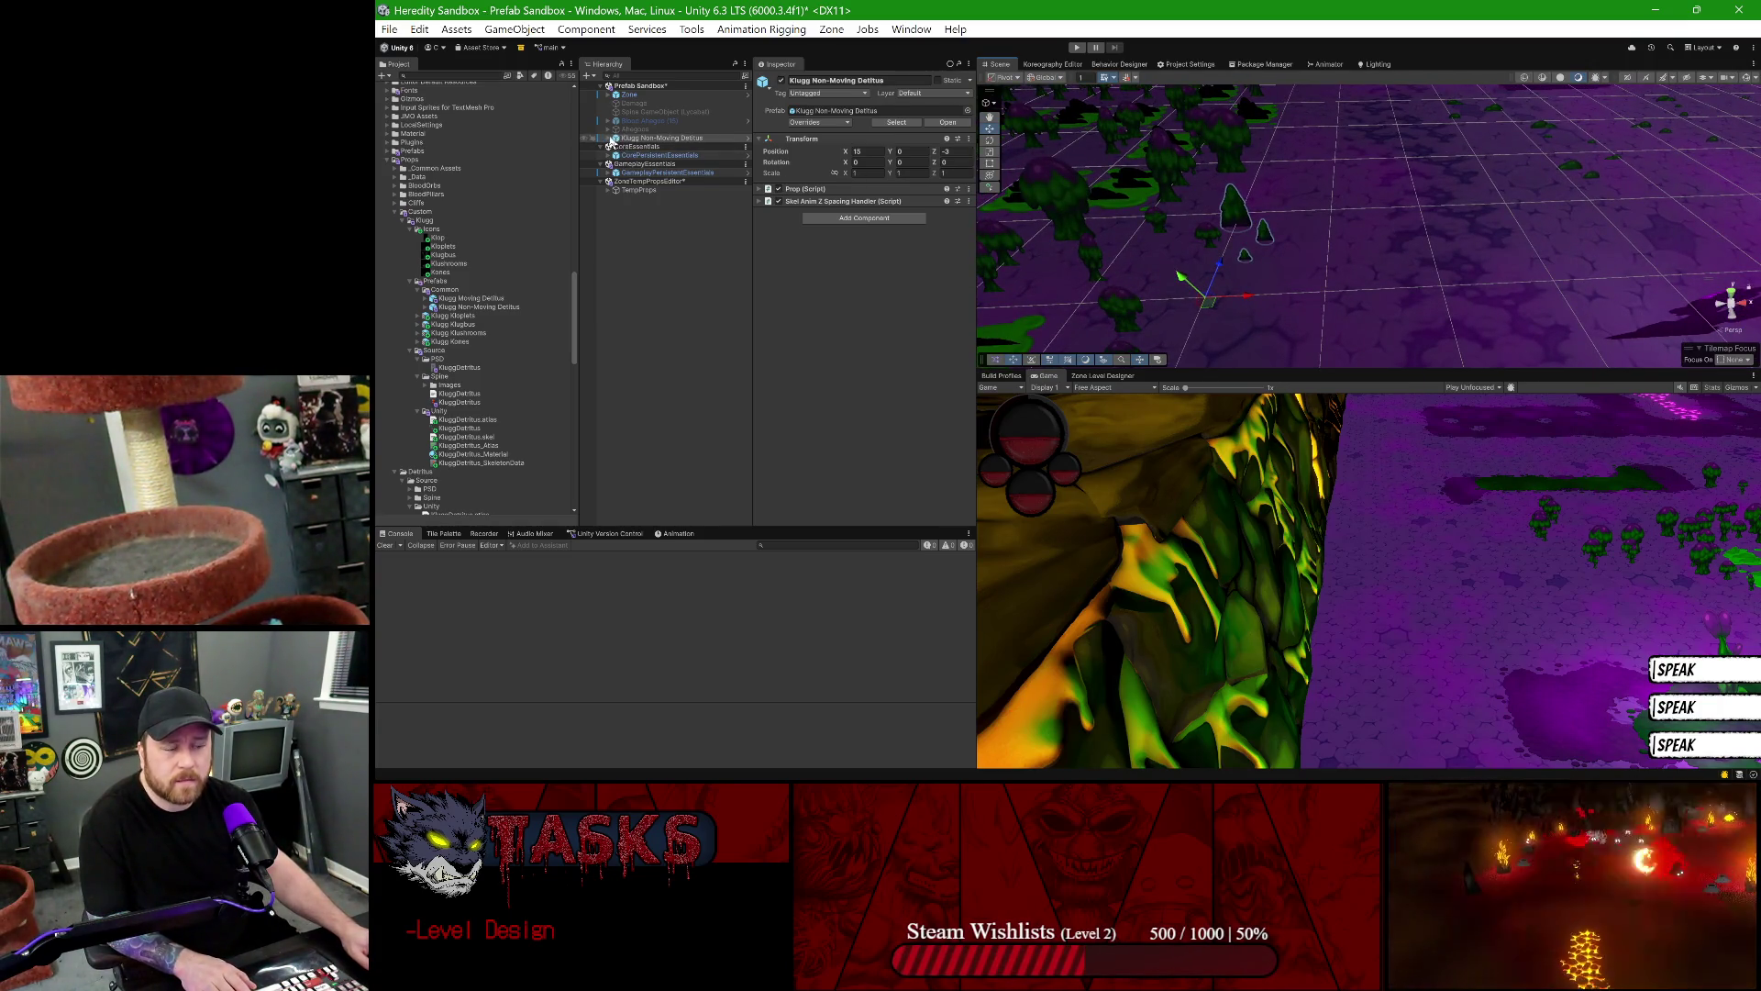
{"action": "mouse_move", "coordinate": [1283, 764]}
{"action": "left_click", "coordinate": [1183, 754]}
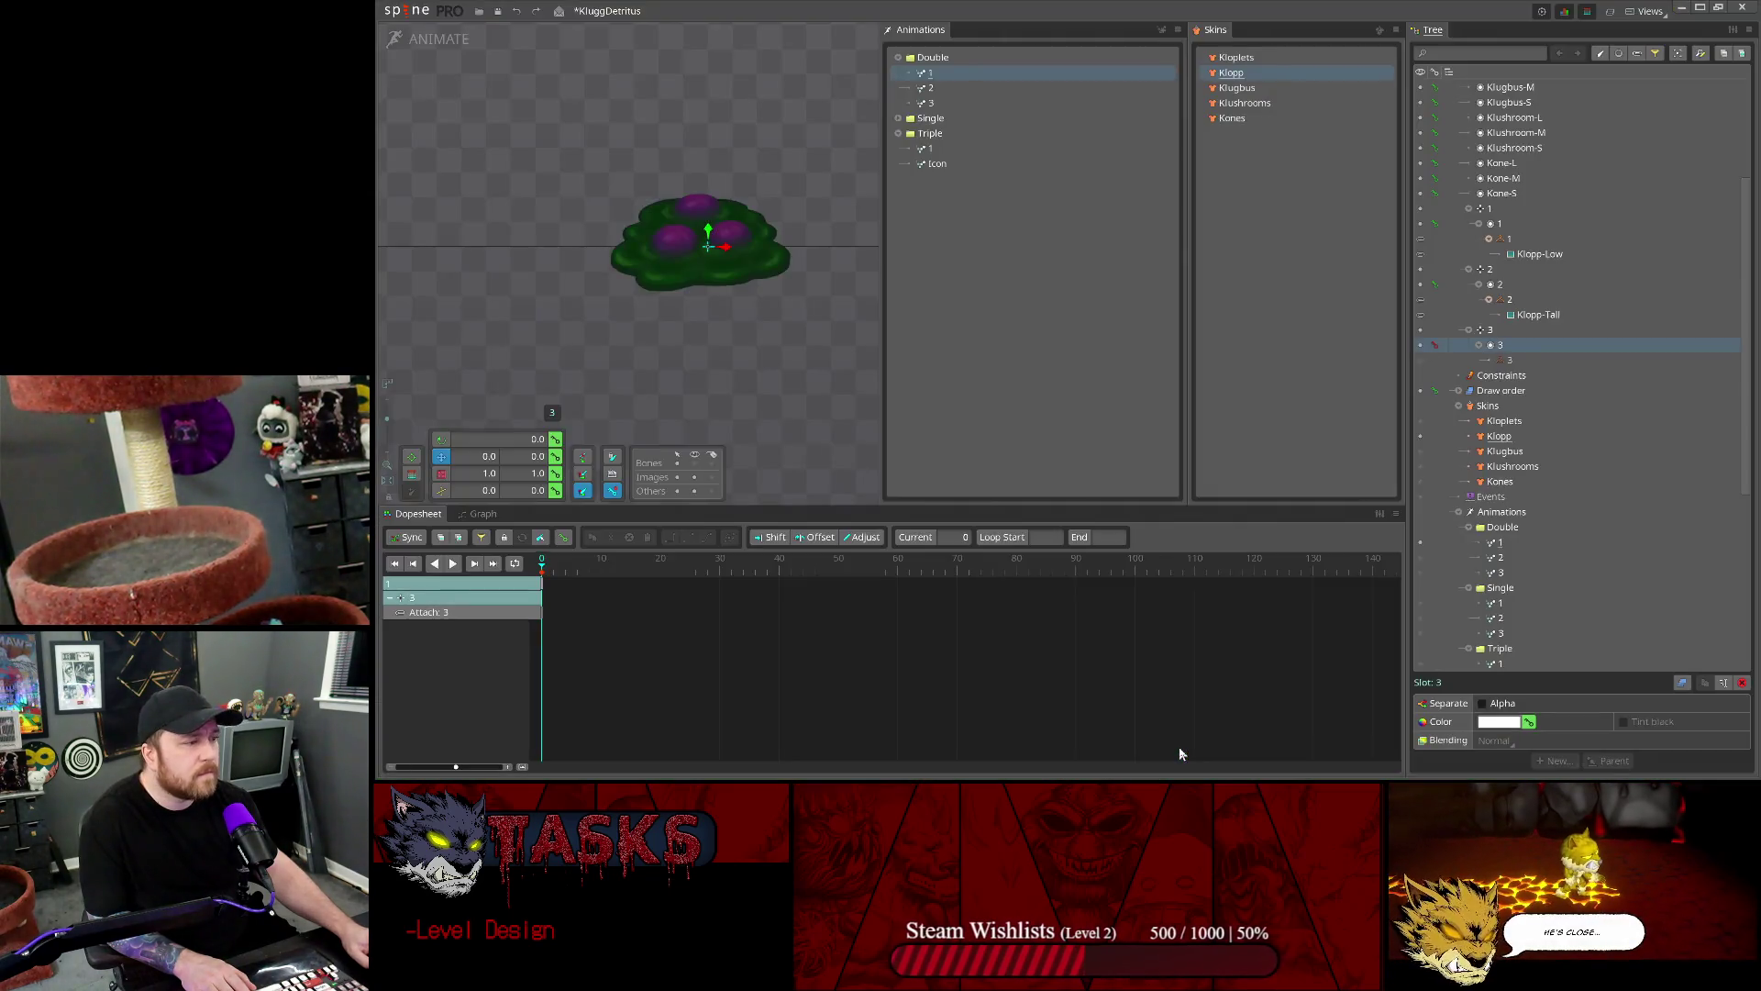
{"action": "left_click", "coordinate": [1701, 11]}
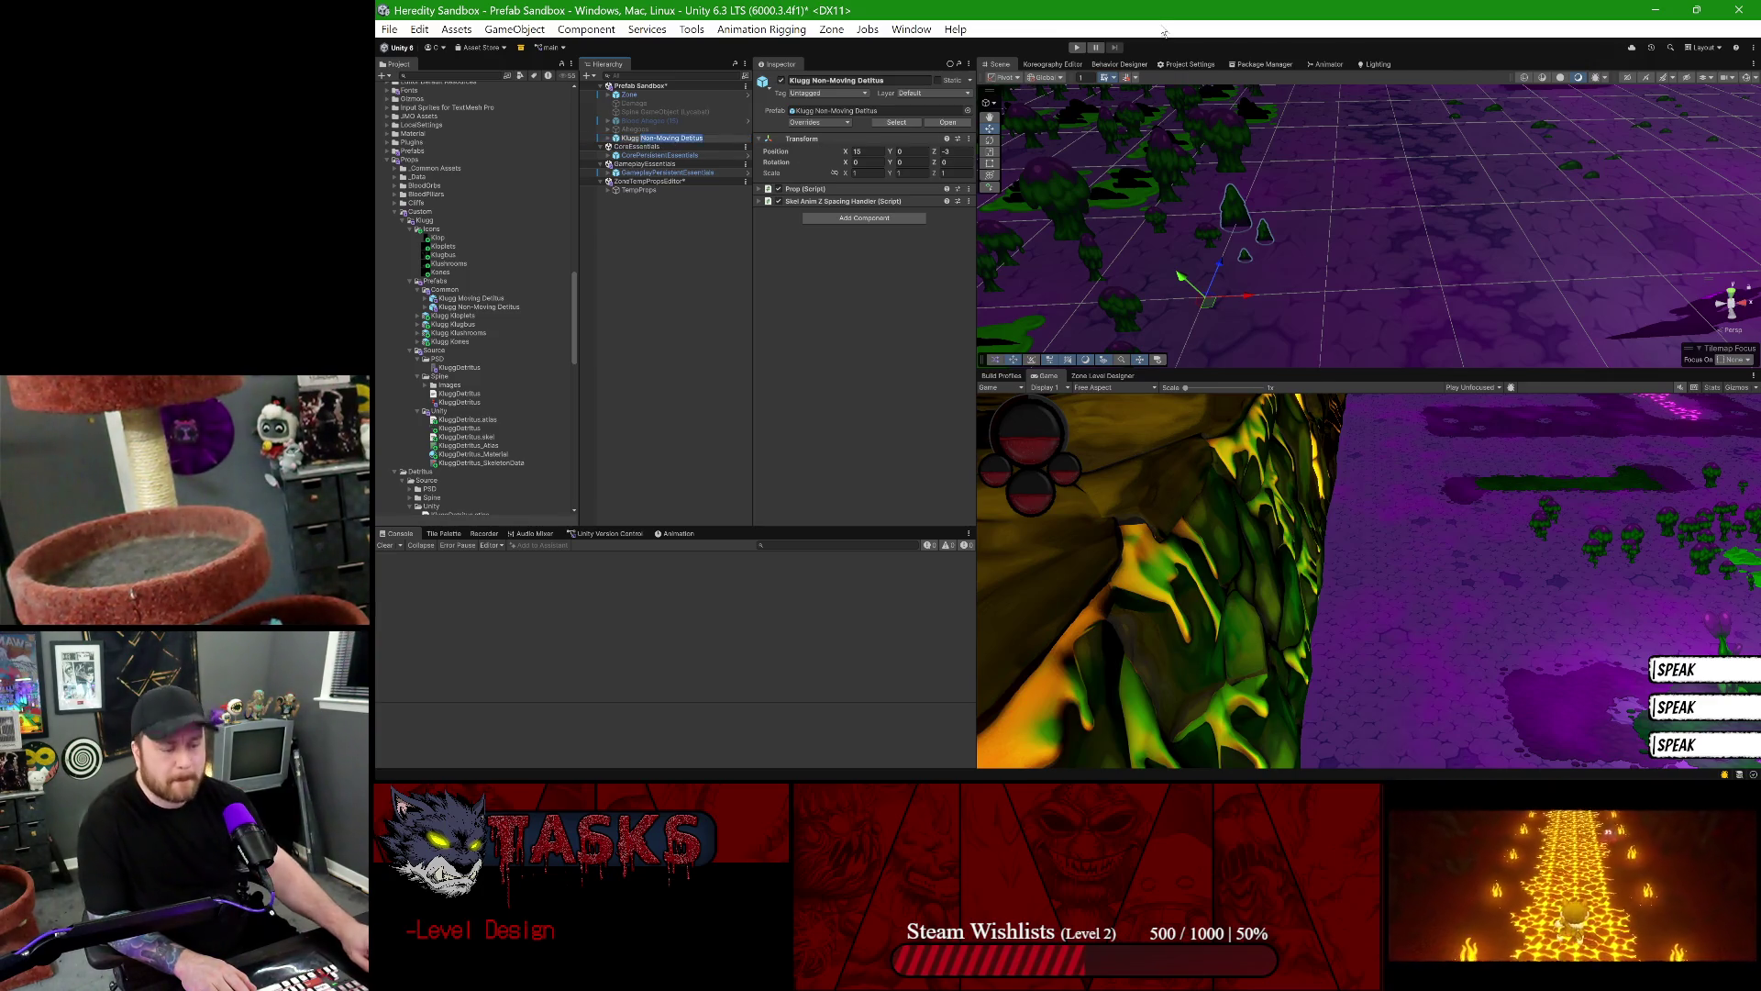
- Rename the prop to Klugg Klop and set its Spine child's Initial Skin to Klopp
{"action": "type", "text": "Klop"}
{"action": "key", "text": "Return"}
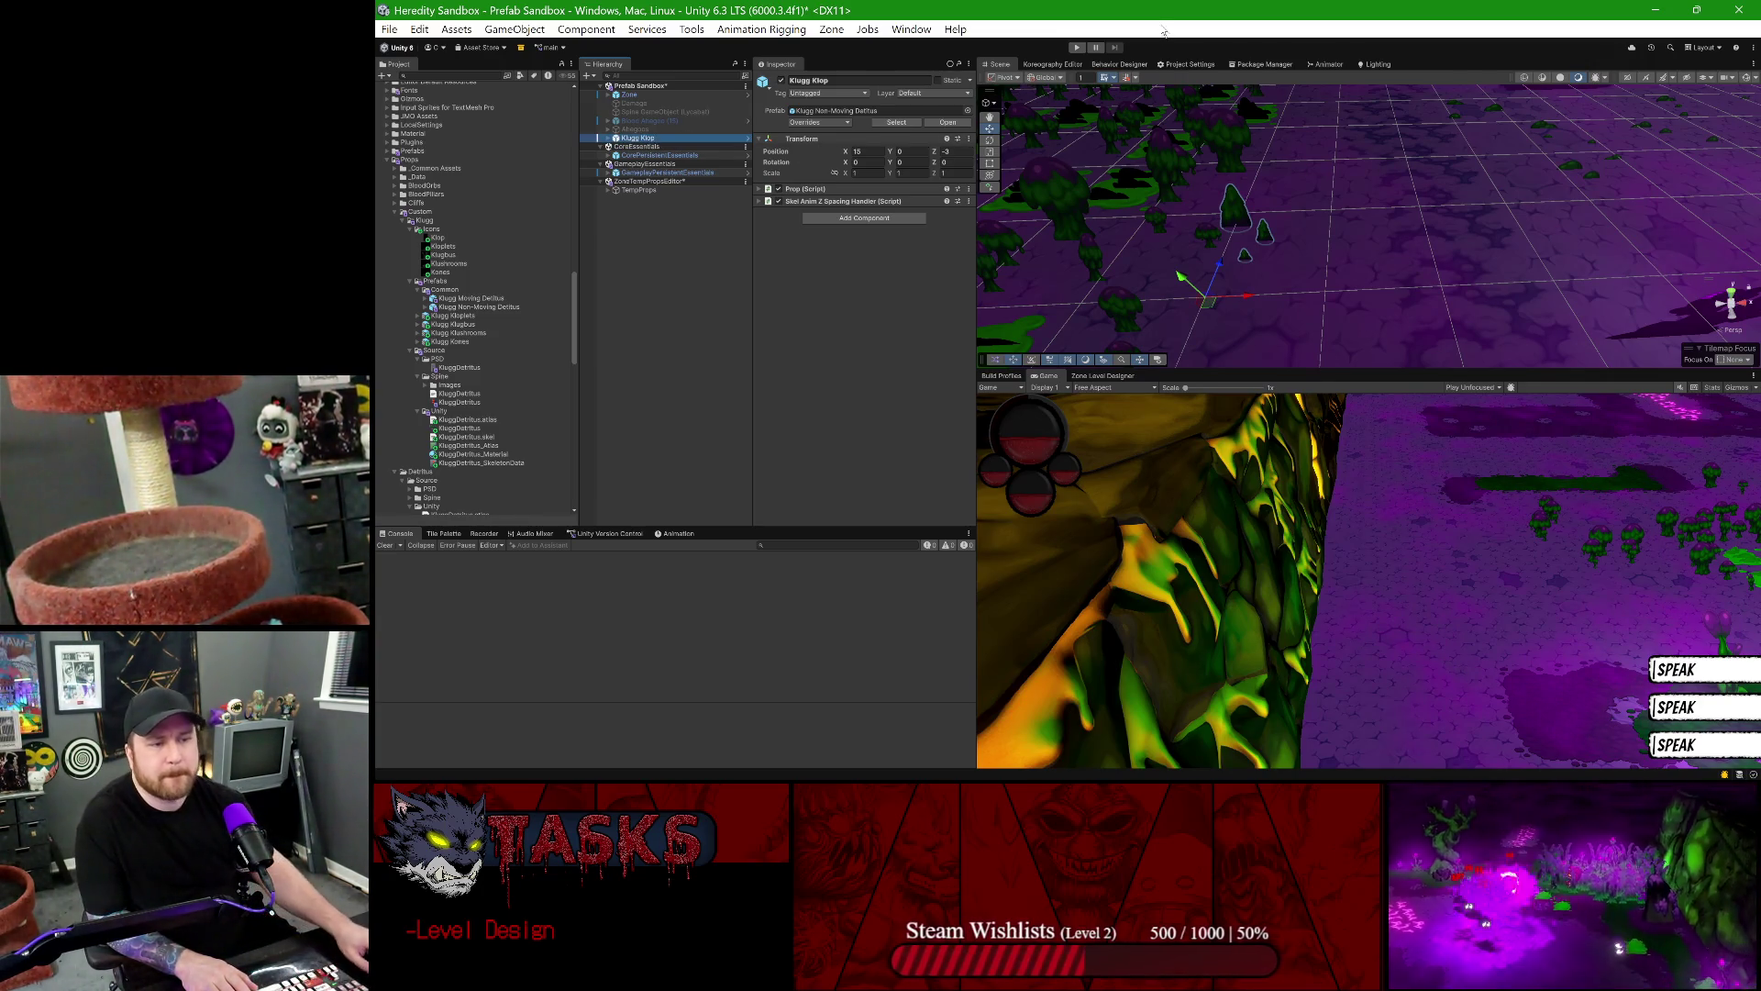
{"action": "left_click", "coordinate": [607, 139]}
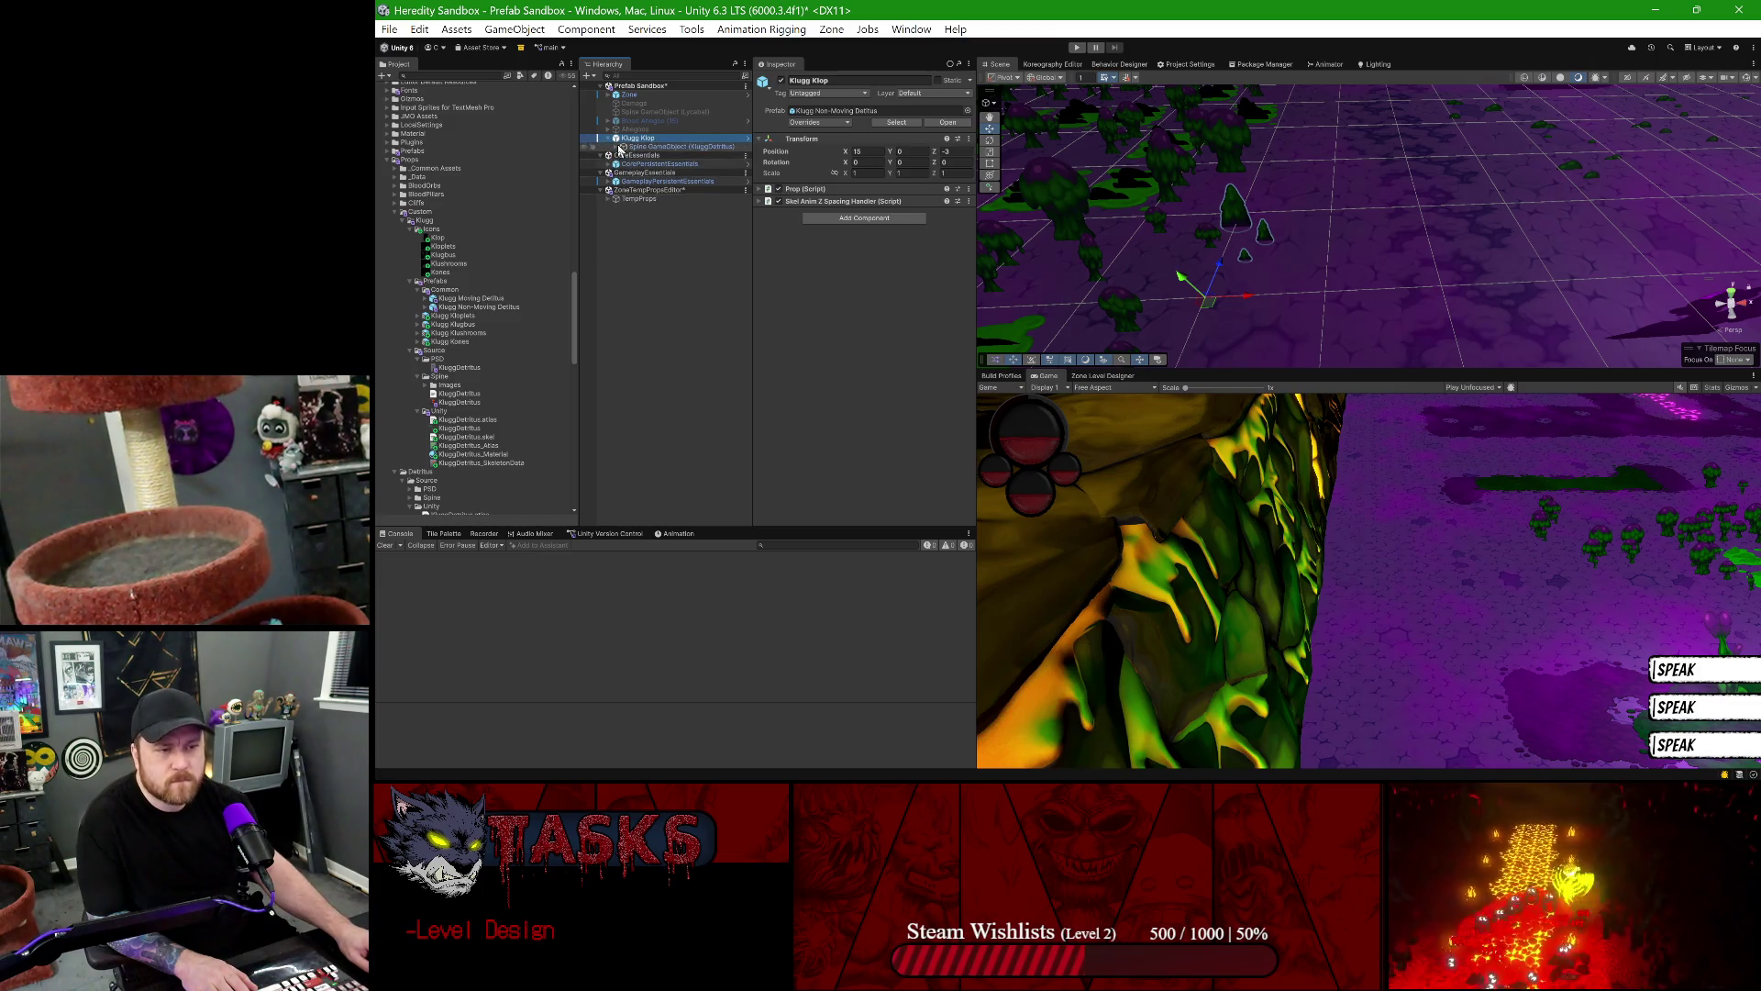
{"action": "left_click", "coordinate": [624, 146]}
{"action": "left_click", "coordinate": [908, 438]}
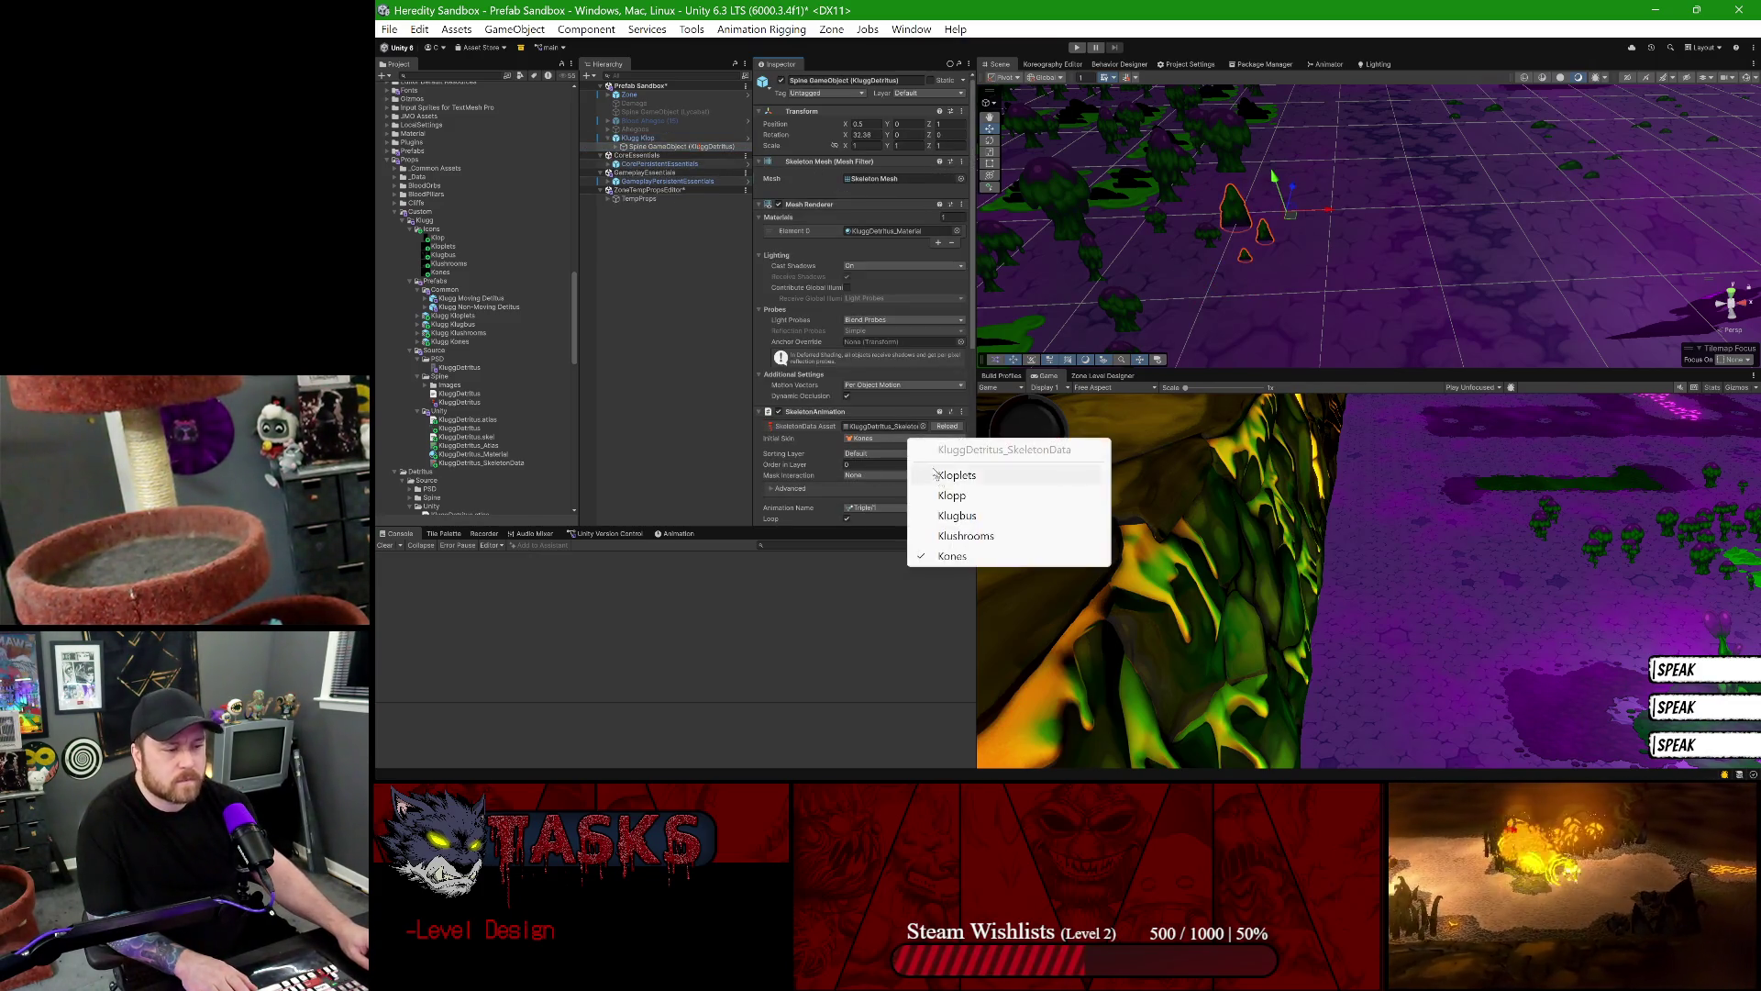
{"action": "left_click", "coordinate": [936, 492]}
- Toggle the Scene view to 2D and back to 3D to inspect the Klopp-skinned prop
{"action": "scroll", "coordinate": [1262, 246], "scroll_direction": "up", "scroll_amount": 3}
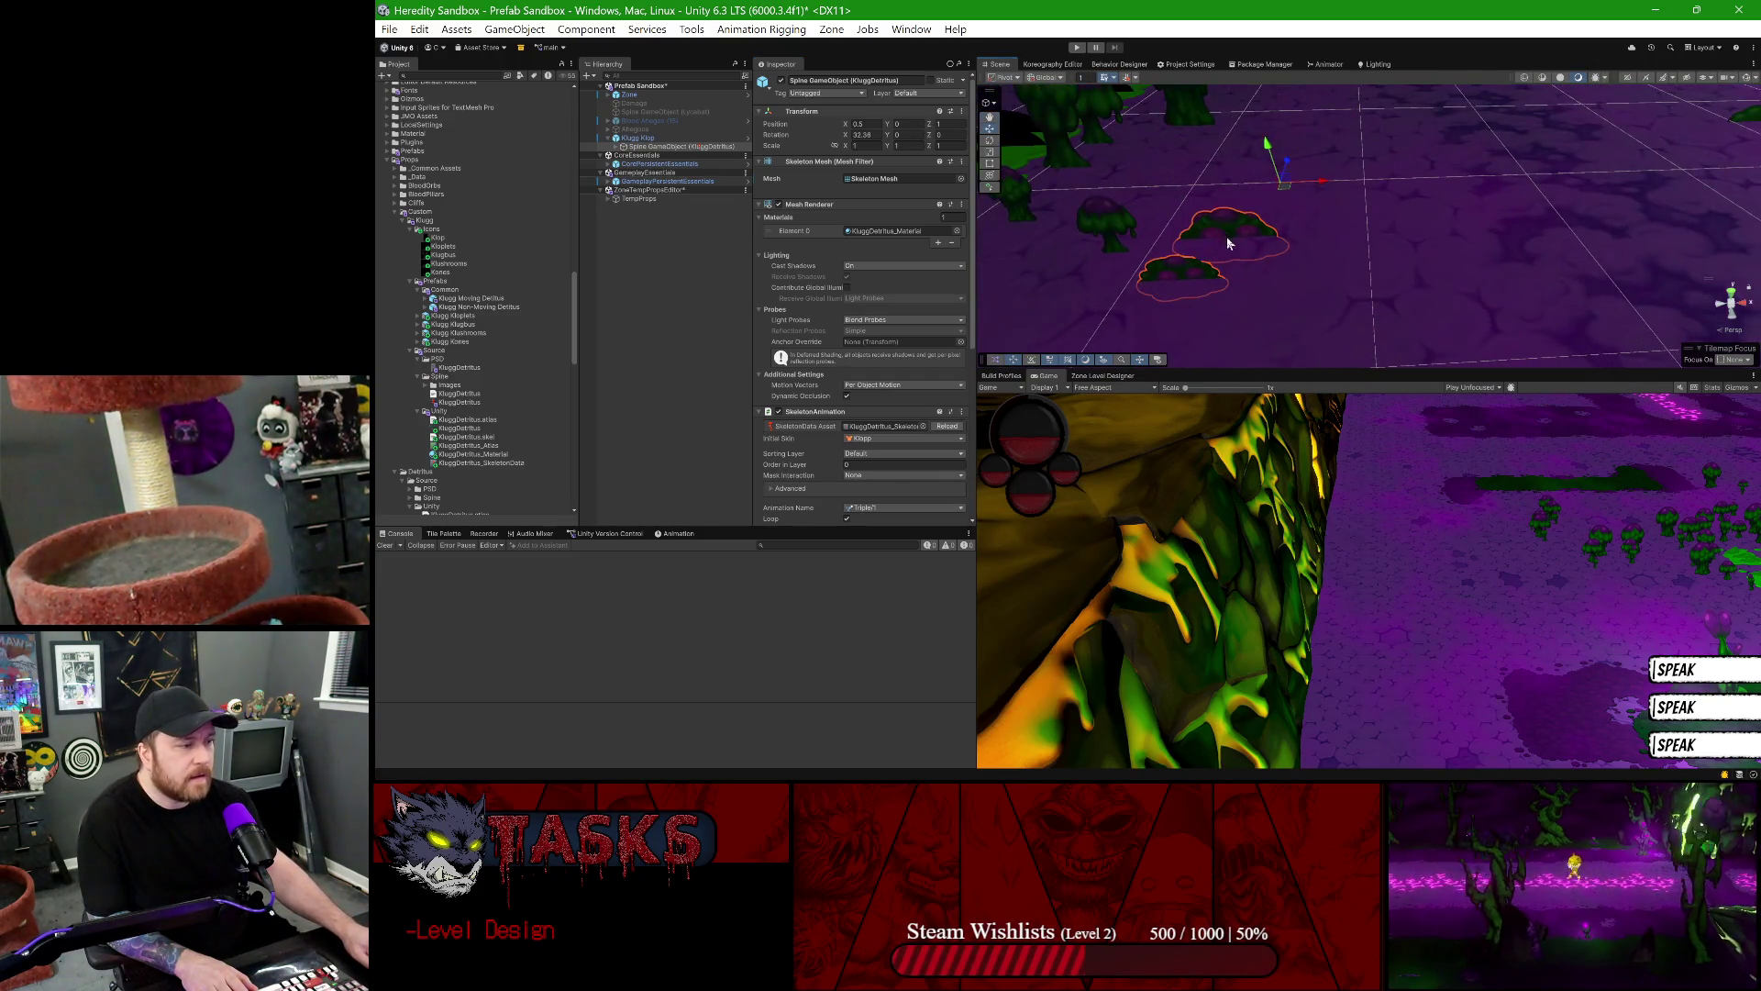
{"action": "scroll", "coordinate": [1229, 235], "scroll_direction": "up", "scroll_amount": 3}
{"action": "scroll", "coordinate": [1234, 243], "scroll_direction": "up", "scroll_amount": 5}
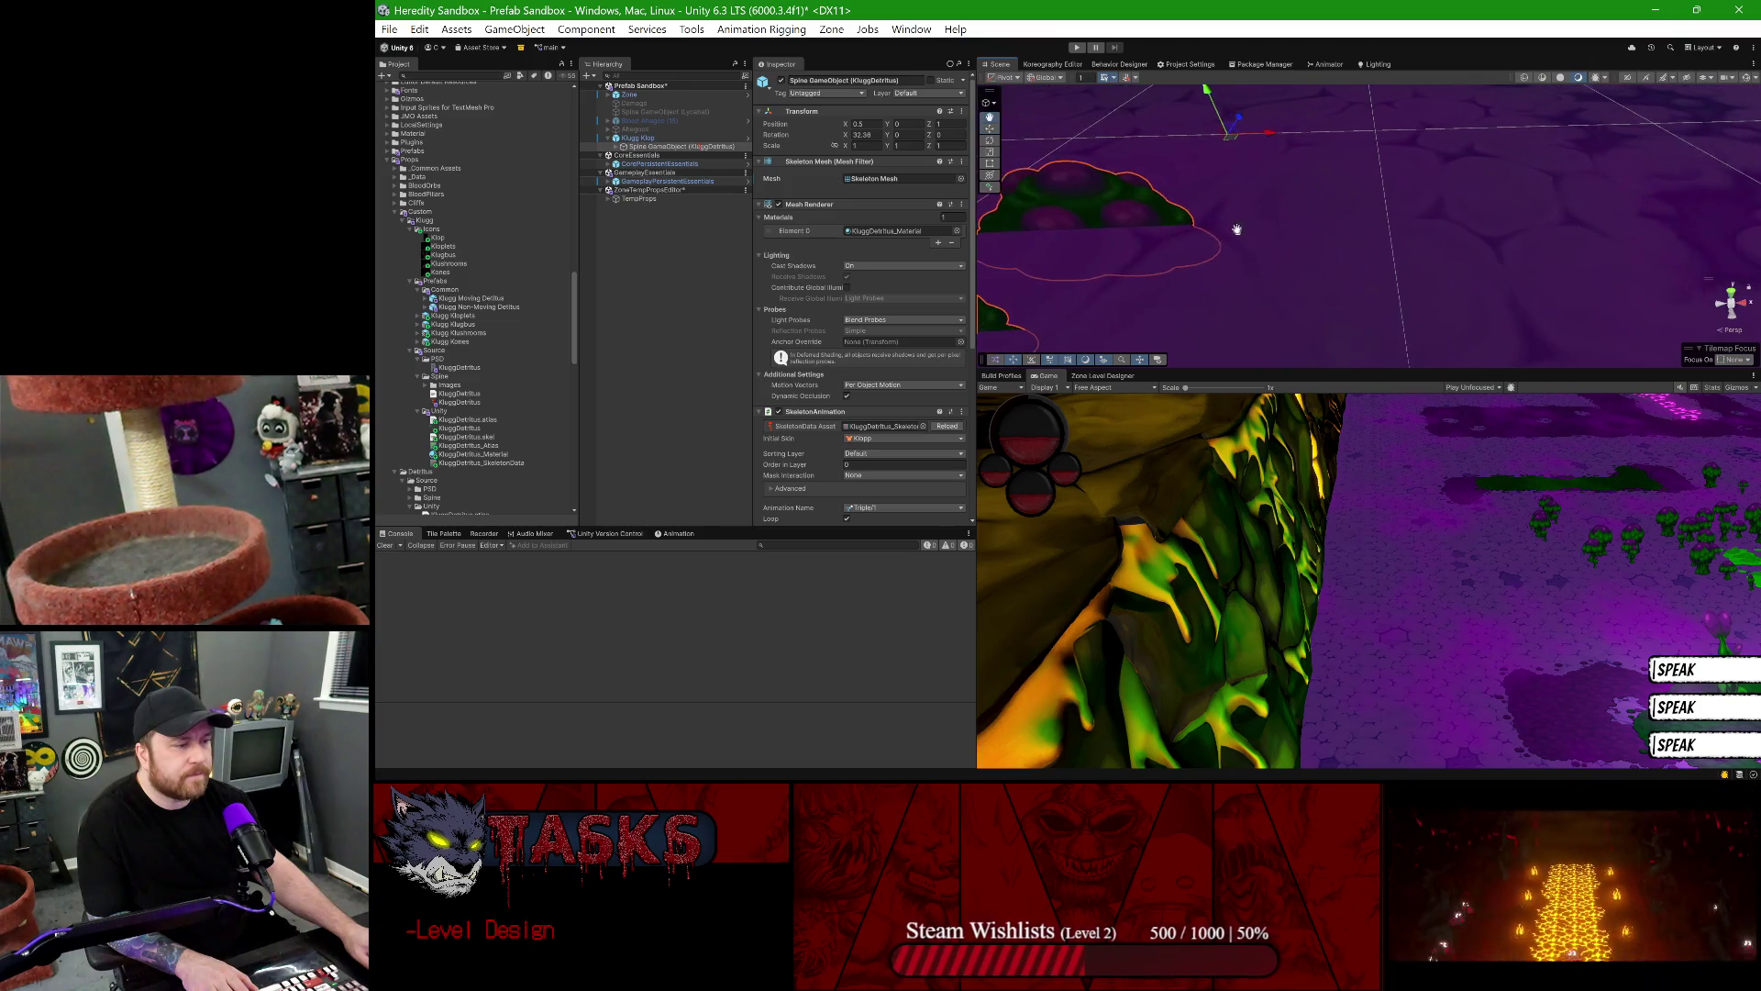
{"action": "scroll", "coordinate": [1318, 135], "scroll_direction": "down", "scroll_amount": 2}
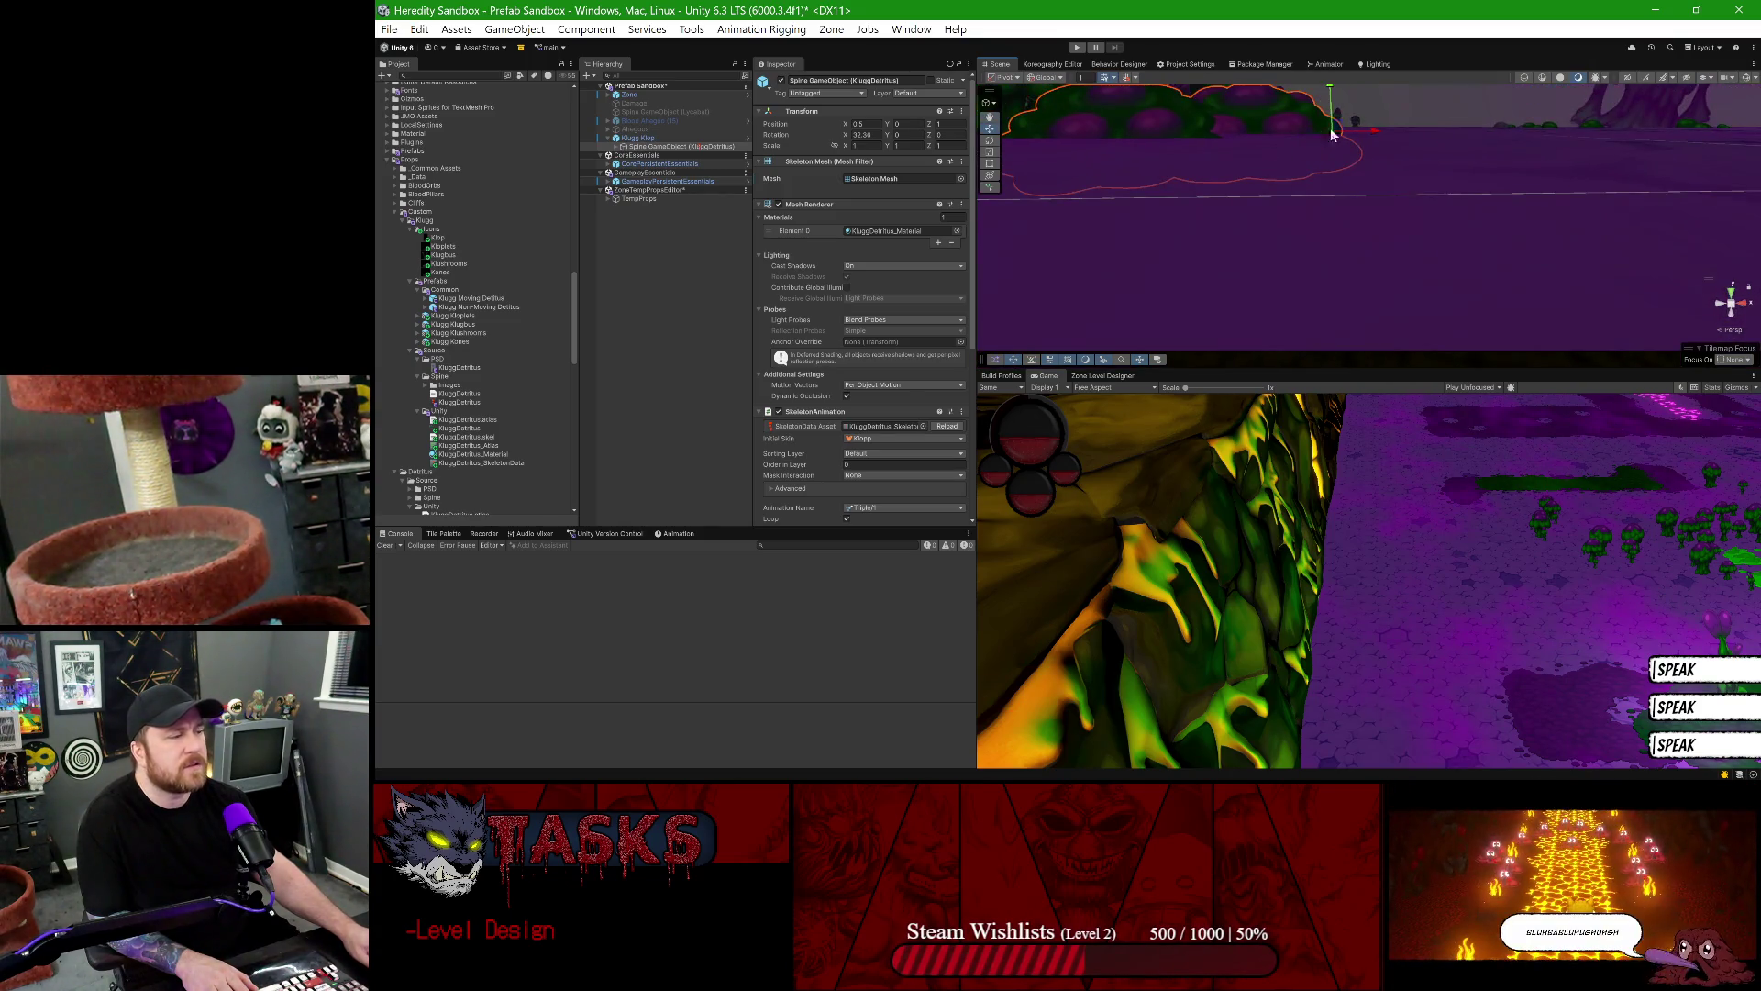
{"action": "left_click", "coordinate": [1626, 78]}
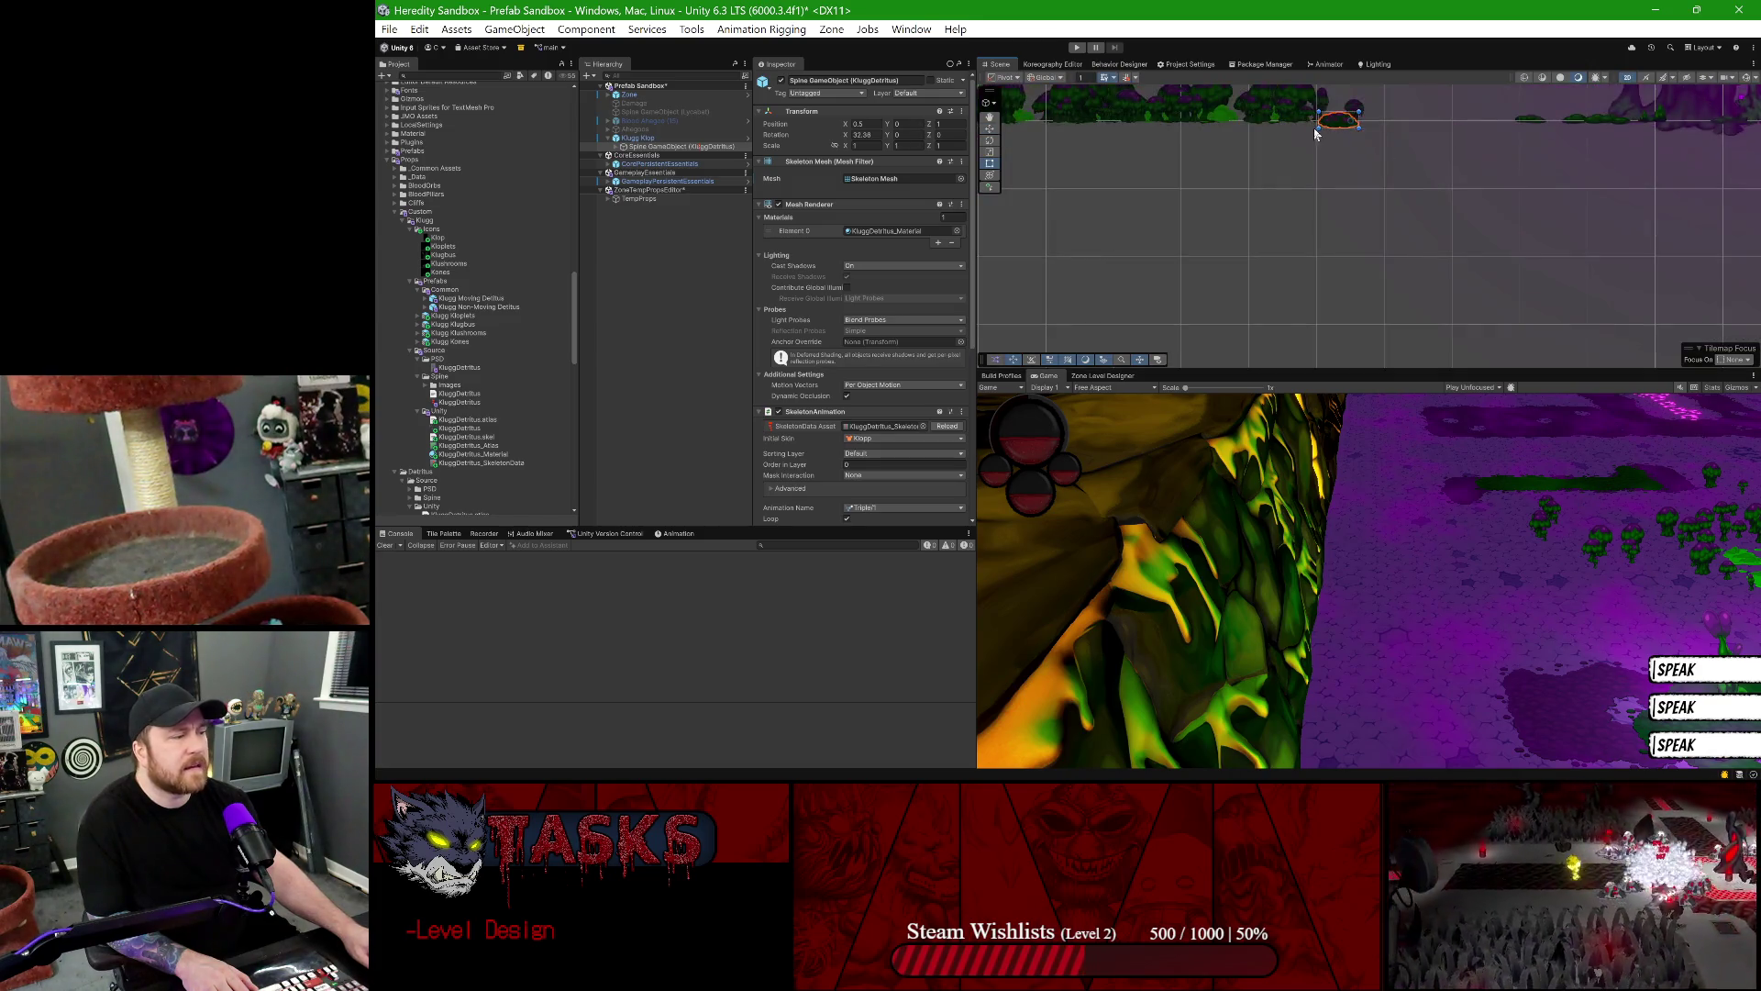
{"action": "scroll", "coordinate": [1341, 139], "scroll_direction": "down", "scroll_amount": 5}
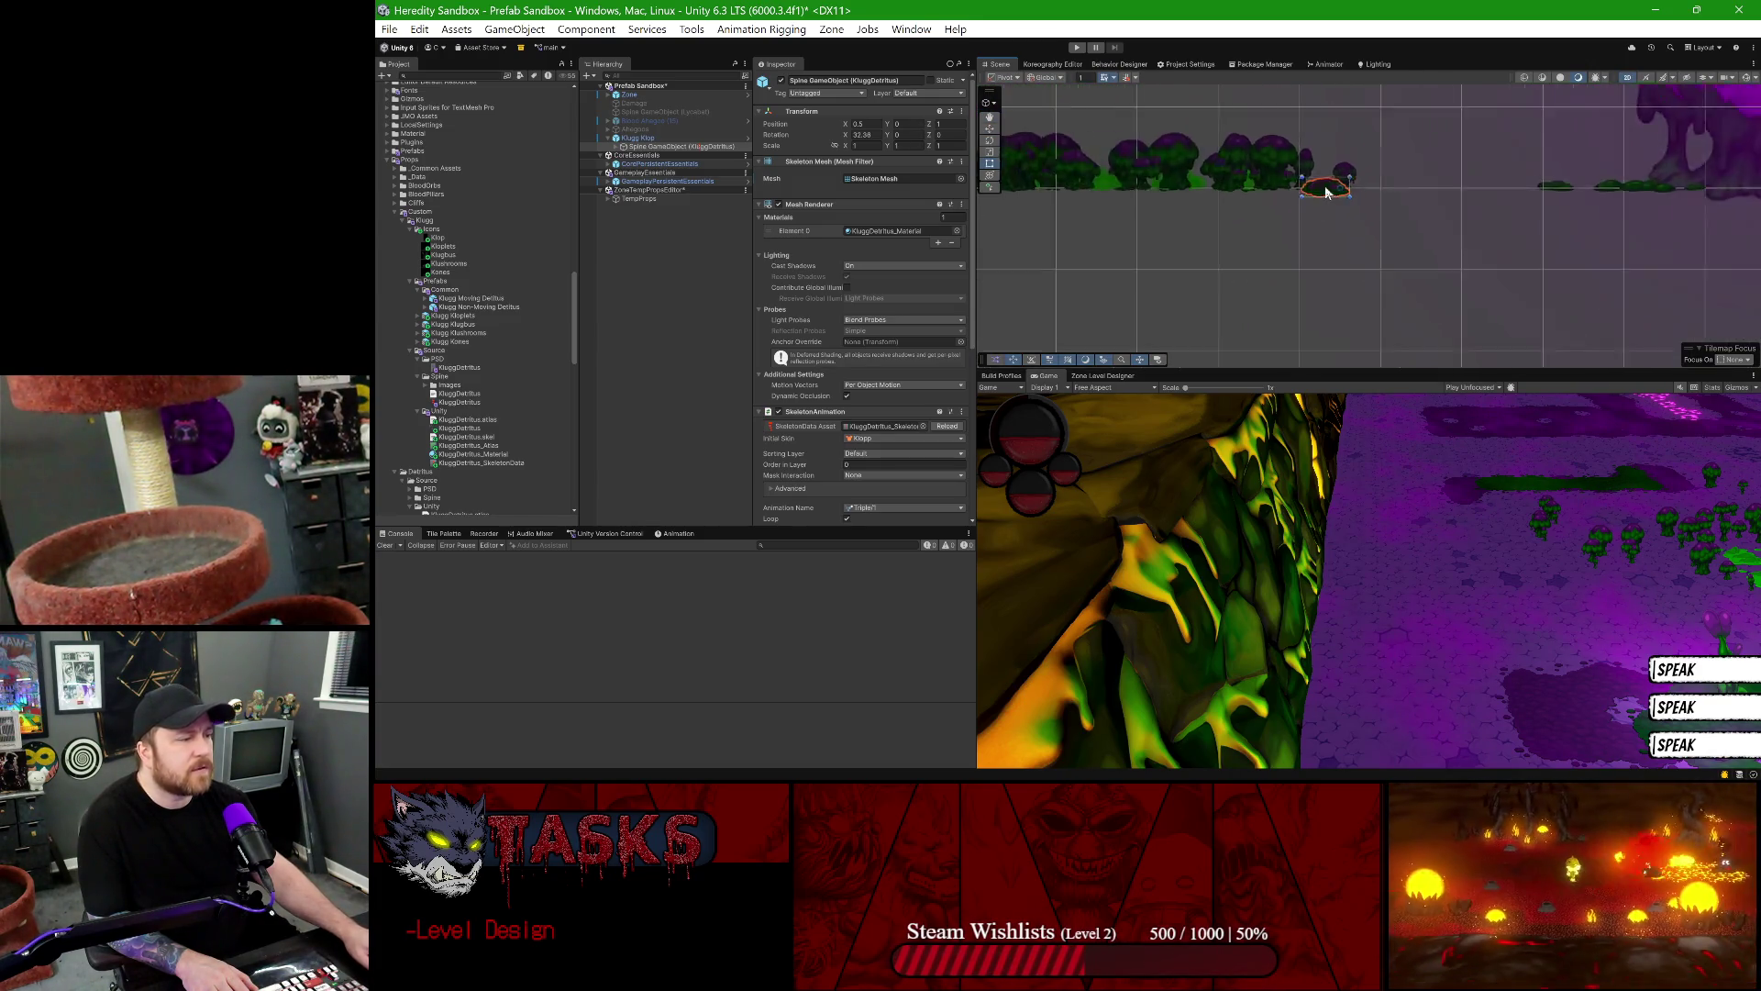
{"action": "left_click", "coordinate": [1627, 78]}
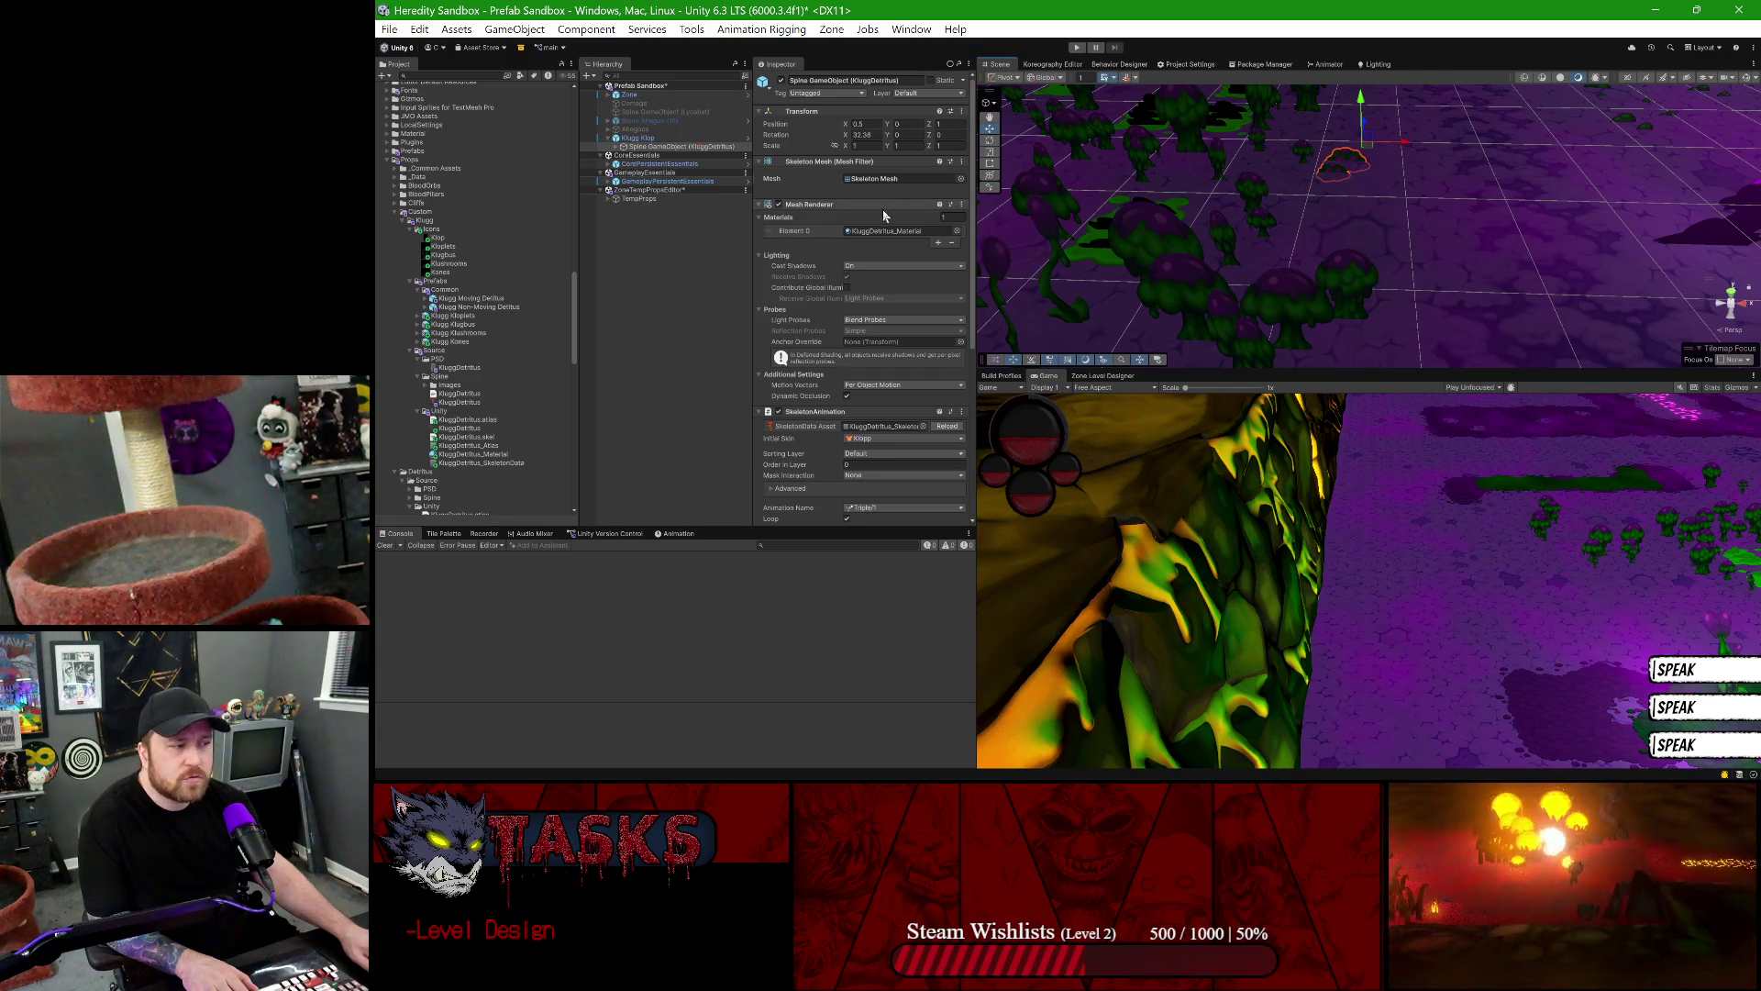
{"action": "scroll", "coordinate": [1391, 158], "scroll_direction": "down", "scroll_amount": 5}
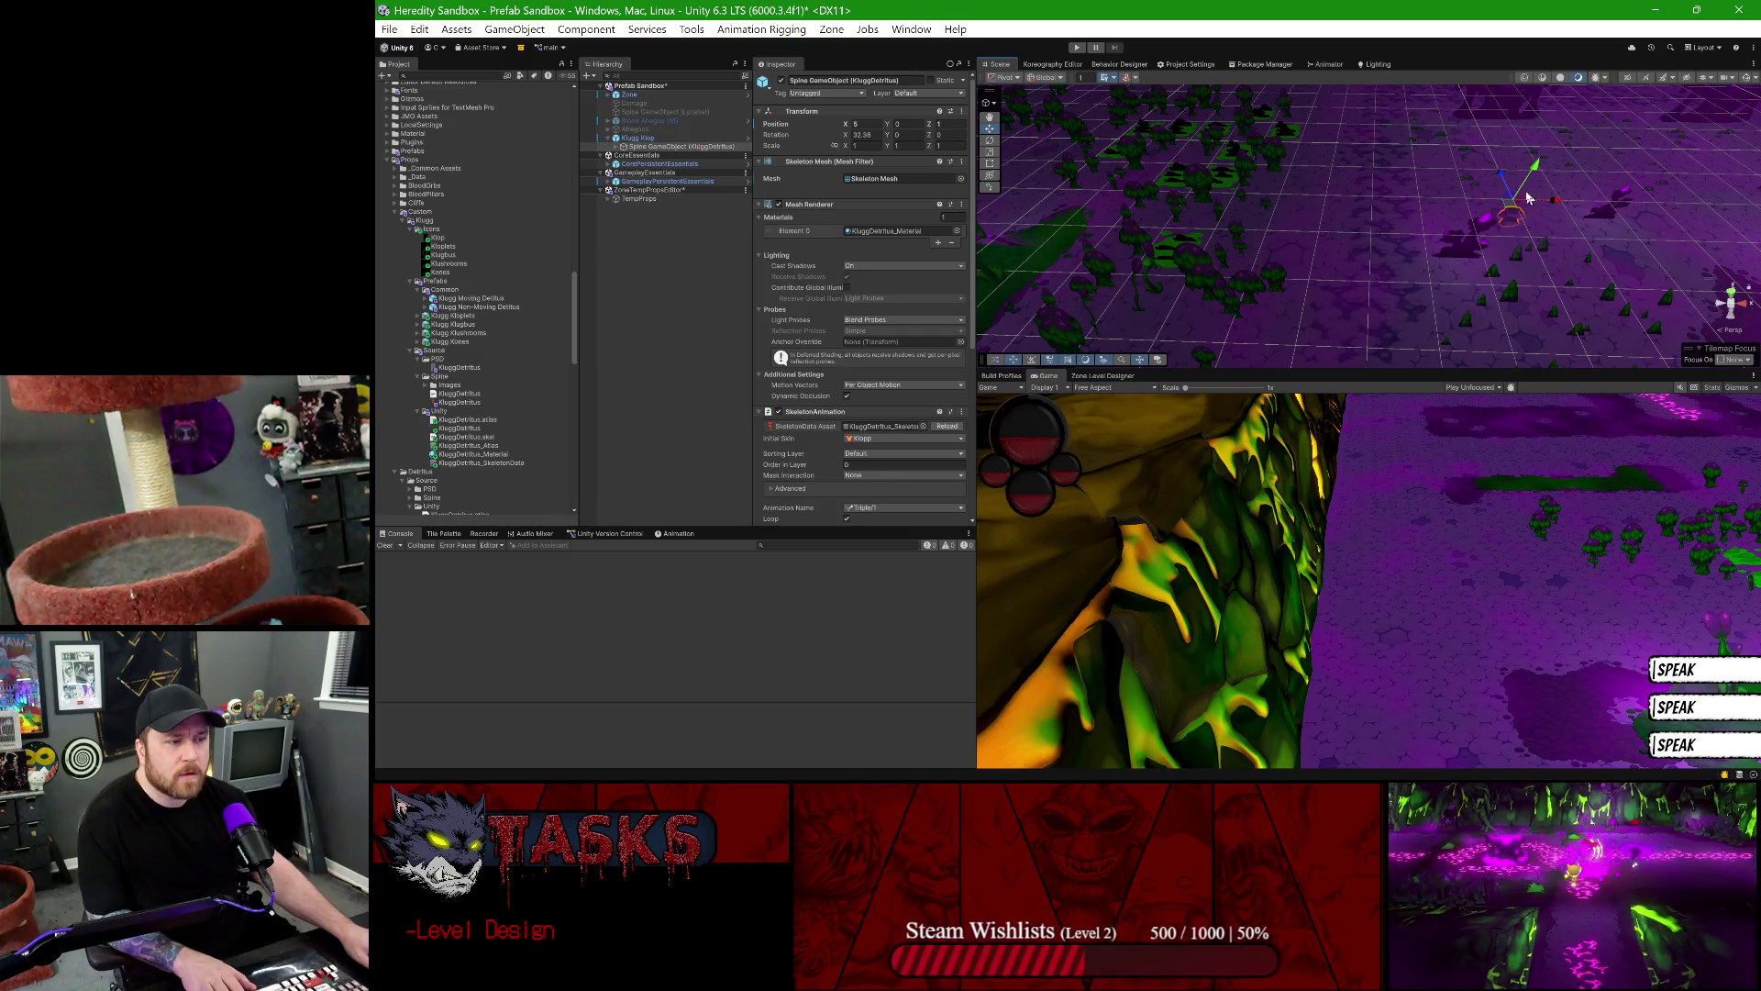
- Duplicate Klugg Klop and move the copy to the right
{"action": "left_click", "coordinate": [654, 138]}
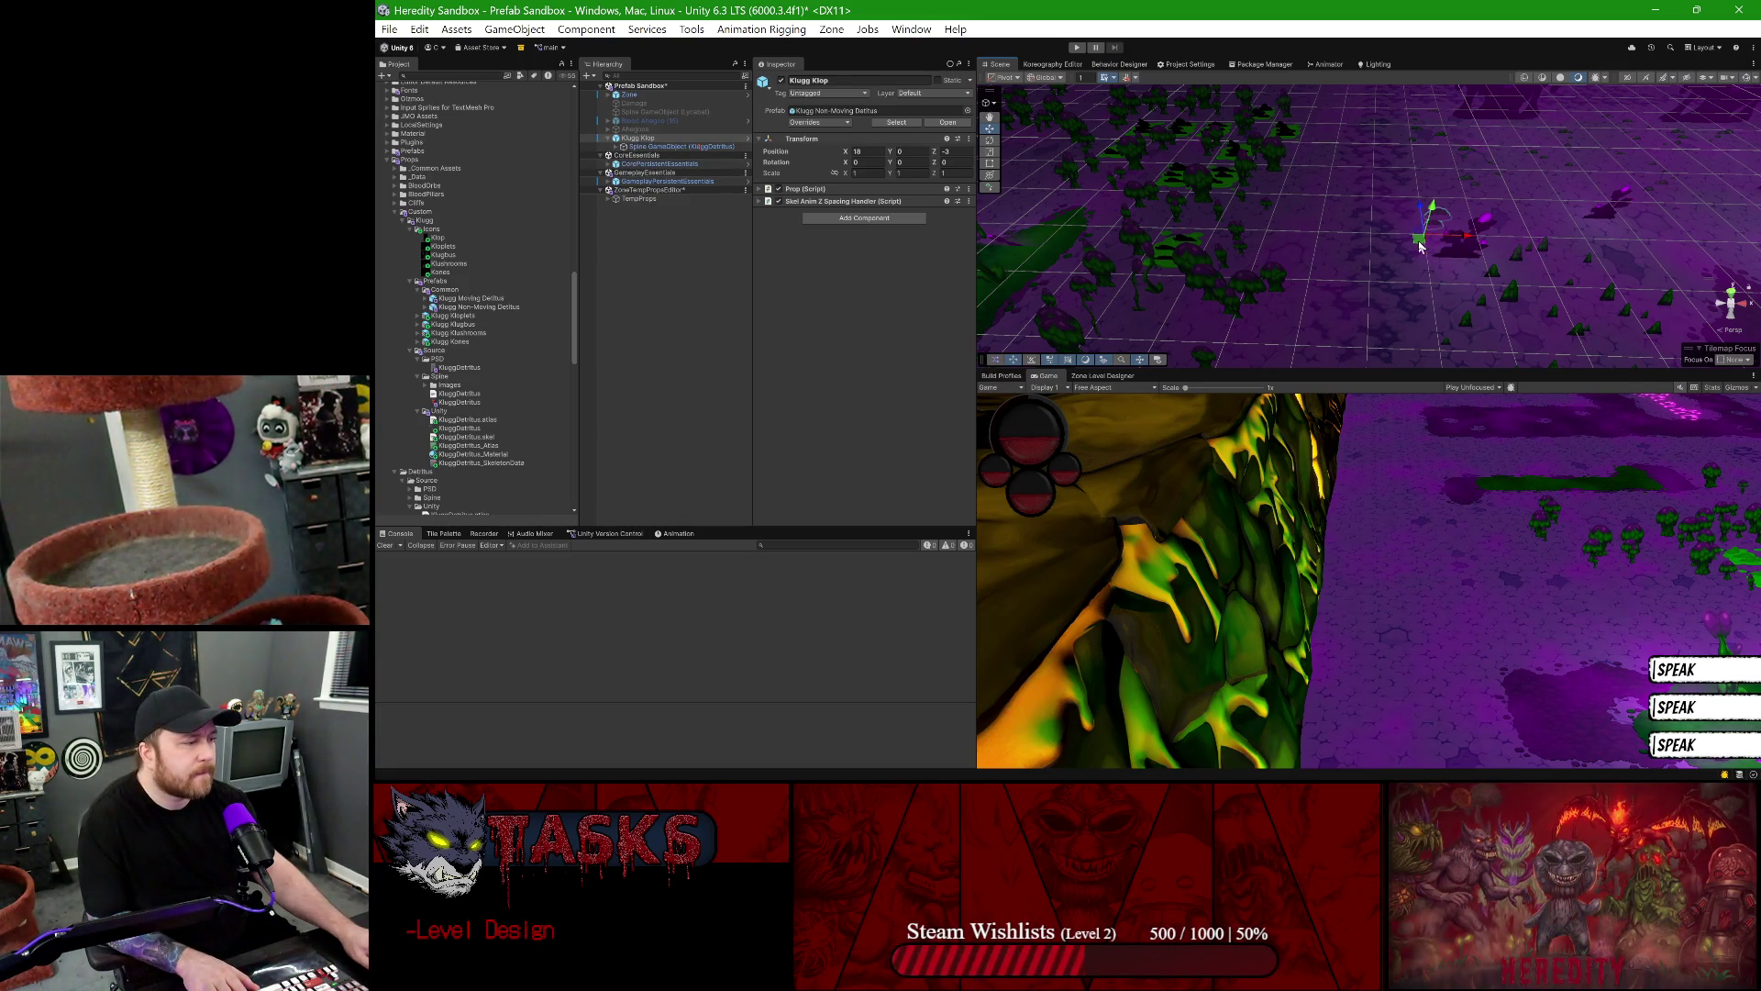
{"action": "key", "text": "ctrl+d"}
{"action": "mouse_move", "coordinate": [1419, 245]}
{"action": "left_mouse_down"}
{"action": "mouse_move", "coordinate": [1434, 188]}
{"action": "mouse_move", "coordinate": [1474, 235]}
{"action": "mouse_move", "coordinate": [1642, 241]}
{"action": "mouse_move", "coordinate": [1648, 303]}
{"action": "mouse_move", "coordinate": [1631, 303]}
{"action": "left_mouse_up"}
- Make another copy of Klugg Klop
{"action": "key", "text": "ctrl+d"}
{"action": "key", "text": "ctrl+d"}
{"action": "key", "text": "ctrl+d"}
{"action": "key", "text": "ctrl+d"}
{"action": "key", "text": "ctrl+d"}
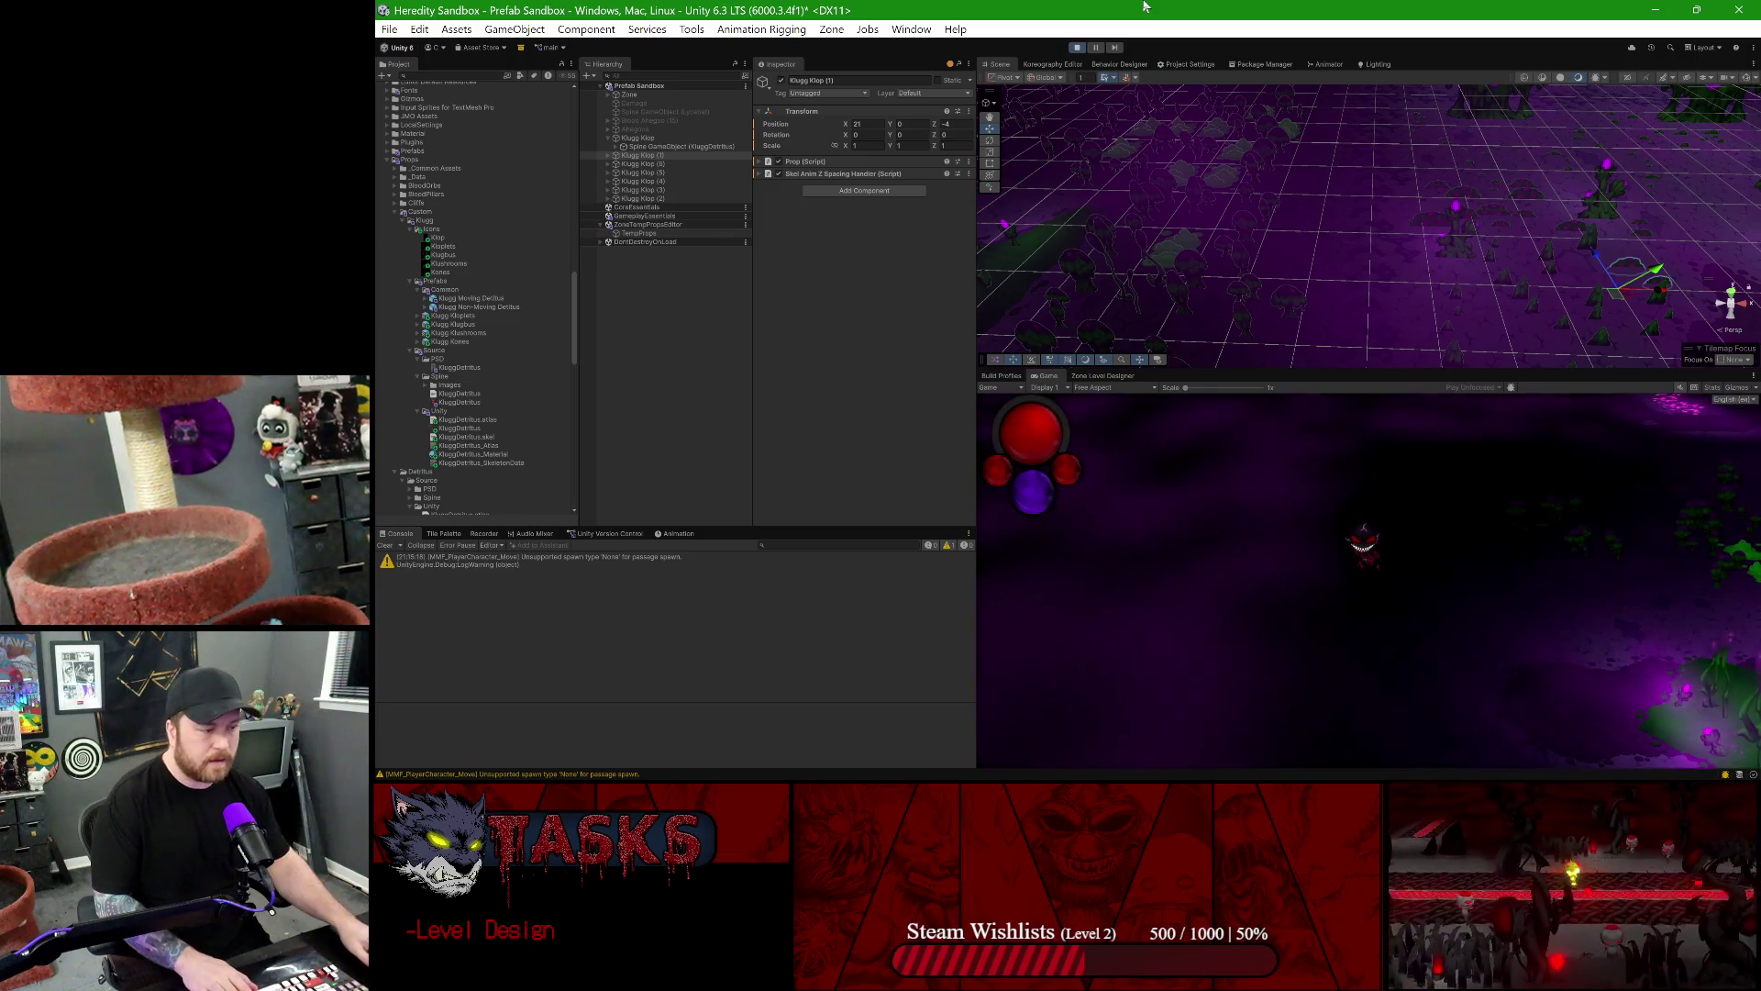
- Maximize the Game view and walk the character right past the glowing pink pods
{"action": "double_click", "coordinate": [1047, 378]}
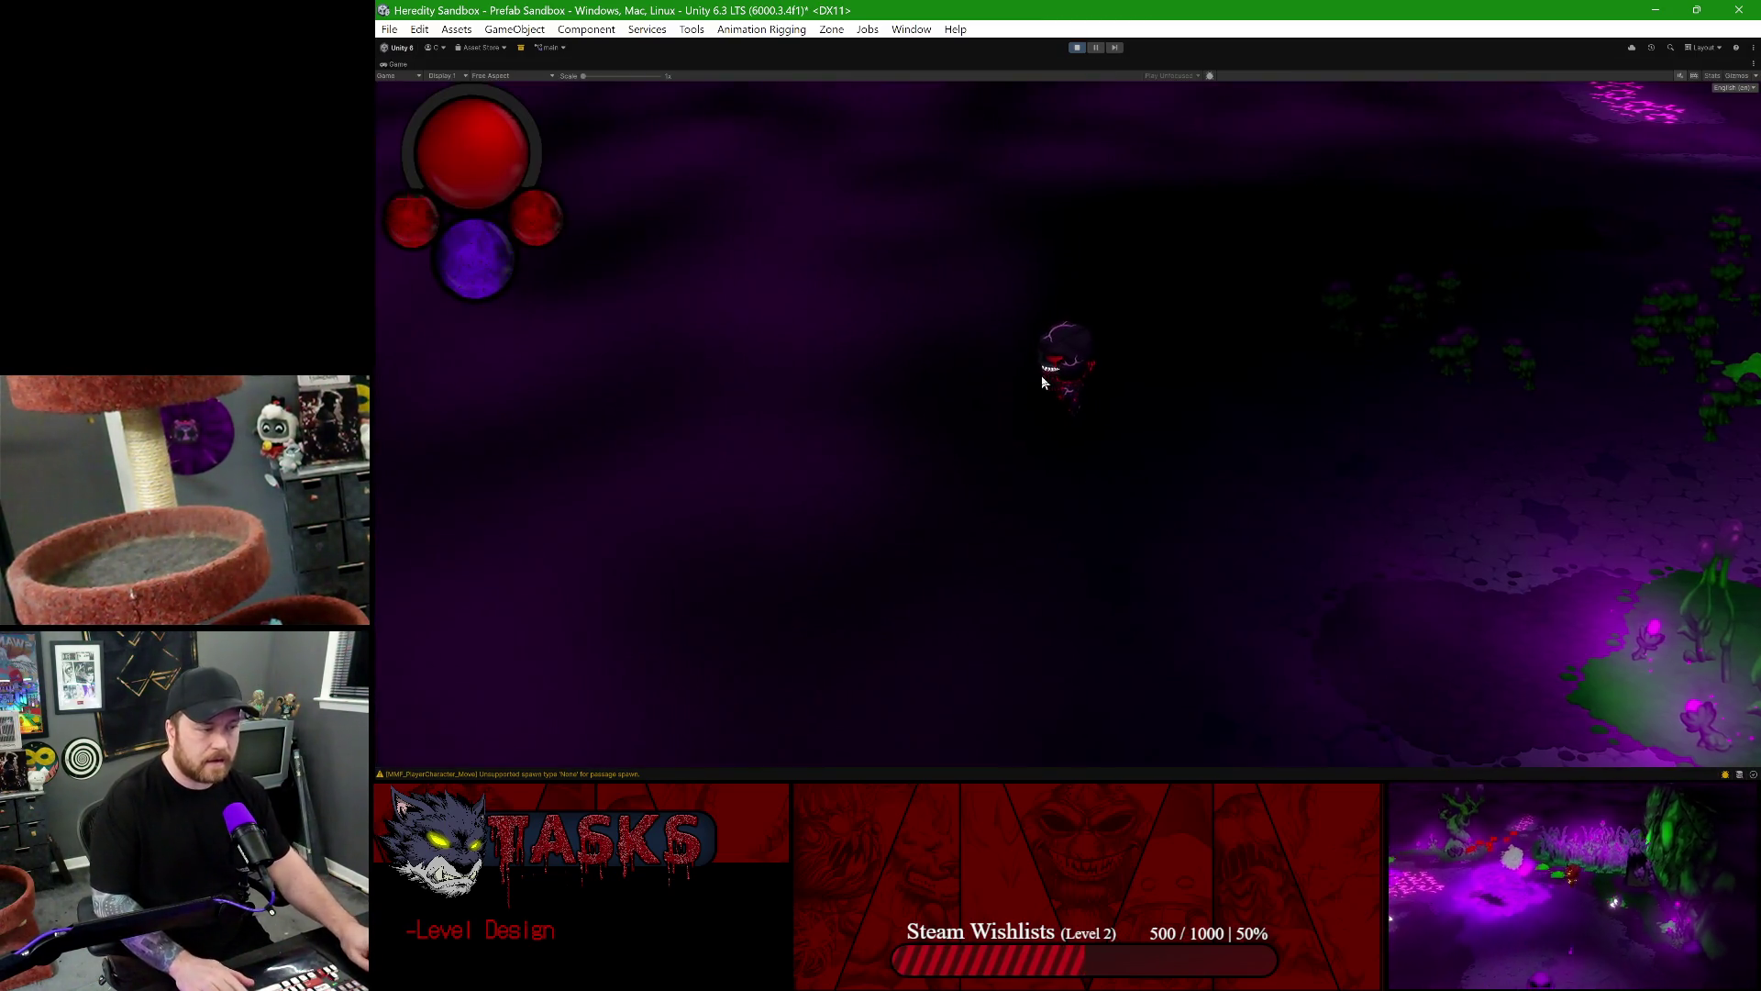
{"action": "key", "text": "d"}
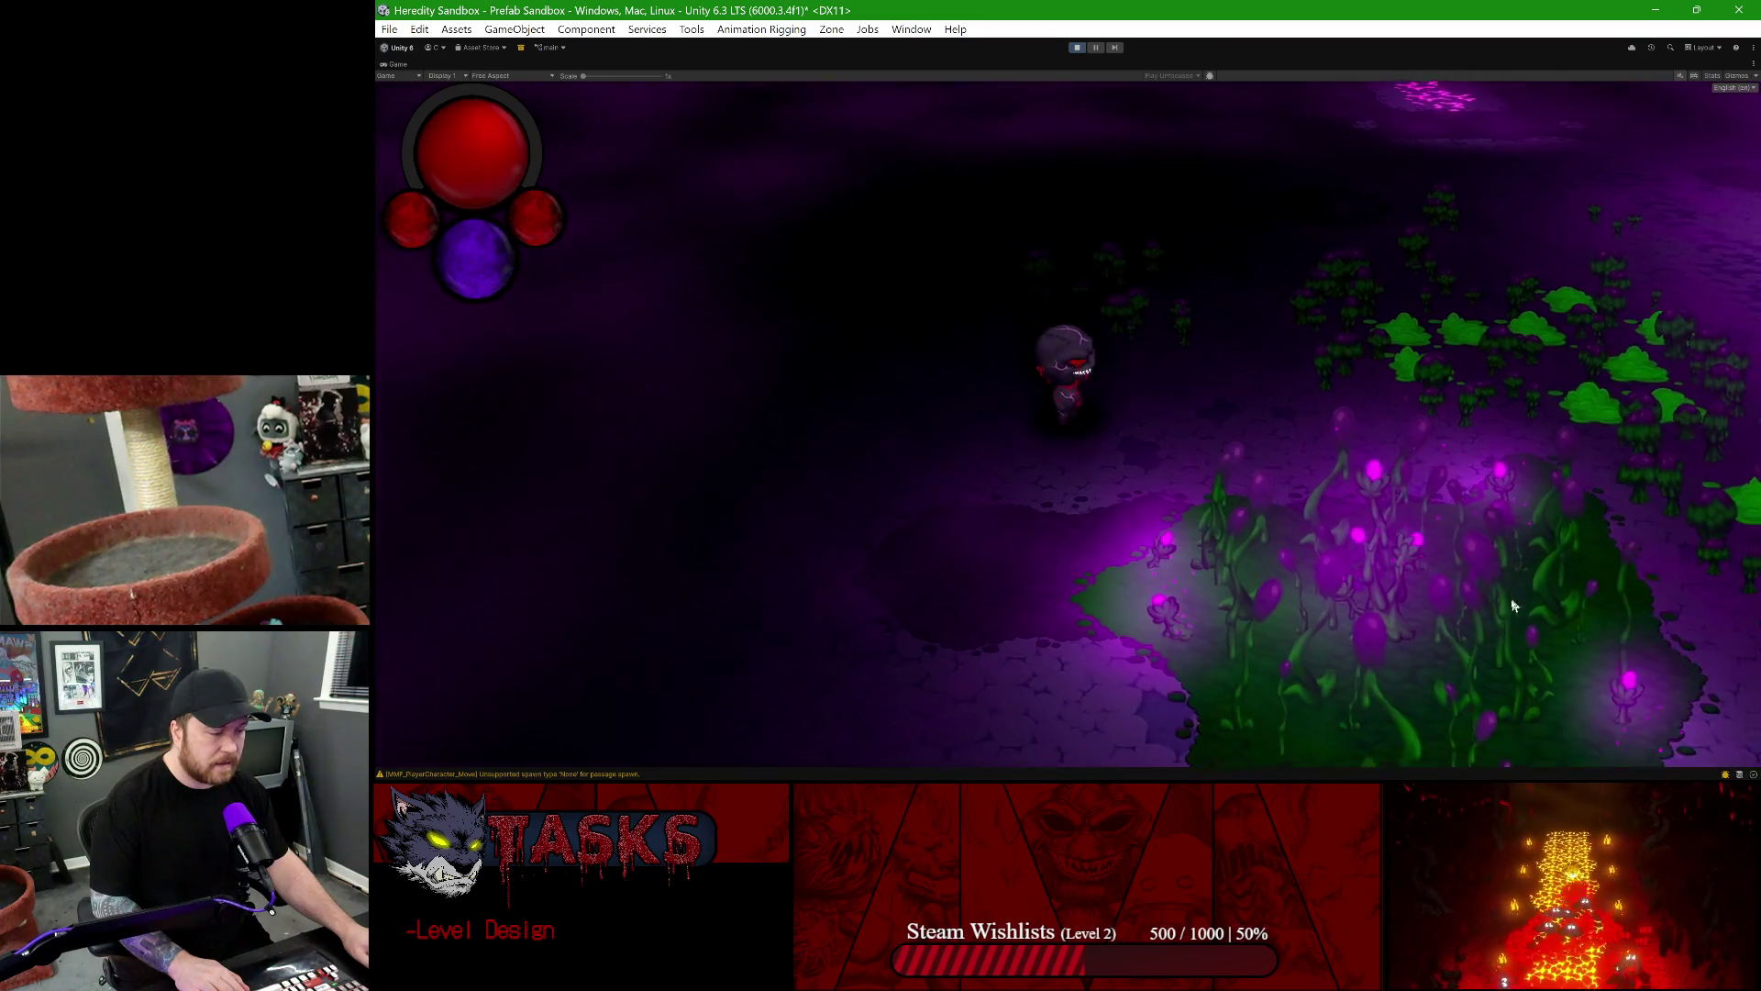
{"action": "key", "text": "d"}
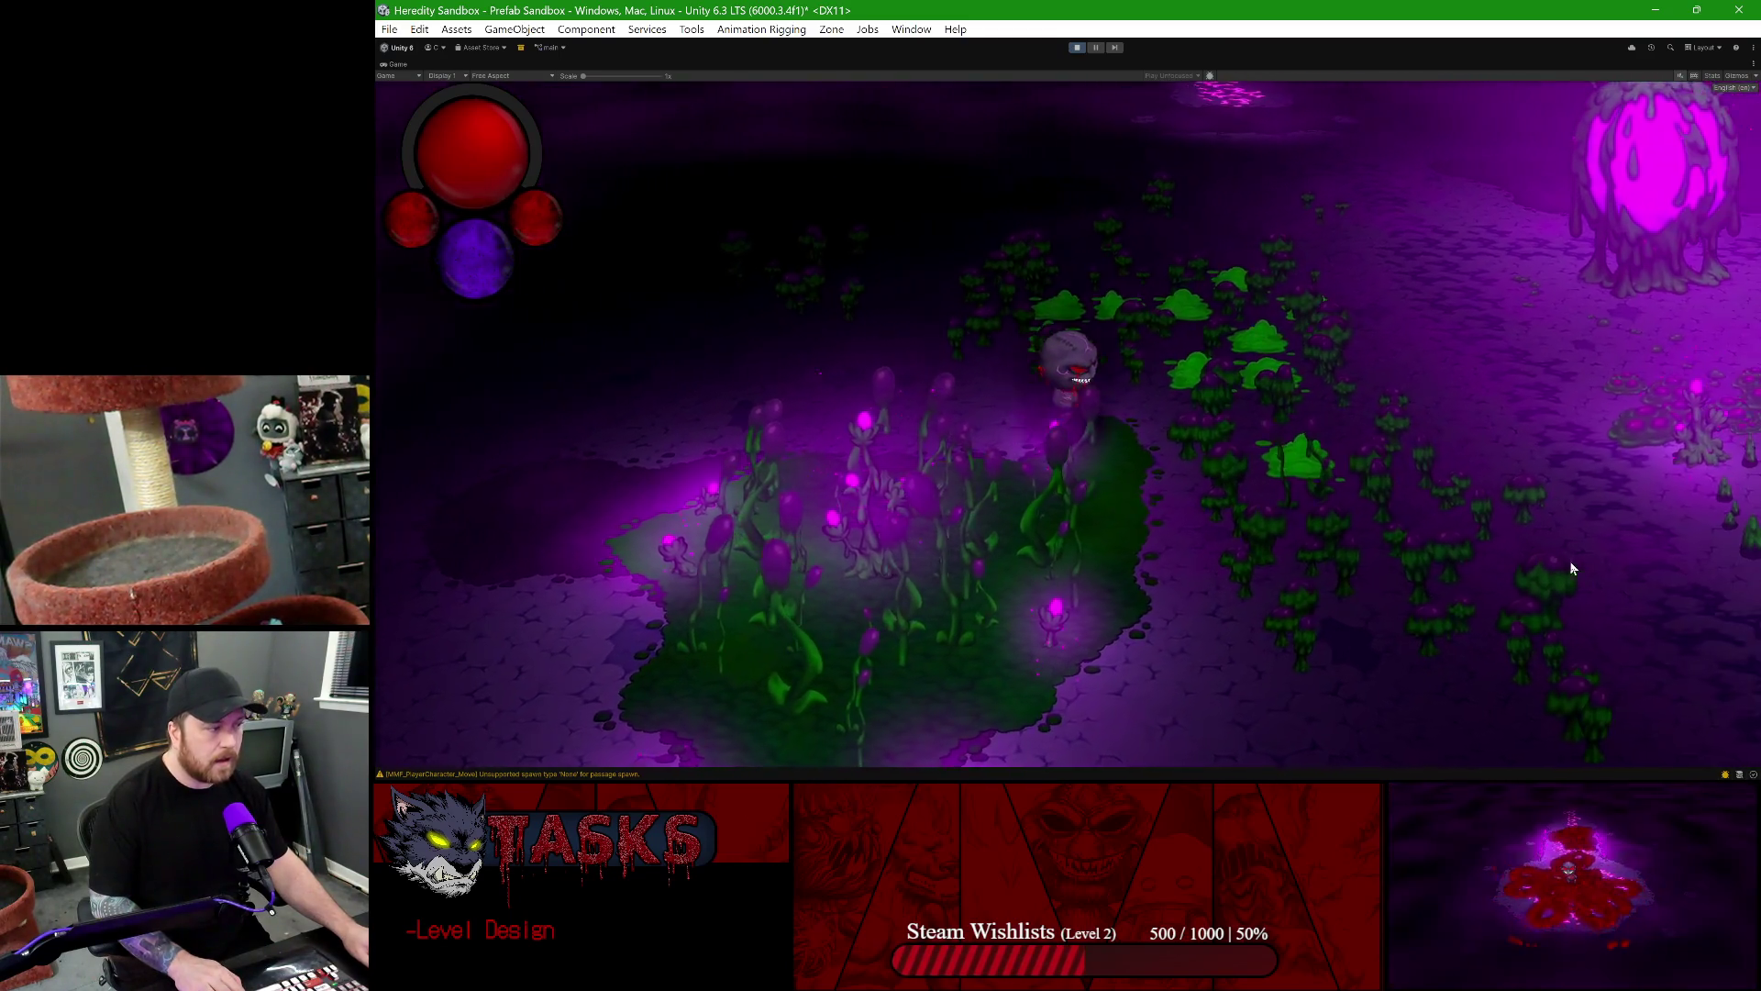
{"action": "key", "text": "d"}
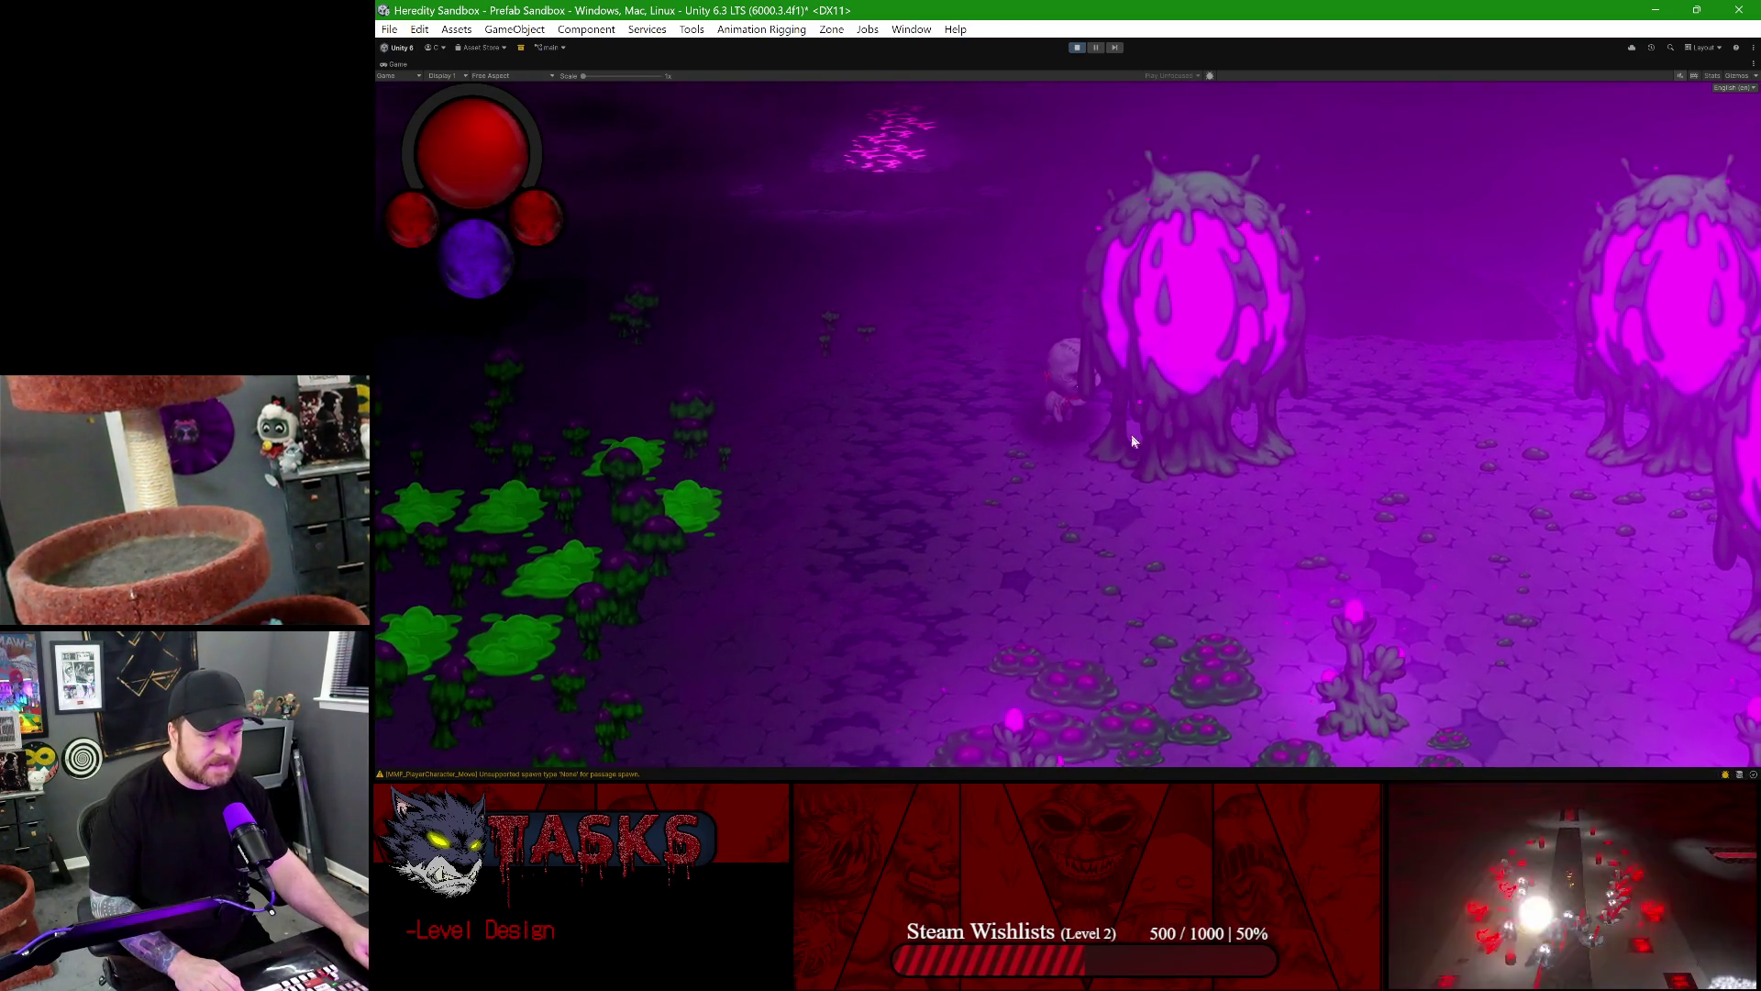
{"action": "key", "text": "s"}
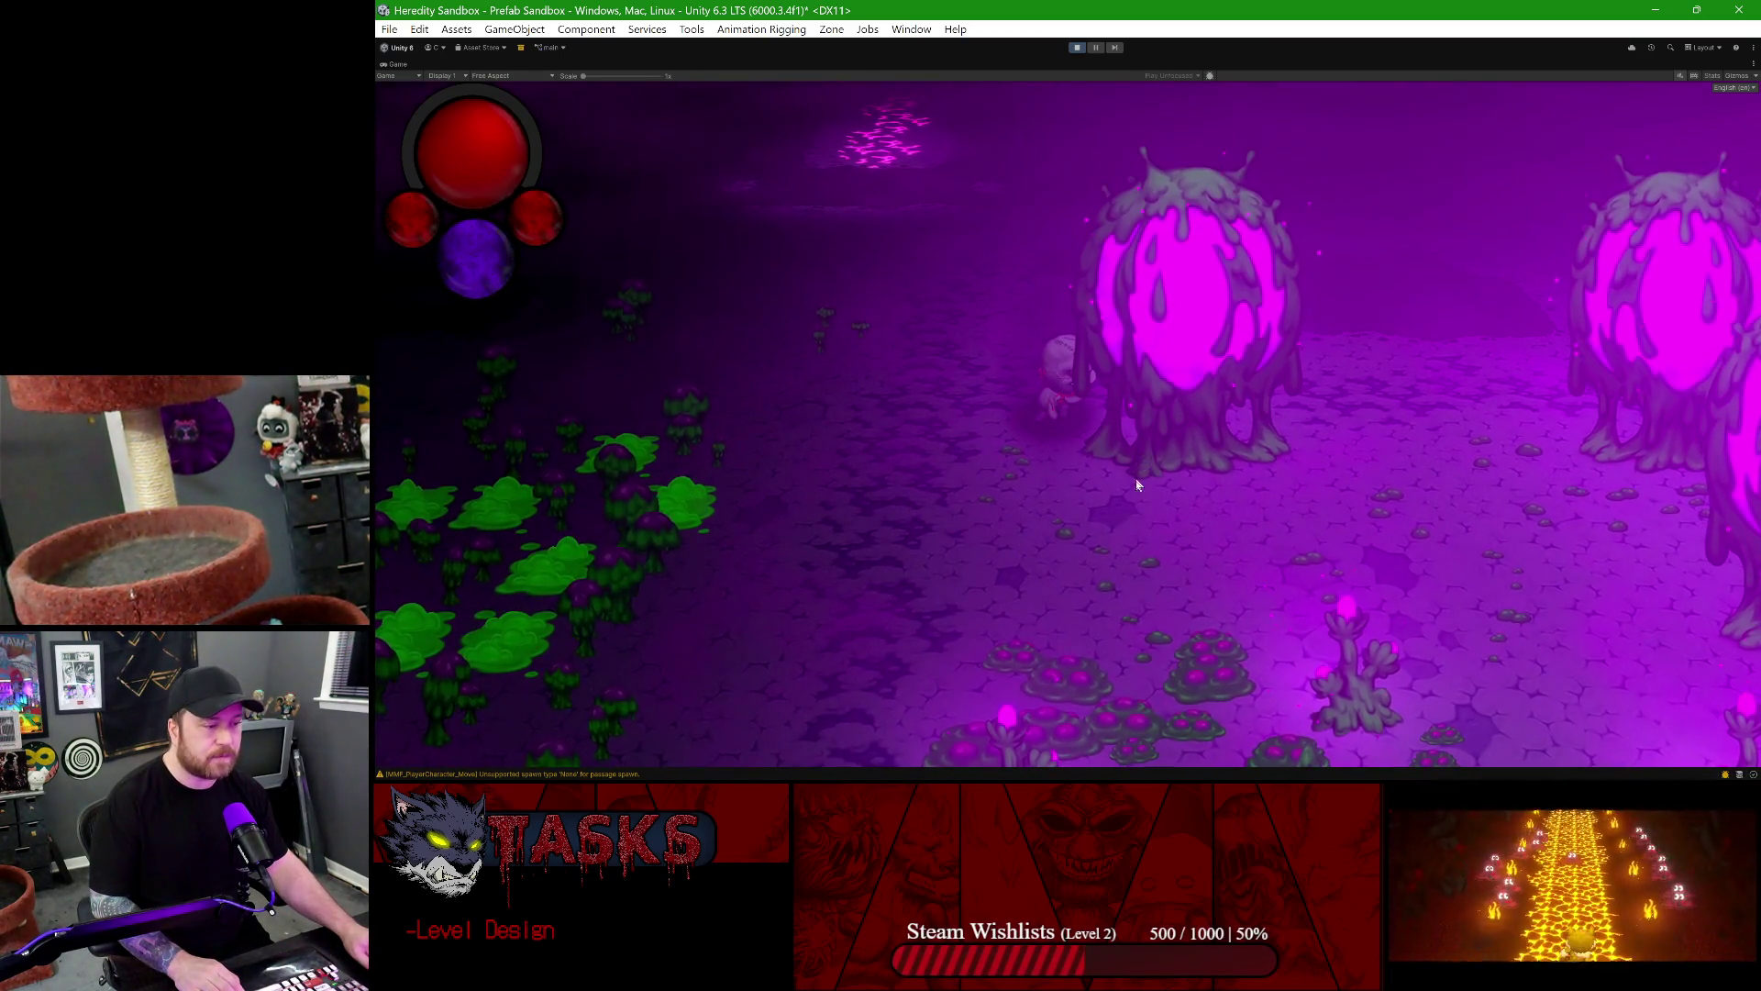
{"action": "key", "text": "a"}
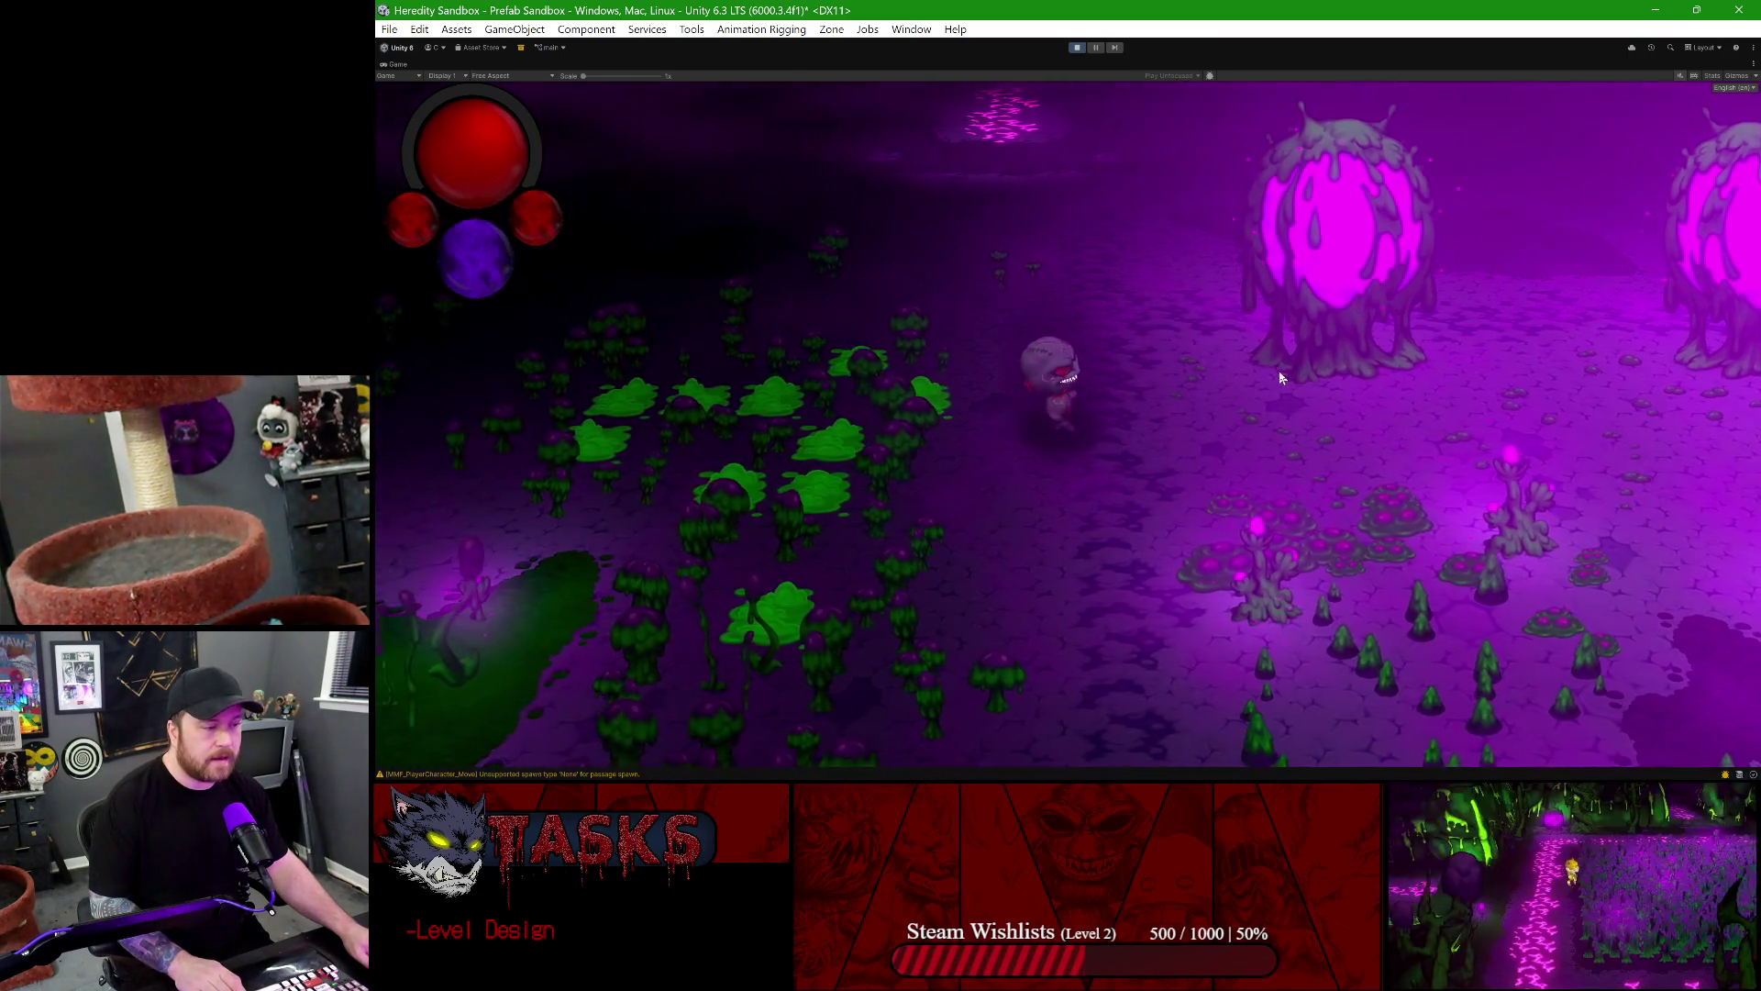
{"action": "key", "text": "d"}
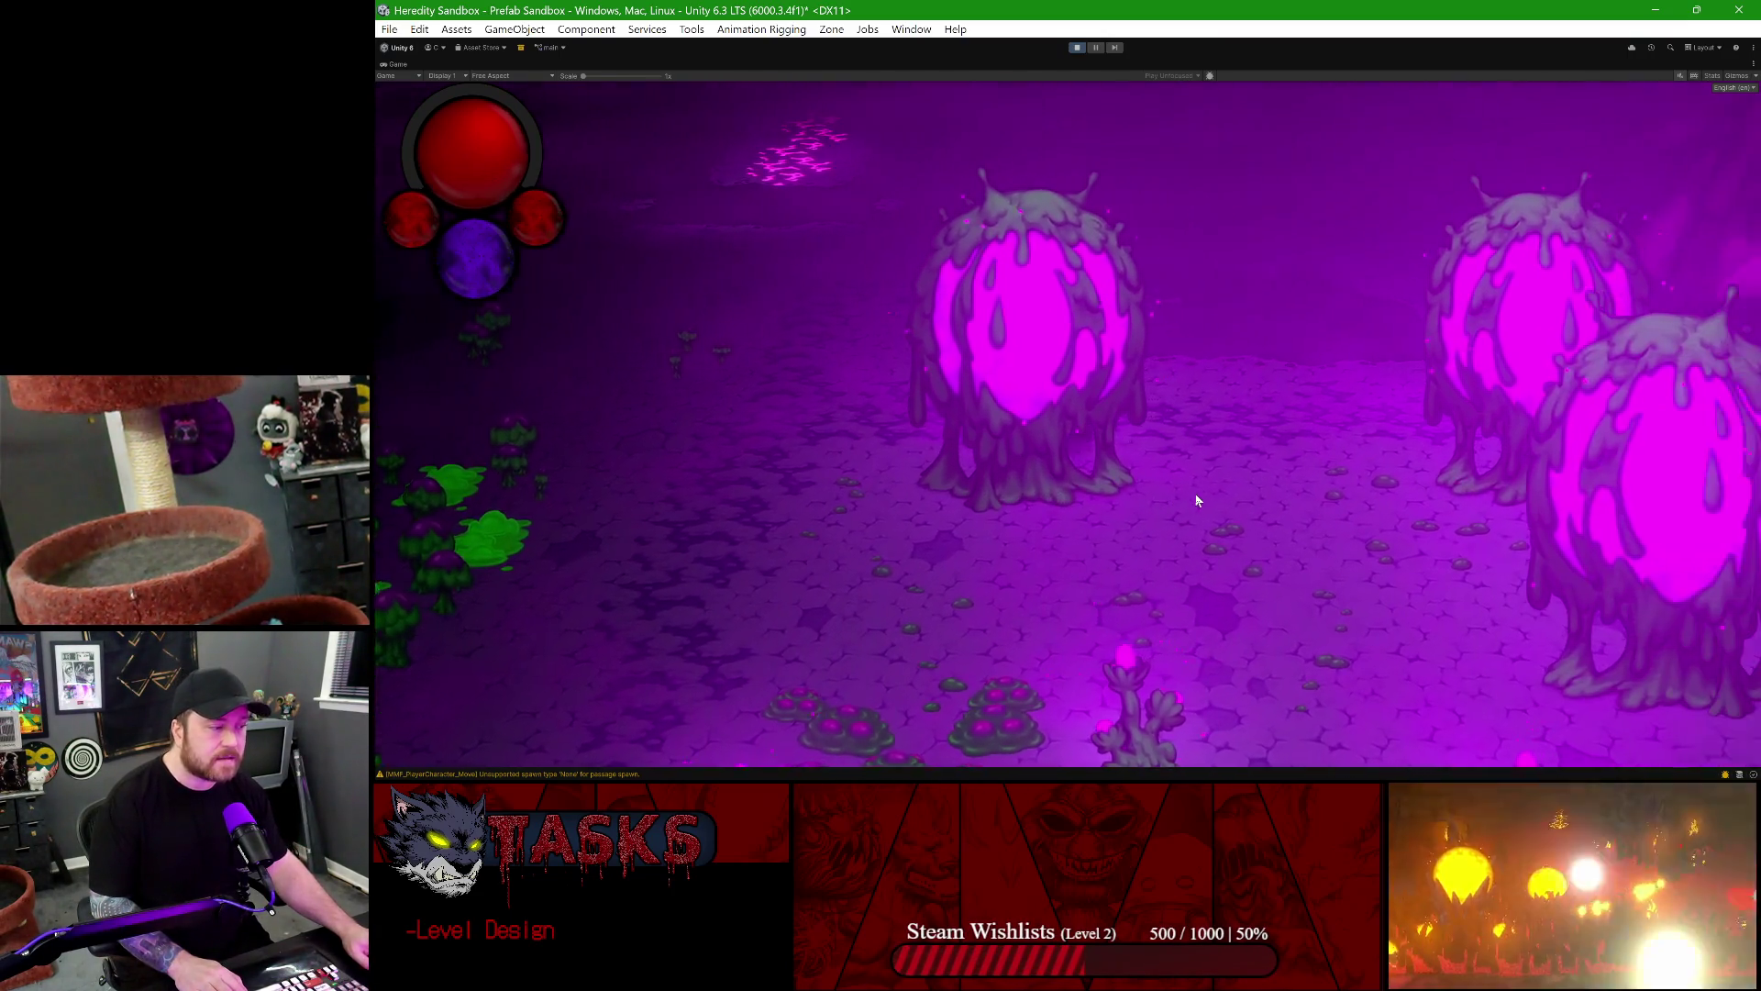
{"action": "key", "text": "s"}
{"action": "key", "text": "a"}
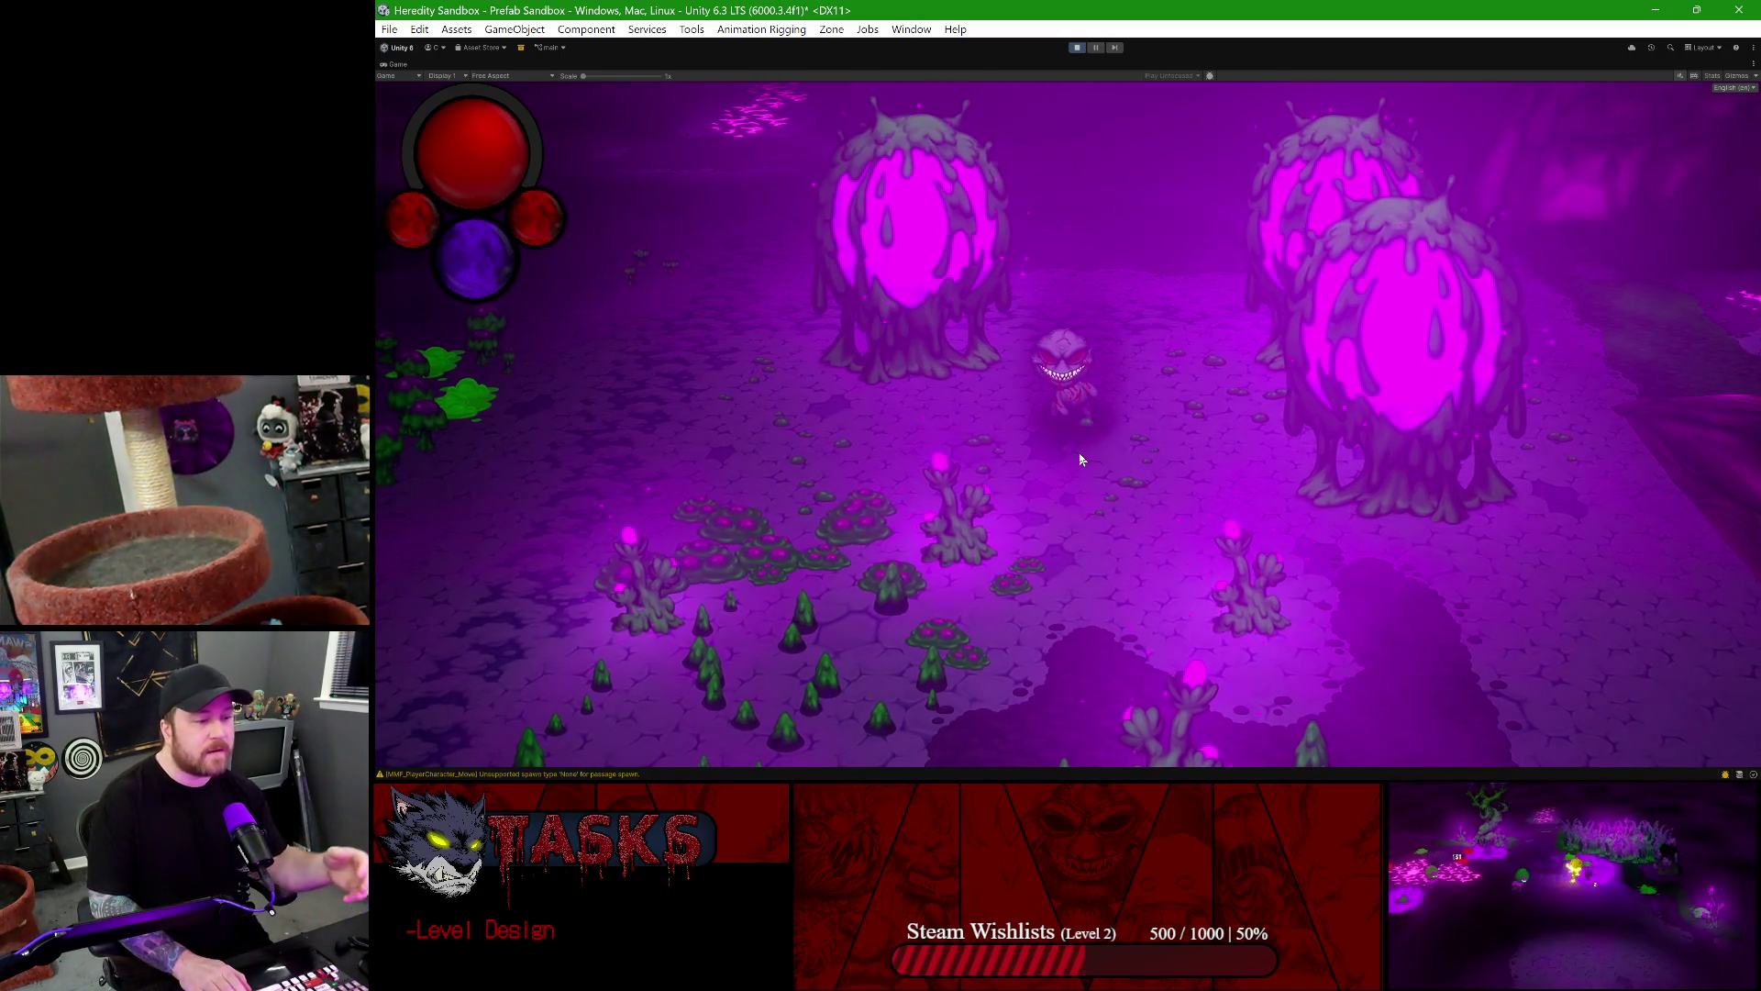
- Walk between the green foliage and pink pod trees, then stop the play test
{"action": "key", "text": "a"}
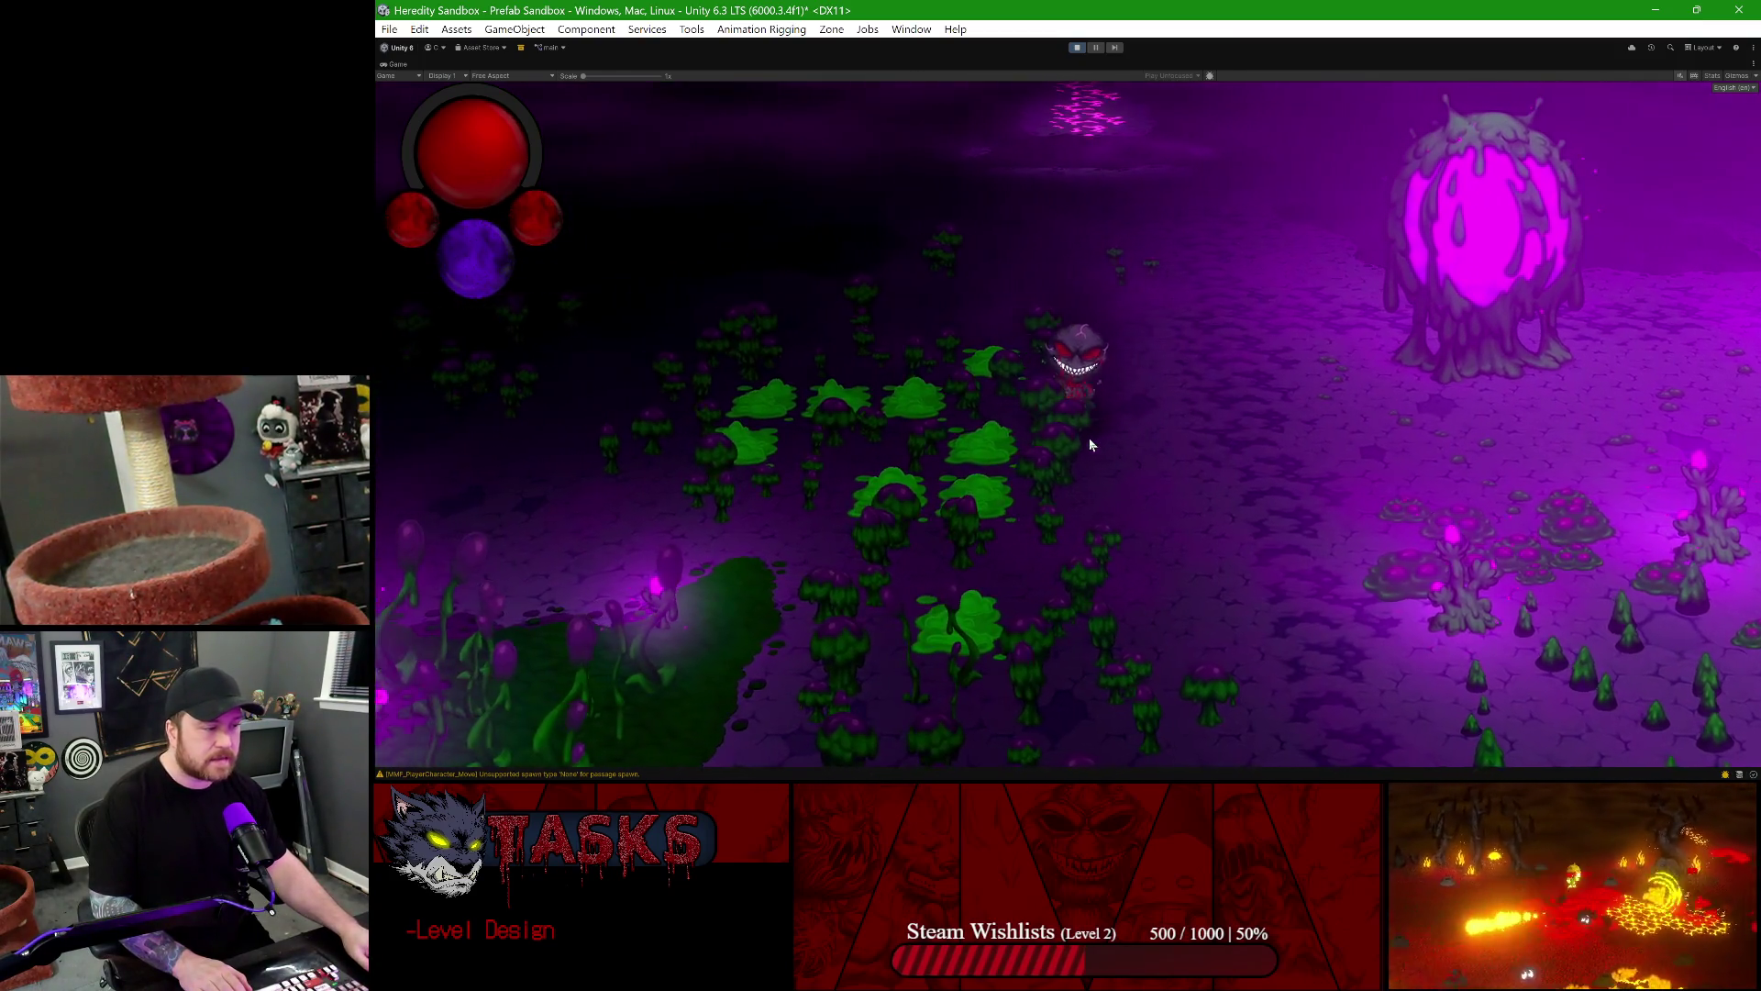
{"action": "key", "text": "d"}
{"action": "key", "text": "d"}
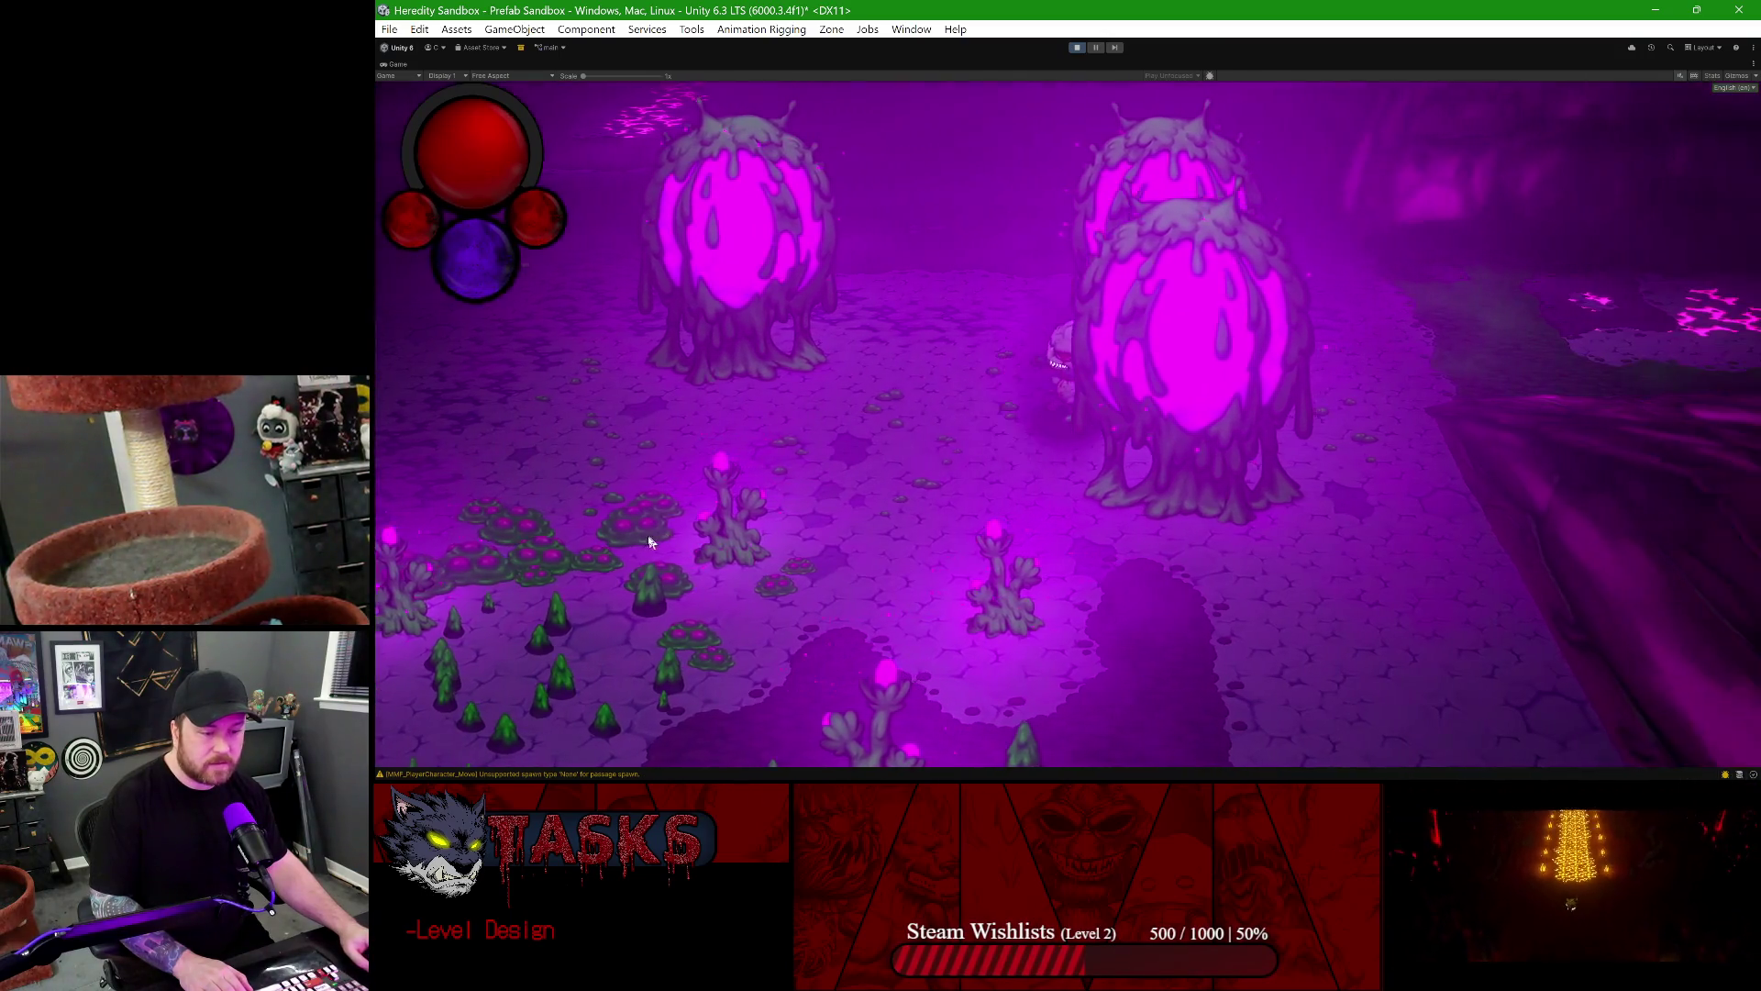
{"action": "key", "text": "a"}
{"action": "key", "text": "a"}
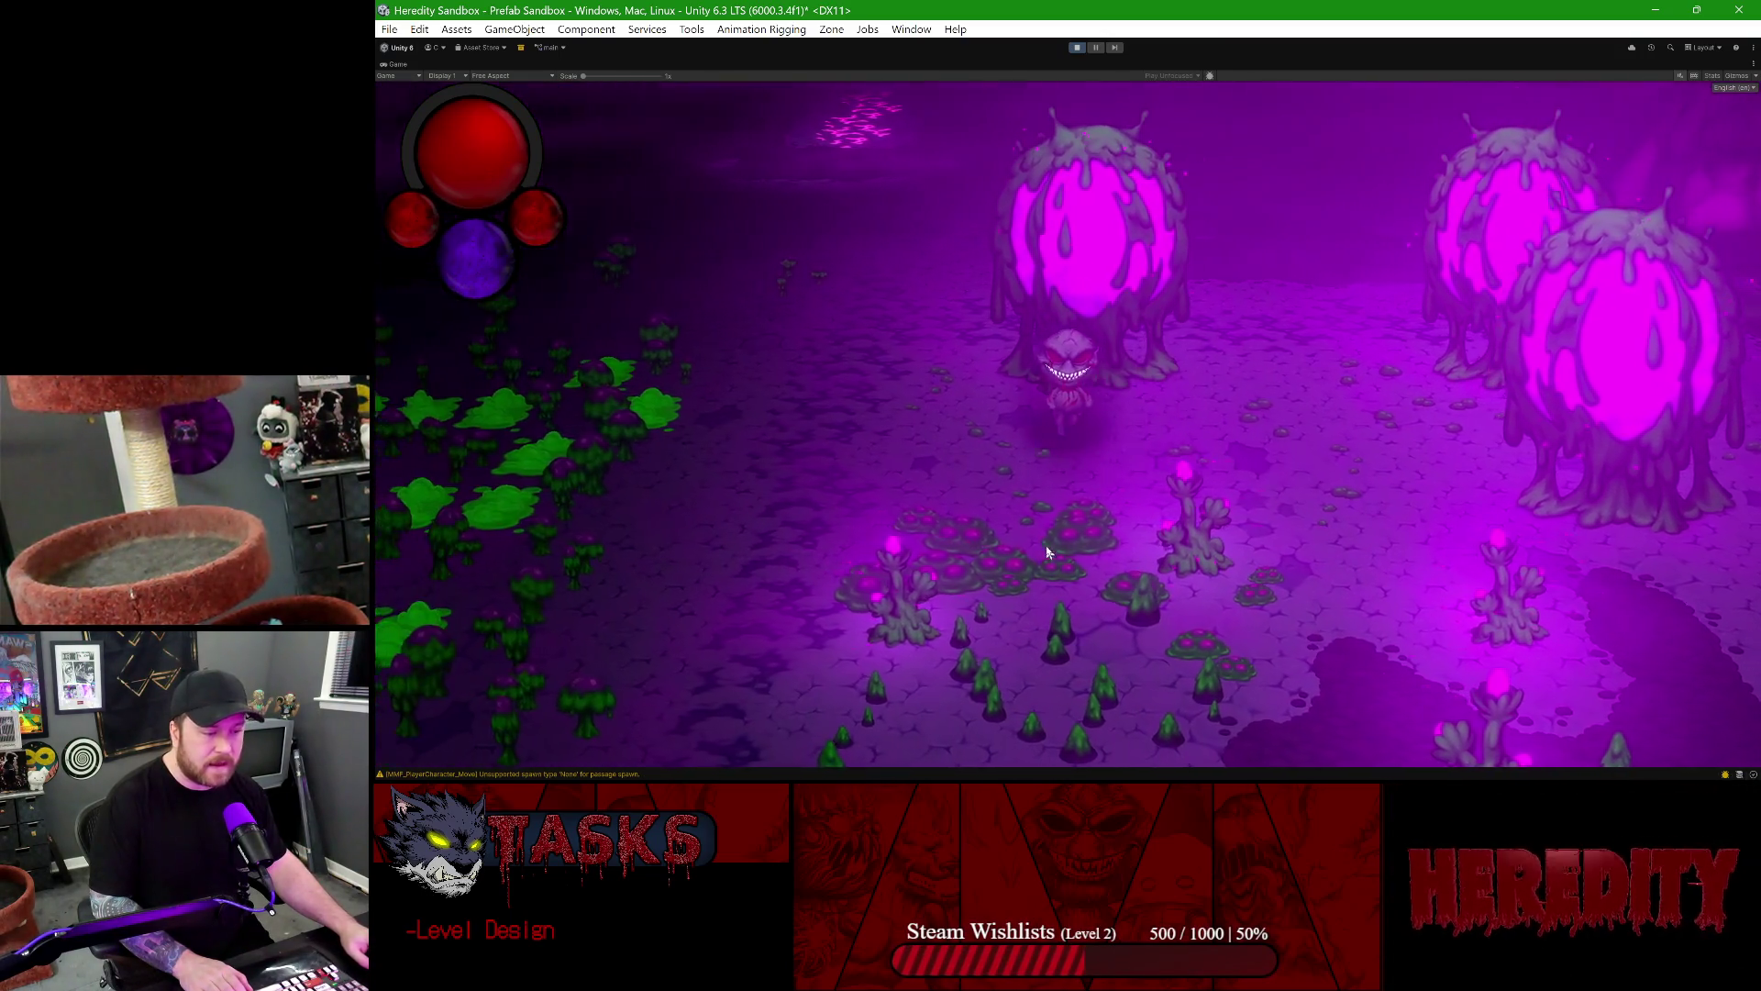
{"action": "key", "text": "d"}
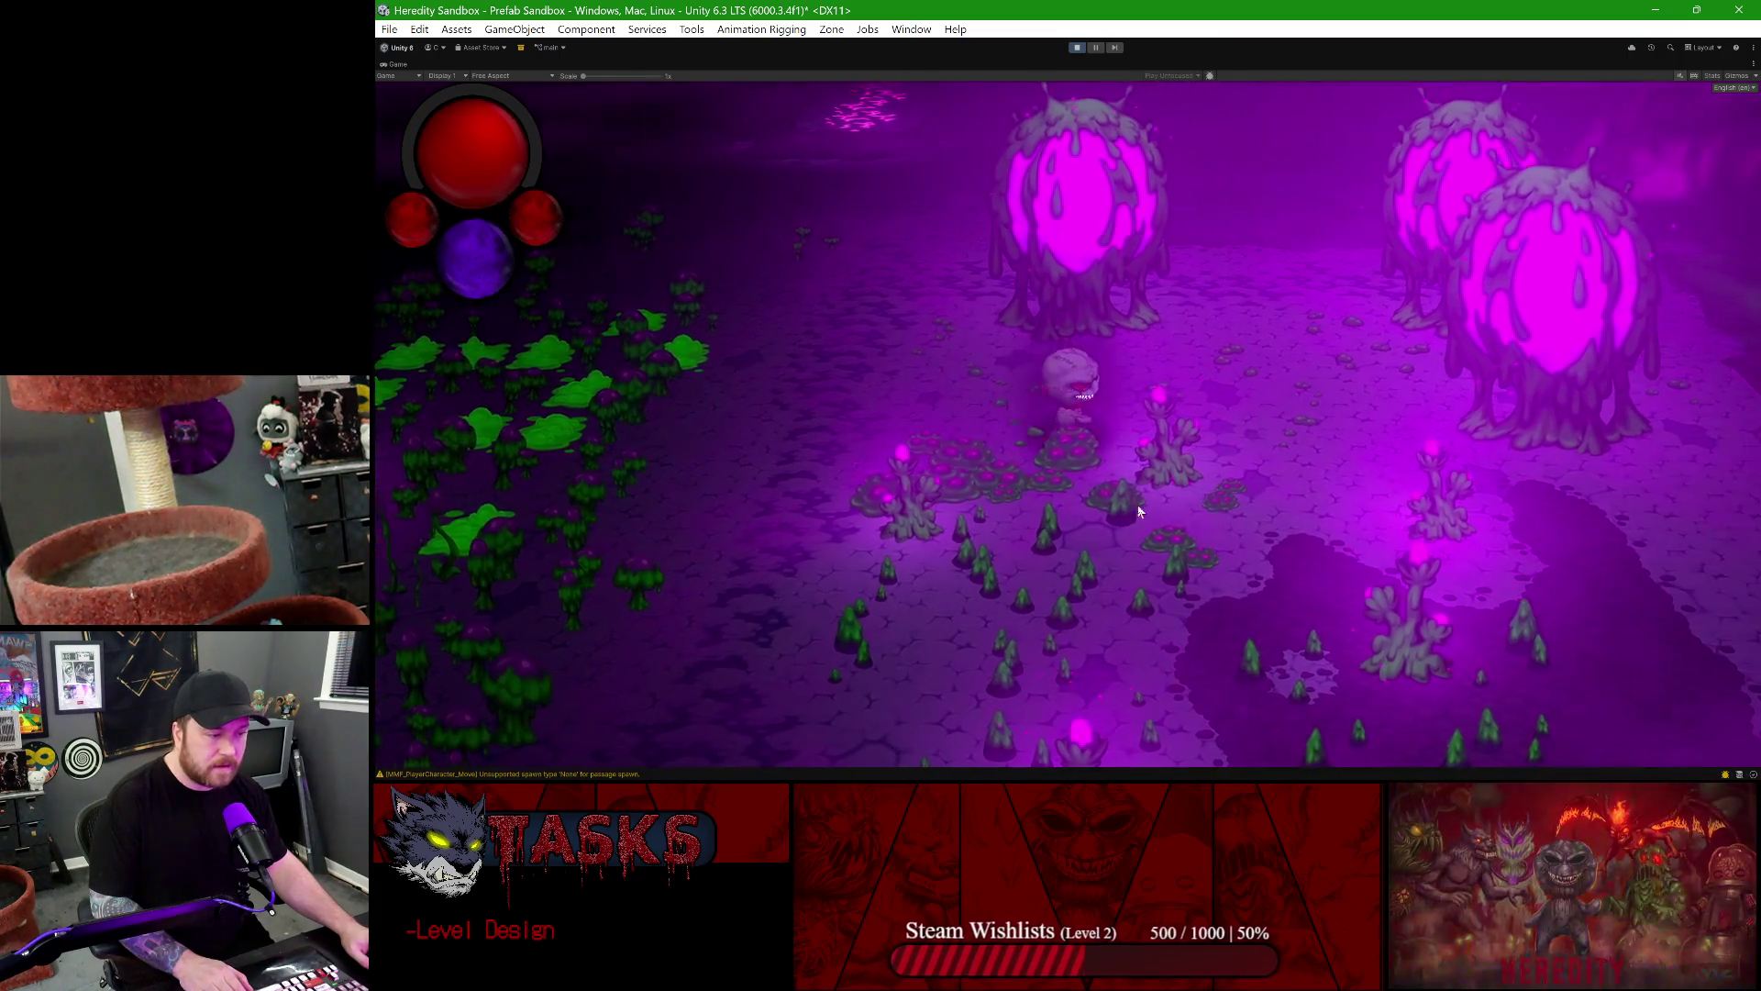
{"action": "key", "text": "a"}
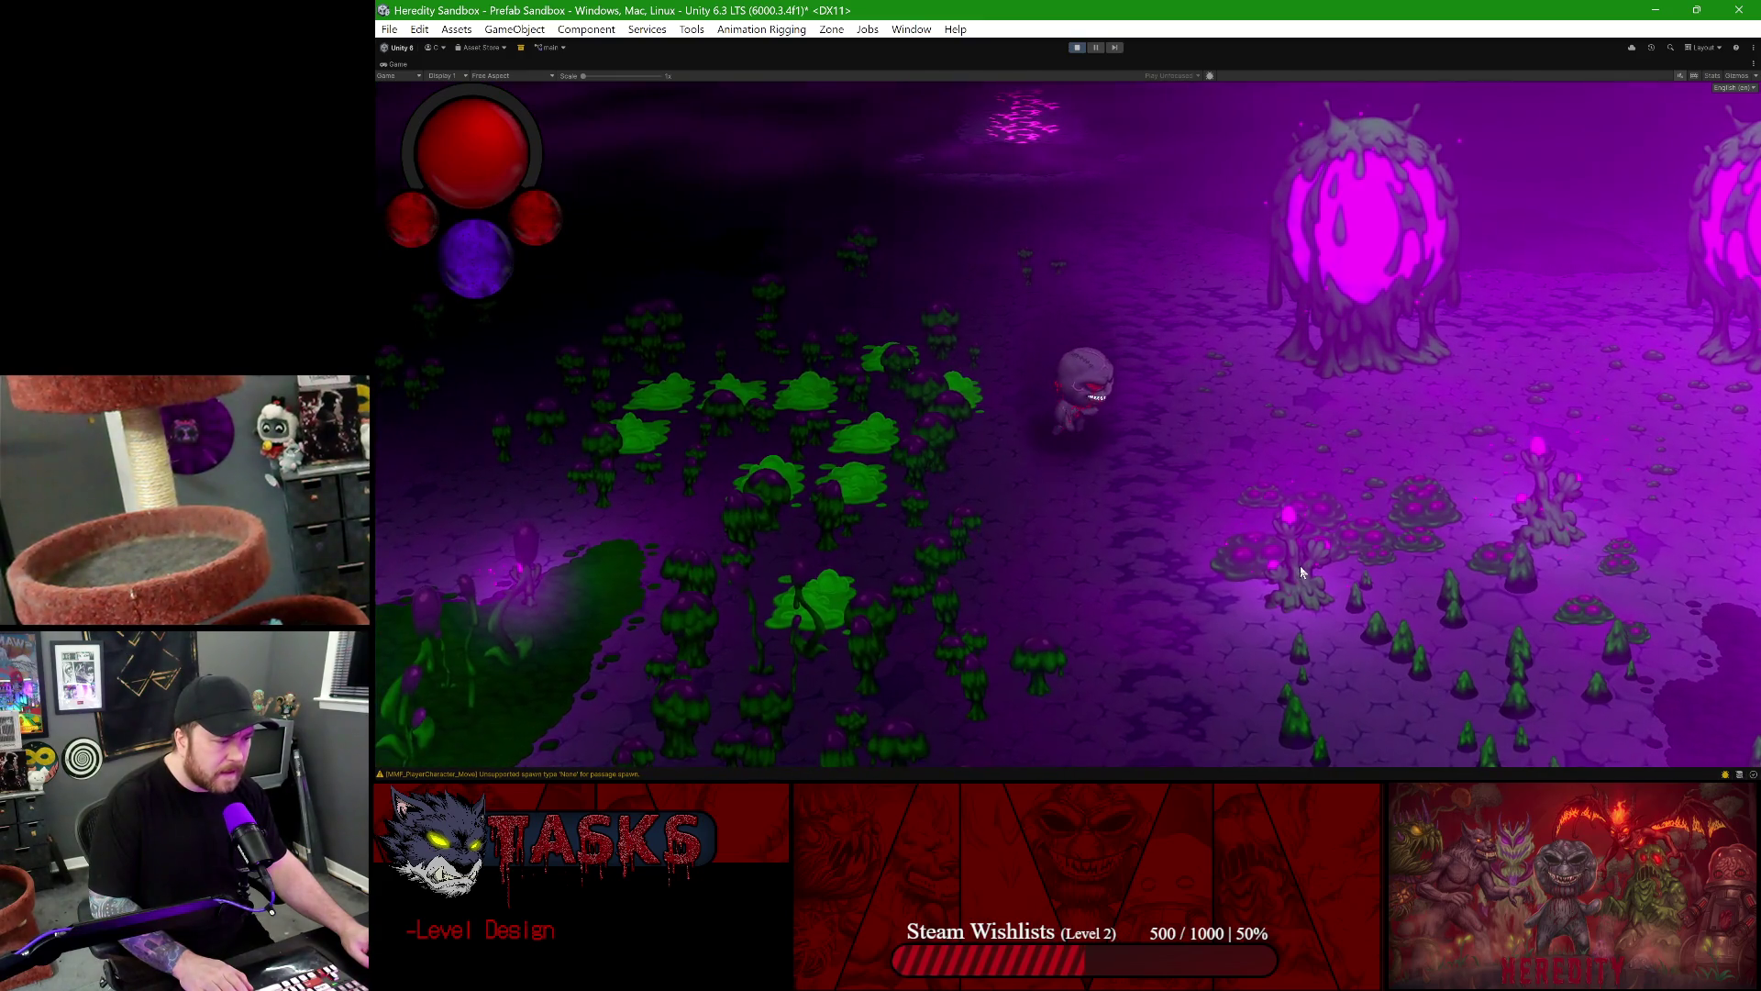
{"action": "key", "text": "d"}
{"action": "key", "text": "d"}
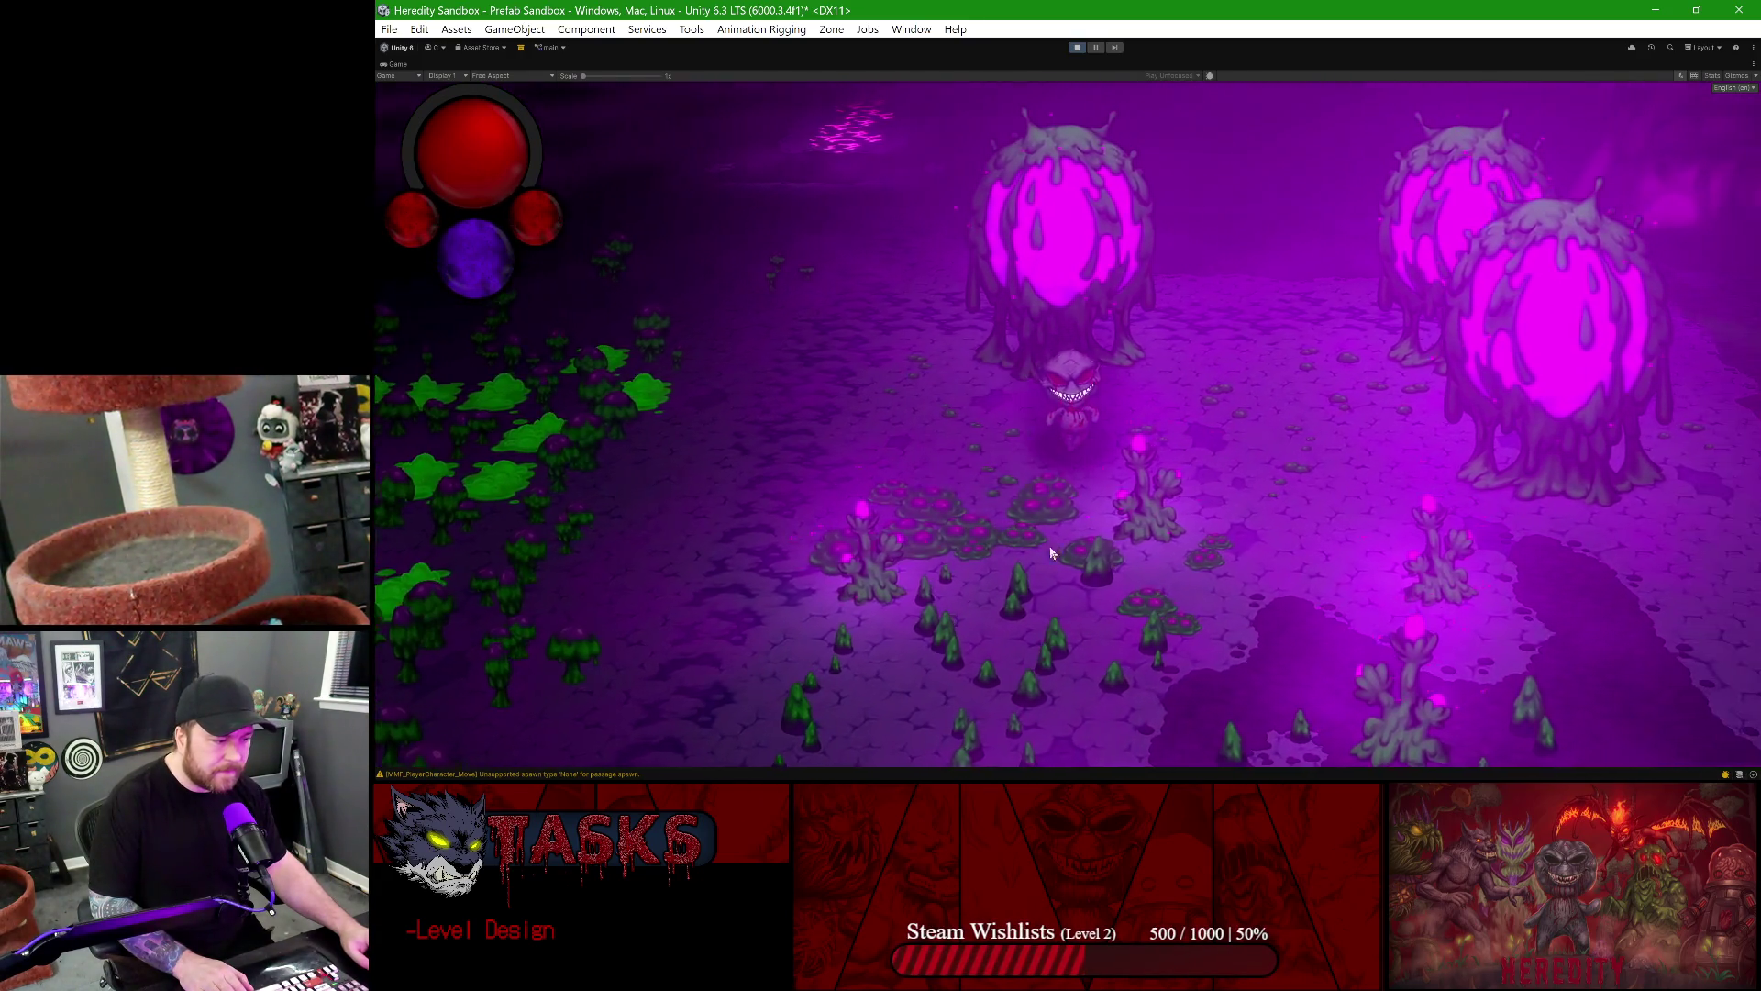
{"action": "key", "text": "a"}
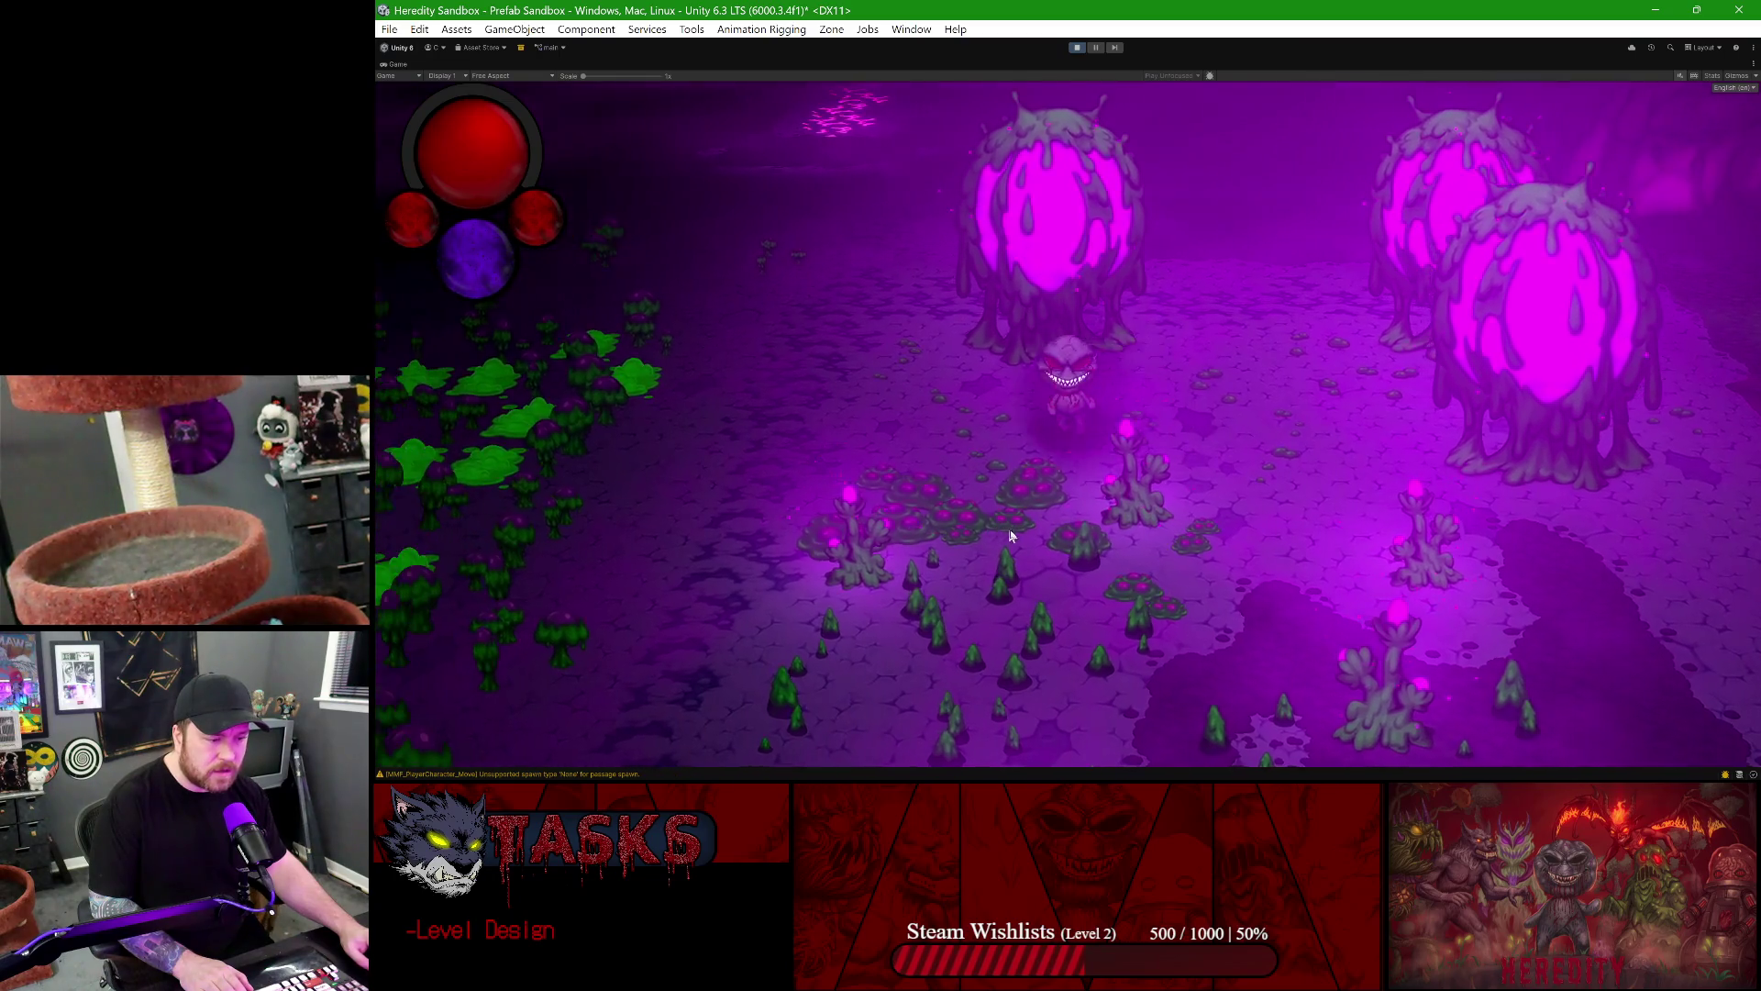
{"action": "key", "text": "w"}
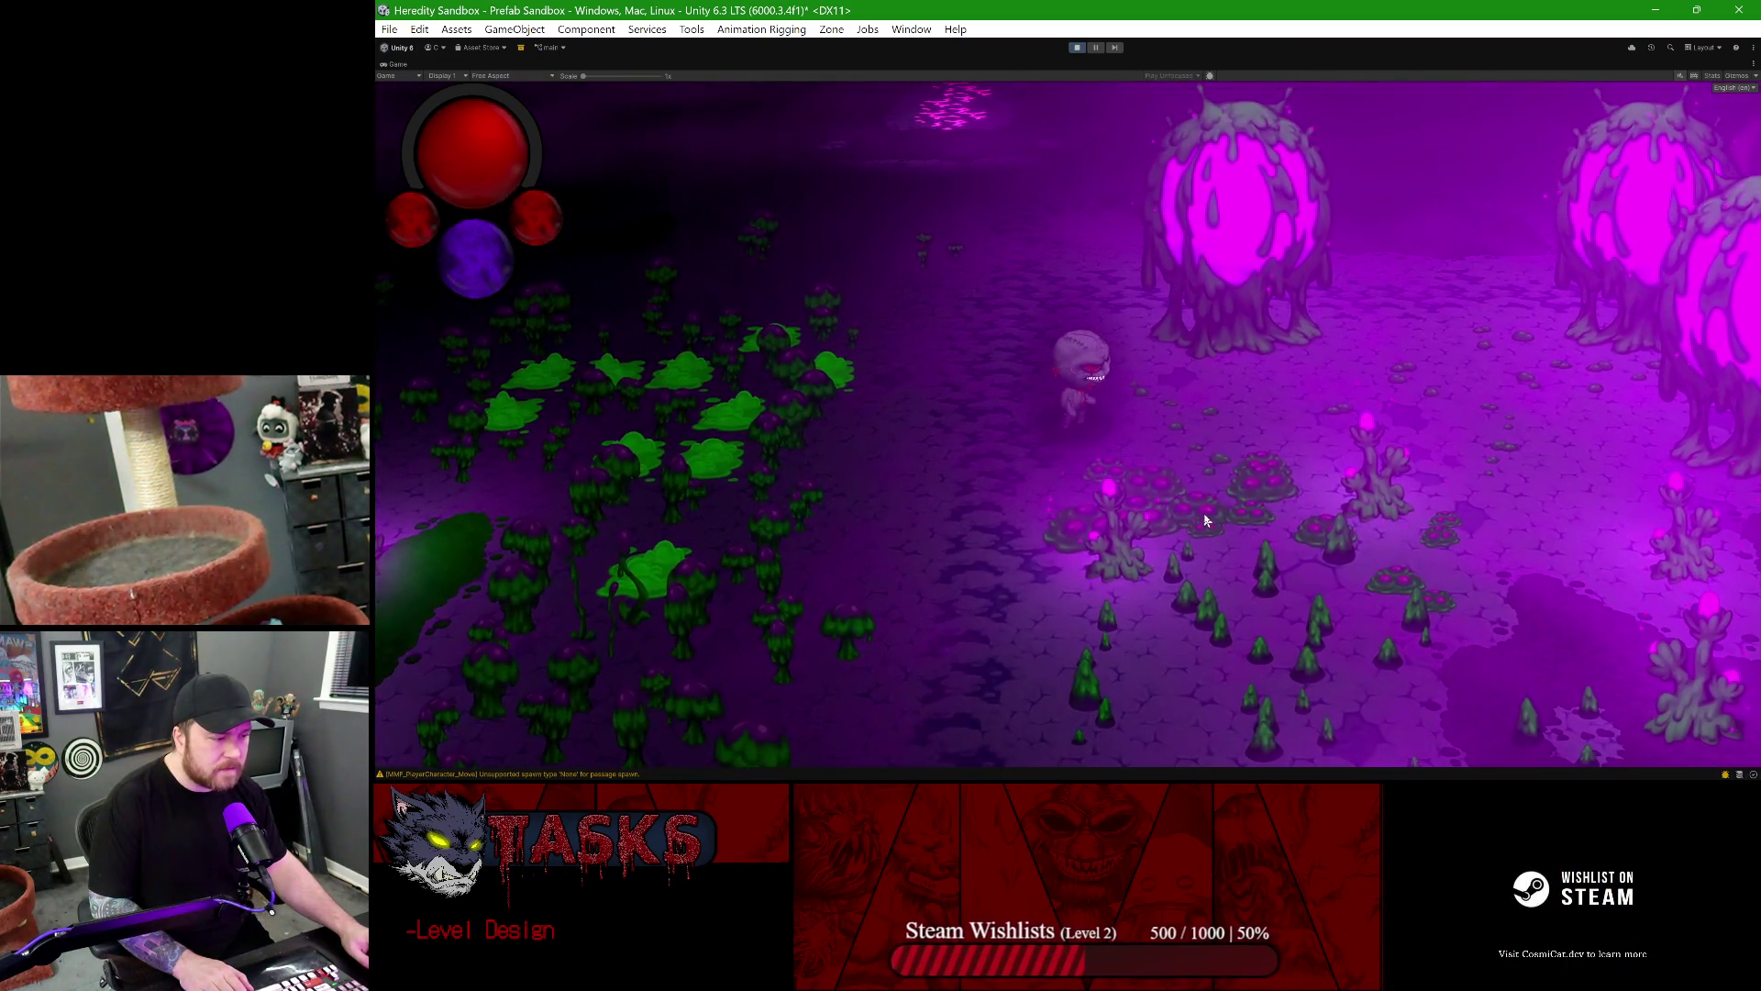
{"action": "key", "text": "d"}
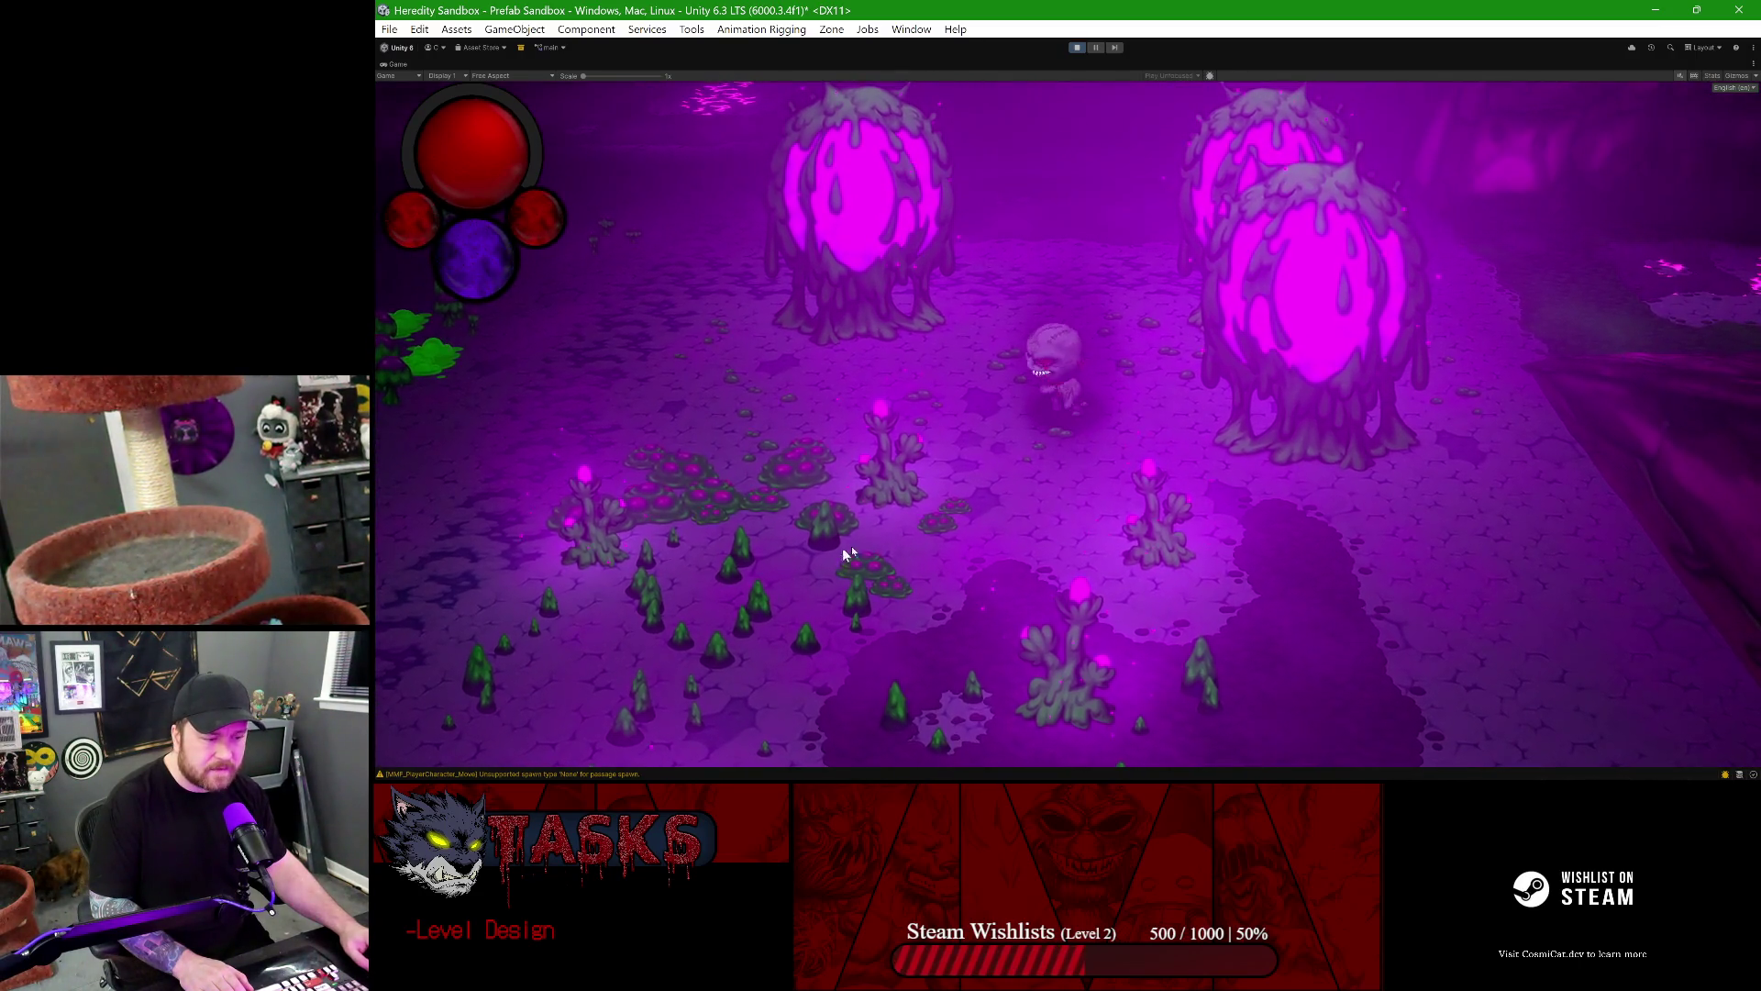
{"action": "key", "text": "a"}
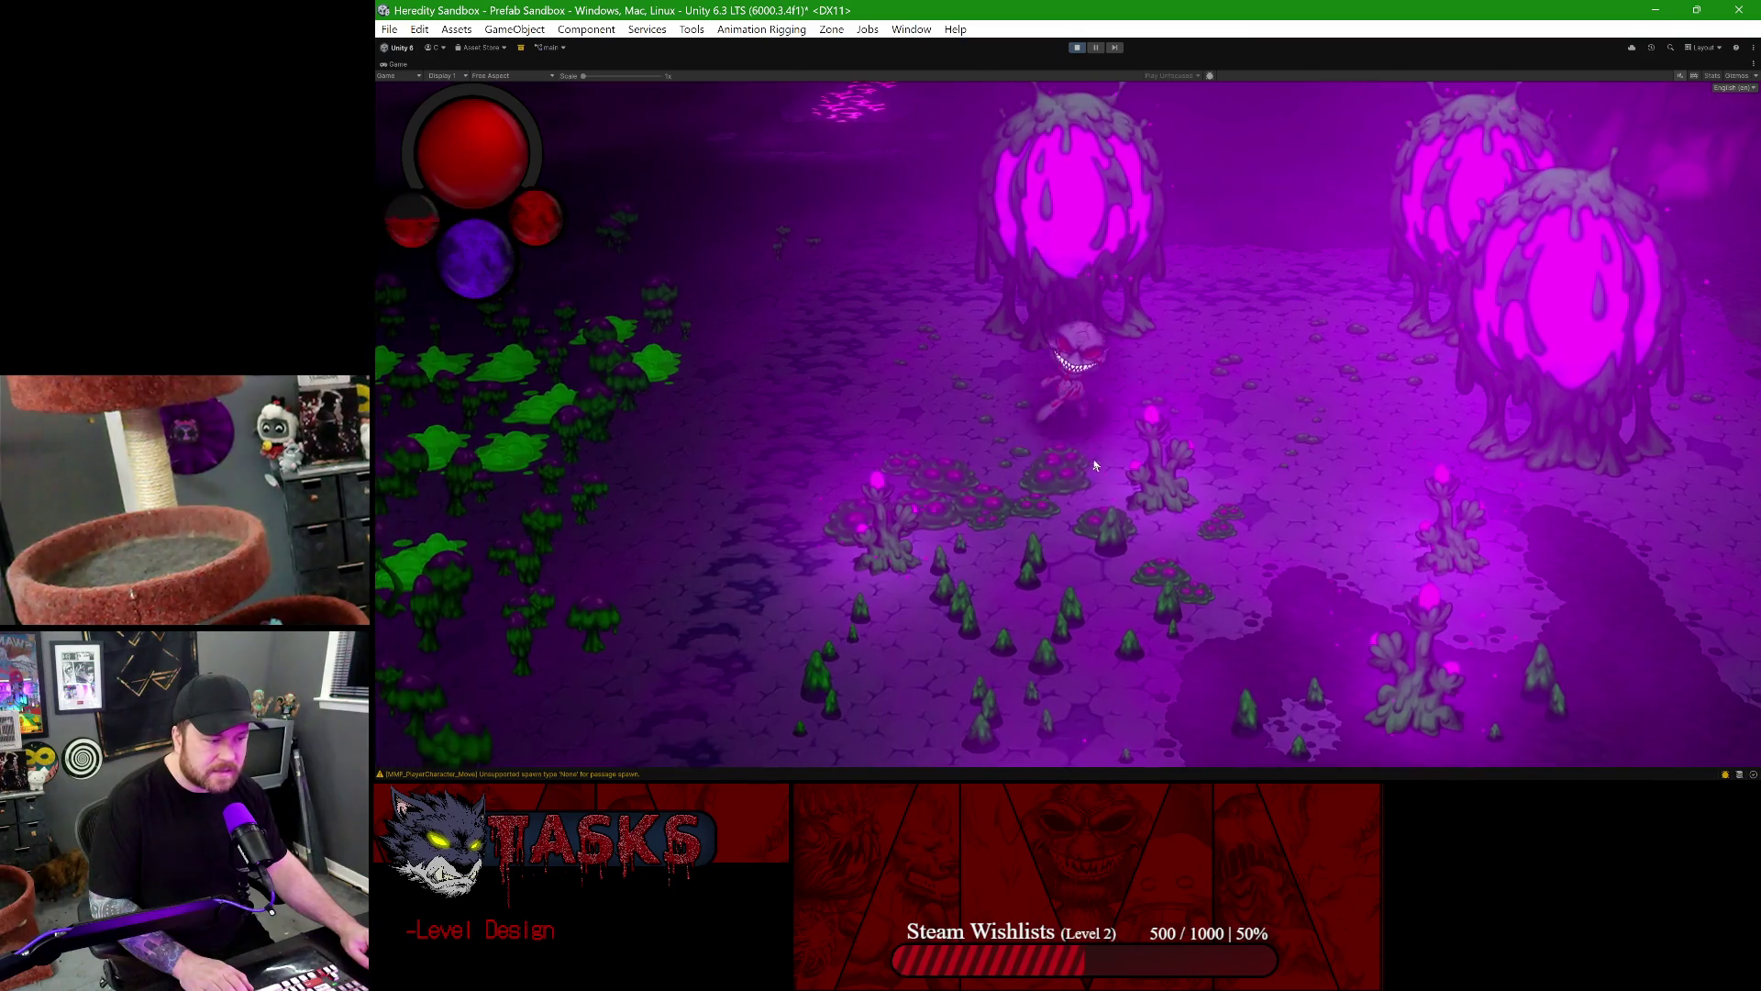
{"action": "key", "text": "s"}
{"action": "key", "text": "w"}
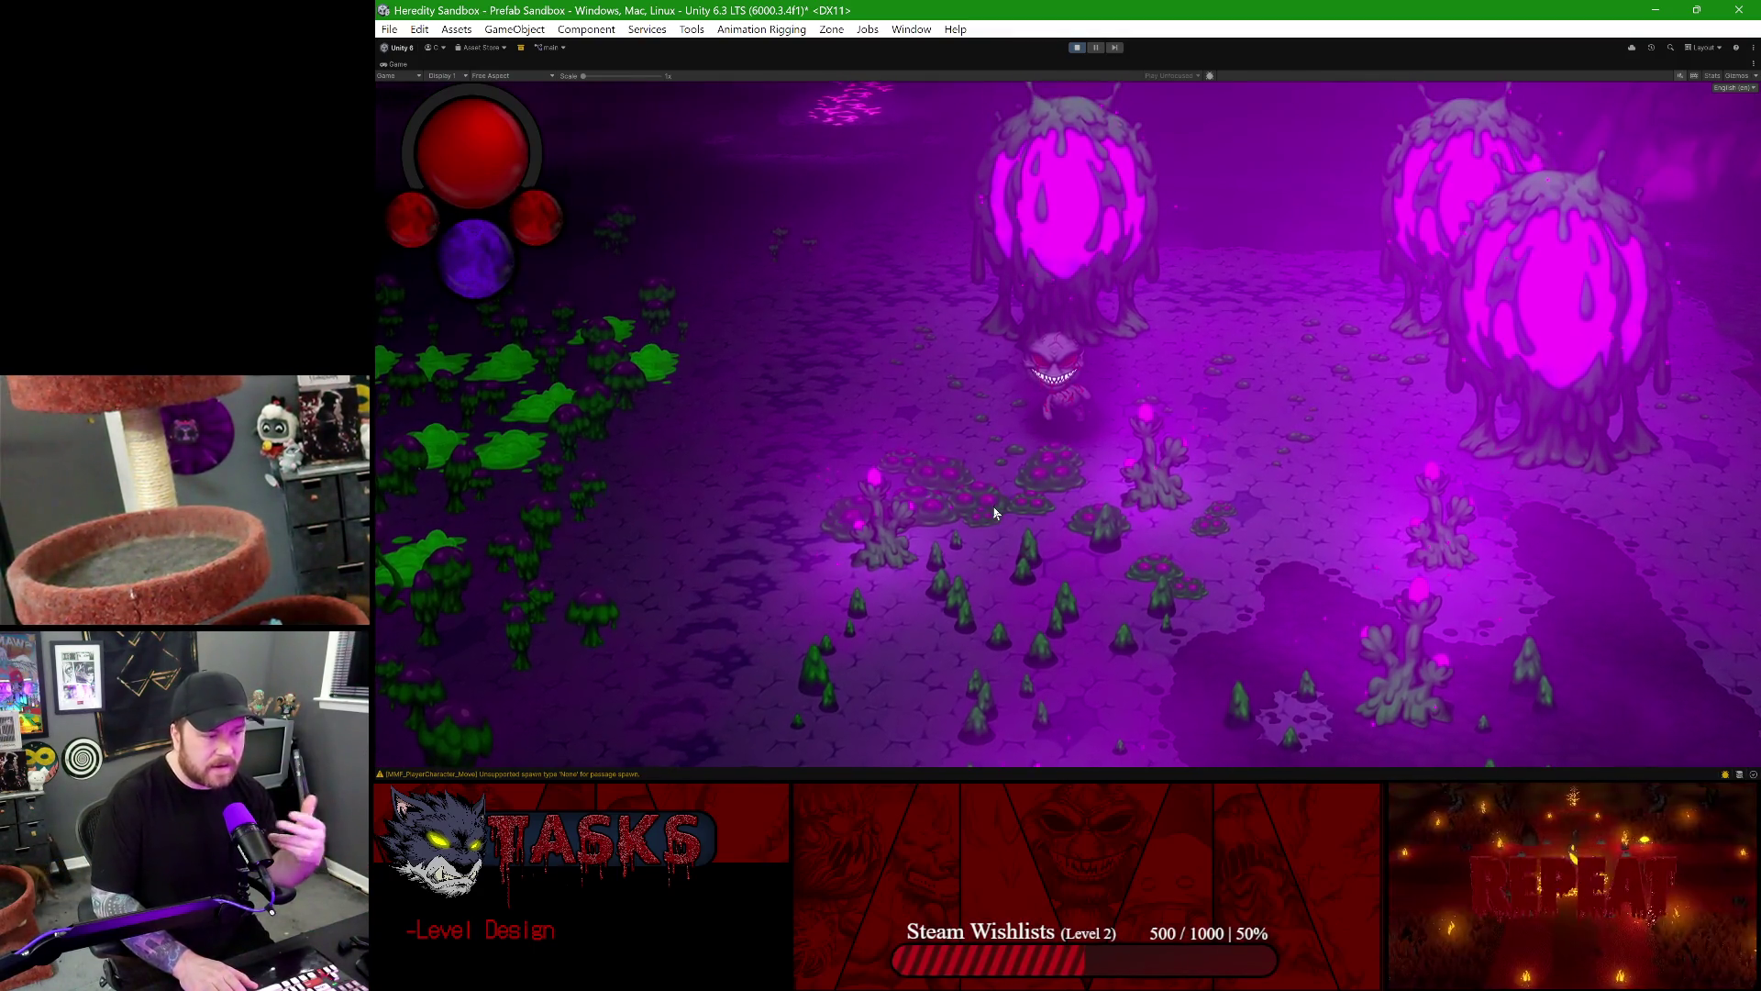
{"action": "key", "text": "d"}
{"action": "key", "text": "a"}
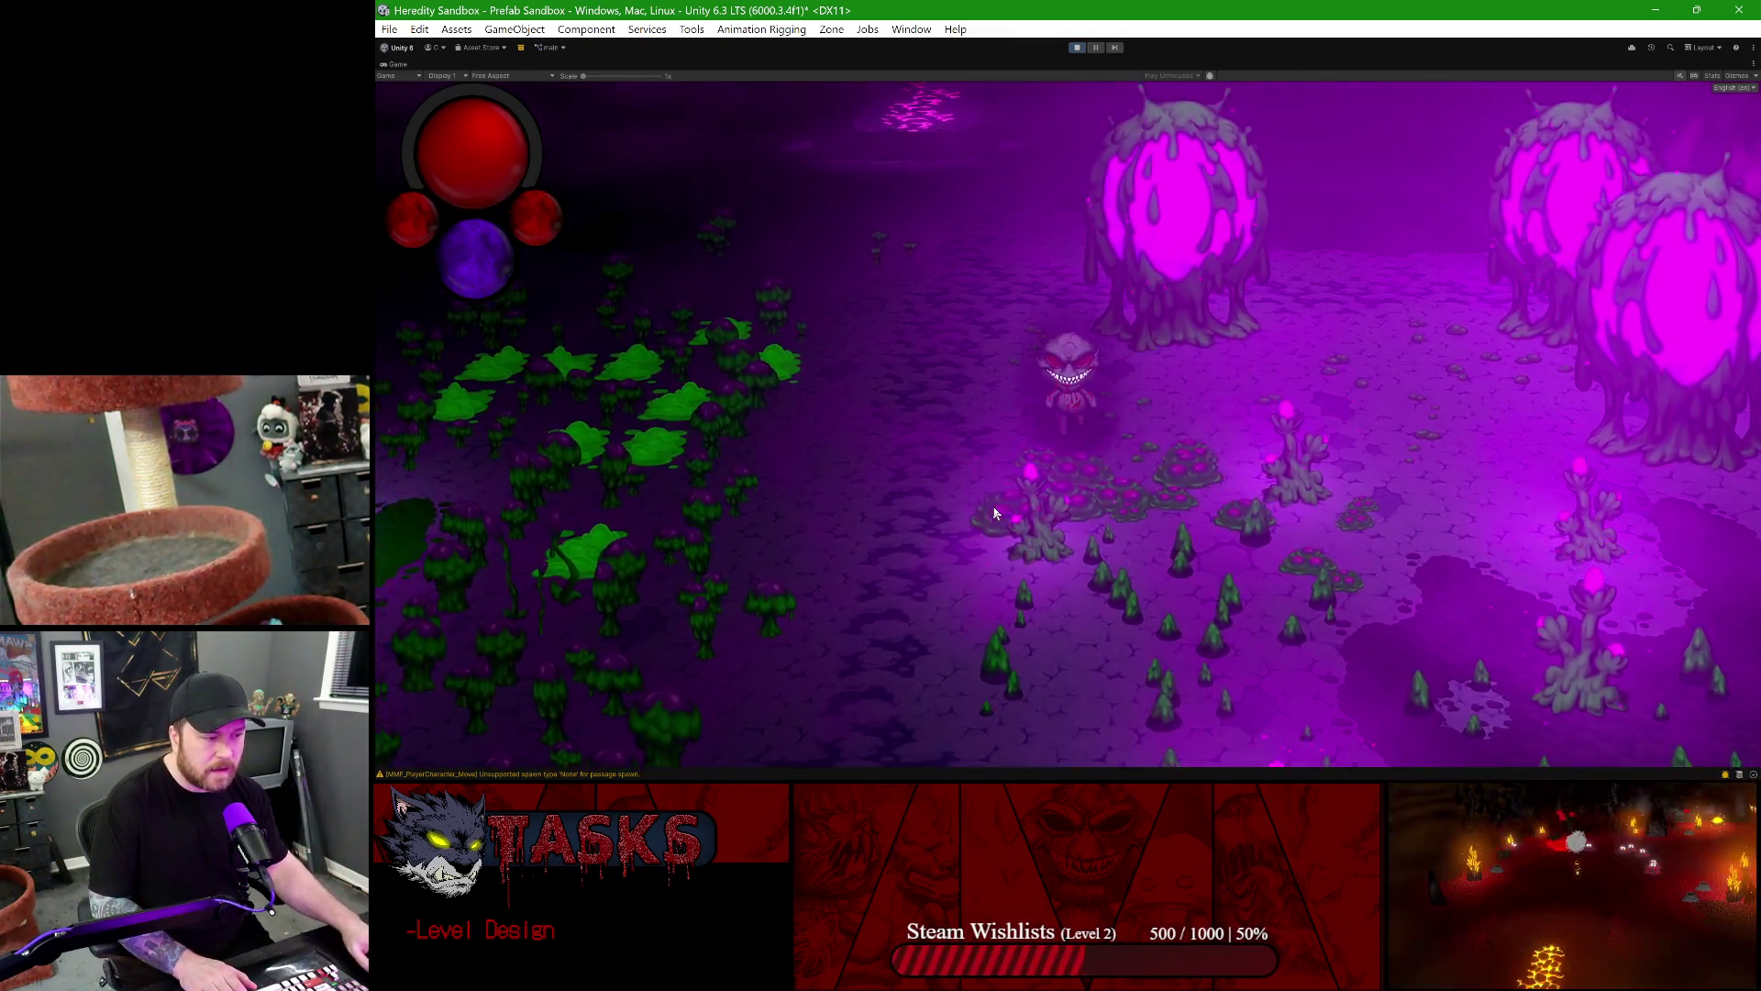
{"action": "key", "text": "d"}
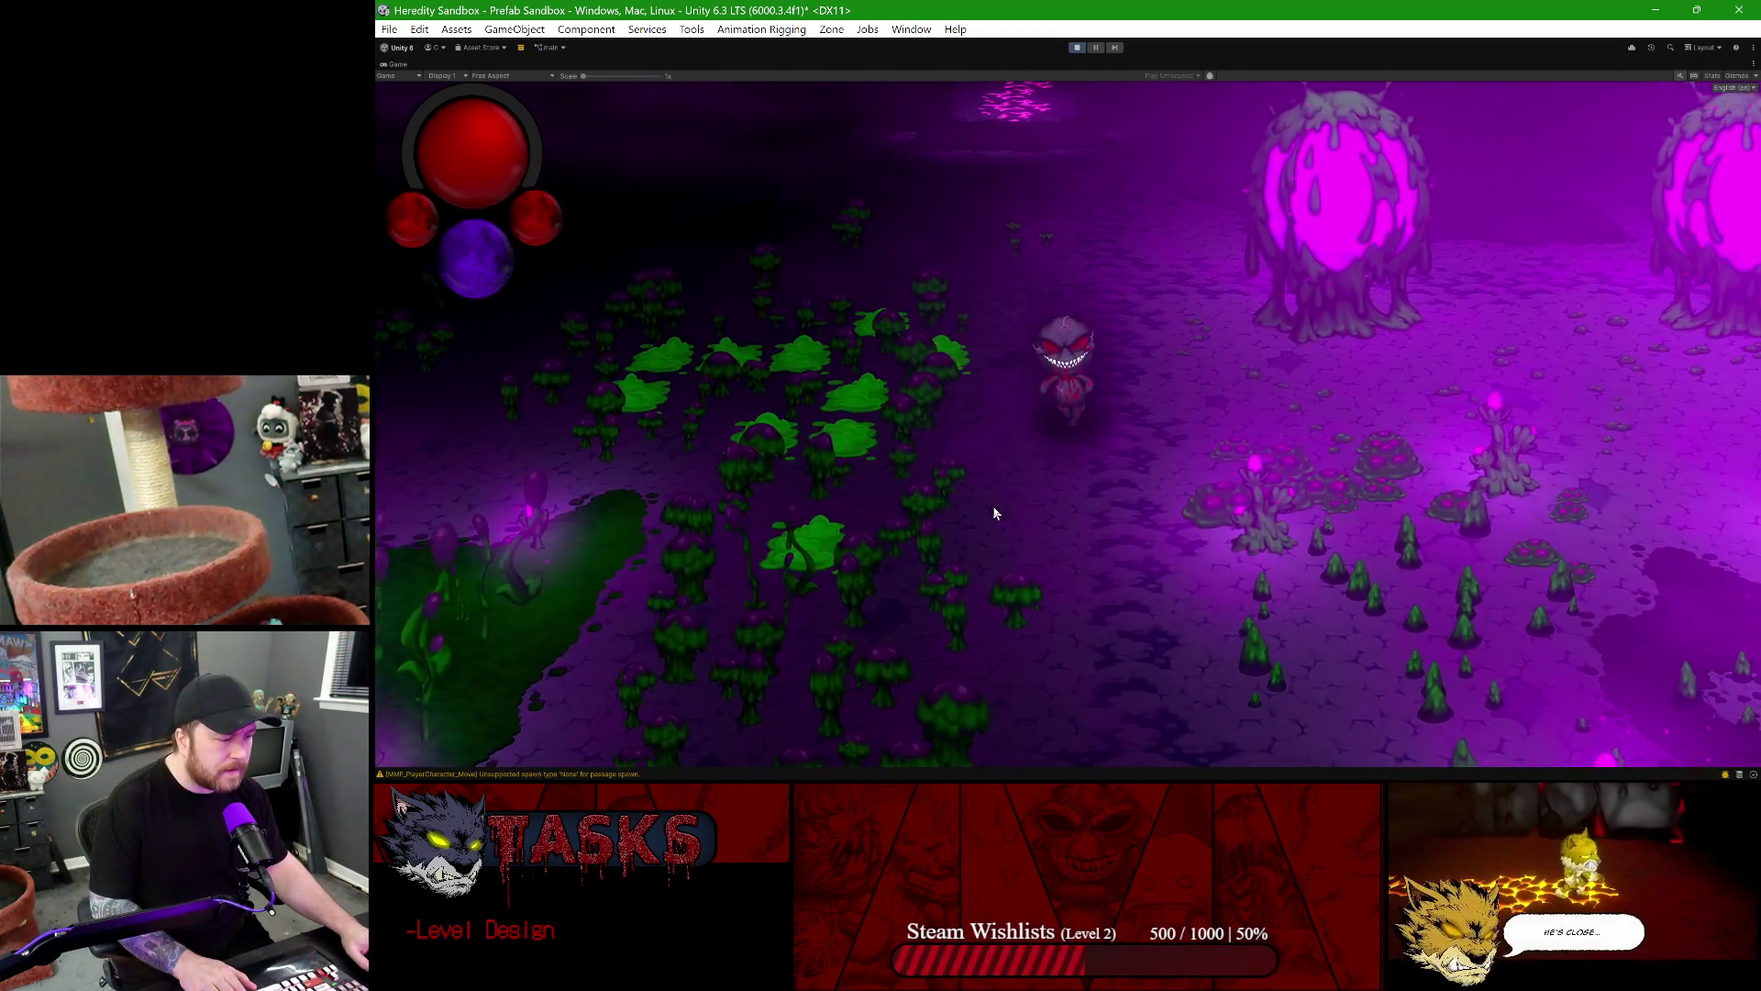
{"action": "key", "text": "a"}
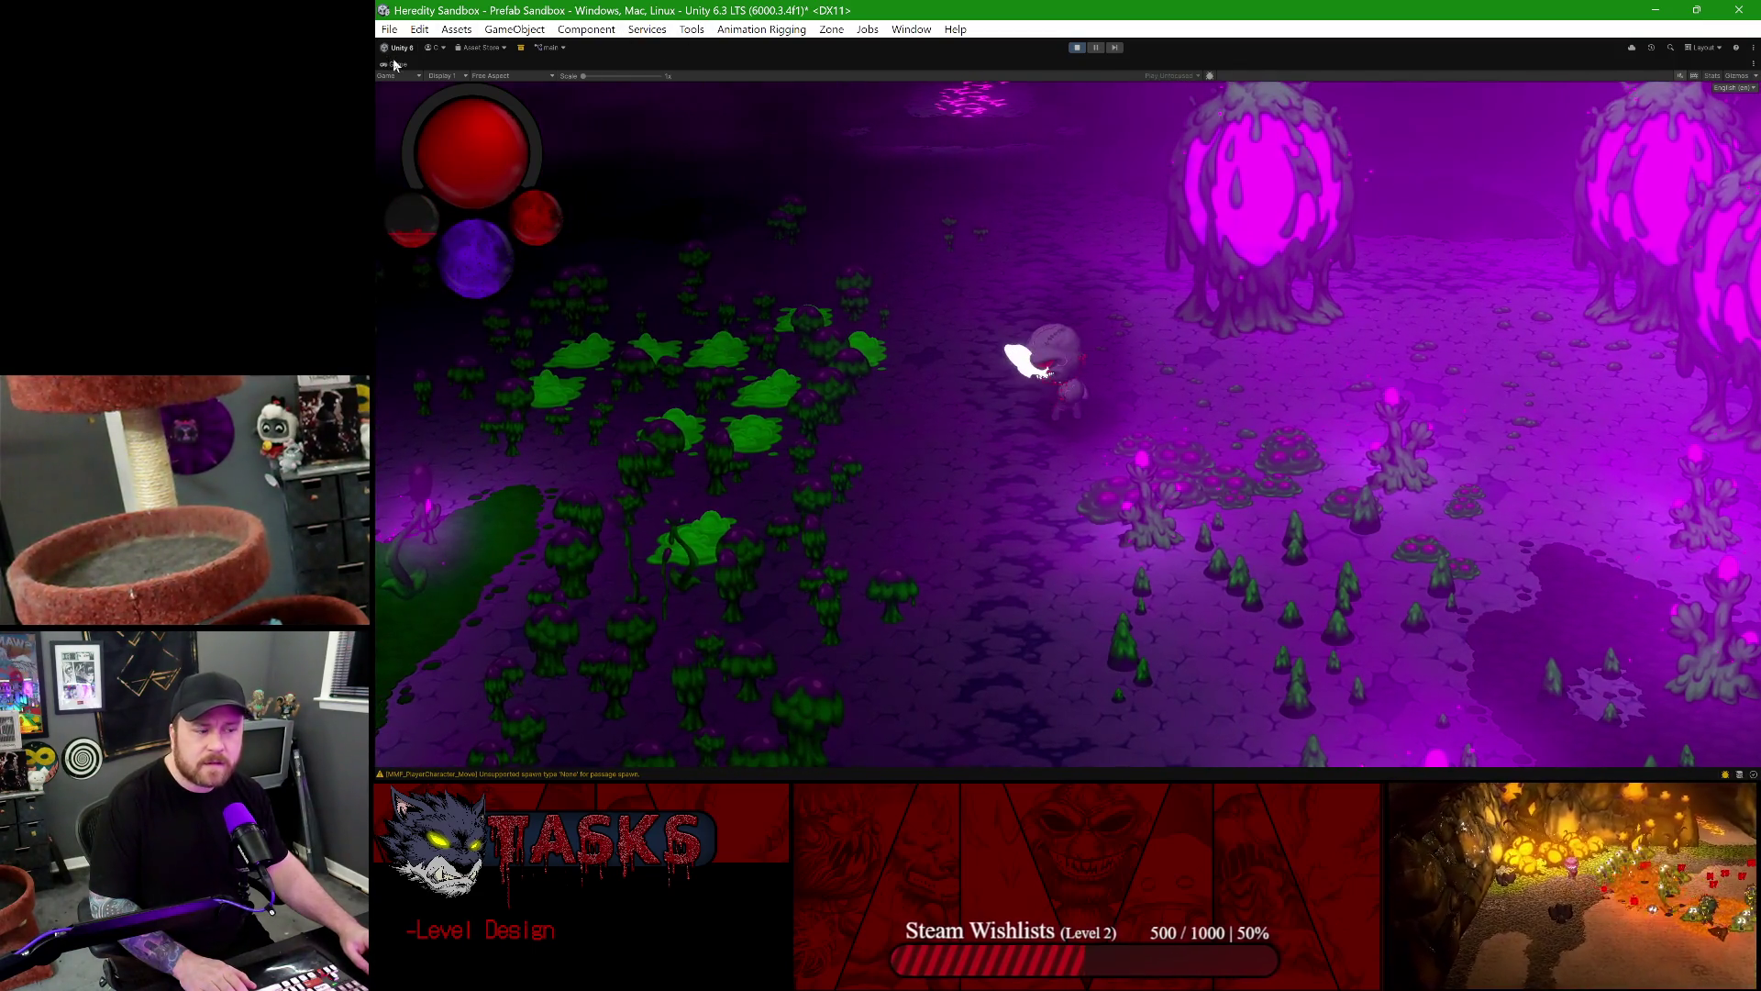
{"action": "key", "text": "ctrl+p"}
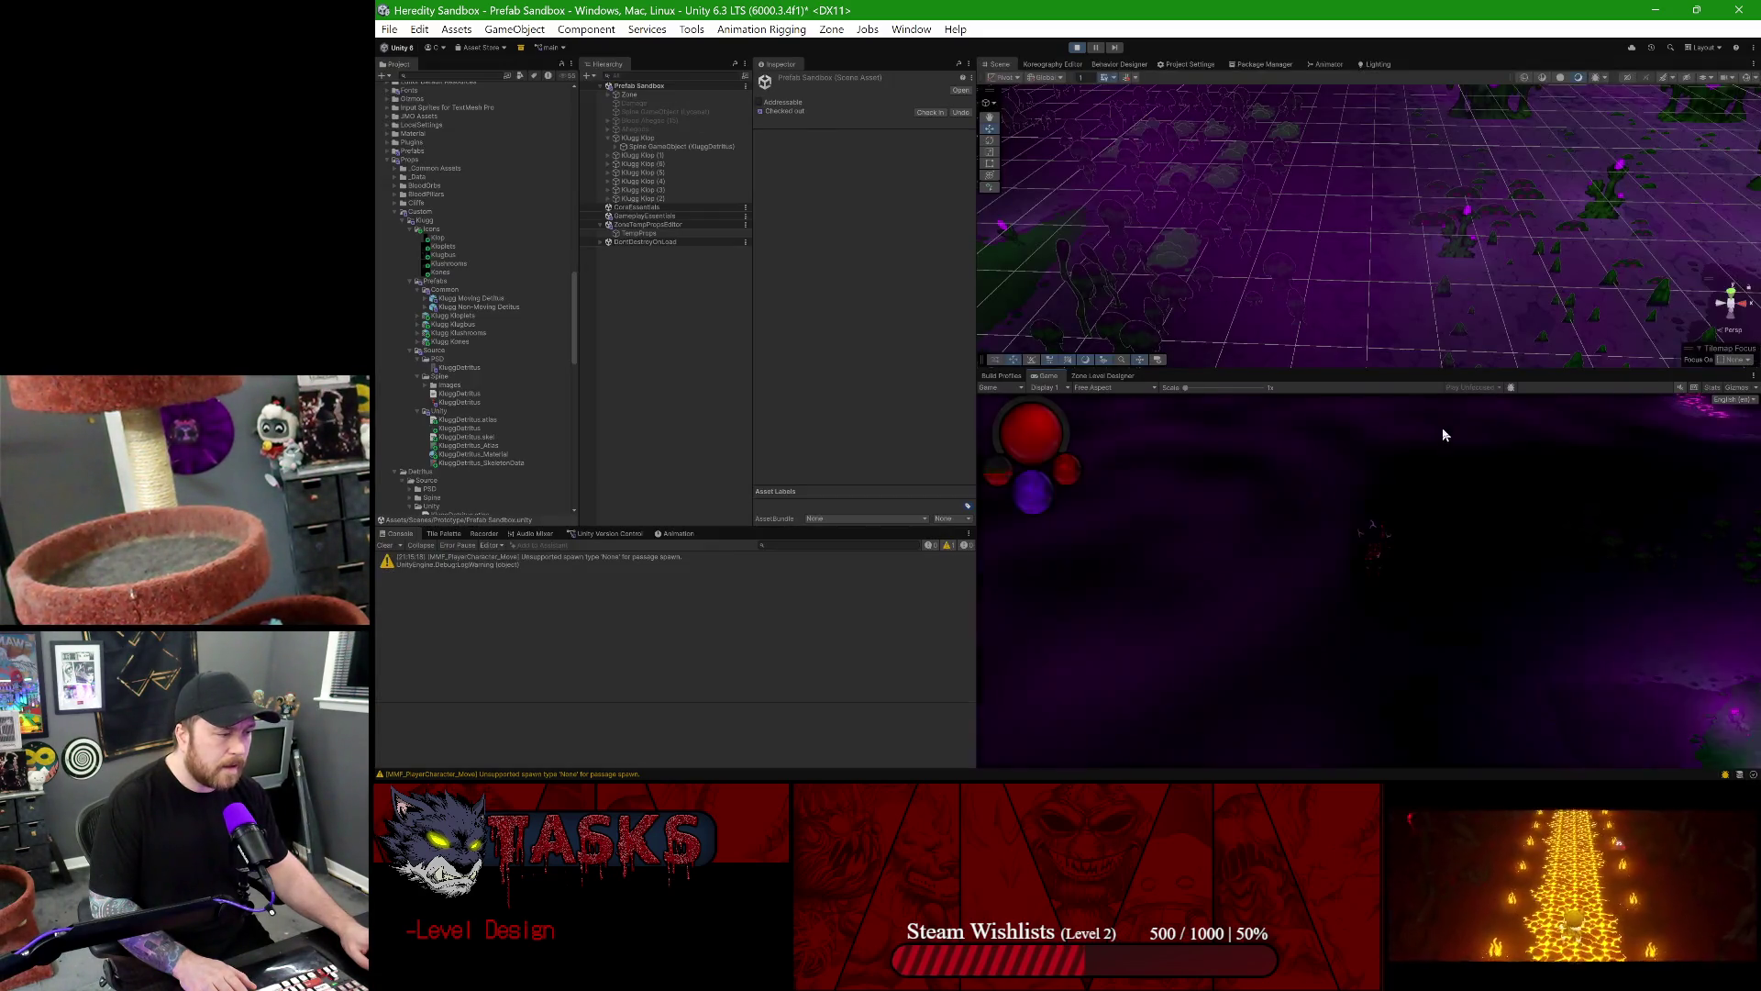
- Move the Flower-M-Klugg-V1 prop from X 18 to 16
{"action": "scroll", "coordinate": [1607, 267], "scroll_direction": "up", "scroll_amount": 5}
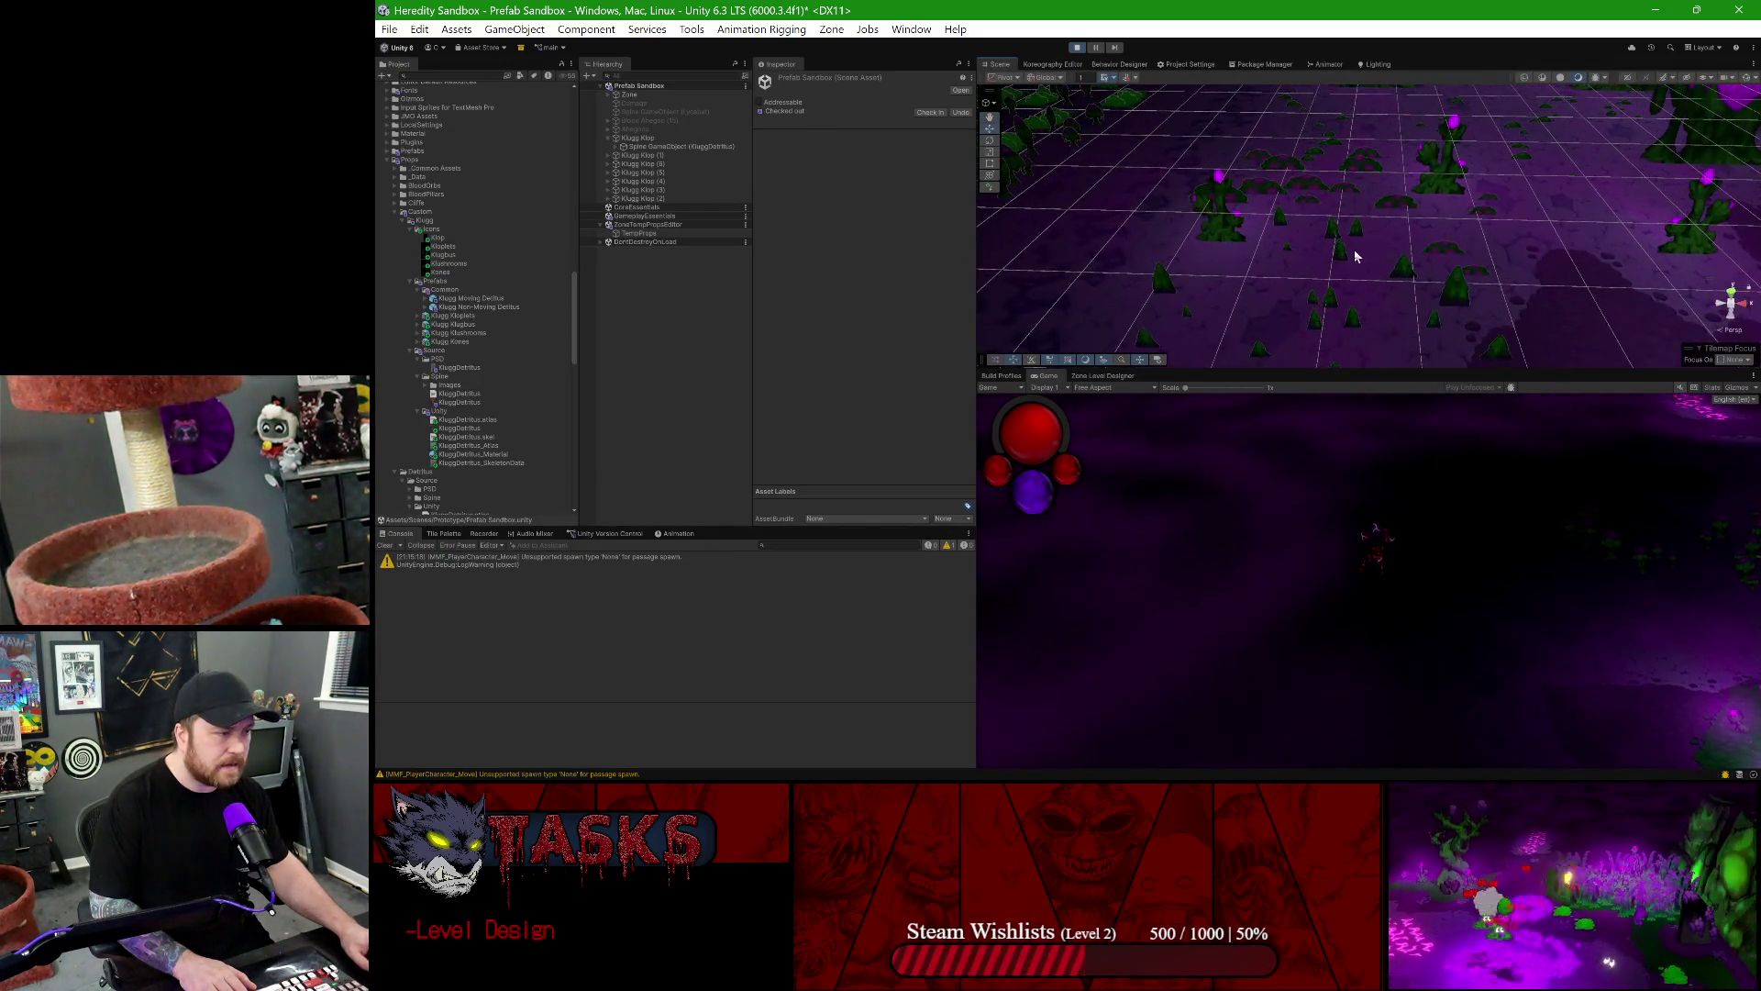
{"action": "left_click", "coordinate": [1192, 241]}
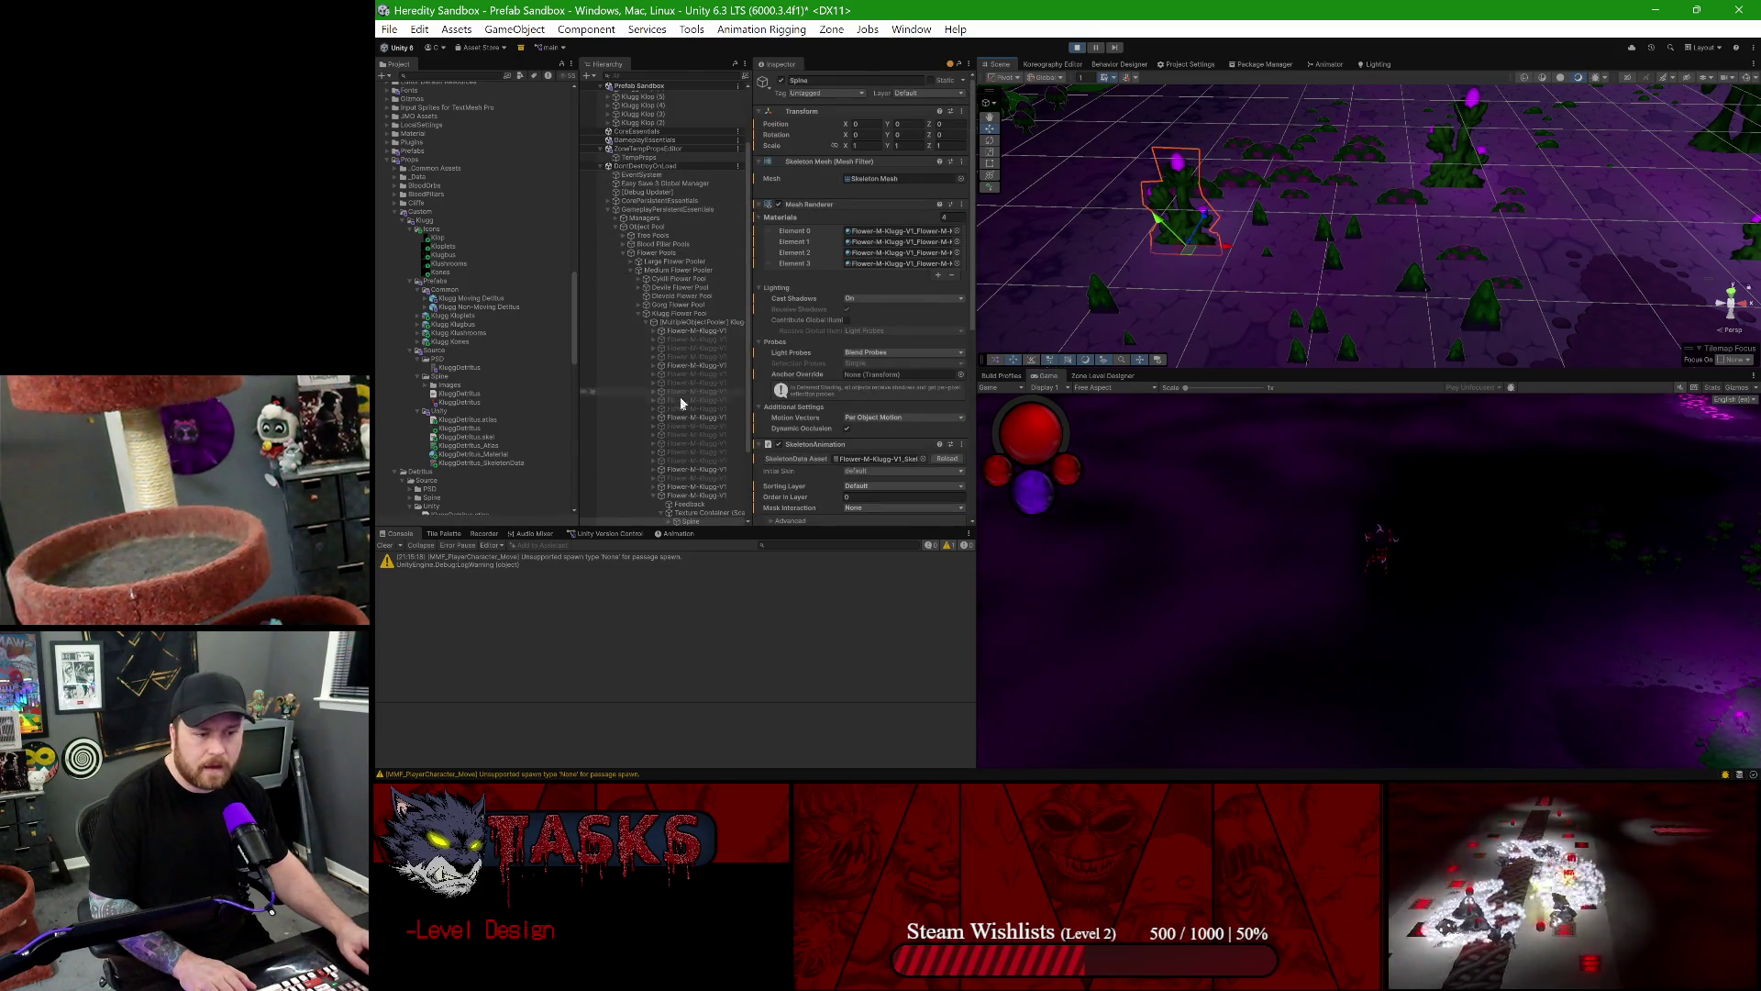
{"action": "left_click", "coordinate": [686, 495]}
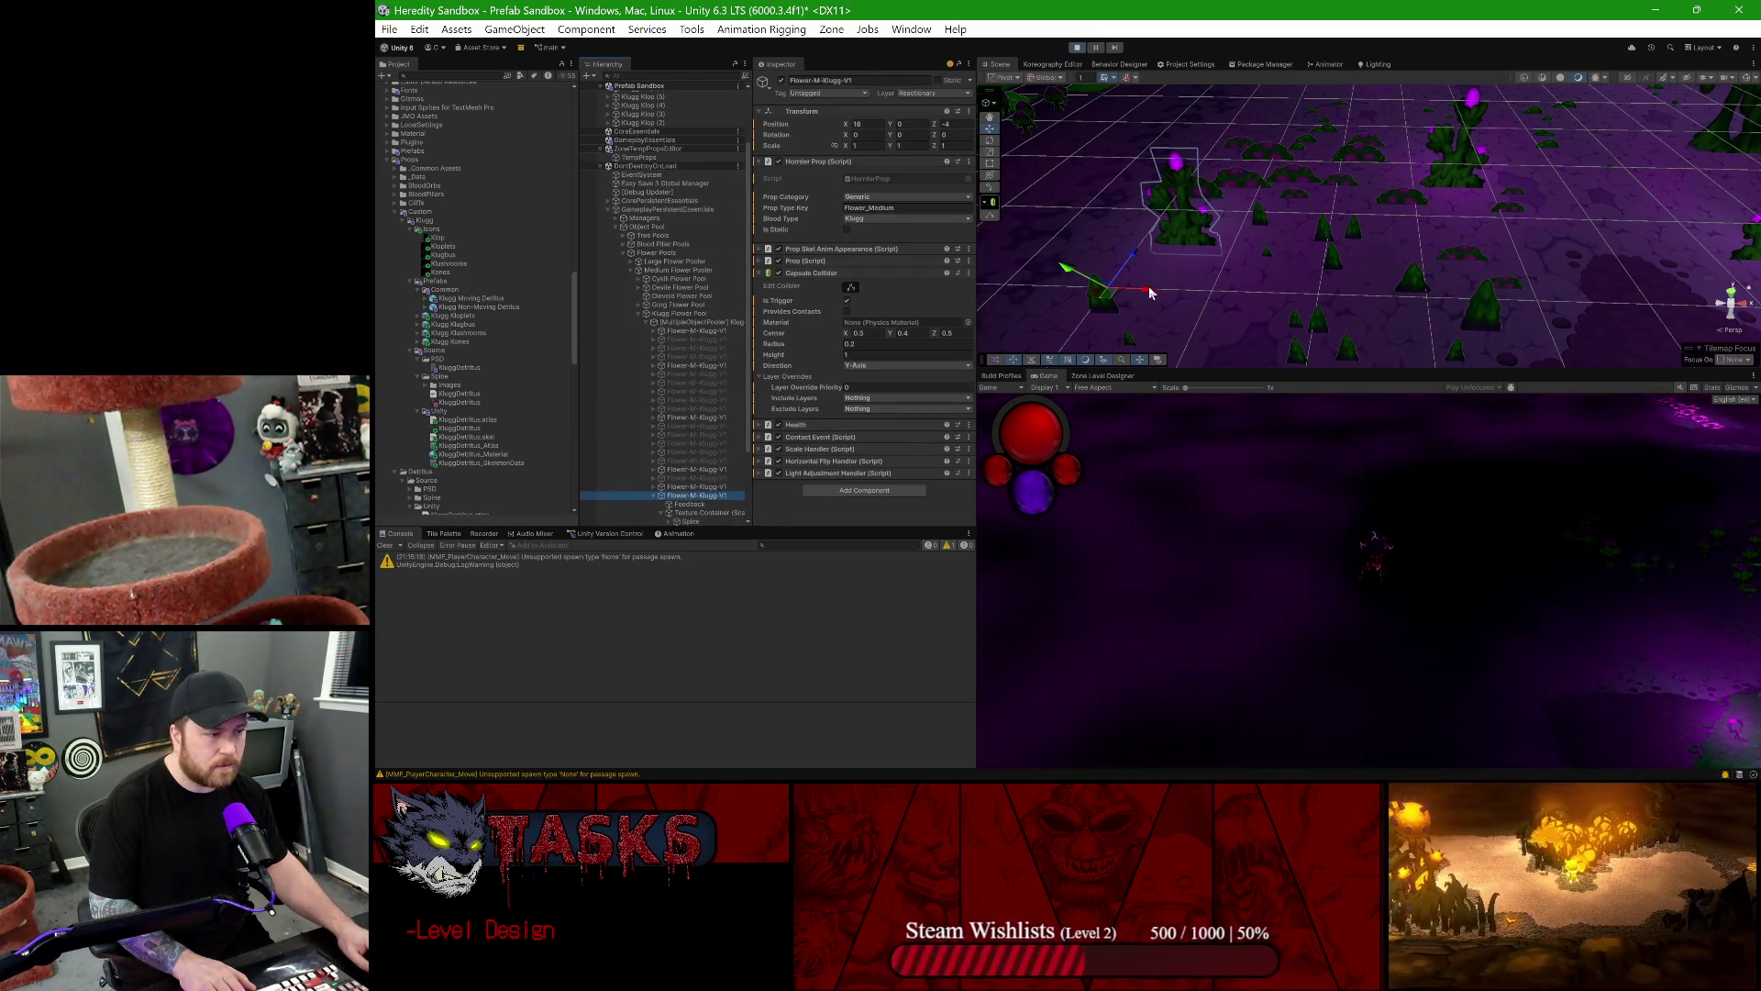
{"action": "left_click_drag", "start_coordinate": [1109, 294], "coordinate": [981, 280]}
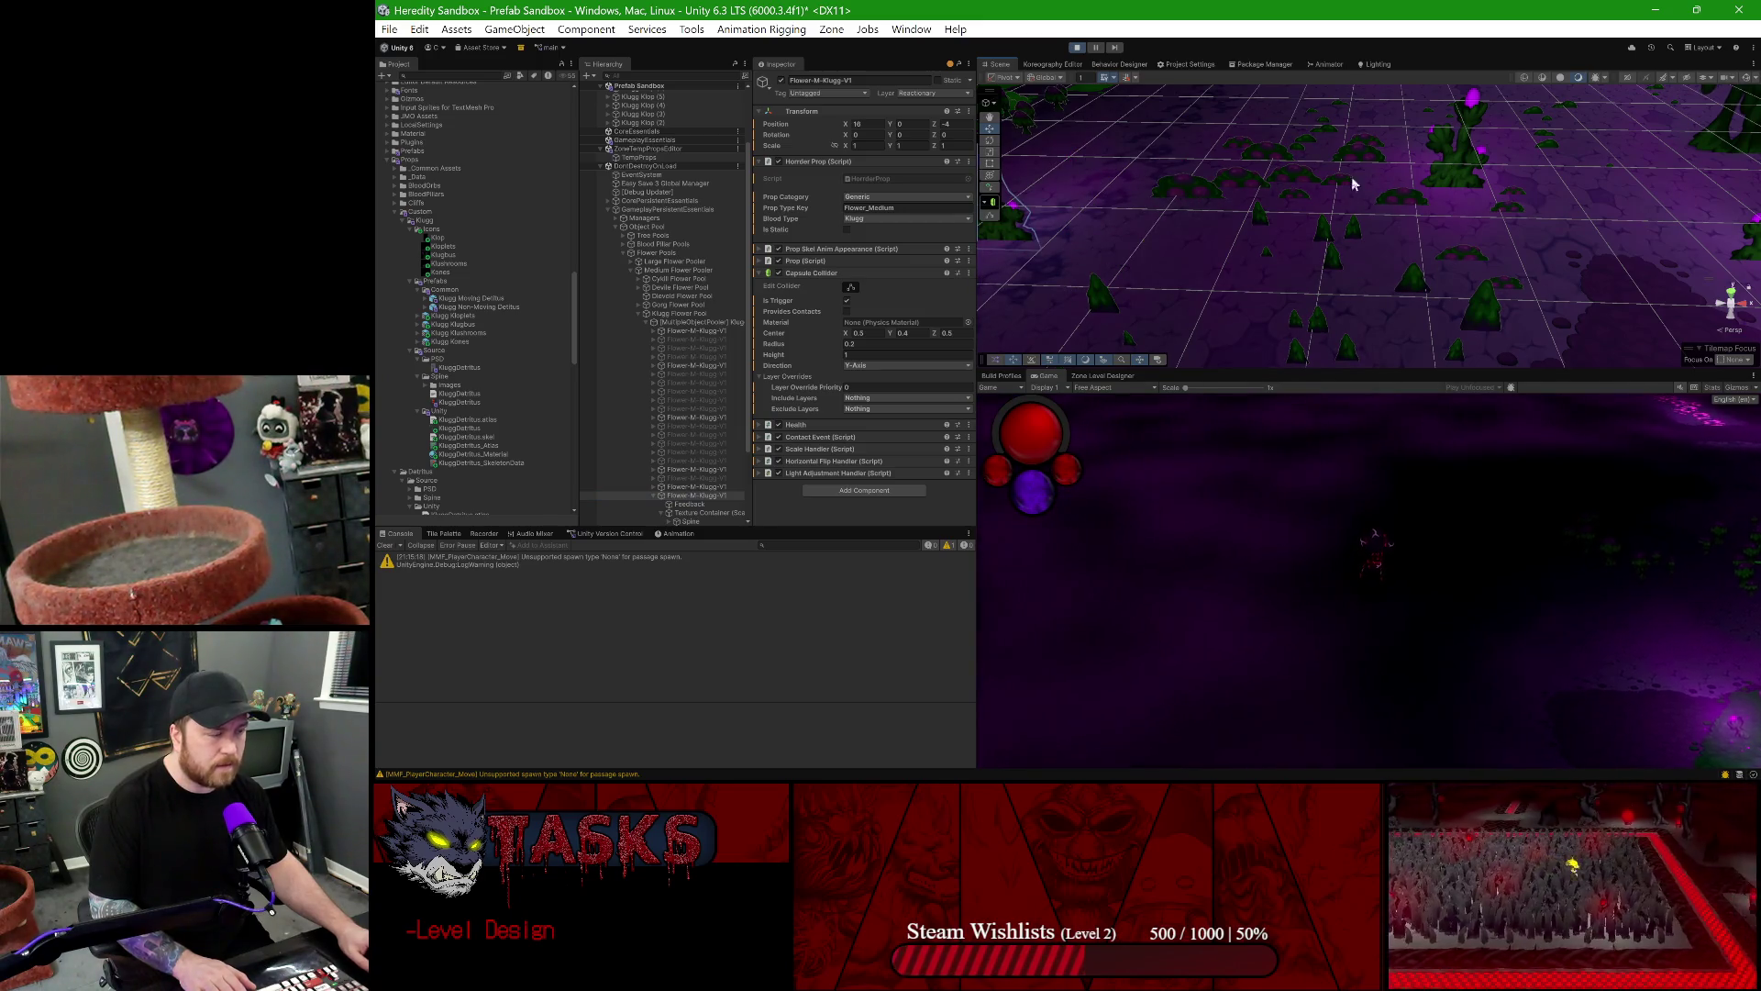
{"action": "mouse_move", "coordinate": [1269, 194]}
{"action": "left_mouse_down"}
{"action": "mouse_move", "coordinate": [1322, 211]}
{"action": "mouse_move", "coordinate": [1247, 266]}
{"action": "mouse_move", "coordinate": [1227, 248]}
{"action": "left_mouse_up"}
- Select the KluggDetritus skeleton in the scene, then its parent Klugg Klop
{"action": "left_click", "coordinate": [1228, 310]}
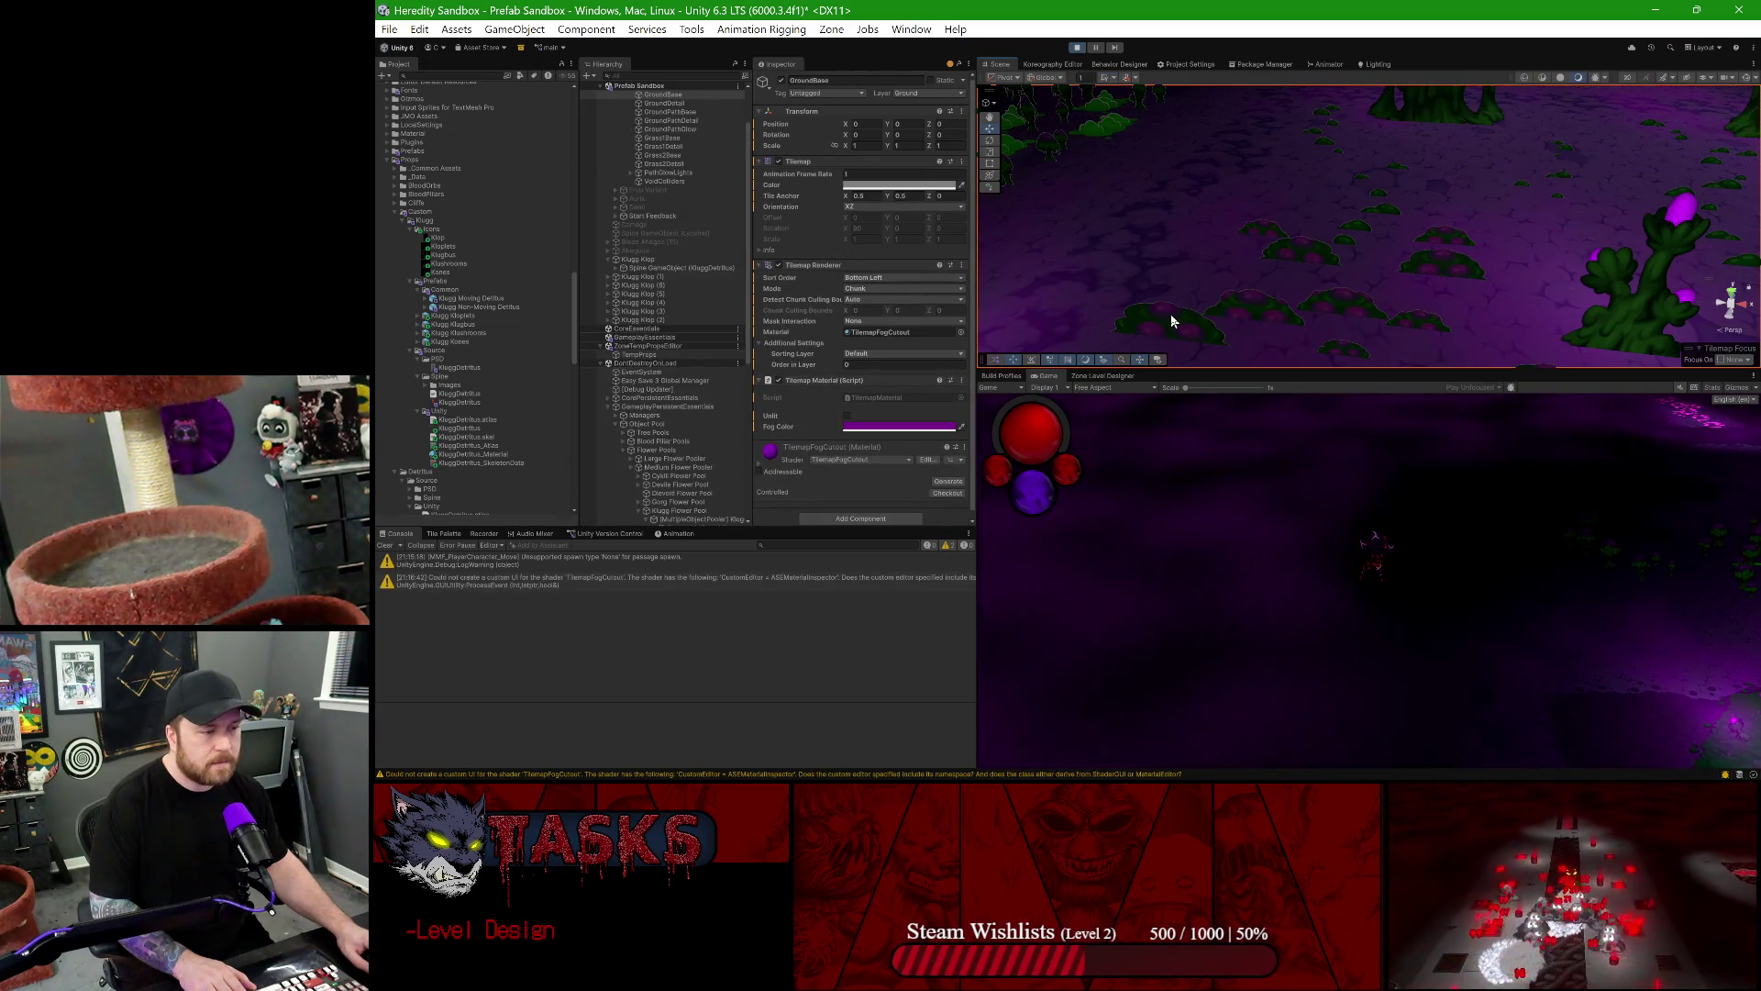
{"action": "left_click", "coordinate": [1170, 315]}
{"action": "left_click", "coordinate": [1168, 319]}
{"action": "left_click", "coordinate": [1165, 325]}
{"action": "left_click_drag", "start_coordinate": [1165, 324], "coordinate": [1284, 200]}
{"action": "left_click", "coordinate": [1284, 200]}
{"action": "left_click", "coordinate": [1279, 185]}
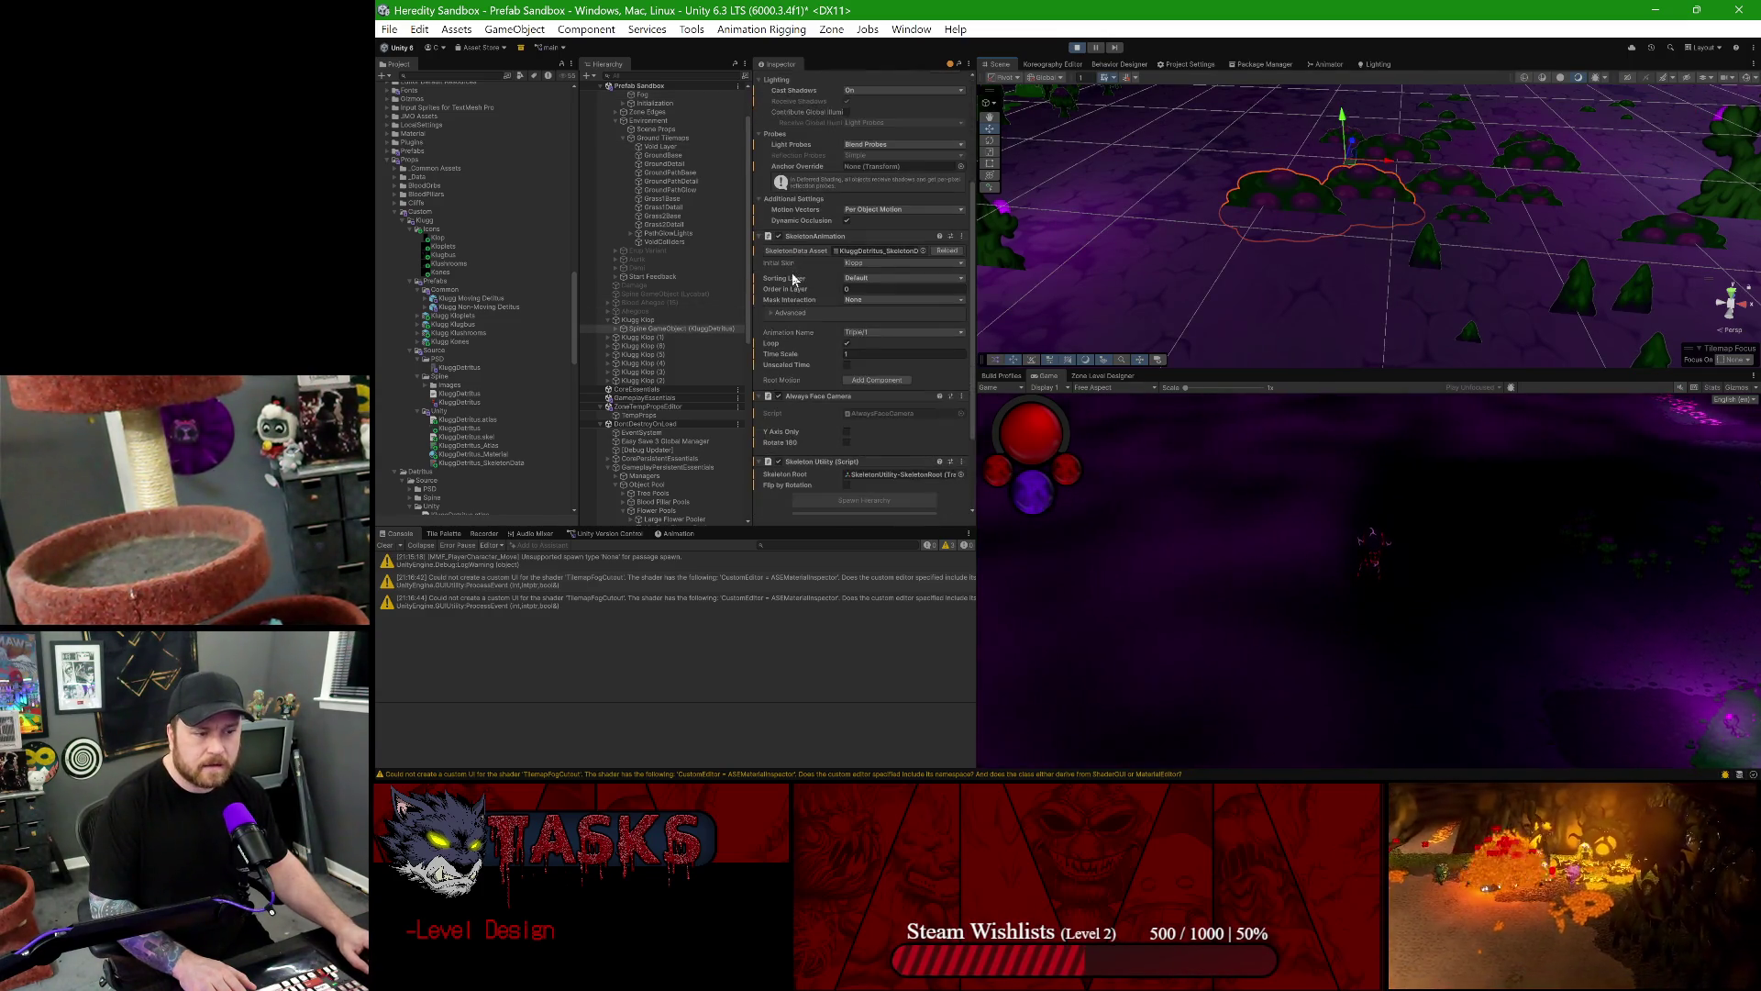
{"action": "left_click", "coordinate": [707, 319]}
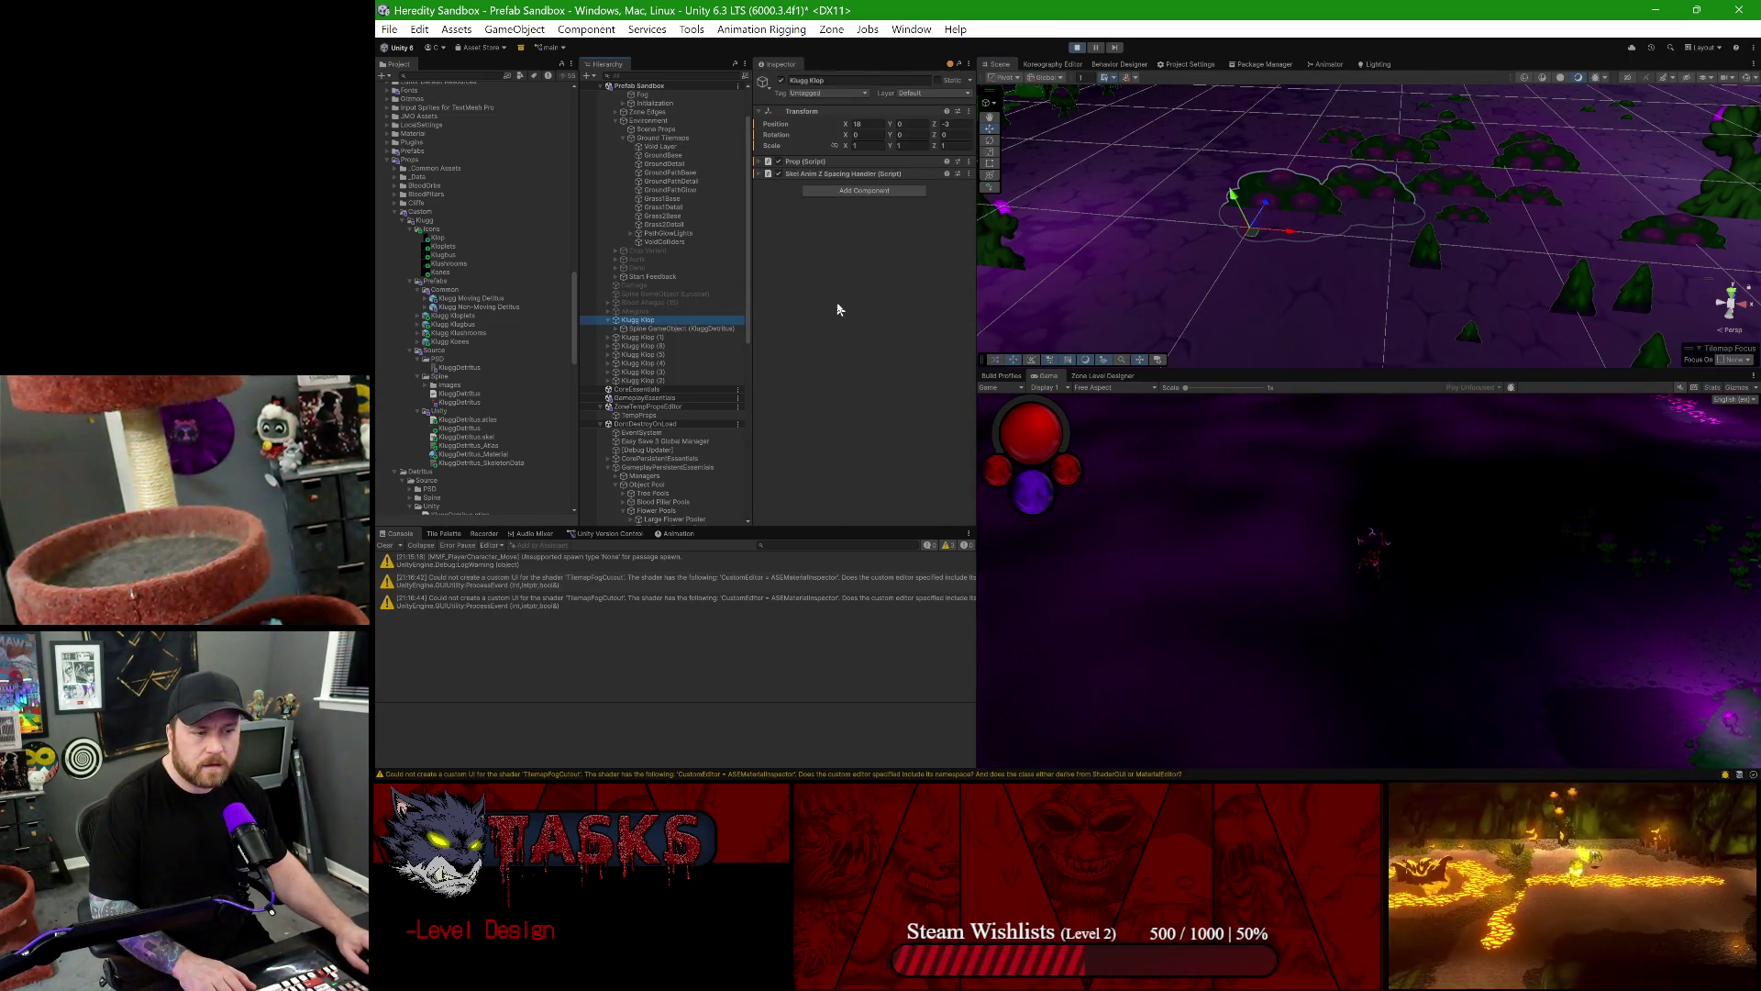
- Expand the Skel Anim Z Spacing Handler settings and the prop's Spine object, then frame Klugg Klop
{"action": "left_click", "coordinate": [792, 174]}
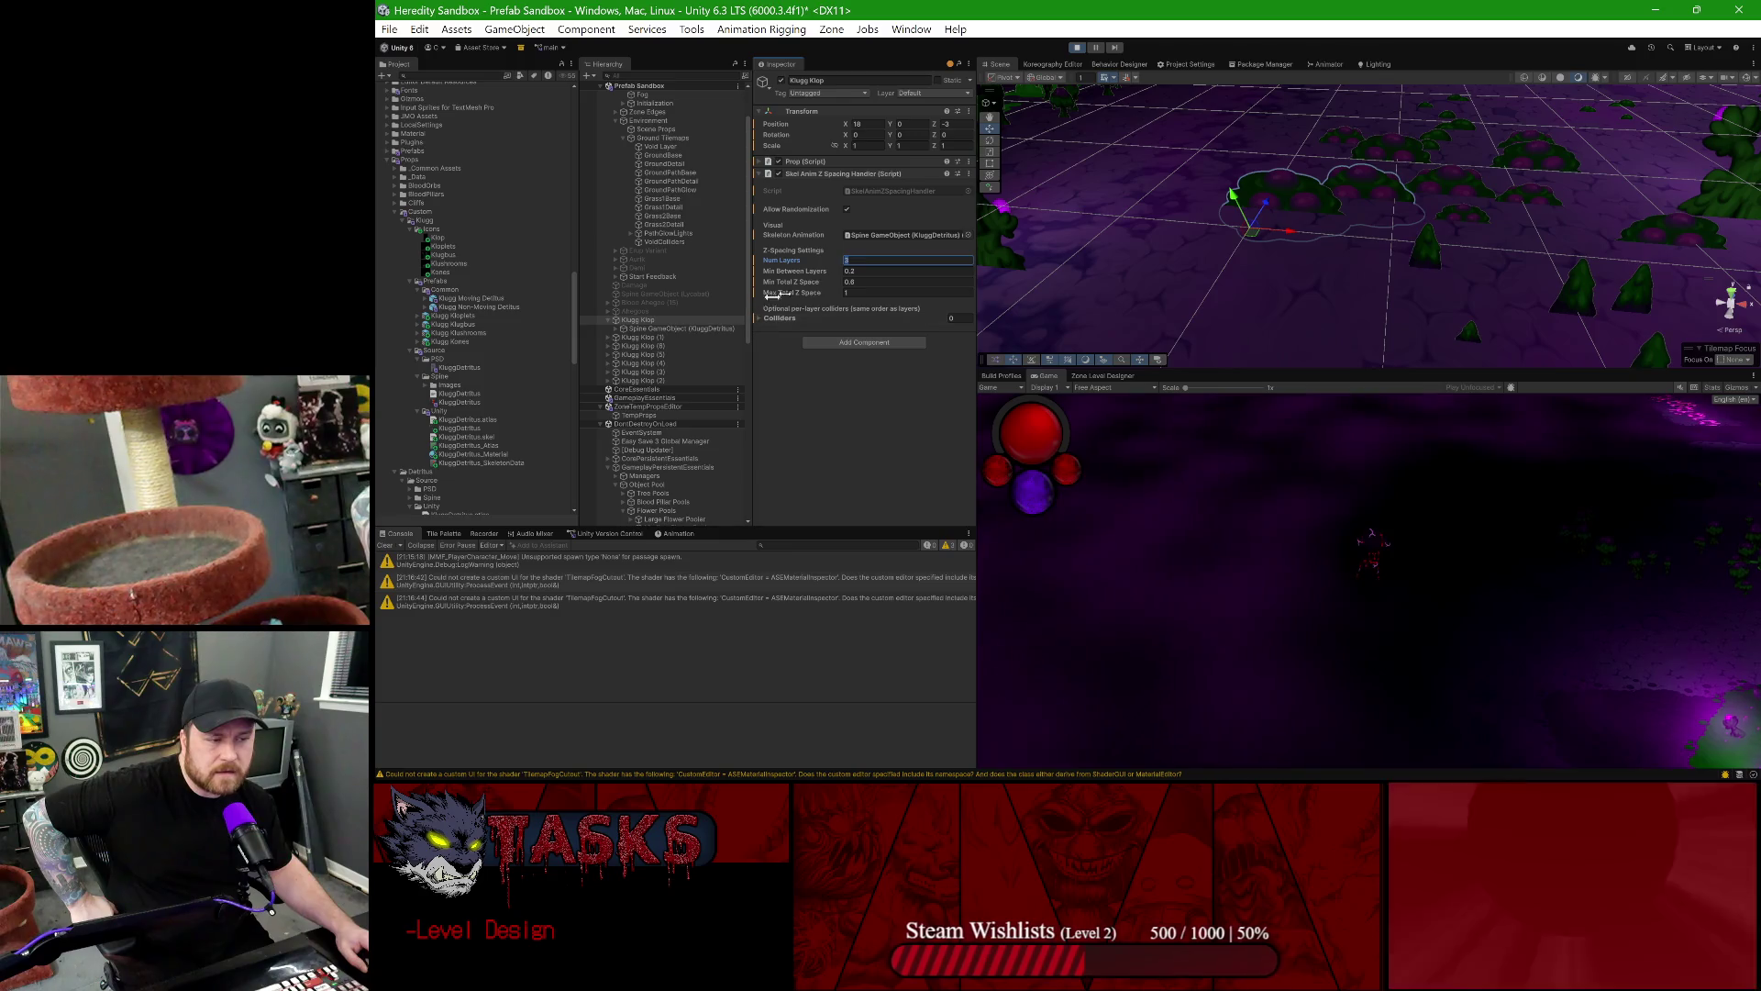
{"action": "left_click", "coordinate": [674, 329]}
{"action": "left_click", "coordinate": [617, 329]}
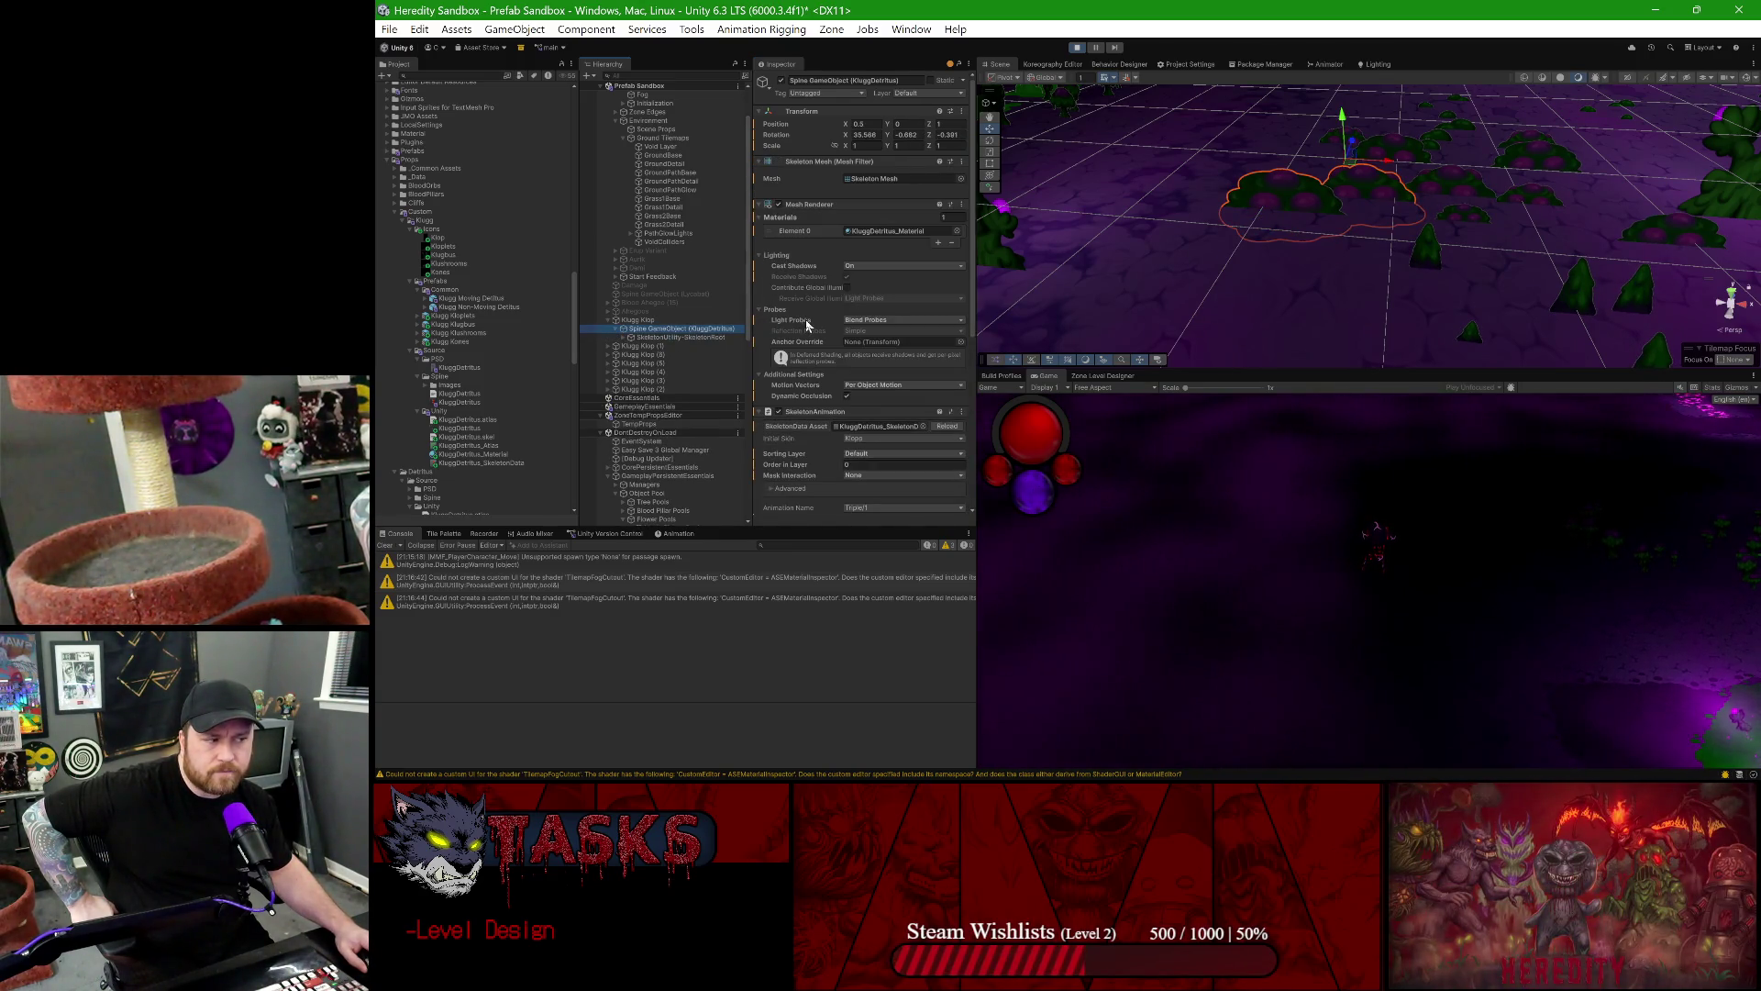
{"action": "scroll", "coordinate": [808, 325], "scroll_direction": "down", "scroll_amount": 3}
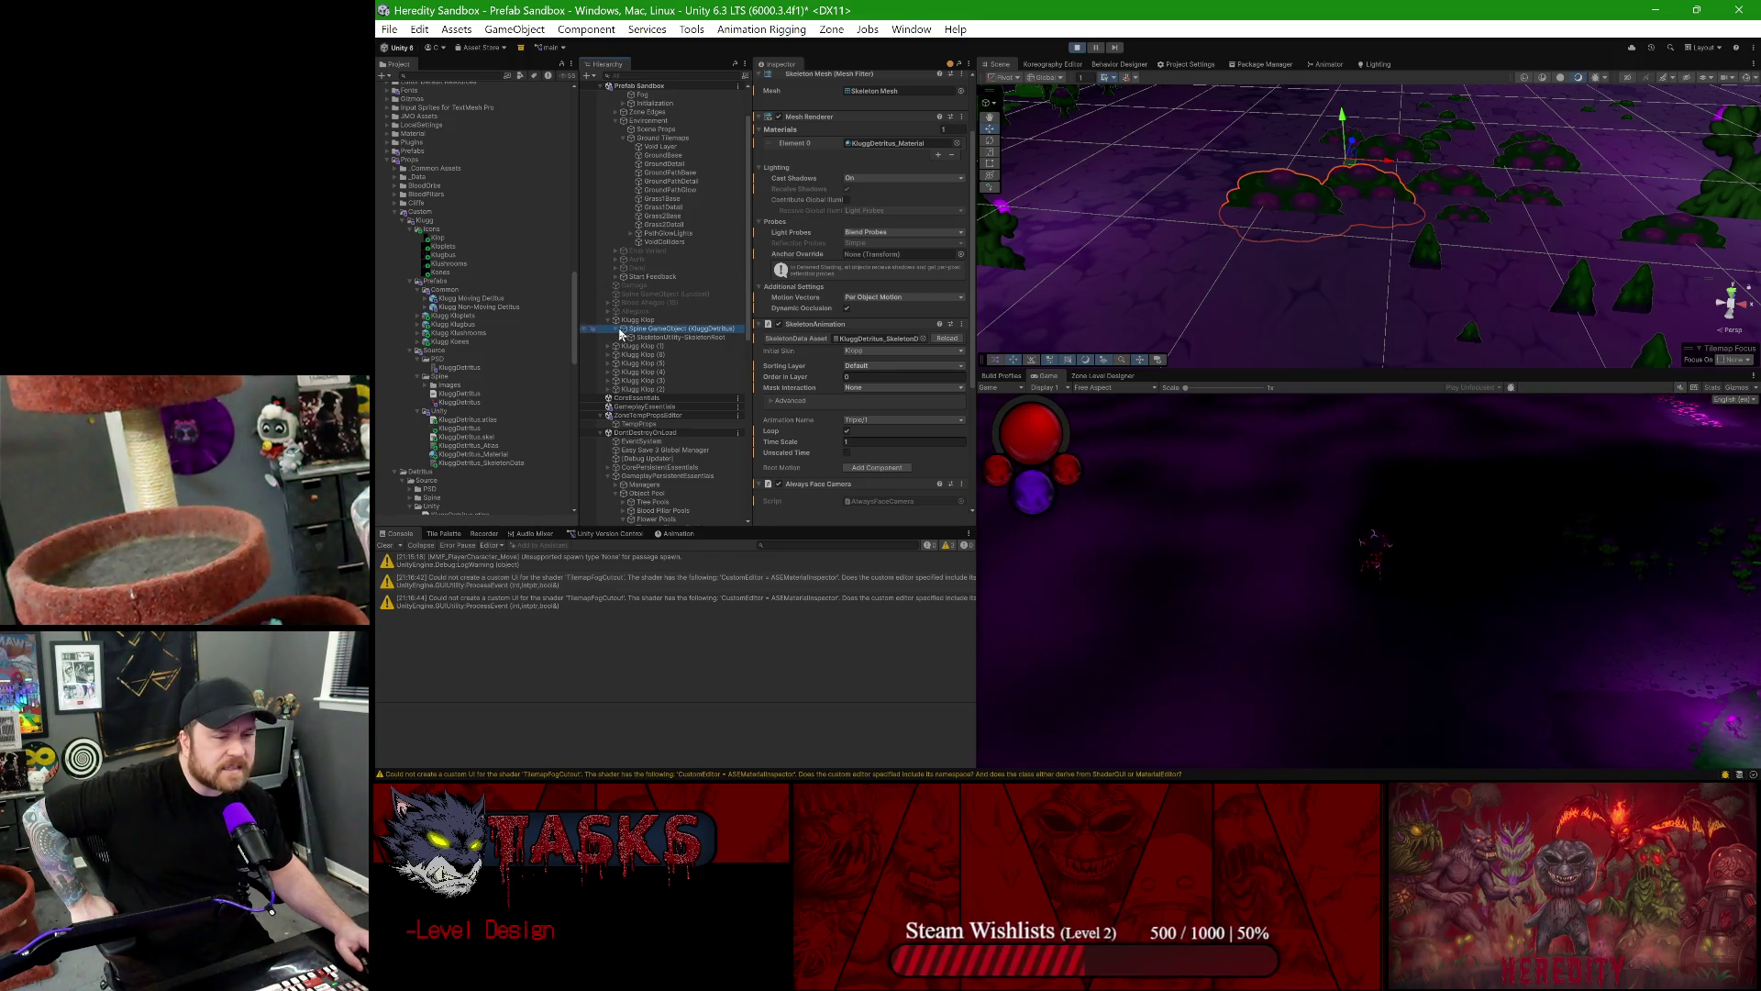
{"action": "left_click", "coordinate": [679, 320]}
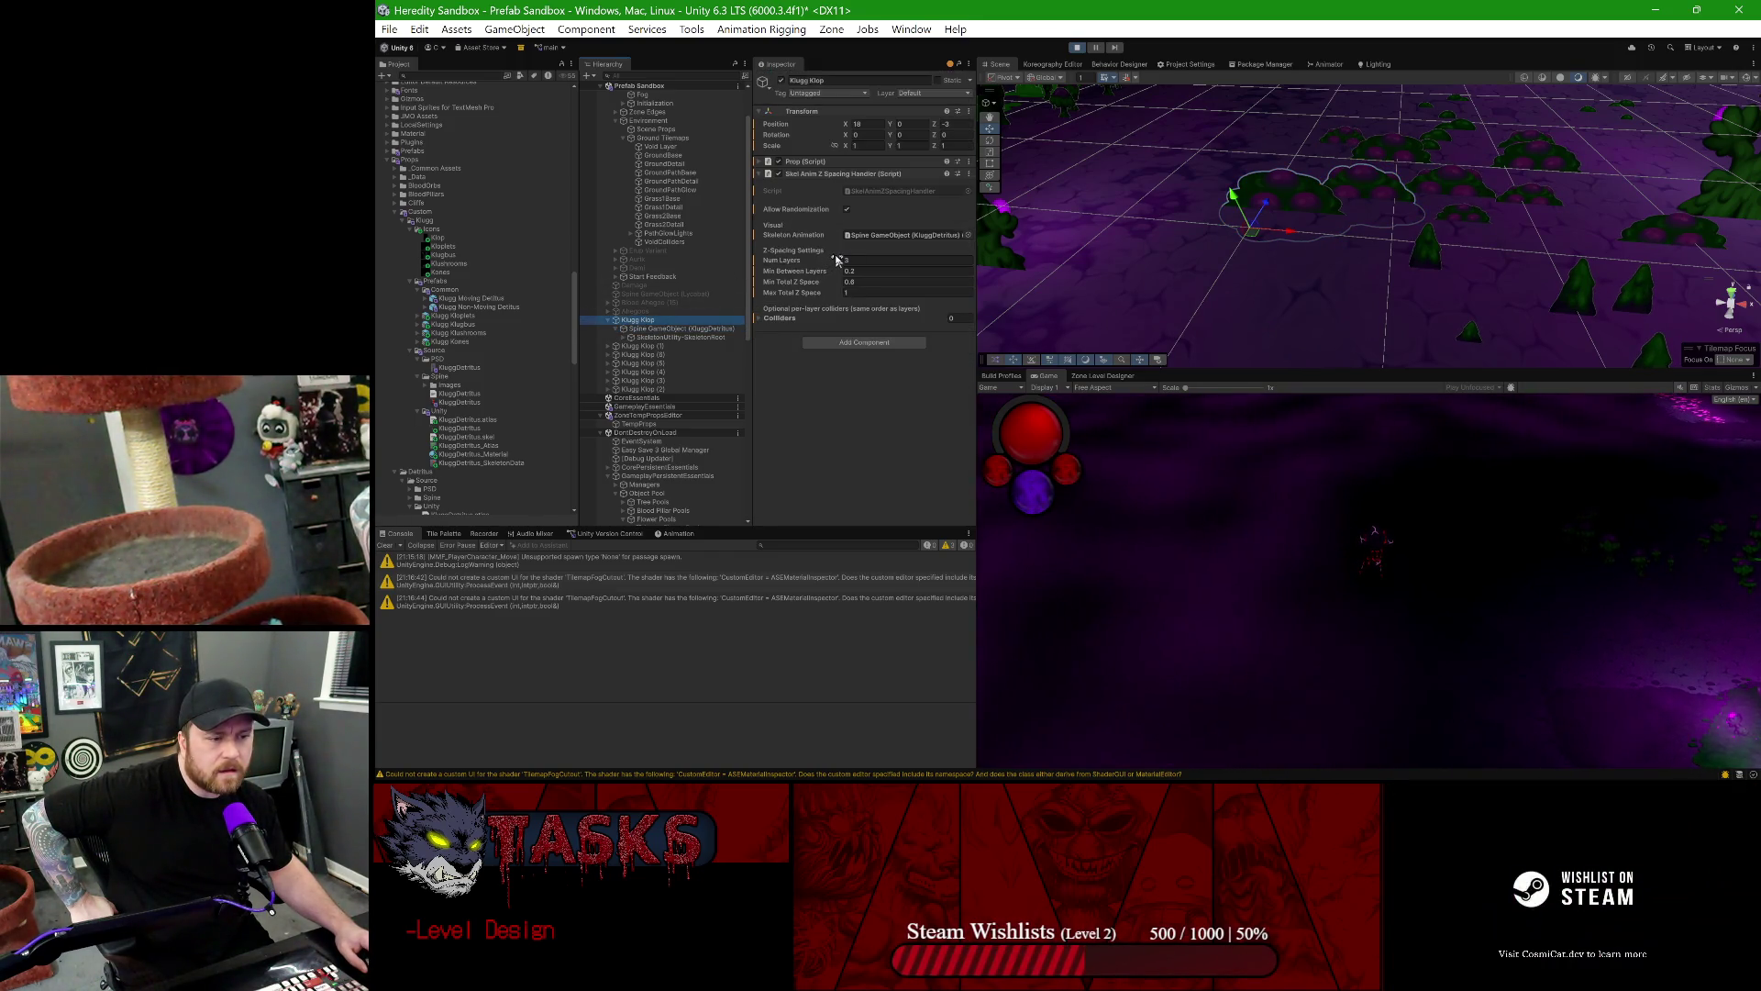
{"action": "mouse_move", "coordinate": [1455, 168]}
{"action": "left_mouse_down"}
{"action": "mouse_move", "coordinate": [1573, 168]}
{"action": "mouse_move", "coordinate": [1401, 224]}
{"action": "left_mouse_up"}
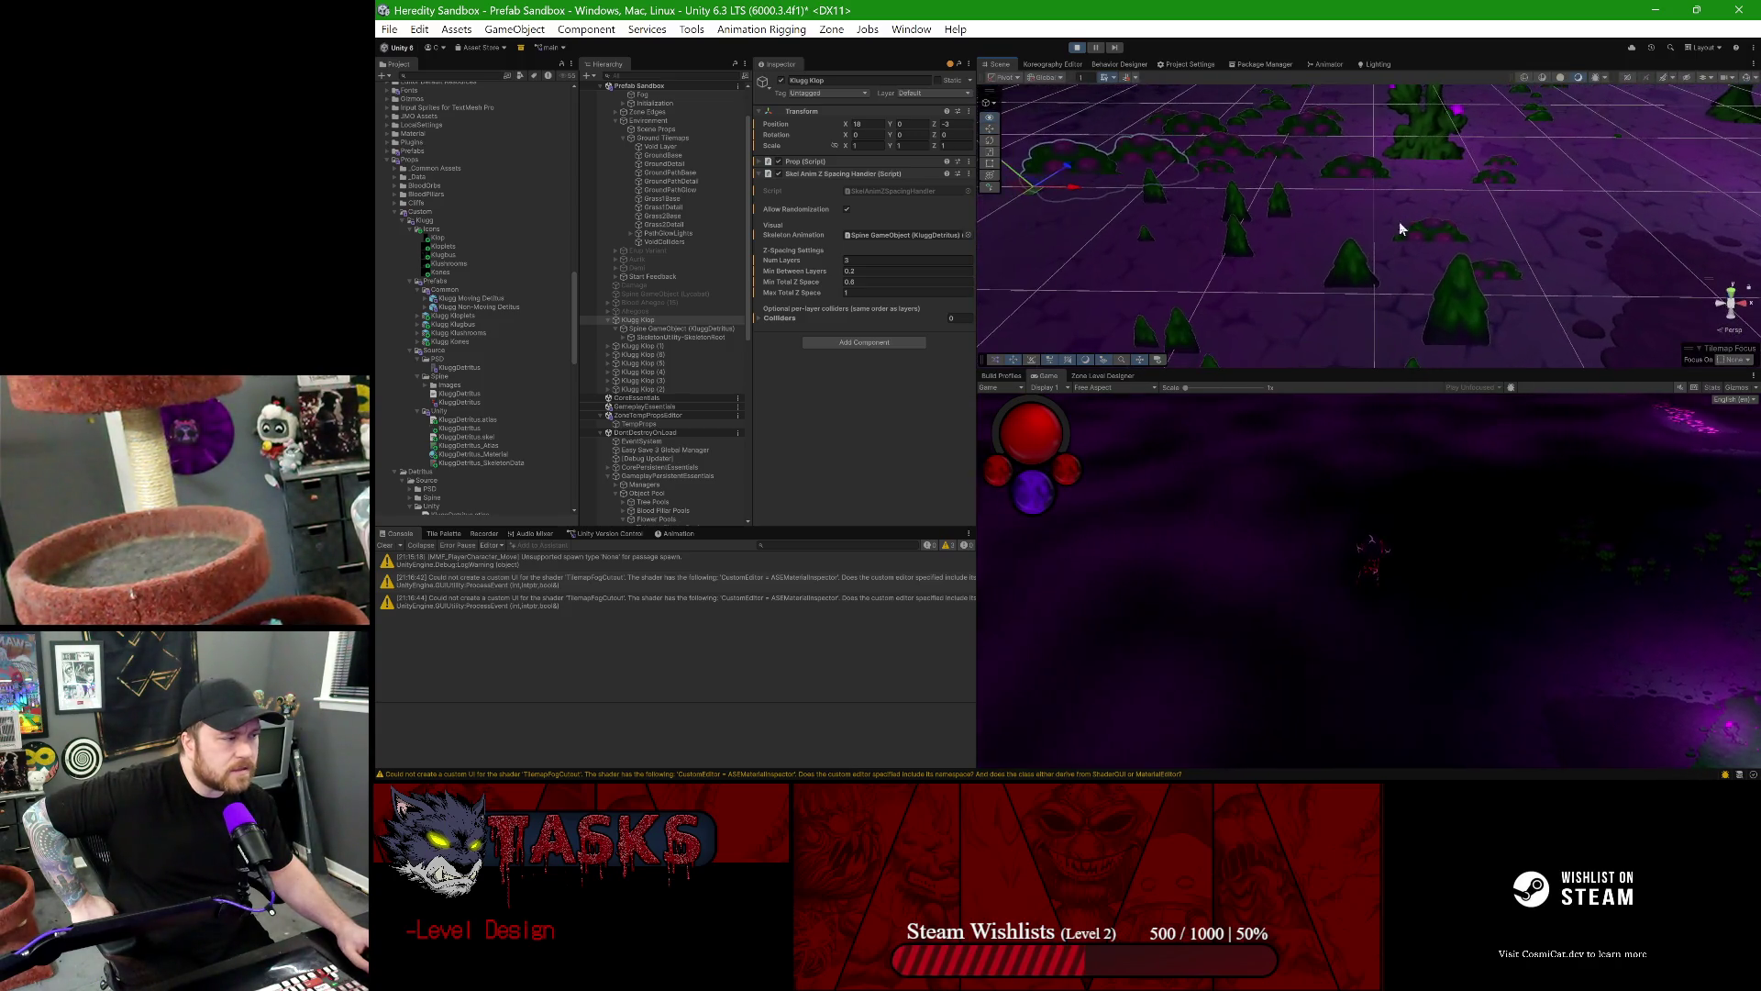
{"action": "double_click", "coordinate": [679, 319]}
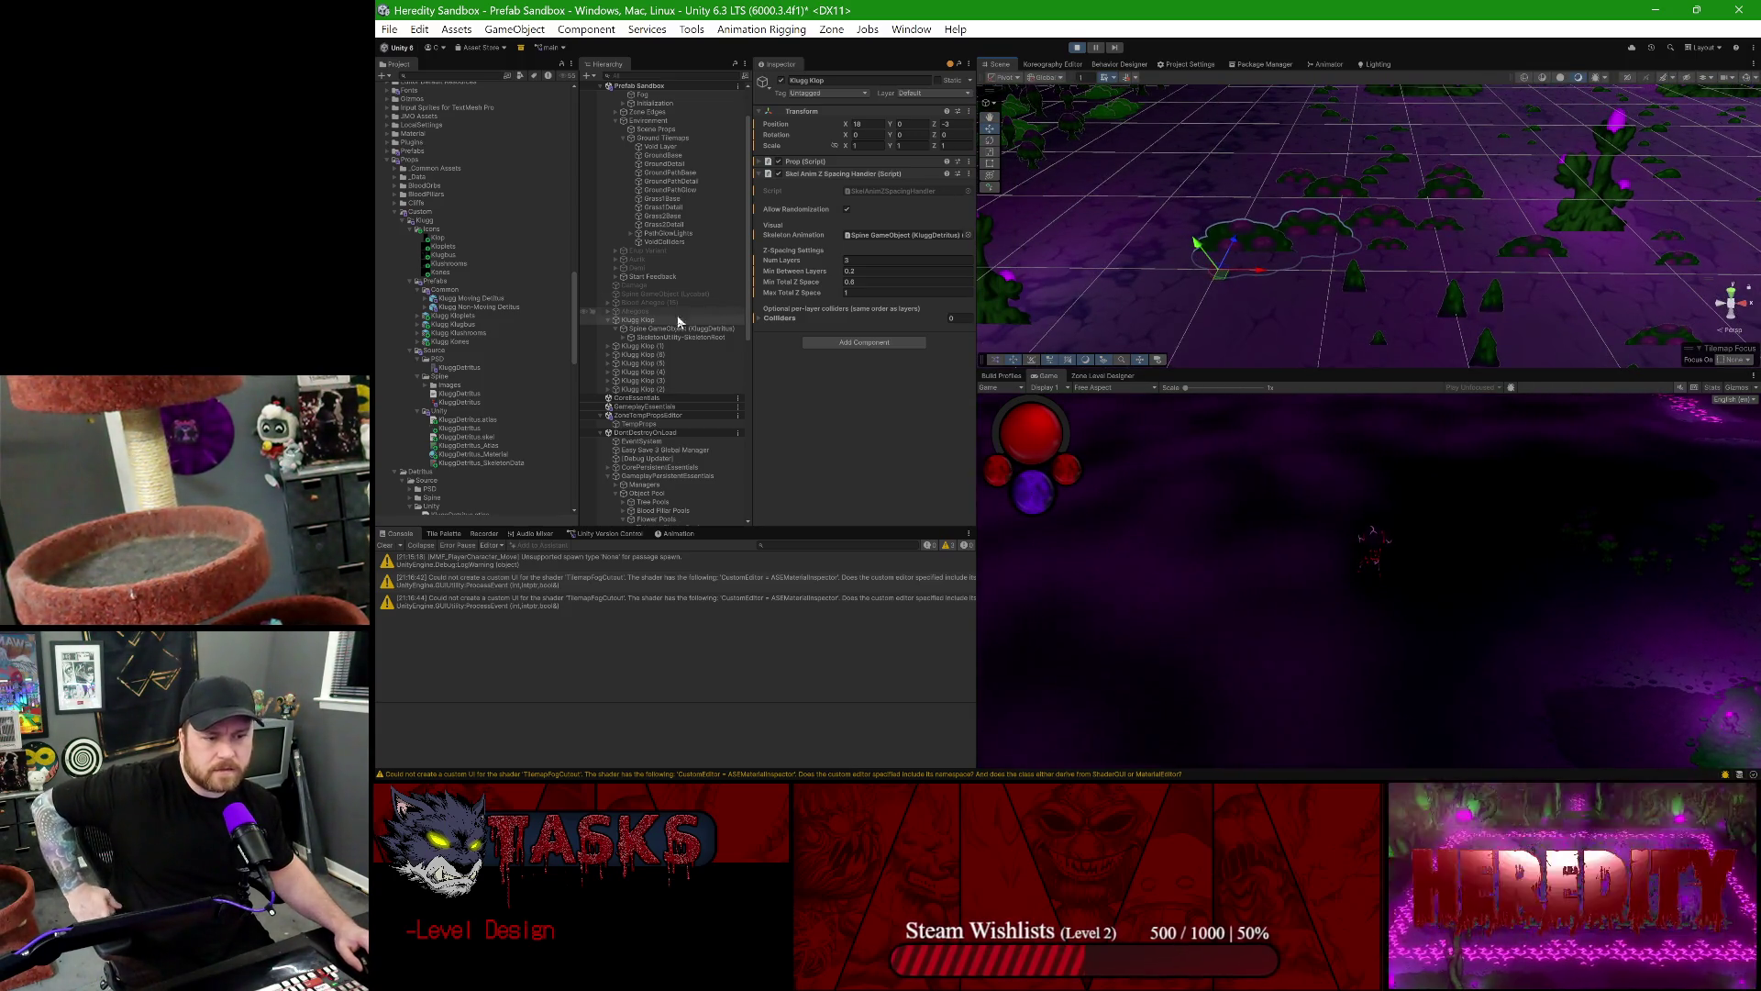
- On Klugg Klop (3), expand the Spine skeleton root and root bone to show its numbered child bones
{"action": "left_click", "coordinate": [646, 347]}
{"action": "key", "text": "Down"}
{"action": "key", "text": "Down"}
{"action": "key", "text": "Down"}
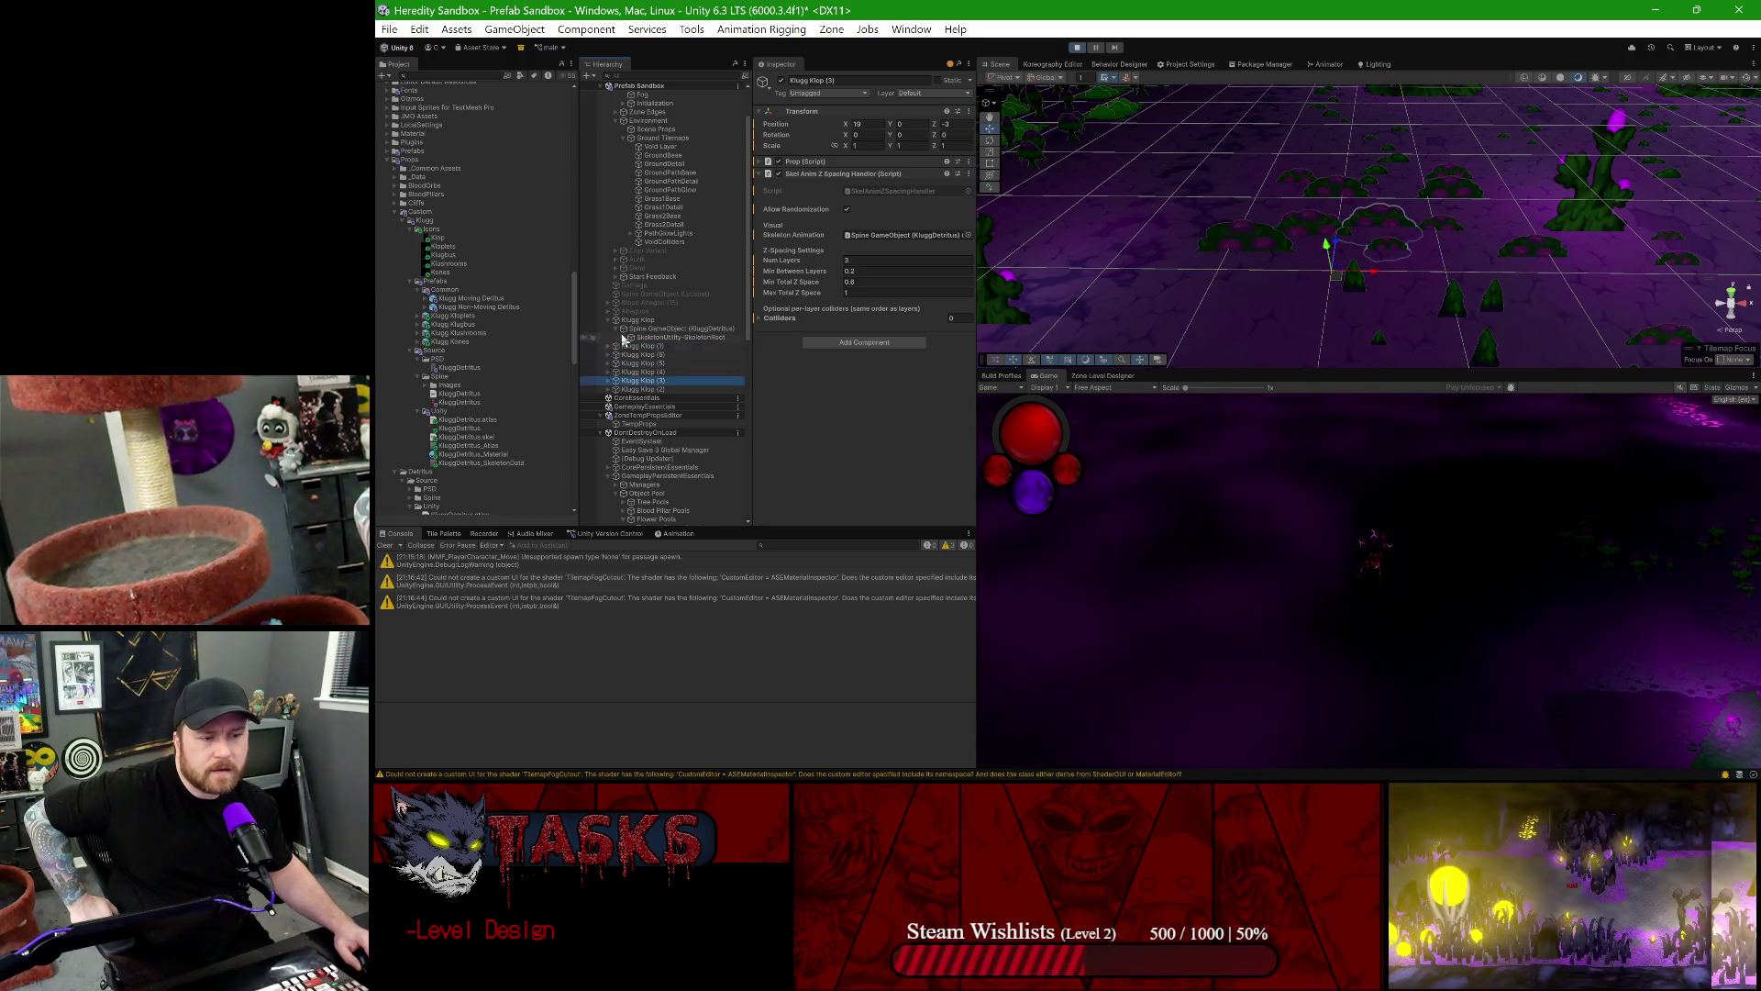
{"action": "left_click", "coordinate": [627, 331]}
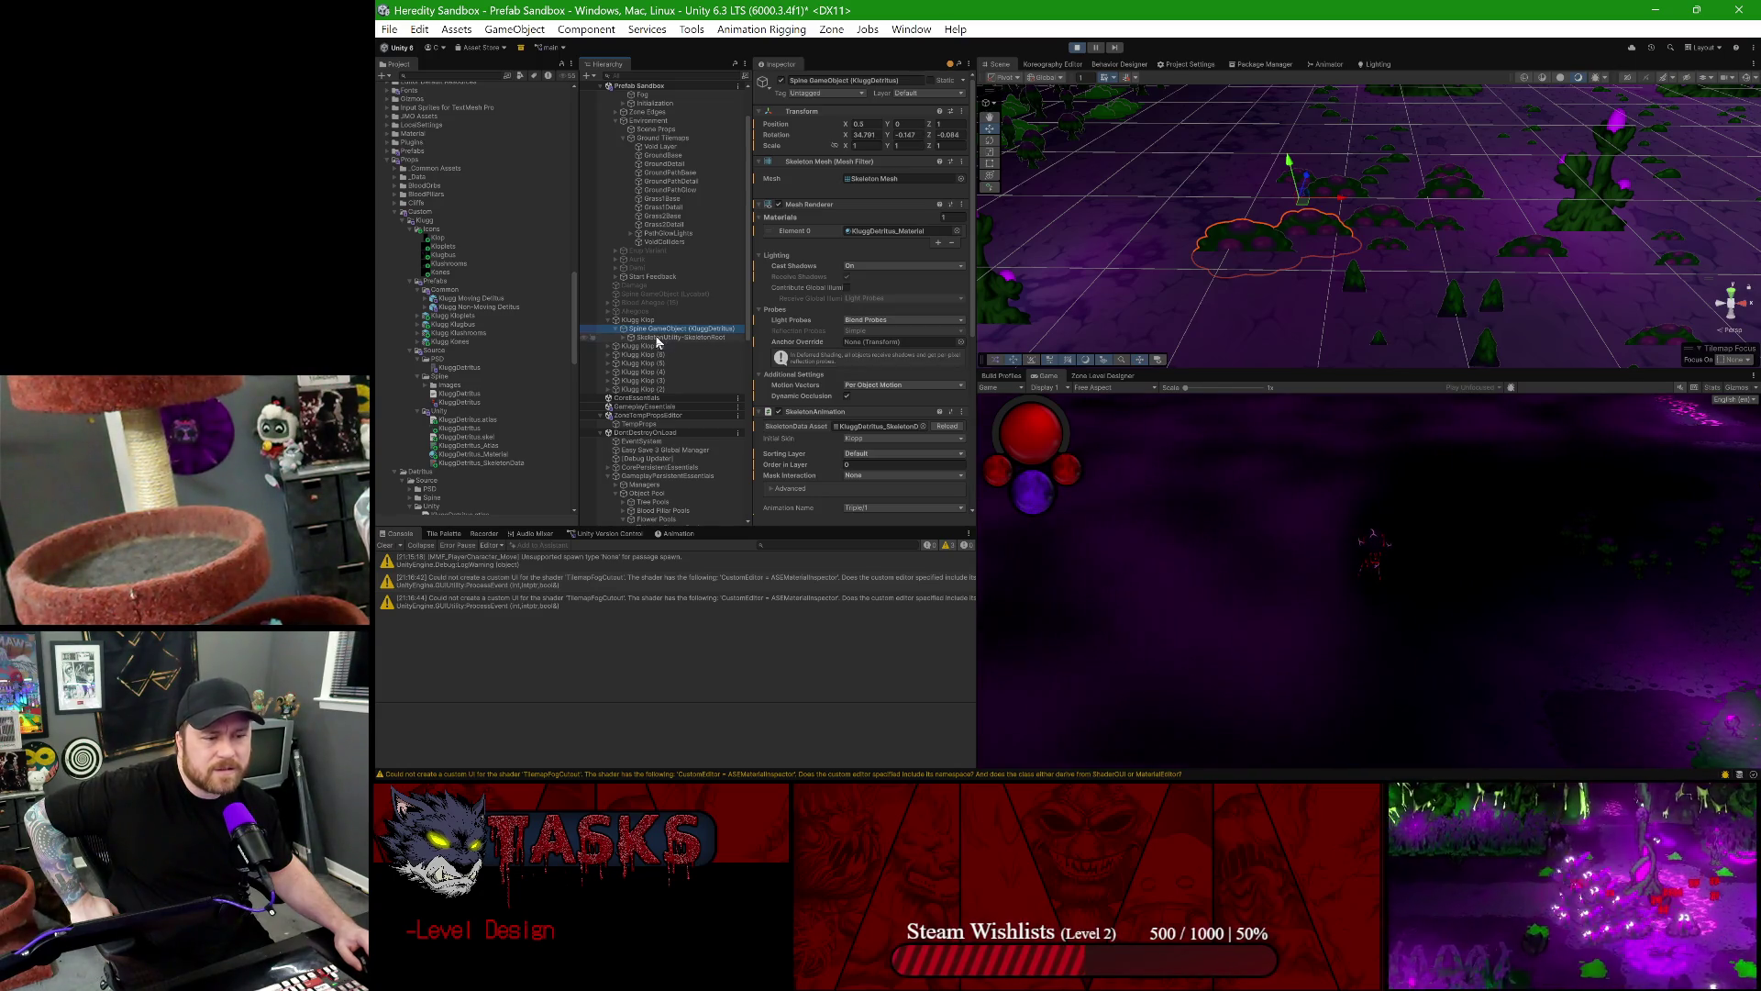
{"action": "key", "text": "Right"}
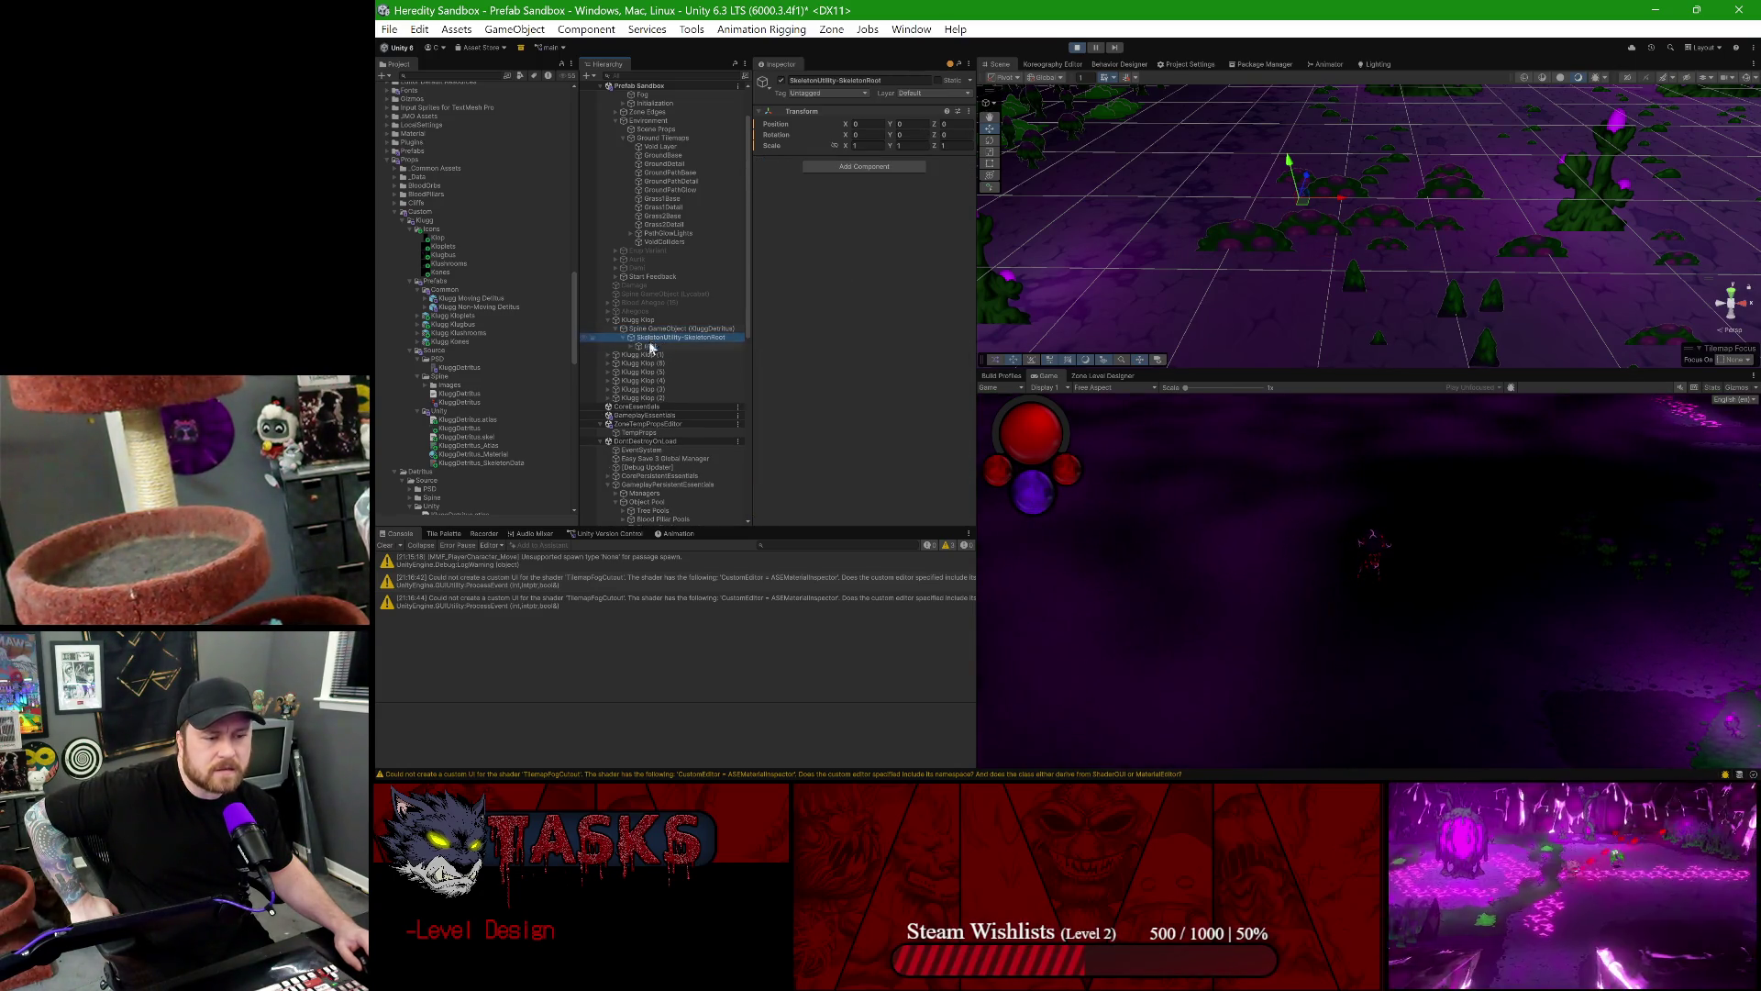
{"action": "left_click", "coordinate": [651, 346]}
{"action": "key", "text": "Right"}
{"action": "key", "text": "Right"}
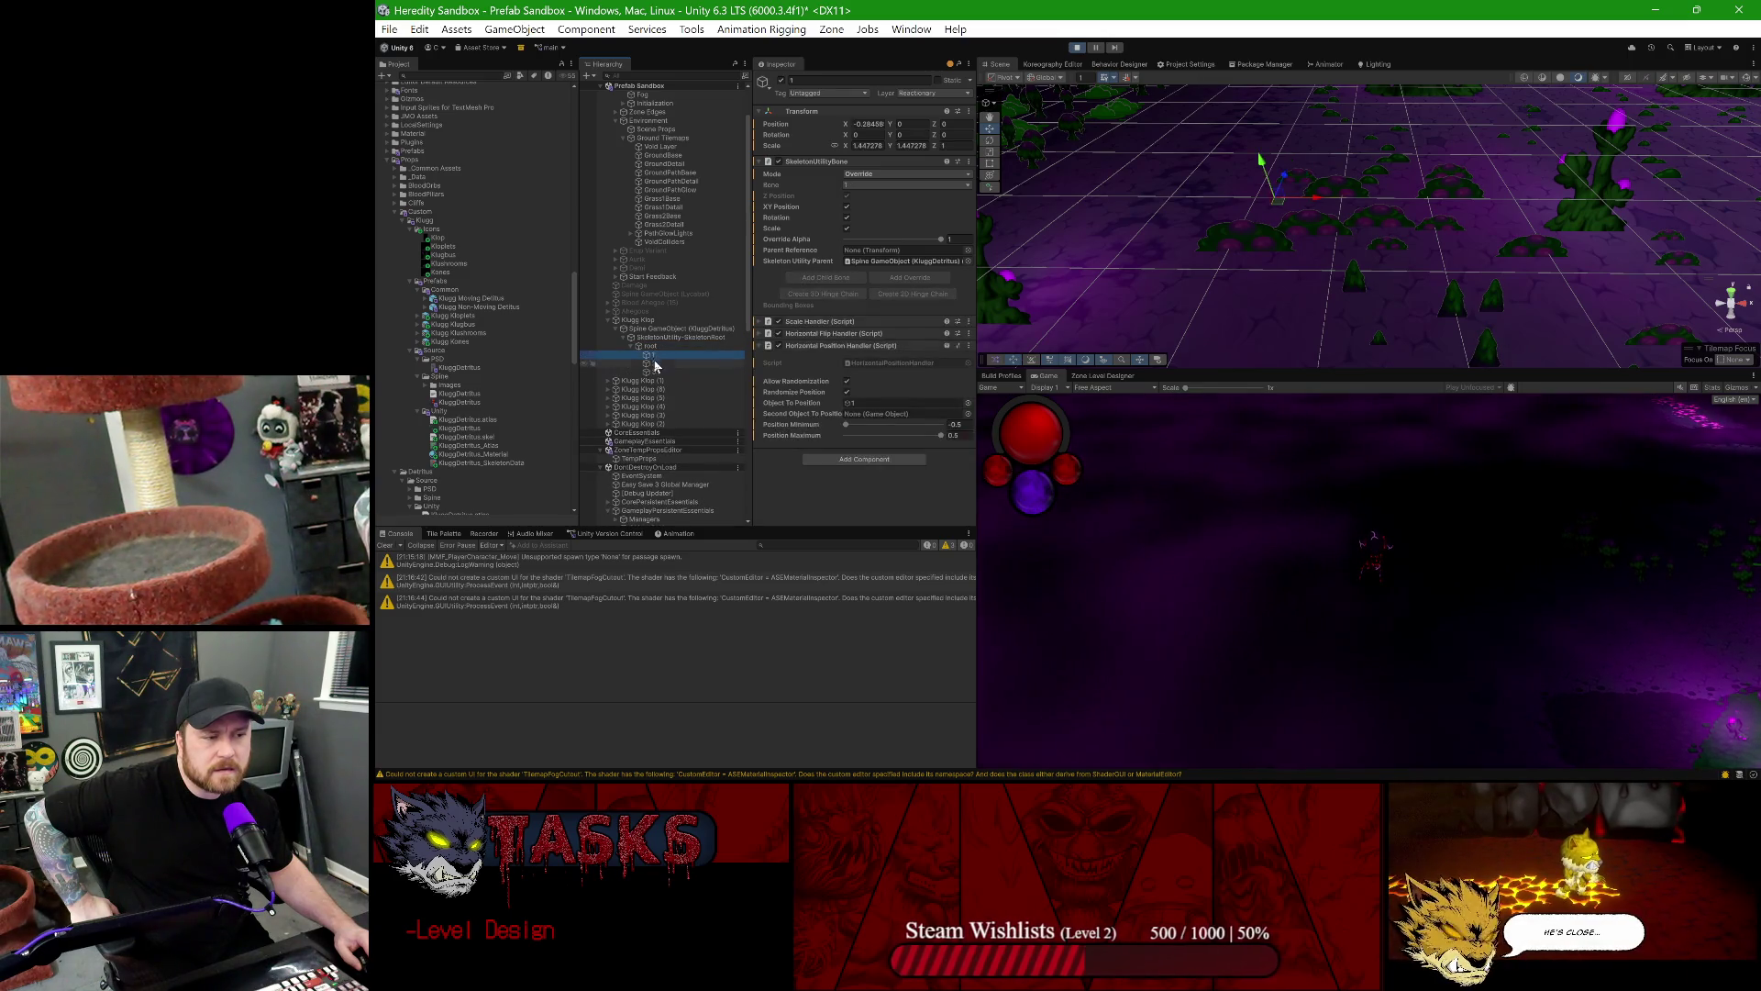
- Return to the parent Klugg Klop and bring up the Z Spacing Handler component's options
{"action": "left_click", "coordinate": [678, 328]}
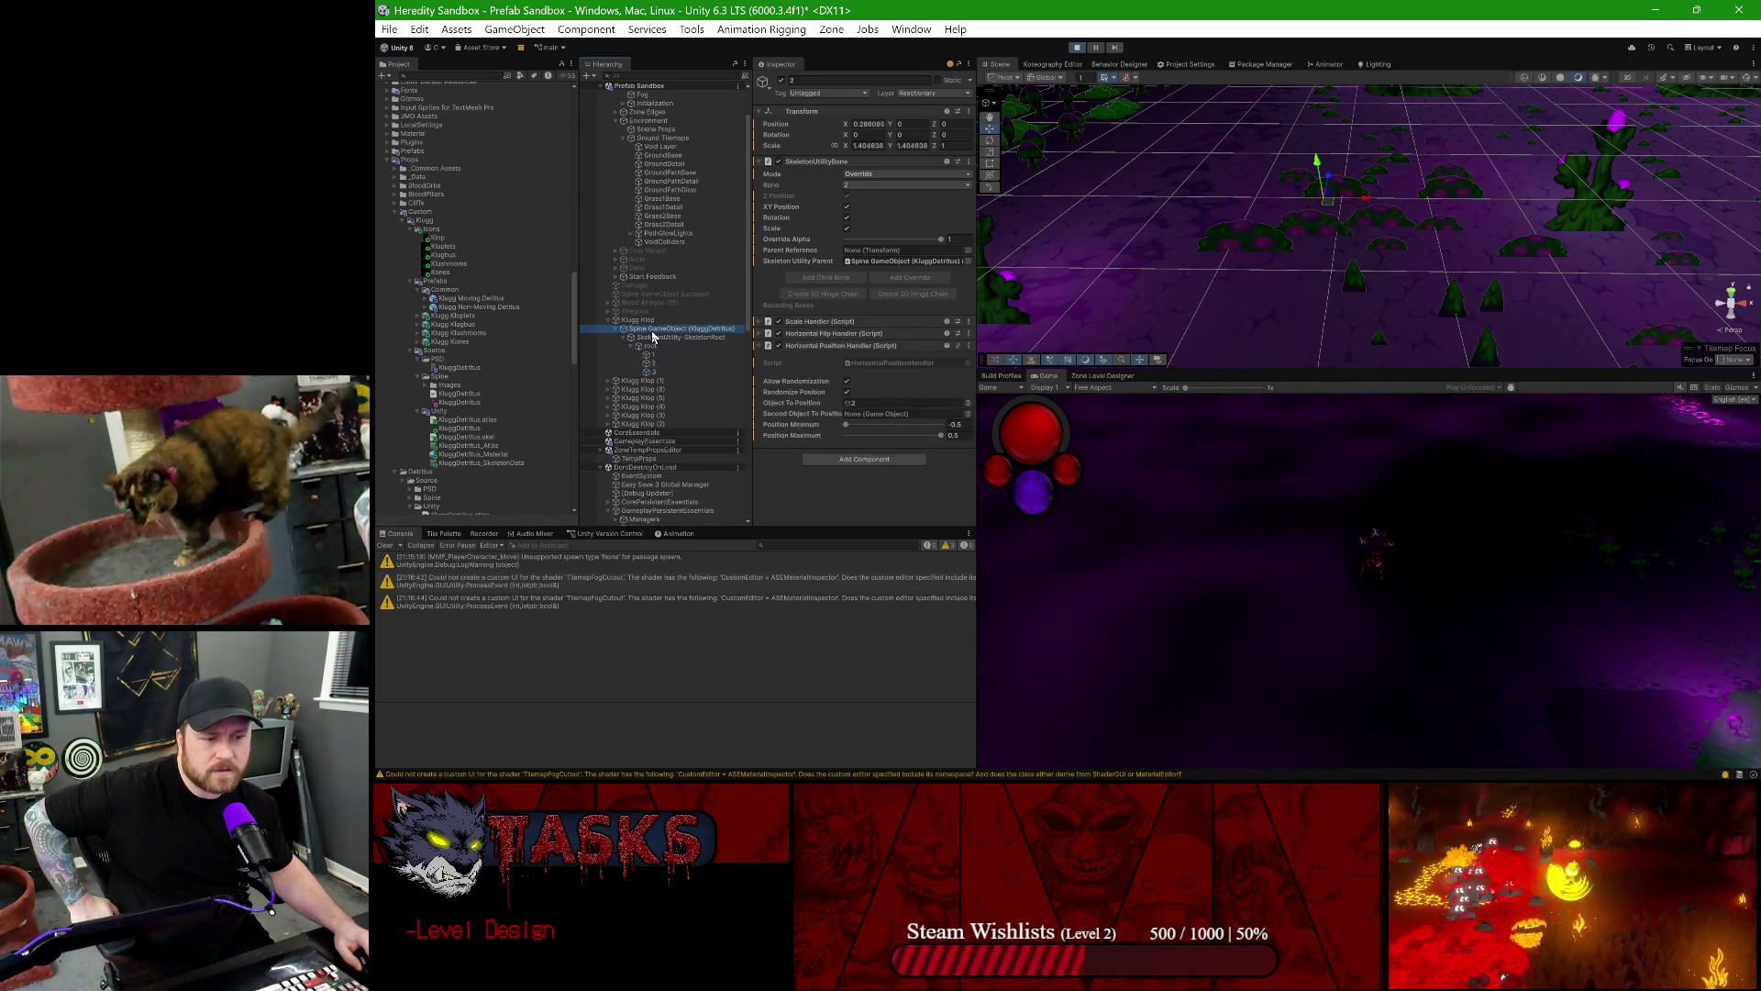
{"action": "scroll", "coordinate": [872, 295], "scroll_direction": "down", "scroll_amount": 5}
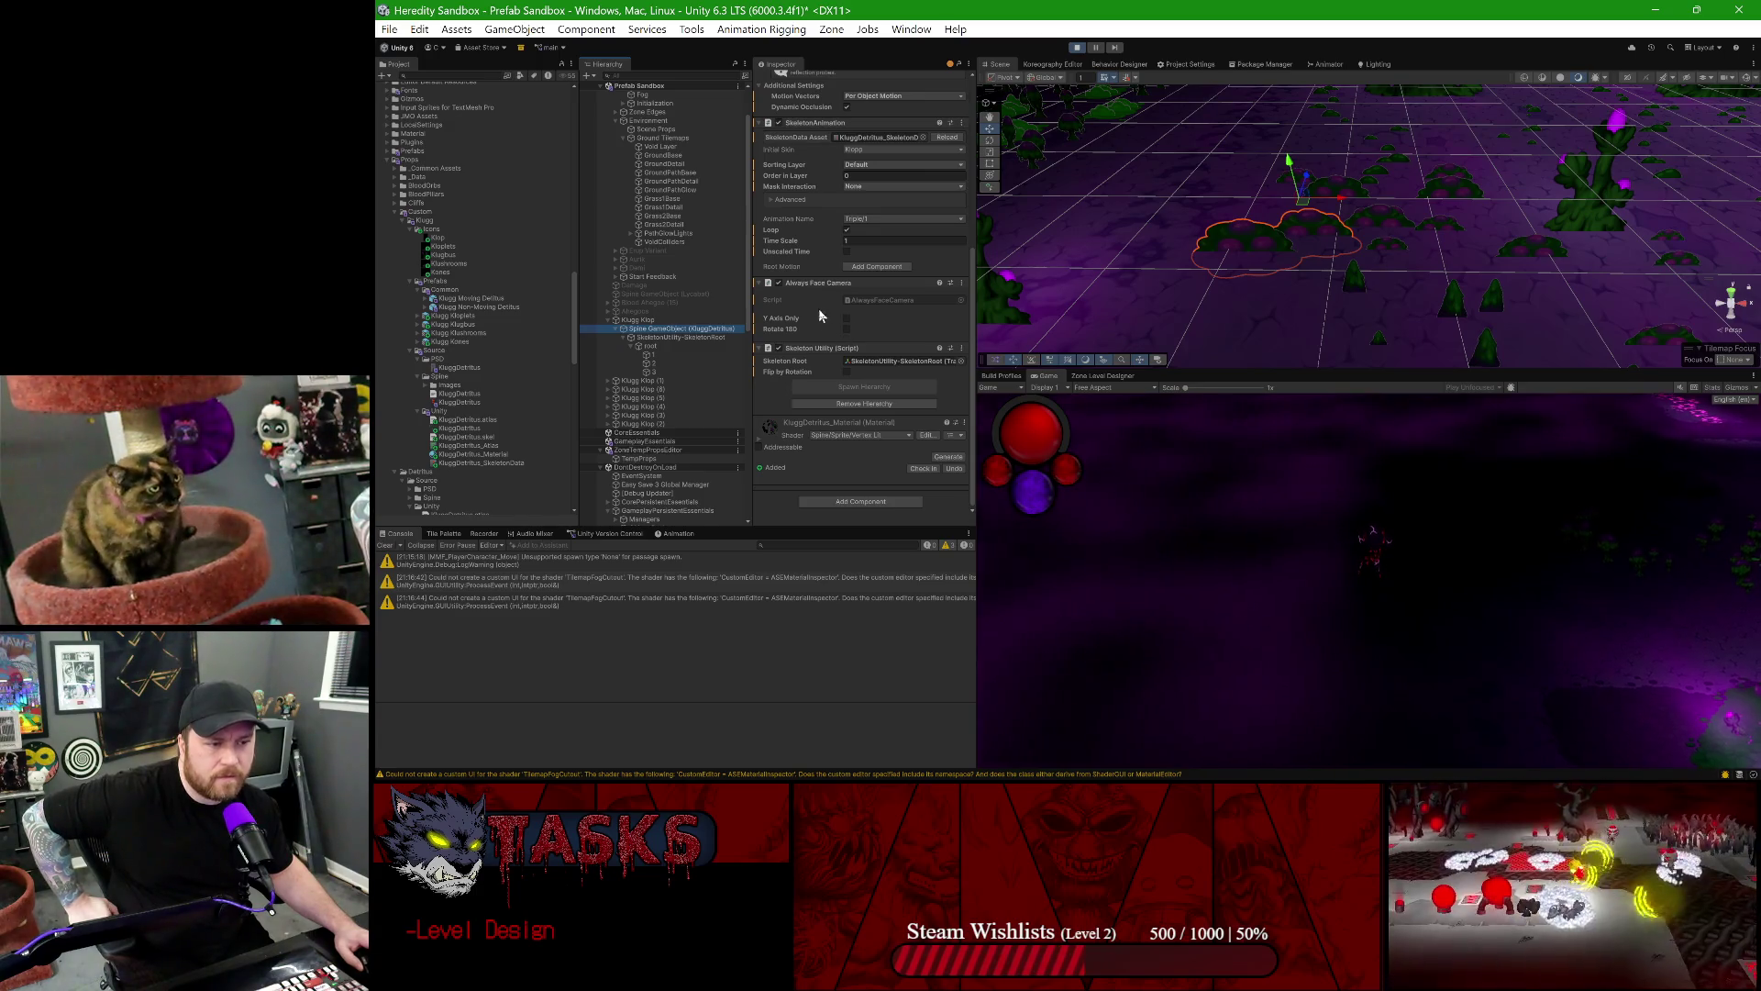
{"action": "scroll", "coordinate": [873, 310], "scroll_direction": "up", "scroll_amount": 5}
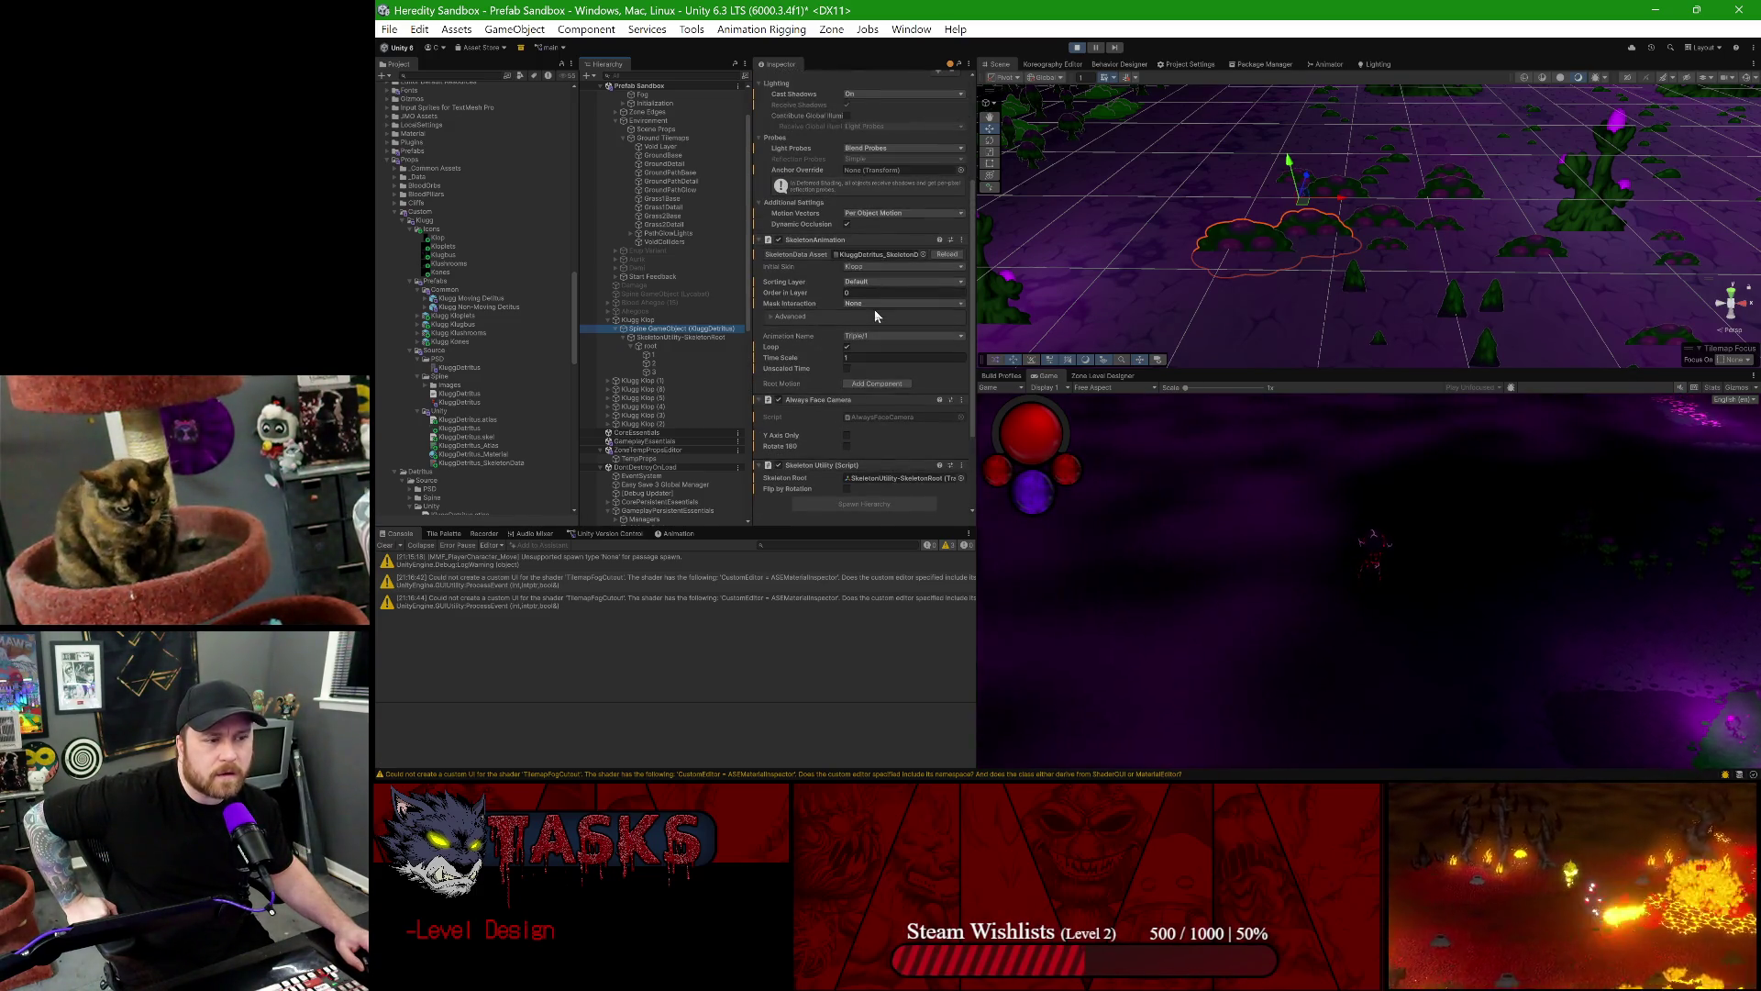
{"action": "scroll", "coordinate": [858, 323], "scroll_direction": "down", "scroll_amount": 5}
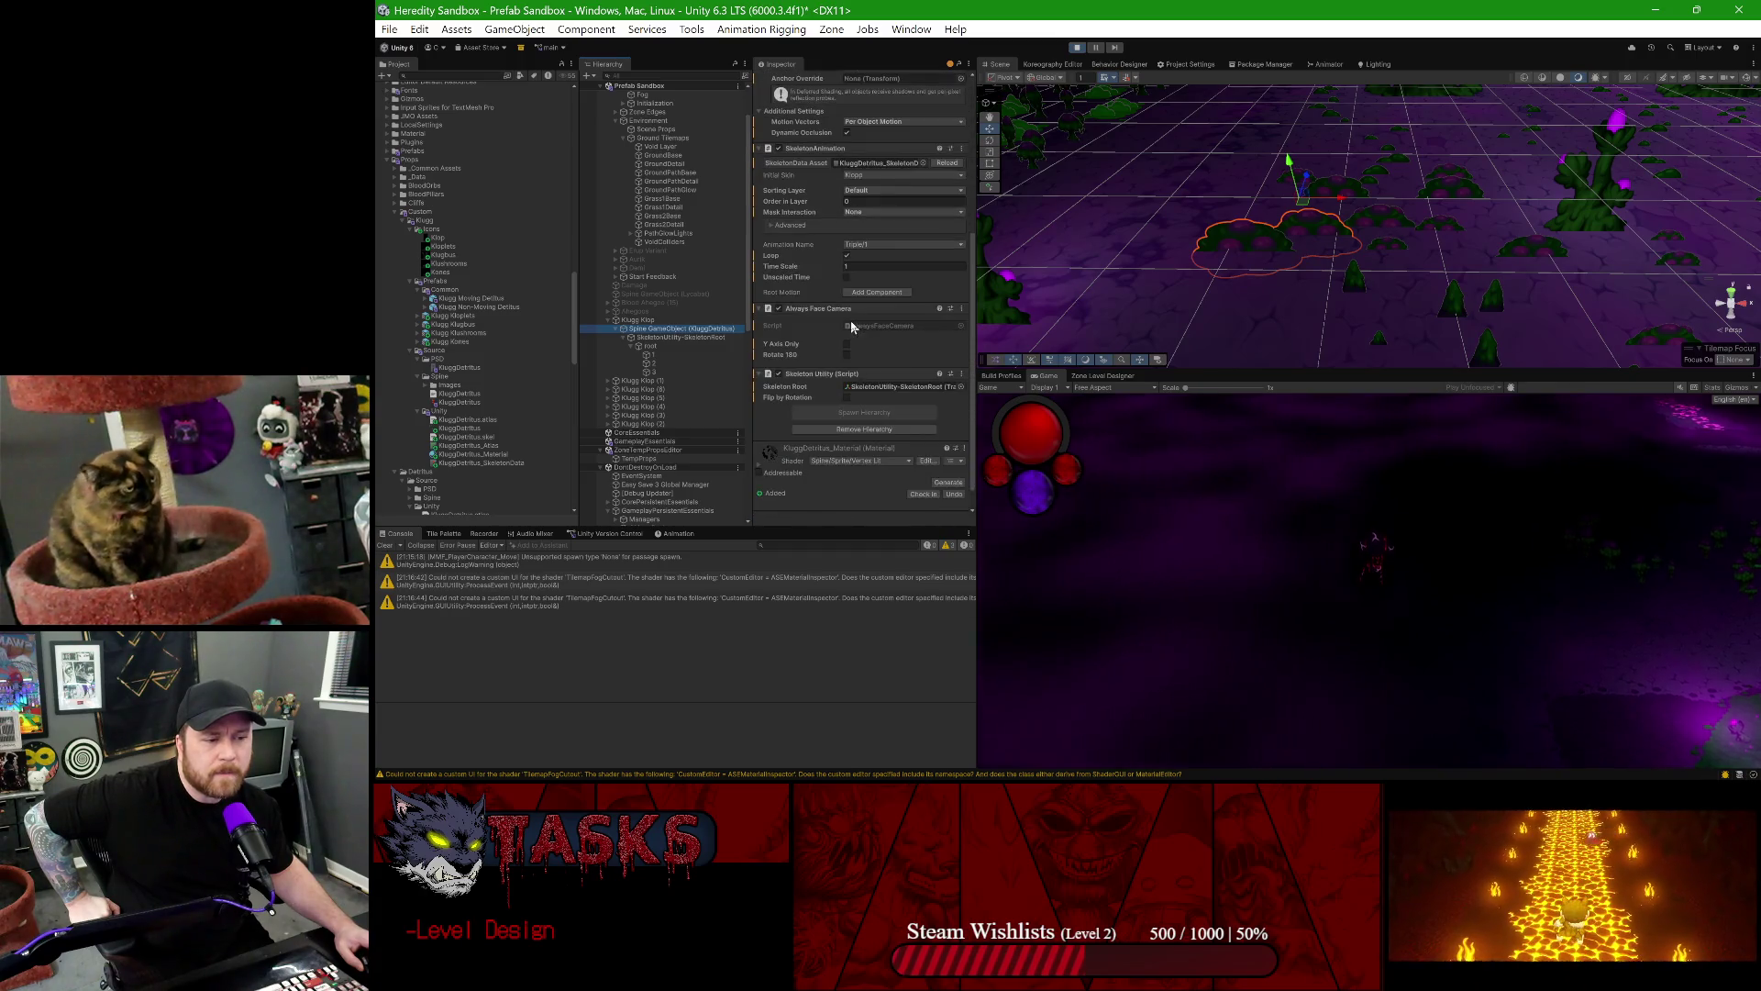
{"action": "left_click", "coordinate": [678, 319]}
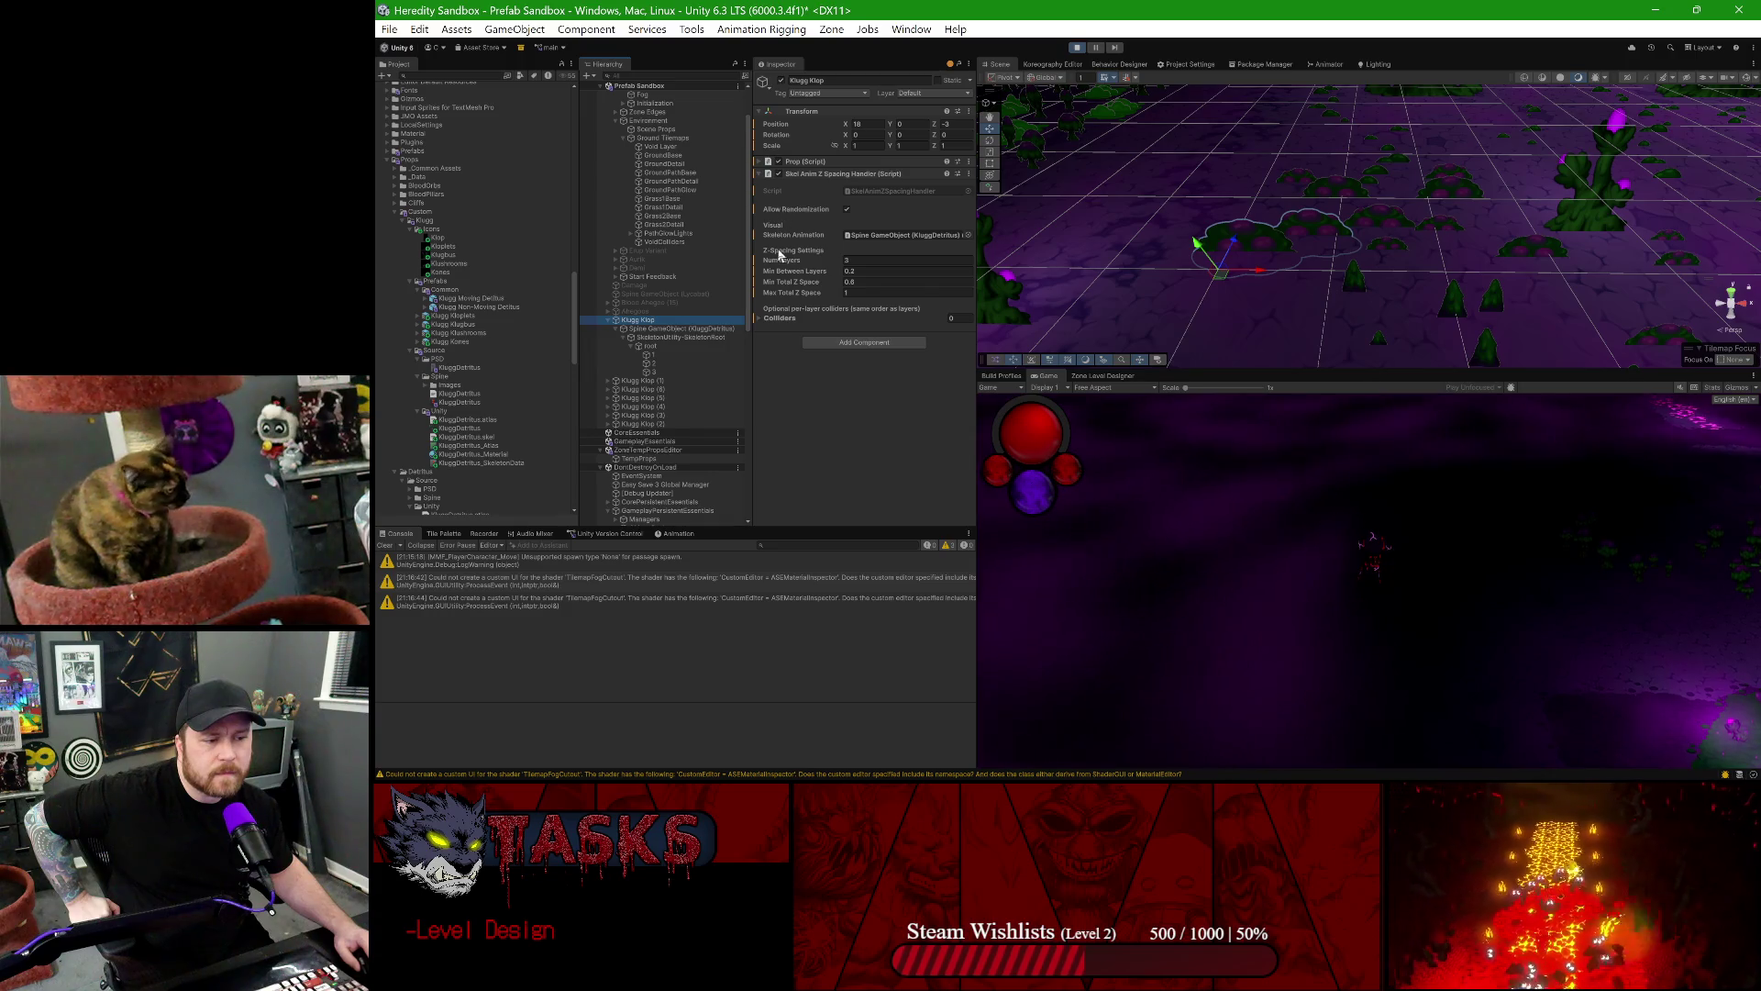
{"action": "left_click", "coordinate": [969, 174]}
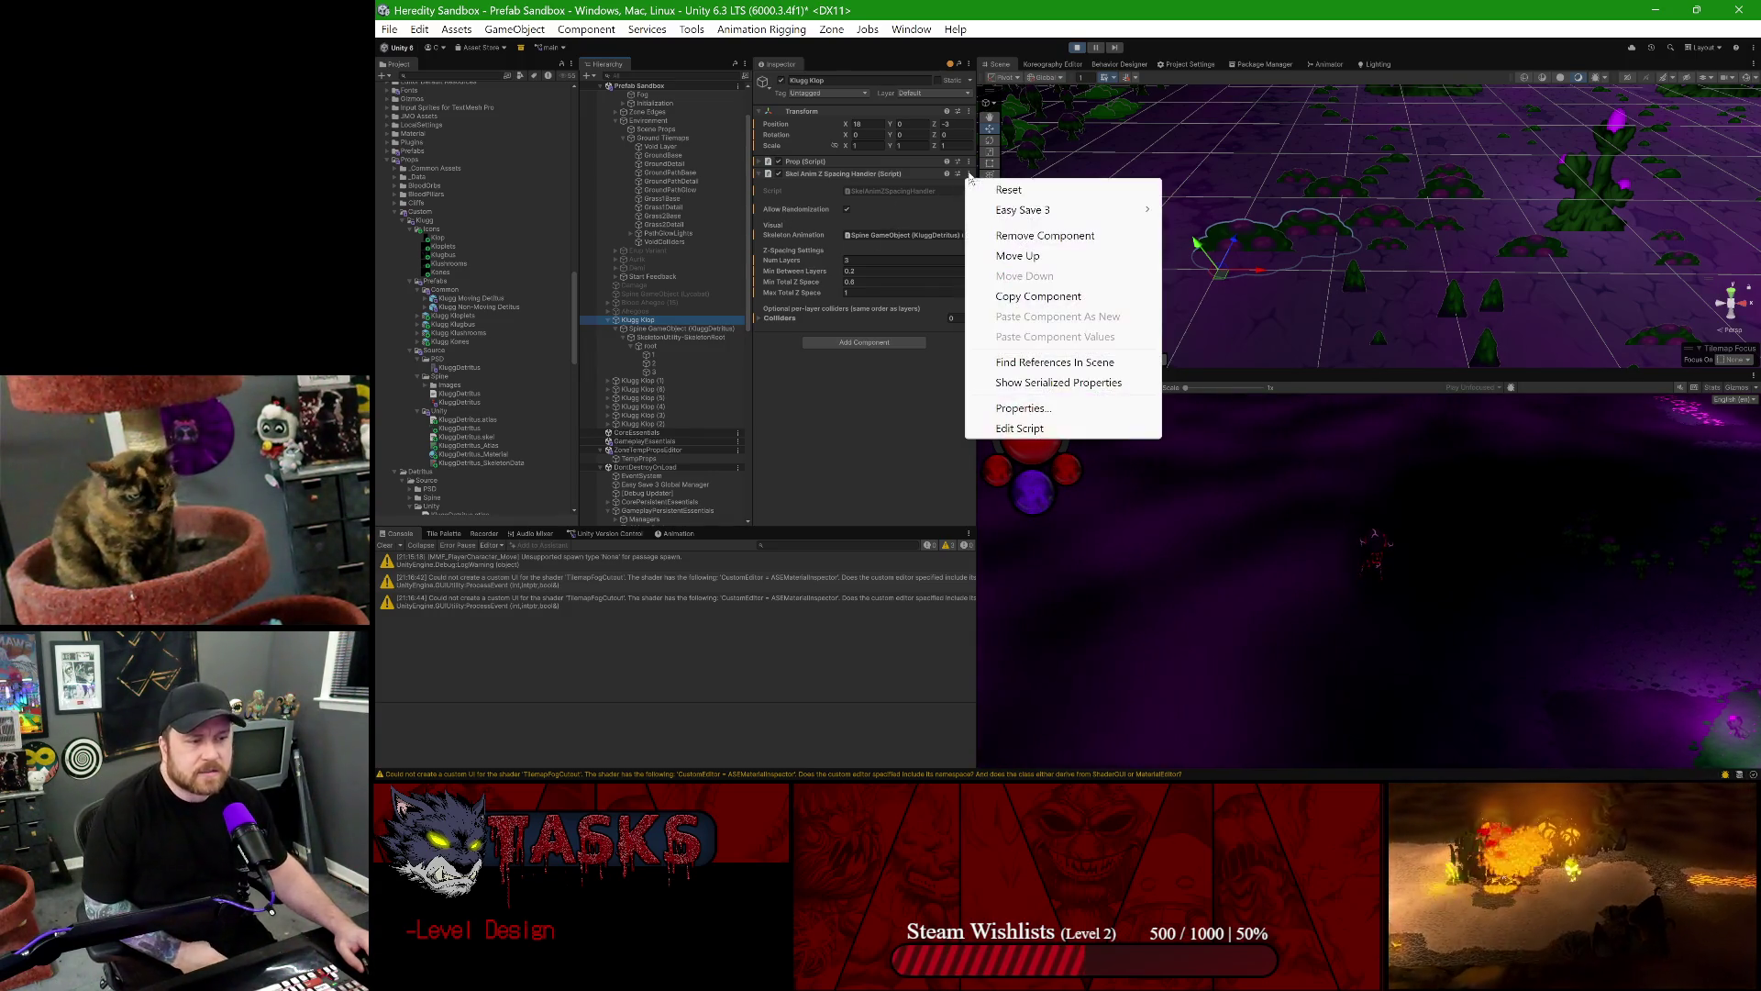
- Ping bone 1 from the Prop list's Element 0, select it, and expand its Scale Handler settings
{"action": "left_click", "coordinate": [830, 160]}
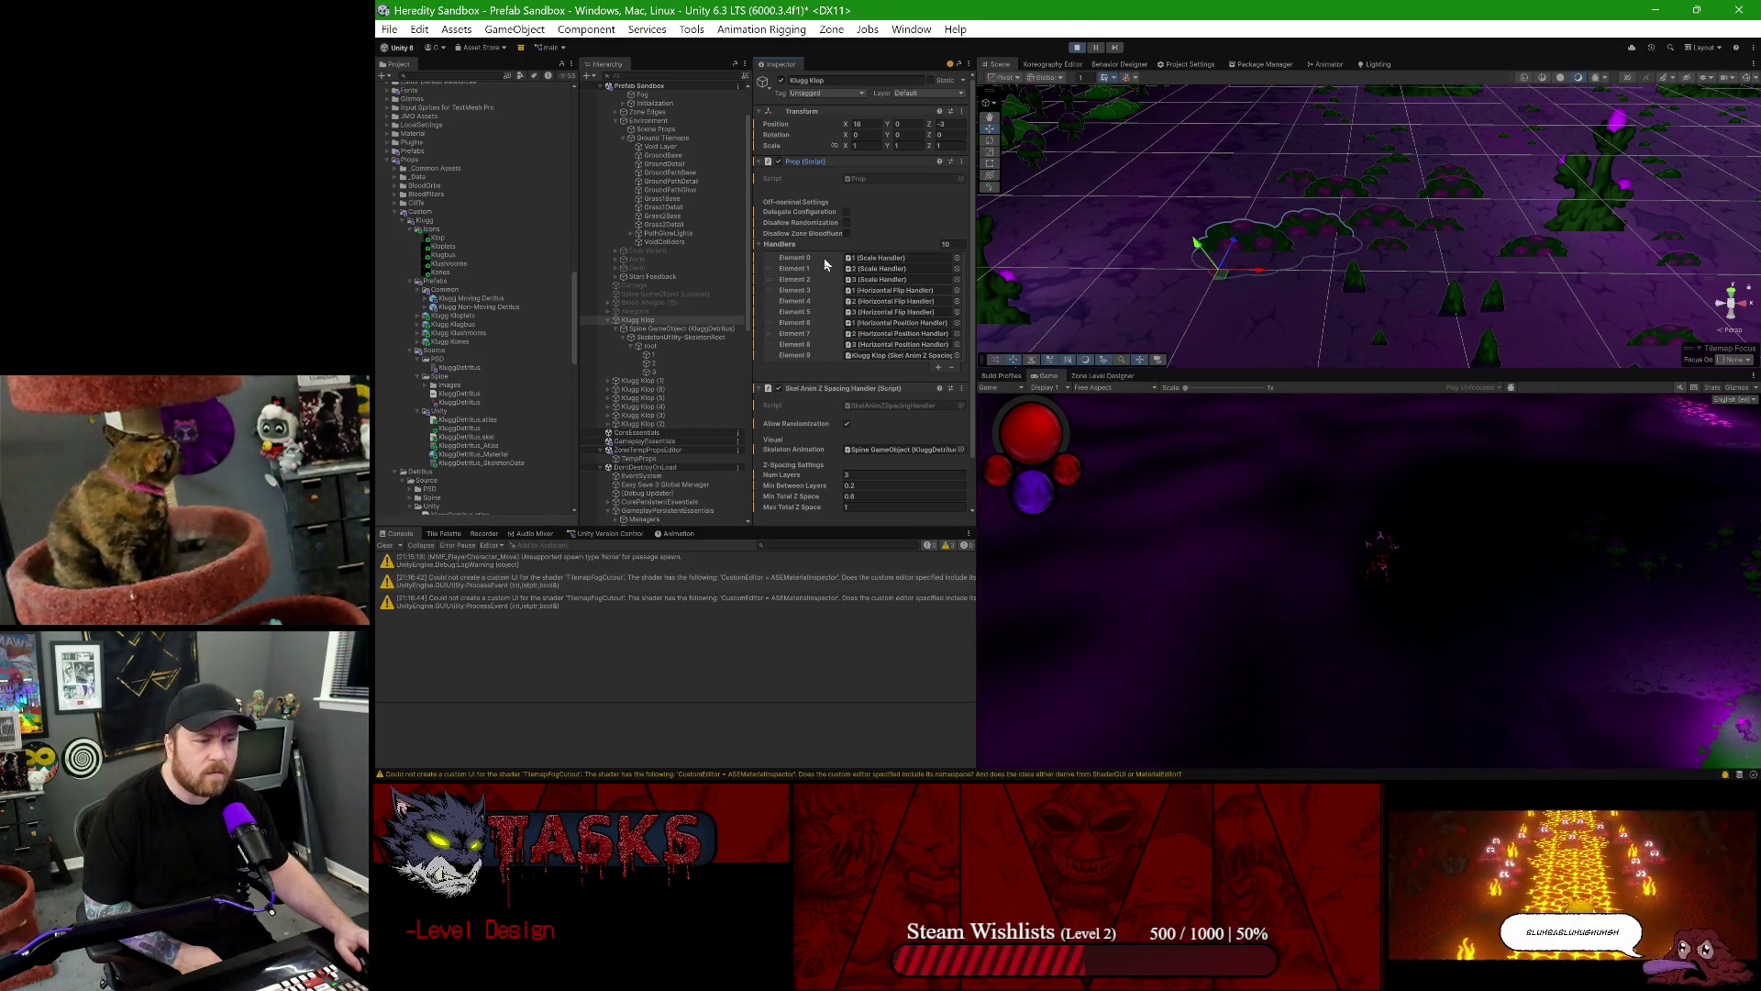
{"action": "left_click", "coordinate": [872, 259]}
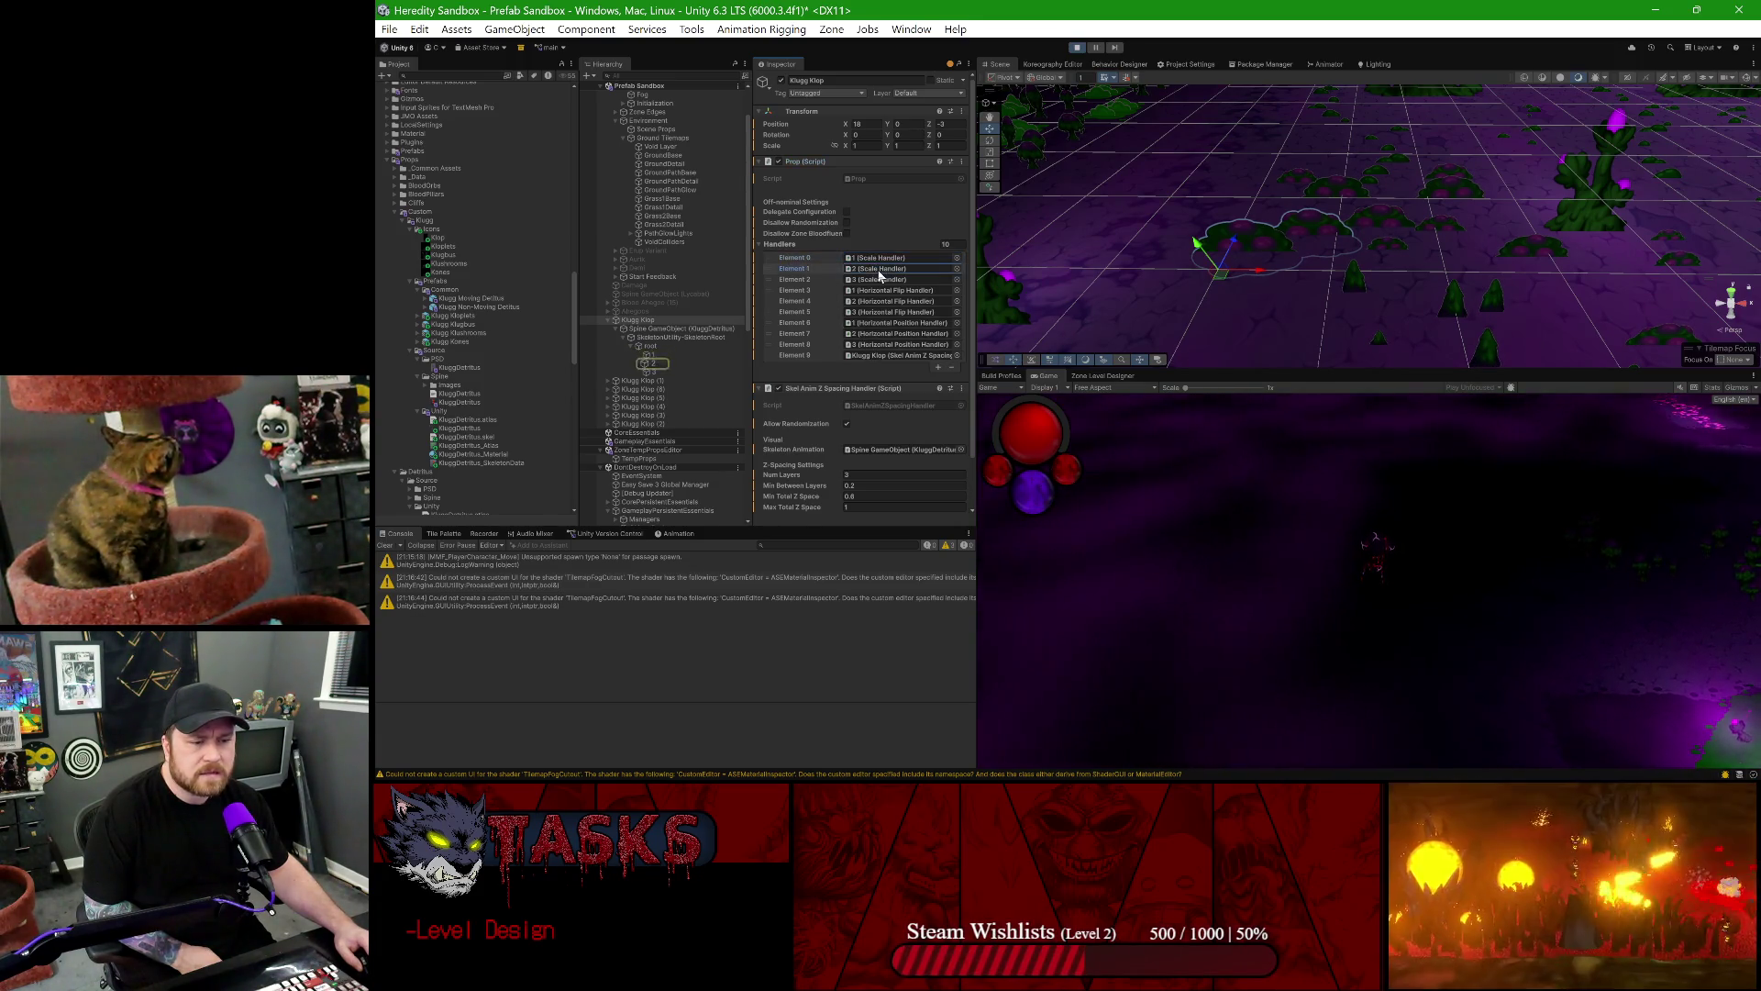
{"action": "left_click", "coordinate": [650, 357]}
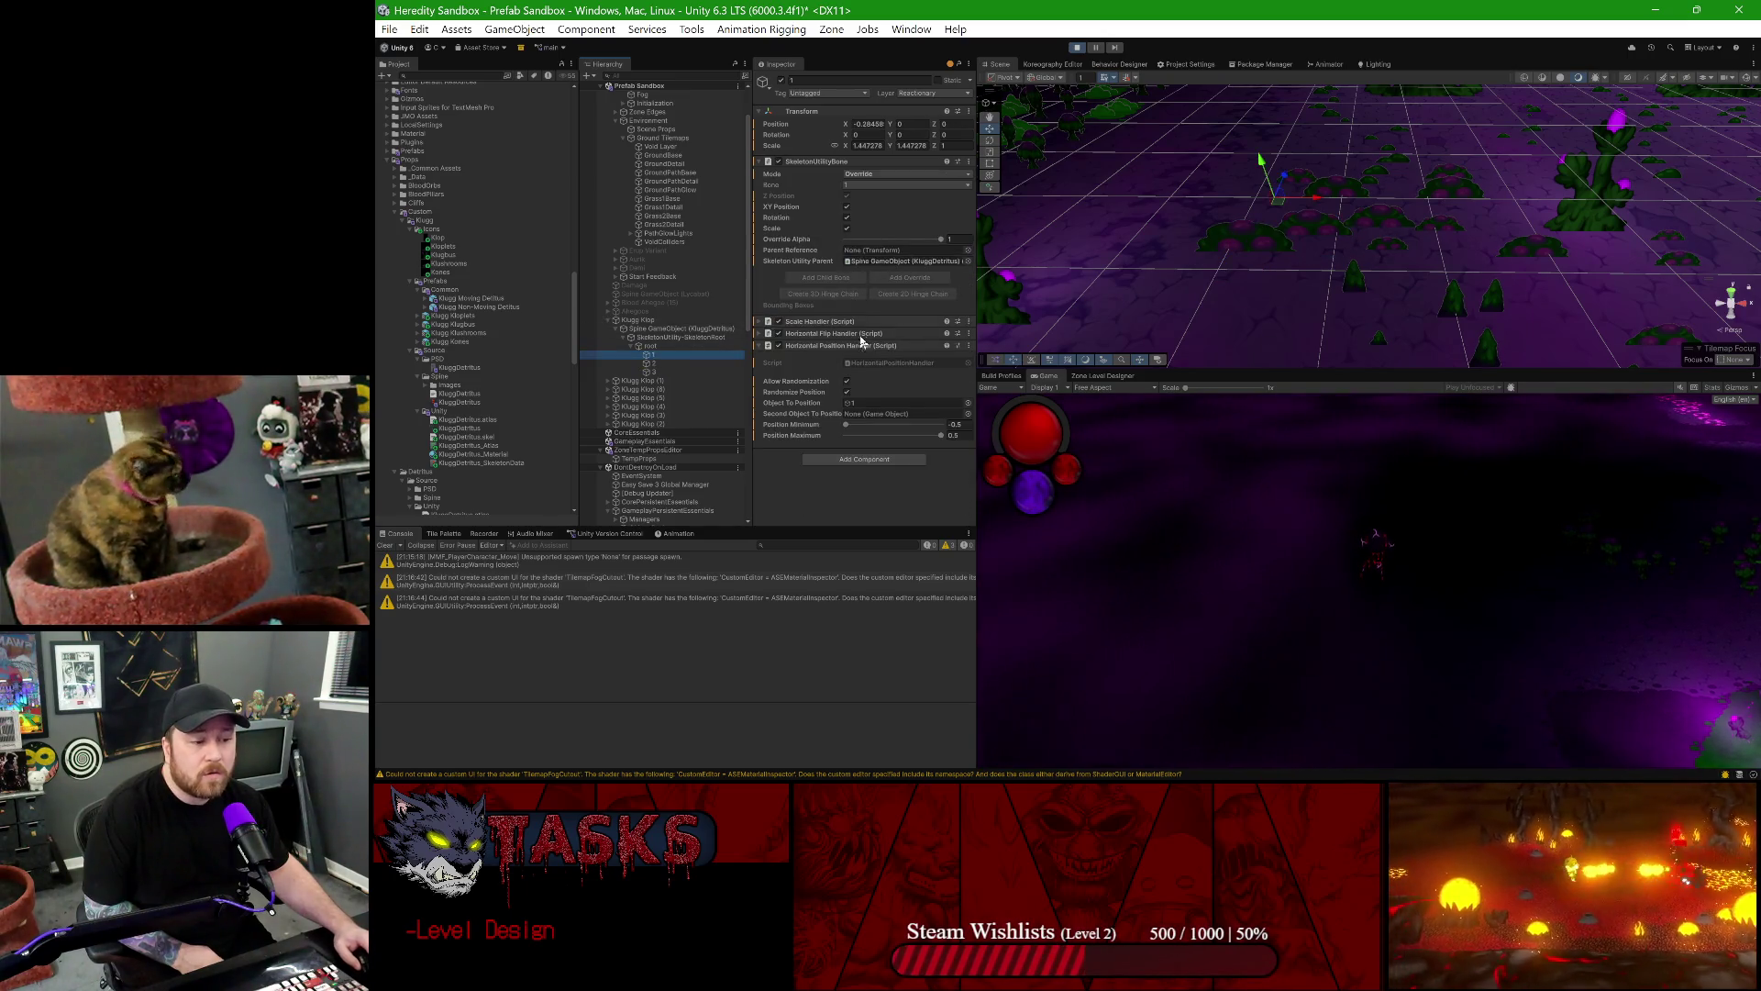
{"action": "left_click", "coordinate": [801, 322]}
{"action": "scroll", "coordinate": [812, 327], "scroll_direction": "down", "scroll_amount": 1}
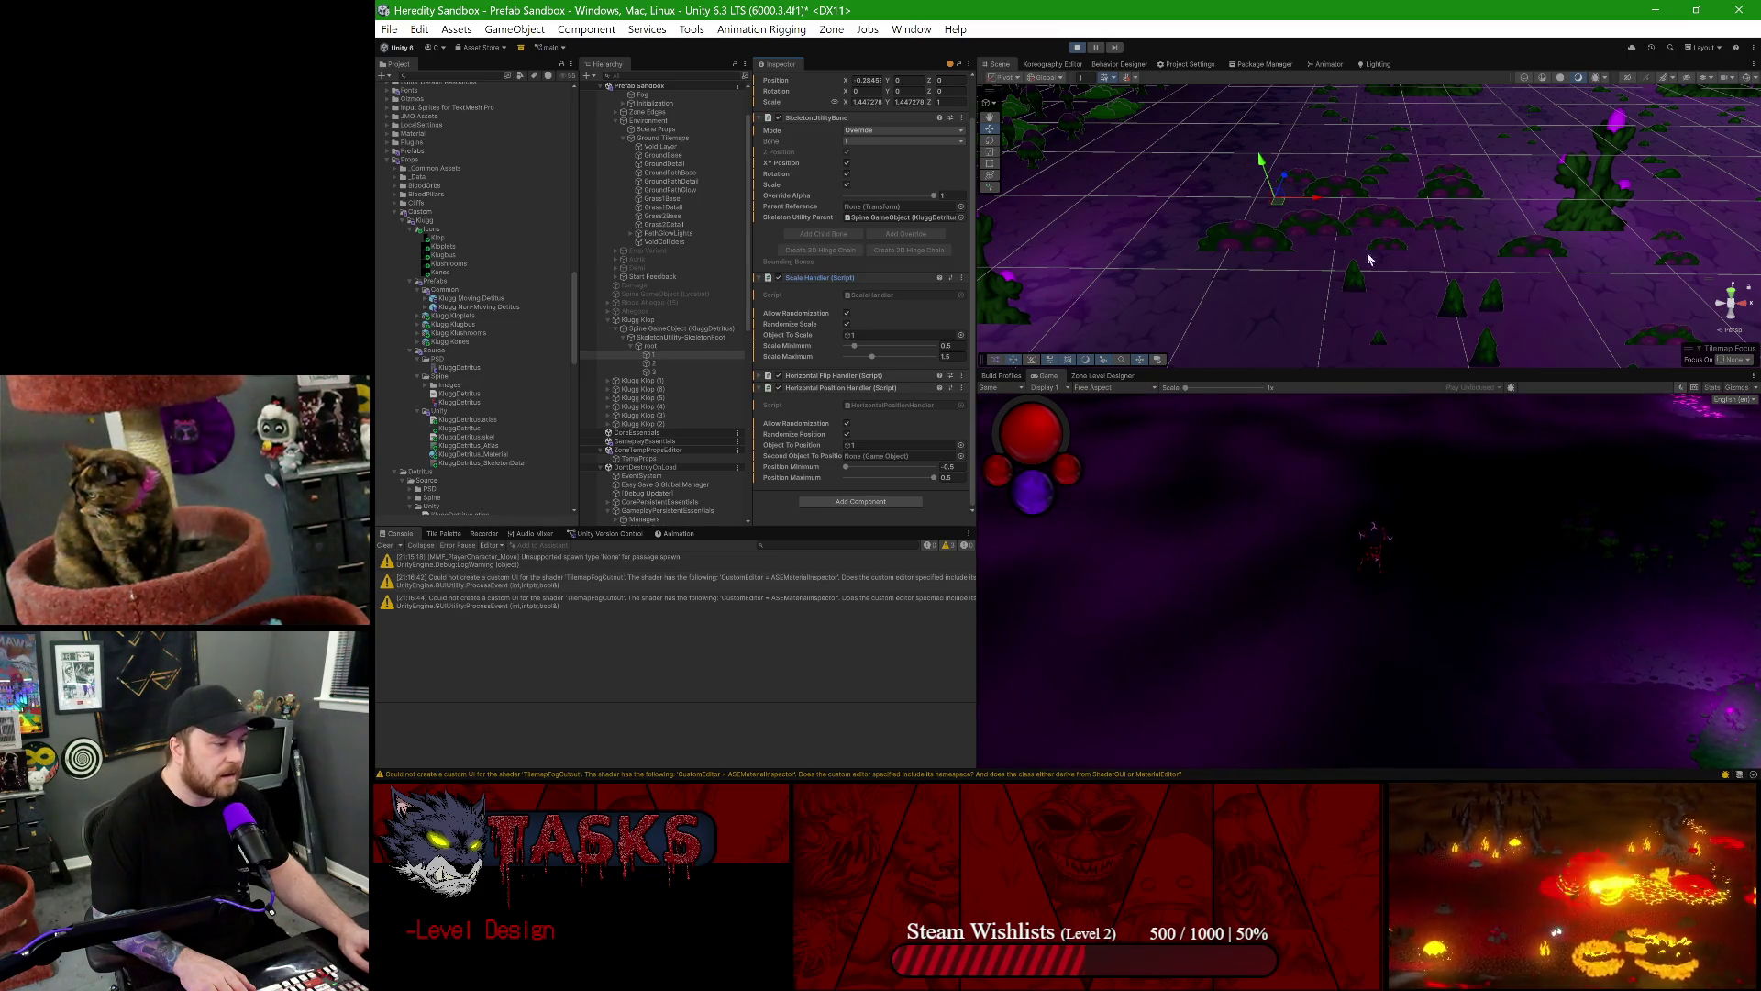
{"action": "double_click", "coordinate": [1043, 380]}
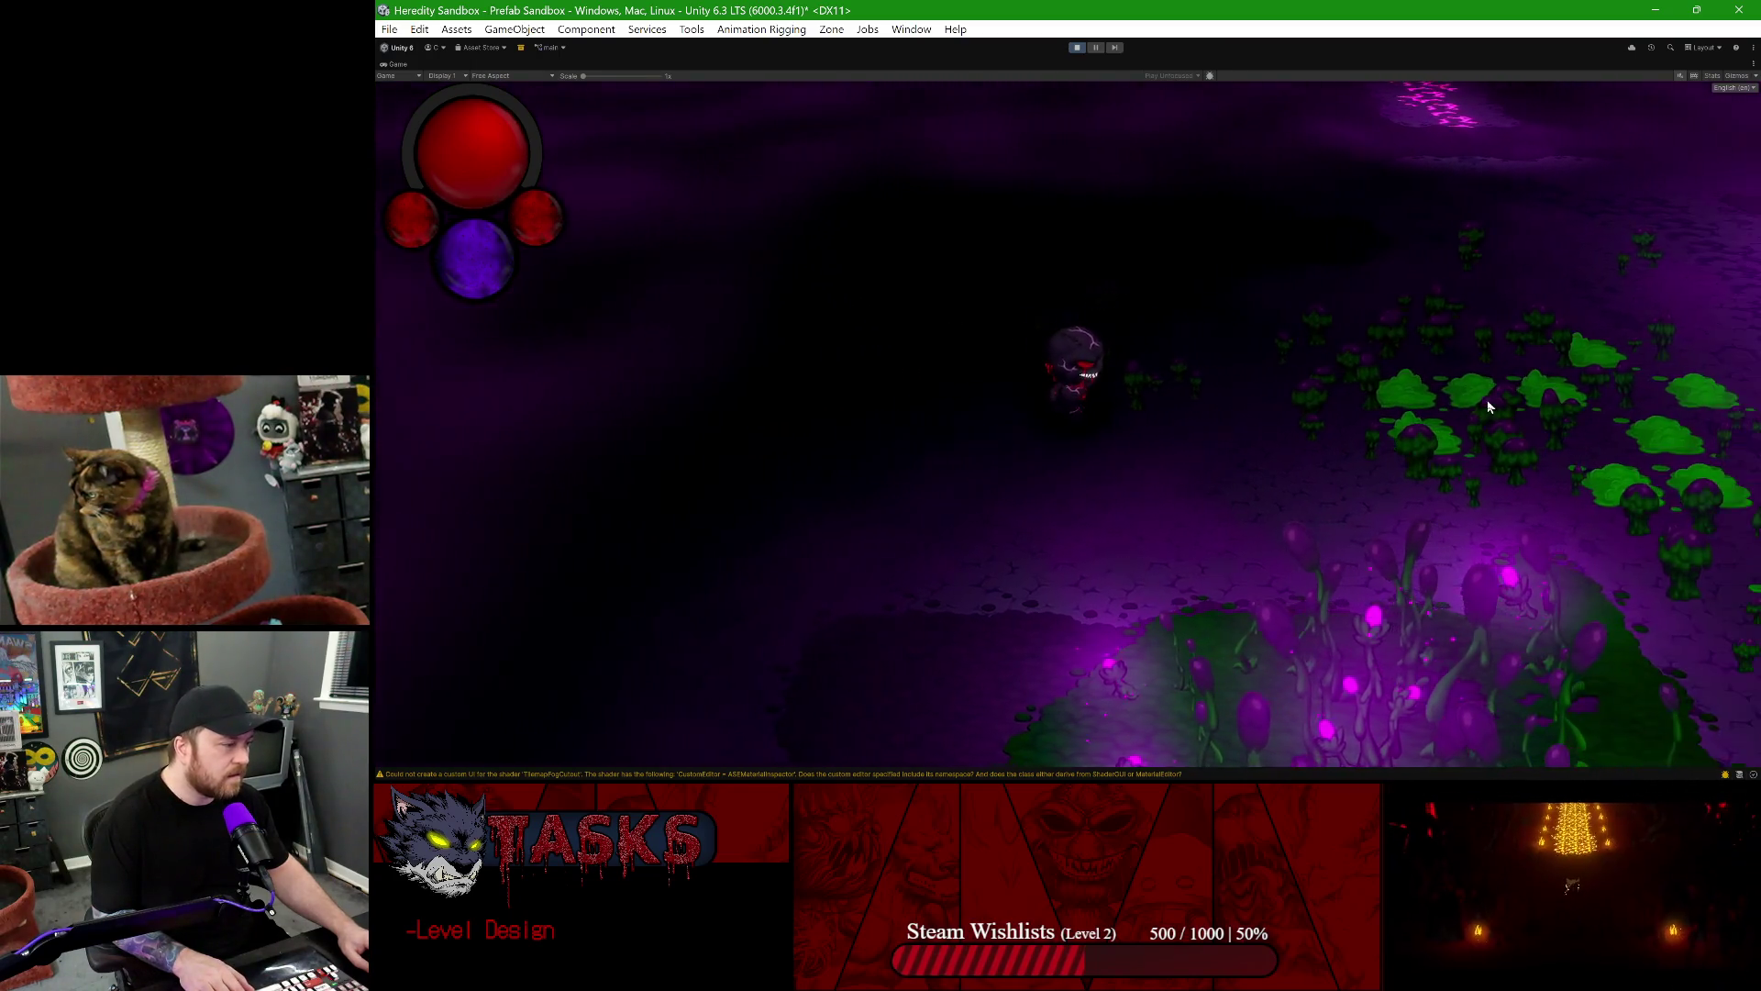
- Walk the character right across the purple zone, back left, right again, then stop play mode
{"action": "key", "text": "d"}
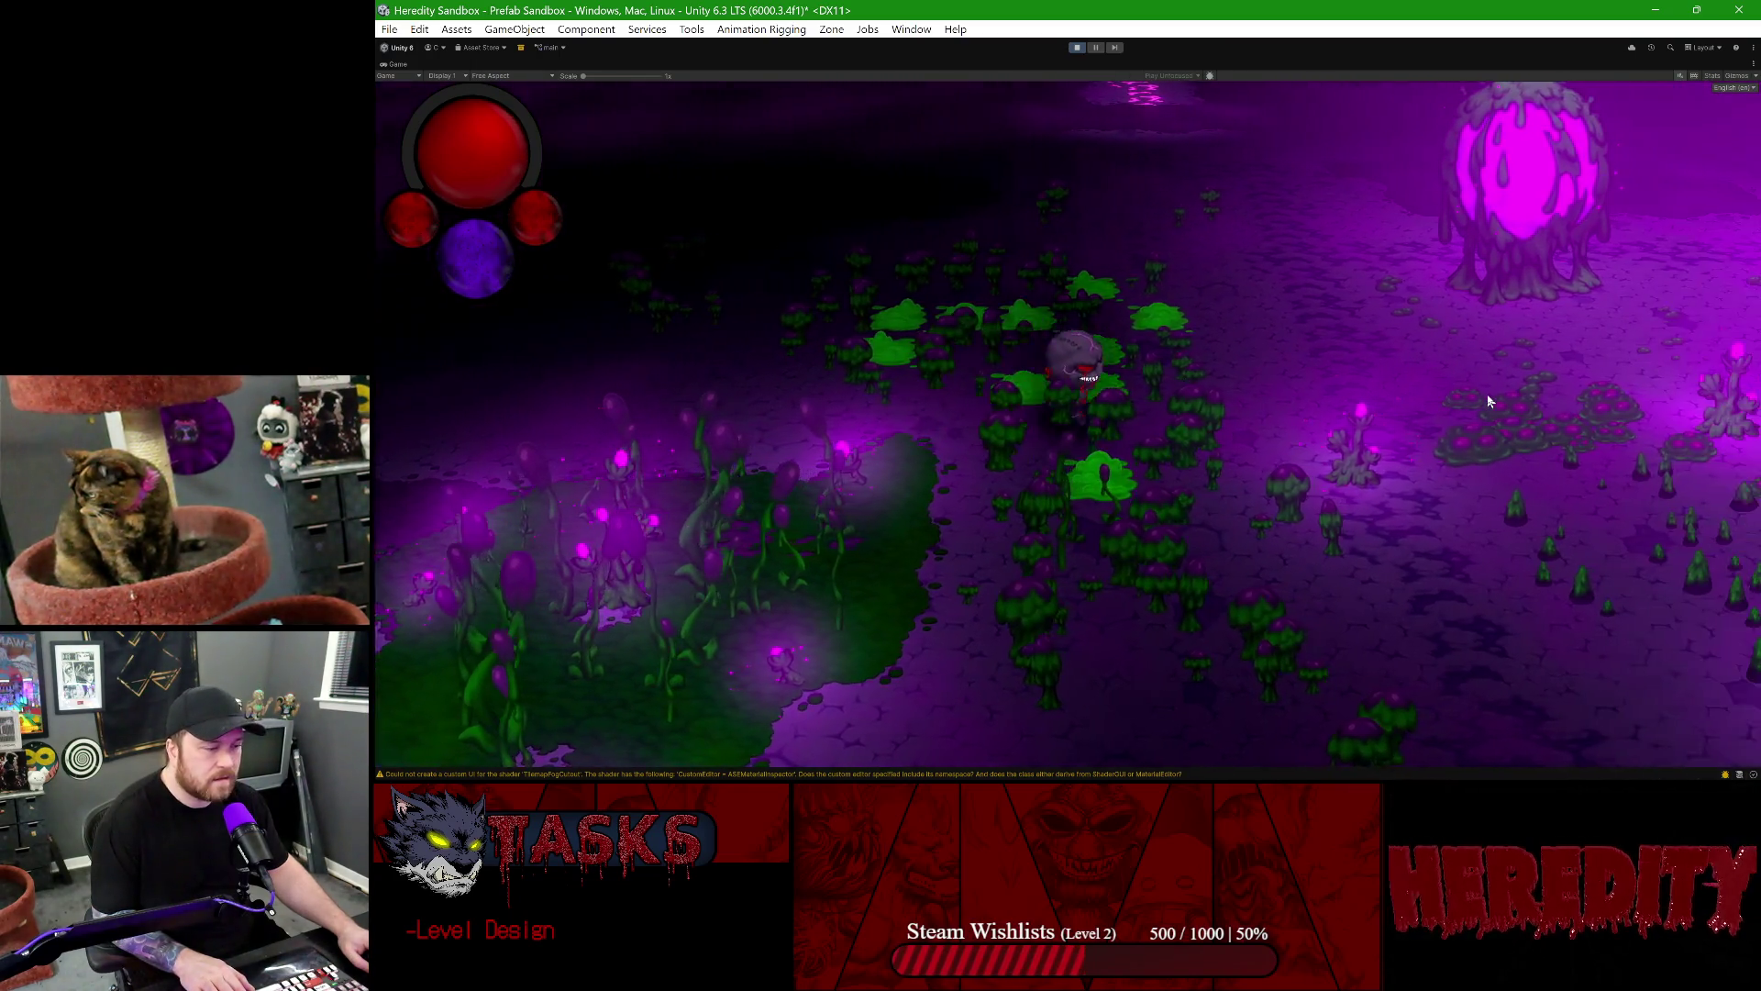
{"action": "key", "text": "d"}
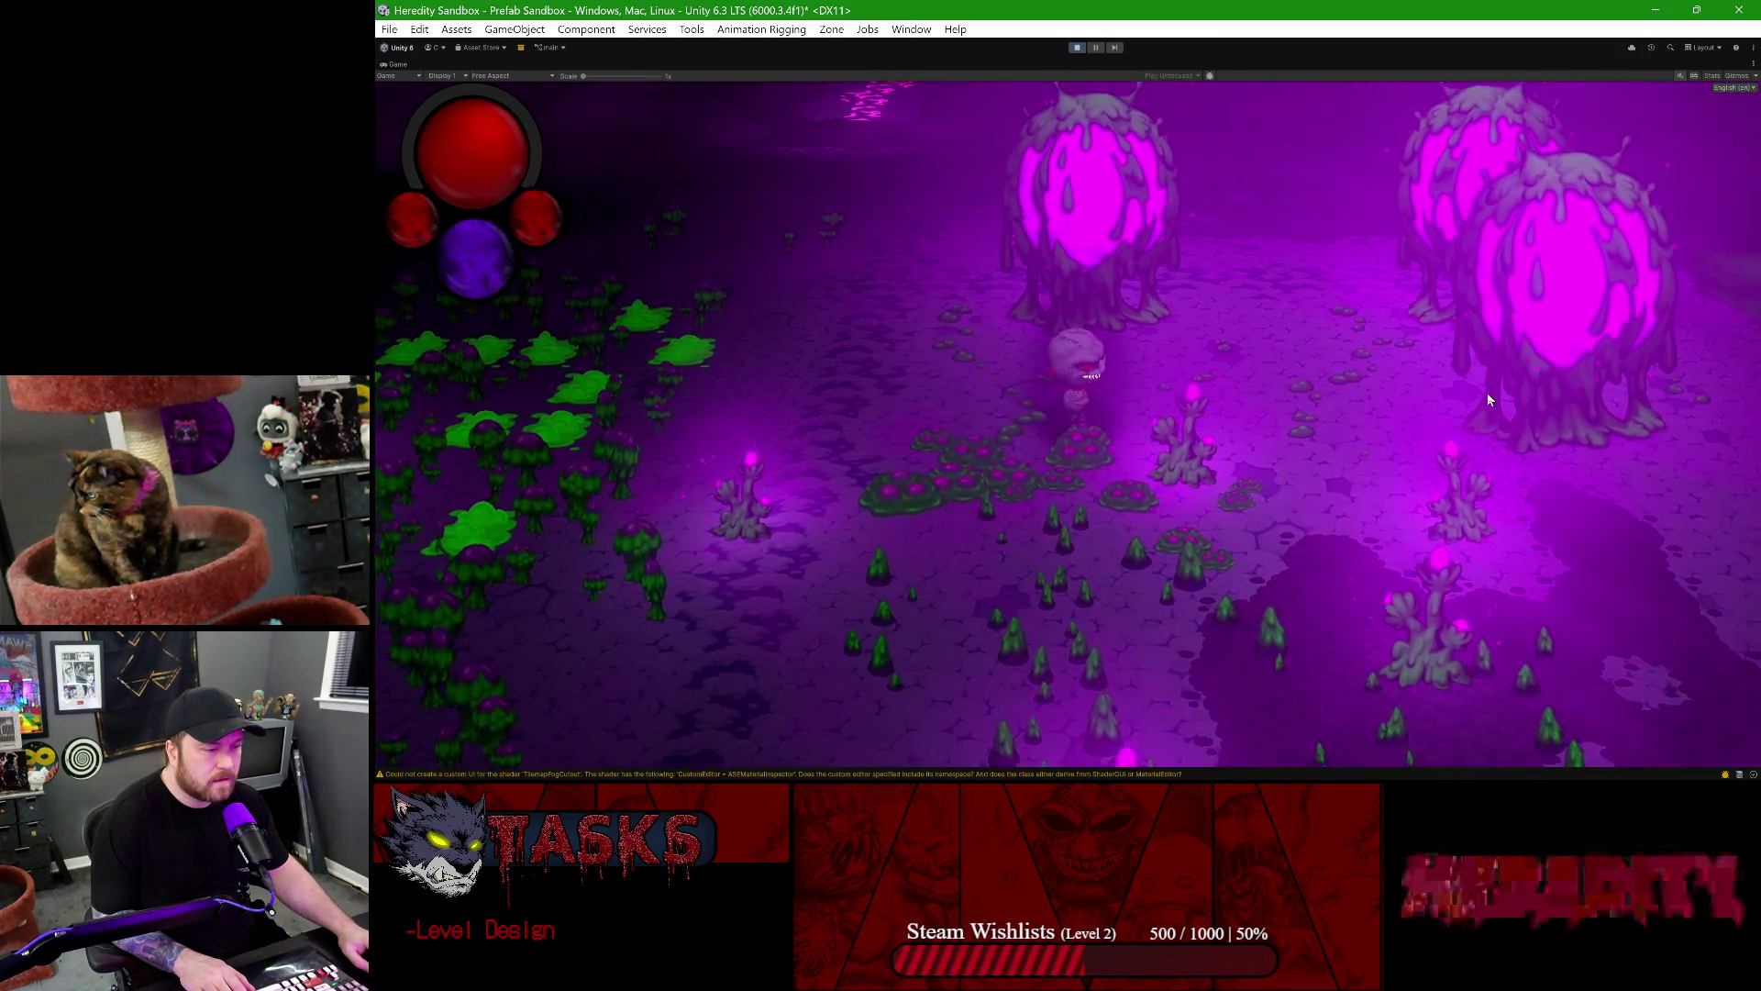
{"action": "key", "text": "d"}
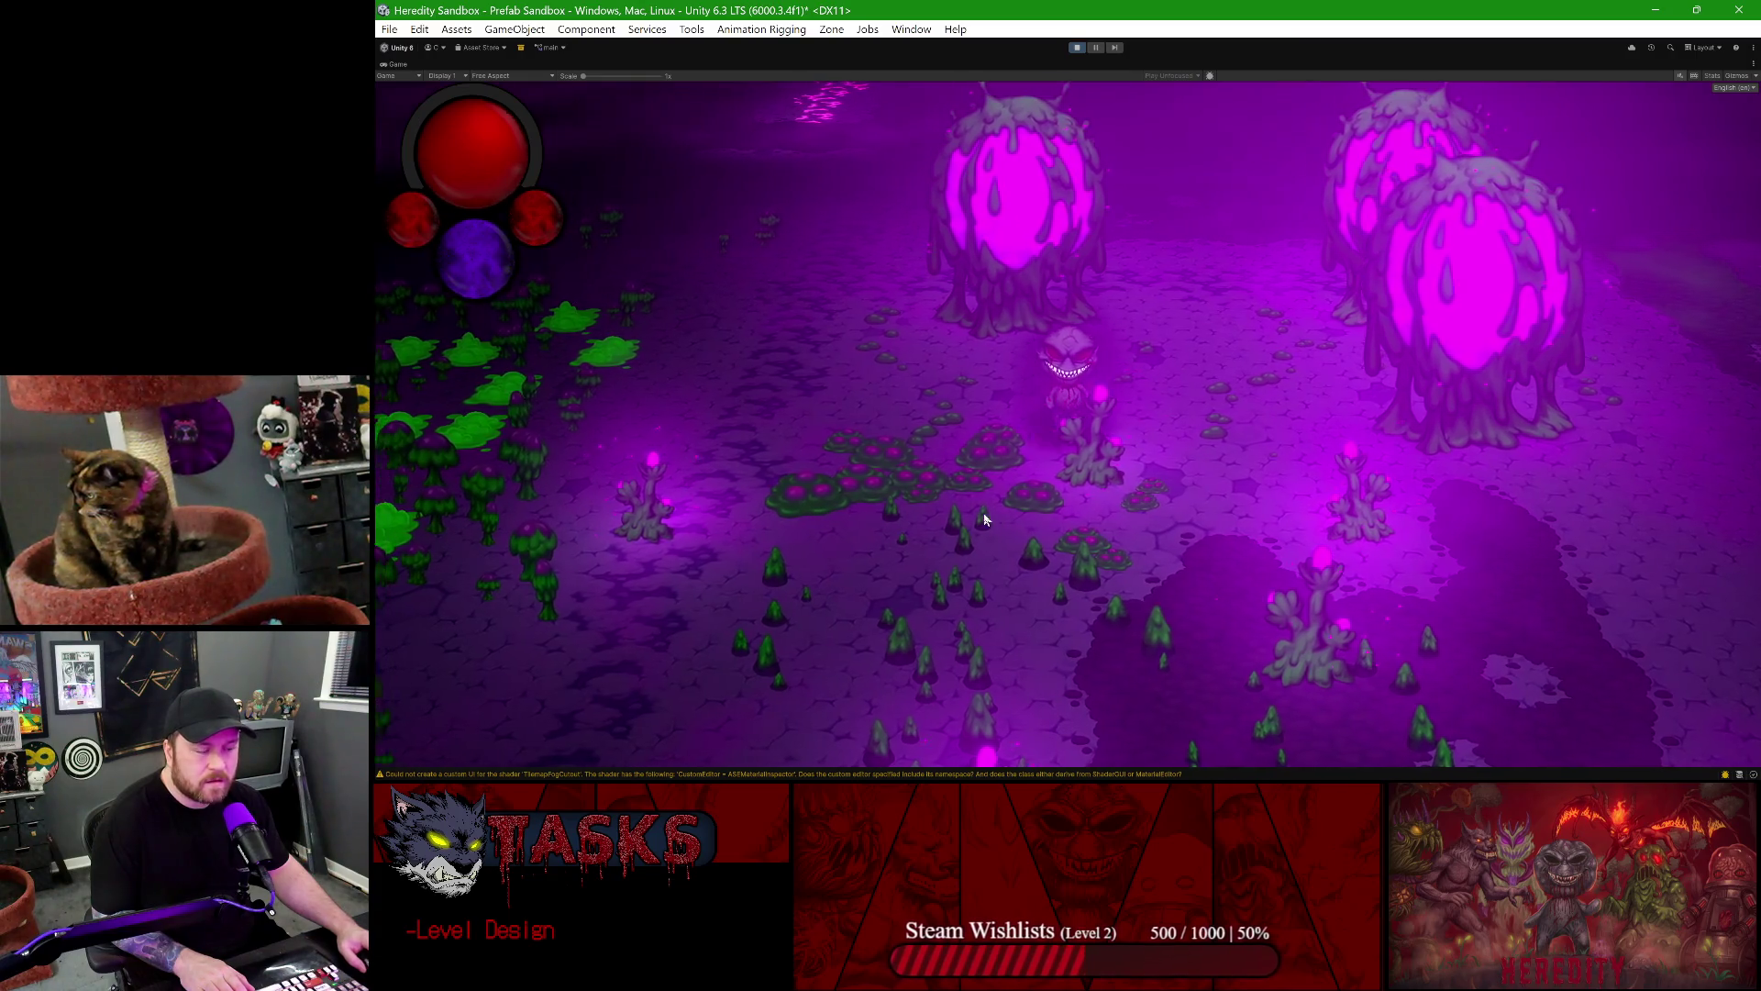
{"action": "key", "text": "a"}
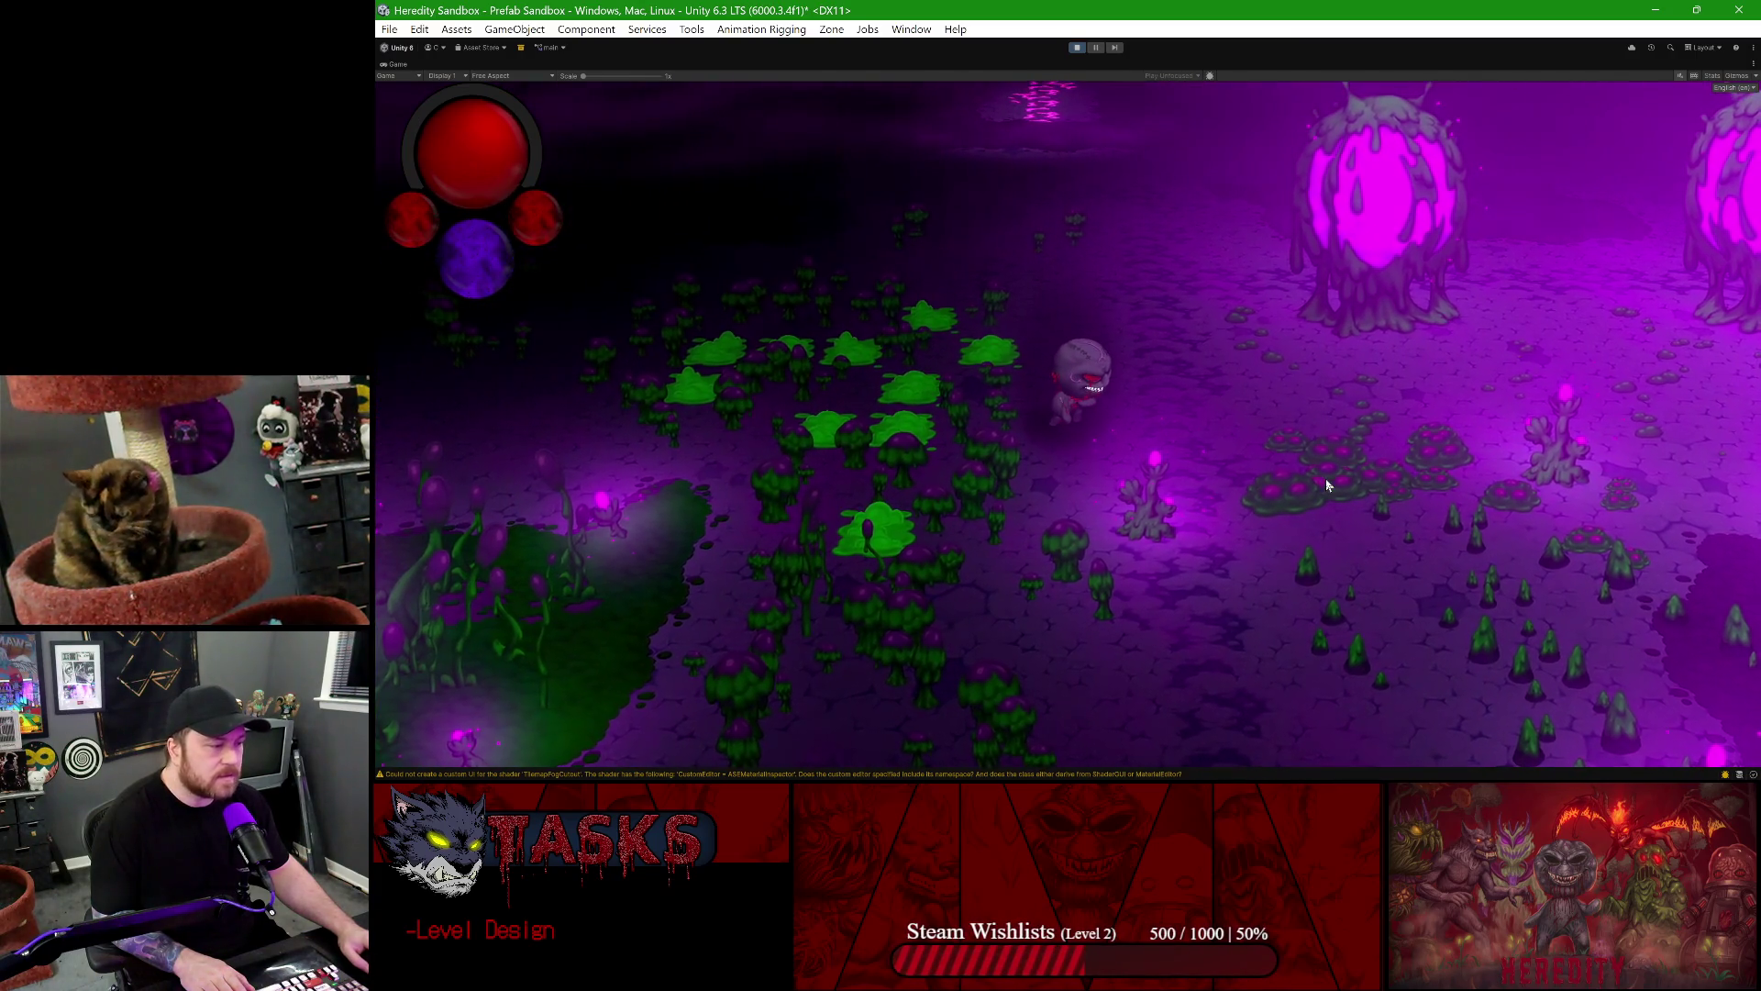
{"action": "key", "text": "d"}
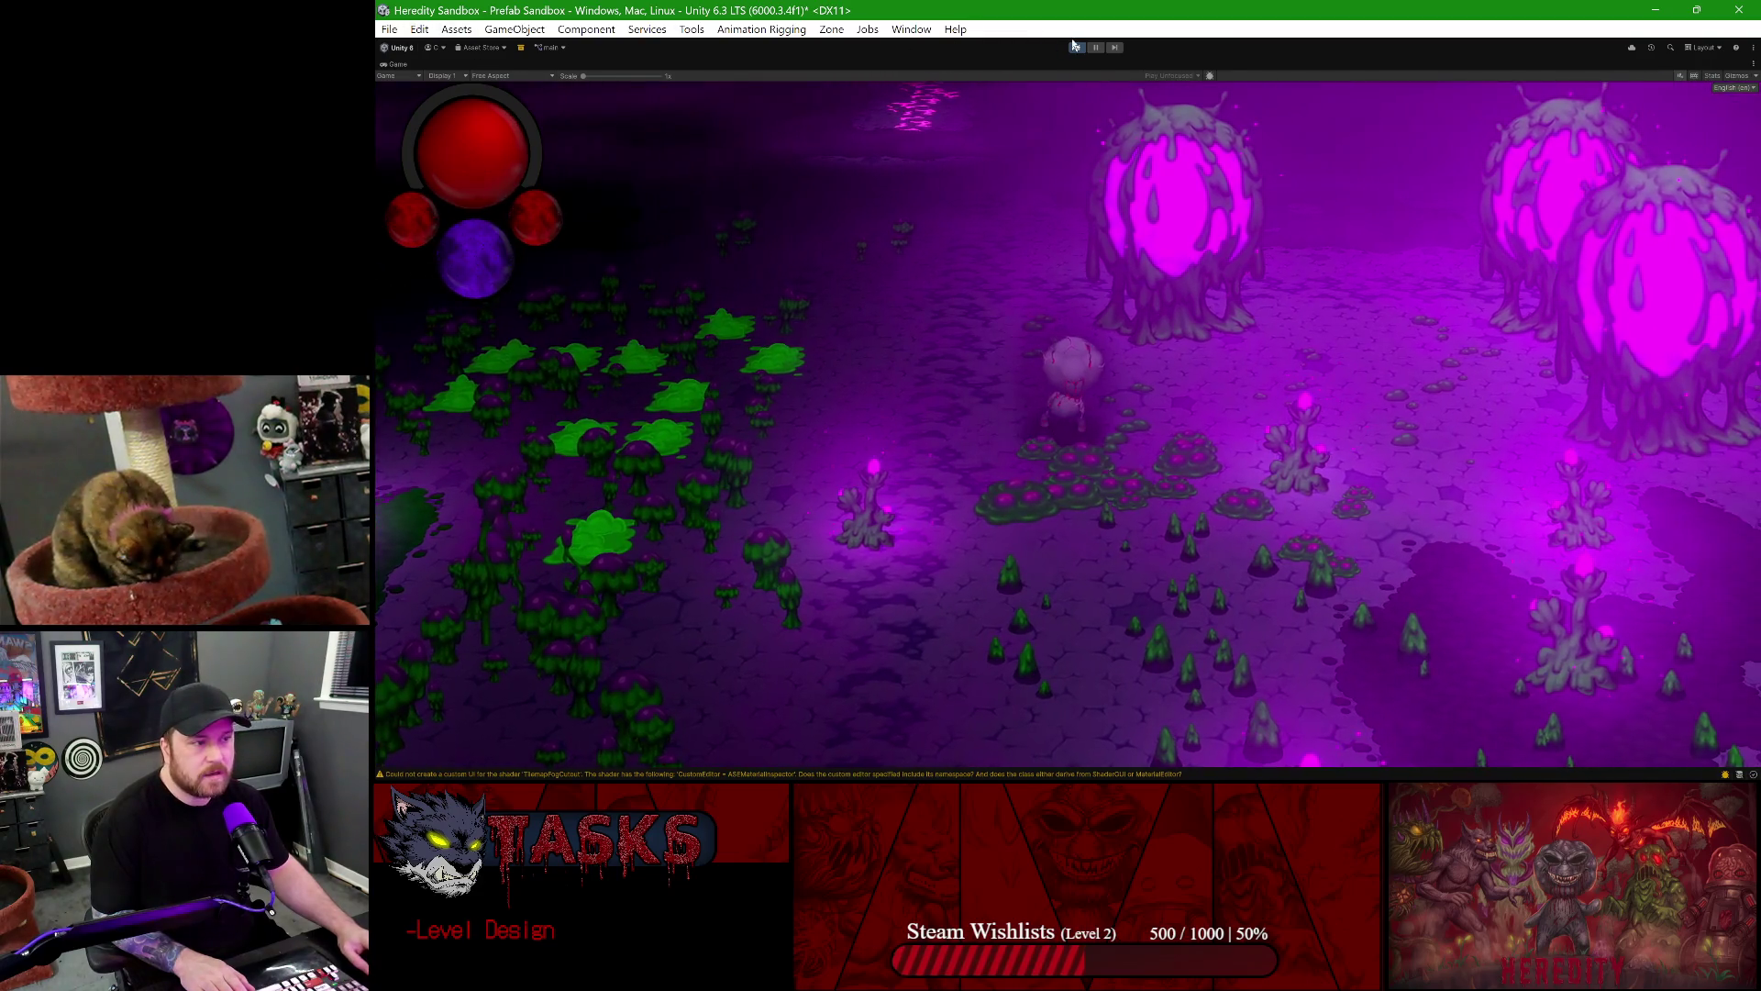
{"action": "left_click", "coordinate": [1078, 48]}
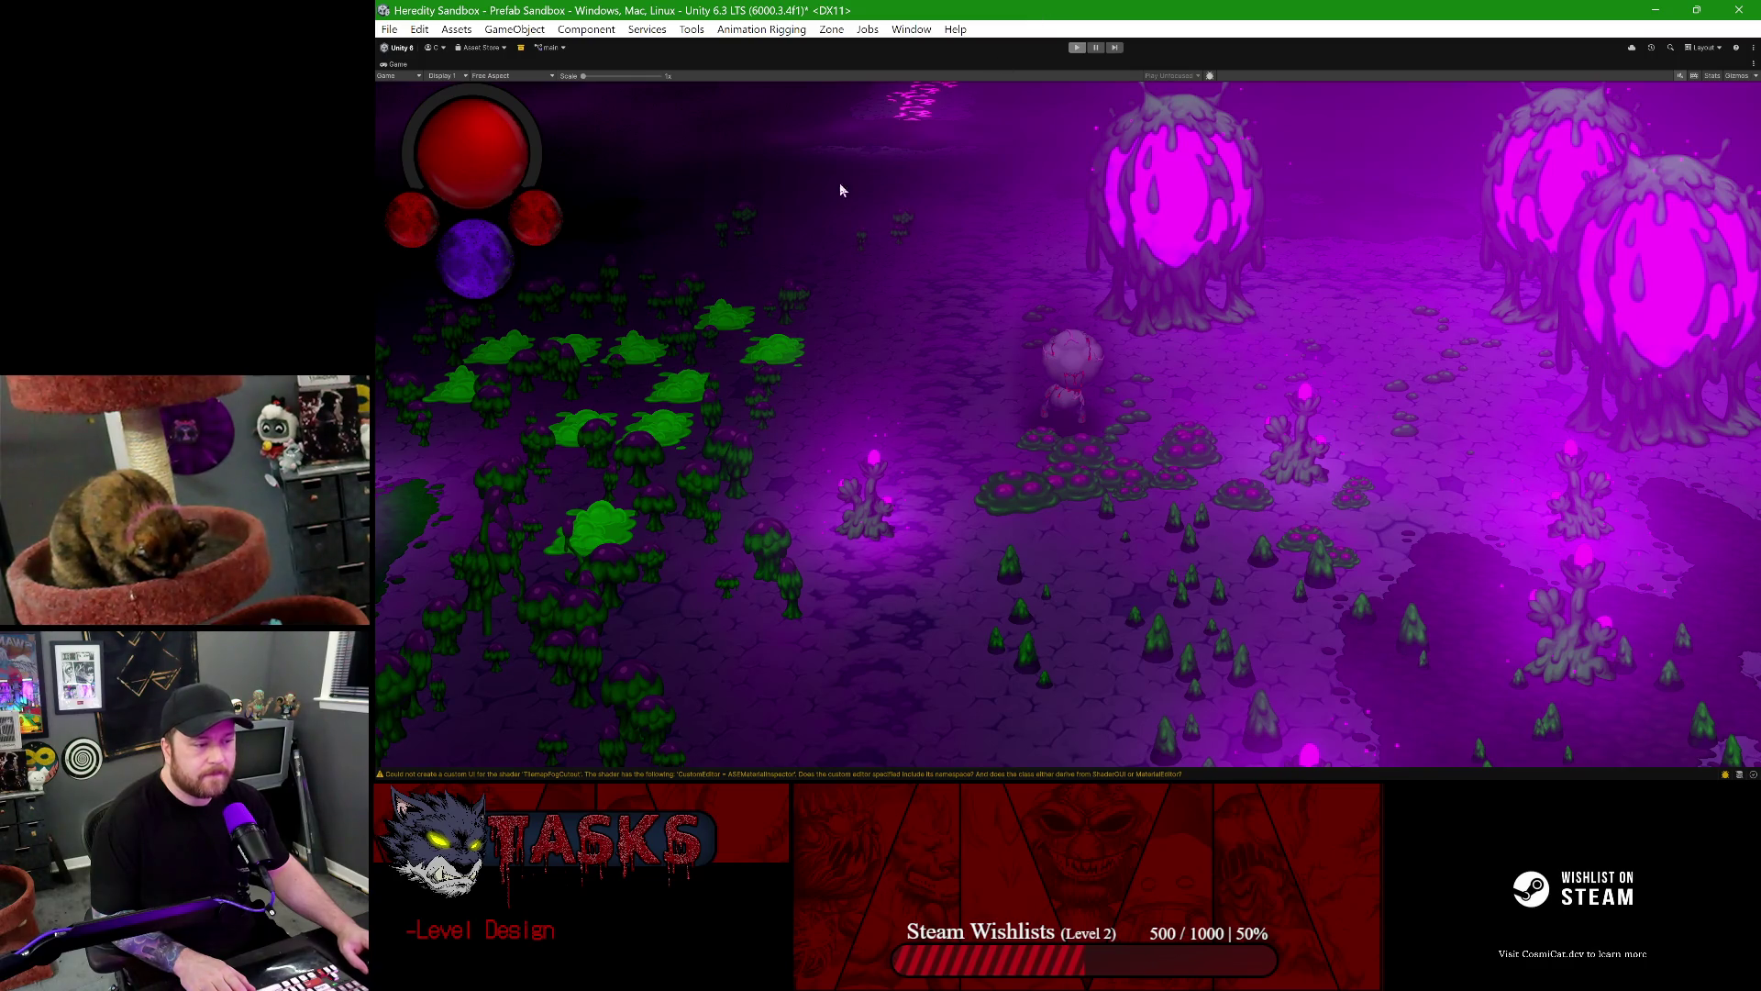
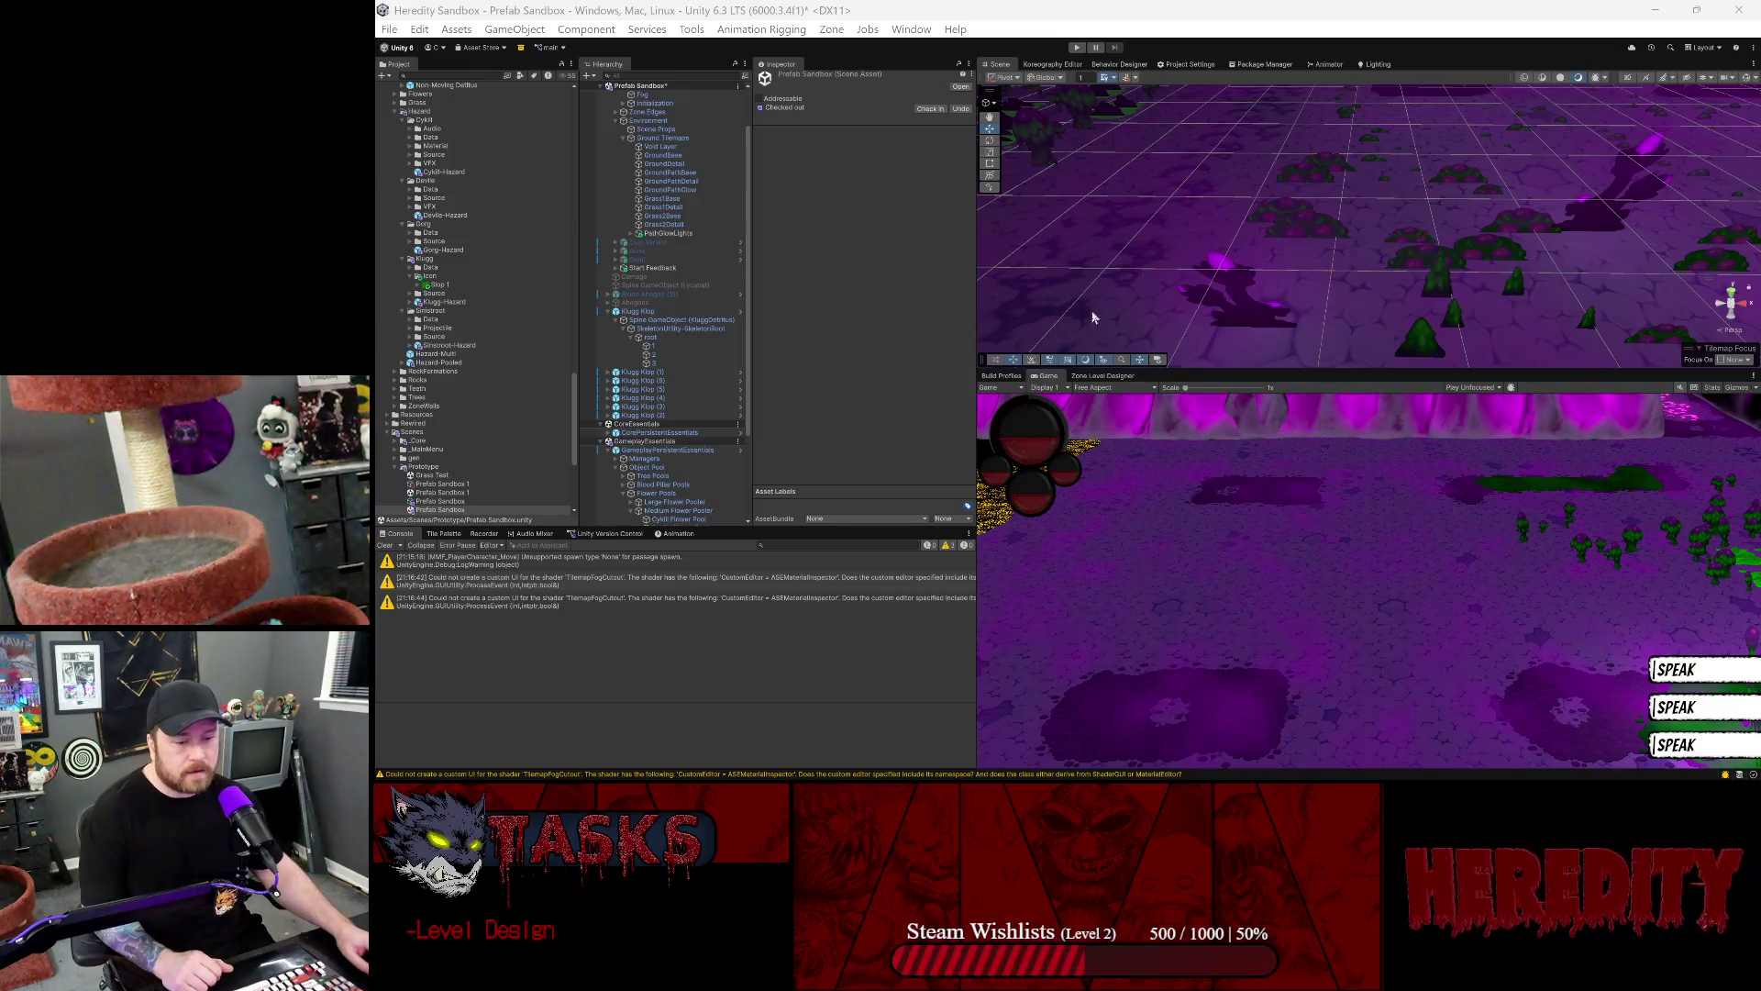
- Clear the console and delete the duplicate Klugg Klop (1)–(6) objects, keeping the original
{"action": "left_click", "coordinate": [385, 546]}
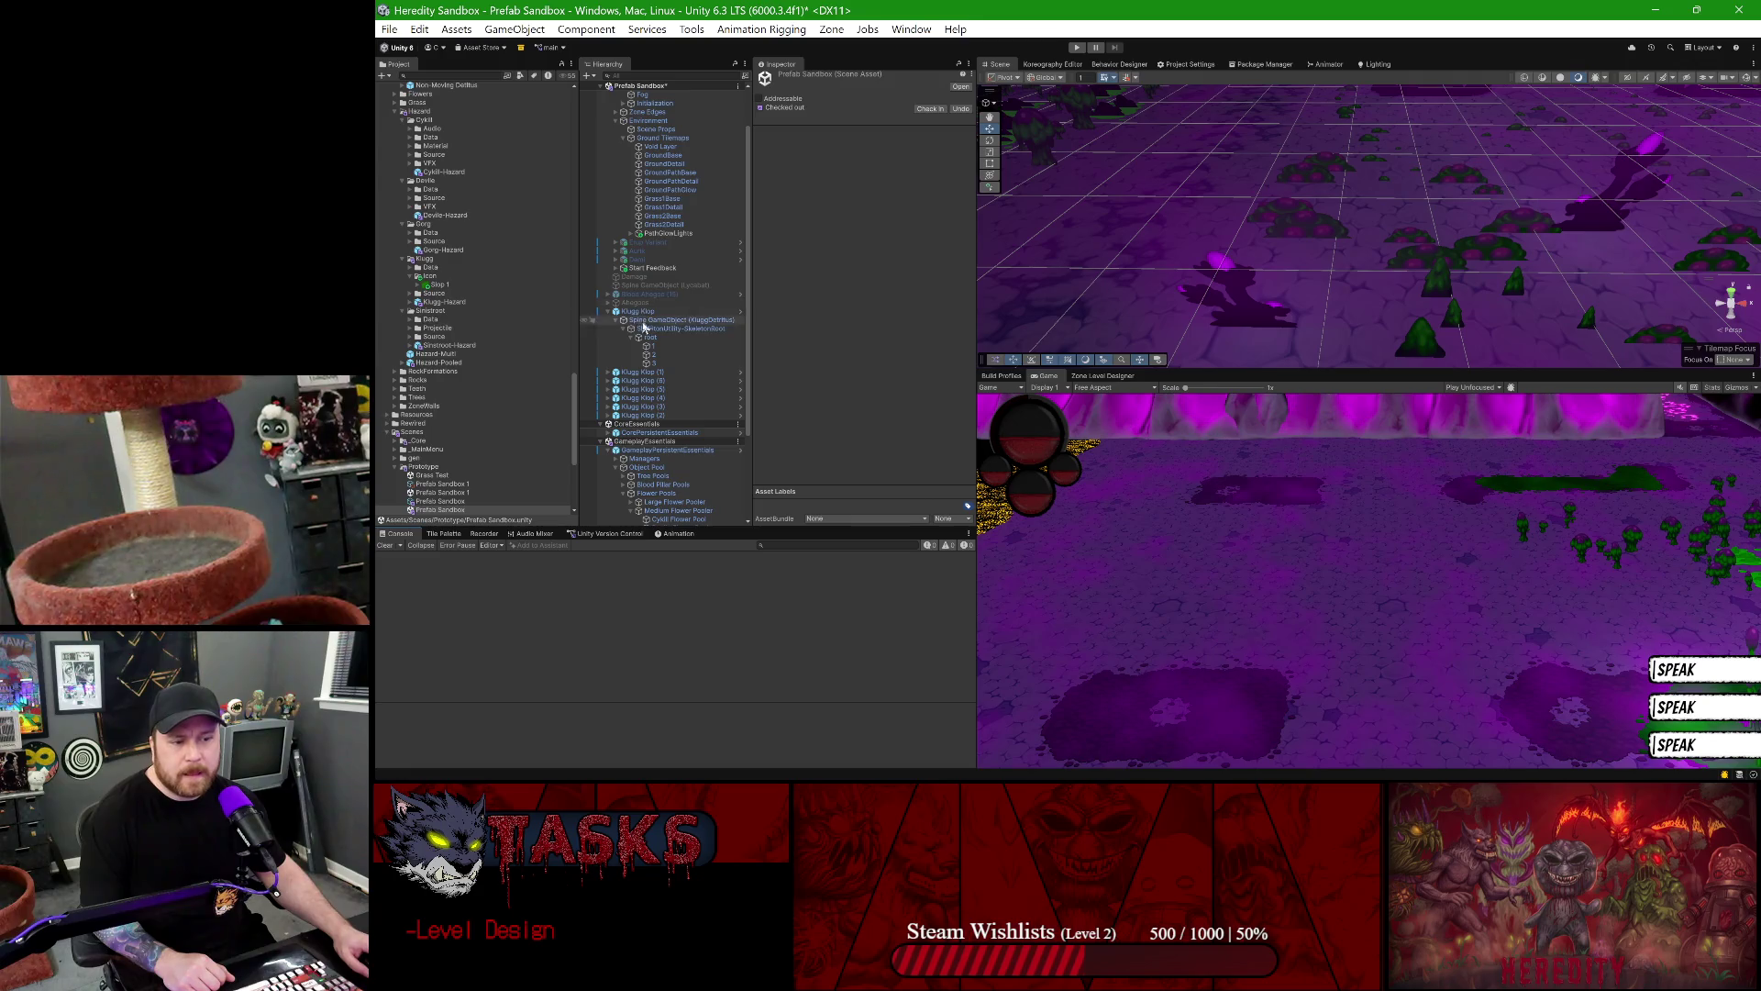
{"action": "left_click", "coordinate": [609, 312]}
{"action": "left_click", "coordinate": [637, 319]}
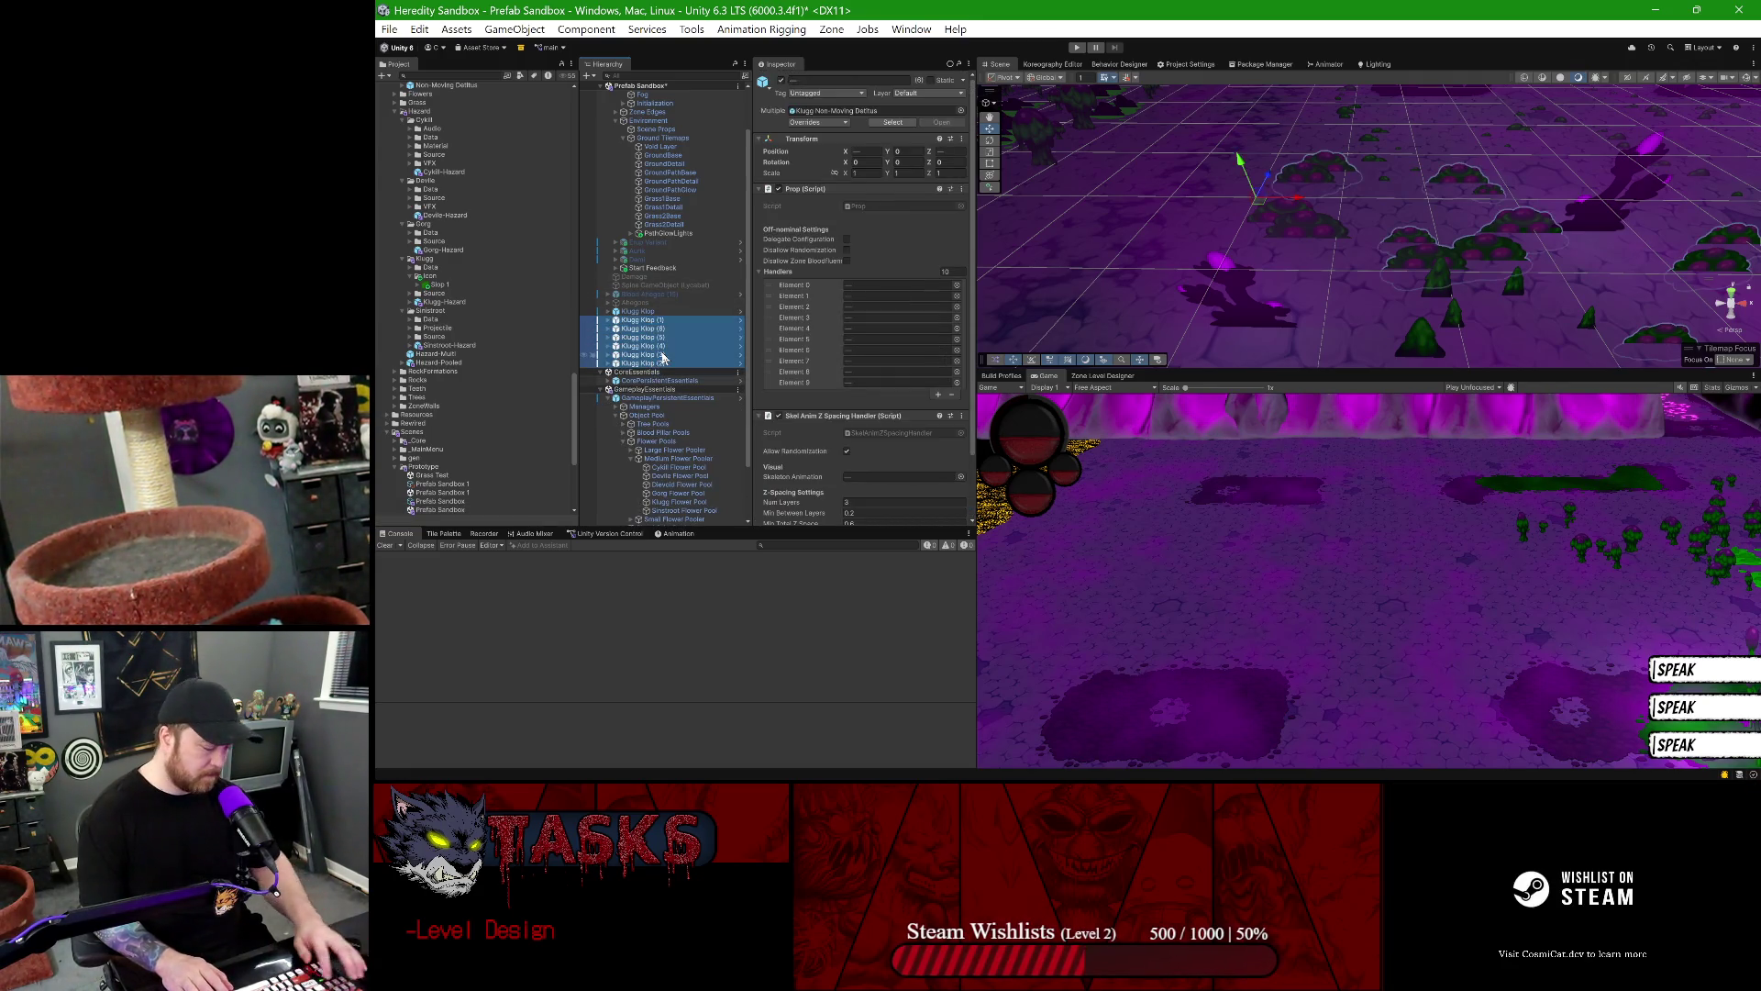
{"action": "key", "text": "Delete"}
- Drag the original Klugg Klop into the Klugg prefabs folder to make it a prefab
{"action": "scroll", "coordinate": [479, 267], "scroll_direction": "up", "scroll_amount": 10}
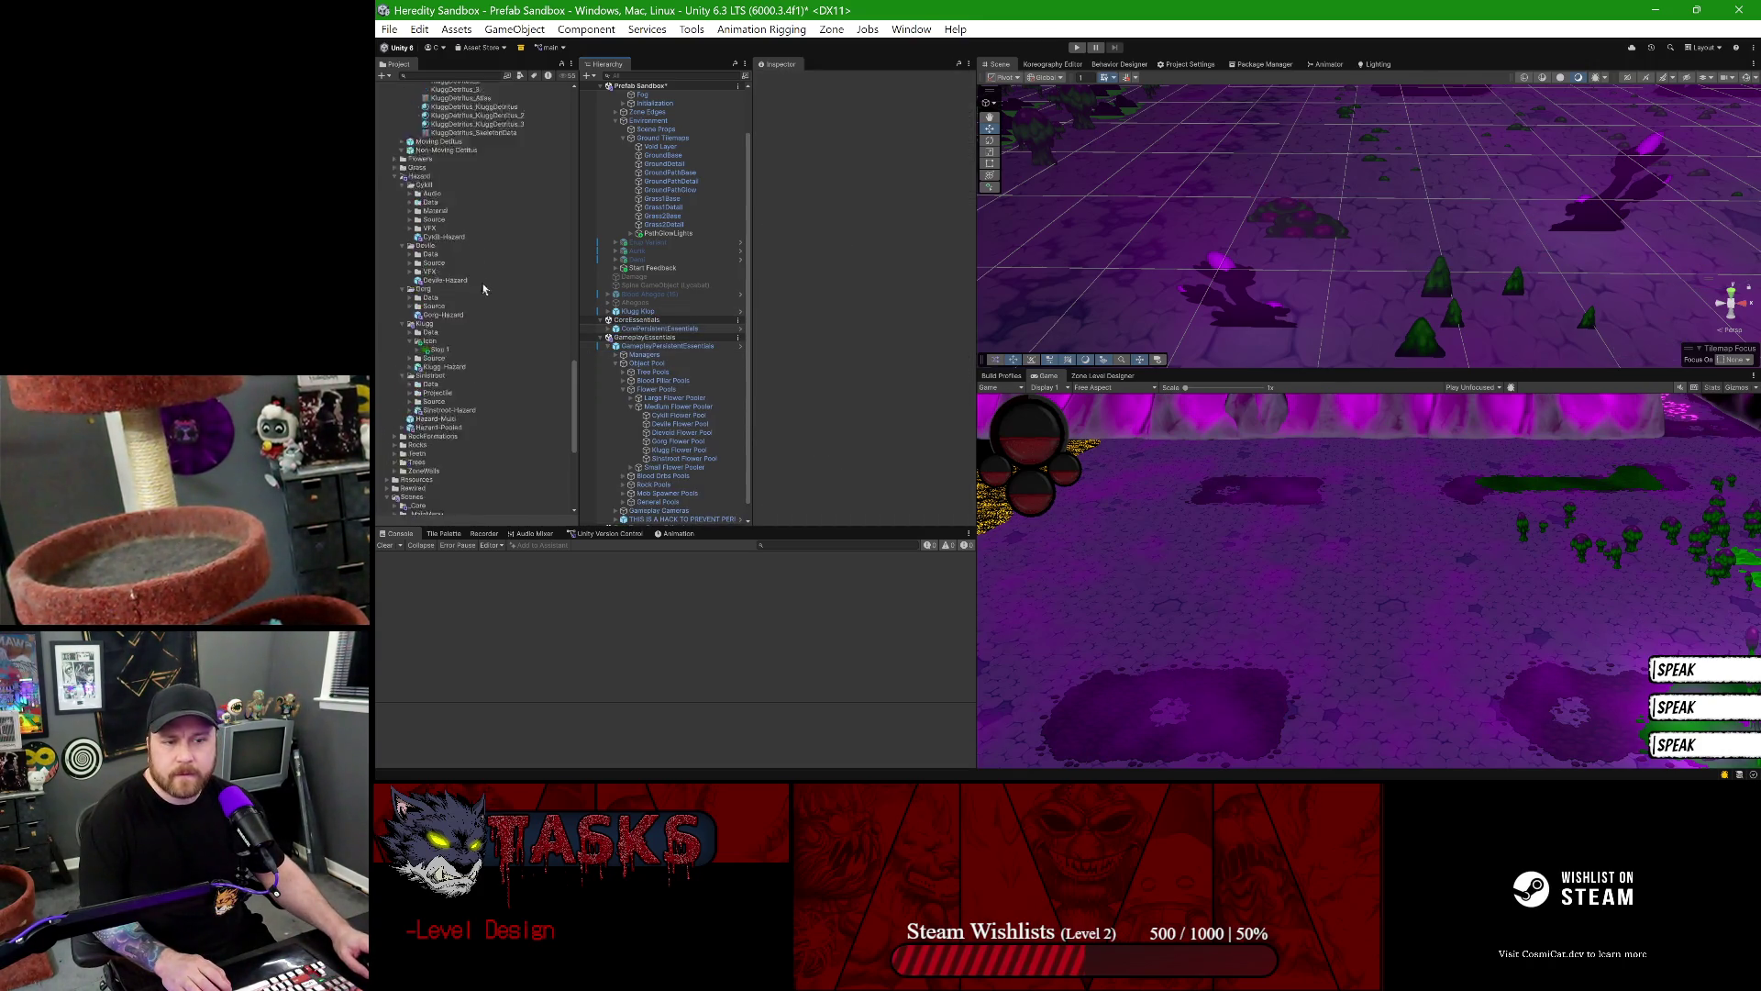
{"action": "scroll", "coordinate": [443, 331], "scroll_direction": "up", "scroll_amount": 5}
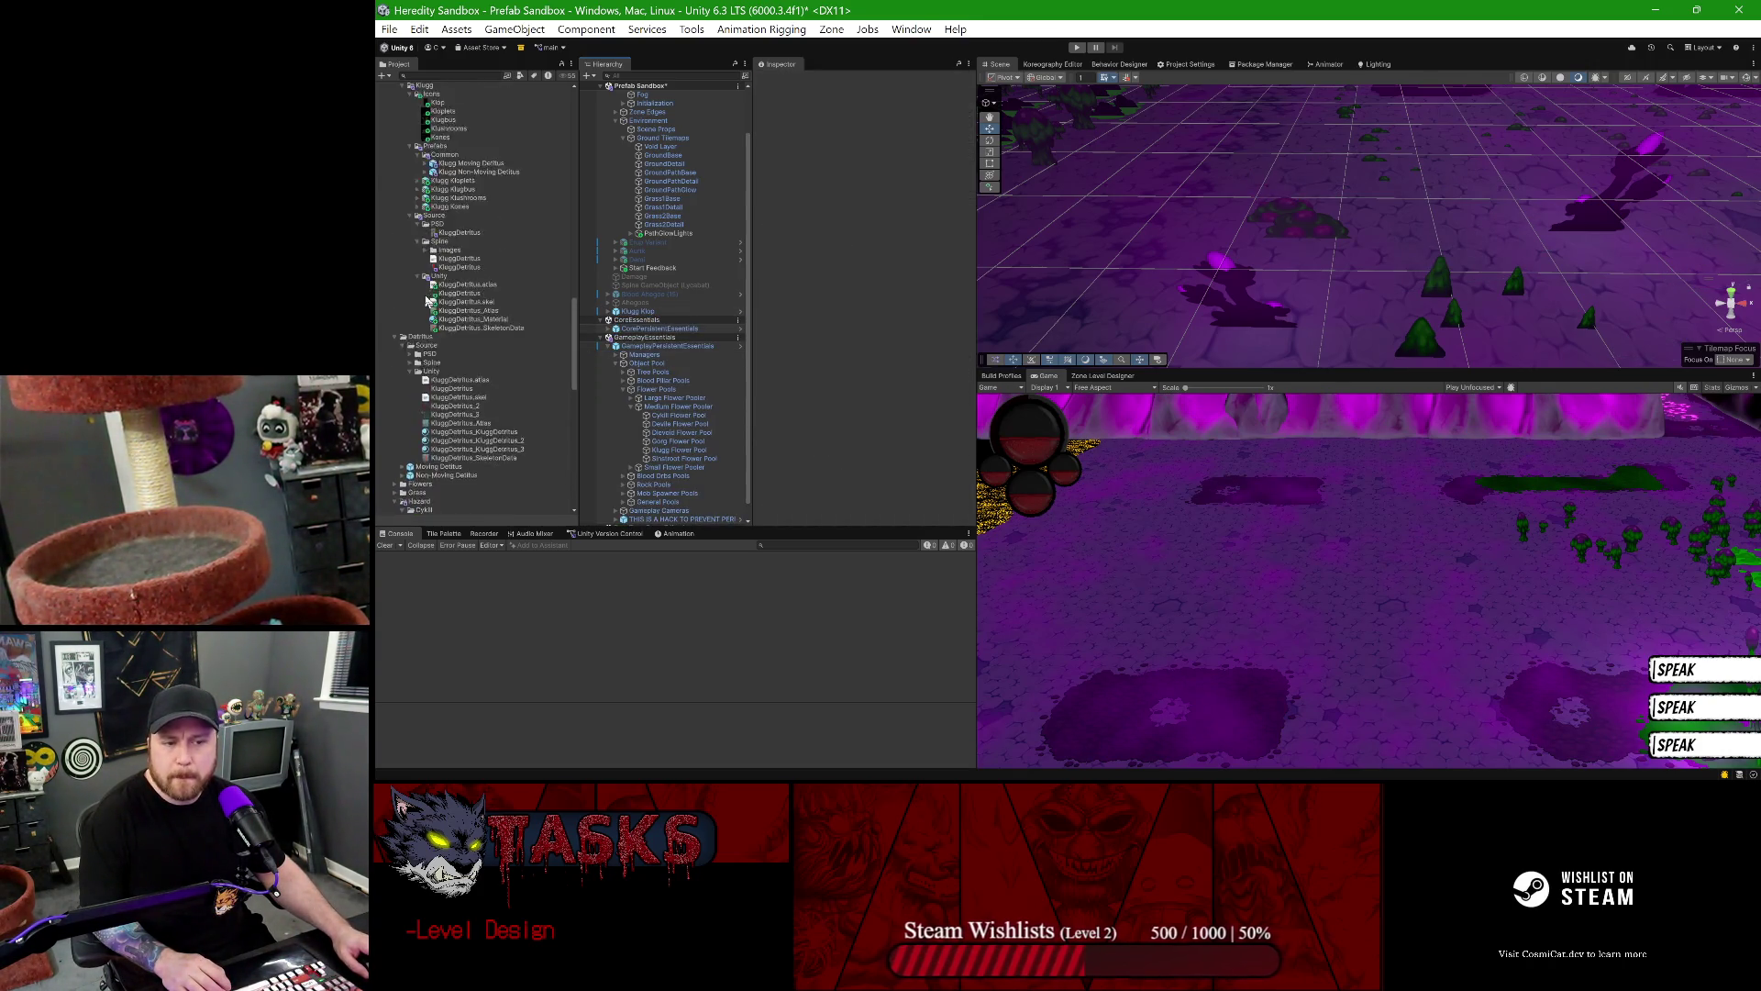
{"action": "mouse_move", "coordinate": [588, 330]}
{"action": "left_mouse_down"}
{"action": "mouse_move", "coordinate": [623, 314]}
{"action": "mouse_move", "coordinate": [431, 220]}
{"action": "left_mouse_up"}
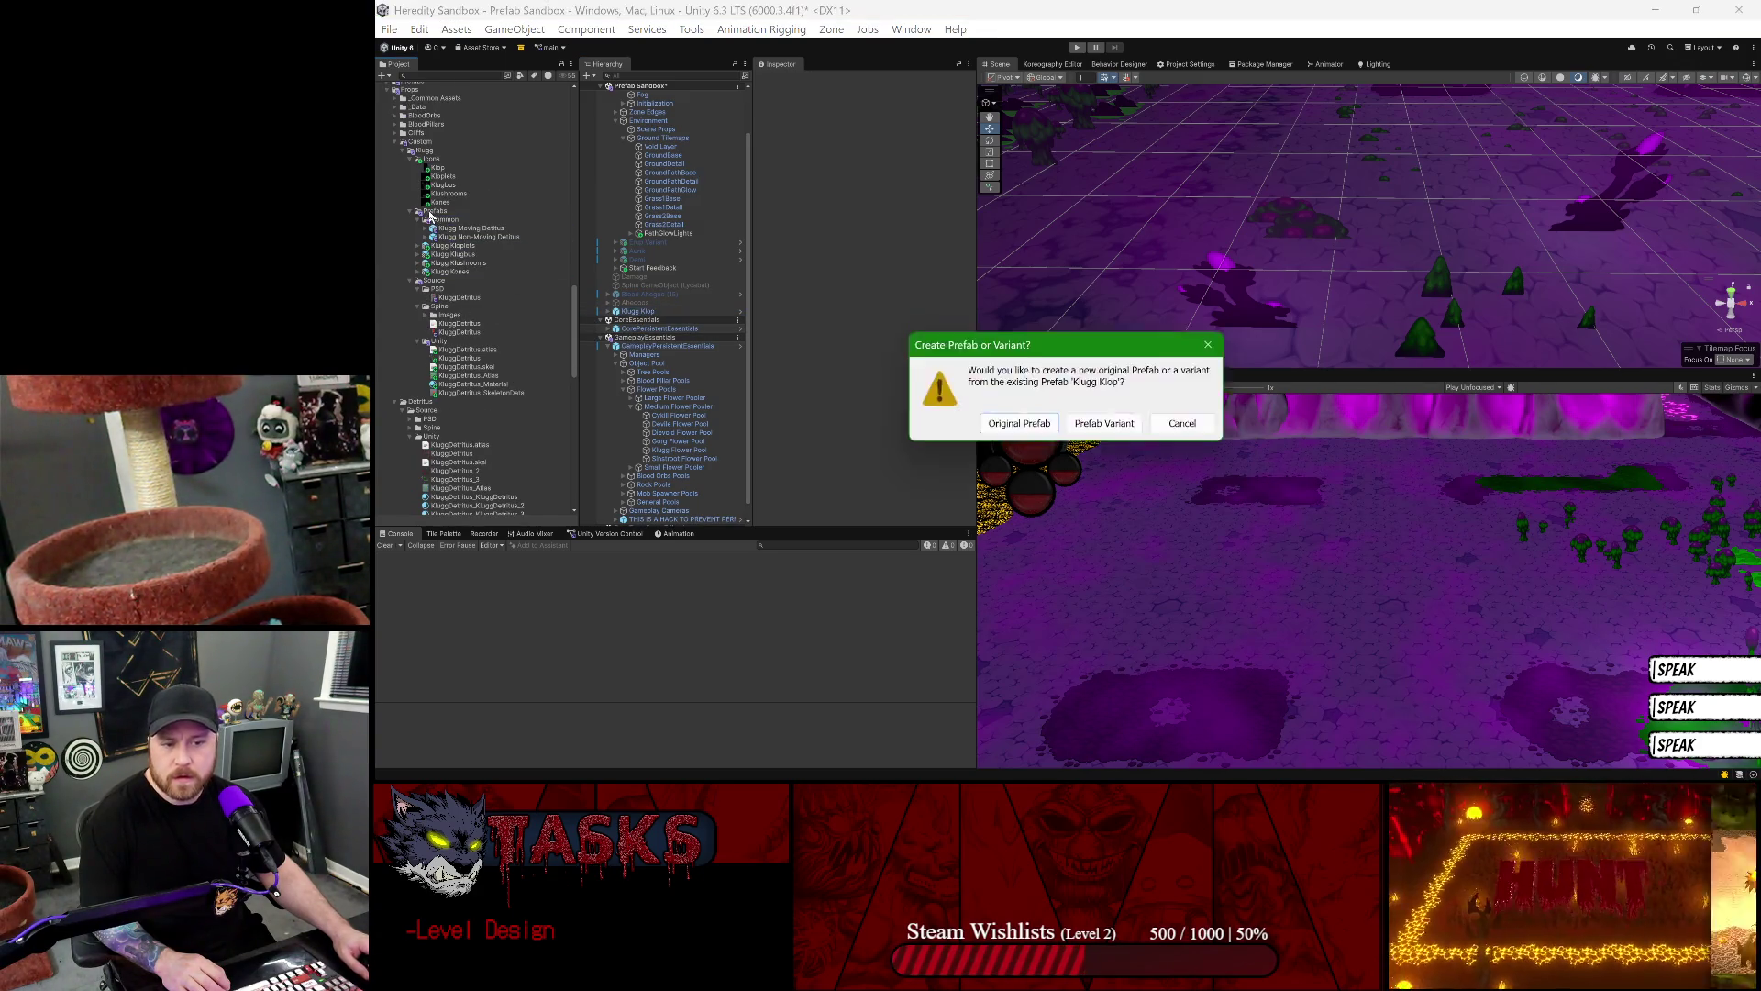
- Save it as a Prefab Variant and rename the asset to Klugg Klop
{"action": "left_click", "coordinate": [1107, 428]}
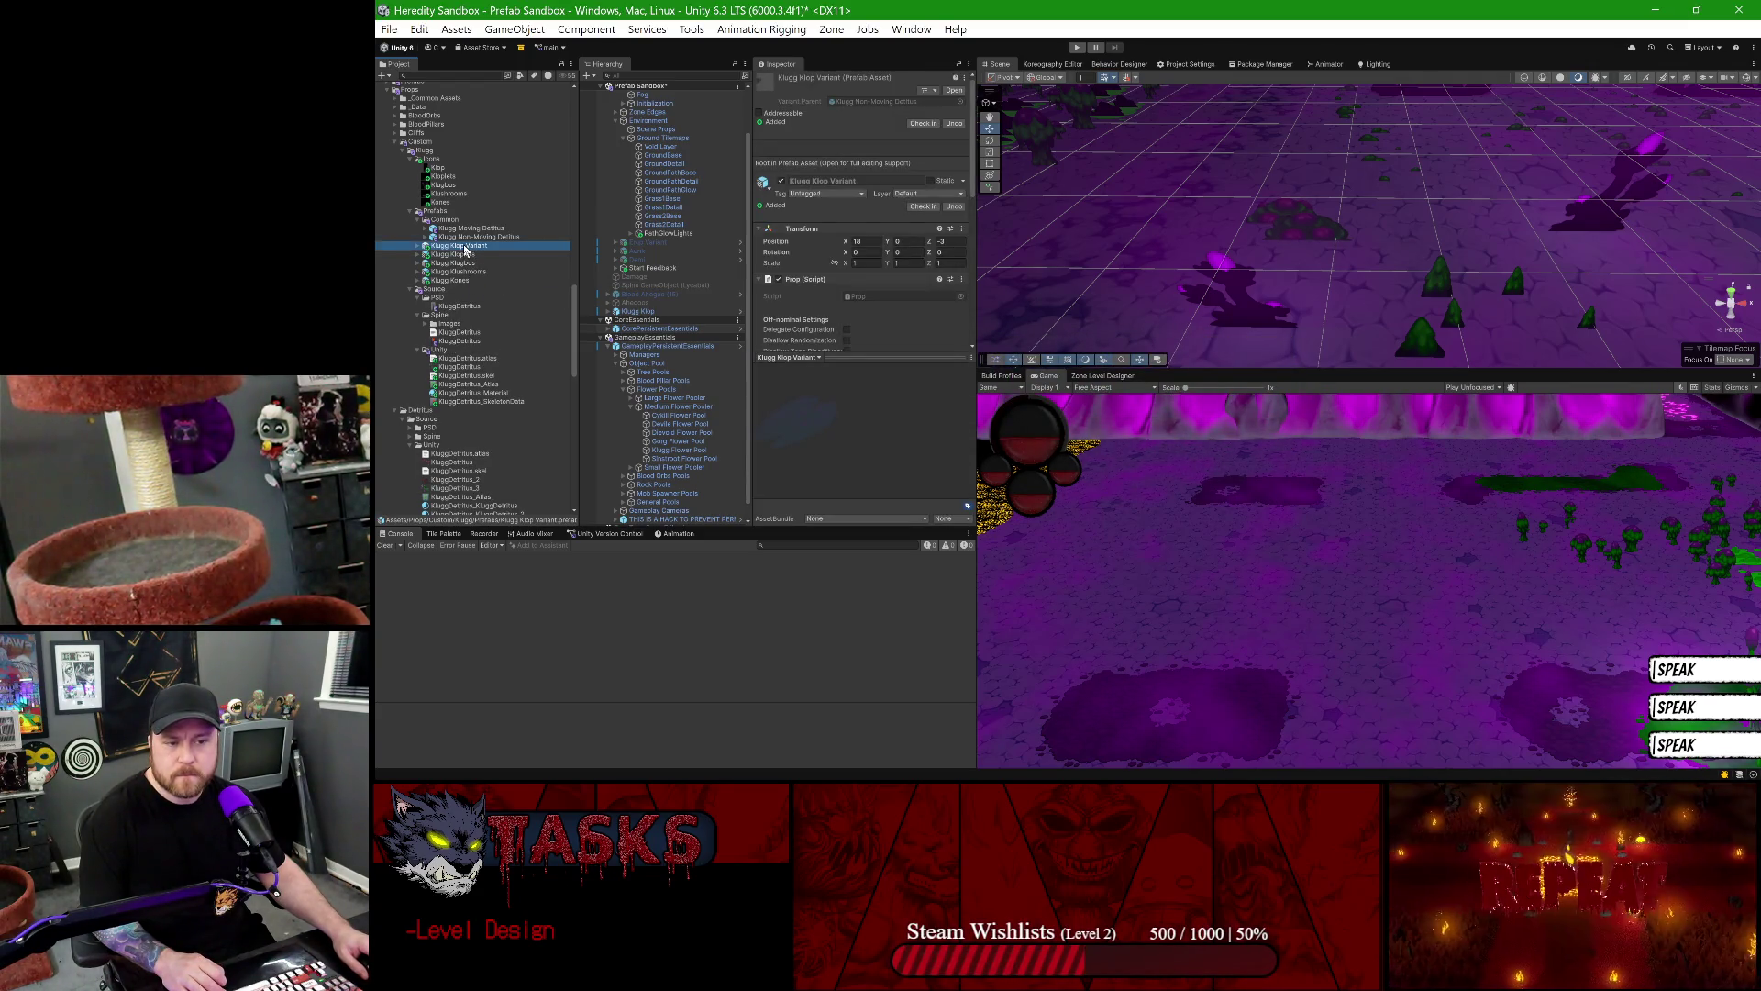
{"action": "key", "text": "F2"}
{"action": "key", "text": "End"}
{"action": "key", "text": "BackSpace"}
{"action": "key", "text": "BackSpace"}
{"action": "key", "text": "BackSpace"}
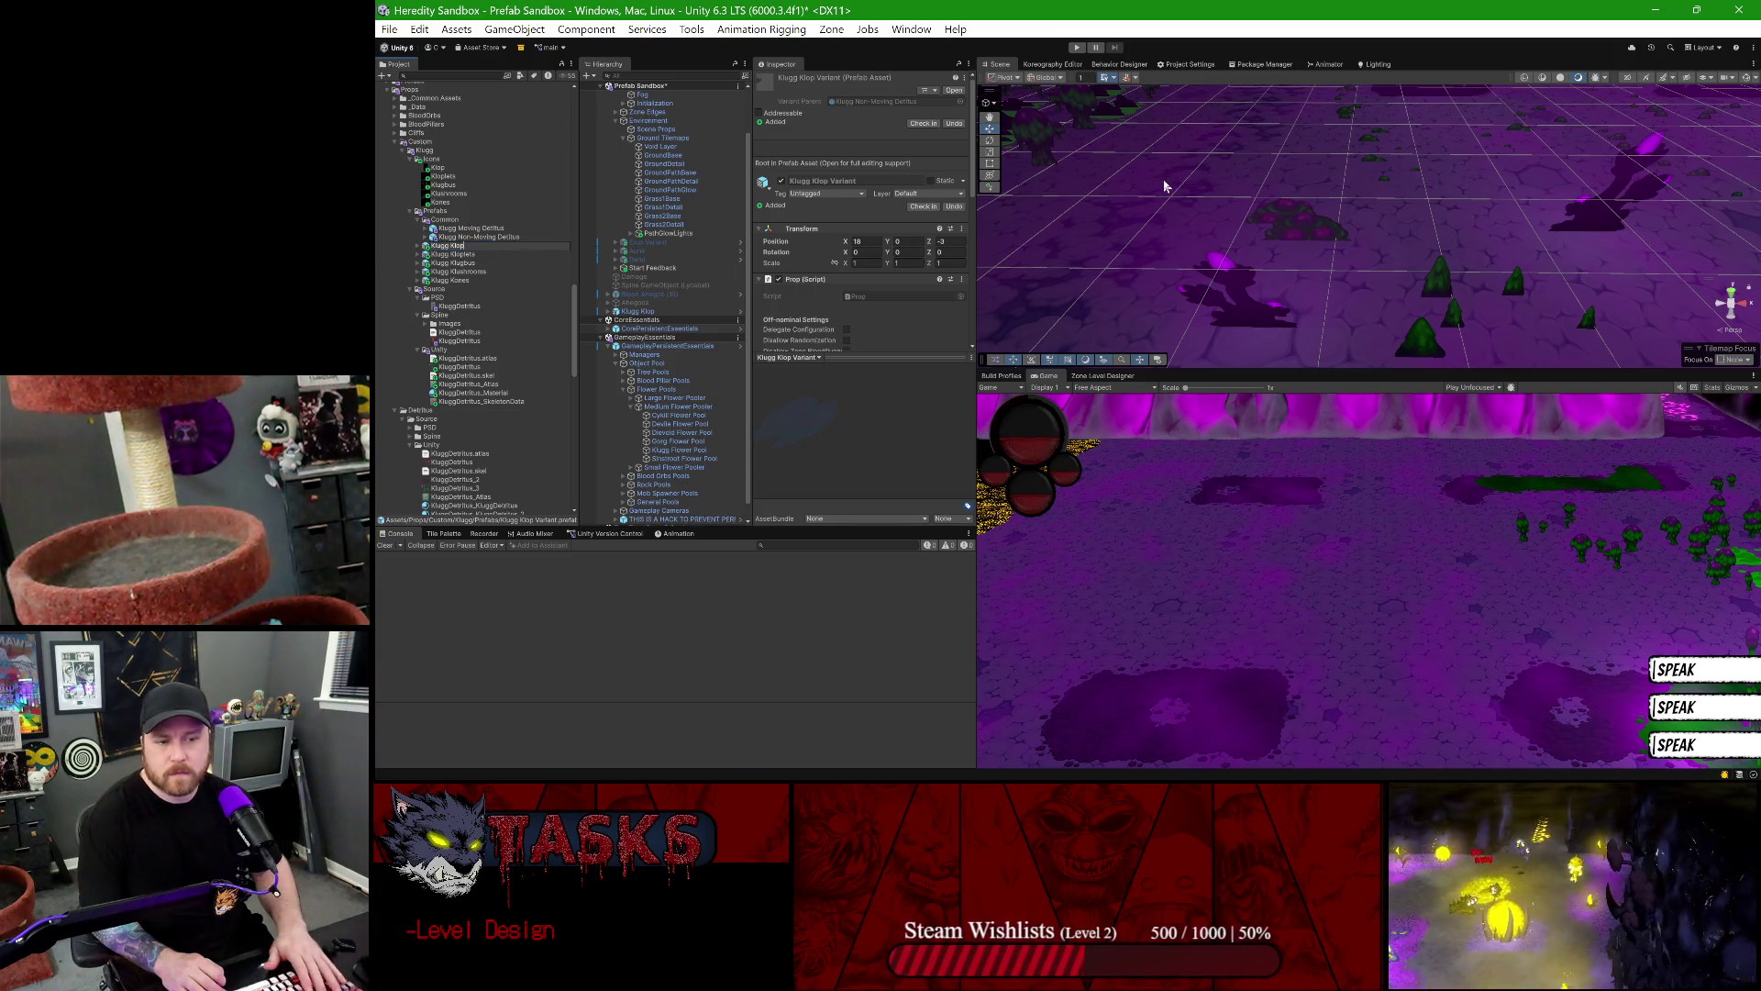
{"action": "key", "text": "Return"}
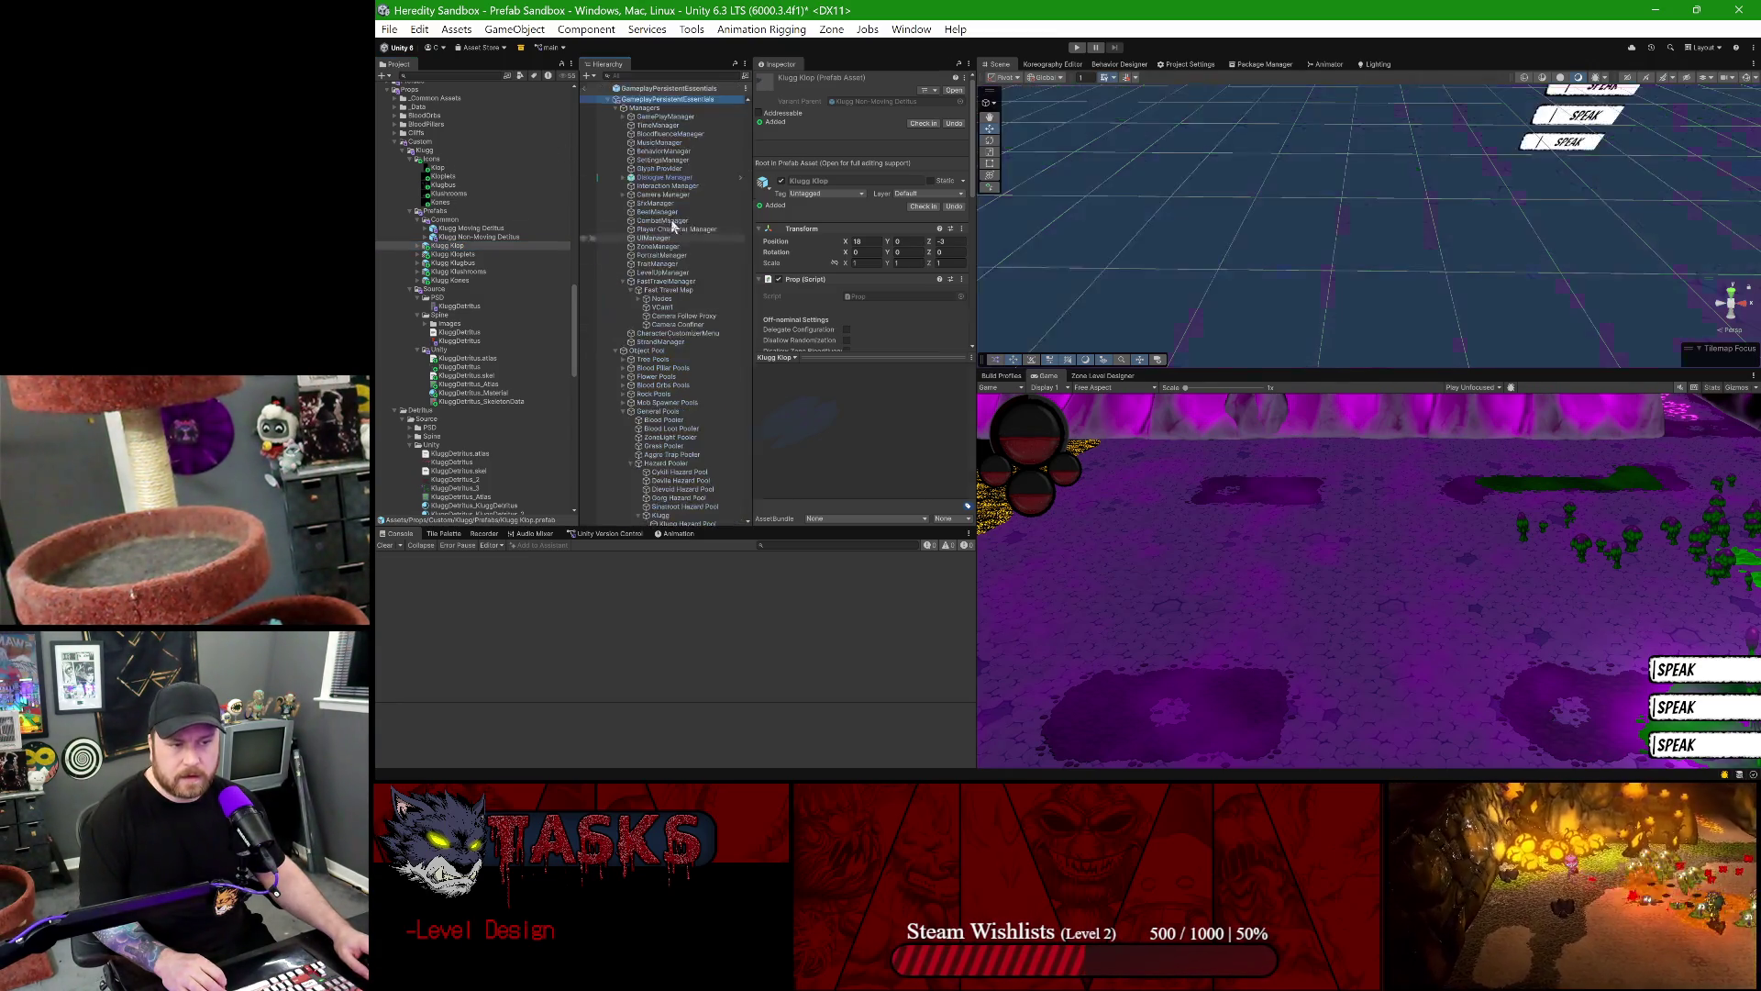
{"action": "left_click", "coordinate": [690, 429]}
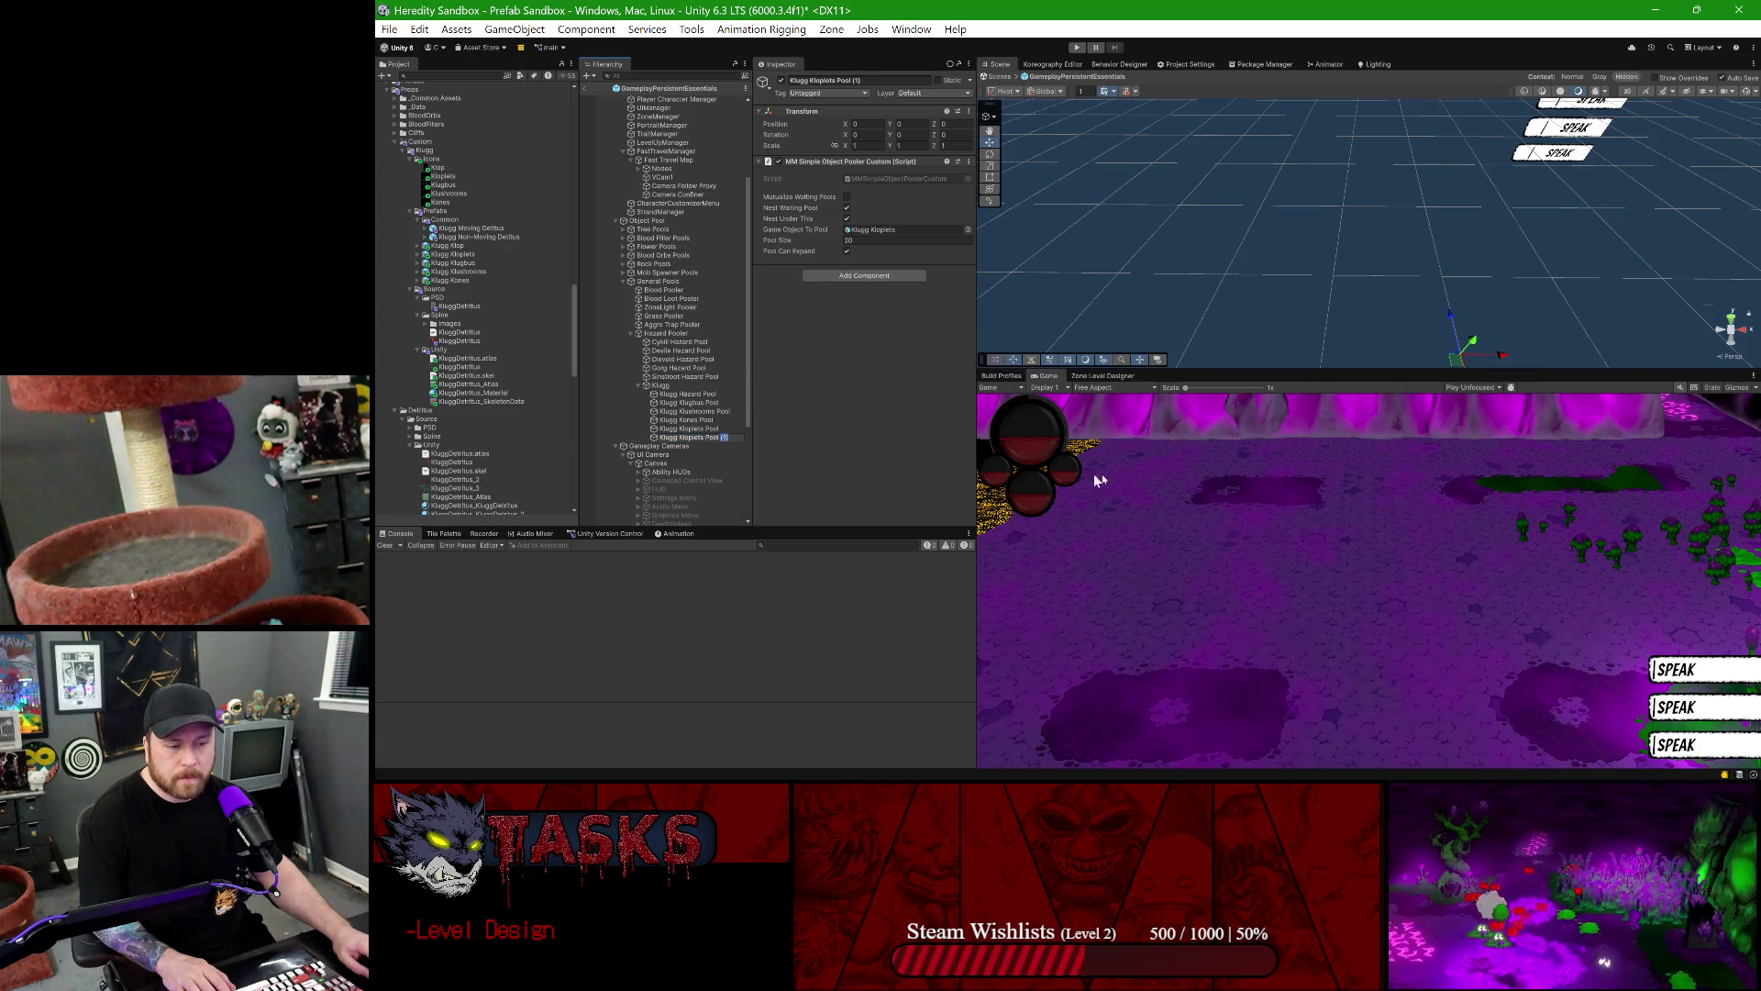
- Rename Klugg Kloplets Pool (1) to Klugg Klop Pool and set it to pool the Klugg Klop prefab
{"action": "key", "text": "BackSpace"}
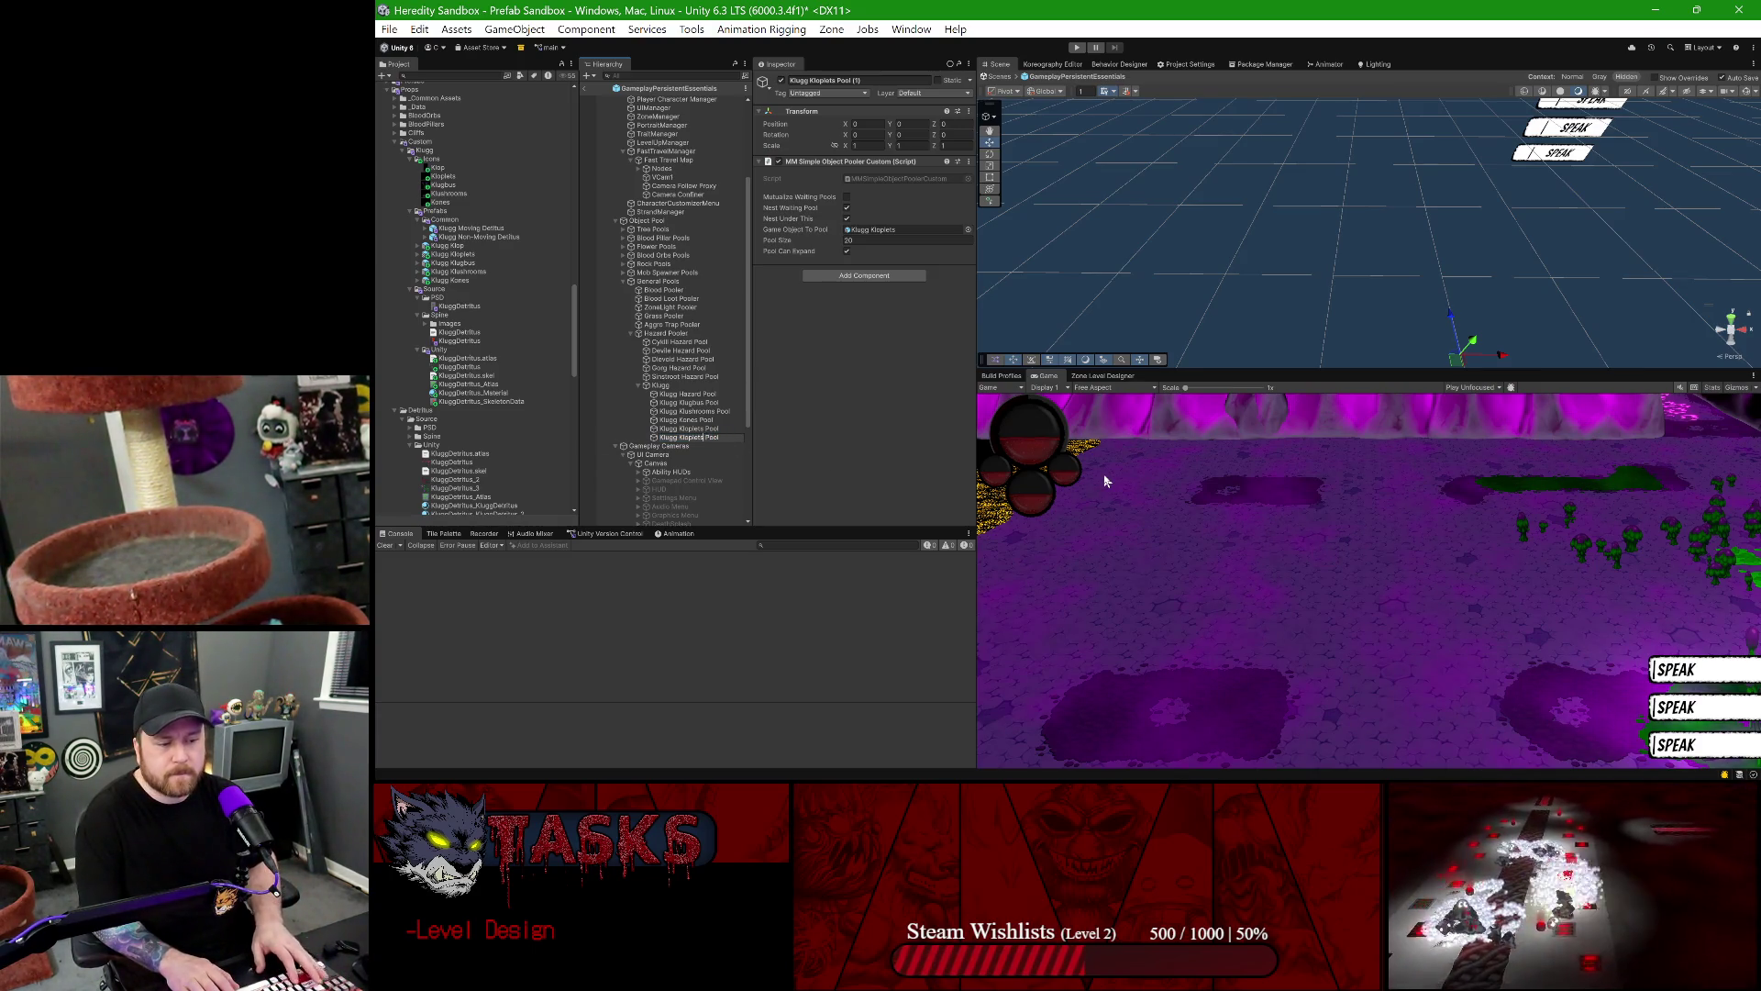
{"action": "key", "text": "Left"}
{"action": "key", "text": "Left"}
{"action": "key", "text": "Left"}
{"action": "key", "text": "BackSpace"}
{"action": "key", "text": "BackSpace"}
{"action": "key", "text": "BackSpace"}
{"action": "key", "text": "Return"}
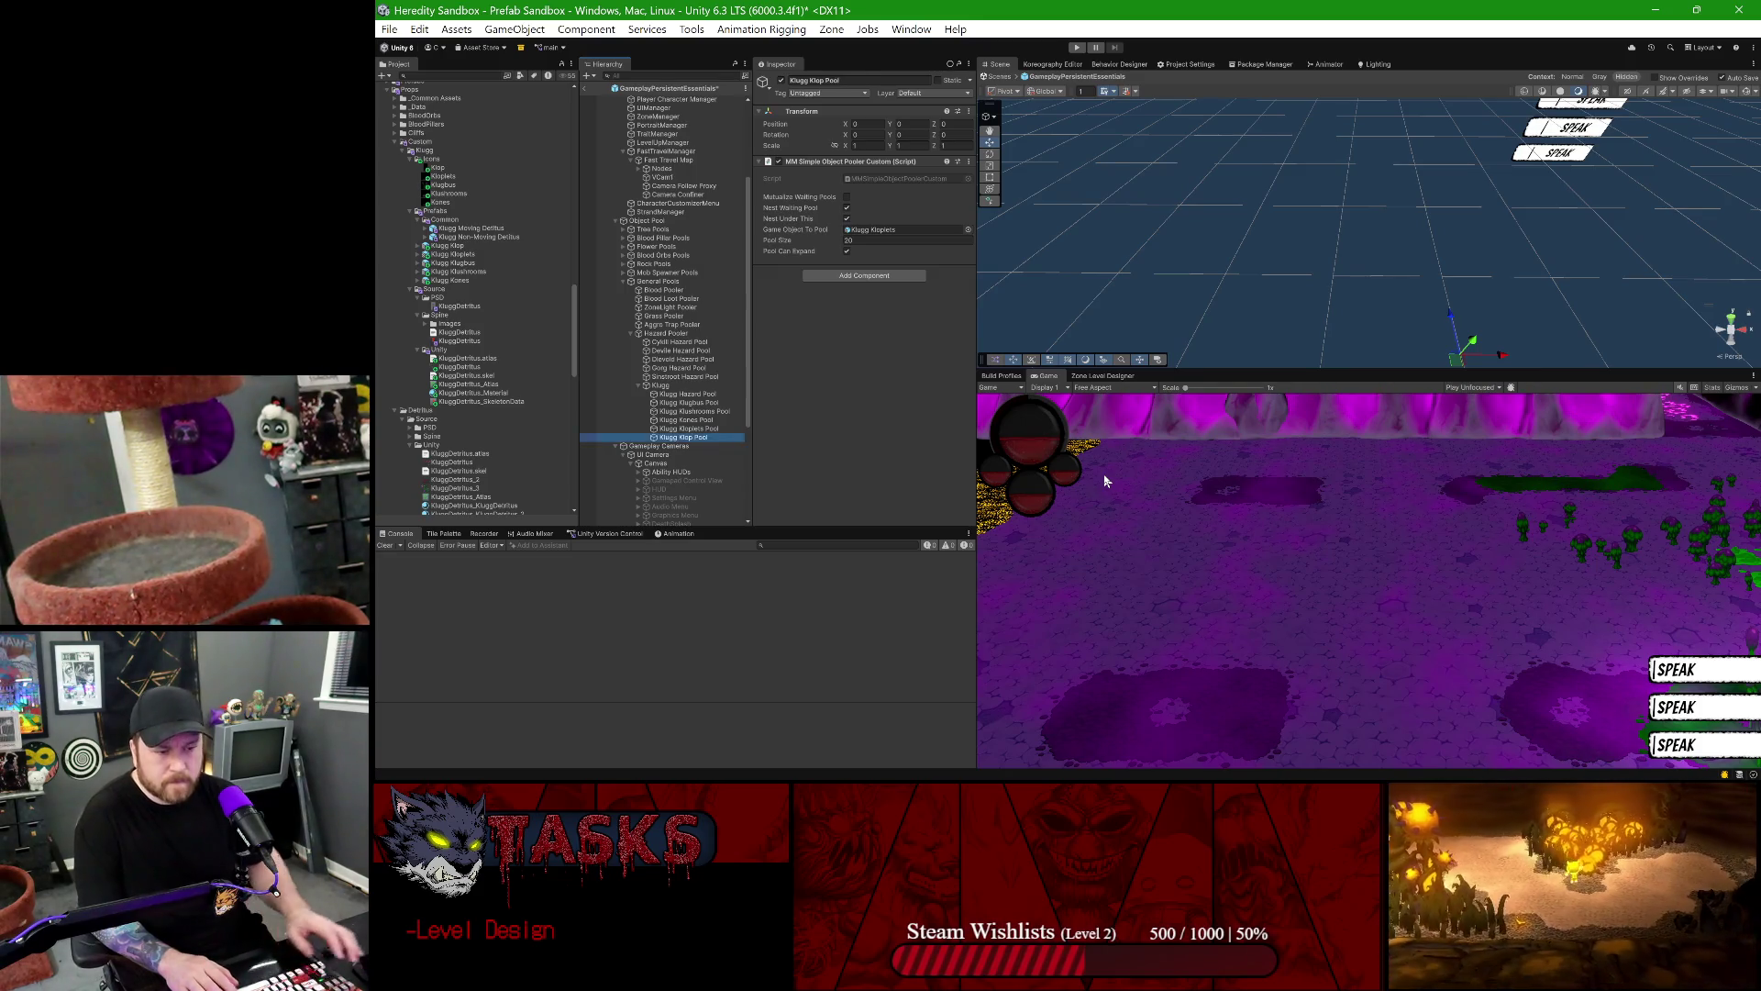
{"action": "left_click_drag", "start_coordinate": [434, 245], "coordinate": [840, 220]}
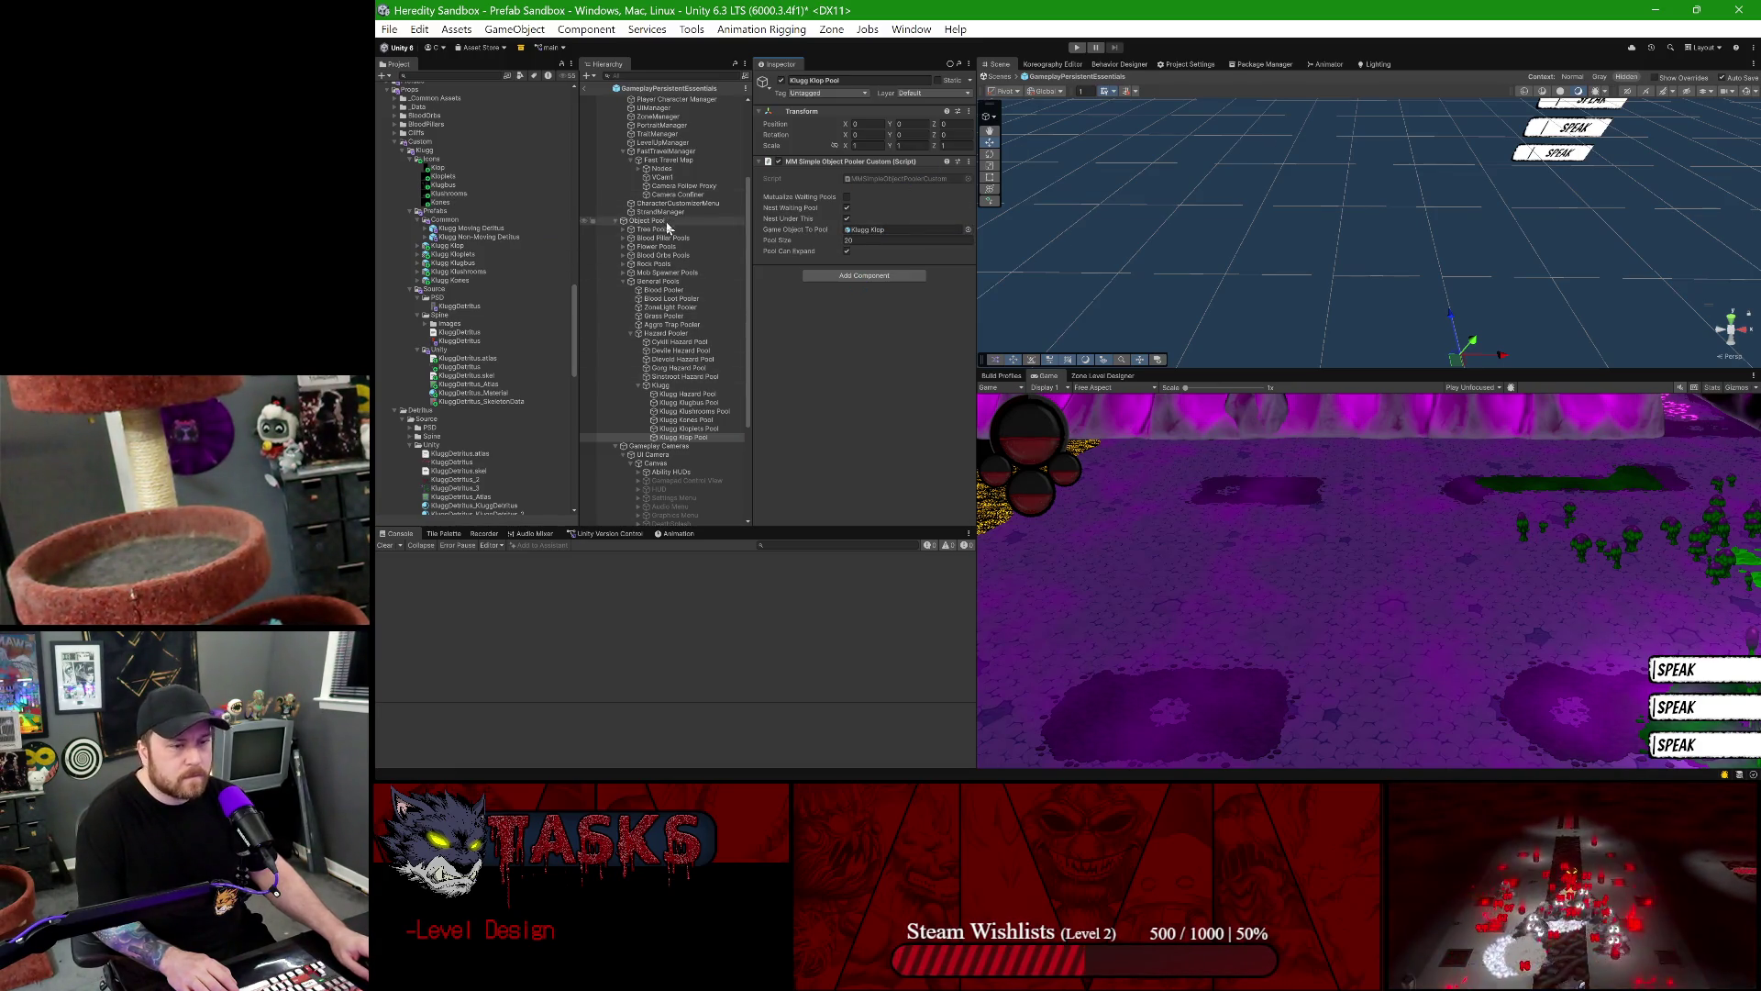
{"action": "left_click", "coordinate": [653, 221]}
- Add a Klop entry to the Klugg Poolers list using Klugg Klop Pool, then return to the scene
{"action": "scroll", "coordinate": [820, 392], "scroll_direction": "down", "scroll_amount": 5}
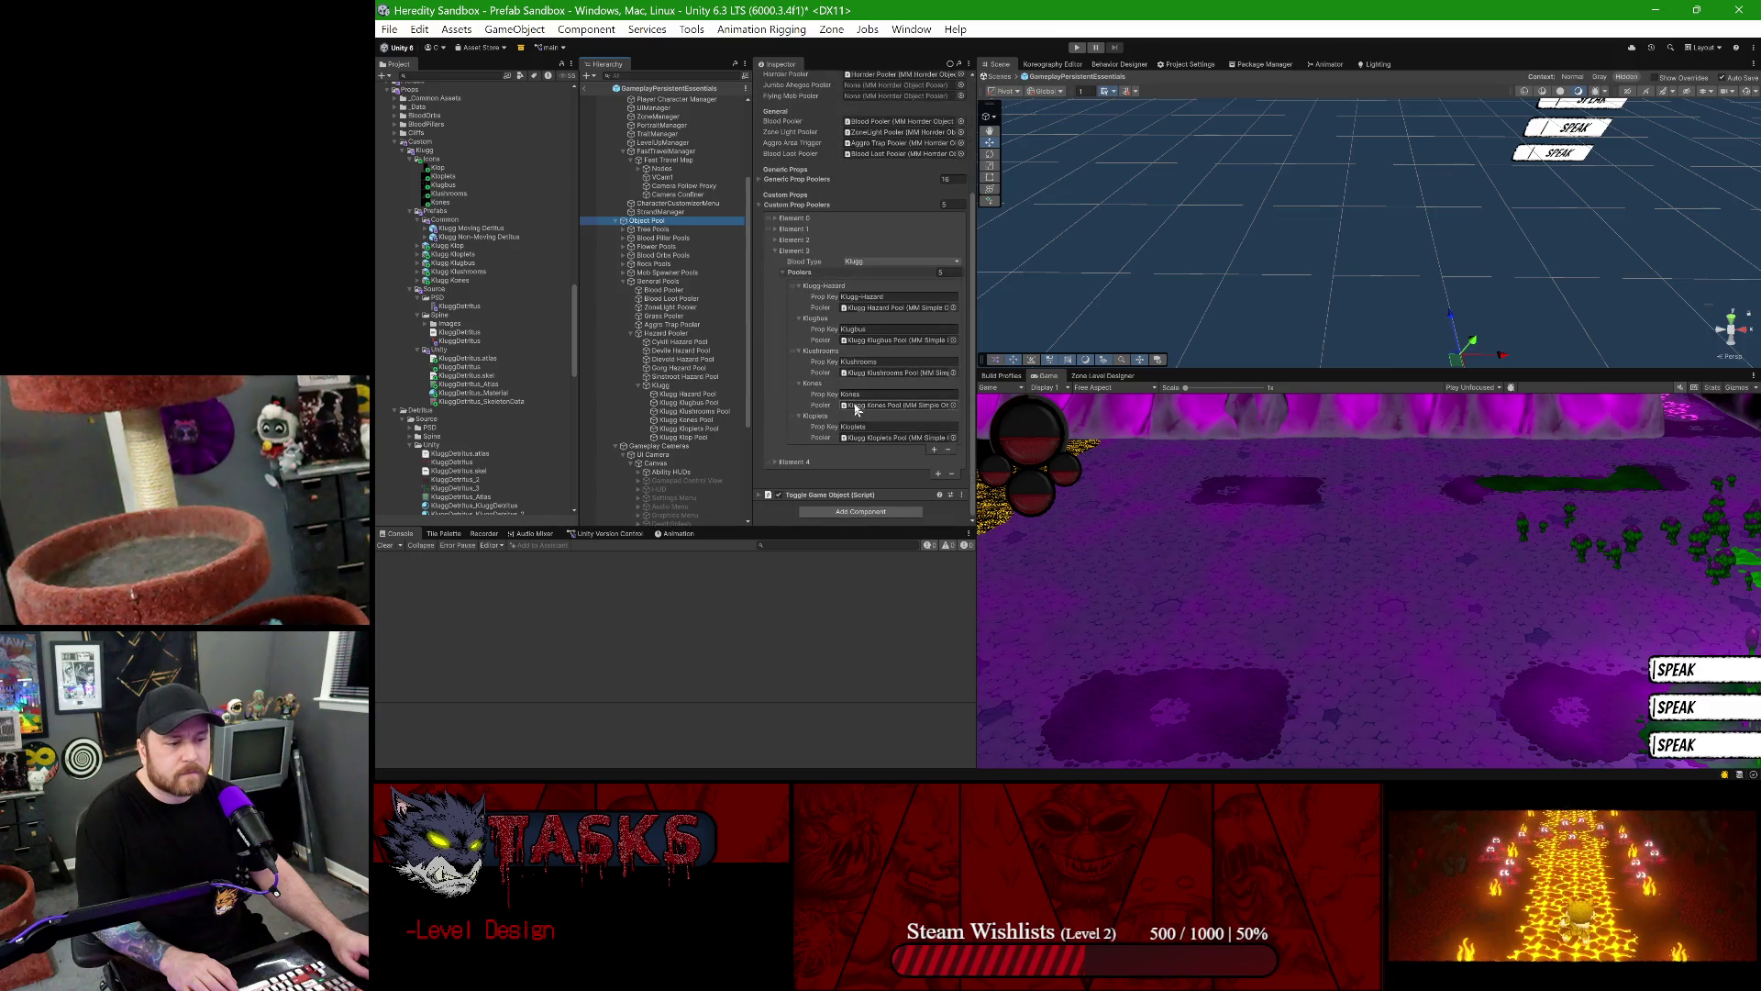
{"action": "left_click", "coordinate": [934, 449]}
{"action": "left_click", "coordinate": [799, 449]}
{"action": "scroll", "coordinate": [820, 436], "scroll_direction": "down", "scroll_amount": 1}
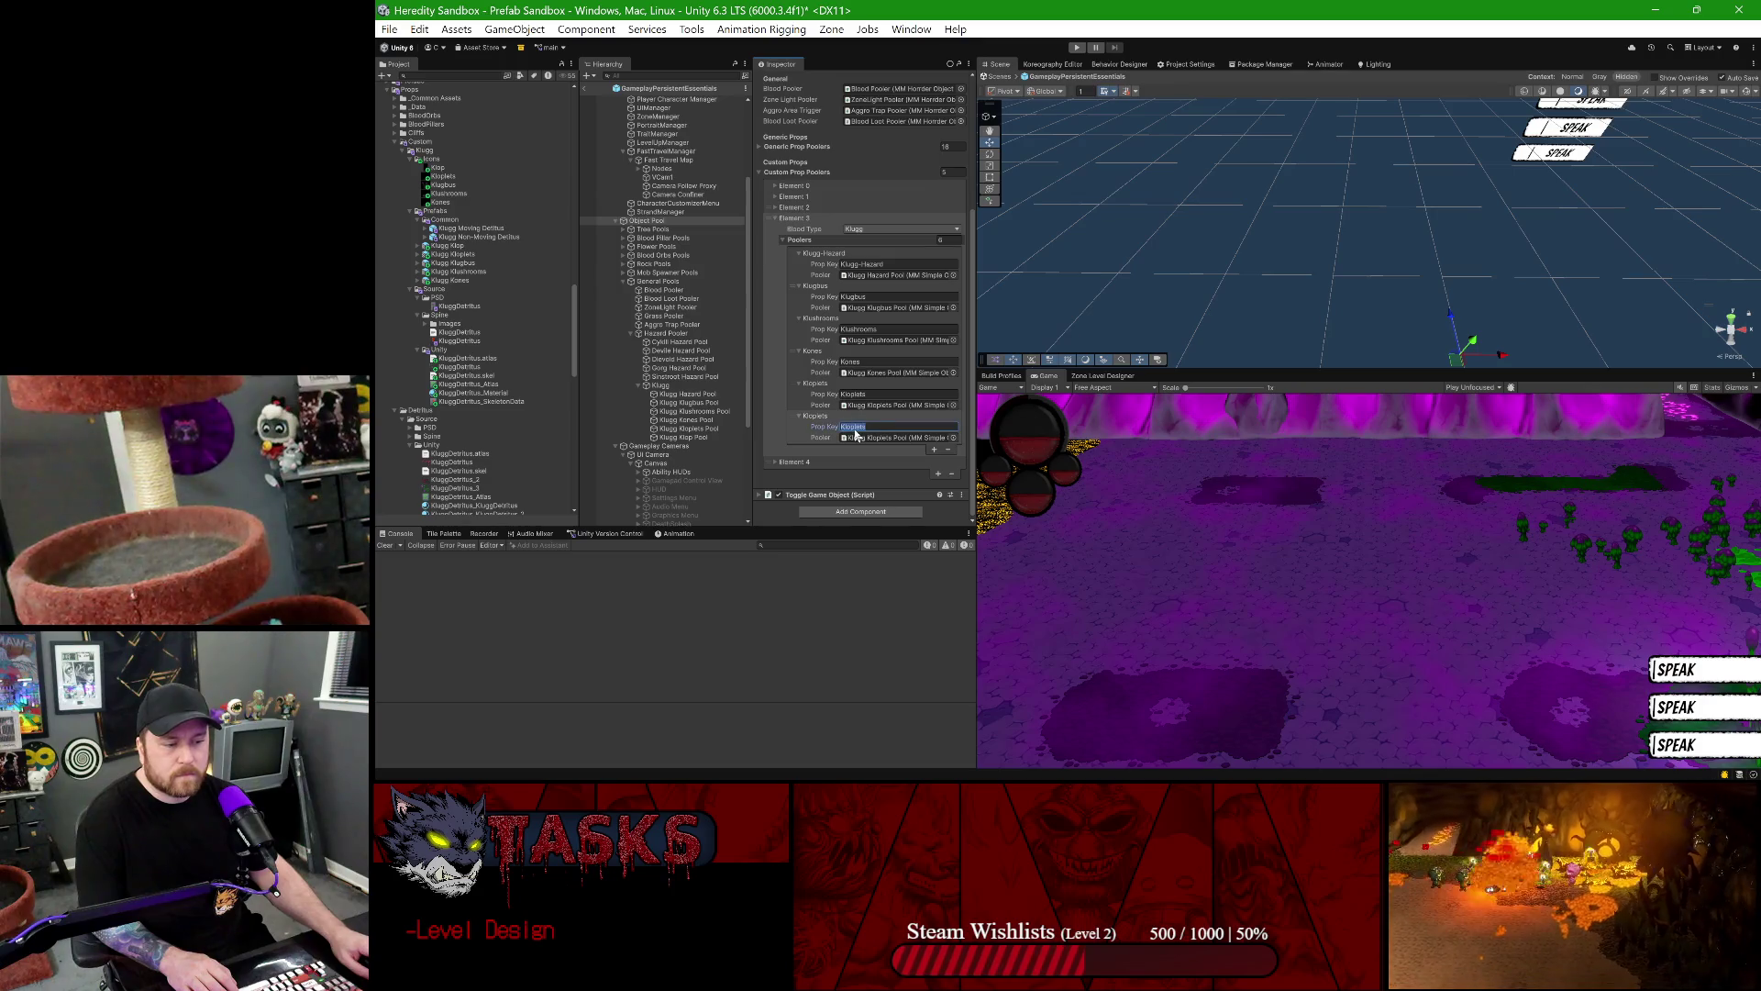
{"action": "type", "text": "Klop"}
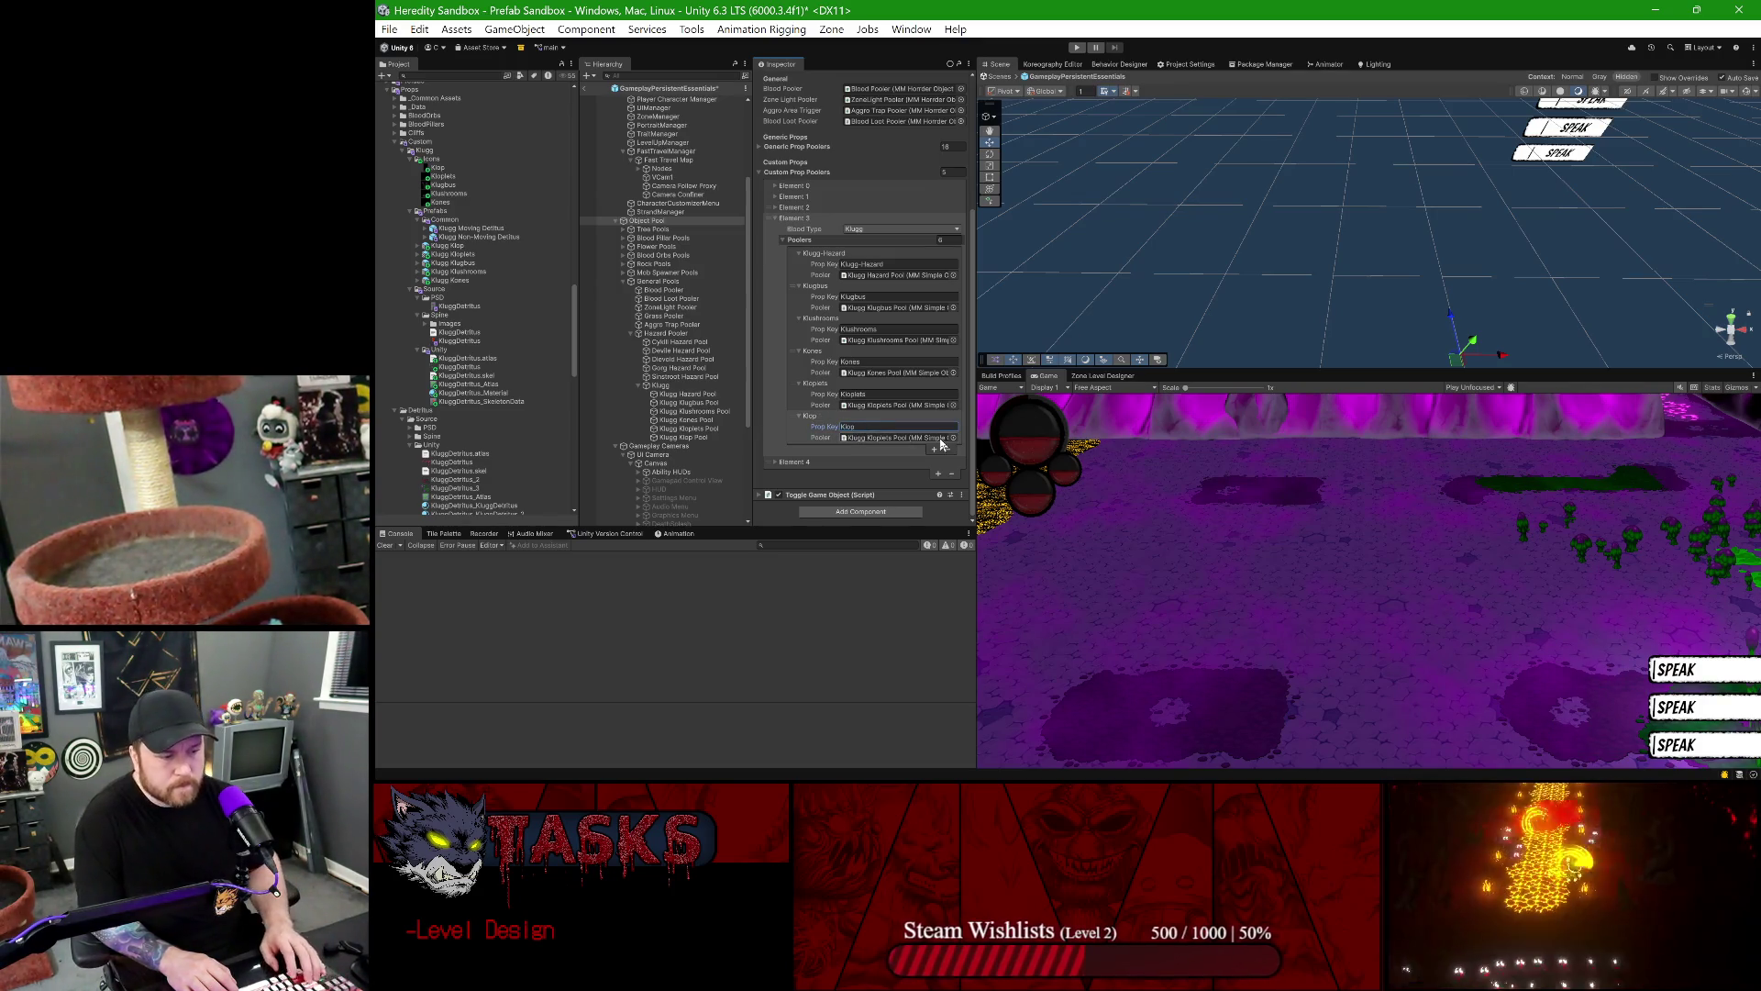
{"action": "left_click_drag", "start_coordinate": [687, 440], "coordinate": [862, 439]}
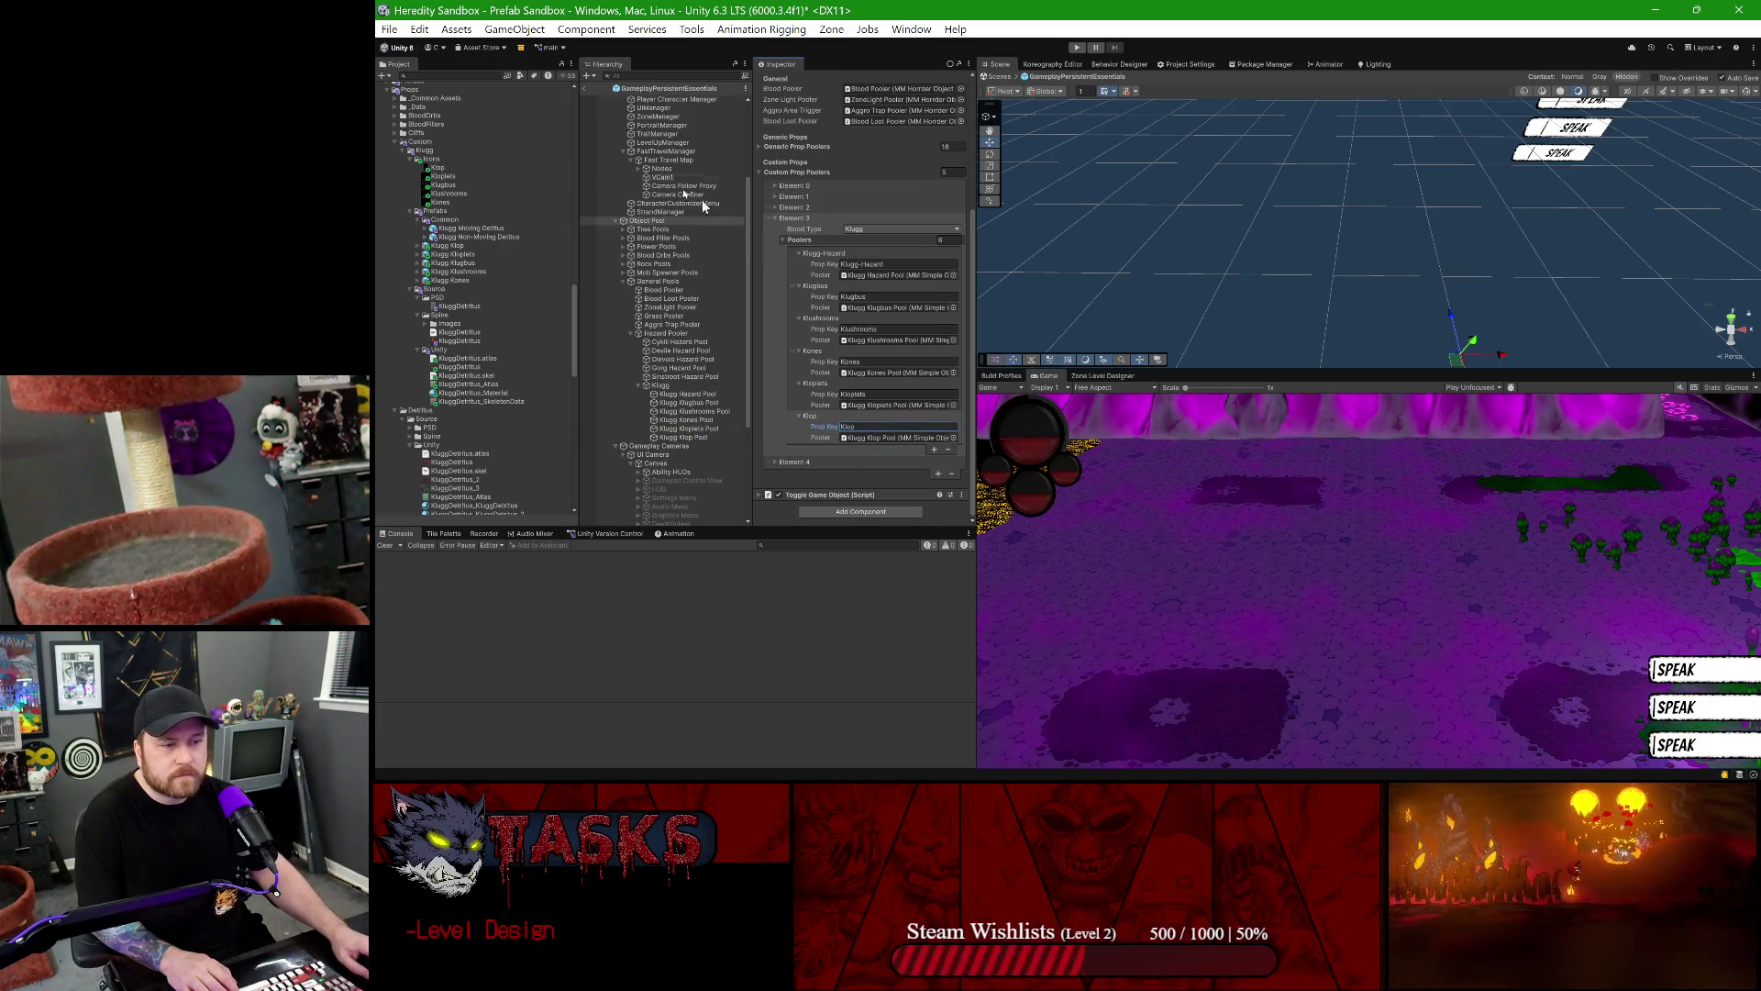
{"action": "left_click", "coordinate": [585, 92]}
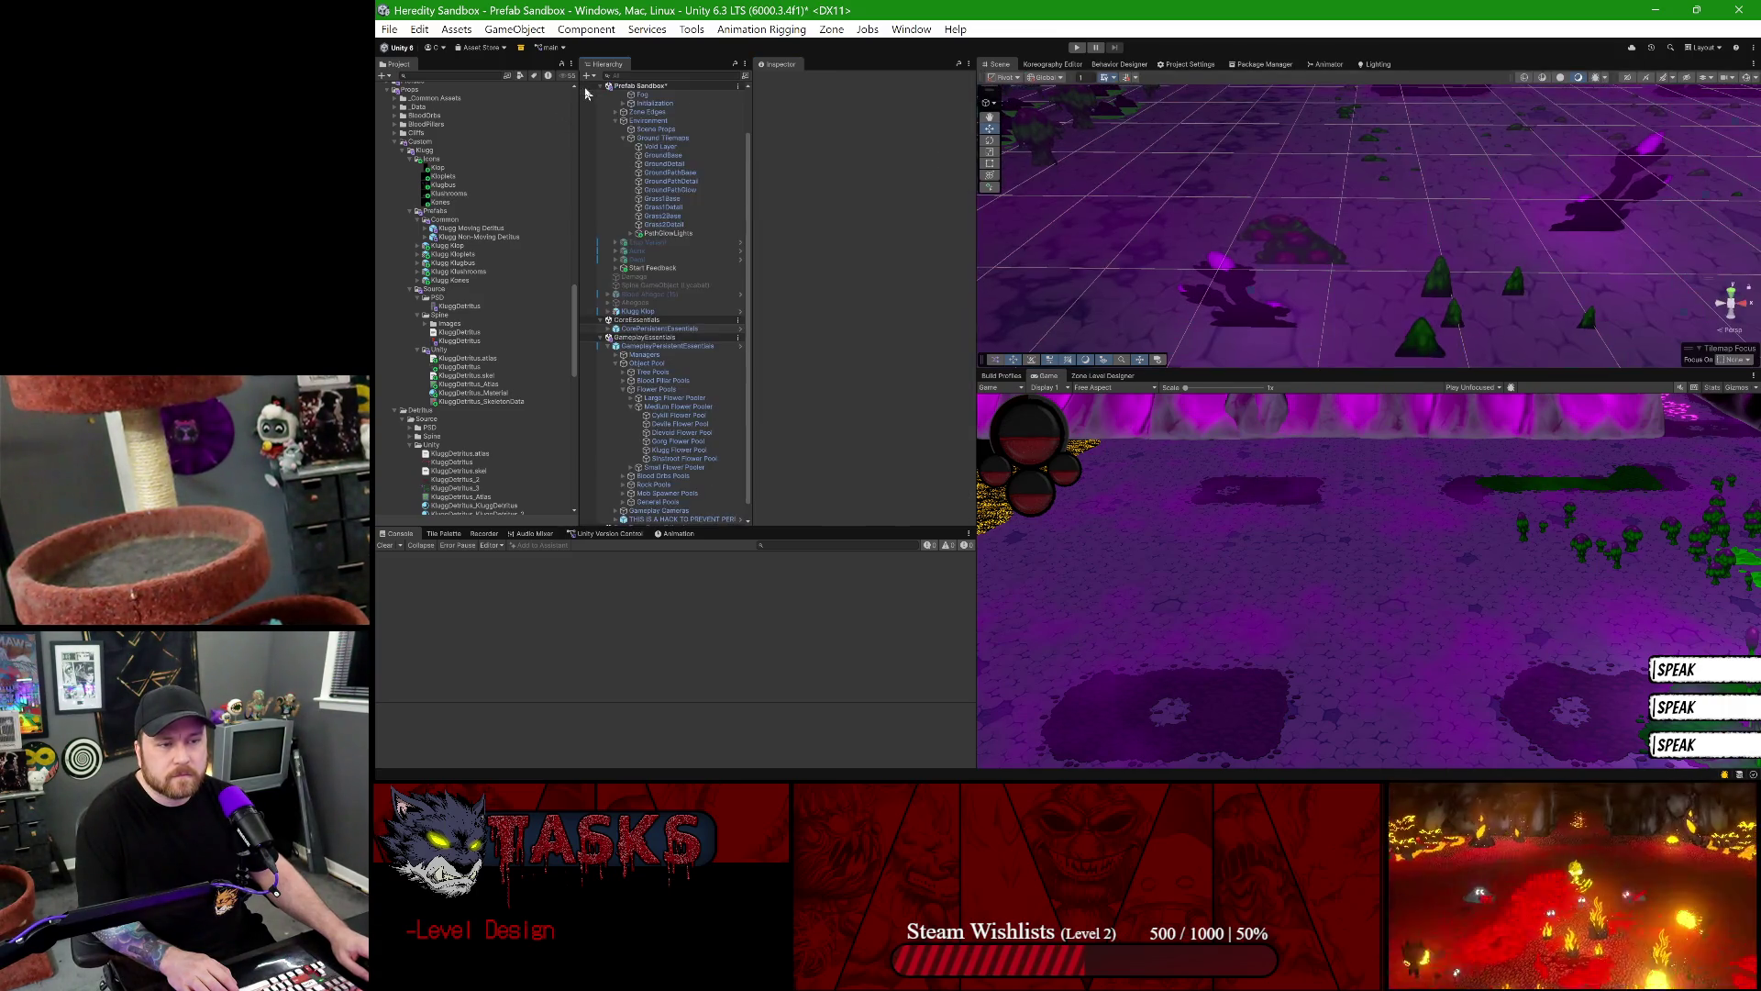
- Switch to the Zone Level Designer's Config view and enlarge its panel for a new prop key
{"action": "right_click", "coordinate": [668, 337]}
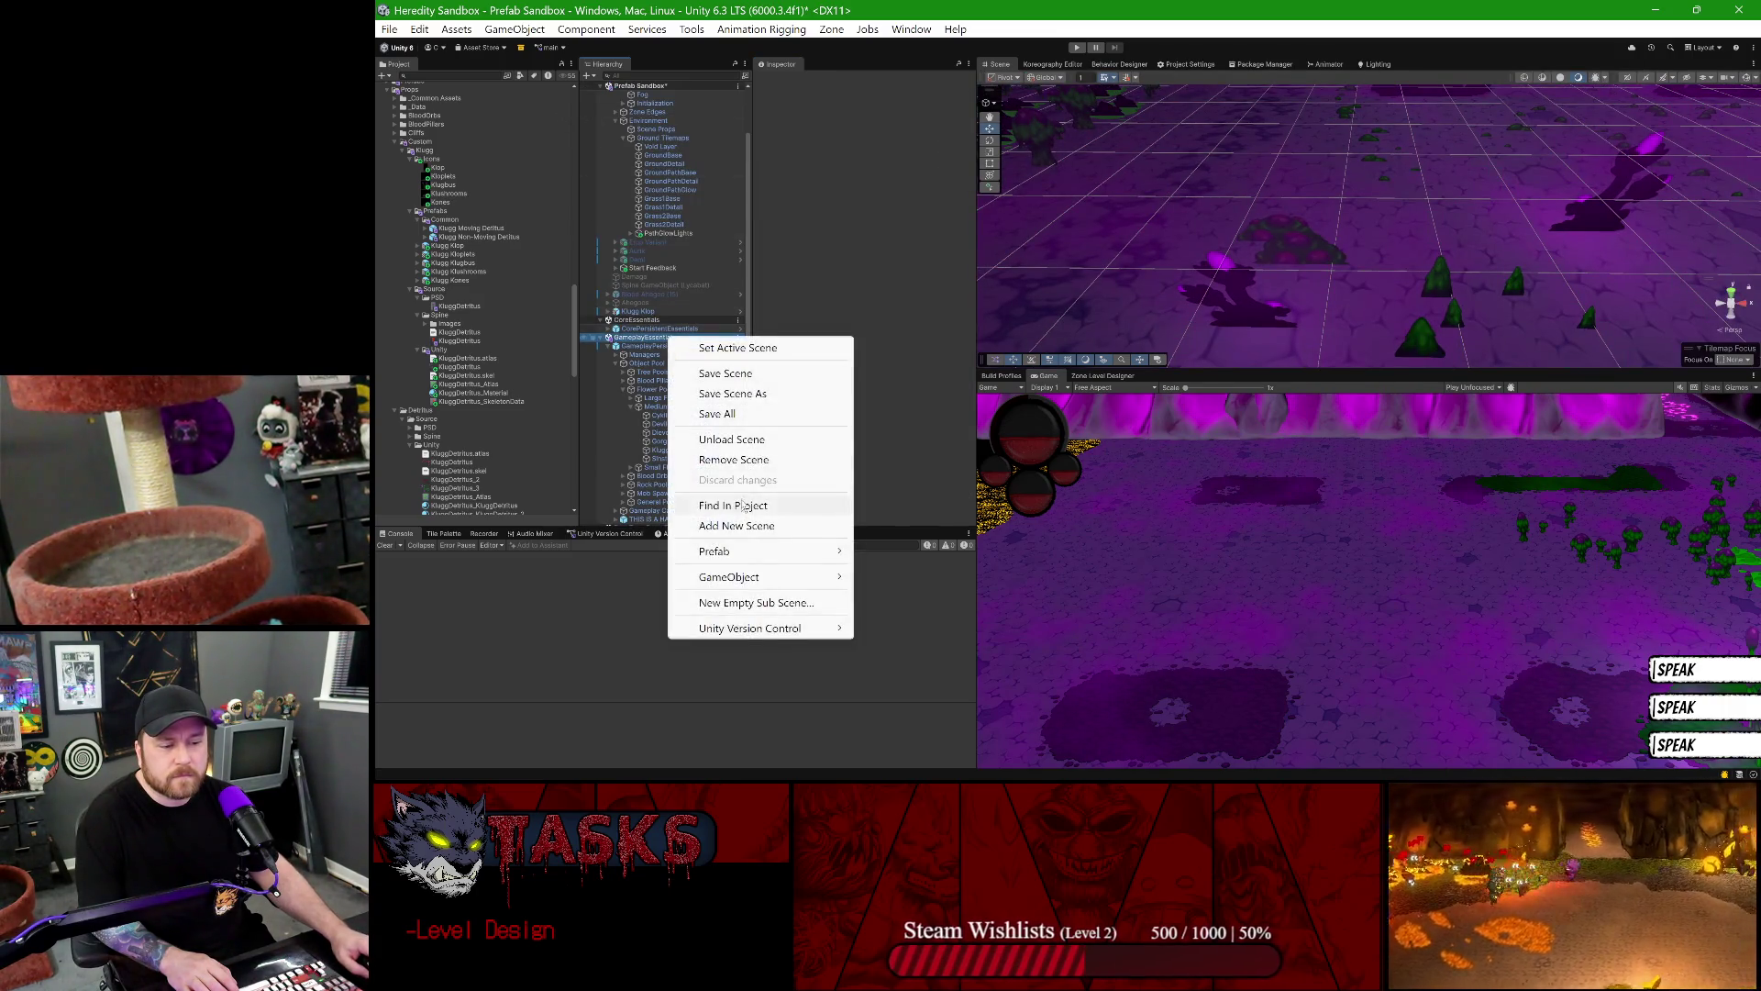
{"action": "left_click", "coordinate": [683, 260]}
{"action": "left_click", "coordinate": [1114, 376]}
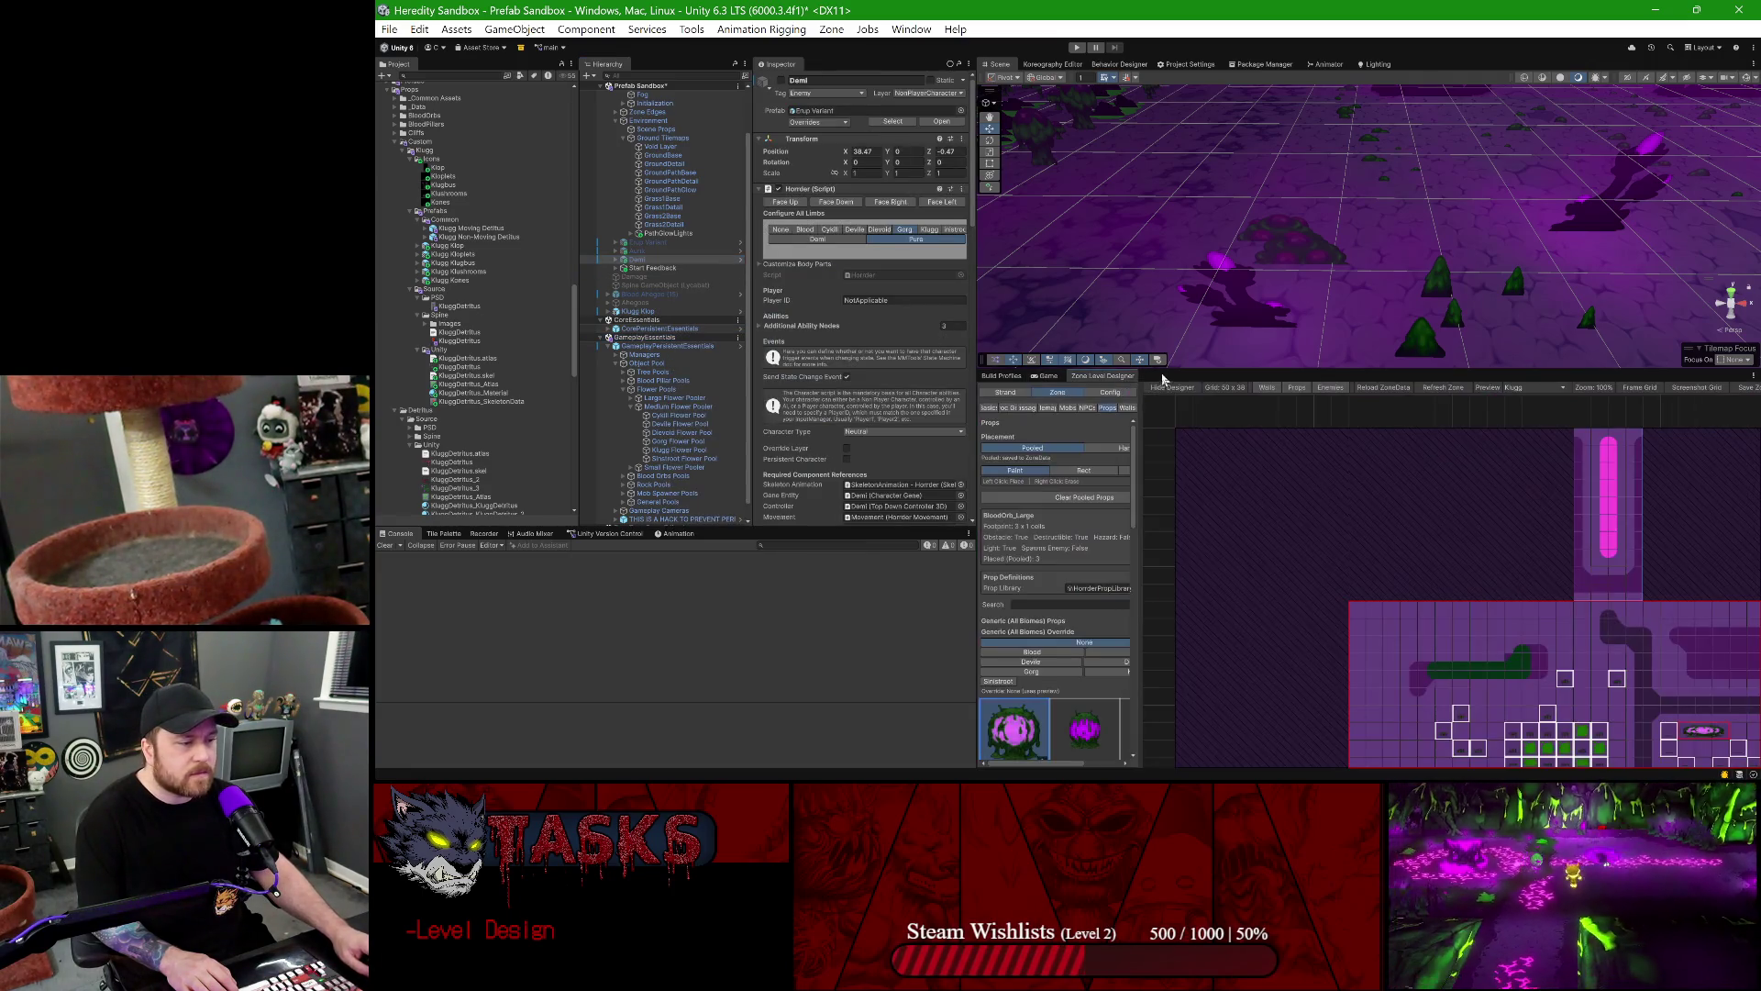
{"action": "left_click", "coordinate": [1113, 391]}
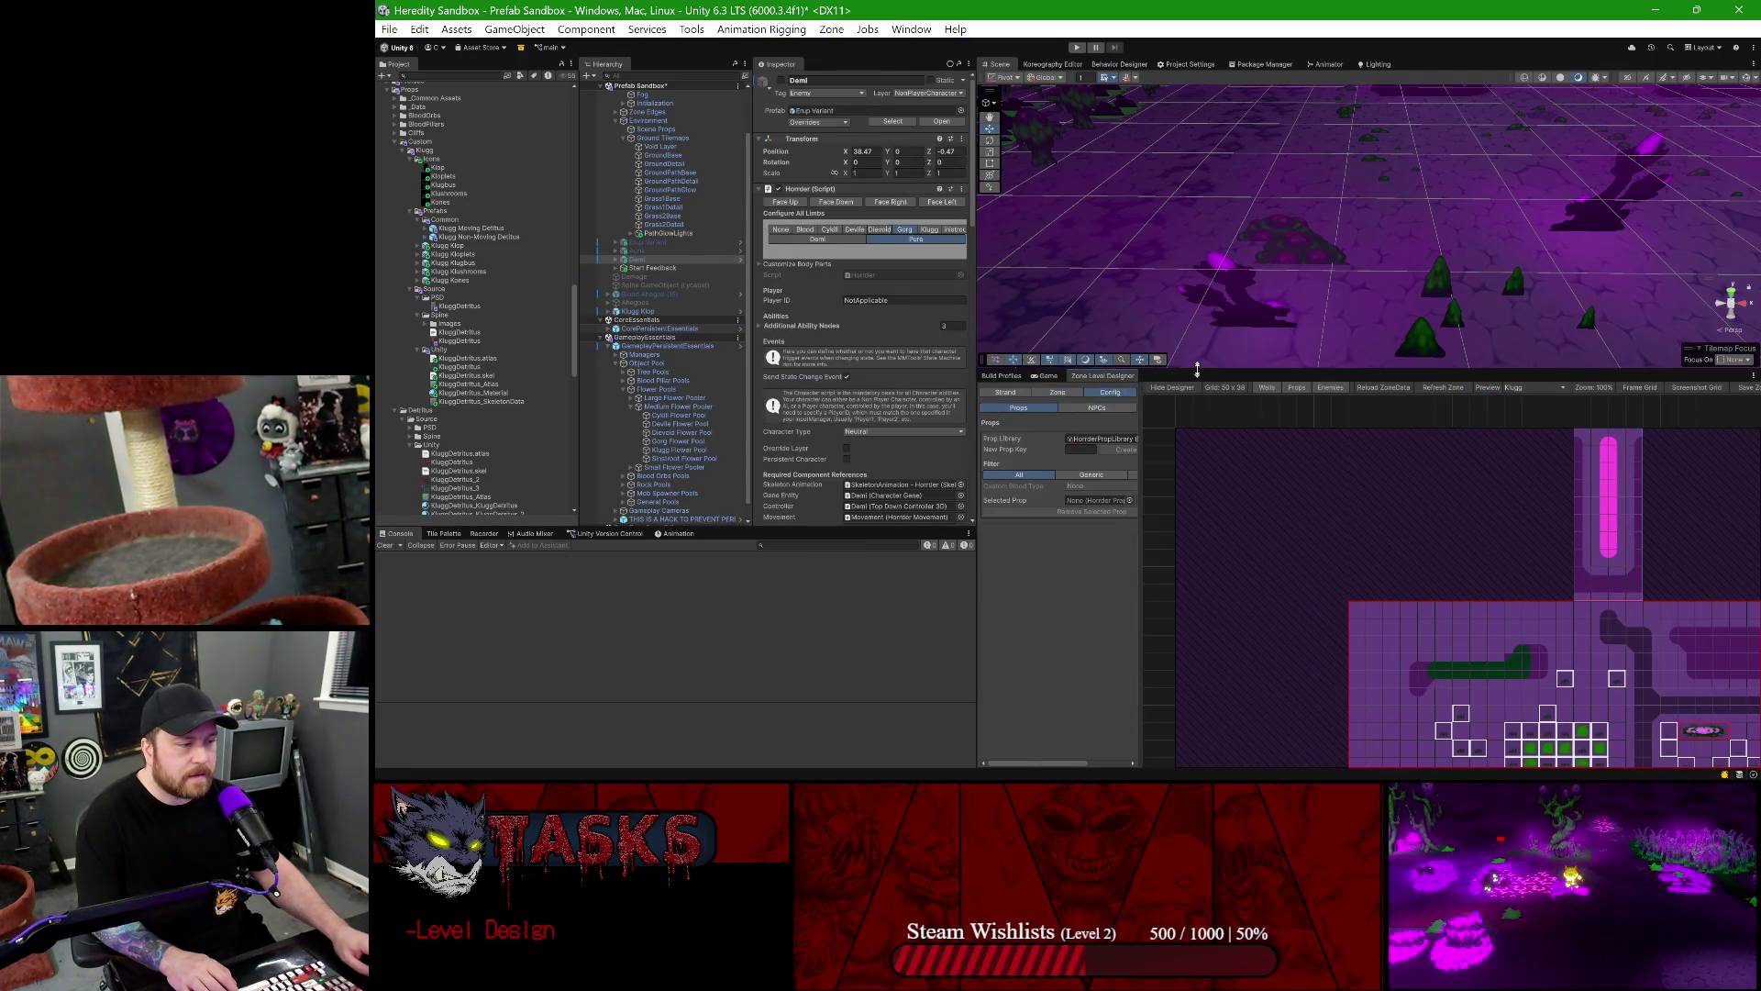
{"action": "left_click_drag", "start_coordinate": [1197, 368], "coordinate": [1195, 231]}
{"action": "left_click_drag", "start_coordinate": [1152, 296], "coordinate": [1320, 284]}
{"action": "left_click", "coordinate": [1196, 310]}
- Create a Klop prop definition and give it the category Decorative
{"action": "type", "text": "Klop"}
{"action": "left_click", "coordinate": [1224, 311]}
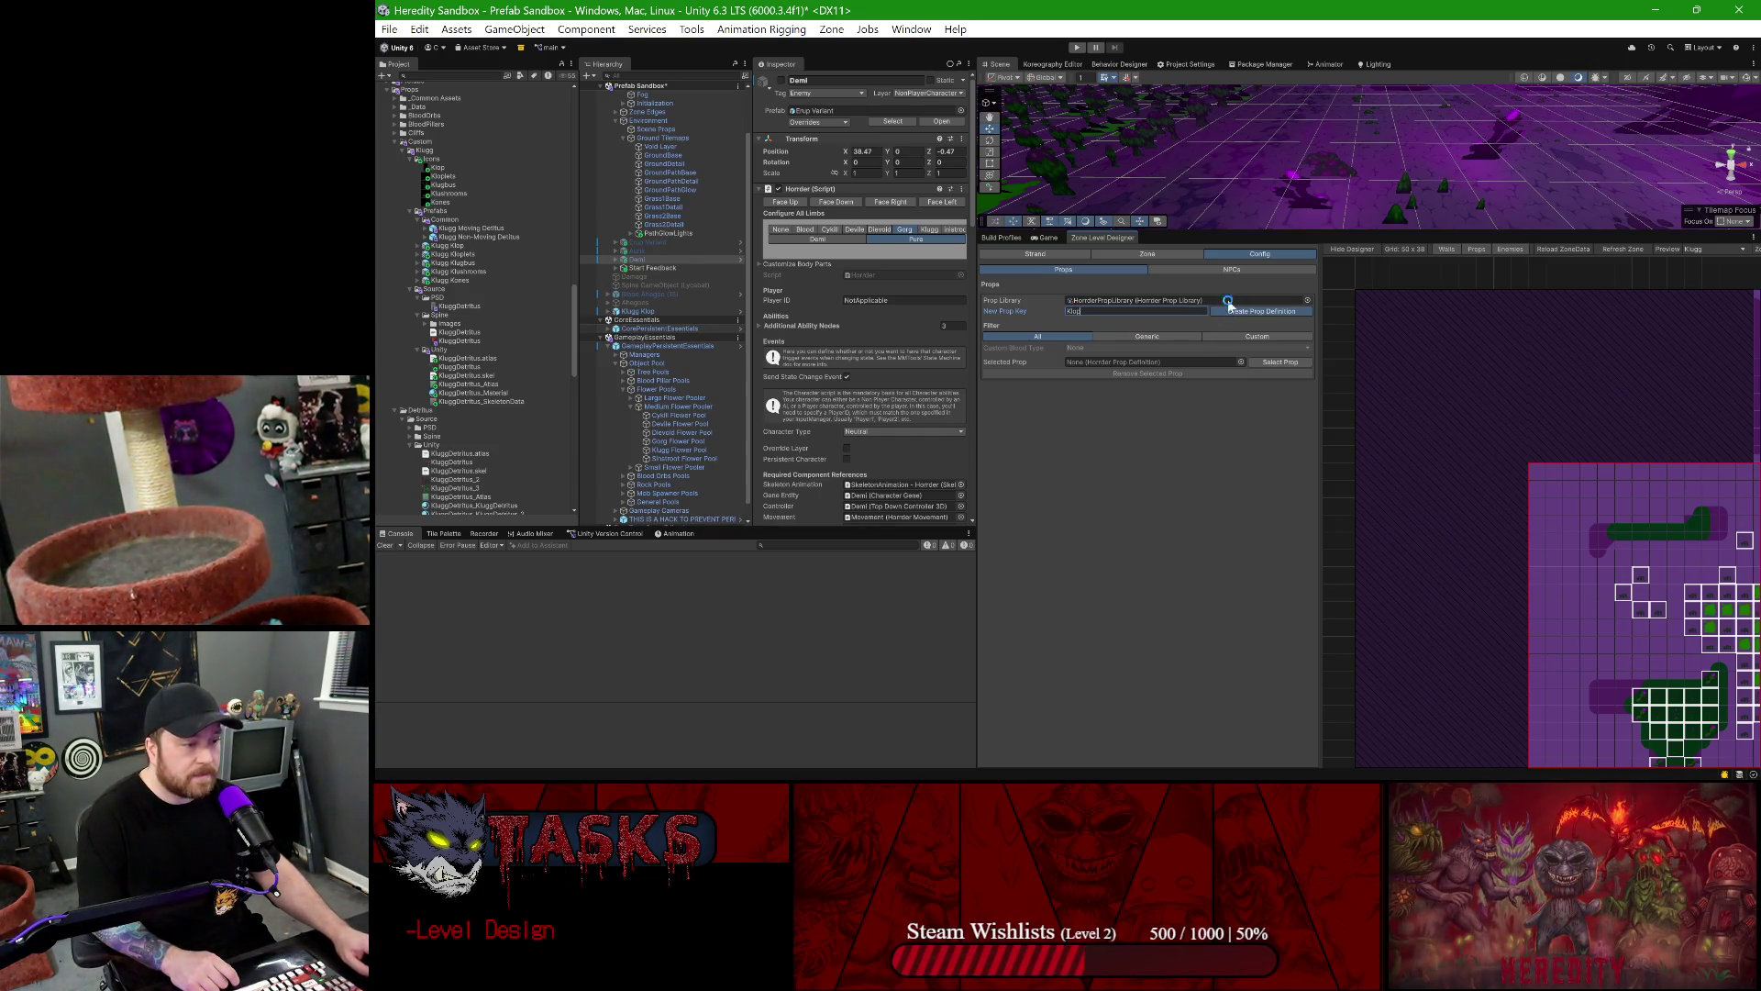
{"action": "left_click", "coordinate": [1089, 444]}
{"action": "type", "text": "Decorative"}
- Set its prop category to Custom and both default and custom blood types to Klugg
{"action": "left_click", "coordinate": [1095, 456]}
{"action": "left_click", "coordinate": [1095, 473]}
{"action": "left_click", "coordinate": [1097, 475]}
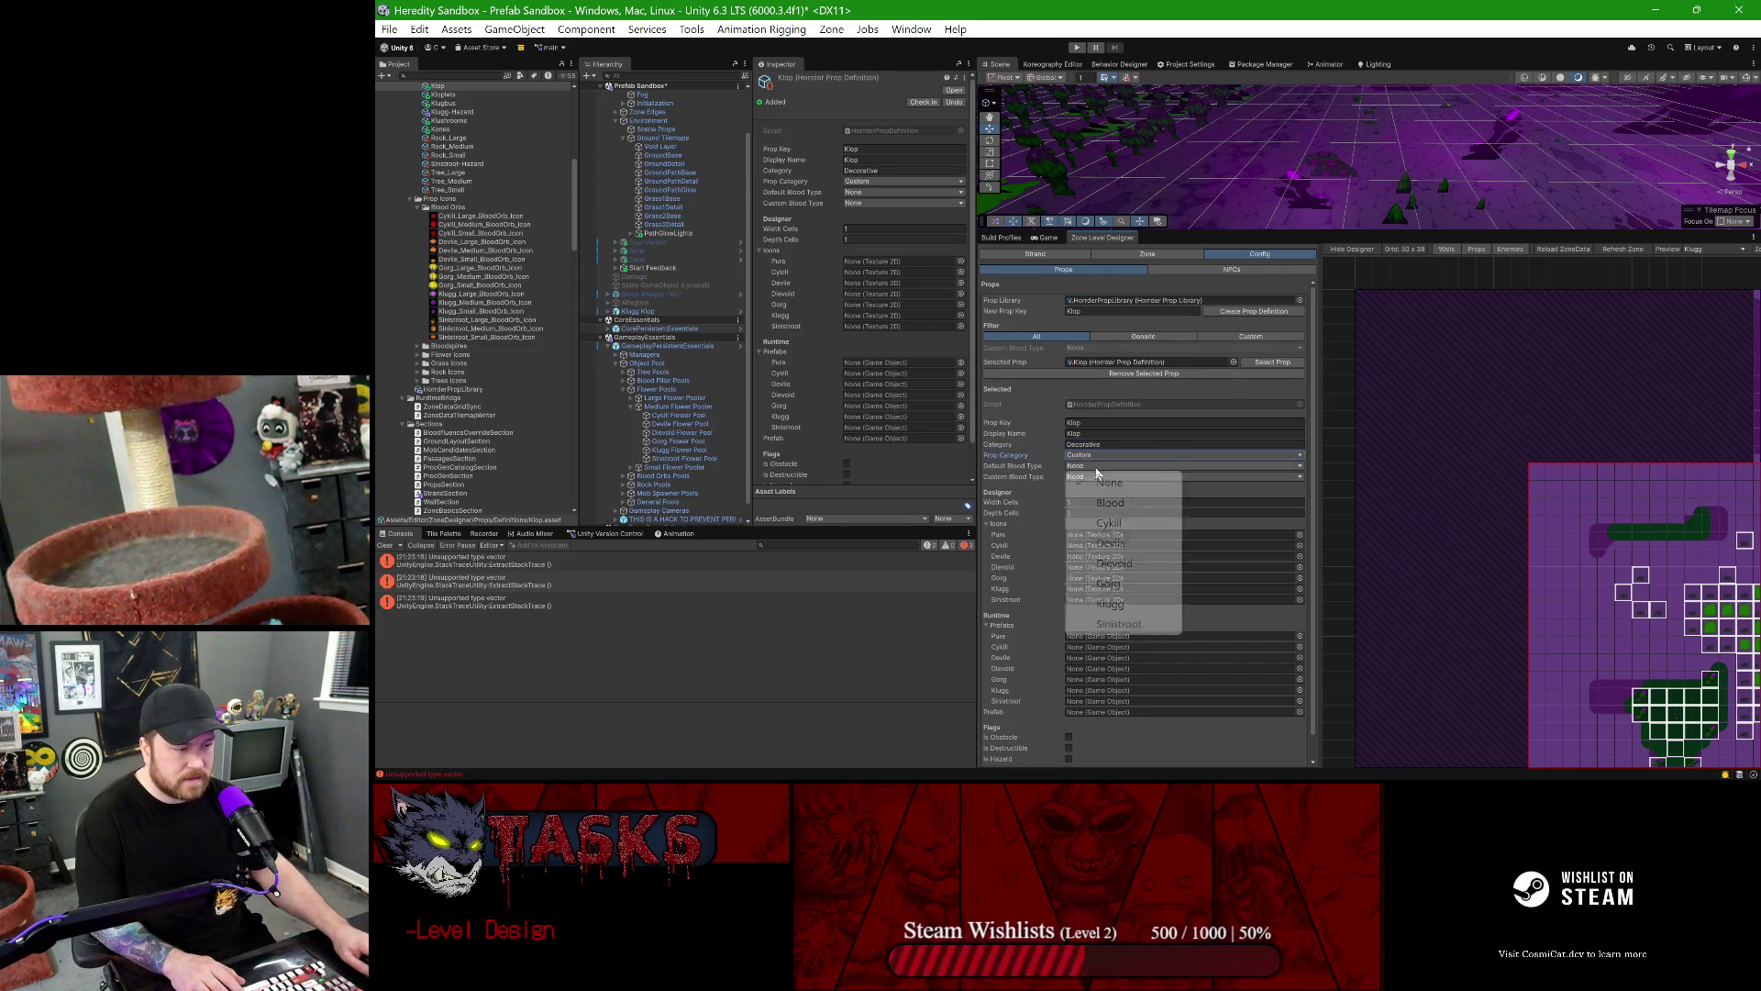
{"action": "left_click", "coordinate": [1110, 603]}
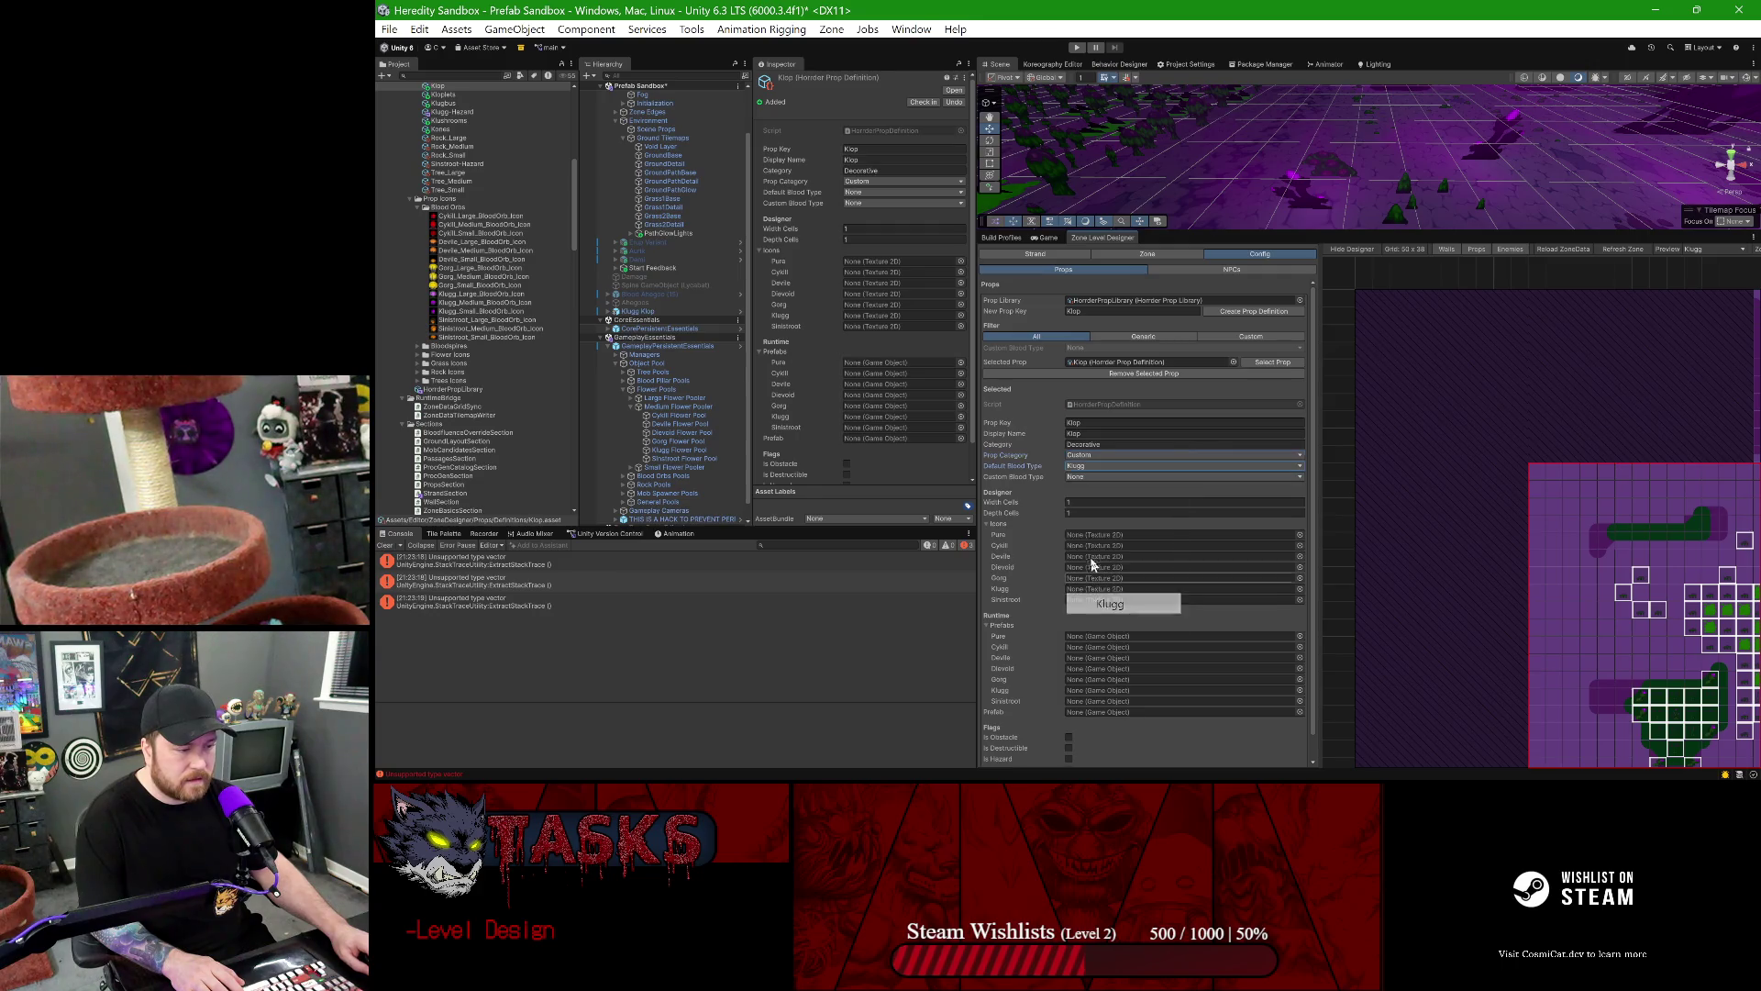
{"action": "left_click", "coordinate": [1085, 477]}
{"action": "left_click", "coordinate": [1108, 614]}
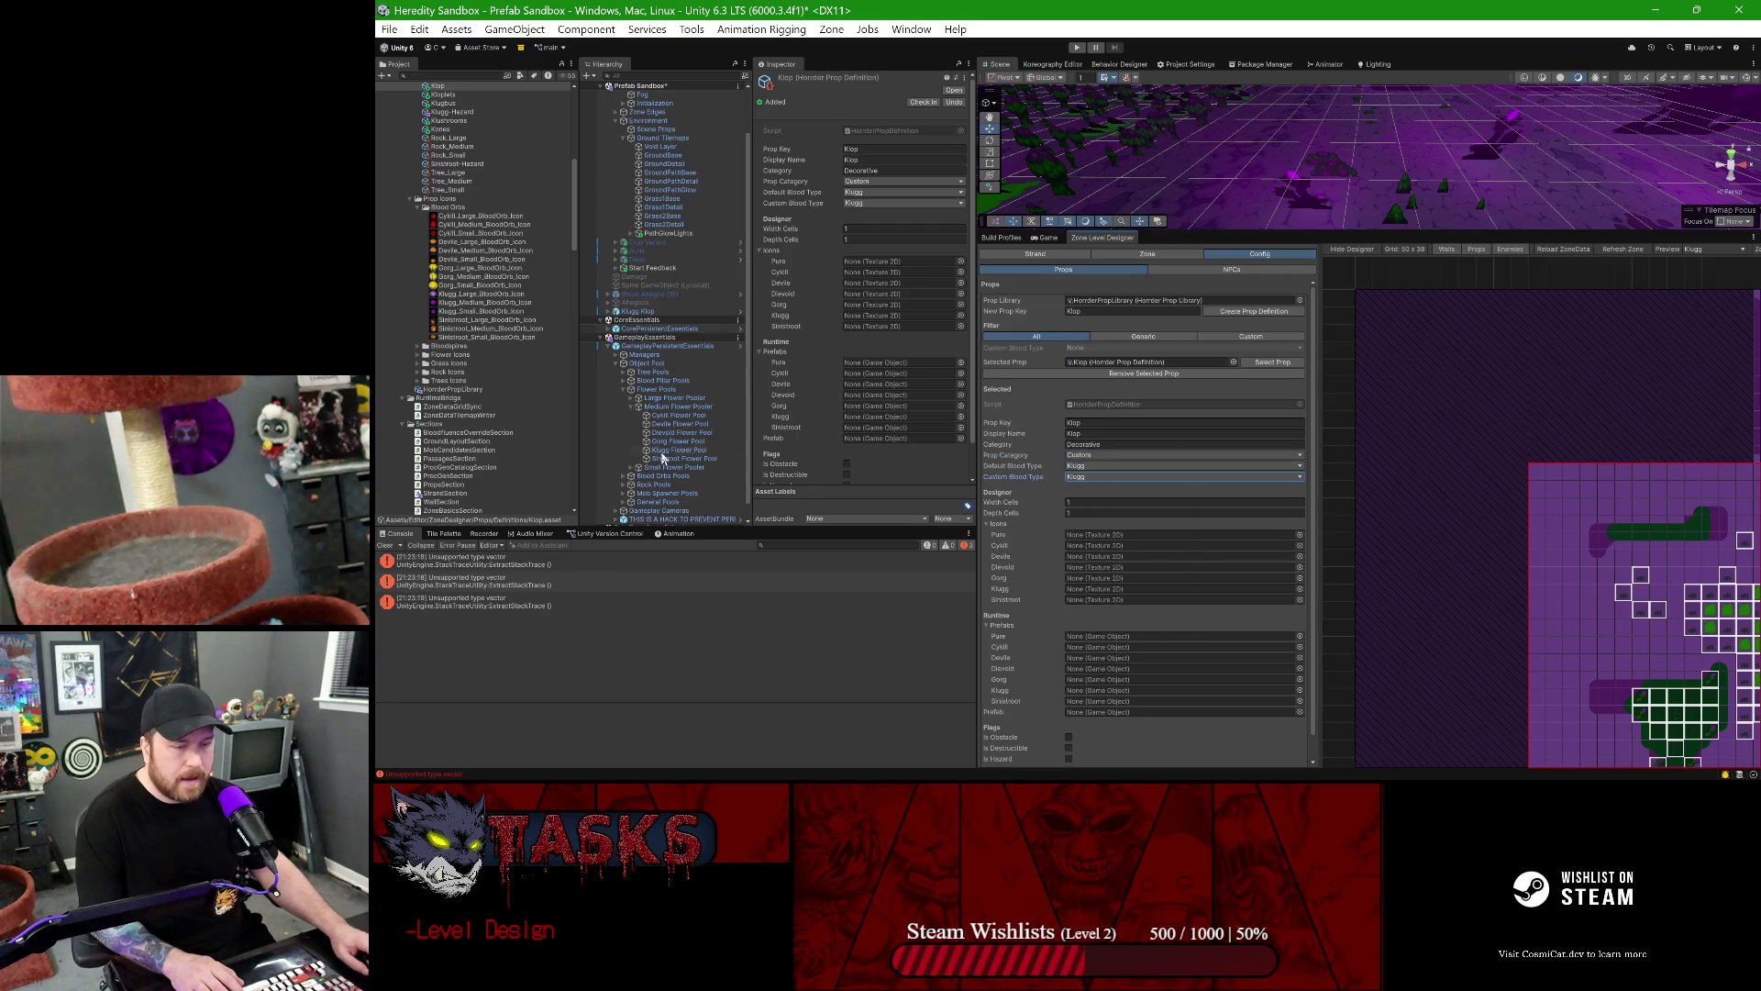
{"action": "scroll", "coordinate": [471, 275], "scroll_direction": "up", "scroll_amount": 5}
{"action": "scroll", "coordinate": [470, 275], "scroll_direction": "up", "scroll_amount": 10}
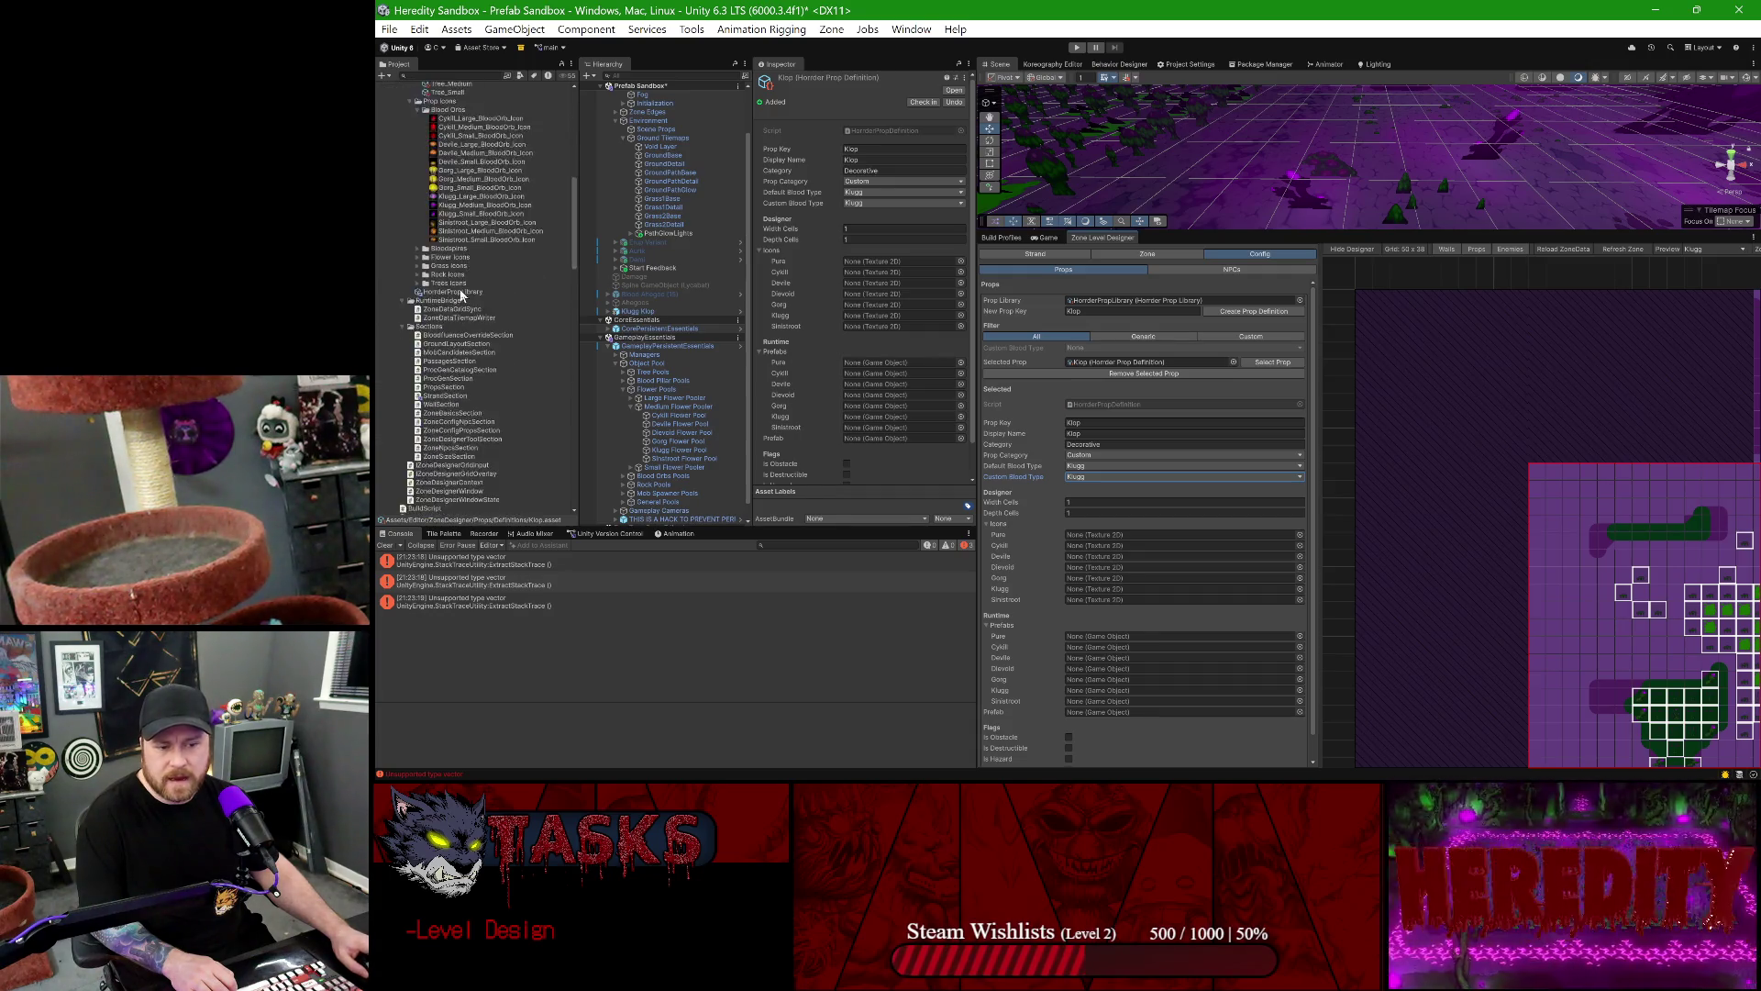
{"action": "scroll", "coordinate": [459, 290], "scroll_direction": "down", "scroll_amount": 2}
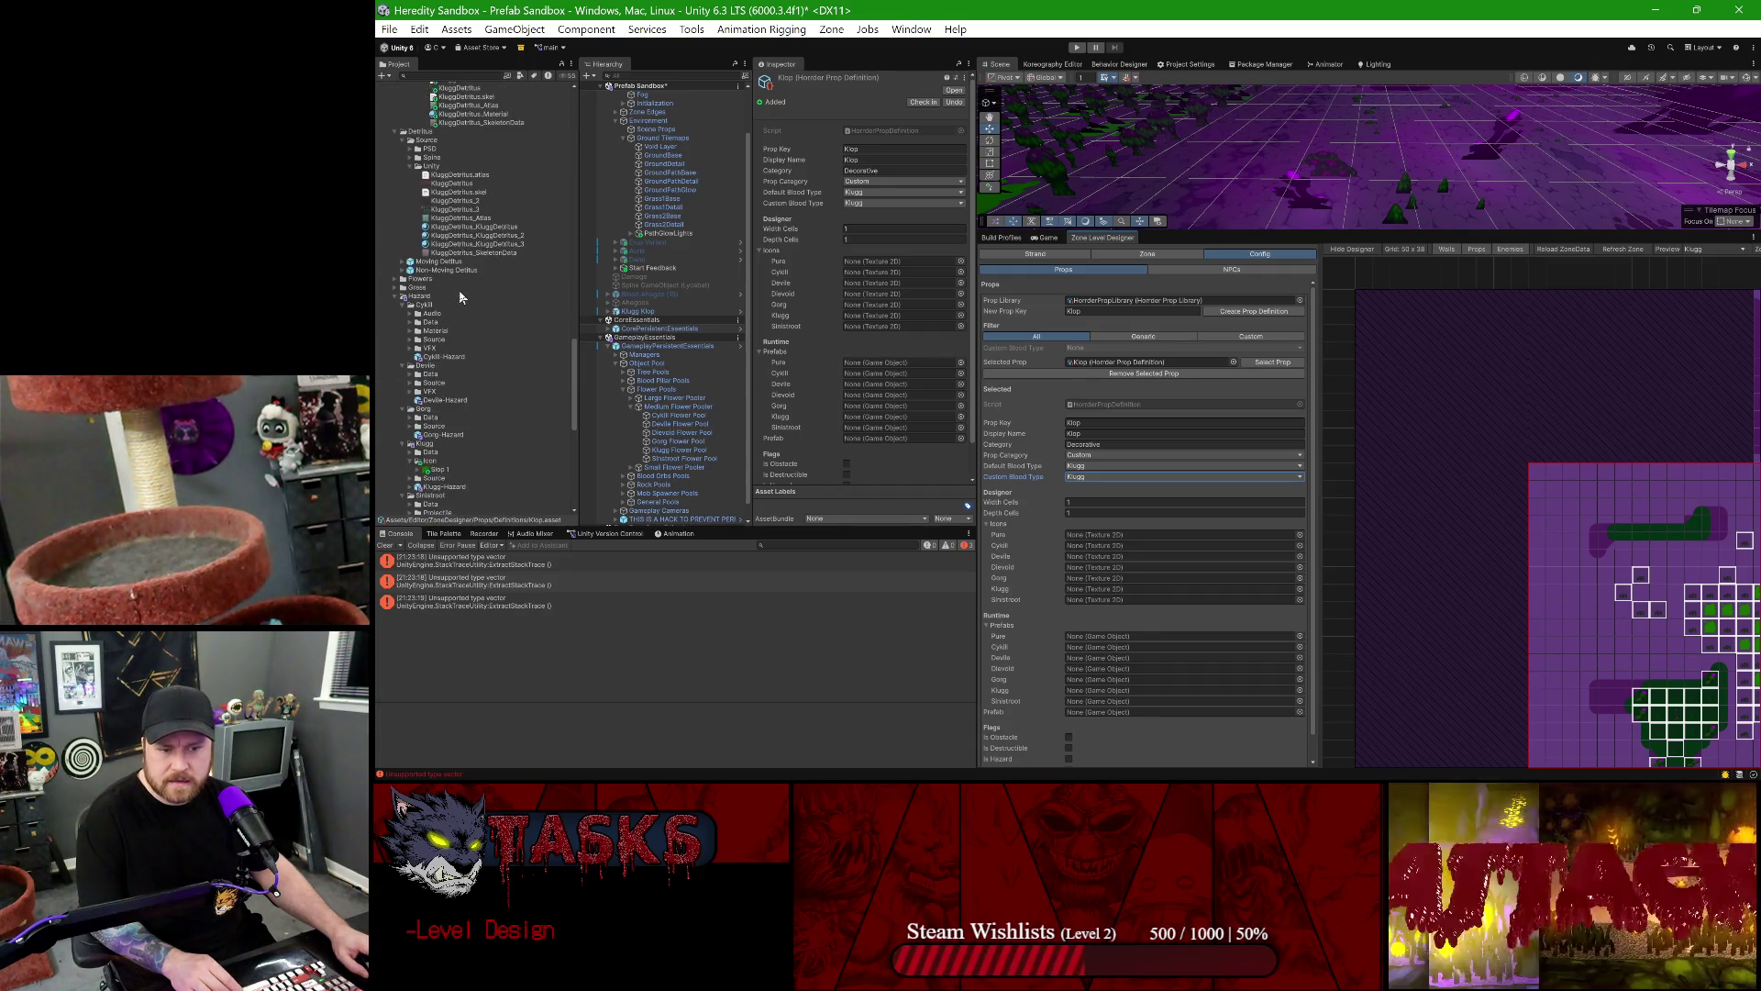
{"action": "scroll", "coordinate": [445, 242], "scroll_direction": "down", "scroll_amount": 5}
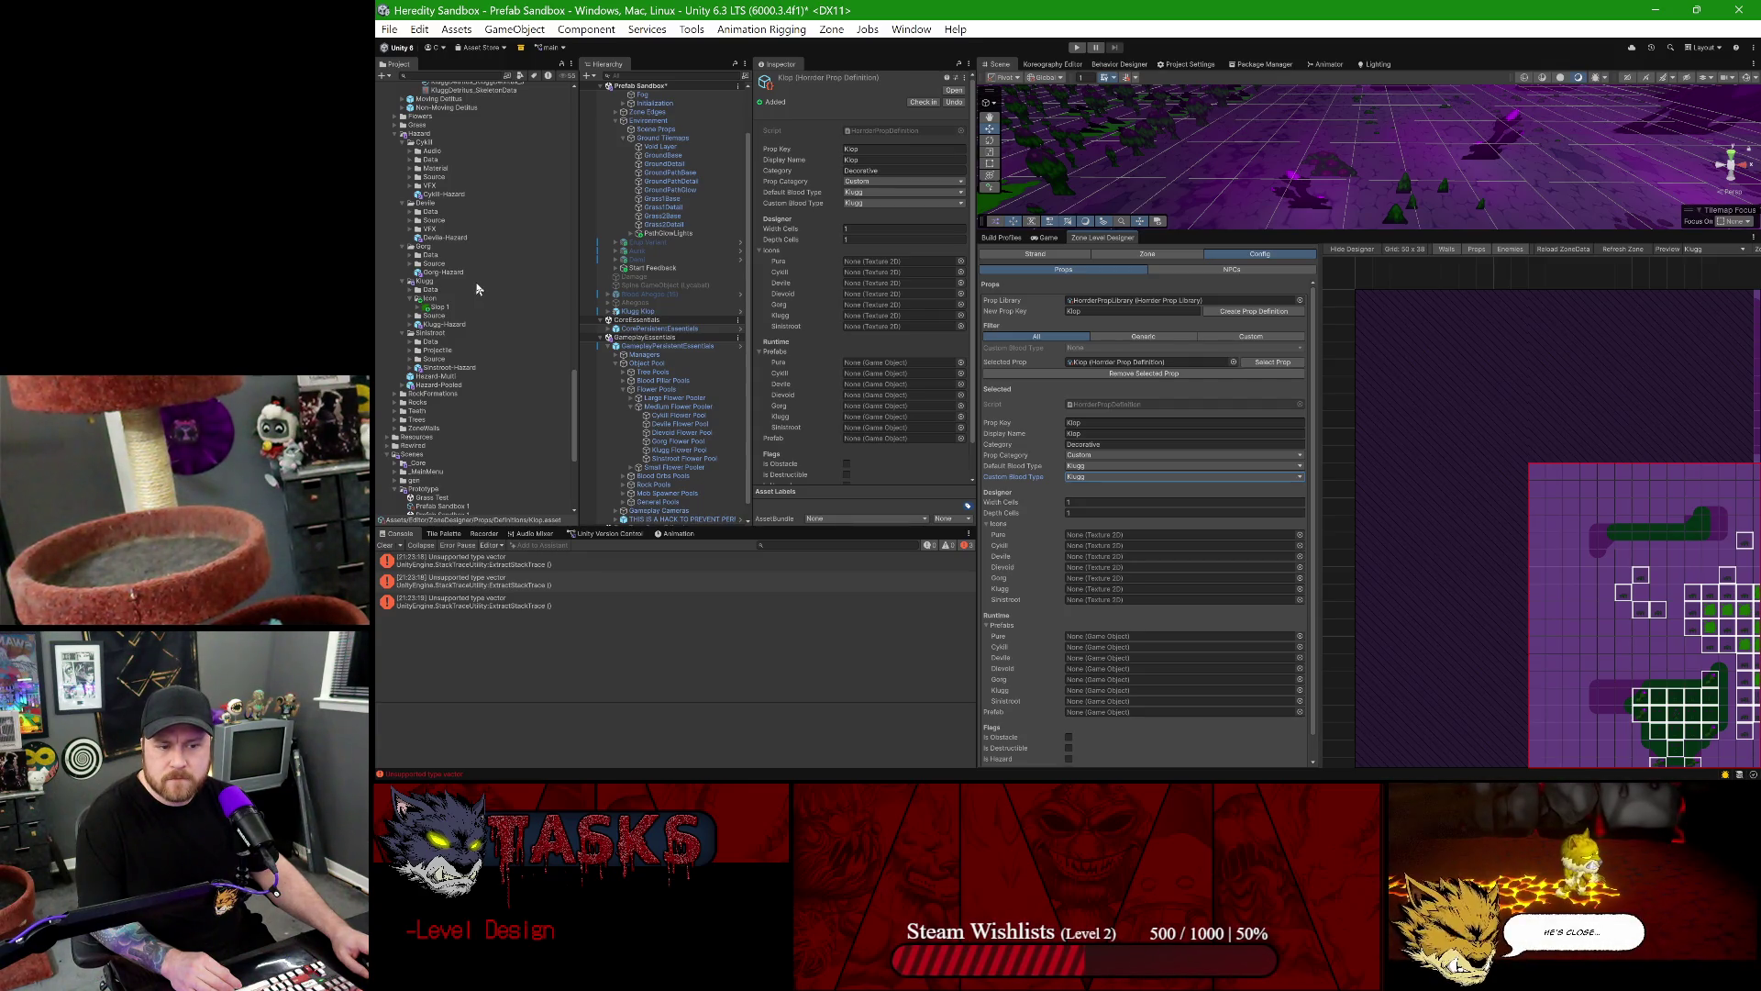
{"action": "scroll", "coordinate": [477, 290], "scroll_direction": "down", "scroll_amount": 5}
{"action": "scroll", "coordinate": [477, 289], "scroll_direction": "up", "scroll_amount": 15}
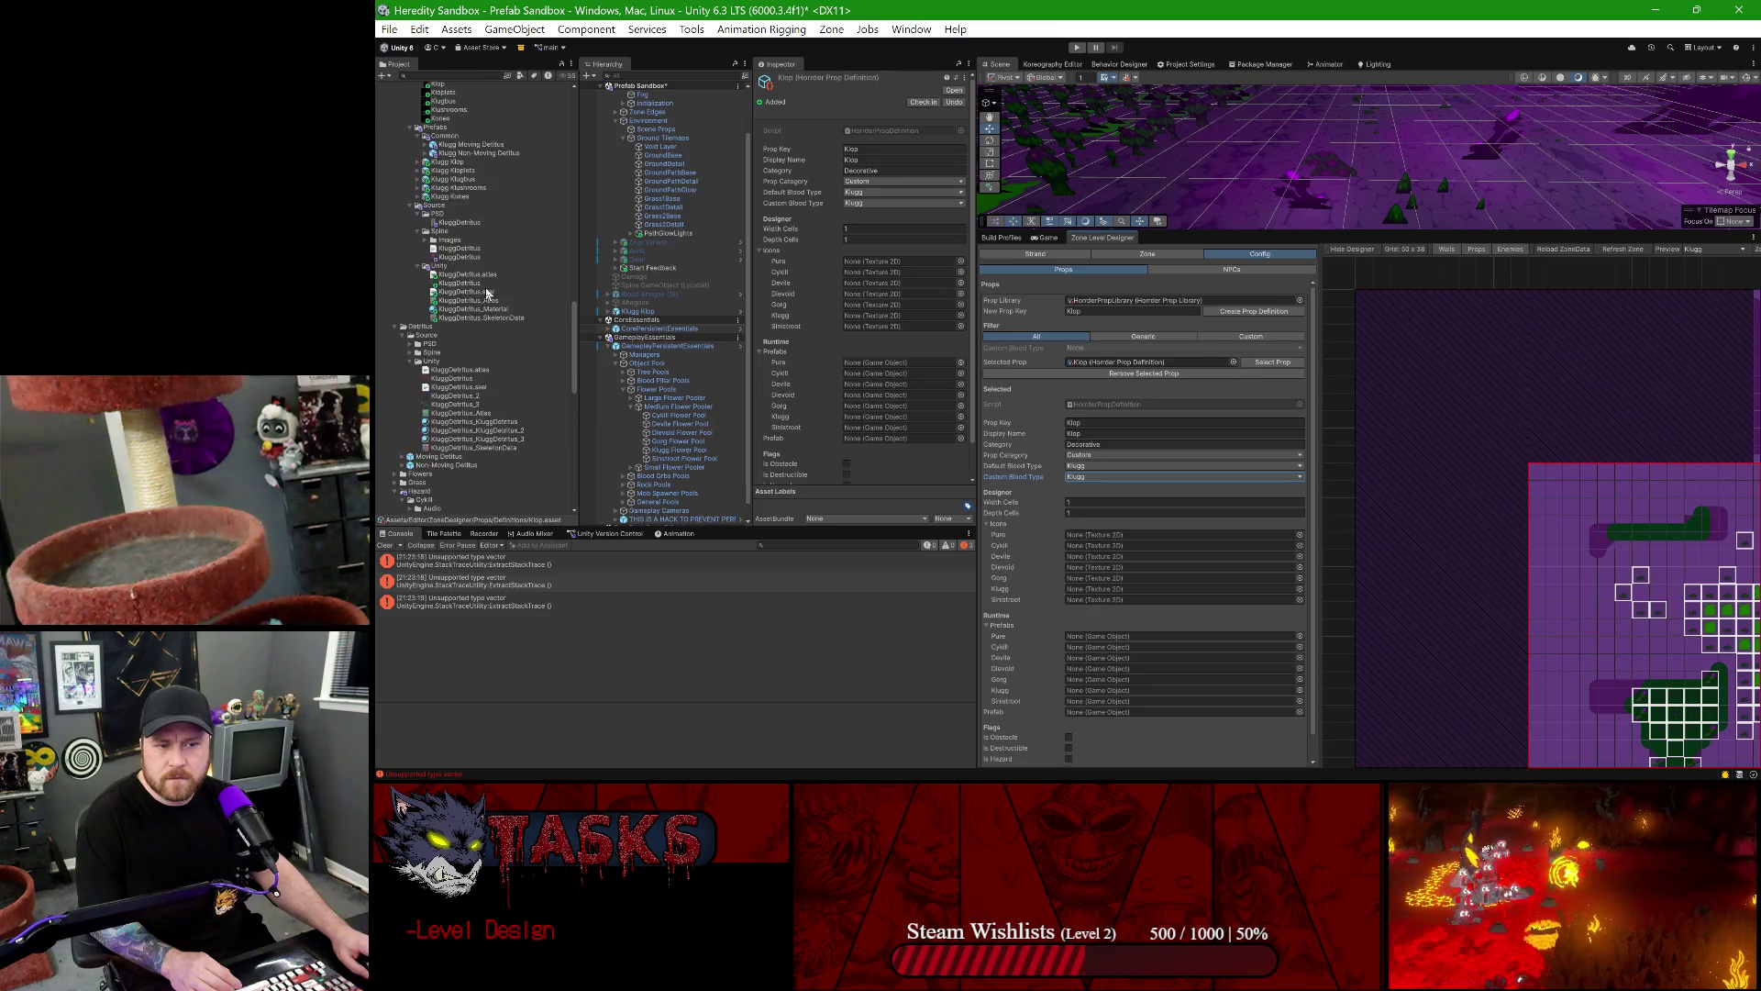
{"action": "scroll", "coordinate": [488, 292], "scroll_direction": "up", "scroll_amount": 5}
- Assign the Klop texture as the prop definition's icon
{"action": "left_click", "coordinate": [446, 249]}
{"action": "left_click_drag", "start_coordinate": [446, 248], "coordinate": [1040, 490]}
{"action": "left_click_drag", "start_coordinate": [1103, 406], "coordinate": [1092, 594]}
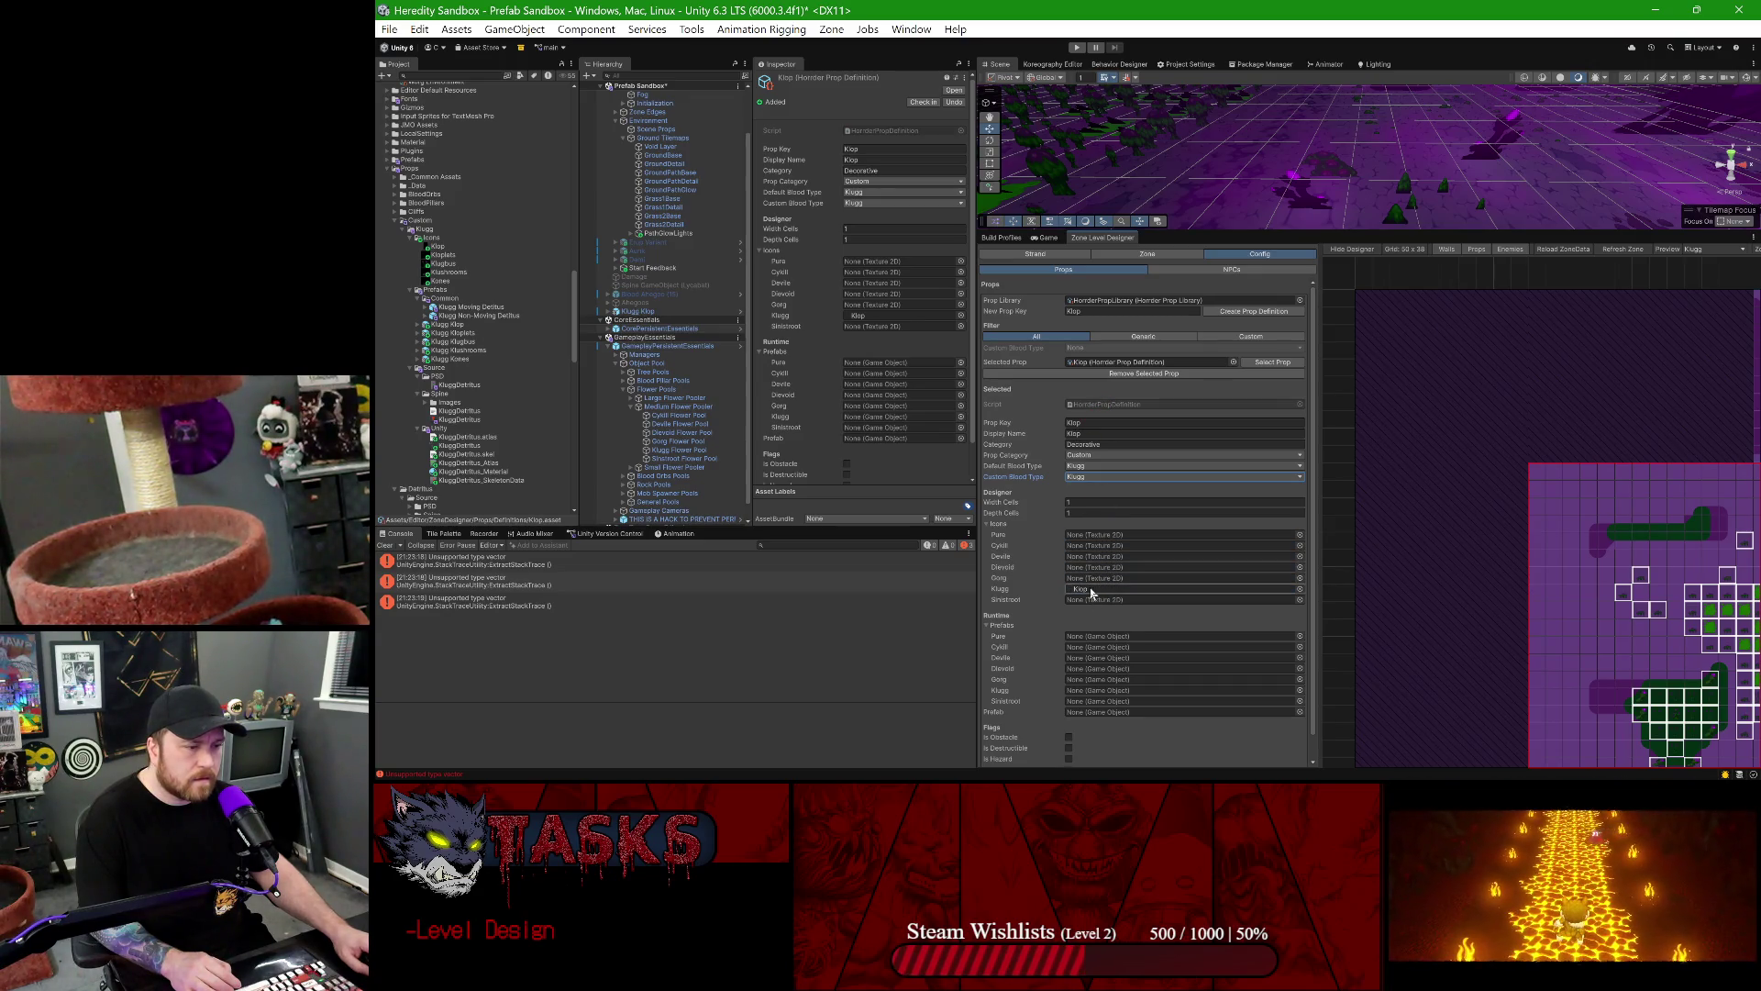
- Compare the Klop, Kloplets, Klushrooms and Klugbus icon import settings, then assign the Klugg Klop prefab
{"action": "left_click", "coordinate": [433, 250]}
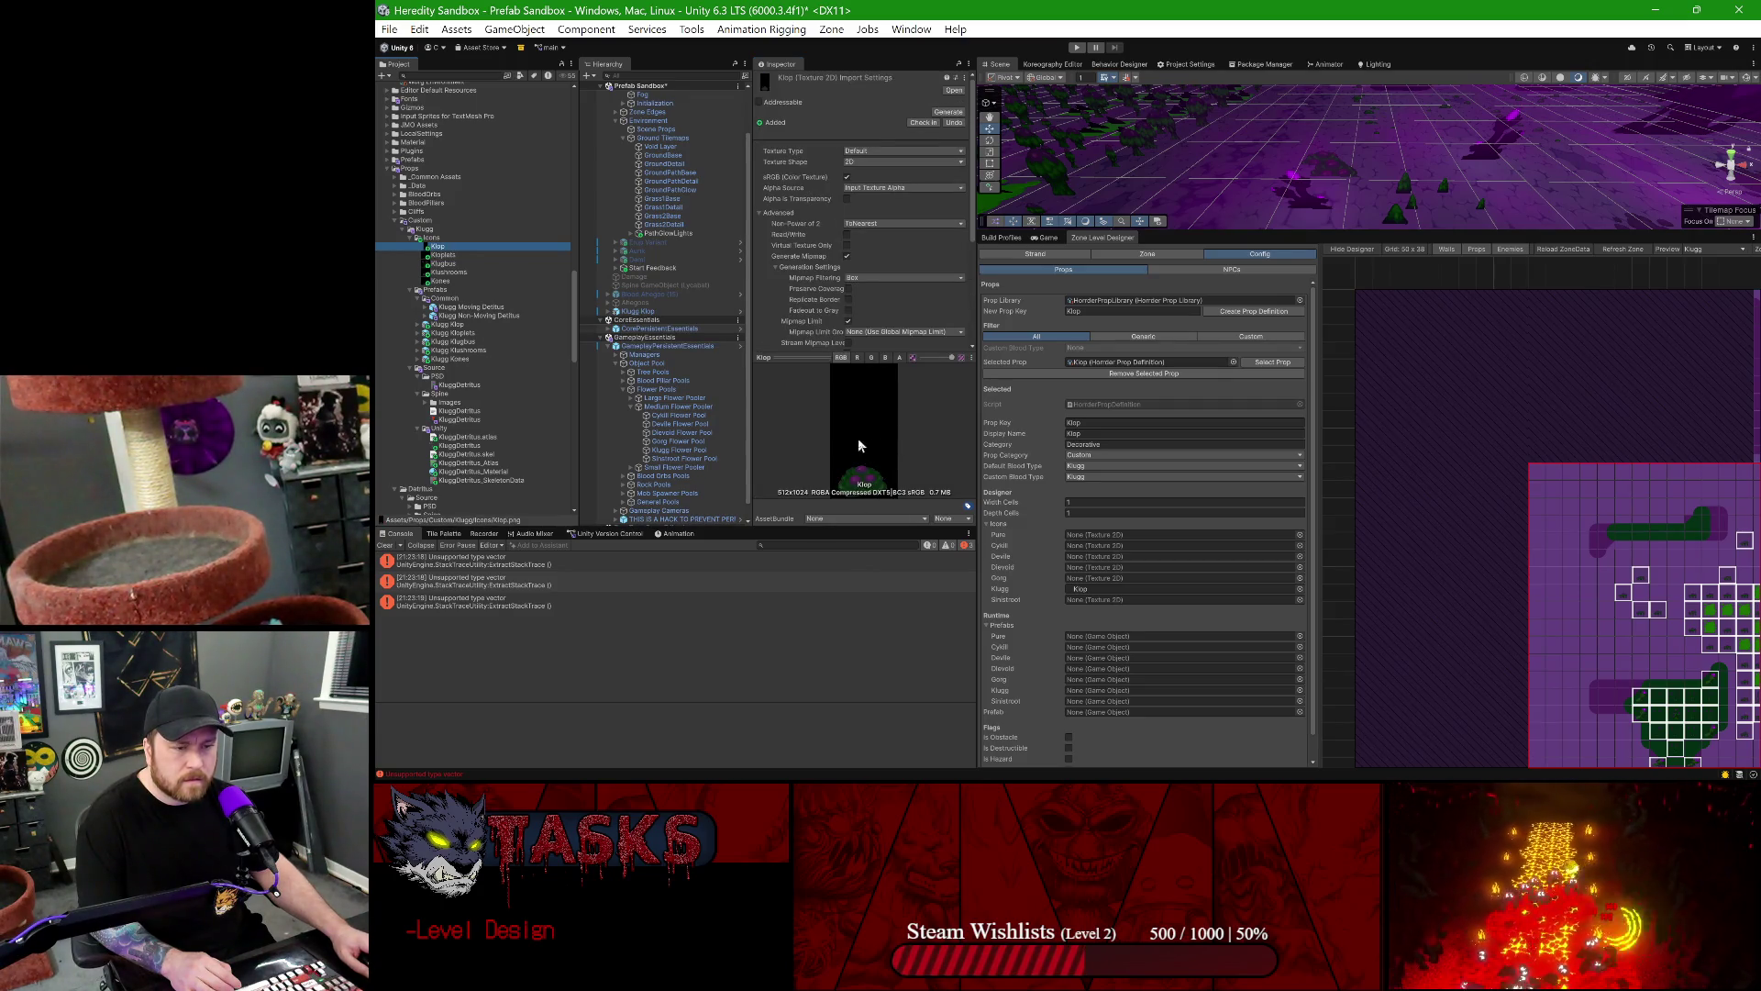
{"action": "left_click", "coordinate": [465, 264]}
{"action": "left_click", "coordinate": [454, 246]}
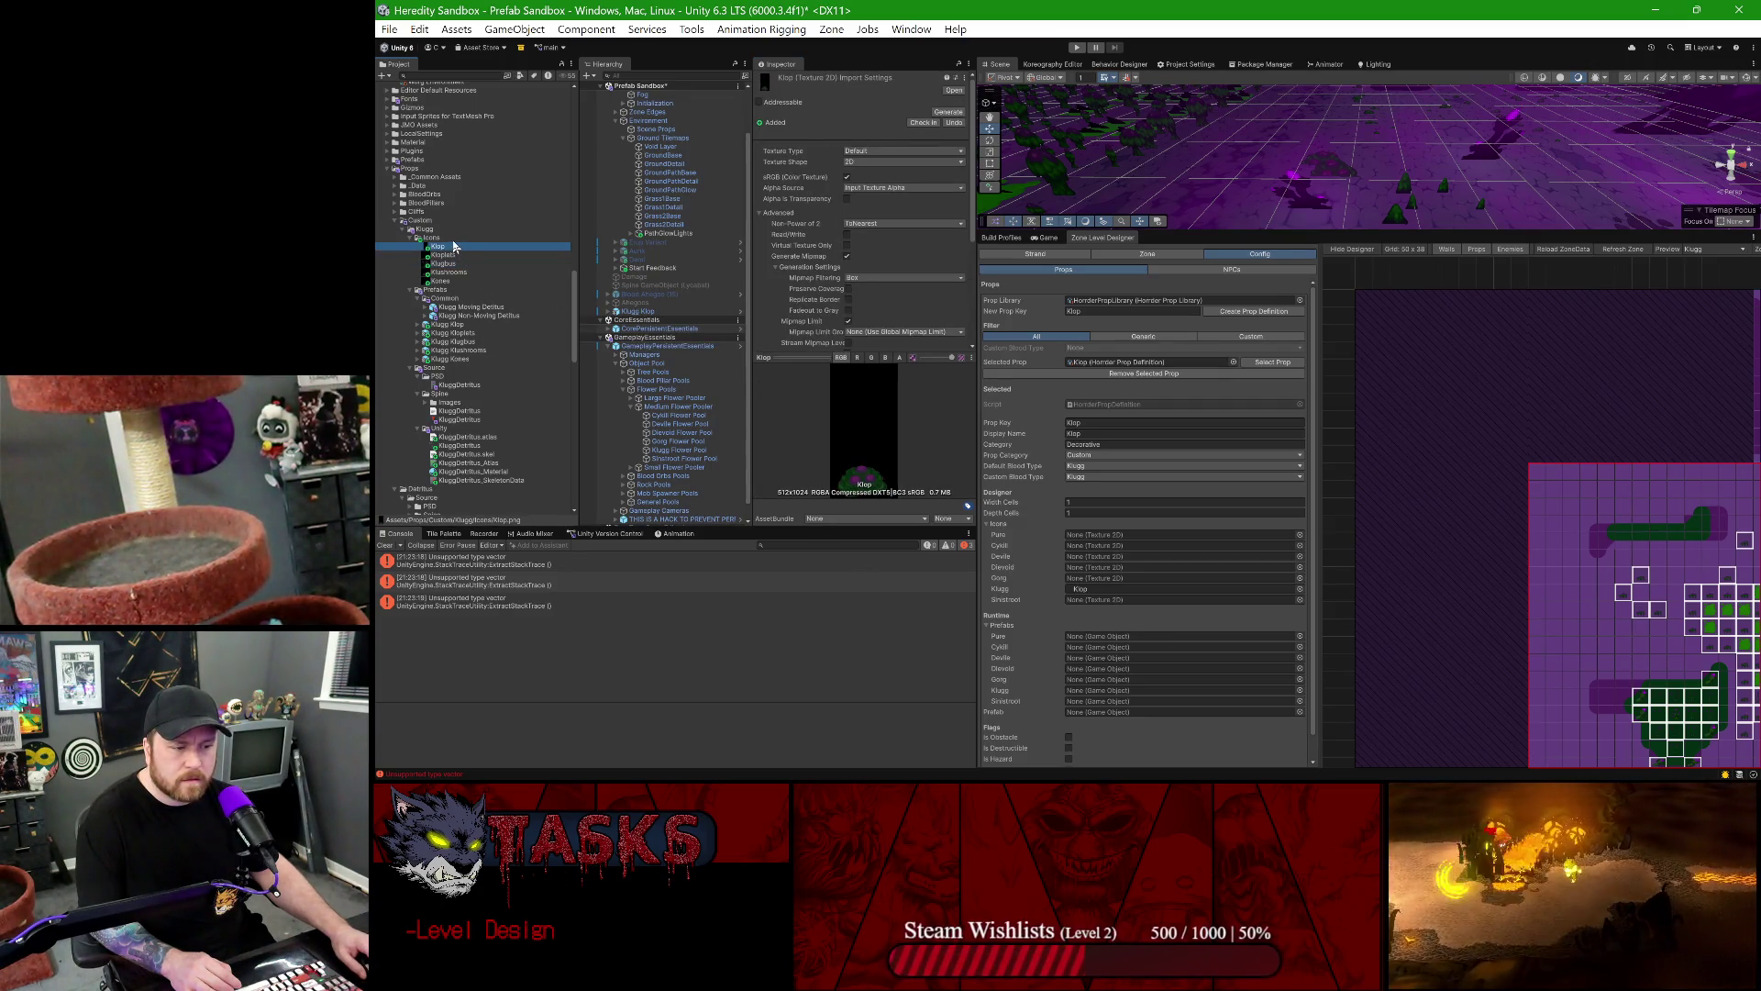
{"action": "left_click", "coordinate": [452, 256]}
{"action": "left_click", "coordinate": [444, 247]}
{"action": "left_click", "coordinate": [448, 272]}
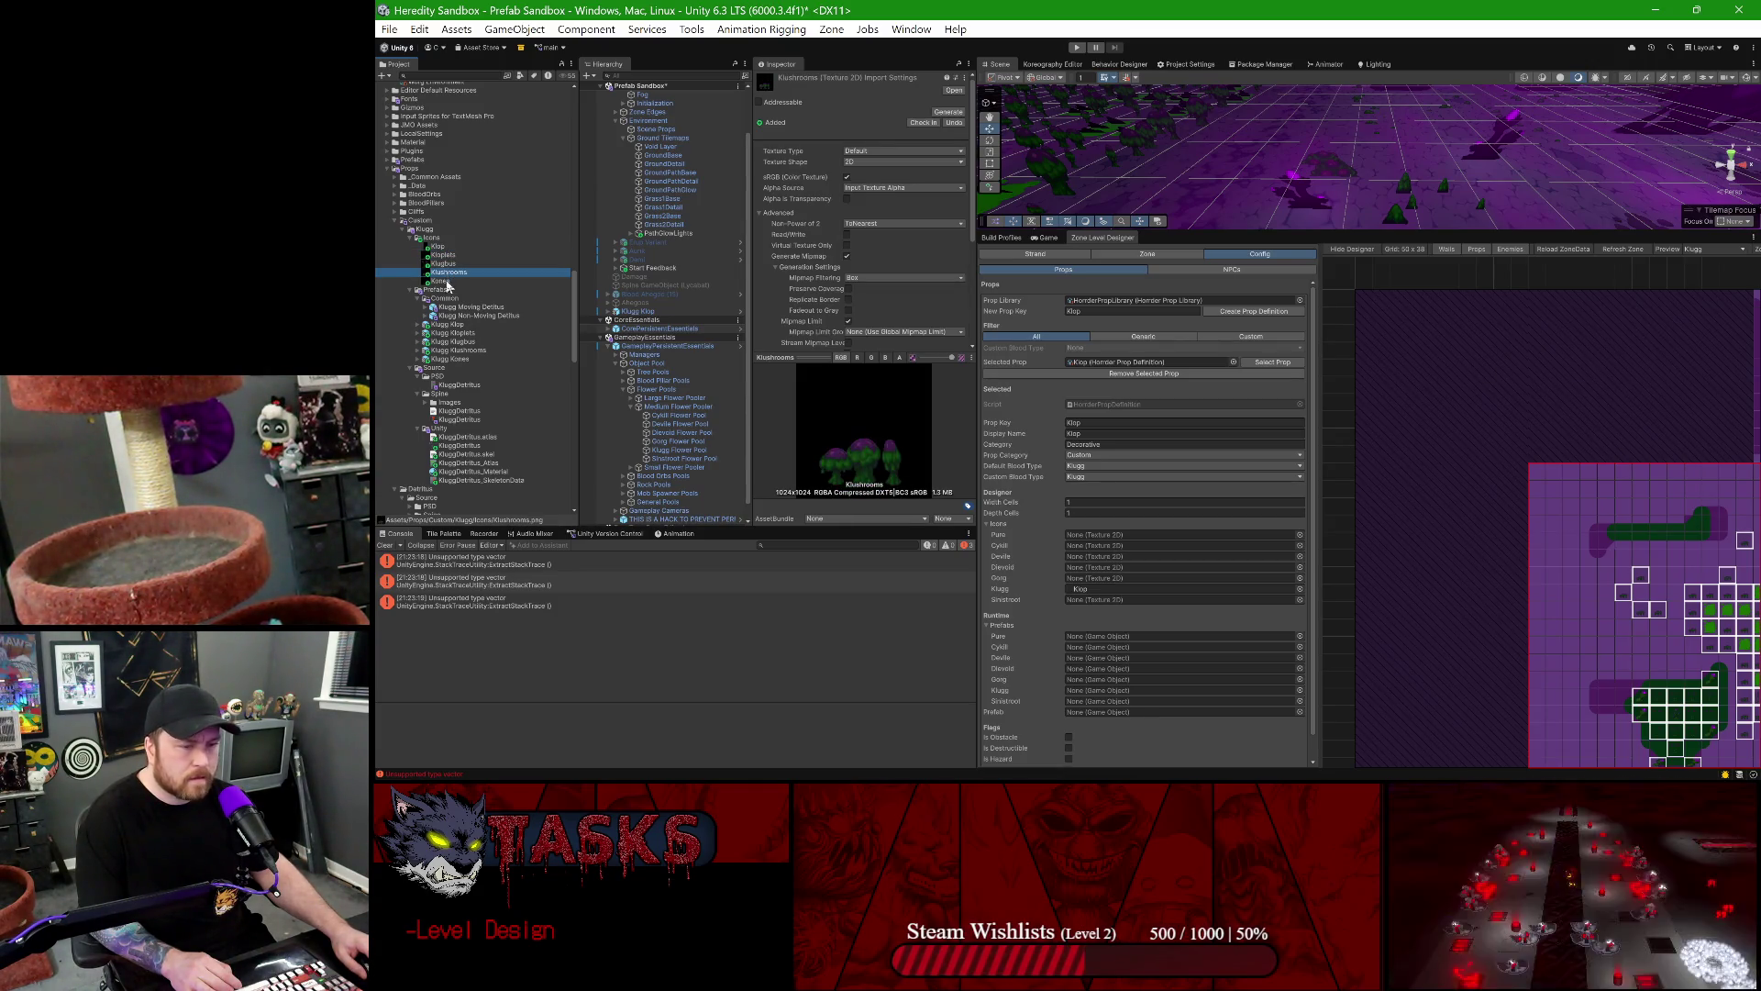
{"action": "left_click", "coordinate": [444, 263]}
{"action": "left_click", "coordinate": [441, 248]}
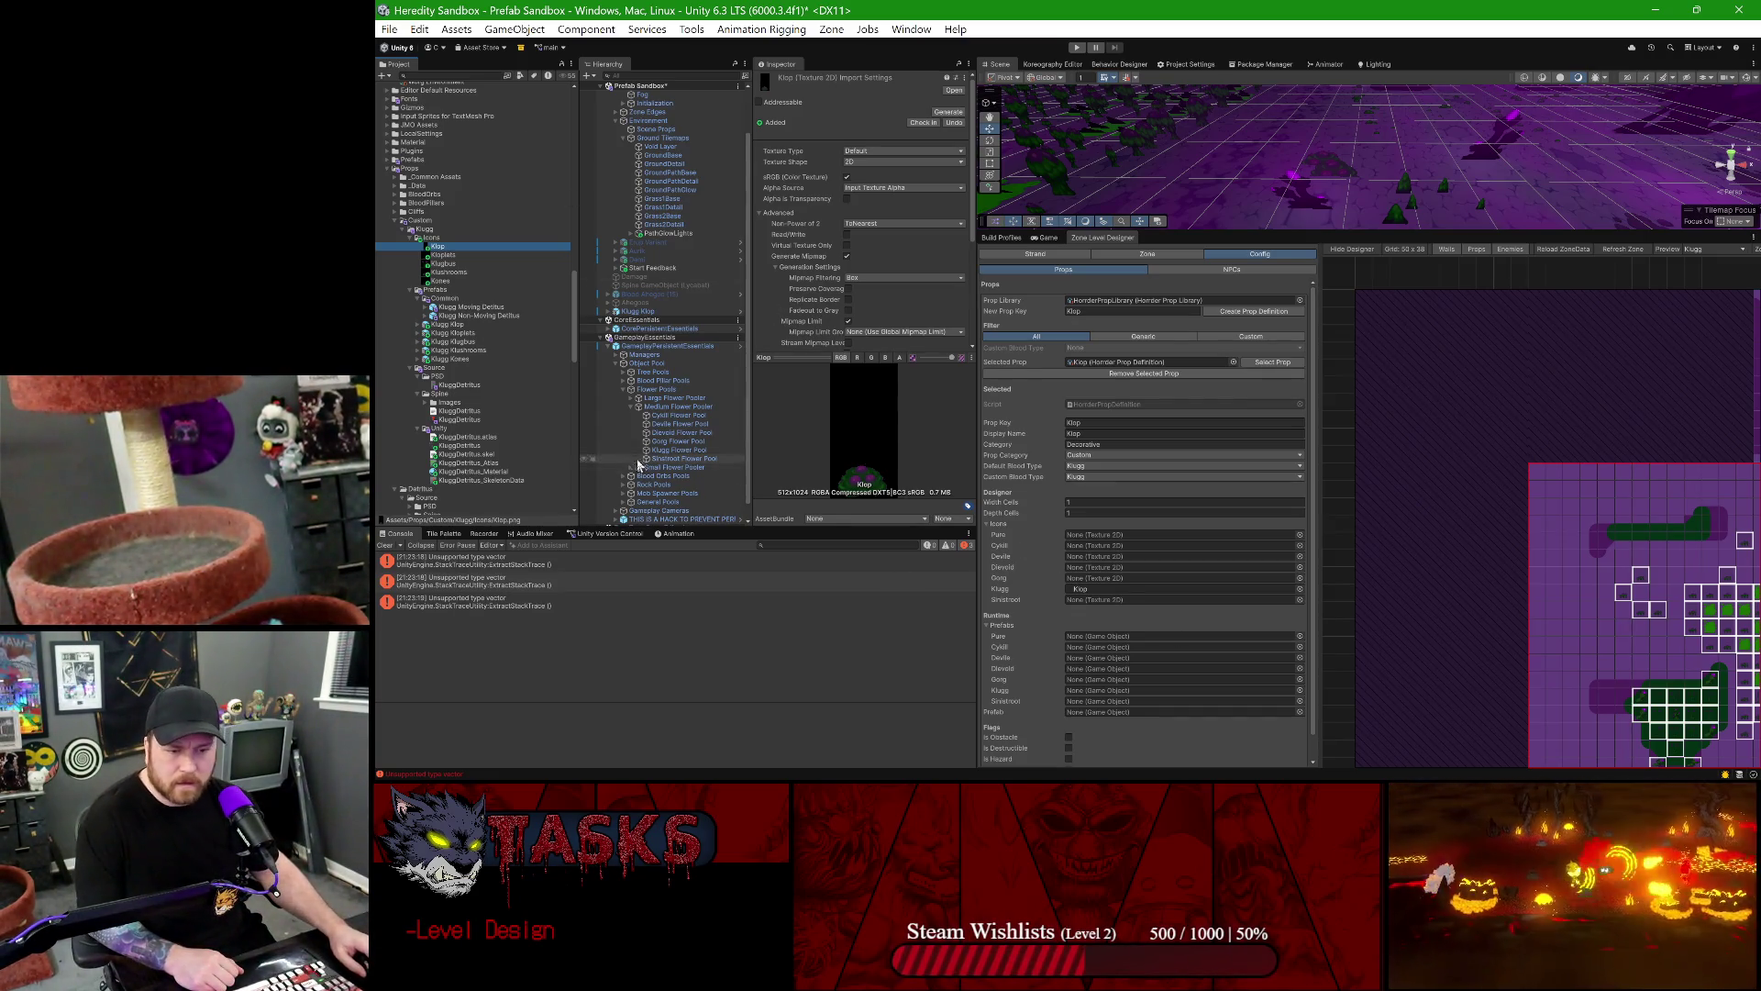
{"action": "mouse_move", "coordinate": [452, 327]}
{"action": "left_mouse_down"}
{"action": "mouse_move", "coordinate": [917, 441]}
{"action": "mouse_move", "coordinate": [1146, 712]}
{"action": "left_mouse_up"}
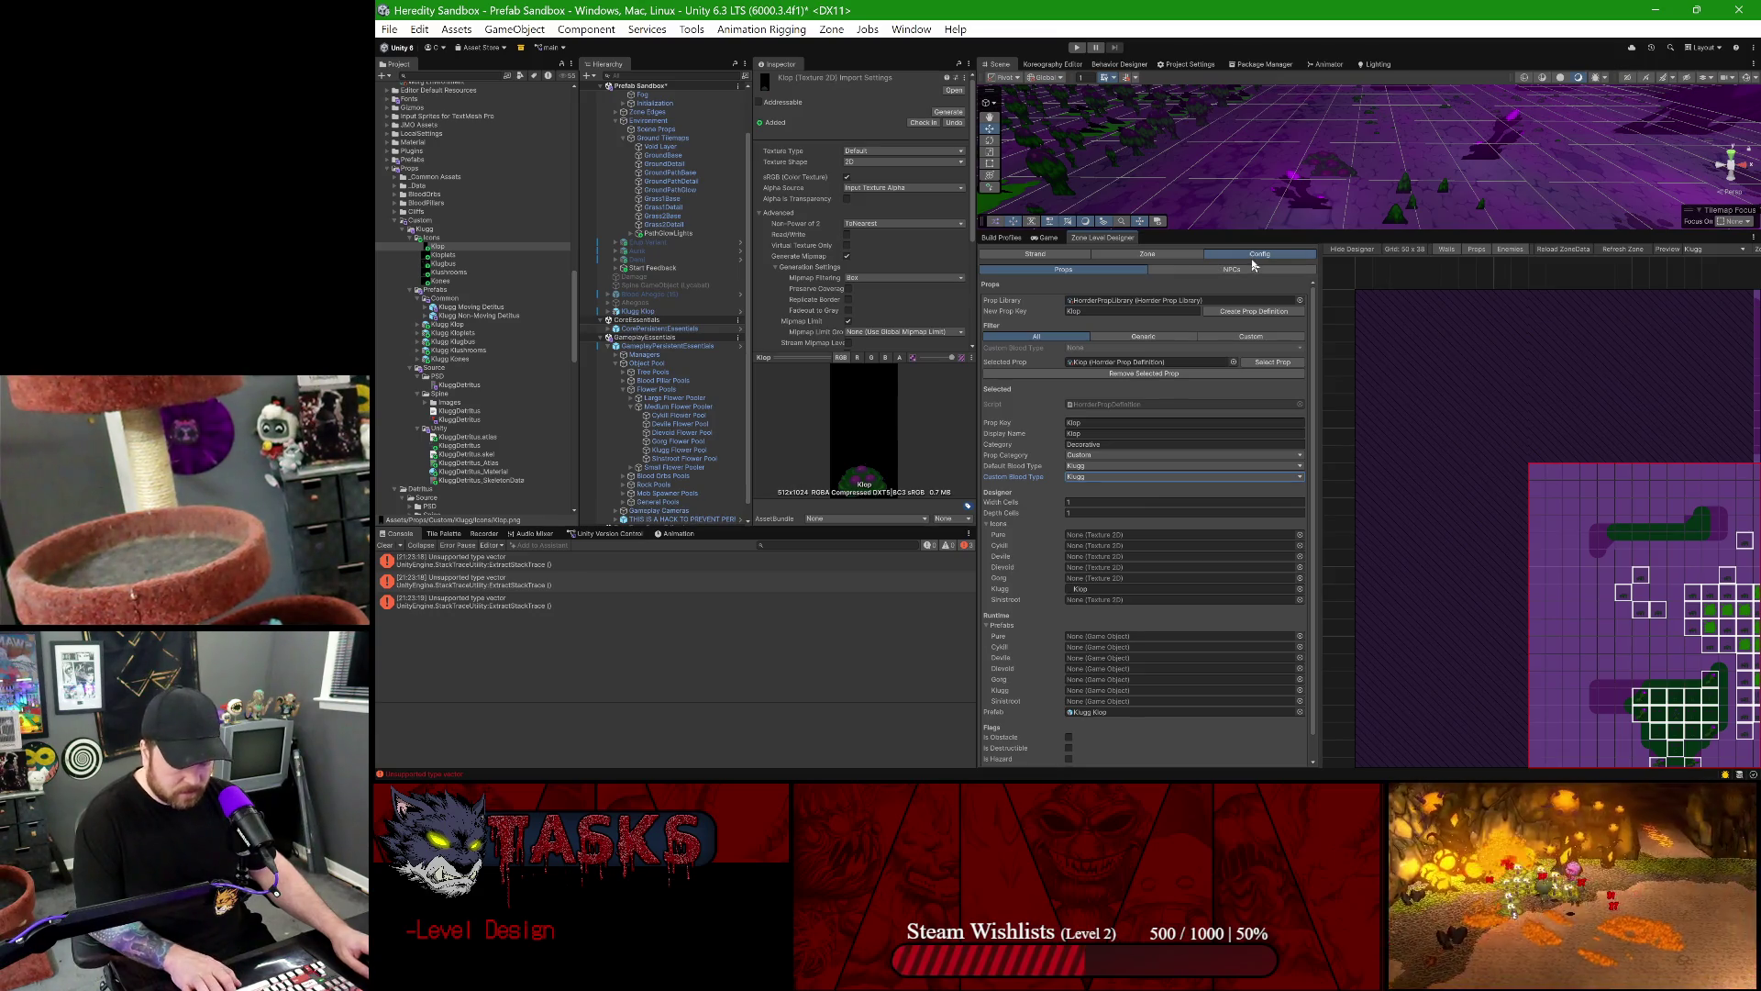
- Close the Zone Level Designer tab and remove the GameplayEssentials scene
{"action": "right_click", "coordinate": [1111, 239]}
{"action": "left_click", "coordinate": [1148, 272]}
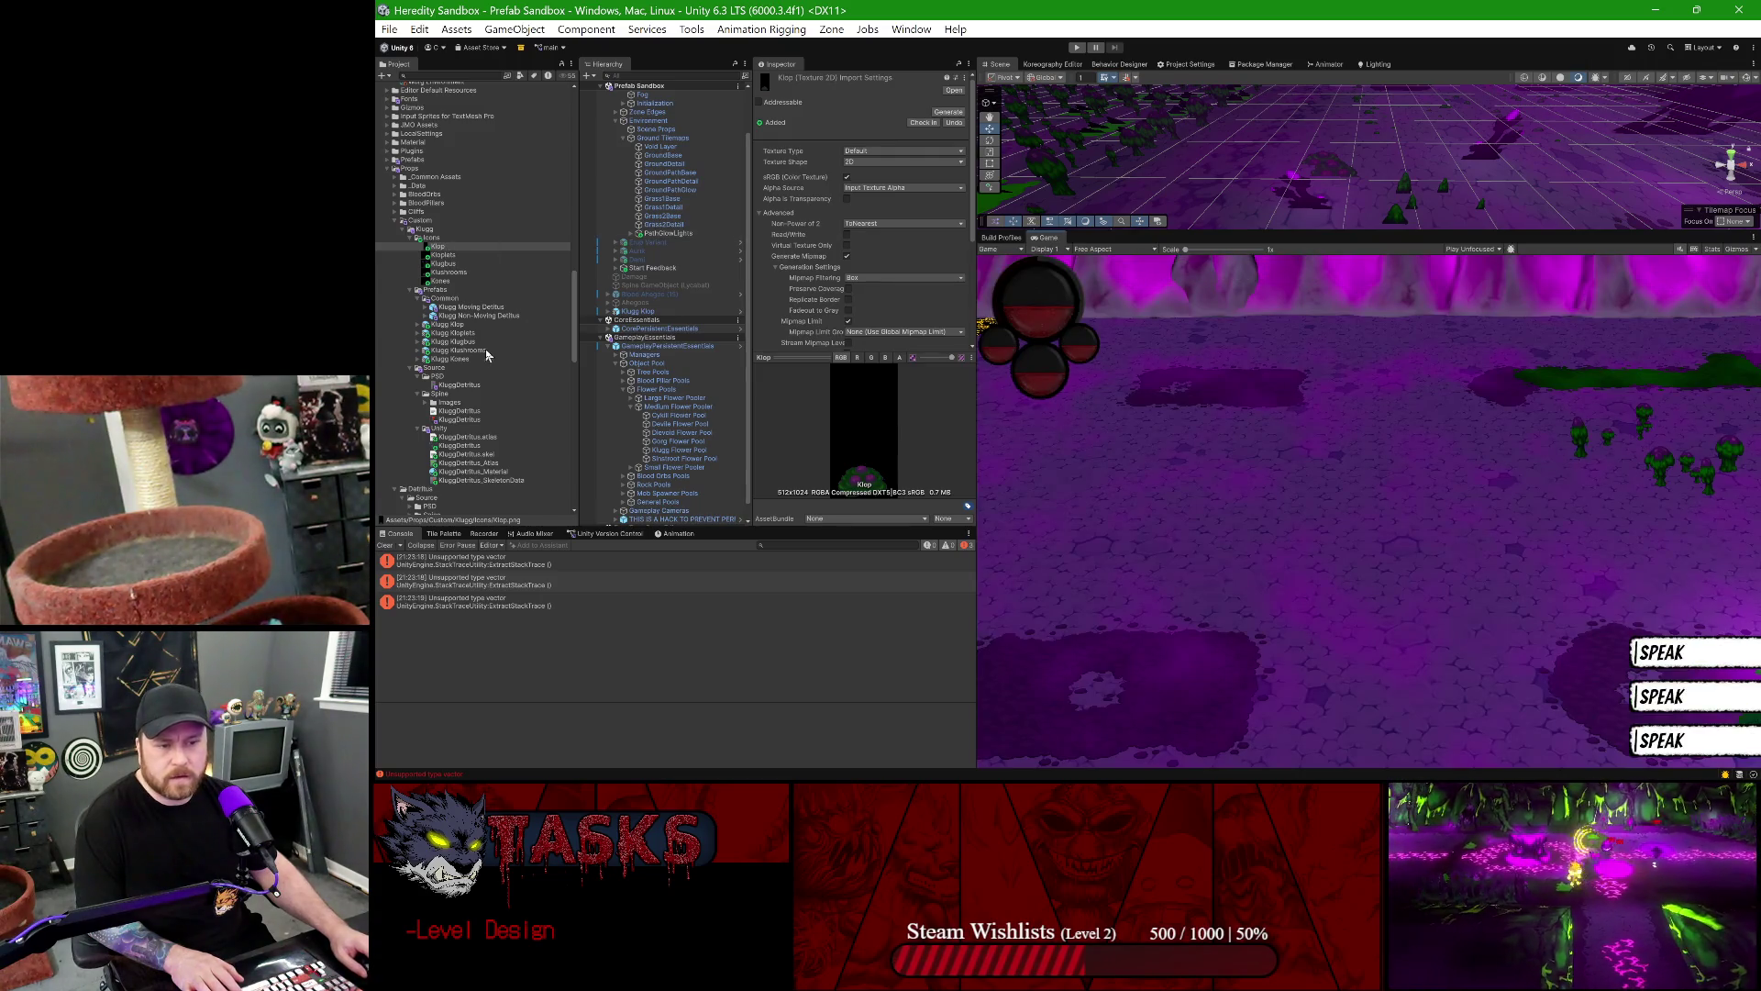
{"action": "right_click", "coordinate": [635, 338]}
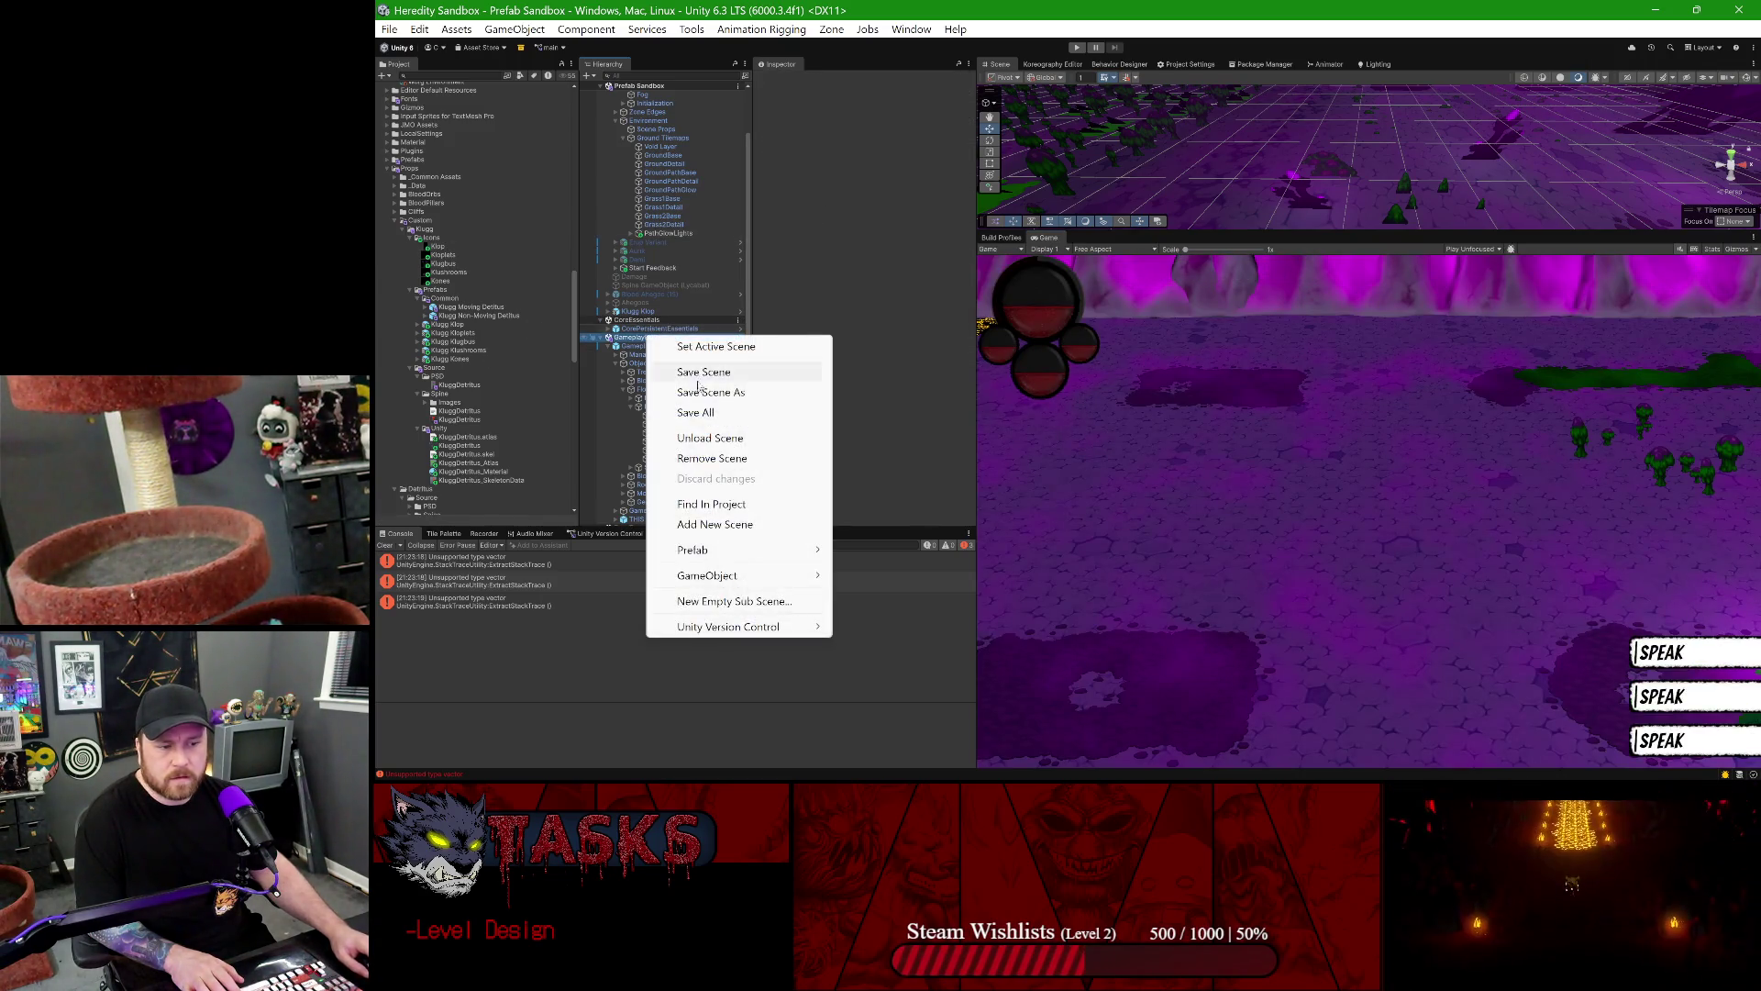
{"action": "left_click", "coordinate": [710, 457]}
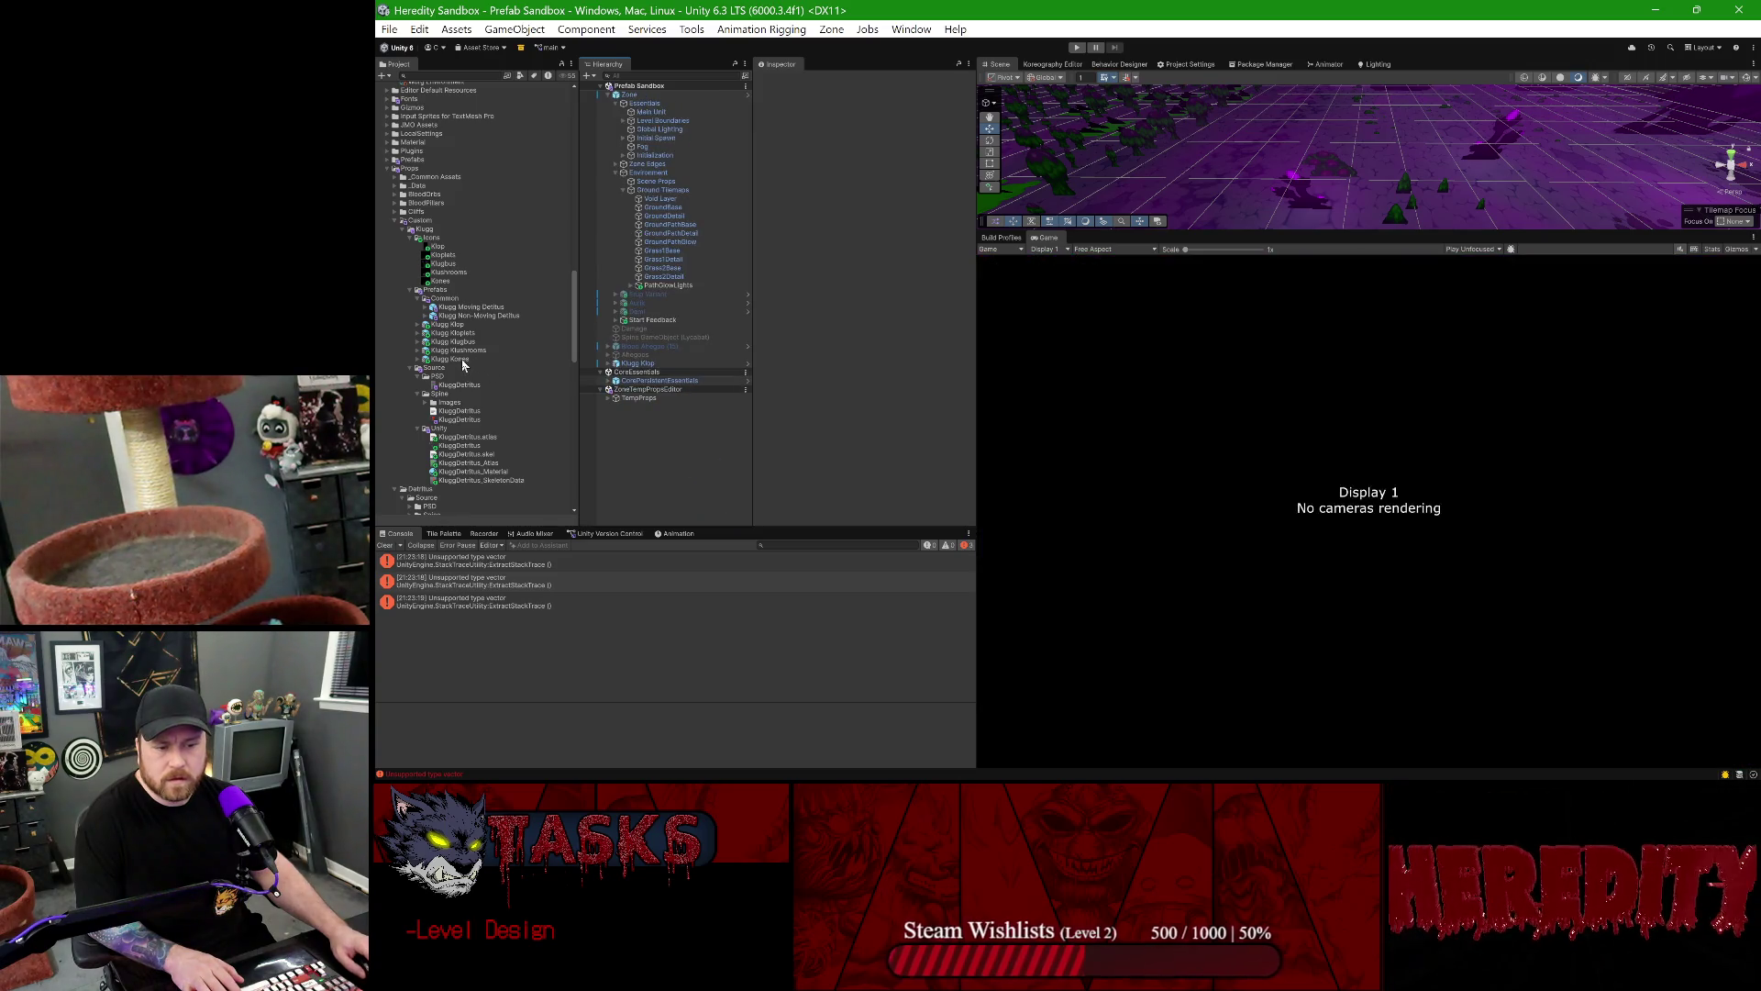
- Reopen the Prefab Sandbox scene from the Project's Scenes folder
{"action": "scroll", "coordinate": [486, 341], "scroll_direction": "down", "scroll_amount": 3}
{"action": "scroll", "coordinate": [467, 353], "scroll_direction": "down", "scroll_amount": 10}
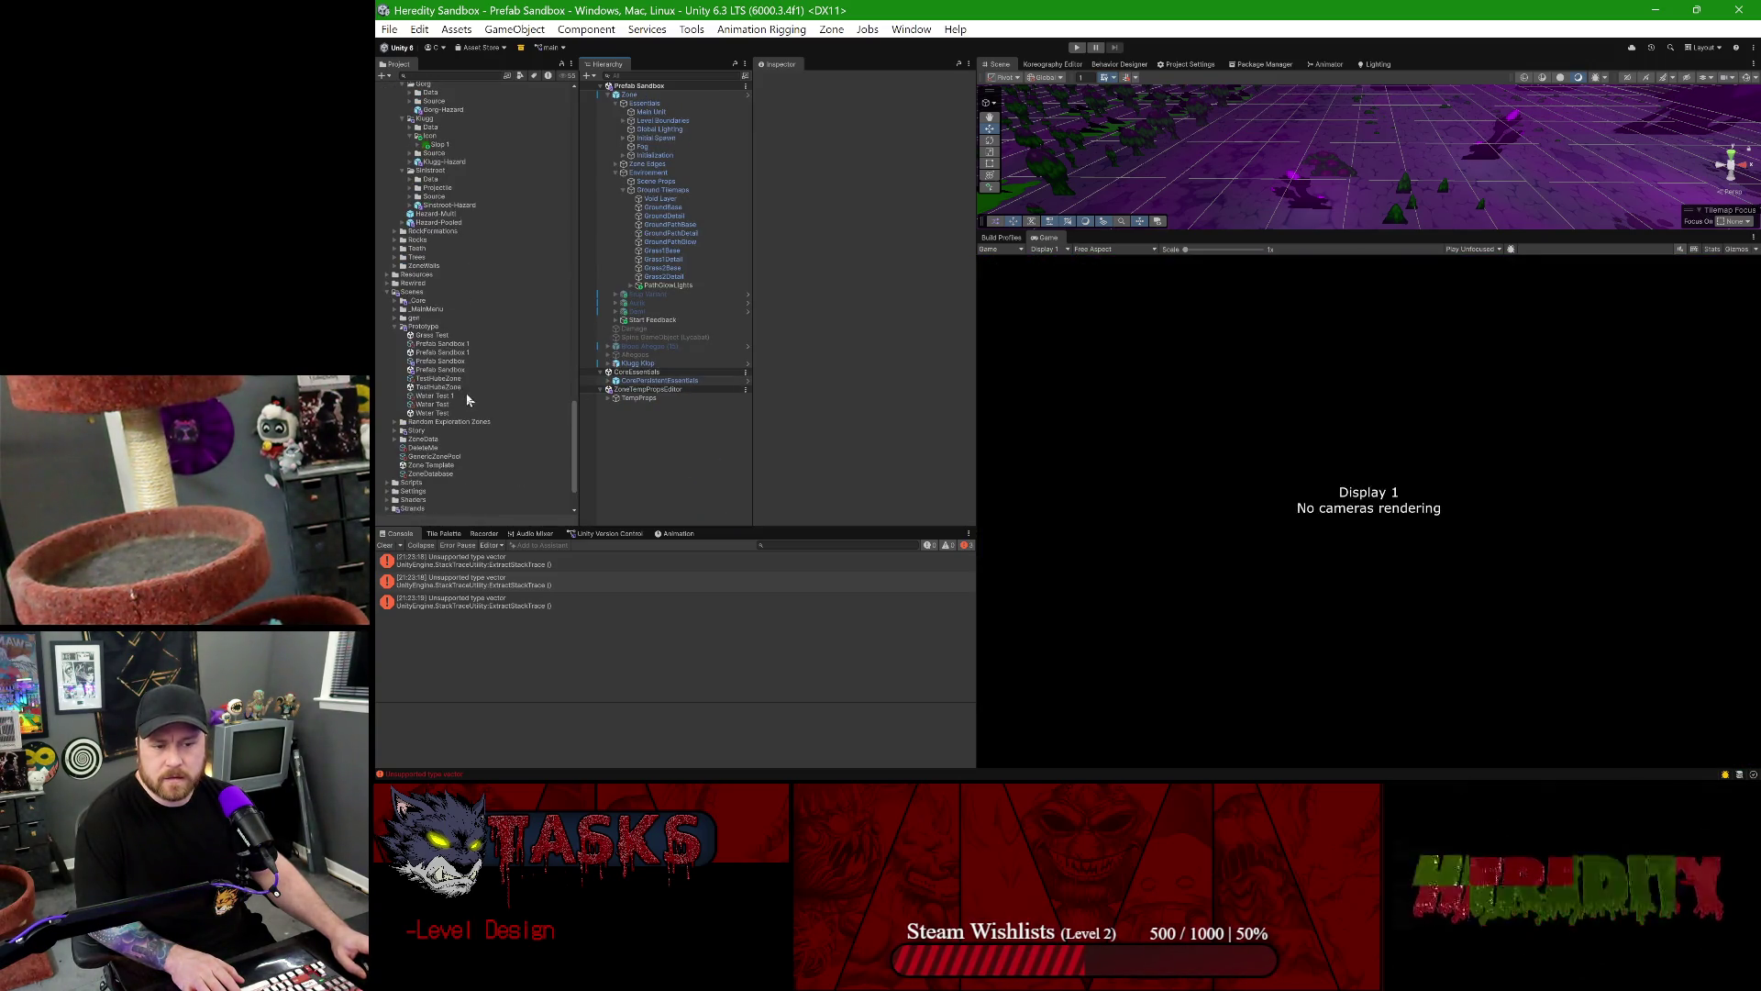
{"action": "left_click", "coordinate": [451, 370]}
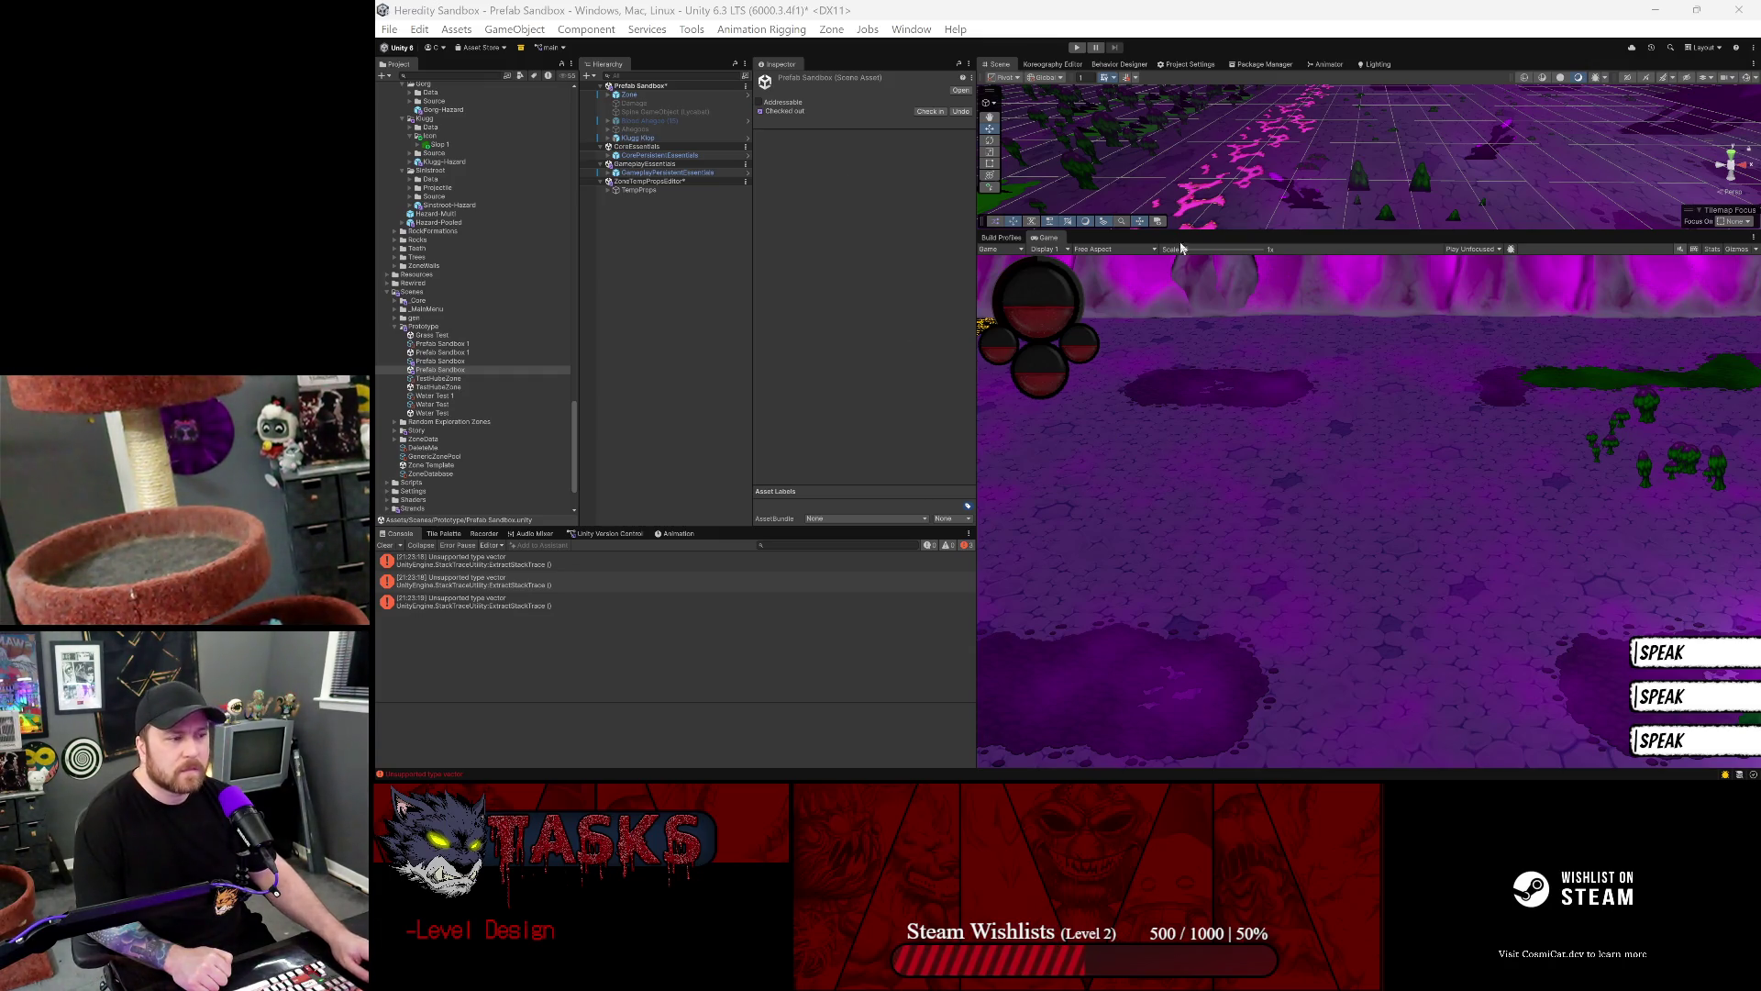
- Reopen the Zone Level Designer from Tools, dock it beside Game, and show the Zone's Props palette
{"action": "left_click", "coordinate": [694, 29]}
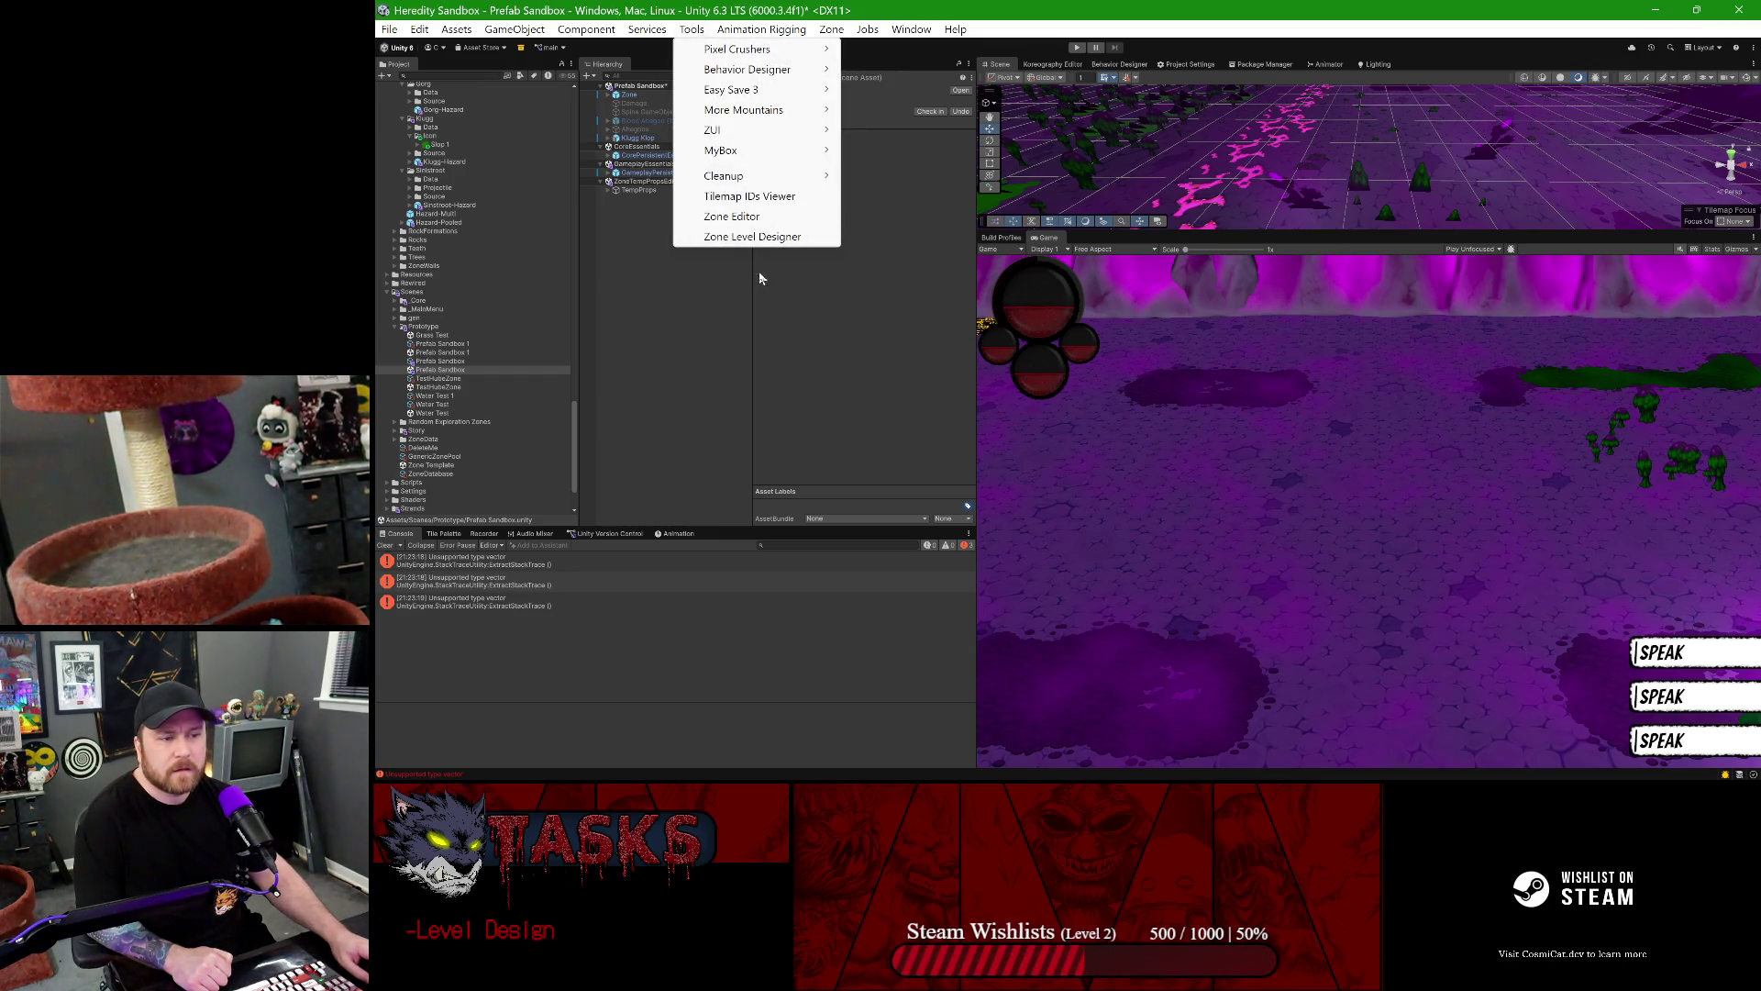
{"action": "left_click", "coordinate": [735, 236]}
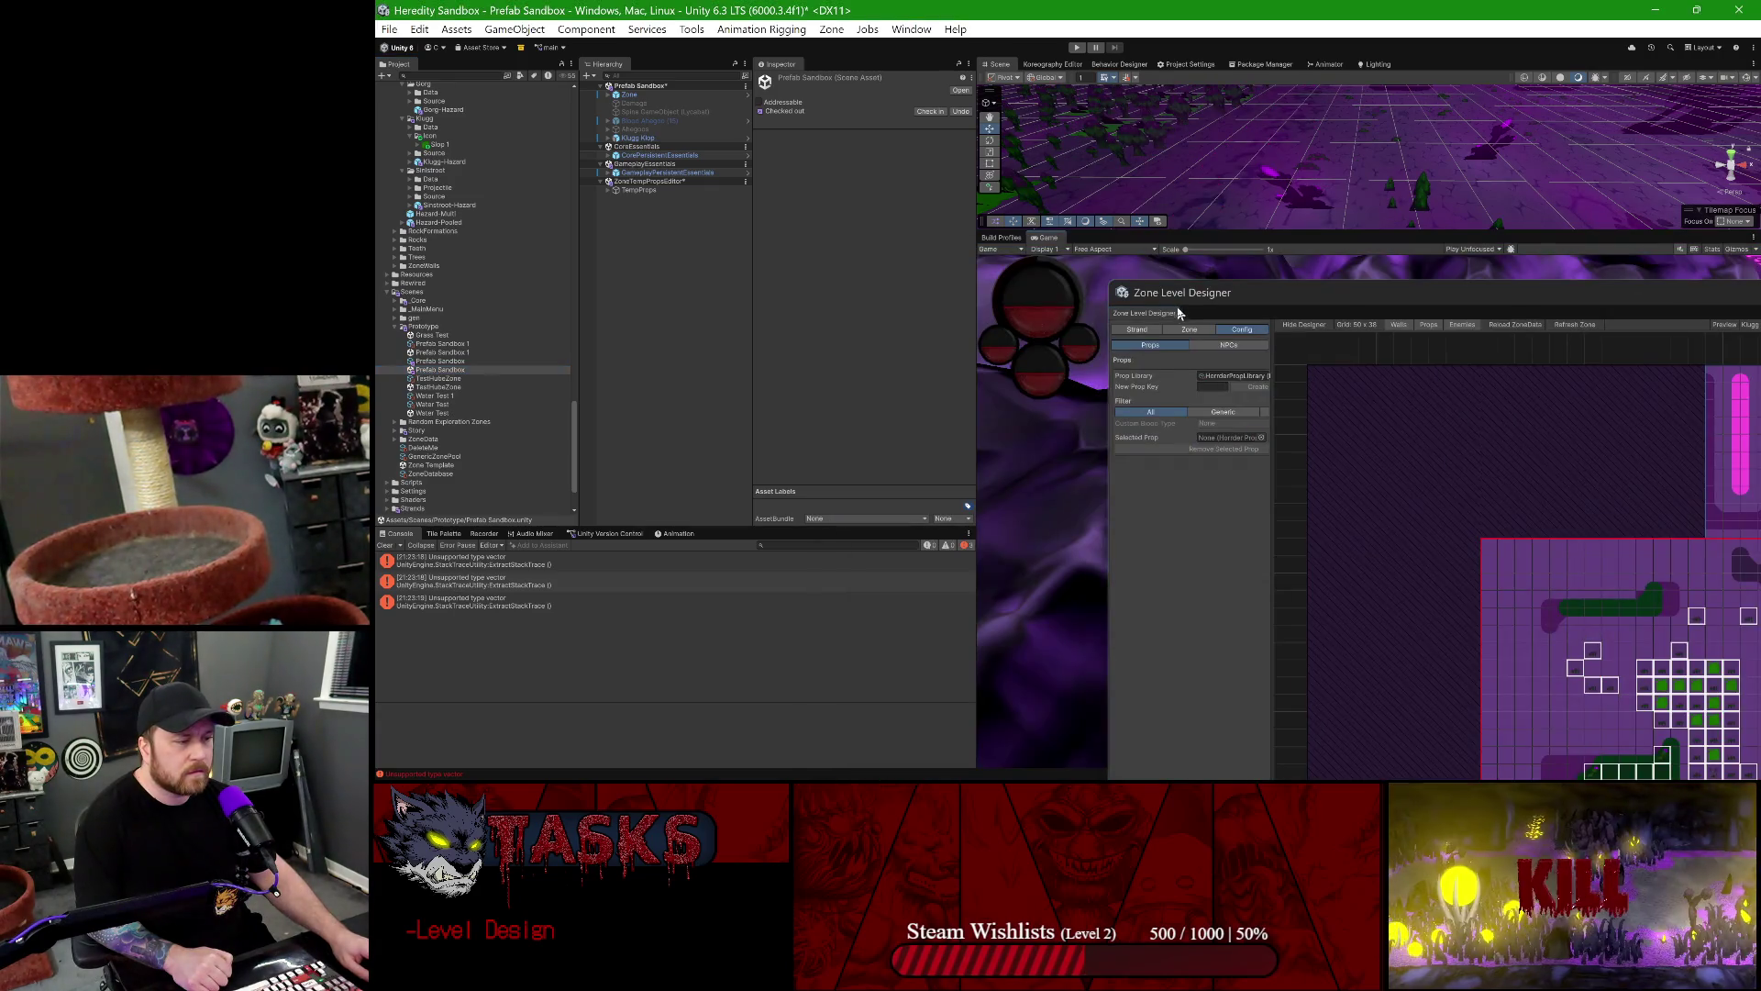
{"action": "left_click_drag", "start_coordinate": [1179, 312], "coordinate": [1170, 247]}
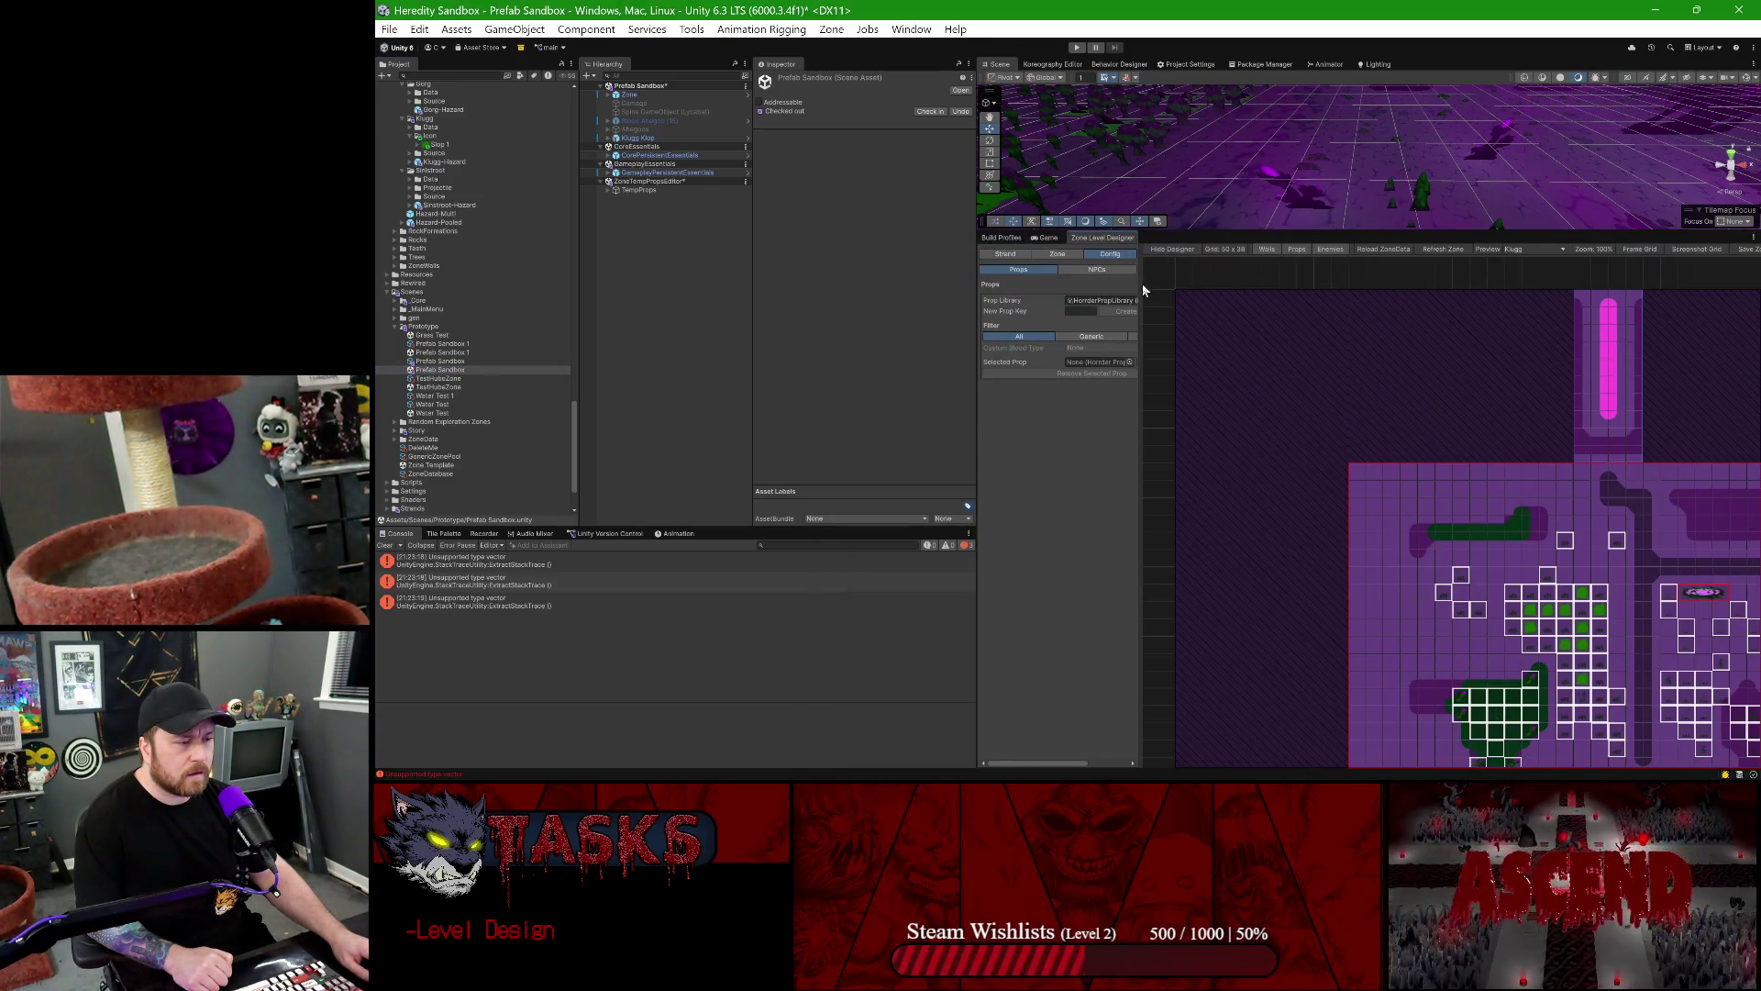
{"action": "left_click", "coordinate": [1138, 255]}
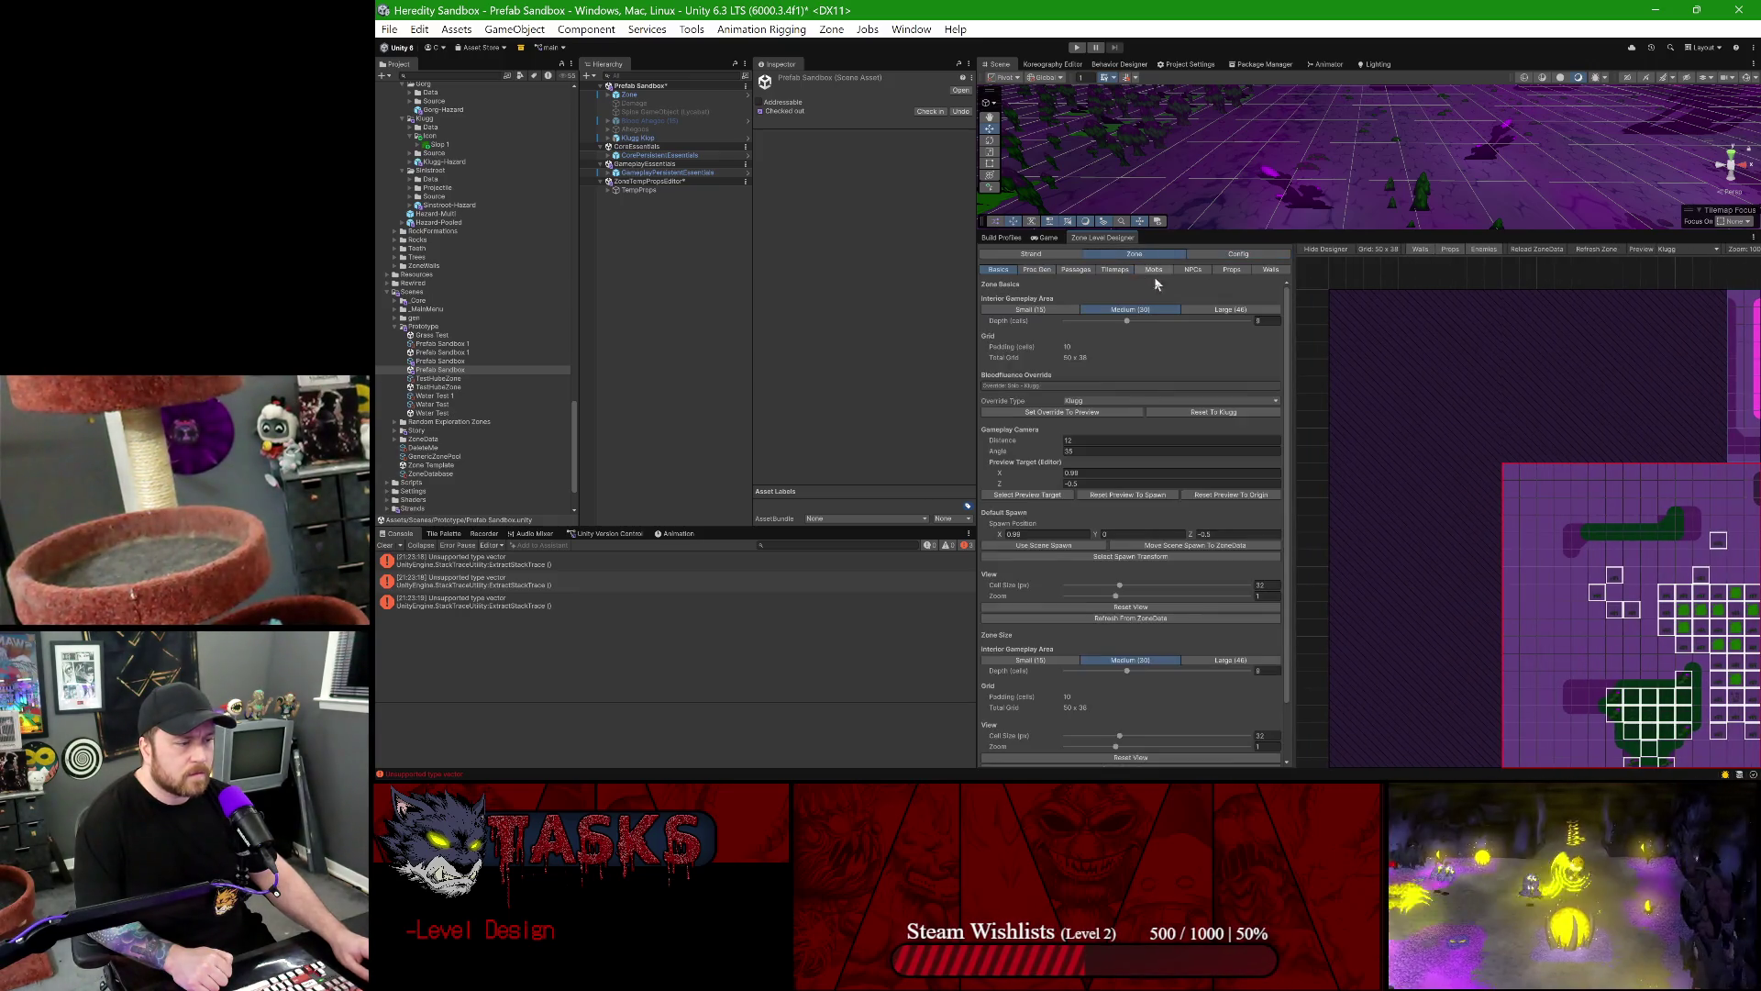
{"action": "left_click", "coordinate": [1224, 271]}
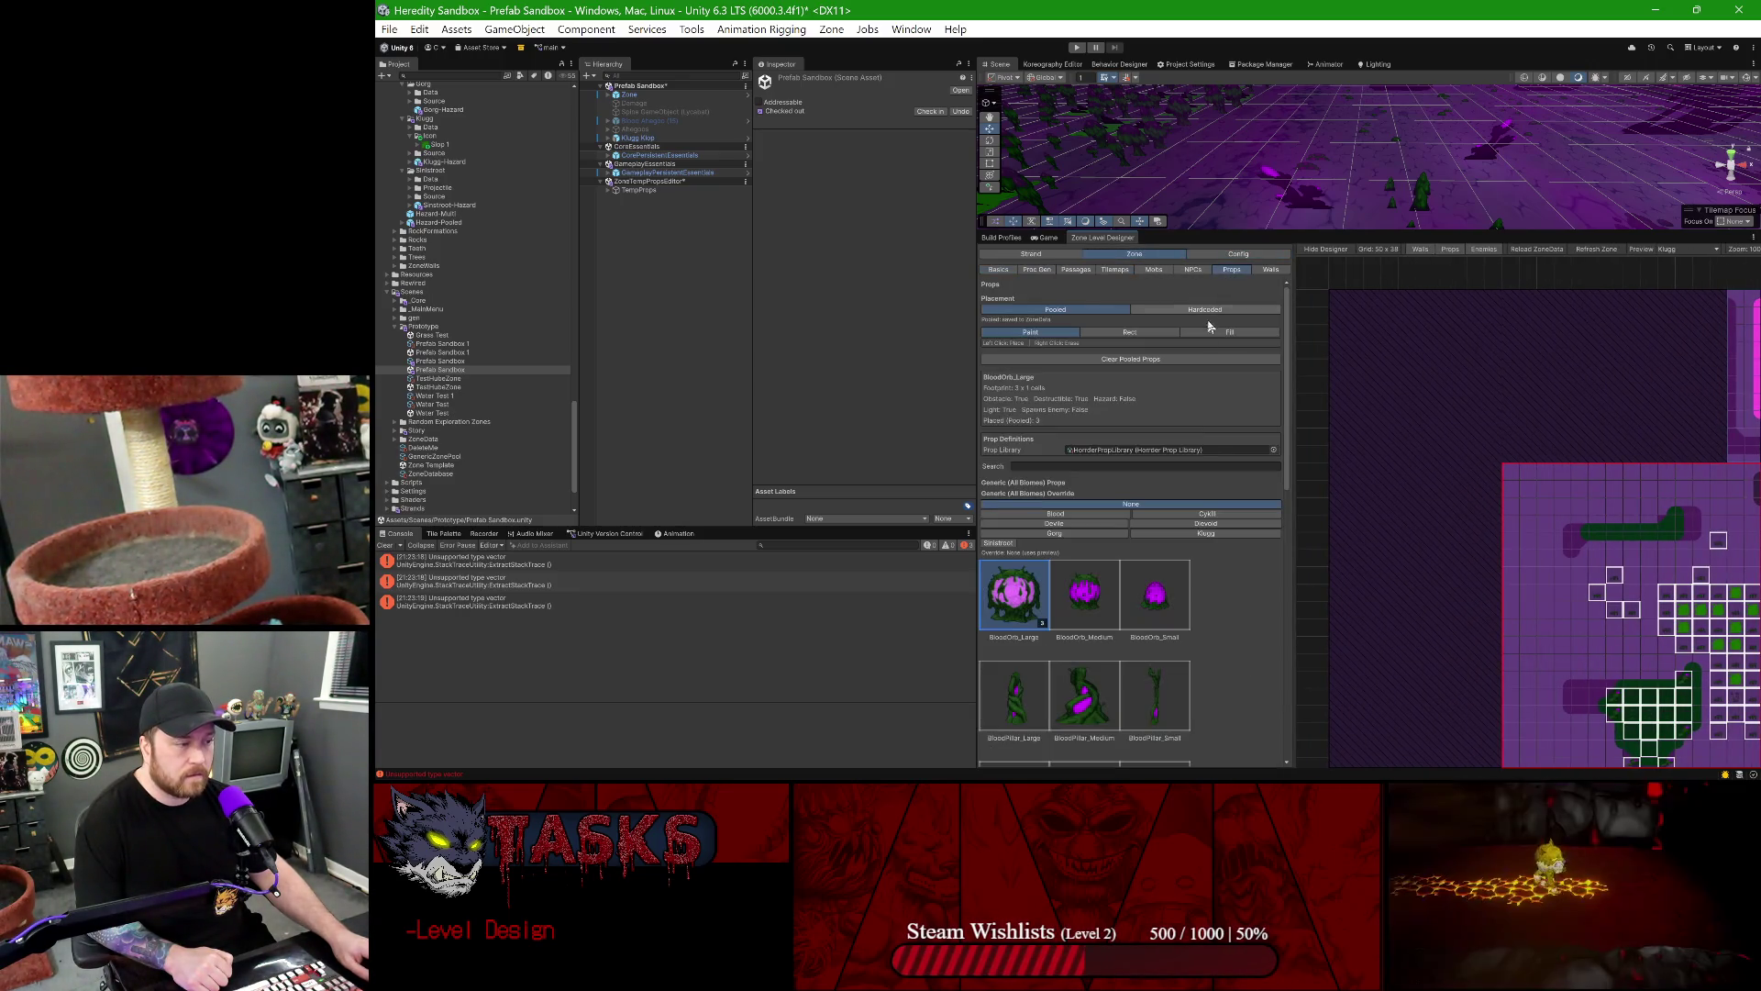
{"action": "scroll", "coordinate": [1195, 446], "scroll_direction": "down", "scroll_amount": 5}
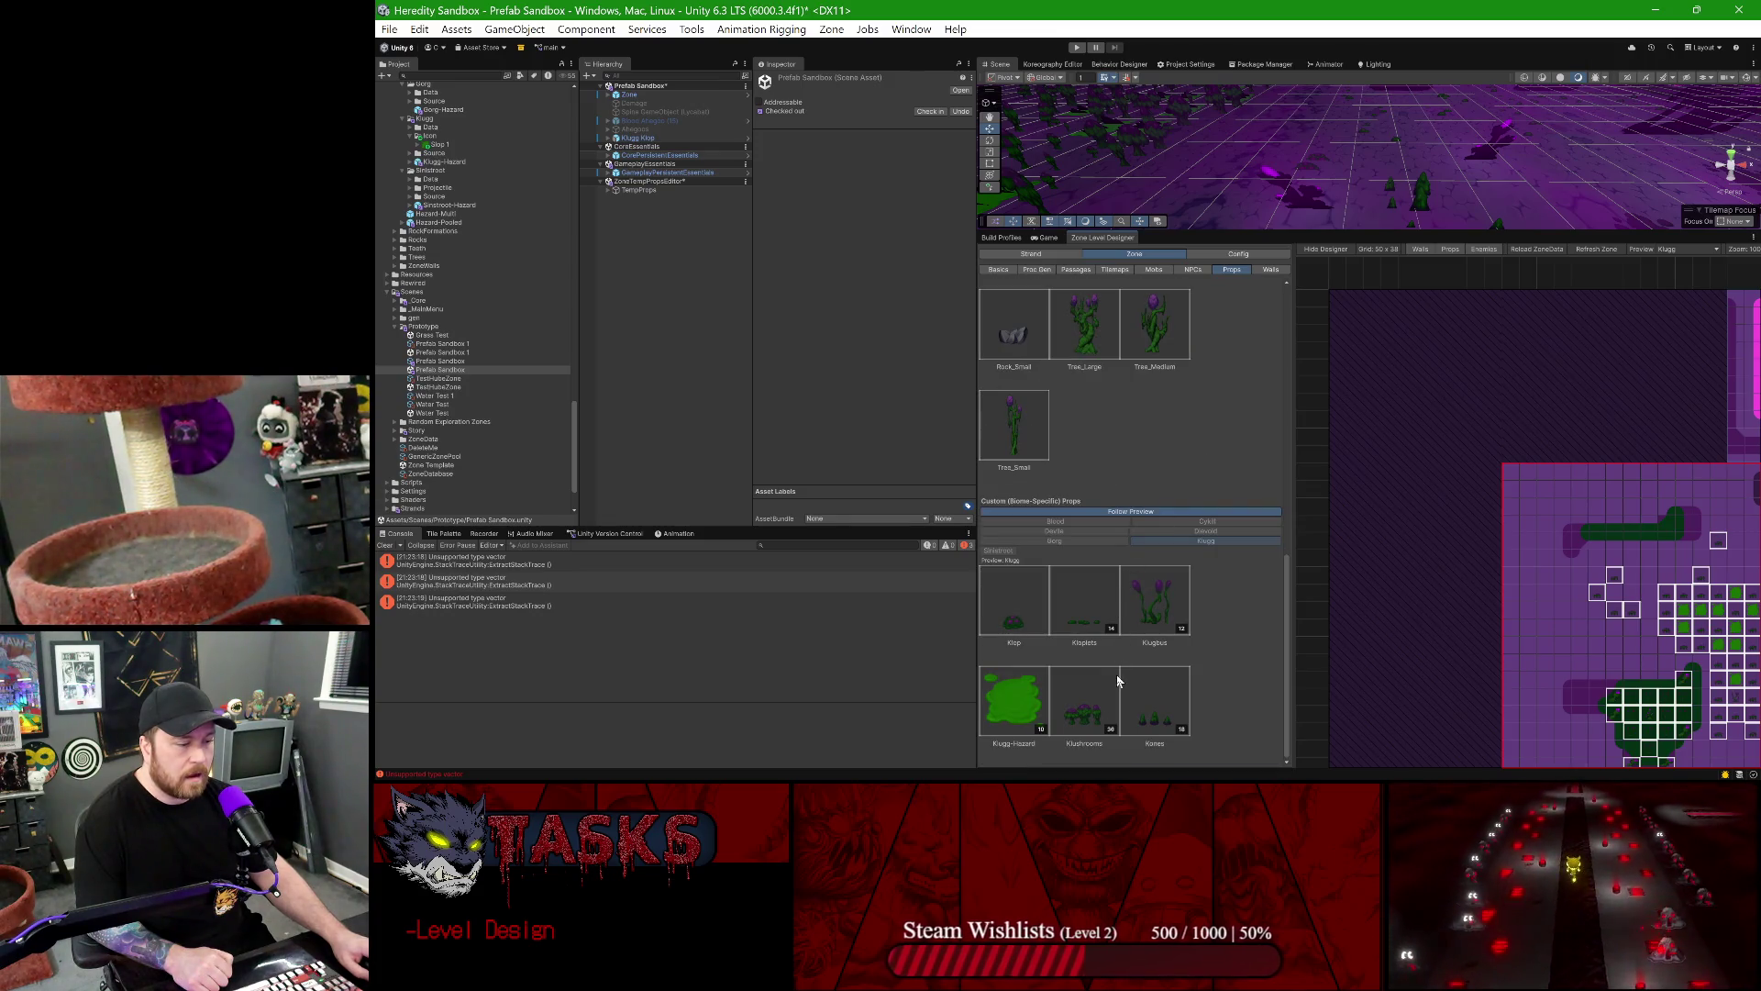
- Place two Klop props in adjacent zone grid cells, then remove both
{"action": "left_click", "coordinate": [1007, 598]}
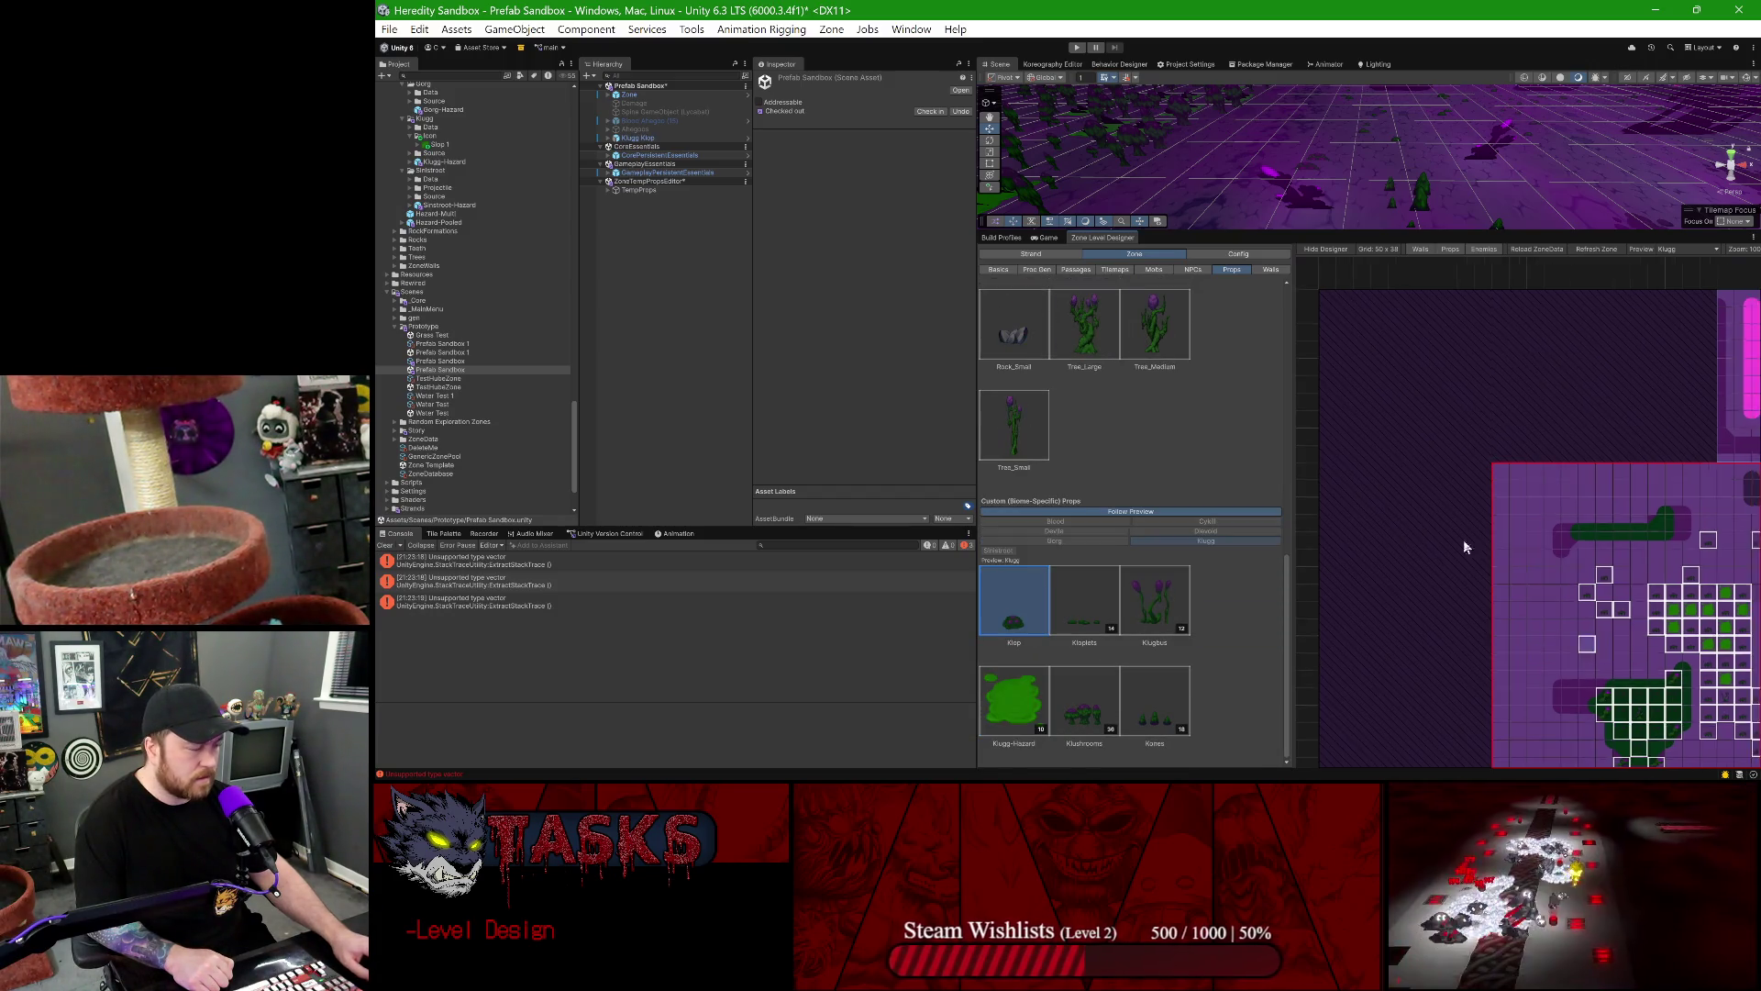
{"action": "left_click_drag", "start_coordinate": [1488, 557], "coordinate": [1298, 447]}
{"action": "scroll", "coordinate": [1568, 515], "scroll_direction": "up", "scroll_amount": 3}
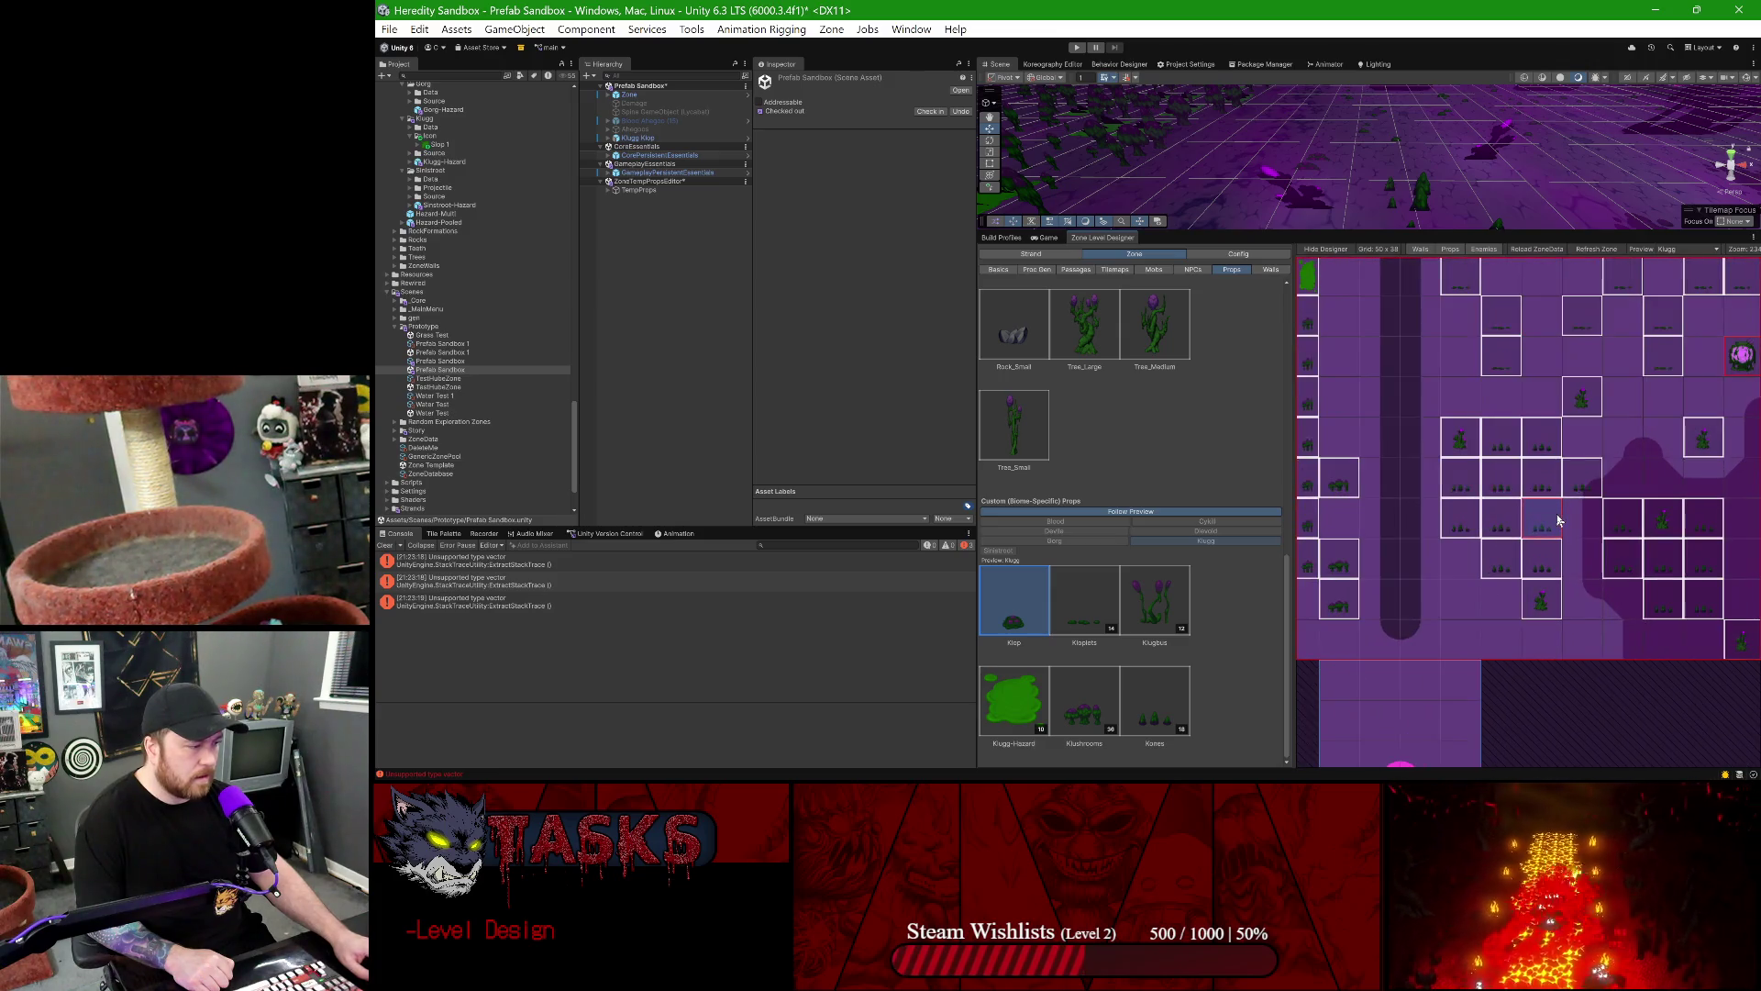
{"action": "left_click", "coordinate": [1463, 400]}
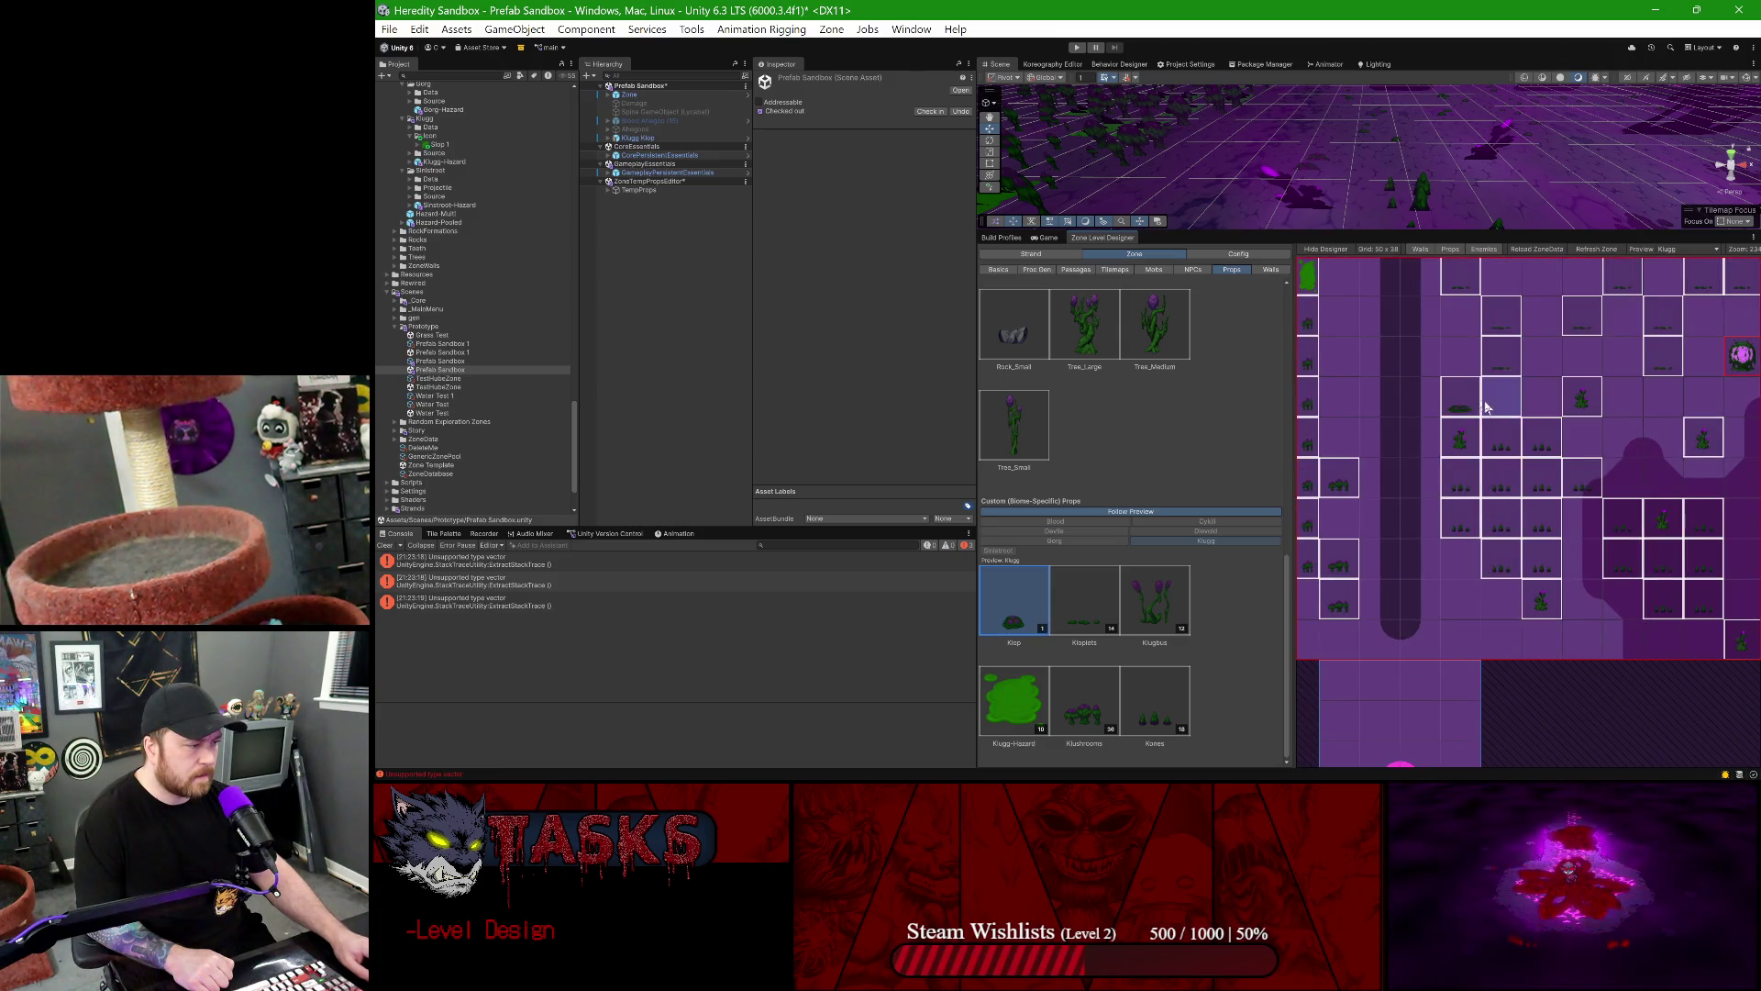
{"action": "left_click", "coordinate": [1462, 360]}
{"action": "right_click", "coordinate": [1462, 361]}
{"action": "right_click", "coordinate": [1462, 407]}
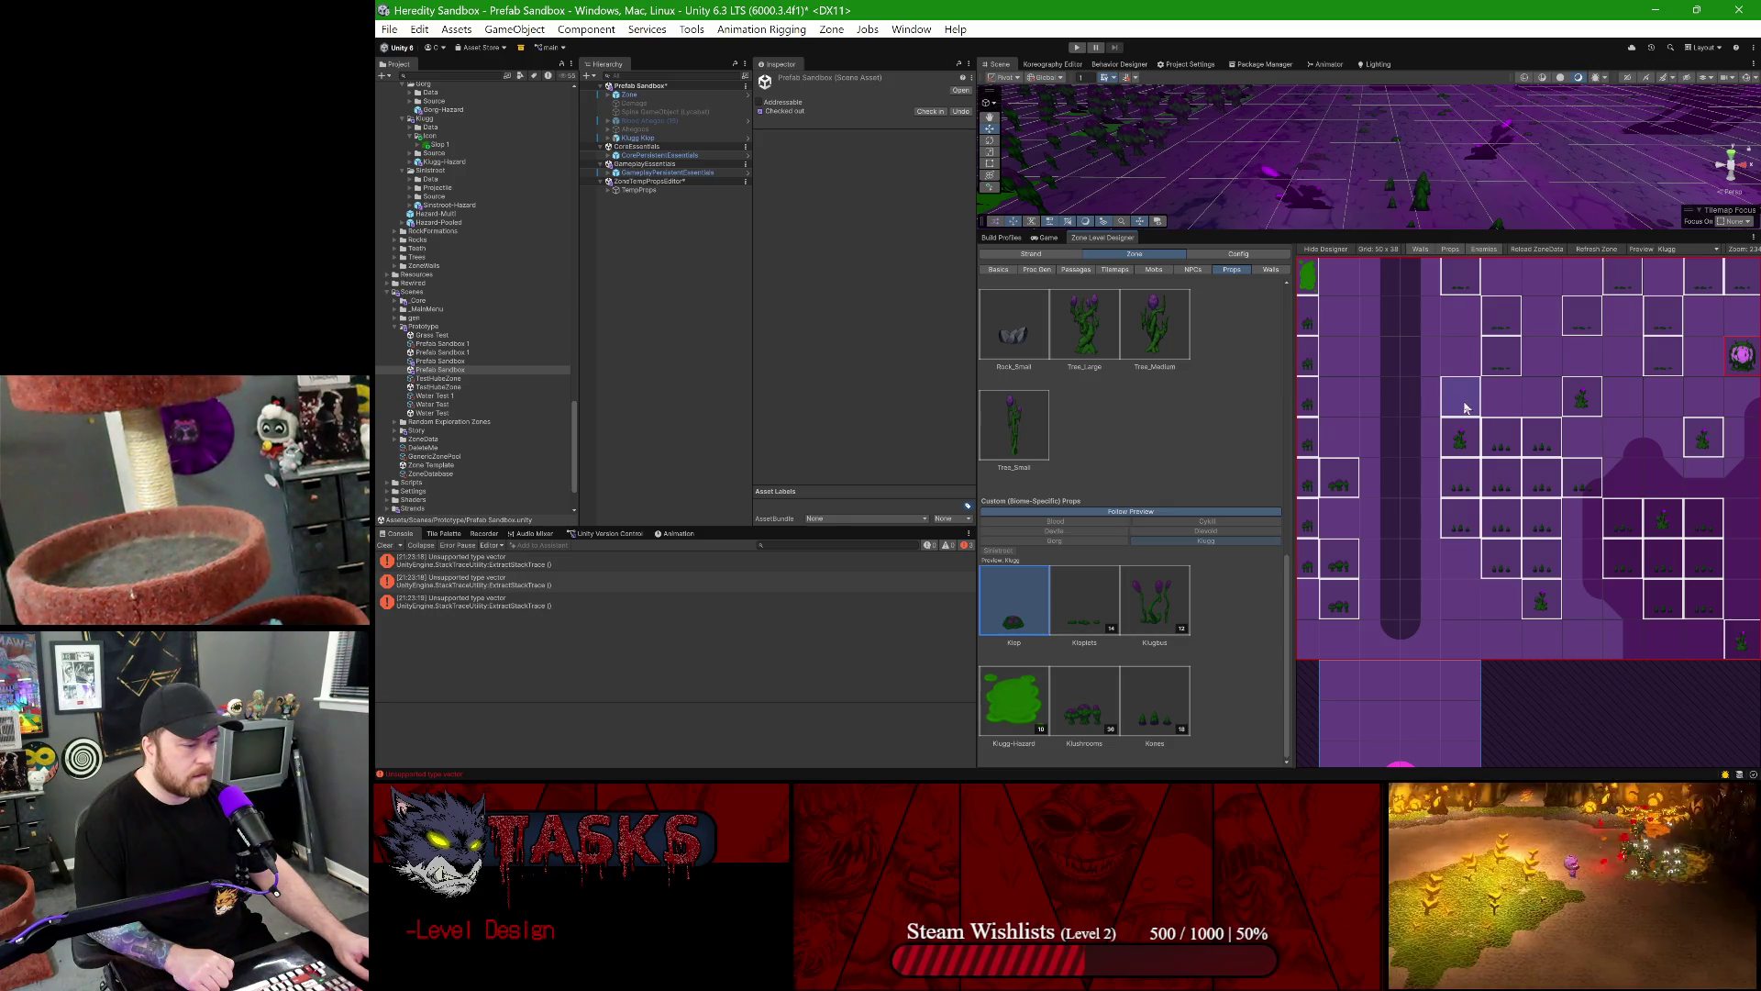
- Open KluggDetritus.psd from the Project in Photoshop
{"action": "mouse_move", "coordinate": [772, 778]}
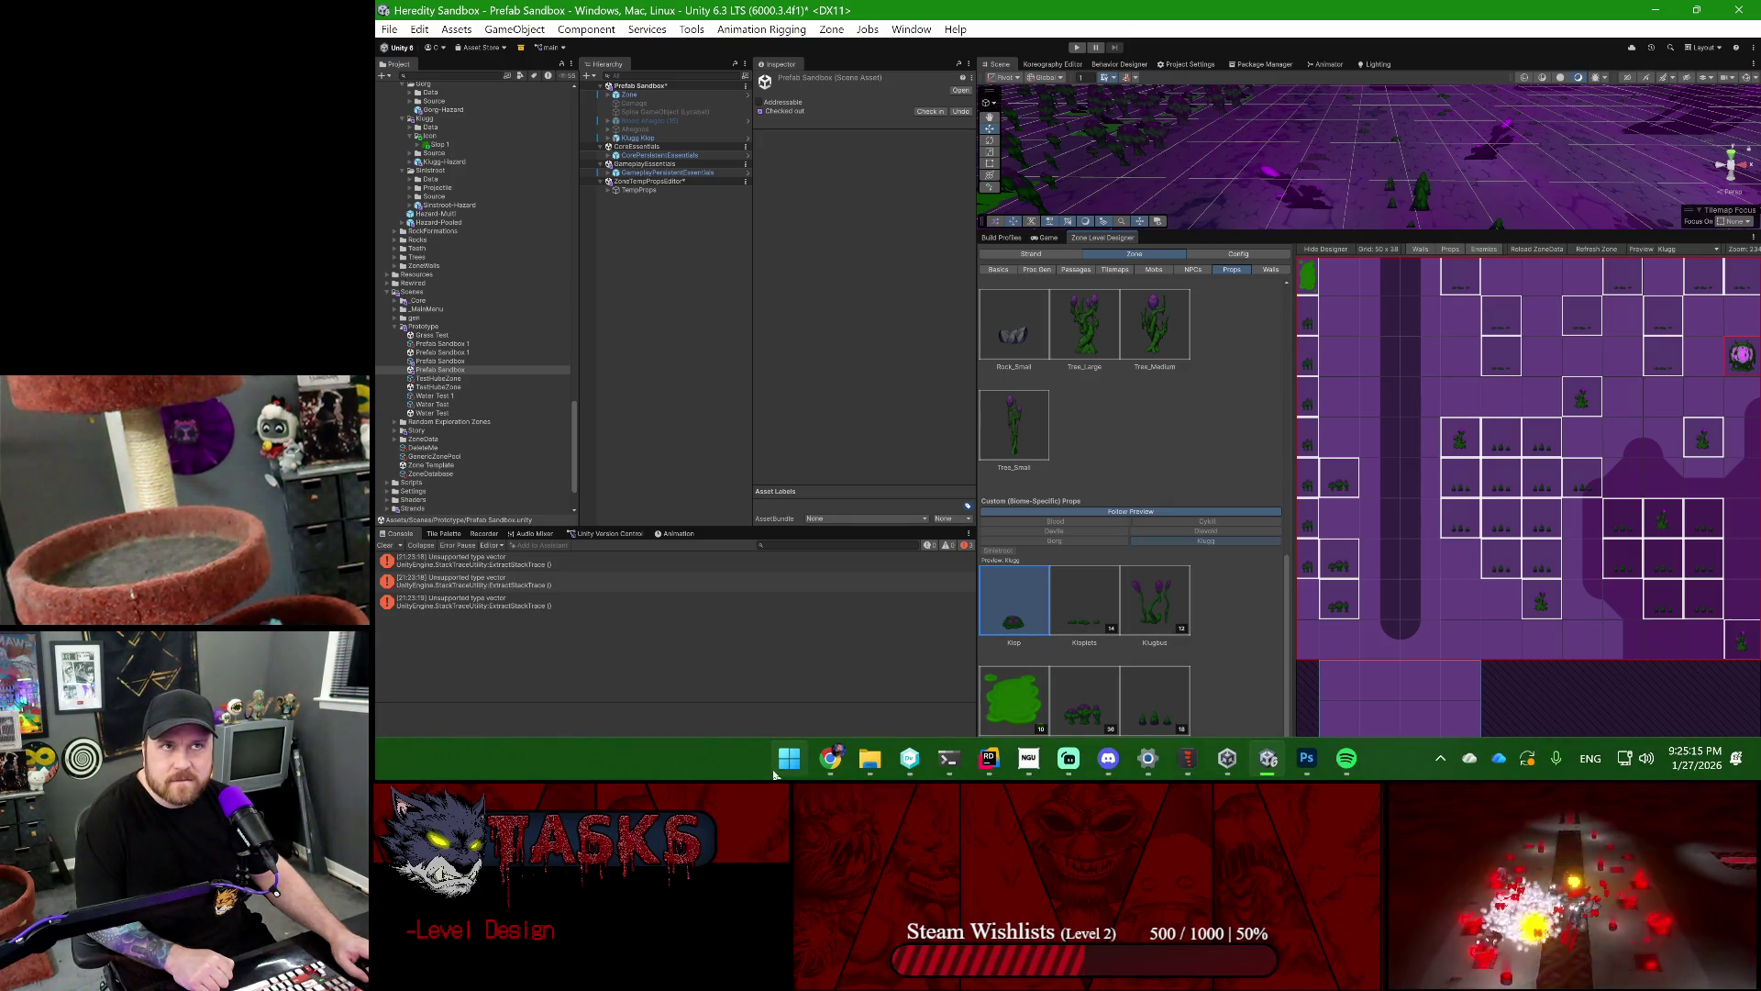
{"action": "scroll", "coordinate": [481, 318], "scroll_direction": "up", "scroll_amount": 10}
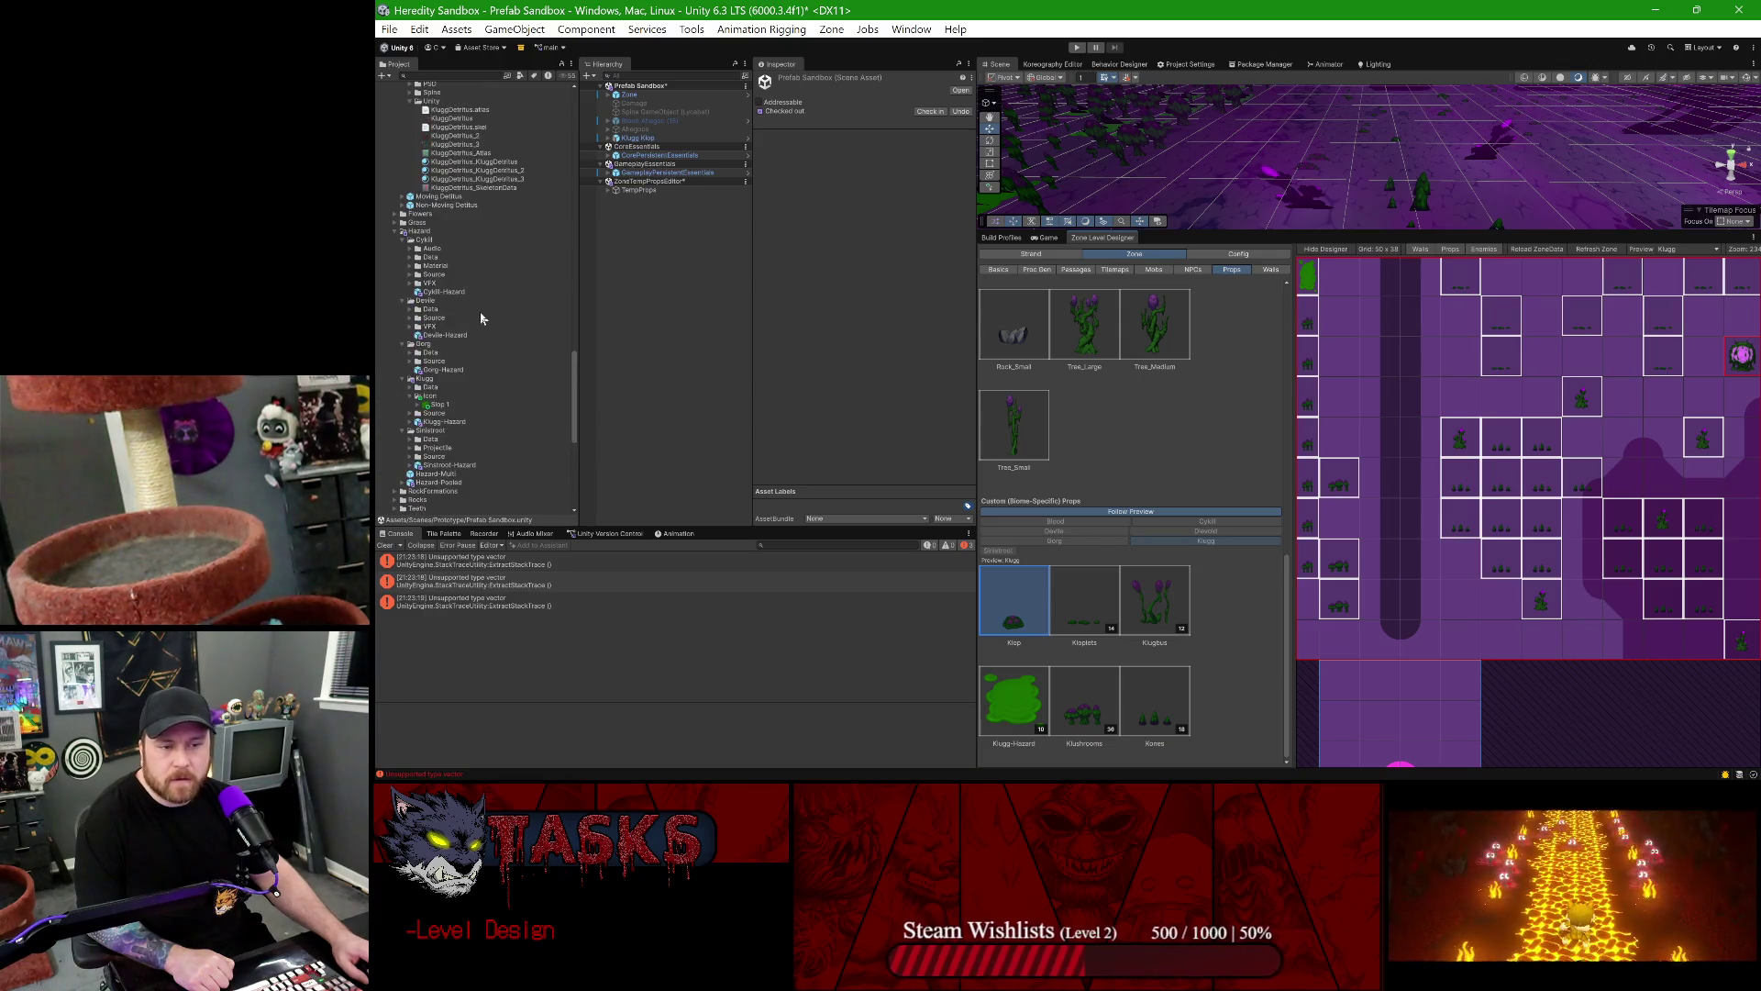
{"action": "scroll", "coordinate": [480, 318], "scroll_direction": "up", "scroll_amount": 5}
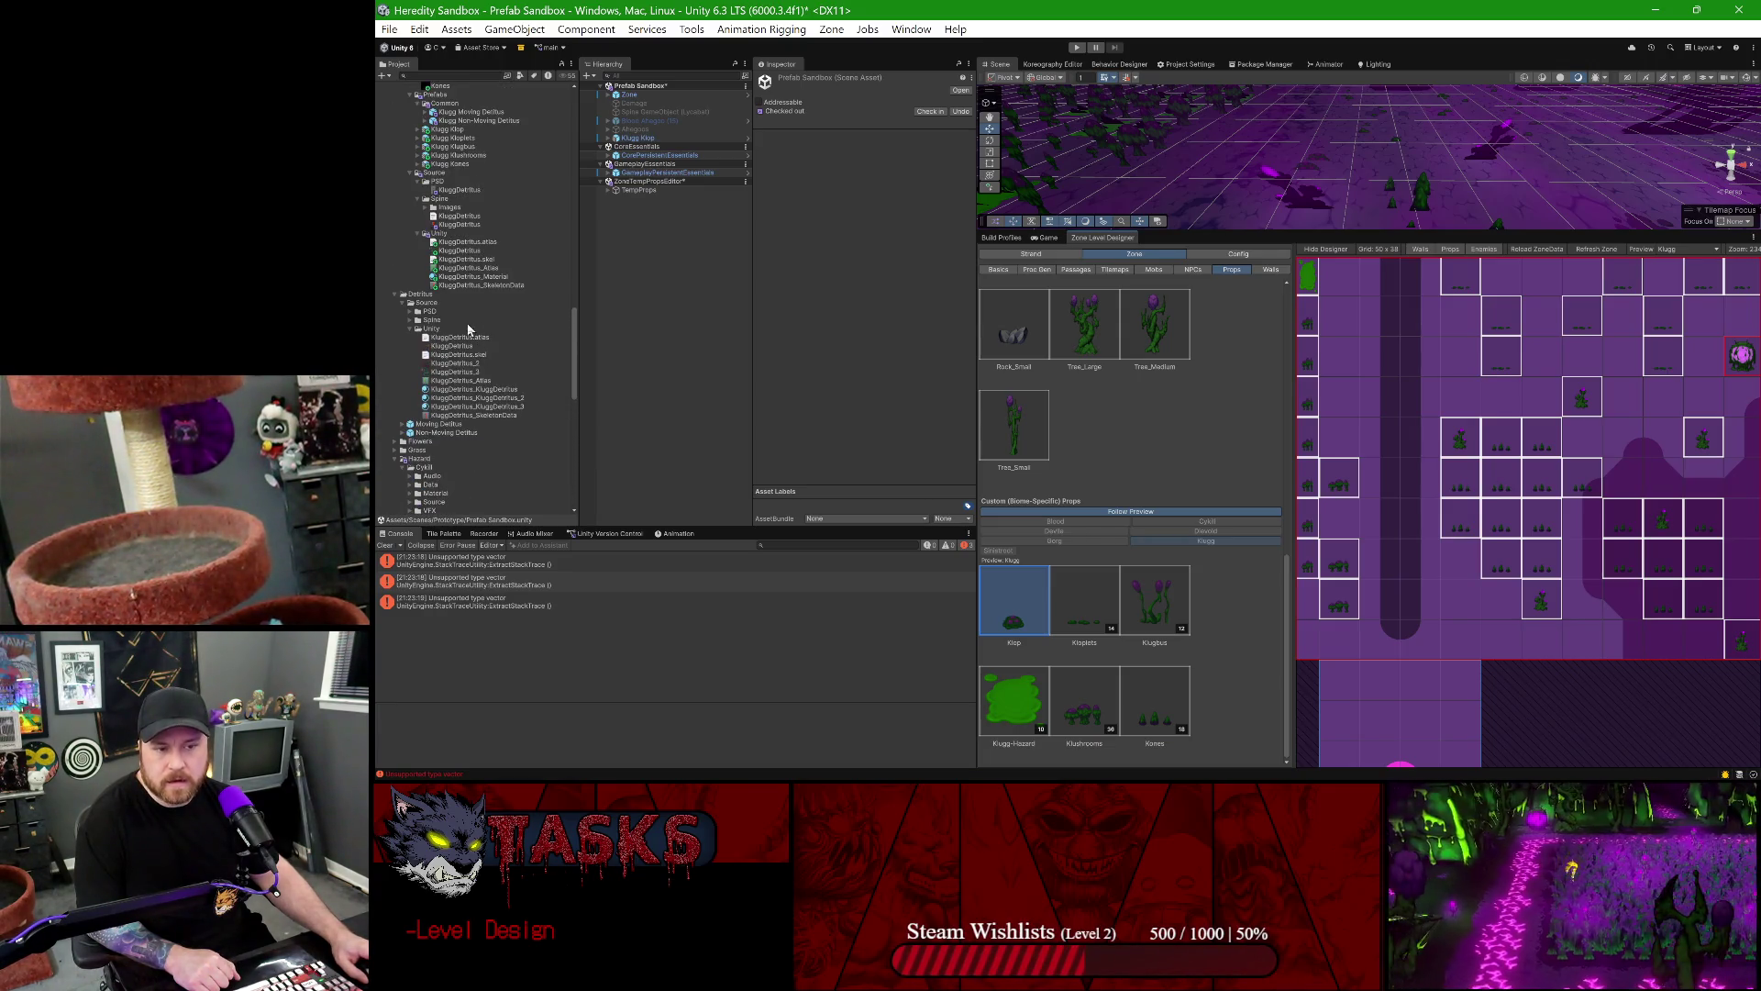
{"action": "scroll", "coordinate": [466, 323], "scroll_direction": "up", "scroll_amount": 6}
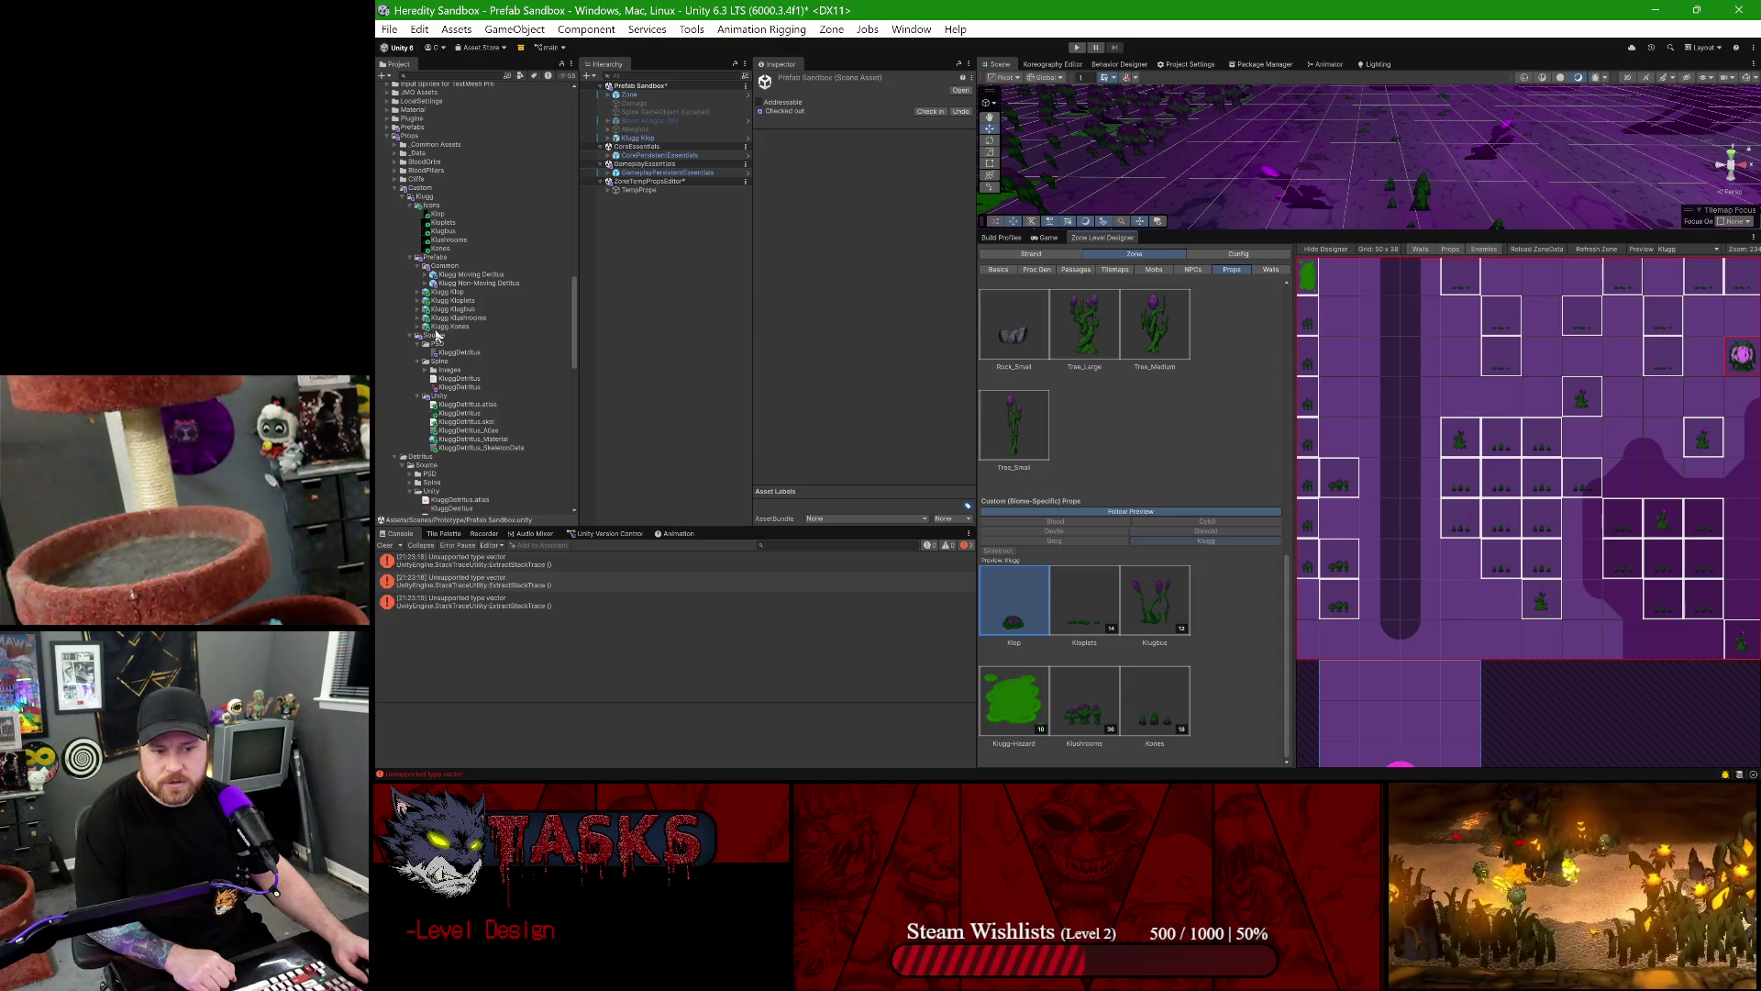
{"action": "double_click", "coordinate": [452, 354]}
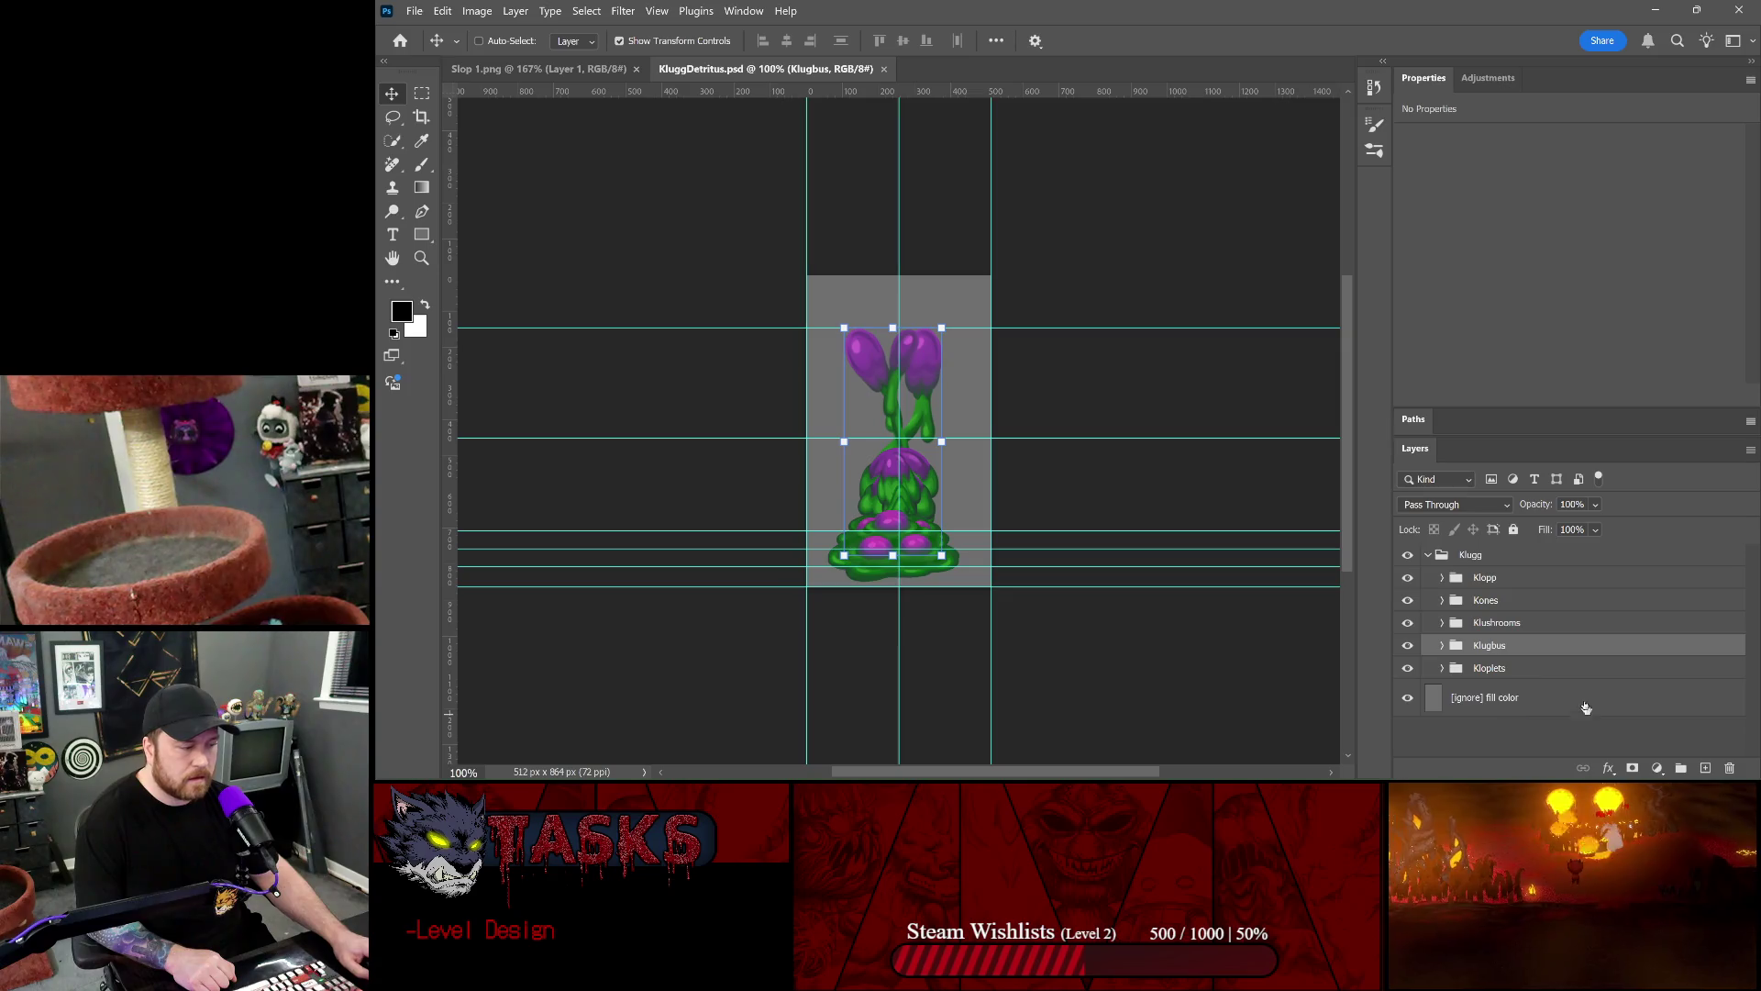
- Inspect the Klopp group's Klopp-Tail layer options and cancel a started Save a Copy, changing nothing
{"action": "left_click", "coordinate": [1448, 579]}
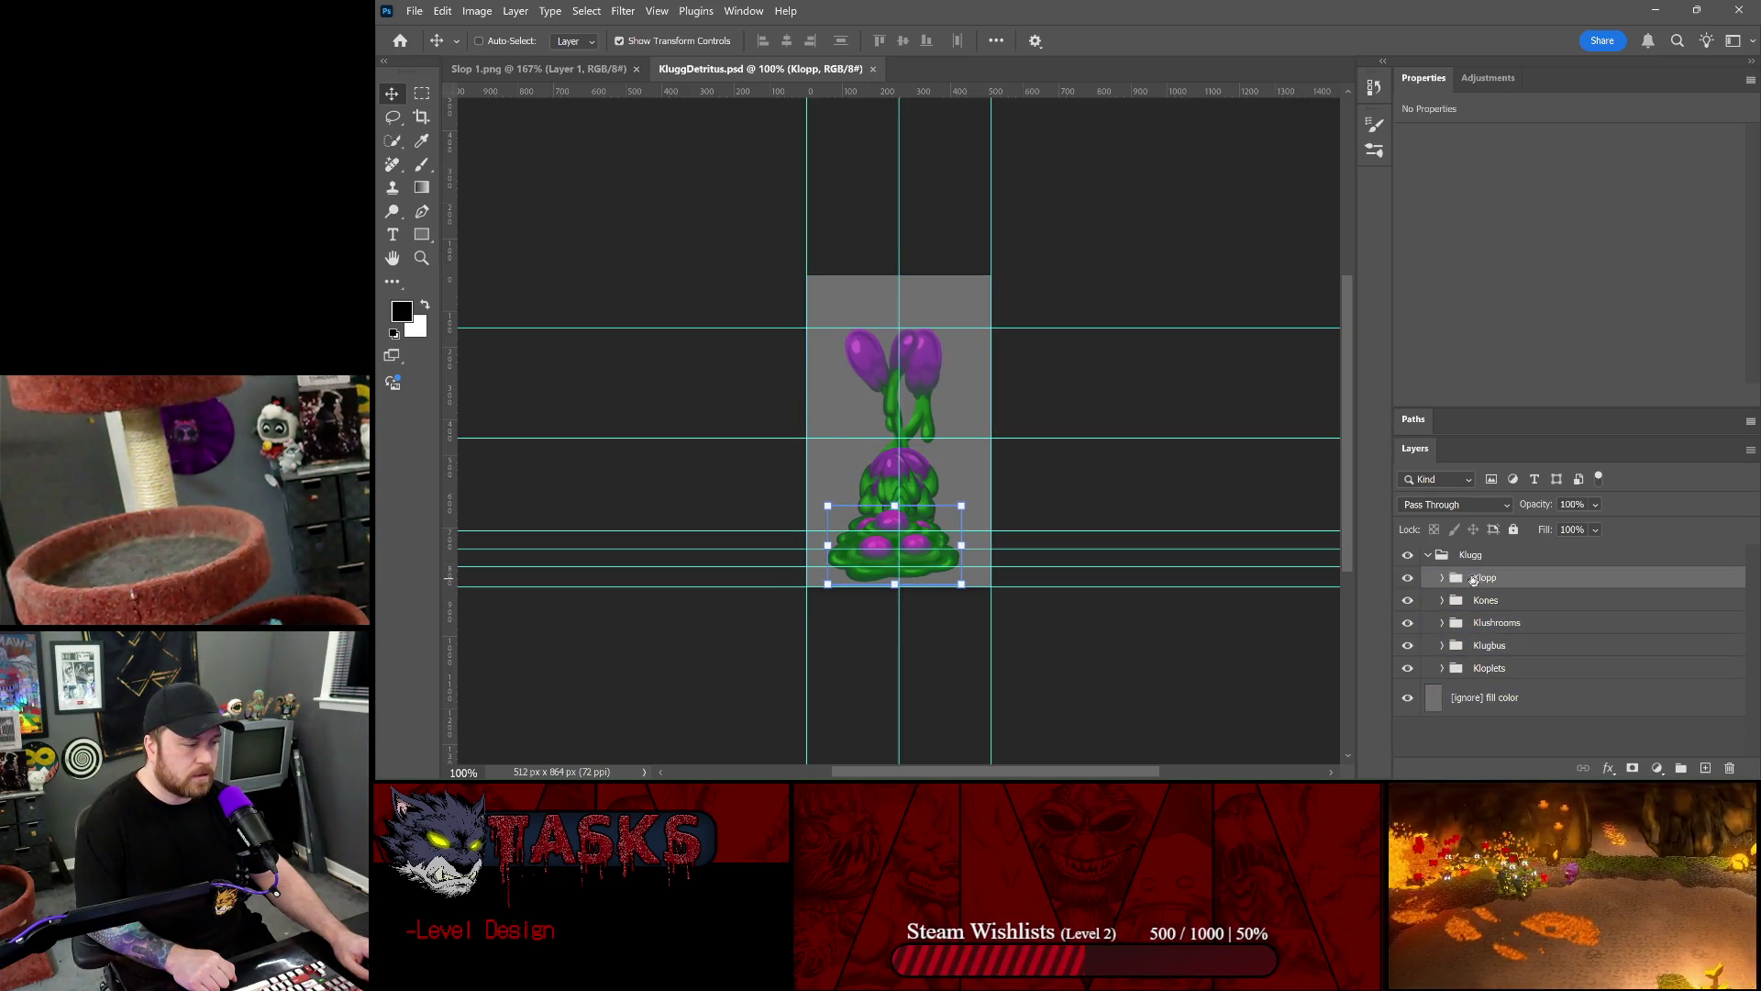
{"action": "left_click", "coordinate": [1442, 577]}
{"action": "left_click", "coordinate": [1500, 610]}
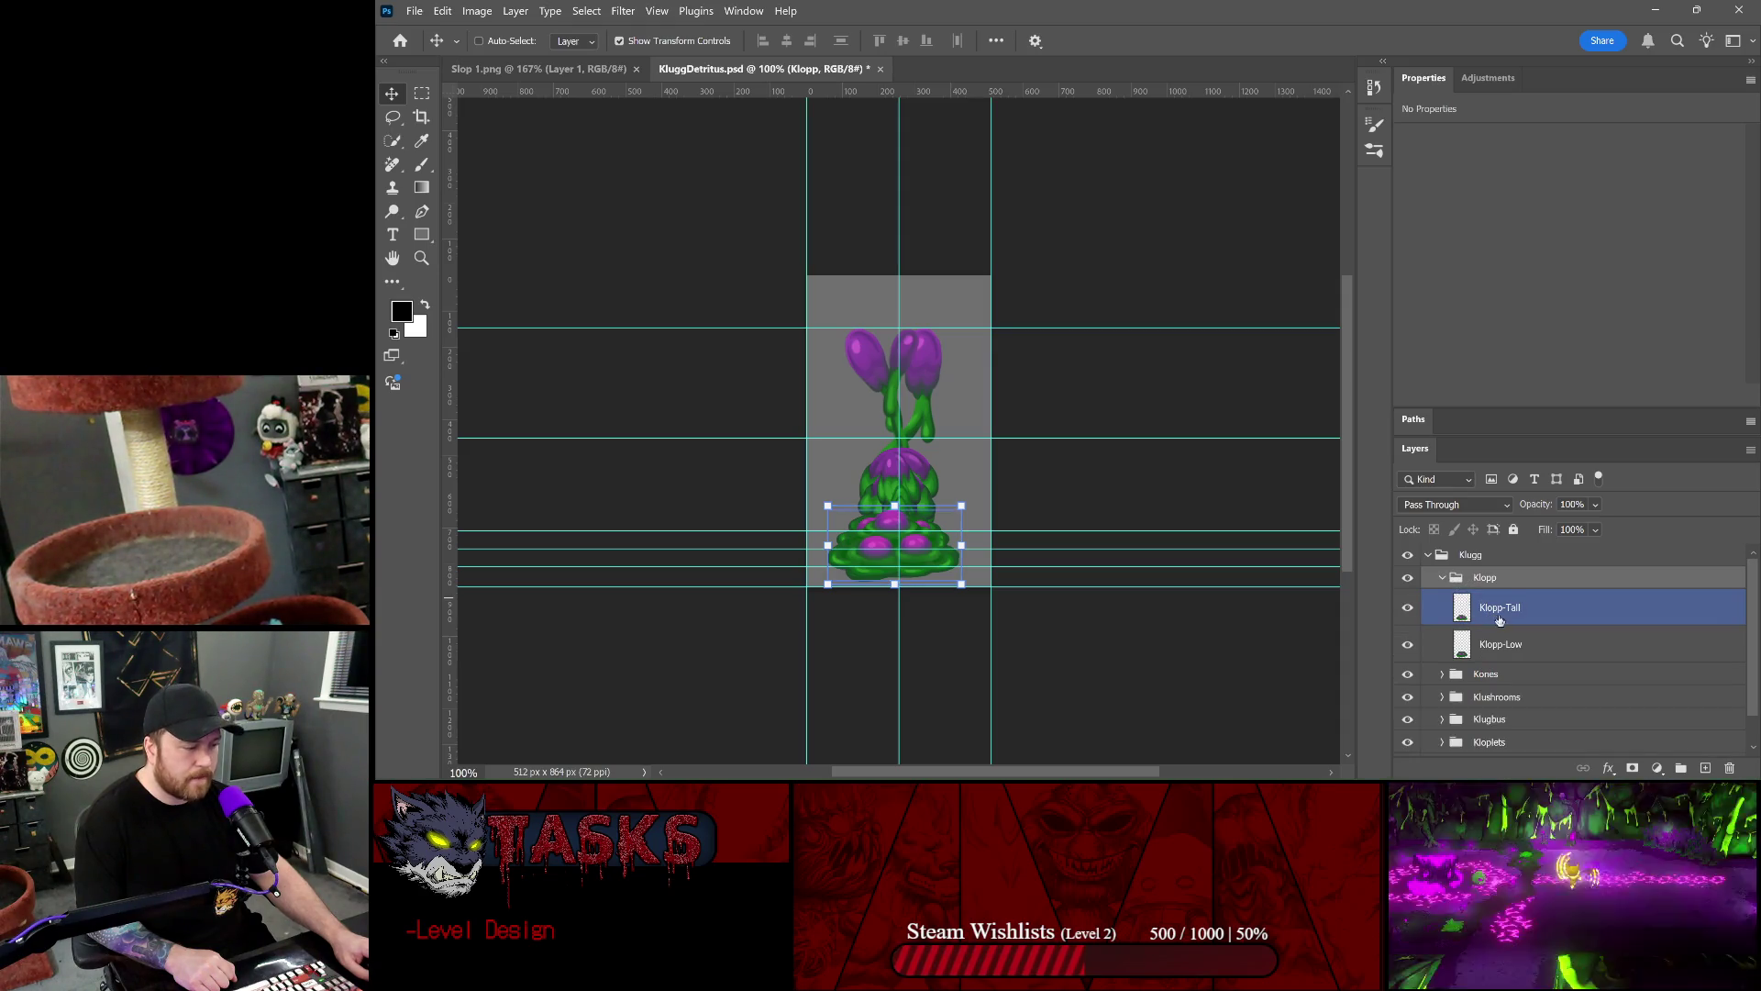
{"action": "right_click", "coordinate": [1499, 613]}
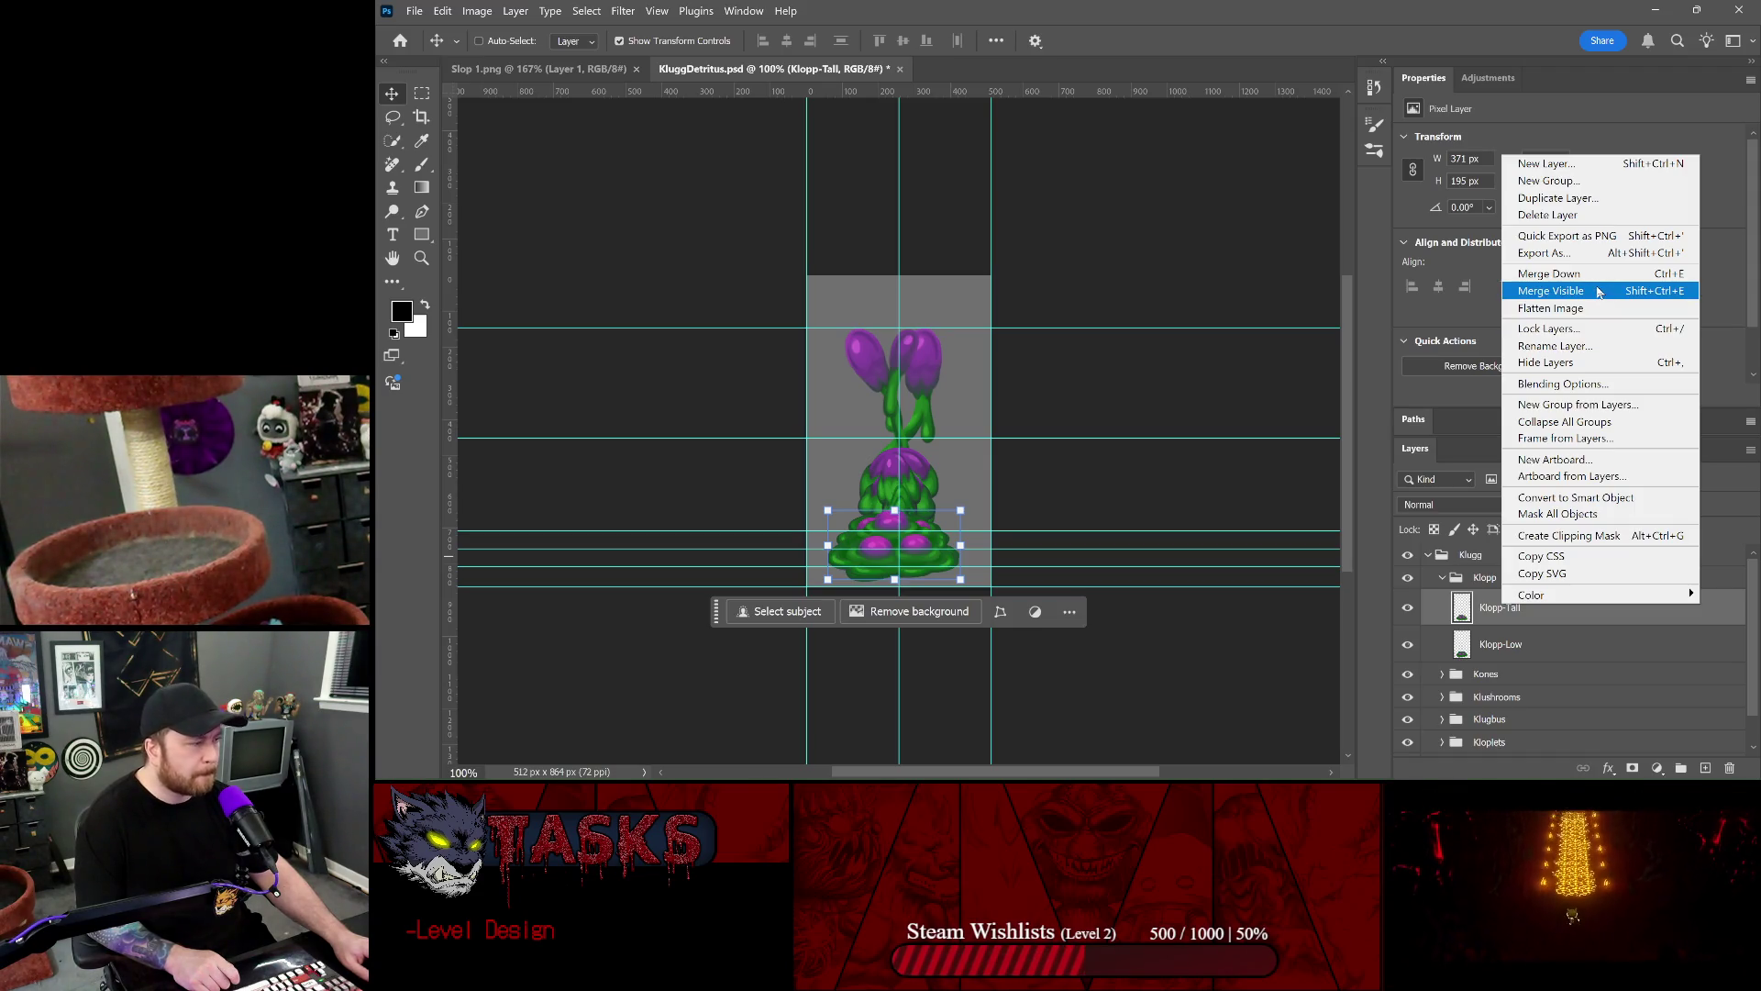
{"action": "left_click", "coordinate": [547, 379]}
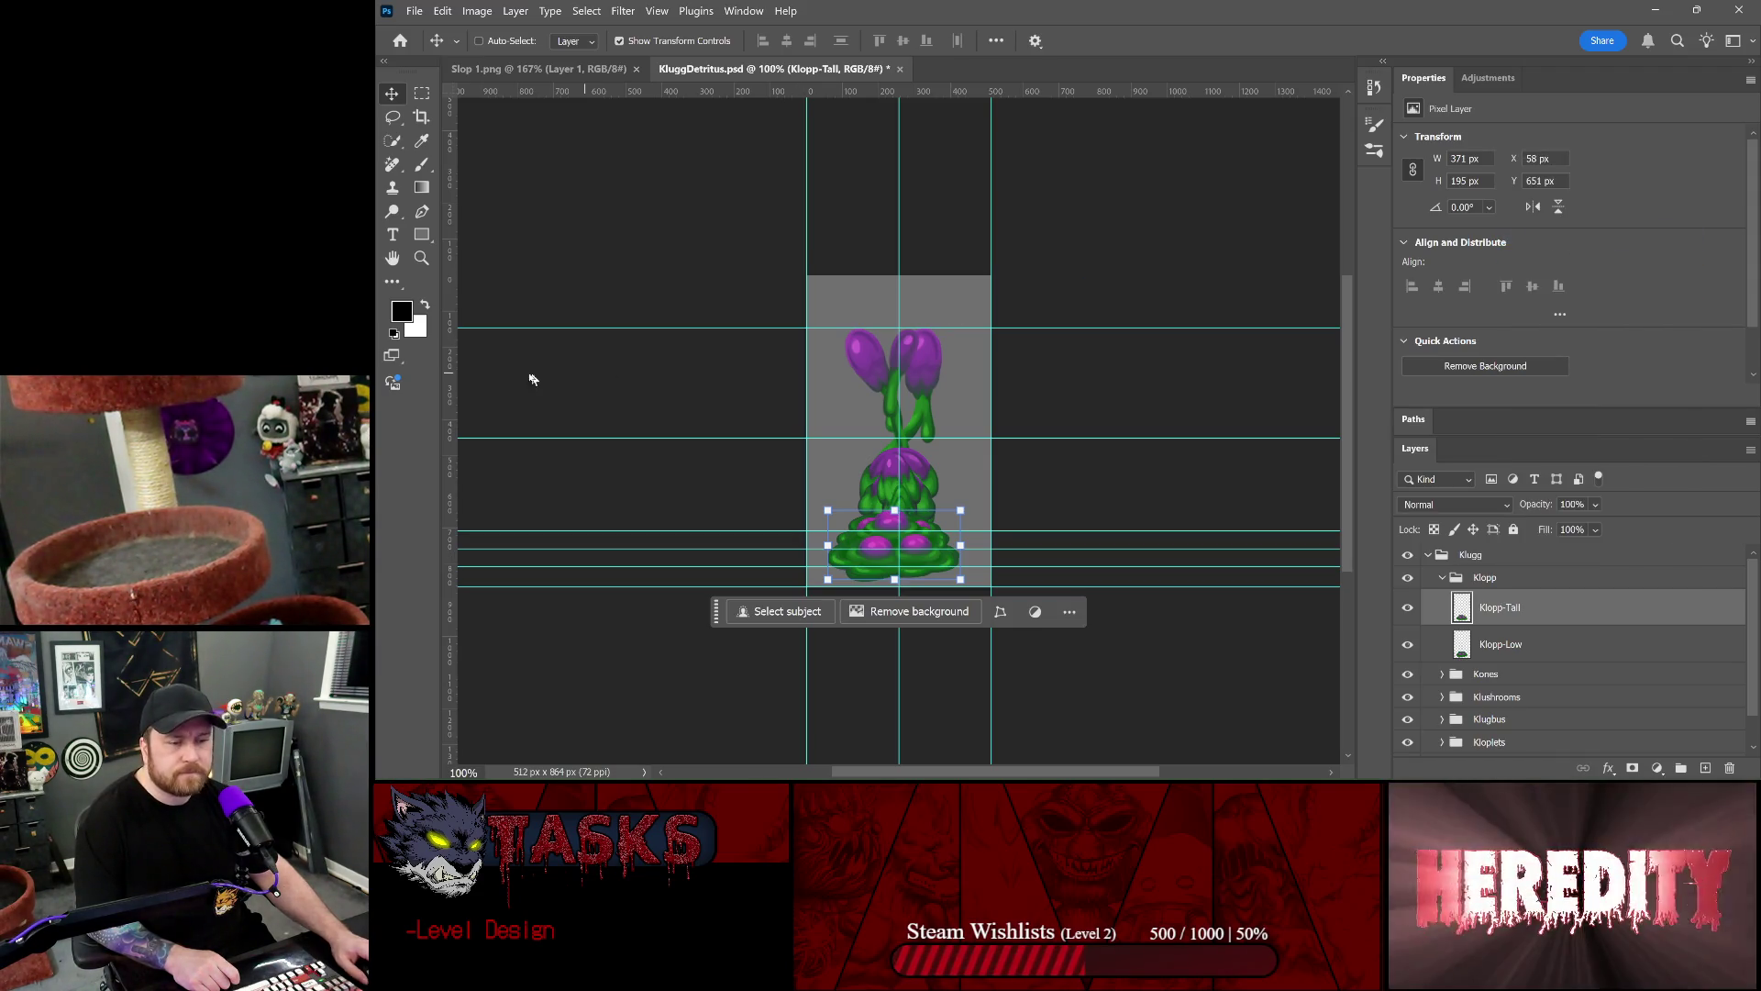
{"action": "key", "text": "ctrl+shift+s"}
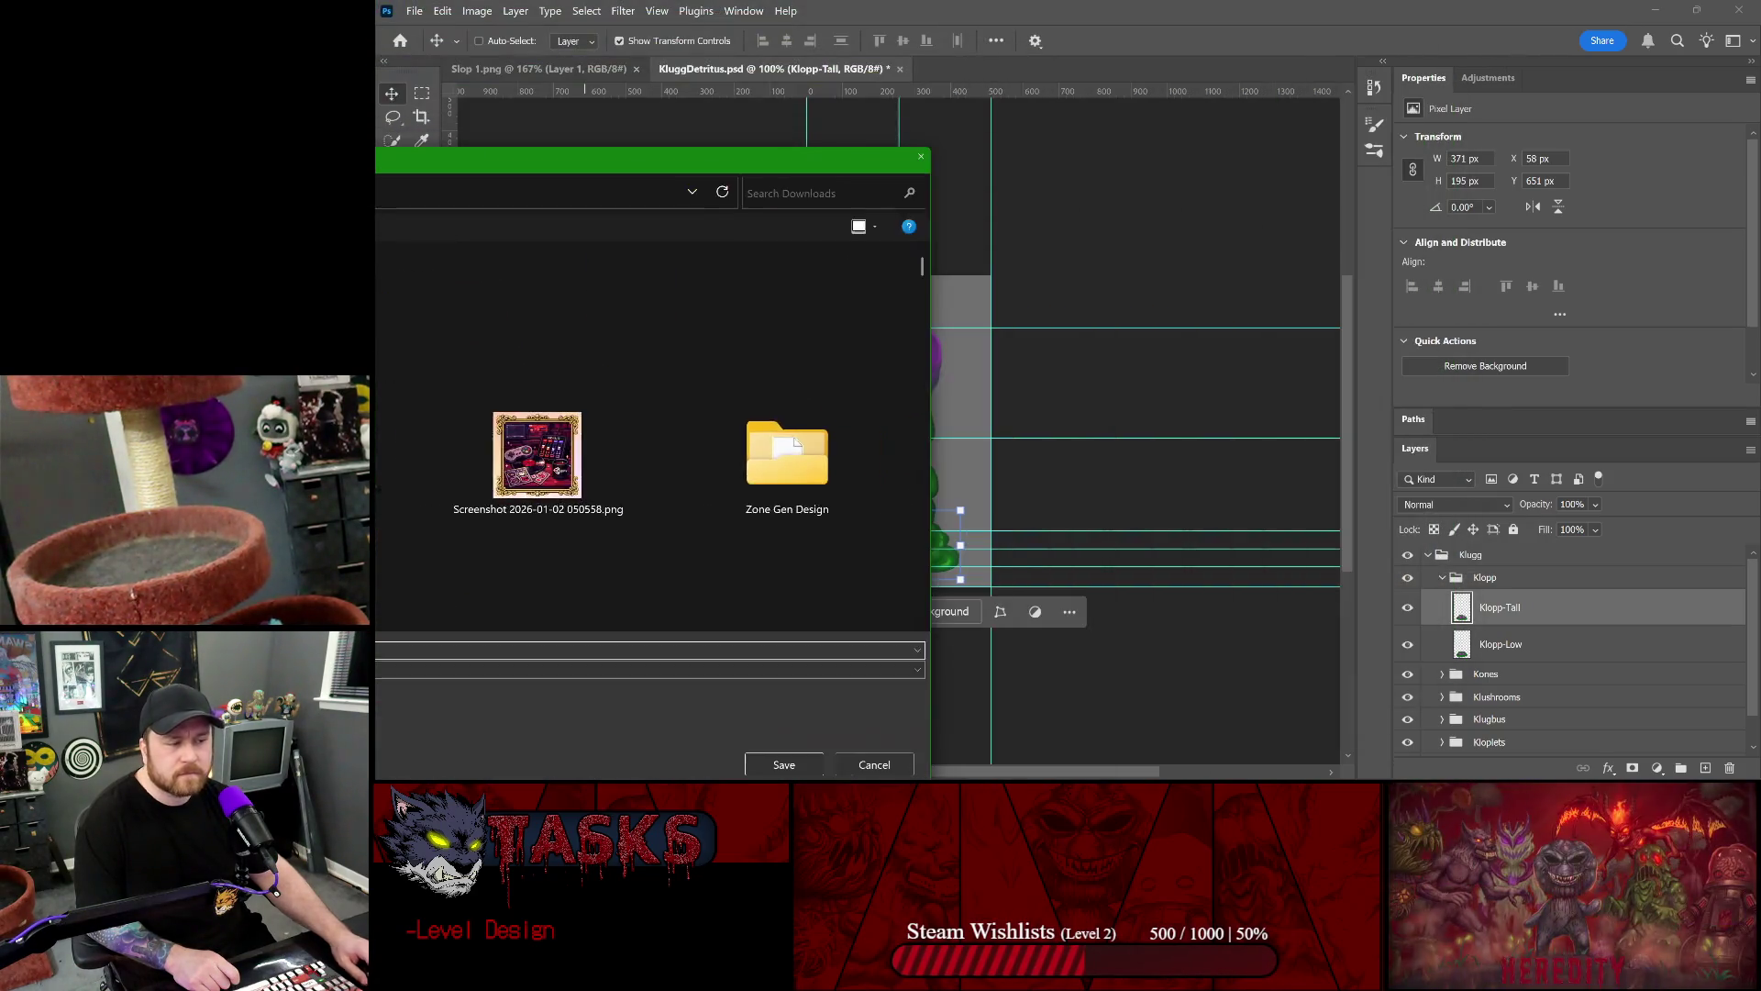
{"action": "key", "text": "Escape"}
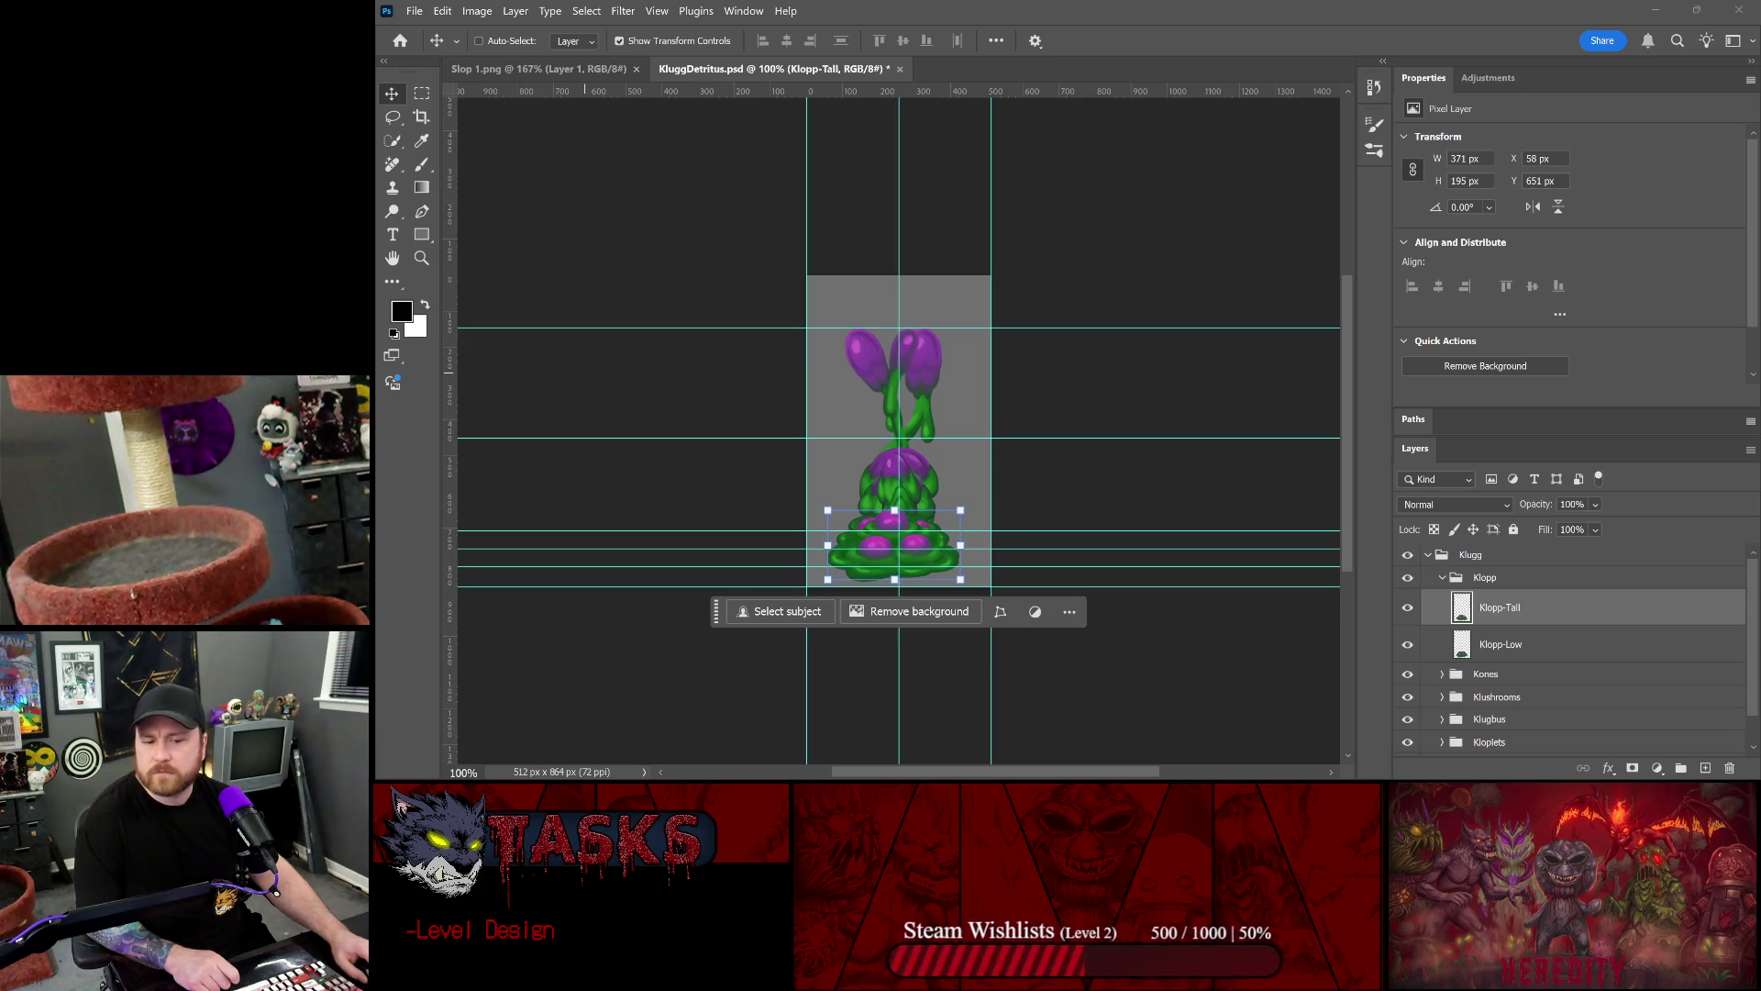
- In Unity, copy the Icons folder's path from the Project panel
{"action": "mouse_move", "coordinate": [966, 778]}
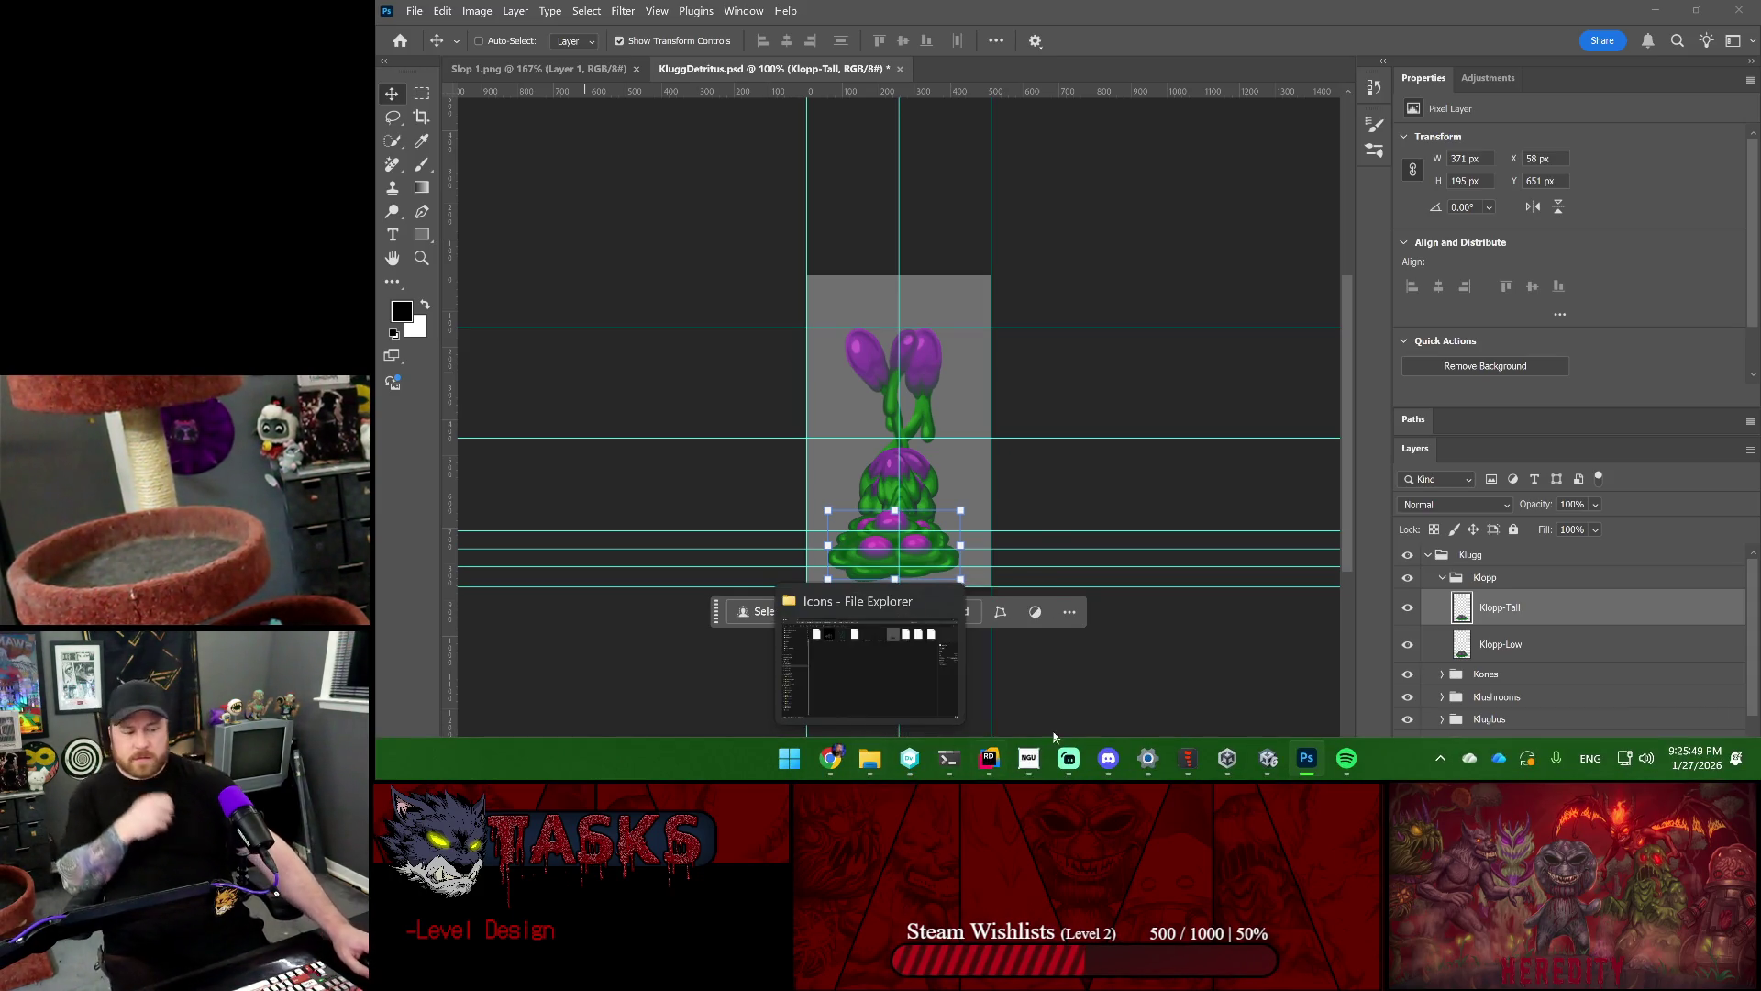
{"action": "left_click", "coordinate": [1267, 758]}
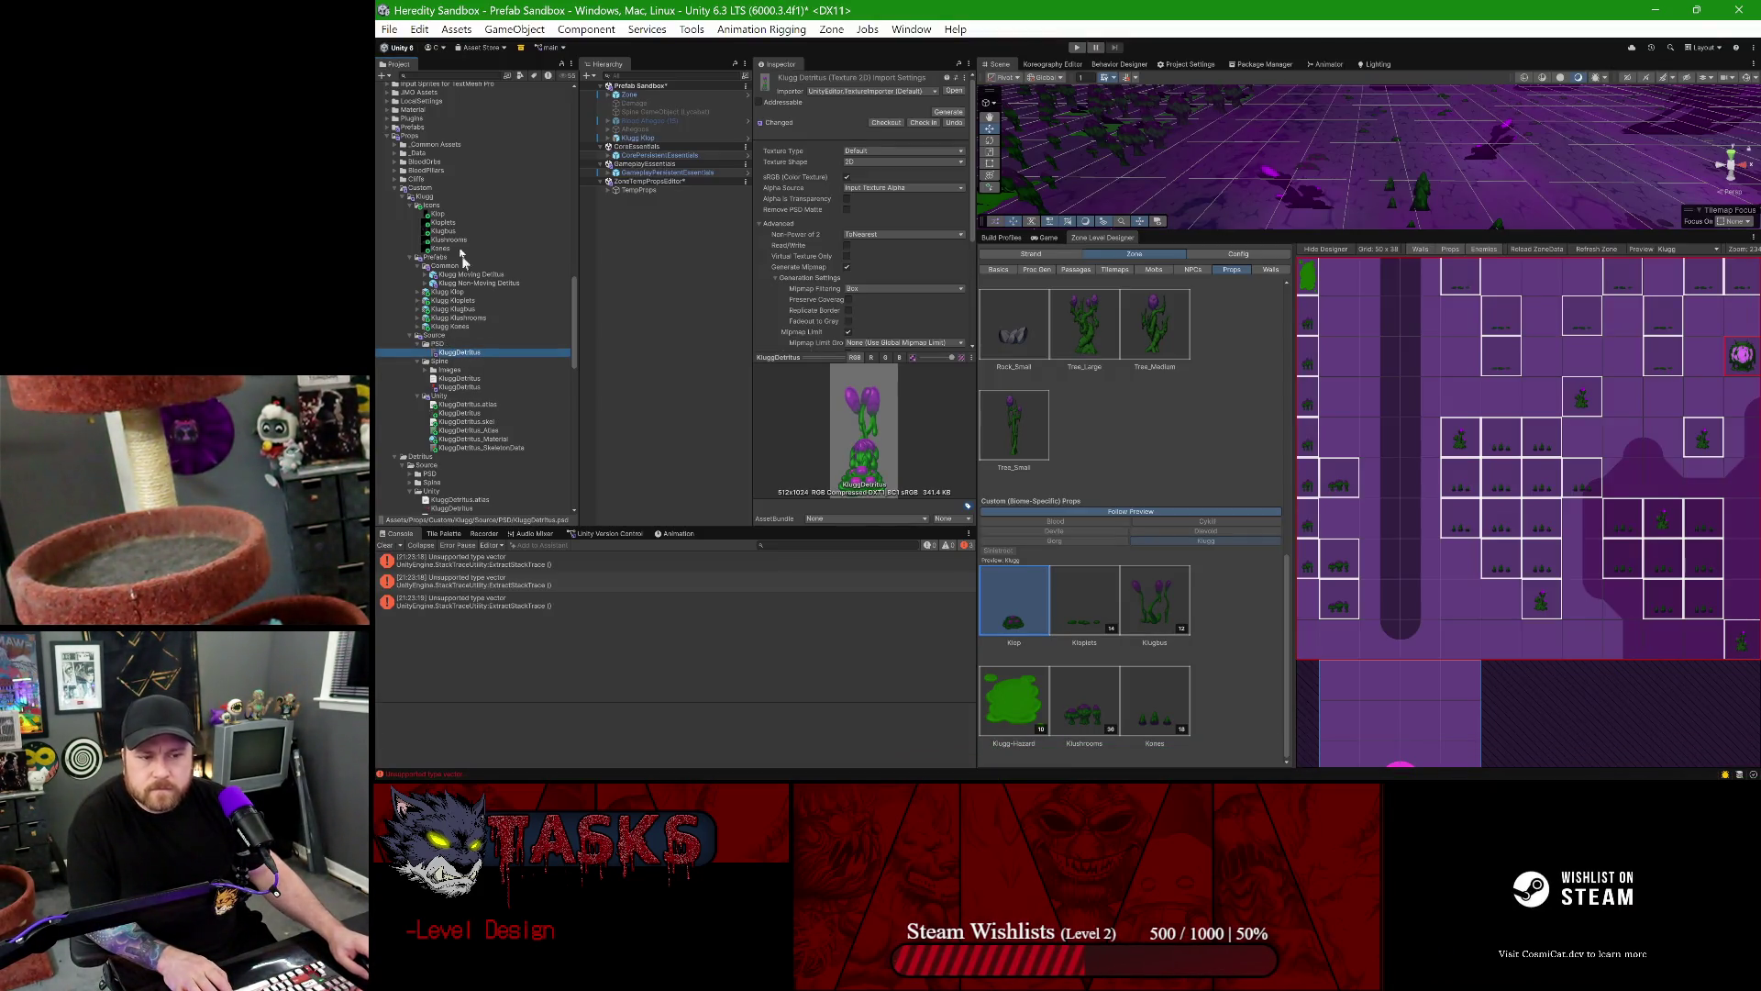
{"action": "right_click", "coordinate": [445, 207]}
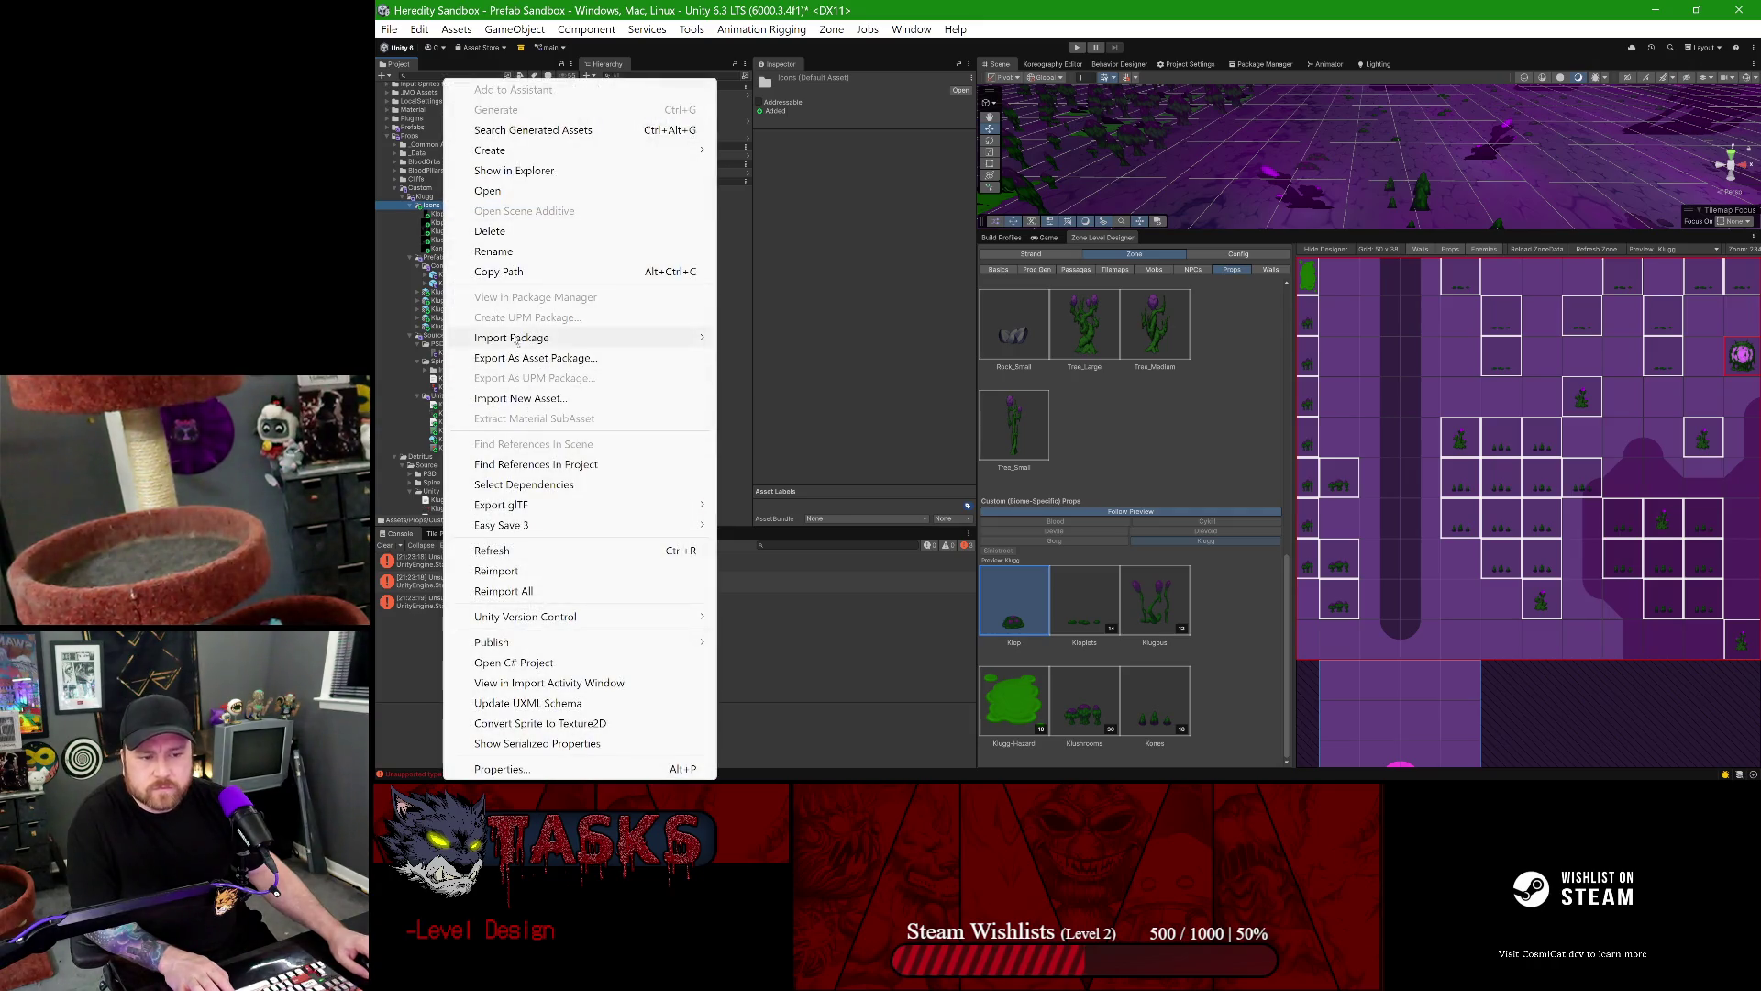
{"action": "left_click", "coordinate": [501, 271]}
- Back in Photoshop, turn off the Move tool's Auto-Select, then minimize Photoshop
{"action": "key", "text": "alt+Tab"}
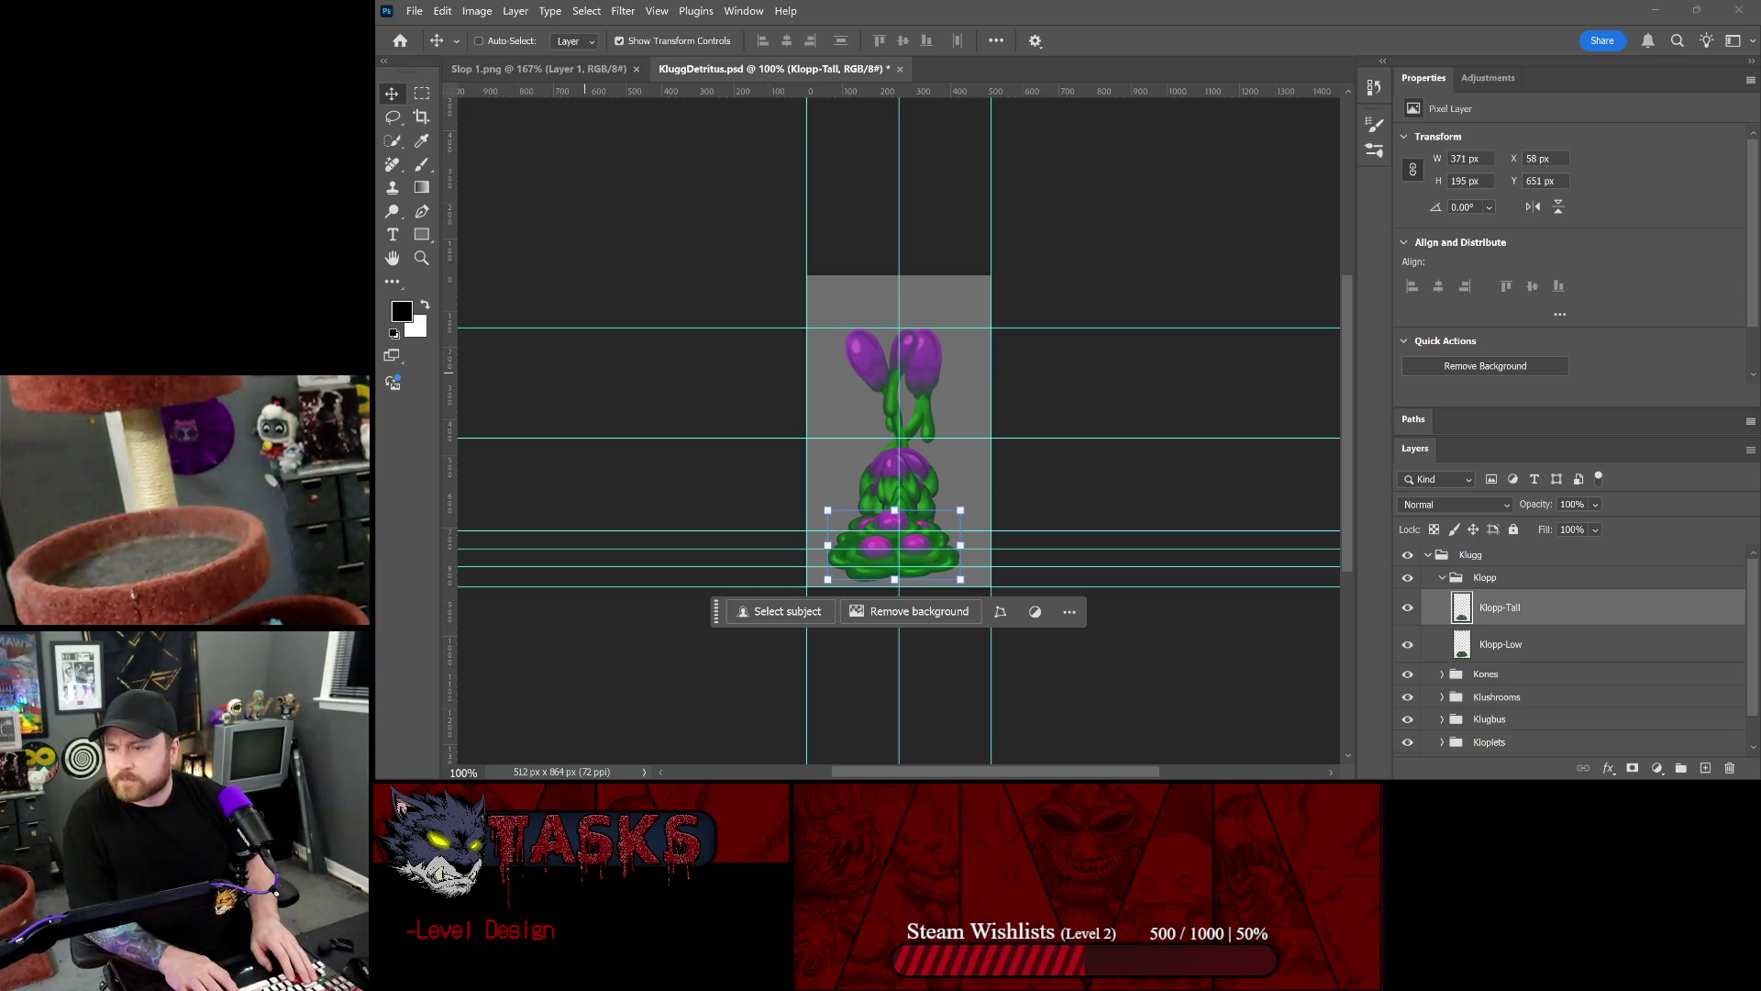
{"action": "key", "text": "ctrl"}
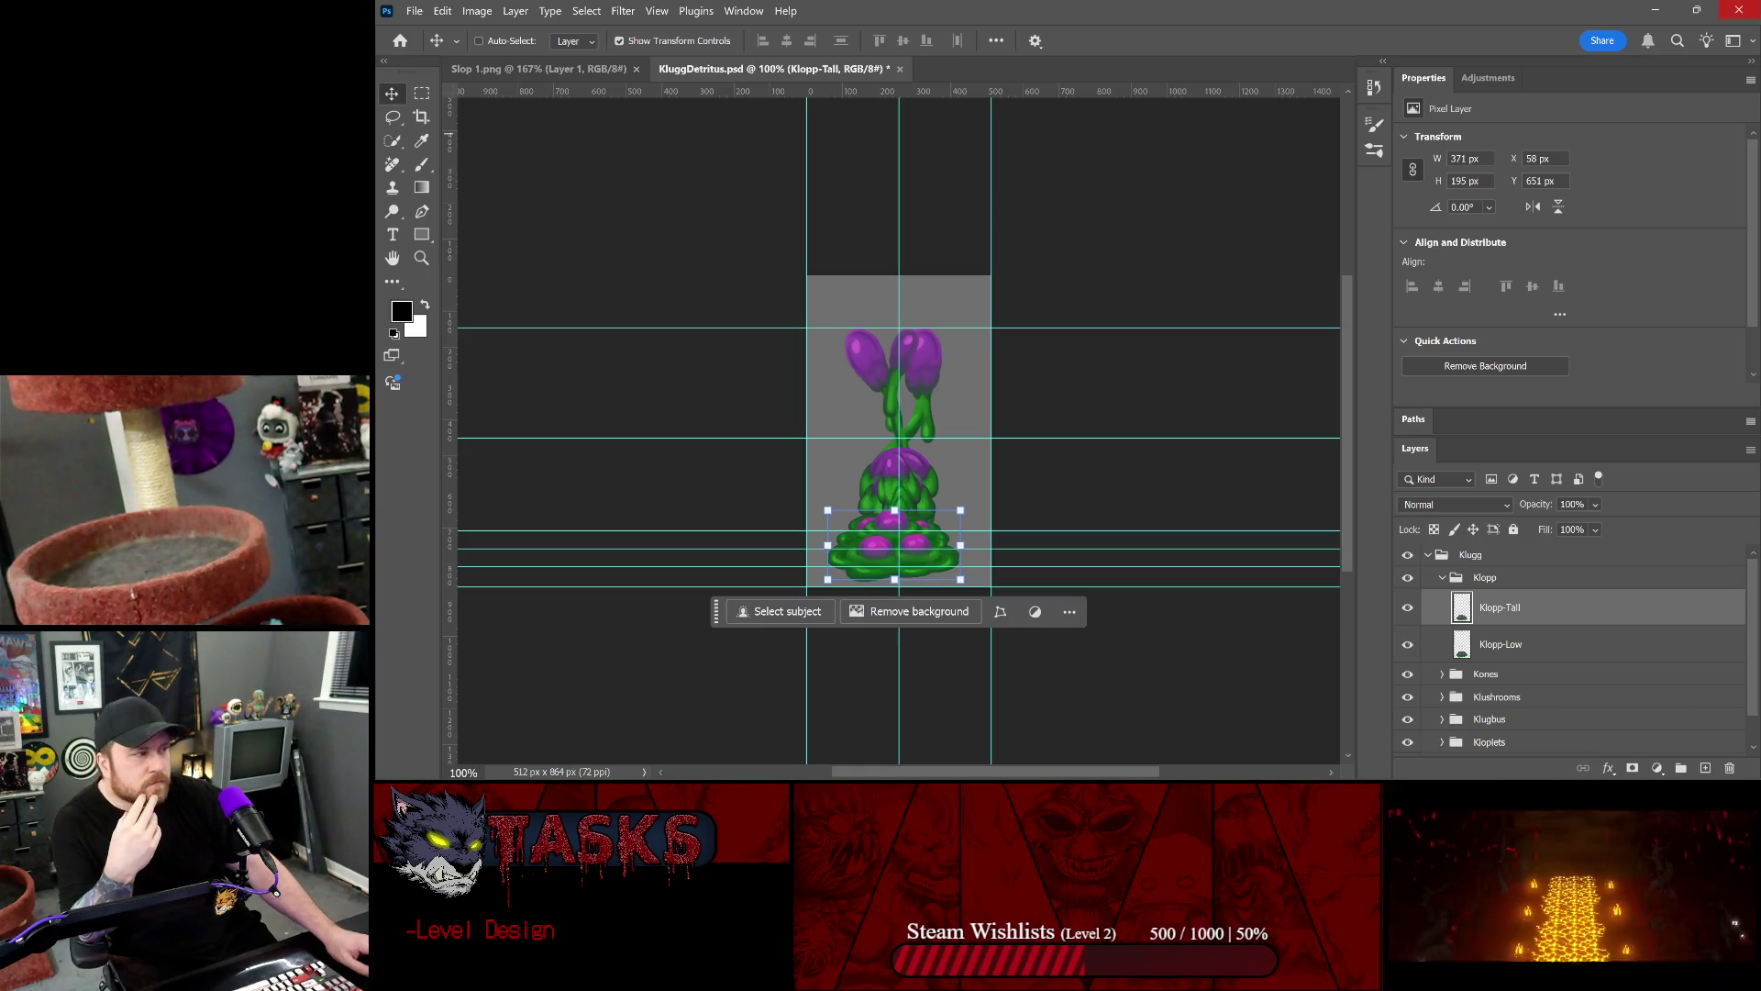
{"action": "left_click", "coordinate": [1658, 8]}
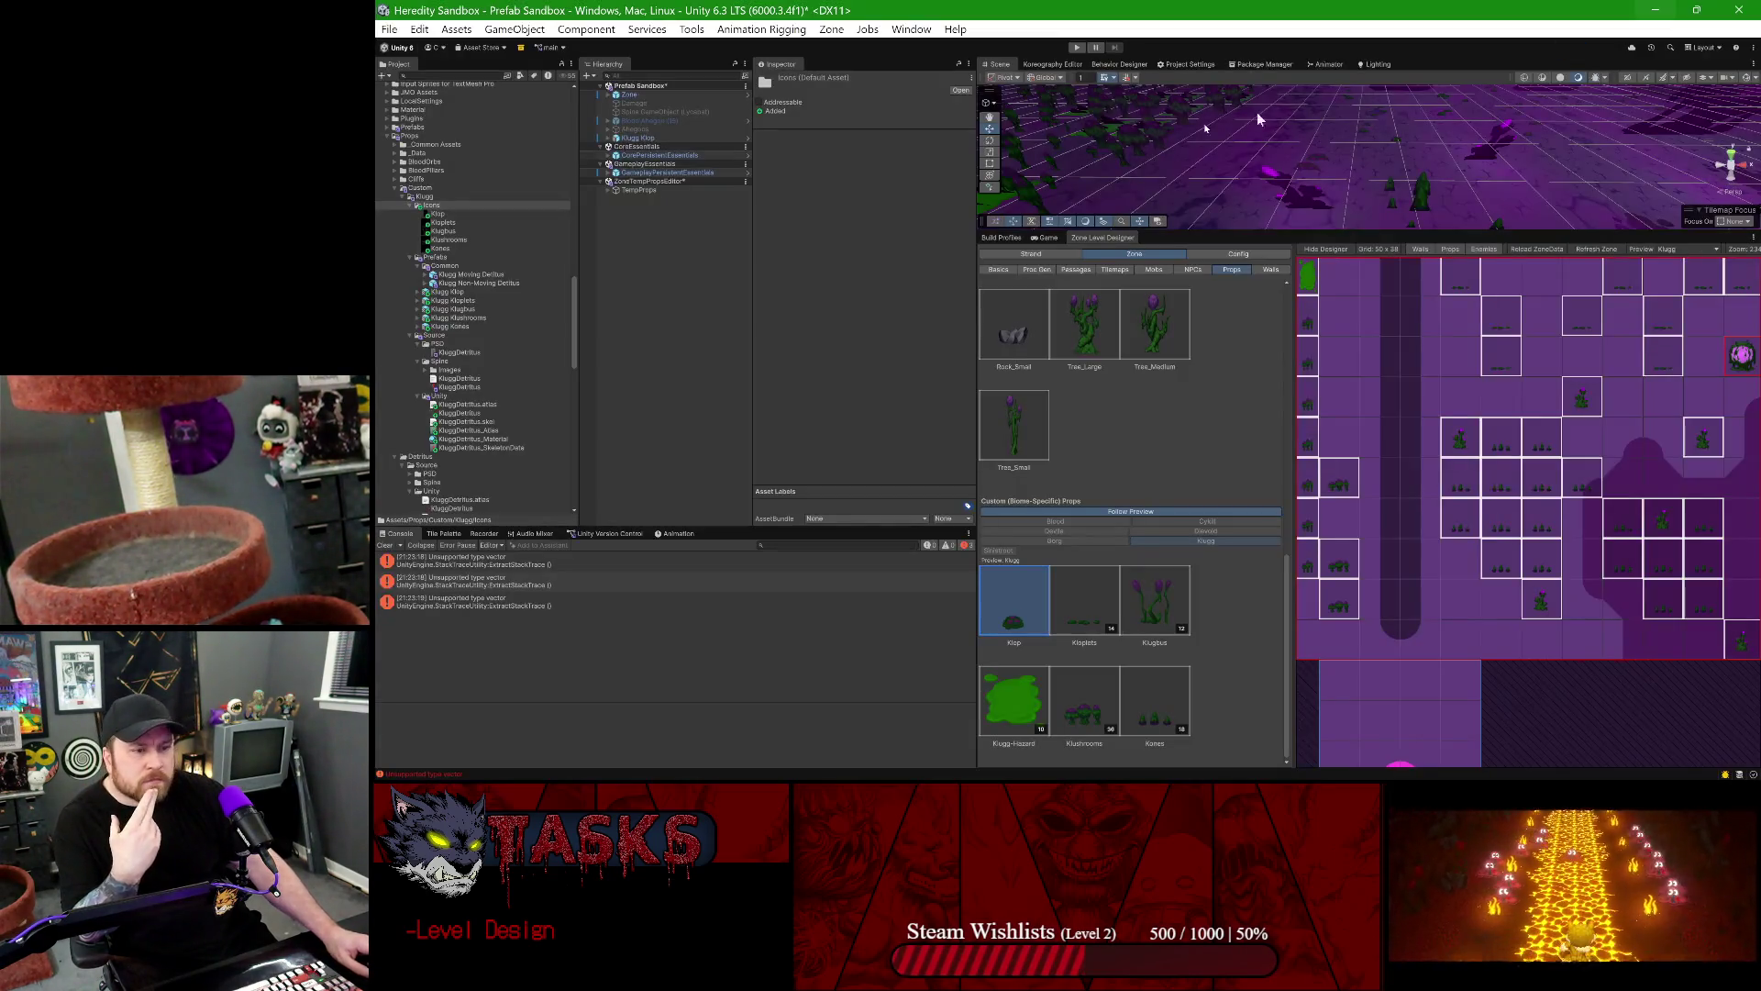
- Select the Klop texture and Klop prop, trial-placing one Klop on the grid and removing it
{"action": "left_click", "coordinate": [444, 213]}
{"action": "left_click", "coordinate": [1274, 631]}
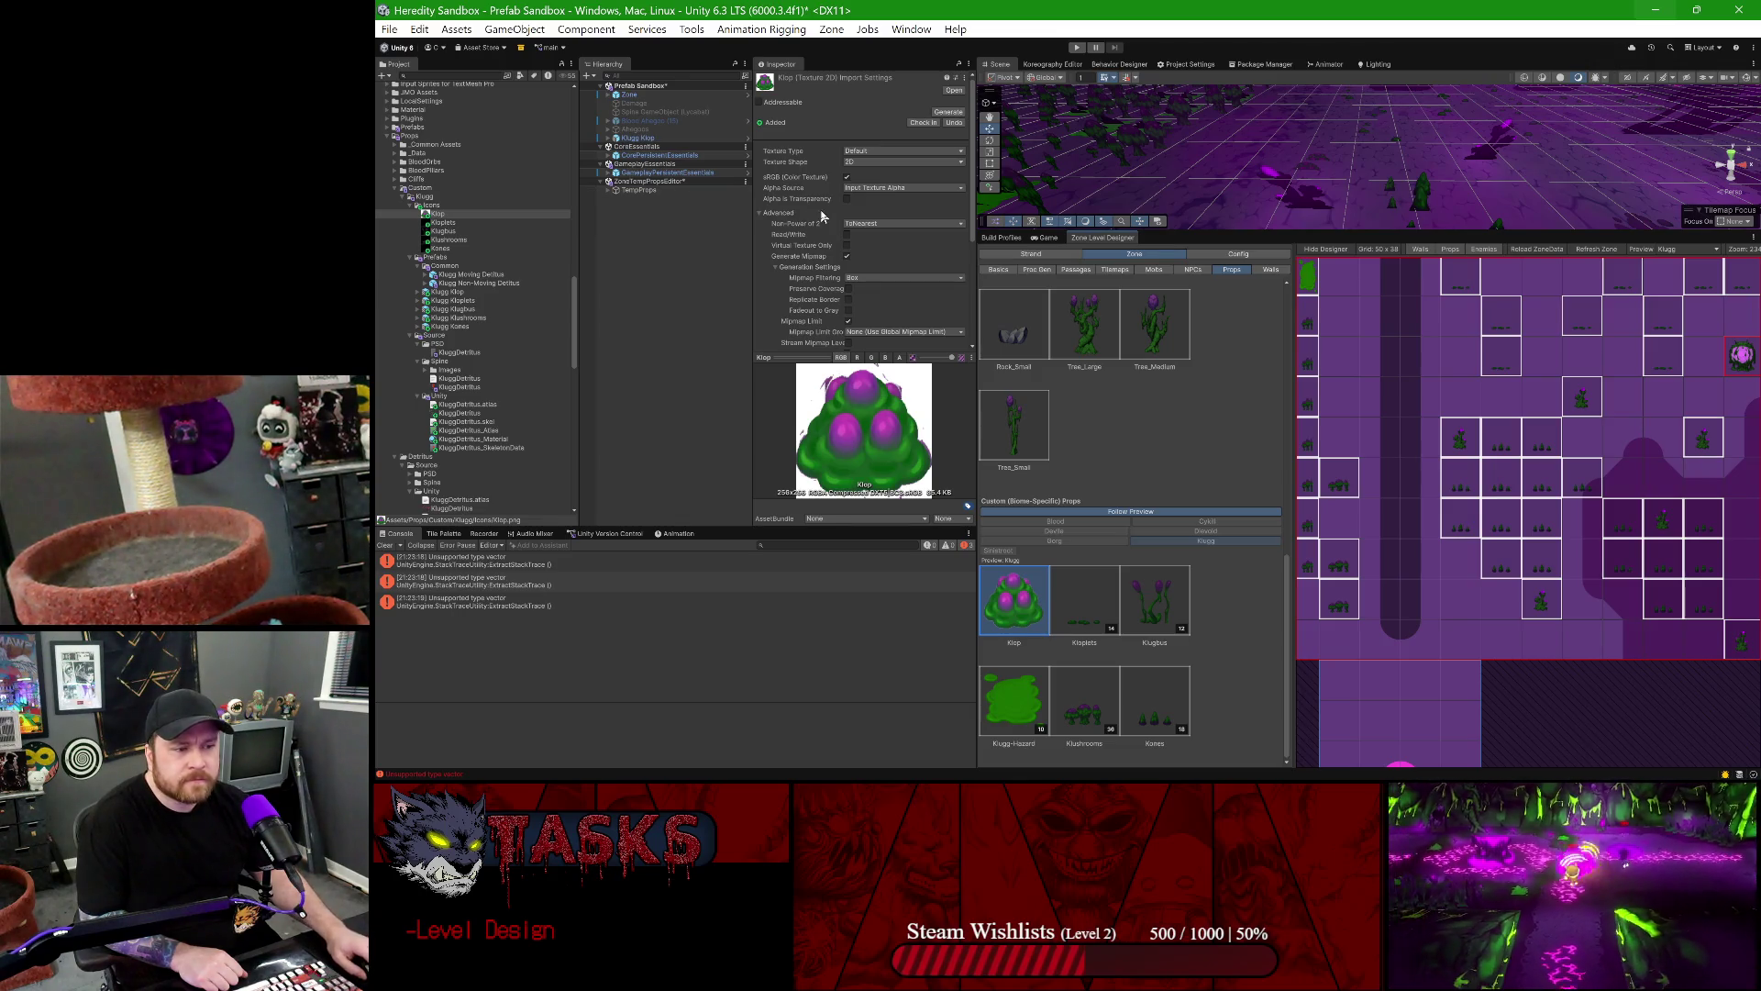
{"action": "scroll", "coordinate": [872, 228], "scroll_direction": "down", "scroll_amount": 3}
{"action": "scroll", "coordinate": [872, 239], "scroll_direction": "down", "scroll_amount": 3}
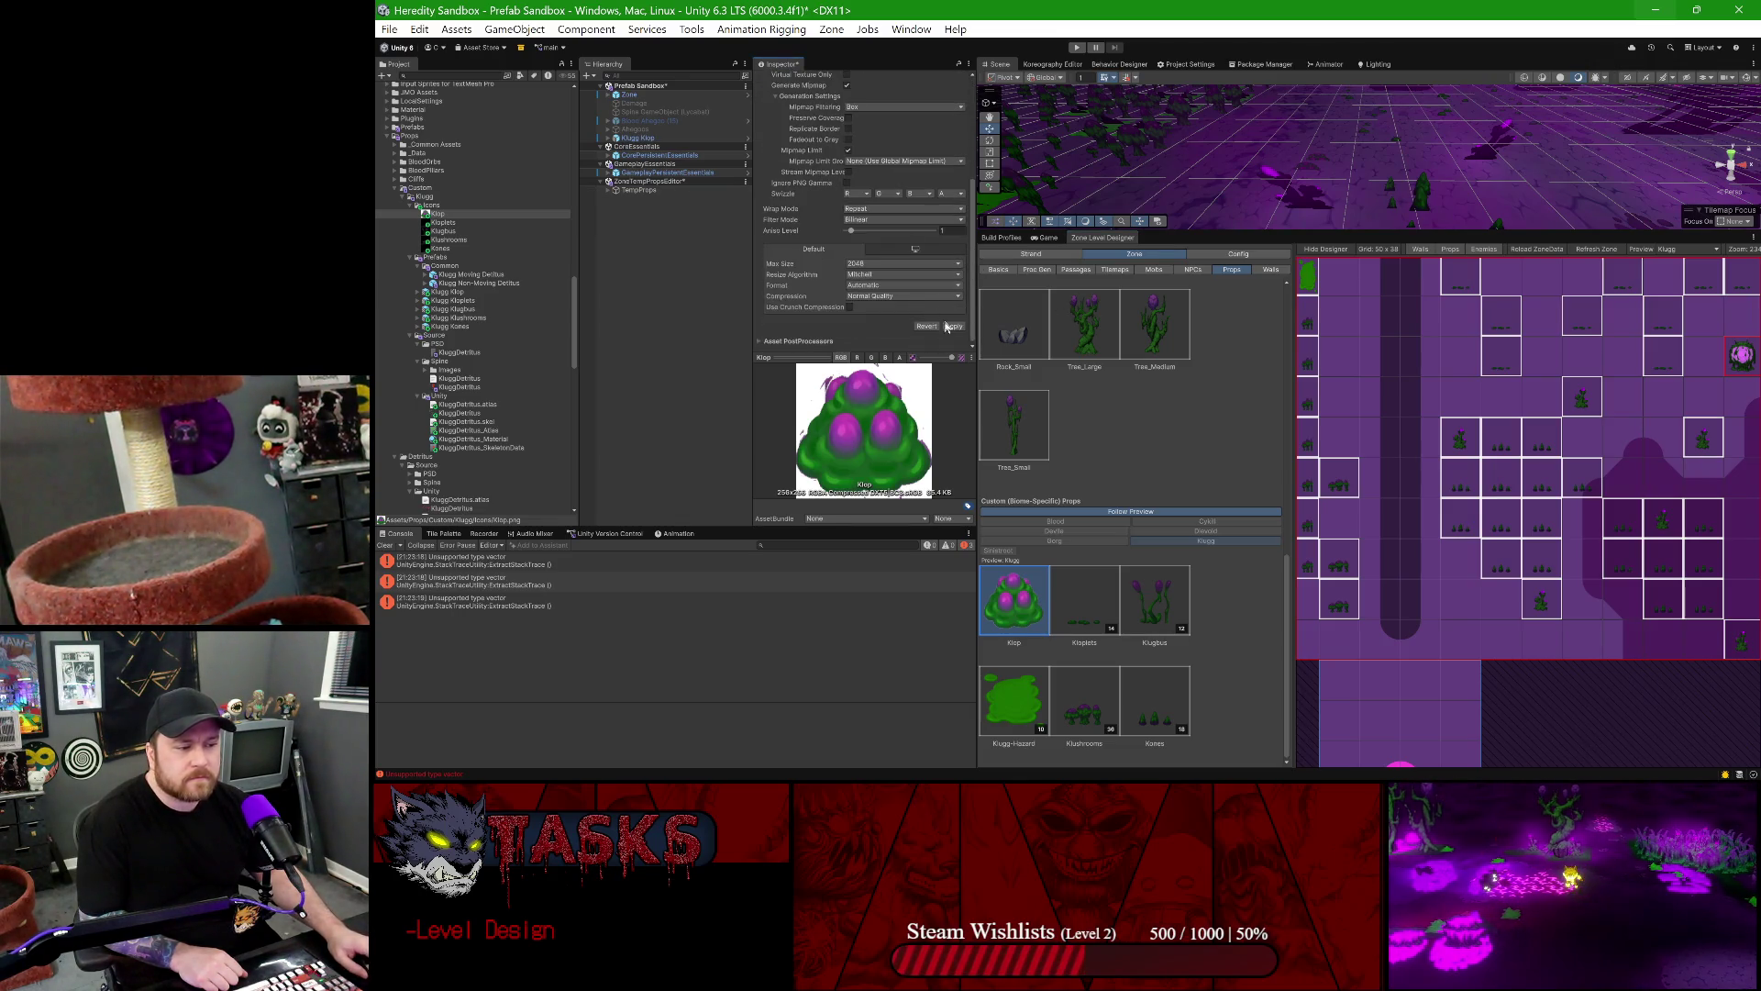
{"action": "left_click", "coordinate": [1461, 395]}
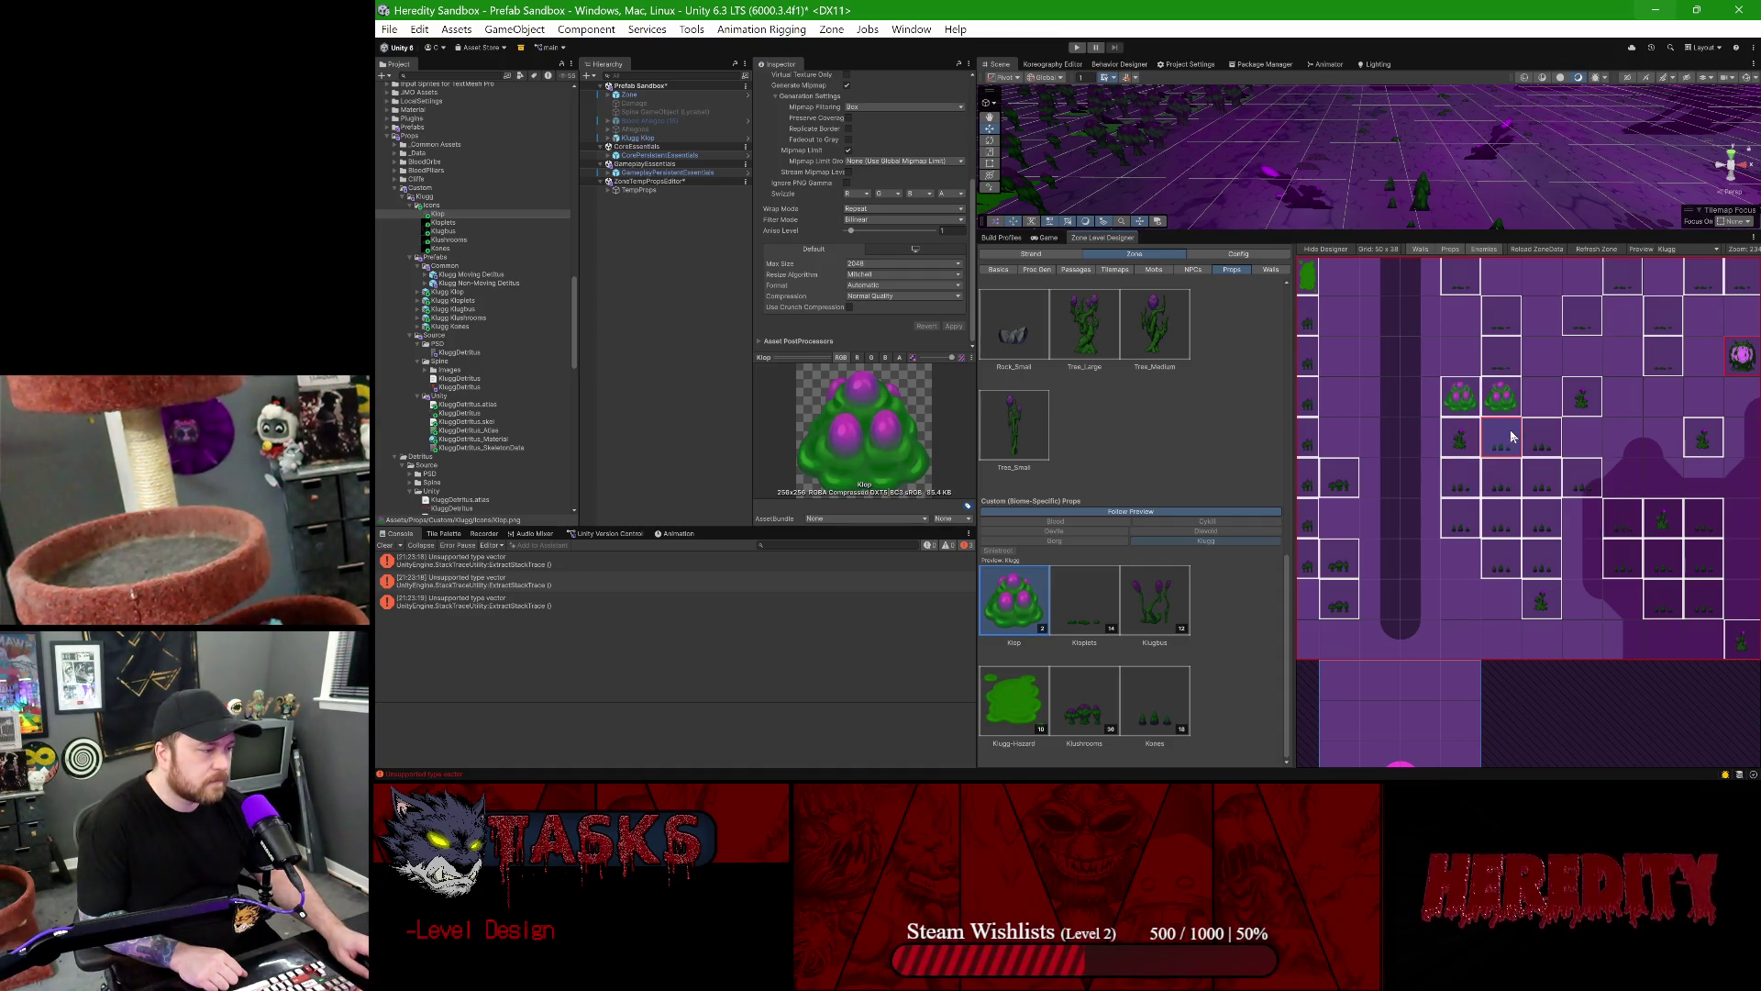
{"action": "left_click", "coordinate": [1466, 397]}
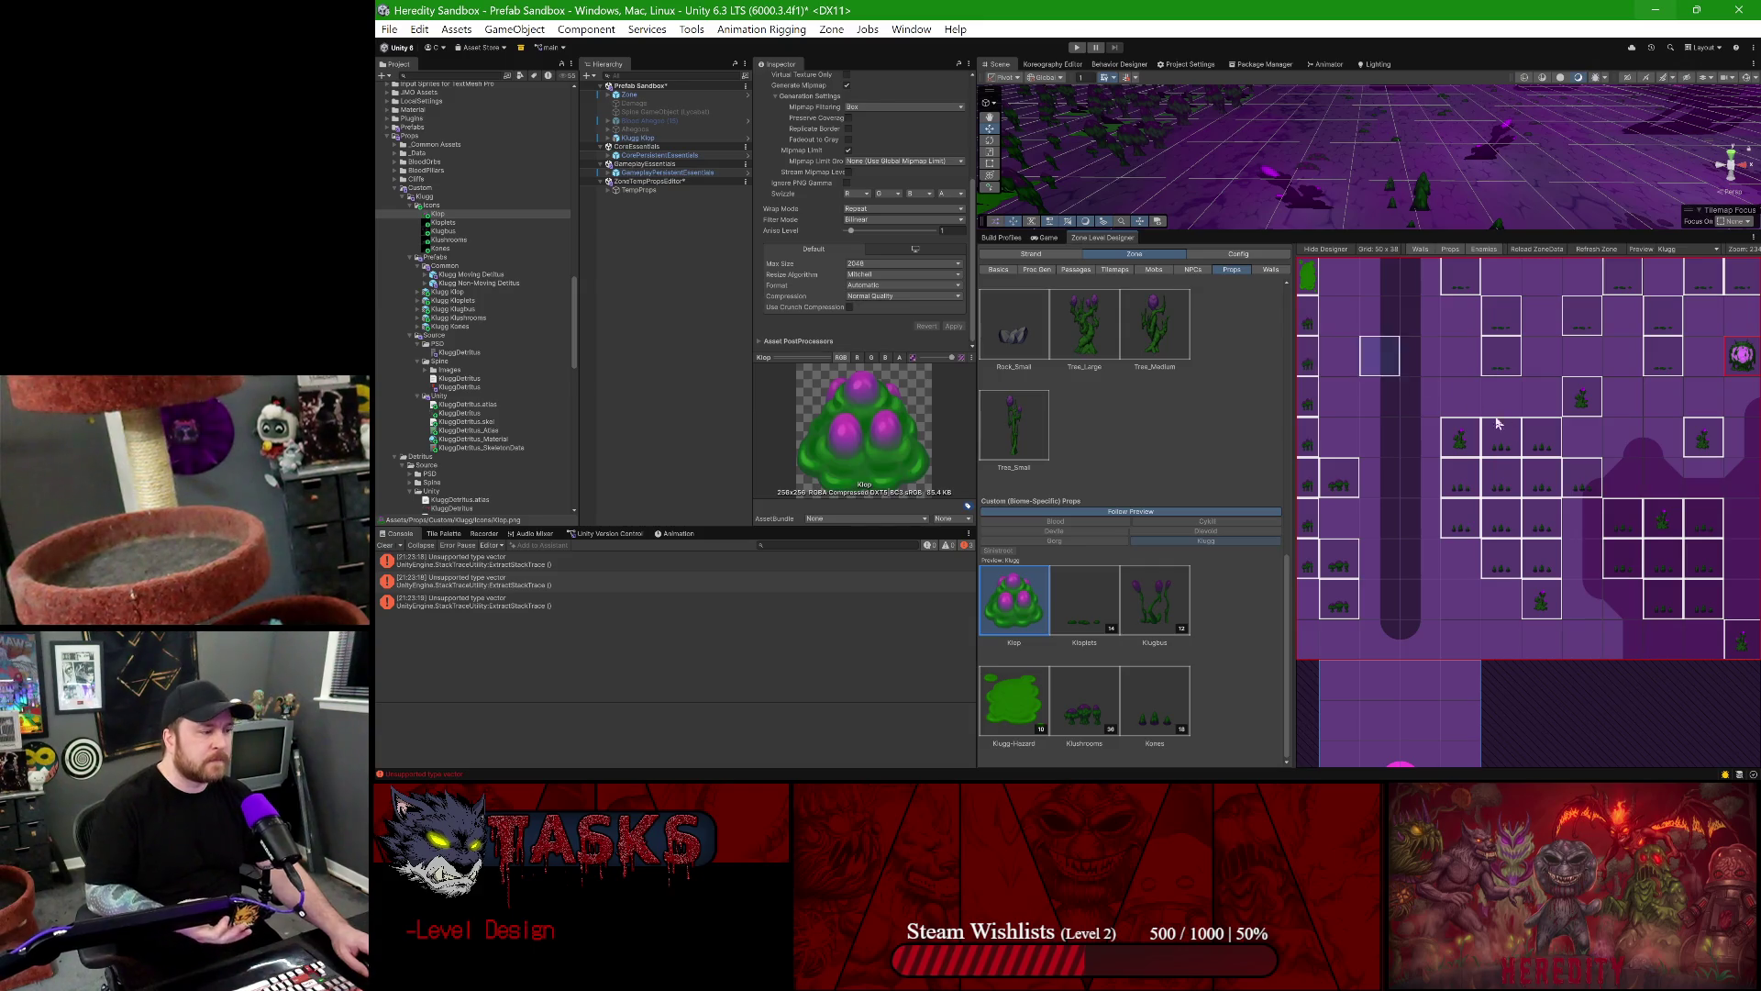
- Erase a block of props from the zone grid and paint two adjacent Klop cells
{"action": "scroll", "coordinate": [1431, 394], "scroll_direction": "down", "scroll_amount": 2}
{"action": "scroll", "coordinate": [1492, 415], "scroll_direction": "down", "scroll_amount": 4}
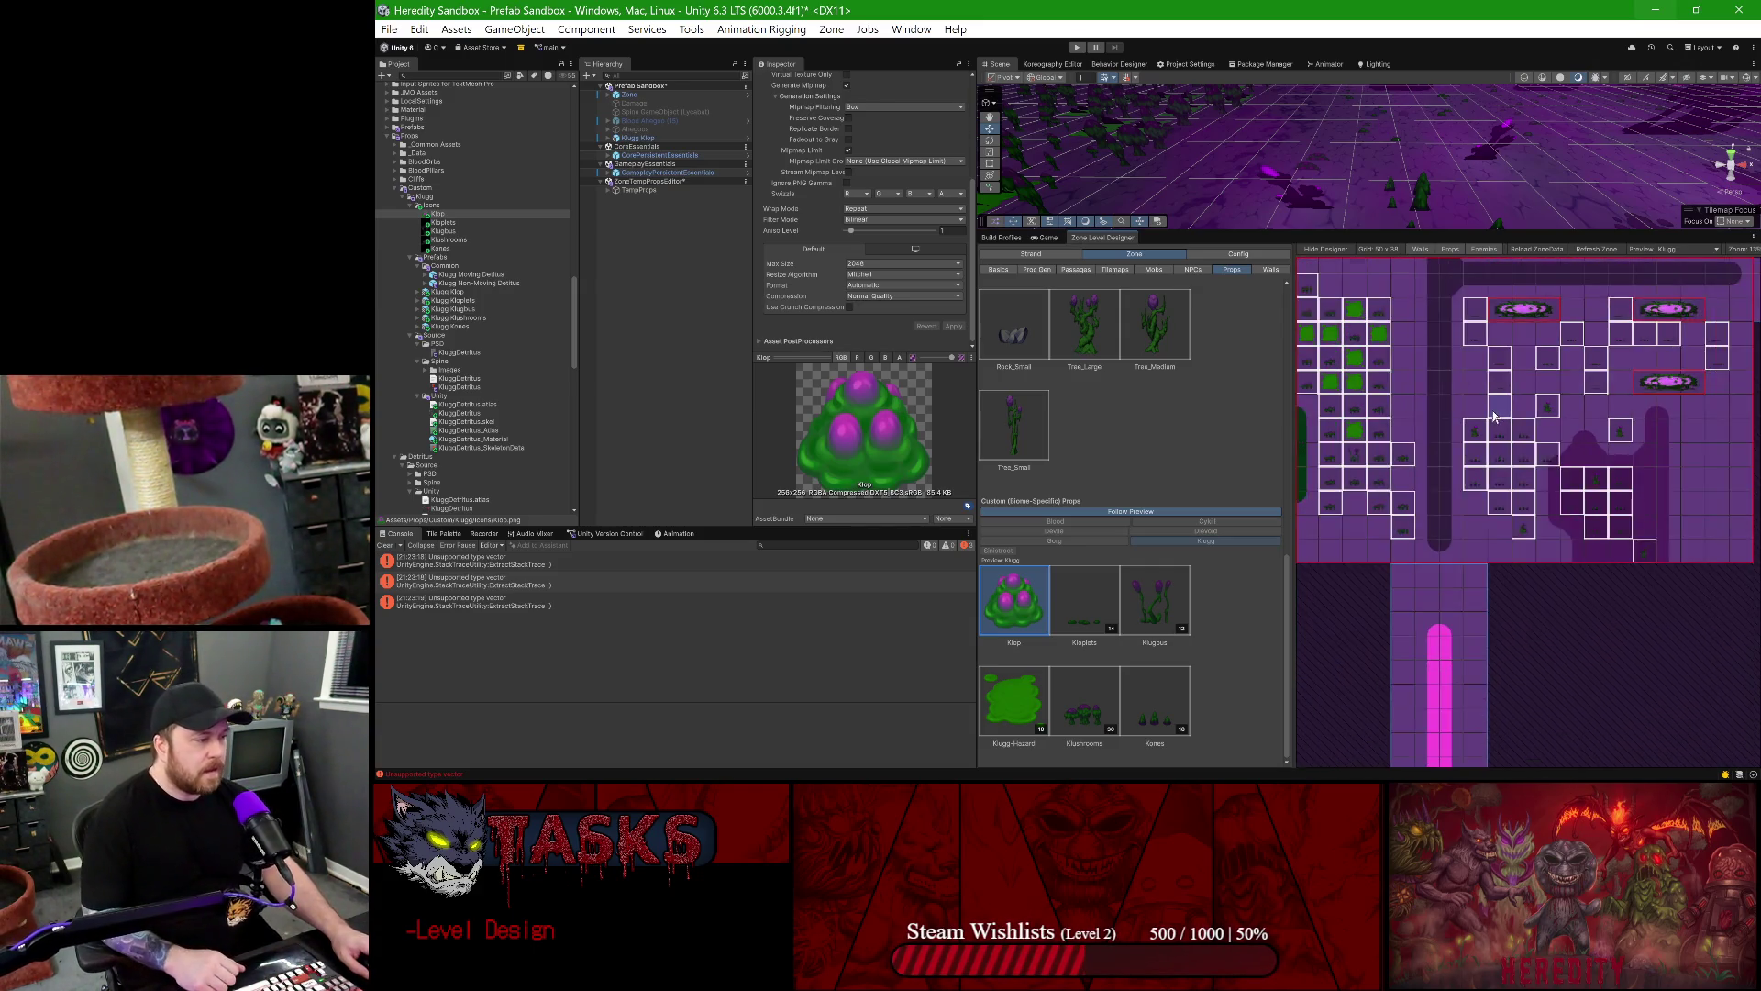
{"action": "scroll", "coordinate": [1479, 412], "scroll_direction": "down", "scroll_amount": 1}
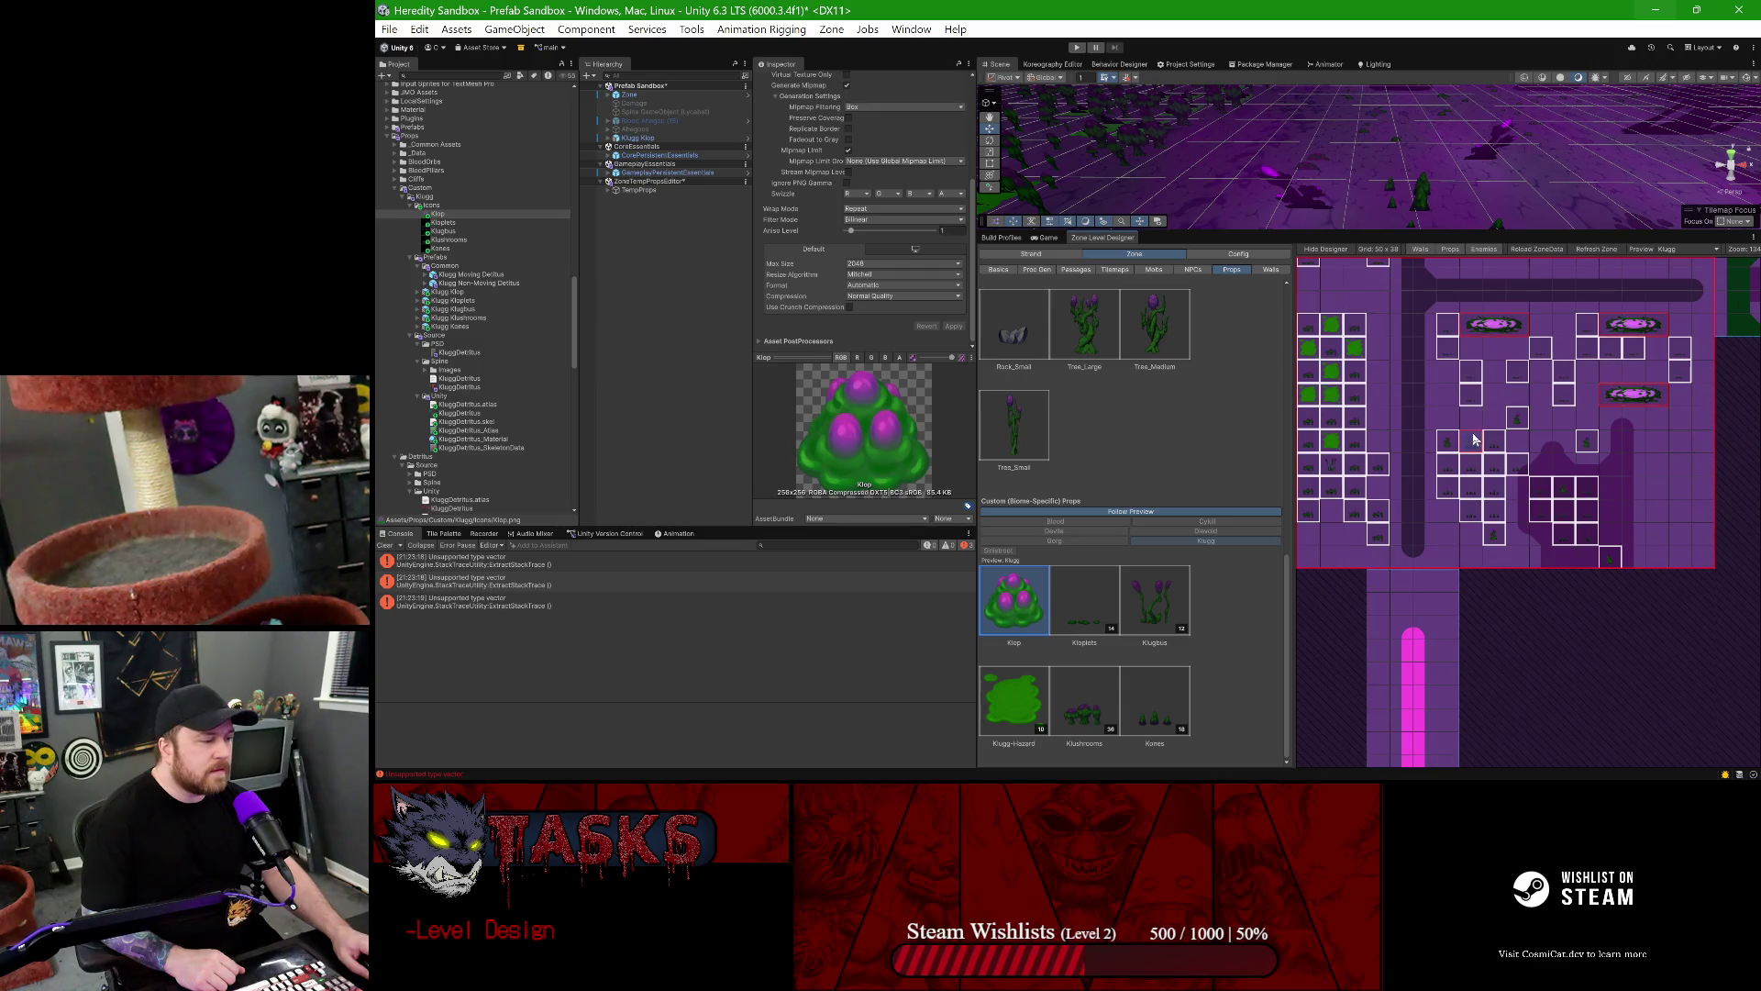
{"action": "mouse_move", "coordinate": [1451, 472]}
{"action": "left_mouse_down"}
{"action": "mouse_move", "coordinate": [1476, 486]}
{"action": "mouse_move", "coordinate": [1467, 511]}
{"action": "mouse_move", "coordinate": [1506, 500]}
{"action": "left_mouse_up"}
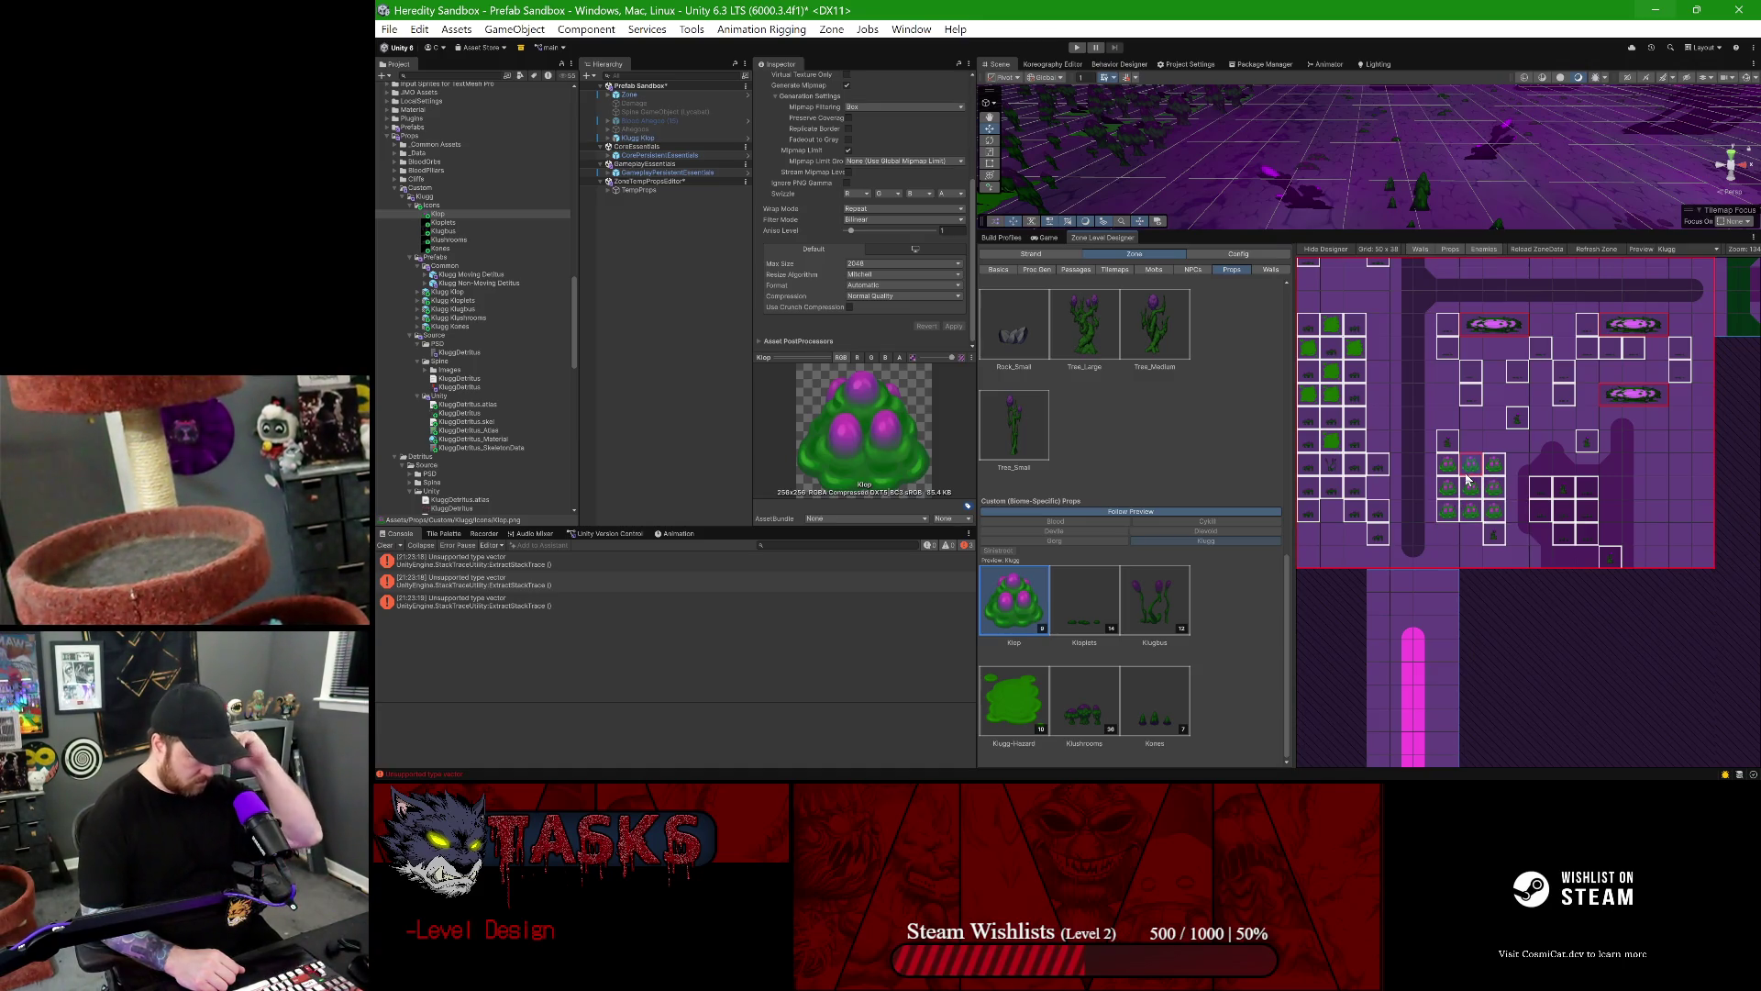
{"action": "left_click", "coordinate": [1471, 443]}
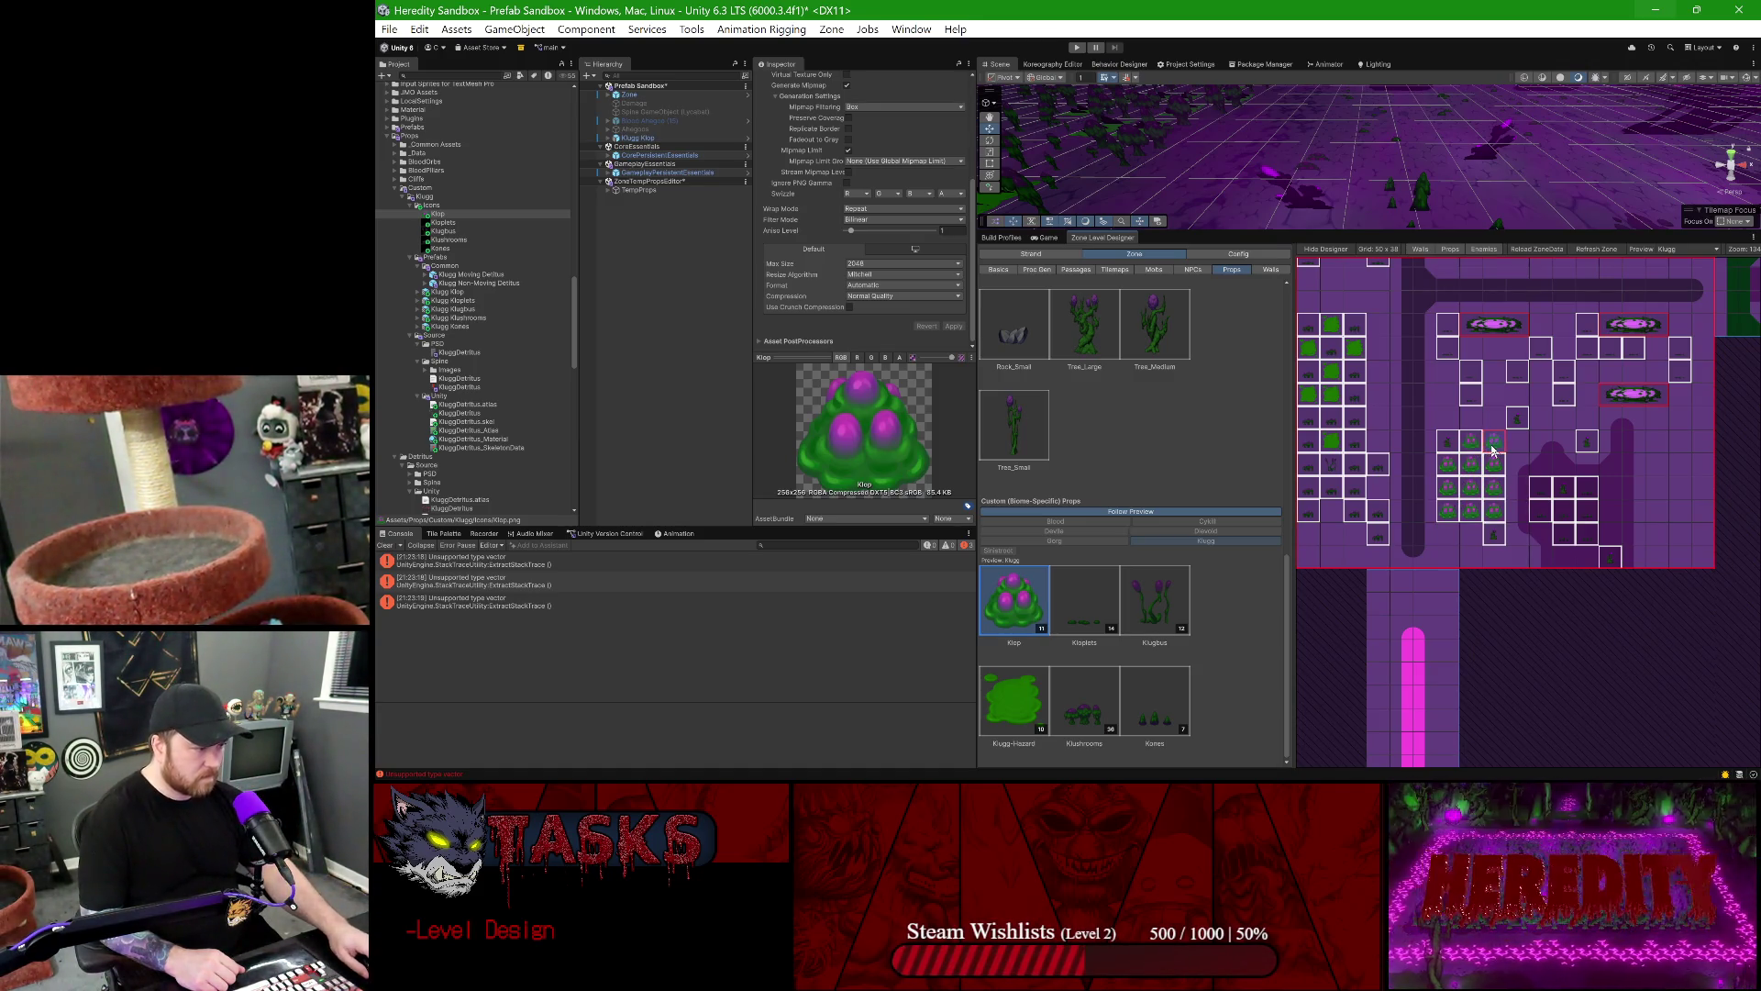
{"action": "left_click", "coordinate": [1492, 448]}
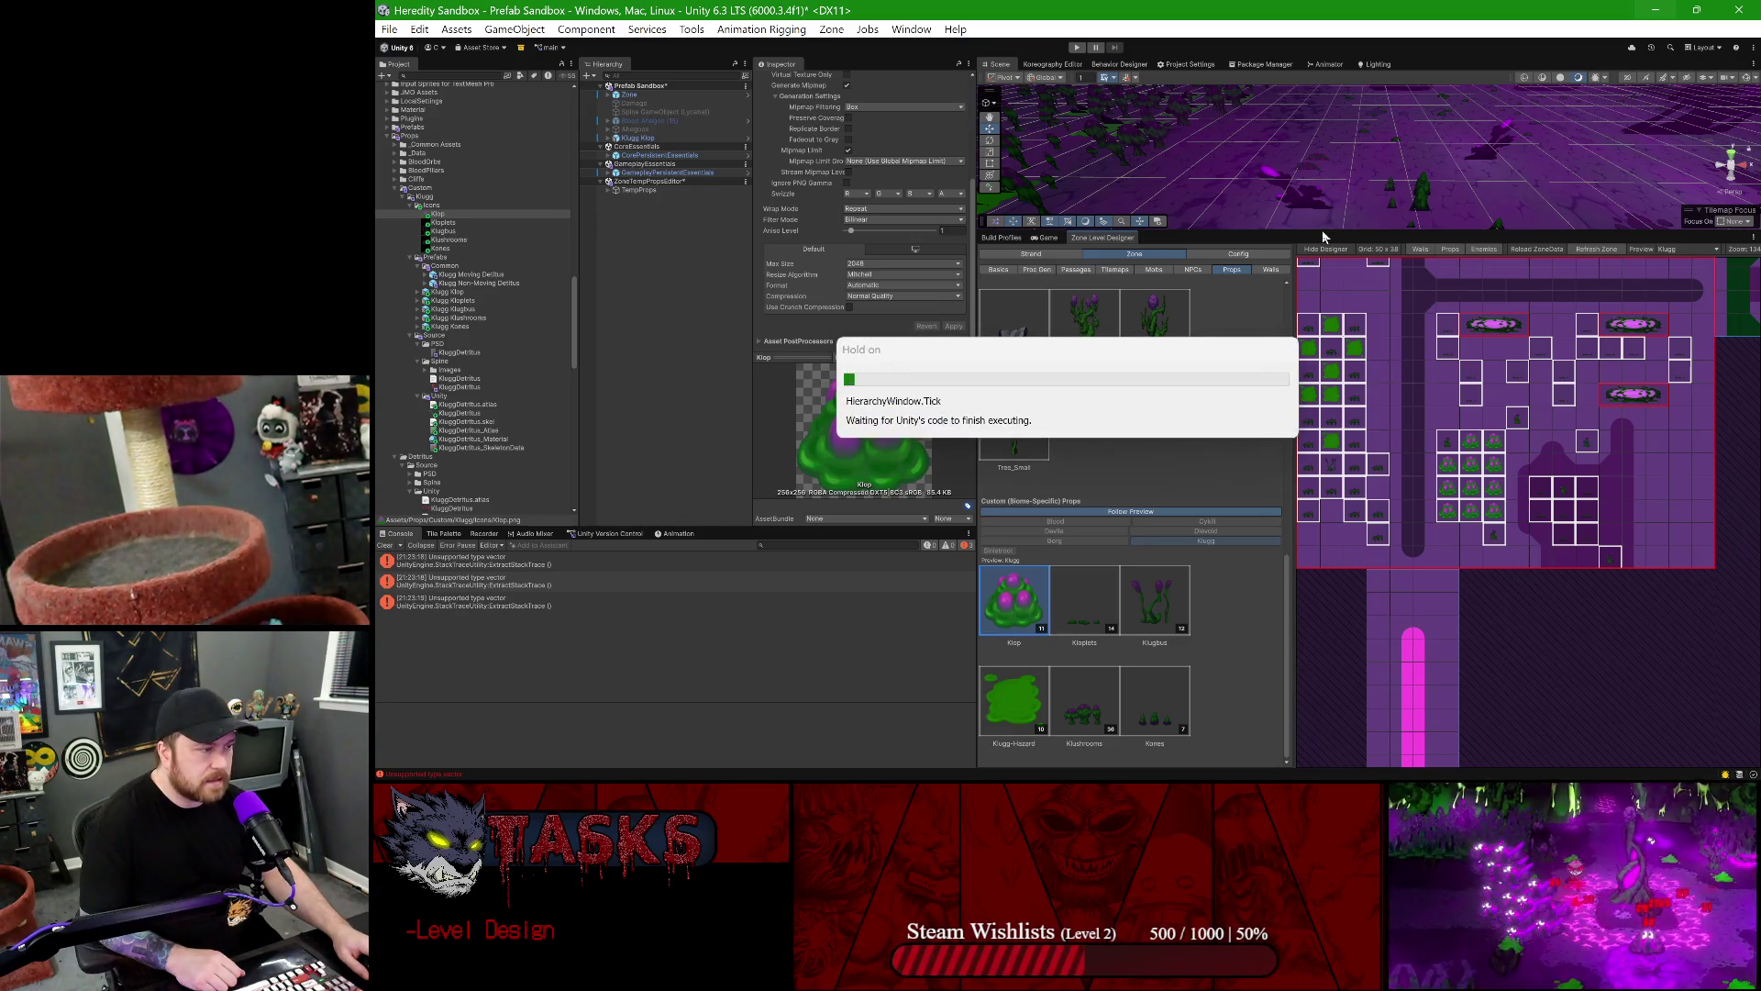
- Make the Scene view taller, then zoom, pan and orbit over the Klop bushes on the purple terrain
{"action": "left_click_drag", "start_coordinate": [1388, 271], "coordinate": [1380, 477]}
{"action": "scroll", "coordinate": [1427, 240], "scroll_direction": "up", "scroll_amount": 3}
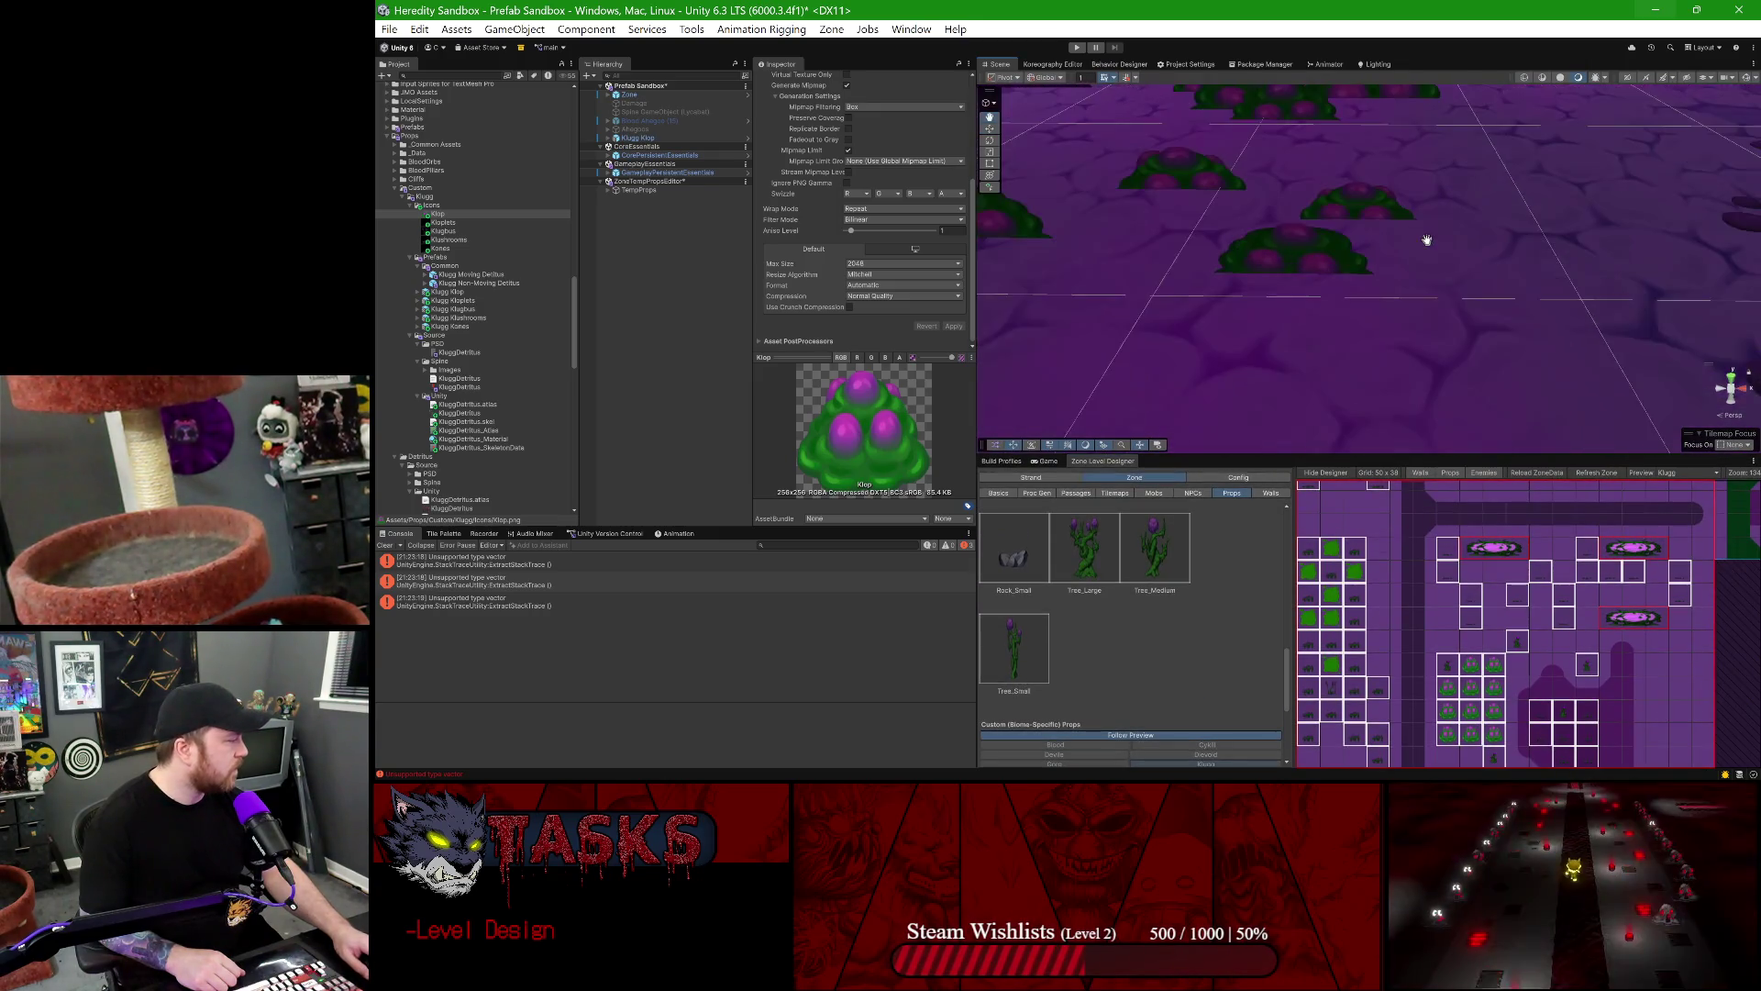
{"action": "scroll", "coordinate": [1423, 247], "scroll_direction": "down", "scroll_amount": 6}
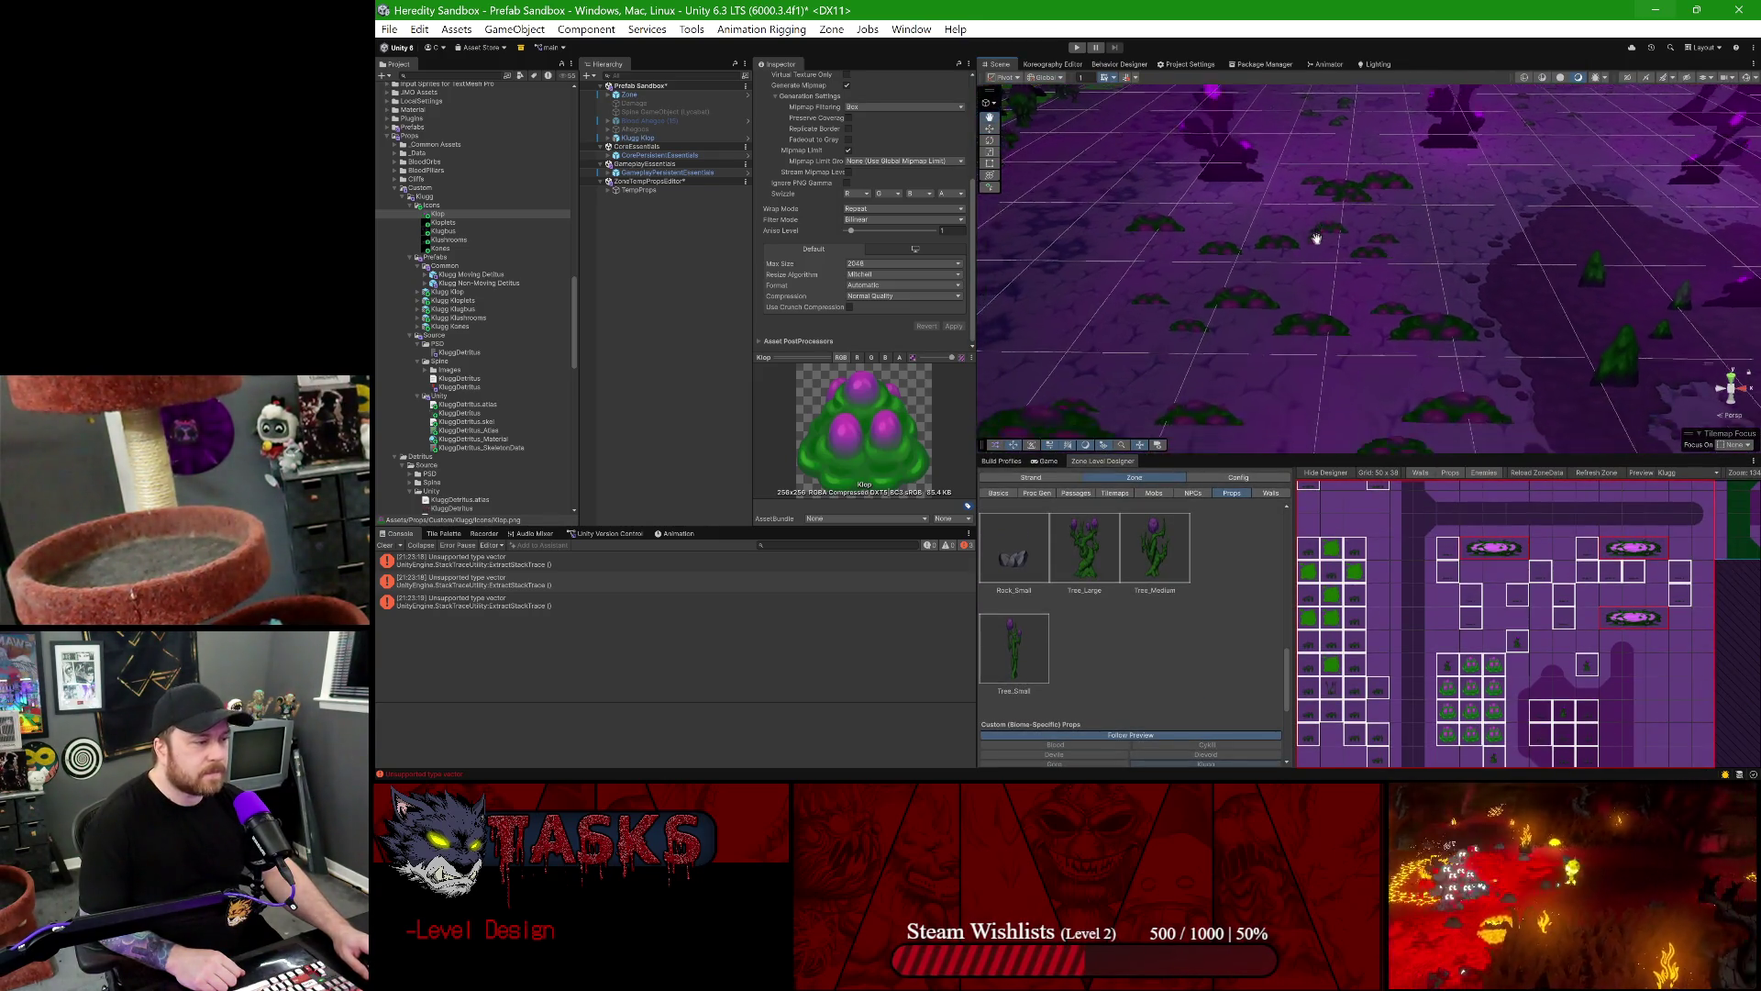
{"action": "scroll", "coordinate": [1321, 237], "scroll_direction": "up", "scroll_amount": 5}
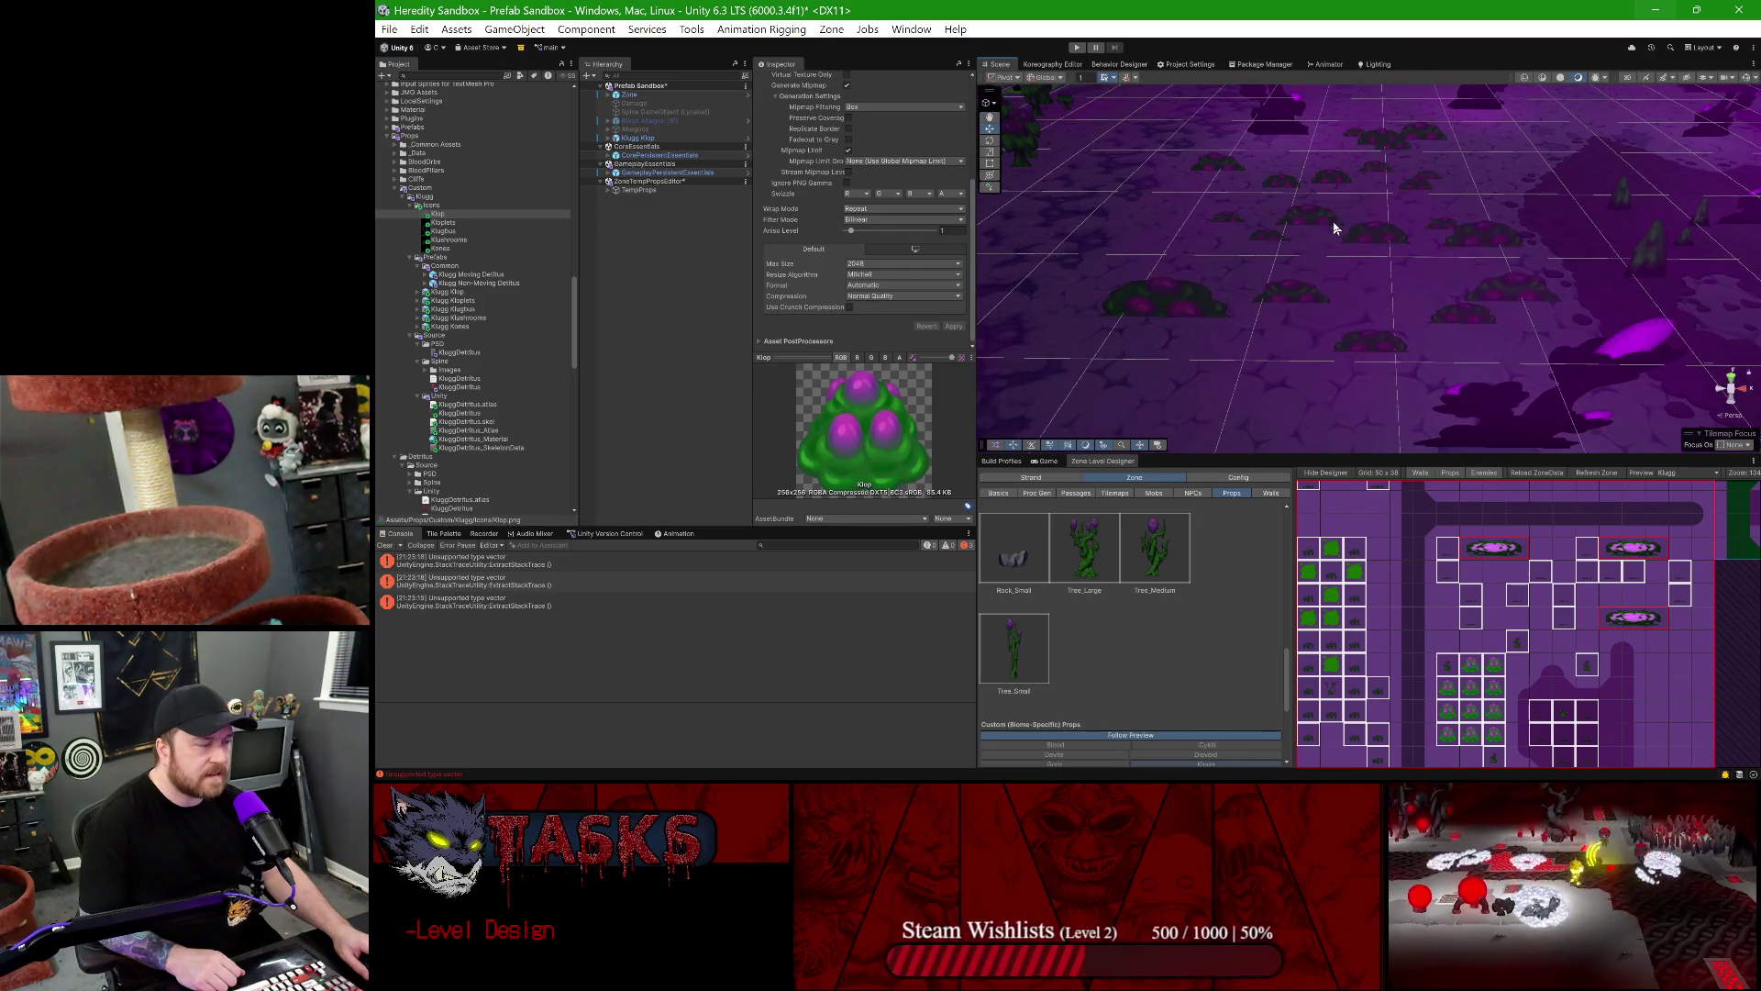
{"action": "left_click_drag", "start_coordinate": [1334, 237], "coordinate": [1332, 249]}
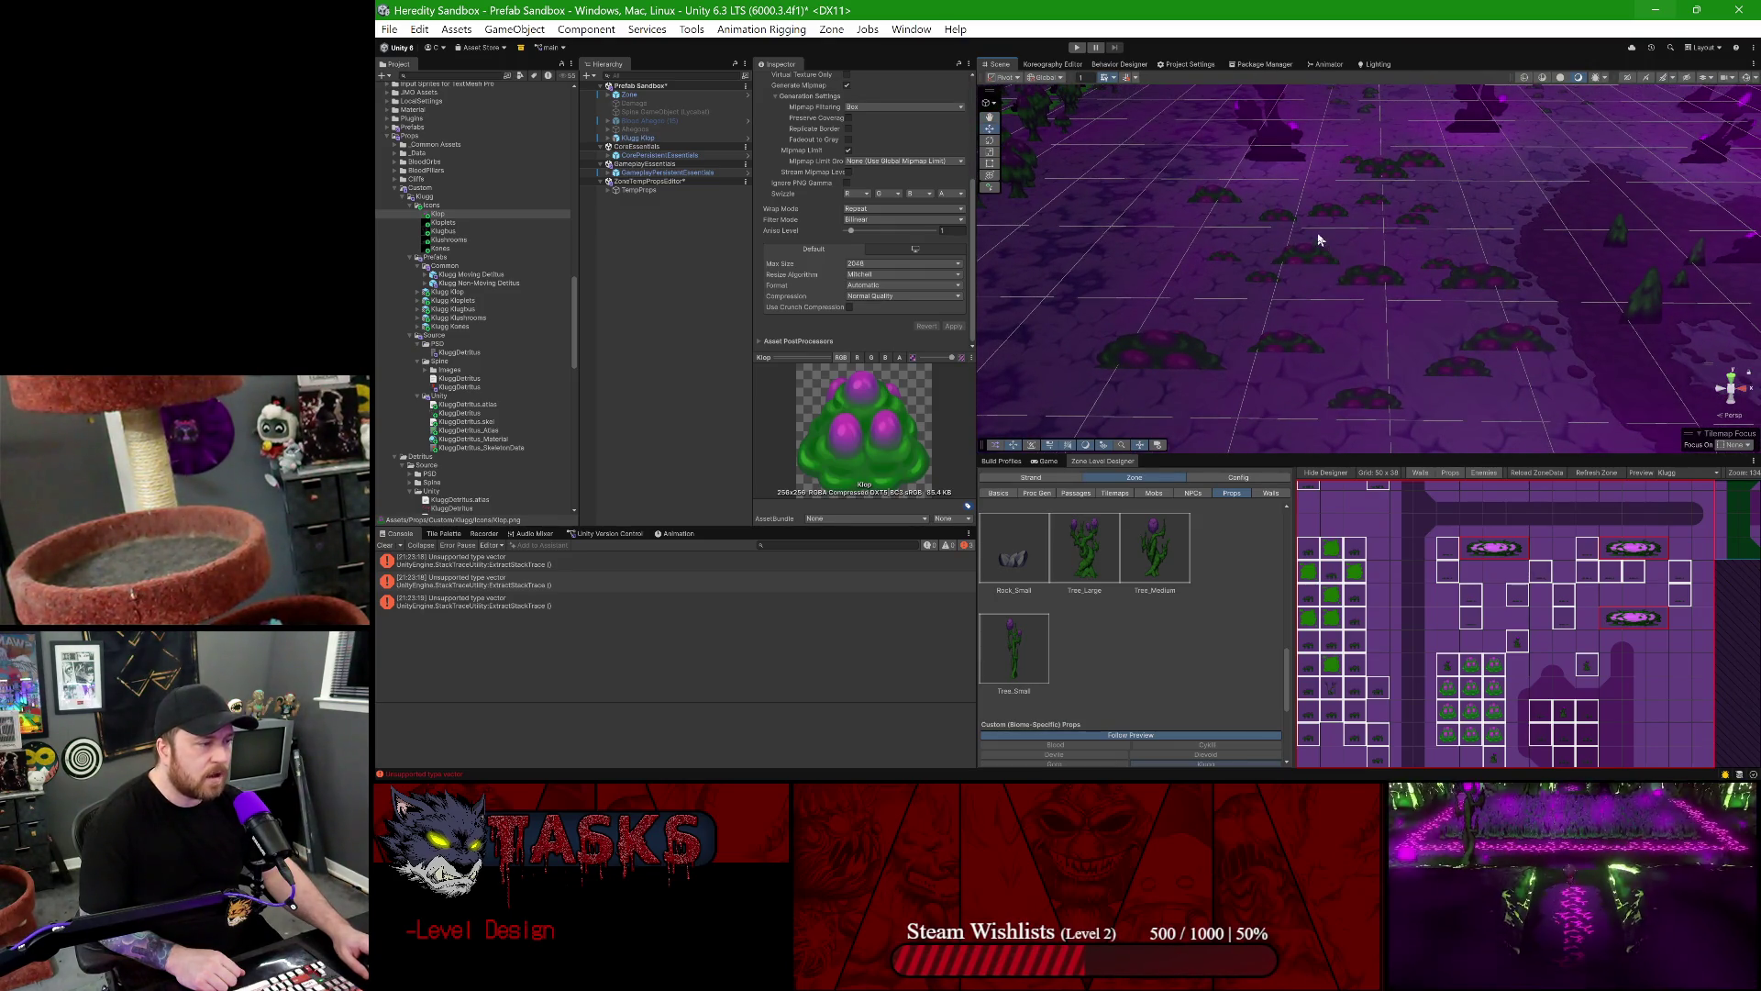
{"action": "scroll", "coordinate": [1335, 257], "scroll_direction": "up", "scroll_amount": 5}
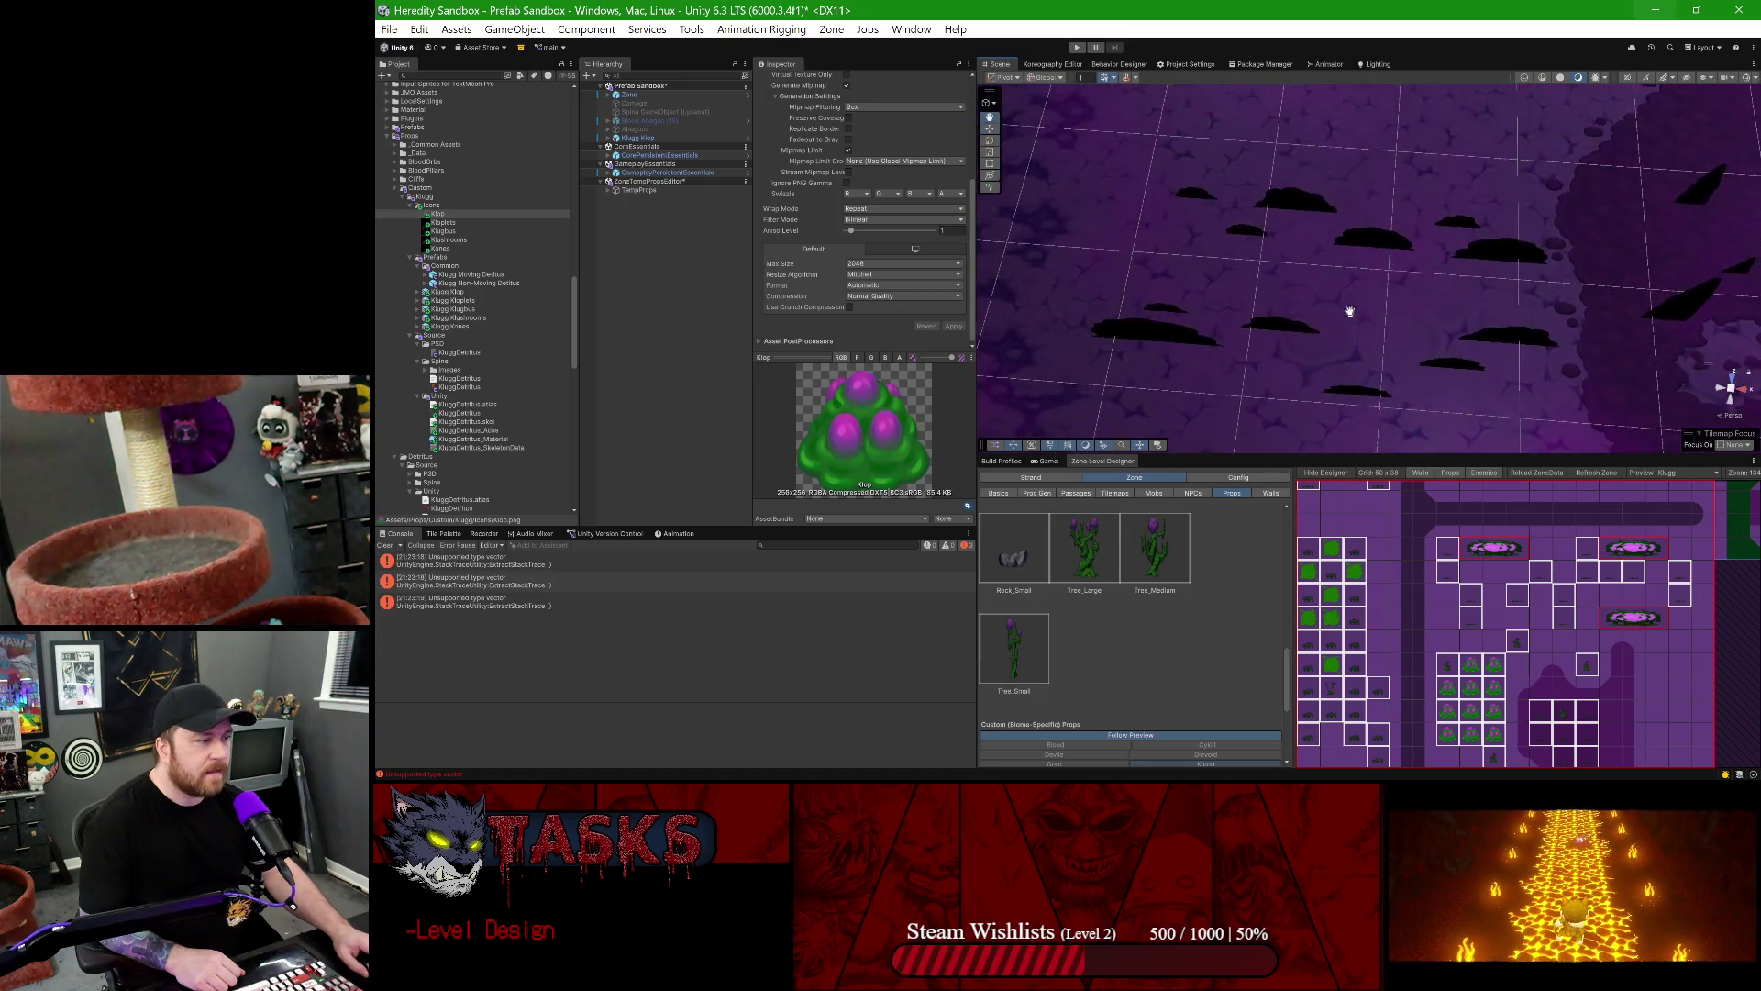
{"action": "mouse_move", "coordinate": [1349, 311]}
{"action": "left_mouse_down", "text": "alt"}
{"action": "mouse_move", "coordinate": [1295, 376]}
{"action": "mouse_move", "coordinate": [1242, 340]}
{"action": "mouse_move", "coordinate": [1255, 316]}
{"action": "left_mouse_up", "text": "alt"}
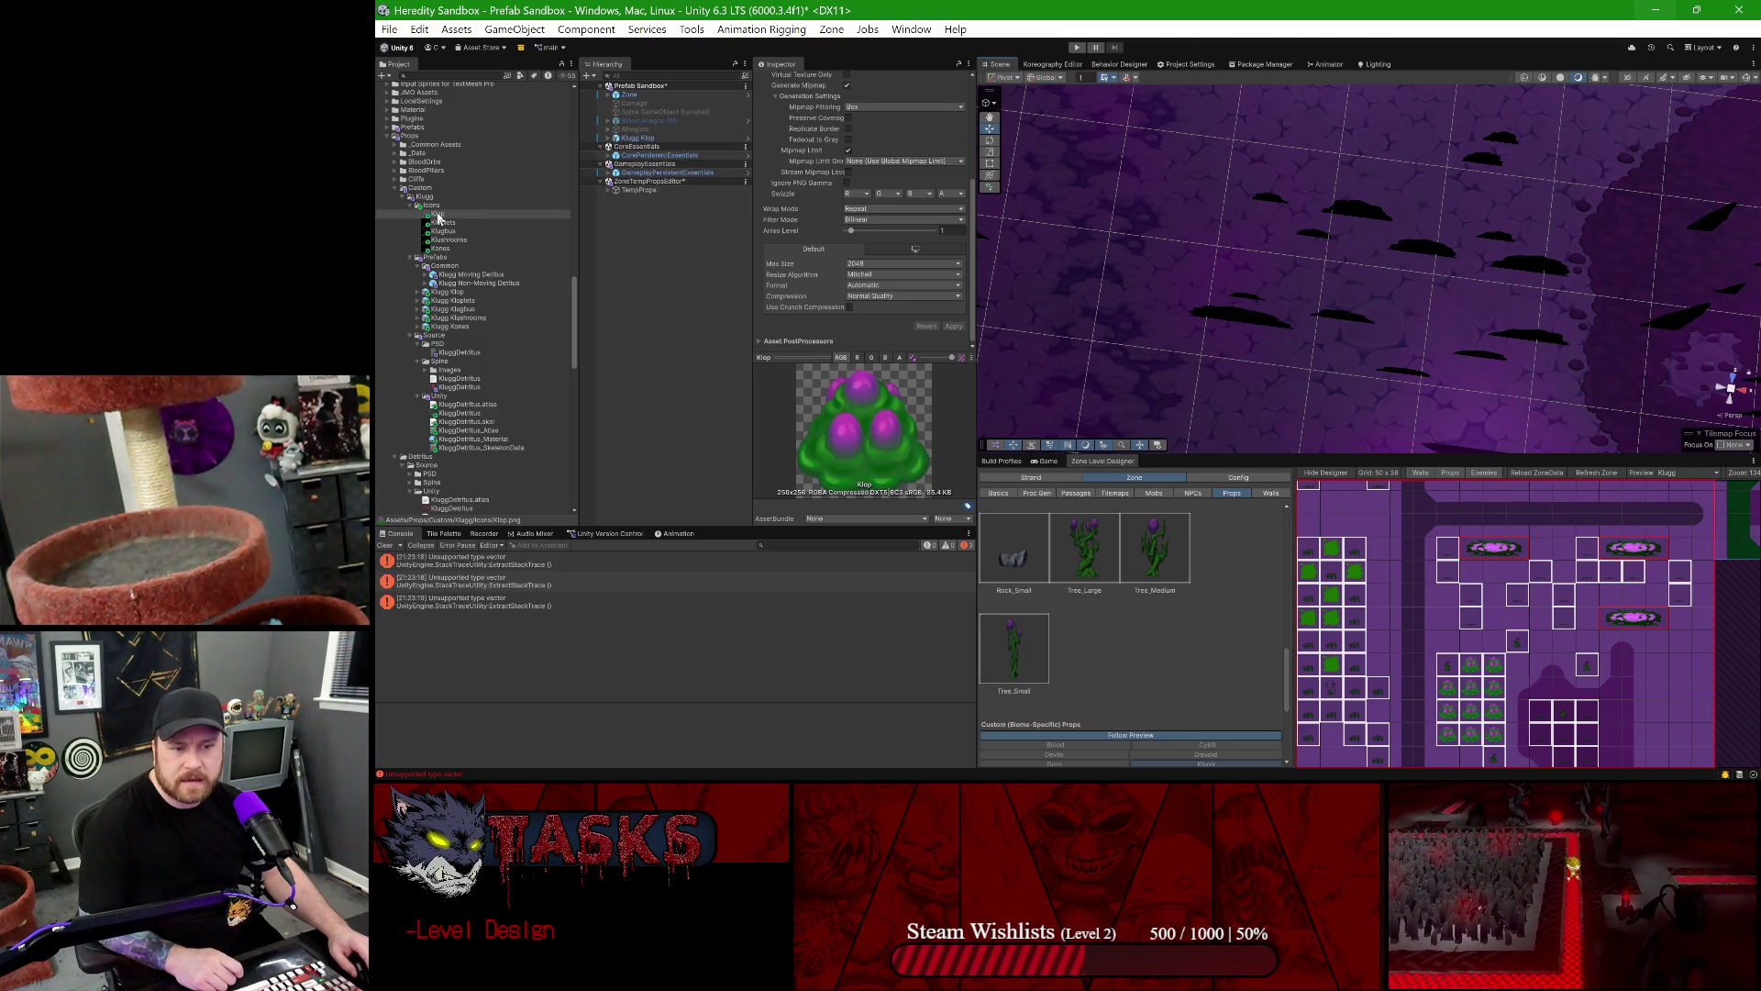
- Open the Klugg Klop prefab, set Num Layers to 2 and edit the Min and Max Total Z Space values
{"action": "double_click", "coordinate": [453, 293]}
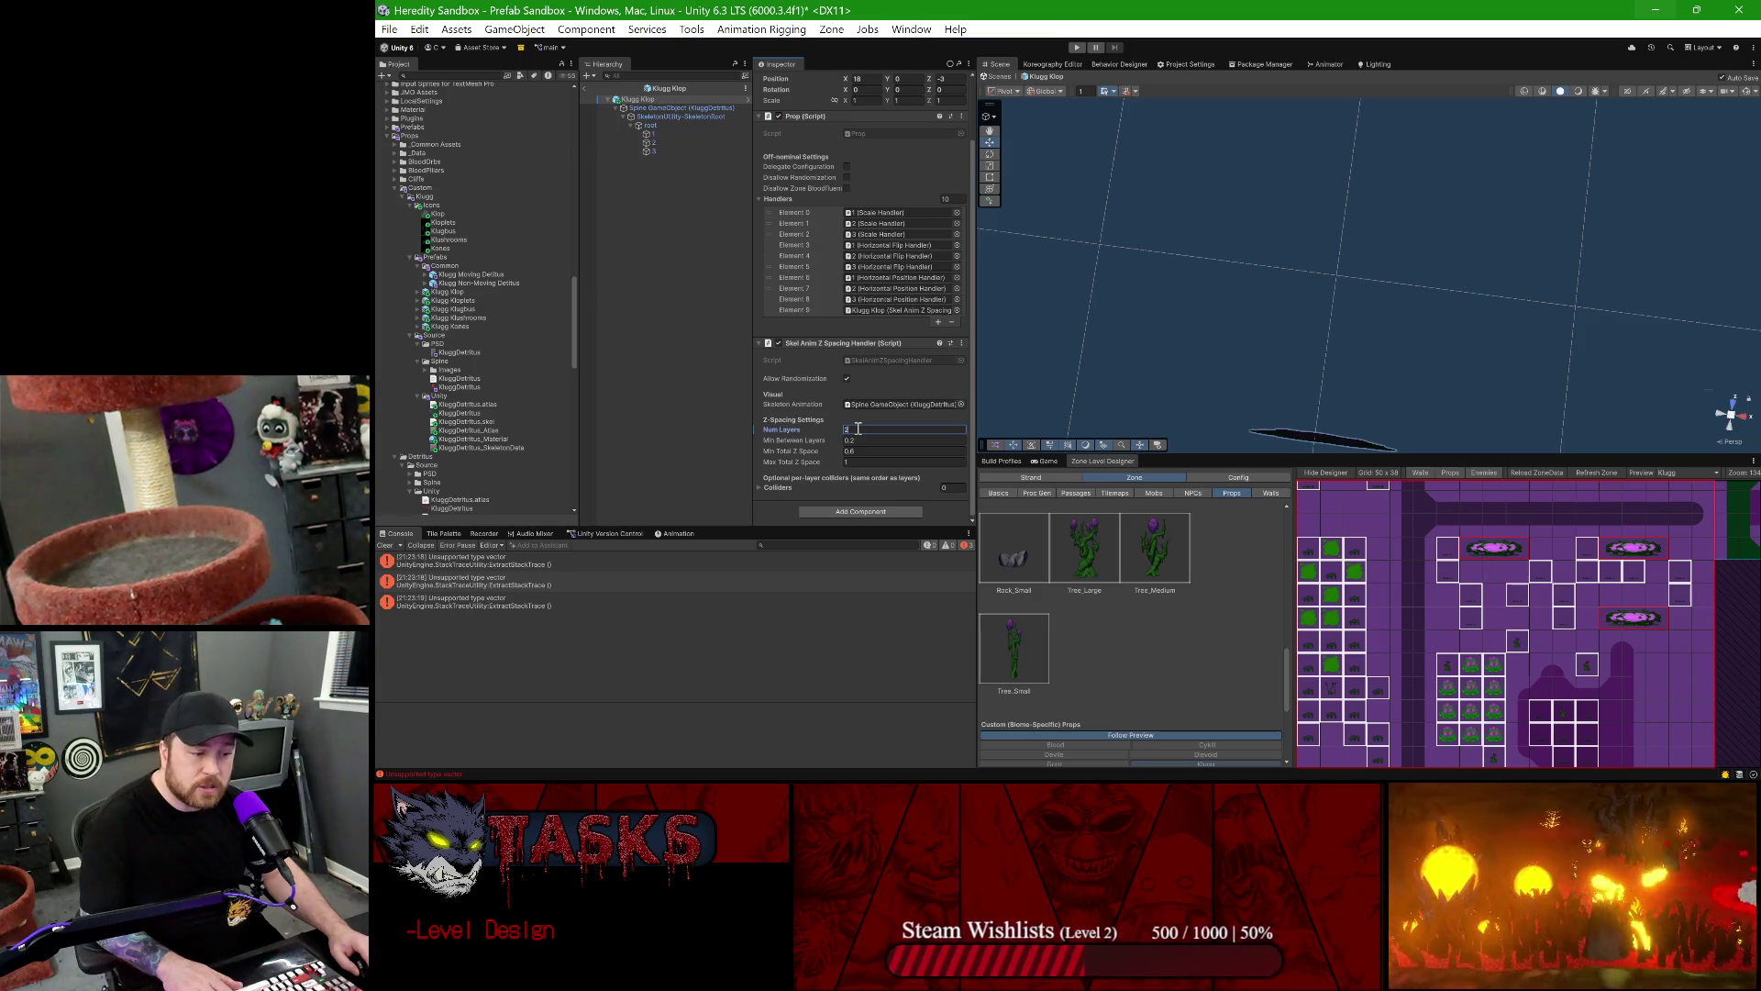
{"action": "type", "text": "2"}
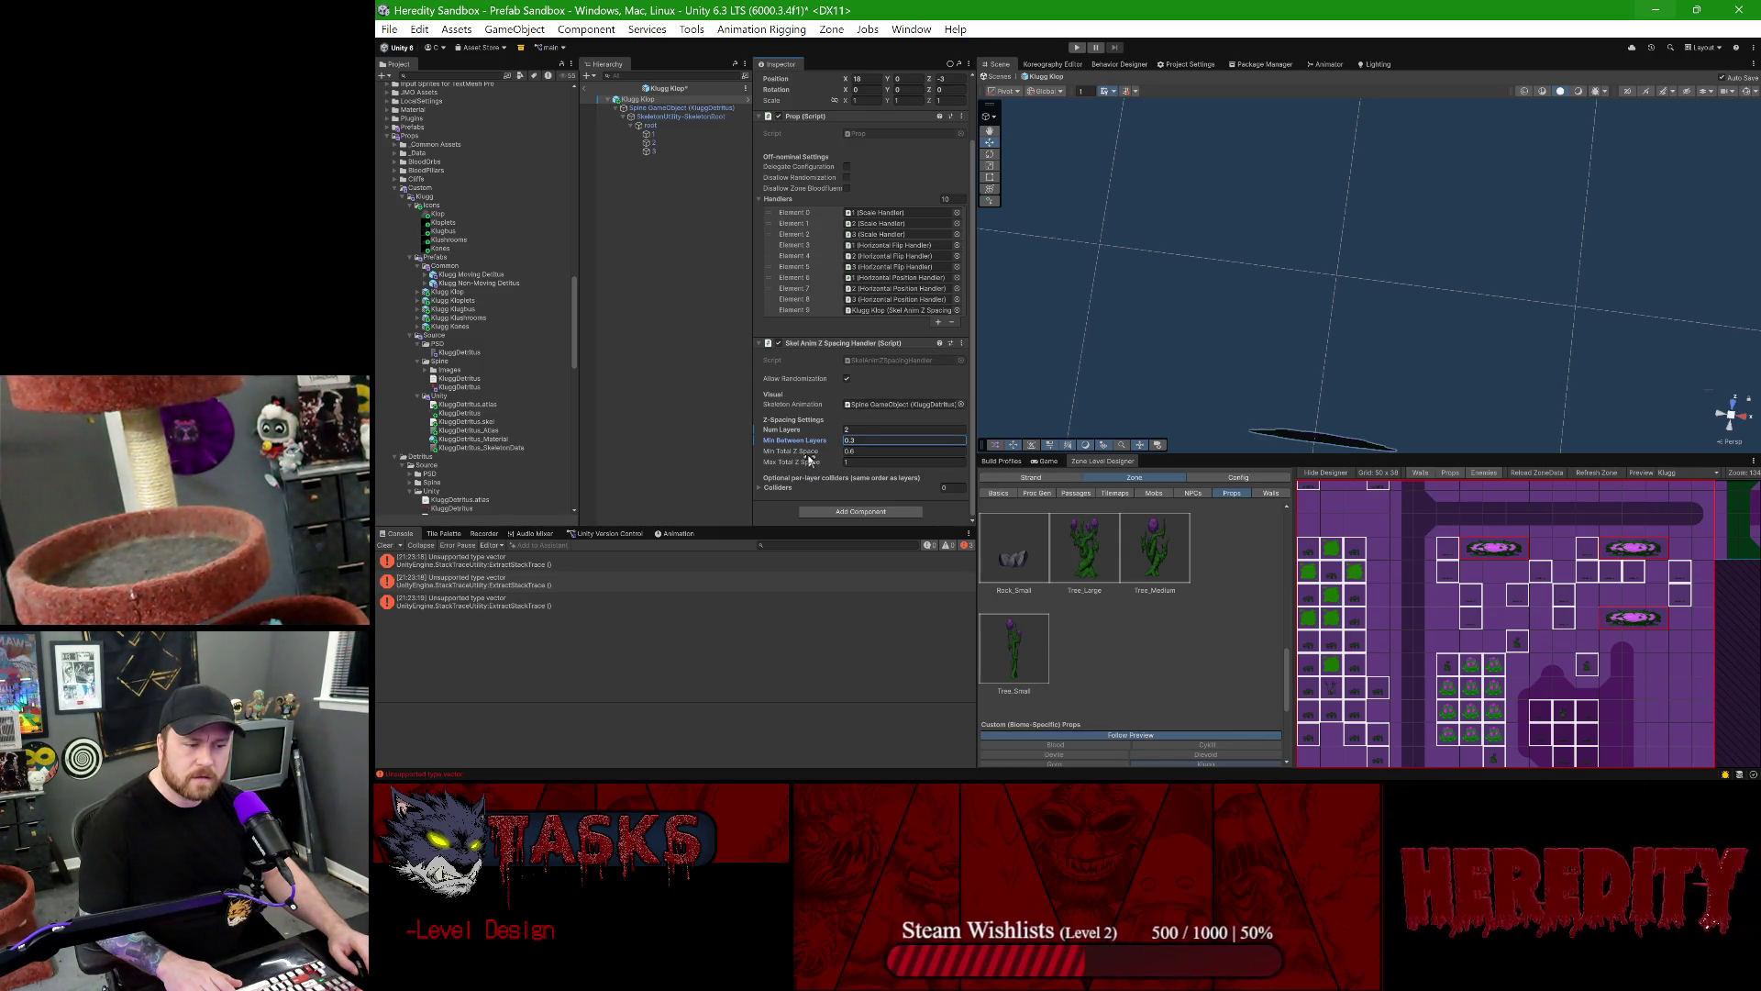
{"action": "left_click", "coordinate": [851, 452]}
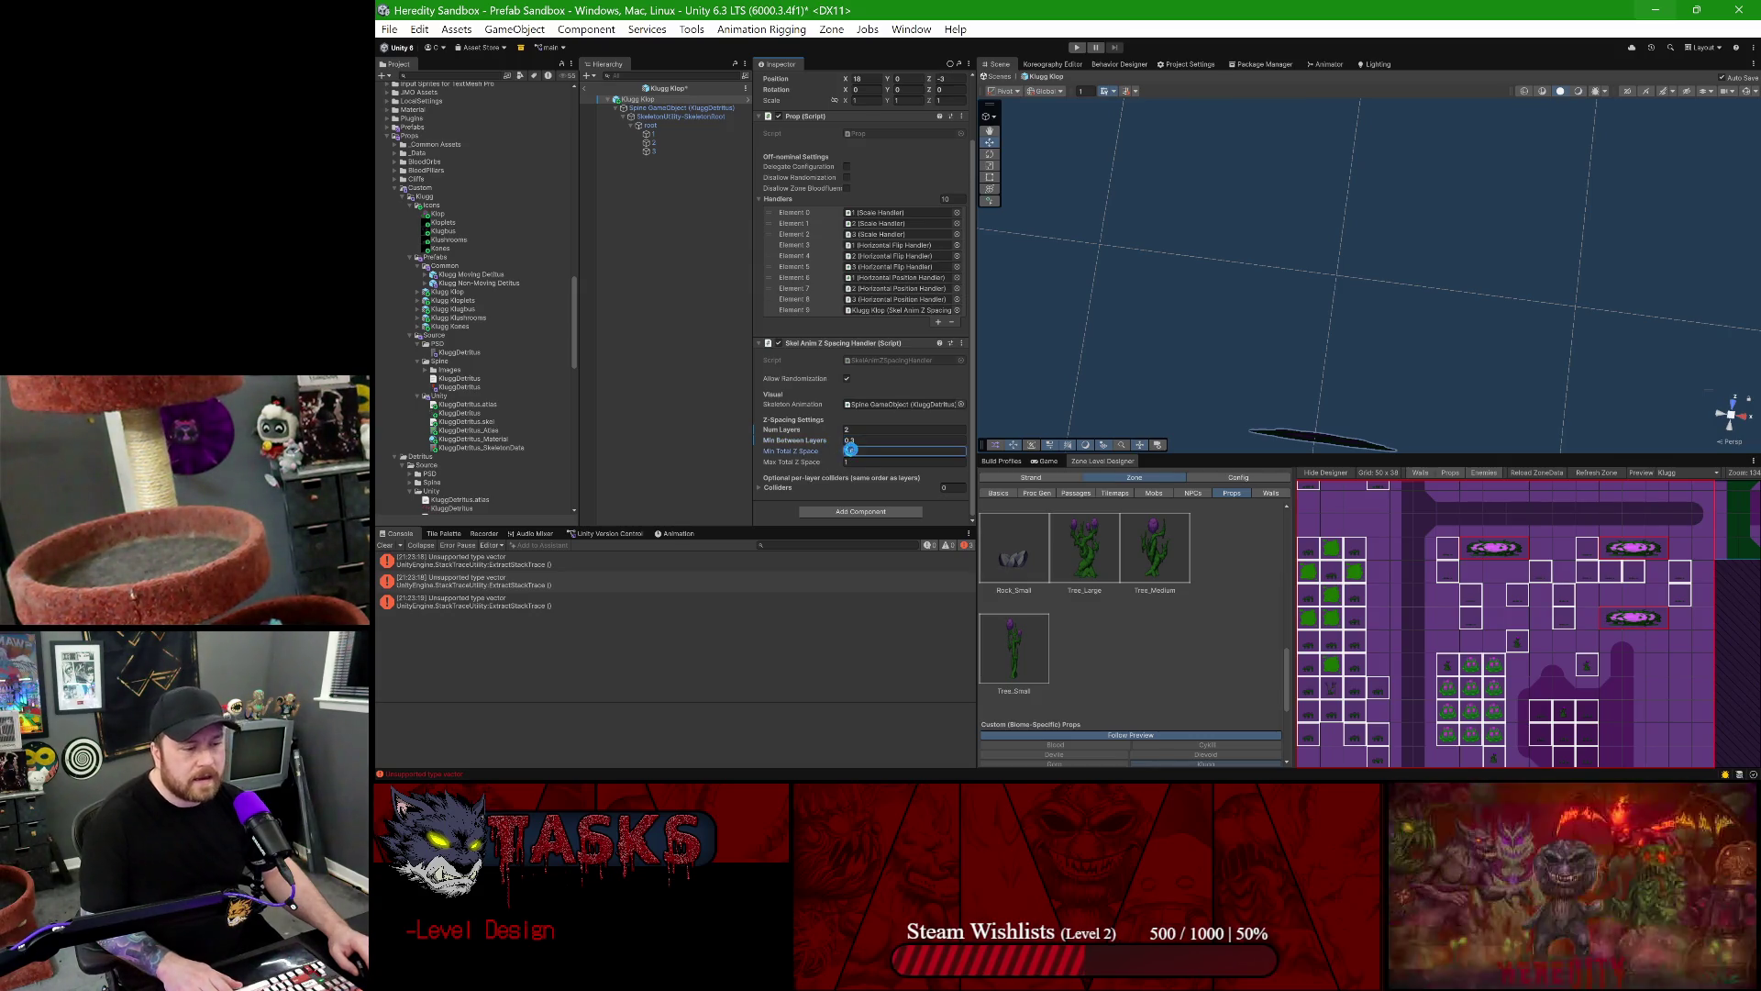
{"action": "double_click", "coordinate": [851, 454]}
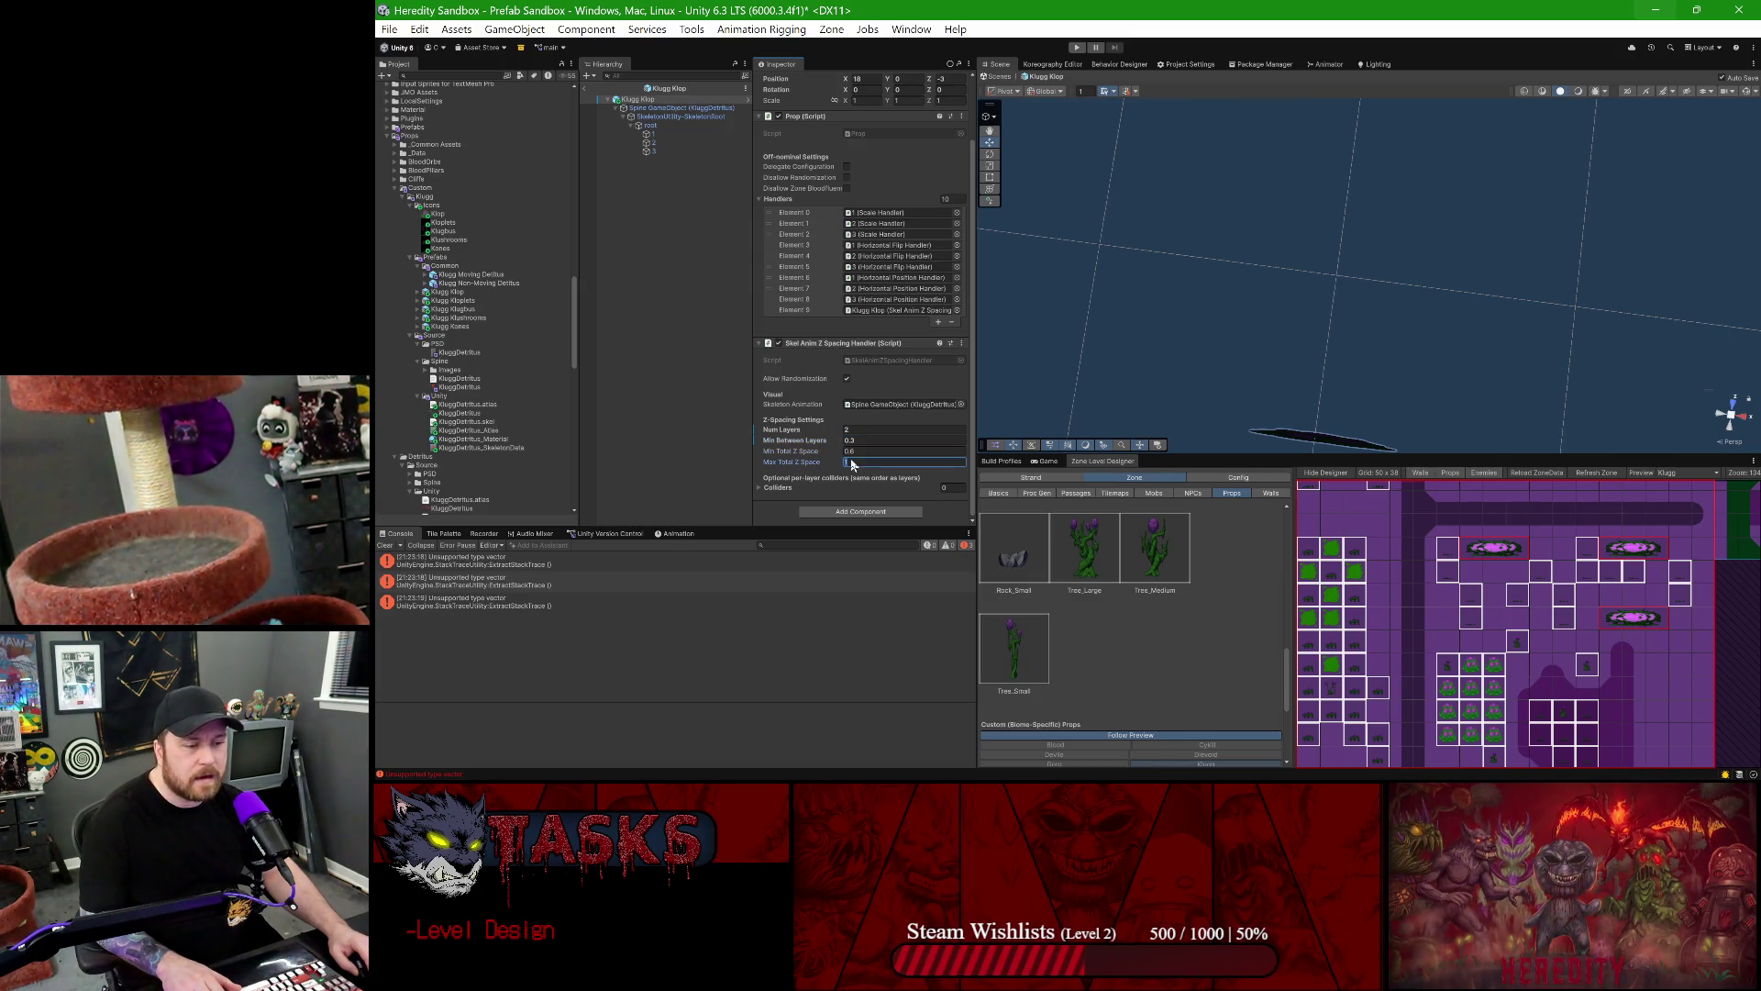
{"action": "key", "text": "BackSpace"}
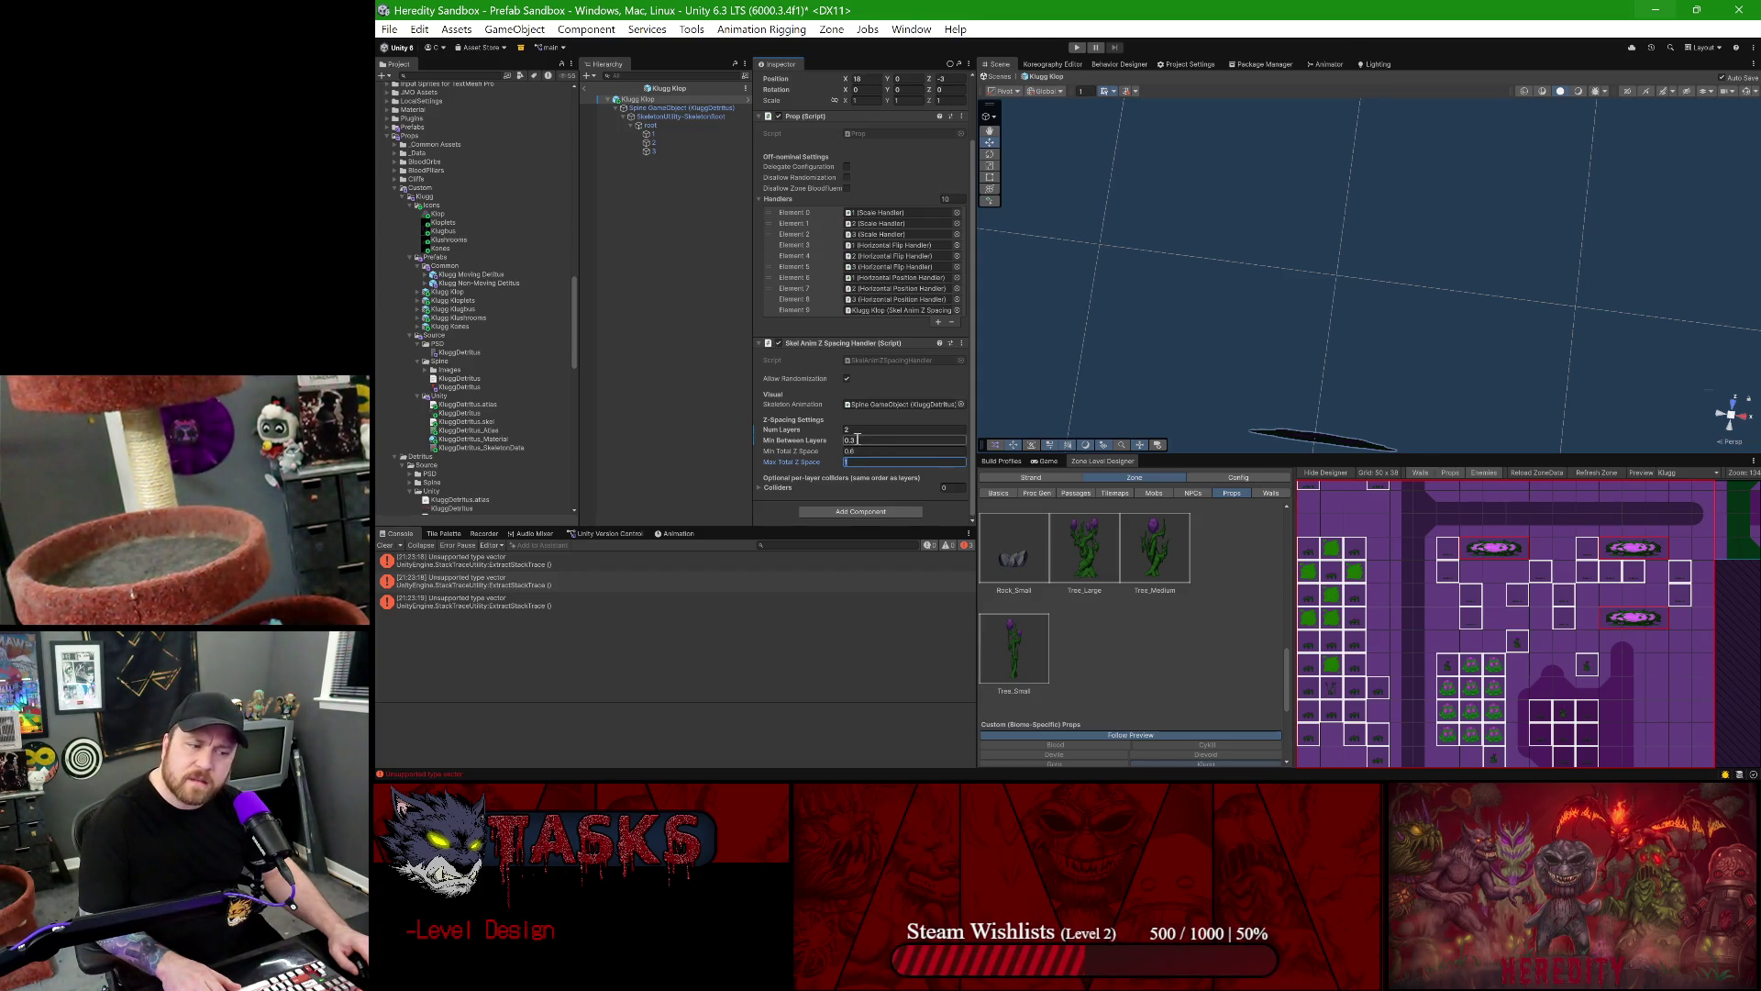
- Give bones 1–3 a Scale Minimum of 0.8 and exit the prefab
{"action": "left_click", "coordinate": [653, 134]}
{"action": "left_click", "coordinate": [659, 149], "text": "shift"}
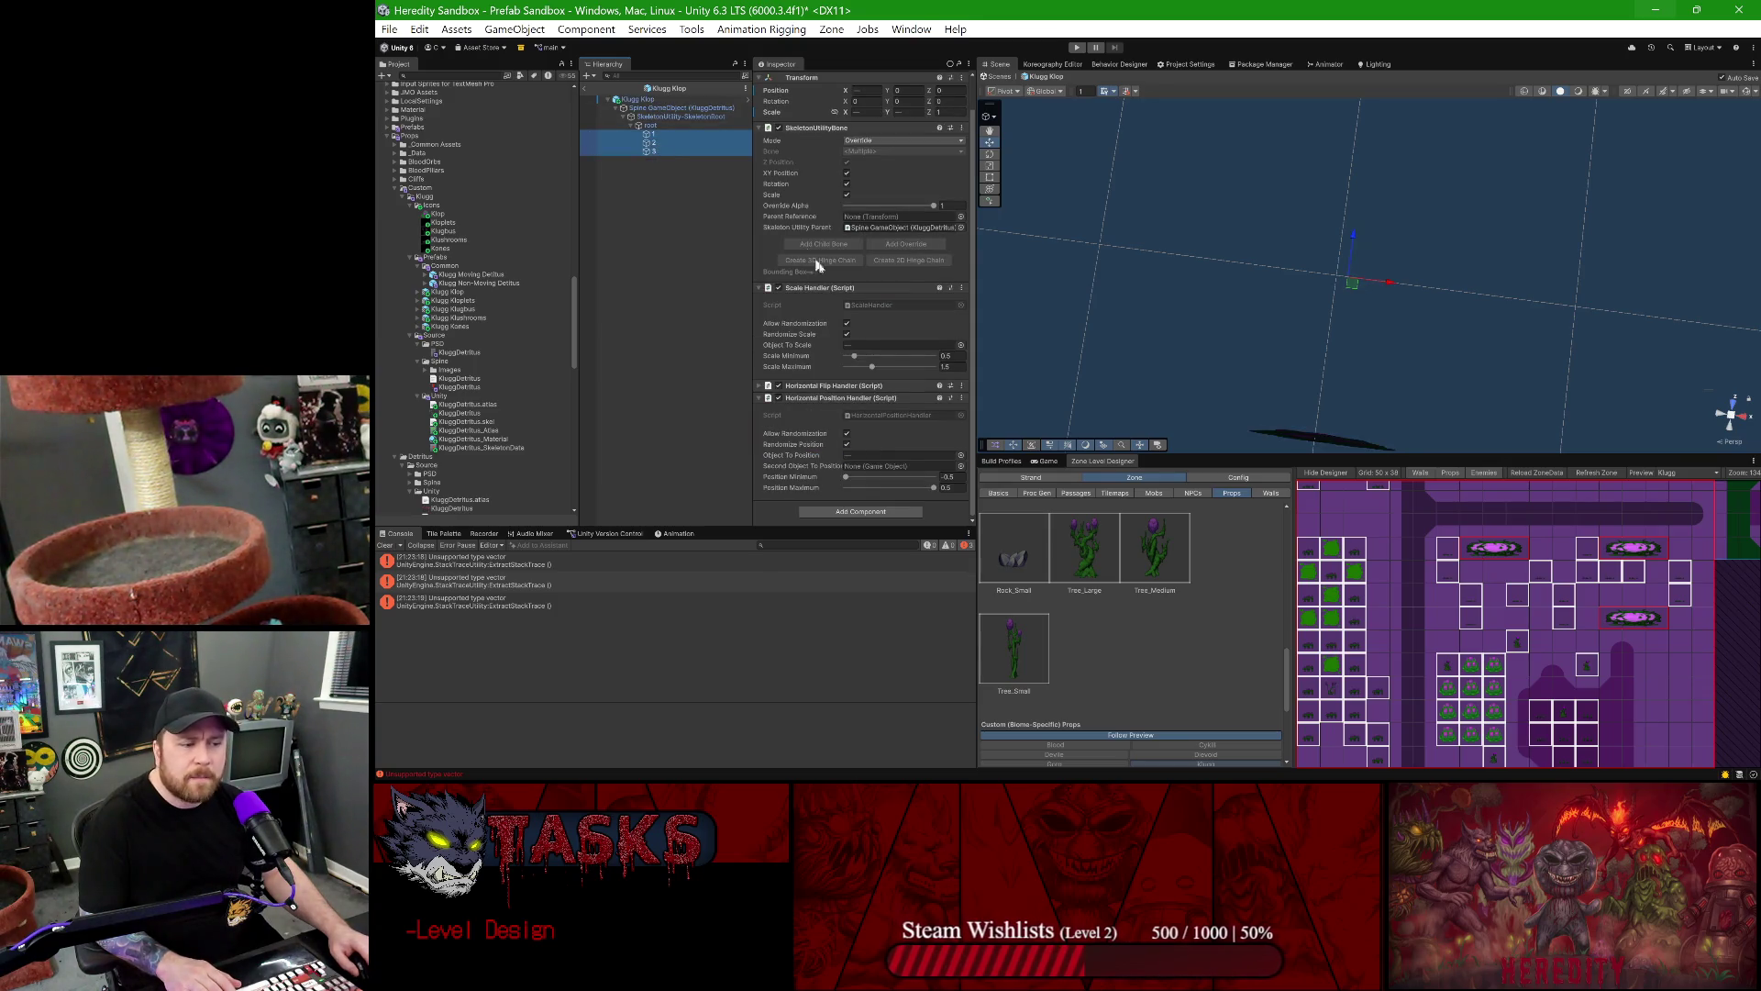
{"action": "left_click", "coordinate": [948, 355]}
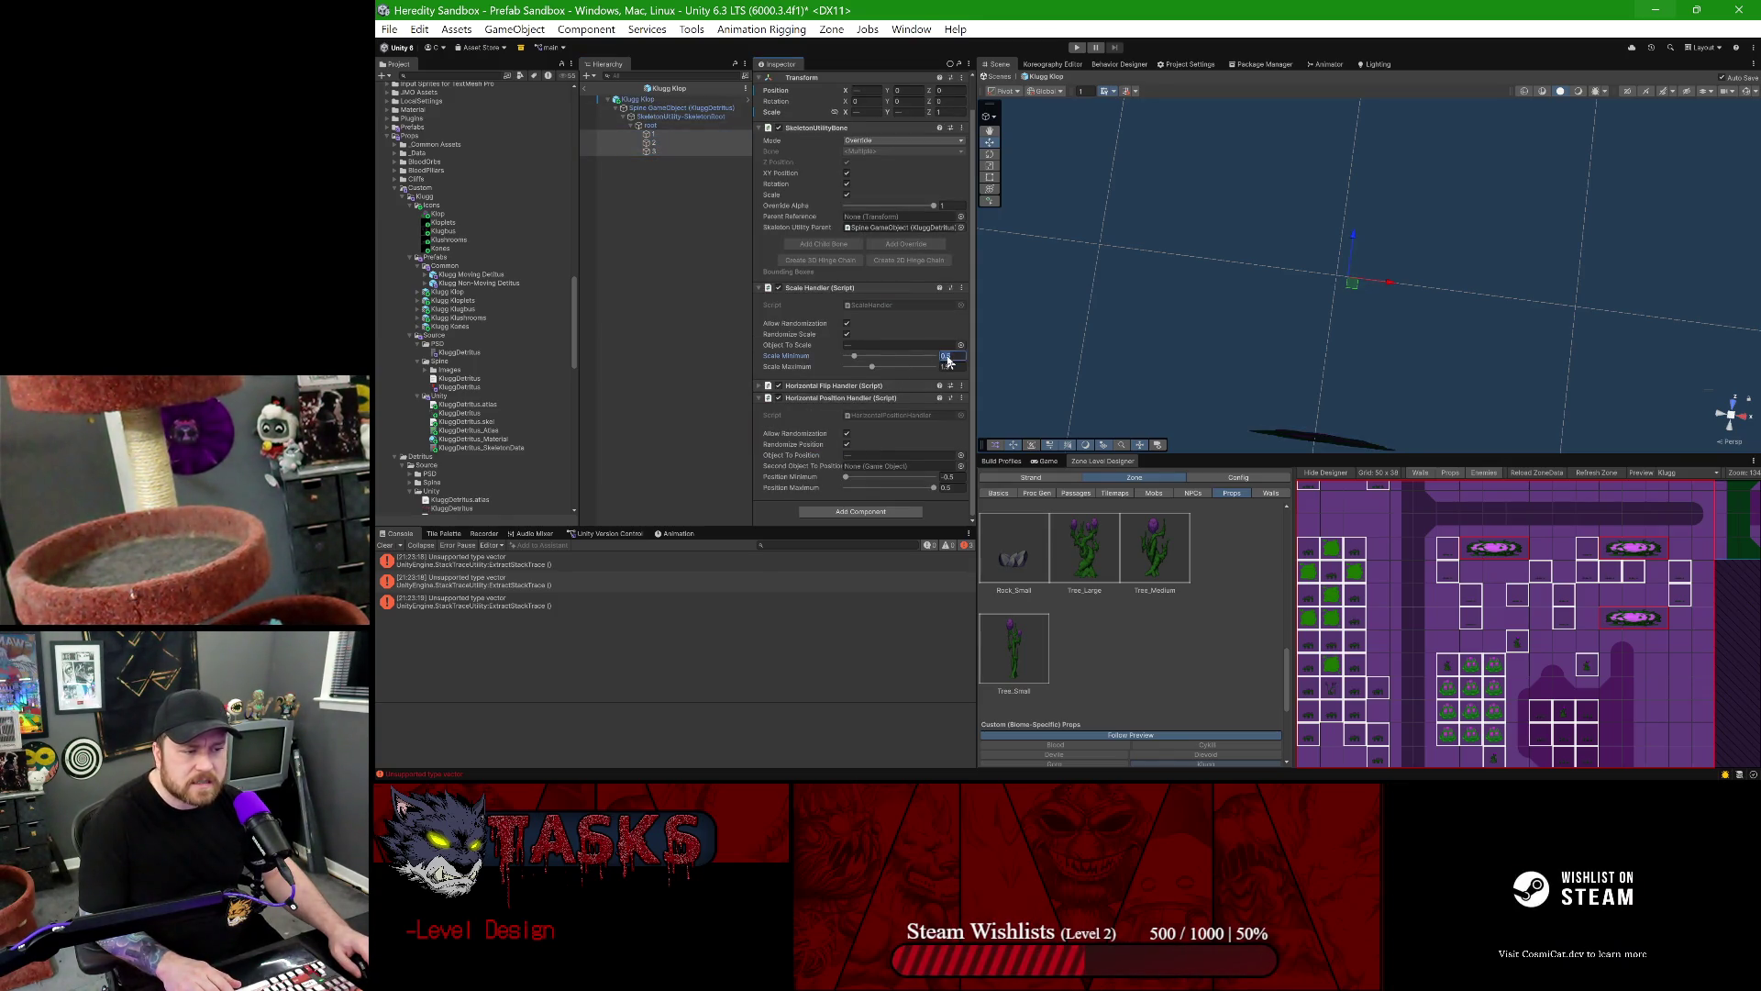
{"action": "type", "text": "0.8"}
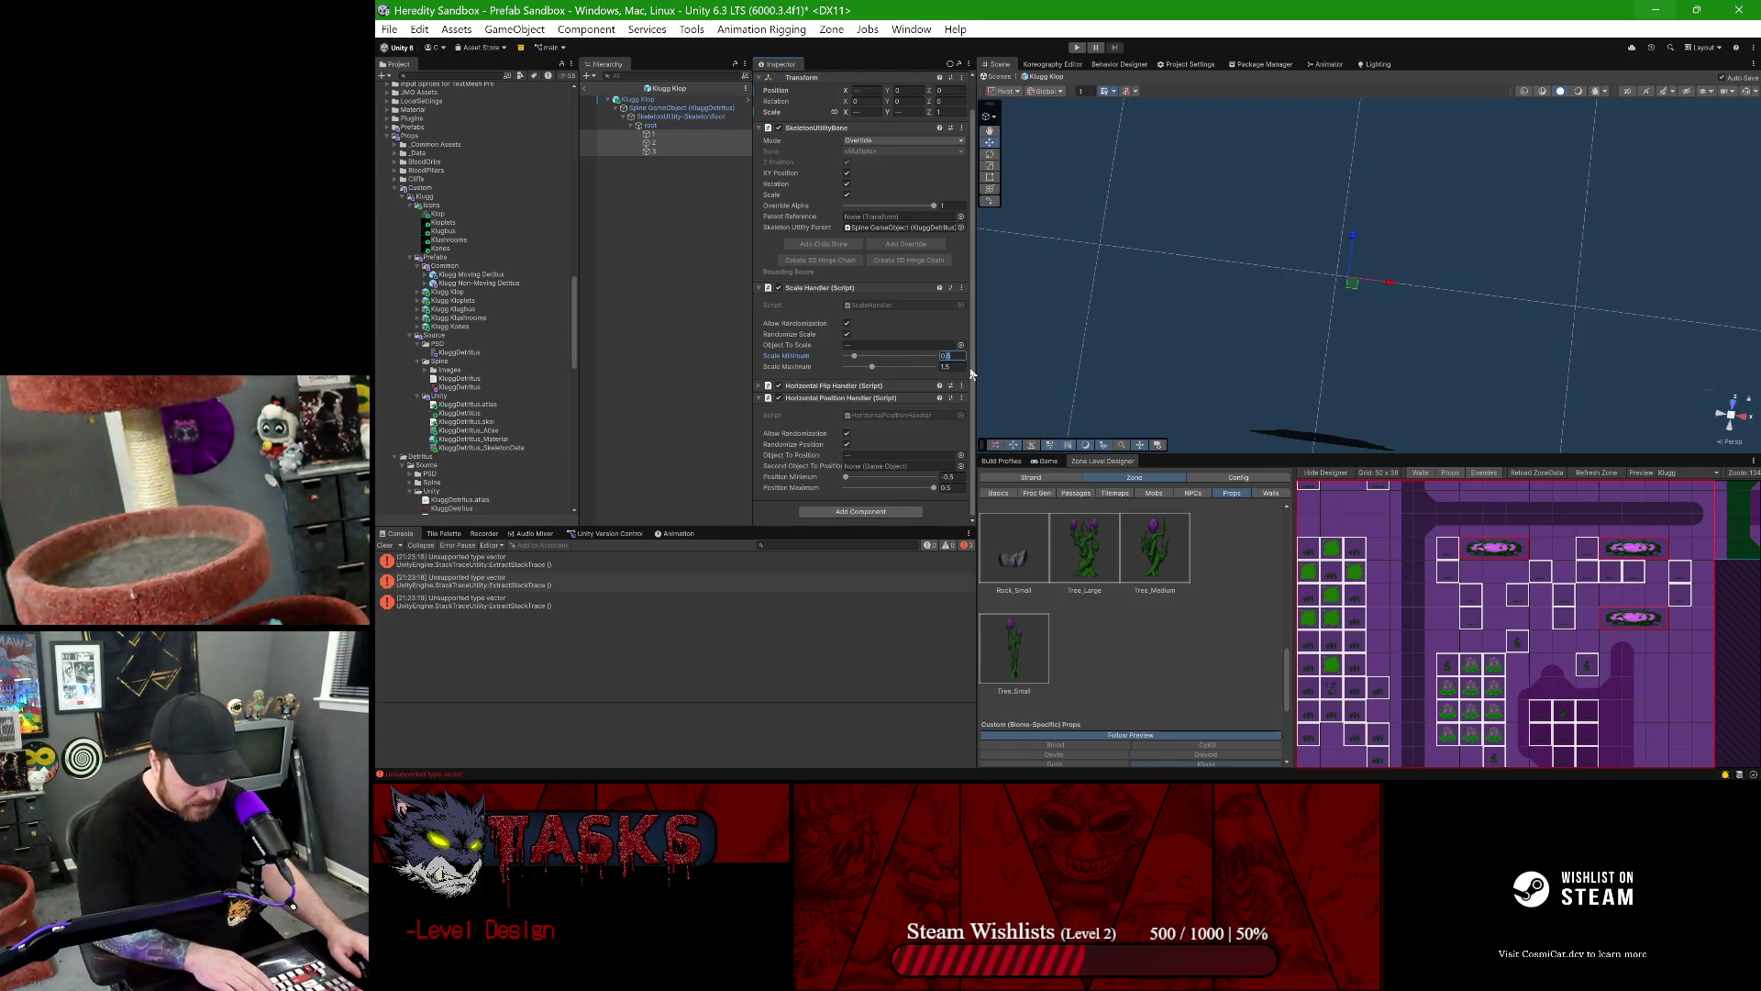
{"action": "key", "text": "Tab"}
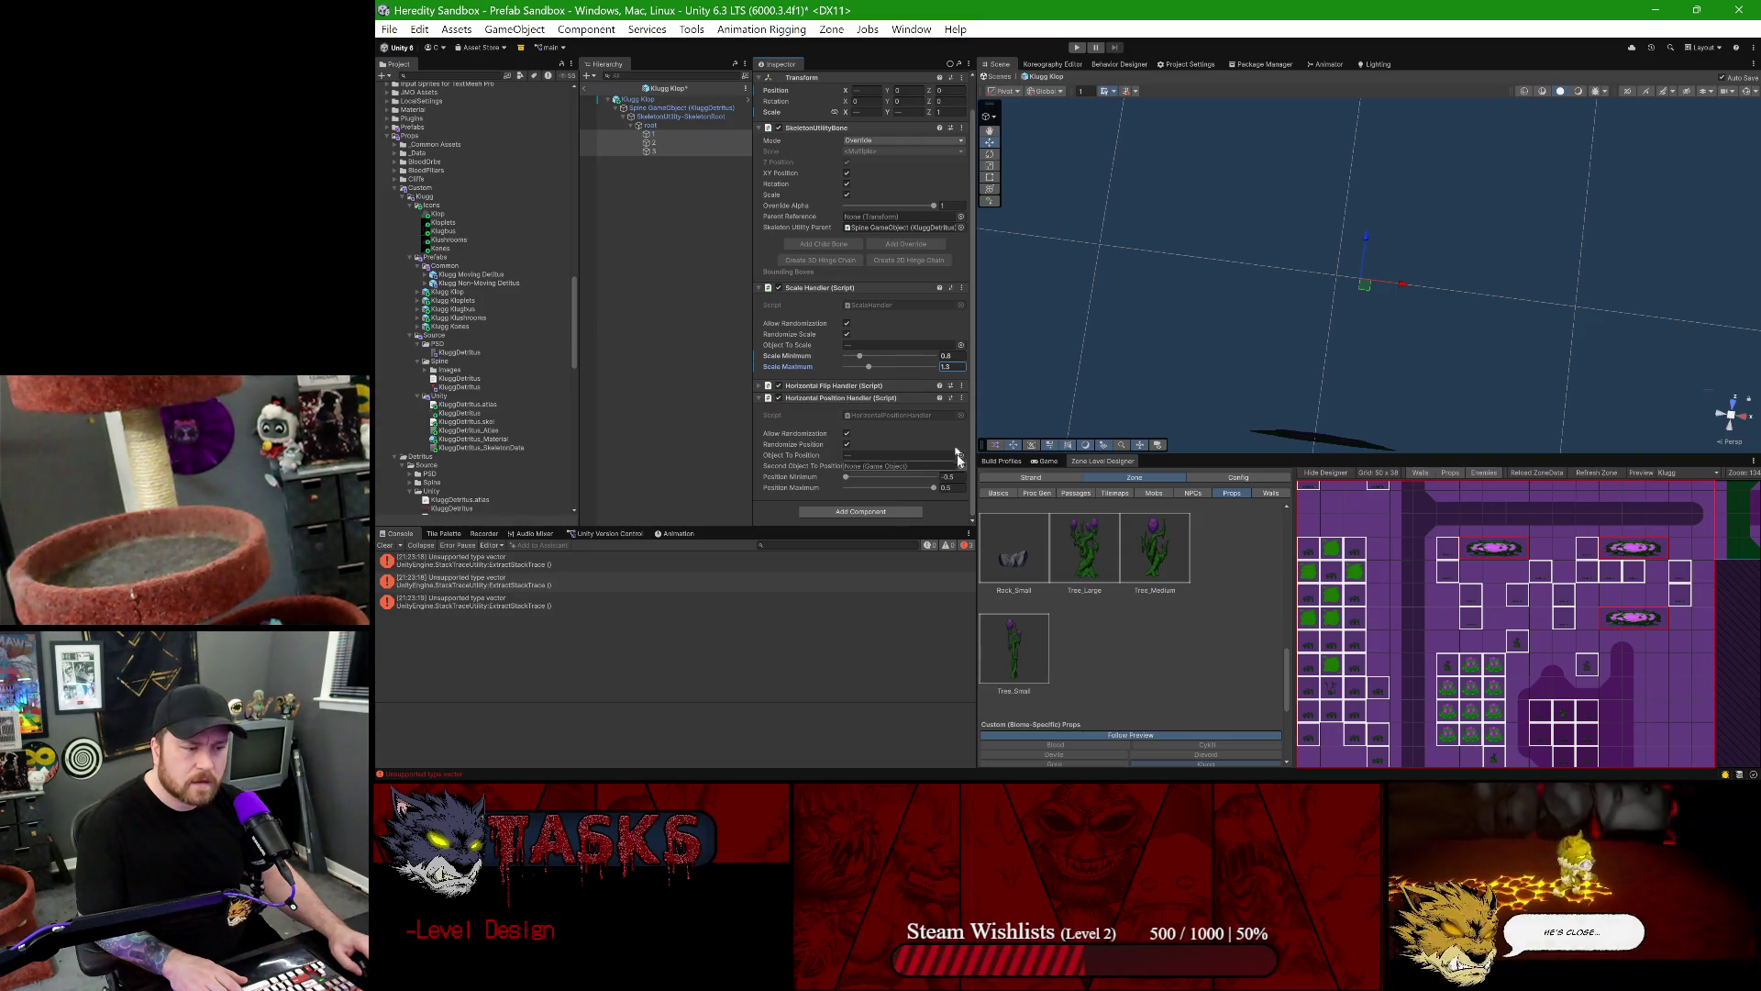
{"action": "left_click", "coordinate": [587, 88]}
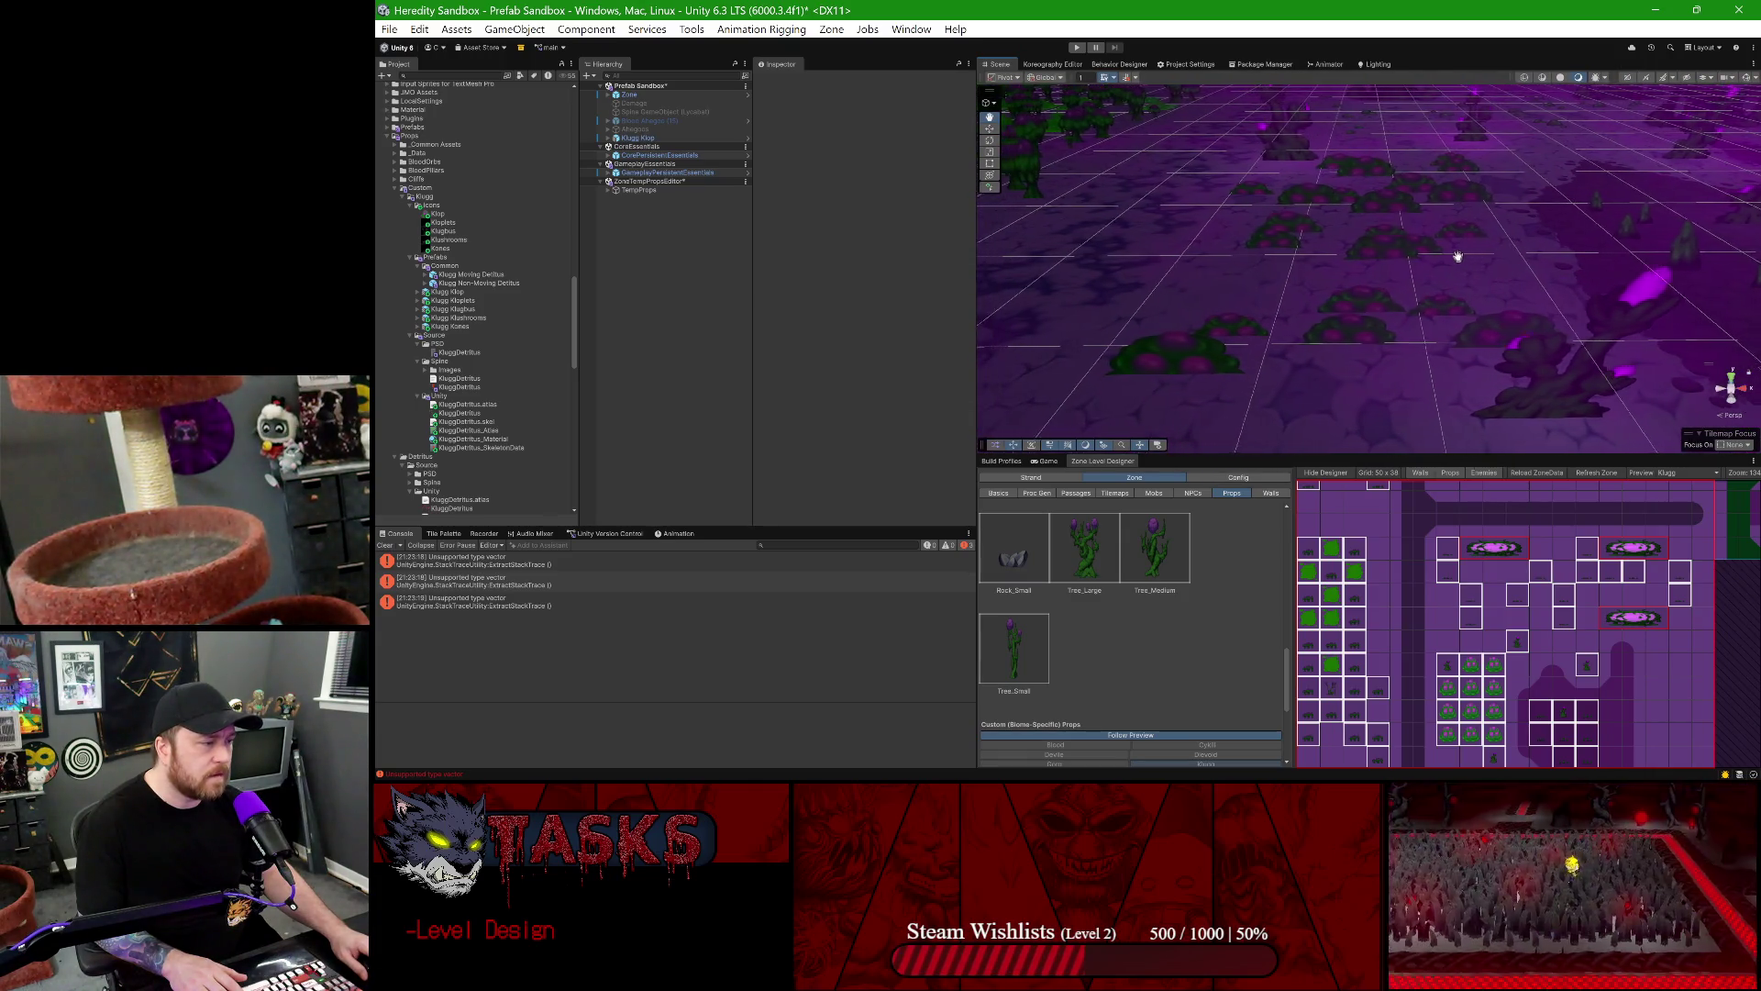
- Pan and zoom the Scene view over the regenerated Klop bushes across the zone
{"action": "left_click_drag", "start_coordinate": [1469, 273], "coordinate": [1457, 293]}
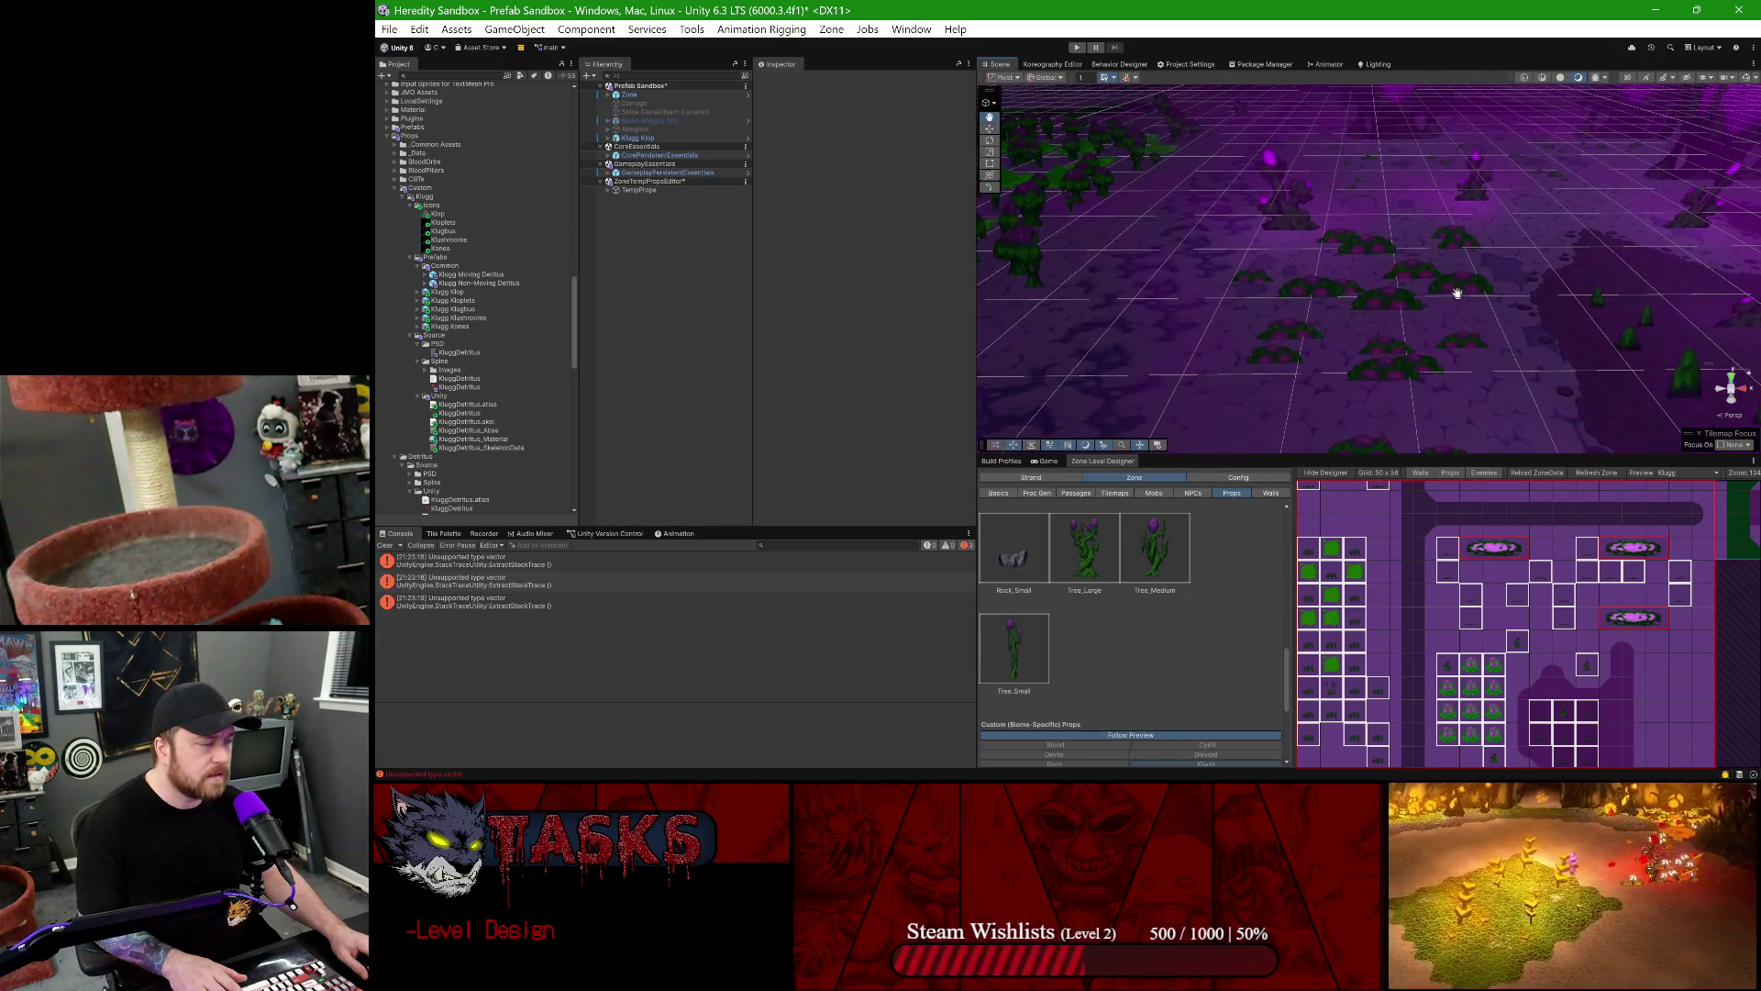
{"action": "scroll", "coordinate": [1456, 297], "scroll_direction": "up", "scroll_amount": 5}
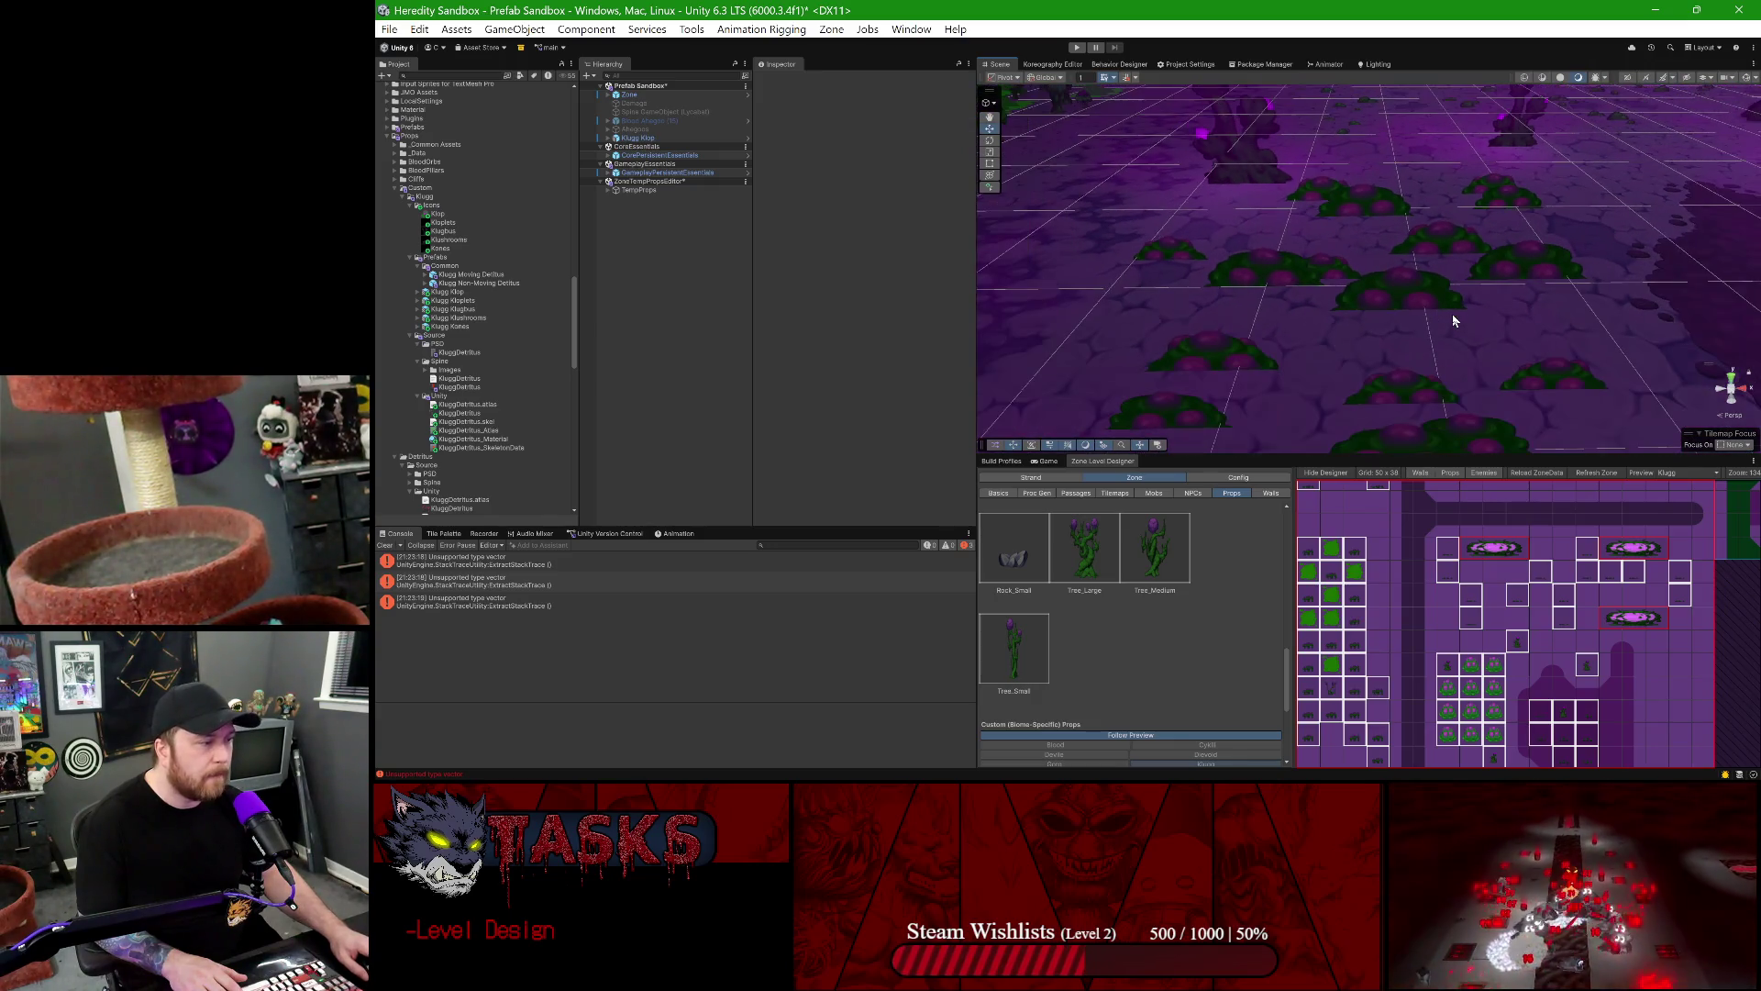
{"action": "scroll", "coordinate": [1431, 332], "scroll_direction": "up", "scroll_amount": 4}
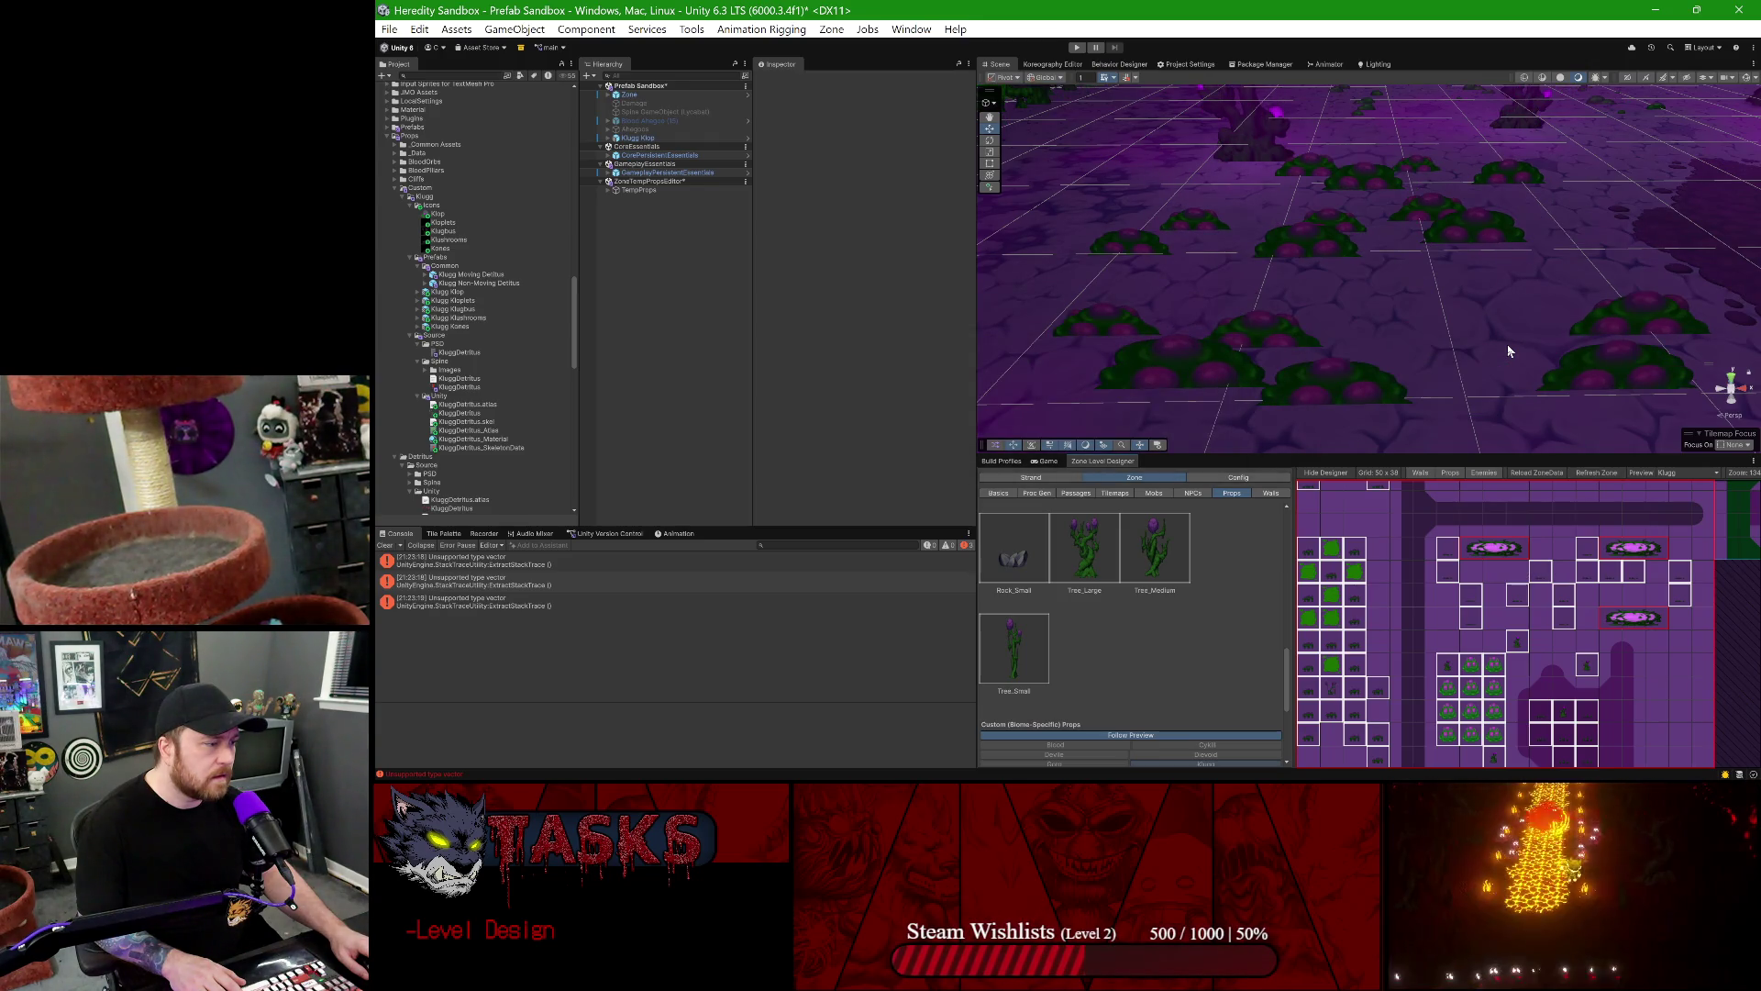
{"action": "scroll", "coordinate": [1506, 344], "scroll_direction": "down", "scroll_amount": 5}
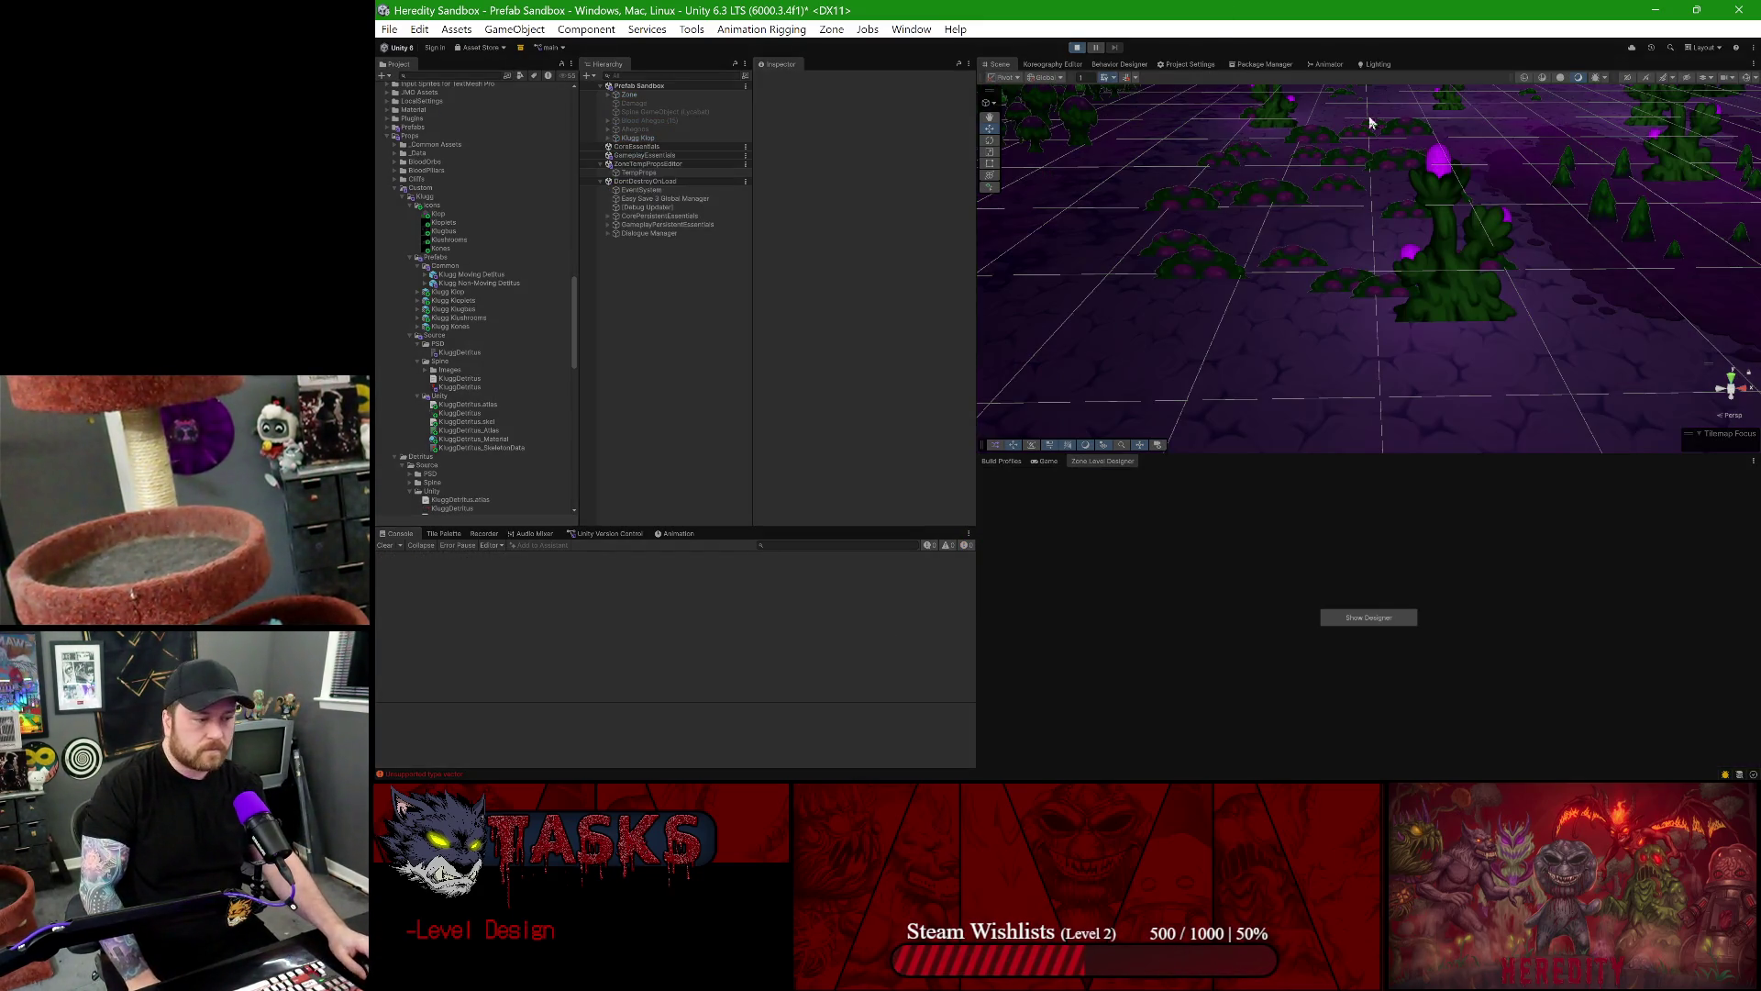
- Maximize the running game, walk the character left and right among the Klop bushes, then stop playing
{"action": "double_click", "coordinate": [1044, 460]}
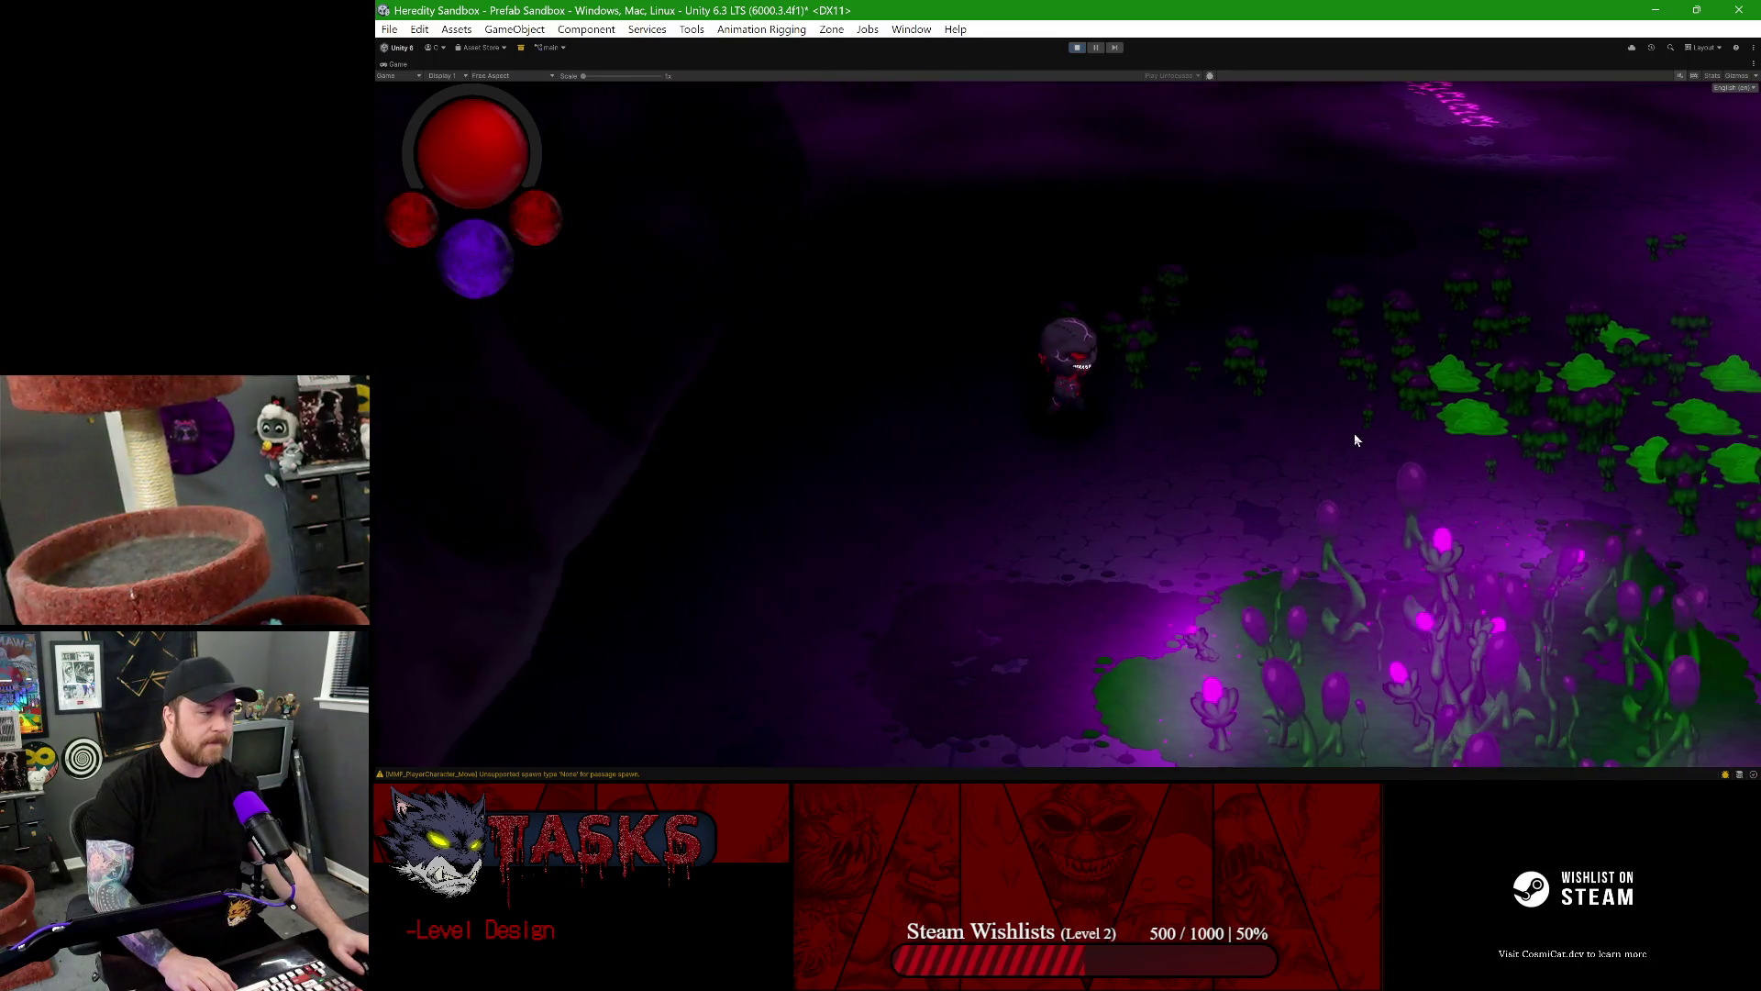
{"action": "key", "text": "d"}
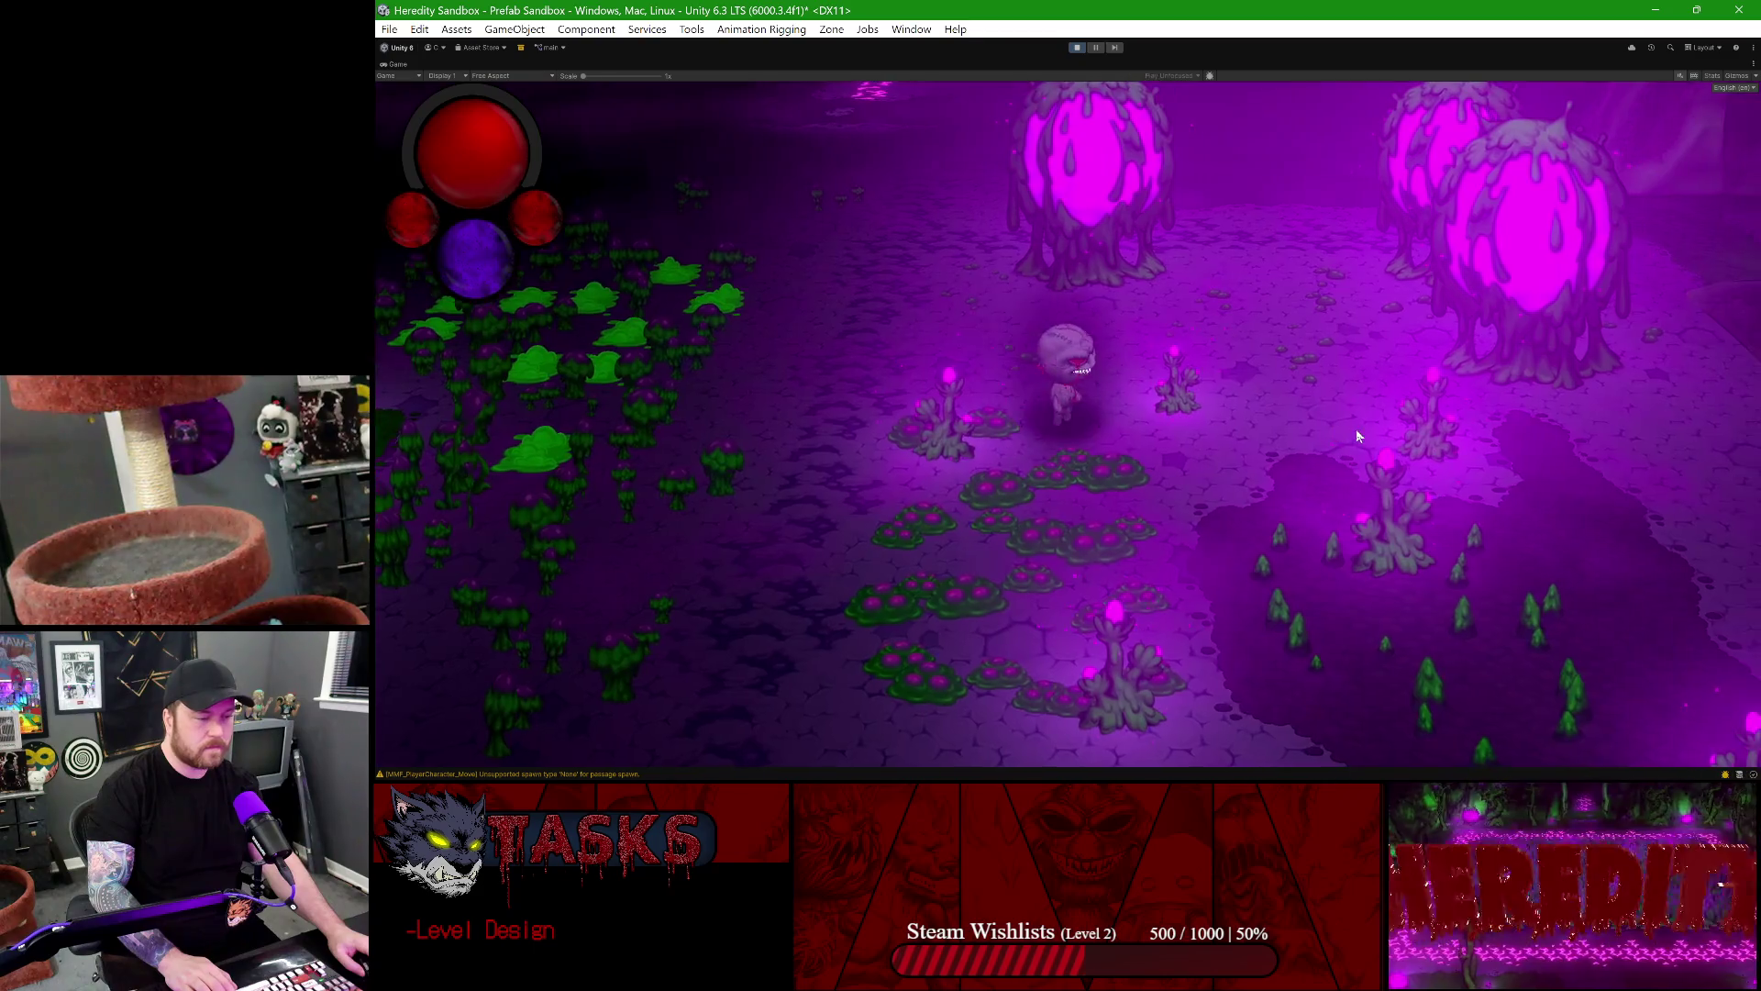
{"action": "key", "text": "space"}
{"action": "key", "text": "a"}
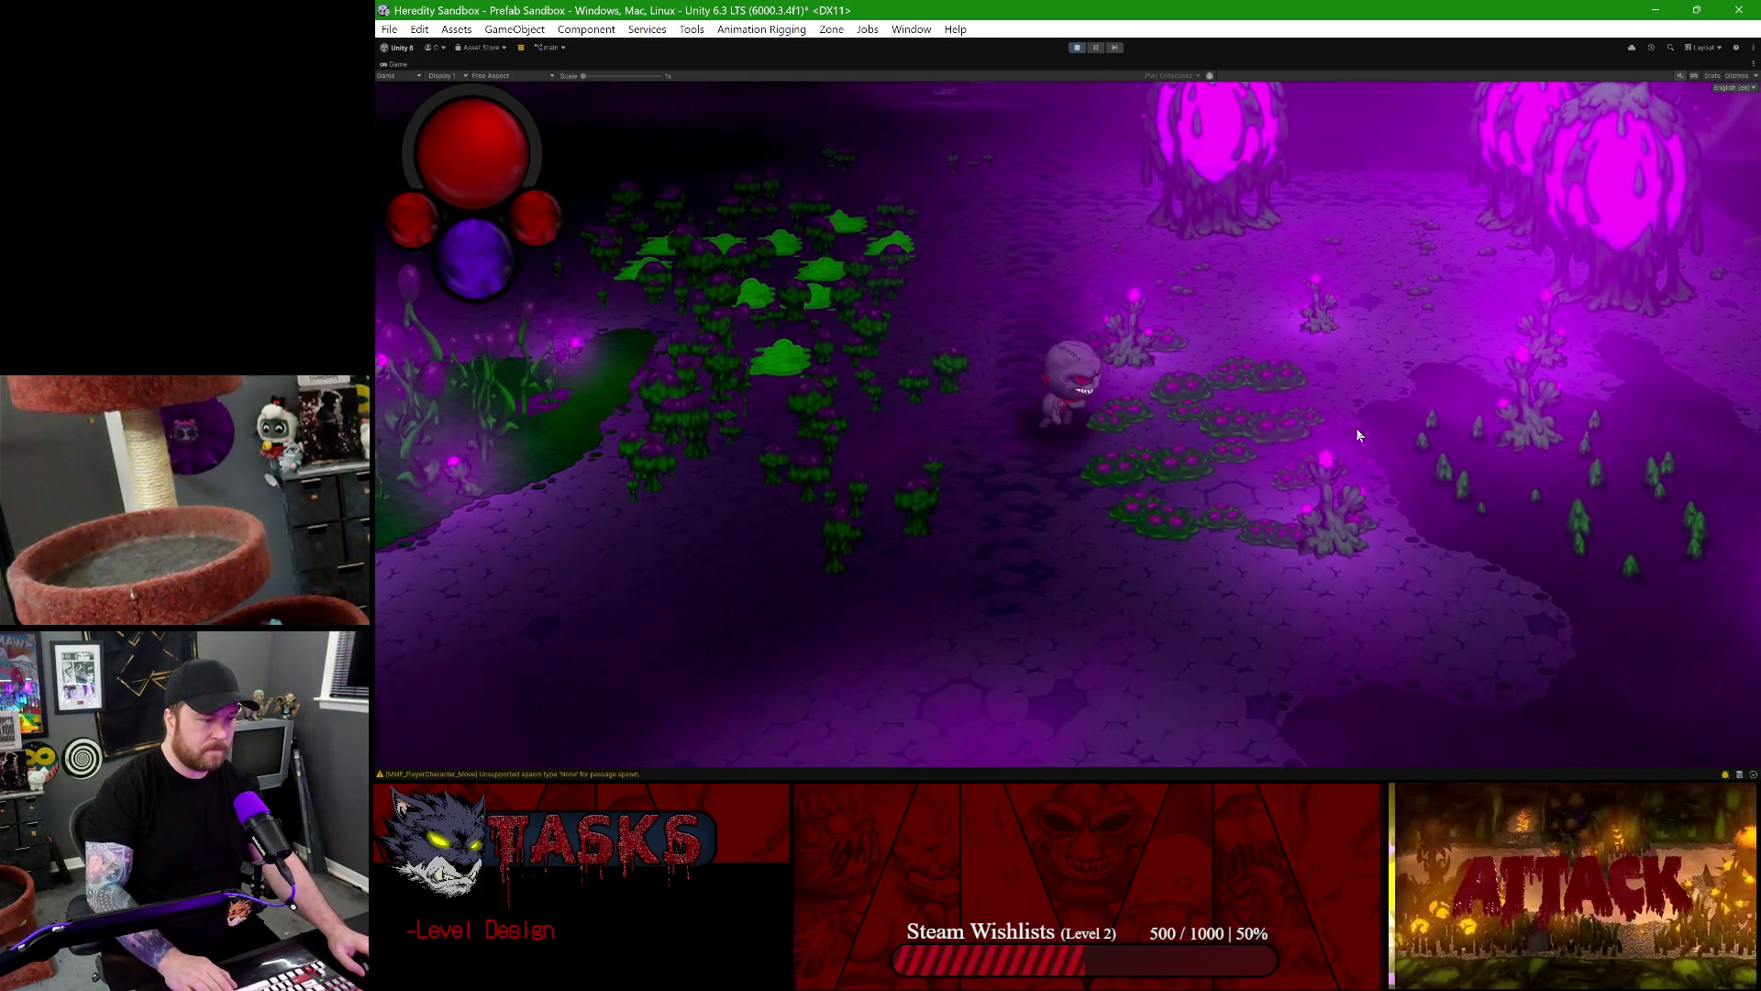
{"action": "key", "text": "a"}
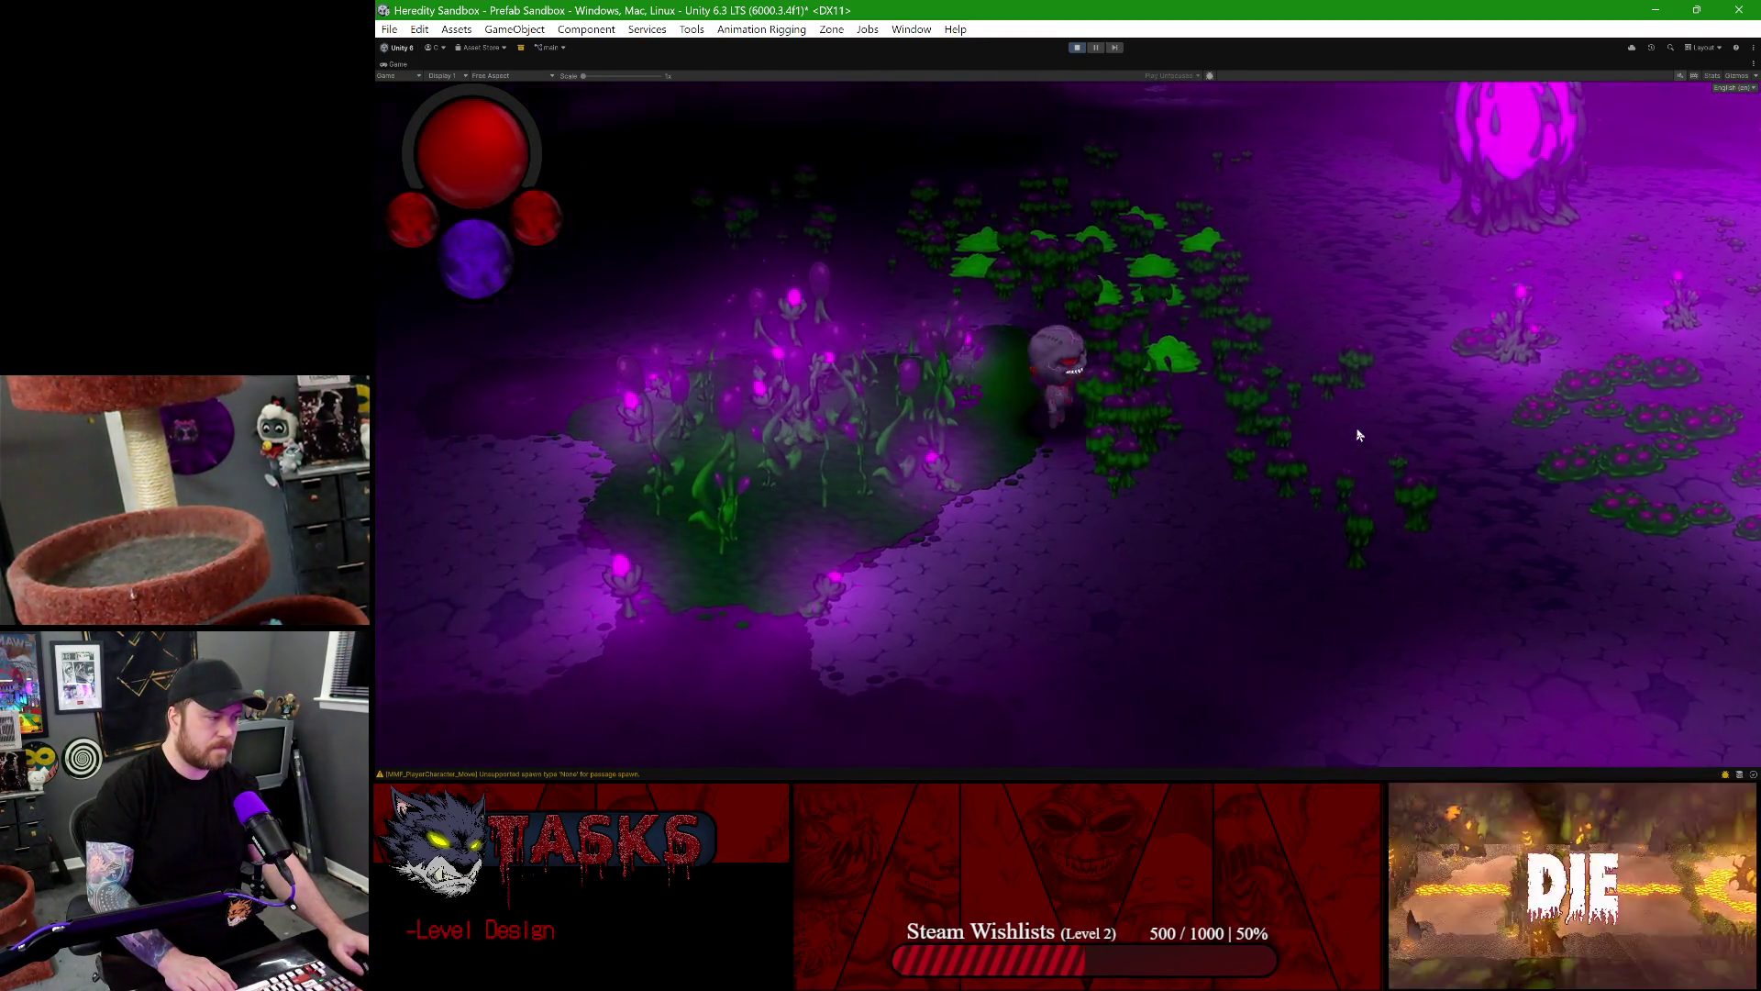
{"action": "key", "text": "d"}
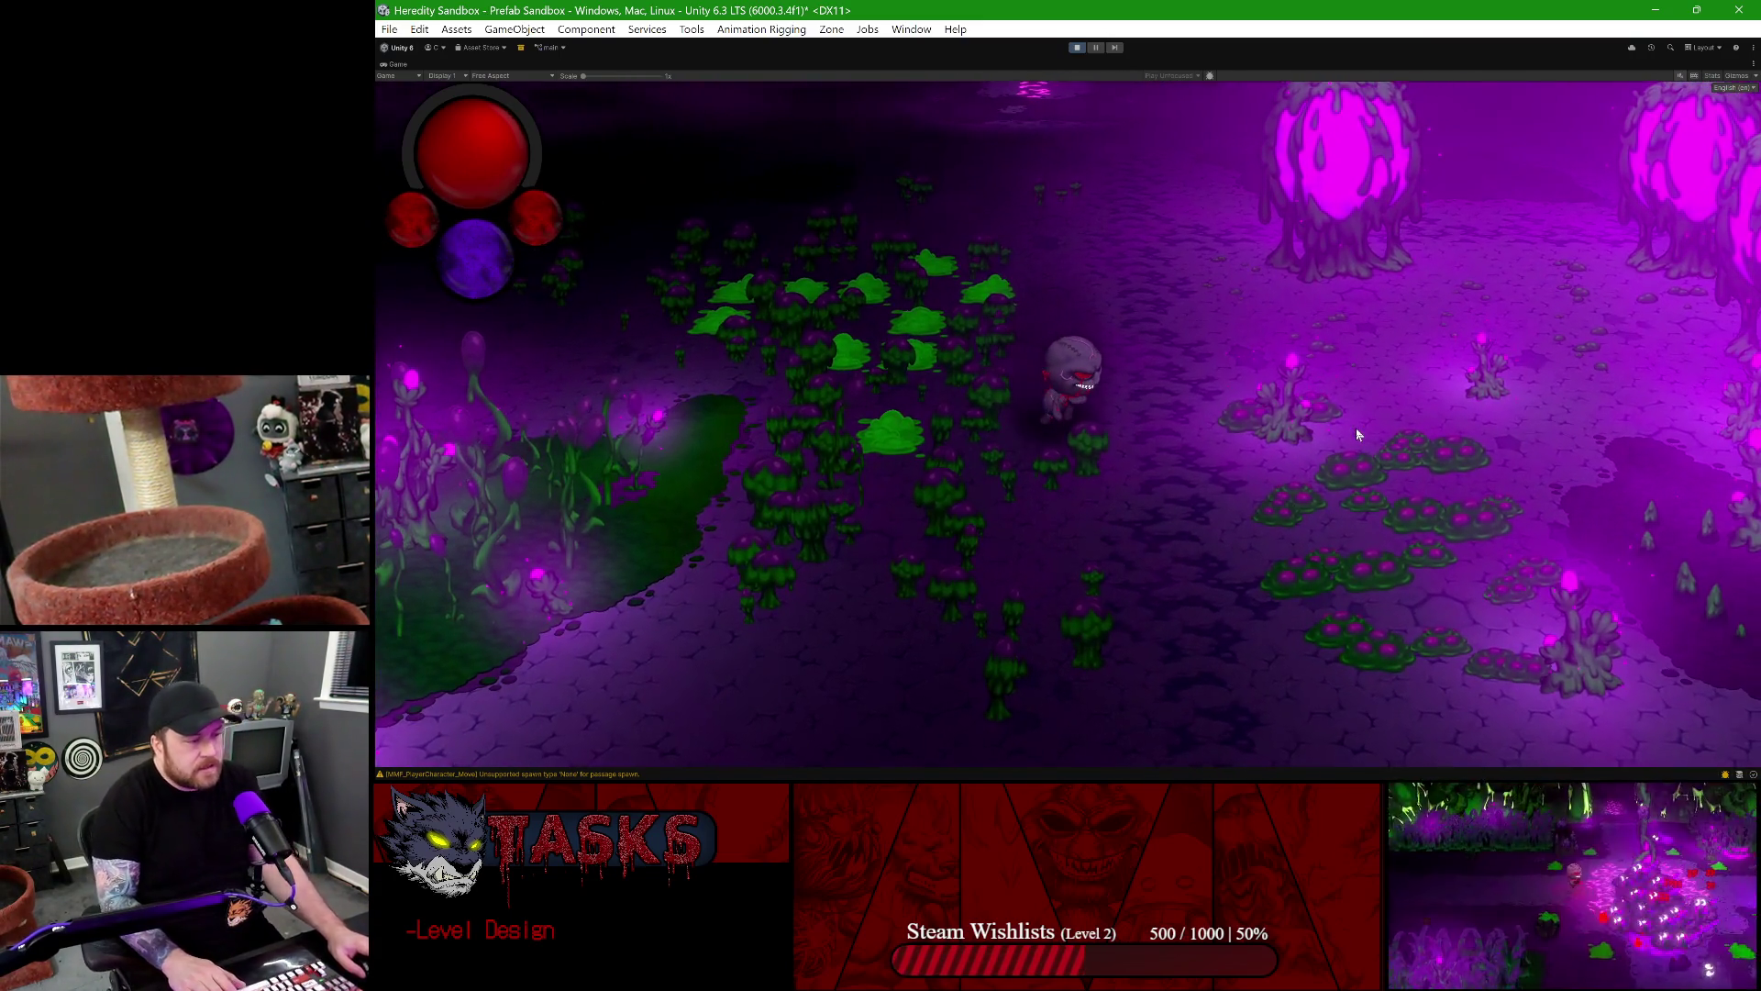
{"action": "key", "text": "d"}
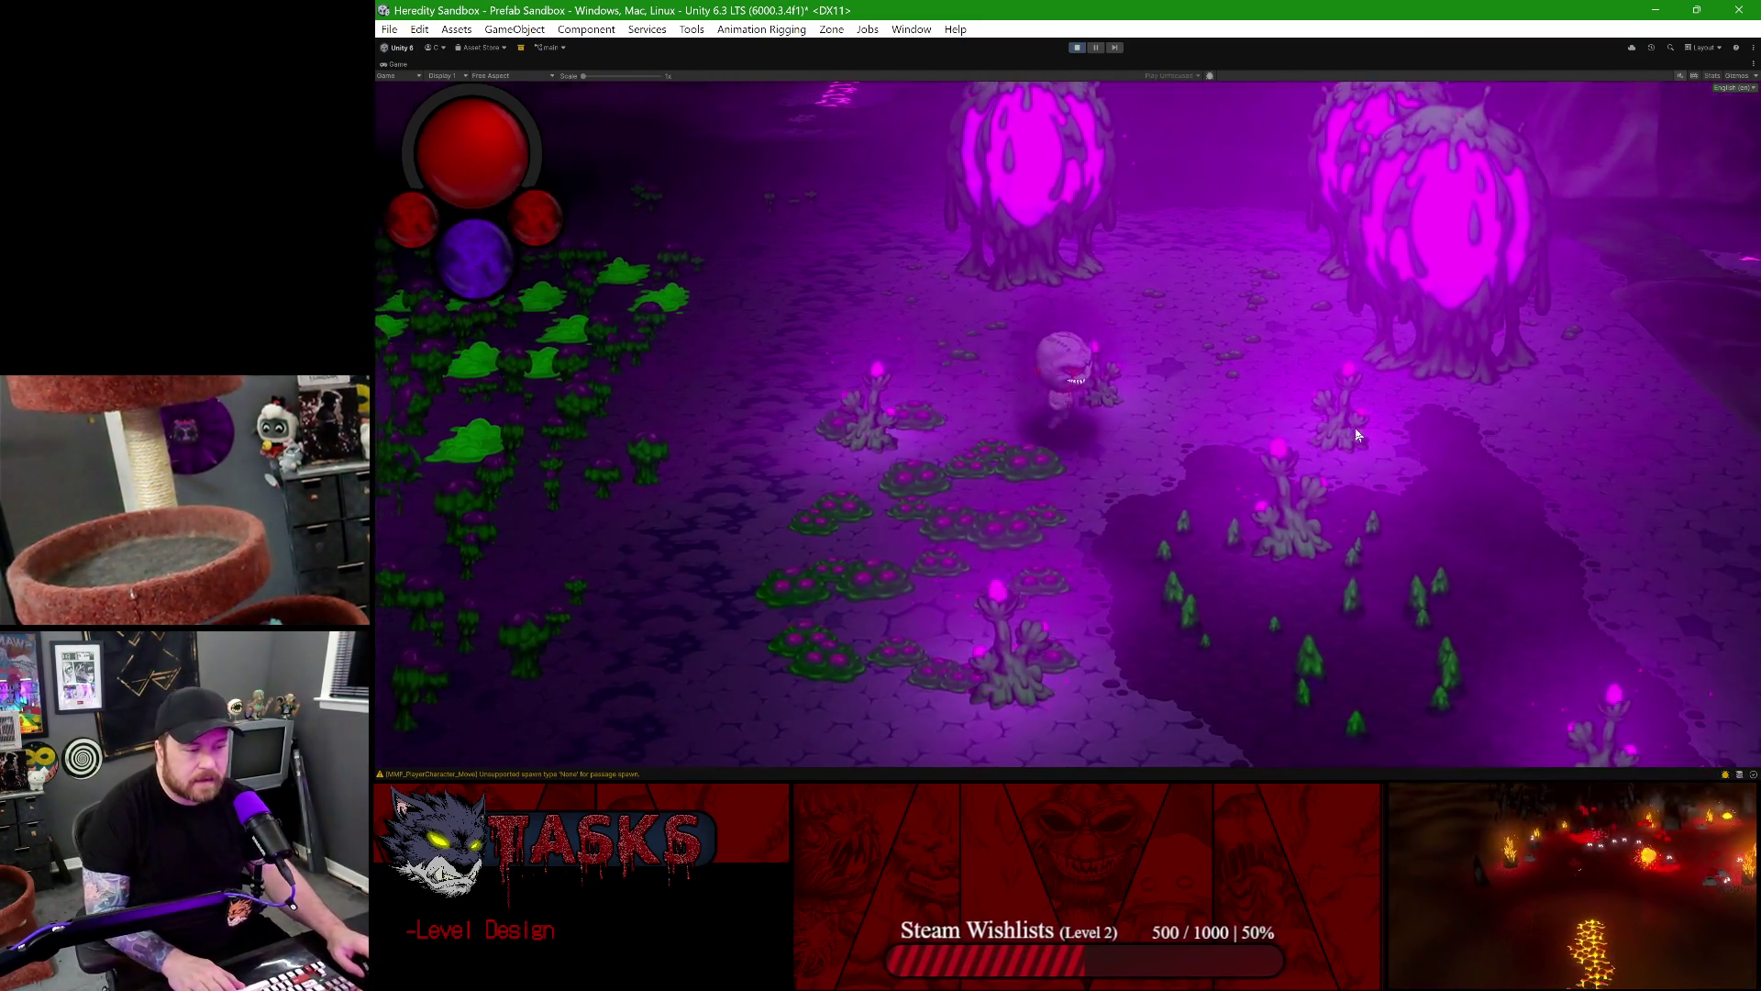
{"action": "key", "text": "d"}
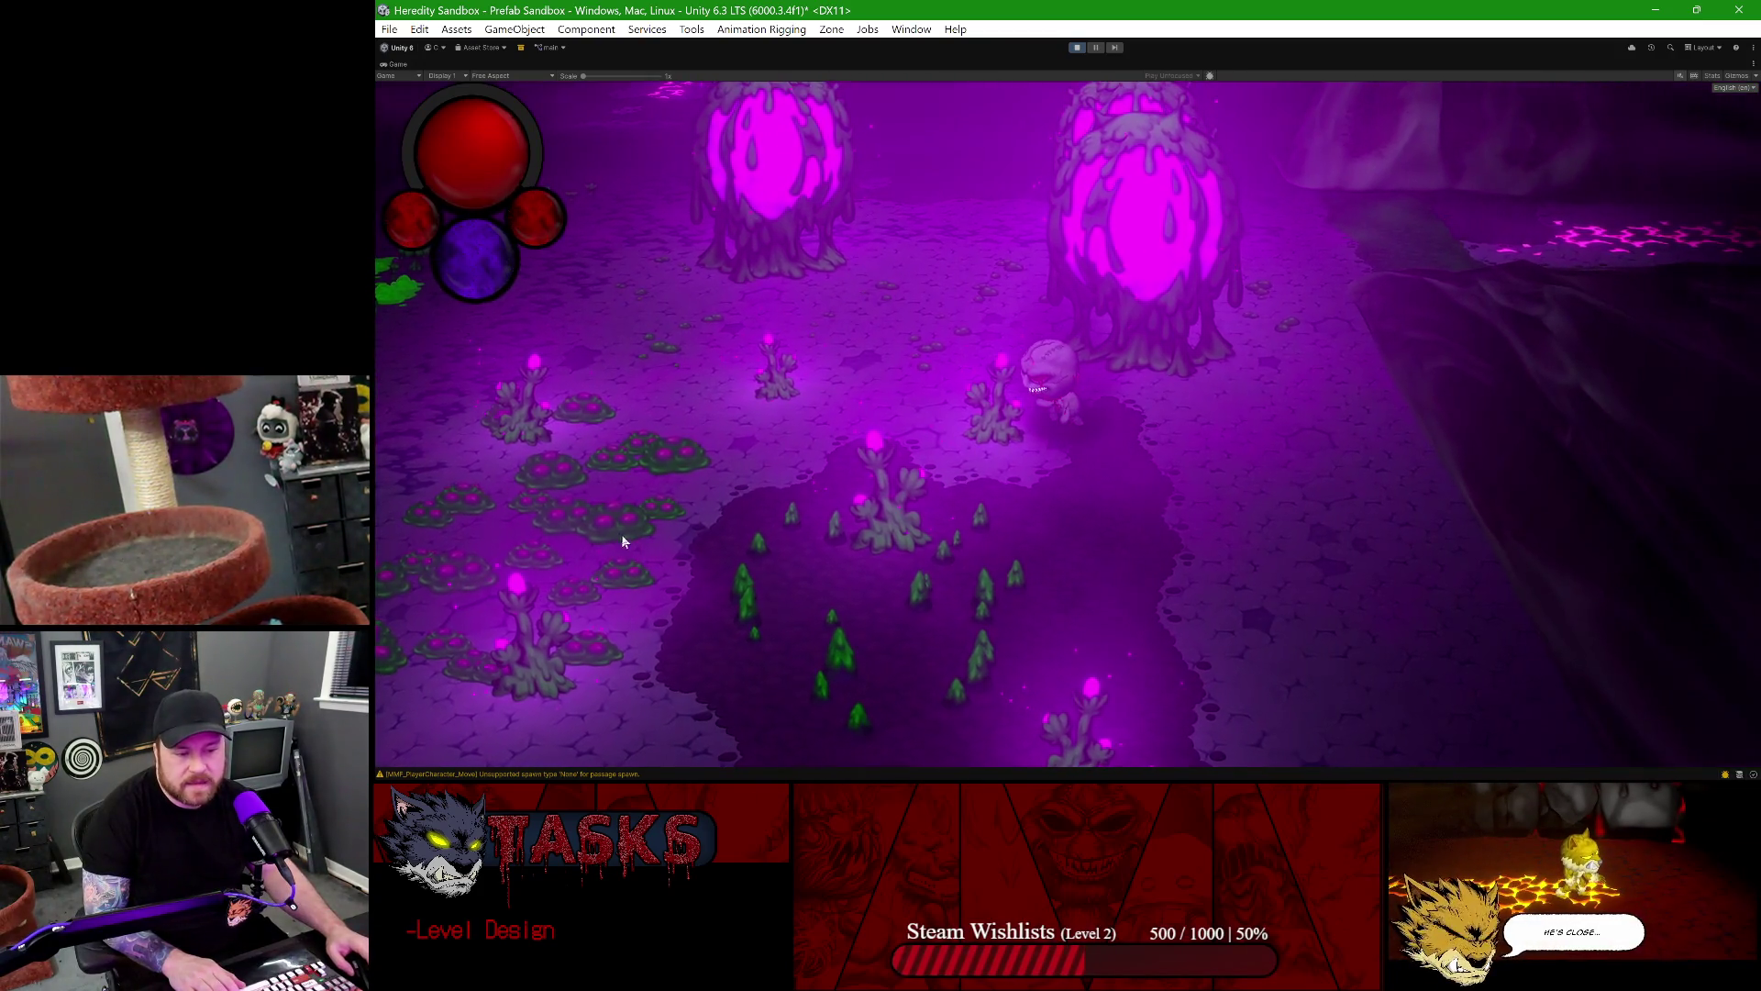
{"action": "key", "text": "a"}
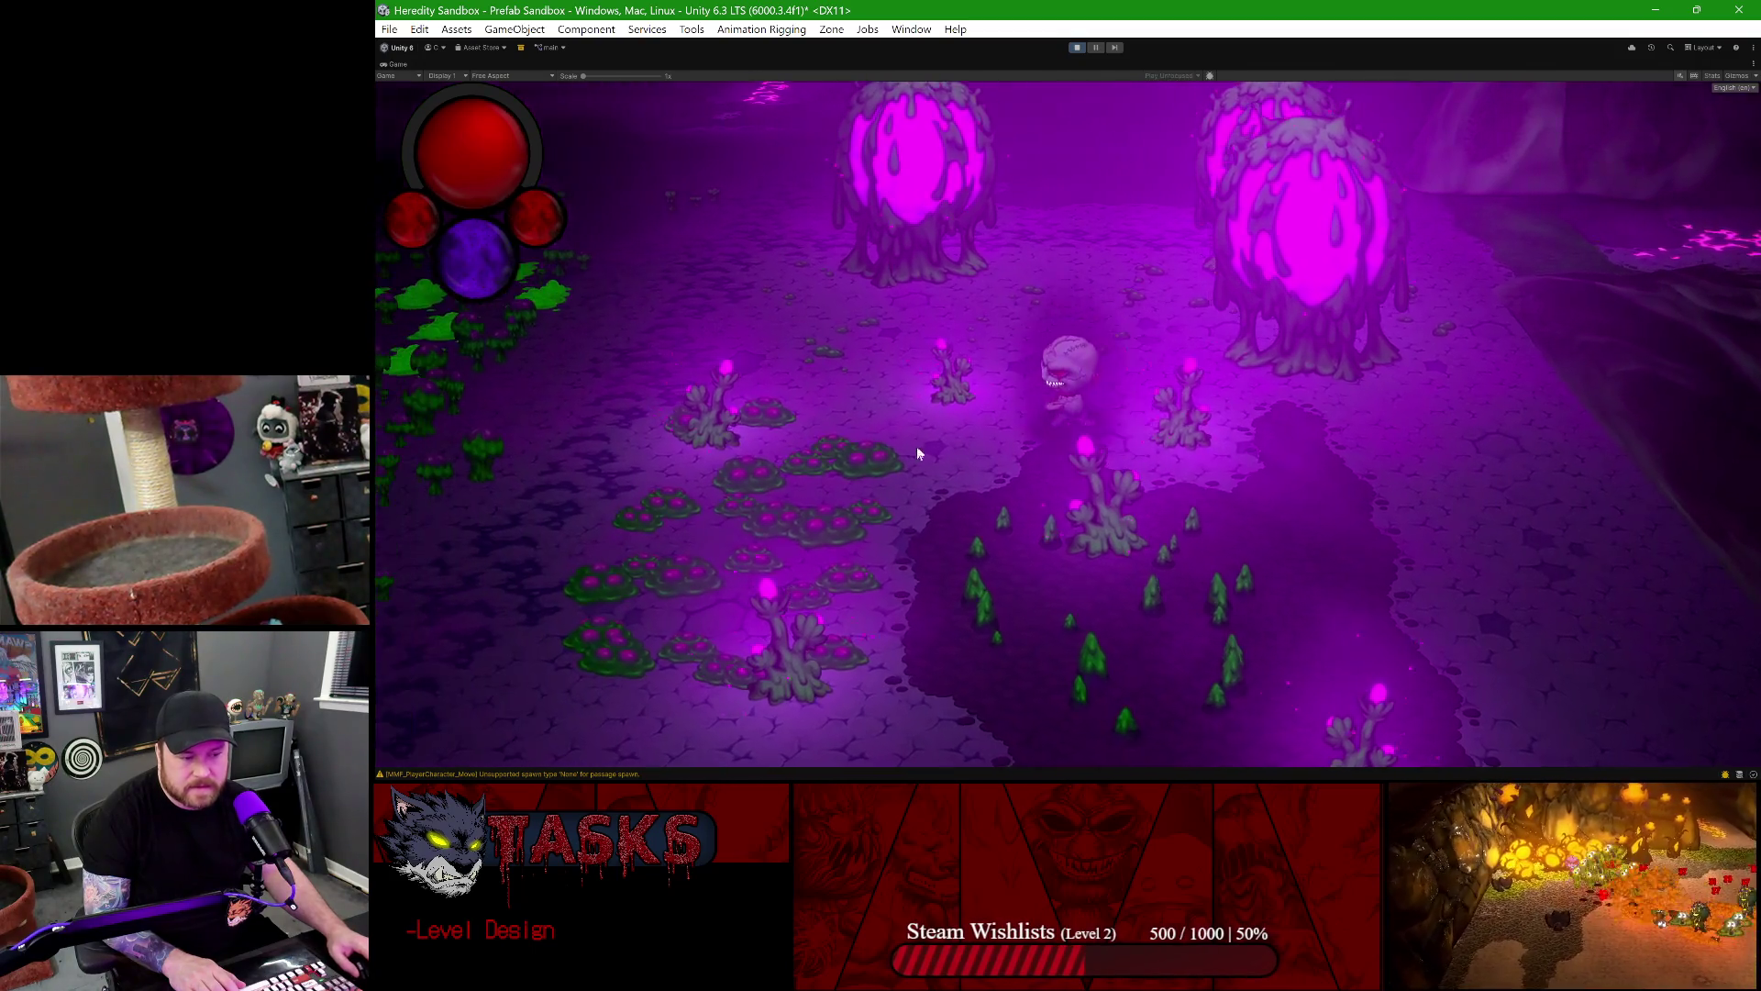
{"action": "key", "text": "a"}
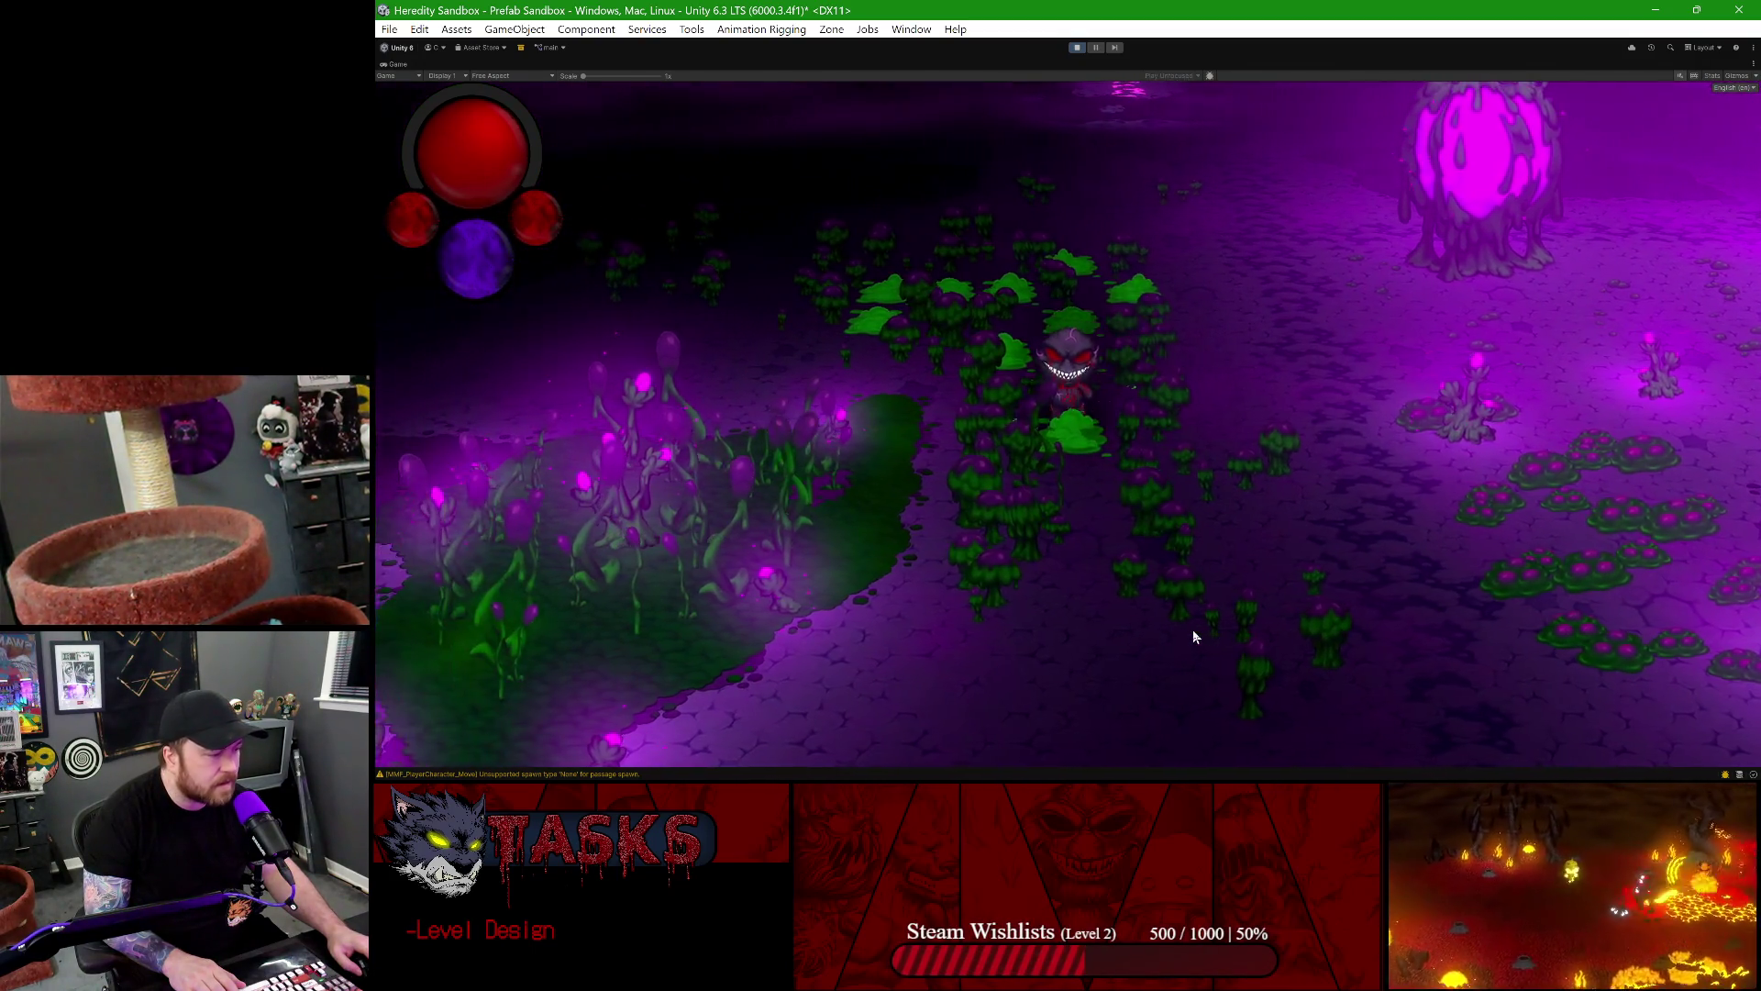
{"action": "key", "text": "d"}
{"action": "key", "text": "d"}
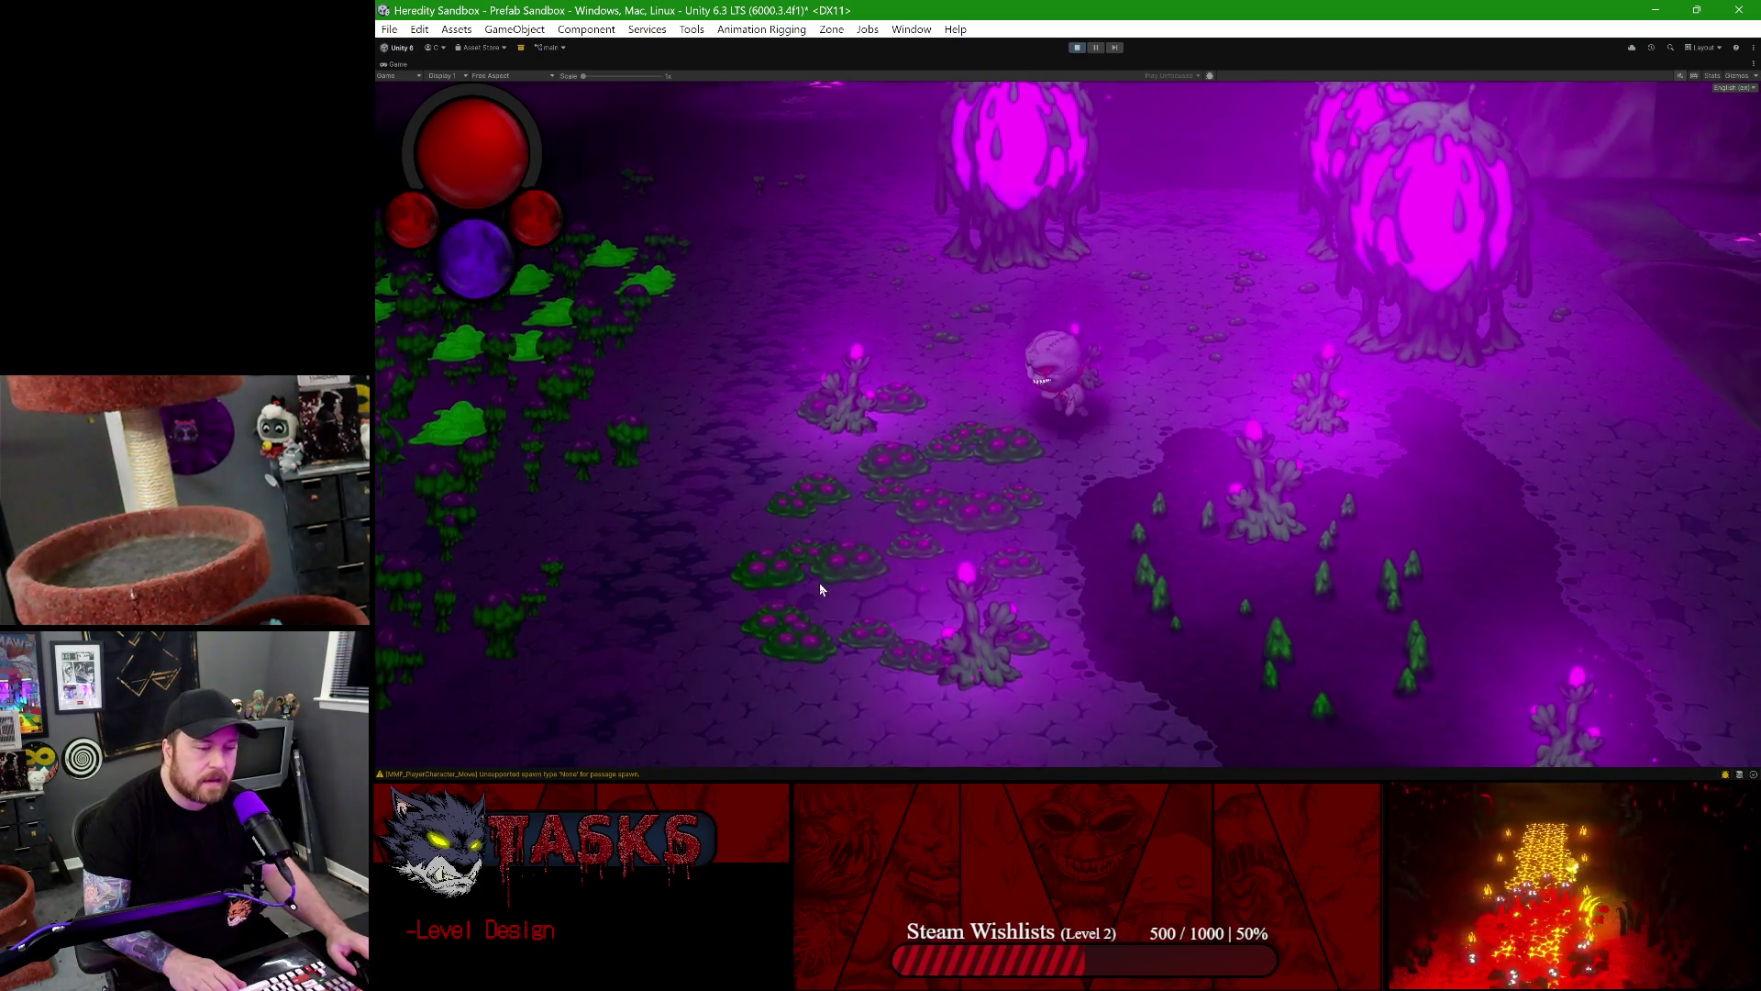
{"action": "key", "text": "a"}
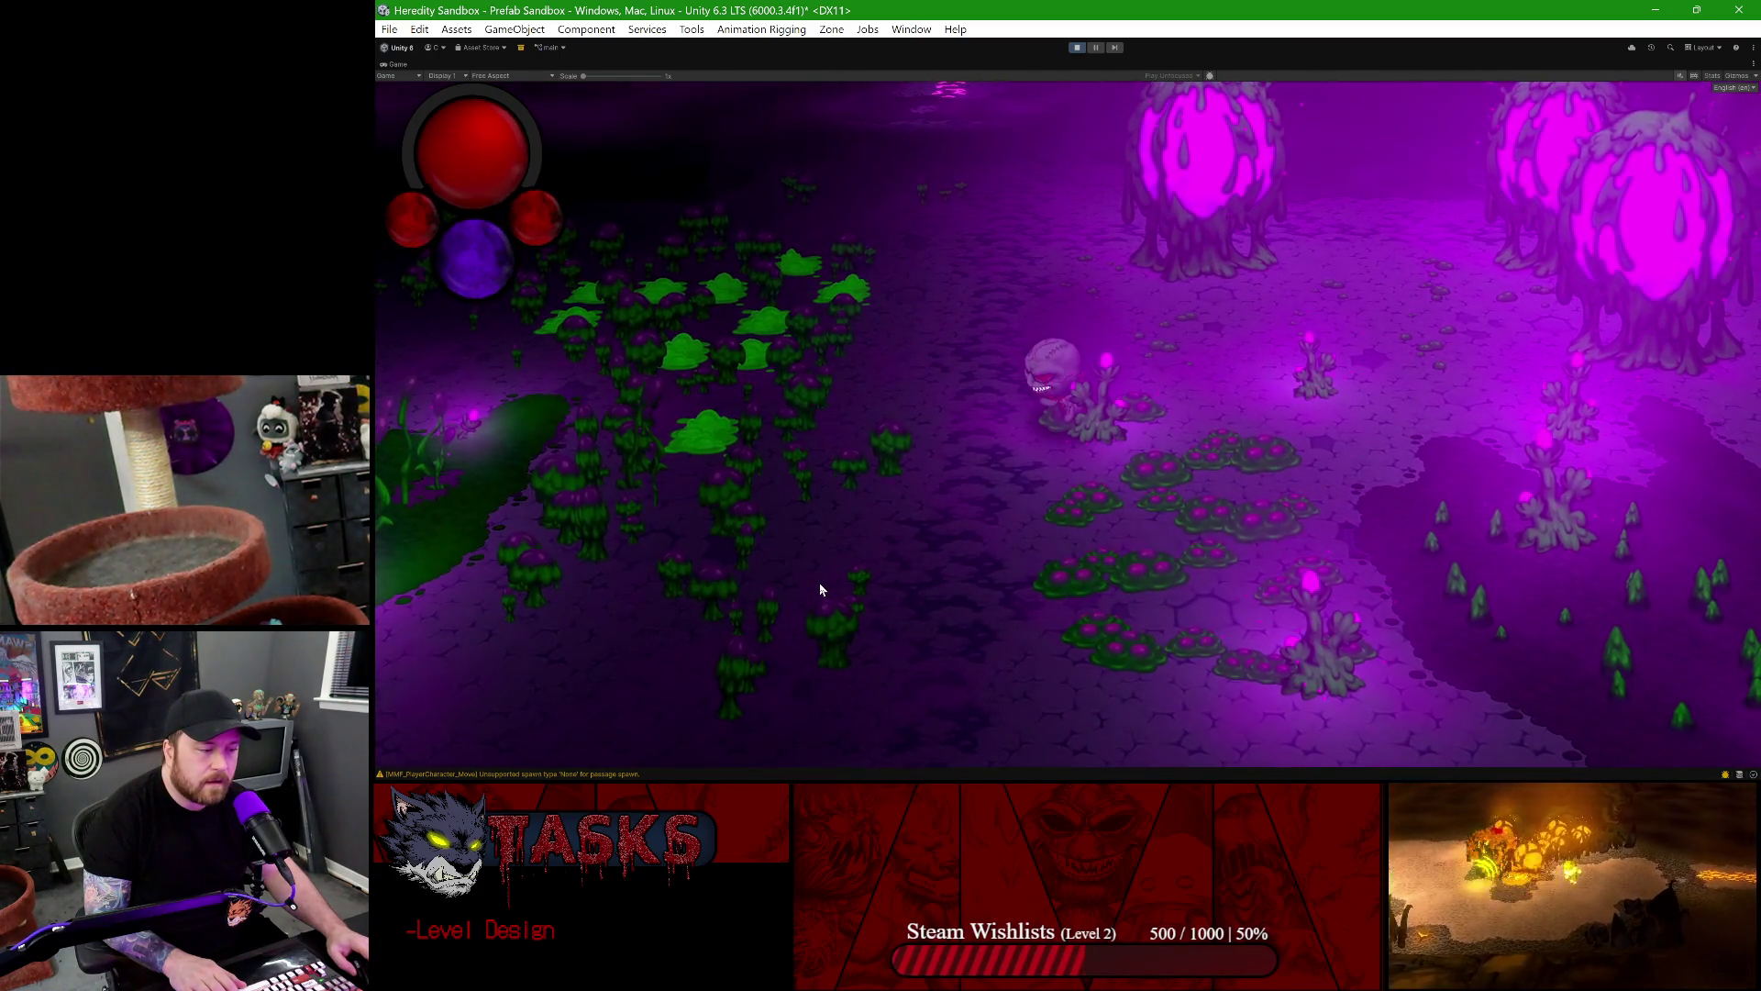
{"action": "key", "text": "s"}
{"action": "key", "text": "s"}
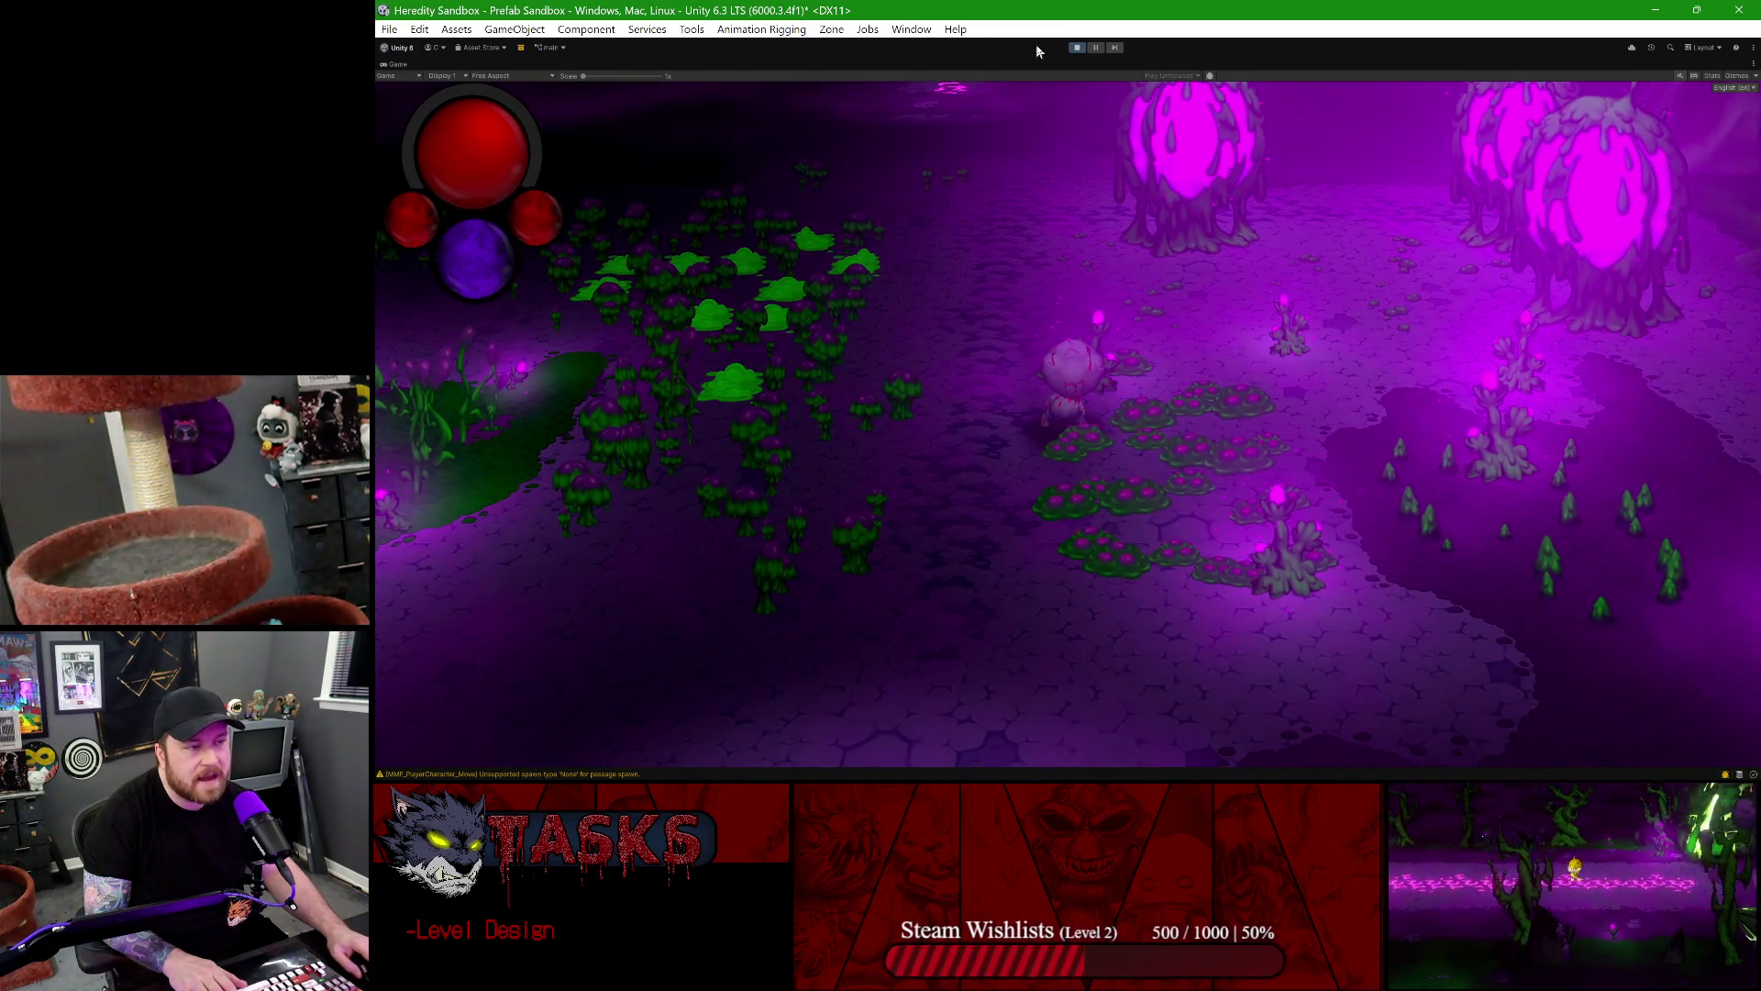
{"action": "left_click", "coordinate": [1077, 47]}
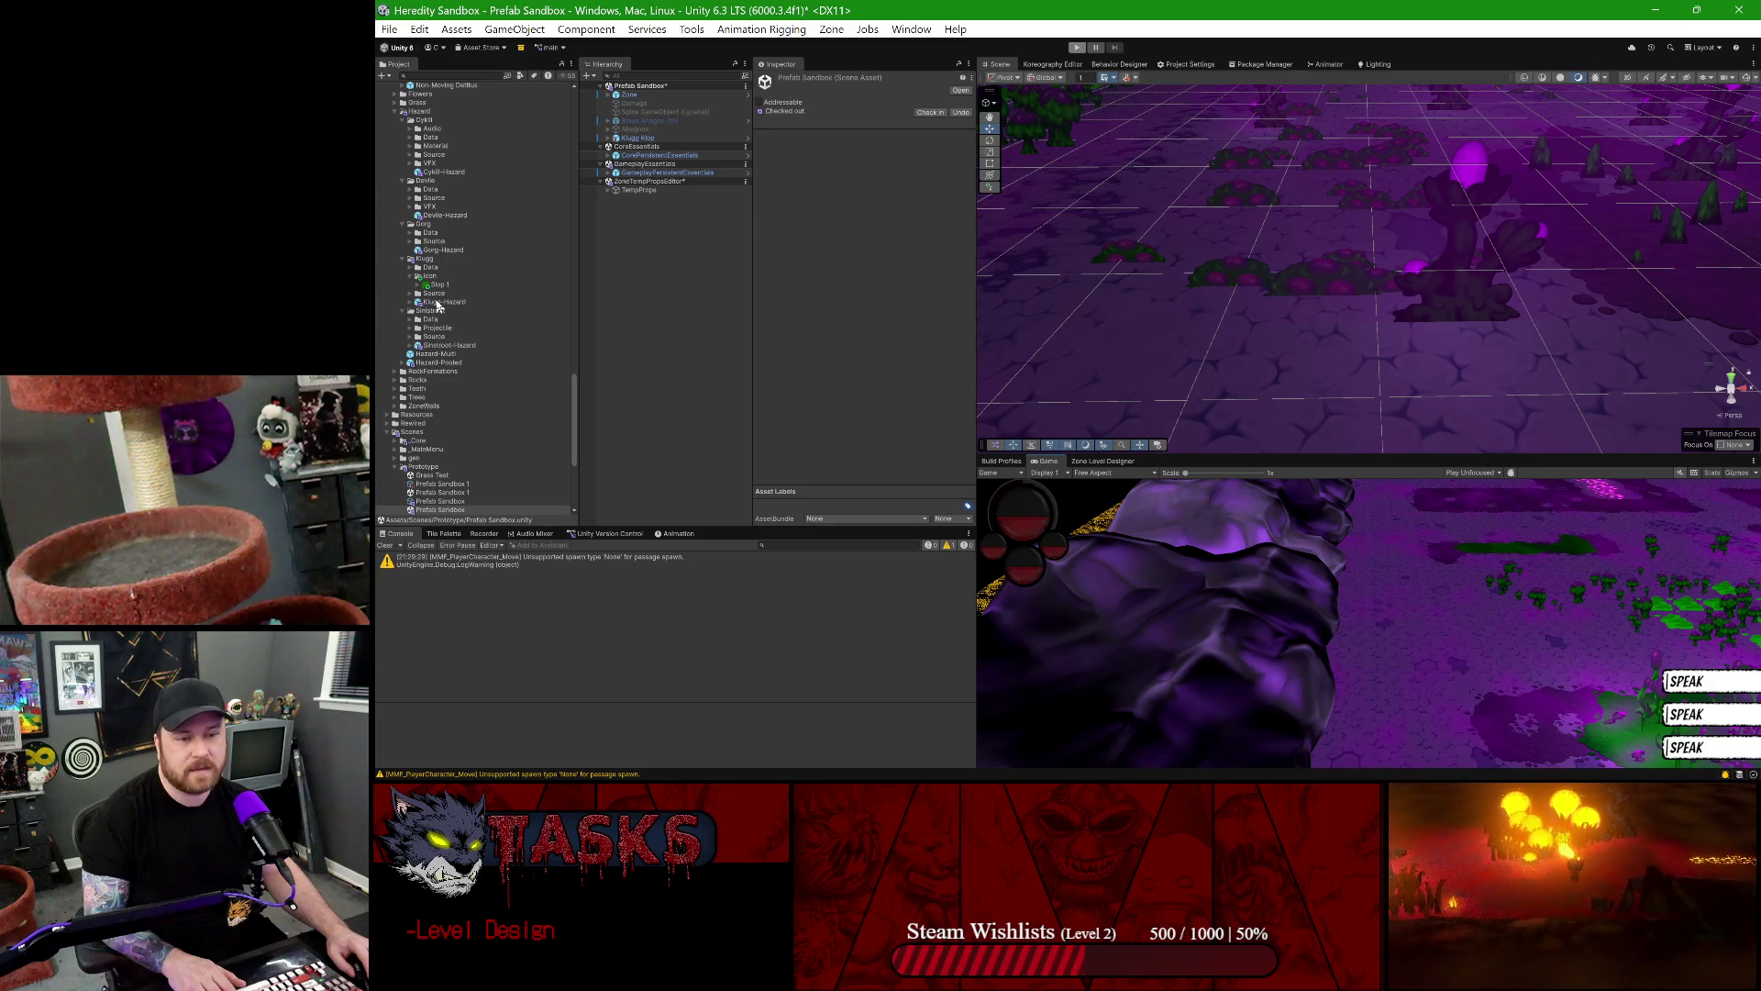
- Scroll up to Props/Custom/Klugg/Prefabs and open Klugg Klop in Prefab Mode
{"action": "scroll", "coordinate": [448, 326], "scroll_direction": "up", "scroll_amount": 5}
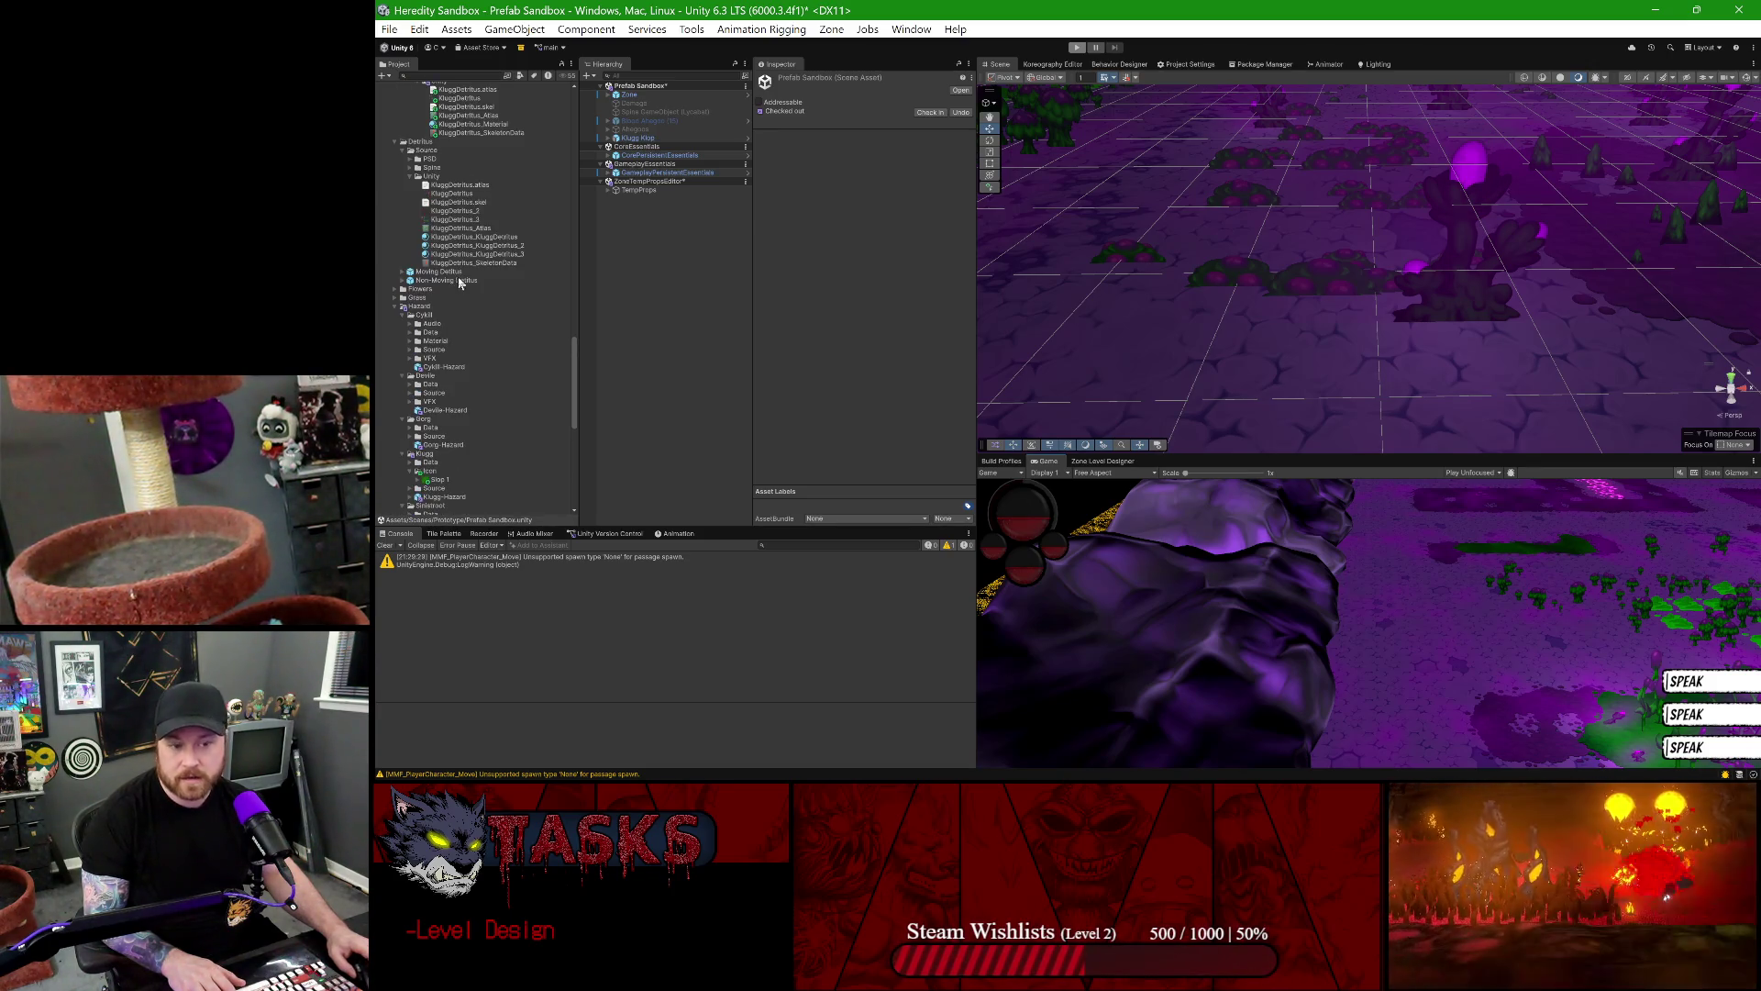
{"action": "scroll", "coordinate": [478, 306], "scroll_direction": "up", "scroll_amount": 7}
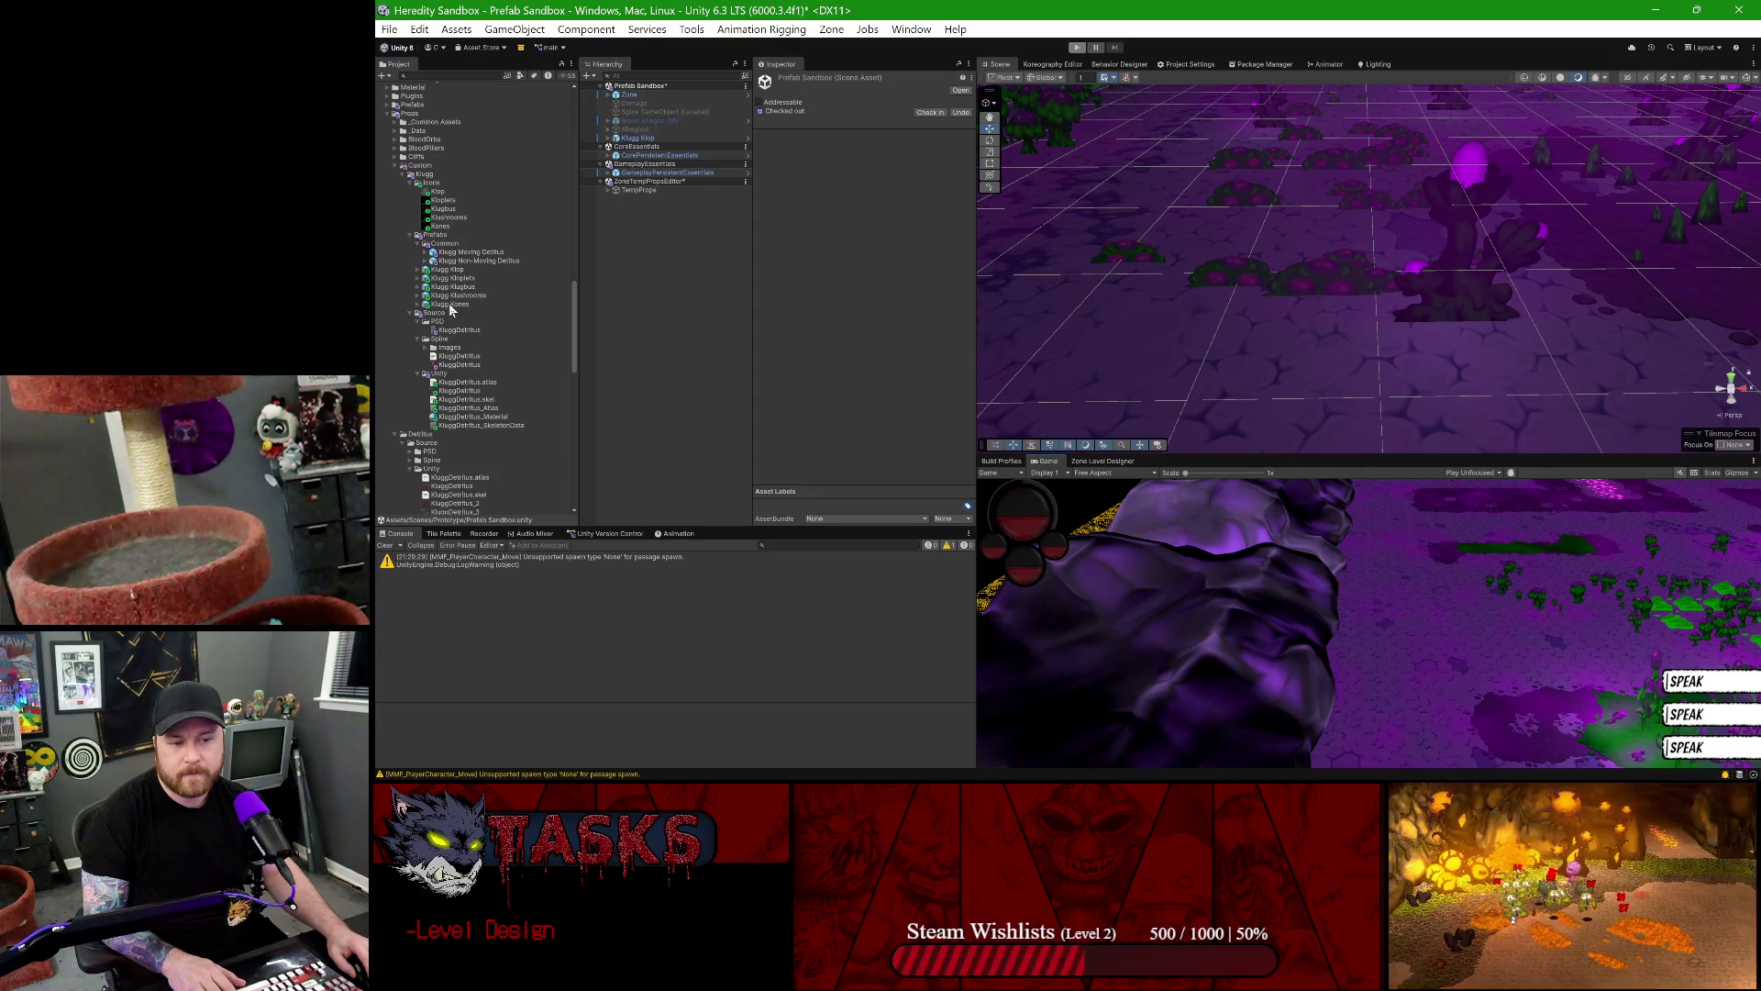
{"action": "double_click", "coordinate": [457, 270]}
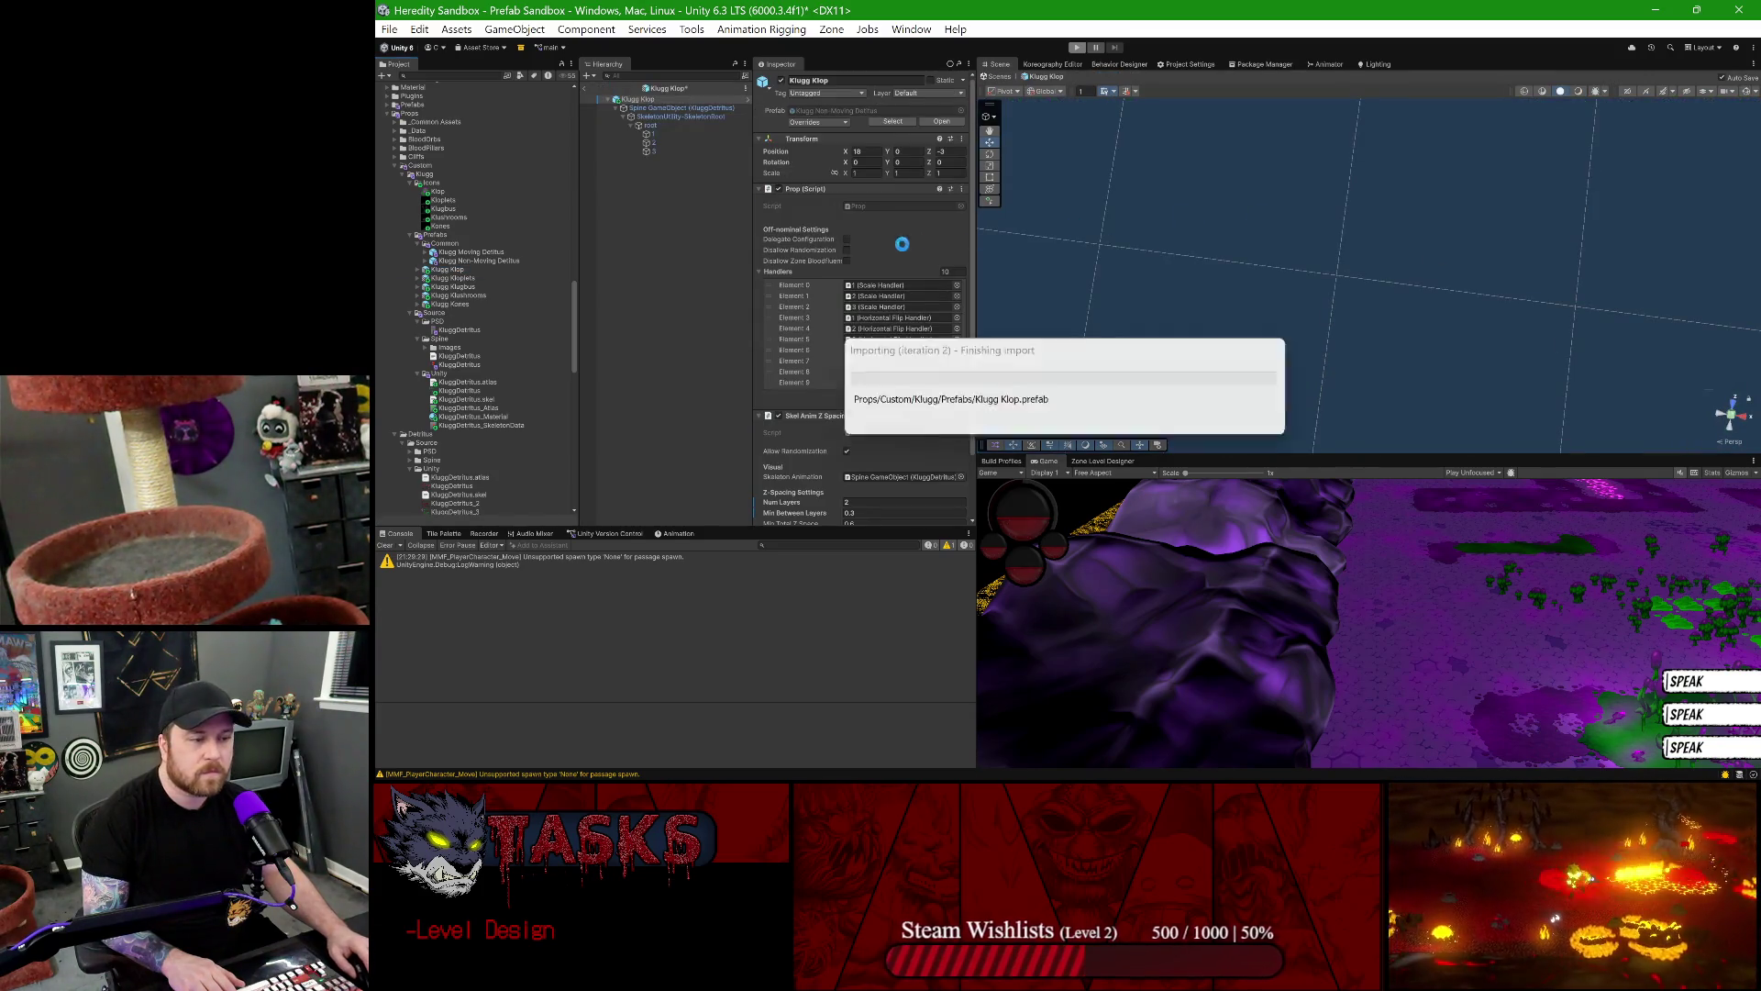
- Set the three bones' Scale Minimum to 0.5 and Scale Maximum to 1, save, and exit the prefab
{"action": "left_click", "coordinate": [675, 135]}
{"action": "left_click", "coordinate": [676, 150], "text": "shift"}
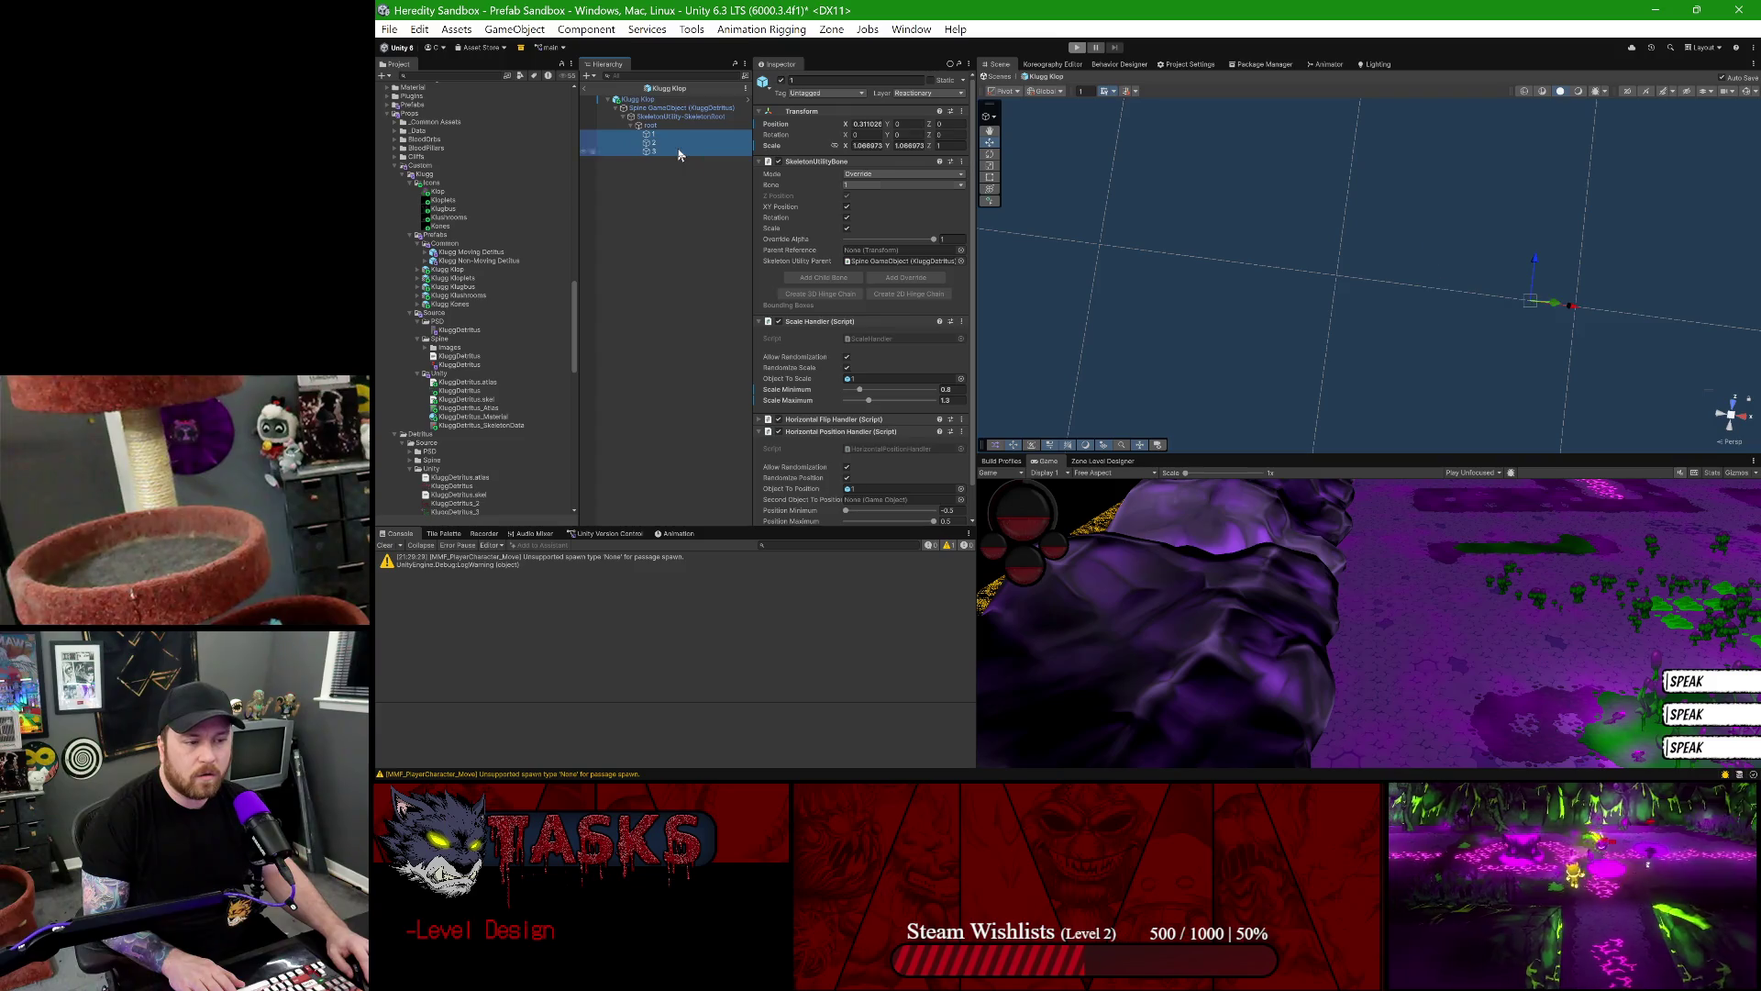
{"action": "scroll", "coordinate": [901, 340], "scroll_direction": "down", "scroll_amount": 2}
{"action": "left_click", "coordinate": [947, 356]}
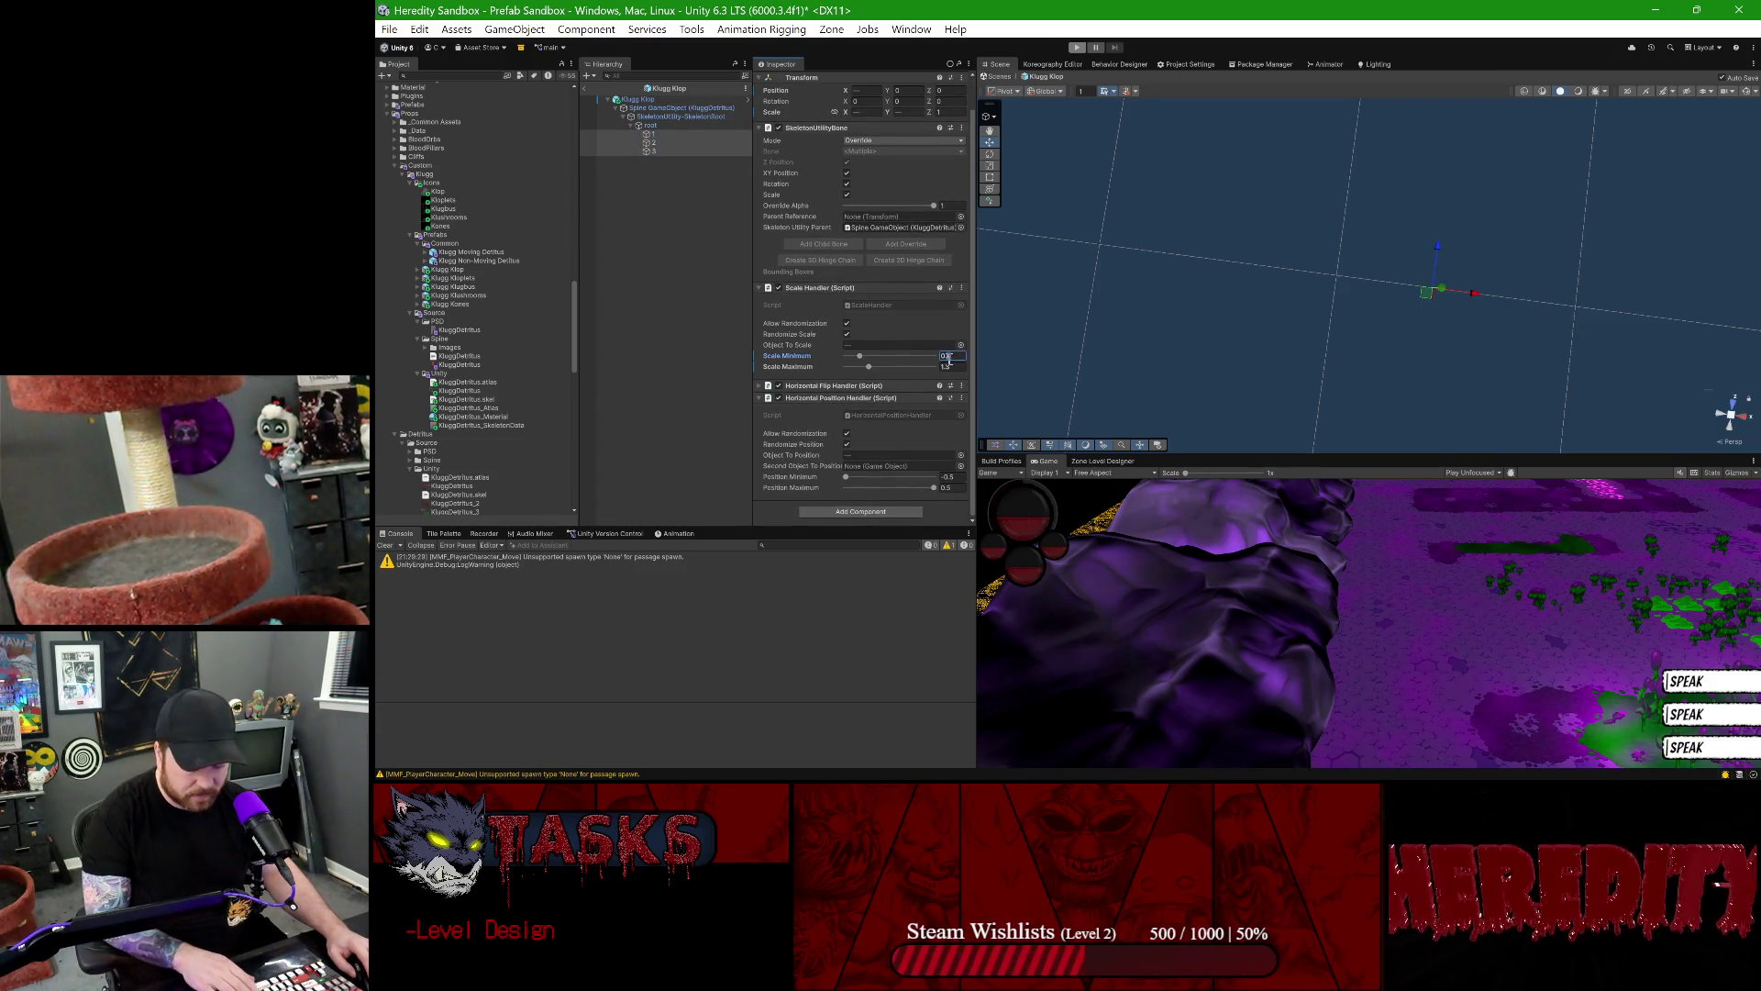
{"action": "left_click", "coordinate": [950, 367]}
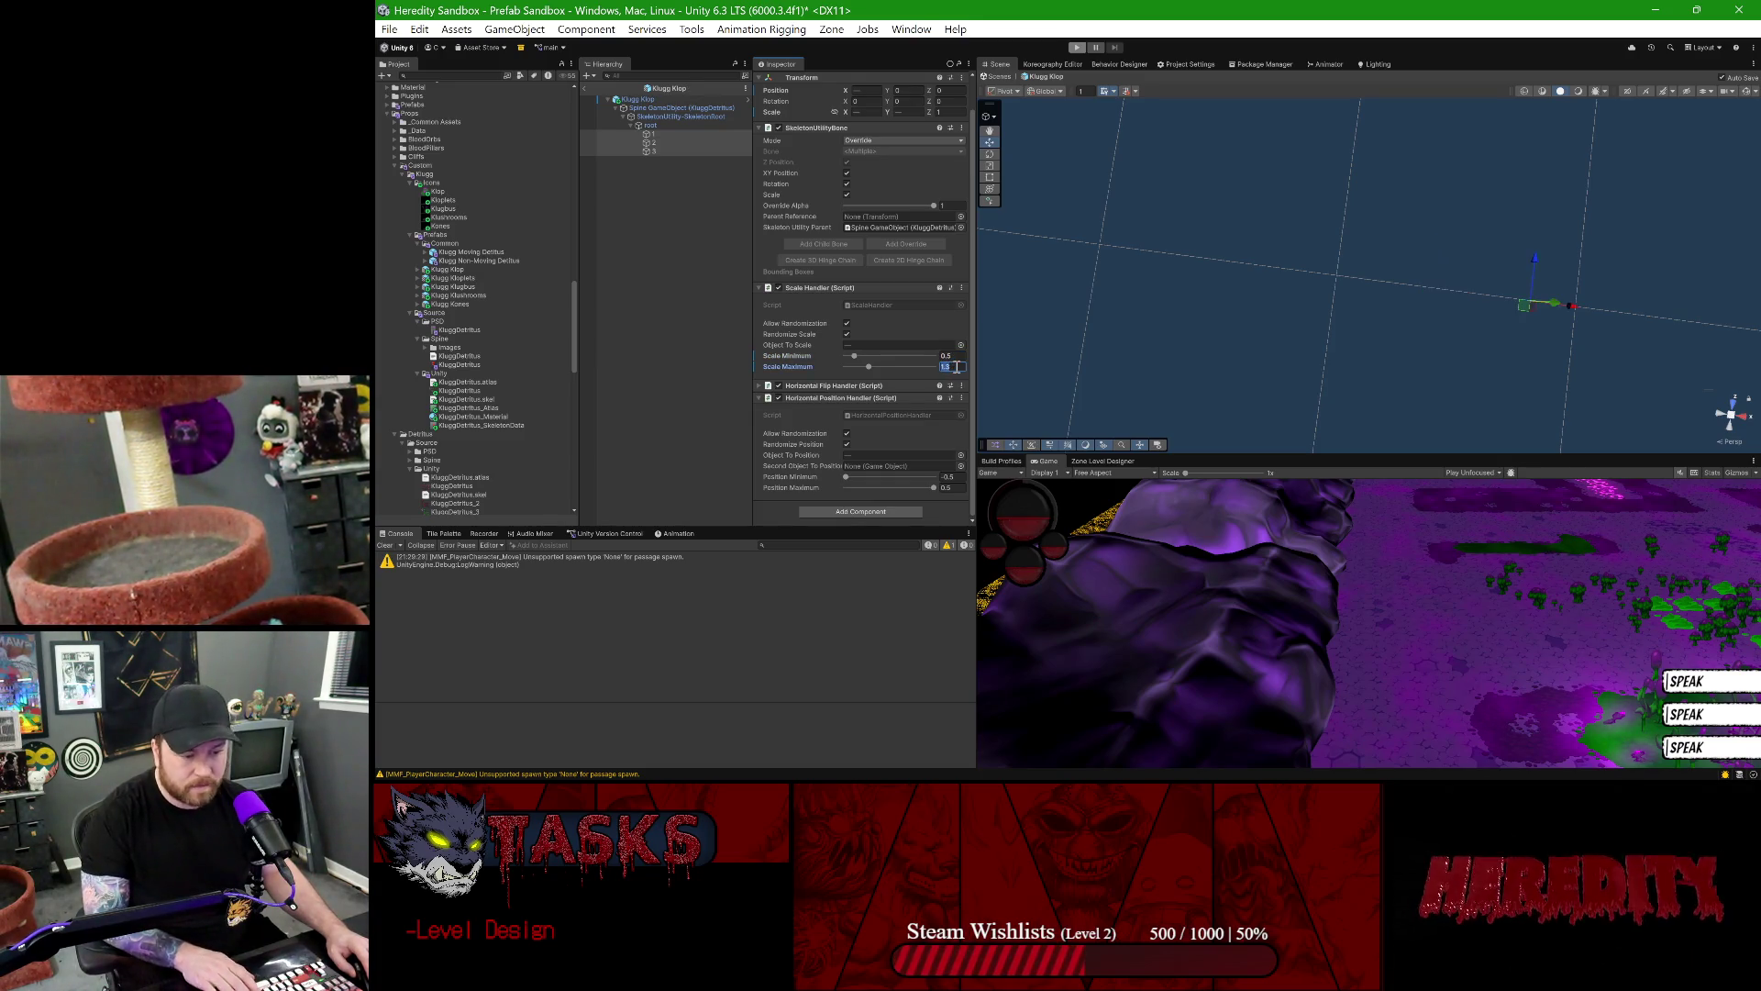
{"action": "type", "text": "1"}
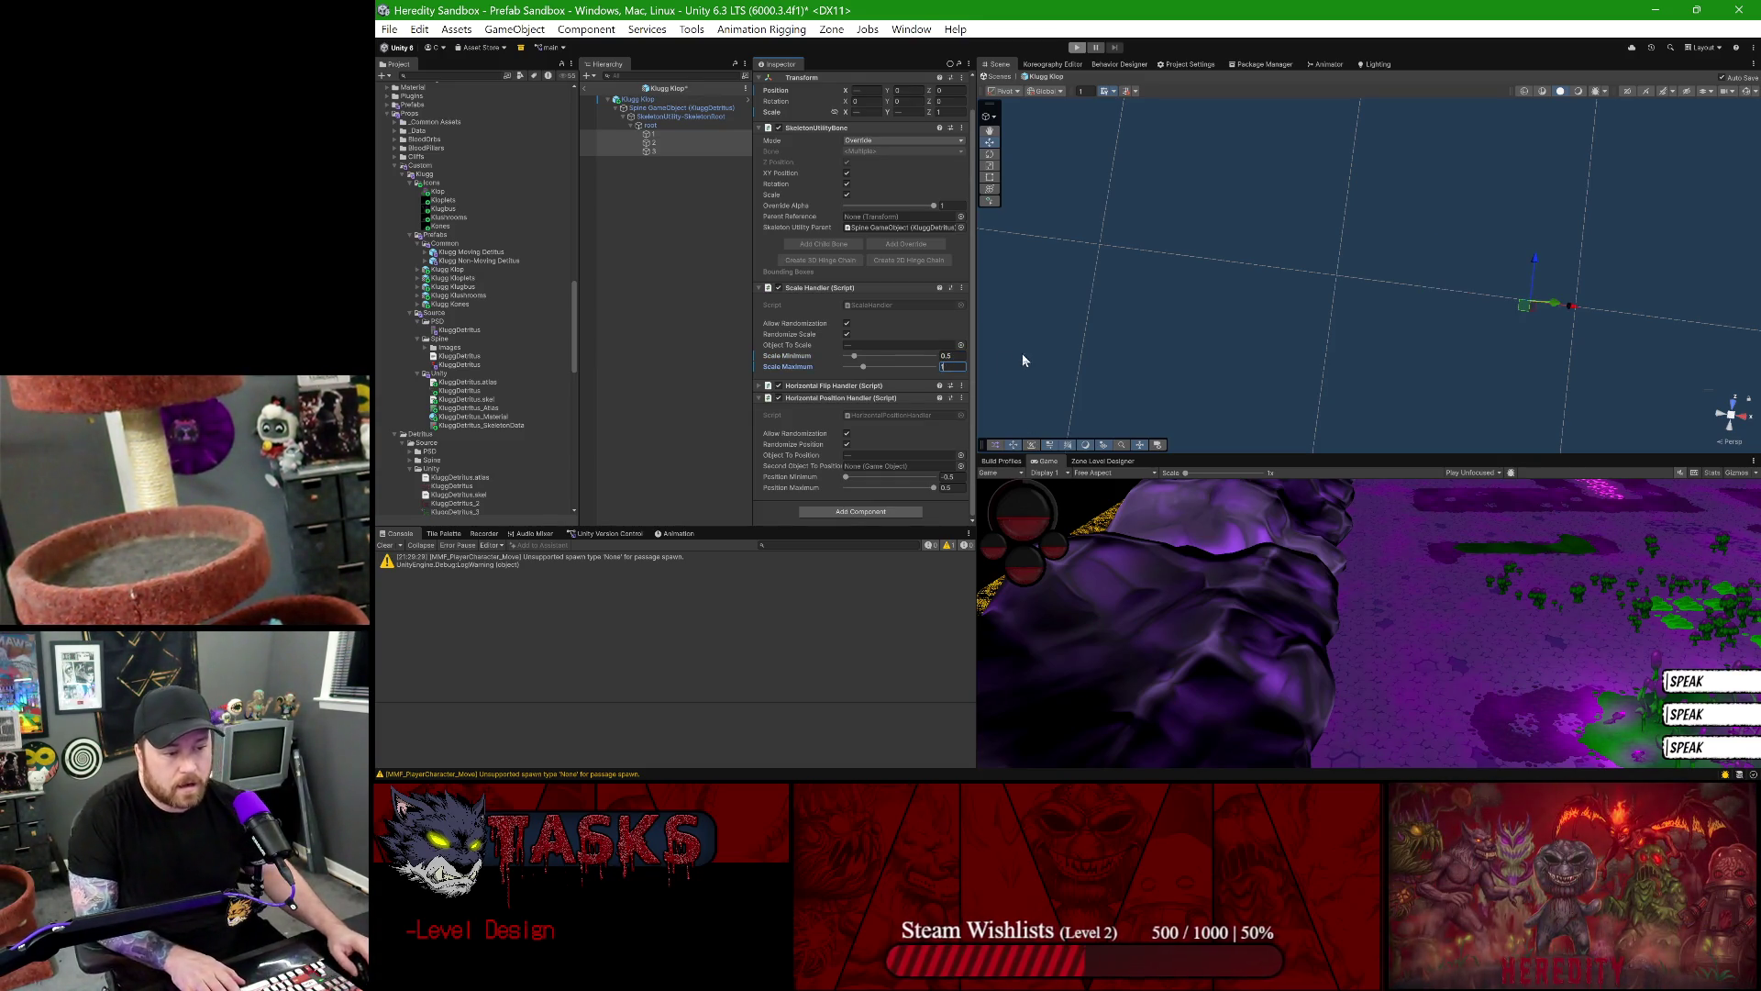
{"action": "key", "text": "Return"}
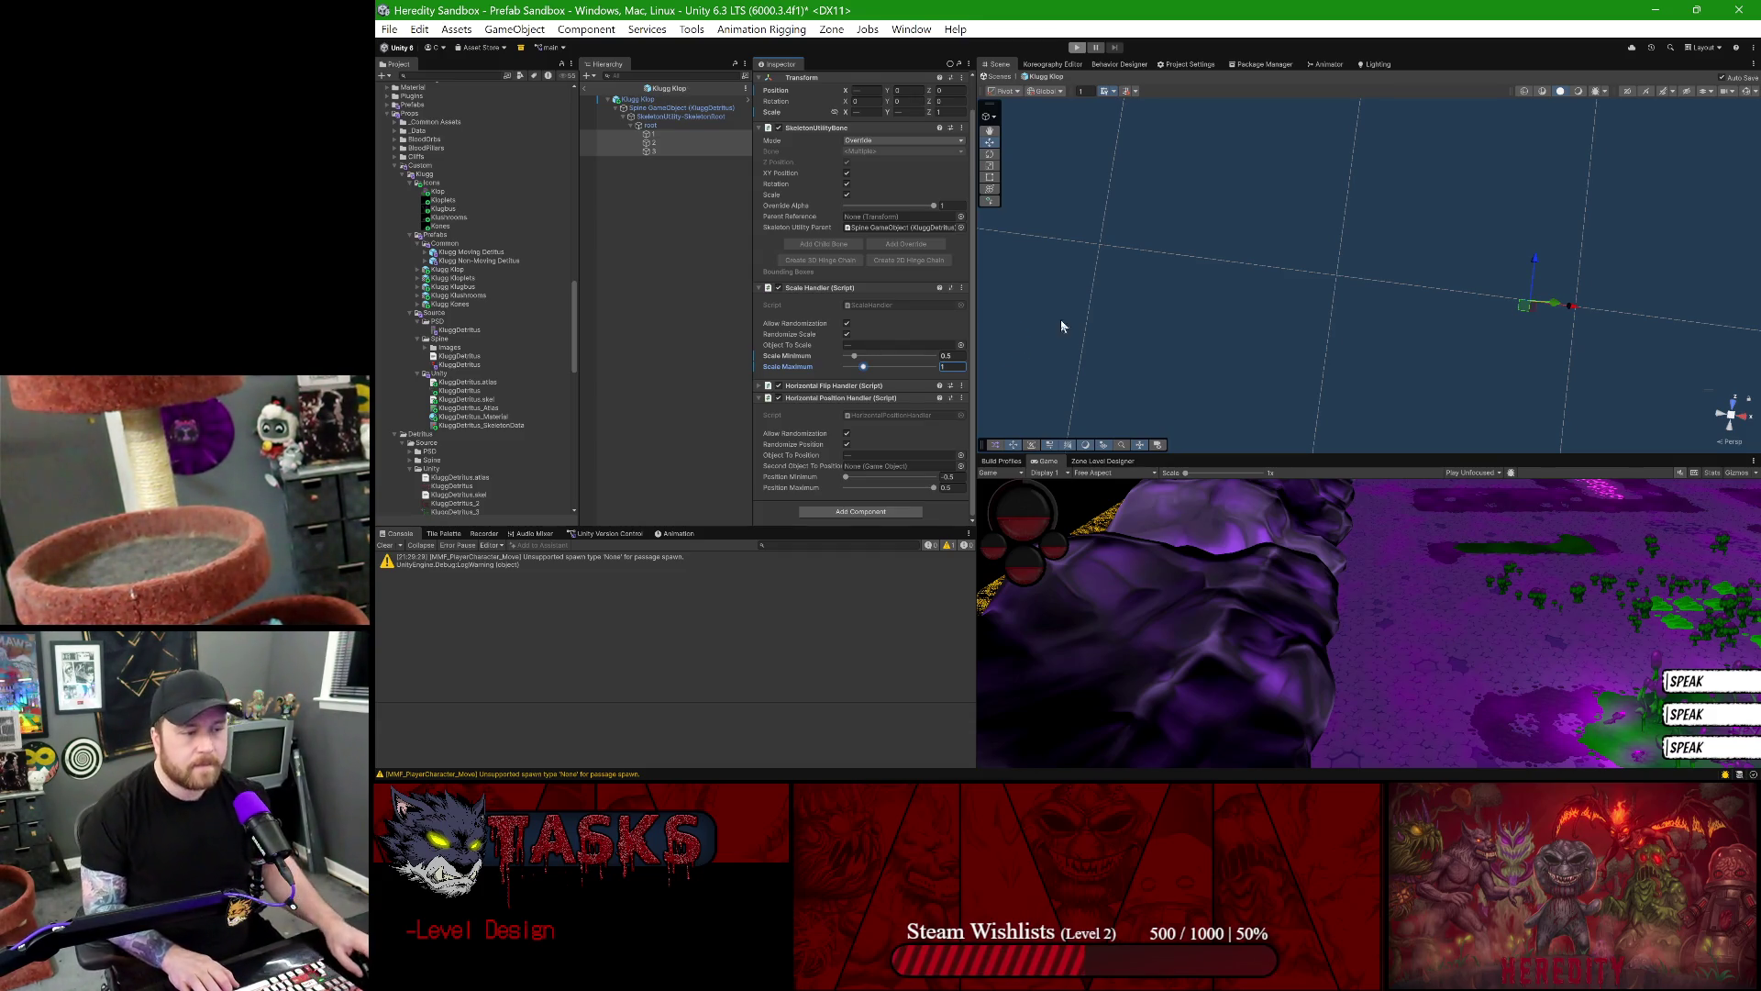
{"action": "left_click", "coordinate": [586, 90]}
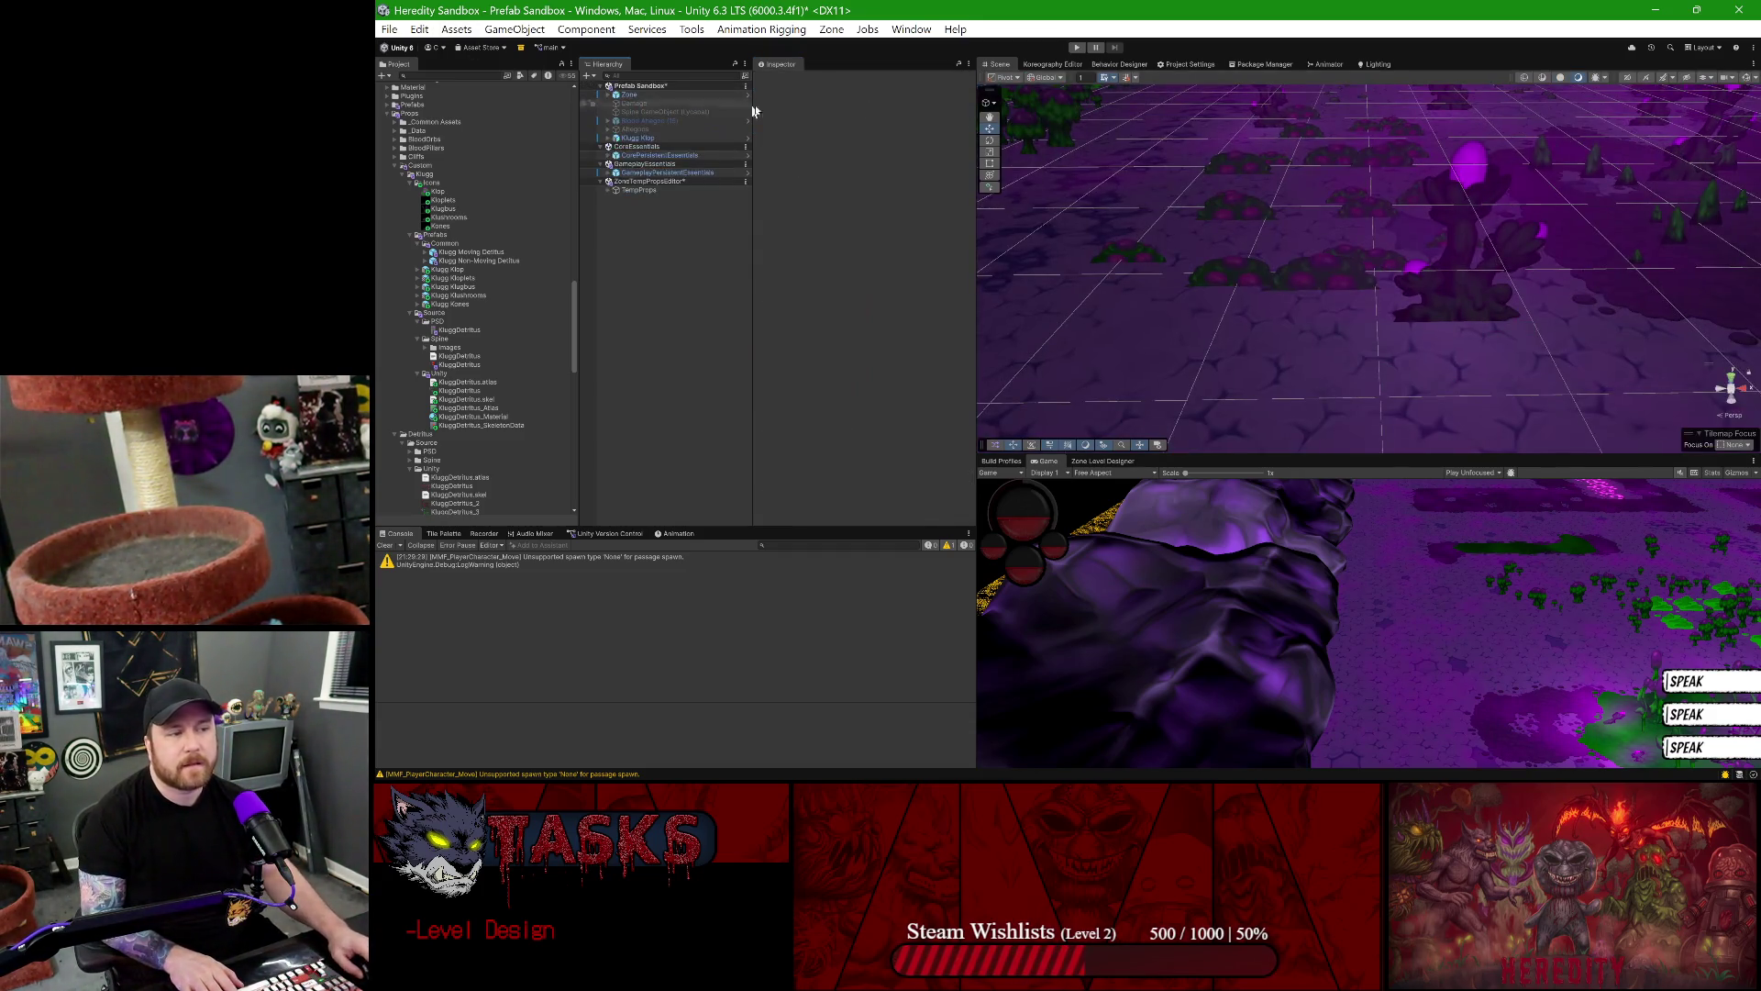
- Start Play mode to test the rescaled Klugg Klop bones
{"action": "left_click", "coordinate": [1073, 47]}
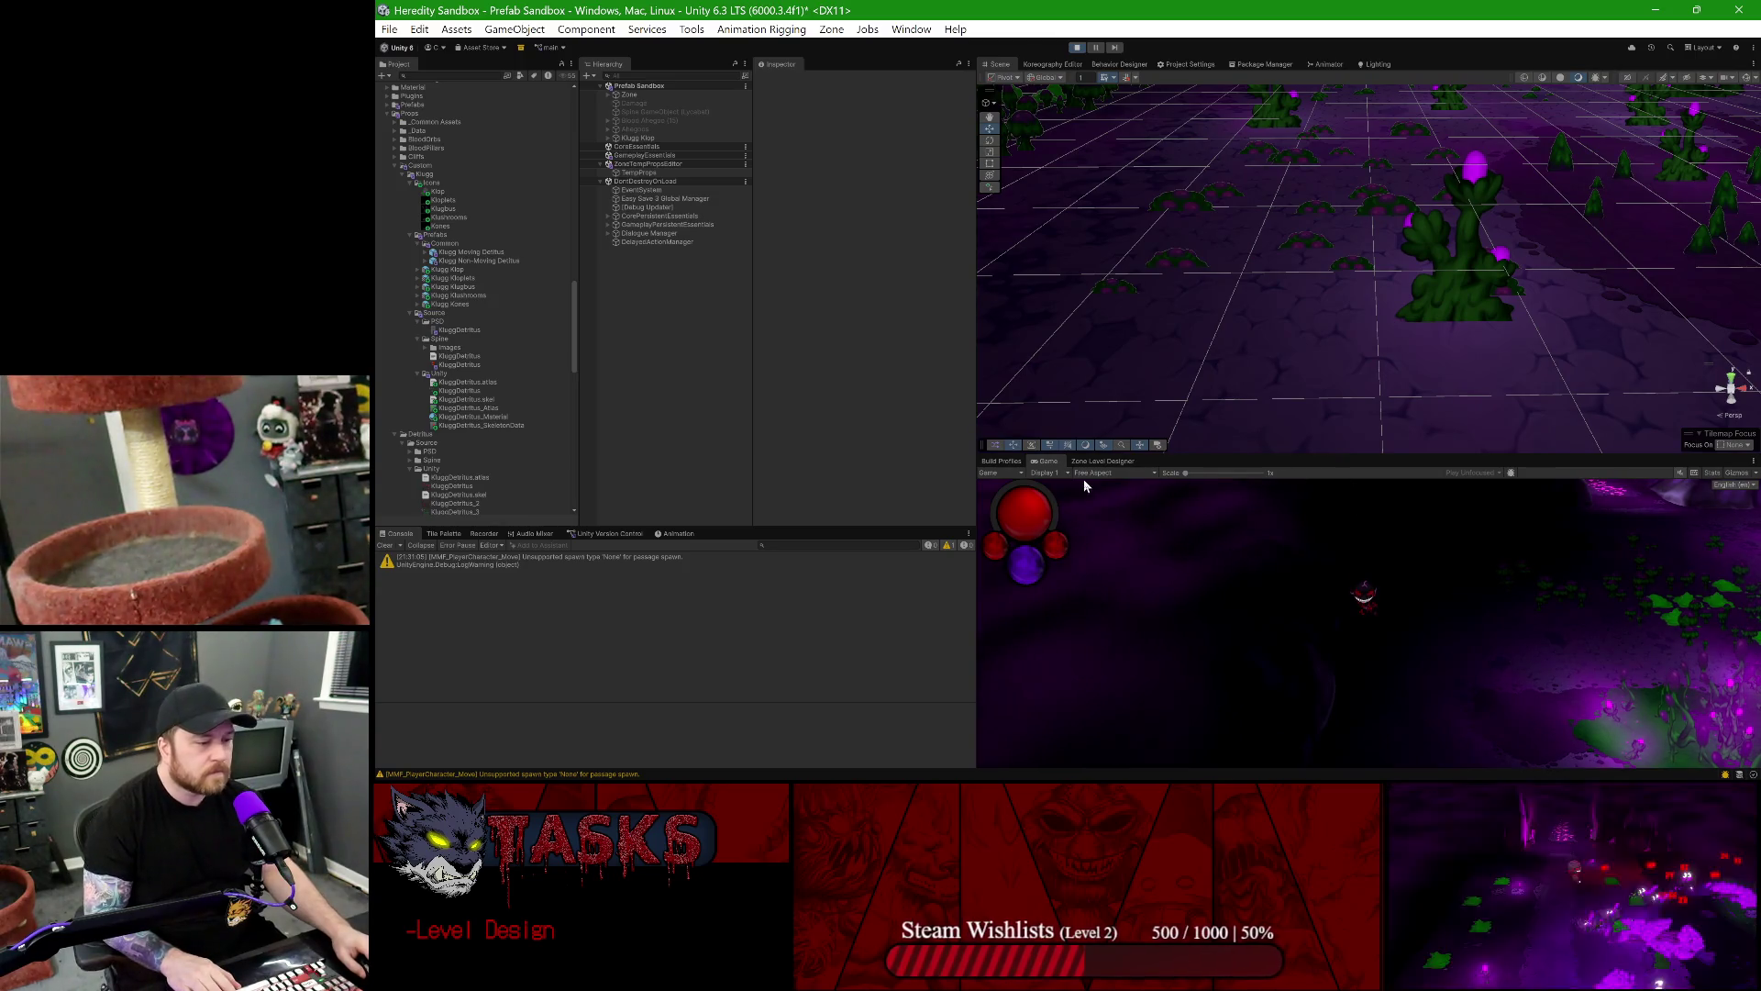
- Maximize the Game view, walk the character right, up, left and down among the props, then stop Play mode
{"action": "double_click", "coordinate": [1057, 460]}
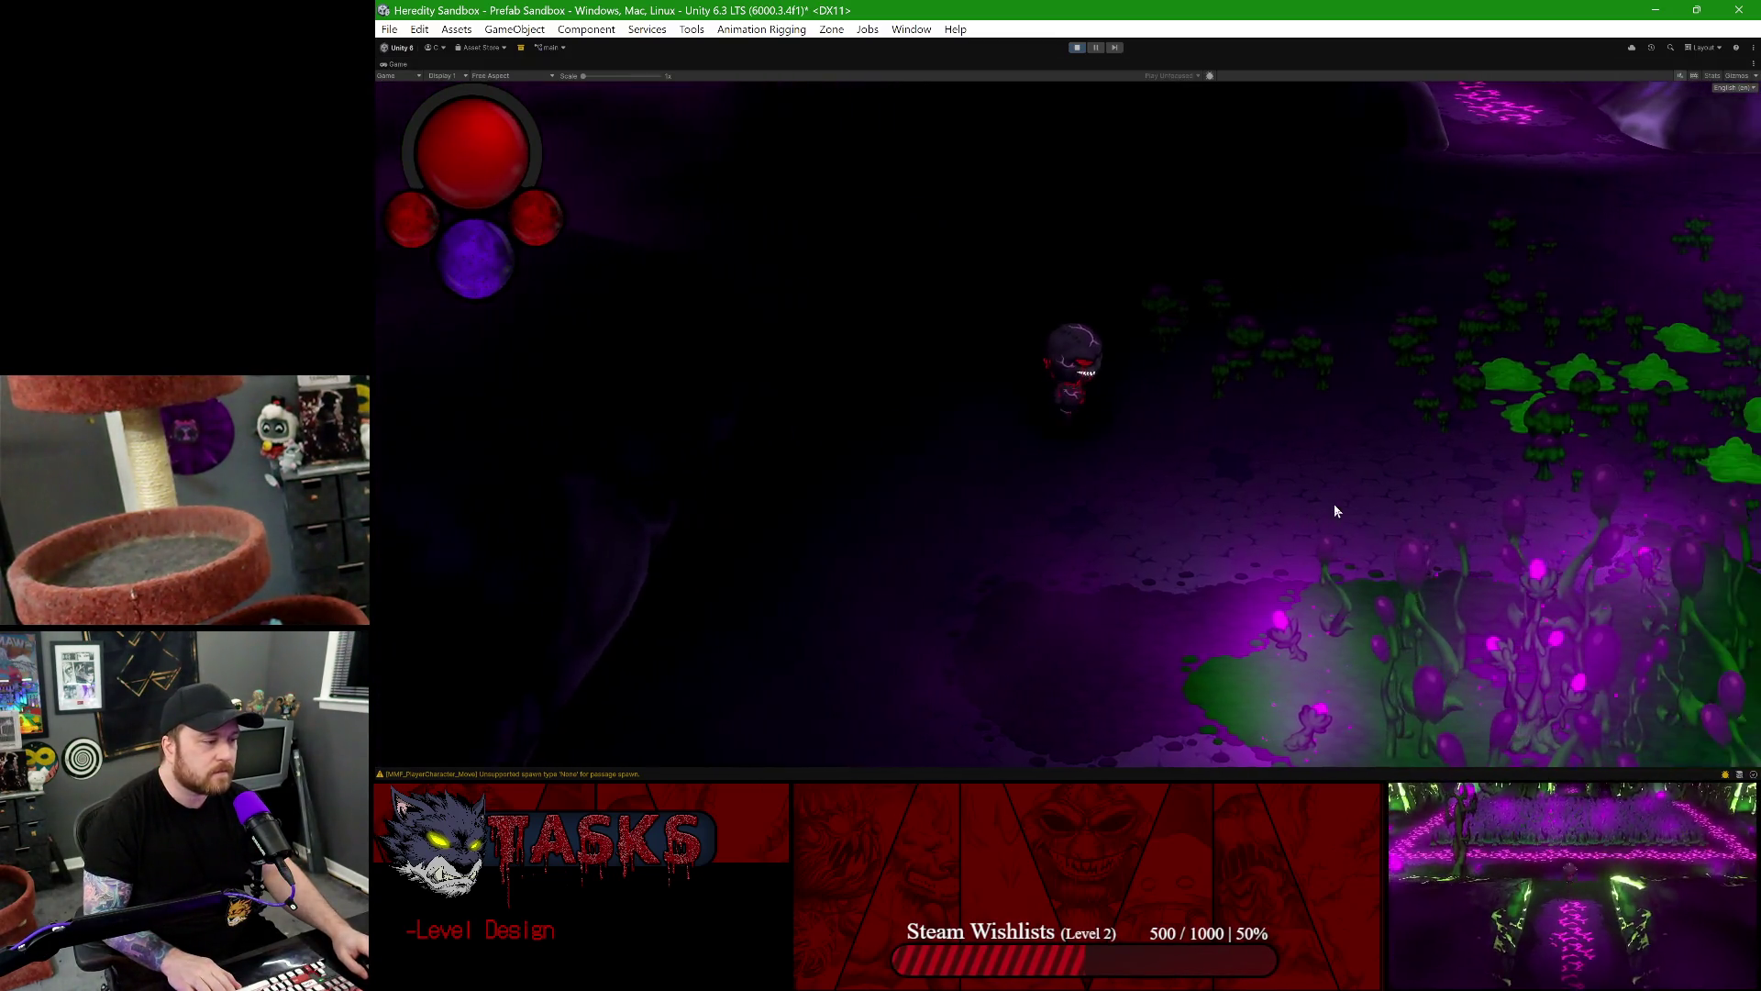
{"action": "key", "text": "d"}
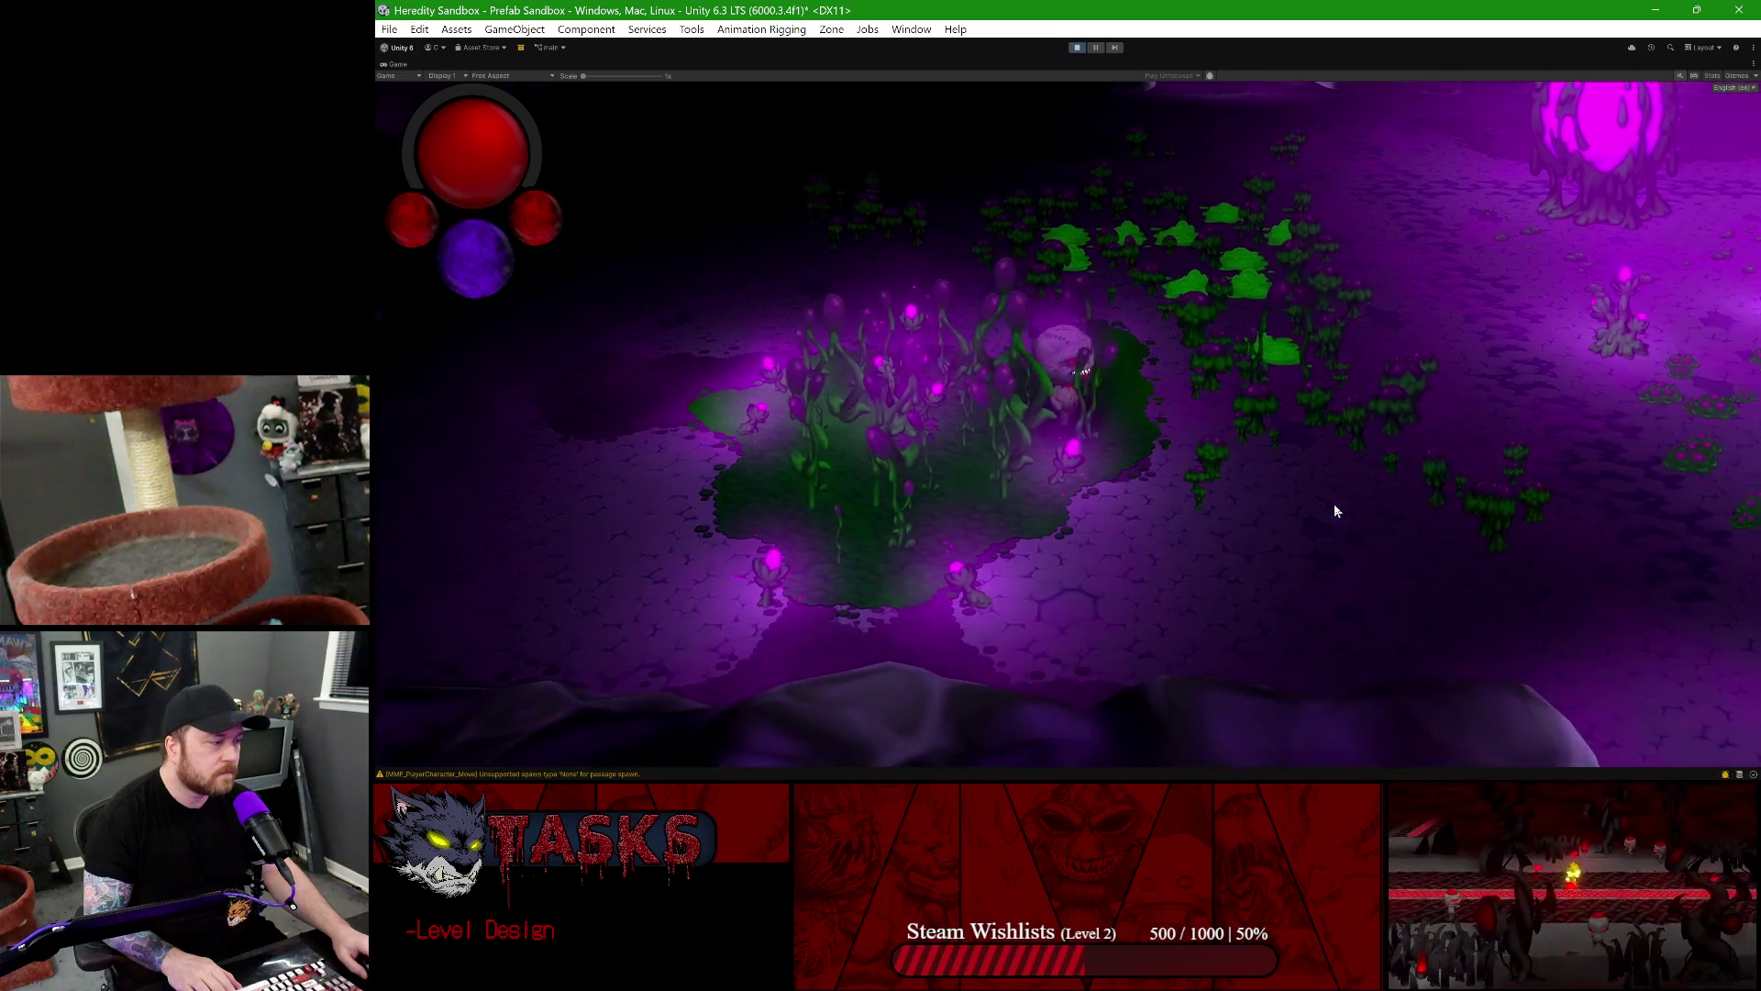
{"action": "key", "text": "d"}
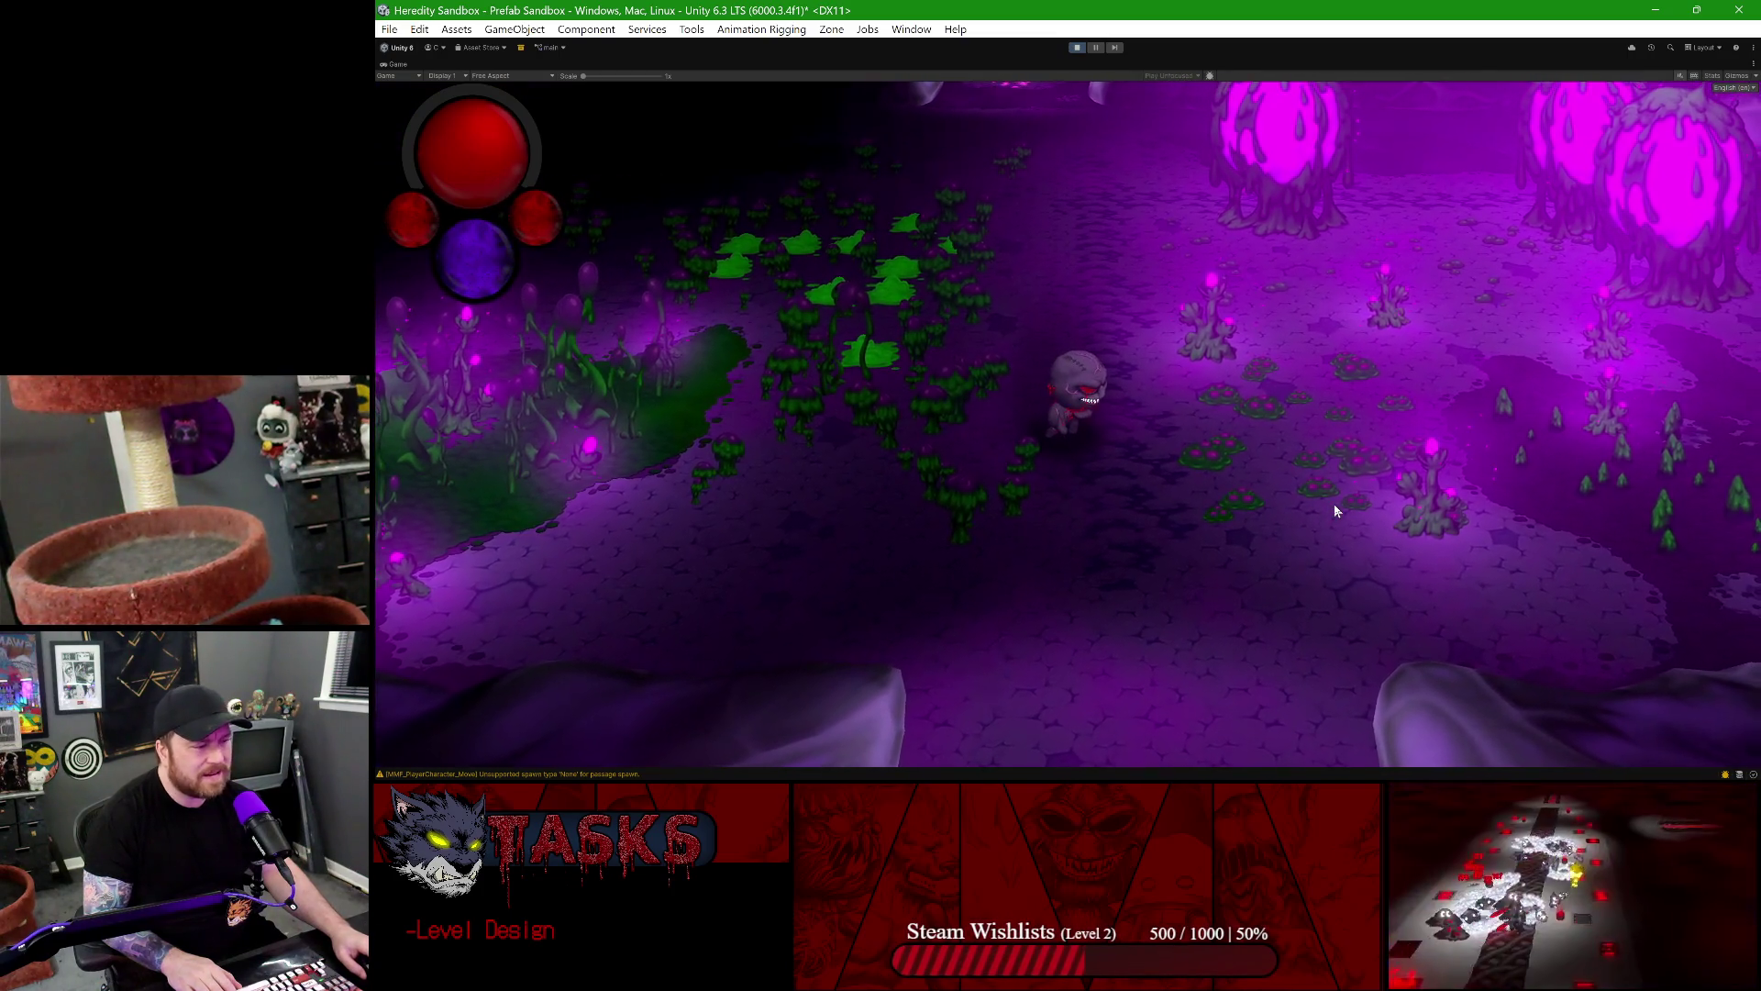
{"action": "key", "text": "d"}
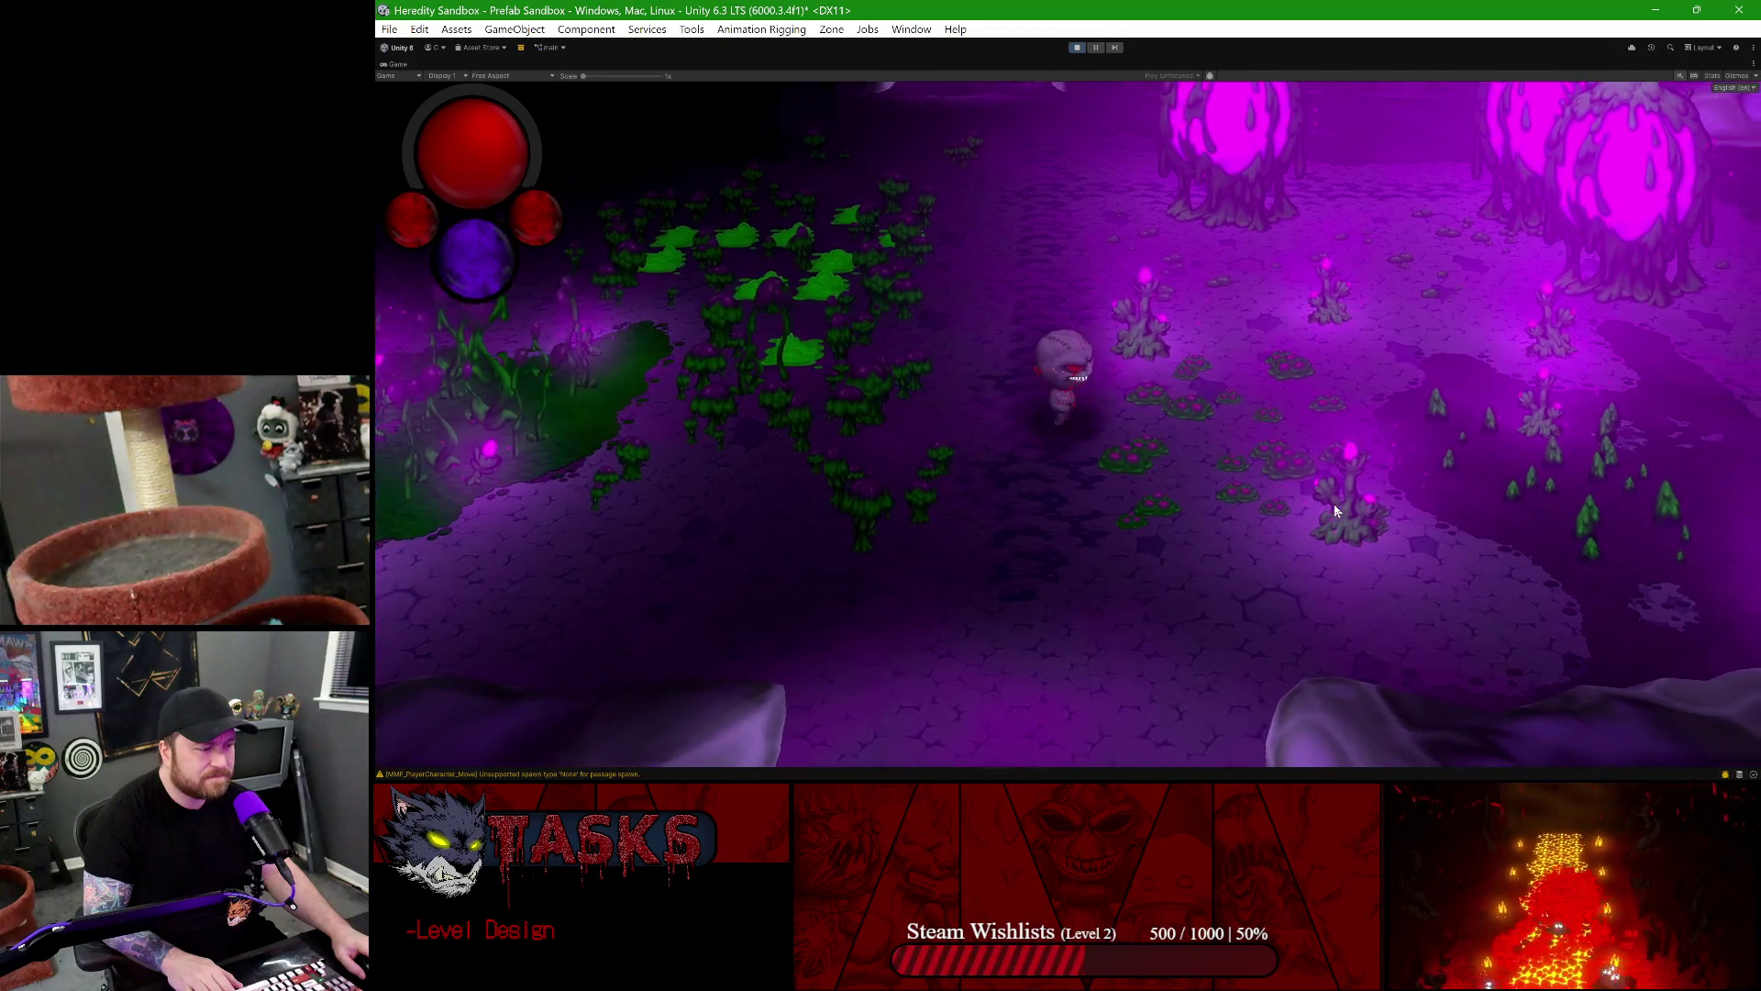
{"action": "key", "text": "w"}
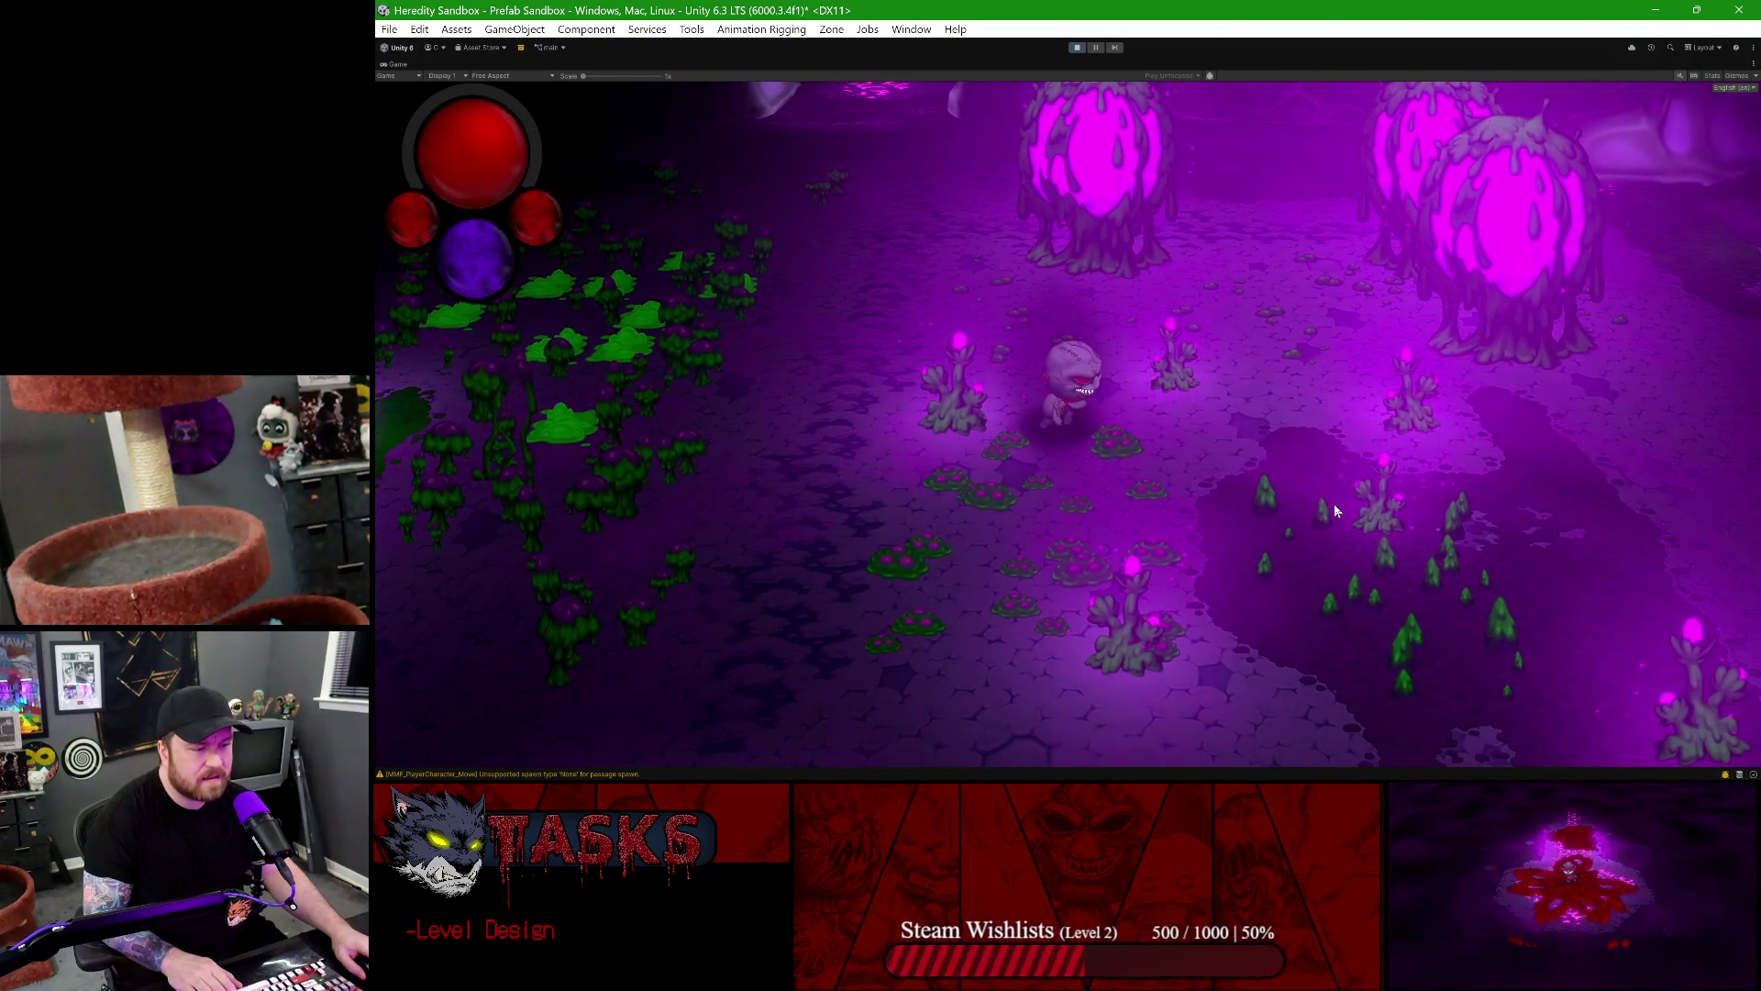
{"action": "key", "text": "a"}
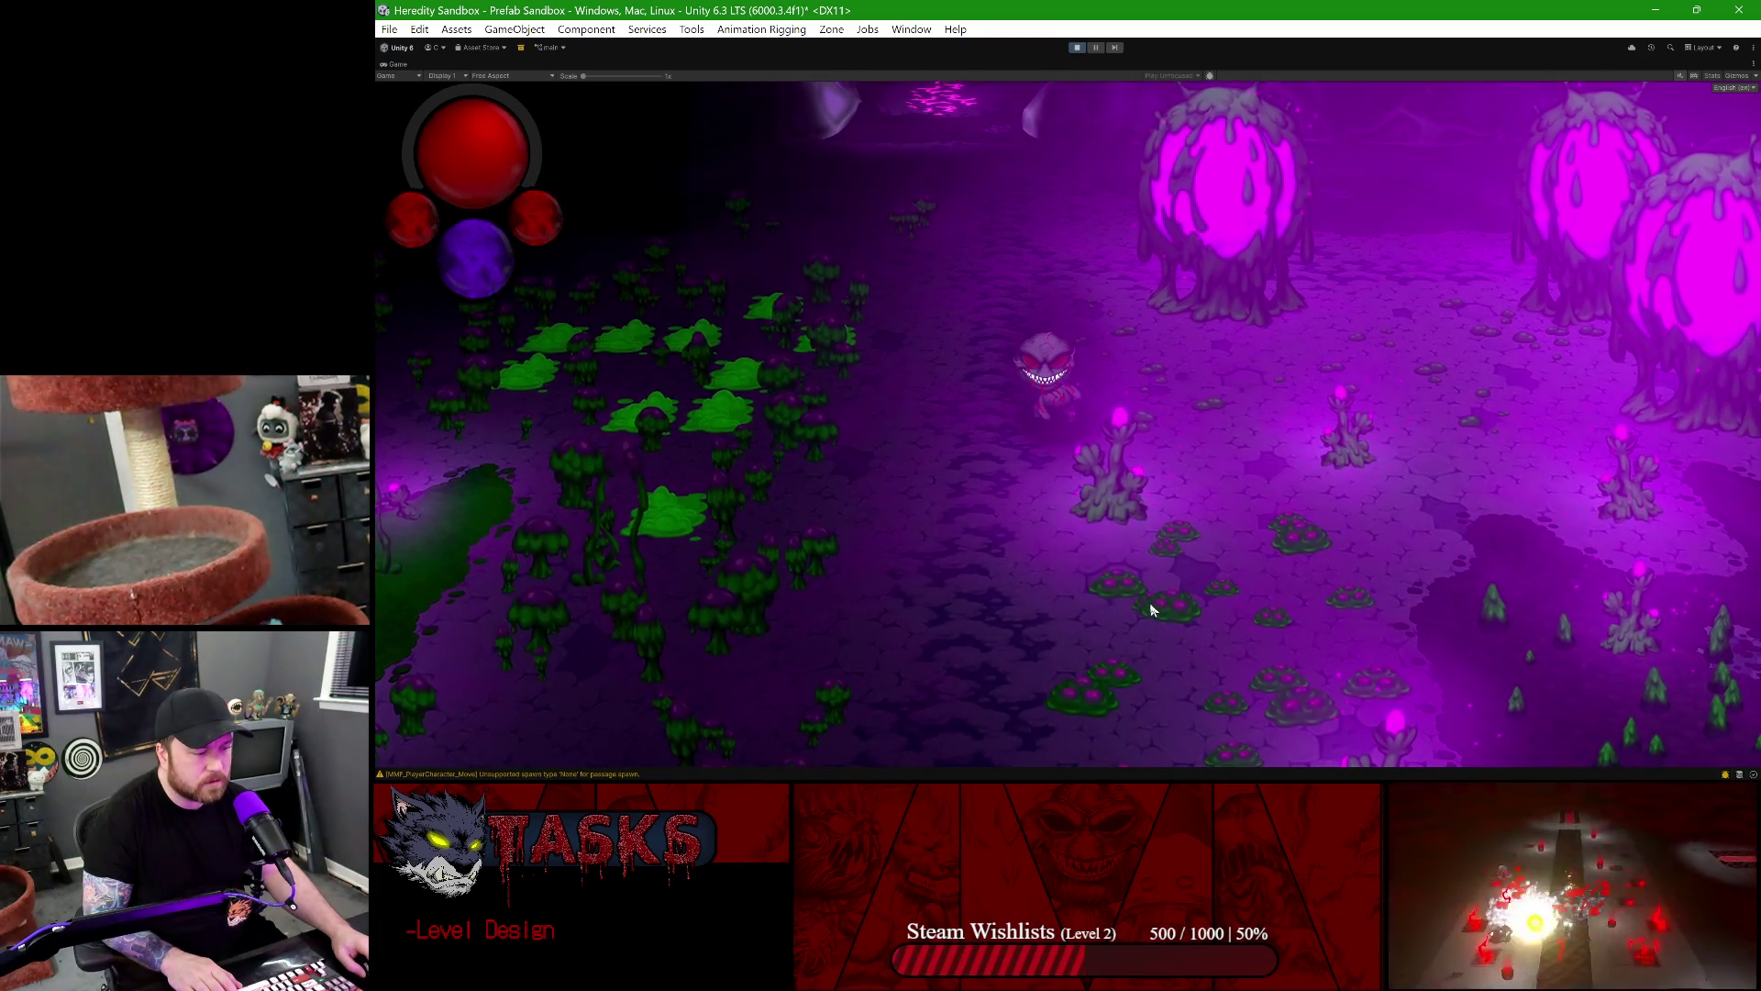
{"action": "key", "text": "s"}
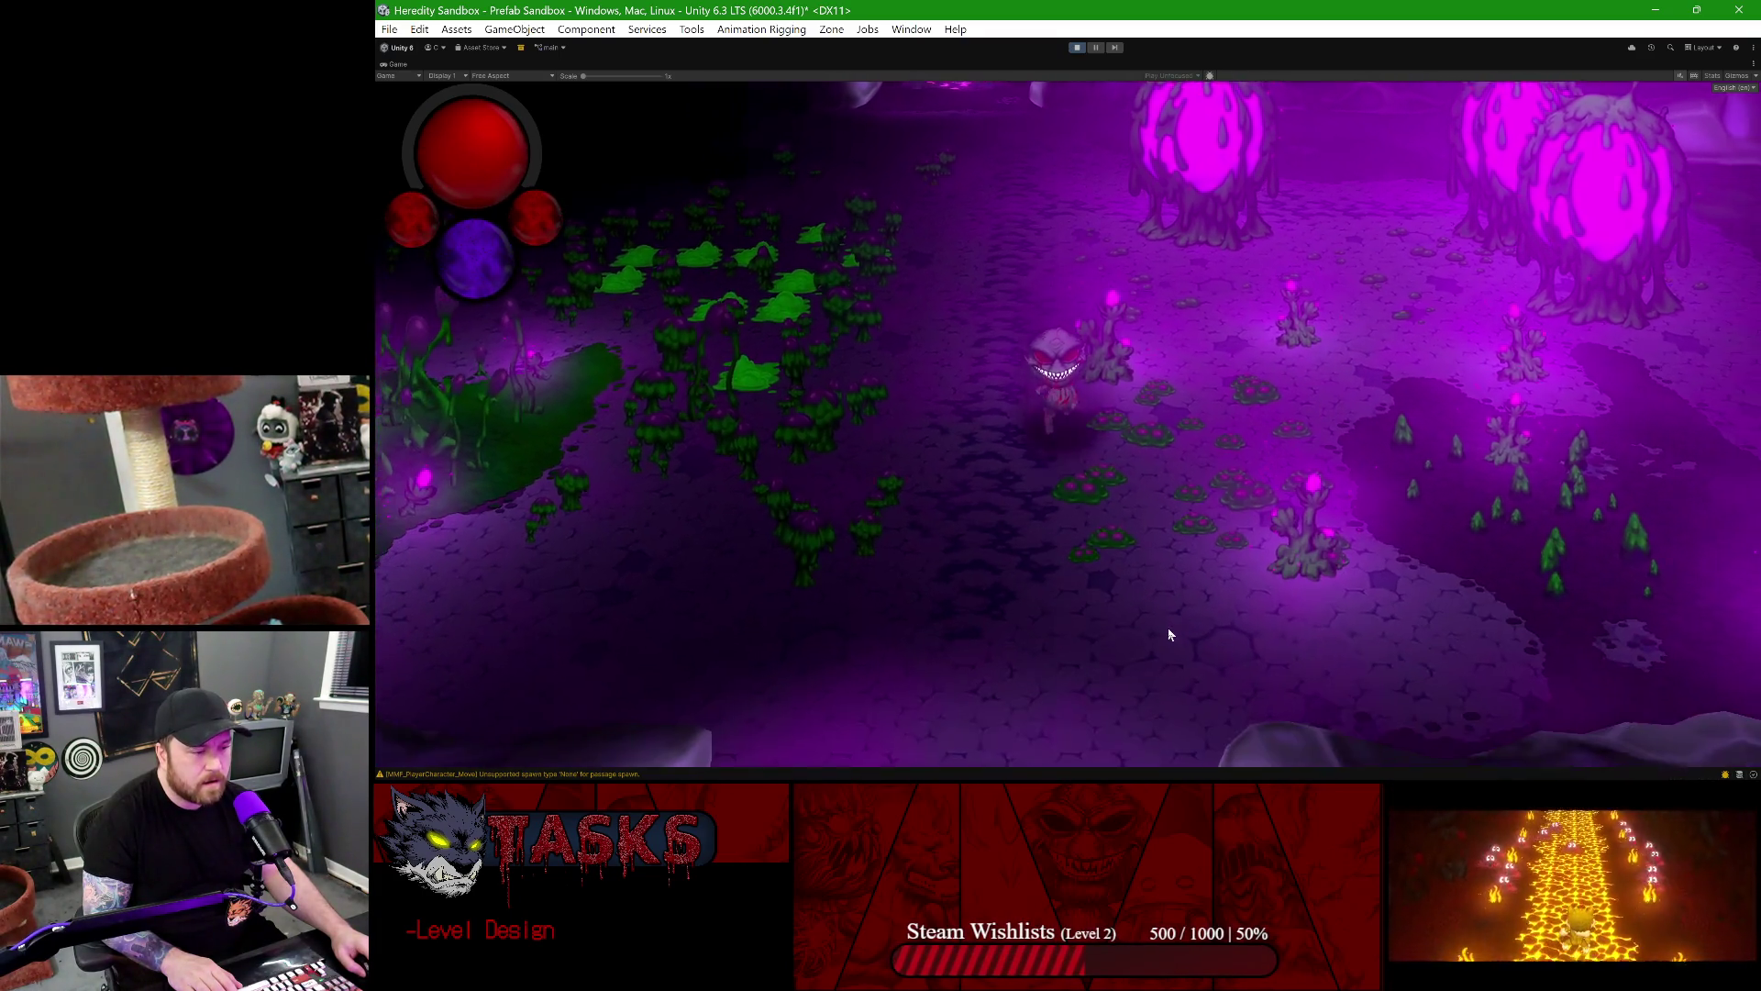
{"action": "key", "text": "d"}
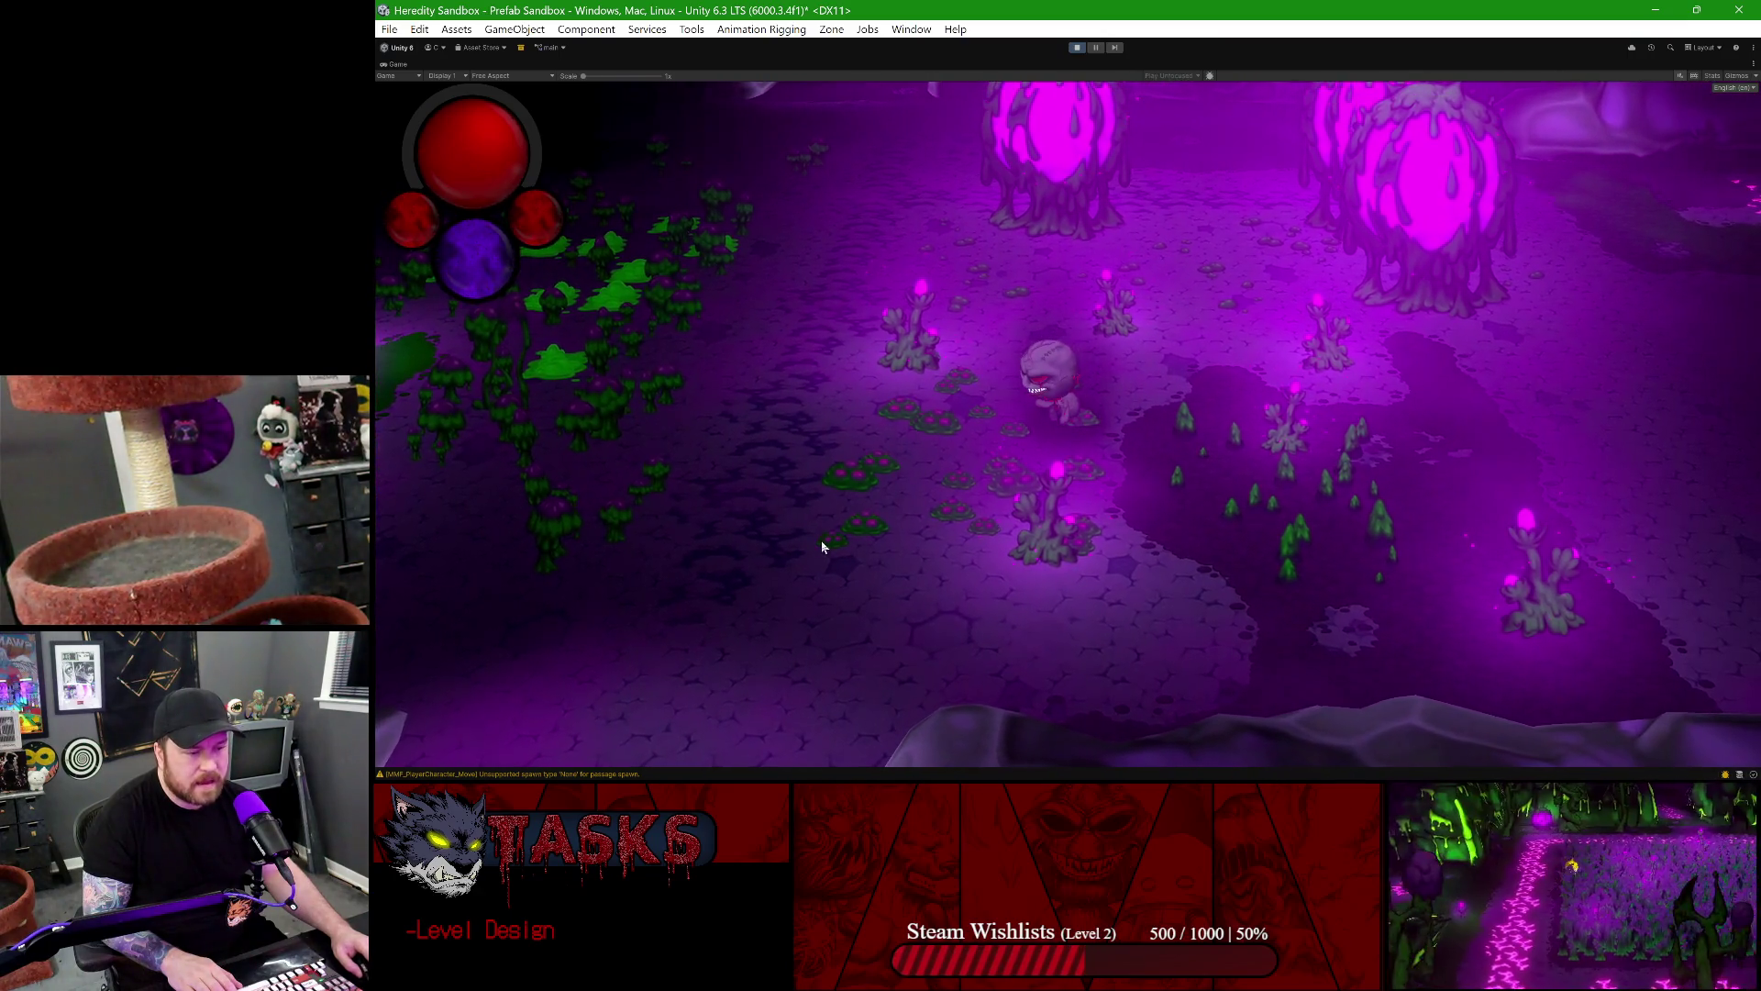
{"action": "key", "text": "w"}
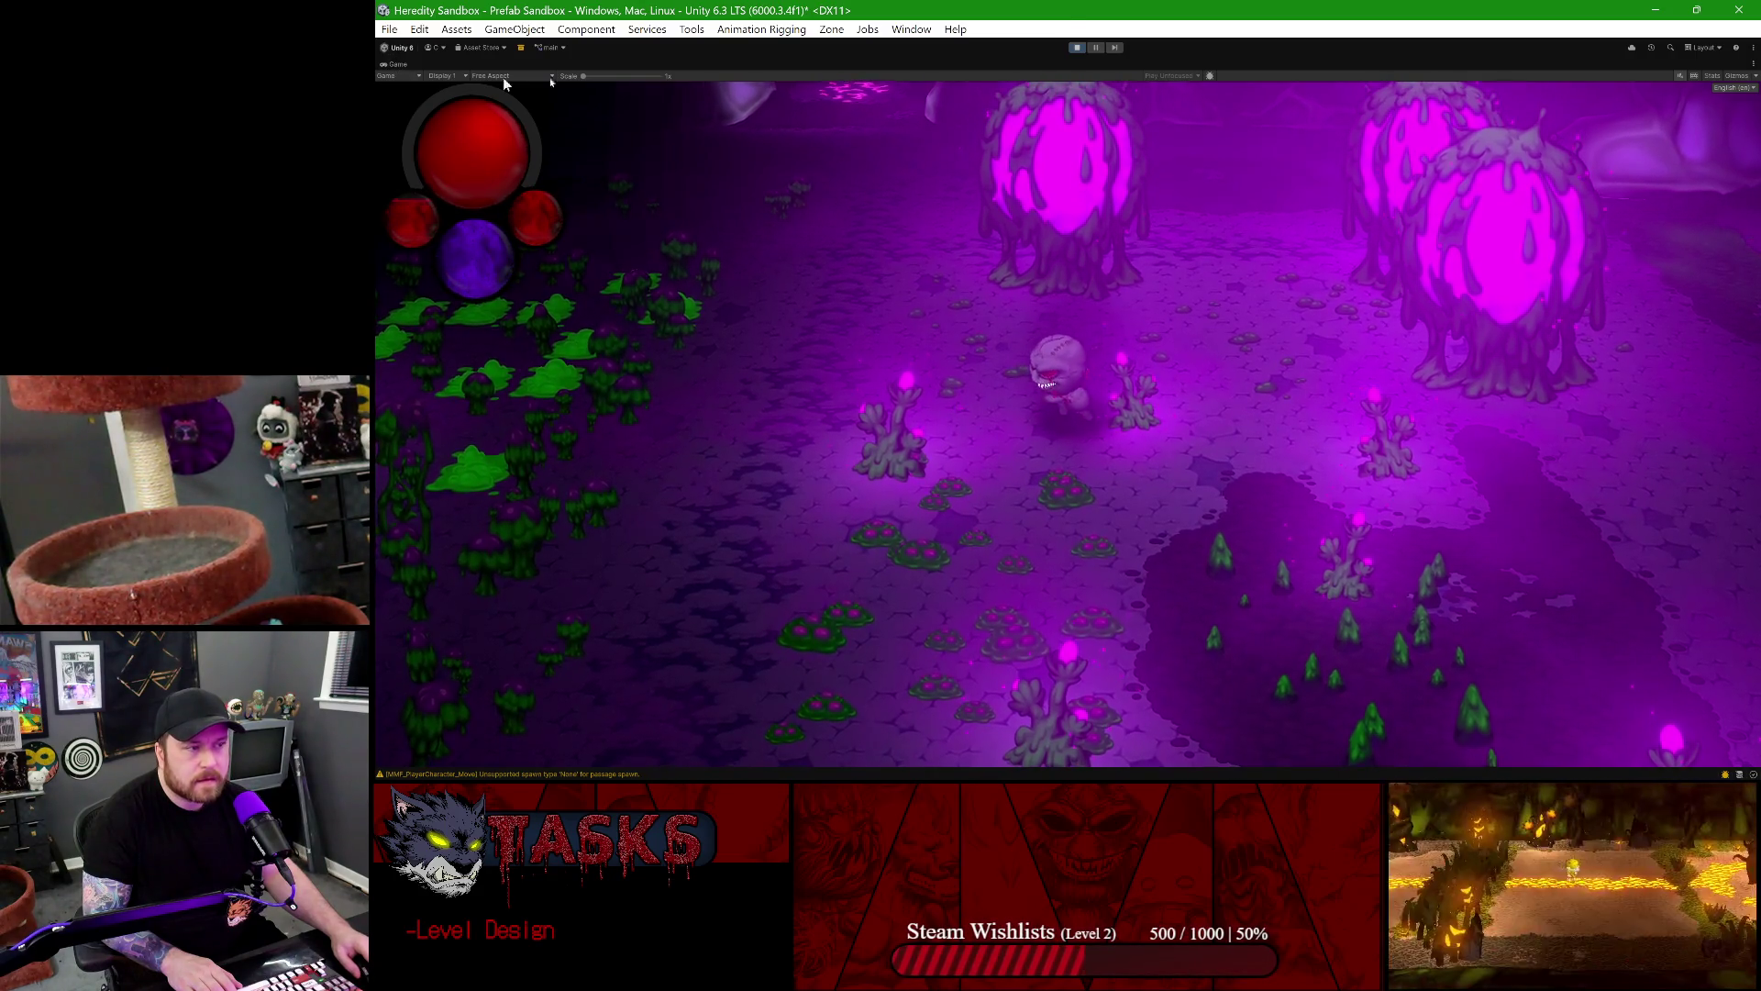
{"action": "left_click", "coordinate": [1075, 49]}
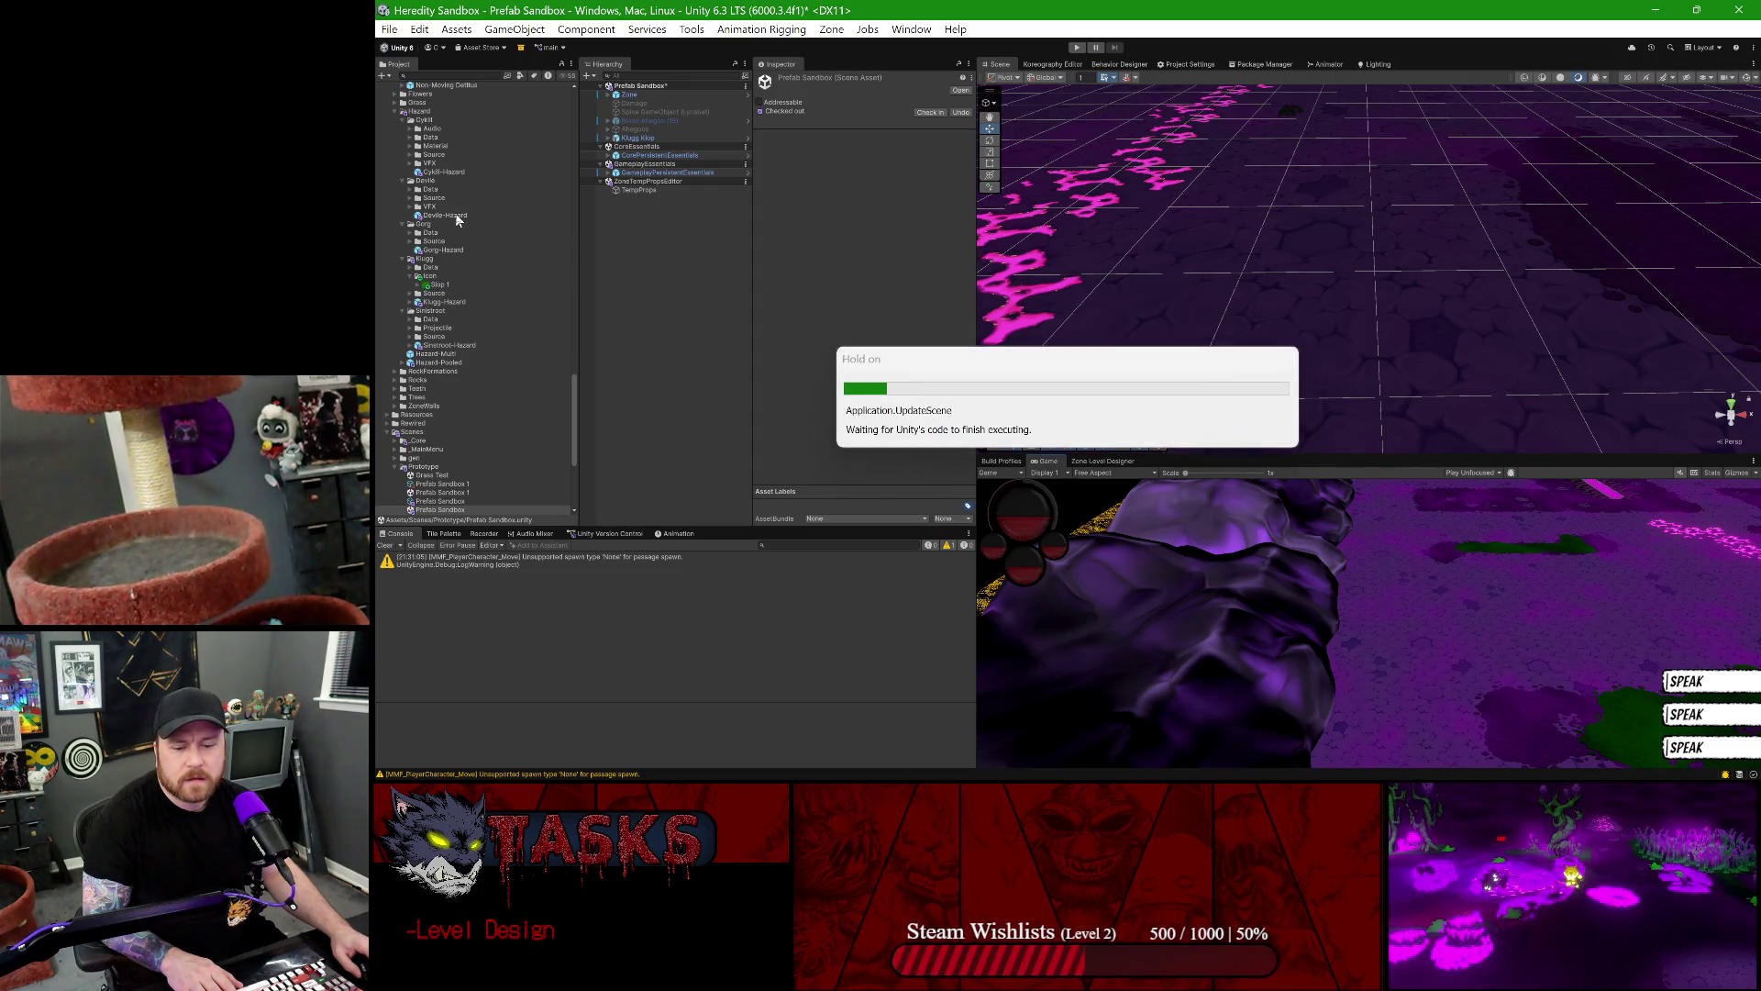
- Scroll to the Klugg Klop prefab in Custom/Klugg/Prefabs and open it in Prefab Mode
{"action": "scroll", "coordinate": [458, 219], "scroll_direction": "up", "scroll_amount": 5}
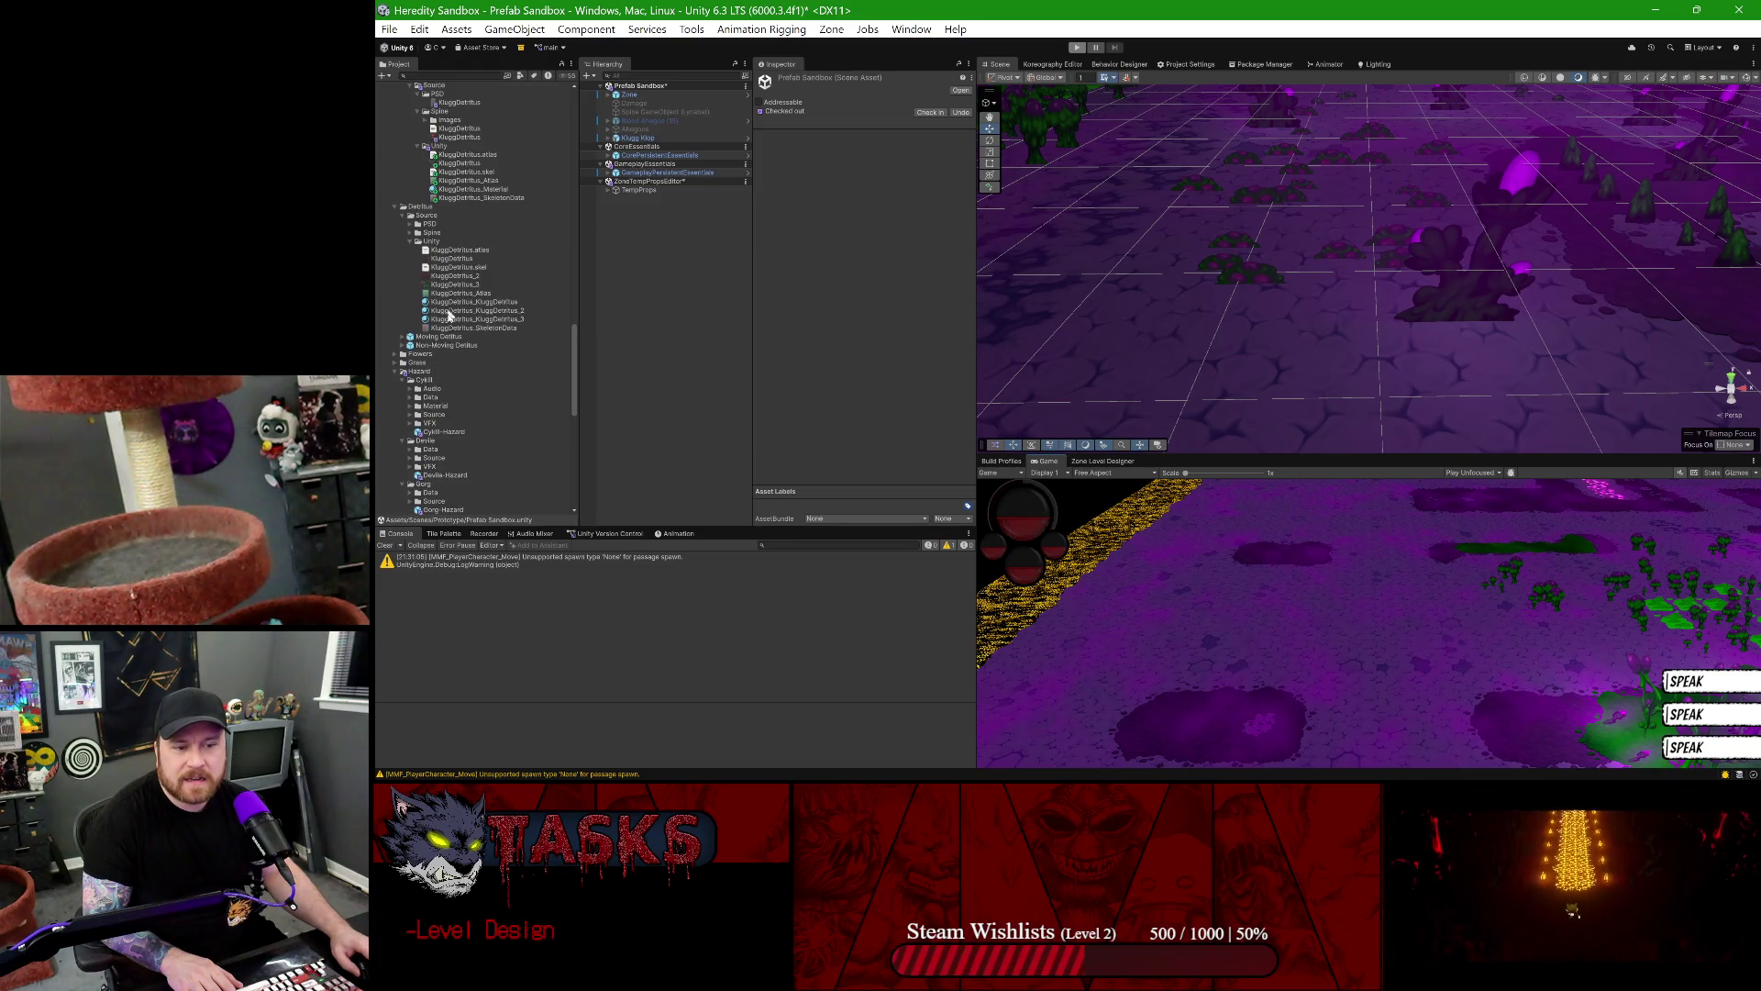
{"action": "scroll", "coordinate": [468, 275], "scroll_direction": "up", "scroll_amount": 4}
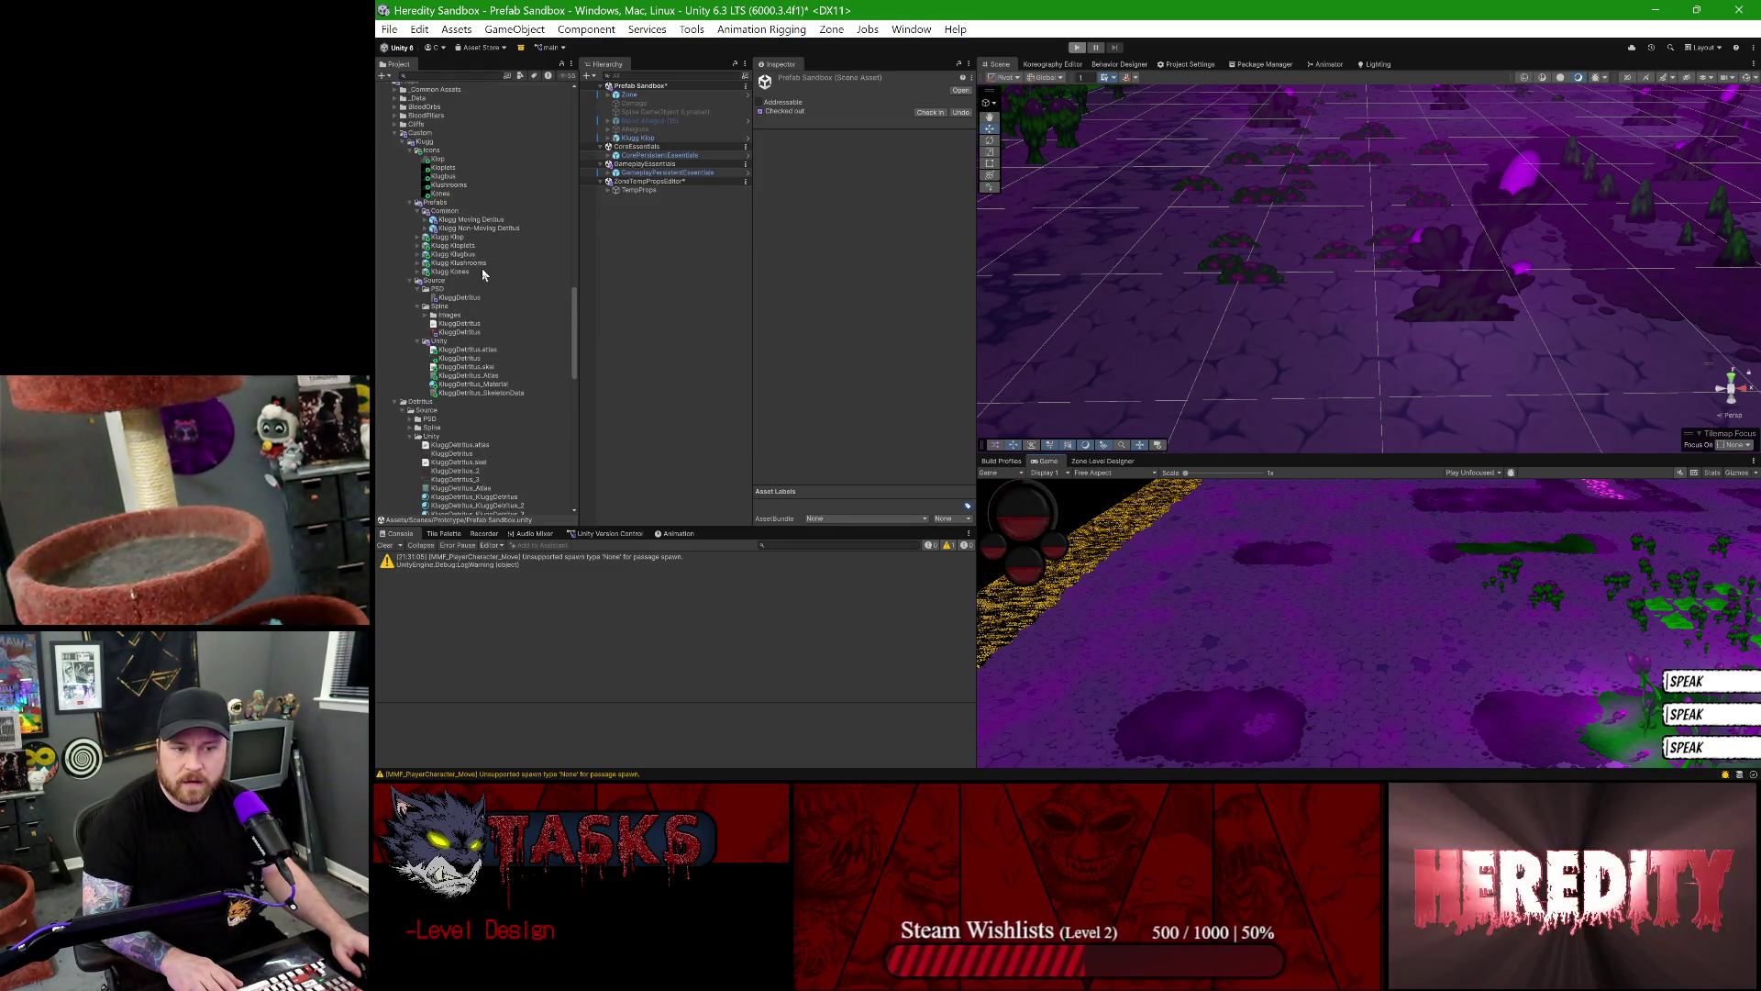
{"action": "double_click", "coordinate": [449, 237]}
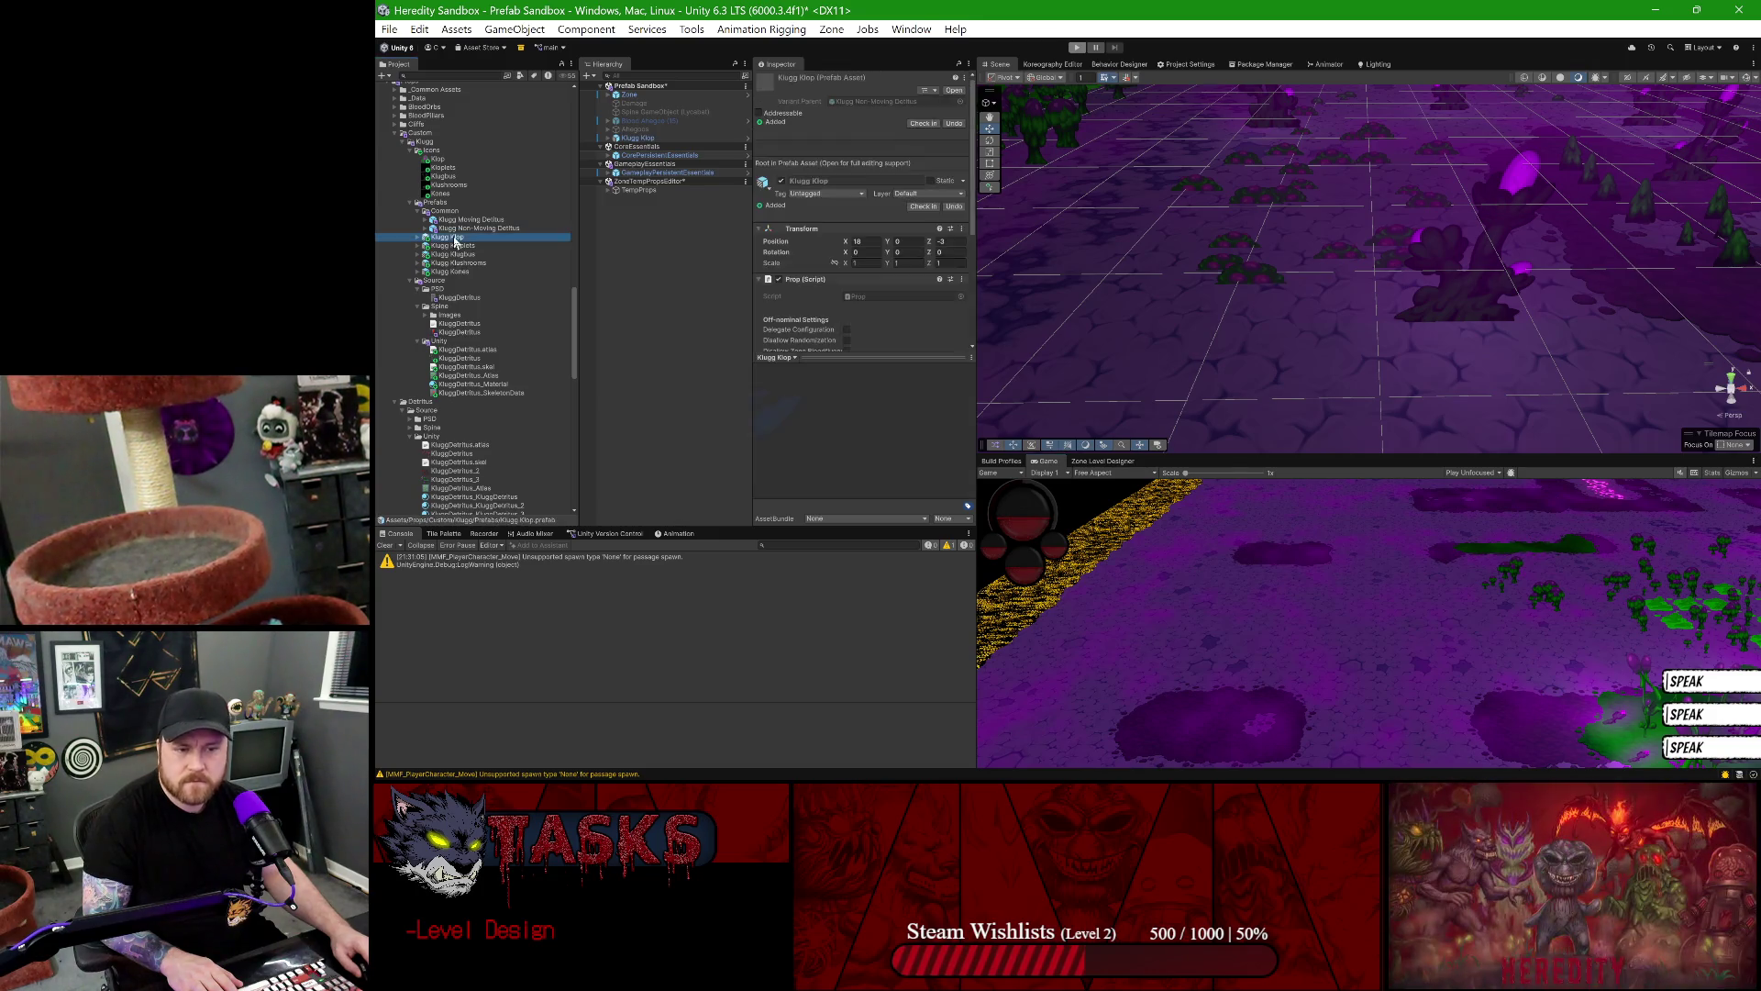
- Select the Klugg Klop bones and set their Scale Handler range to 0.75–1.1
{"action": "left_click", "coordinate": [659, 134]}
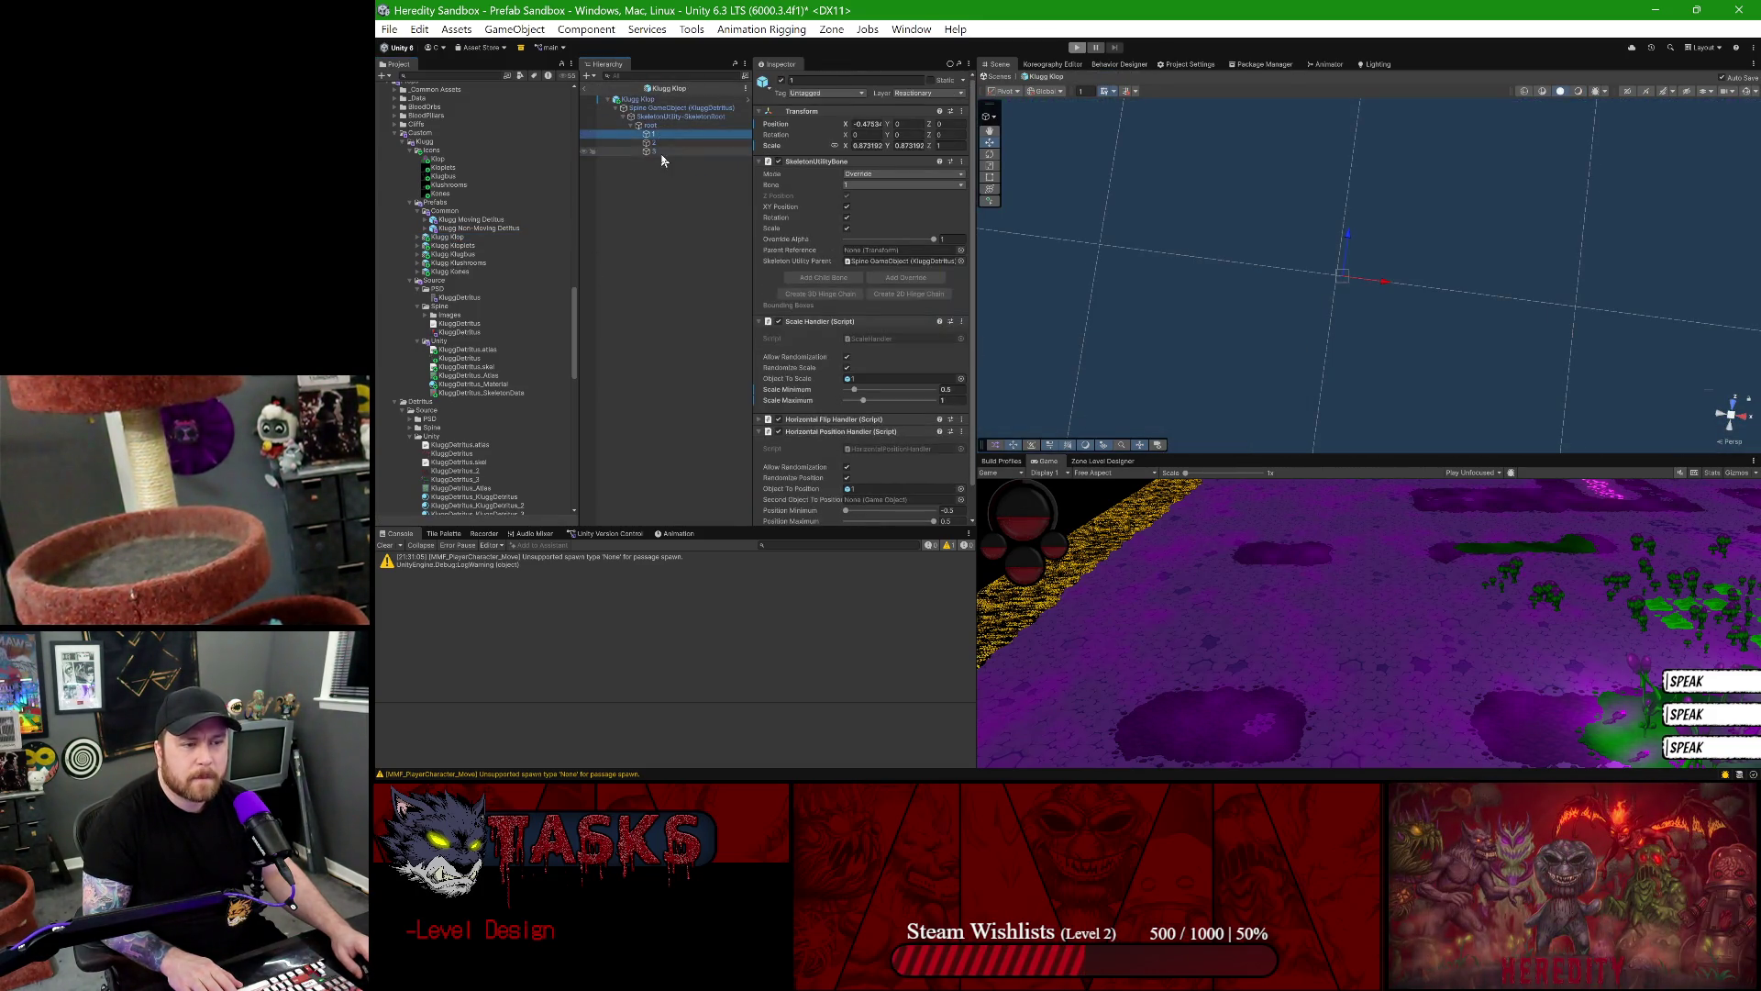
{"action": "scroll", "coordinate": [948, 446], "scroll_direction": "down", "scroll_amount": 1}
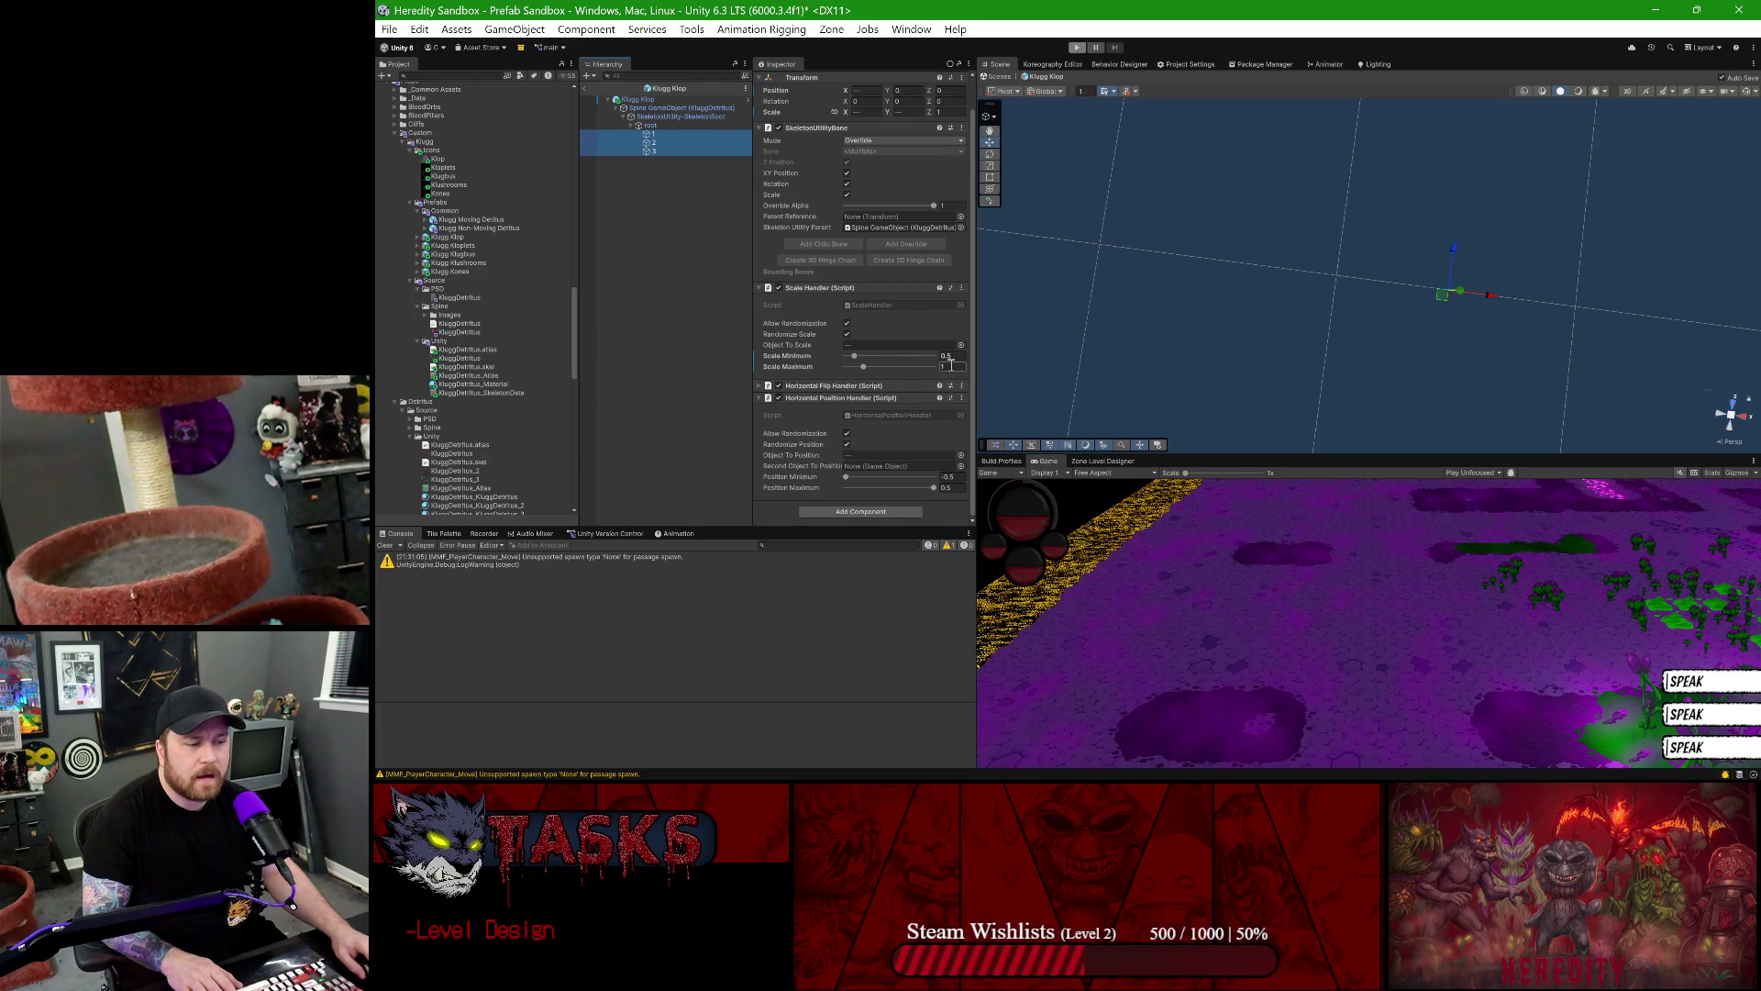
{"action": "key", "text": "BackSpace"}
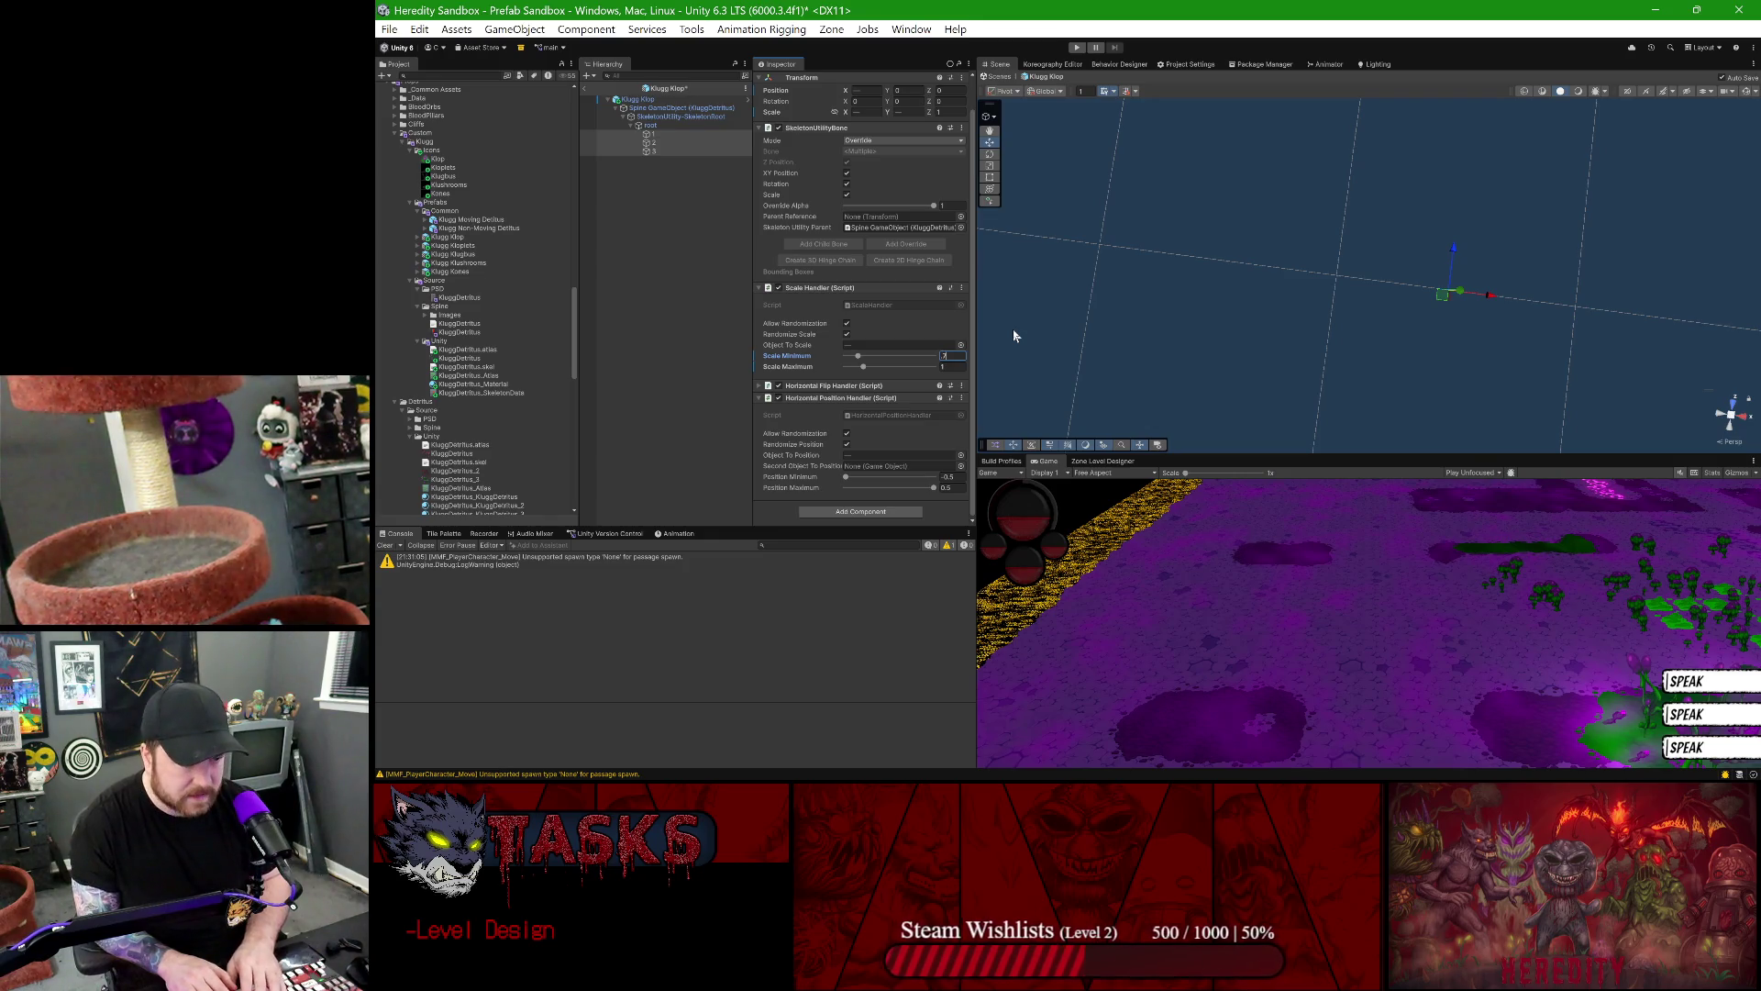
{"action": "type", "text": ".75"}
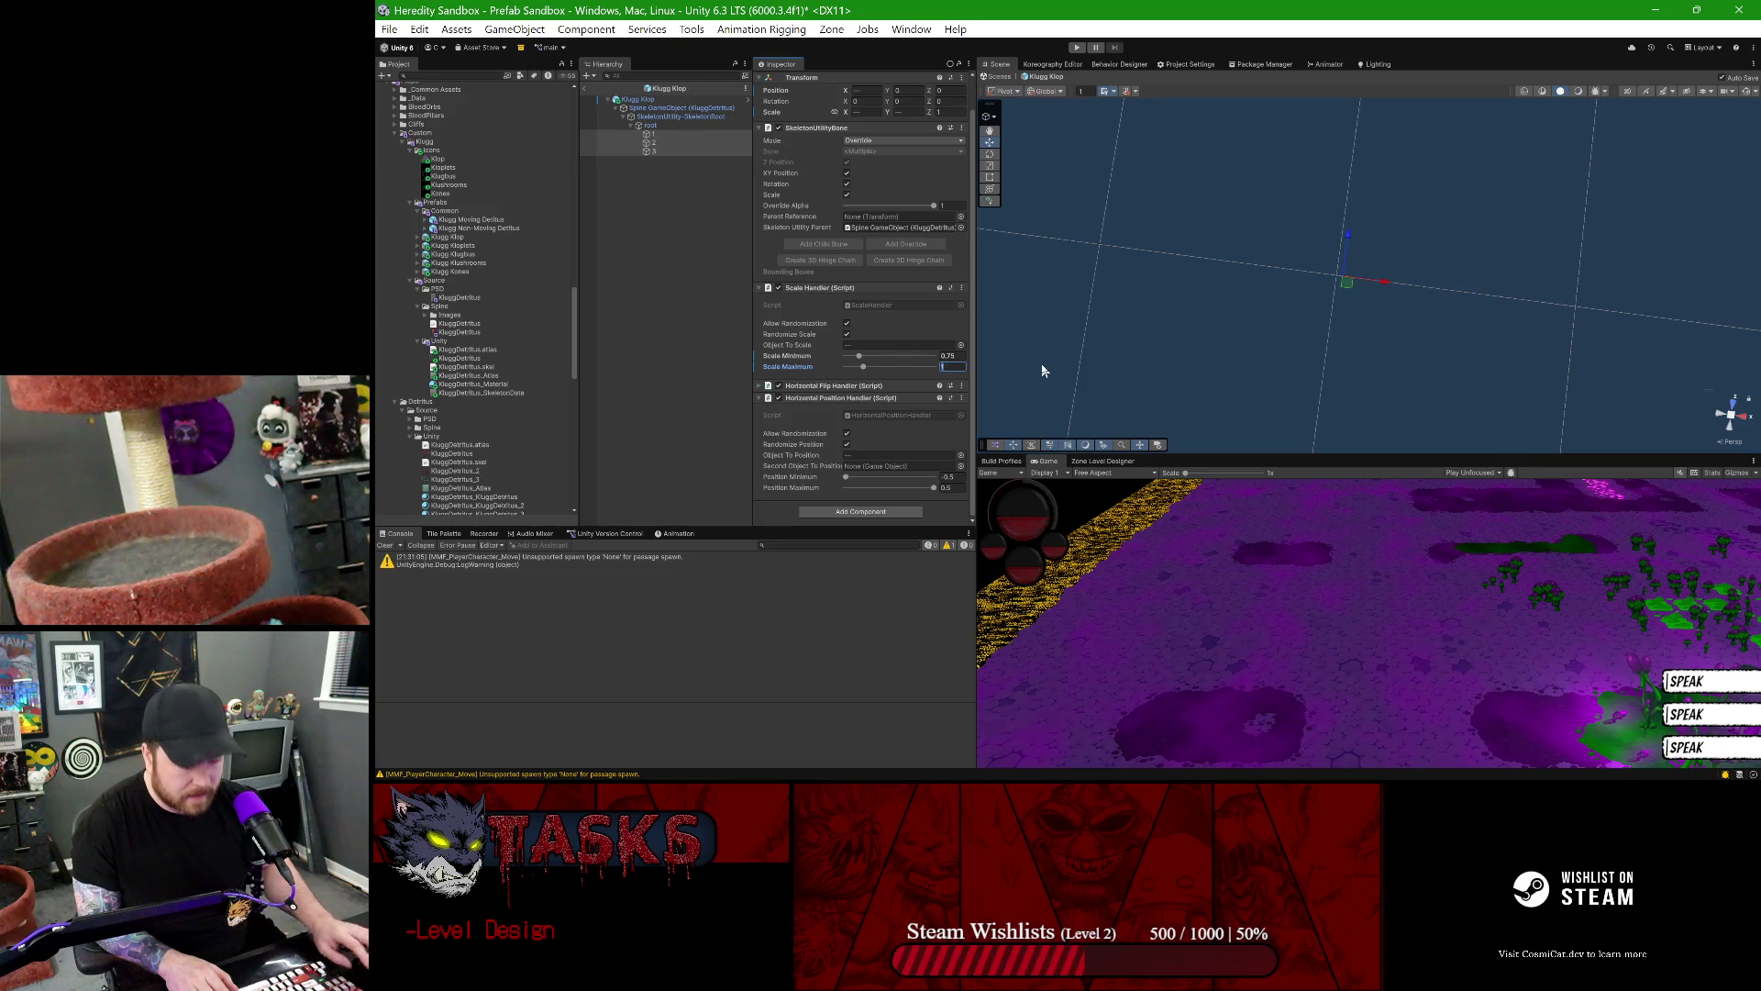
{"action": "type", "text": "1.1"}
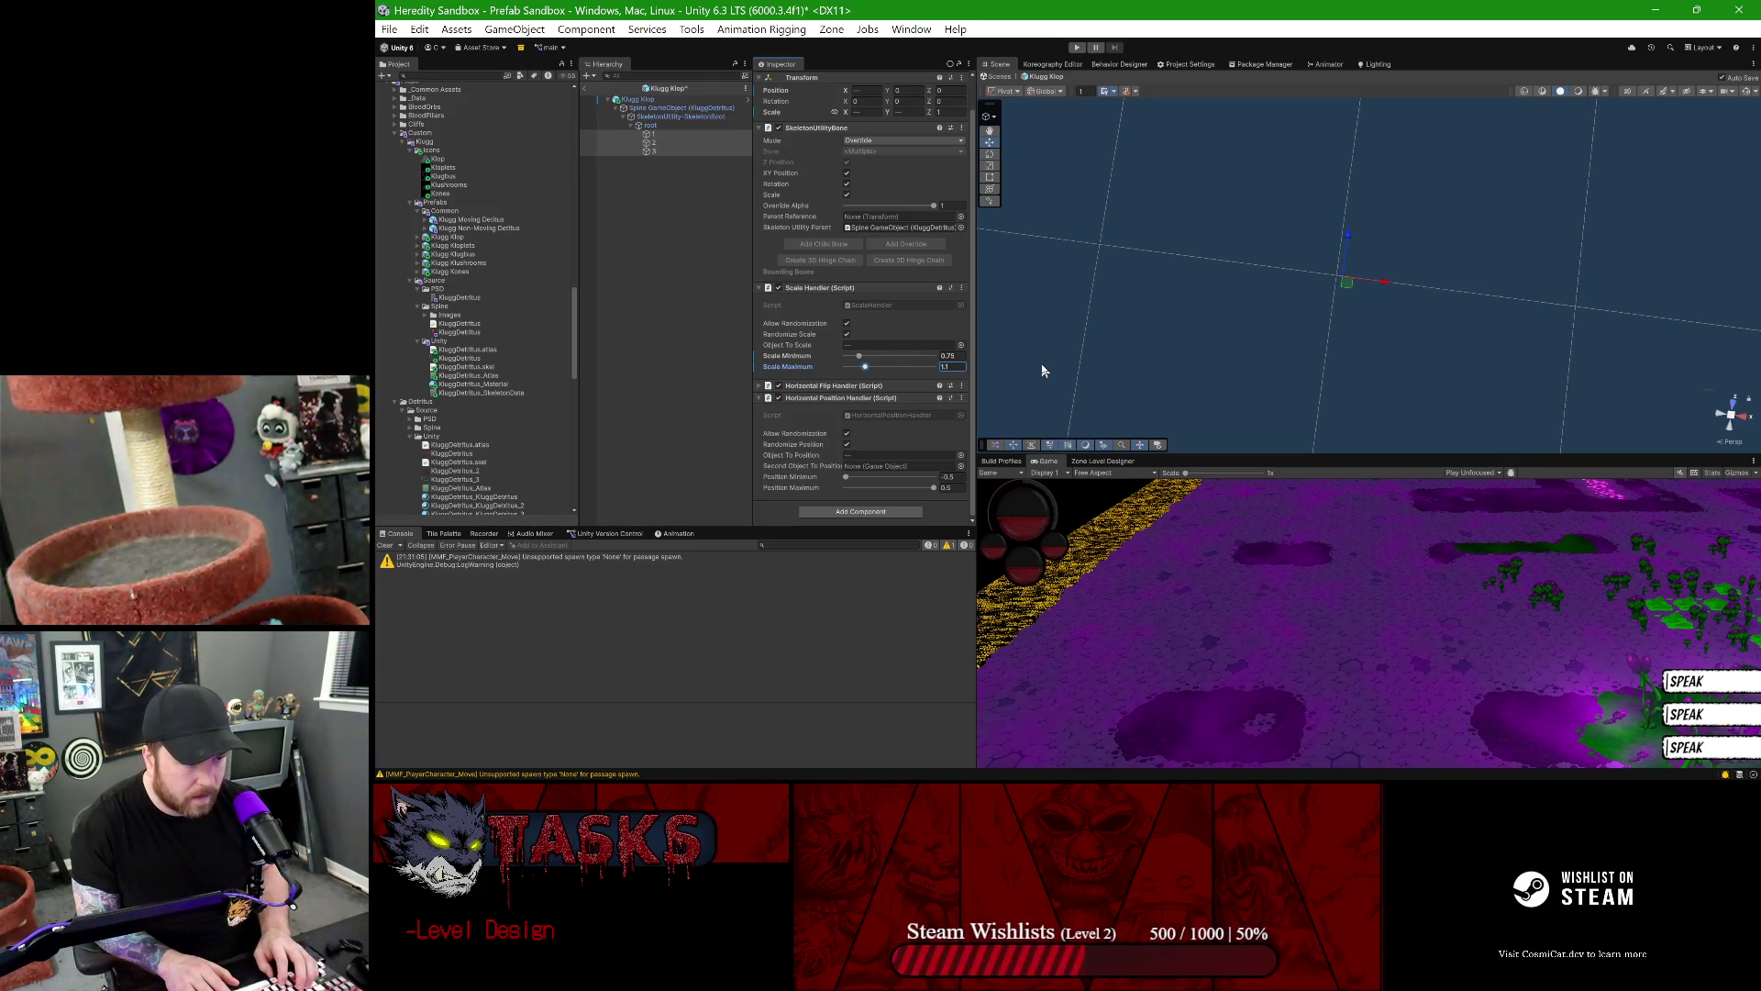
- Save the prefab and return to the Prefab Sandbox scene
{"action": "key", "text": "ctrl+s"}
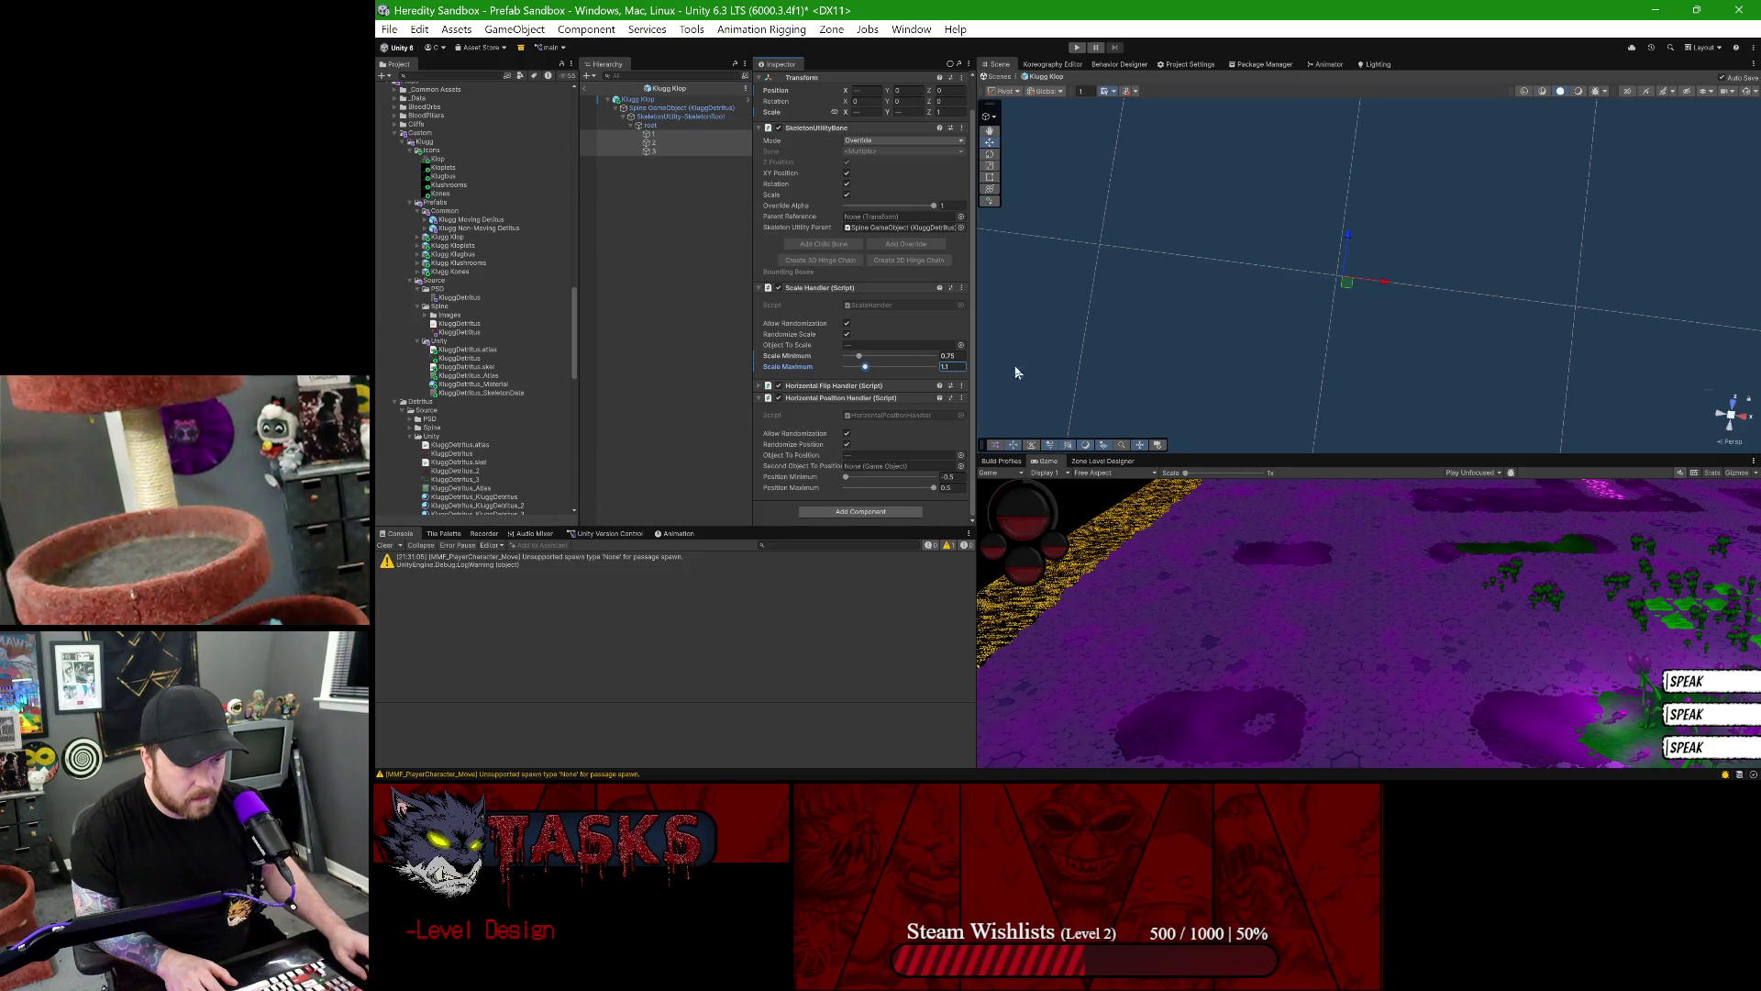
{"action": "left_click", "coordinate": [587, 89]}
{"action": "mouse_move", "coordinate": [1569, 373]}
{"action": "left_mouse_down"}
{"action": "mouse_move", "coordinate": [1407, 334]}
{"action": "mouse_move", "coordinate": [1572, 382]}
{"action": "mouse_move", "coordinate": [1376, 431]}
{"action": "left_mouse_up"}
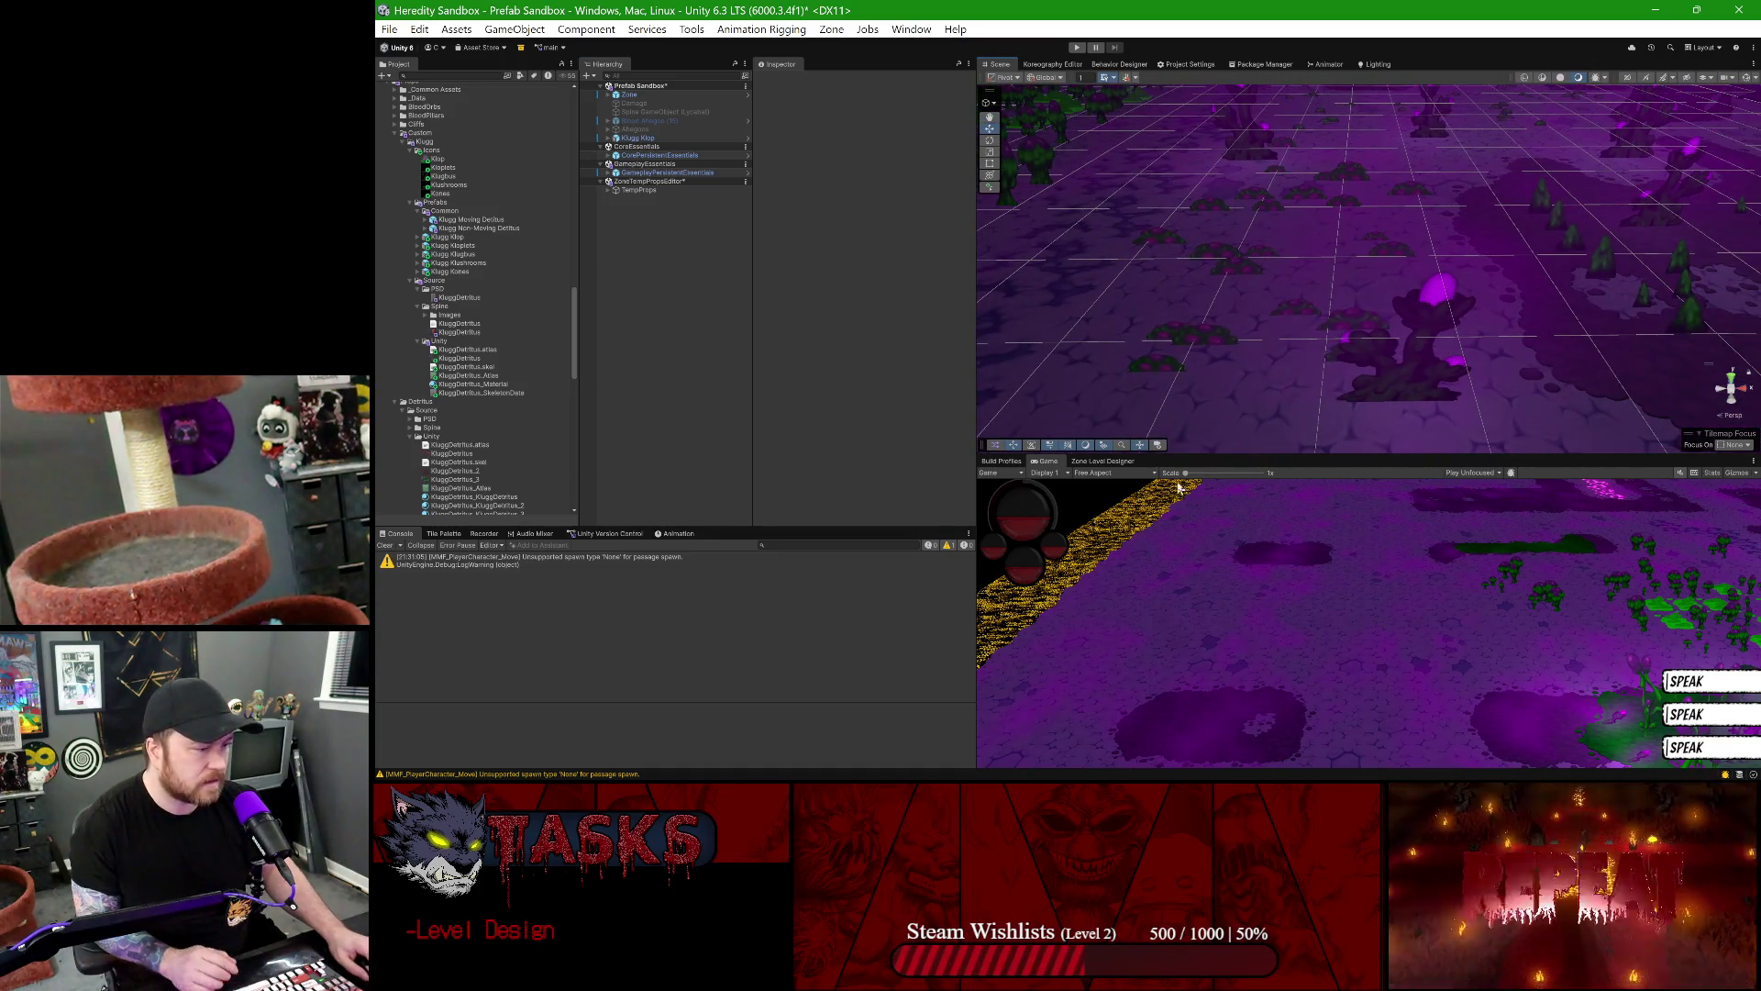
- Refresh Zone in the Zone Level Designer and pan over the rescaled Klop bushes
{"action": "left_click", "coordinate": [1102, 460]}
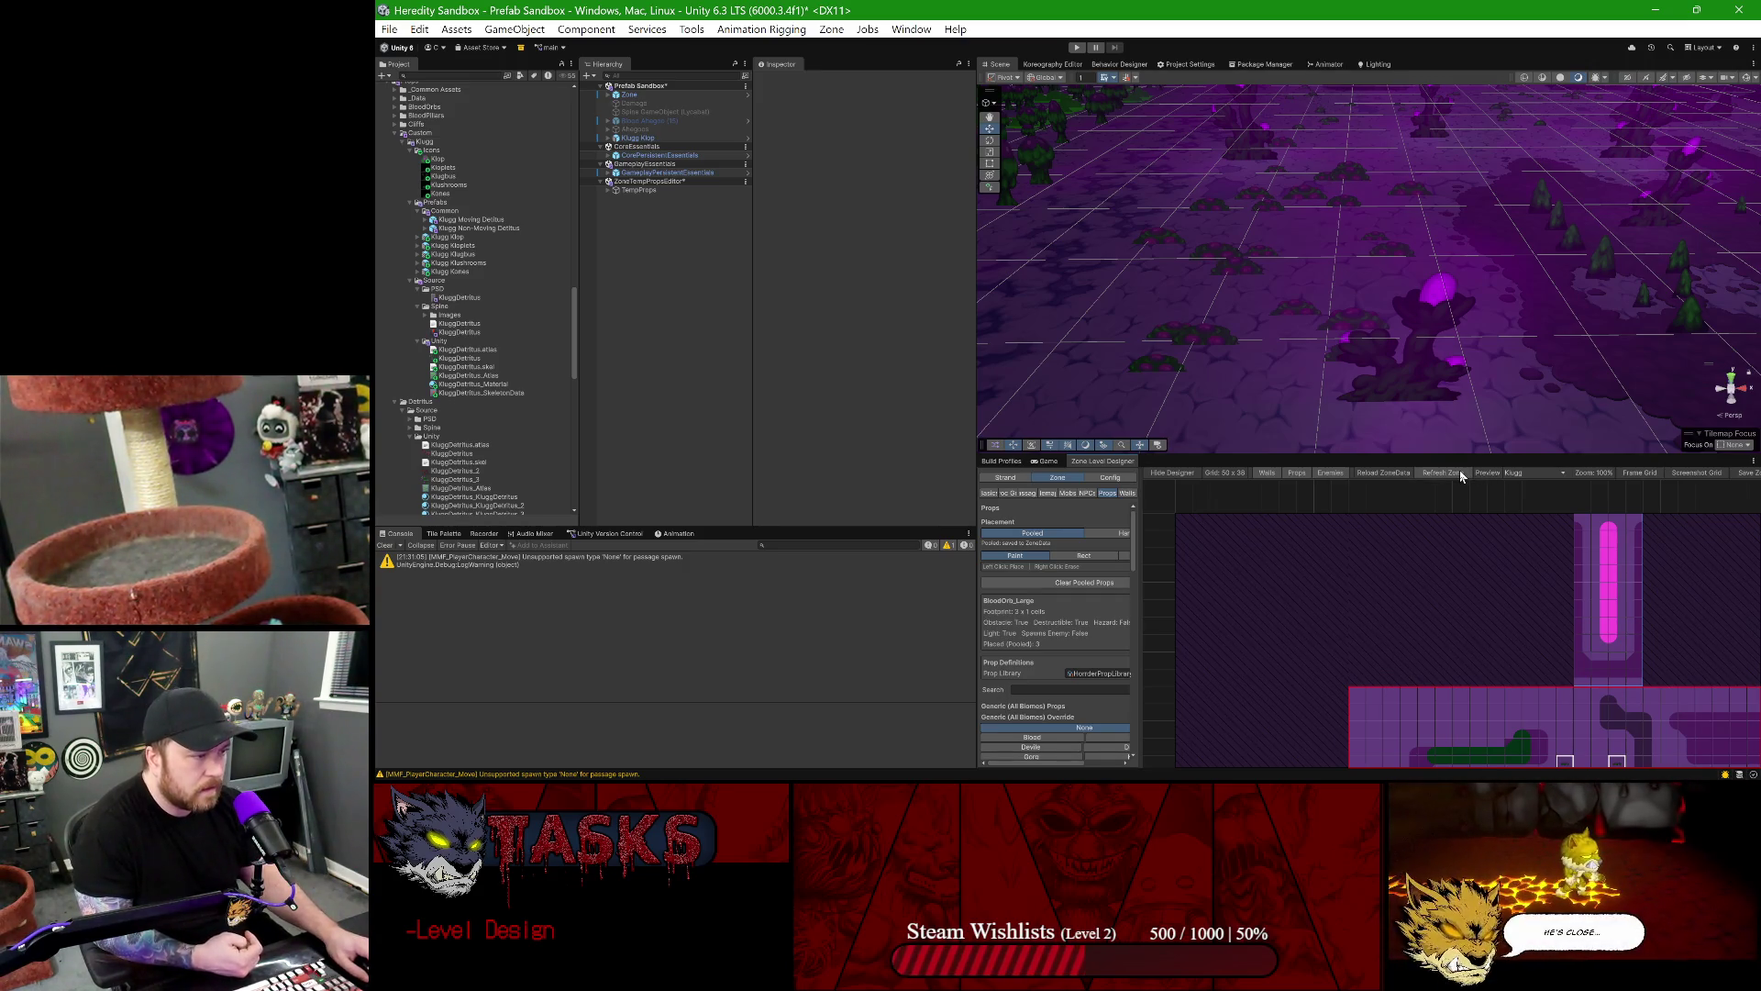
{"action": "left_click", "coordinate": [1457, 474]}
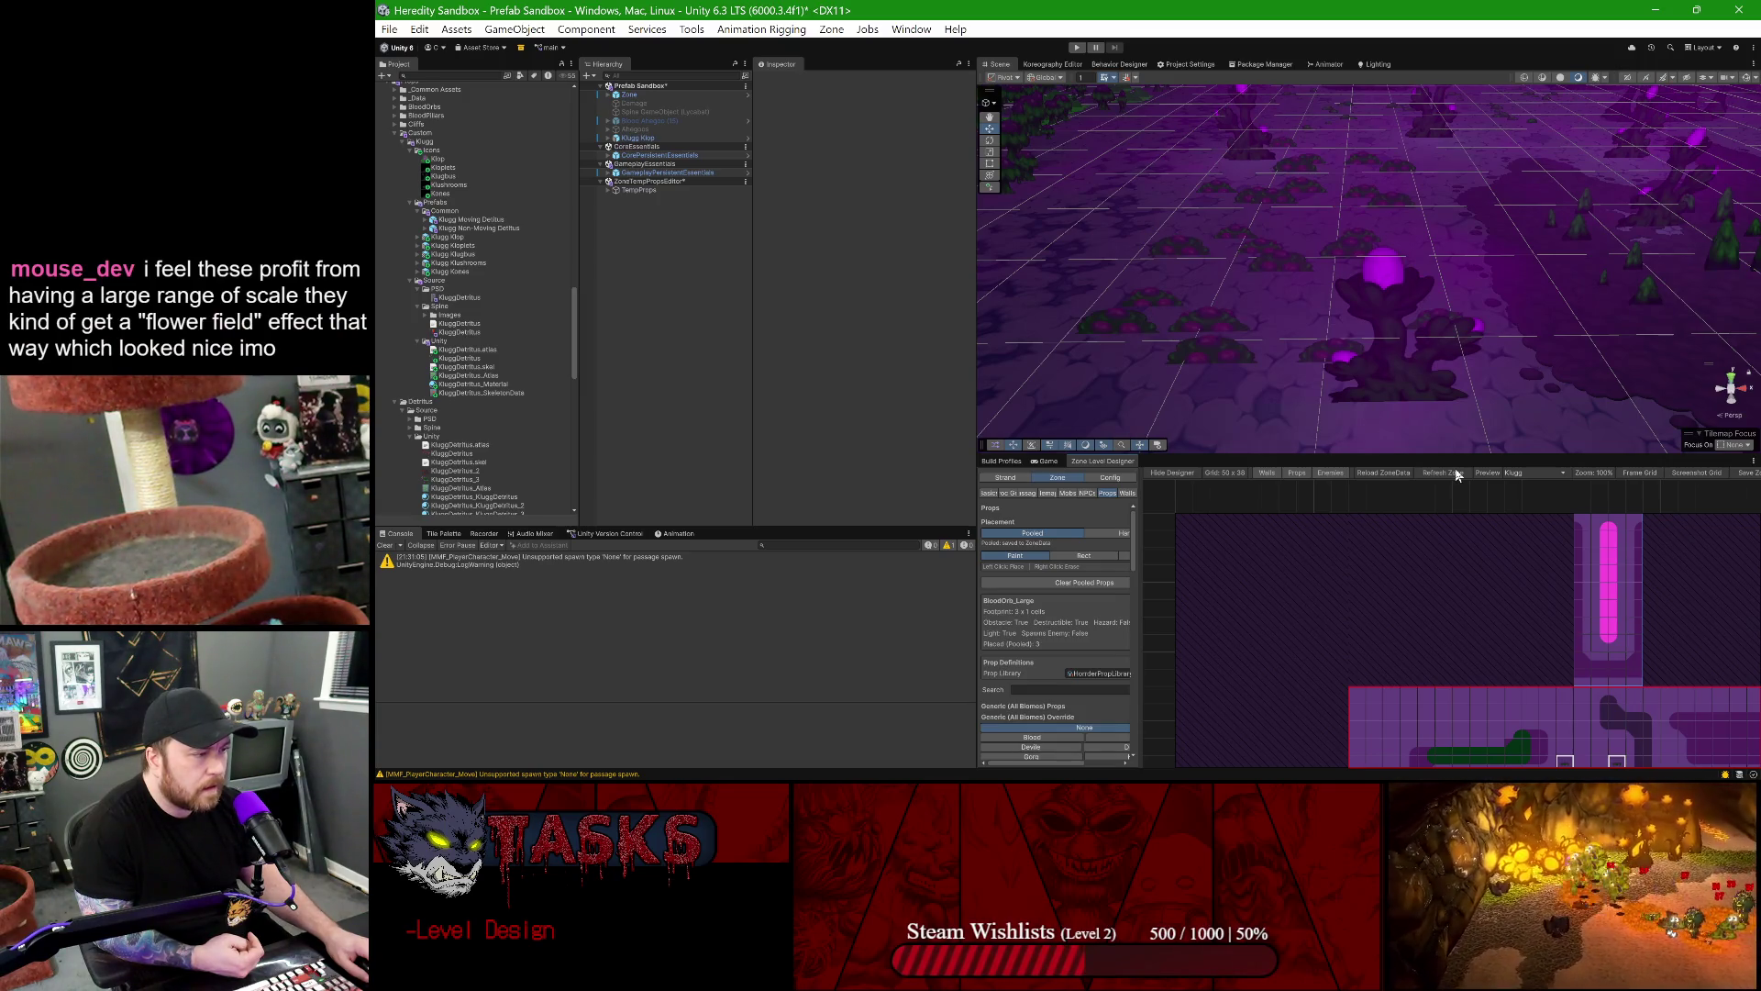
{"action": "scroll", "coordinate": [1238, 272], "scroll_direction": "up", "scroll_amount": 5}
{"action": "scroll", "coordinate": [1226, 291], "scroll_direction": "down", "scroll_amount": 5}
{"action": "left_click_drag", "start_coordinate": [1228, 290], "coordinate": [1328, 313]}
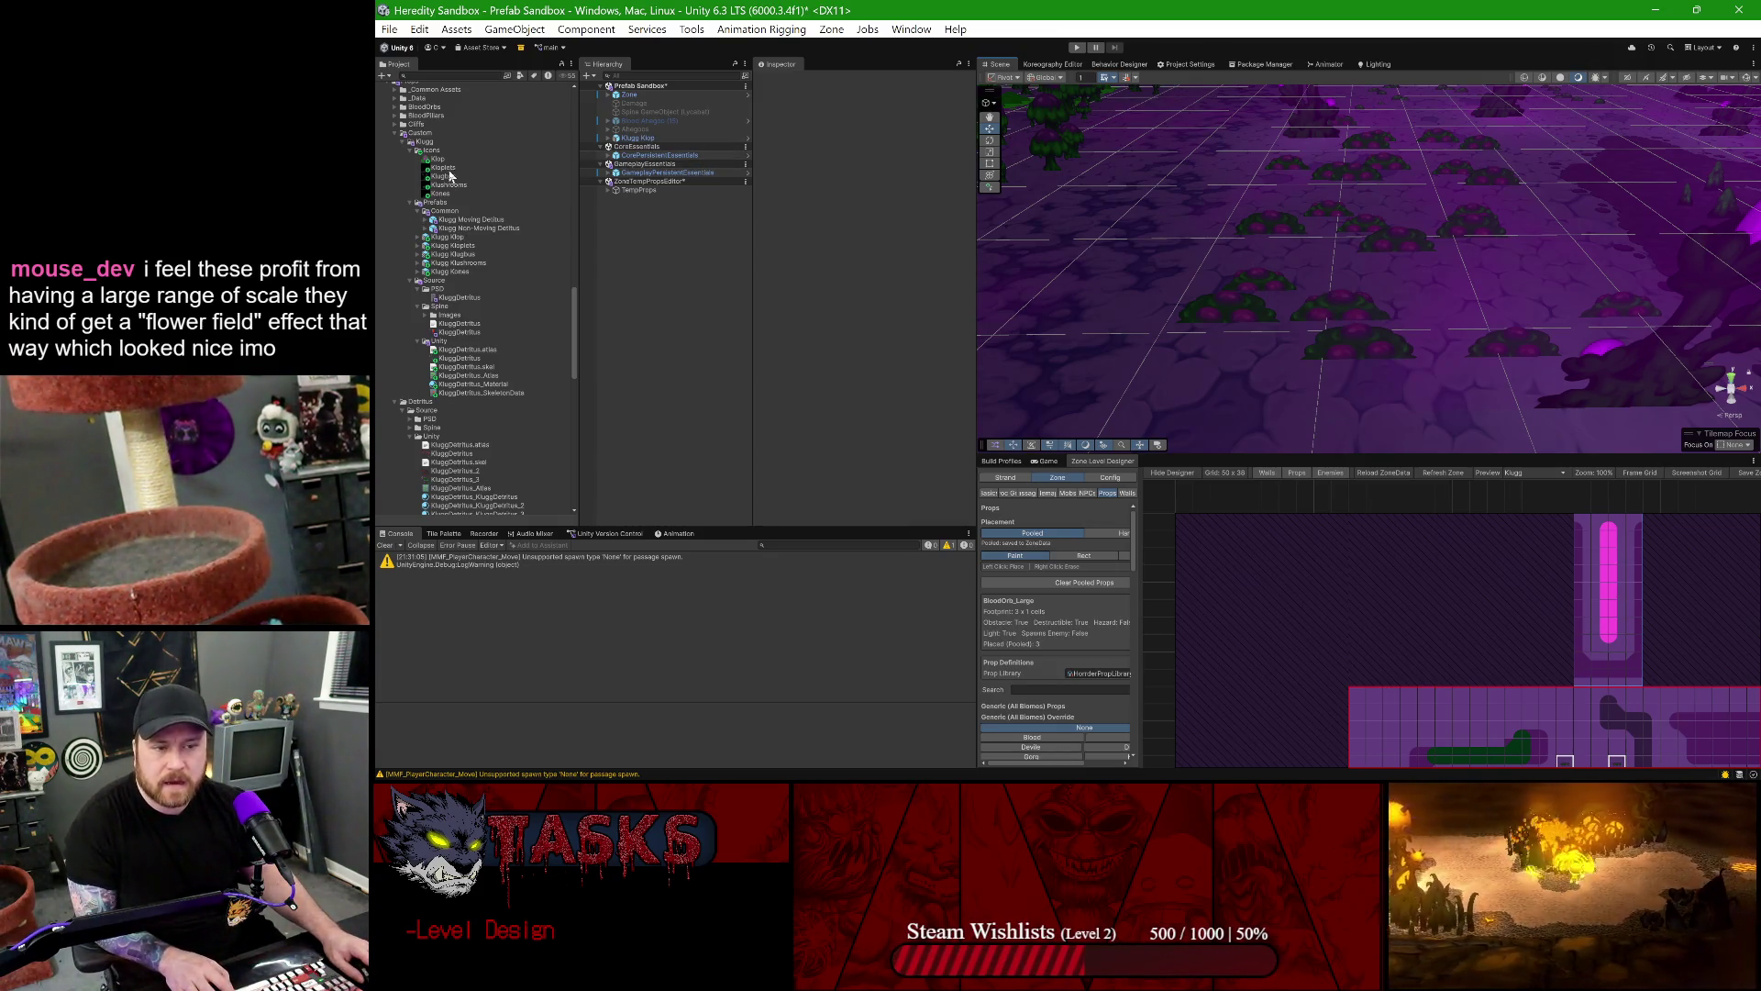
- Set bones 1–3's Horizontal Position Handler minimum to -0.25 in Klugg Klop, then exit Prefab Mode
{"action": "double_click", "coordinate": [463, 238]}
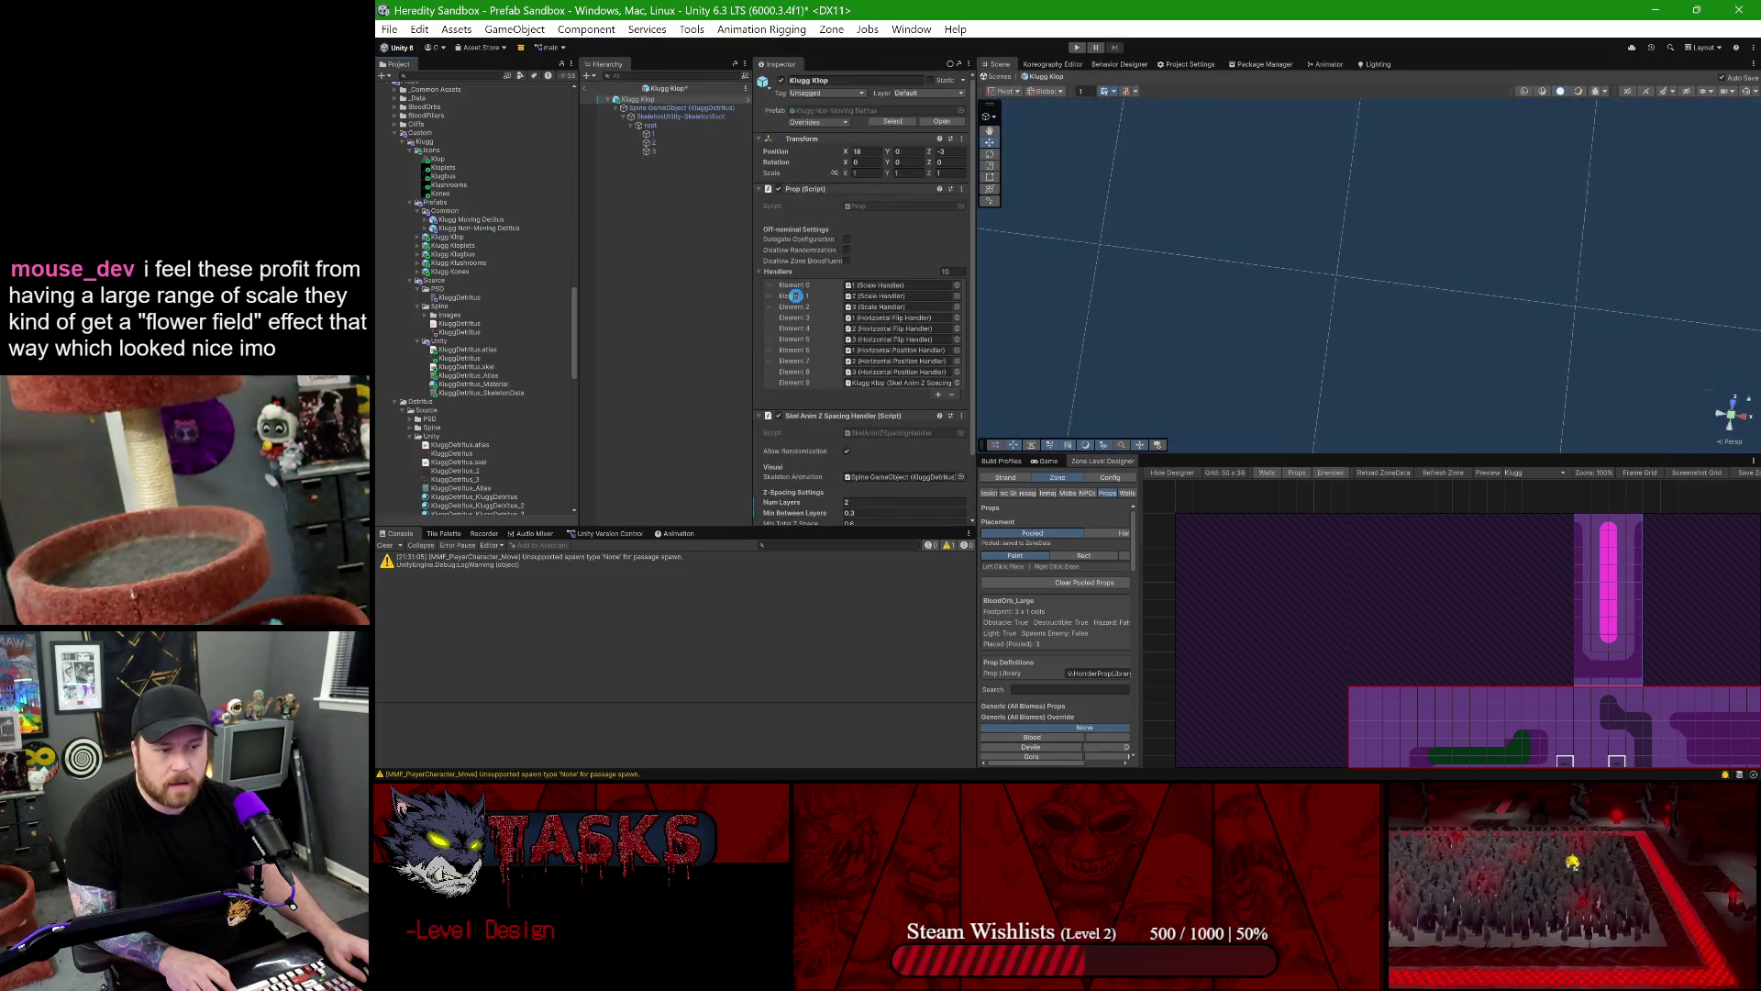
{"action": "left_click", "coordinate": [648, 99]}
{"action": "scroll", "coordinate": [886, 361], "scroll_direction": "down", "scroll_amount": 2}
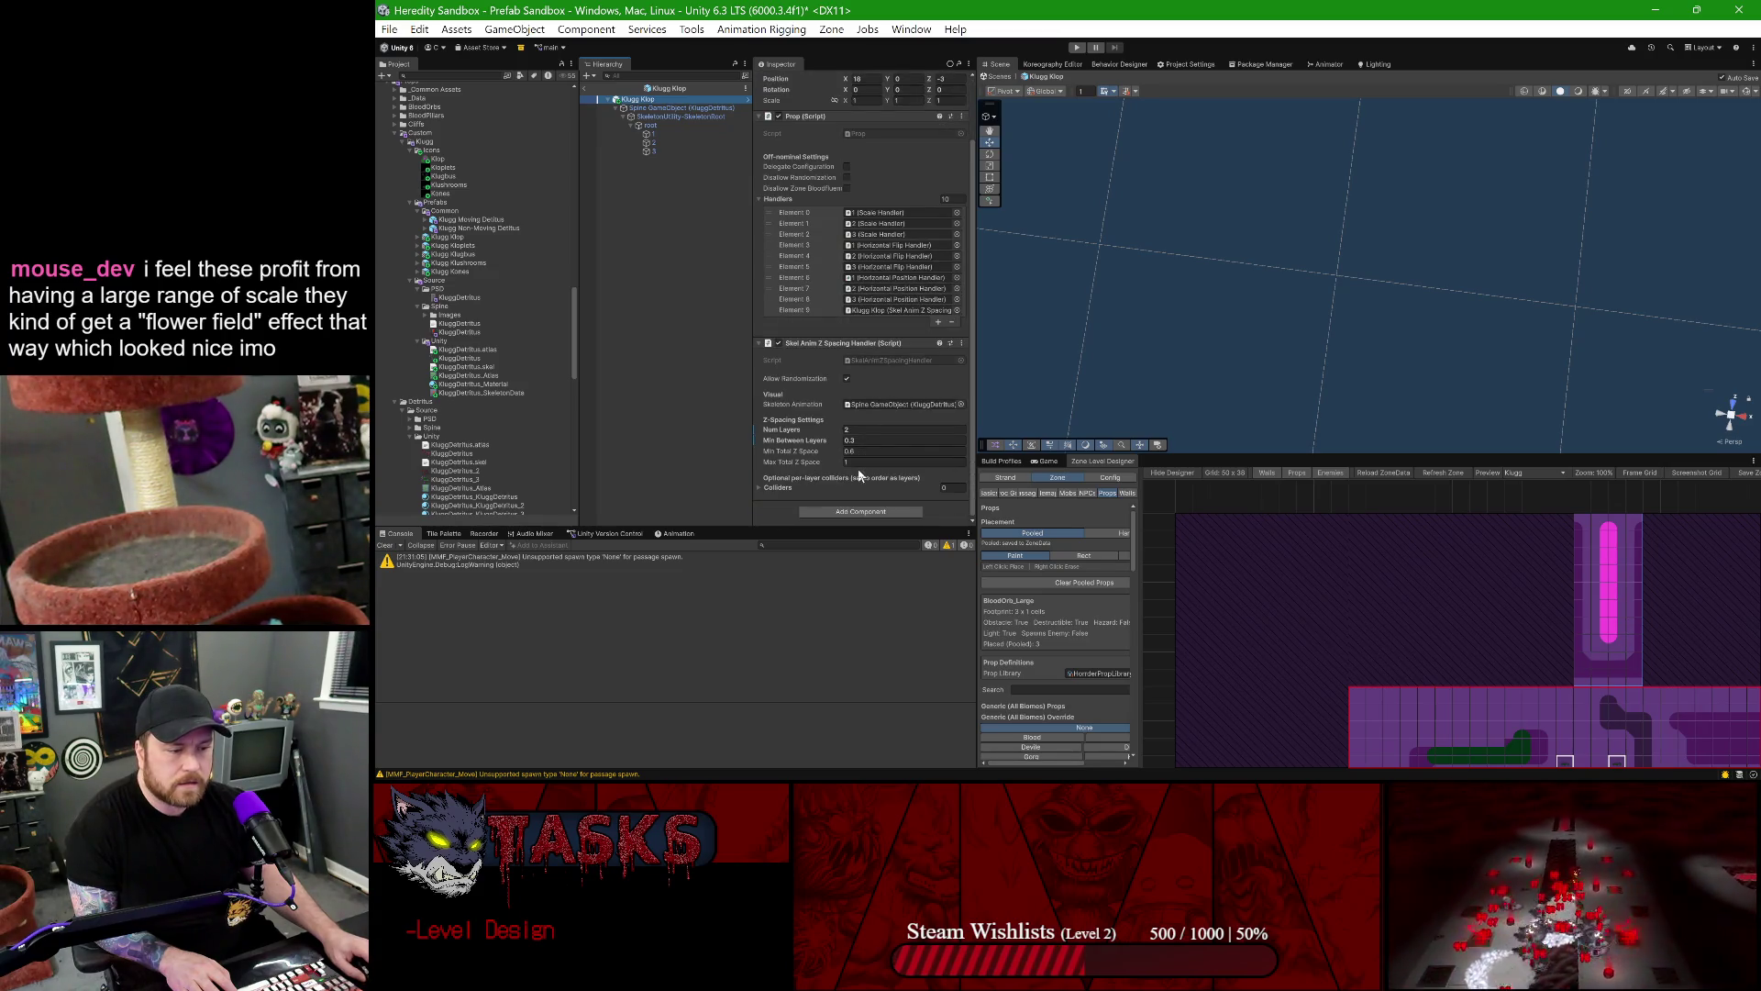
{"action": "left_click", "coordinate": [660, 136]}
{"action": "left_click", "coordinate": [658, 151], "text": "shift"}
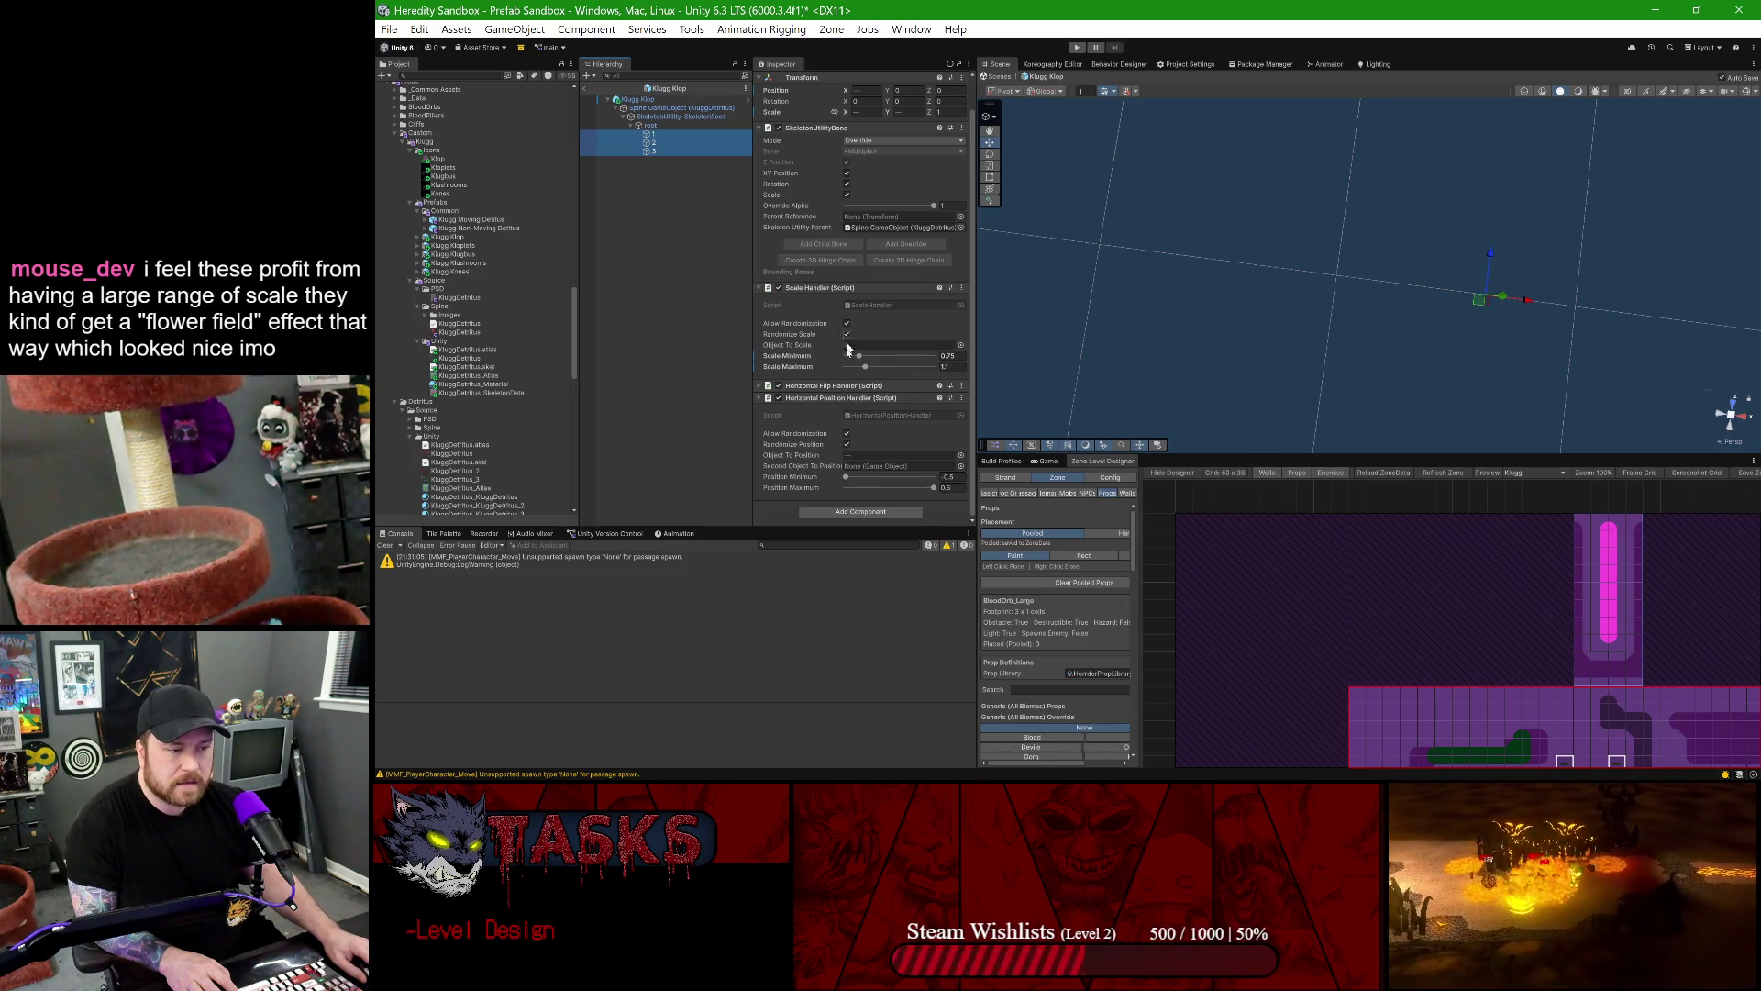
{"action": "left_click", "coordinate": [831, 386]}
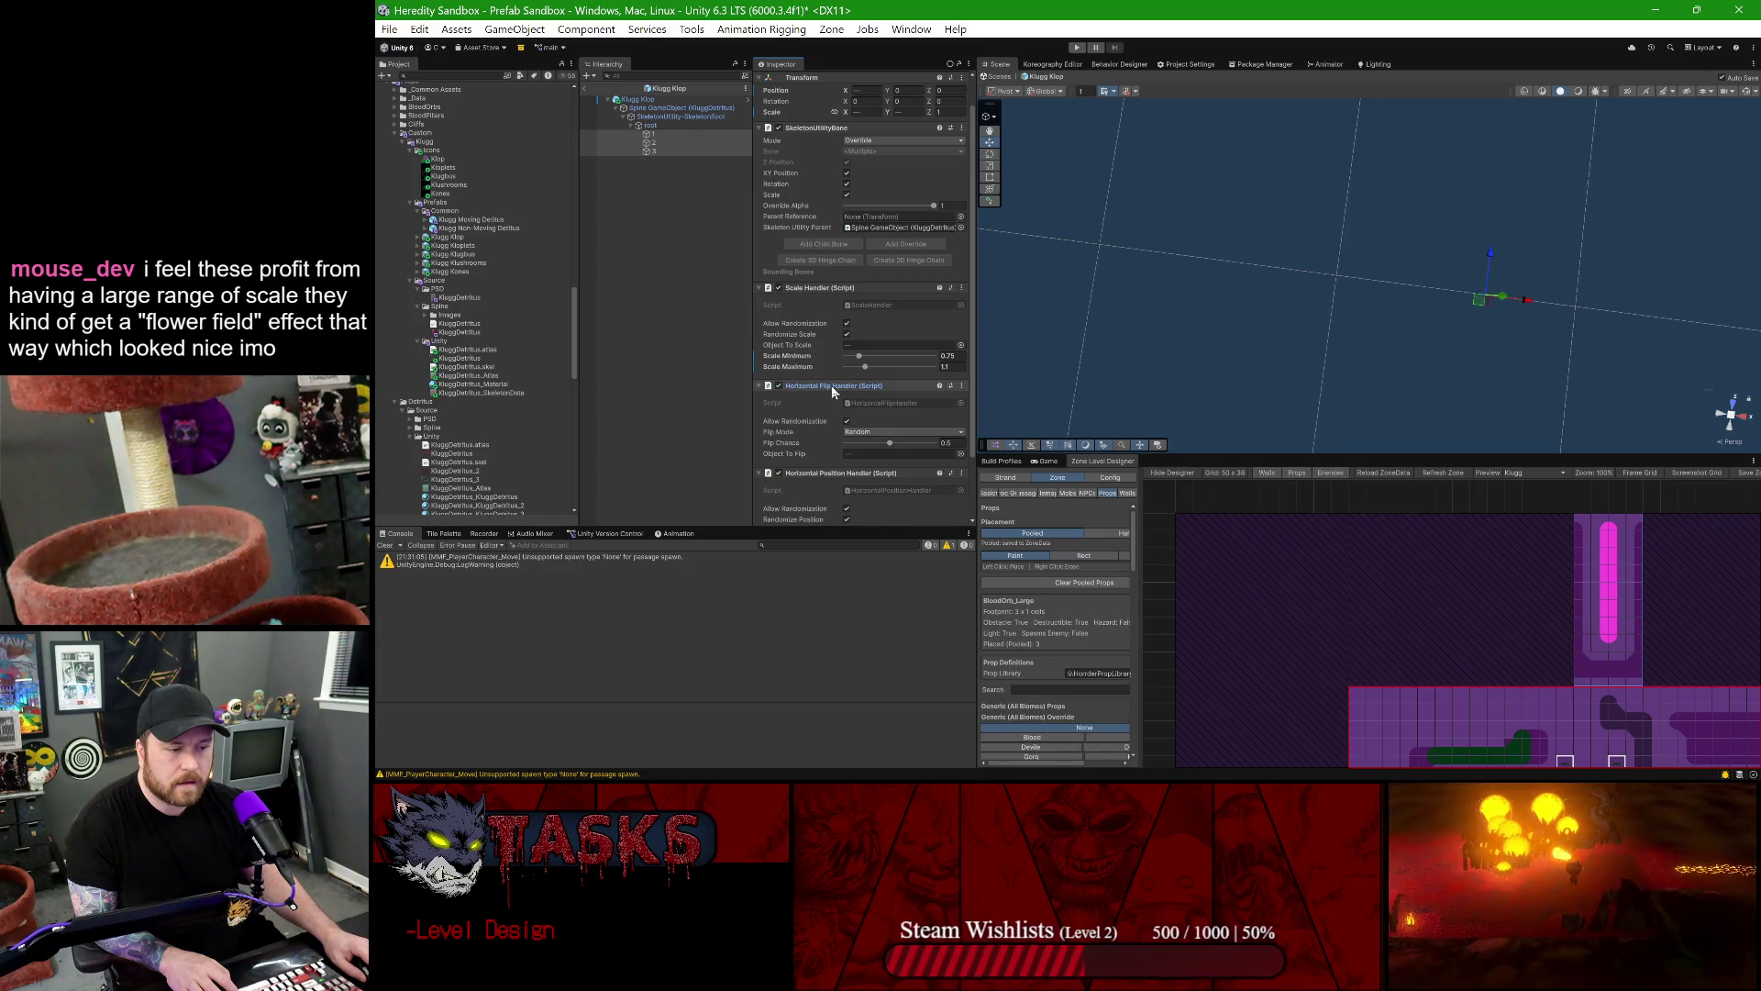
{"action": "left_click", "coordinate": [831, 386]}
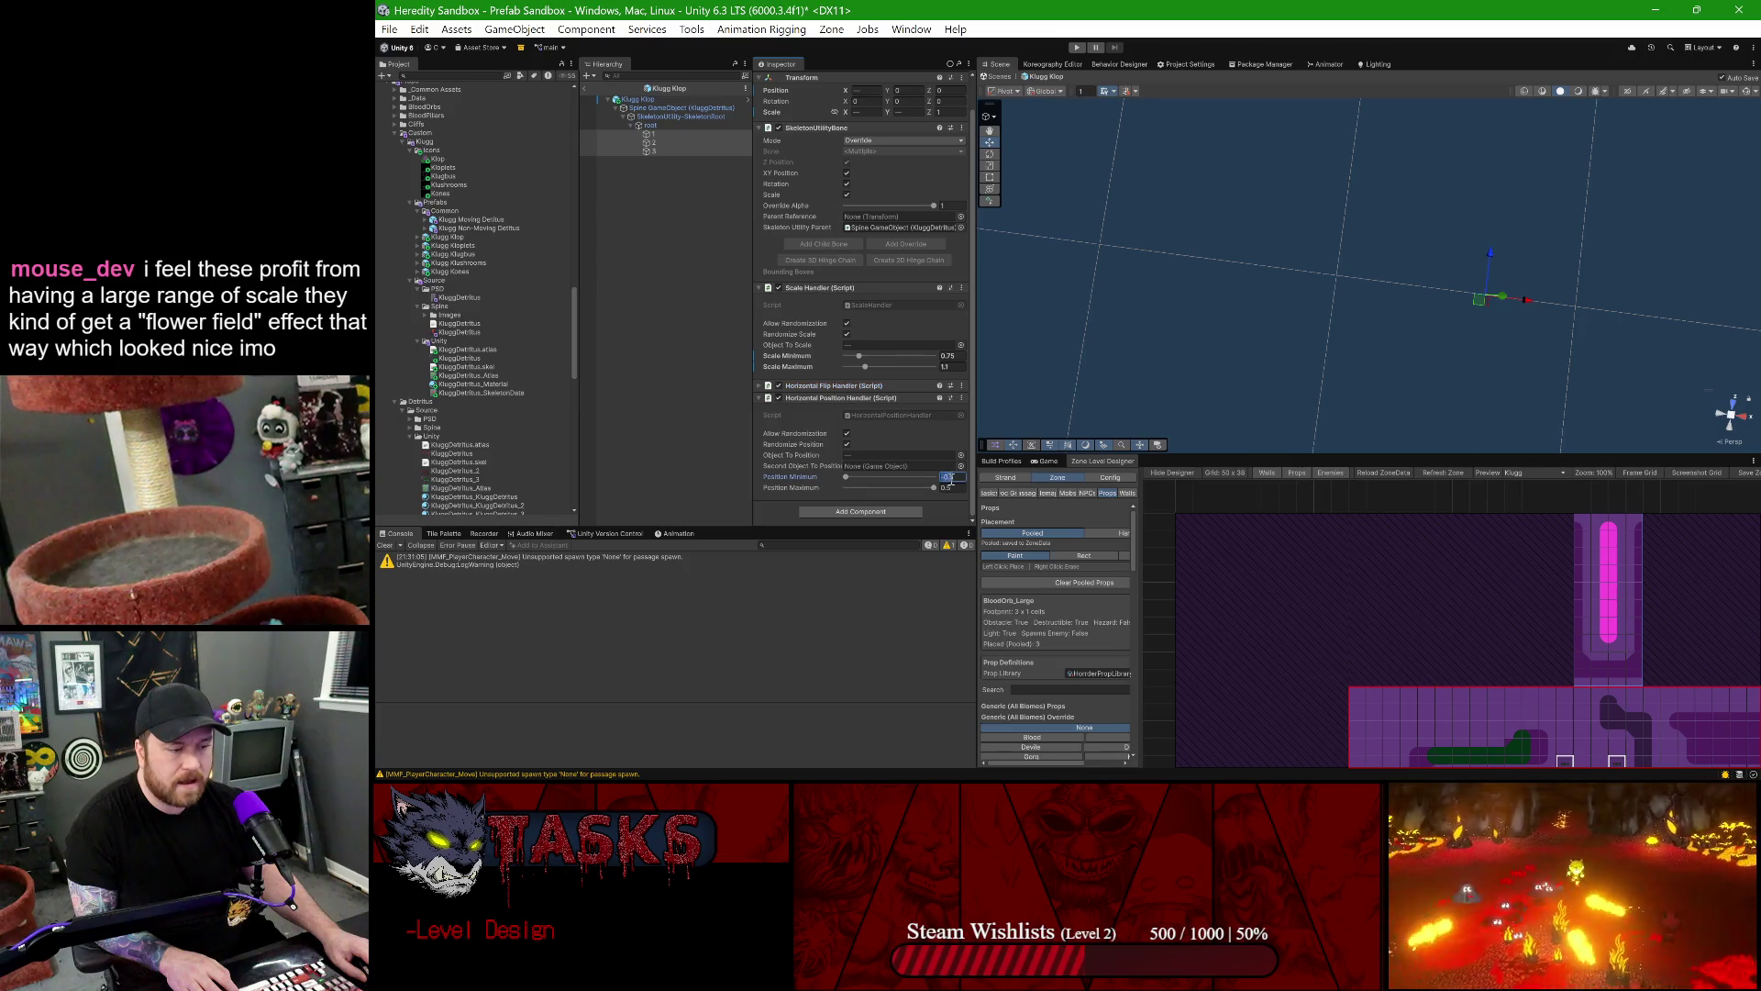
{"action": "left_click", "coordinate": [951, 479]}
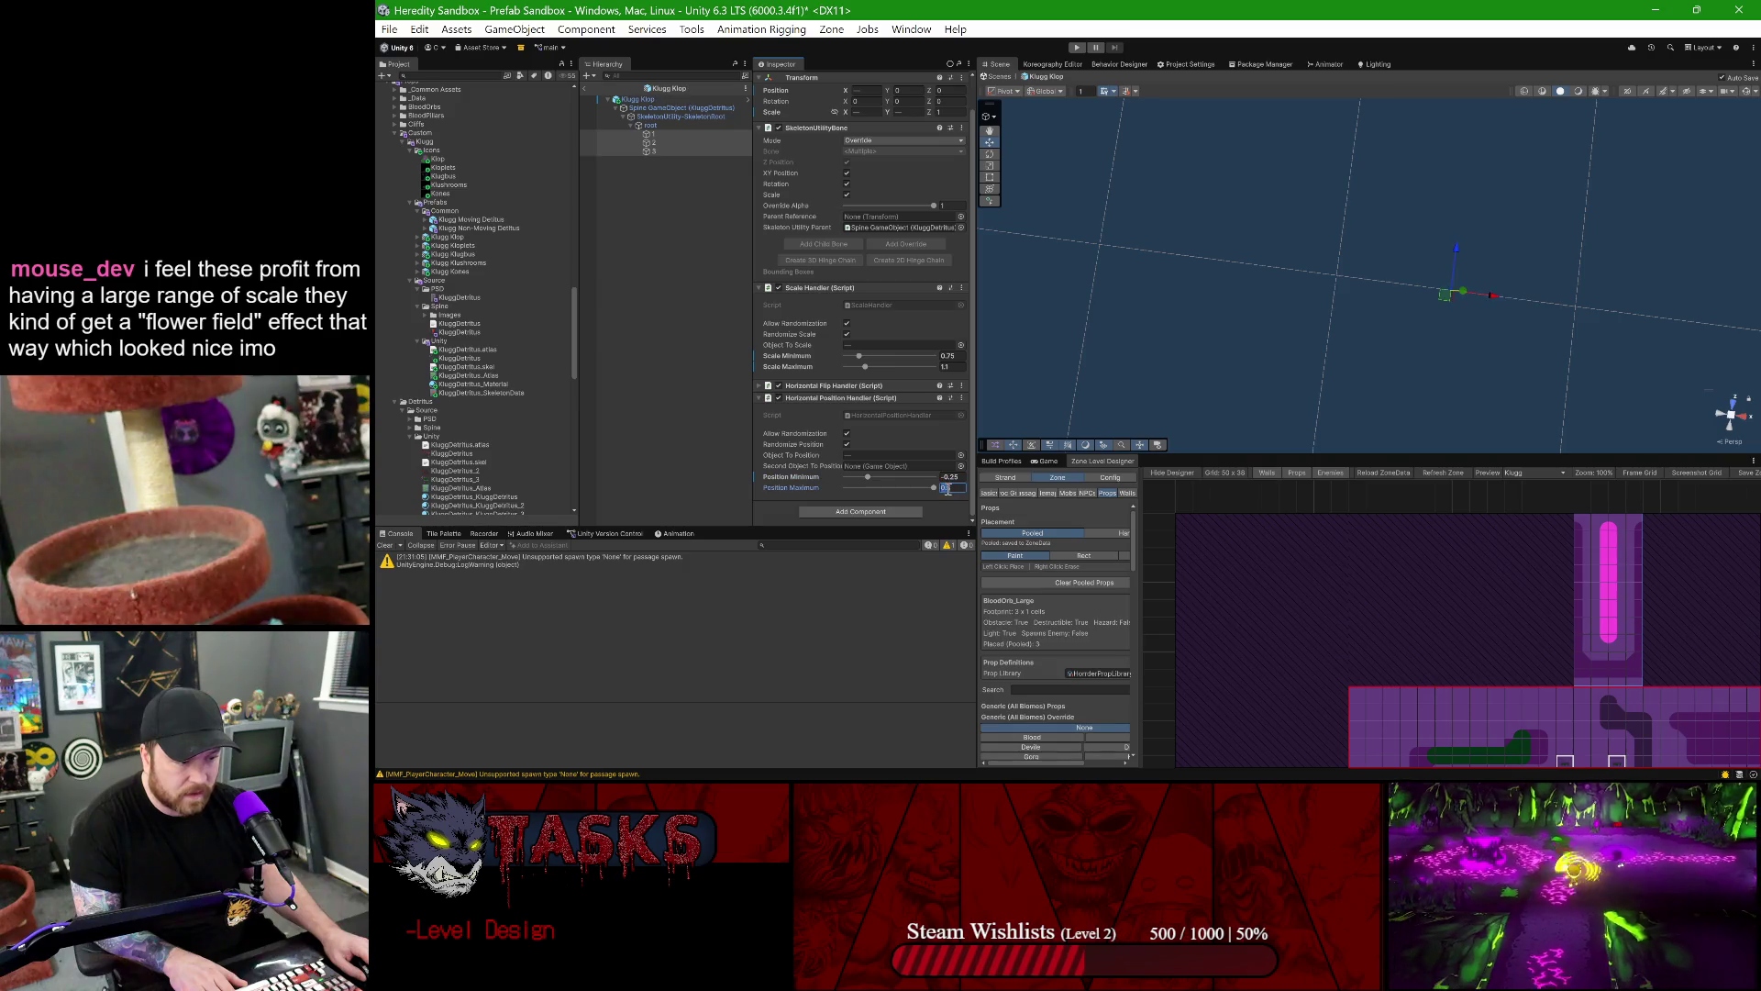
{"action": "left_click", "coordinate": [588, 88]}
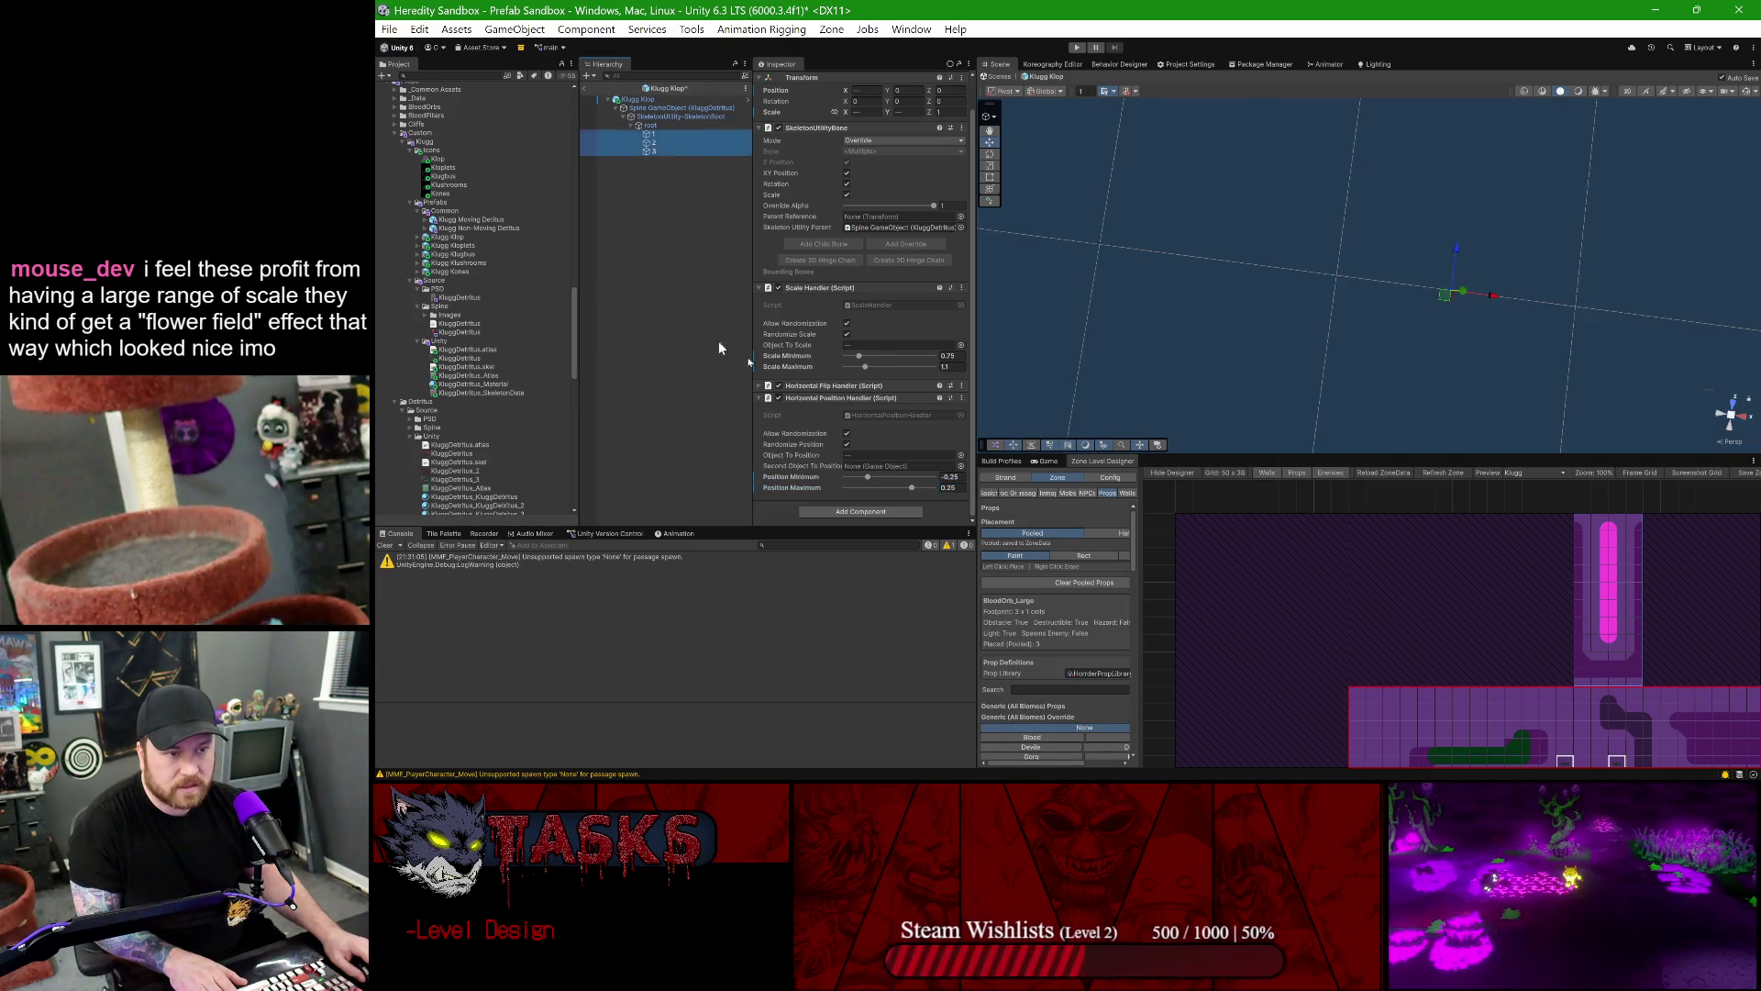
- Refresh Zone, zoom in and out over the Klop flower field, then reopen the Klugg Klop prefab
{"action": "left_click", "coordinate": [1463, 476]}
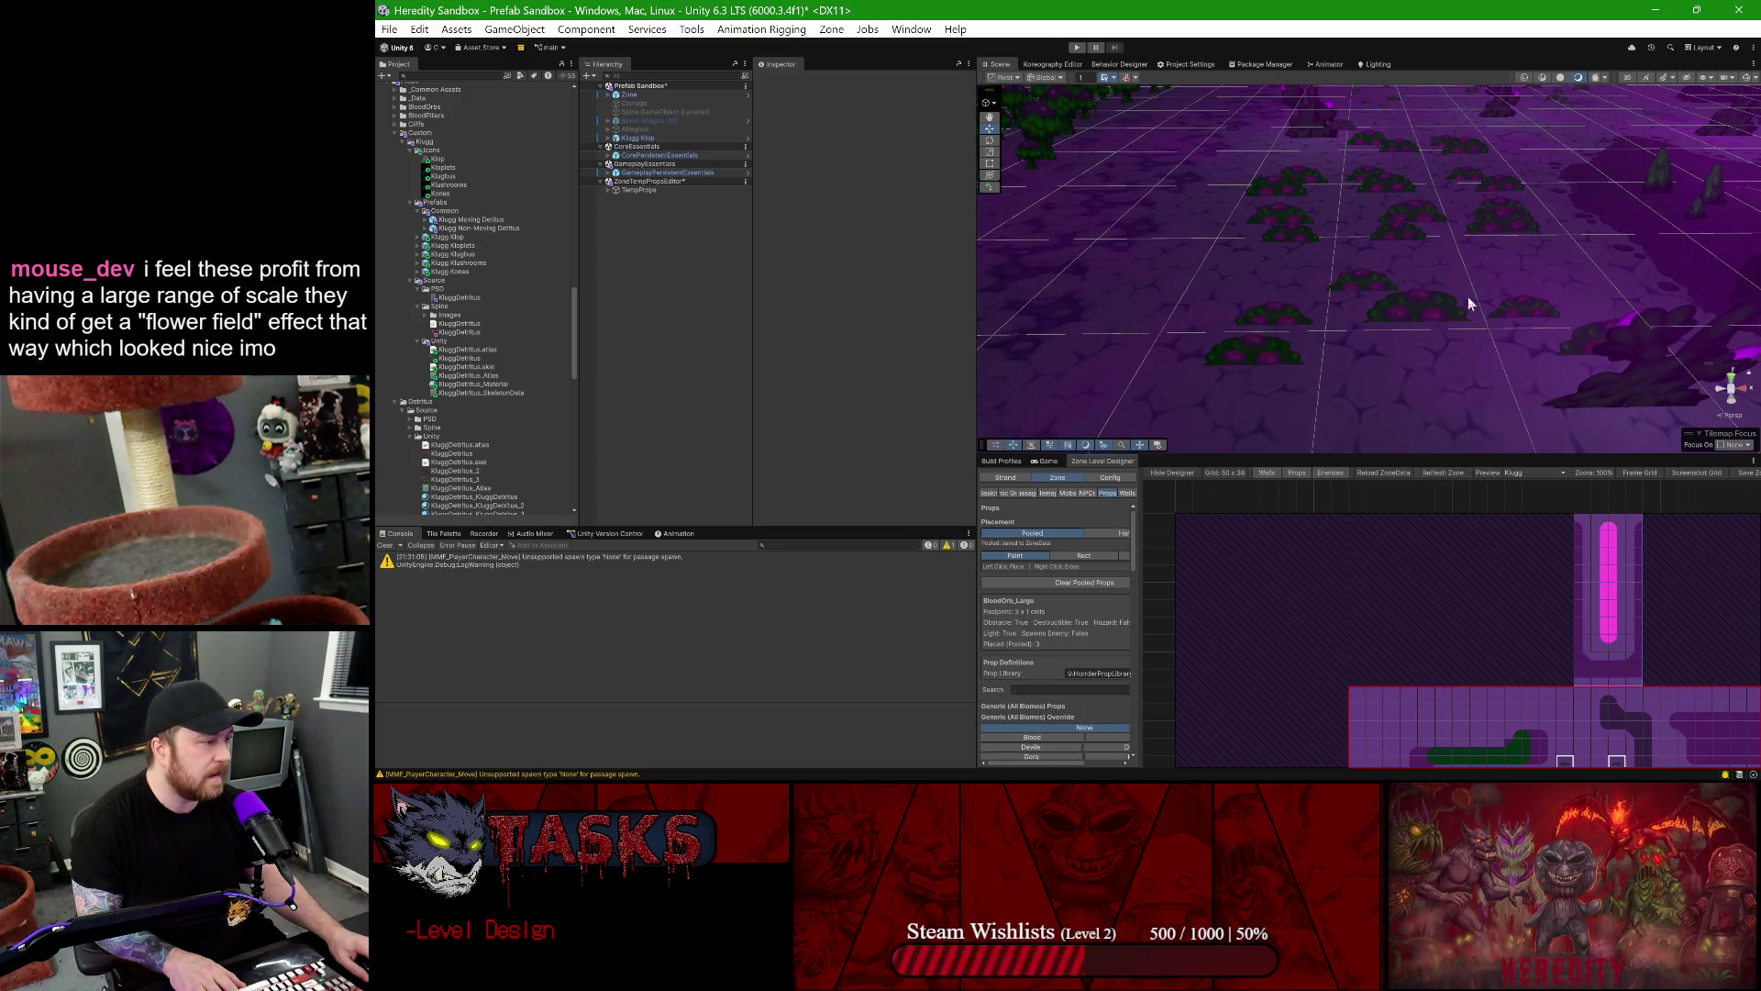
{"action": "scroll", "coordinate": [1468, 252], "scroll_direction": "down", "scroll_amount": 5}
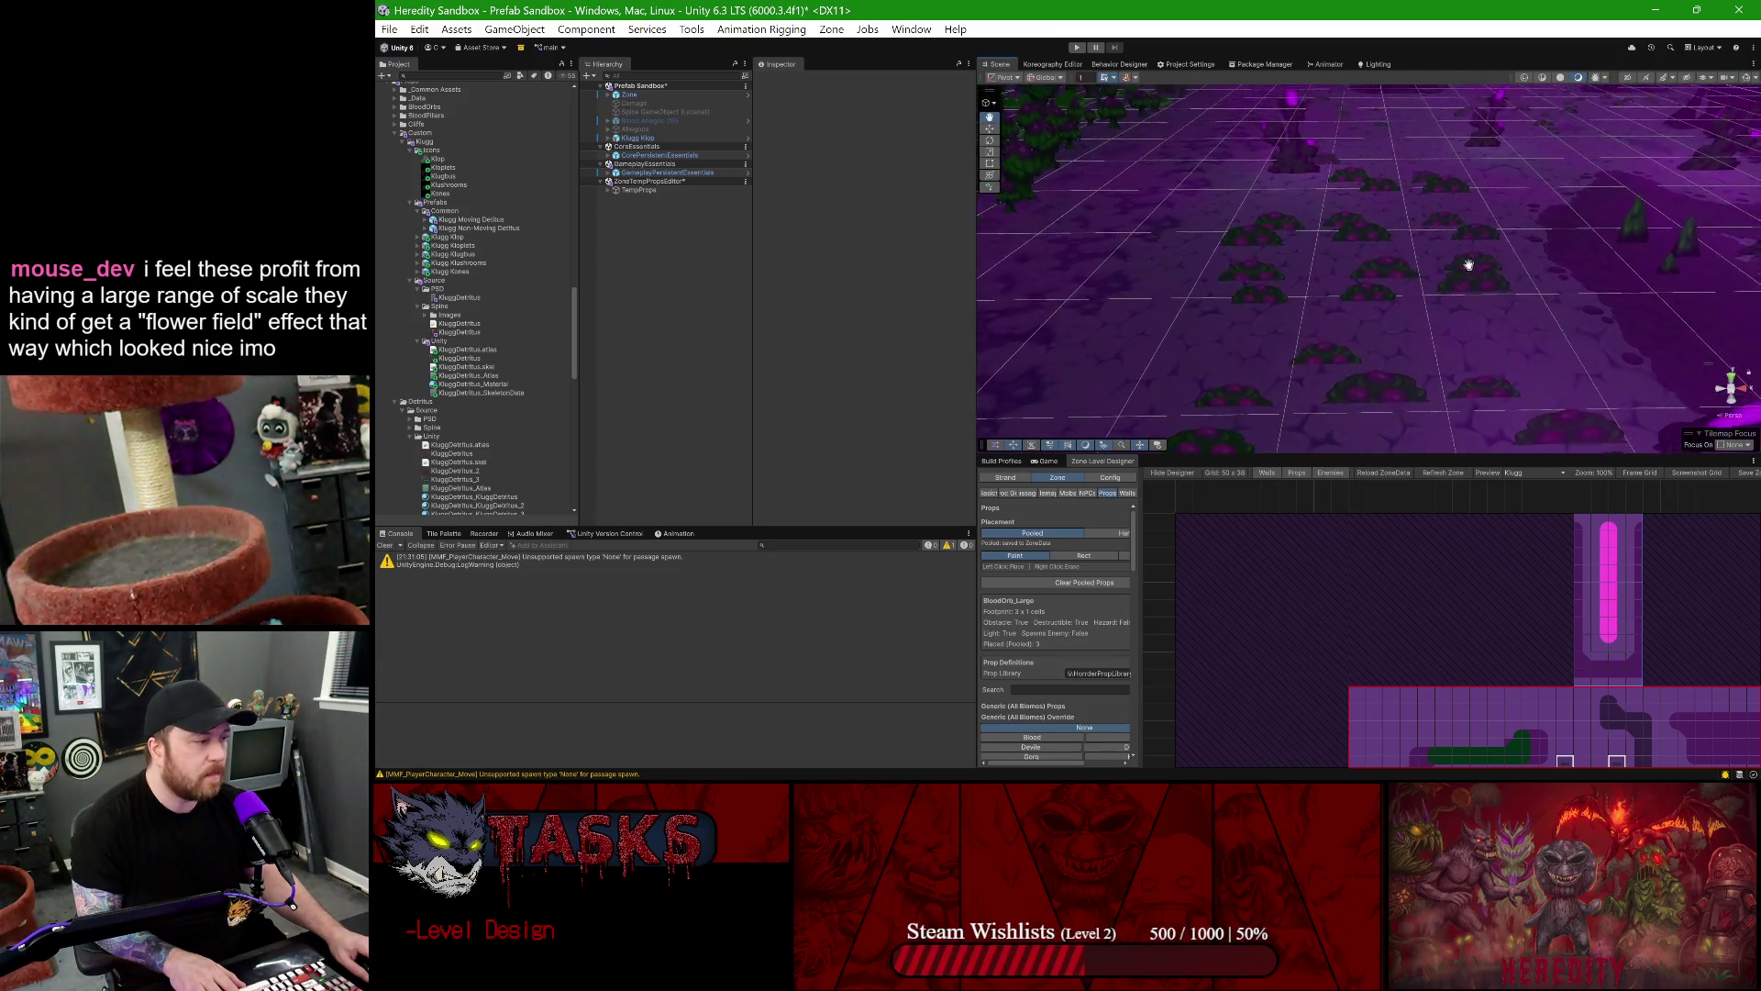
{"action": "scroll", "coordinate": [1283, 302], "scroll_direction": "up", "scroll_amount": 3}
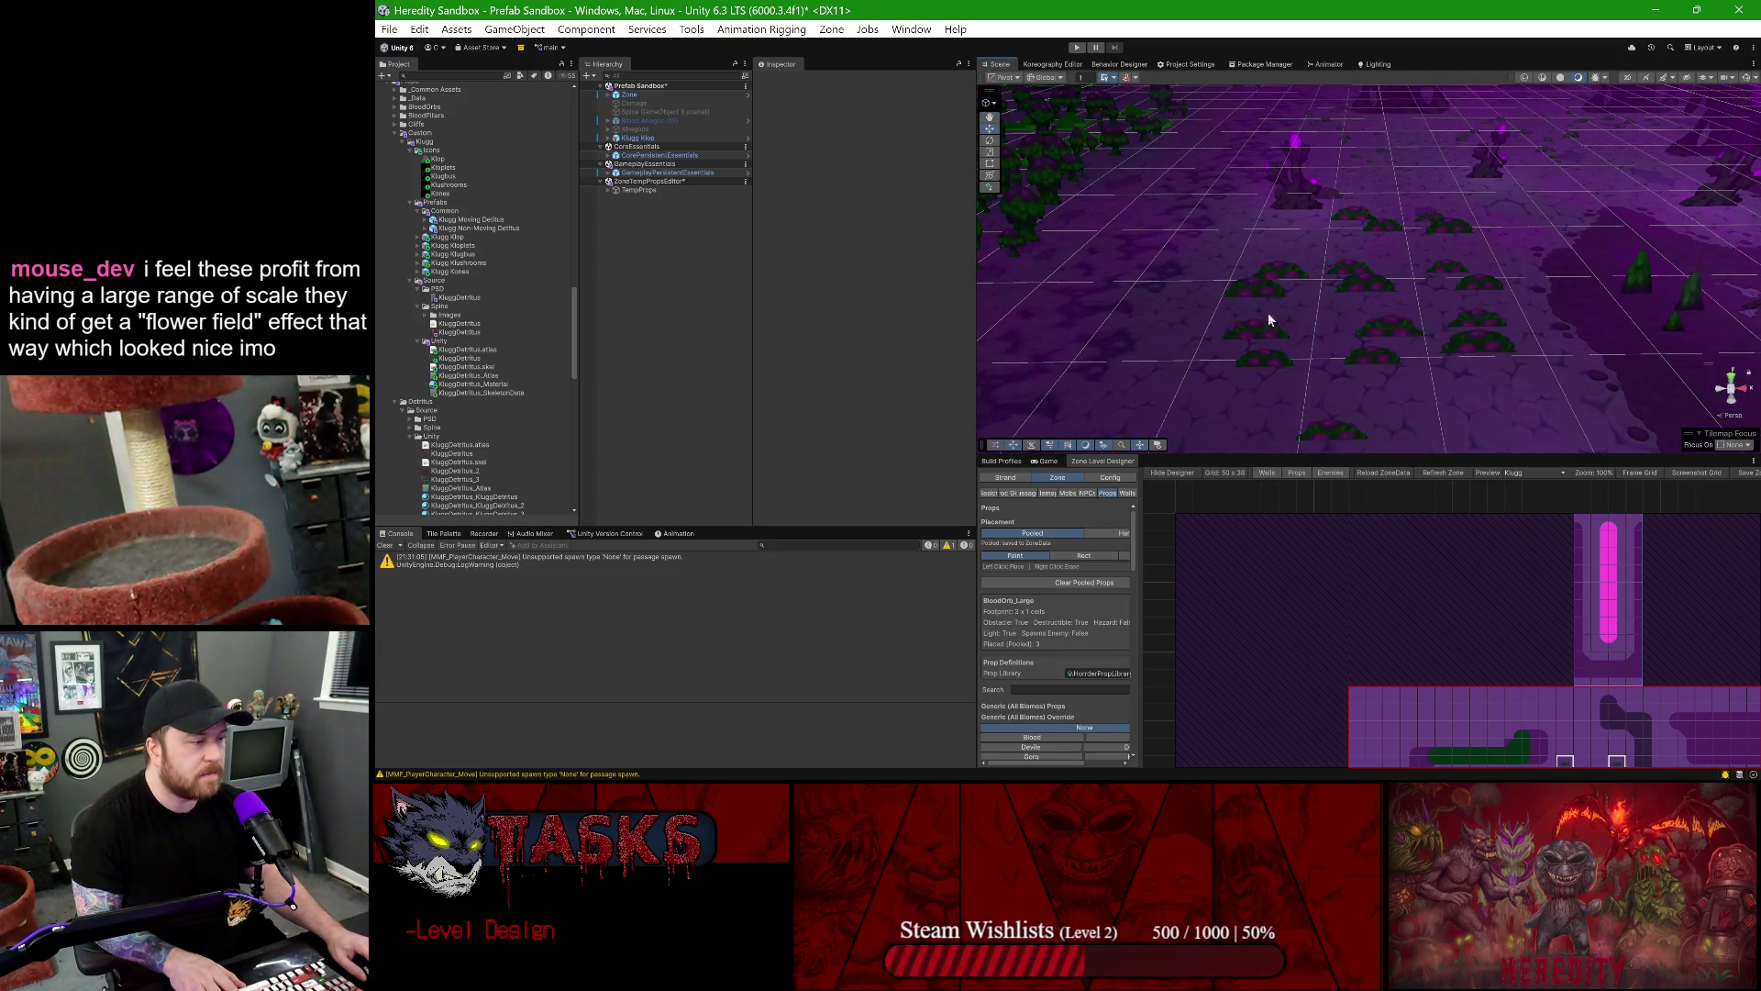
{"action": "scroll", "coordinate": [1364, 287], "scroll_direction": "up", "scroll_amount": 2}
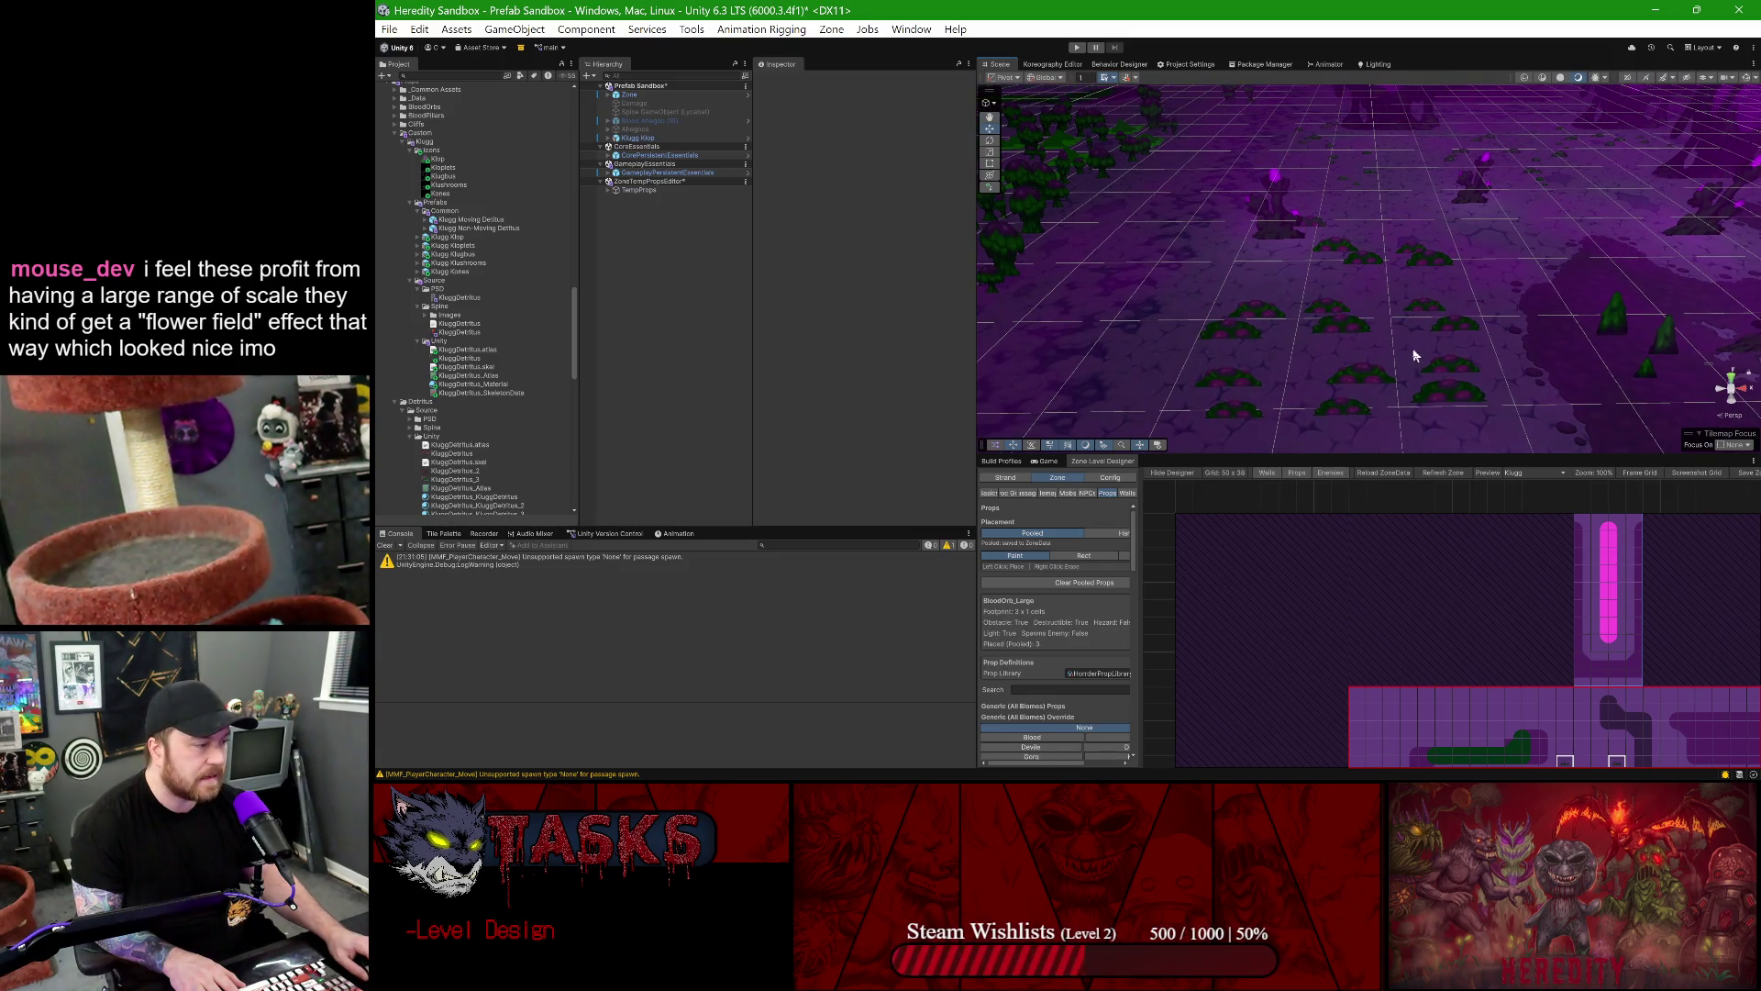
{"action": "scroll", "coordinate": [1368, 332], "scroll_direction": "up", "scroll_amount": 6}
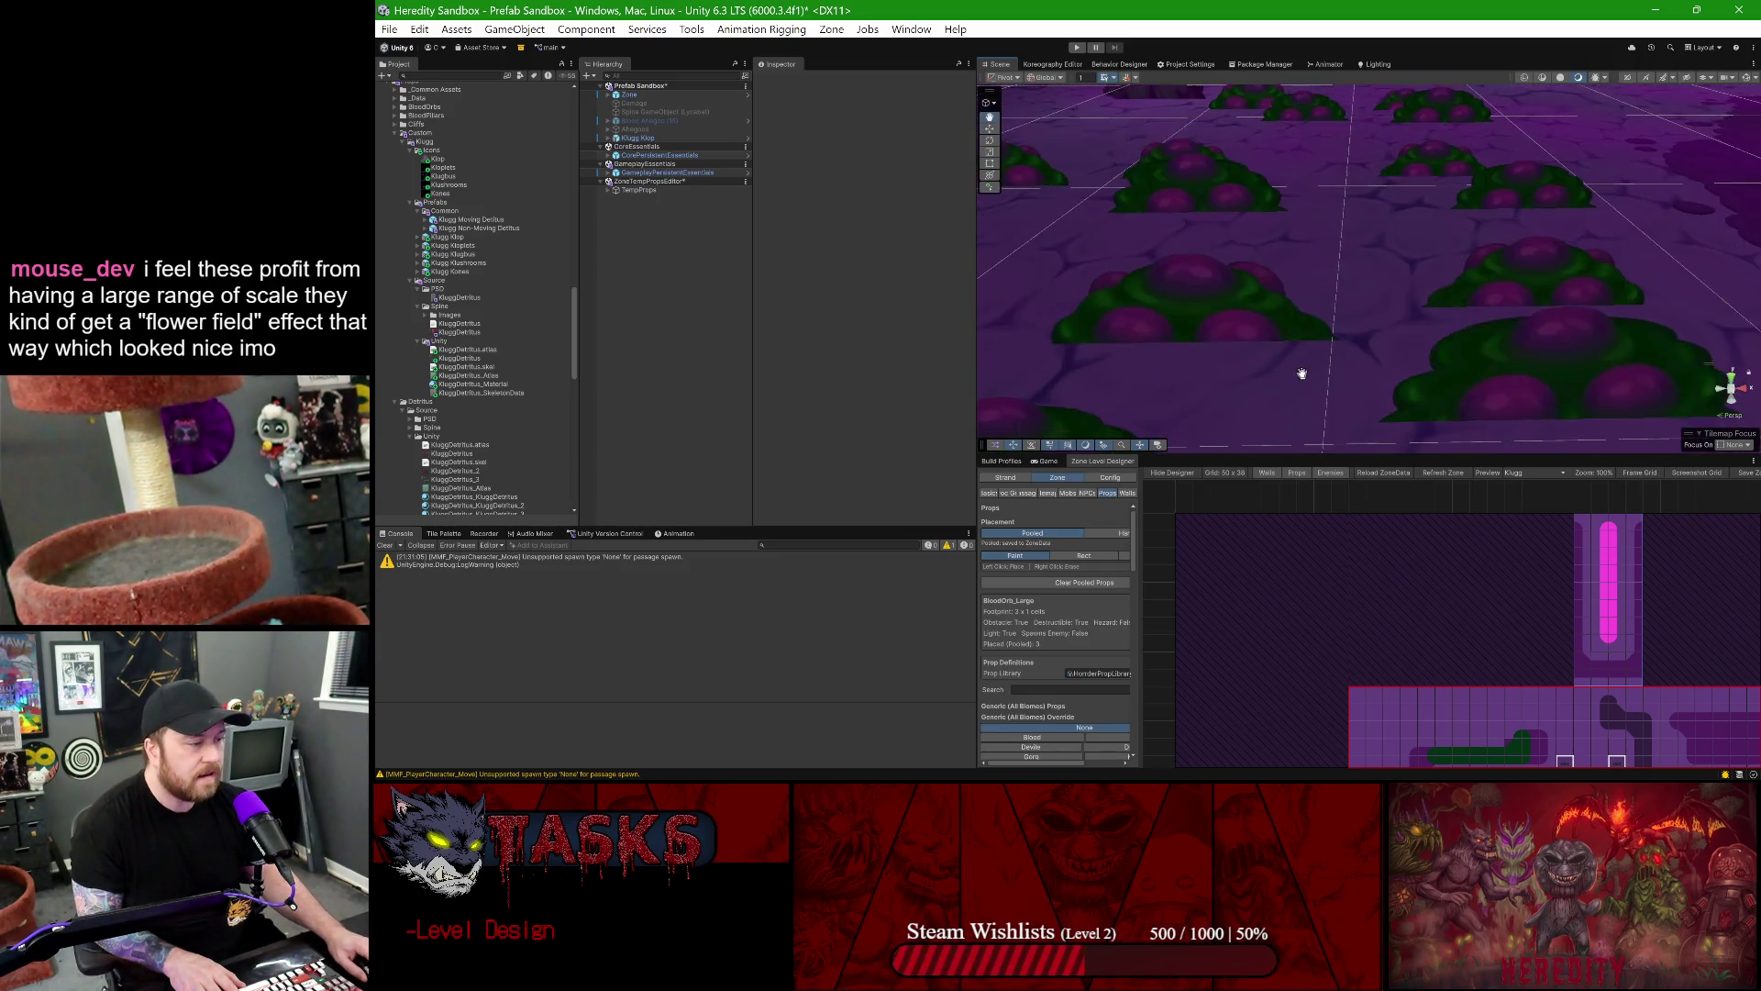
{"action": "scroll", "coordinate": [1301, 373], "scroll_direction": "down", "scroll_amount": 3}
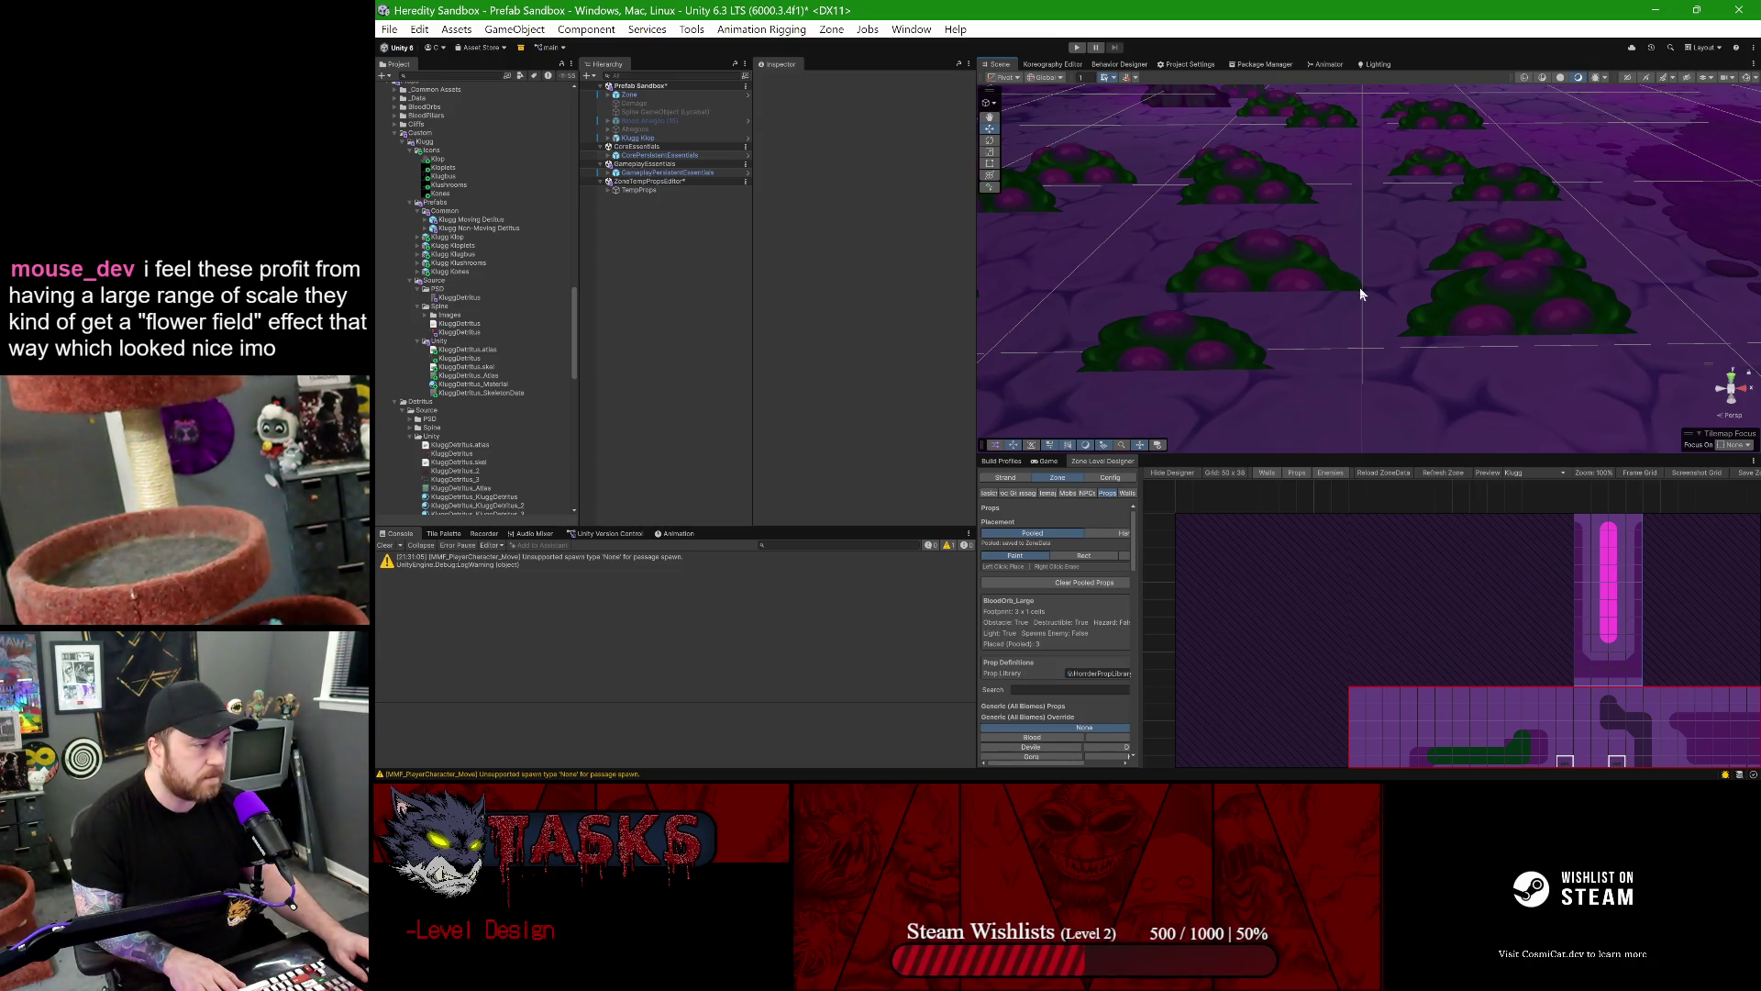
{"action": "scroll", "coordinate": [1358, 292], "scroll_direction": "down", "scroll_amount": 5}
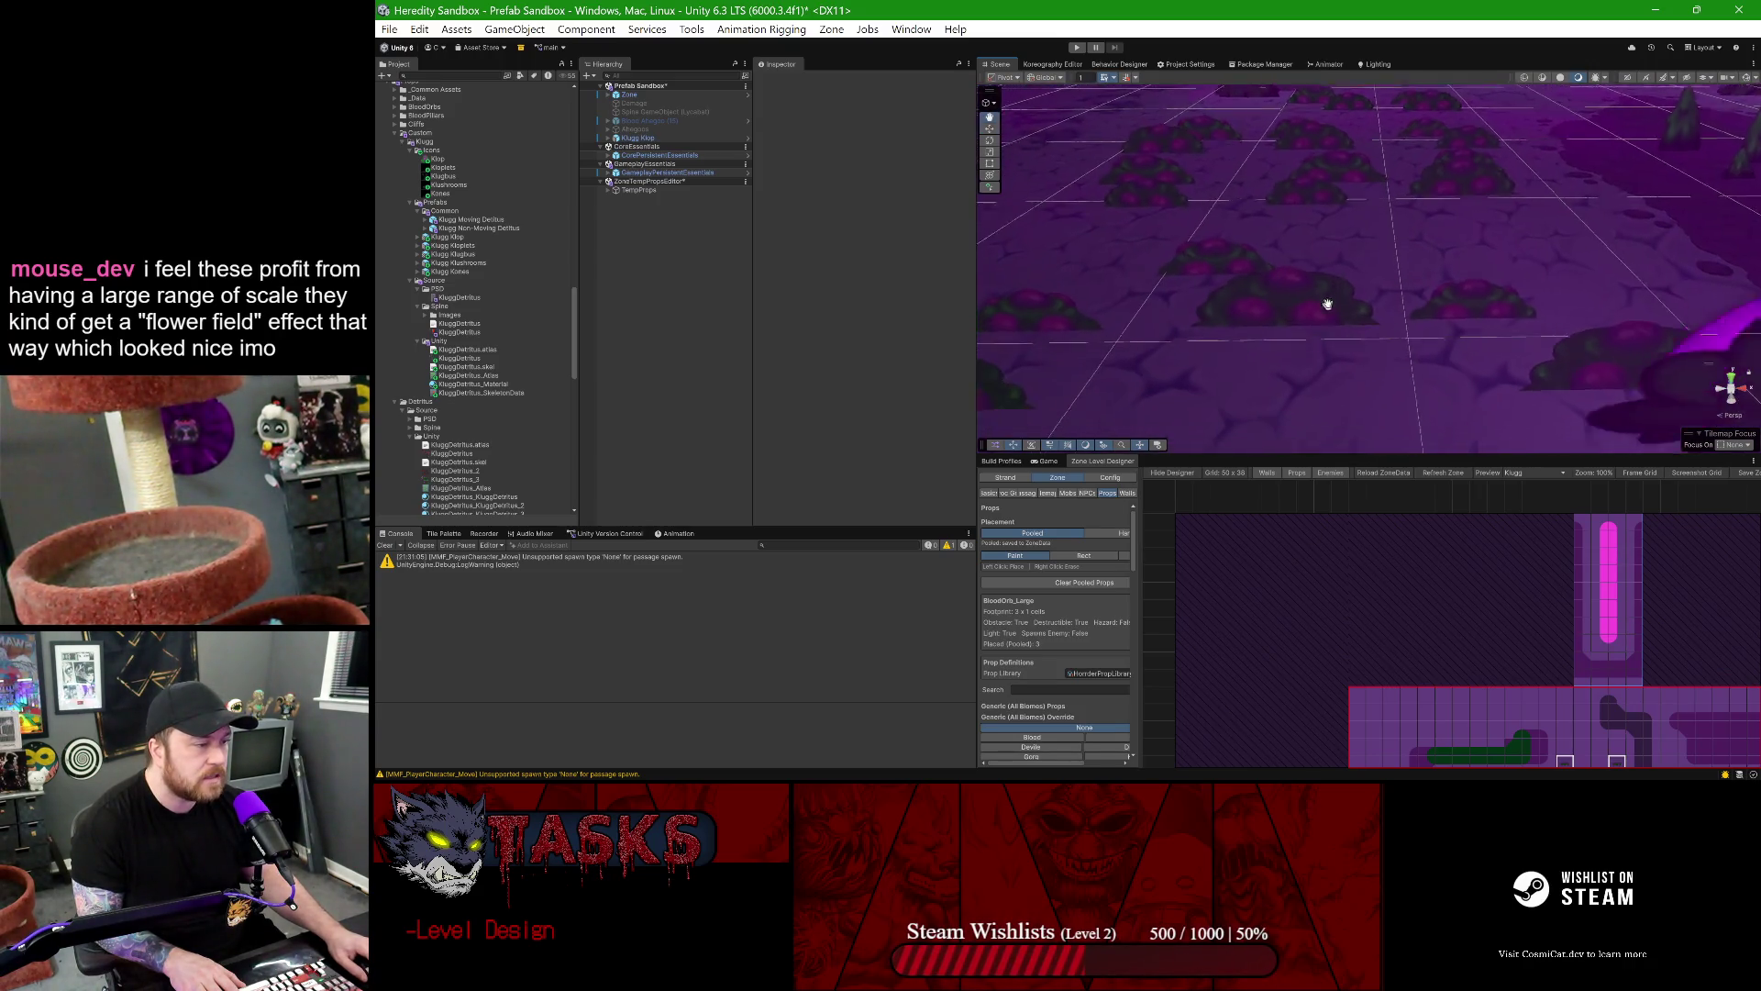
{"action": "scroll", "coordinate": [1327, 303], "scroll_direction": "up", "scroll_amount": 3}
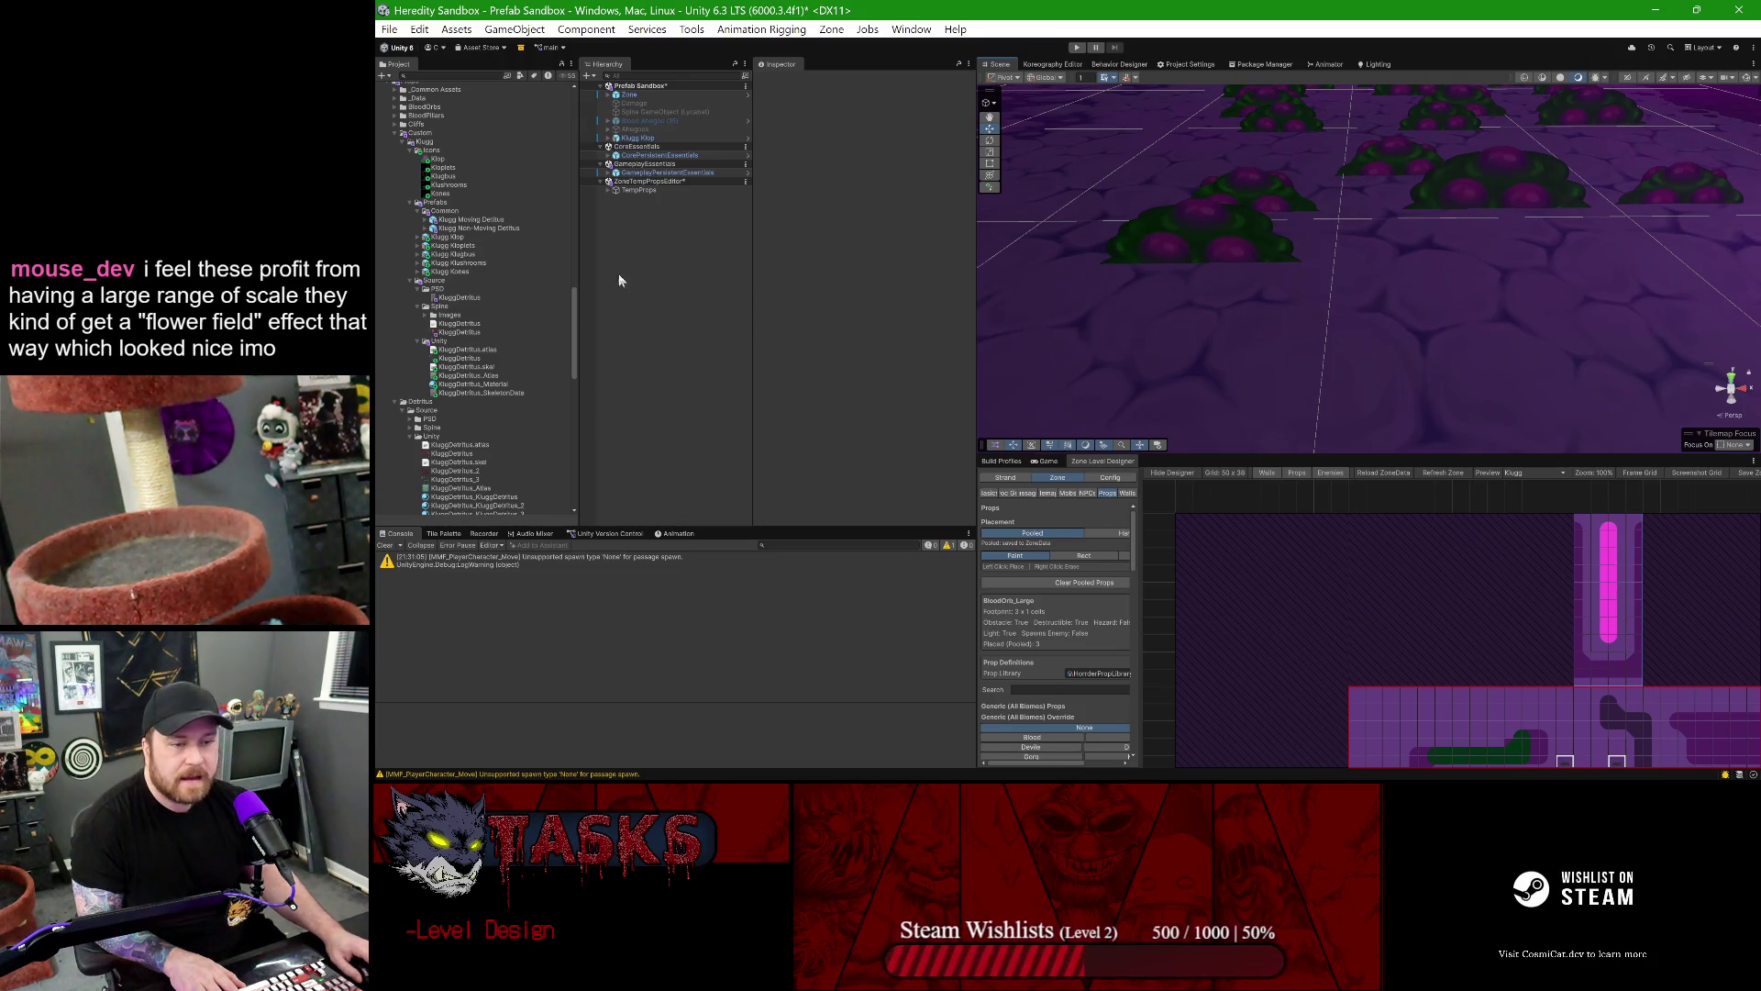
{"action": "double_click", "coordinate": [447, 237]}
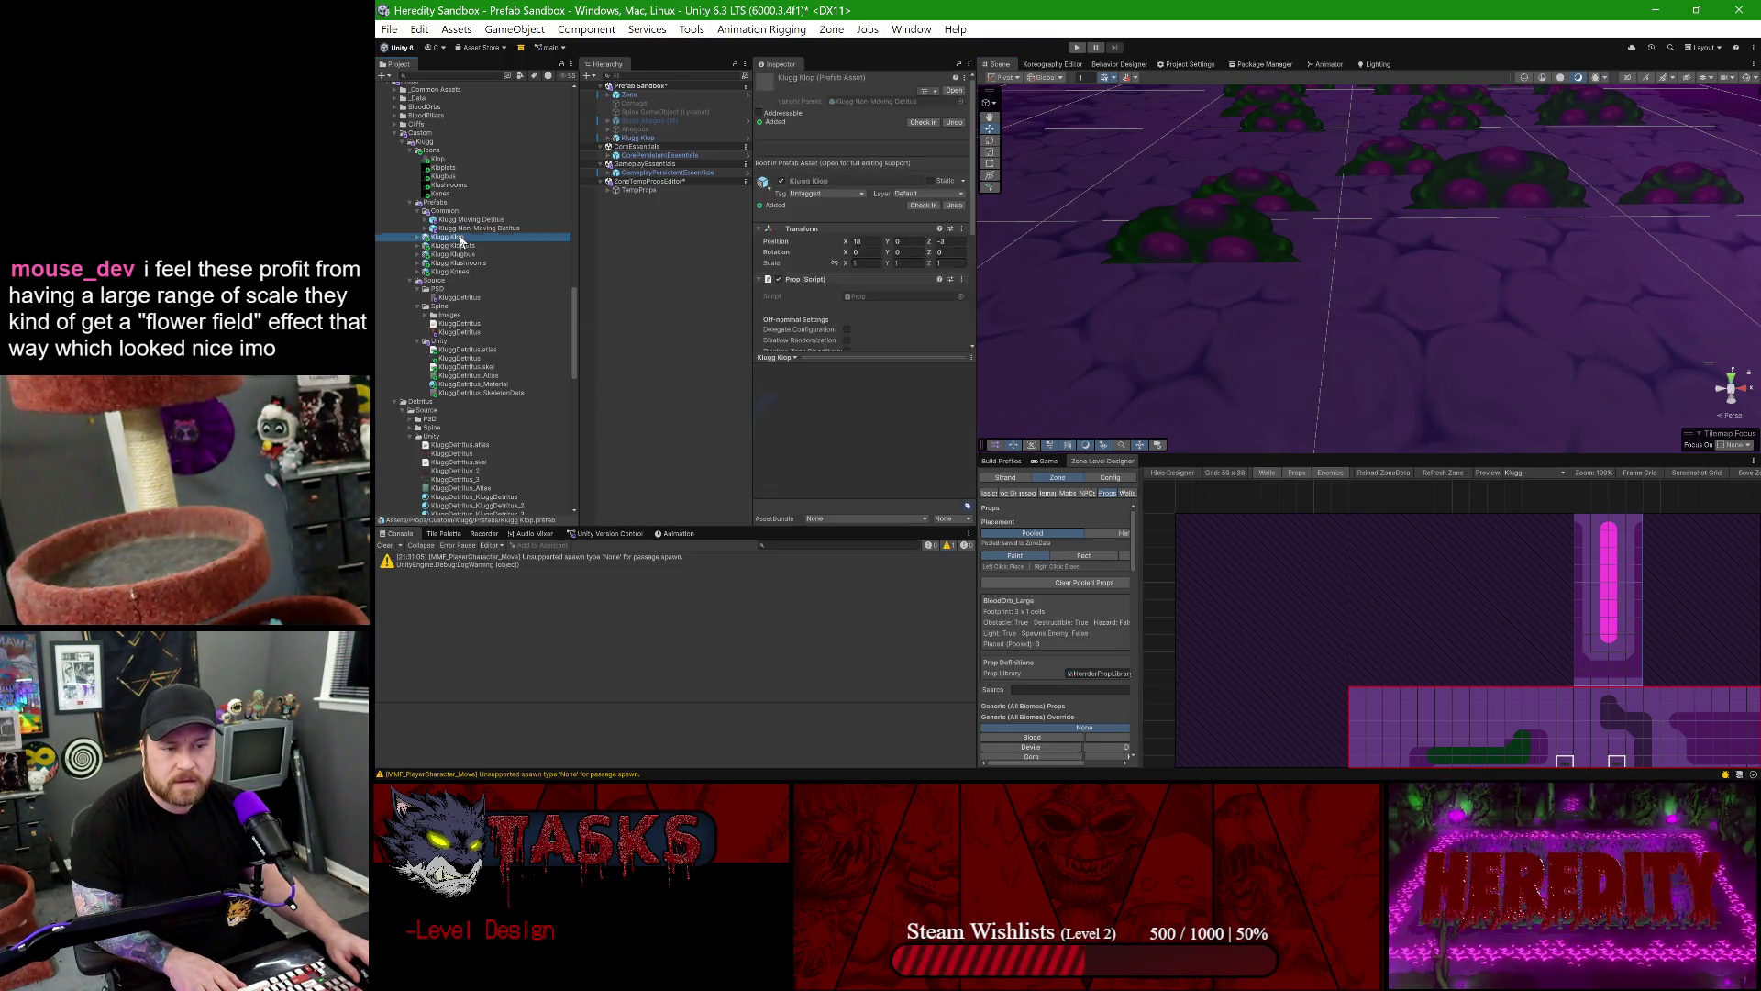
- Give bones 1–3 a horizontal position range of -0.3 to 0.3, then exit Prefab Mode
{"action": "left_click", "coordinate": [656, 134]}
{"action": "left_click", "coordinate": [658, 151], "text": "shift"}
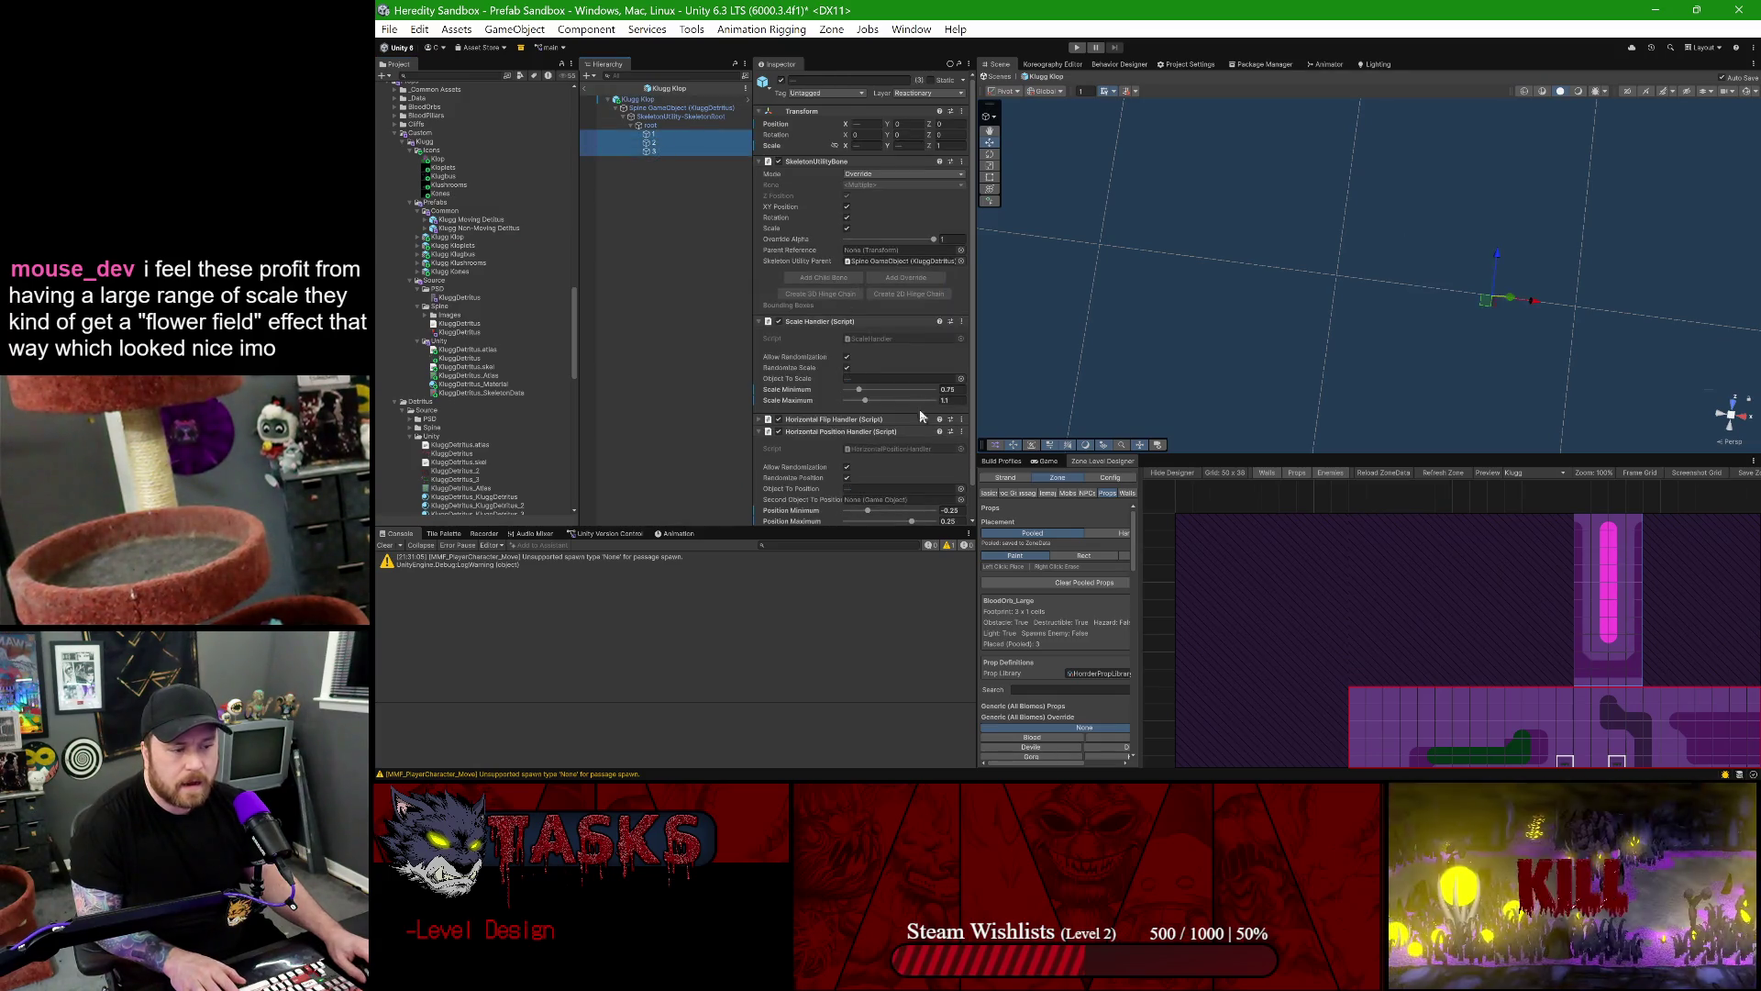
{"action": "left_click", "coordinate": [954, 477]}
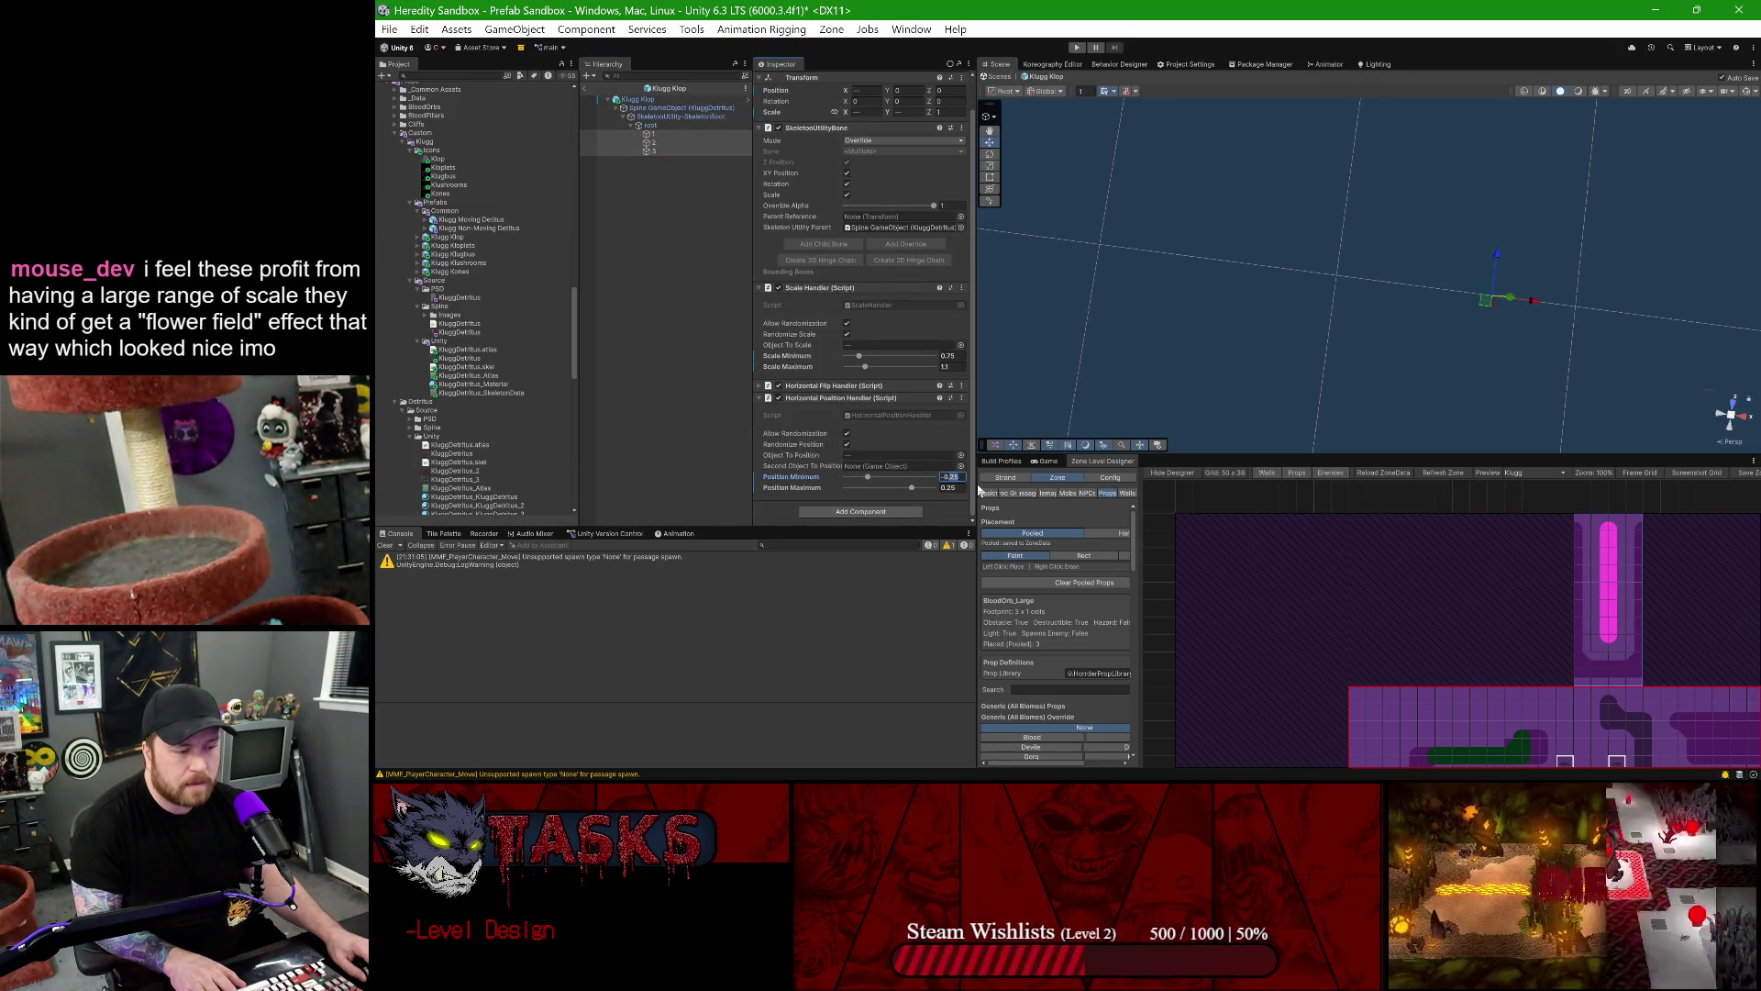
{"action": "type", "text": "-0.3"}
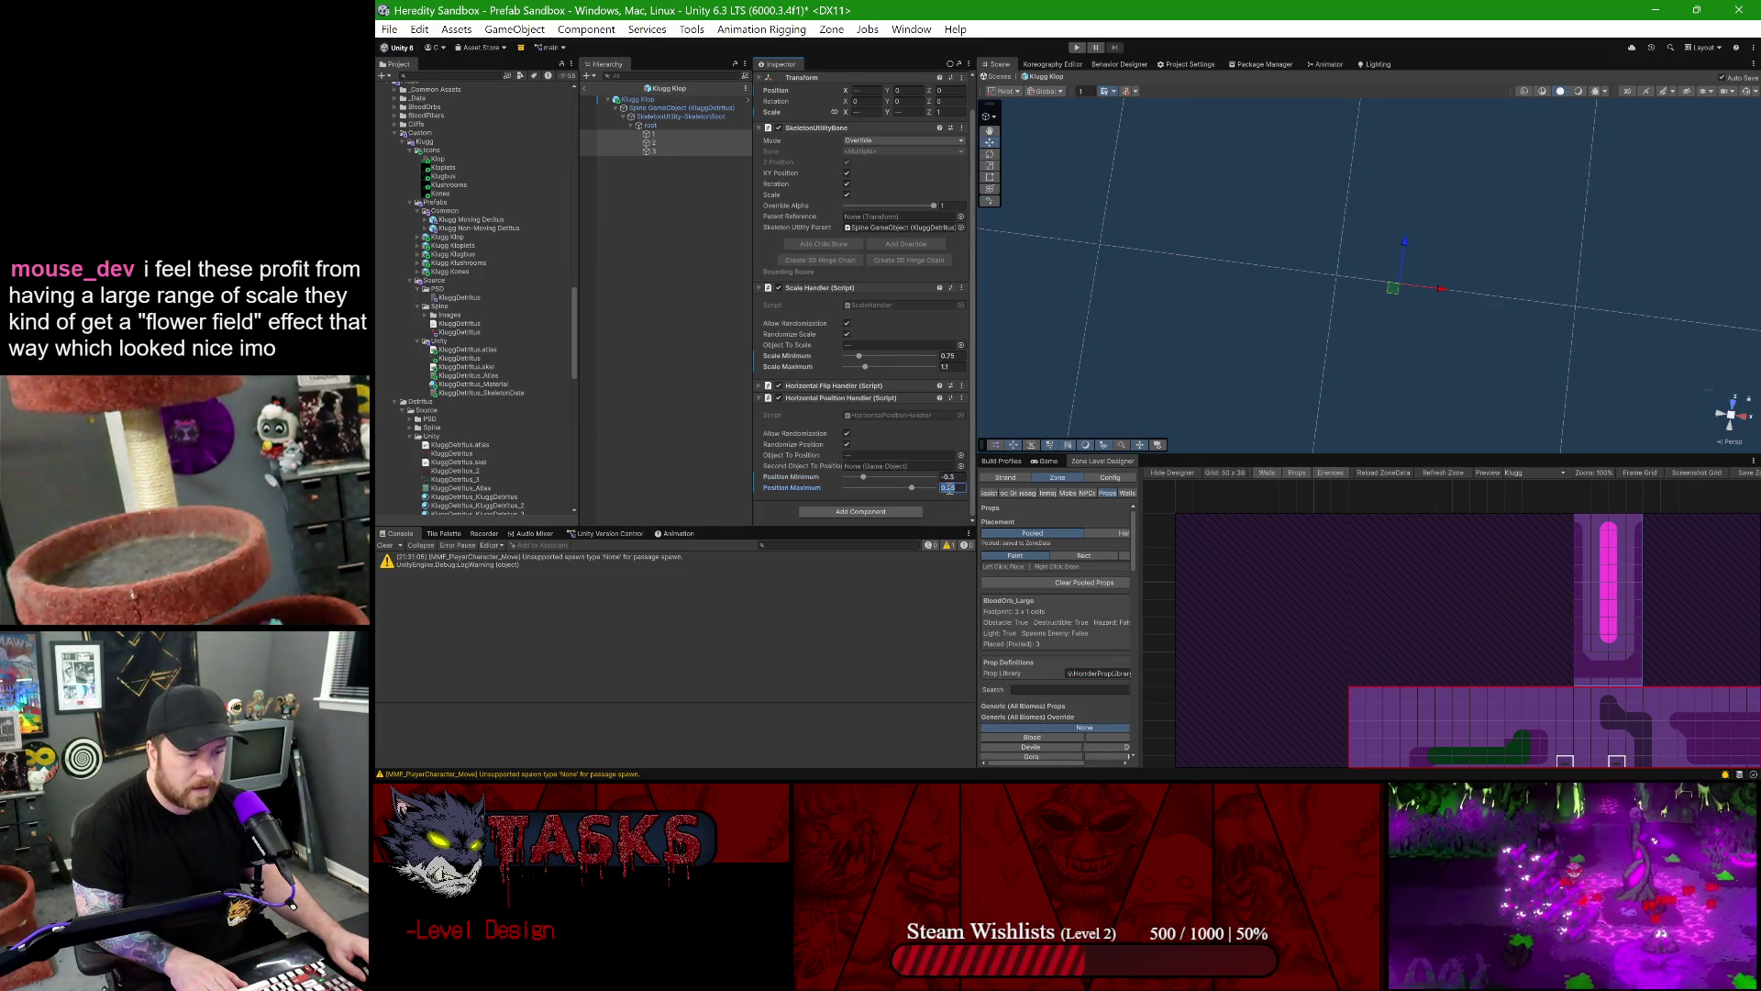
{"action": "type", "text": "0.3"}
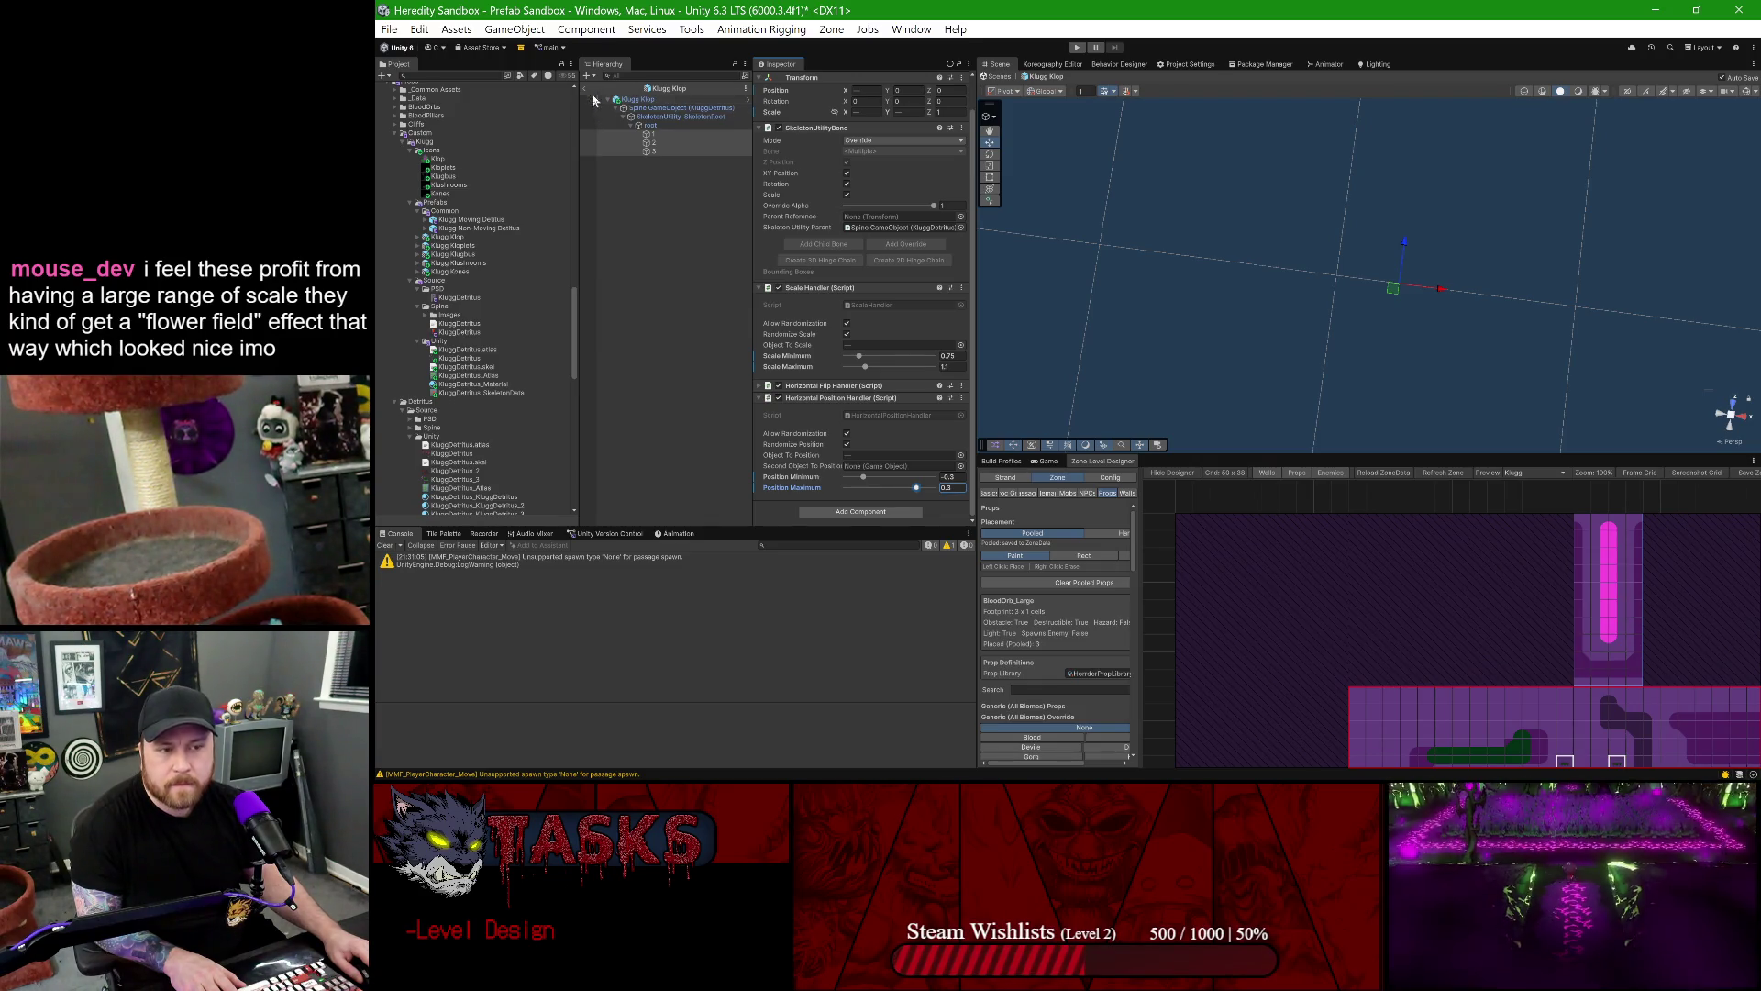
{"action": "left_click", "coordinate": [581, 88]}
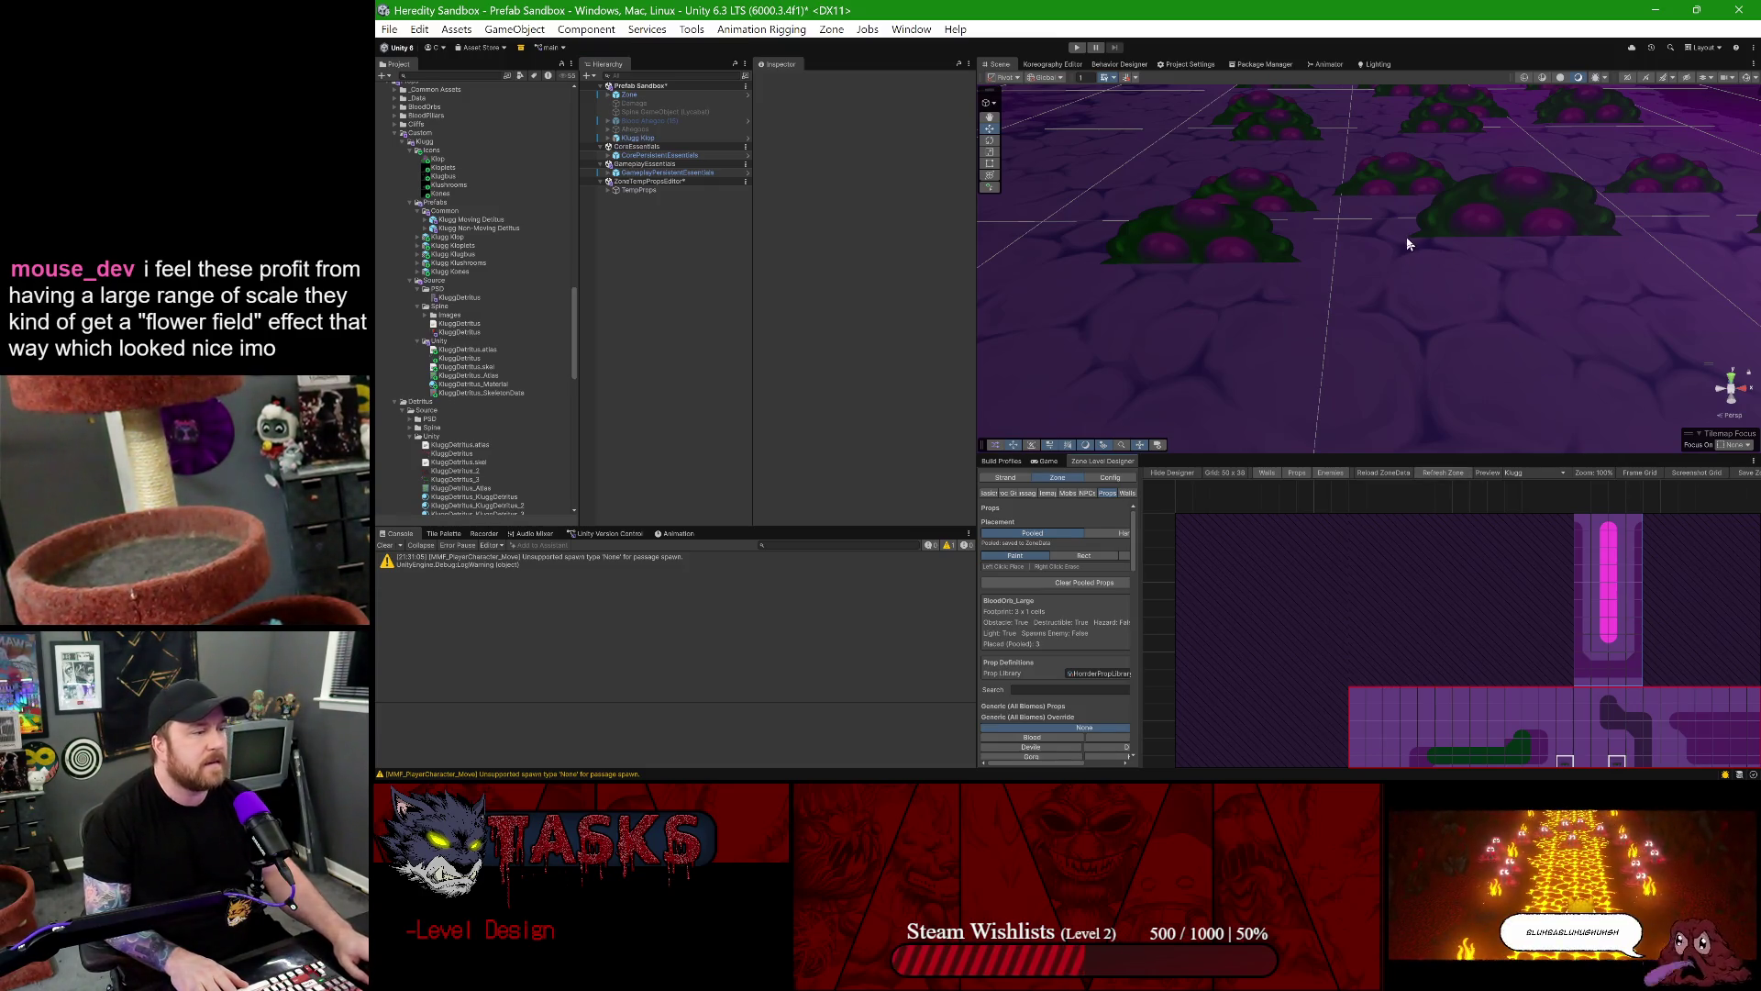
- Zoom and pan across the flower field to inspect the generated Klop bushes
{"action": "scroll", "coordinate": [1403, 242], "scroll_direction": "down", "scroll_amount": 3}
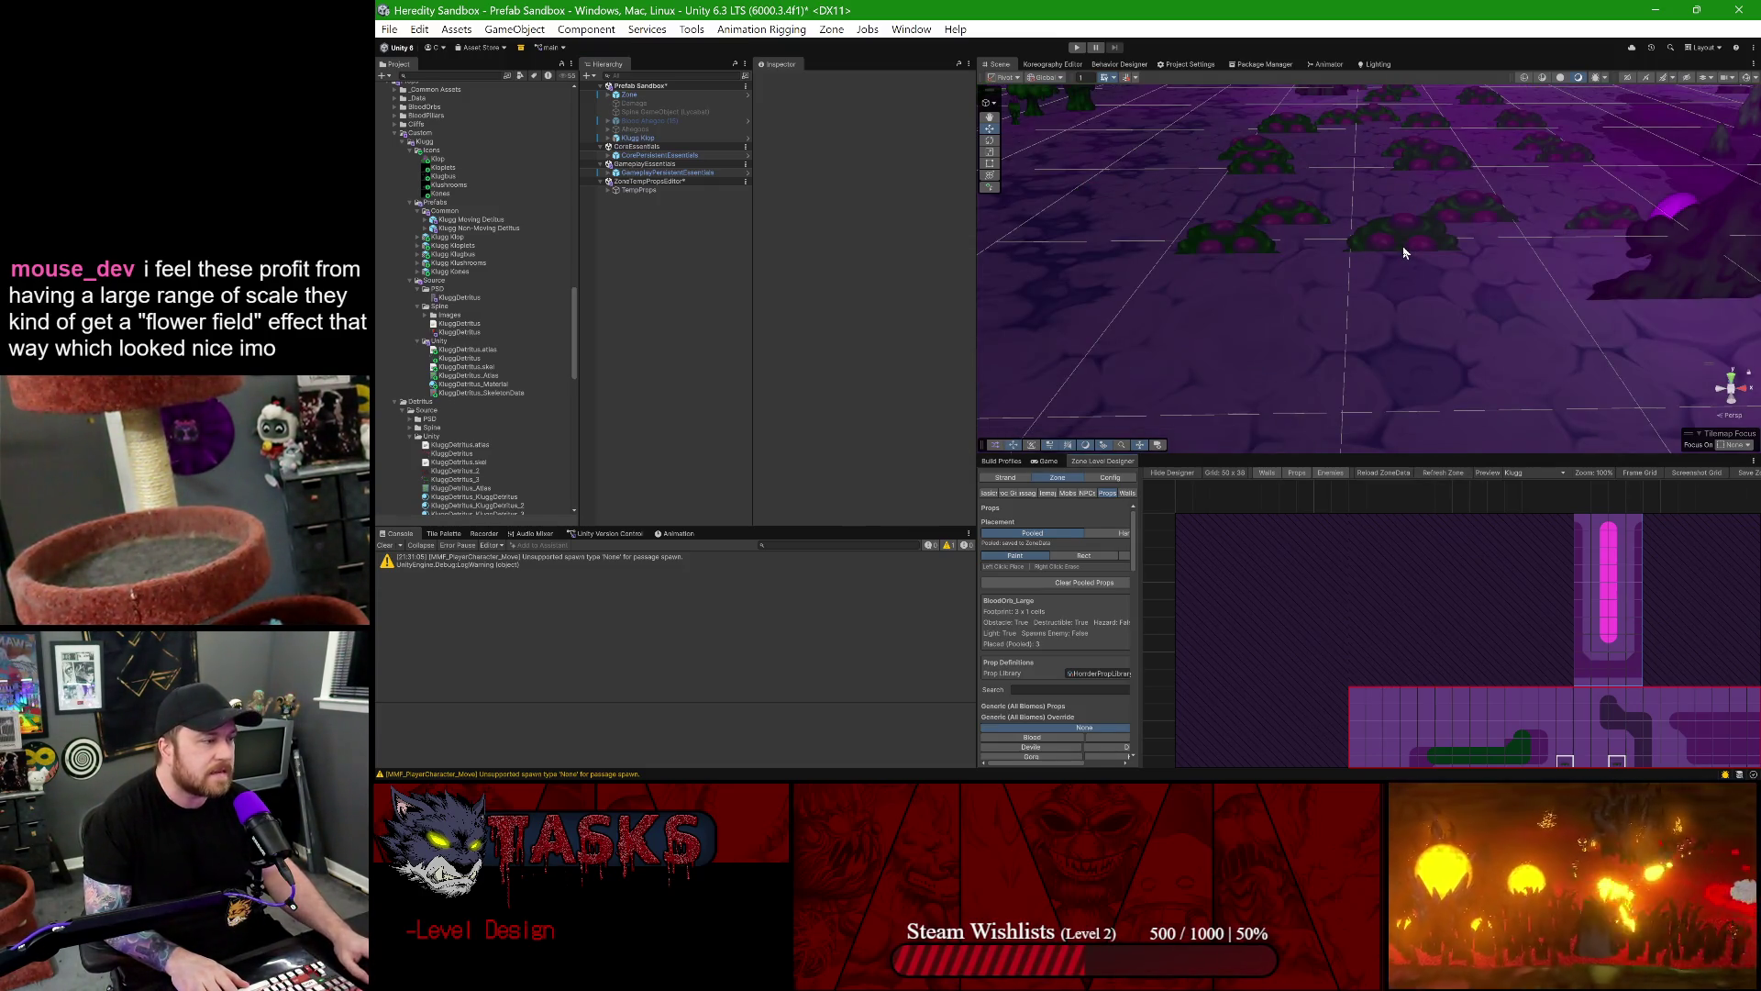
{"action": "scroll", "coordinate": [1401, 246], "scroll_direction": "down", "scroll_amount": 2}
{"action": "mouse_move", "coordinate": [1401, 246]}
{"action": "left_mouse_down"}
{"action": "mouse_move", "coordinate": [1380, 196]}
{"action": "mouse_move", "coordinate": [1356, 196]}
{"action": "mouse_move", "coordinate": [1359, 220]}
{"action": "left_mouse_up"}
{"action": "scroll", "coordinate": [1340, 244], "scroll_direction": "up", "scroll_amount": 1}
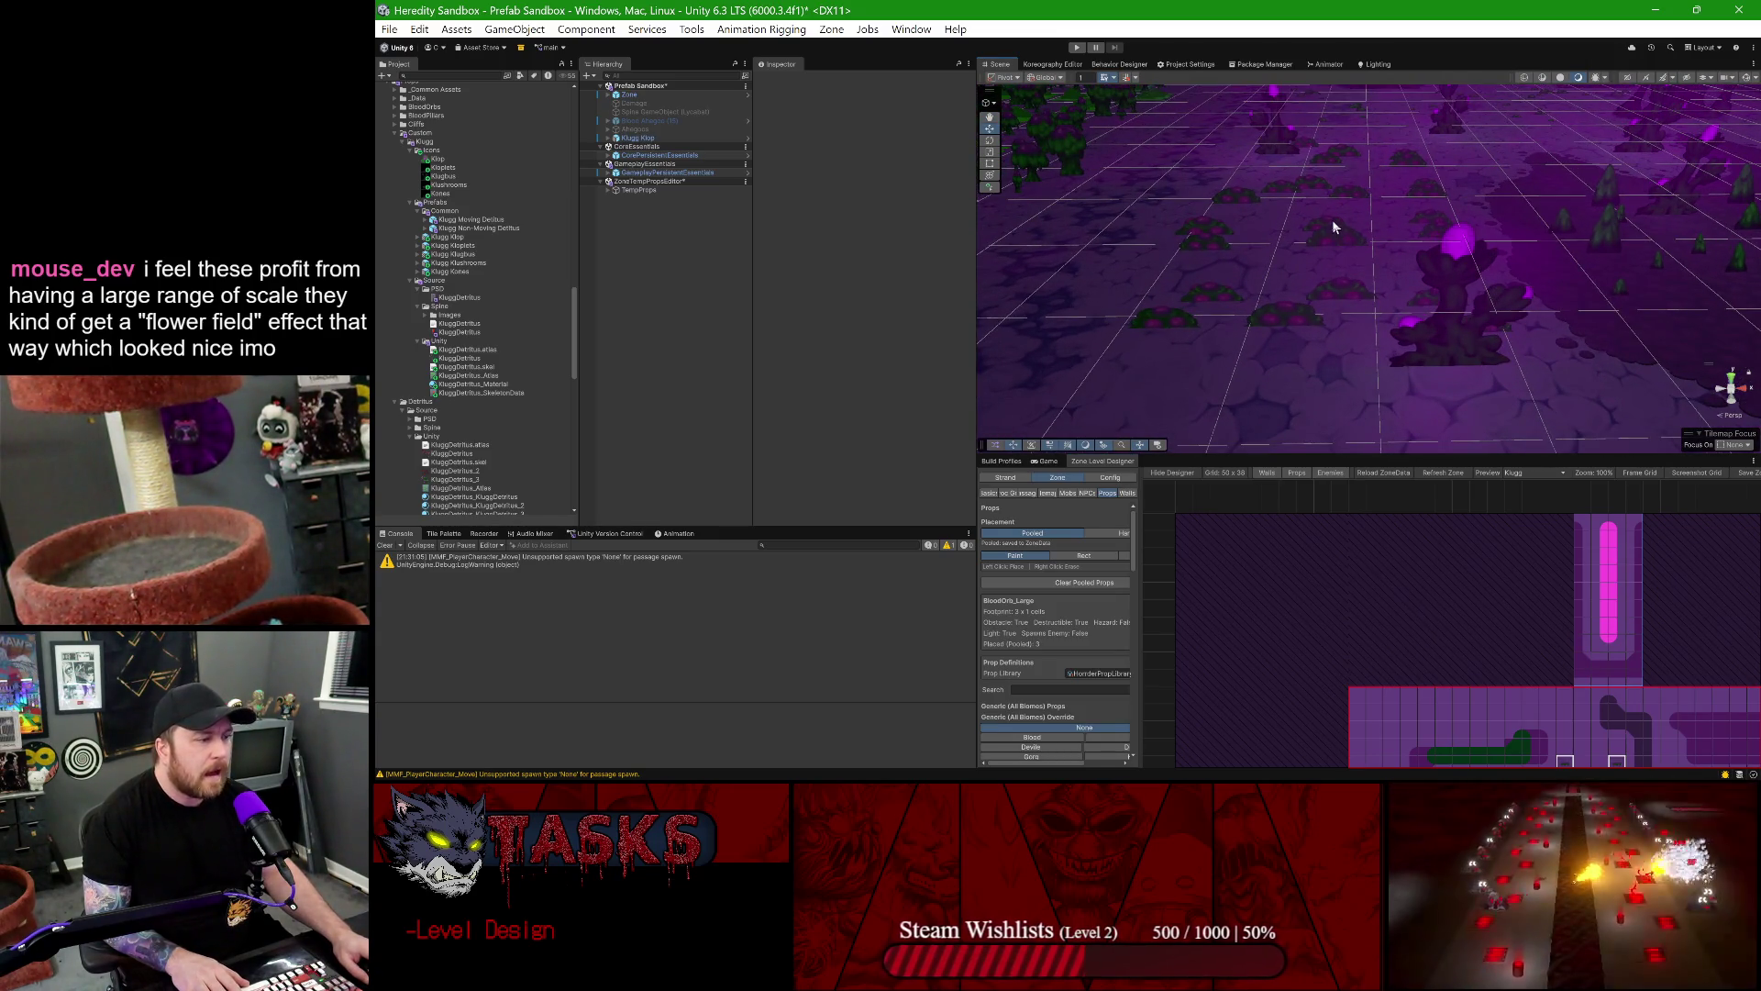
{"action": "scroll", "coordinate": [1332, 218], "scroll_direction": "up", "scroll_amount": 1}
{"action": "scroll", "coordinate": [1352, 277], "scroll_direction": "up", "scroll_amount": 2}
{"action": "scroll", "coordinate": [1346, 268], "scroll_direction": "up", "scroll_amount": 2}
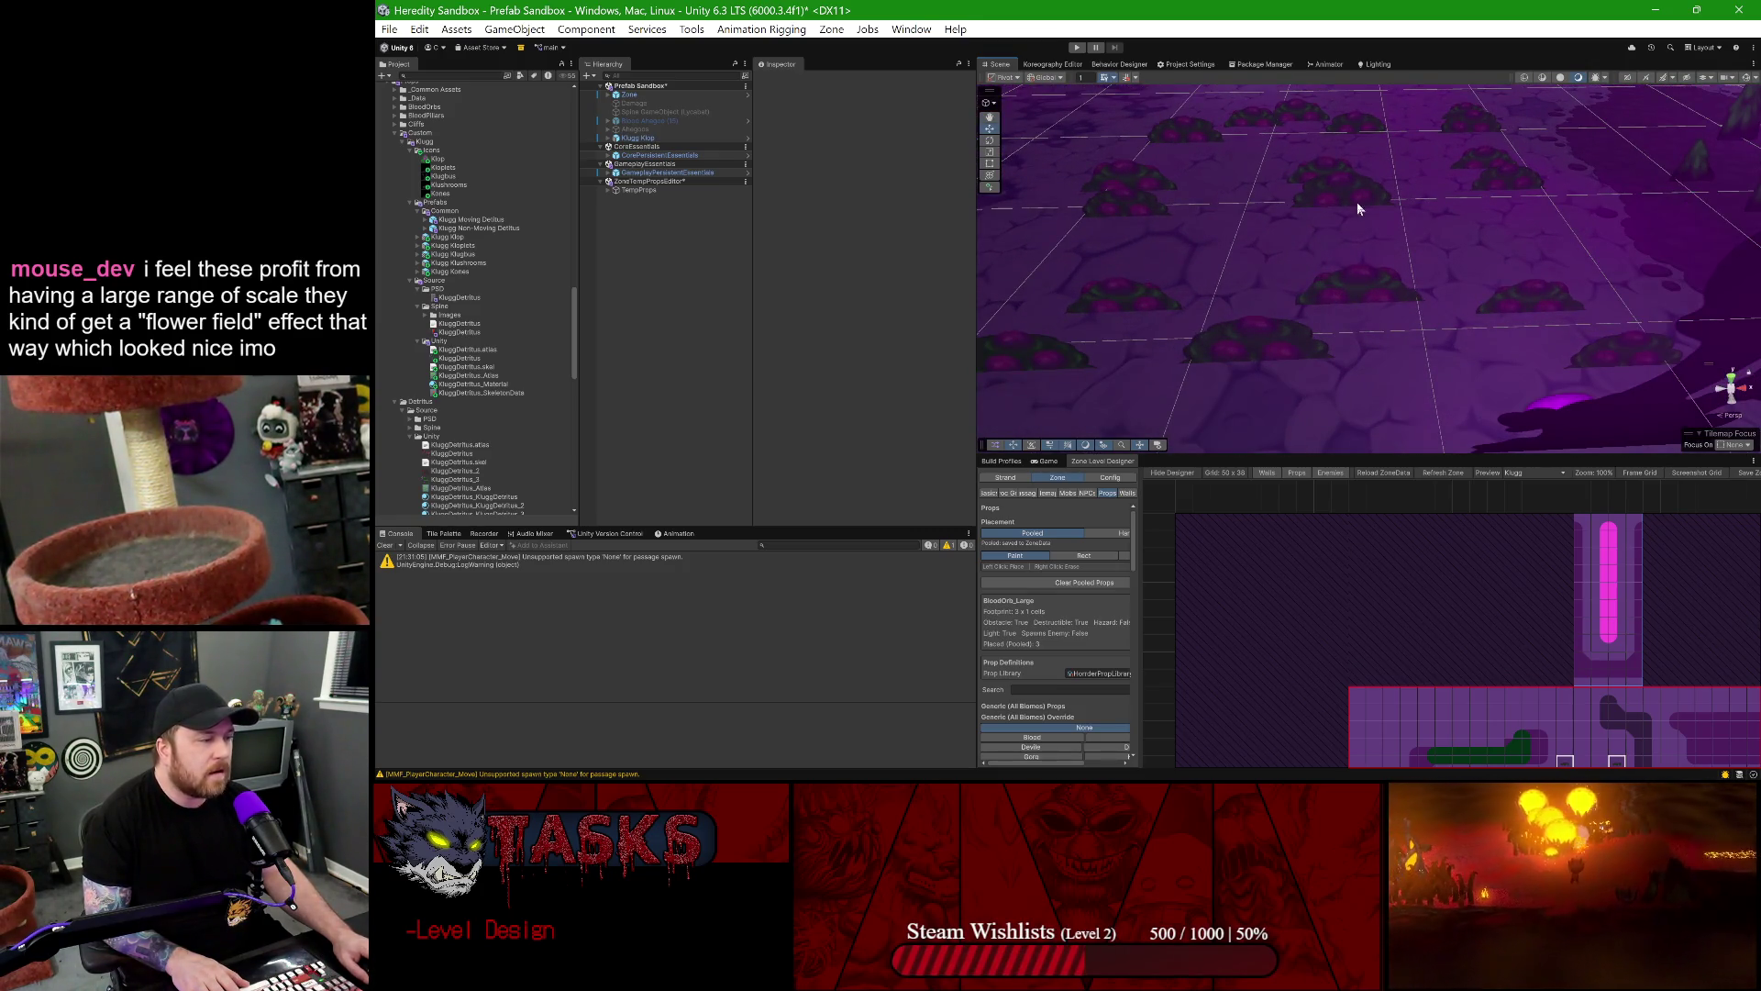
{"action": "scroll", "coordinate": [1218, 222], "scroll_direction": "down", "scroll_amount": 4}
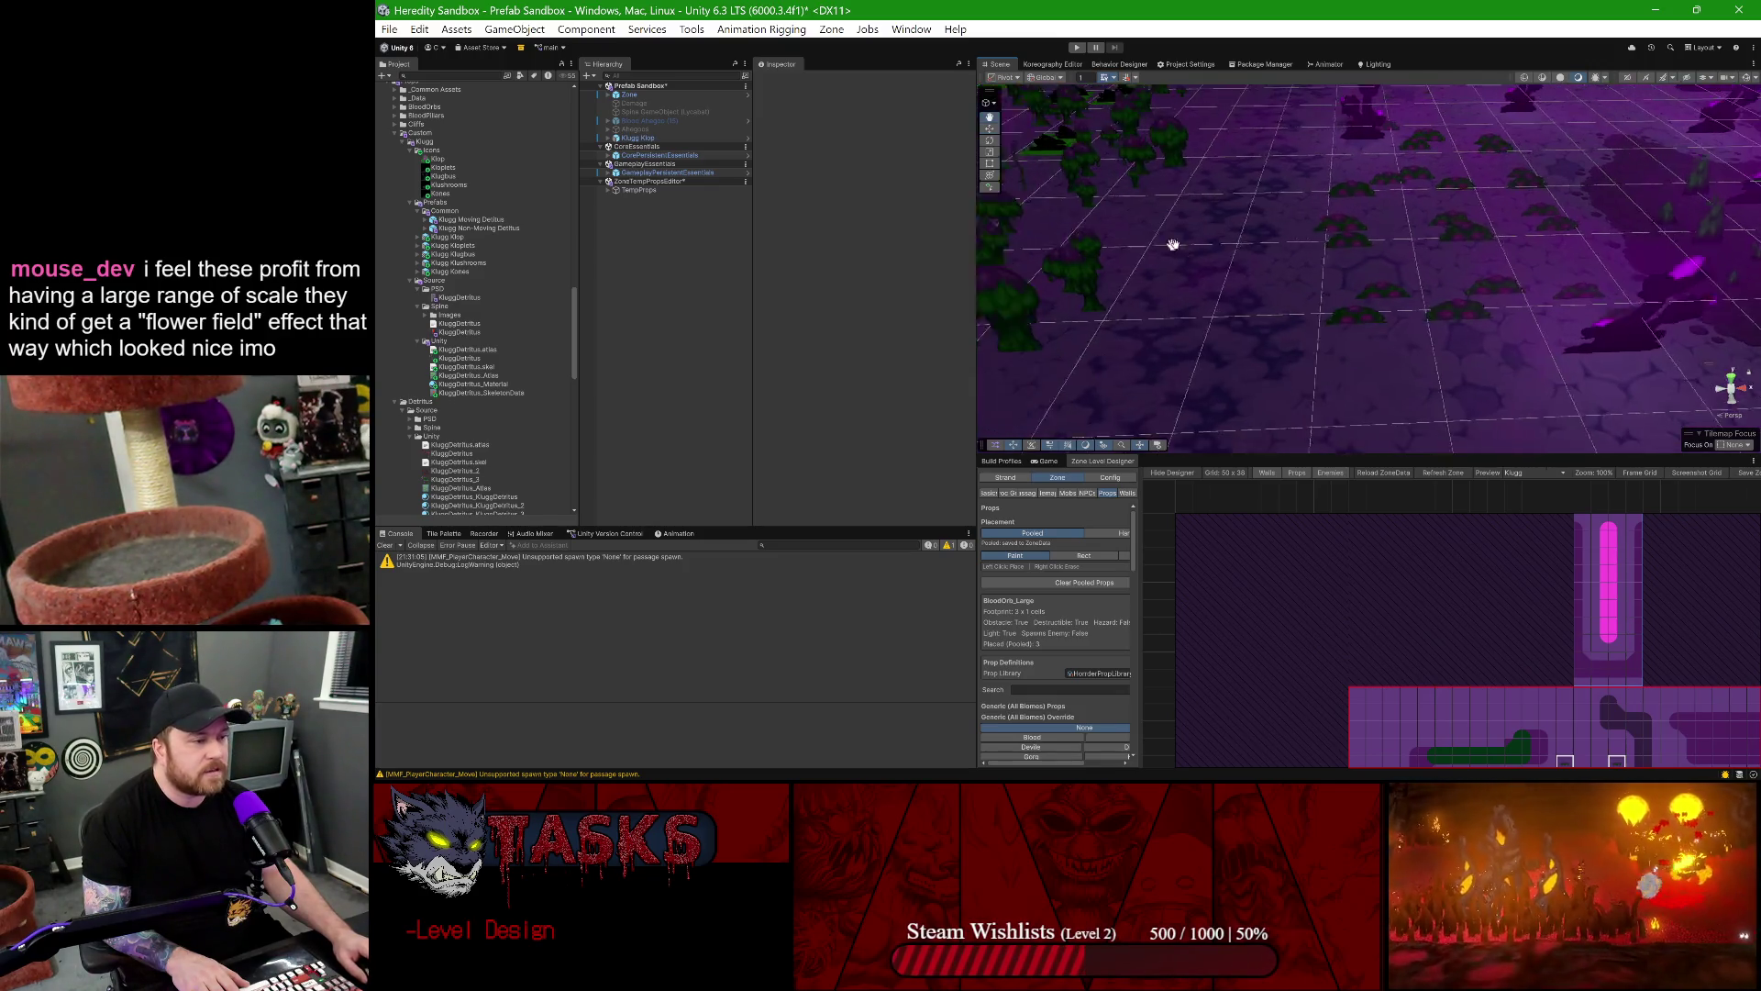
{"action": "scroll", "coordinate": [1220, 257], "scroll_direction": "up", "scroll_amount": 5}
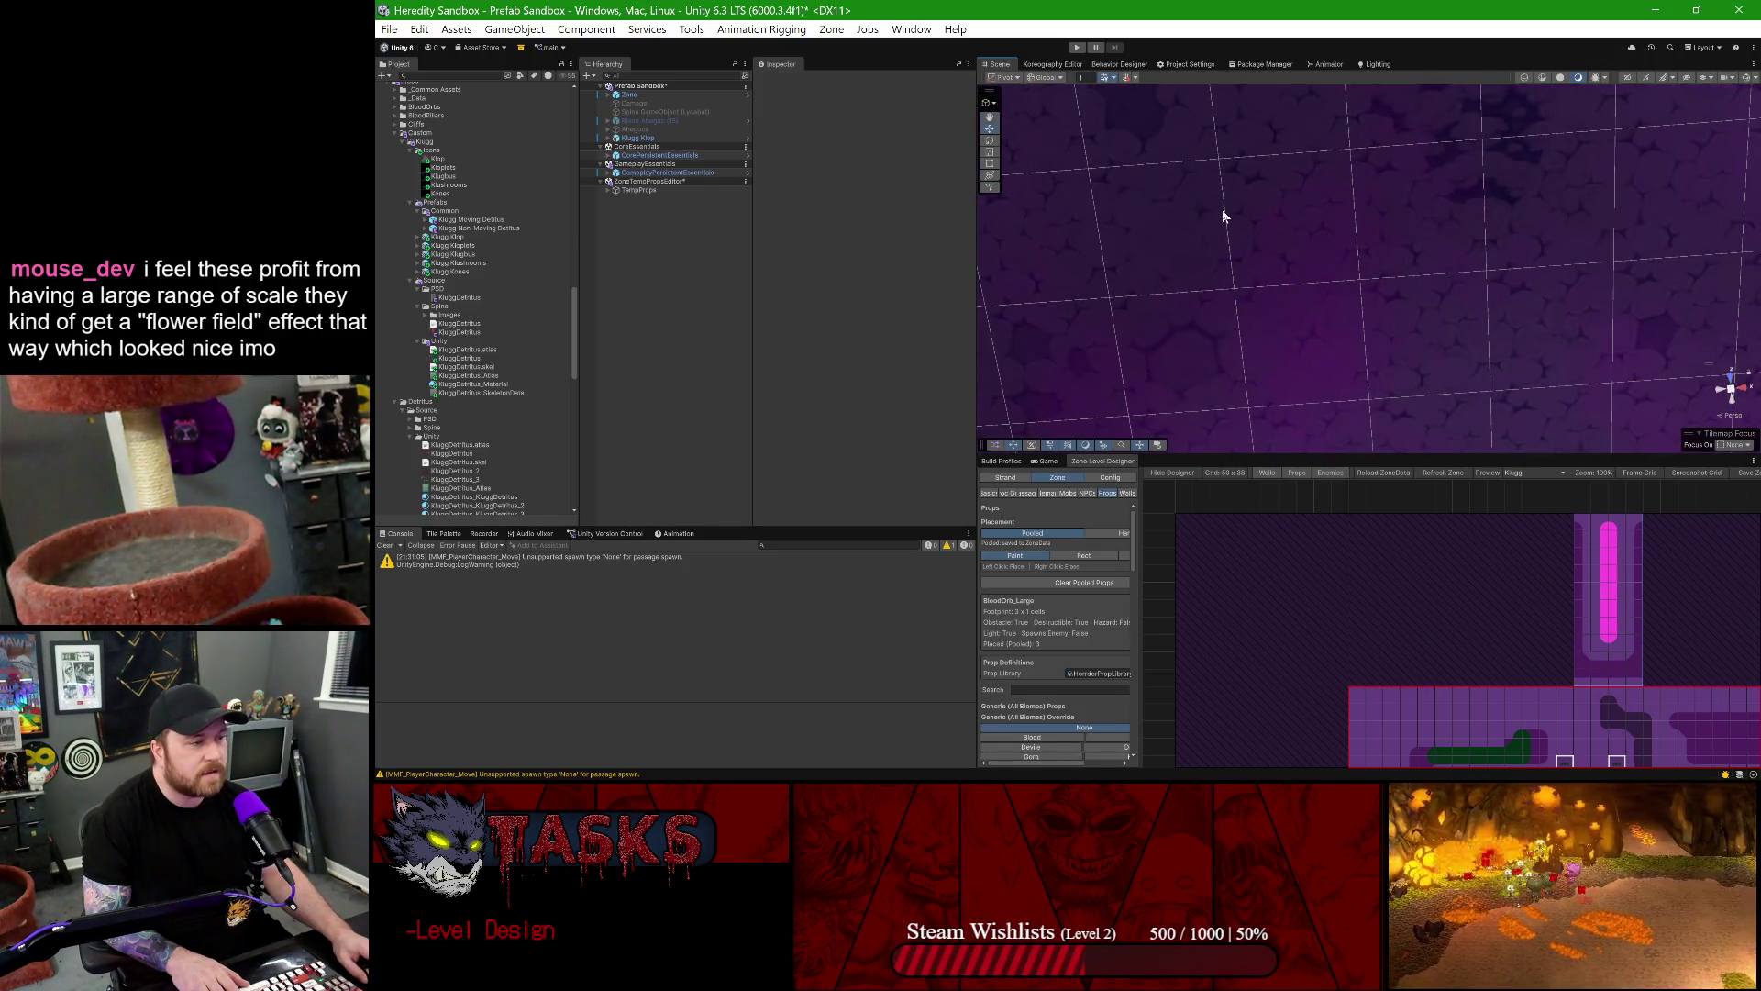
{"action": "scroll", "coordinate": [1262, 196], "scroll_direction": "down", "scroll_amount": 4}
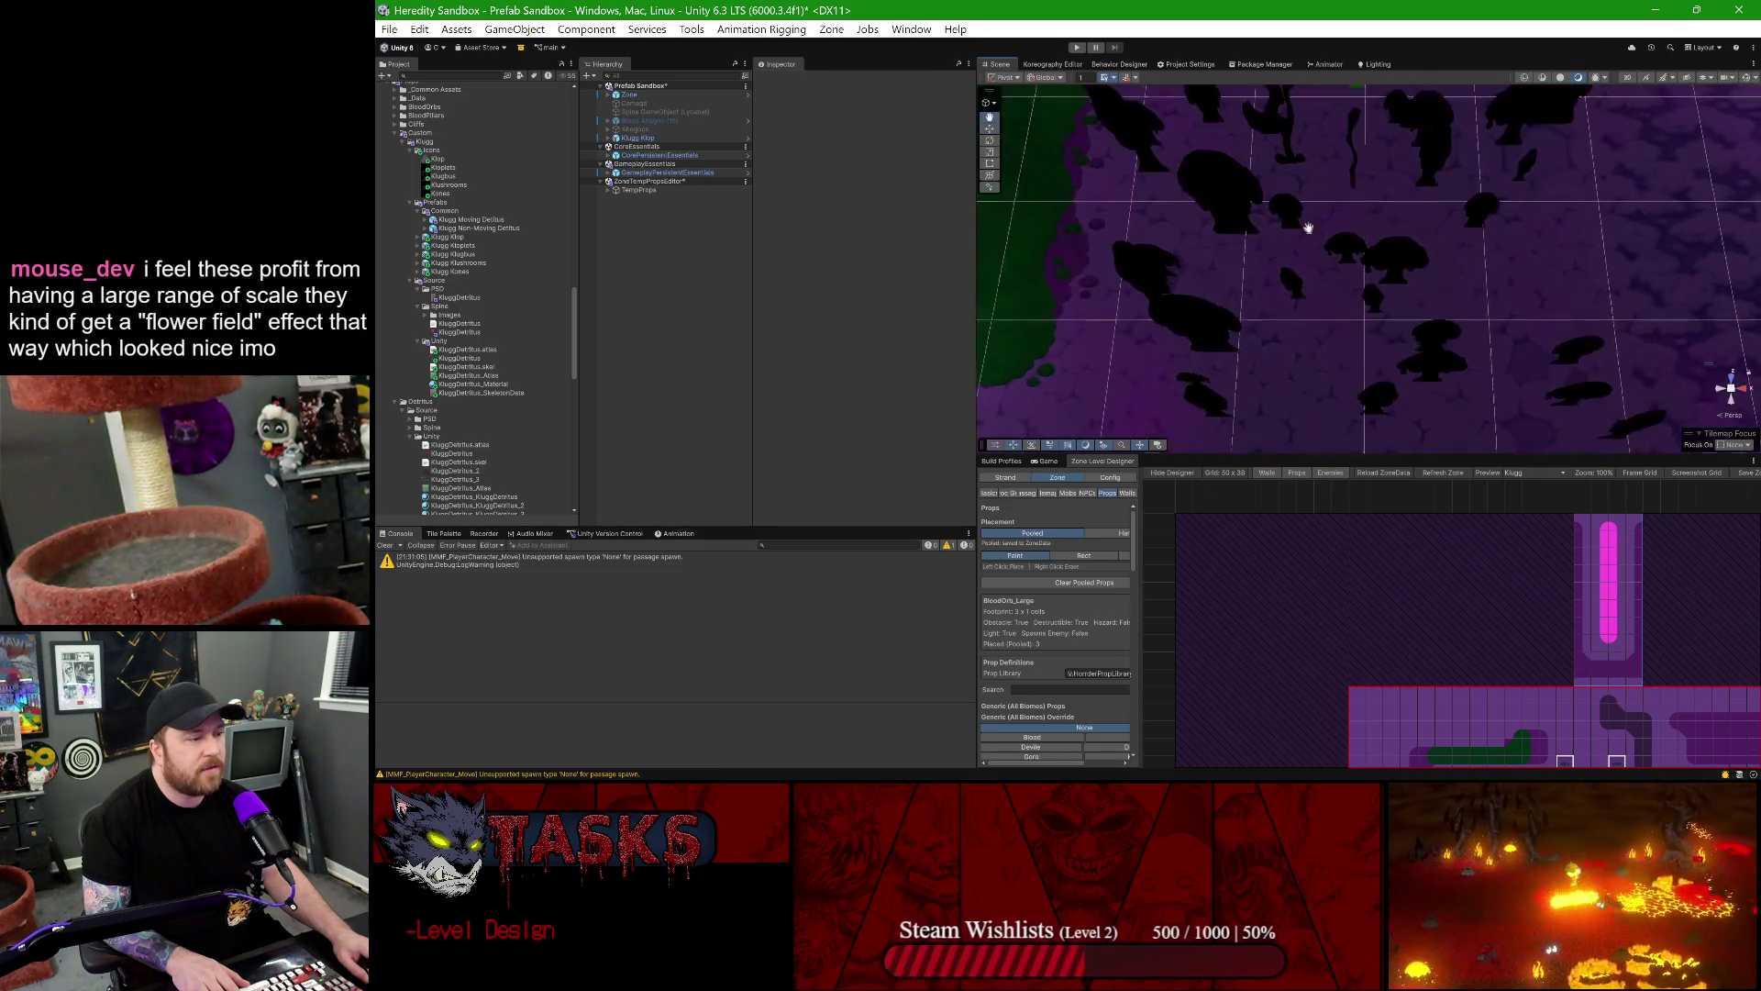
- Pan and tilt the view over another patch of props, then select the Klugg Klop prefab asset
{"action": "mouse_move", "coordinate": [1349, 259]}
{"action": "left_mouse_down"}
{"action": "mouse_move", "coordinate": [1251, 264]}
{"action": "mouse_move", "coordinate": [1258, 220]}
{"action": "mouse_move", "coordinate": [1198, 203]}
{"action": "mouse_move", "coordinate": [1297, 235]}
{"action": "left_mouse_up"}
{"action": "scroll", "coordinate": [1423, 278], "scroll_direction": "up", "scroll_amount": 3}
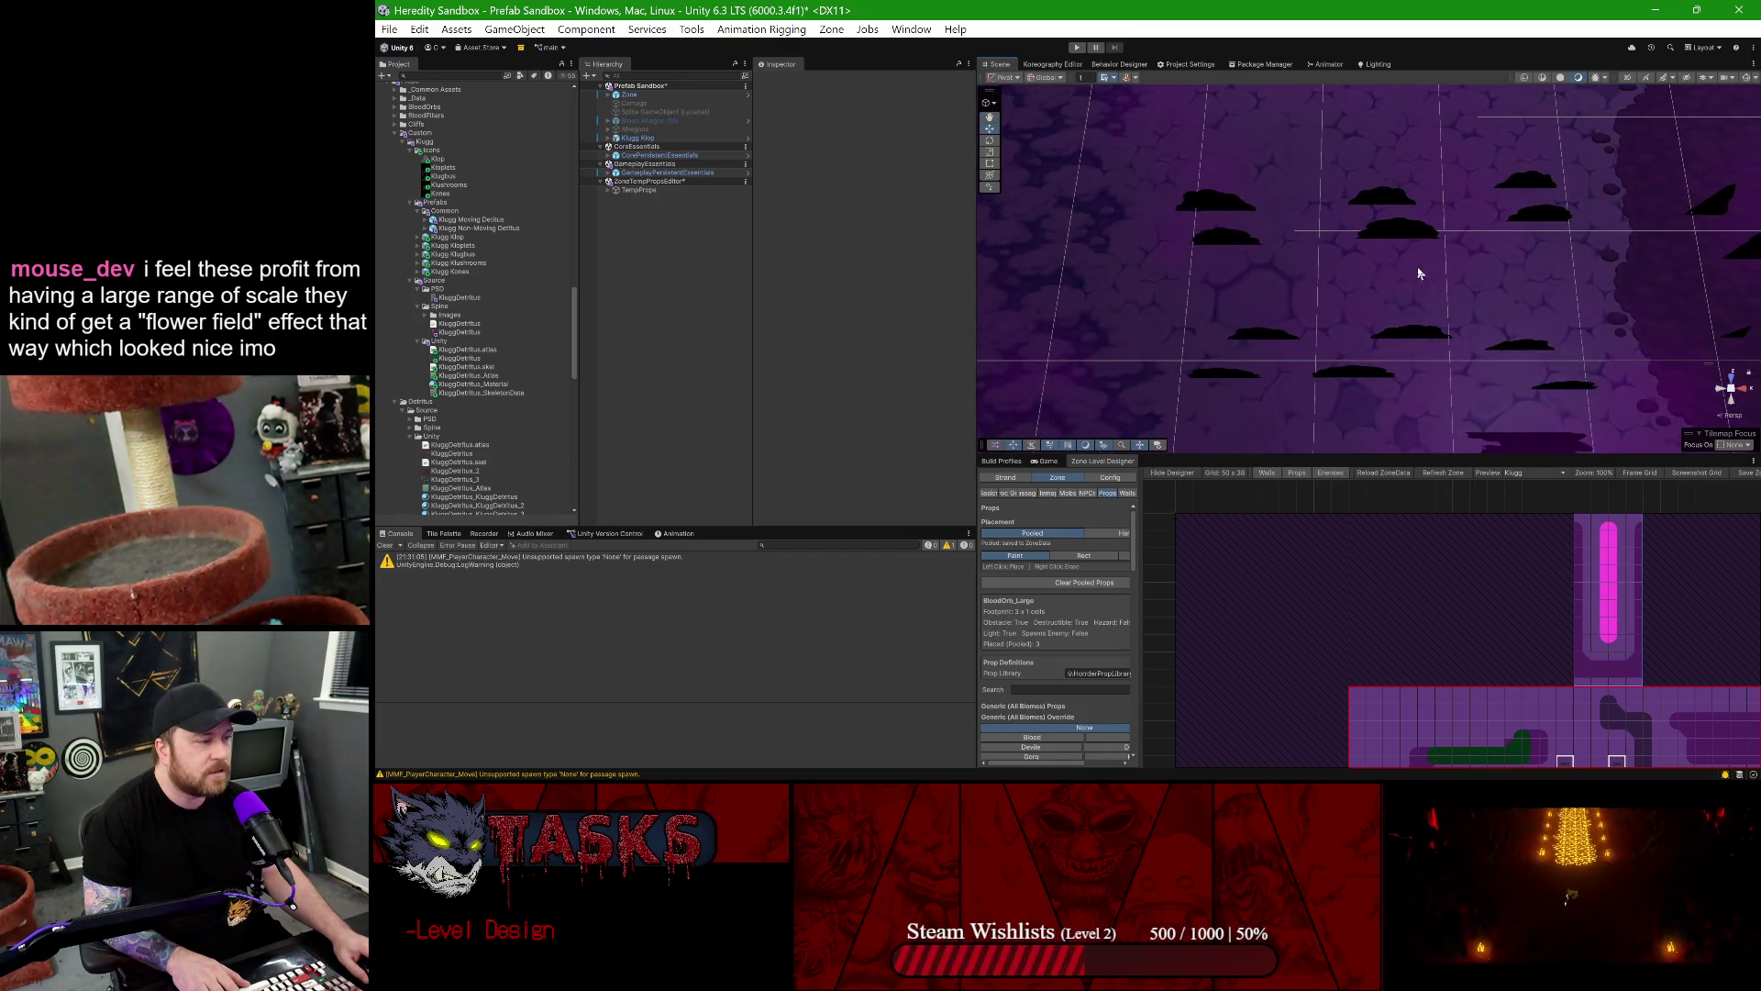
{"action": "scroll", "coordinate": [1412, 285], "scroll_direction": "down", "scroll_amount": 3}
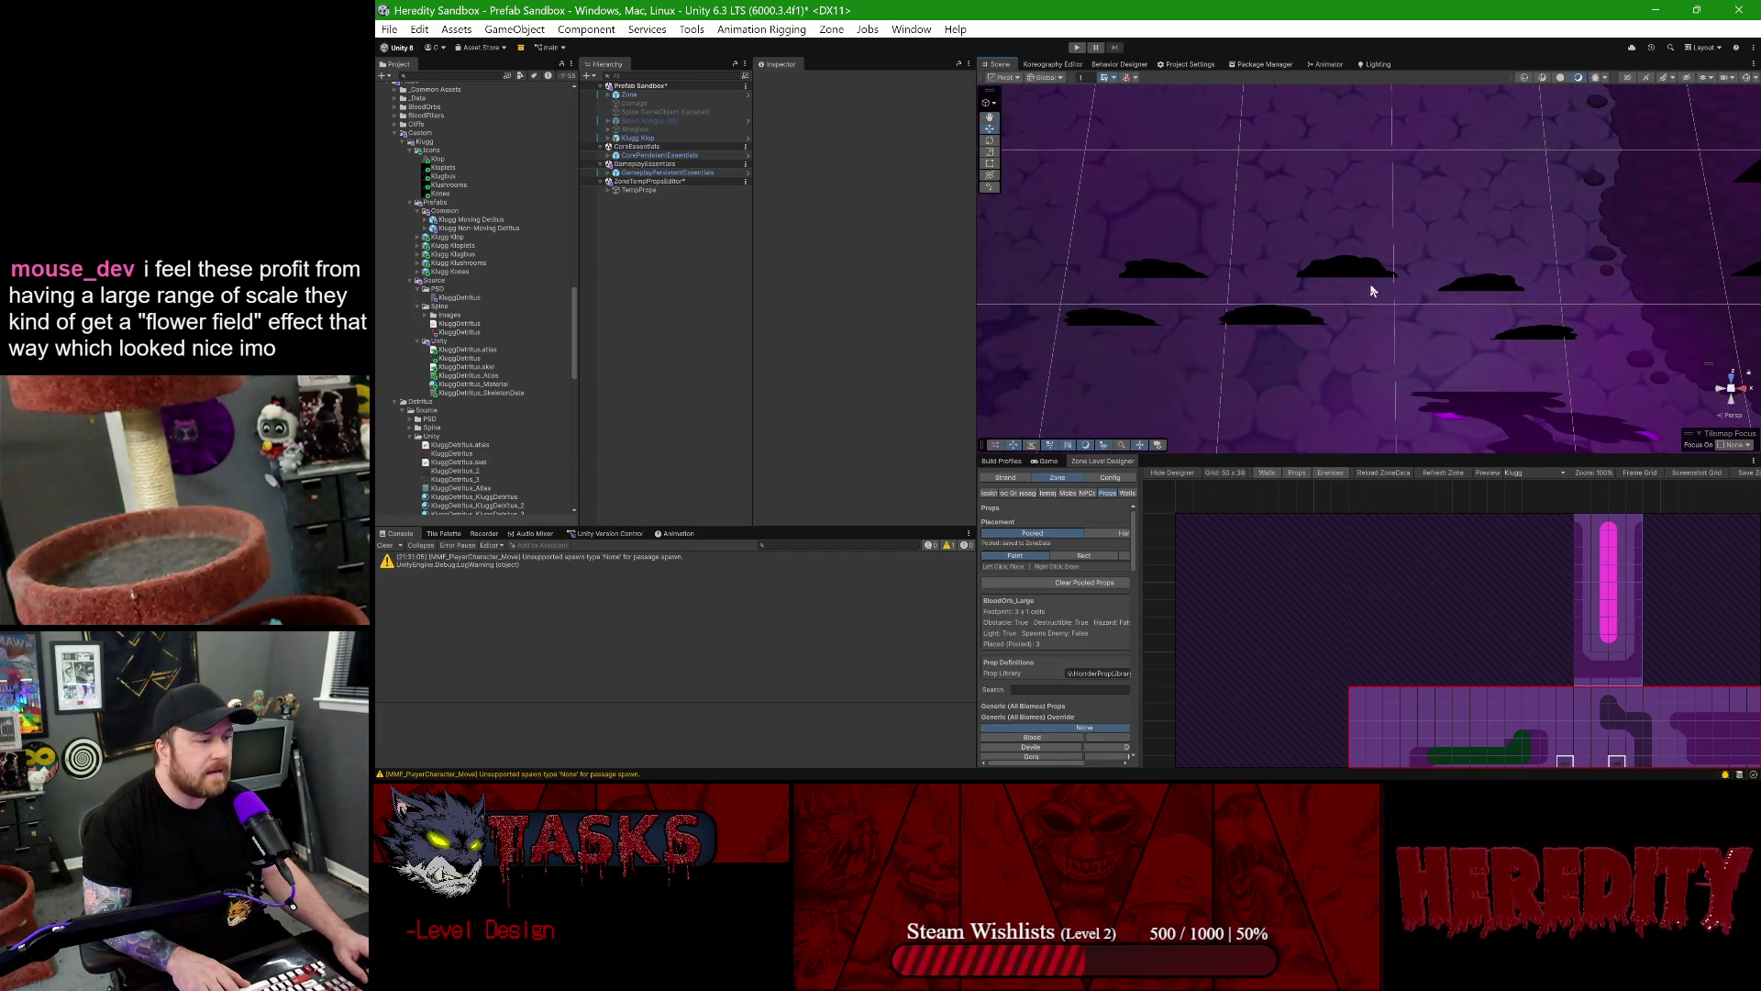
{"action": "left_click_drag", "start_coordinate": [1440, 238], "coordinate": [1303, 201]}
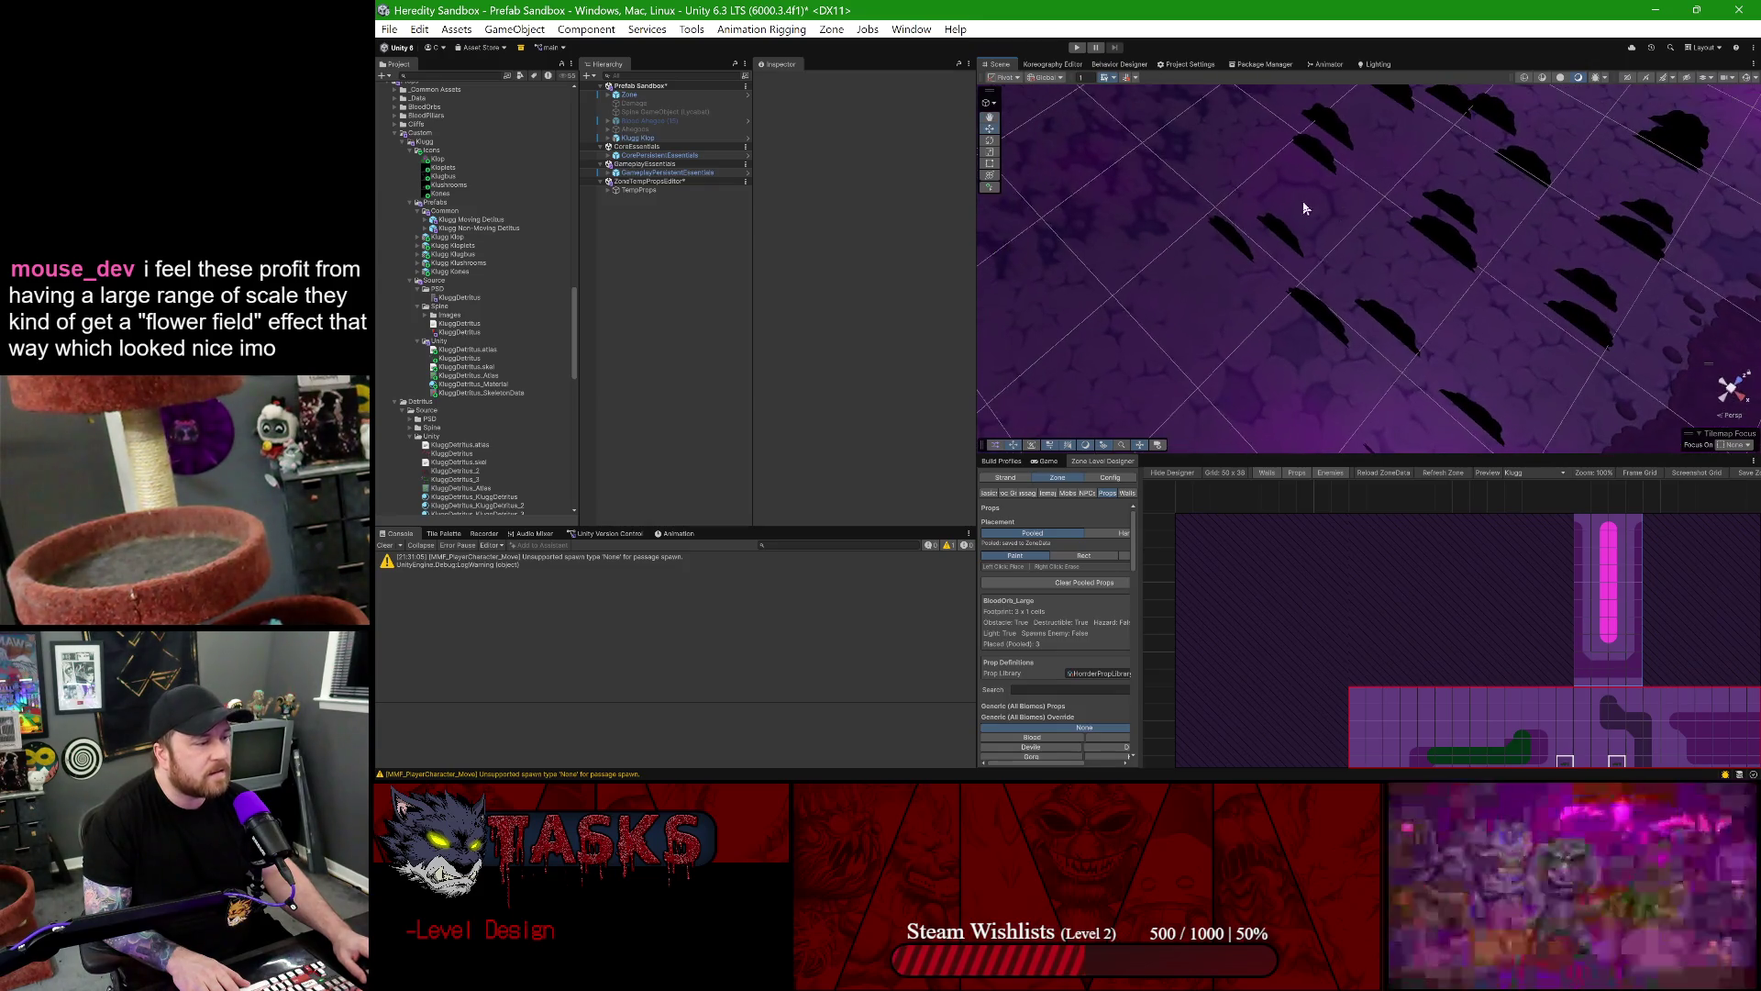
{"action": "mouse_move", "coordinate": [1470, 224]}
{"action": "left_mouse_down"}
{"action": "mouse_move", "coordinate": [1404, 267]}
{"action": "mouse_move", "coordinate": [1431, 260]}
{"action": "left_mouse_up"}
{"action": "scroll", "coordinate": [1275, 316], "scroll_direction": "up", "scroll_amount": 2}
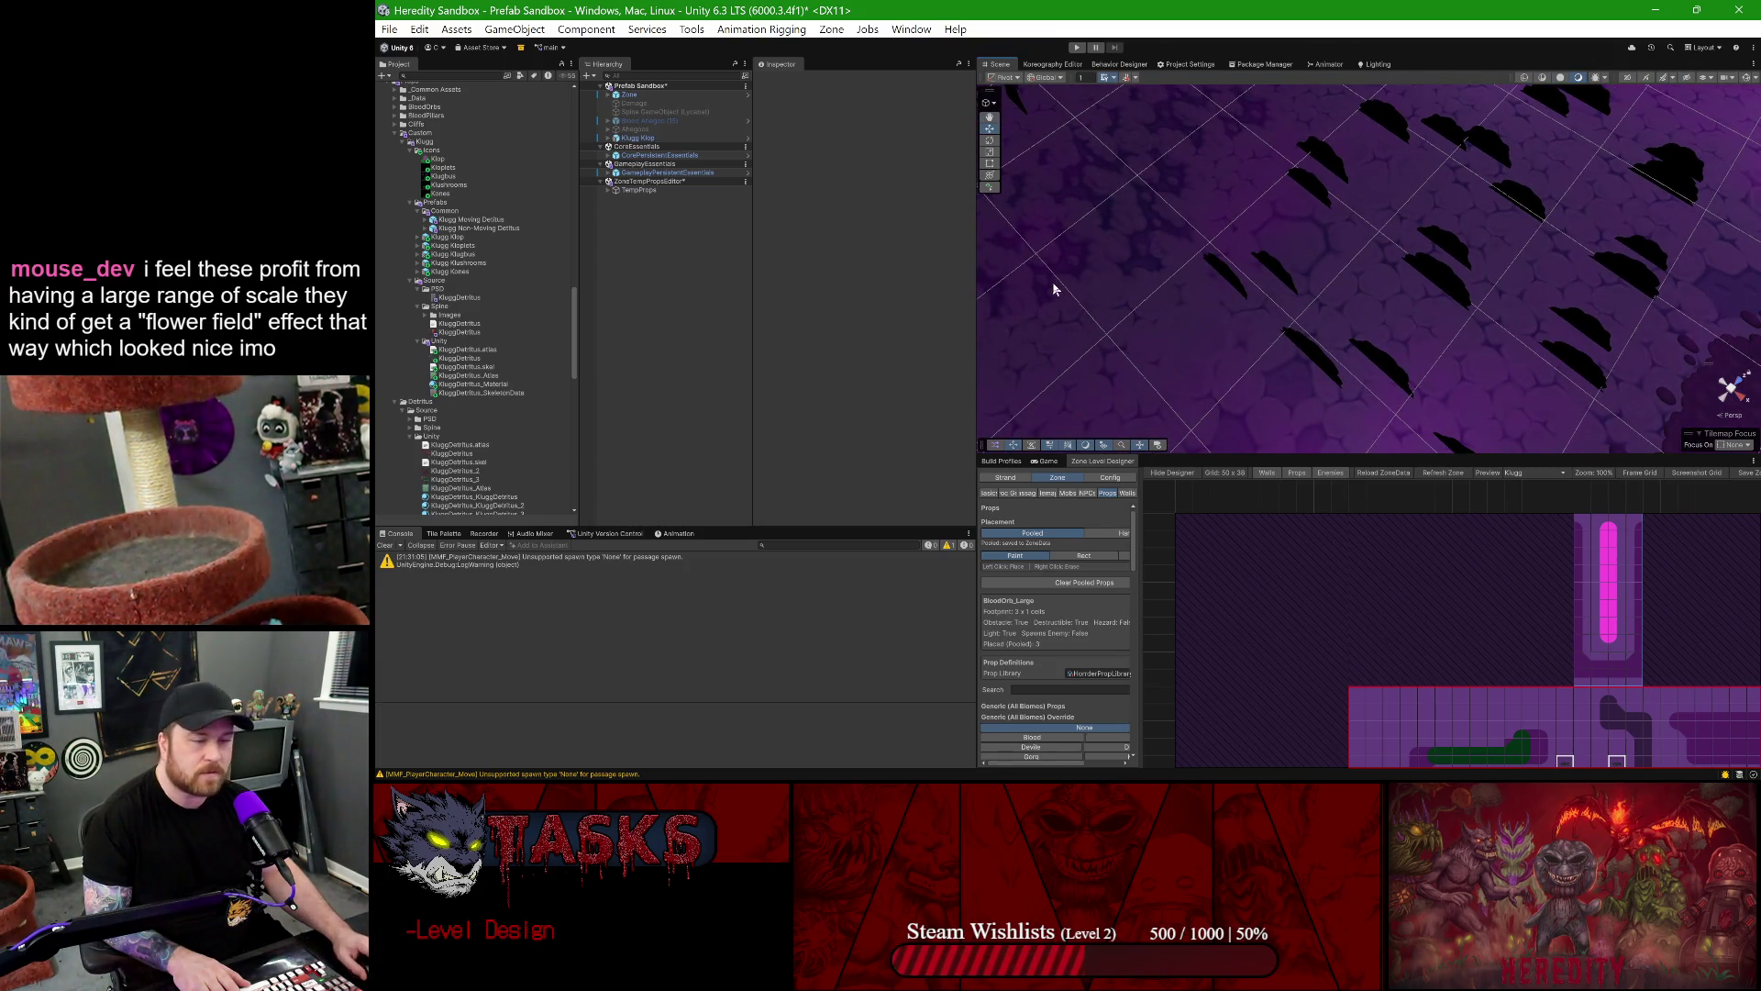
{"action": "left_click", "coordinate": [460, 238]}
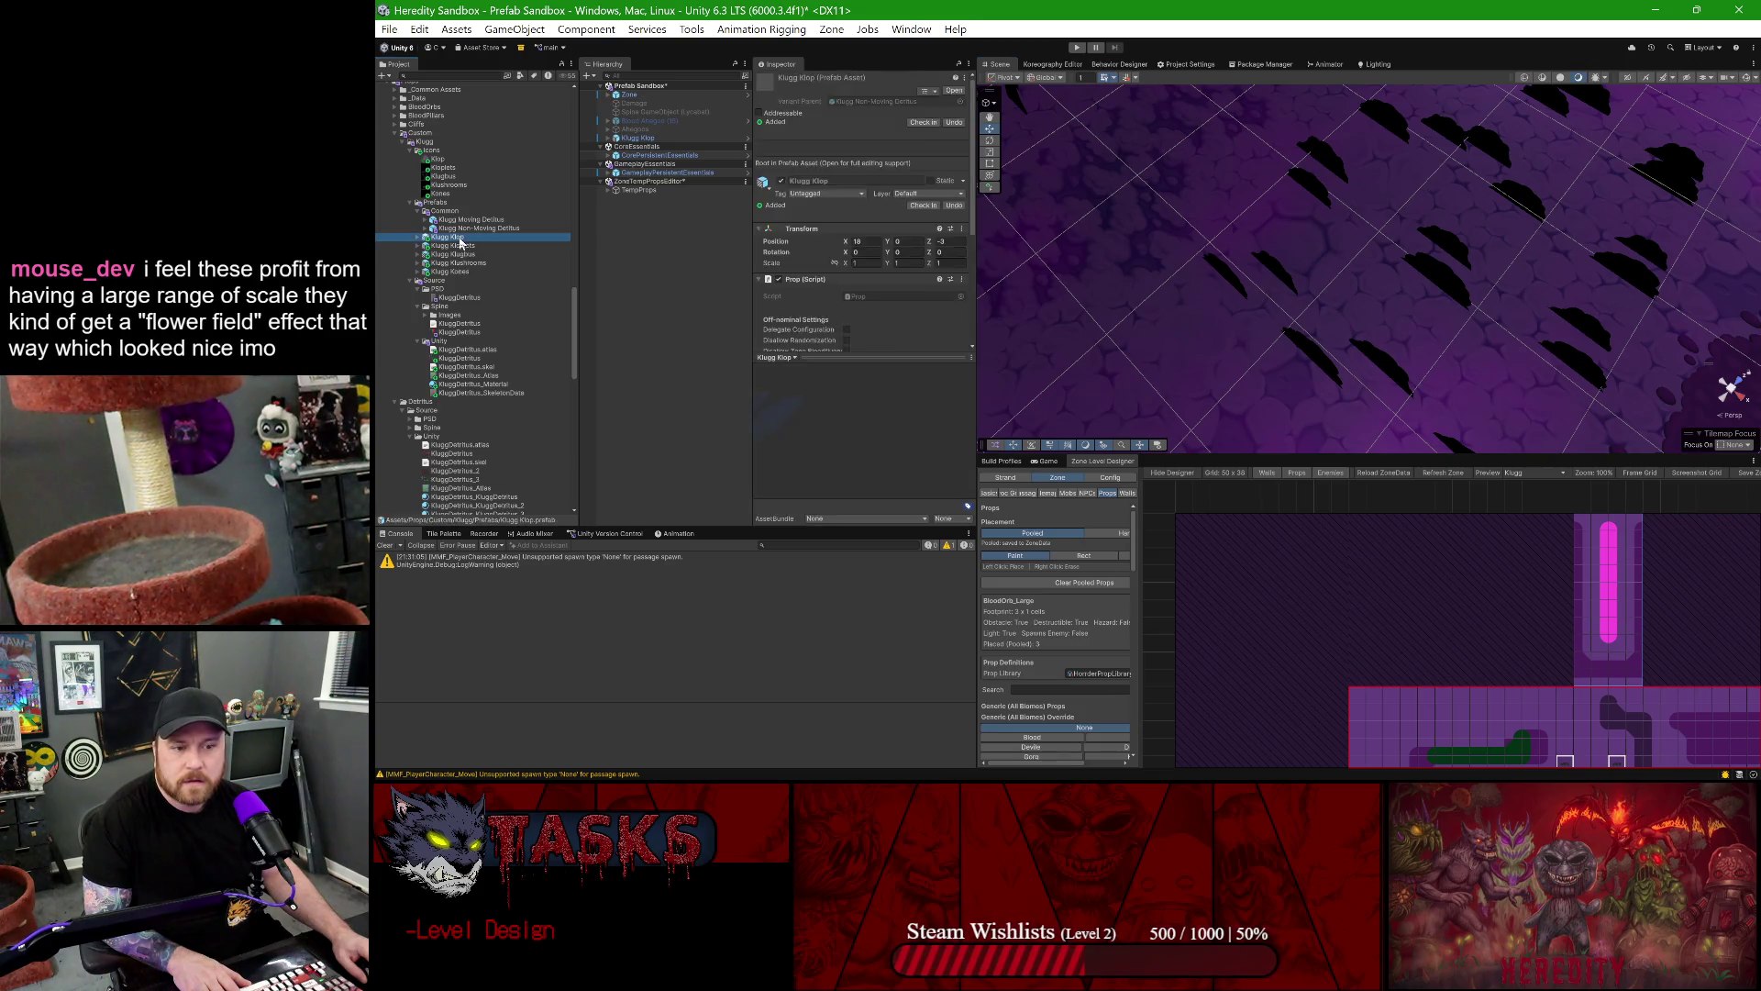
- In the Klugg Klop prefab, set Min Total Z Space 0.3 and Max Total Z Space 0.6, then exit
{"action": "double_click", "coordinate": [460, 238]}
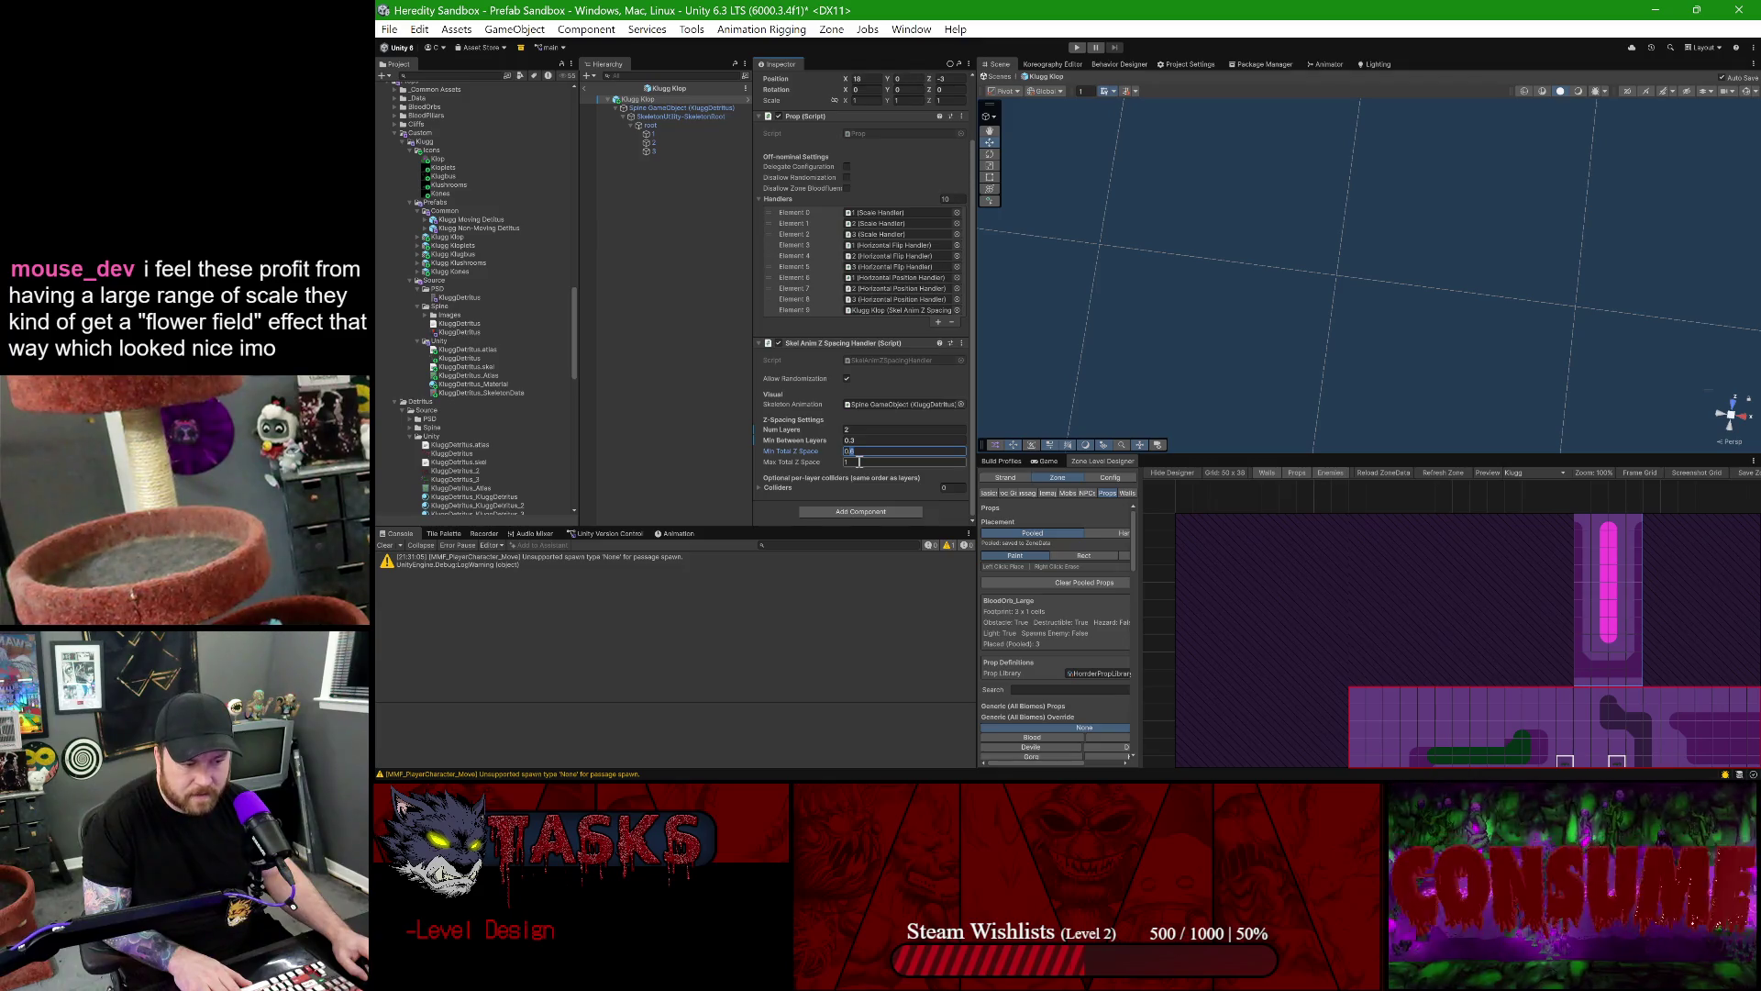
{"action": "type", "text": "0.3"}
{"action": "left_click", "coordinate": [958, 462]}
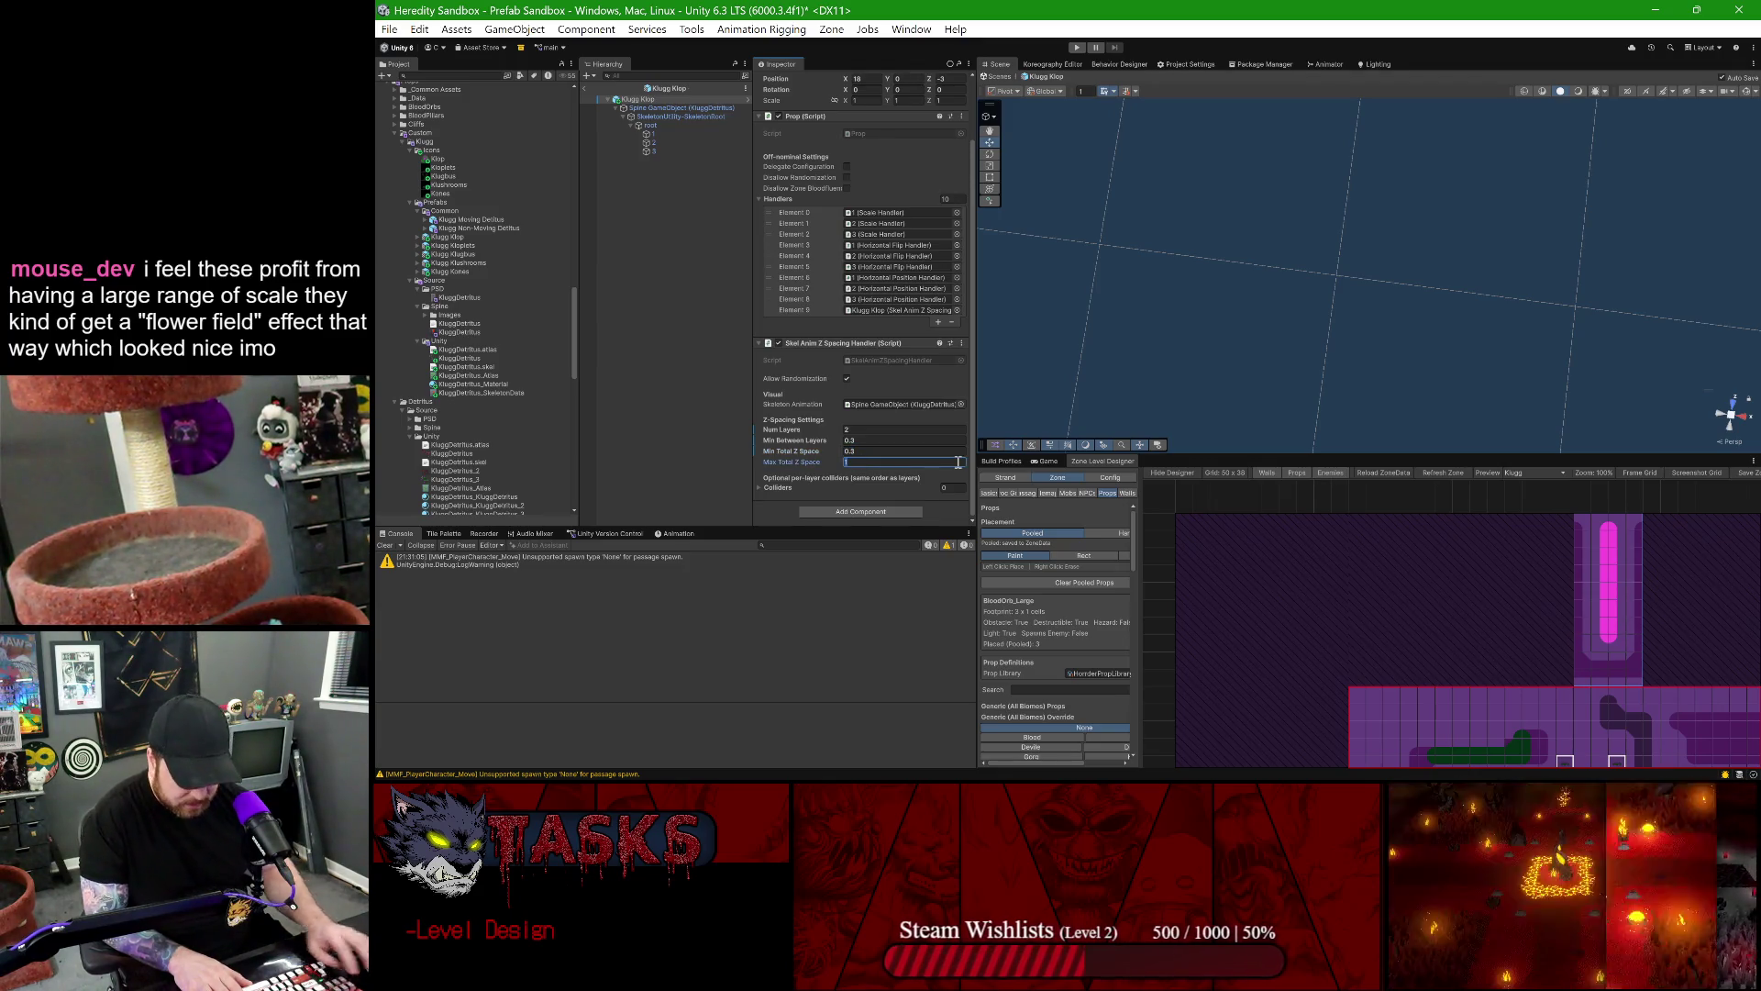
{"action": "type", "text": "0.6"}
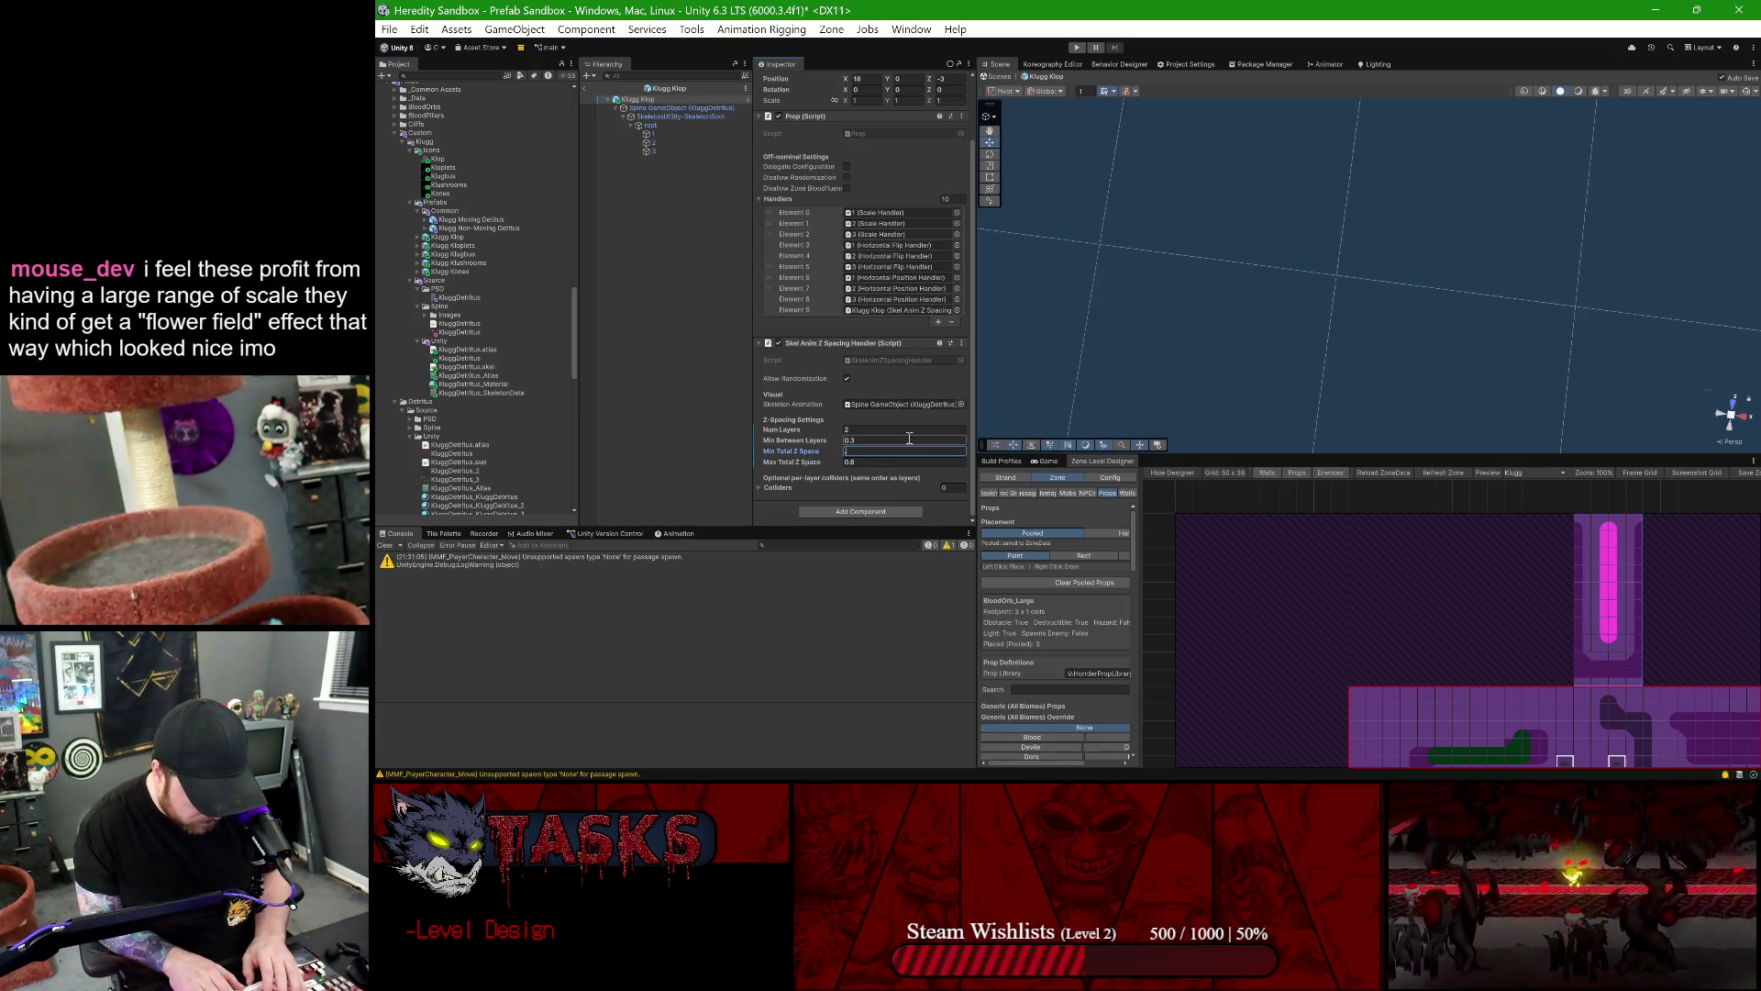
{"action": "type", "text": "0.6"}
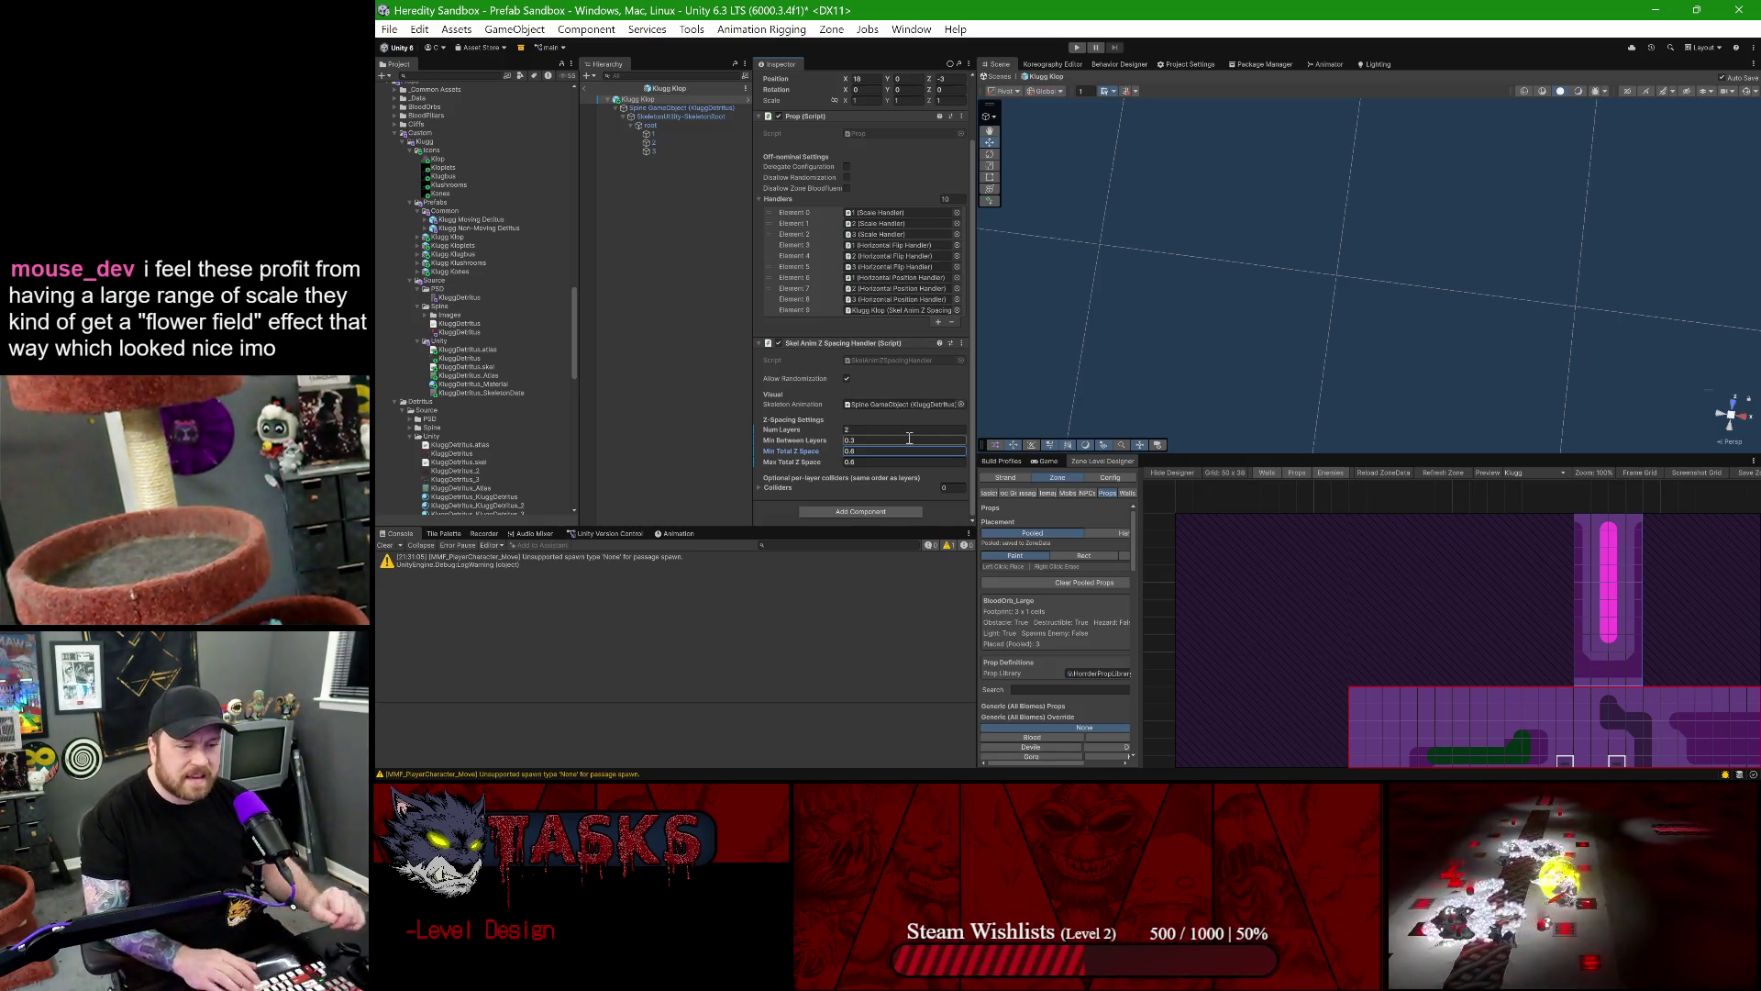
{"action": "double_click", "coordinate": [849, 451]}
{"action": "type", "text": "0.3"}
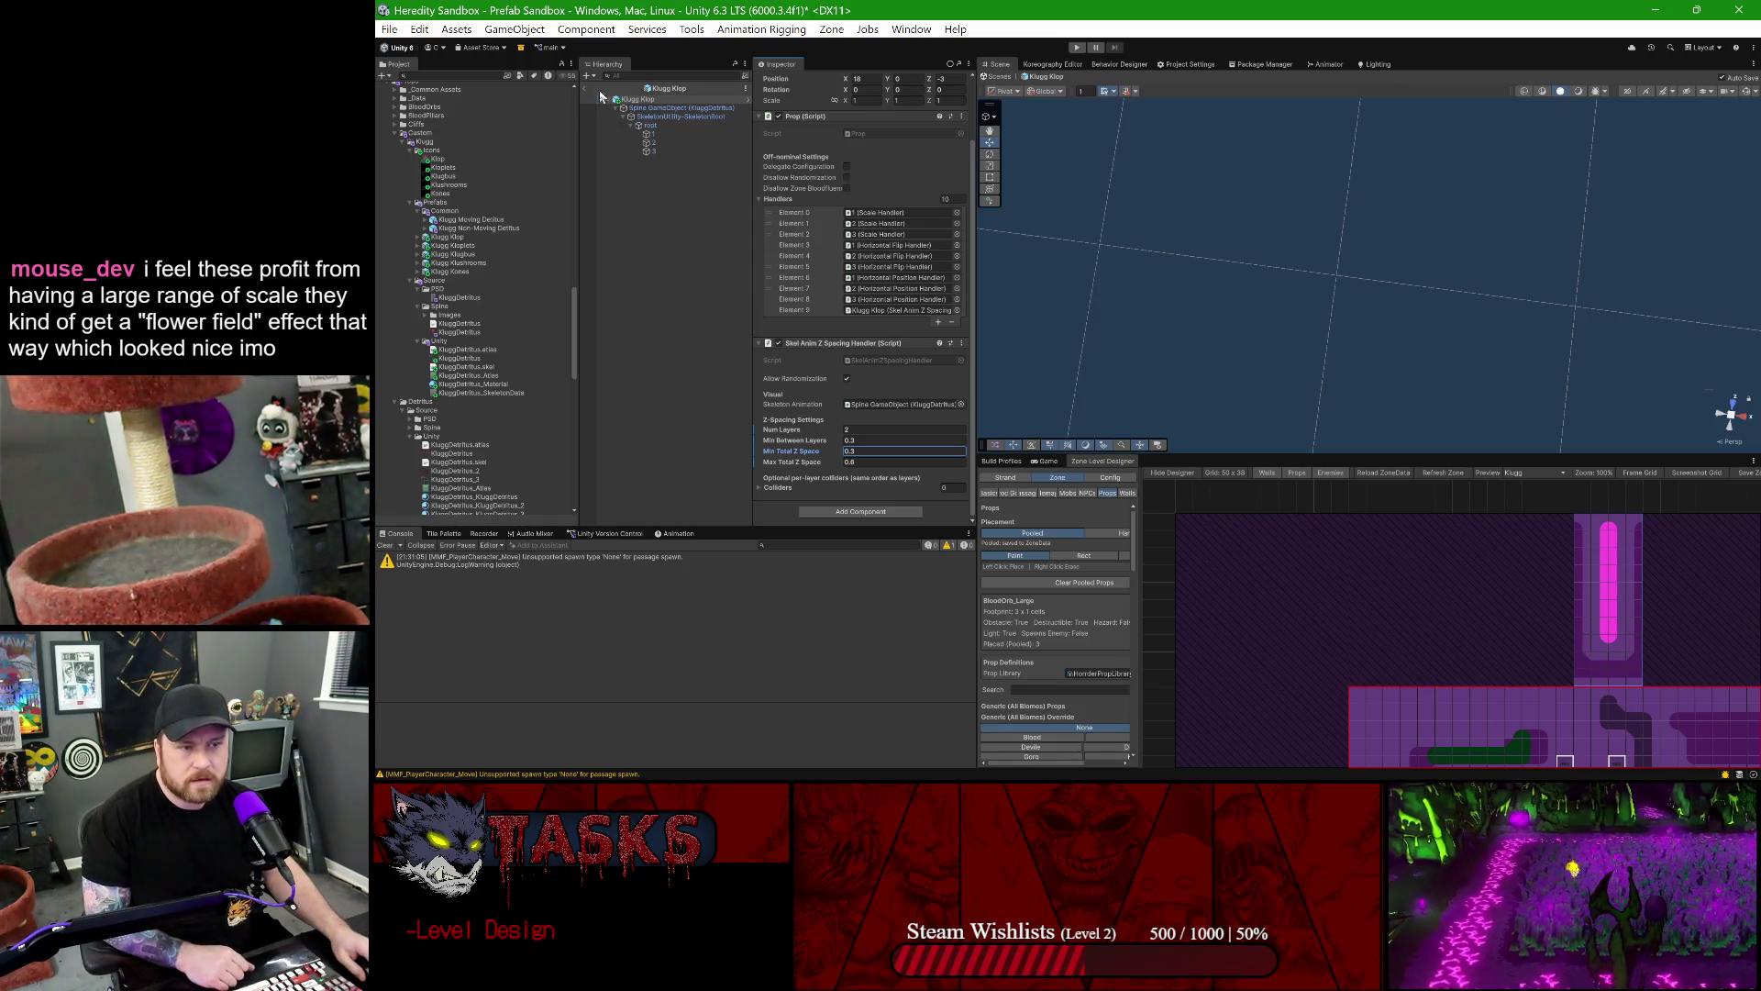
{"action": "left_click", "coordinate": [585, 86]}
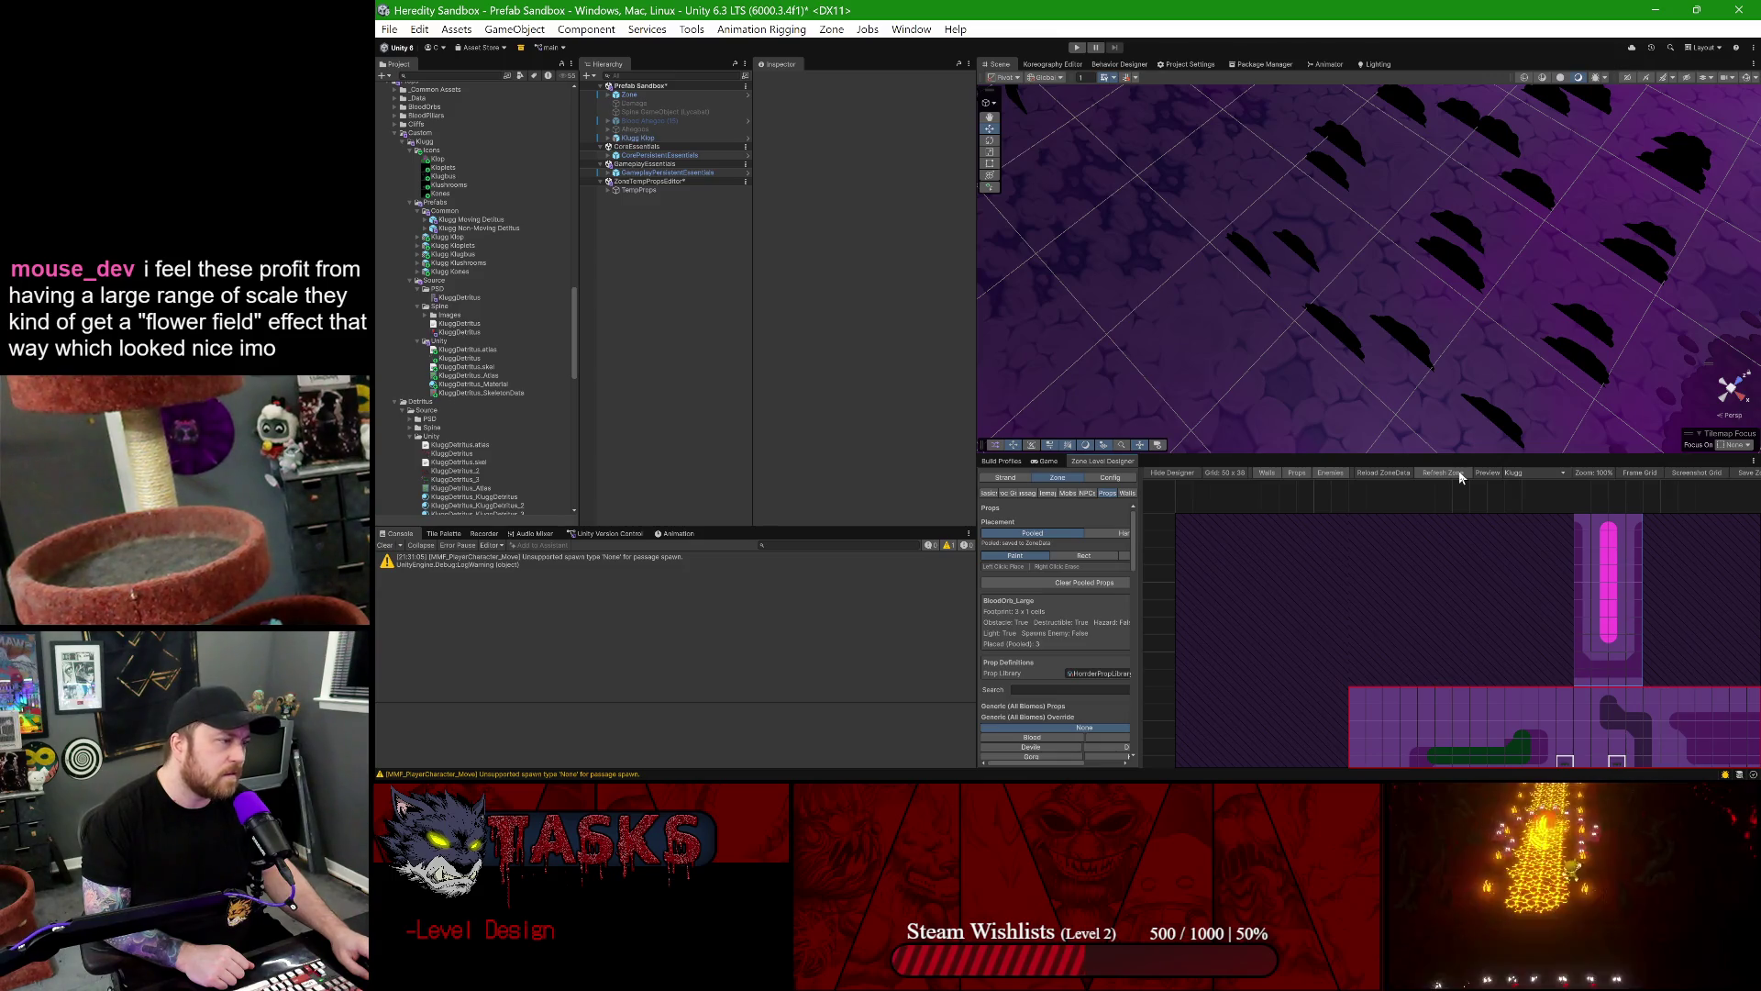
- Refresh Zone, pan over the regenerated props, and select the Klugg Klop prefab asset
{"action": "left_click", "coordinate": [1458, 472]}
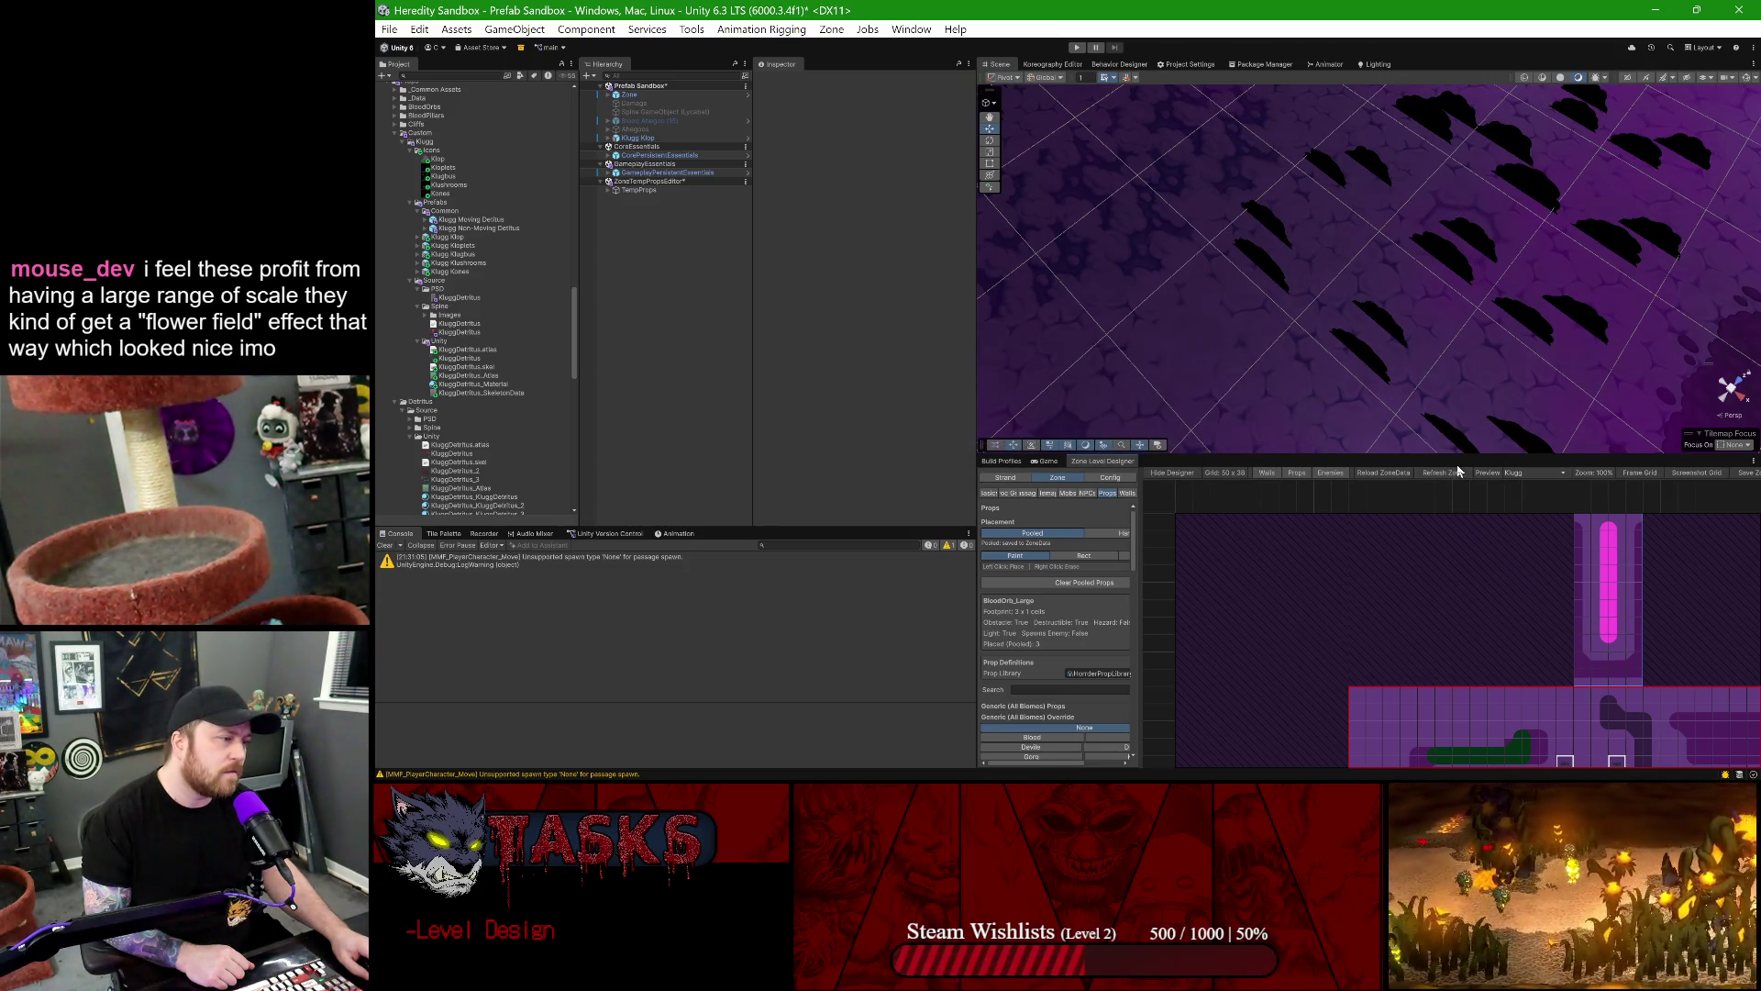
{"action": "mouse_move", "coordinate": [1408, 281]}
{"action": "left_mouse_down"}
{"action": "mouse_move", "coordinate": [1344, 287]}
{"action": "mouse_move", "coordinate": [1329, 321]}
{"action": "mouse_move", "coordinate": [1258, 306]}
{"action": "mouse_move", "coordinate": [1294, 271]}
{"action": "mouse_move", "coordinate": [1285, 236]}
{"action": "mouse_move", "coordinate": [1473, 199]}
{"action": "mouse_move", "coordinate": [1329, 267]}
{"action": "mouse_move", "coordinate": [1321, 296]}
{"action": "left_mouse_up"}
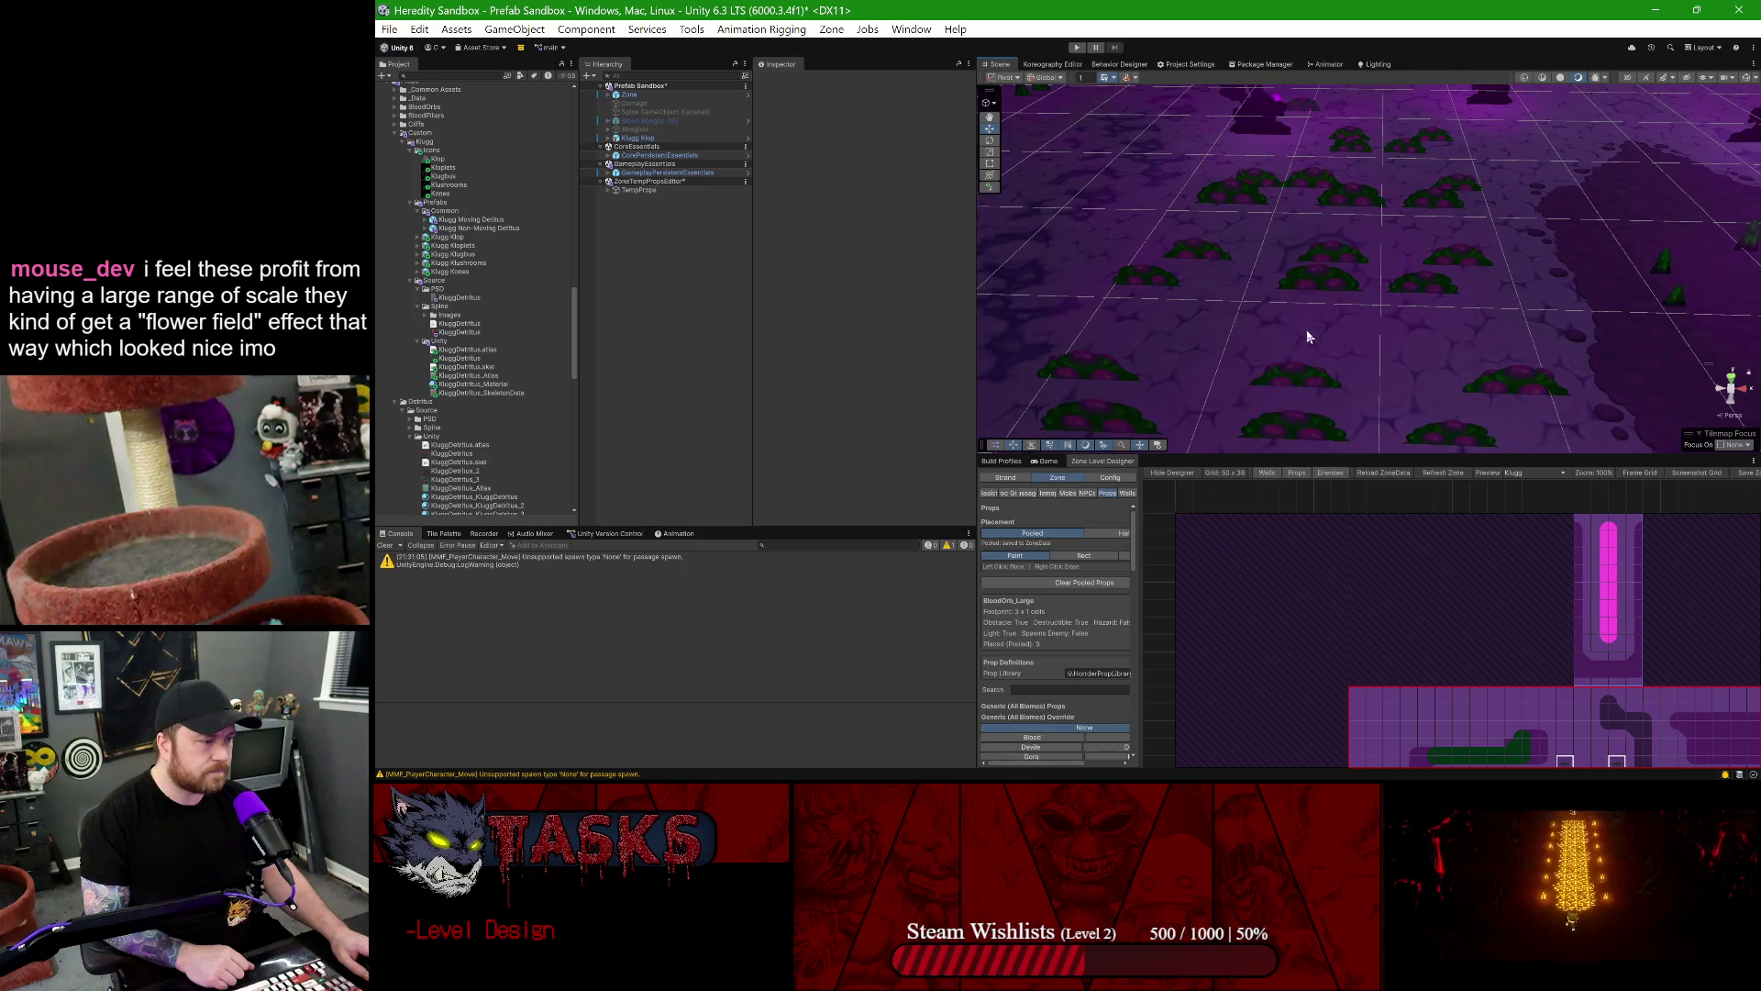
{"action": "right_click", "coordinate": [1325, 315]}
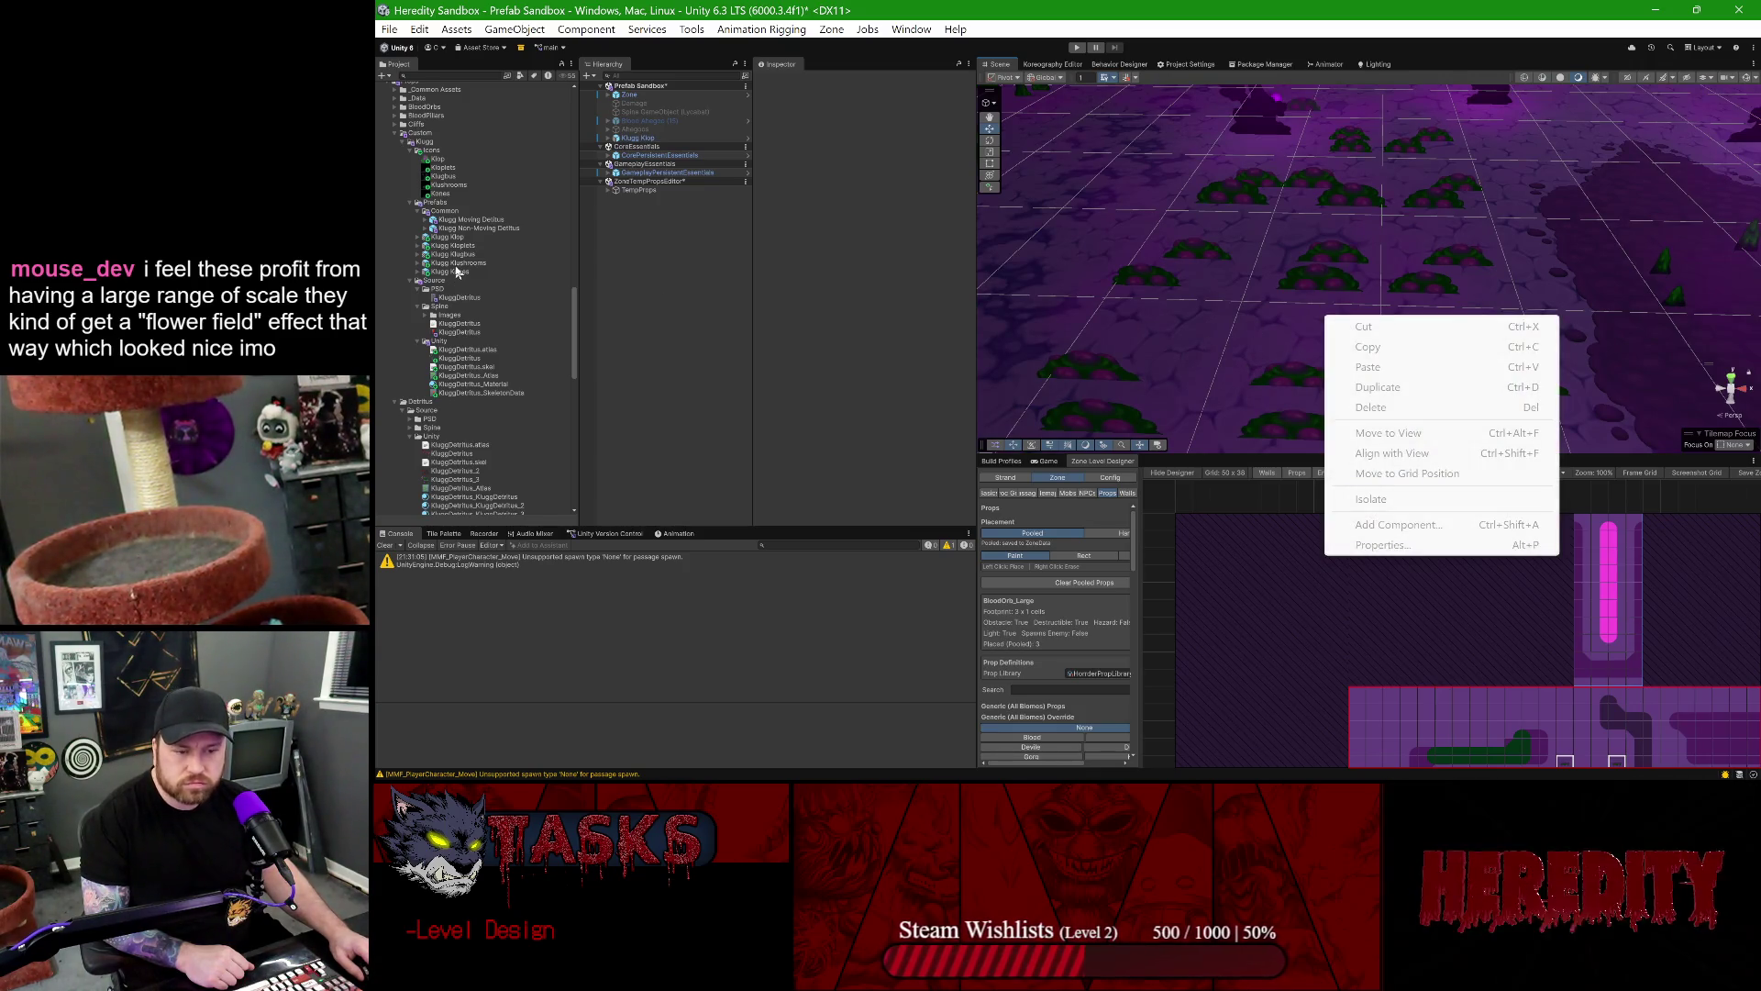
{"action": "left_click", "coordinate": [458, 238]}
- Set Klugg Klop's Min Between Layers to 0.3 and Max Total Z Space to 0.75, then exit Prefab Mode
{"action": "double_click", "coordinate": [459, 238]}
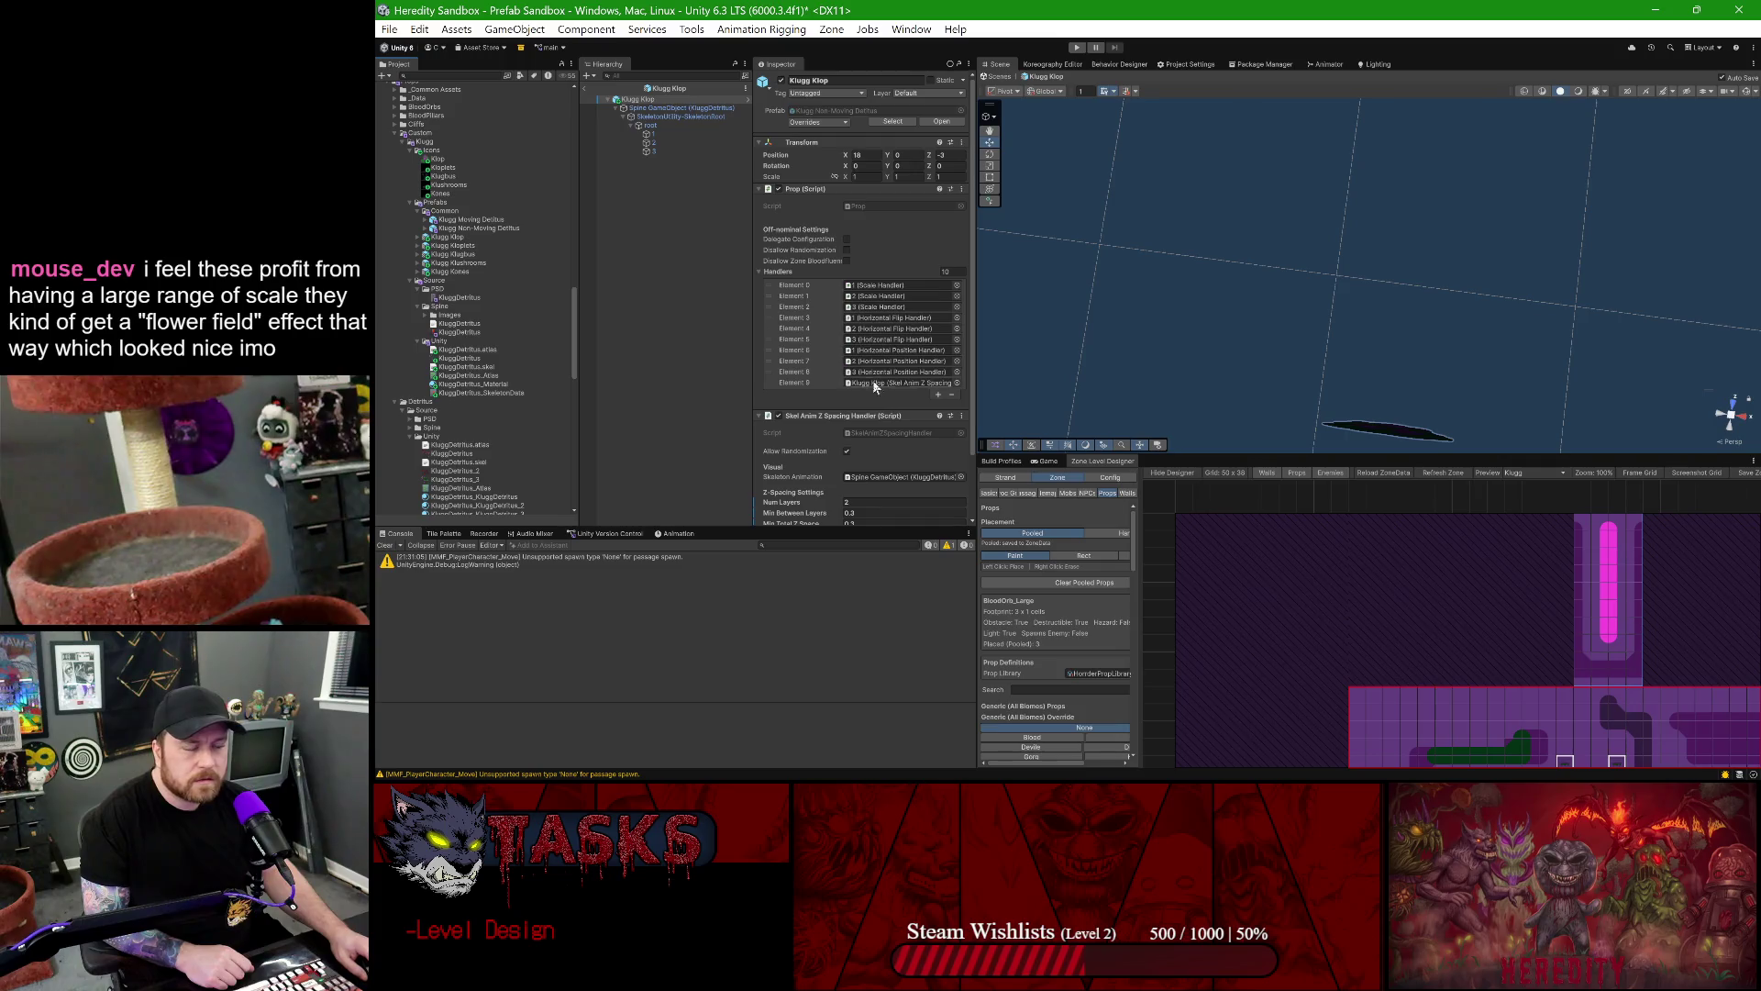
{"action": "scroll", "coordinate": [872, 395], "scroll_direction": "down", "scroll_amount": 2}
{"action": "left_click", "coordinate": [853, 441]}
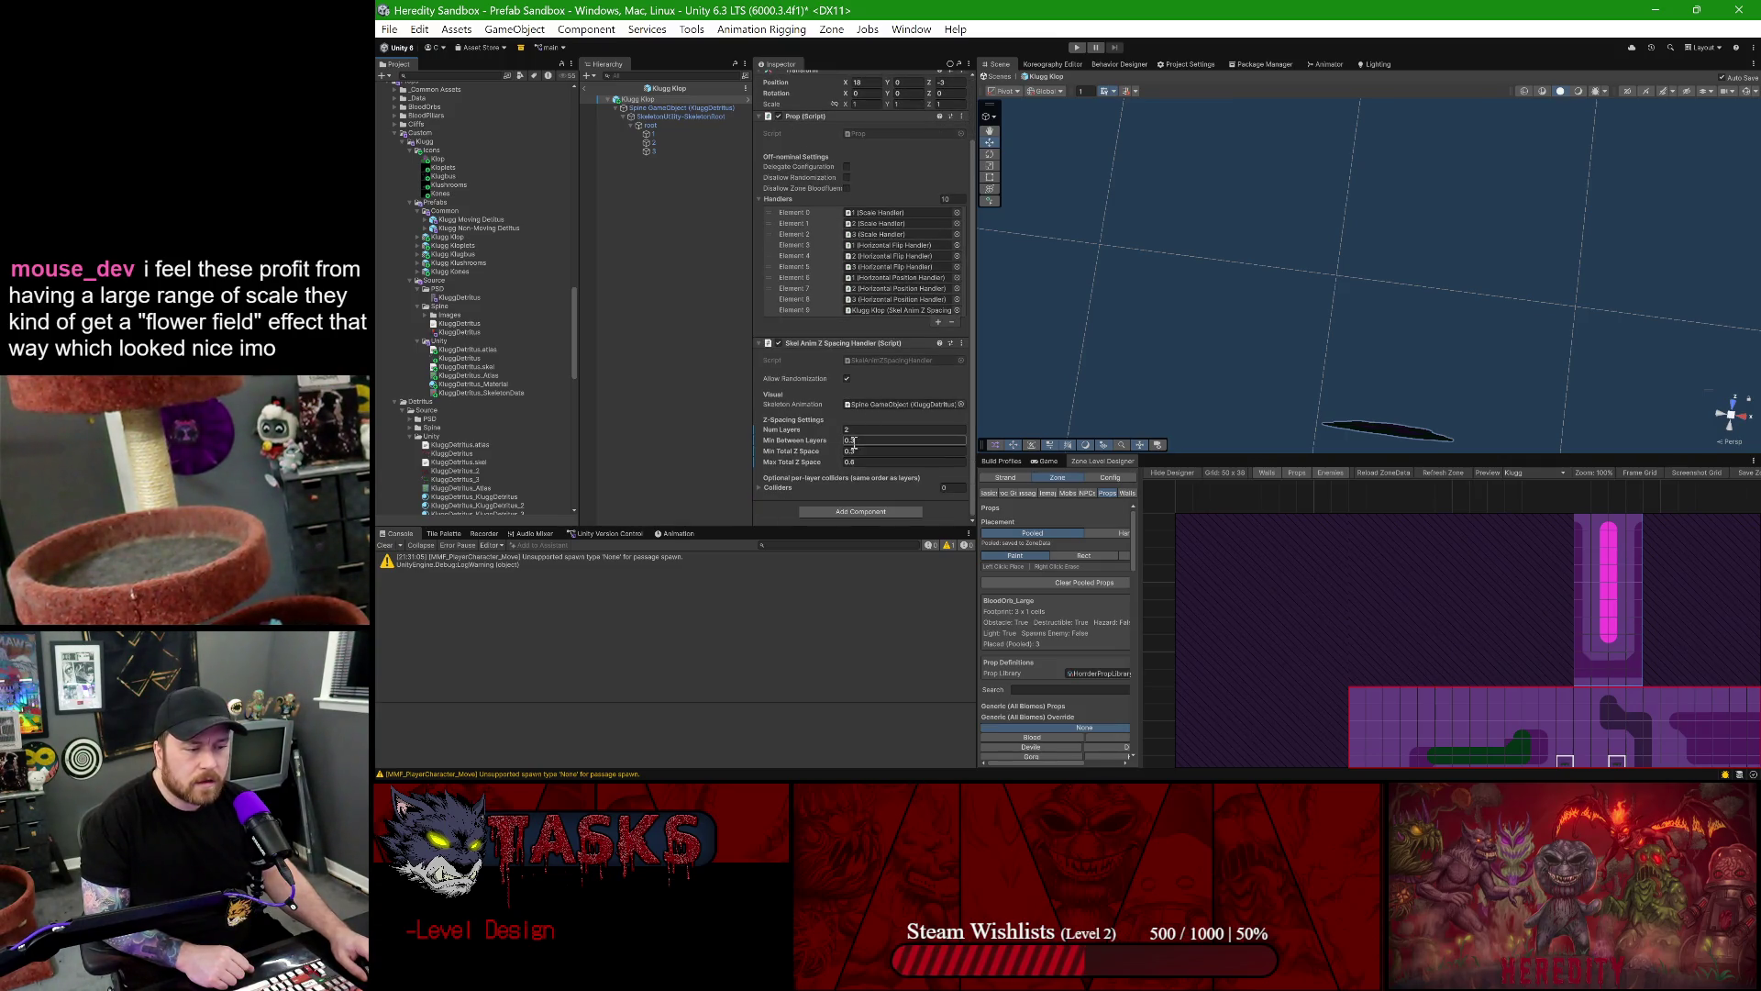
{"action": "type", "text": "0.3"}
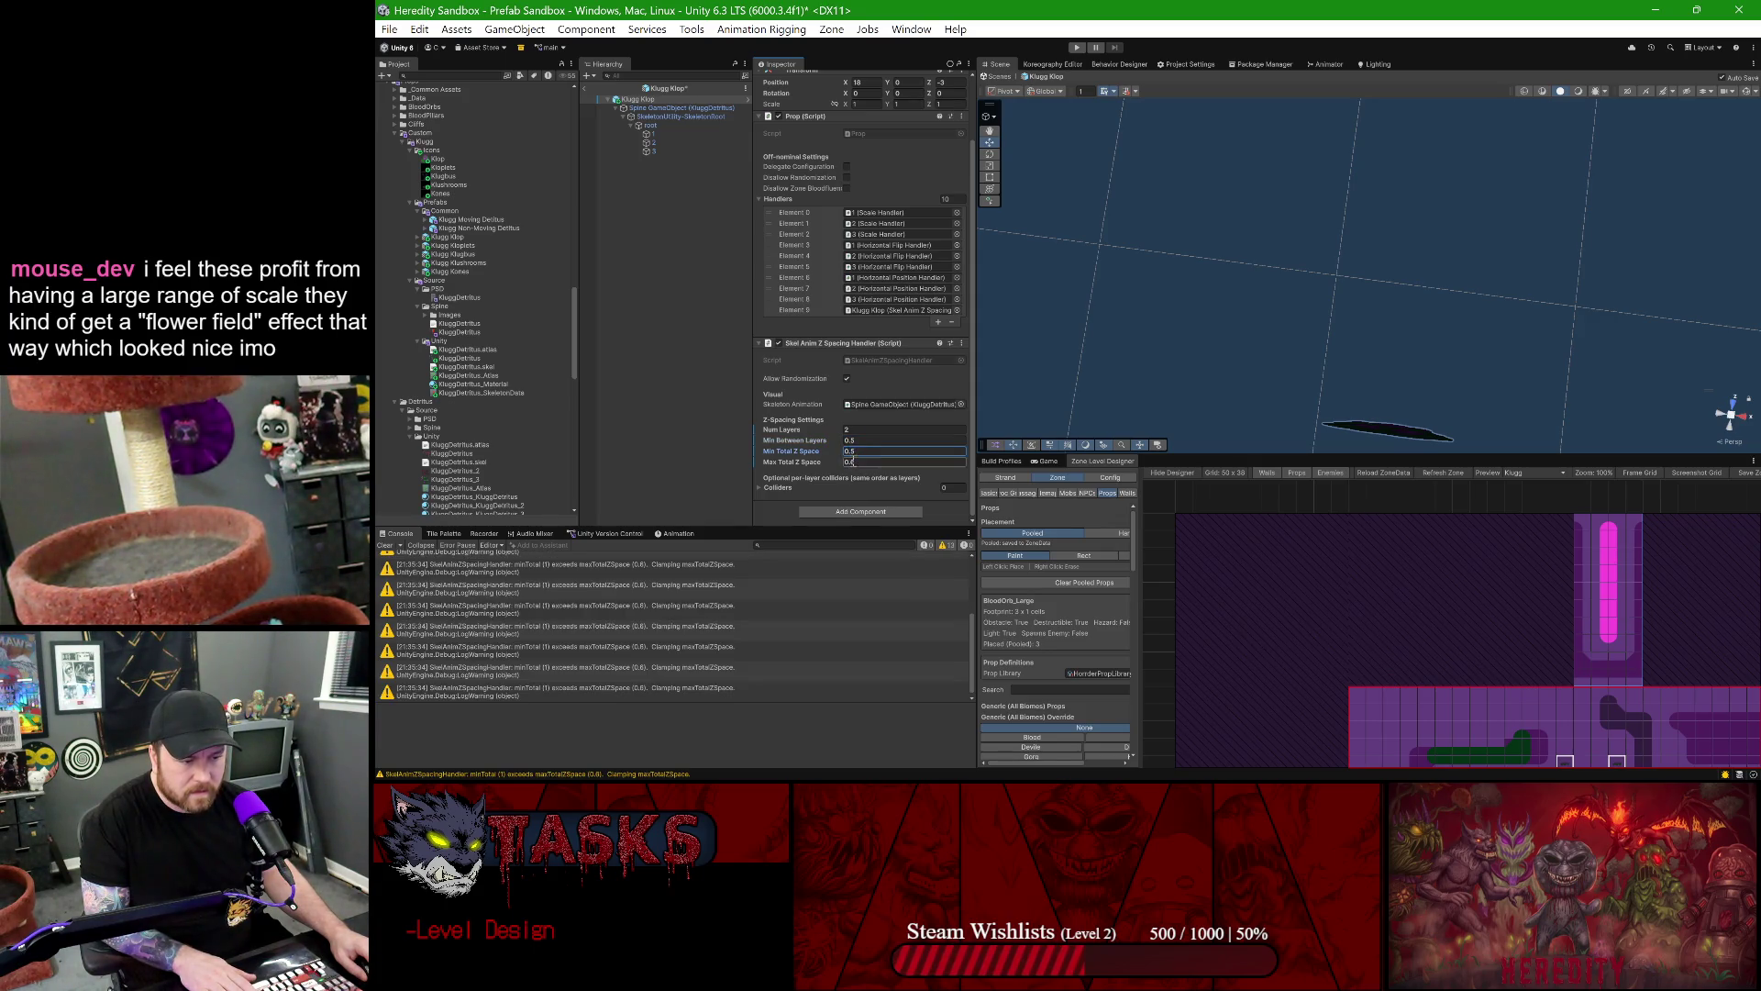
{"action": "type", "text": "1"}
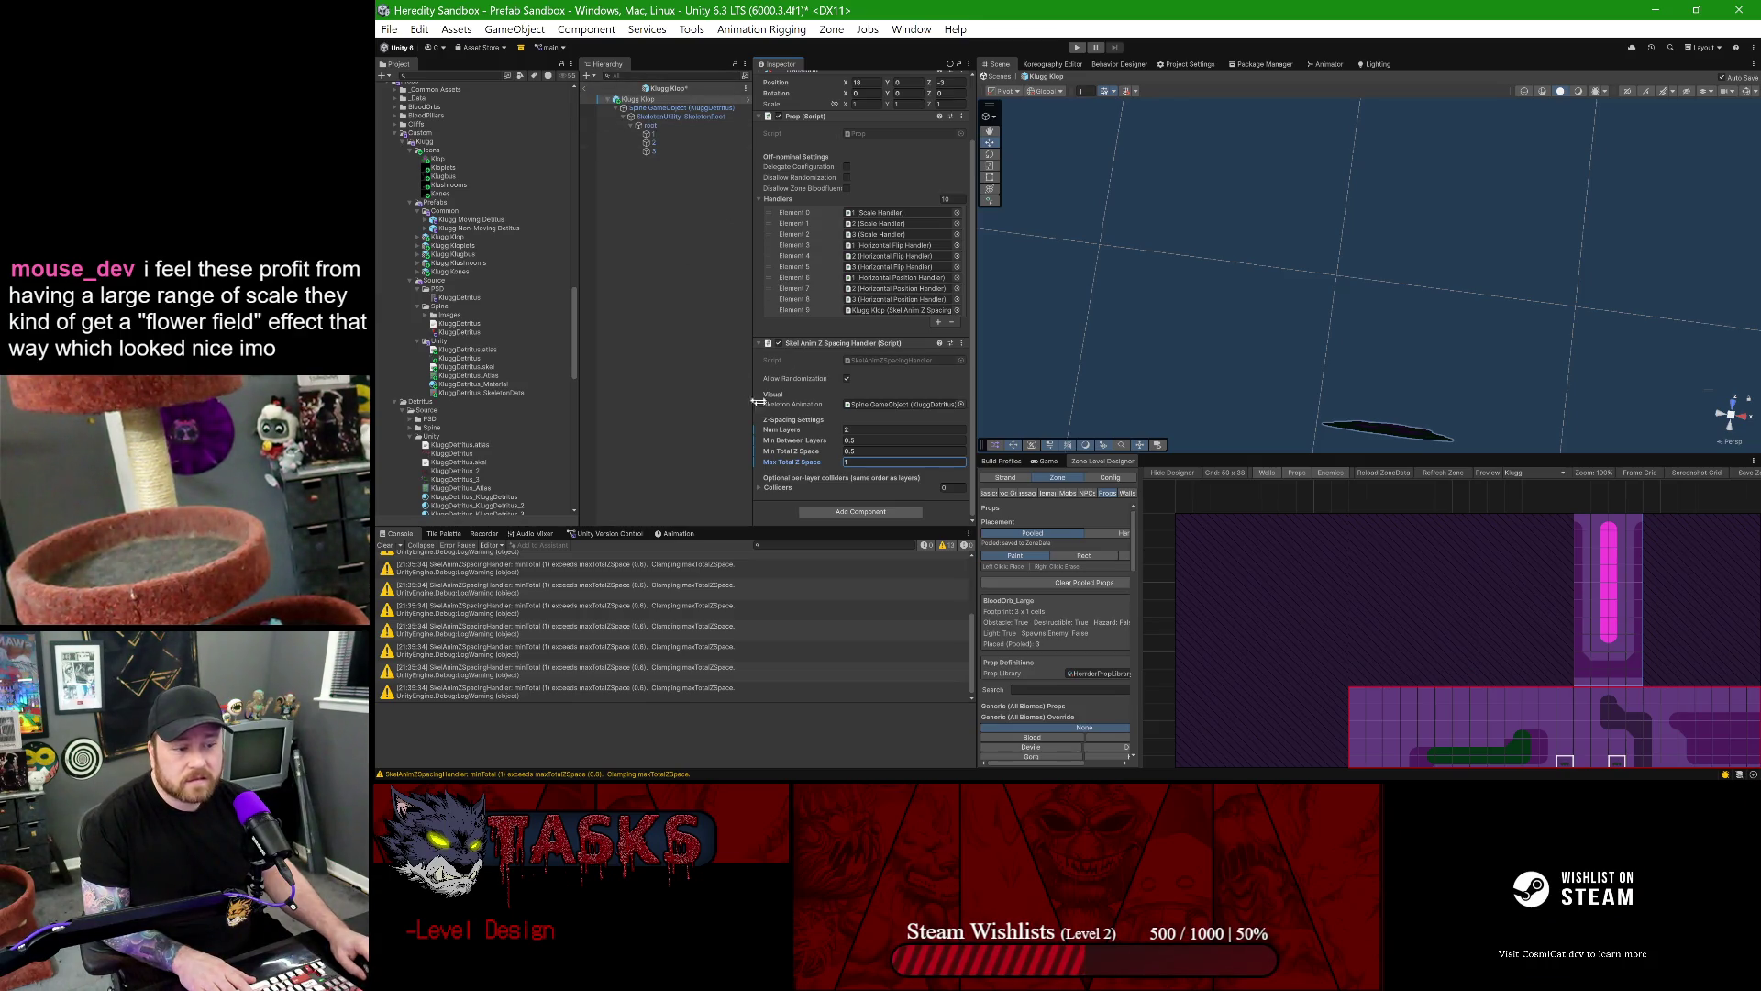
{"action": "key", "text": "BackSpace"}
{"action": "type", "text": "0.75"}
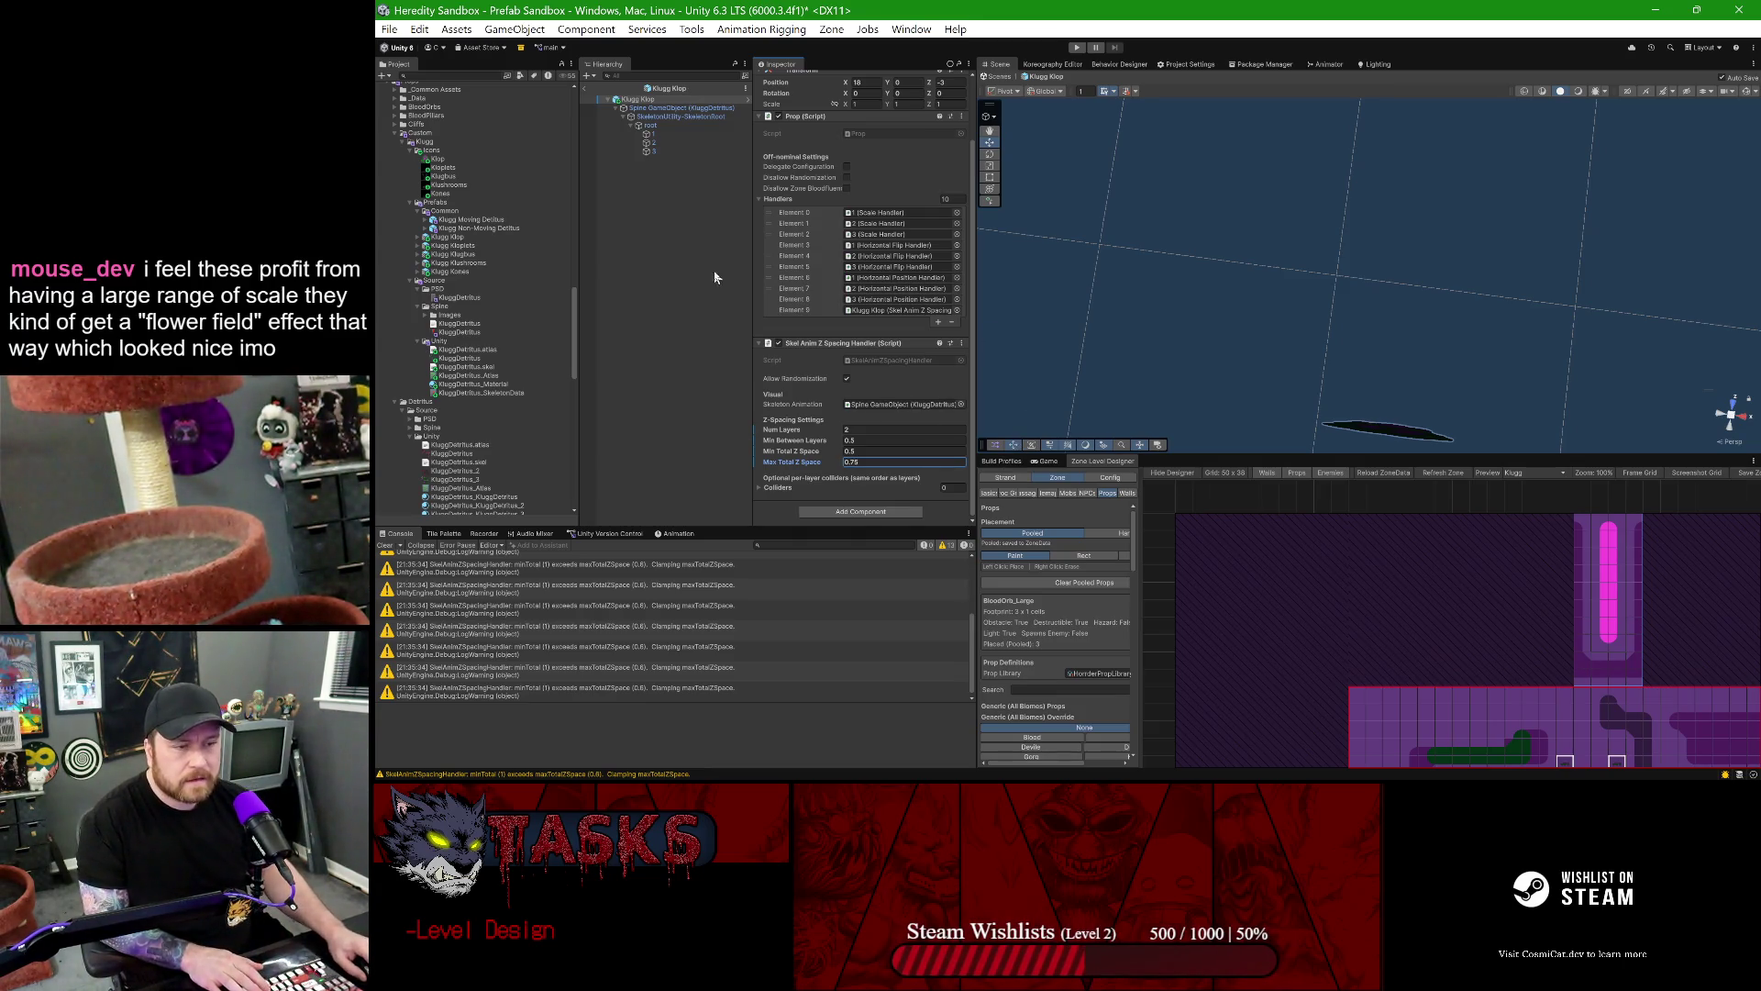
{"action": "left_click", "coordinate": [583, 92]}
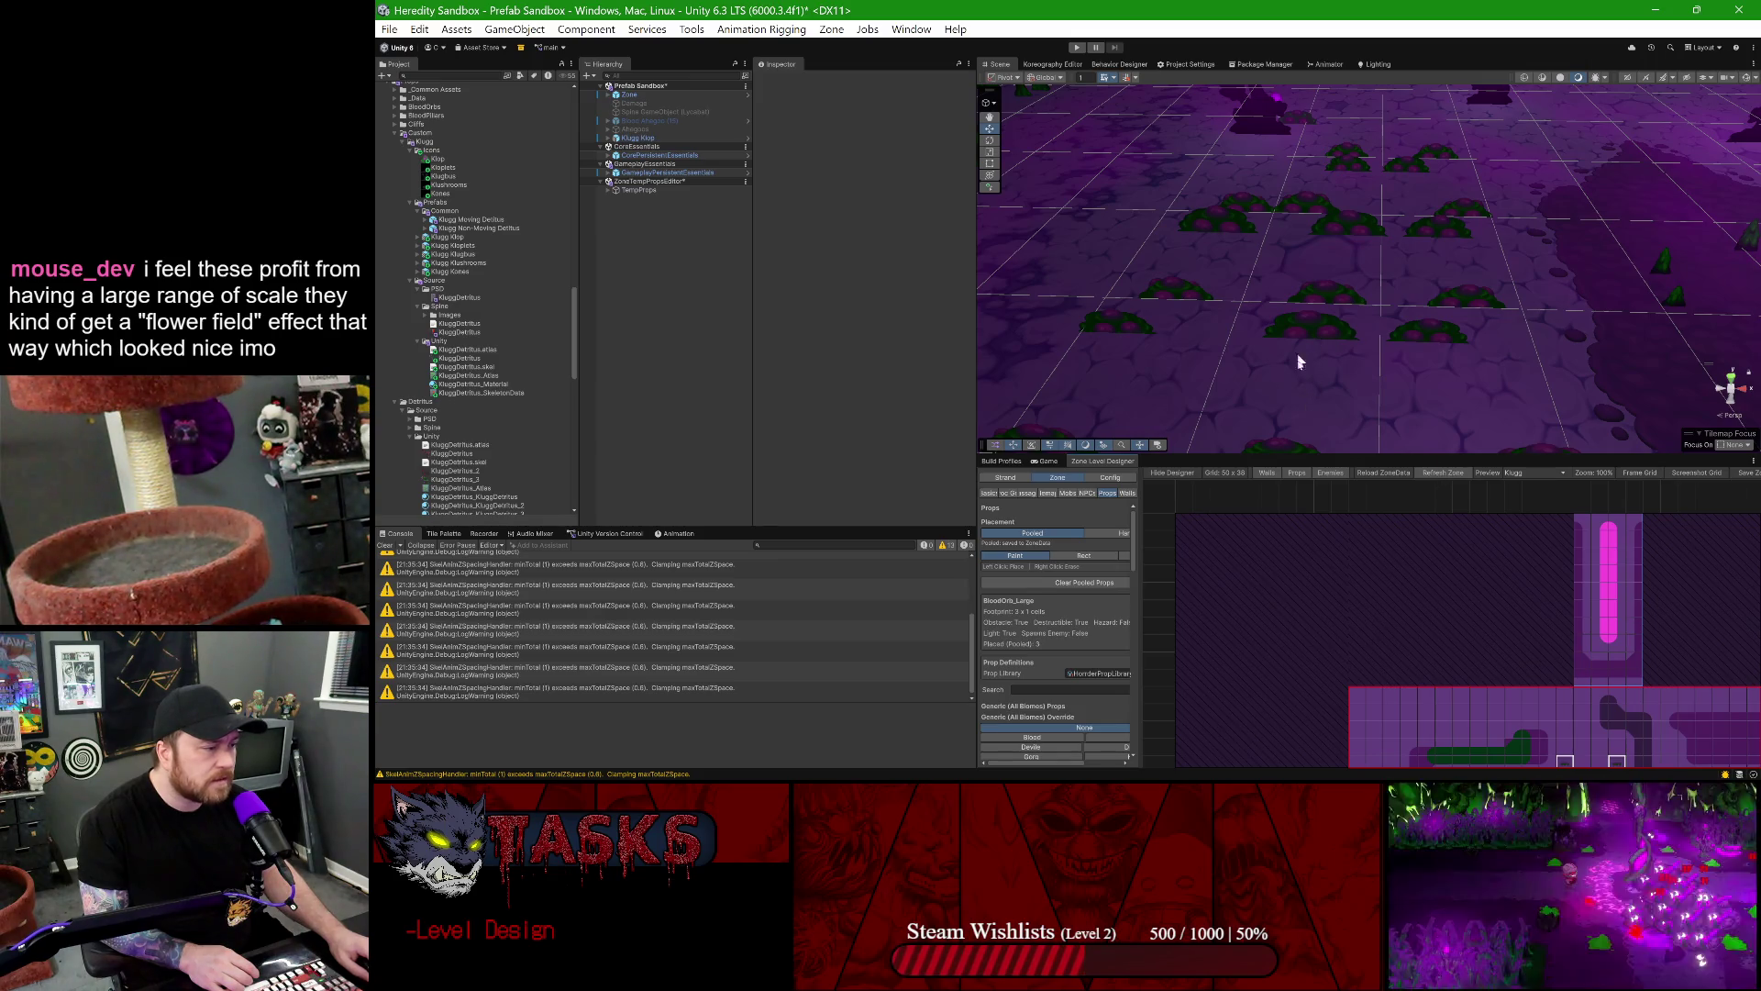
{"action": "mouse_move", "coordinate": [1344, 335]}
{"action": "left_mouse_down"}
{"action": "mouse_move", "coordinate": [1252, 344]}
{"action": "mouse_move", "coordinate": [1424, 335]}
{"action": "mouse_move", "coordinate": [1380, 323]}
{"action": "left_mouse_up"}
{"action": "mouse_move", "coordinate": [1196, 362]}
{"action": "left_mouse_down"}
{"action": "mouse_move", "coordinate": [1341, 314]}
{"action": "mouse_move", "coordinate": [1264, 298]}
{"action": "left_mouse_up"}
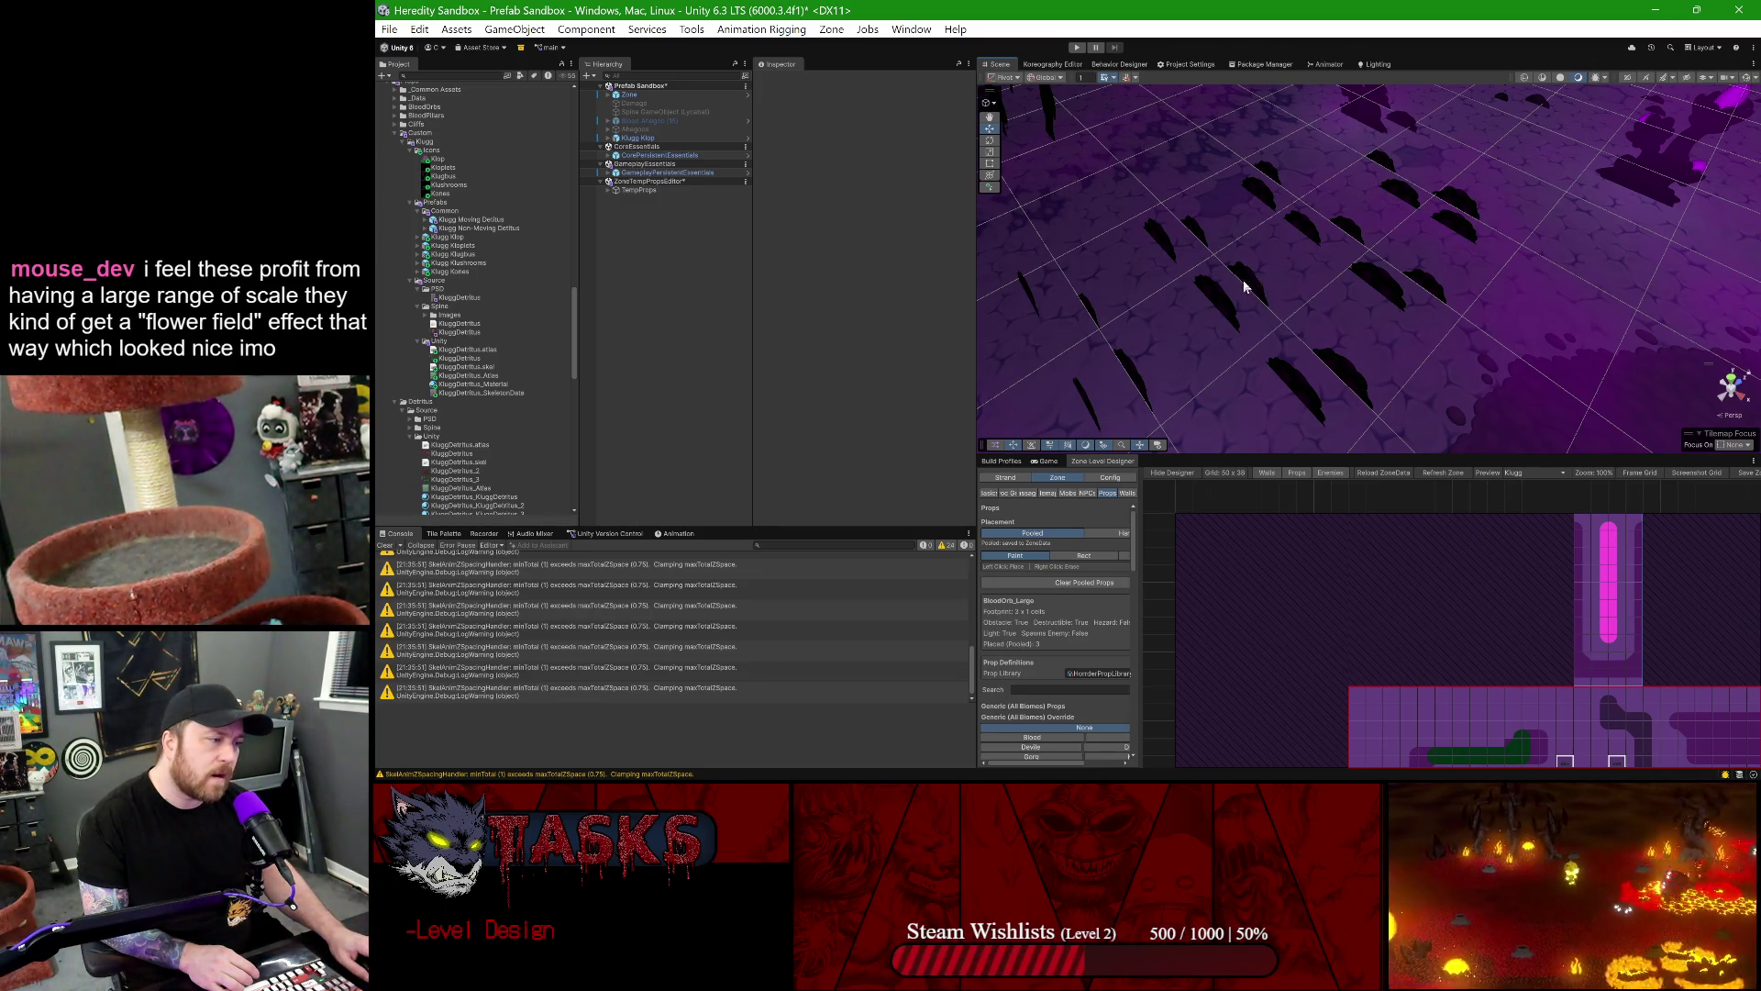
{"action": "left_click_drag", "start_coordinate": [1329, 307], "coordinate": [1301, 327]}
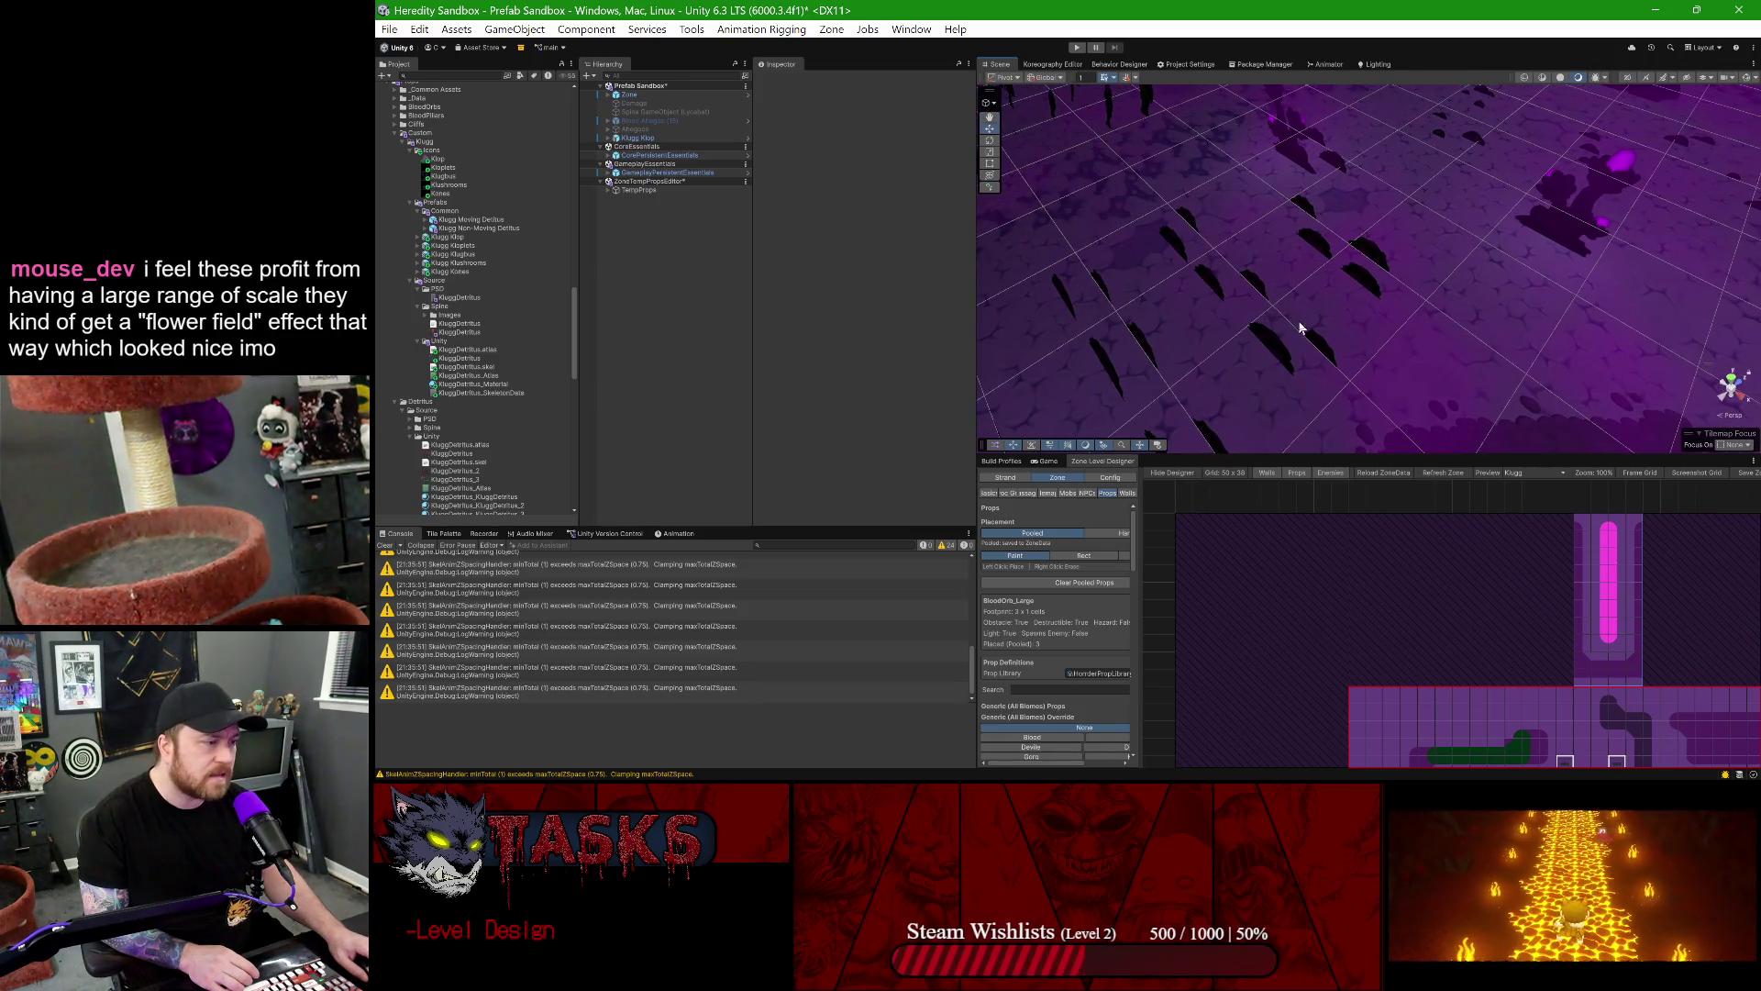
{"action": "mouse_move", "coordinate": [1186, 338]}
{"action": "left_mouse_down"}
{"action": "mouse_move", "coordinate": [1246, 300]}
{"action": "mouse_move", "coordinate": [1419, 287]}
{"action": "mouse_move", "coordinate": [1366, 296]}
{"action": "mouse_move", "coordinate": [1388, 290]}
{"action": "left_mouse_up"}
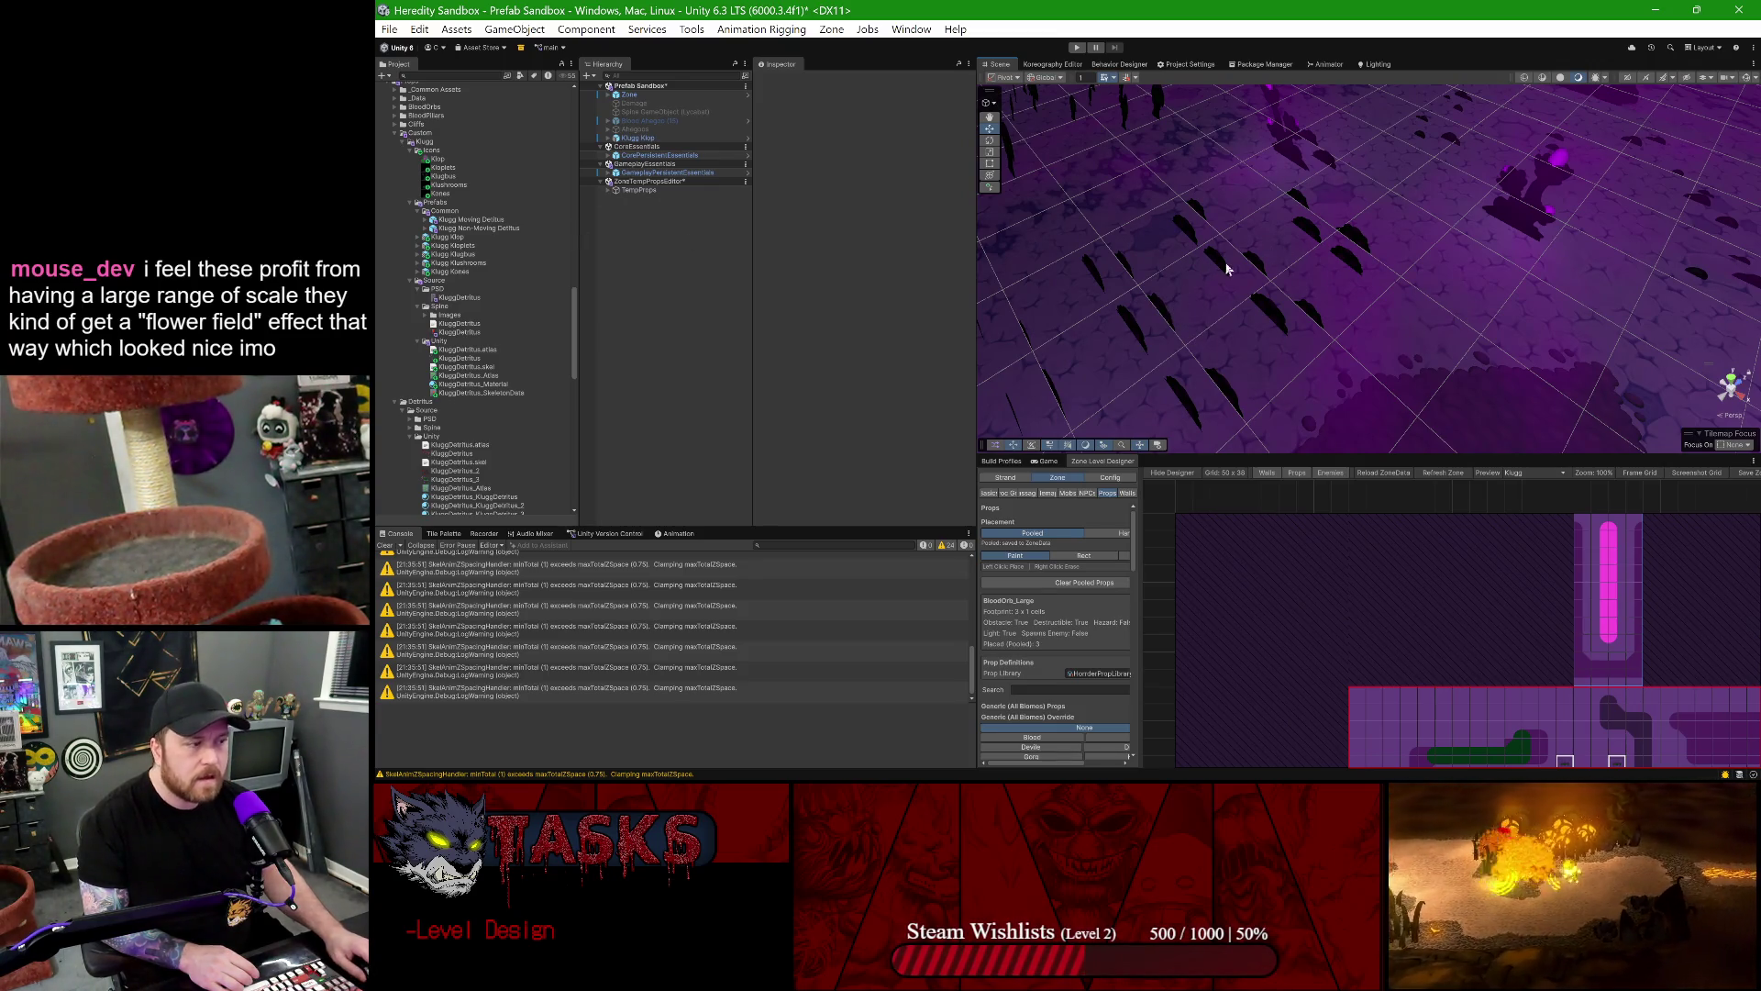
- Open the Klugg Klop prefab in Prefab Mode and select its root object
{"action": "double_click", "coordinate": [449, 237]}
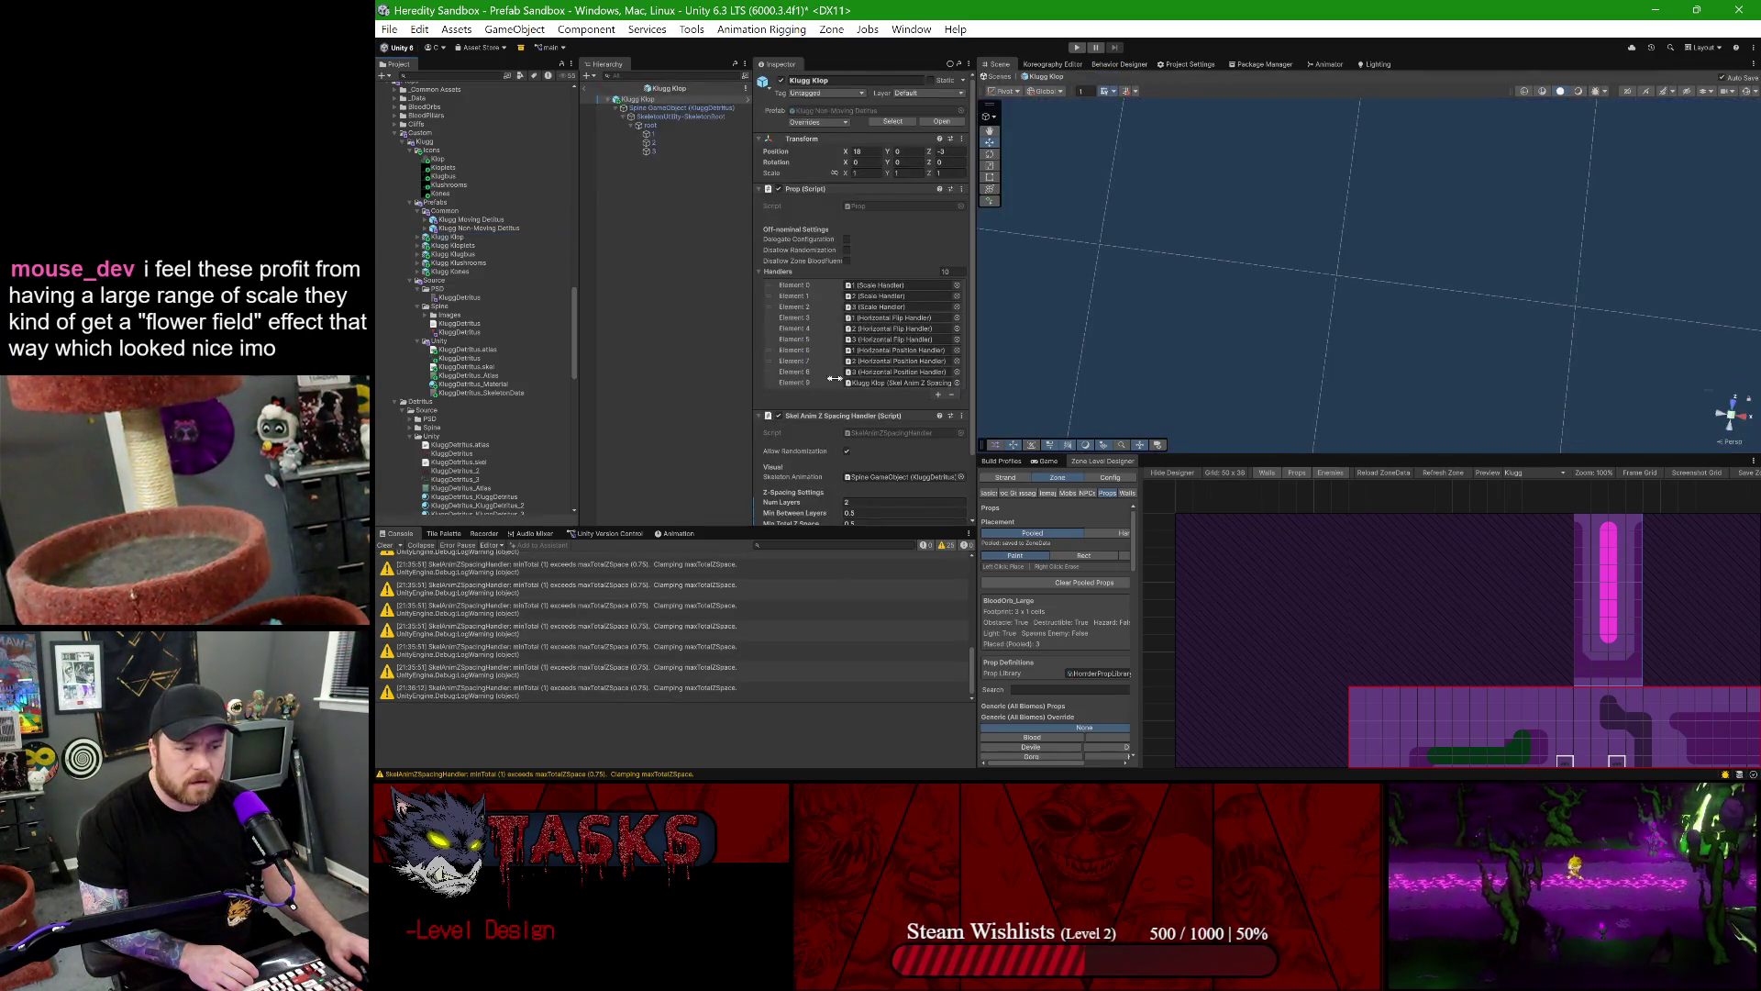
{"action": "scroll", "coordinate": [843, 379], "scroll_direction": "down", "scroll_amount": 2}
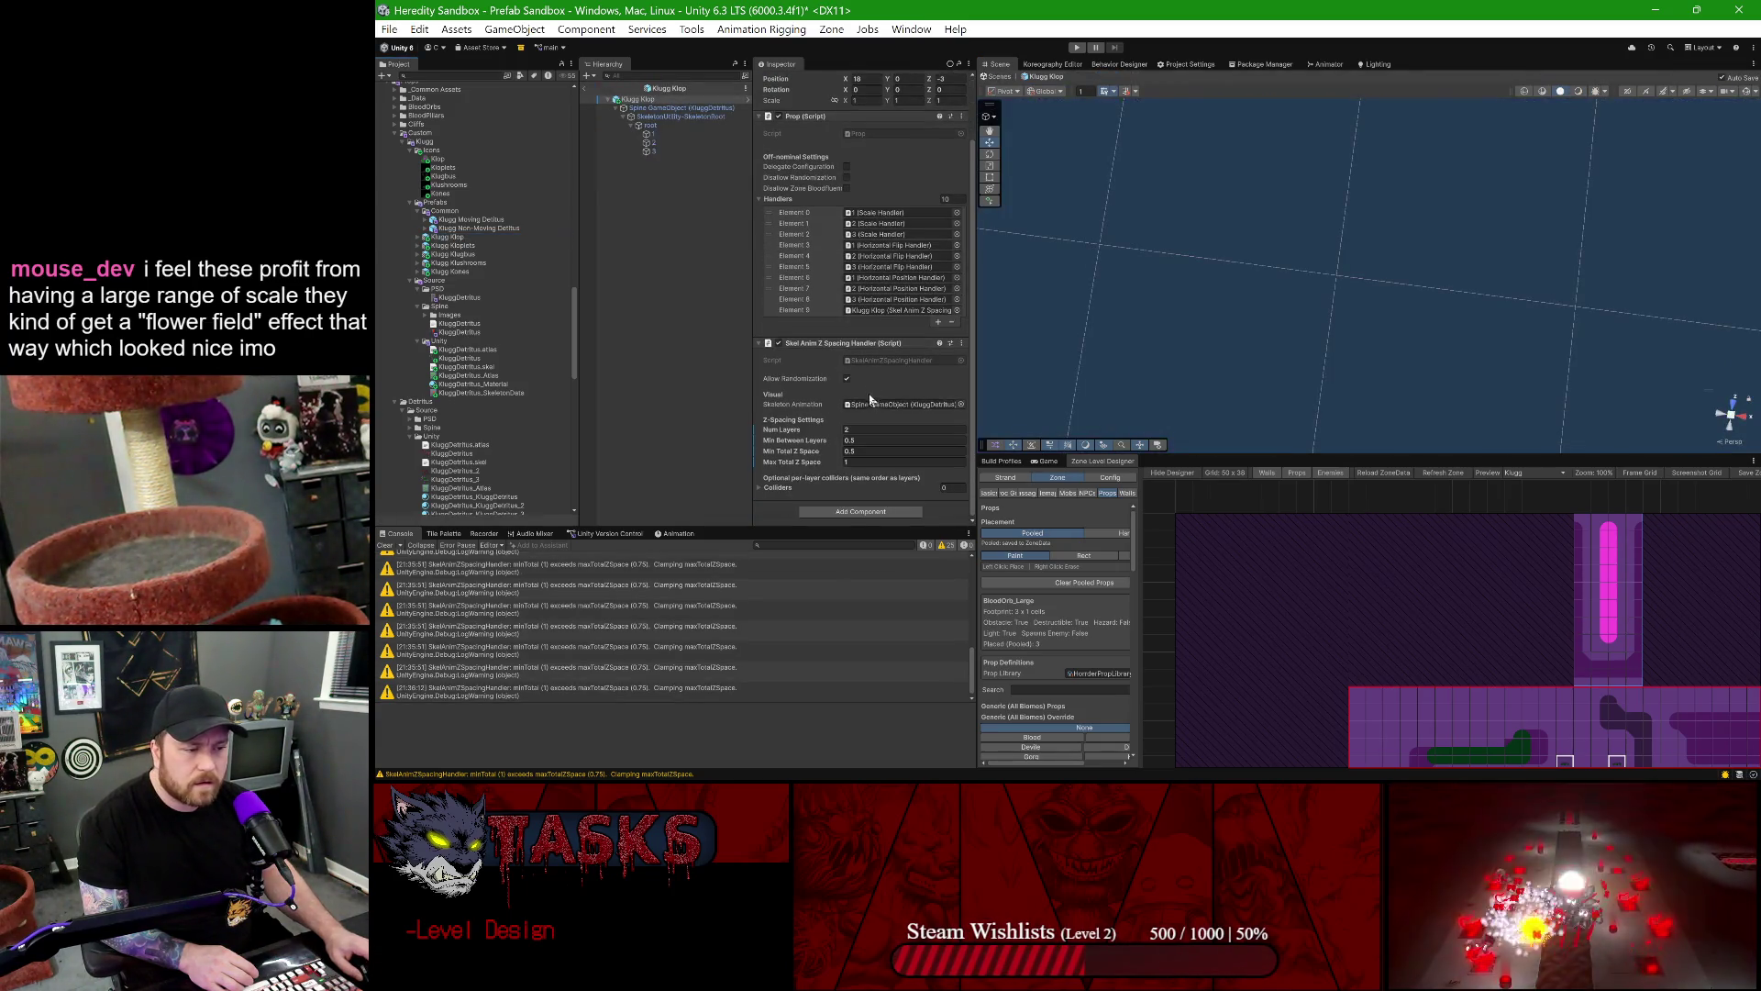
{"action": "left_click", "coordinate": [673, 130]}
{"action": "key", "text": "Up"}
{"action": "key", "text": "Up"}
{"action": "key", "text": "Up"}
- Set Min Between Layers to 2, revise Max Total Z Space, and return to the sandbox scene
{"action": "left_click", "coordinate": [857, 479]}
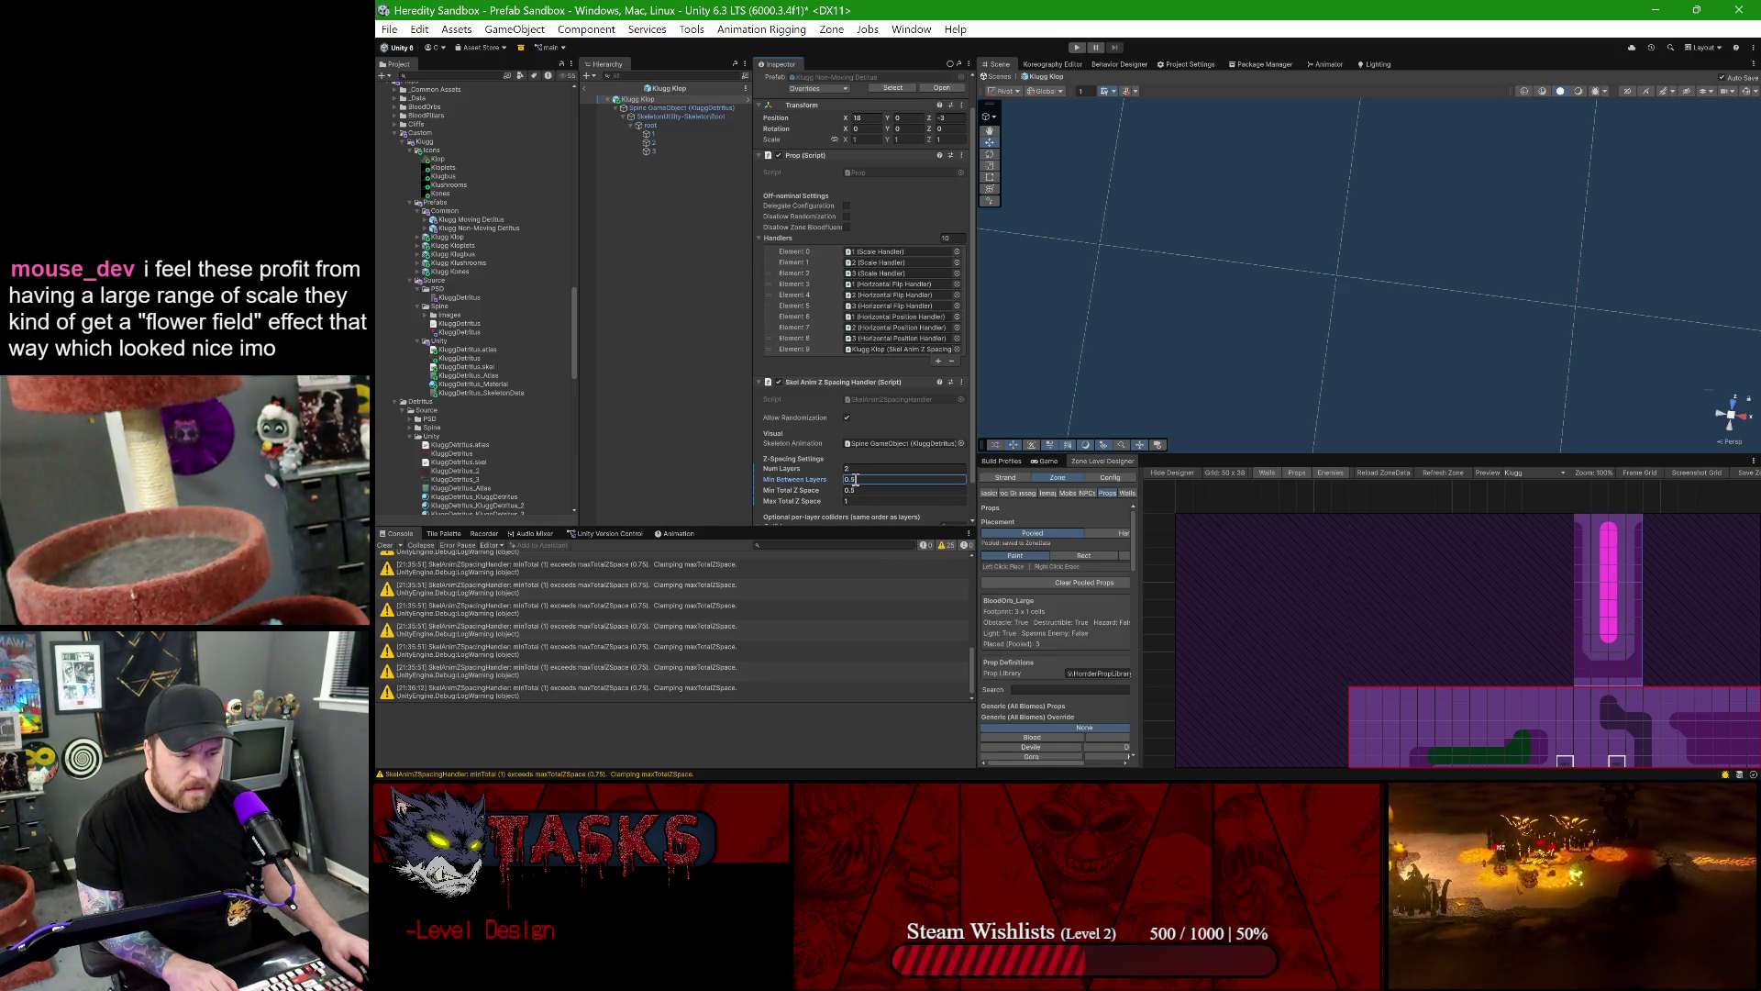
{"action": "left_click", "coordinate": [854, 479]}
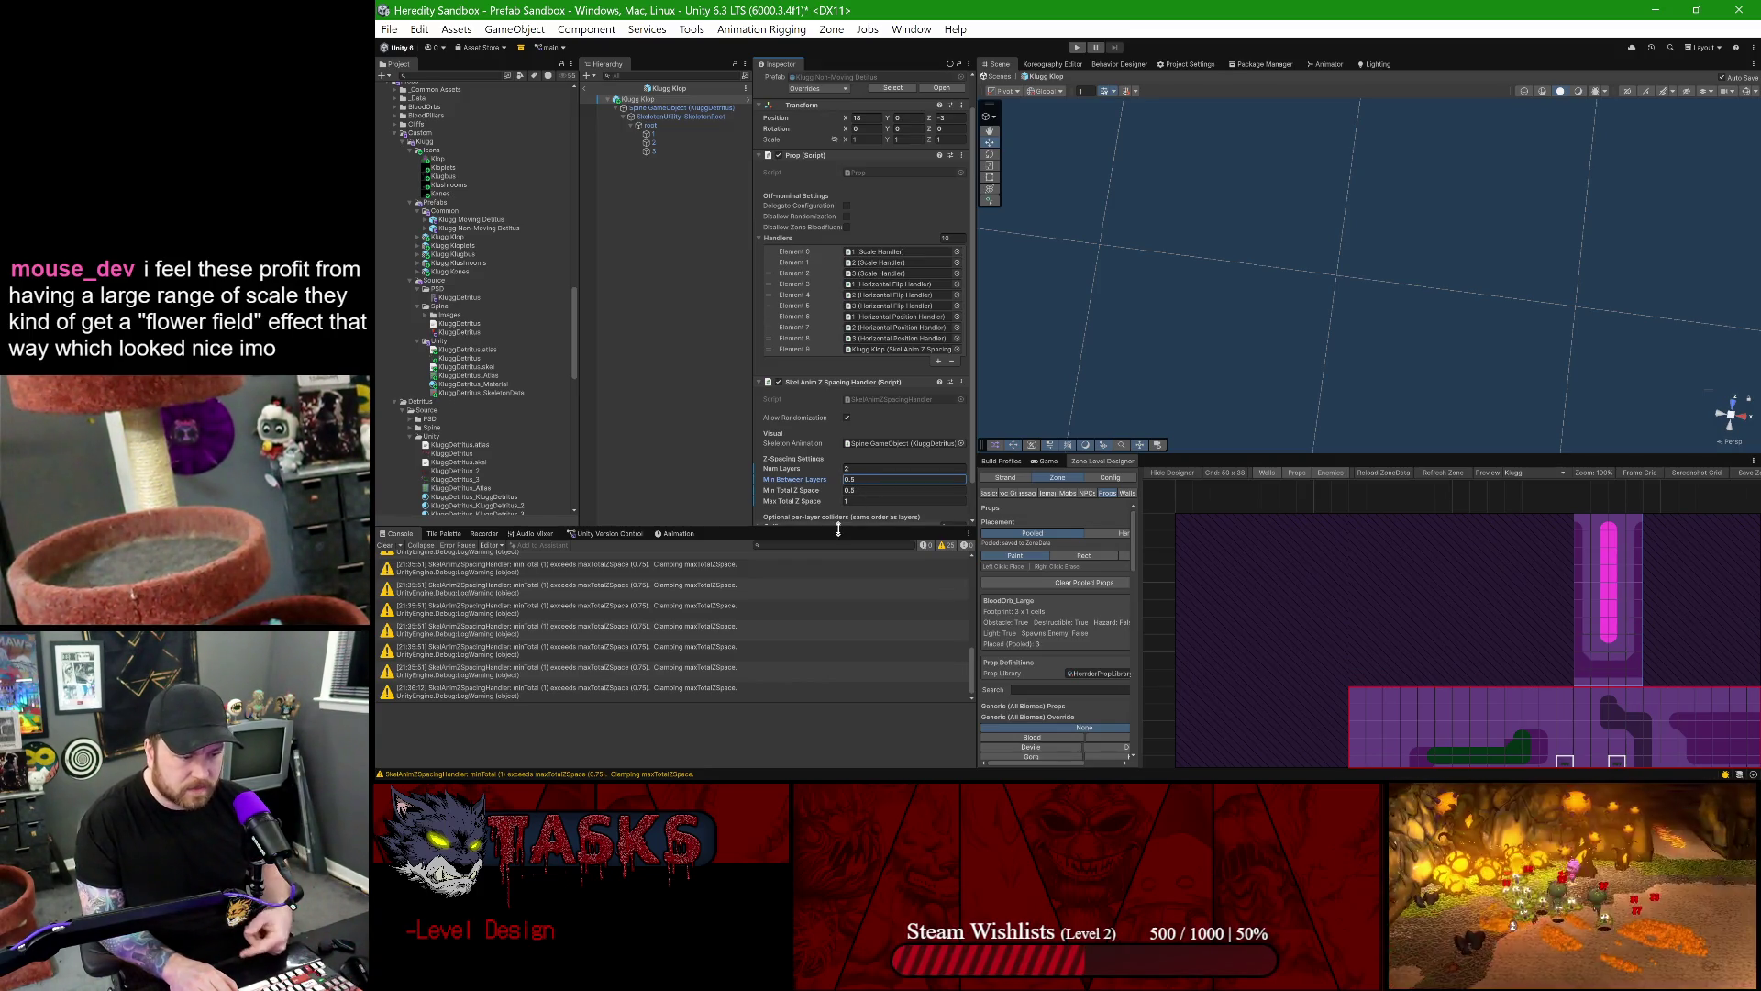
{"action": "key", "text": "BackSpace"}
{"action": "type", "text": "2"}
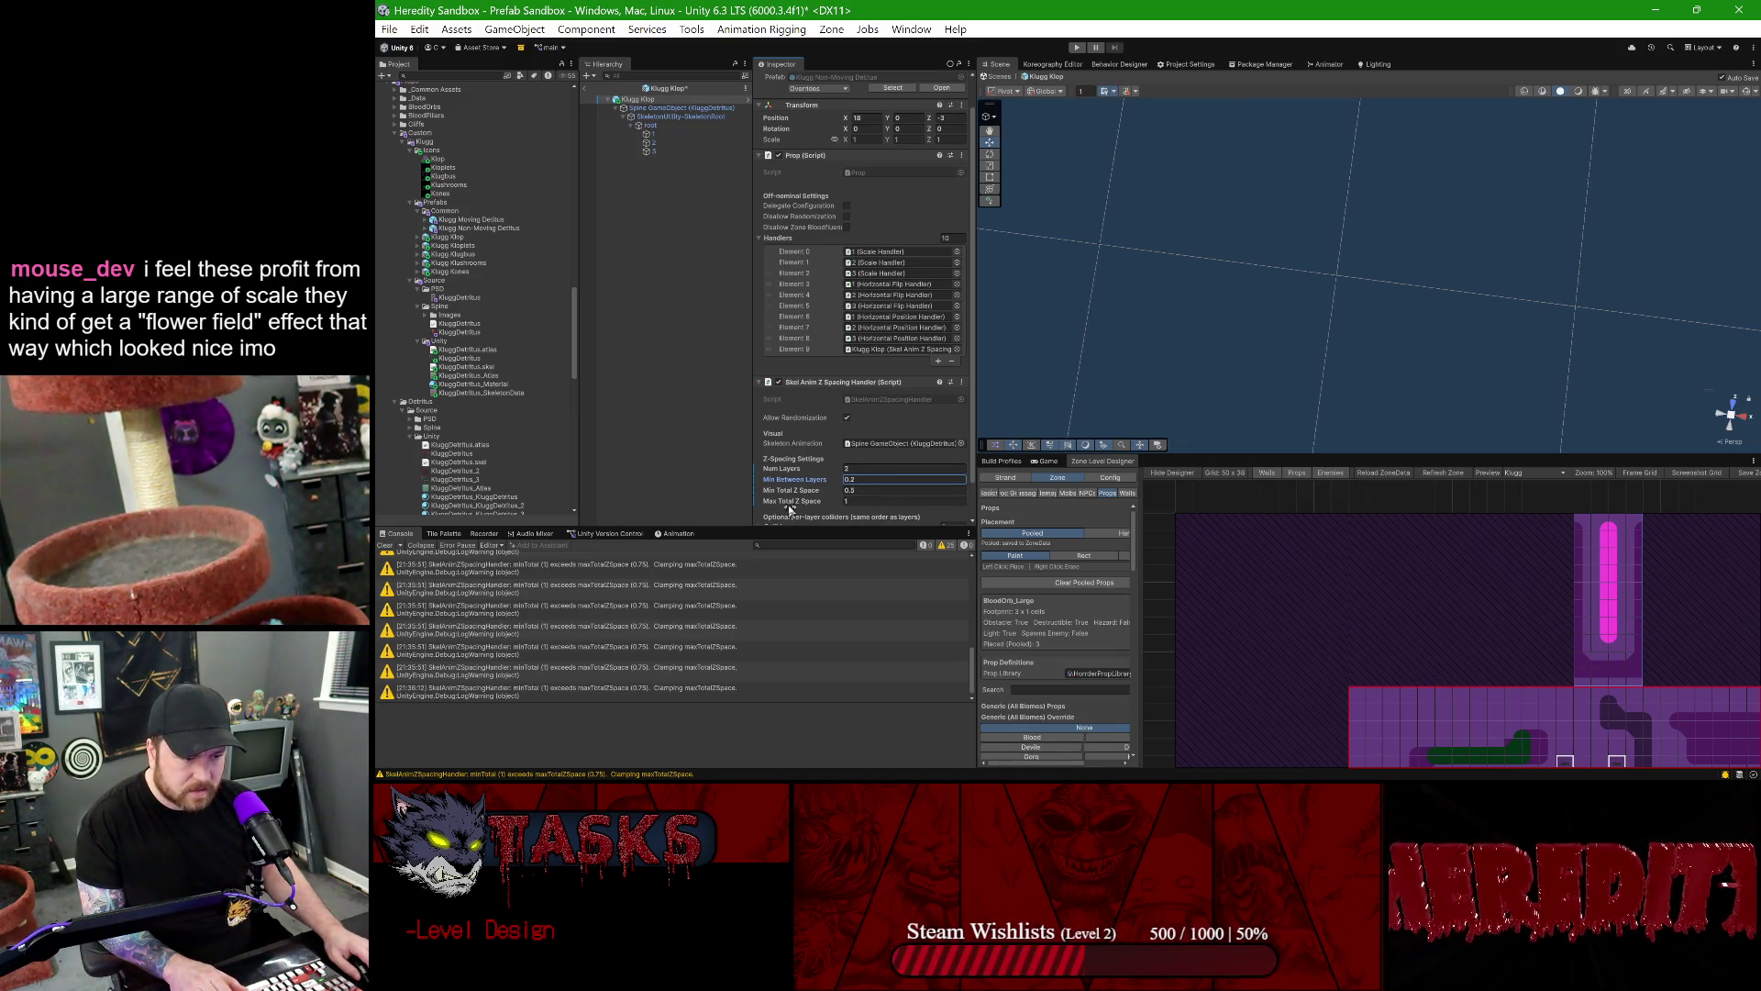
{"action": "left_click", "coordinate": [850, 503]}
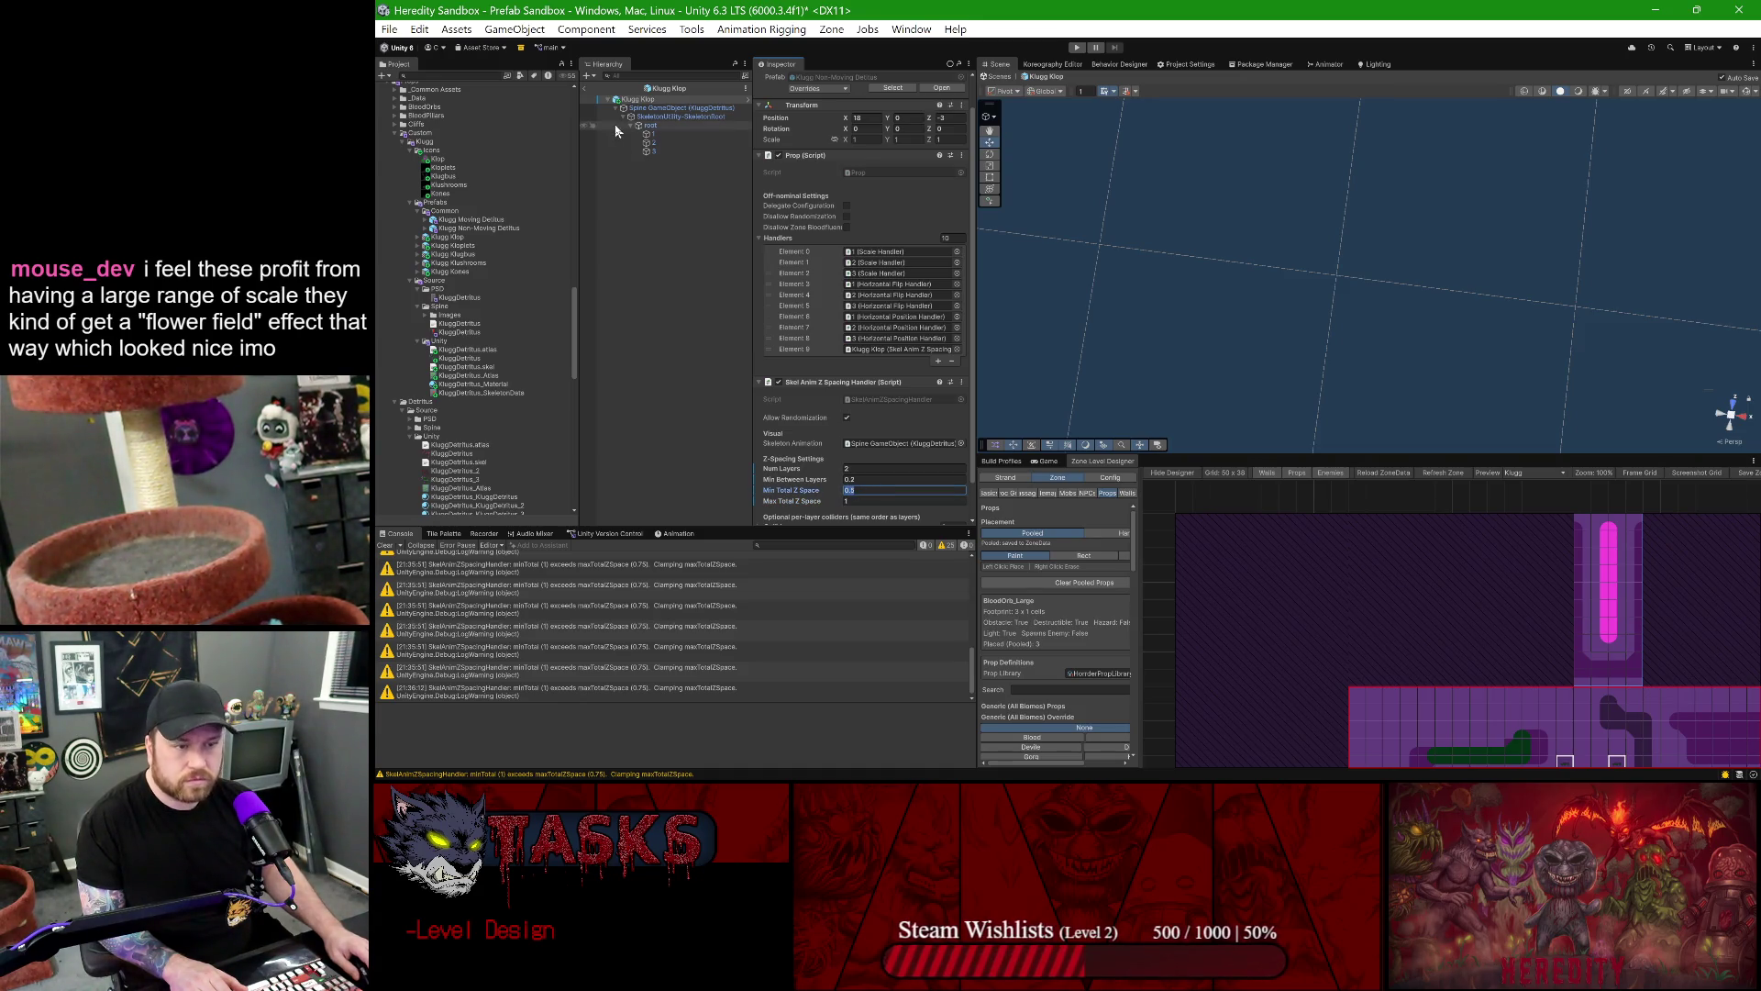
{"action": "left_click", "coordinate": [585, 89]}
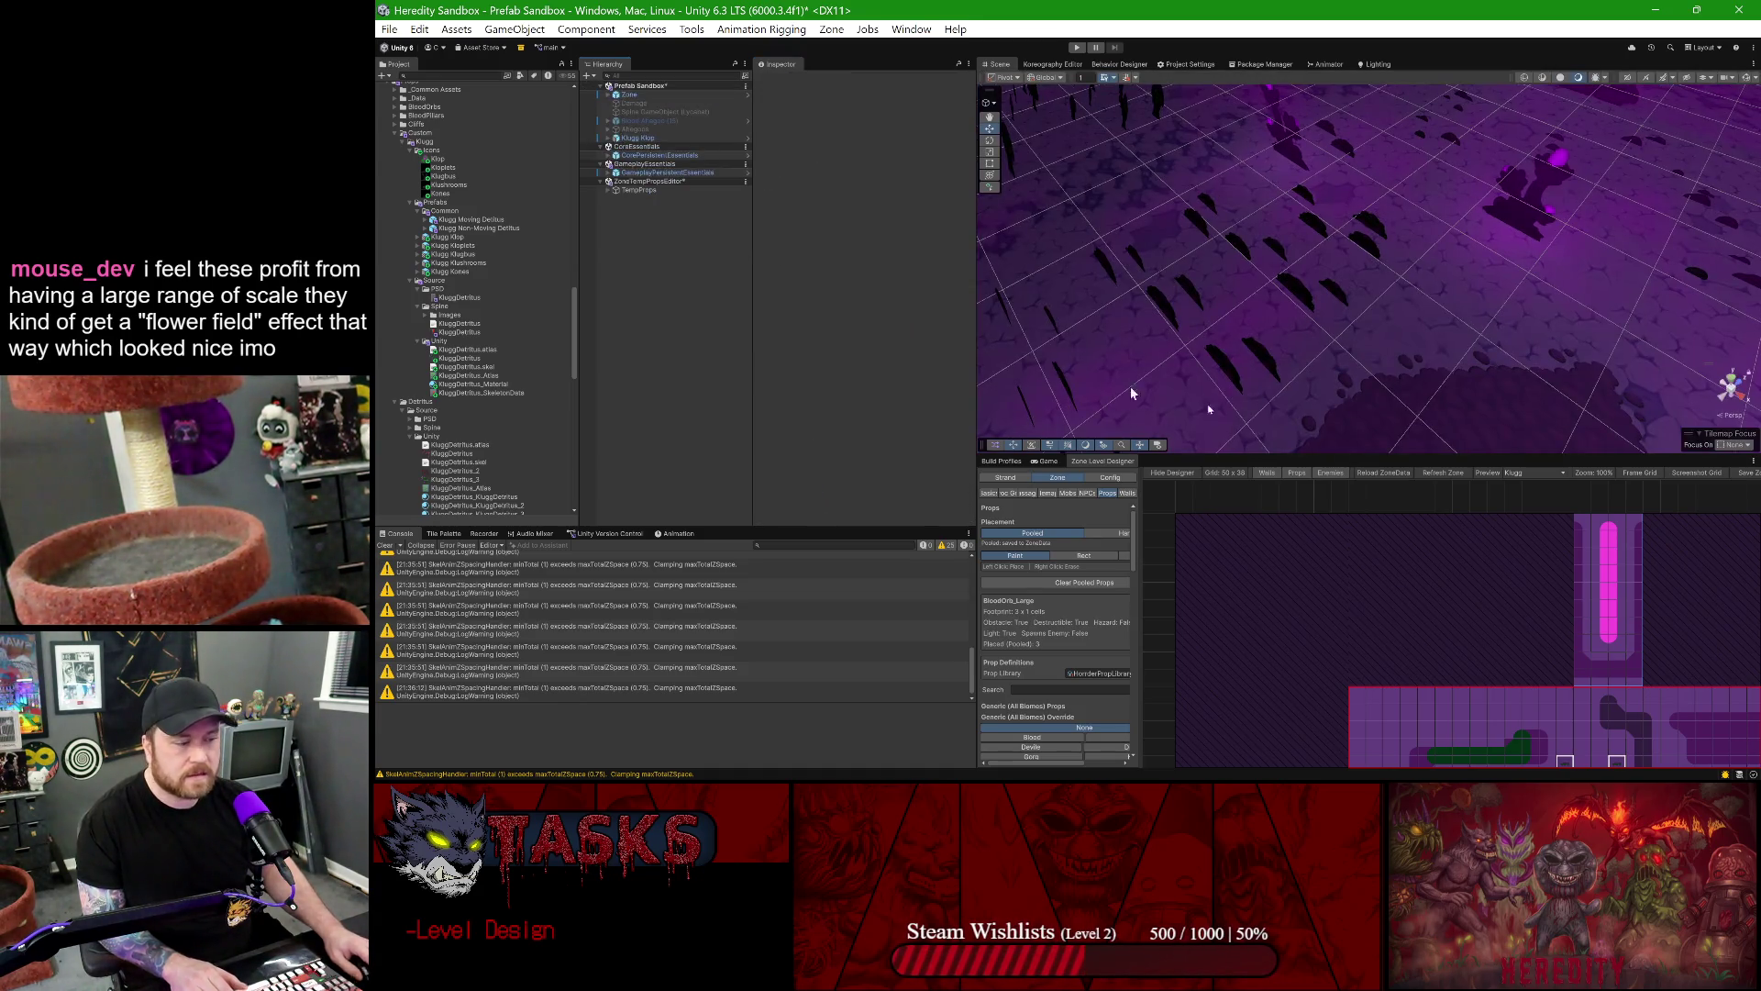
- Regenerate the zone's leaf props twice and look them over, selecting GroundBase and Fog
{"action": "left_click", "coordinate": [1451, 470]}
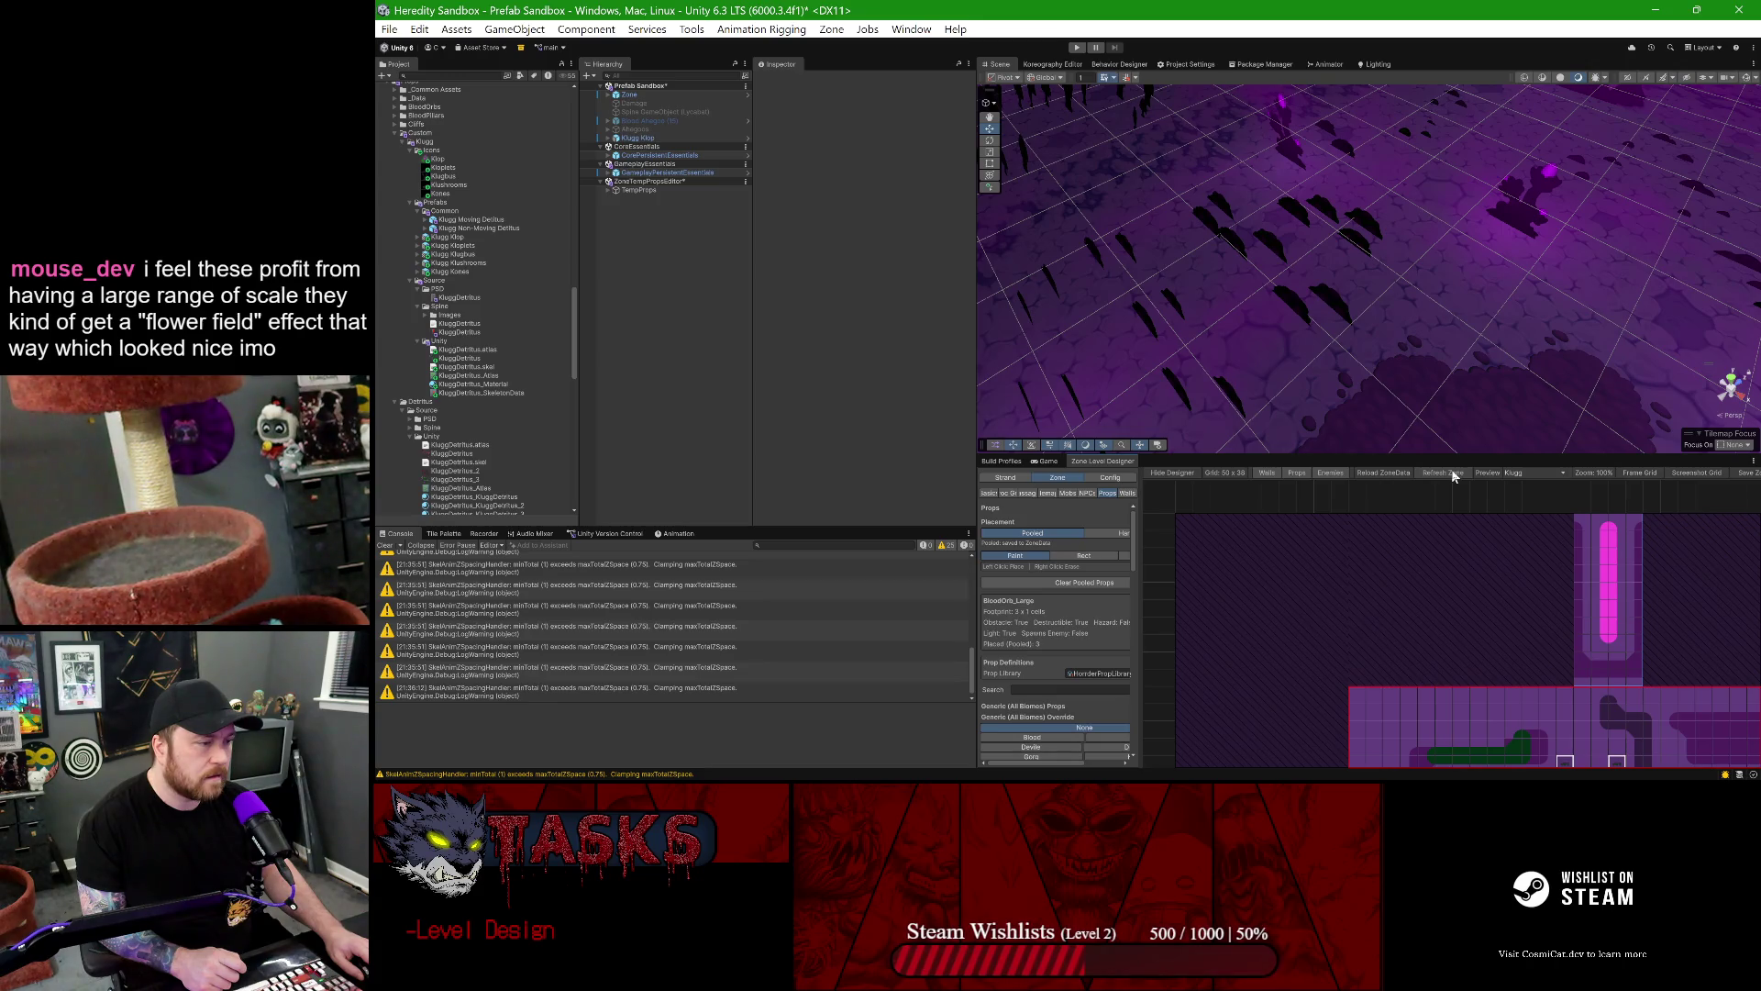
{"action": "left_click", "coordinate": [1451, 470]}
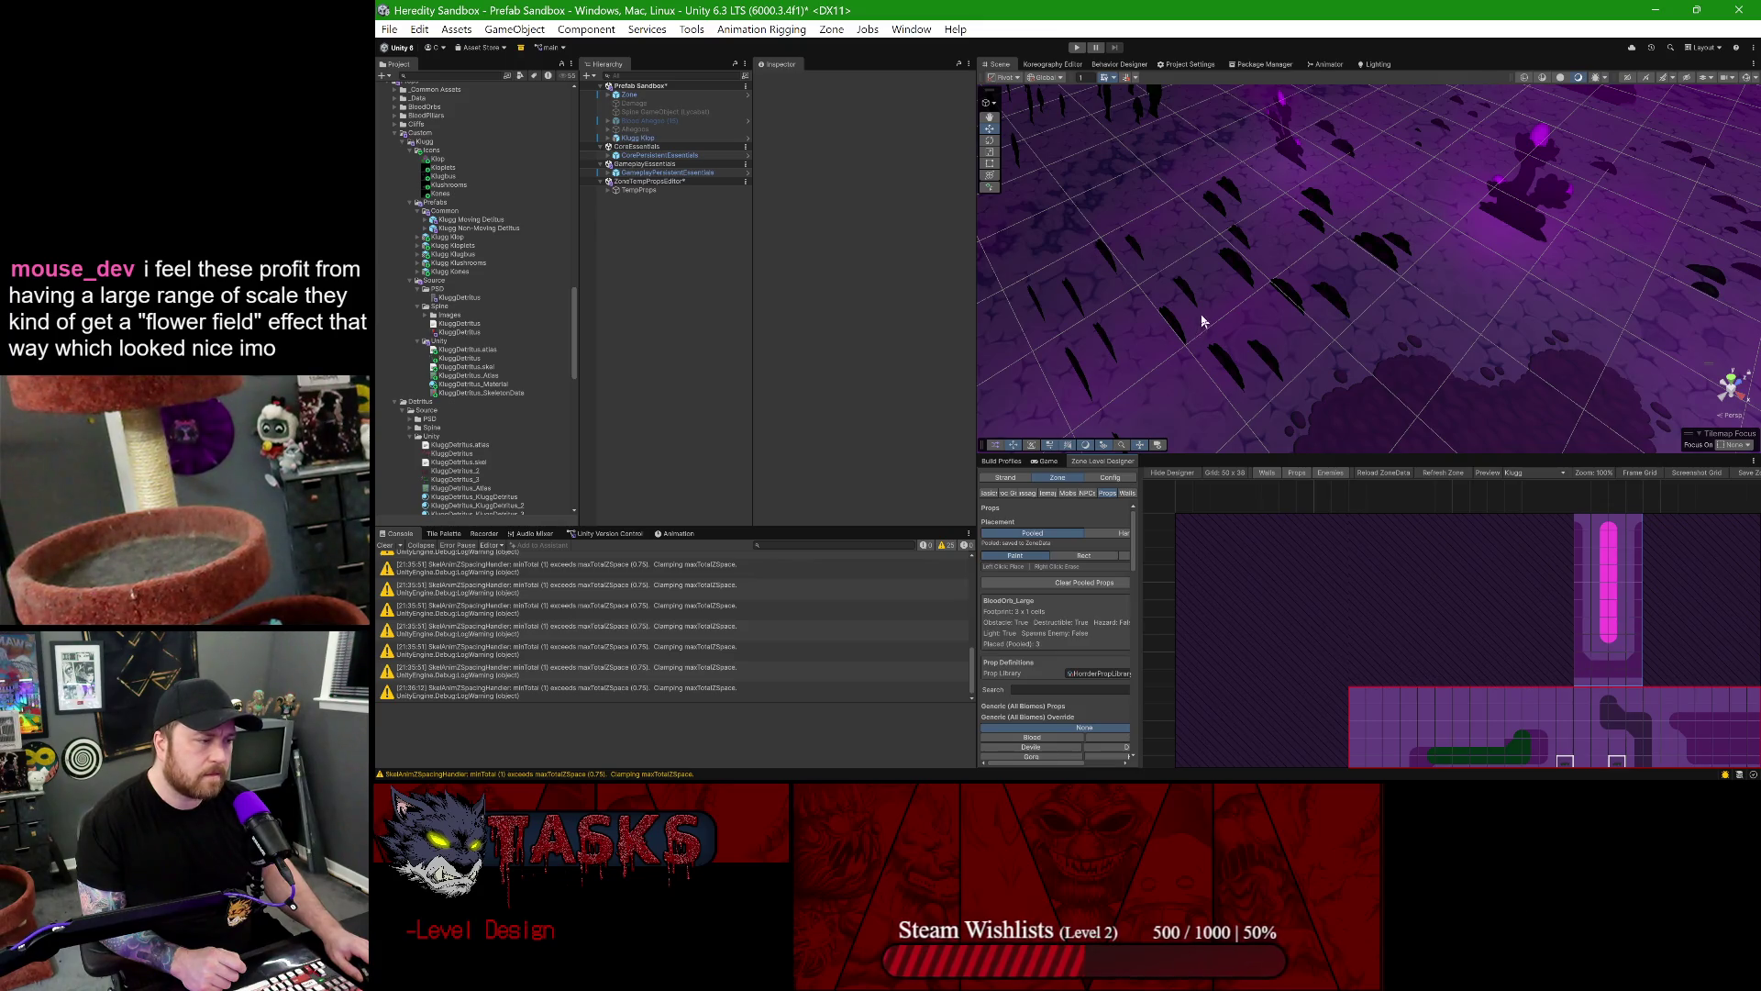
{"action": "mouse_move", "coordinate": [1176, 333]}
{"action": "left_mouse_down"}
{"action": "mouse_move", "coordinate": [1215, 295]}
{"action": "mouse_move", "coordinate": [1184, 303]}
{"action": "left_mouse_up"}
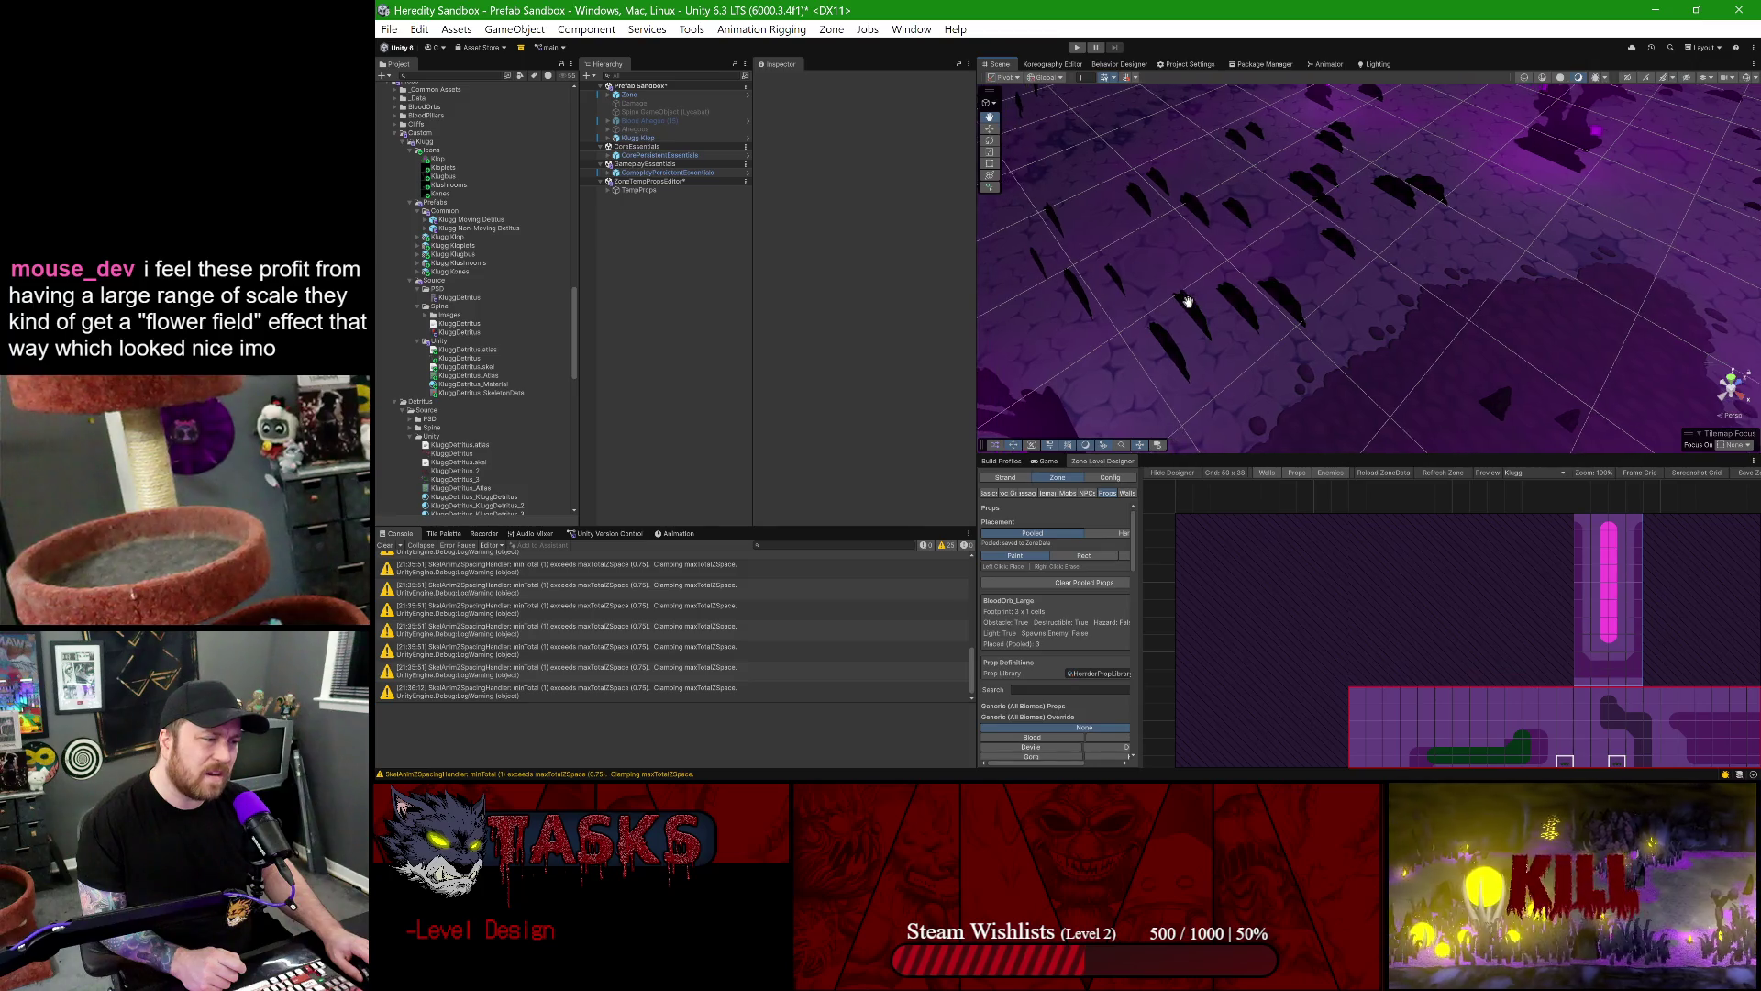
{"action": "scroll", "coordinate": [1215, 290], "scroll_direction": "up", "scroll_amount": 5}
{"action": "scroll", "coordinate": [1266, 283], "scroll_direction": "down", "scroll_amount": 5}
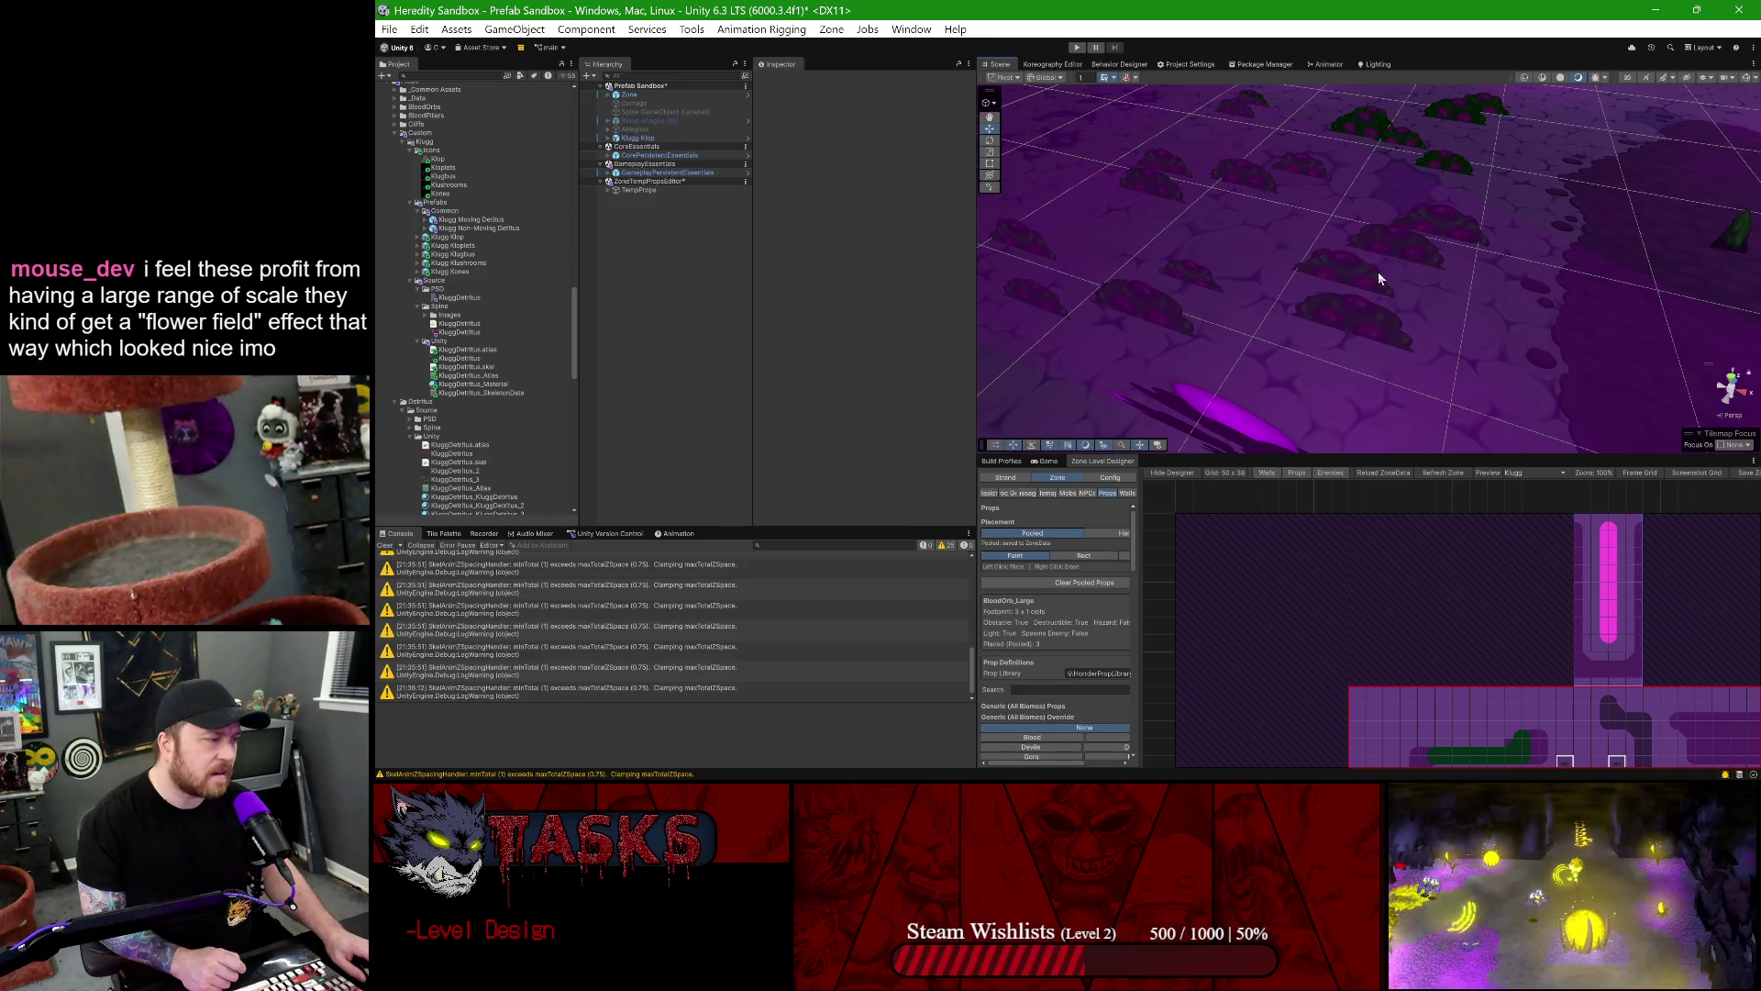
{"action": "mouse_move", "coordinate": [1385, 260]}
{"action": "left_mouse_down"}
{"action": "mouse_move", "coordinate": [1255, 339]}
{"action": "mouse_move", "coordinate": [1209, 291]}
{"action": "mouse_move", "coordinate": [1220, 275]}
{"action": "mouse_move", "coordinate": [1258, 282]}
{"action": "mouse_move", "coordinate": [1258, 303]}
{"action": "mouse_move", "coordinate": [1263, 264]}
{"action": "left_mouse_up"}
{"action": "left_click", "coordinate": [1205, 286]}
{"action": "left_click", "coordinate": [1203, 279]}
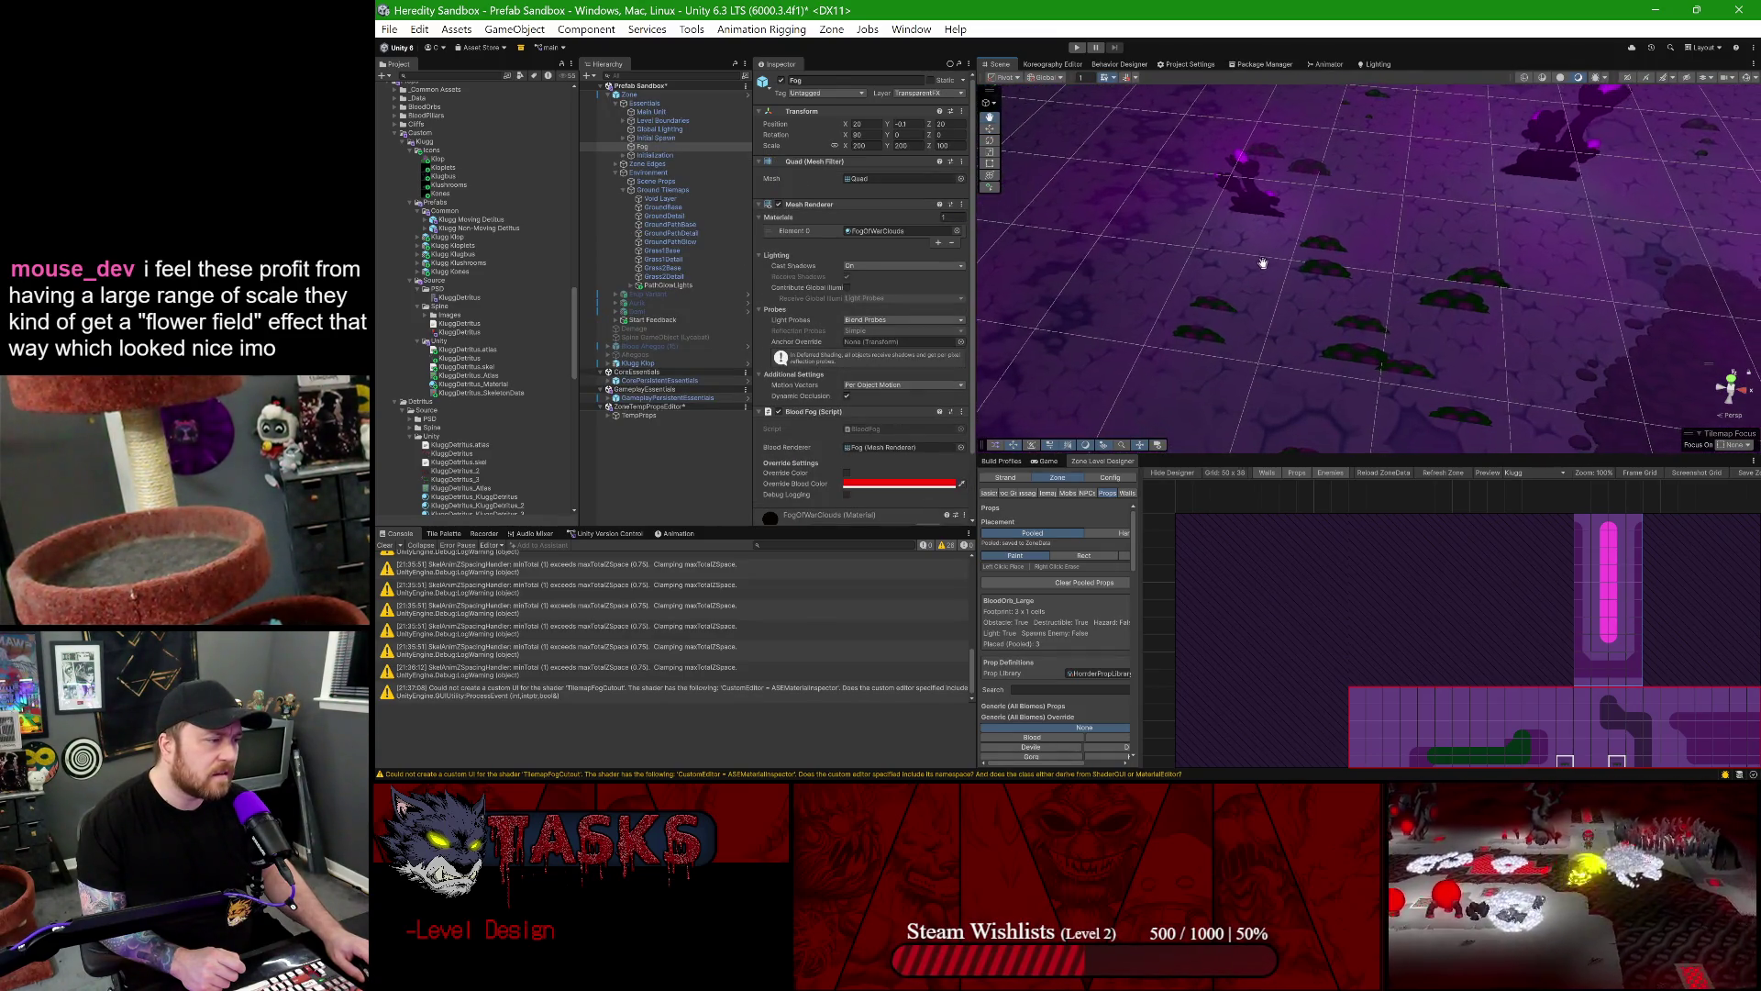
- Inspect the leaf props up close on the ground, selecting the Zone root and Fog
{"action": "scroll", "coordinate": [1263, 263], "scroll_direction": "up", "scroll_amount": 3}
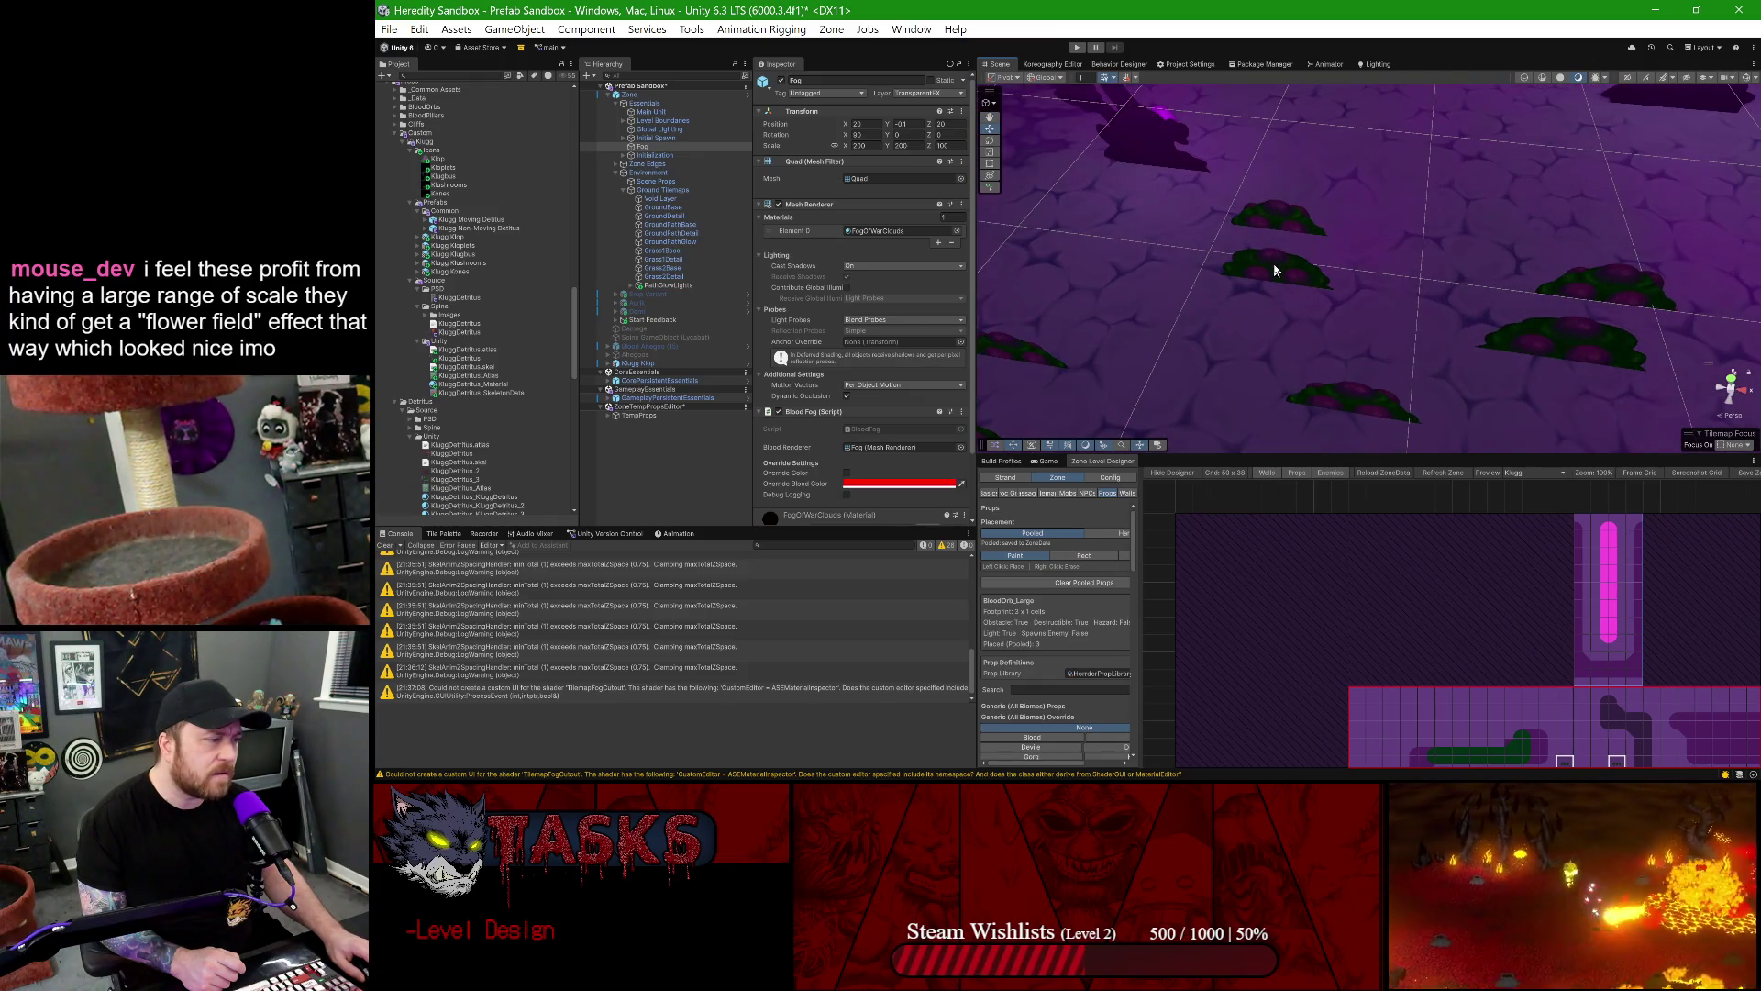
{"action": "scroll", "coordinate": [1274, 271], "scroll_direction": "down", "scroll_amount": 5}
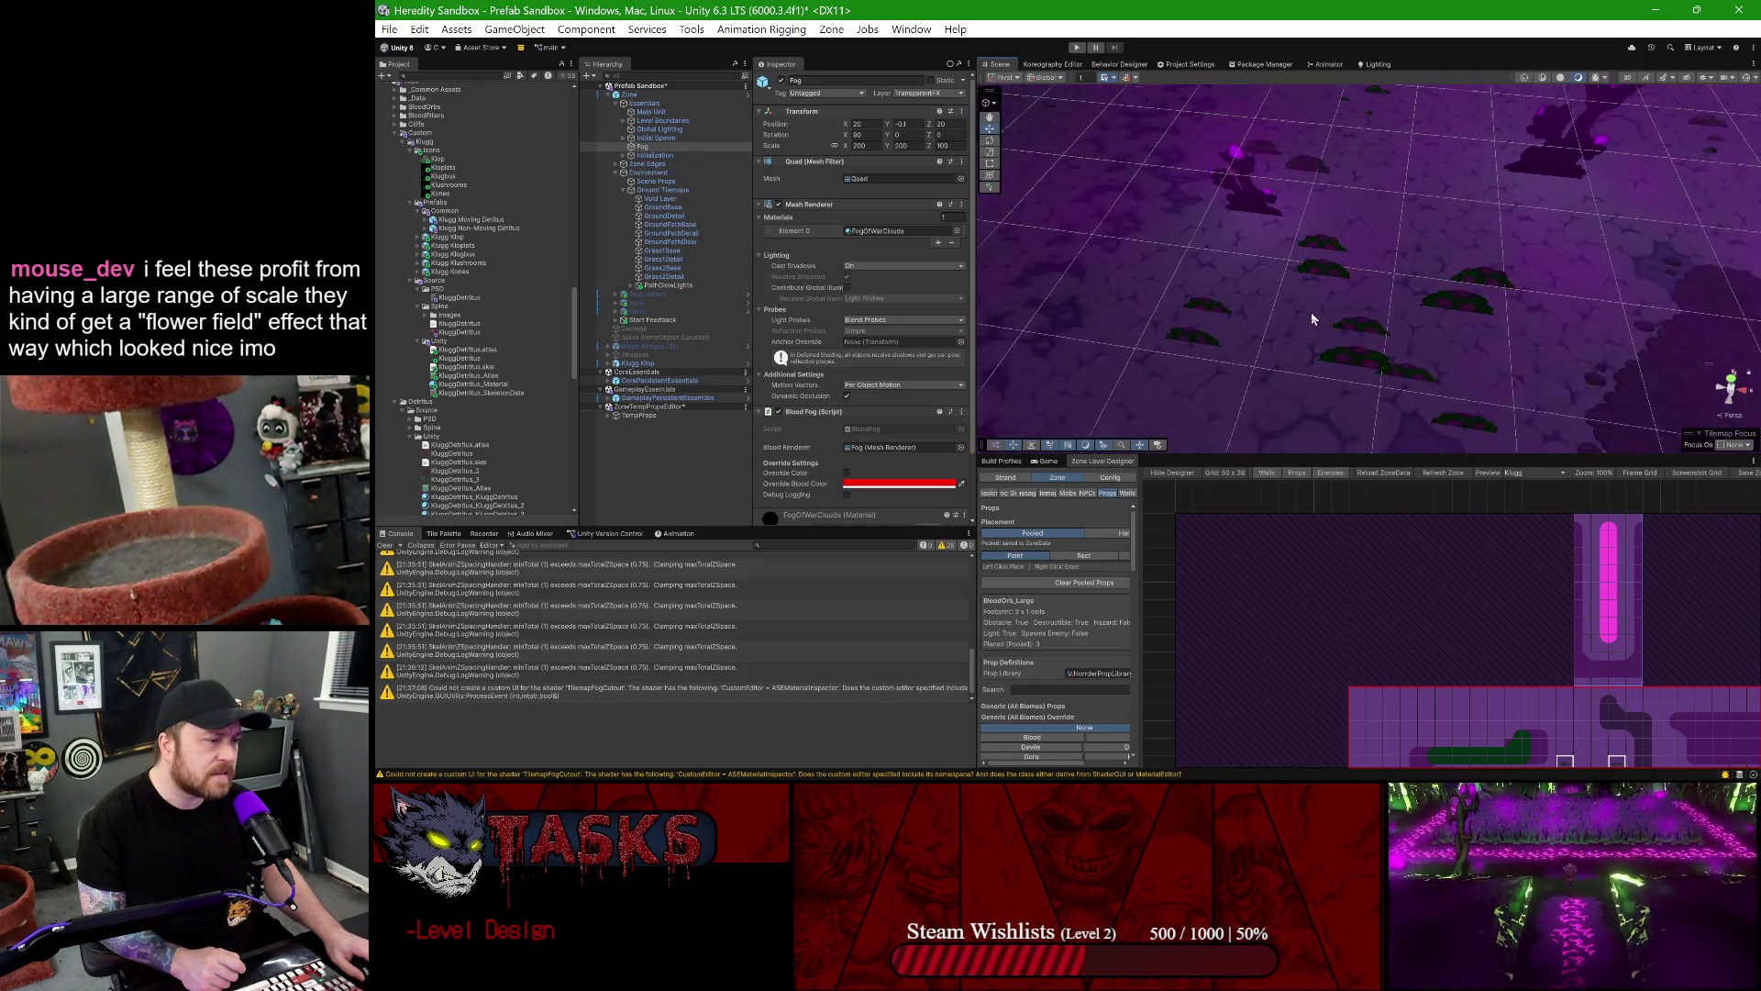
{"action": "scroll", "coordinate": [1271, 347], "scroll_direction": "up", "scroll_amount": 6}
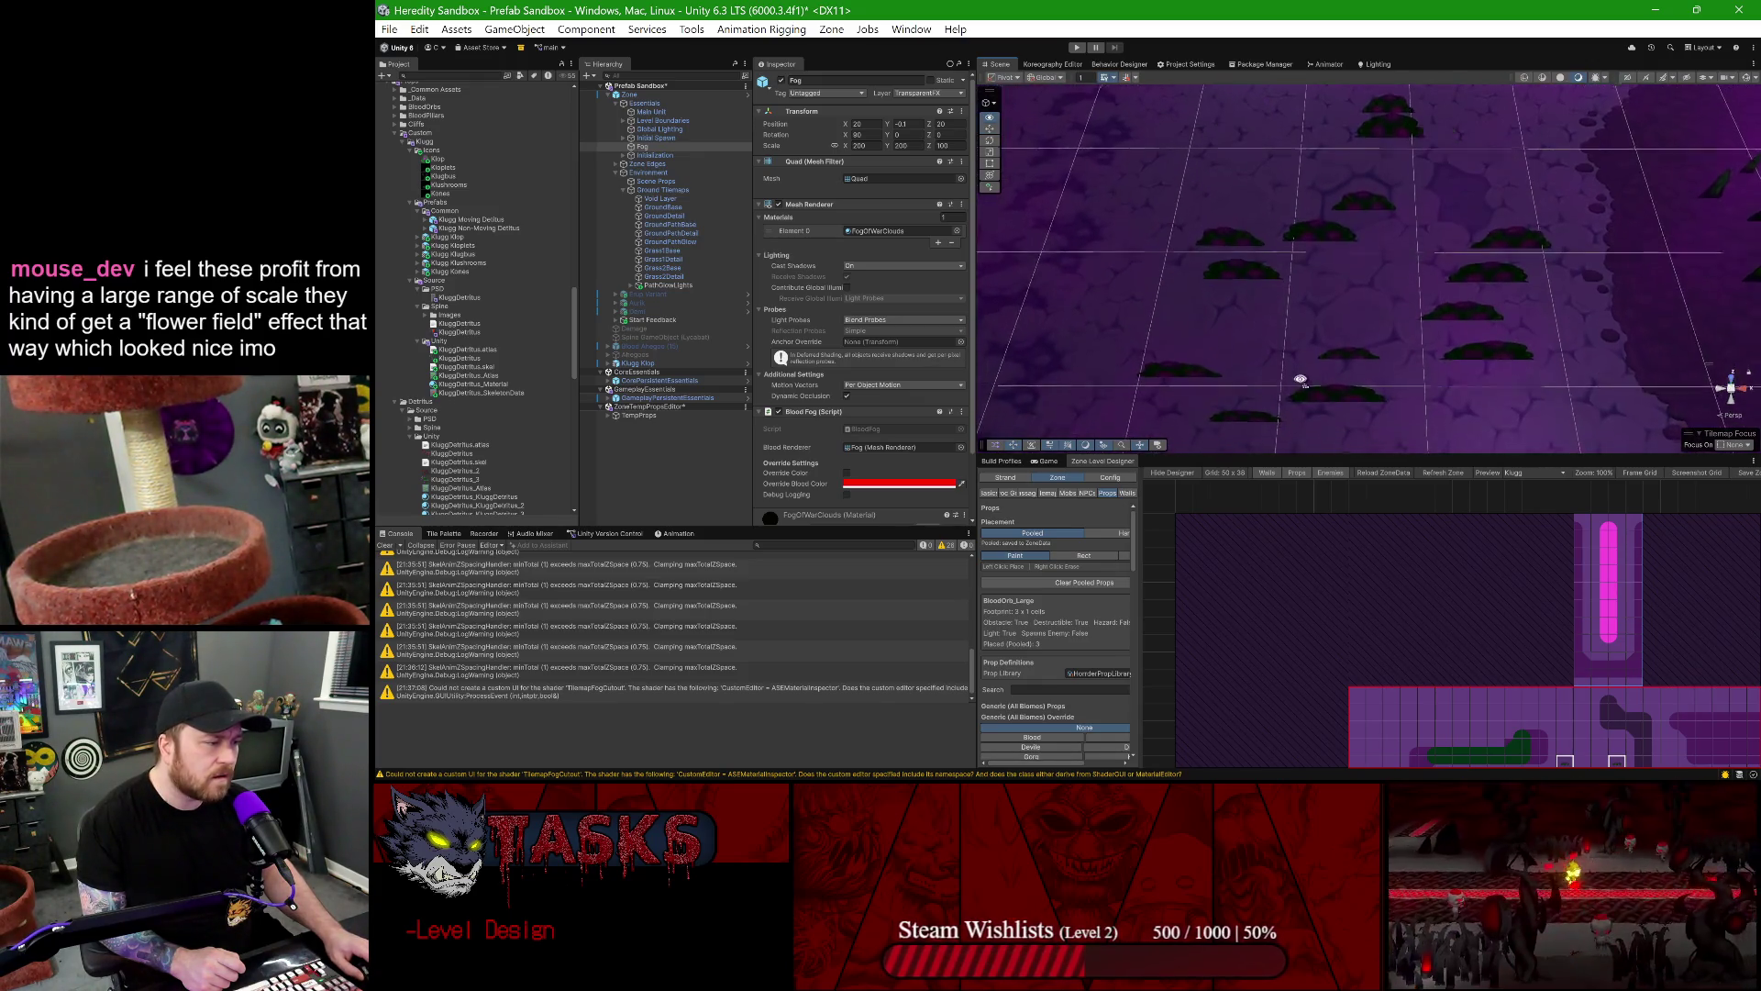
{"action": "left_click_drag", "start_coordinate": [1291, 452], "coordinate": [1310, 367]}
{"action": "scroll", "coordinate": [1312, 303], "scroll_direction": "down", "scroll_amount": 5}
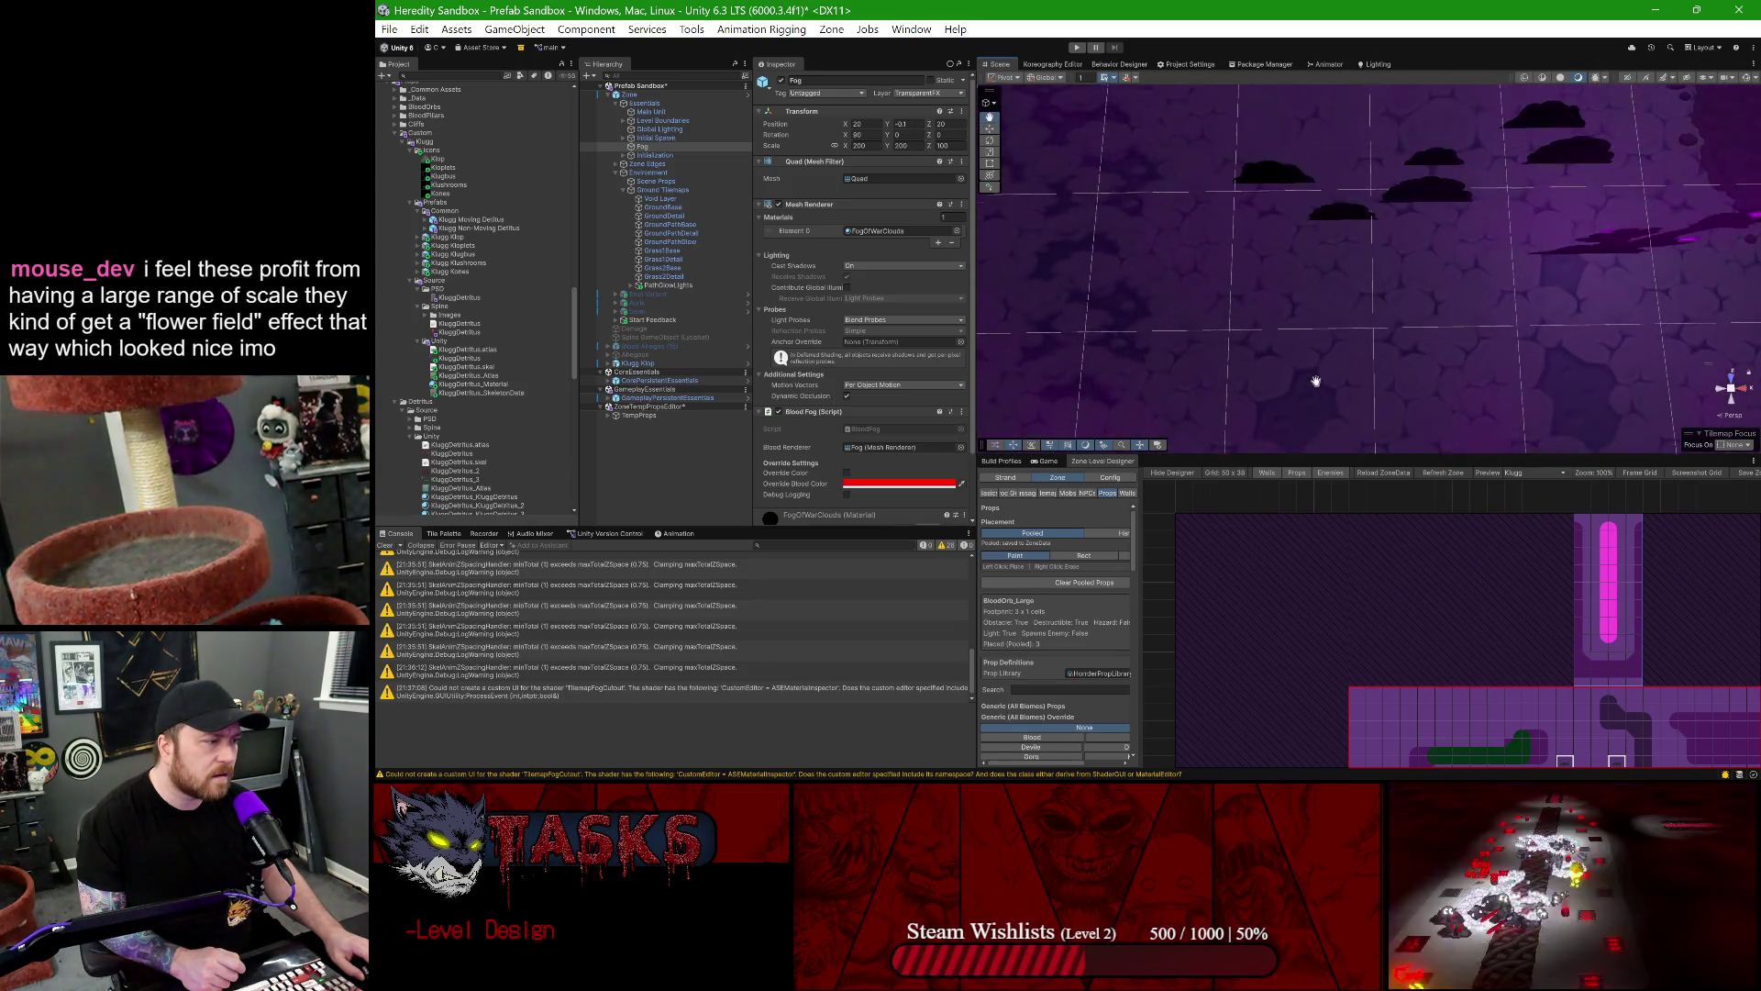
{"action": "left_click_drag", "start_coordinate": [1322, 280], "coordinate": [1356, 235]}
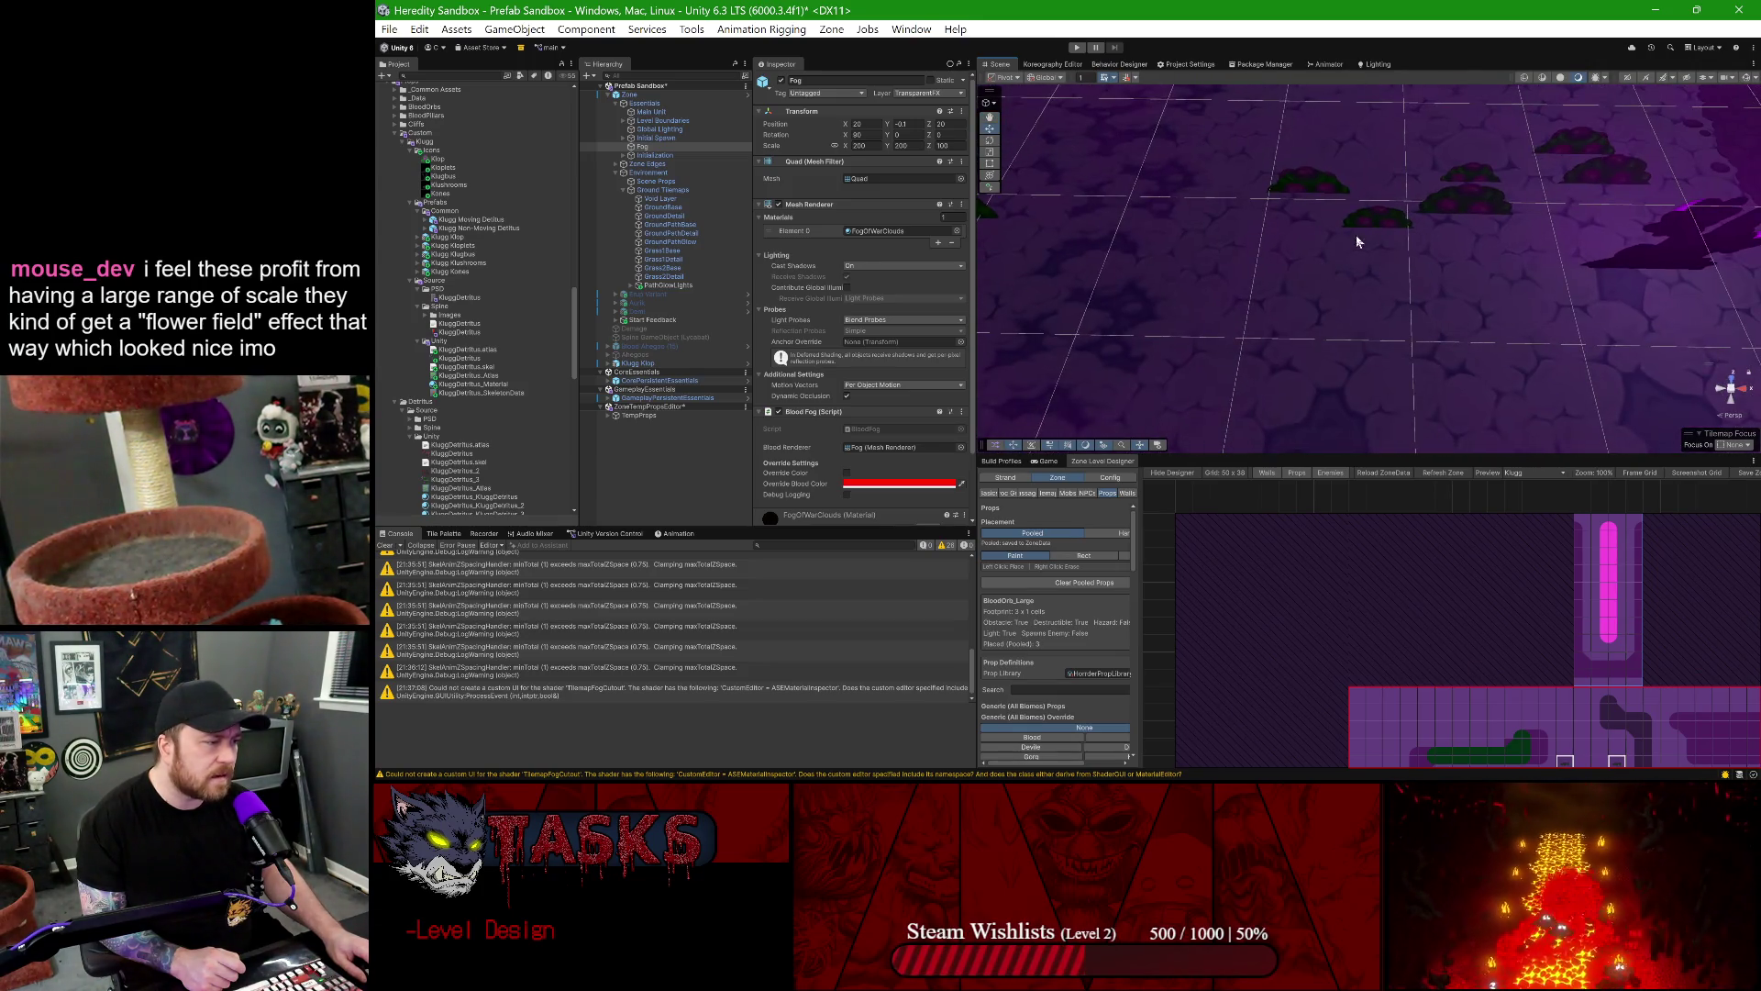
{"action": "left_click", "coordinate": [1357, 222]}
{"action": "left_click", "coordinate": [1303, 180]}
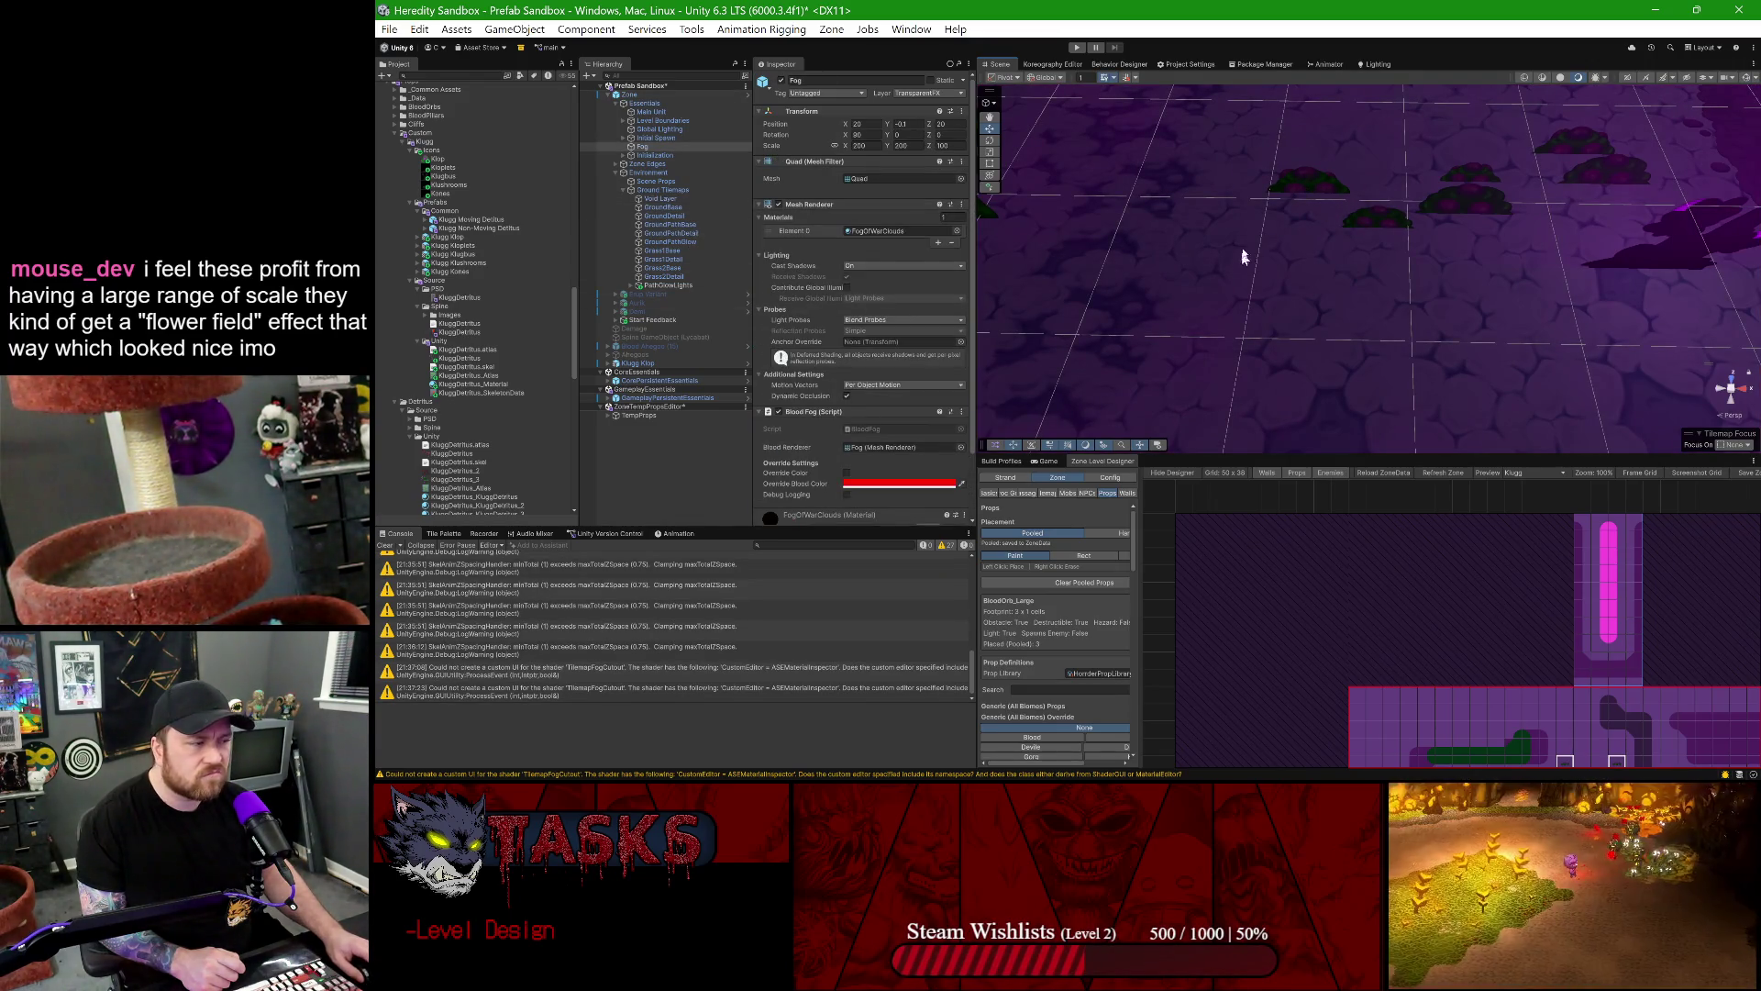
{"action": "scroll", "coordinate": [1256, 266], "scroll_direction": "down", "scroll_amount": 5}
- Frame Klugg Klop and change its Z position from -3 to -2
{"action": "left_click", "coordinate": [638, 363]}
{"action": "key", "text": "f"}
{"action": "mouse_move", "coordinate": [1339, 248]}
{"action": "left_mouse_down"}
{"action": "mouse_move", "coordinate": [1337, 174]}
{"action": "mouse_move", "coordinate": [1375, 240]}
{"action": "mouse_move", "coordinate": [1384, 330]}
{"action": "mouse_move", "coordinate": [1349, 311]}
{"action": "mouse_move", "coordinate": [1361, 327]}
{"action": "left_mouse_up"}
{"action": "scroll", "coordinate": [1364, 184], "scroll_direction": "up", "scroll_amount": 3}
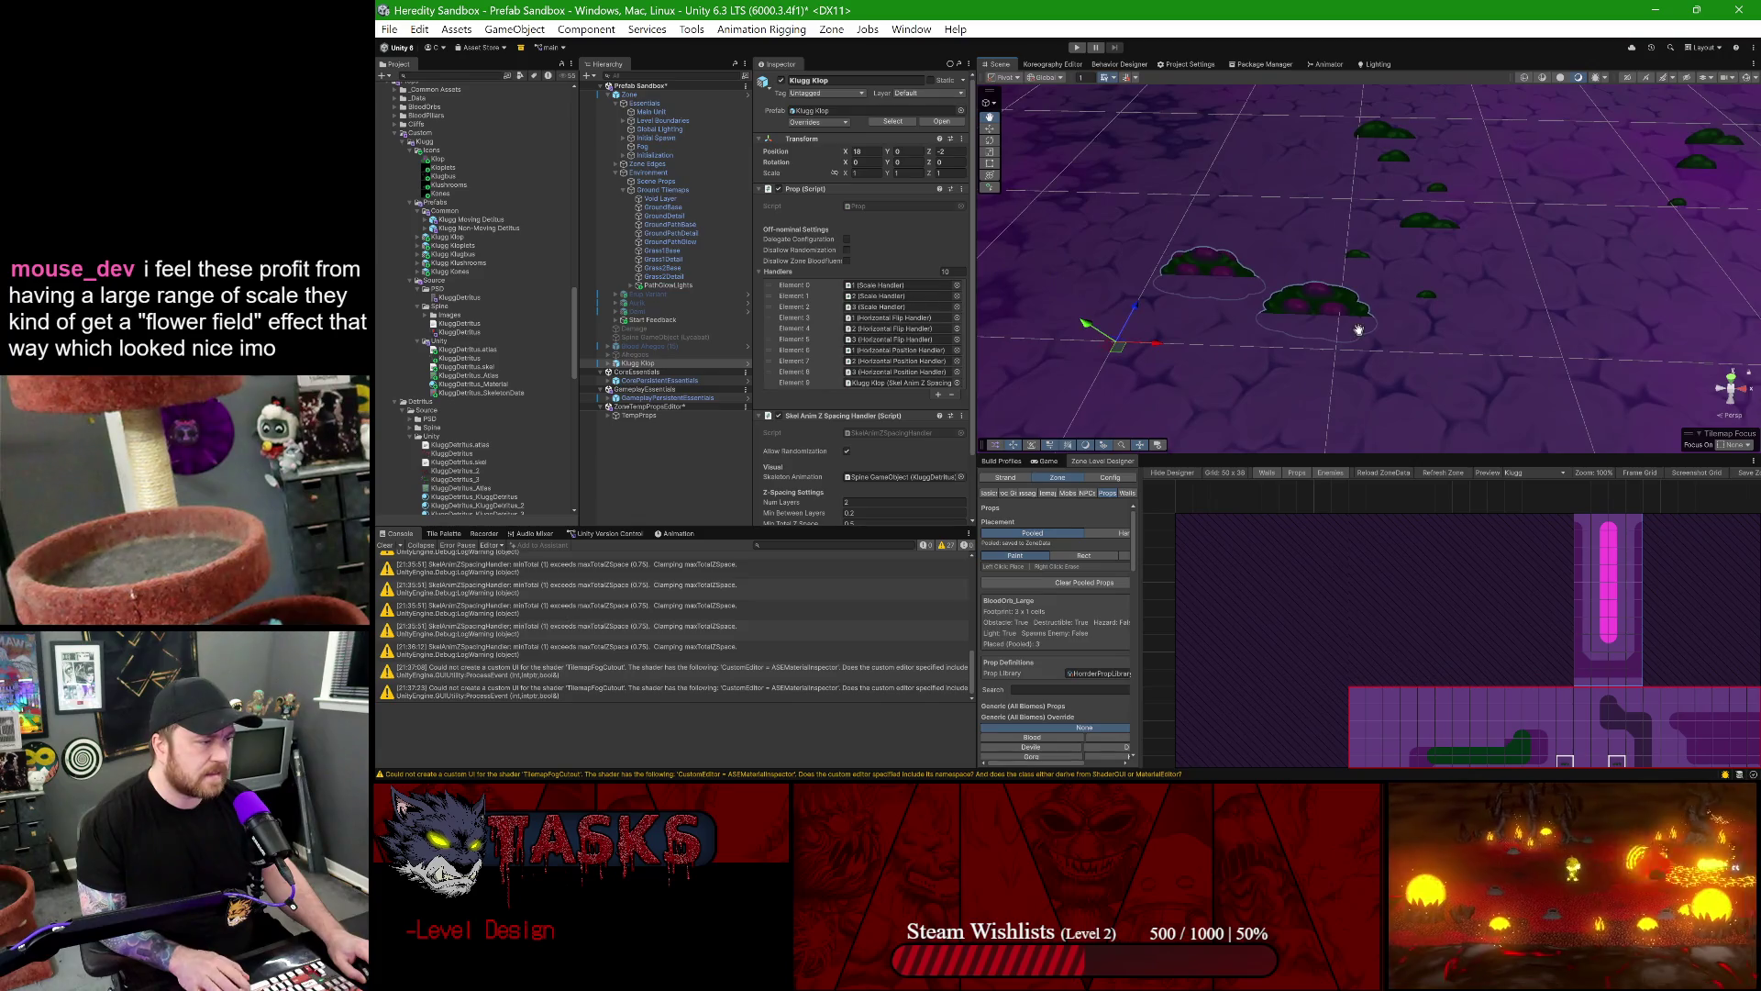
- Regenerate the zone's leaf props three times and check the Prop component's options menu
{"action": "left_click", "coordinate": [1438, 480]}
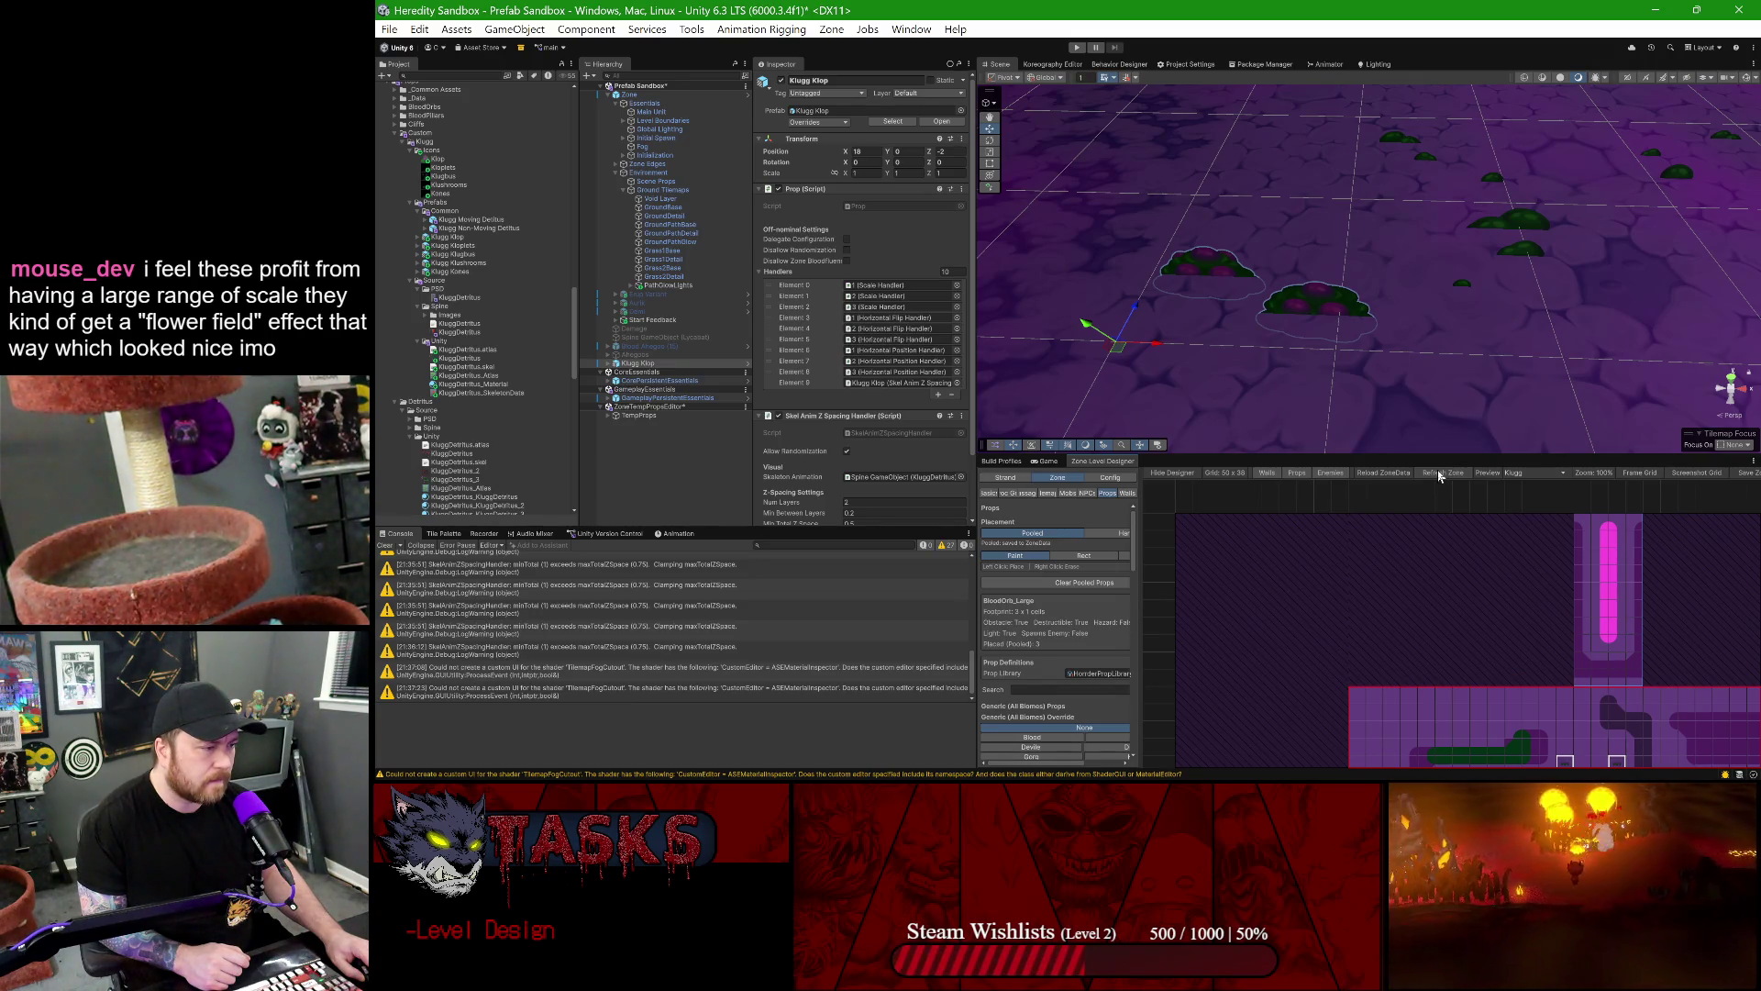
{"action": "left_click", "coordinate": [1438, 477]}
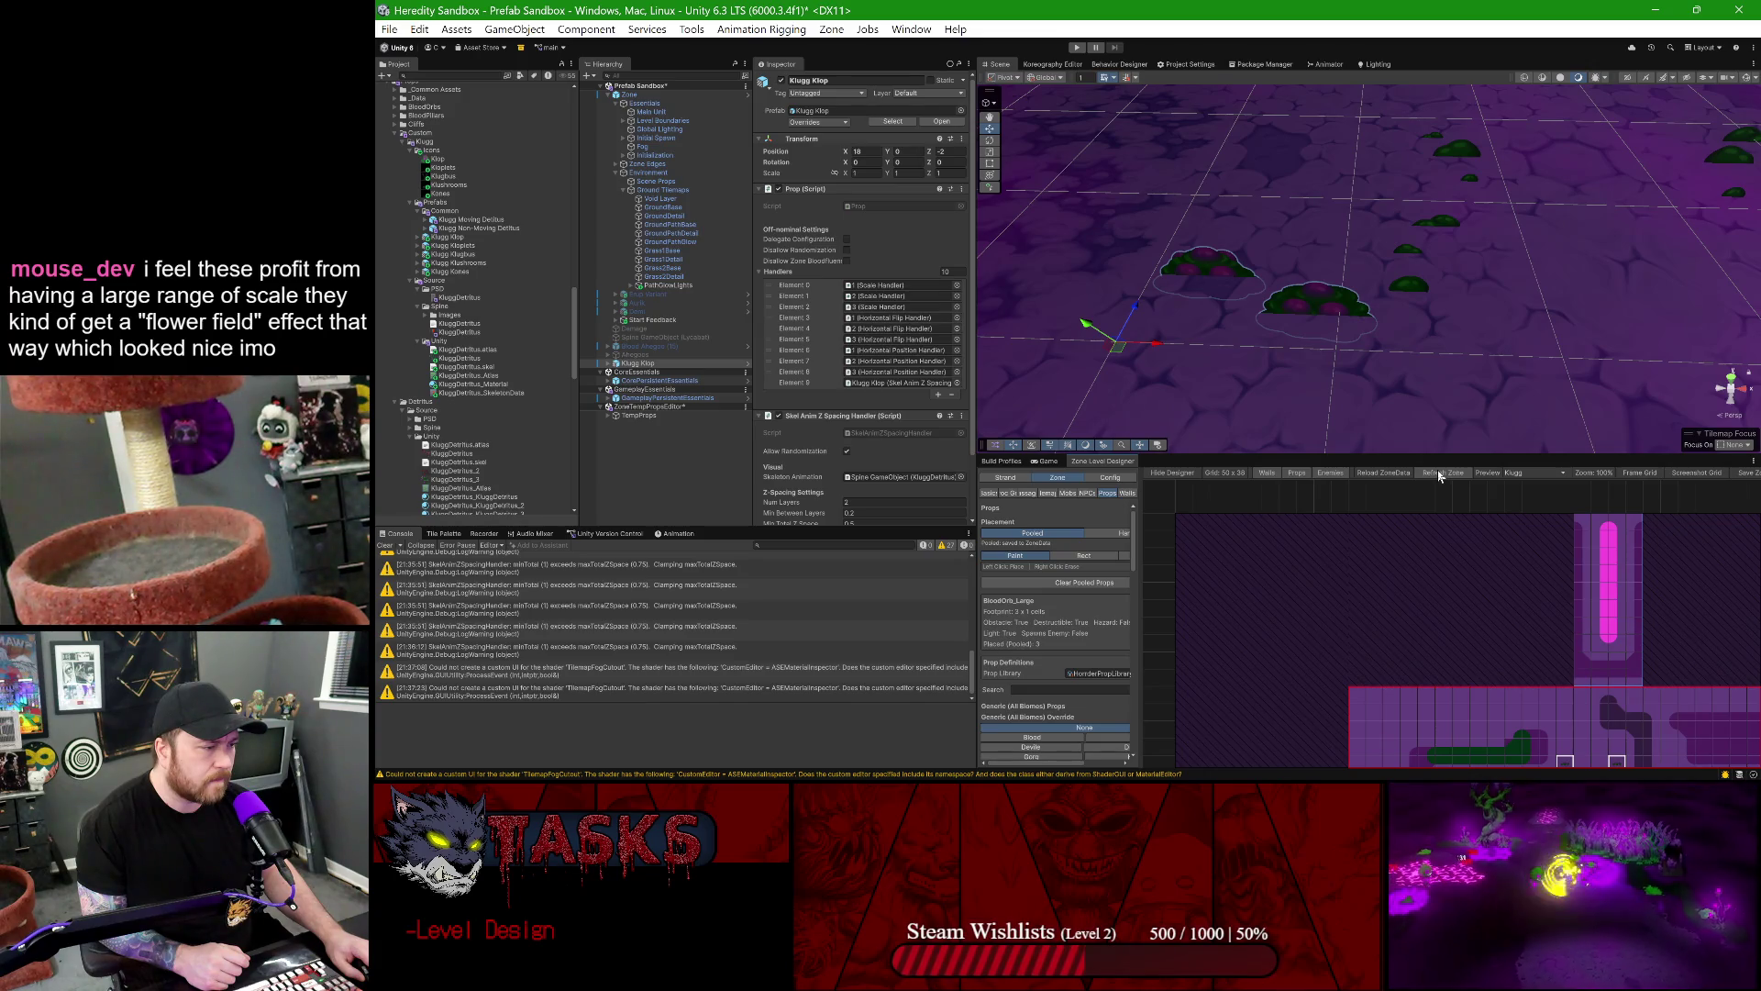
{"action": "left_click", "coordinate": [1438, 477]}
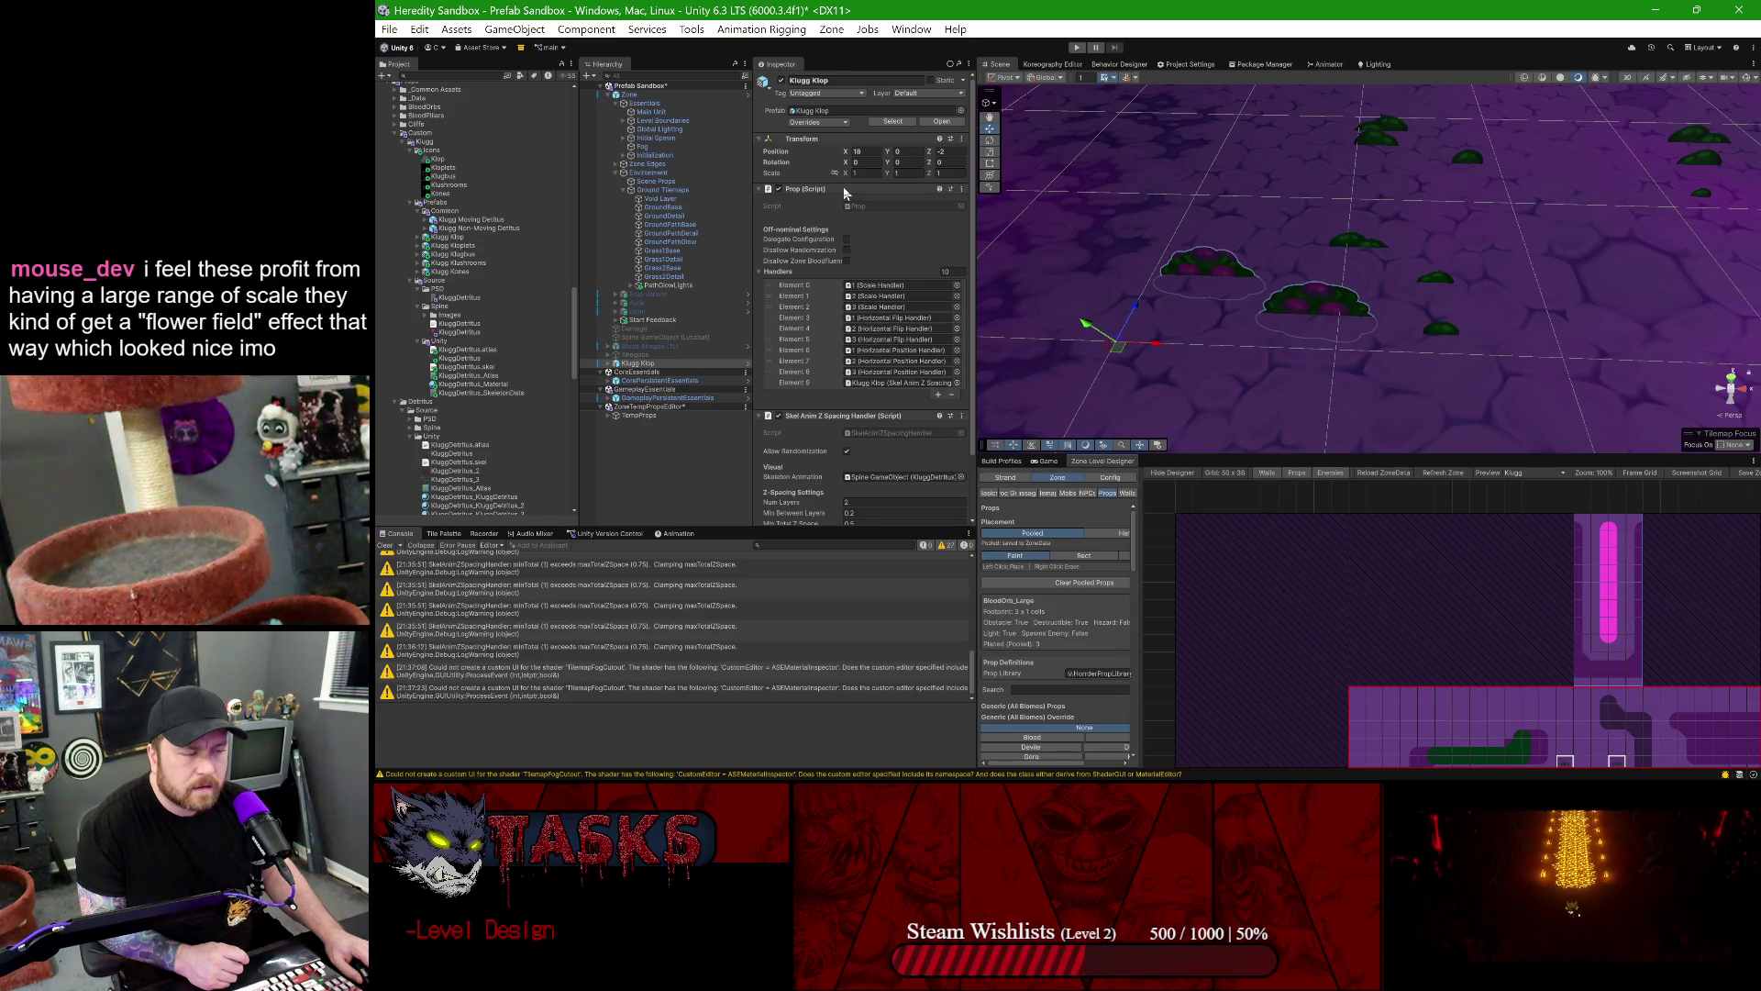
{"action": "right_click", "coordinate": [844, 188]}
{"action": "left_click", "coordinate": [826, 188]}
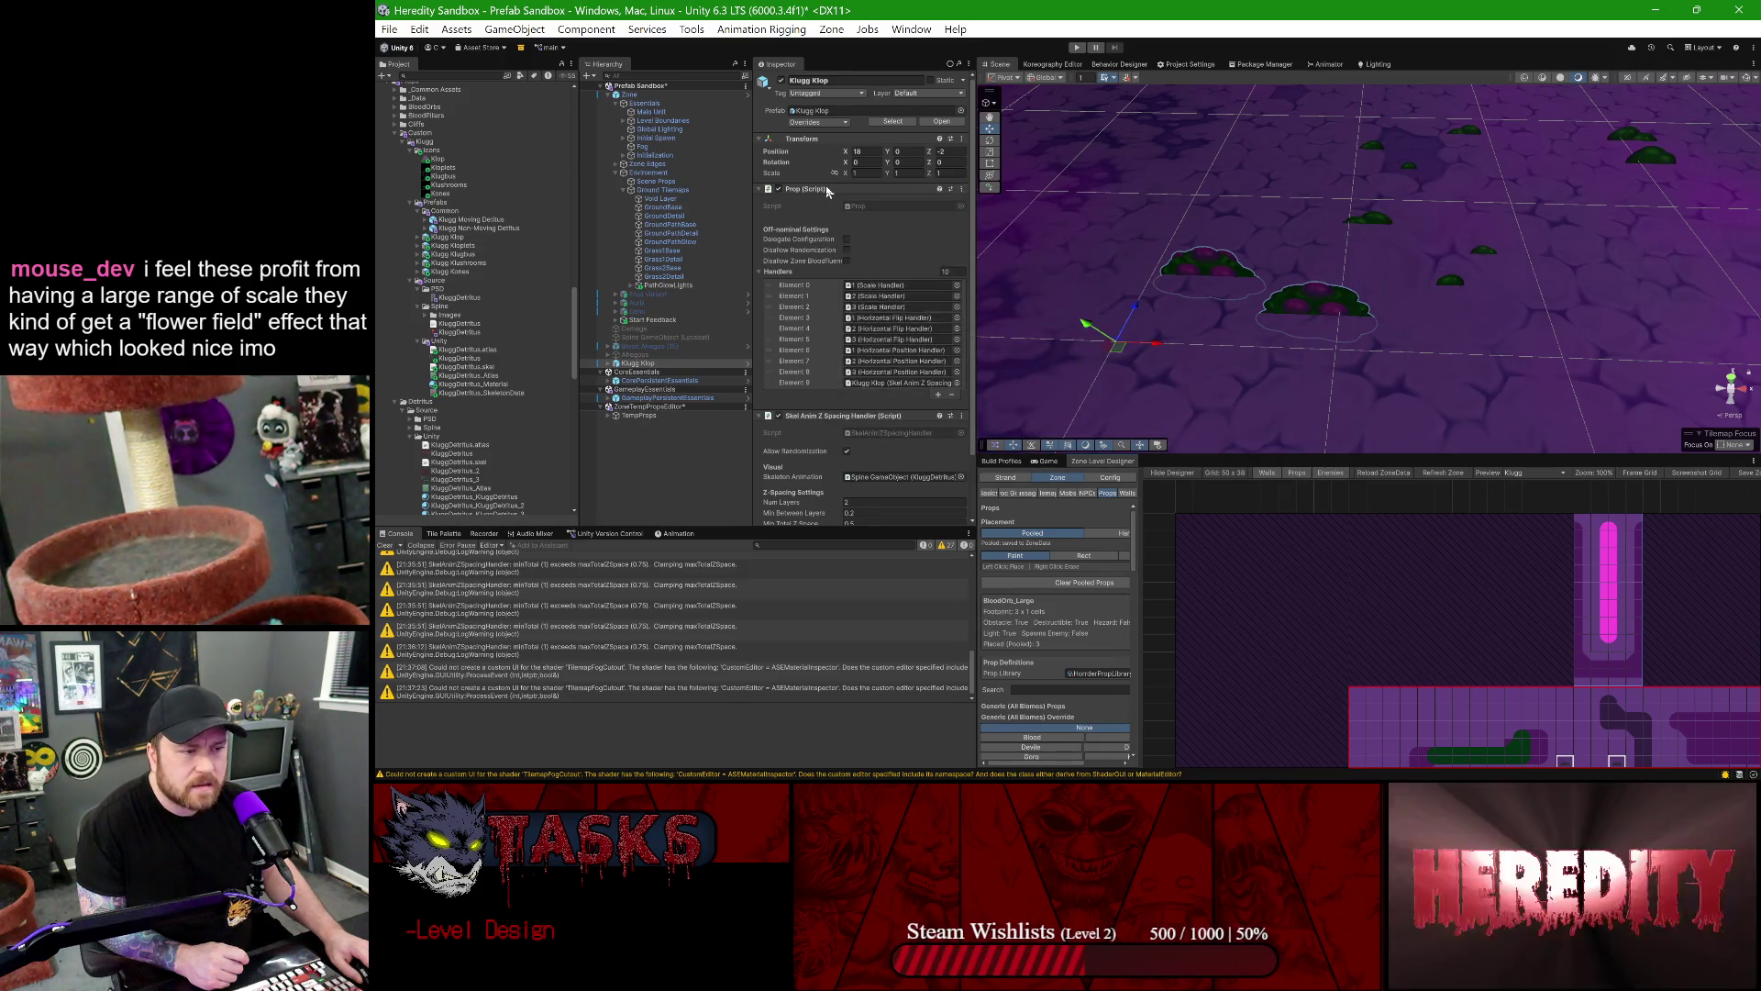
{"action": "scroll", "coordinate": [840, 310], "scroll_direction": "down", "scroll_amount": 2}
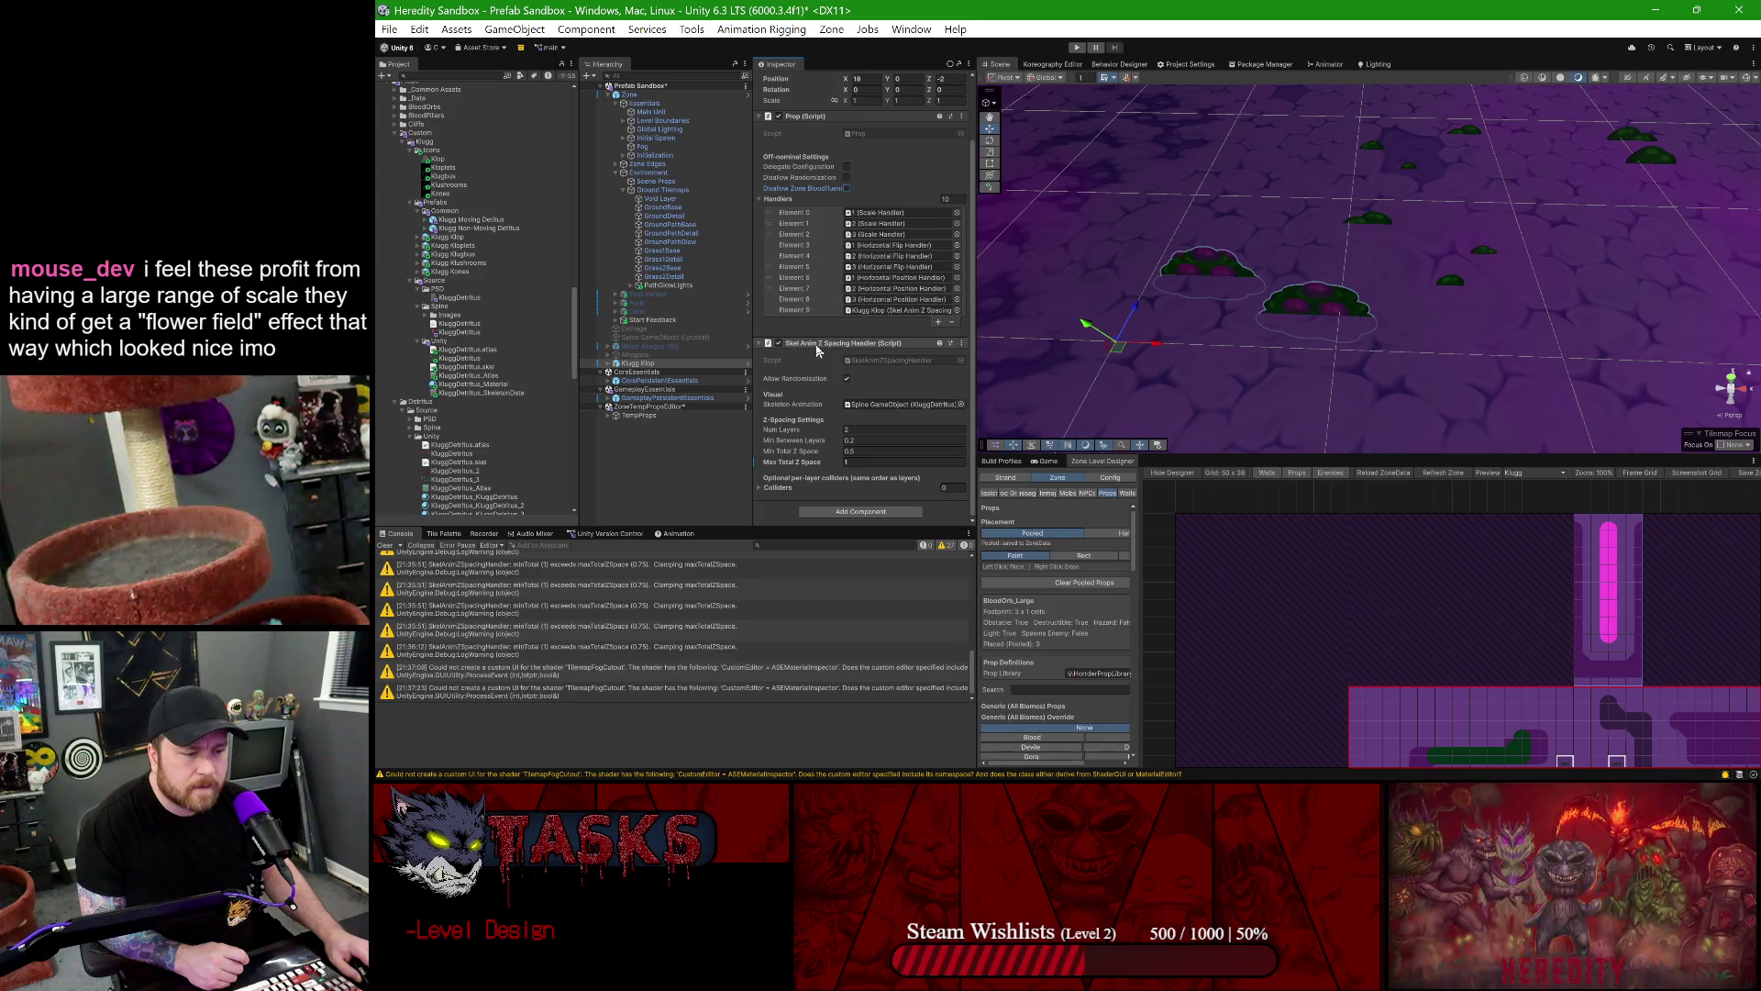
{"action": "right_click", "coordinate": [812, 117]}
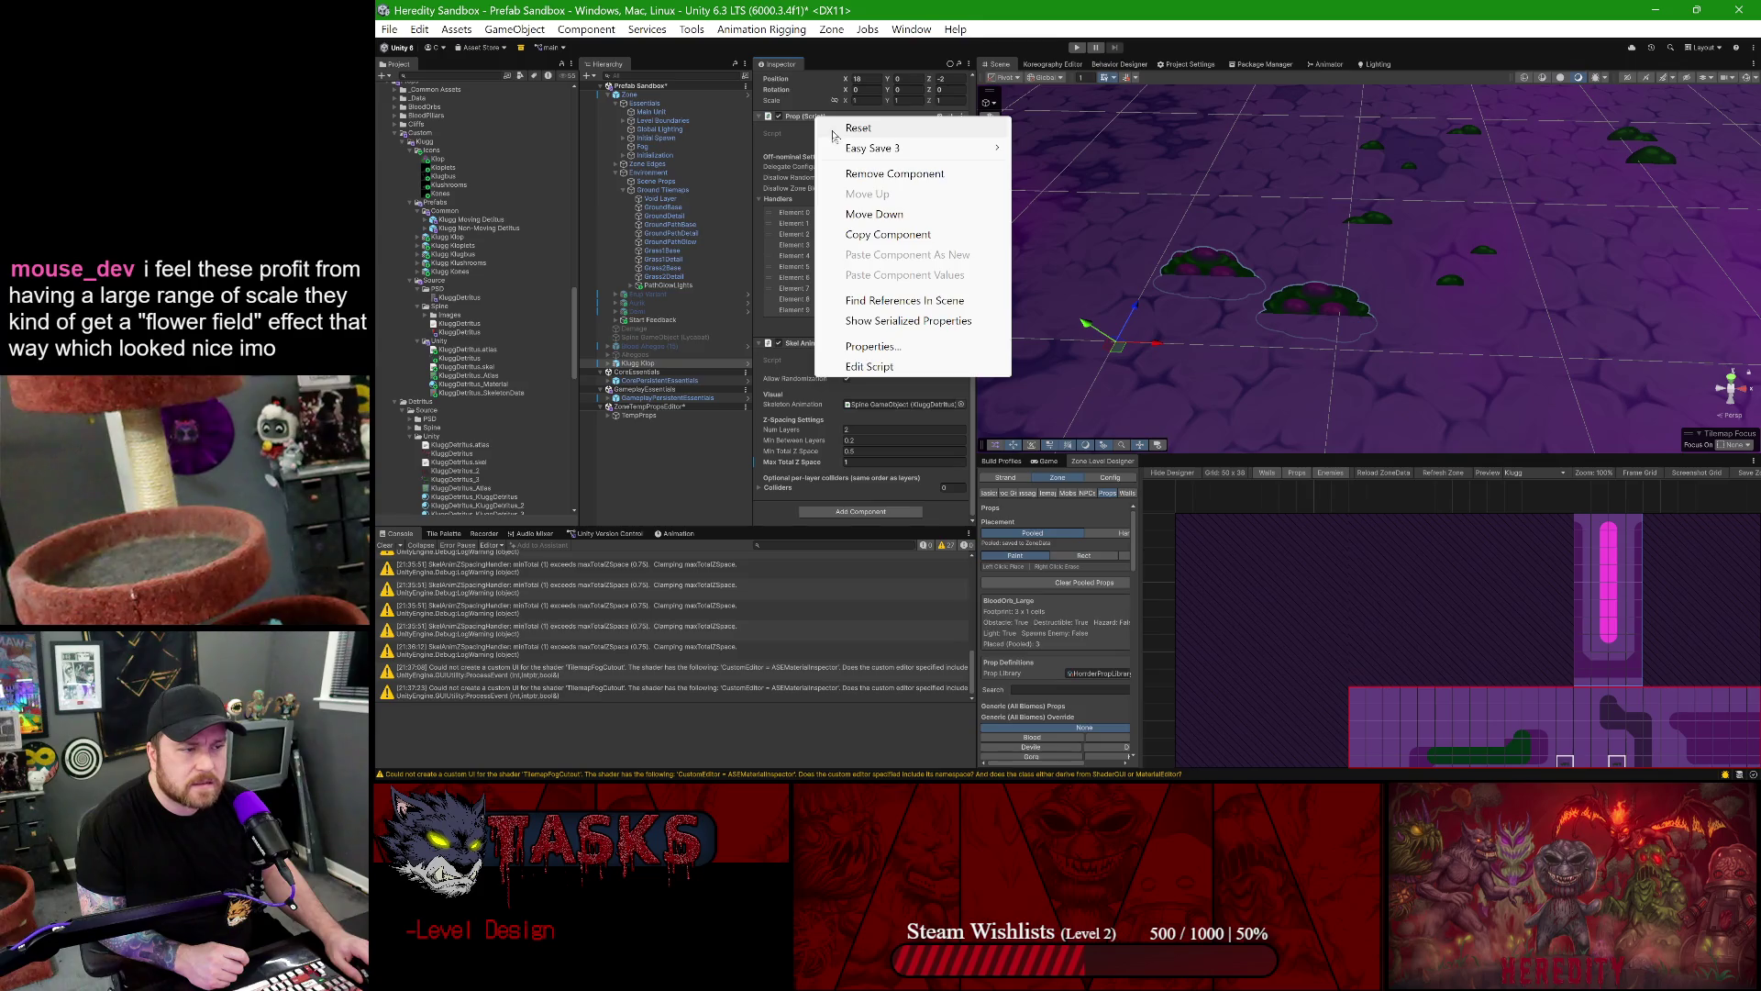
{"action": "left_click", "coordinate": [782, 119]}
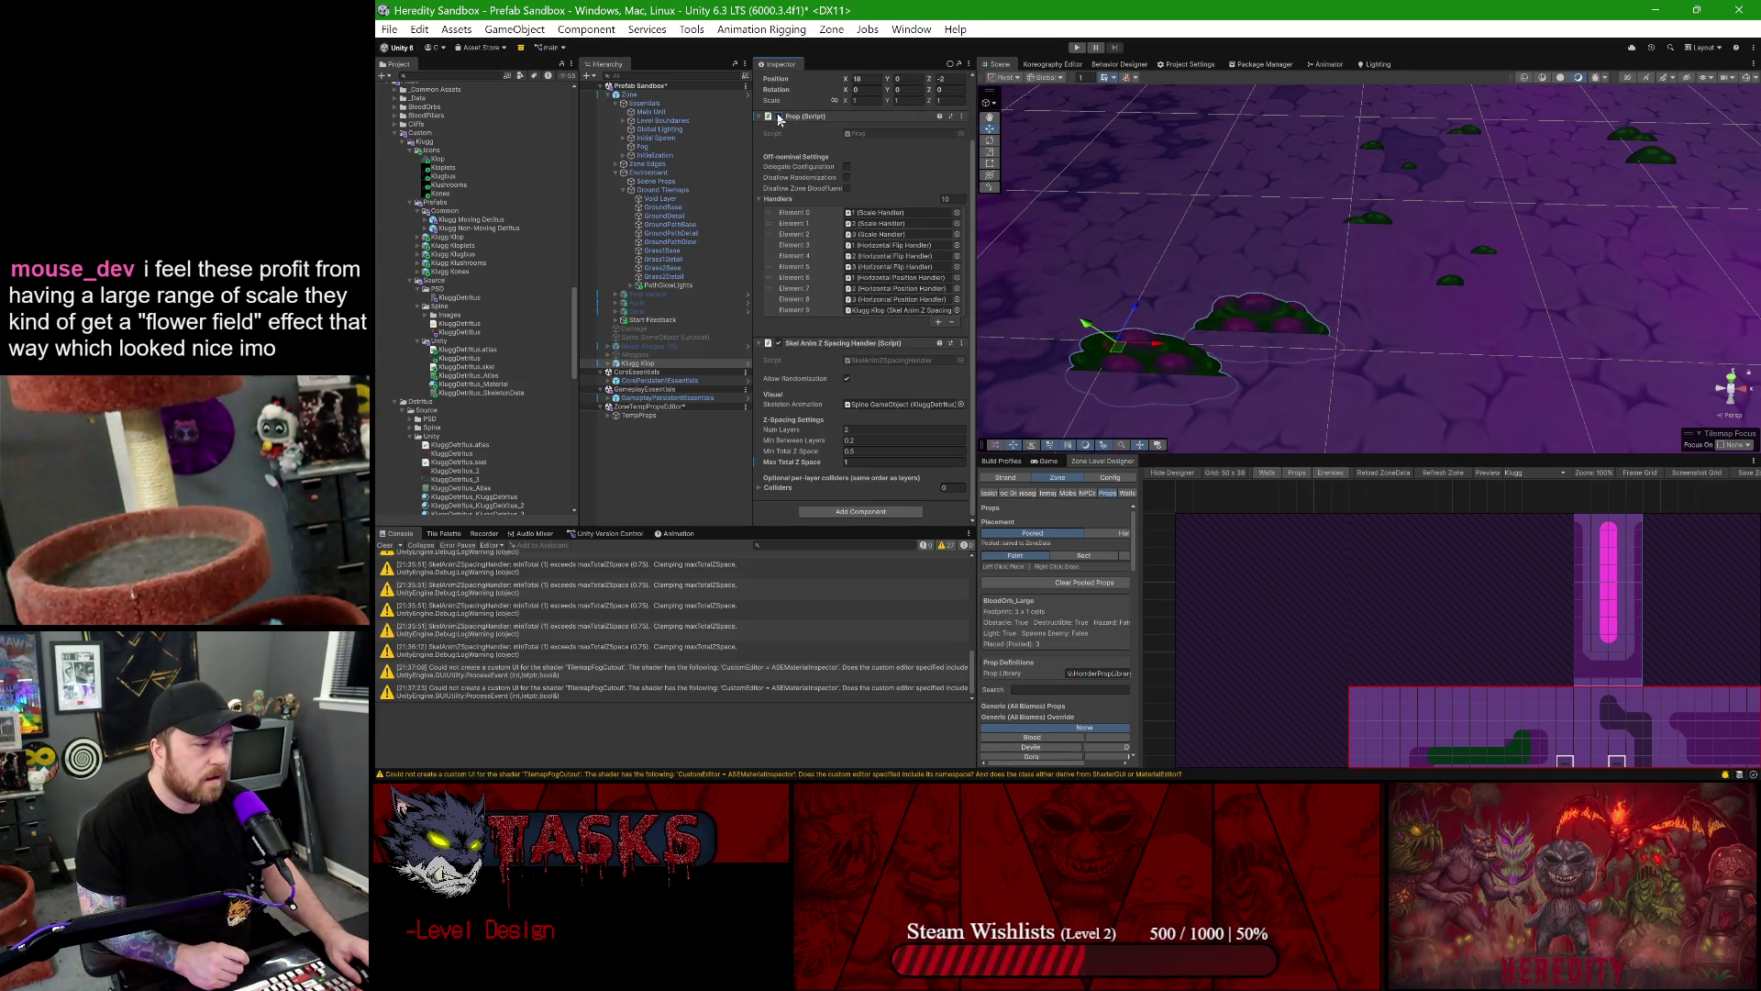
- Toggle the Prop component nine times to re-randomize nearby leaves, then open the Klugg Klop prefab
{"action": "mouse_move", "coordinate": [1299, 277]}
{"action": "left_mouse_down"}
{"action": "mouse_move", "coordinate": [1253, 302]}
{"action": "mouse_move", "coordinate": [1275, 295]}
{"action": "left_mouse_up"}
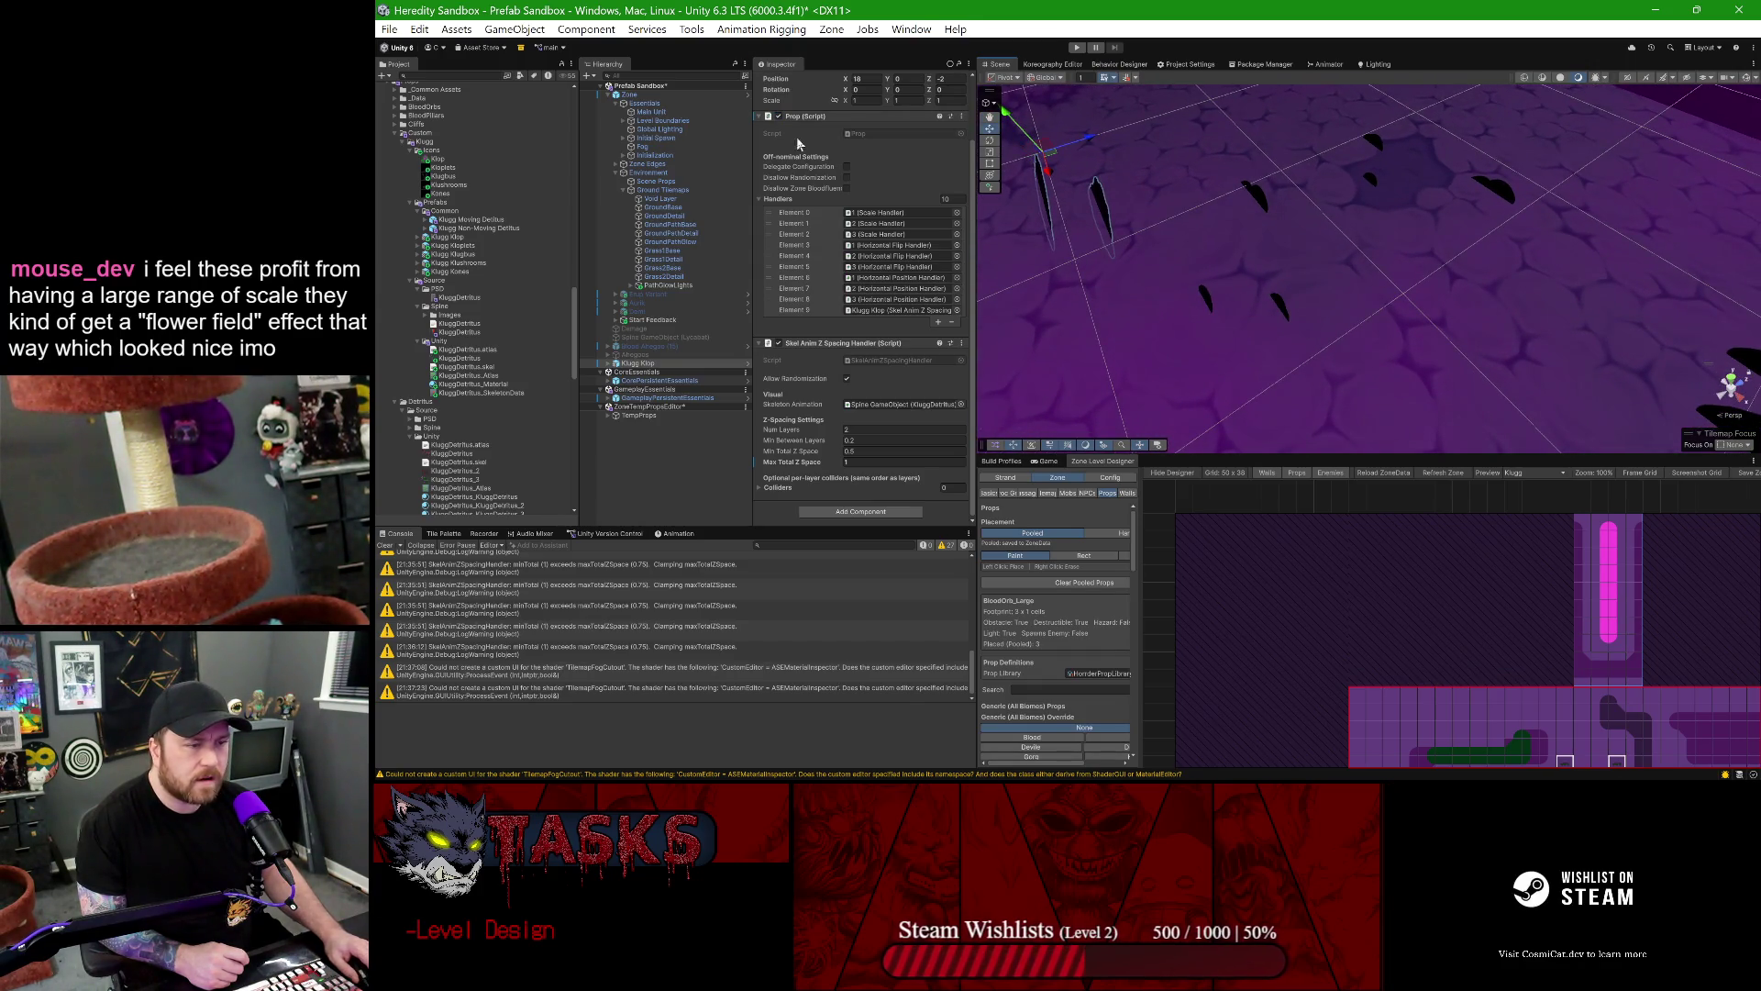
{"action": "left_click", "coordinate": [780, 116]}
{"action": "left_click", "coordinate": [781, 117]}
{"action": "left_click", "coordinate": [781, 116]}
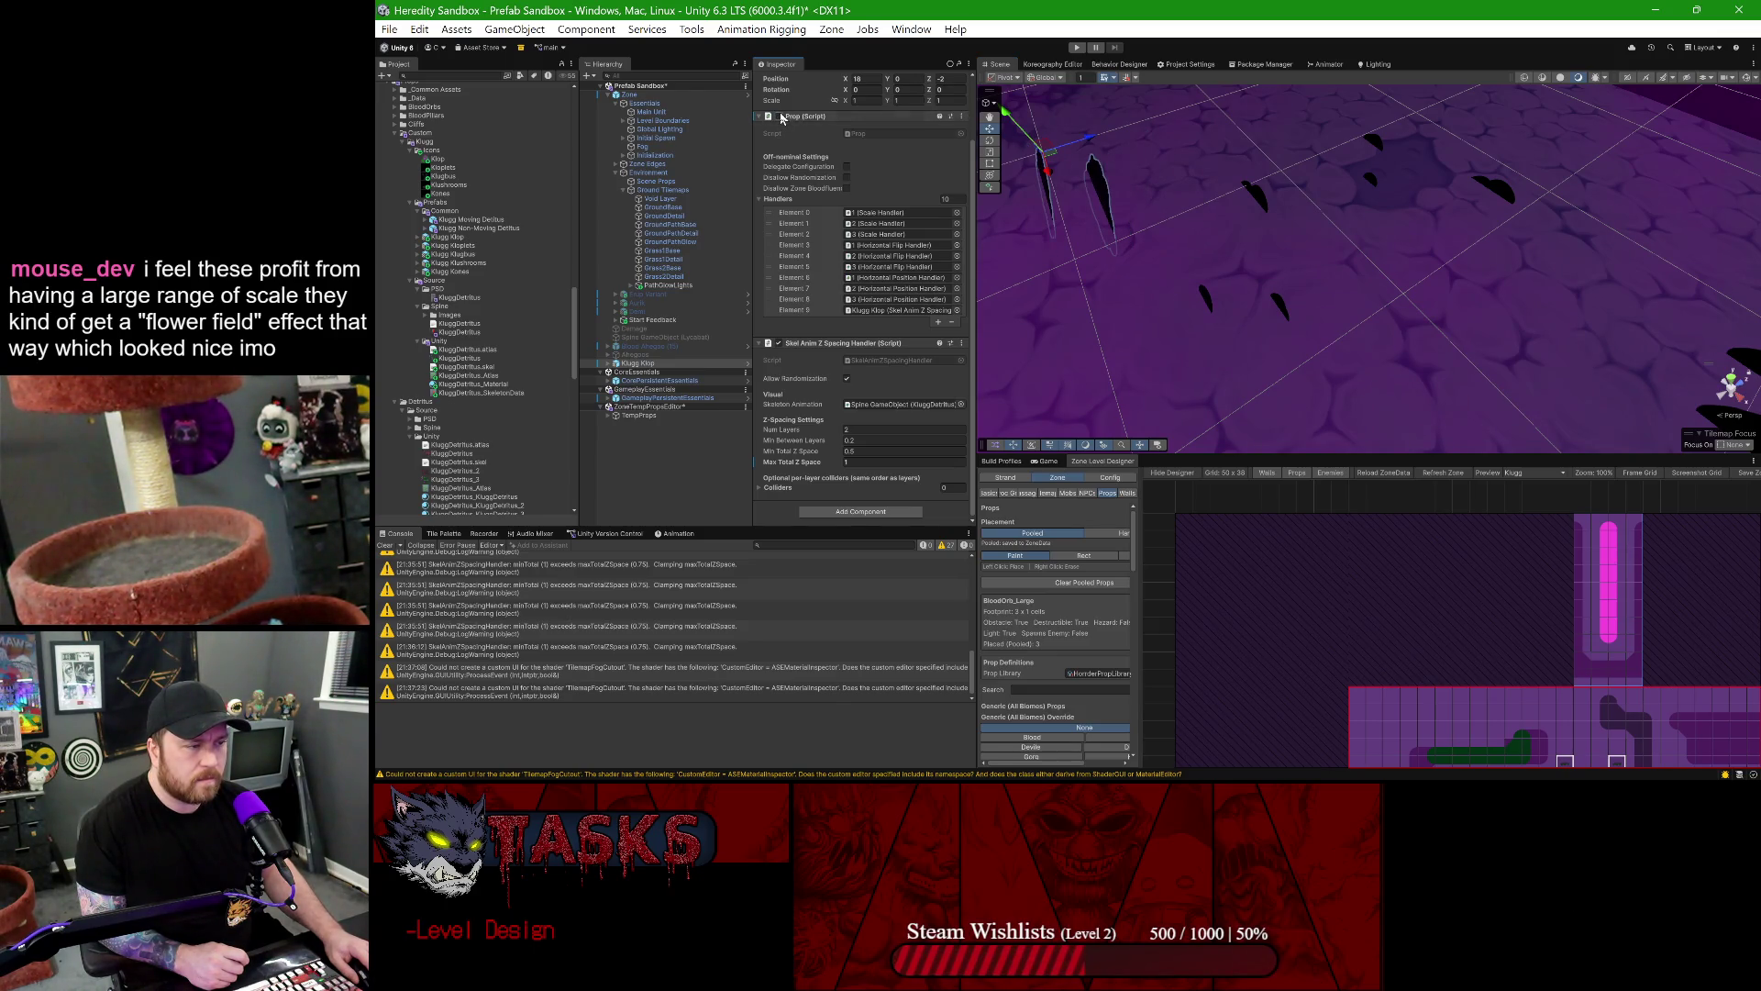
{"action": "left_click", "coordinate": [781, 117]}
{"action": "left_click", "coordinate": [781, 116]}
{"action": "left_click", "coordinate": [780, 116]}
{"action": "left_click", "coordinate": [781, 117]}
{"action": "left_click", "coordinate": [780, 116]}
{"action": "left_click", "coordinate": [781, 116]}
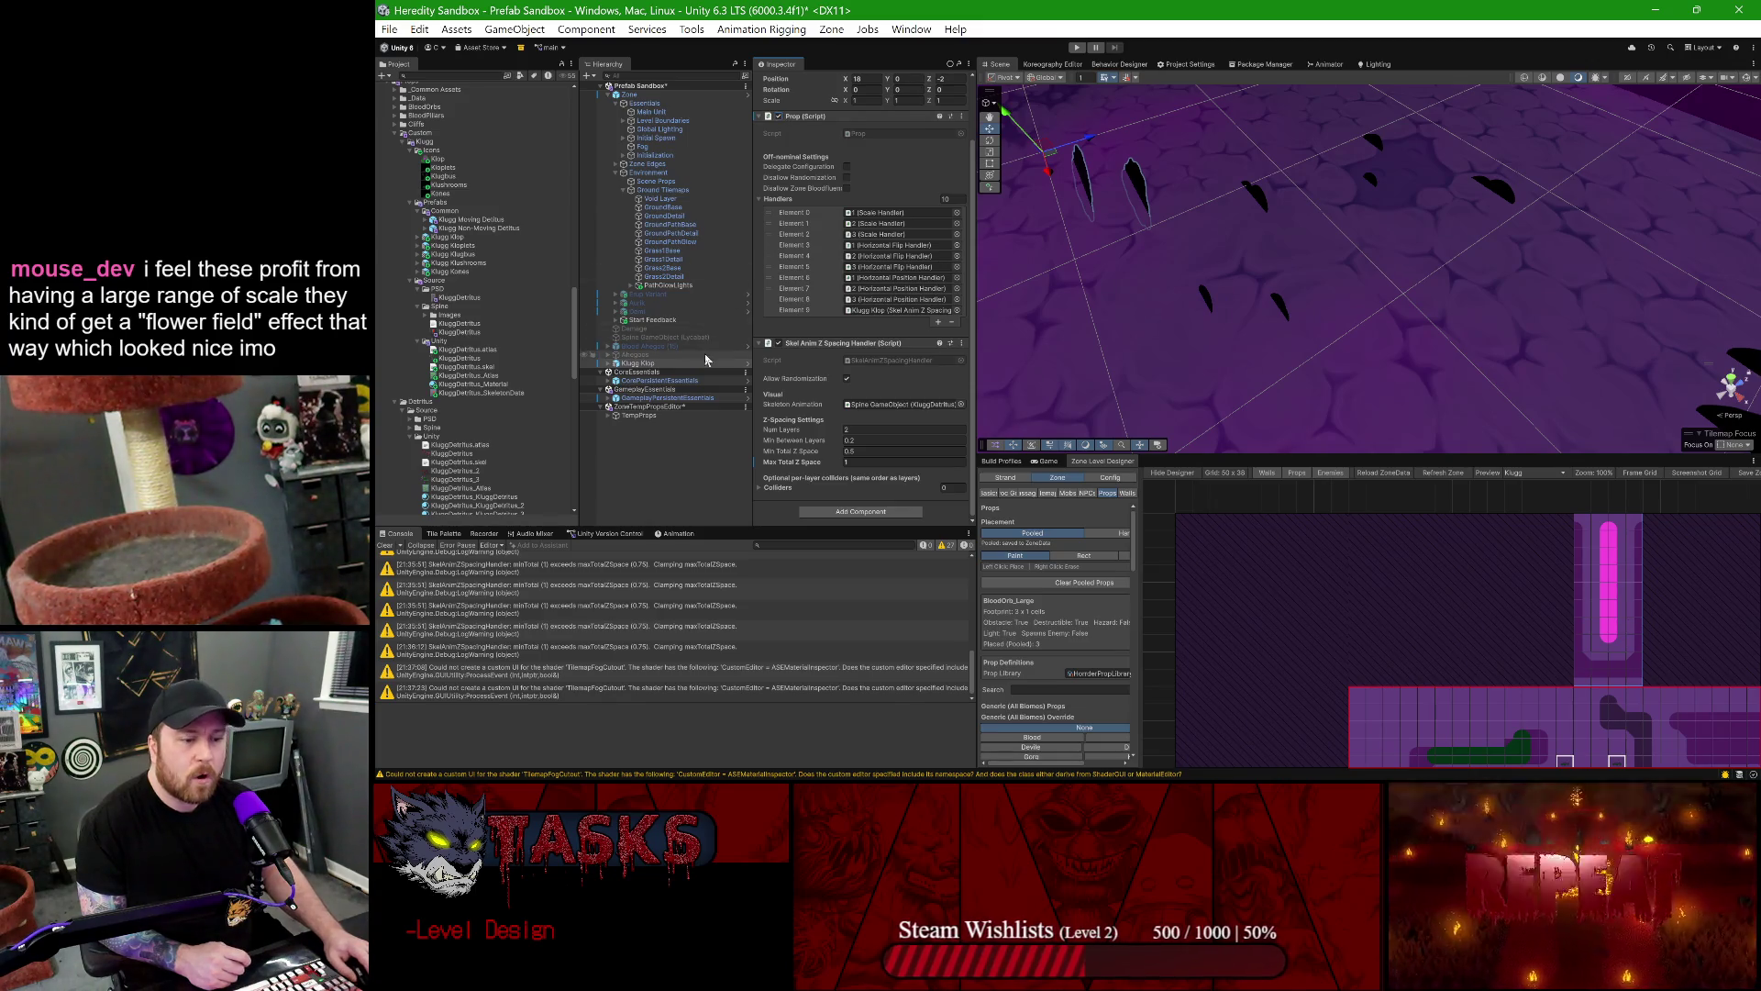
{"action": "left_click", "coordinate": [749, 363]}
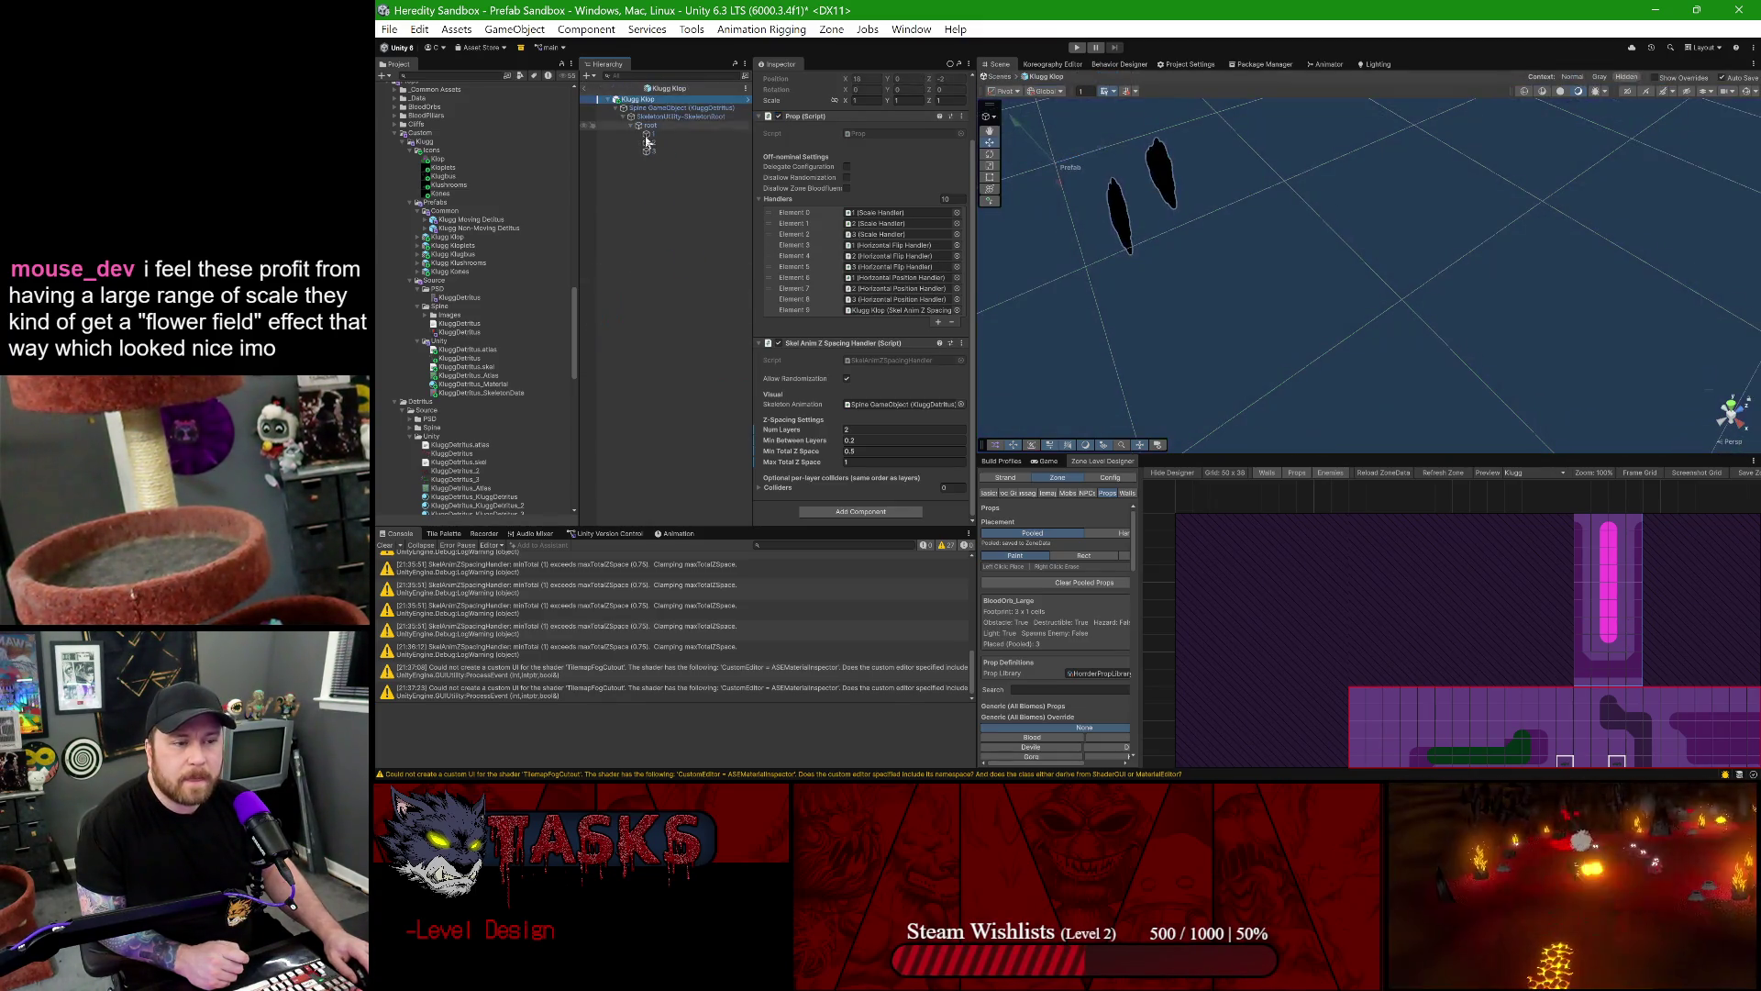
- On KluggDetritus's SkeletonAnimation Advanced settings, set the first layer's Z Spacing from -0.2757 to 0
{"action": "left_click", "coordinate": [679, 107]}
{"action": "scroll", "coordinate": [854, 218], "scroll_direction": "down", "scroll_amount": 5}
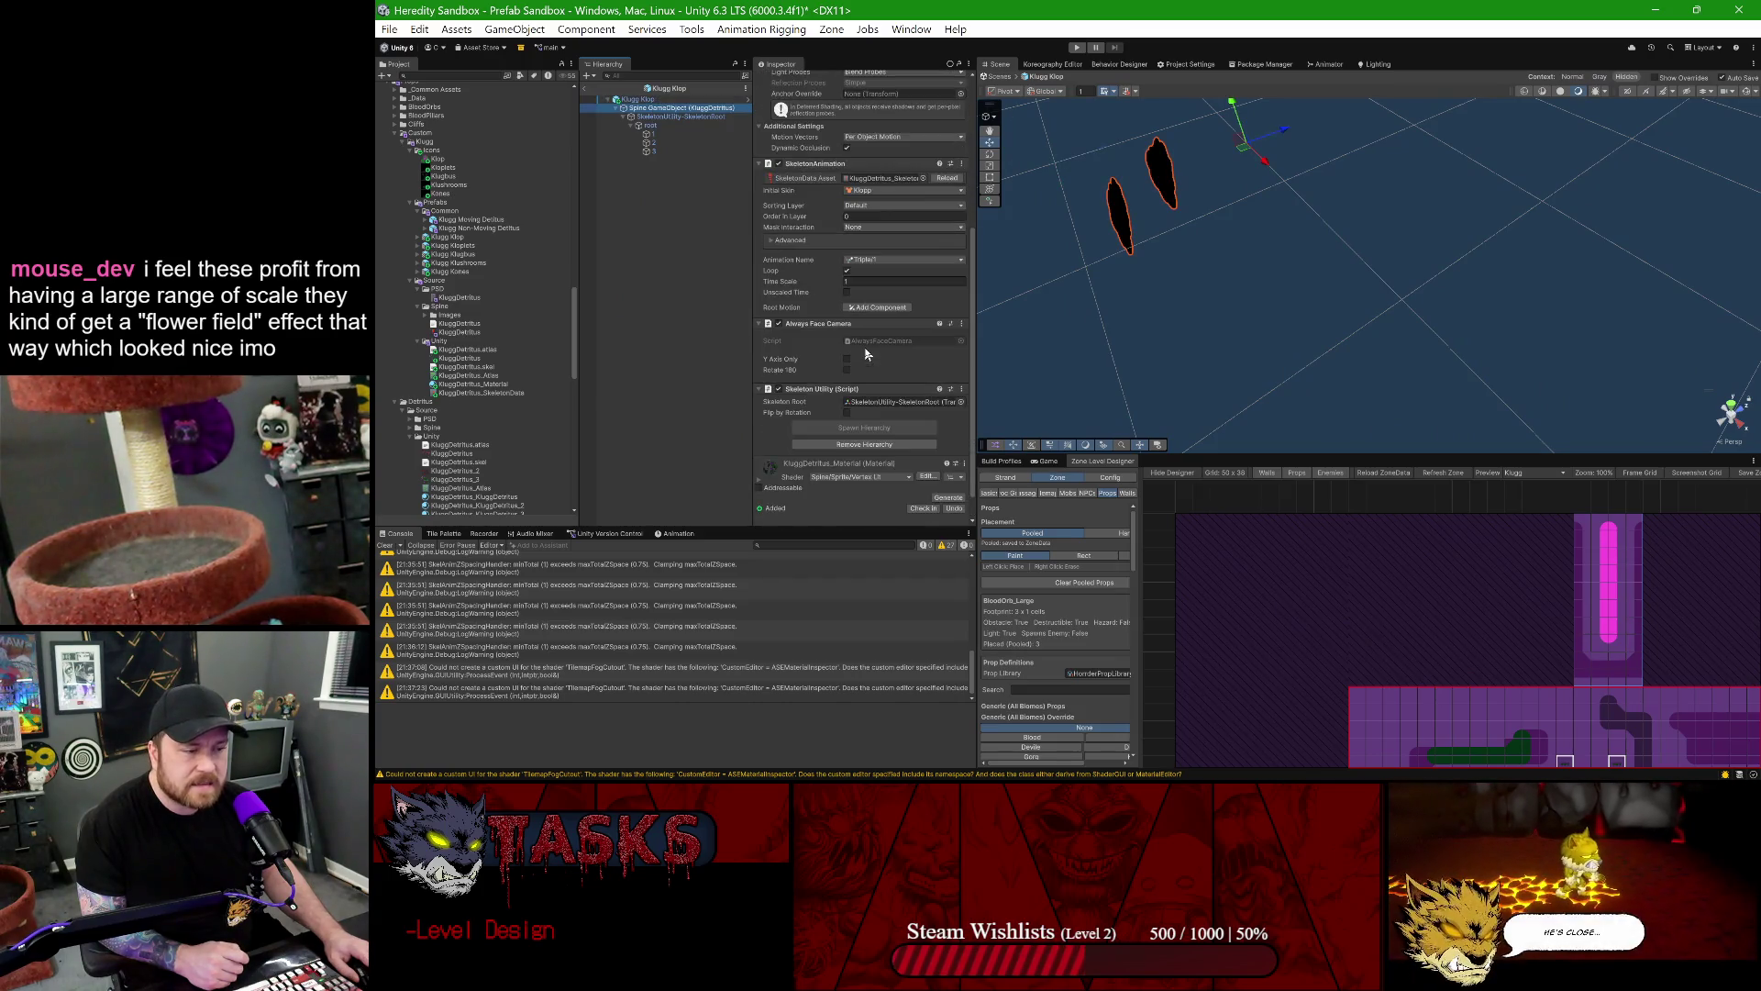
{"action": "left_click", "coordinate": [770, 240]}
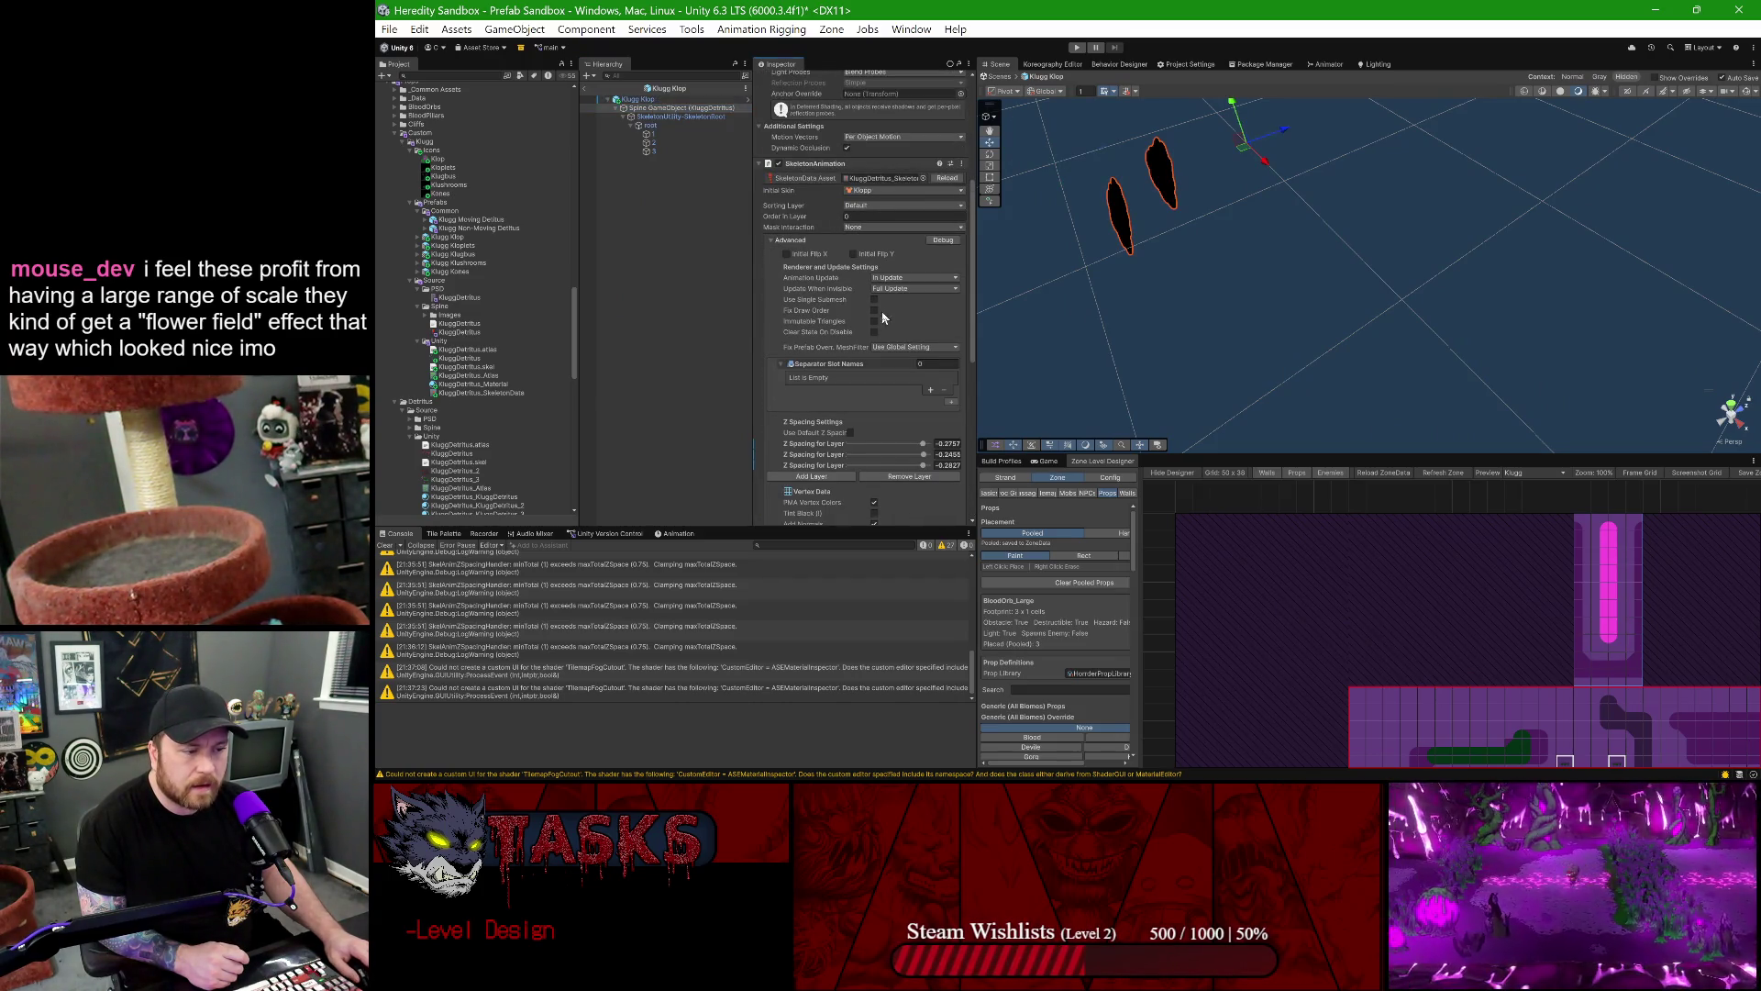
{"action": "scroll", "coordinate": [871, 340], "scroll_direction": "down", "scroll_amount": 3}
{"action": "scroll", "coordinate": [935, 373], "scroll_direction": "down", "scroll_amount": 2}
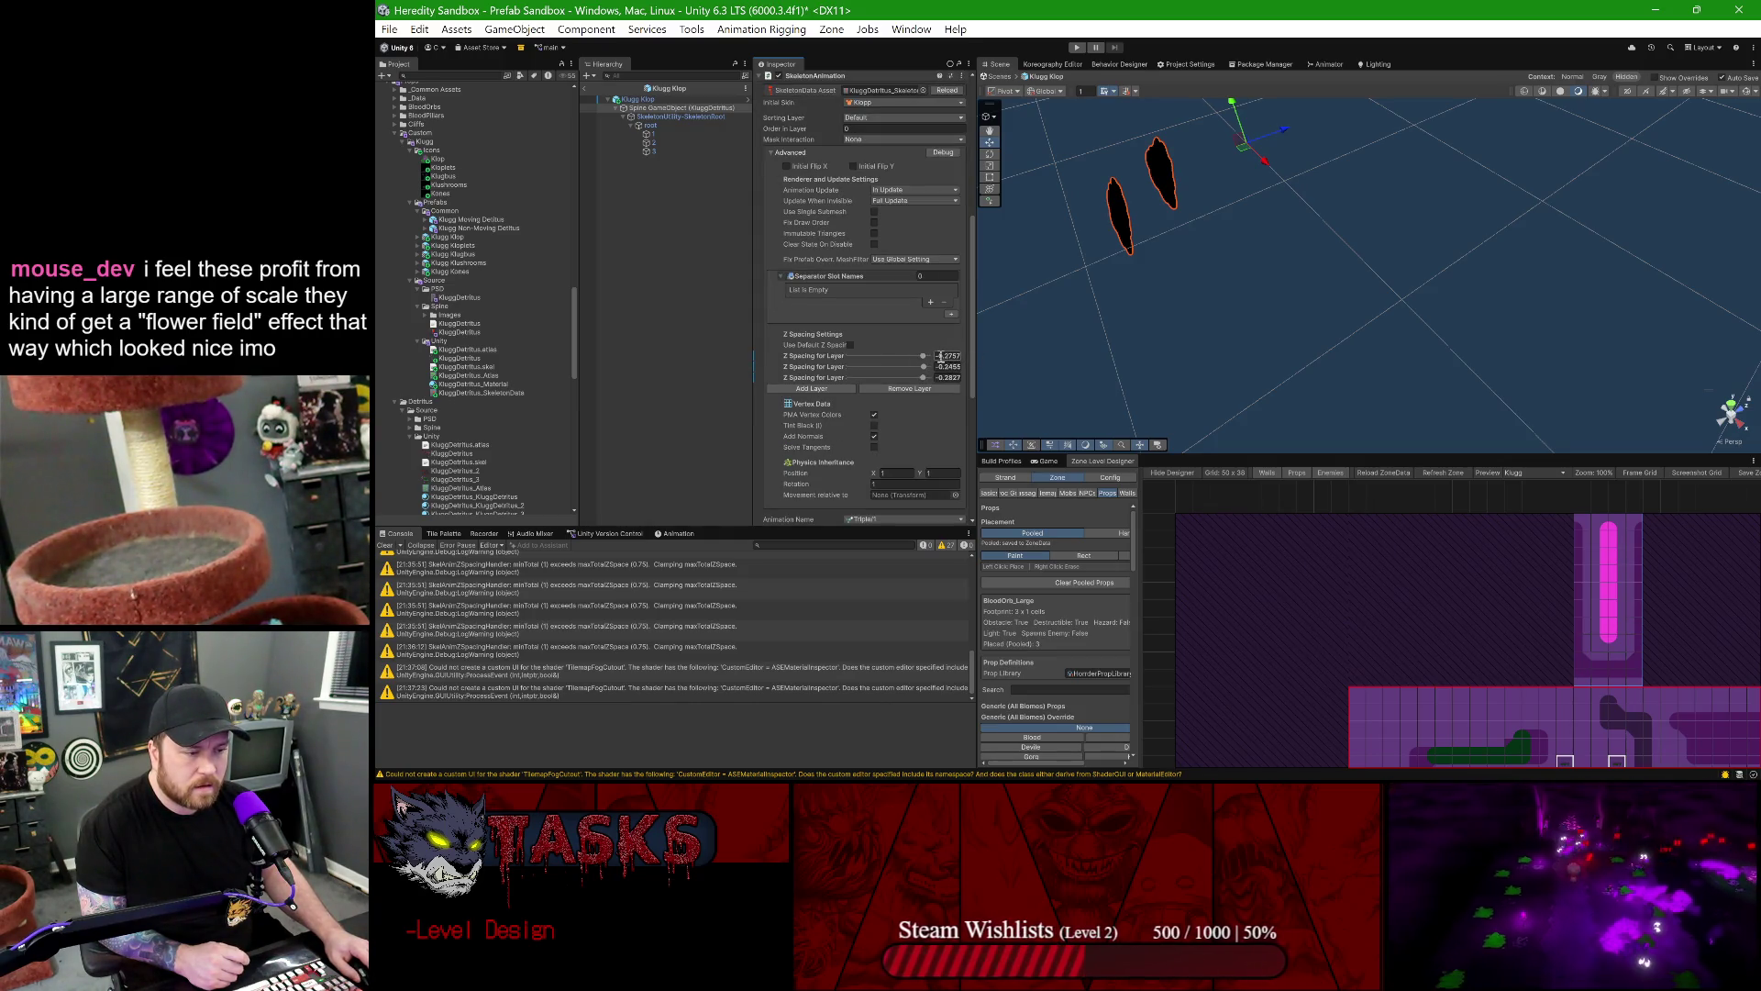
{"action": "left_click_drag", "start_coordinate": [924, 357], "coordinate": [932, 361]}
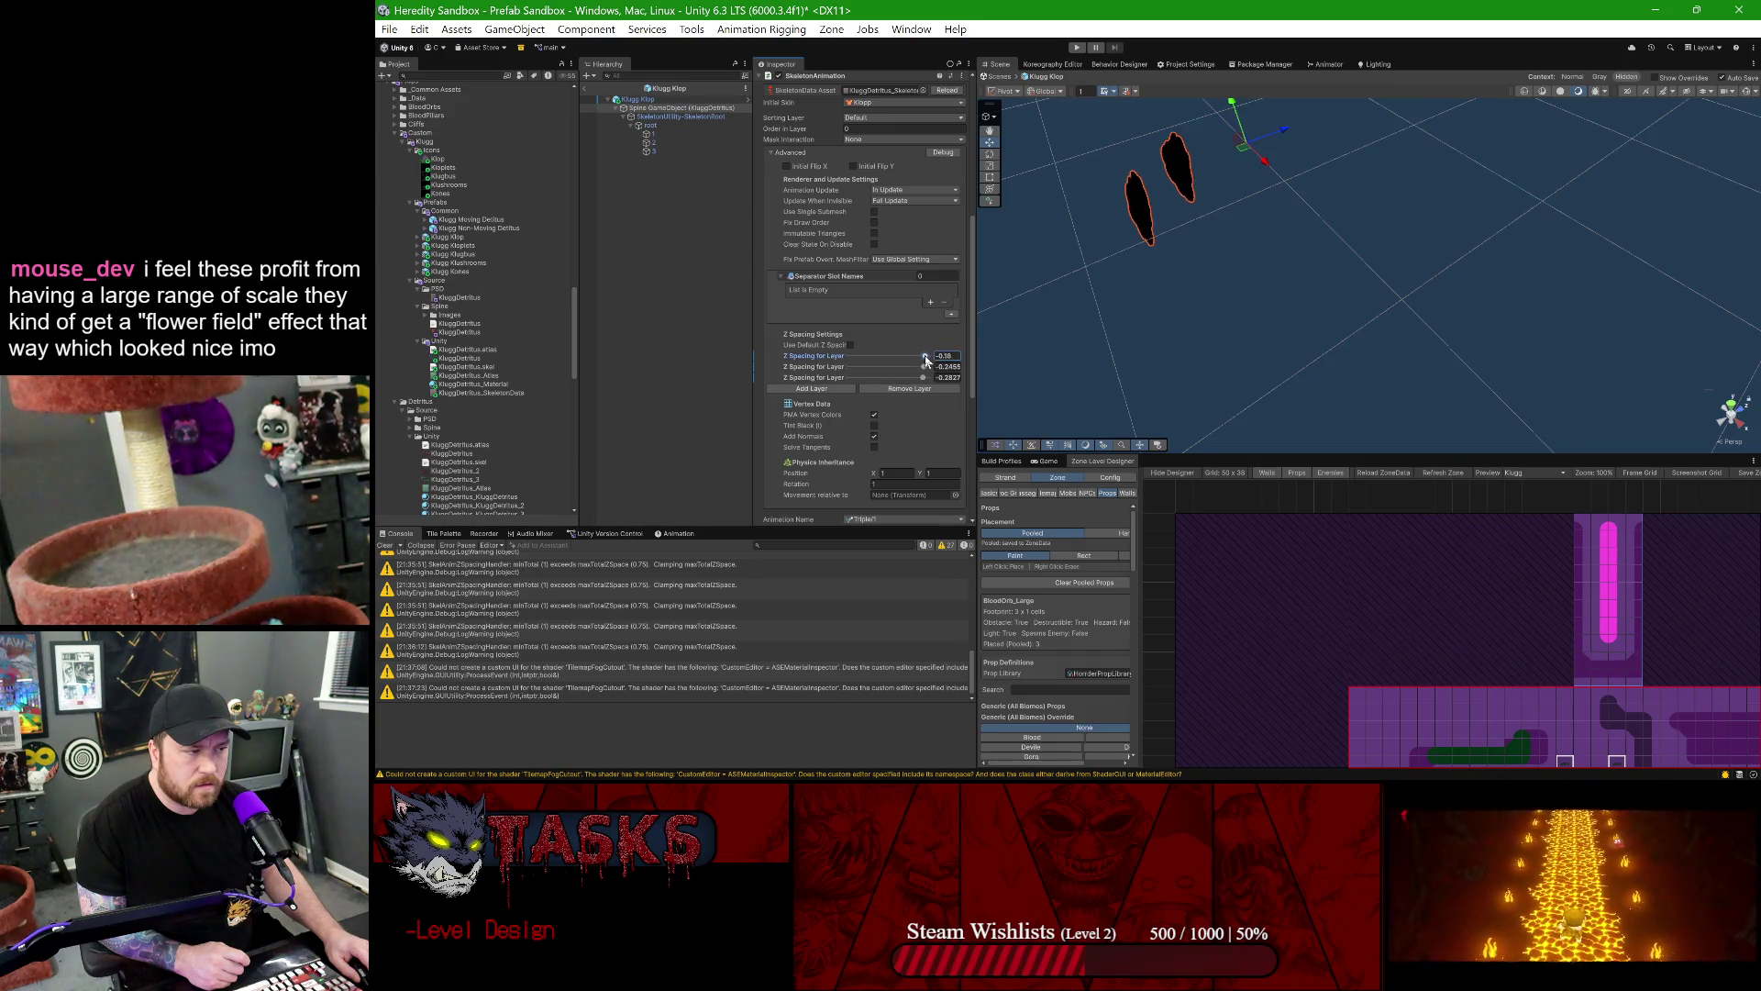